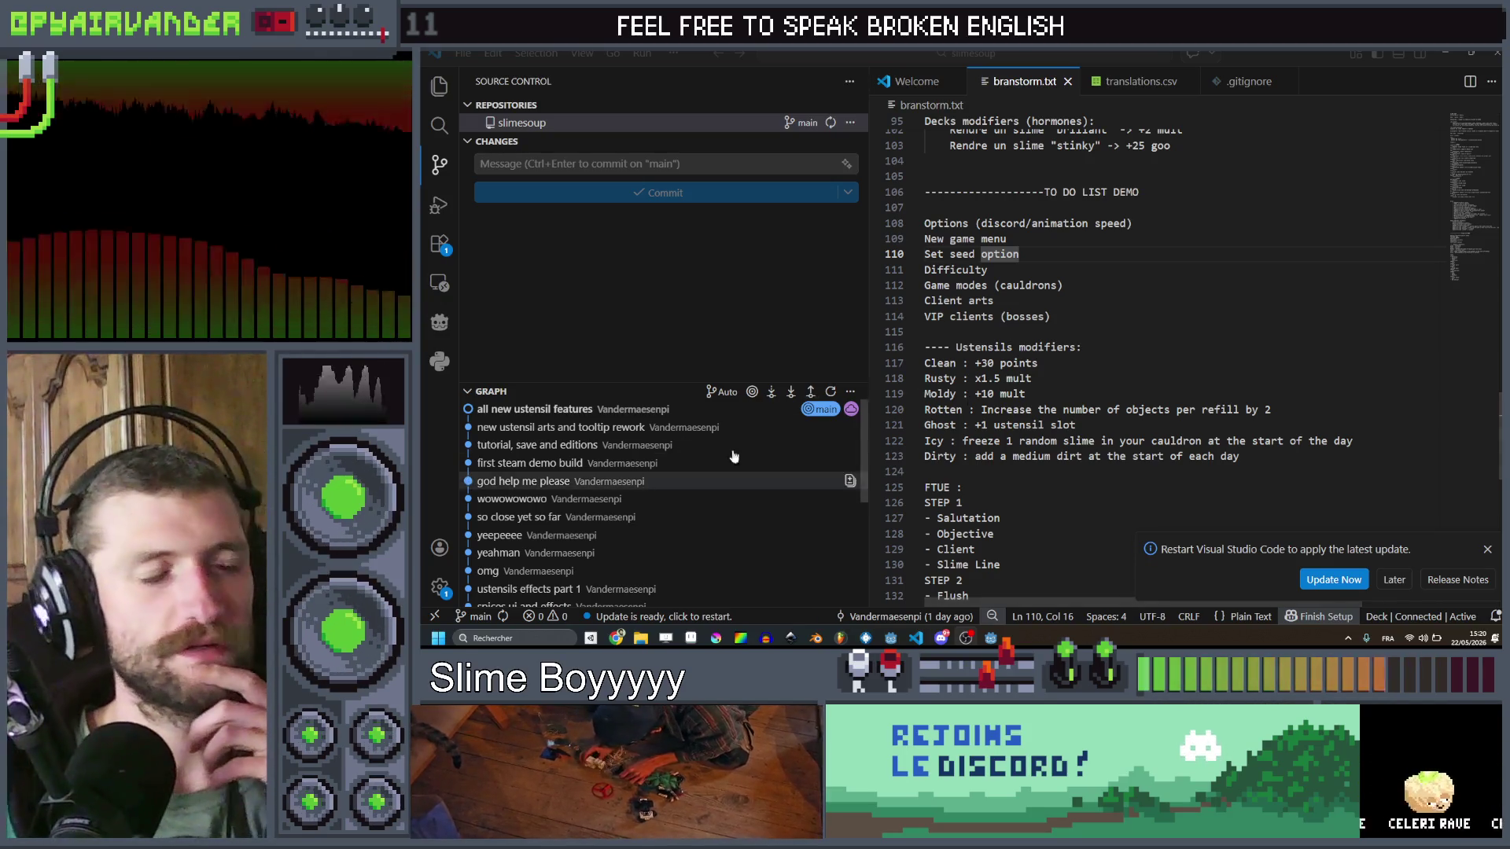
Step: Minimize the VS Code brainstorm window so Godot's Project Manager shows
left_click(1445, 53)
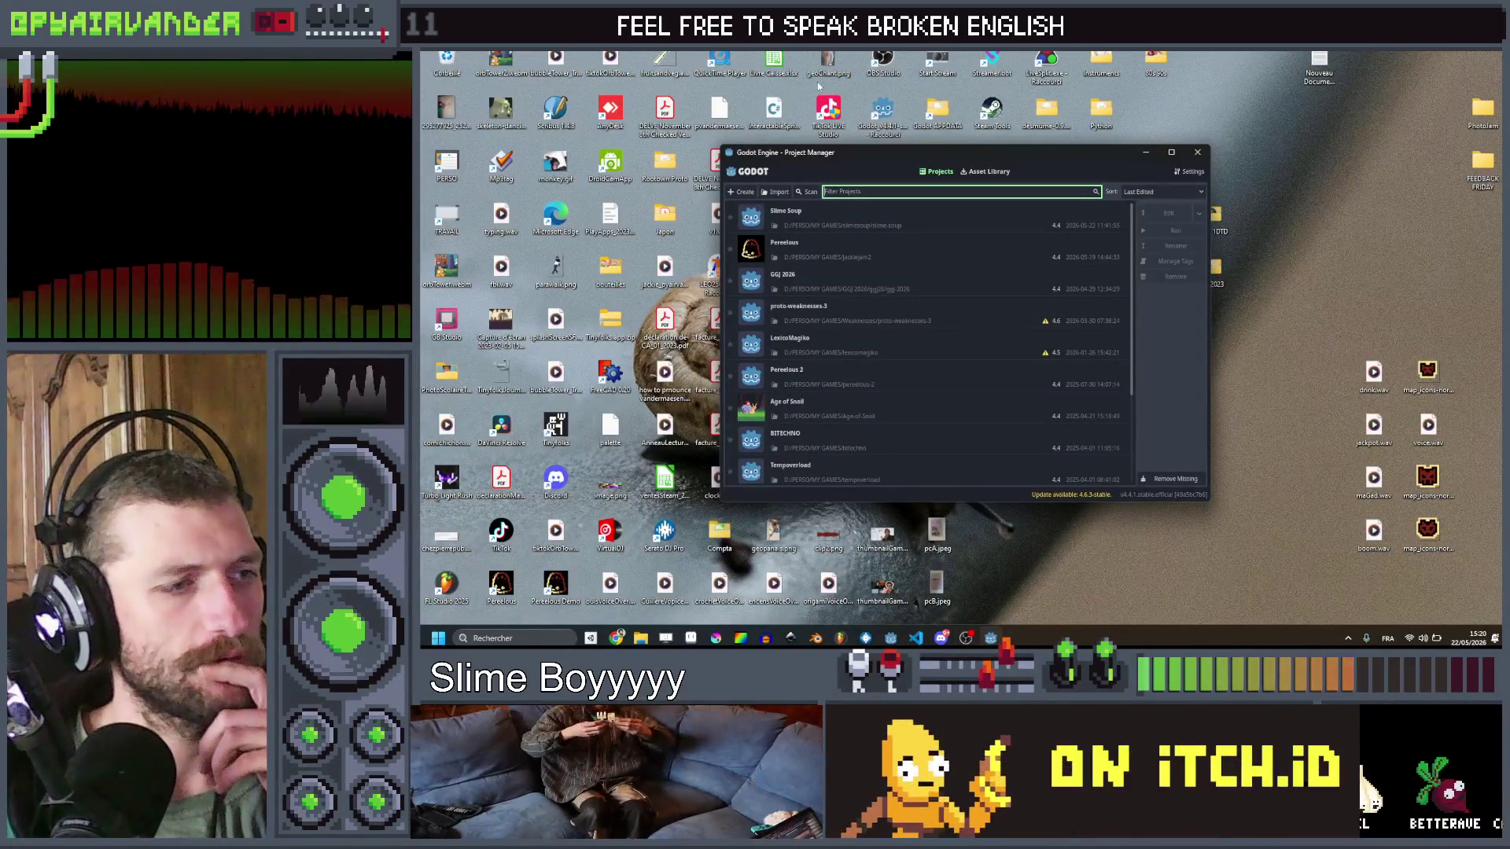
Step: Open the Slime Soup project from the Project Manager's project list
double_click(790, 220)
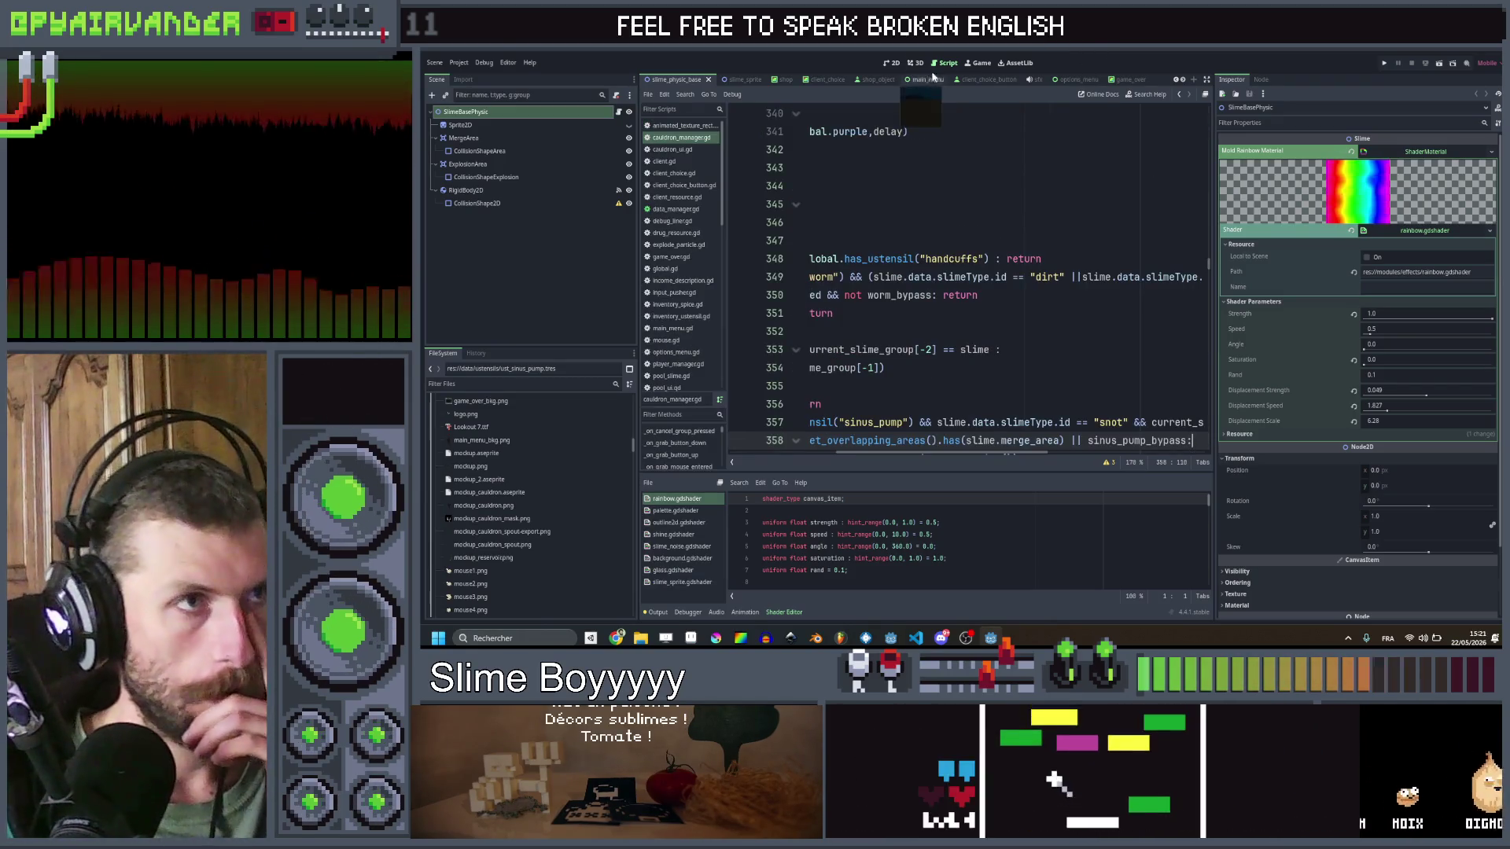
Step: Scroll CauldronManager to the top and review the spawn_y and cauldron_physic declarations
scroll(978, 213, "up", 3)
scroll(977, 213, "up", 20)
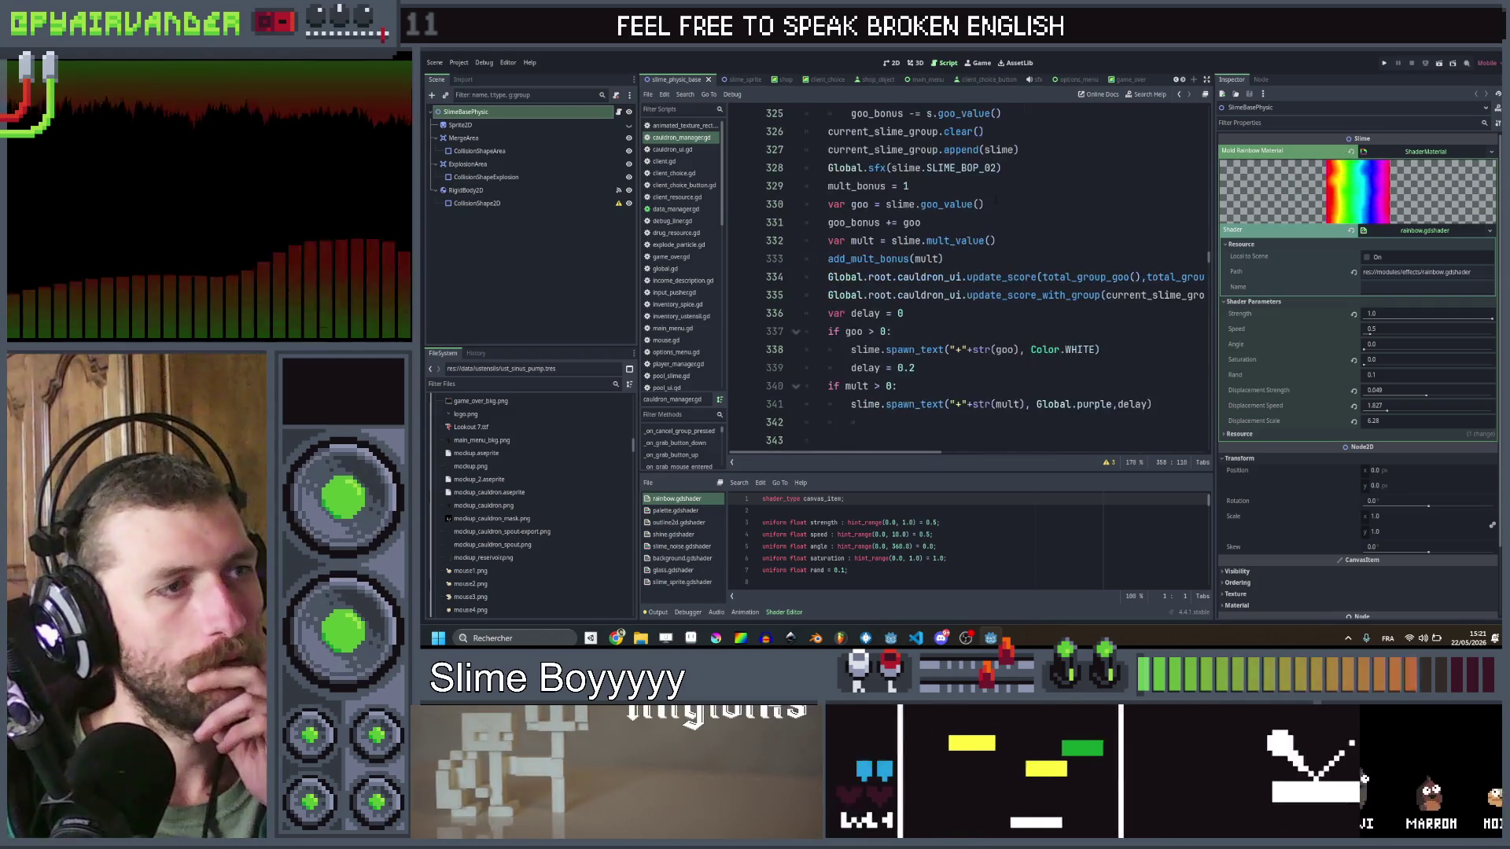
scroll(1012, 204, "up", 20)
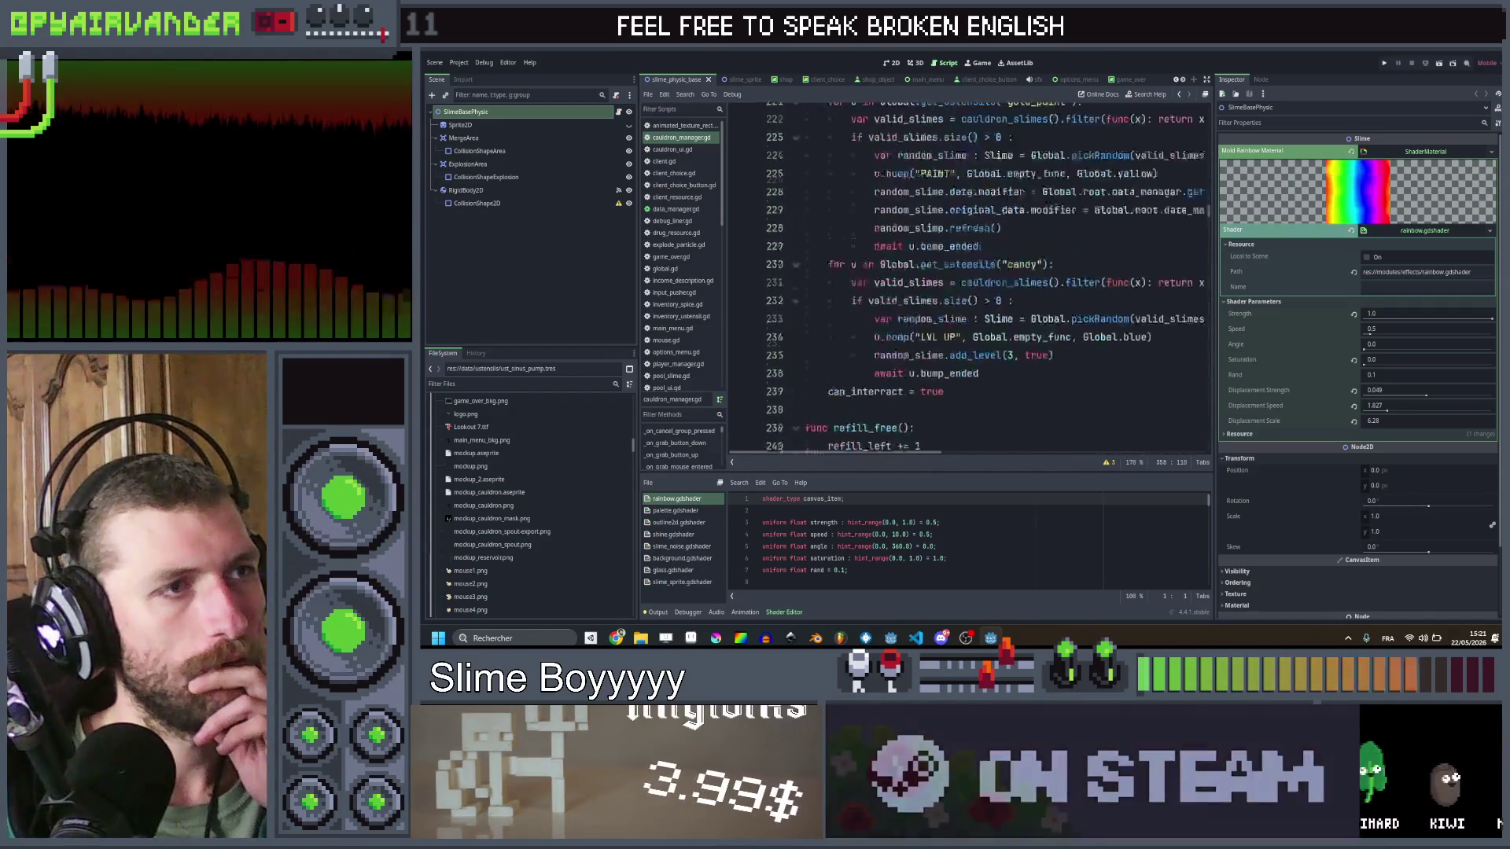
scroll(1012, 204, "up", 20)
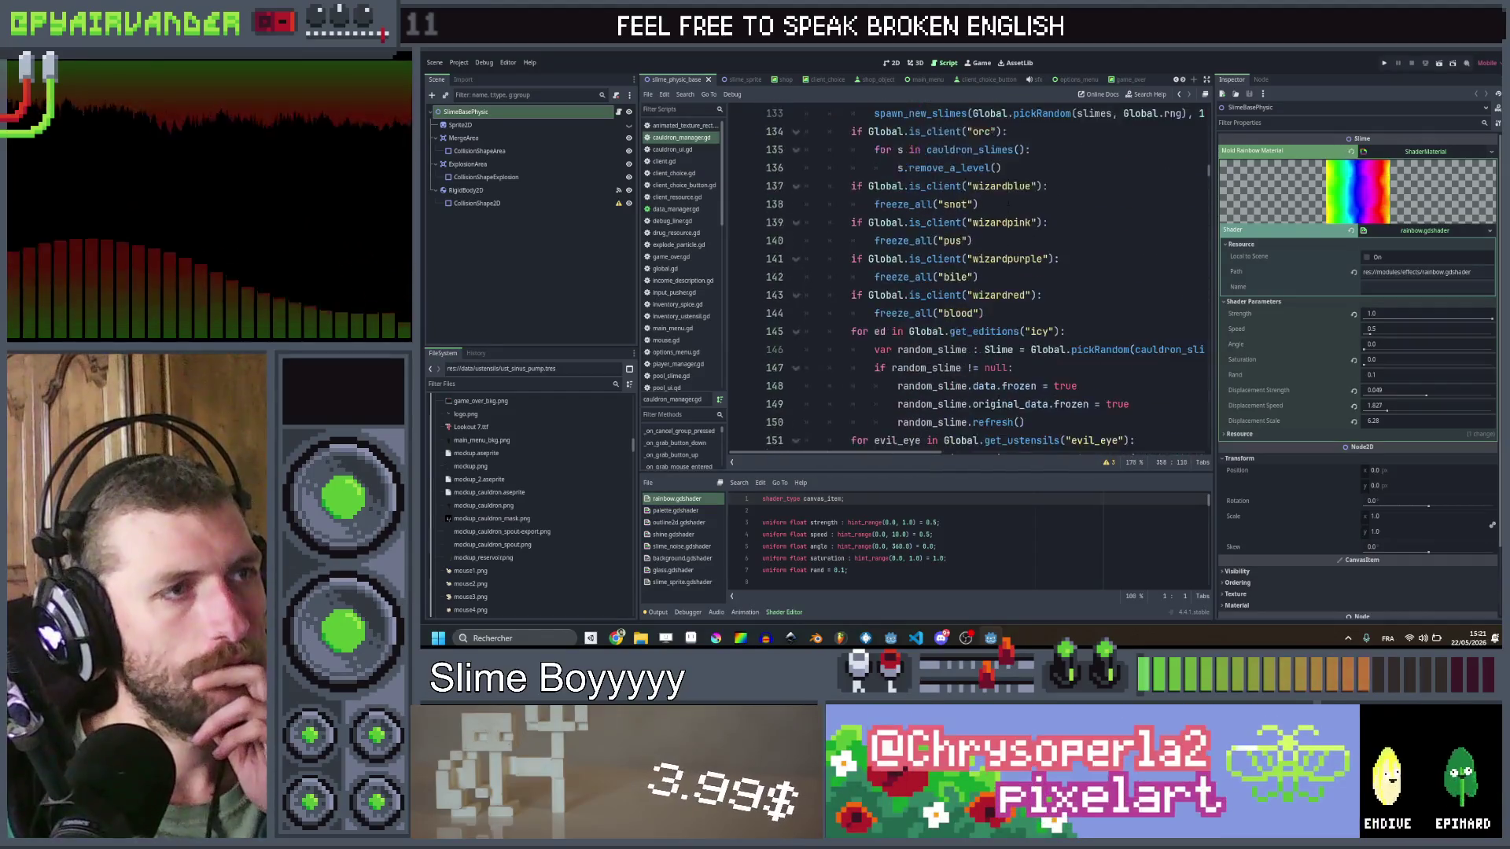
scroll(1009, 204, "up", 16)
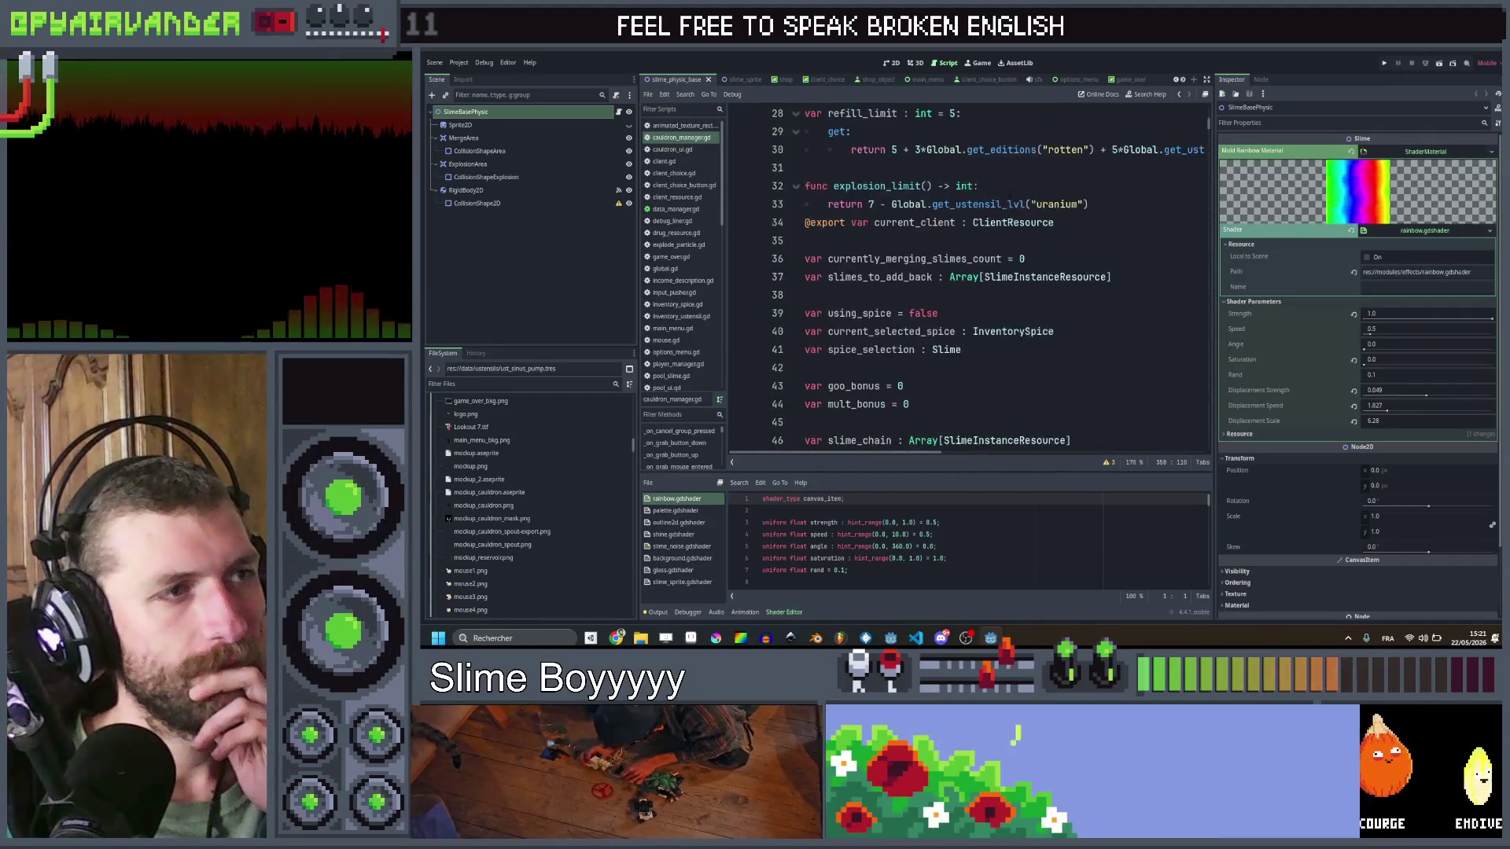
left_click(1099, 203)
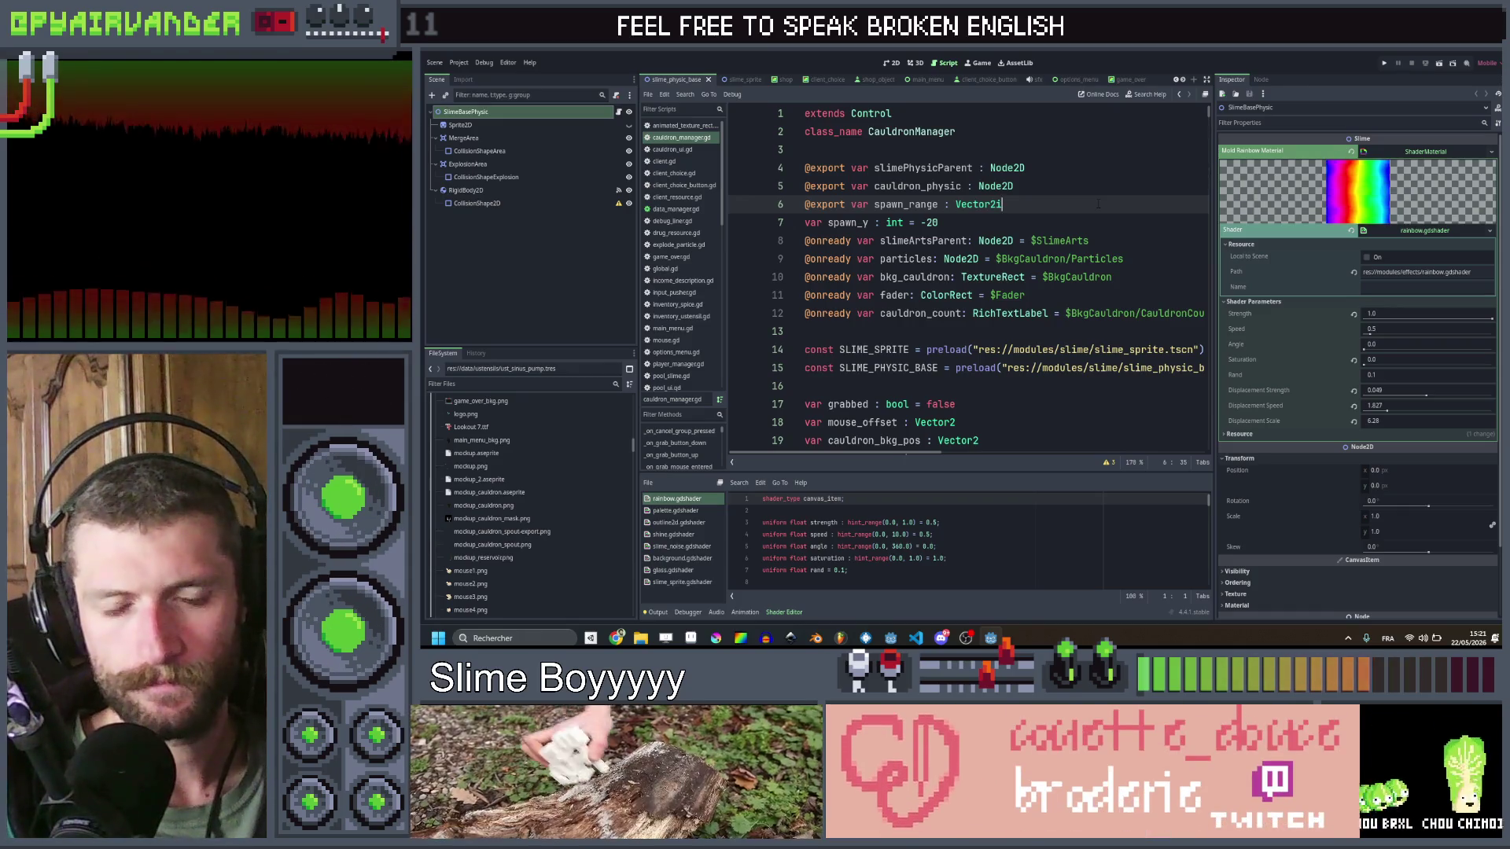
left_click(1088, 221)
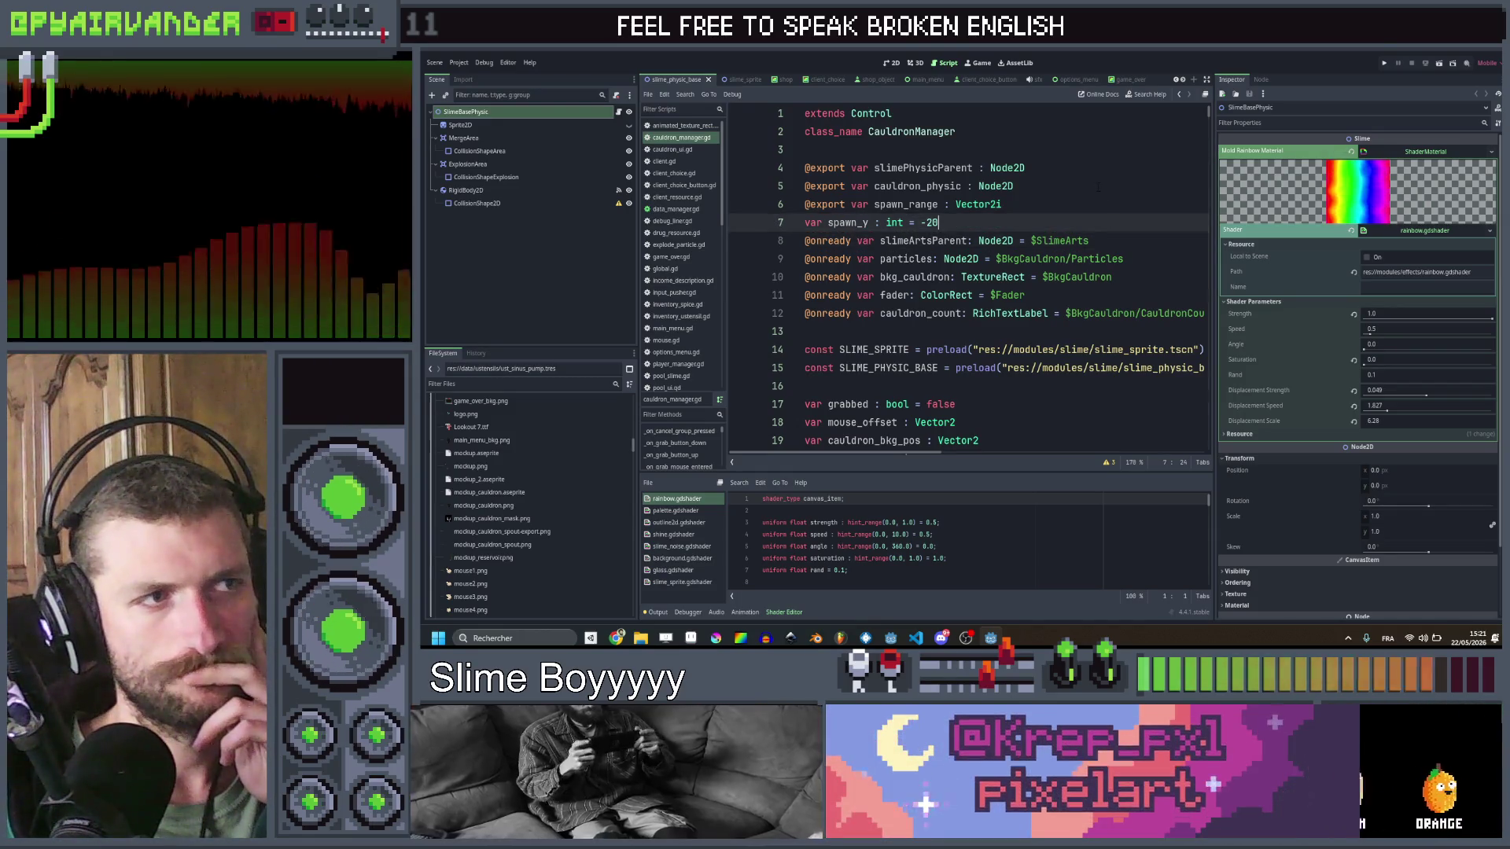
left_click(1090, 191)
left_click(1088, 222)
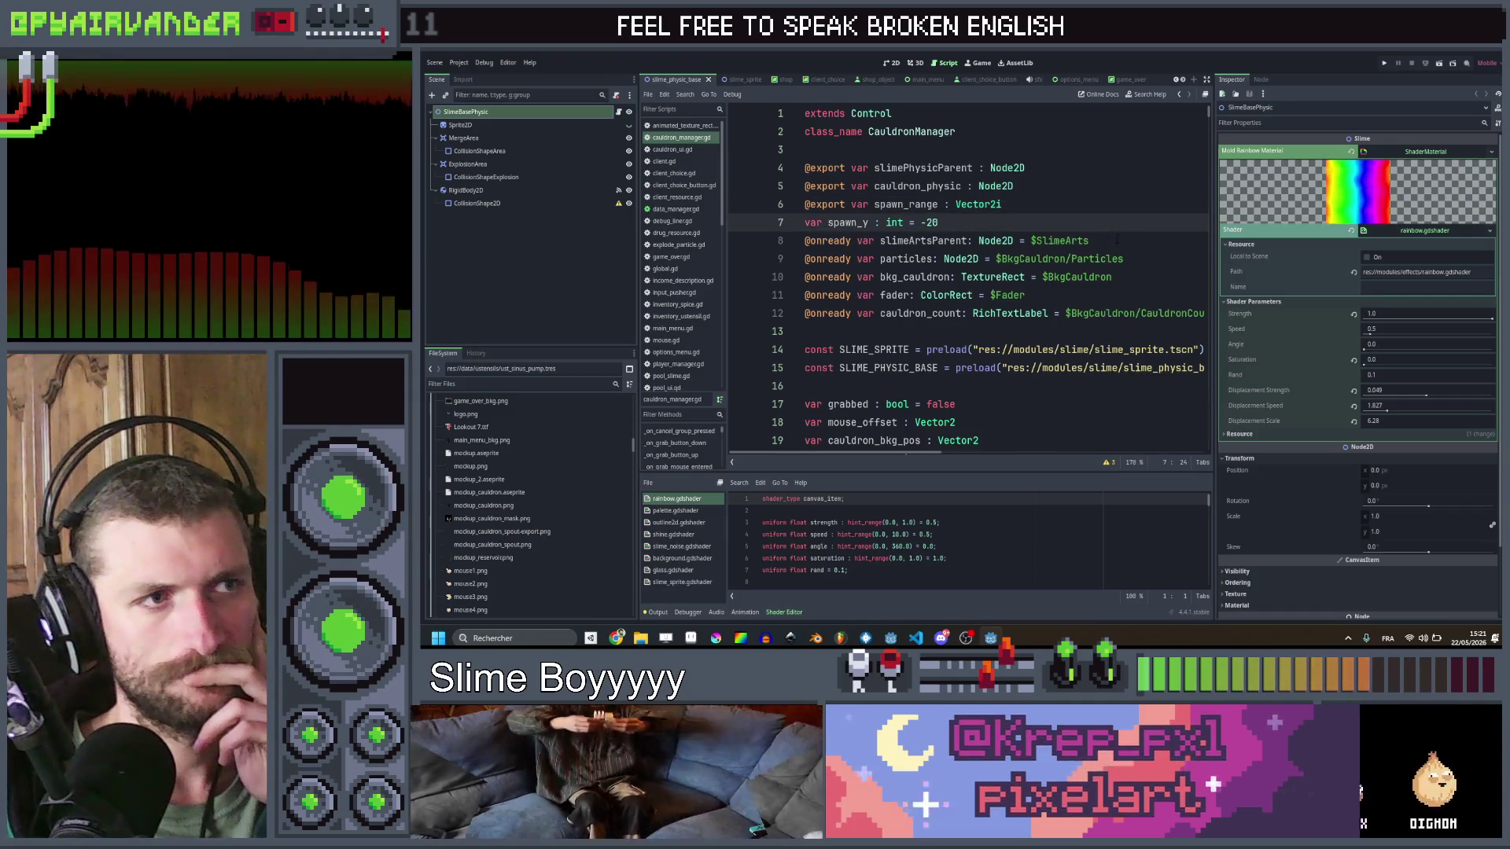
Step: Inspect the slimeArtsParent, particles and bkg_cauldron declarations, then switch to Aseprite
left_click(1117, 240)
left_click_drag(1124, 259, 805, 241)
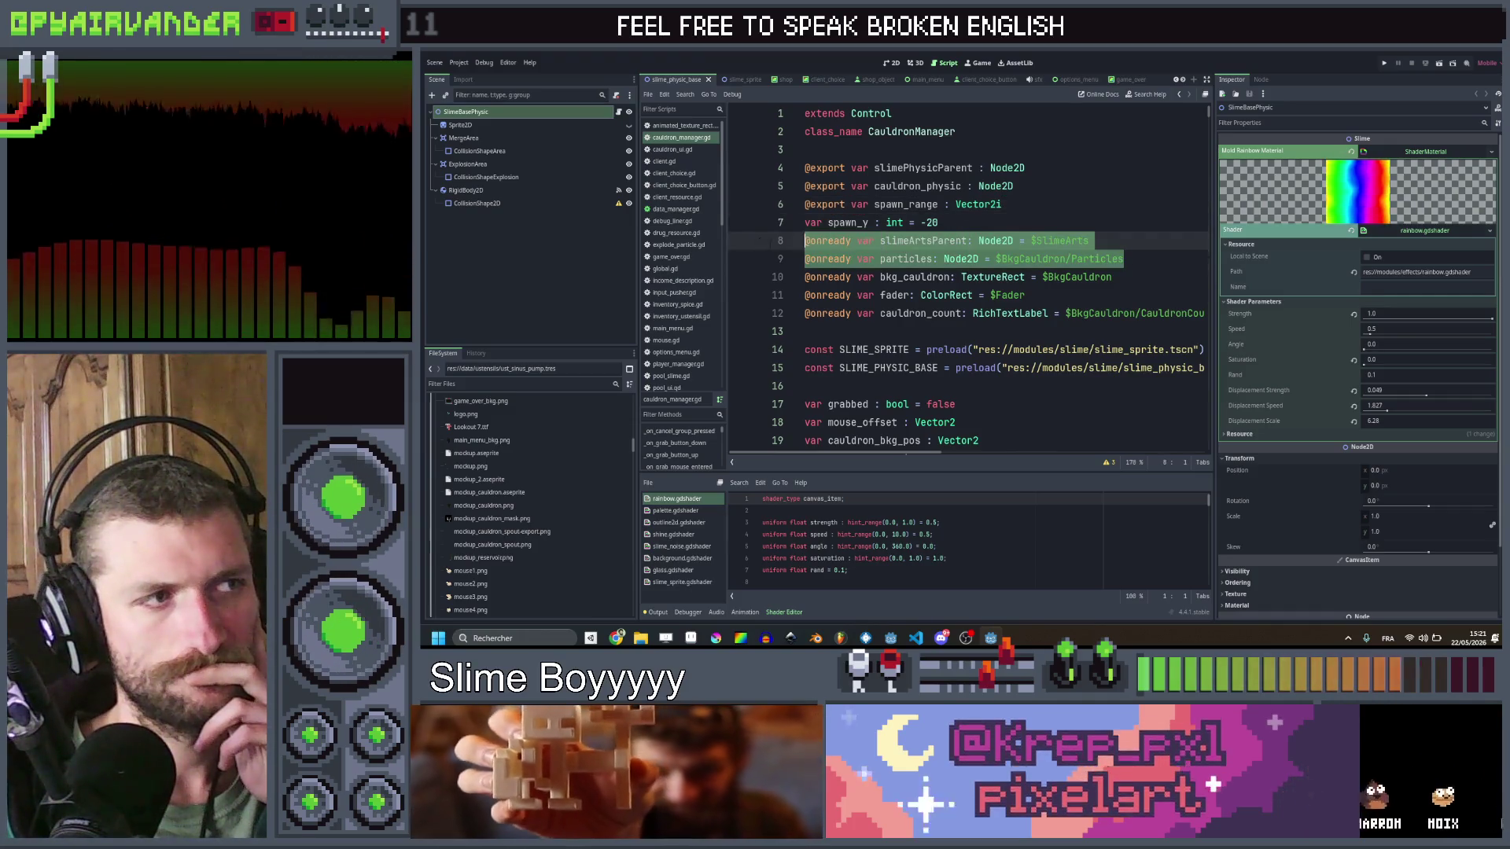
left_click(1124, 259)
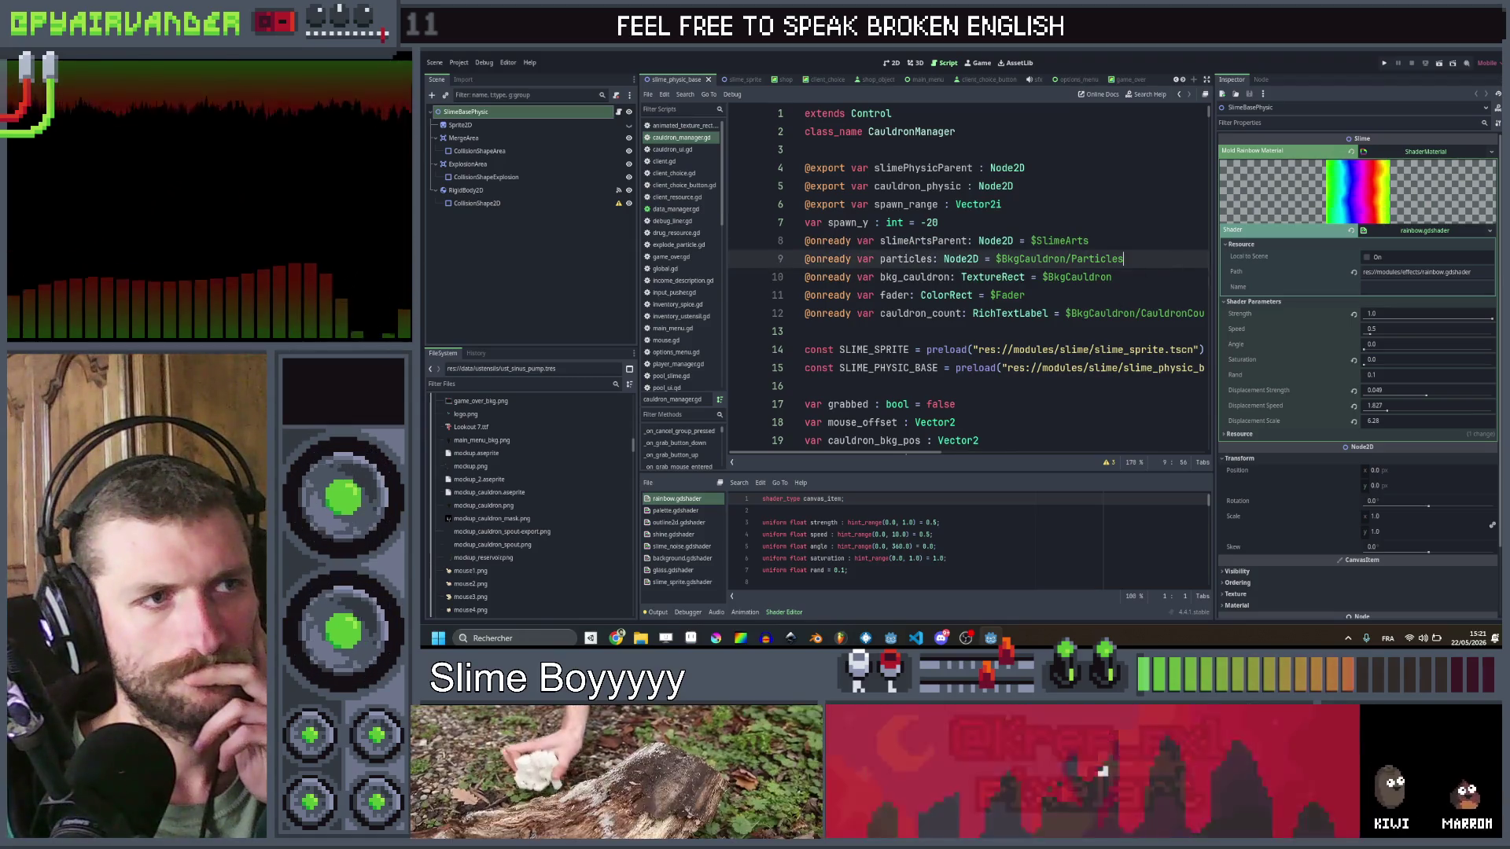
left_click(1141, 275)
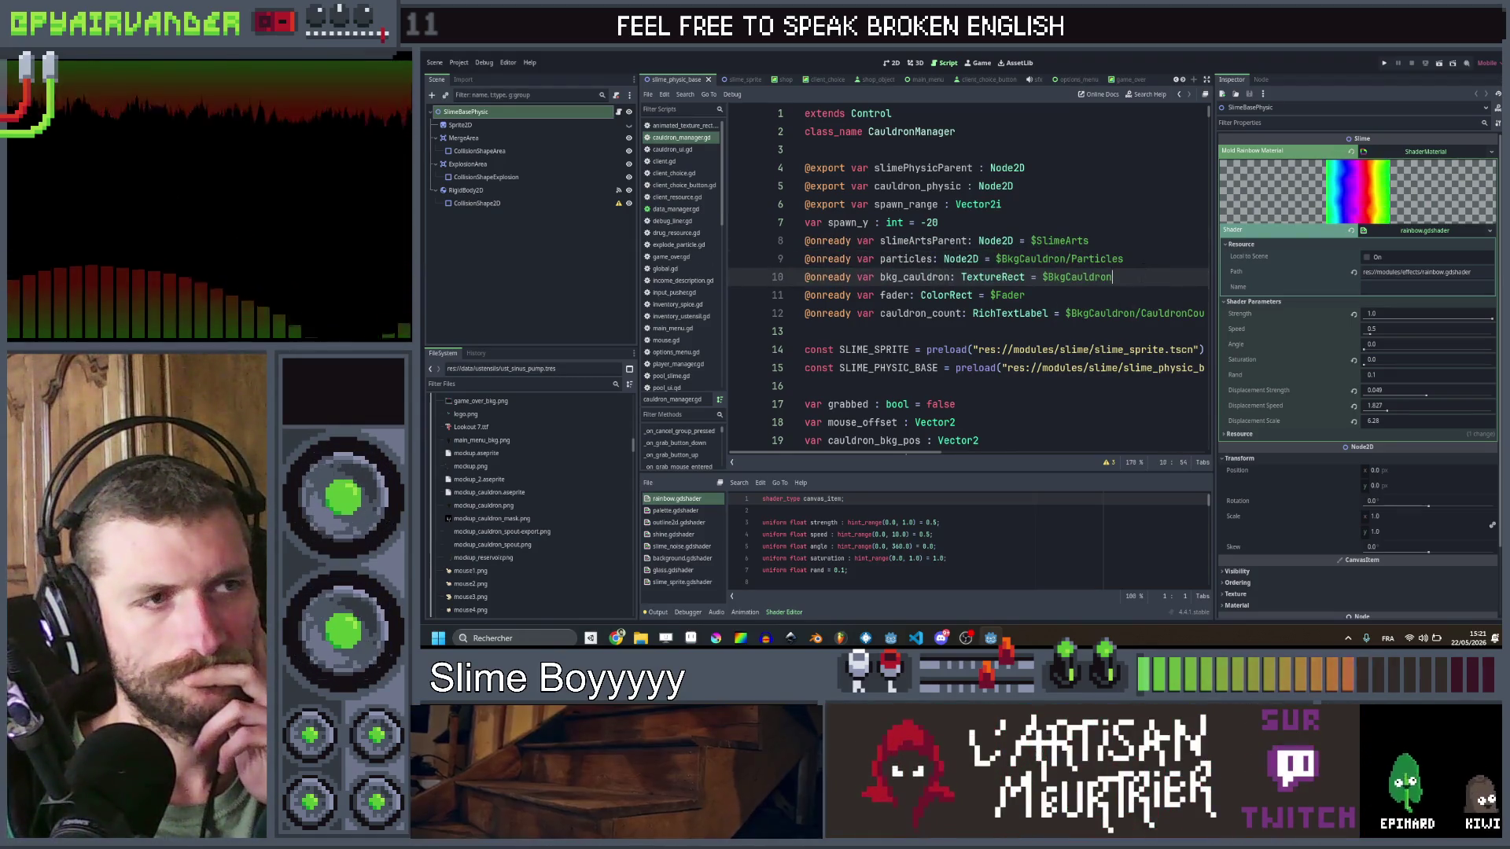
left_click(1124, 259)
left_click(1173, 258)
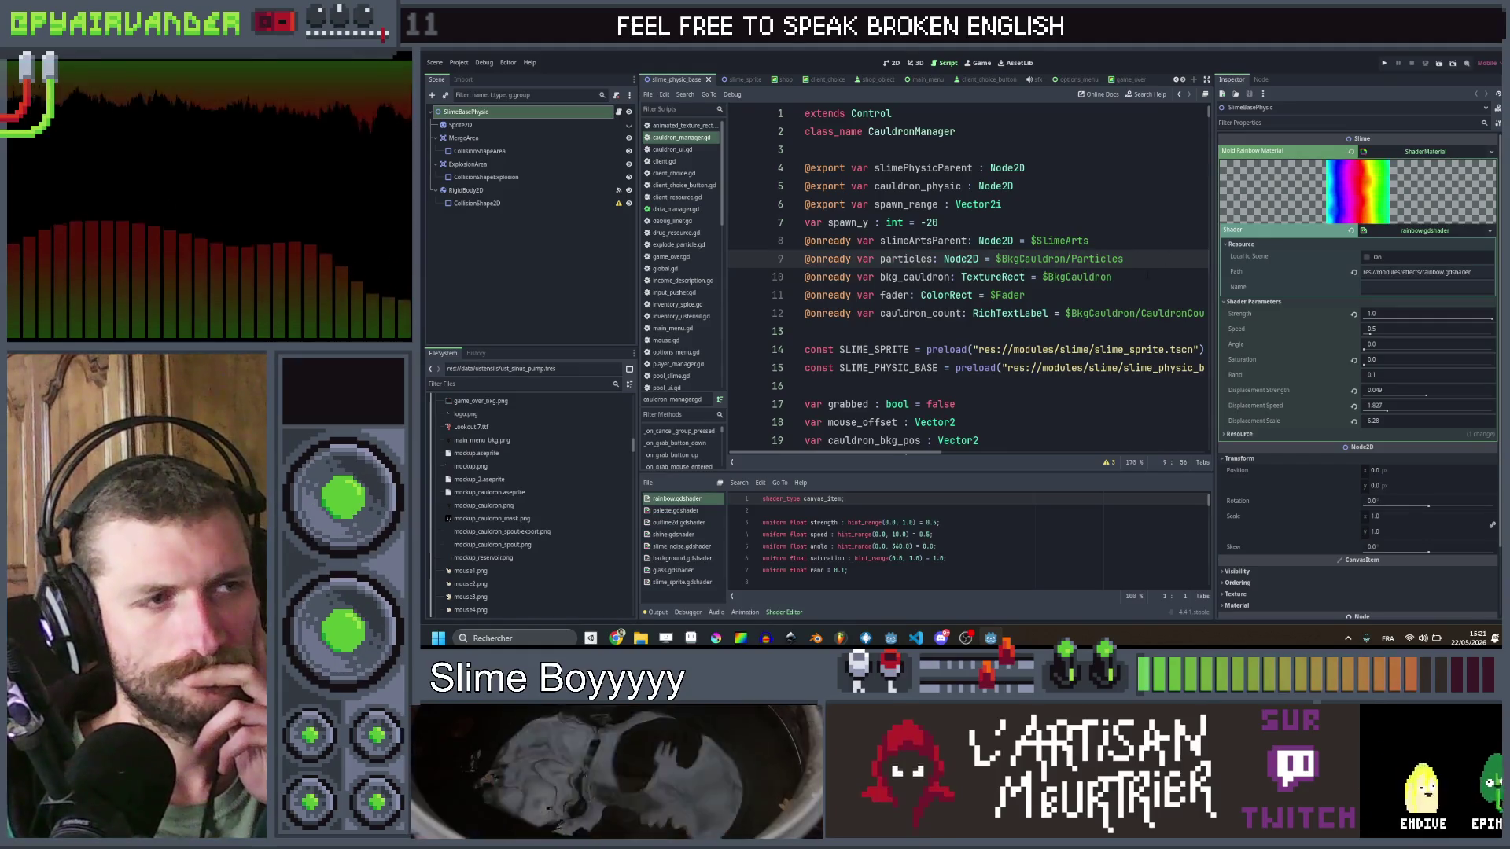
key("shift+Home")
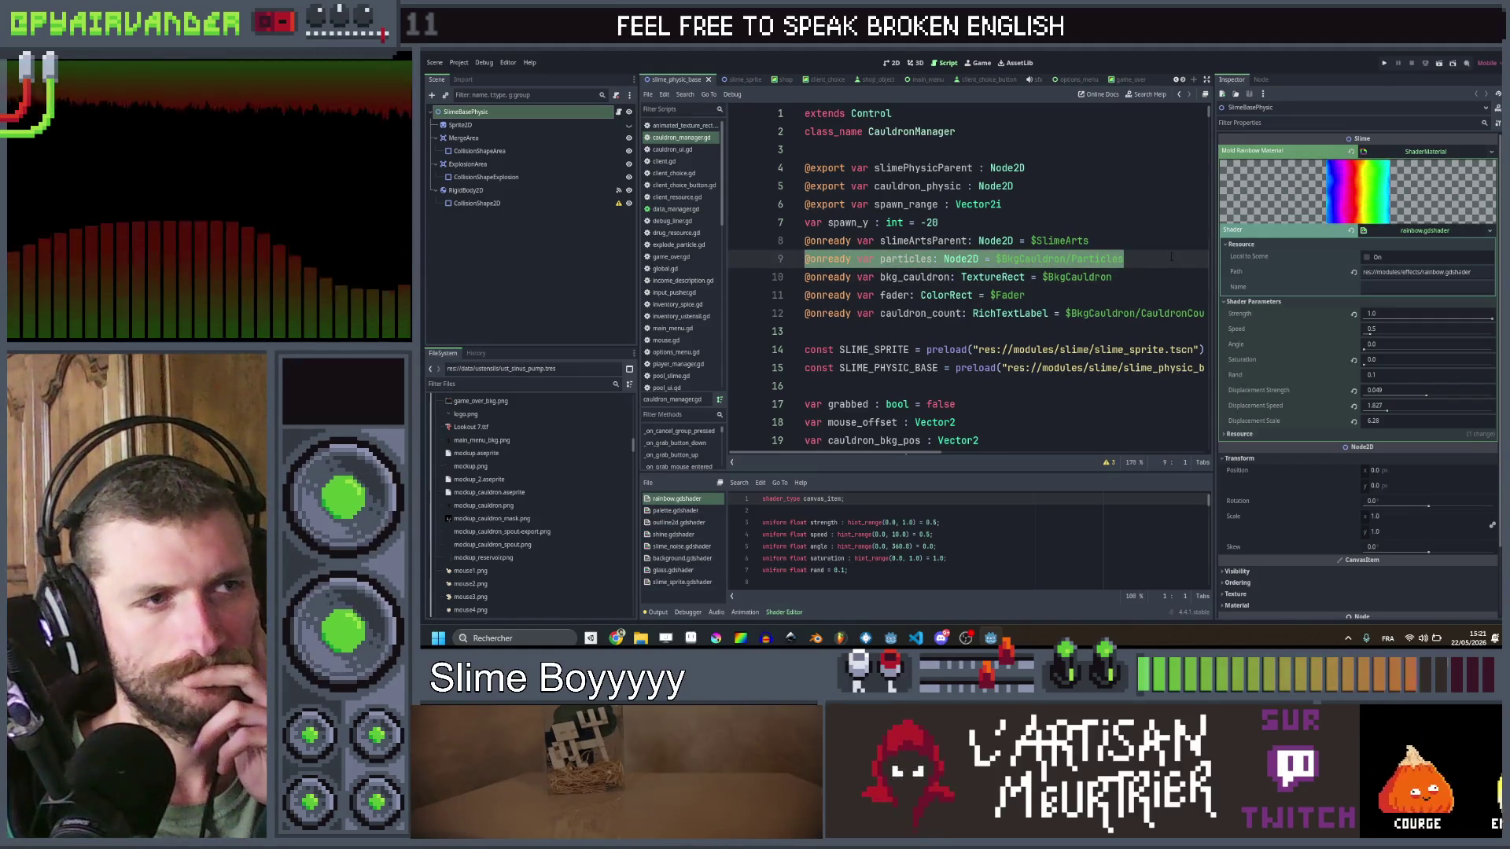
left_click(1145, 234)
left_click(1093, 223)
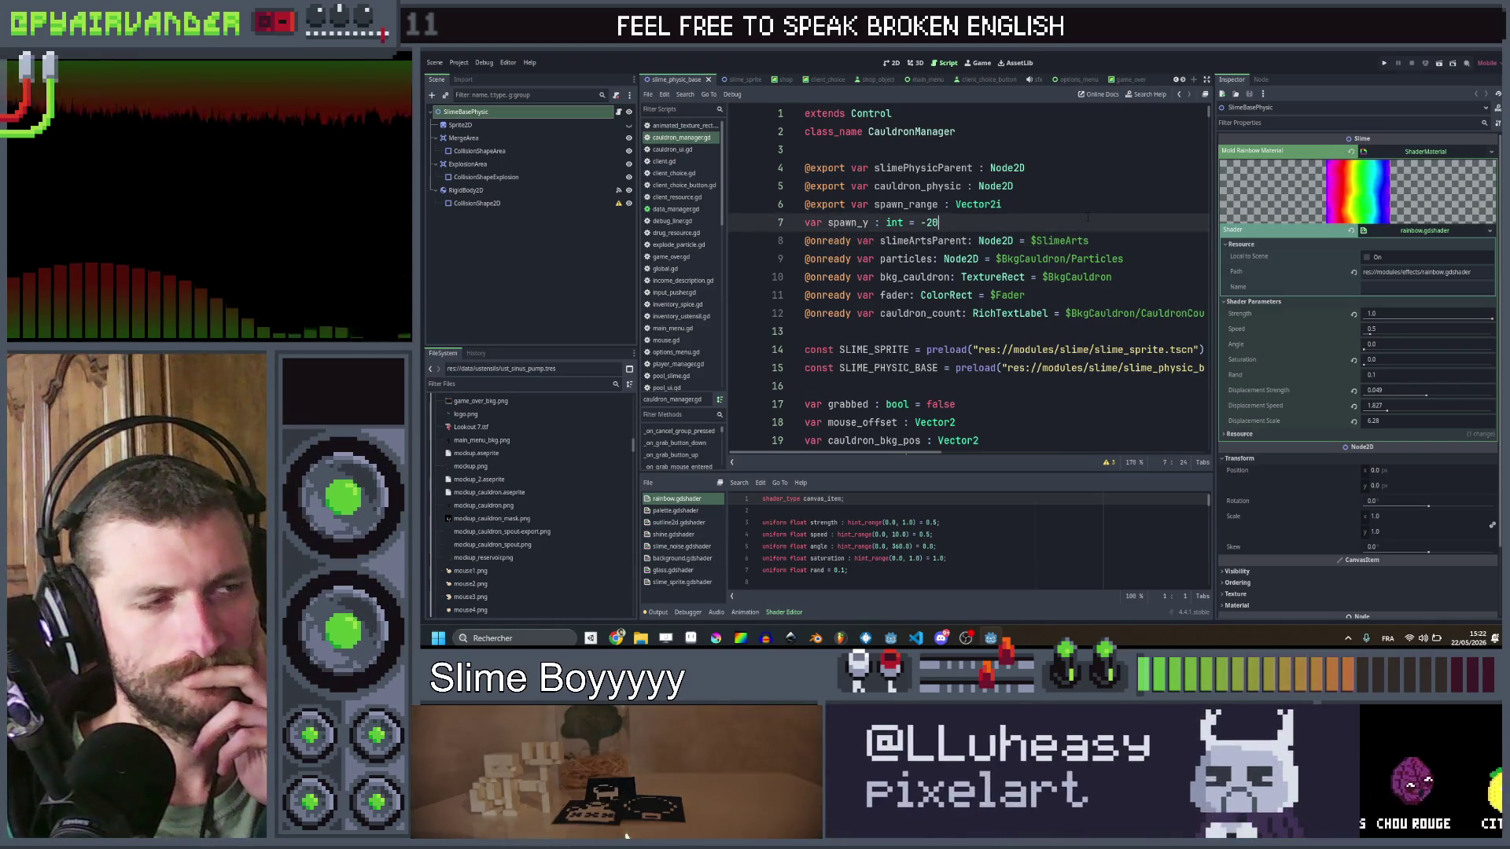
key("alt+Tab")
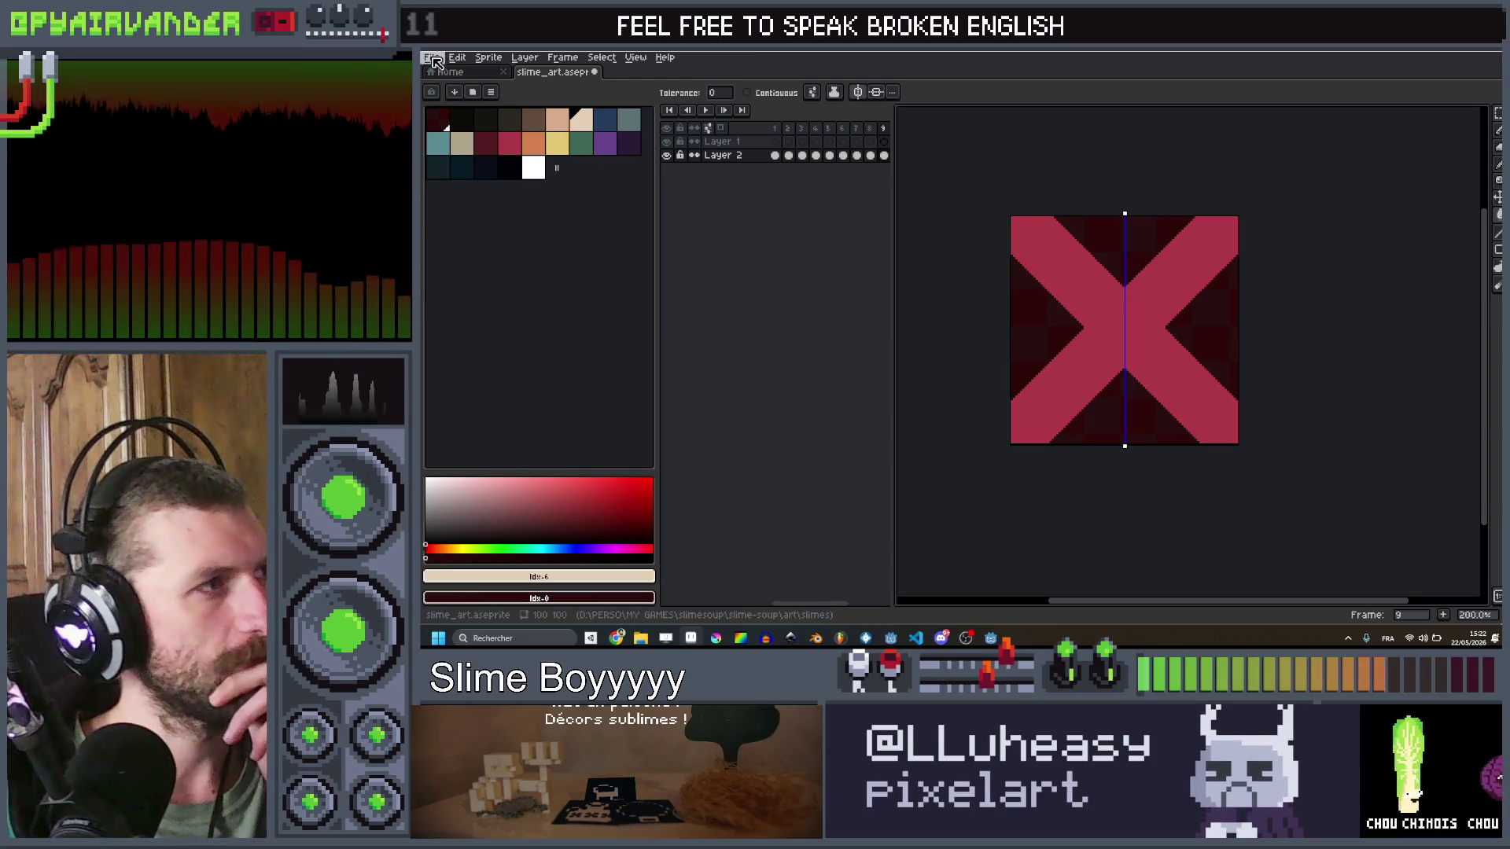
Step: Open mockup.png from the art folder through File > Open
left_click(433, 60)
left_click(448, 85)
left_click(584, 181)
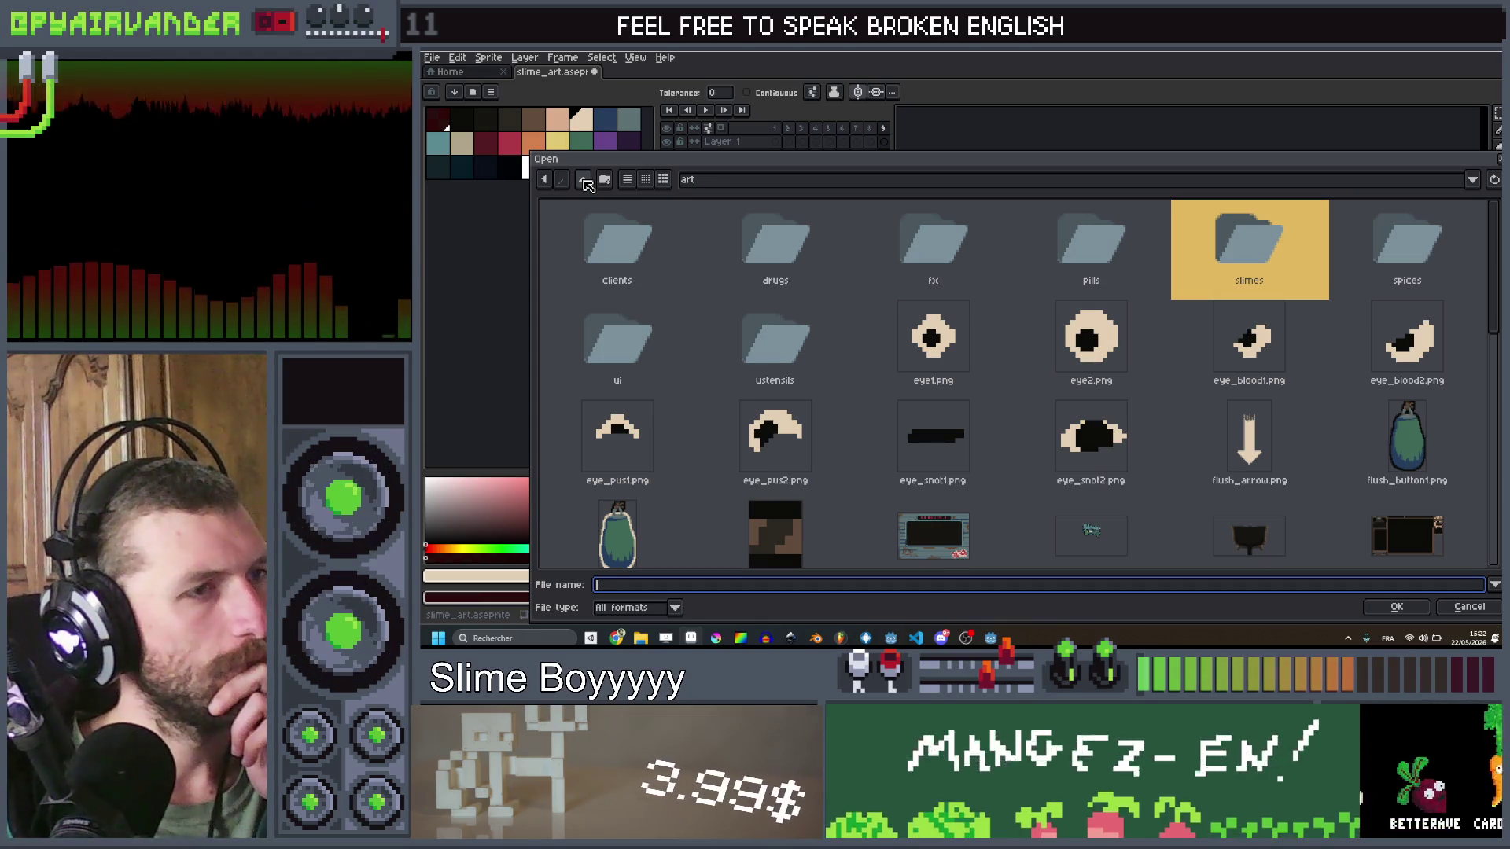
scroll(1337, 428, "down", 2)
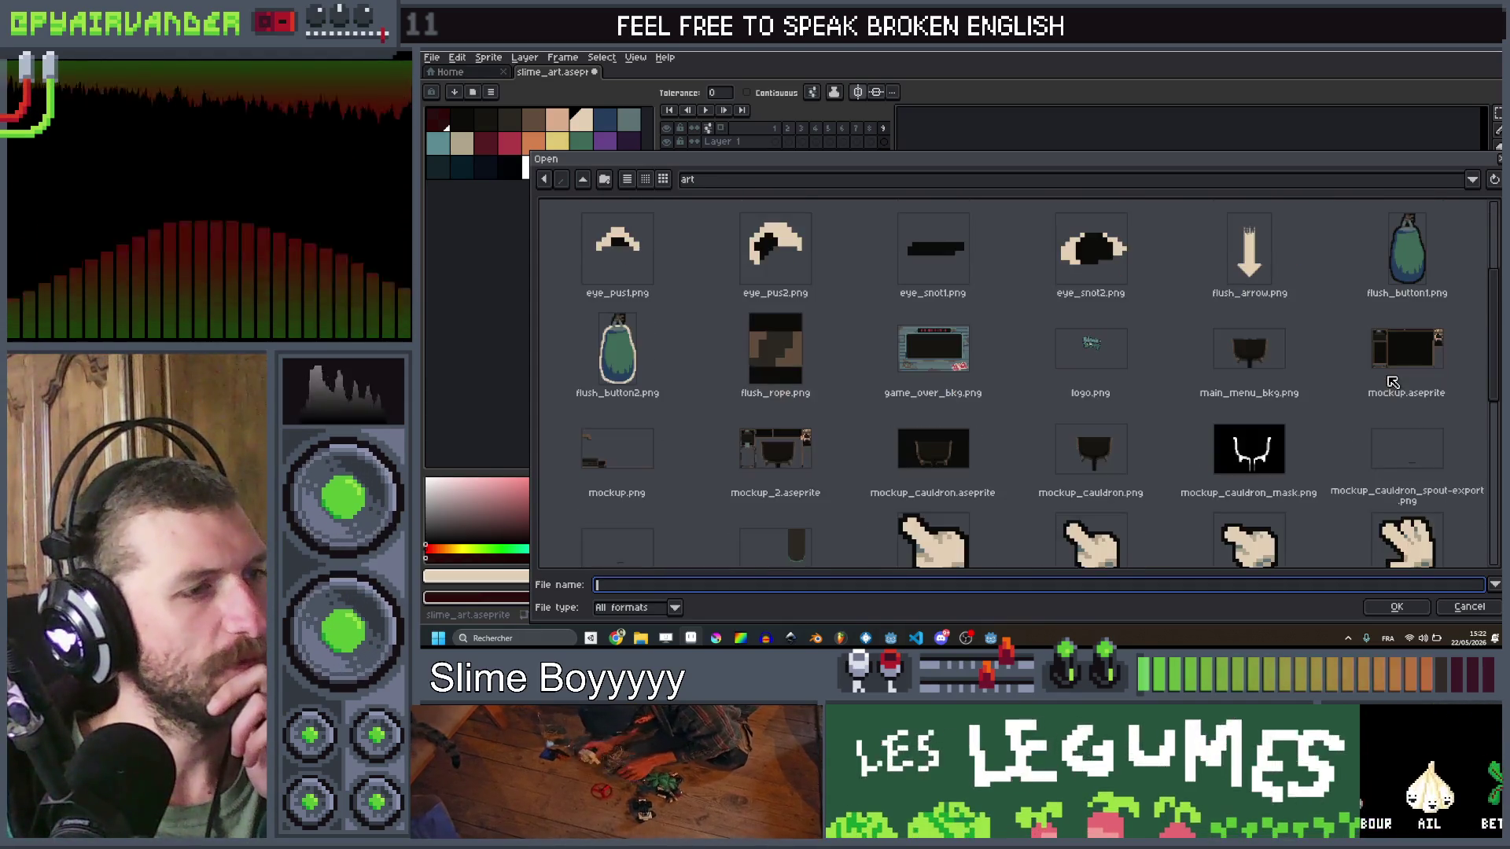
scroll(1349, 380, "down", 1)
double_click(616, 417)
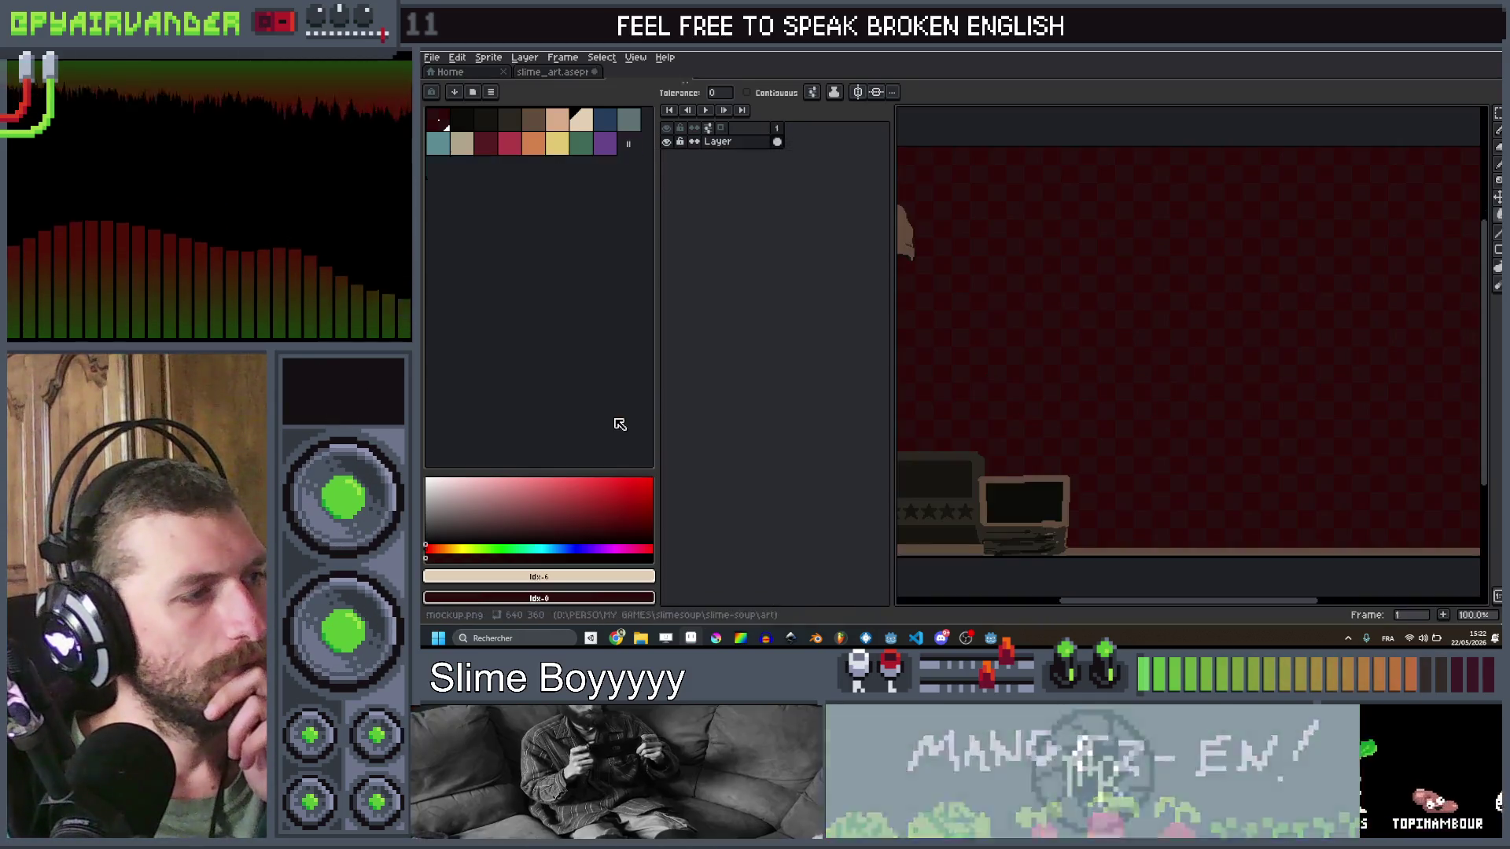
scroll(1242, 376, "down", 2)
left_click_drag(1243, 364, 1172, 357)
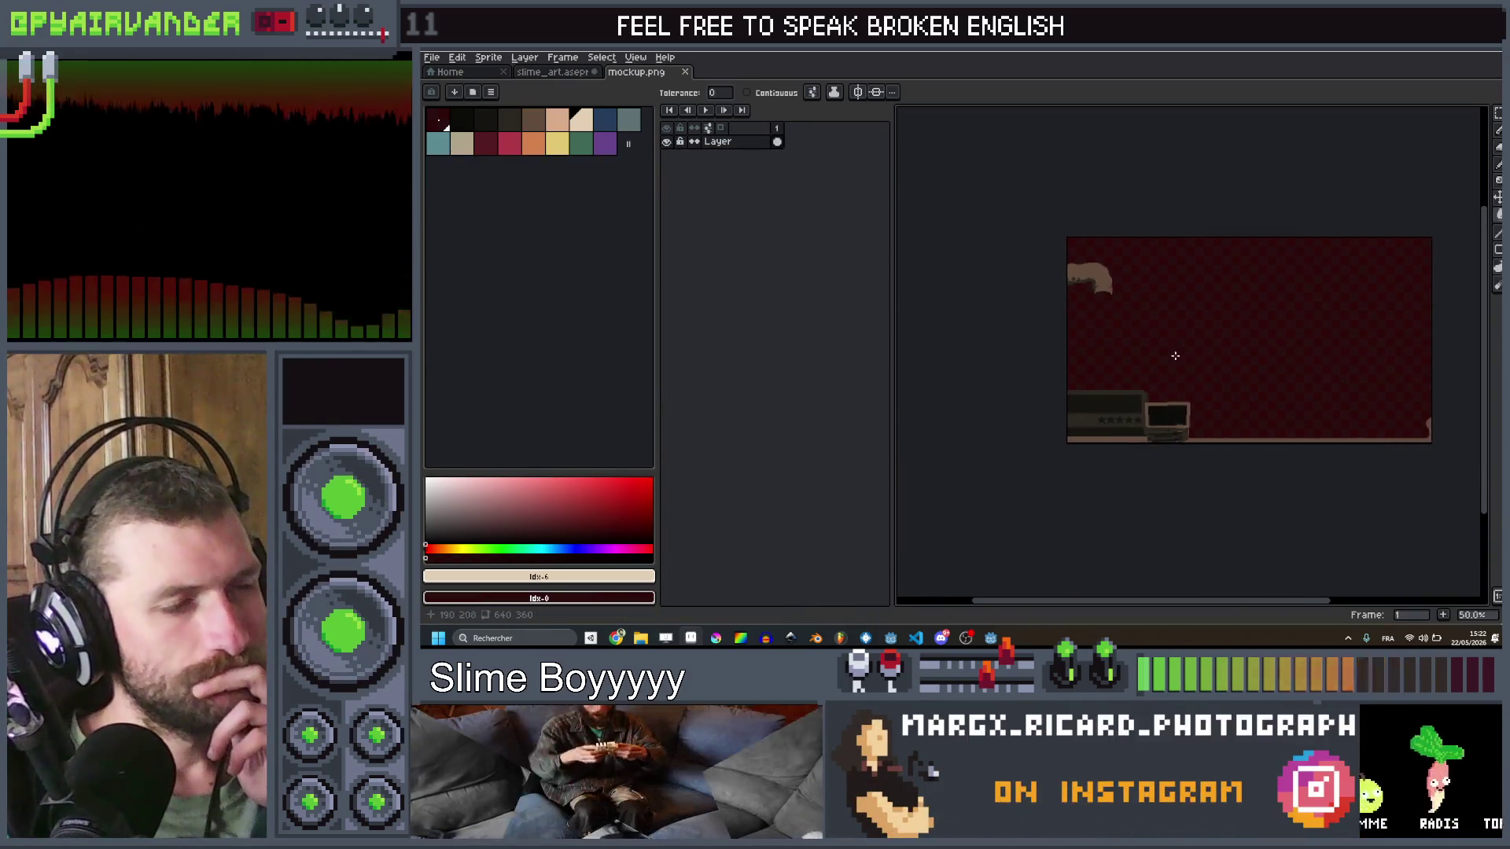
Step: Pan and zoom around the room mockup to frame the counter and computer screen
scroll(1179, 361, "up", 2)
scroll(1162, 418, "up", 1)
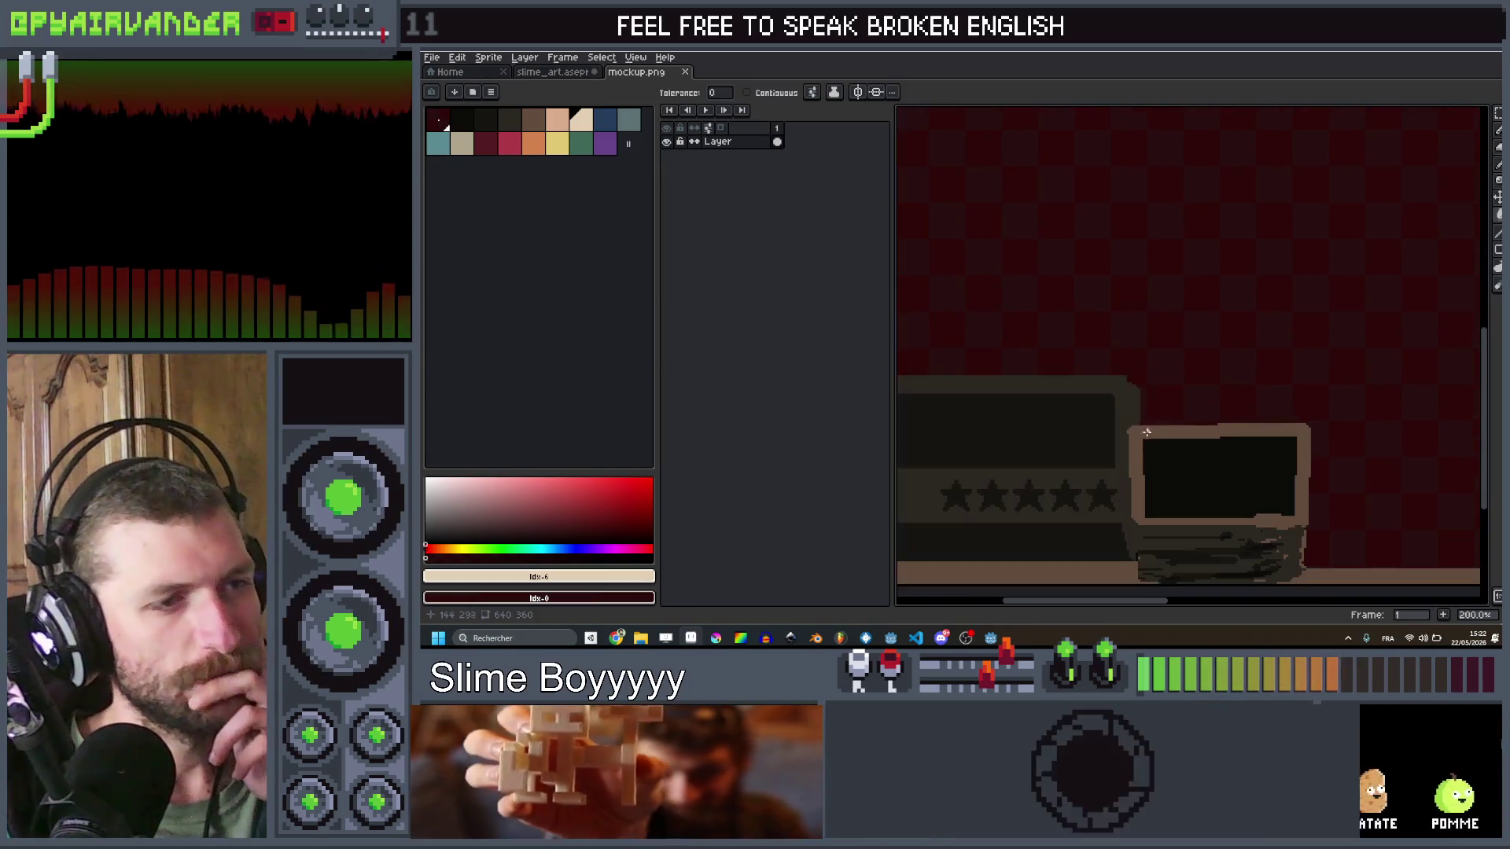
left_click_drag(1097, 453, 1173, 431)
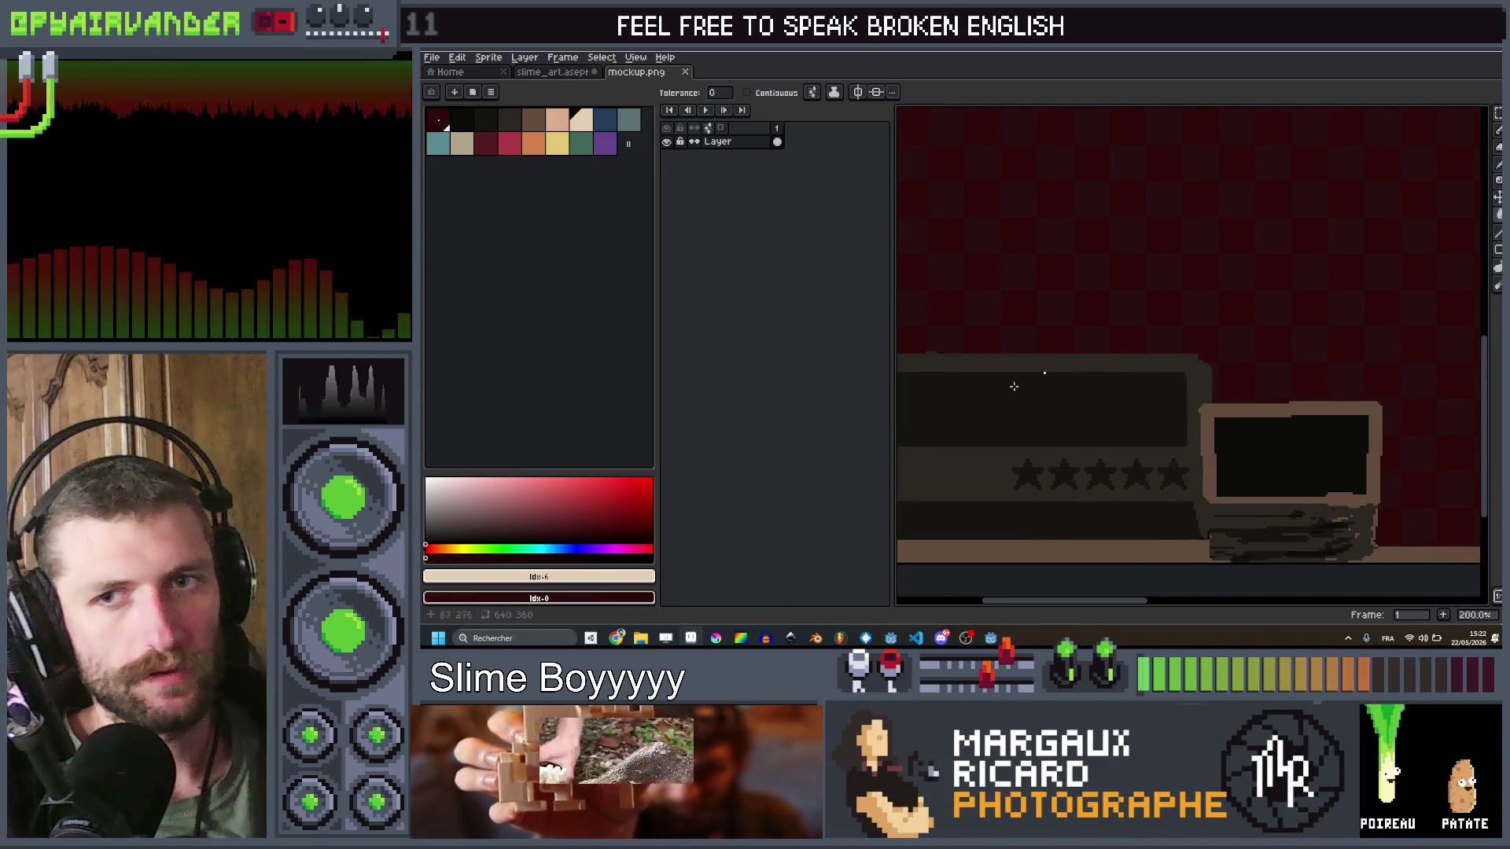
left_click_drag(893, 376, 925, 364)
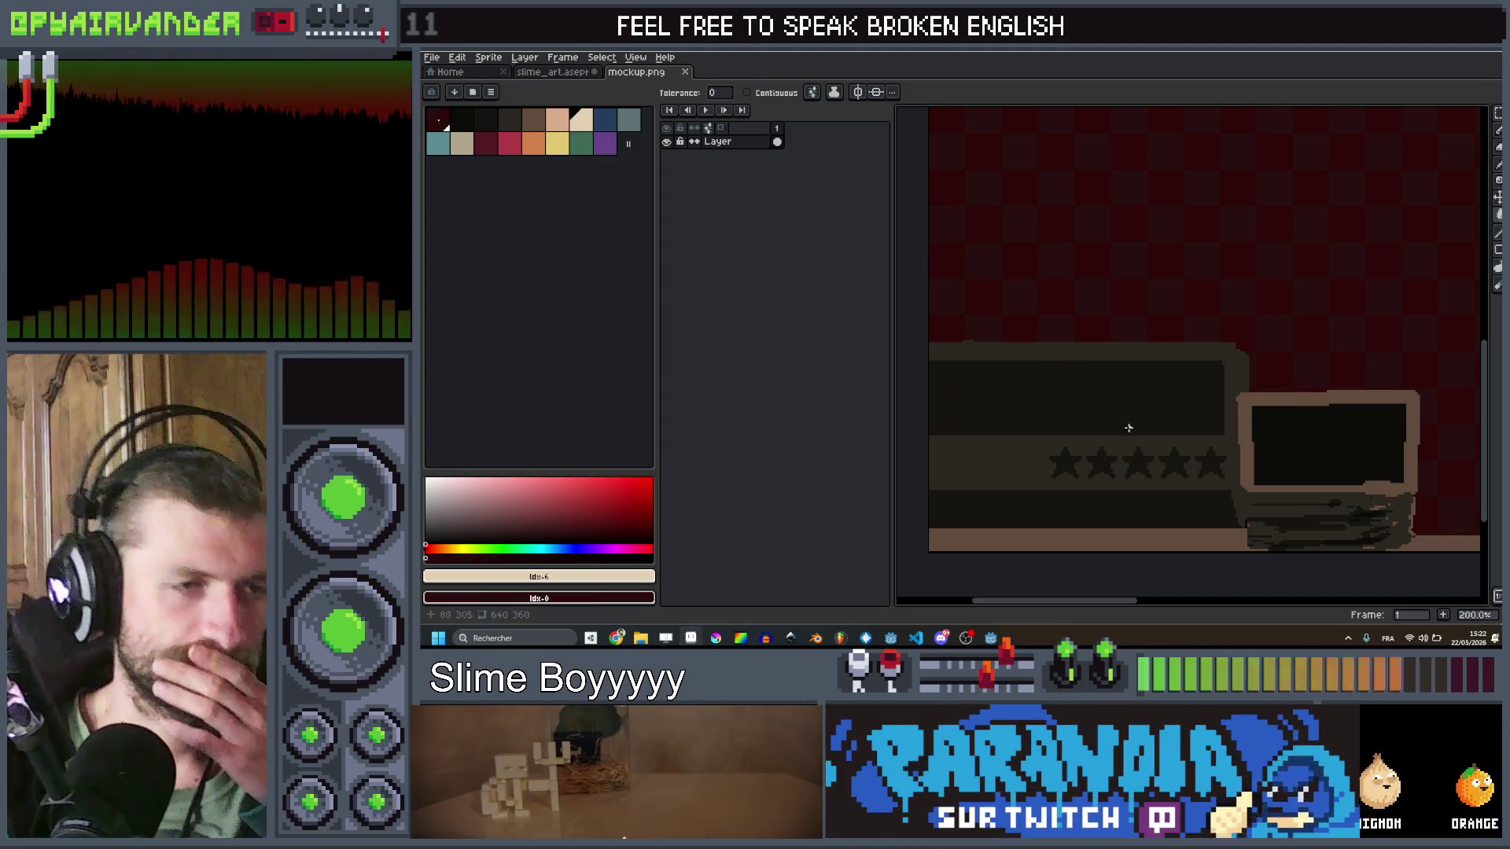
scroll(1217, 331, "down", 3)
scroll(1255, 349, "up", 3)
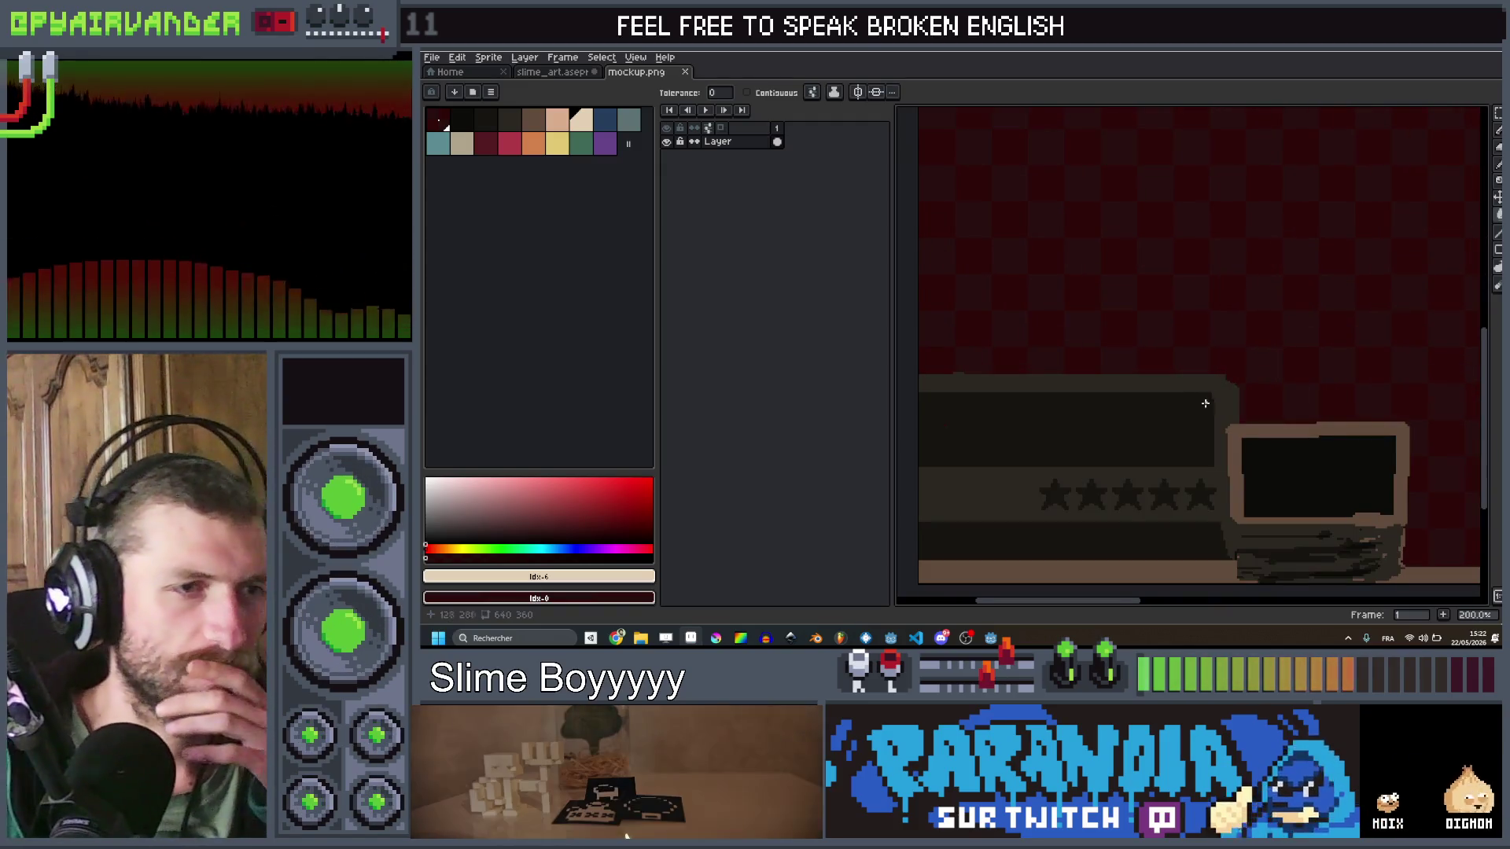
left_click_drag(1205, 403, 1224, 394)
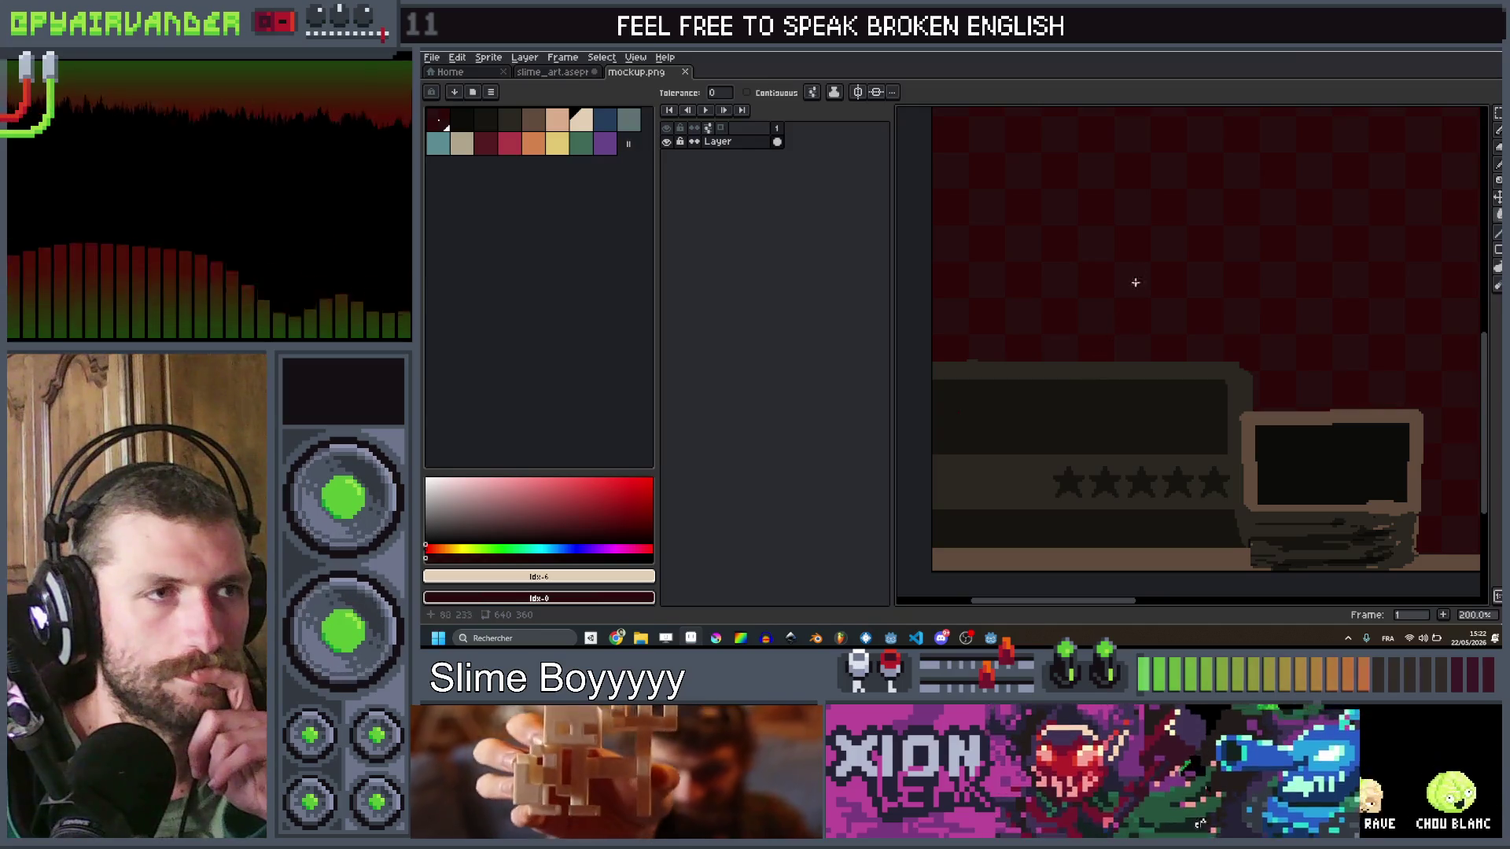
scroll(1134, 282, "down", 2)
left_click_drag(1156, 228, 1121, 311)
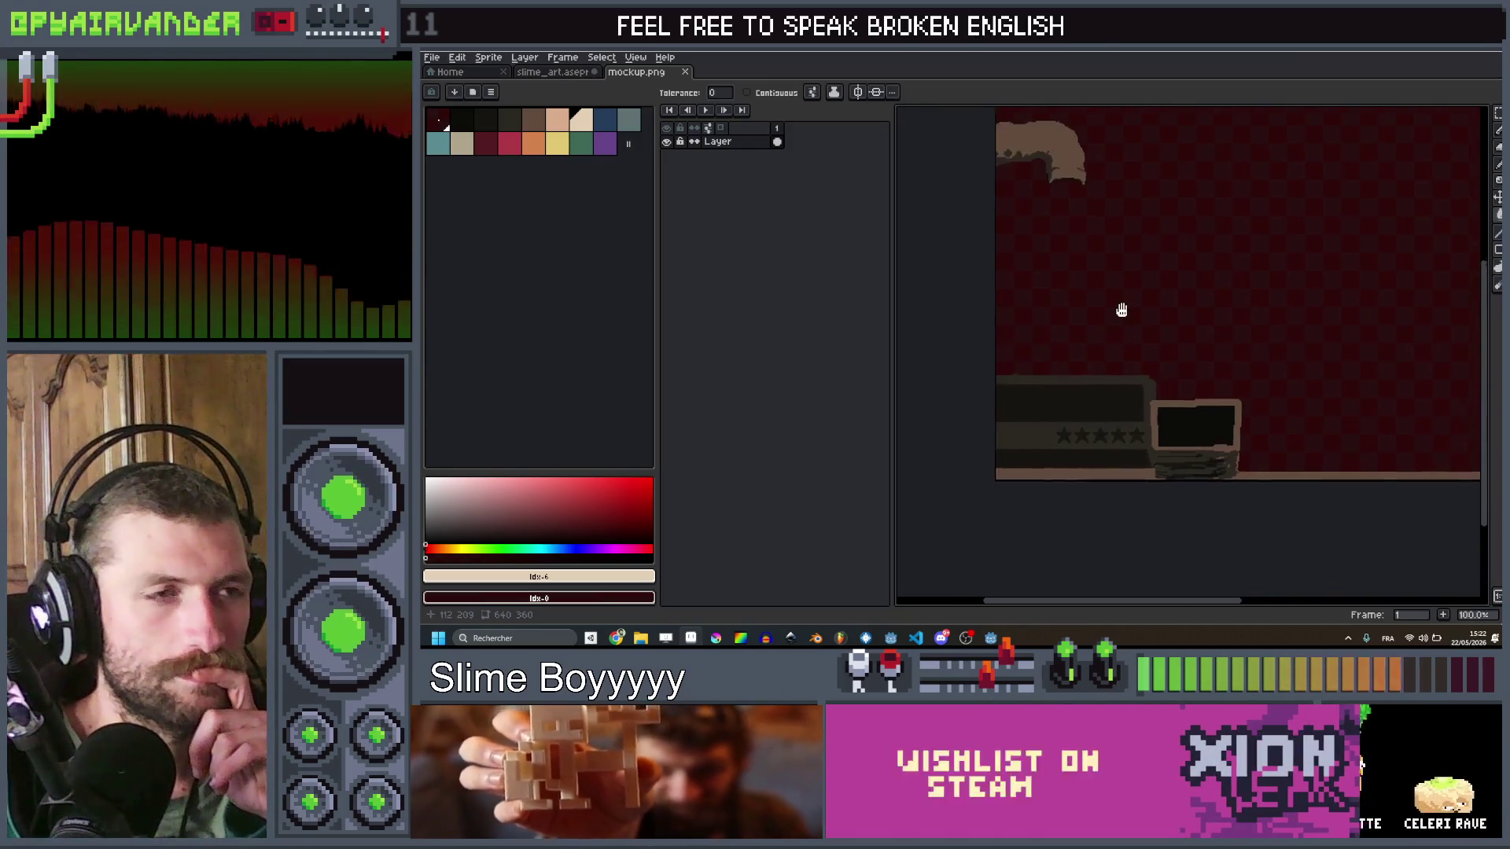
scroll(1125, 330, "down", 1)
scroll(1132, 338, "up", 1)
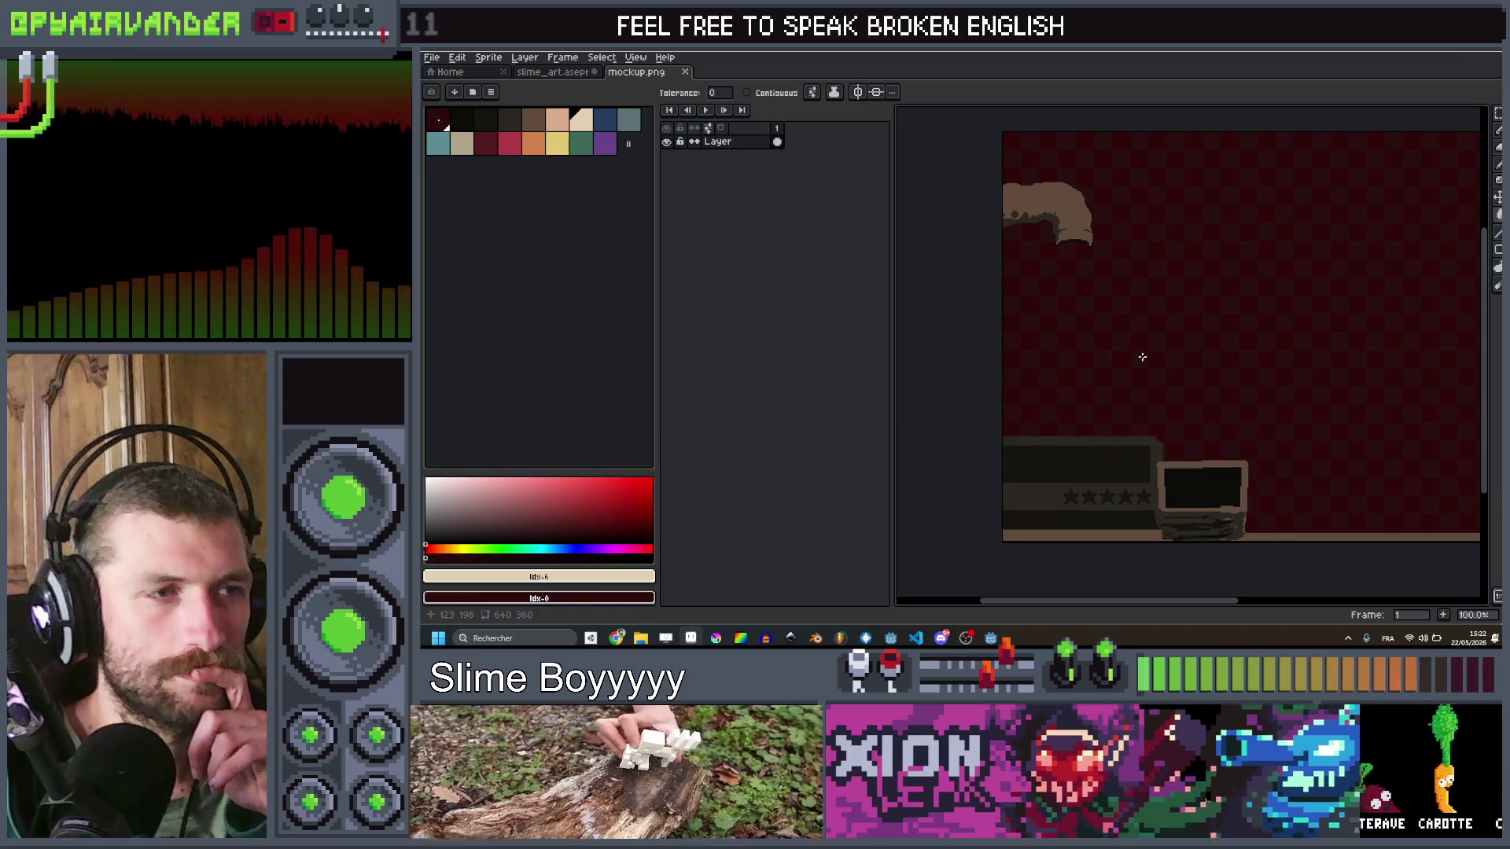
scroll(1041, 201, "up", 2)
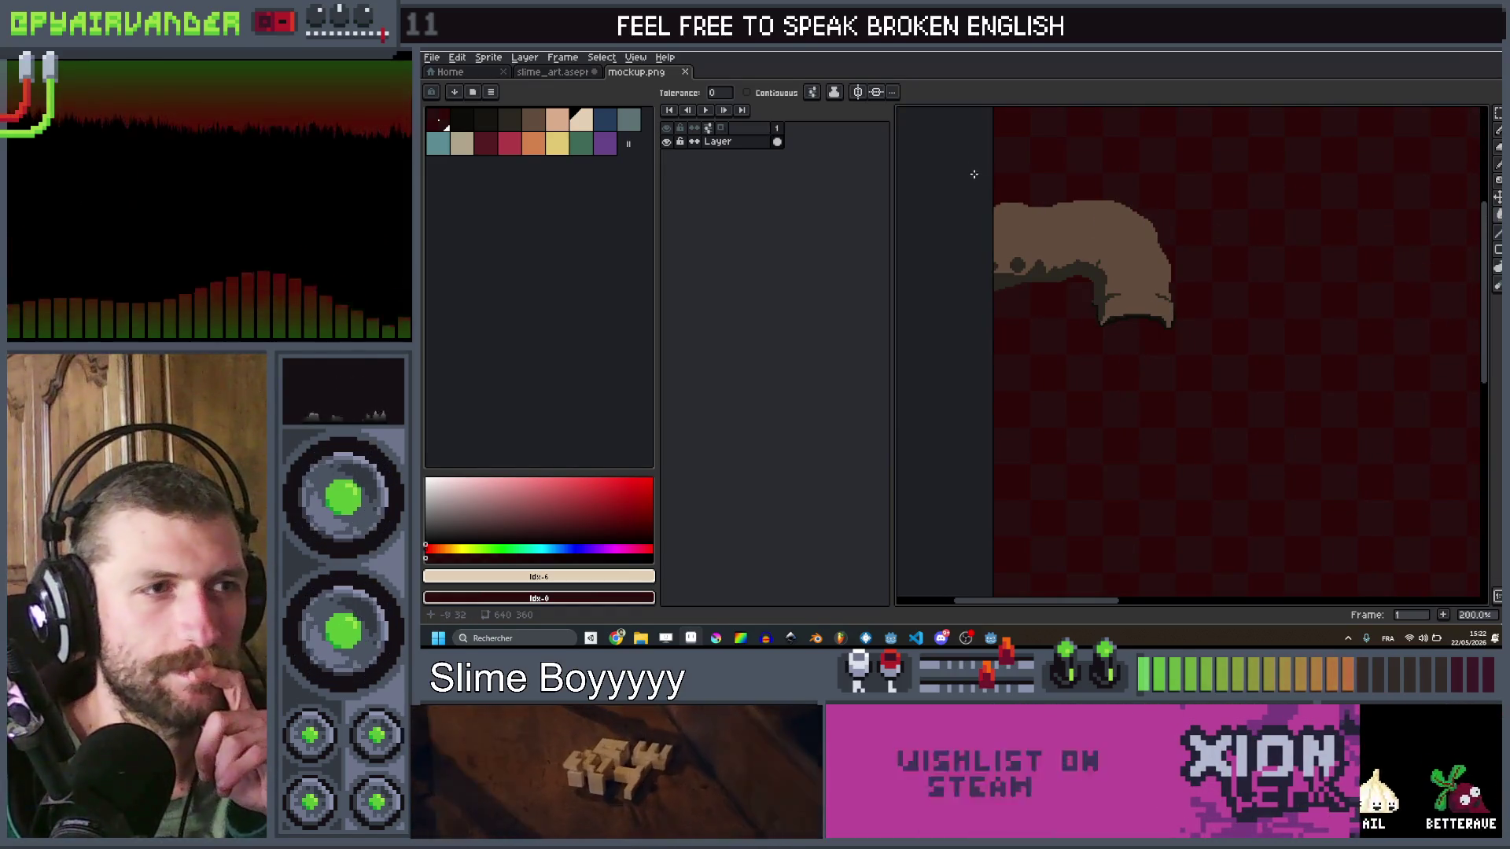
scroll(1179, 314, "down", 2)
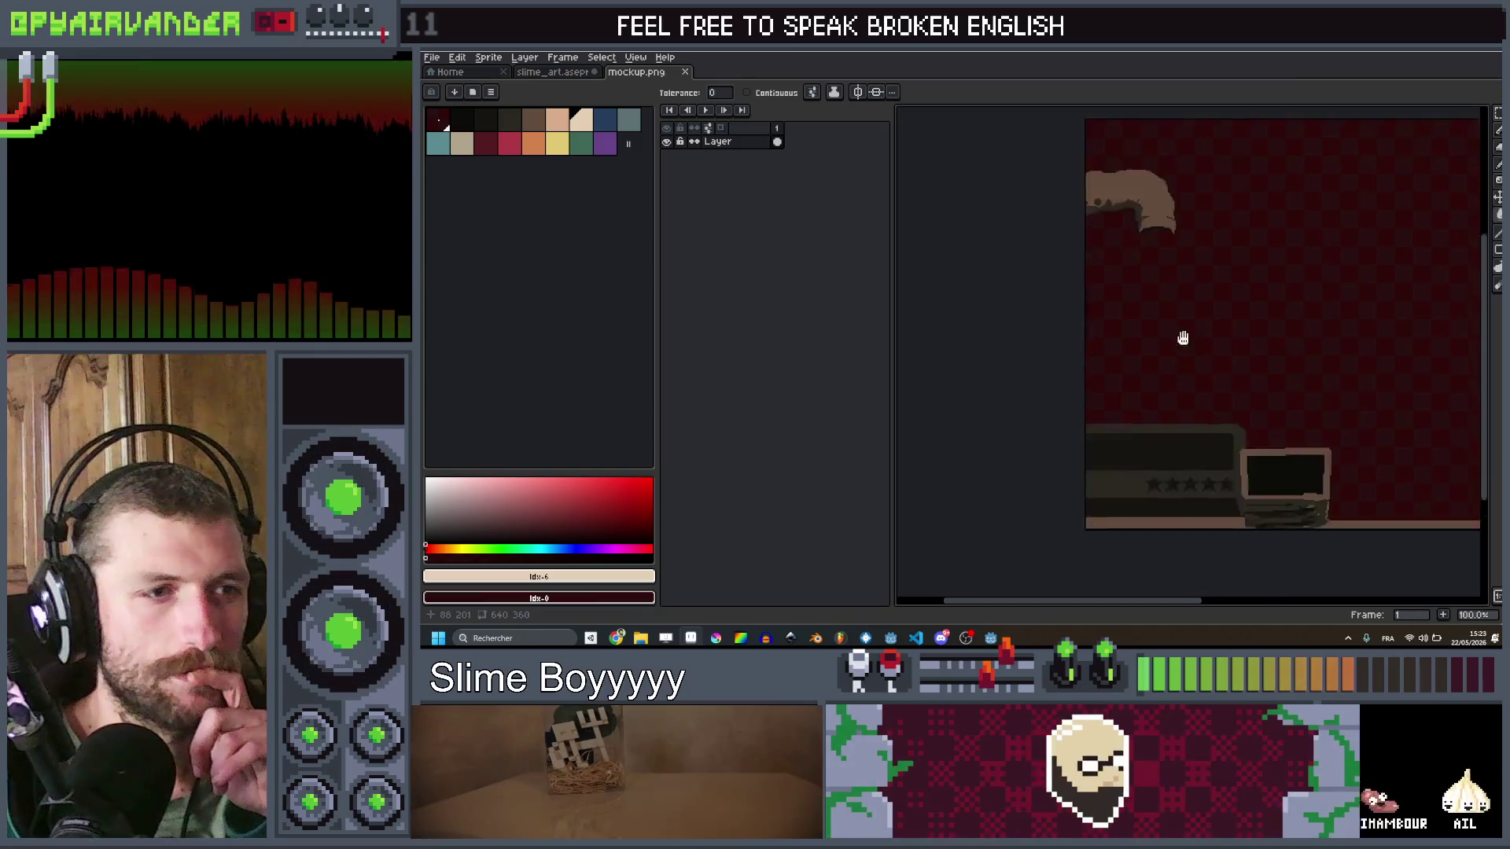
left_click_drag(1183, 338, 1148, 185)
scroll(1054, 256, "up", 1)
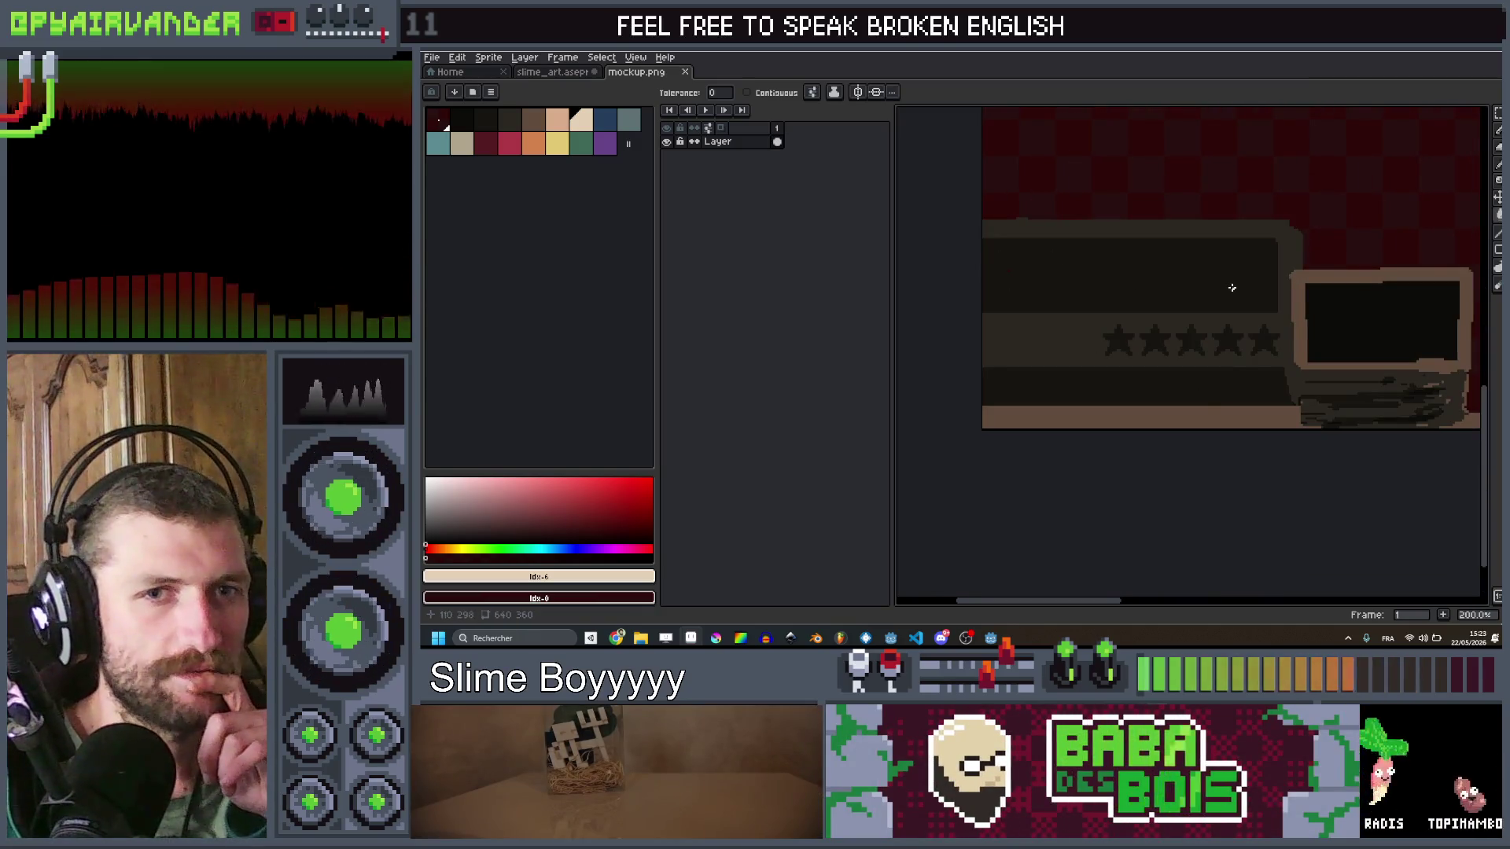
left_click_drag(1232, 288, 1152, 427)
left_click_drag(1173, 360, 1217, 360)
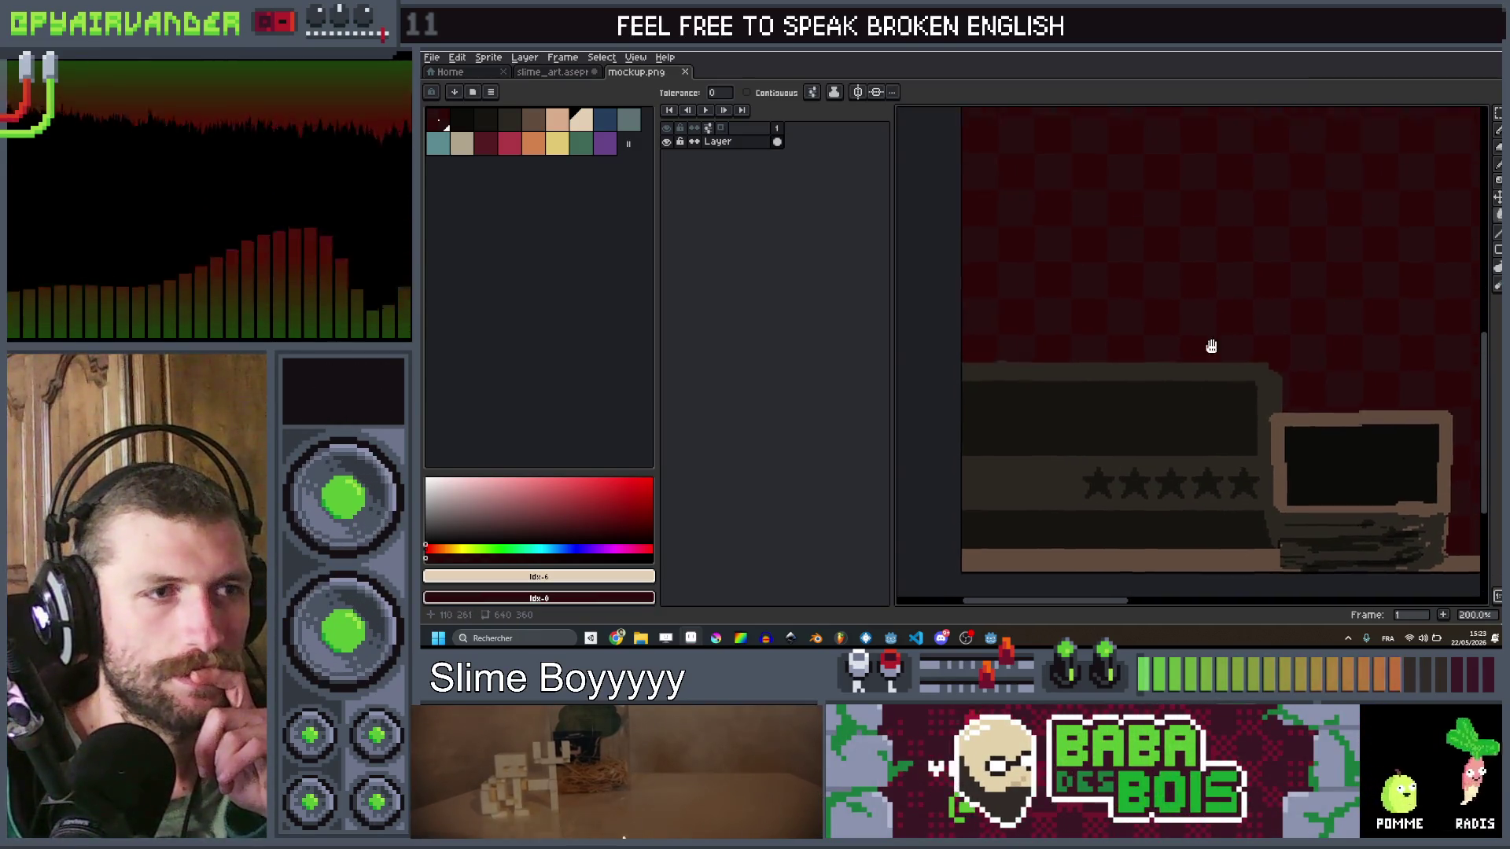
Step: Add a new layer above the mockup and pick light teal with the Pencil
key("shift+n")
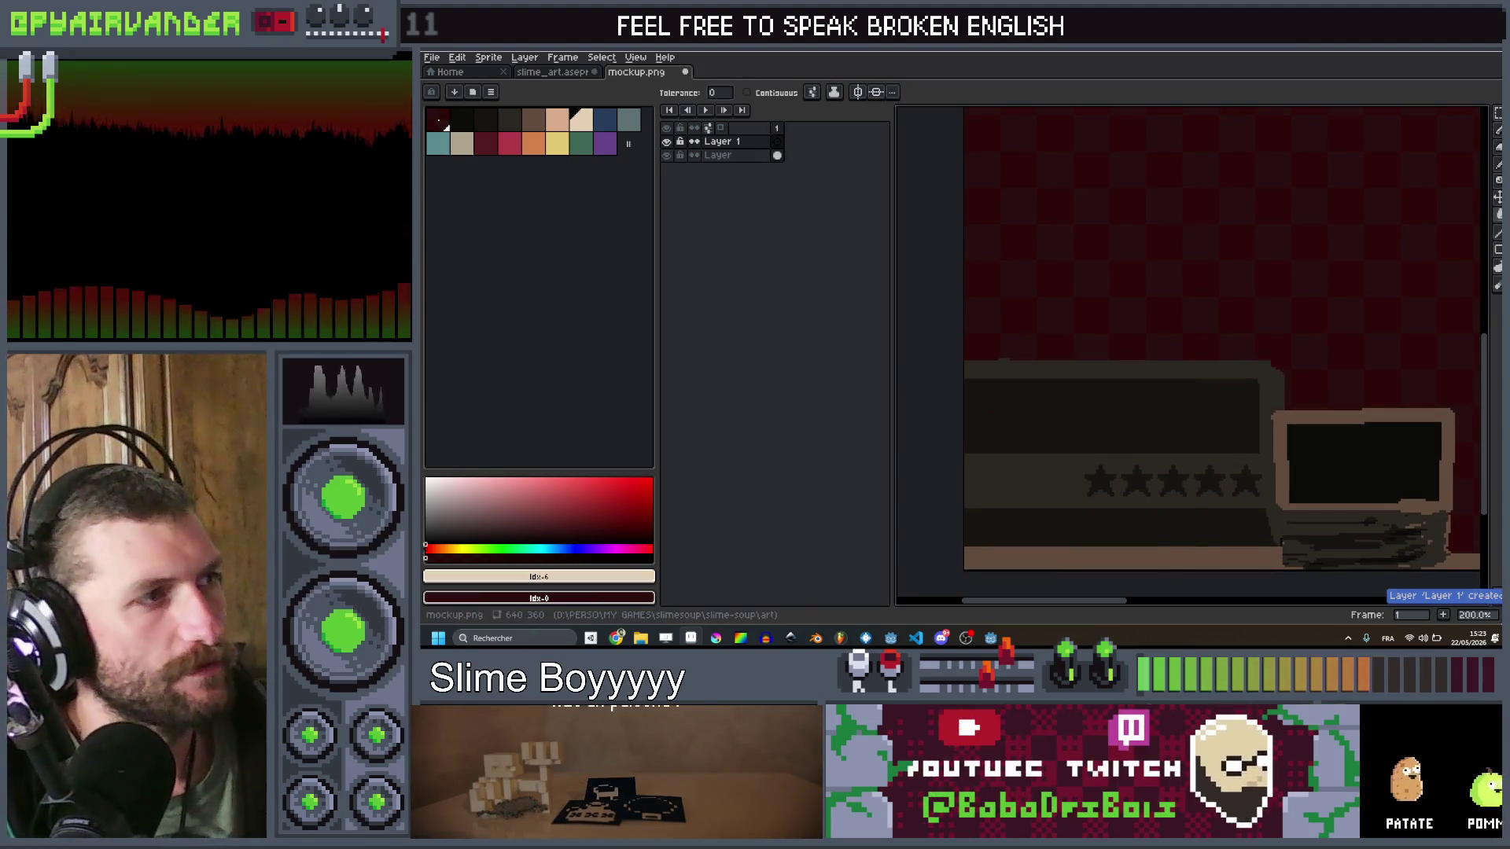
left_click(629, 124)
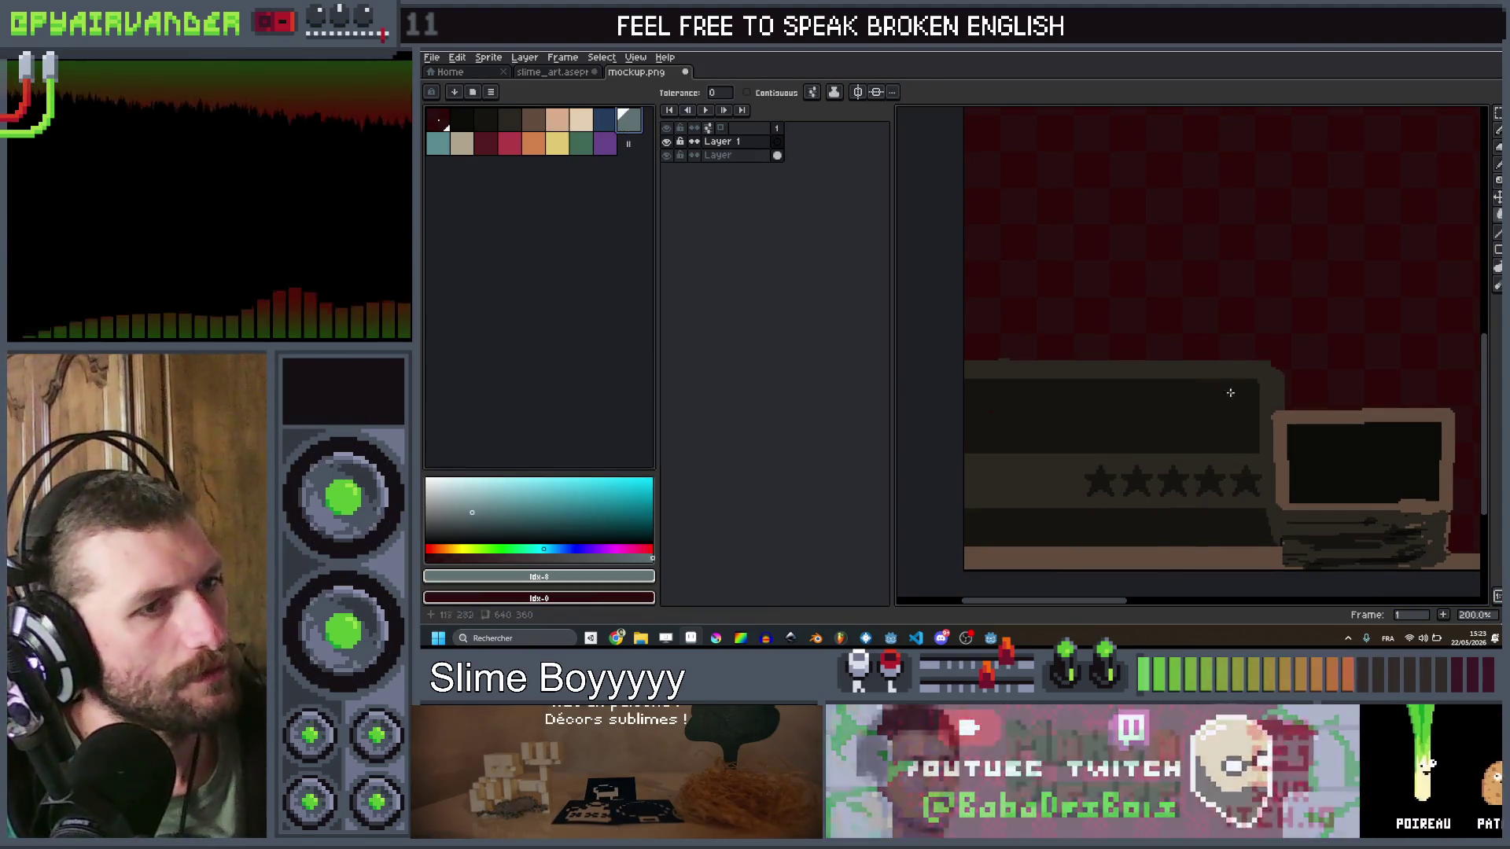
key("b")
left_click_drag(1211, 411, 1210, 349)
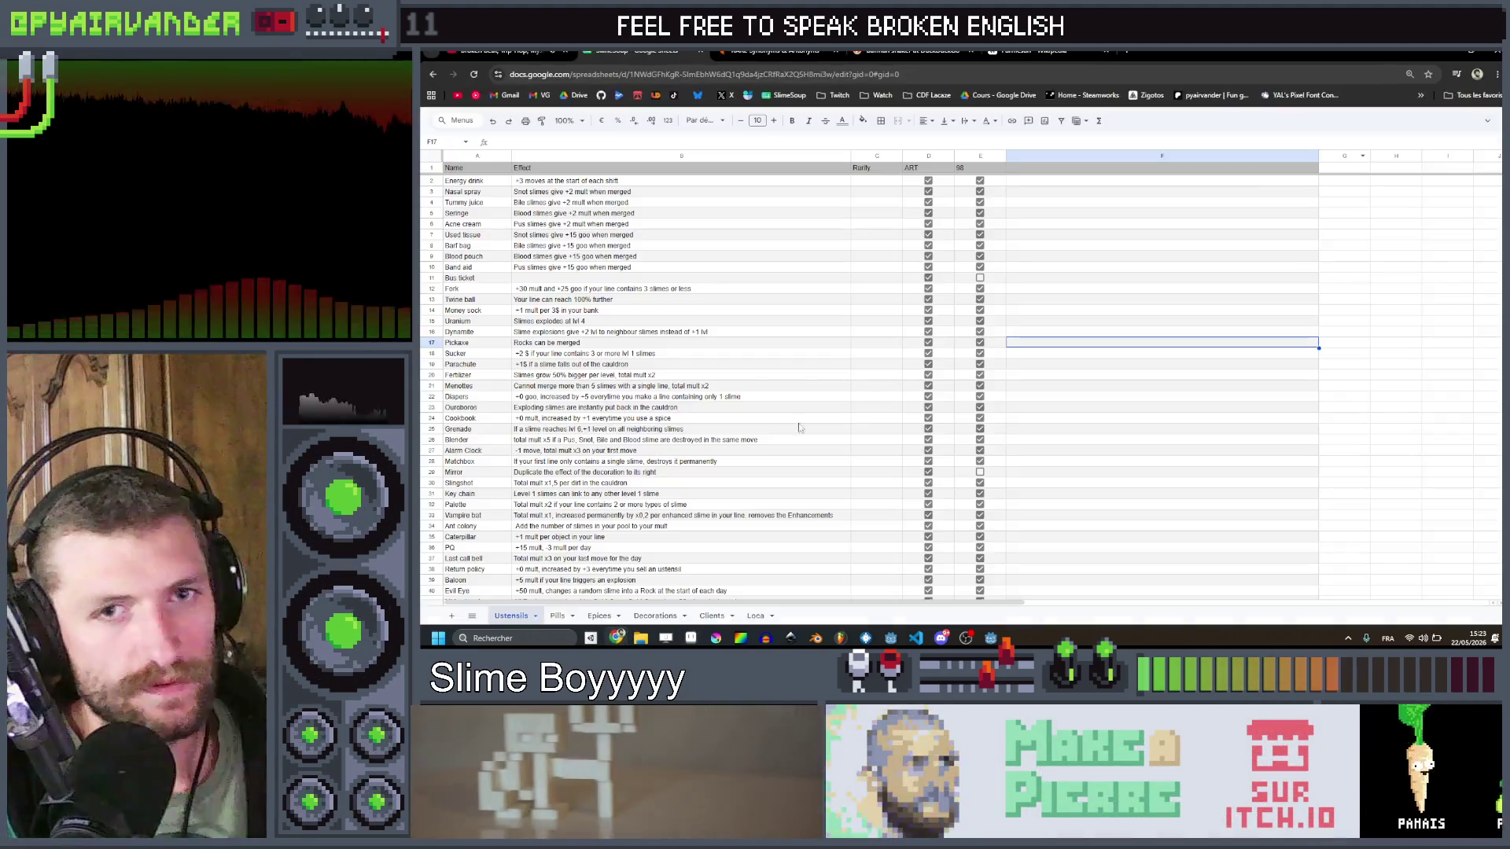
Step: Search DuckDuckGo for 'old phone' in a new browser tab and show image results
key("alt+Tab")
left_click(1128, 53)
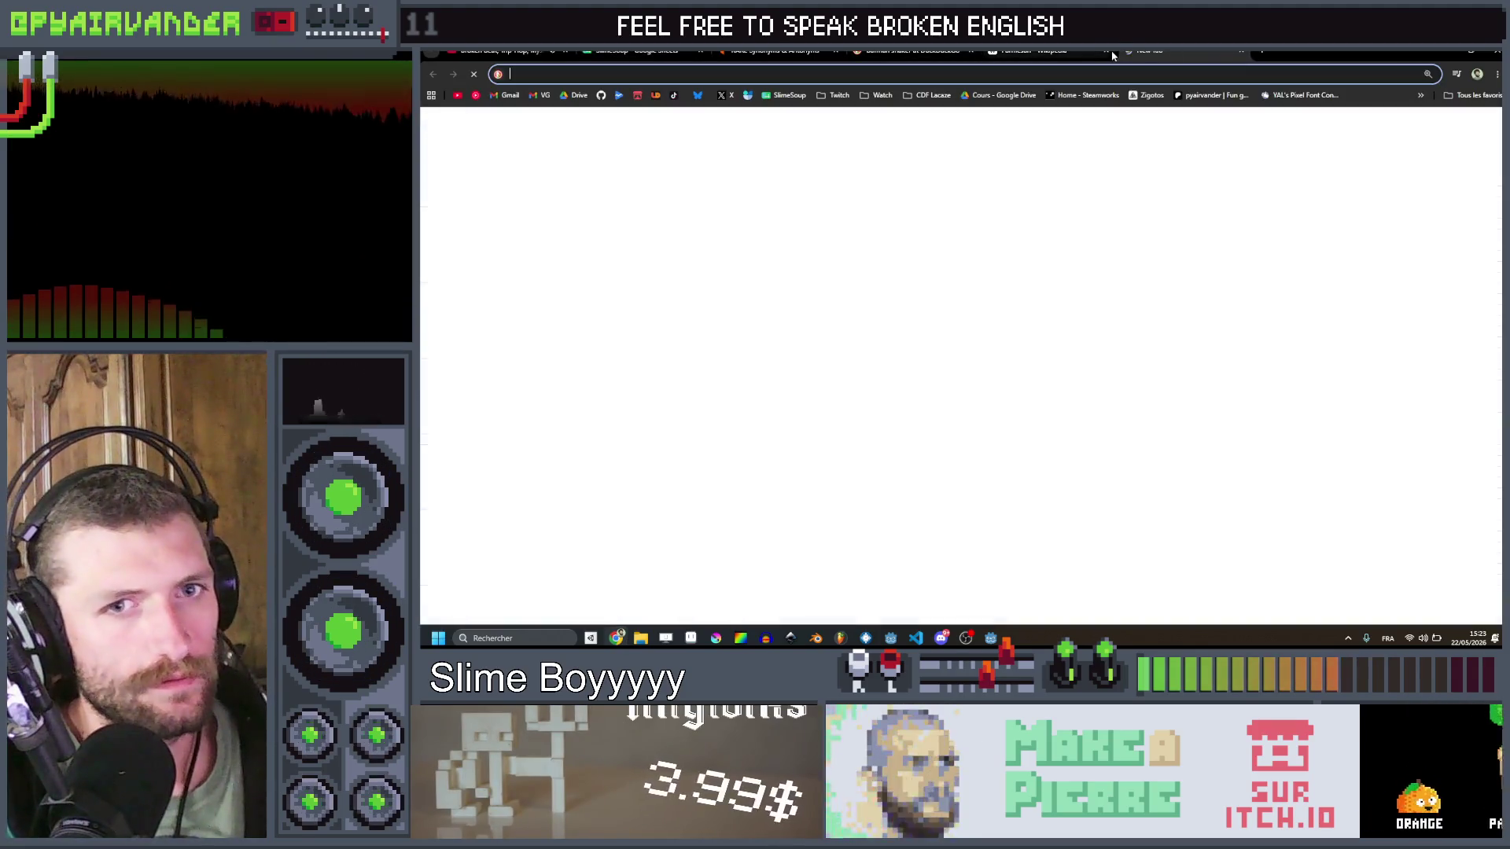
type("old phone")
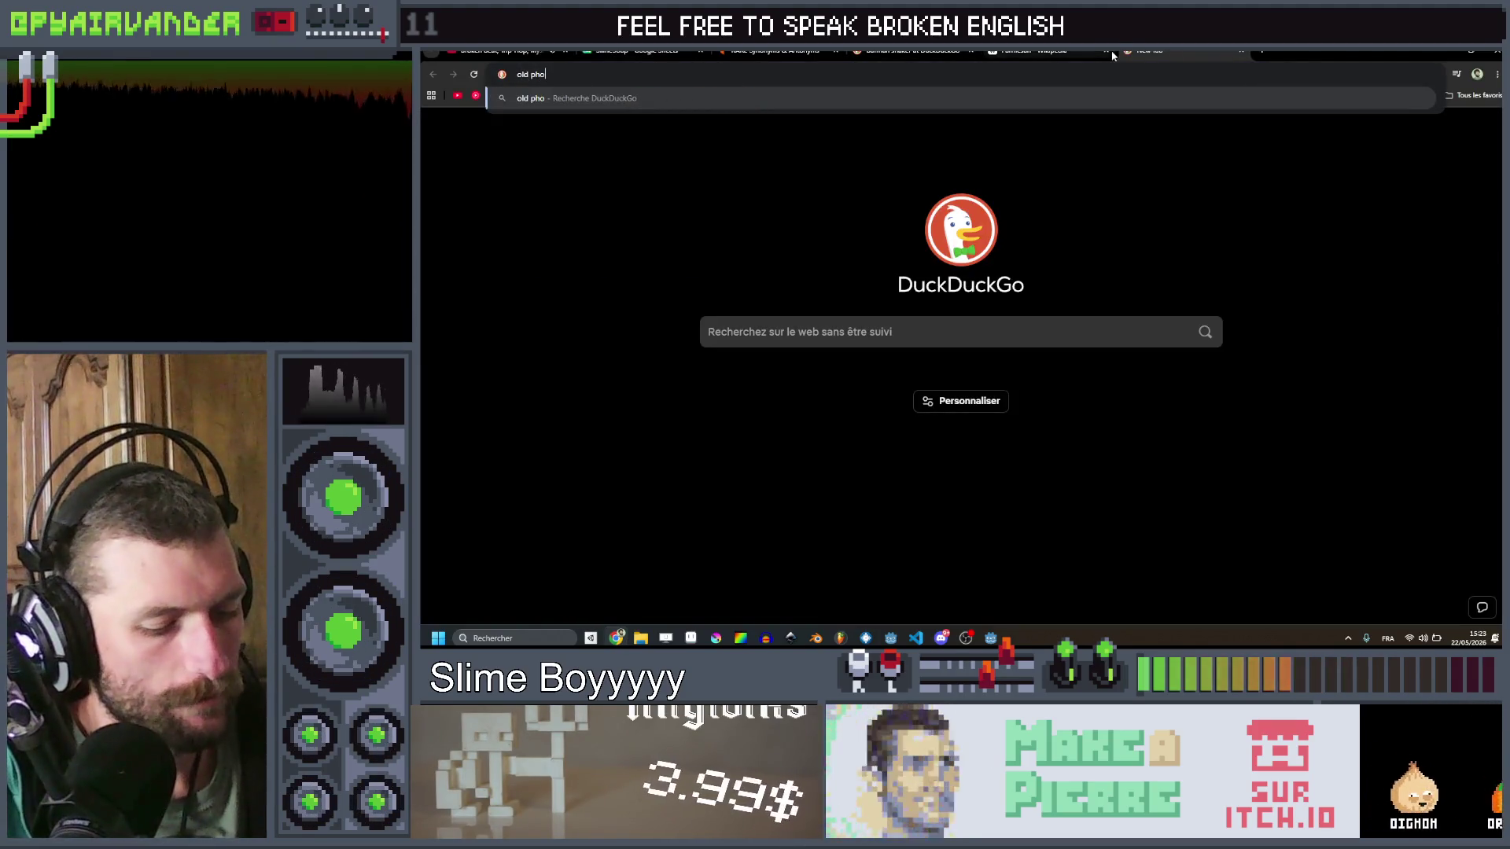
key("Return")
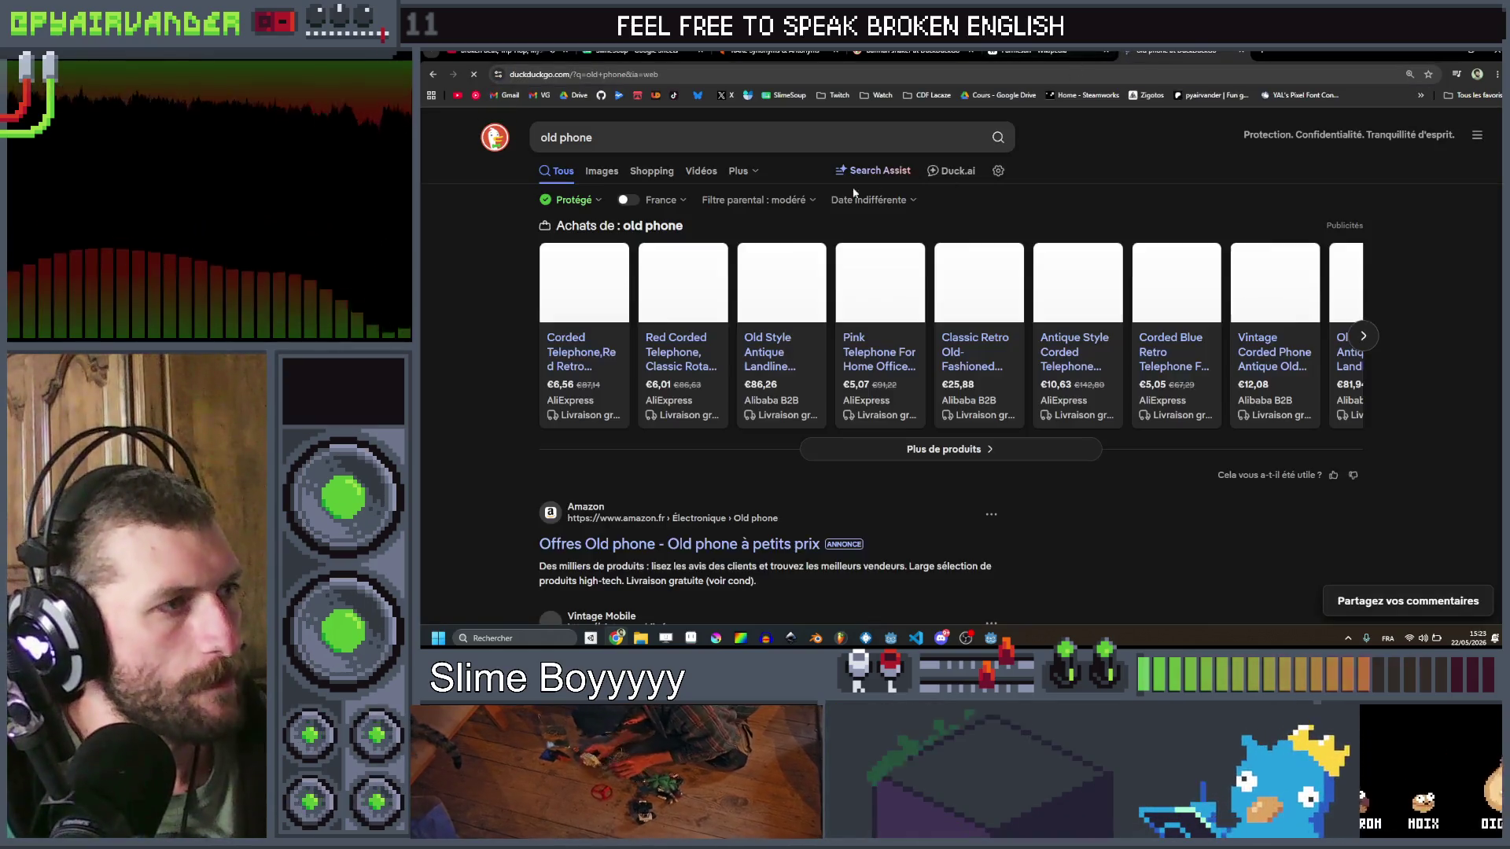
left_click(604, 174)
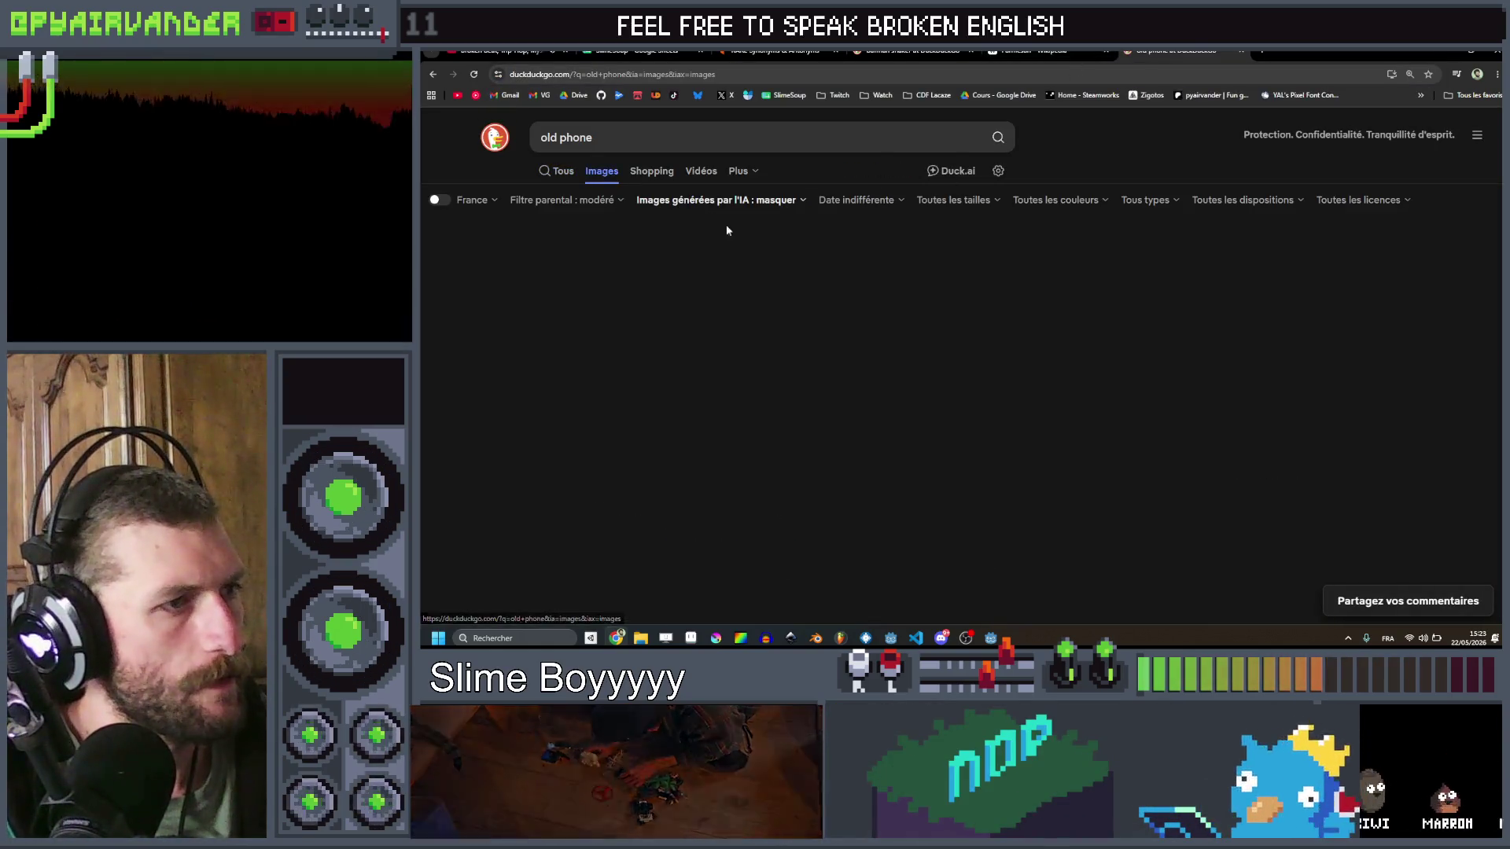
Step: Scroll the old phone images and enlarge the wooden wall telephone
scroll(766, 265, "down", 5)
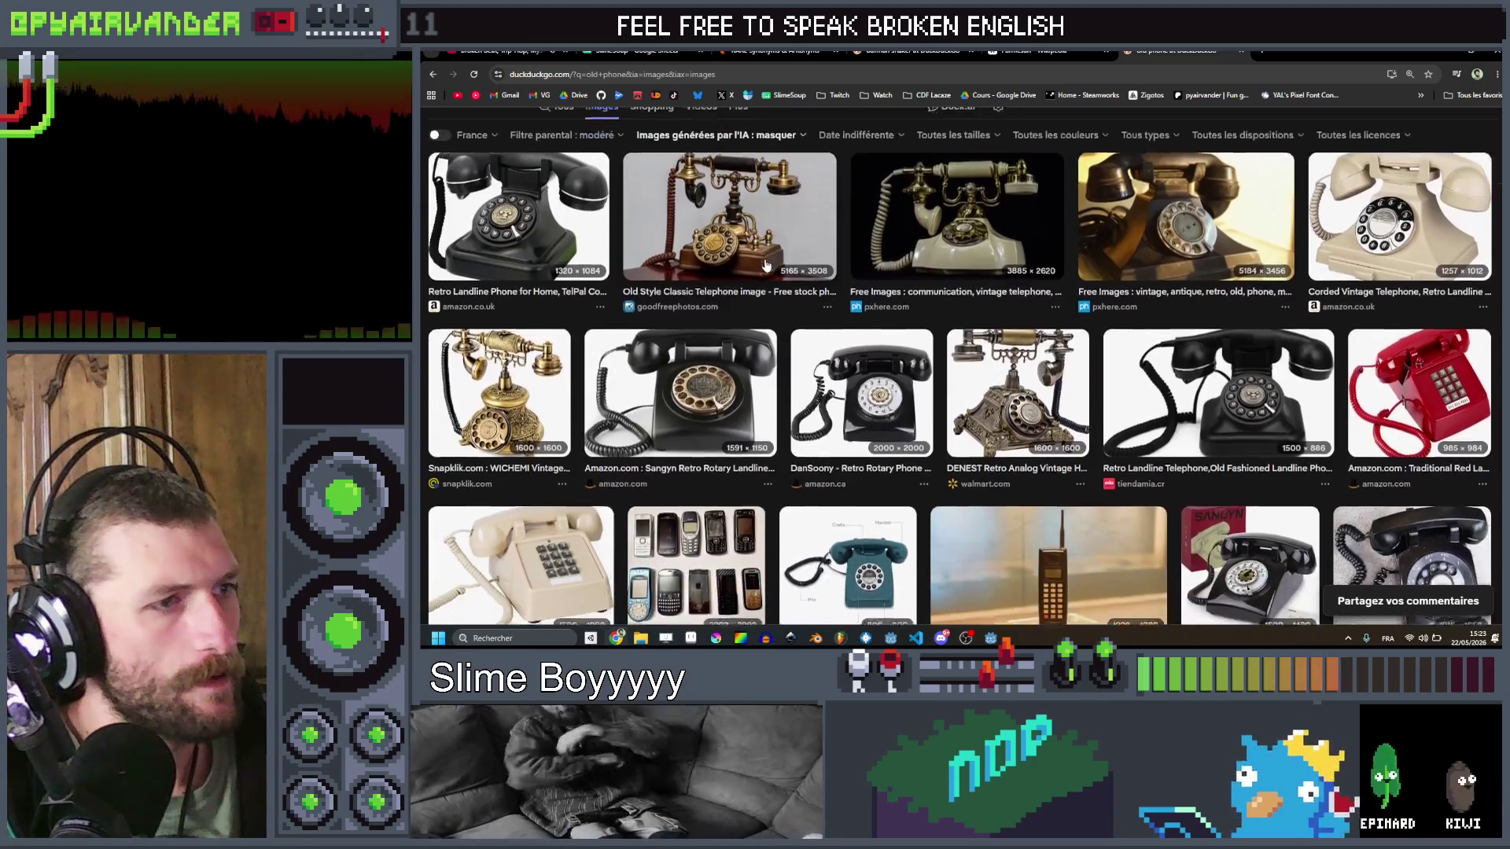
scroll(801, 213, "down", 1)
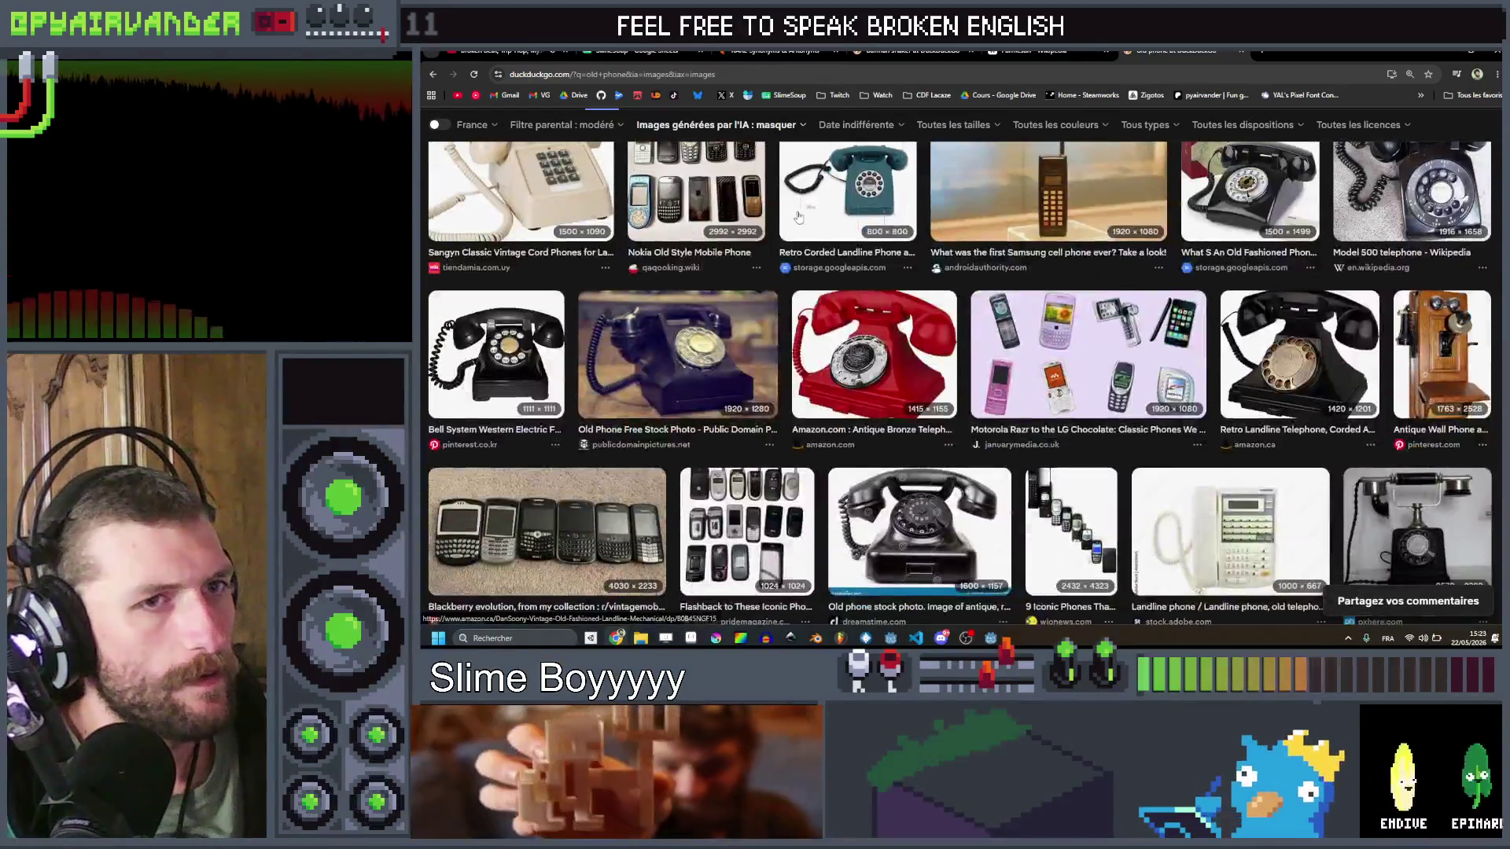
scroll(788, 228, "down", 2)
scroll(789, 228, "down", 4)
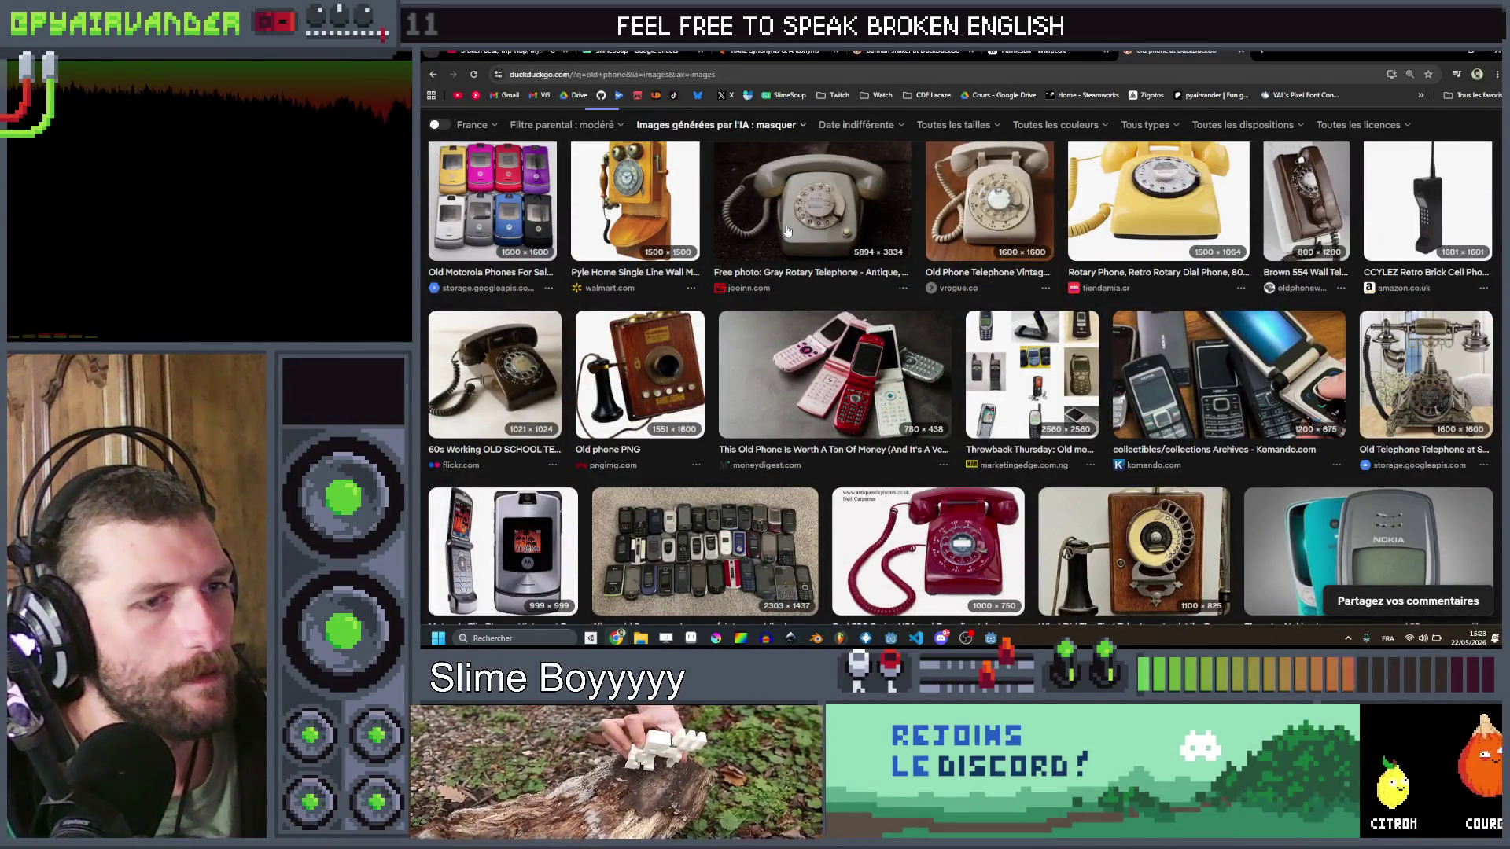
scroll(787, 228, "up", 10)
scroll(769, 256, "up", 2)
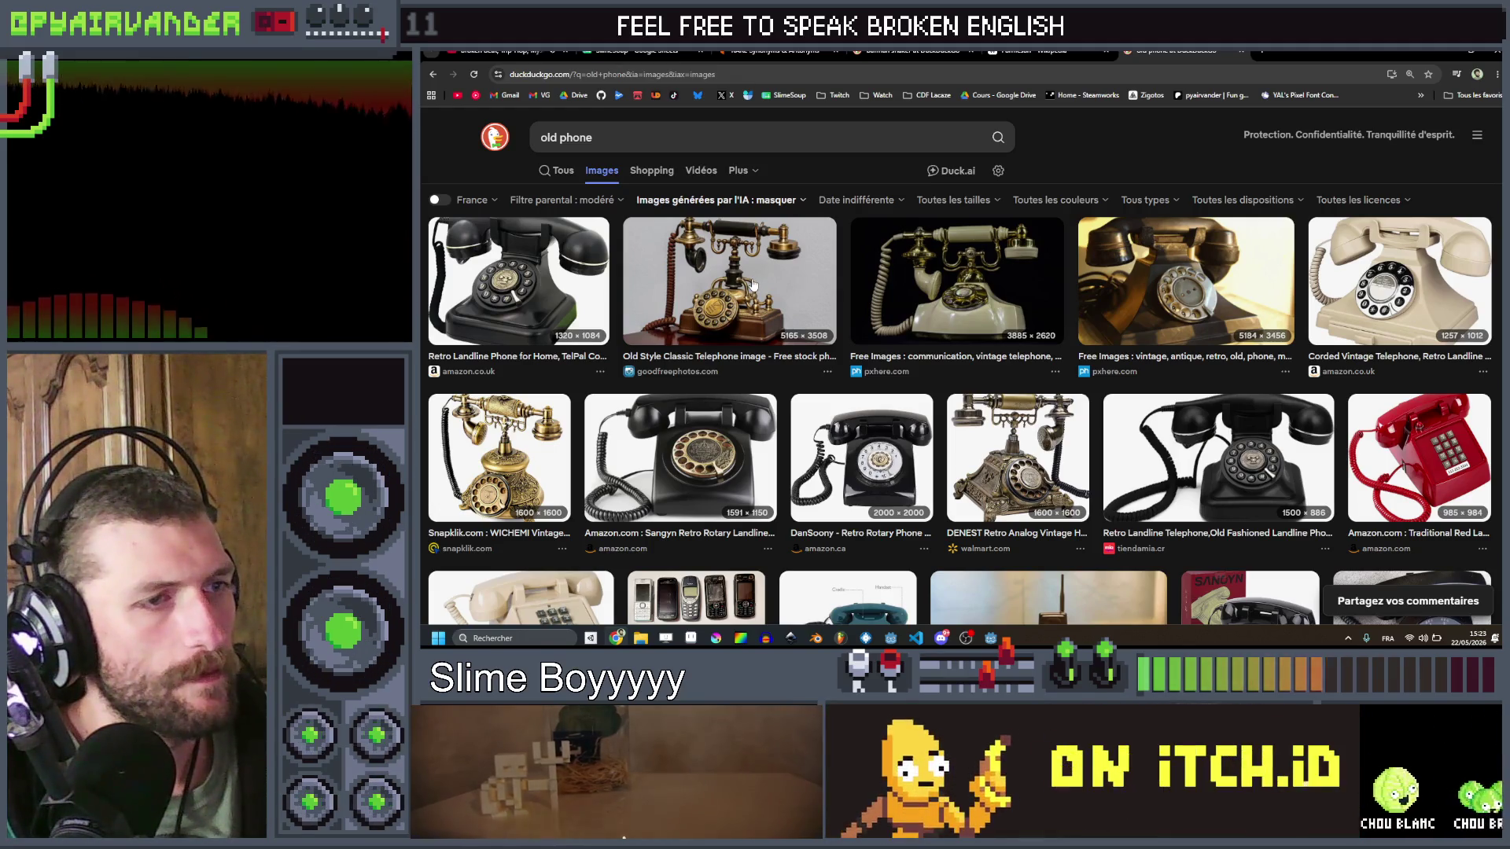
scroll(752, 284, "down", 1)
scroll(755, 281, "up", 1)
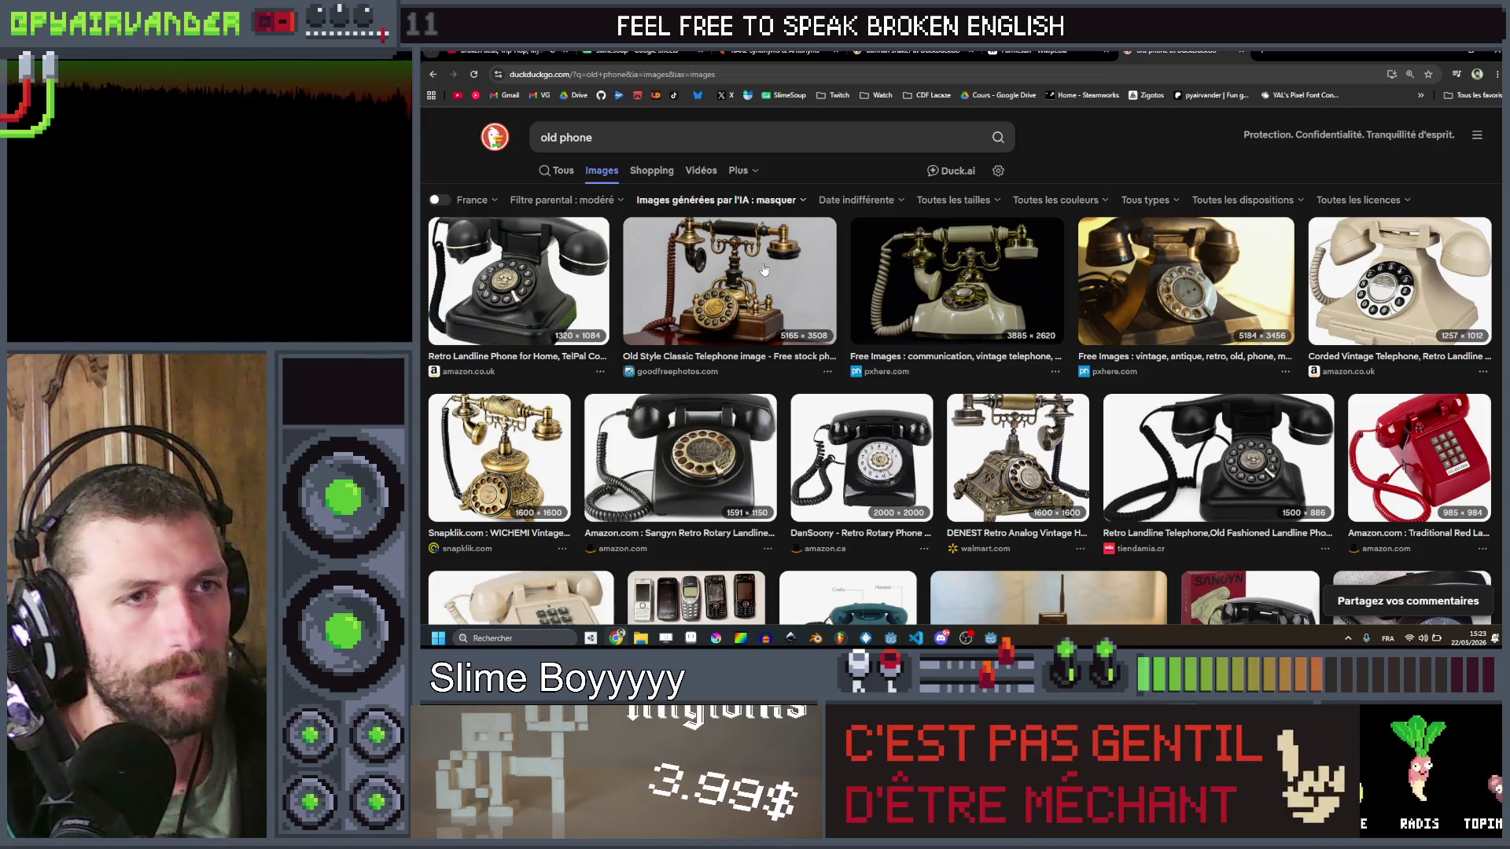
scroll(1209, 330, "down", 3)
scroll(1209, 330, "down", 5)
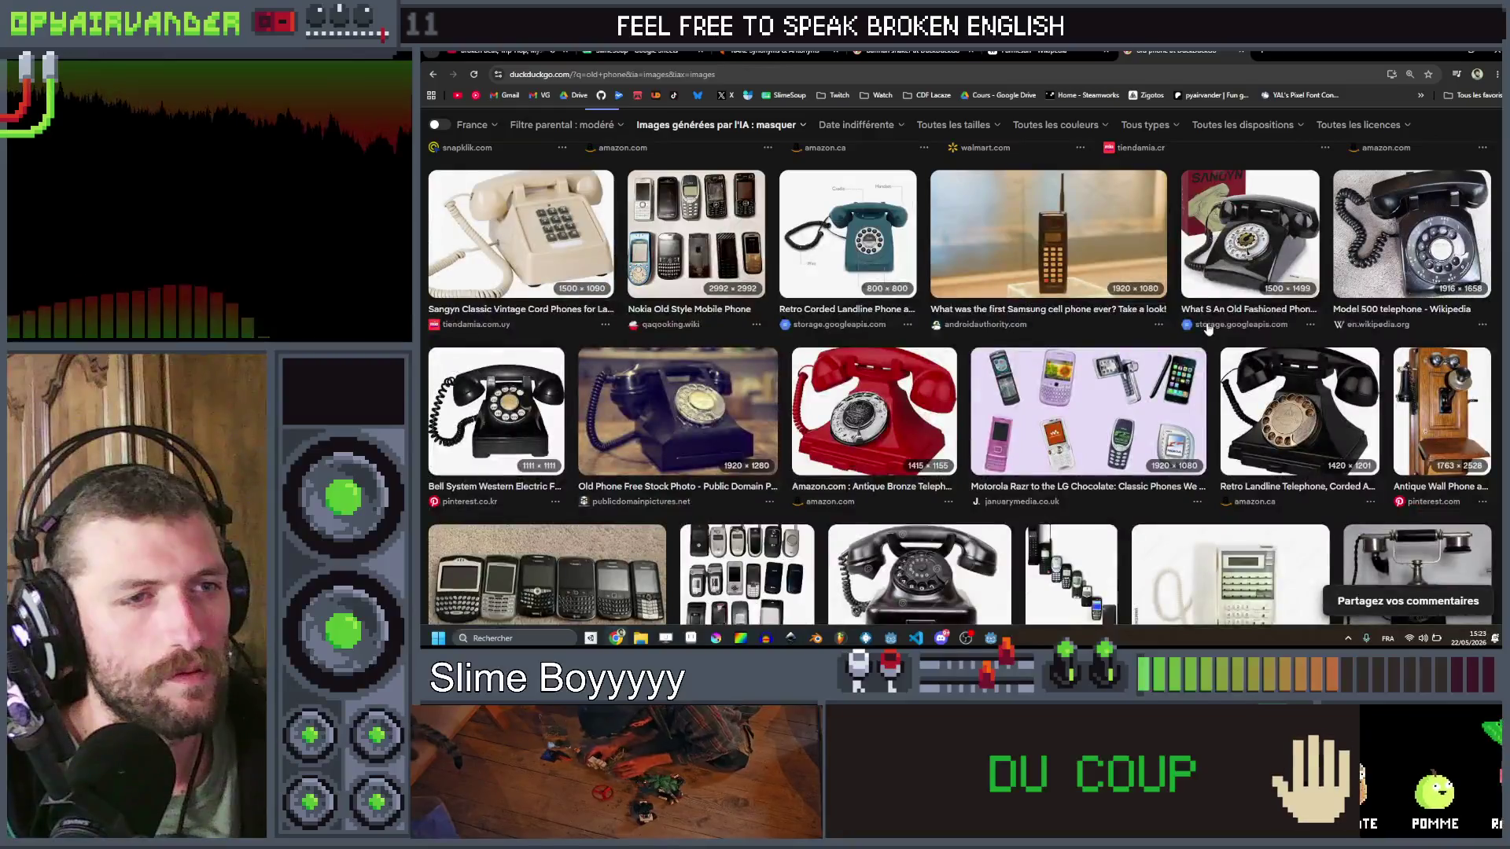
scroll(1207, 329, "down", 5)
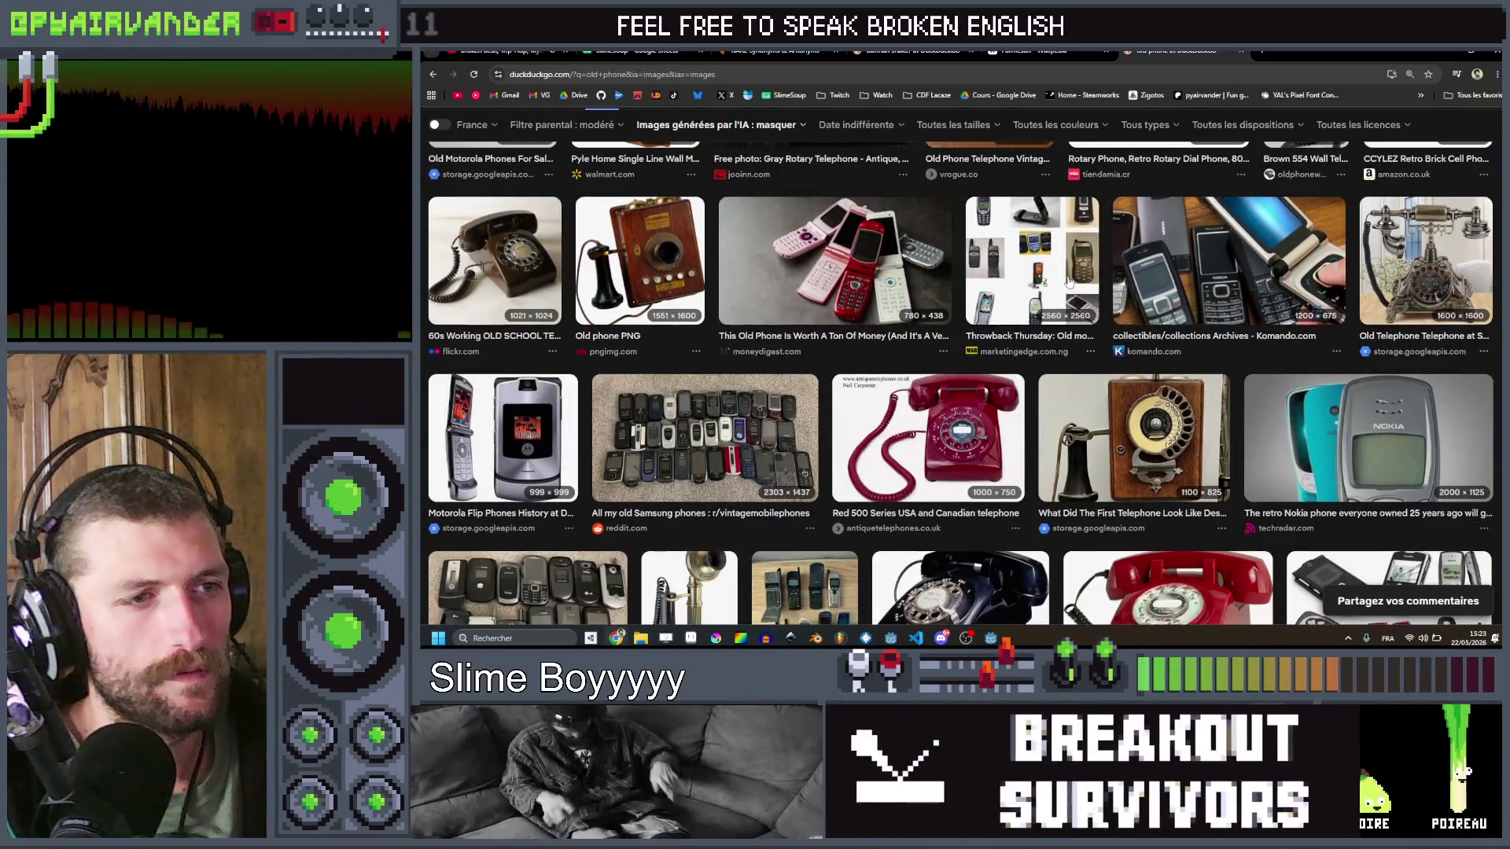
scroll(1101, 330, "down", 1)
left_click(1108, 368)
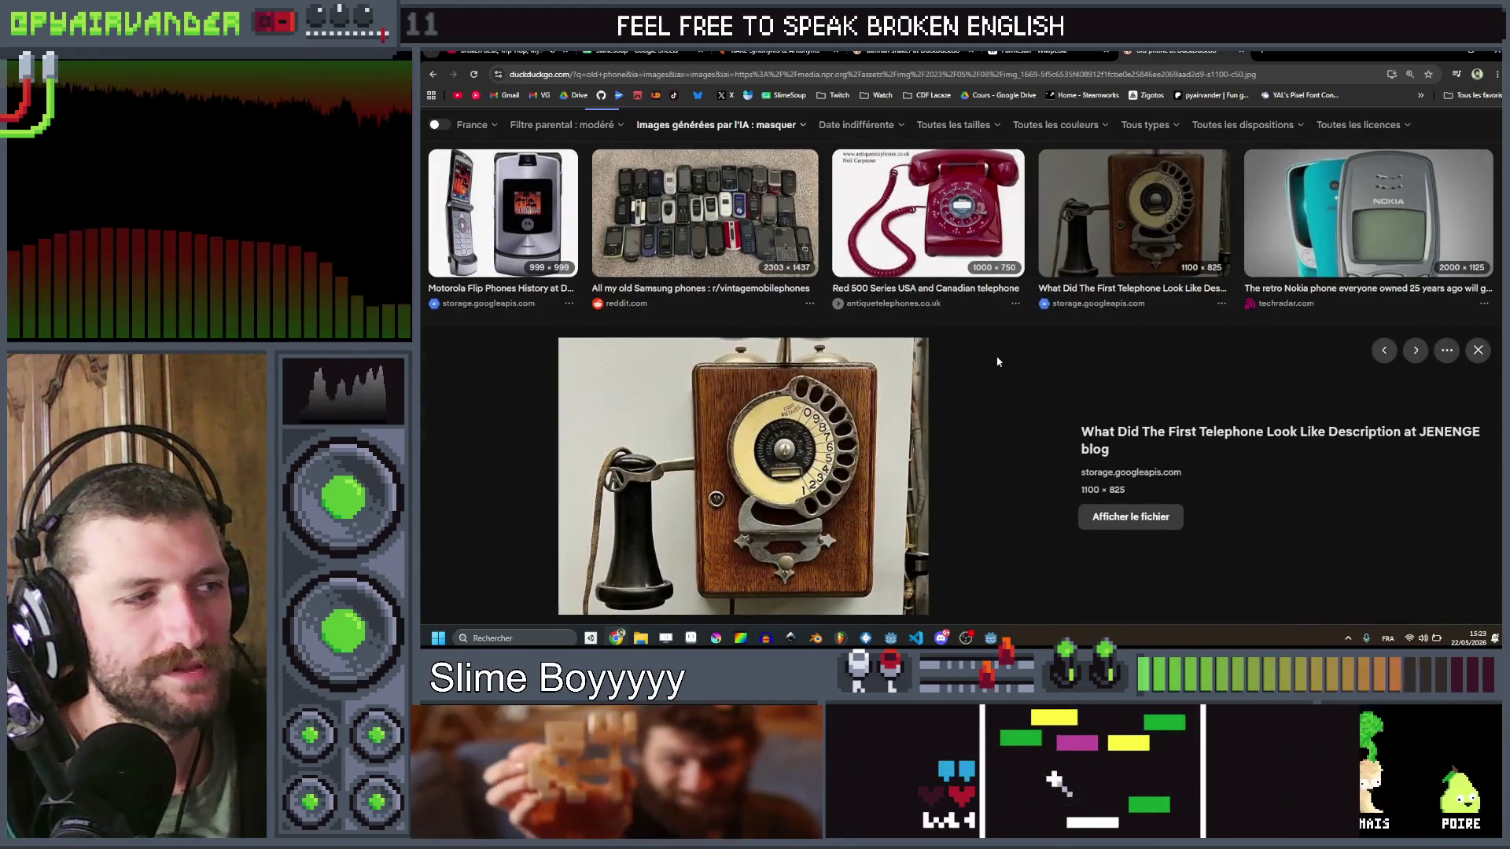
Step: Browse further results, then open the wall telephone image on its own
scroll(865, 401, "down", 1)
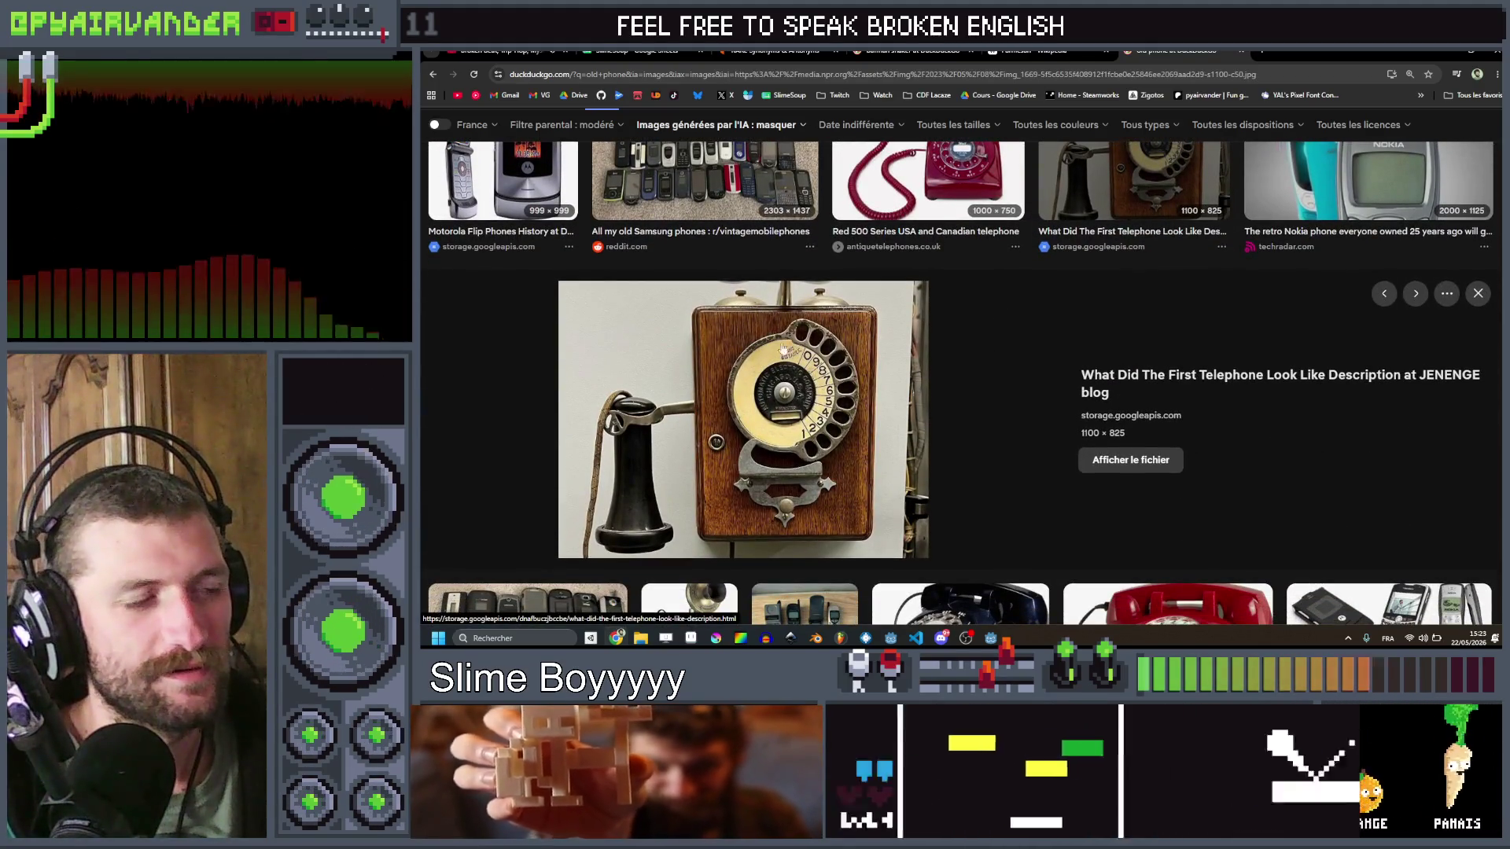
scroll(771, 393, "down", 2)
scroll(775, 312, "up", 2)
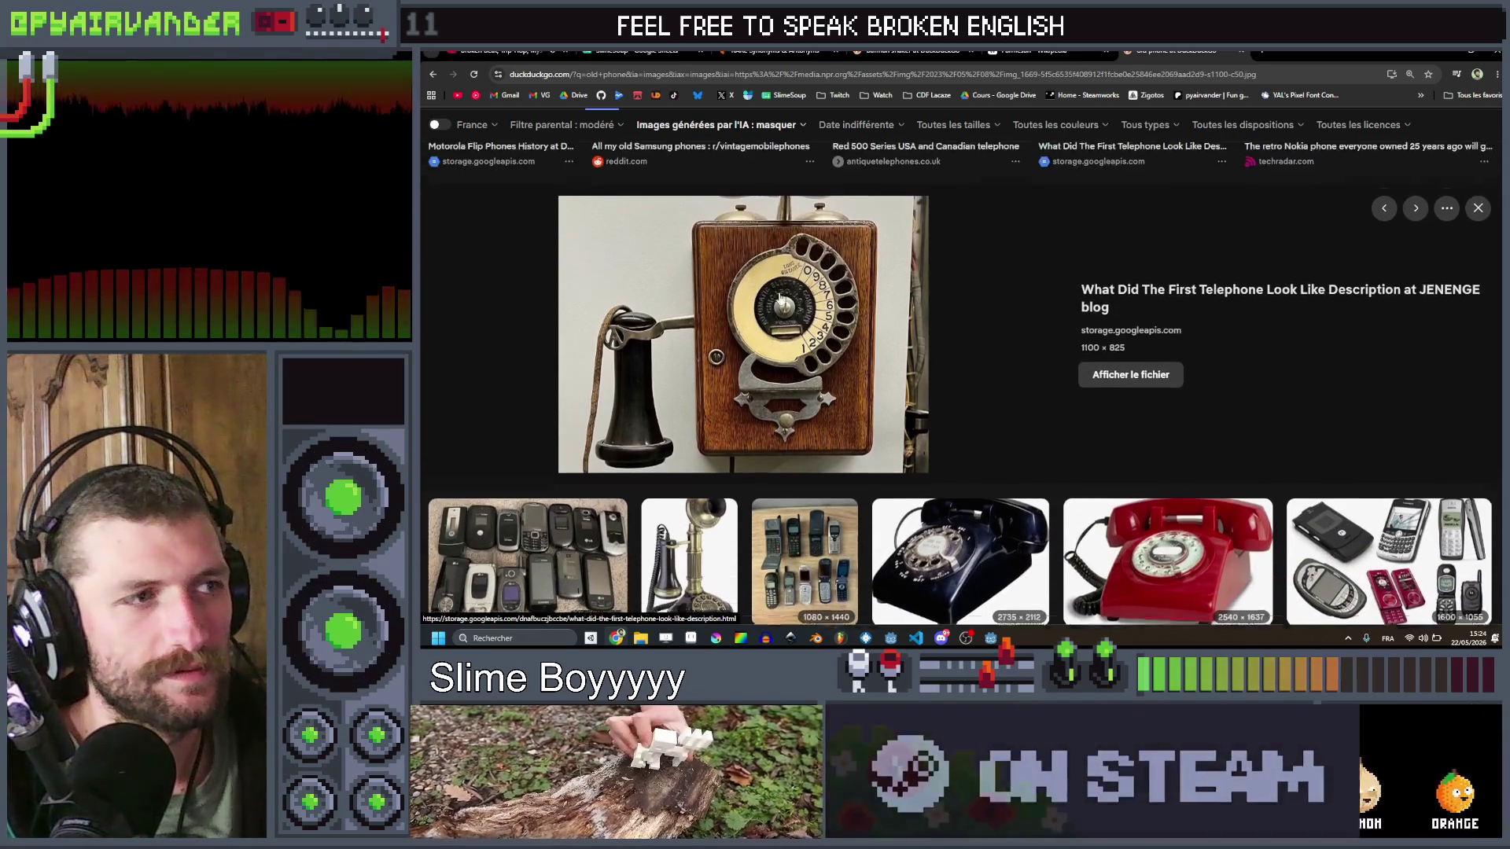
scroll(776, 314, "down", 2)
scroll(777, 313, "up", 1)
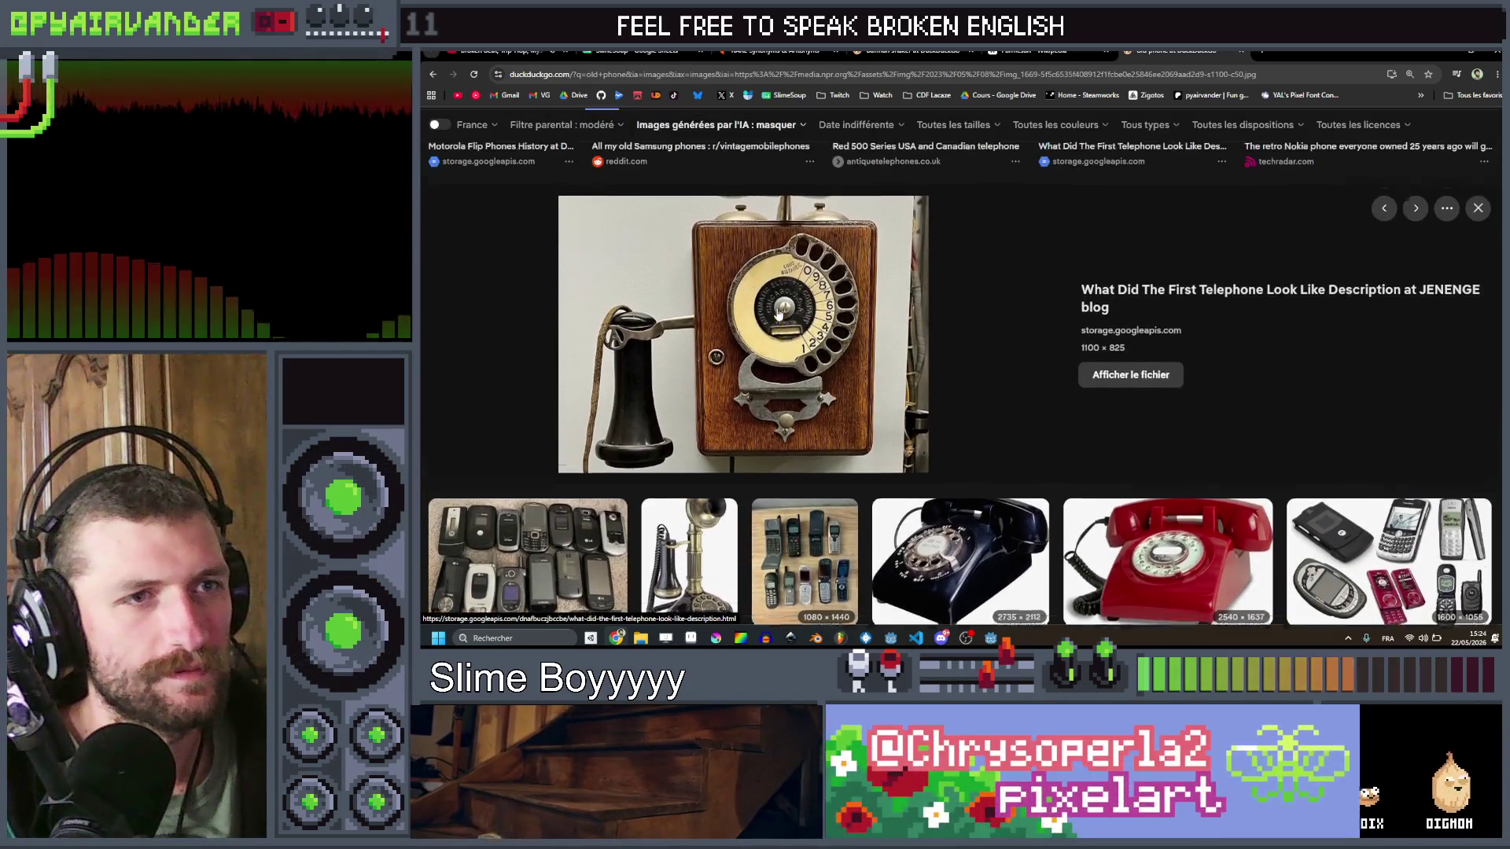
scroll(777, 314, "down", 2)
scroll(776, 314, "down", 8)
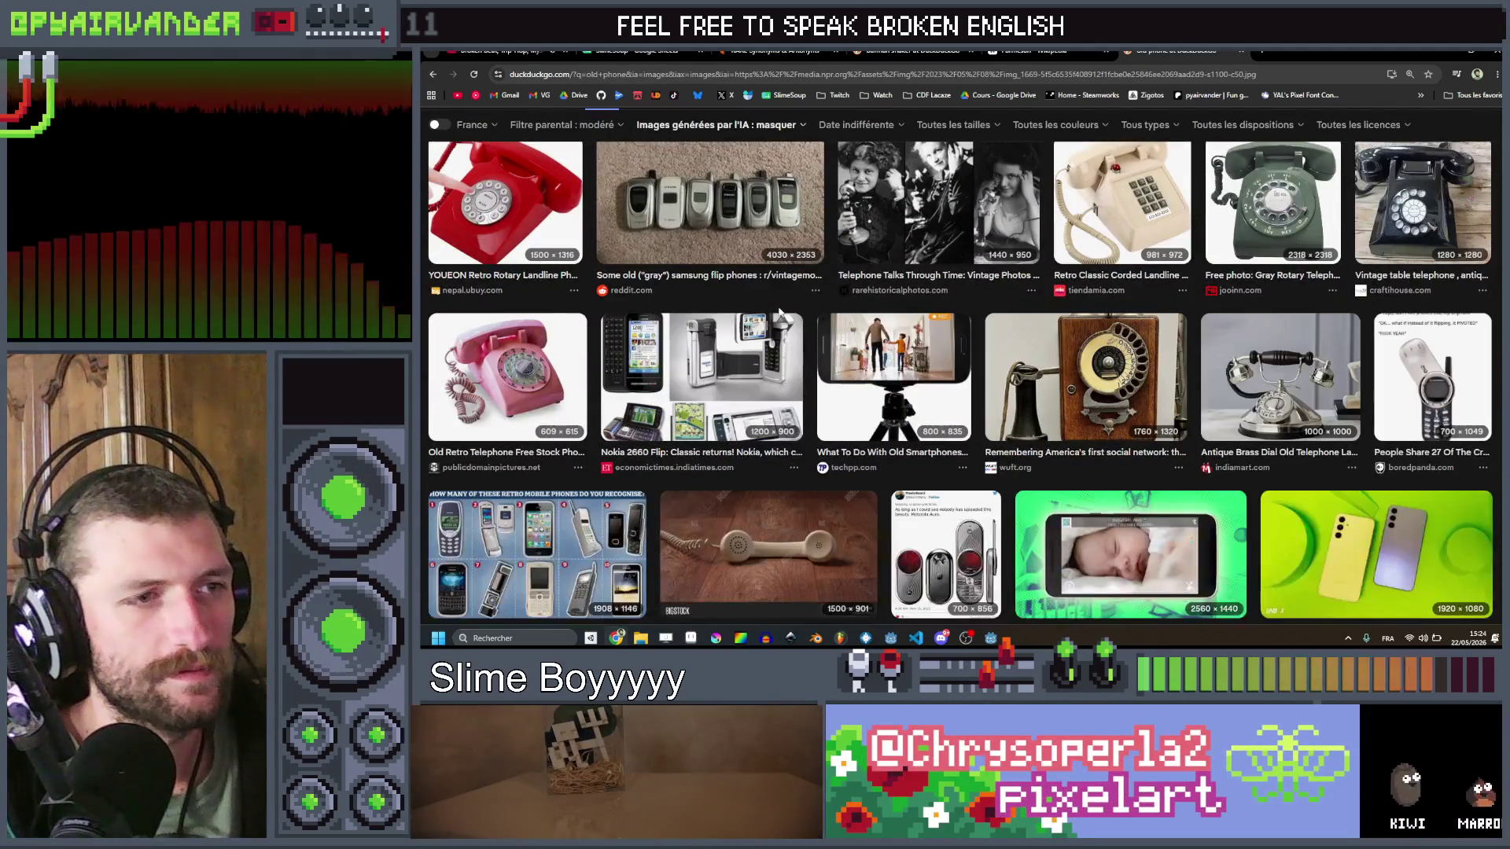
scroll(780, 307, "down", 5)
scroll(781, 309, "down", 4)
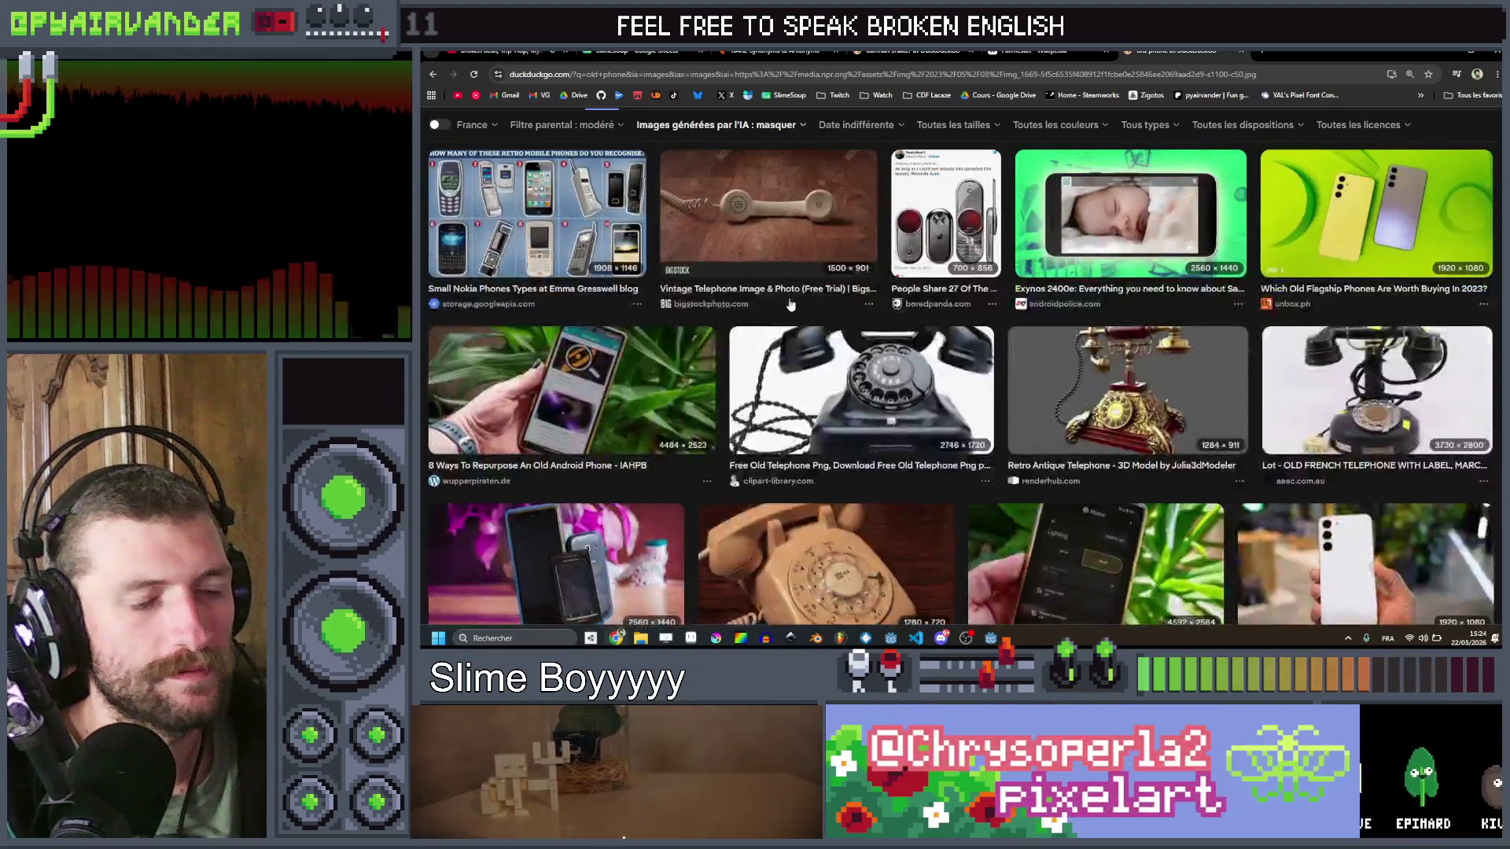
scroll(794, 300, "down", 4)
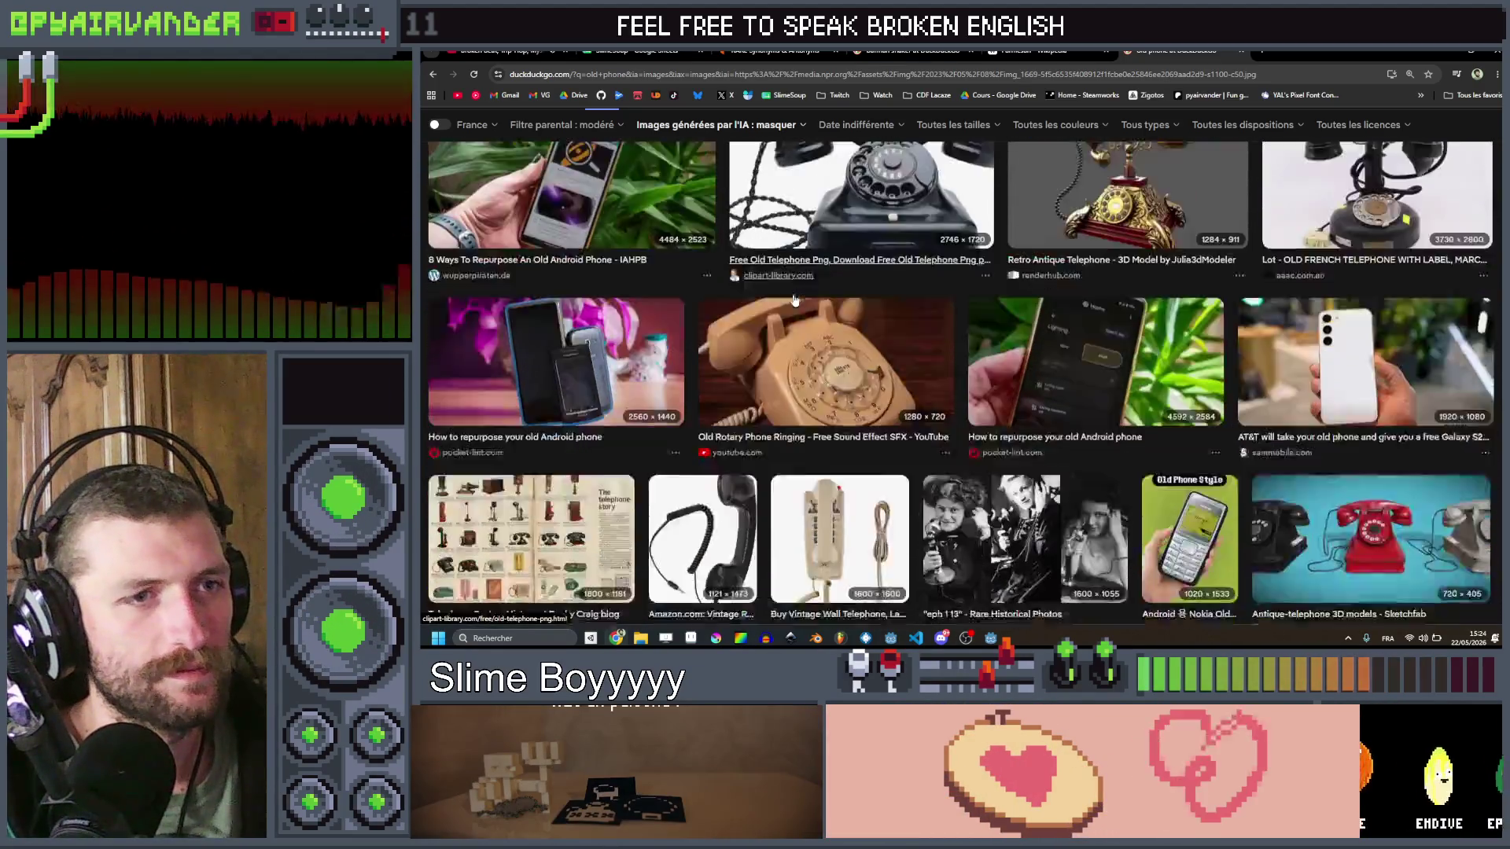
scroll(794, 299, "up", 6)
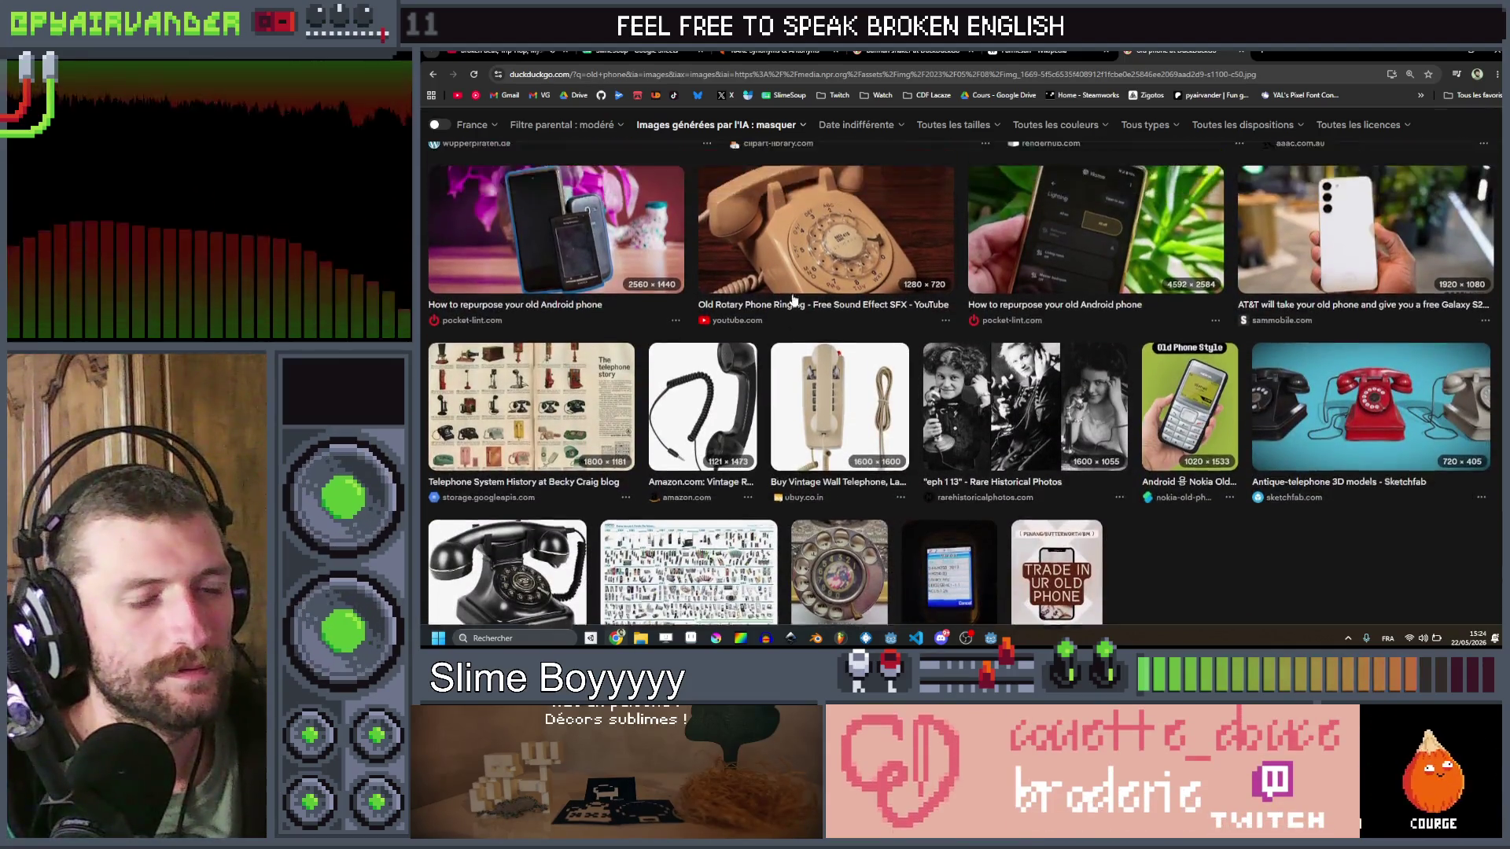
scroll(793, 299, "up", 10)
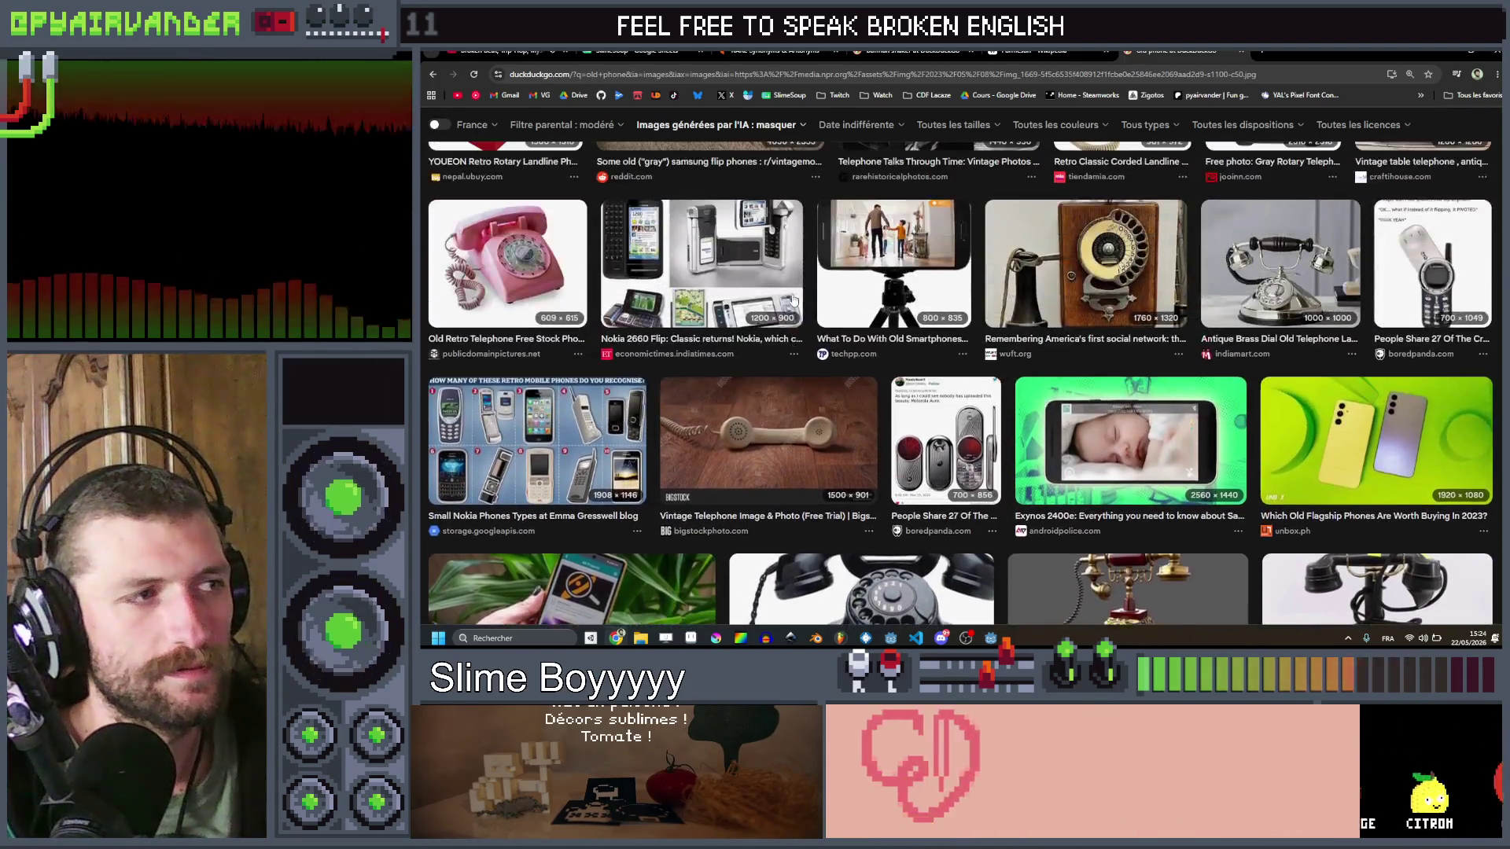
scroll(793, 300, "up", 2)
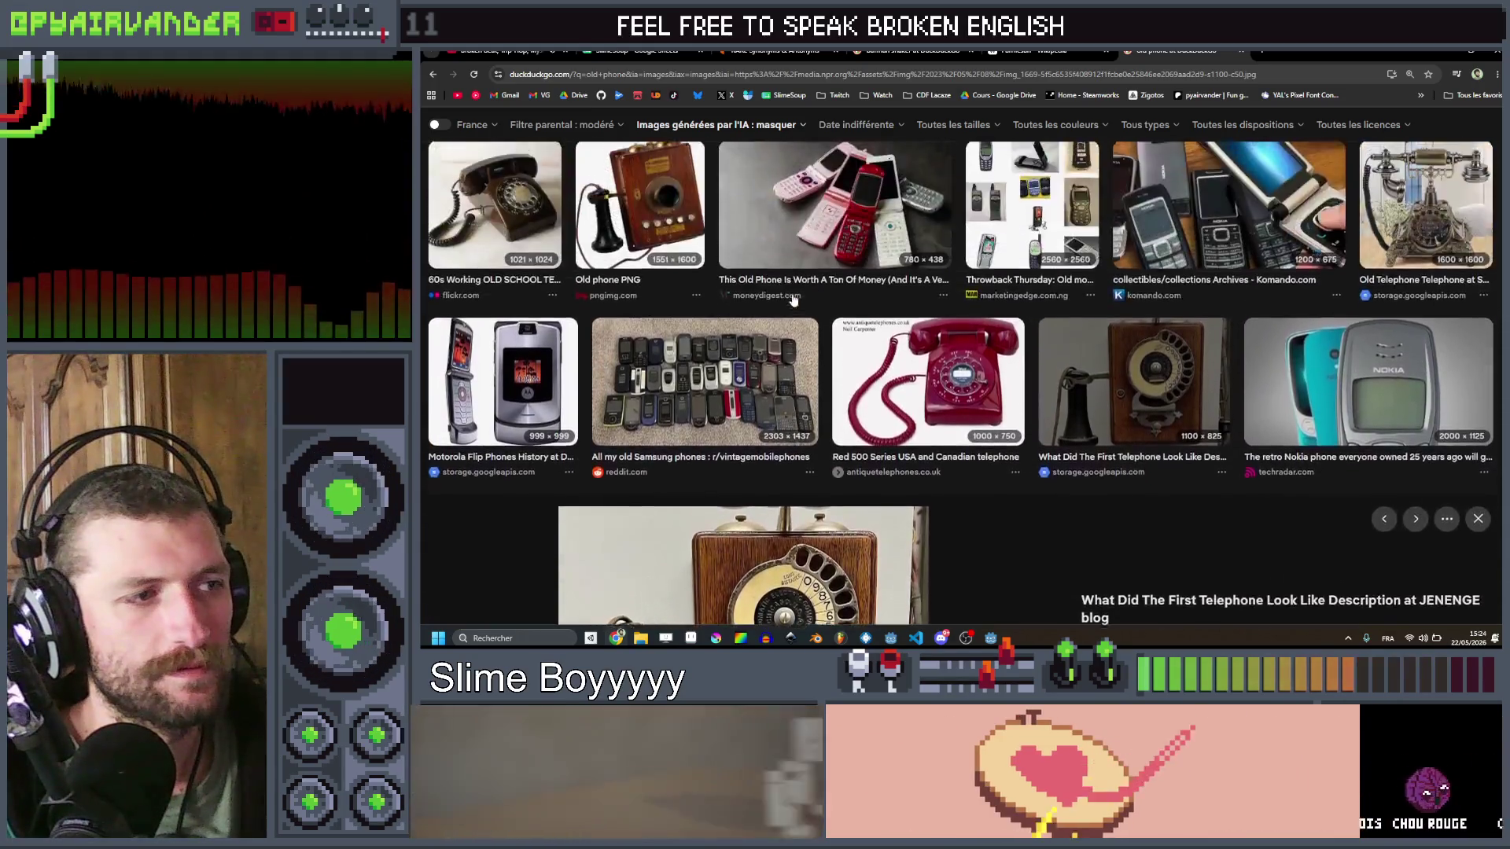
scroll(790, 353, "down", 3)
left_click(787, 397)
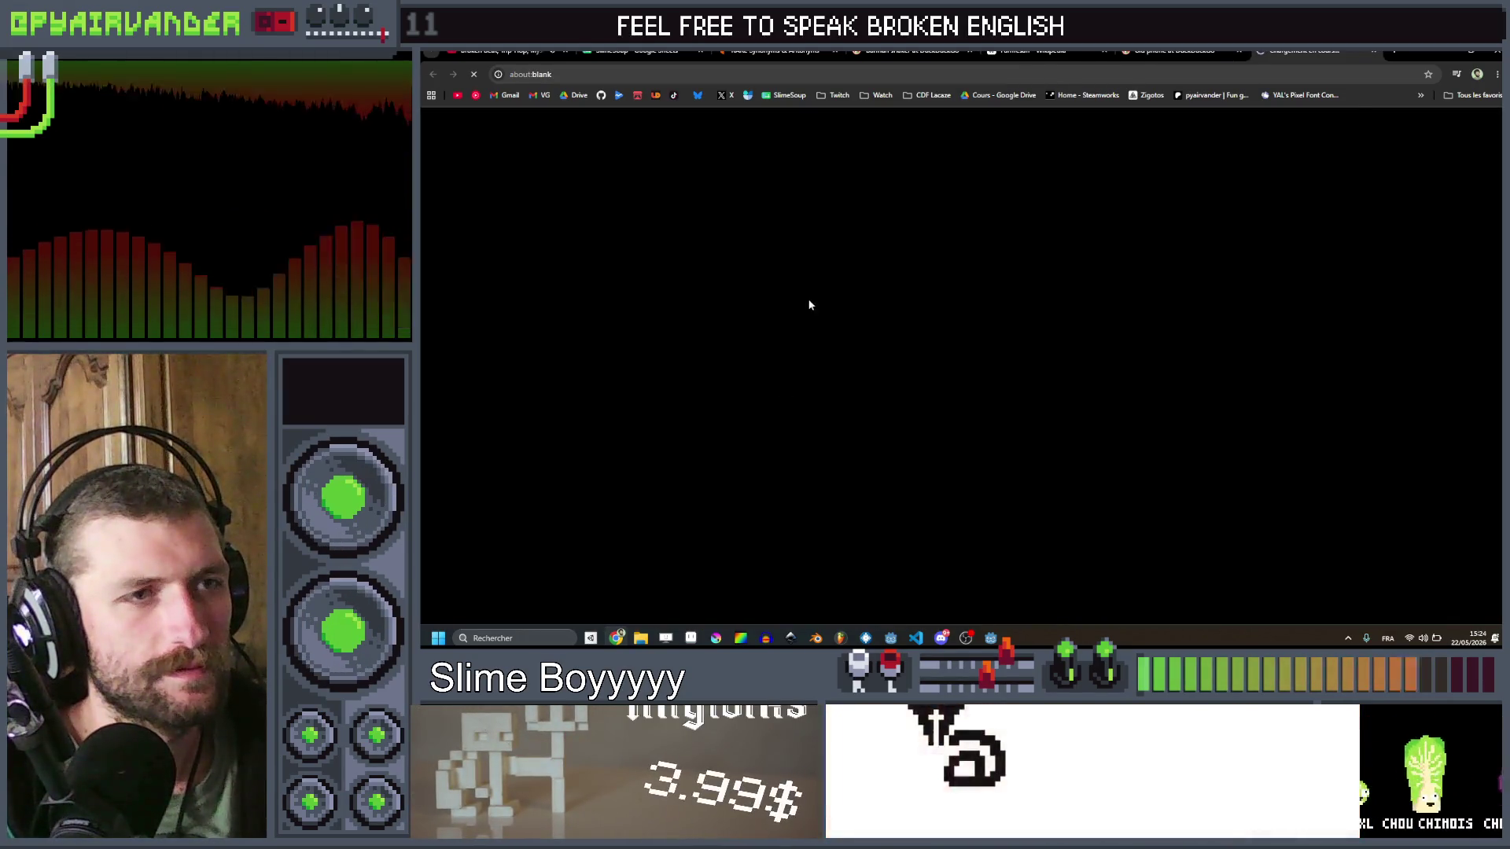
left_click(1374, 50)
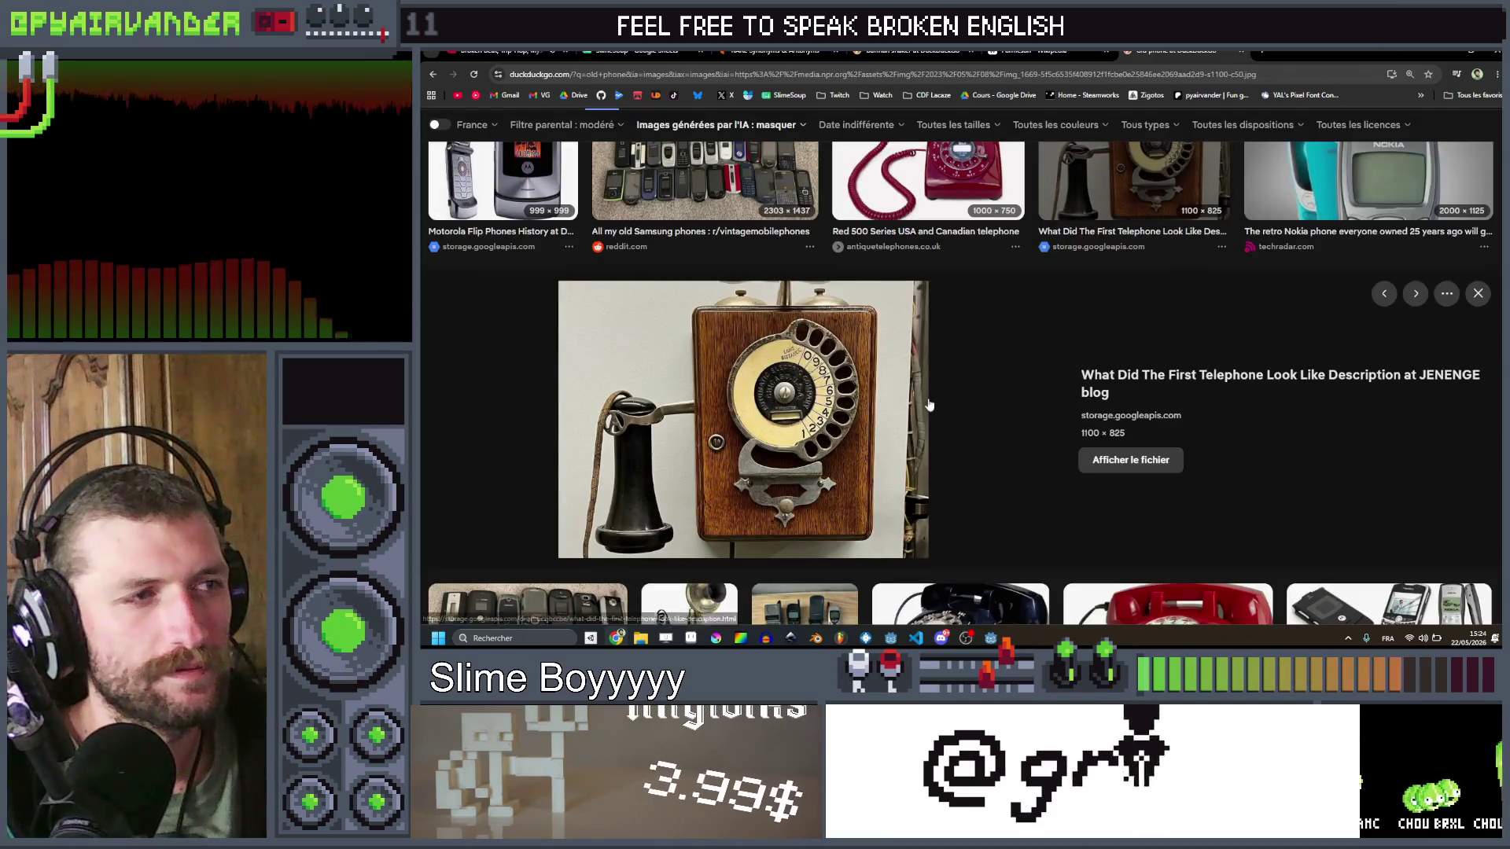
Step: Back in Aseprite, sample the brown counter colour and undo the old outline around the stars
left_click(1445, 49)
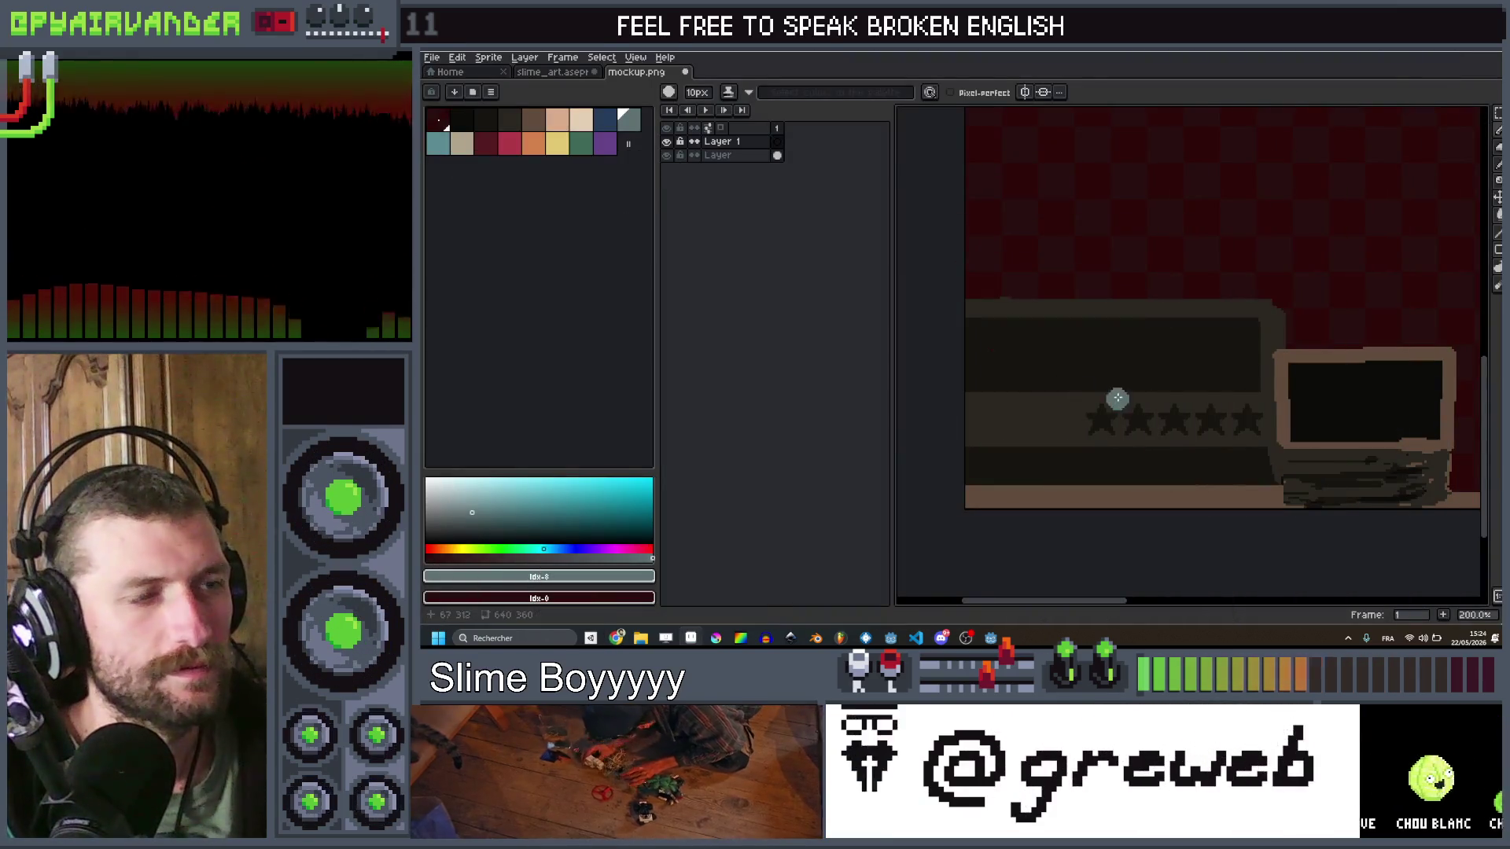
scroll(1118, 398, "right", 3)
left_click(1015, 346, "alt")
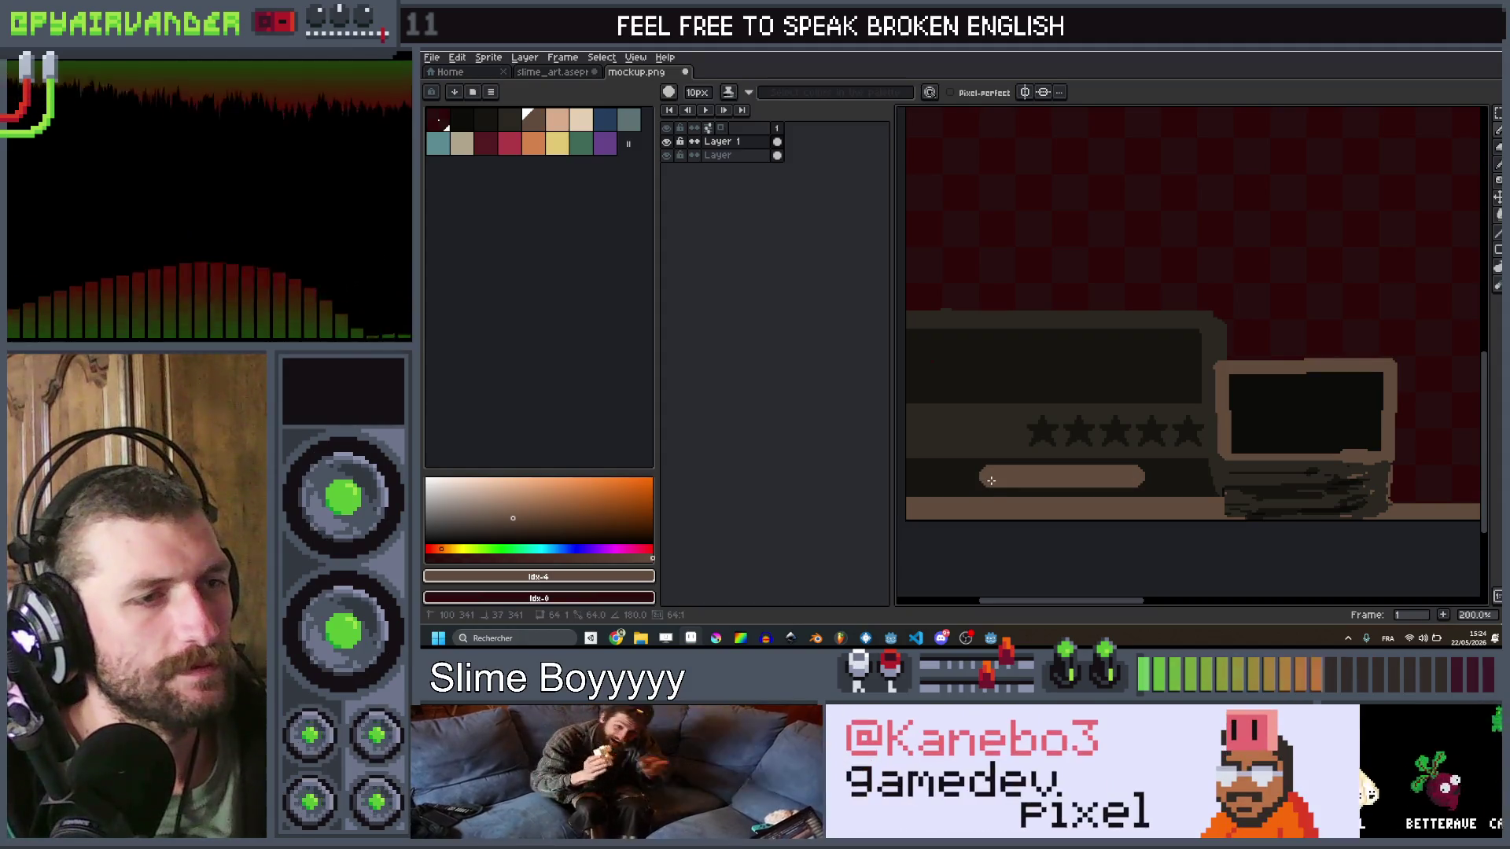
left_click(991, 480, "shift")
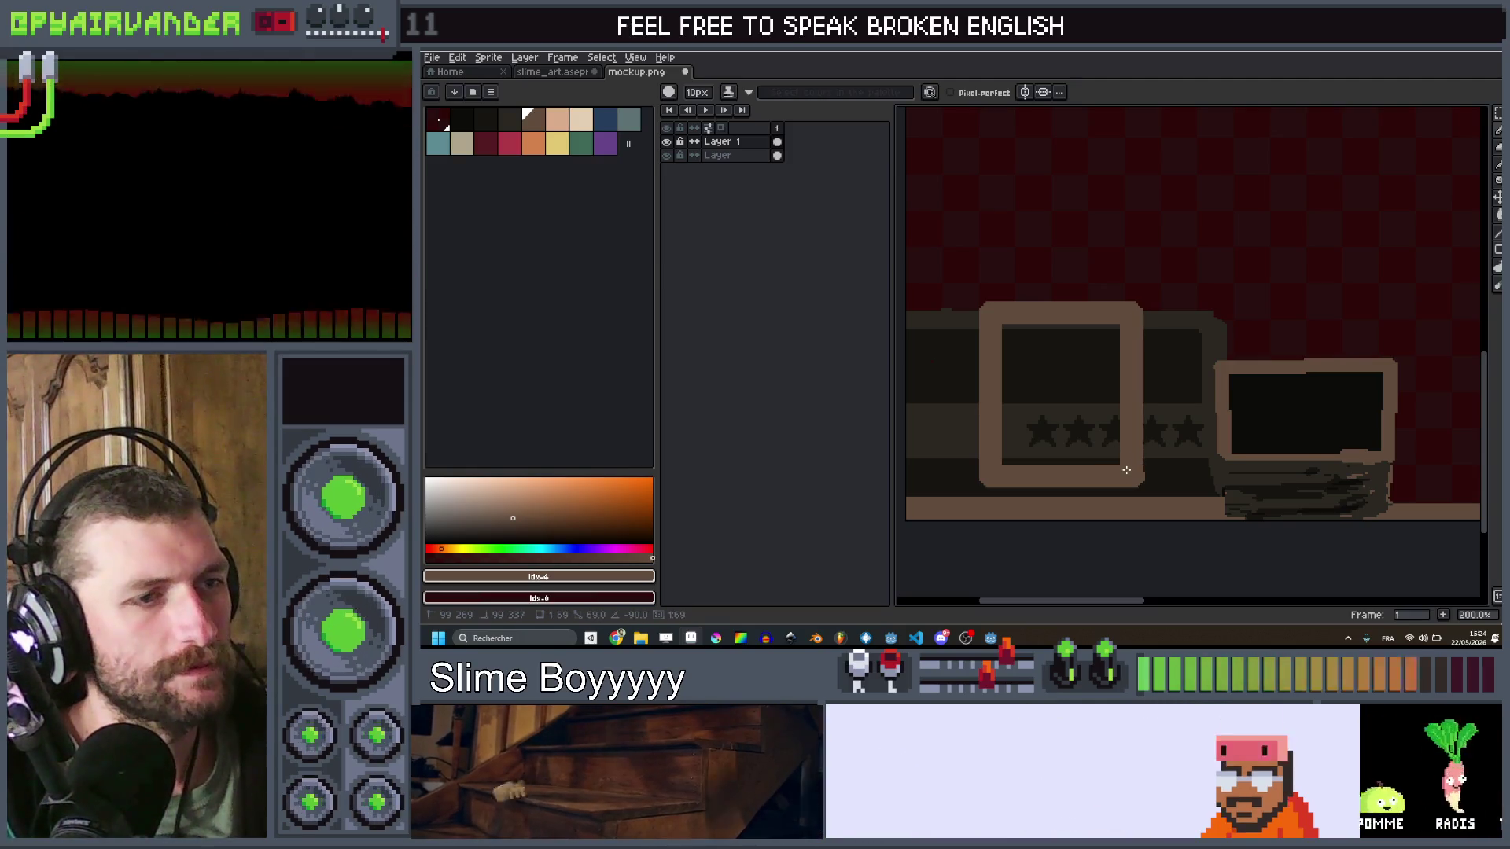
key("ctrl+z")
key("ctrl+z")
key("ctrl+z")
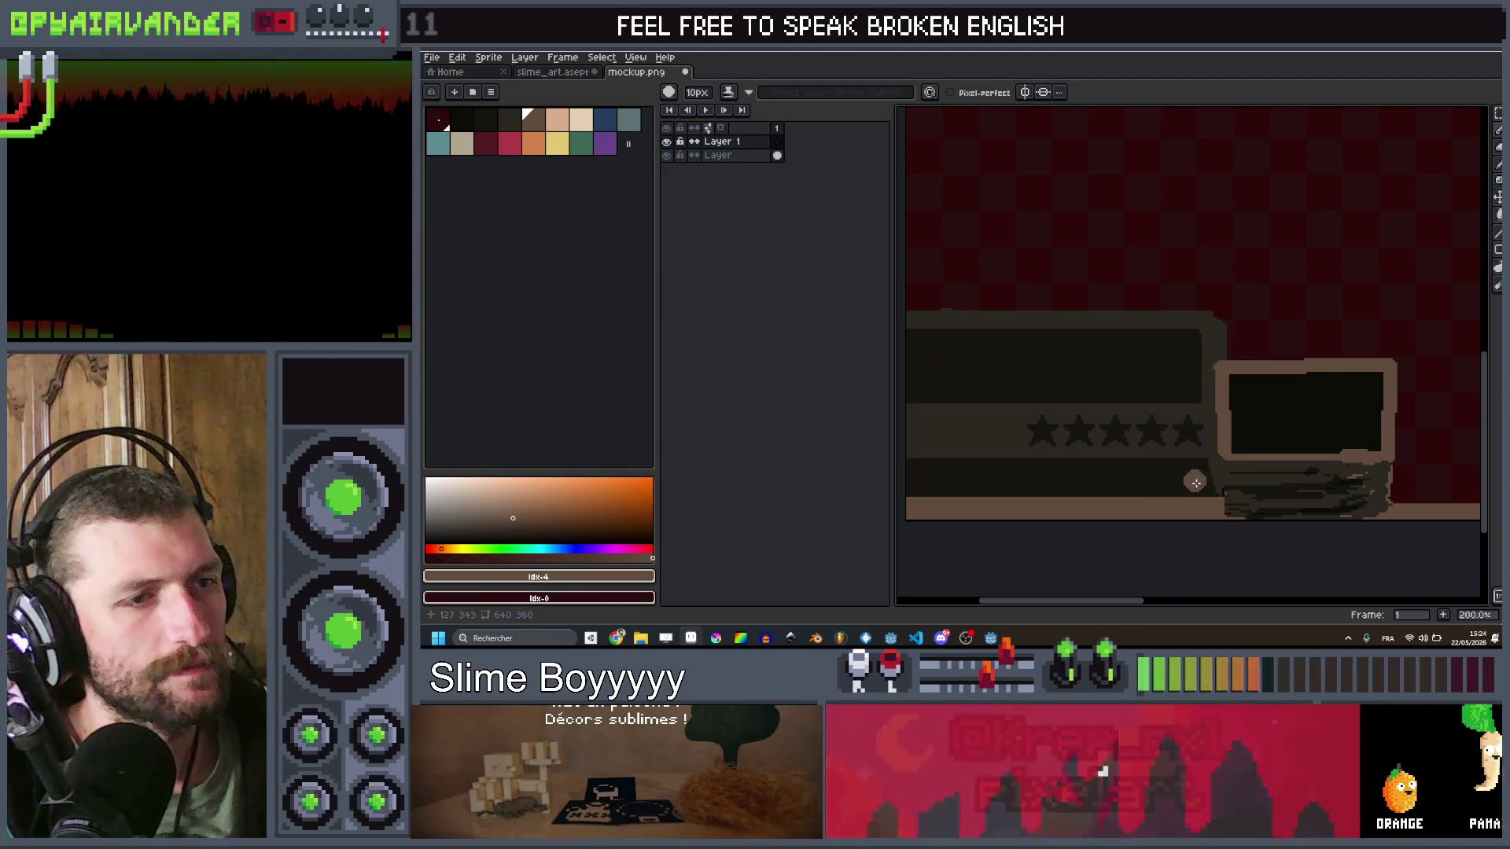
Step: Redraw a light-brown rounded rectangle frame over the star panel
left_click(1198, 334, "shift")
key("ctrl+z")
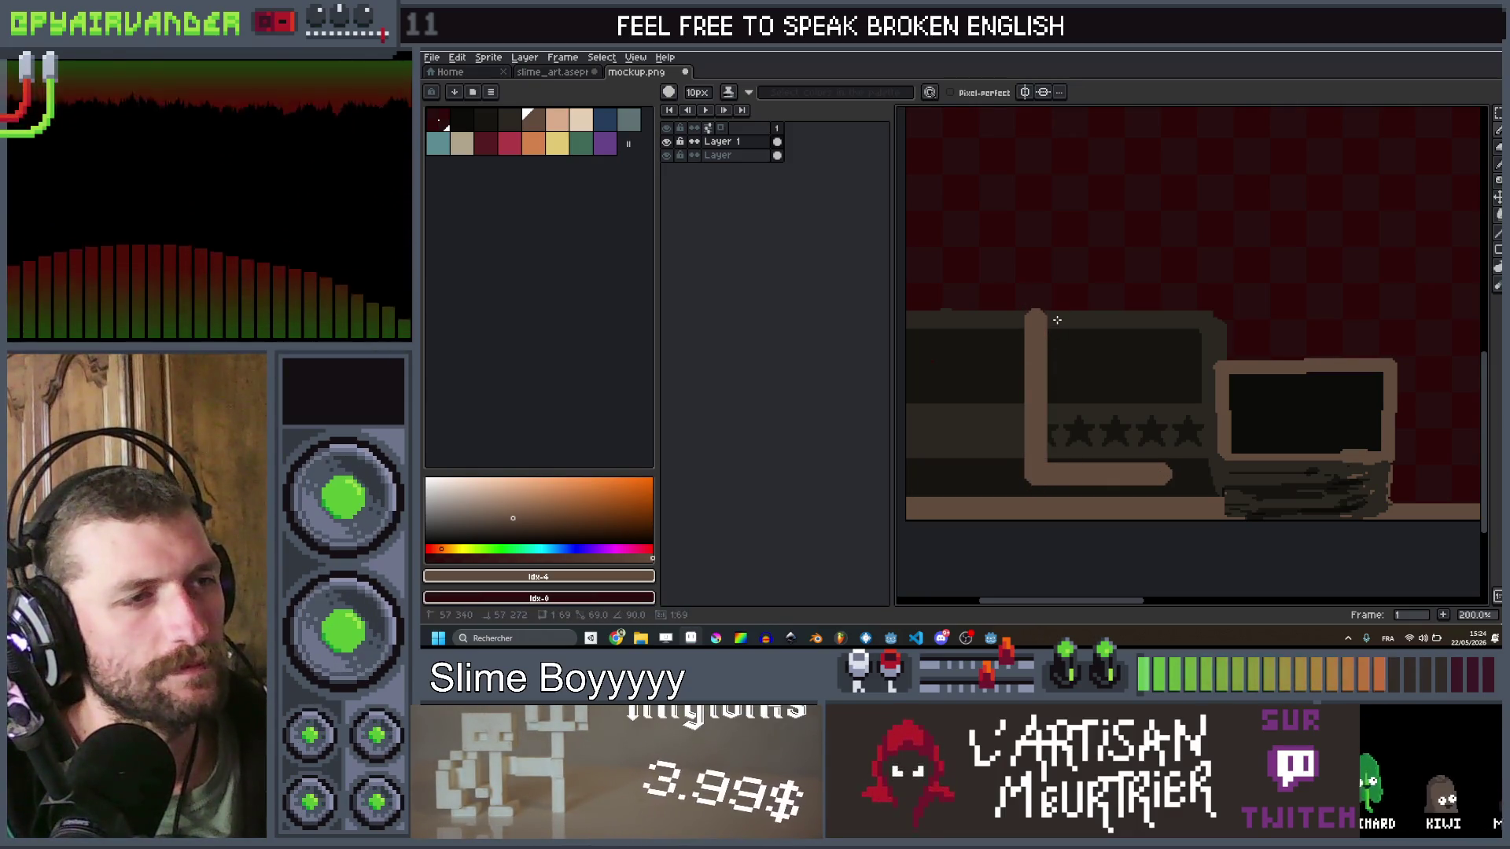
left_click(1158, 320, "shift")
left_click(1158, 446, "shift")
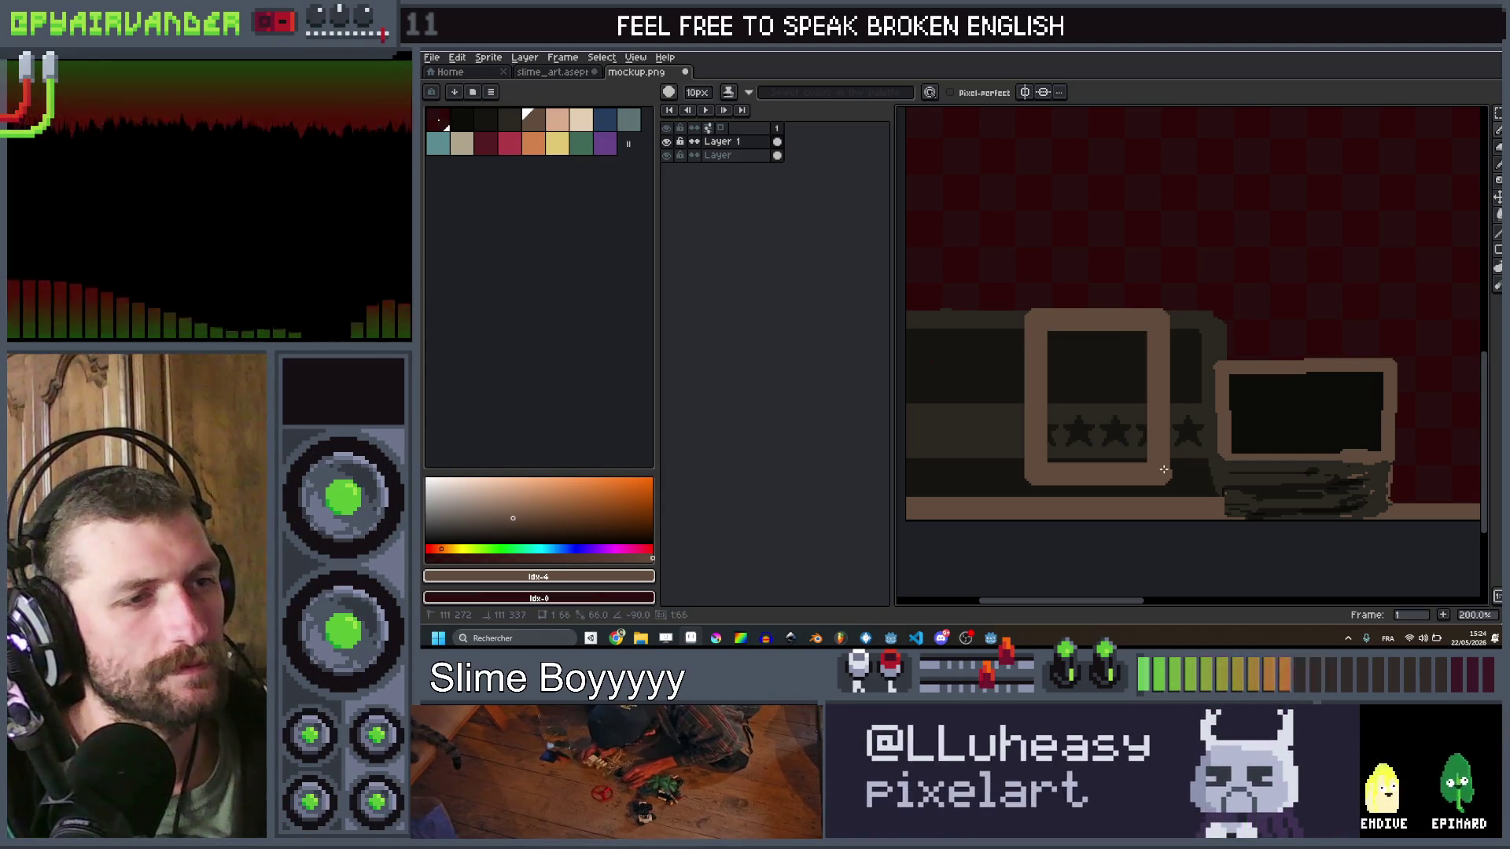
scroll(1162, 472, "up", 3)
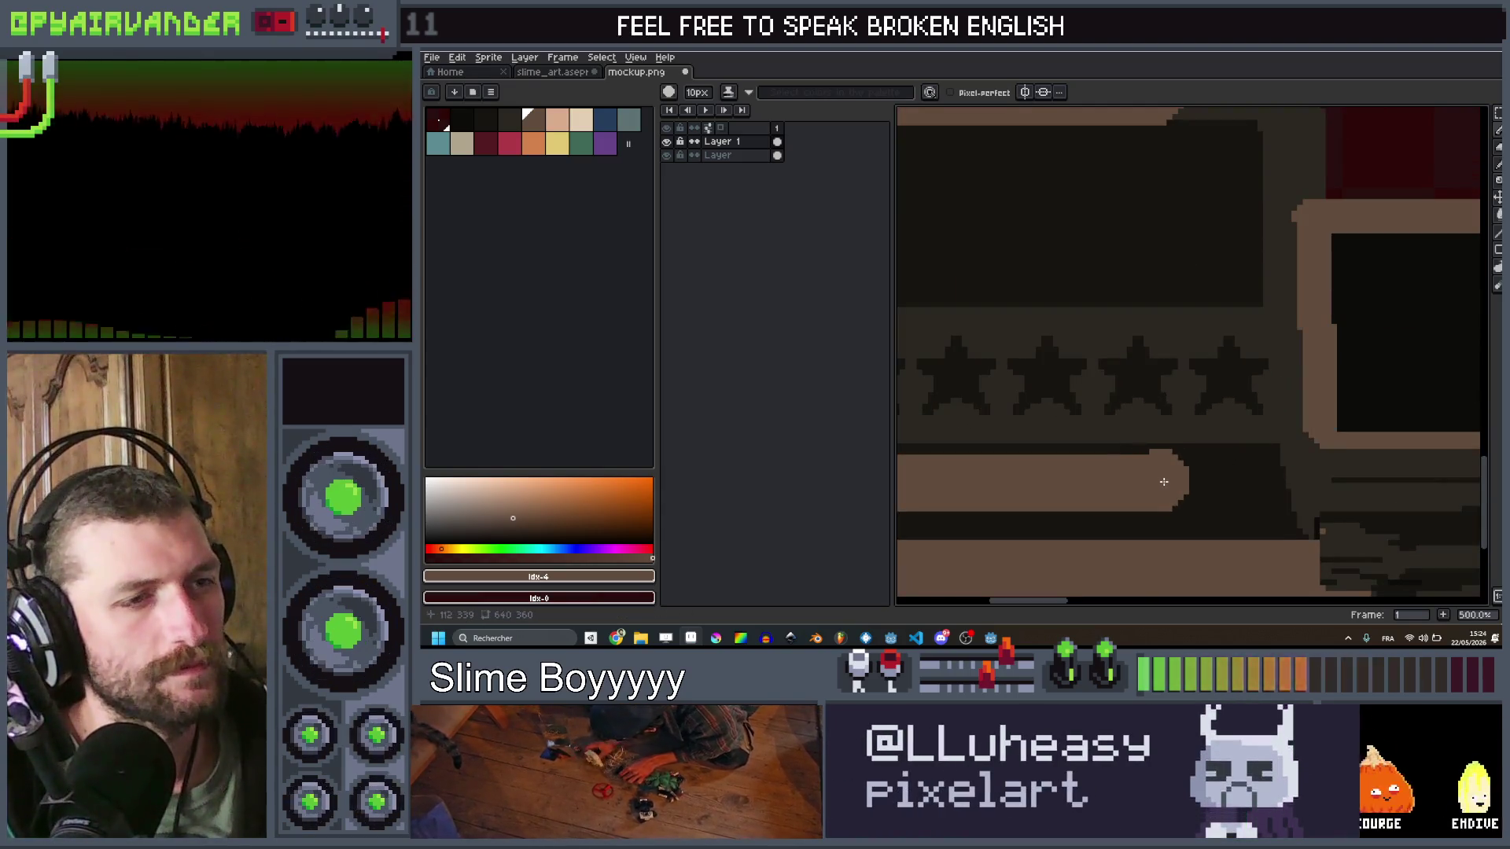
left_click(1165, 118, "shift")
scroll(1168, 157, "up", 1)
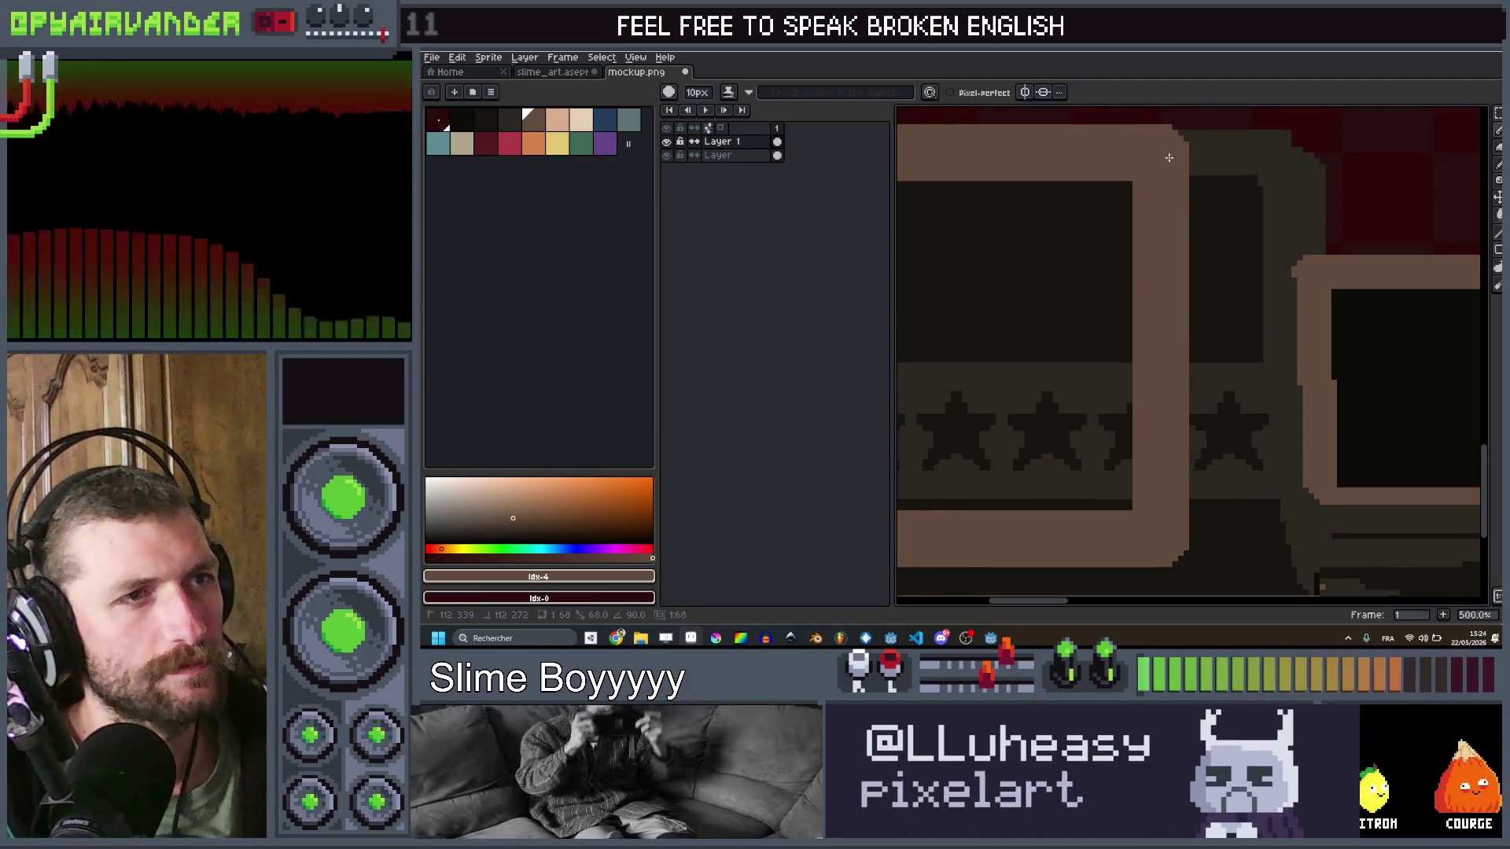
scroll(1168, 157, "down", 4)
scroll(1119, 272, "up", 1)
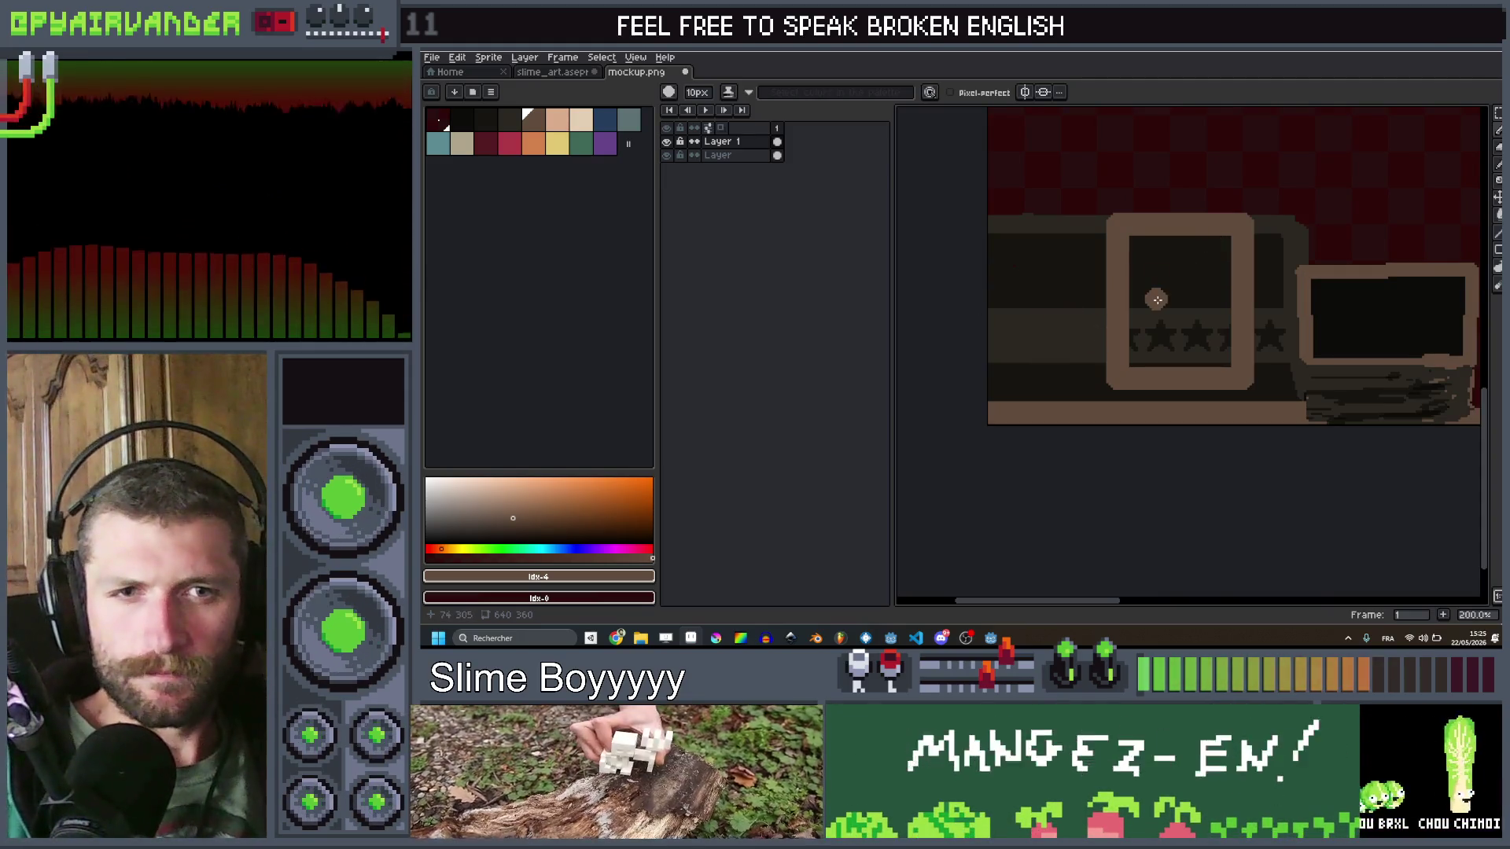
Step: Fill the framed rectangle solid brown using a Contiguous Paint Bucket fill
key("g")
left_click(1165, 300)
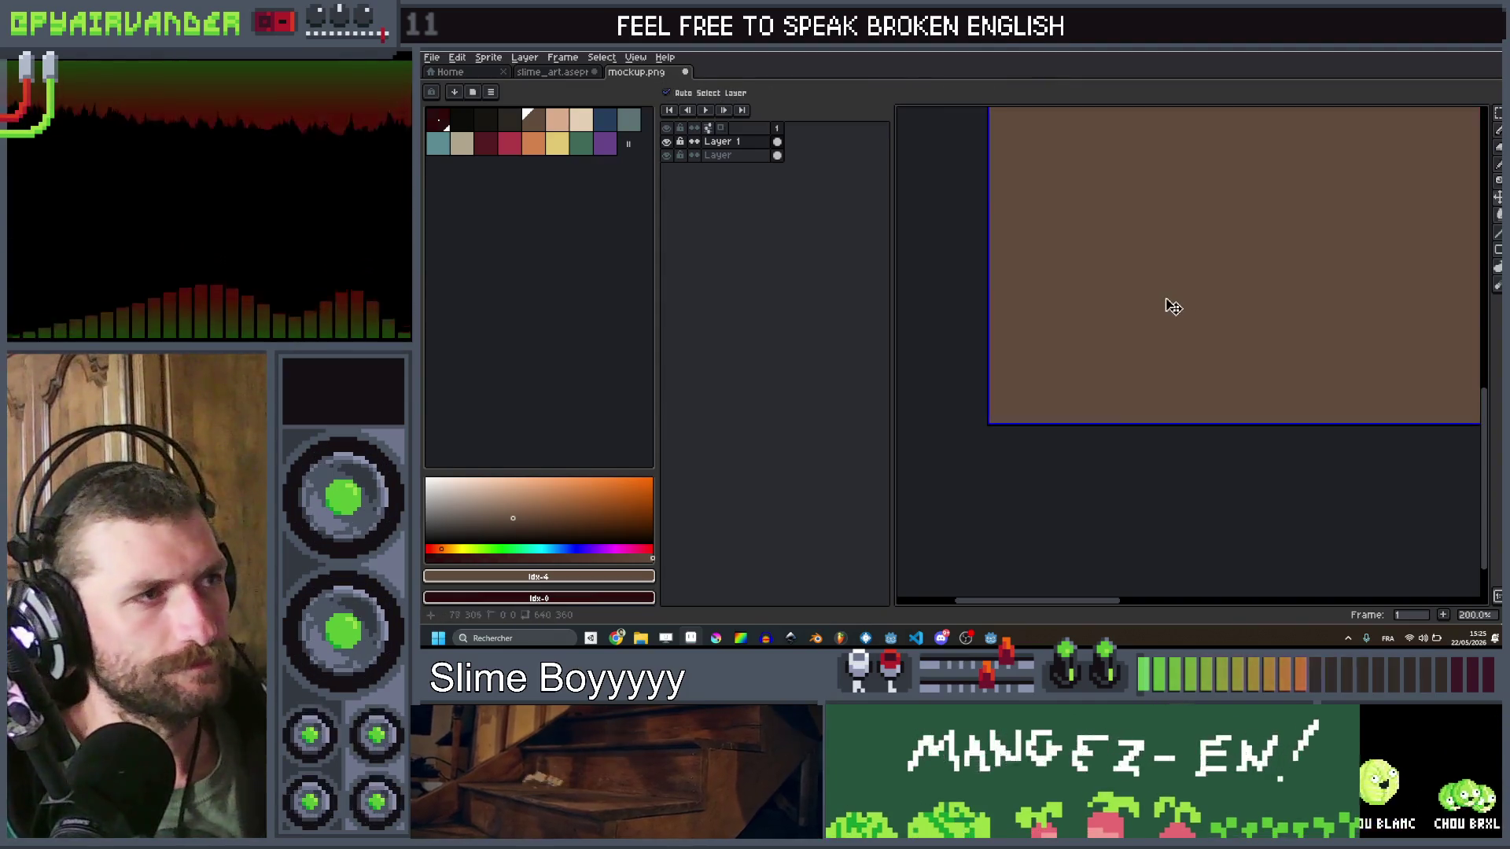
key("ctrl+z")
left_click(746, 92)
left_click(1183, 297)
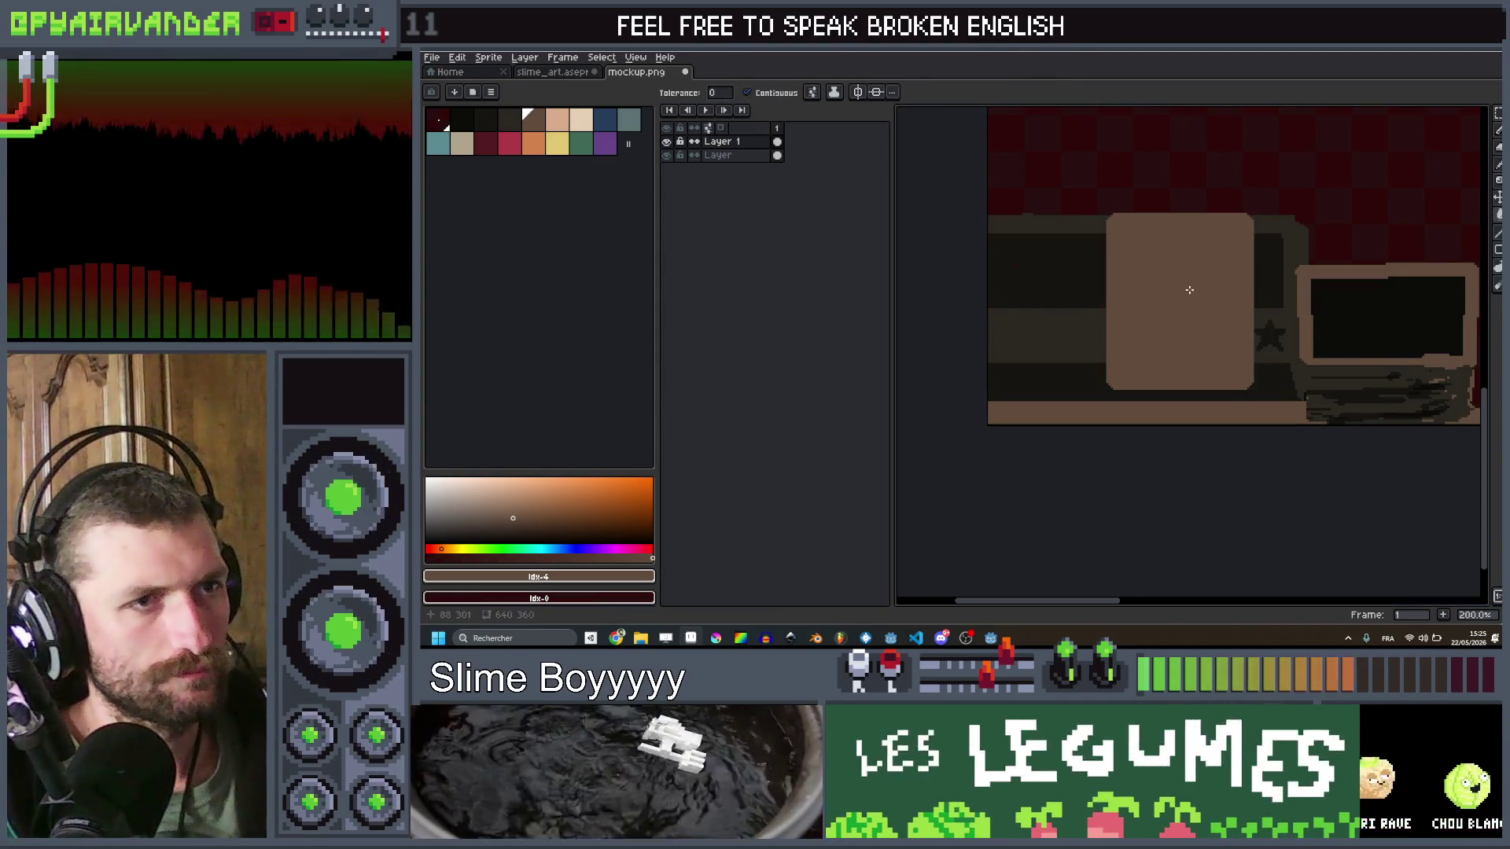
scroll(1192, 293, "down", 2)
scroll(1193, 293, "up", 2)
Step: Paint a short grey-blue bar to the left of the brown block
left_click(619, 122)
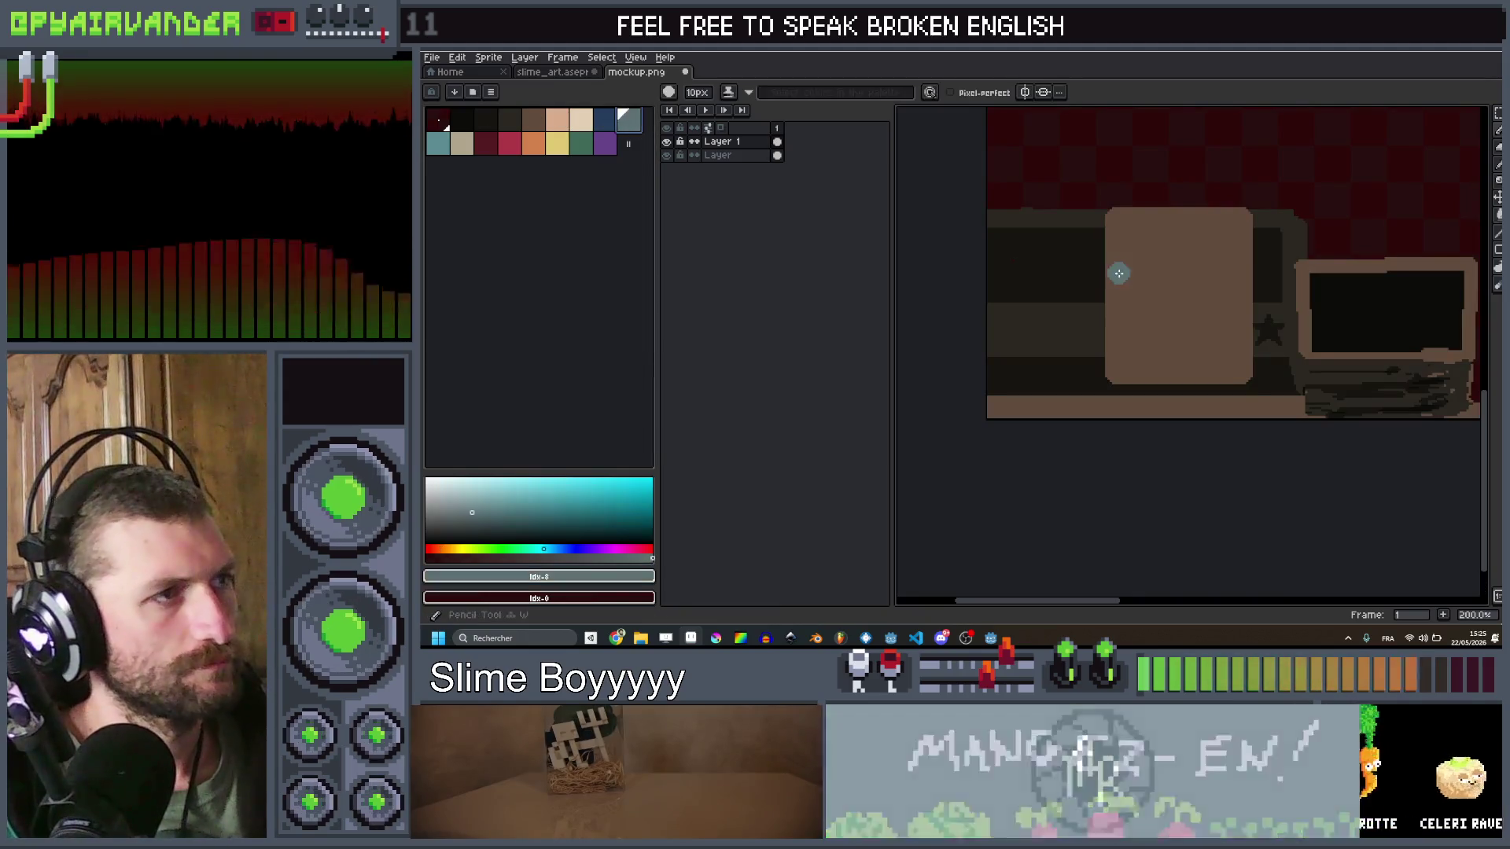
key("v")
scroll(1104, 288, "up", 4)
scroll(1092, 264, "down", 2)
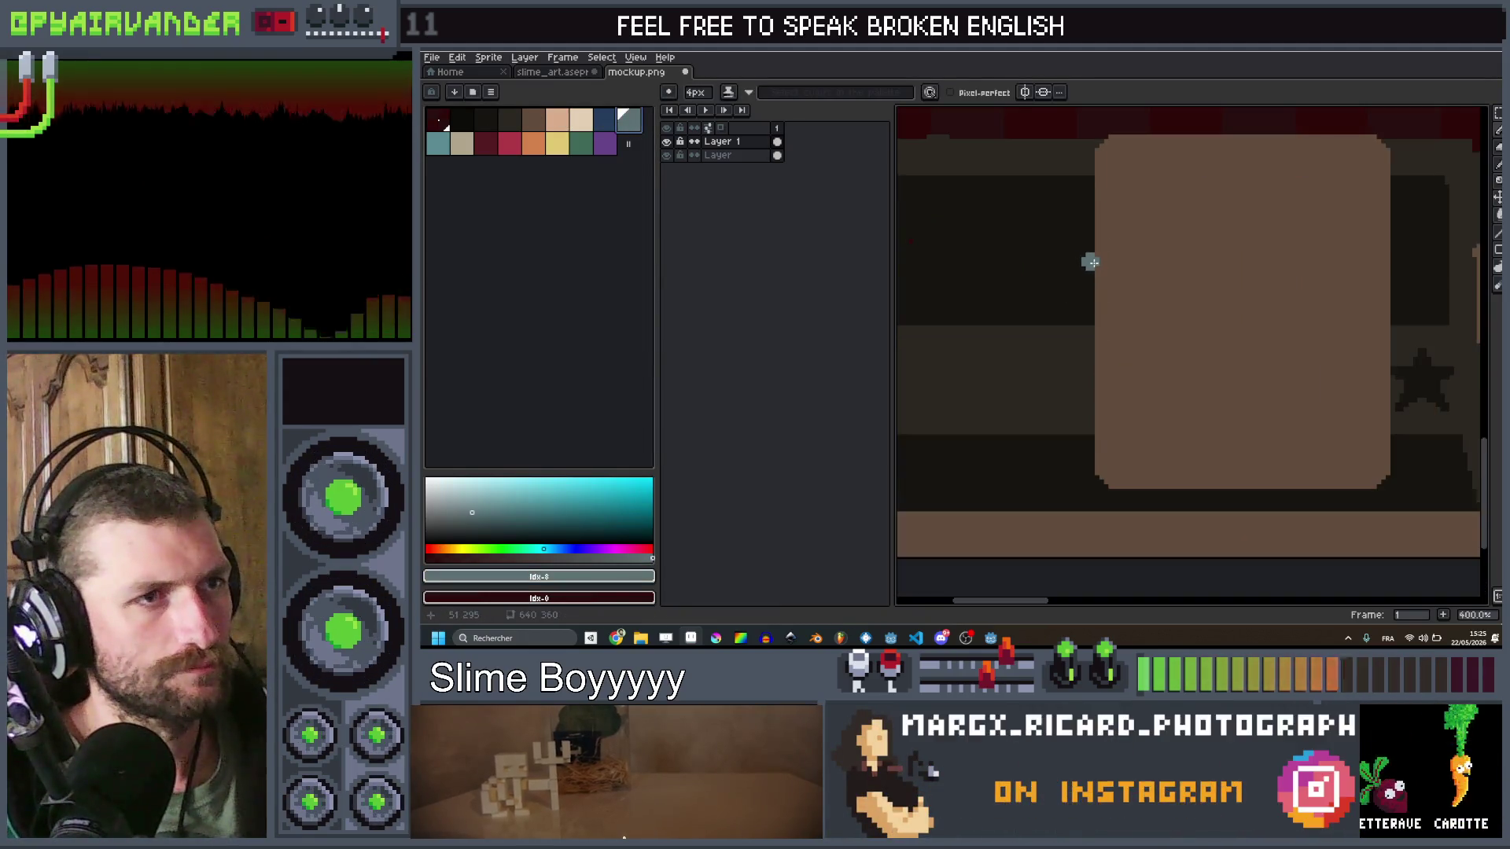
left_click_drag(1063, 271, 1001, 269)
scroll(1049, 244, "down", 4)
scroll(1092, 252, "up", 1)
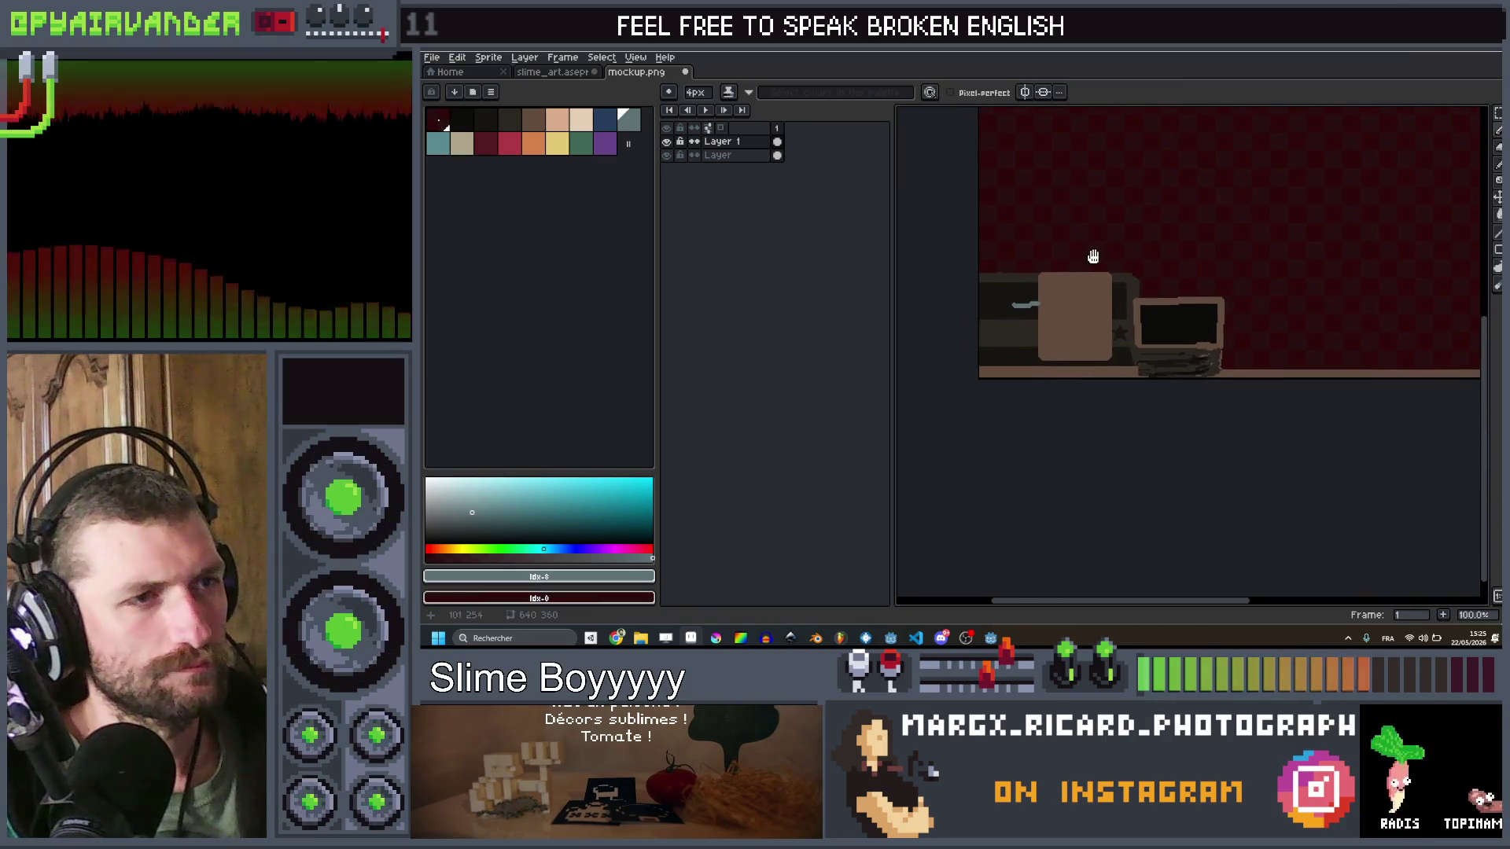
scroll(967, 279, "up", 2)
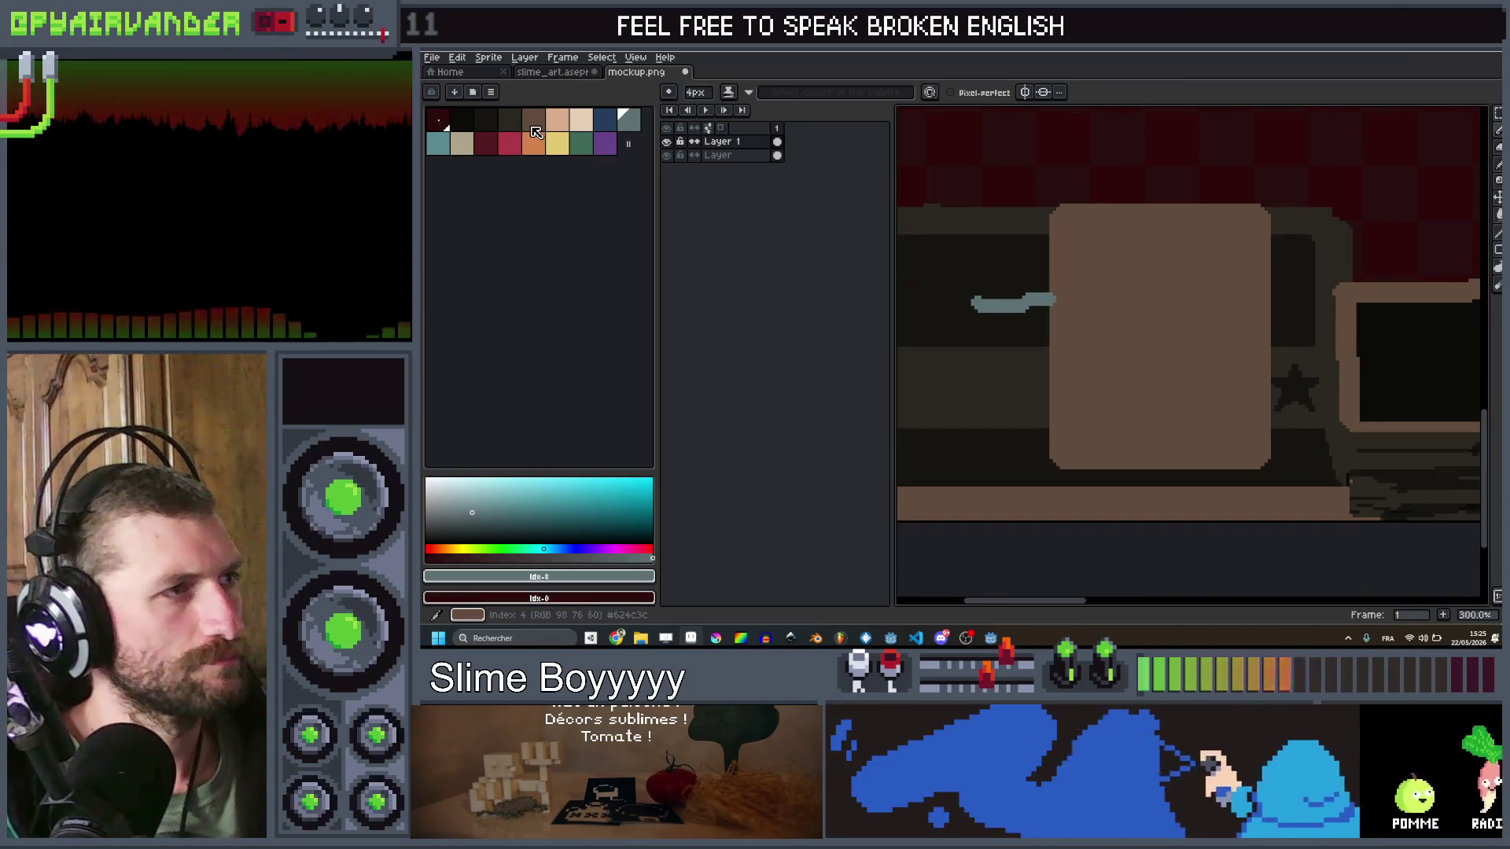
Step: Switch to a darker brown shade and draw the arch's left side and right leg around the bar
left_click(967, 279, "alt")
mouse_move(617, 638)
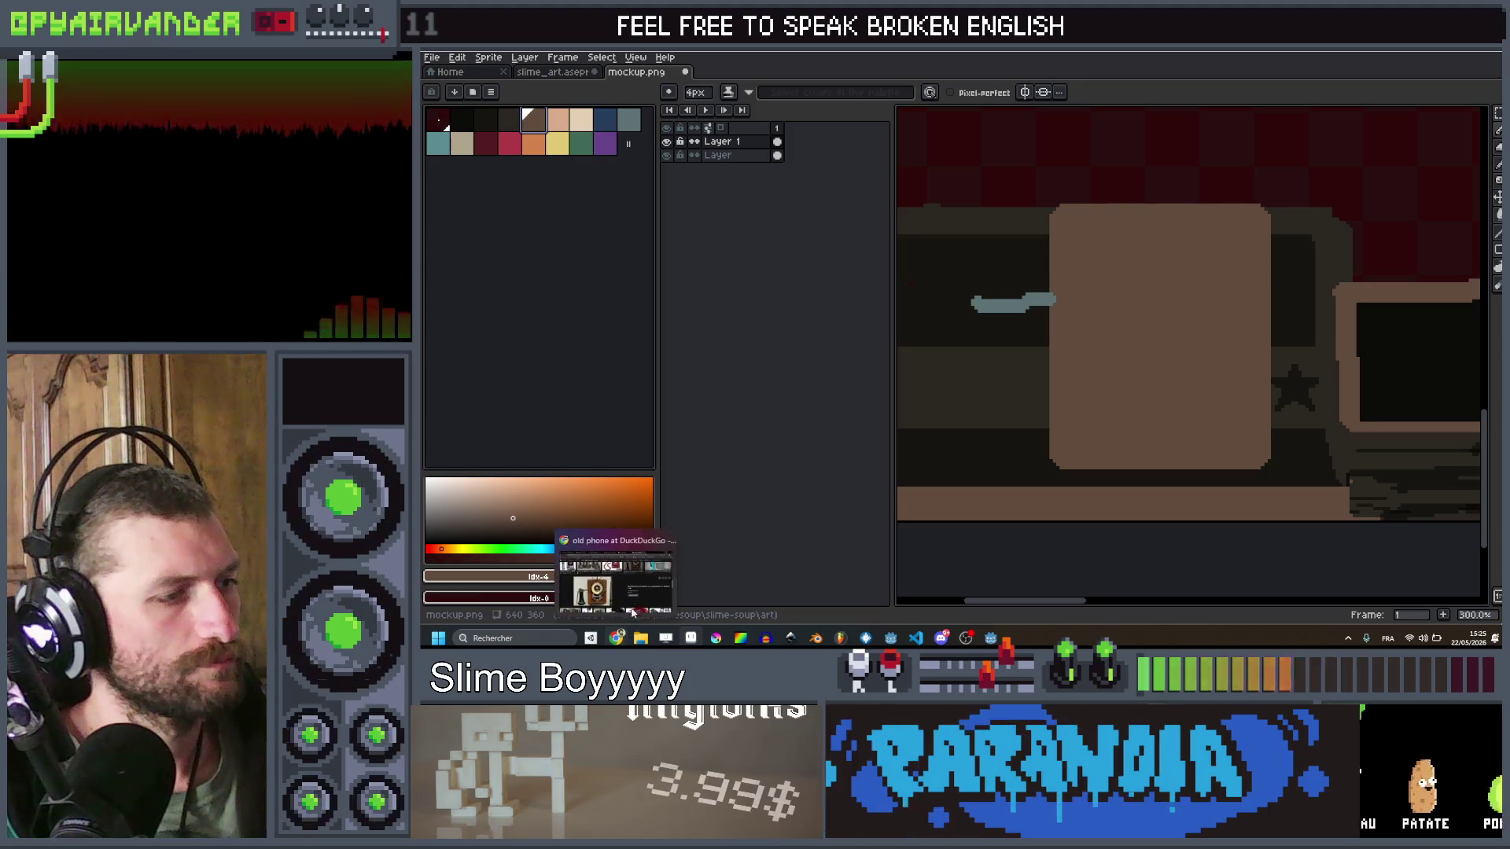
left_click(639, 600)
scroll(1085, 327, "up", 2)
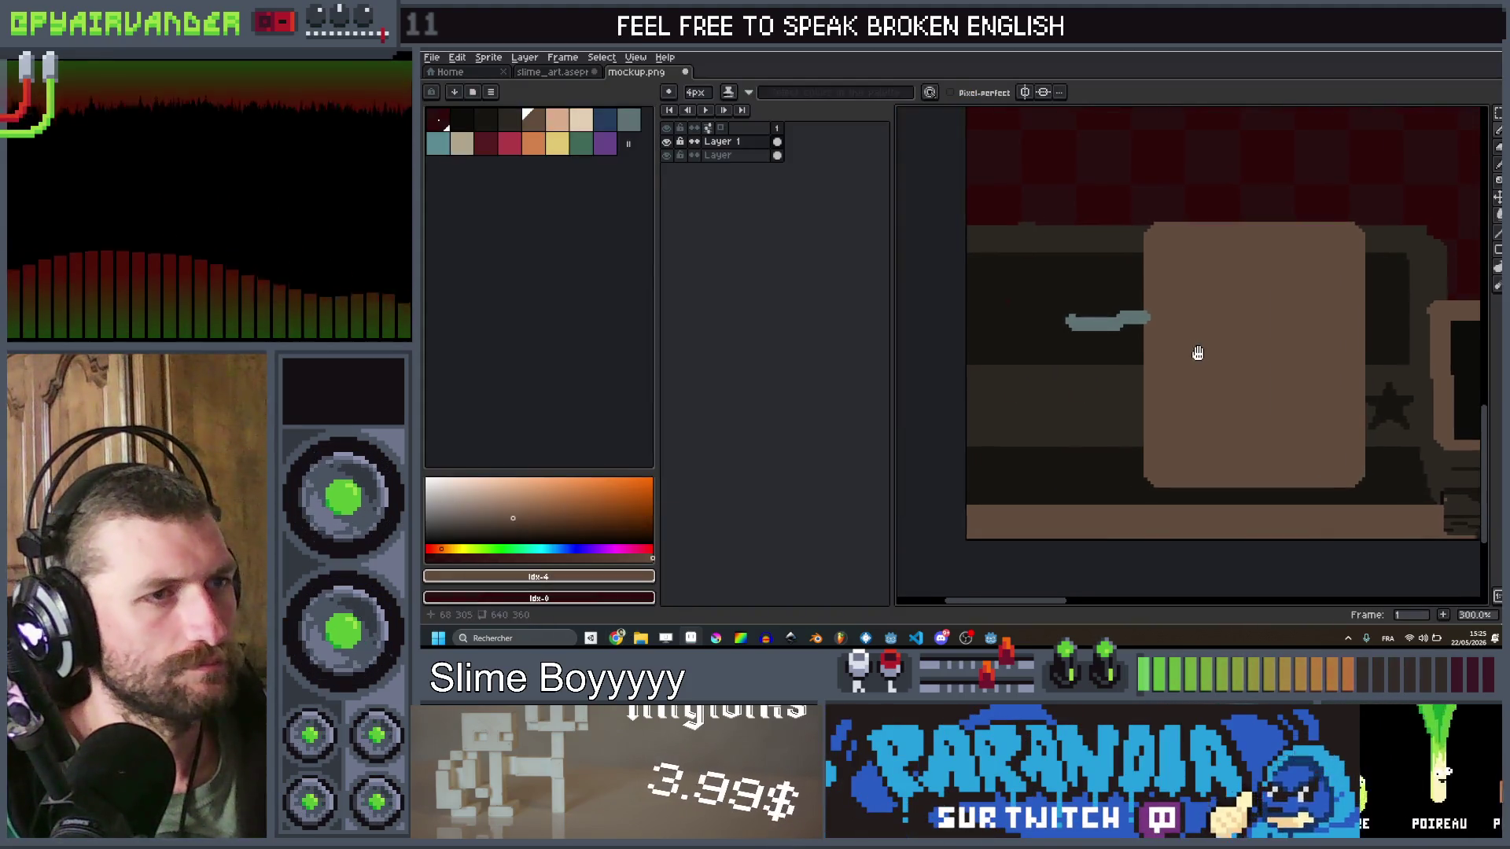
key("bracketleft")
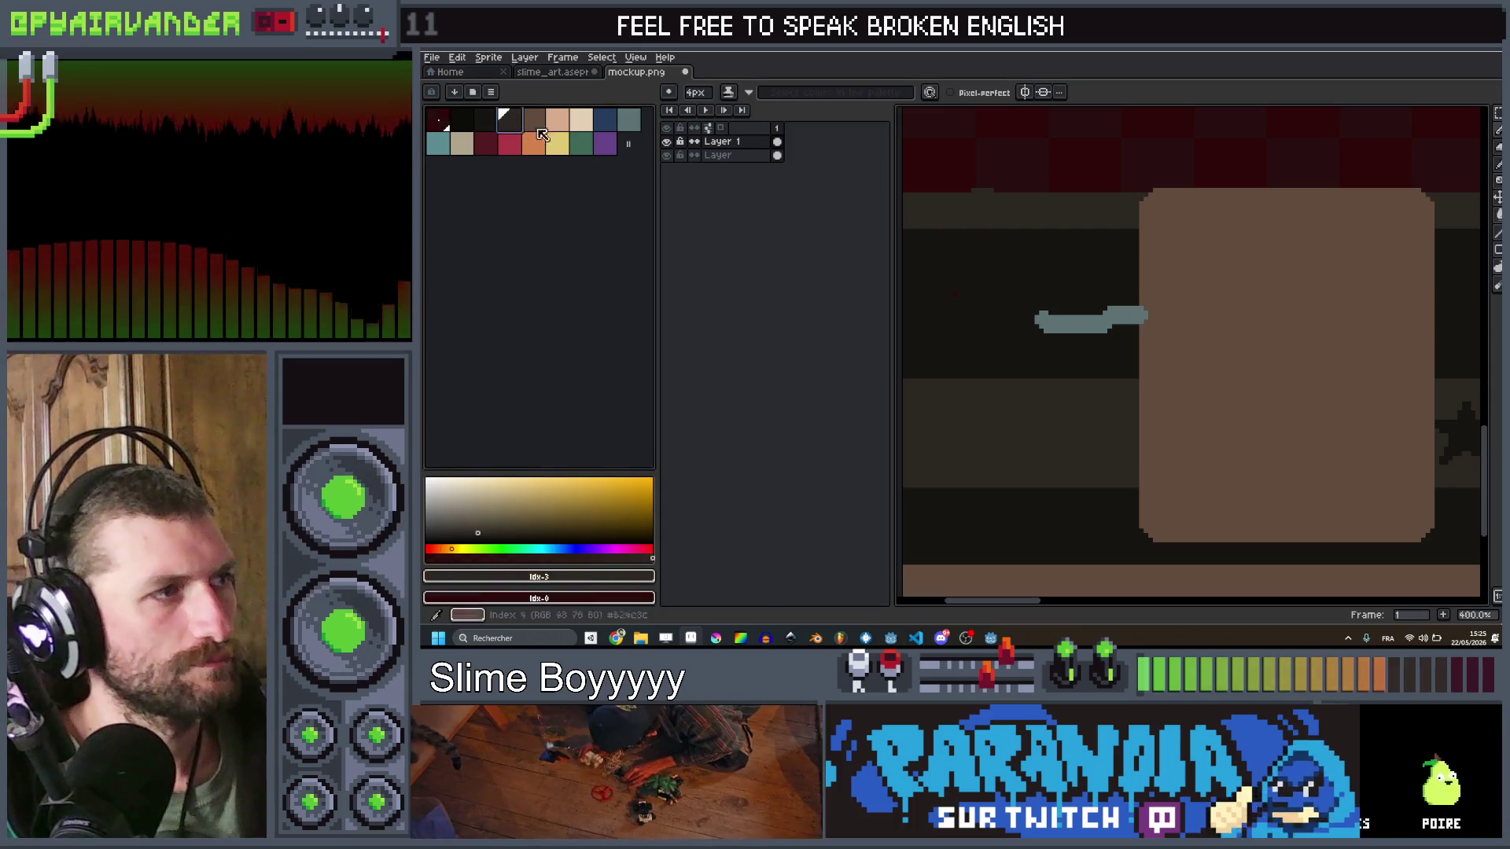
mouse_move(1096, 304)
left_mouse_down()
mouse_move(1076, 249)
mouse_move(1058, 253)
mouse_move(1051, 308)
left_mouse_up()
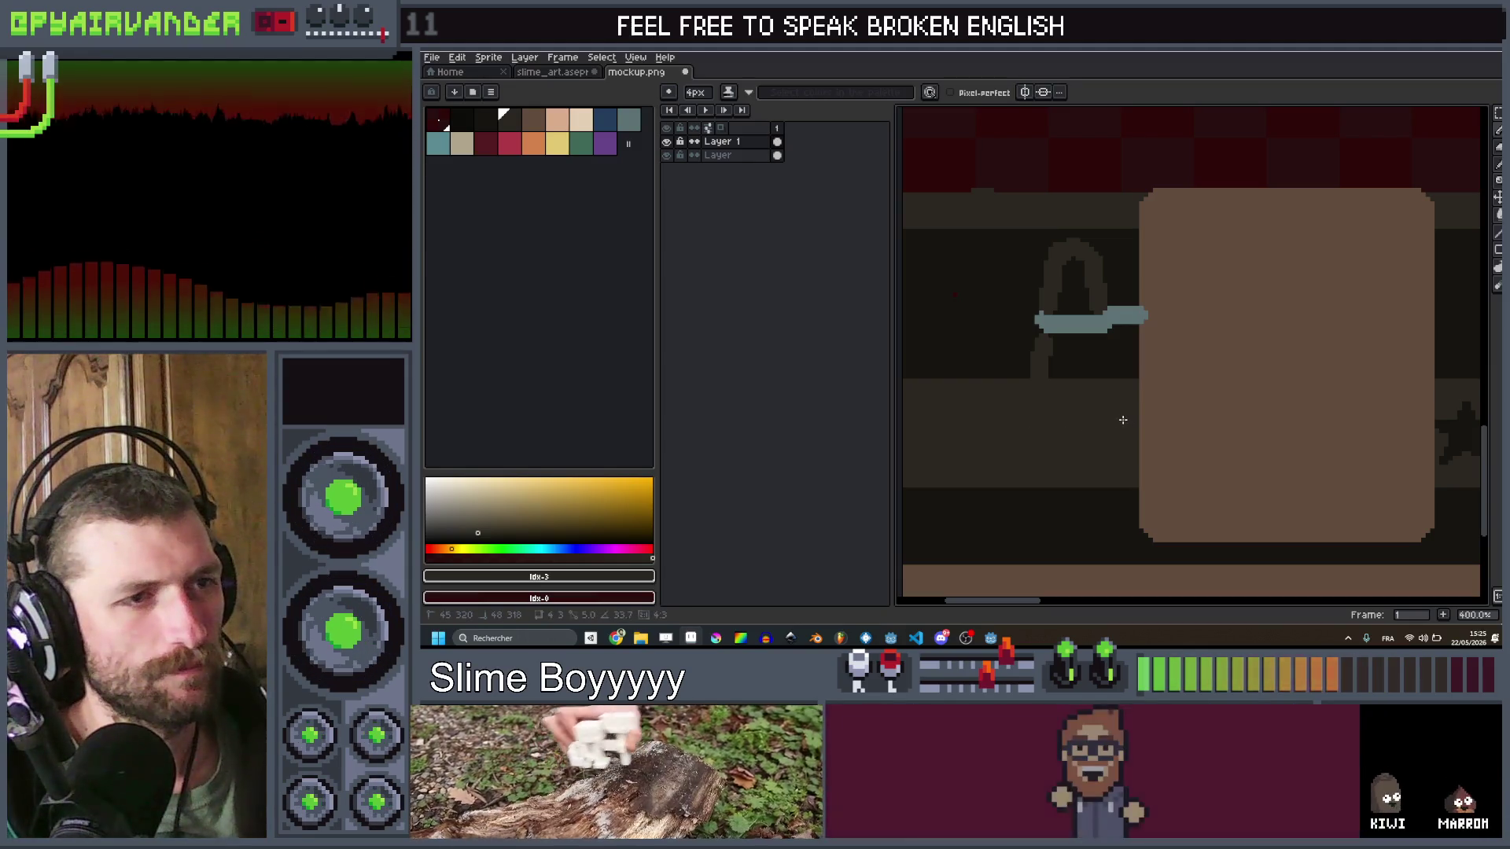
left_click(1105, 344, "shift")
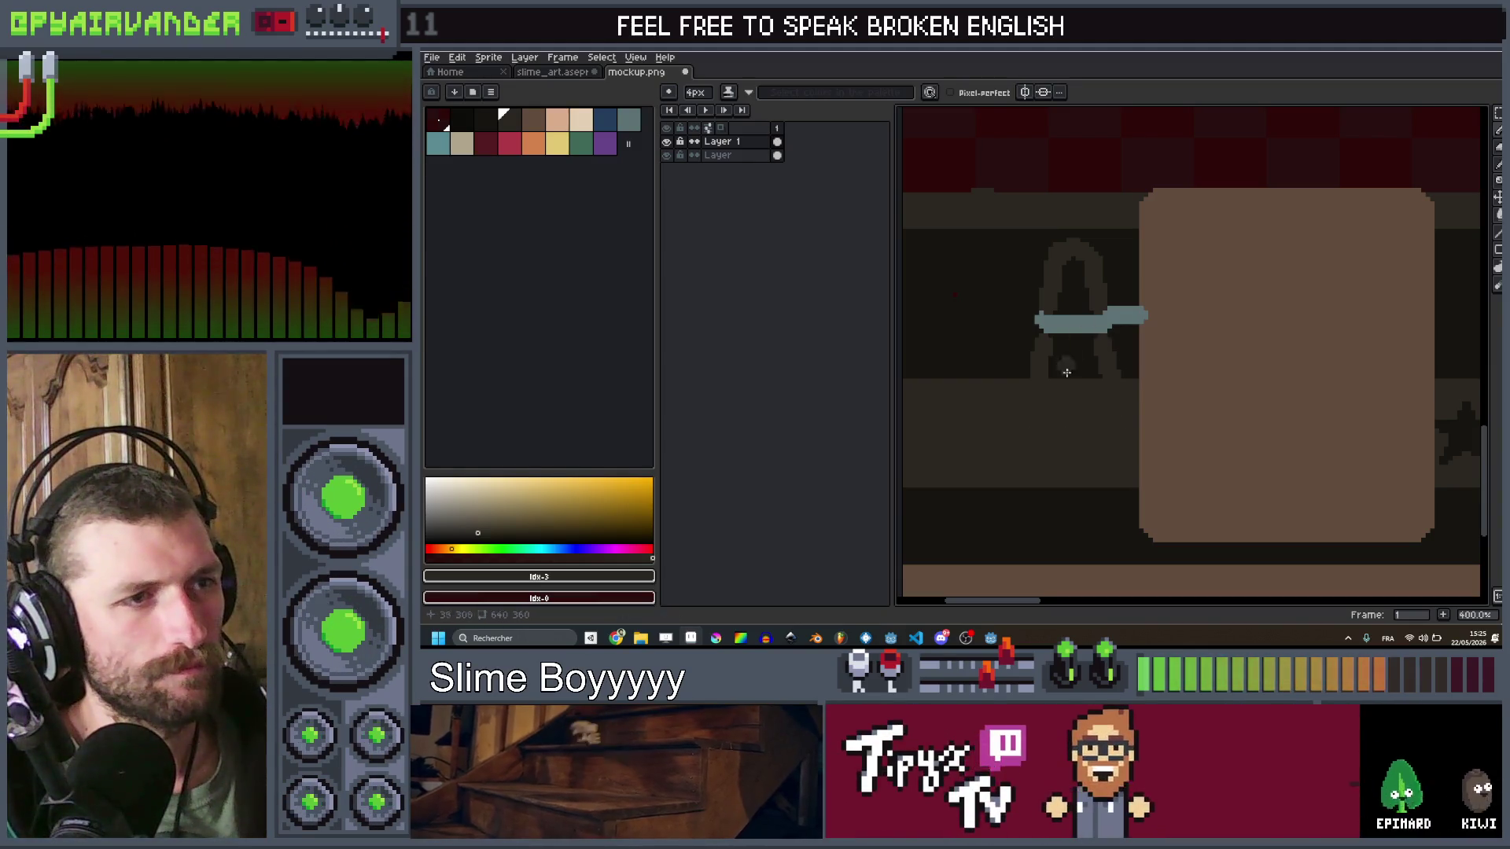
scroll(1088, 283, "down", 1)
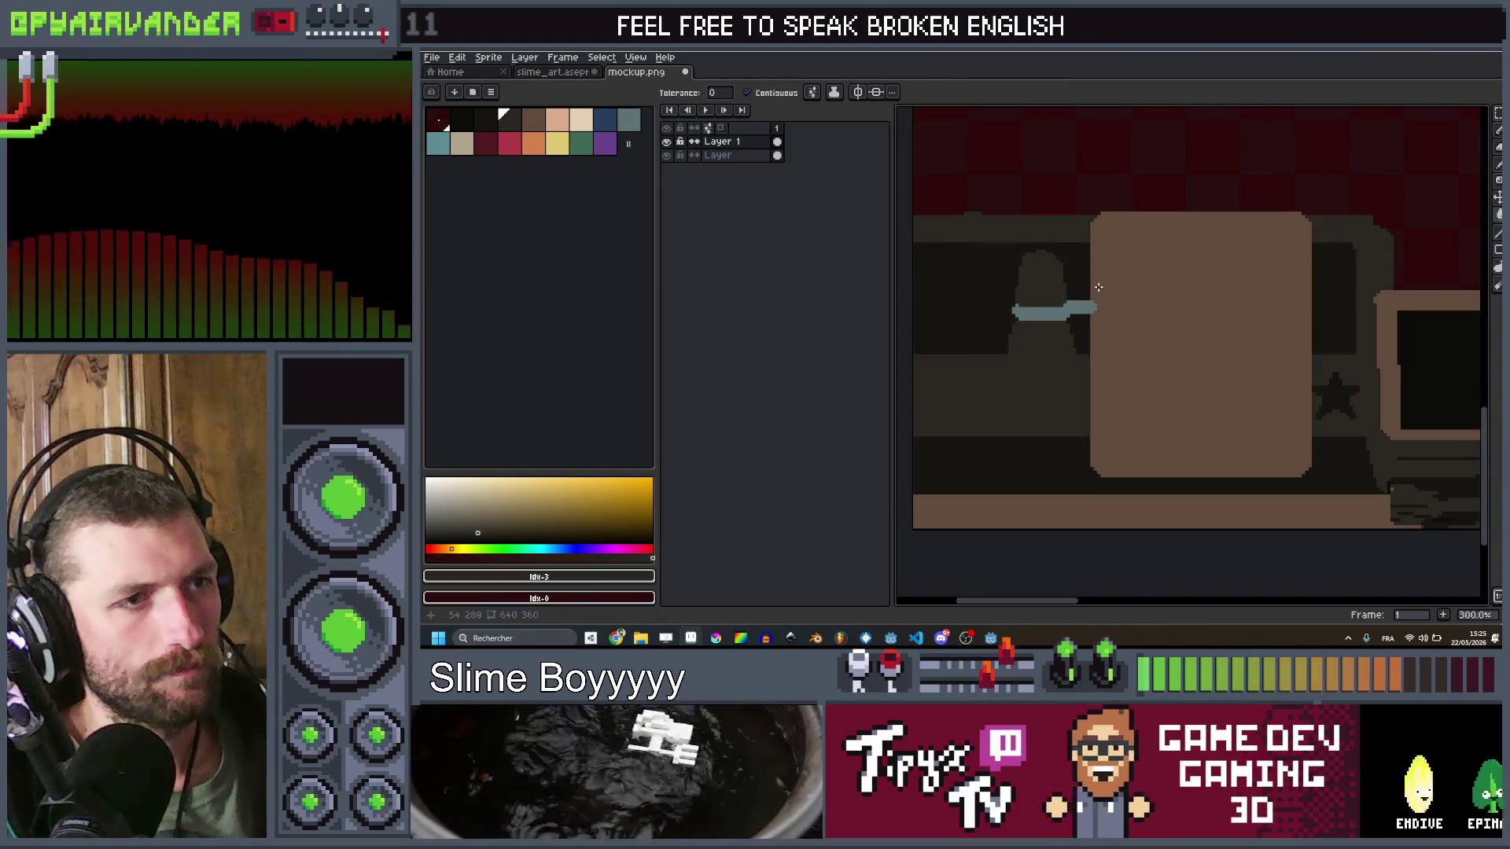
Step: Make the bottom Layer active and try rectangular selections over the block, phone and monitor, then clear them
left_click(747, 160)
key("v")
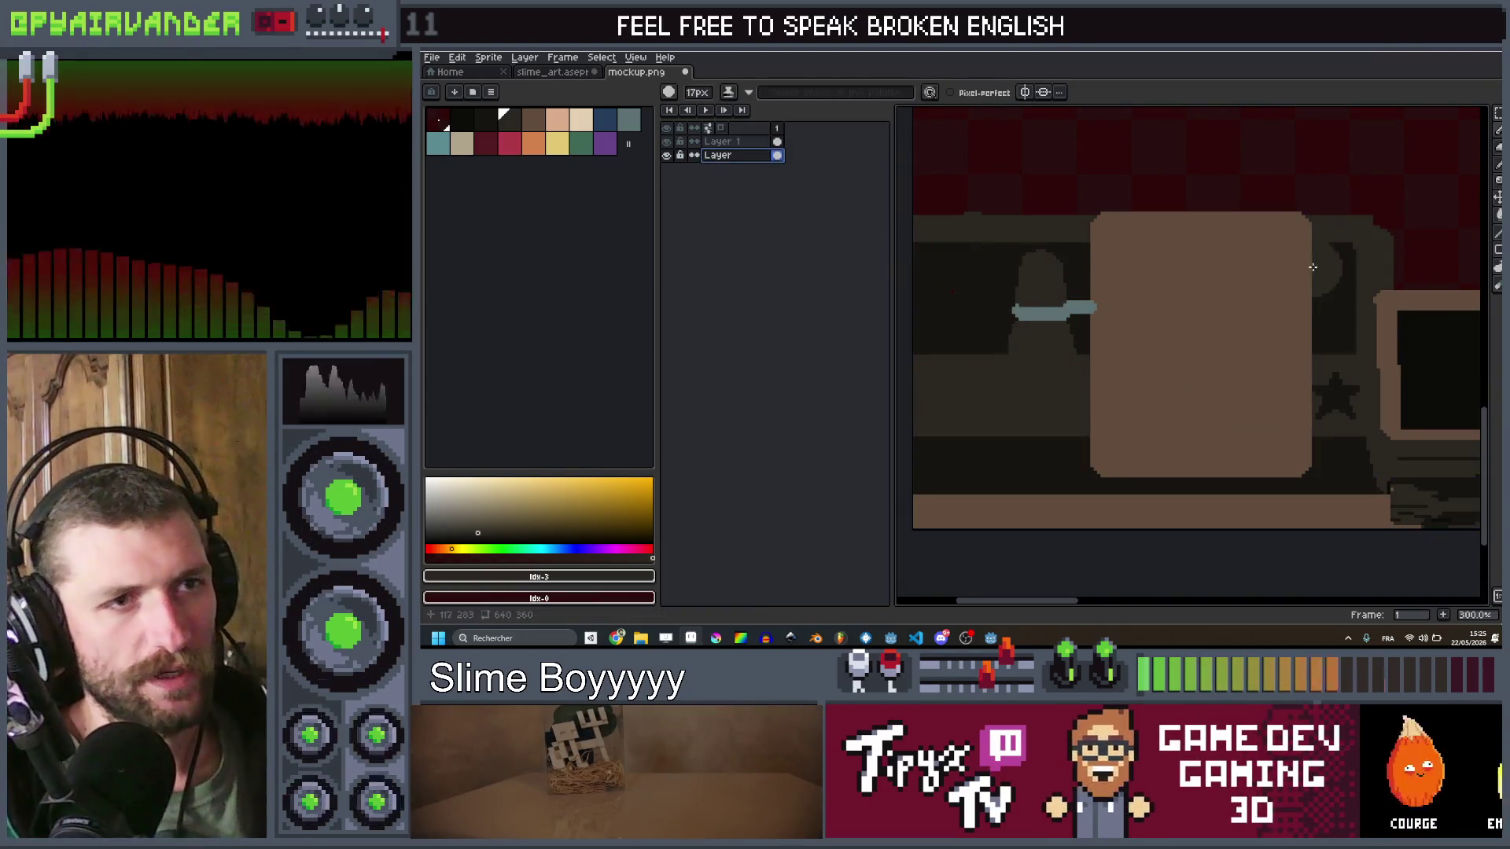
scroll(1312, 267, "right", 2)
key("m")
left_click_drag(1296, 199, 943, 275)
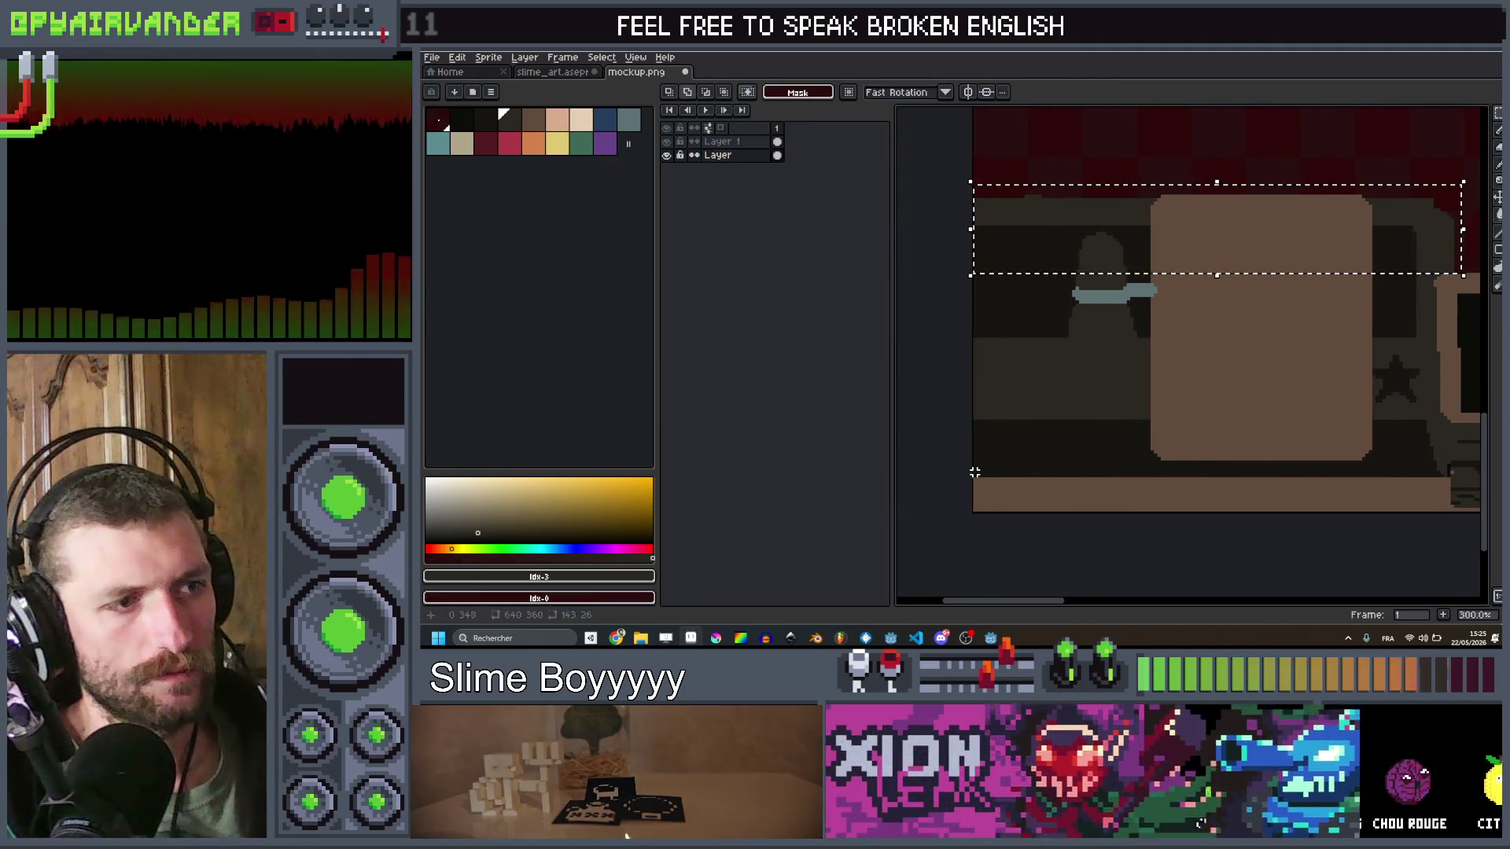
left_click_drag(961, 469, 998, 469)
left_click_drag(1407, 285, 1431, 277)
scroll(1358, 310, "up", 2)
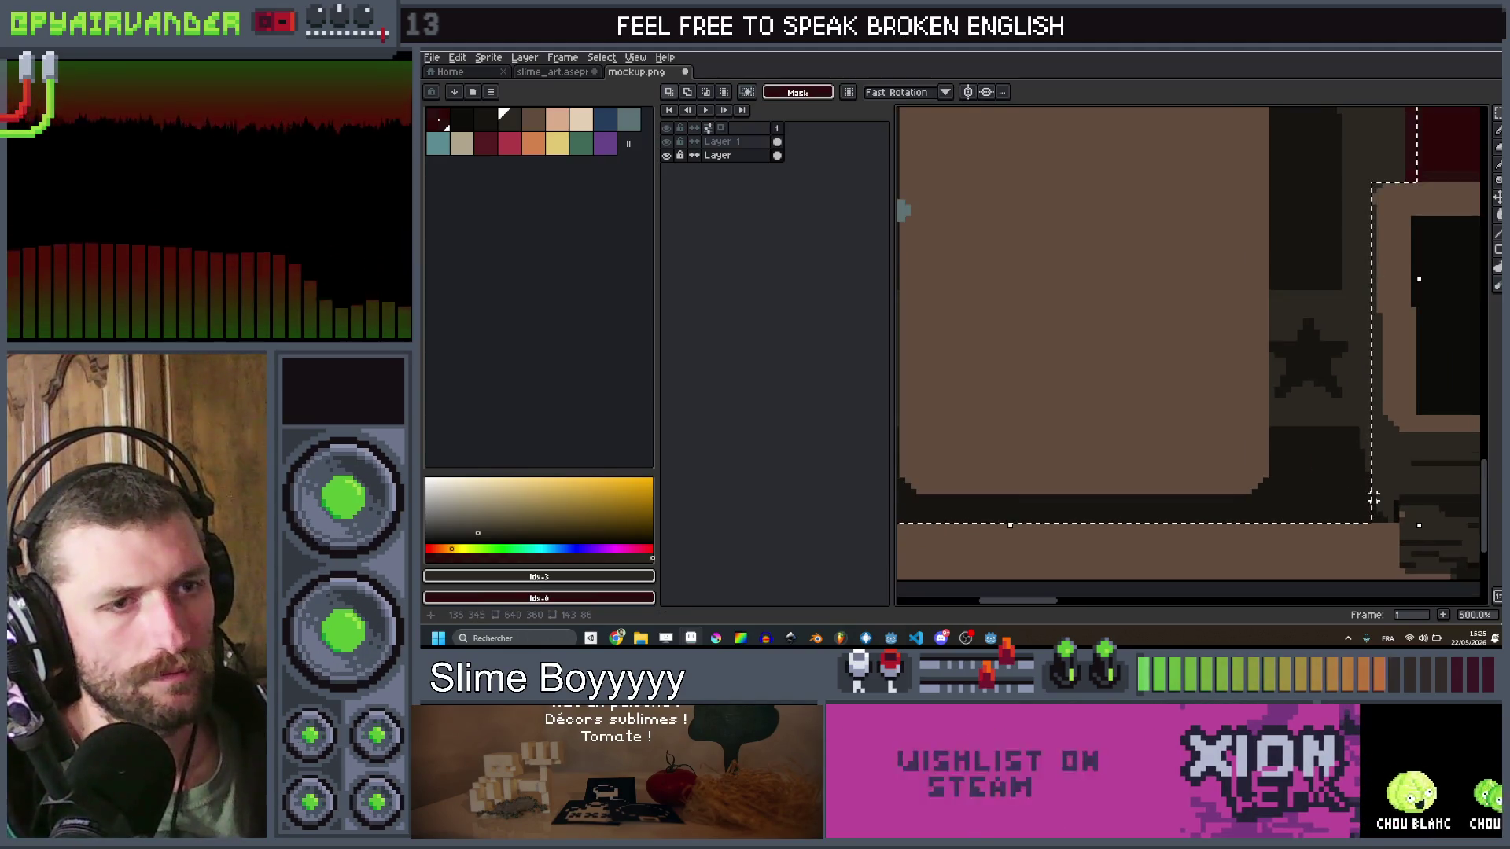
scroll(1373, 497, "down", 3)
key("ctrl+d")
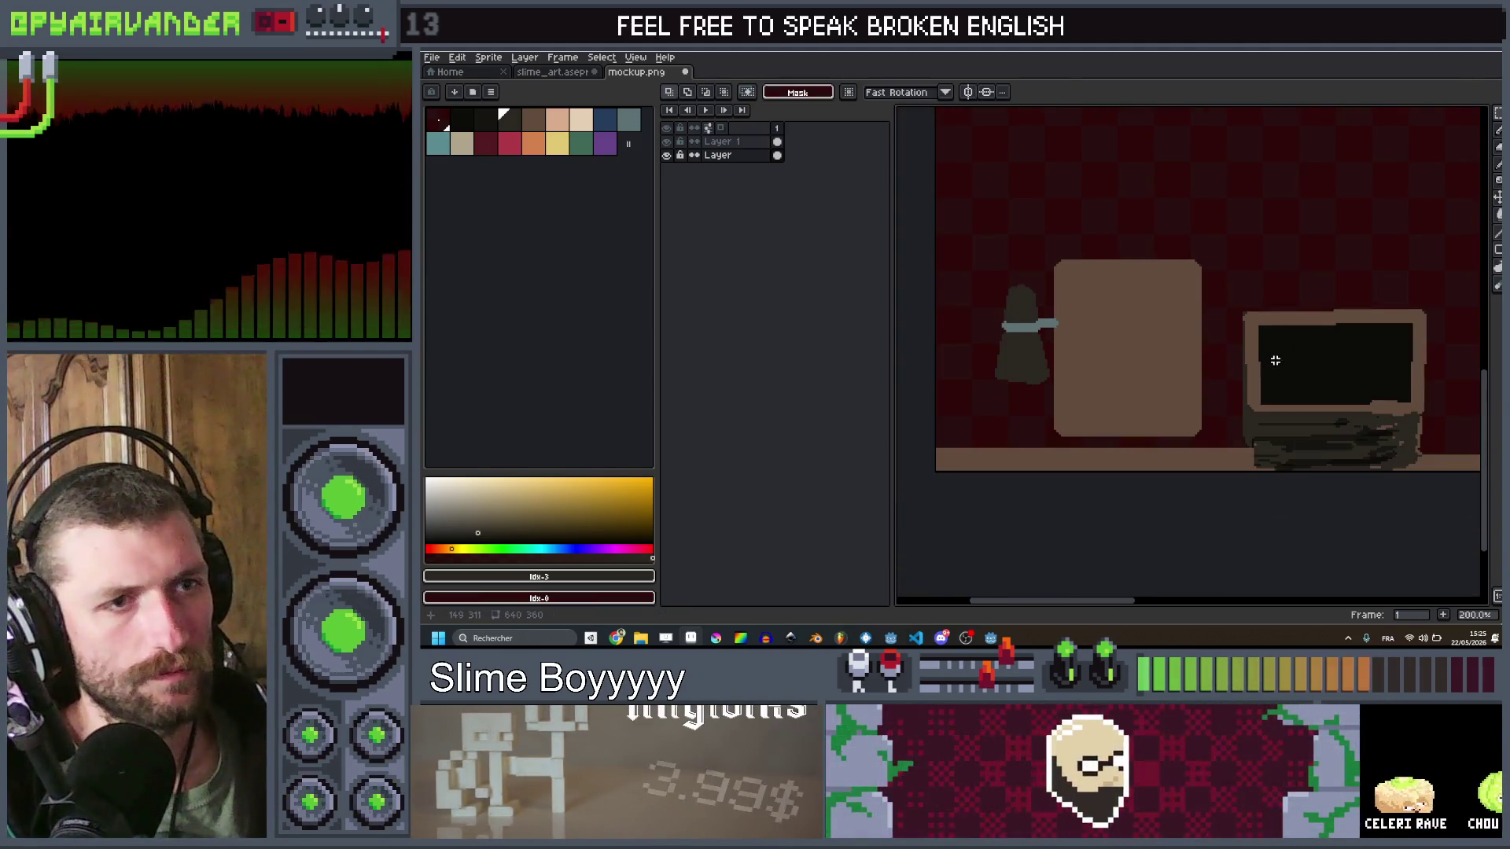
Step: Paint a dark stroke beside the monitor, then undo it
key("v")
scroll(1275, 346, "up", 4)
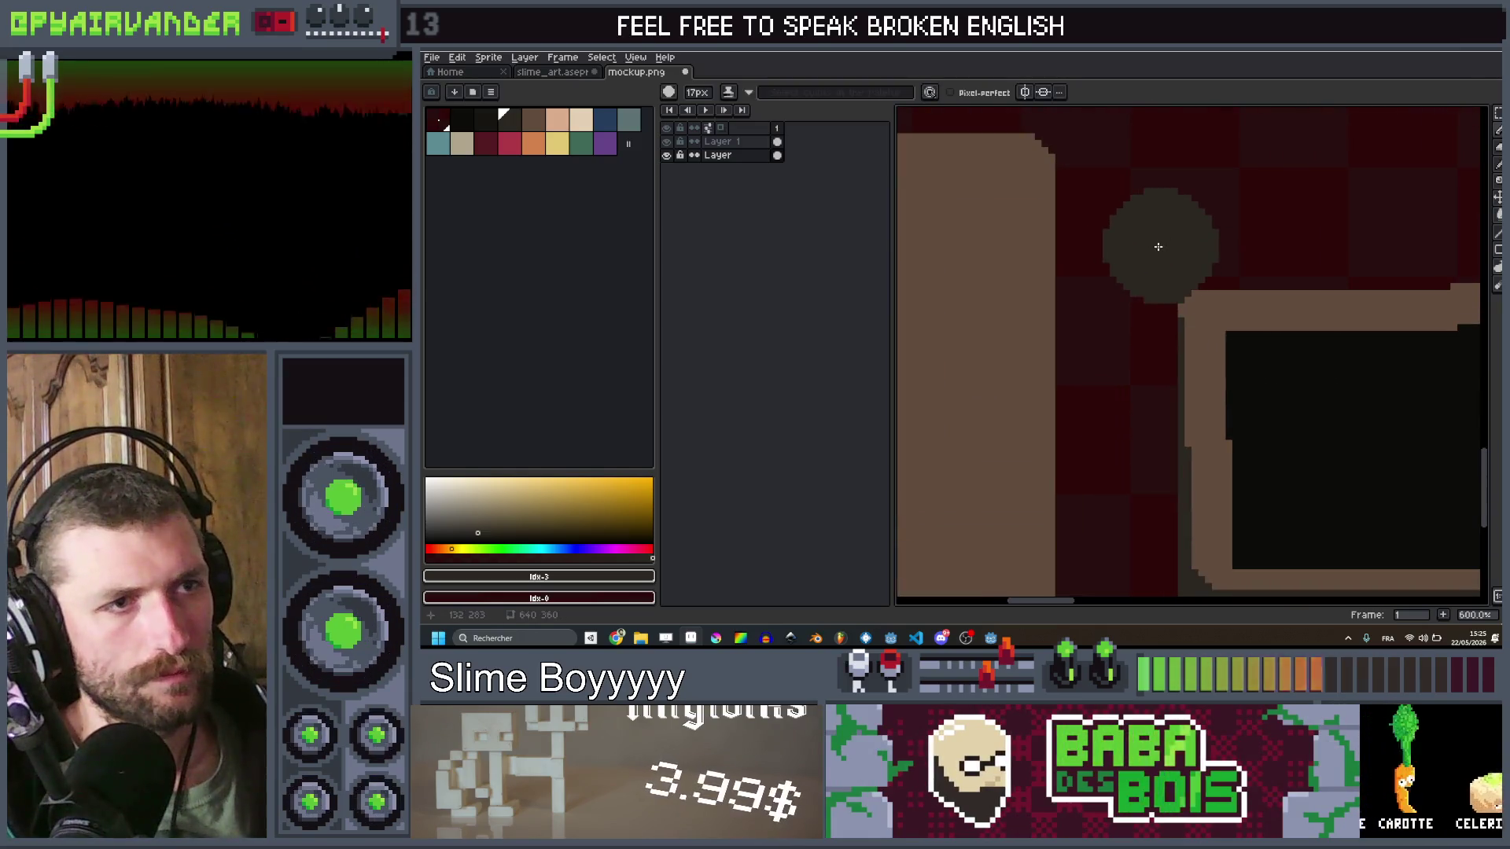
scroll(1122, 348, "down", 1)
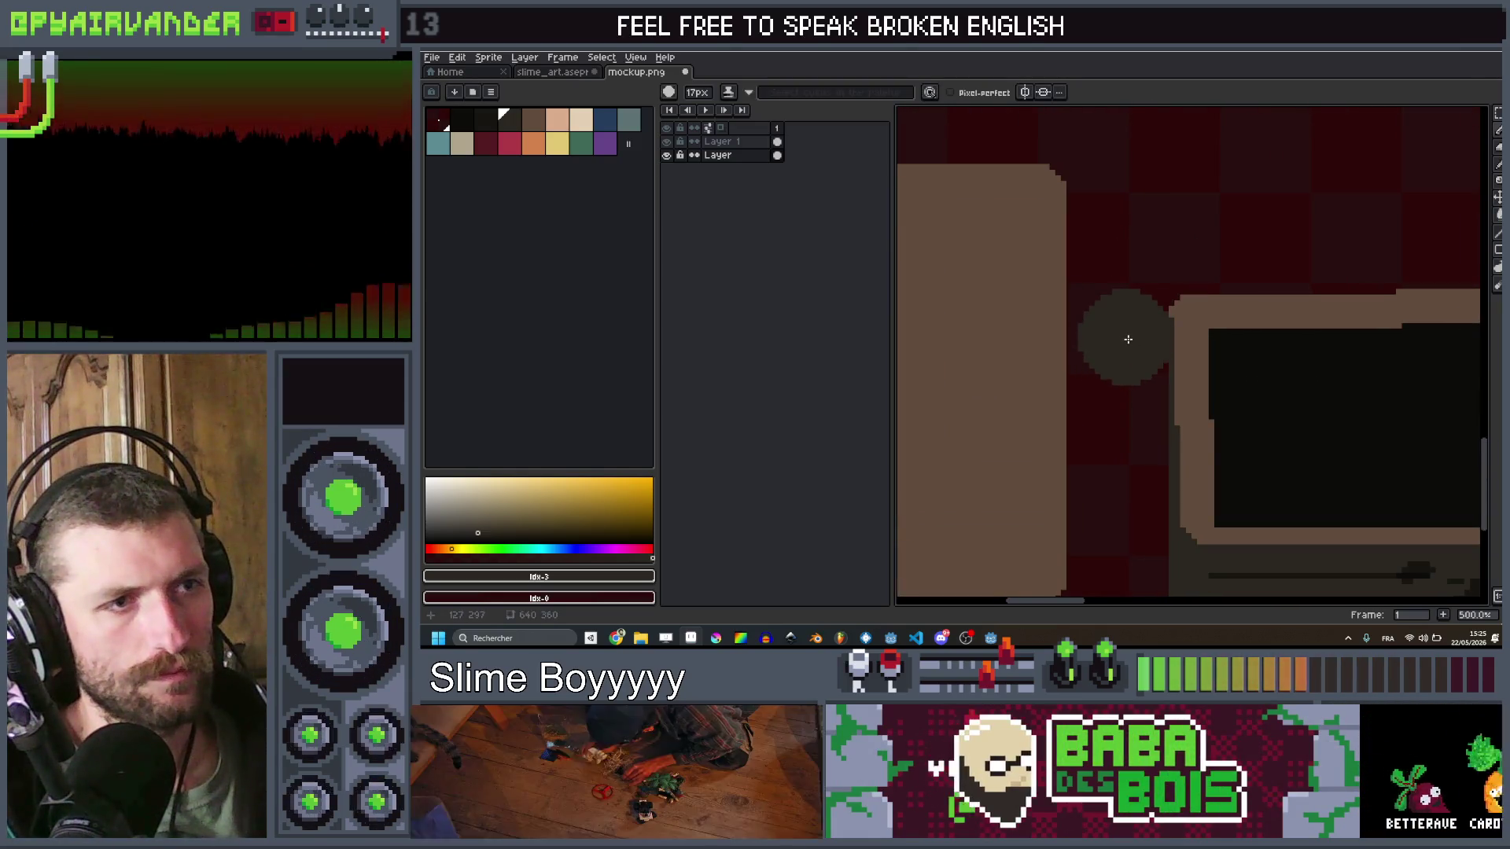
scroll(1122, 335, "down", 3)
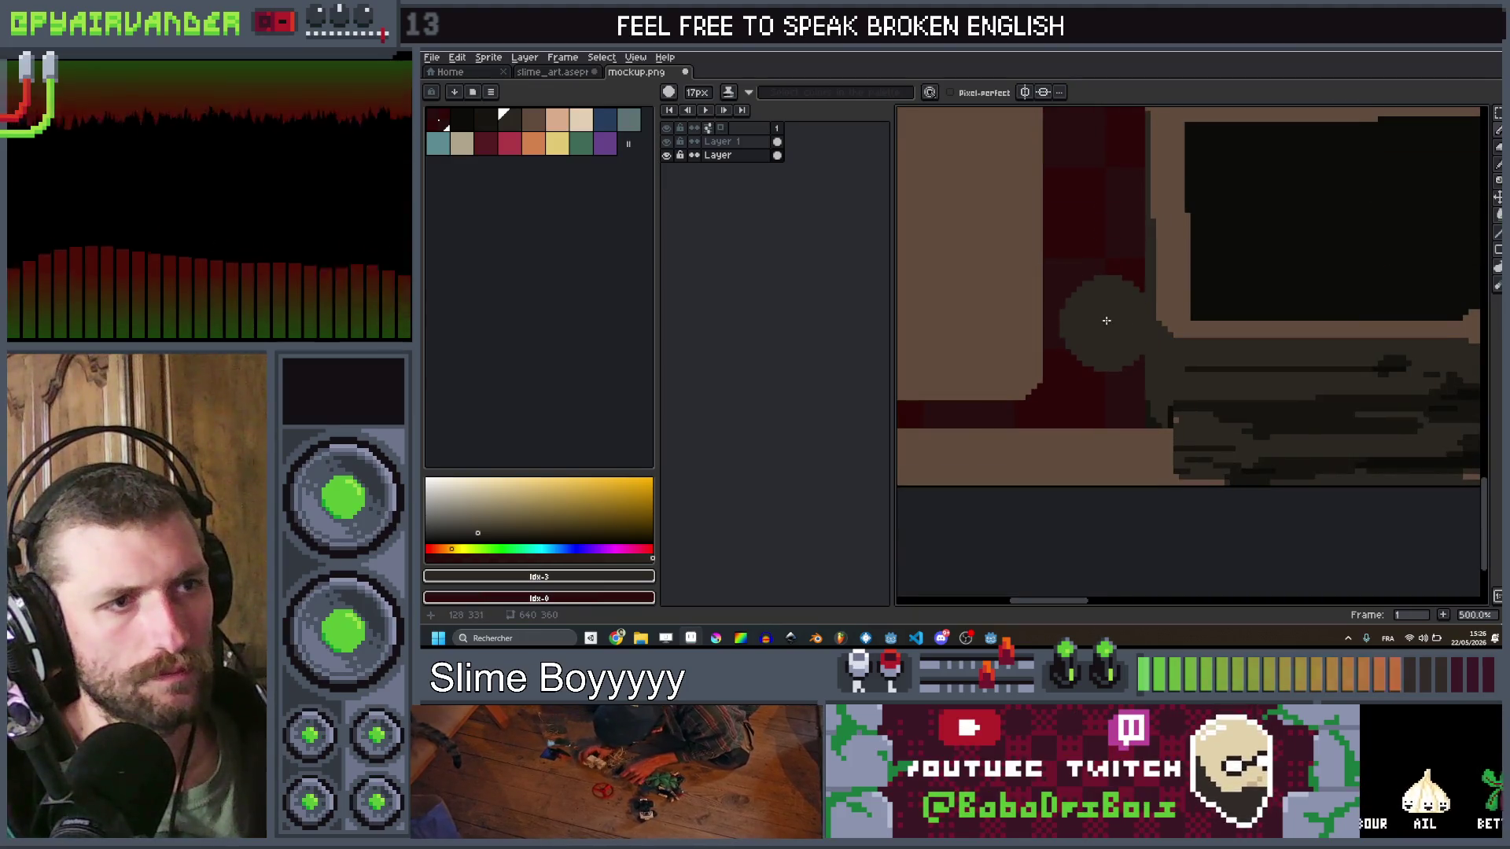
left_click_drag(1106, 320, 1120, 401)
key("ctrl+z")
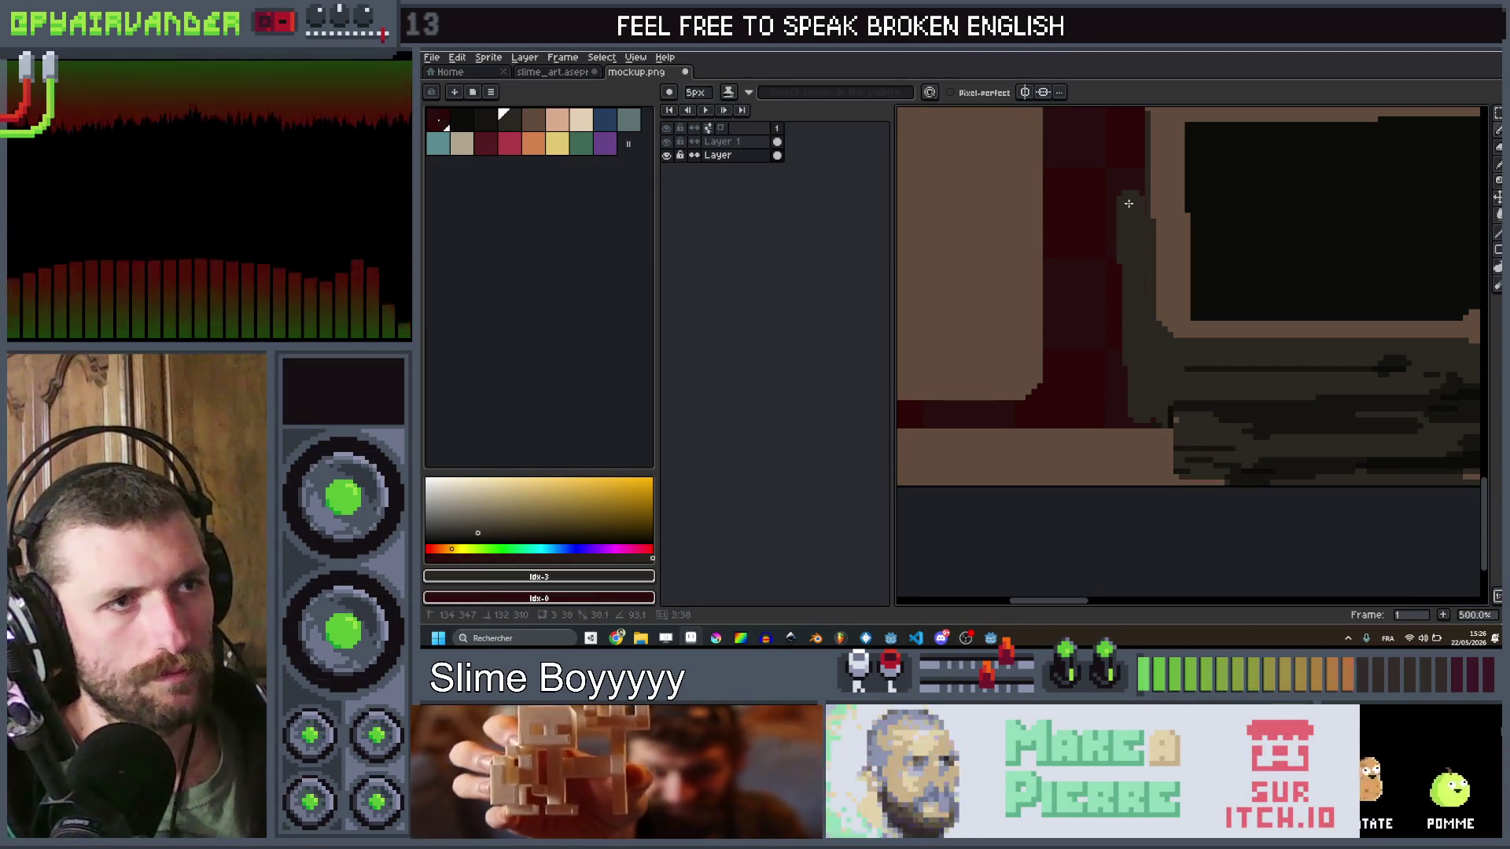
scroll(1129, 203, "down", 4)
scroll(1180, 235, "up", 1)
scroll(1234, 263, "down", 1)
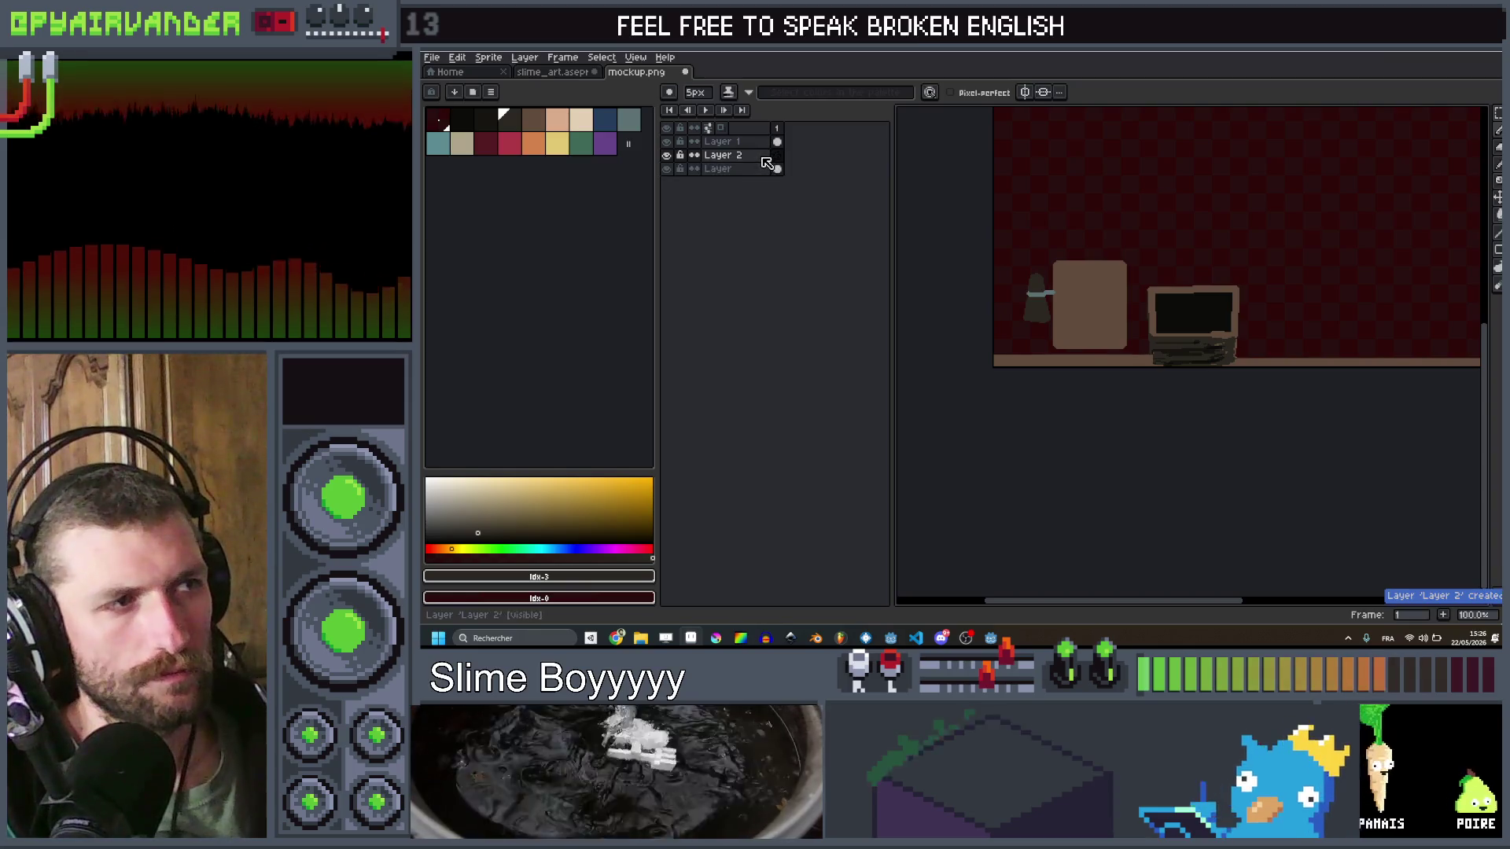
Step: Drop the phone-area selection, pick the darkest palette colour and make Layer 1 active
left_click(769, 164, "ctrl")
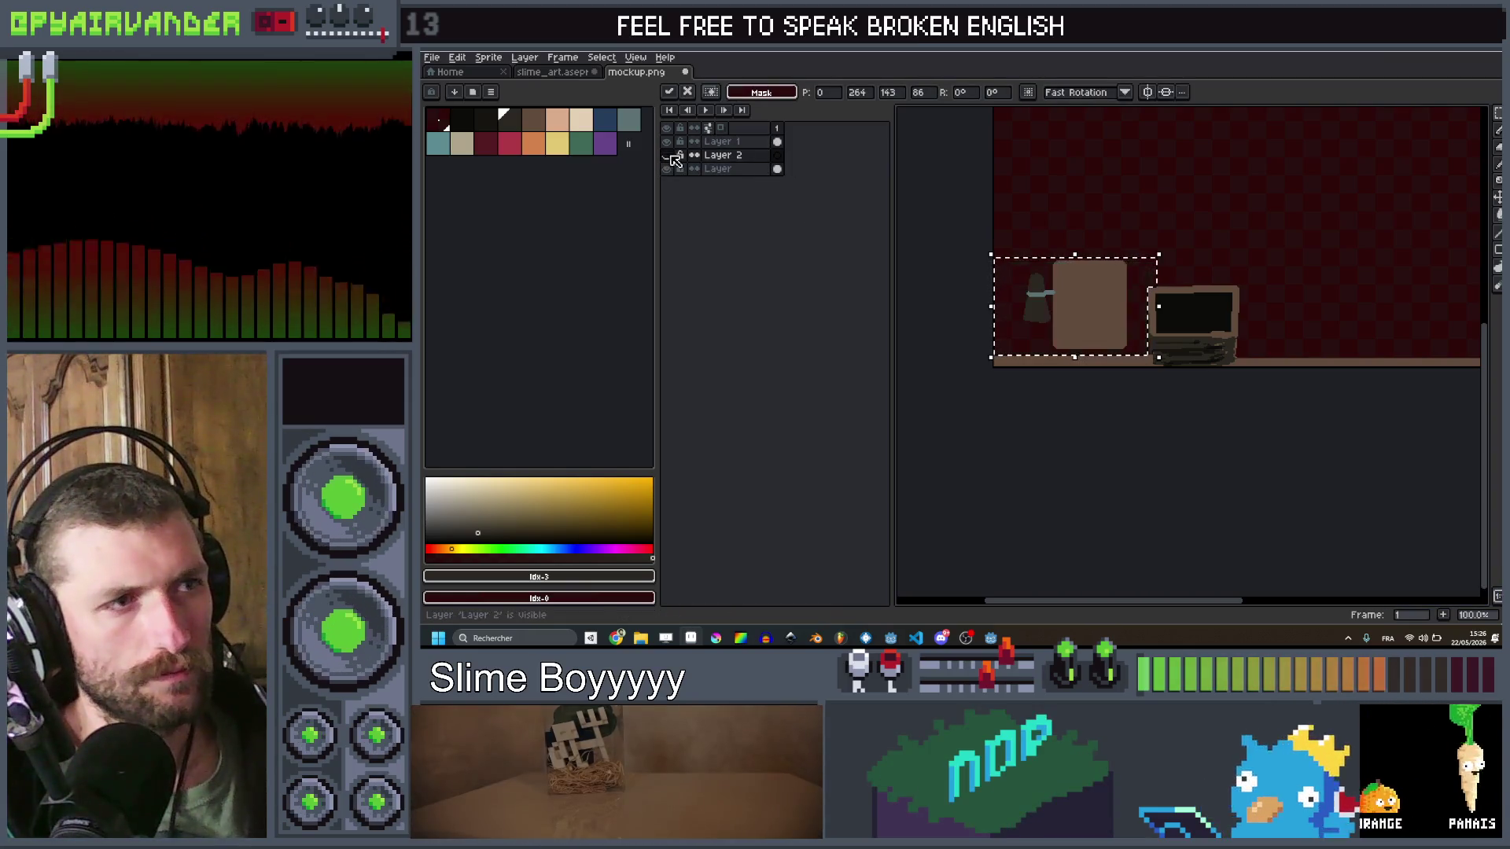
key("ctrl+d")
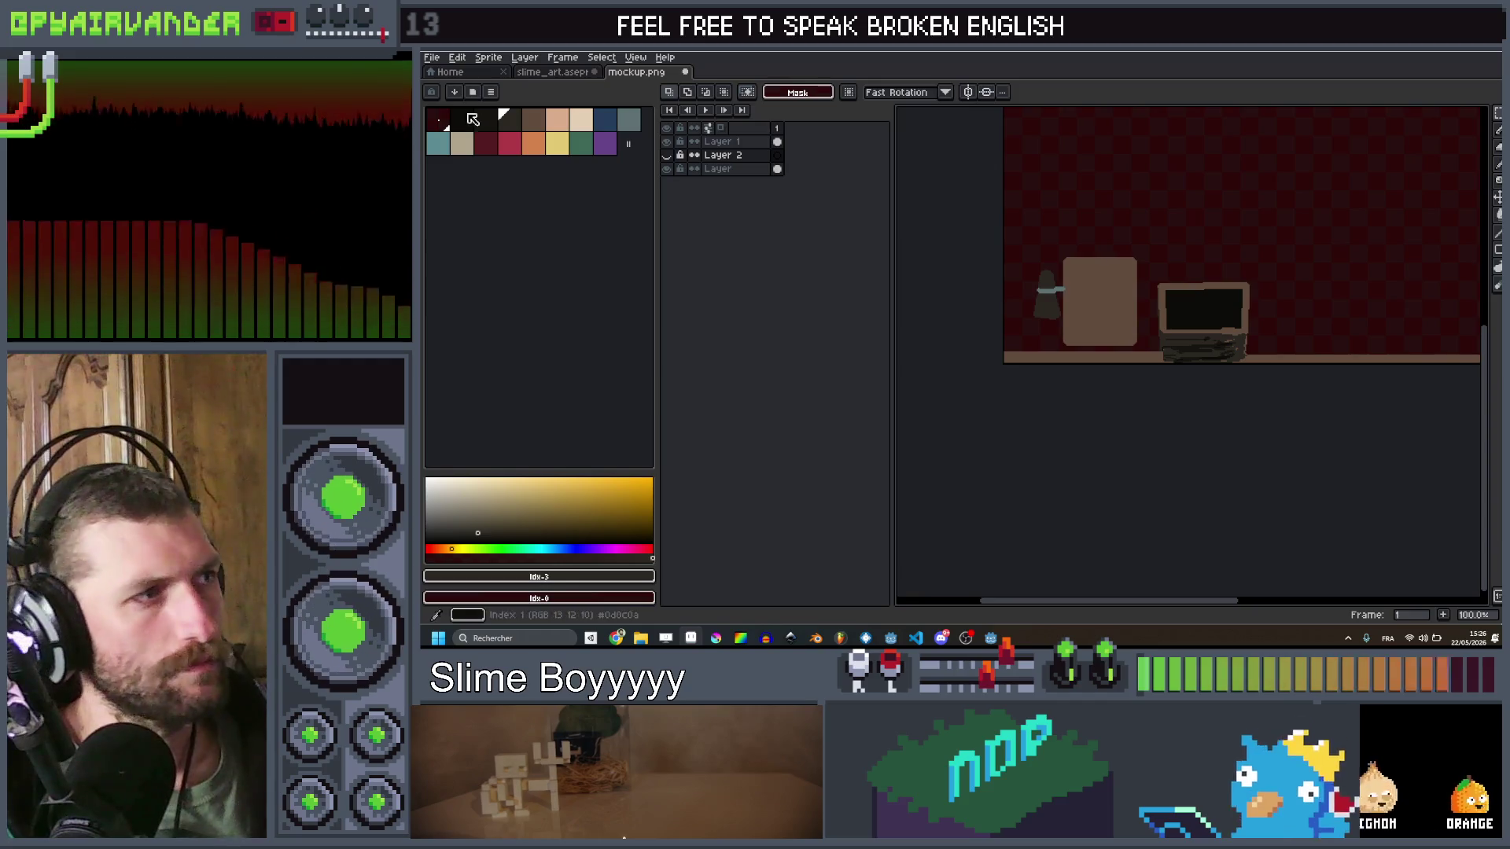
left_click(475, 126)
scroll(1240, 299, "up", 2)
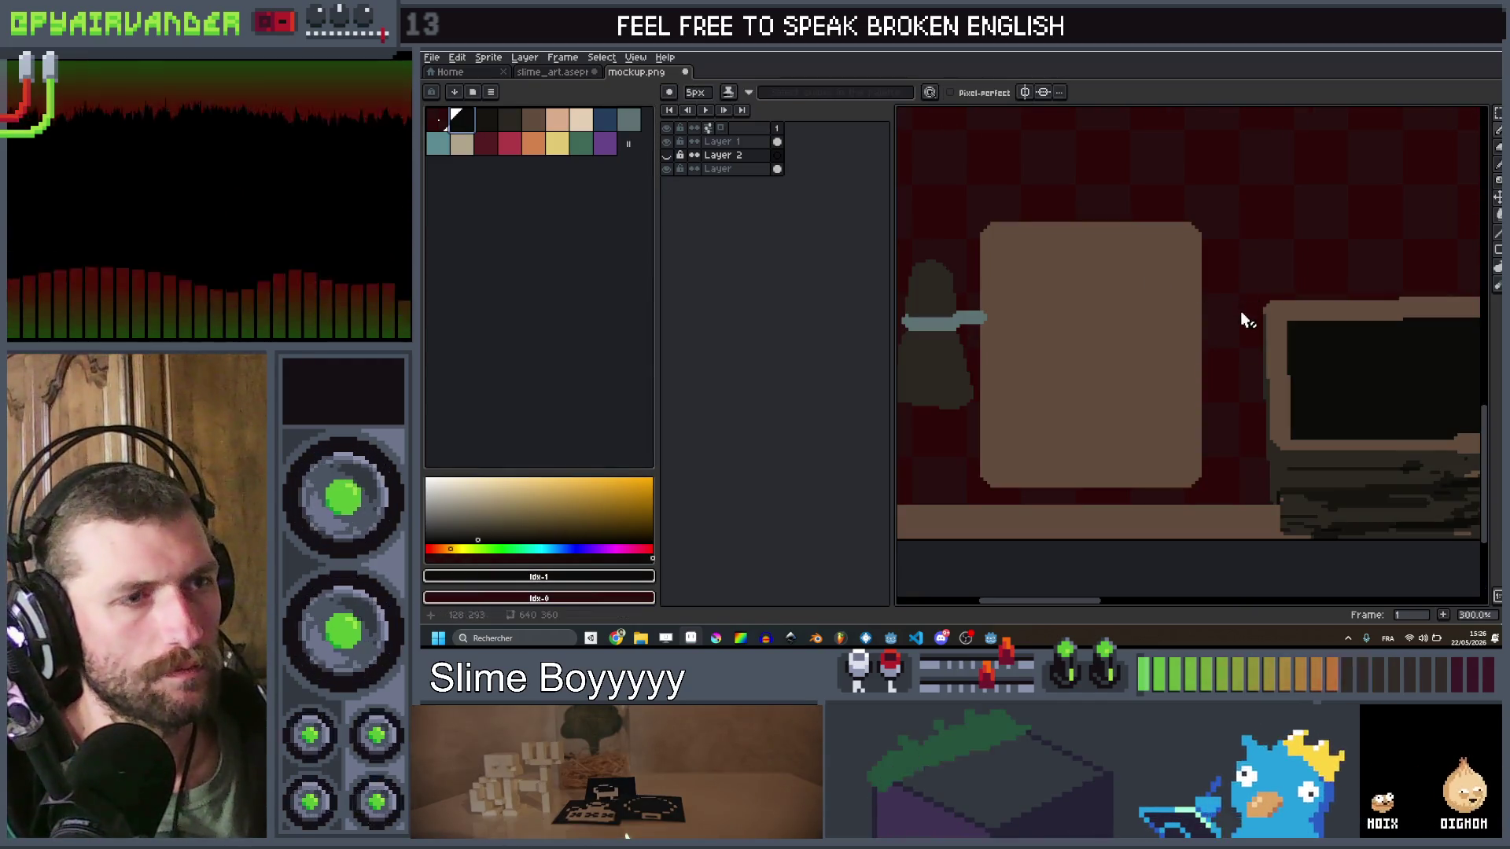
left_click(720, 141)
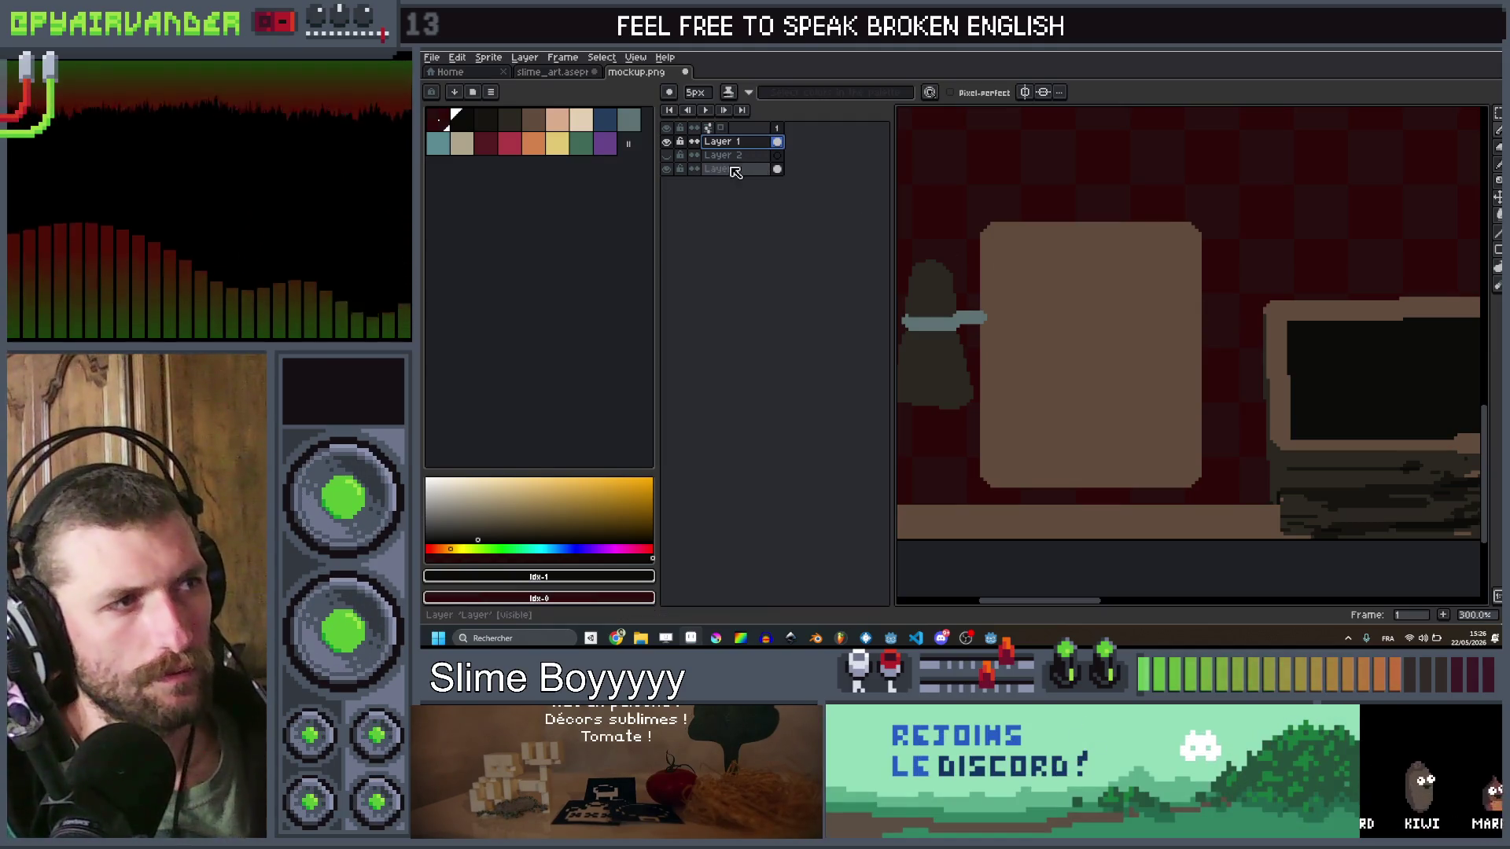
Step: Shift Layer 2's contents up and to the right, then hide Layer 2 again
left_click(666, 158)
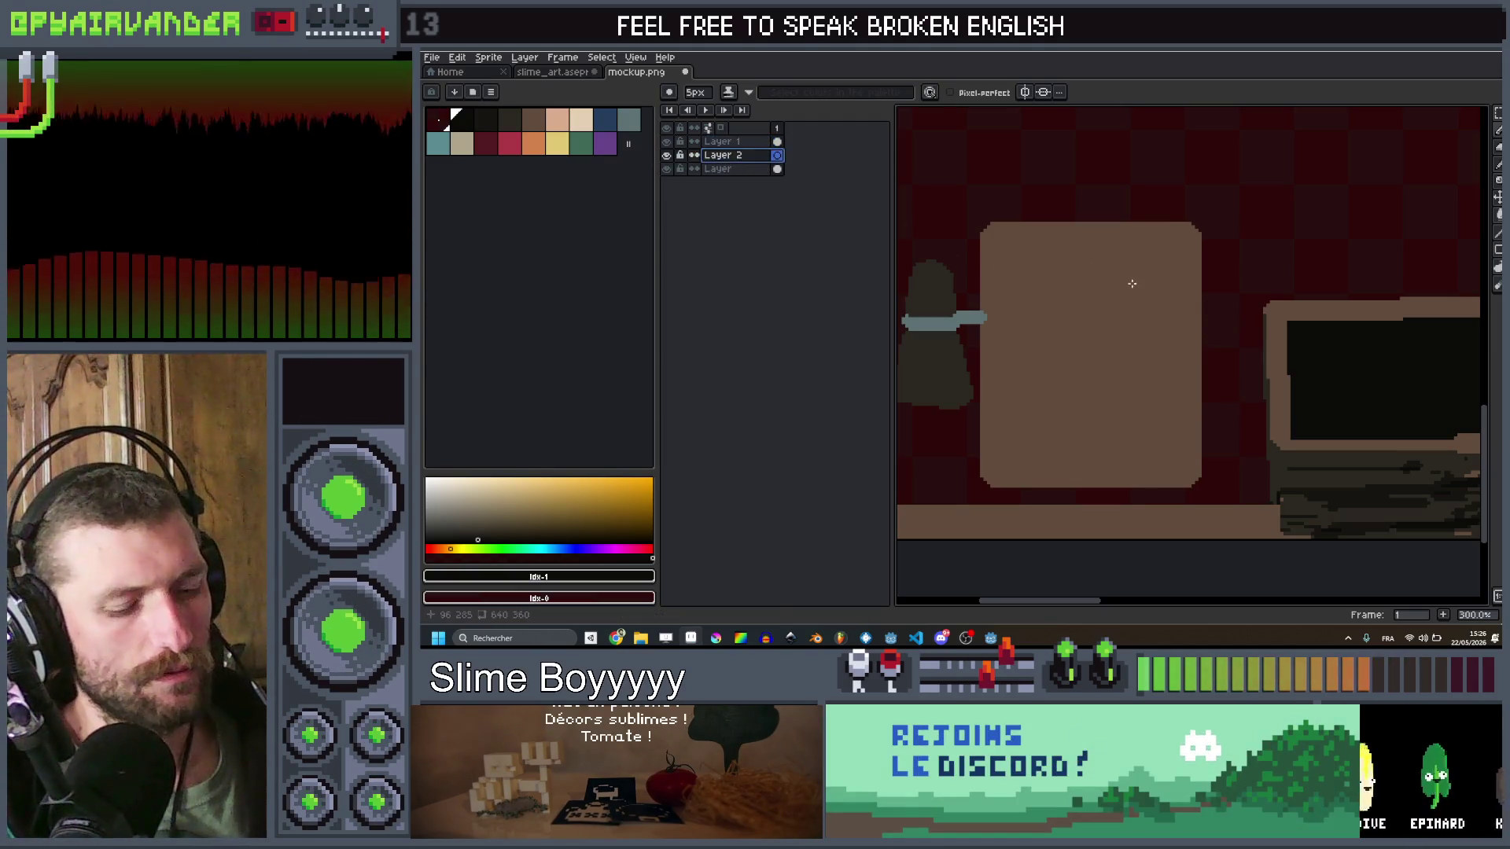
left_click_drag(1133, 284, 1162, 253)
left_click(1375, 137)
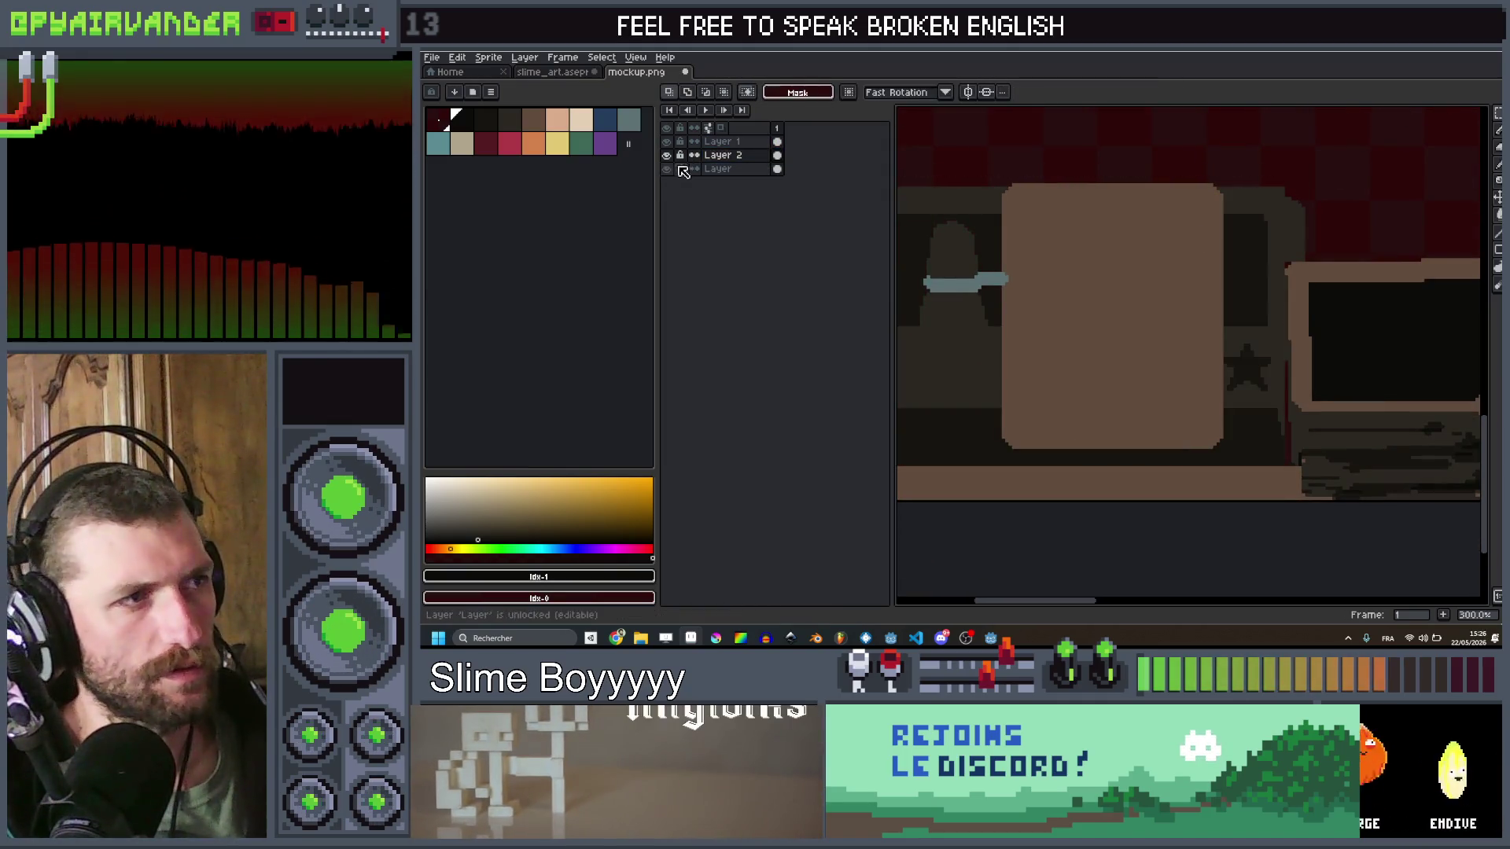
left_click(666, 156)
Step: Return to Layer 1 with the brush tool at a 2px size
left_click(743, 142)
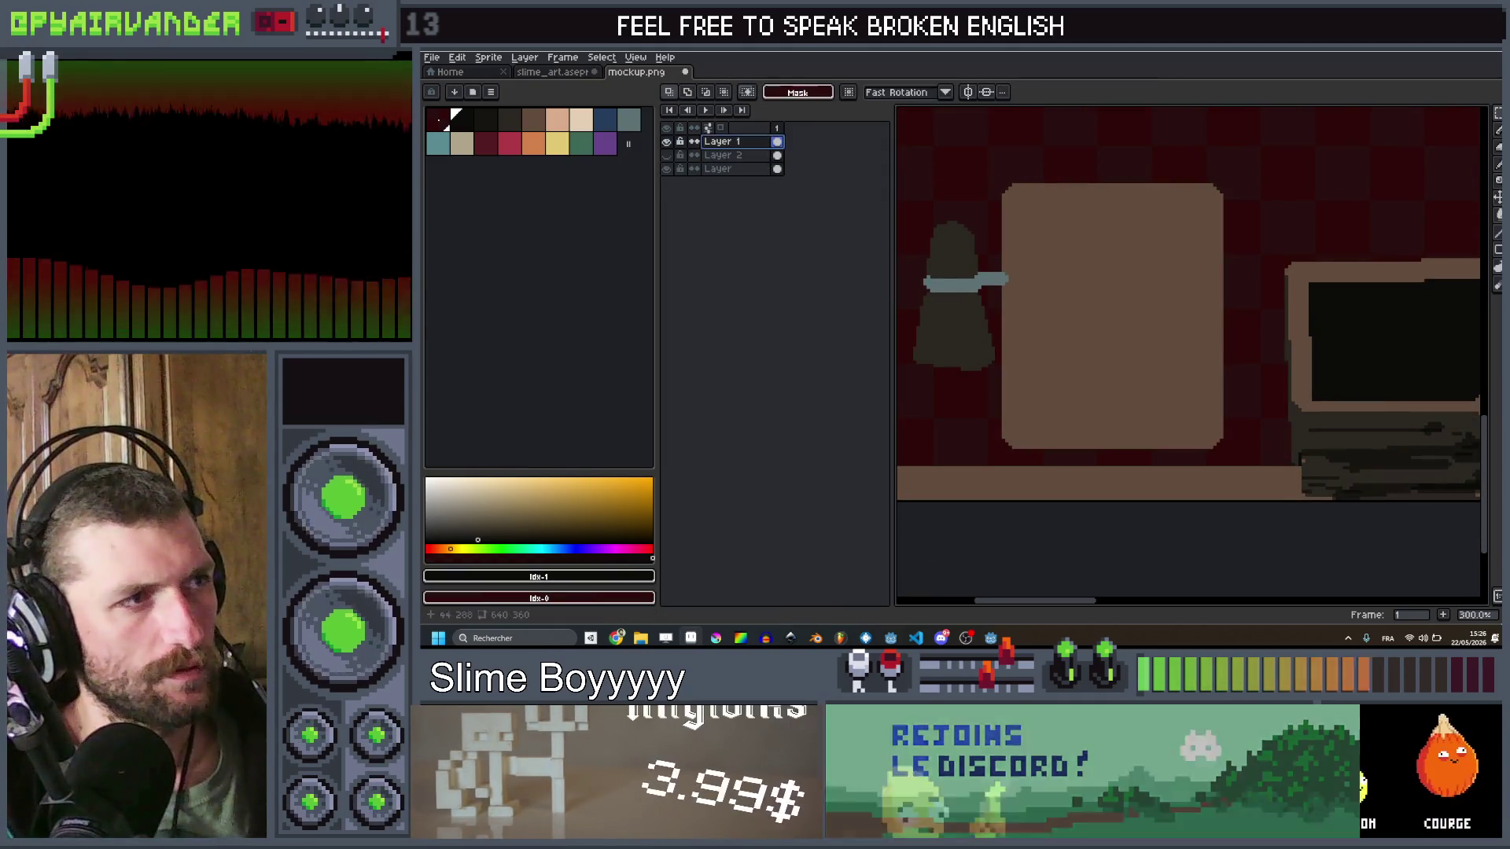
scroll(1246, 291, "down", 3)
scroll(1247, 291, "up", 4)
key("b")
key("minus")
key("minus")
key("minus")
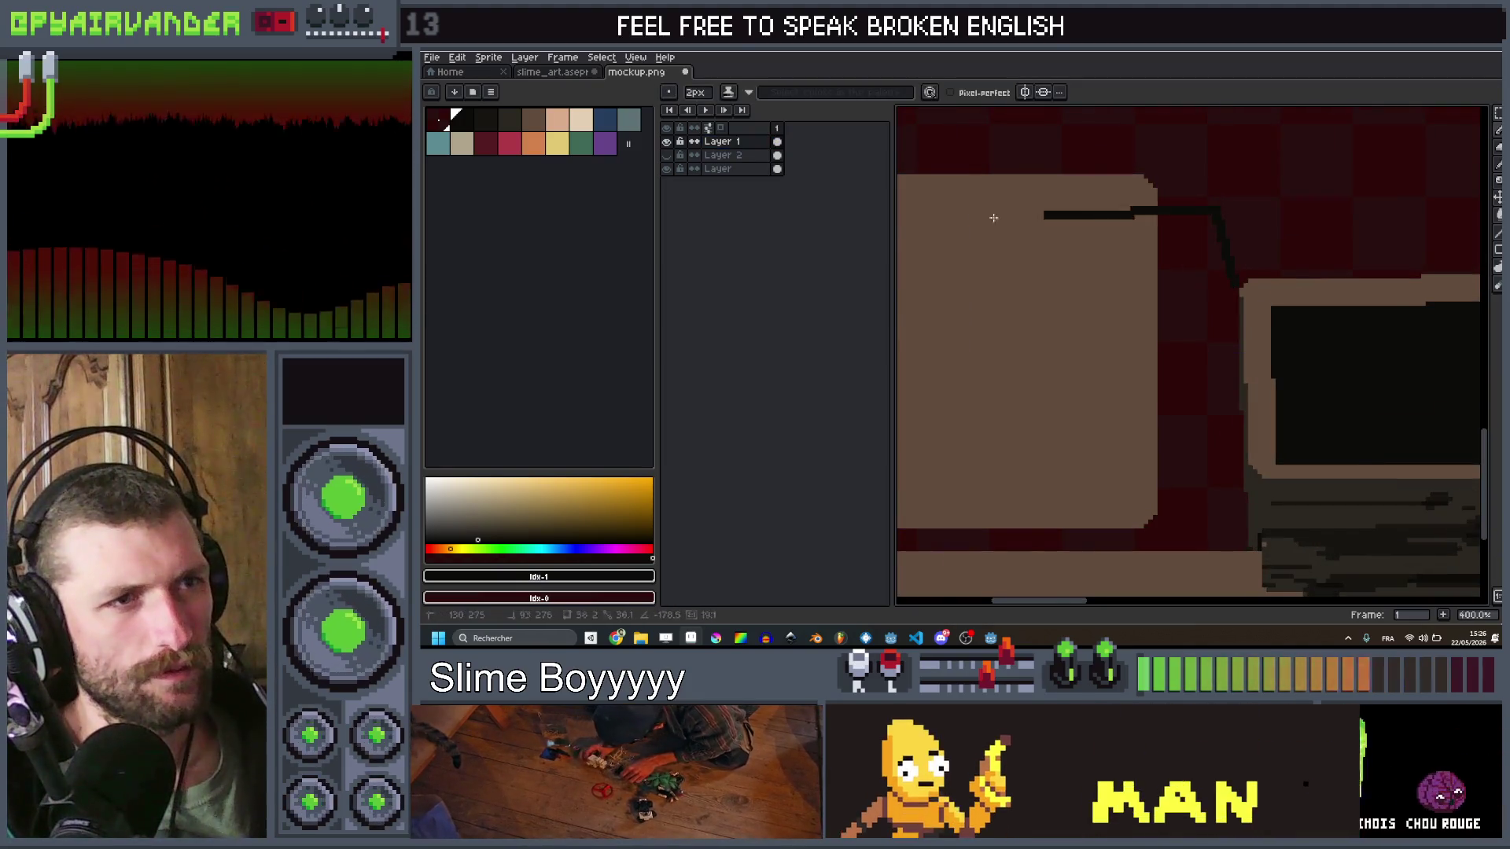
Step: Open the Export Sprite Sheet dialog by mistake with Ctrl+E and cancel it
scroll(992, 212, "left", 3)
key("v")
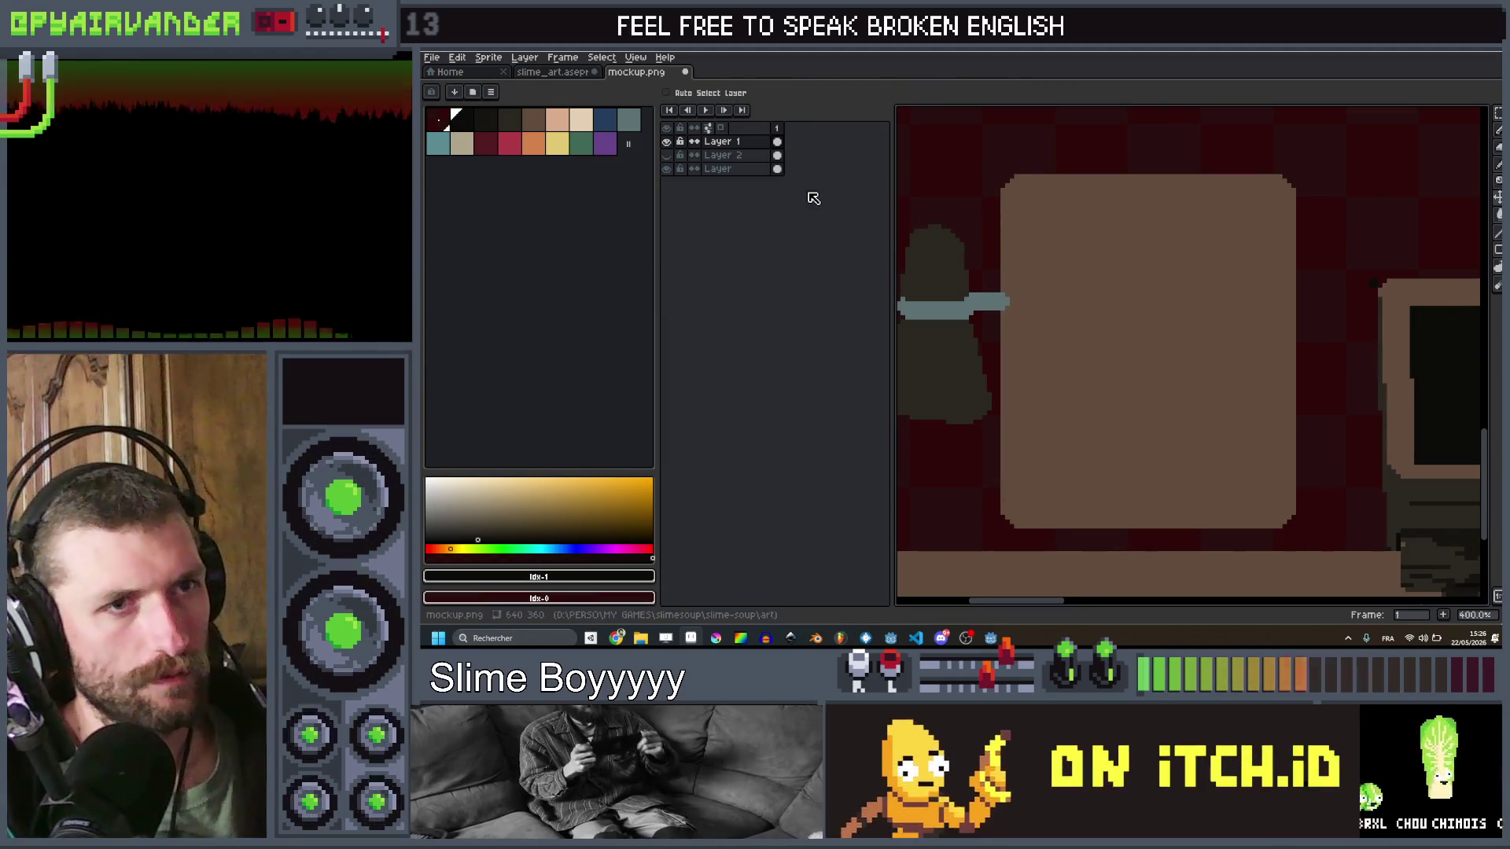
key("ctrl+e")
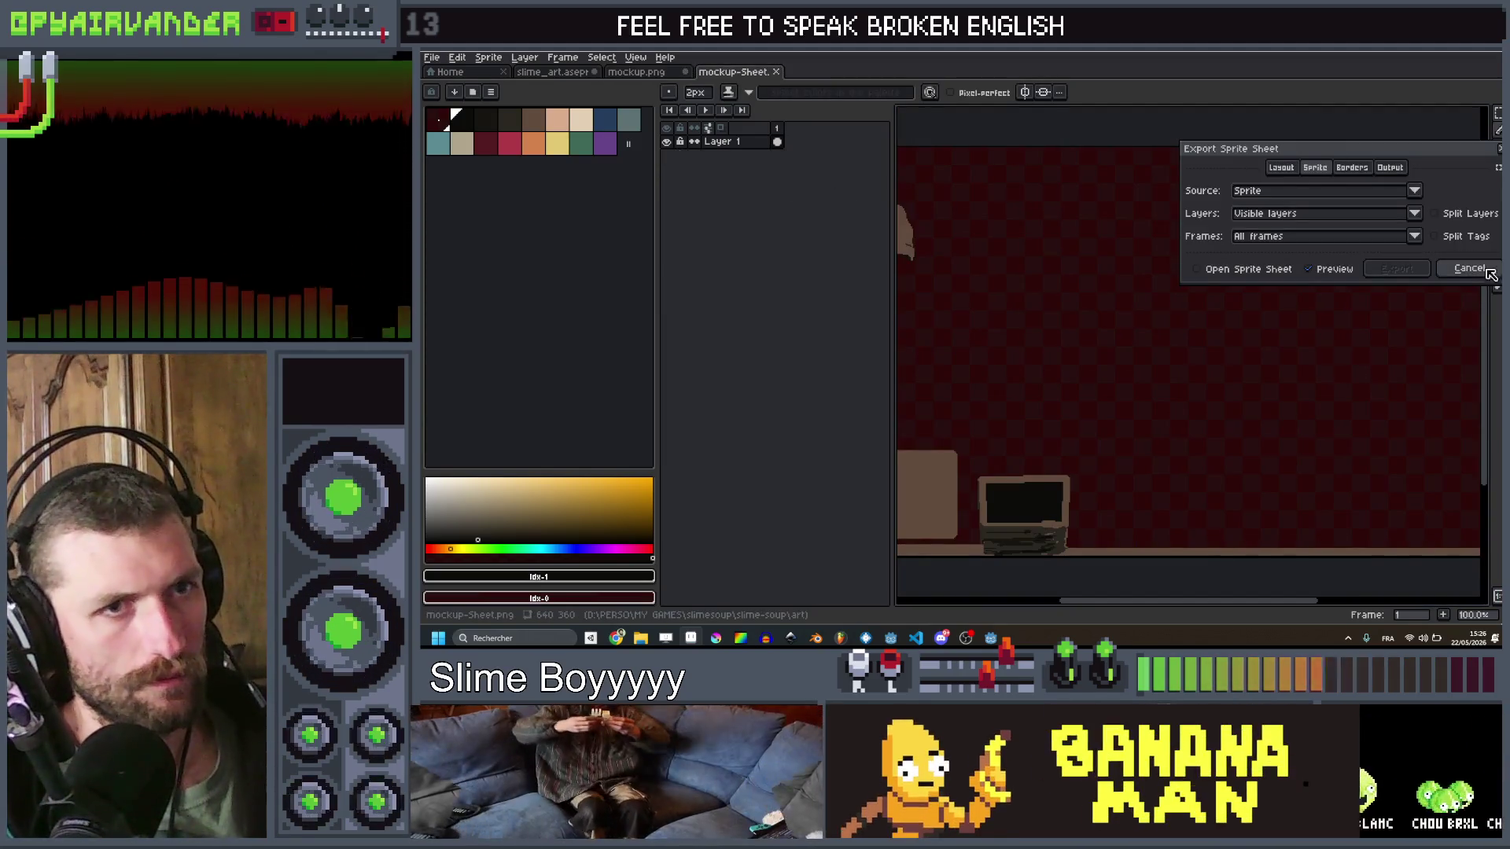
left_click(1468, 269)
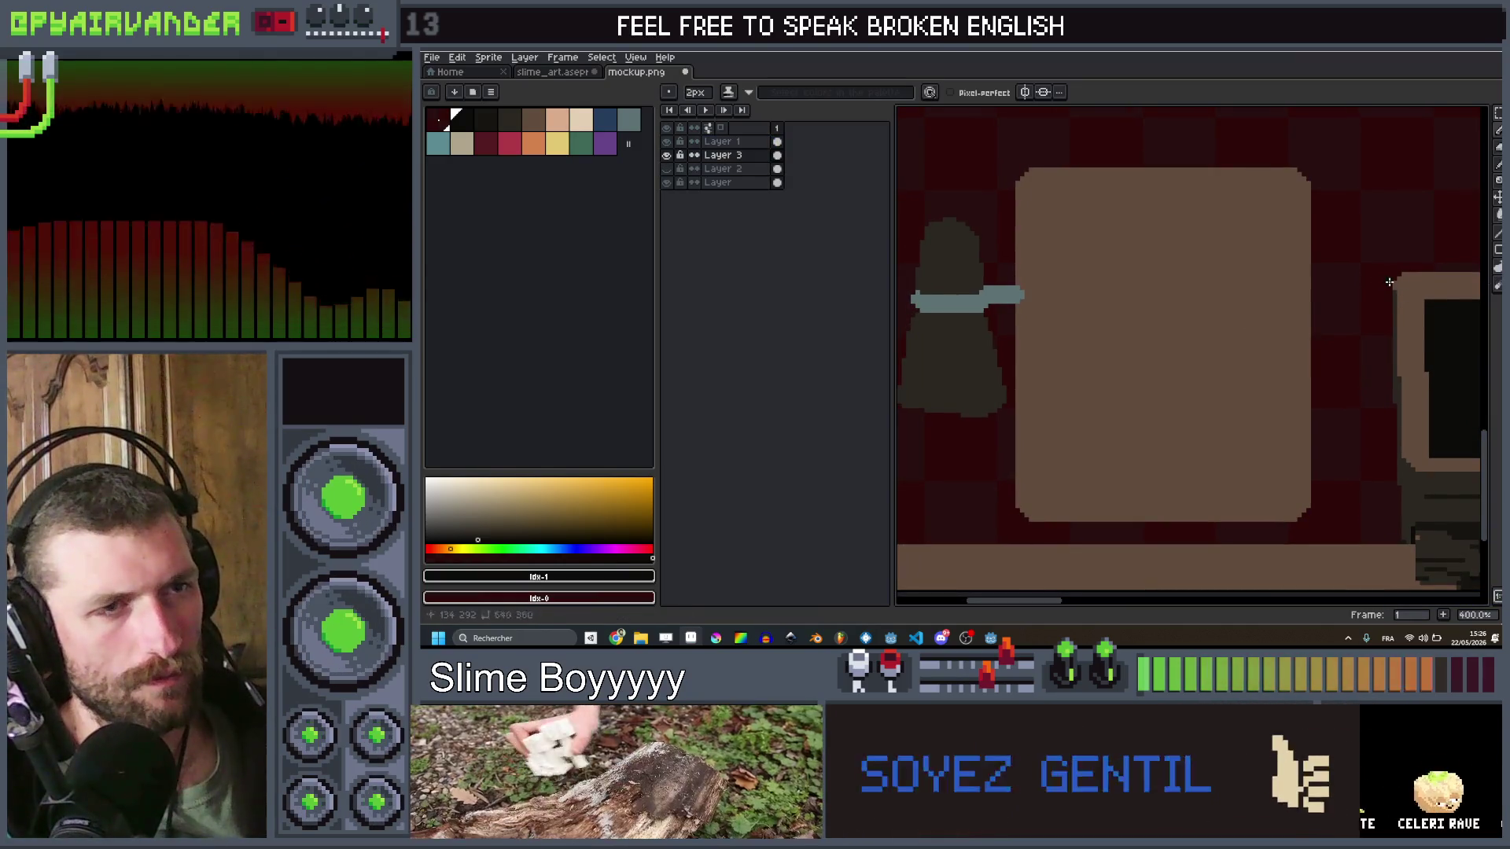
Step: Draw a dark straight line up beside the computer
left_click_drag(1368, 209, 896, 217)
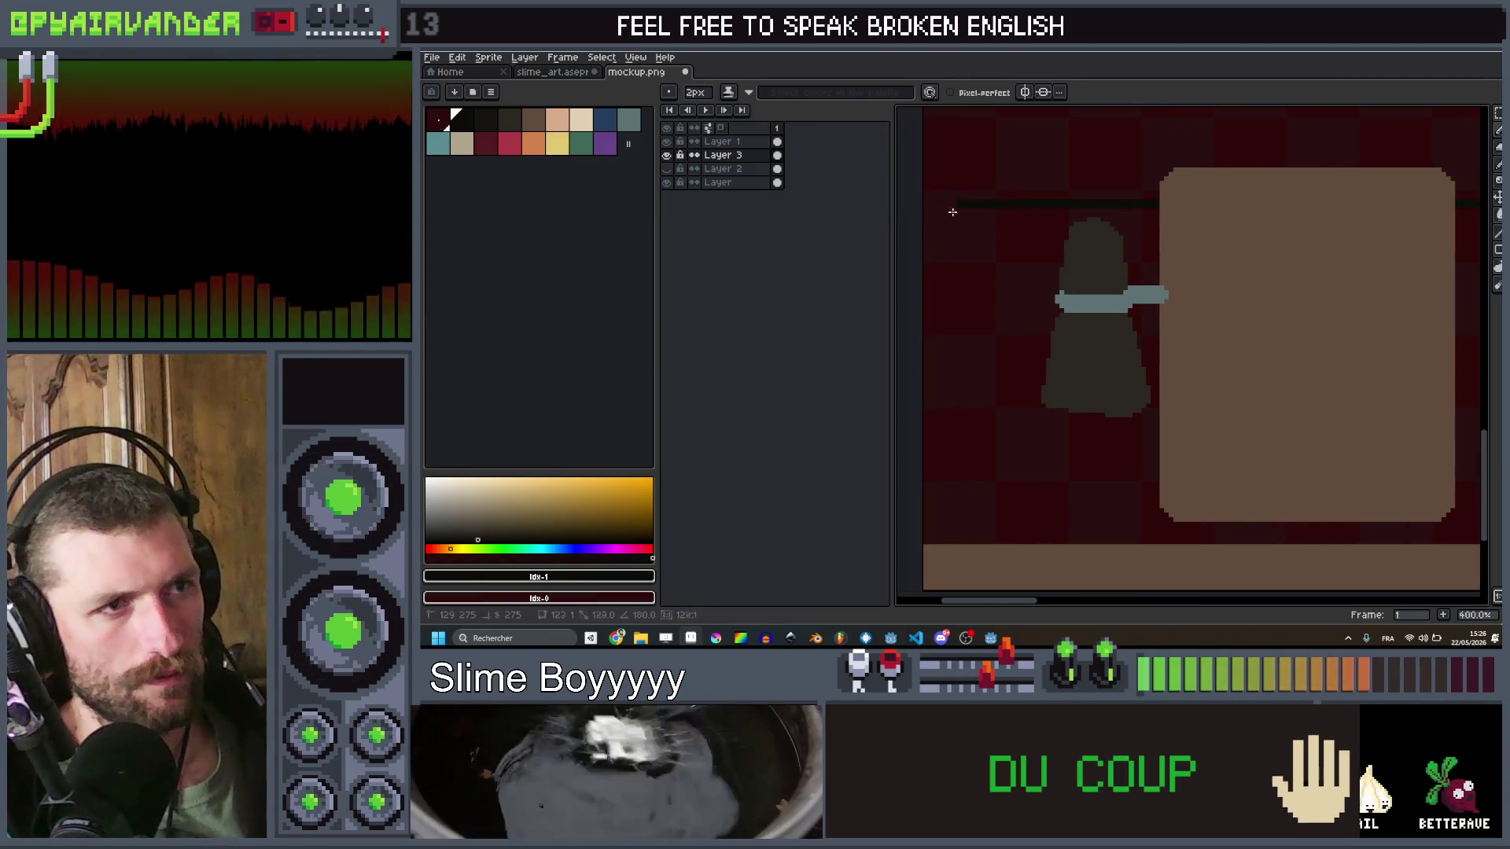
scroll(1002, 357, "down", 2)
scroll(1002, 357, "up", 2)
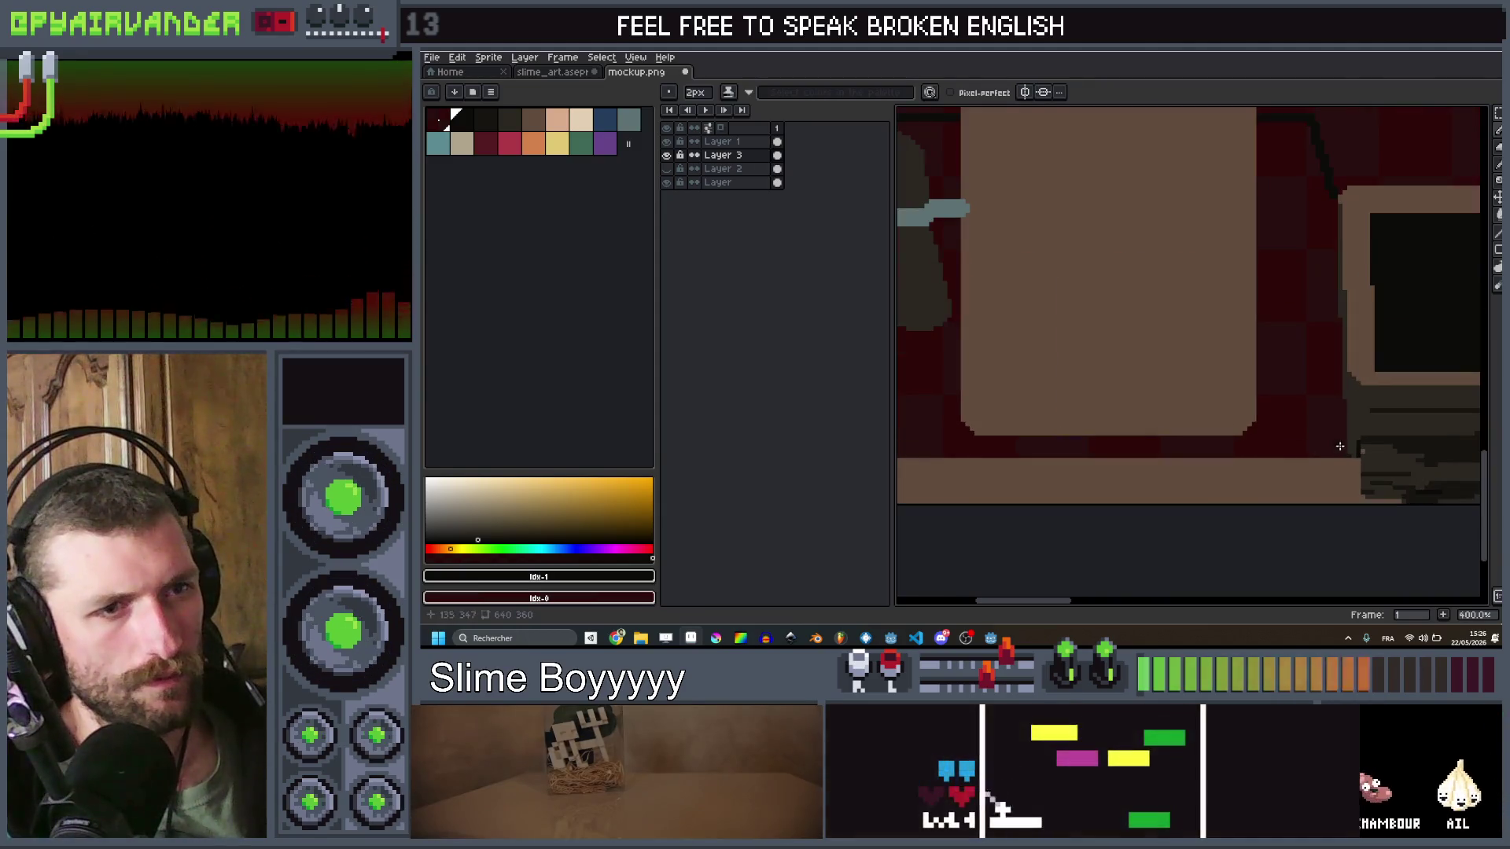
left_click_drag(1344, 455, 1334, 200)
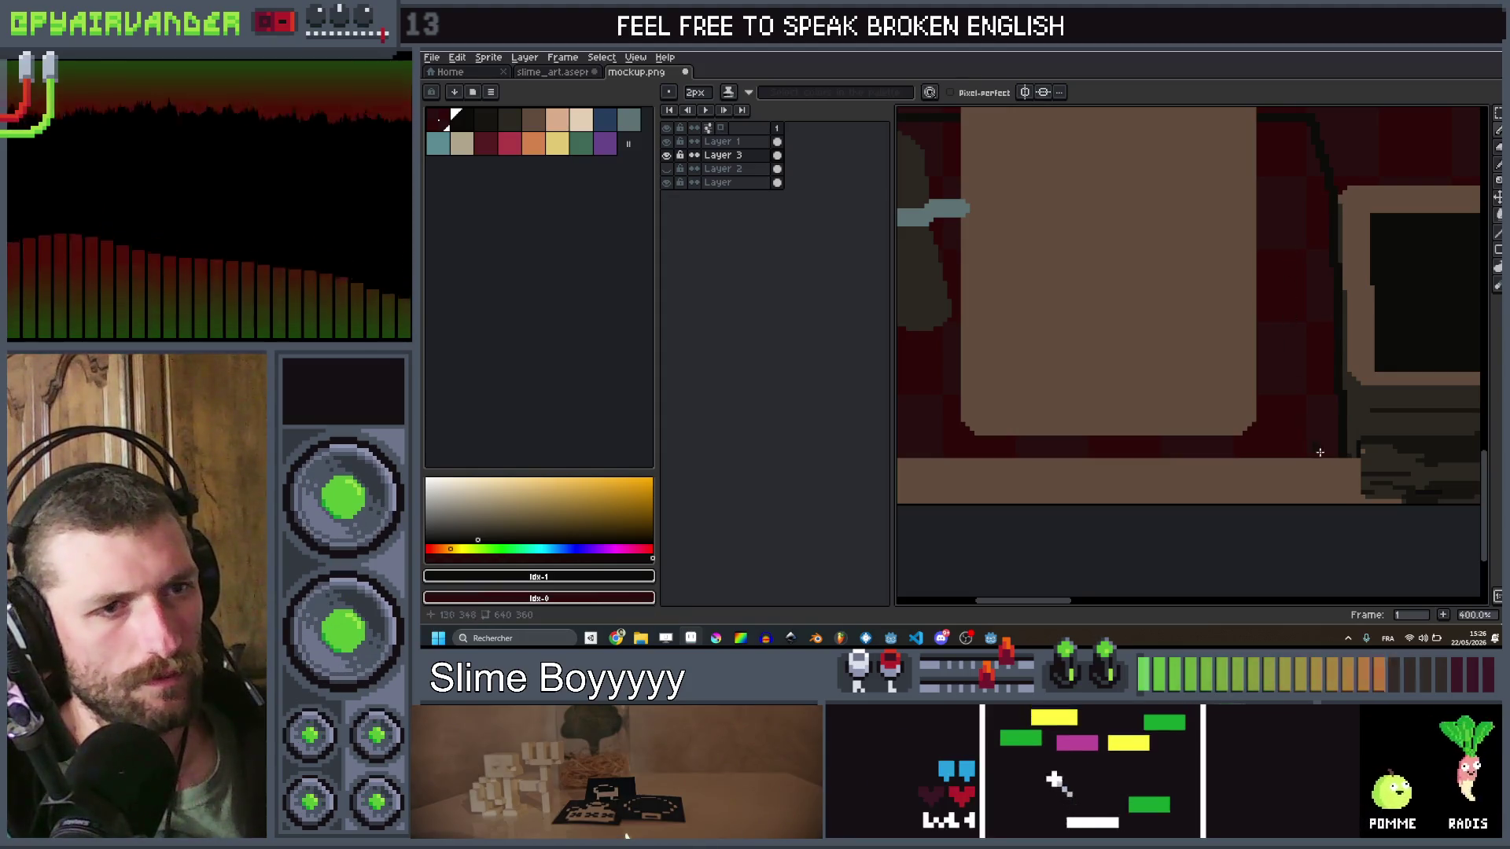
scroll(1339, 455, "down", 1)
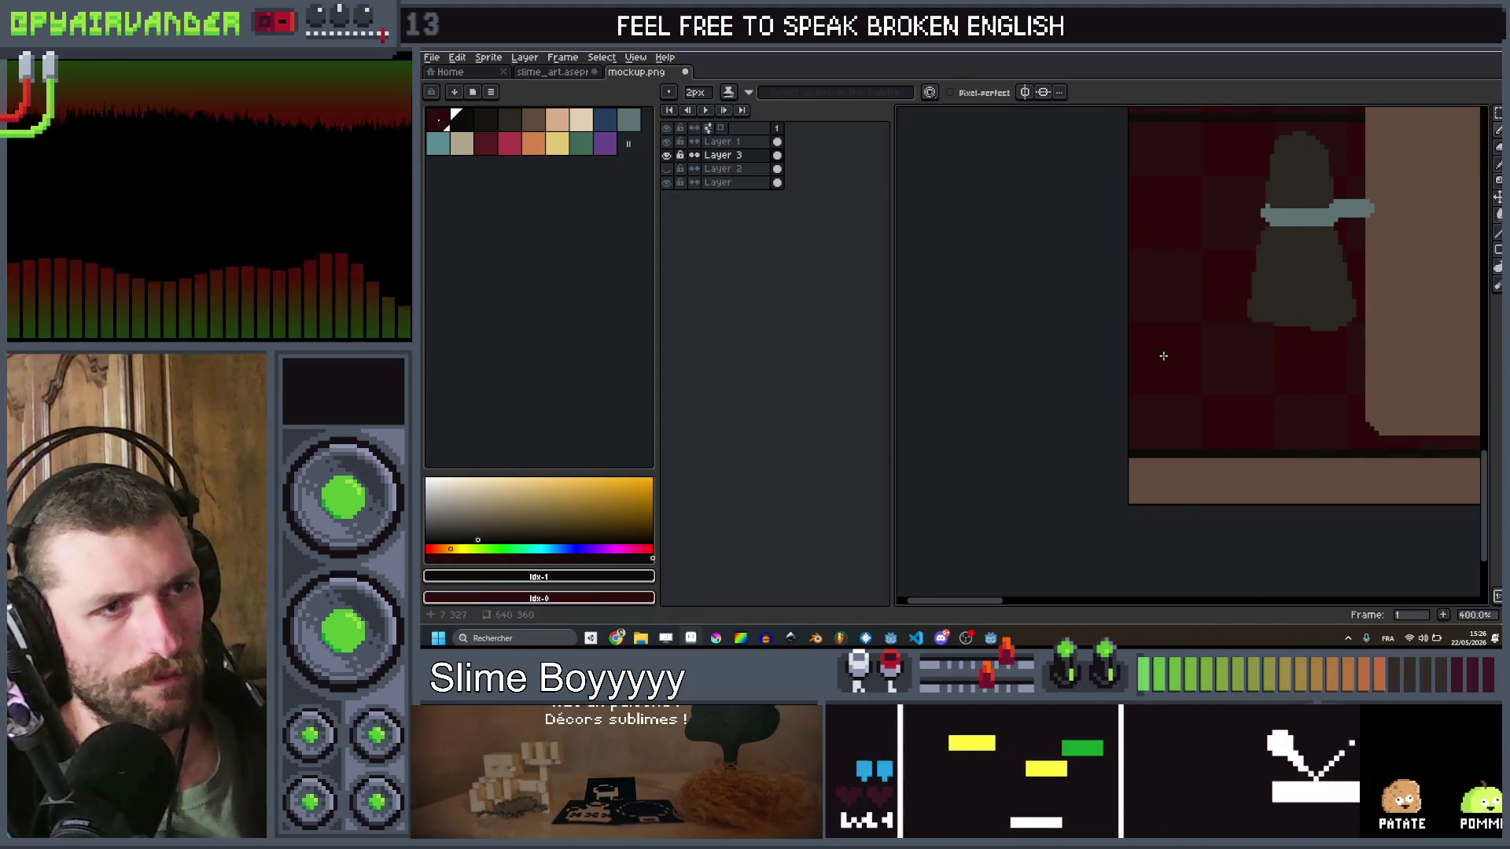
scroll(1164, 354, "left", 1)
scroll(1148, 342, "down", 3)
scroll(1053, 289, "up", 2)
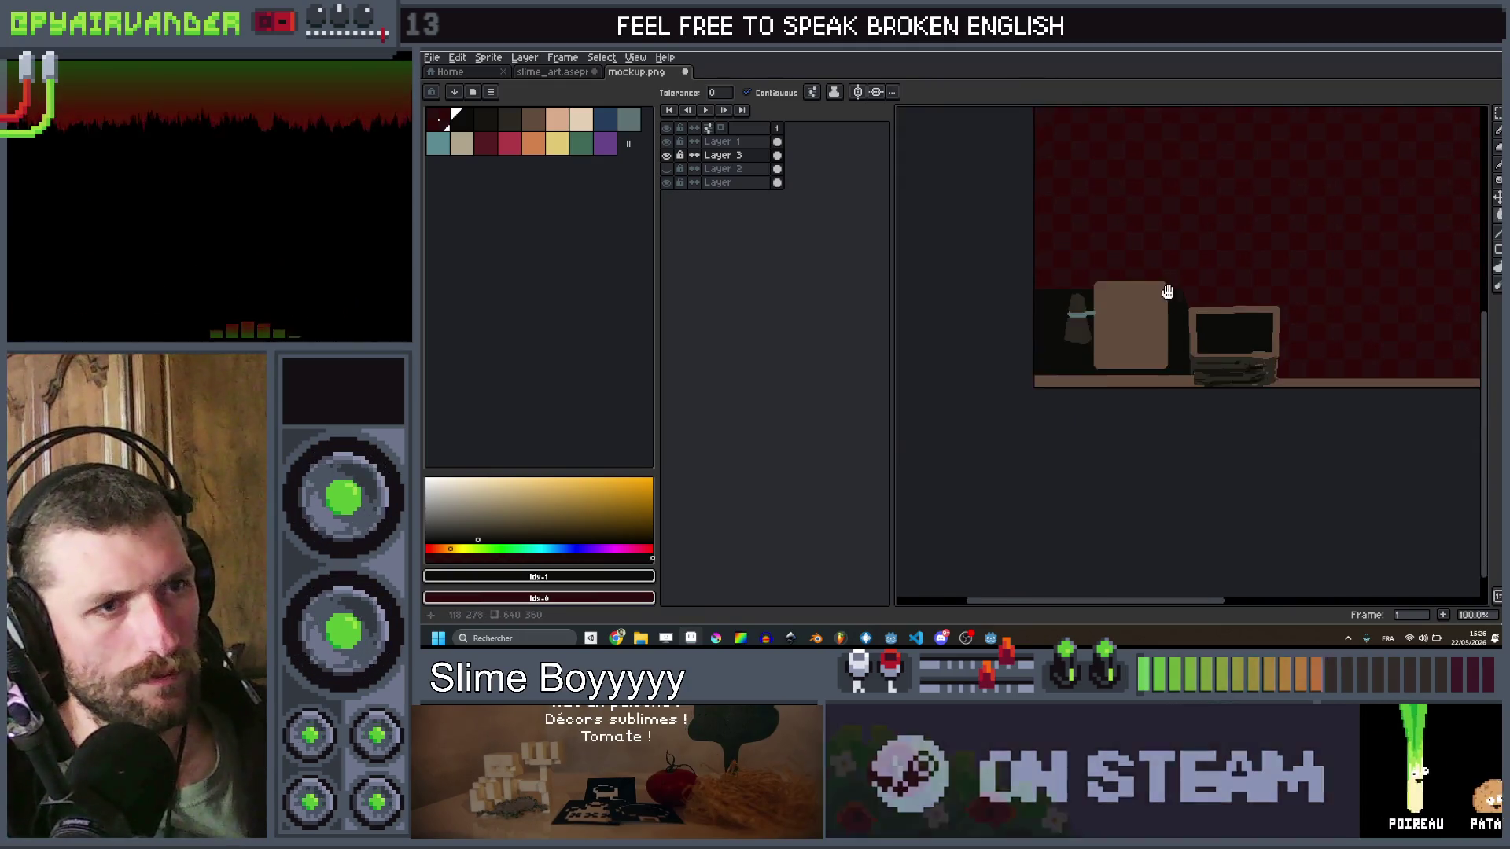
left_click_drag(1053, 289, 1084, 311)
Step: Draw a dark line down along the box edge using the dark palette colour
left_click(485, 118)
key("b")
scroll(1016, 243, "up", 2)
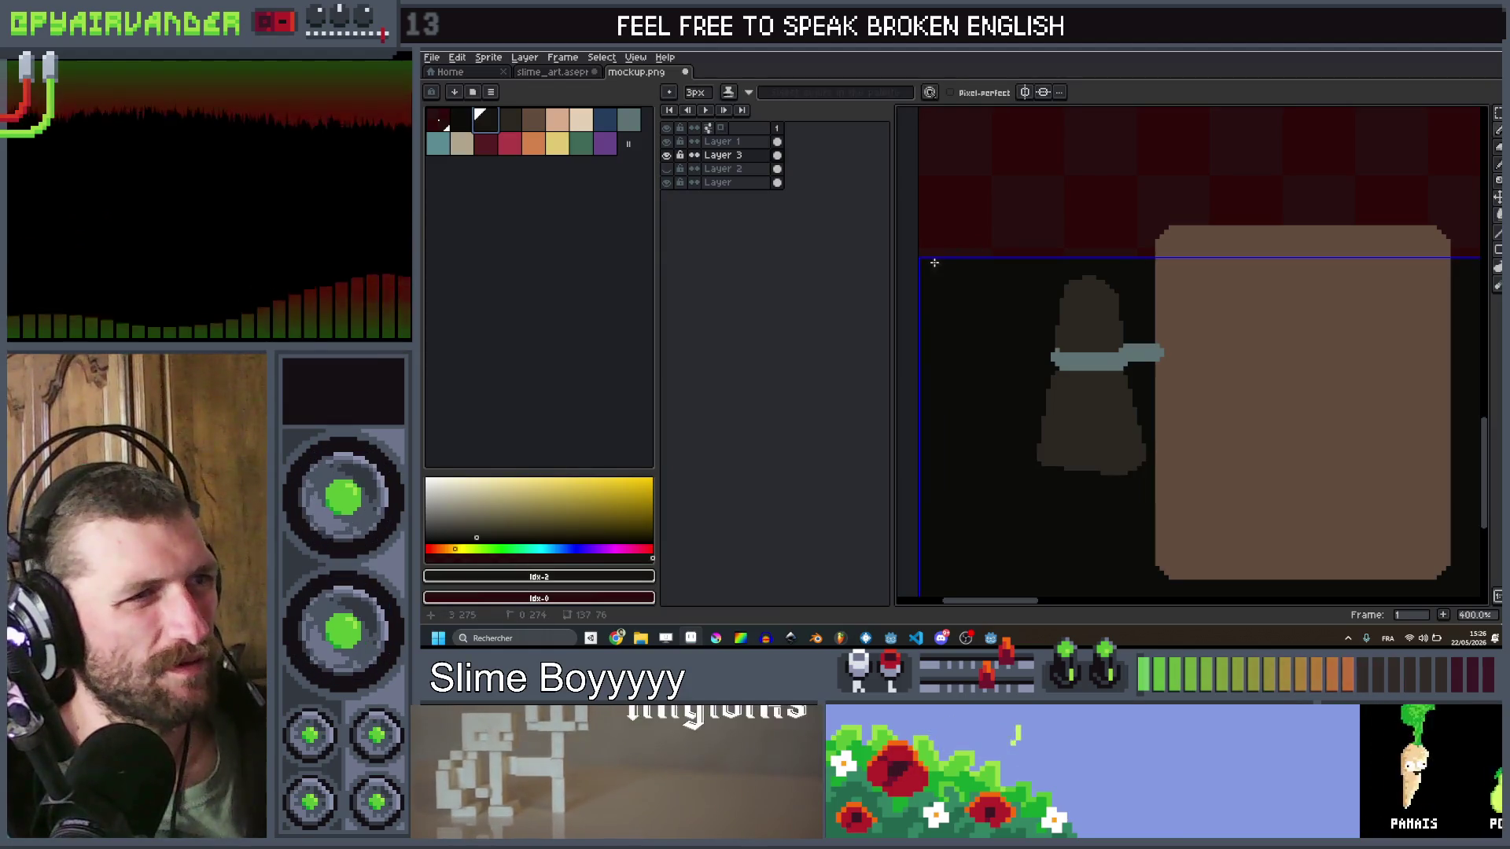
scroll(1355, 256, "right", 3)
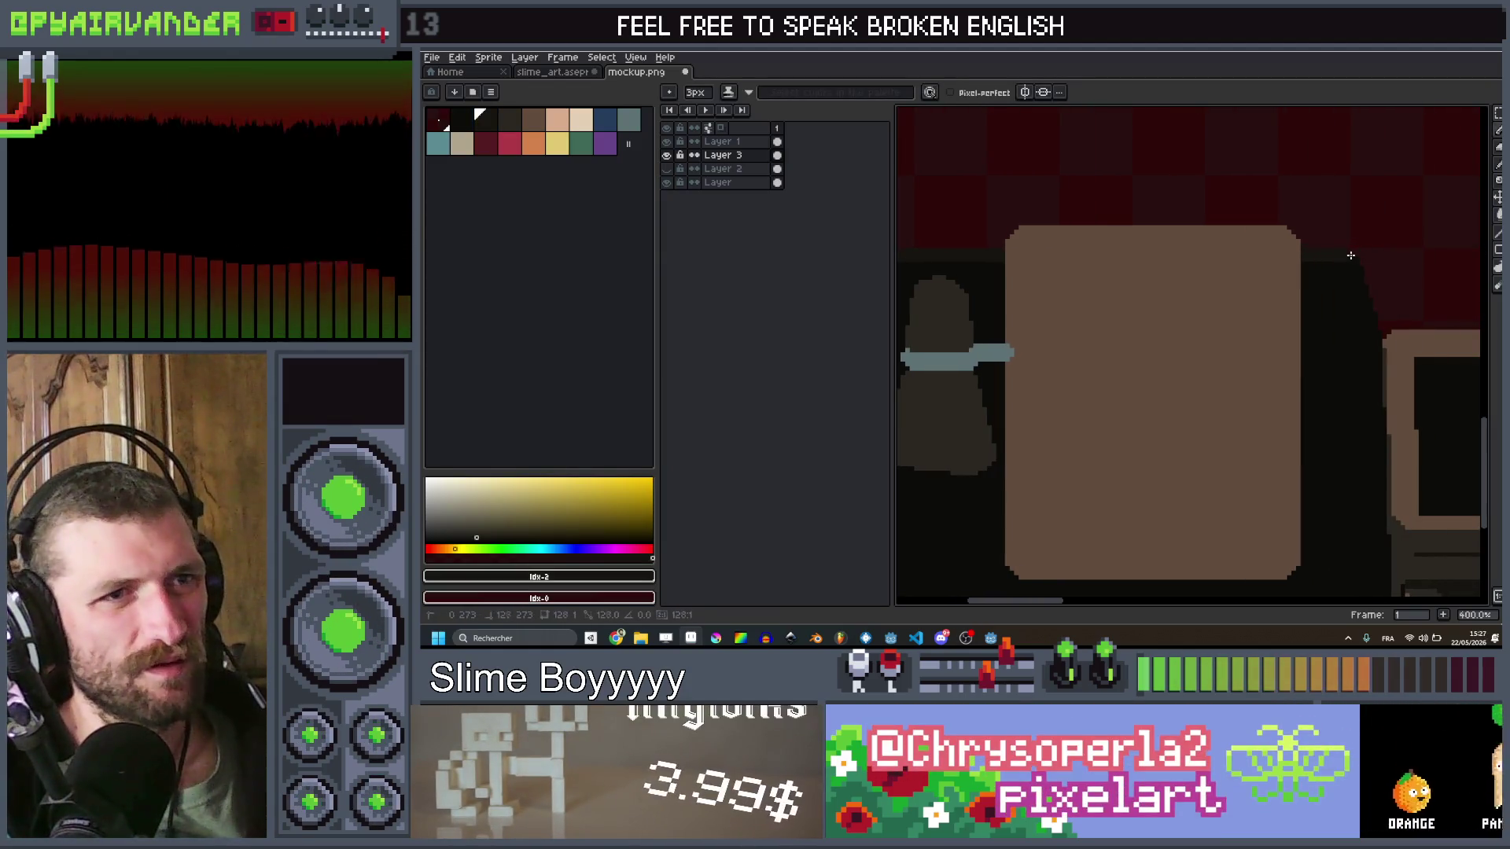
left_click(1350, 255, "shift")
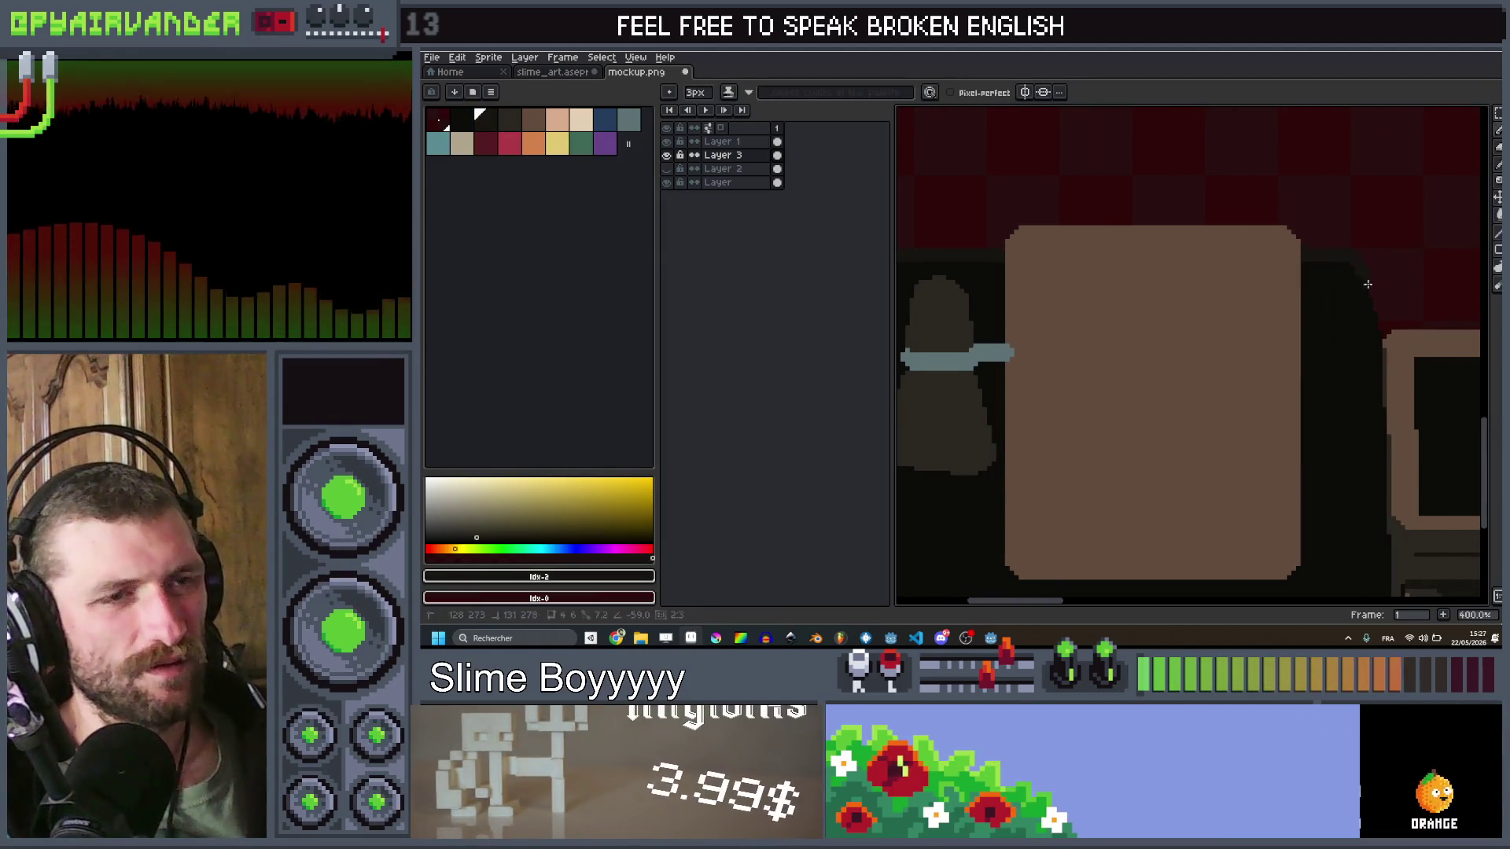
left_click(1376, 336, "shift")
scroll(1380, 472, "down", 1)
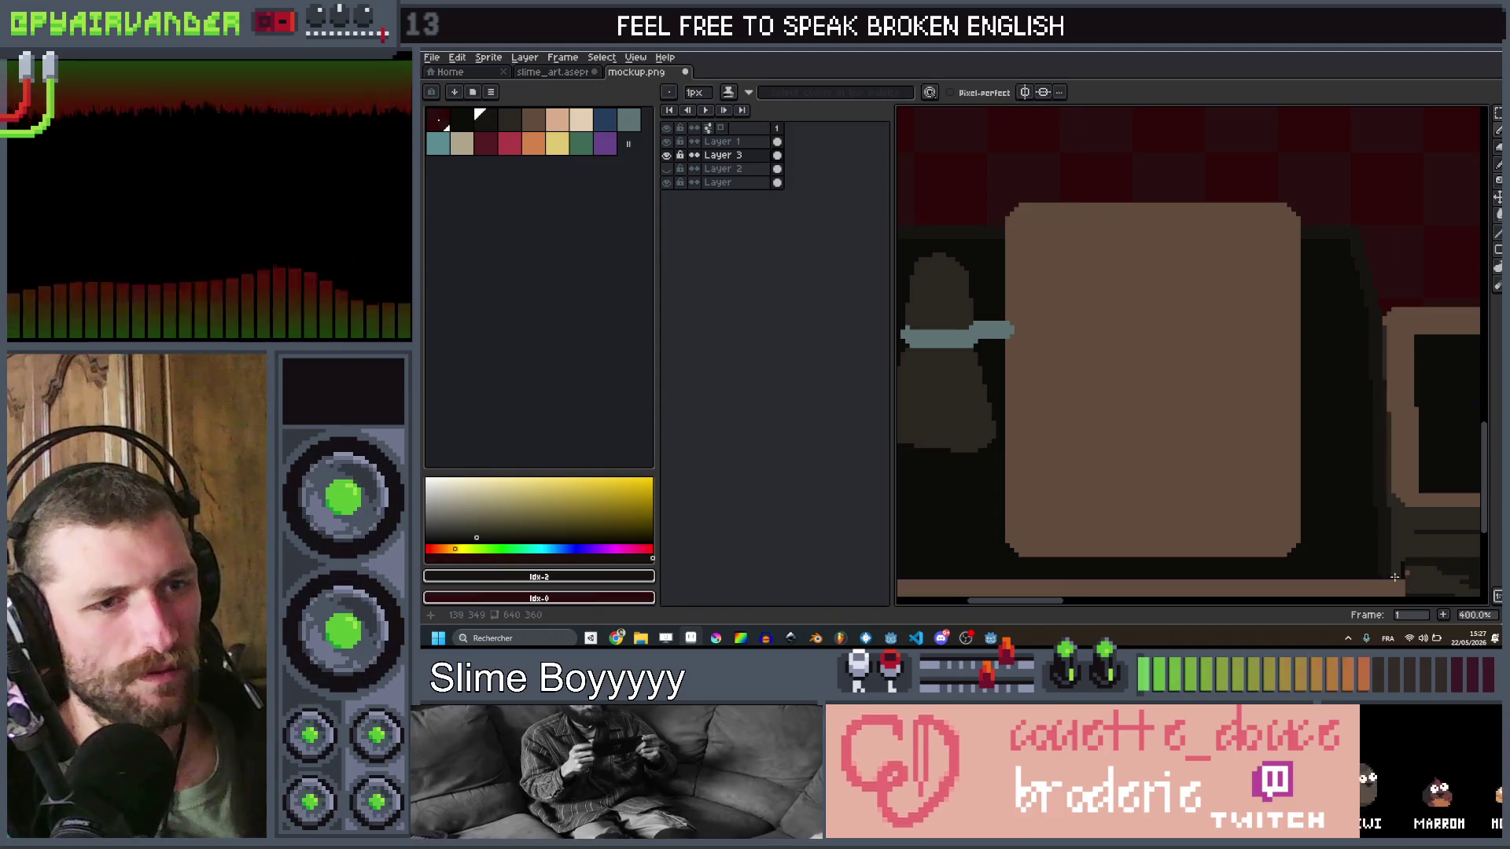
Step: Reduce the brush to 1px and inspect the dark edges around the box
key("minus")
key("minus")
scroll(1381, 574, "up", 2)
scroll(1380, 573, "down", 6)
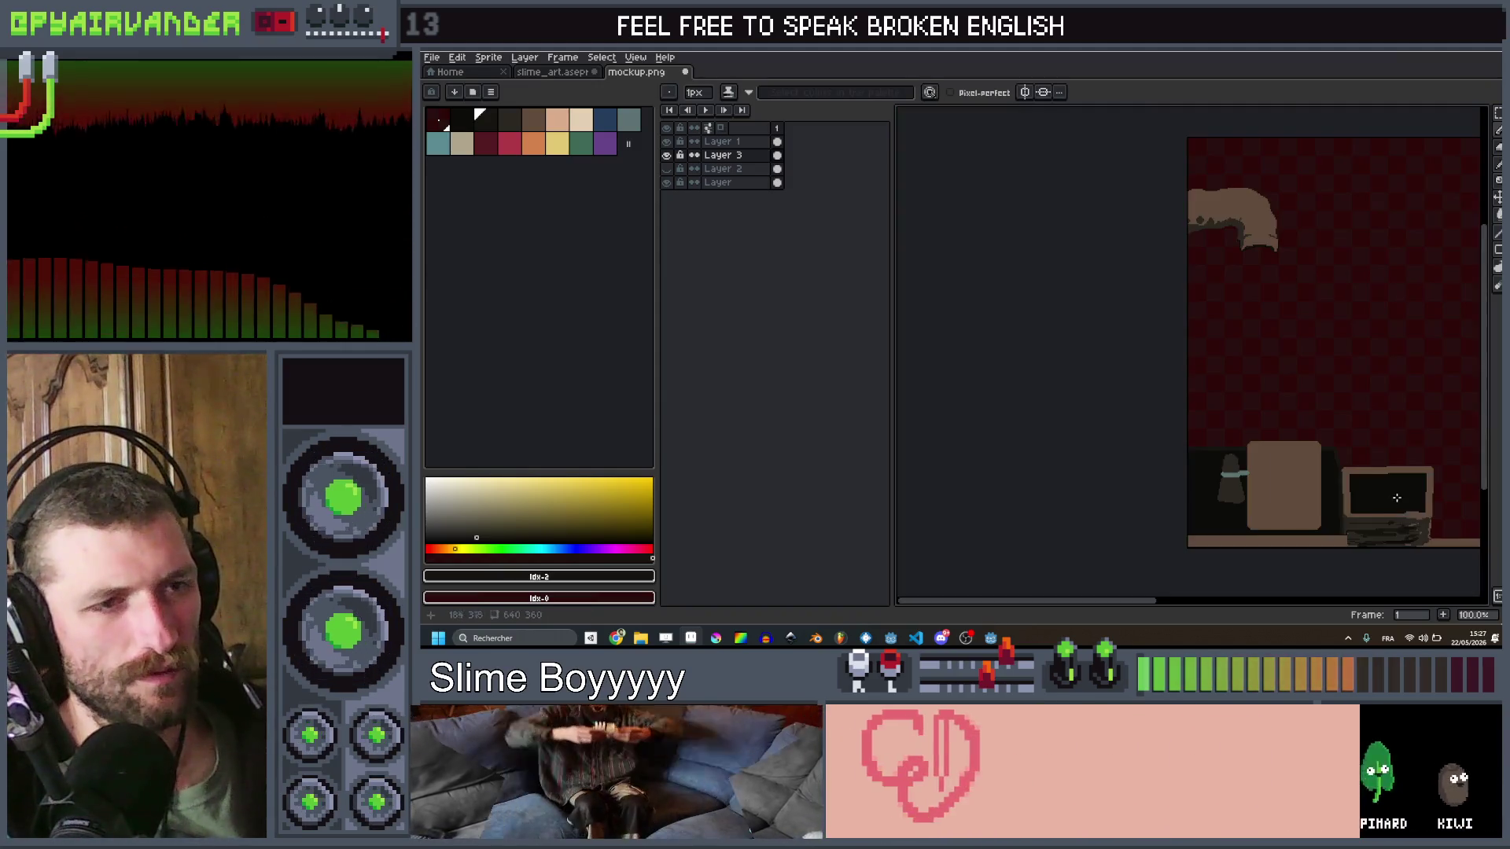
scroll(1258, 417, "up", 2)
scroll(1140, 402, "down", 1)
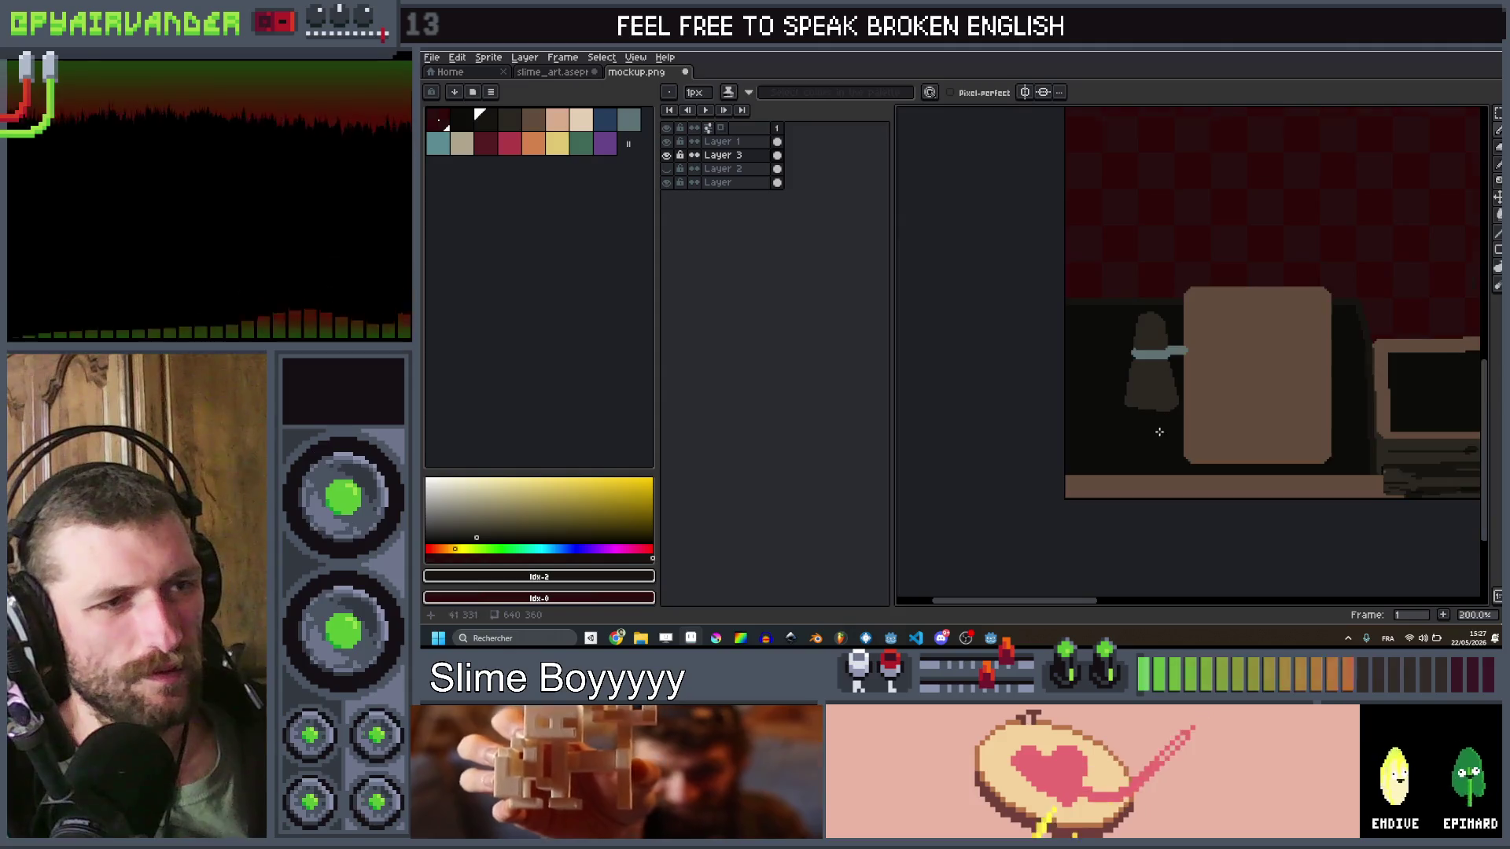
scroll(1137, 403, "up", 1)
scroll(1137, 403, "down", 2)
scroll(1122, 336, "up", 2)
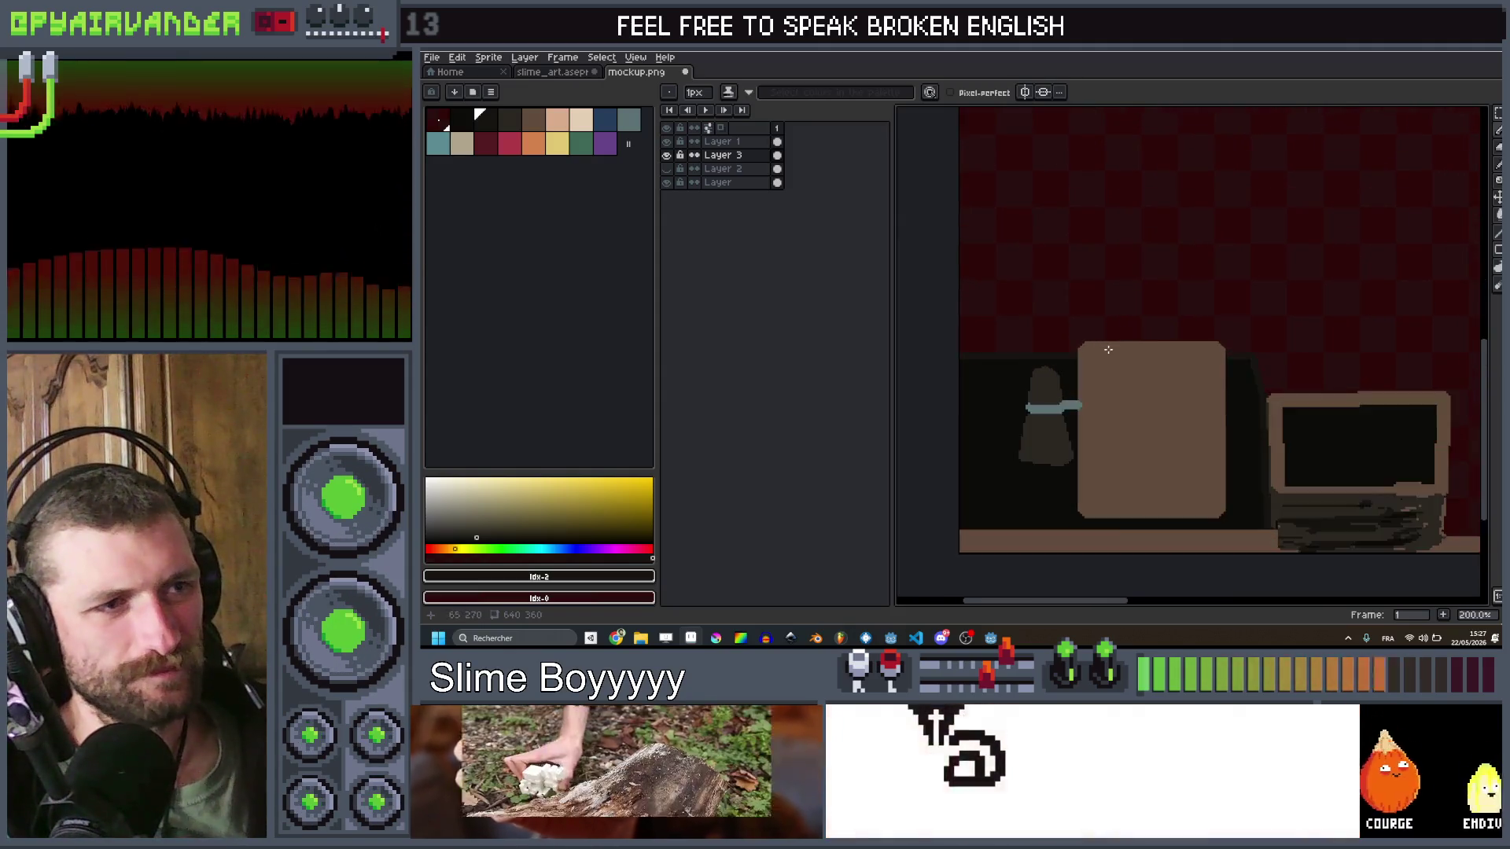
scroll(1122, 335, "up", 1)
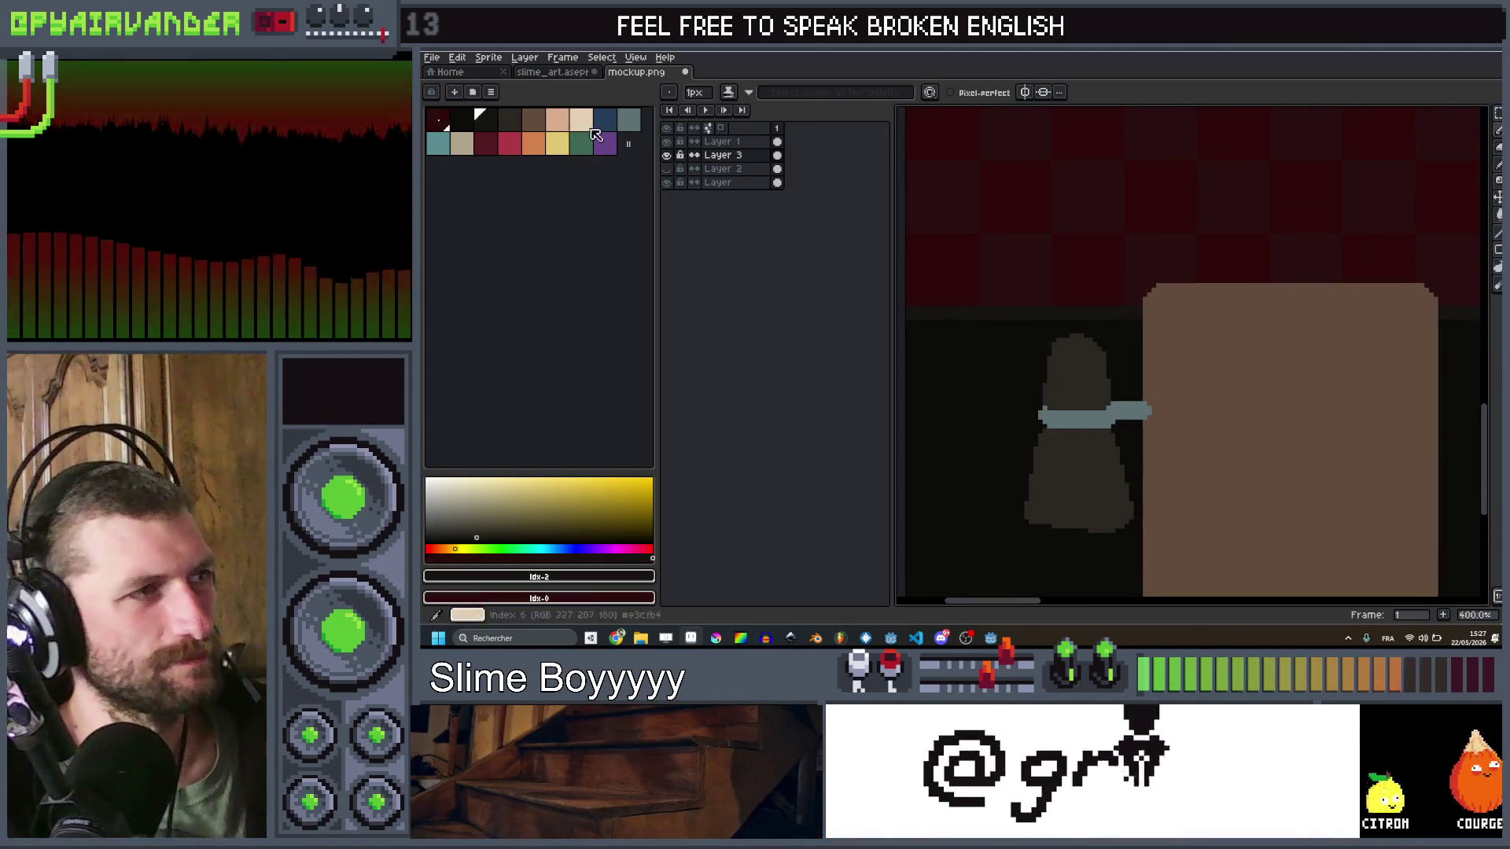
Step: Draw a 3px peach cord on Layer 1 looping from the phone down to the panel
left_click(555, 121)
key("plus")
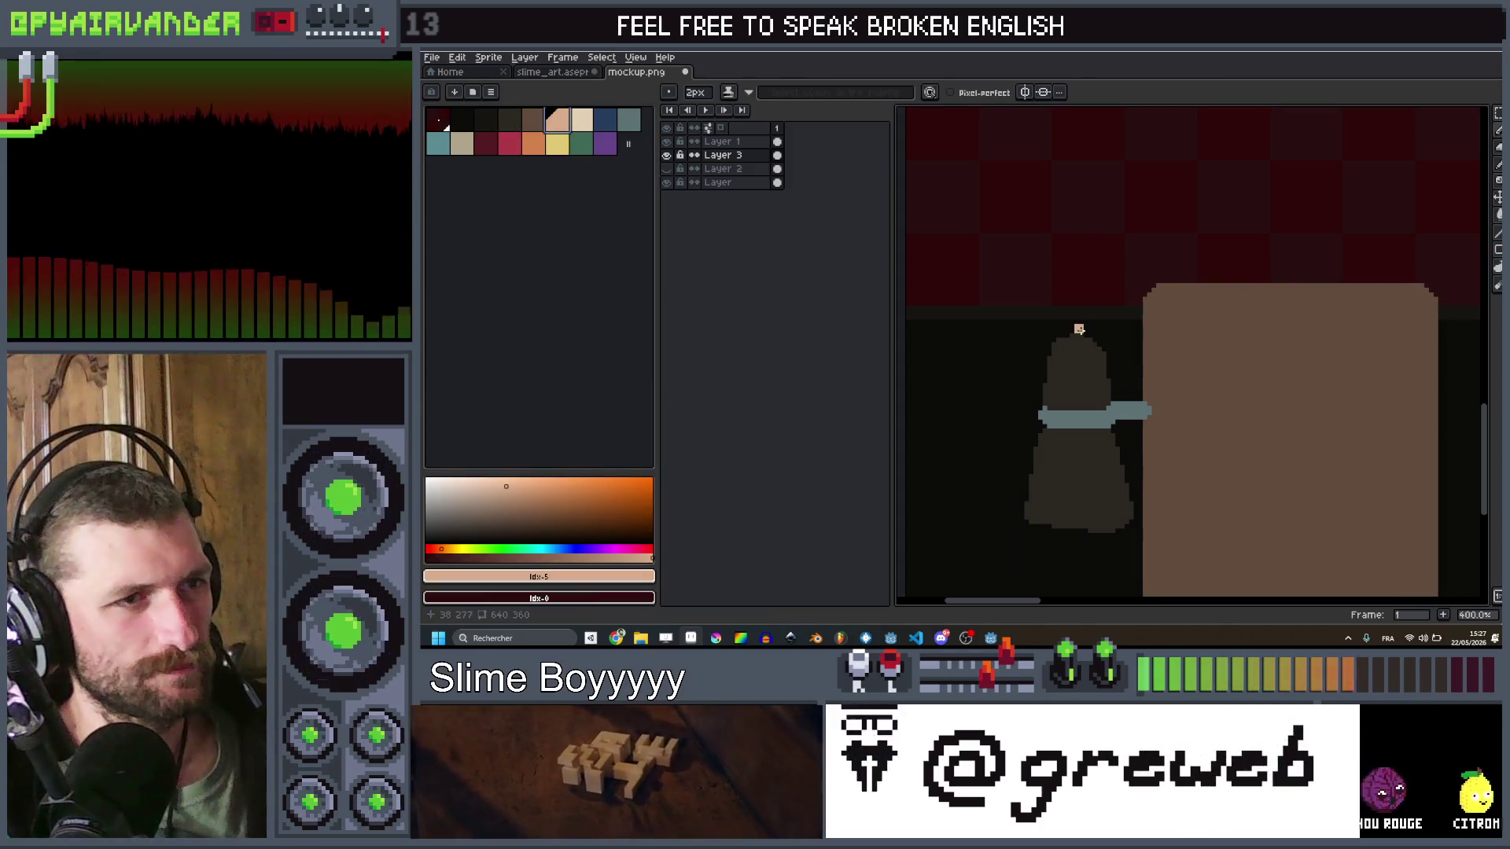
key("plus")
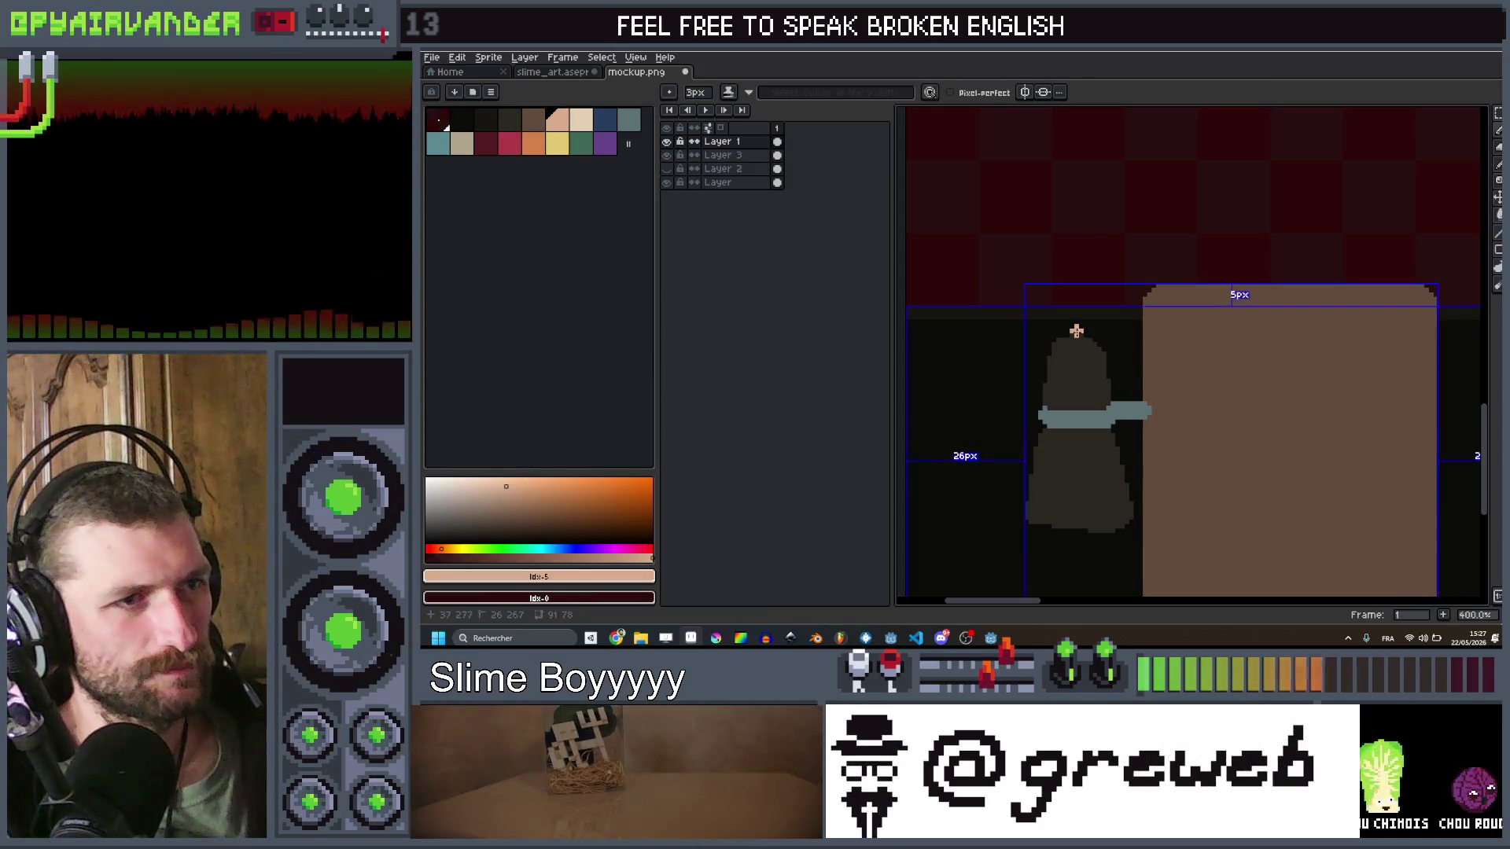
left_click(1081, 332, "ctrl")
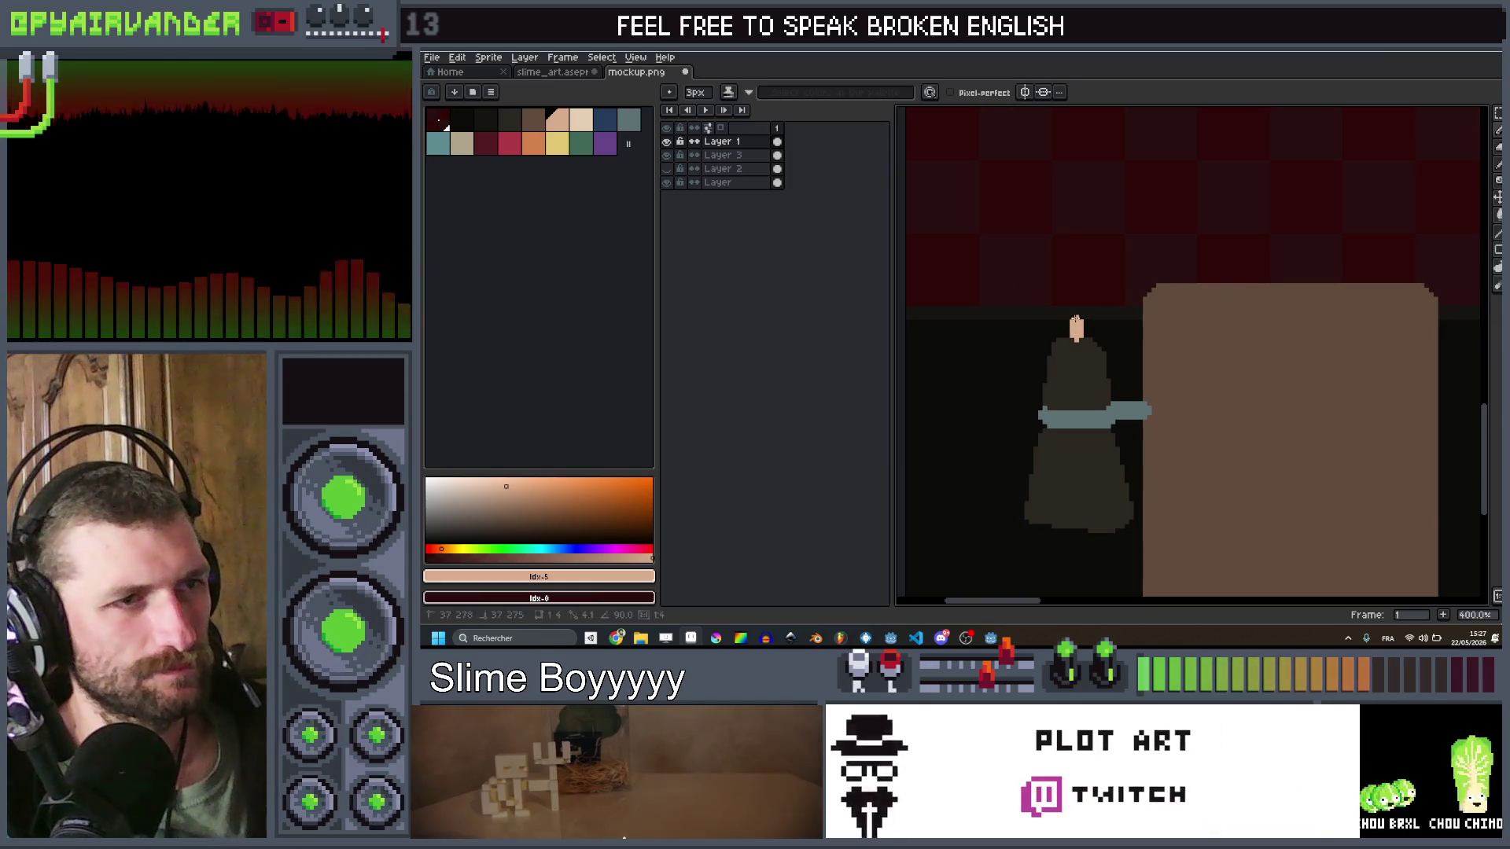
left_click_drag(1070, 315, 1033, 306)
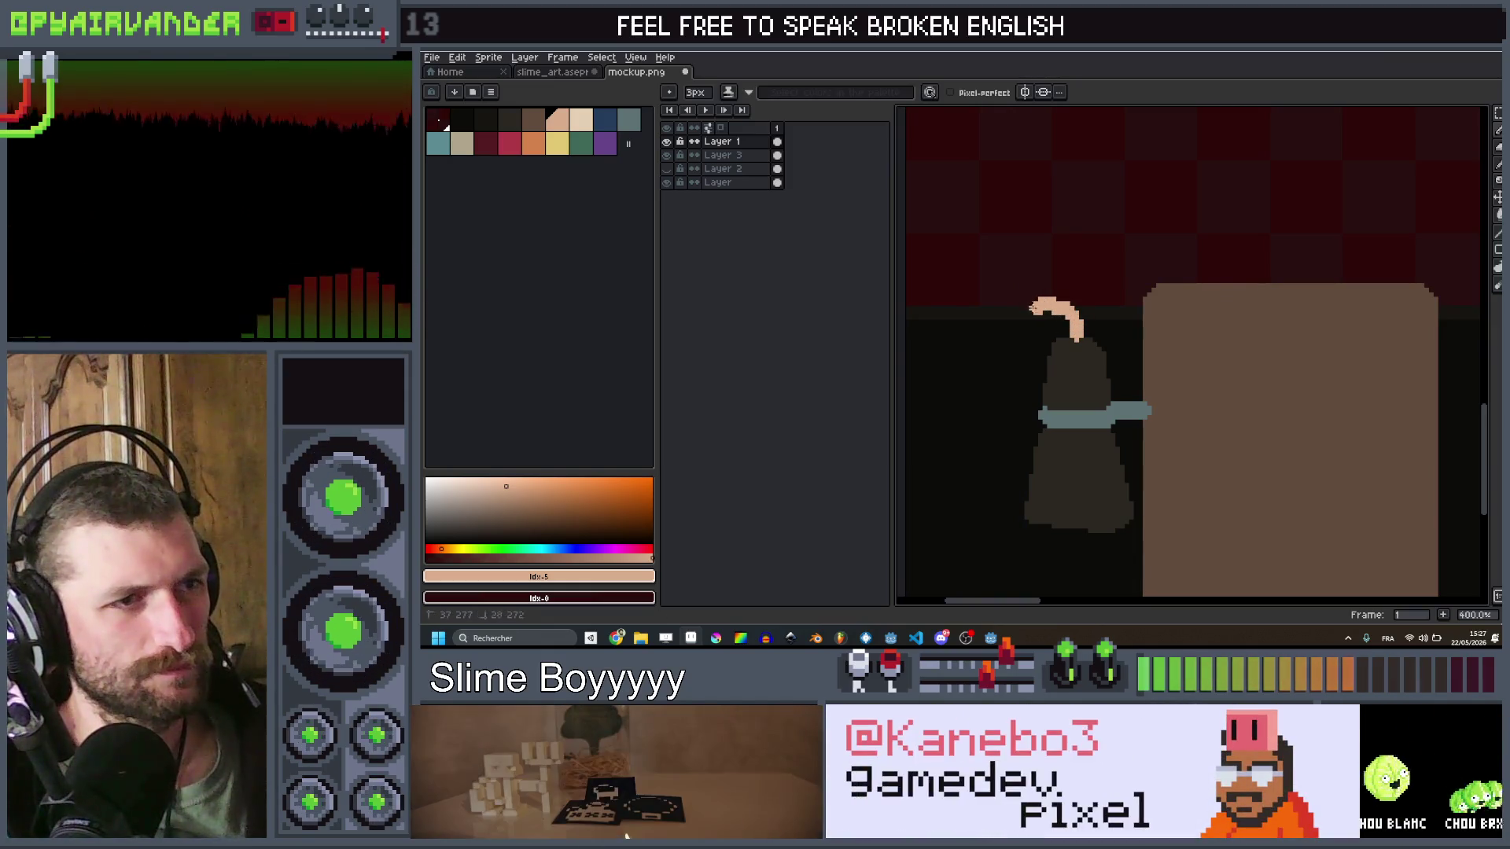
left_click_drag(994, 376, 983, 534)
left_click_drag(957, 595, 1132, 570)
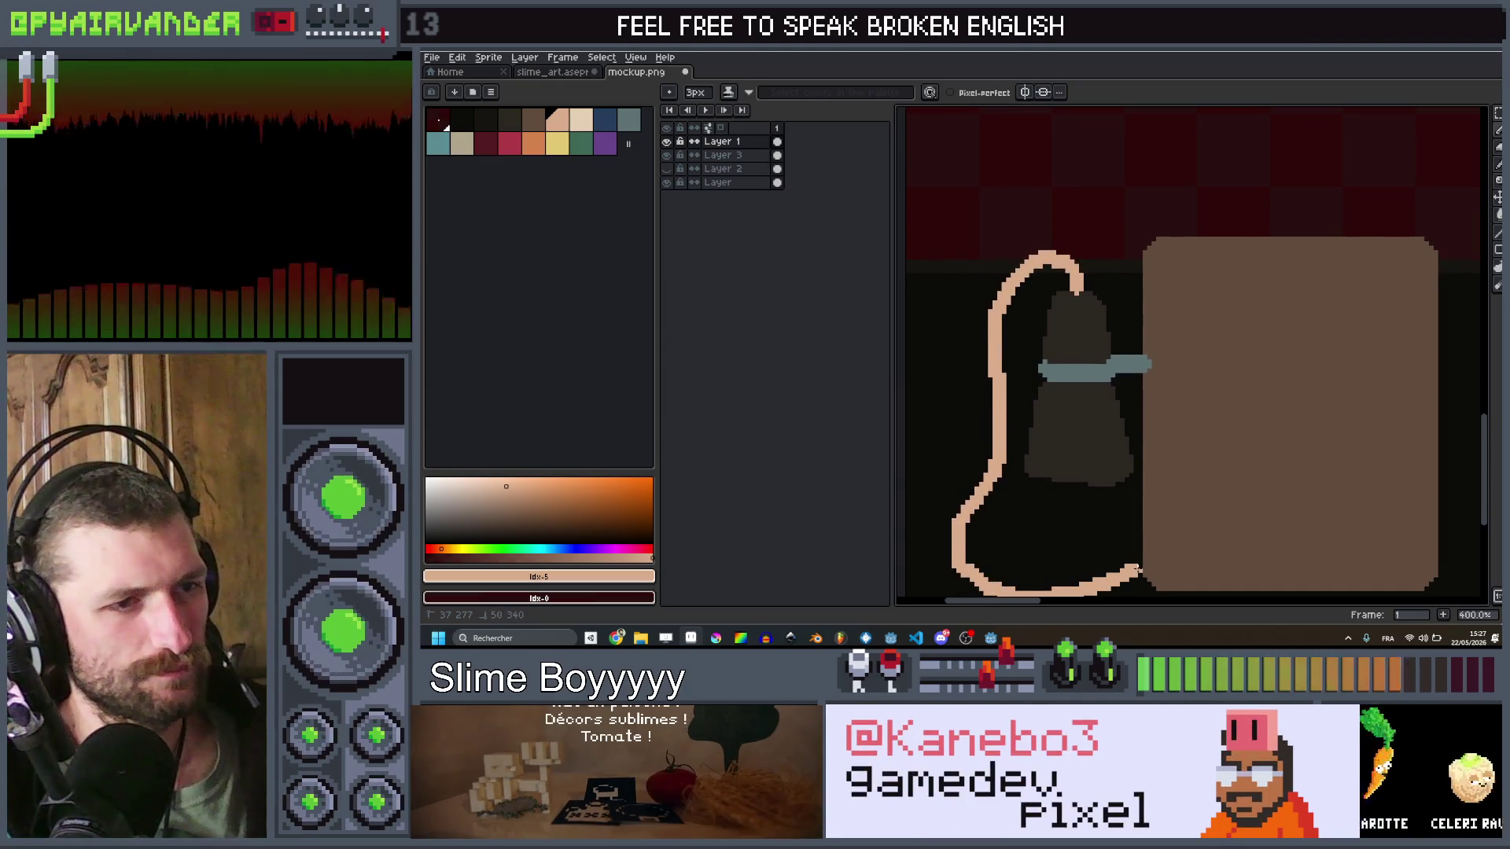
Step: Bring up the Chrome window preview of the DuckDuckGo old-phone image results
scroll(1144, 542, "down", 4)
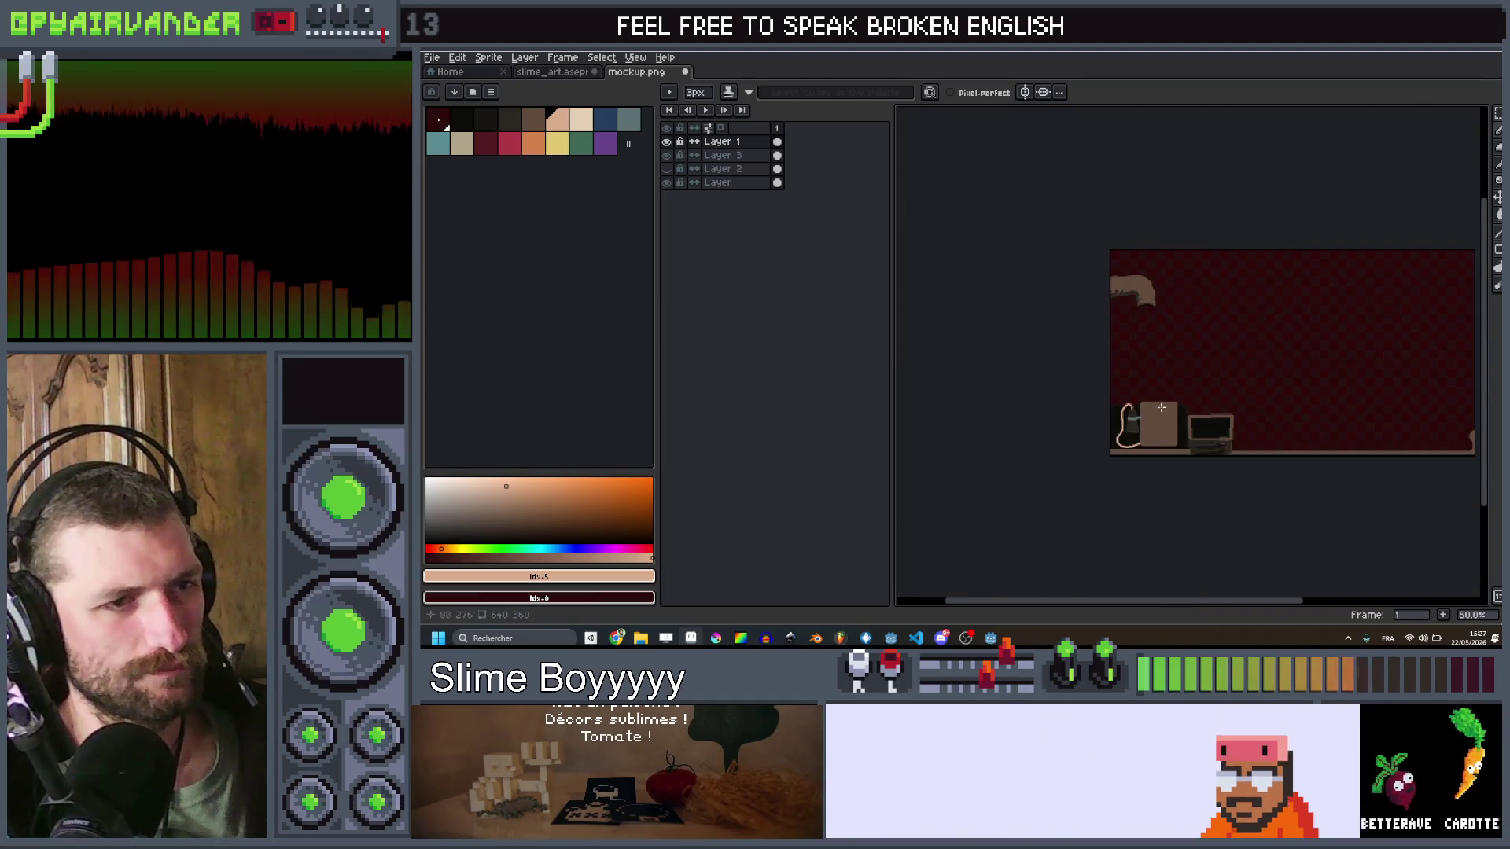
scroll(1167, 446, "up", 4)
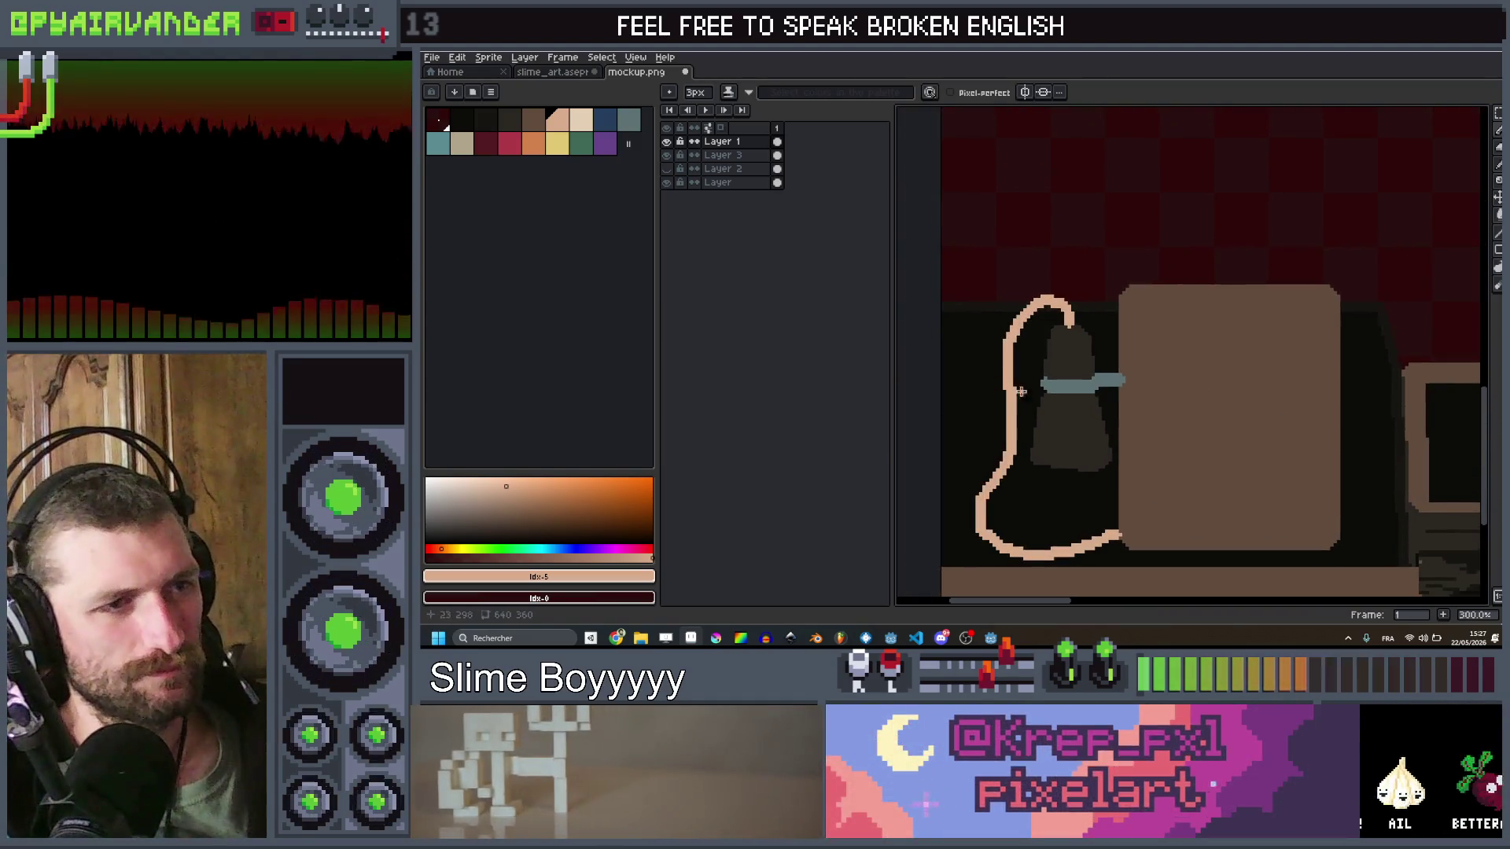
scroll(1148, 384, "down", 4)
scroll(1147, 384, "up", 3)
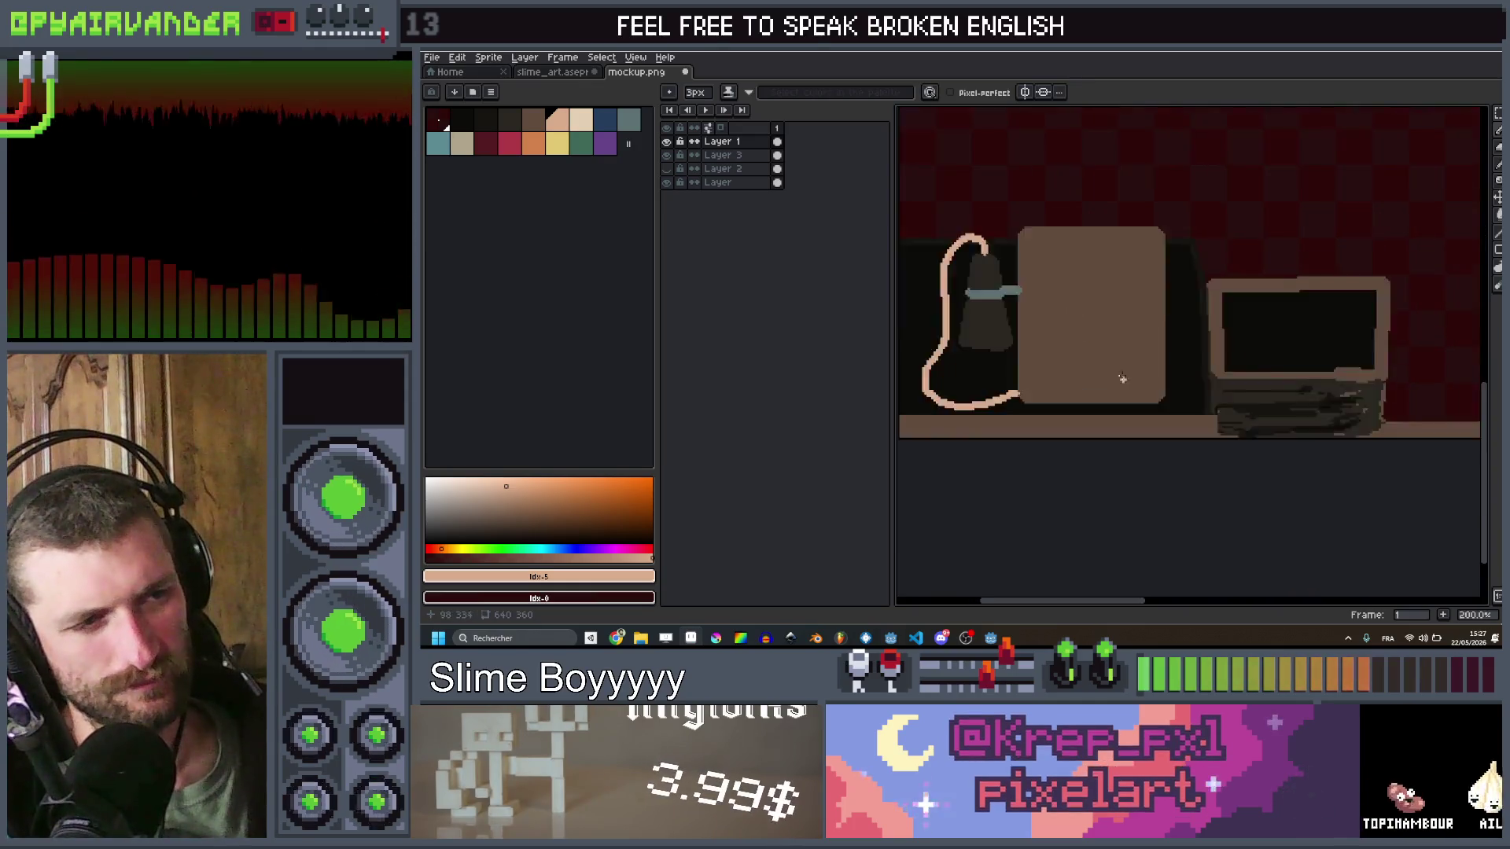
scroll(1139, 343, "down", 3)
scroll(1148, 335, "up", 2)
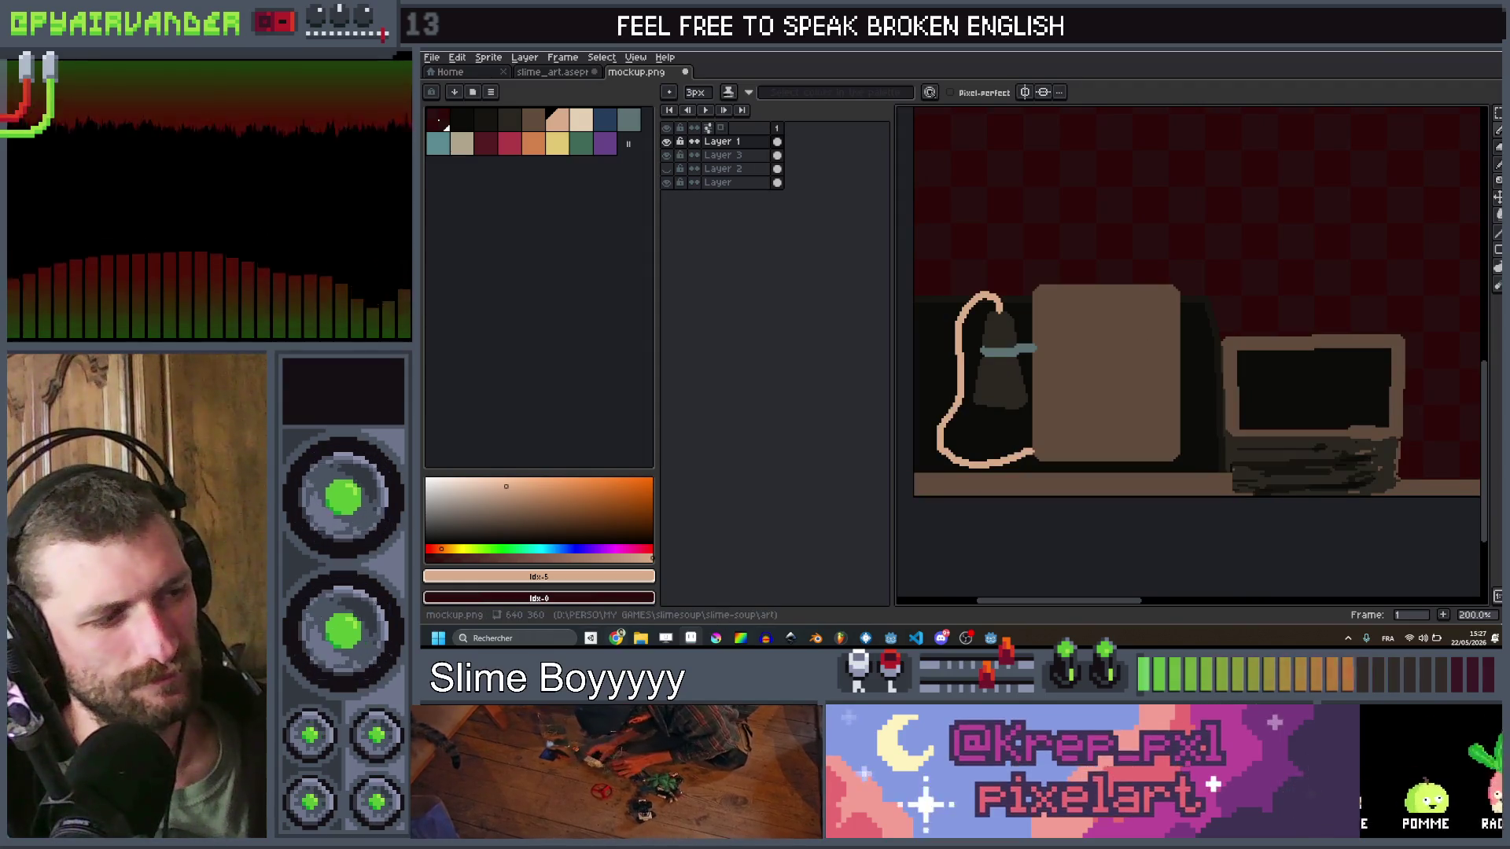
mouse_move(617, 637)
mouse_move(643, 600)
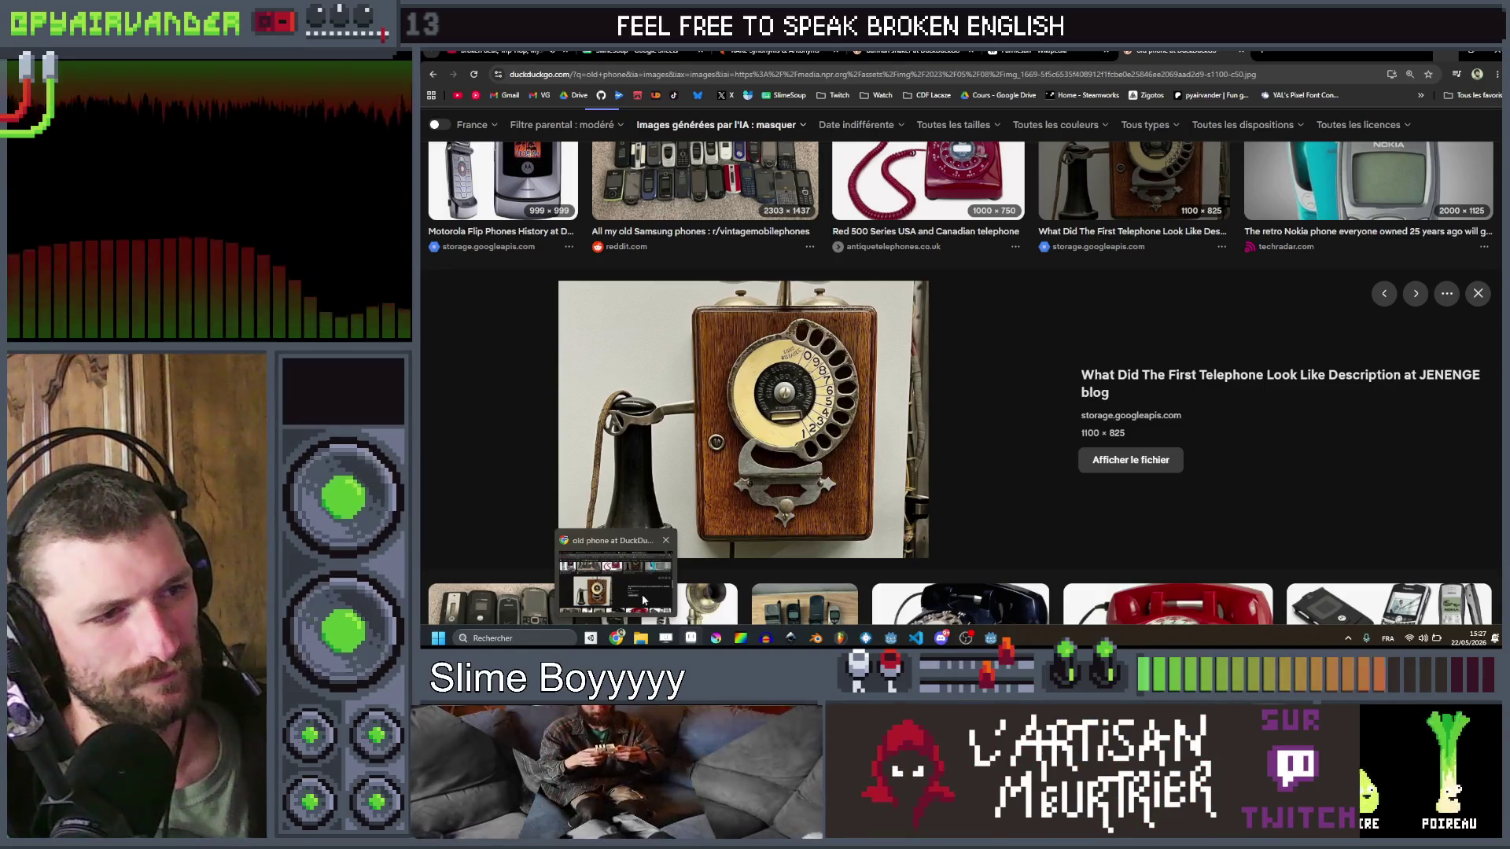
Step: Look through the old and rotary phone image results, then switch back to Aseprite
scroll(960, 401, "down", 2)
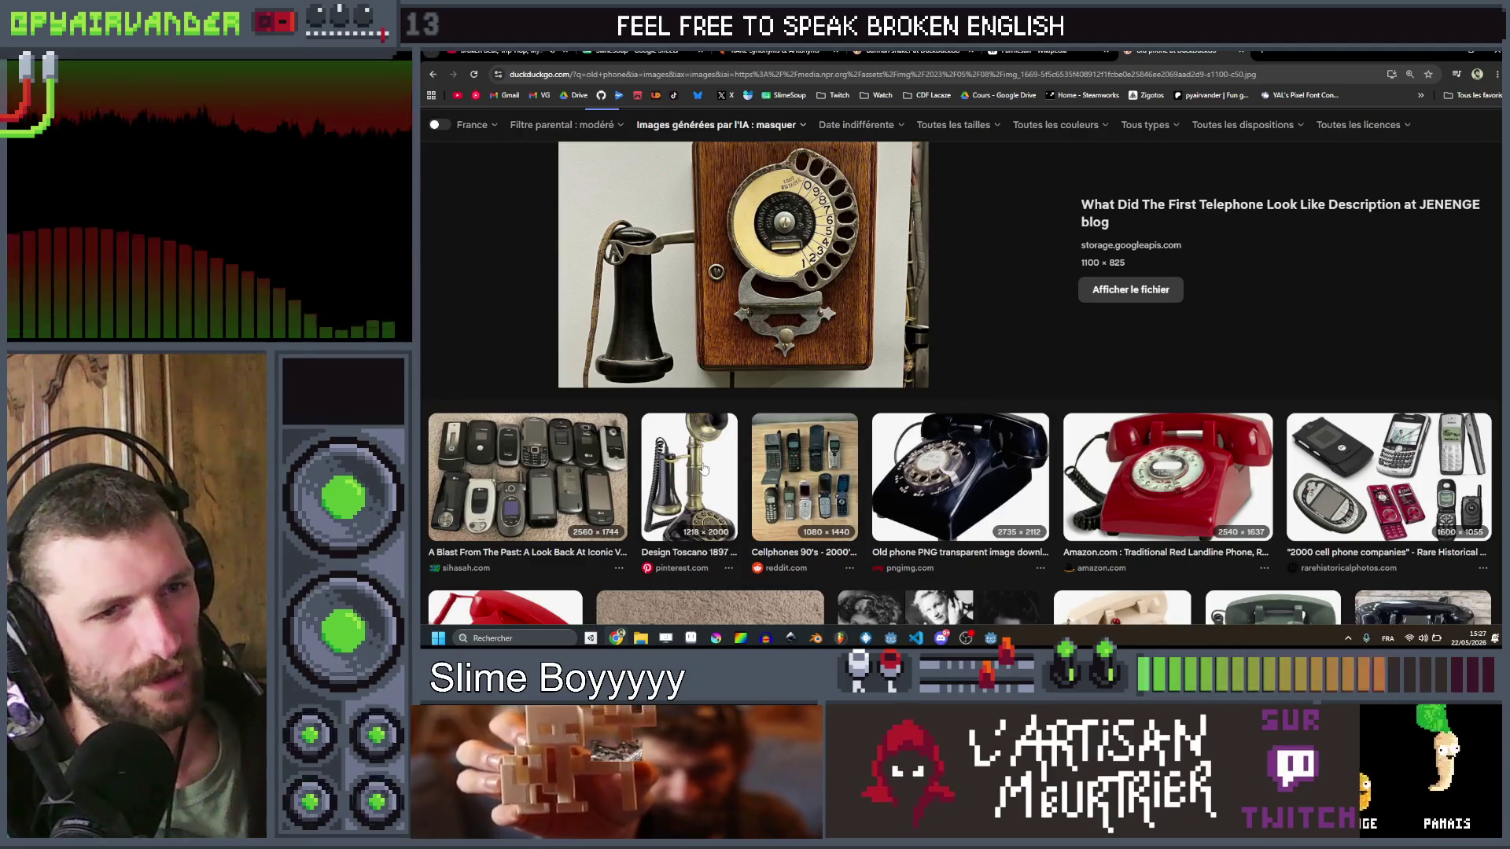
scroll(752, 413, "down", 4)
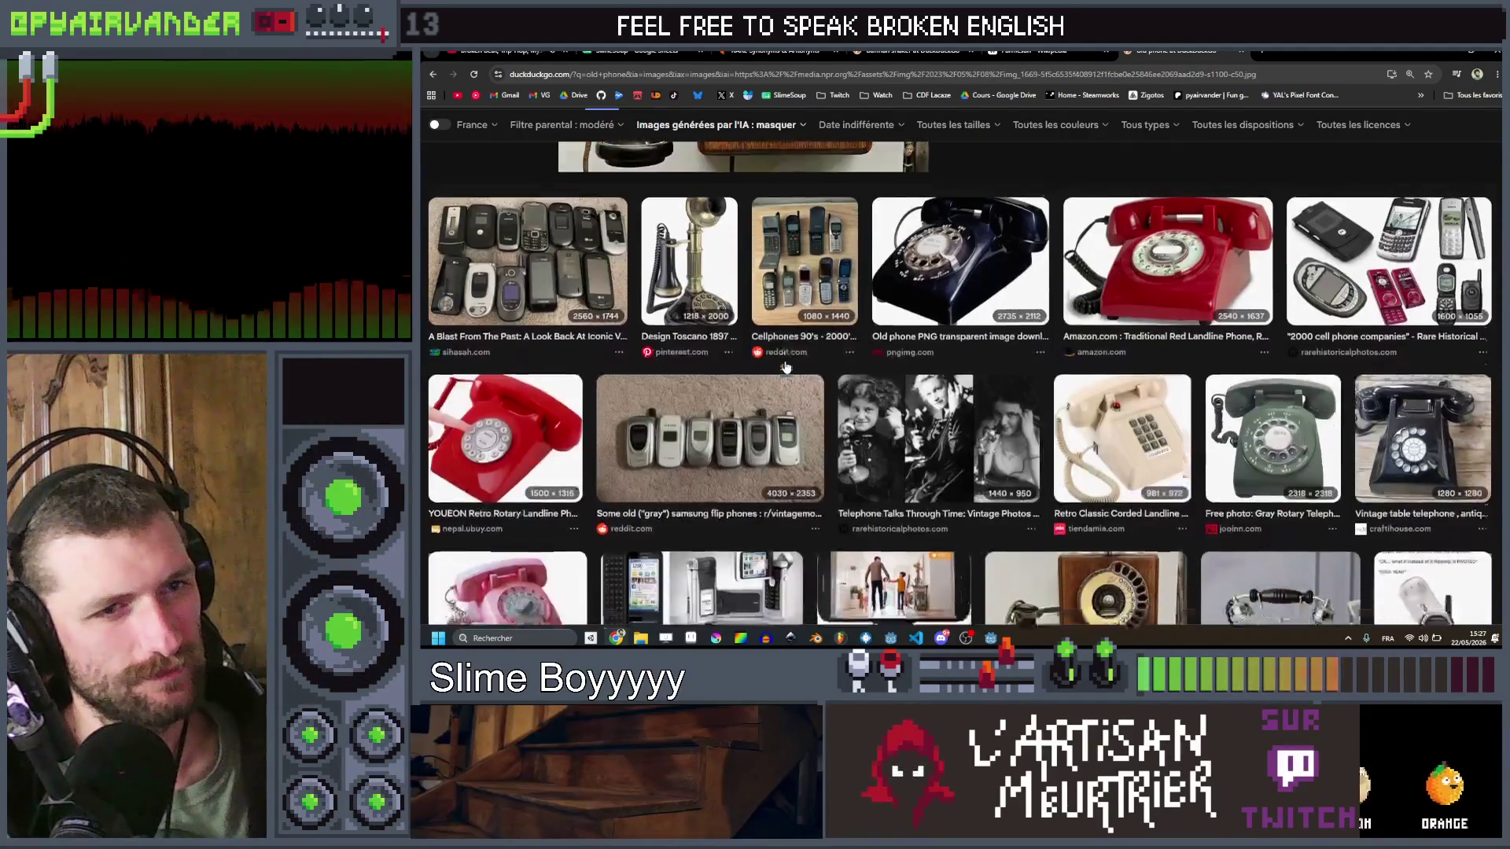
scroll(786, 365, "down", 4)
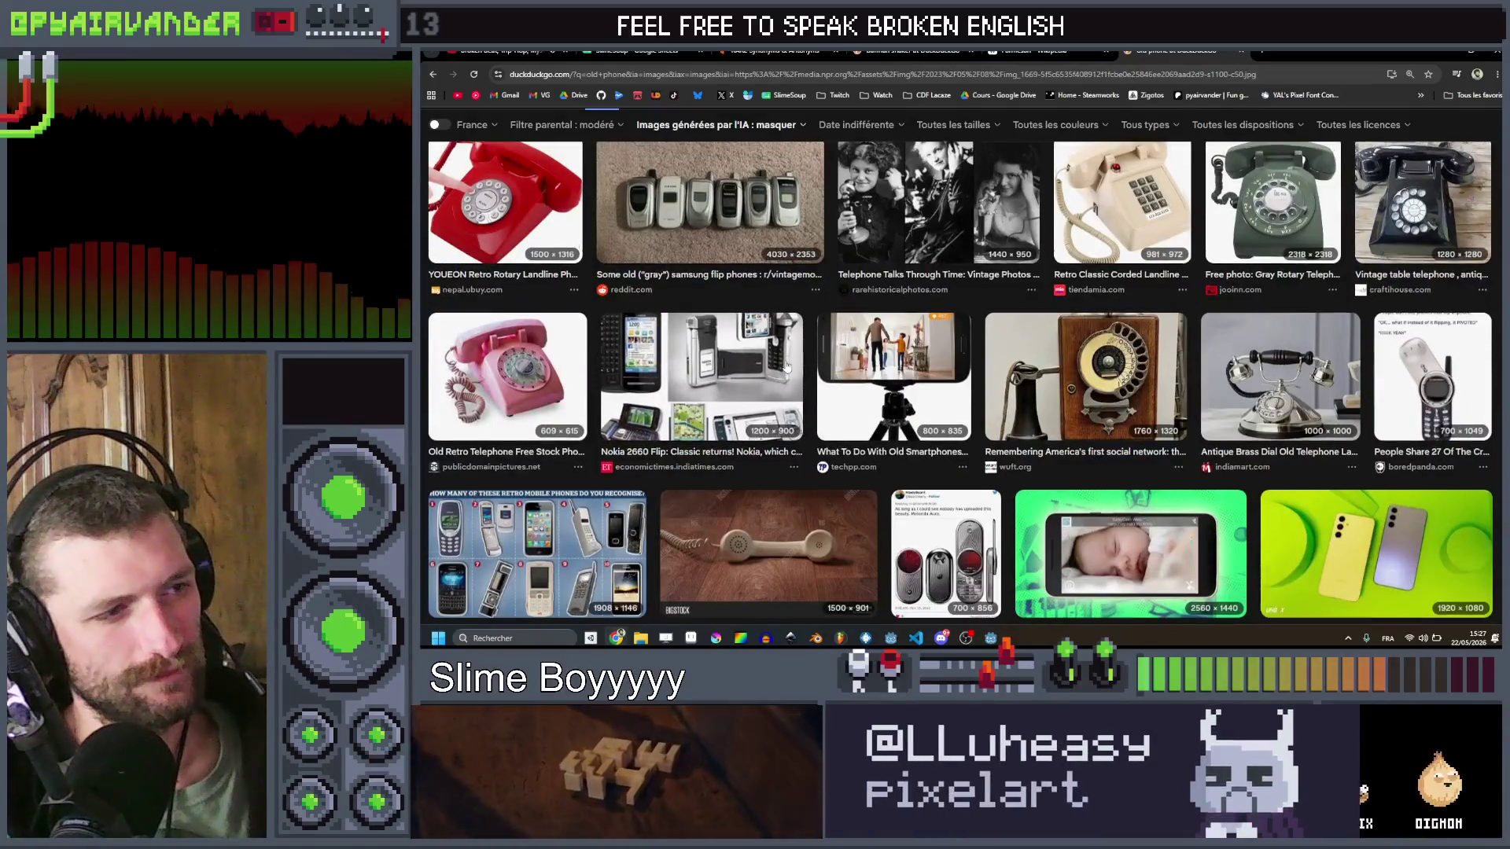
scroll(833, 368, "down", 2)
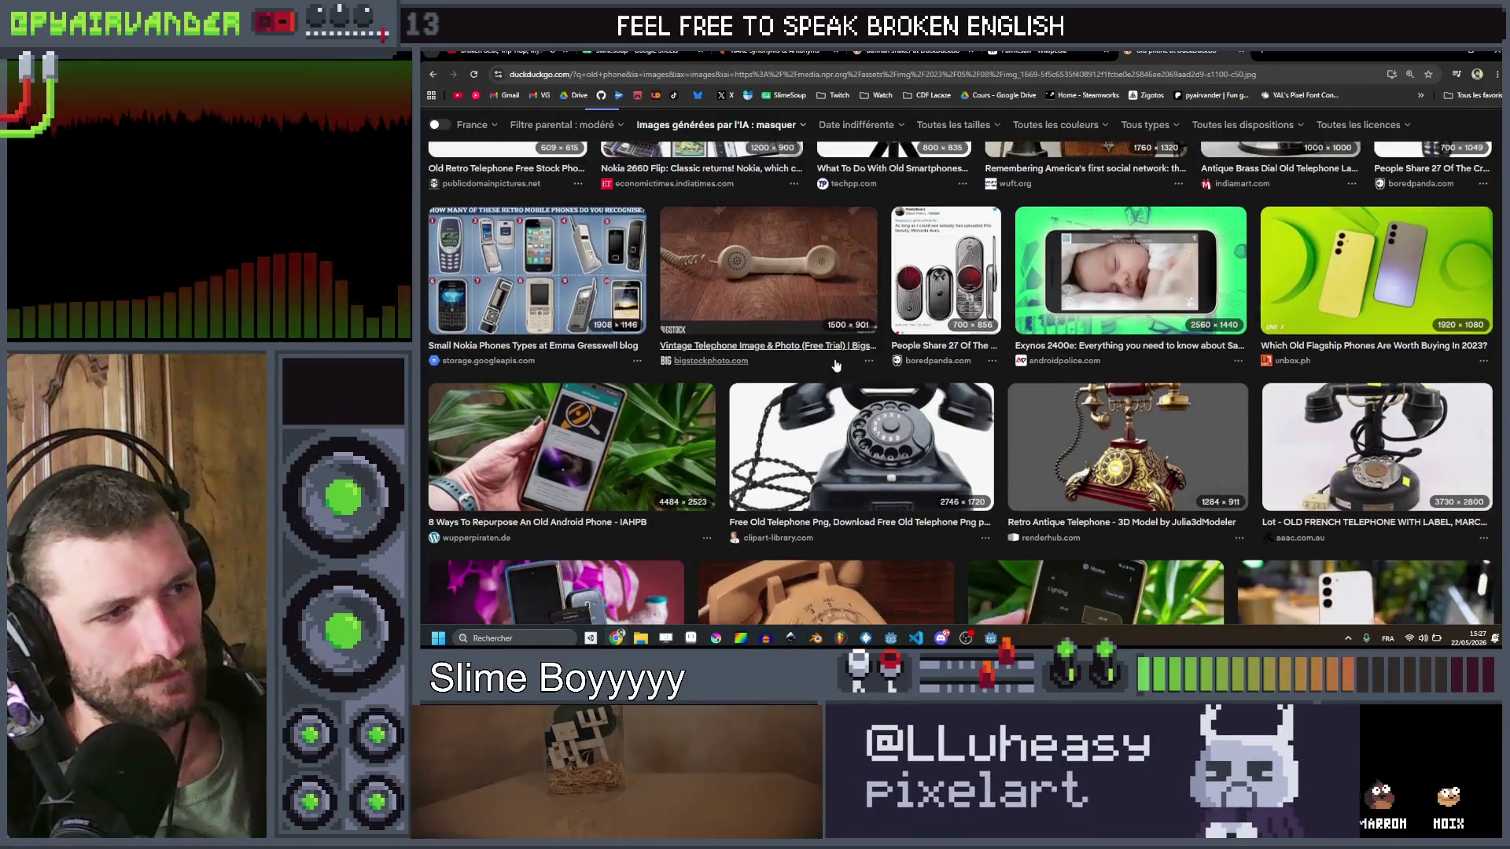
scroll(836, 366, "down", 5)
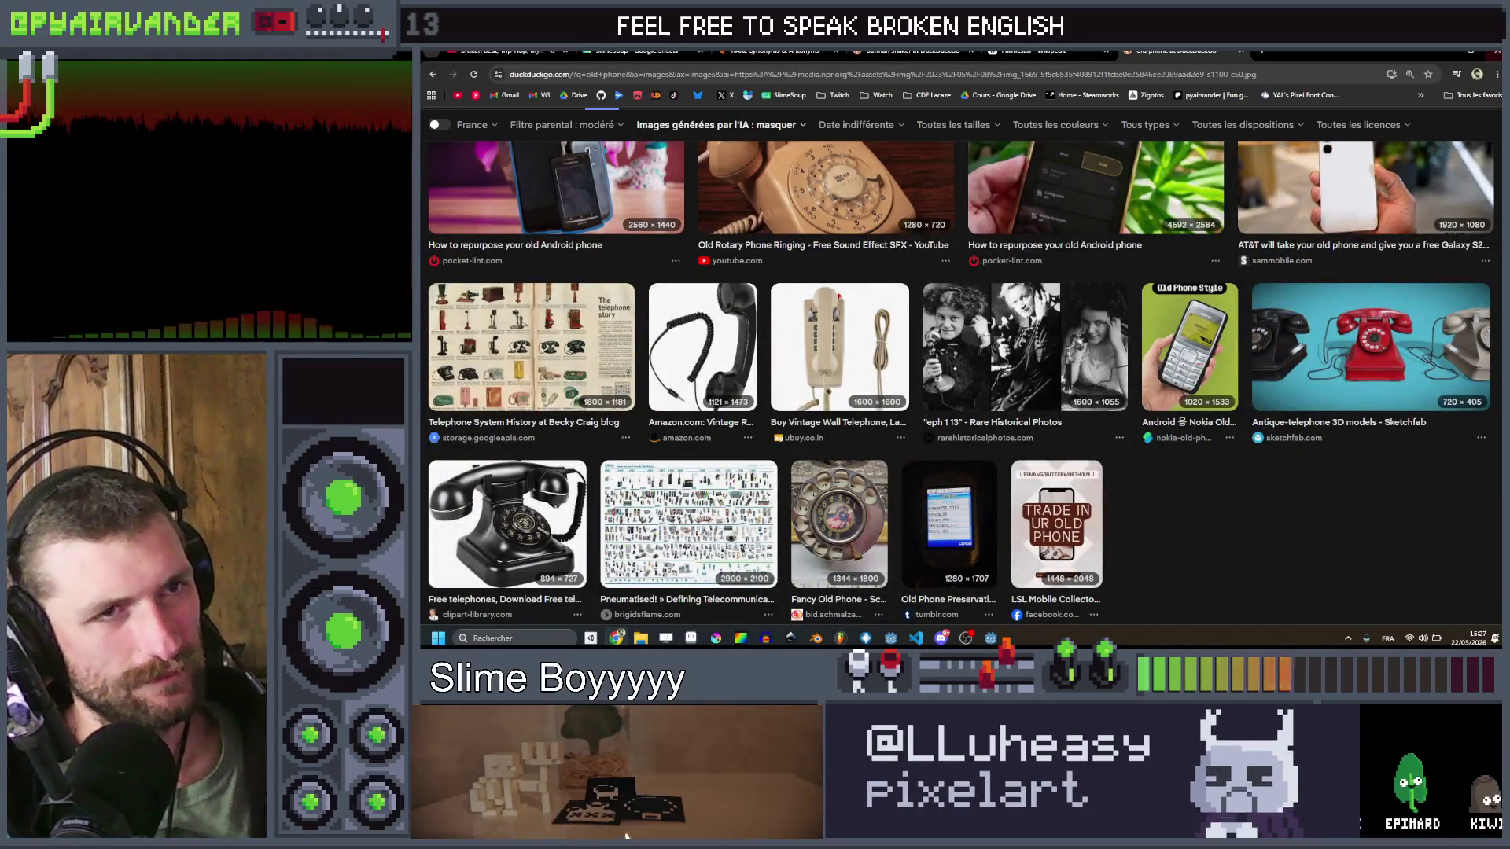
key("alt+Tab")
scroll(1069, 304, "up", 5)
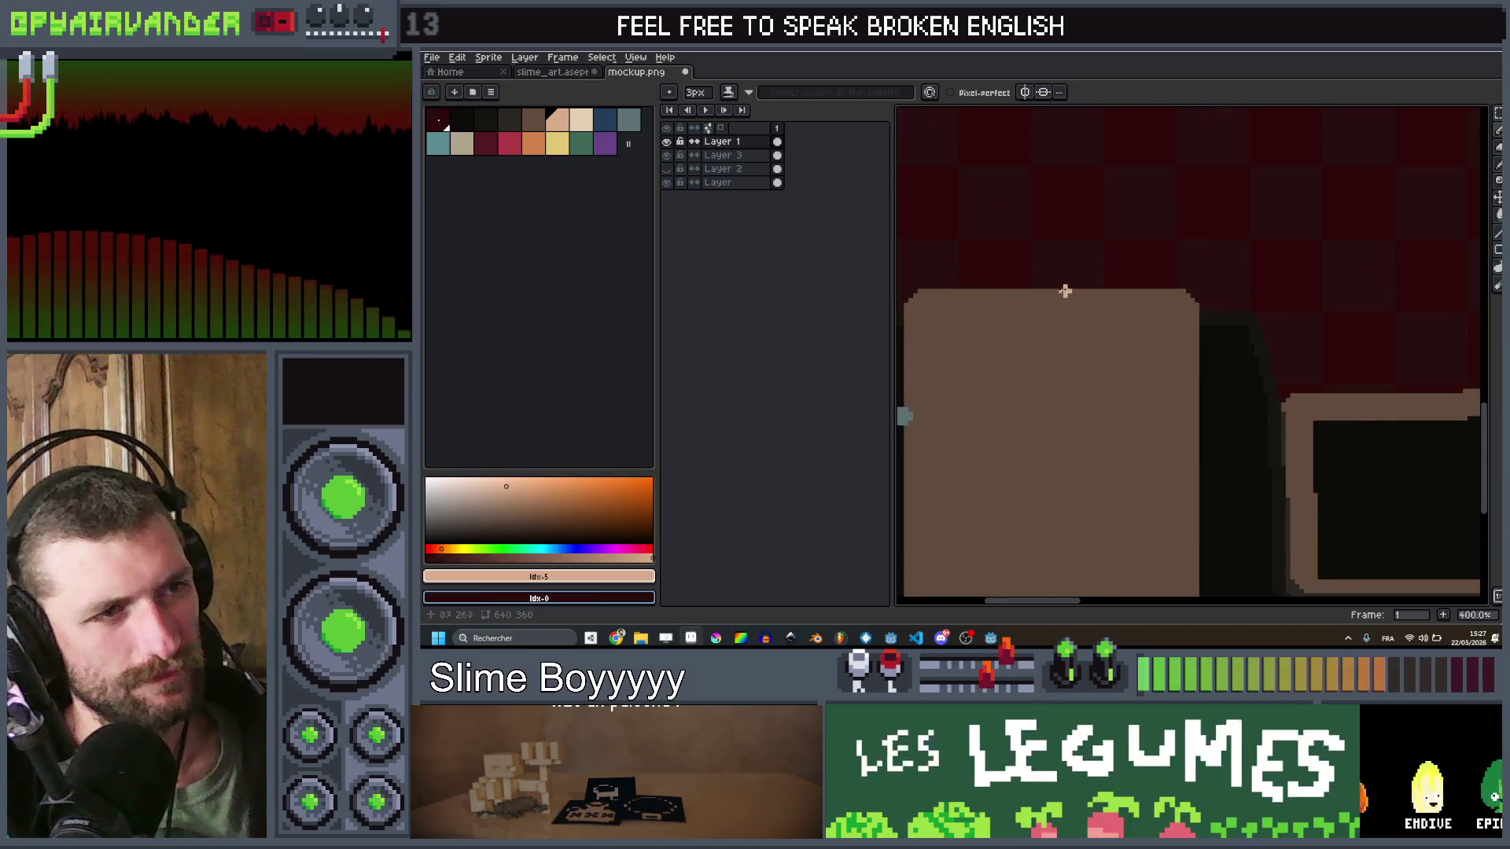
Step: Paint a grey-blue dome above the counter
left_click(633, 120)
key("plus")
key("plus")
key("plus")
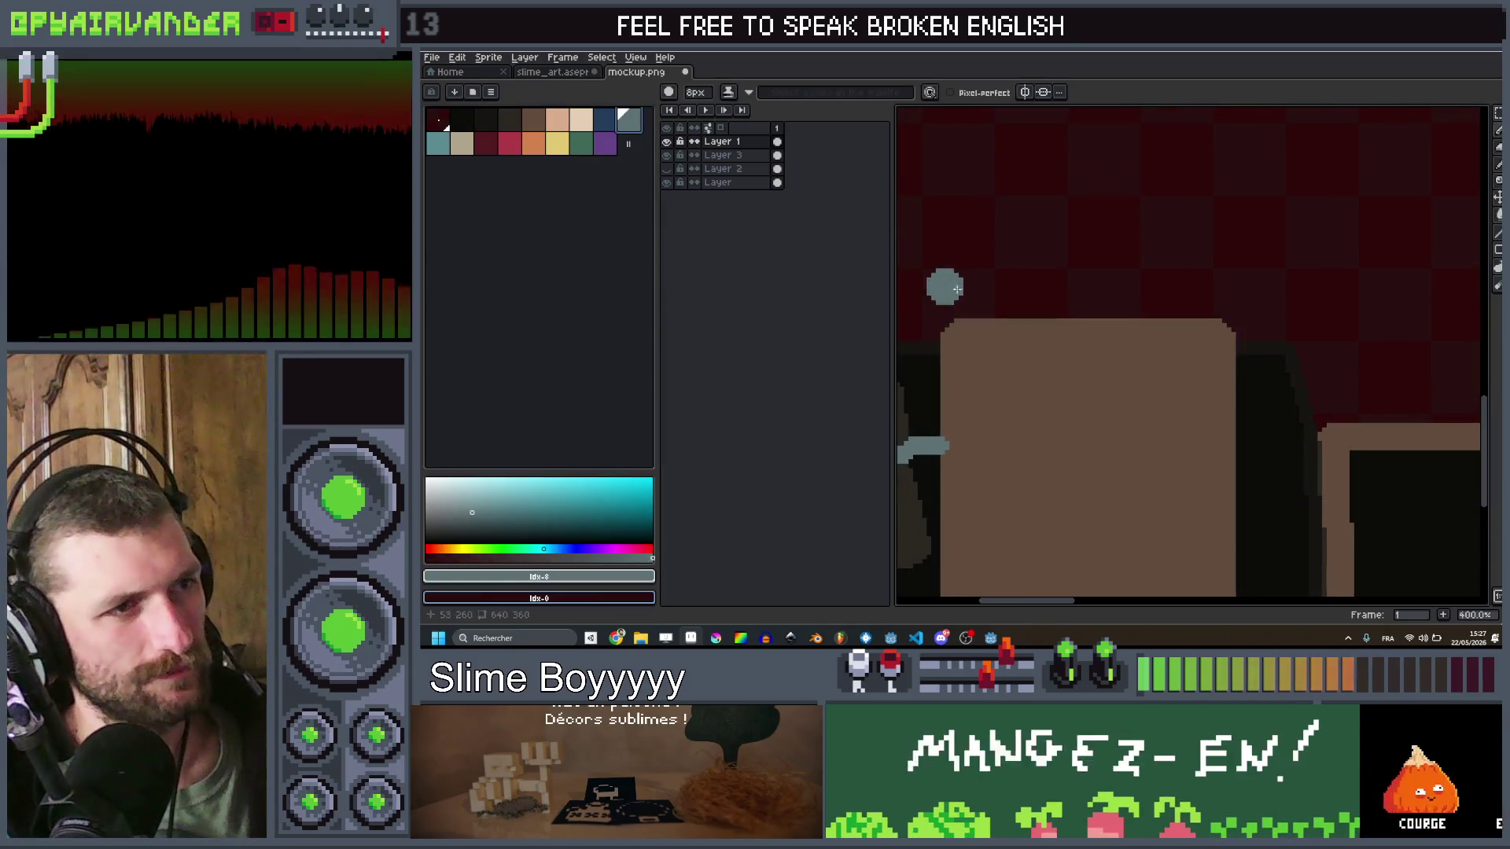
key("minus")
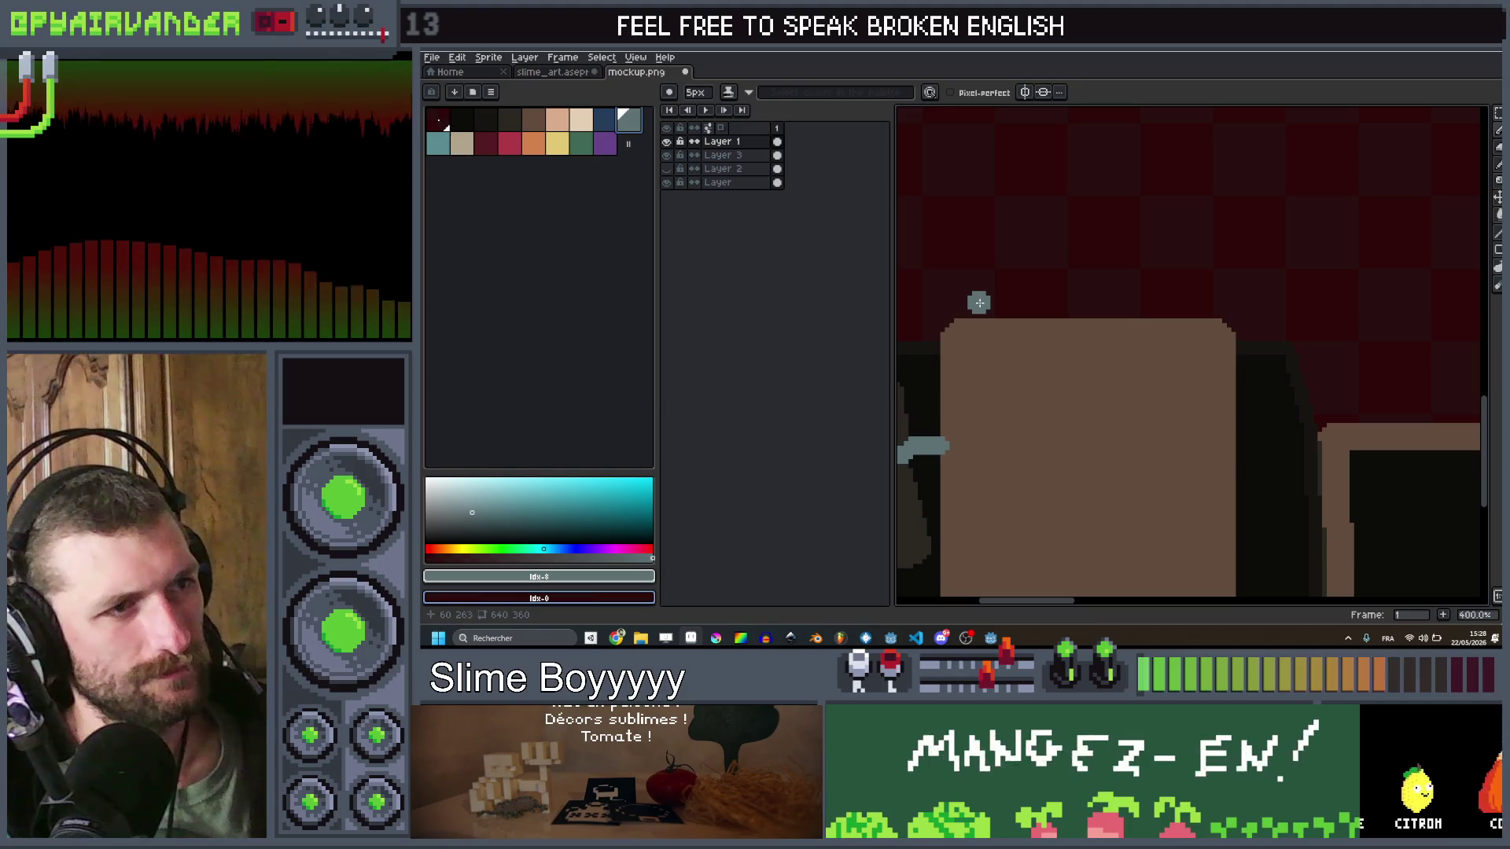
mouse_move(1028, 304)
left_mouse_down()
mouse_move(1053, 303)
mouse_move(1026, 283)
mouse_move(993, 289)
left_mouse_up()
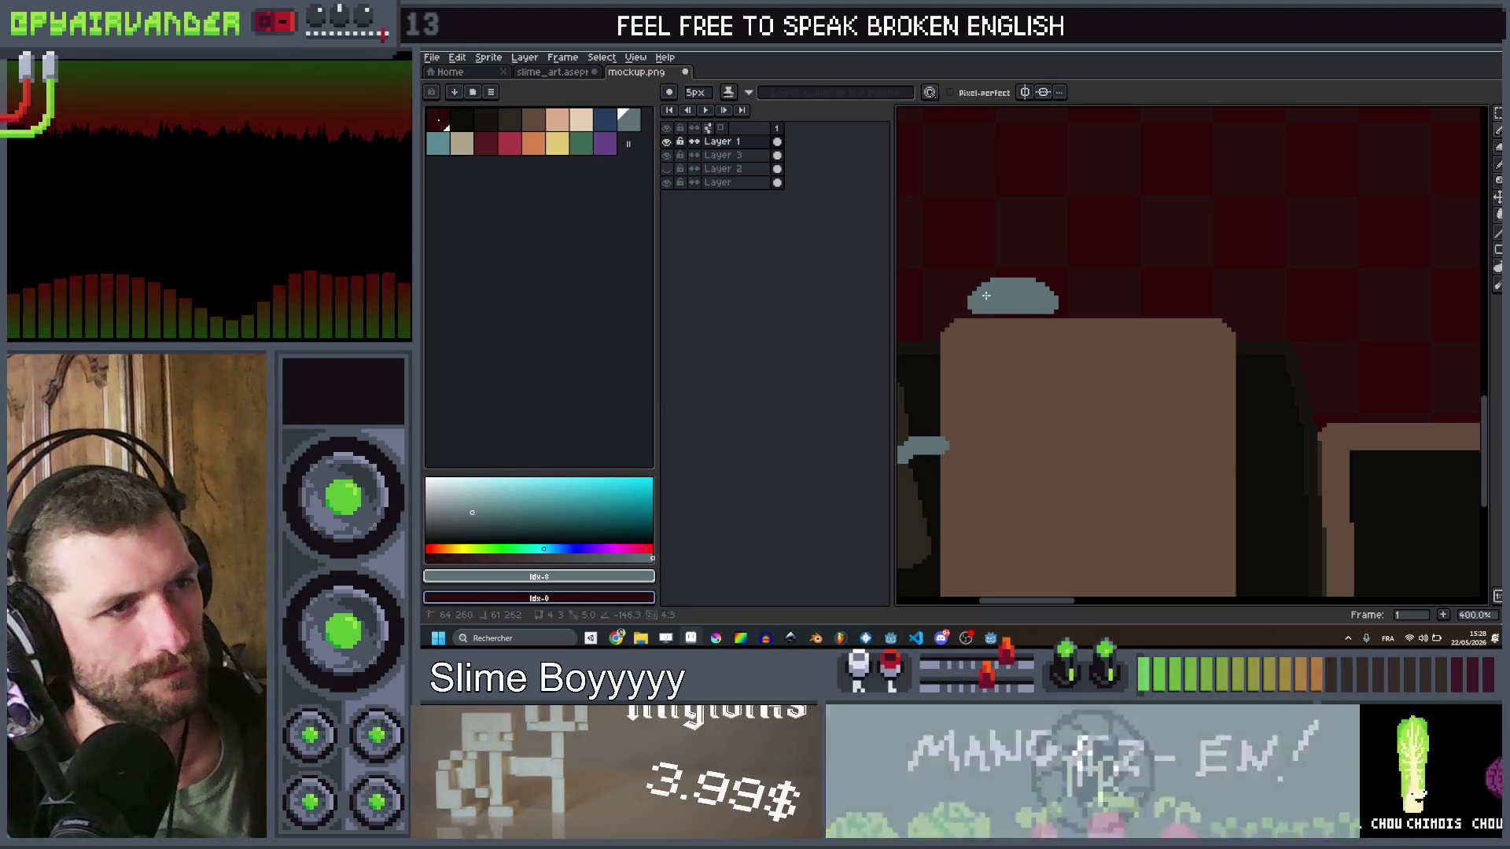
scroll(1029, 255, "down", 4)
scroll(1026, 245, "up", 4)
Step: Switch to the darker blue at a 1px brush for the dome's knob and base
key("v")
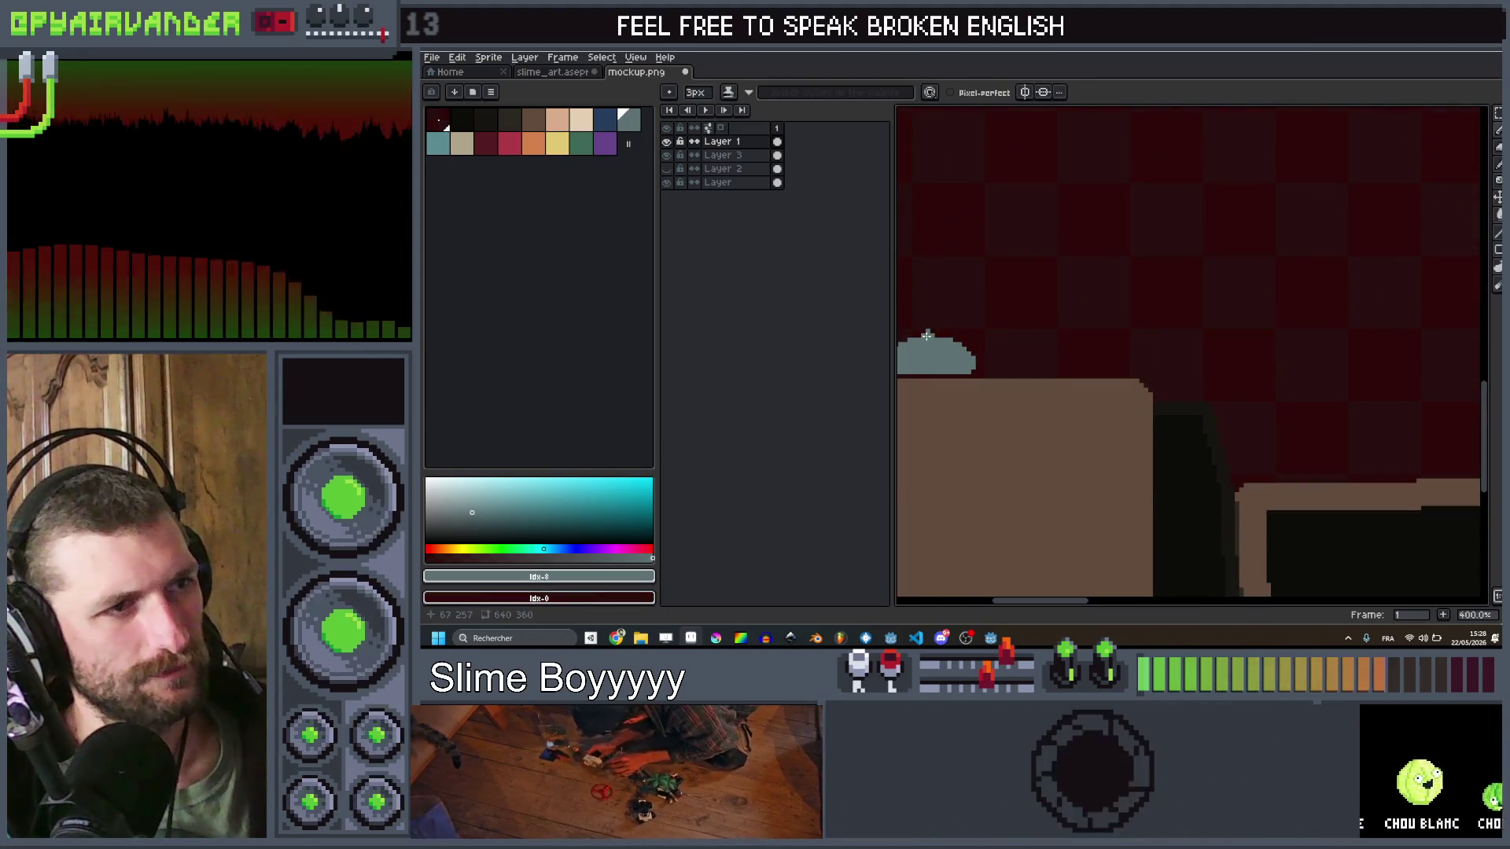
scroll(1004, 293, "down", 4)
scroll(1003, 293, "up", 8)
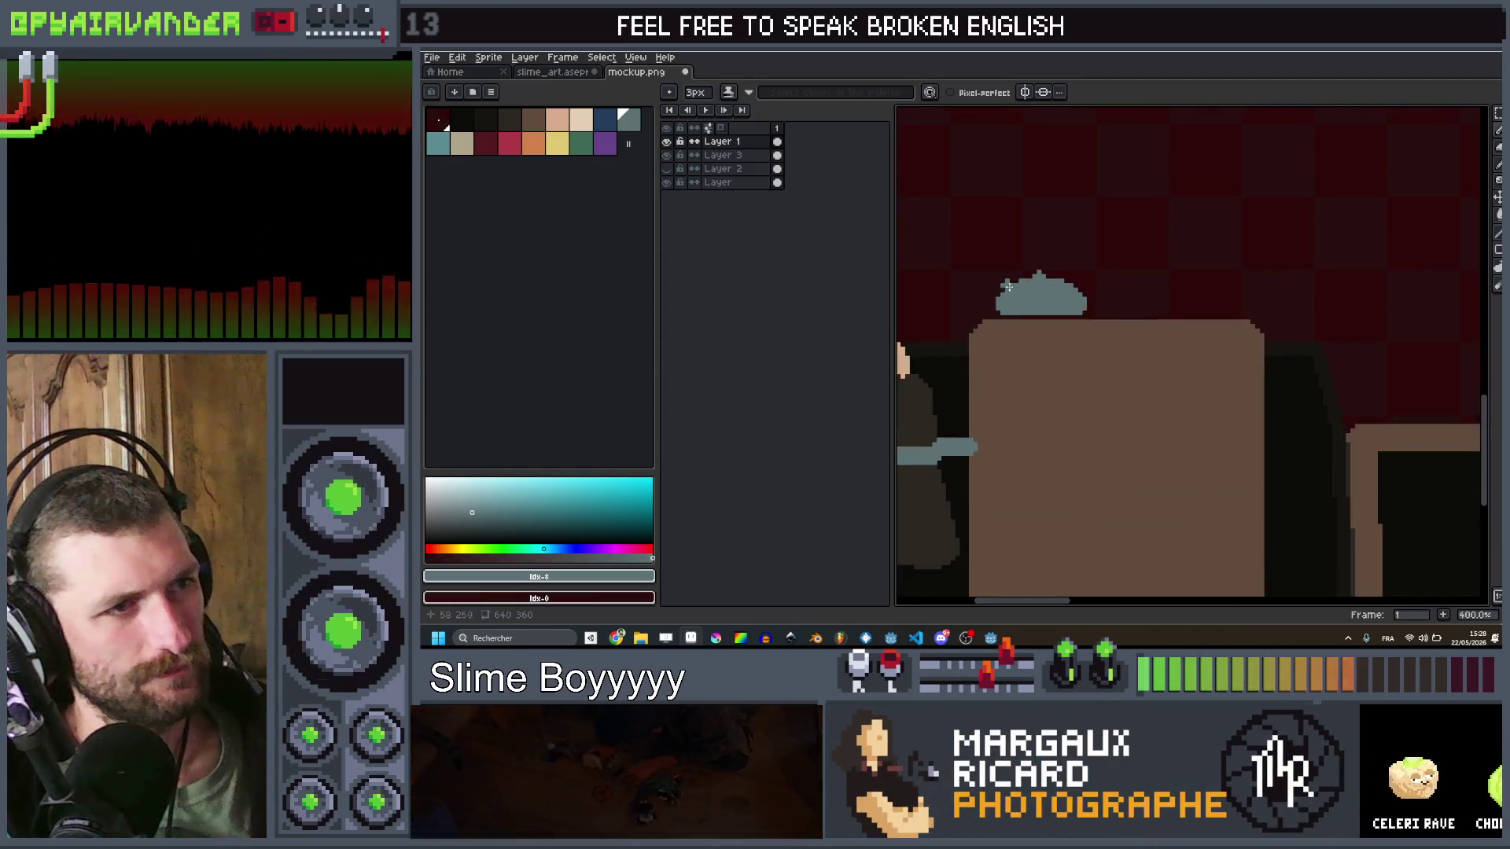
scroll(1044, 271, "down", 5)
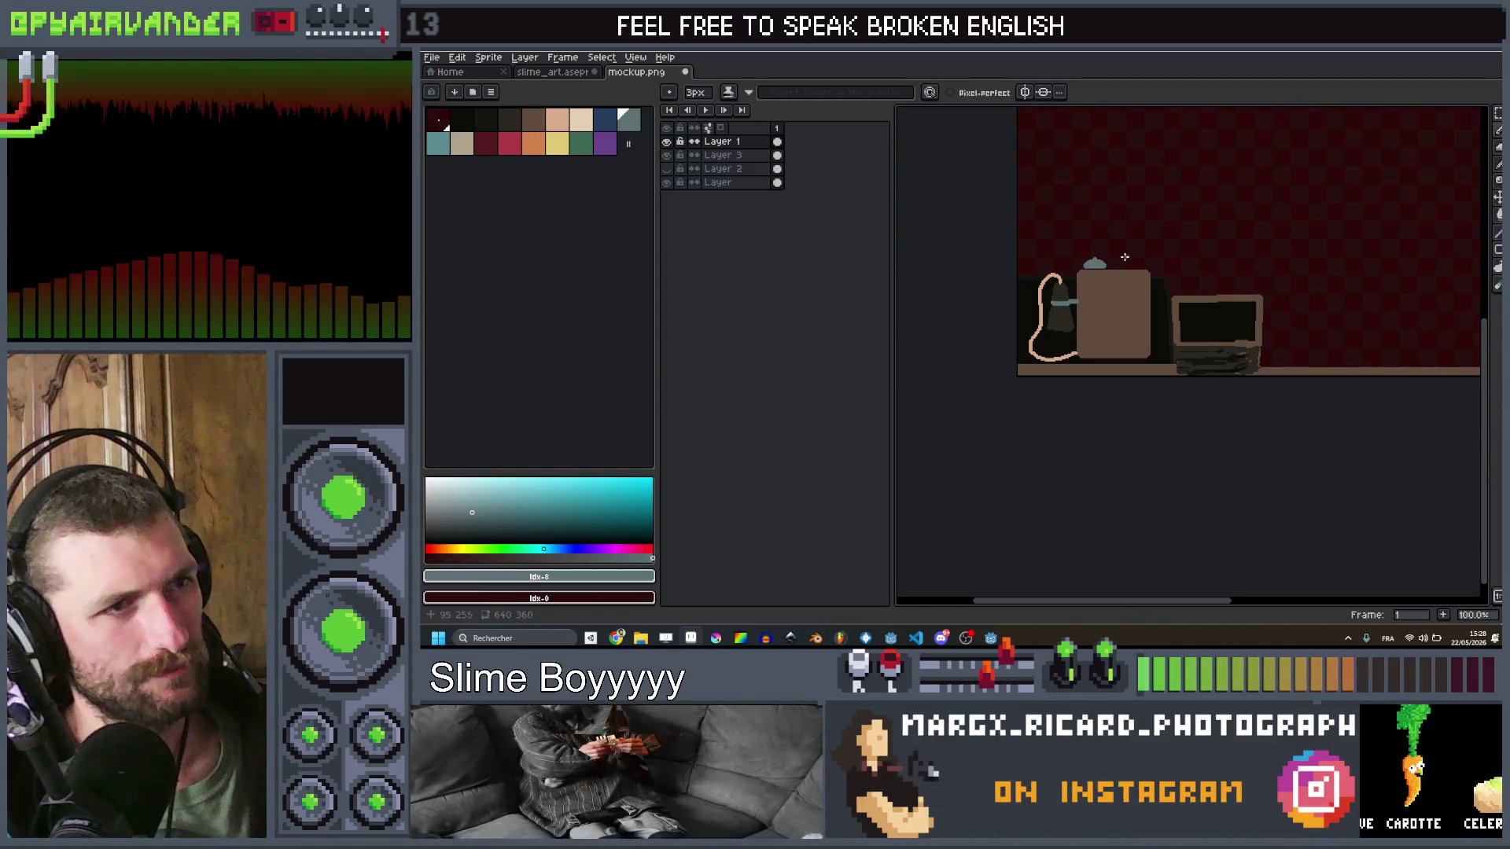
scroll(1124, 257, "up", 4)
key("[")
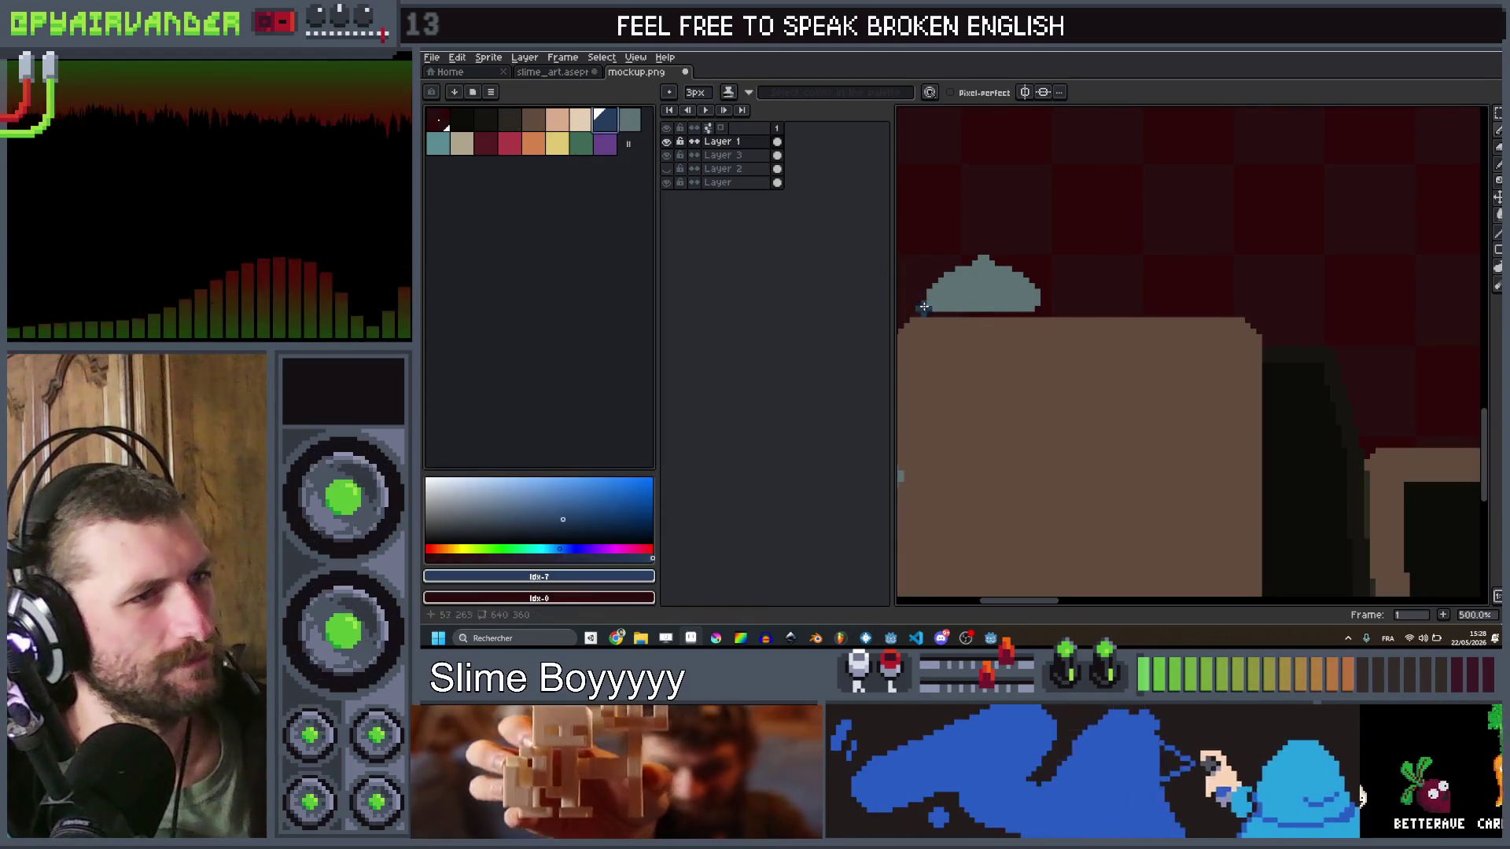
scroll(975, 303, "up", 4)
key("minus")
key("minus")
scroll(1053, 261, "down", 5)
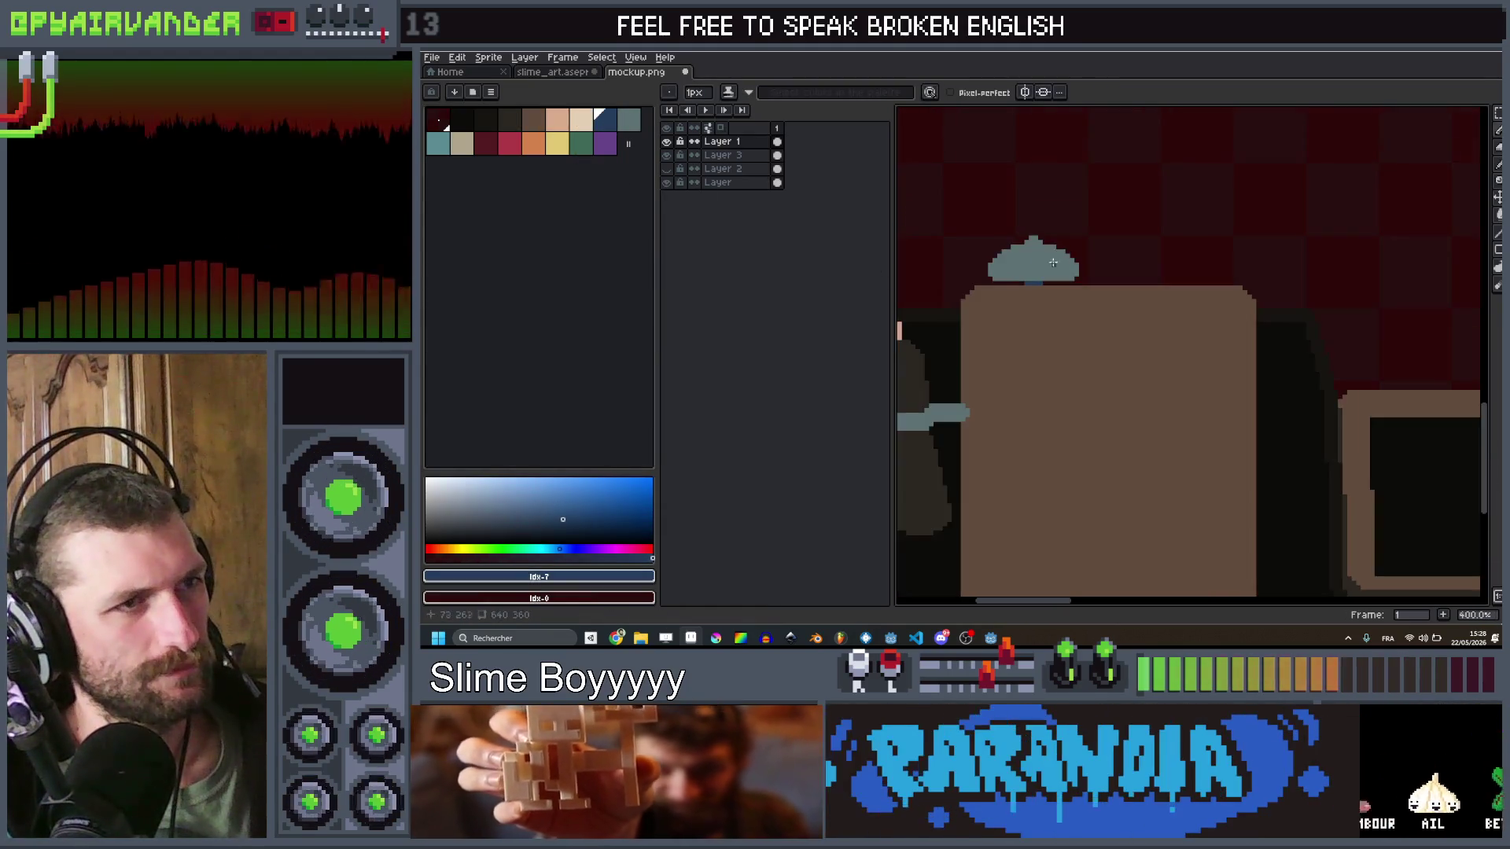
scroll(1052, 262, "up", 5)
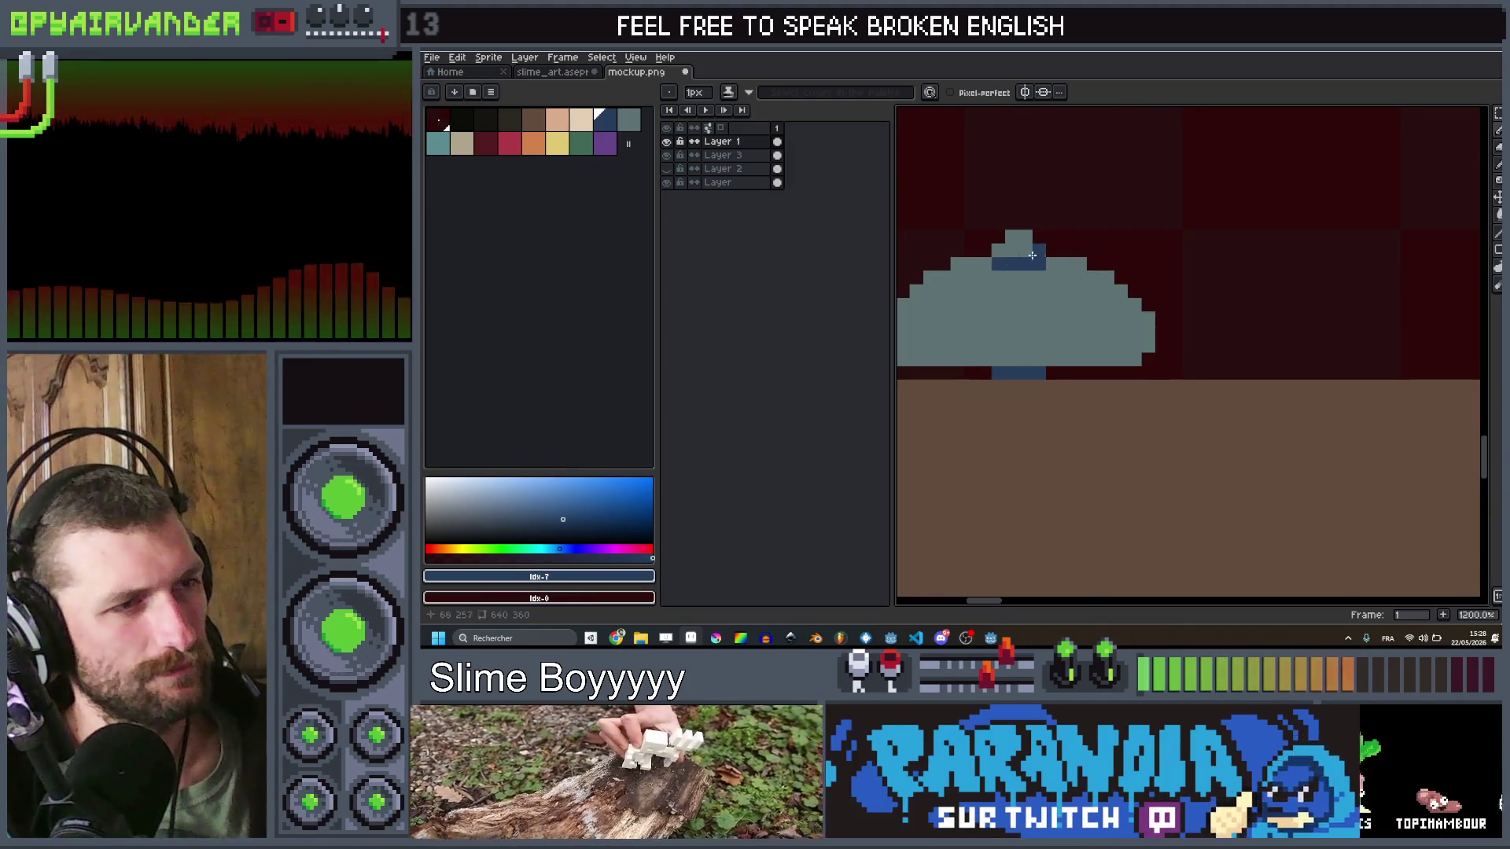
scroll(1077, 270, "down", 5)
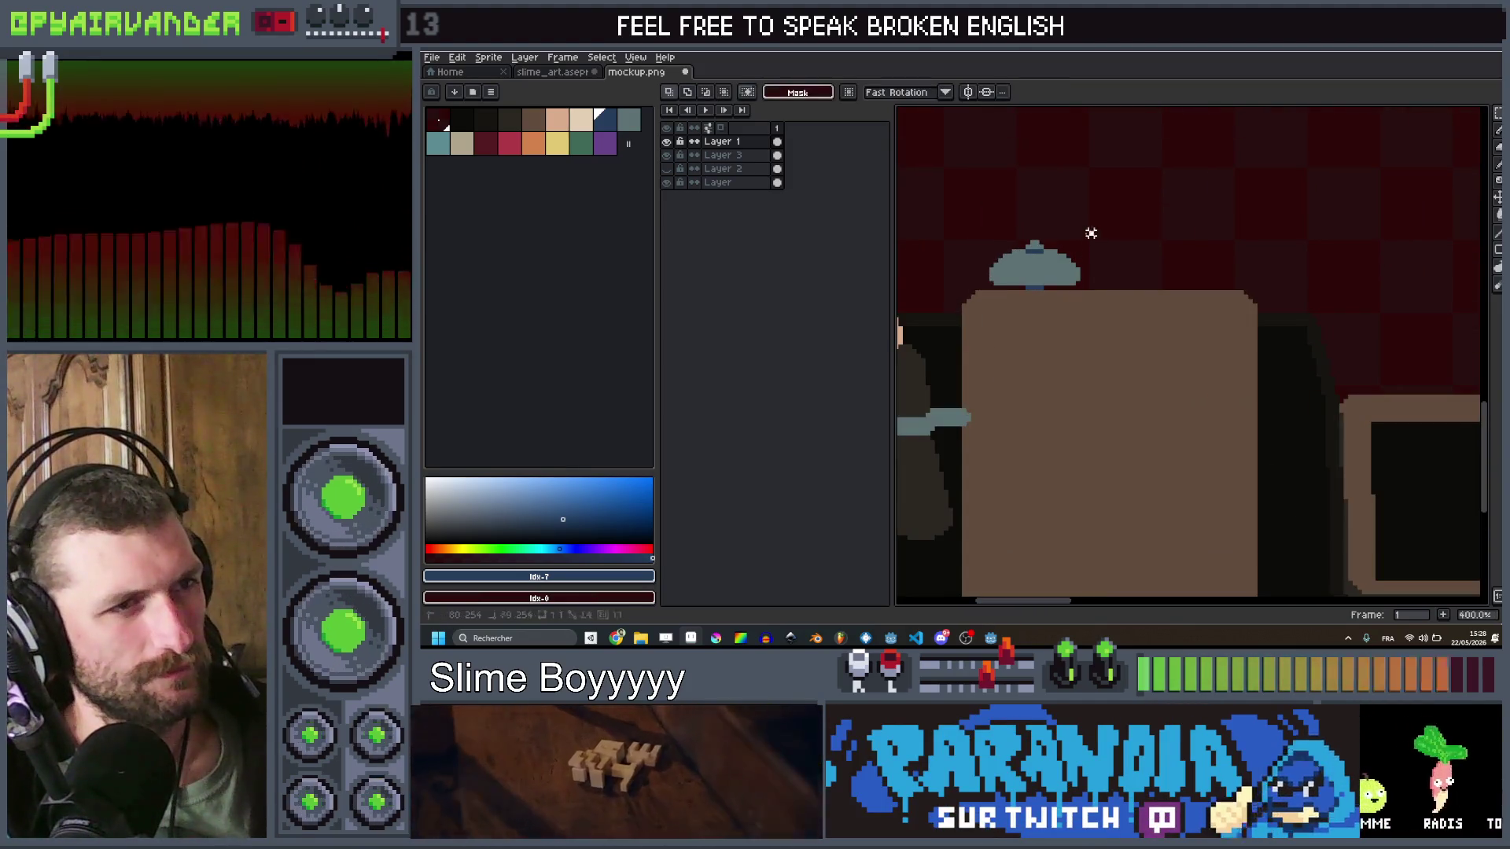
Step: Duplicate the grey-blue dome to its right and adjust the spacing between them
left_click_drag(1097, 230, 959, 292)
left_click_drag(1051, 270, 1188, 270)
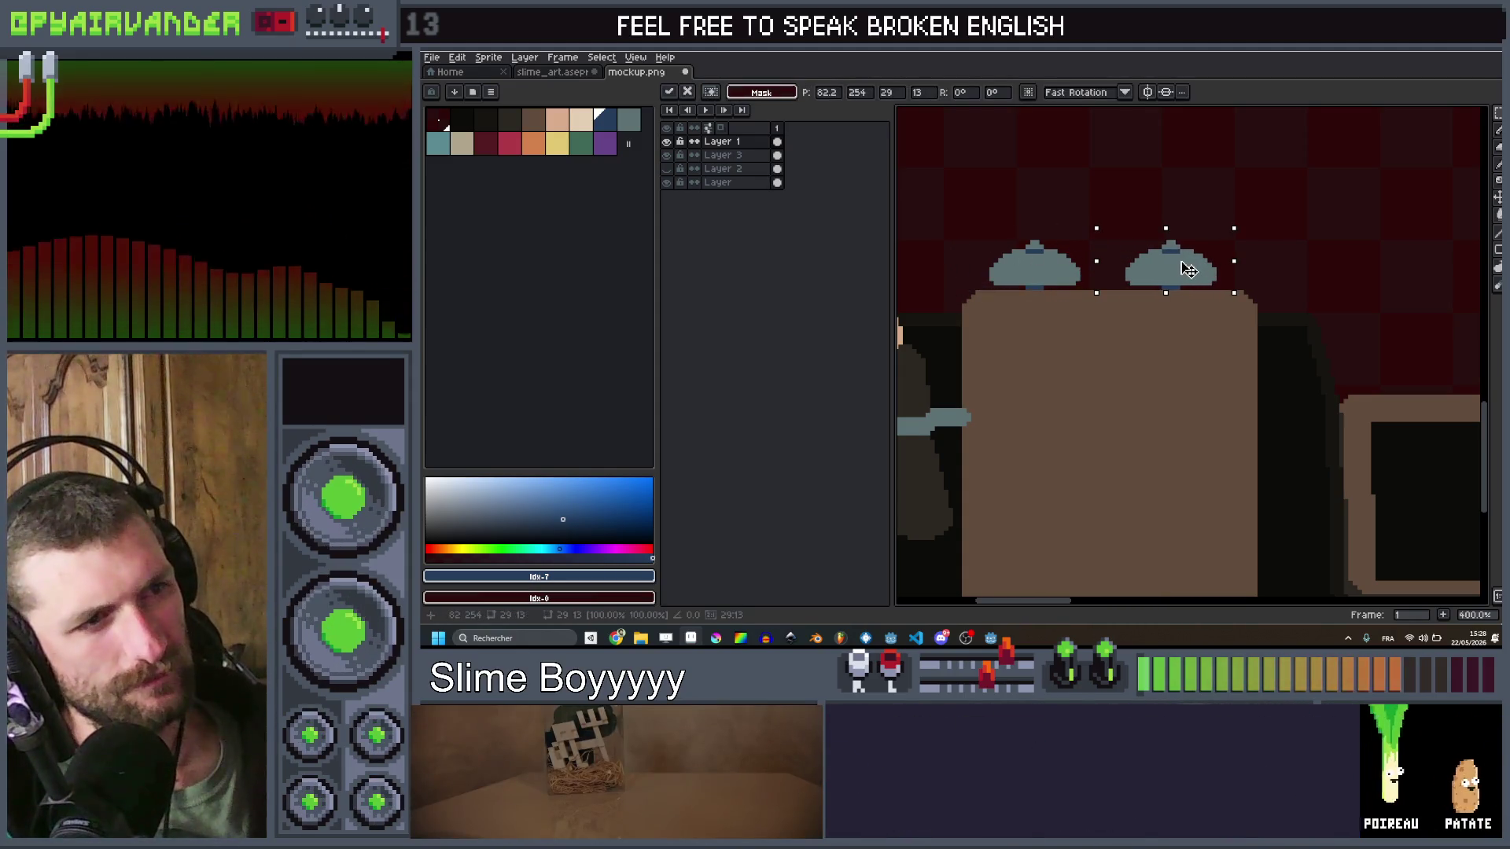
key("Return")
key("ctrl+d")
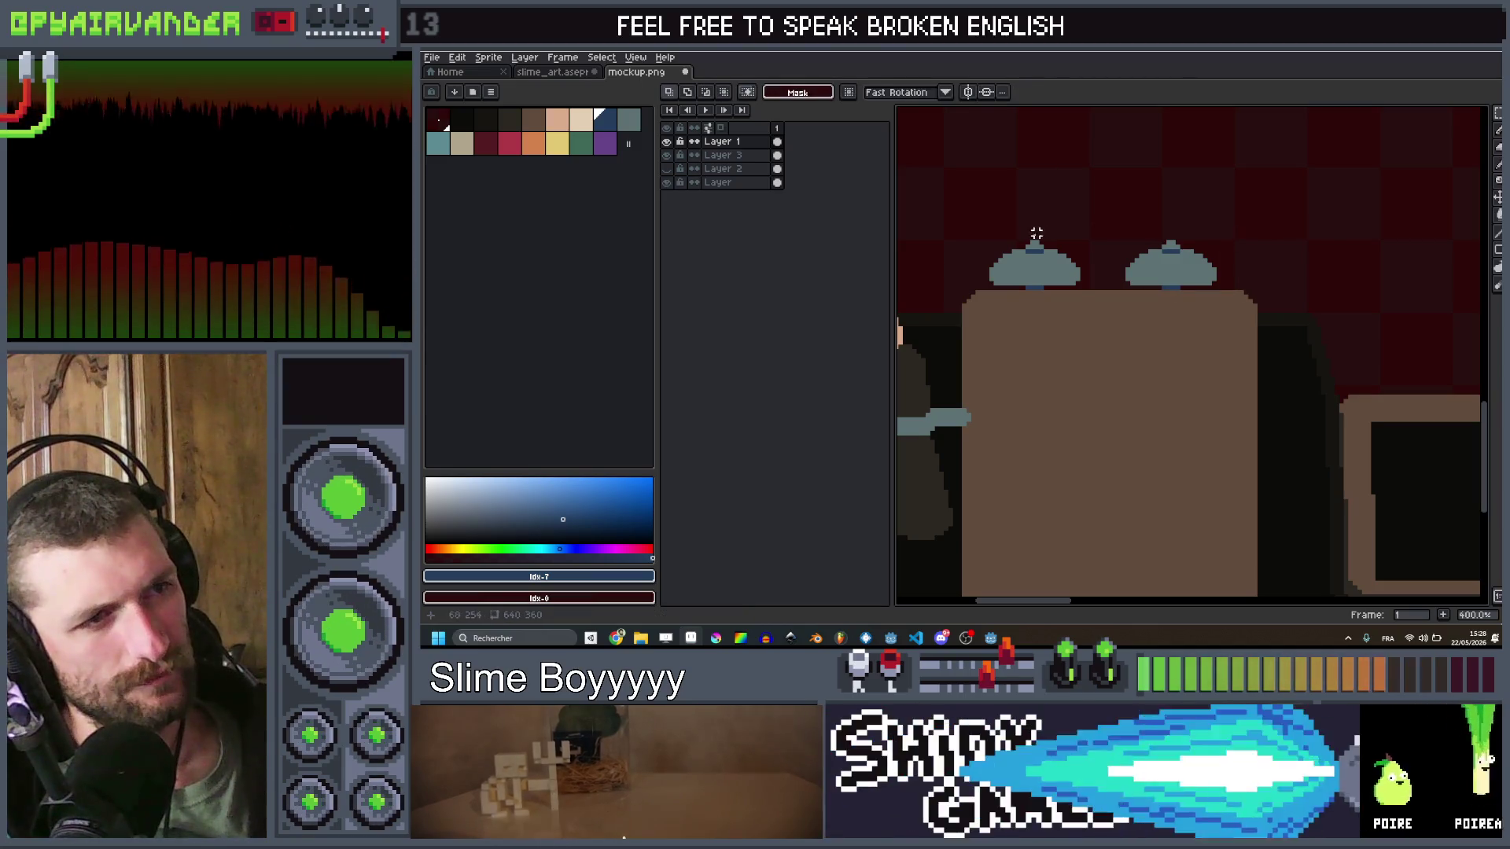
left_click_drag(1038, 263, 1051, 264)
mouse_move(1256, 228)
left_mouse_down()
mouse_move(1132, 303)
mouse_move(1117, 285)
left_mouse_up()
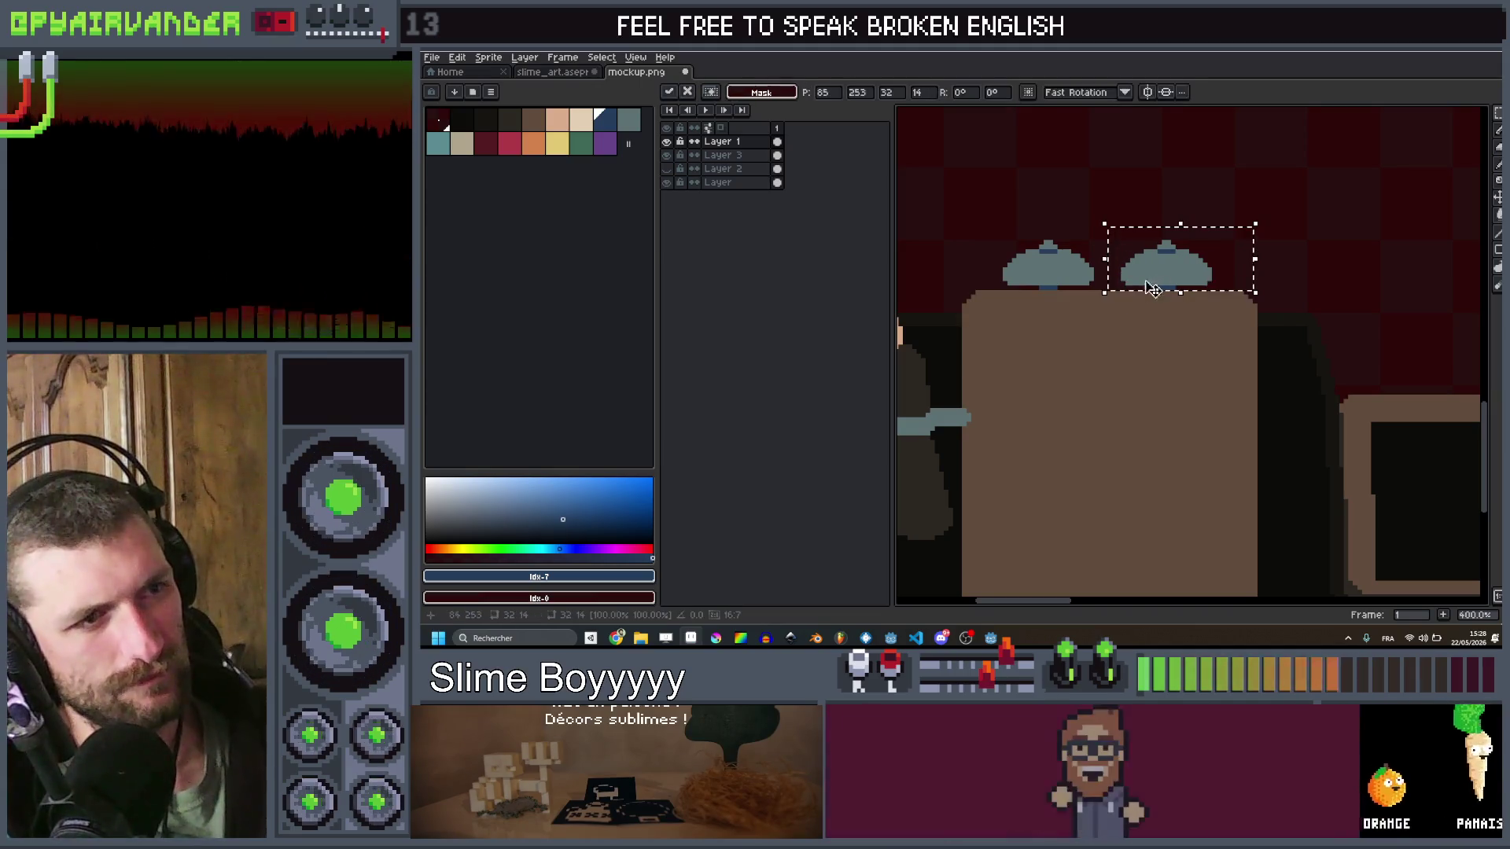
key("ctrl+d")
Step: Pick peach with an enlarged brush, then bring the old-phone image results back up
scroll(1224, 269, "down", 2)
scroll(1223, 268, "down", 3)
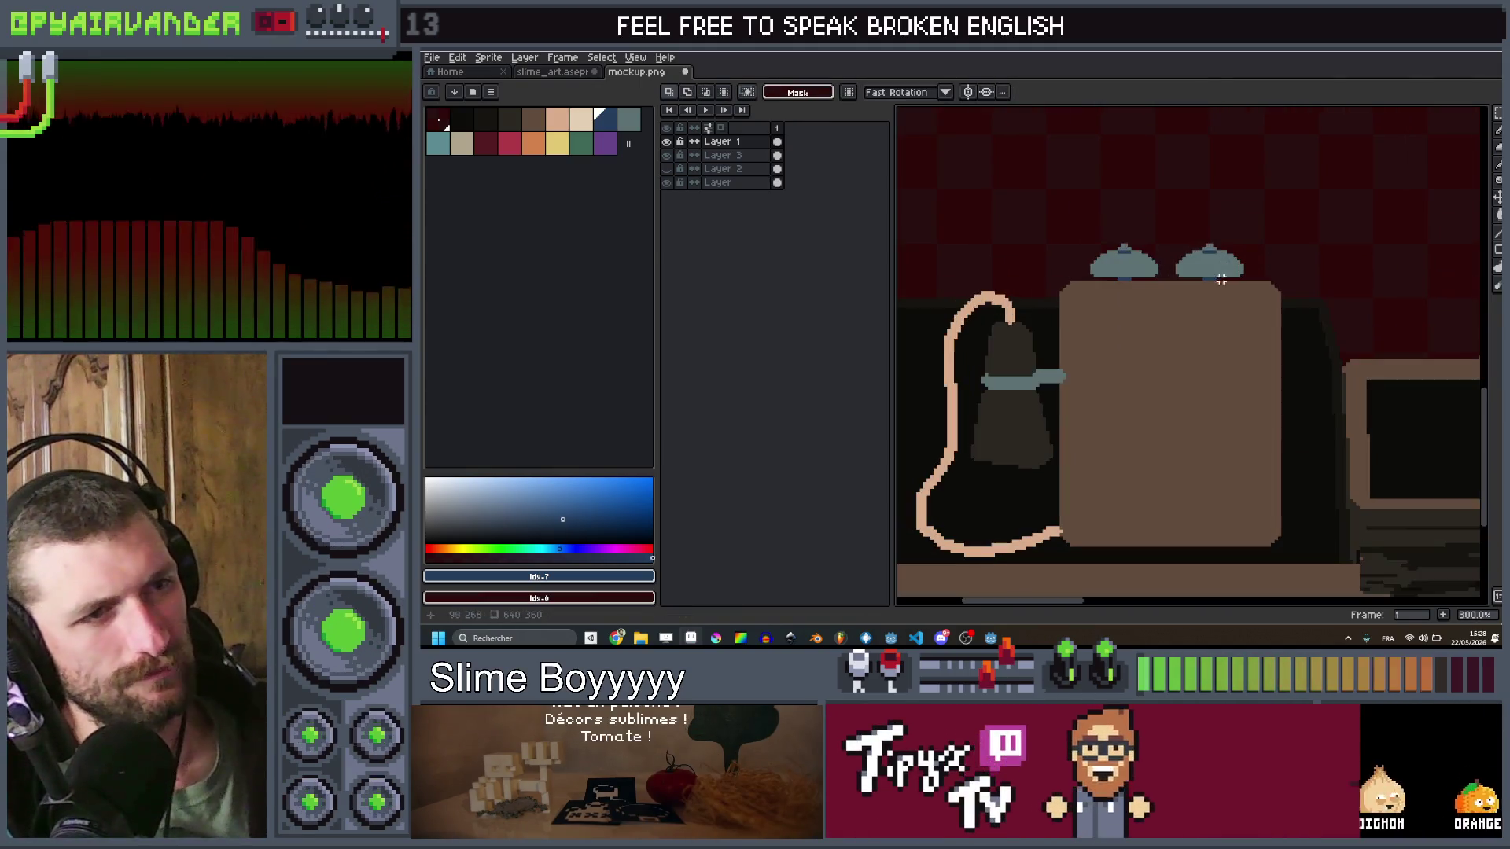
scroll(1201, 282, "up", 2)
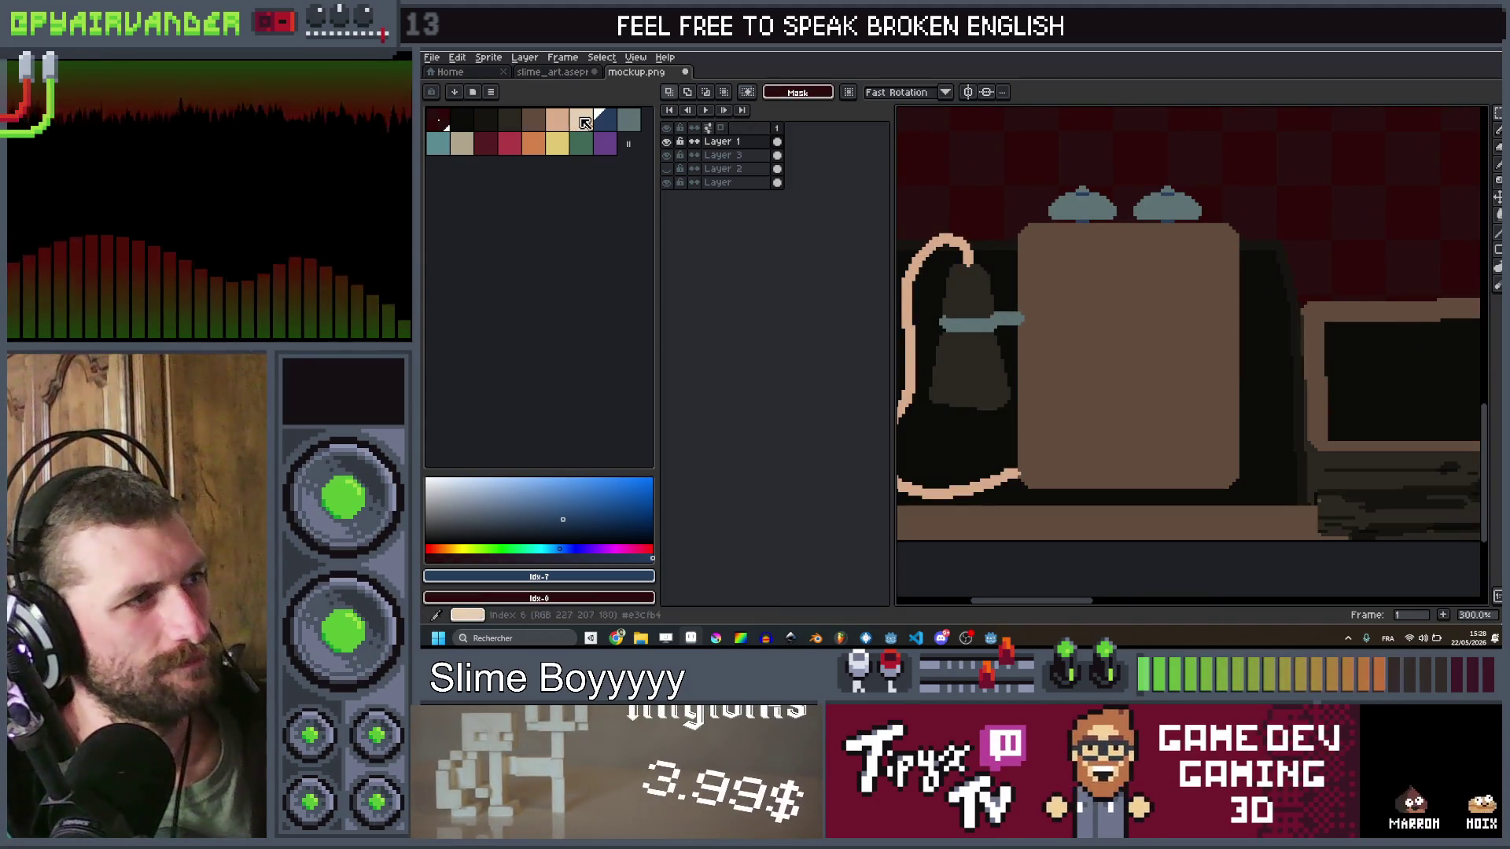
left_click(555, 122)
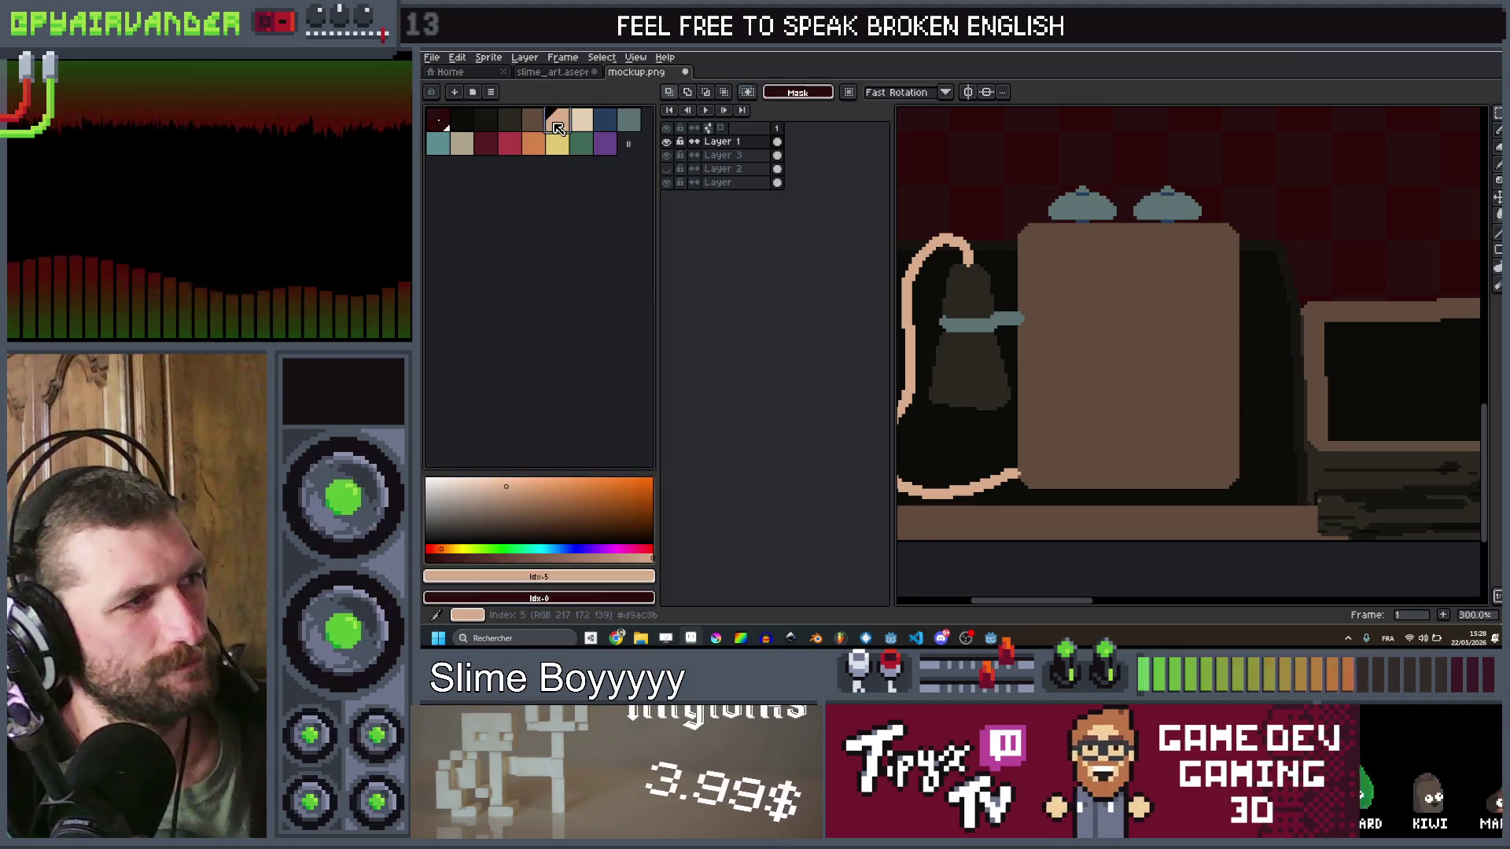
key("b")
key("plus")
key("plus")
key("plus")
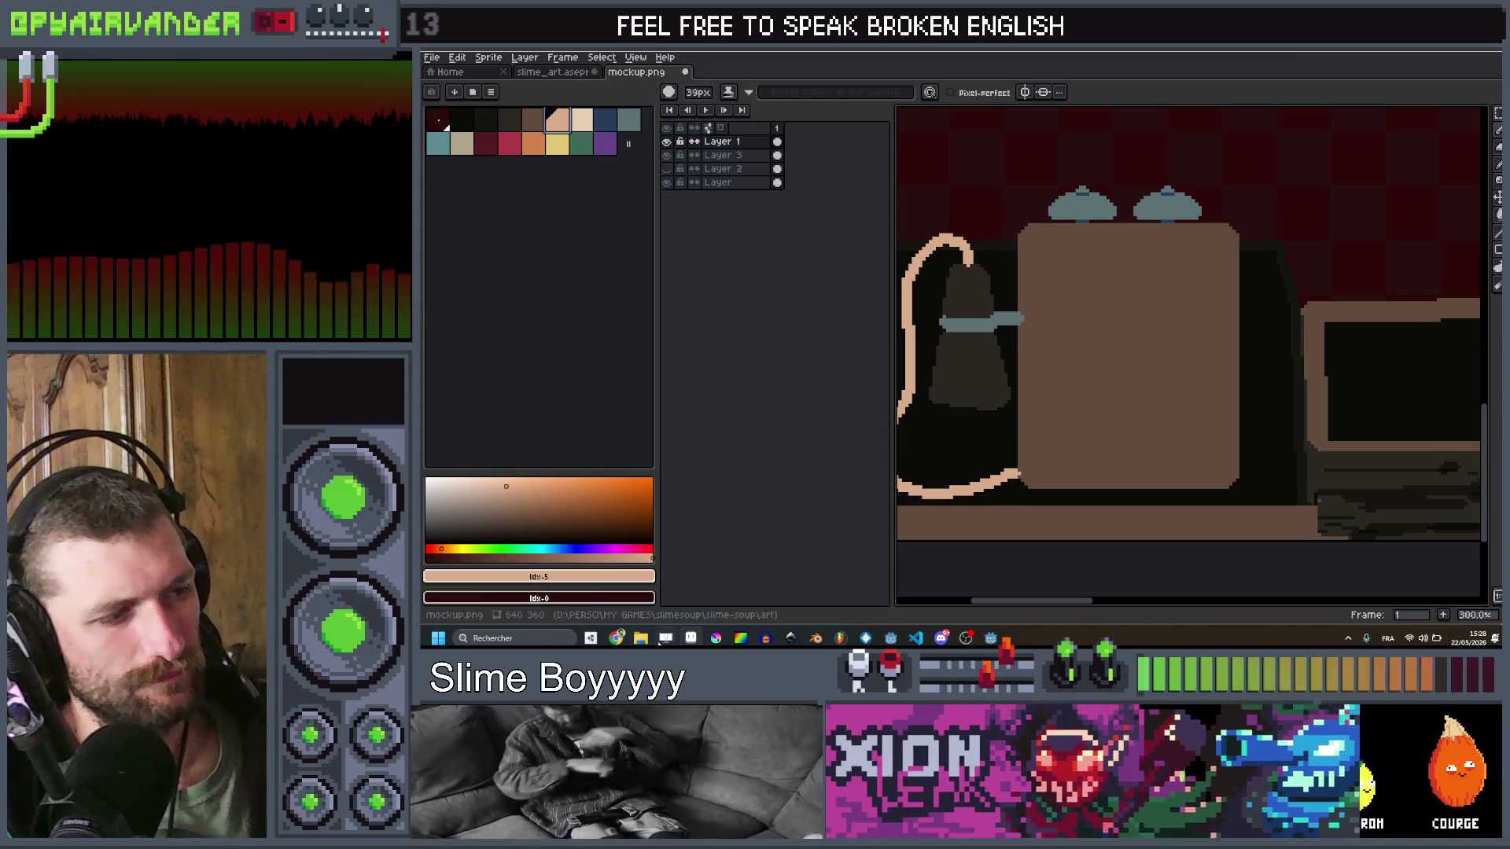
left_click(621, 639)
Step: Open the old wall telephone image and browse further vintage rotary phone results
scroll(861, 404, "down", 10)
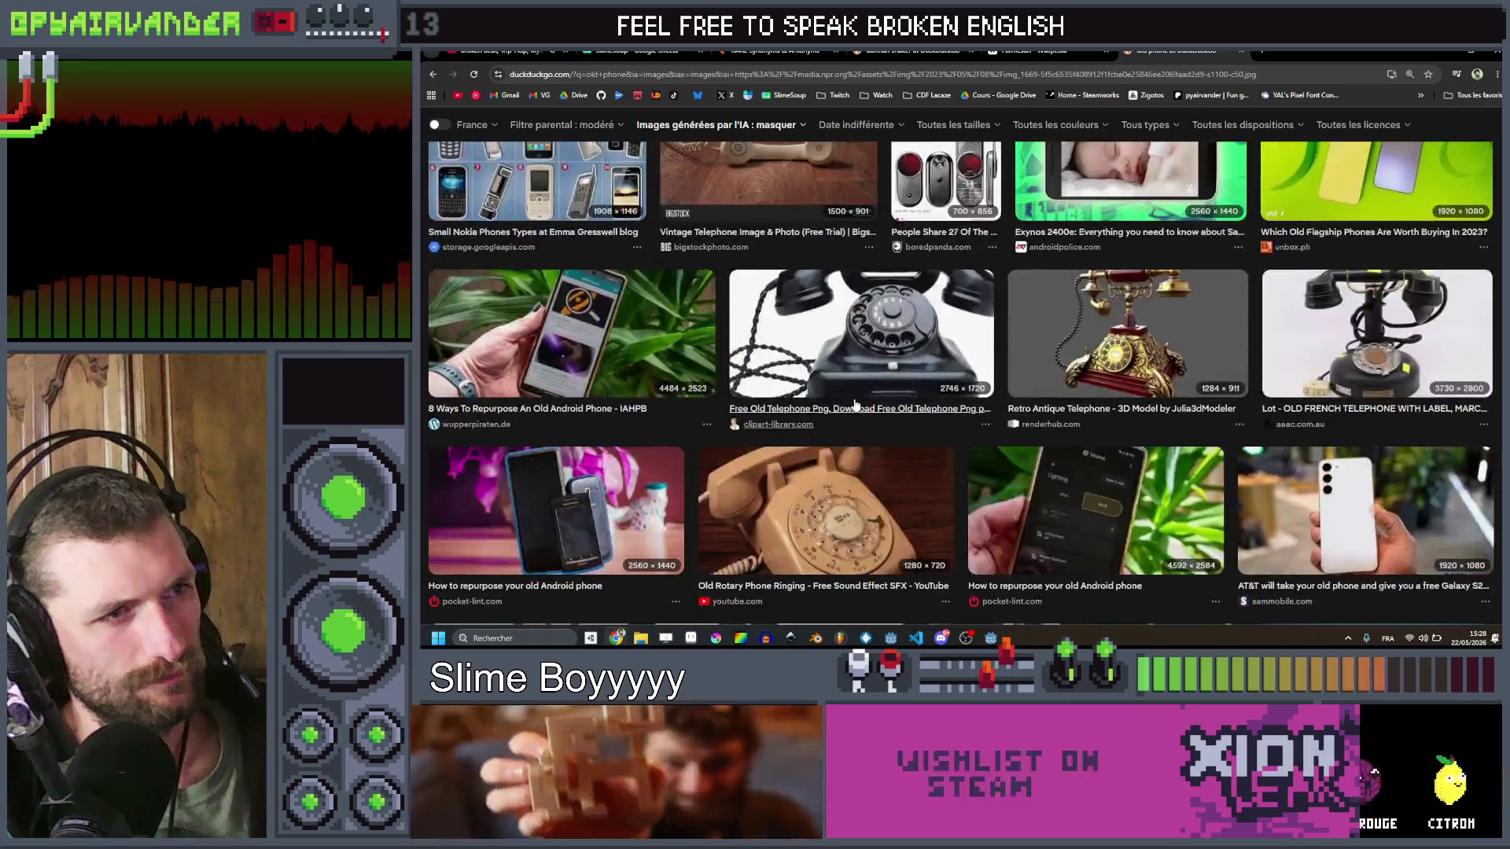
scroll(861, 404, "down", 1)
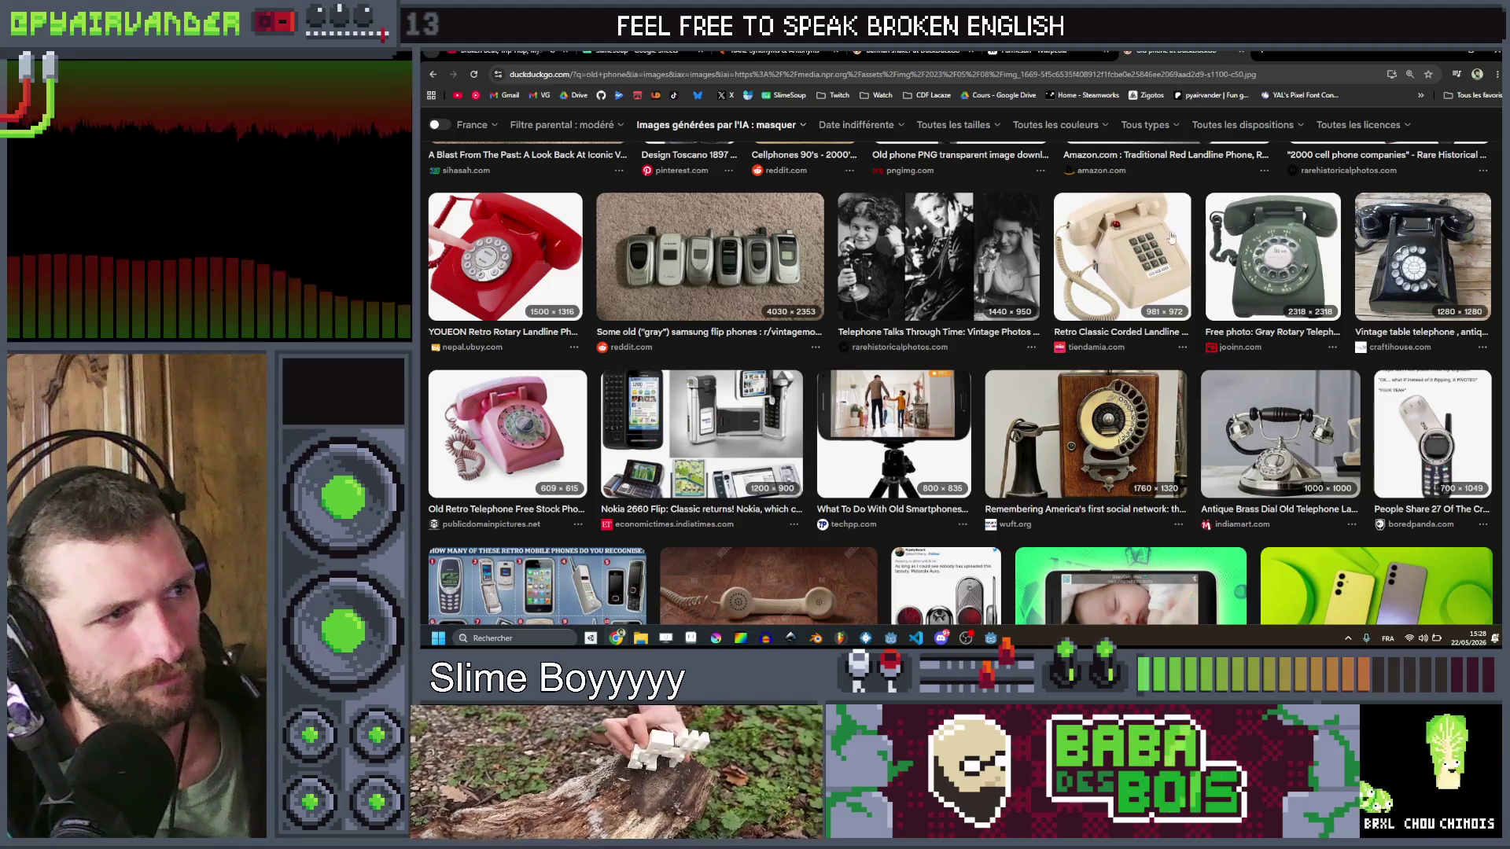
scroll(1172, 238, "down", 5)
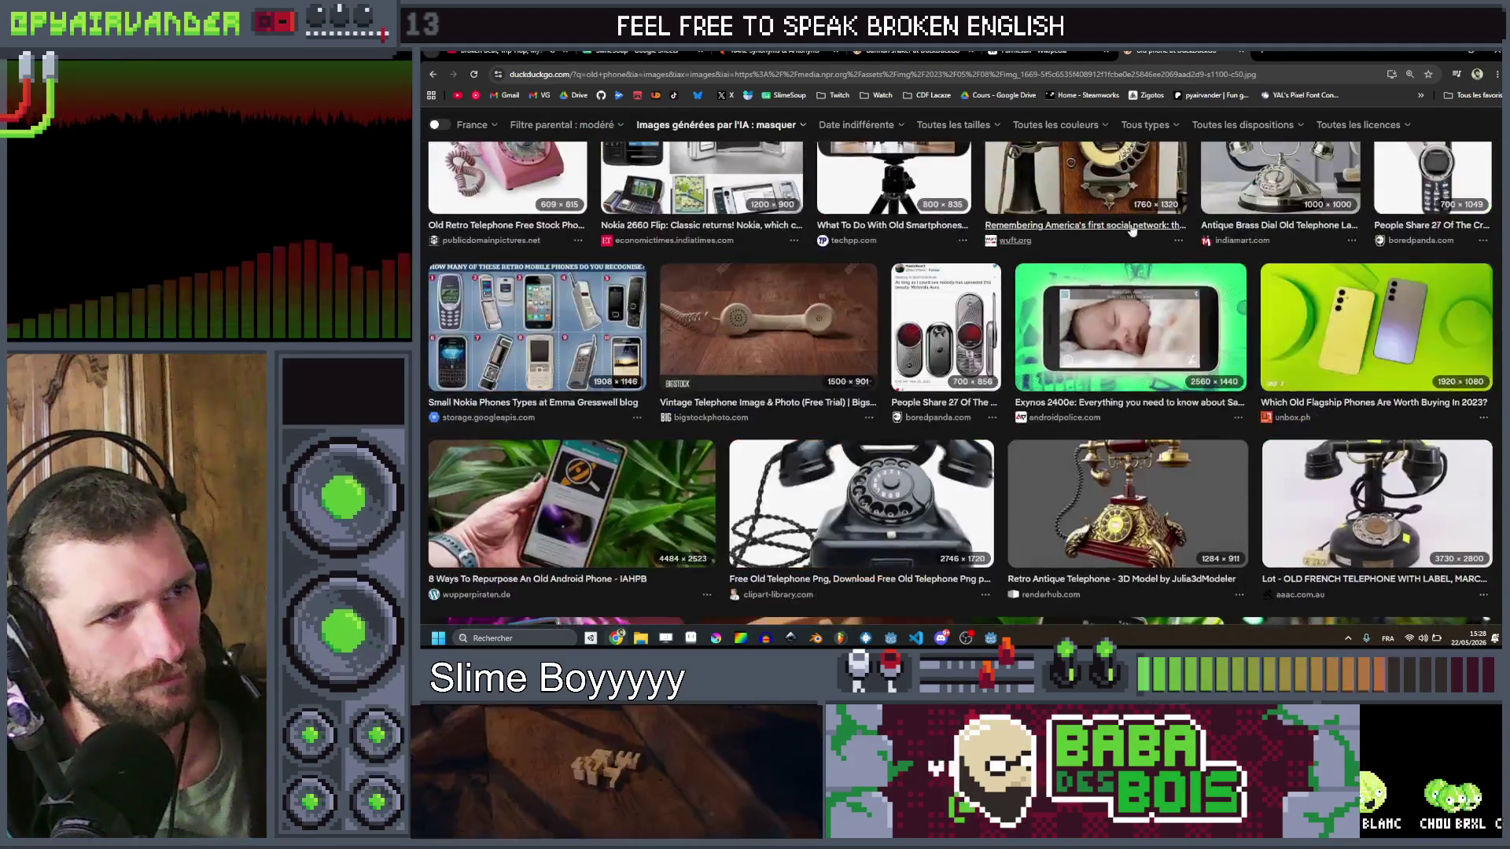
scroll(1130, 229, "up", 1)
left_click(1131, 235)
scroll(1022, 346, "down", 4)
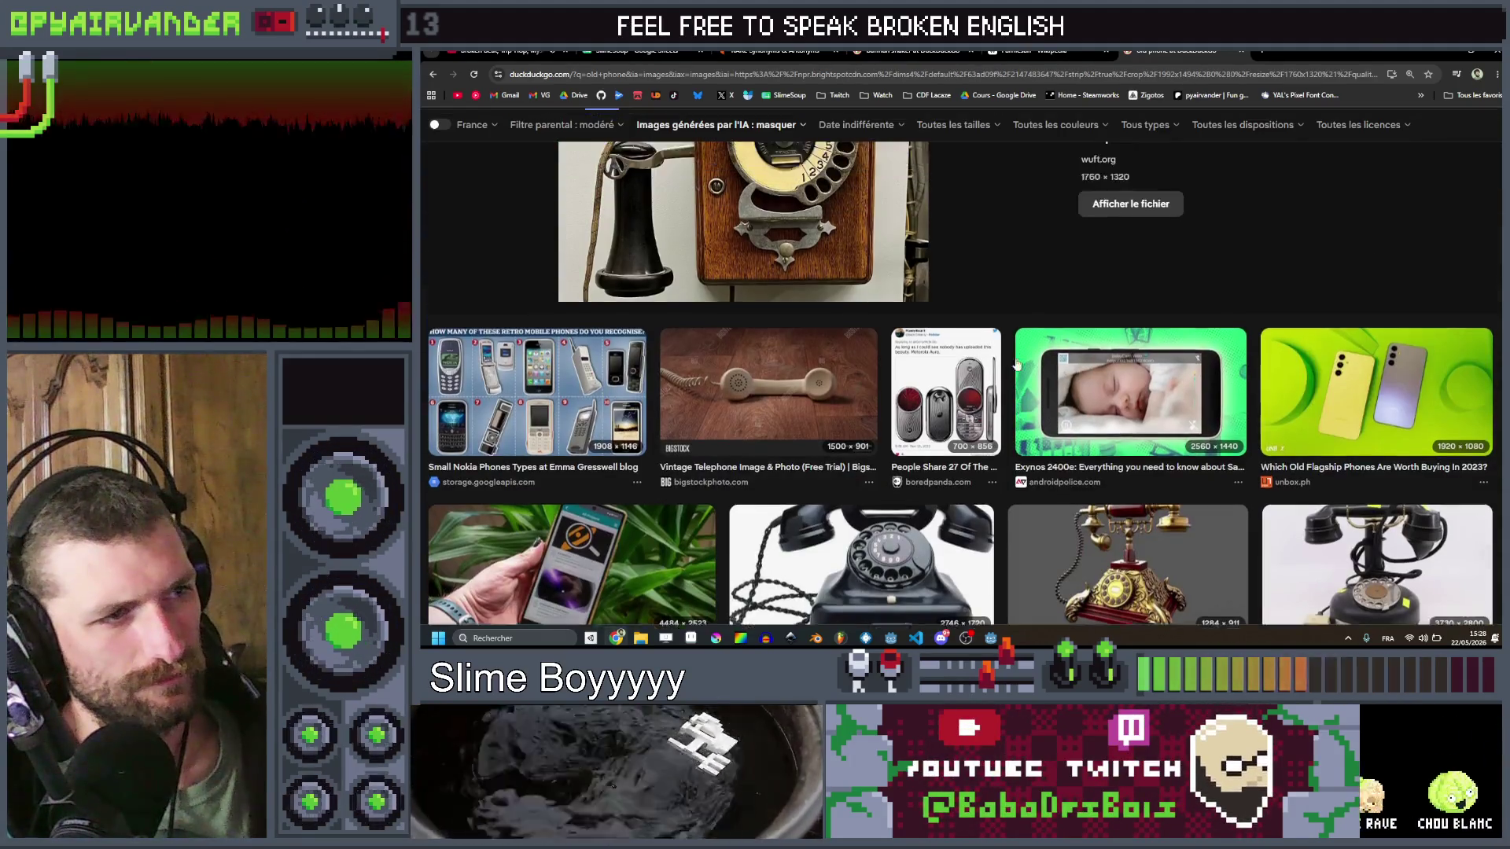
scroll(1026, 354, "down", 10)
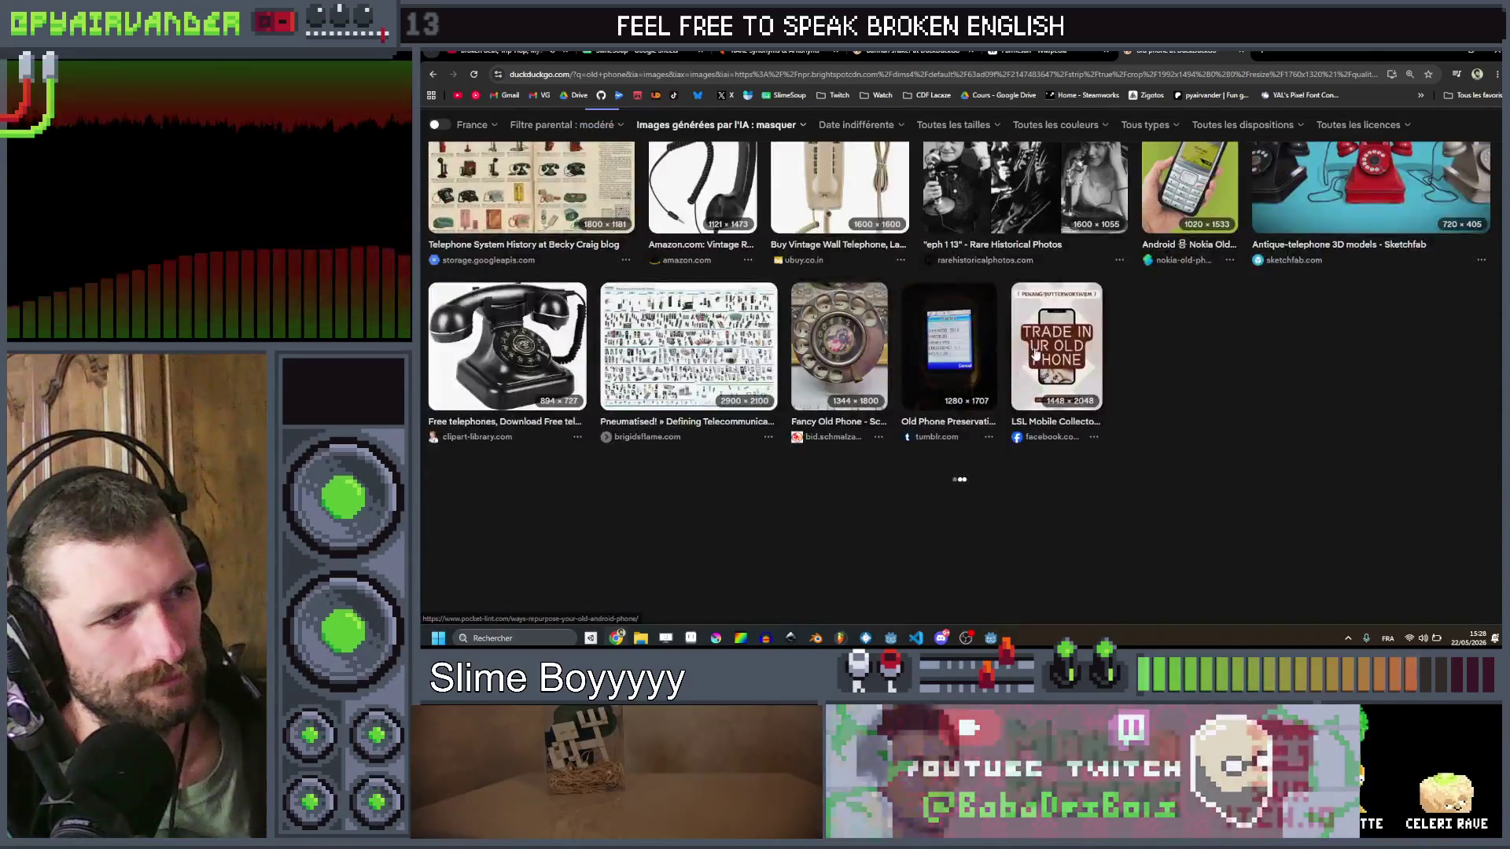
scroll(1034, 353, "down", 5)
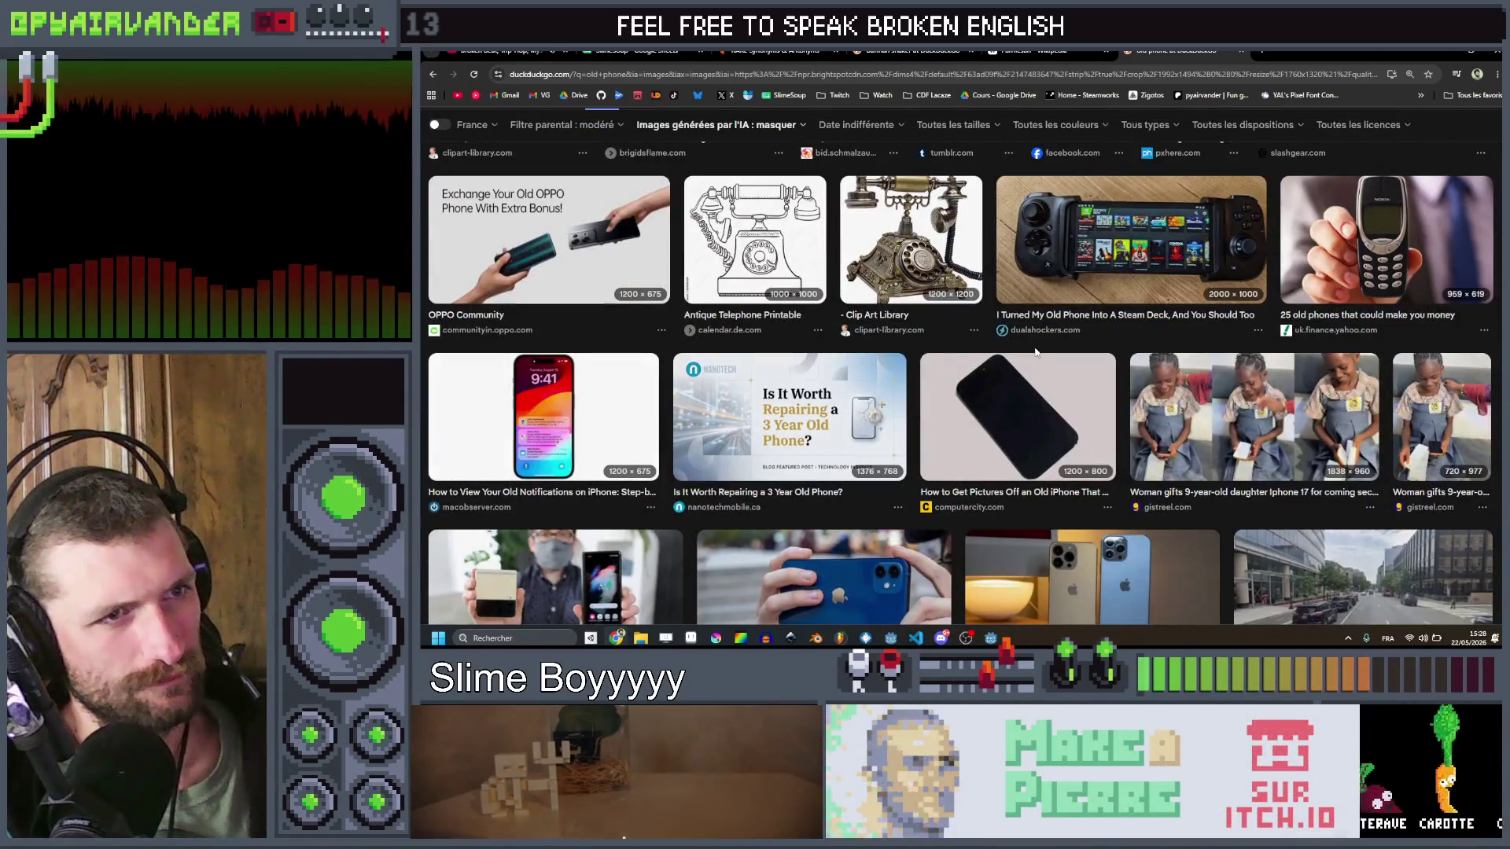
scroll(1034, 352, "down", 6)
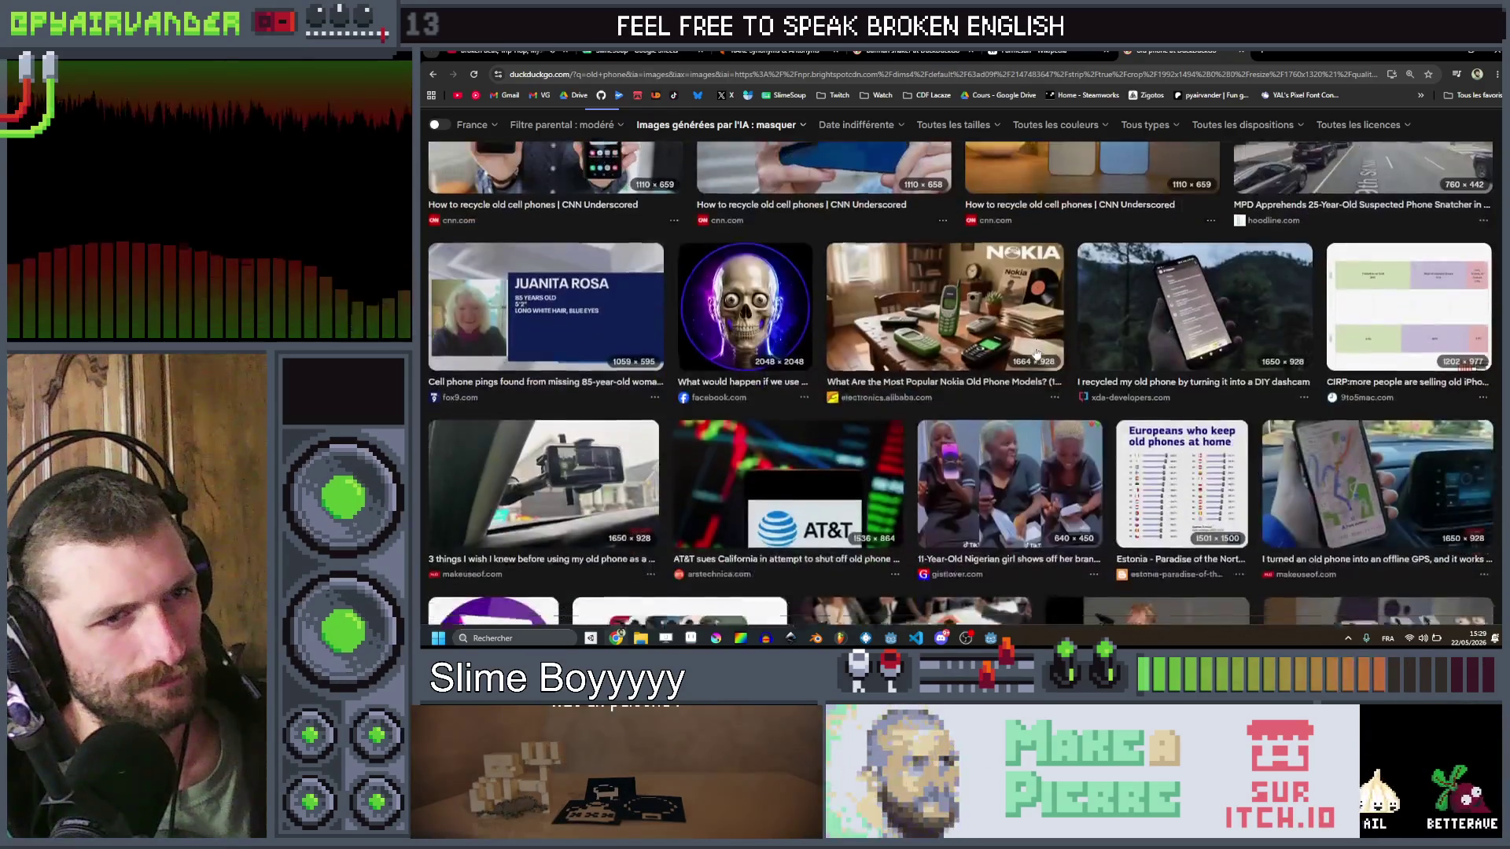
scroll(1036, 354, "down", 12)
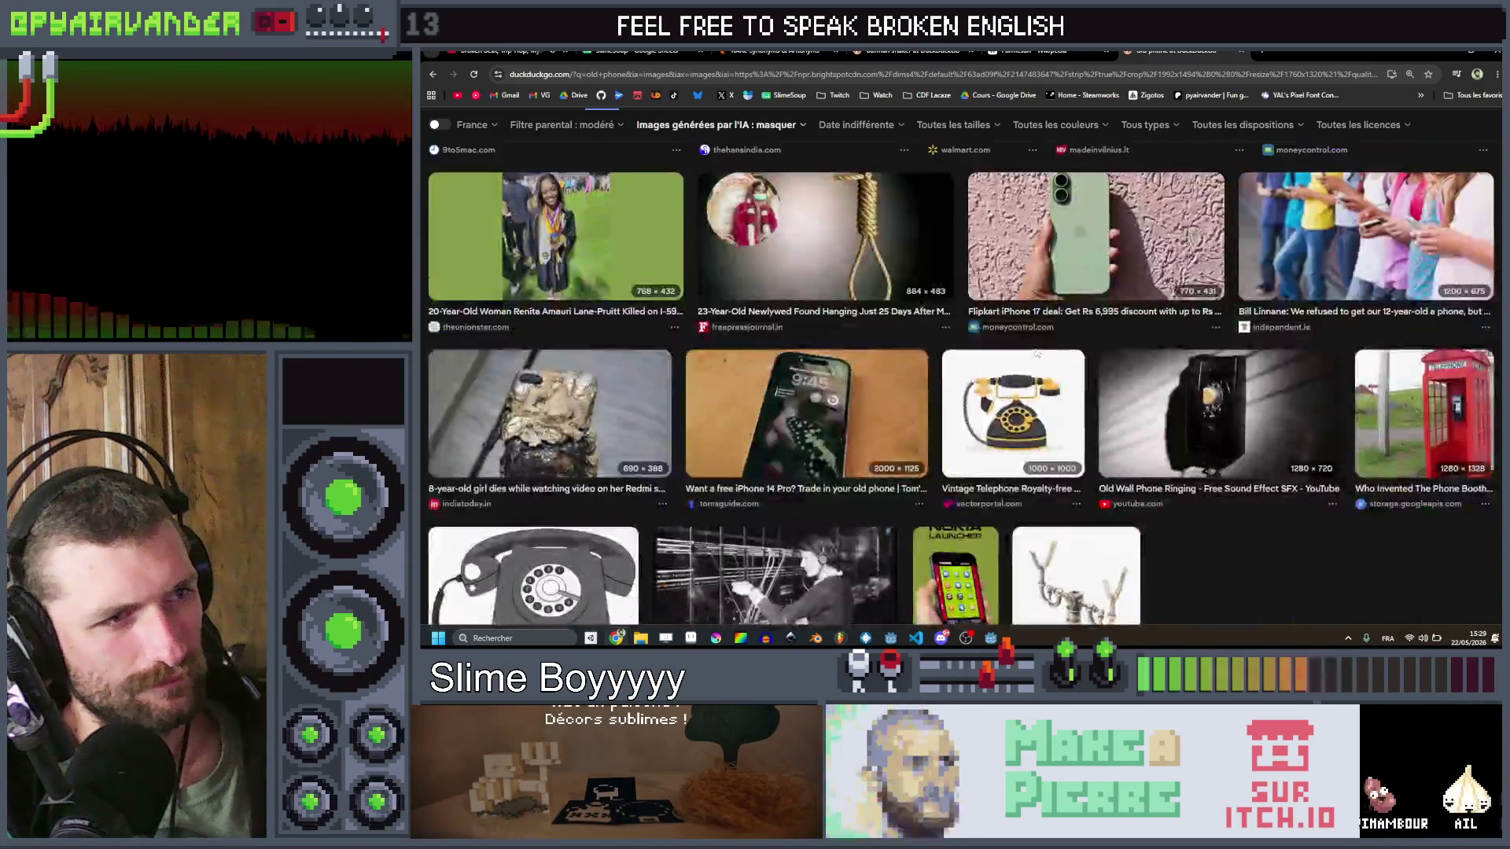
scroll(1036, 354, "down", 3)
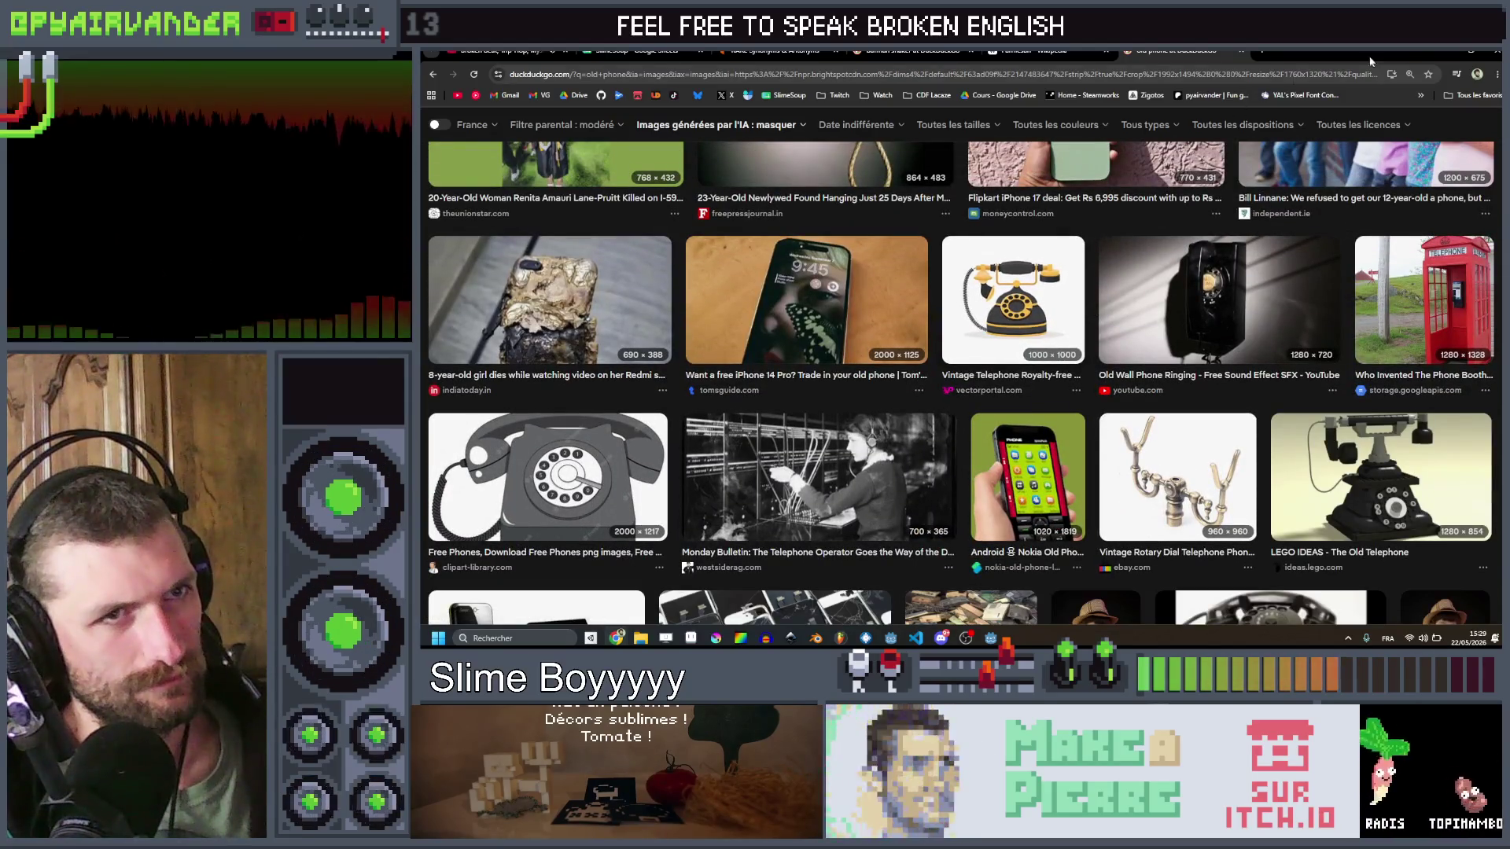
Step: Return to Aseprite and pick dark brown with a small brush for the dial holes
left_click(1467, 52)
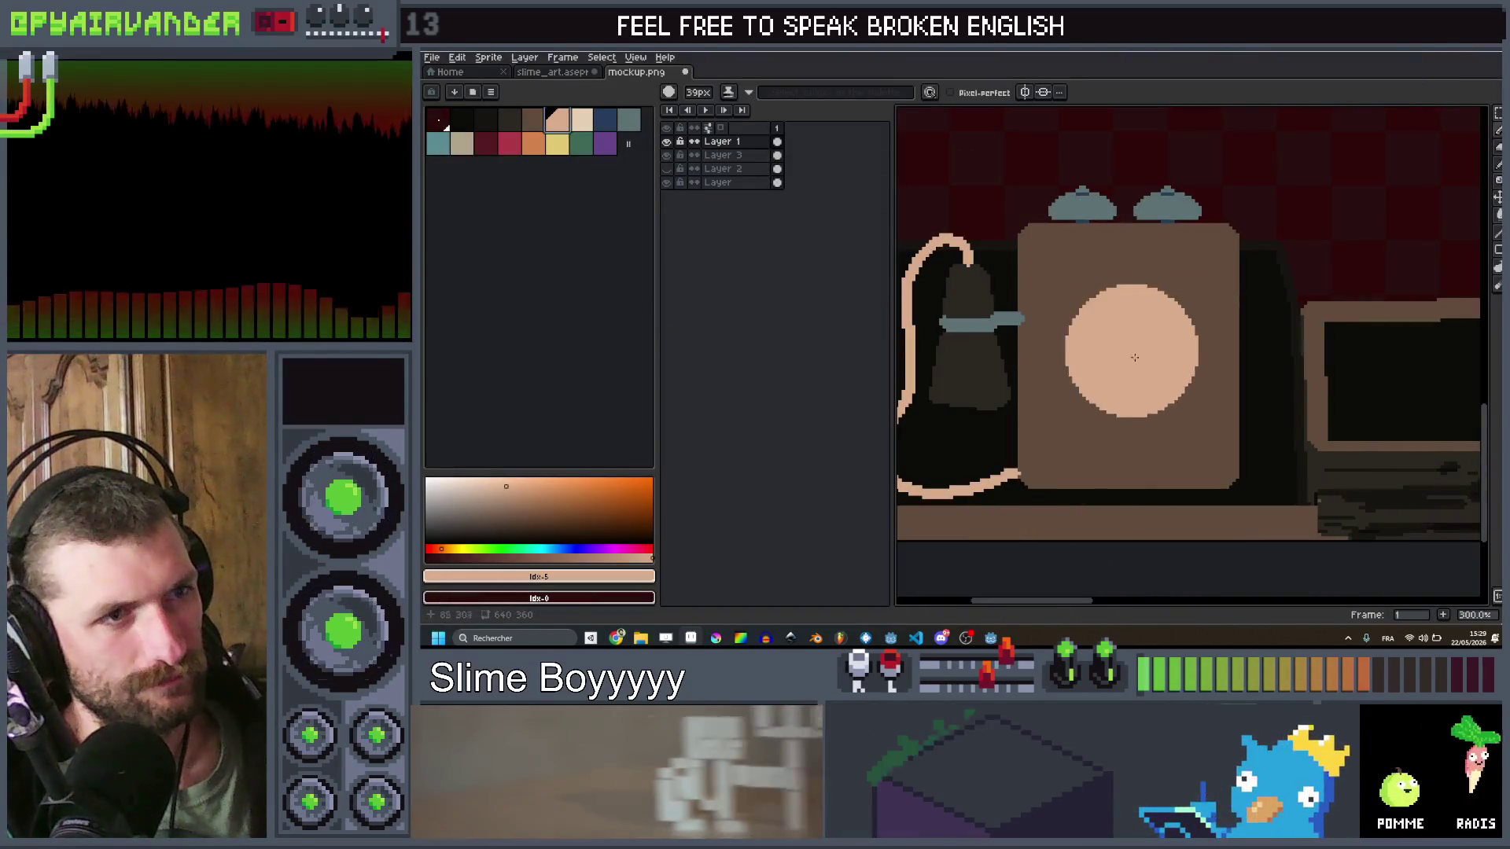
key("plus")
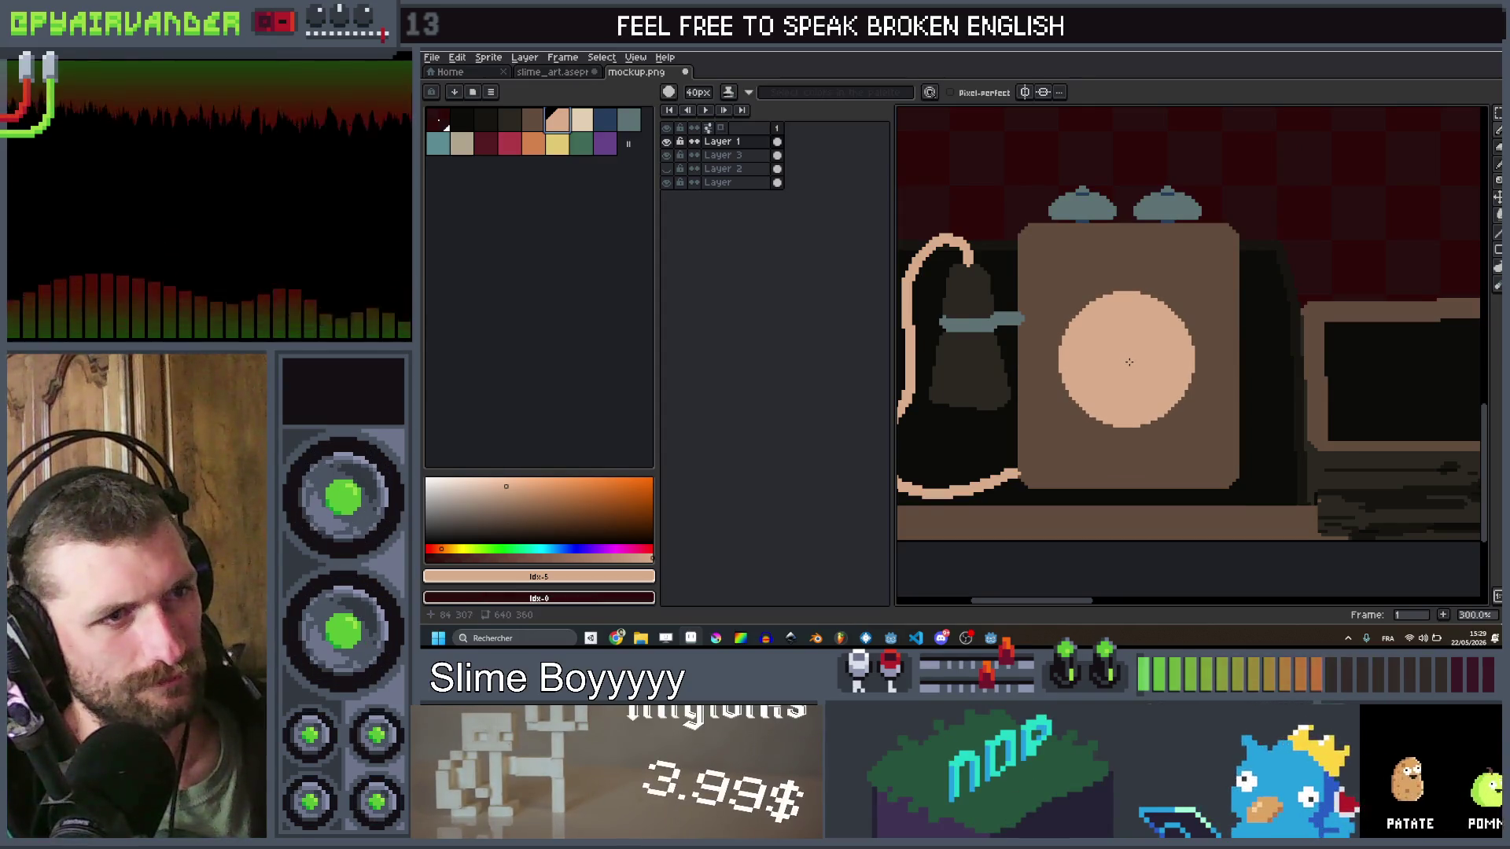
left_click(523, 124)
key("minus")
key("minus")
key("minus")
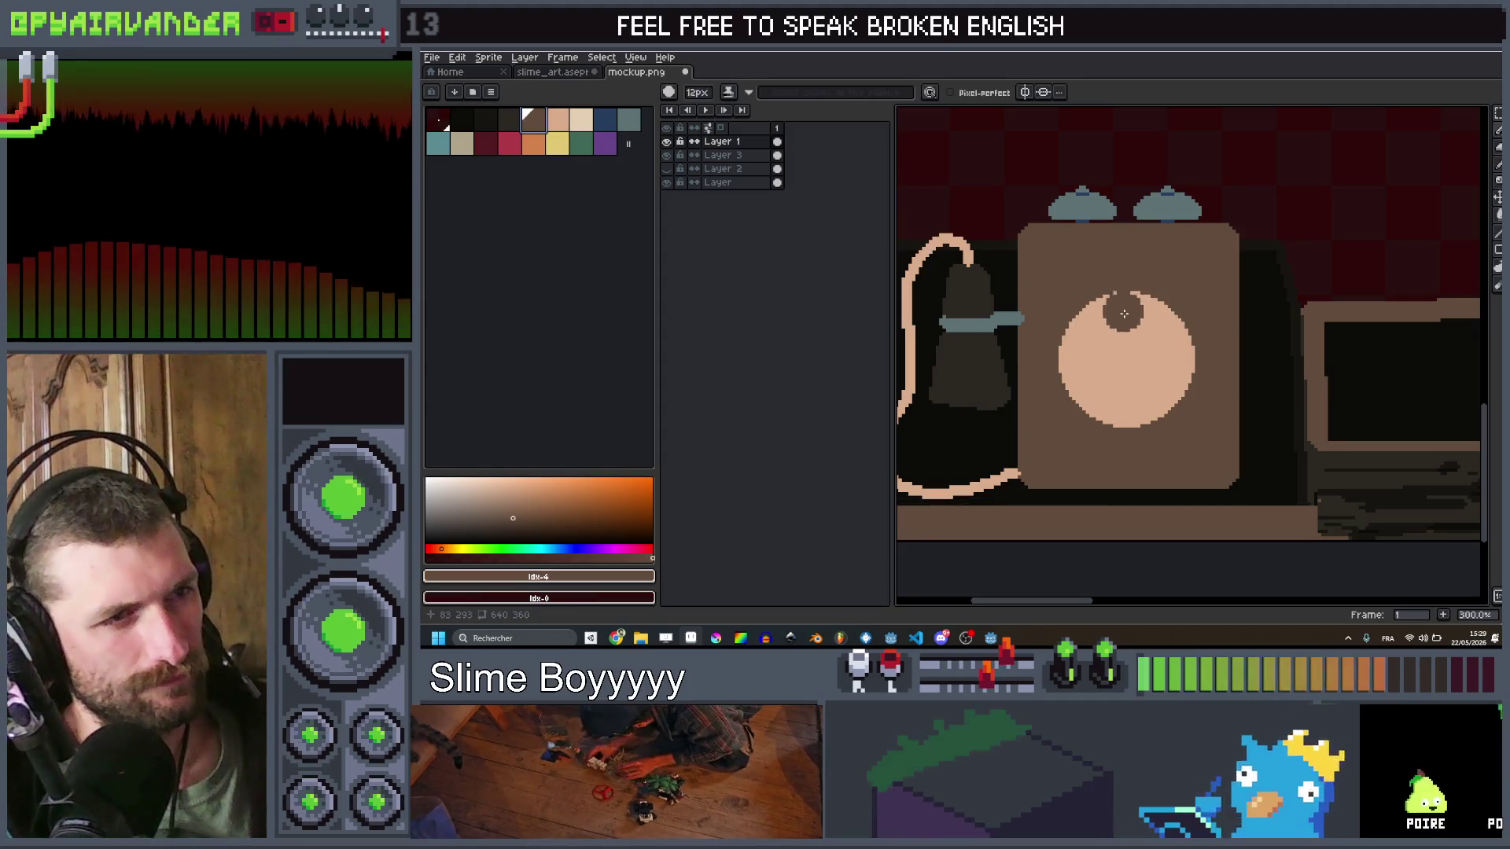
key("minus")
key("minus")
key("minus")
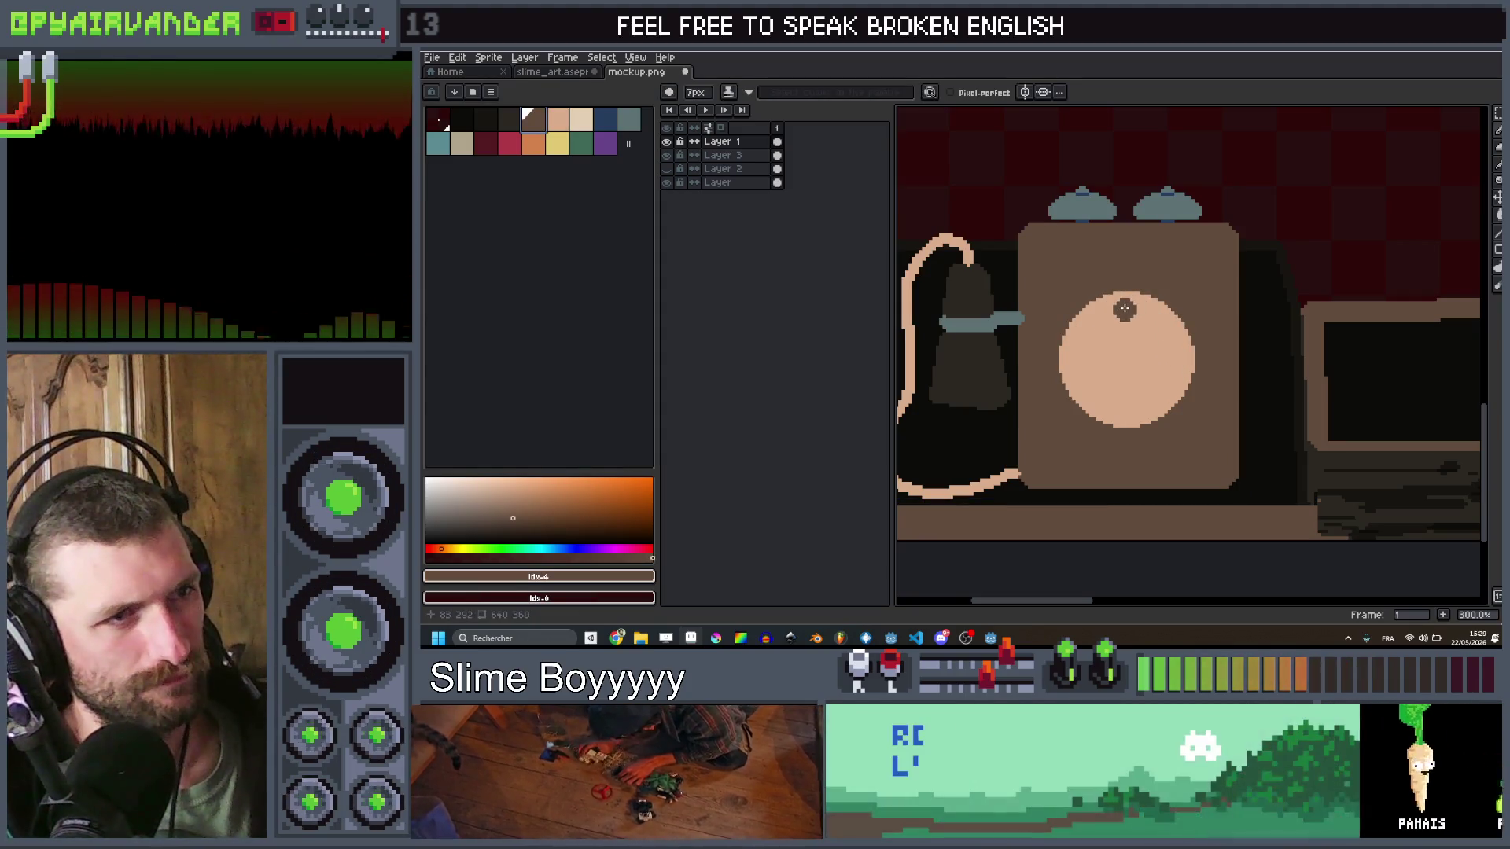
Step: Paint four dark brown finger holes around the edge of the peach dial
left_click(1127, 308)
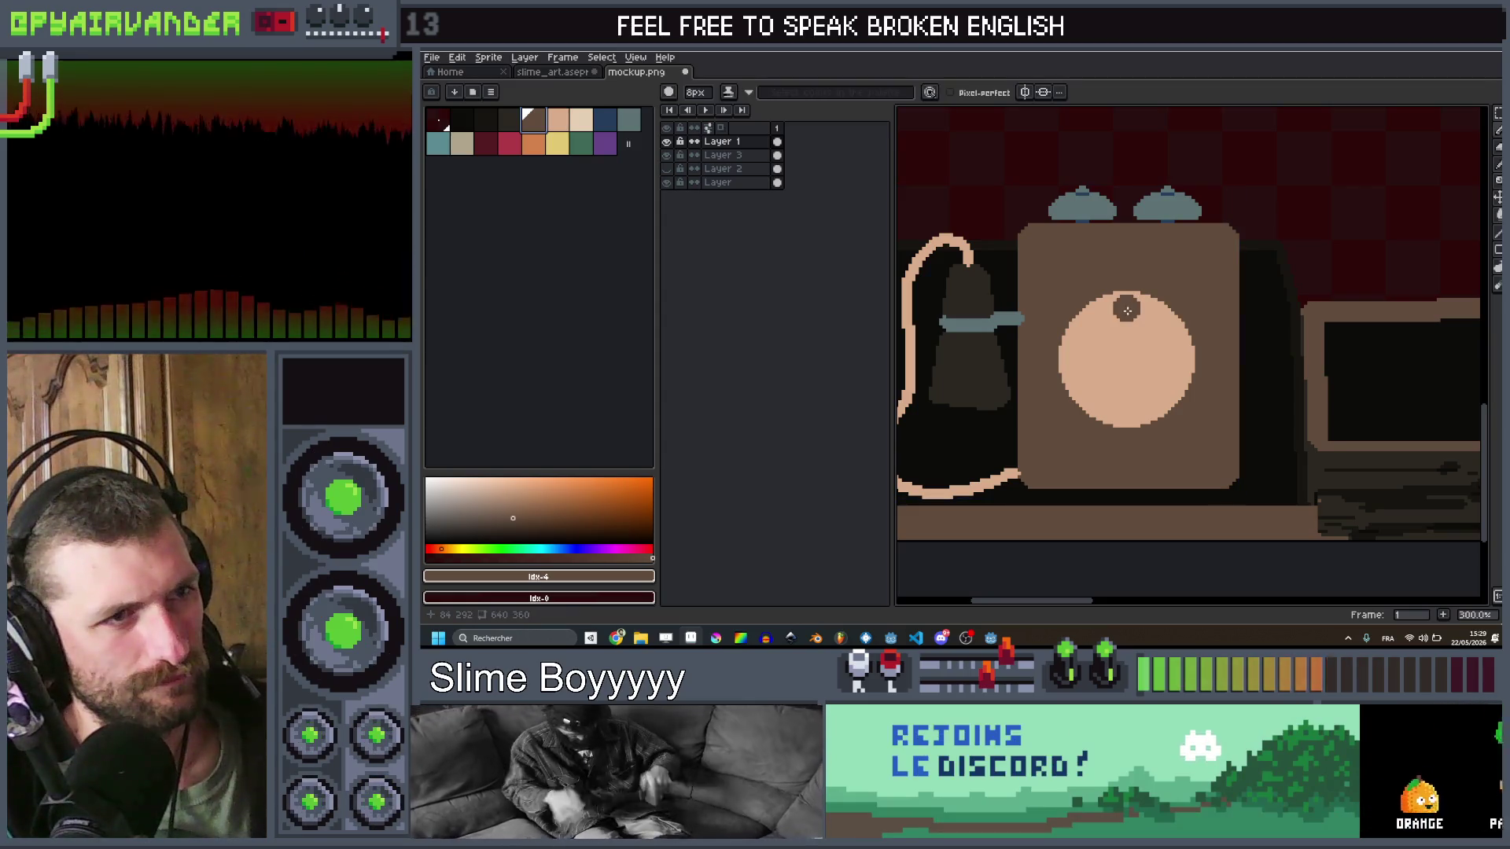
key("plus")
left_click(1099, 321)
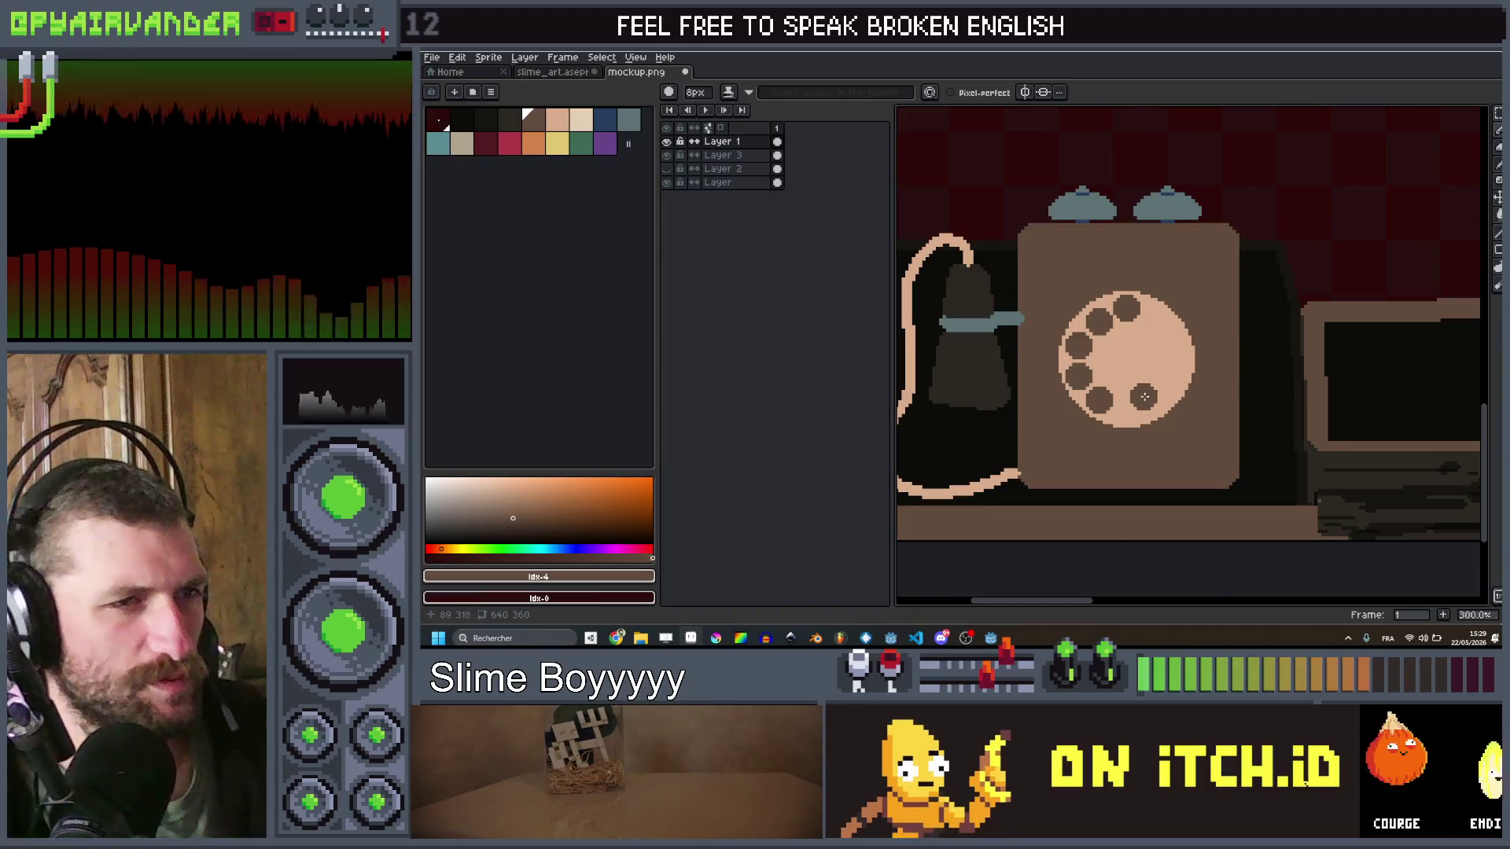
scroll(1195, 368, "down", 2)
scroll(1195, 368, "up", 5)
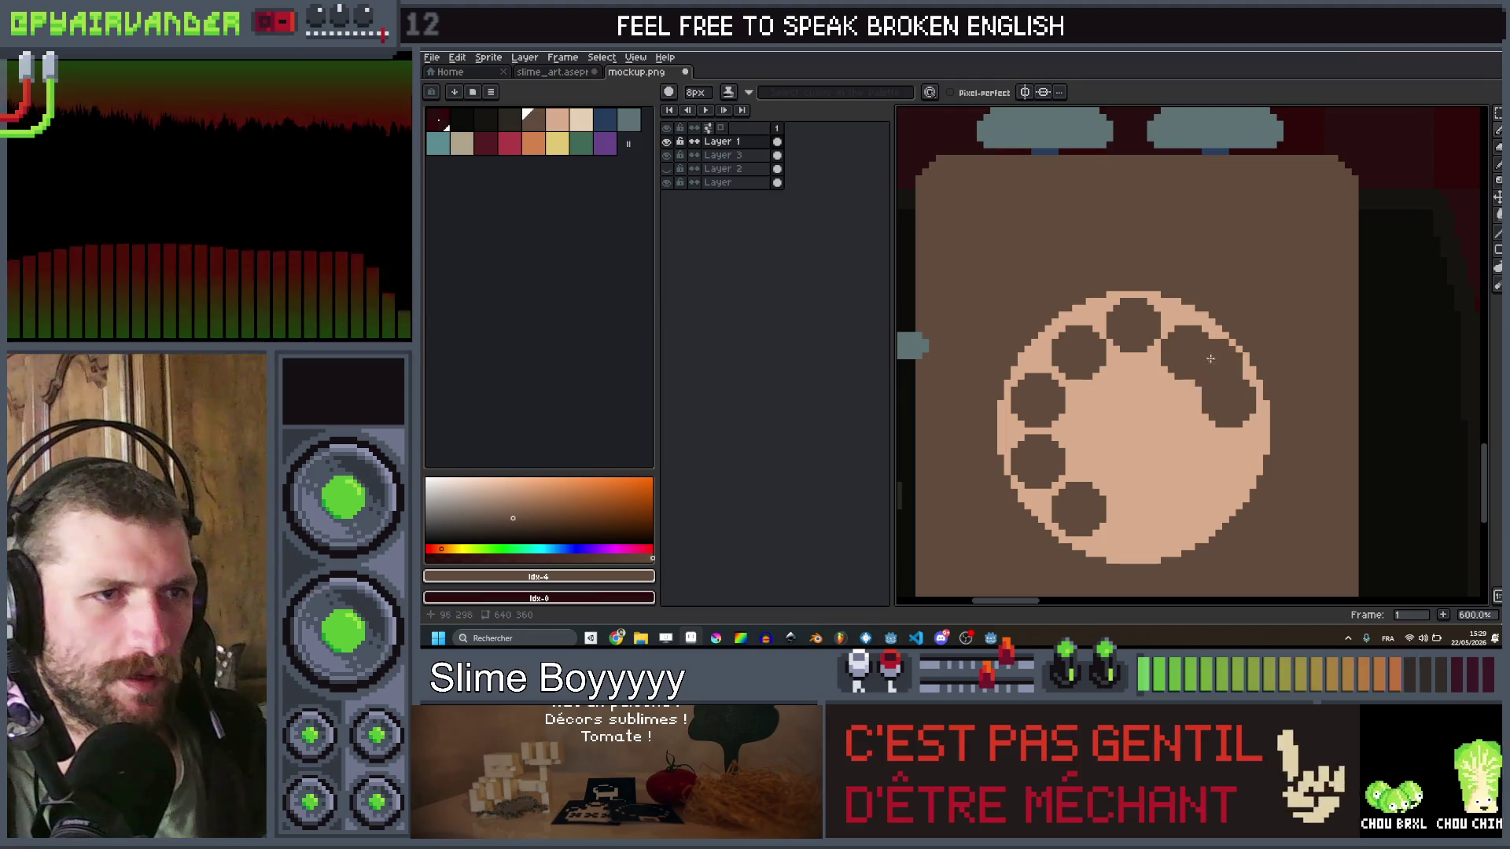
left_click(1076, 350)
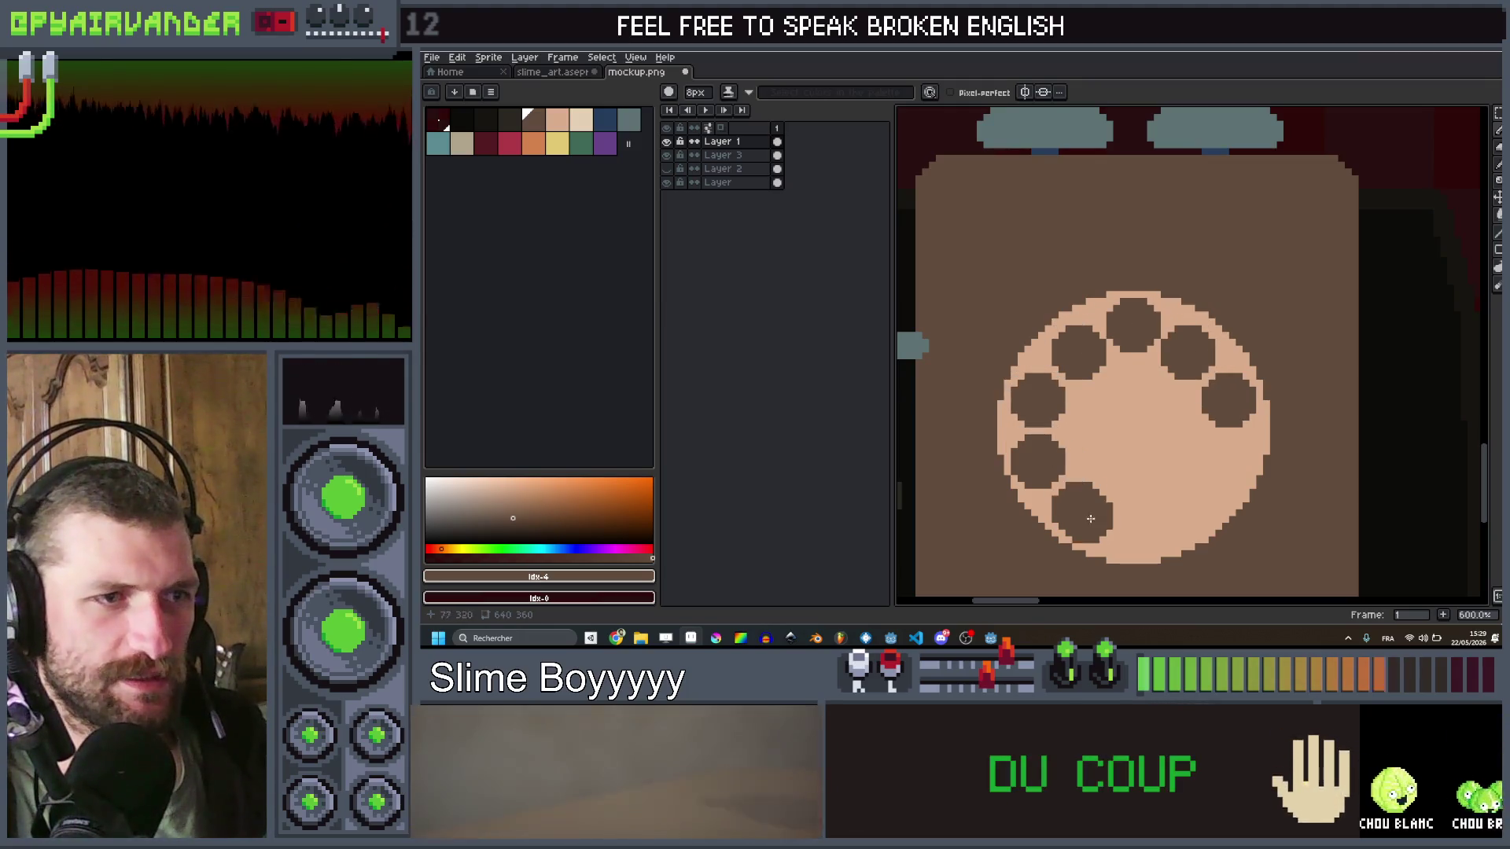
left_click(1231, 463)
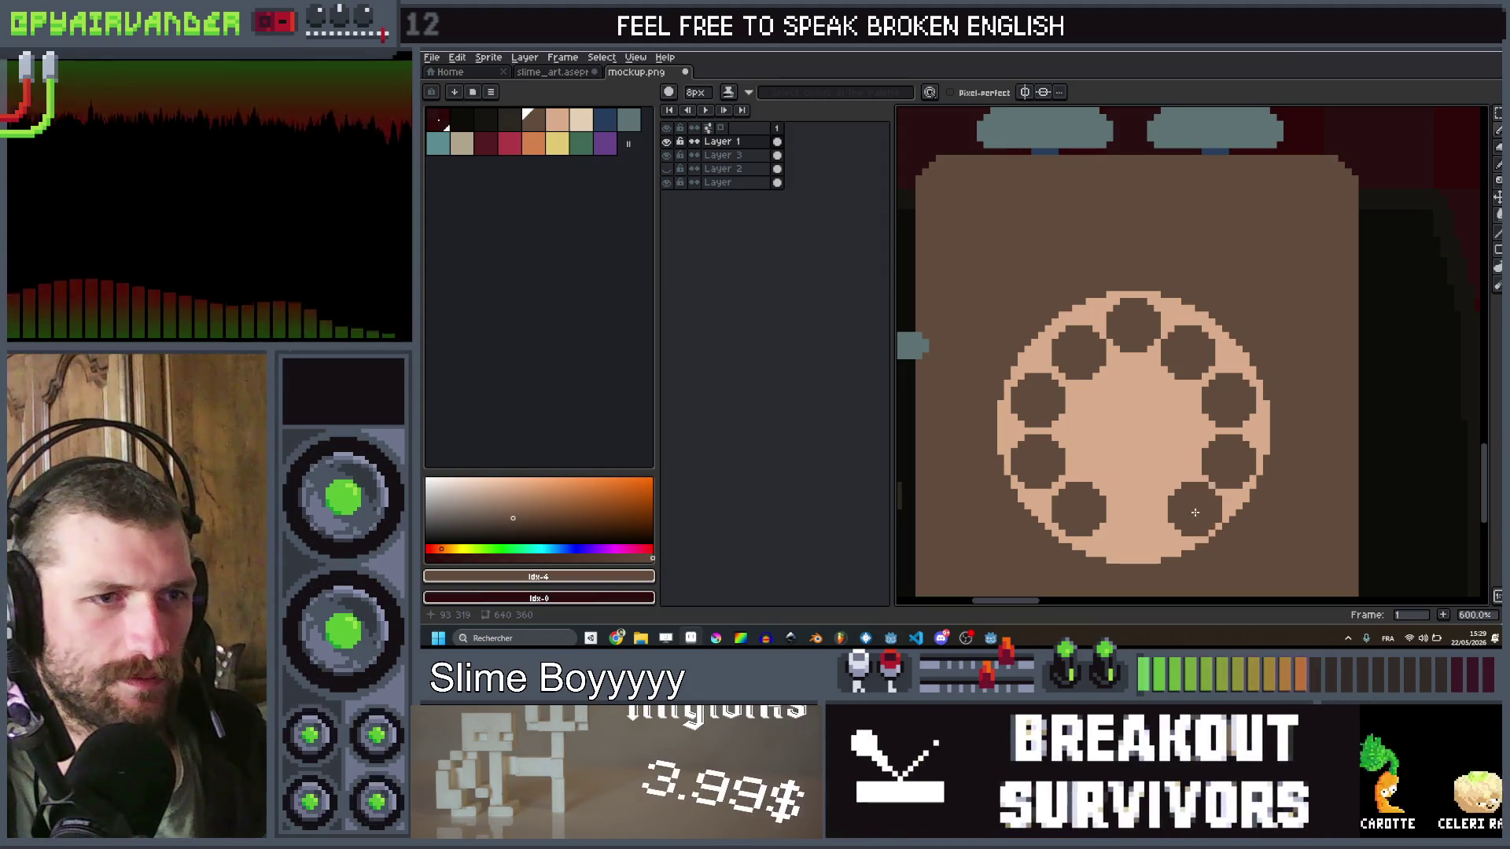
scroll(1242, 377, "down", 6)
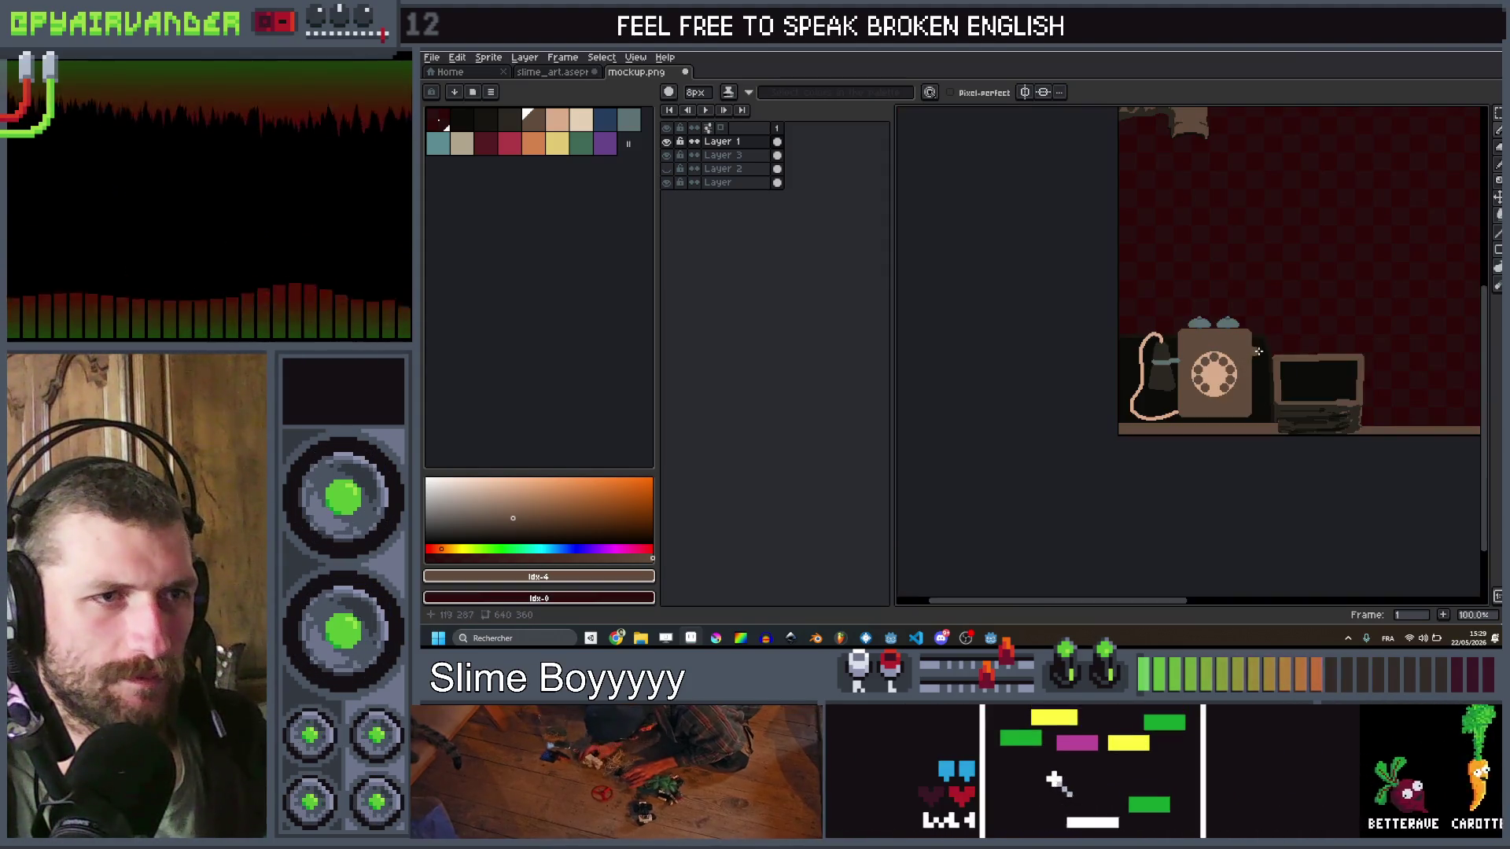
Step: Undo the oversized finger holes on the rotary dial
scroll(1266, 360, "up", 4)
key("ctrl+z")
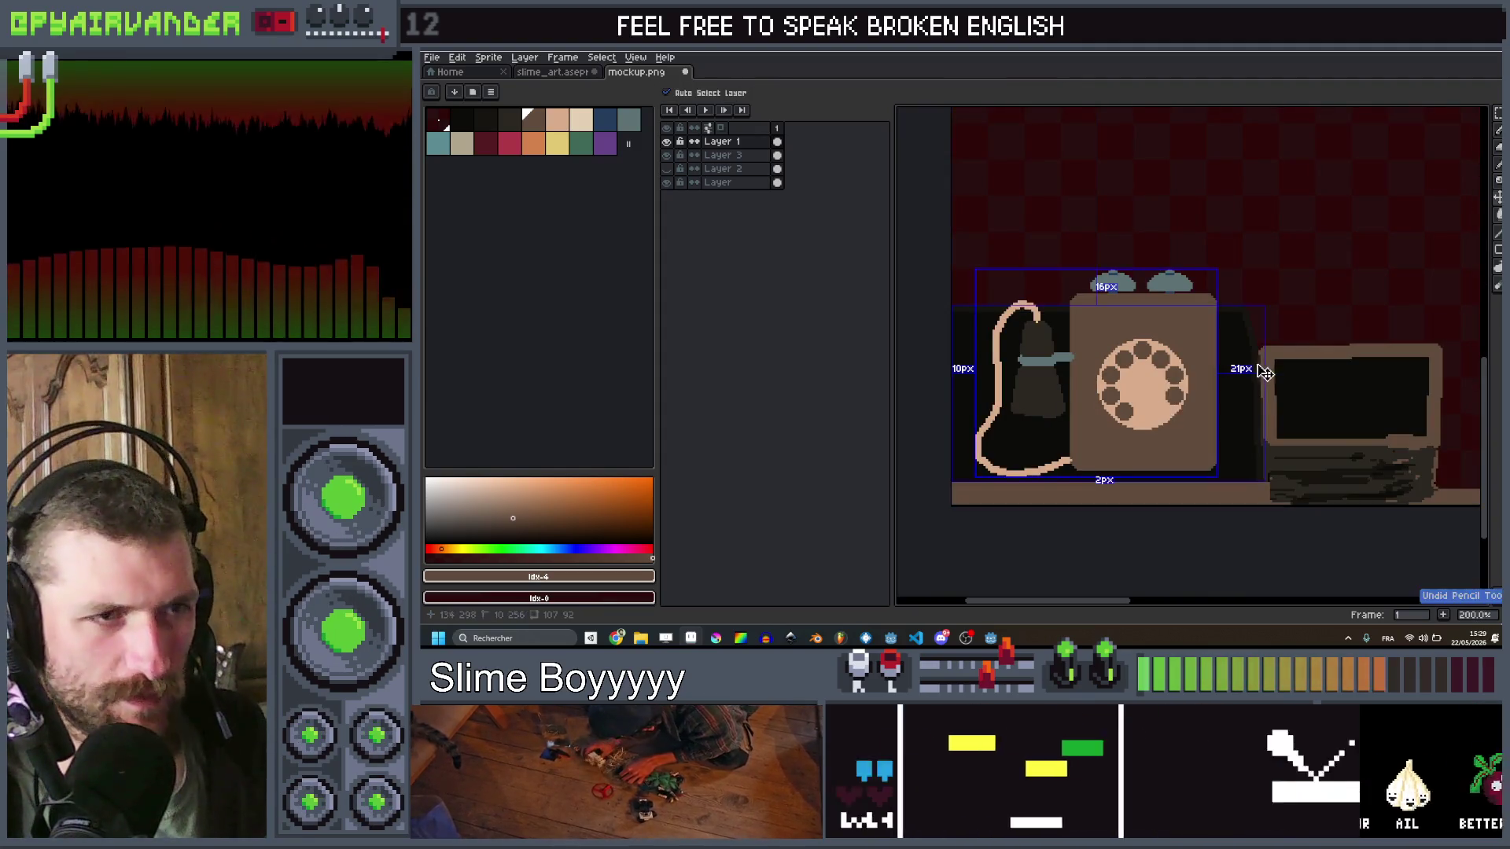
scroll(1154, 361, "up", 3)
key("ctrl+z")
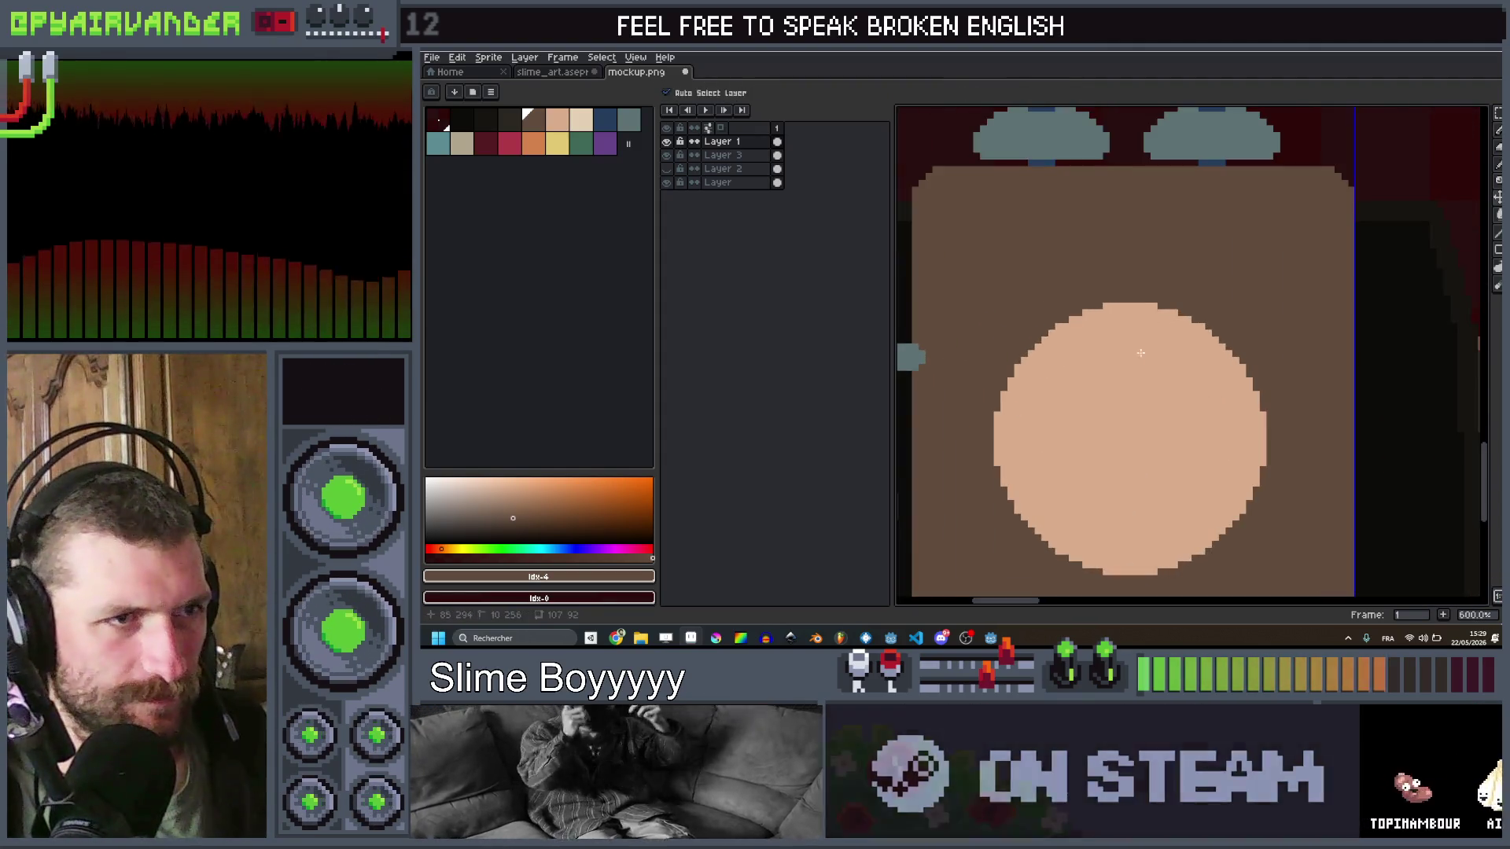
Step: Paint small dark holes across the top of the dial, redoing any misplaced ones
left_click(1133, 338)
key("ctrl+z")
left_click(1085, 358)
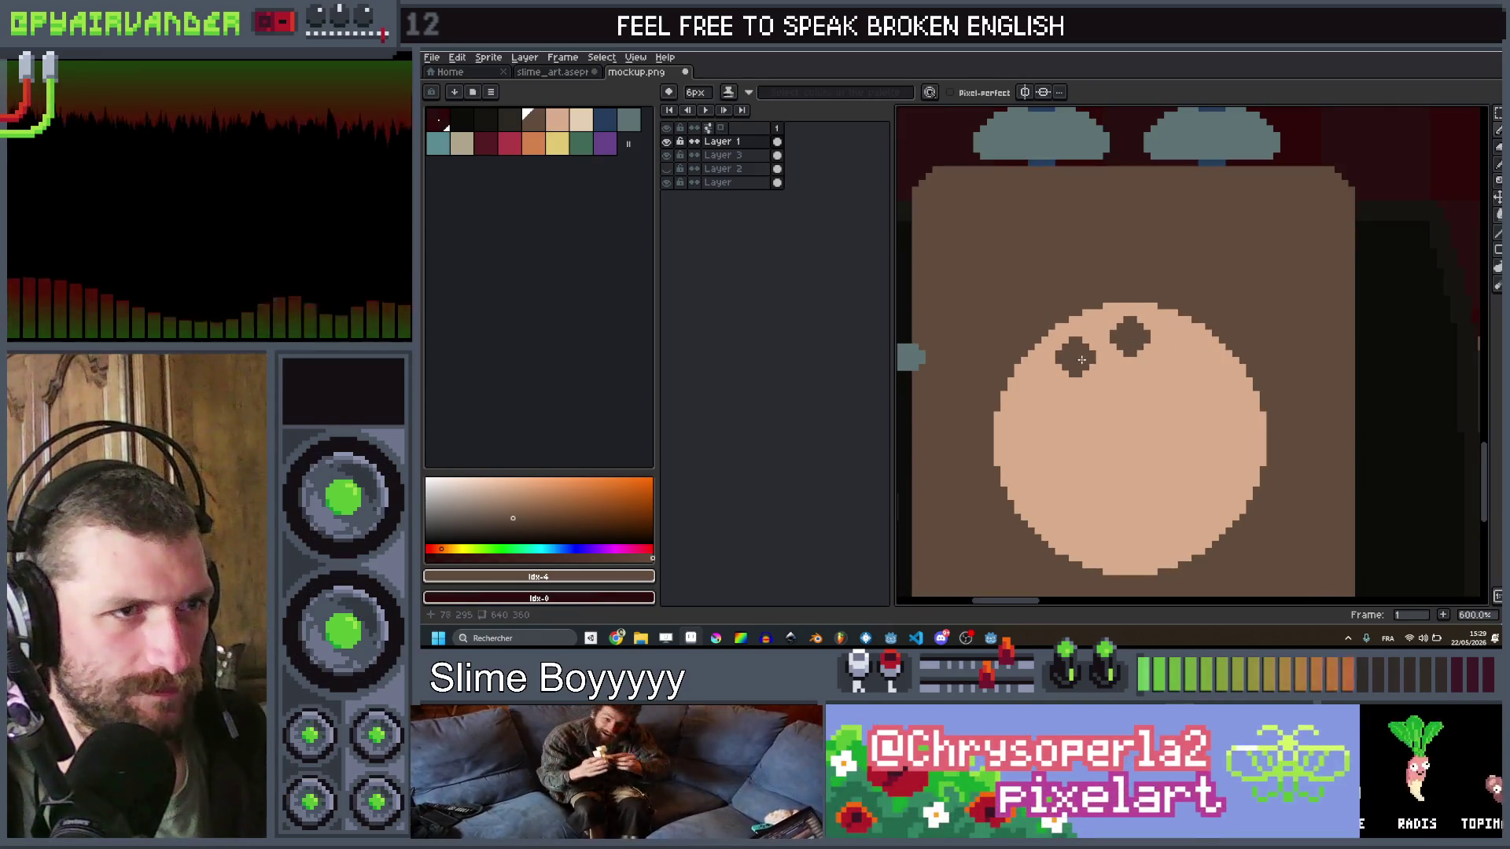
key("ctrl+z")
left_click(1089, 356)
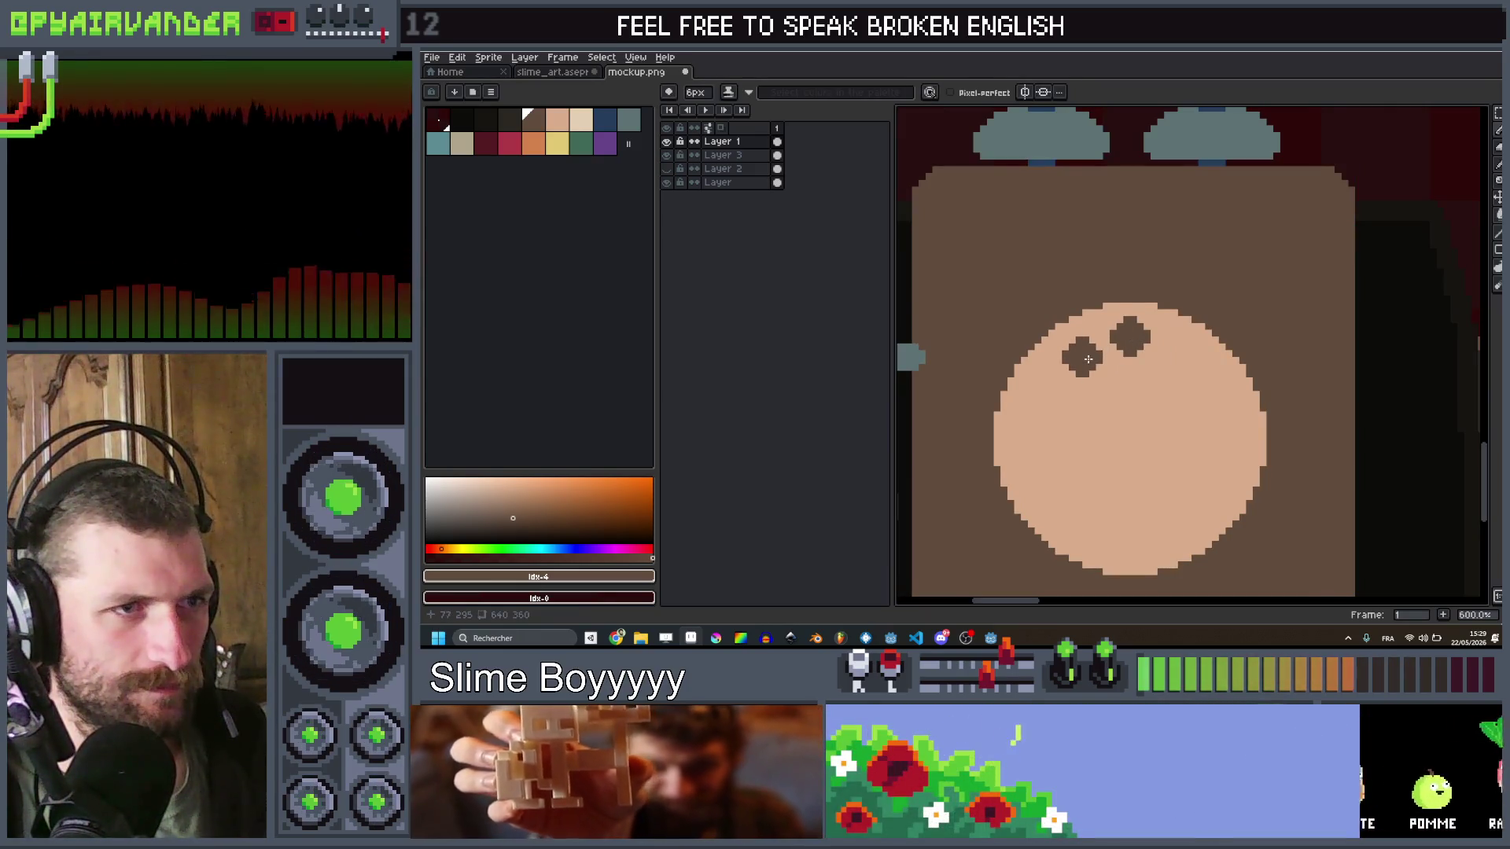
left_click(1048, 384)
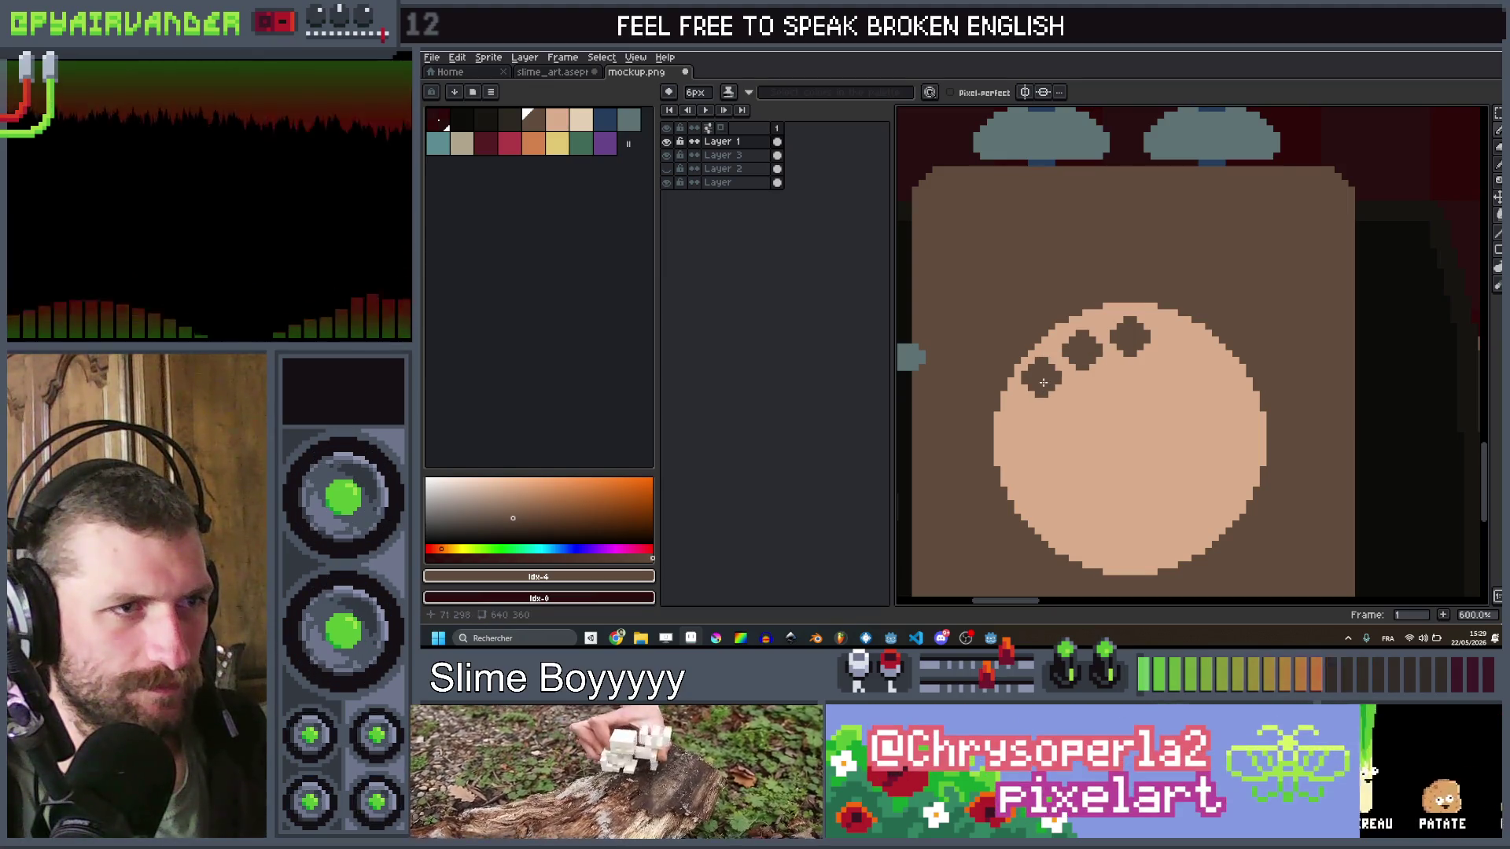
key("ctrl+z")
left_click(1051, 383)
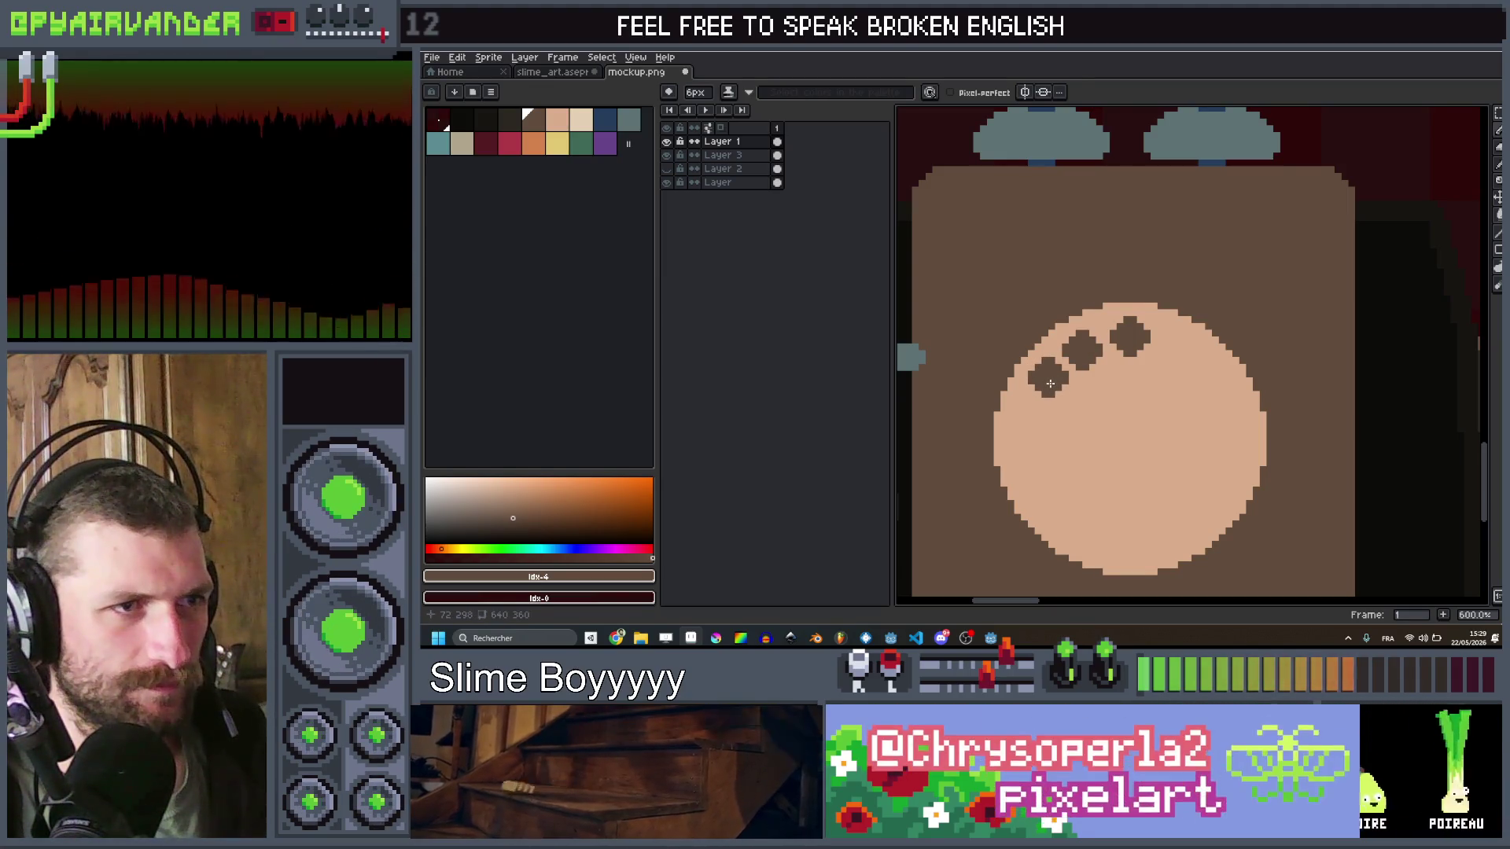
Step: Continue the ring of small holes down the left side, along the bottom and at the lower right
left_click(1026, 419)
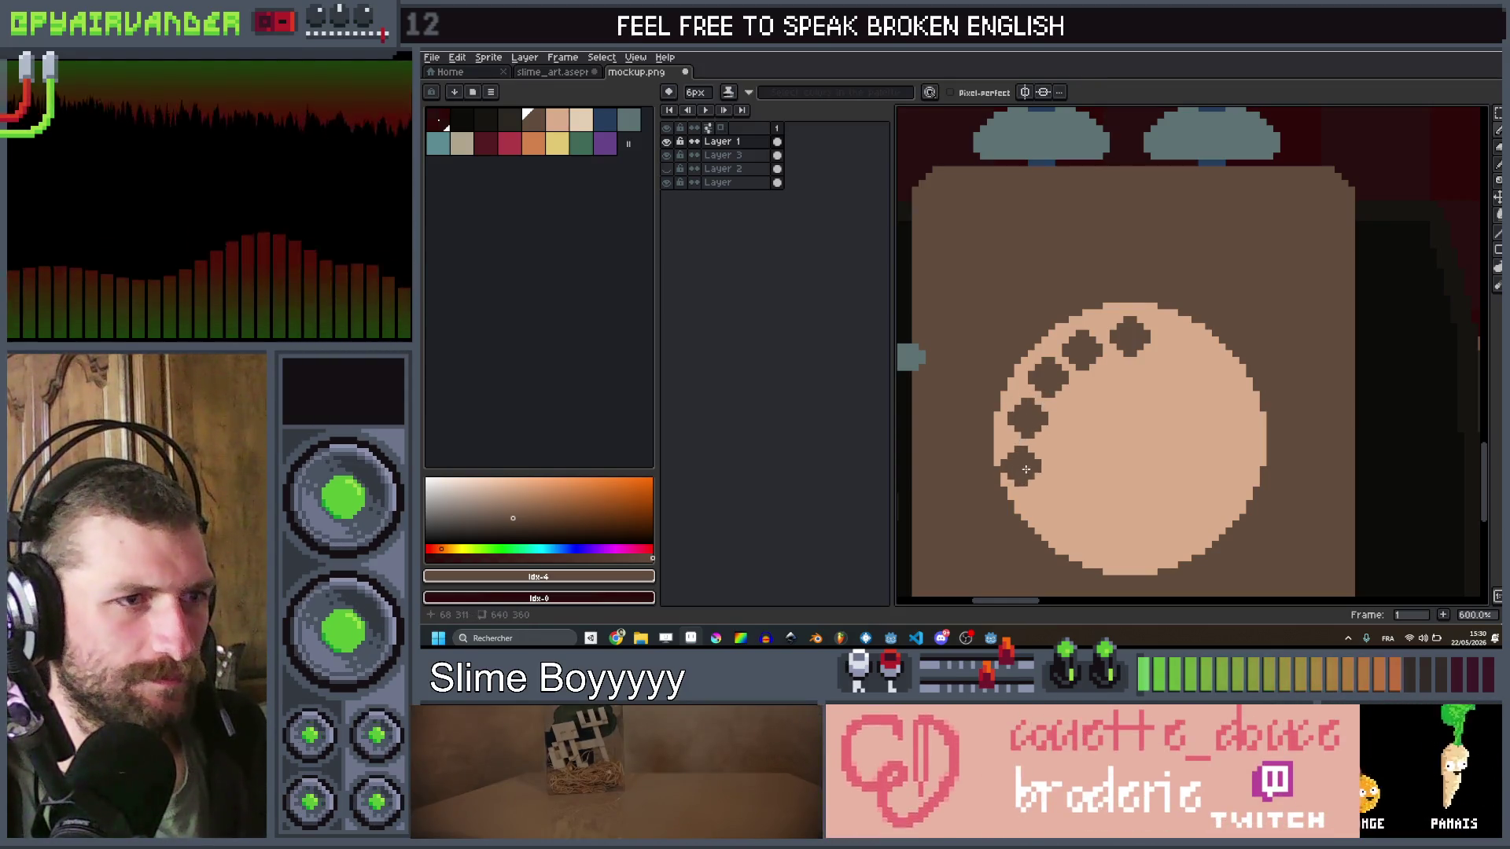
left_click(1056, 510)
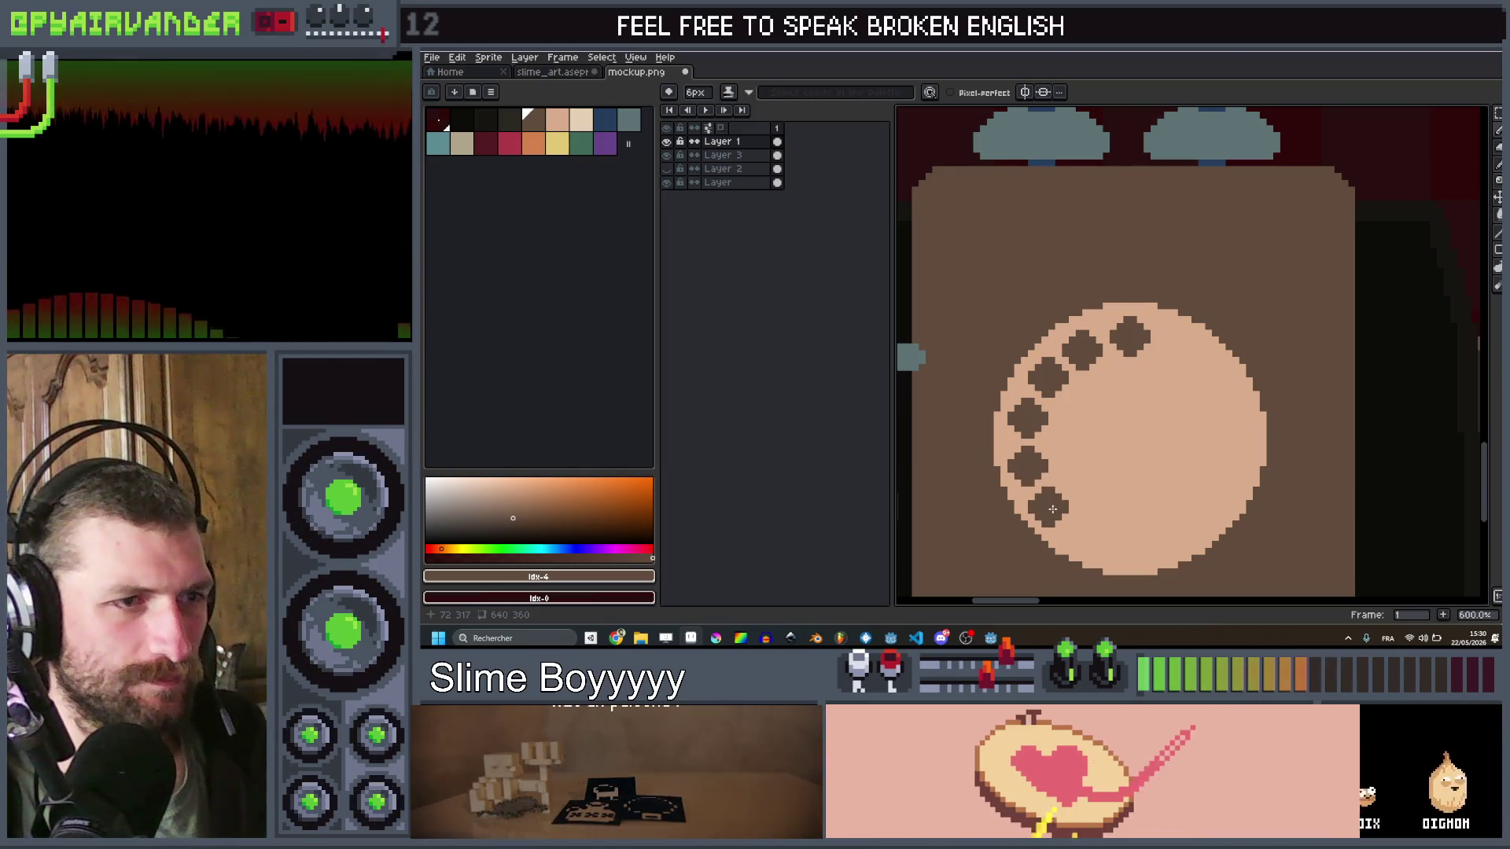
left_click(1085, 538)
left_click(1135, 548)
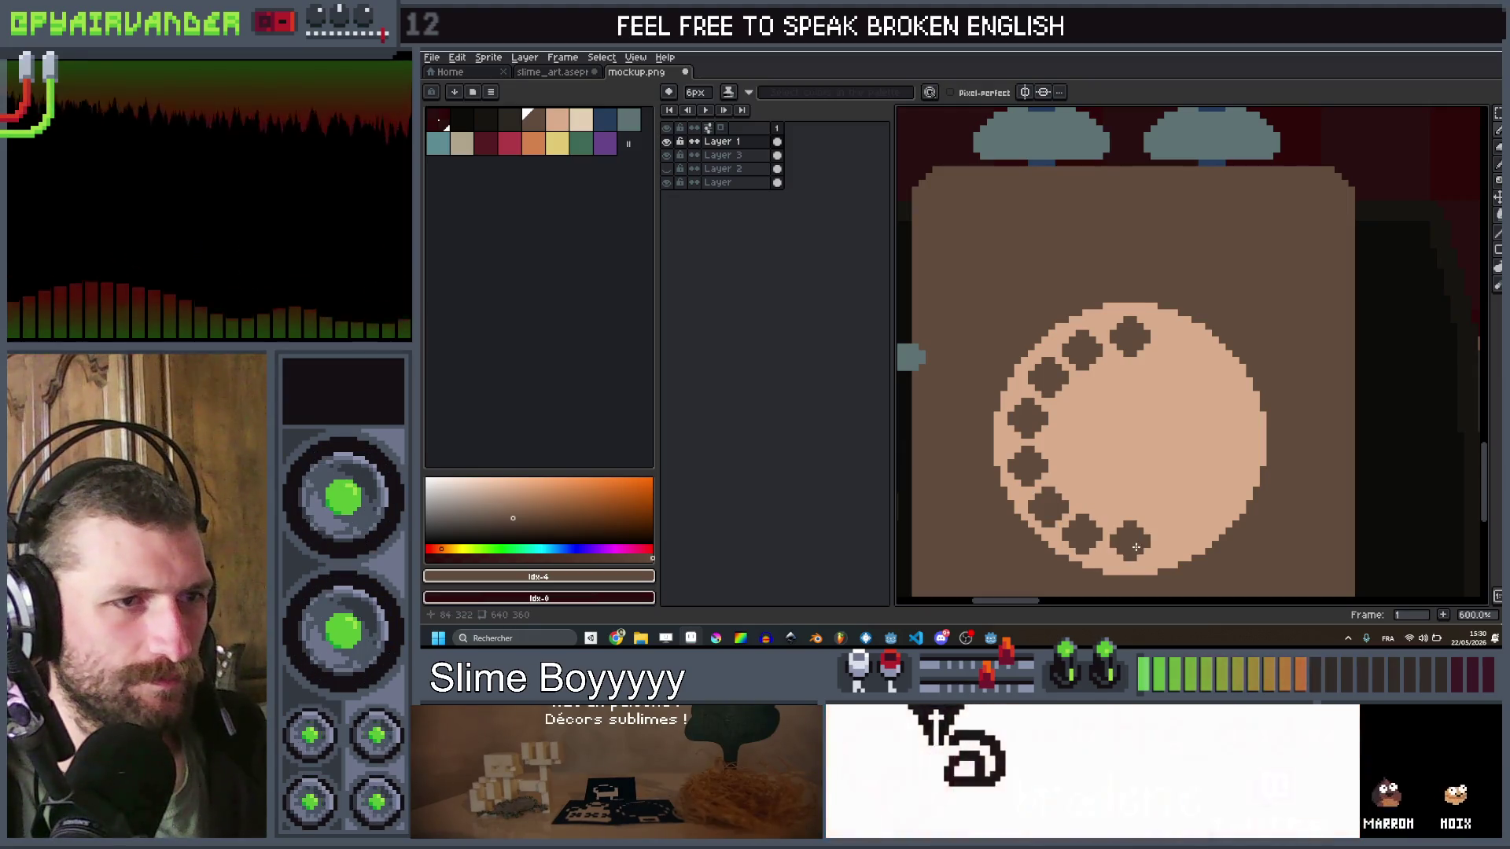
scroll(1132, 550, "down", 4)
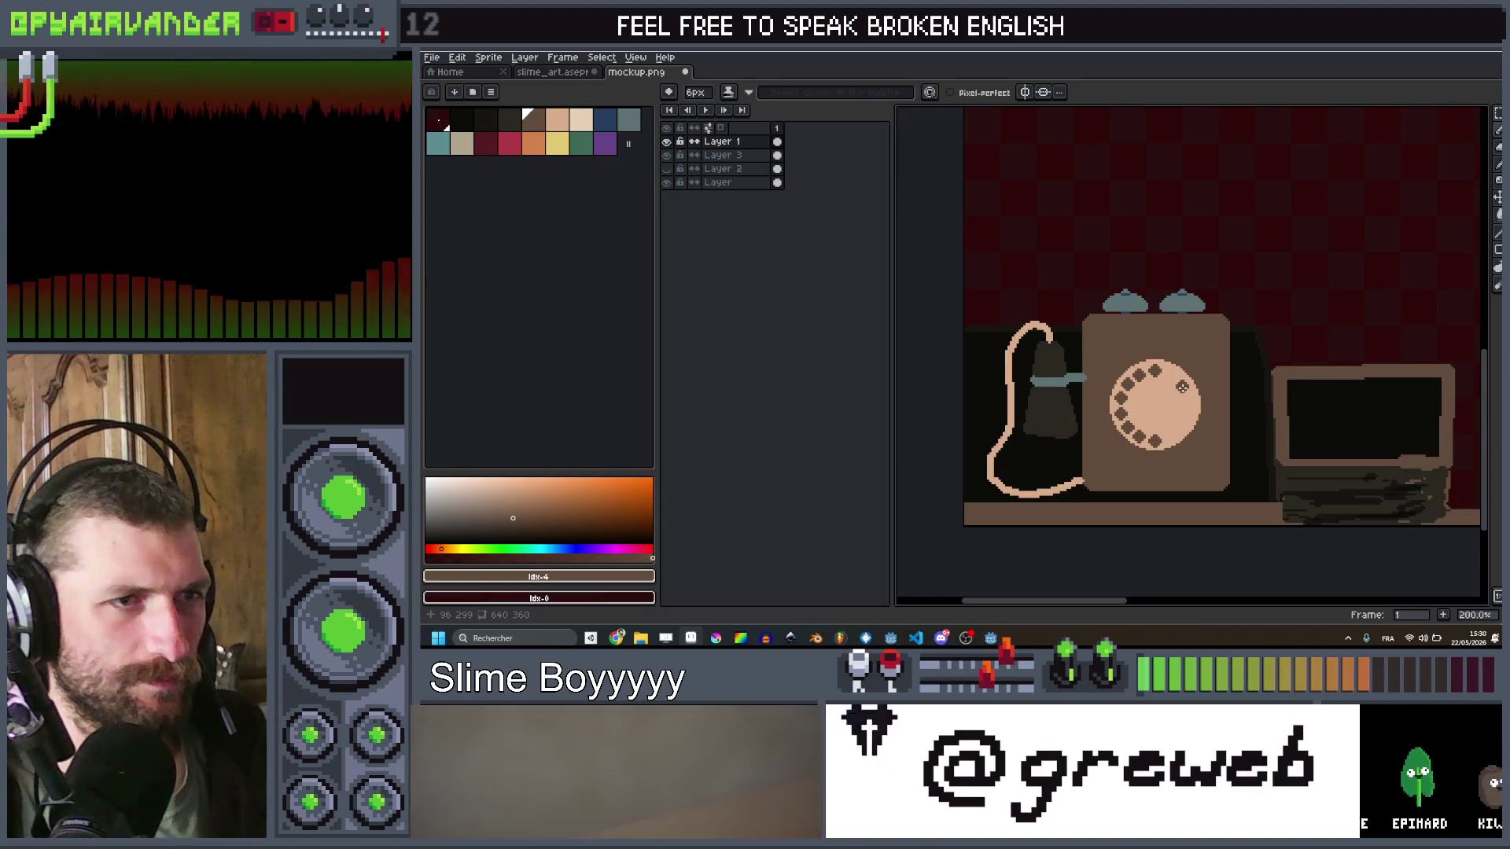
scroll(1148, 417, "up", 4)
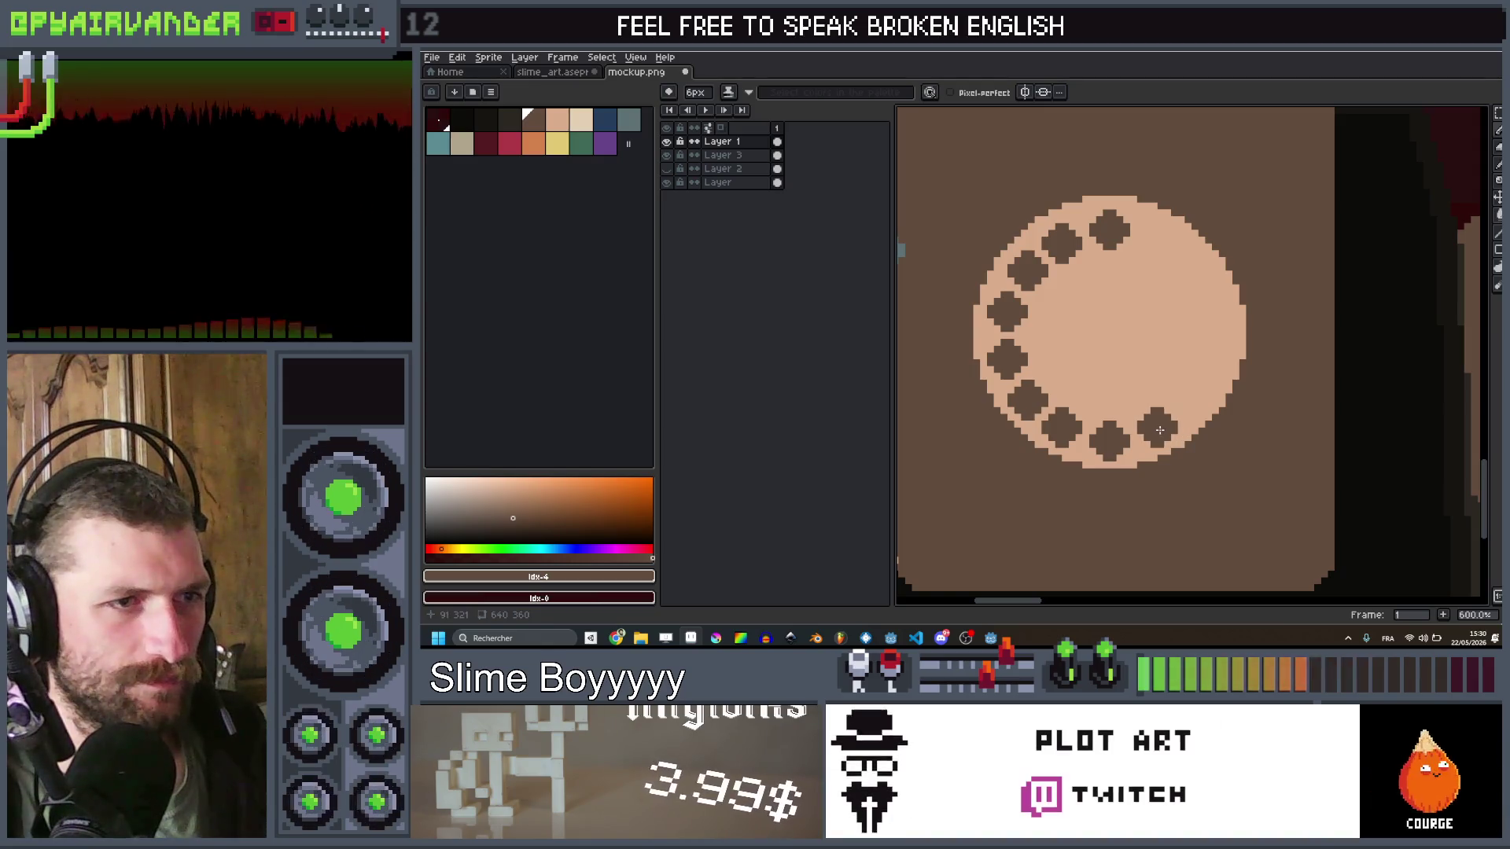
left_click(1157, 427)
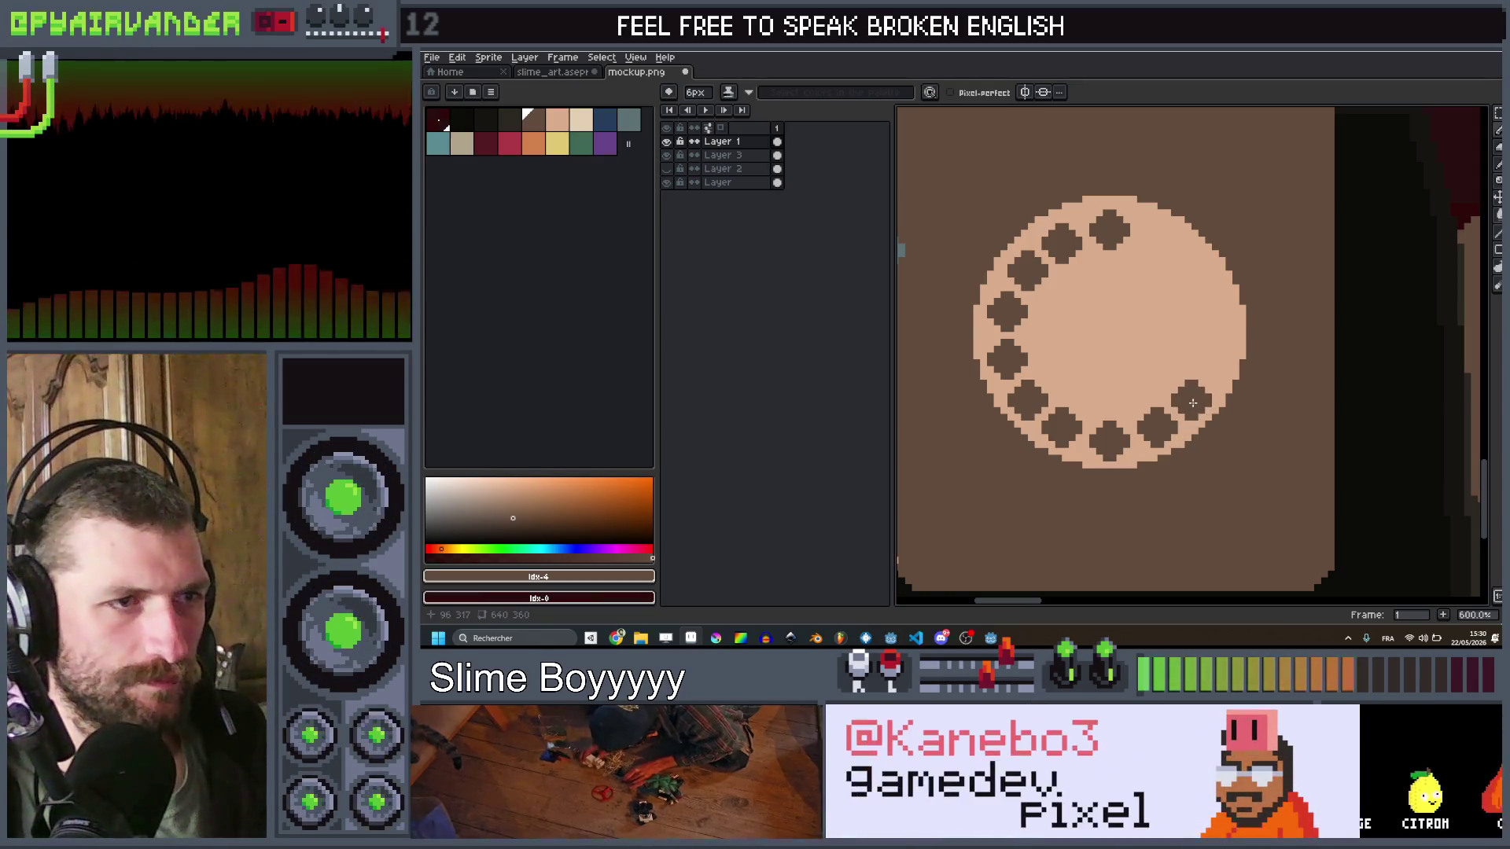
scroll(1217, 317, "down", 5)
scroll(1217, 317, "up", 5)
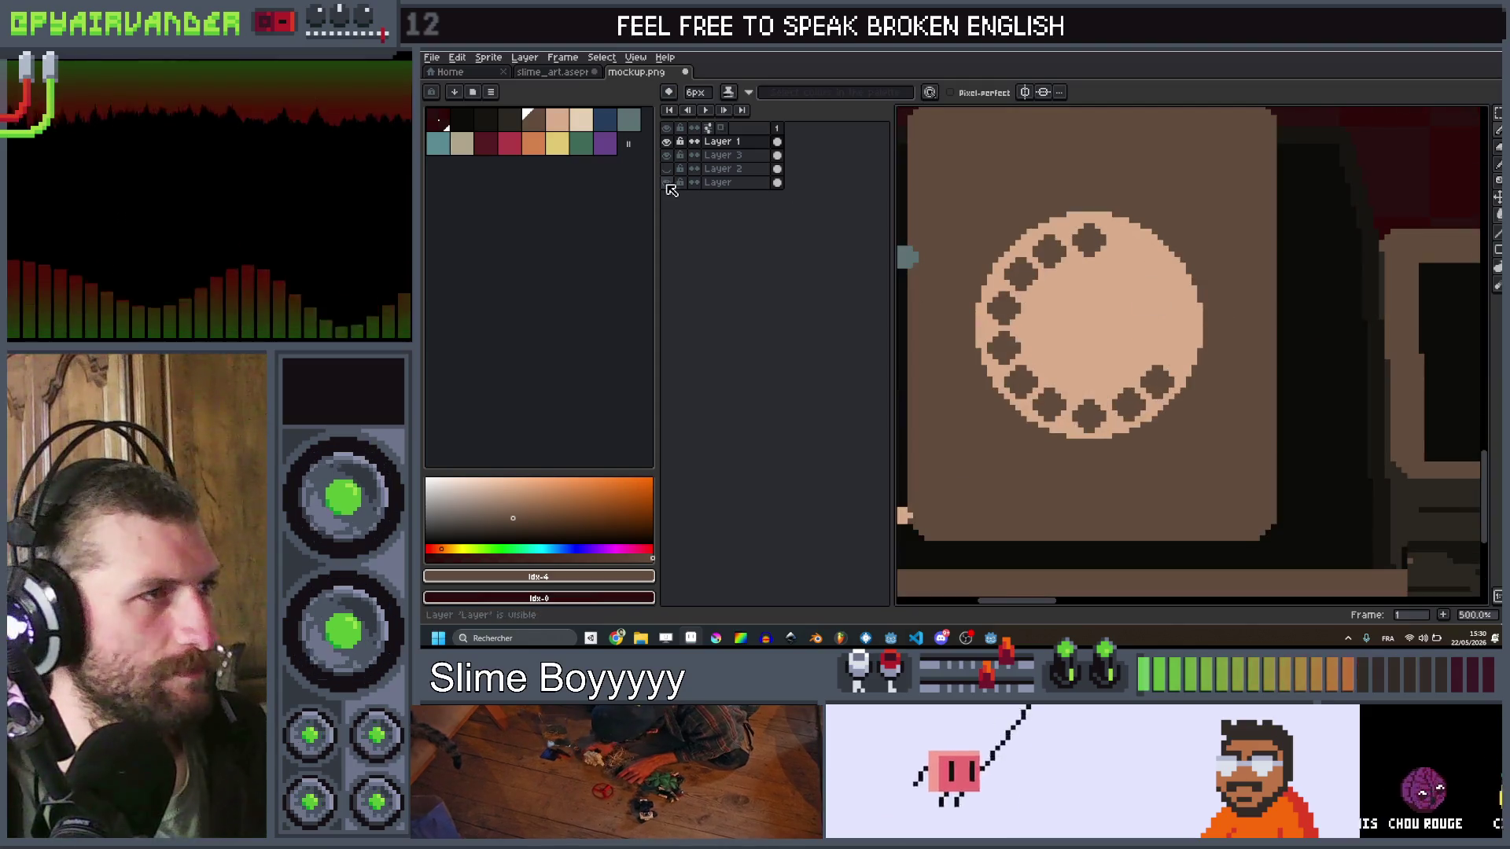
left_click(571, 112)
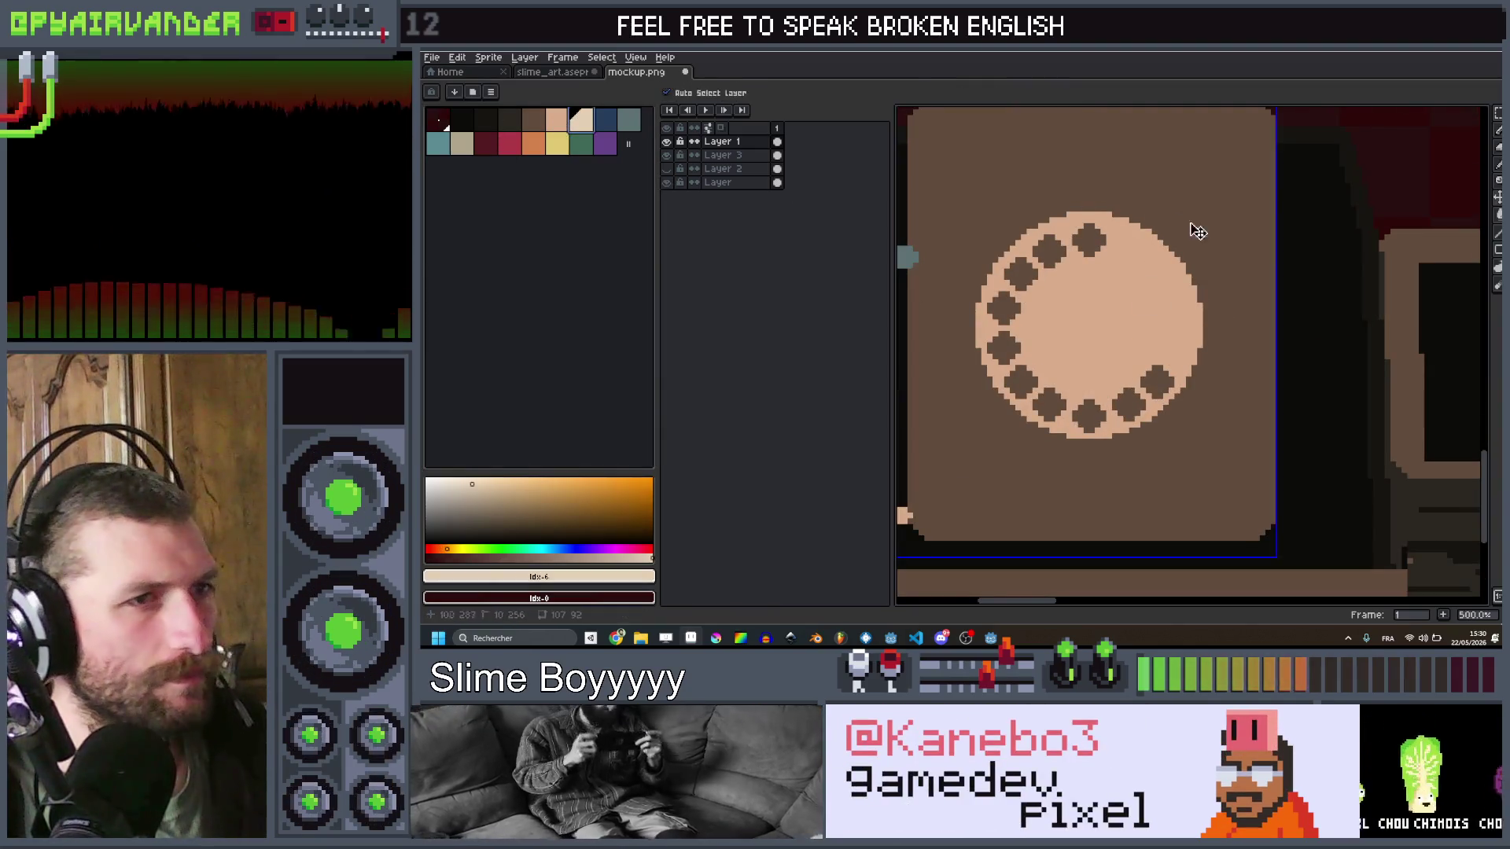
key("minus")
key("minus")
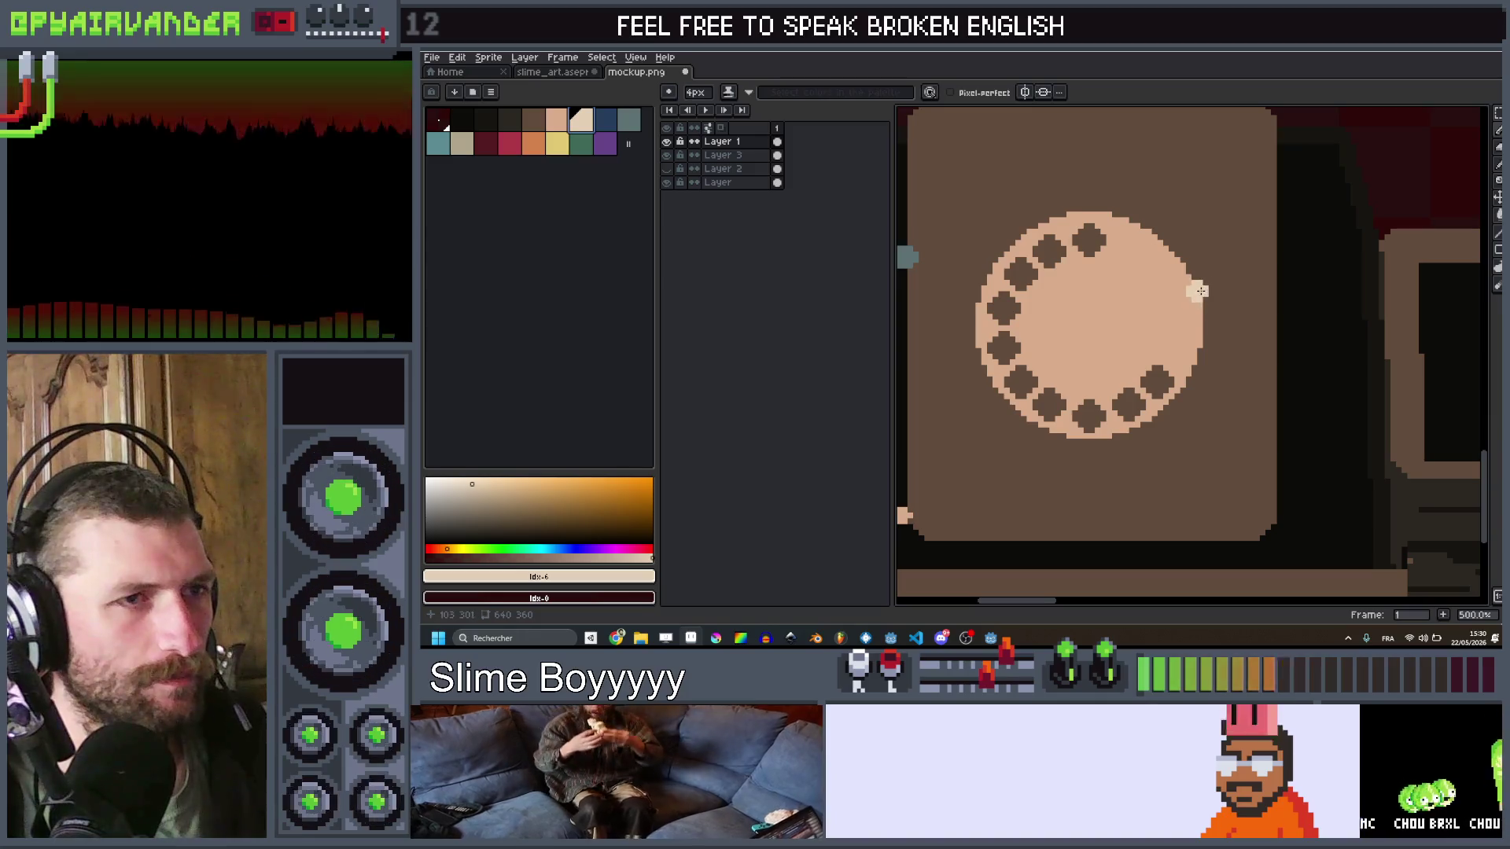
mouse_move(1183, 234)
left_mouse_down()
mouse_move(1150, 269)
mouse_move(1193, 245)
left_mouse_up()
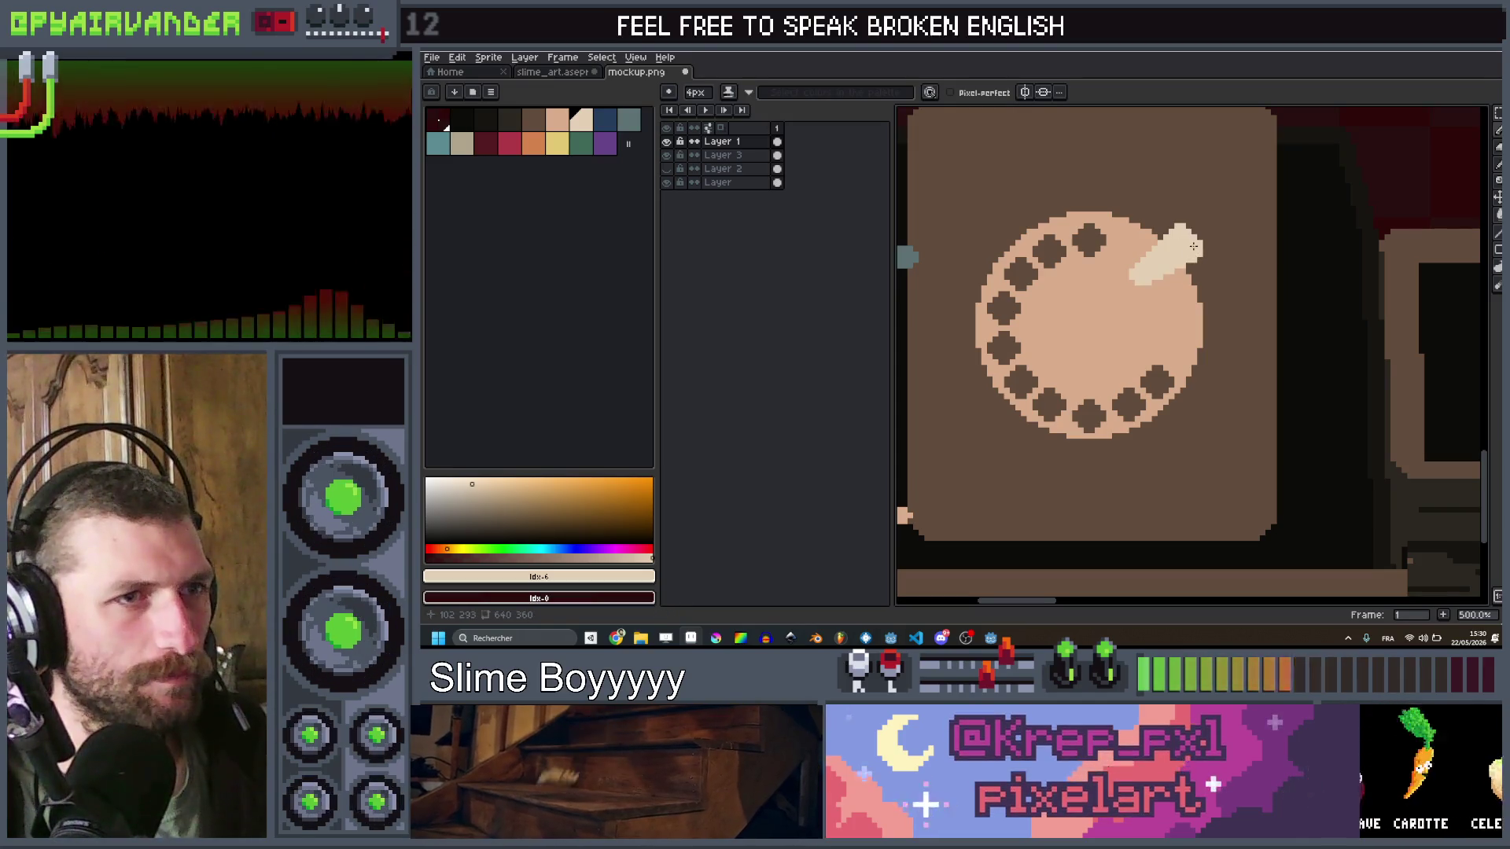
scroll(1192, 241, "down", 5)
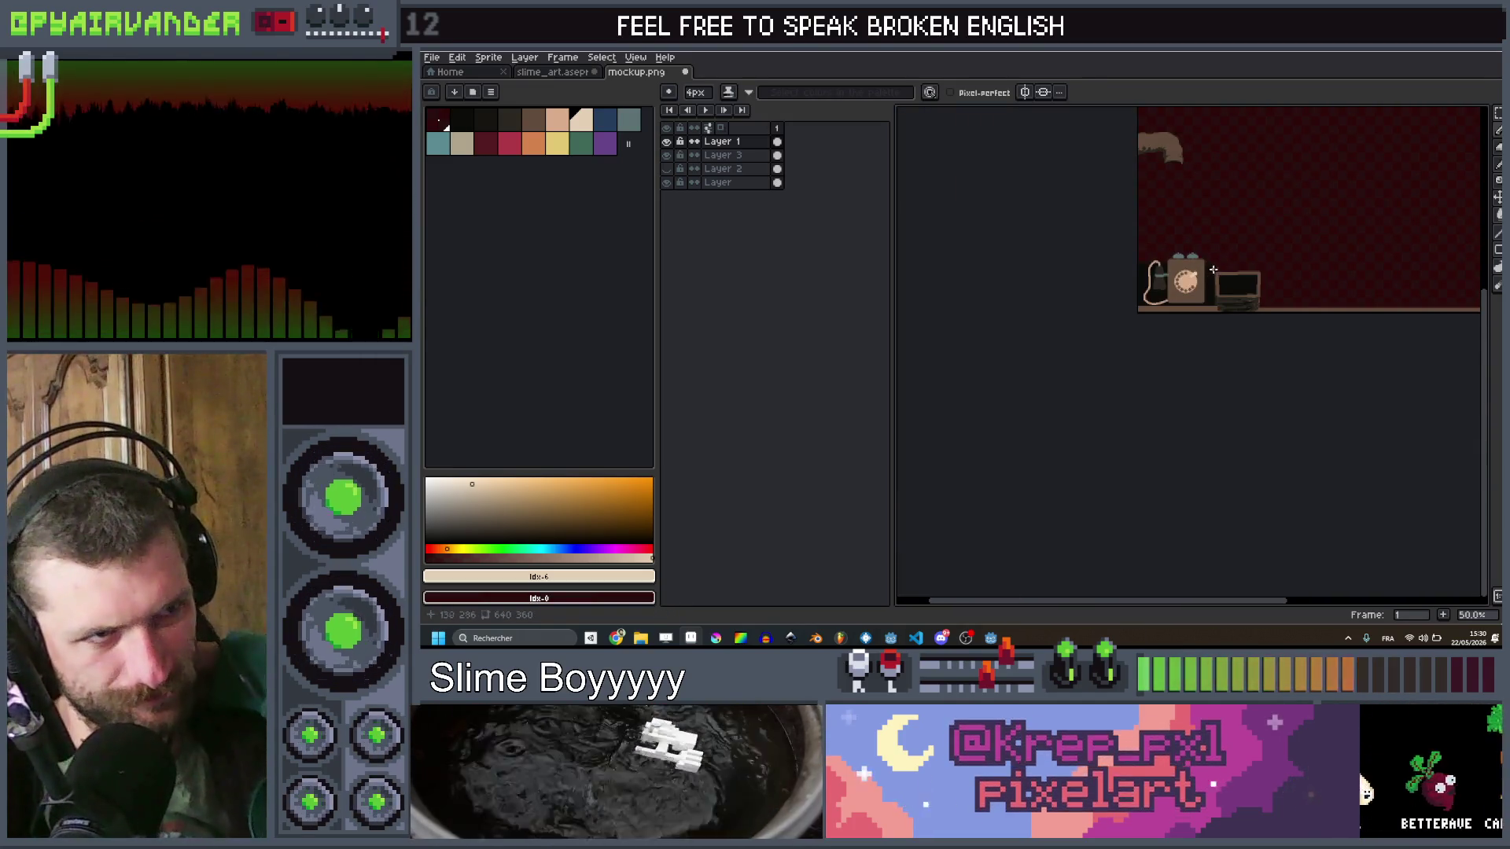
scroll(1213, 269, "up", 2)
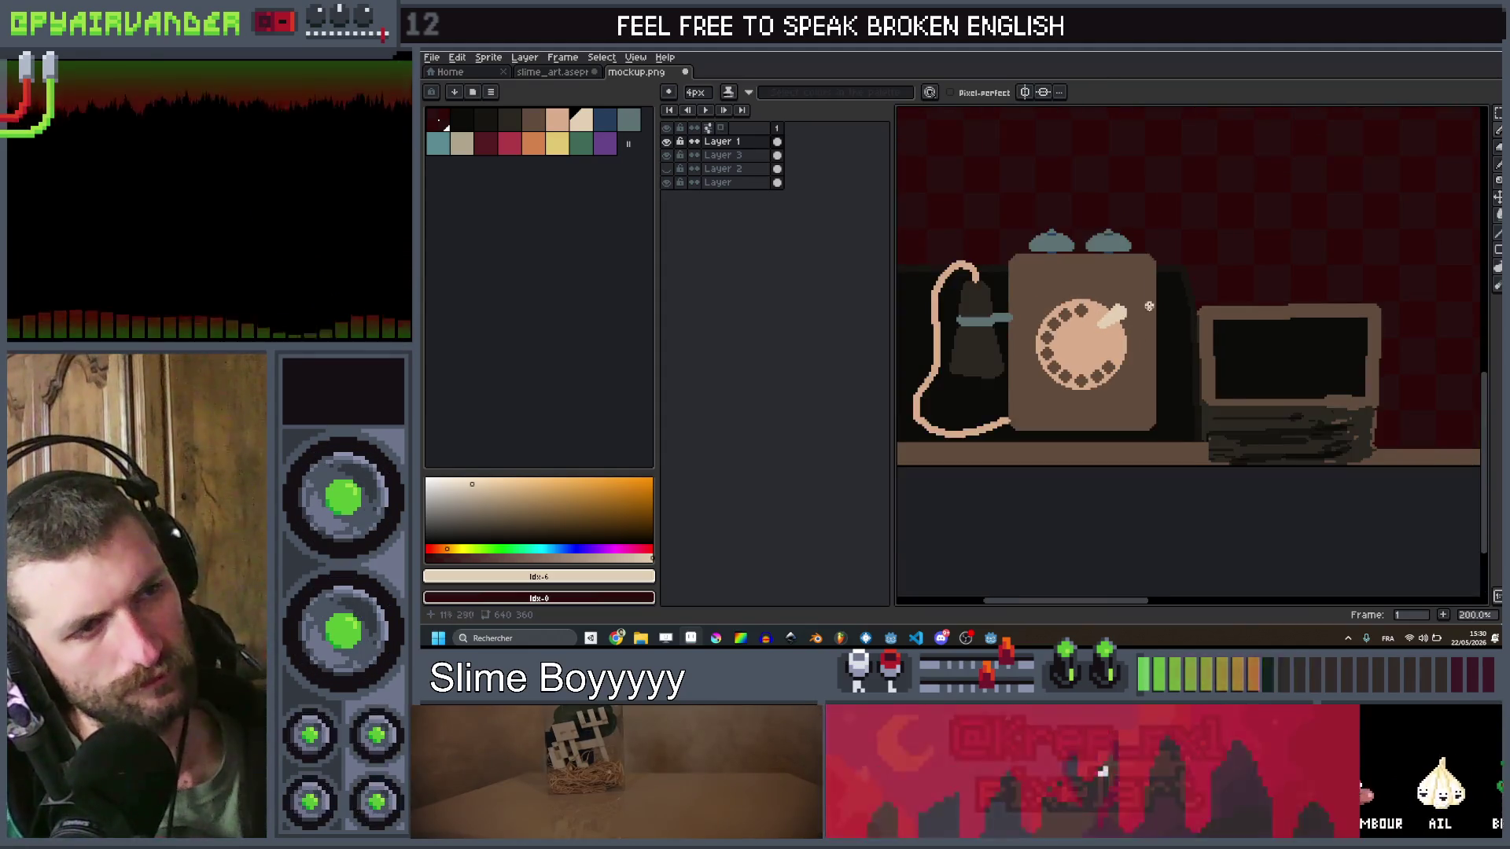
scroll(1148, 306, "down", 3)
scroll(1192, 263, "up", 2)
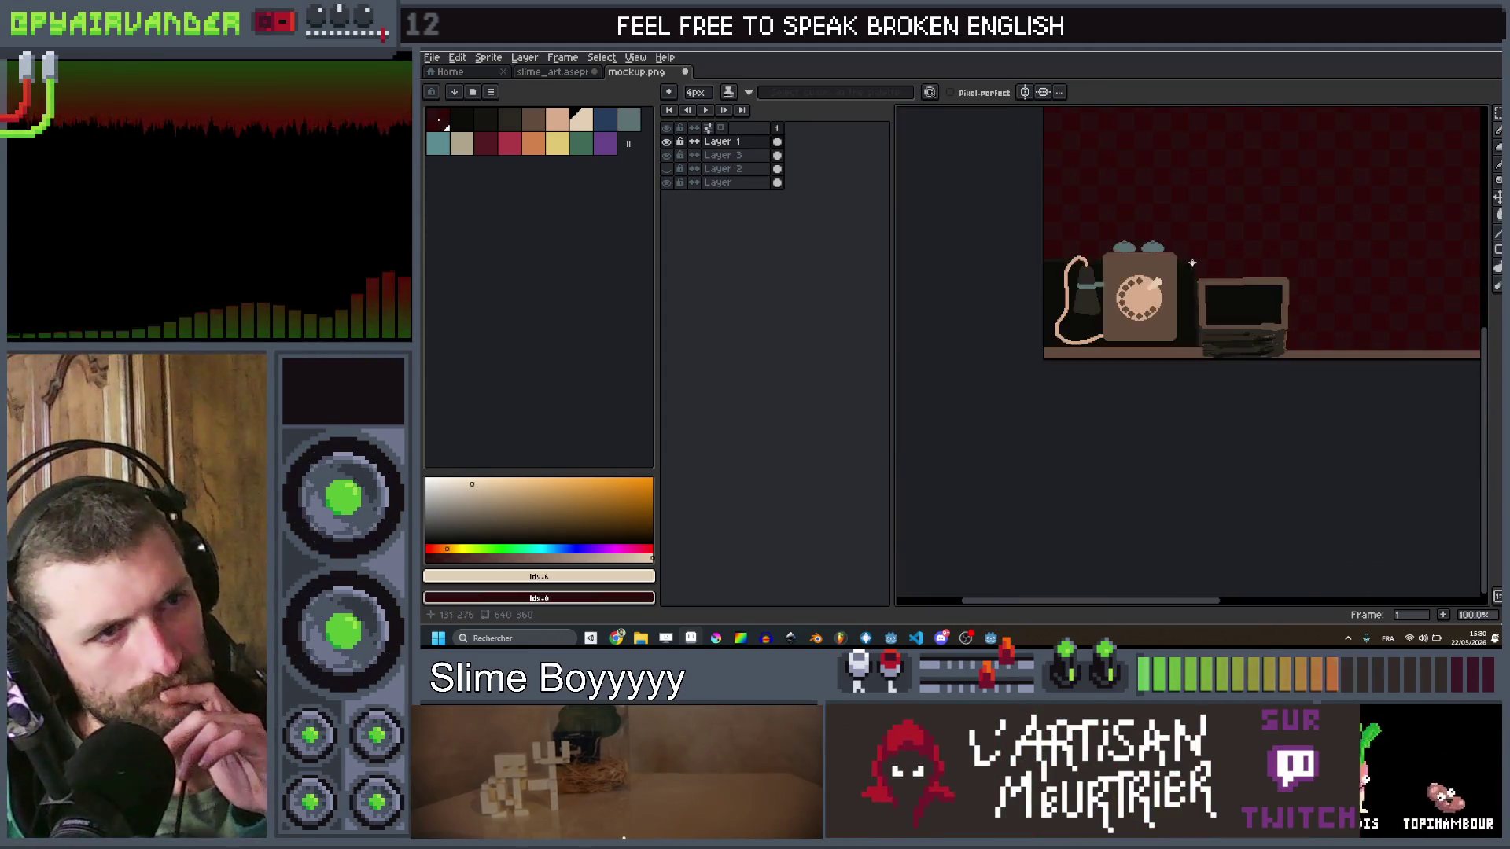
scroll(1191, 263, "down", 1)
scroll(1203, 260, "up", 1)
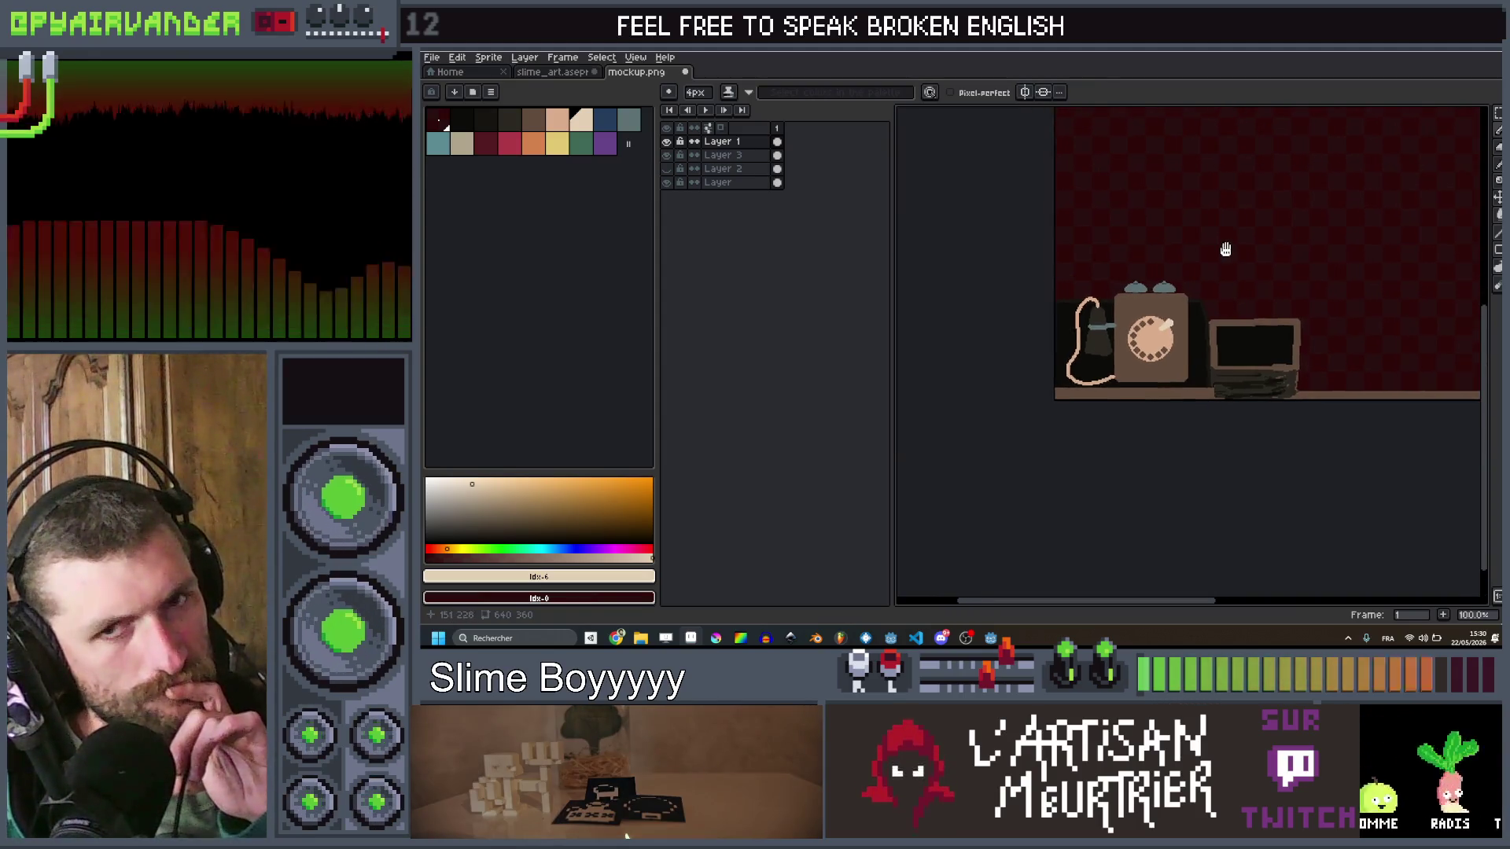
scroll(1172, 281, "up", 1)
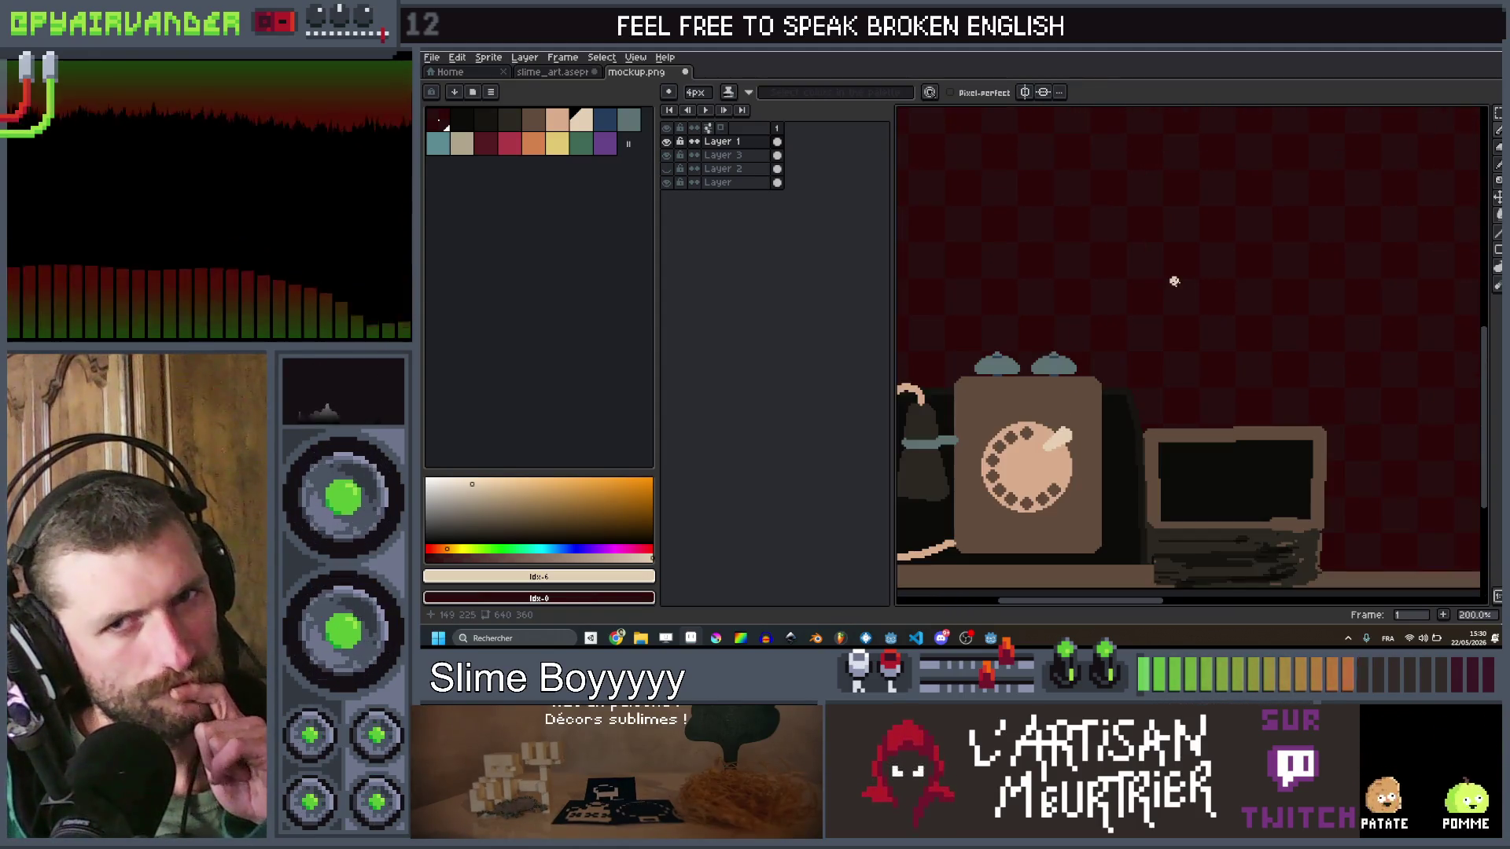
scroll(1268, 265, "down", 1)
scroll(1269, 267, "up", 1)
scroll(1271, 303, "up", 1)
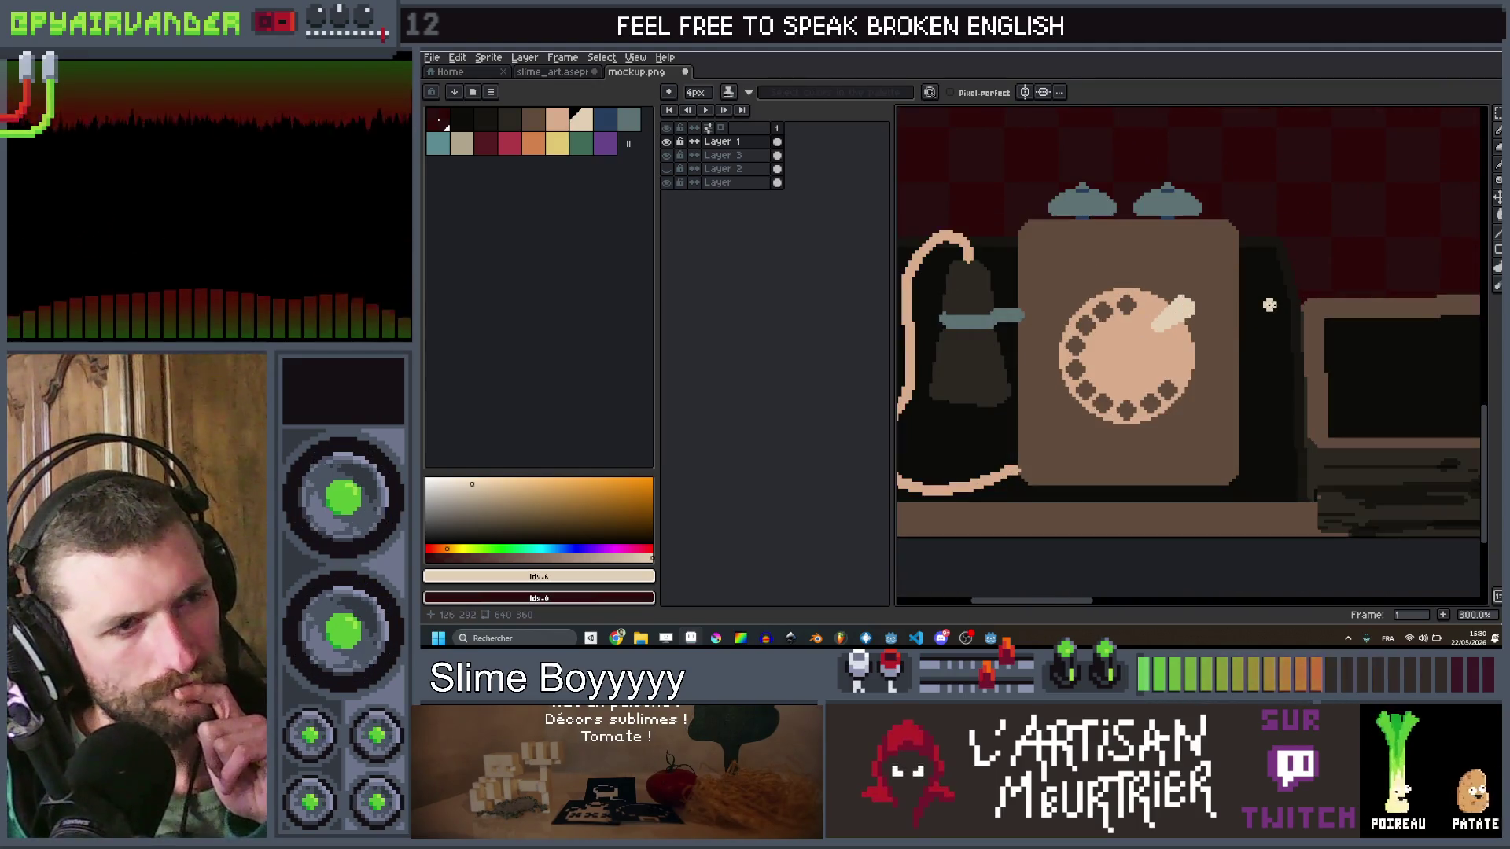
scroll(1279, 355, "down", 1)
scroll(1279, 355, "up", 2)
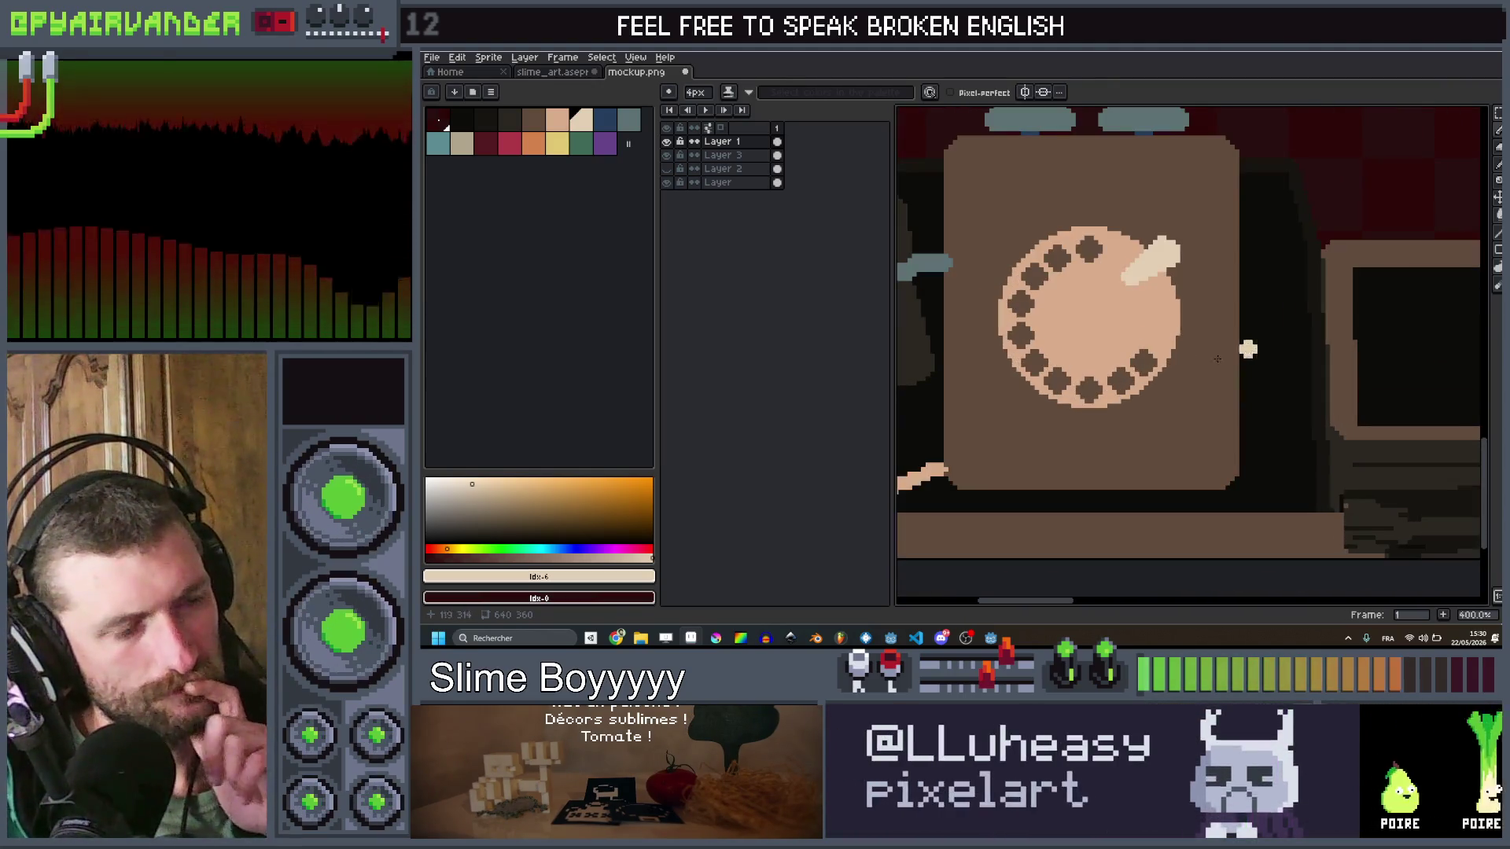
left_click(512, 124)
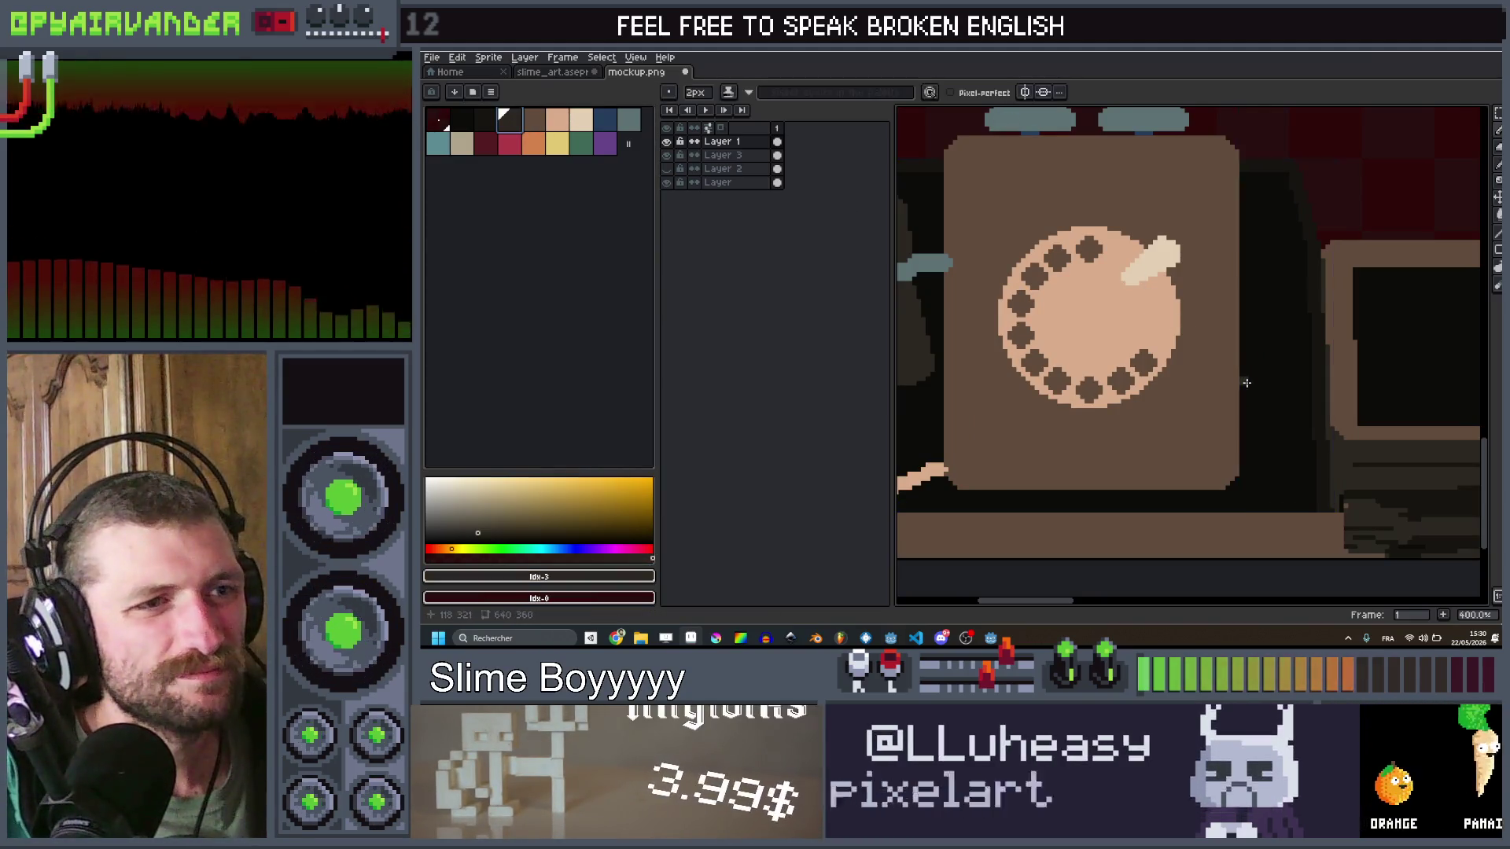
Step: Add a short dark vertical line beside the phone, extend the grey bar and add a block below it
left_click(1272, 498, "shift")
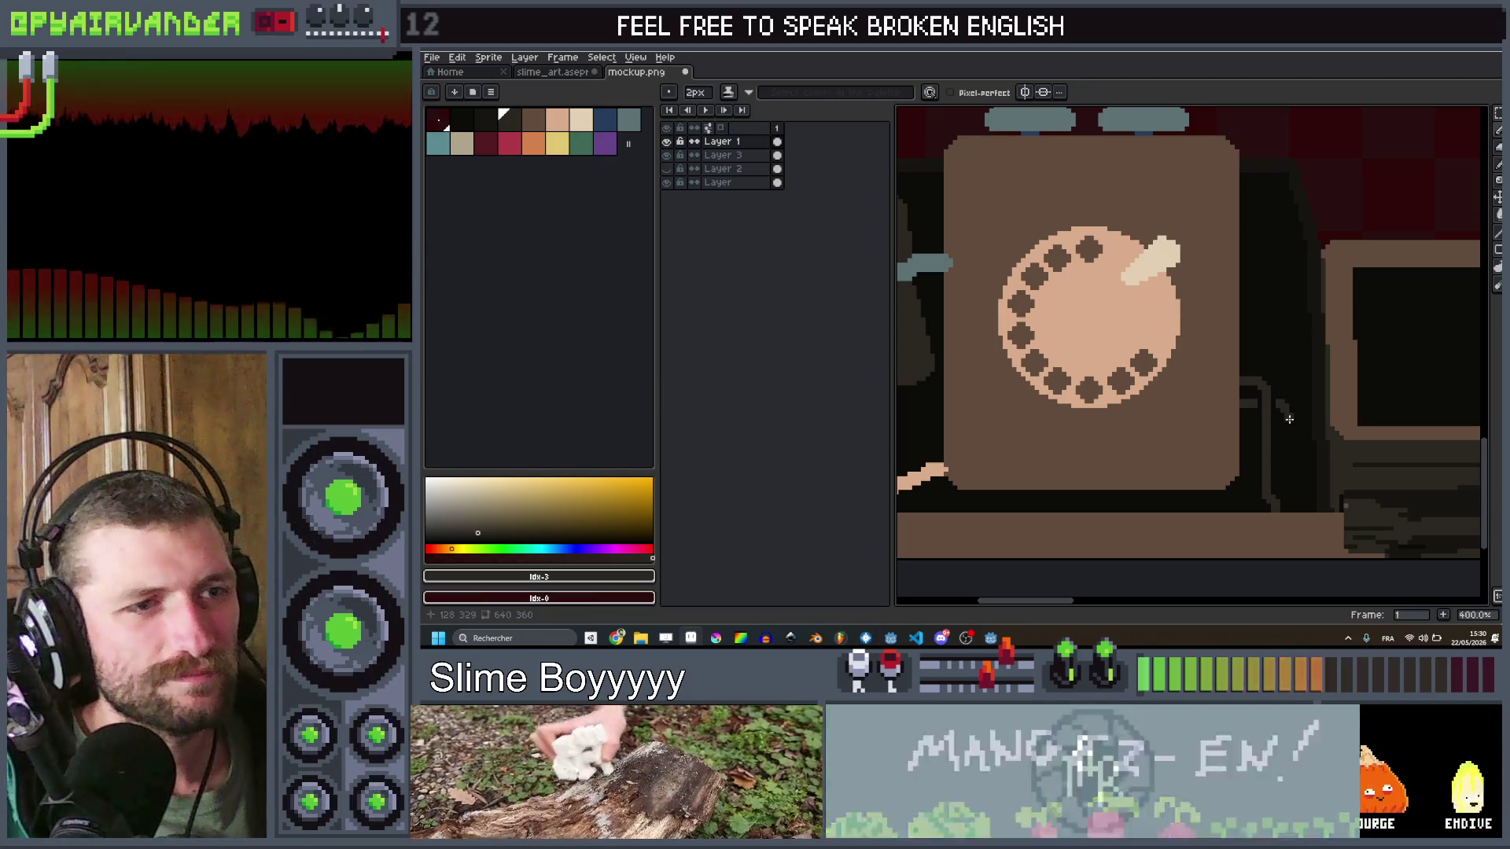
scroll(1286, 411, "up", 3)
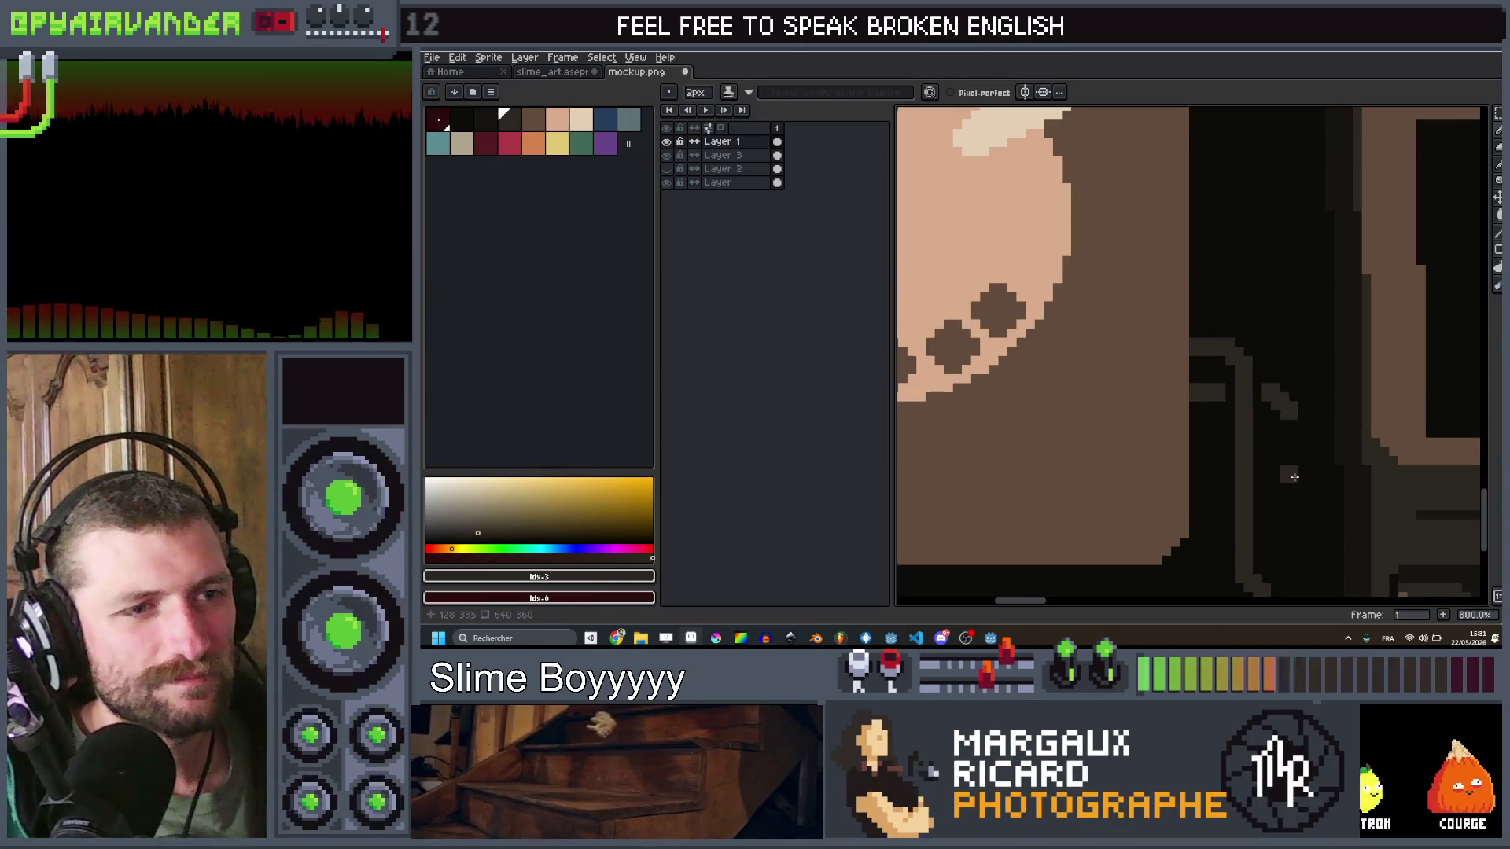
scroll(1309, 593, "down", 1)
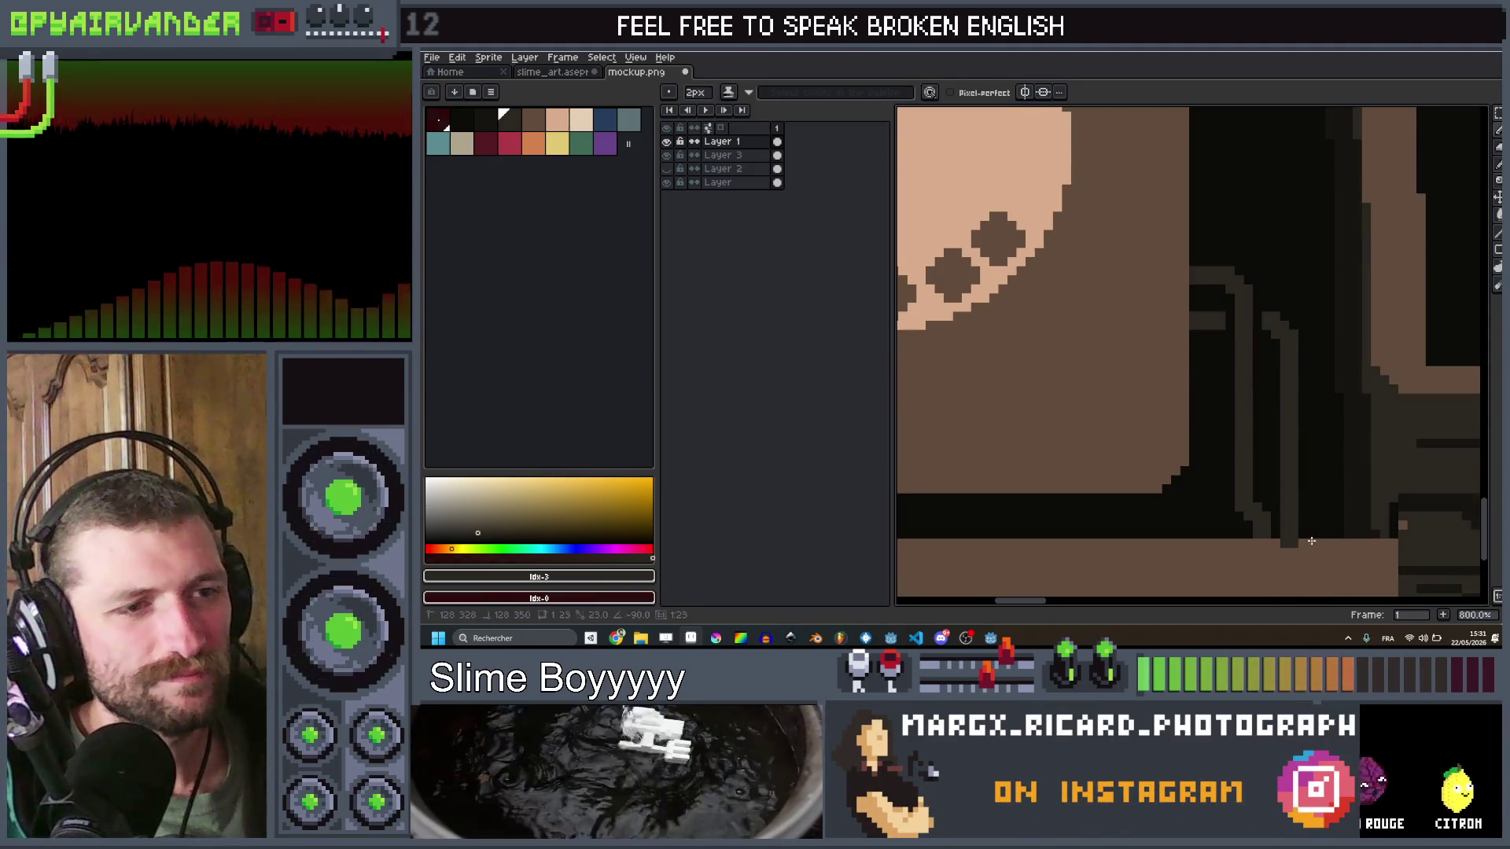
scroll(1305, 429, "down", 1)
scroll(1309, 346, "down", 2)
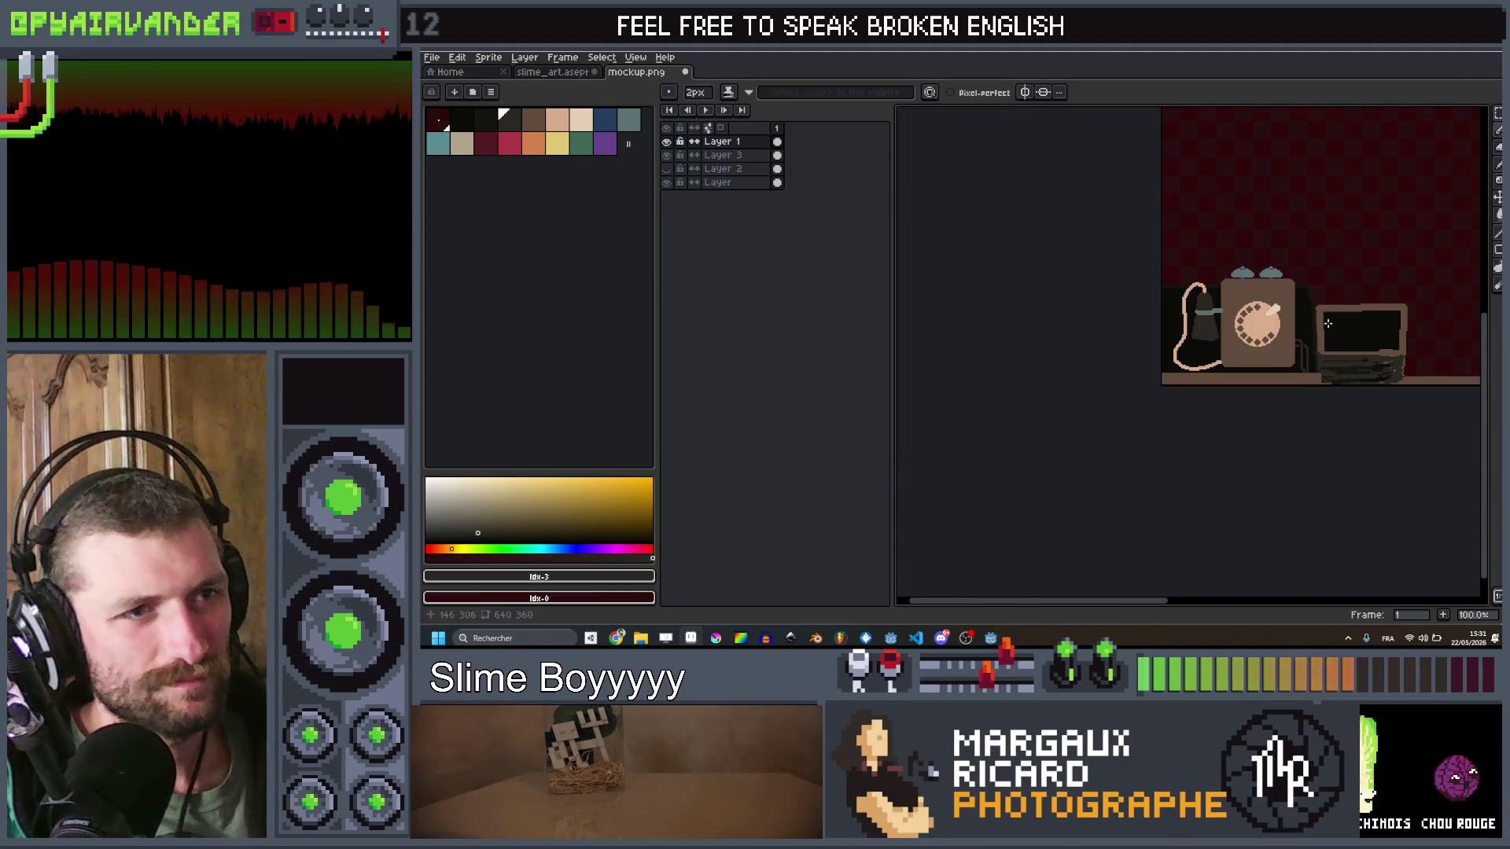
scroll(1203, 393, "up", 5)
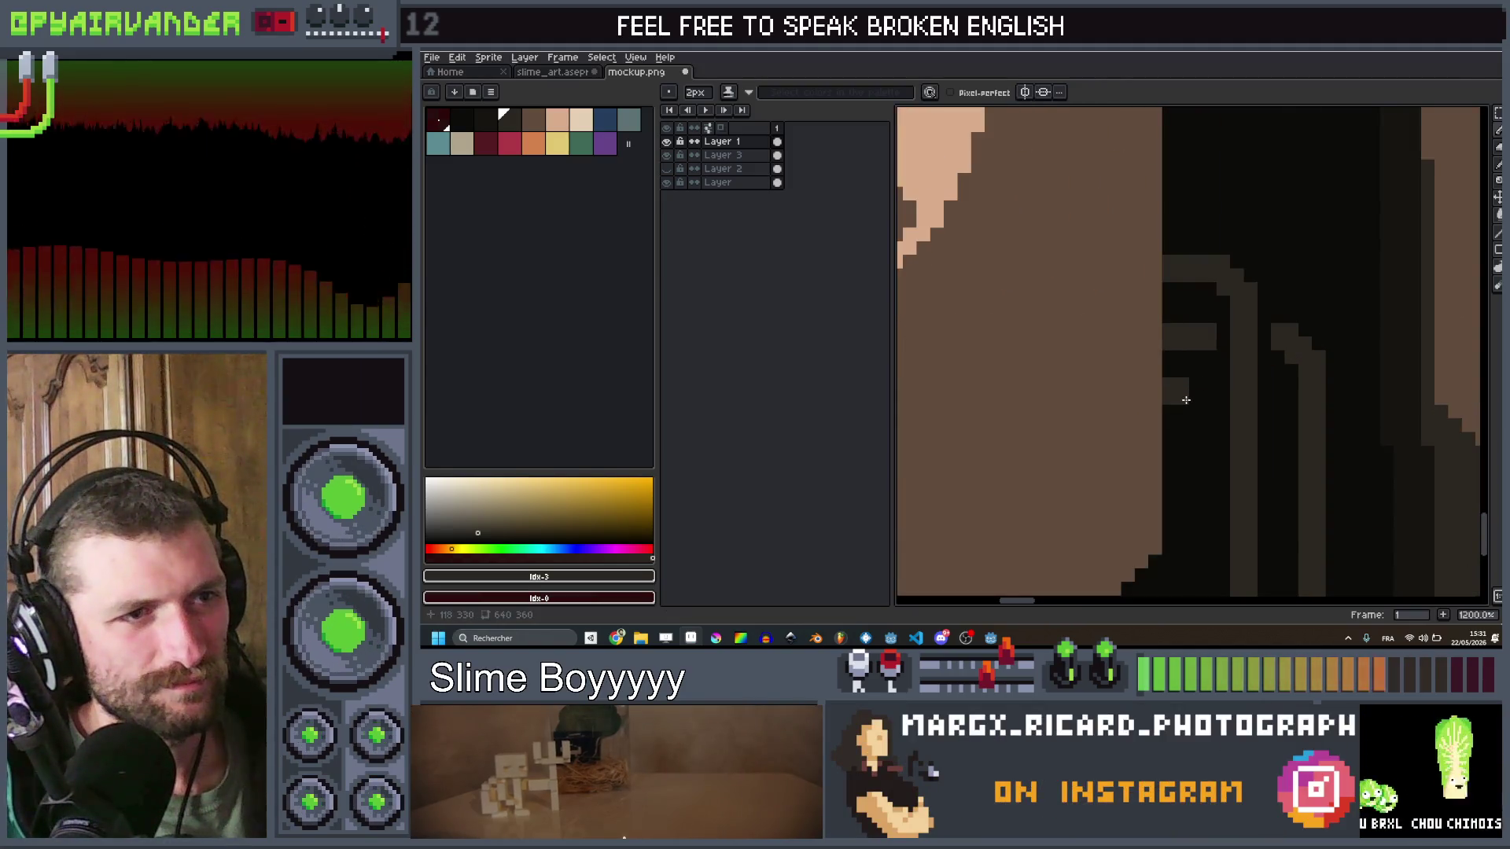
left_click(1202, 393)
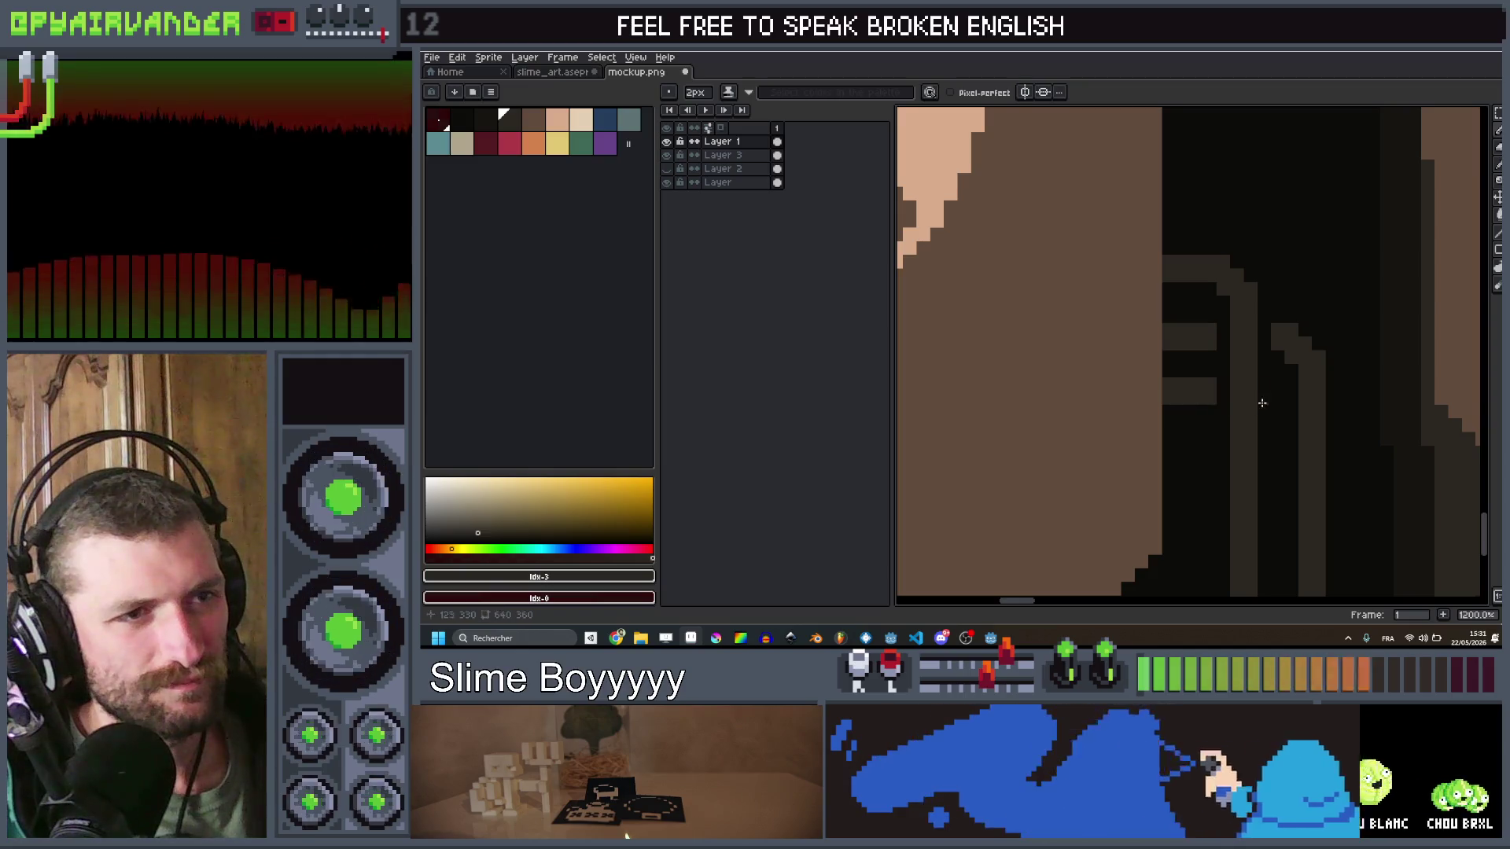
scroll(1262, 403, "down", 2)
scroll(1202, 436, "up", 2)
left_click(1197, 415)
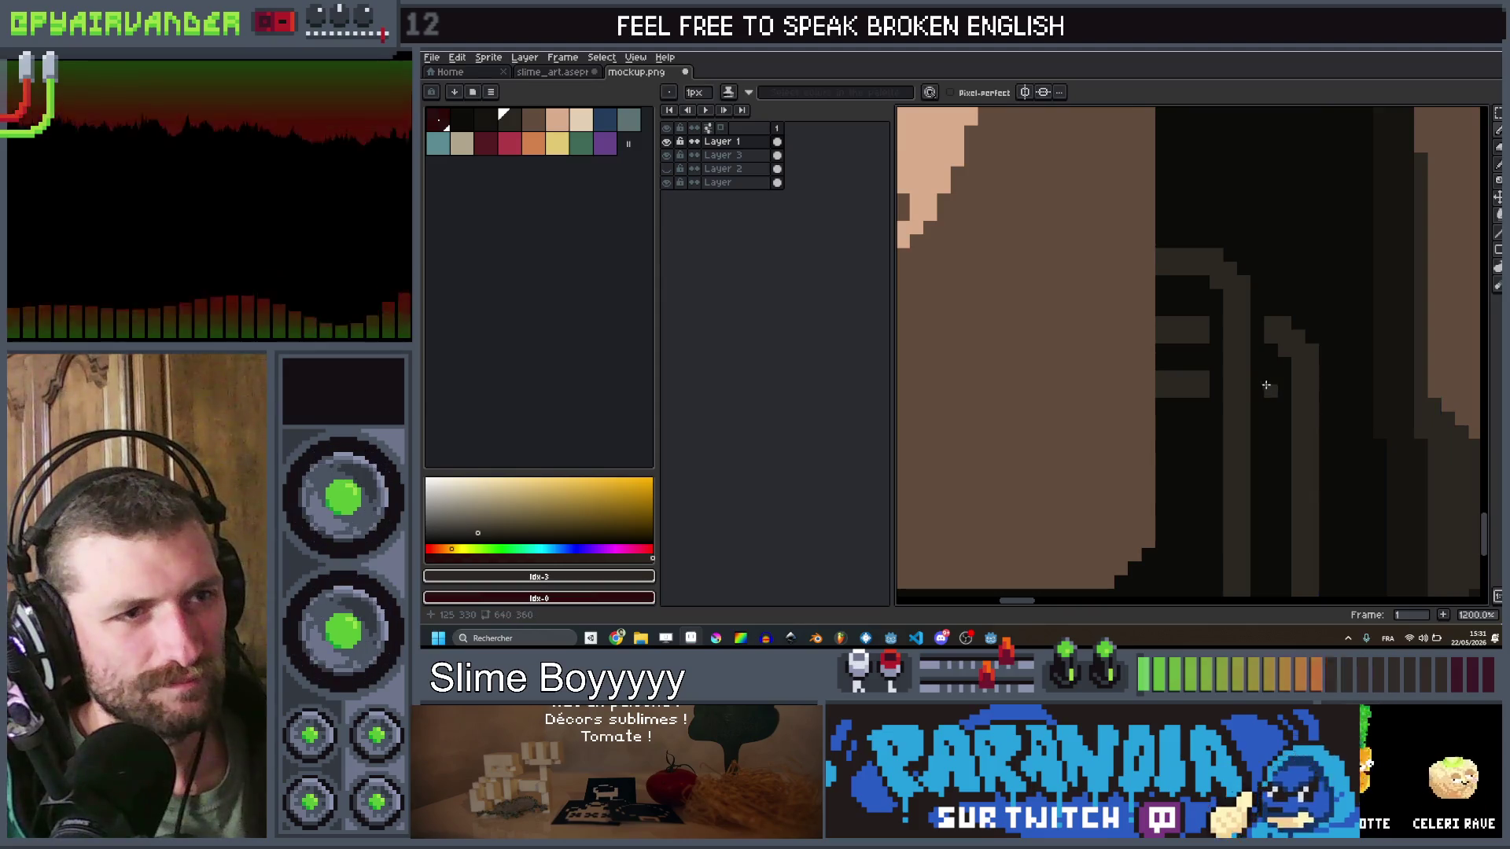
scroll(1268, 406, "down", 3)
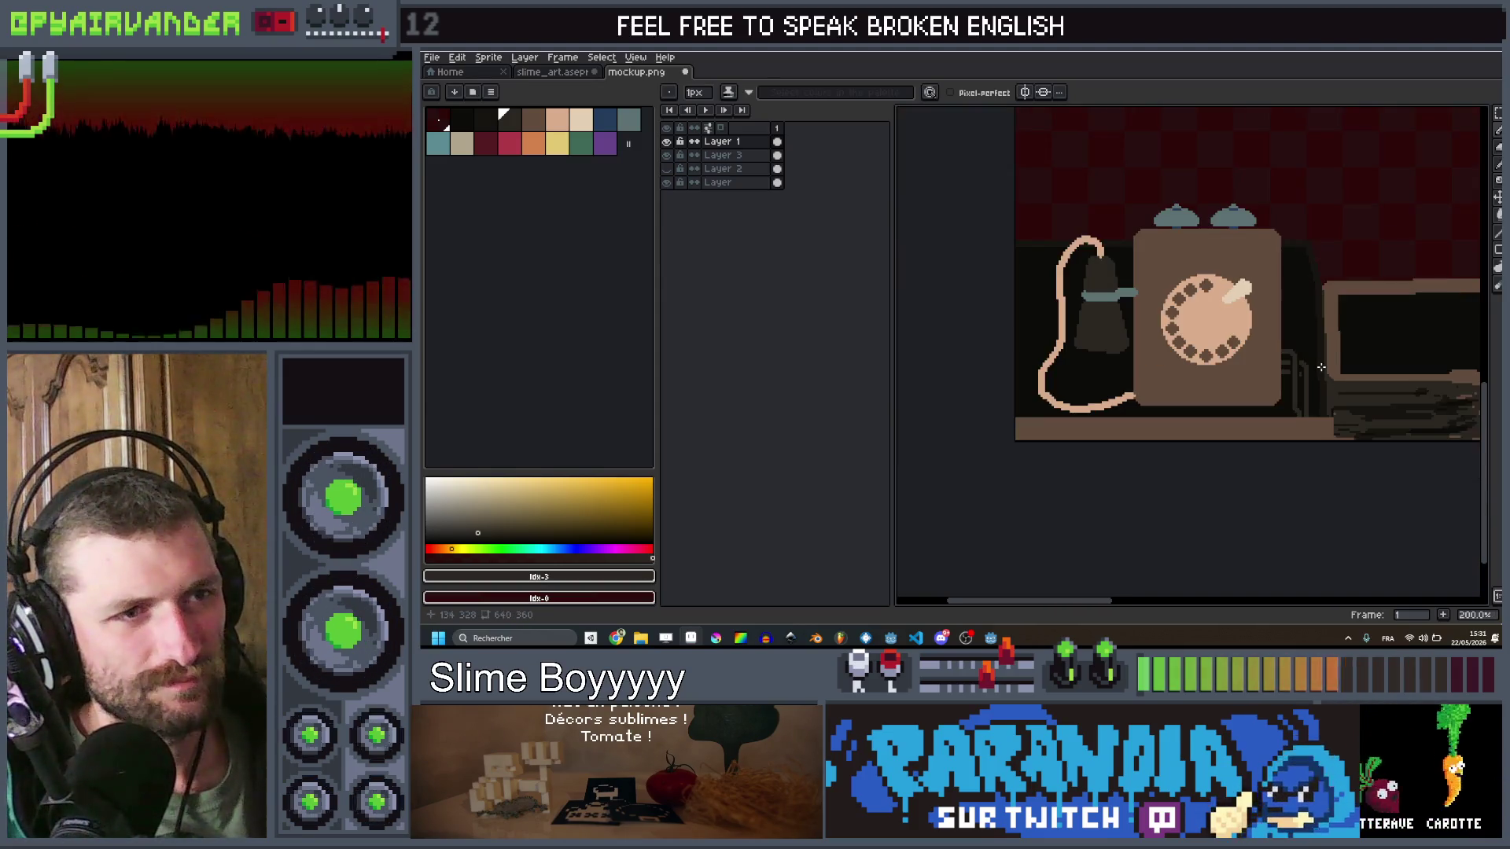
scroll(1313, 392, "up", 2)
Step: Draw a 2 px grey diagonal line, then a vertical line, down beside the phone
key("ctrl")
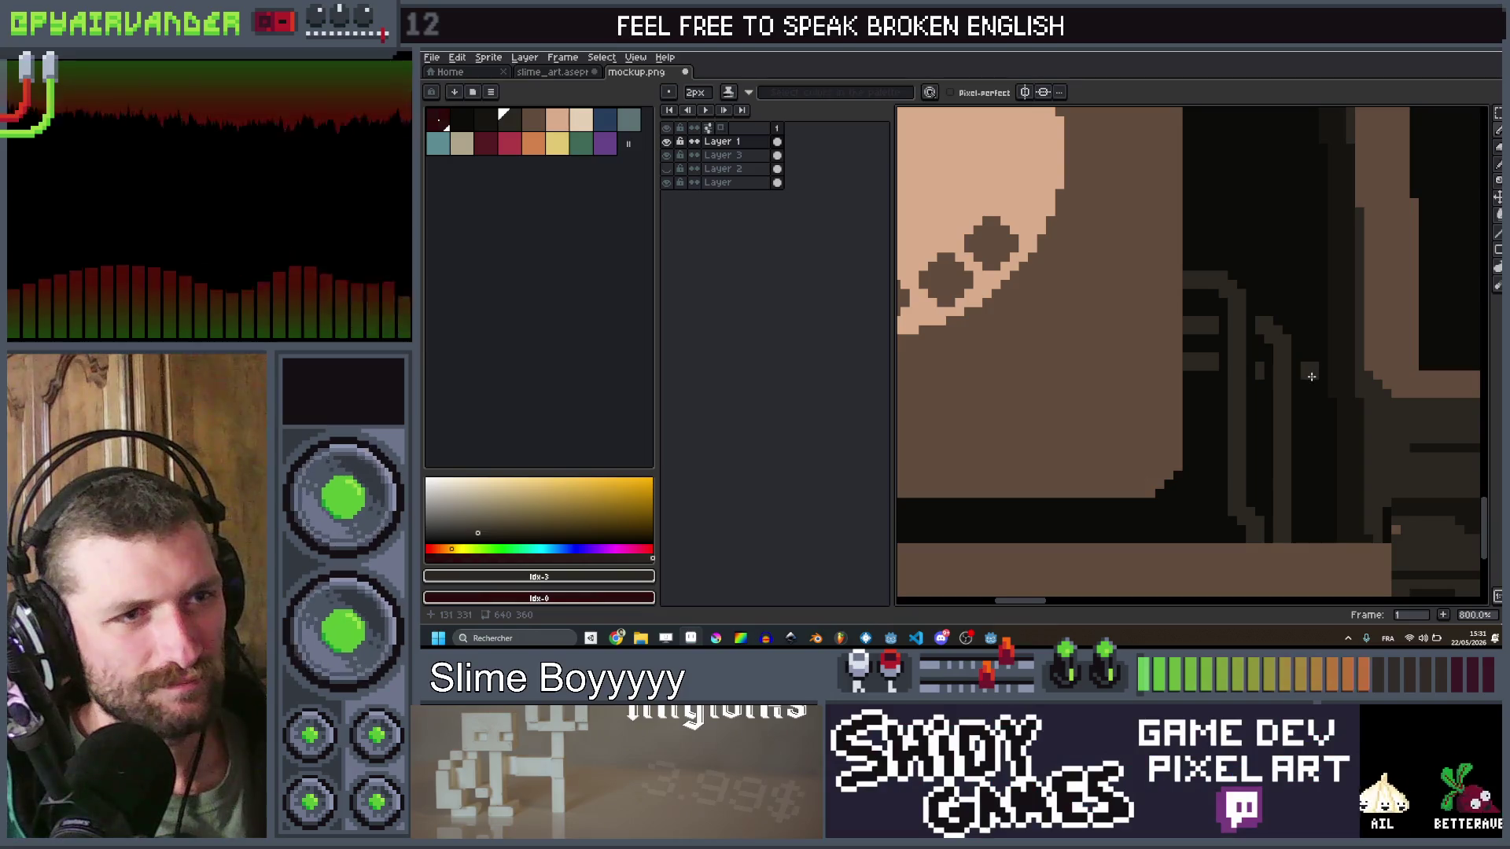
key("minus")
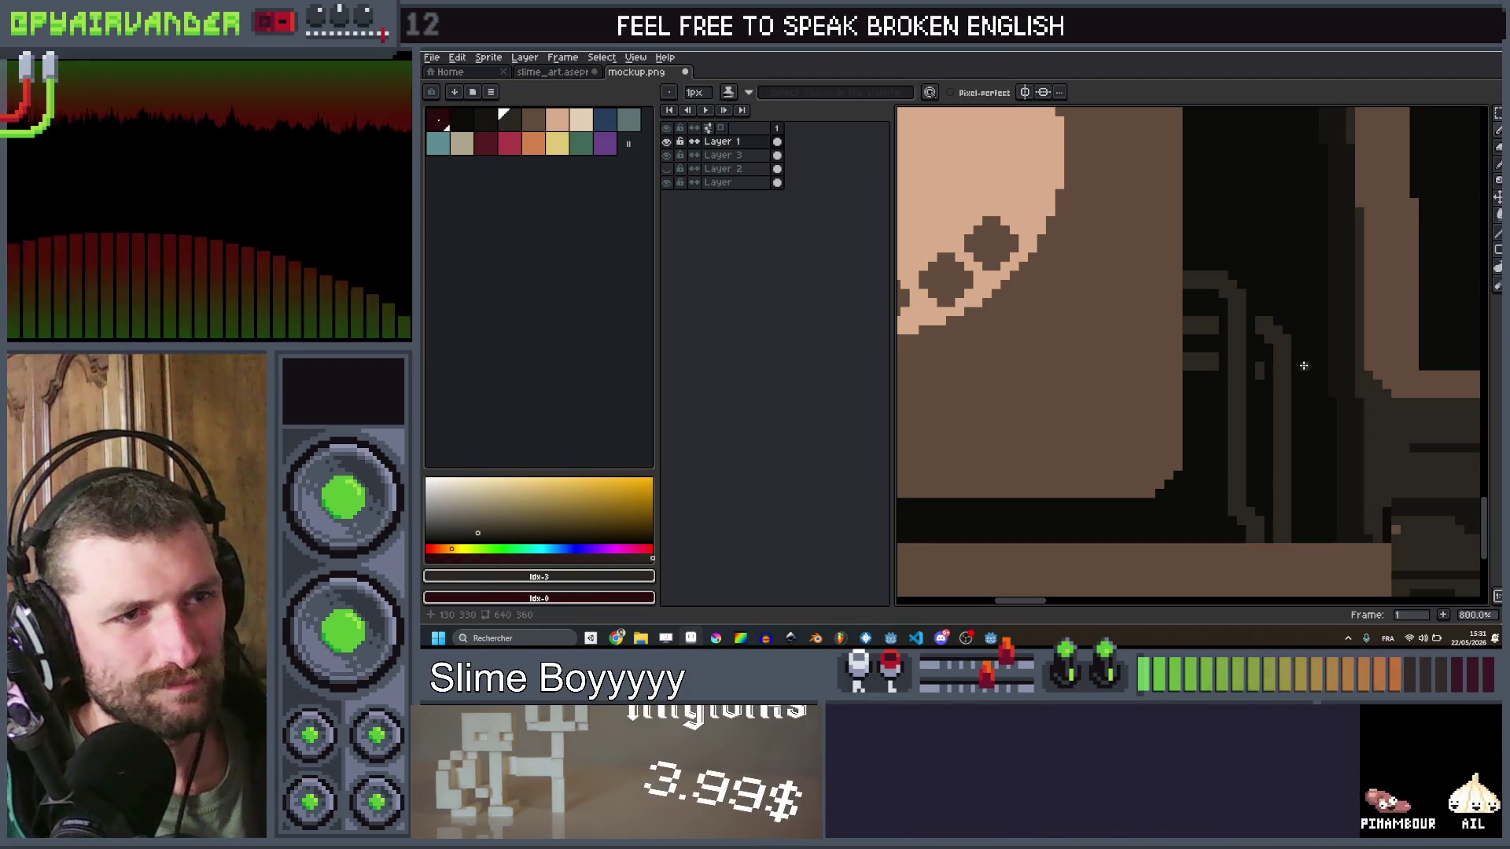
key("plus")
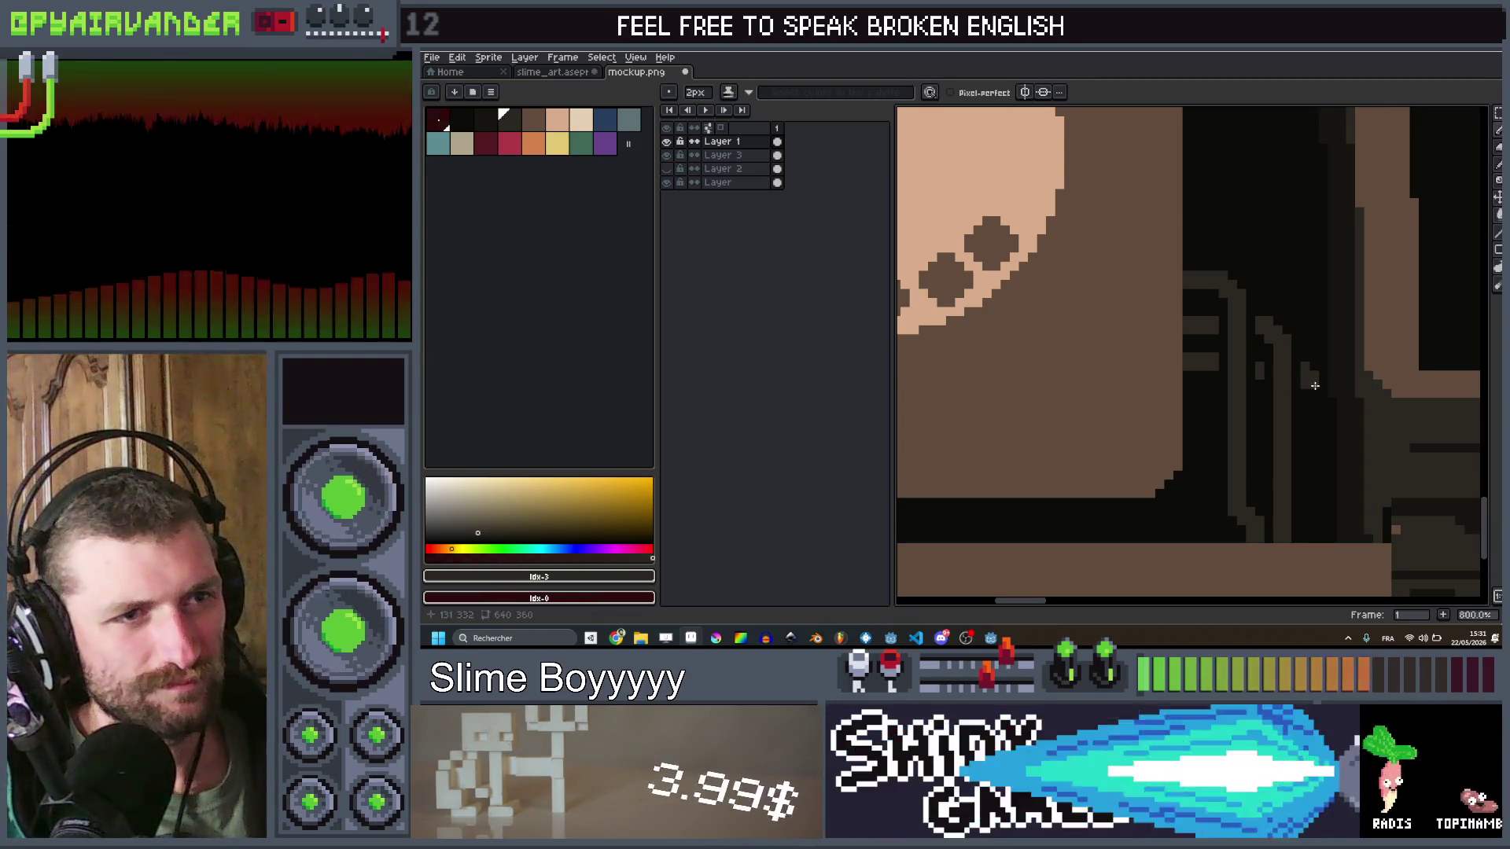
left_click_drag(1311, 376, 1322, 444)
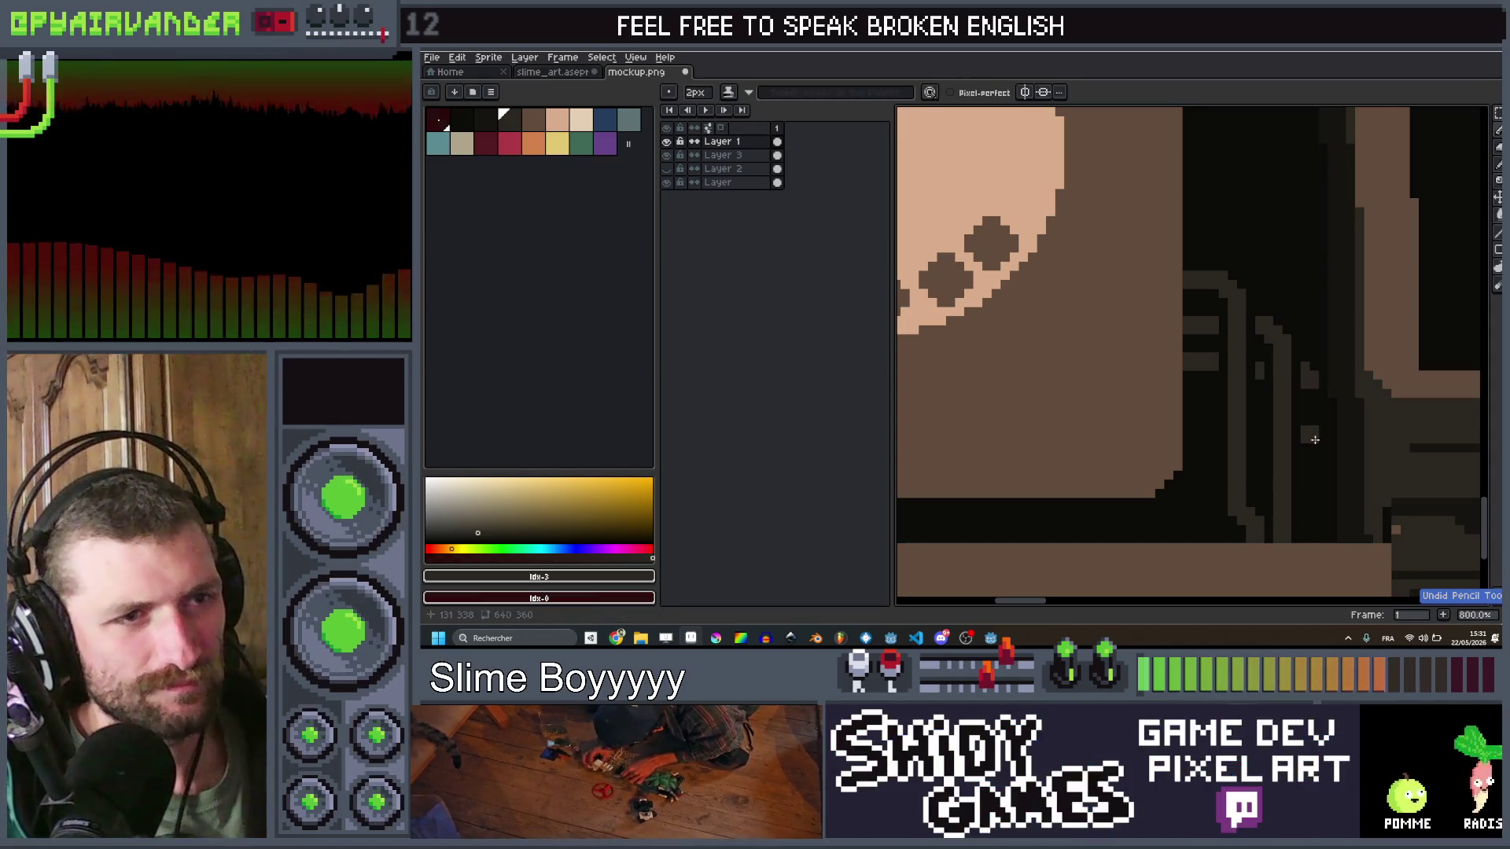
left_click(1318, 529, "shift")
scroll(1313, 532, "down", 7)
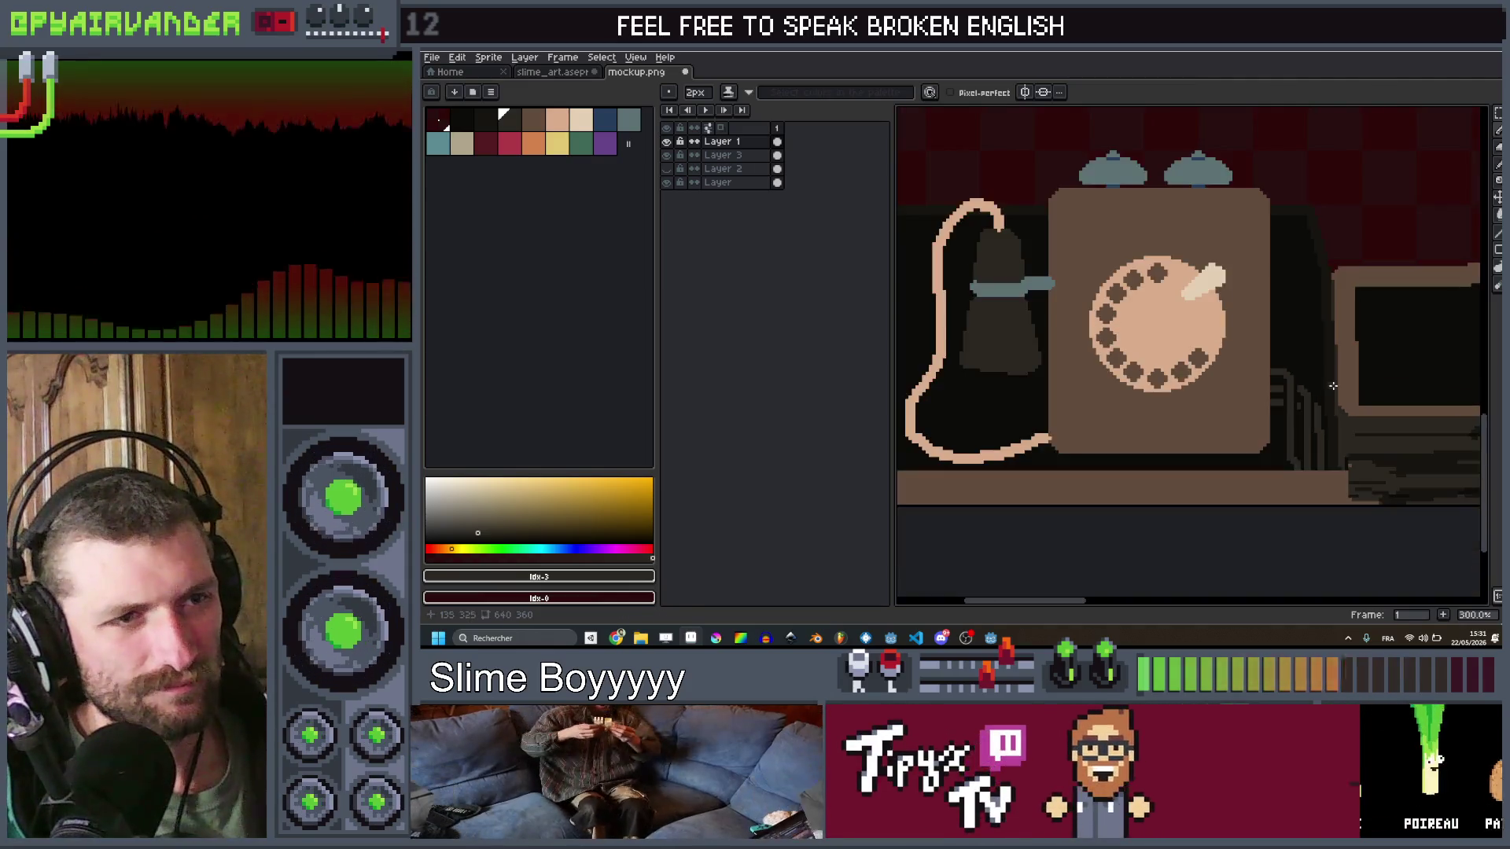
scroll(1383, 391, "up", 1)
scroll(1195, 413, "up", 4)
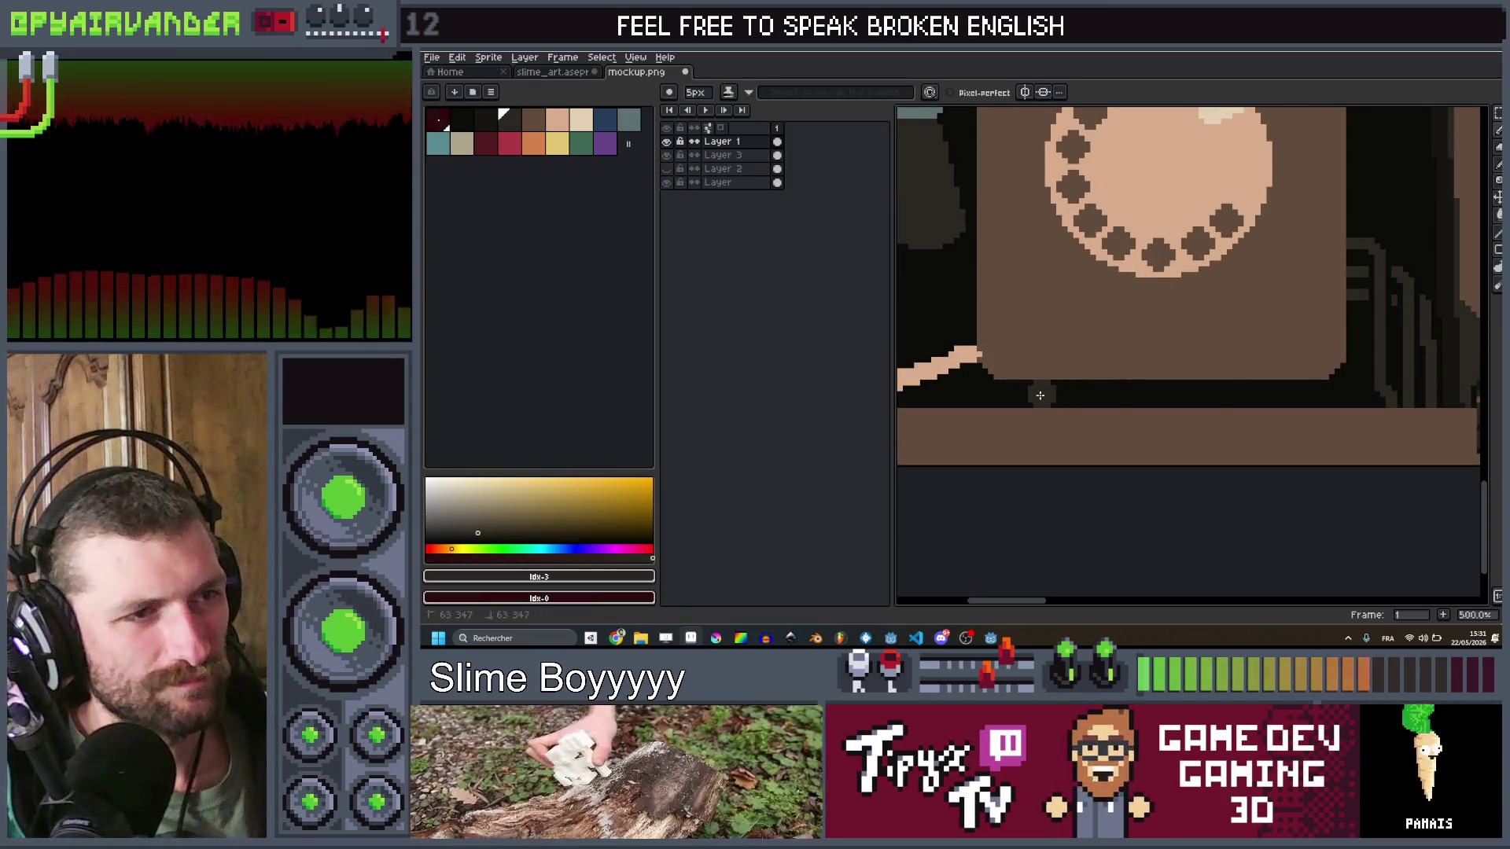
key("v")
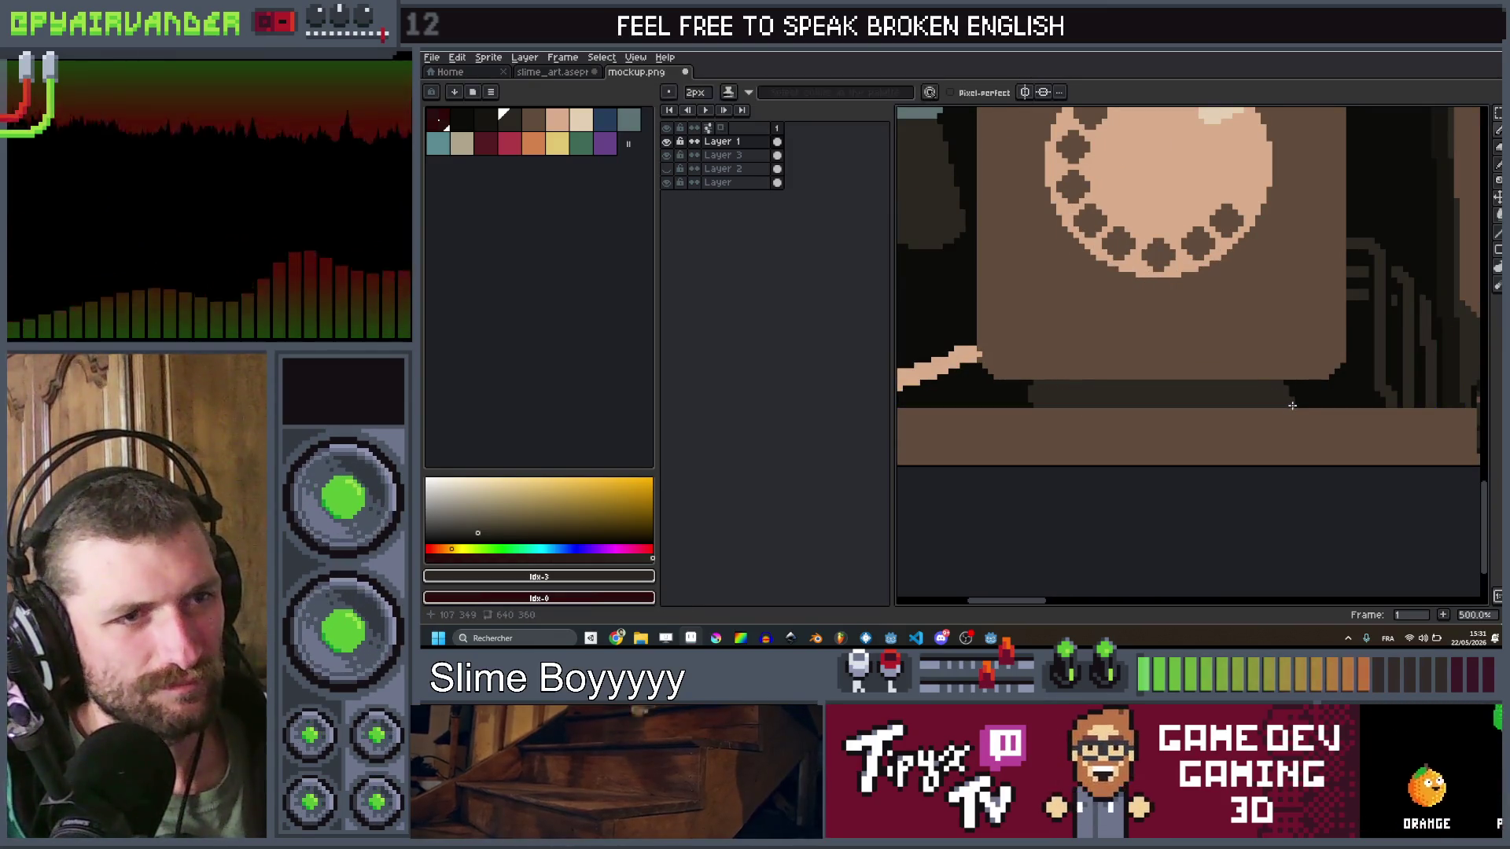
scroll(1031, 404, "down", 5)
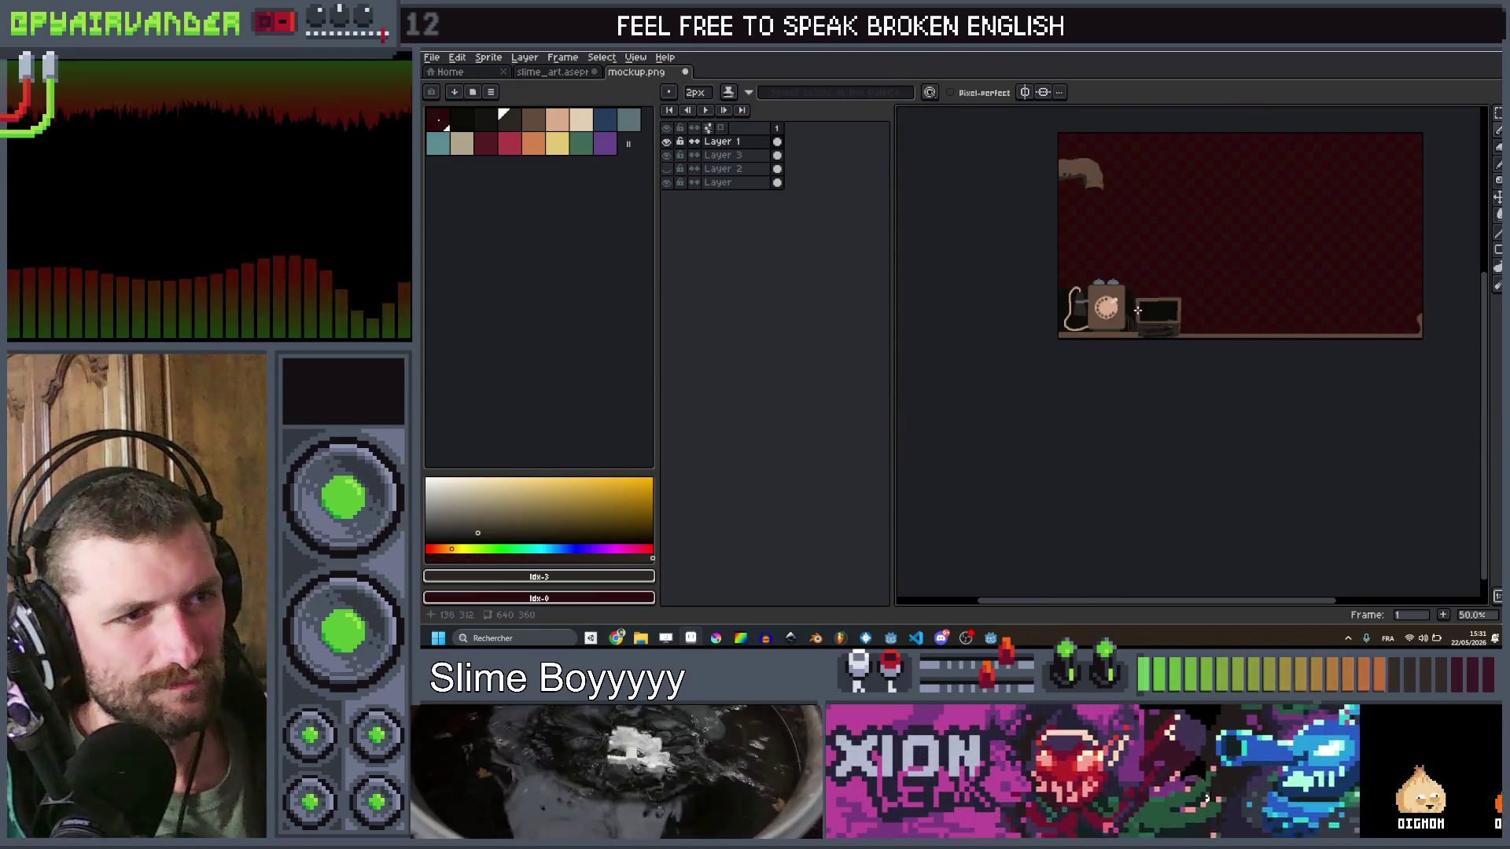
Step: Zoom to the phone and draw a rectangular marquee around its dial
scroll(1202, 327, "up", 2)
scroll(1203, 326, "down", 4)
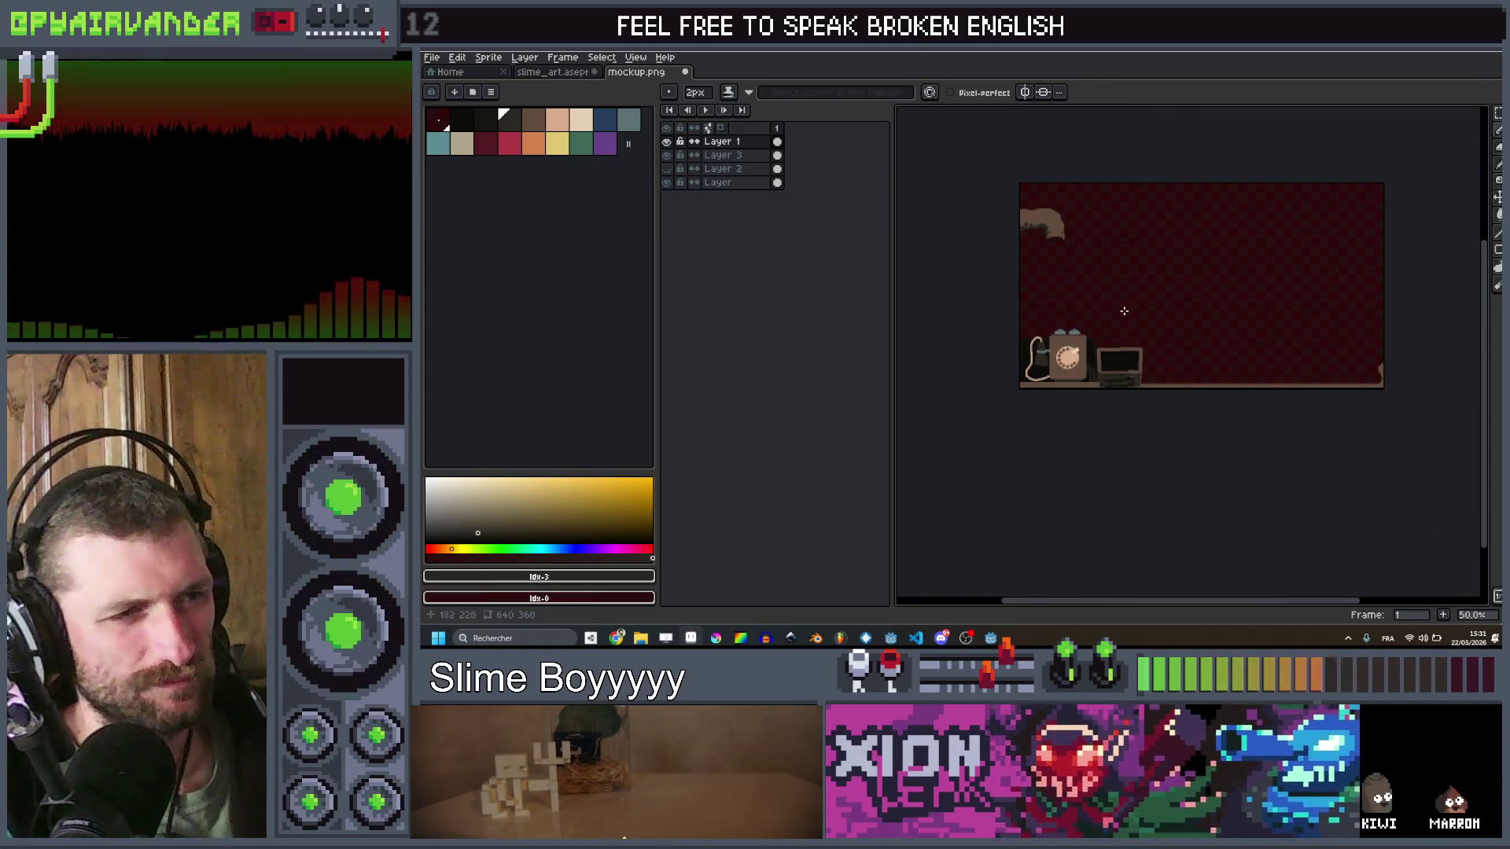
scroll(1124, 311, "down", 2)
scroll(1123, 299, "up", 1)
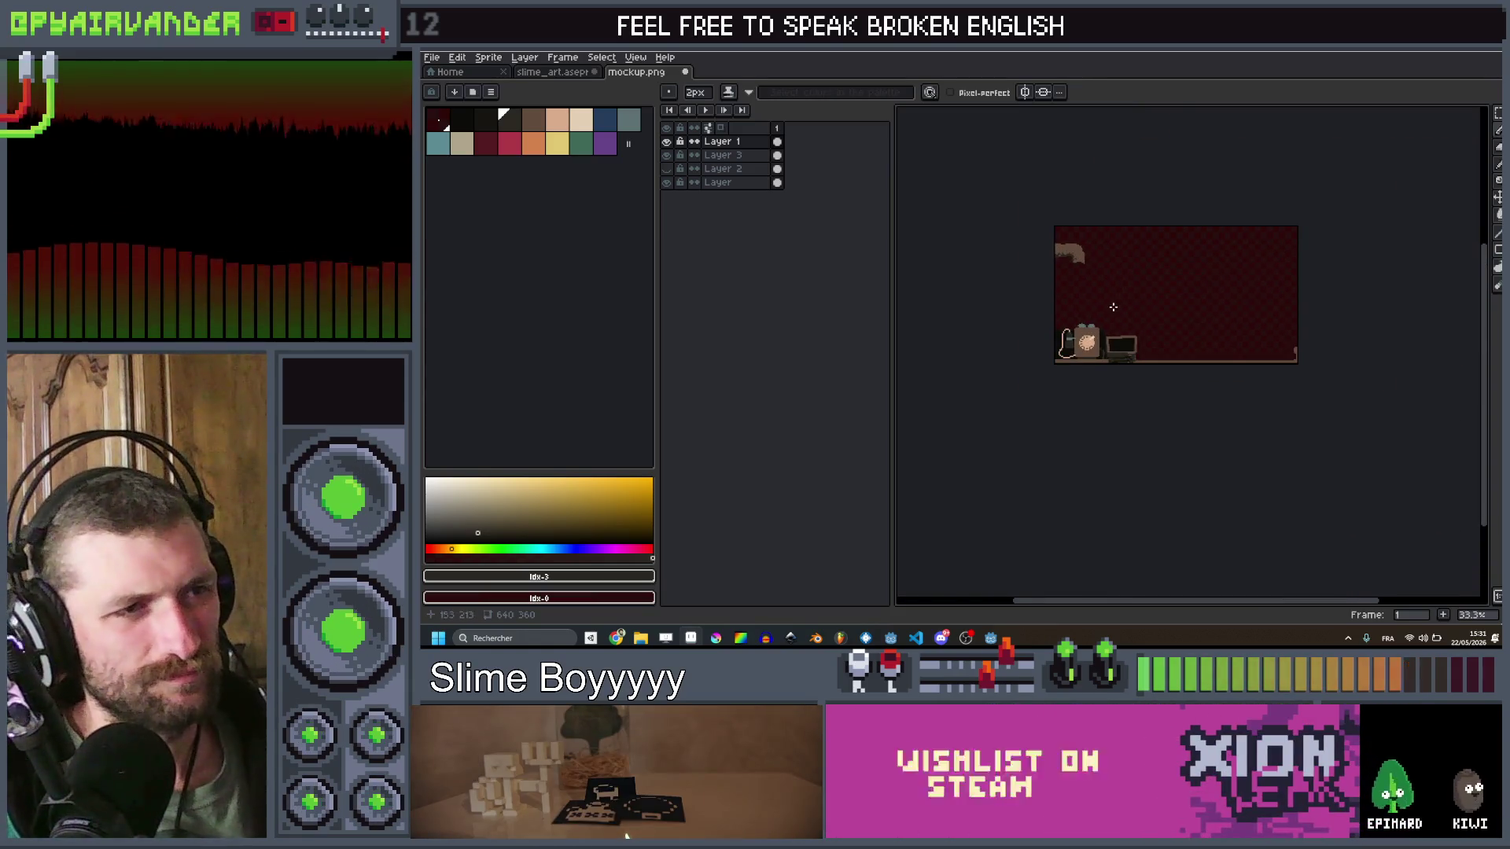
scroll(1112, 306, "up", 2)
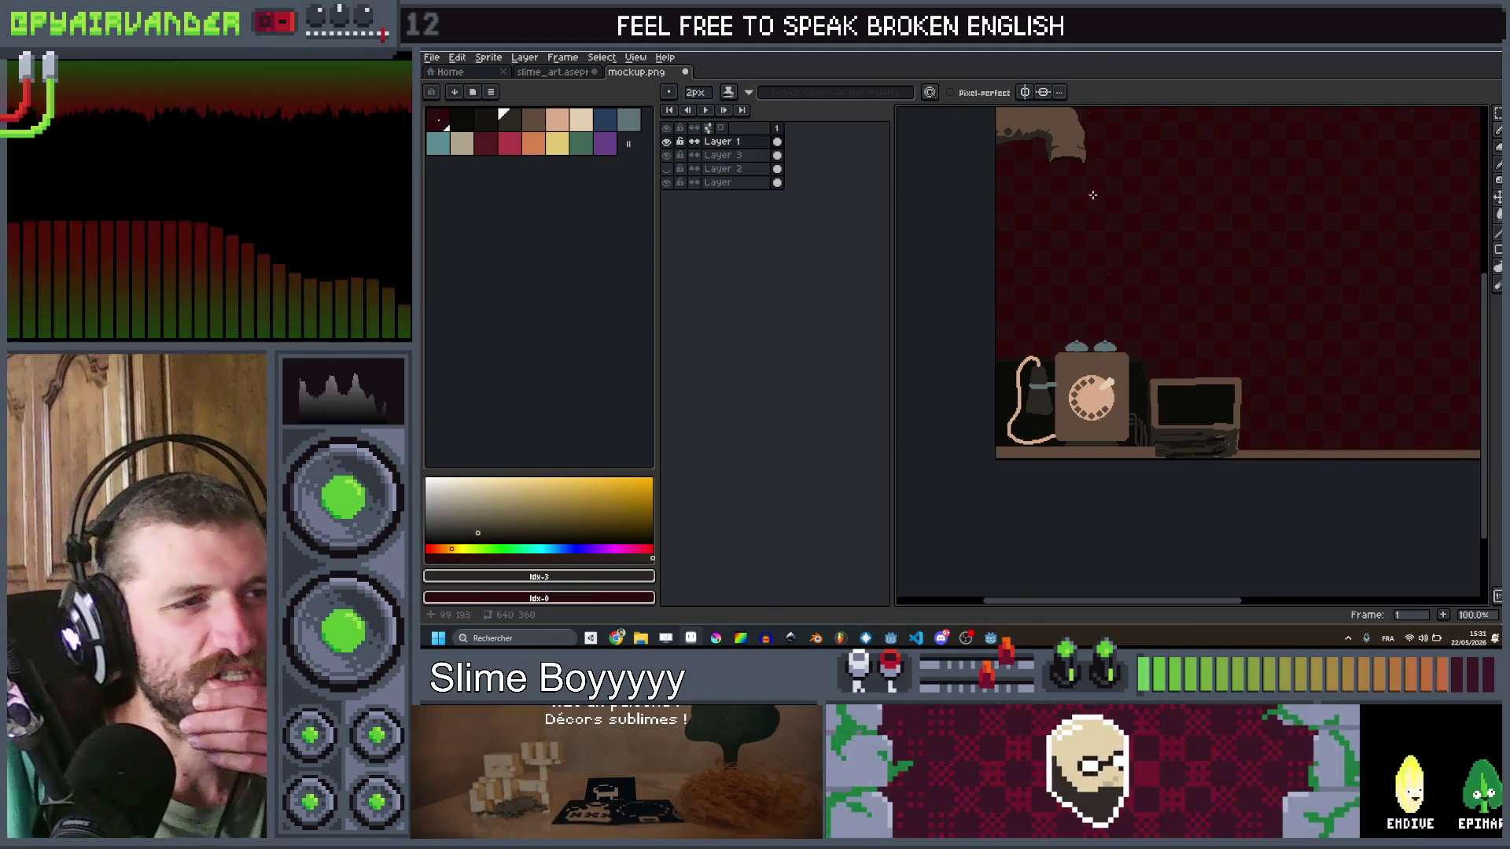
left_click_drag(1160, 327, 1183, 357)
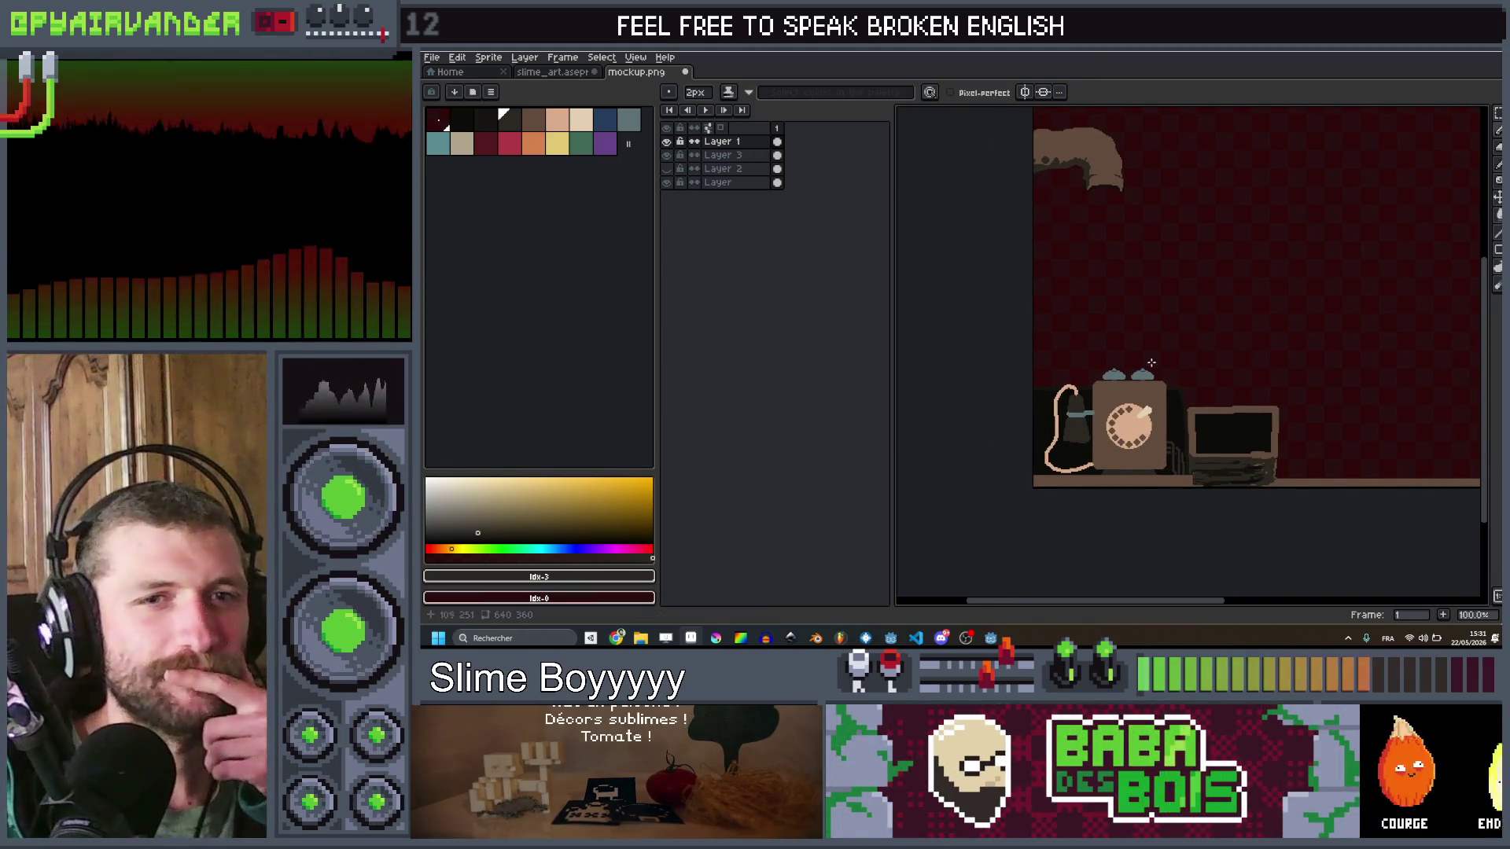
scroll(1150, 363, "down", 4)
scroll(1158, 381, "up", 4)
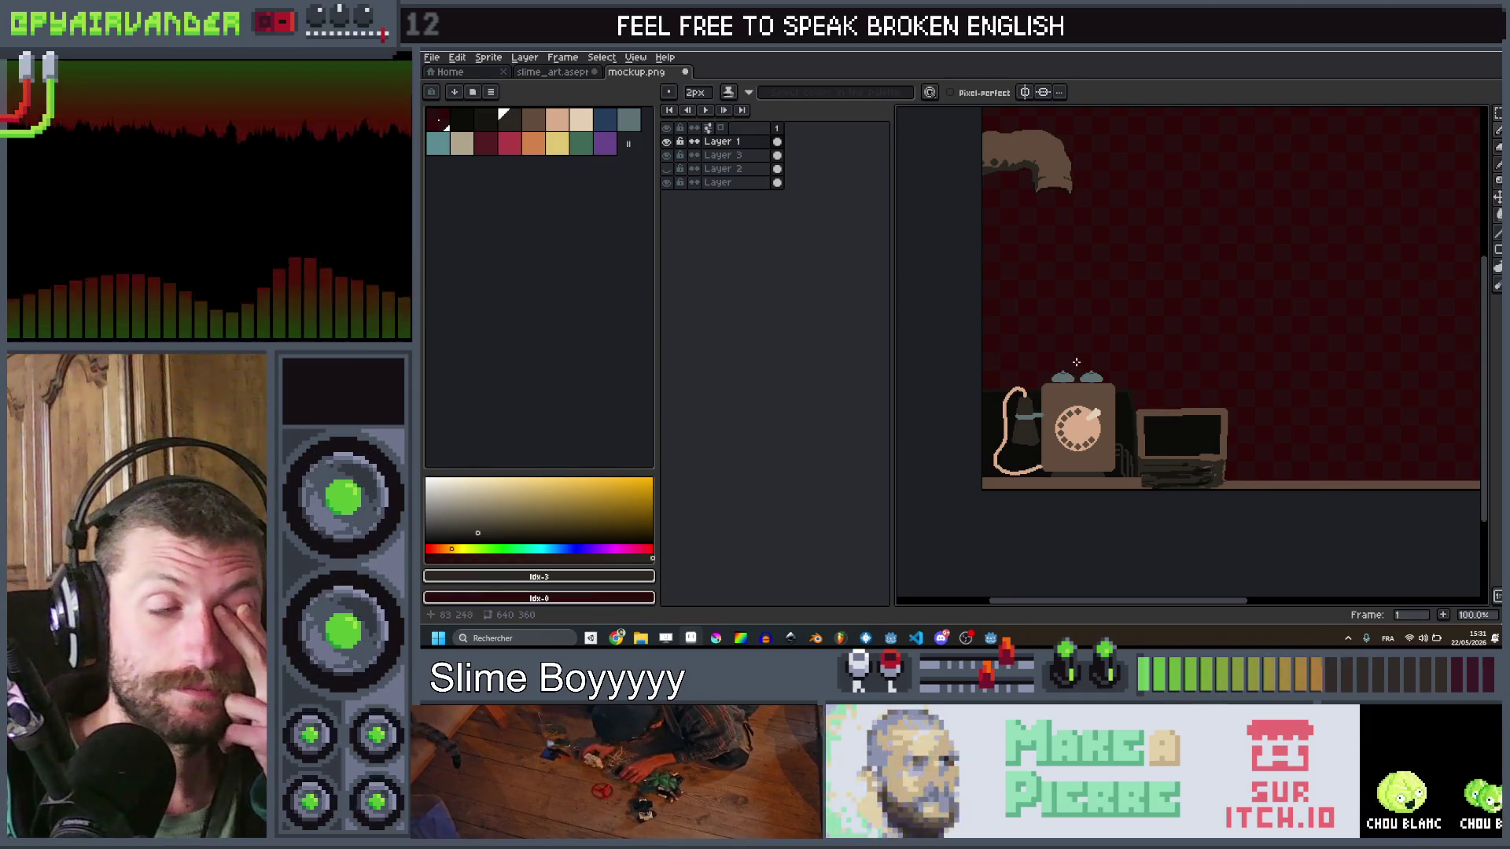
scroll(1076, 361, "down", 1)
scroll(1081, 393, "up", 3)
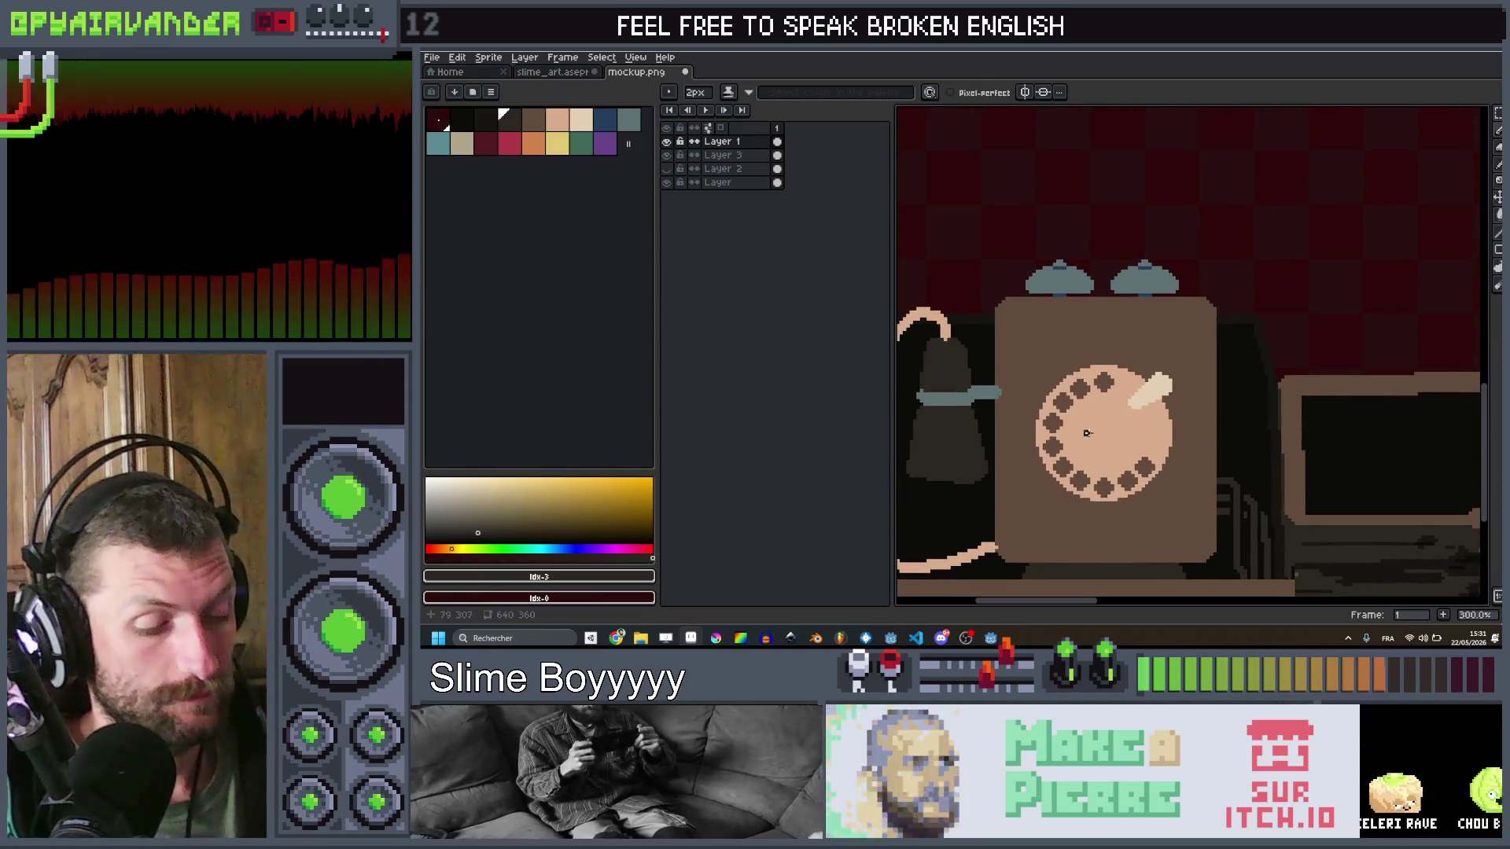
key("q")
left_click_drag(1180, 353, 1030, 502)
Step: Reselect the dial area and move it about 45 pixels lower on the phone body
left_click_drag(1123, 456, 1122, 491)
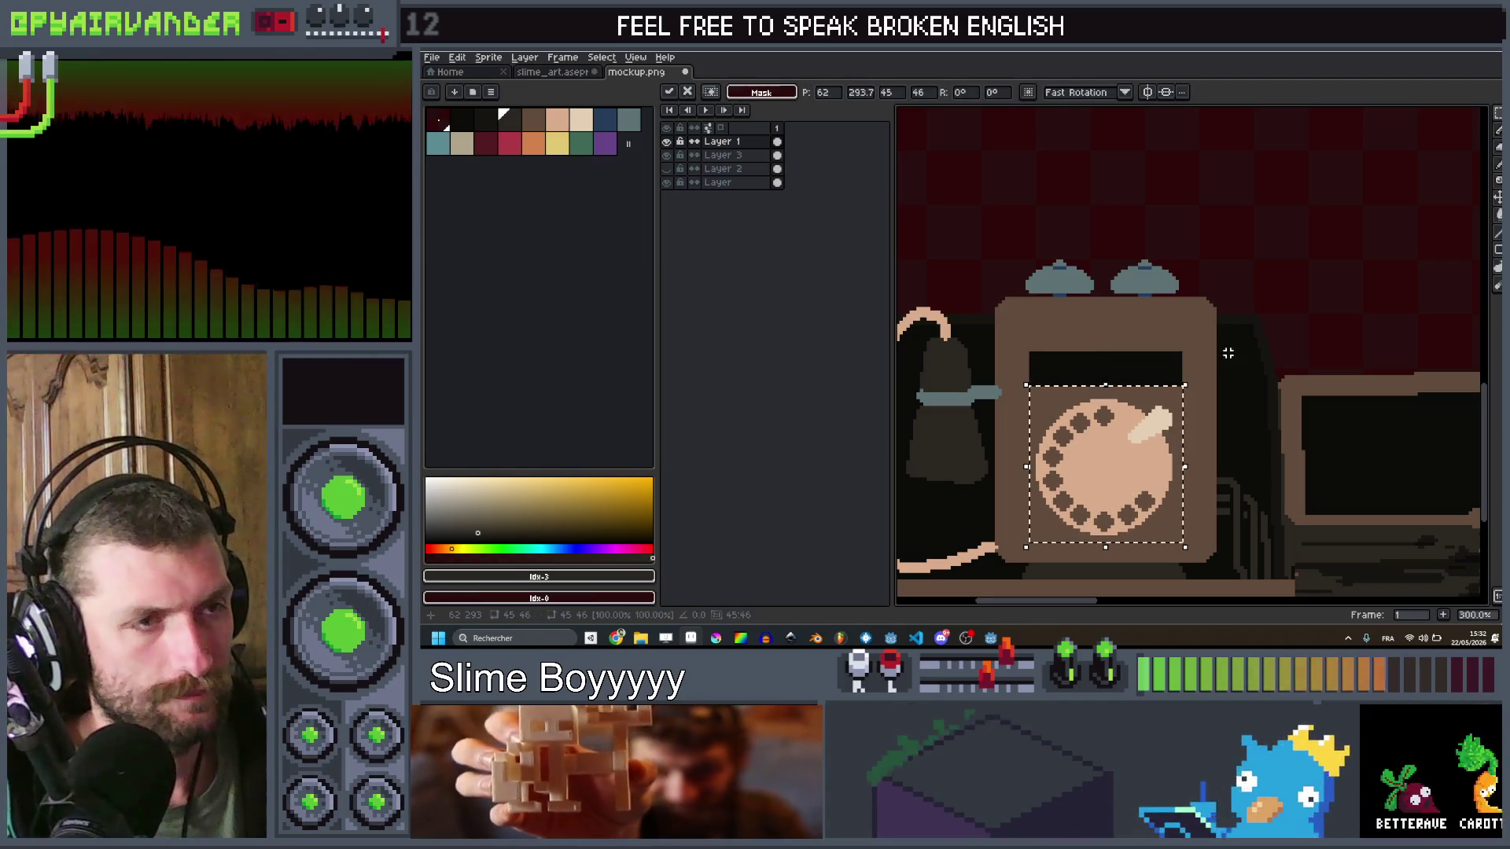
key("Return")
scroll(1253, 310, "down", 2)
scroll(1227, 246, "up", 2)
left_click_drag(1230, 234, 991, 346)
left_click_drag(1078, 327, 1073, 367)
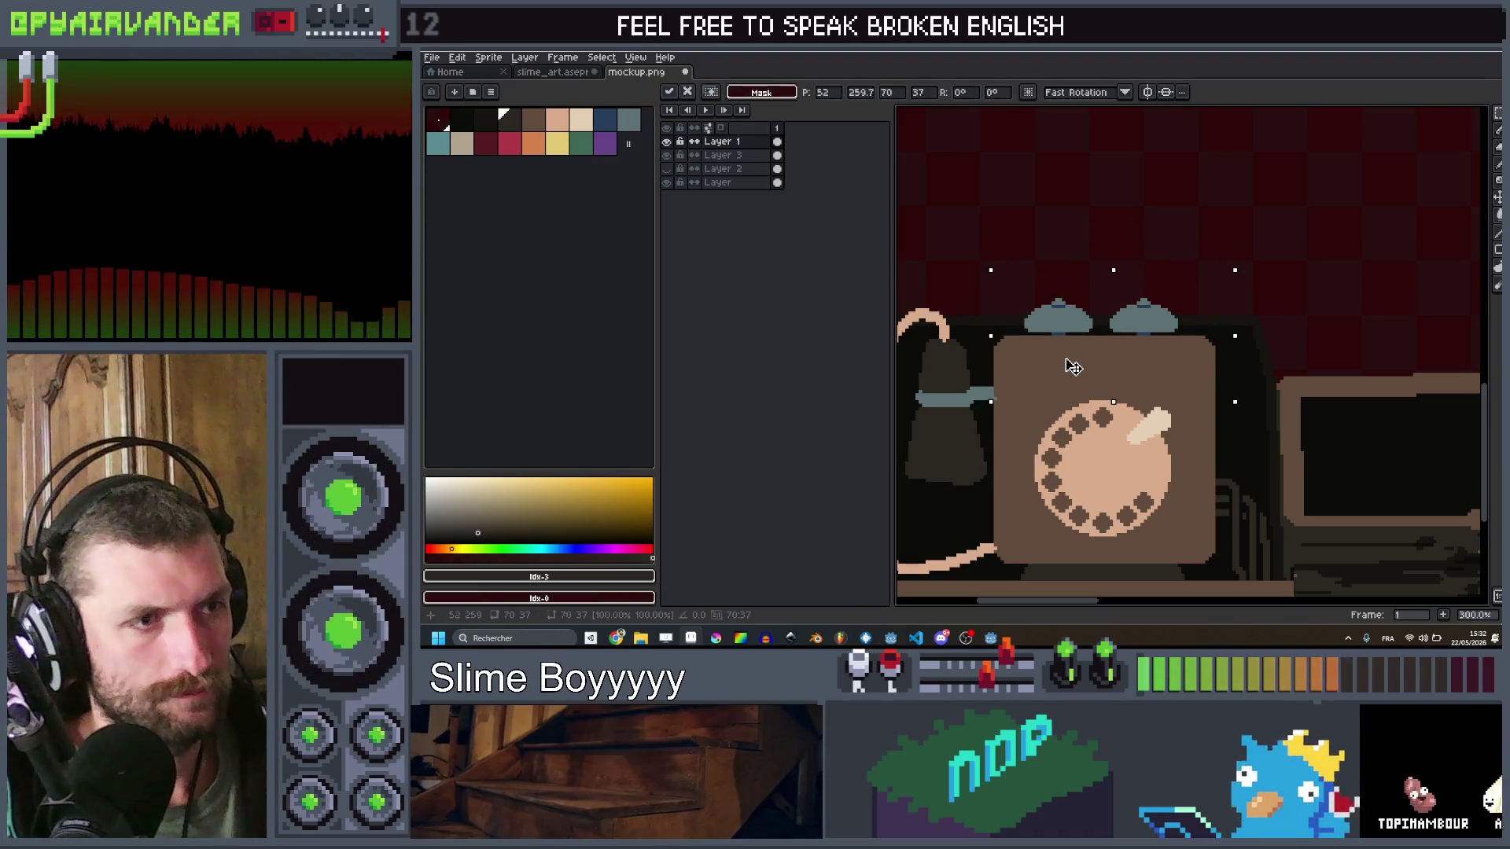
key("Return")
scroll(1132, 236, "down", 3)
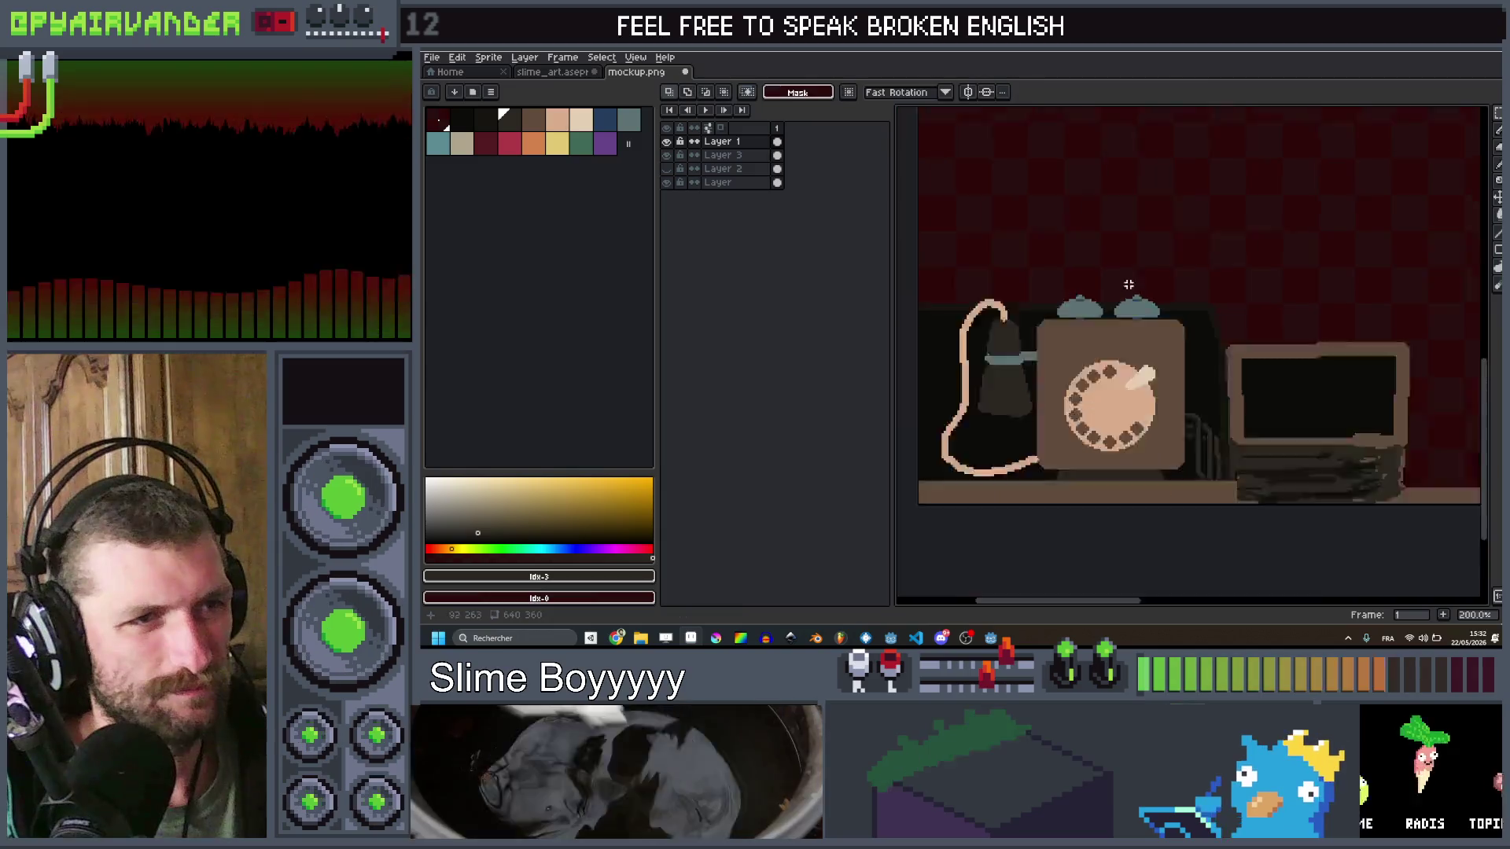
scroll(1121, 279, "up", 3)
scroll(1130, 348, "up", 1)
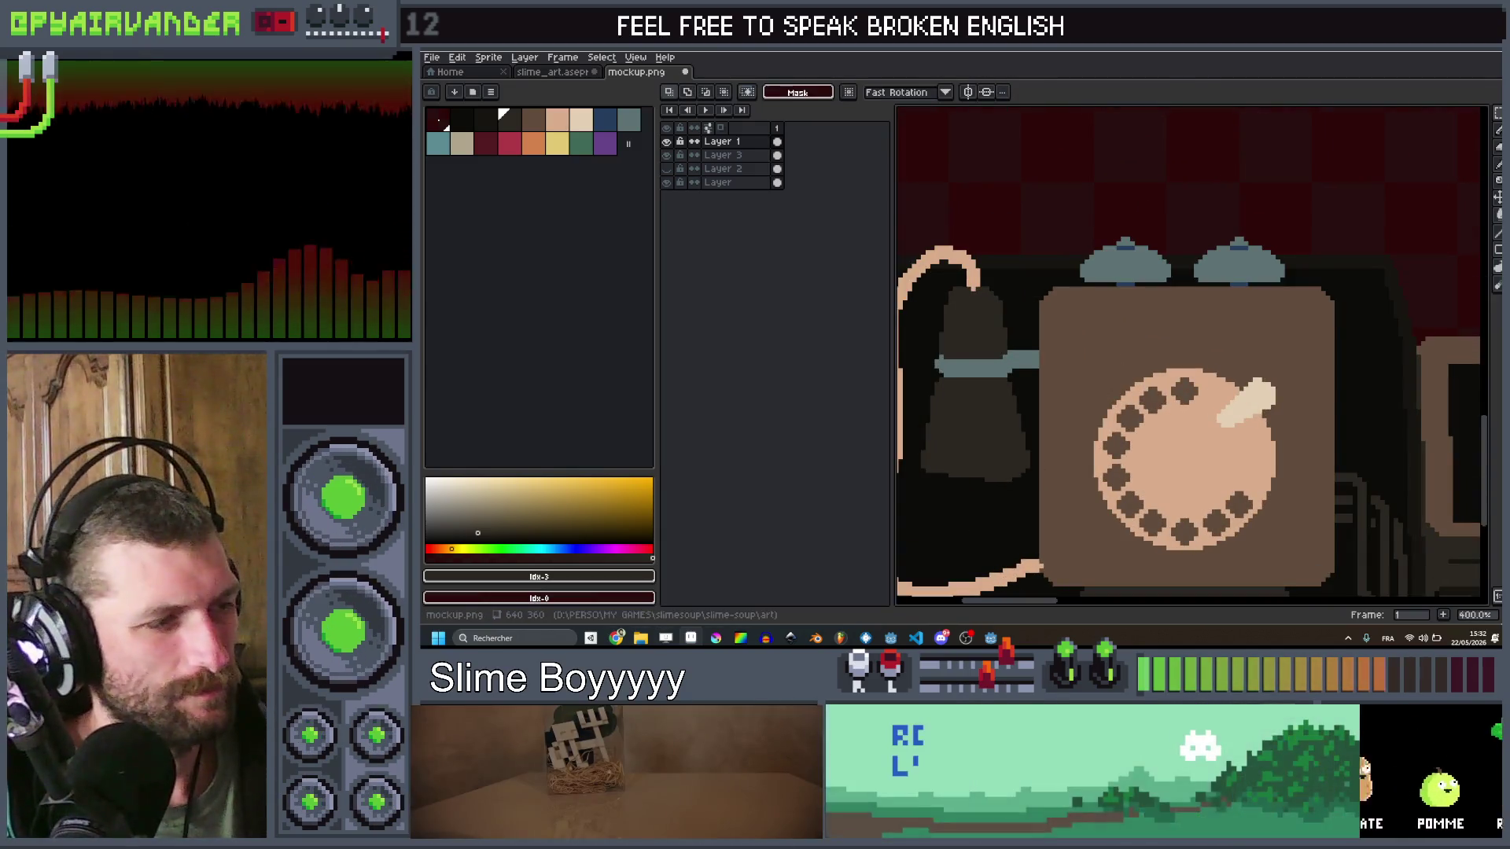
Step: Outline a pale yellow note on the phone and fill it with the Paint Bucket
left_click(573, 145)
key("b")
scroll(1098, 311, "up", 3)
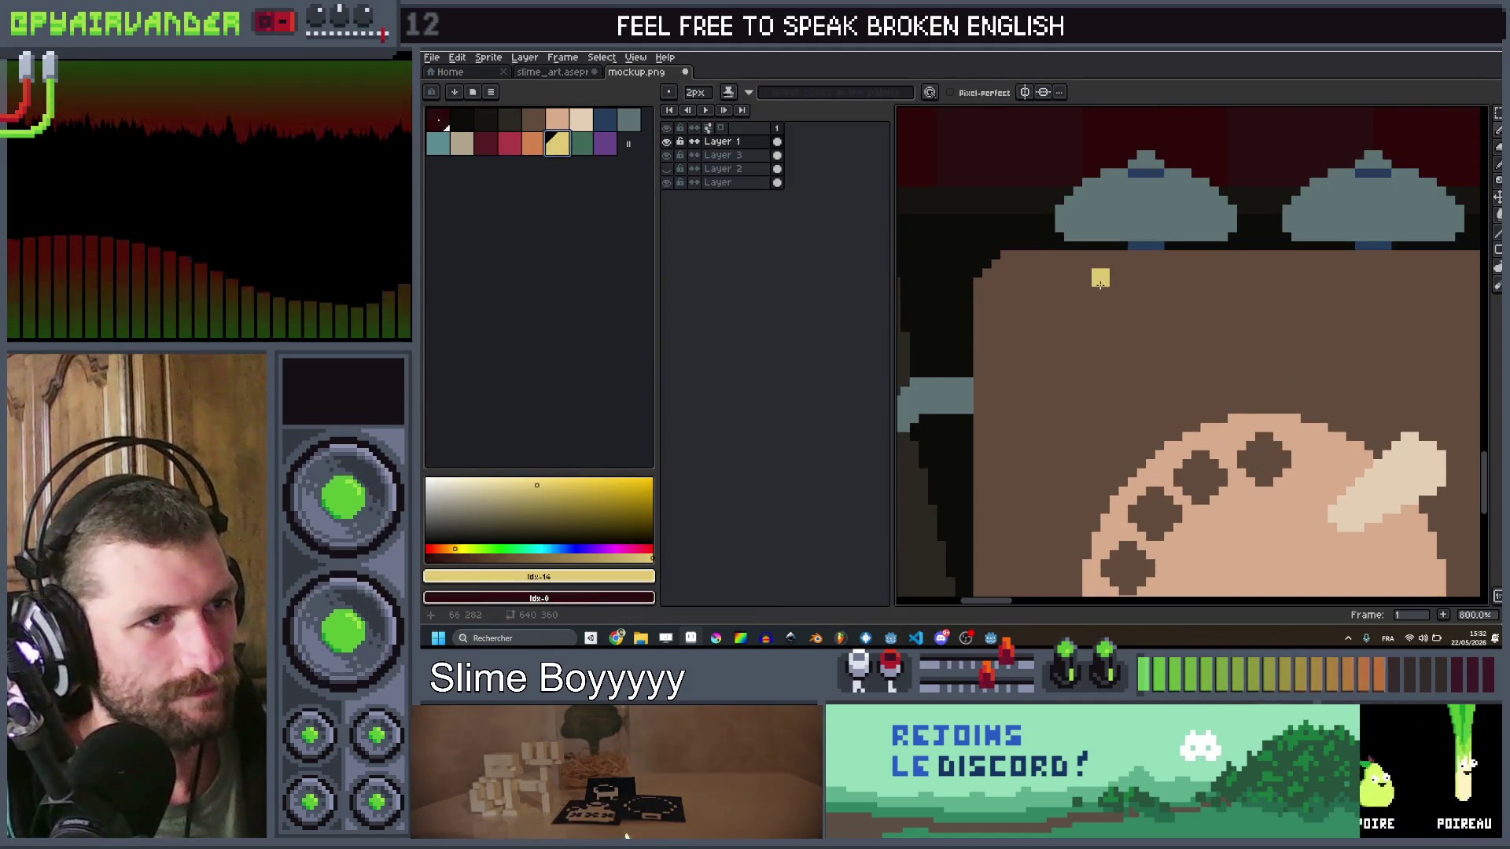
left_click_drag(1022, 303, 1016, 319)
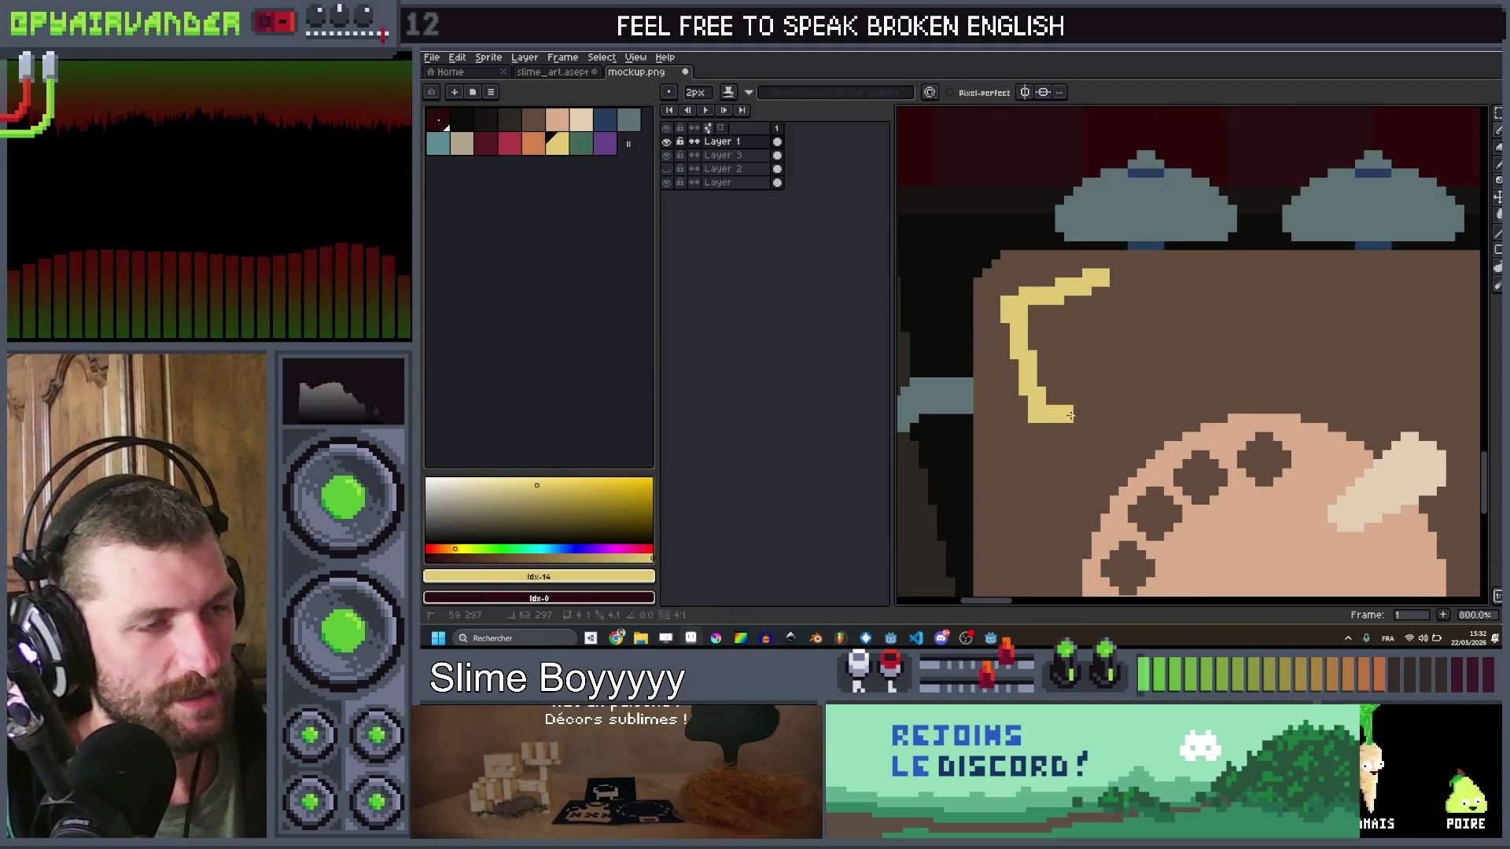
left_click_drag(1135, 390, 1110, 302)
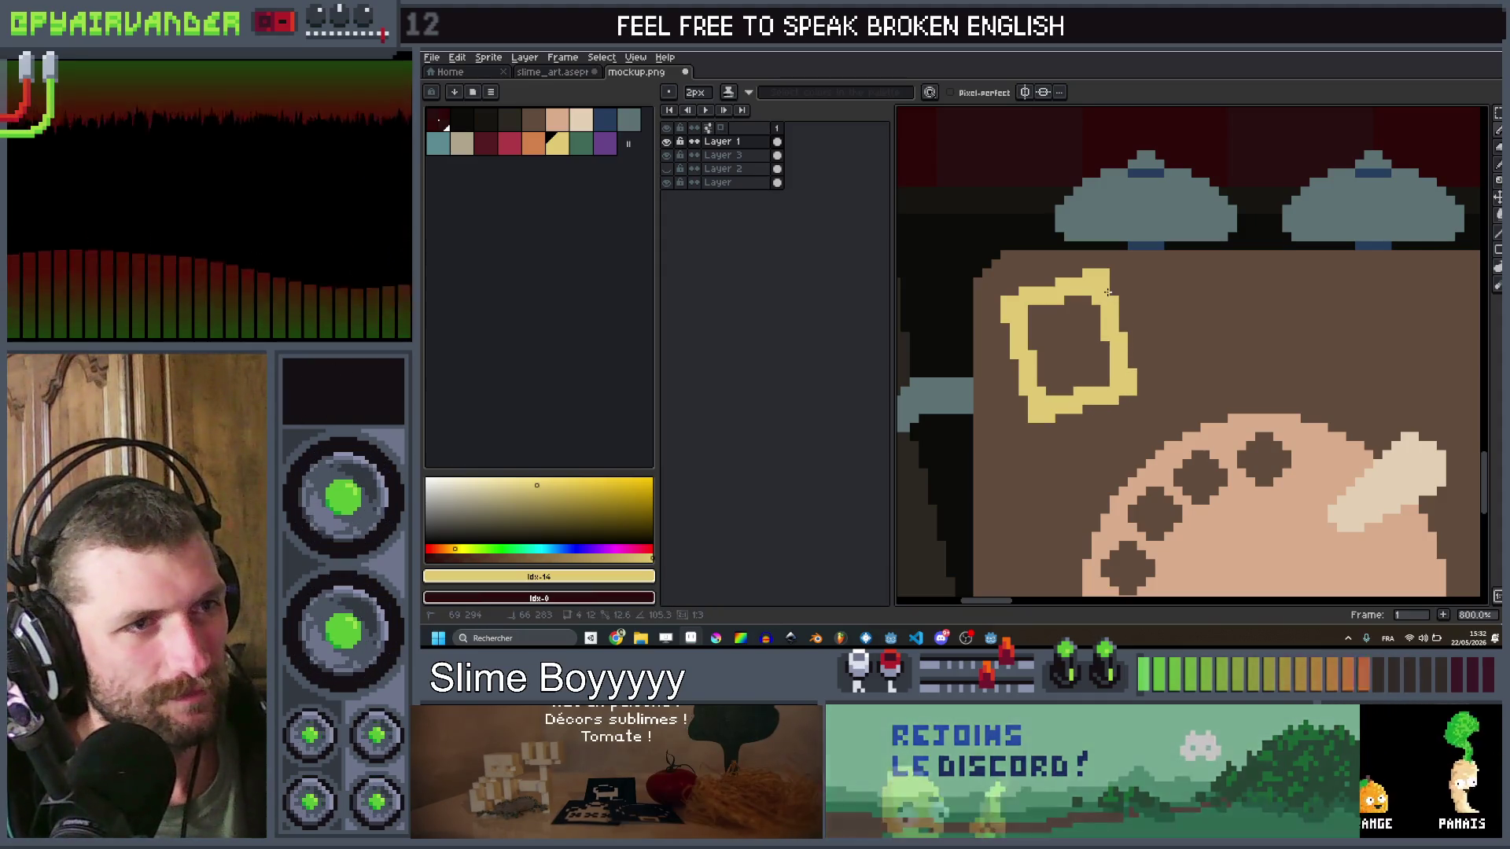
left_click_drag(1140, 375, 1150, 379)
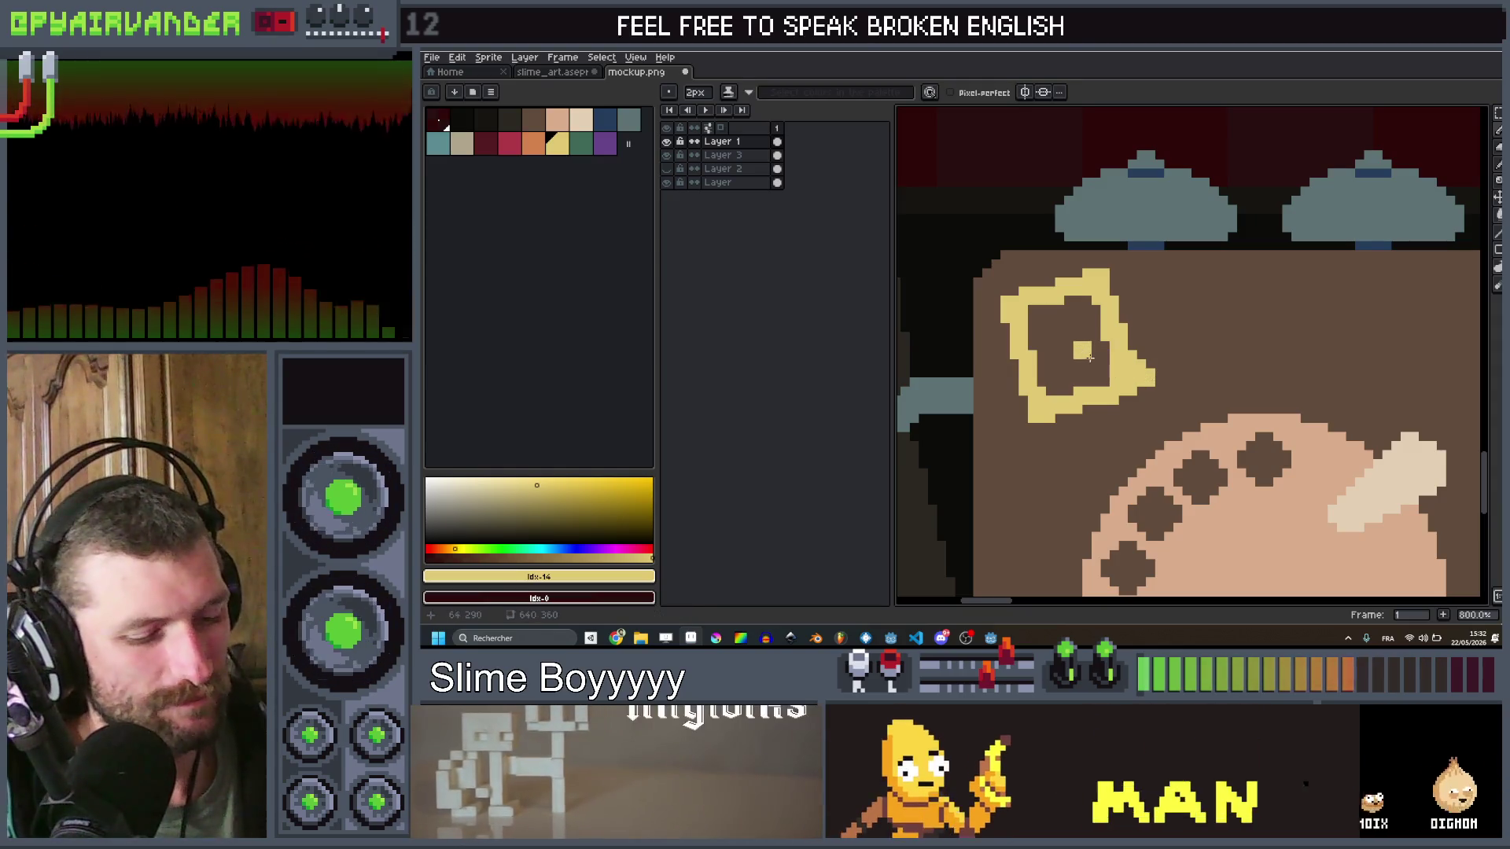
key("g")
left_click(1097, 314)
scroll(1121, 305, "down", 5)
scroll(1080, 263, "up", 4)
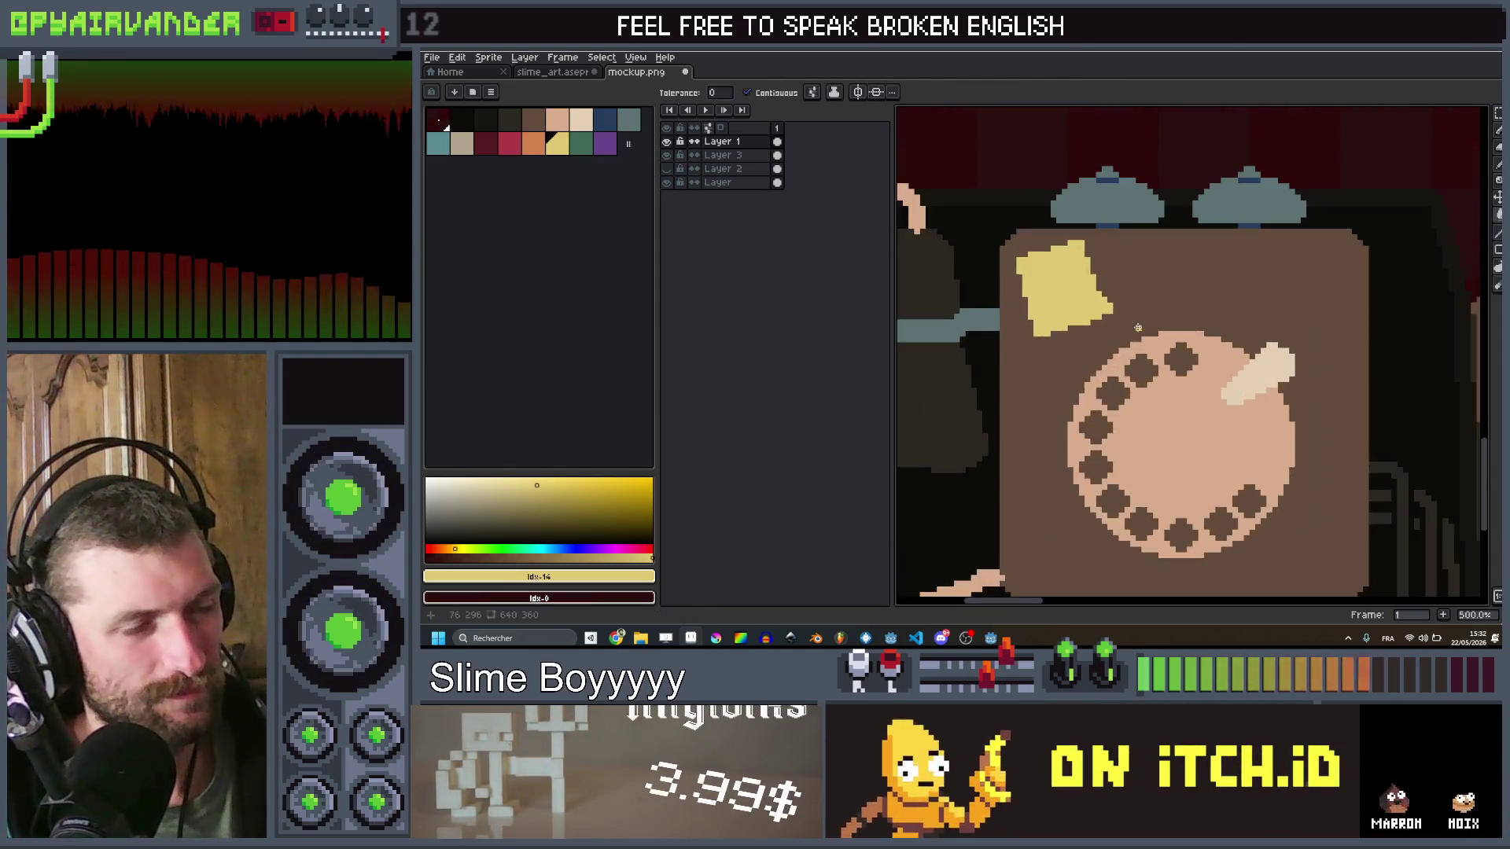
scroll(1080, 263, "up", 3)
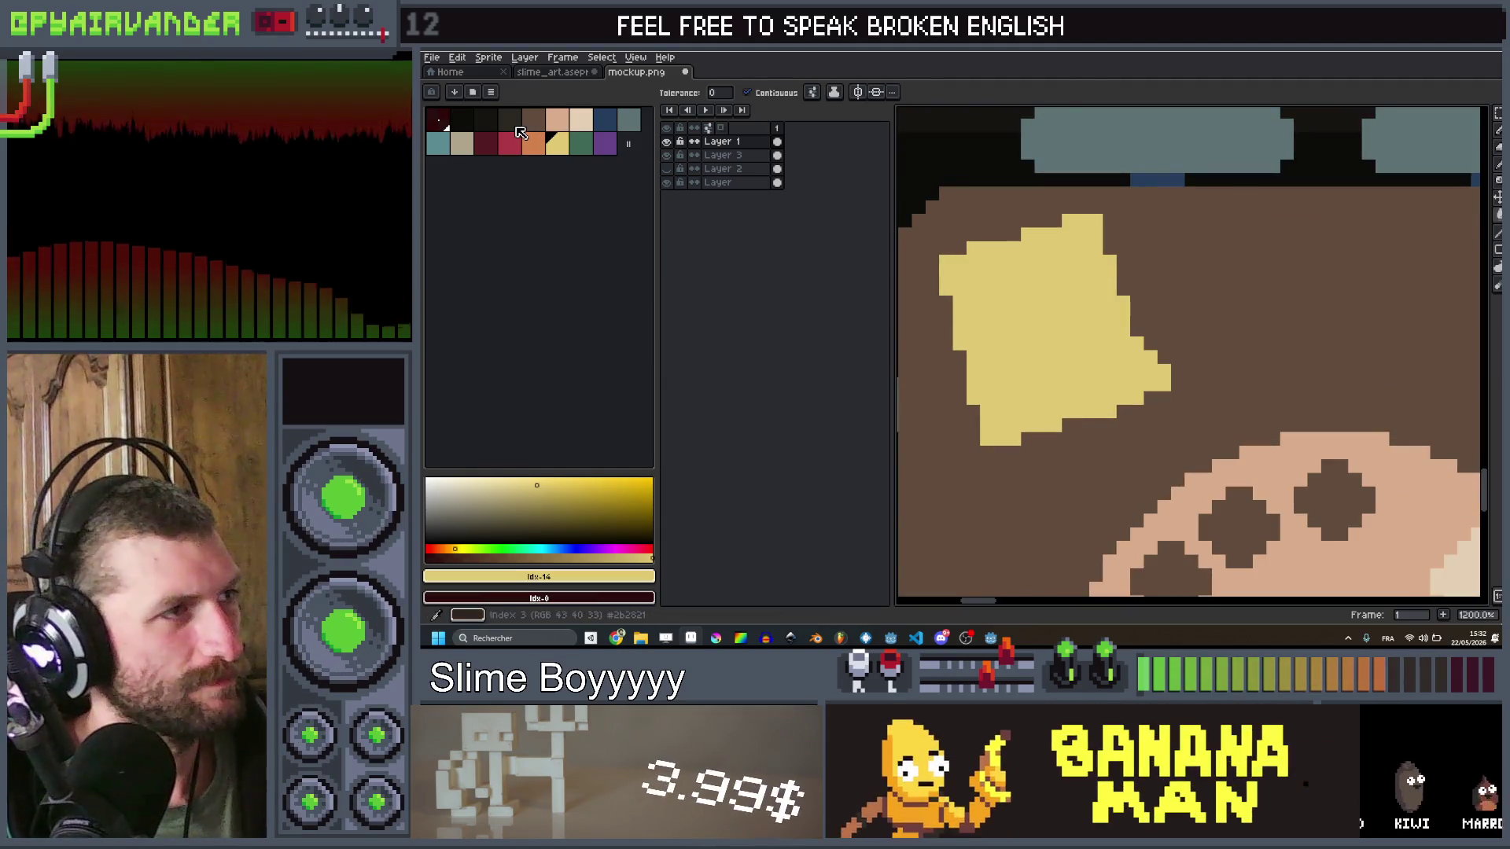
Step: Scribble four dark pencil strokes across the sticky note
key("b")
scroll(1014, 322, "down", 1)
scroll(1007, 314, "up", 2)
scroll(983, 312, "down", 8)
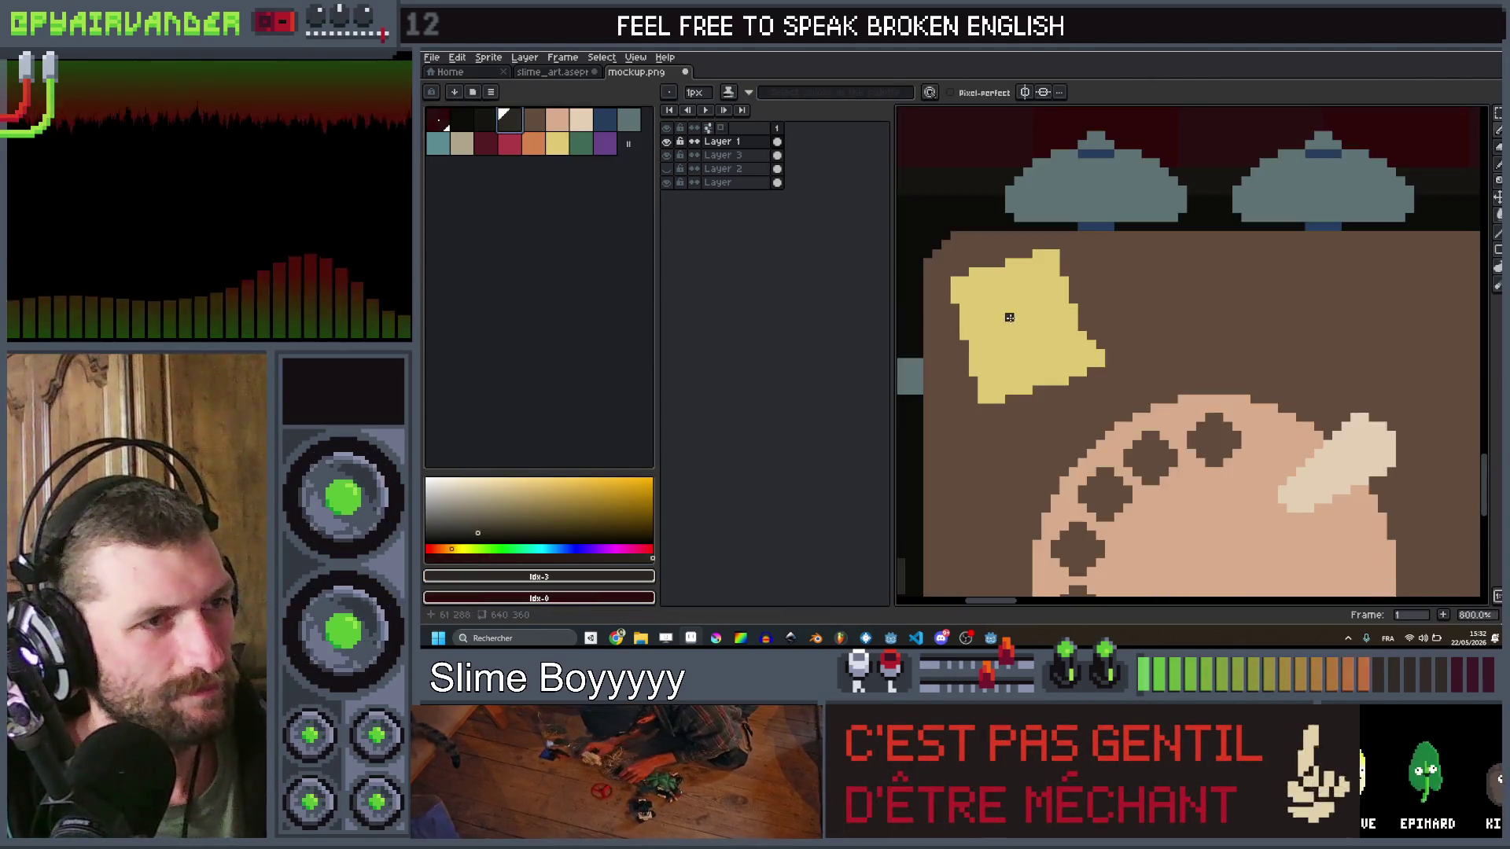
scroll(1011, 315, "up", 10)
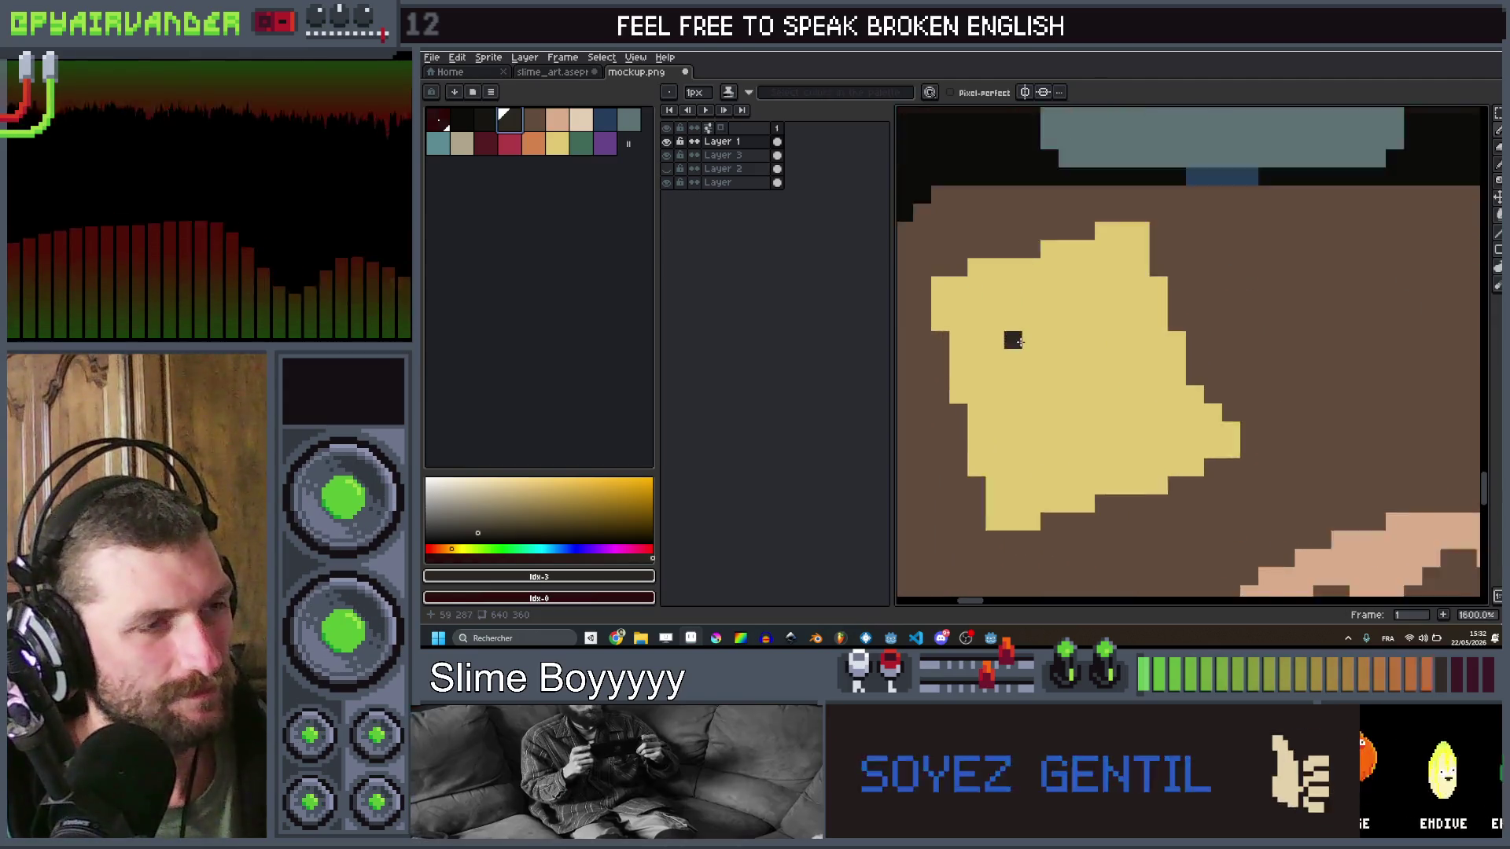
scroll(1053, 397, "down", 2)
scroll(1038, 354, "up", 1)
left_click_drag(1060, 338, 1047, 379)
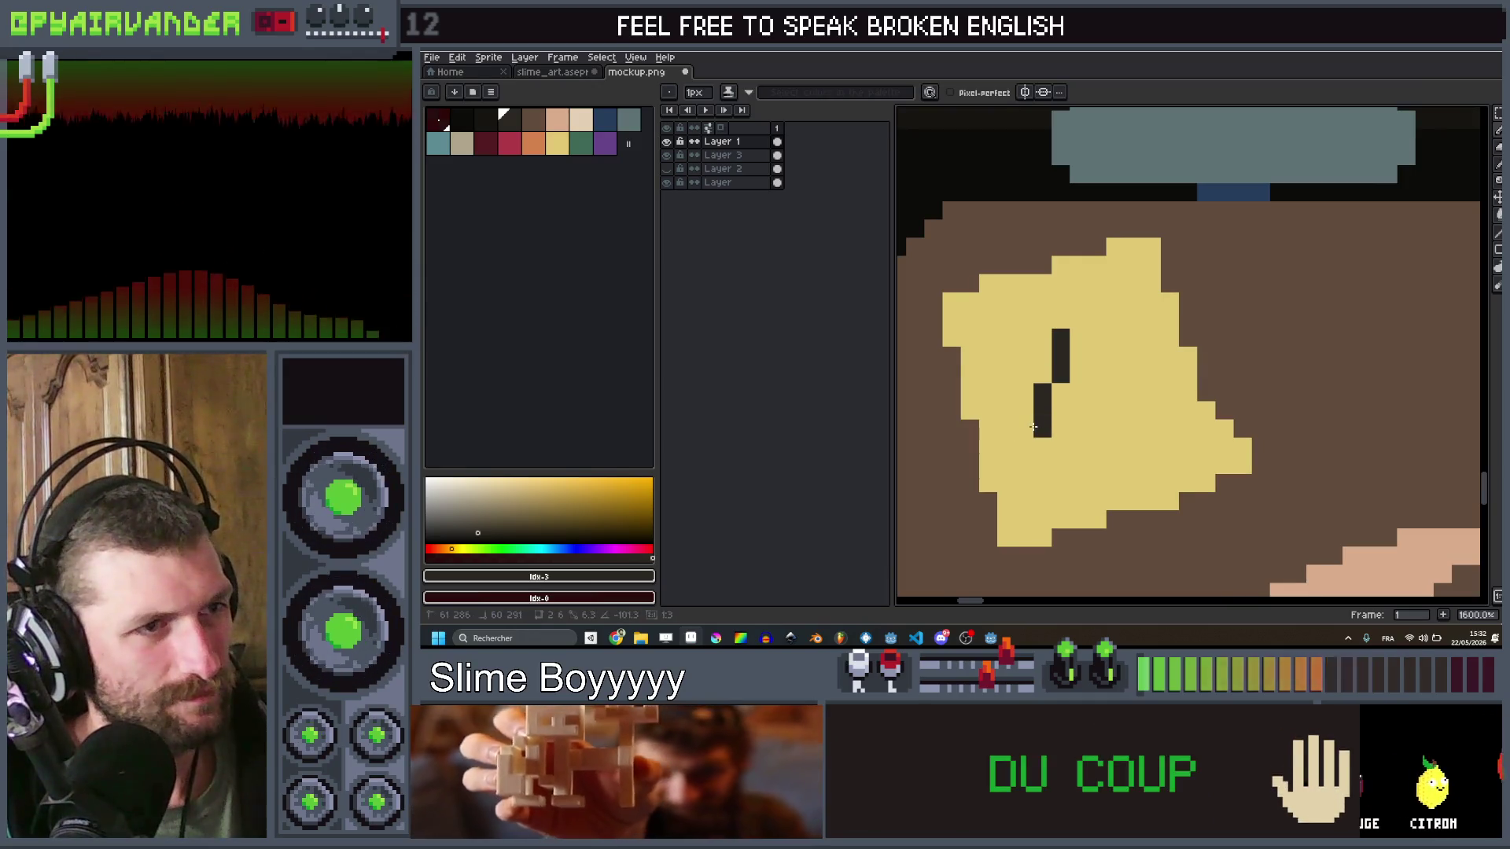
left_click_drag(1127, 358, 1094, 446)
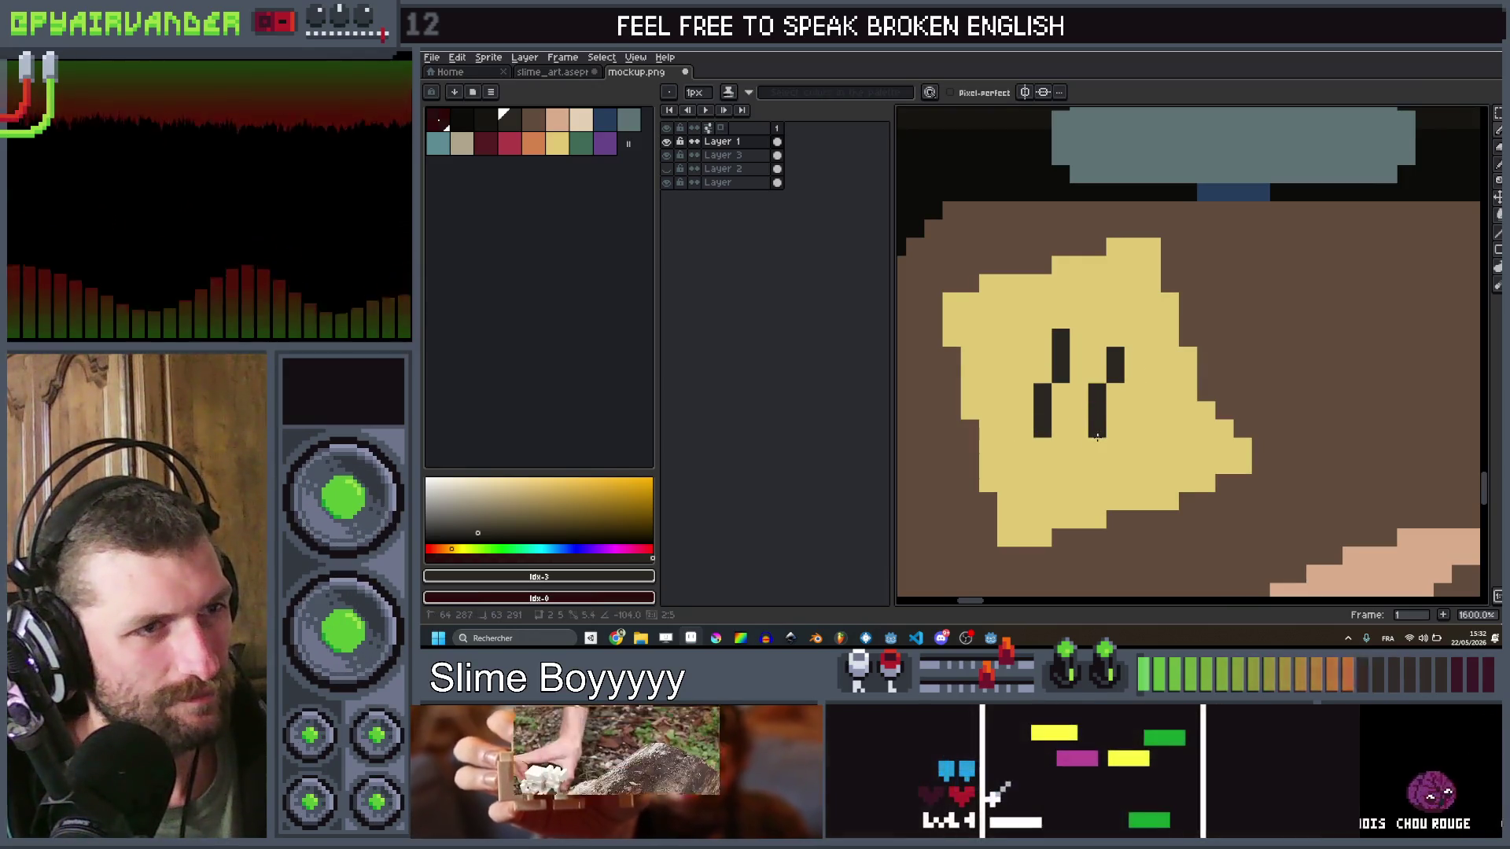
left_click_drag(1022, 356, 1137, 391)
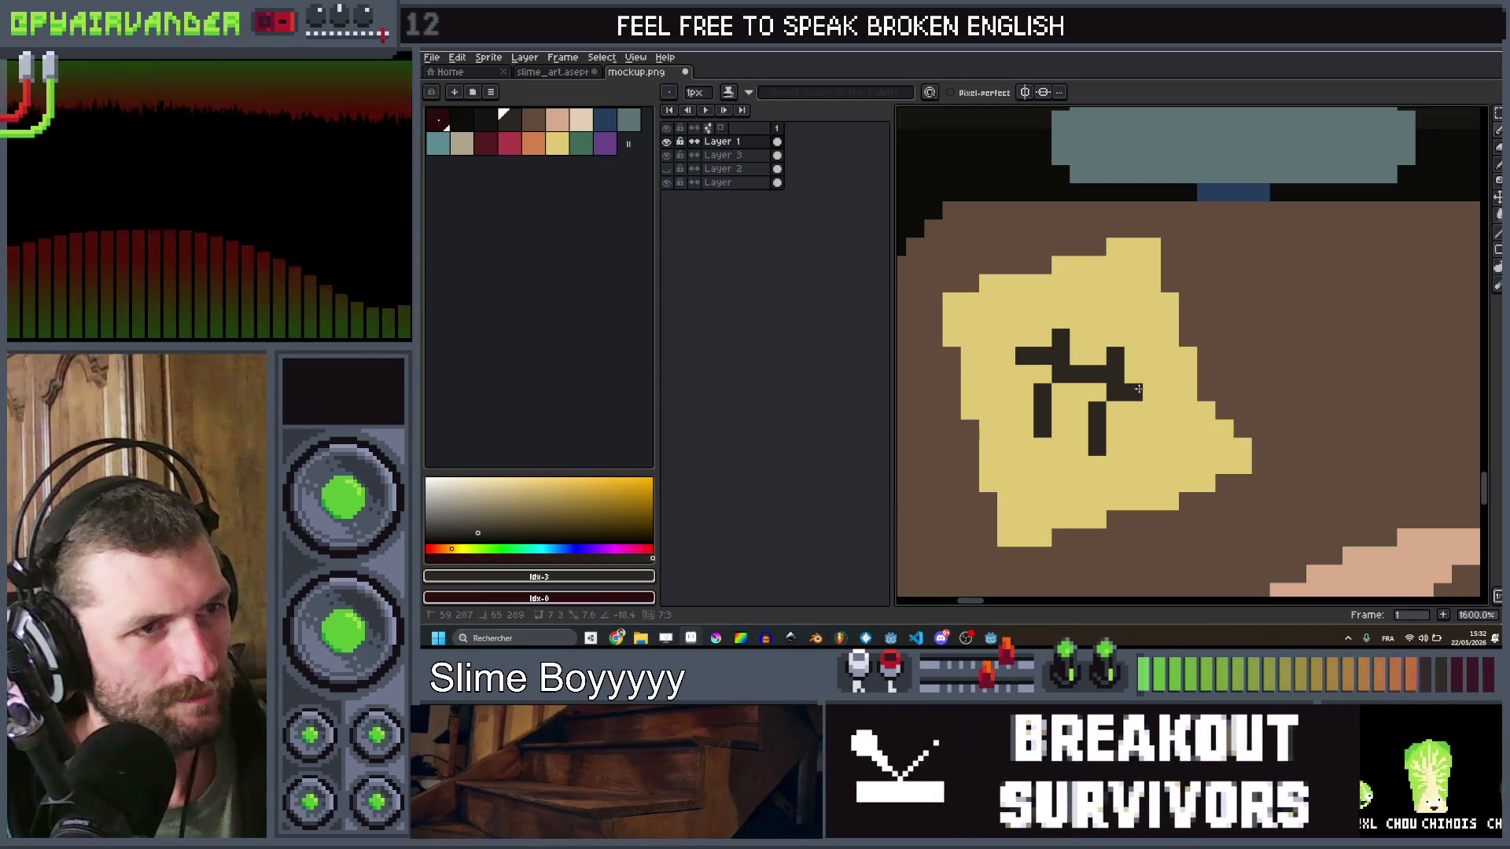
left_click_drag(1022, 391, 1124, 427)
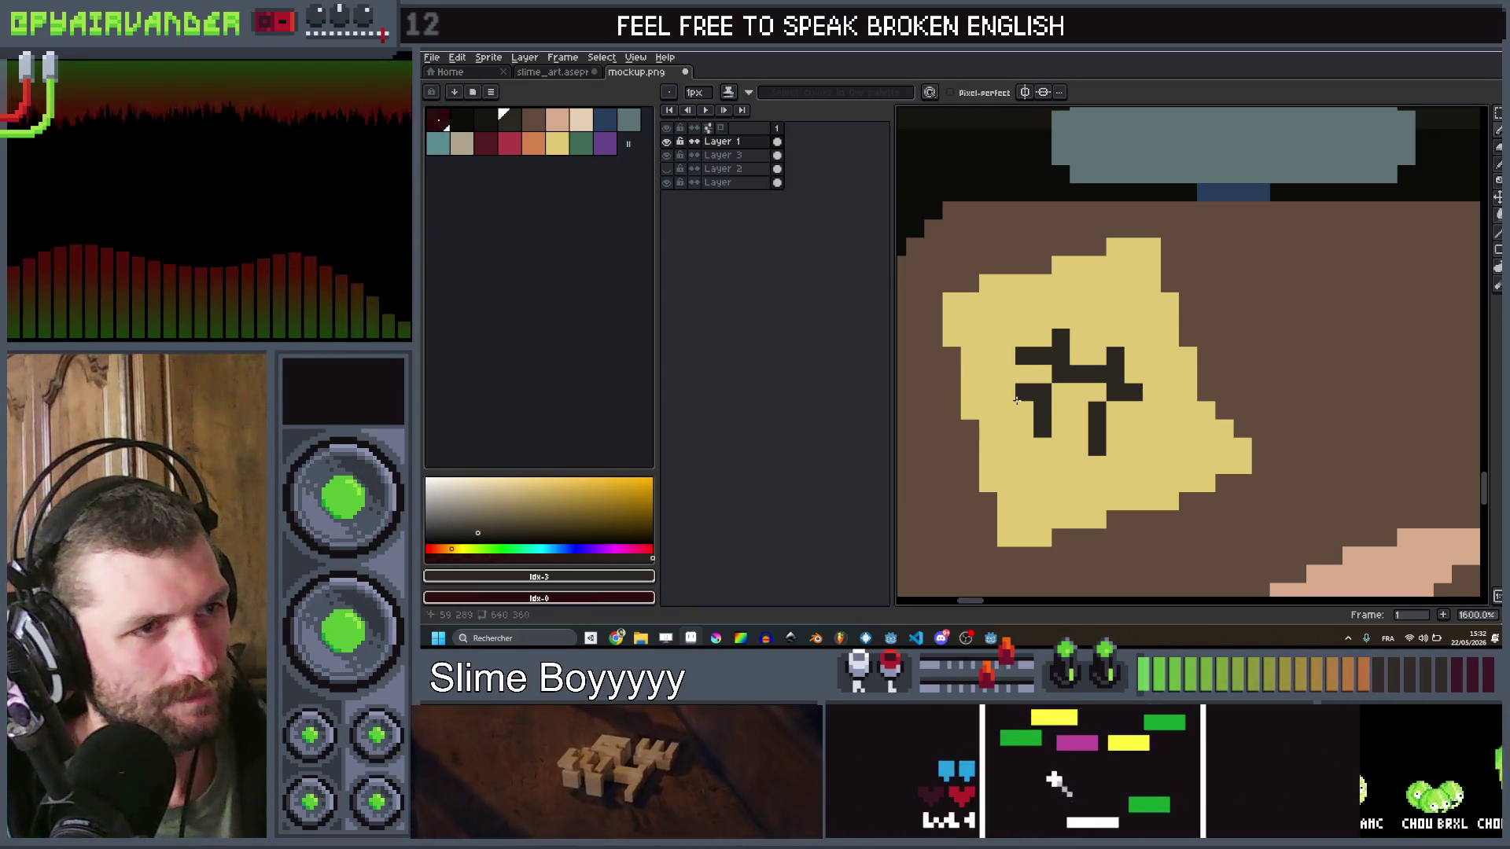
scroll(1123, 427, "down", 9)
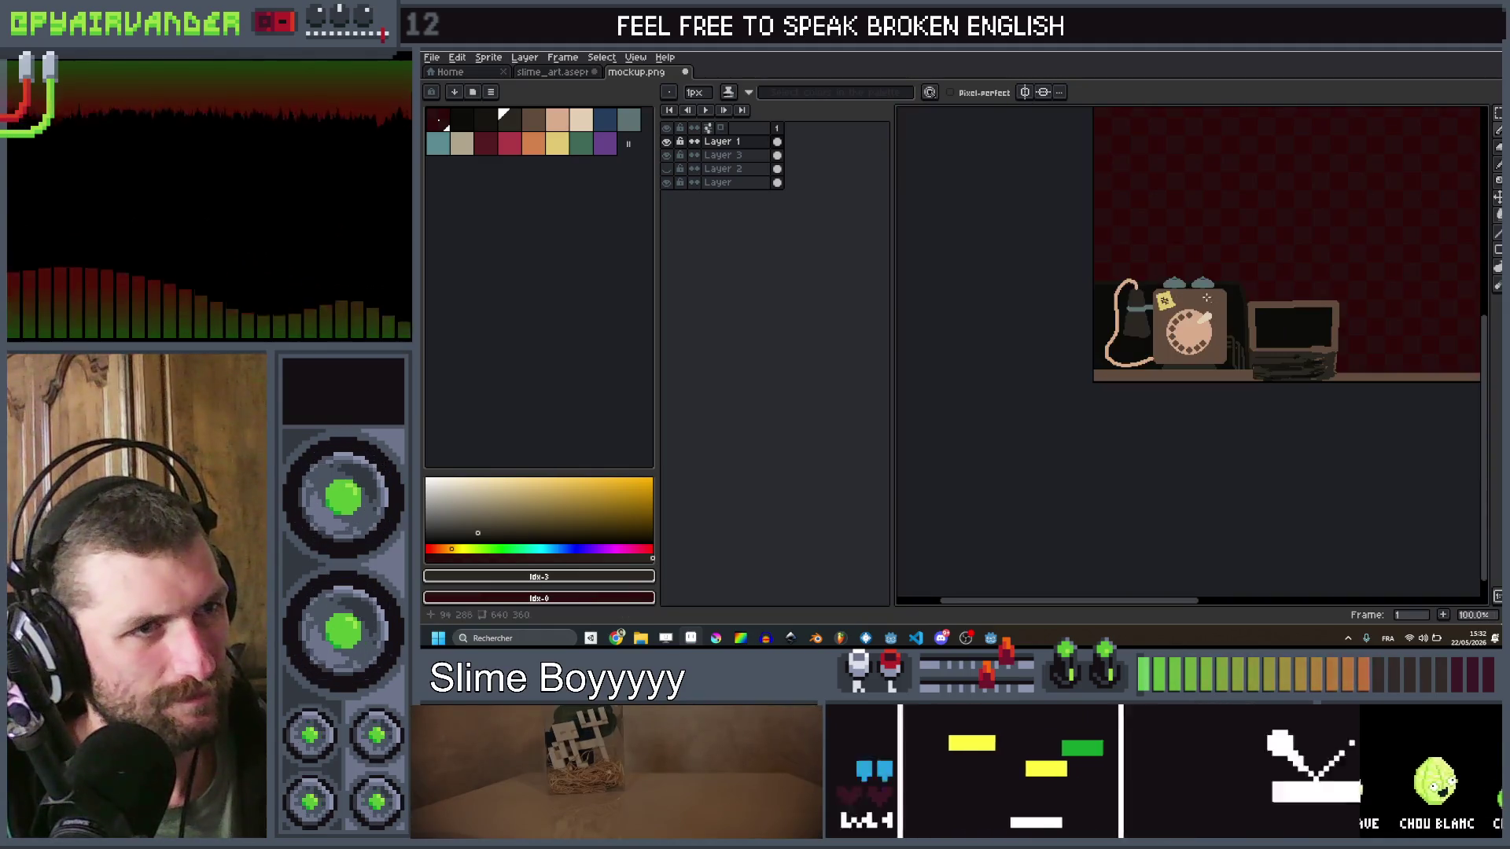
Step: Undo the last drawing steps on the sticky note
scroll(1161, 302, "up", 1)
key("ctrl+z")
key("v")
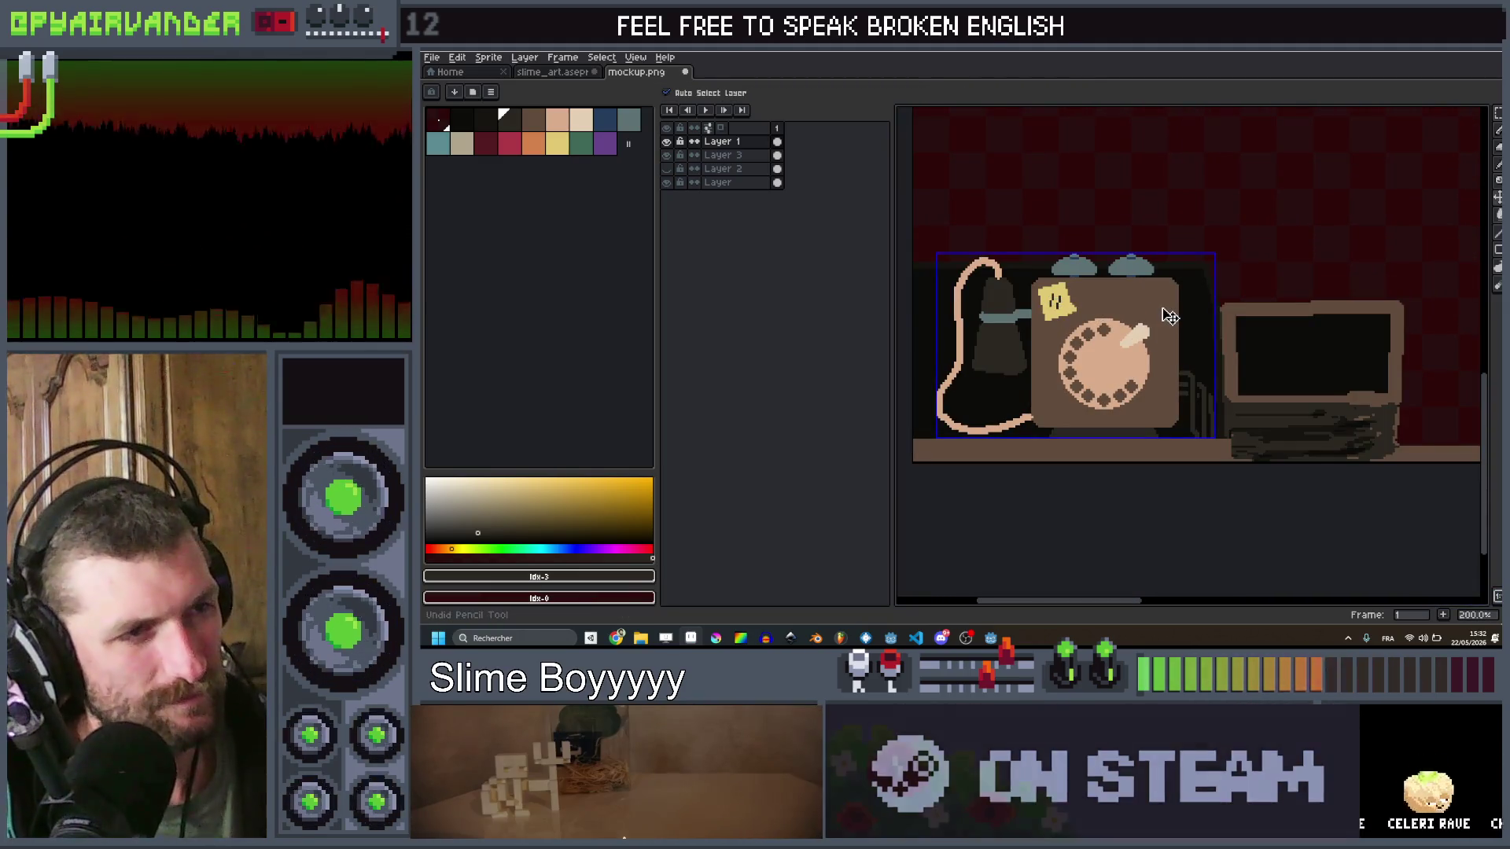
scroll(1169, 317, "down", 2)
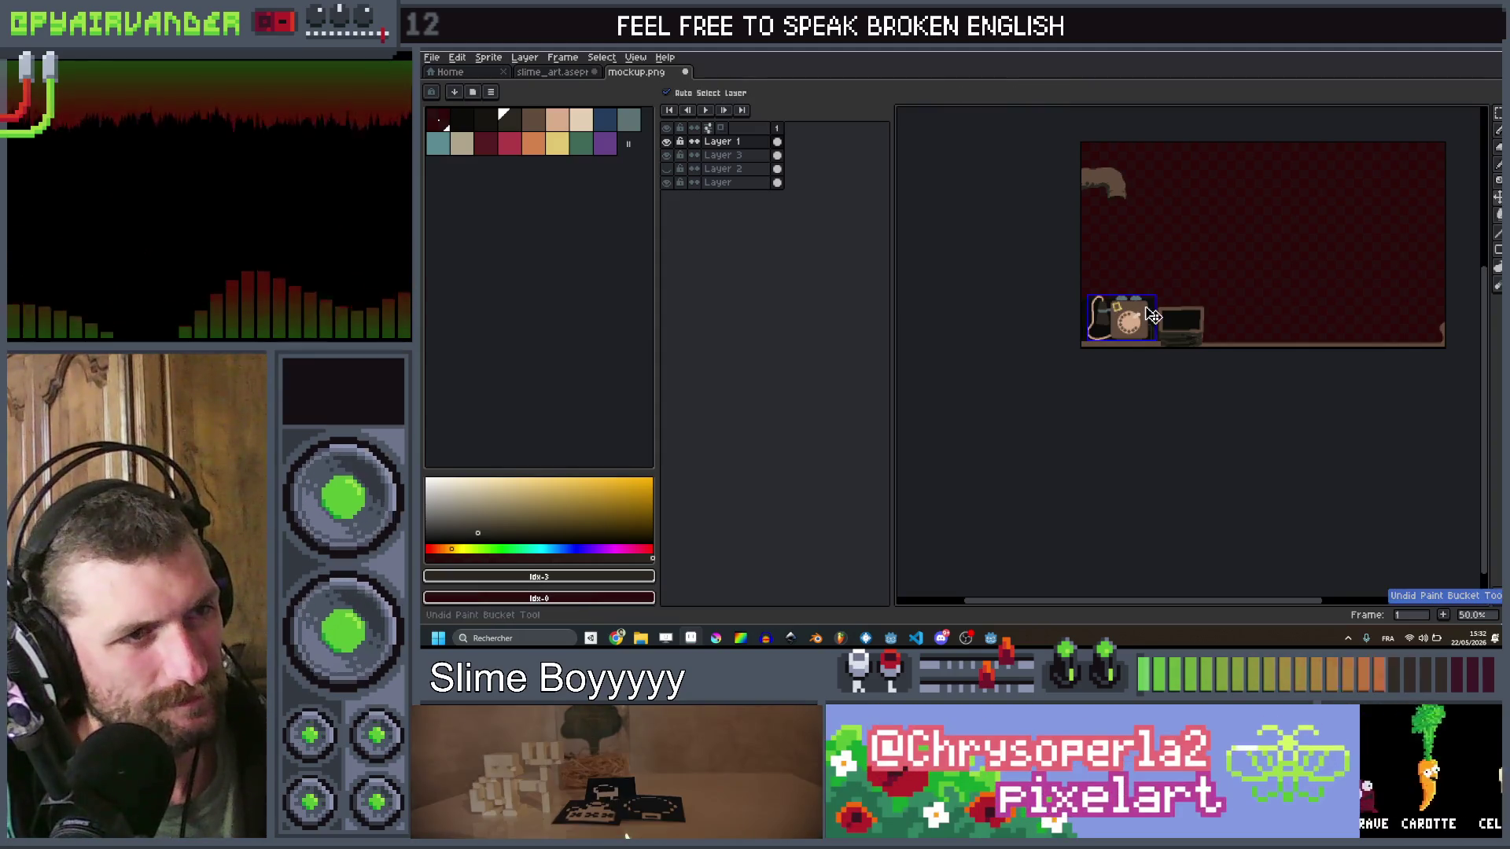
scroll(1153, 316, "up", 3)
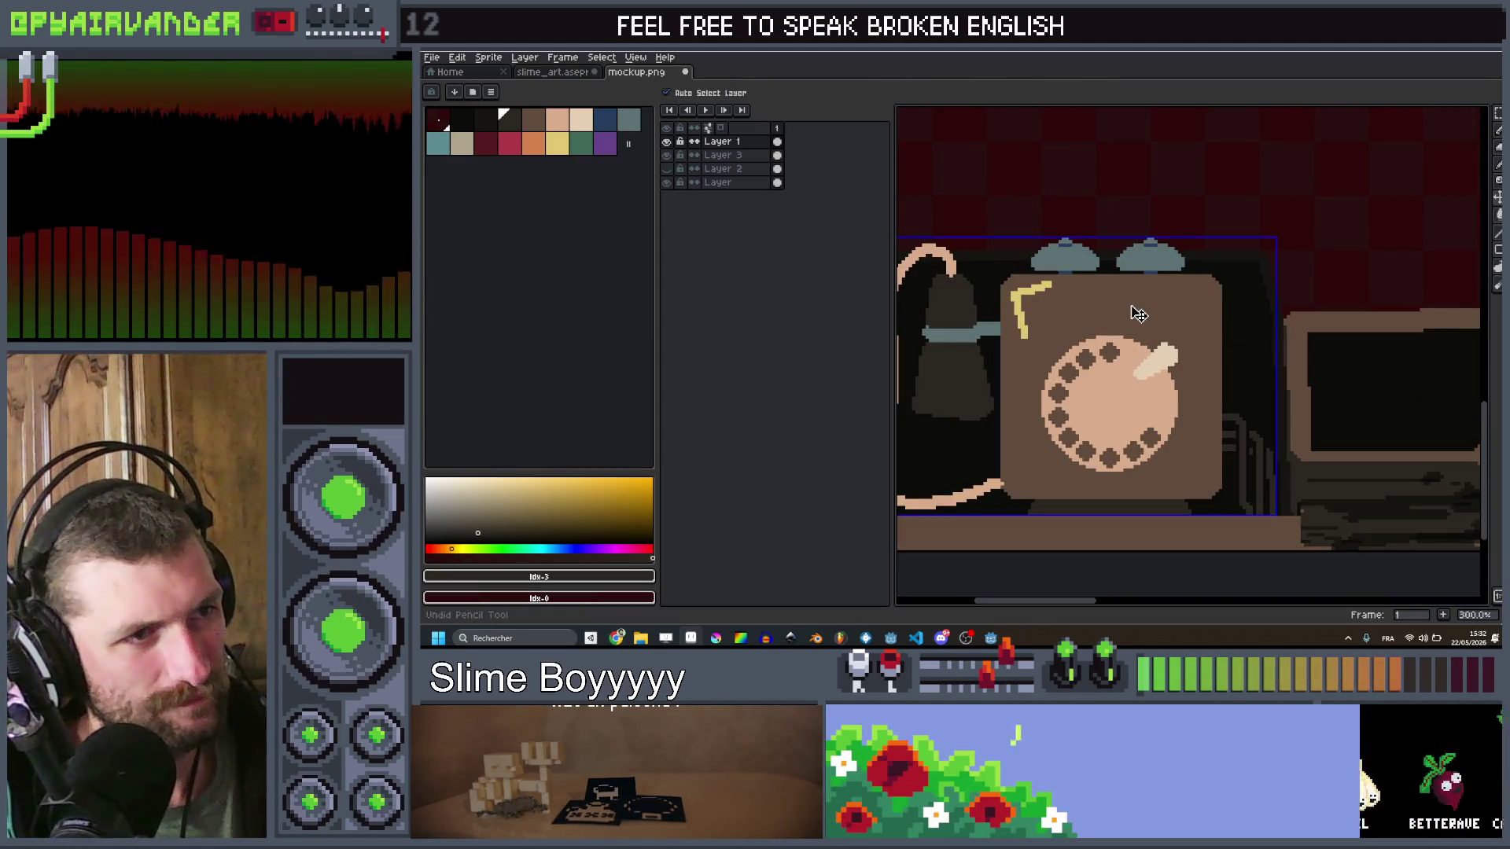
Step: Add a dark round screw at the phone's top-right corner with a 7-pixel brush
key("b")
scroll(1014, 285, "up", 3)
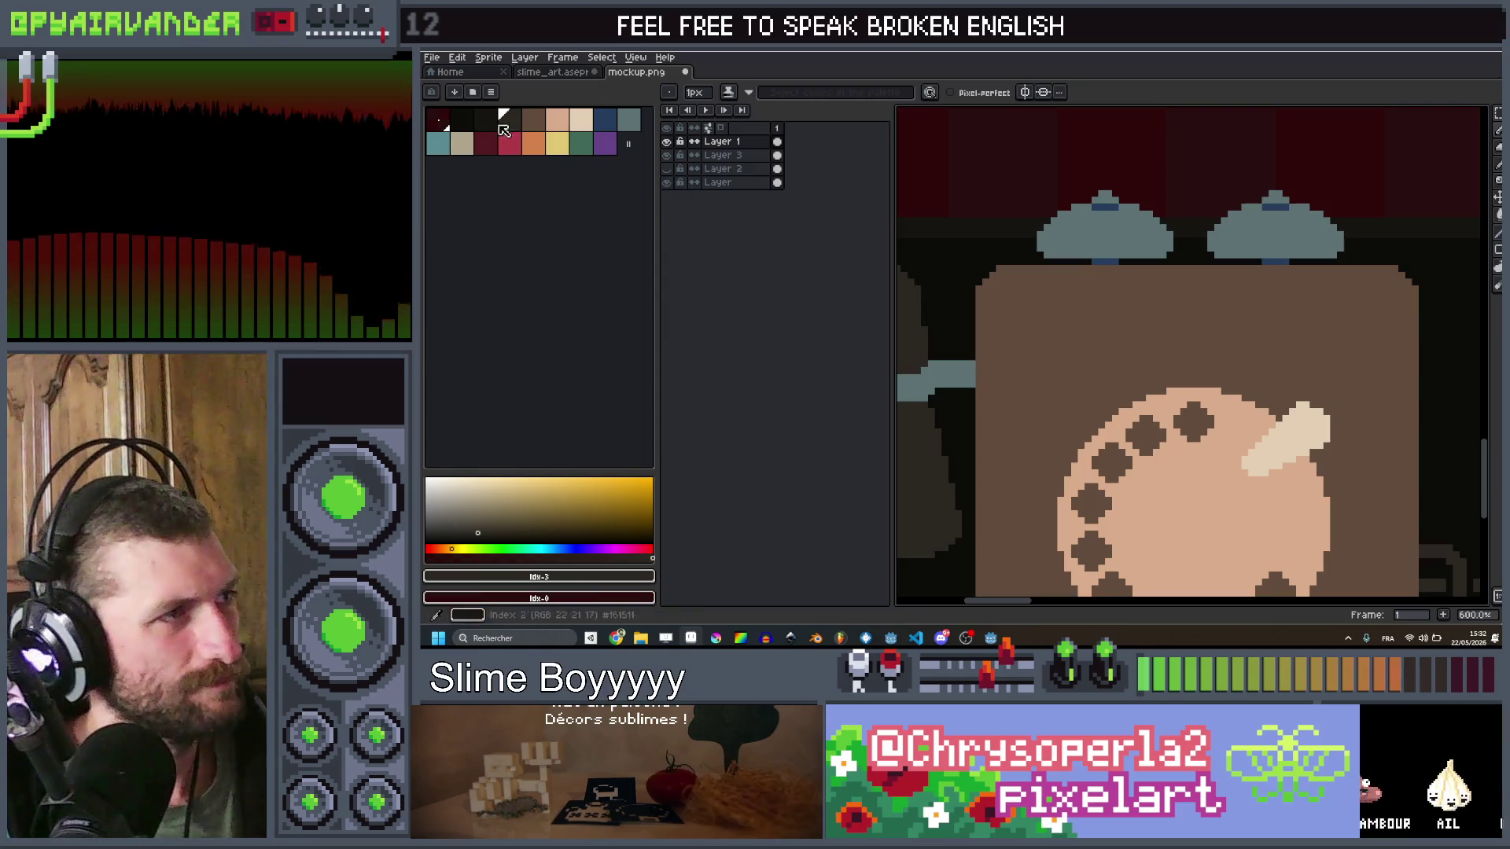
key("plus")
key("plus")
key("plus")
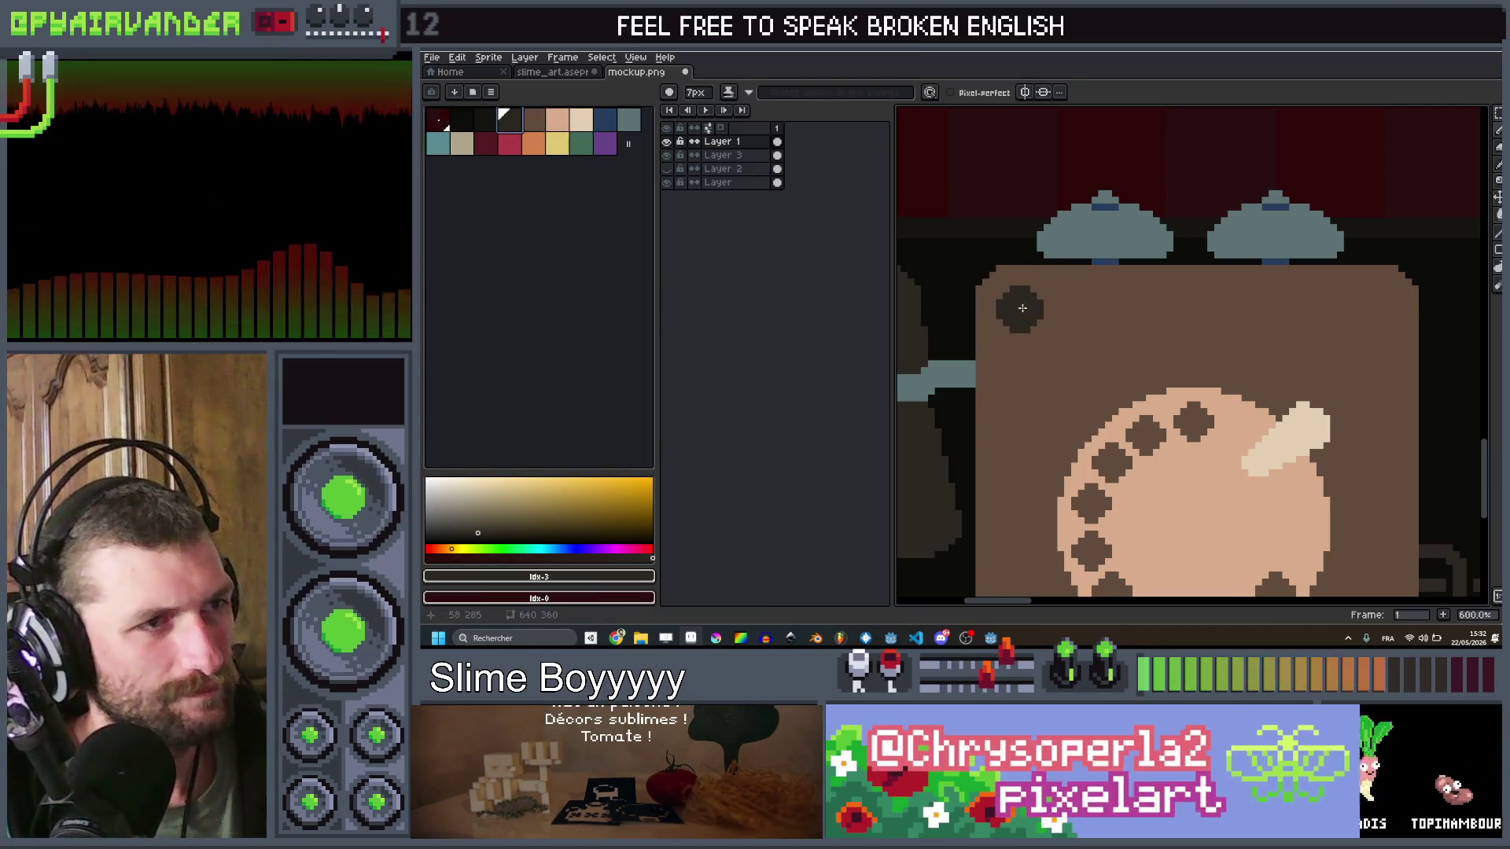
left_click(1384, 303)
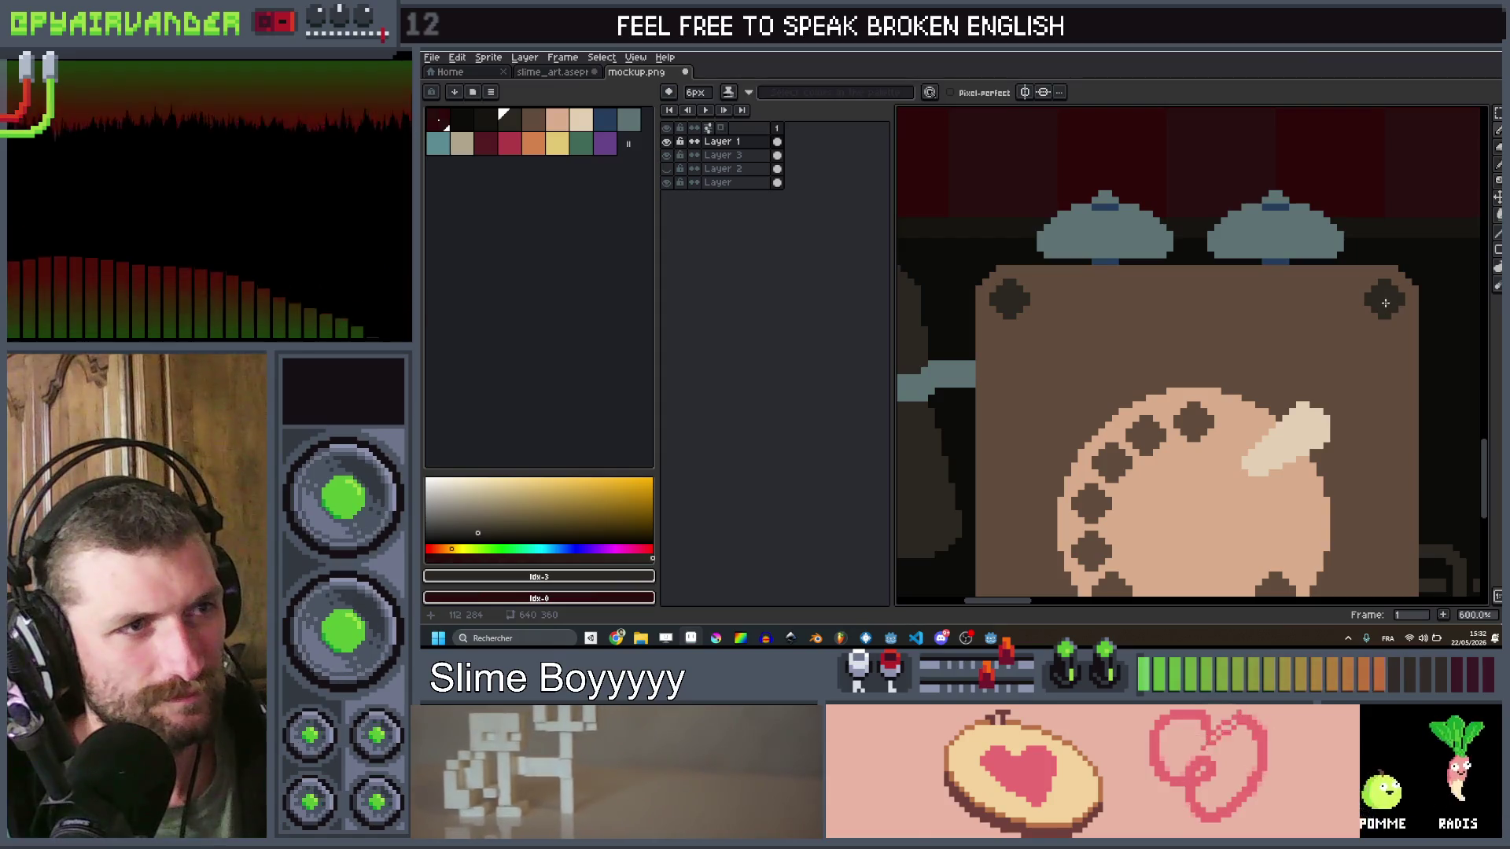
scroll(1385, 303, "down", 4)
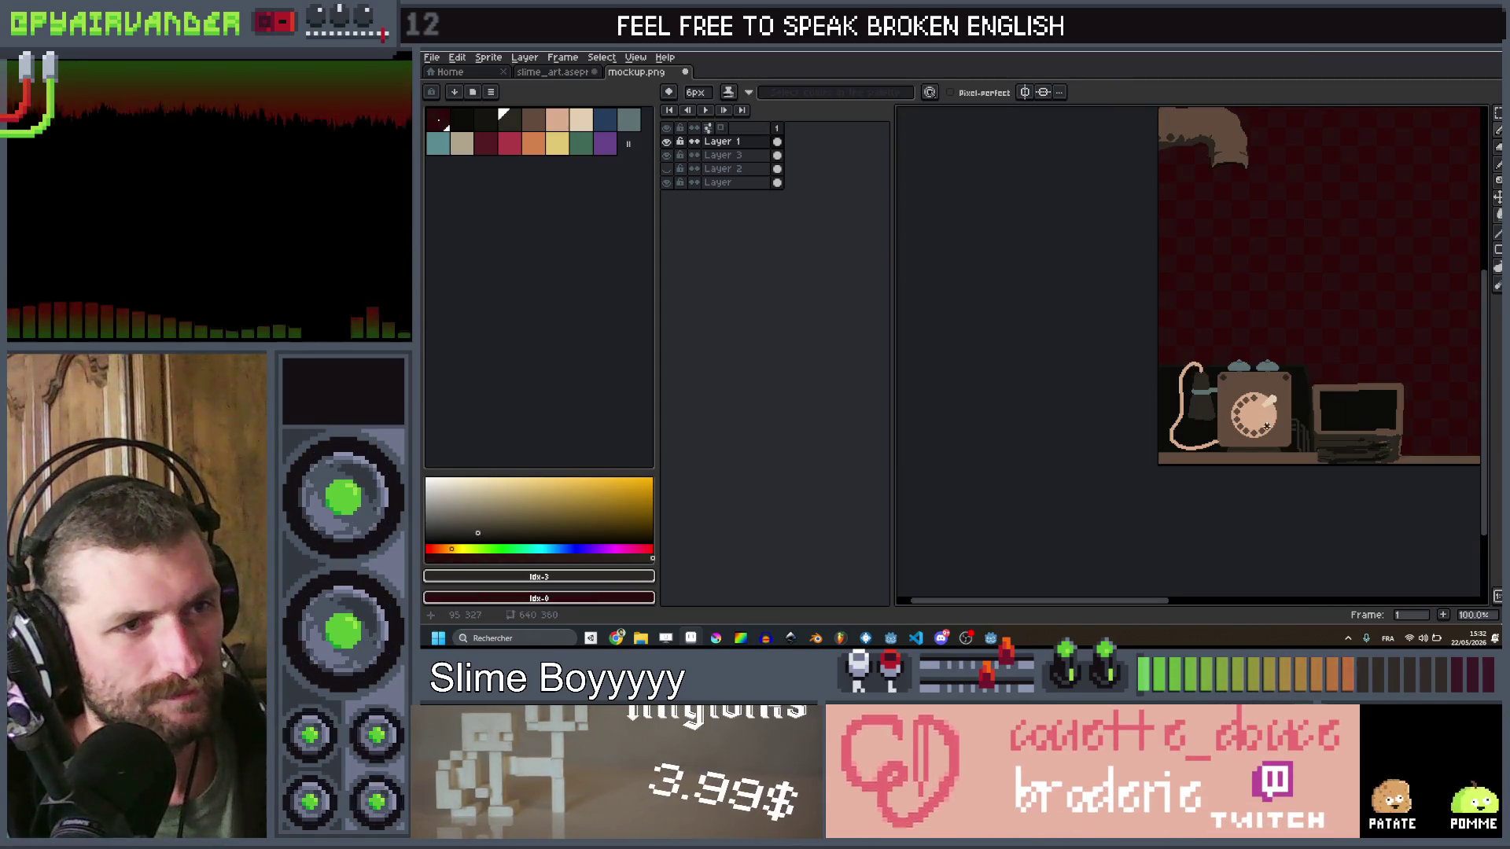
scroll(1258, 354, "up", 4)
key("minus")
key("minus")
key("minus")
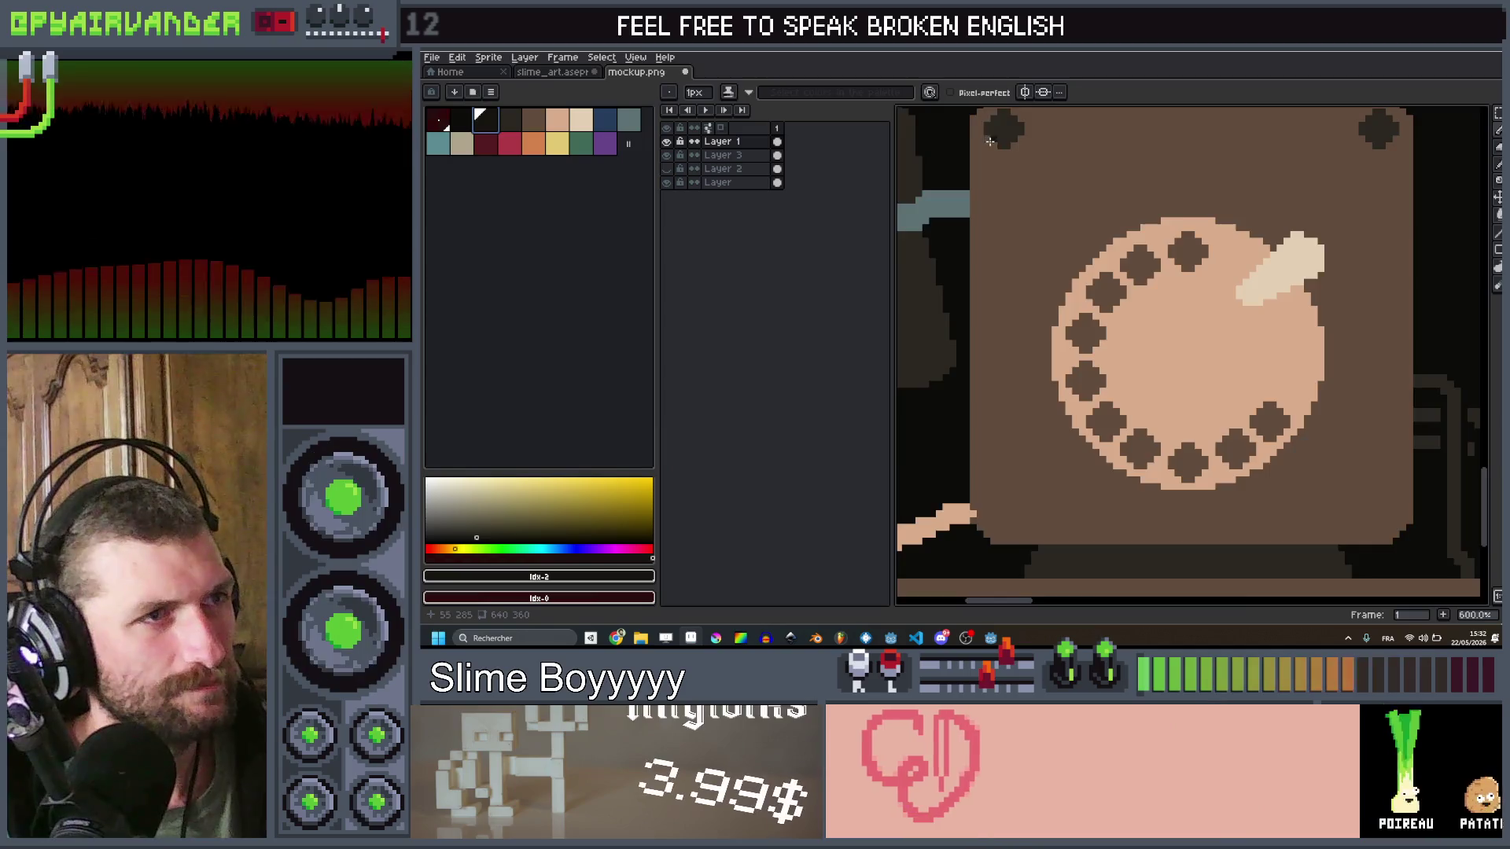
Step: Undo the last mark and draw a darker 1-pixel diagonal line across a dial hole
scroll(988, 336, "up", 3)
scroll(988, 335, "up", 2)
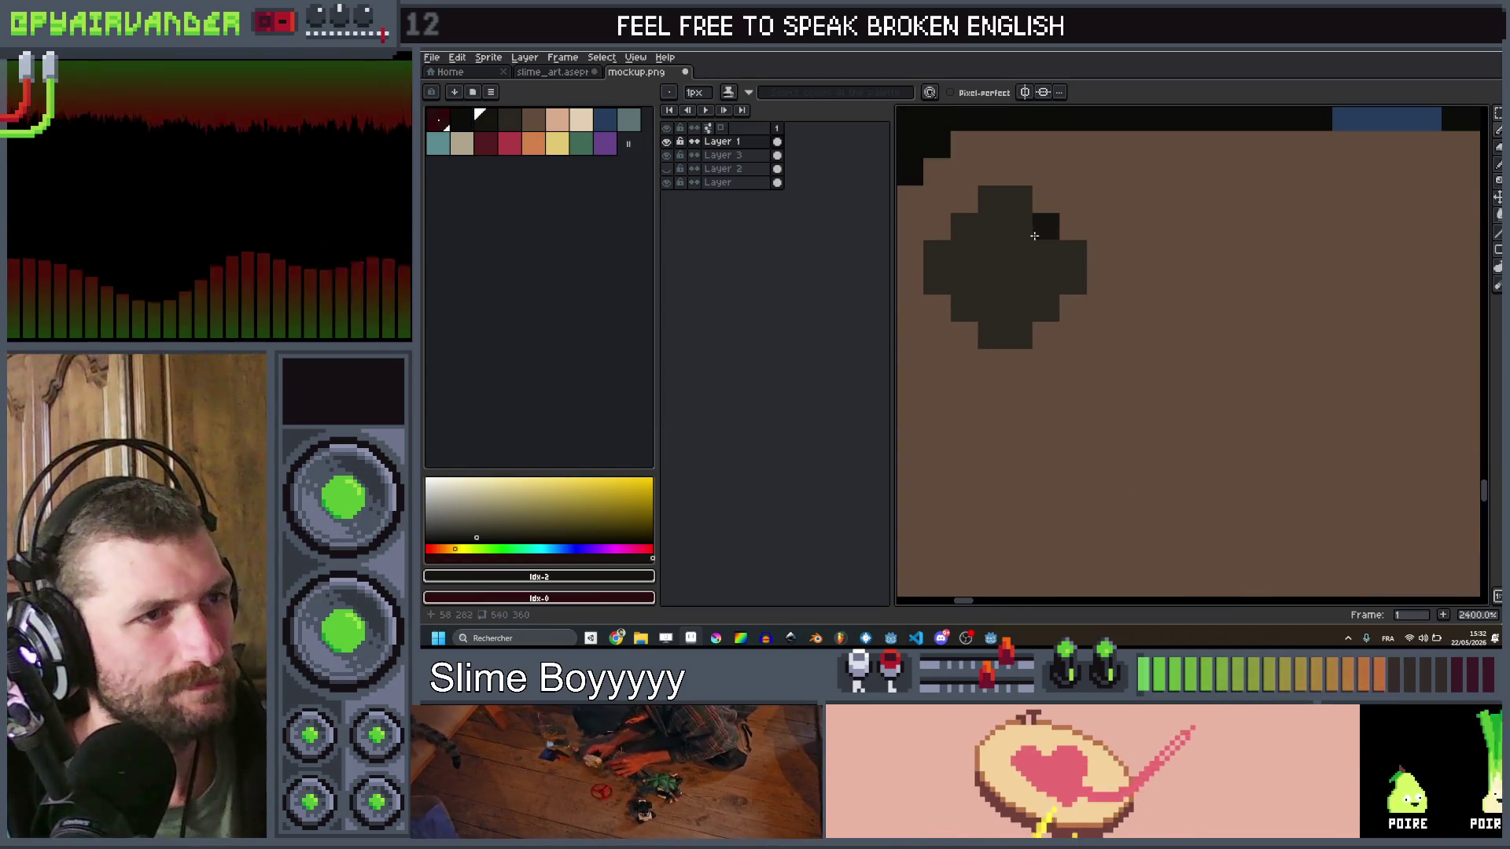
scroll(1034, 235, "down", 8)
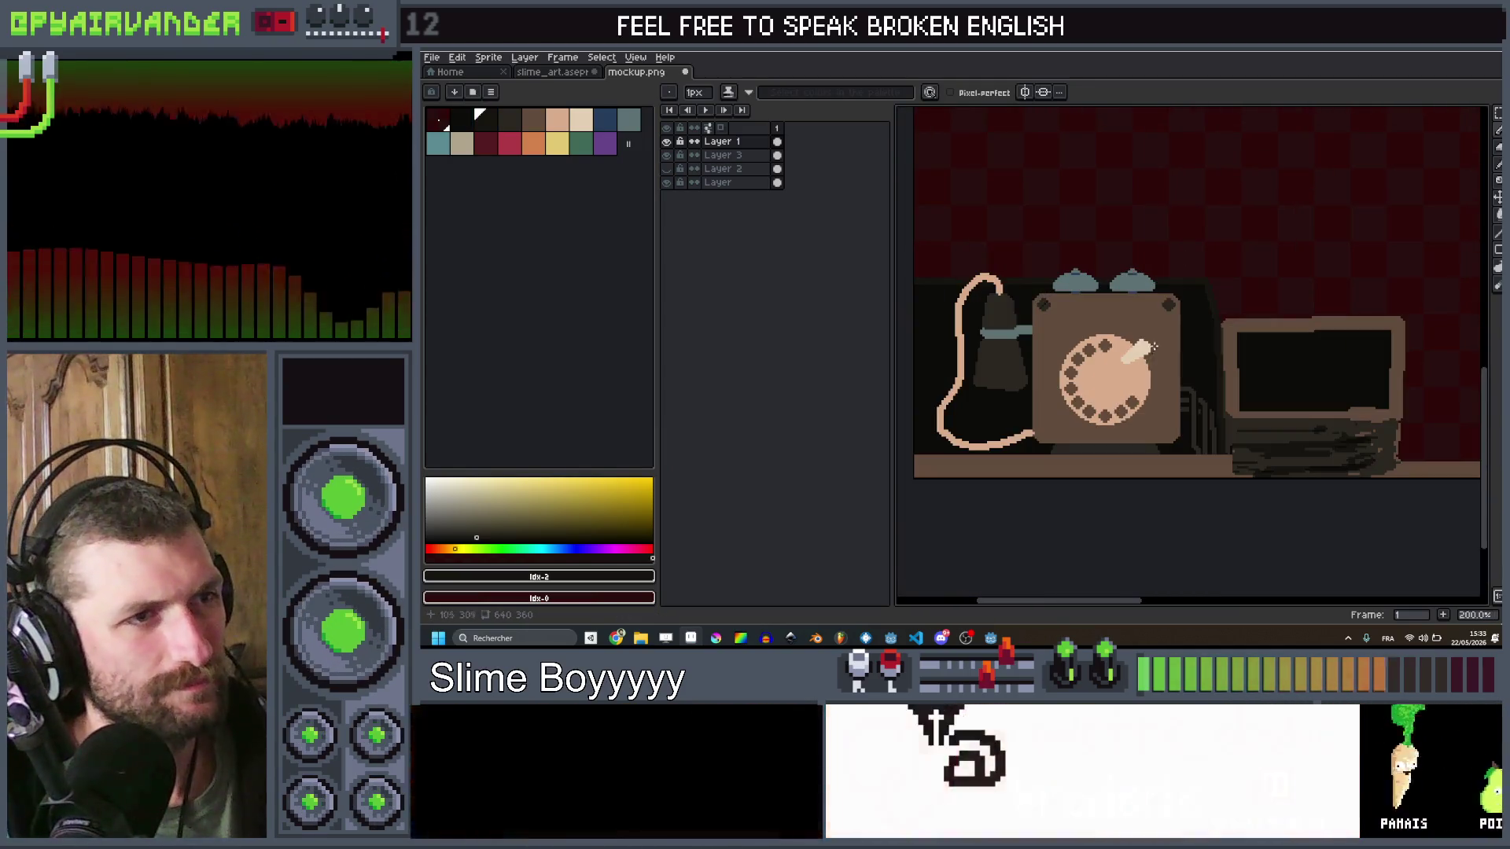
scroll(1152, 347, "up", 5)
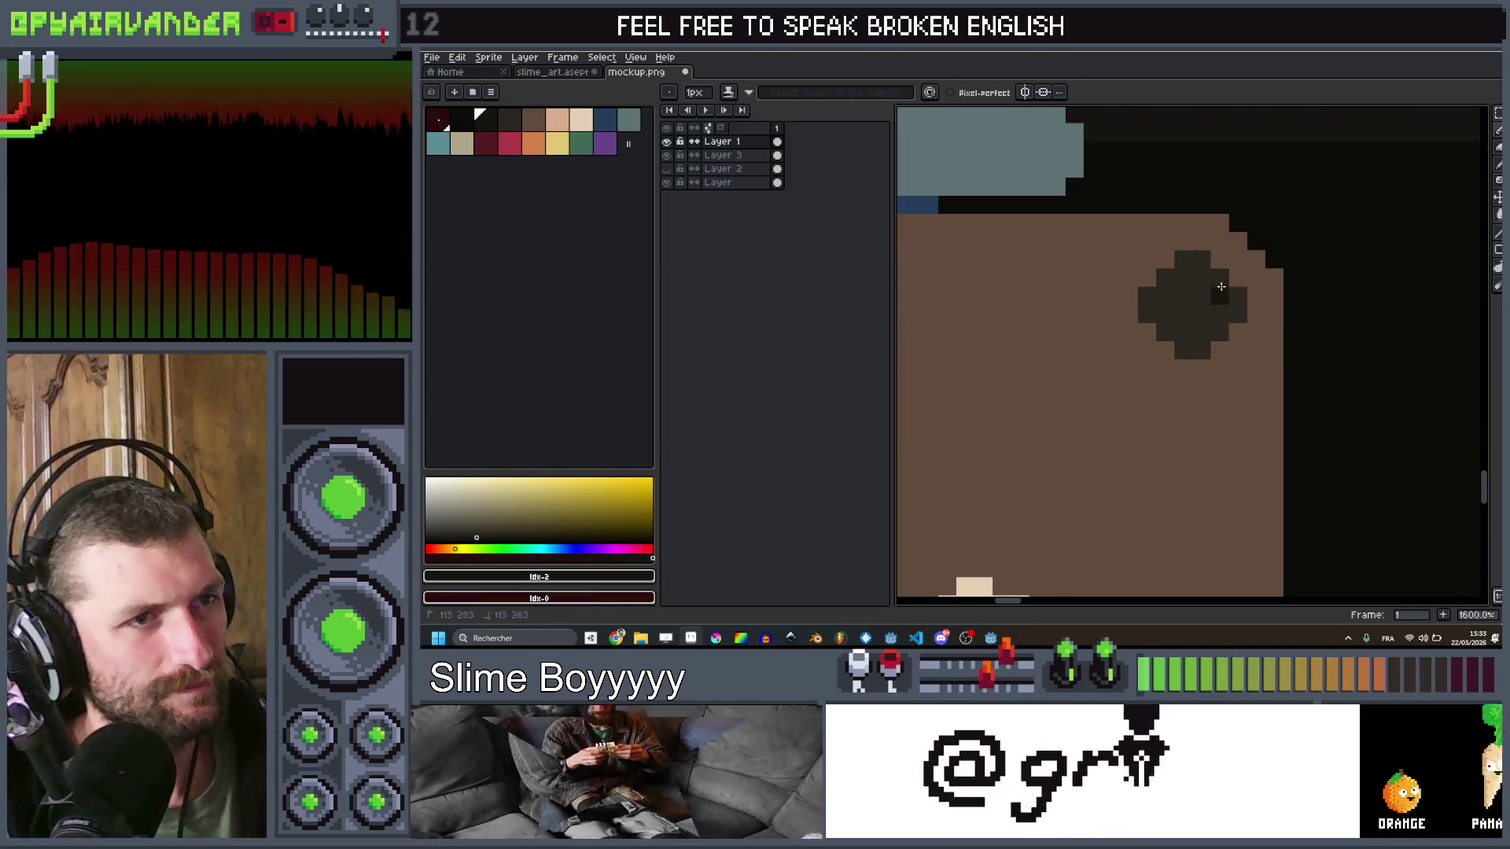
key("b")
key("ctrl+z")
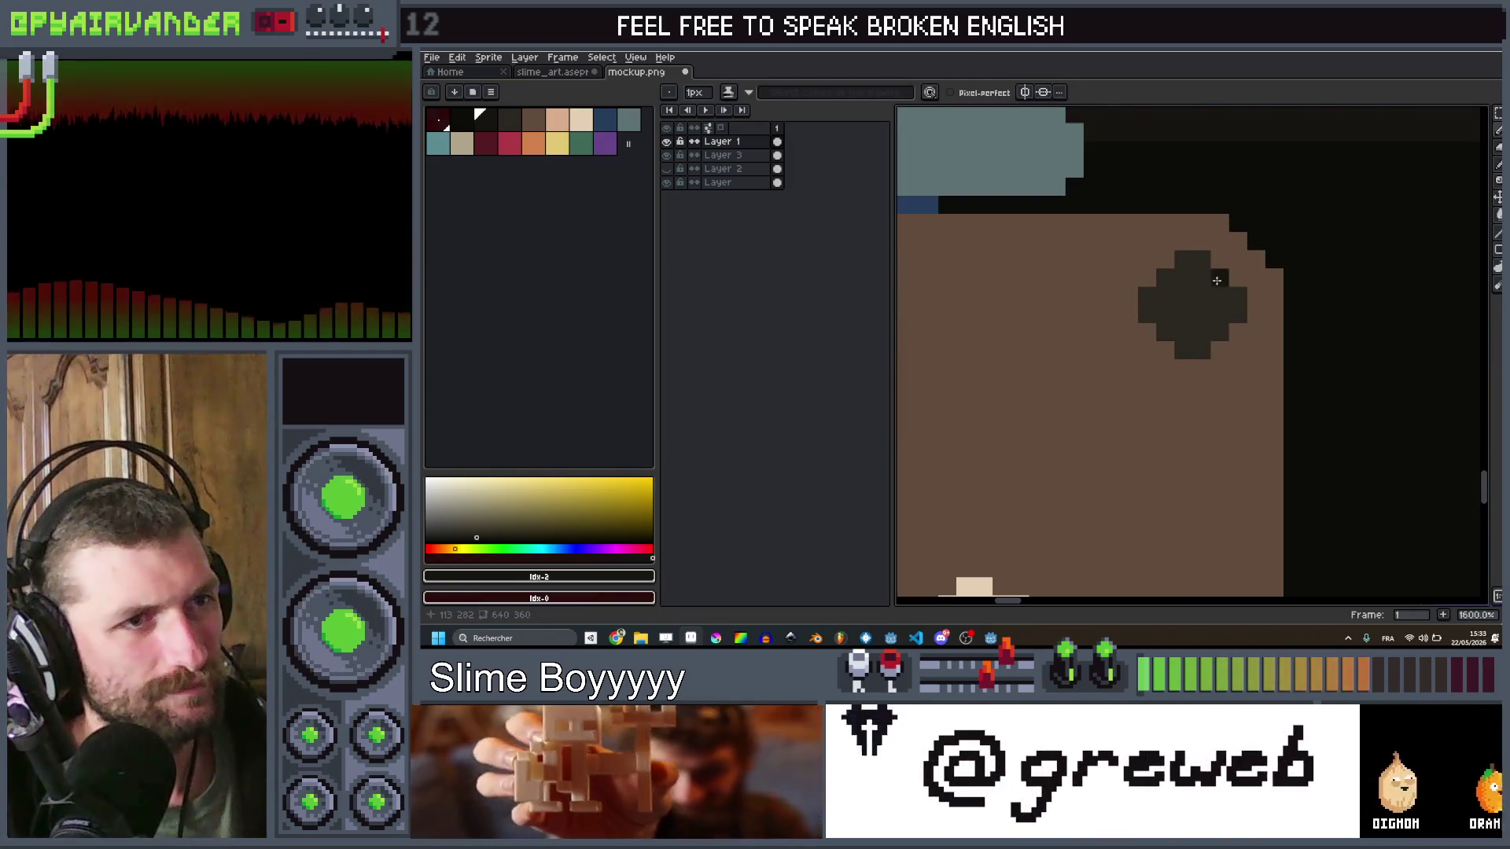
left_click_drag(1216, 280, 1168, 330)
scroll(1220, 271, "down", 5)
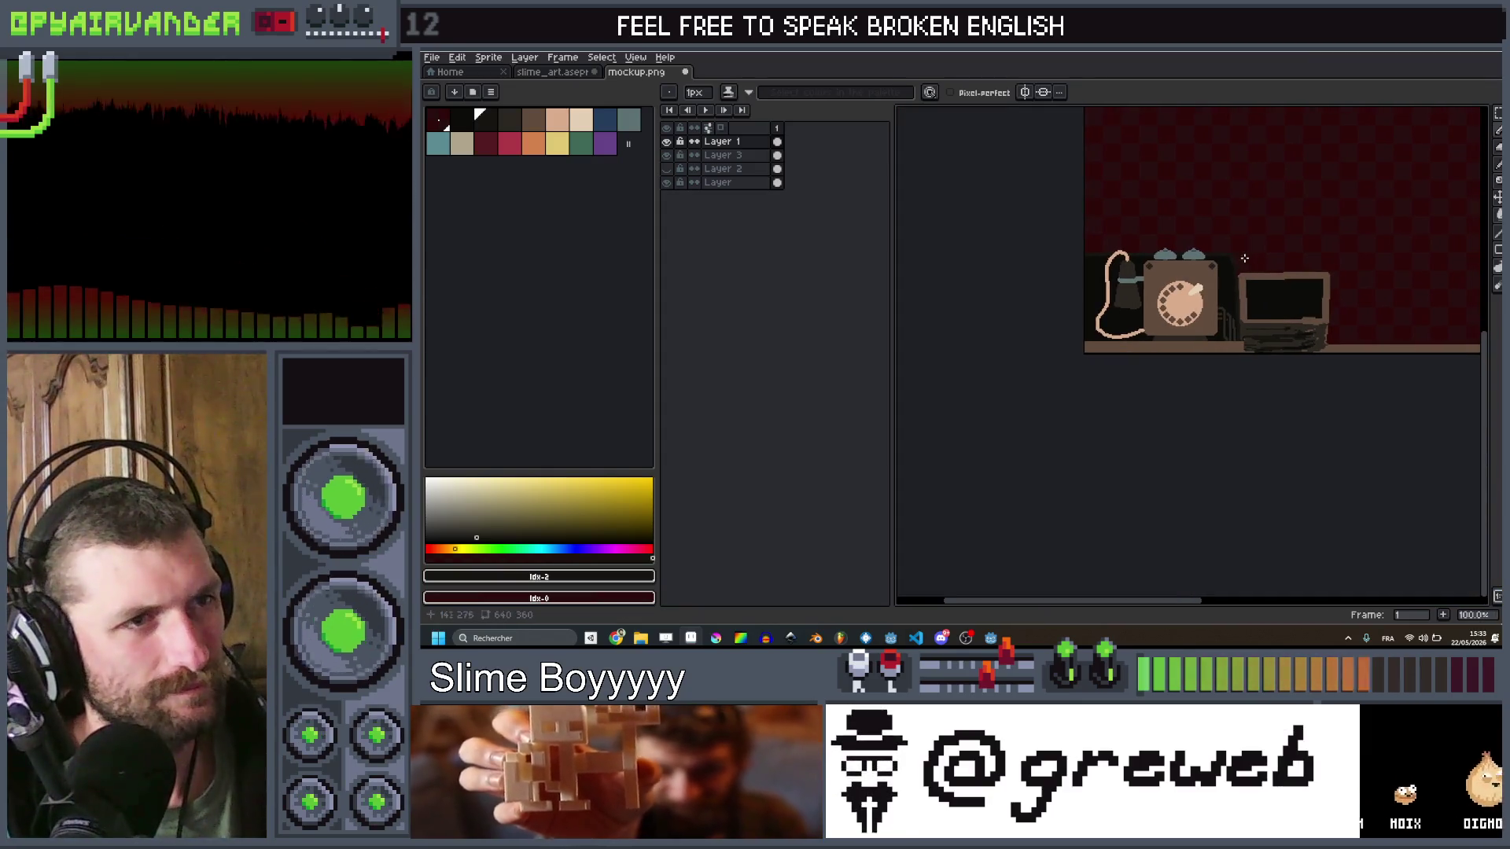
scroll(1208, 272, "up", 2)
scroll(1209, 272, "up", 5)
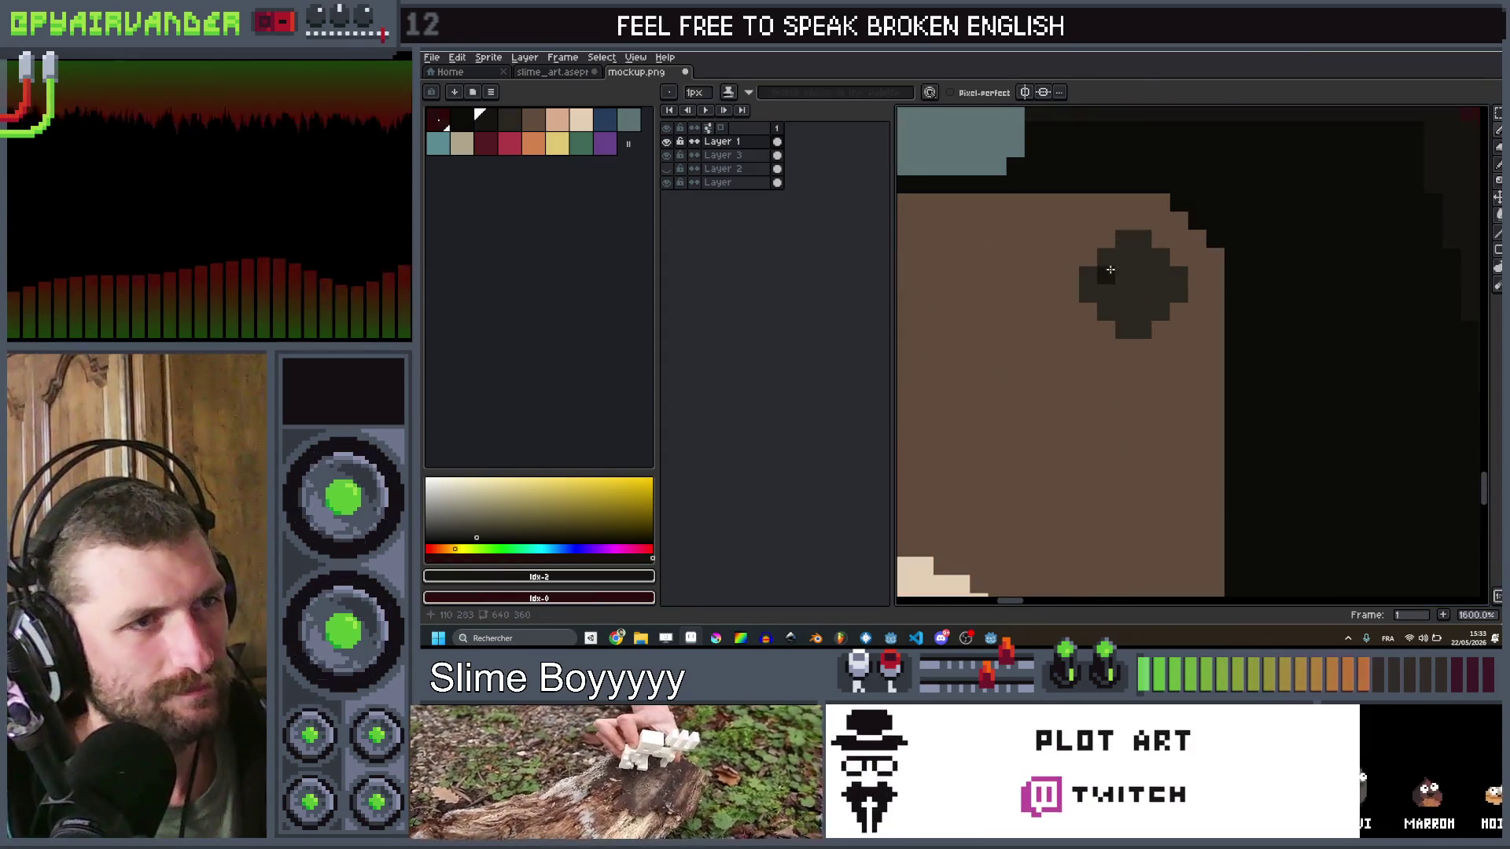
scroll(1159, 314, "down", 8)
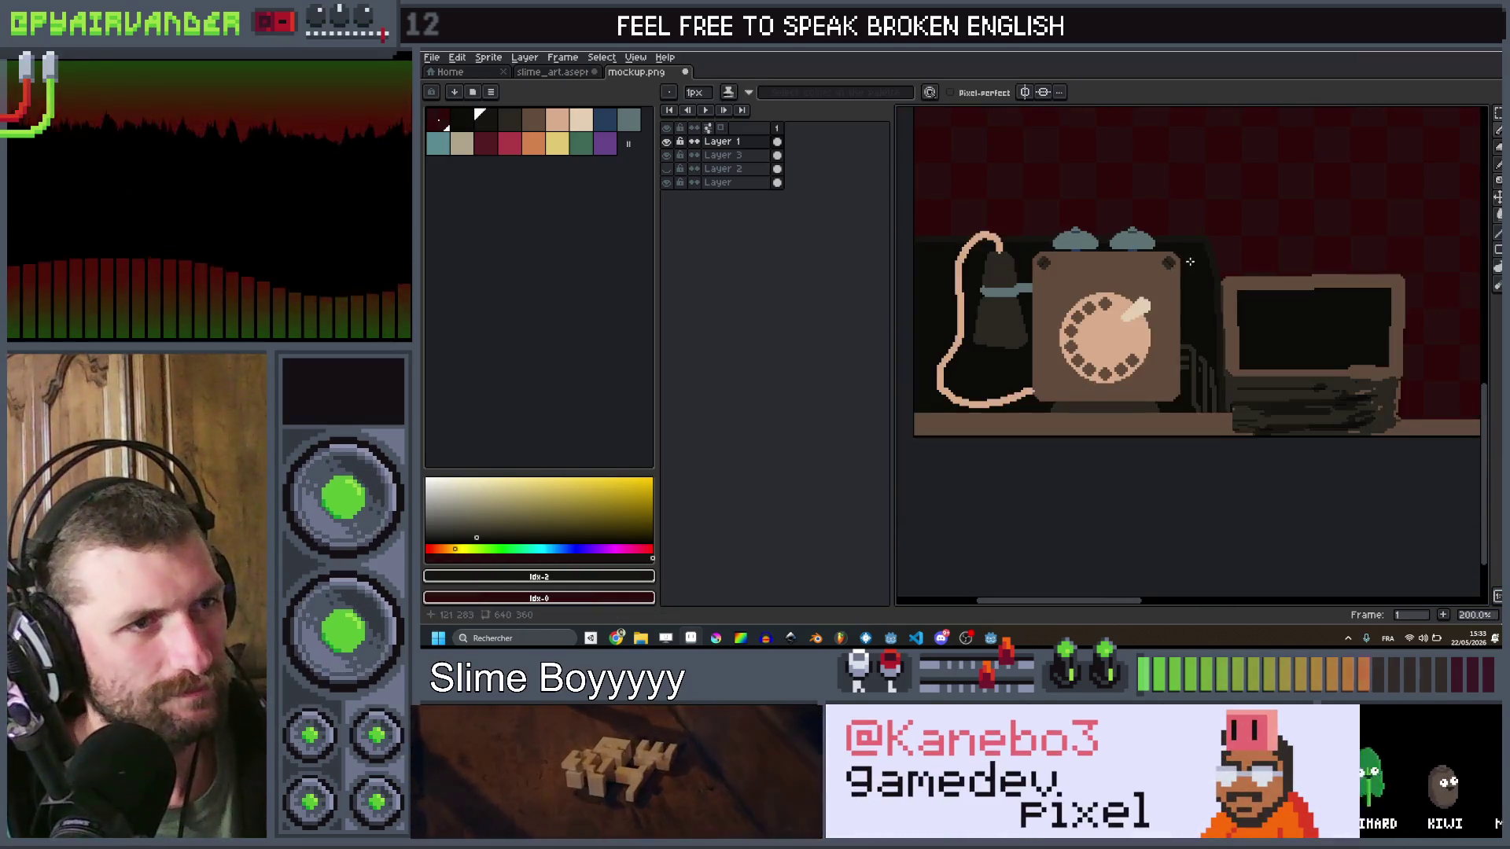
scroll(1206, 253, "up", 5)
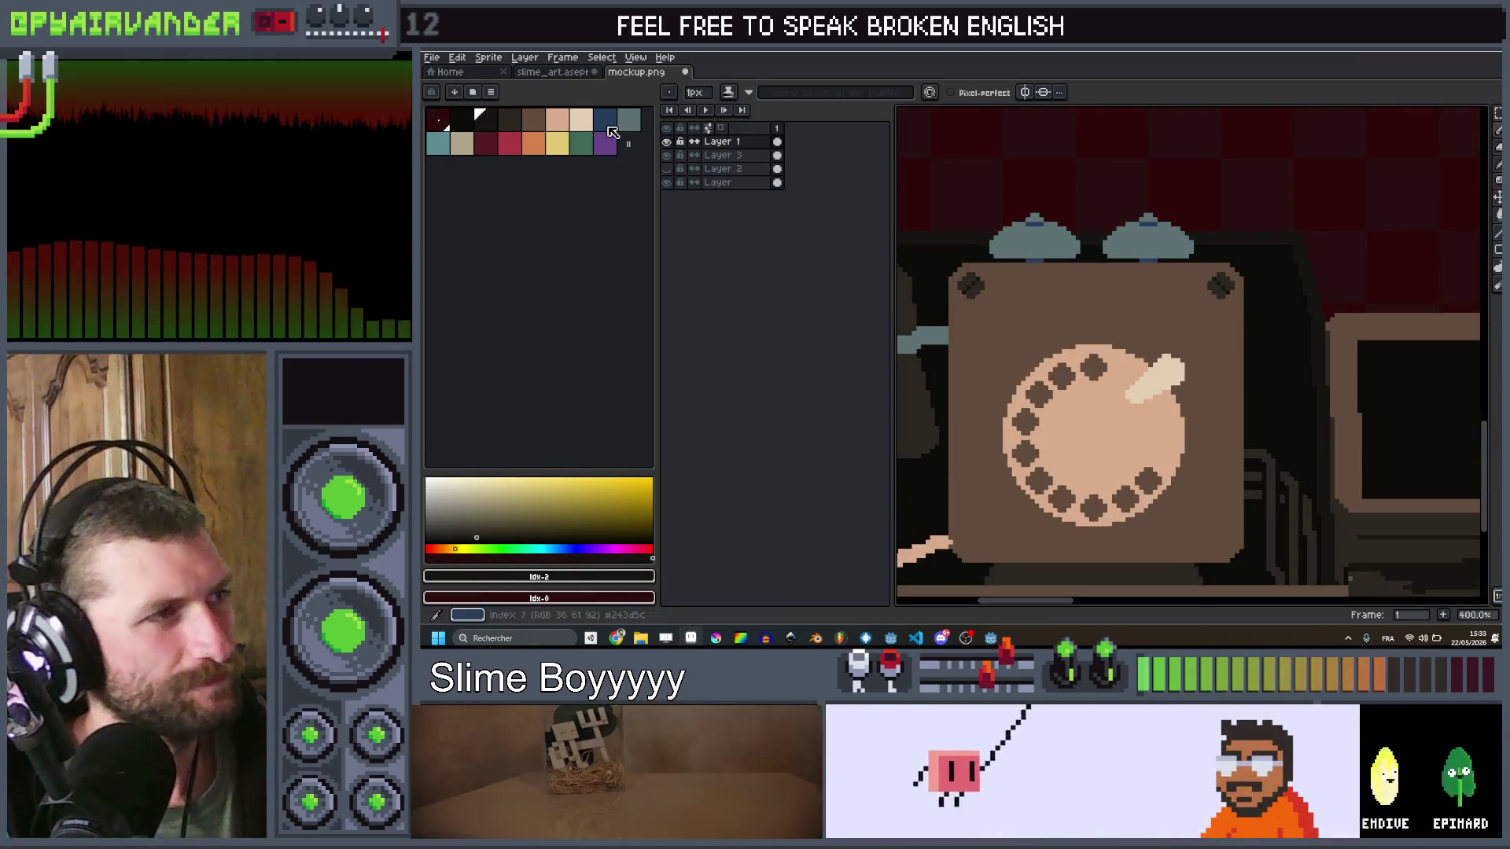
left_click(554, 122)
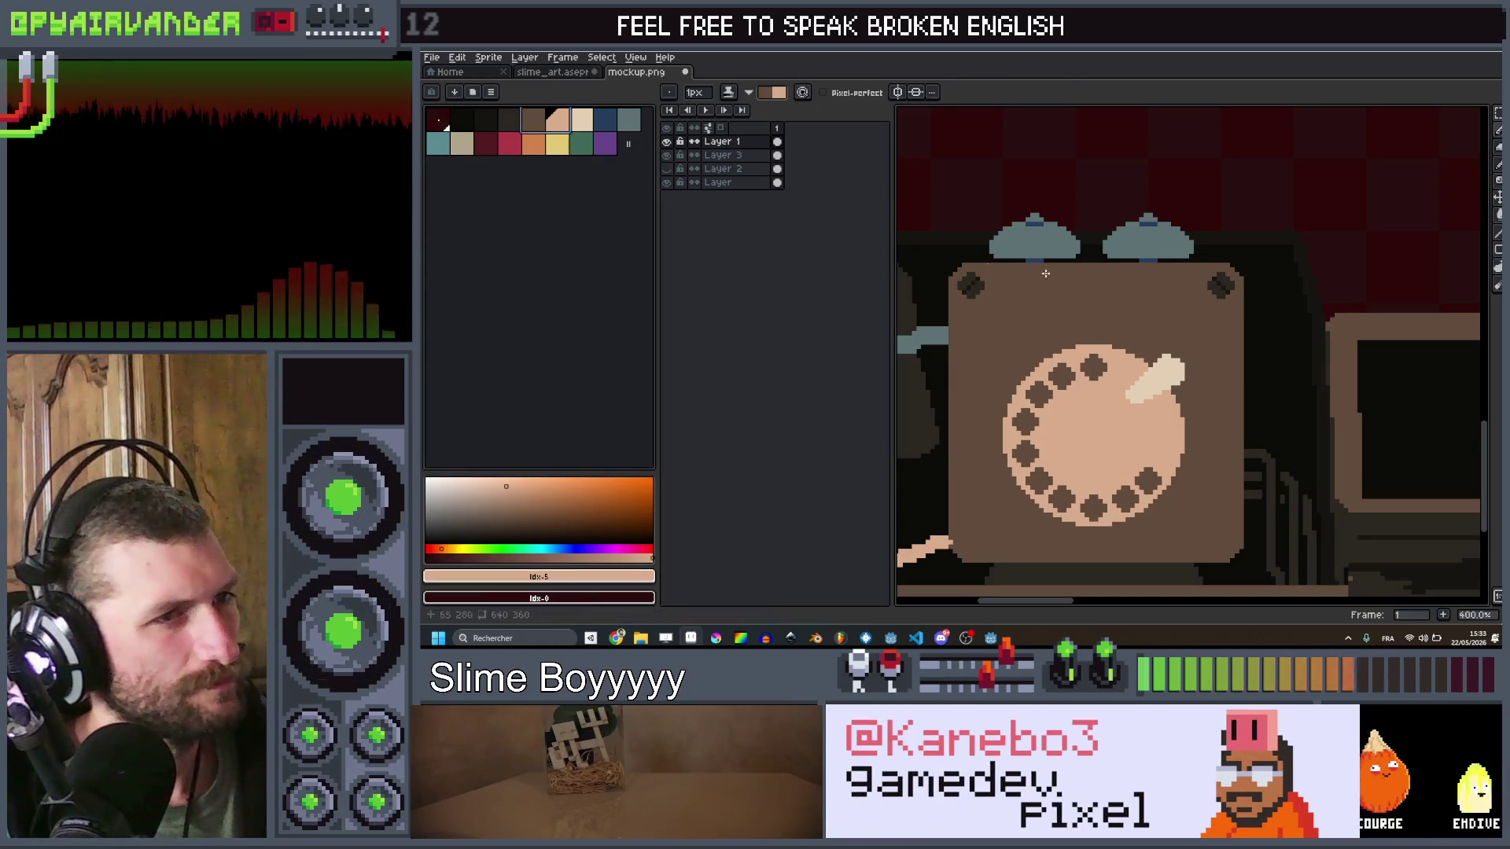
Step: Draw a 4px peach line along the phone's top edge and a thin line below its right corner
left_click(1161, 282)
key("x")
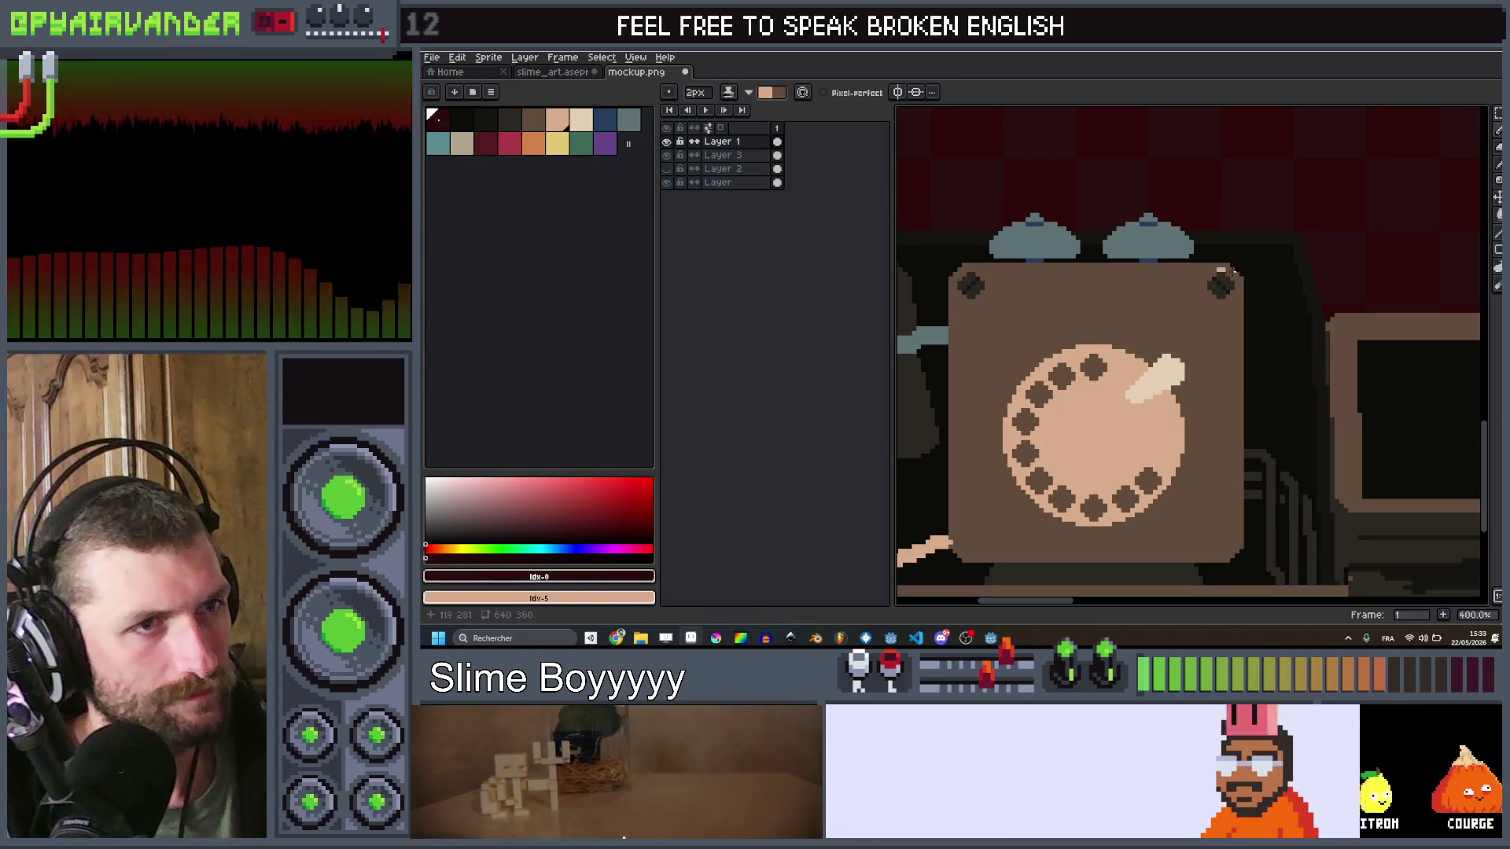
key("plus")
key("plus")
left_click_drag(1232, 272, 970, 268)
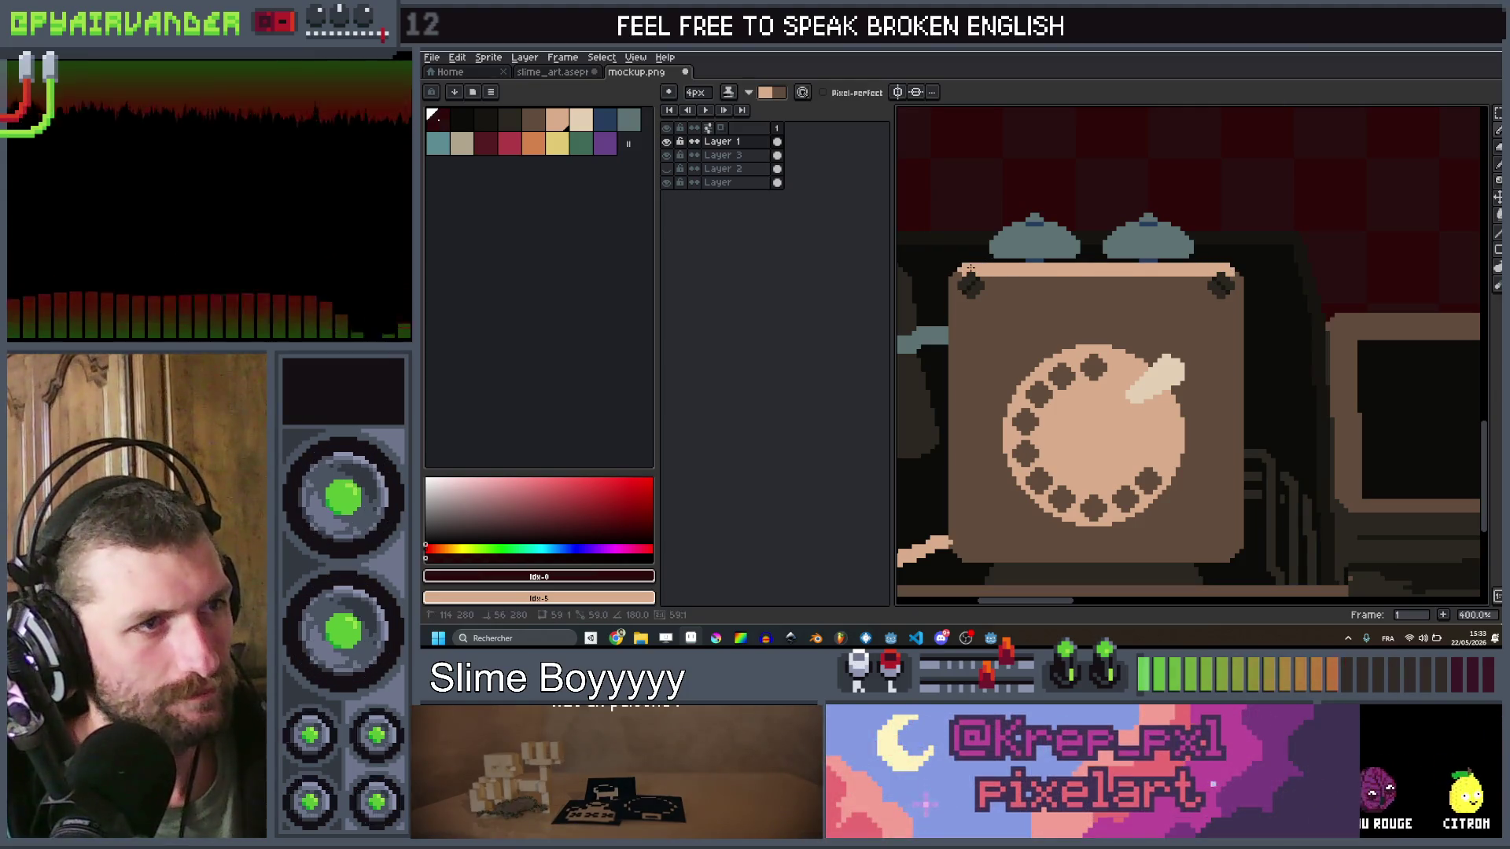
key("minus")
key("minus")
key("minus")
scroll(970, 268, "down", 1)
scroll(1035, 292, "up", 3)
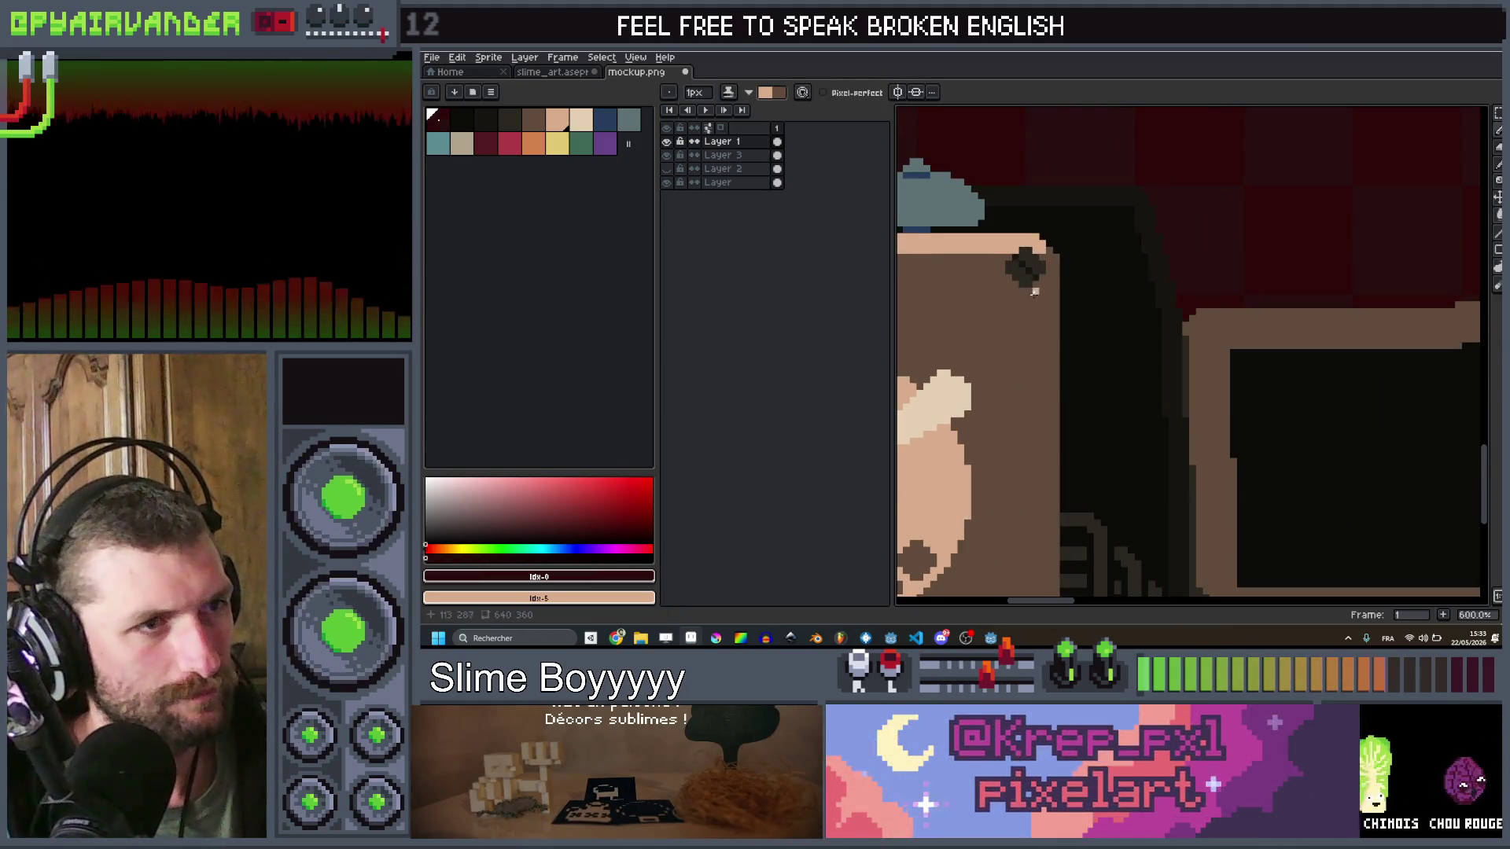
left_click_drag(1035, 283, 1033, 355)
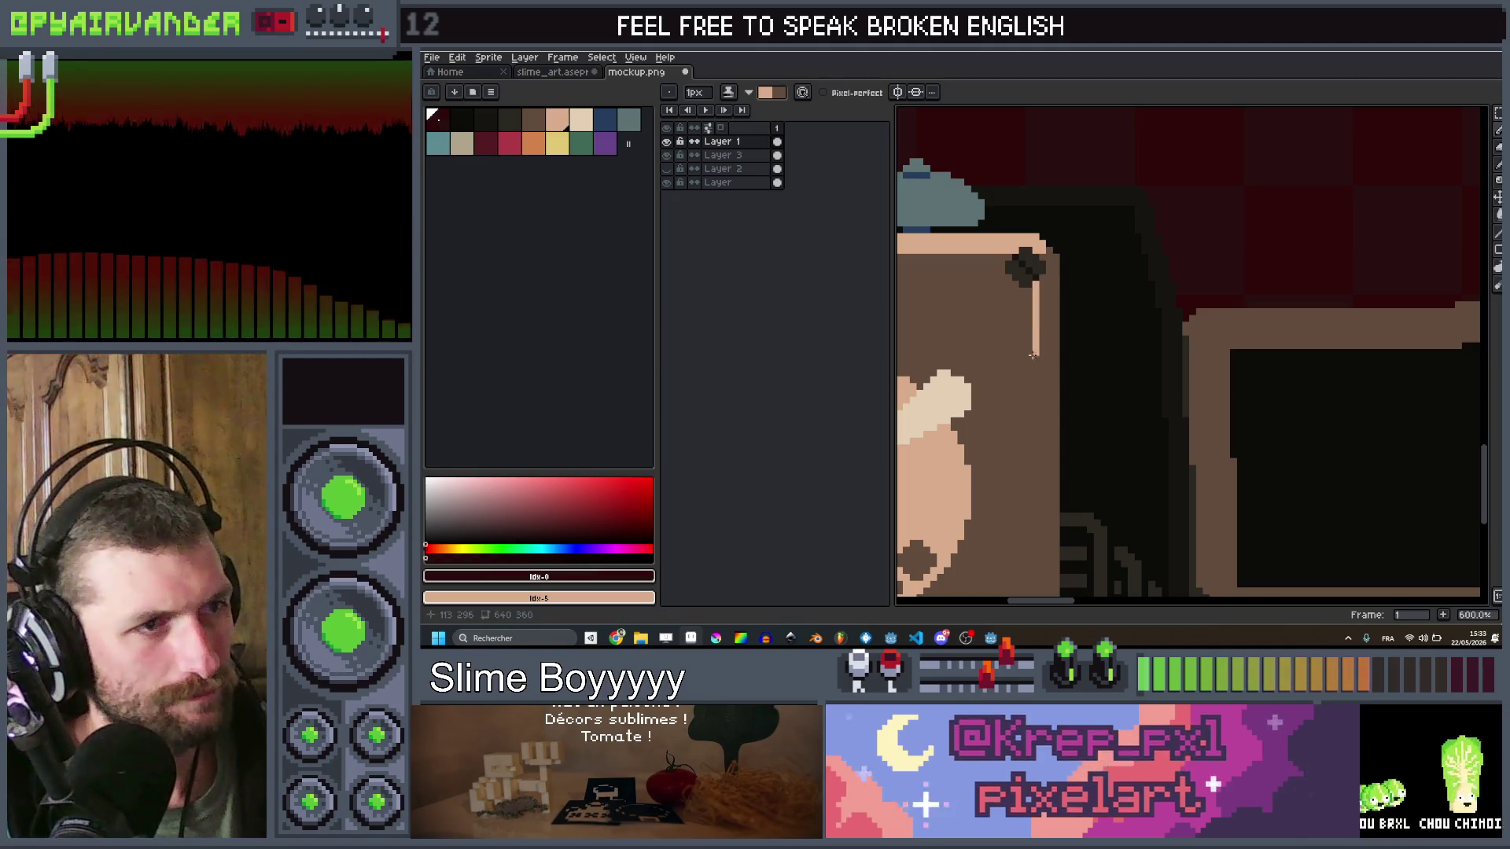
Step: Fill the phone's rotary dial with grey-blue
key("v")
scroll(1022, 357, "down", 5)
scroll(962, 344, "up", 3)
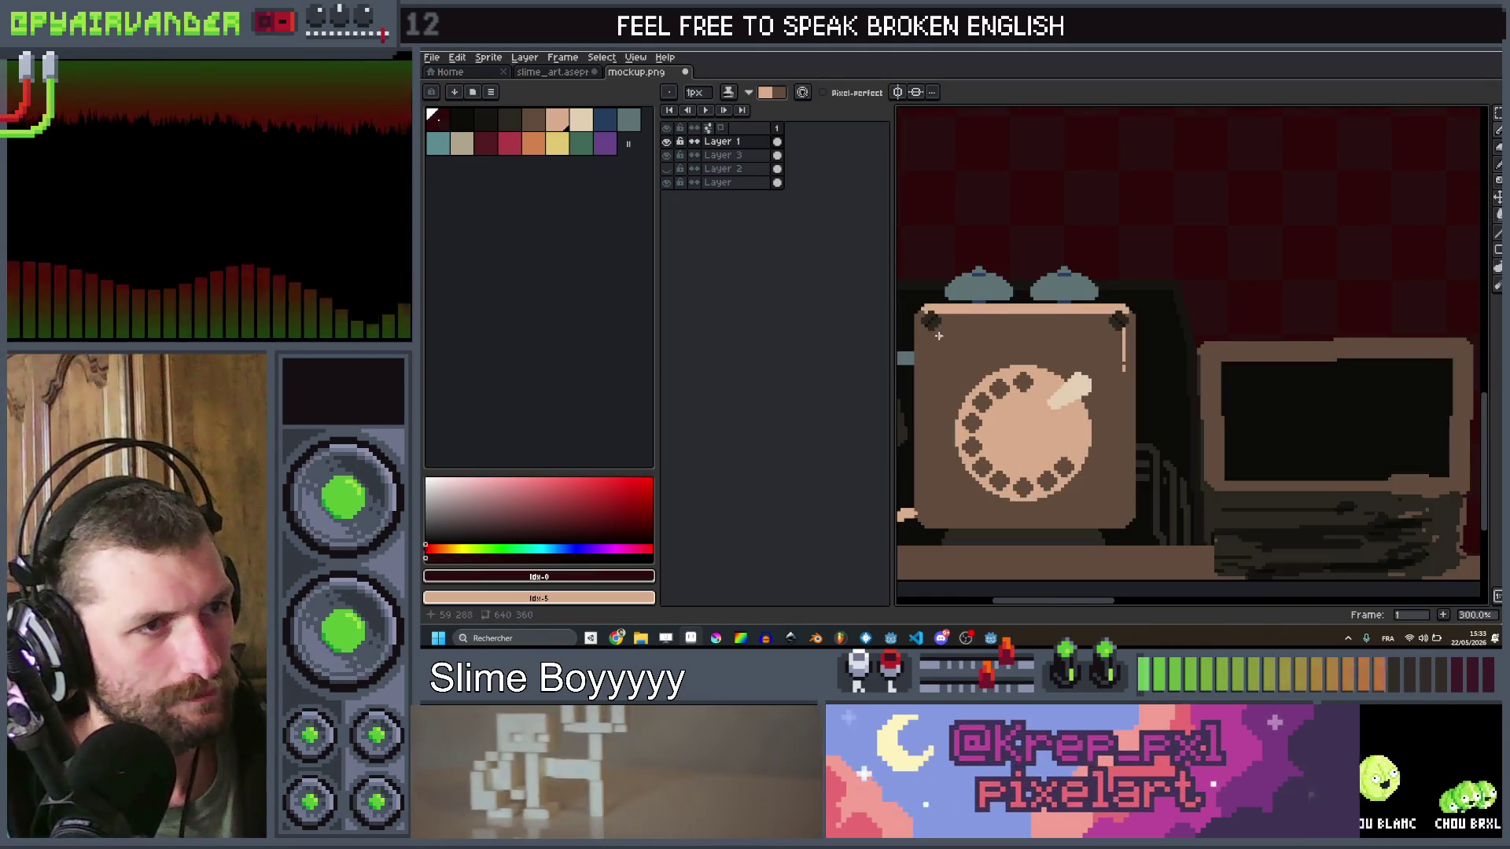
key("b")
scroll(970, 330, "down", 4)
scroll(1164, 307, "up", 1)
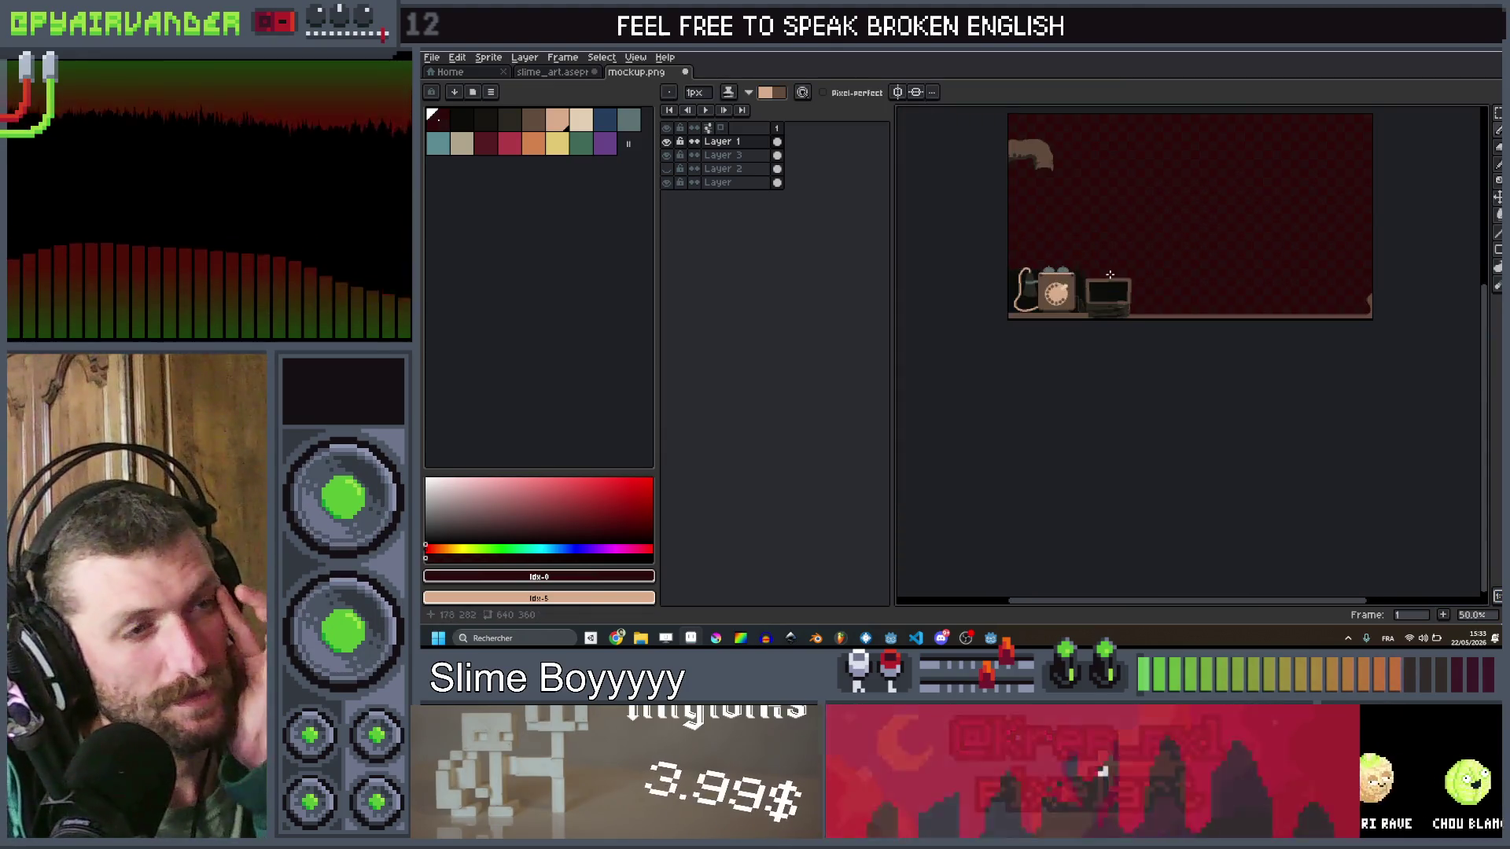
scroll(1163, 296, "up", 5)
left_click(628, 120)
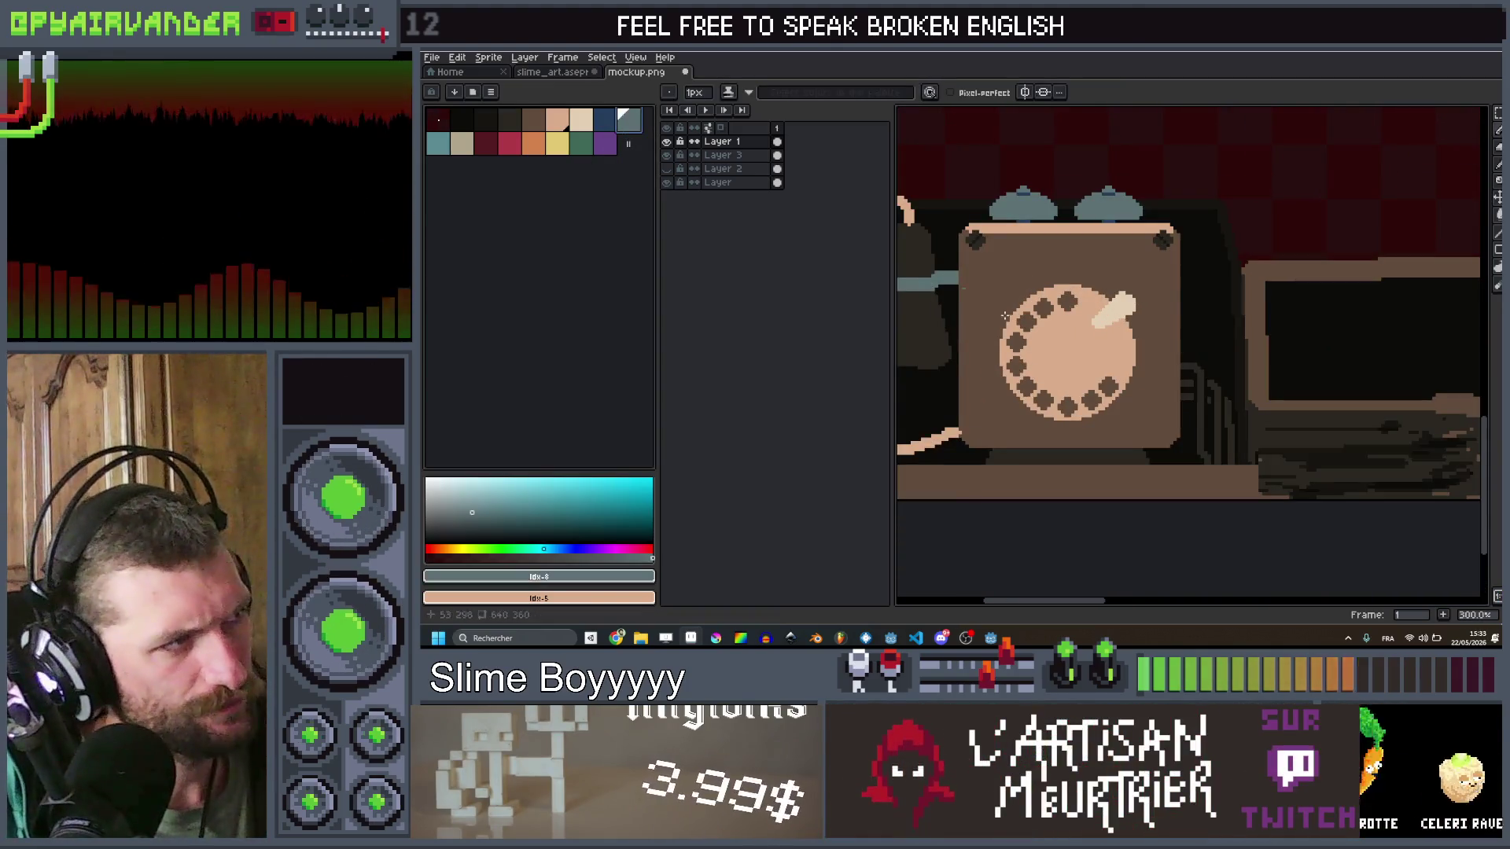
scroll(1156, 401, "down", 1)
key("g")
left_click(1105, 374)
scroll(1105, 374, "up", 2)
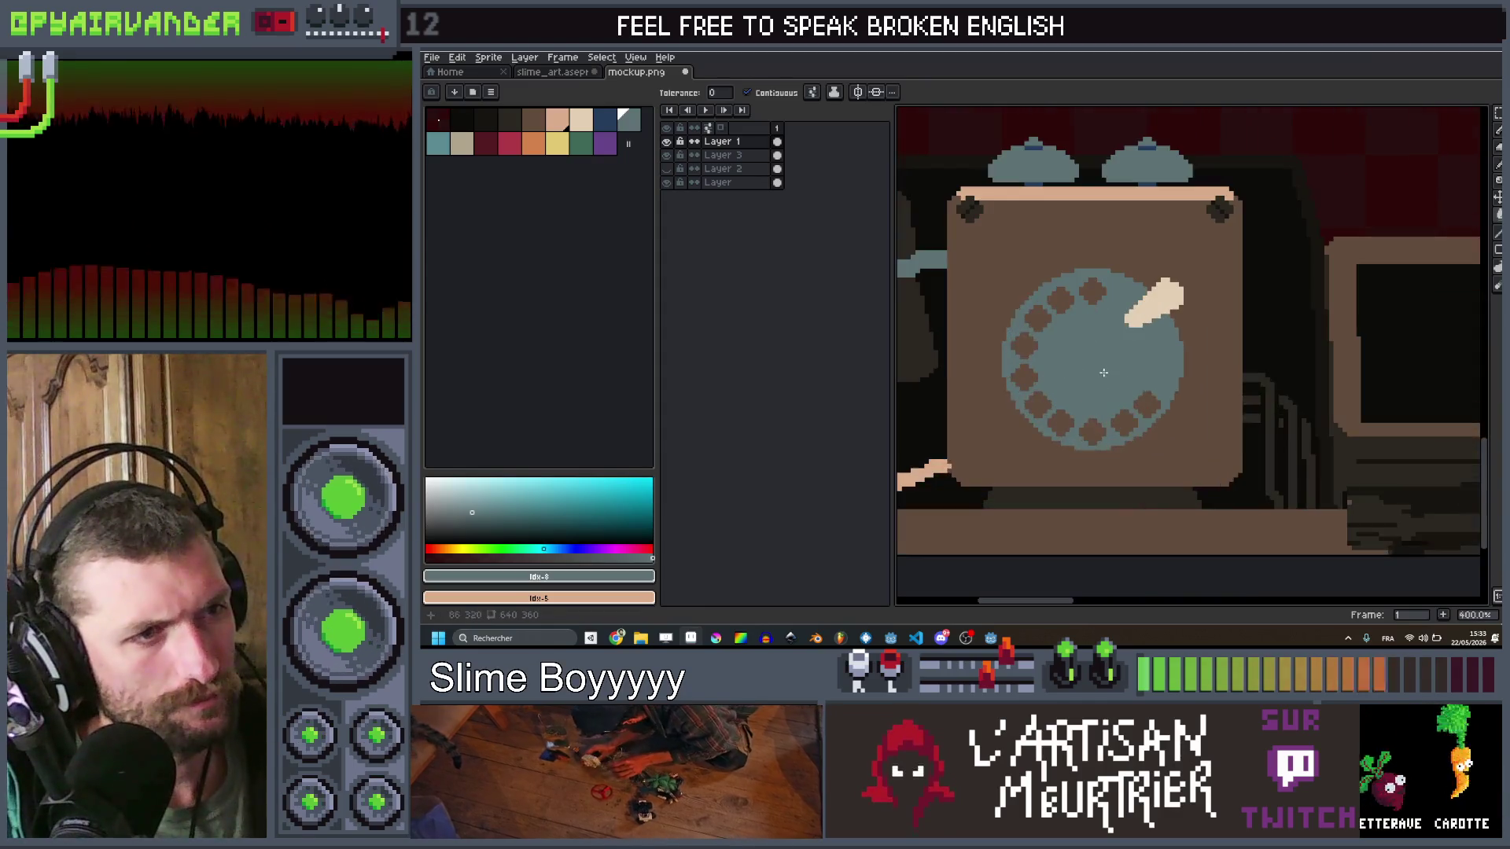
Step: Darken the dial's finger holes: the top hole, three along the lower-left arc, and the lower-right one
left_click(462, 144)
scroll(1116, 244, "up", 1)
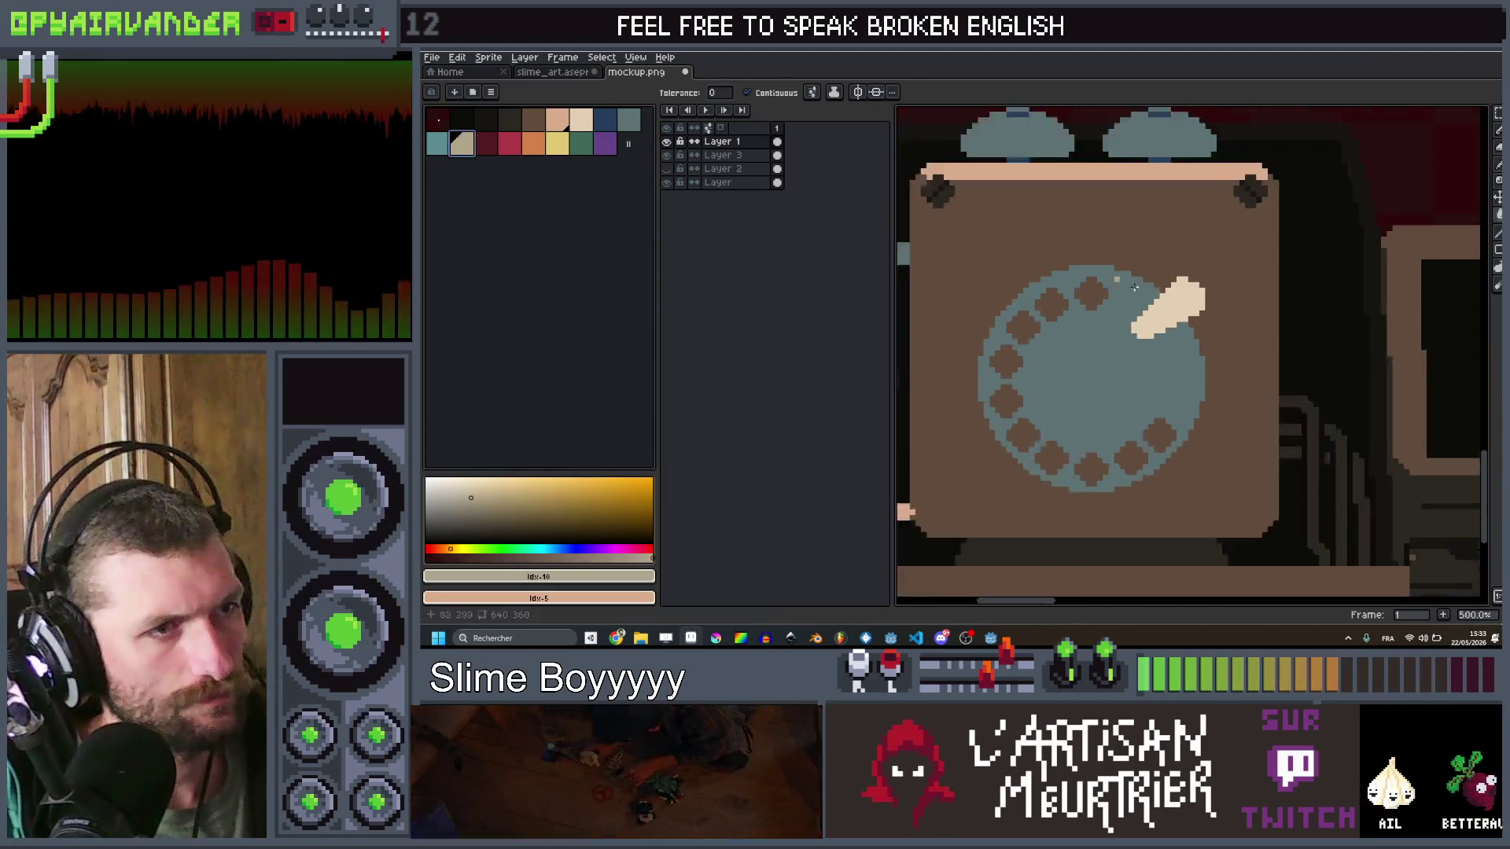
scroll(1116, 244, "up", 1)
scroll(1117, 244, "down", 4)
scroll(1117, 244, "up", 4)
left_click(1130, 220)
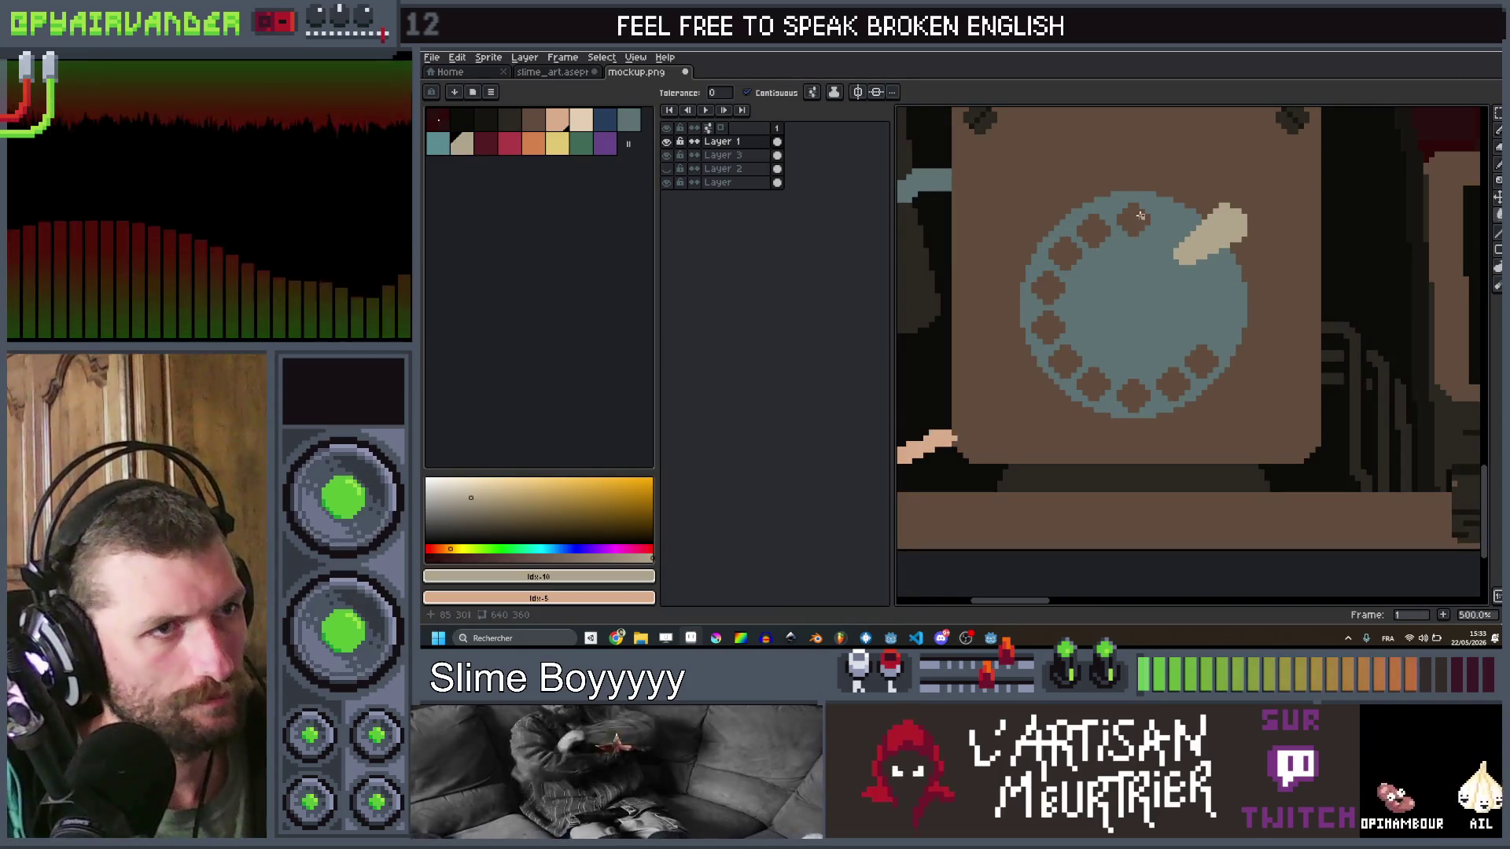
key("v")
left_click(509, 122)
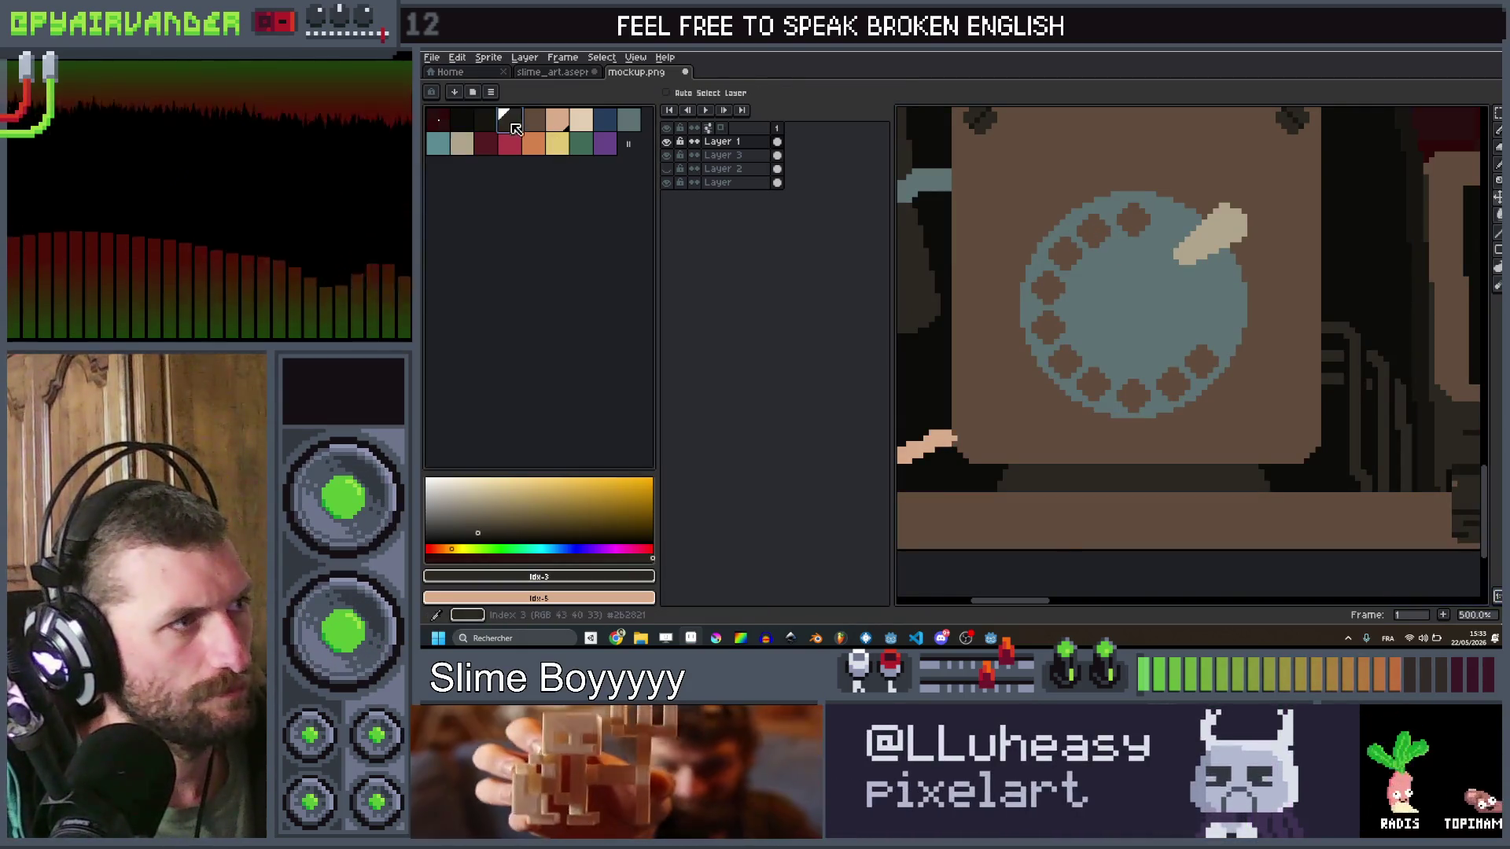
left_click(1131, 224)
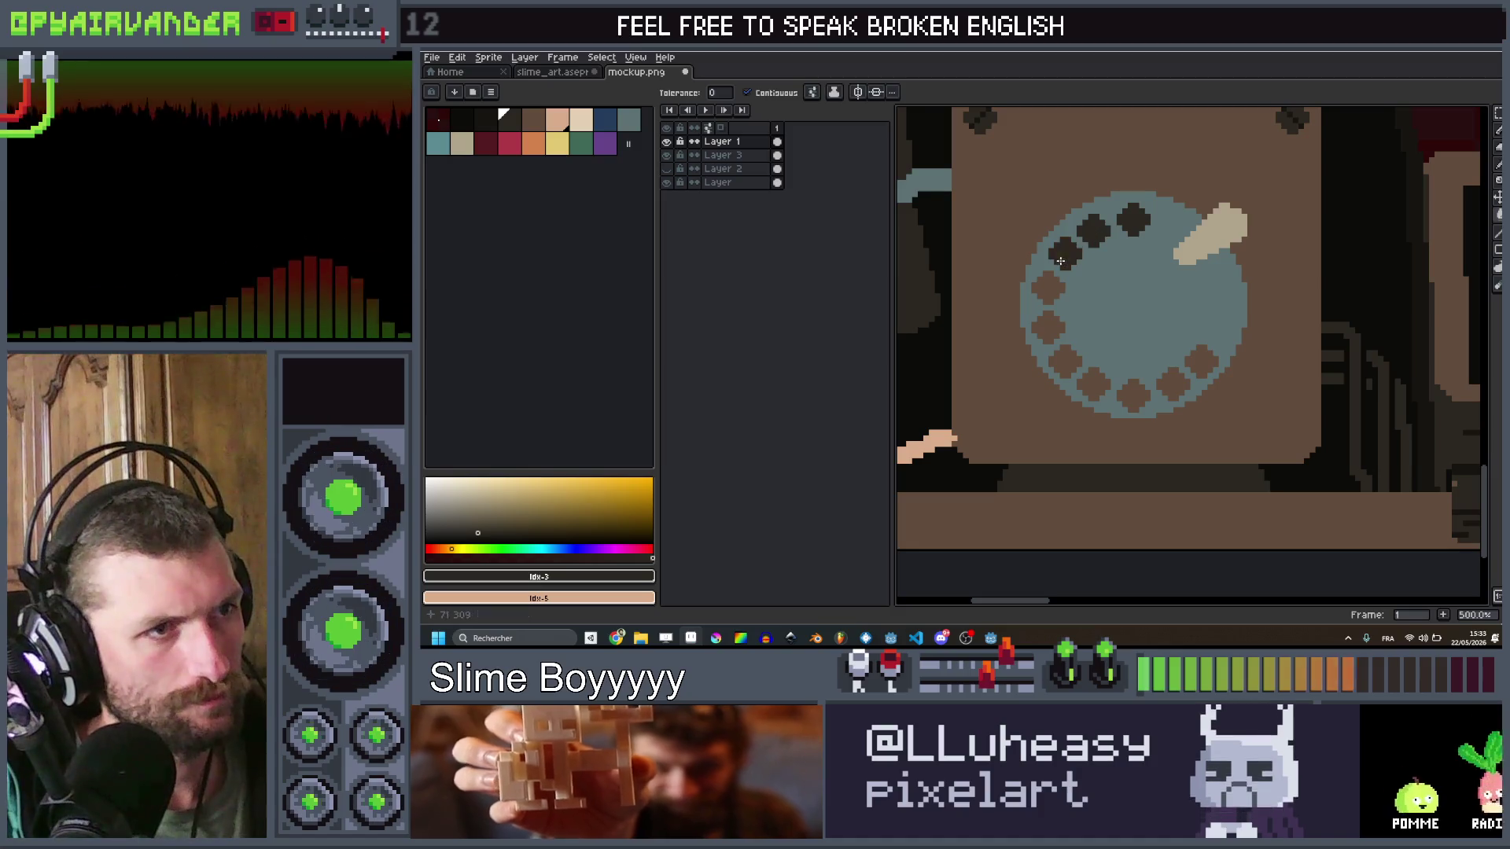
left_click(1046, 325)
left_click(1066, 361)
left_click(1097, 385)
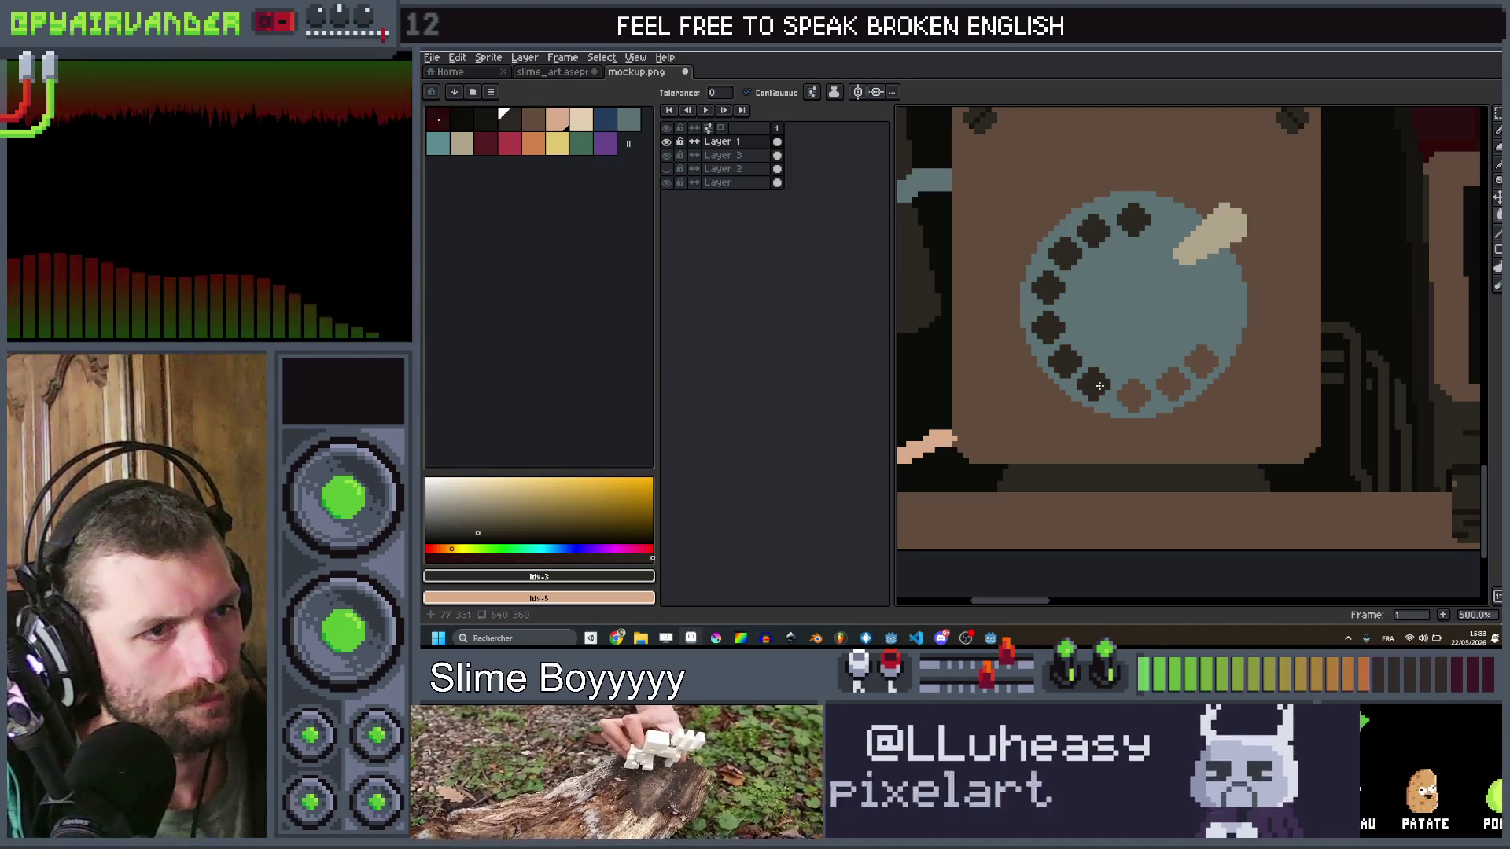
left_click(1203, 364)
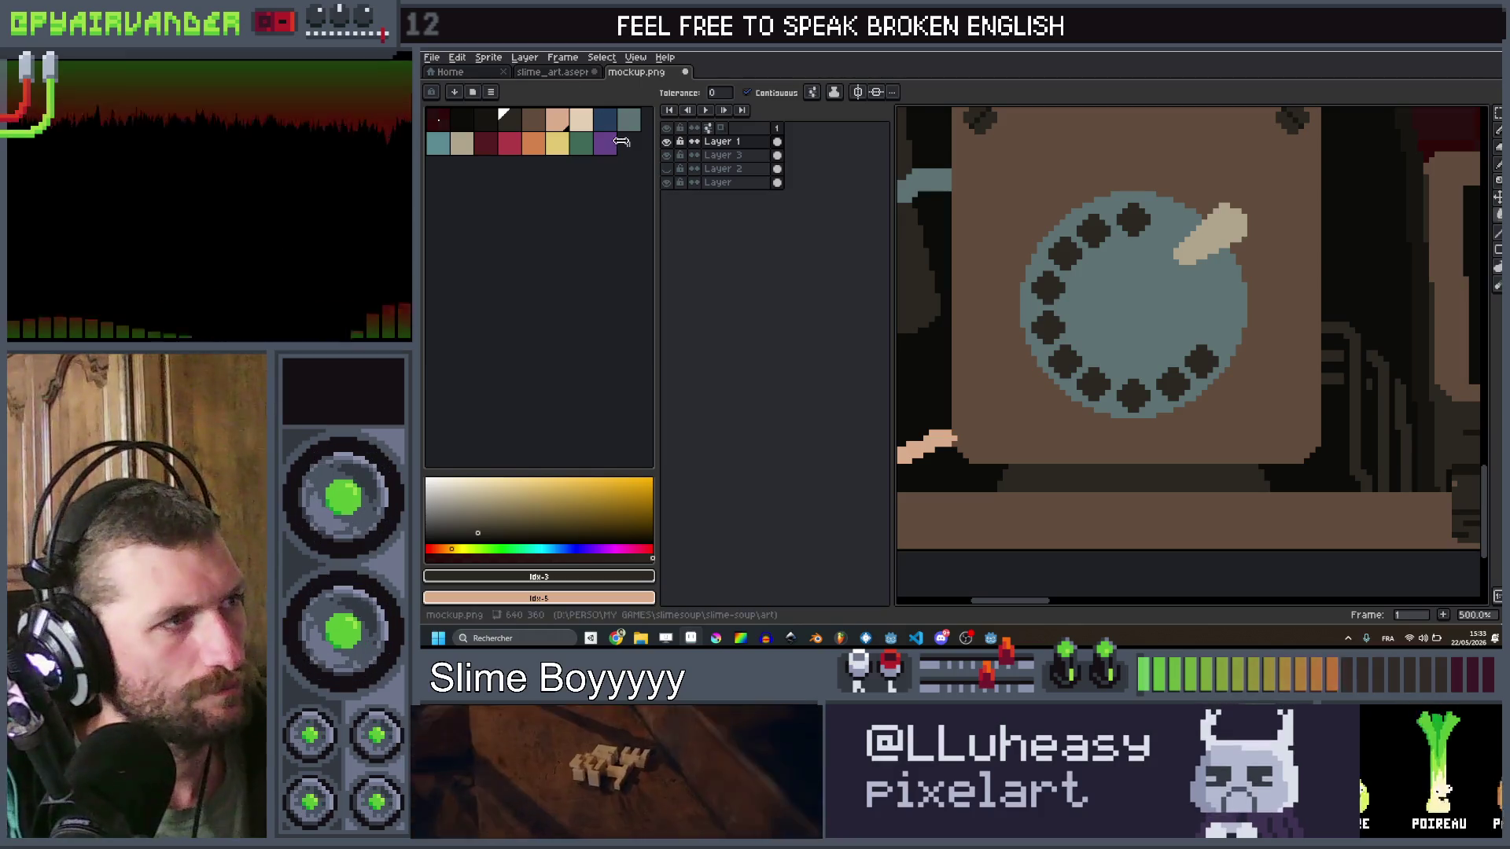
Step: Paint a large 16px dark blue disc at the dial's centre
left_click(605, 118)
key("b")
left_click(1134, 305)
key("plus")
key("plus")
key("plus")
left_click(1134, 305)
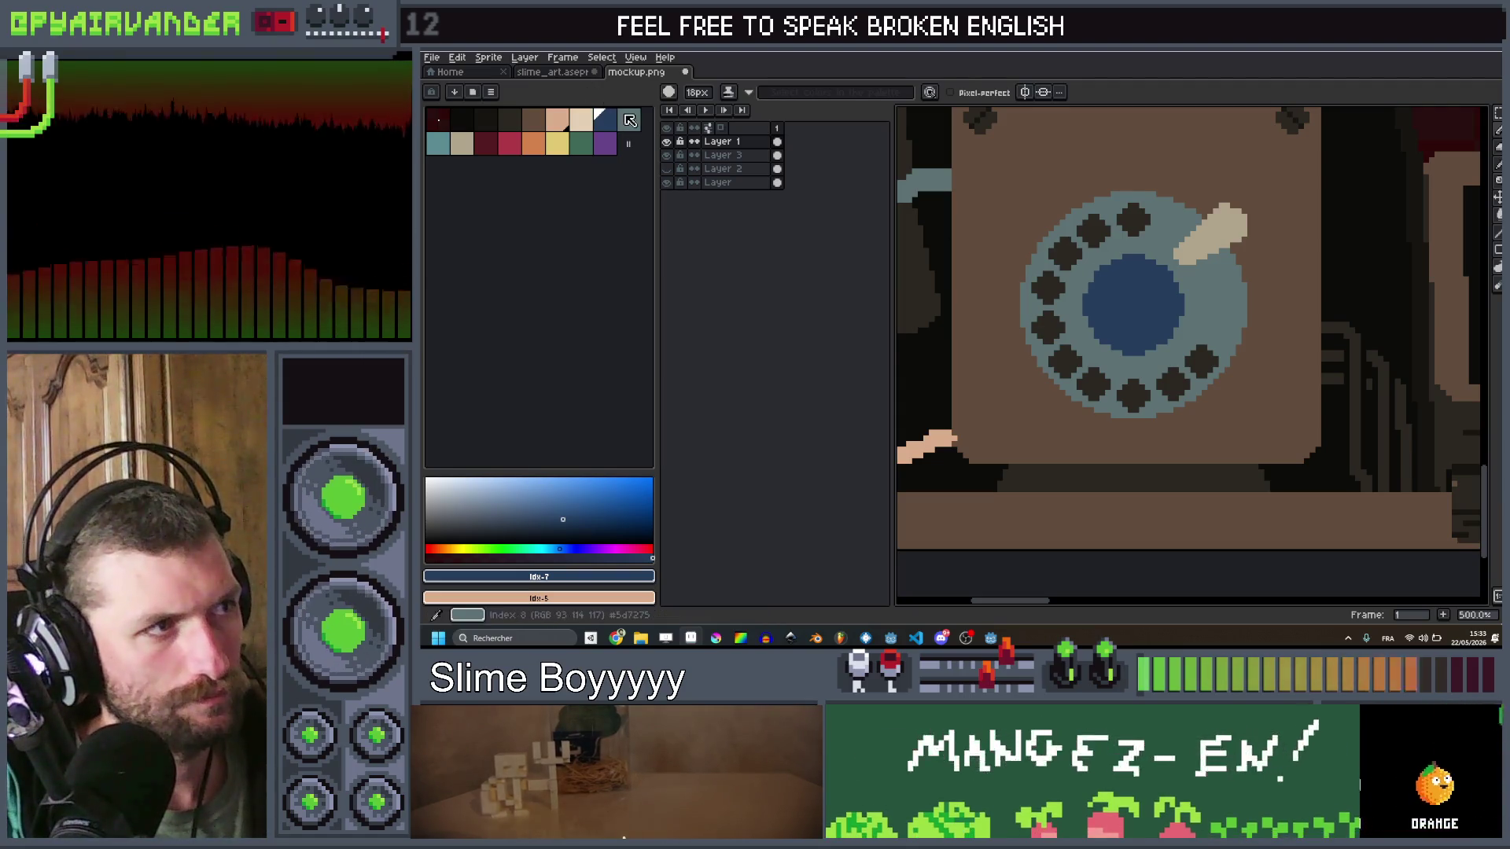
Step: Stamp an offset grey-blue 16px circle over the blue centre, leaving a thin blue arc; pick brown at 5px
left_click(1179, 335, "alt")
left_click(1116, 288)
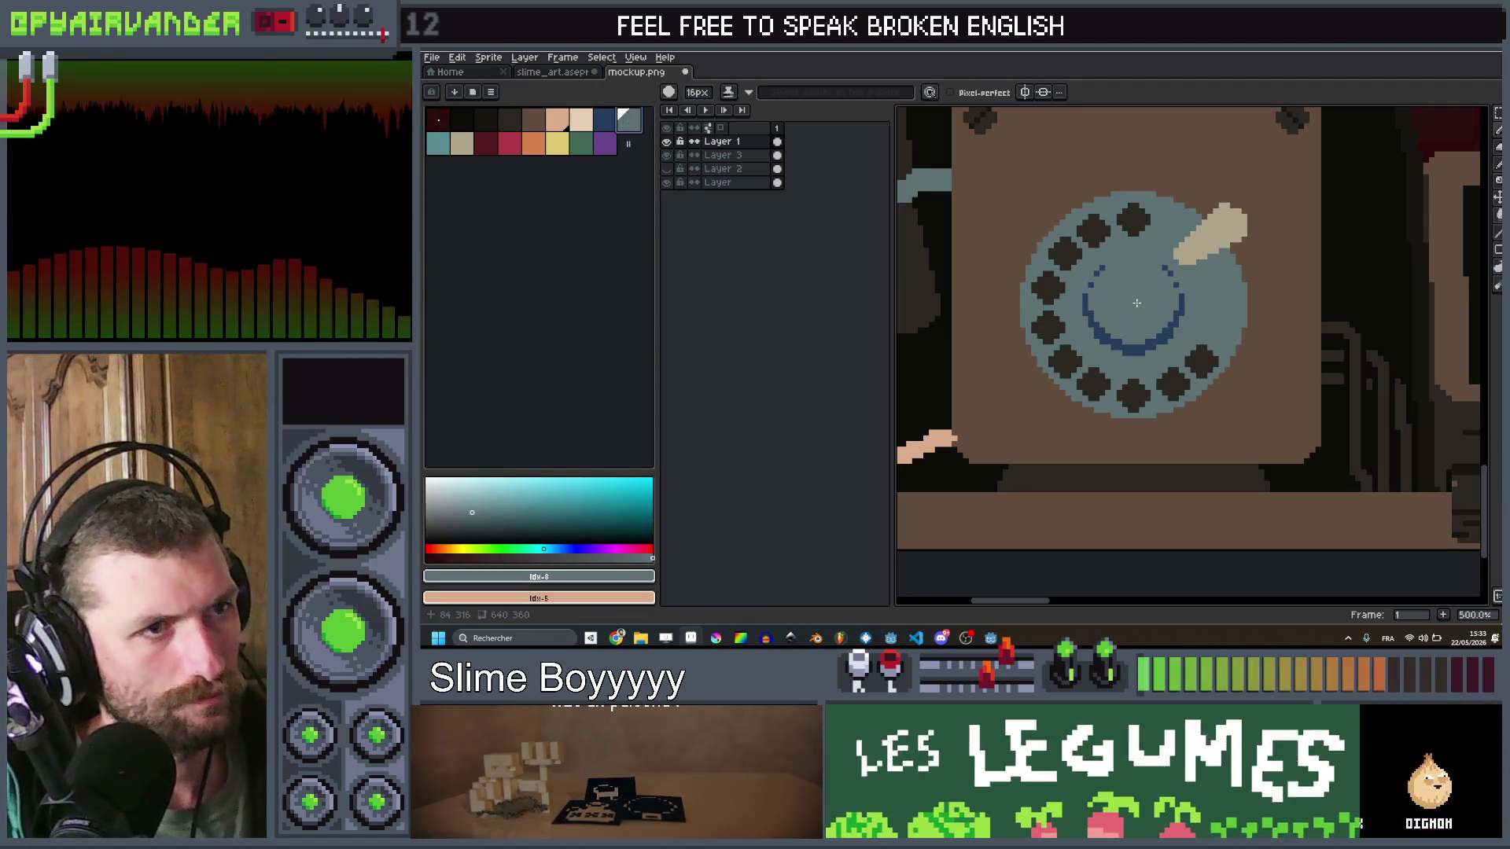
scroll(1184, 224, "down", 4)
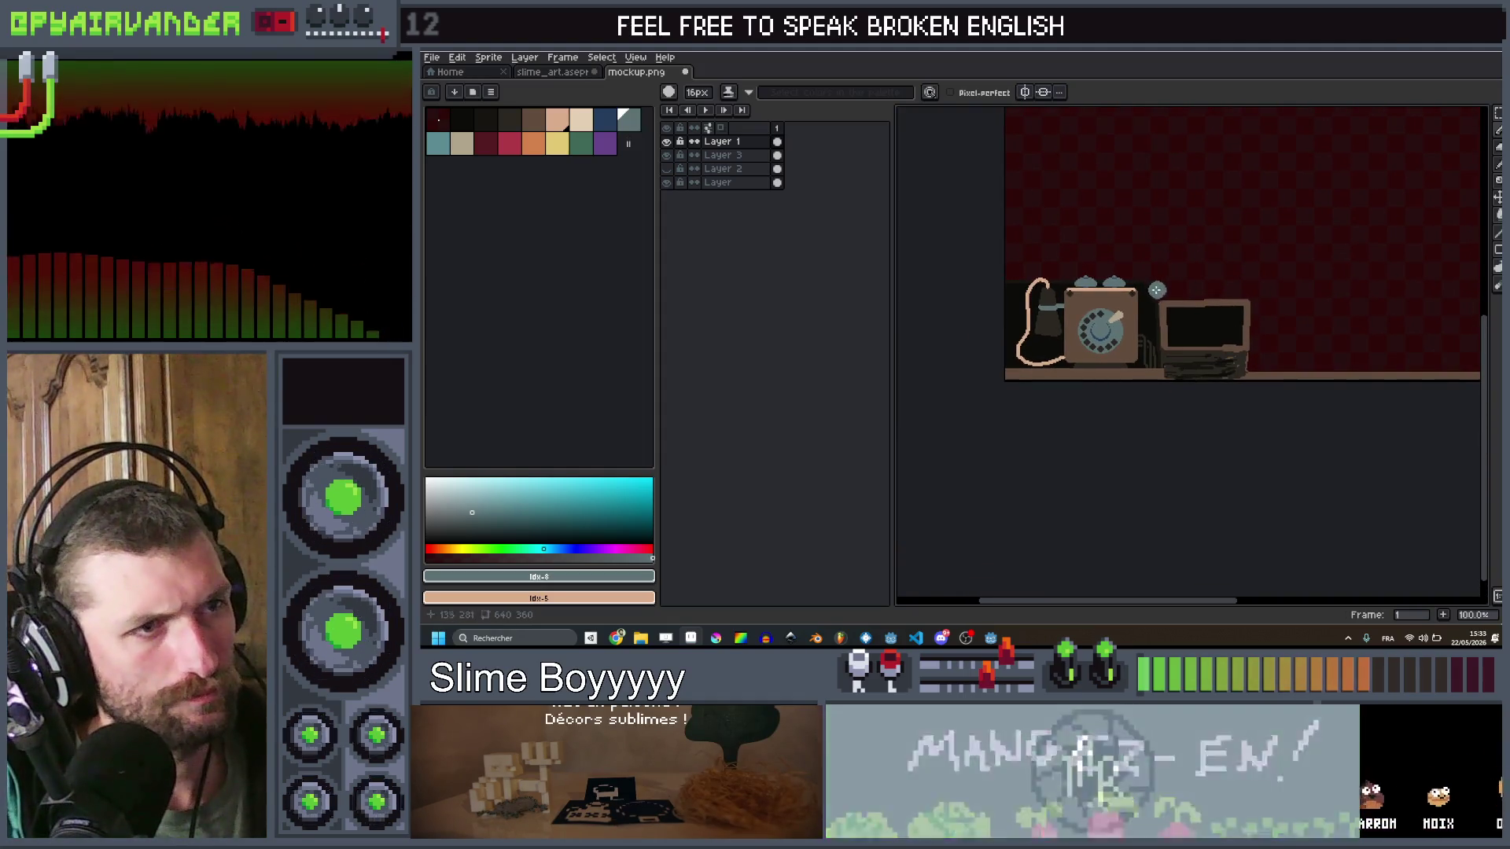
scroll(1160, 269, "up", 1)
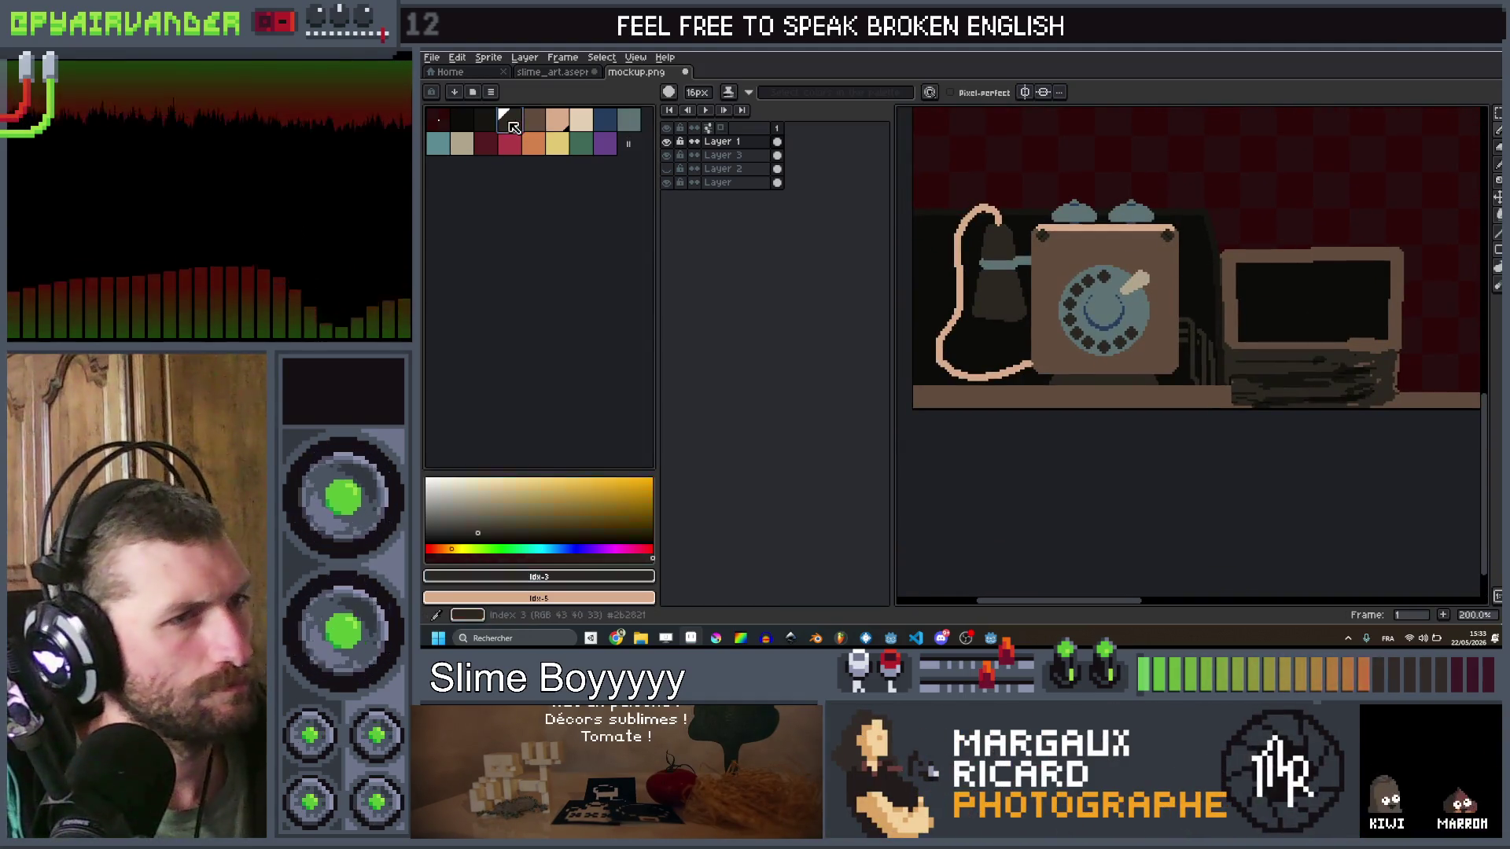
left_click(534, 121)
key("minus")
key("minus")
key("minus")
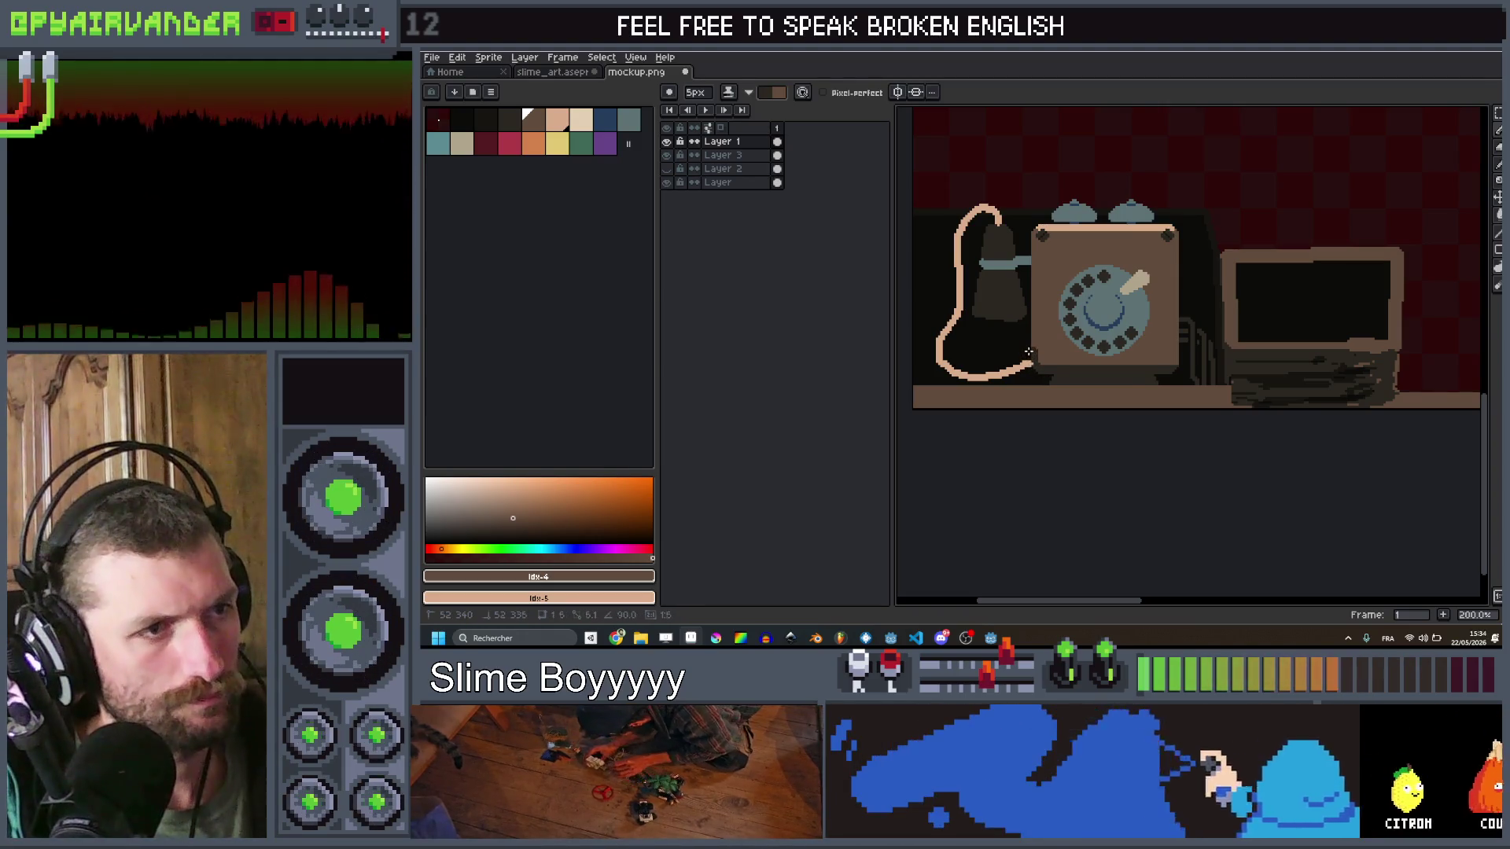
Step: Select a rectangle around the phone's rotary dial
scroll(1170, 366, "up", 2)
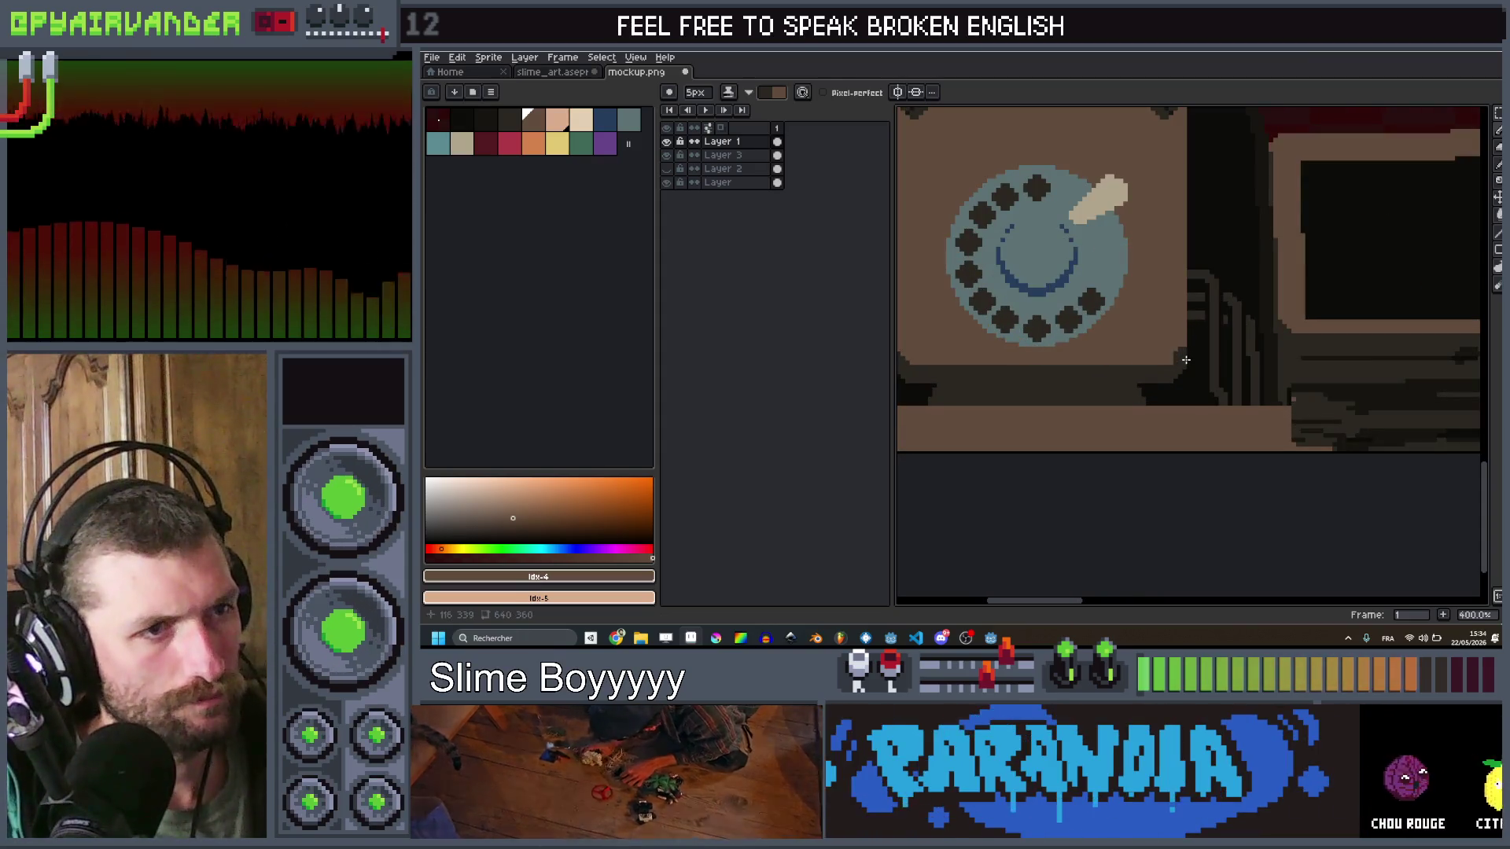
left_click_drag(1176, 363, 1202, 369)
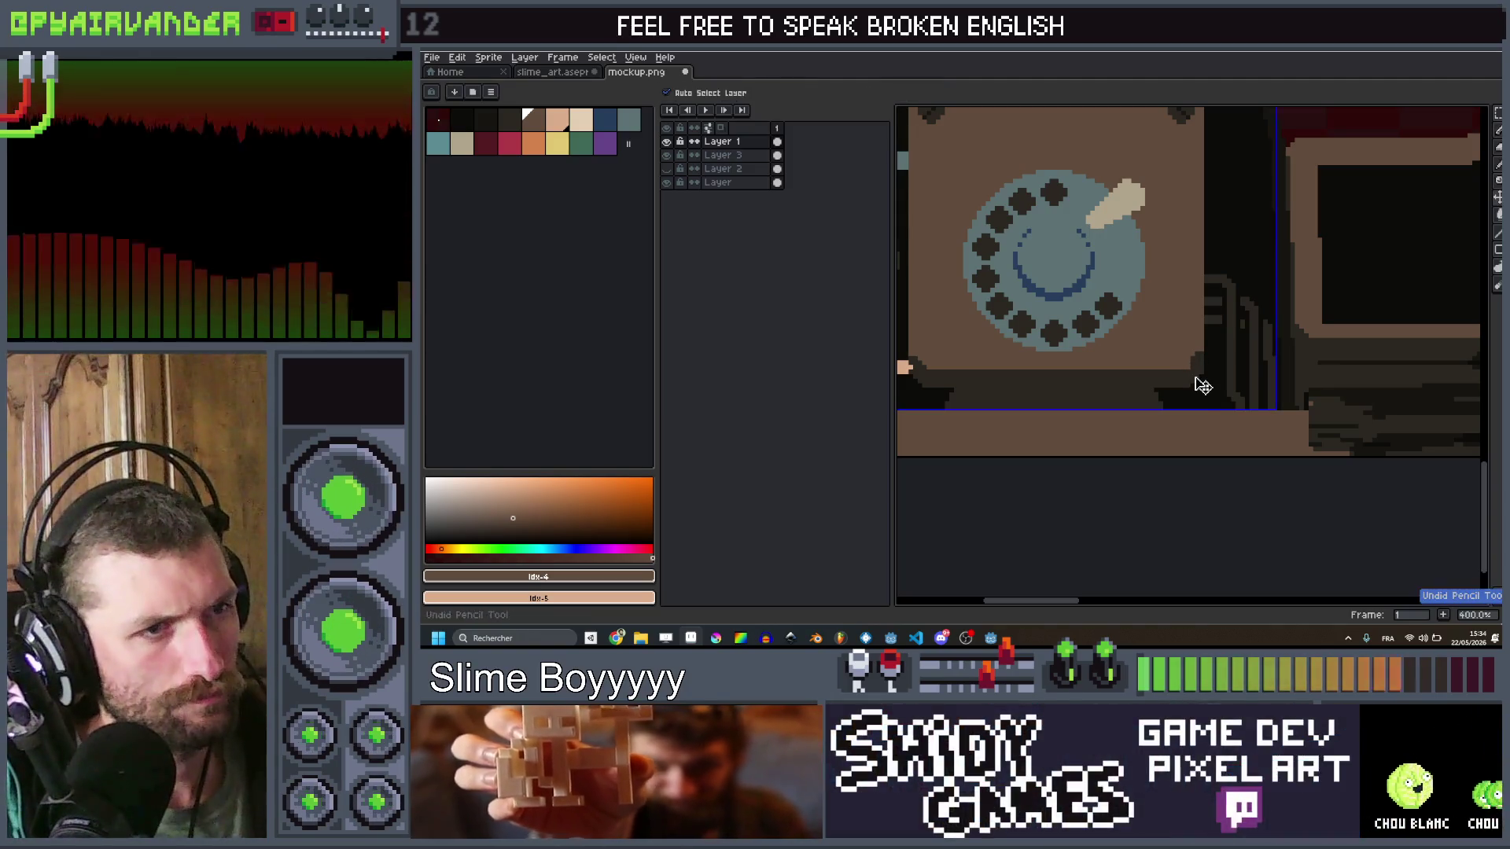
scroll(1196, 364, "up", 1)
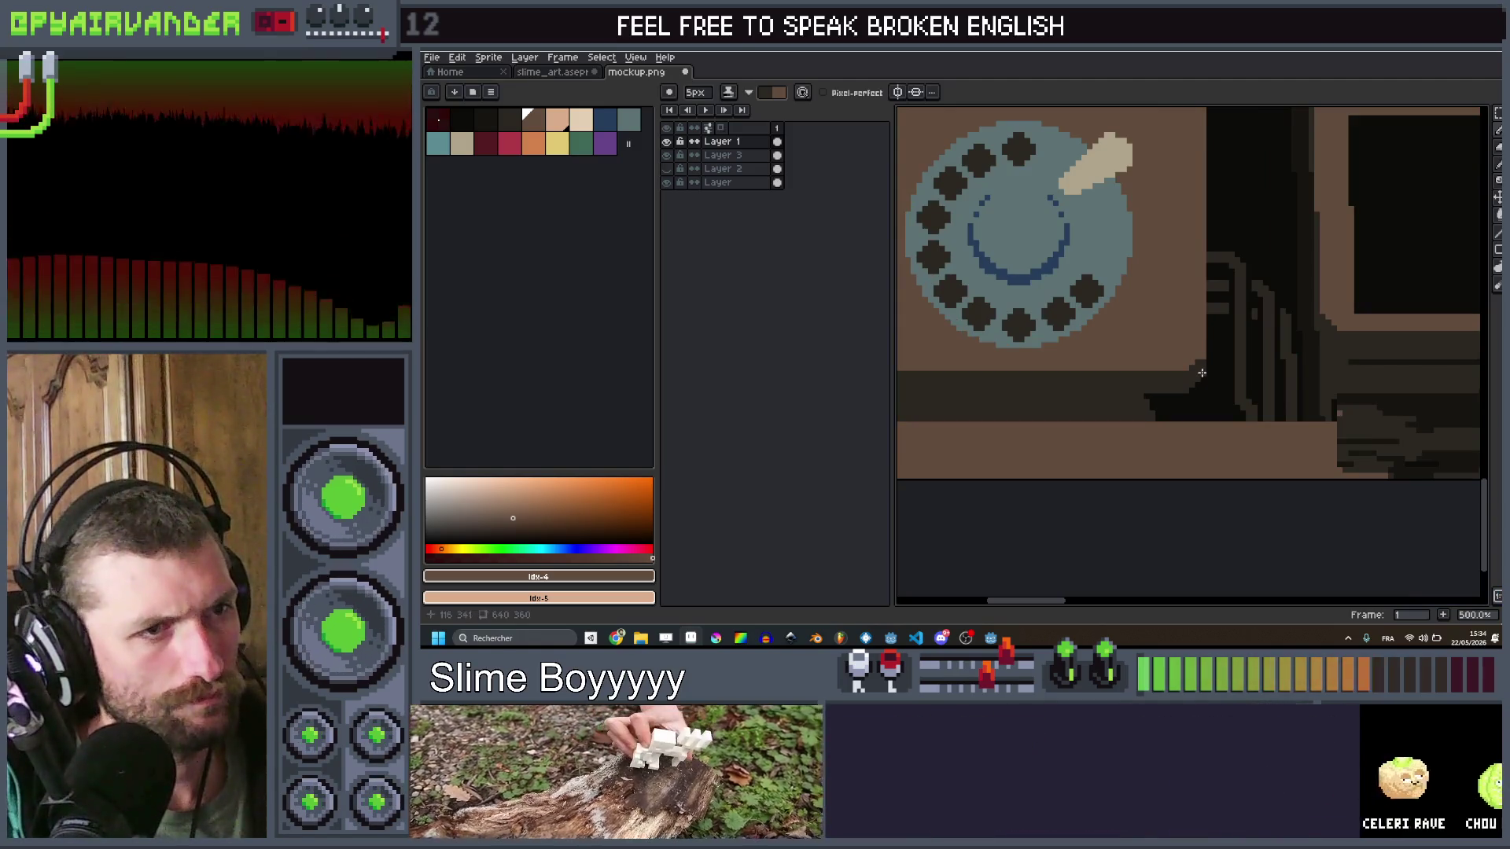
scroll(1274, 346, "down", 3)
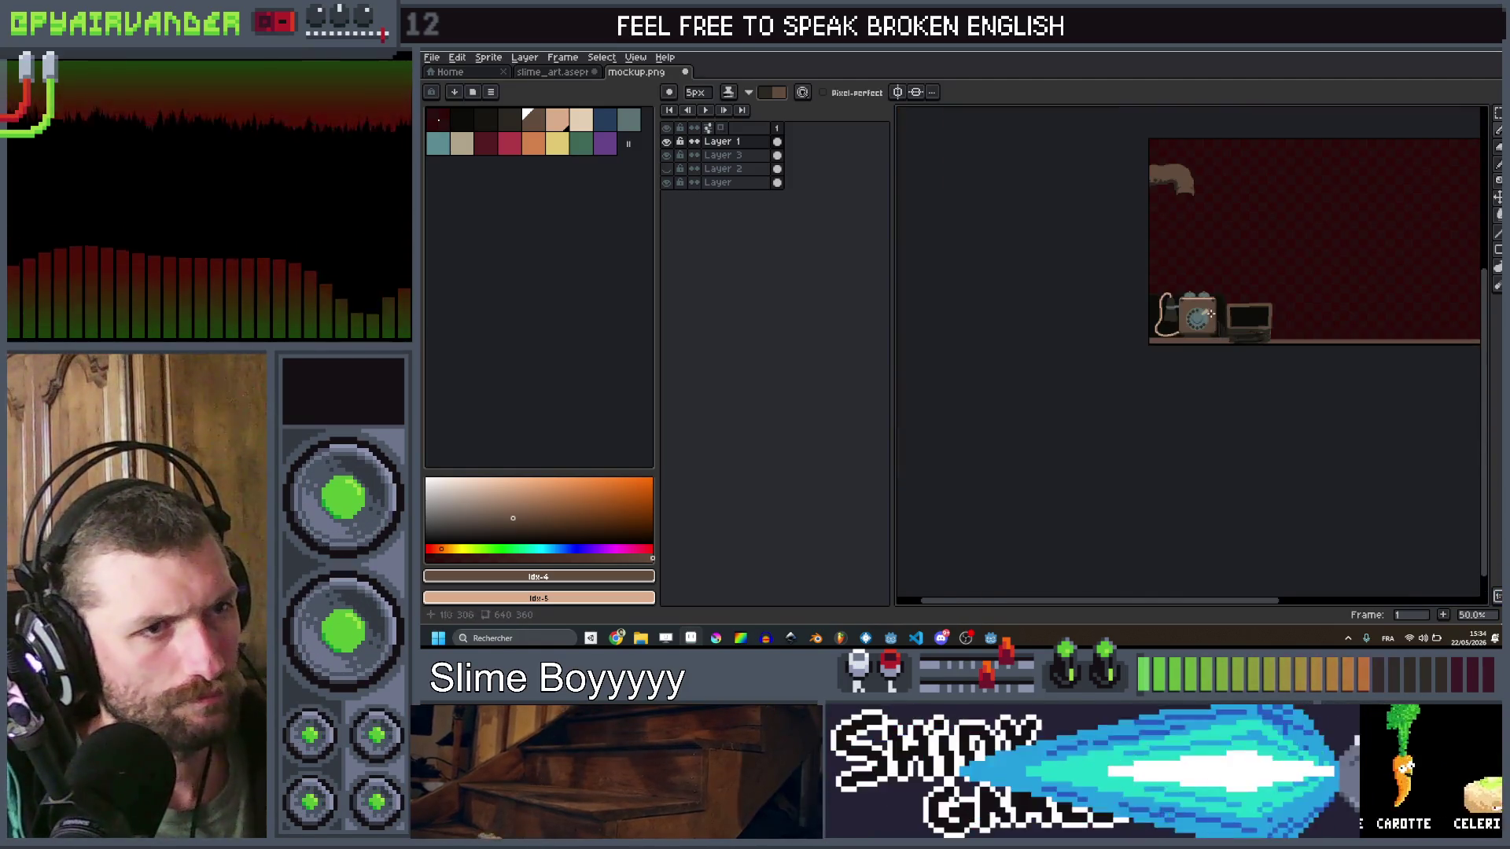
scroll(1274, 345, "up", 1)
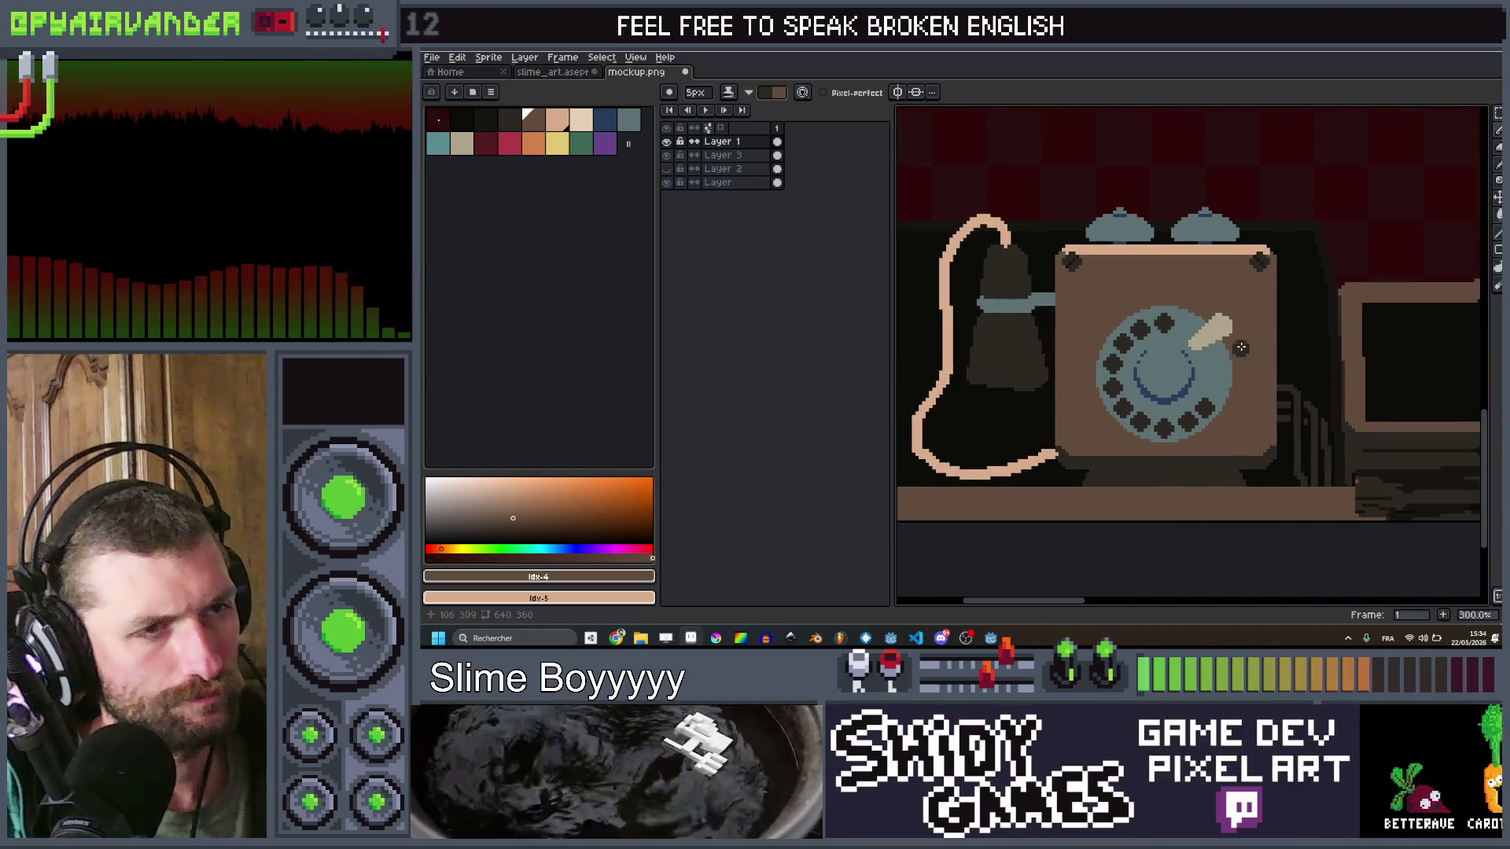
key("m")
left_click_drag(1245, 297, 1166, 399)
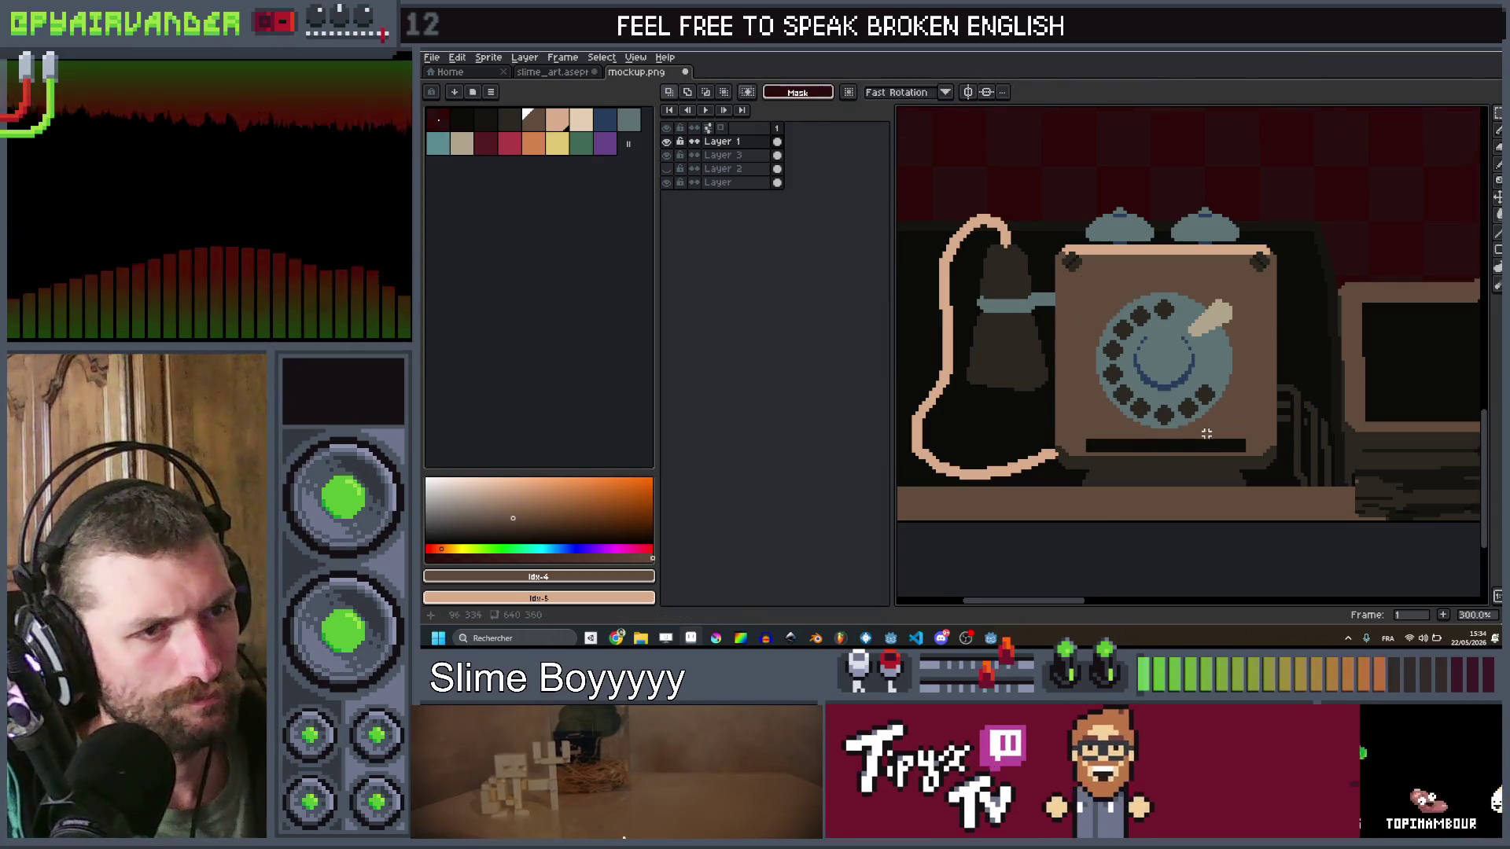
scroll(1206, 433, "up", 1)
Step: Draw a straight dark brown trim line across the phone body below the dial
key("i")
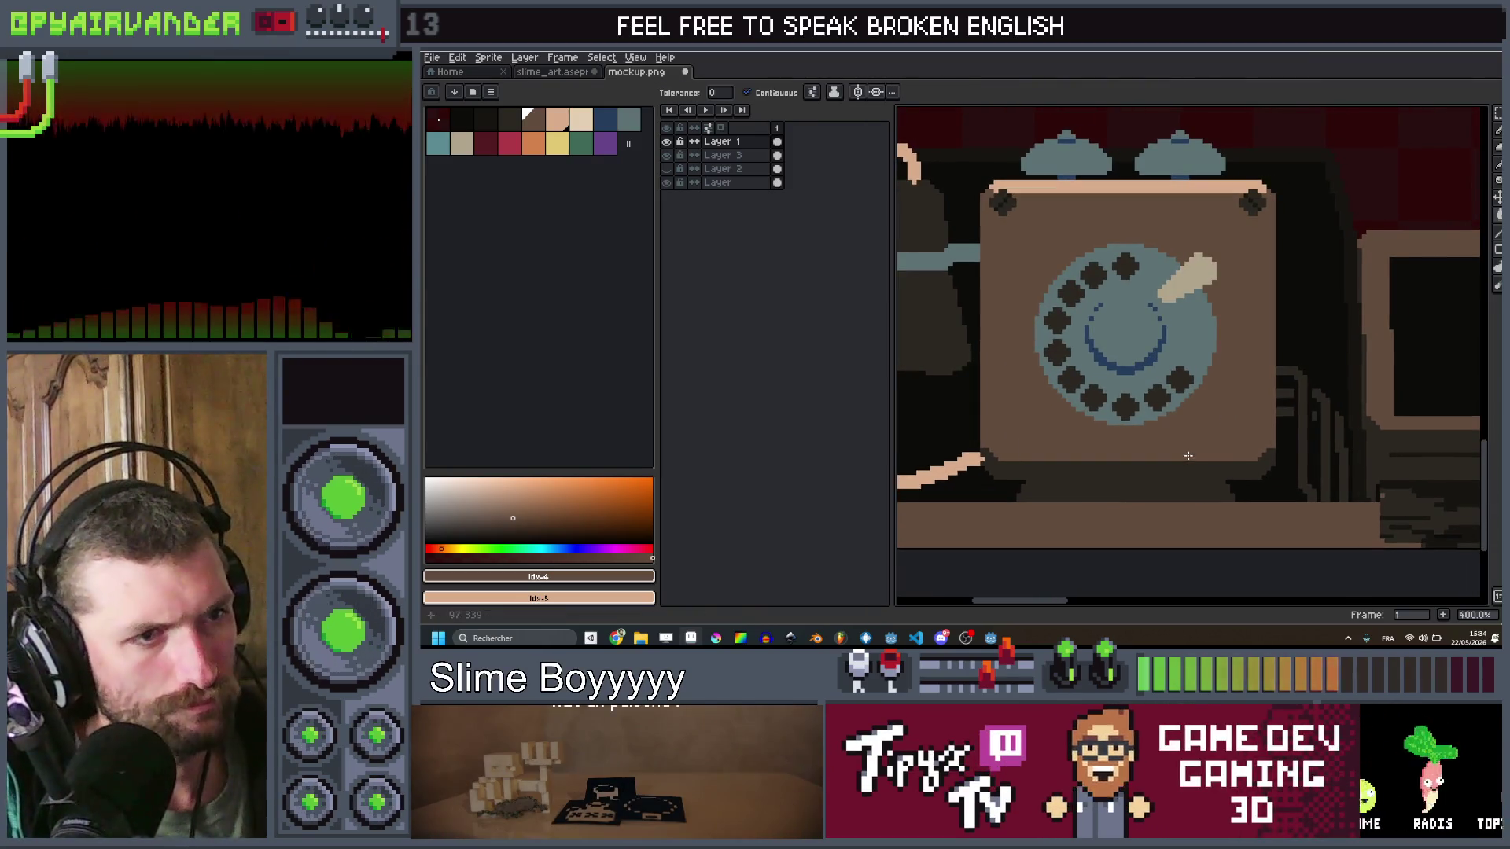
scroll(1188, 455, "down", 2)
scroll(1207, 413, "up", 3)
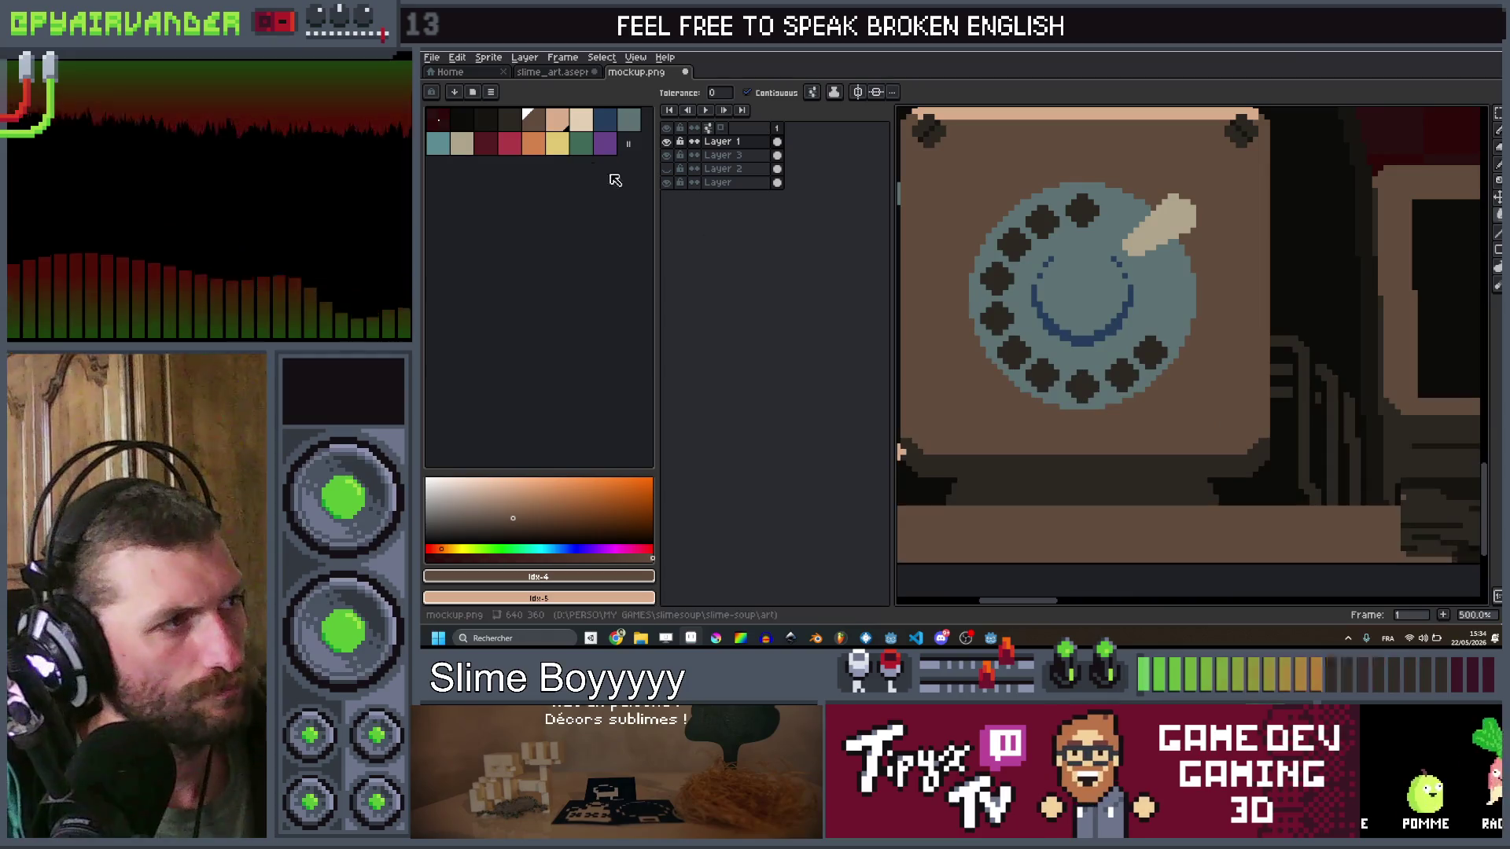
left_click(511, 123)
key("b")
left_click(1229, 383)
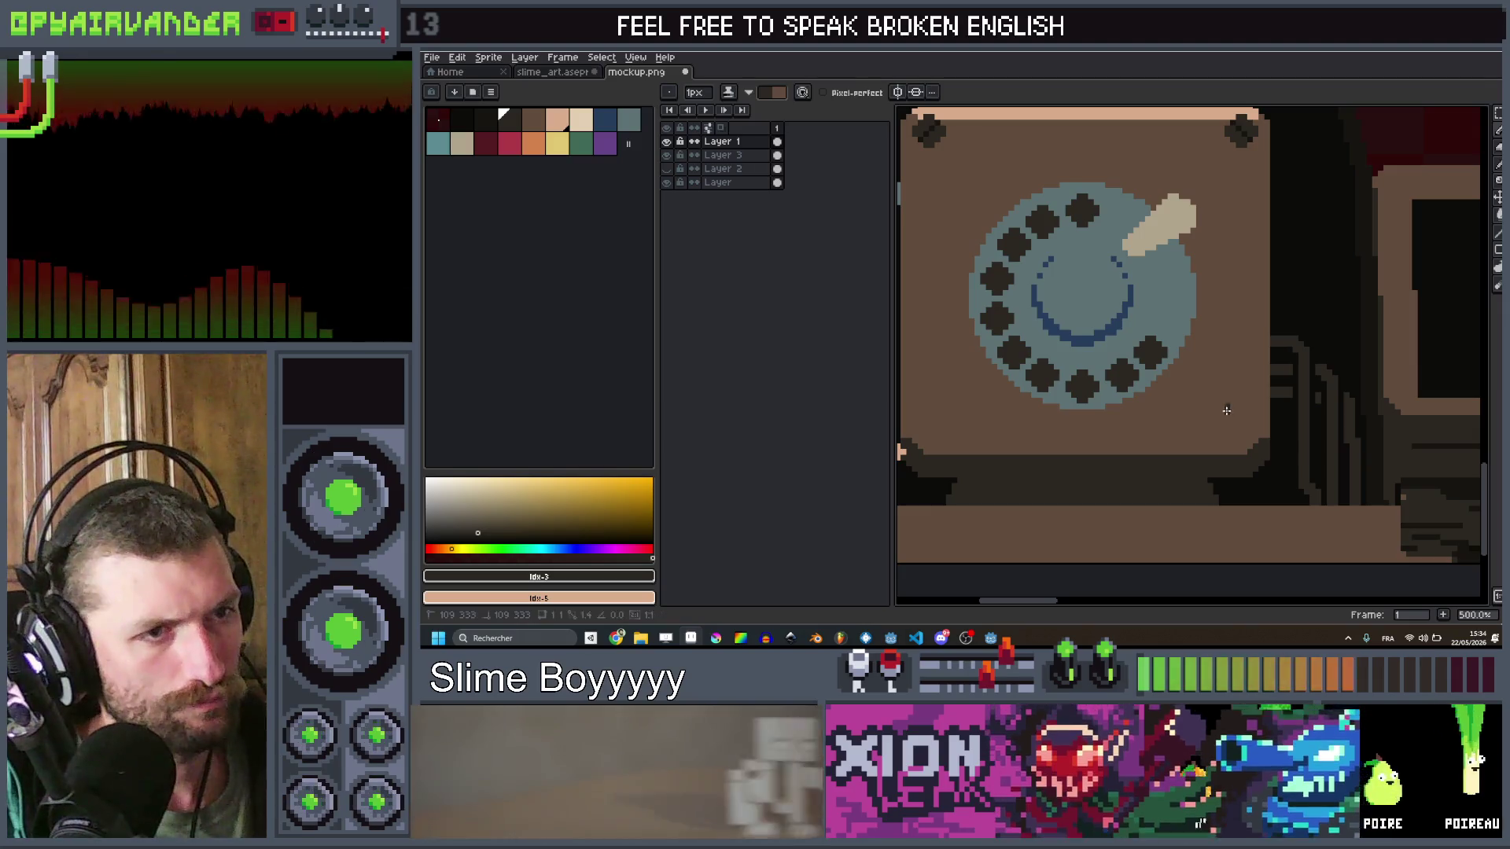
left_click(1214, 420, "shift")
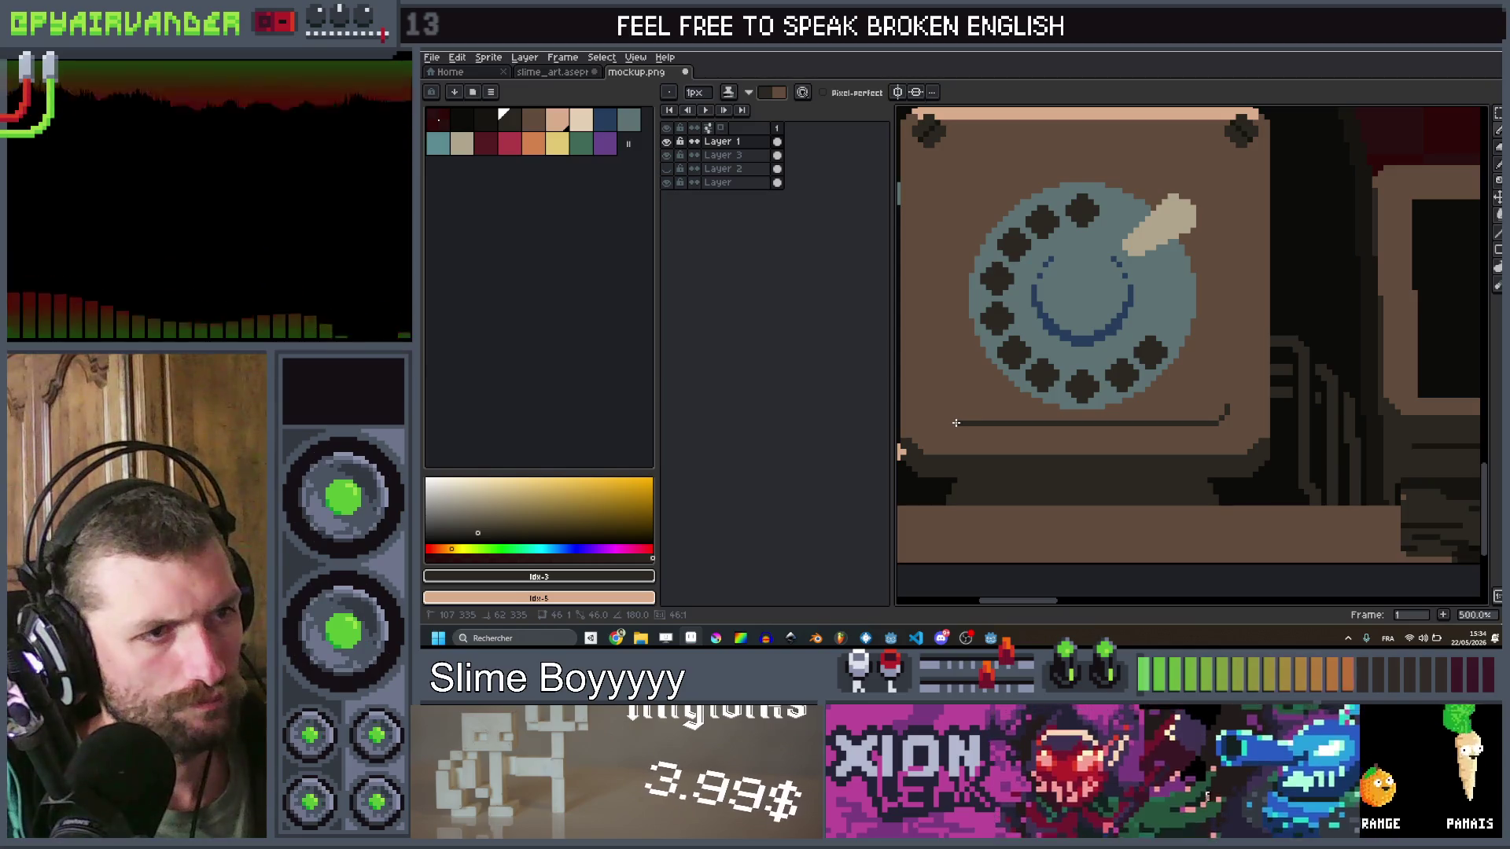
left_click(952, 422, "shift")
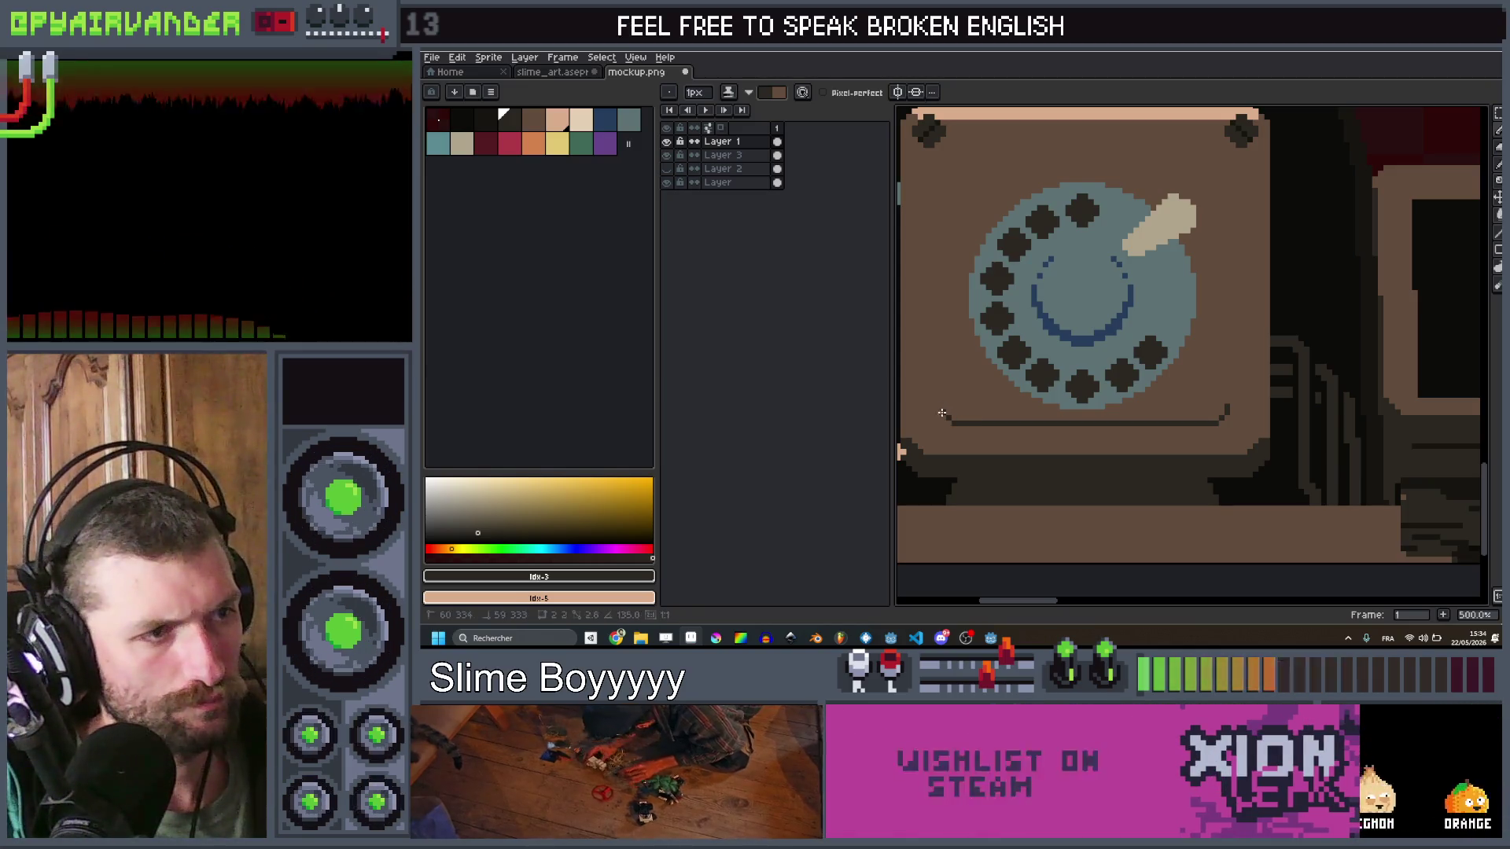
scroll(1133, 354, "down", 5)
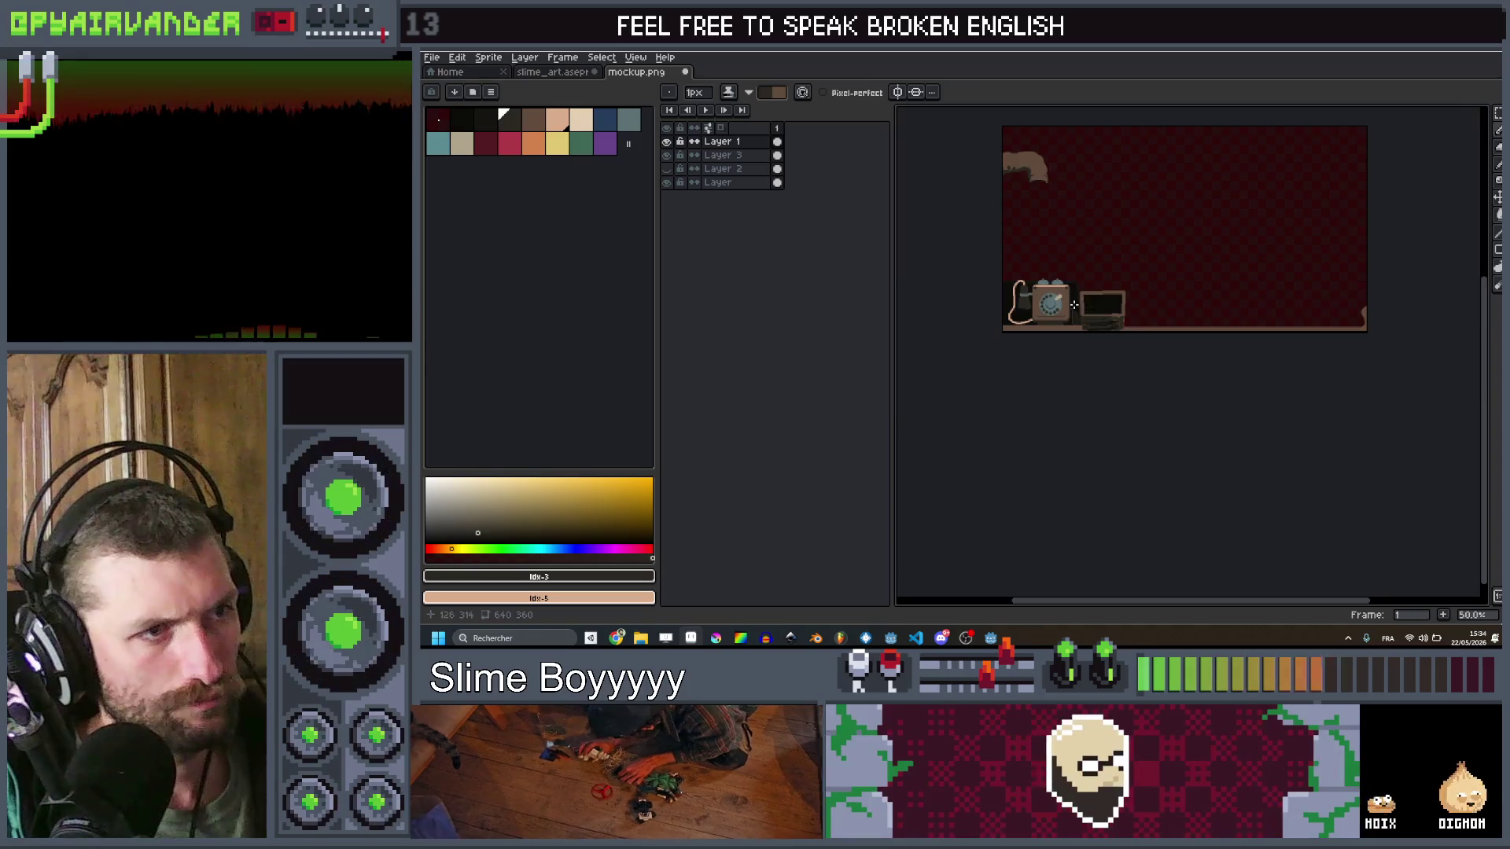
Step: Select the trim line, flip it vertically with Shift+V, and move it up above the dial
scroll(1133, 353, "up", 1)
scroll(1132, 353, "up", 4)
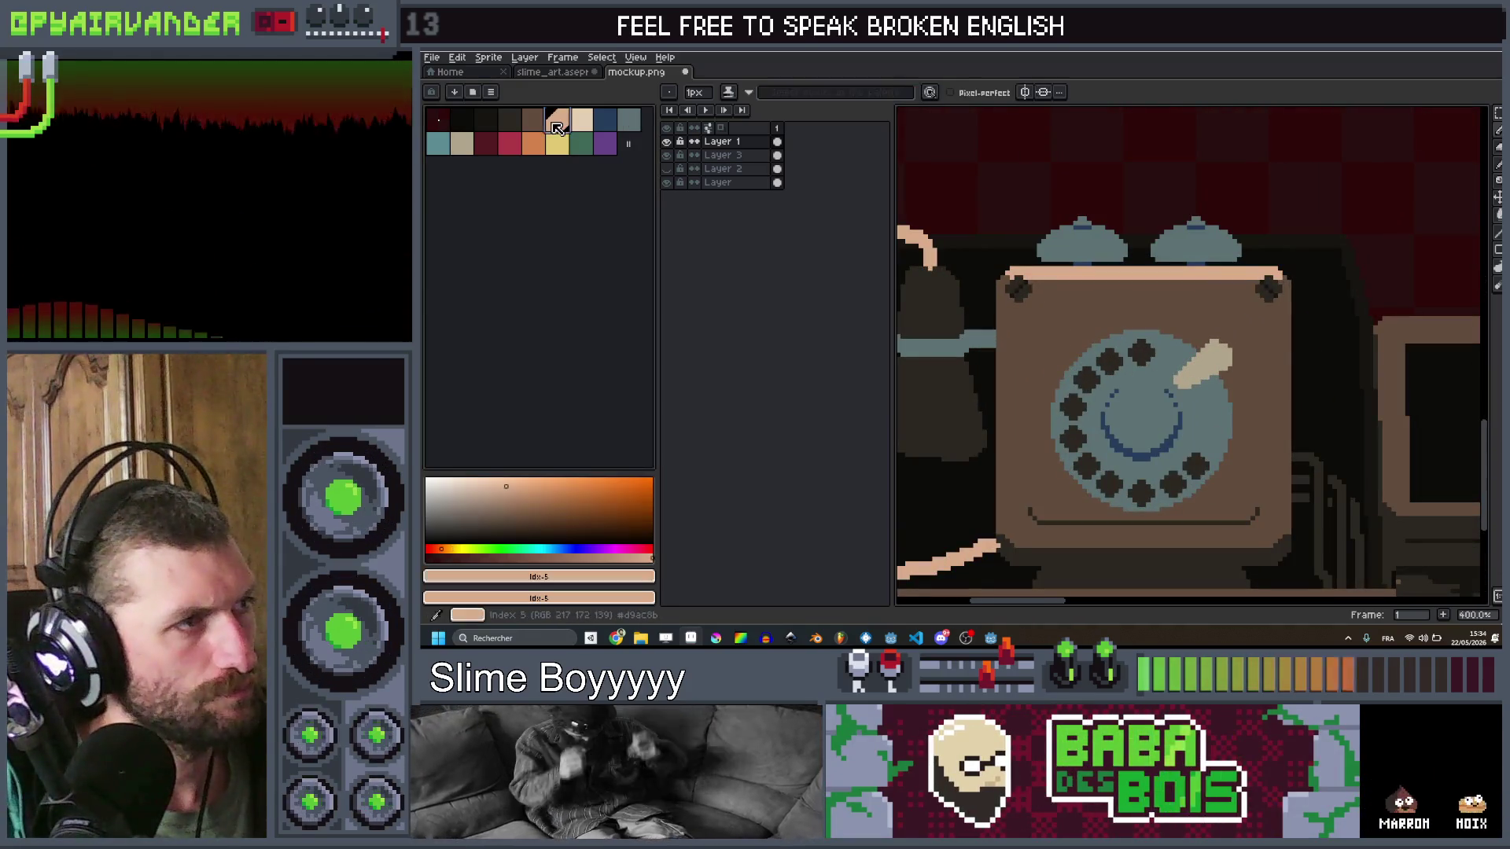
scroll(1007, 255, "up", 1)
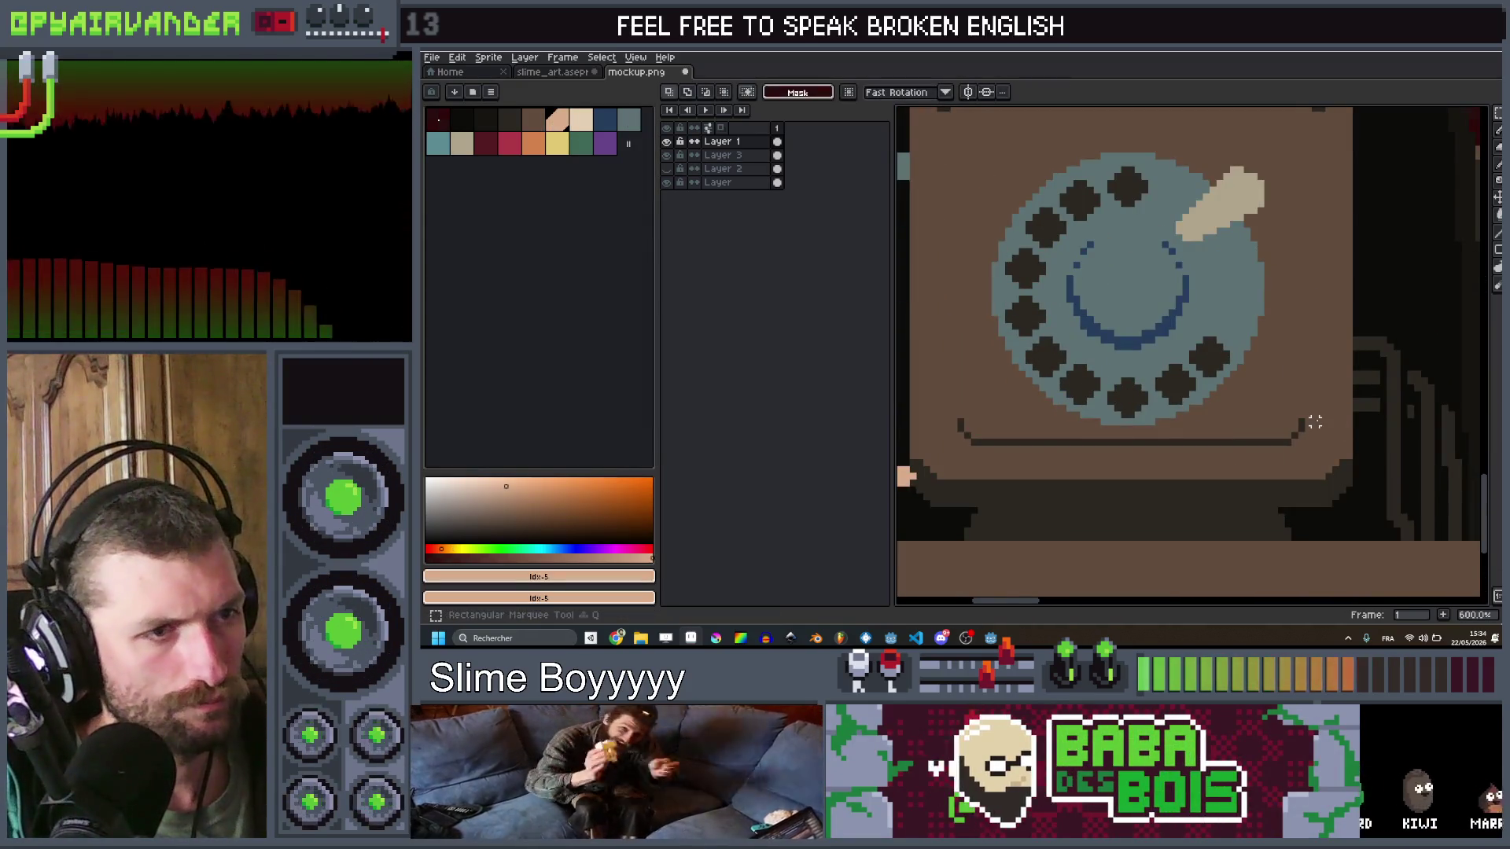
left_click_drag(965, 435, 959, 442)
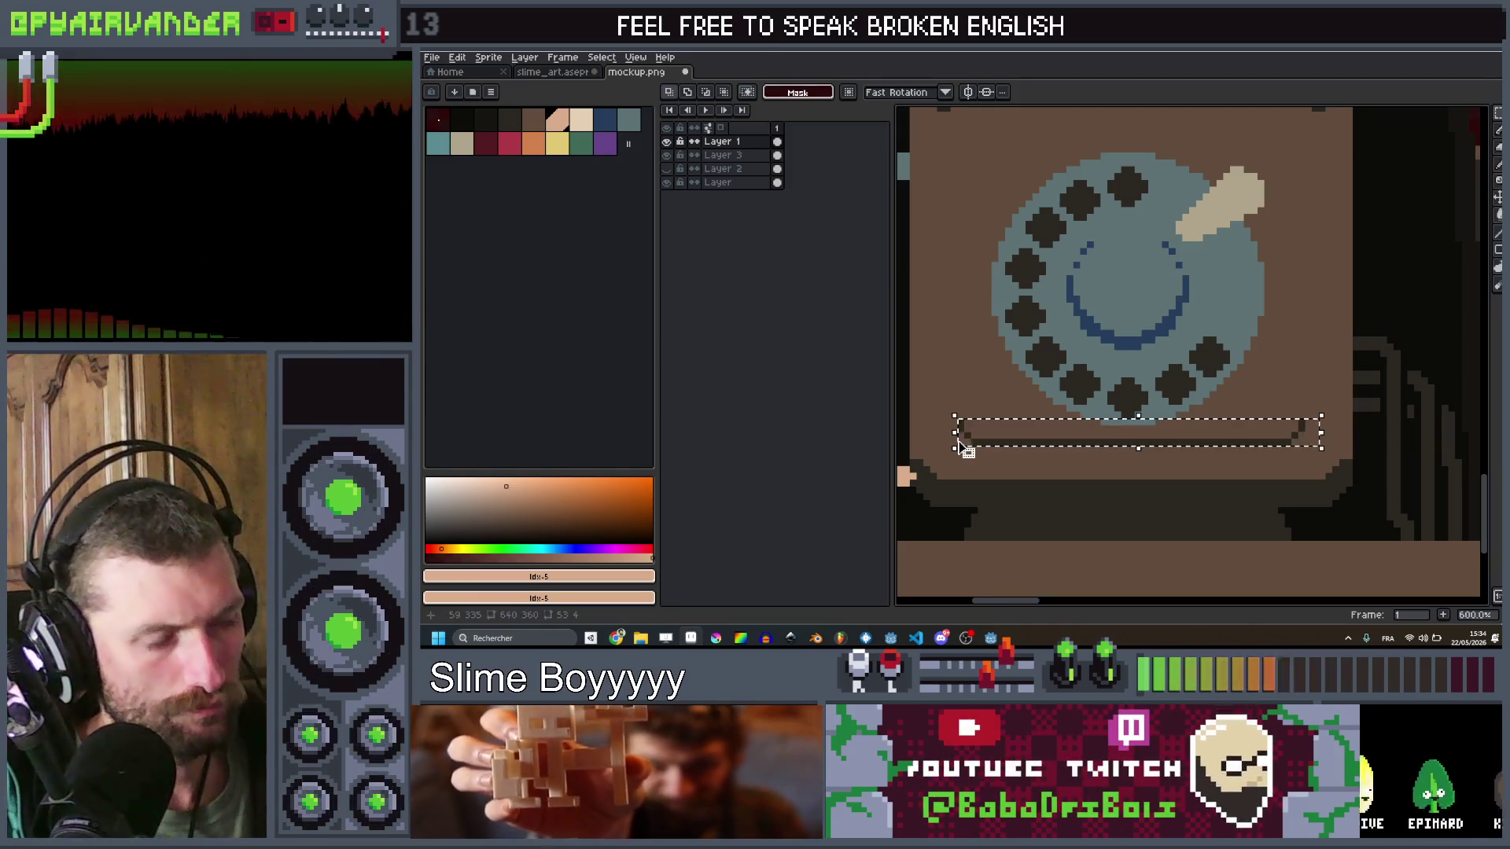
left_click(1147, 436)
key("shift+v")
left_click_drag(1148, 436, 1172, 150)
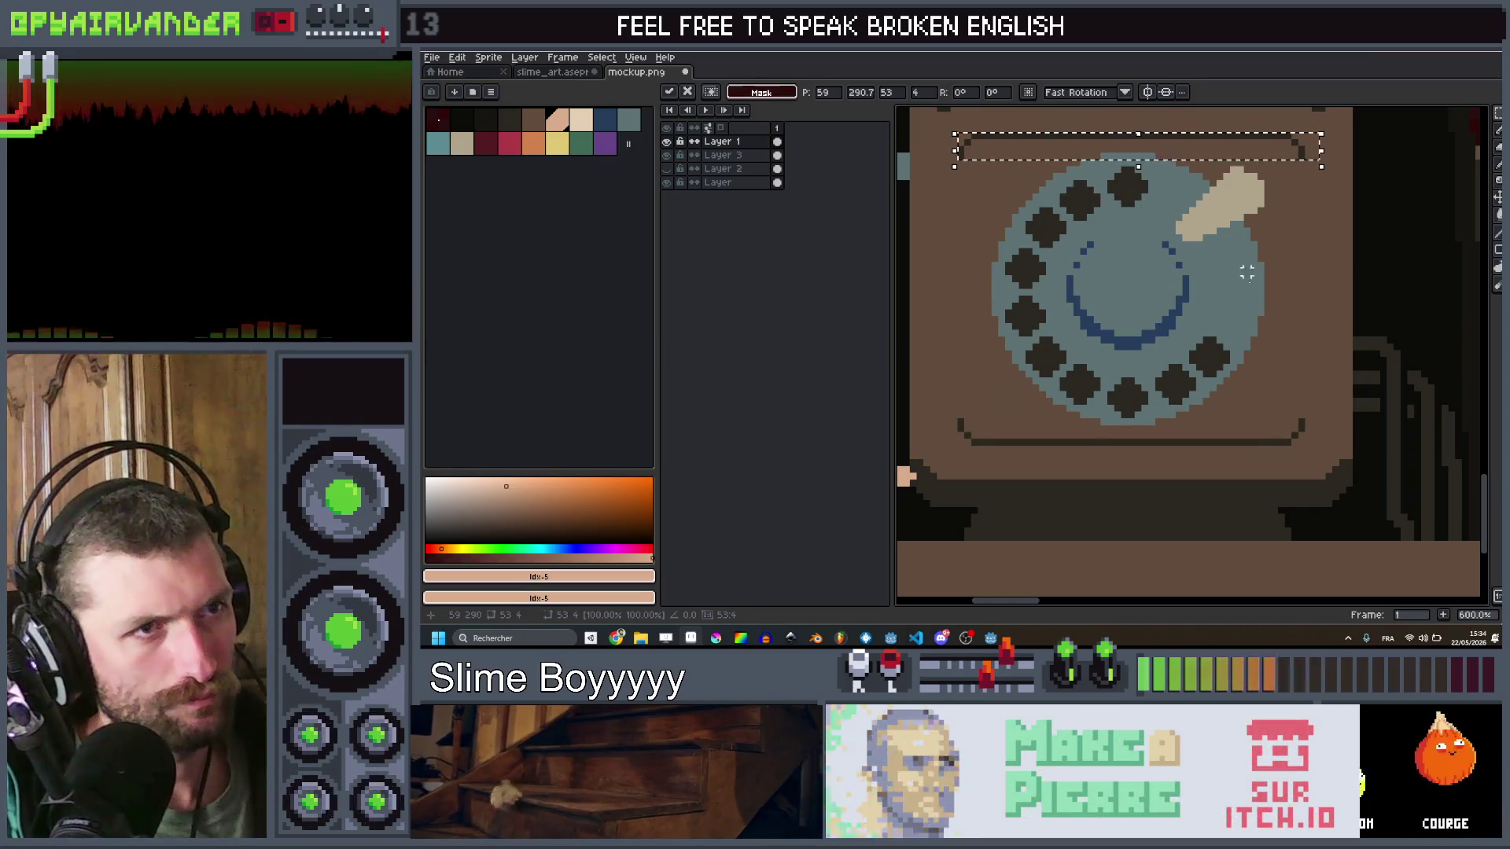
scroll(1274, 318, "down", 7)
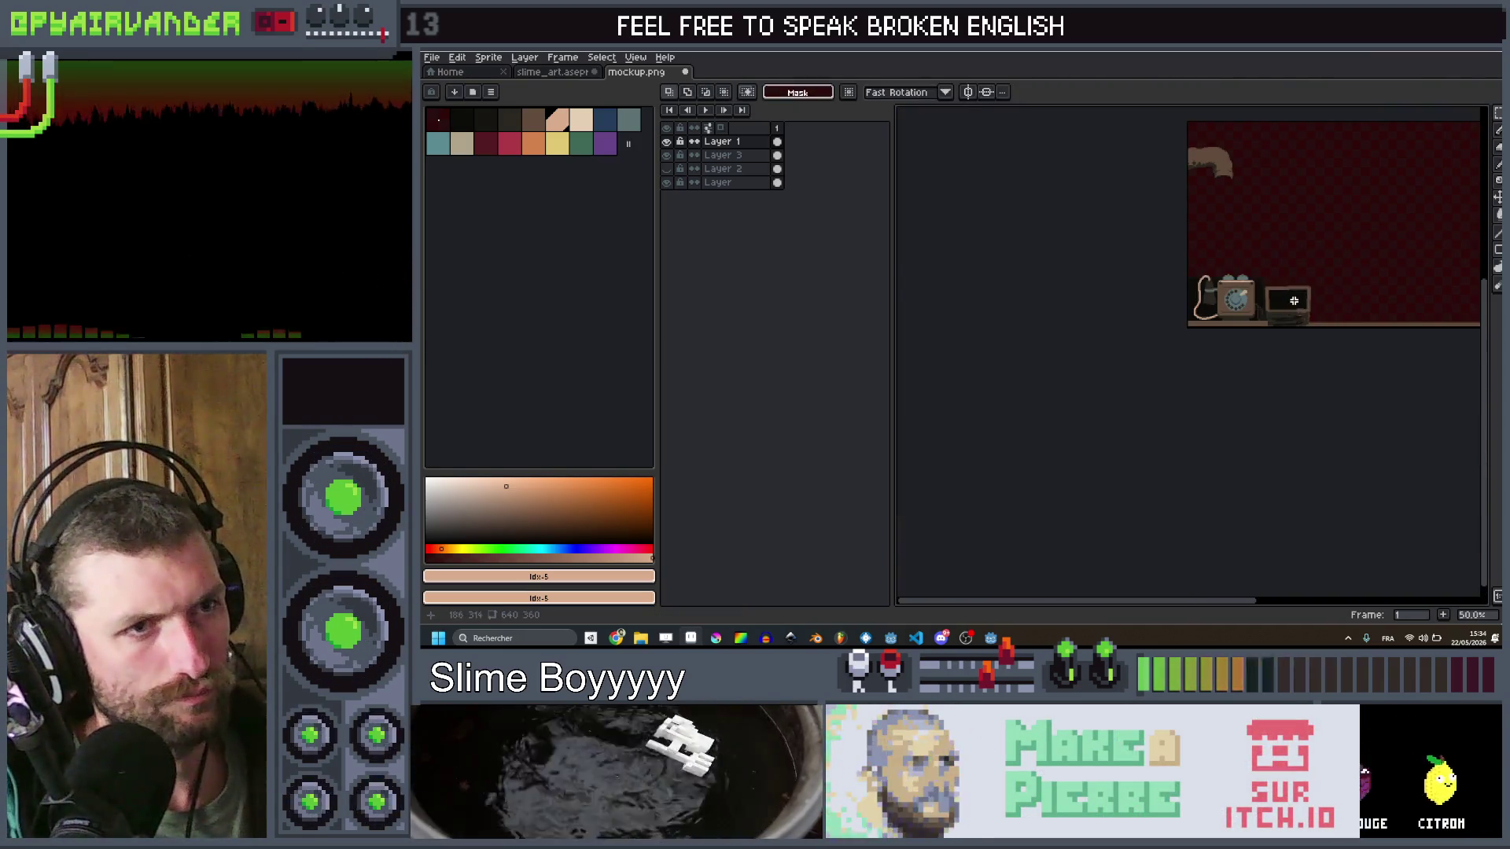
scroll(1283, 299, "up", 5)
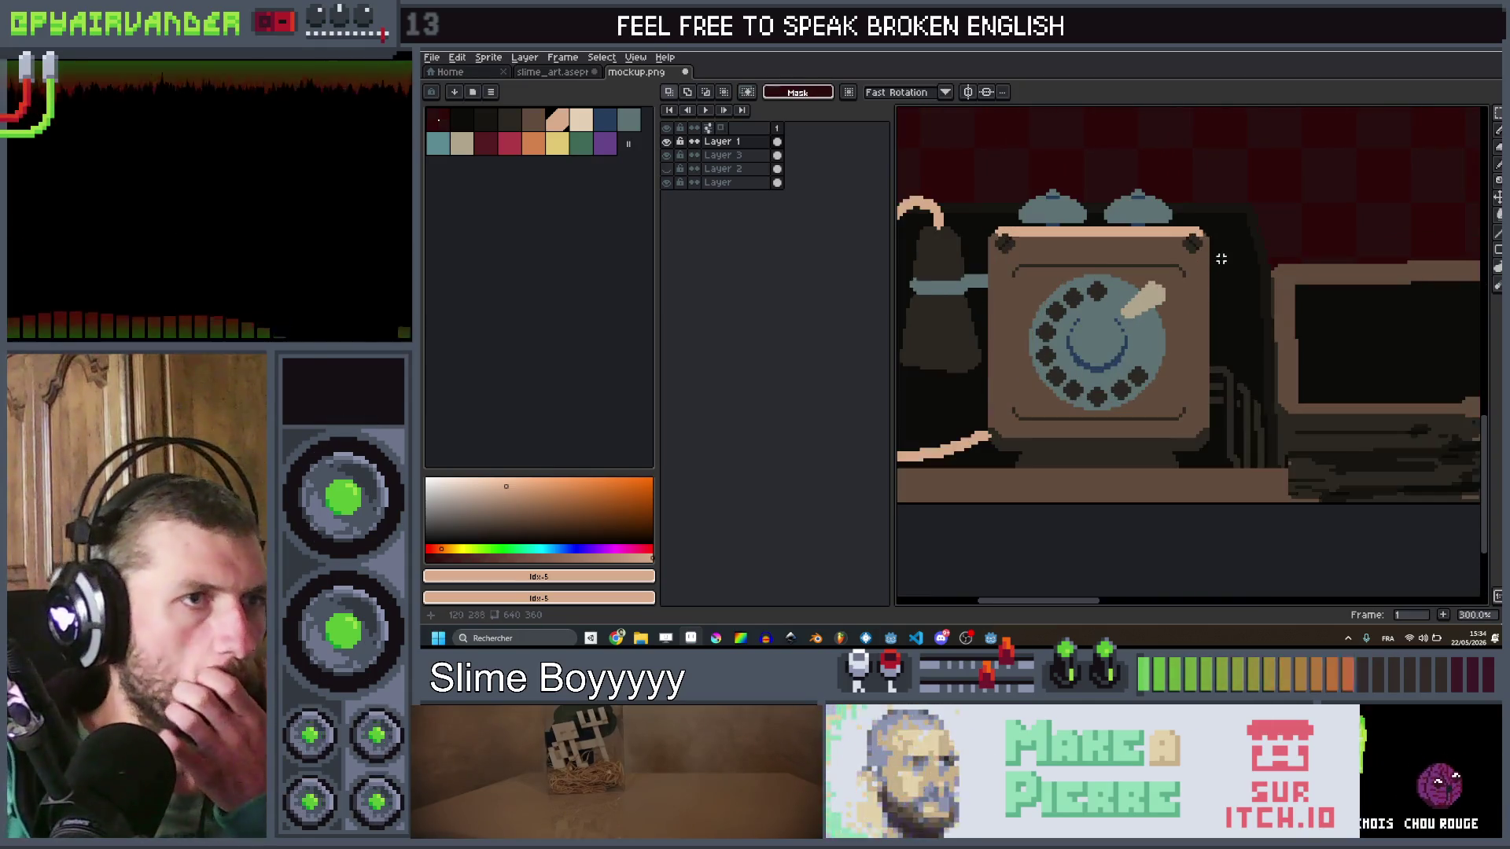
scroll(1187, 261, "down", 7)
scroll(1230, 267, "up", 6)
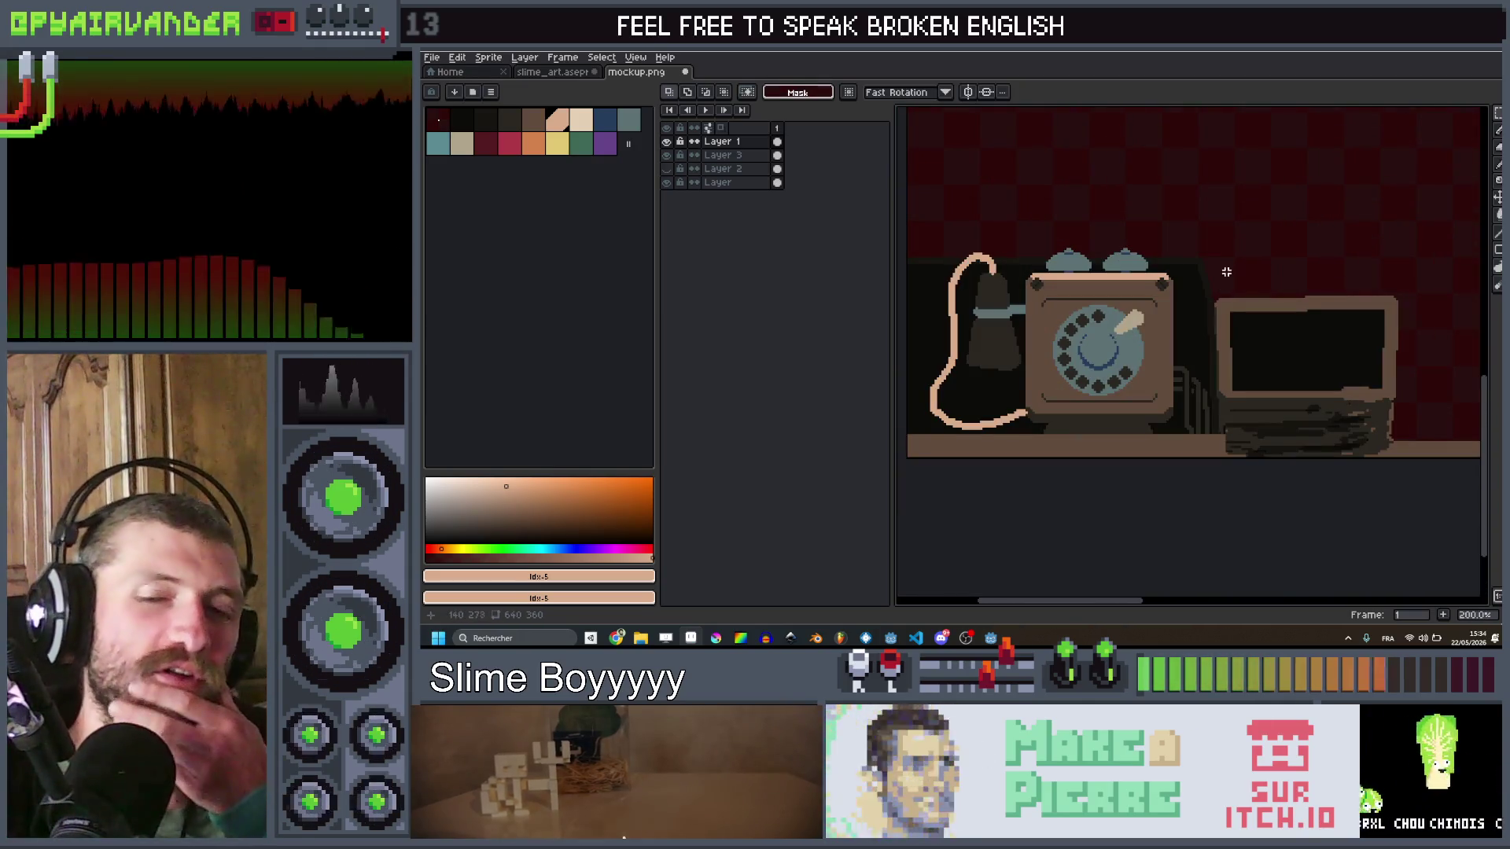
scroll(1239, 240, "down", 1)
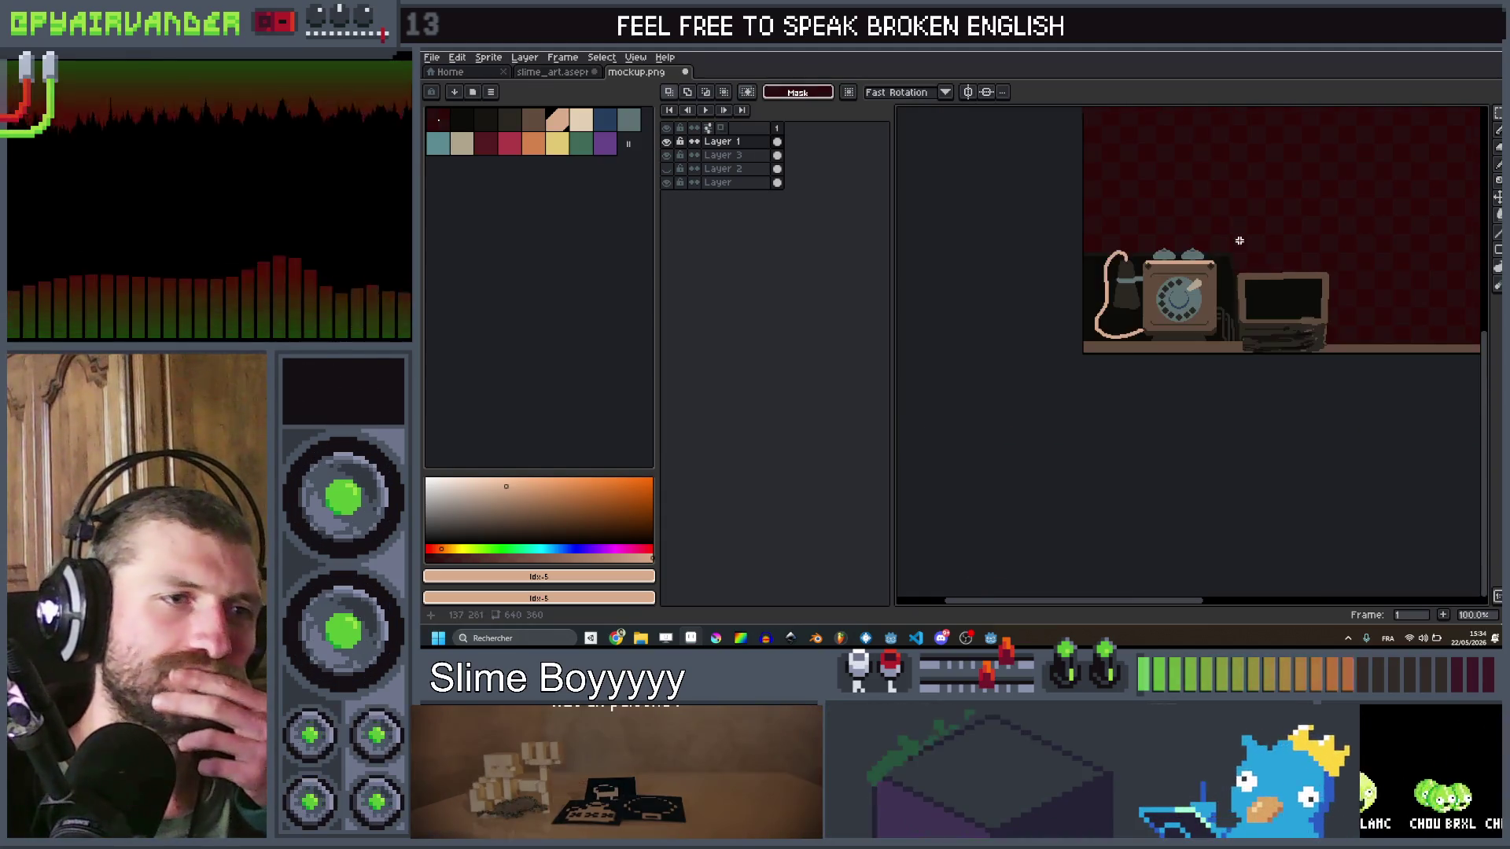
scroll(1239, 240, "up", 1)
Step: Hide and re-show Layer 1 to compare the scene, then frame the counter
left_click(668, 142)
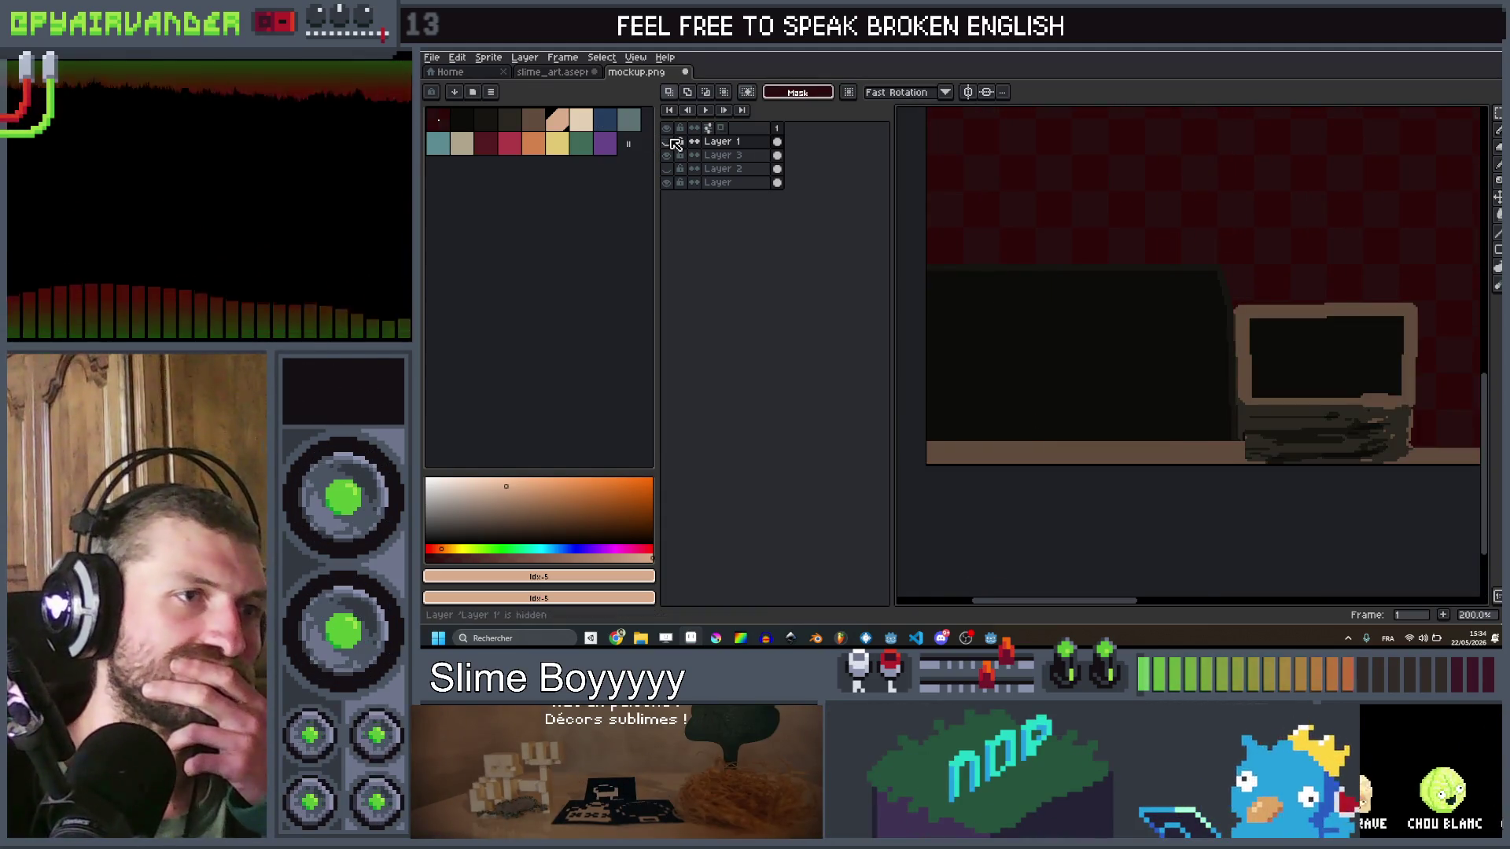
left_click(668, 141)
scroll(1089, 297, "down", 2)
scroll(1089, 298, "up", 1)
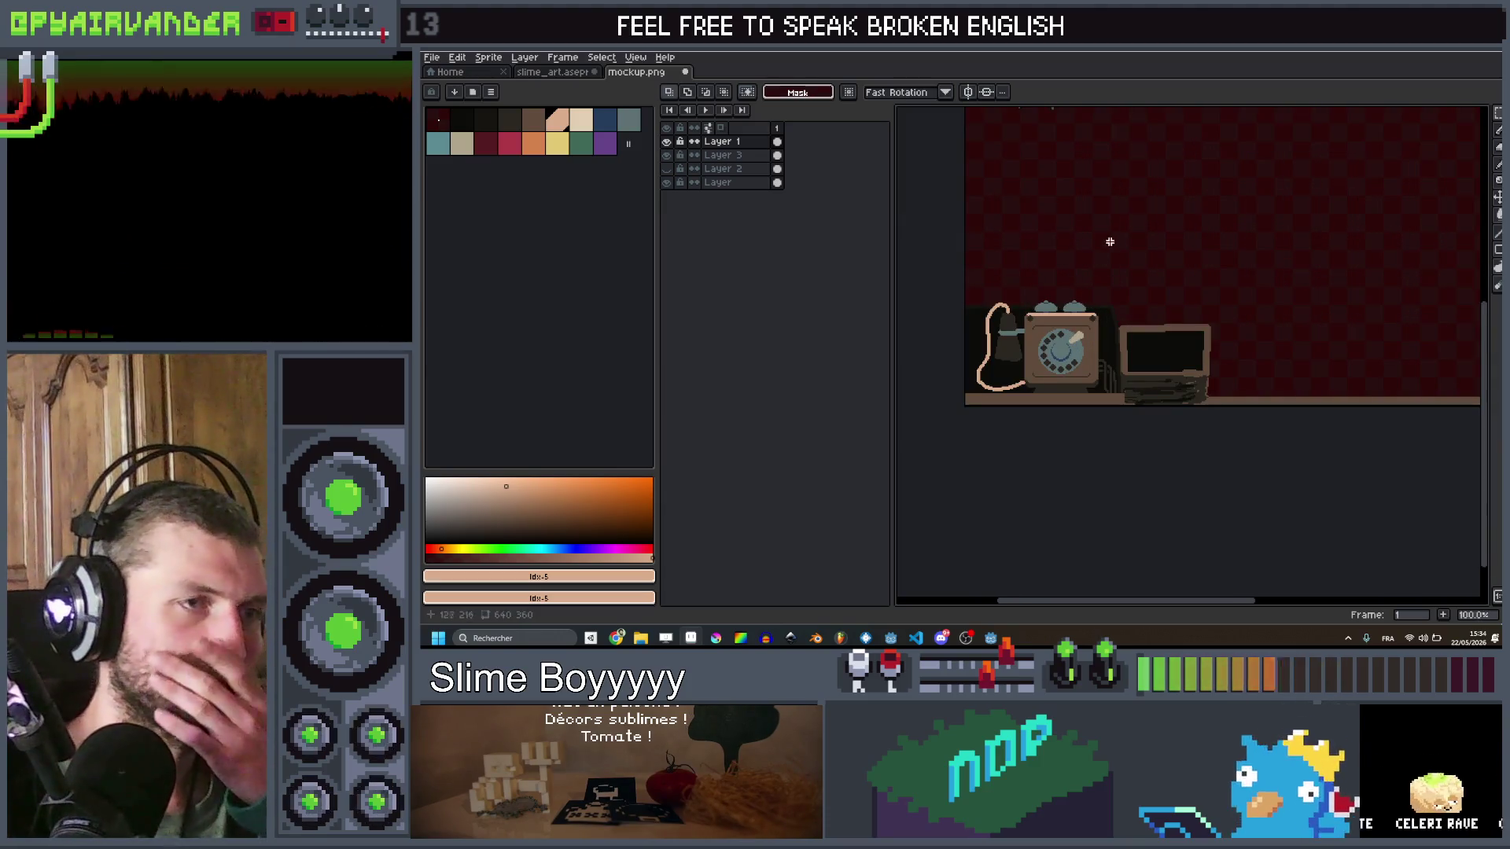
scroll(1109, 242, "up", 1)
scroll(1135, 355, "down", 2)
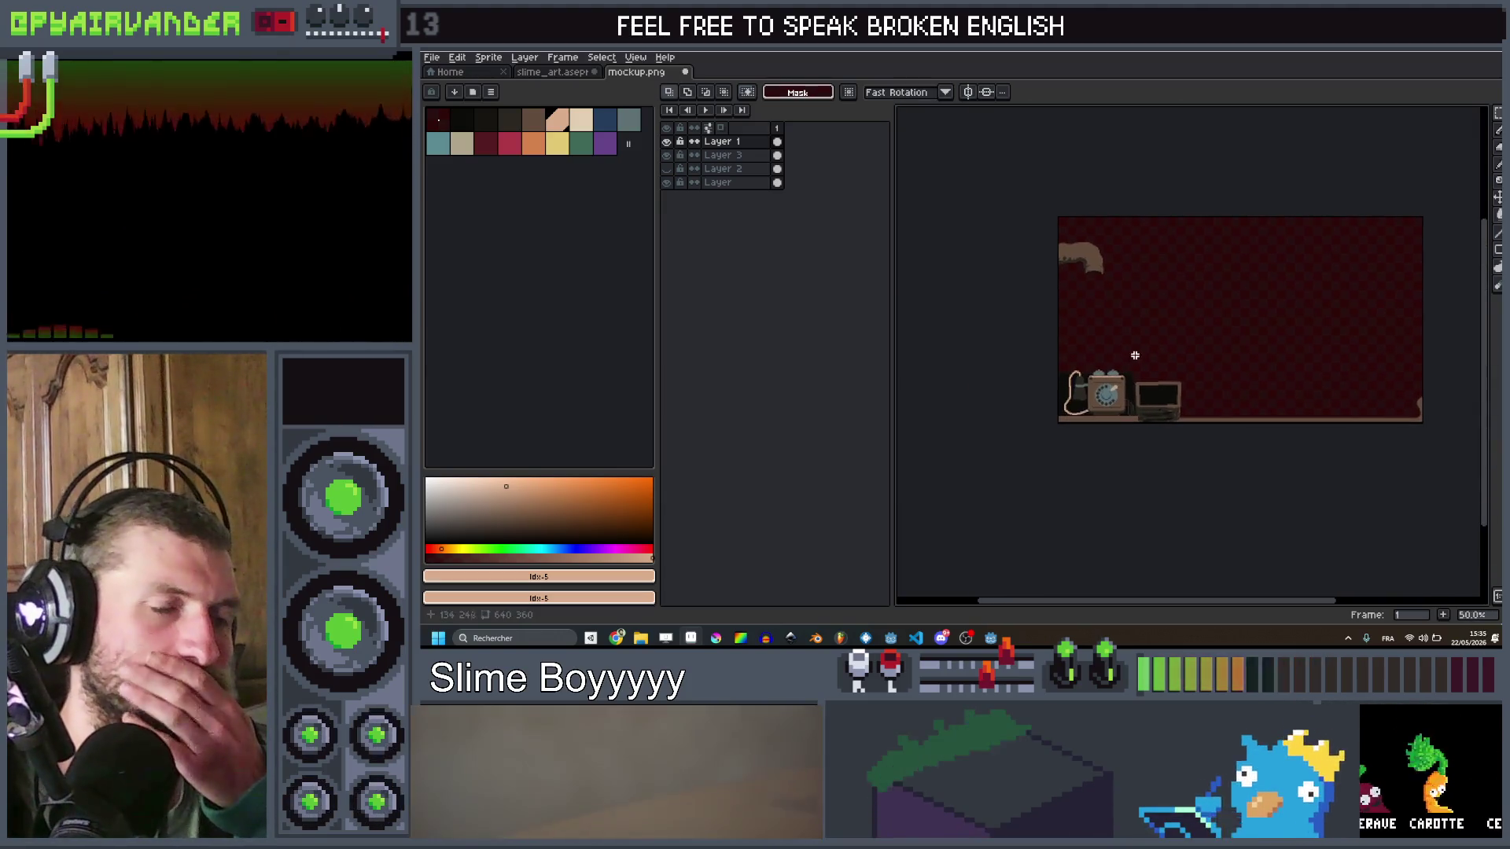
scroll(1139, 318, "up", 1)
mouse_move(1128, 317)
left_mouse_down()
mouse_move(1242, 409)
mouse_move(1181, 339)
left_mouse_up()
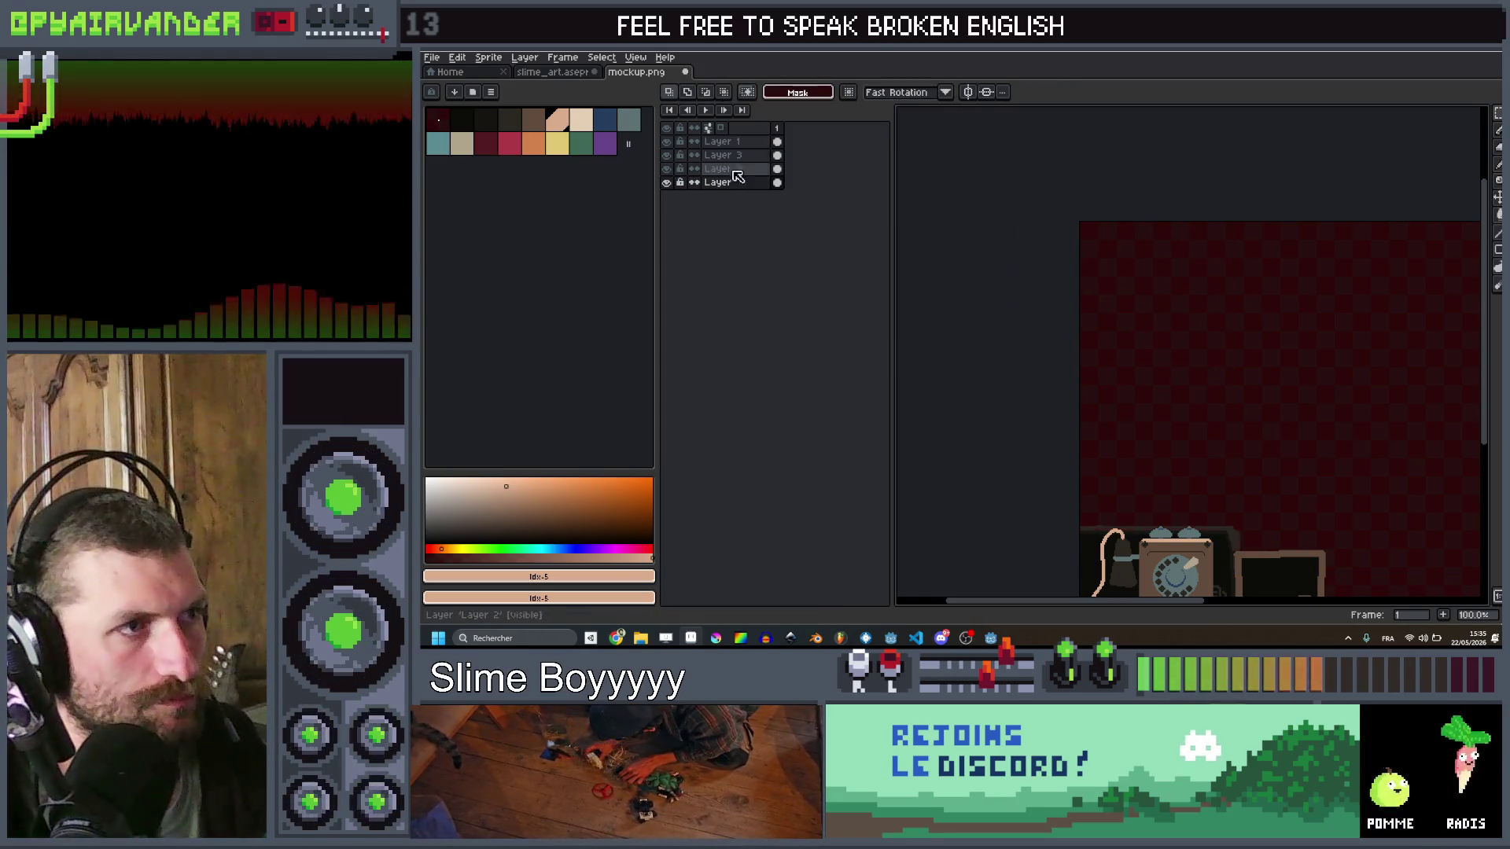
Step: Make Layer 2 the active layer and pan to the room above the counter
left_click(735, 172, "ctrl")
scroll(1220, 160, "down", 3)
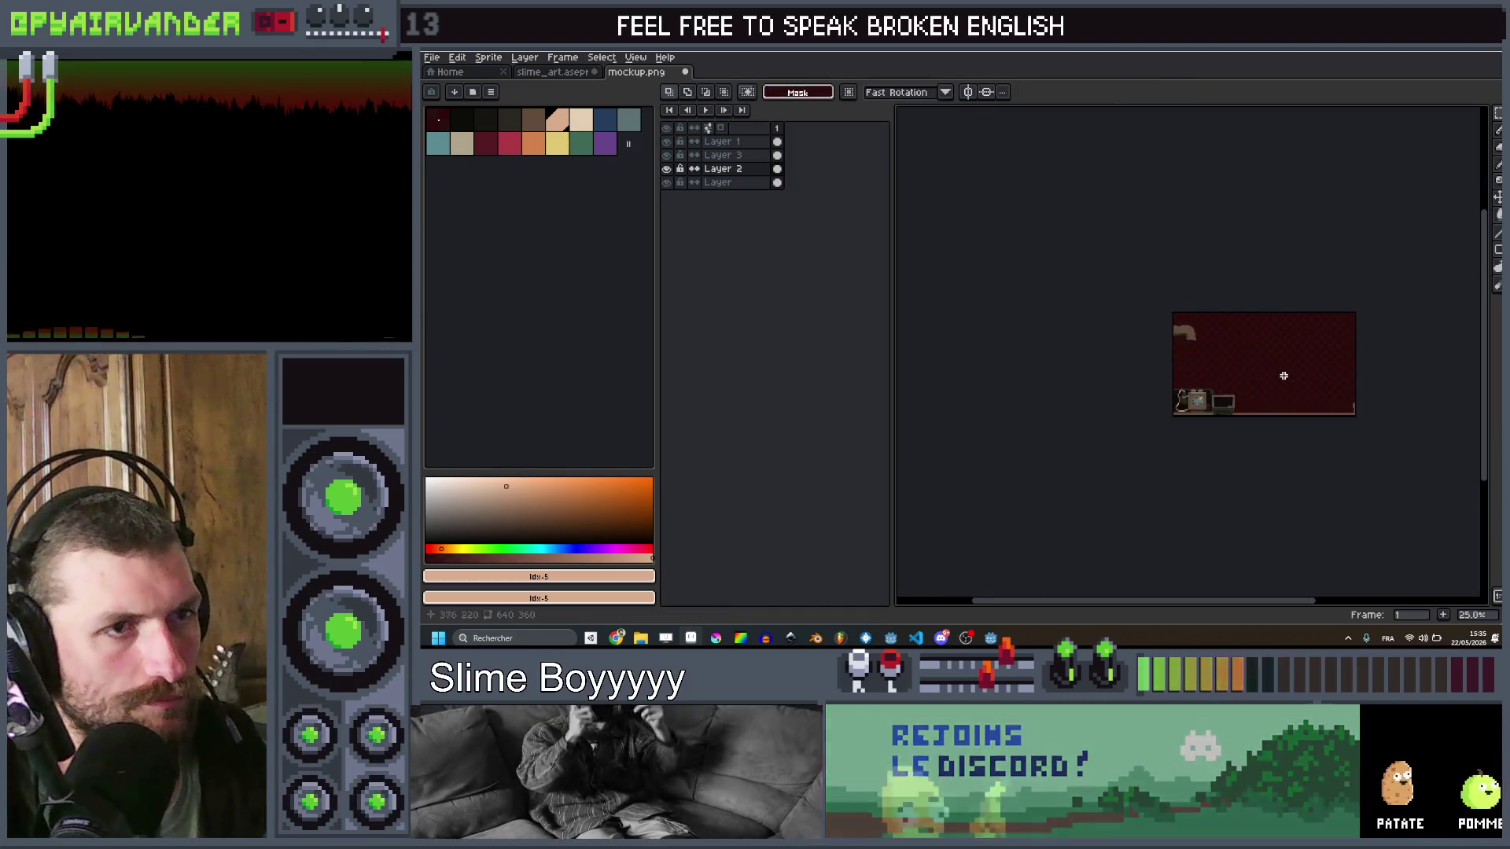
scroll(1246, 347, "up", 1)
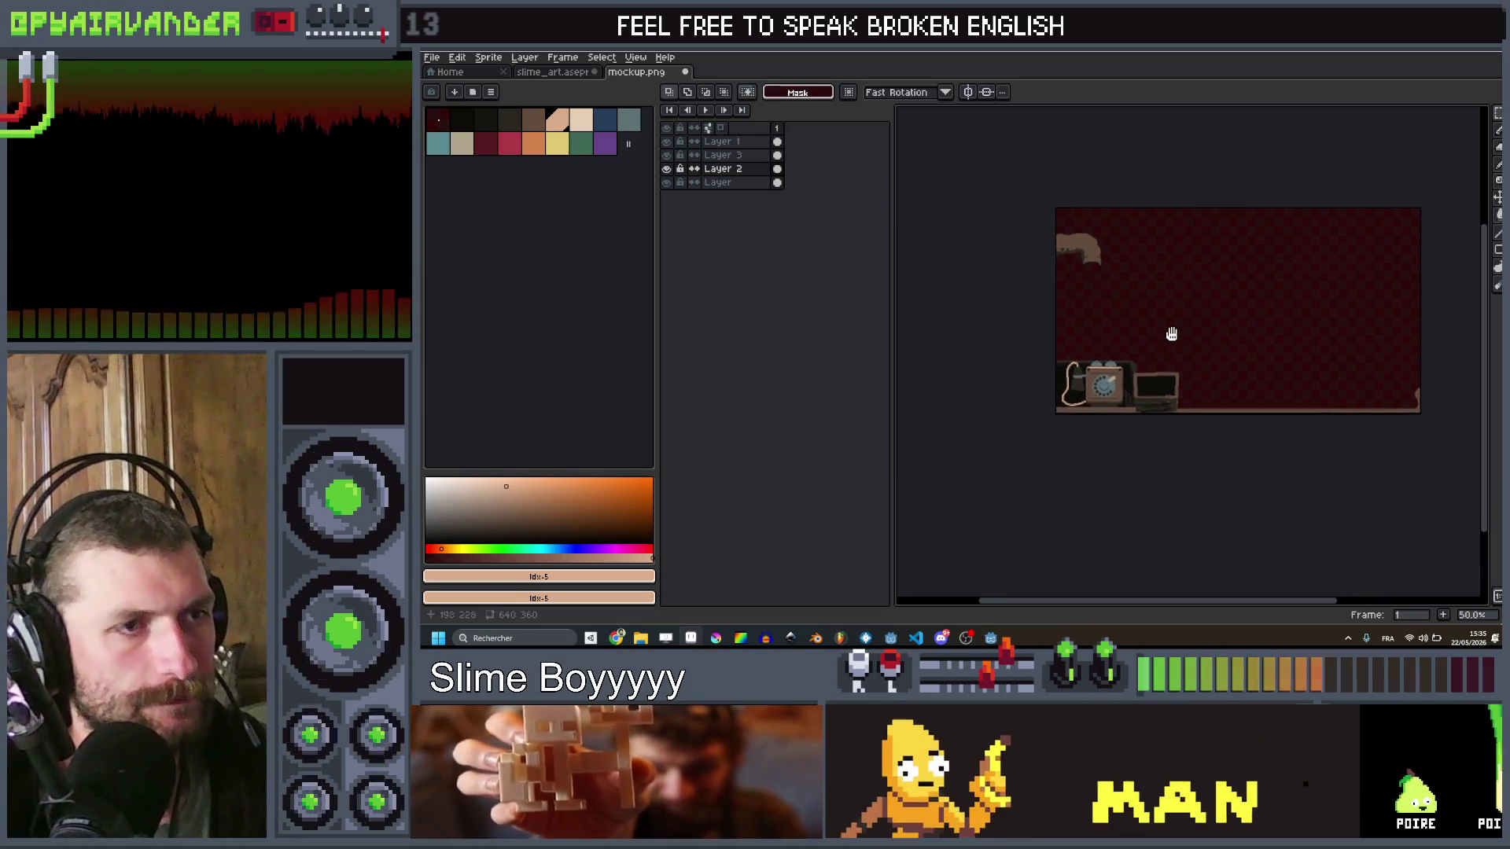
scroll(1172, 337, "up", 3)
scroll(1321, 347, "down", 2)
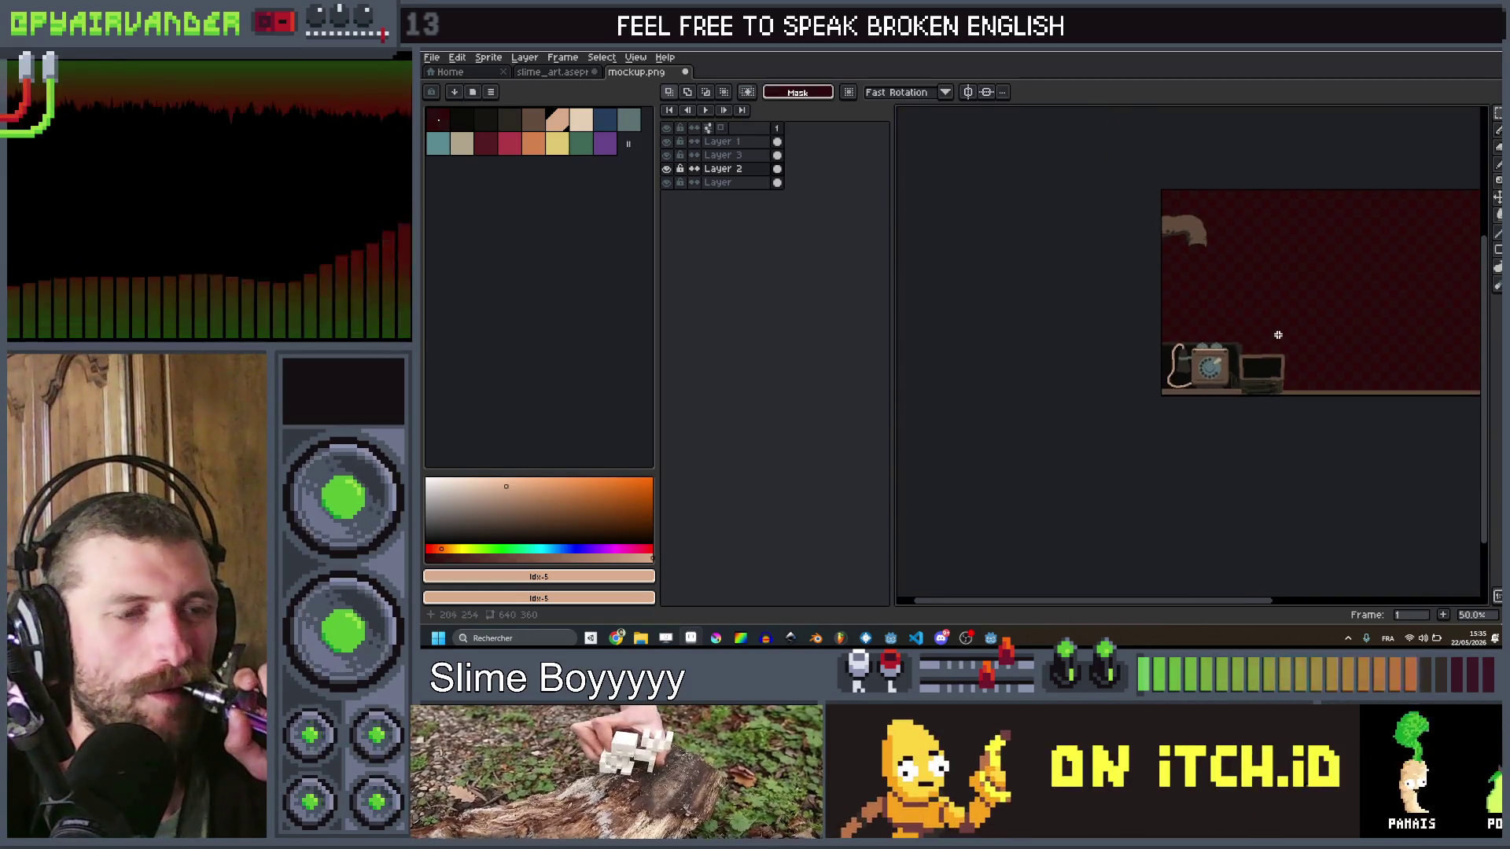
scroll(1262, 331, "up", 1)
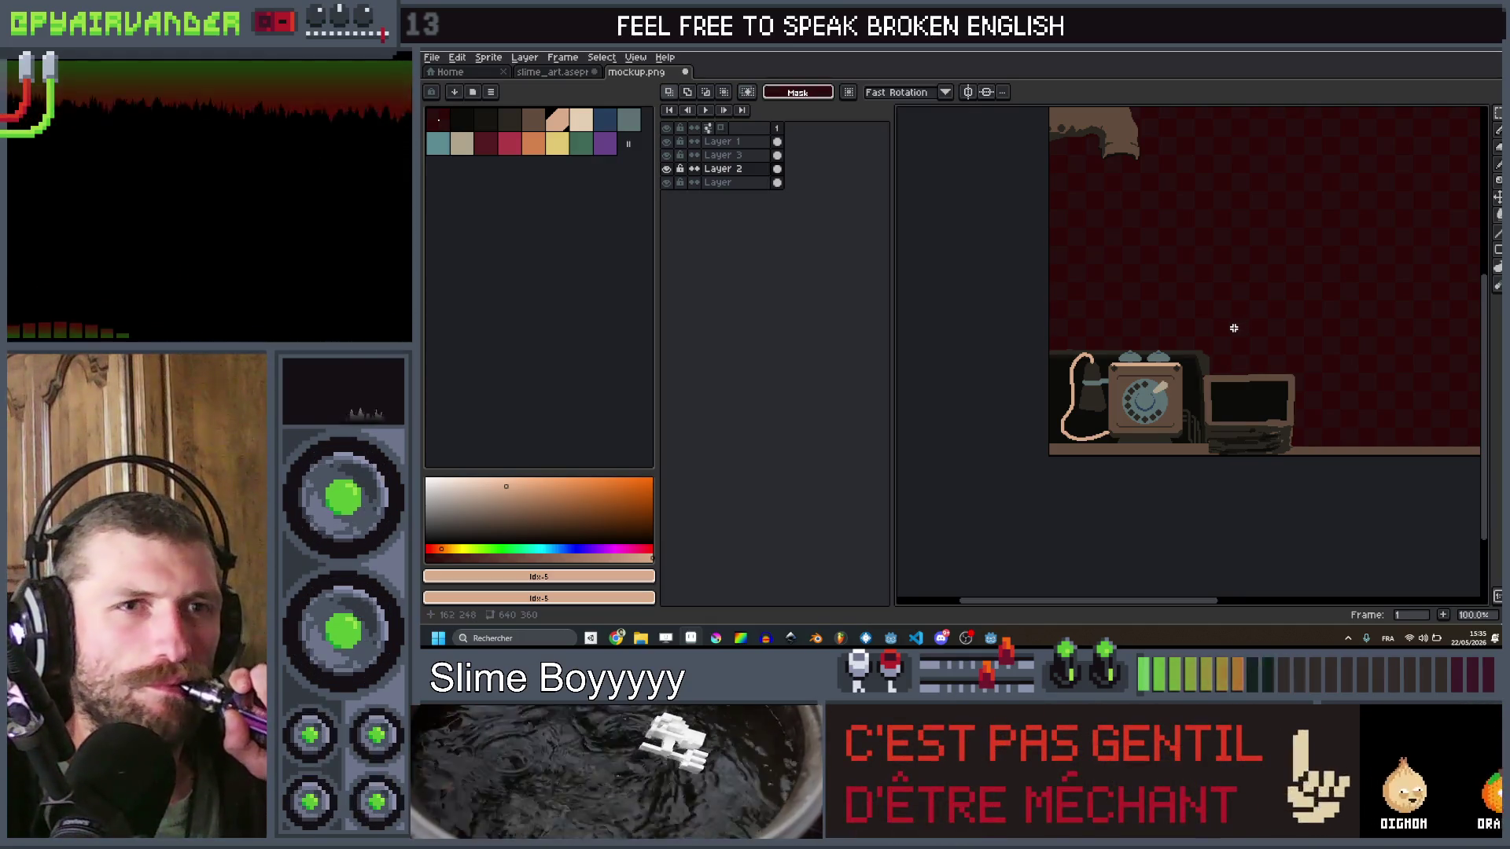
left_click_drag(1233, 328, 1221, 376)
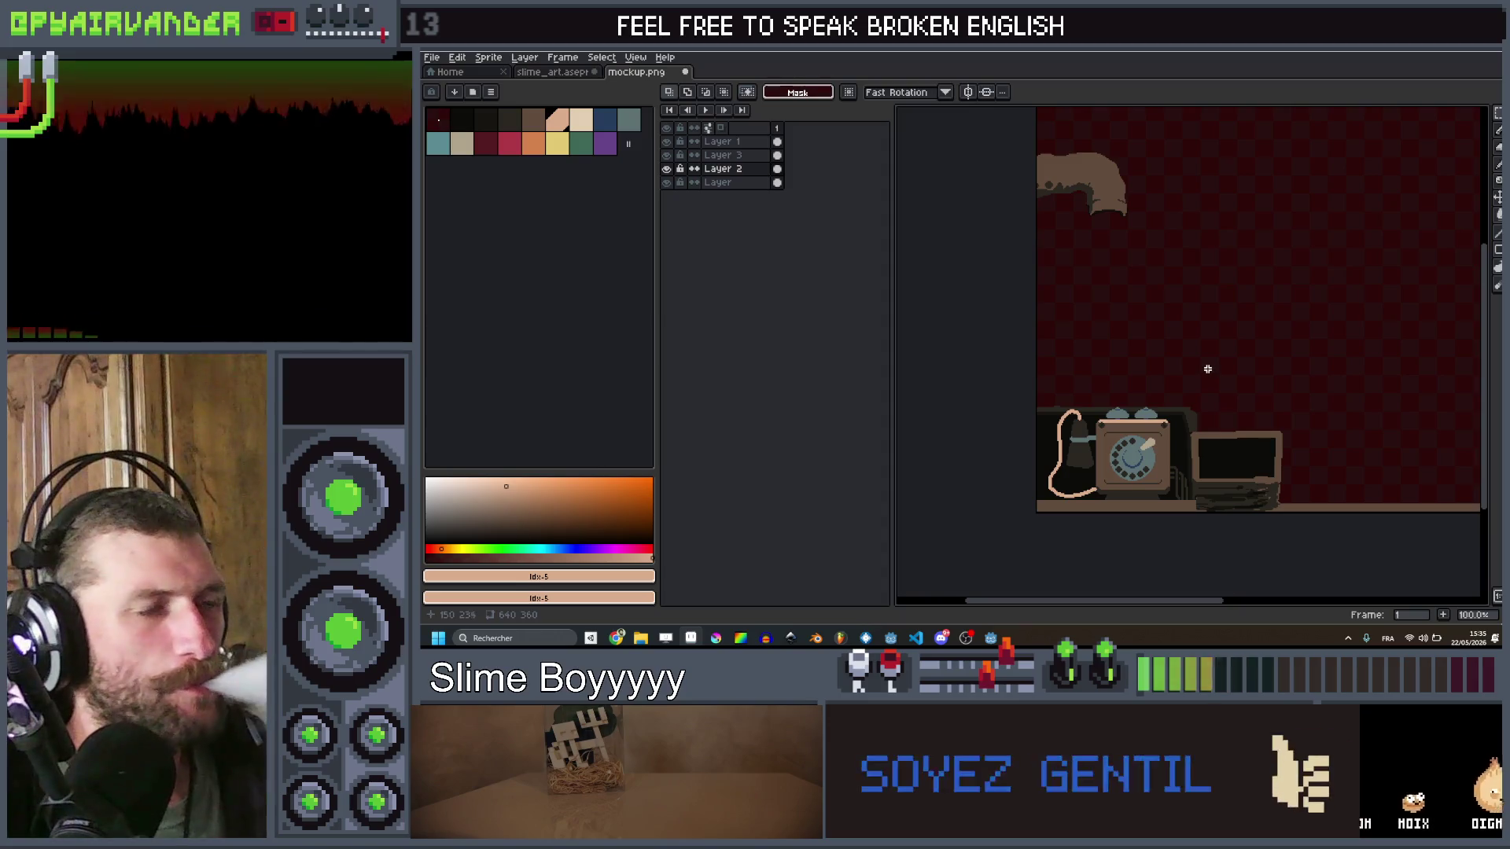
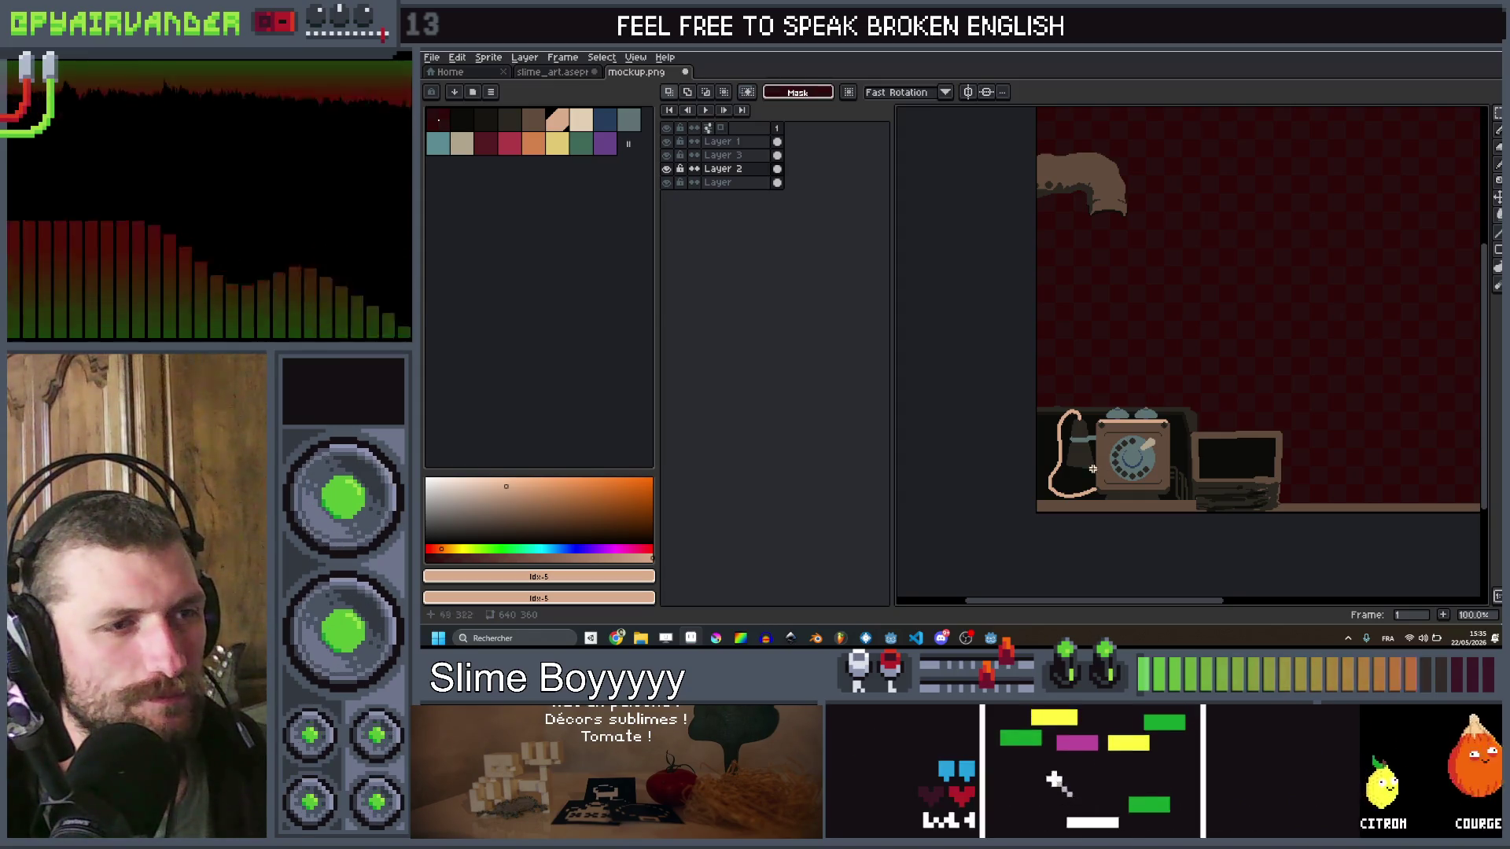
Step: Draw a light-brown highlight stroke down the telephone handset on Layer 1
scroll(1071, 452, "up", 5)
key("v")
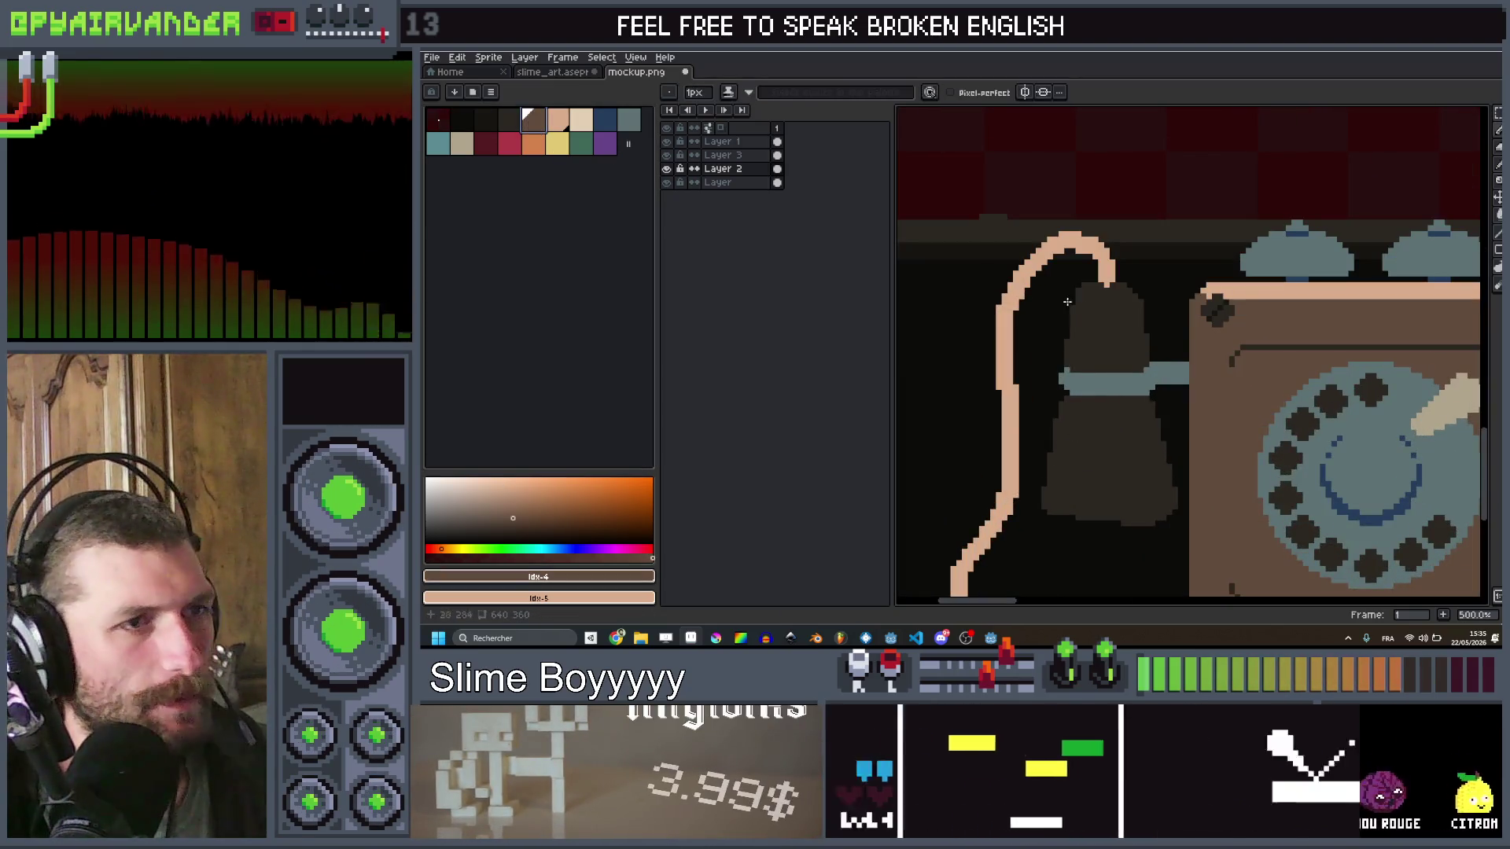
left_click(1120, 297)
key("b")
left_click_drag(1110, 290, 1132, 356)
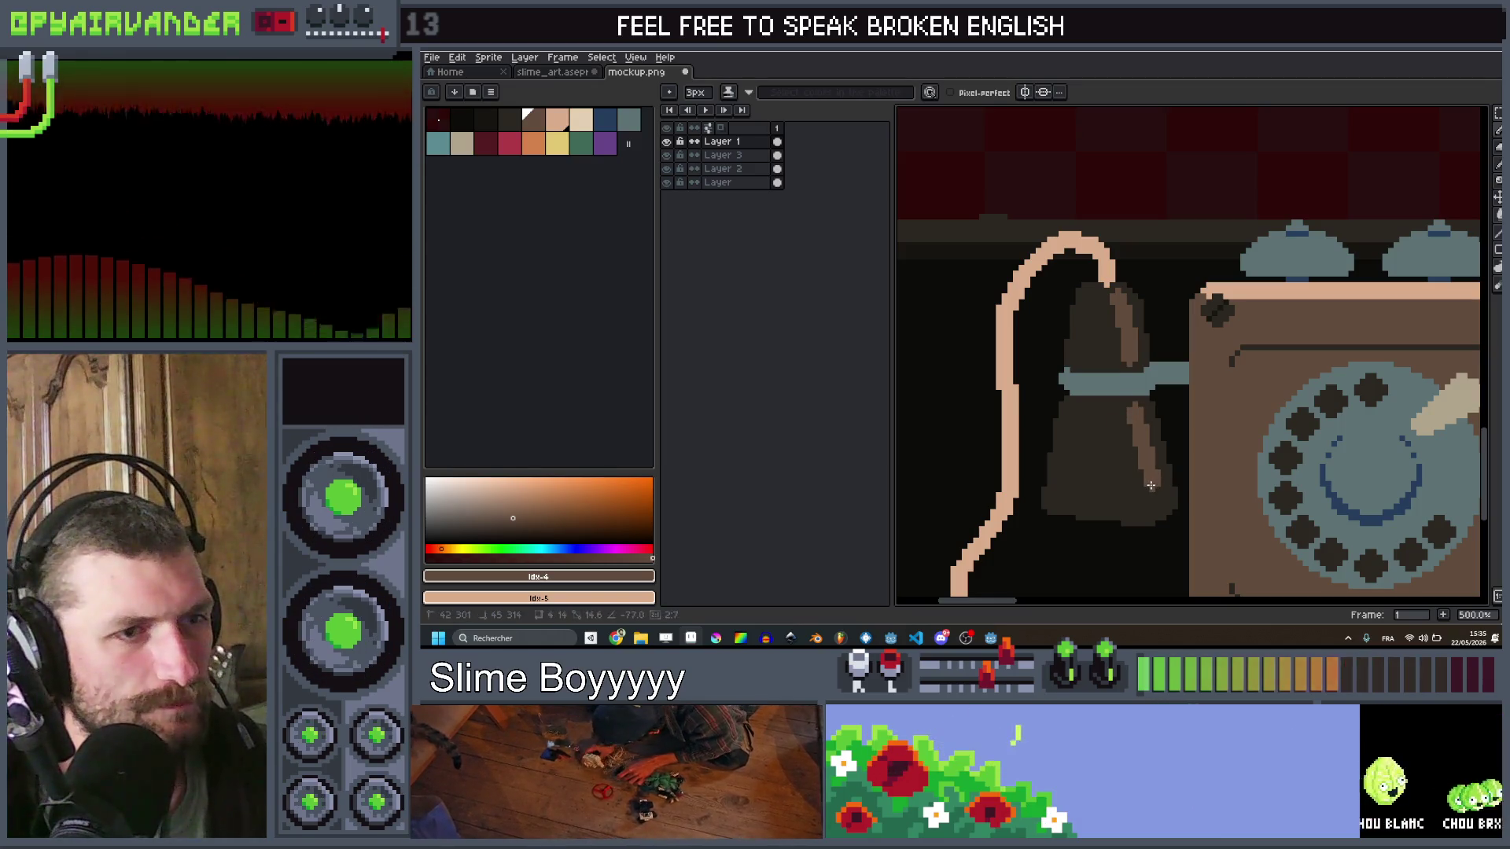
Step: Add a new empty Layer 4 at the top of the layer stack
scroll(1104, 459, "down", 4)
left_click_drag(1246, 390, 1231, 363)
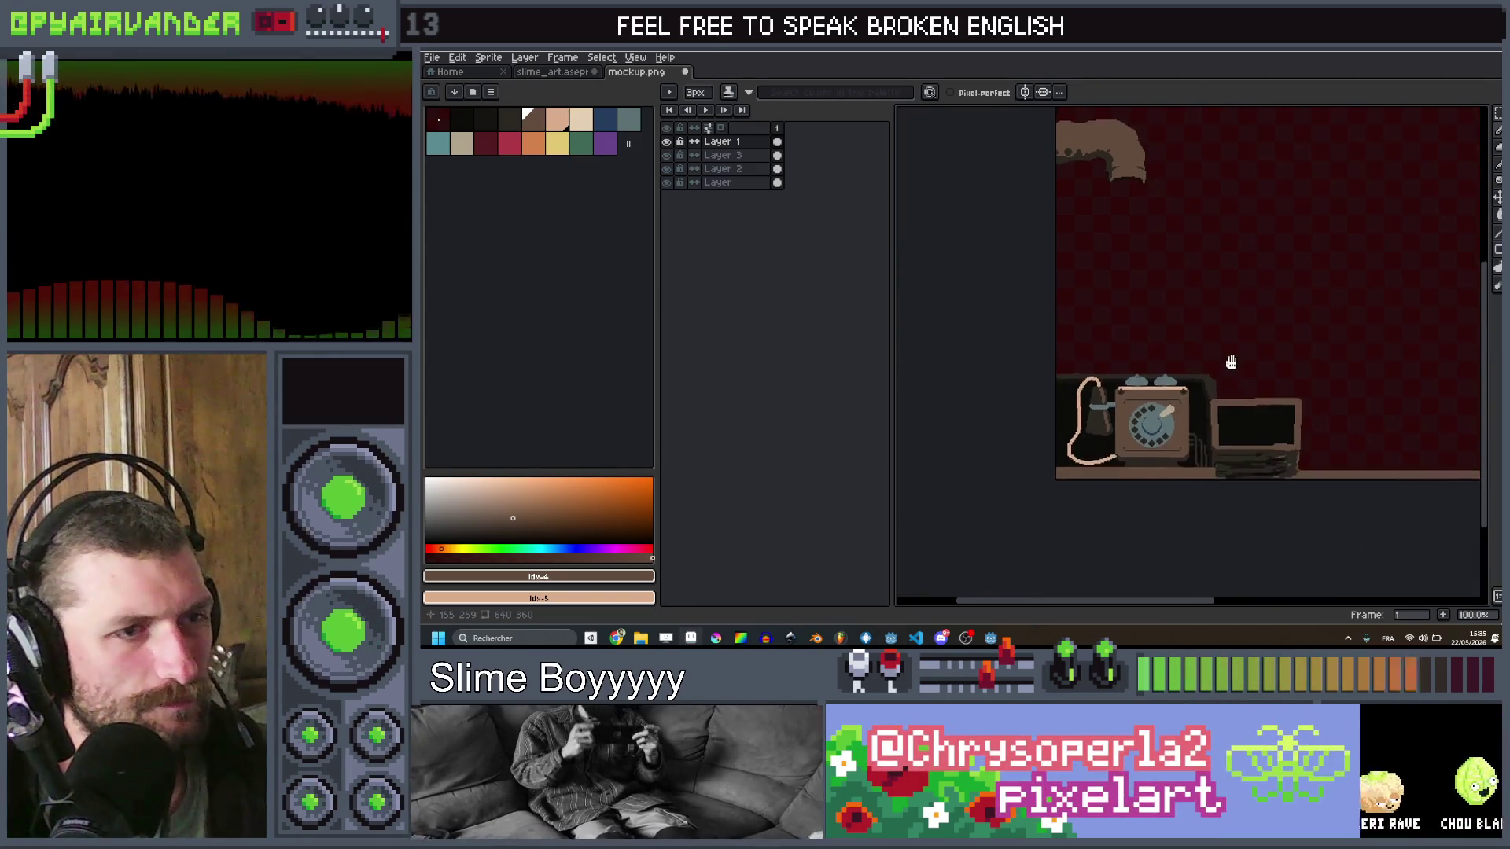
scroll(1231, 363, "up", 2)
scroll(1207, 317, "down", 4)
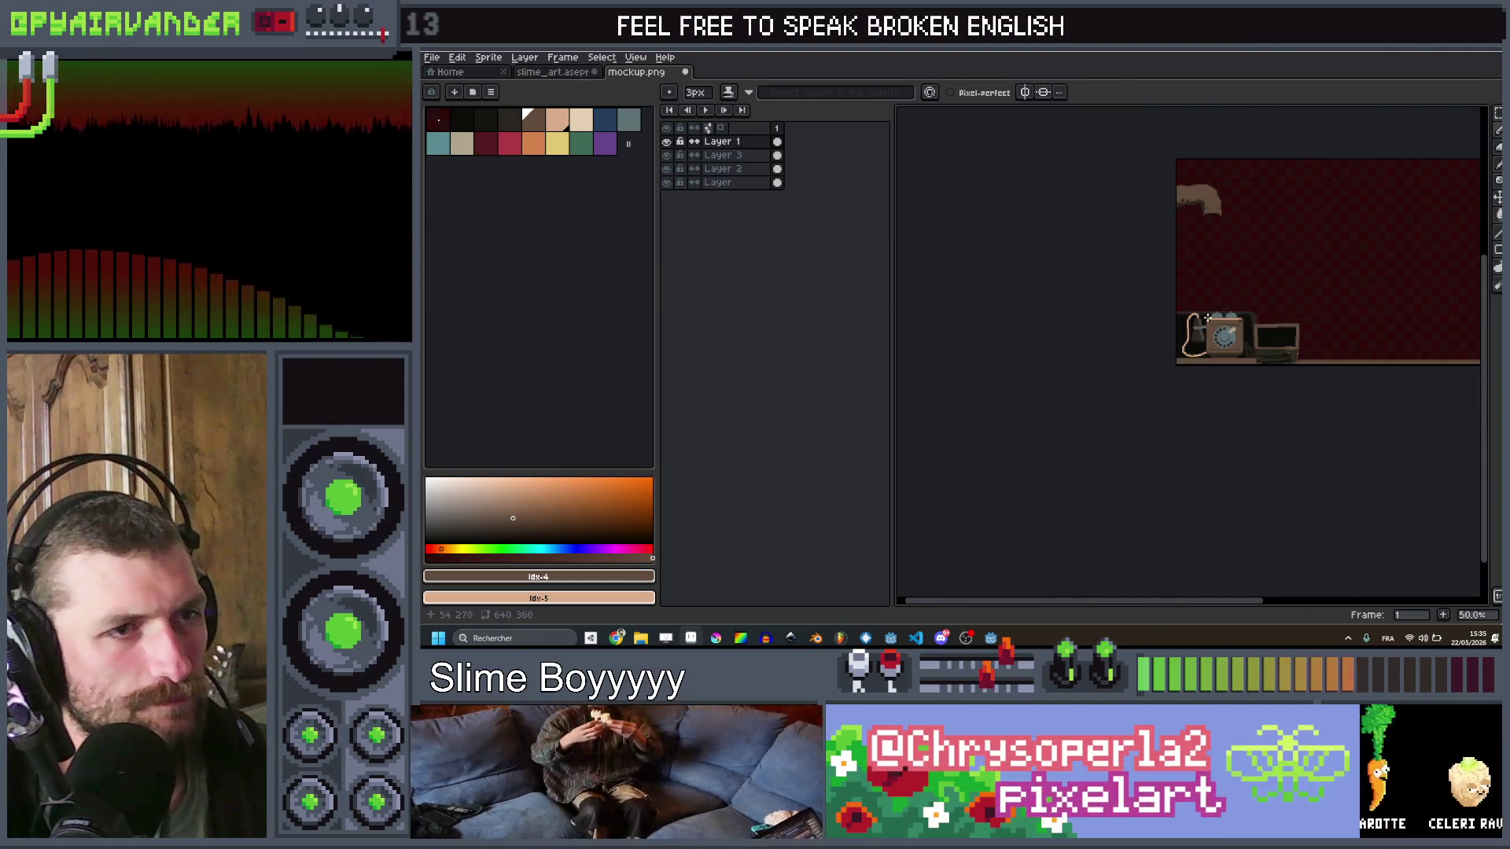
scroll(1207, 318, "up", 1)
scroll(1151, 374, "down", 1)
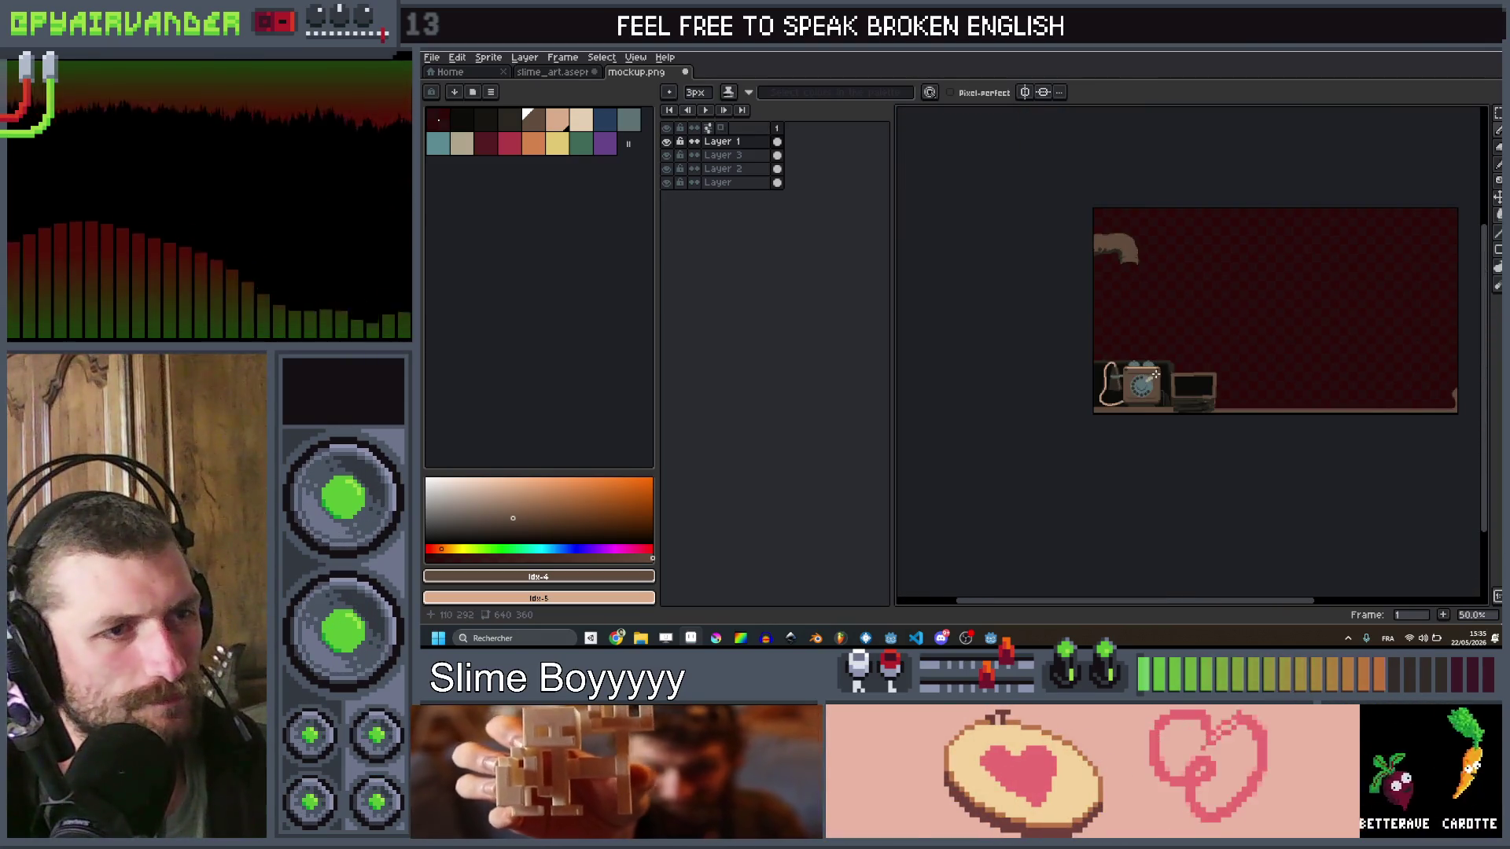
scroll(1154, 376, "up", 2)
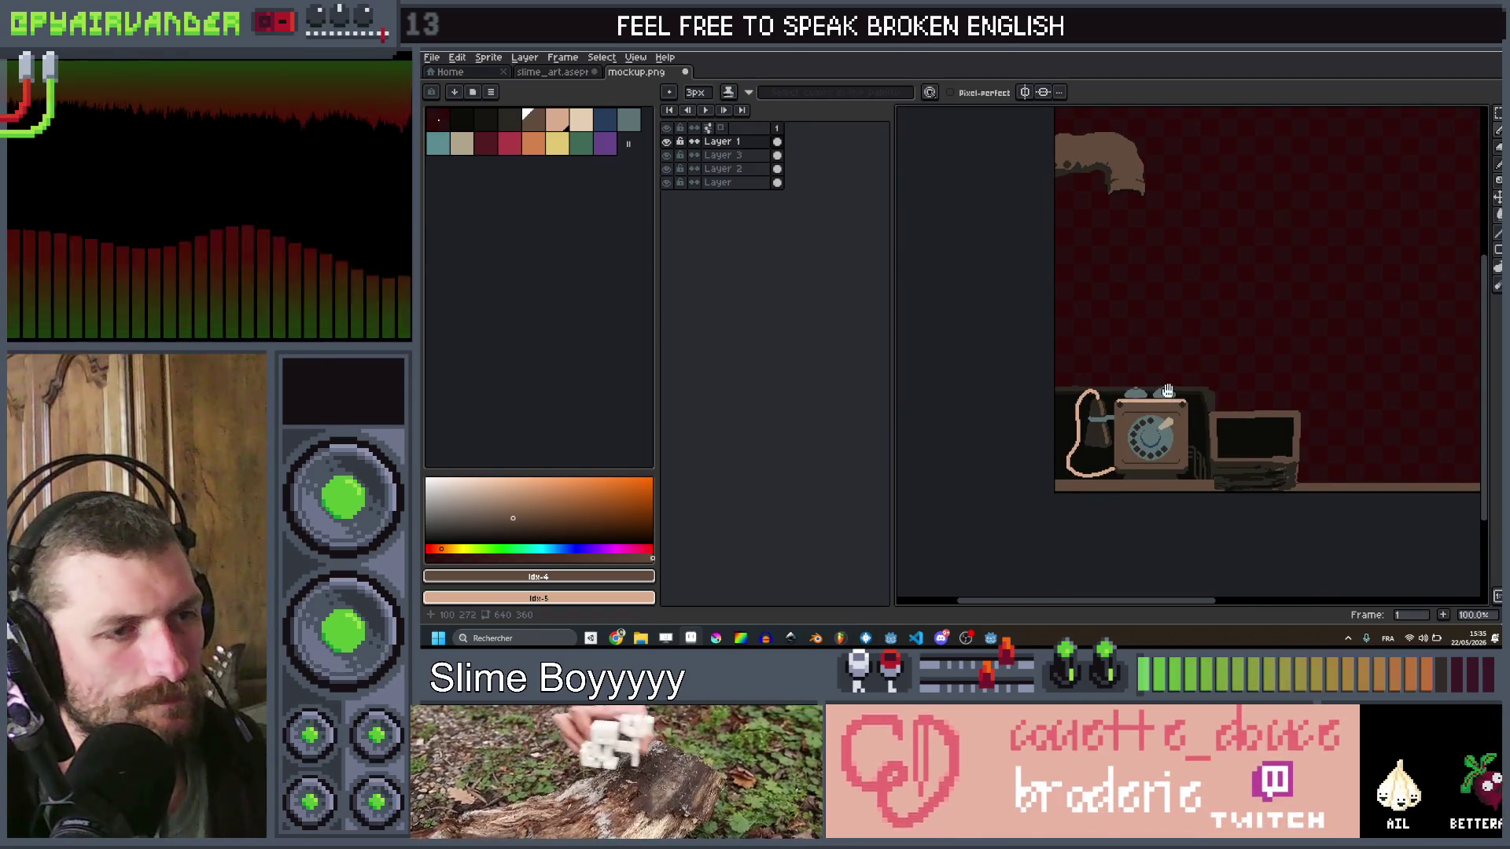
scroll(1171, 393, "up", 1)
scroll(1178, 377, "down", 1)
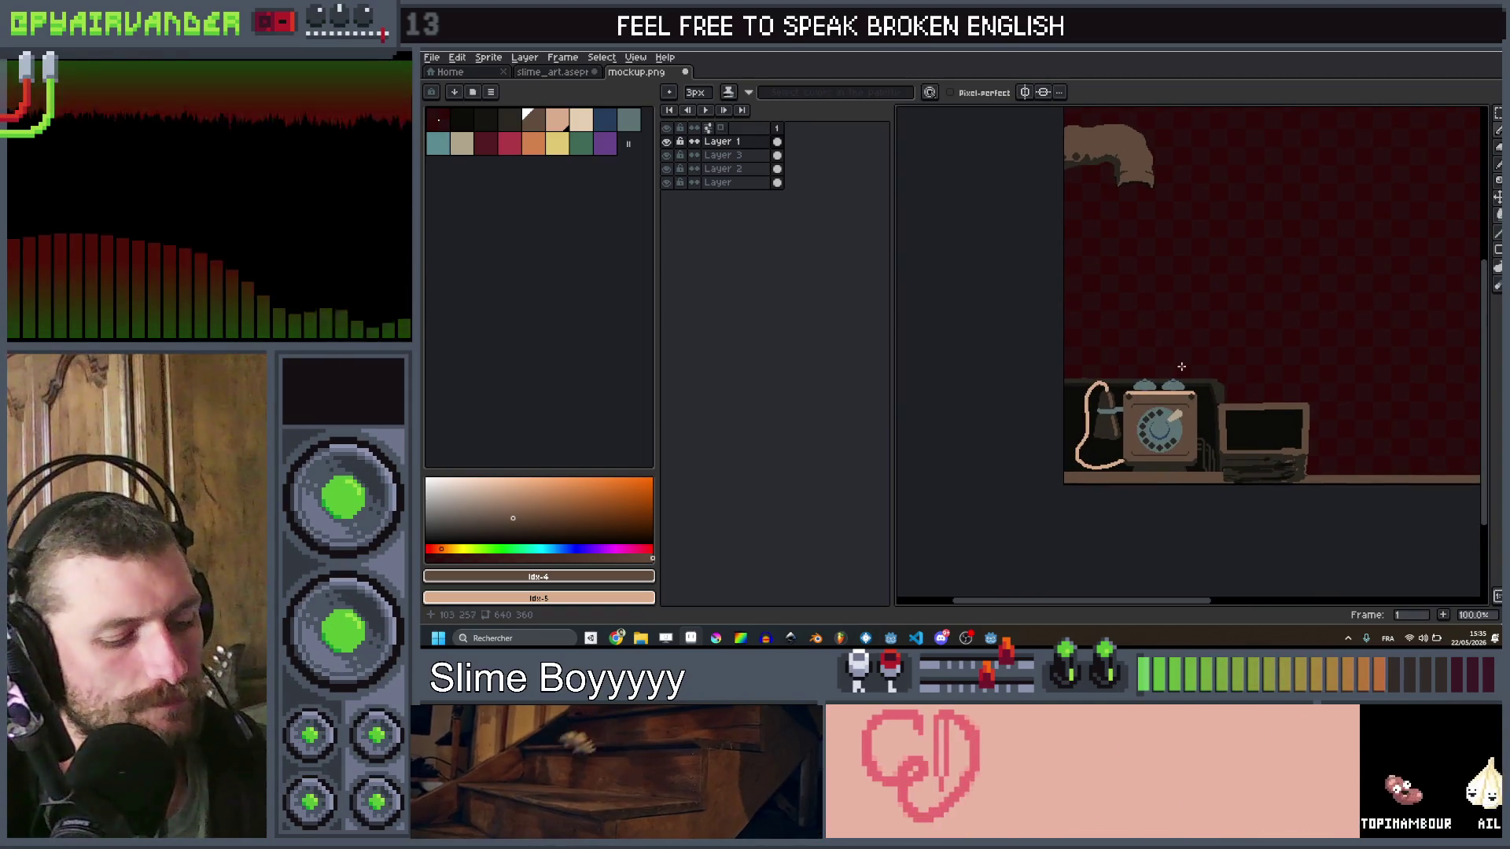
mouse_move(1182, 356)
left_mouse_down()
mouse_move(1122, 304)
mouse_move(1135, 380)
left_mouse_up()
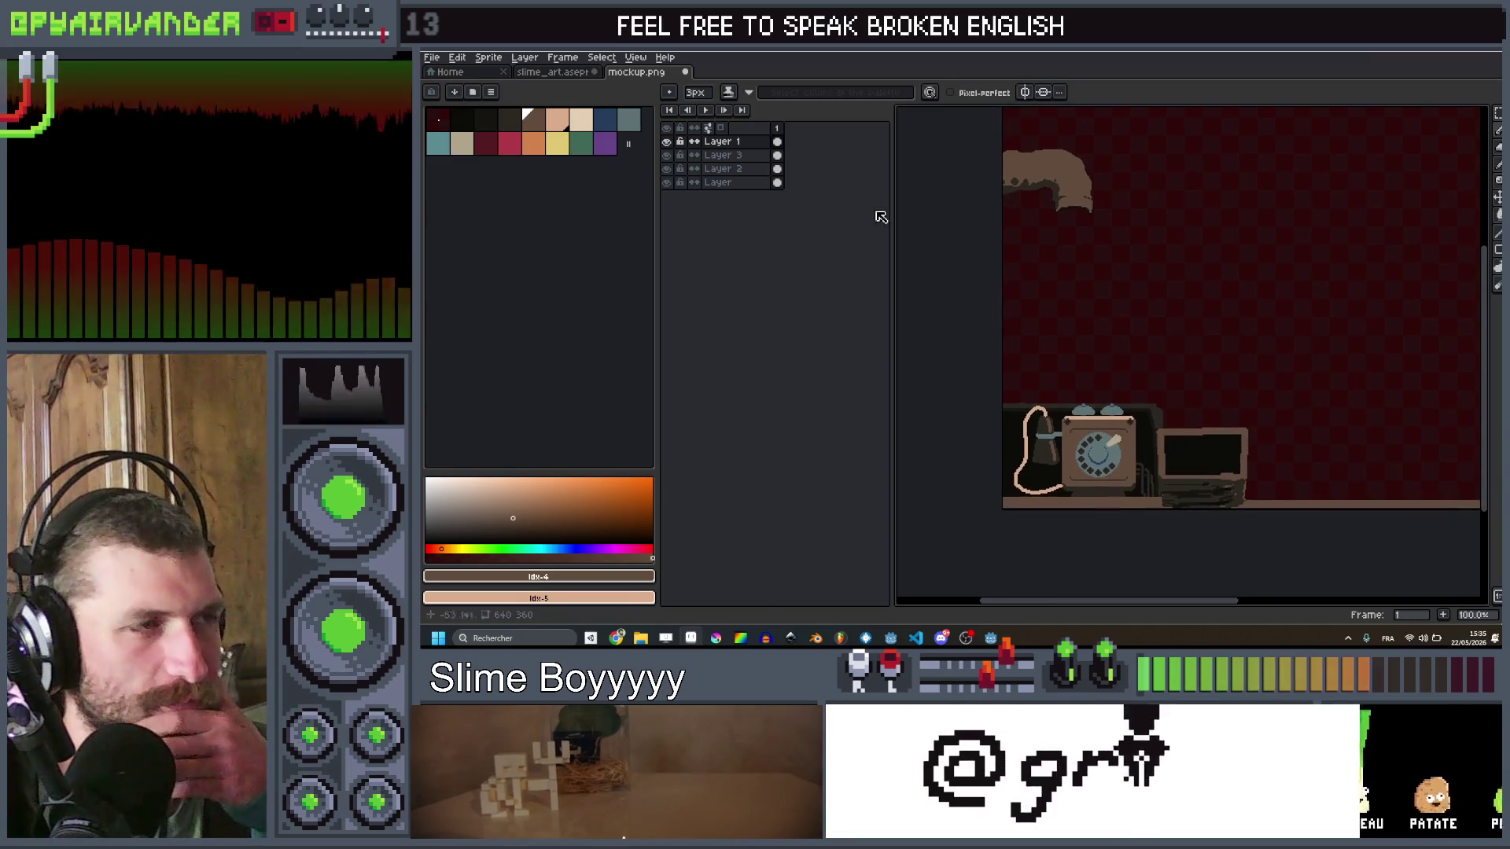
key("shift+n")
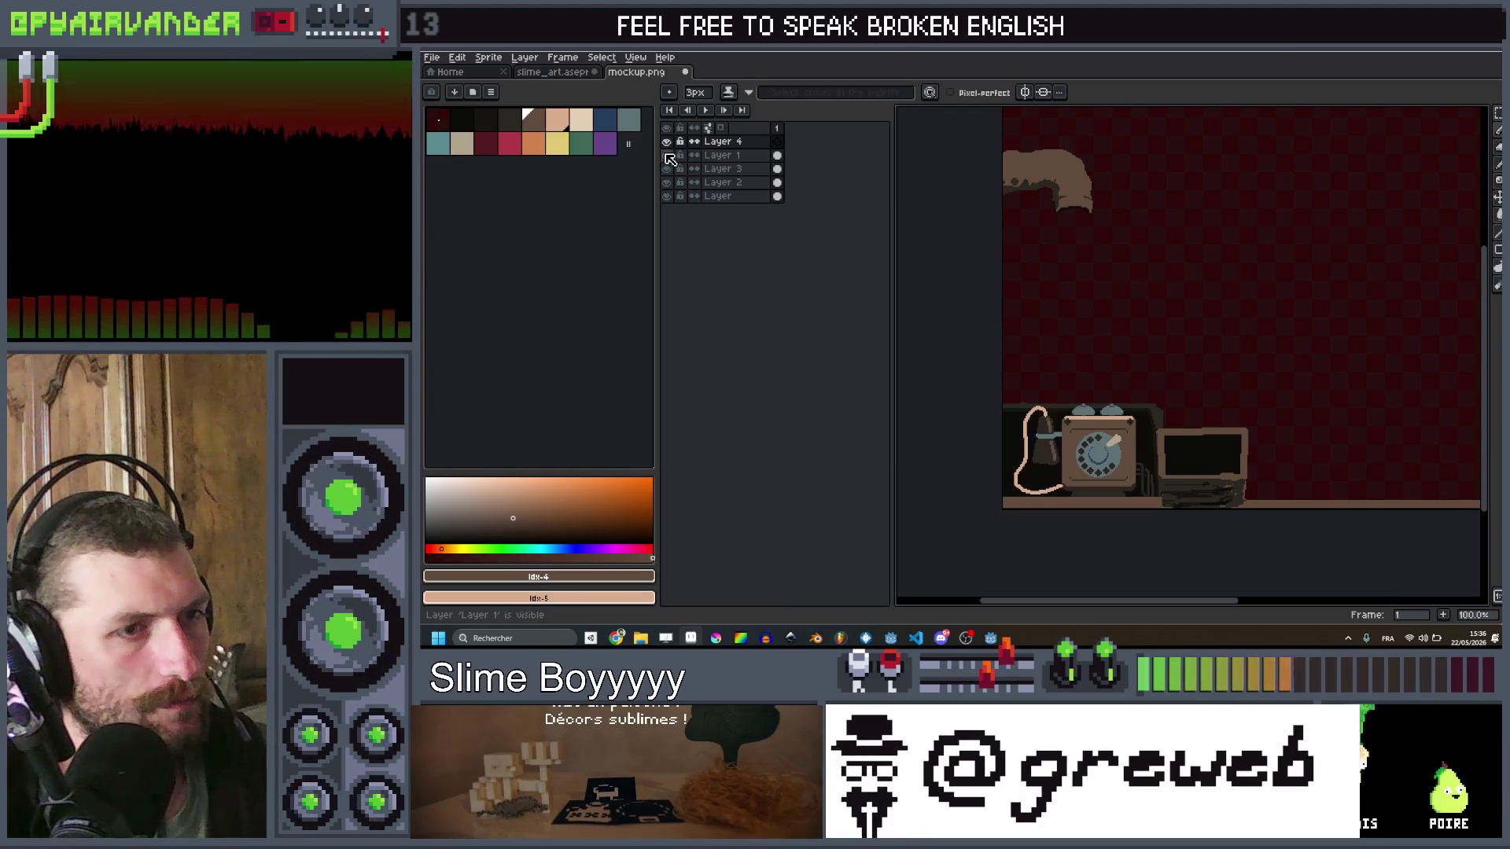
Step: On Layer 4, paint over the handset and cord with a 16px brush in the dark background colour
left_click(780, 157)
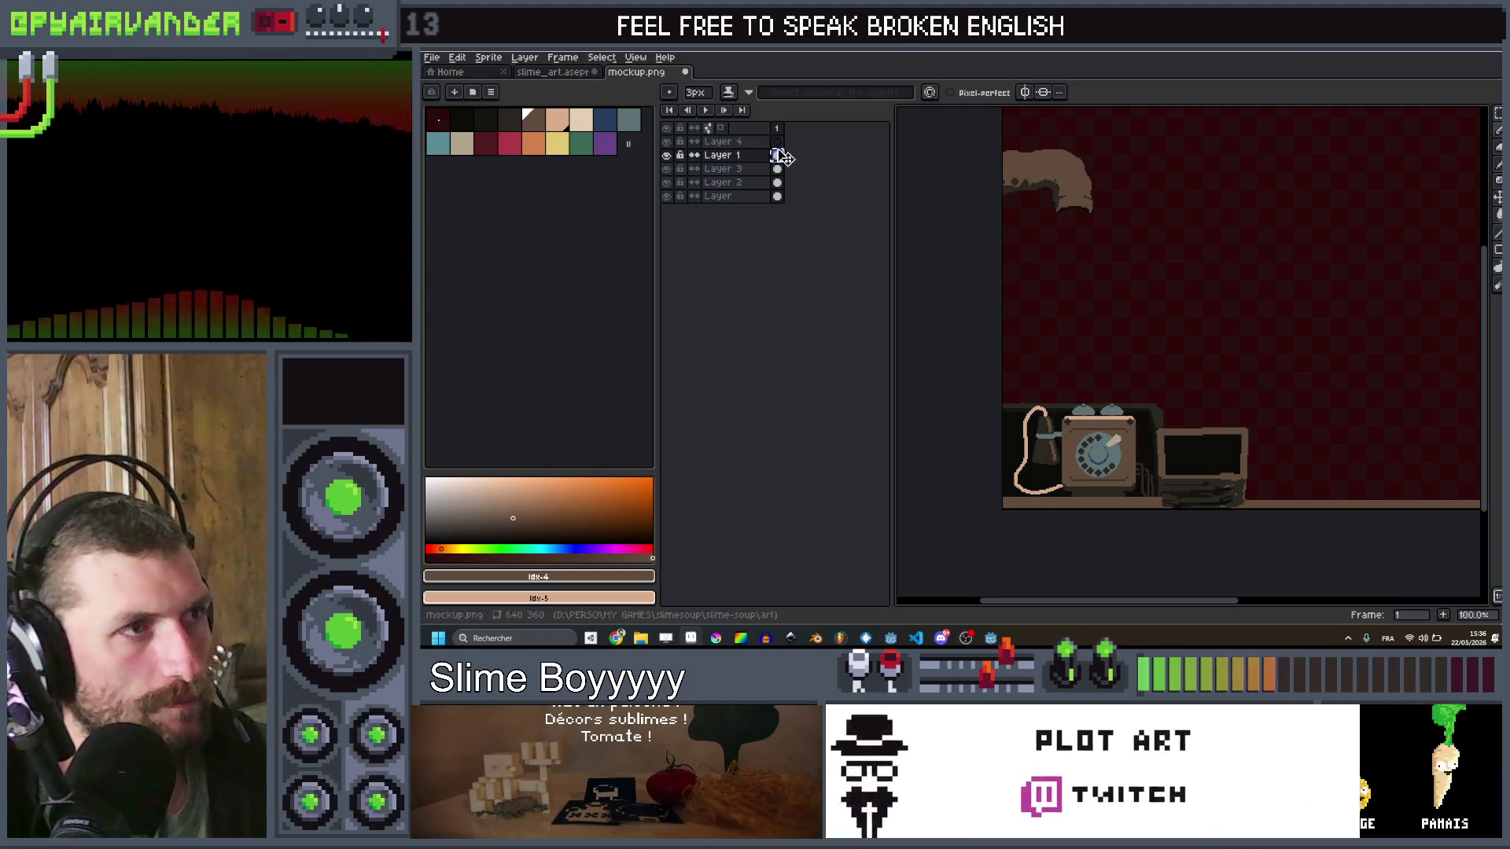
left_click(778, 143)
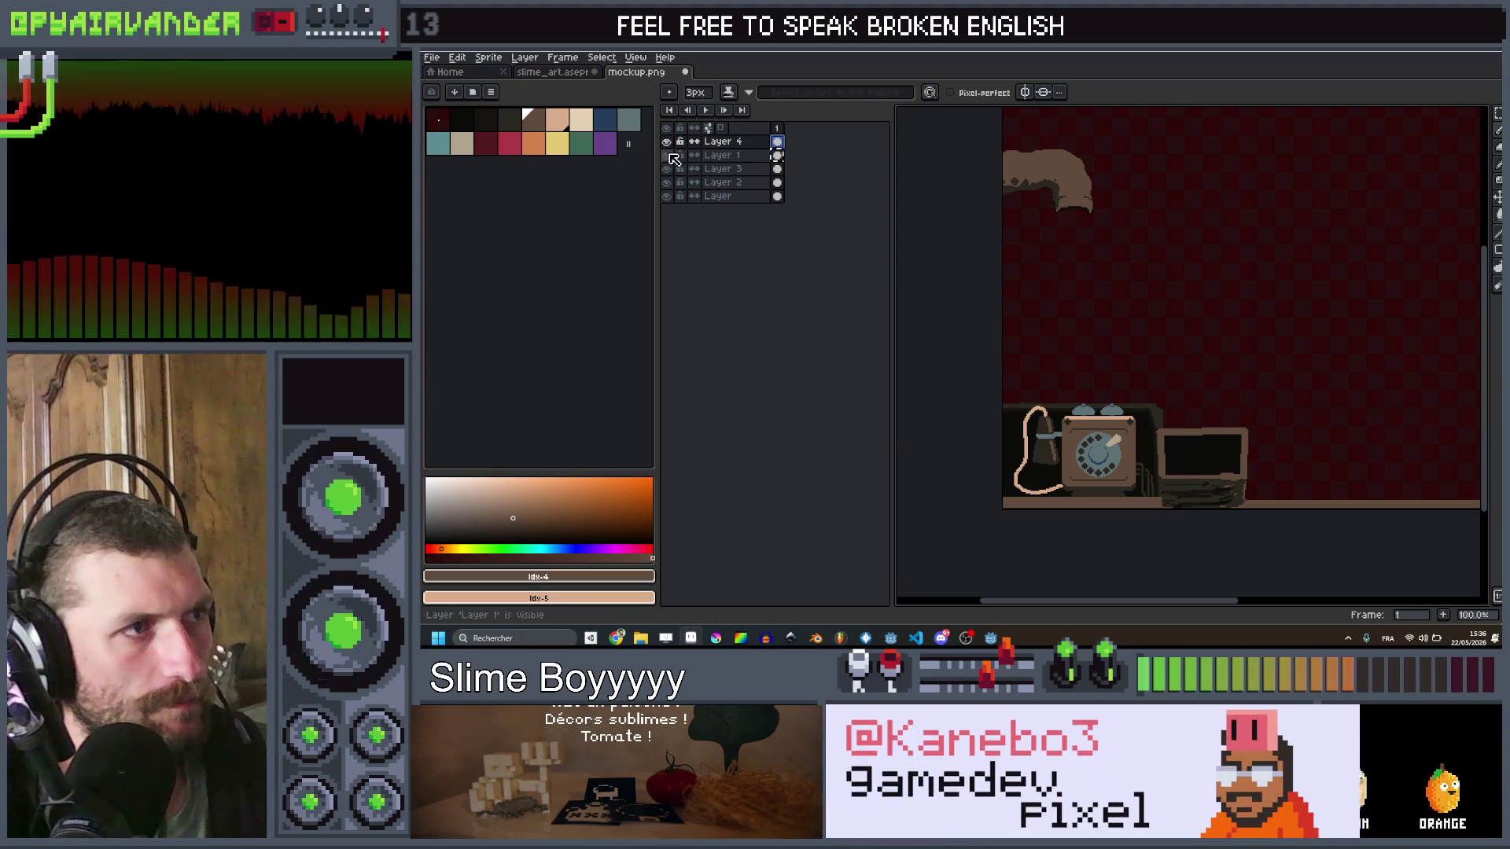
scroll(1026, 368, "up", 2)
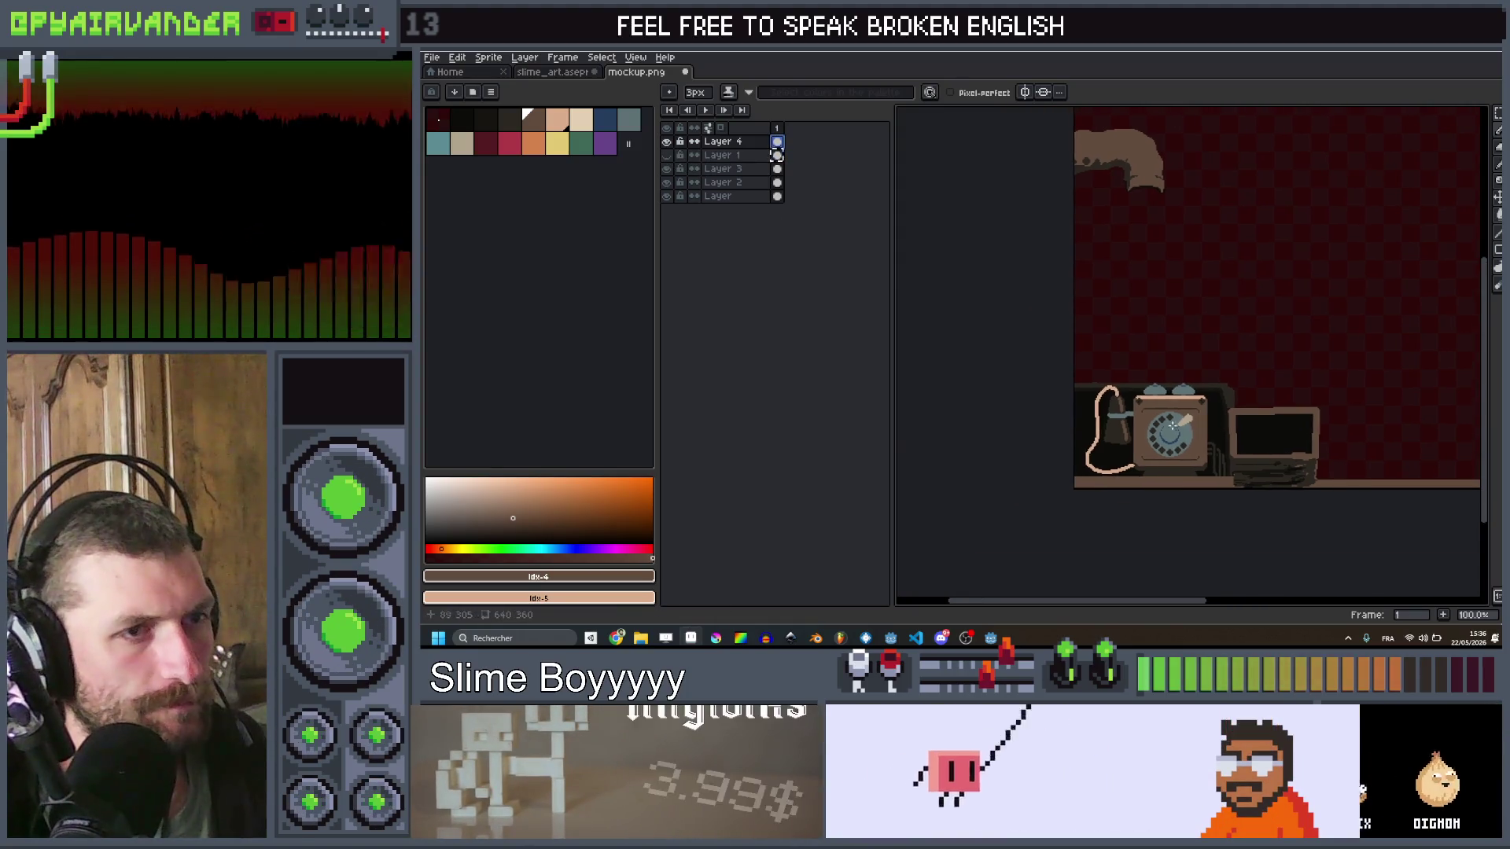
key("plus")
key("plus")
key("plus")
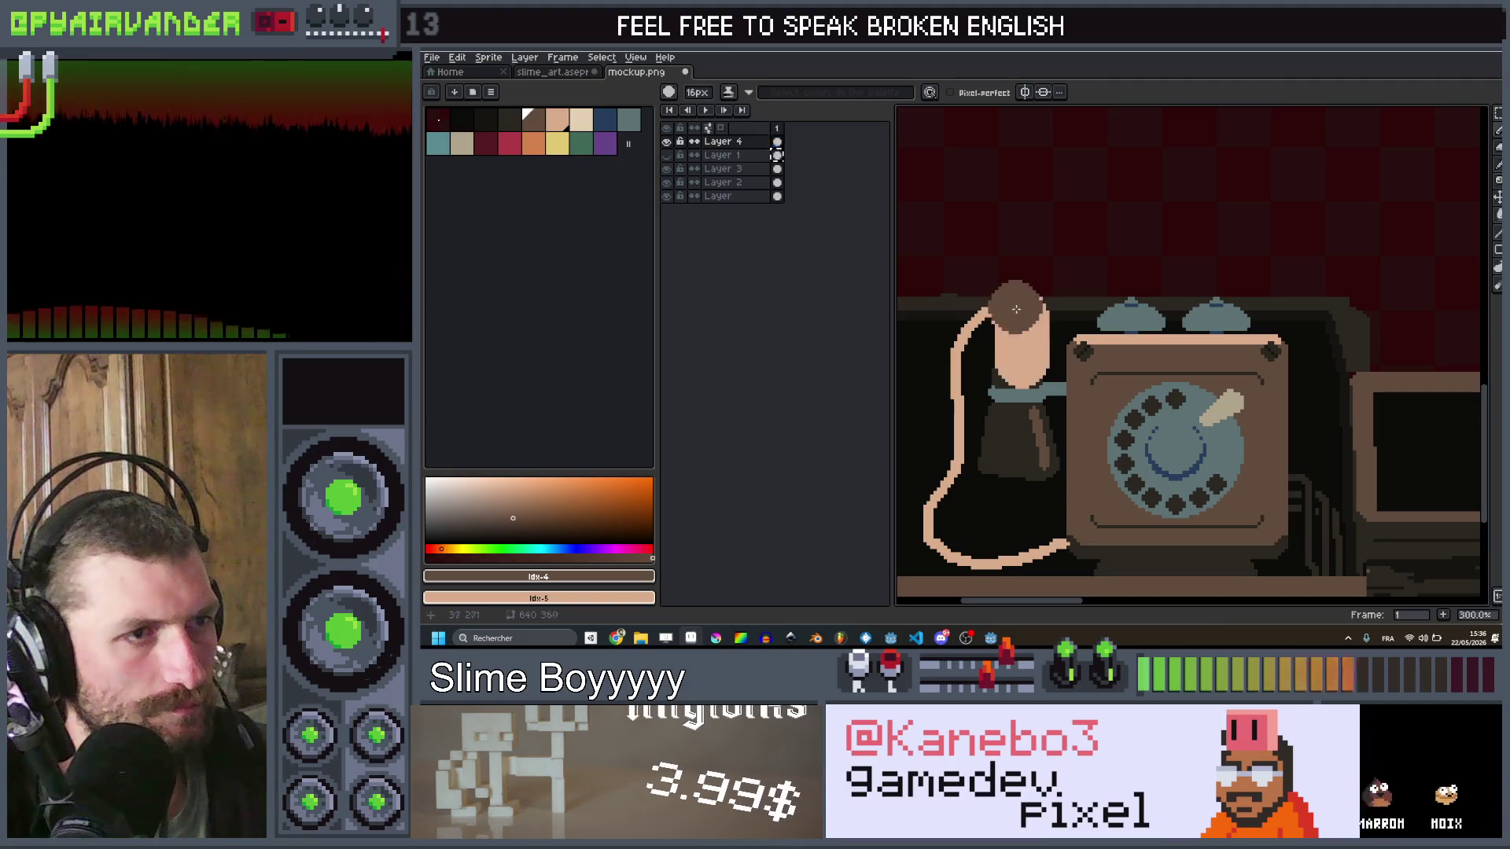
key("ctrl+z")
left_click(962, 324, "alt")
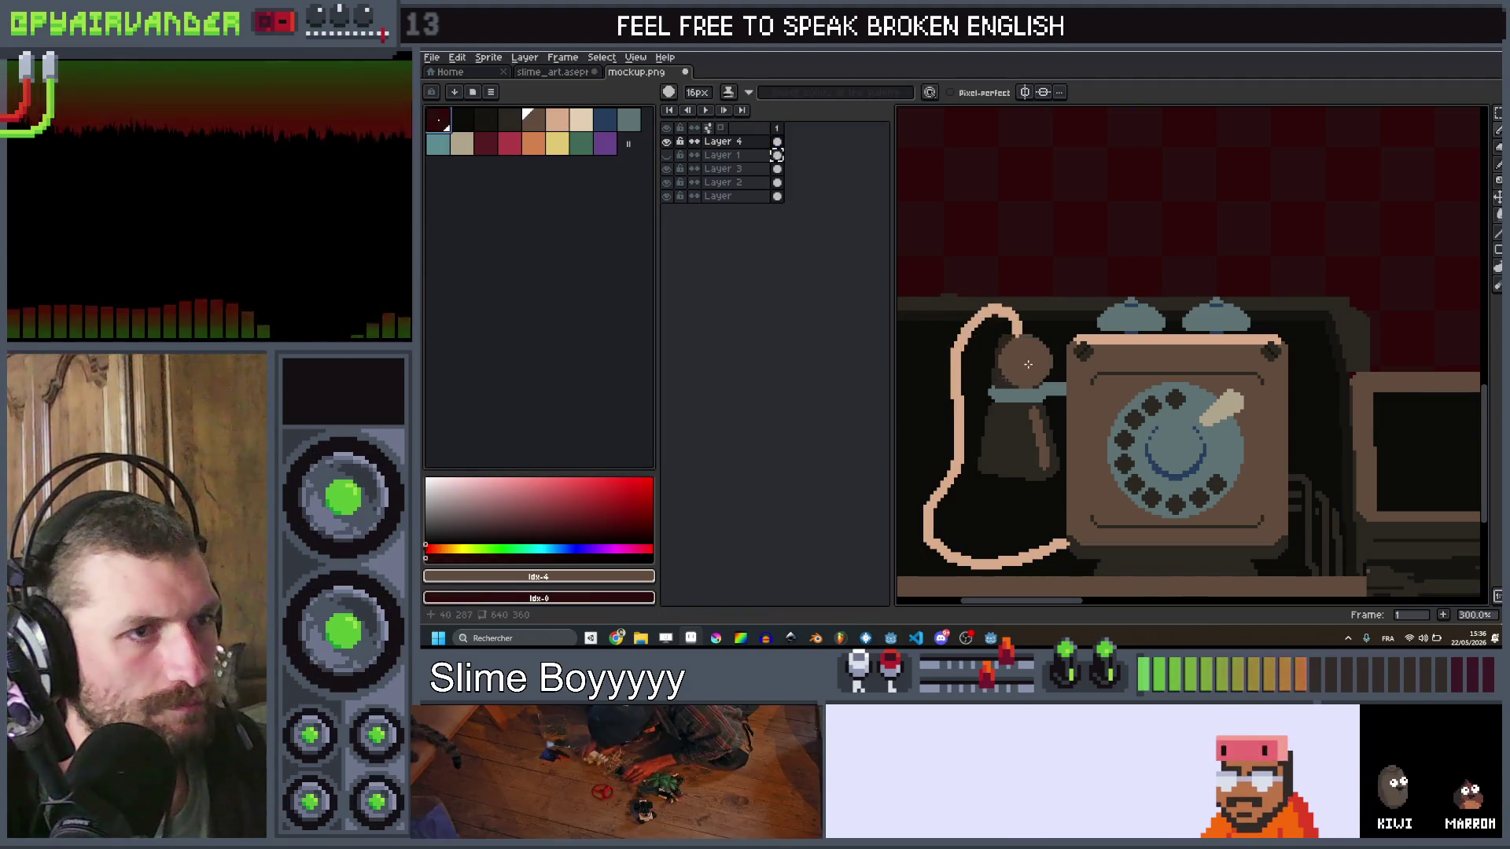
mouse_move(983, 310)
left_mouse_down()
mouse_move(944, 543)
mouse_move(1030, 546)
mouse_move(1036, 463)
mouse_move(1014, 440)
left_mouse_up()
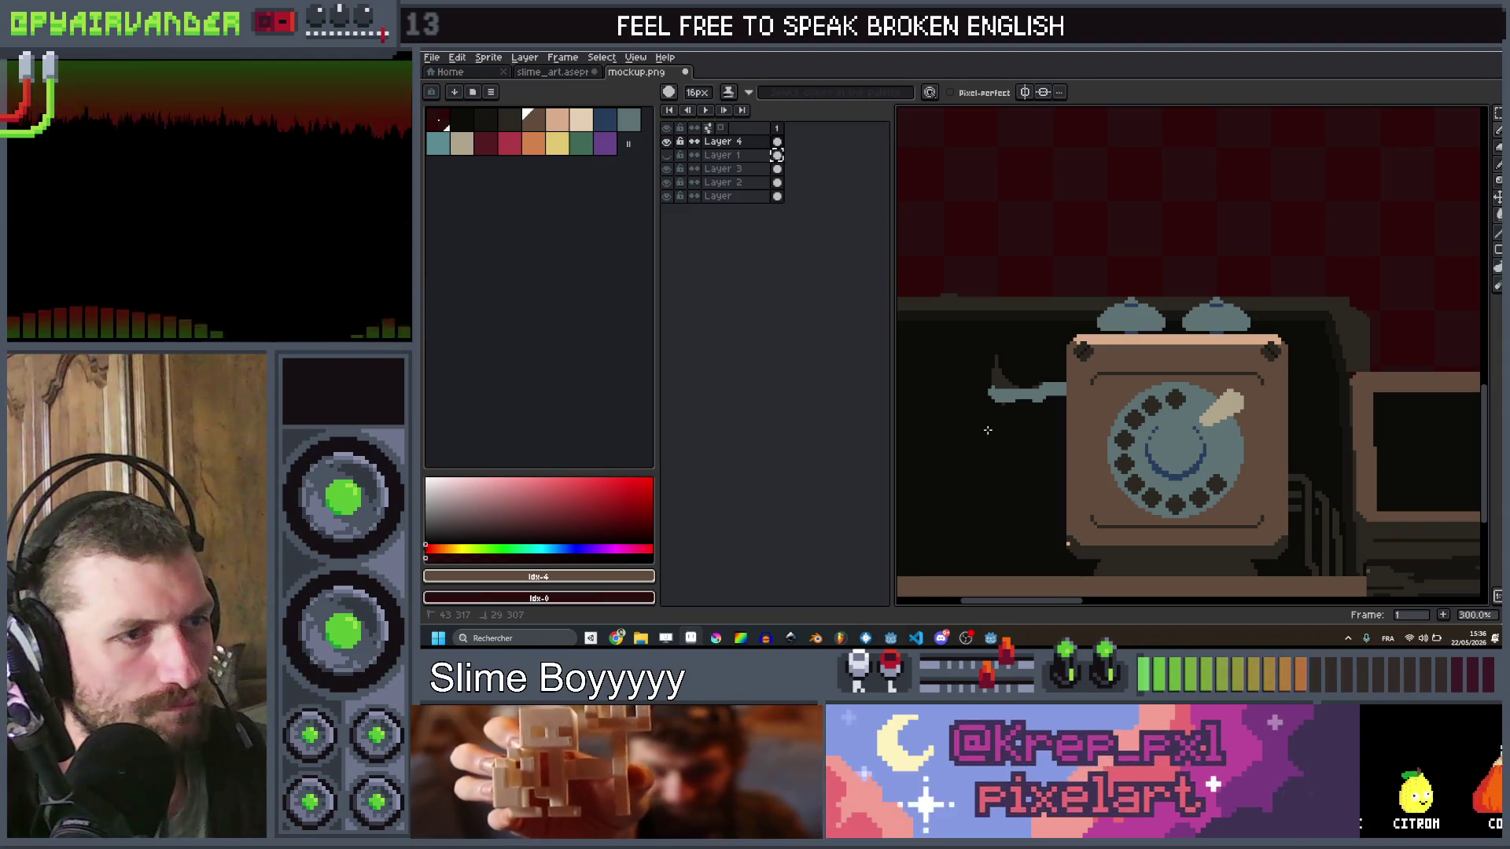
scroll(1000, 370, "up", 4)
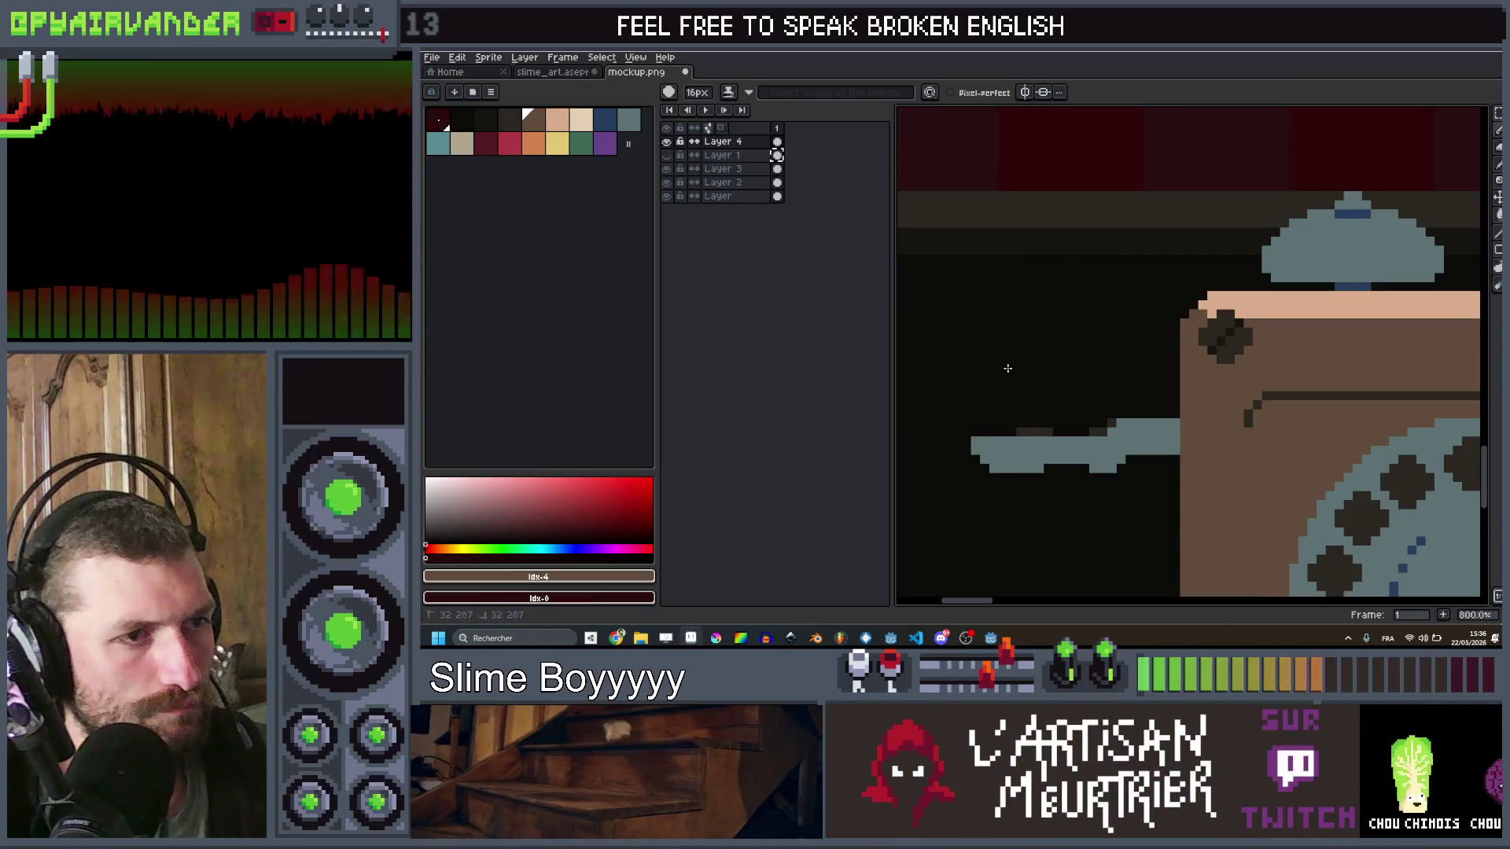
Step: Block in the receiver's corner on the arm end with 1px blue-grey and 2px dark-blue pixels
key("minus")
key("minus")
key("minus")
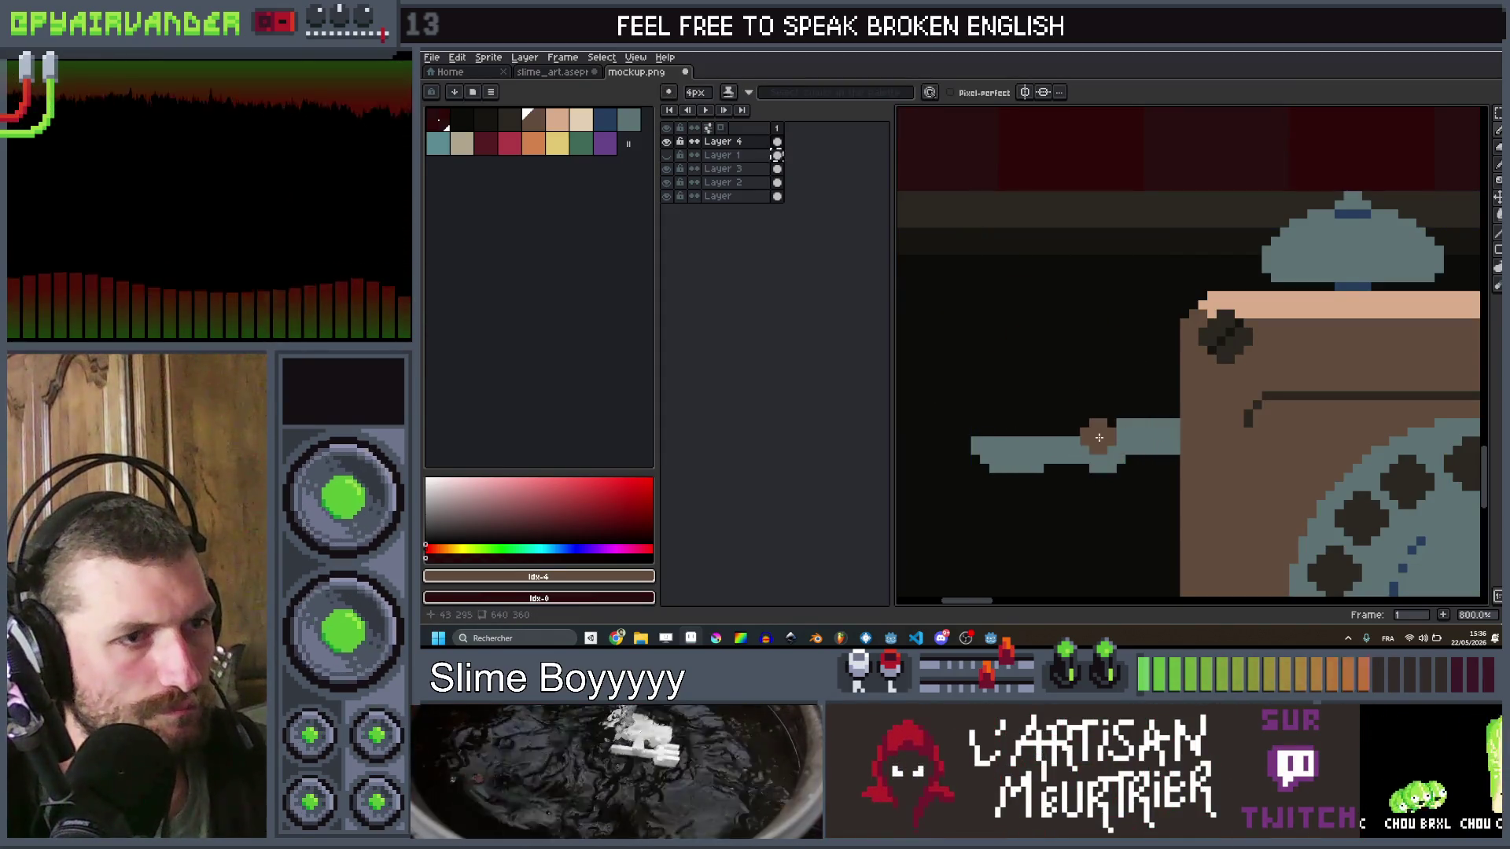
key("minus")
key("minus")
key("minus")
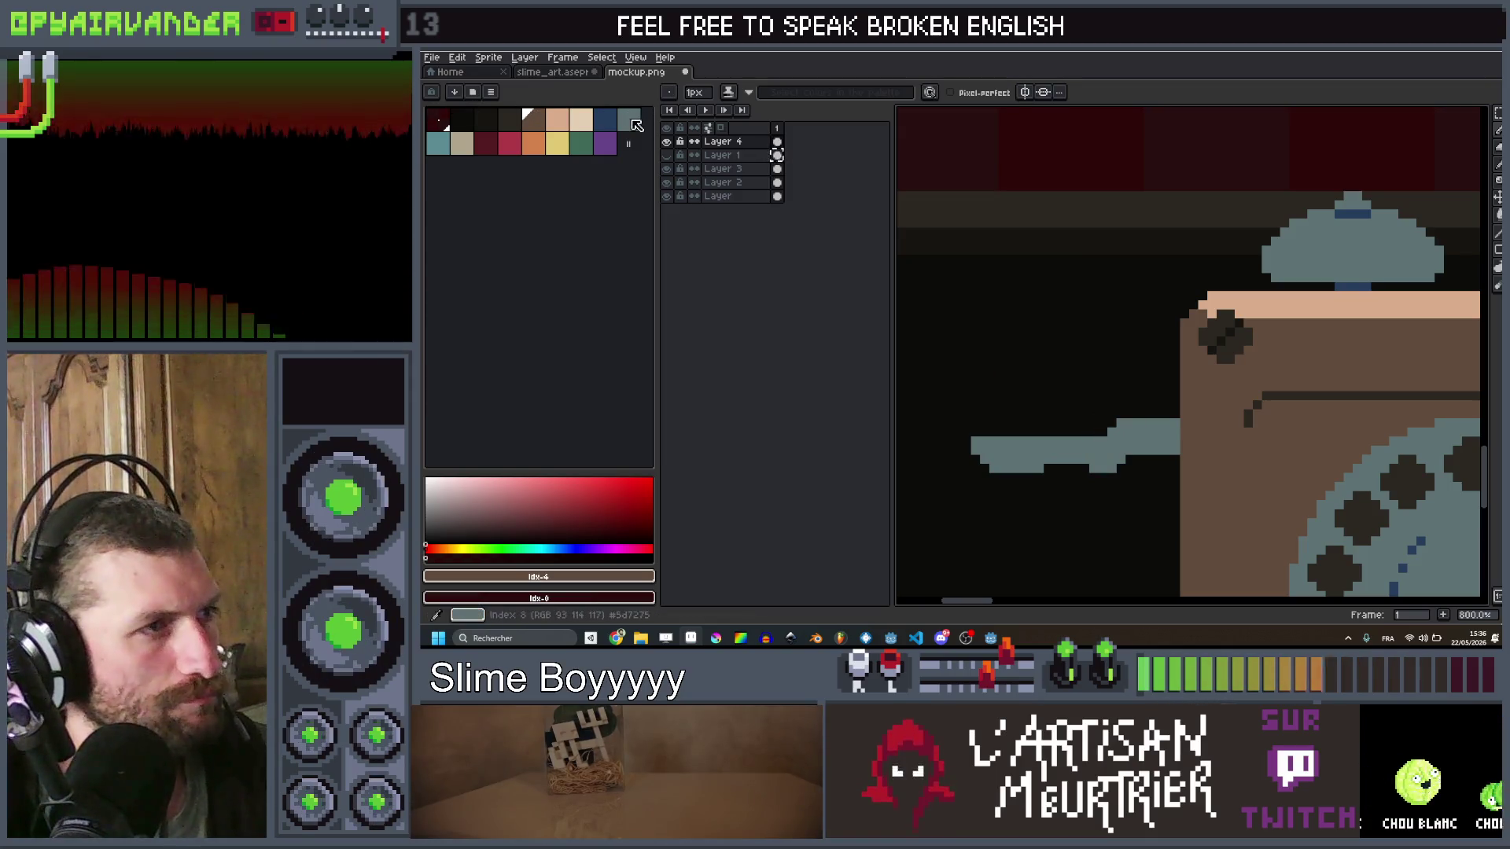
left_click(633, 122)
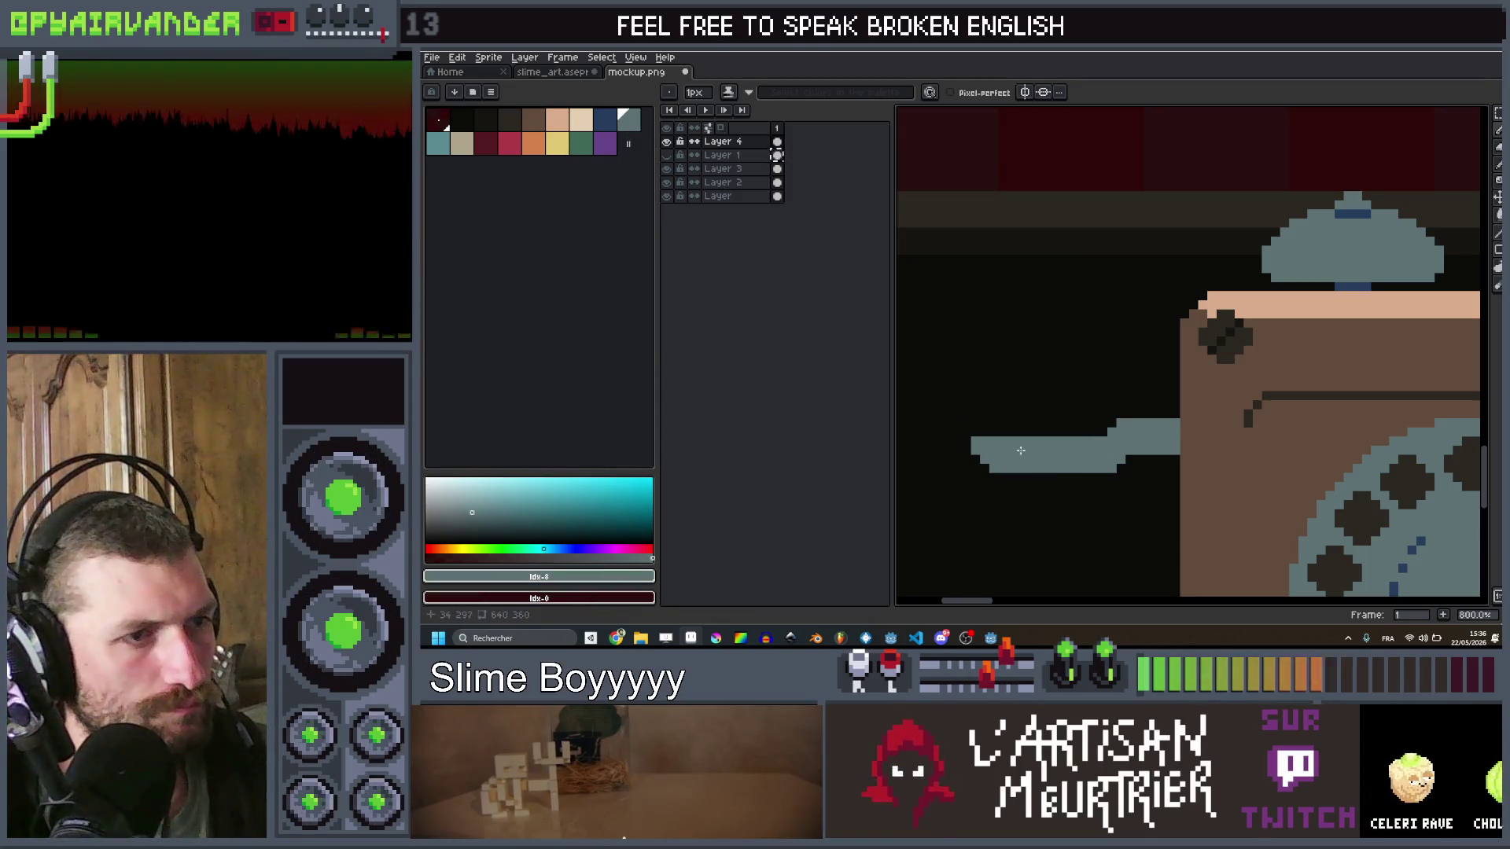
left_click(978, 431)
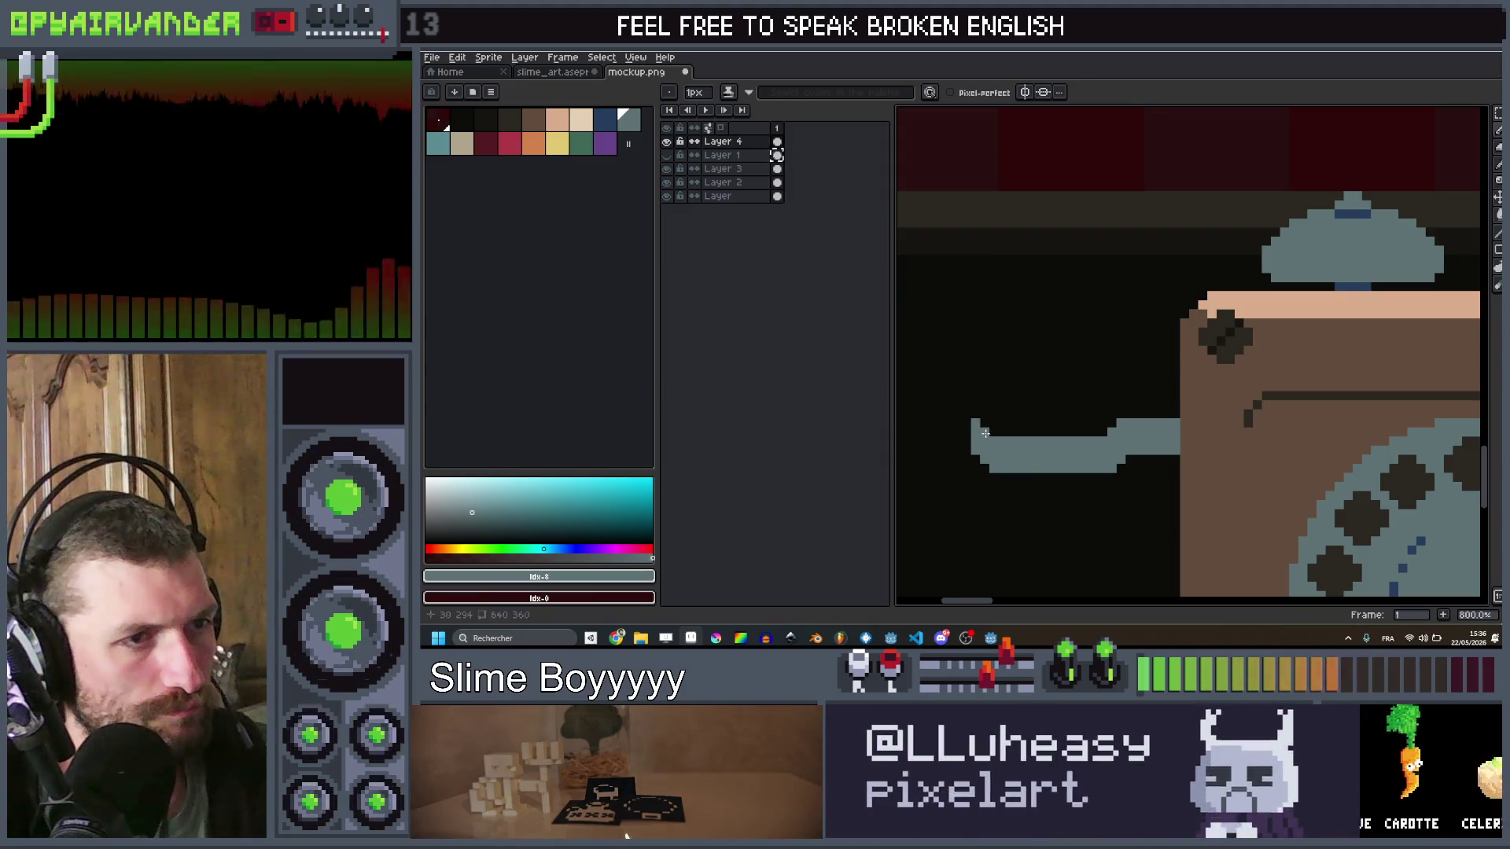
key("bracketleft")
key("plus")
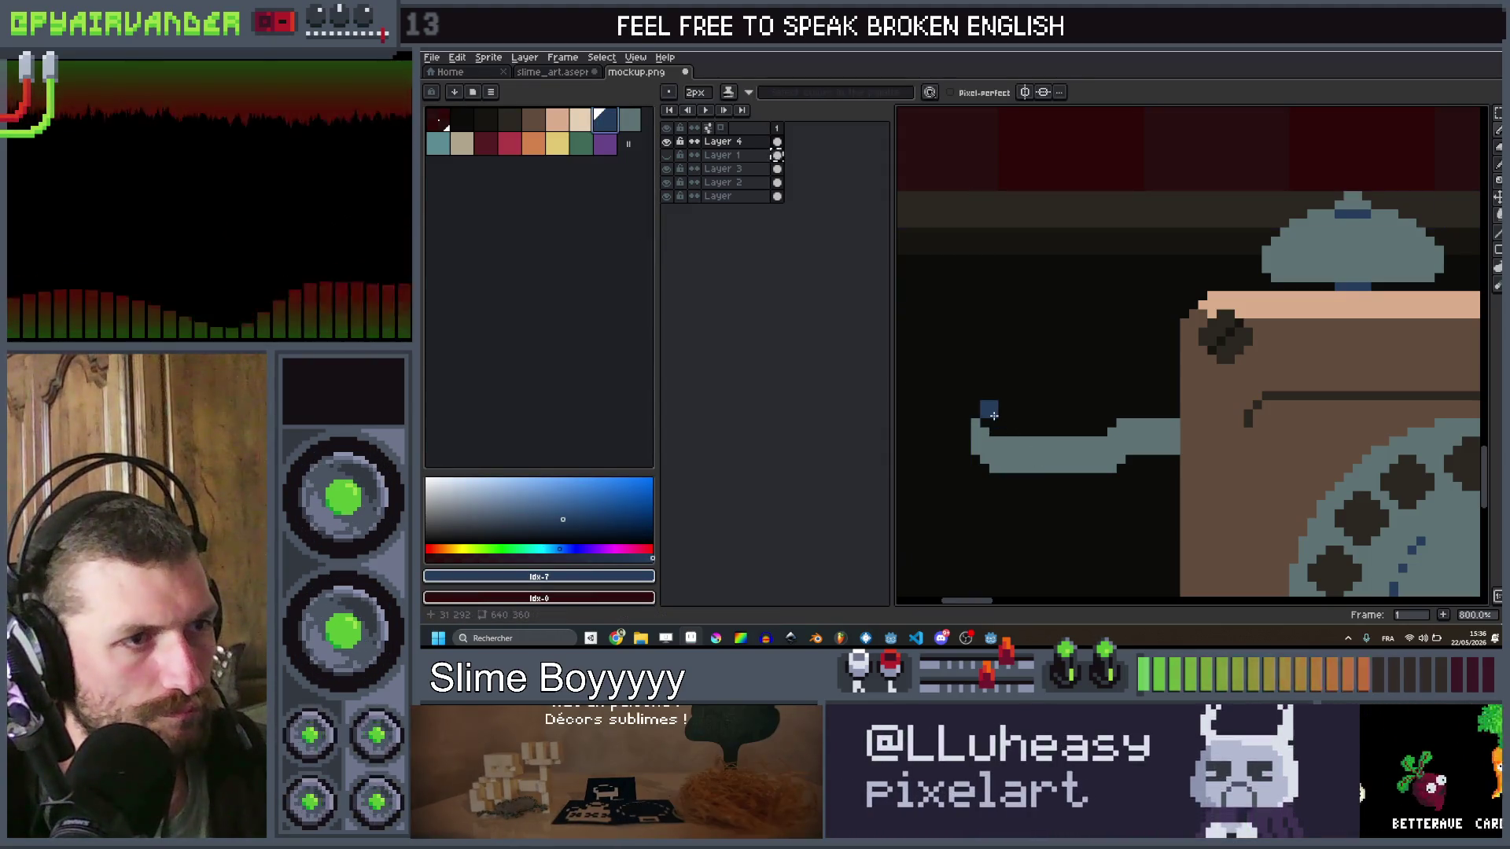
left_click(986, 415)
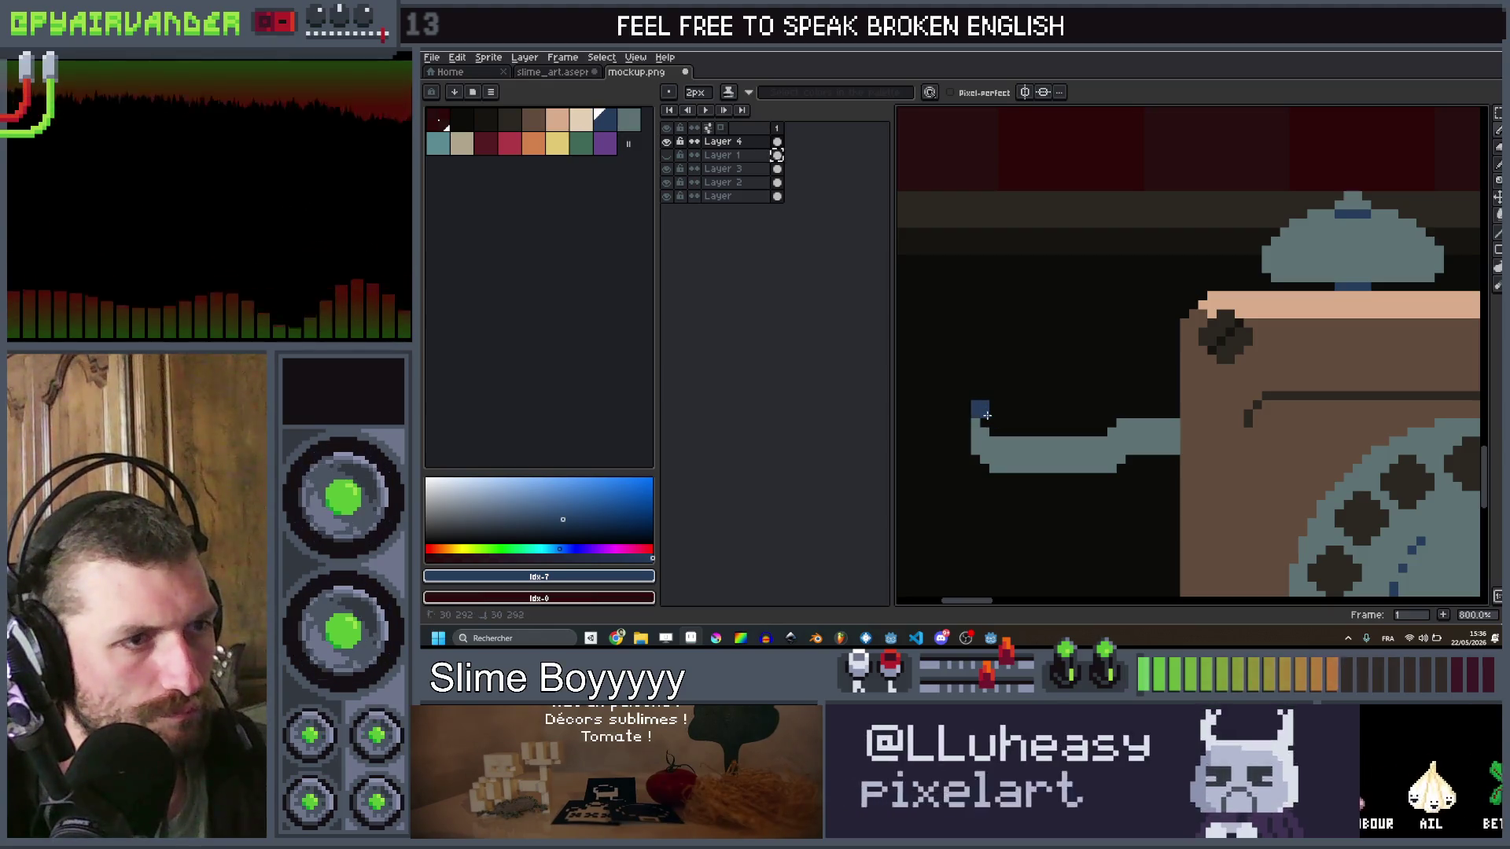
Step: Draw dark-blue rows along the receiver's top edge on the telephone's side arm
key("v")
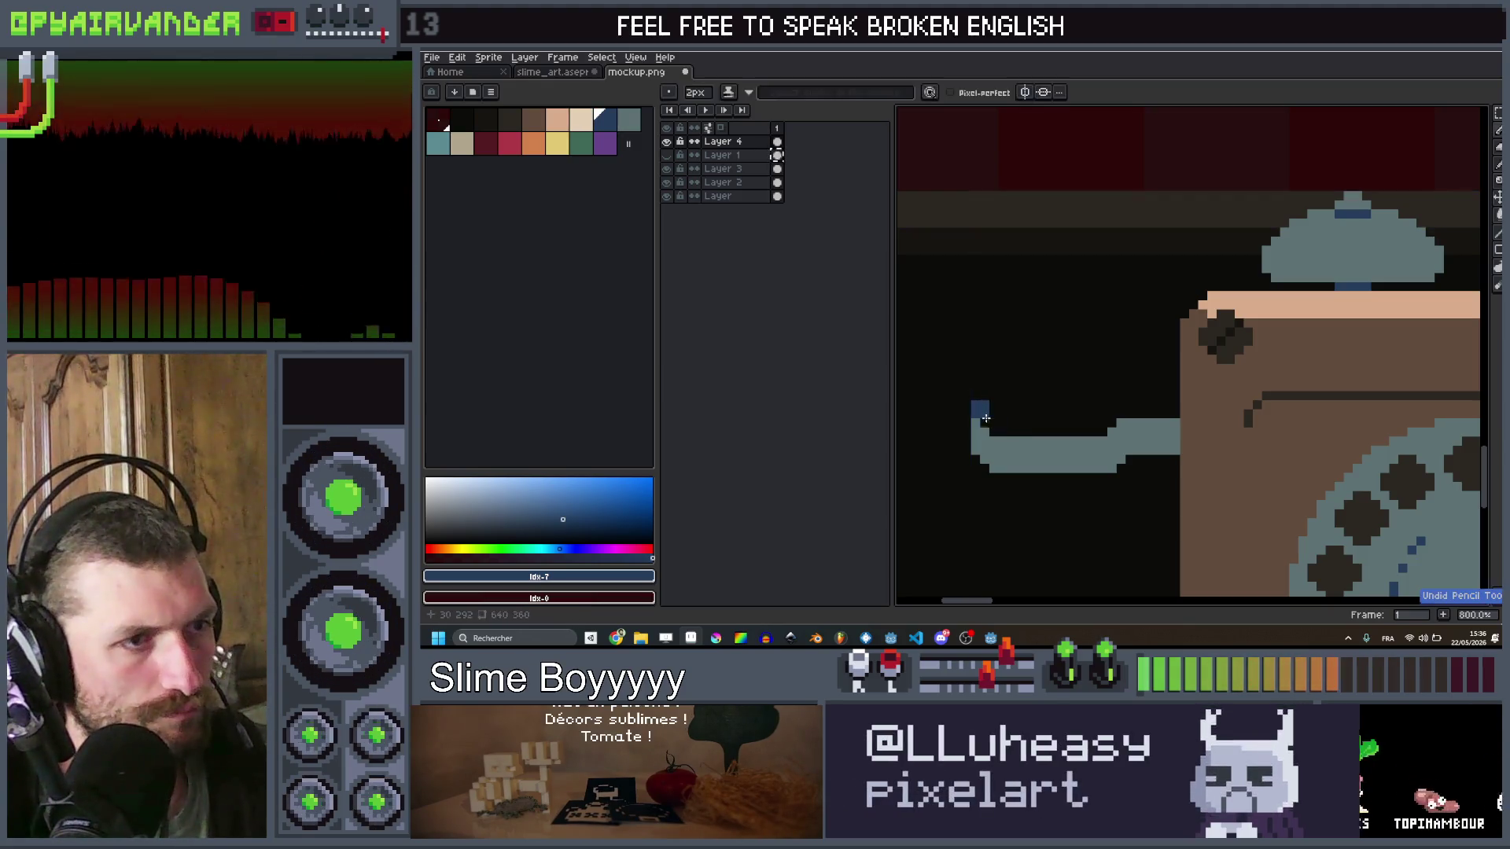
key("b")
left_click_drag(983, 403, 1120, 413)
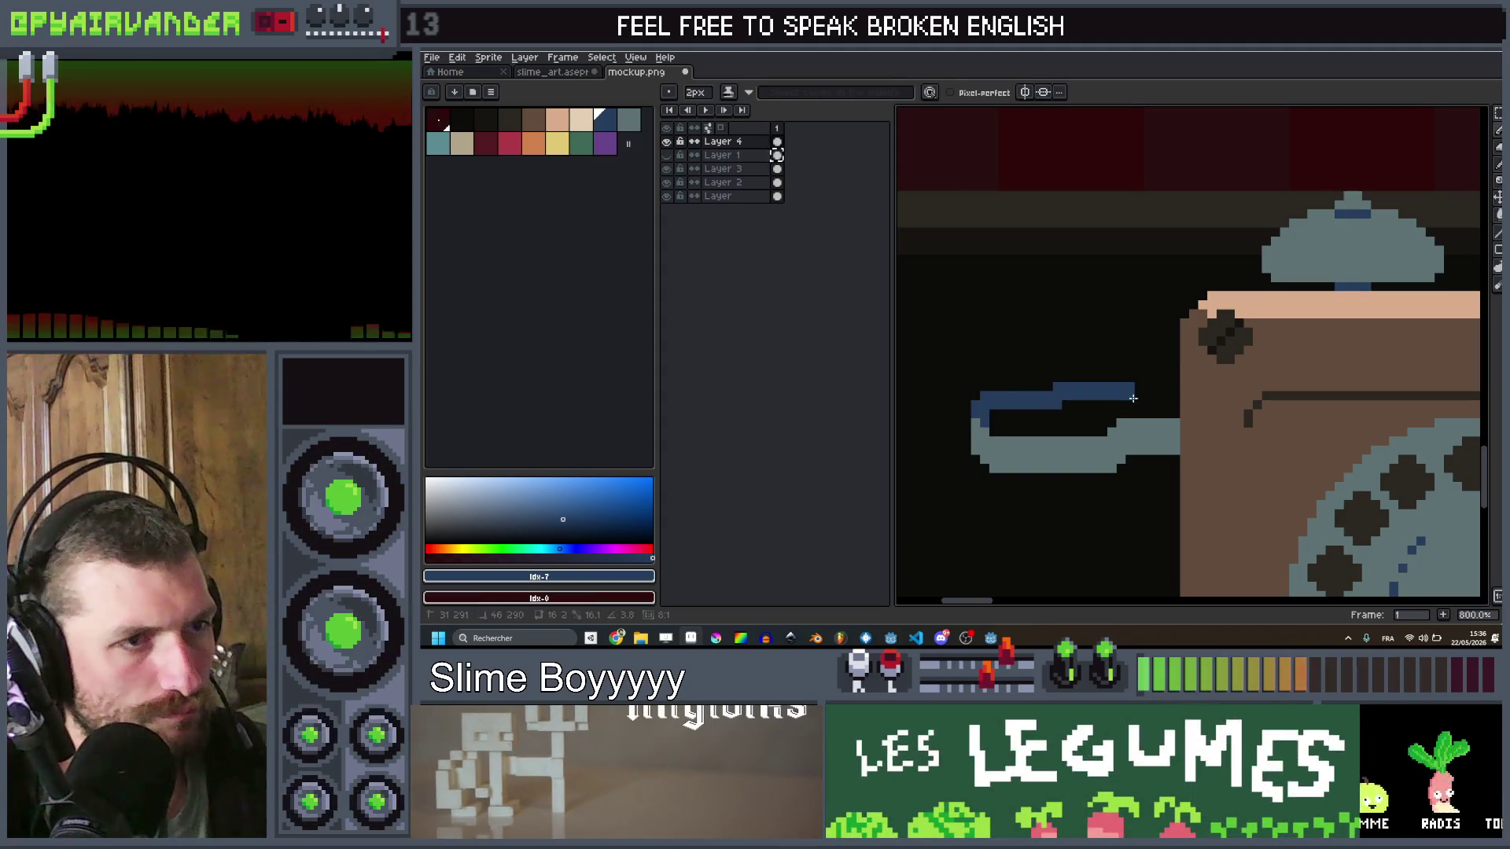
key("minus")
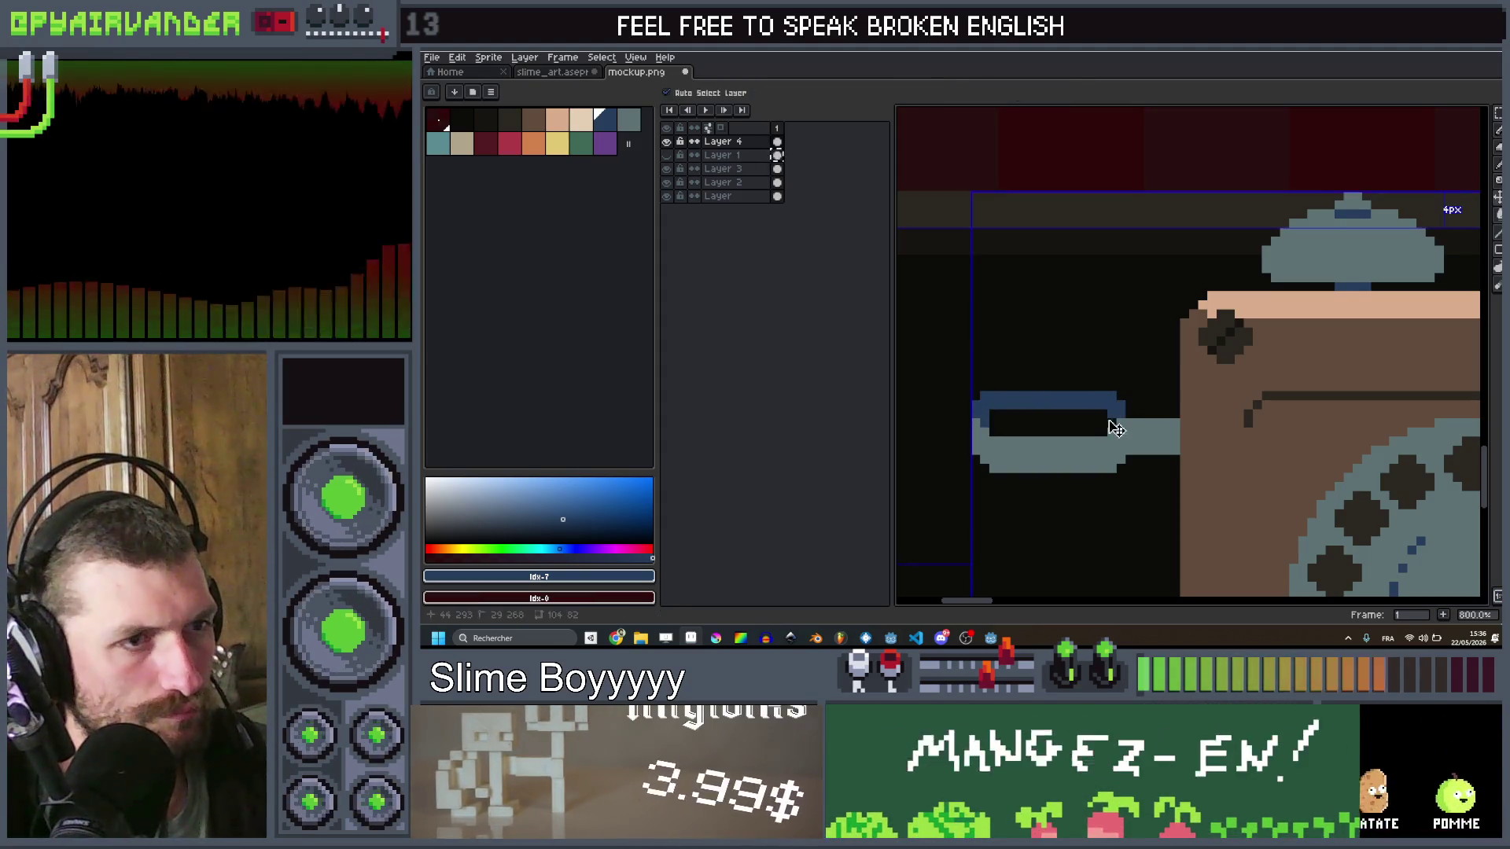
key("b")
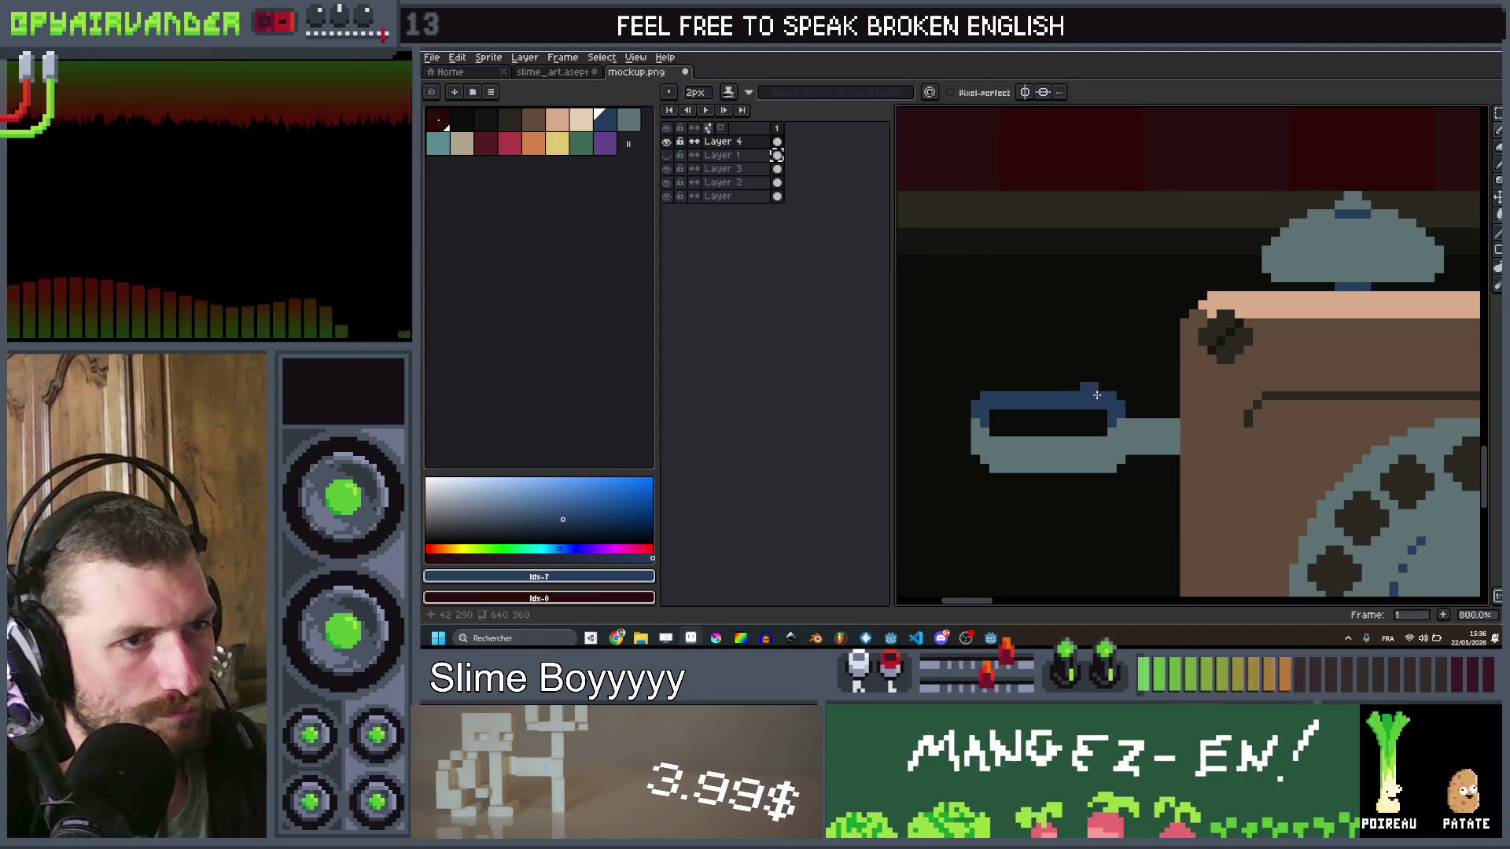
left_click_drag(1097, 388, 994, 388)
key("v")
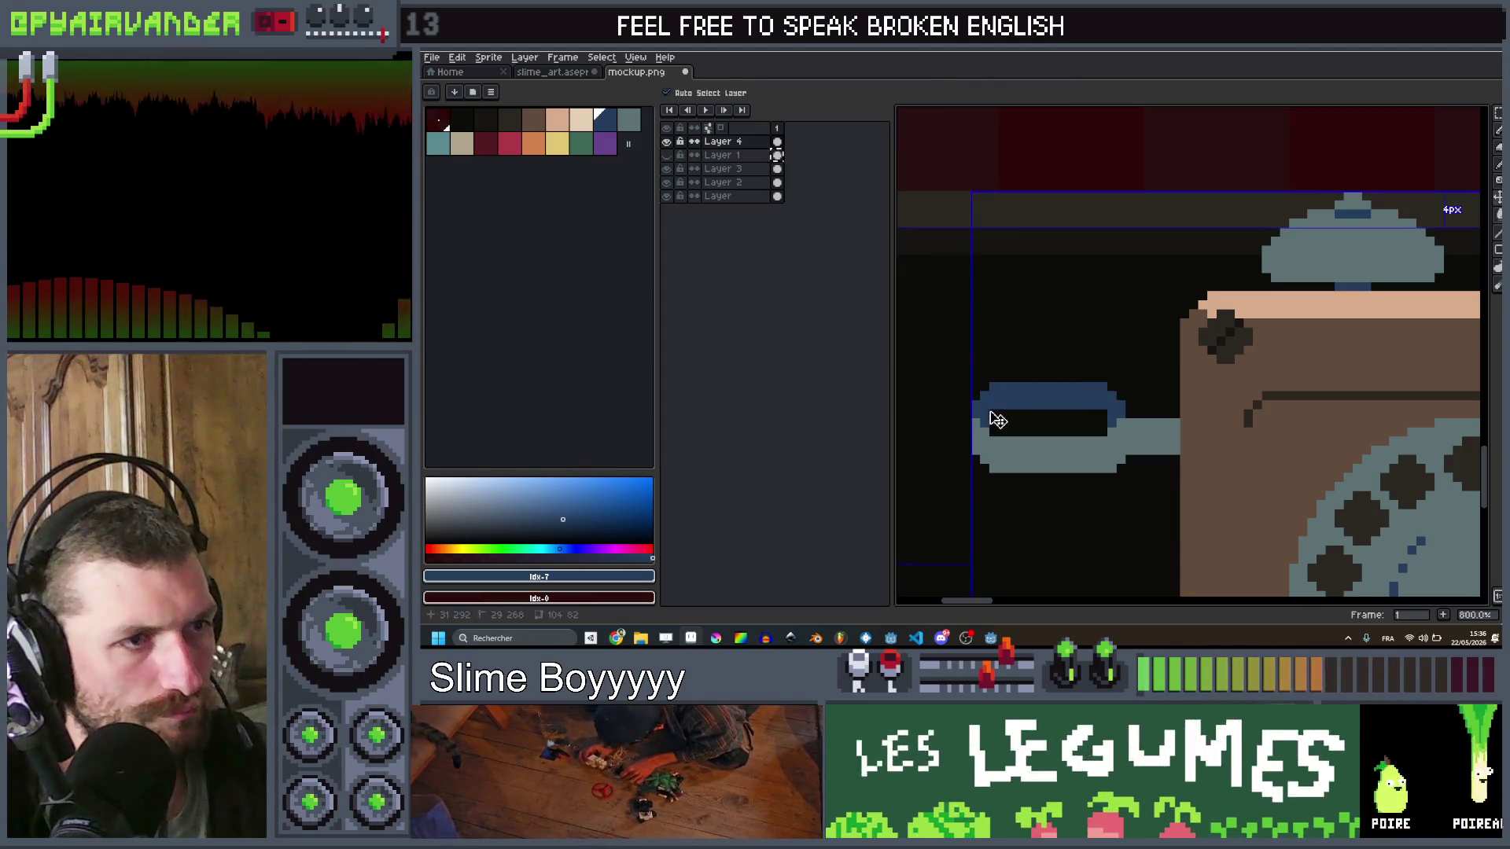
key("b")
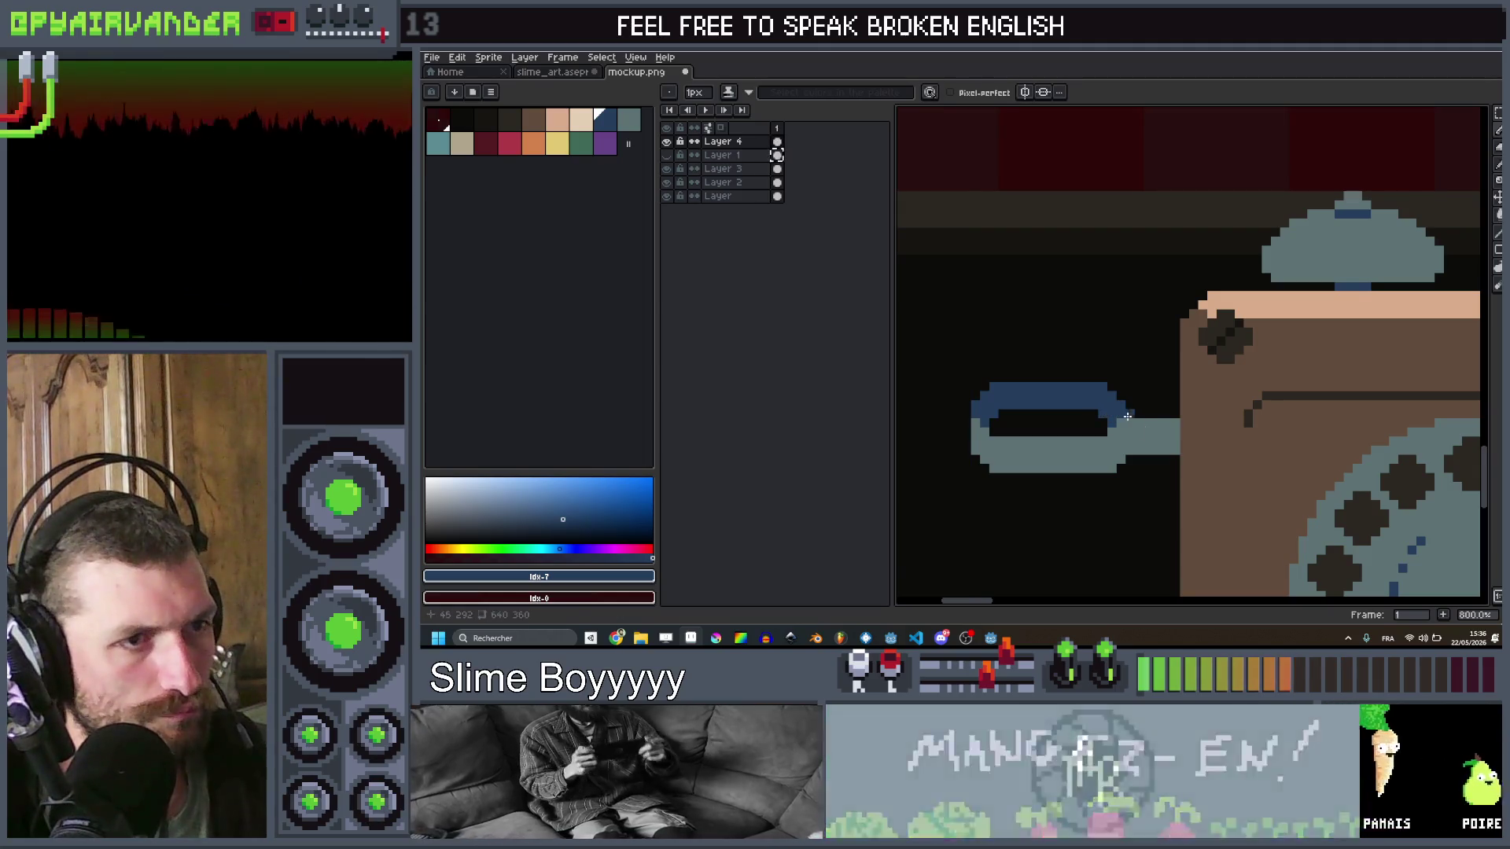
key("b")
scroll(1161, 403, "down", 5)
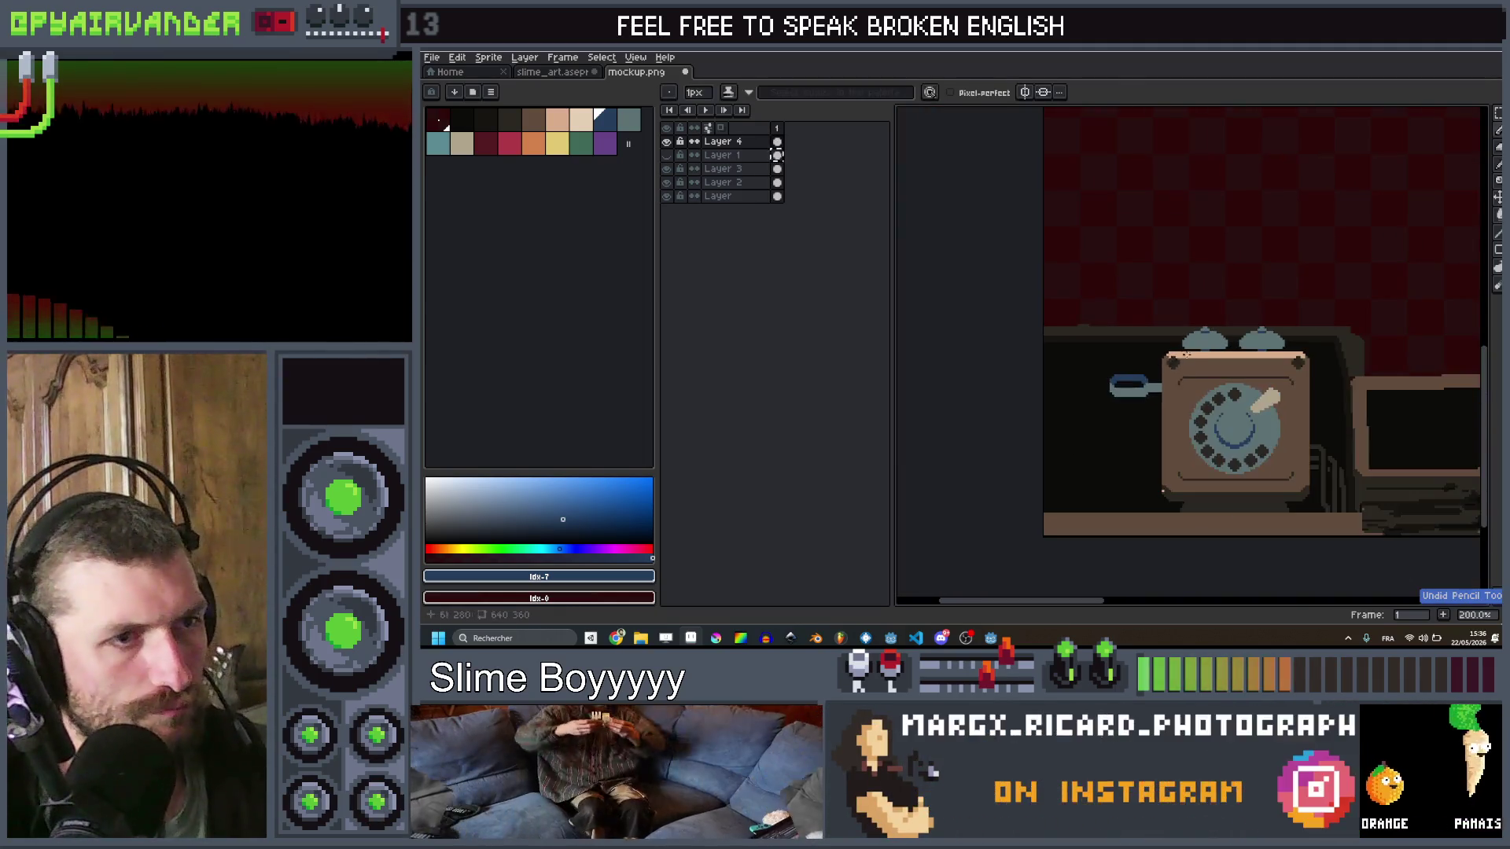
scroll(1126, 366, "up", 2)
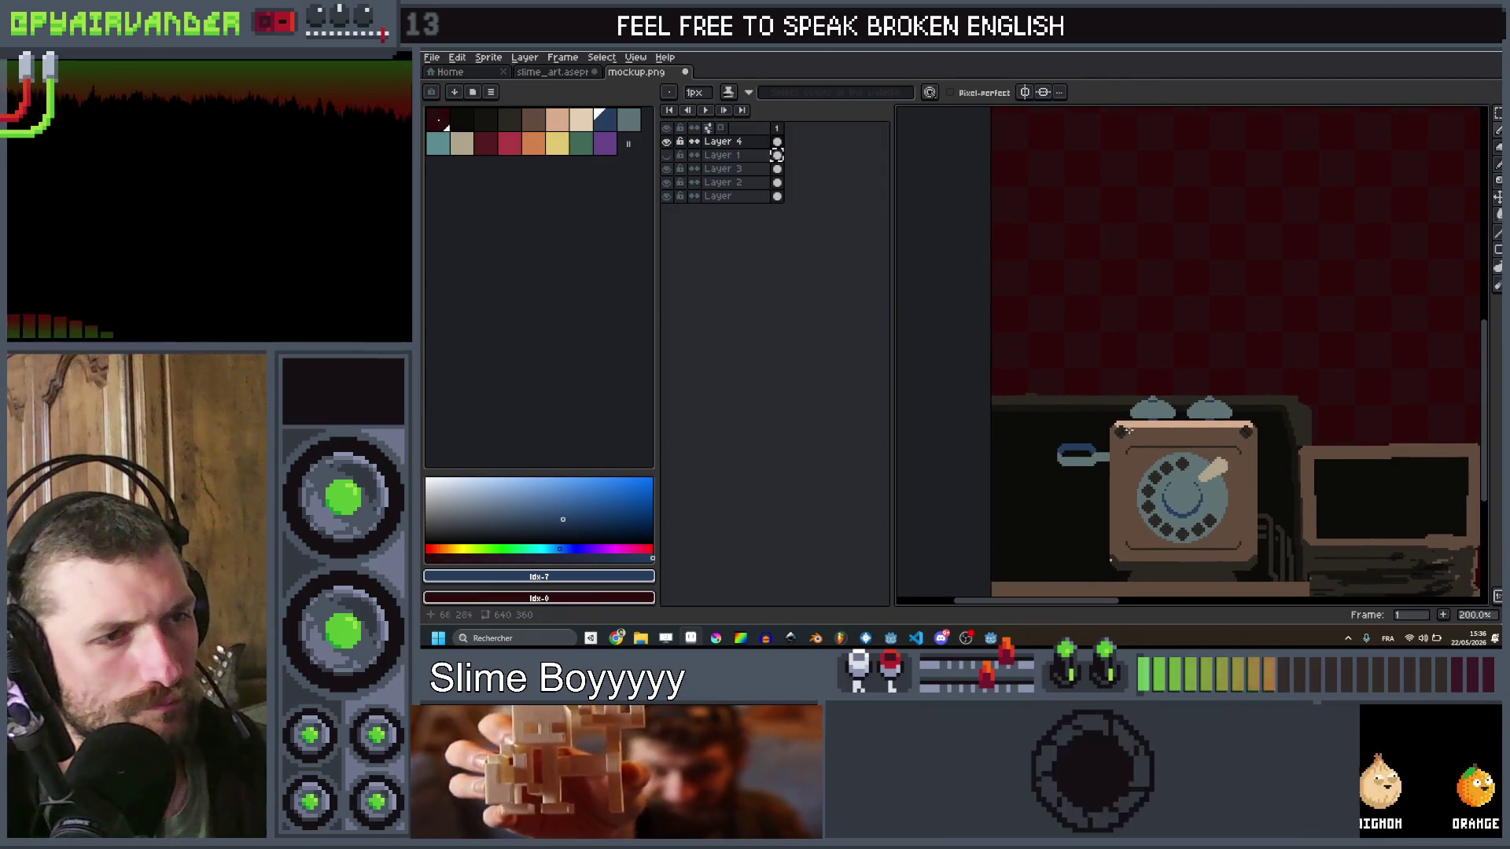
Step: Draw a 3px peach cord segment above the handset, redrawing the first attempt
left_click(564, 124)
key("plus")
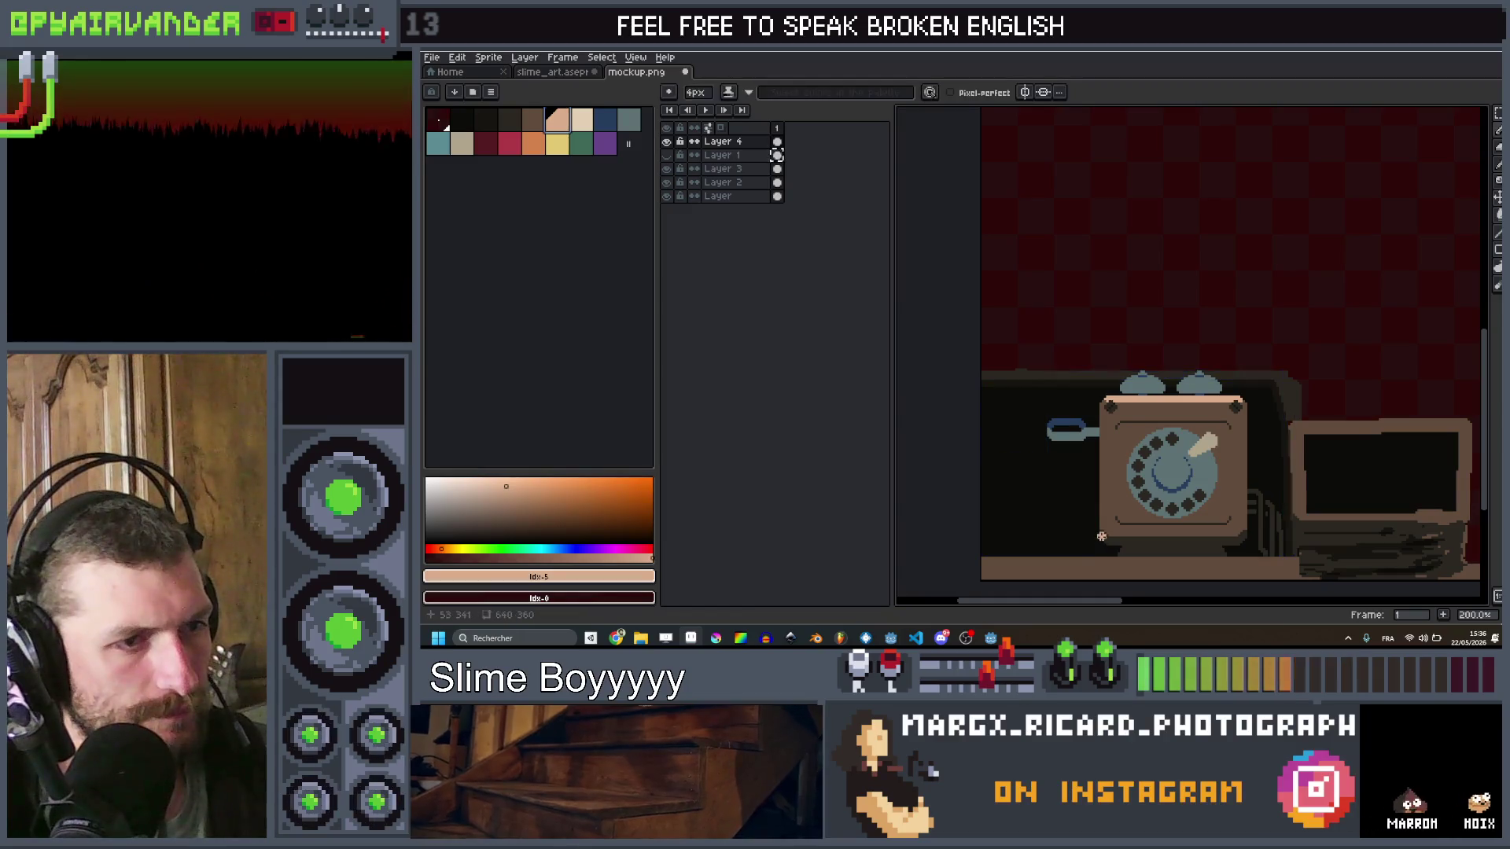
key("minus")
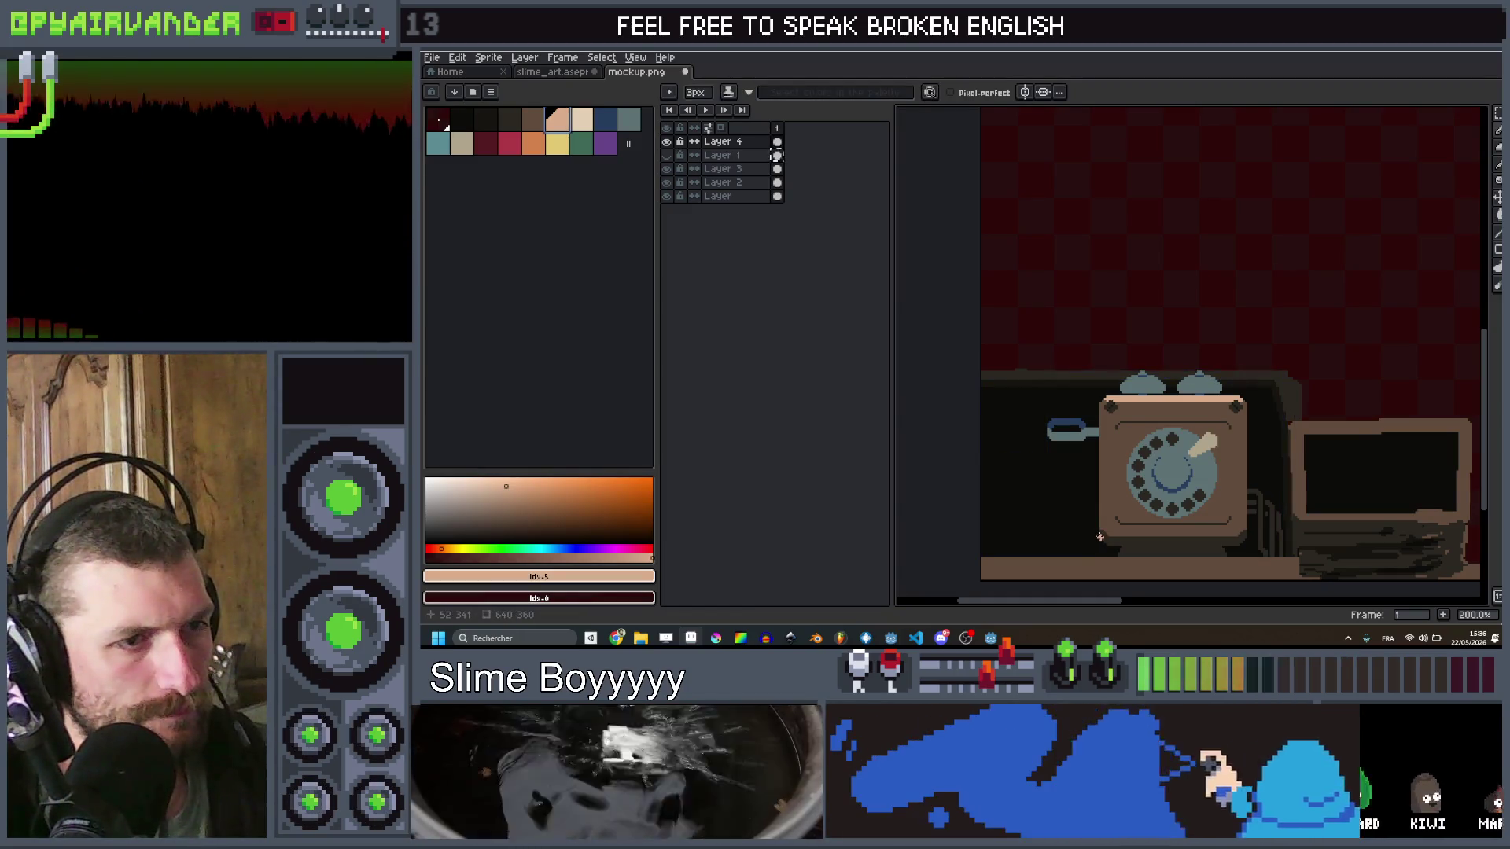
mouse_move(1038, 445)
left_mouse_down()
mouse_move(1068, 385)
mouse_move(1065, 332)
left_mouse_up()
key("v")
key("ctrl+z")
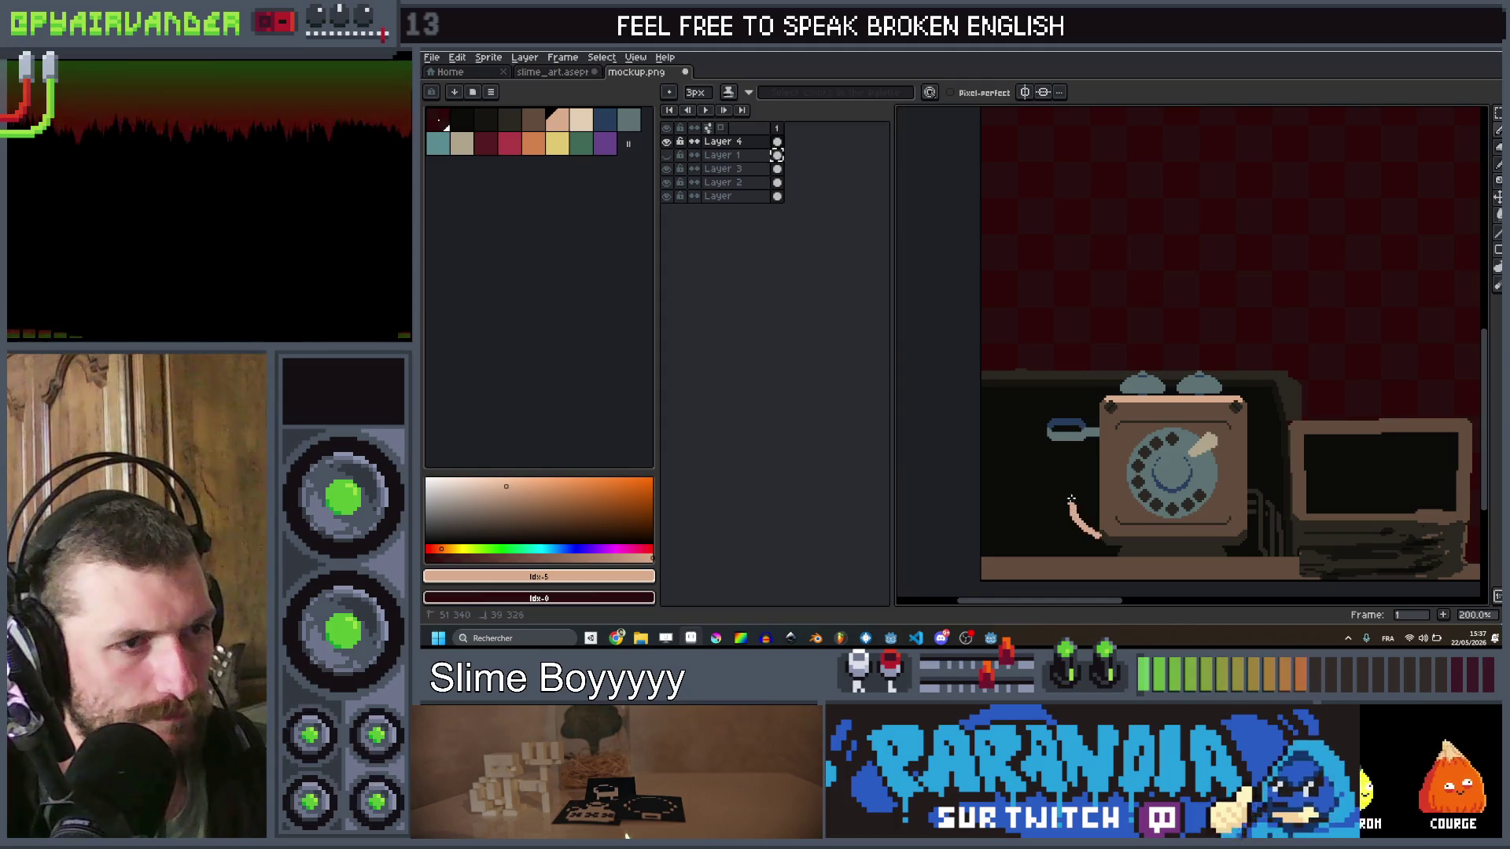
scroll(1080, 459, "up", 4)
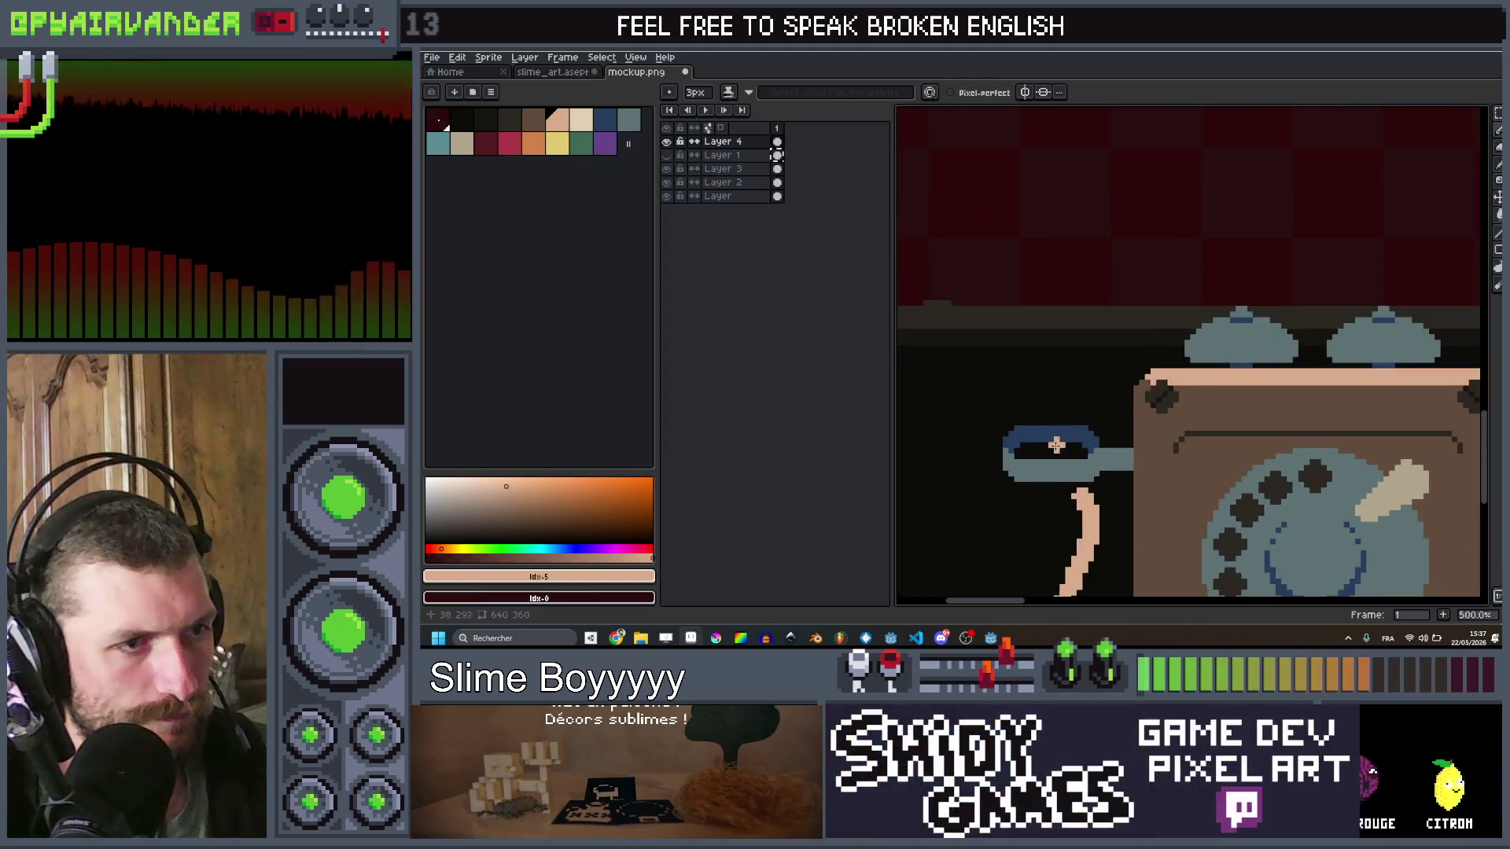
key("v")
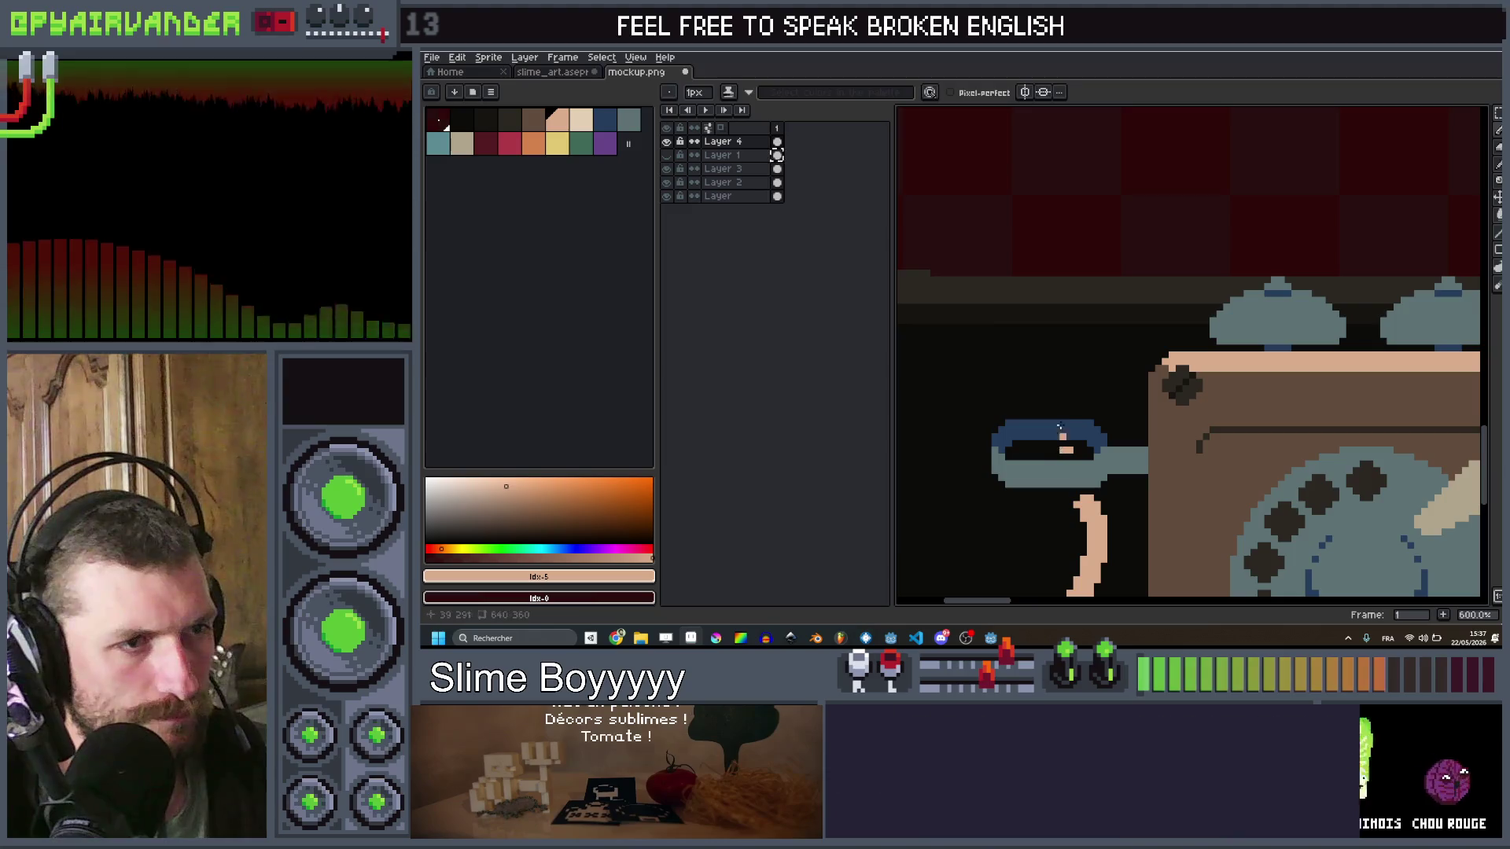
key("b")
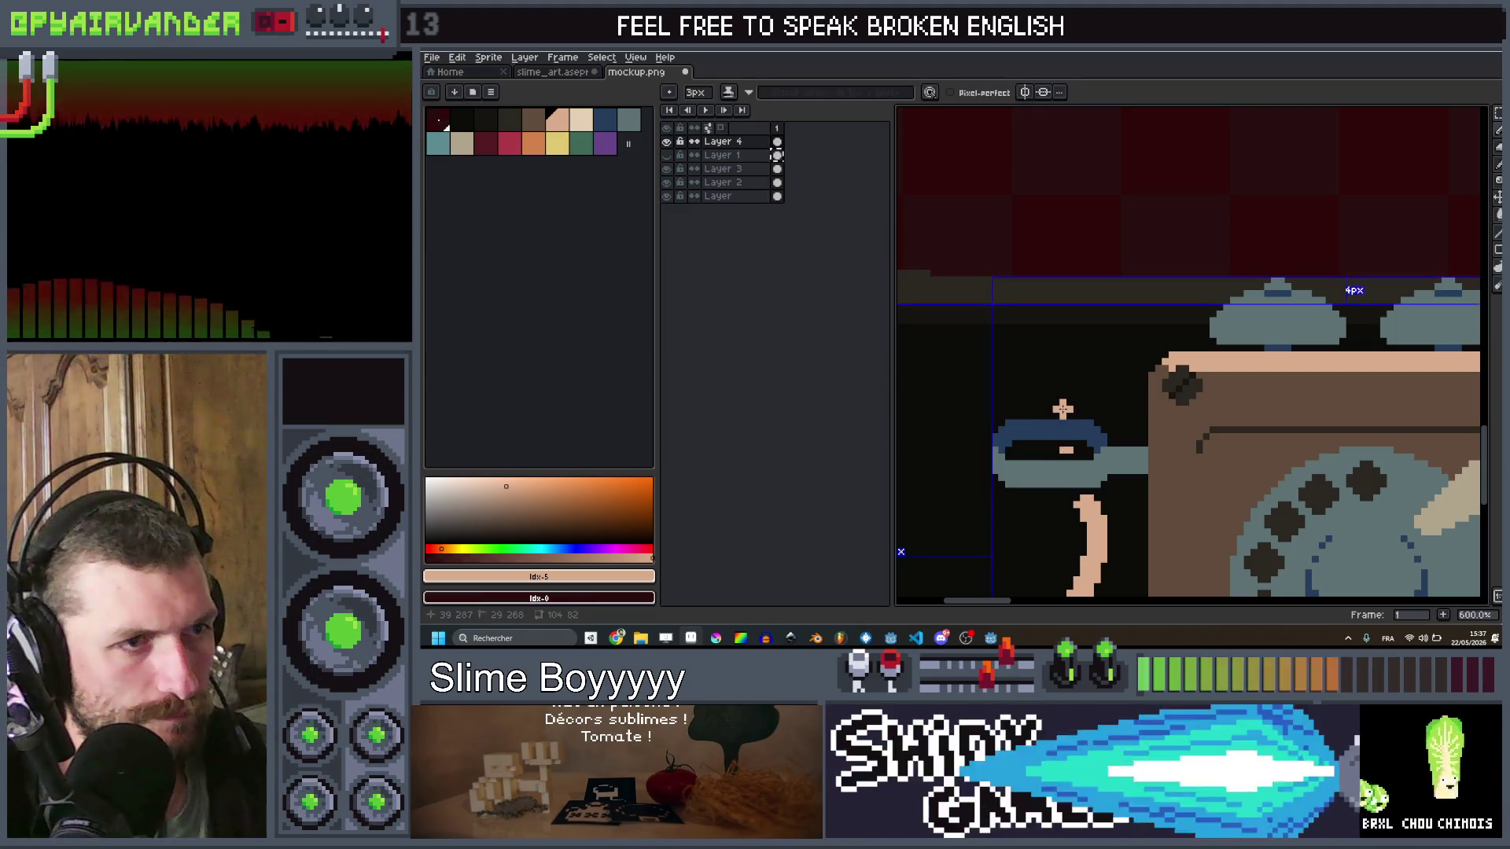
left_click_drag(1062, 408, 1048, 355)
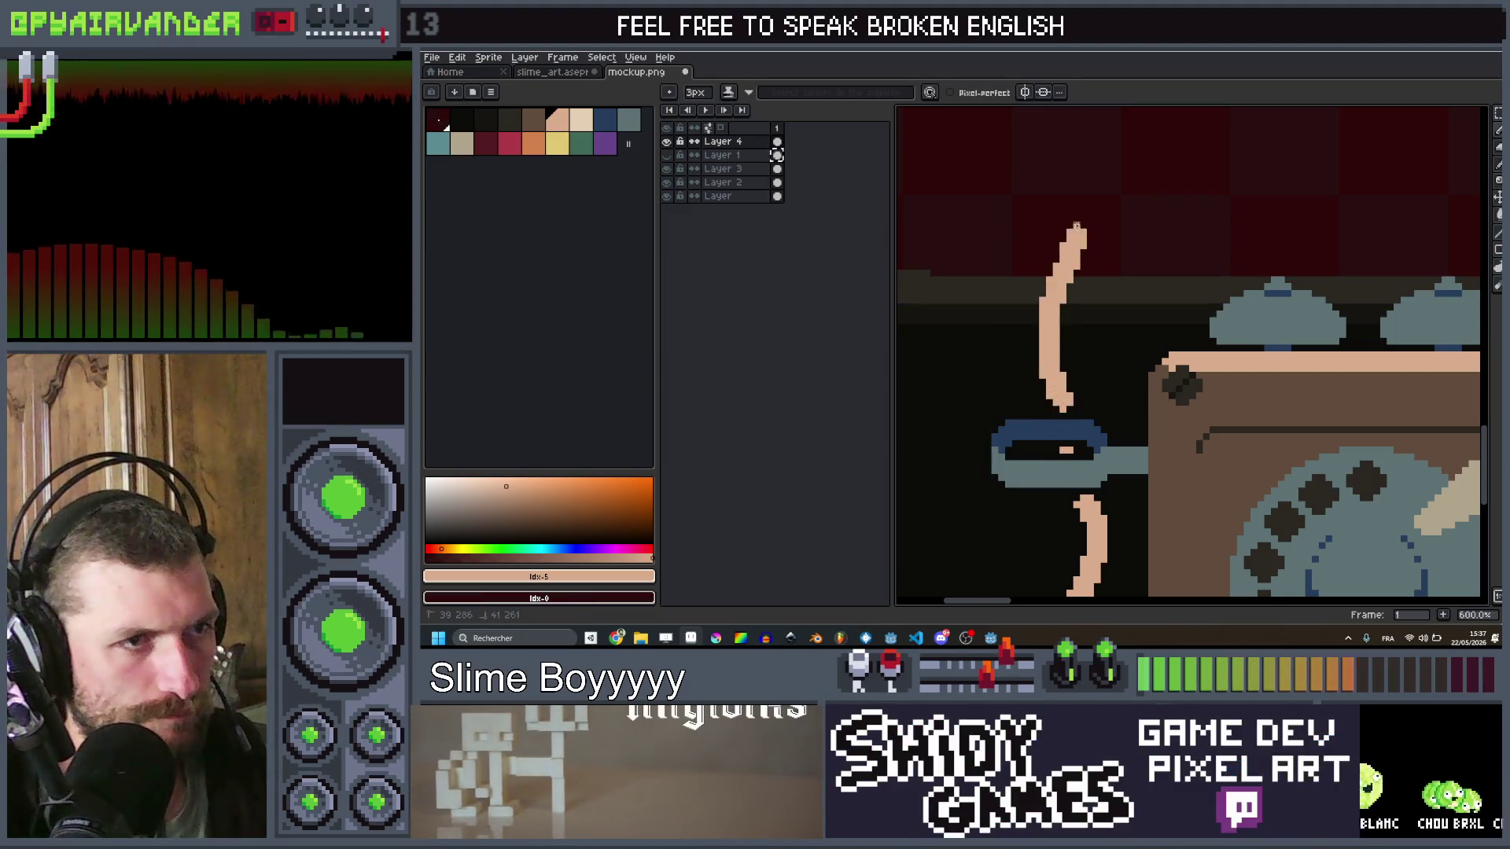
scroll(1116, 239, "down", 7)
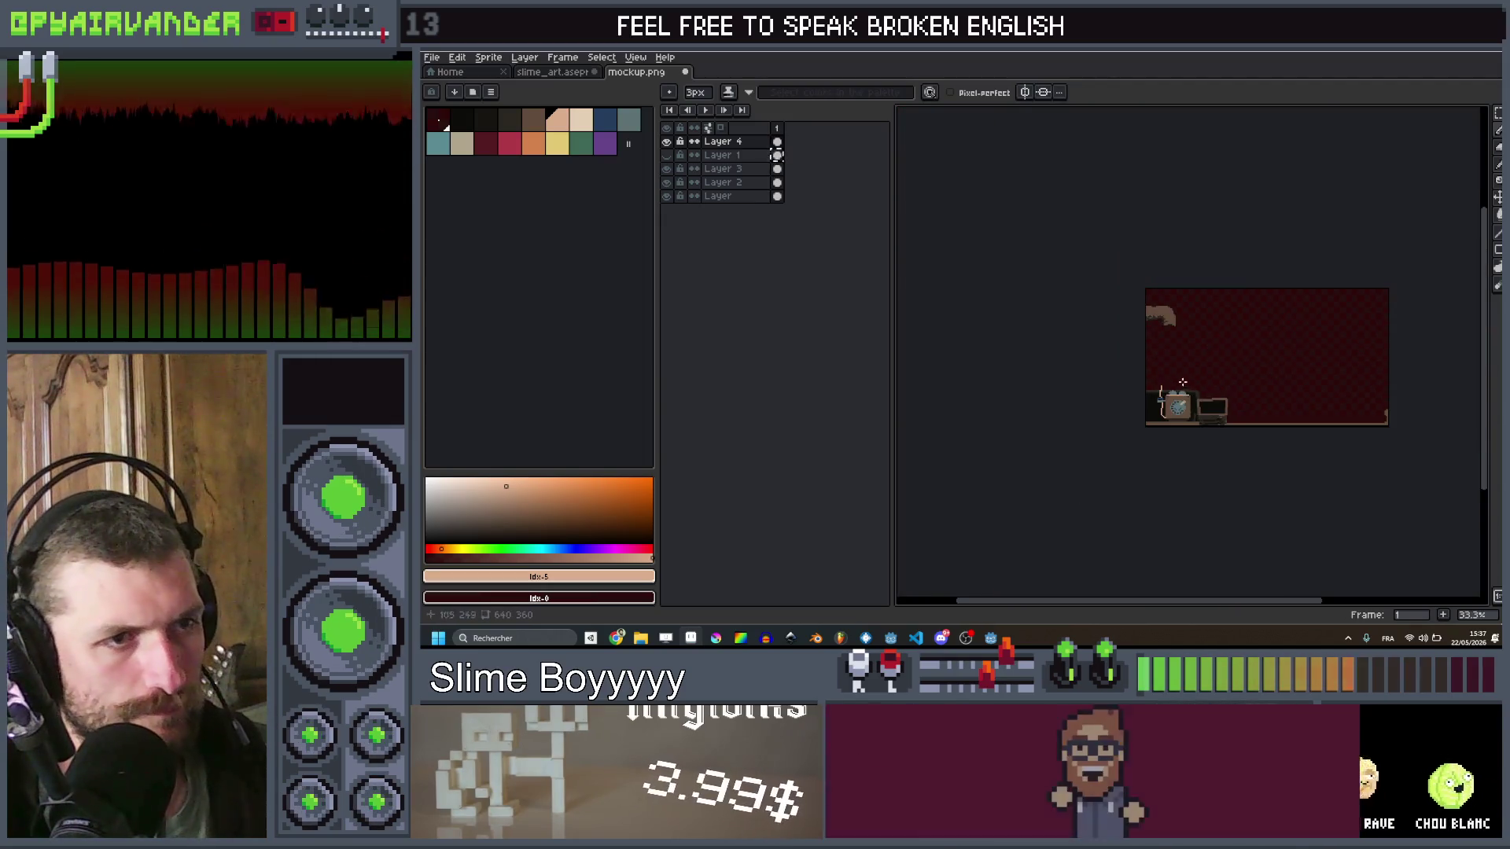
scroll(1183, 382, "up", 4)
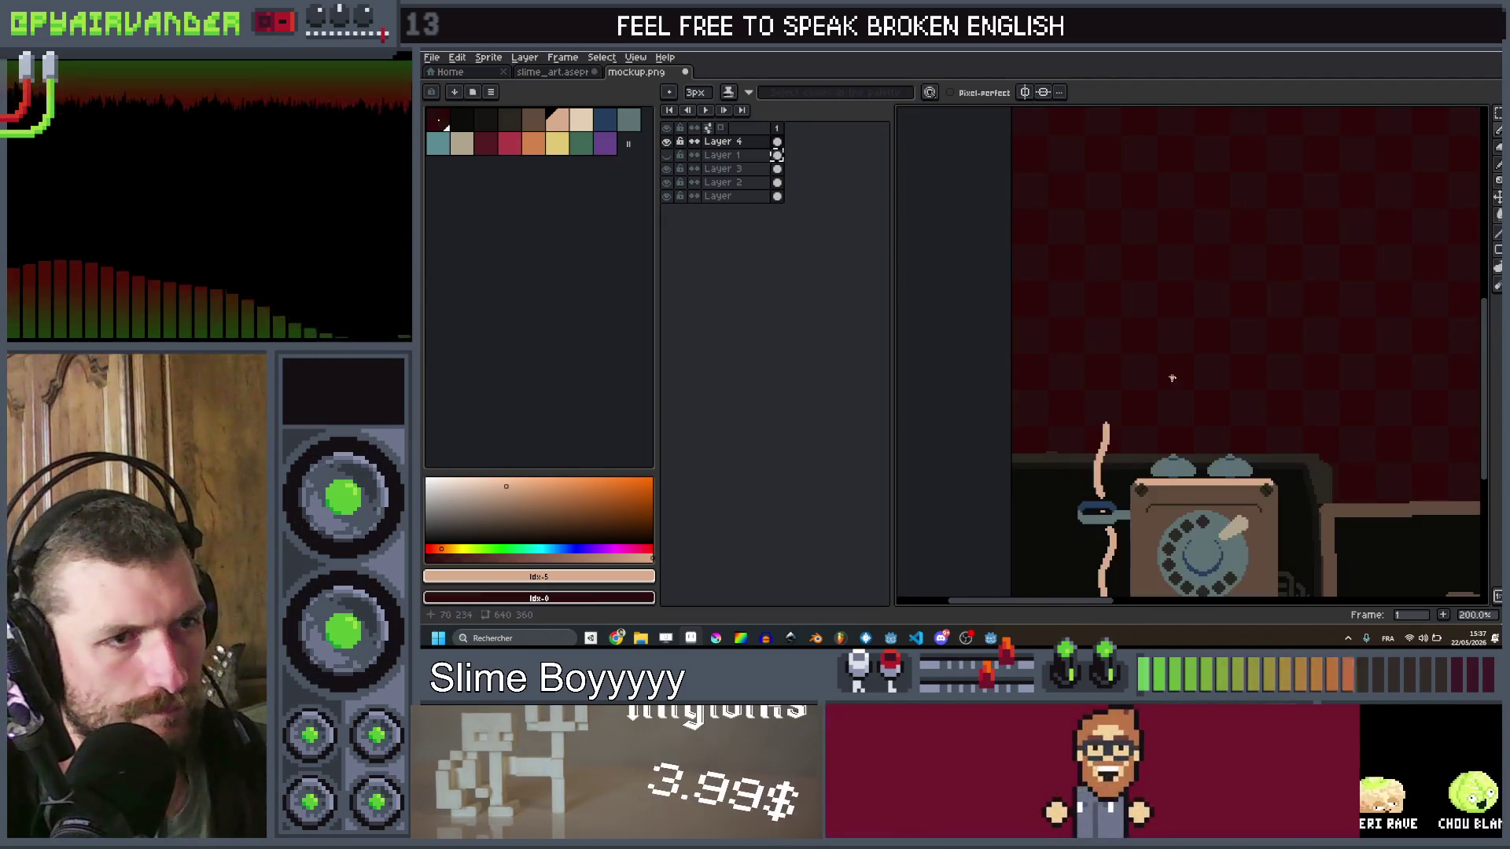
Step: Paint the dark lamp arm and the shade's left and upper-right edges
left_click(487, 120)
key("b")
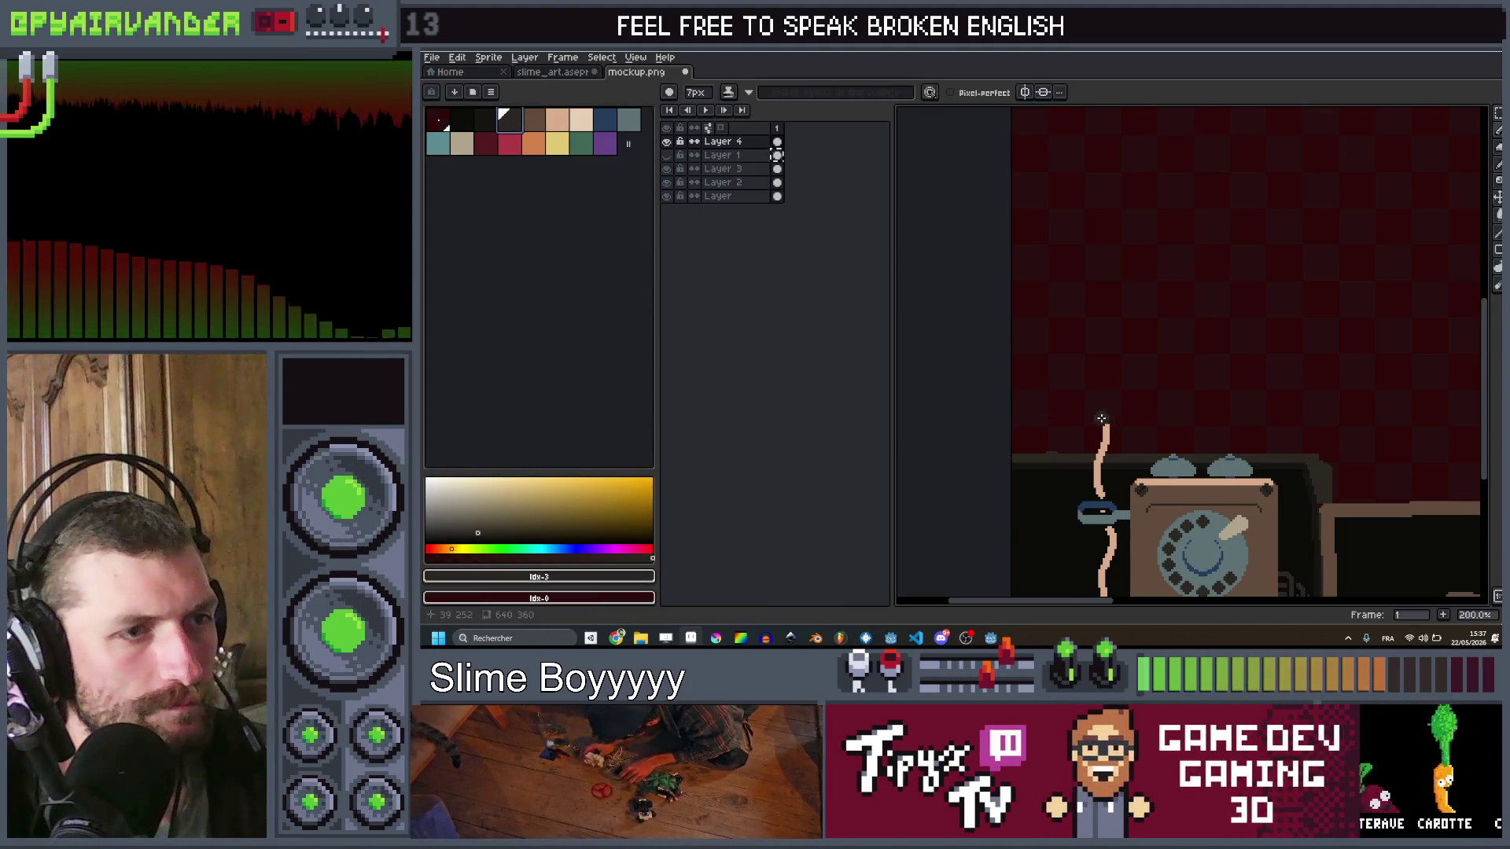
left_click_drag(1104, 421, 1121, 344)
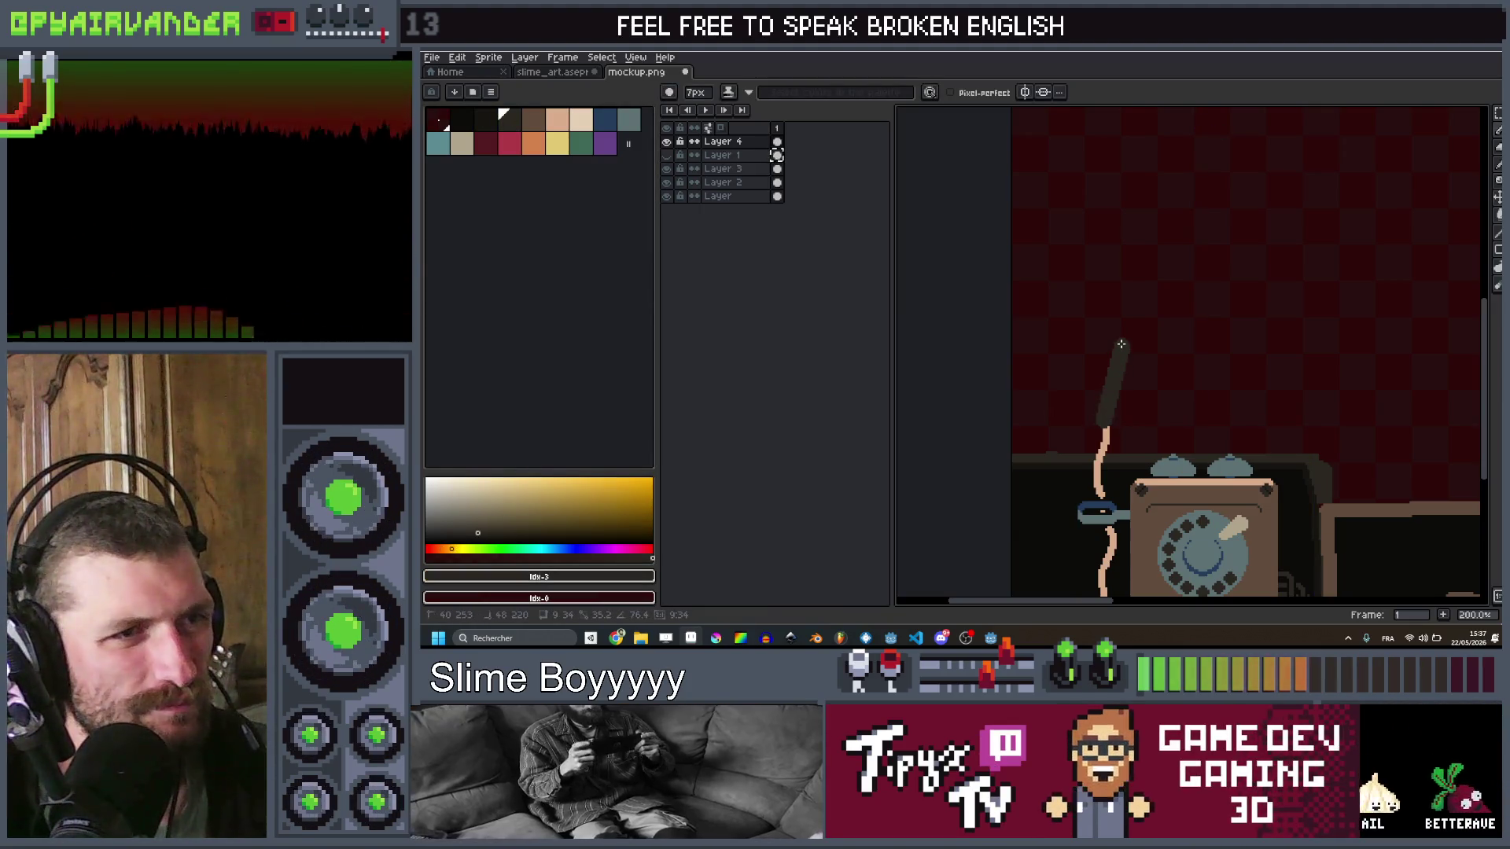
left_click(1121, 344, "shift")
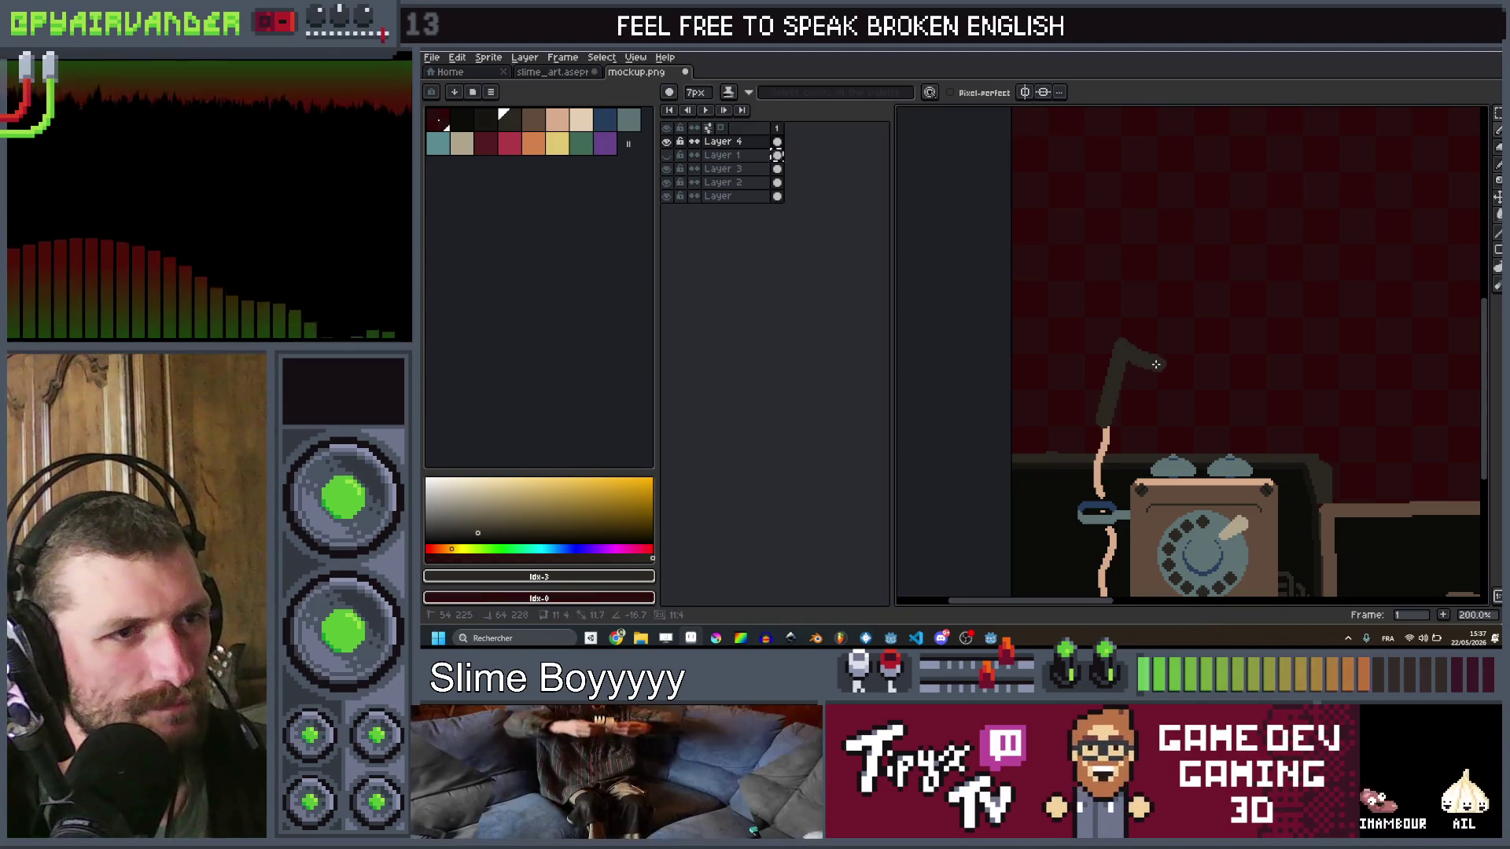
left_click(1119, 420, "shift")
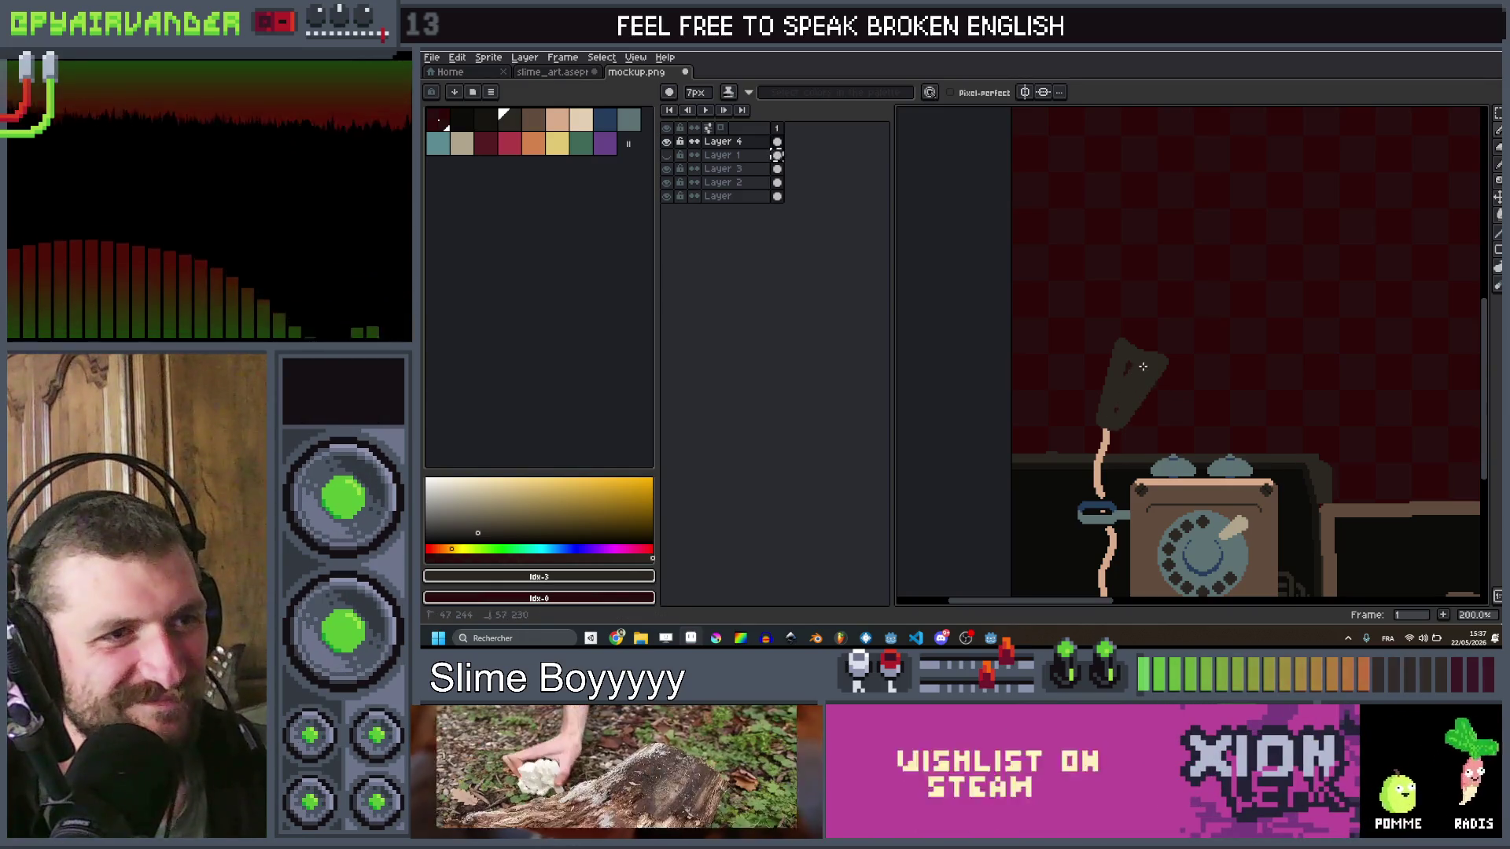
scroll(1155, 368, "down", 3)
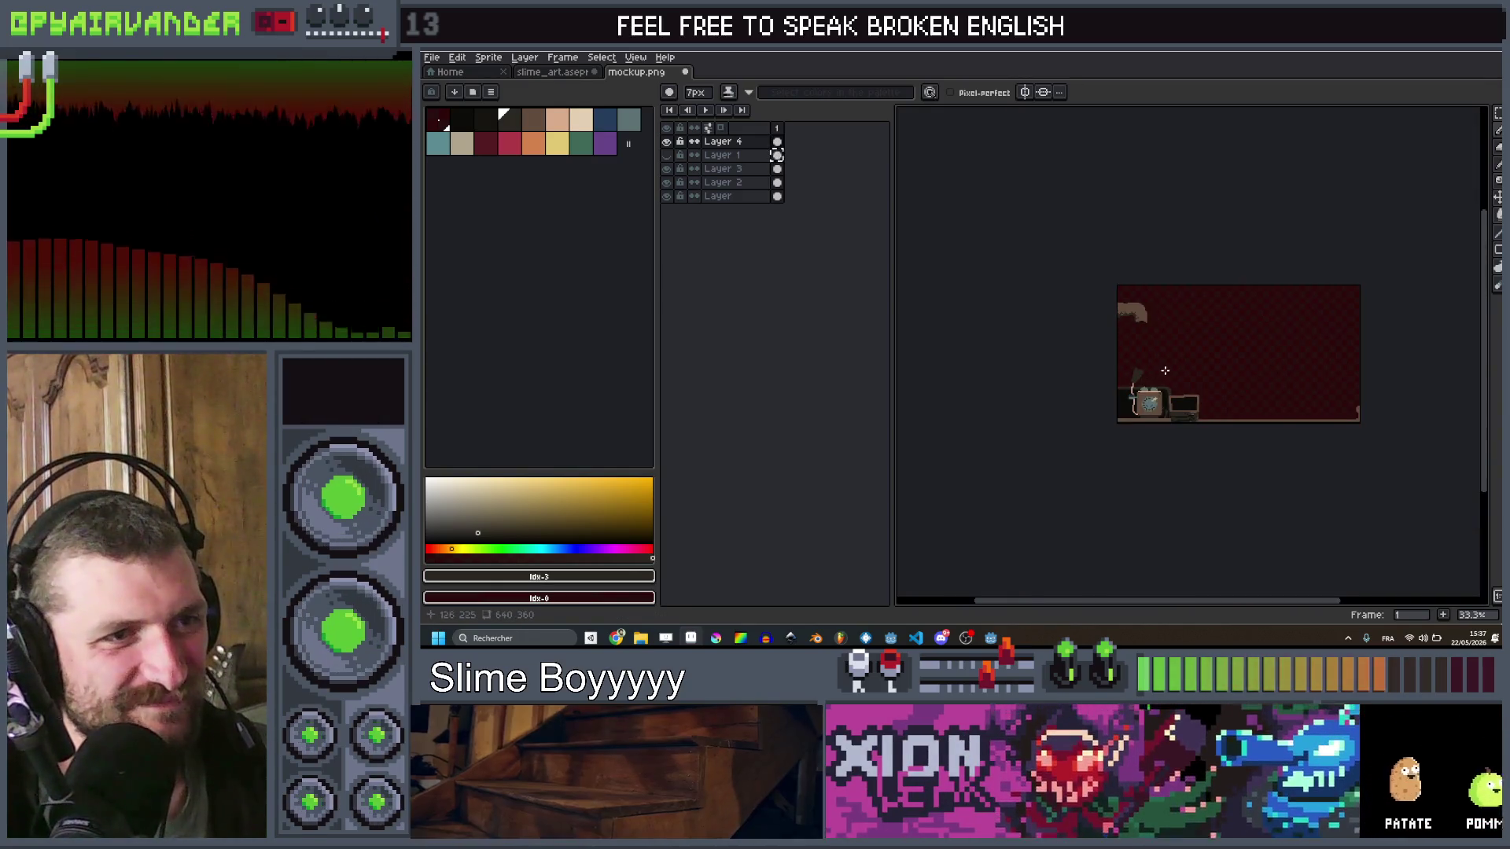
scroll(1149, 371, "up", 5)
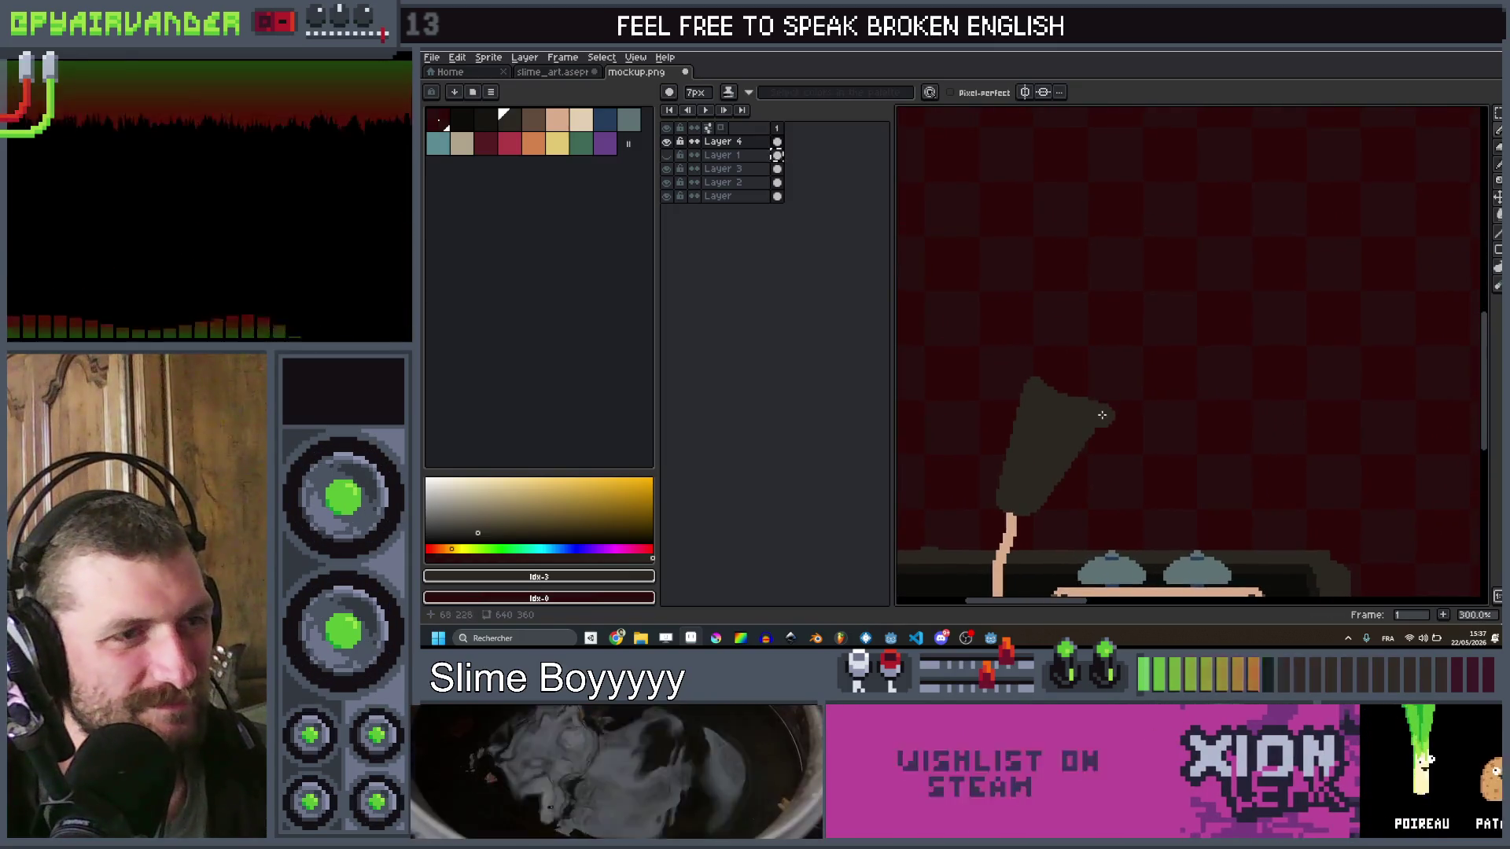
left_click_drag(1092, 419, 1110, 407)
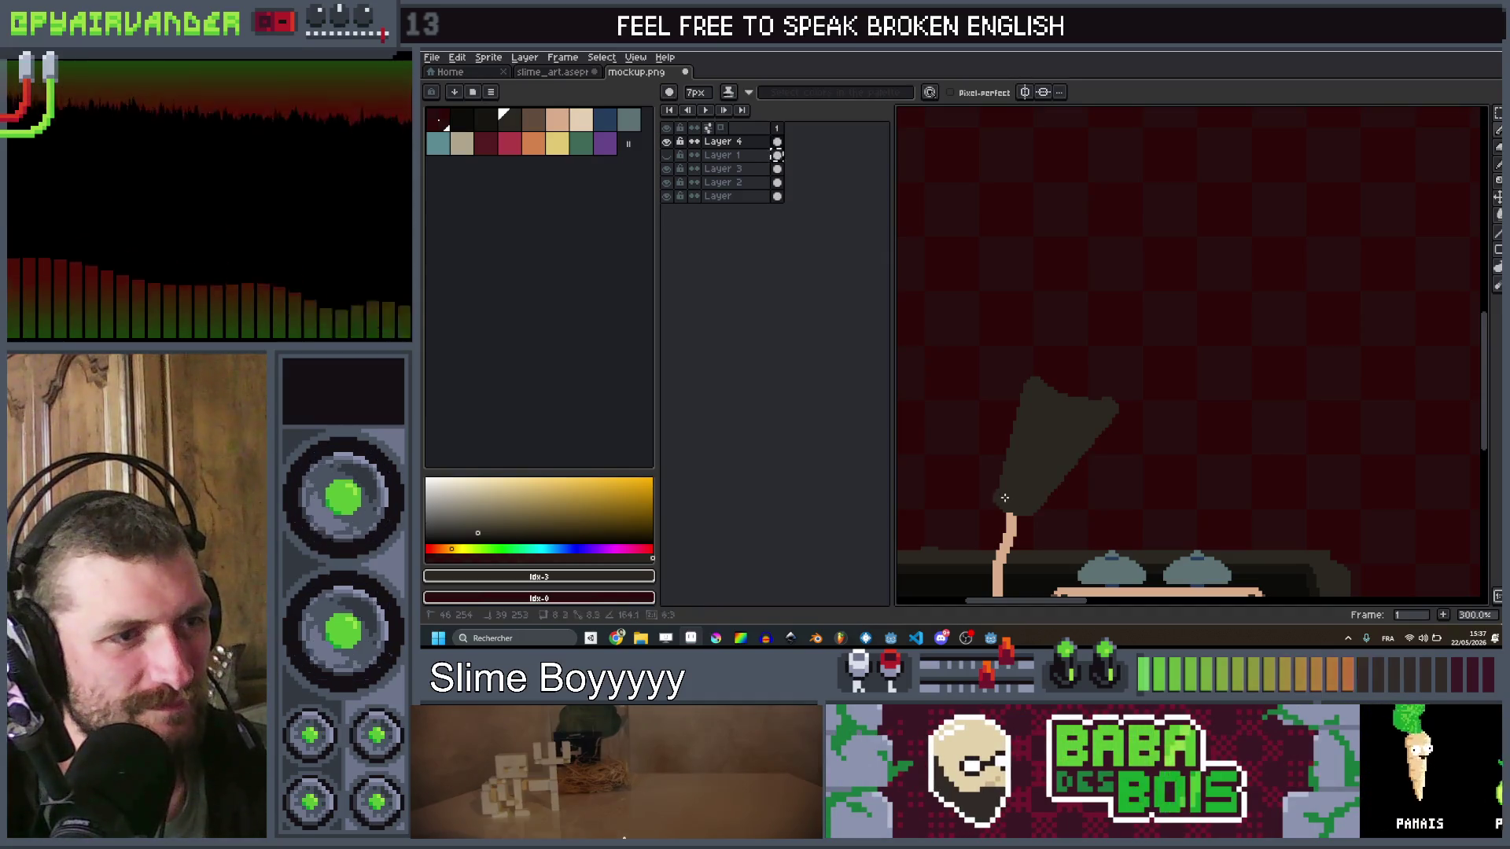
left_click_drag(1006, 497, 1020, 399)
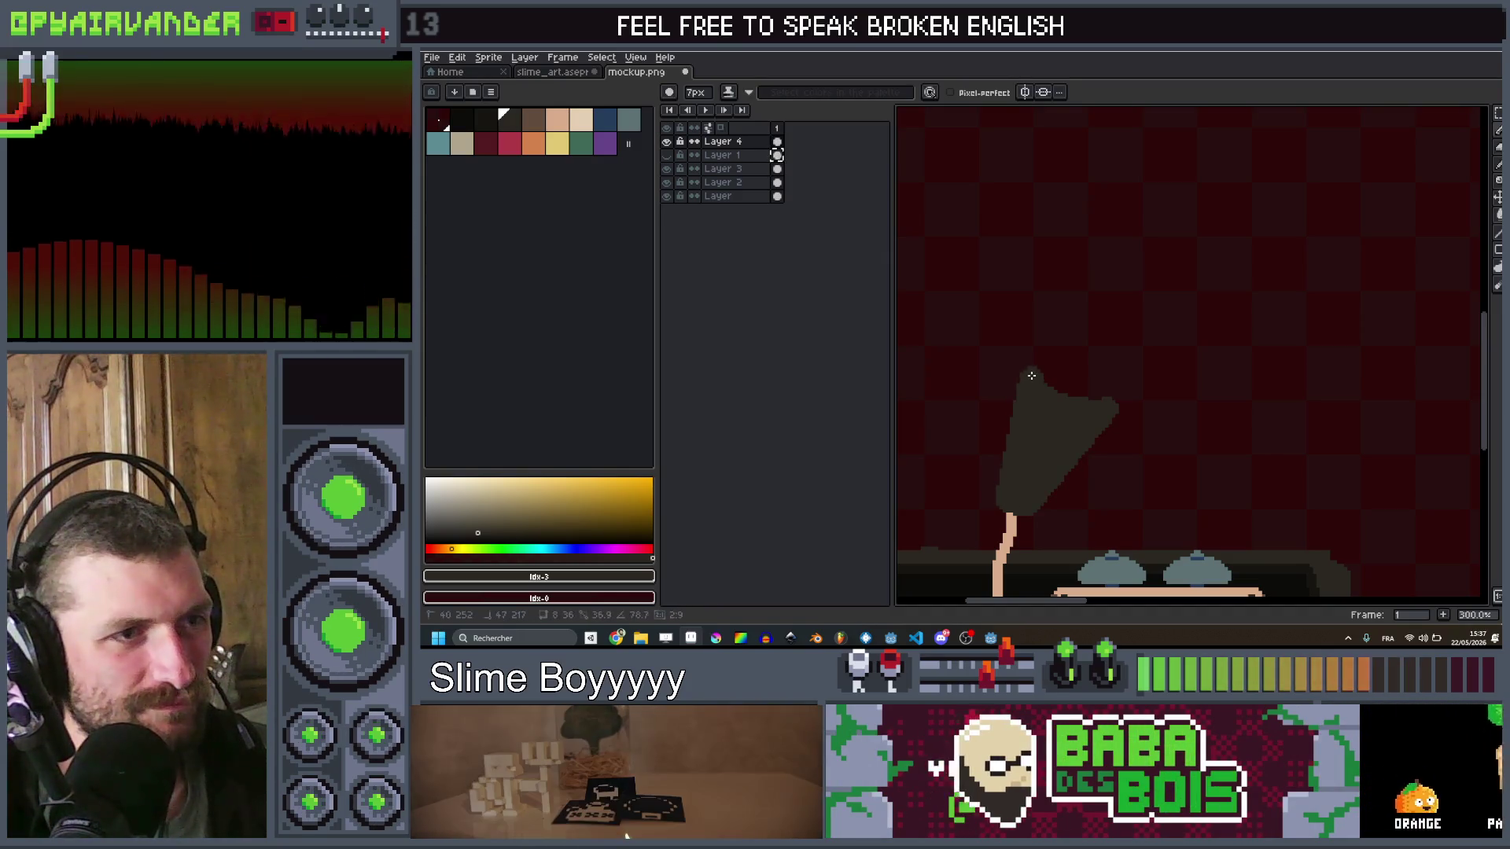
scroll(1031, 376, "down", 5)
scroll(1131, 353, "up", 6)
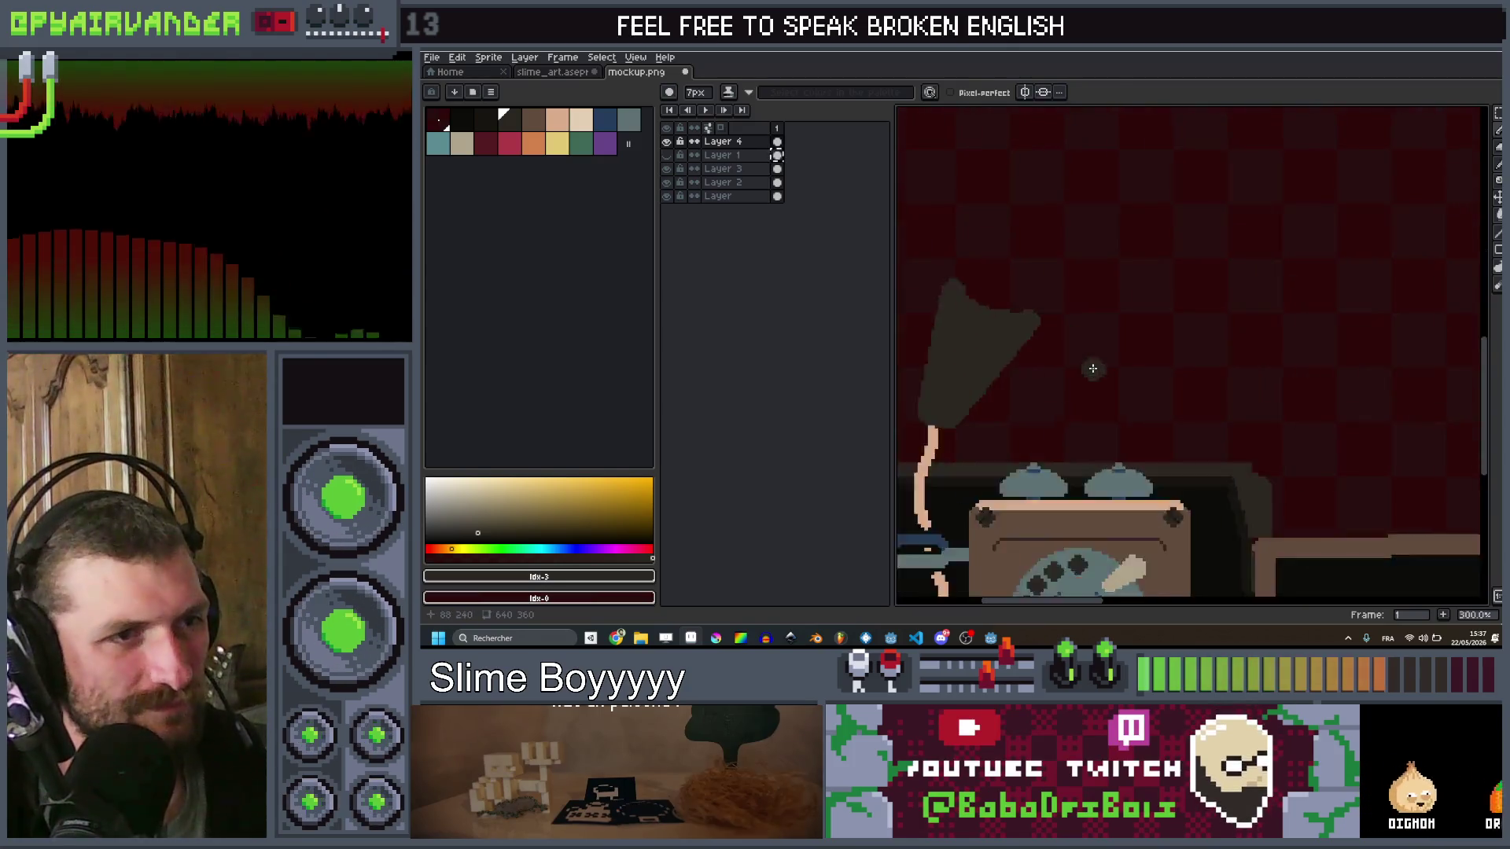
Step: Shape the lamp shade's top edge in dark paint, widening its top-right shoulder
left_click(483, 128)
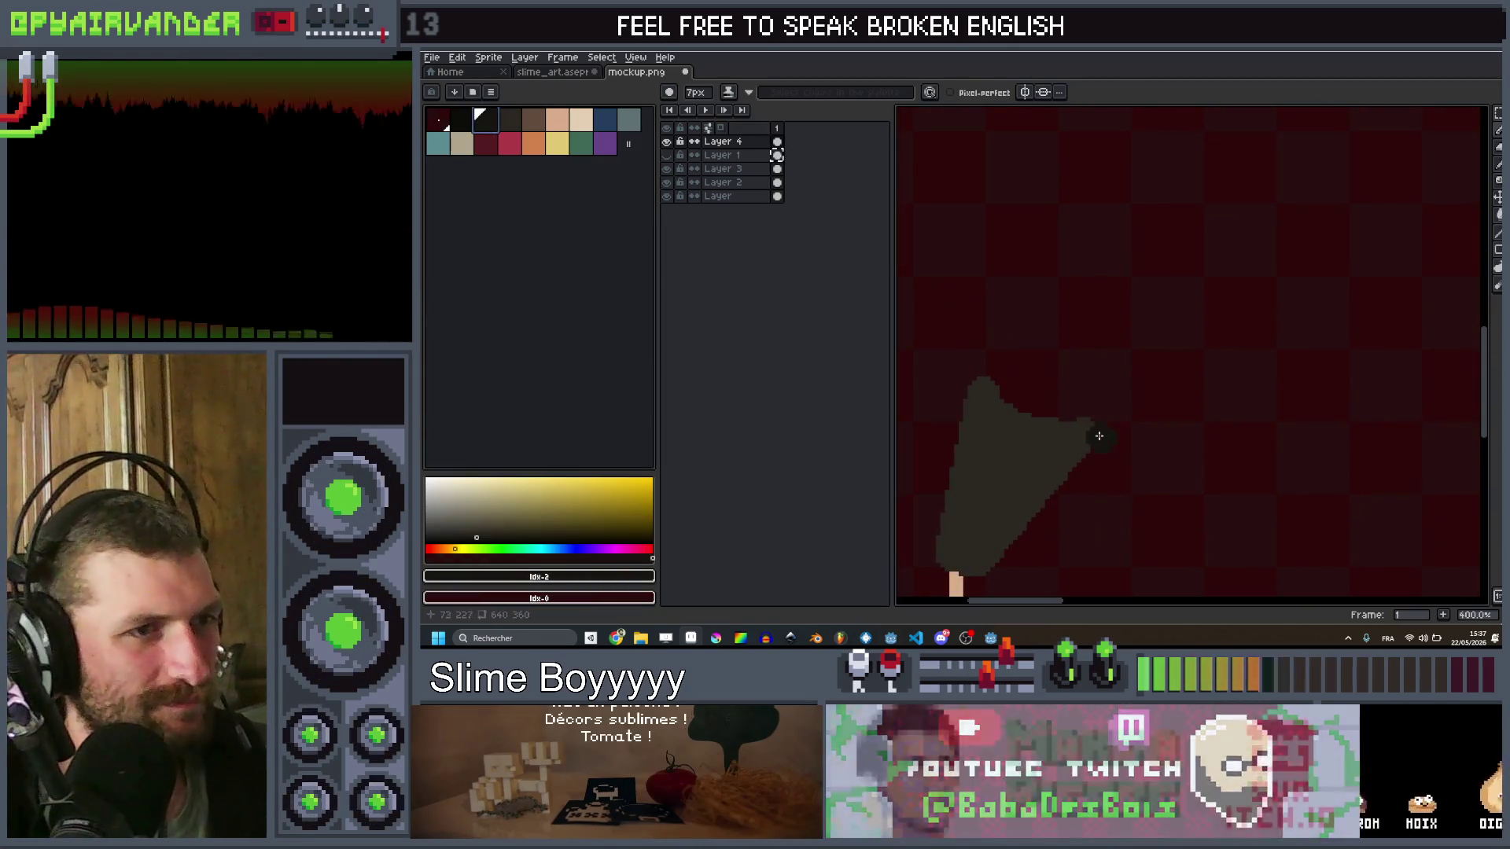
key("v")
left_click_drag(1082, 419, 1032, 412)
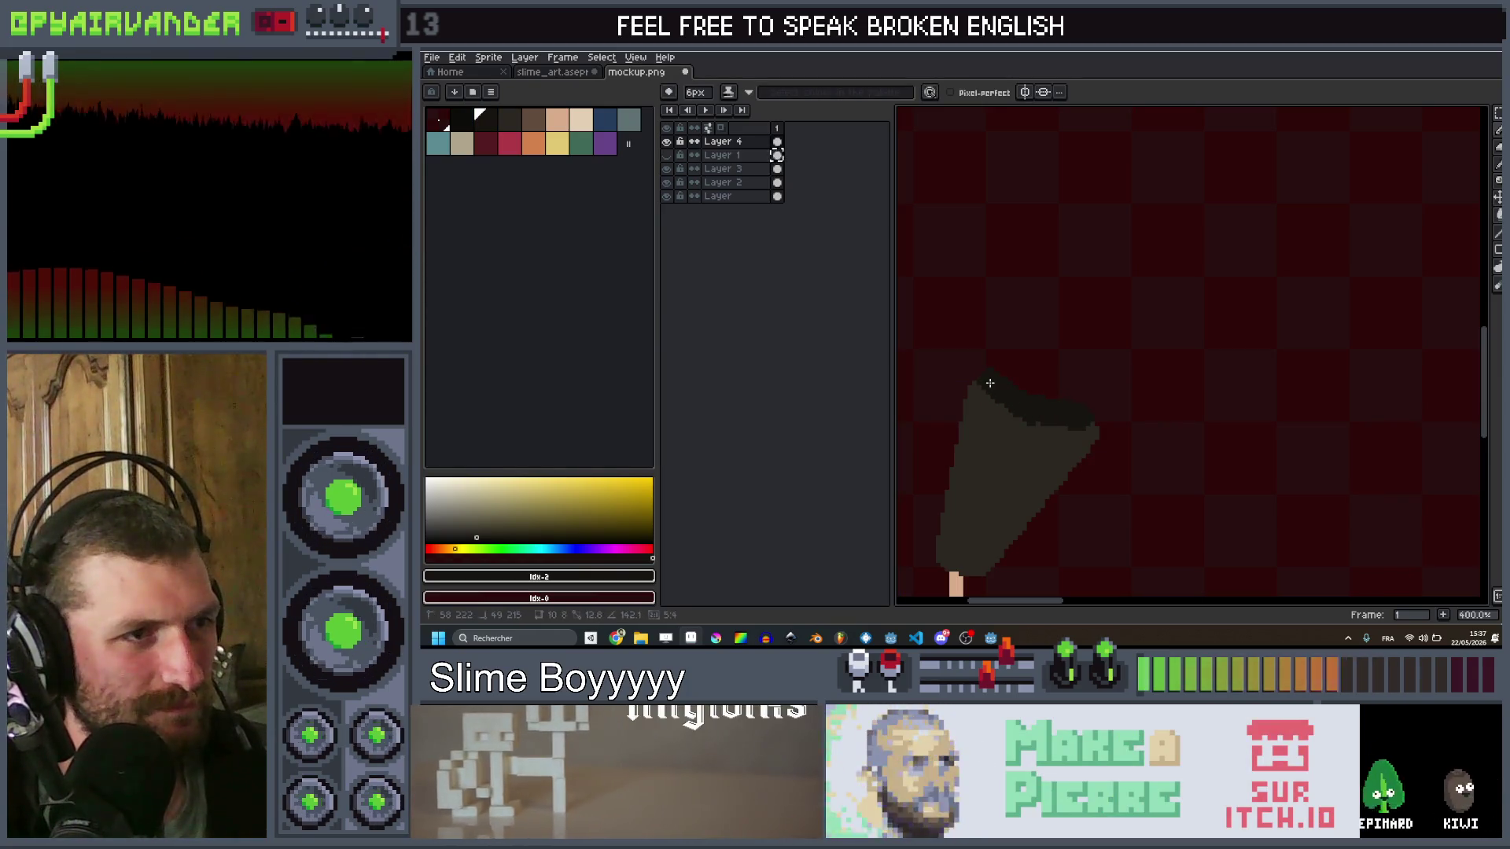
key("b")
left_click(1077, 431, "alt")
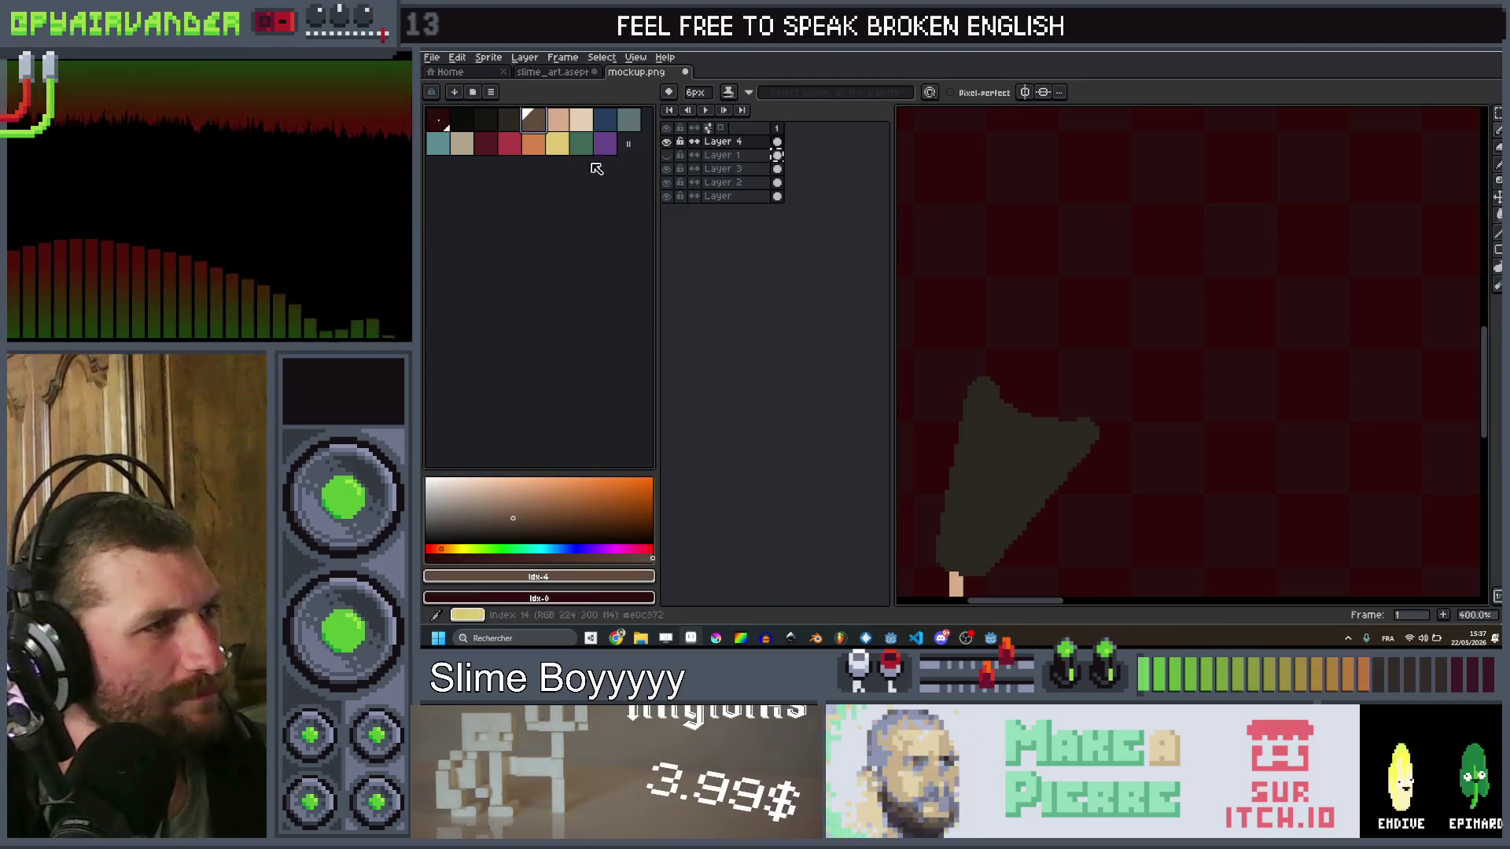
left_click(511, 127)
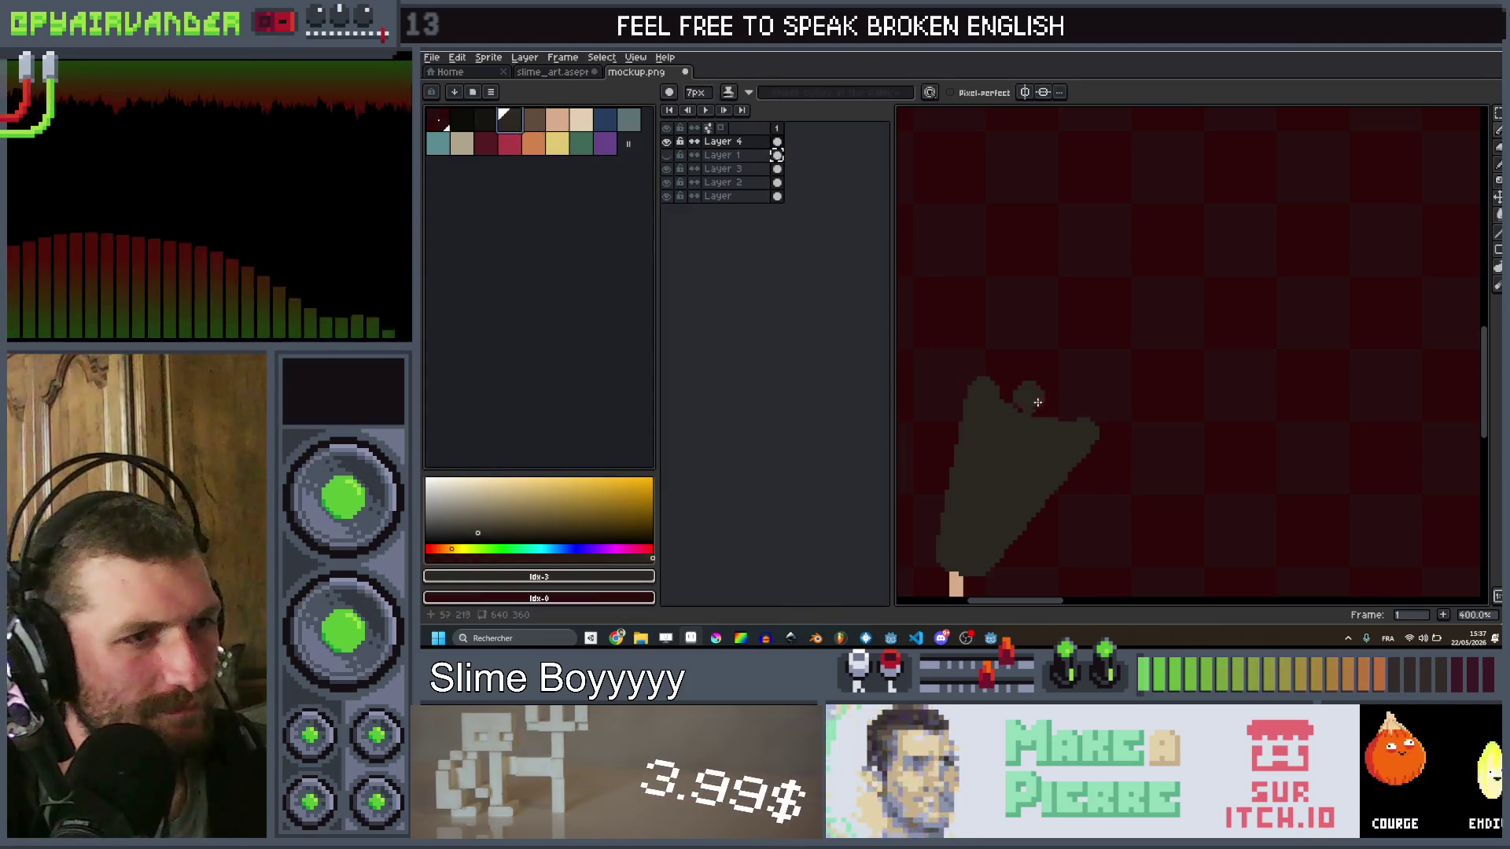
left_click_drag(1007, 397, 1036, 413)
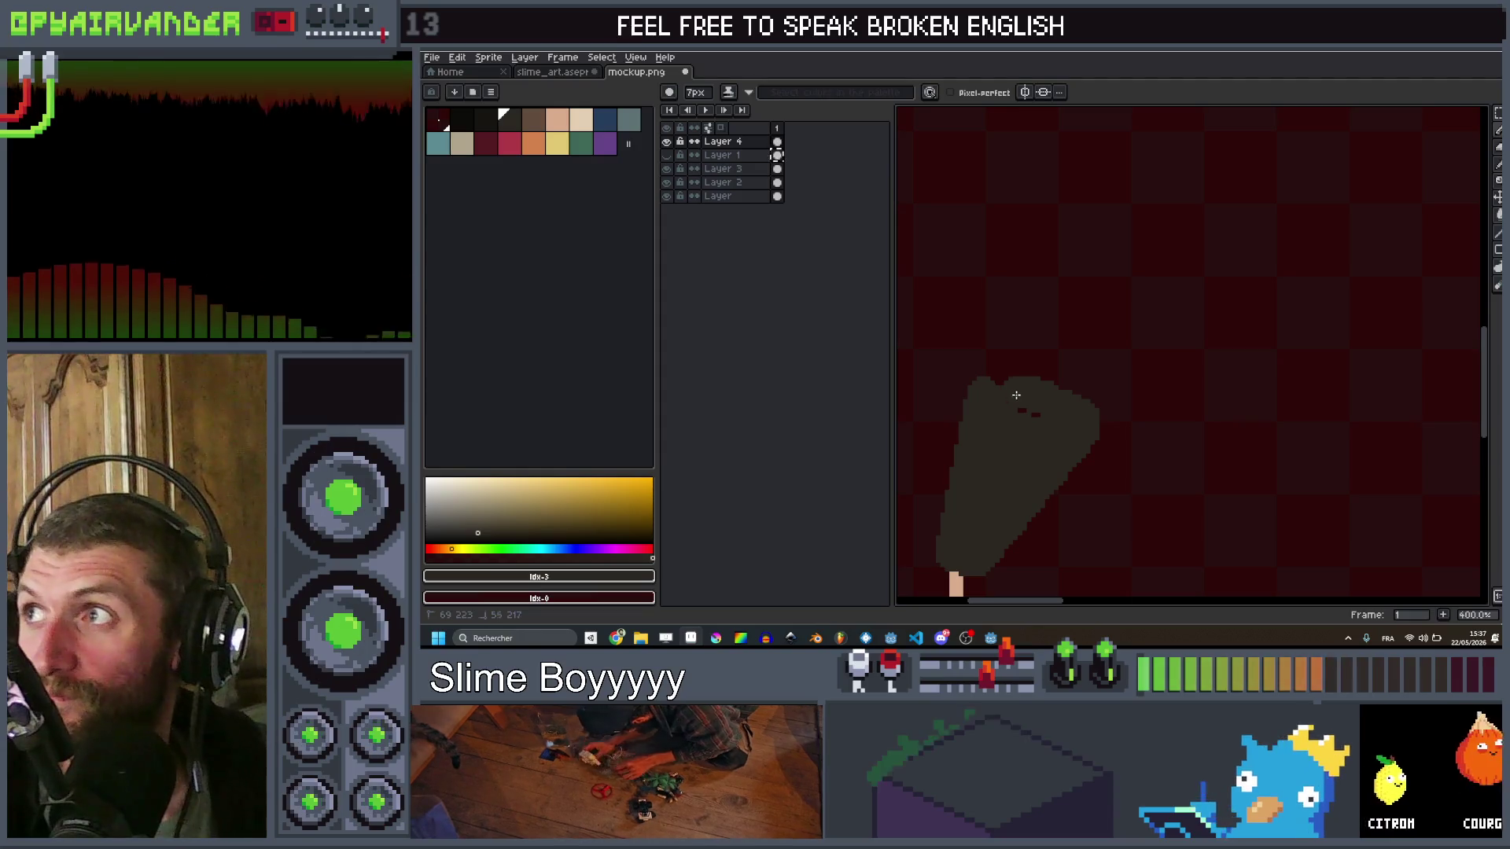
key("ctrl+z")
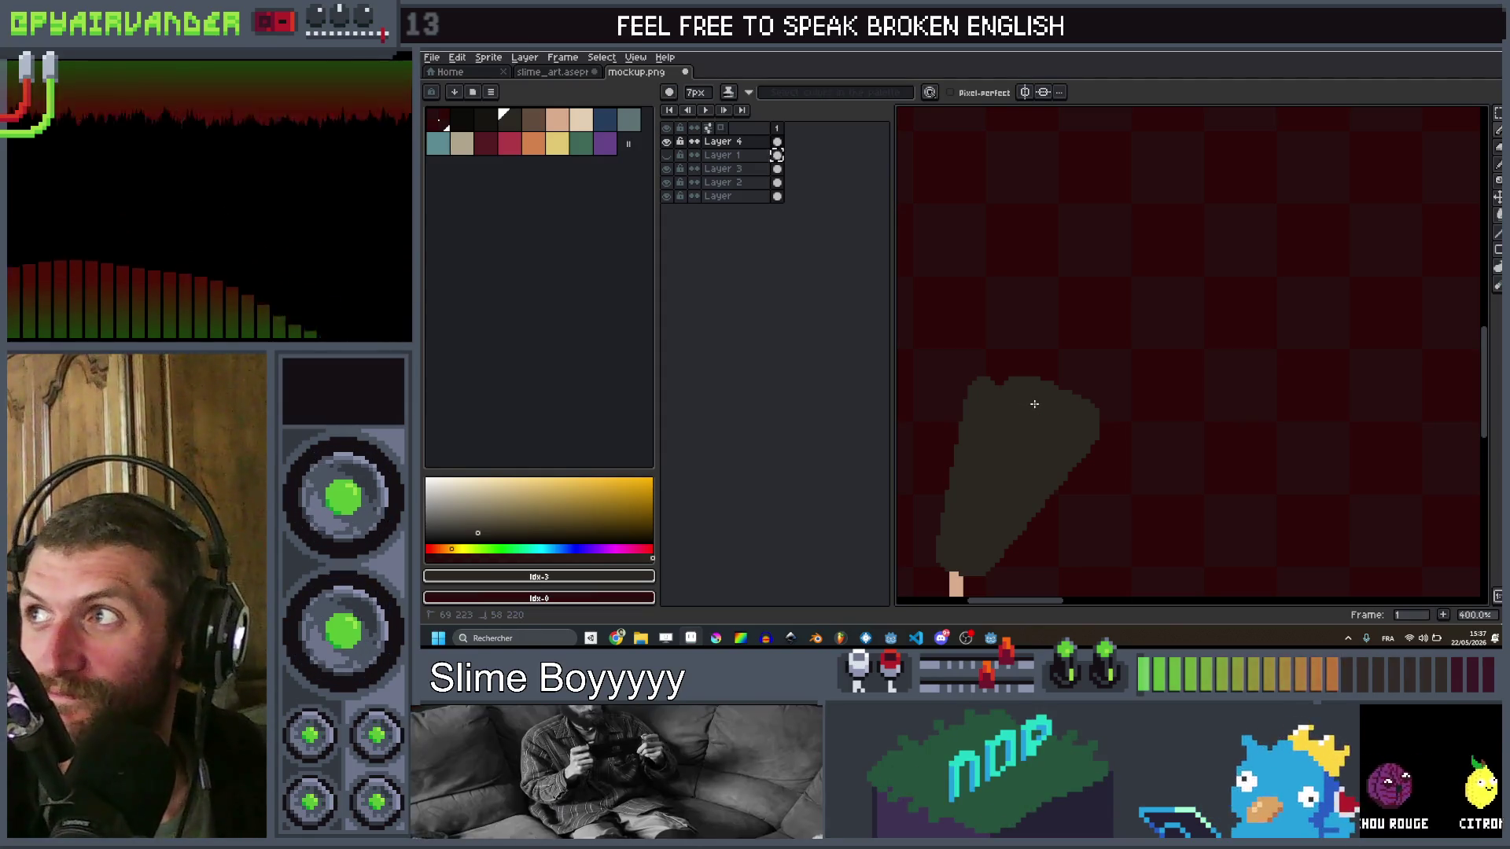
scroll(1031, 401, "up", 1)
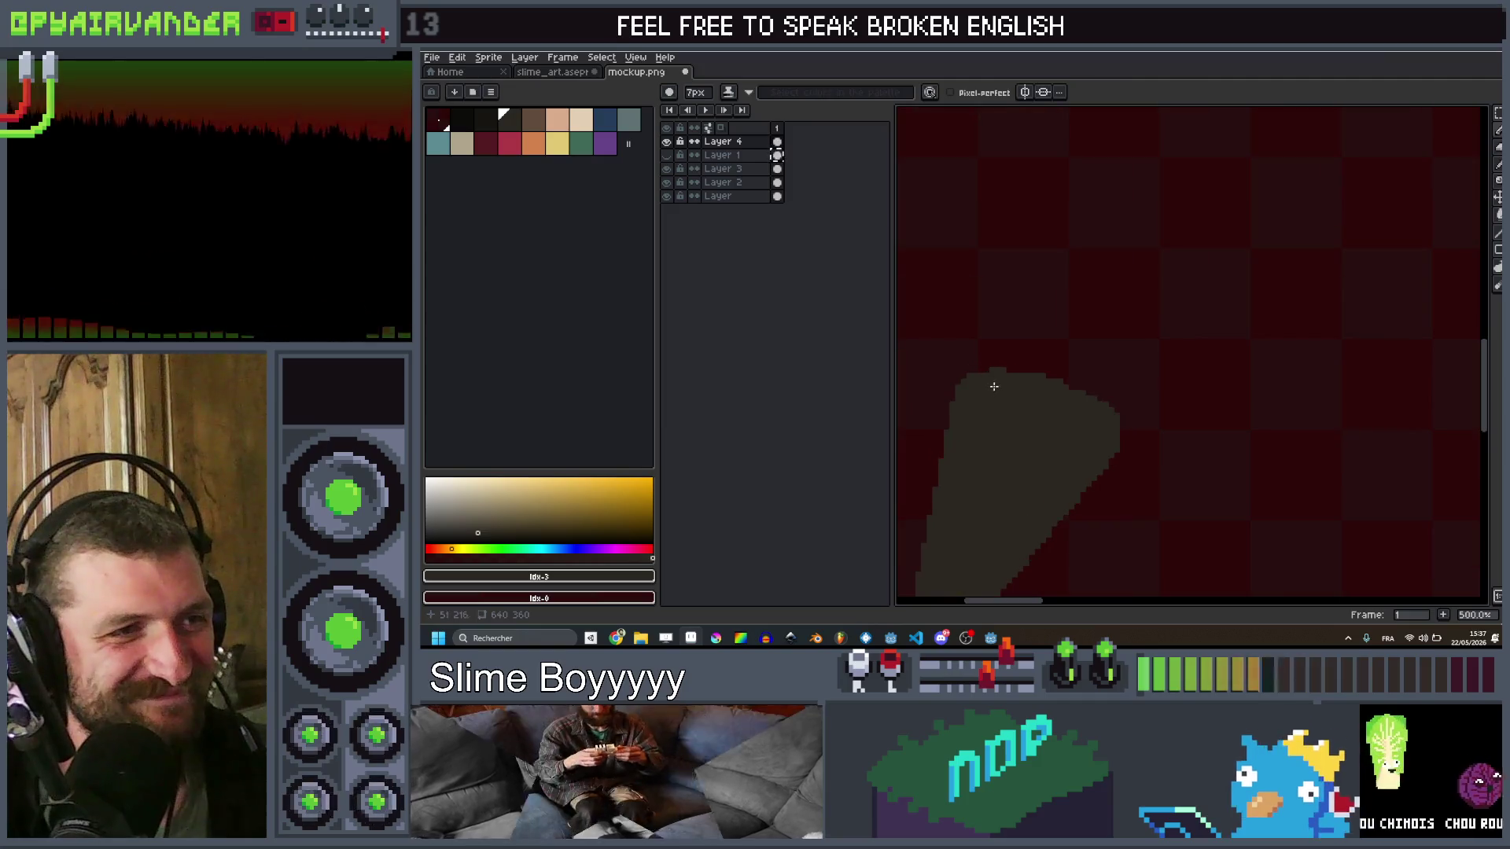
mouse_move(990, 385)
left_mouse_down()
mouse_move(1024, 380)
mouse_move(1085, 408)
left_mouse_up()
scroll(1084, 414, "down", 3)
scroll(1038, 393, "up", 3)
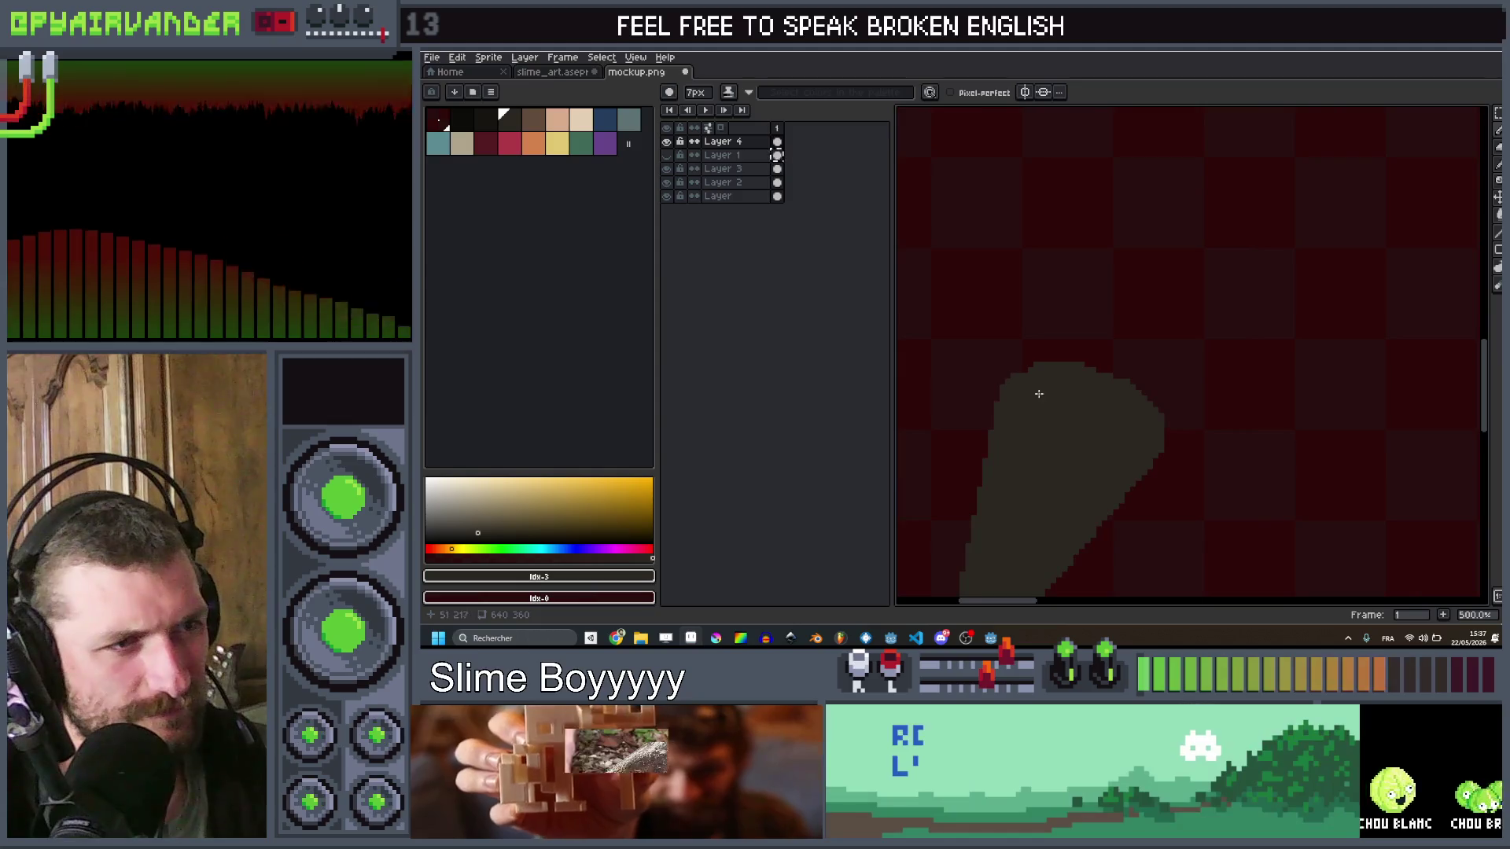
left_click_drag(1069, 377, 1101, 381)
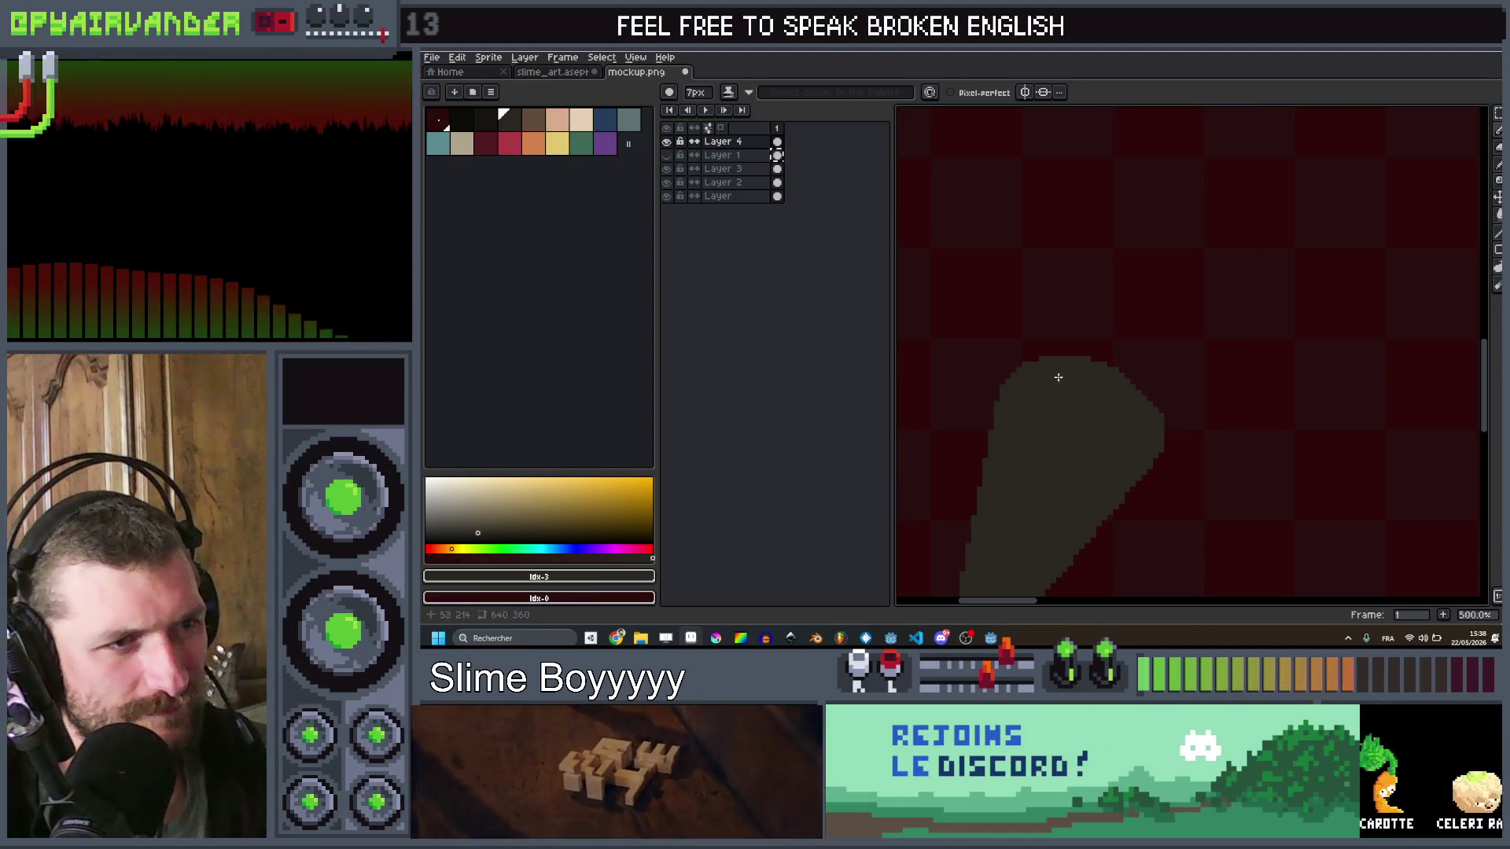
scroll(1056, 377, "down", 3)
scroll(1131, 327, "up", 2)
Step: With a smaller brush and darker swatch, shade the horn's wide opening
left_click(485, 120)
key("minus")
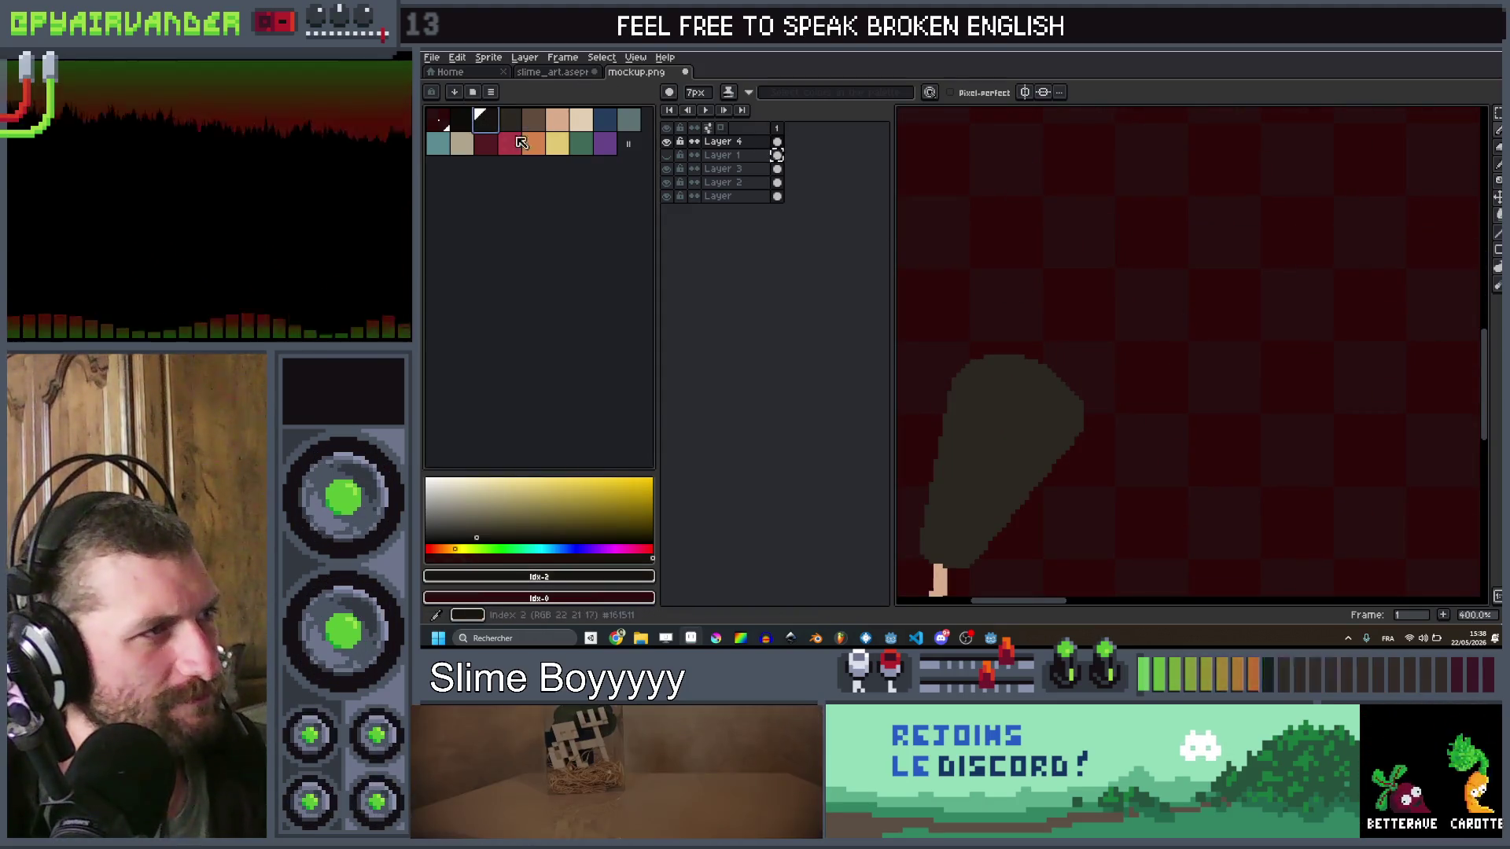
scroll(993, 404, "up", 3)
mouse_move(980, 407)
left_mouse_down()
mouse_move(1076, 433)
mouse_move(1132, 496)
mouse_move(1085, 449)
mouse_move(966, 411)
mouse_move(1037, 472)
mouse_move(1089, 479)
left_mouse_up()
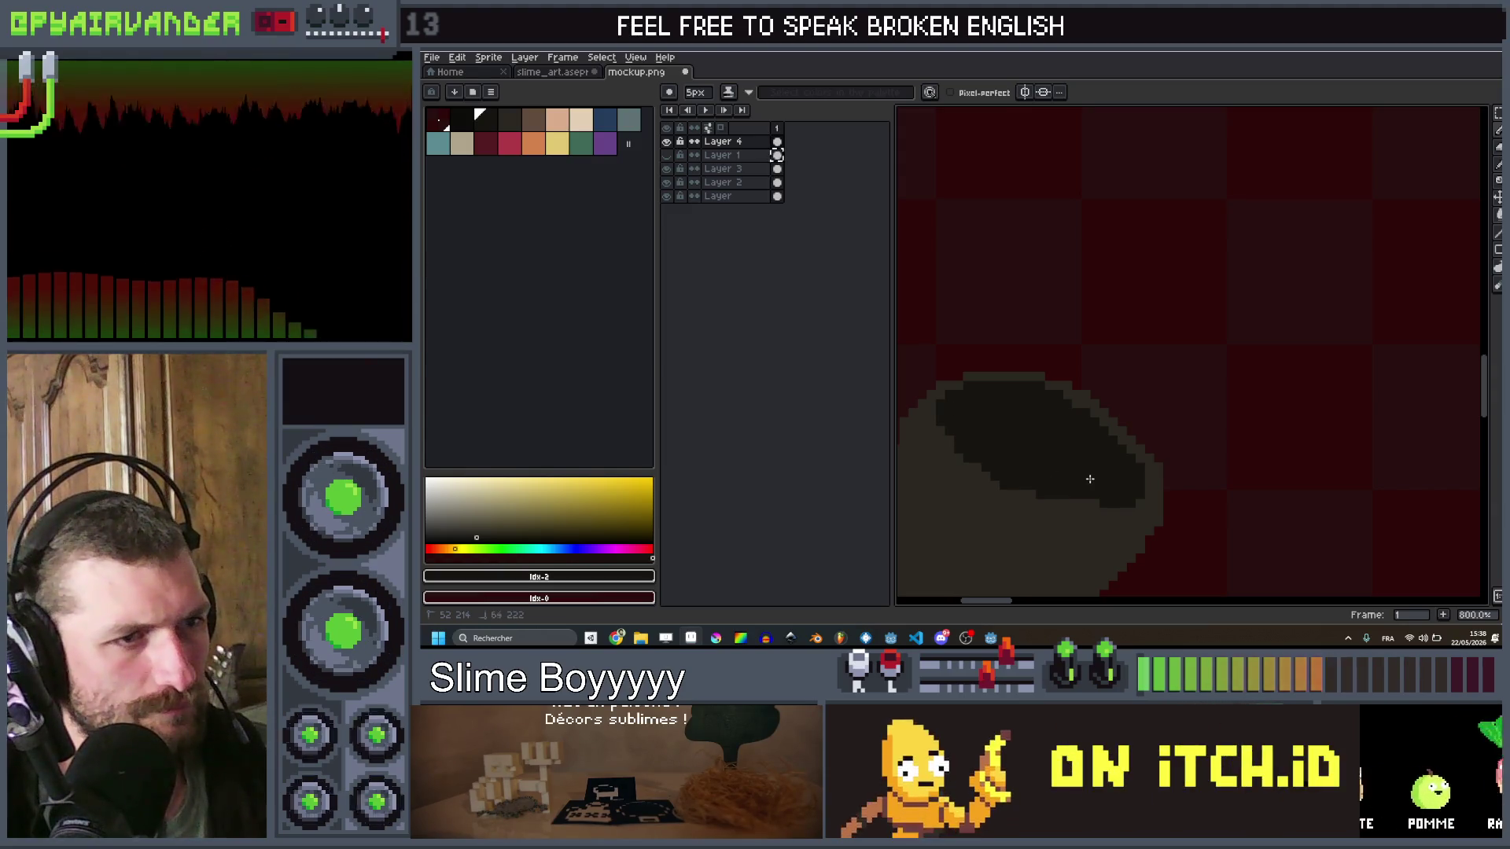
scroll(1086, 486, "down", 8)
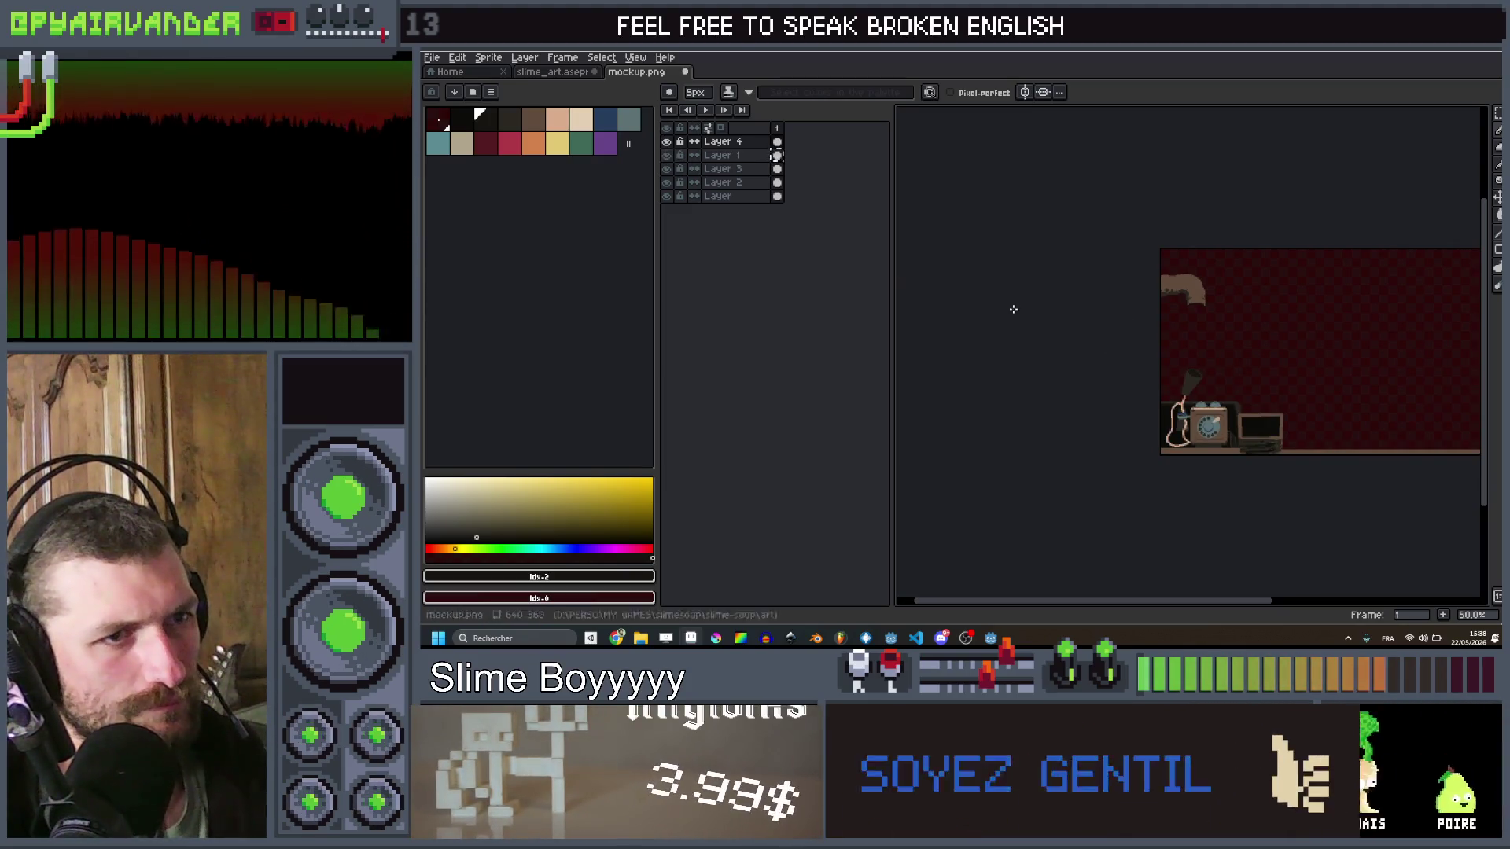
scroll(1075, 353, "up", 3)
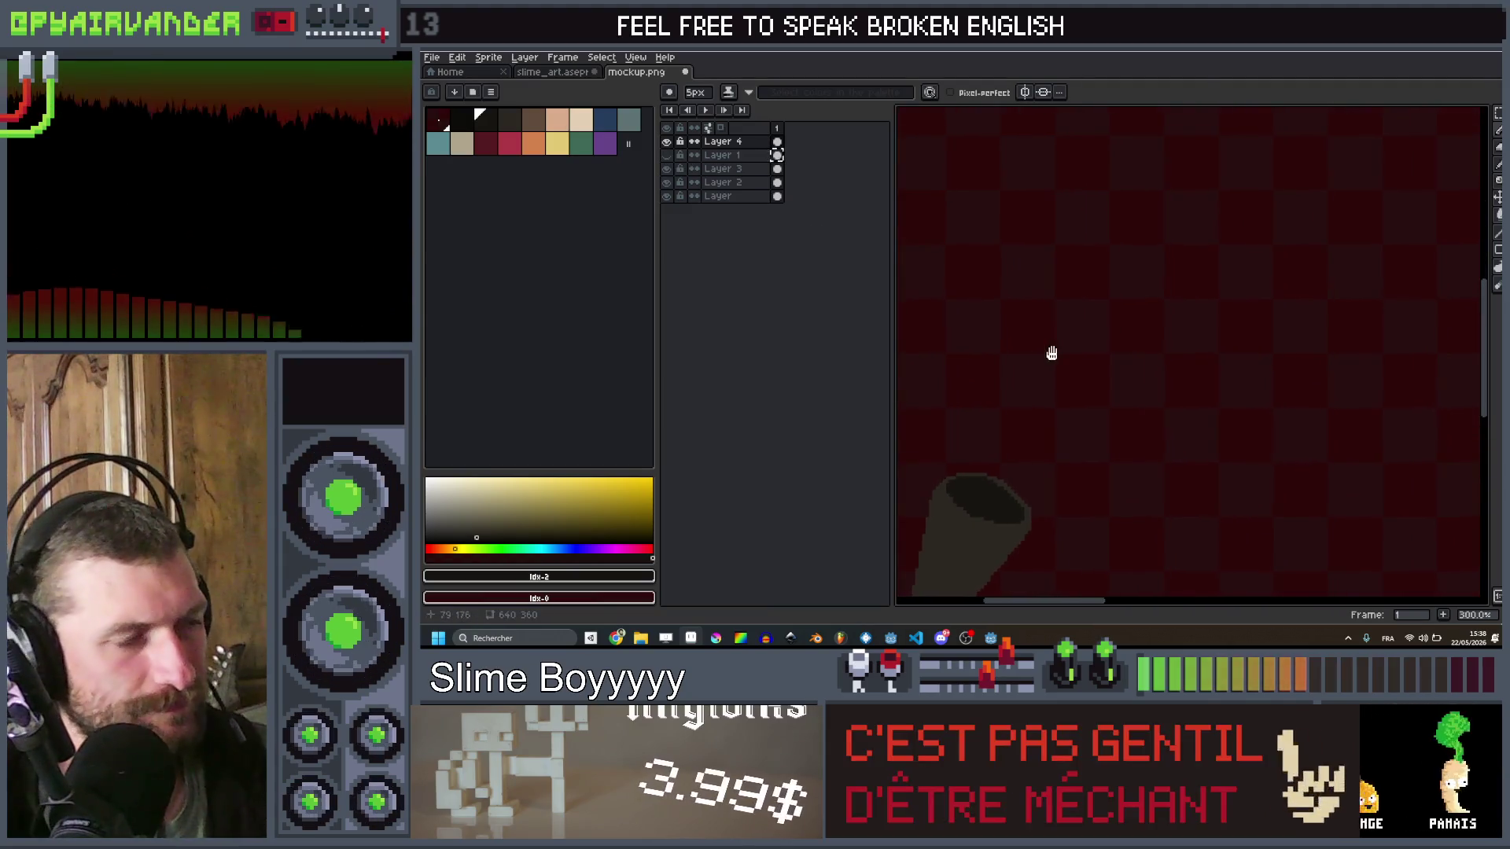
Step: Draw a thin 1px beige zigzag line up from the horn tip
left_click(591, 128)
key("b")
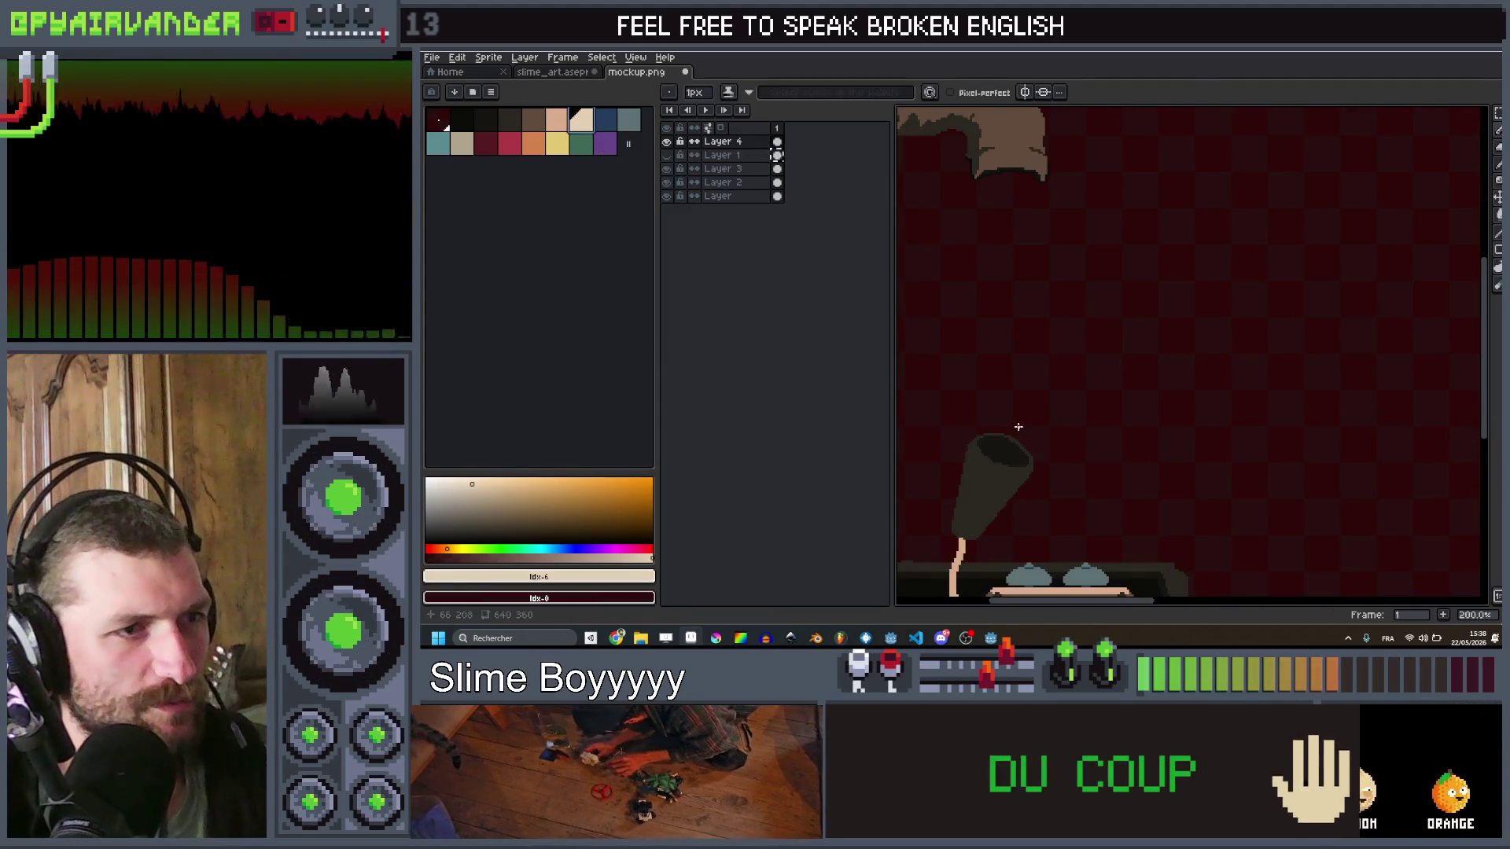
mouse_move(1016, 428)
left_mouse_down()
mouse_move(1068, 346)
mouse_move(1047, 324)
left_mouse_up()
key("ctrl+z")
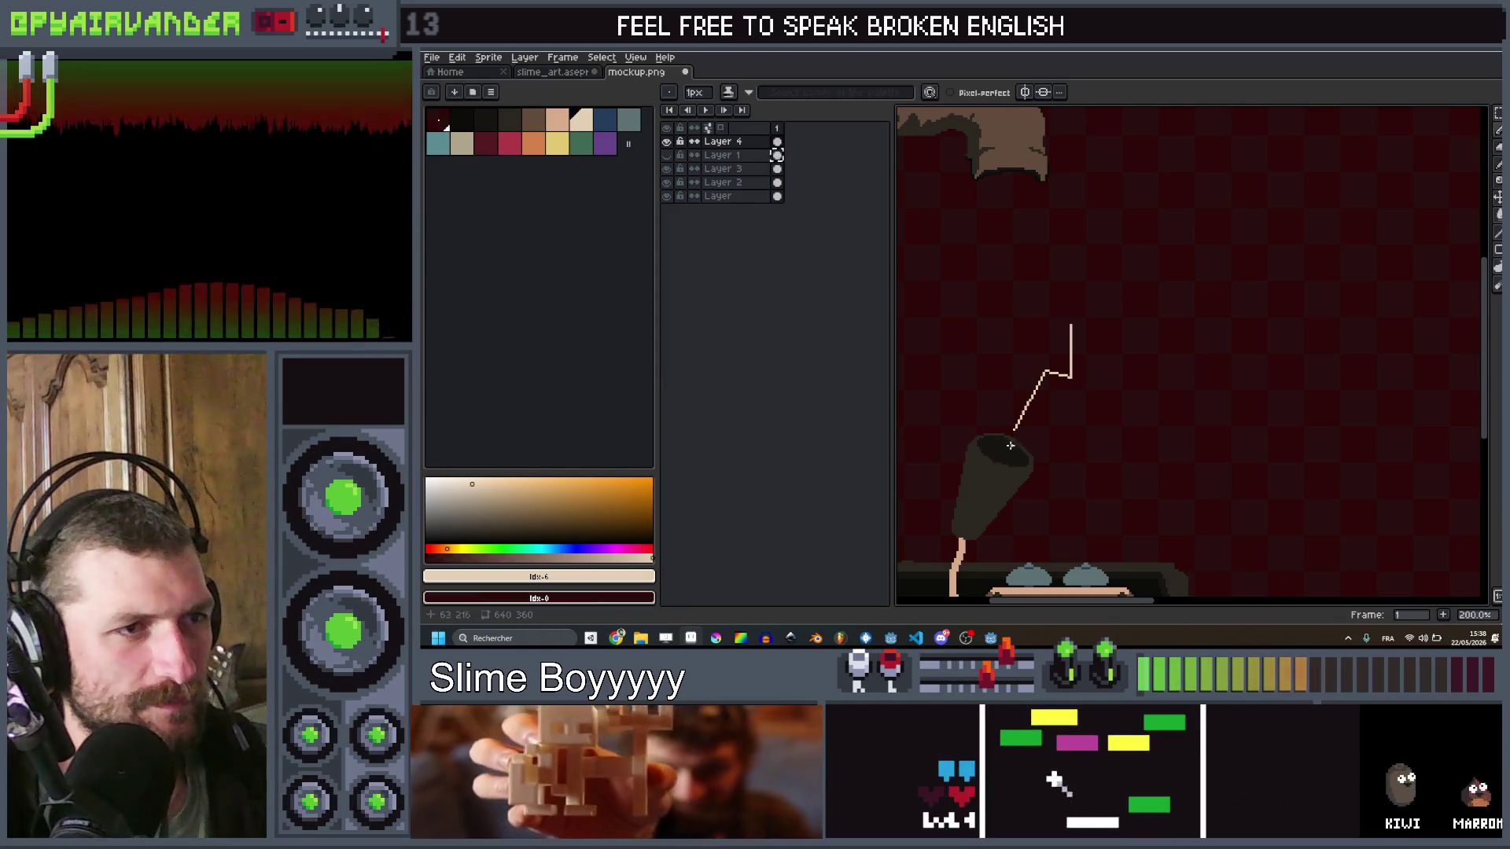
mouse_move(1014, 430)
left_mouse_down()
mouse_move(1047, 391)
mouse_move(1094, 408)
mouse_move(1115, 344)
left_mouse_up()
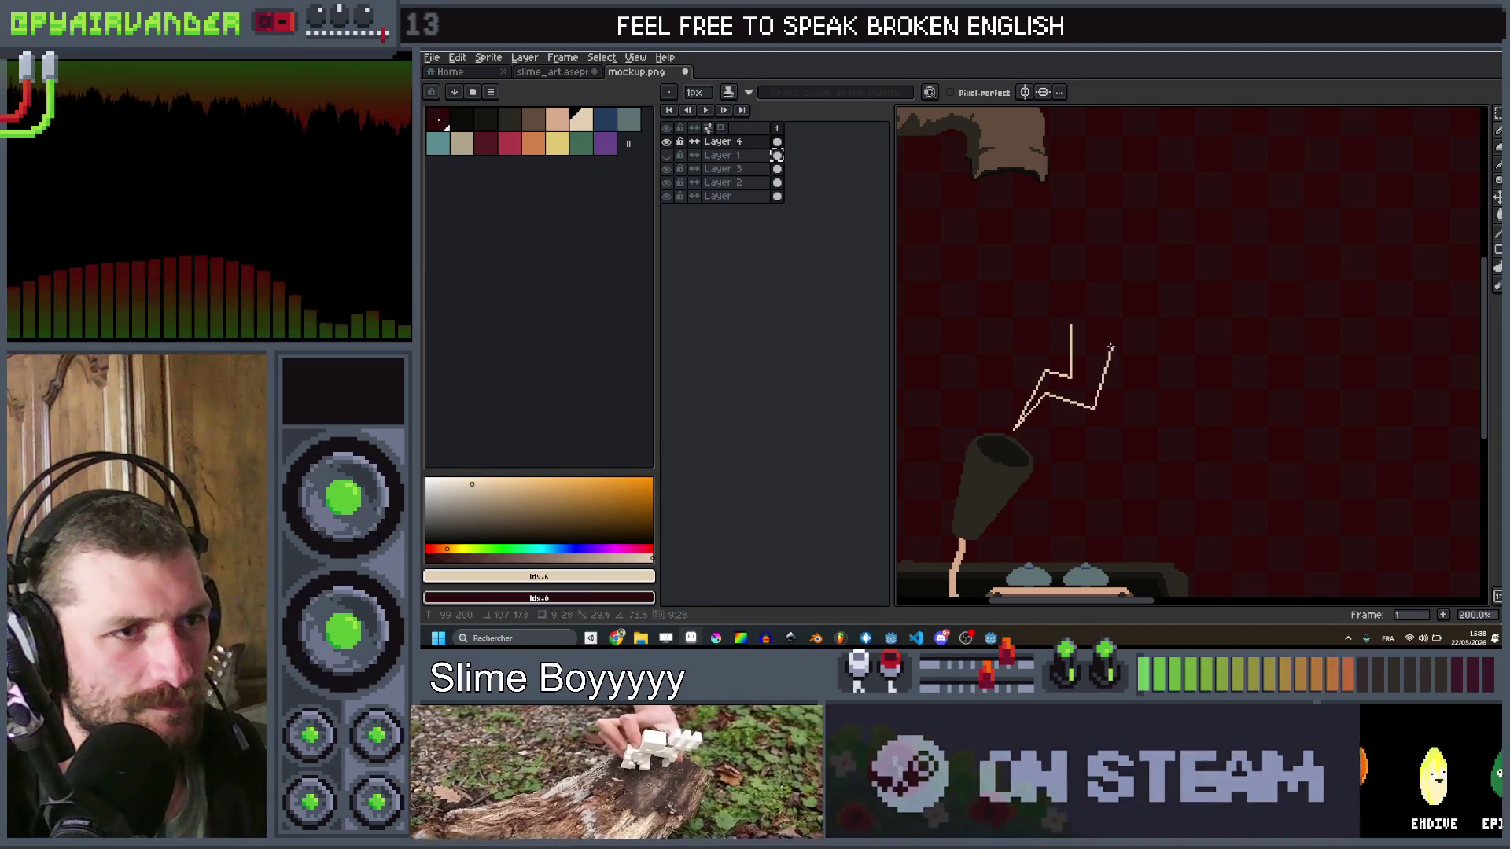
scroll(1117, 331, "down", 3)
scroll(1092, 398, "up", 3)
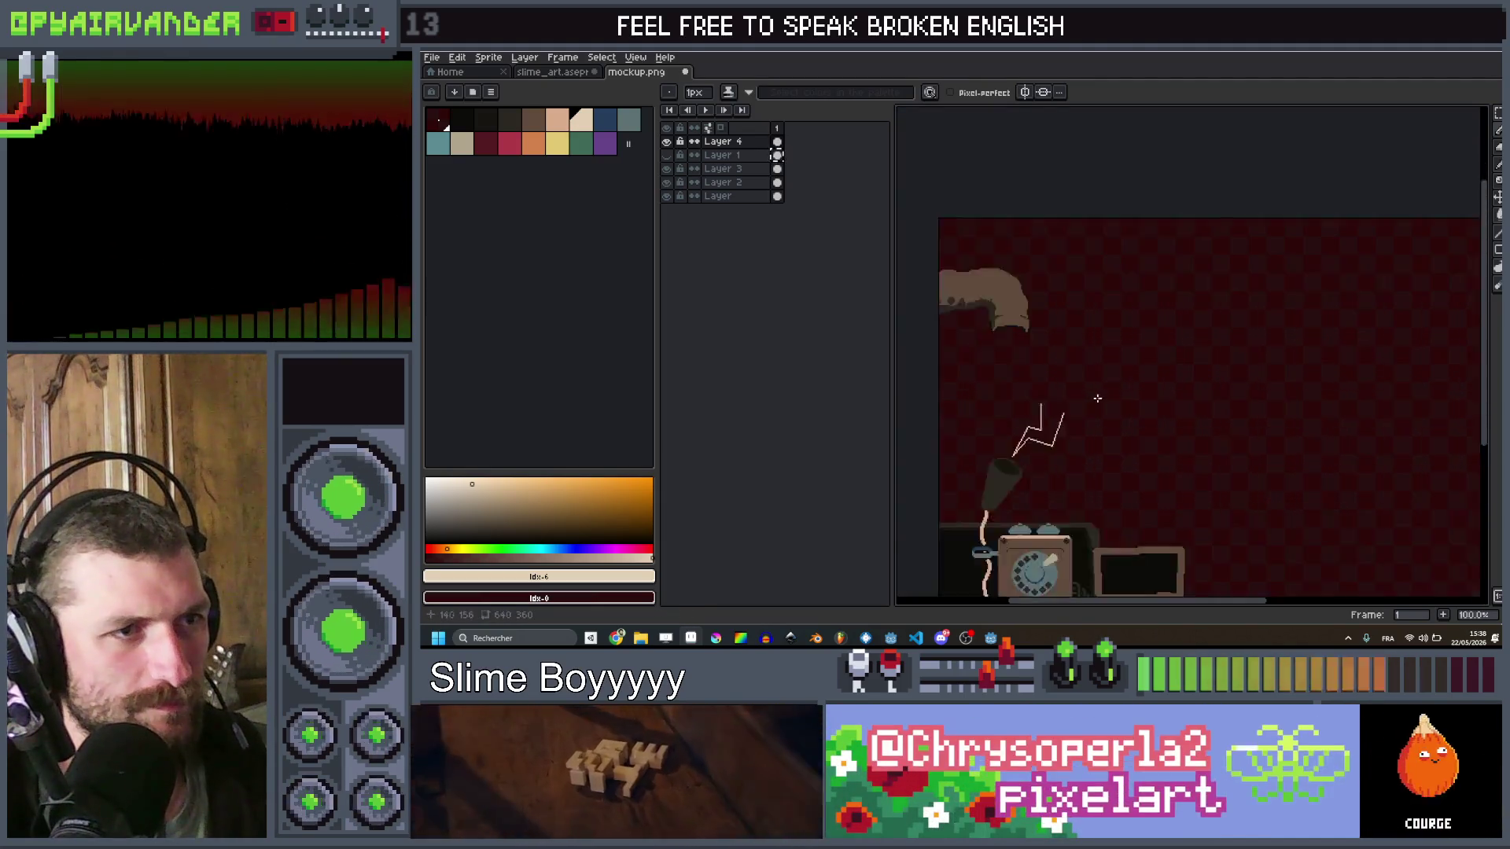
Step: Paint a large round beige bubble and bucket-fill the lightning-bolt outline
key("b")
scroll(1024, 397, "up", 10)
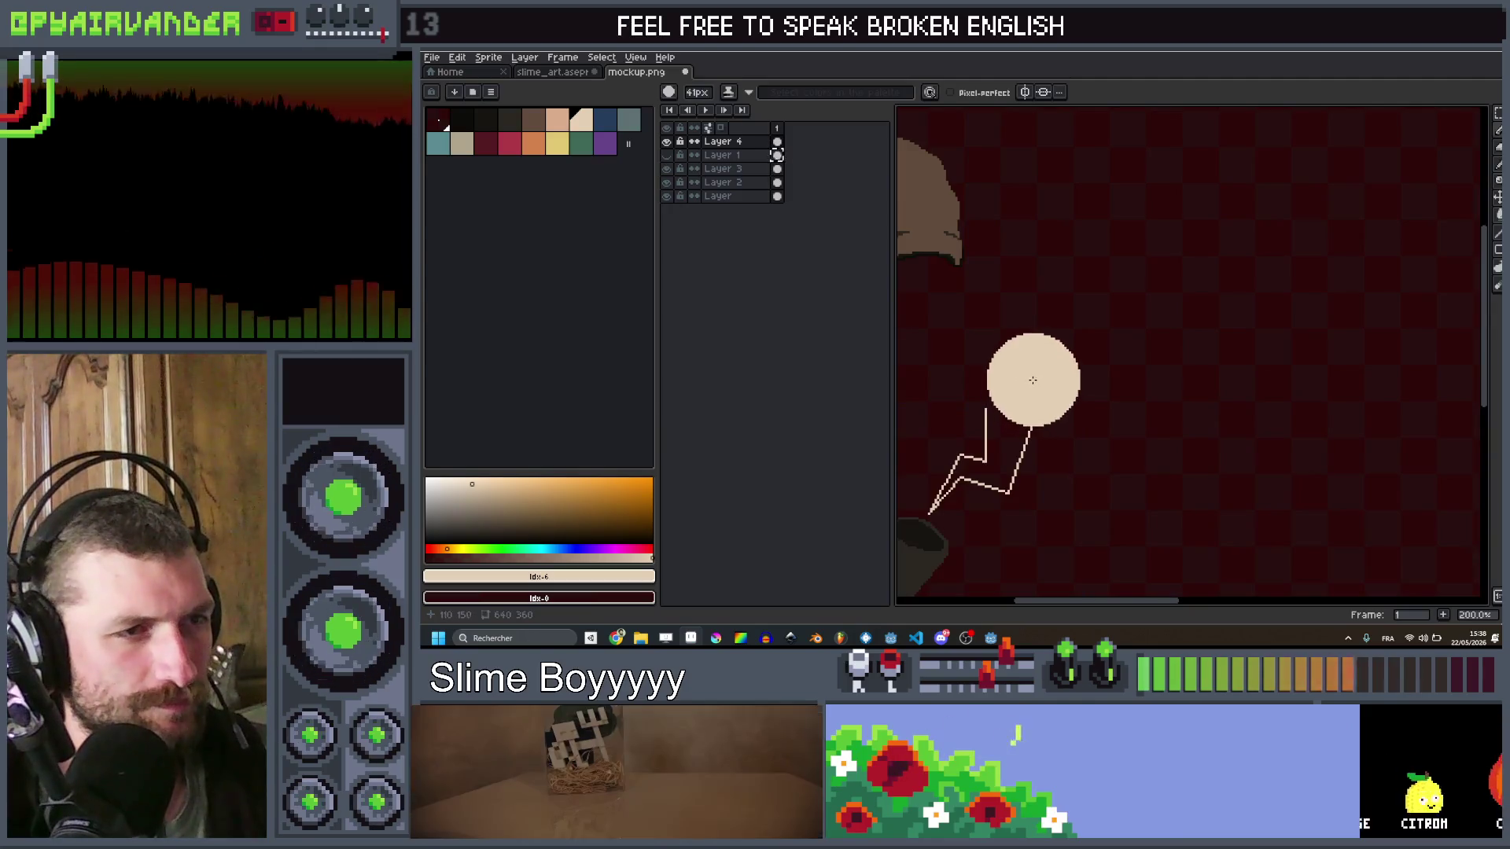
mouse_move(1027, 353)
left_mouse_down()
mouse_move(1033, 337)
mouse_move(1082, 353)
mouse_move(1038, 303)
mouse_move(992, 382)
mouse_move(1044, 358)
left_mouse_up()
scroll(1022, 409, "down", 2)
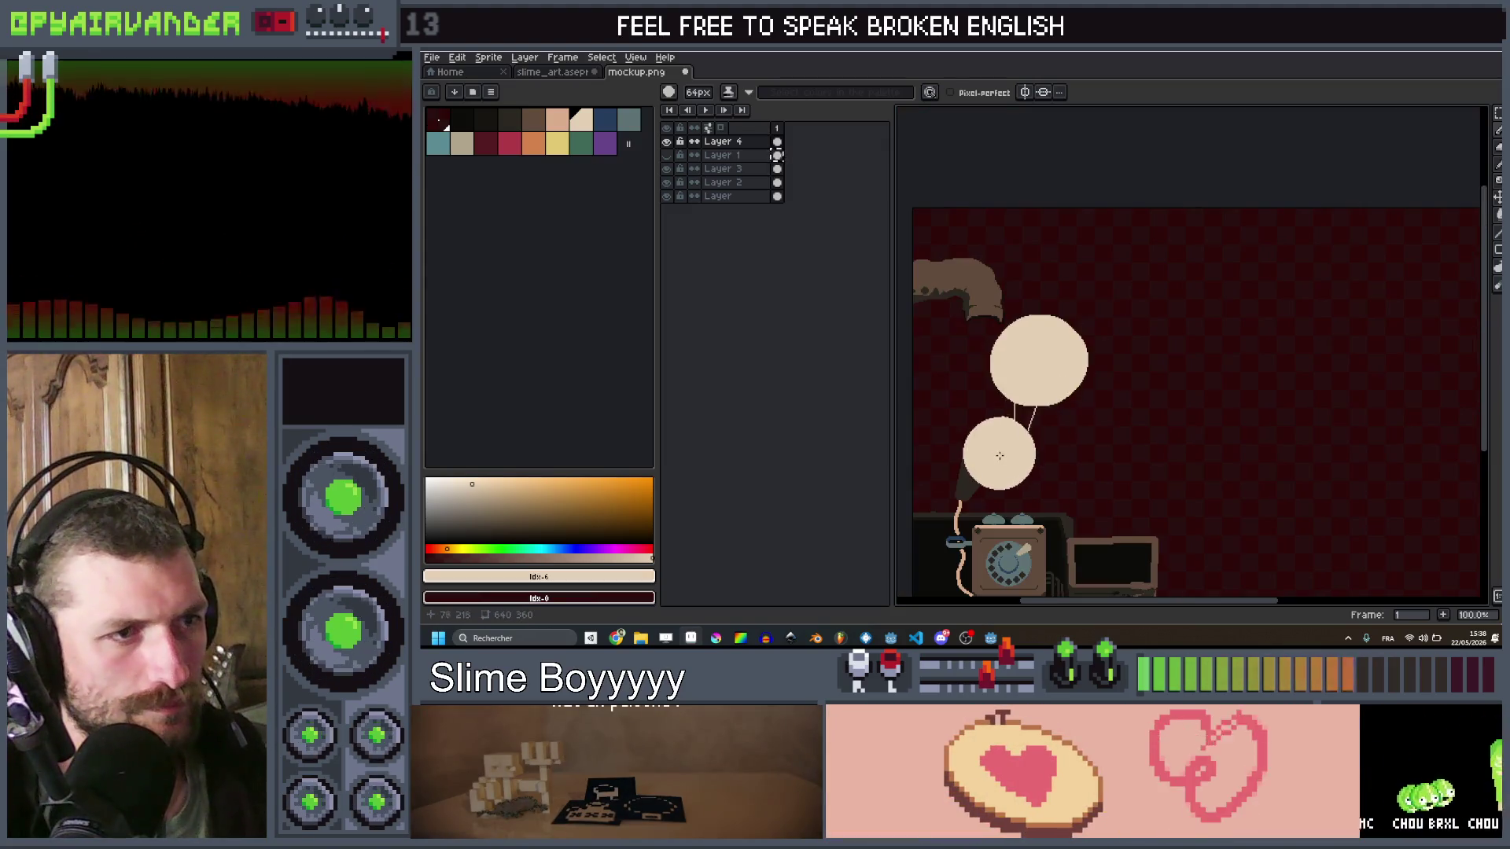
scroll(1017, 438, "up", 3)
key("g")
left_click(1040, 392)
scroll(1039, 393, "down", 2)
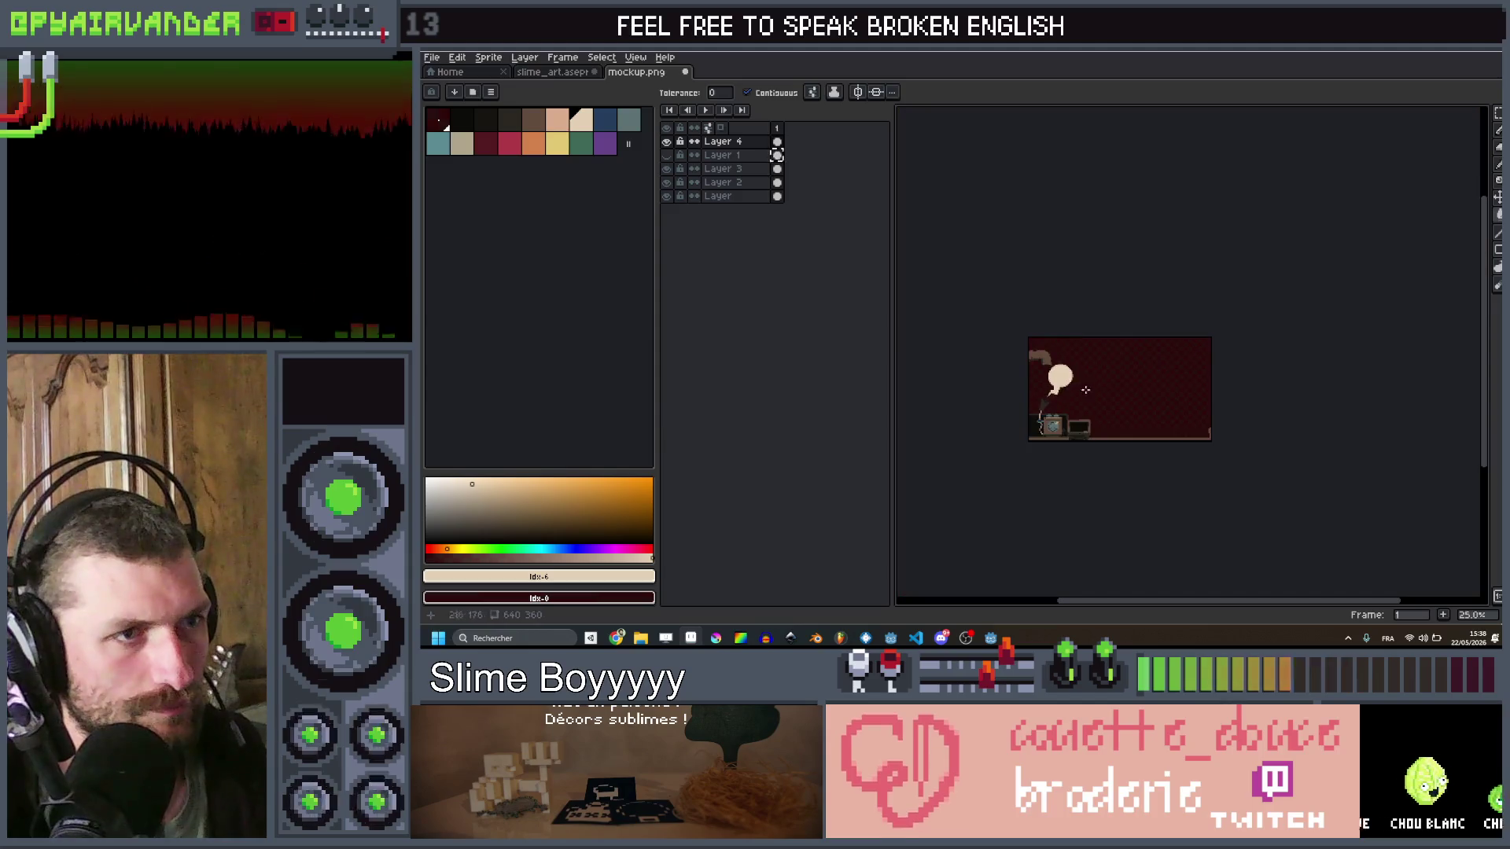
scroll(1081, 381, "up", 3)
Step: Remove the extra lobe and stray lines added around the bubble
key("b")
left_click_drag(1082, 380, 1123, 386)
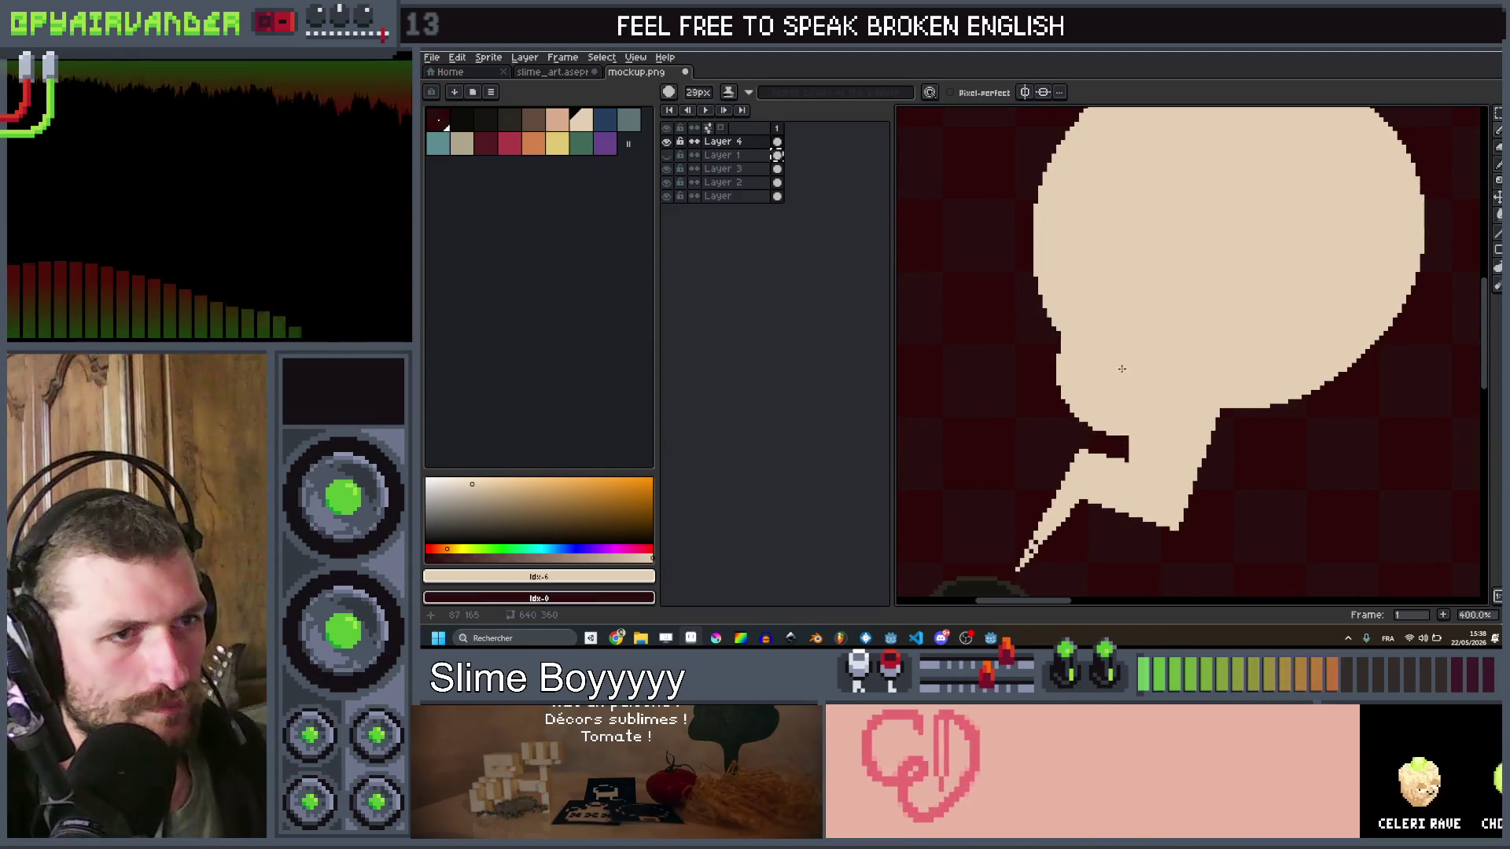
key("ctrl+z")
key("ctrl+z")
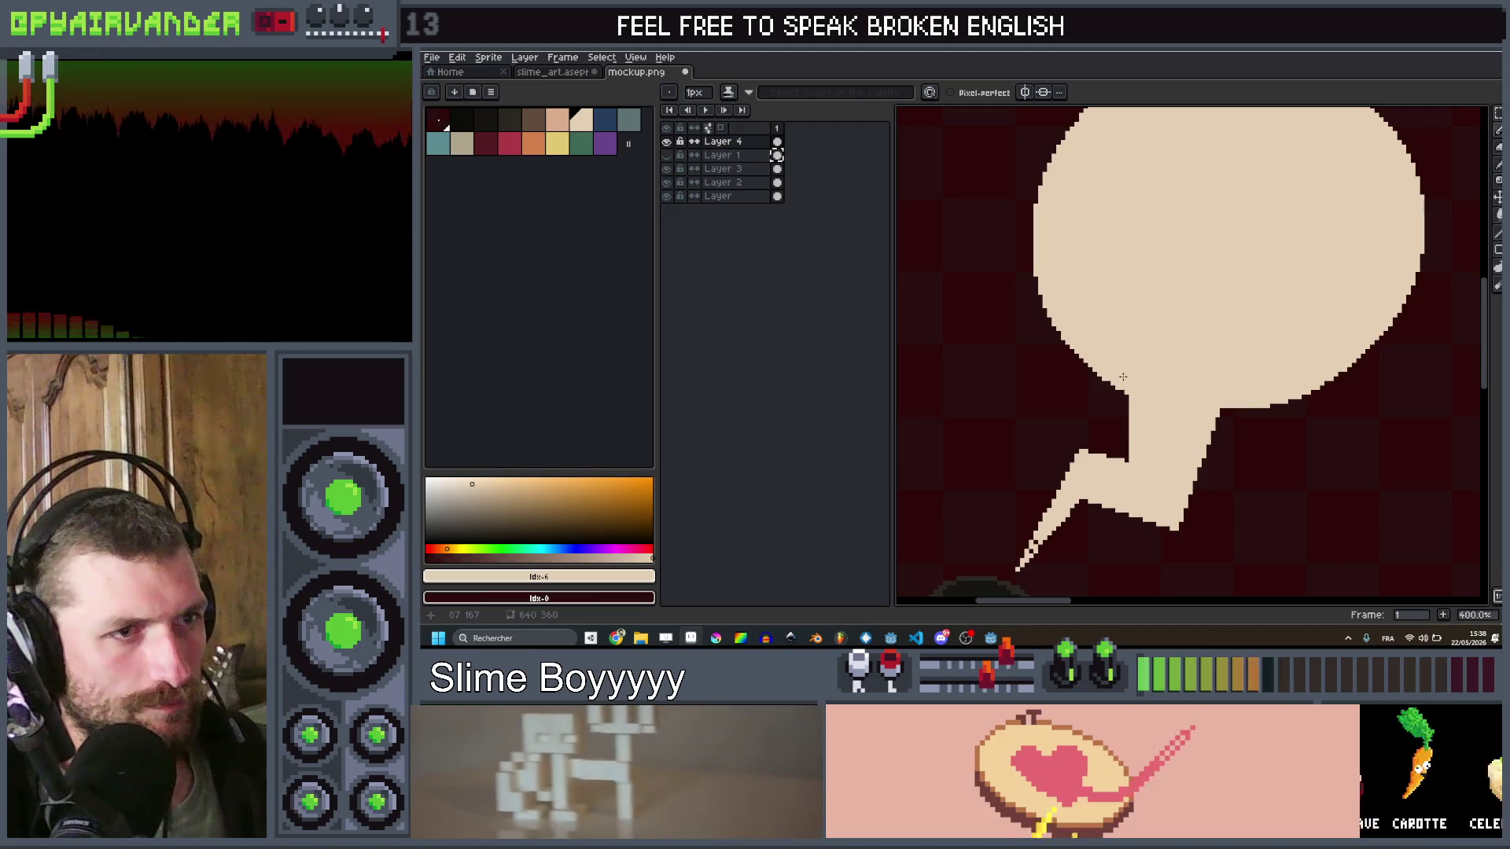
left_click_drag(1123, 377, 949, 442)
scroll(1146, 280, "down", 2)
key("ctrl+z")
scroll(1139, 296, "up", 1)
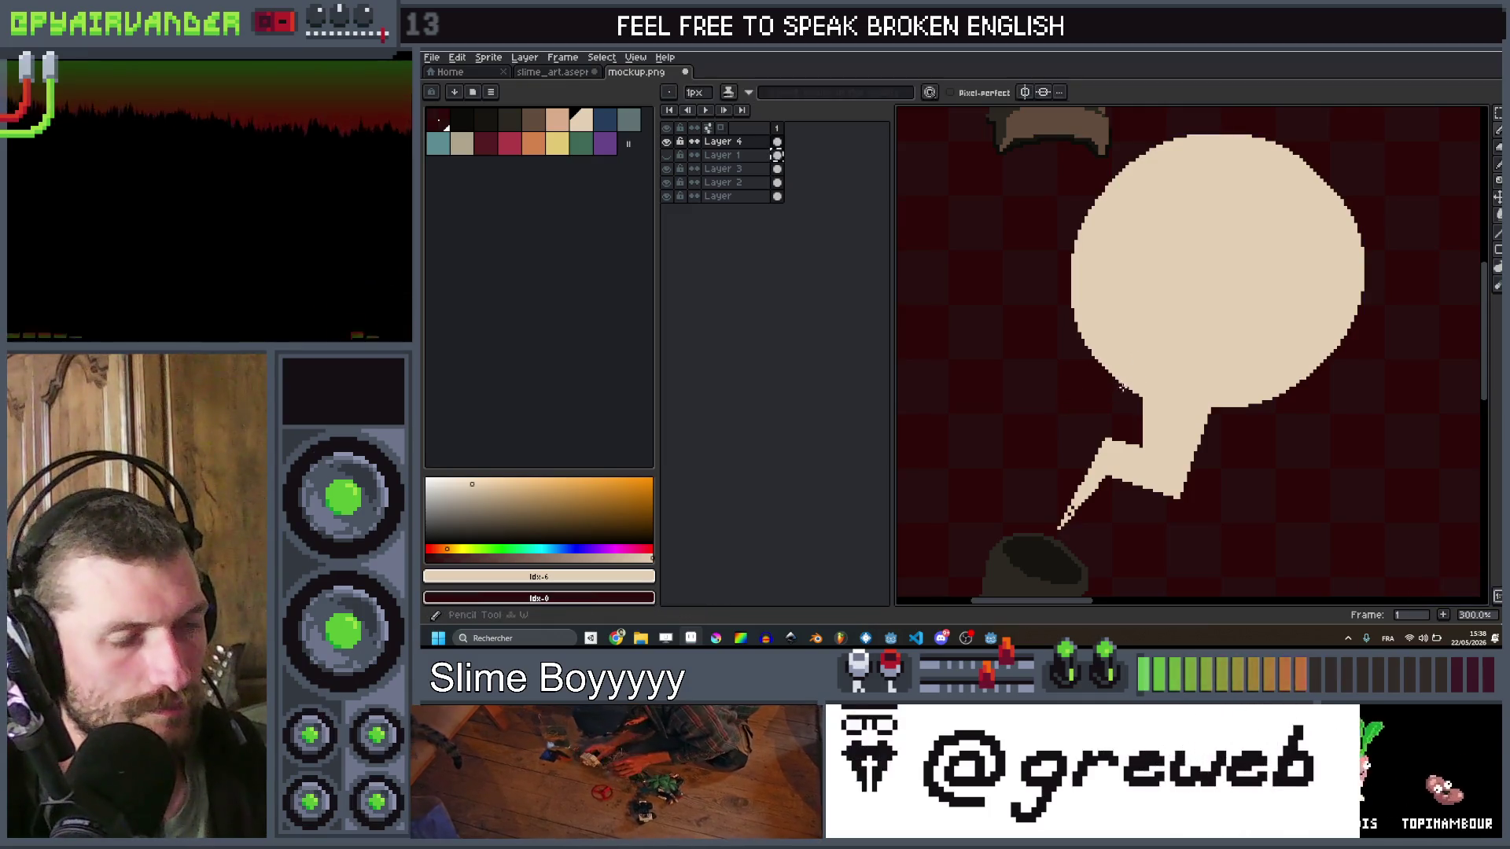
Step: Draw 1px beige zigzag spike lines around the bubble to outline a starburst
mouse_move(1099, 409)
left_mouse_down()
mouse_move(1046, 418)
mouse_move(1083, 351)
mouse_move(1023, 338)
mouse_move(997, 262)
mouse_move(1074, 252)
mouse_move(1048, 226)
mouse_move(1084, 209)
mouse_move(1052, 153)
mouse_move(1120, 106)
mouse_move(1184, 179)
mouse_move(1215, 165)
mouse_move(1236, 201)
mouse_move(1304, 157)
mouse_move(1293, 139)
mouse_move(1290, 210)
mouse_move(1324, 212)
mouse_move(1328, 242)
mouse_move(1372, 244)
mouse_move(1407, 285)
mouse_move(1372, 302)
mouse_move(1408, 318)
mouse_move(1366, 338)
mouse_move(1429, 392)
mouse_move(1359, 379)
mouse_move(1366, 420)
left_mouse_up()
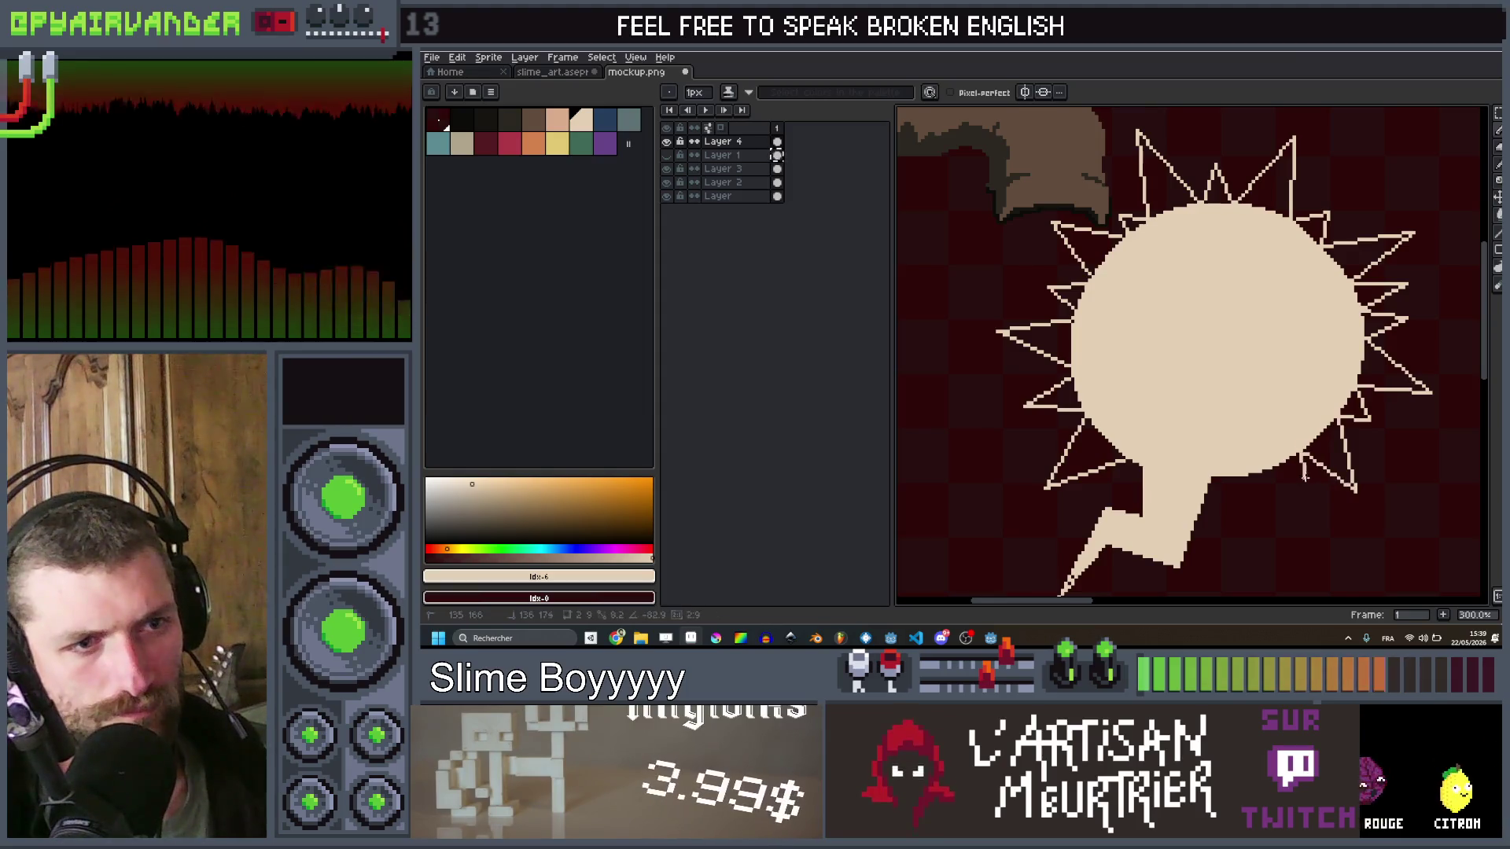
mouse_move(1283, 519)
left_mouse_down()
mouse_move(1246, 478)
mouse_move(1234, 519)
left_mouse_up()
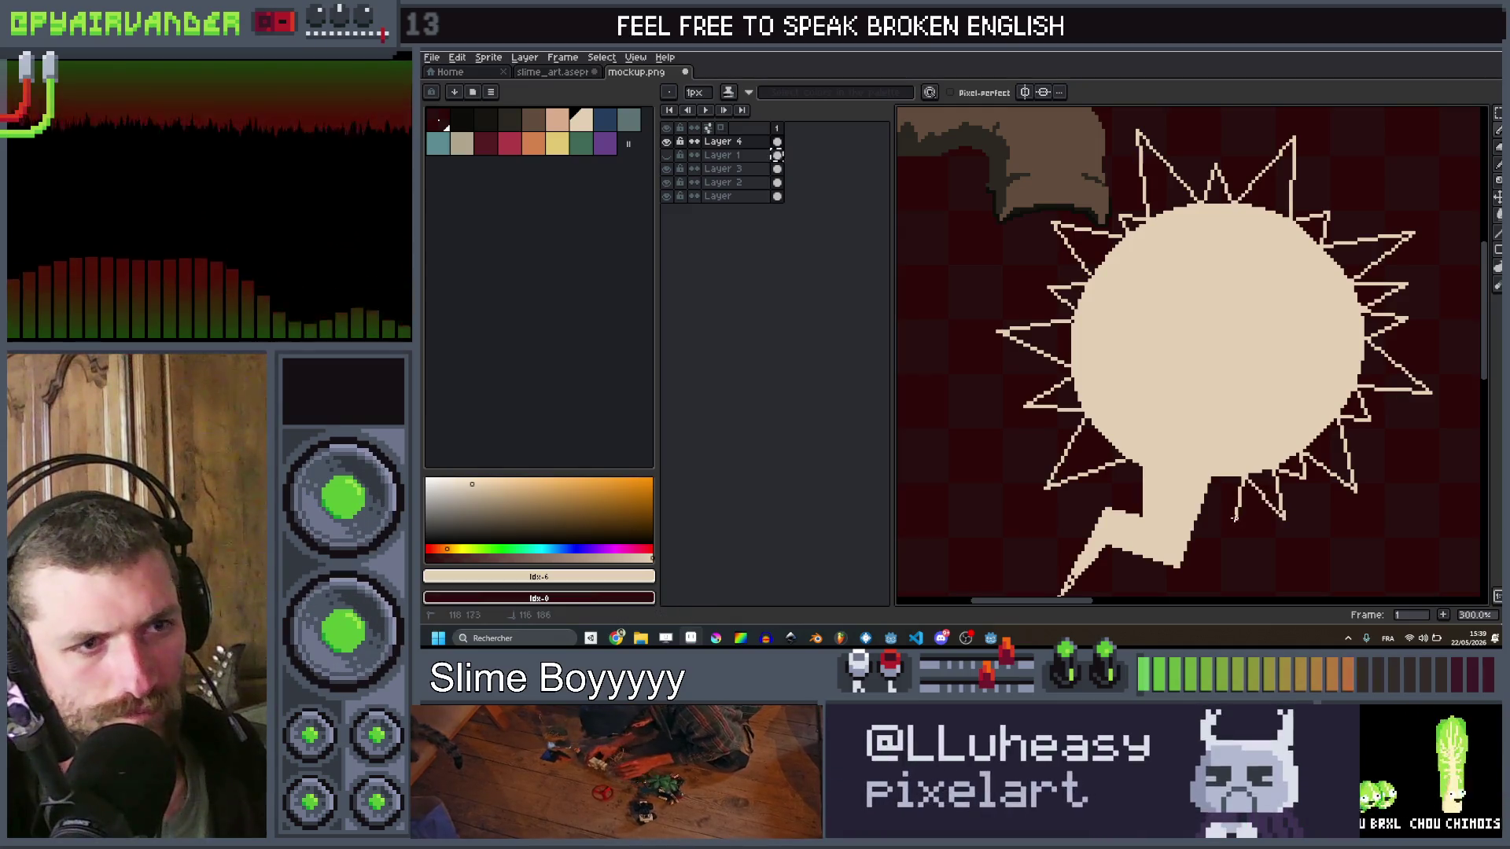
scroll(1211, 473, "down", 3)
scroll(1258, 314, "up", 2)
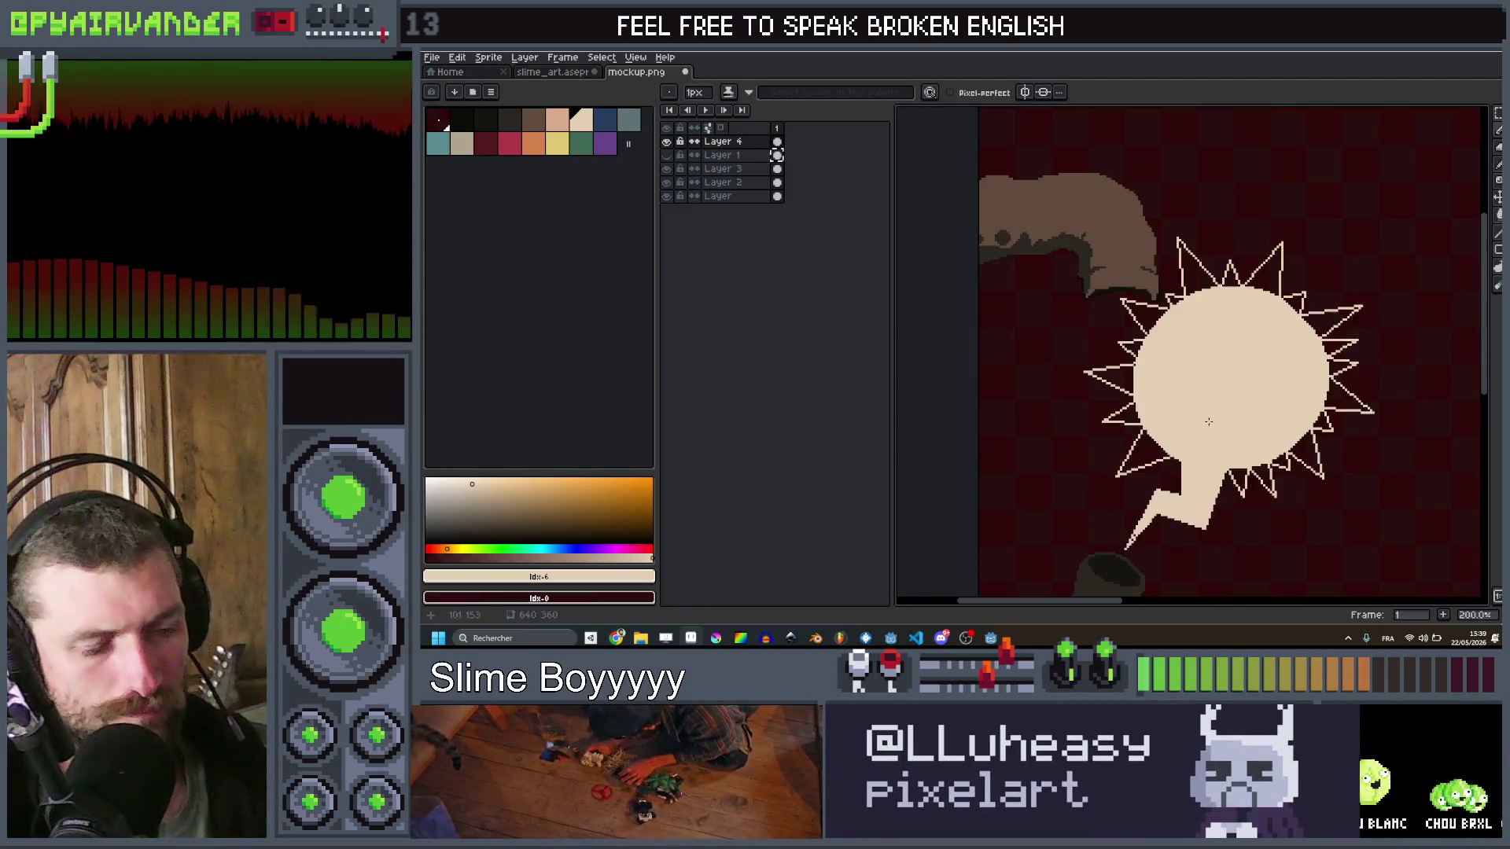
key("g")
scroll(1227, 298, "up", 1)
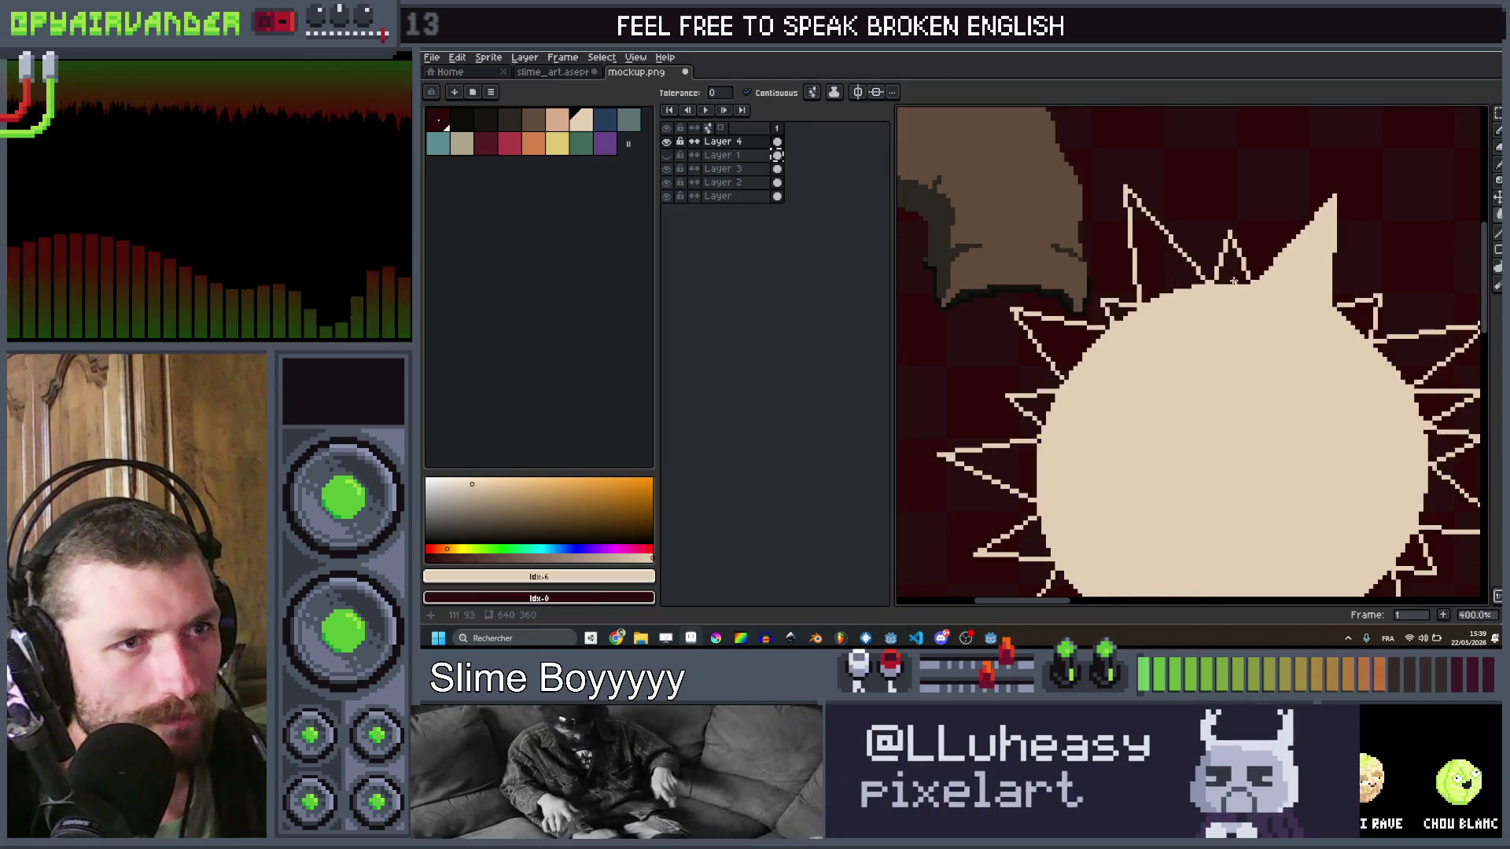
Step: Bucket-fill each starburst spike and the dark gaps between them with cream
left_click(1126, 307)
left_click(1122, 312)
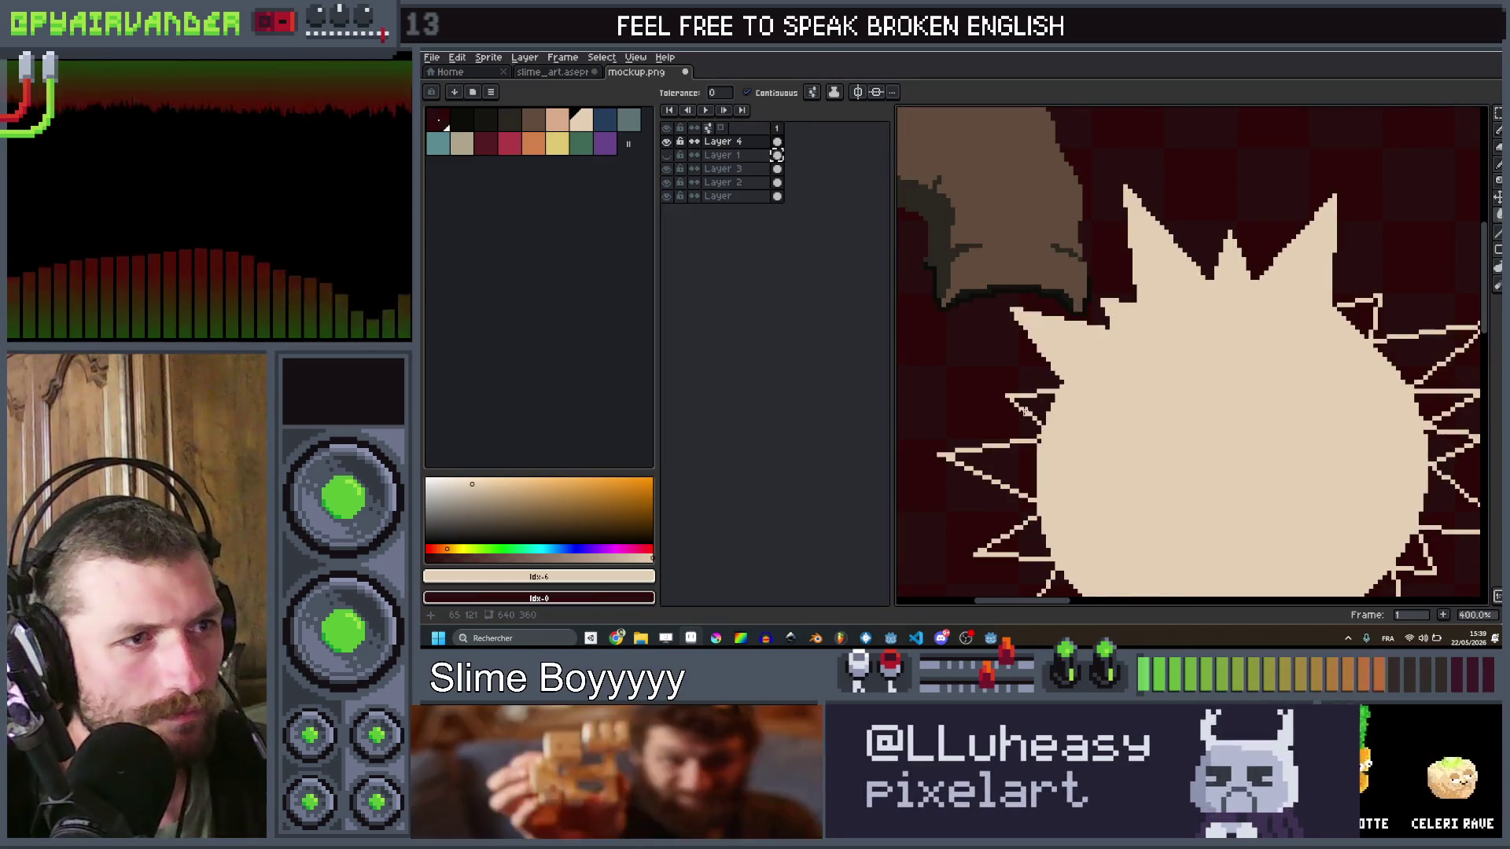
left_click(1036, 445)
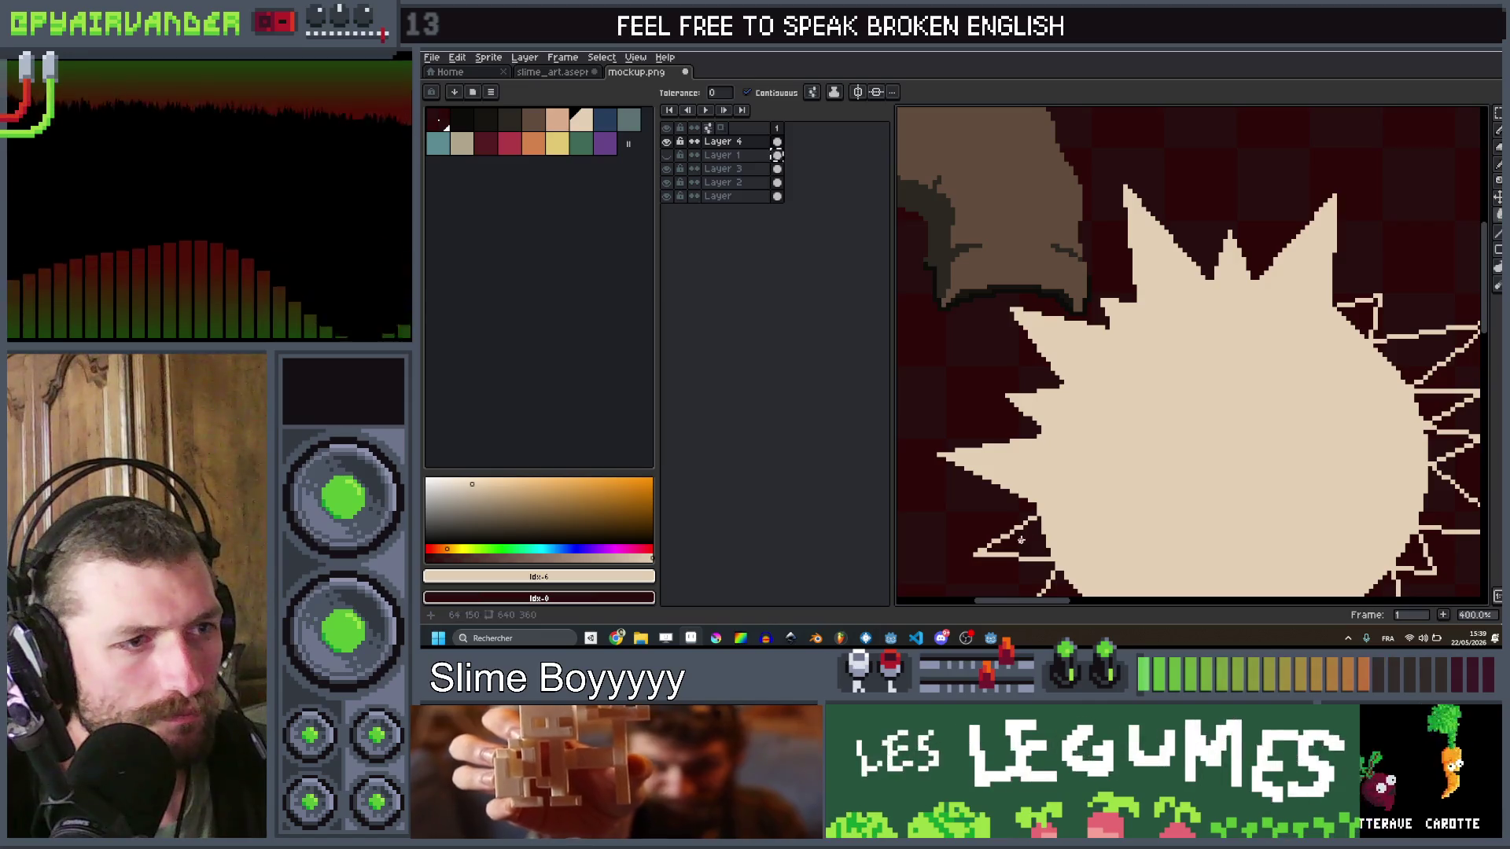
left_click(1021, 539)
scroll(1051, 344, "down", 5)
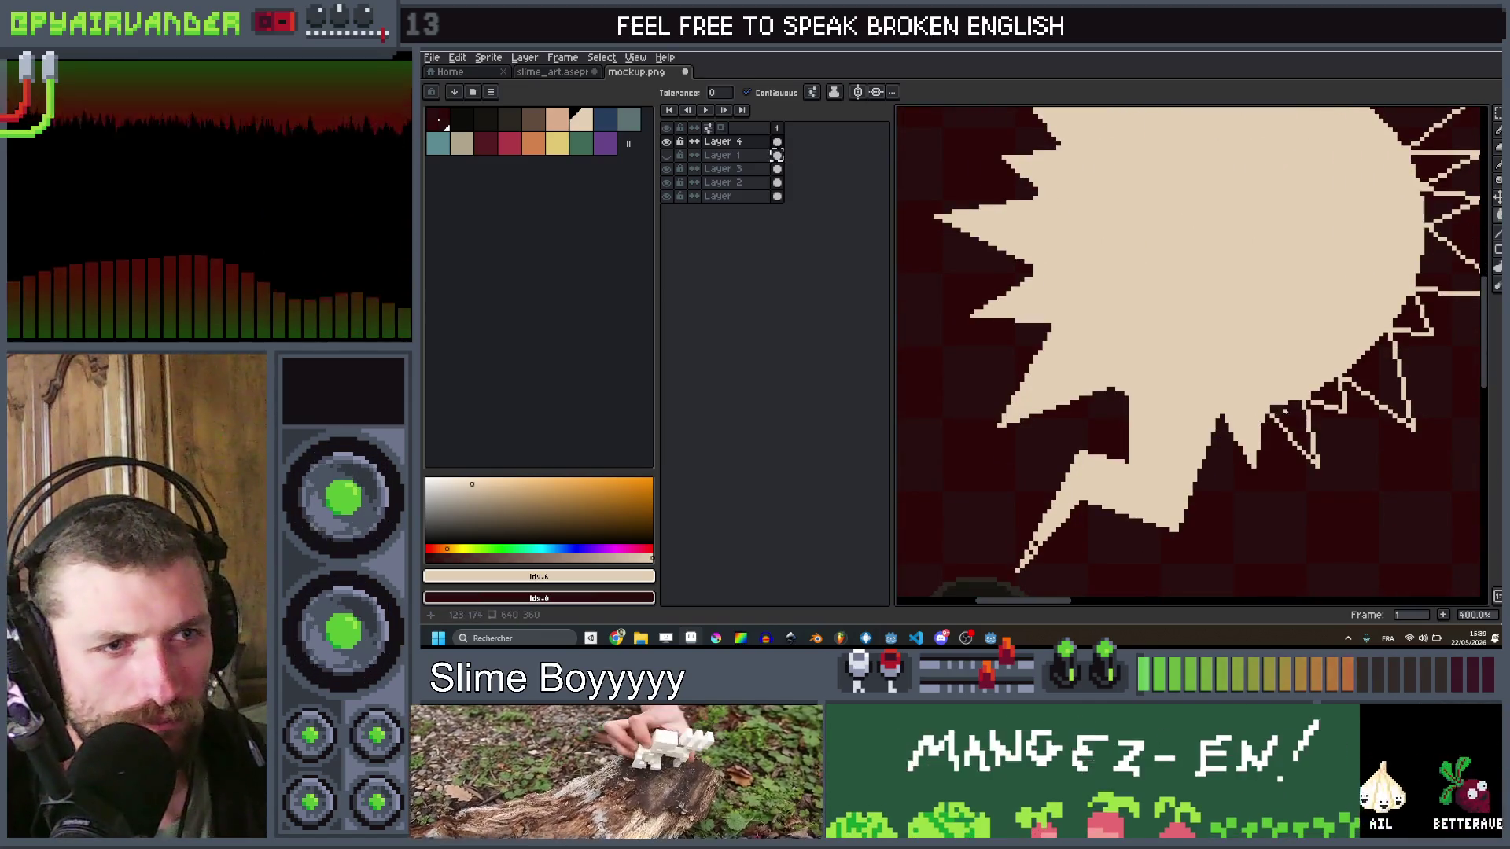
left_click(1335, 439)
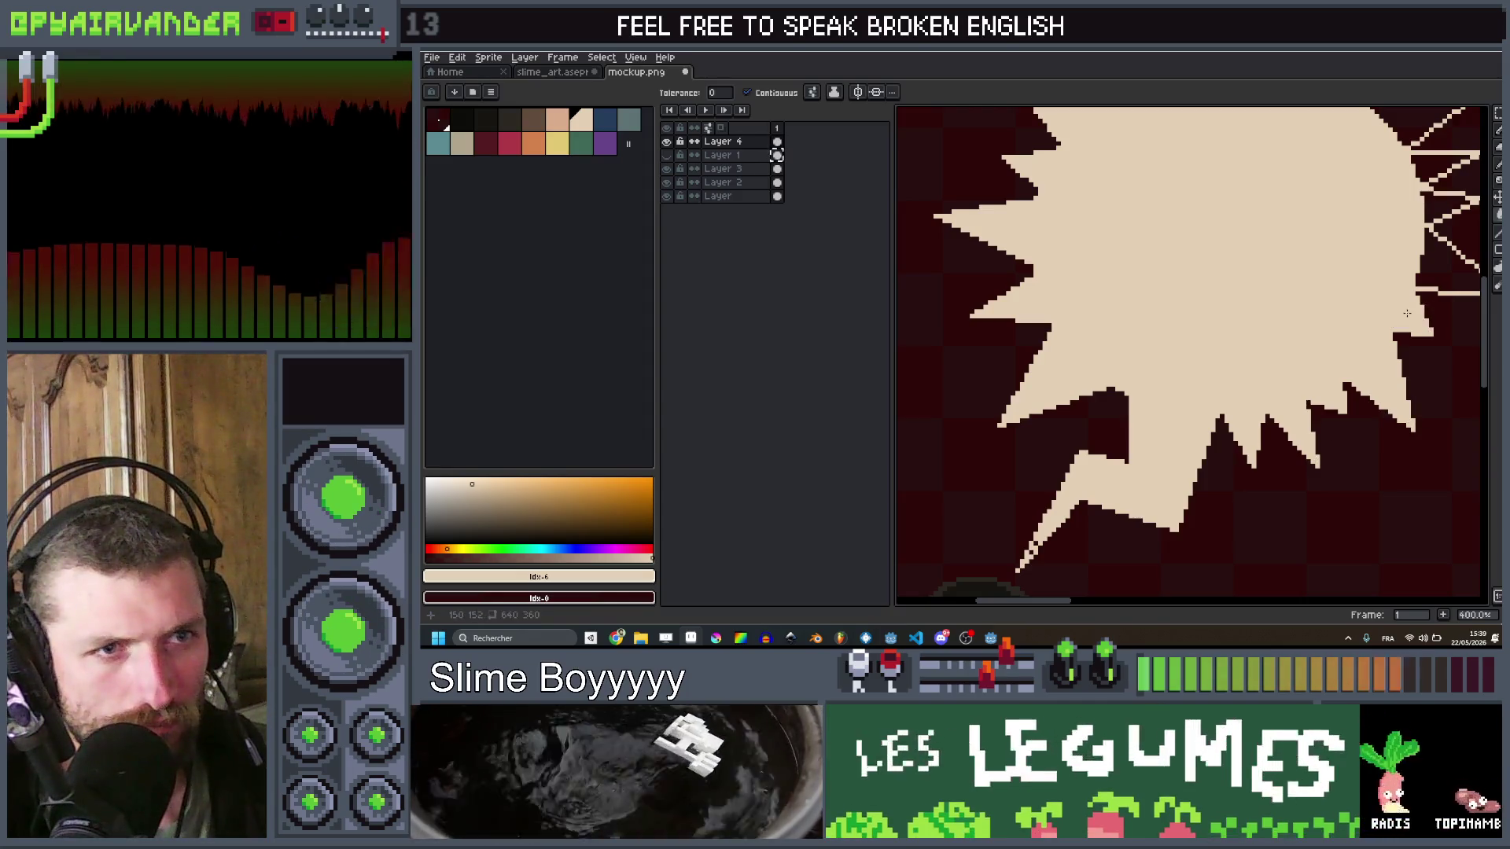
left_click(1432, 228)
left_click_drag(1394, 171, 1226, 267)
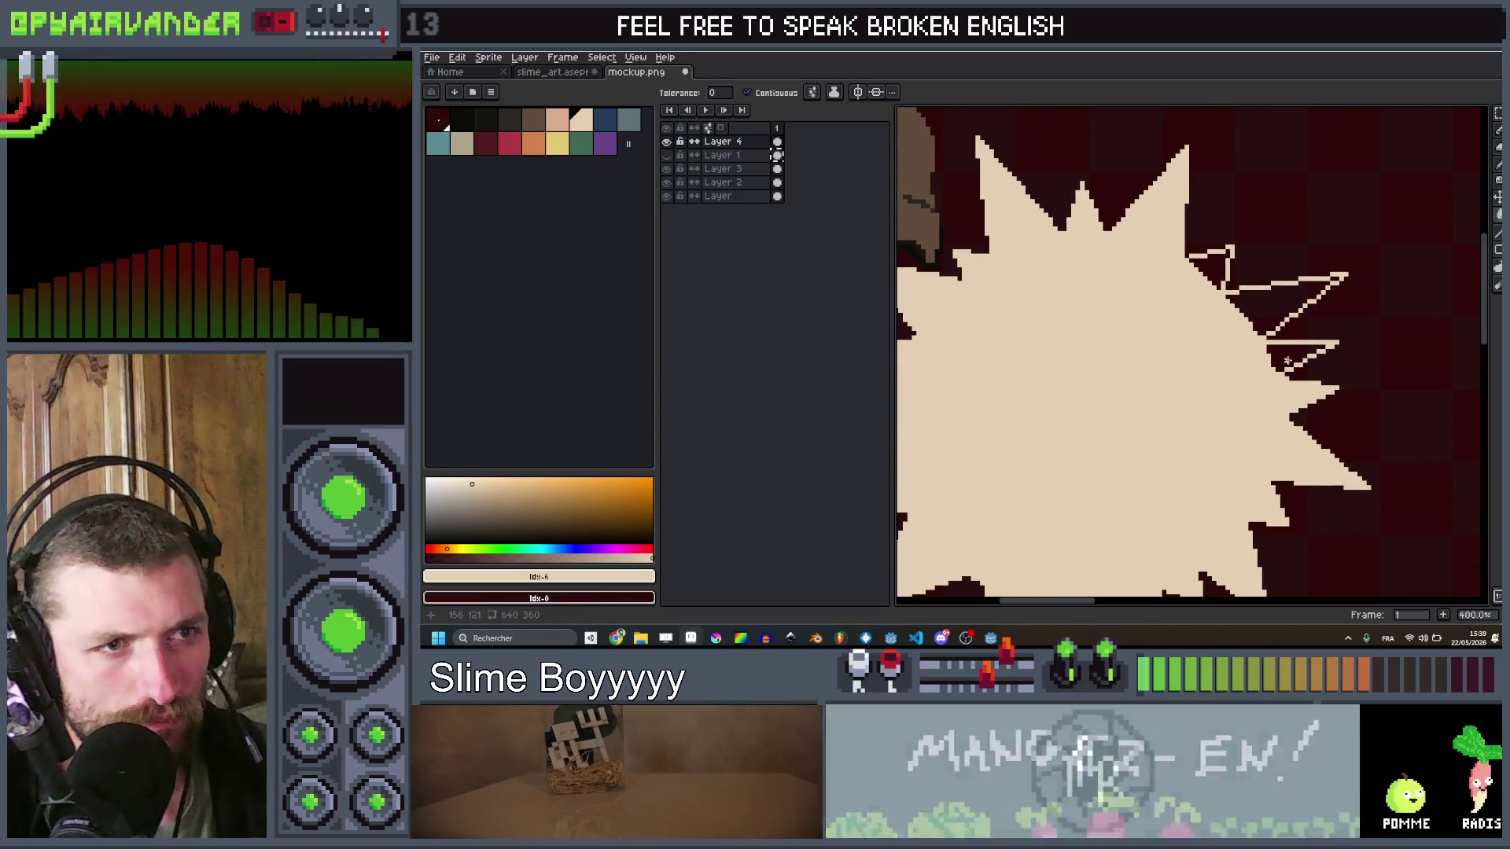
left_click(1227, 267)
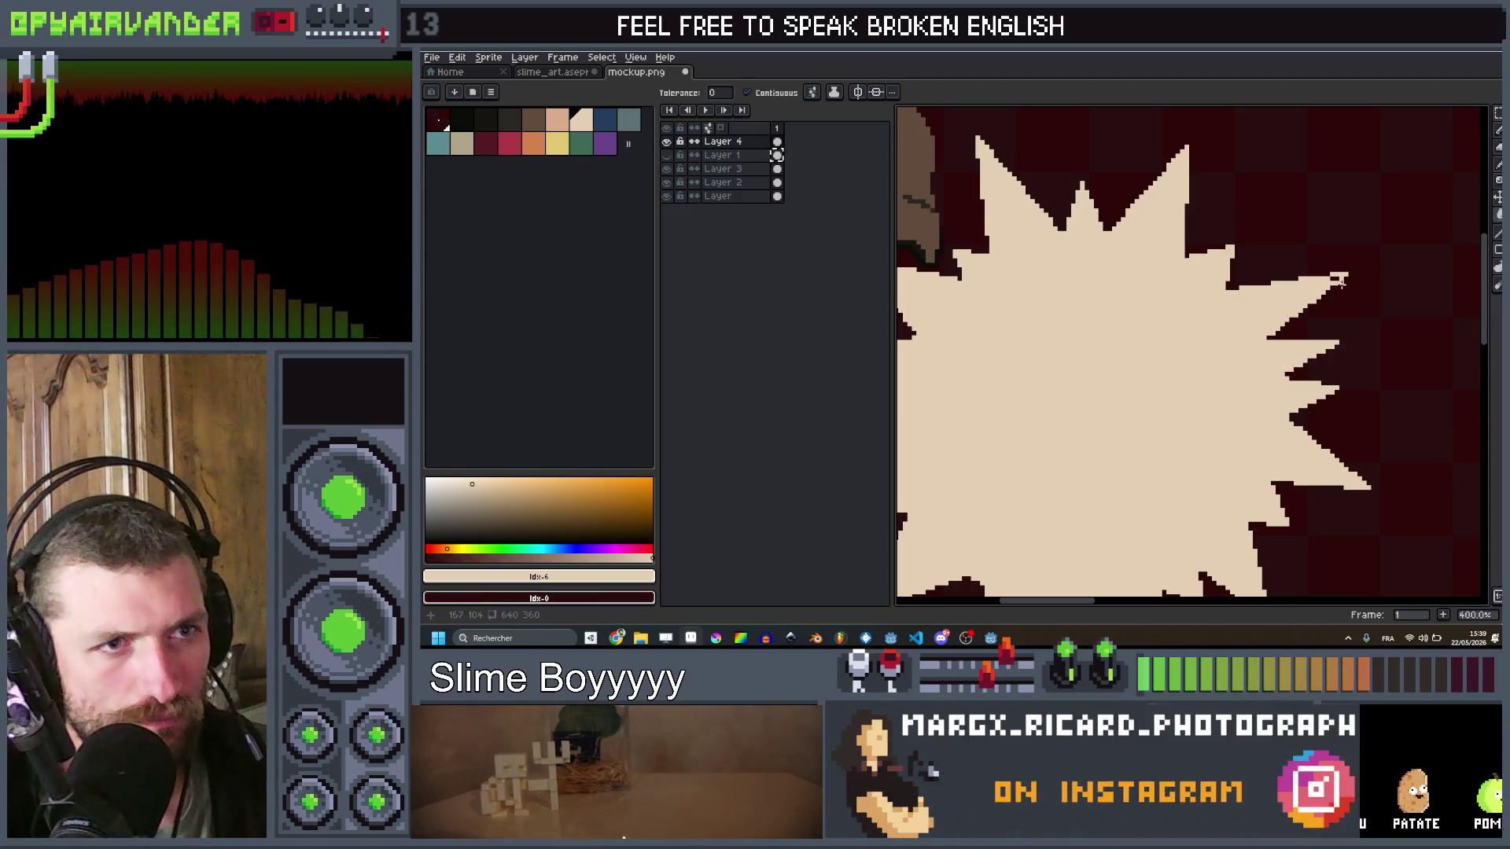
Step: Zoom out to view the whole sprite with the solid starburst bubble
scroll(1334, 278, "down", 5)
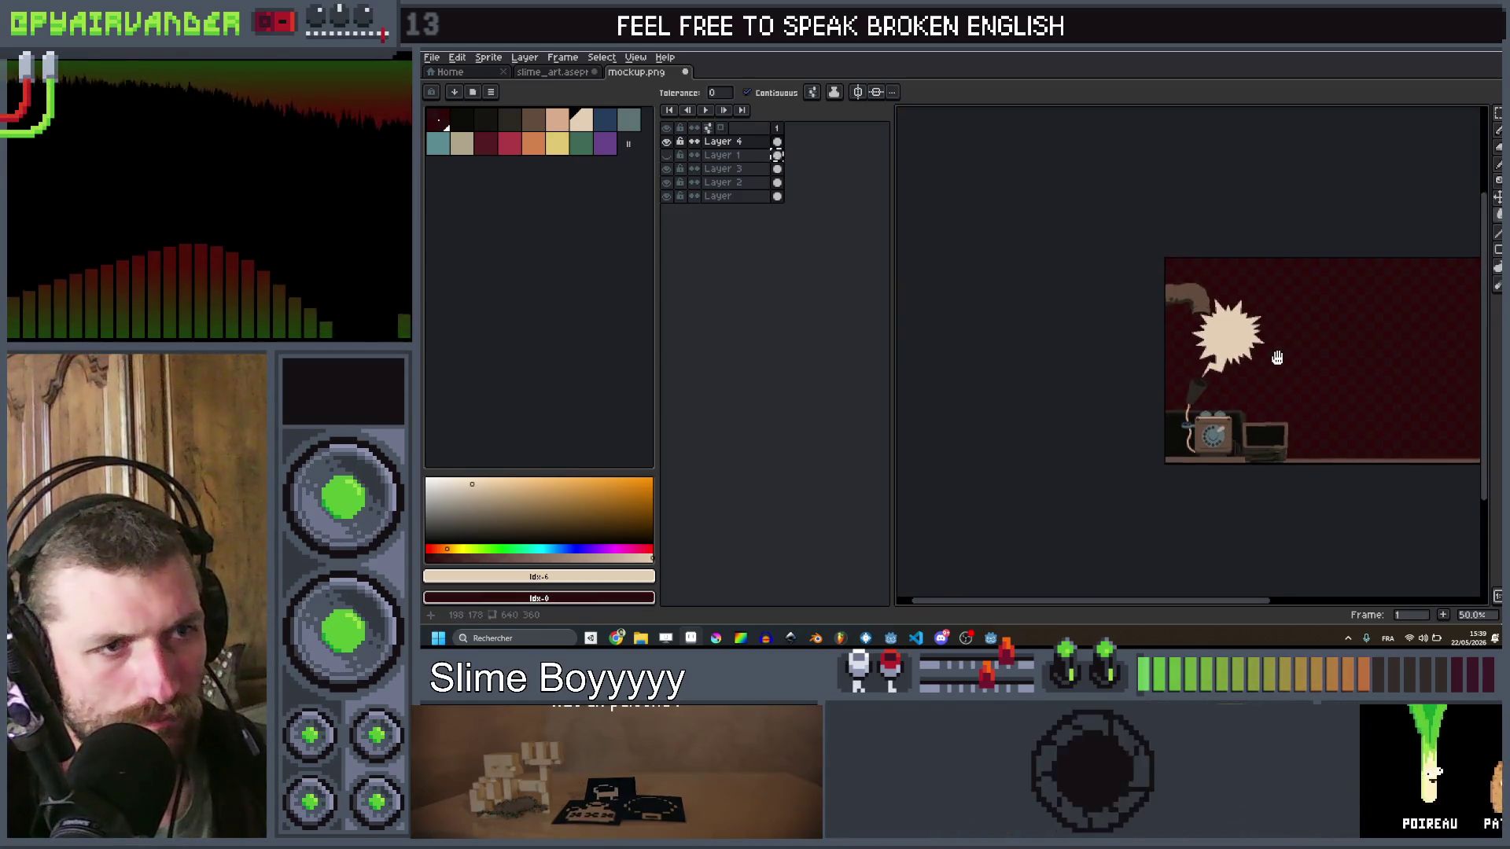
scroll(1268, 350, "up", 2)
scroll(1221, 355, "down", 1)
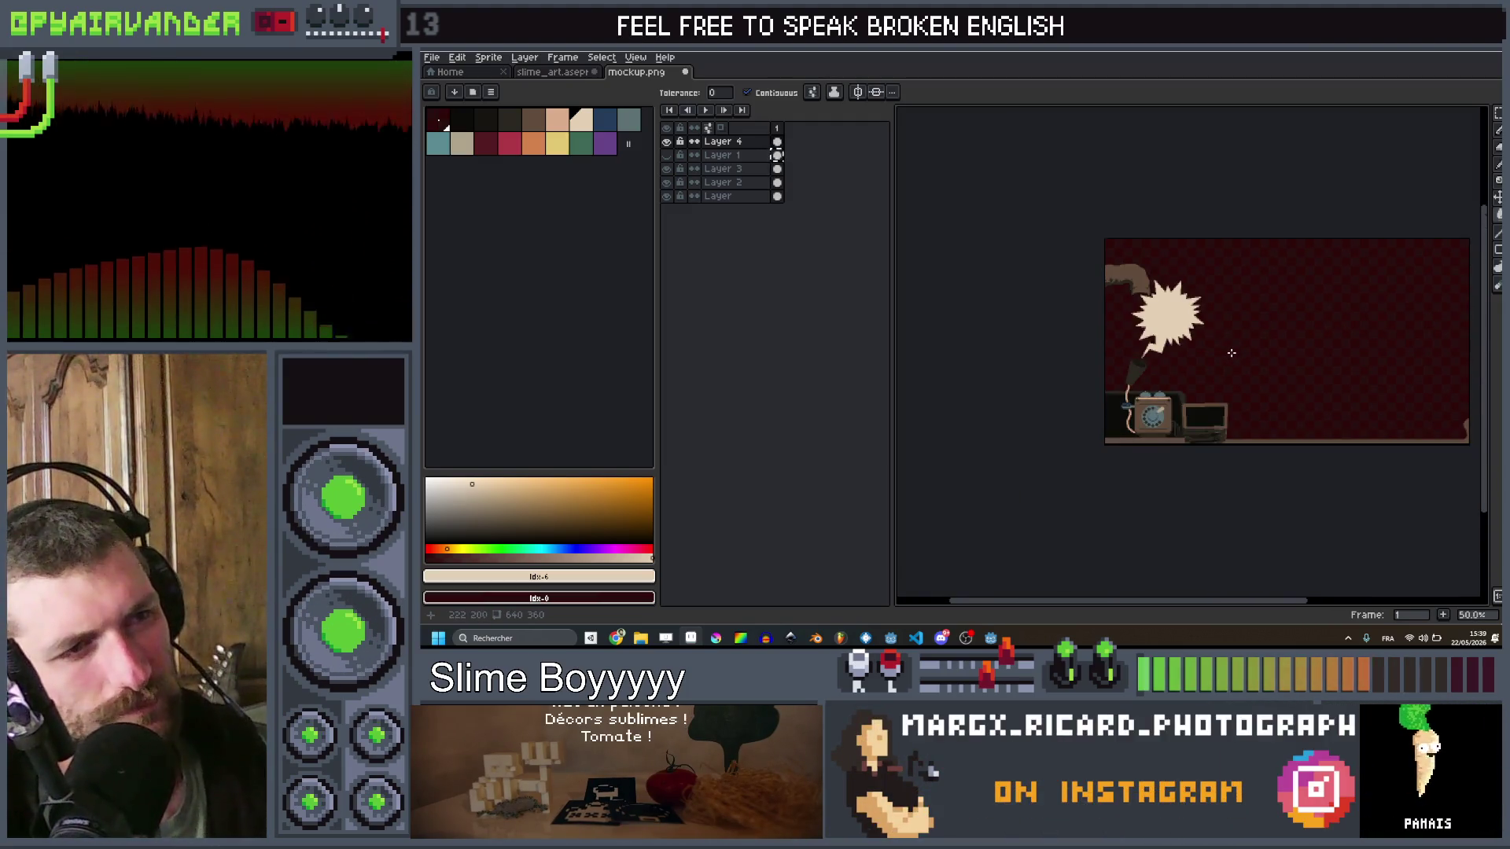
scroll(1231, 353, "down", 1)
scroll(1235, 352, "up", 1)
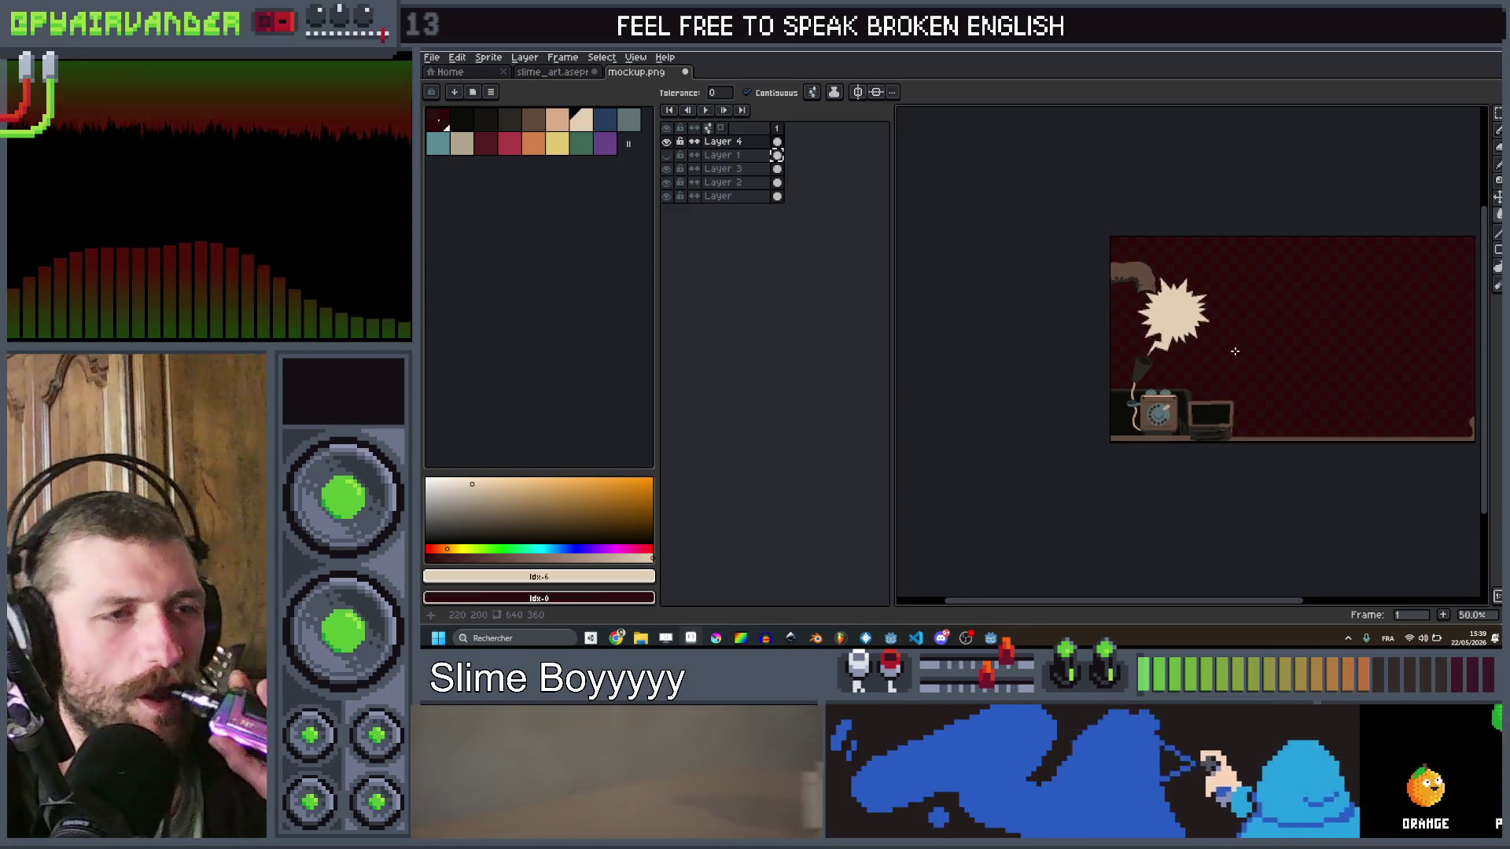
scroll(1226, 354, "up", 1)
scroll(1229, 358, "down", 1)
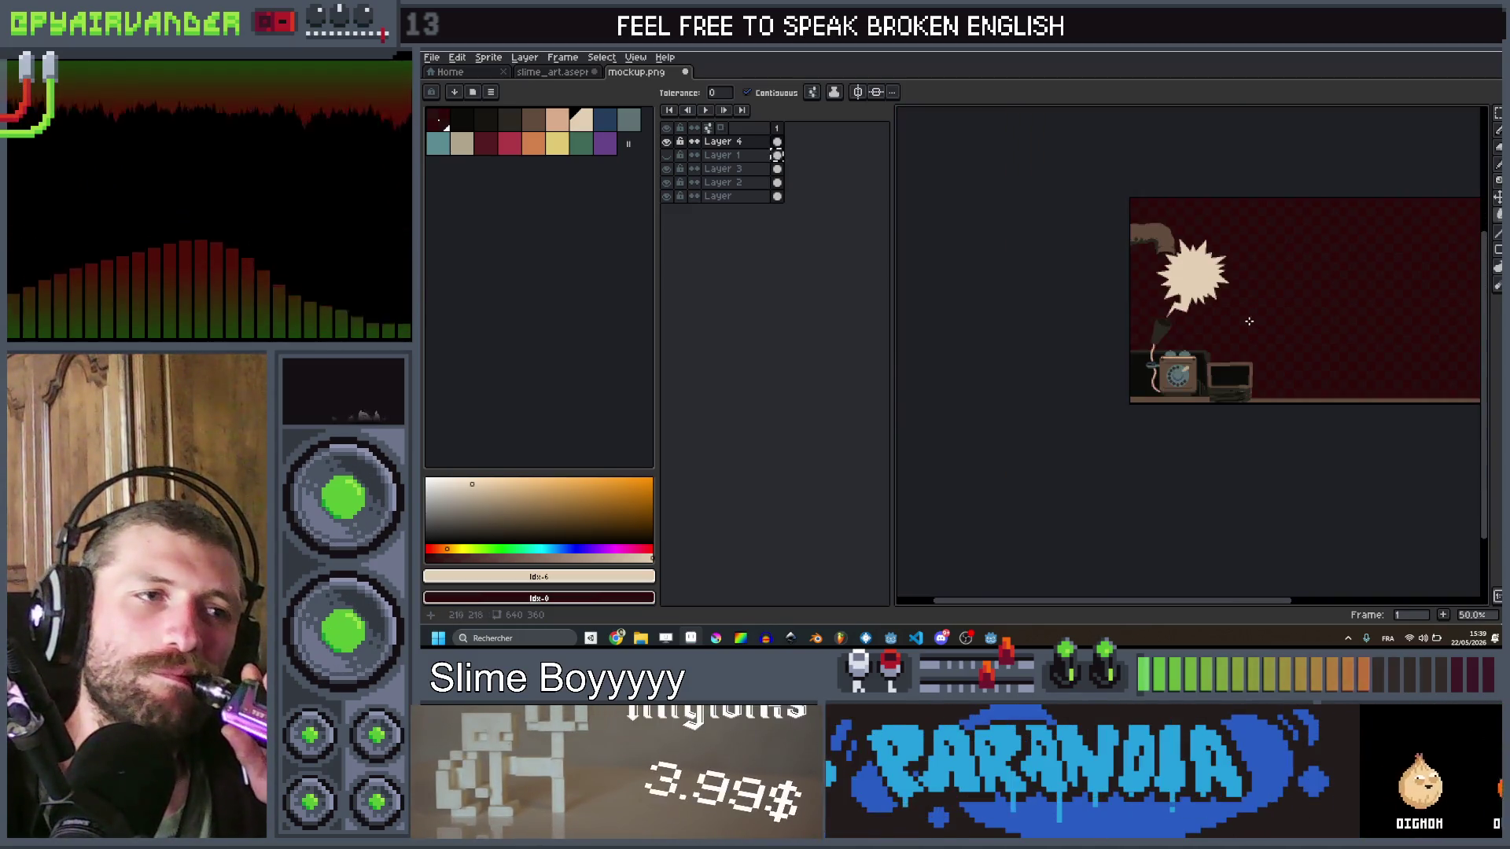
scroll(1230, 361, "up", 1)
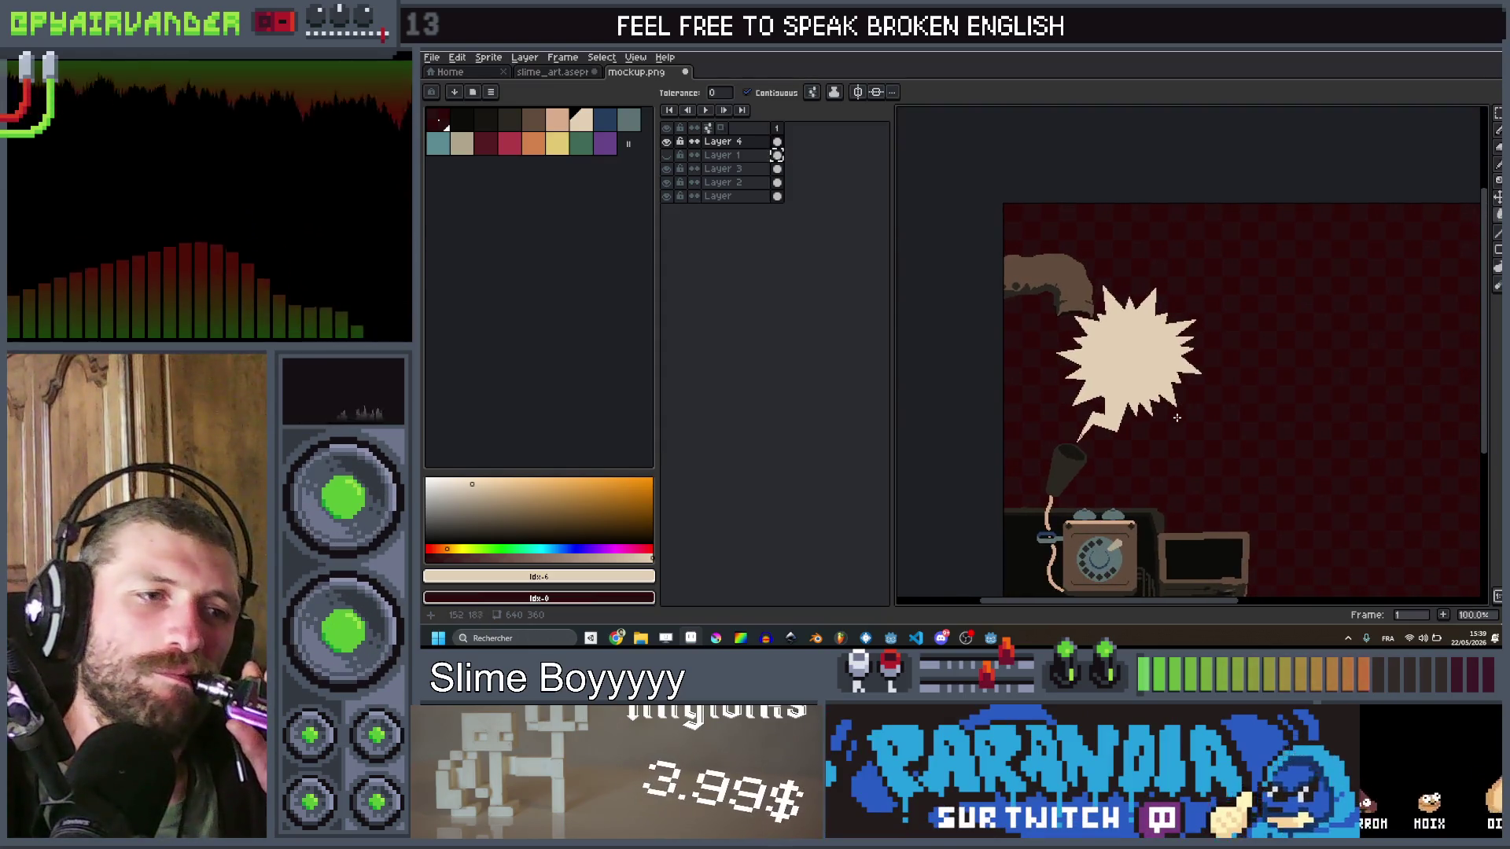
scroll(1191, 411, "up", 1)
scroll(1199, 412, "down", 1)
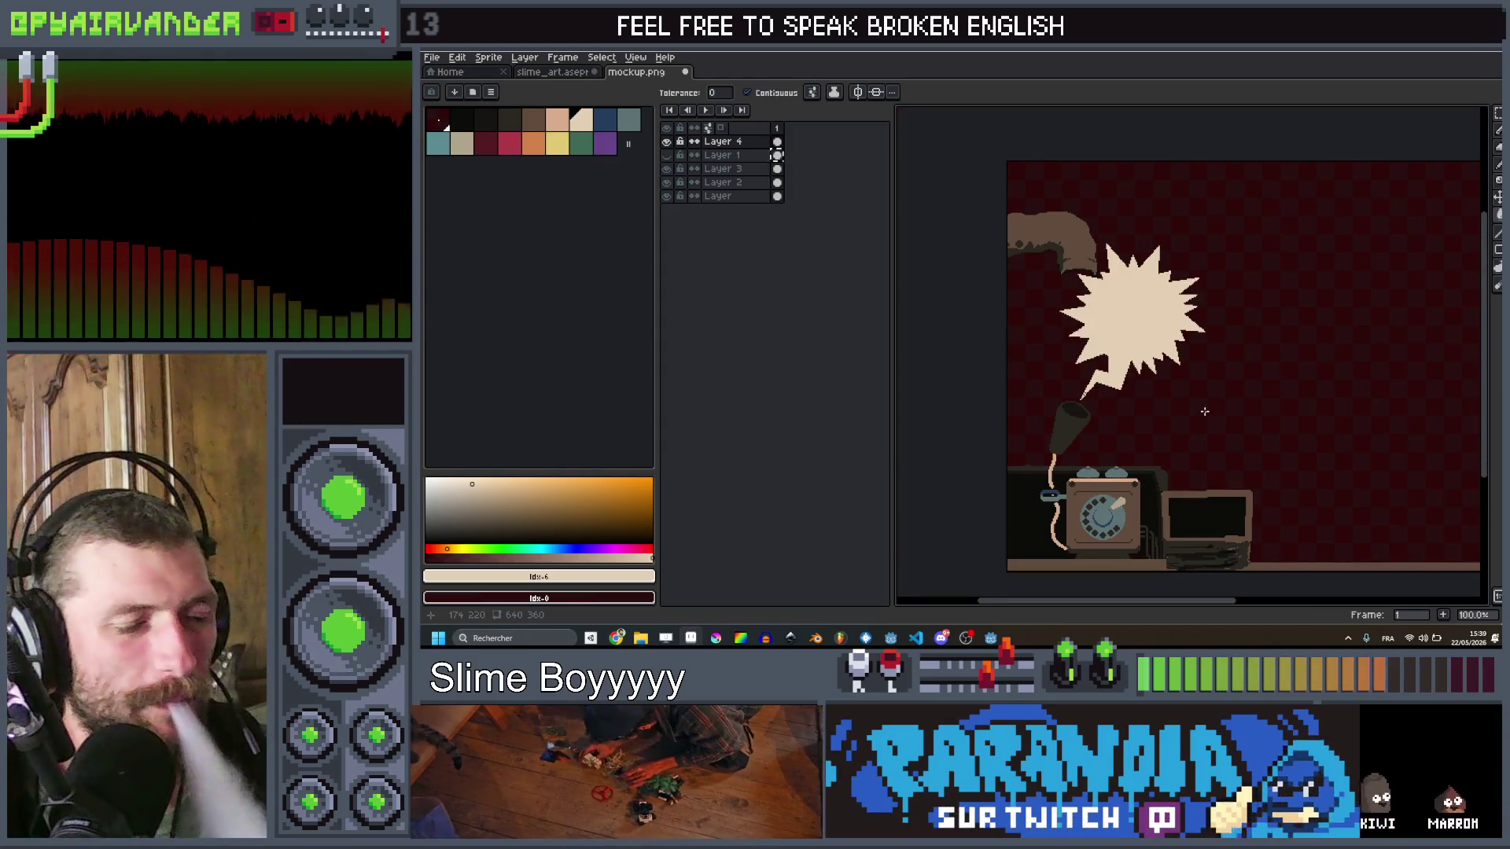
scroll(1179, 440, "down", 2)
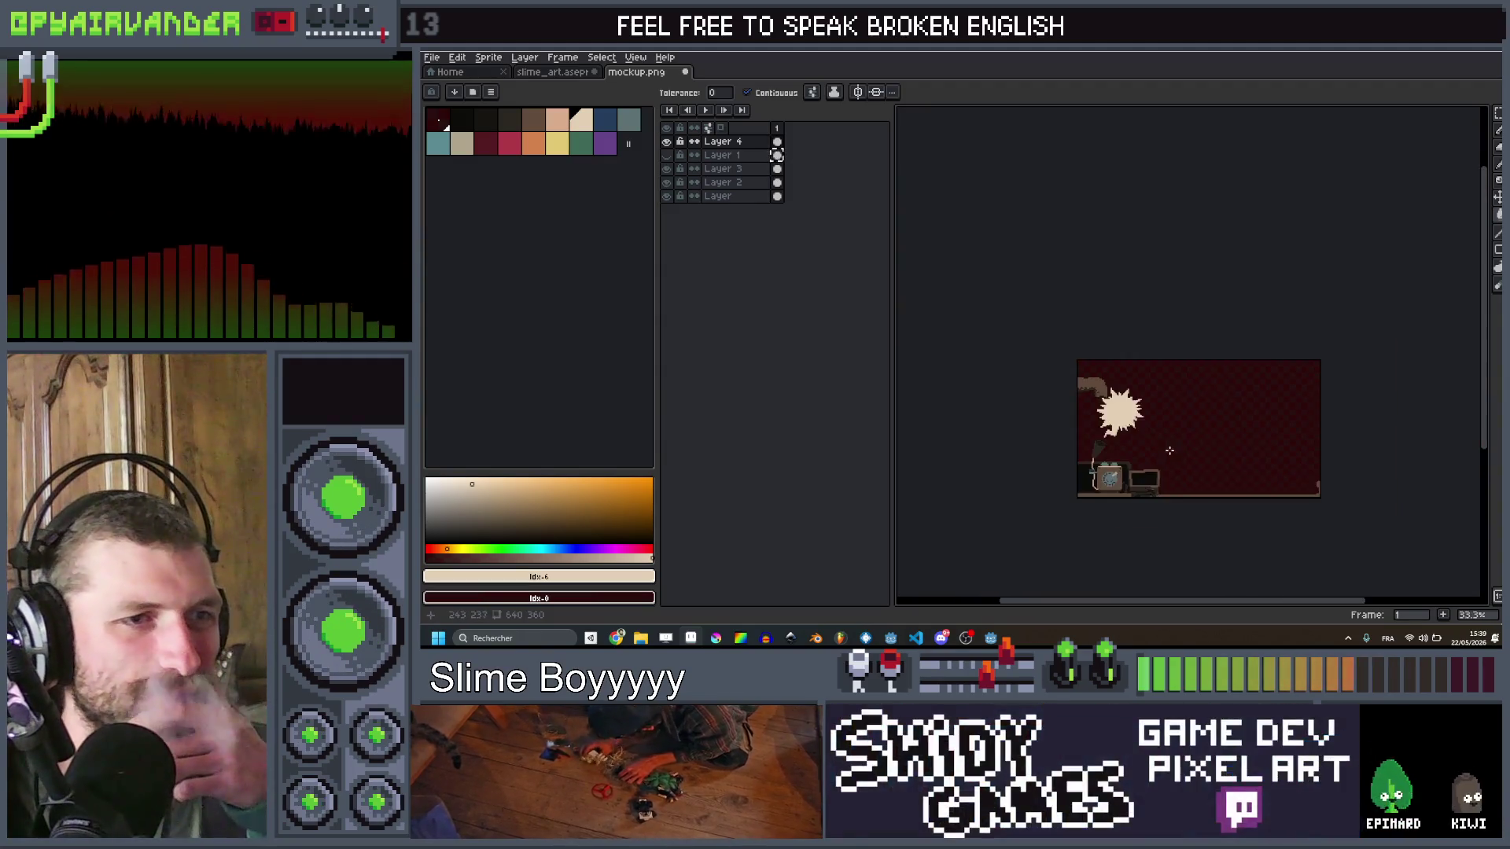
Step: With the Pencil in peach, paint a thick cloud-shaped puff below-right of the cream starburst
scroll(1172, 449, "up", 3)
key("b")
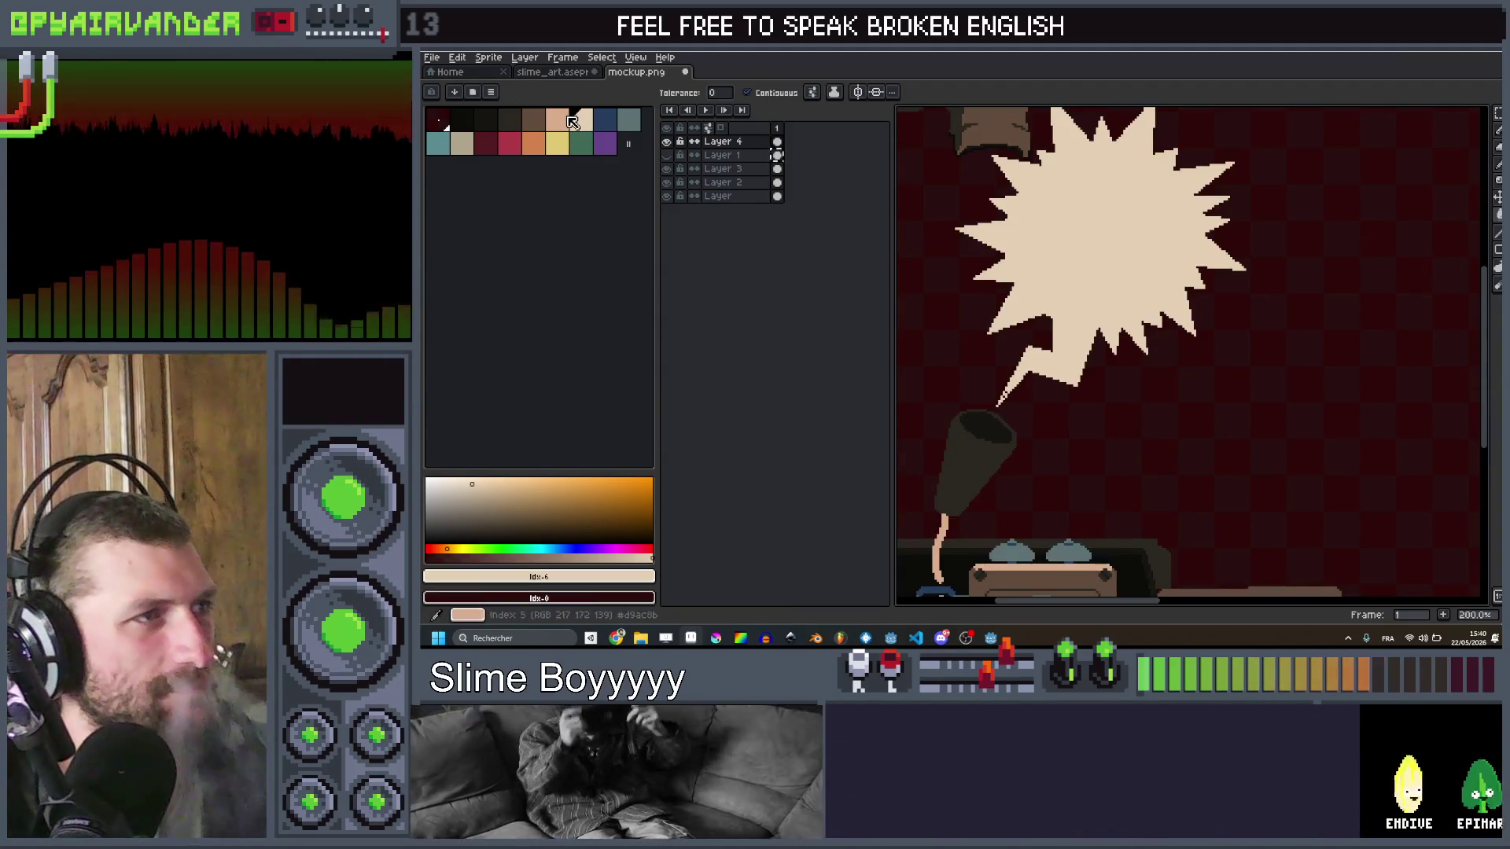
scroll(1290, 401, "up", 17)
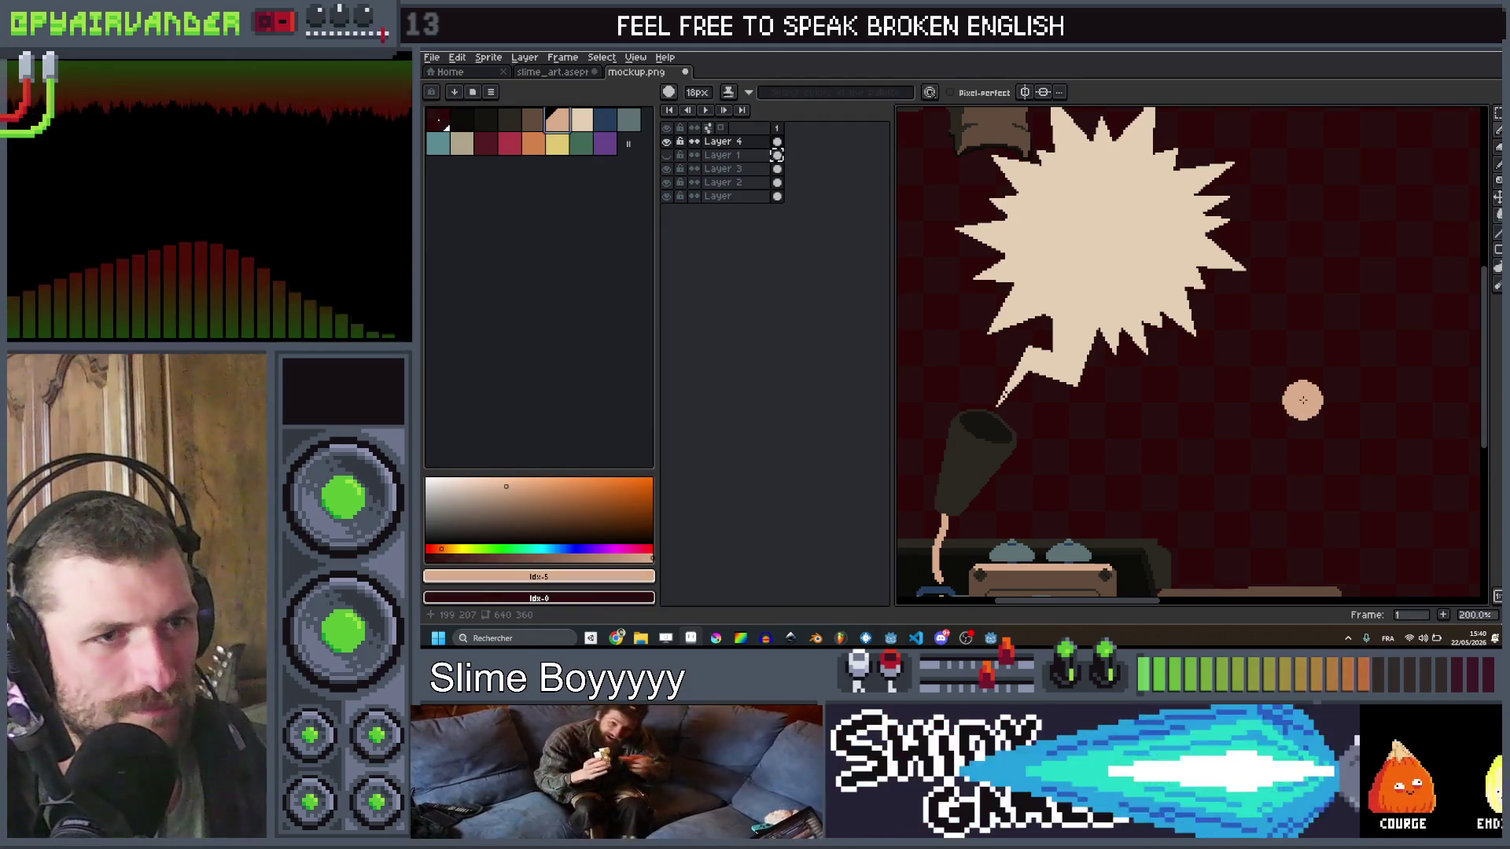
mouse_move(1298, 397)
left_mouse_down()
mouse_move(1191, 416)
mouse_move(1183, 471)
mouse_move(1203, 507)
mouse_move(1344, 519)
mouse_move(1364, 456)
mouse_move(1327, 413)
left_mouse_up()
left_click_drag(1305, 481, 1216, 441)
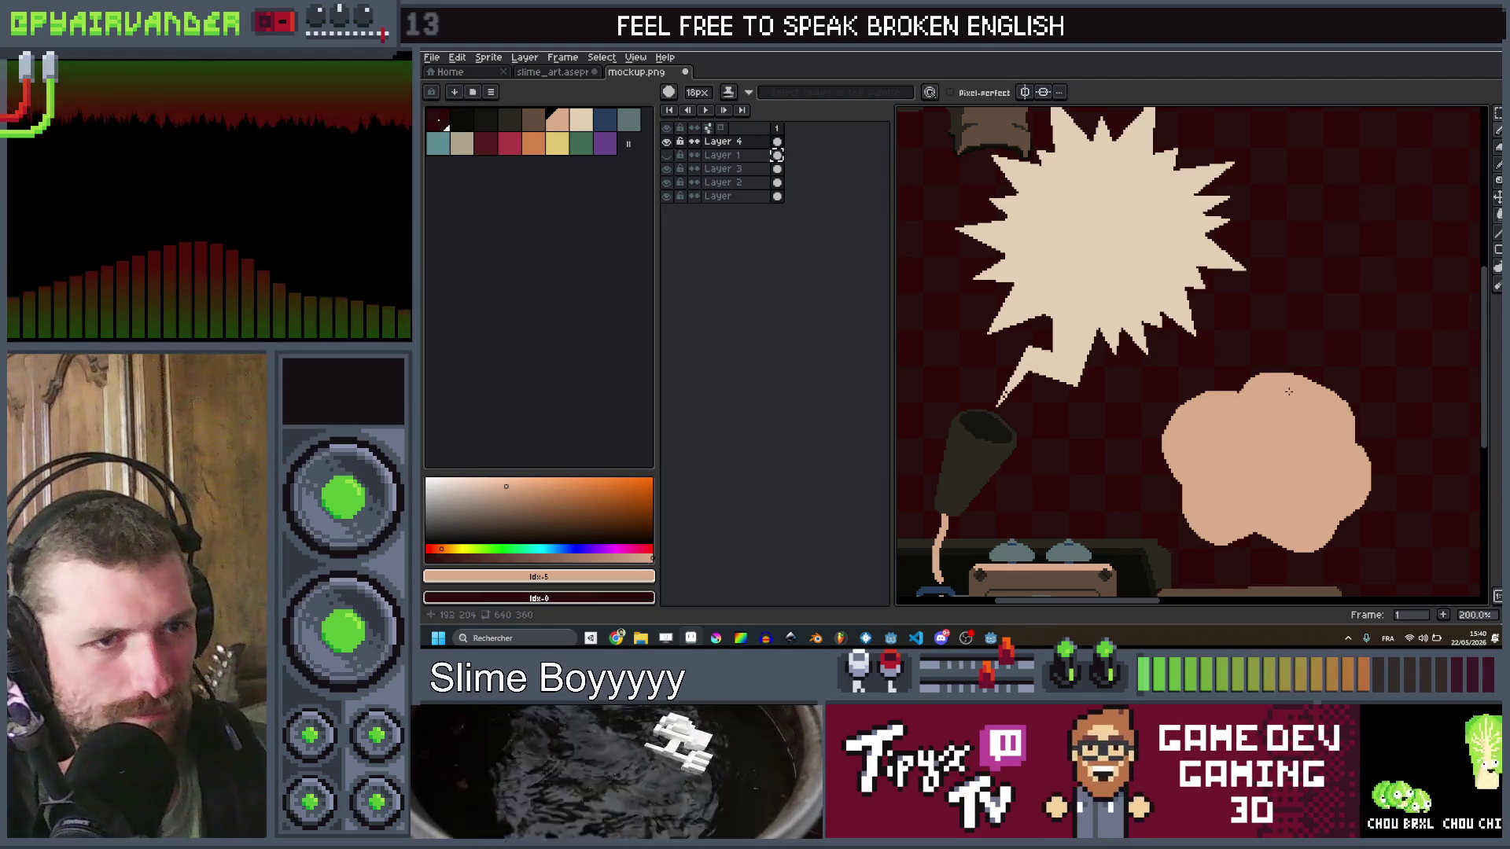
scroll(1288, 391, "down", 4)
scroll(1250, 351, "up", 4)
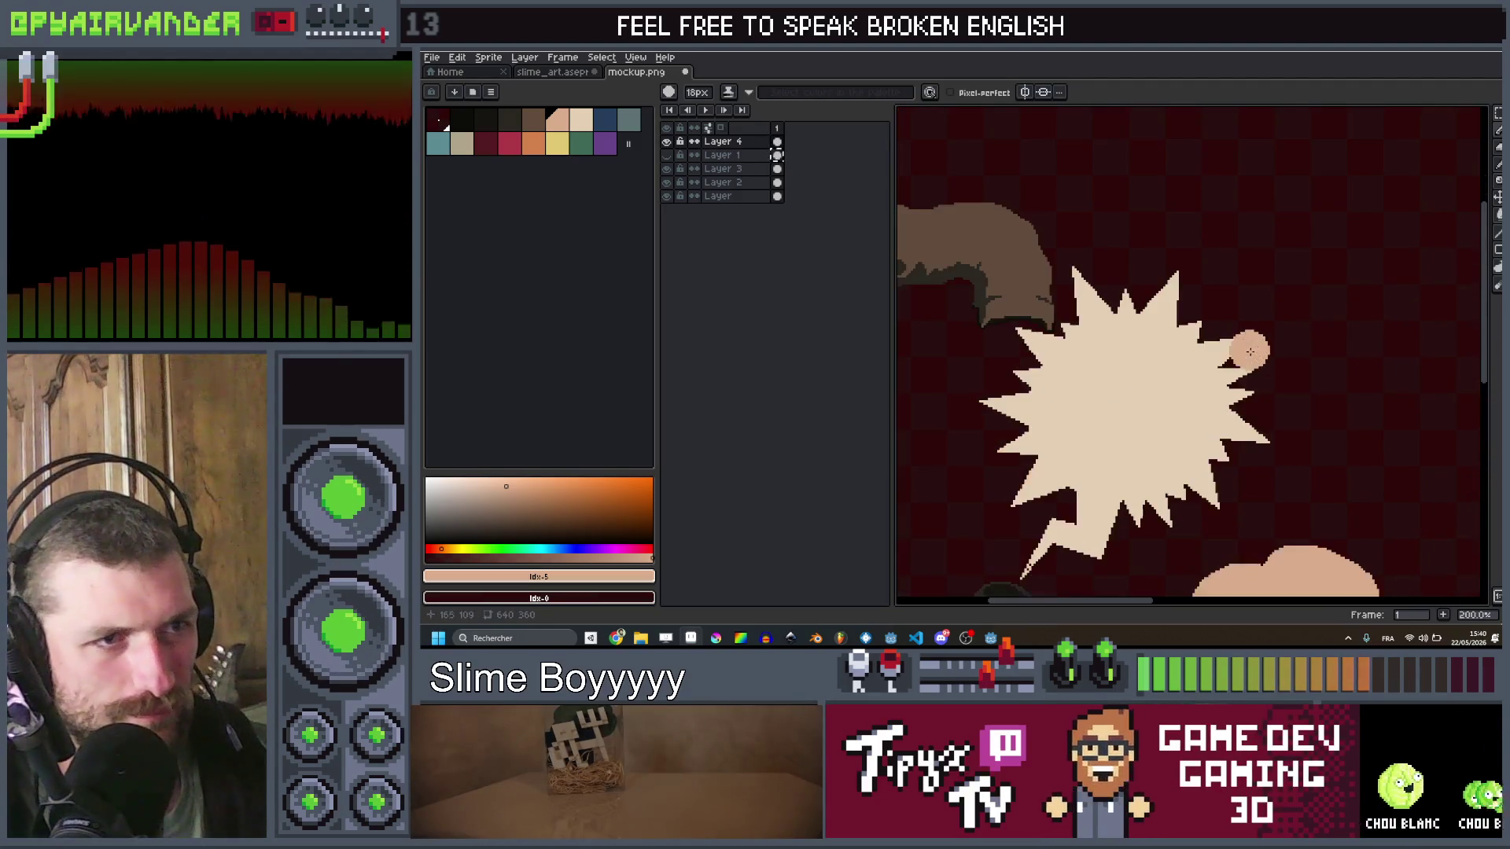
scroll(1211, 380, "down", 4)
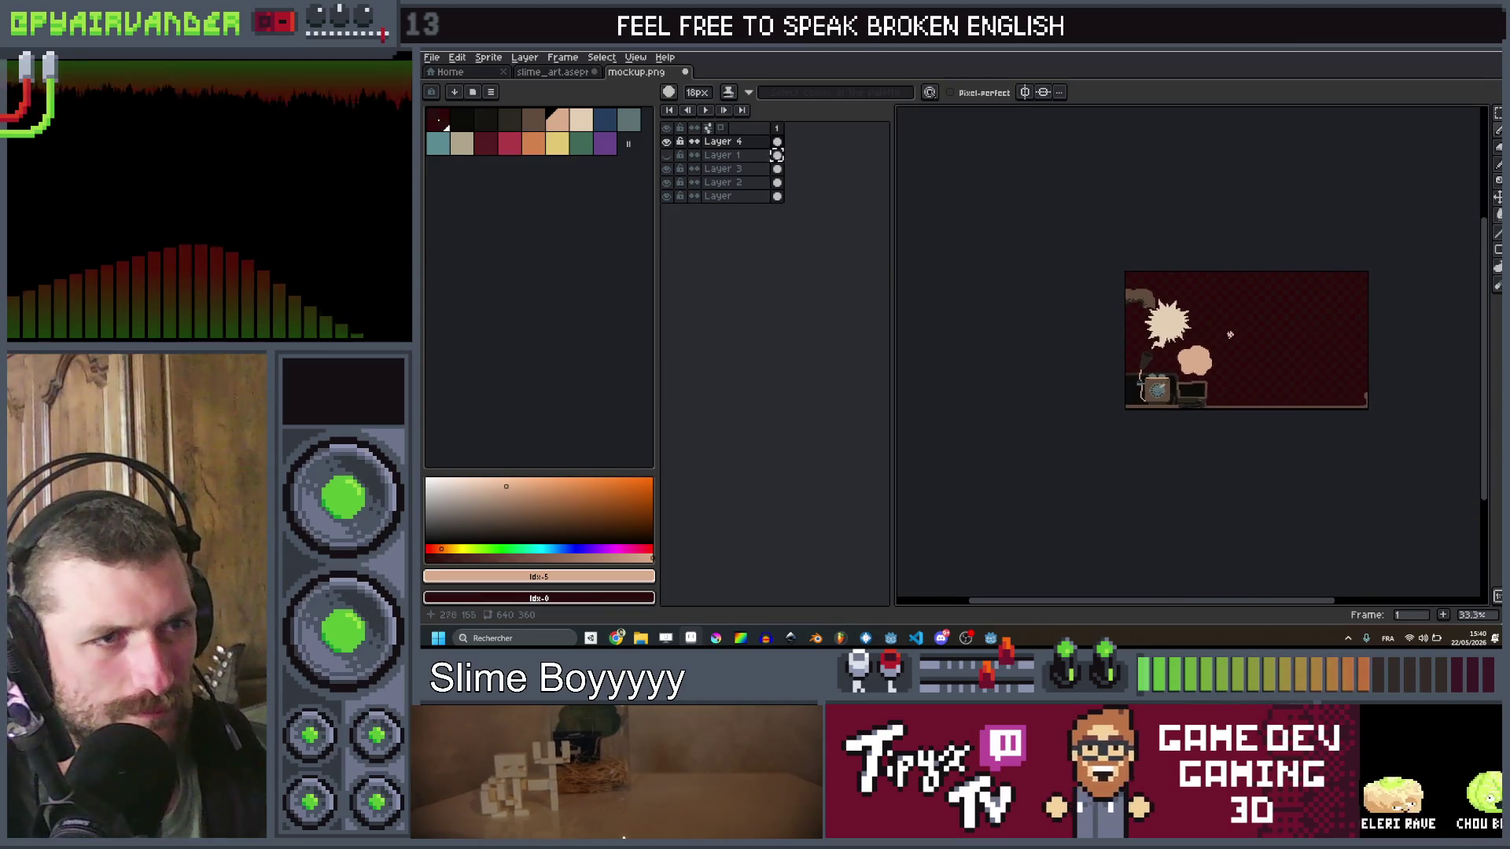
scroll(1205, 316, "up", 1)
scroll(1205, 317, "up", 3)
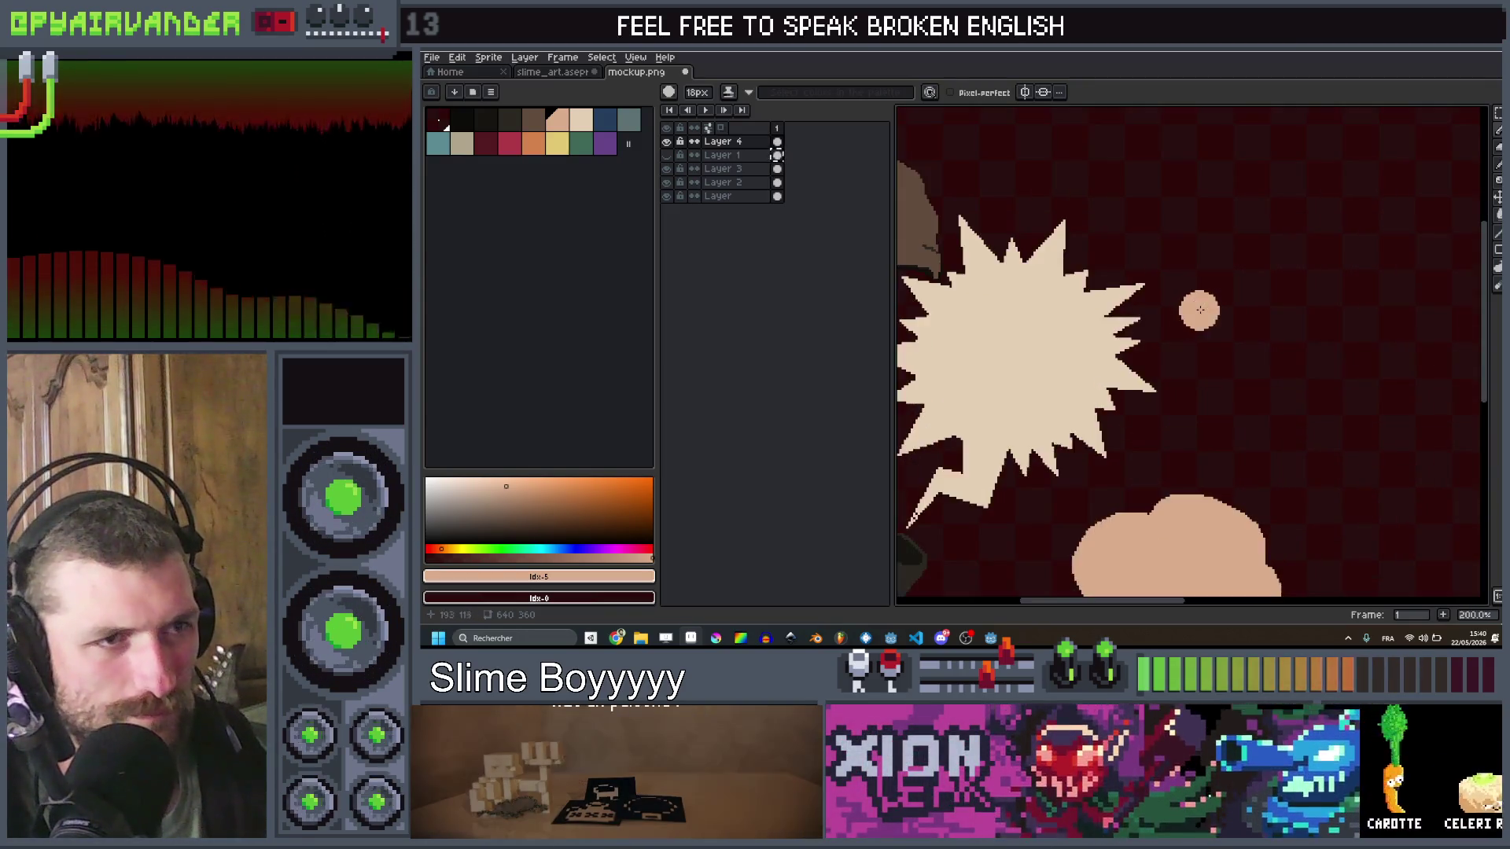
scroll(1219, 330, "down", 3)
scroll(1235, 342, "up", 1)
scroll(1235, 342, "down", 1)
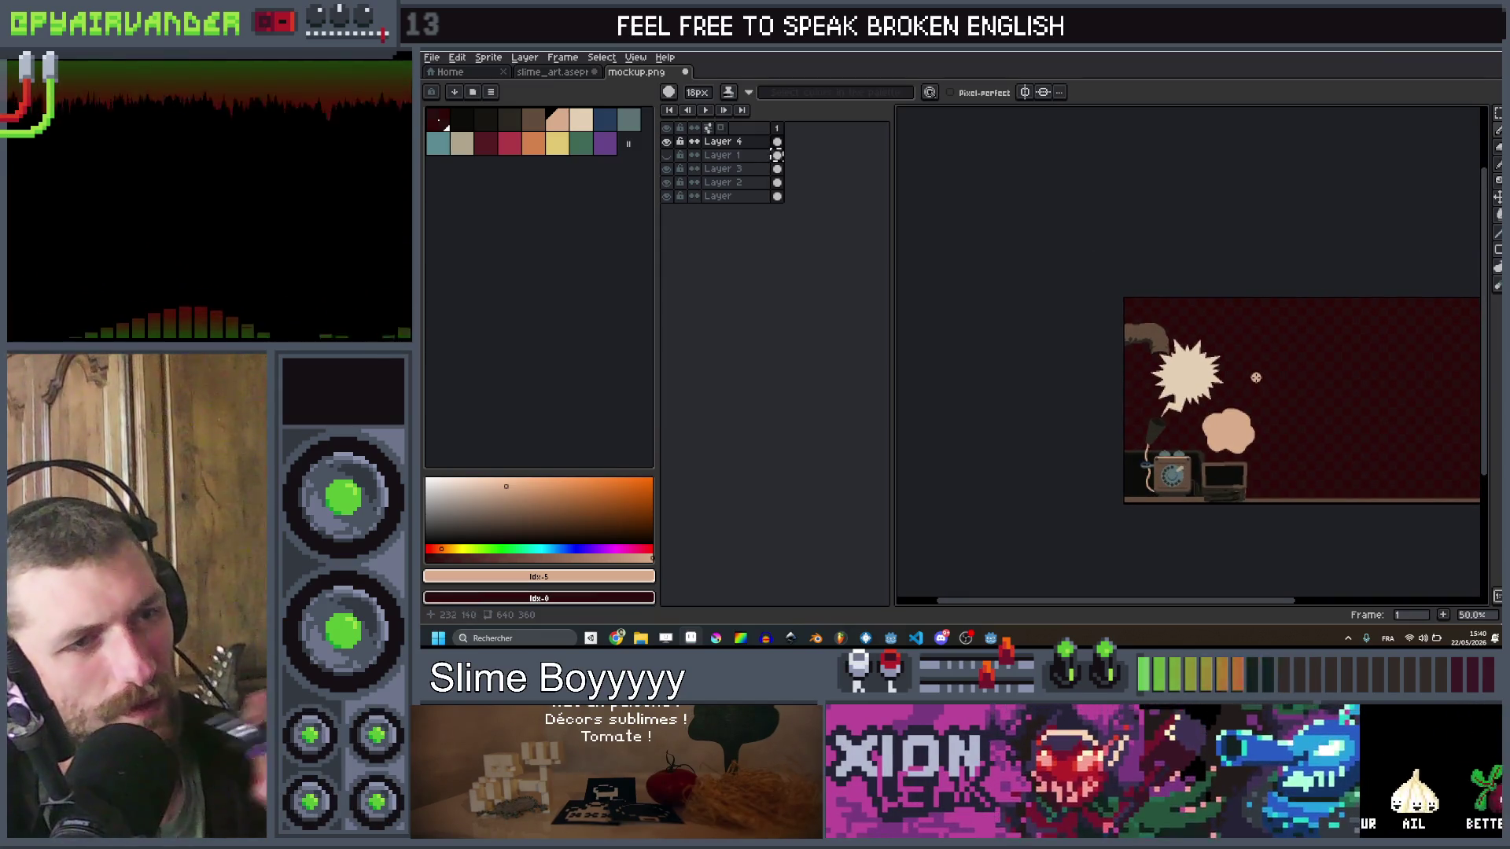
left_click_drag(1256, 377, 1246, 359)
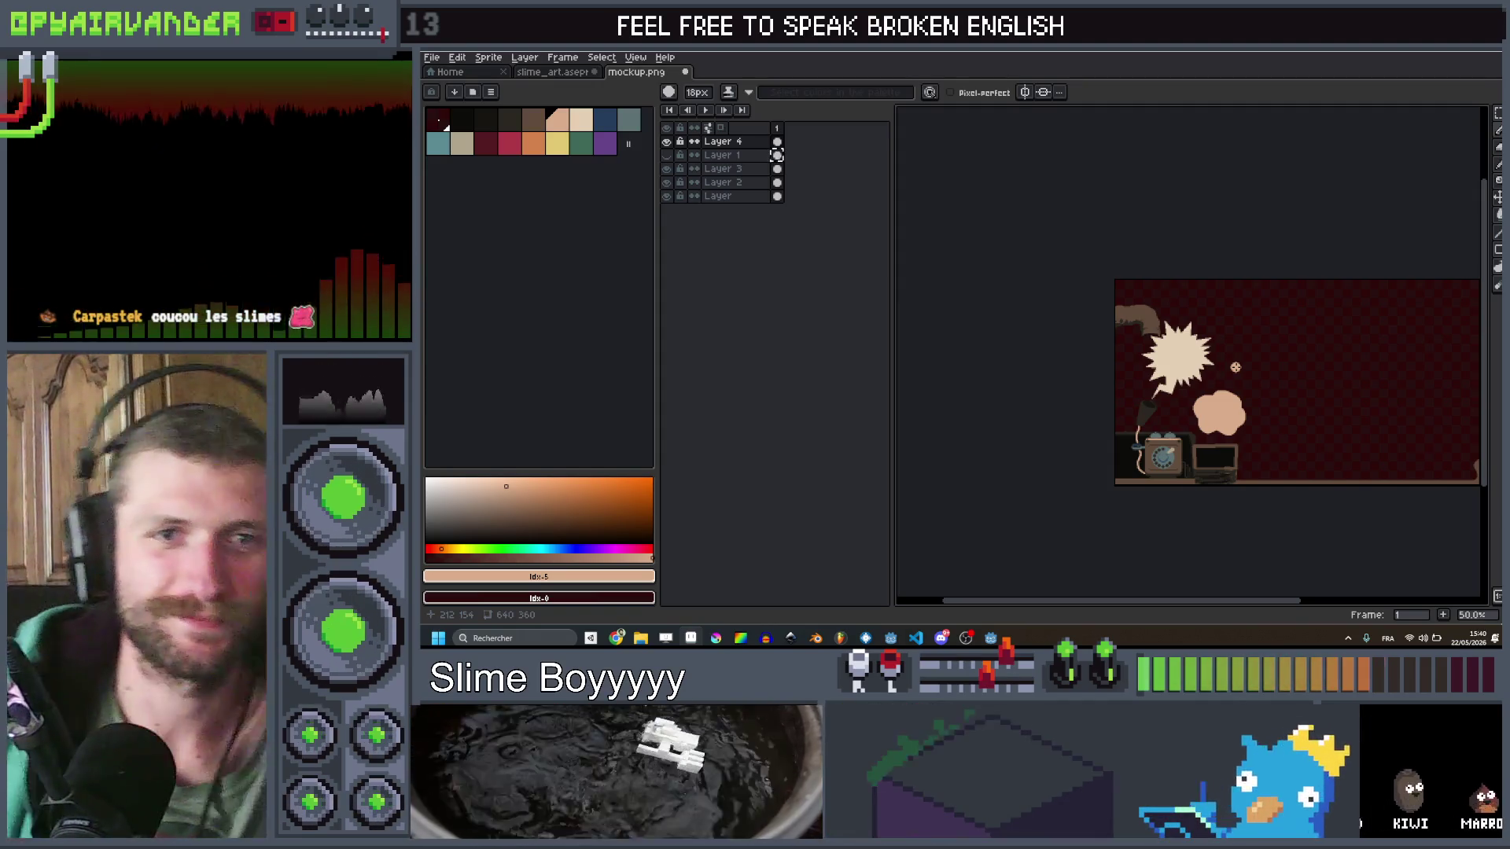
scroll(1255, 390, "up", 2)
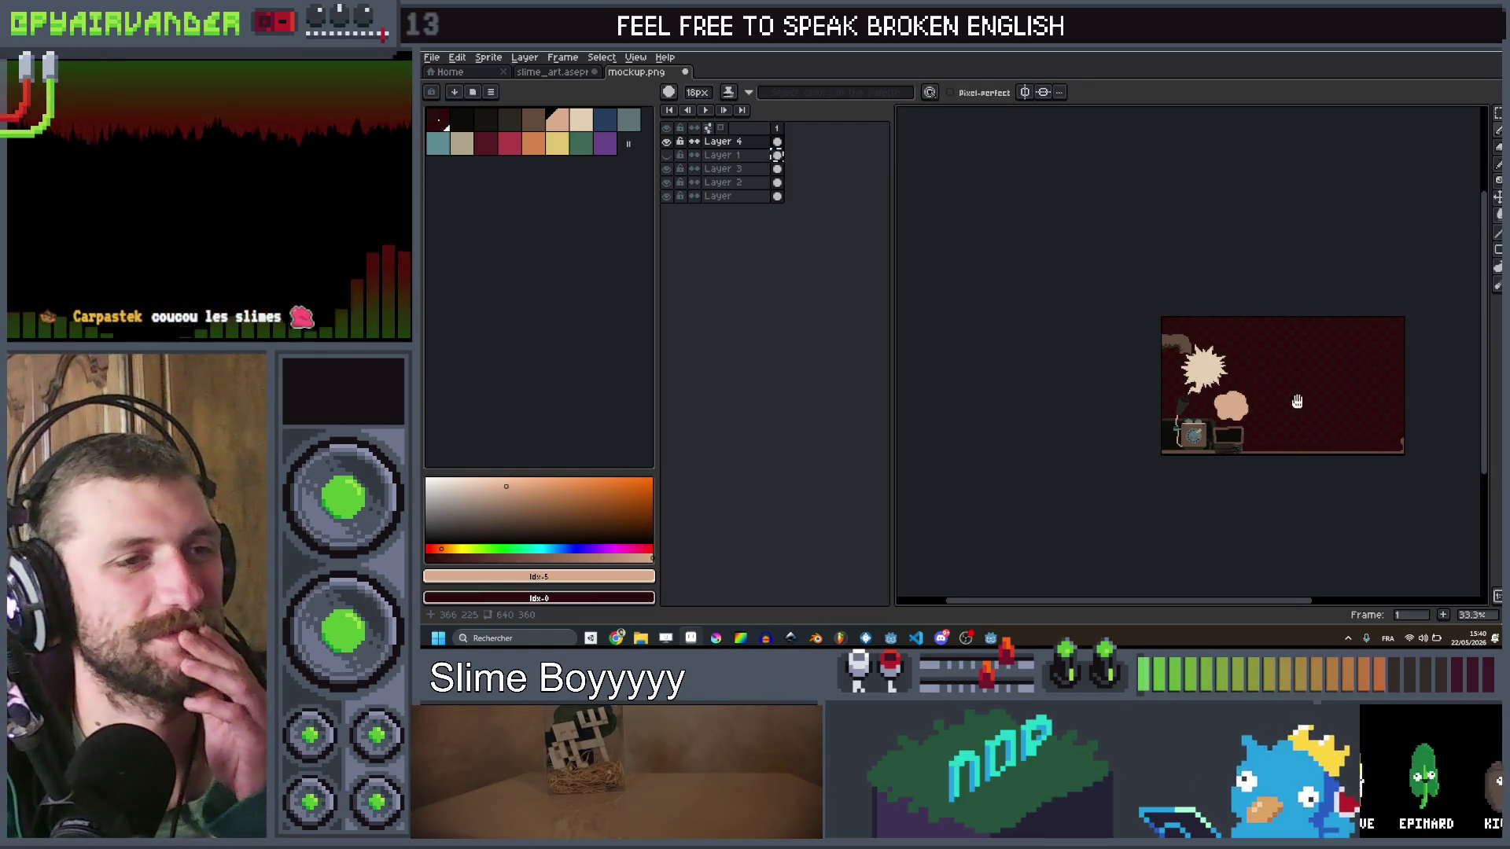
scroll(1218, 339, "up", 2)
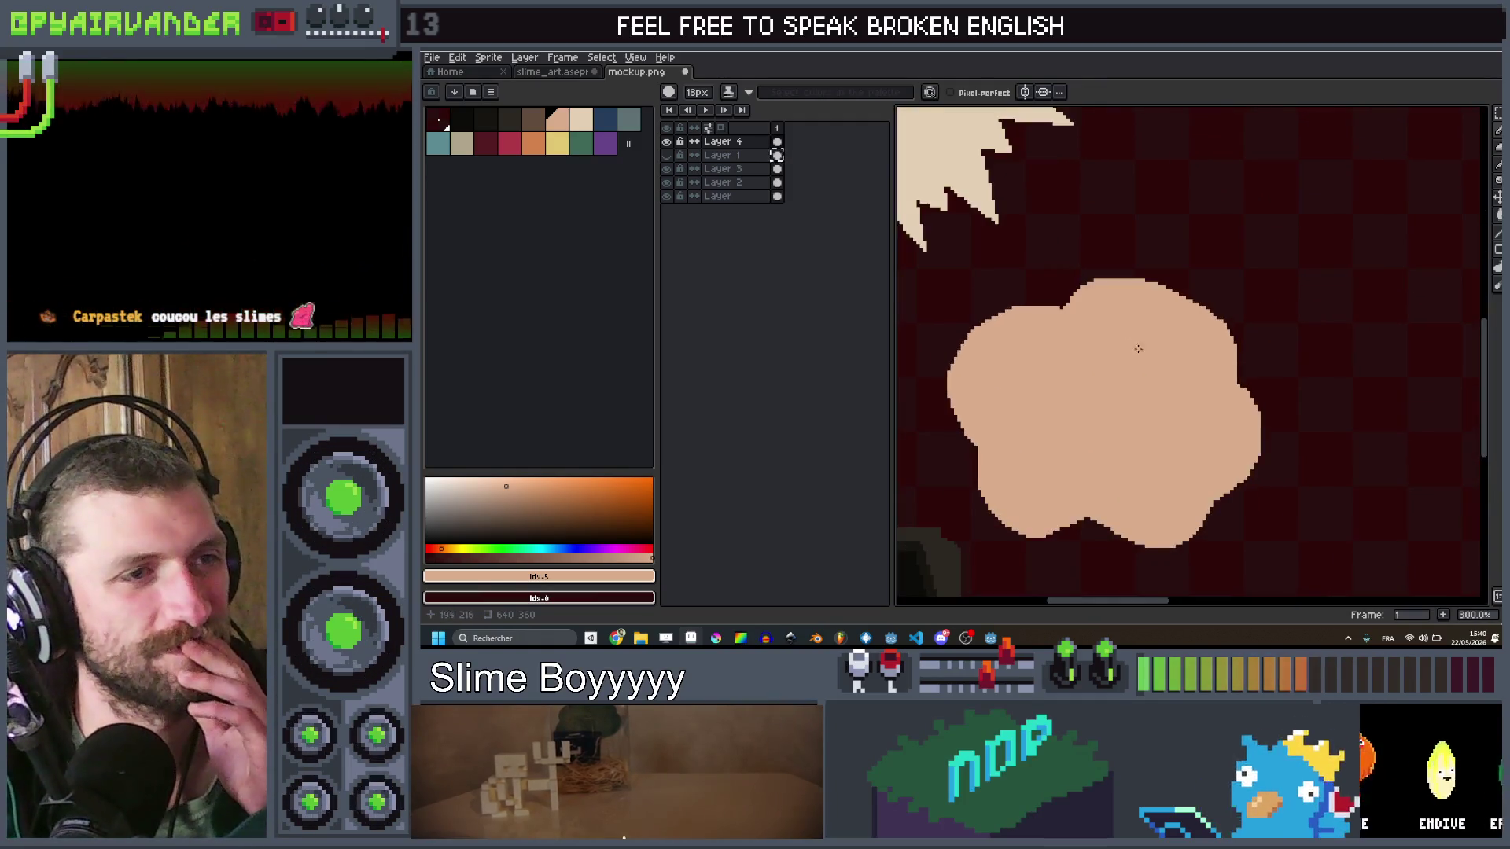
scroll(1199, 308, "down", 3)
left_click_drag(1200, 309, 1222, 318)
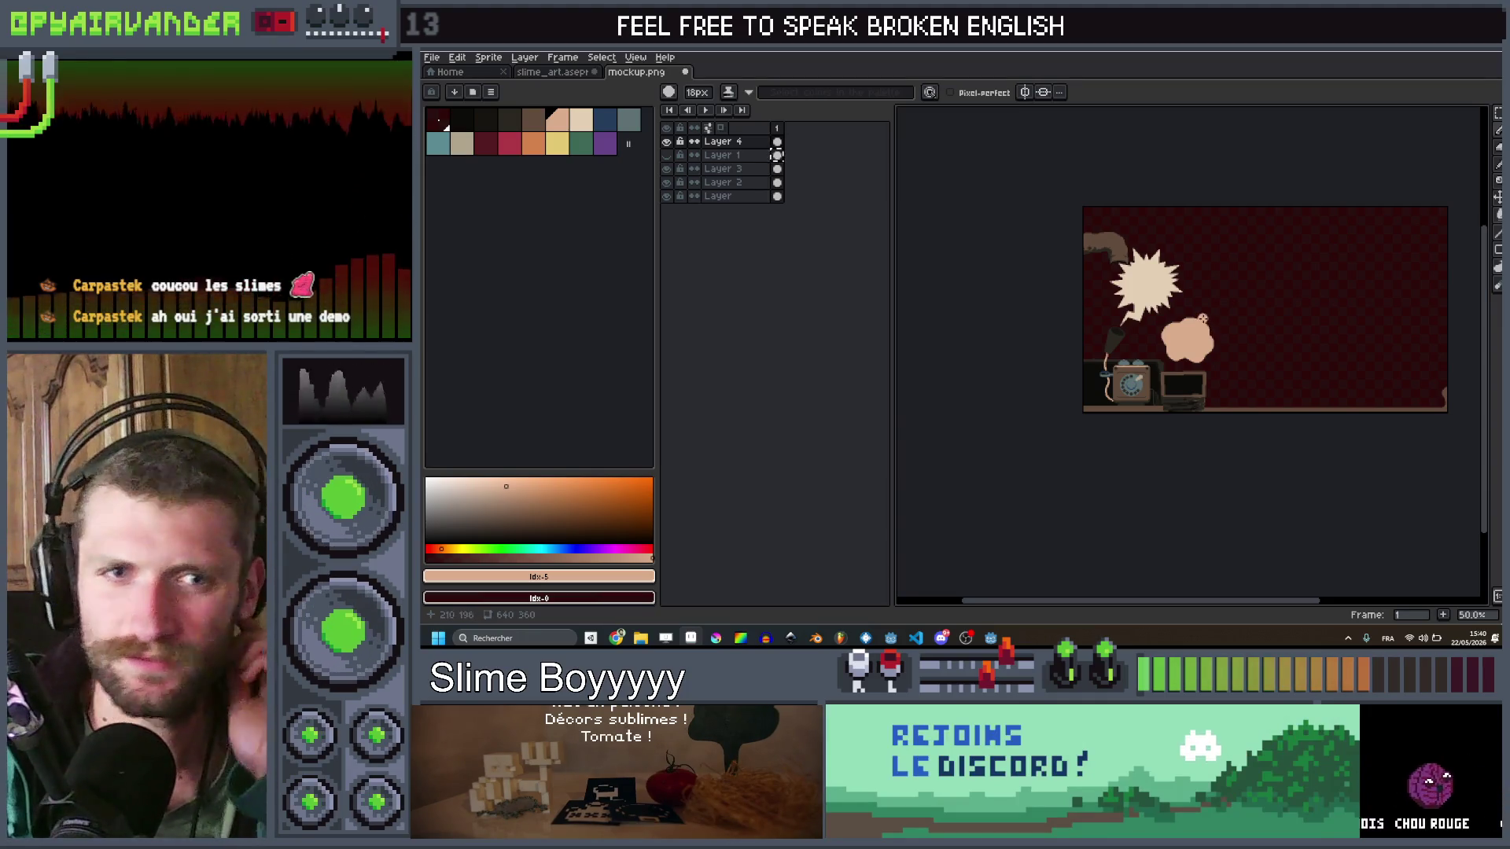
scroll(1273, 329, "up", 1)
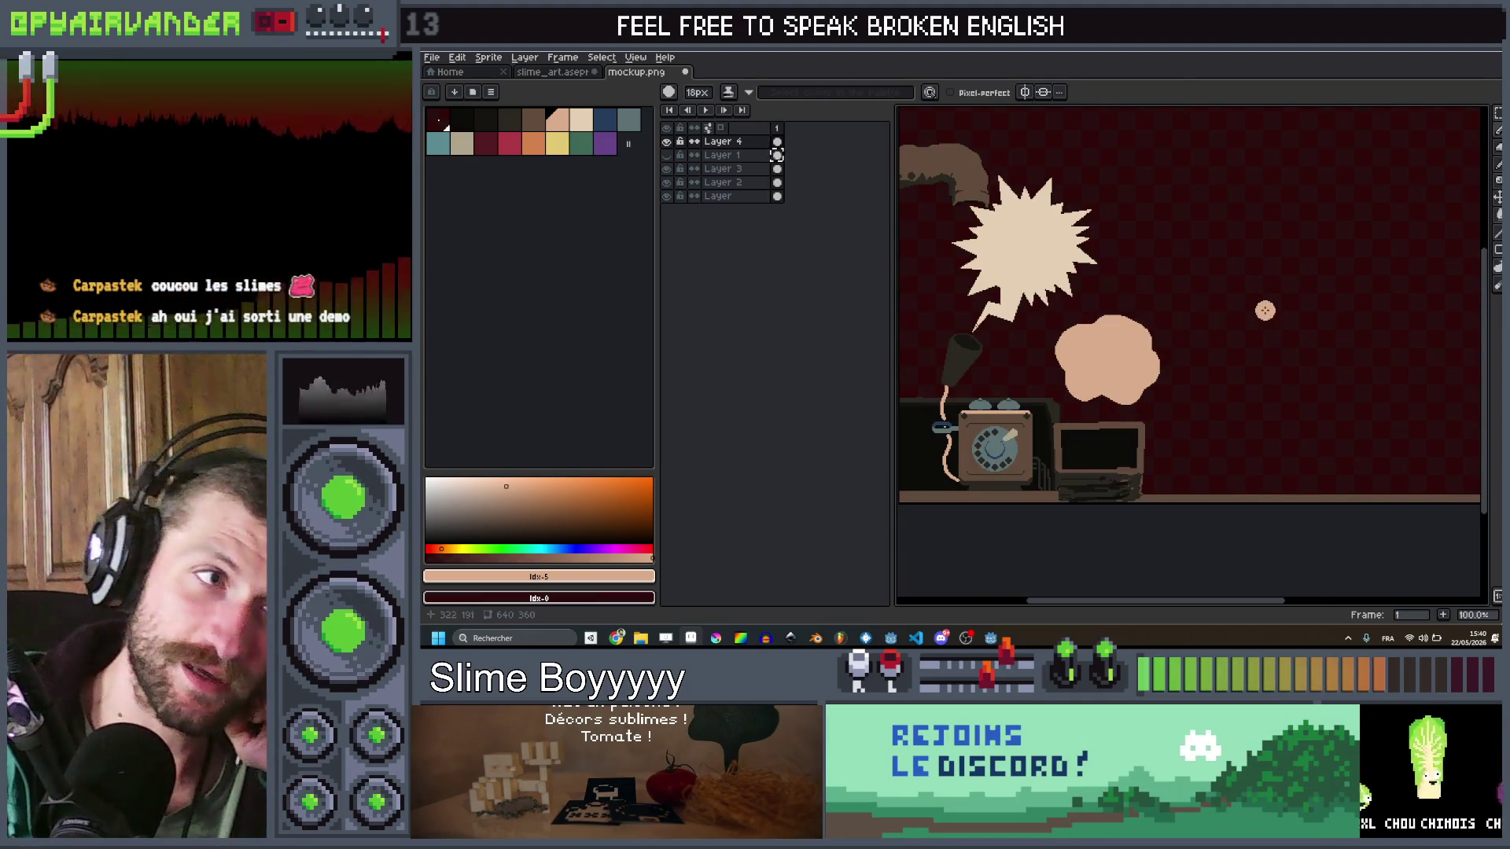
left_click_drag(1264, 311, 1341, 247)
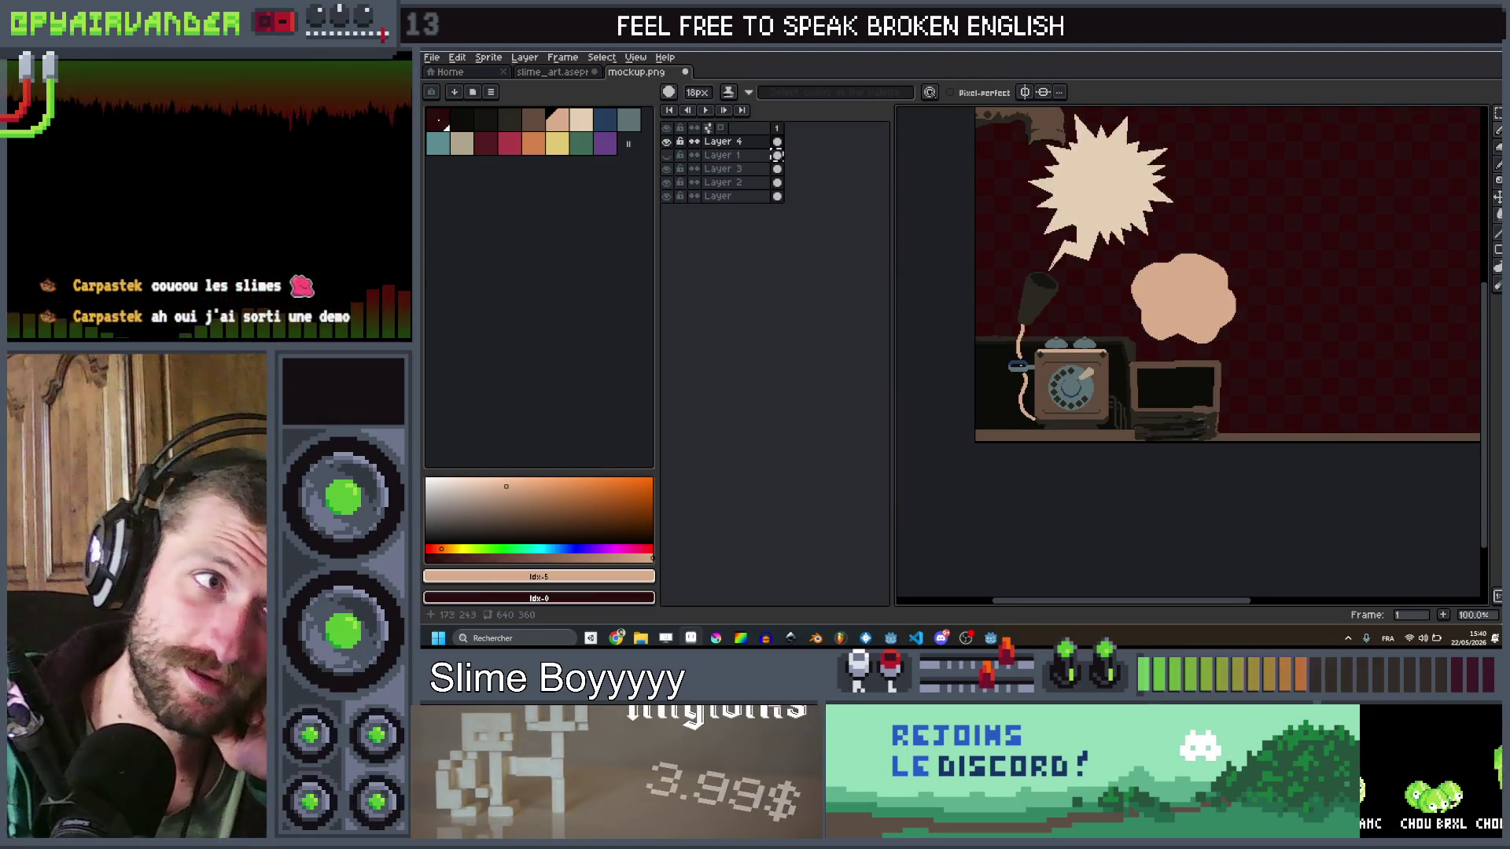
scroll(1027, 252, "up", 5)
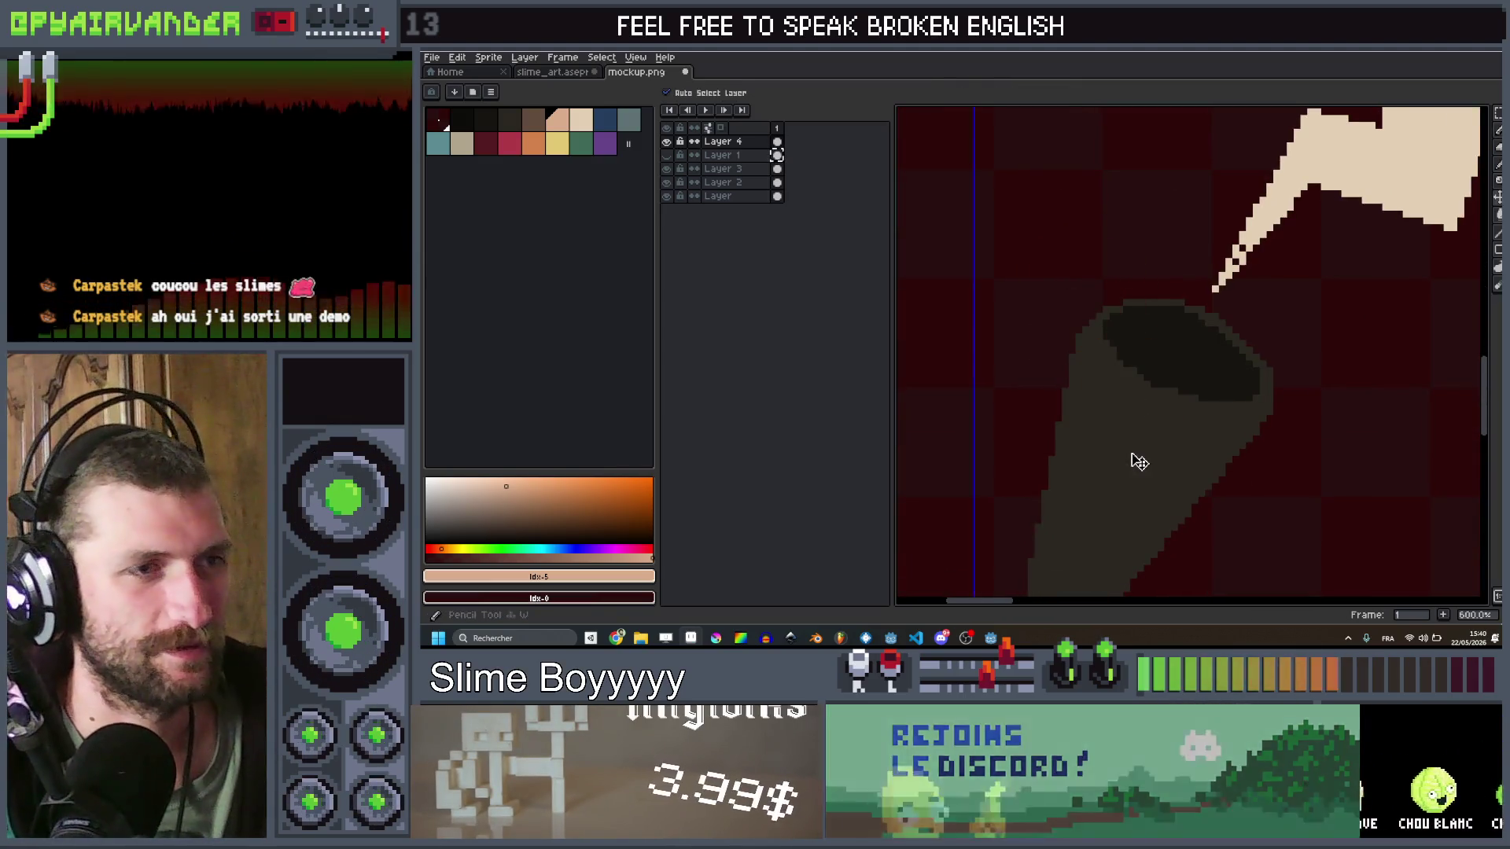
left_click(1140, 462, "alt")
Step: Paint a light brown rim around the horn opening and a stripe down its left side
key("b")
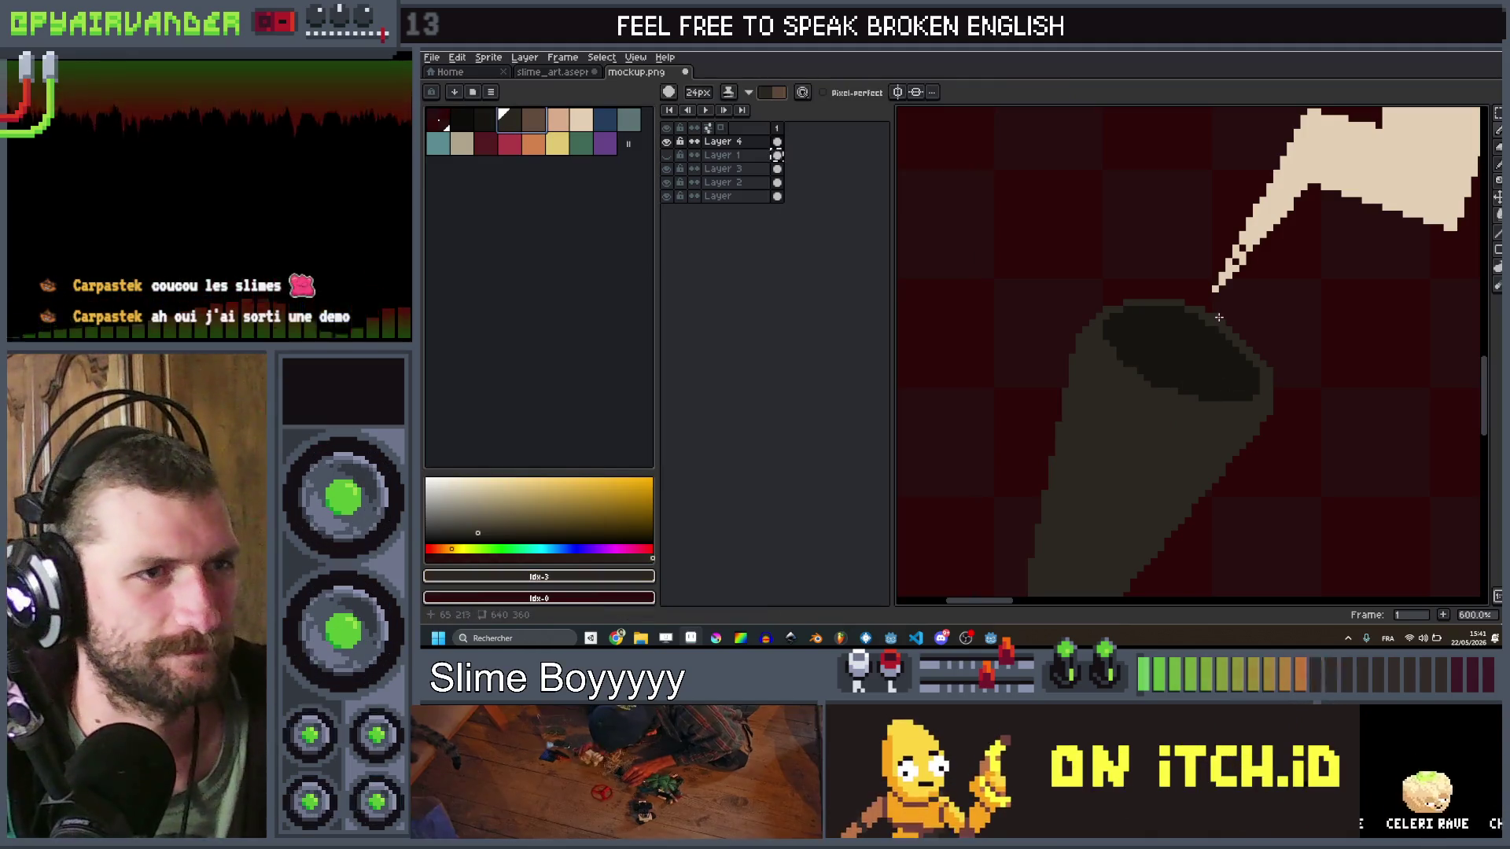
key("x")
left_click_drag(1171, 389, 1161, 318)
mouse_move(1191, 314)
left_mouse_down()
mouse_move(1187, 402)
mouse_move(1177, 309)
left_mouse_up()
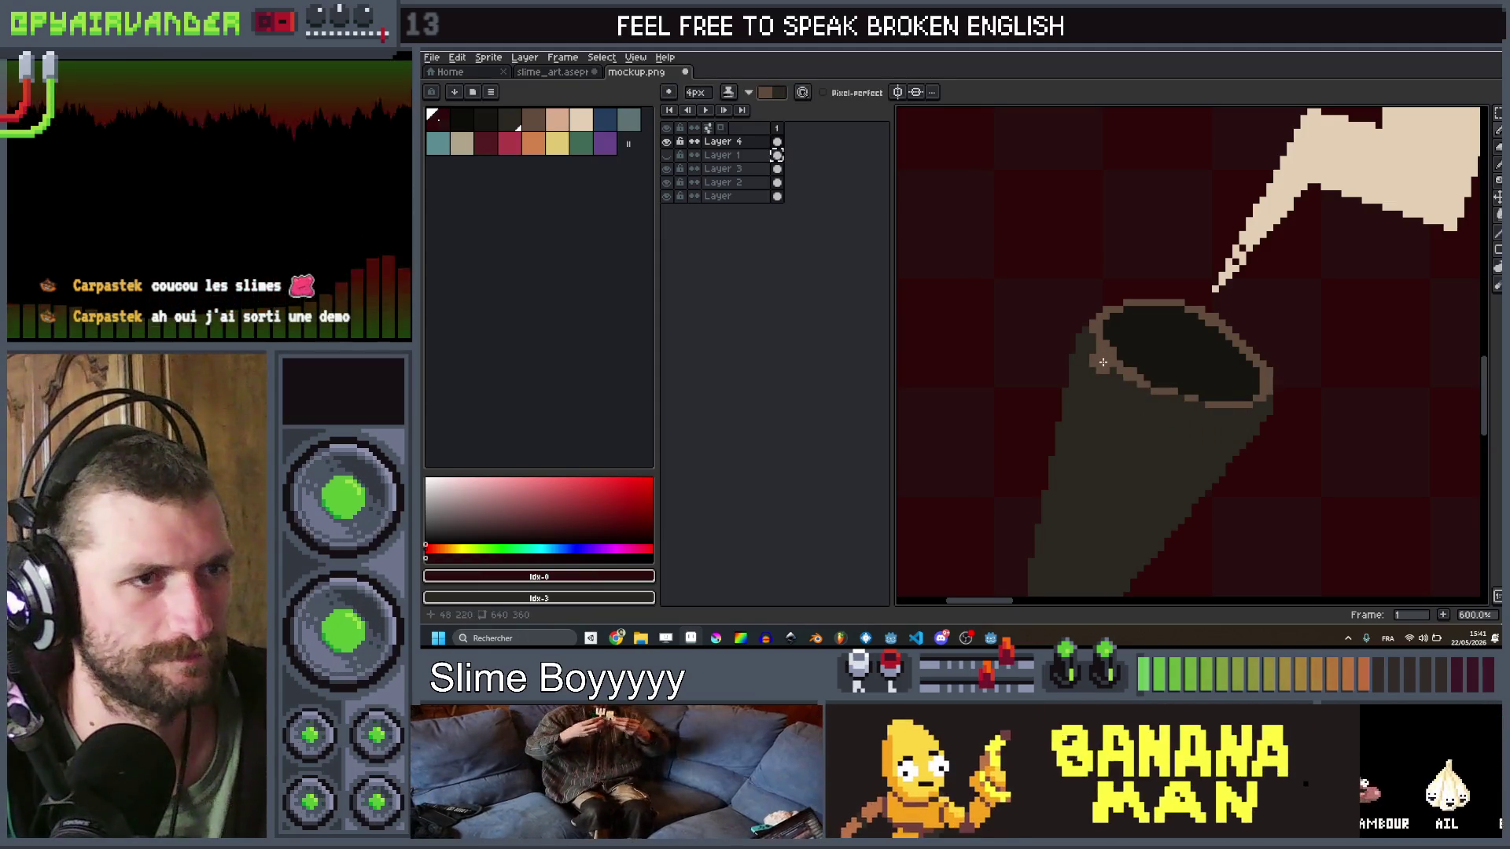
left_click_drag(1112, 368, 1063, 575)
scroll(1063, 575, "down", 2)
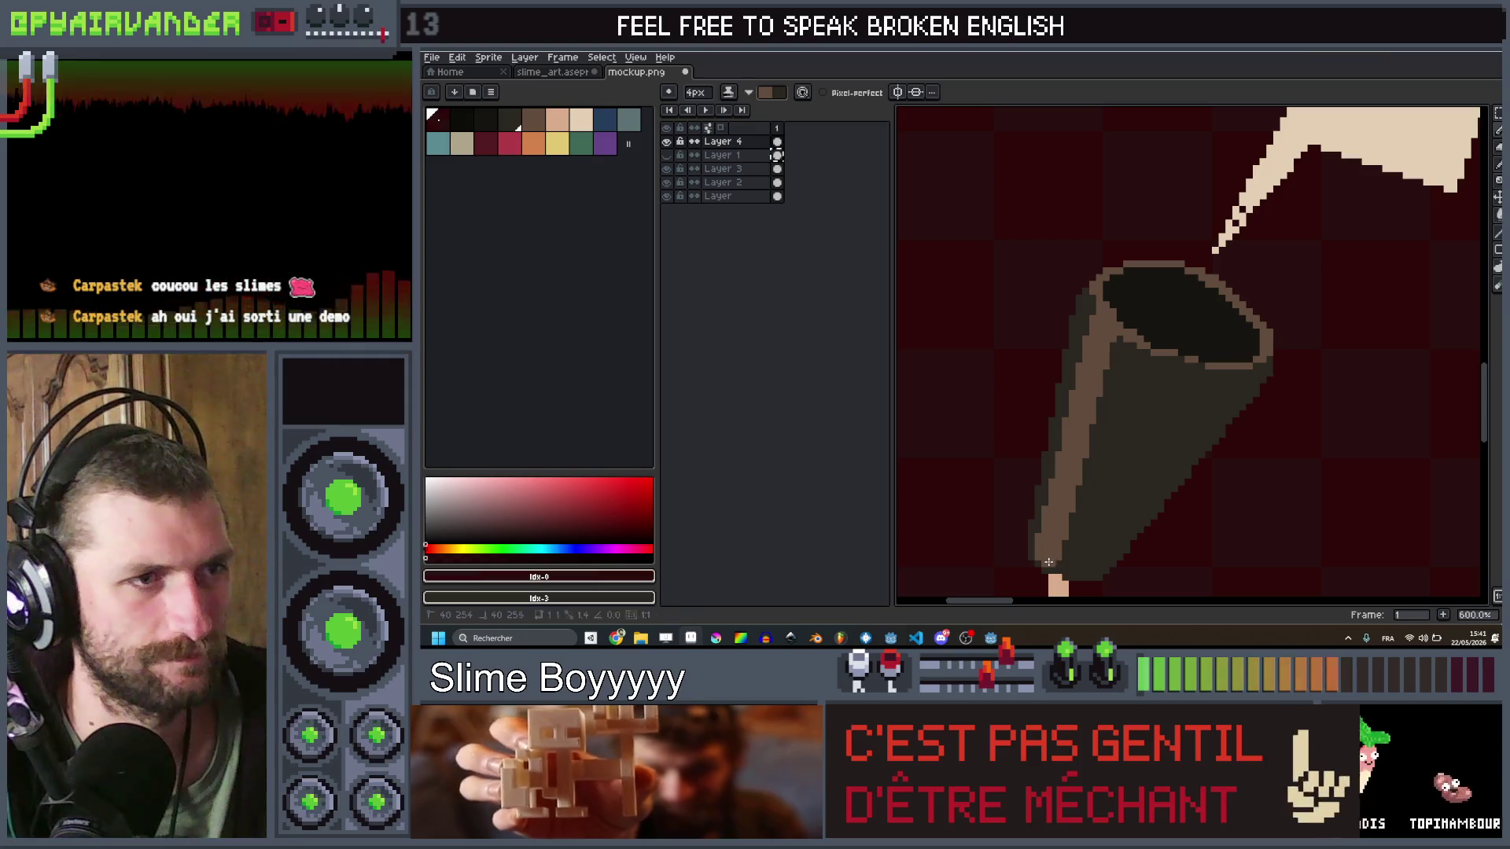
scroll(1048, 561, "down", 6)
scroll(1148, 405, "up", 1)
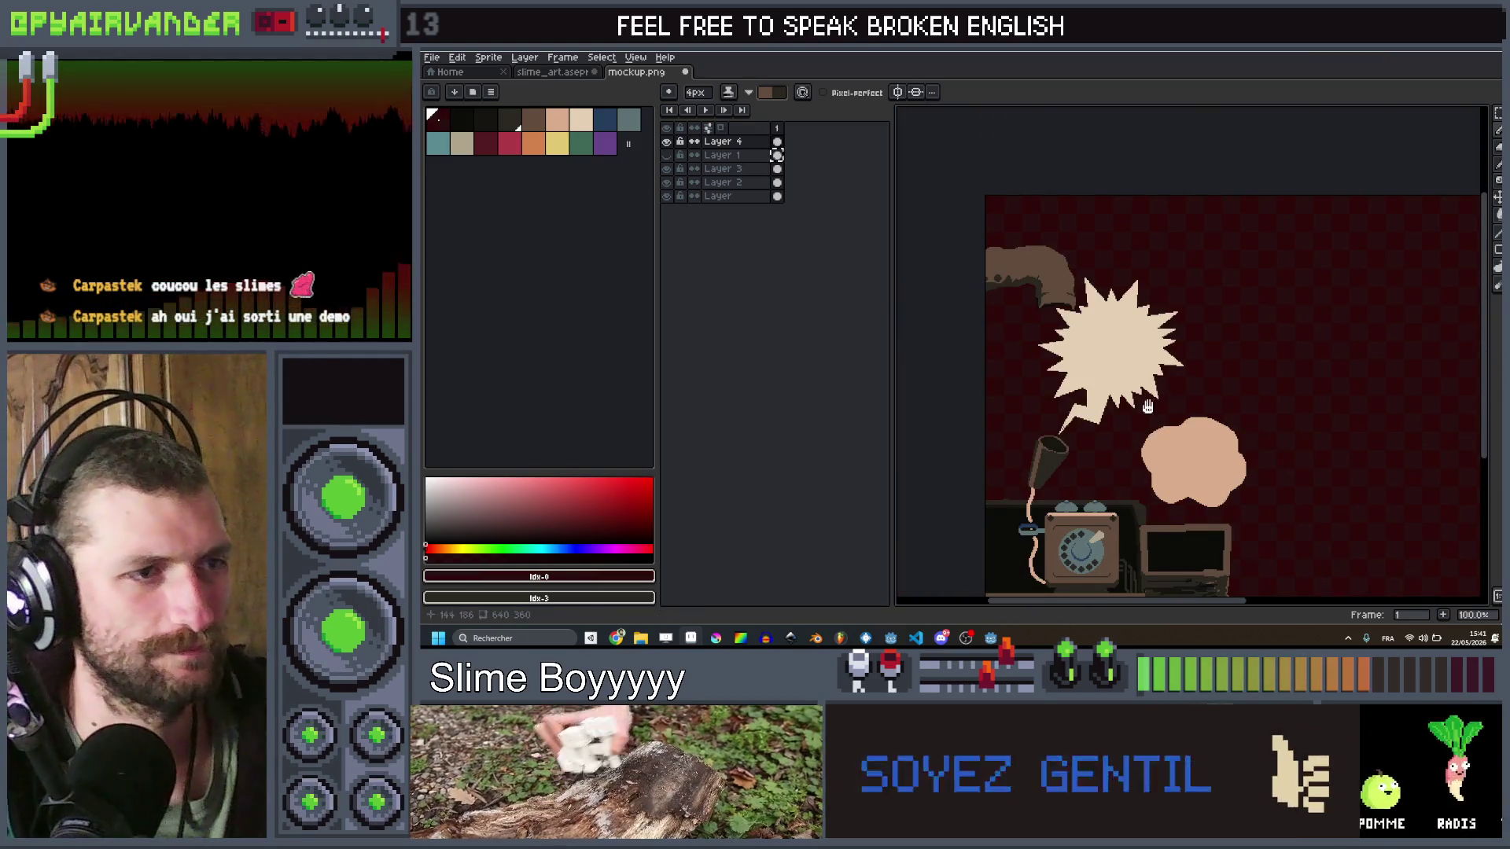
scroll(1147, 406, "down", 2)
scroll(1116, 377, "down", 1)
scroll(1091, 346, "up", 6)
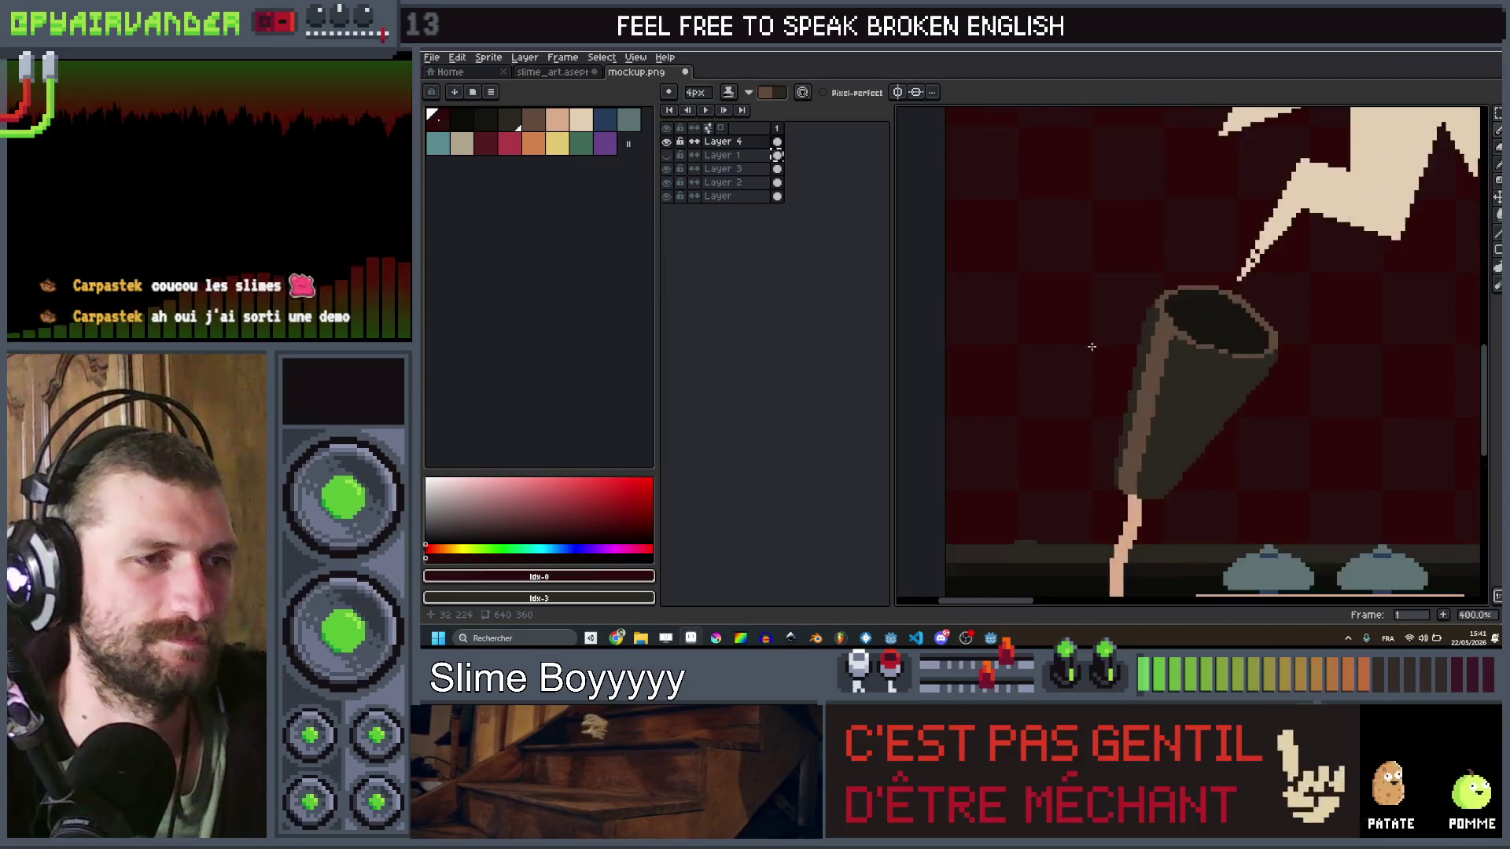
scroll(1091, 347, "down", 1)
scroll(1180, 268, "up", 1)
Step: Sample the starburst's cream and draw a straight cream line from its tail into the horn
key("i")
left_click(1186, 310)
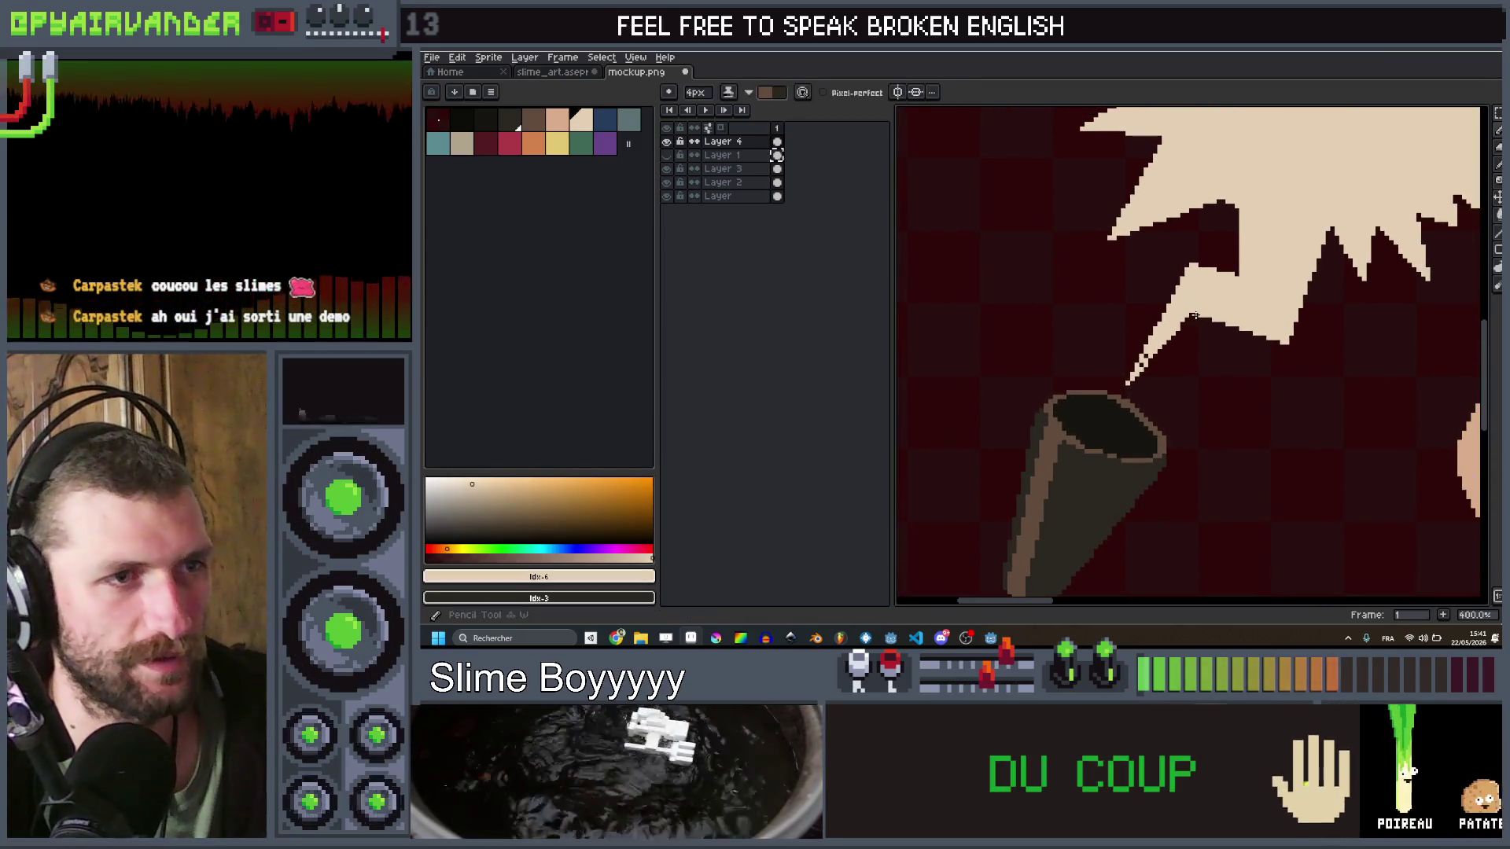
key("b")
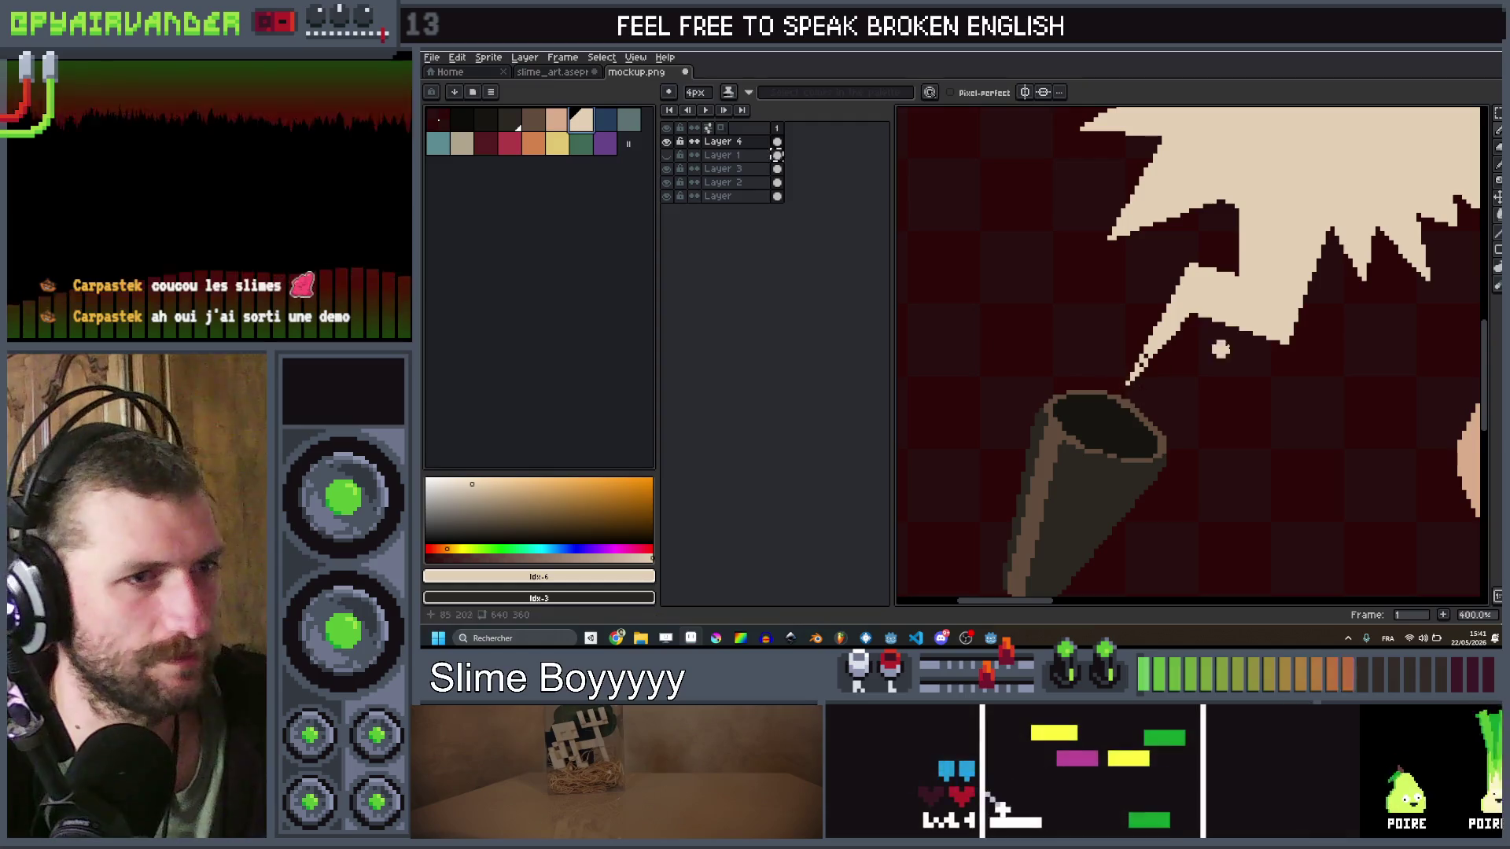
left_click(1105, 420, "shift")
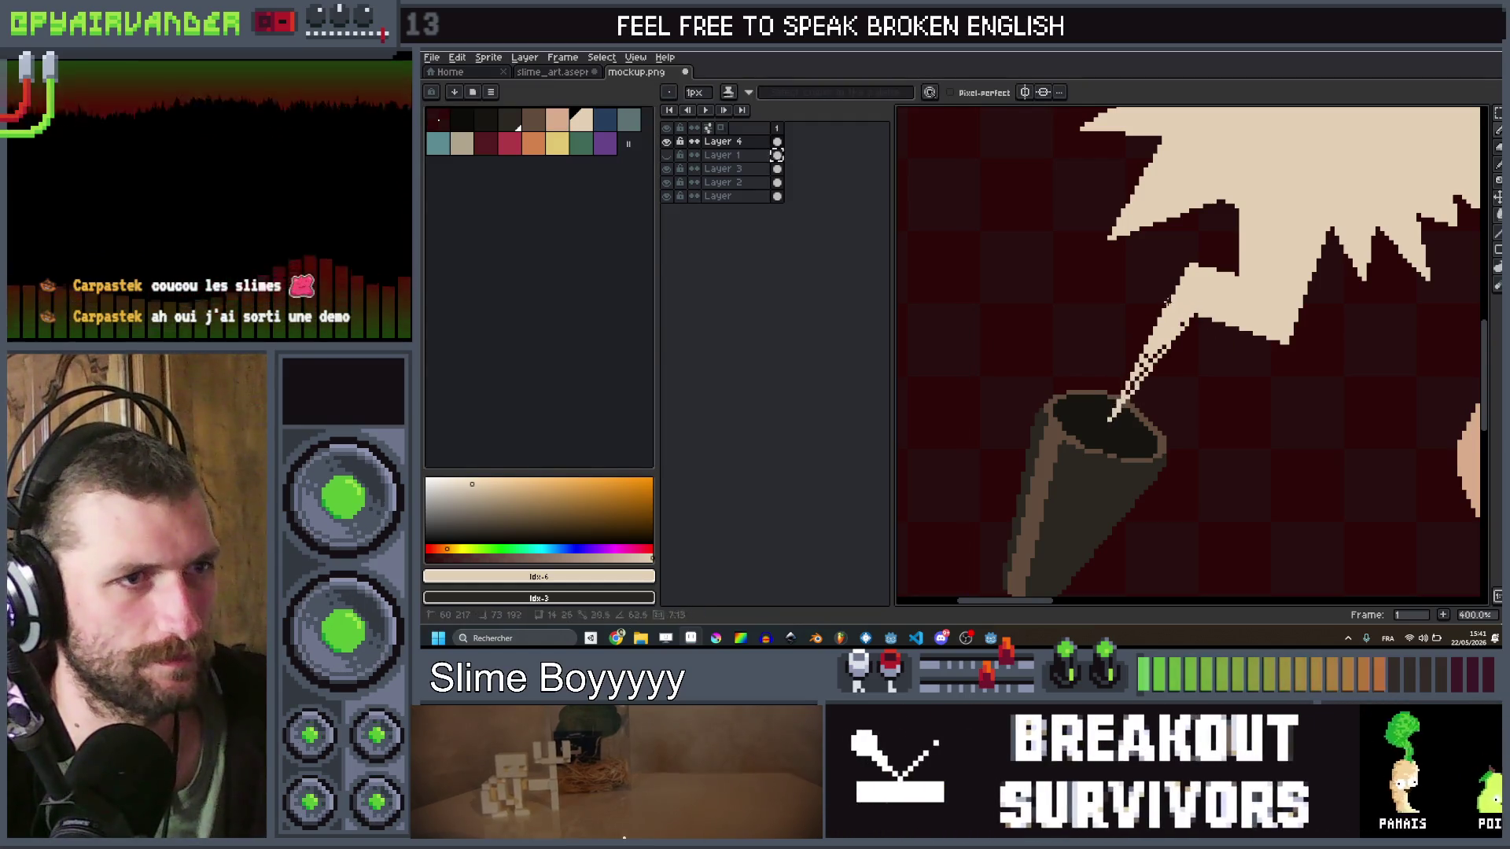
left_click(1180, 284, "shift")
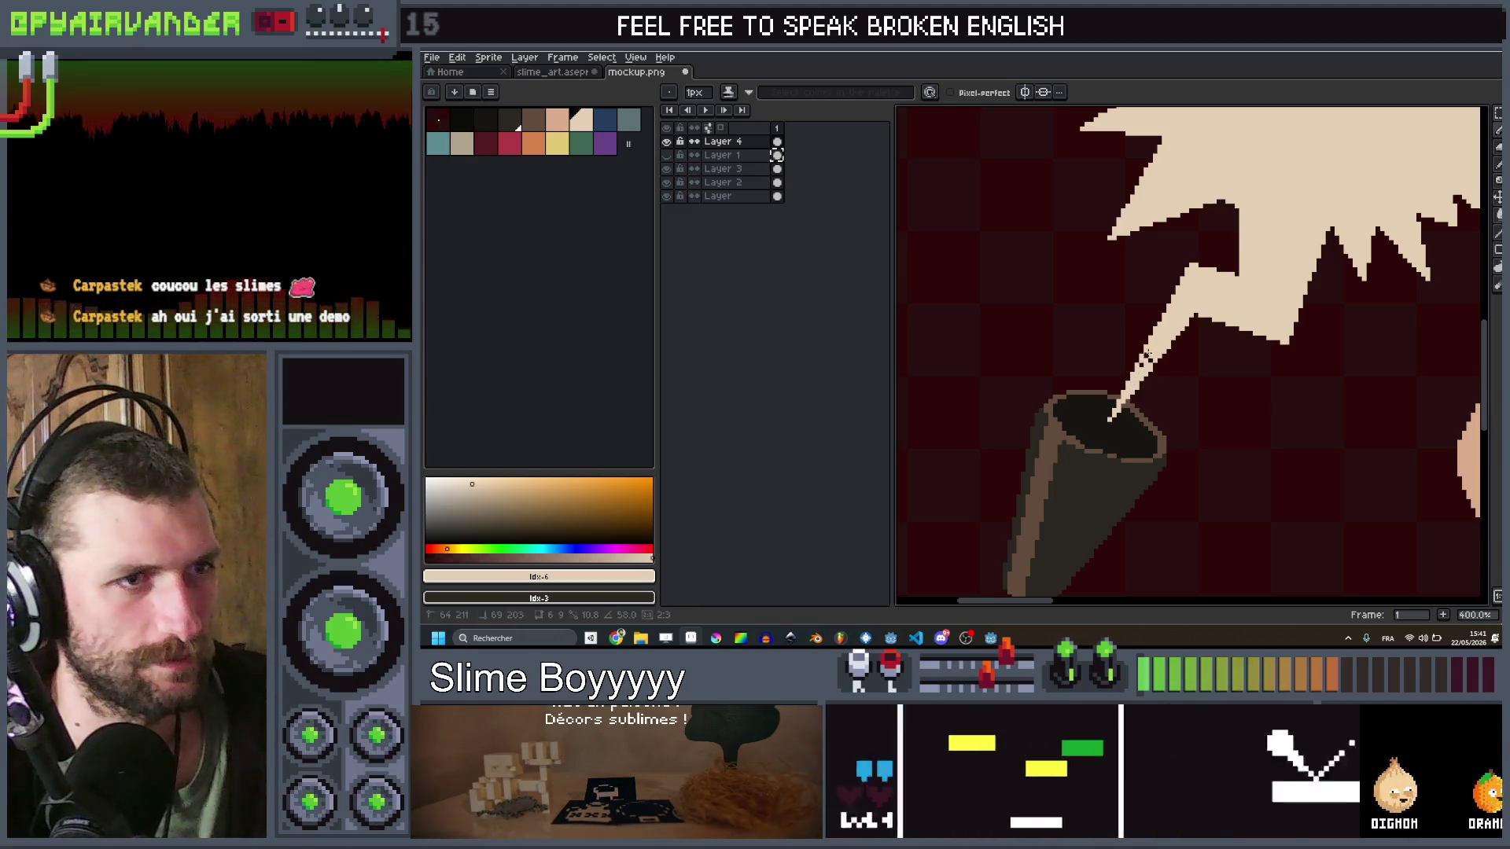
scroll(1150, 359, "down", 3)
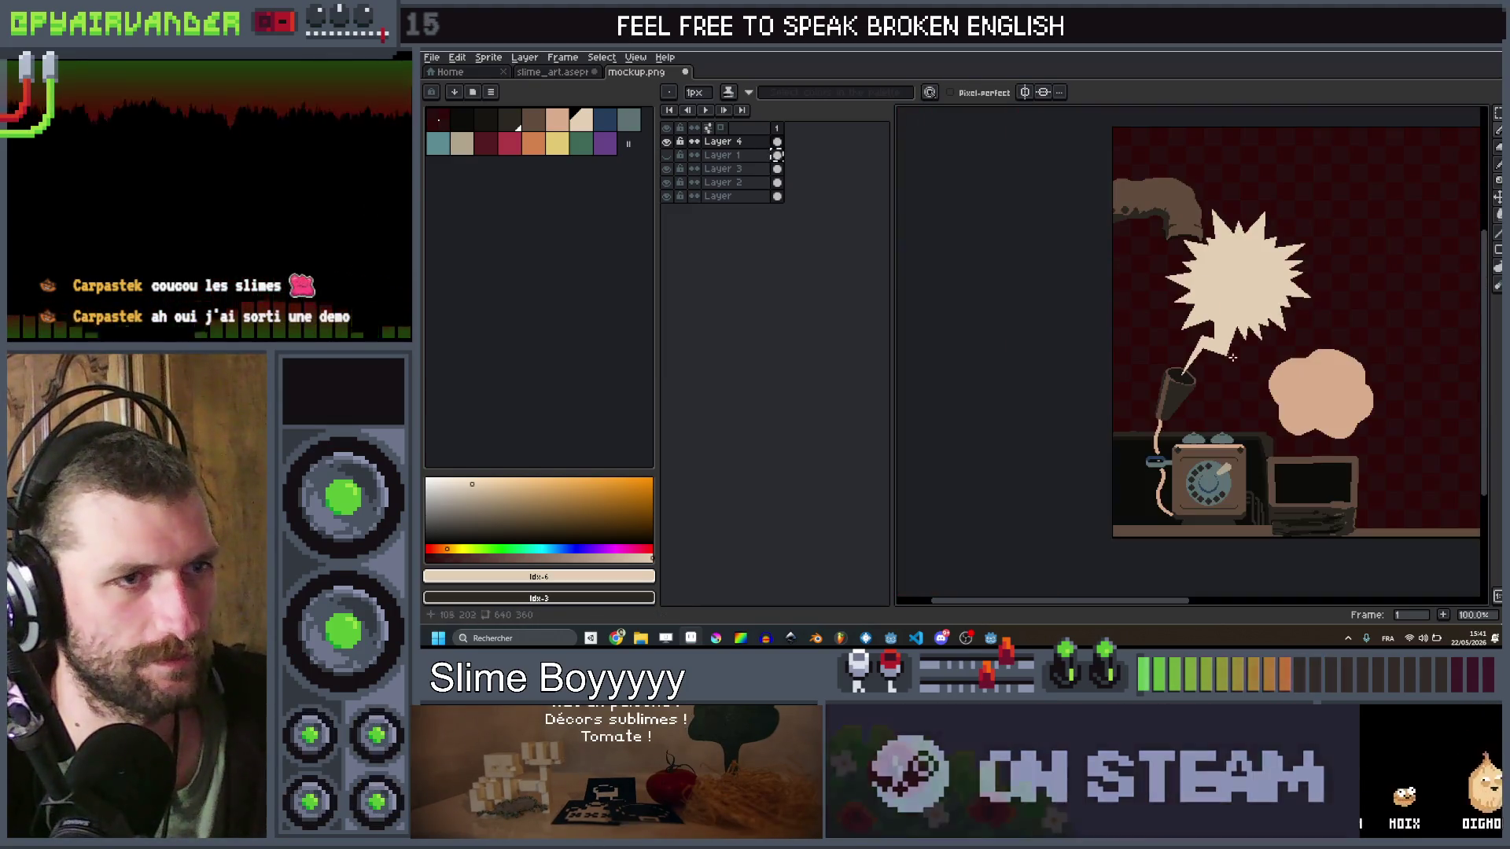
scroll(1224, 371, "down", 1)
scroll(1278, 314, "up", 1)
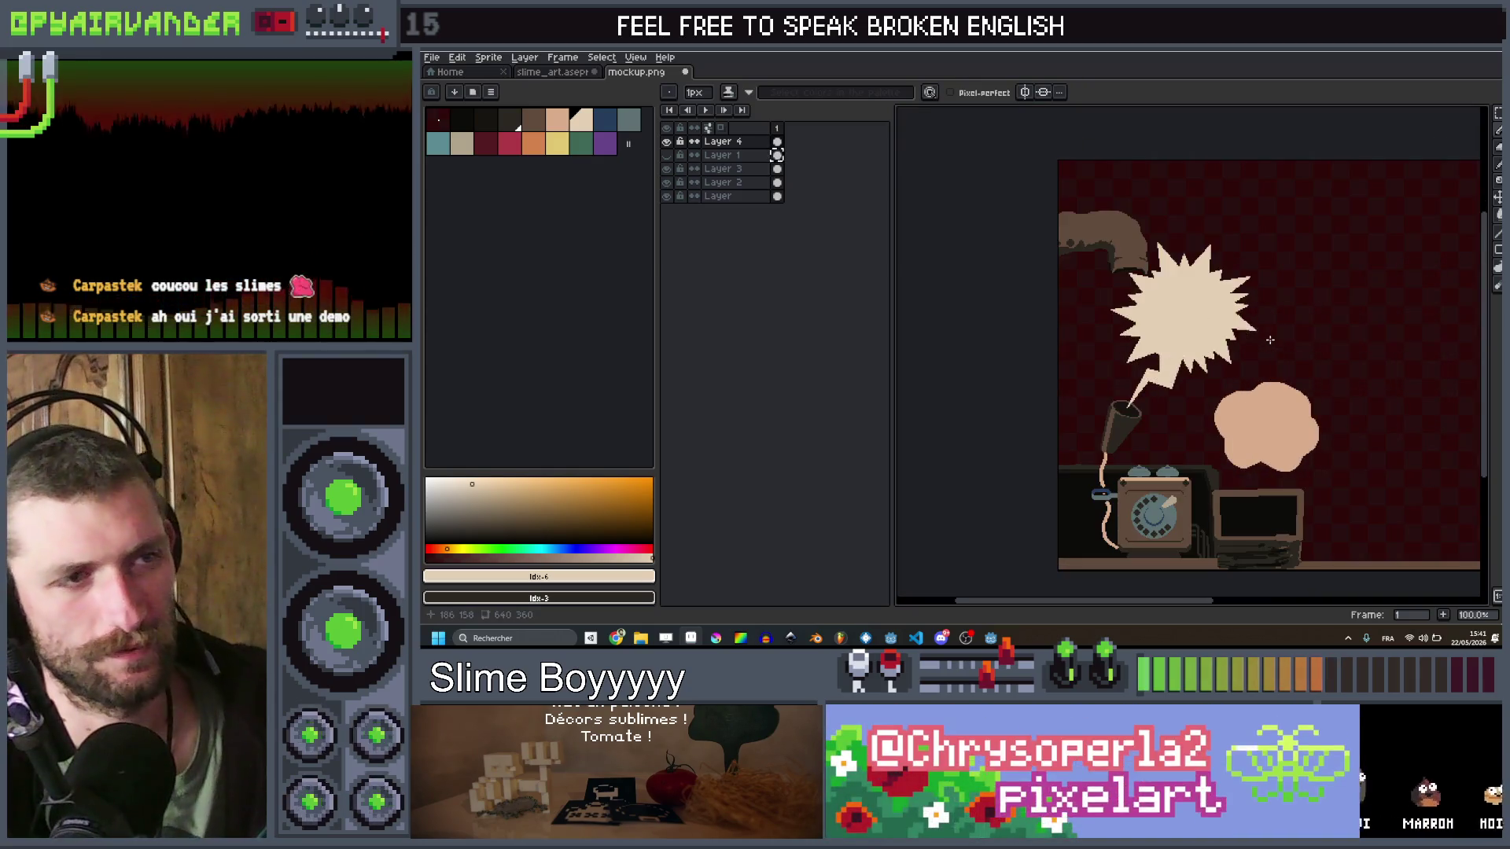
scroll(1278, 314, "down", 1)
scroll(1280, 313, "up", 1)
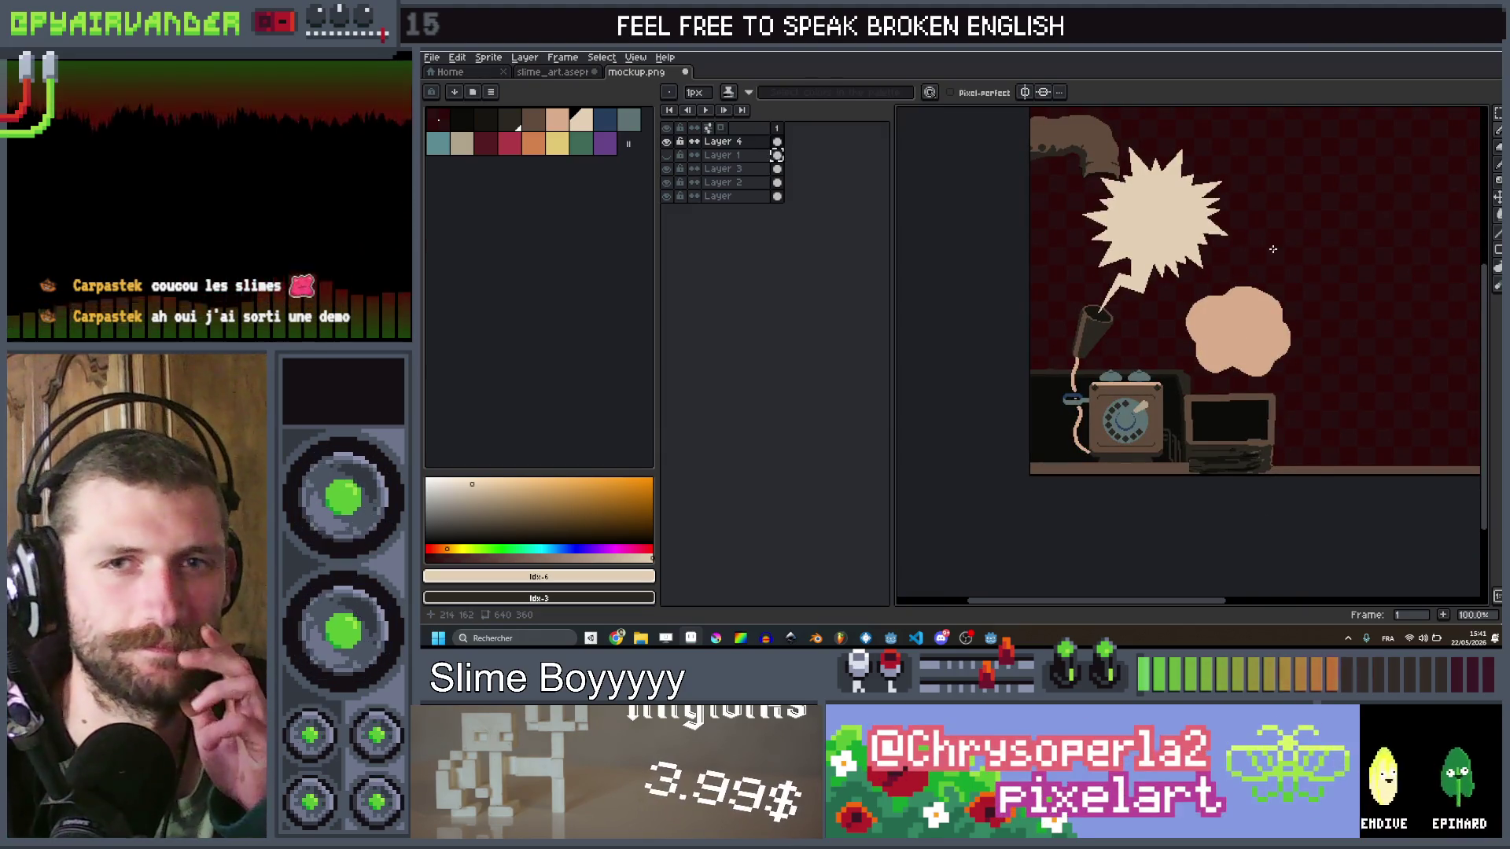
scroll(1272, 250, "down", 1)
scroll(1160, 226, "up", 1)
scroll(1160, 226, "up", 1)
scroll(1160, 227, "down", 1)
mouse_move(1161, 227)
left_mouse_down()
mouse_move(1162, 296)
mouse_move(1123, 271)
left_mouse_up()
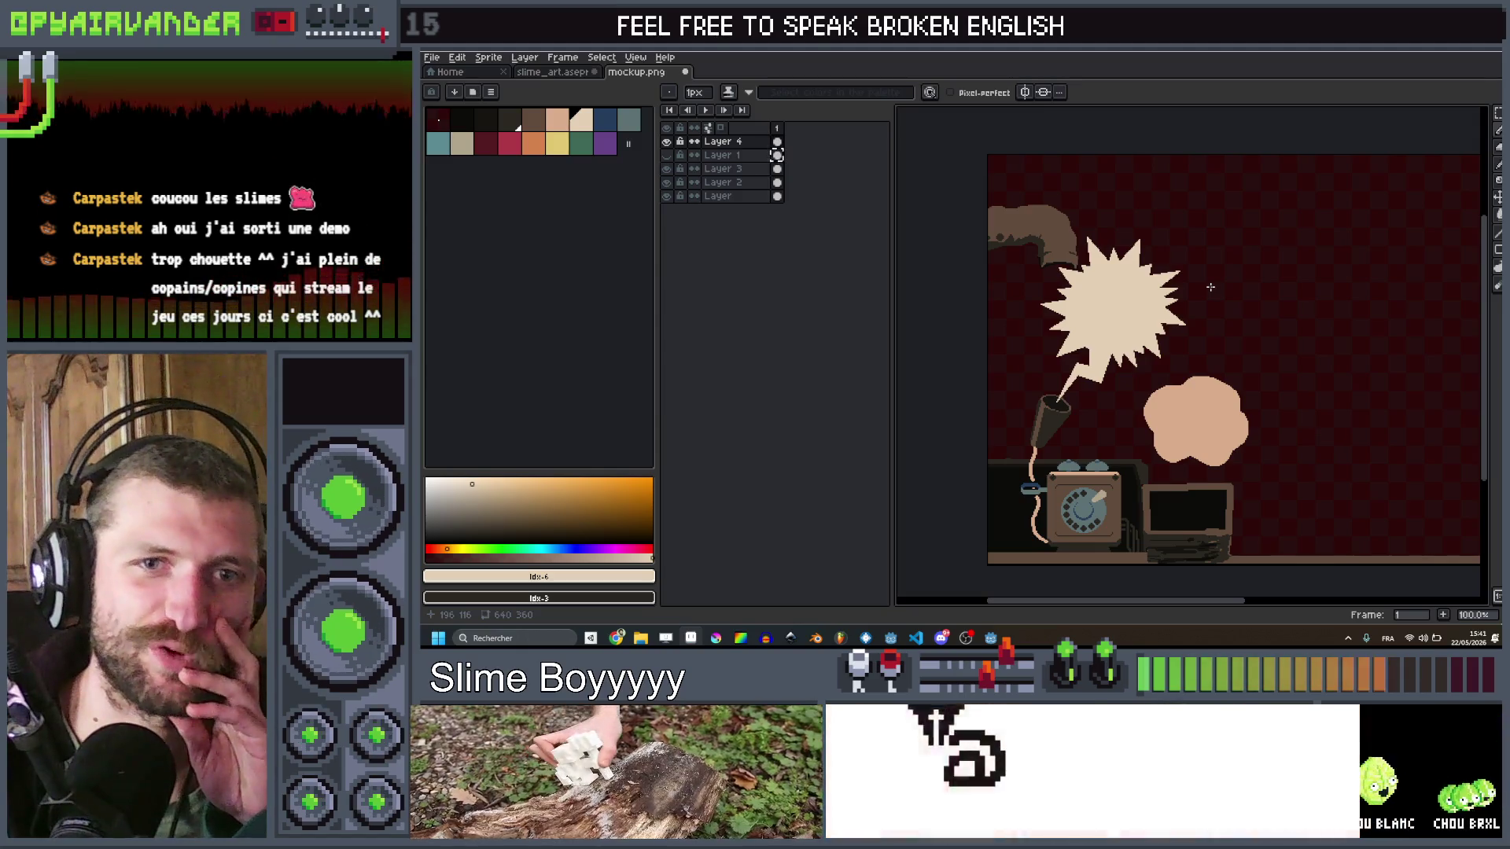
left_click_drag(1218, 304, 1242, 297)
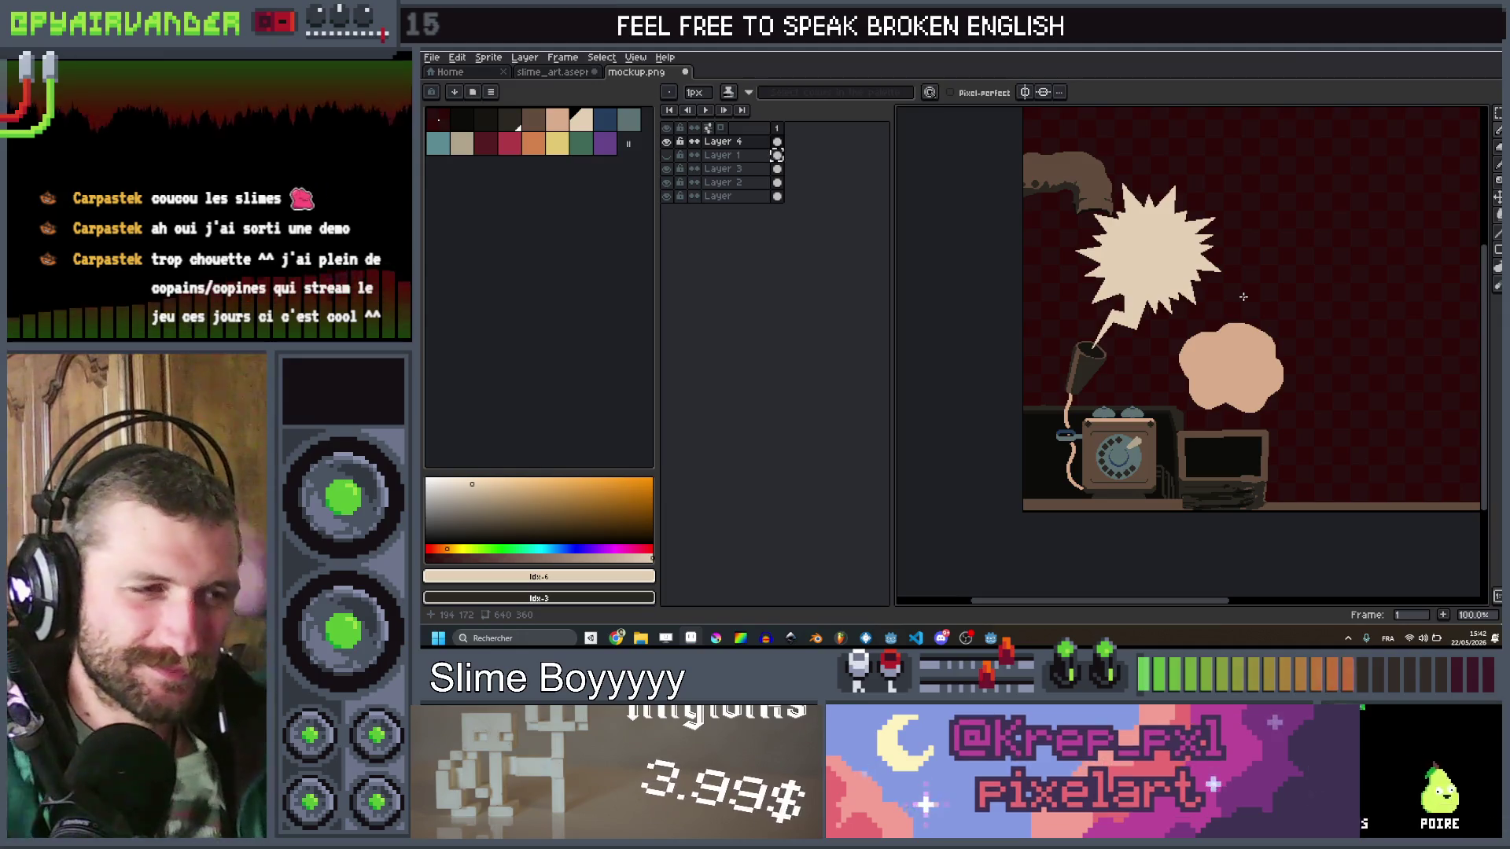
scroll(1180, 315, "down", 3)
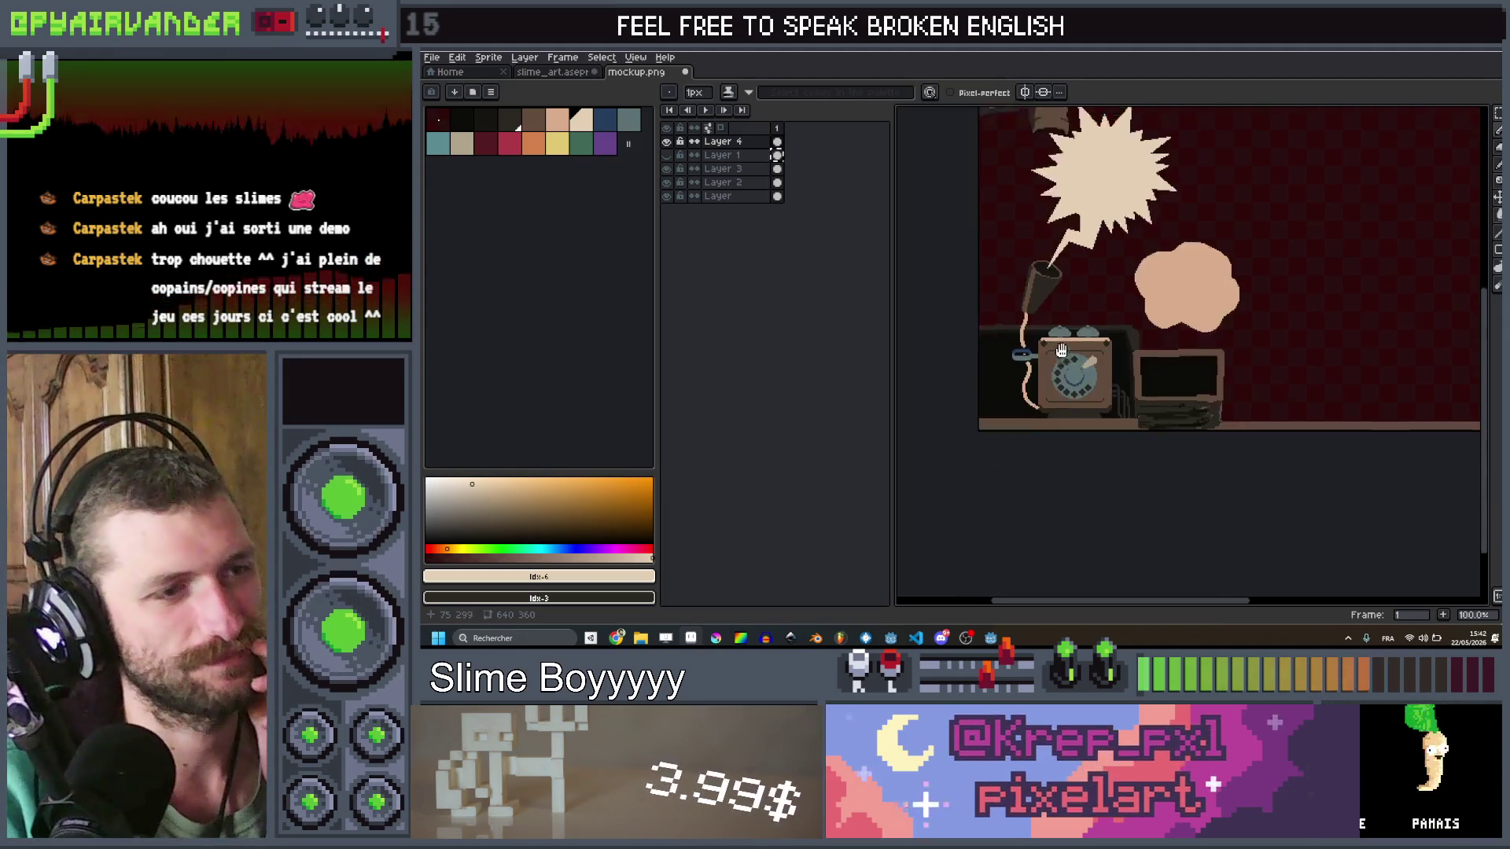
scroll(1118, 343, "up", 3)
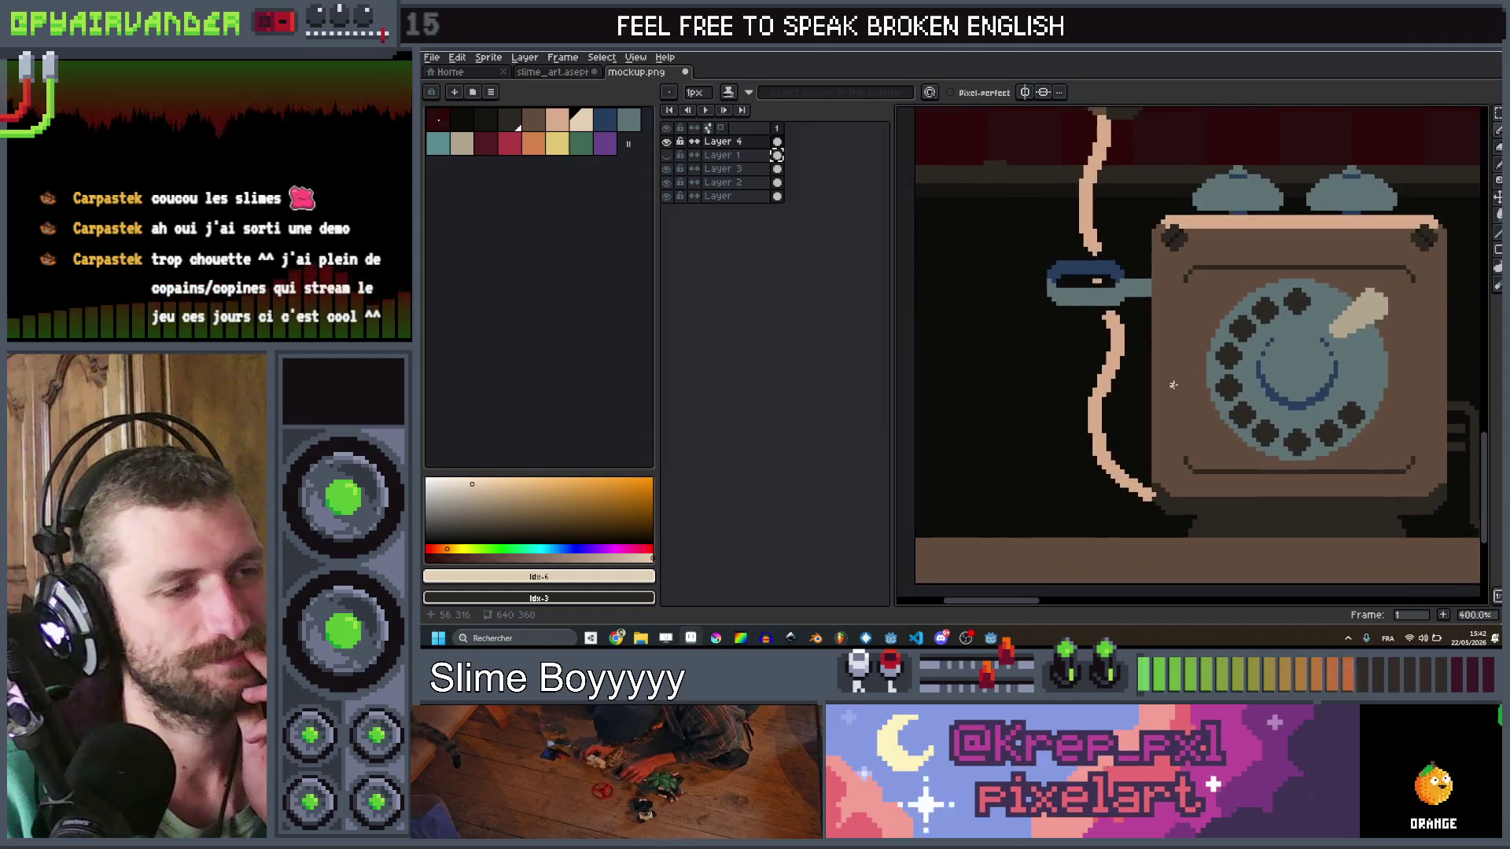
Step: Bring the telephone into view and toggle Layer 1 on and off to compare, leaving it hidden
scroll(1174, 385, "down", 2)
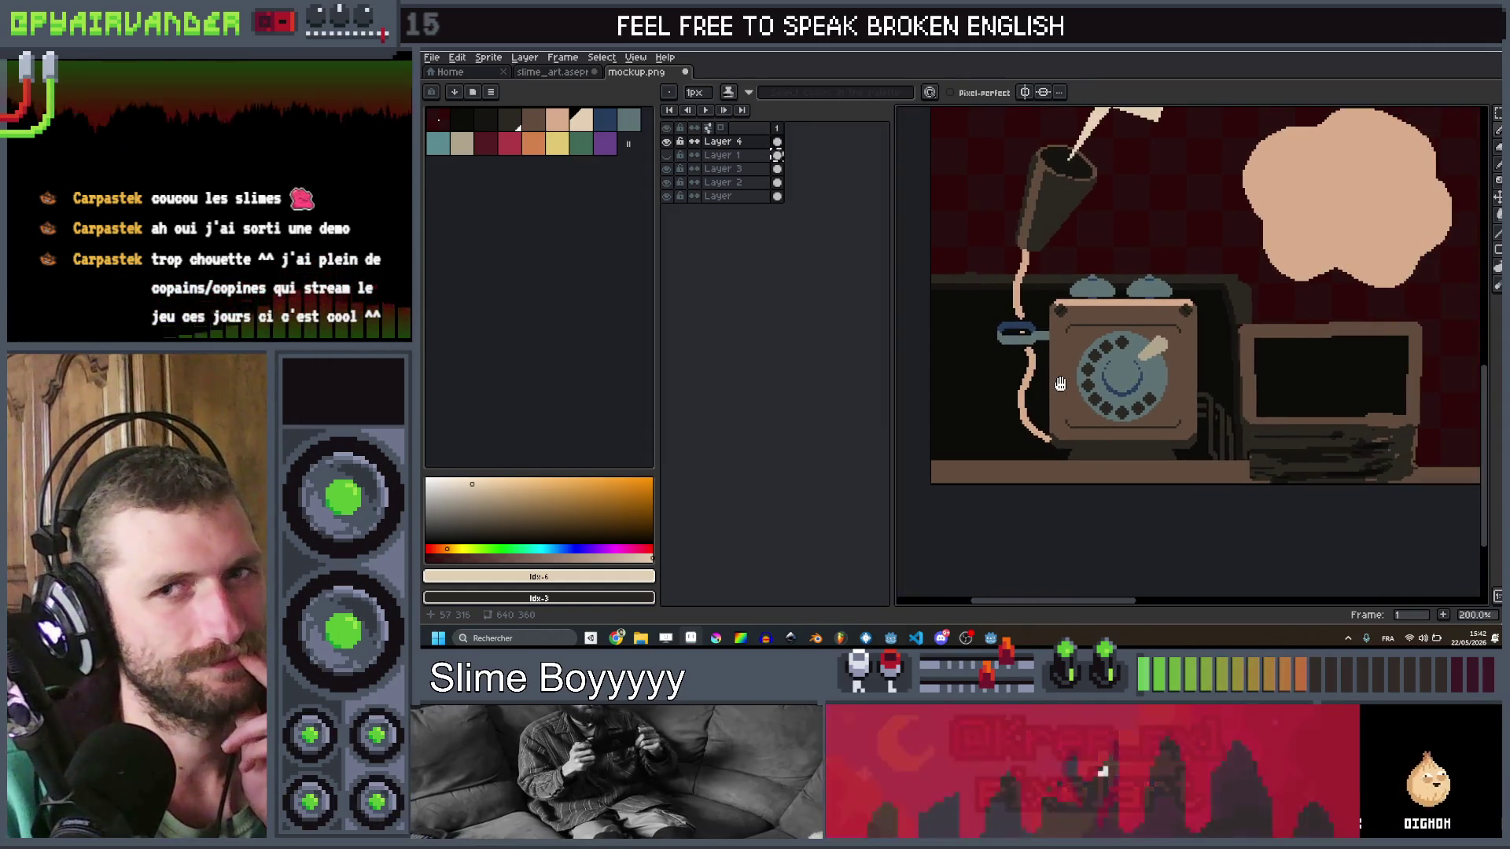
left_click_drag(1084, 377, 1059, 383)
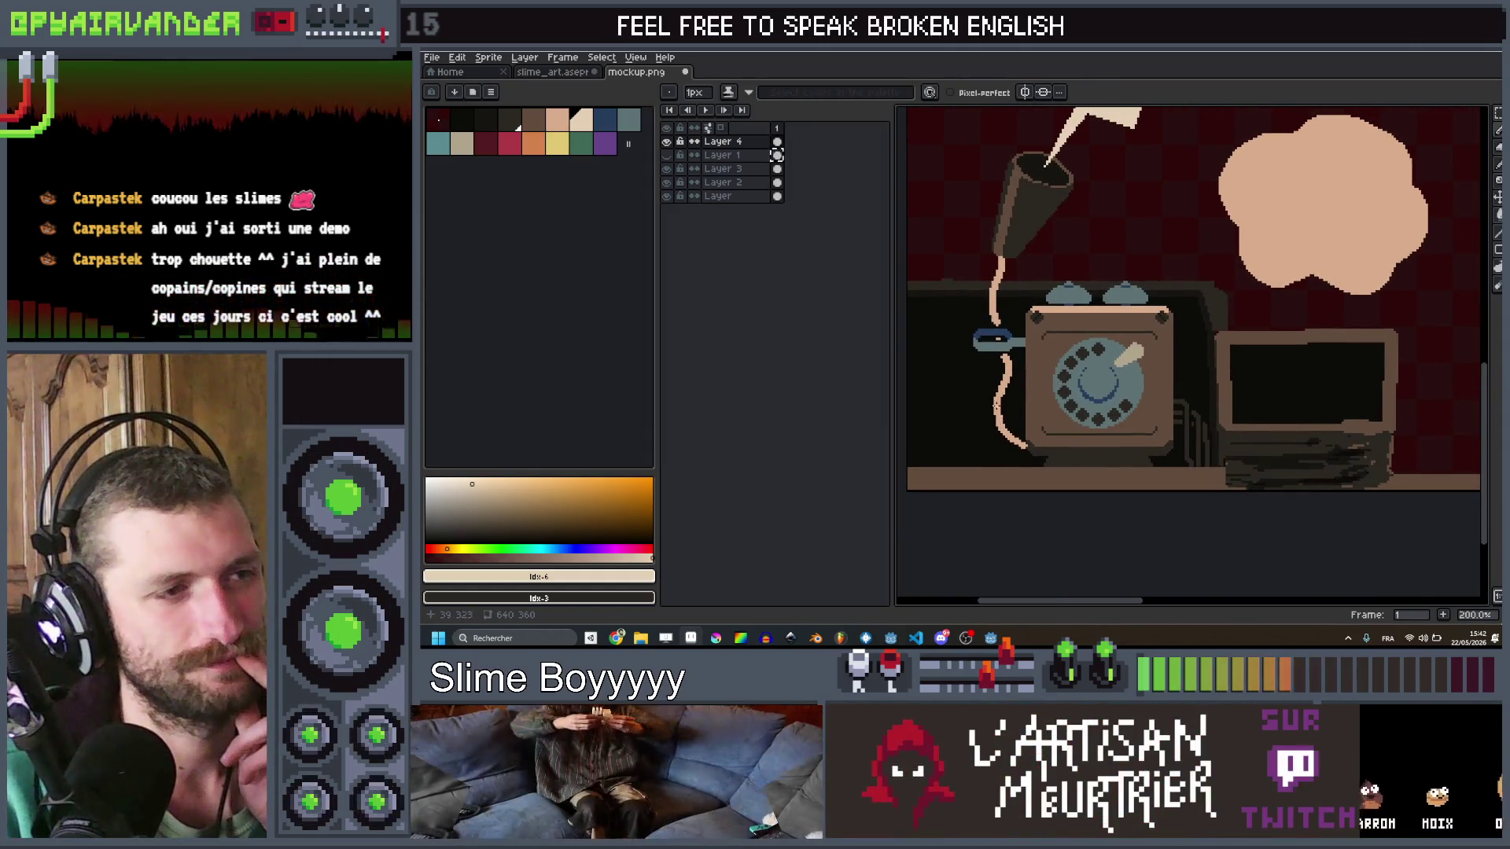
scroll(1132, 388, "down", 2)
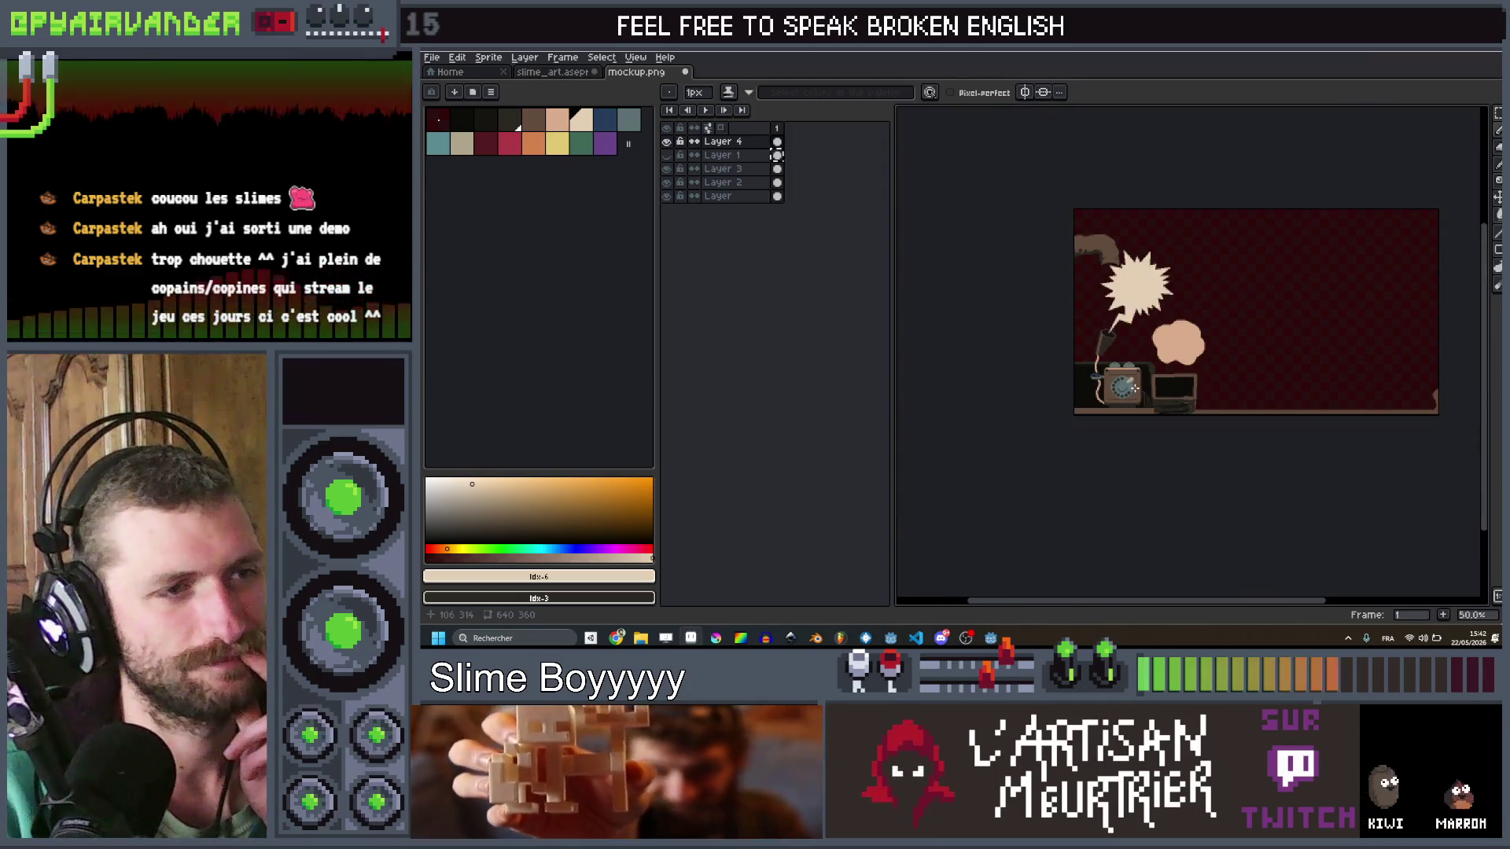
scroll(1133, 385, "up", 1)
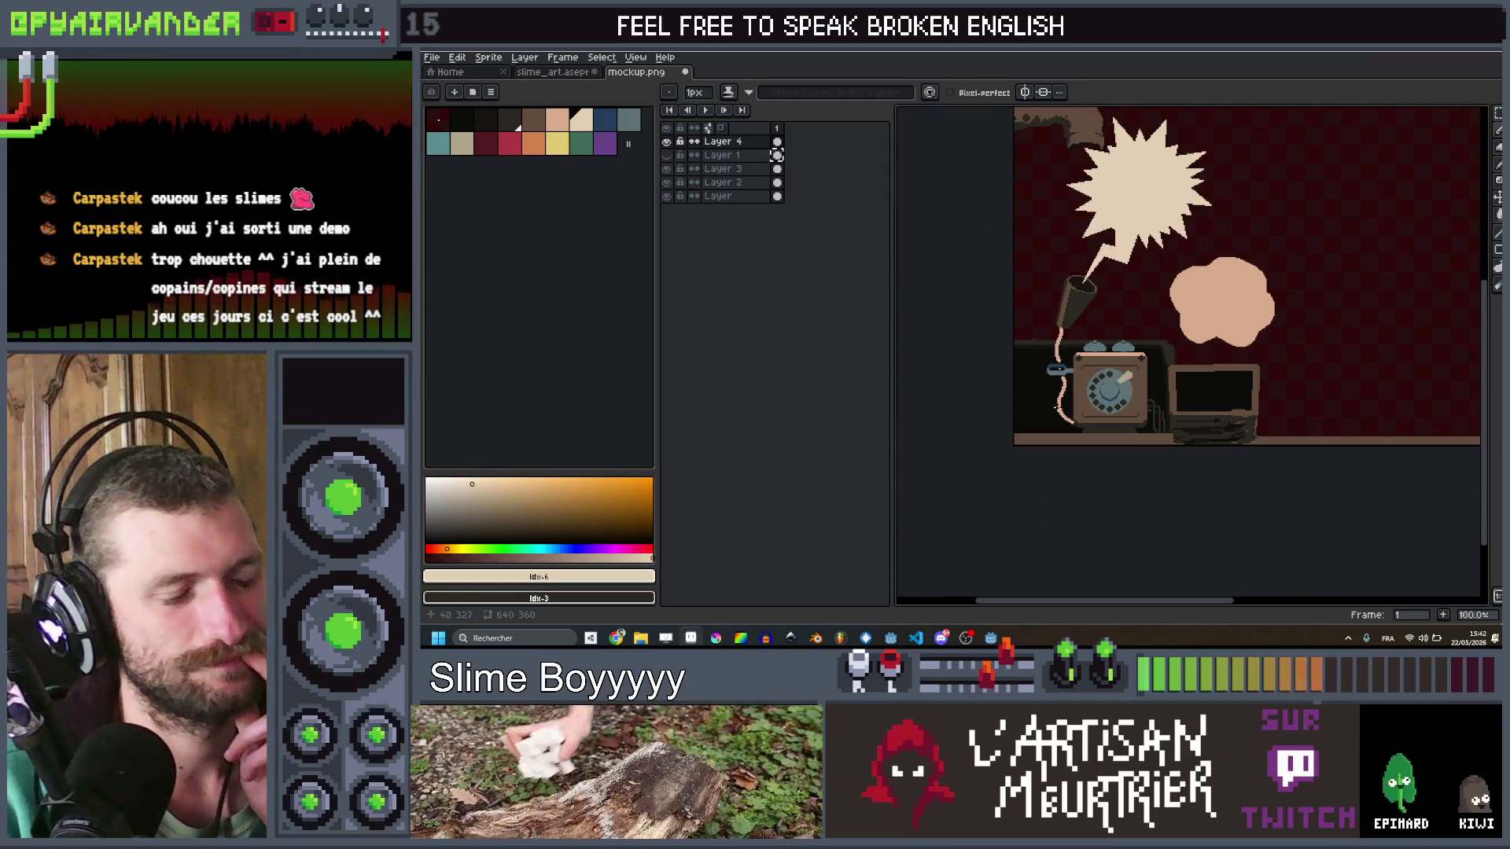
scroll(1055, 406, "up", 1)
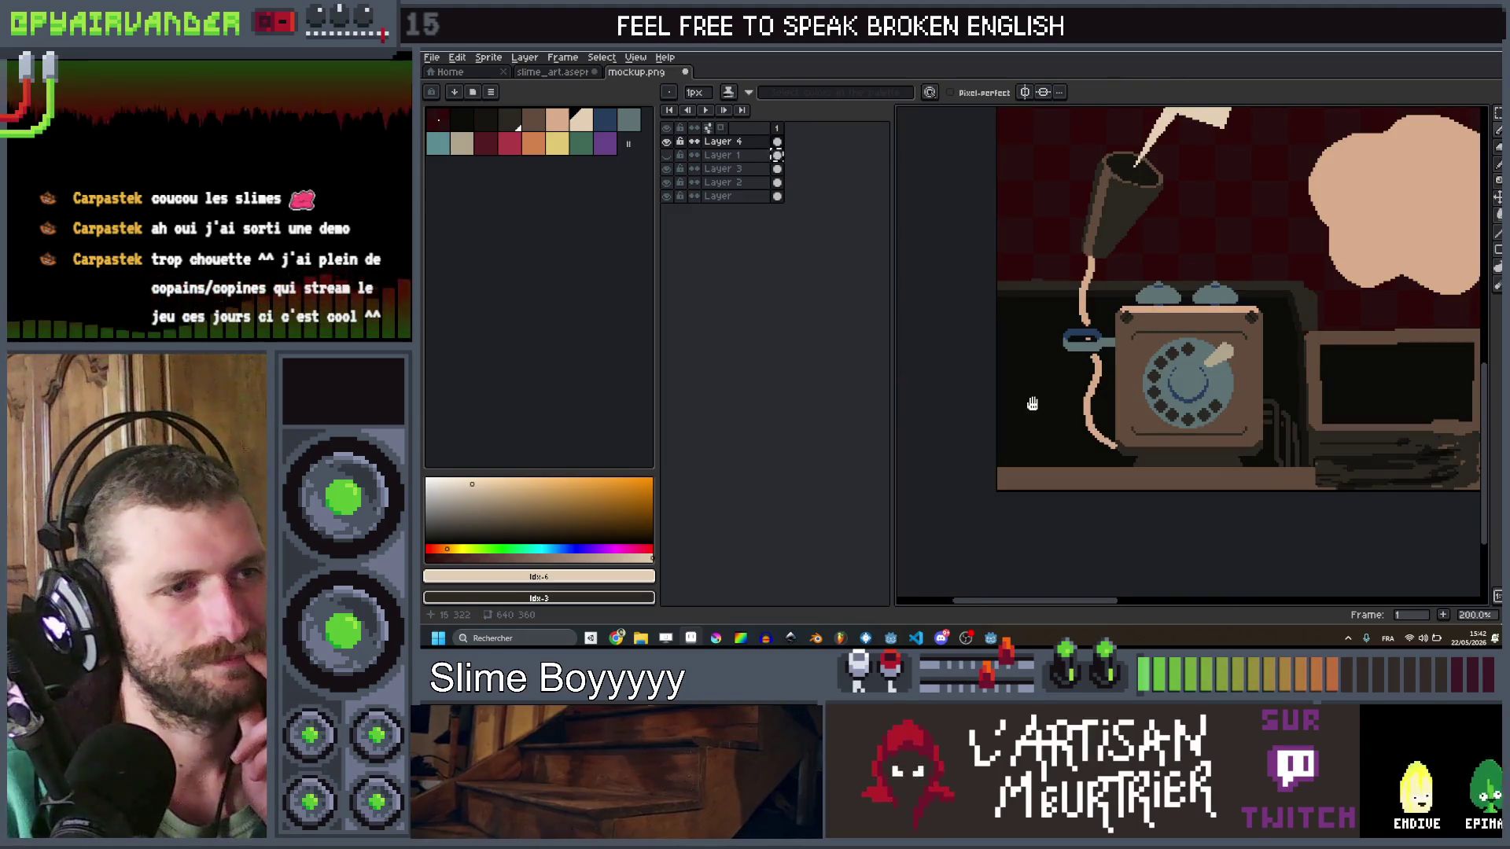
scroll(1030, 404, "down", 2)
scroll(1060, 385, "up", 3)
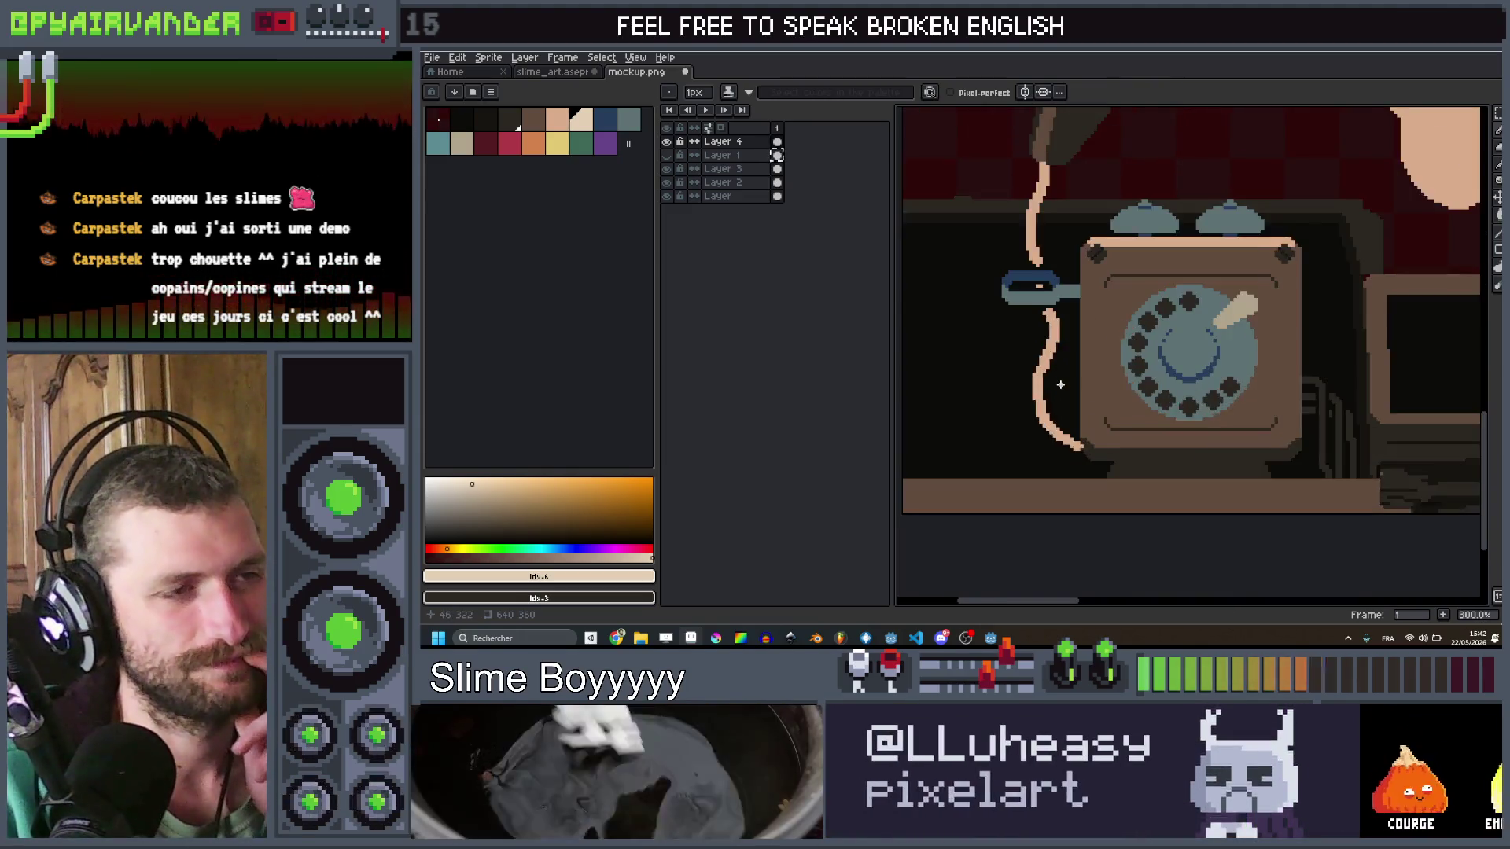
double_click(668, 157)
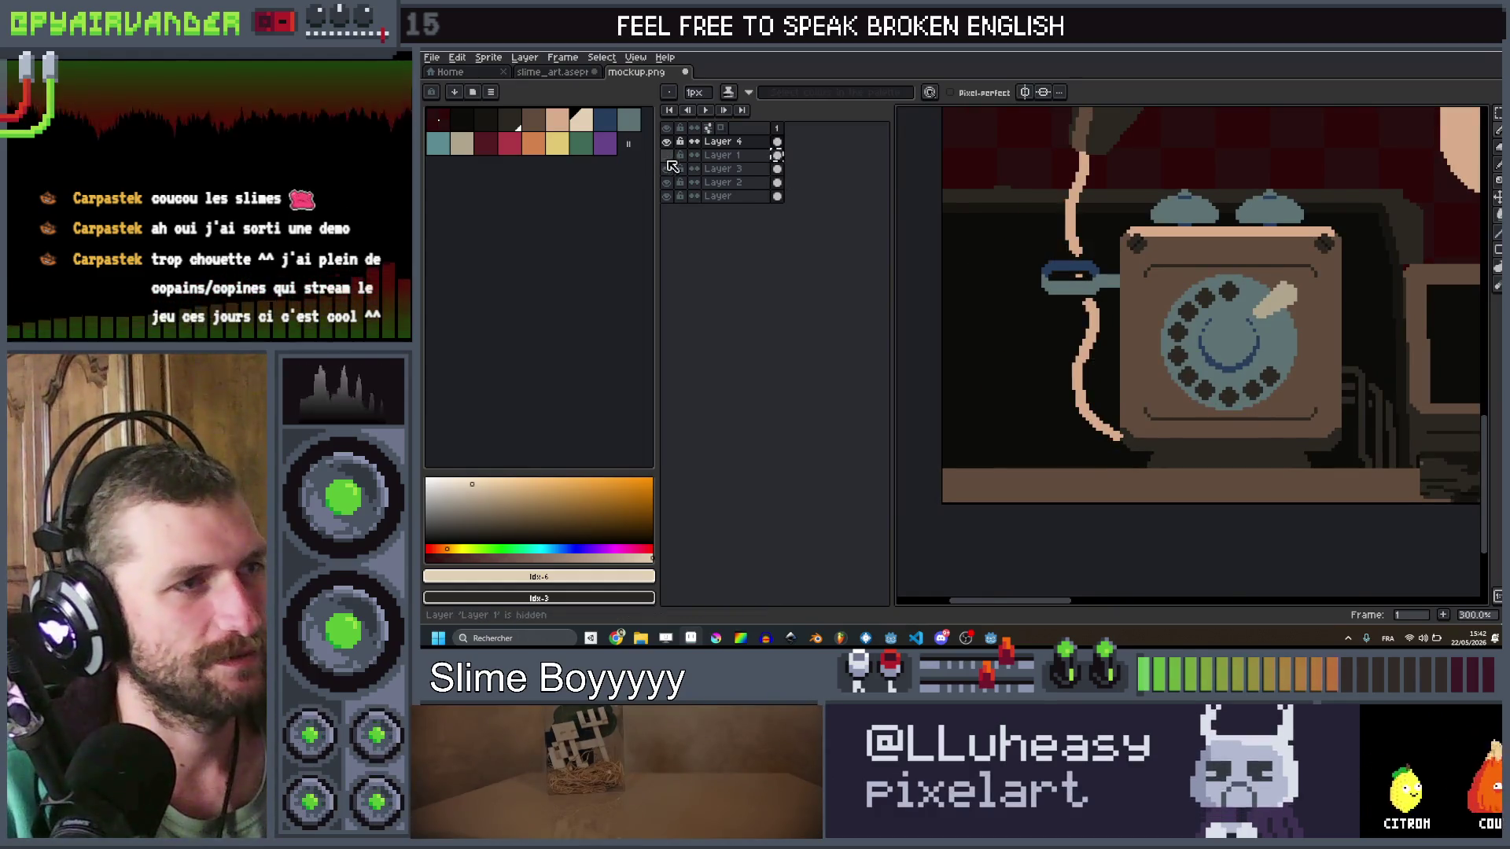
left_click(668, 157)
left_click(670, 164)
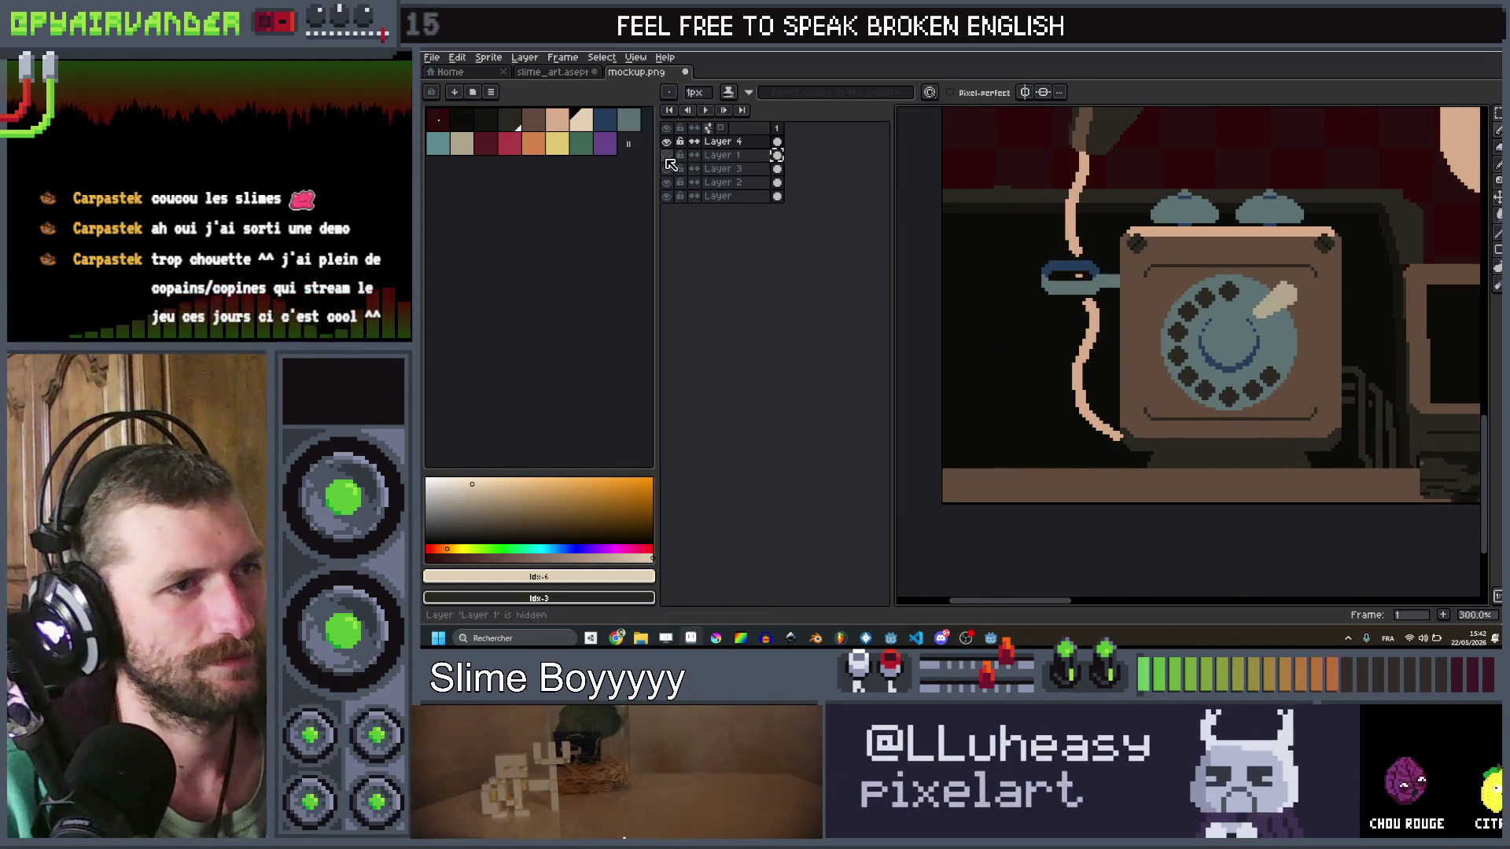
scroll(1011, 282, "down", 3)
scroll(1012, 281, "up", 3)
scroll(1012, 282, "down", 3)
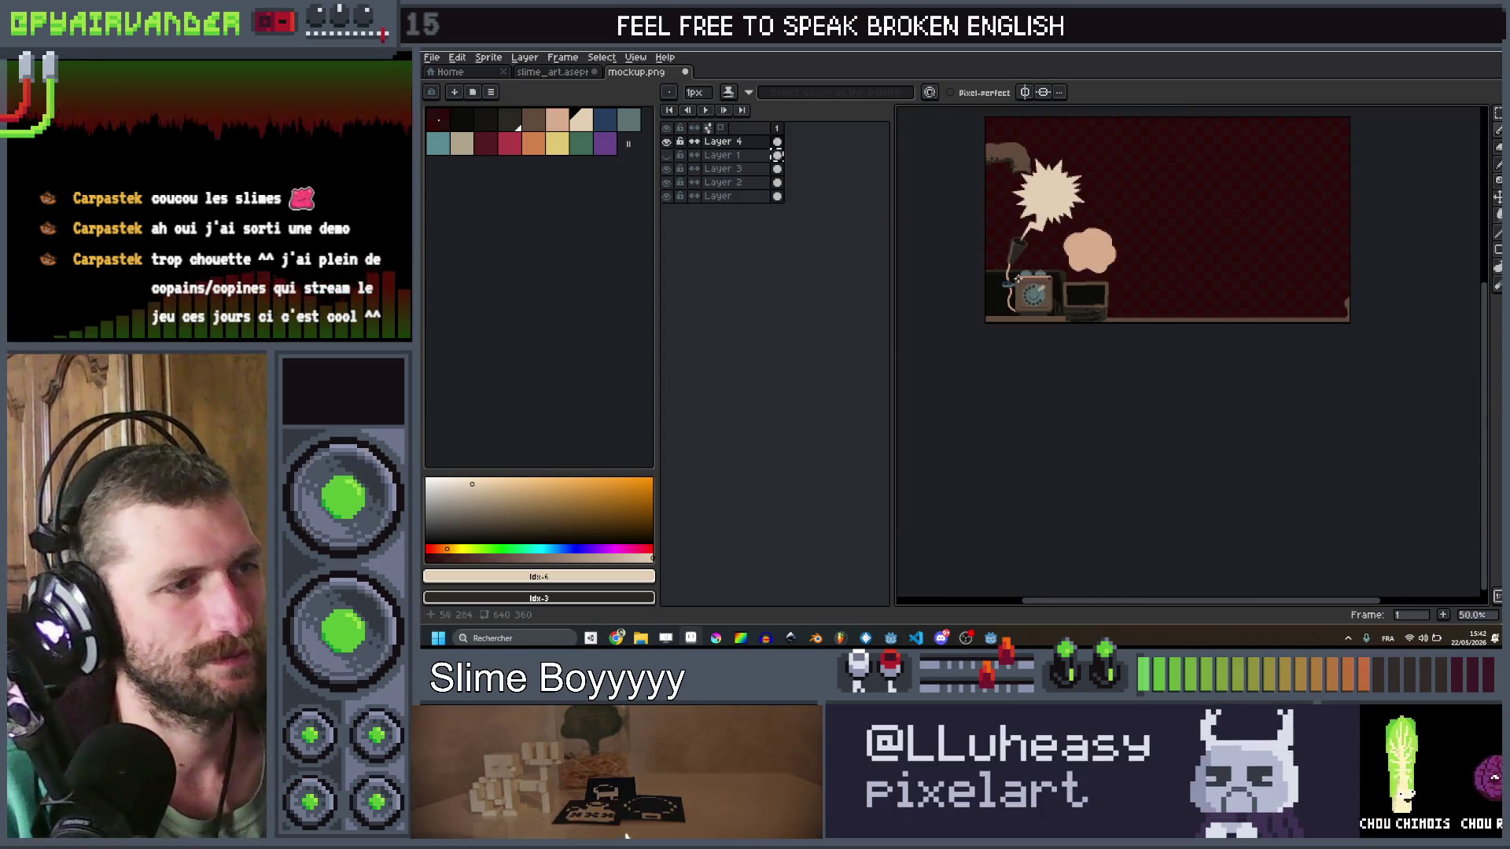
scroll(994, 268, "up", 6)
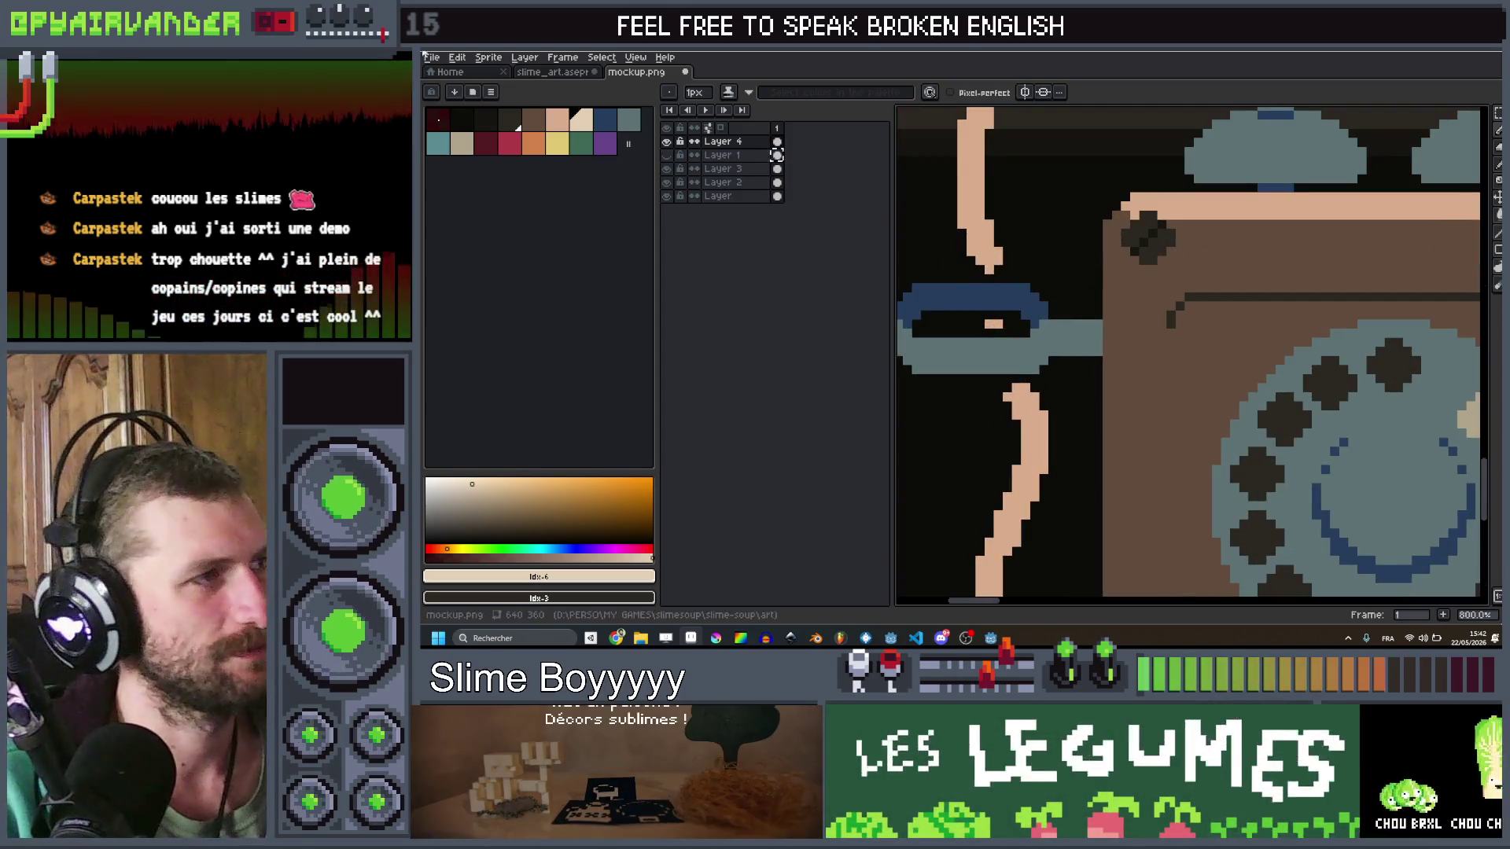
Step: Paint brown shading pixels around the cord where it meets the blue band
key("bracketleft")
key("bracketleft")
scroll(1022, 277, "up", 2)
left_click_drag(1022, 278, 1003, 289)
left_click_drag(996, 342, 1008, 370)
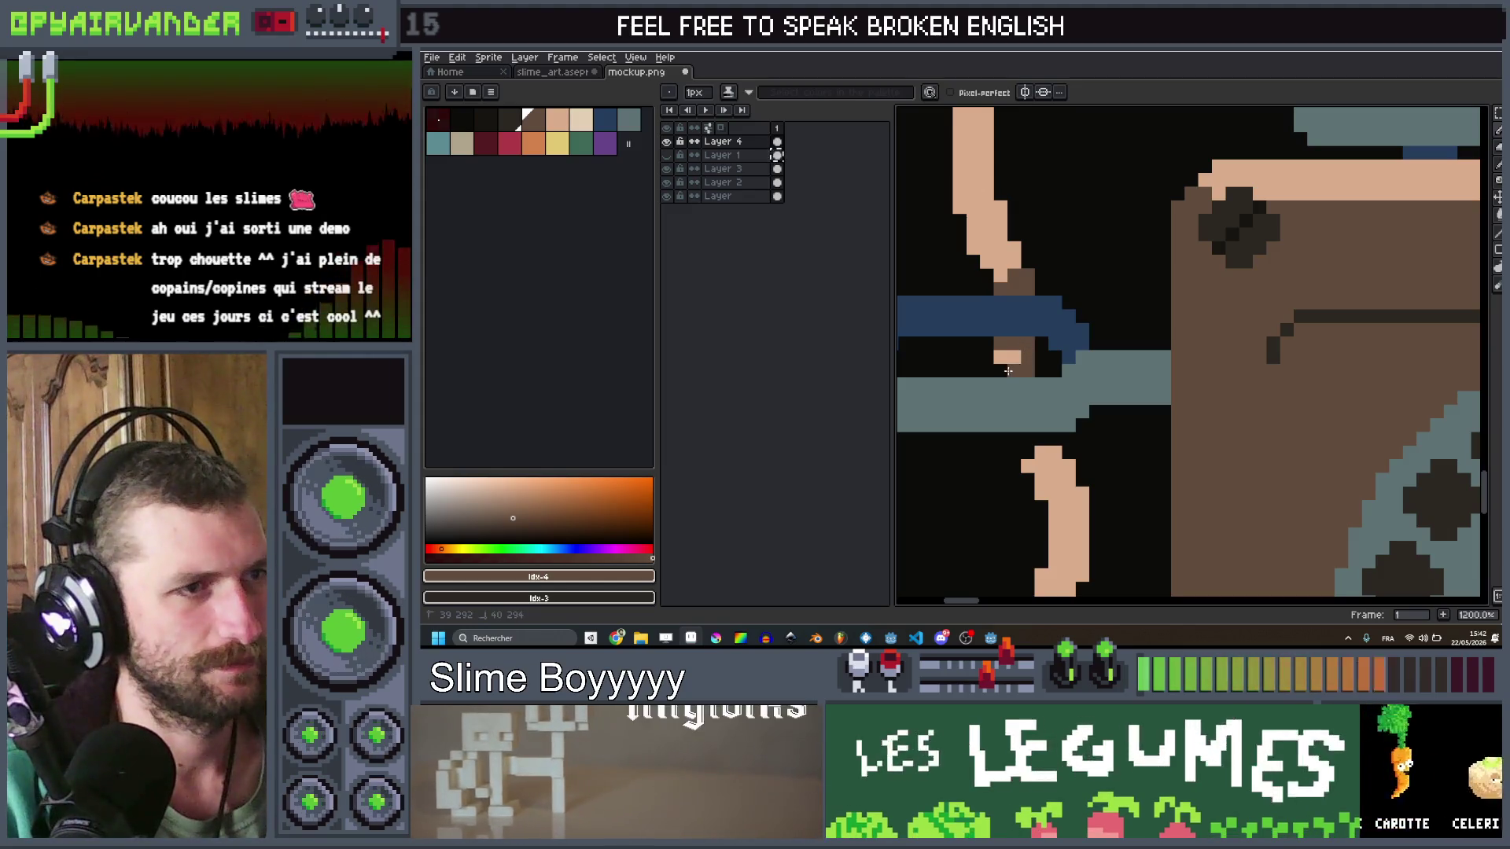
left_click_drag(1029, 445, 1035, 440)
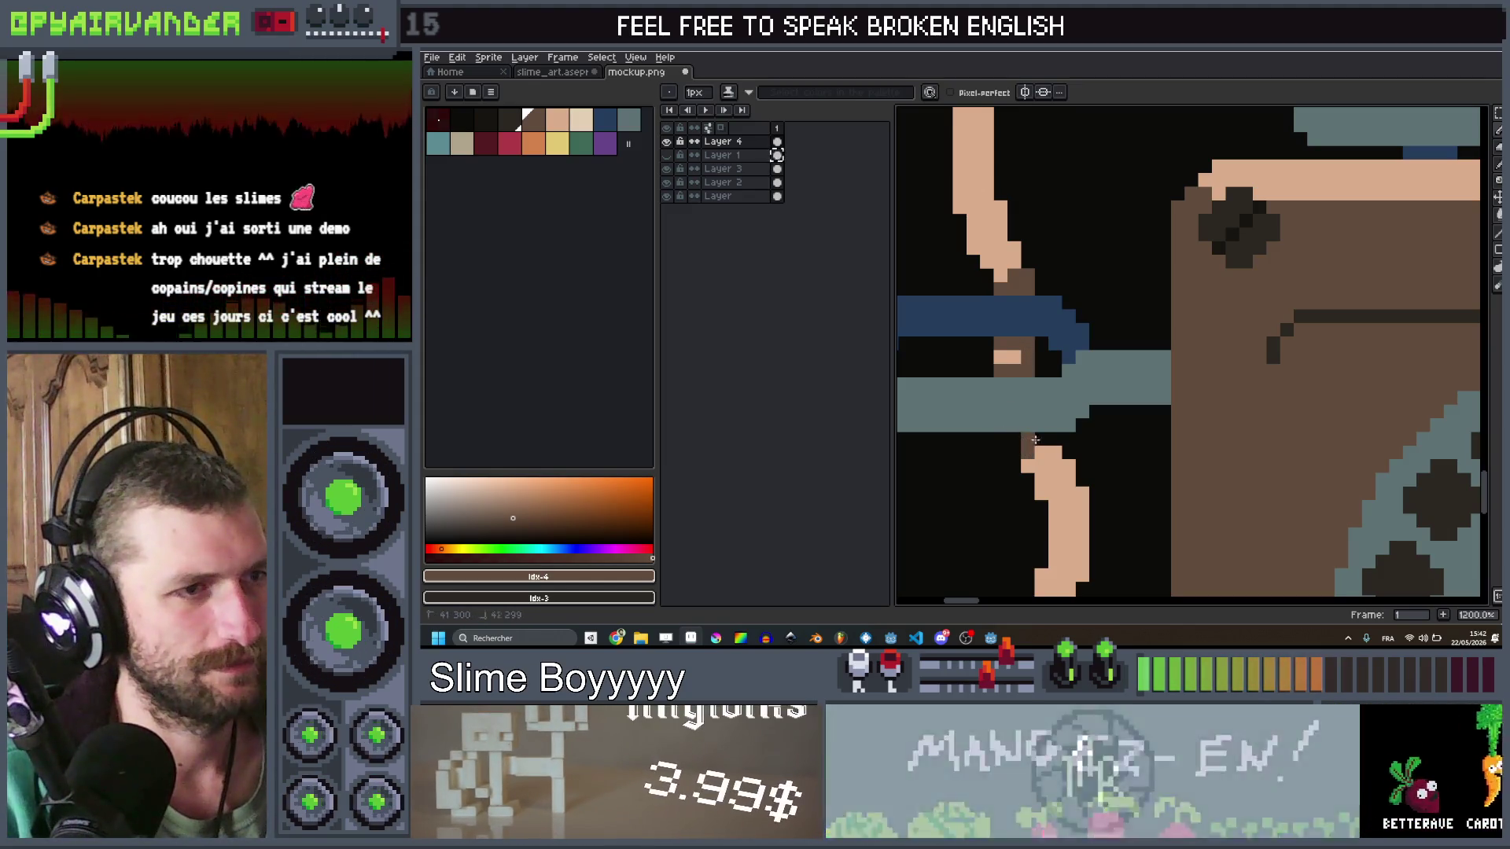
scroll(1015, 440, "down", 8)
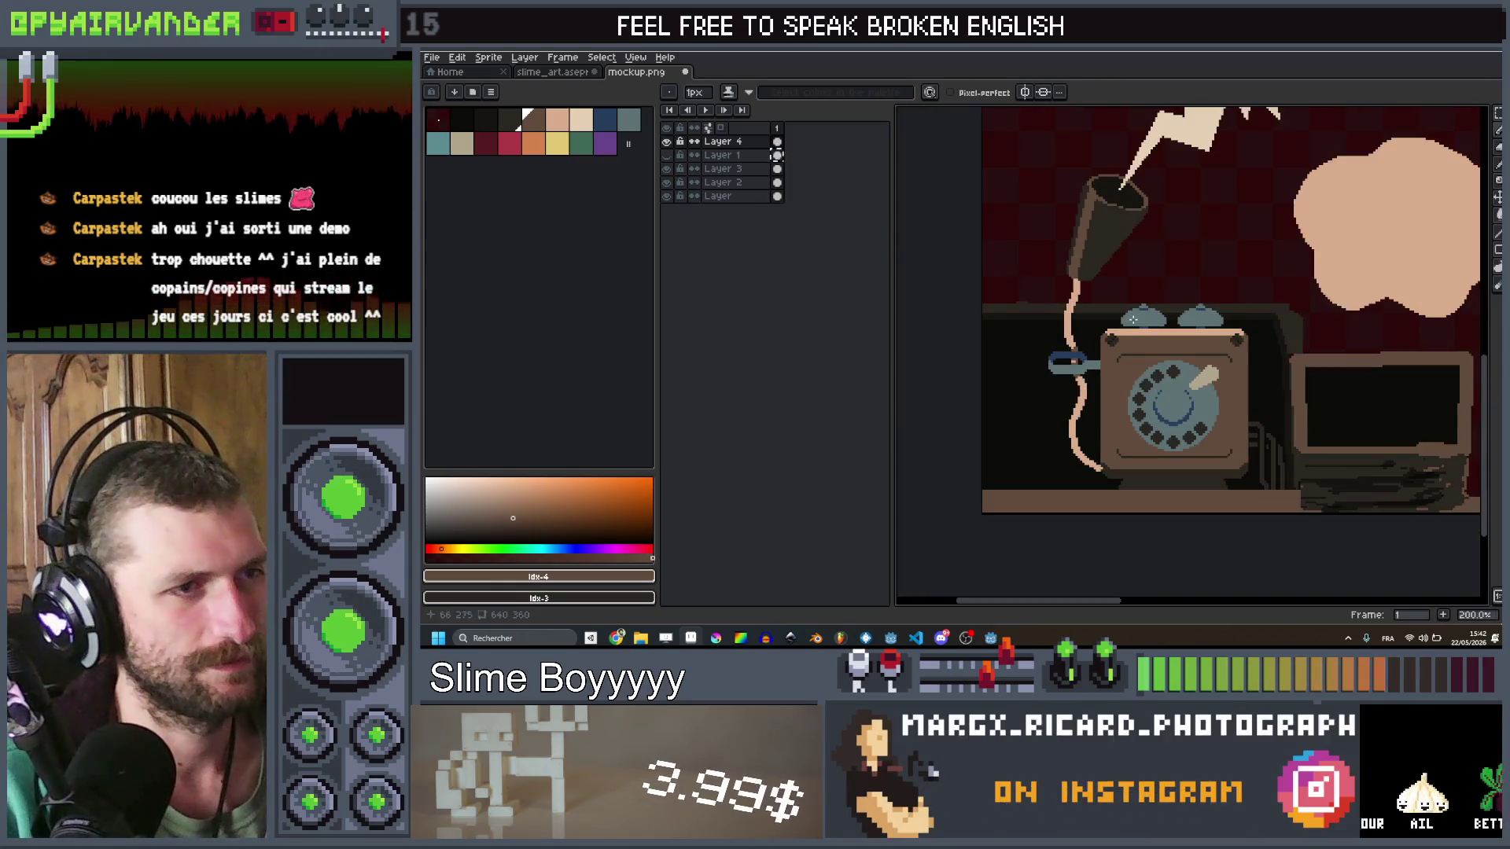
scroll(1145, 317, "up", 2)
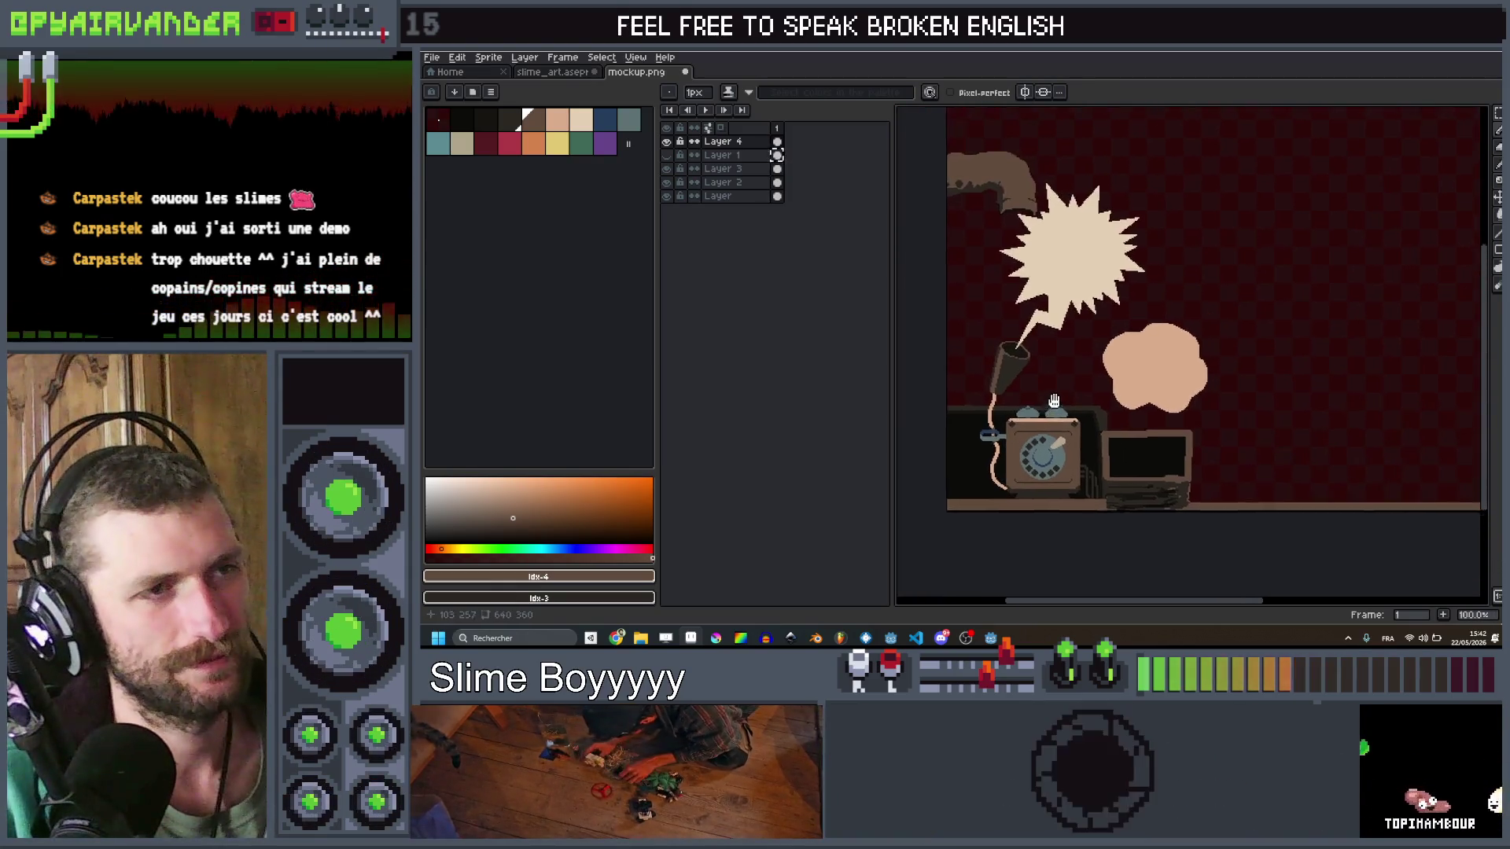
scroll(1113, 383, "down", 3)
scroll(1116, 385, "up", 1)
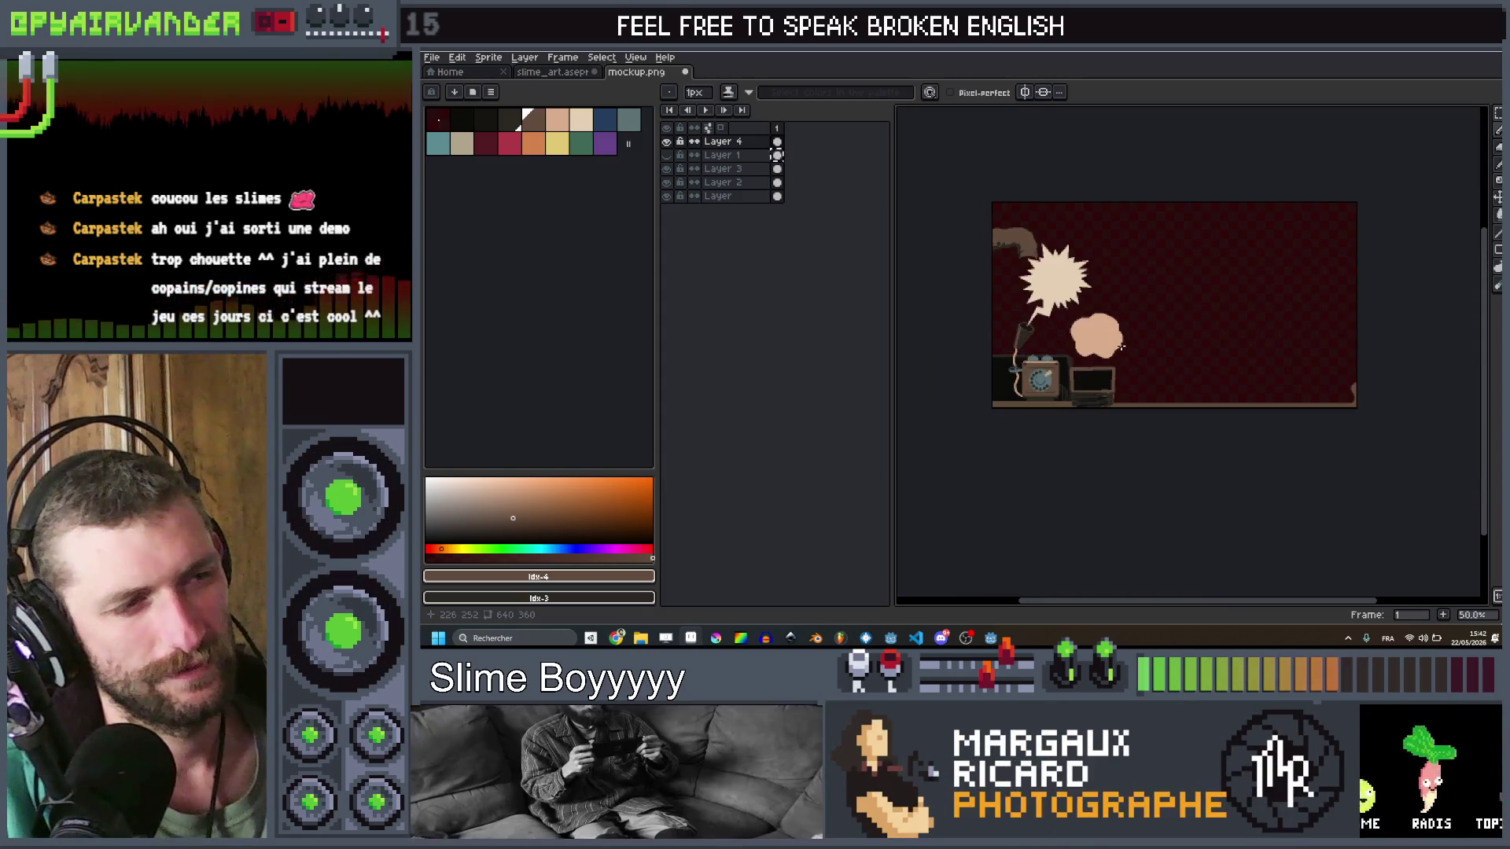
scroll(1143, 396, "up", 1)
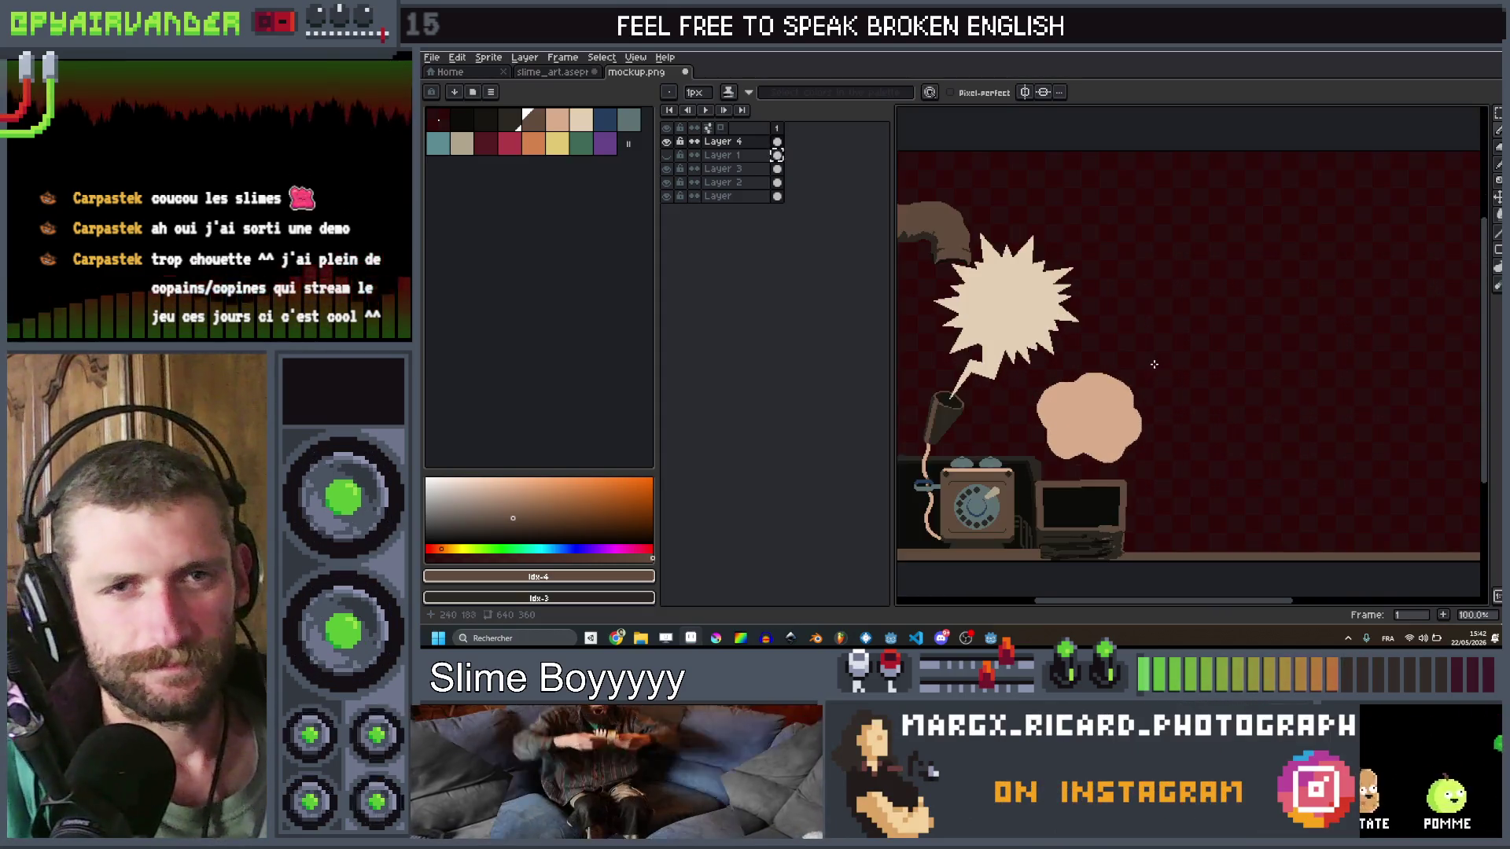
scroll(1156, 347, "up", 1)
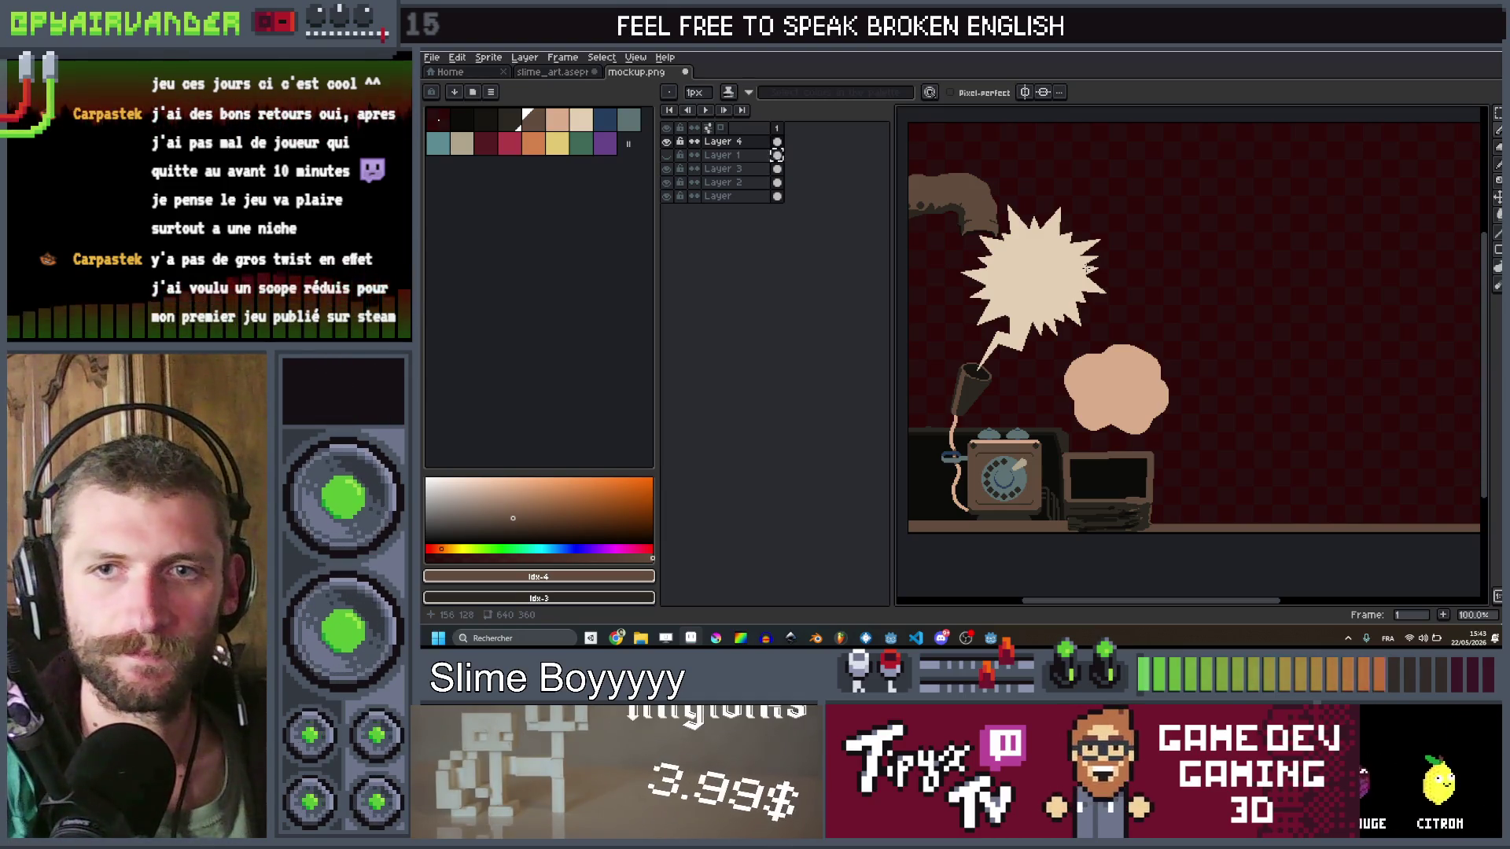
left_click_drag(1104, 304, 1170, 307)
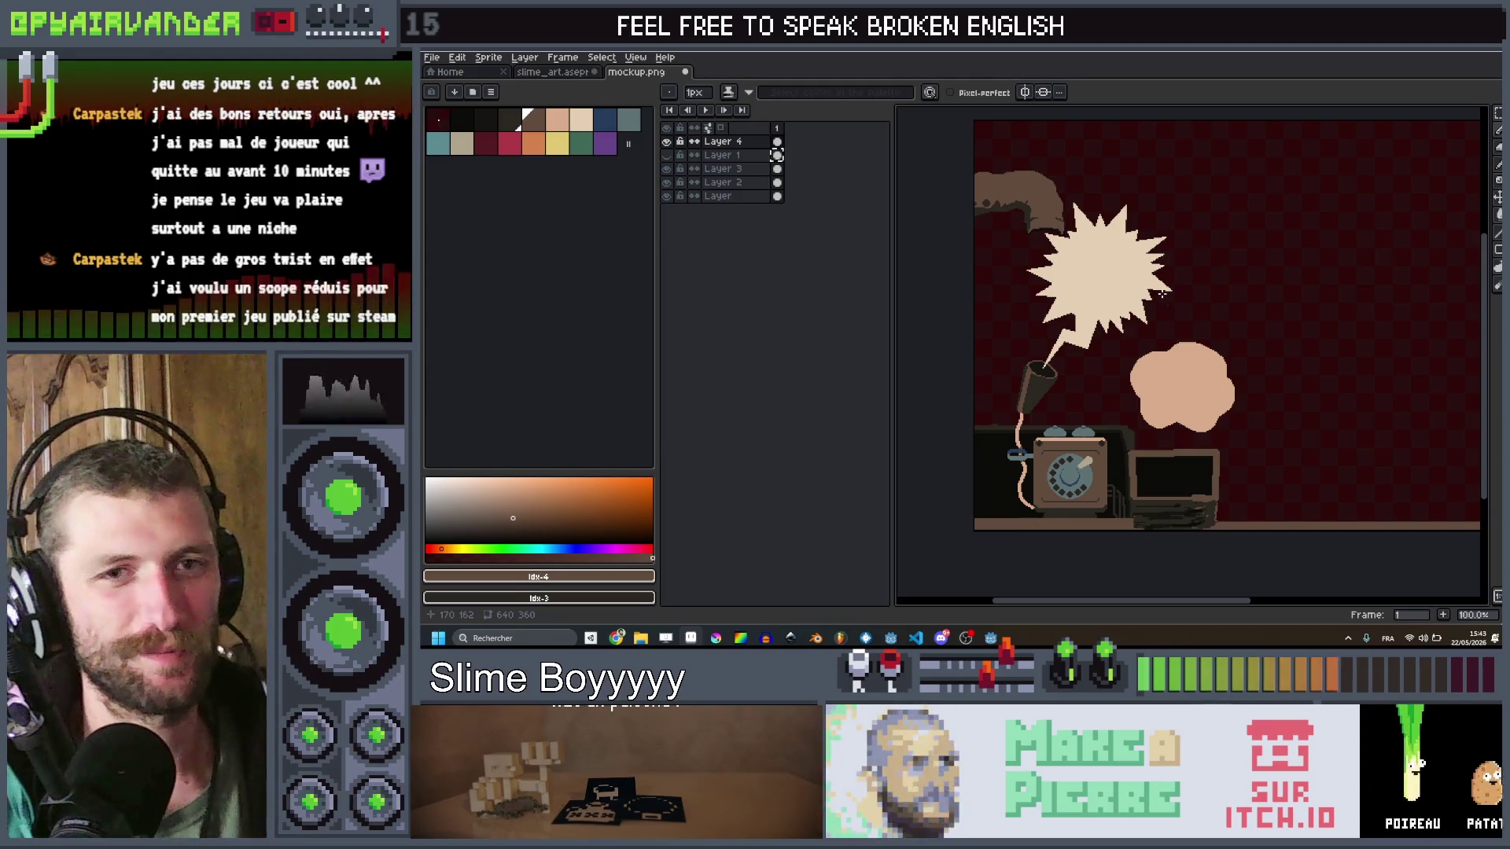
scroll(1178, 422, "down", 1)
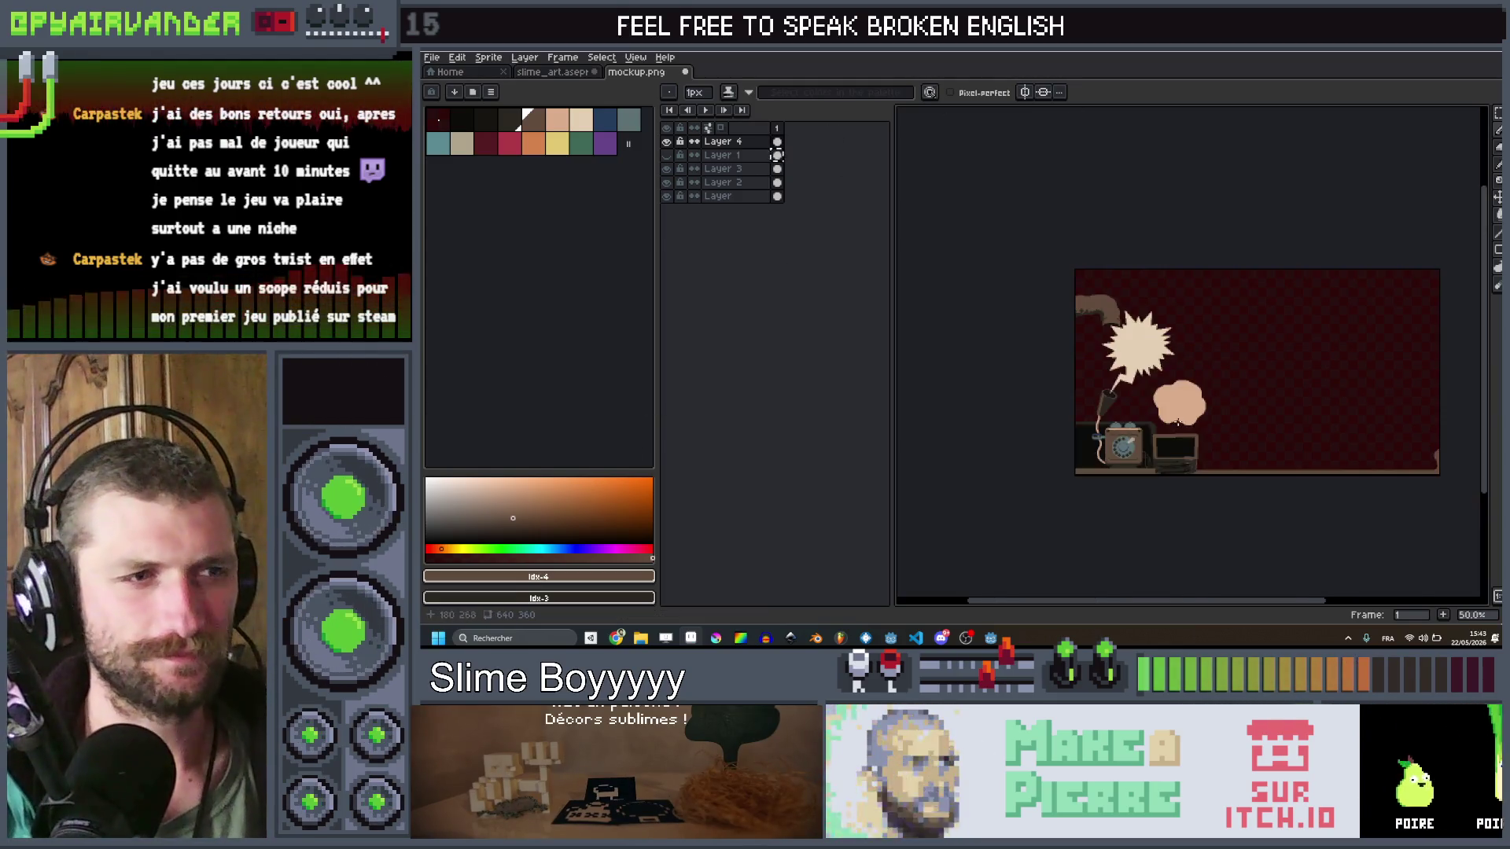
scroll(1178, 423, "up", 1)
scroll(1187, 393, "up", 1)
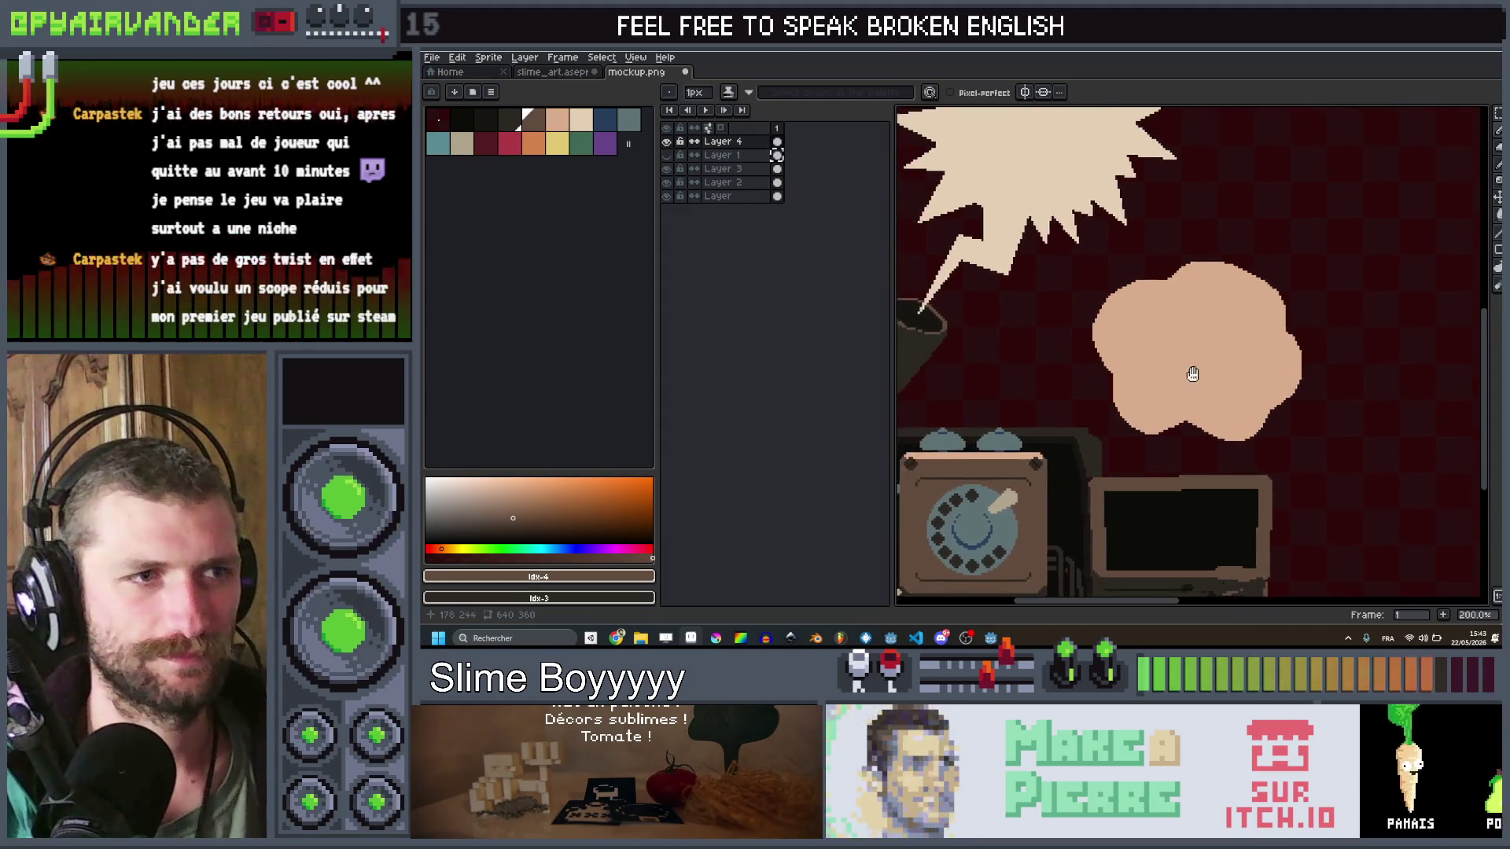
scroll(1192, 374, "down", 2)
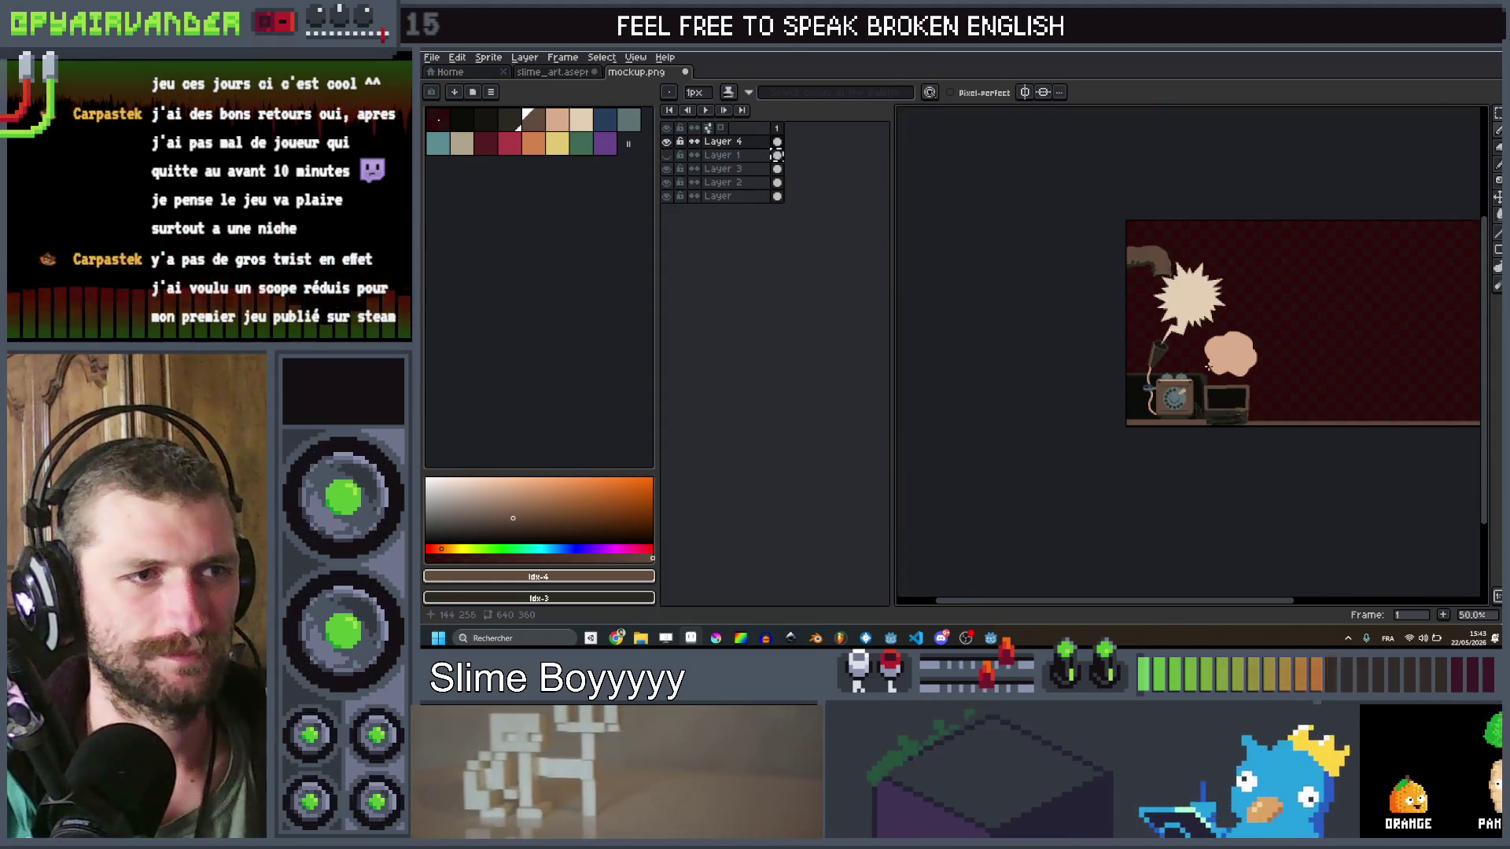
left_click_drag(1209, 366, 1177, 379)
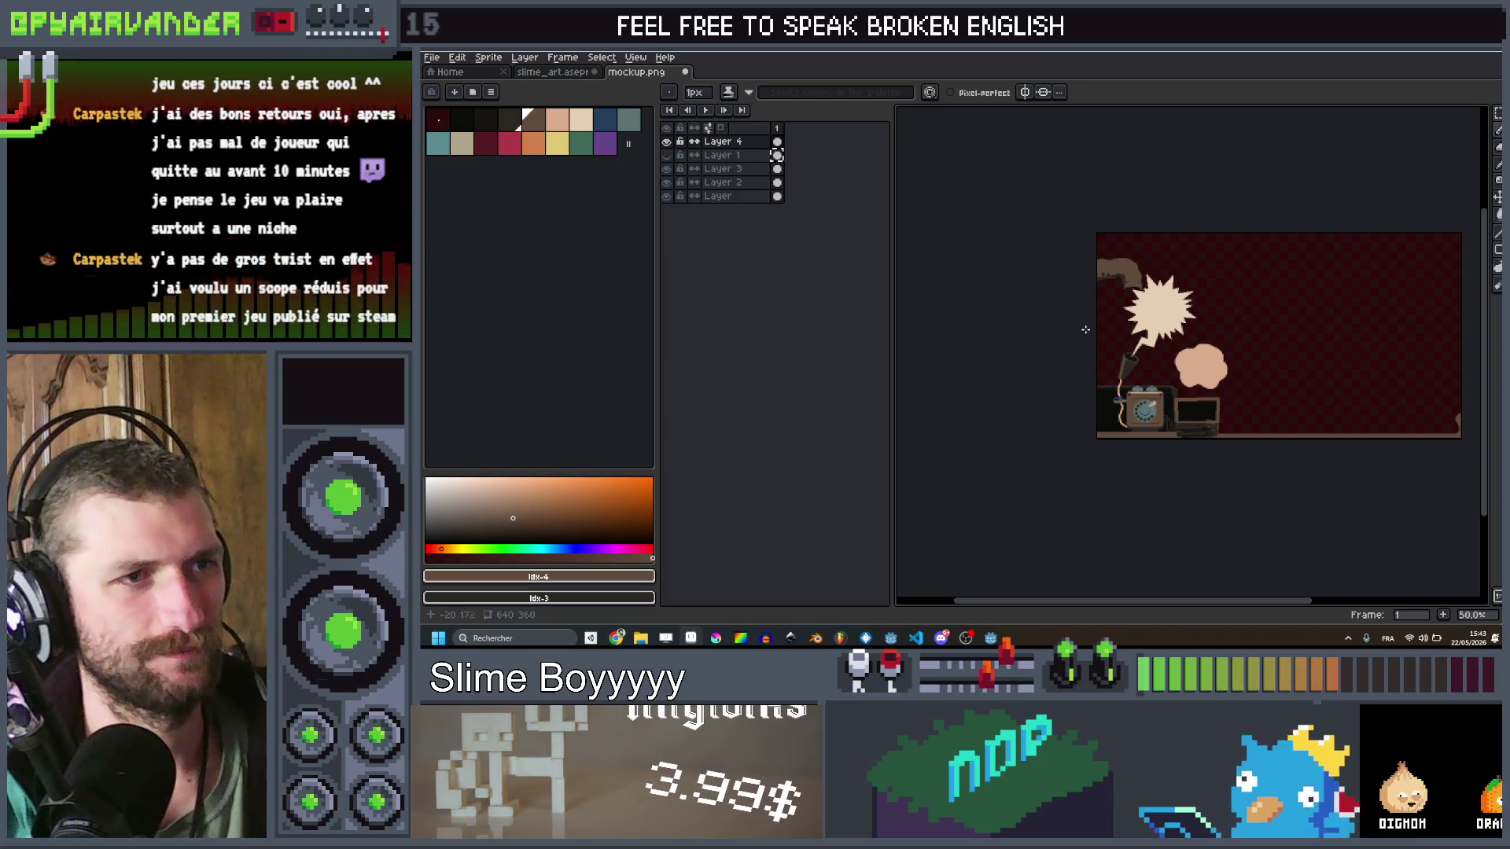
key("Up")
scroll(1128, 318, "up", 2)
scroll(1140, 260, "down", 1)
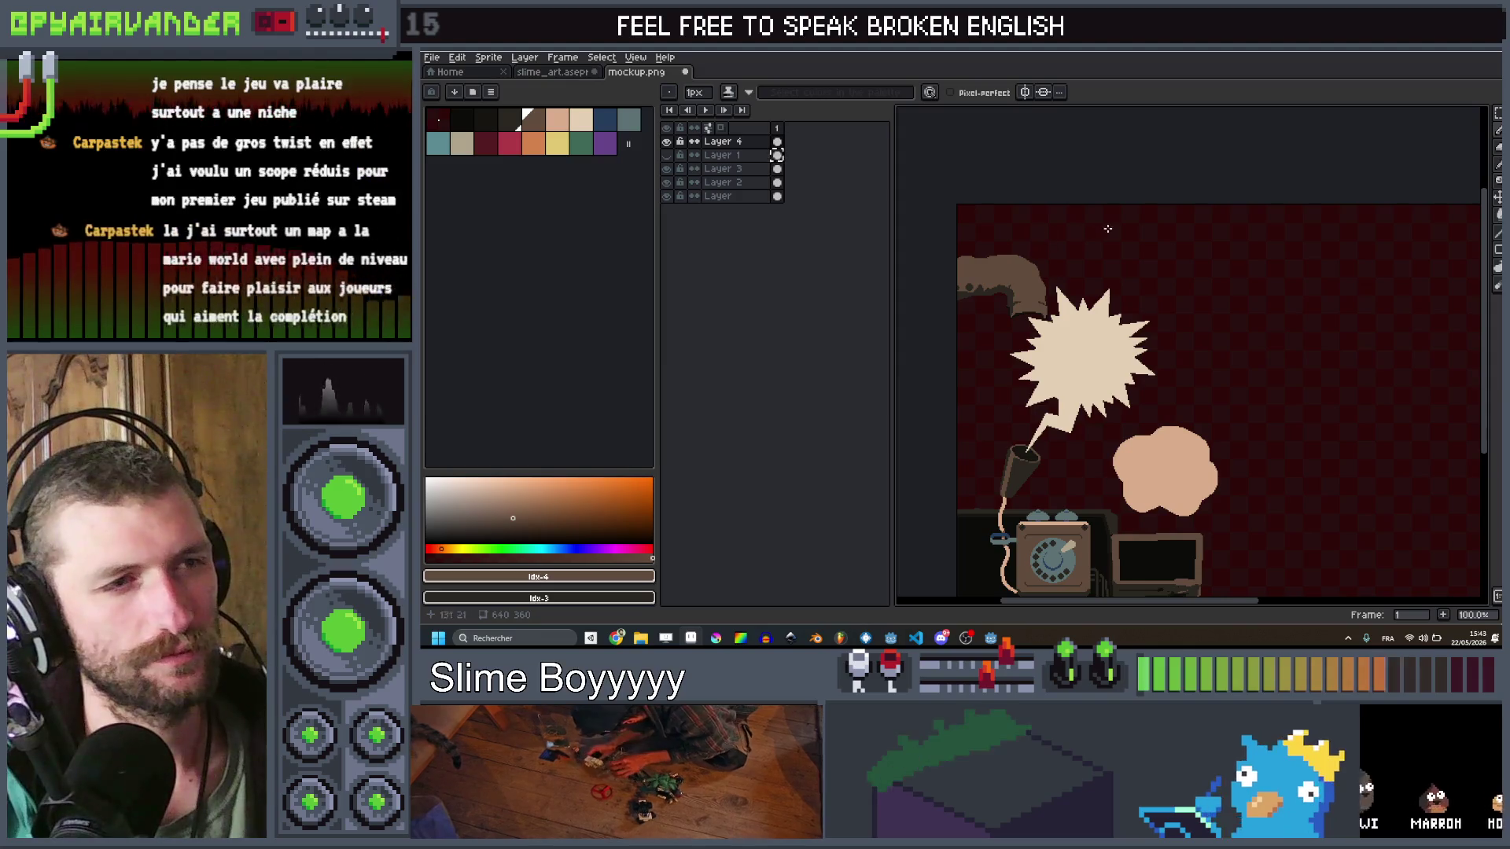
left_click_drag(1122, 250, 1072, 236)
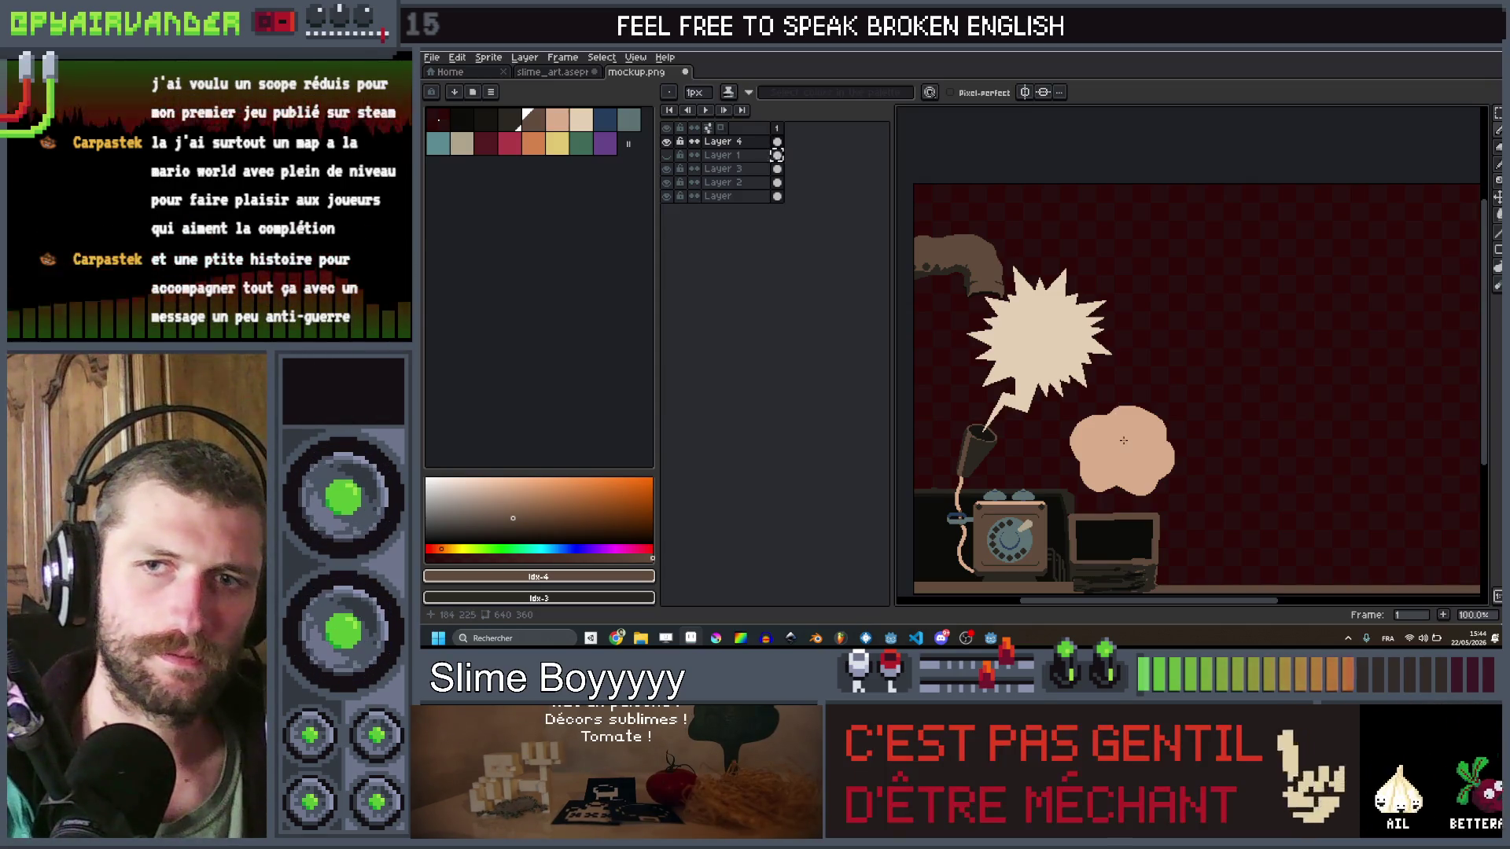
left_click_drag(1124, 438, 1153, 343)
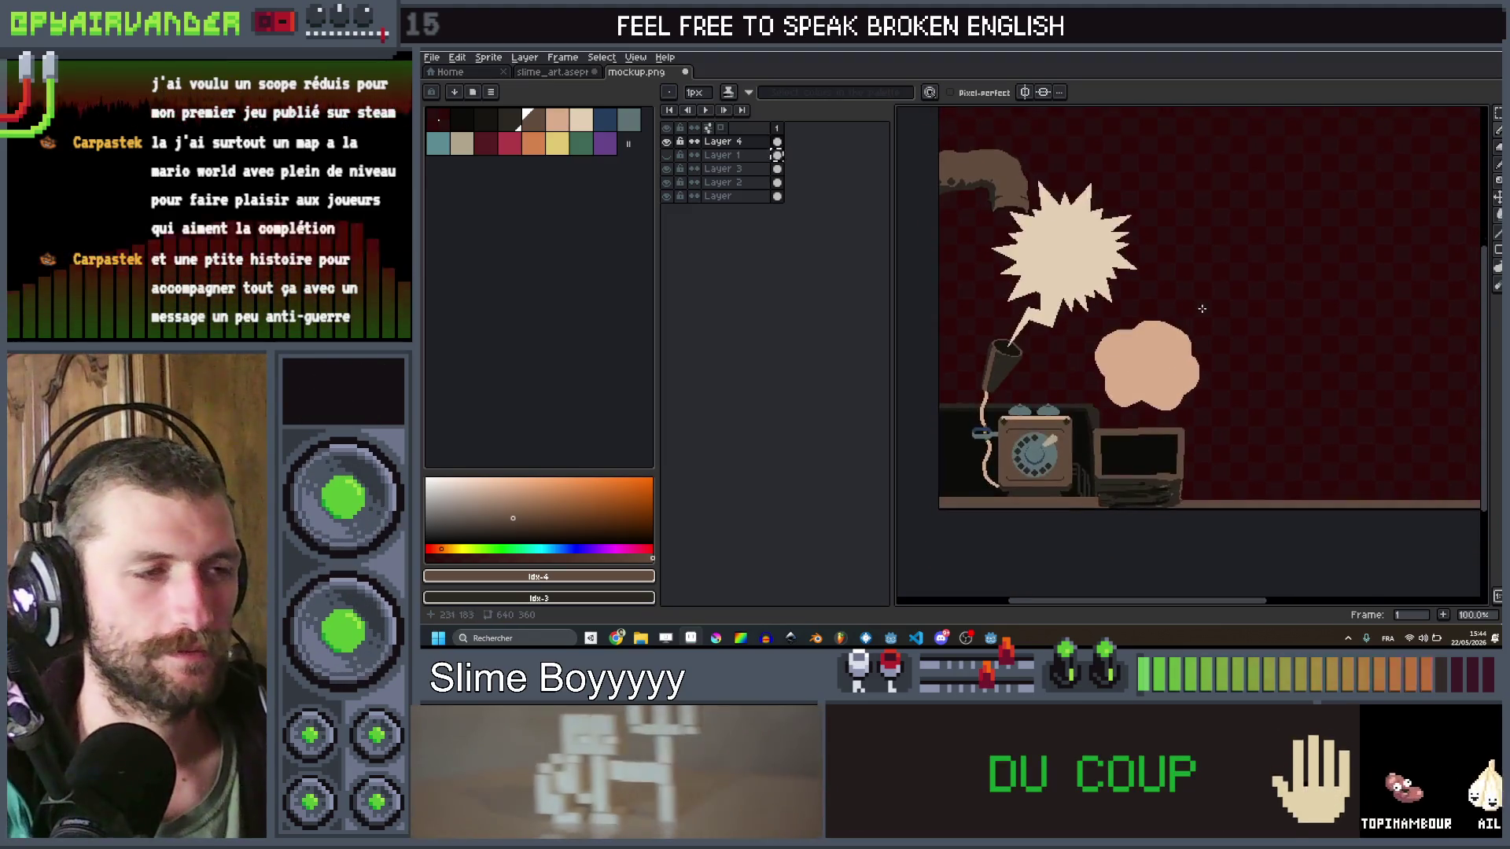
scroll(1148, 314, "down", 2)
scroll(1147, 313, "up", 2)
scroll(1148, 316, "up", 1)
scroll(1148, 315, "down", 1)
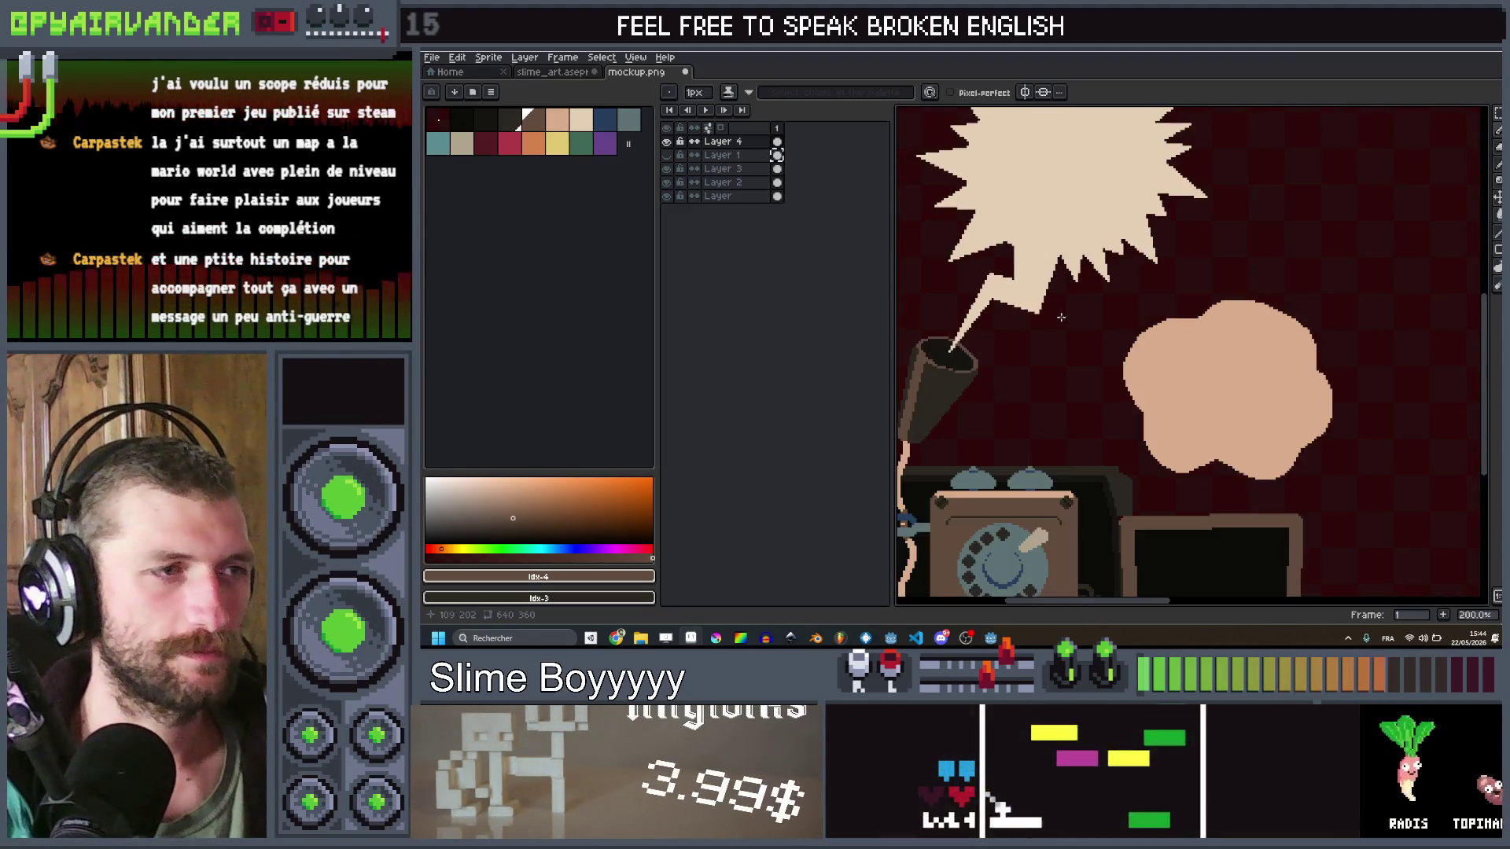
scroll(1115, 377, "down", 2)
scroll(1115, 377, "up", 2)
scroll(1115, 377, "down", 1)
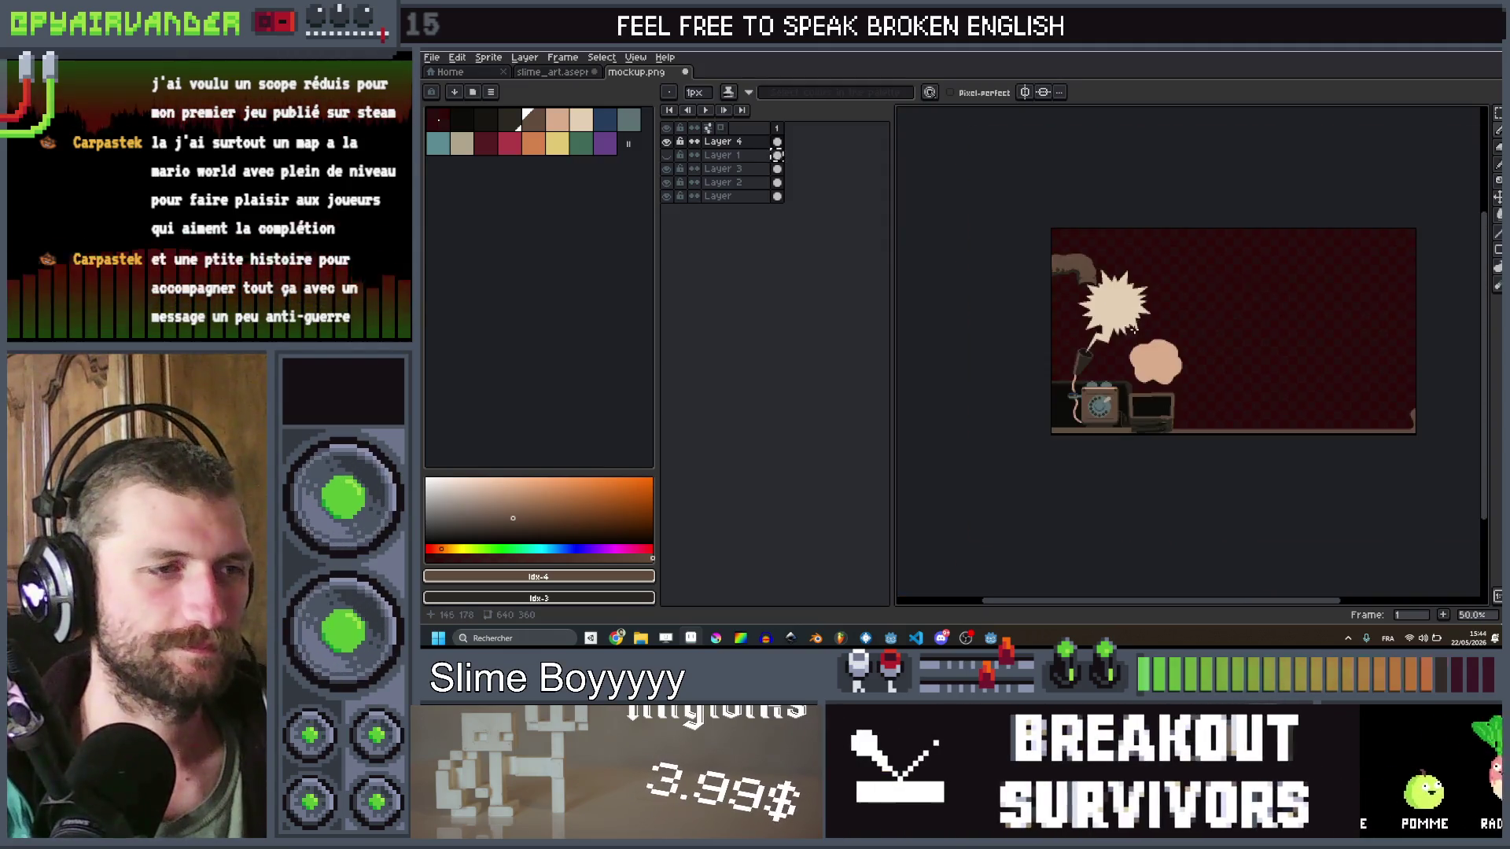
scroll(1114, 378, "up", 1)
Step: Toggle each upper layer's visibility to preview its contents, leaving Layer 2 hidden
left_click(667, 142)
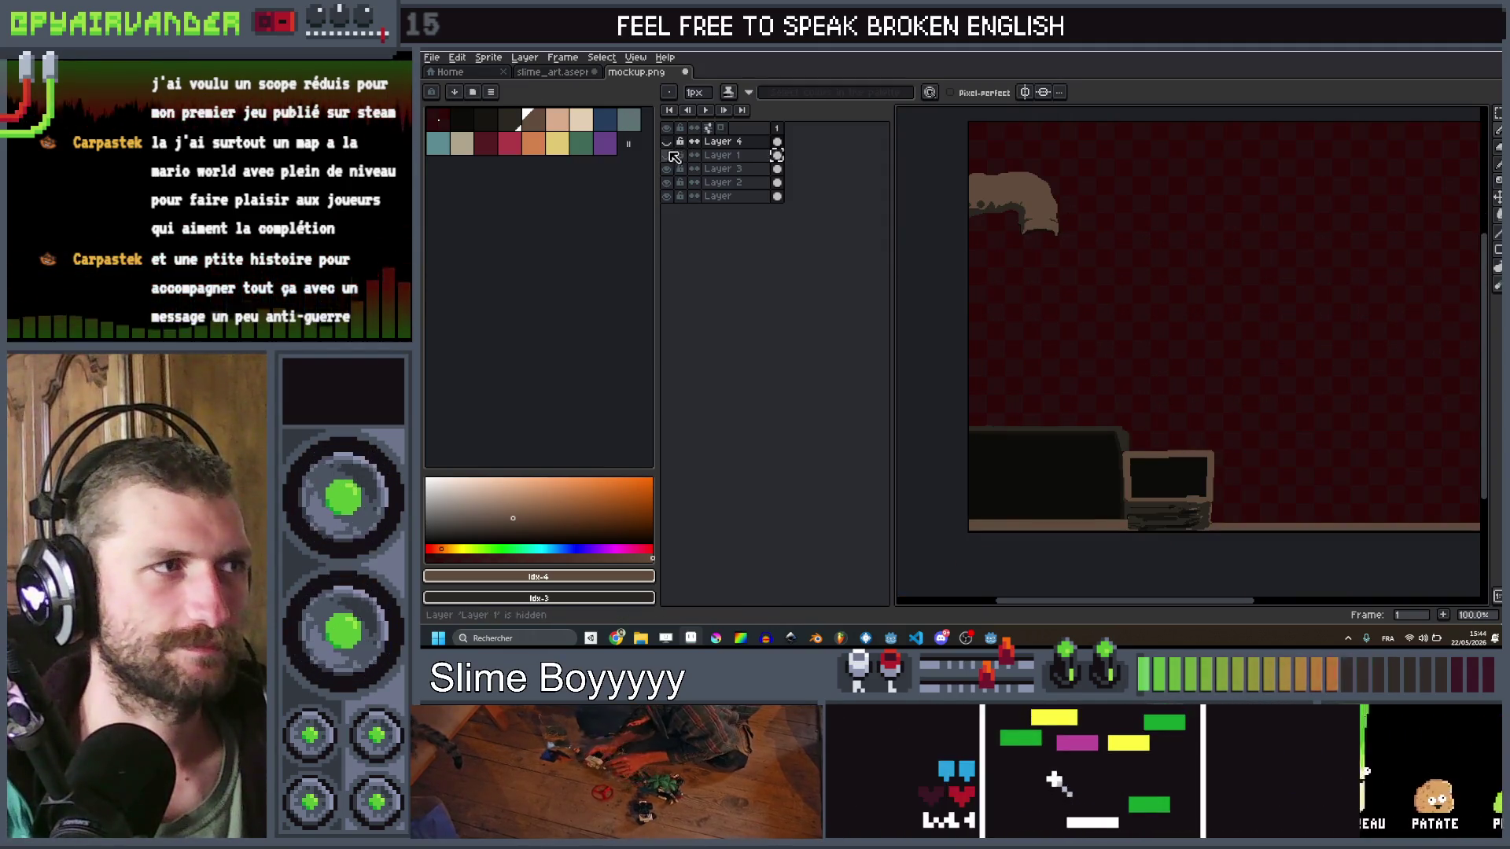
left_click(667, 155)
left_click(667, 170)
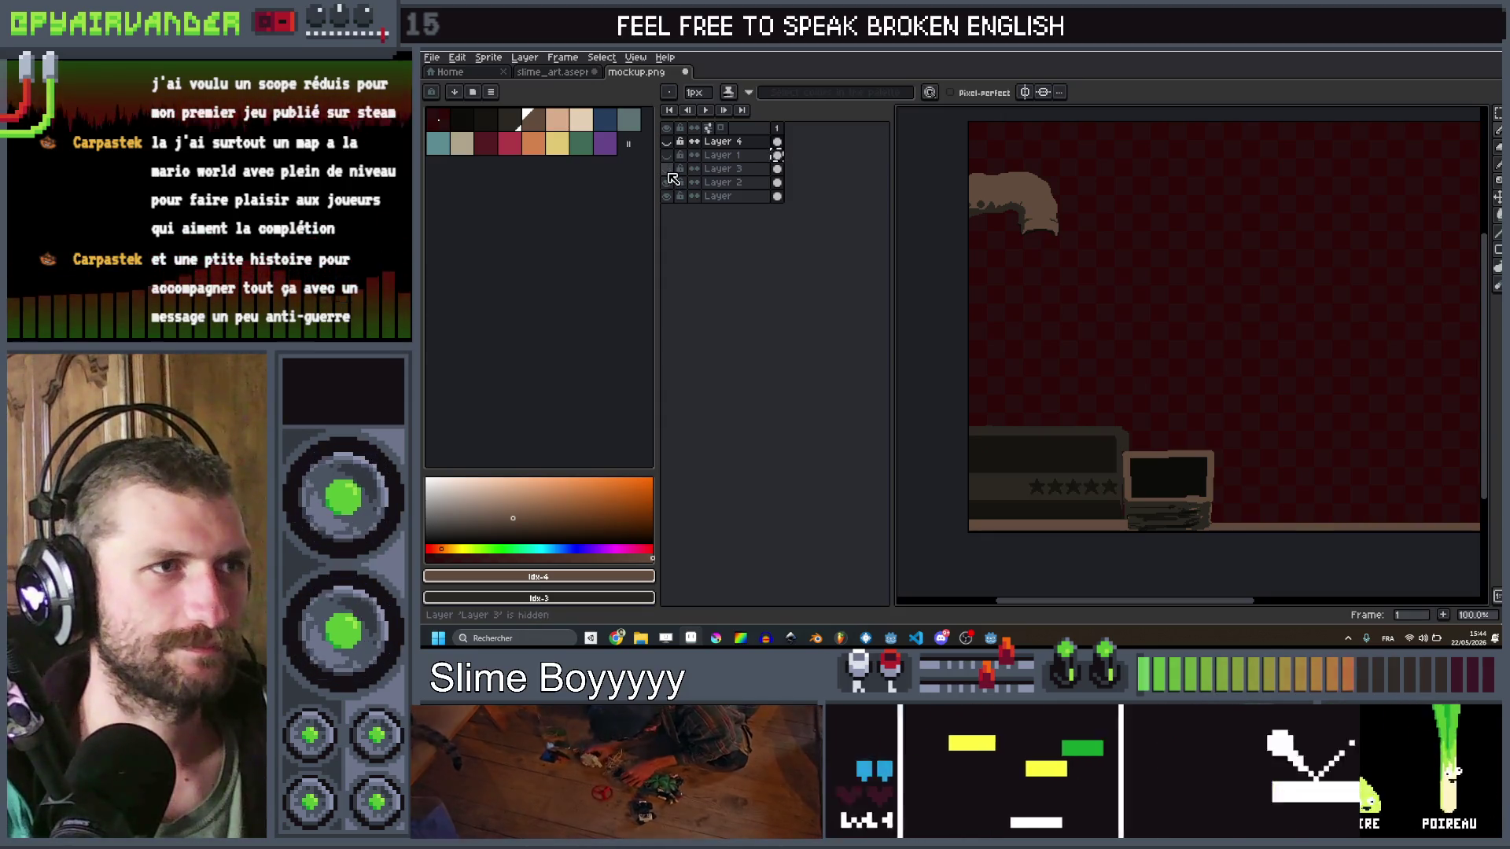
left_click(667, 170)
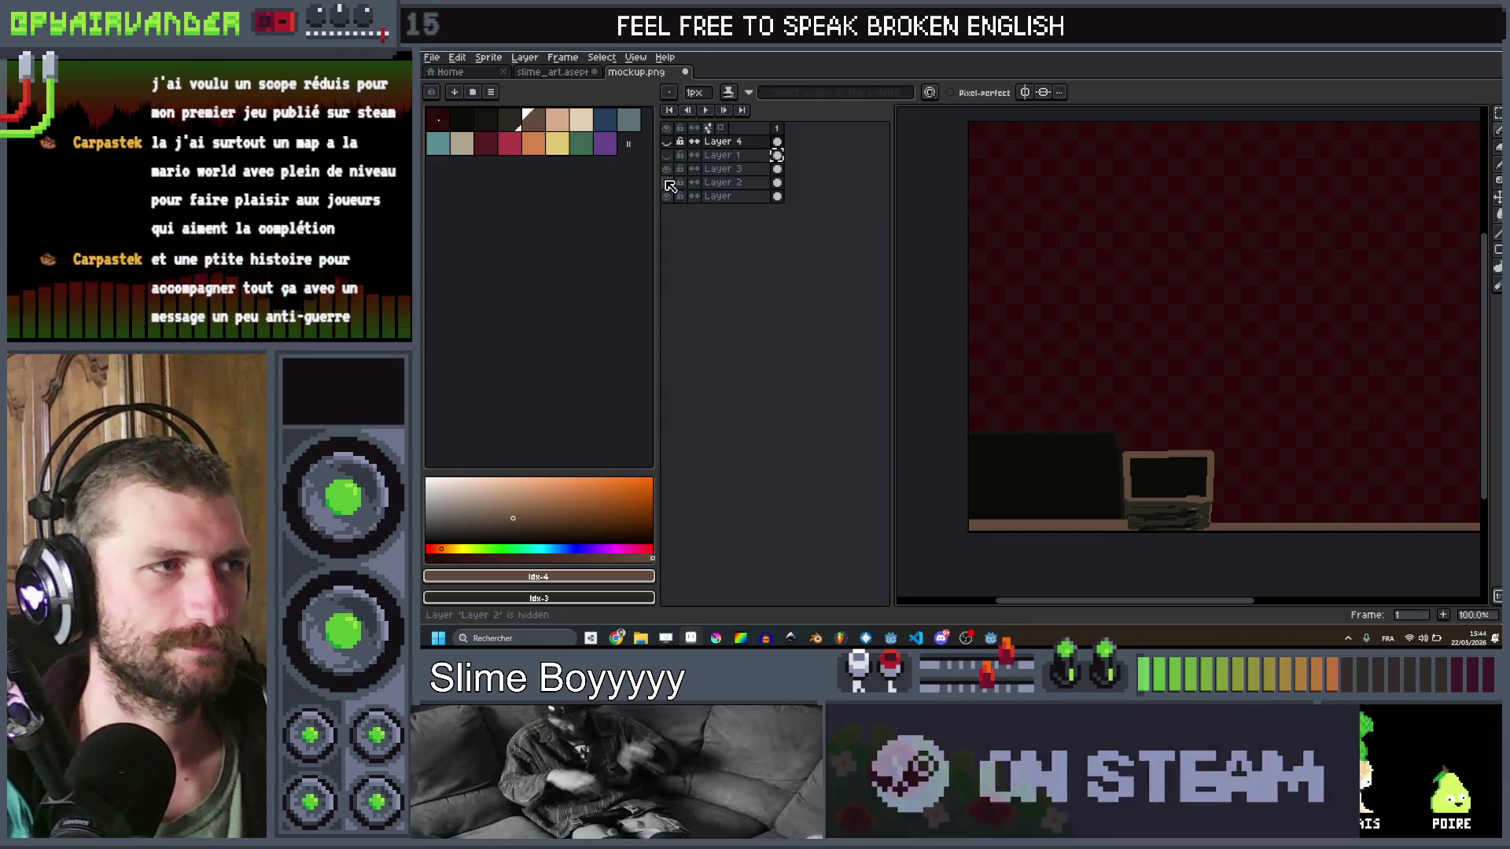
left_click(667, 183)
left_click(667, 169)
left_click(666, 141)
left_click(667, 142)
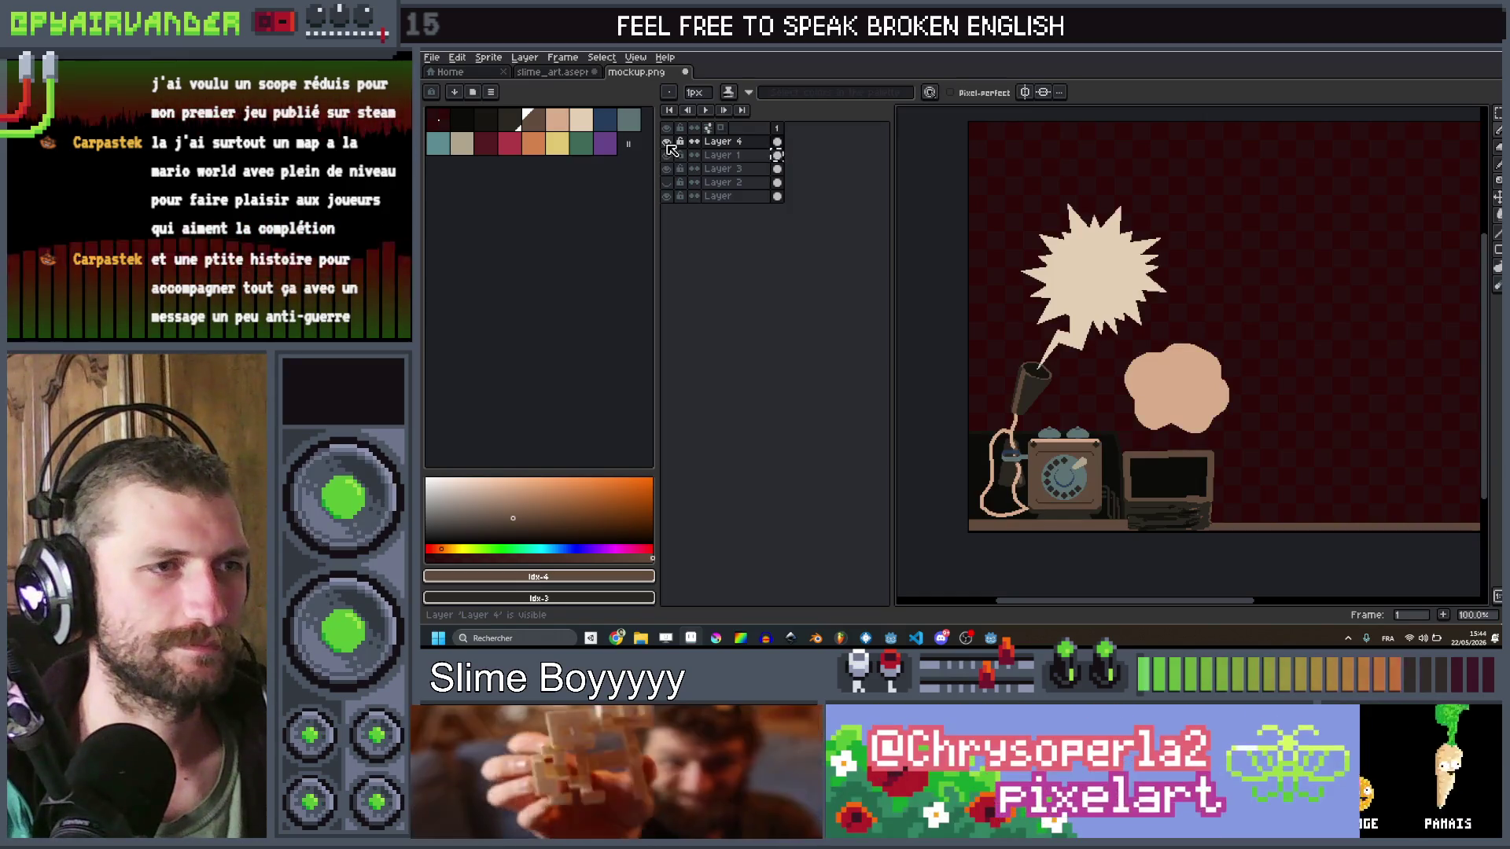
Step: Hide Layers 4, 1 and 3 together so only the base monitor layer shows
scroll(1259, 367, "down", 3)
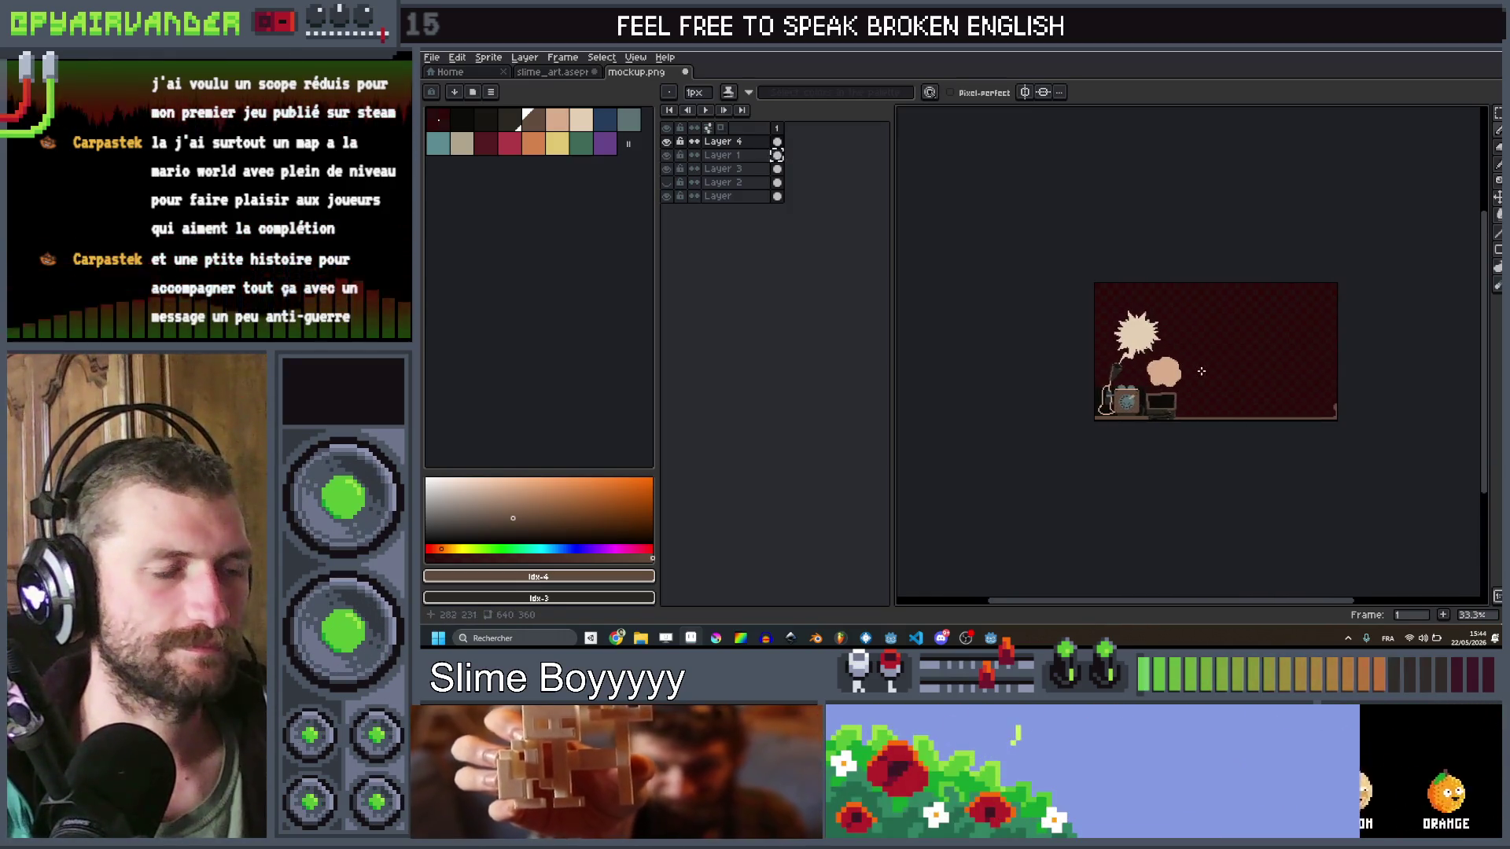
scroll(1086, 362, "up", 3)
scroll(1086, 362, "down", 1)
scroll(1086, 363, "up", 1)
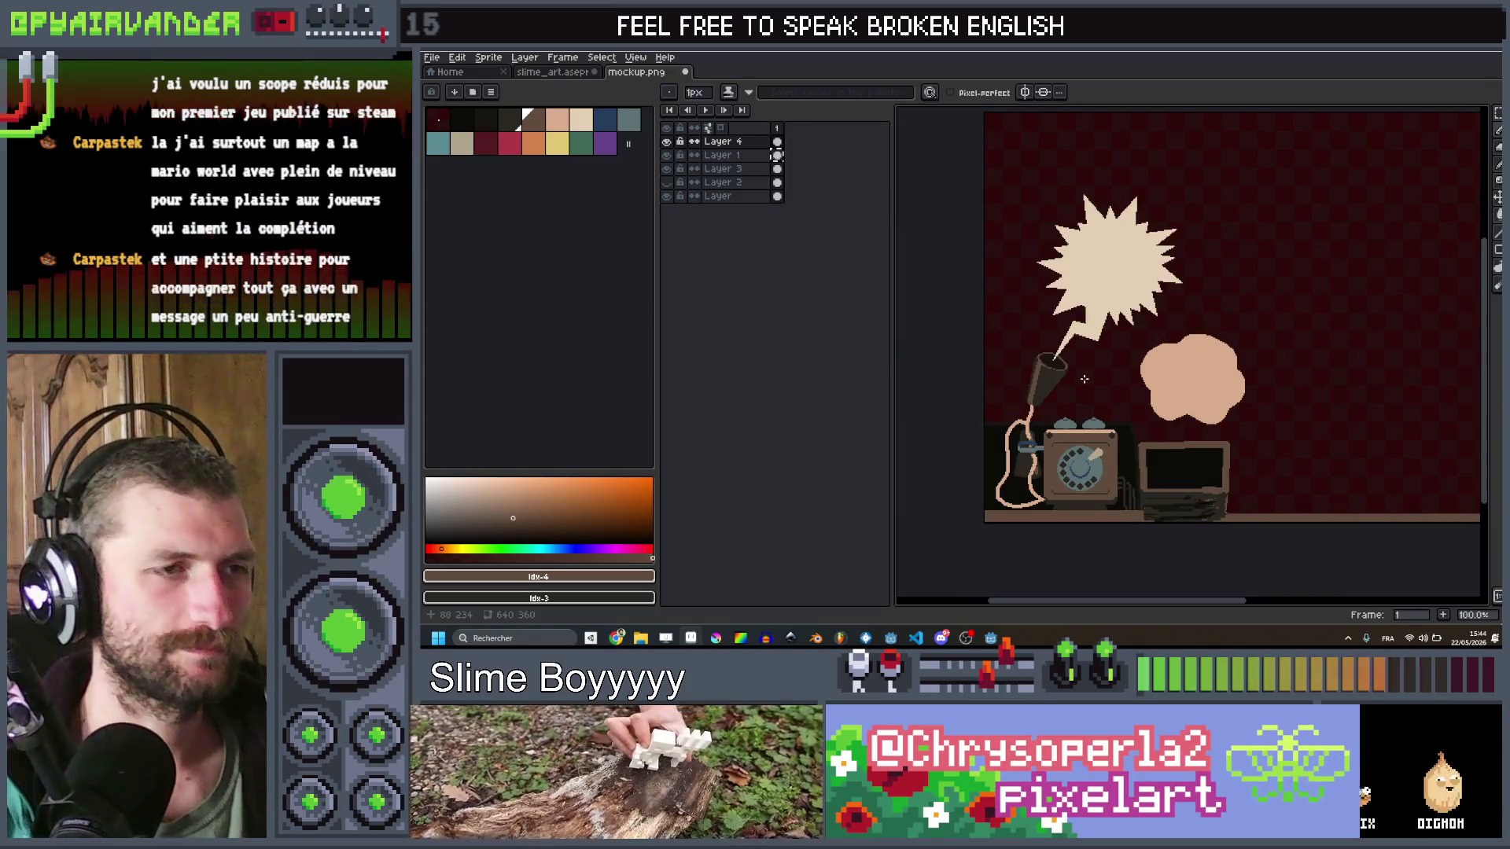
scroll(1092, 378, "down", 1)
scroll(1100, 391, "up", 1)
scroll(1100, 390, "down", 2)
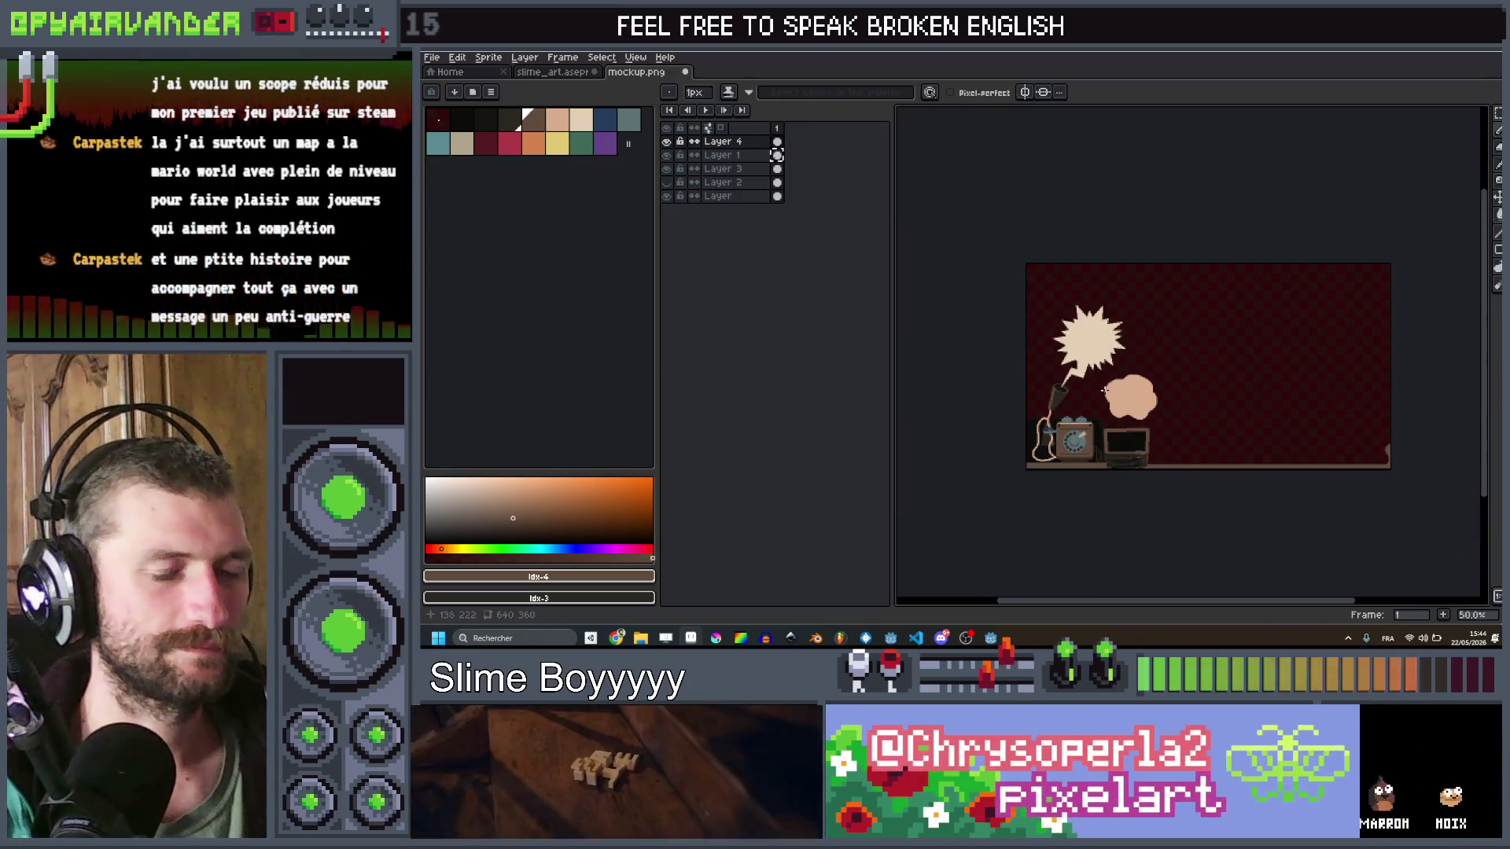
scroll(1089, 401, "up", 2)
scroll(1077, 409, "down", 2)
scroll(1073, 413, "up", 1)
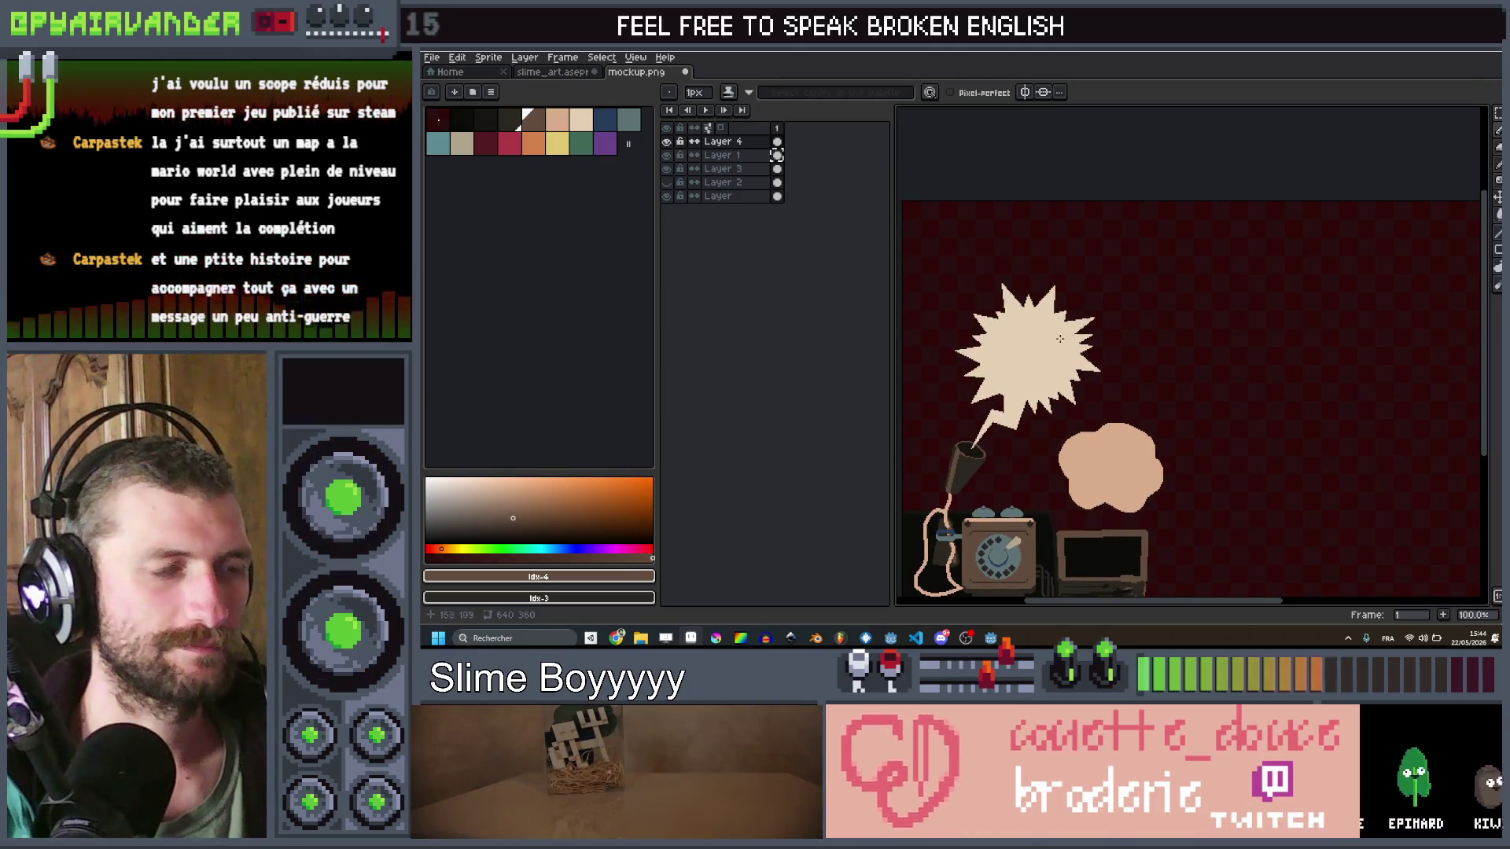
left_click_drag(666, 141, 669, 172)
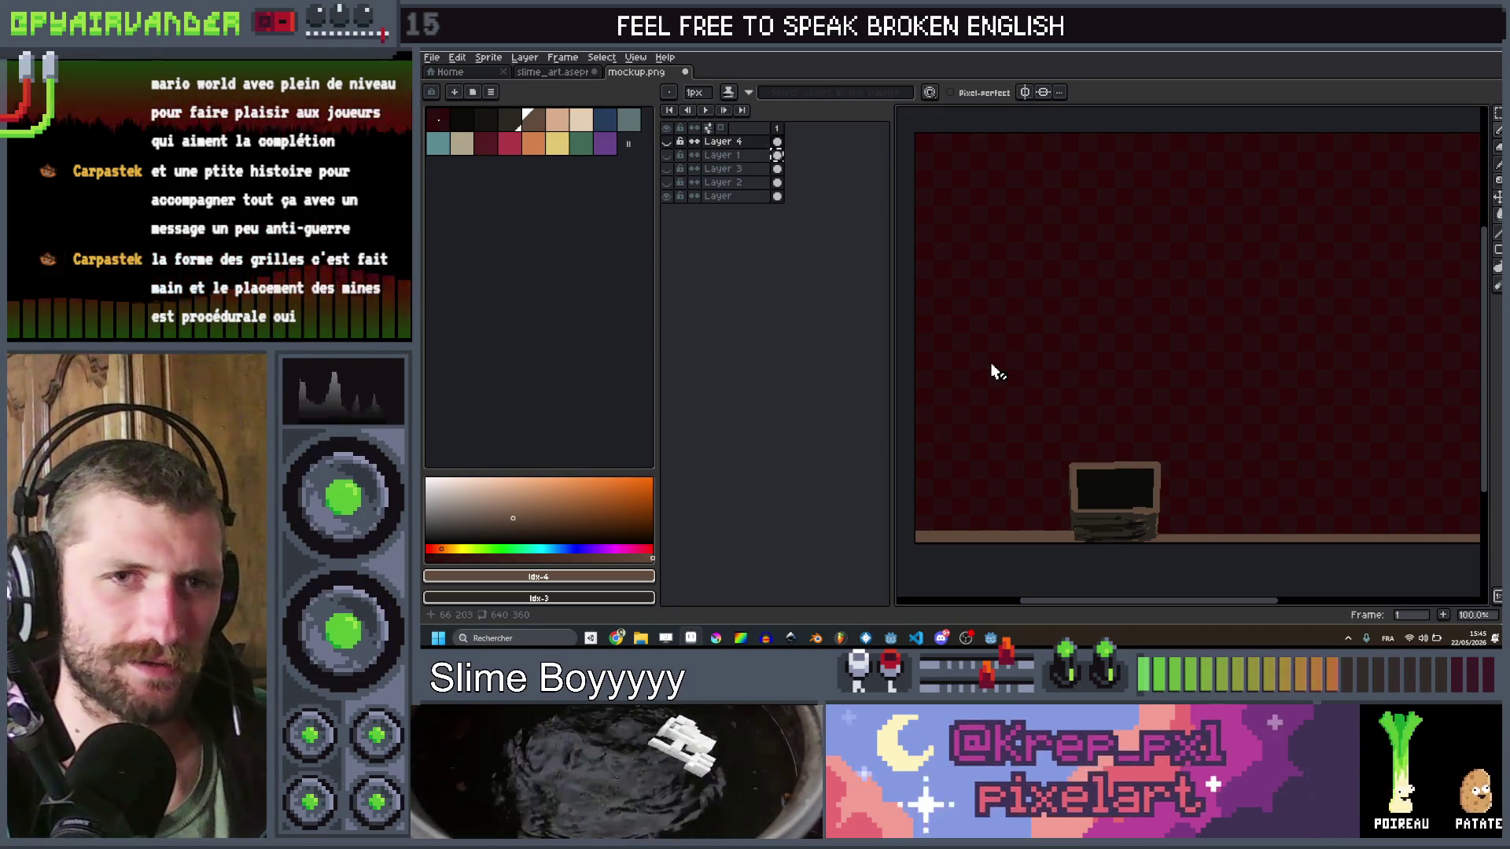
Step: Preview Layers 3, 1 and 4, hide them again, and show Layer 2's star panel and blob
left_click(666, 168)
left_click(667, 169)
left_click(667, 157)
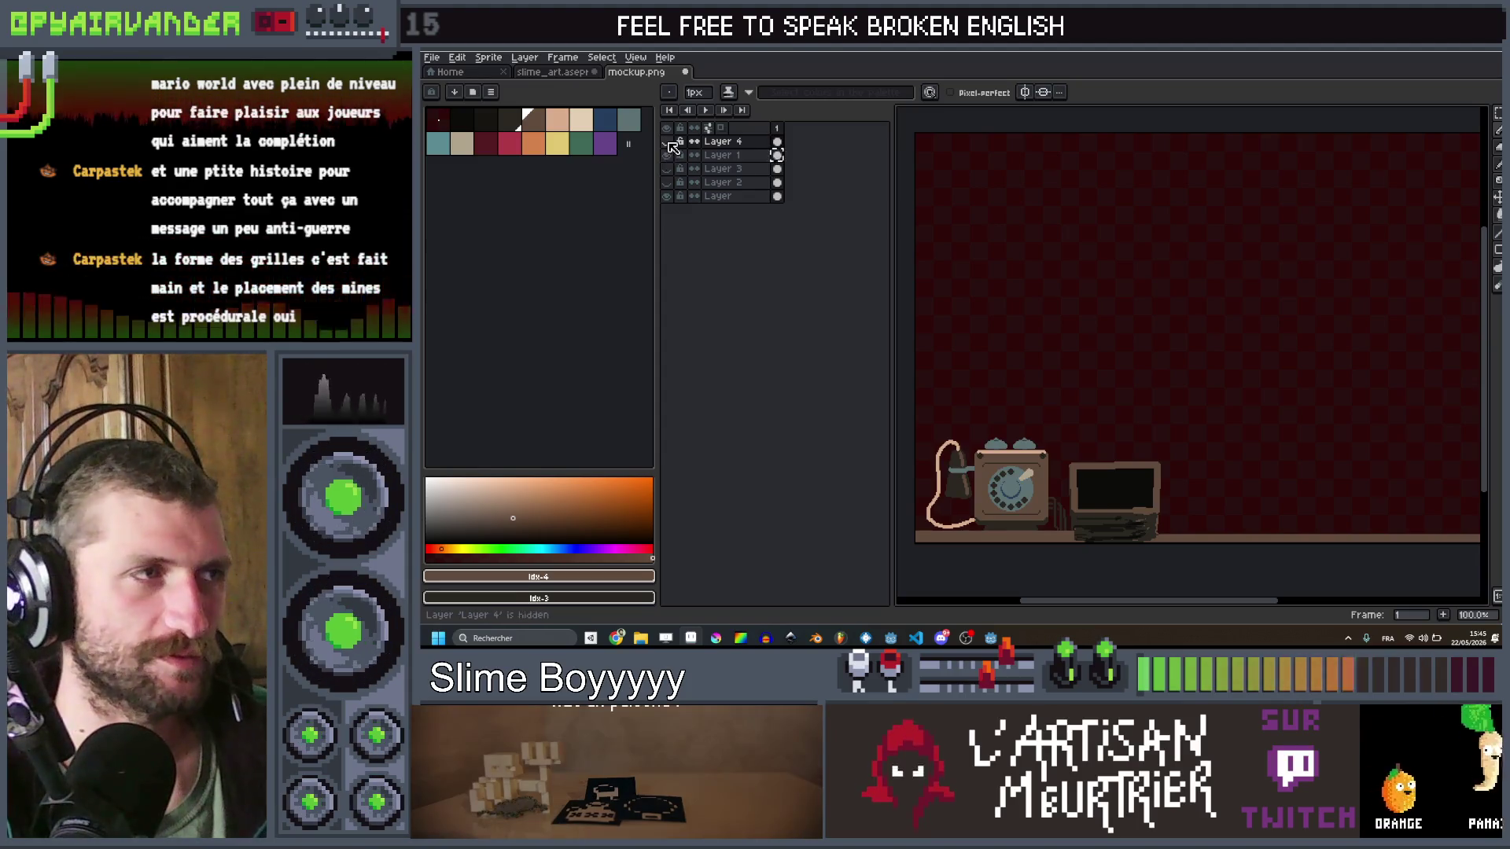
left_click(667, 143)
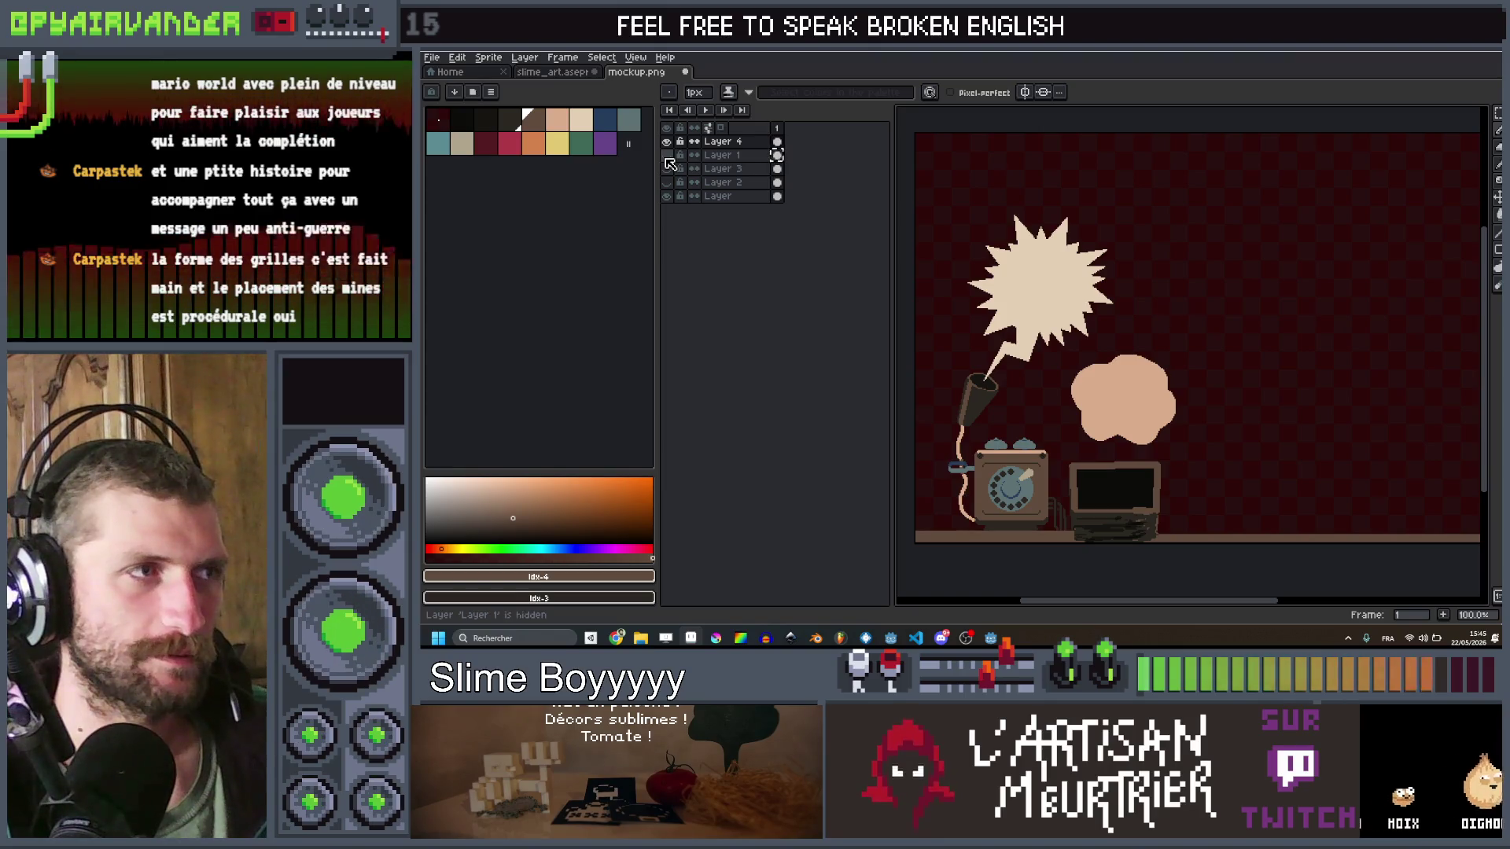
left_click(667, 142)
left_click(667, 157)
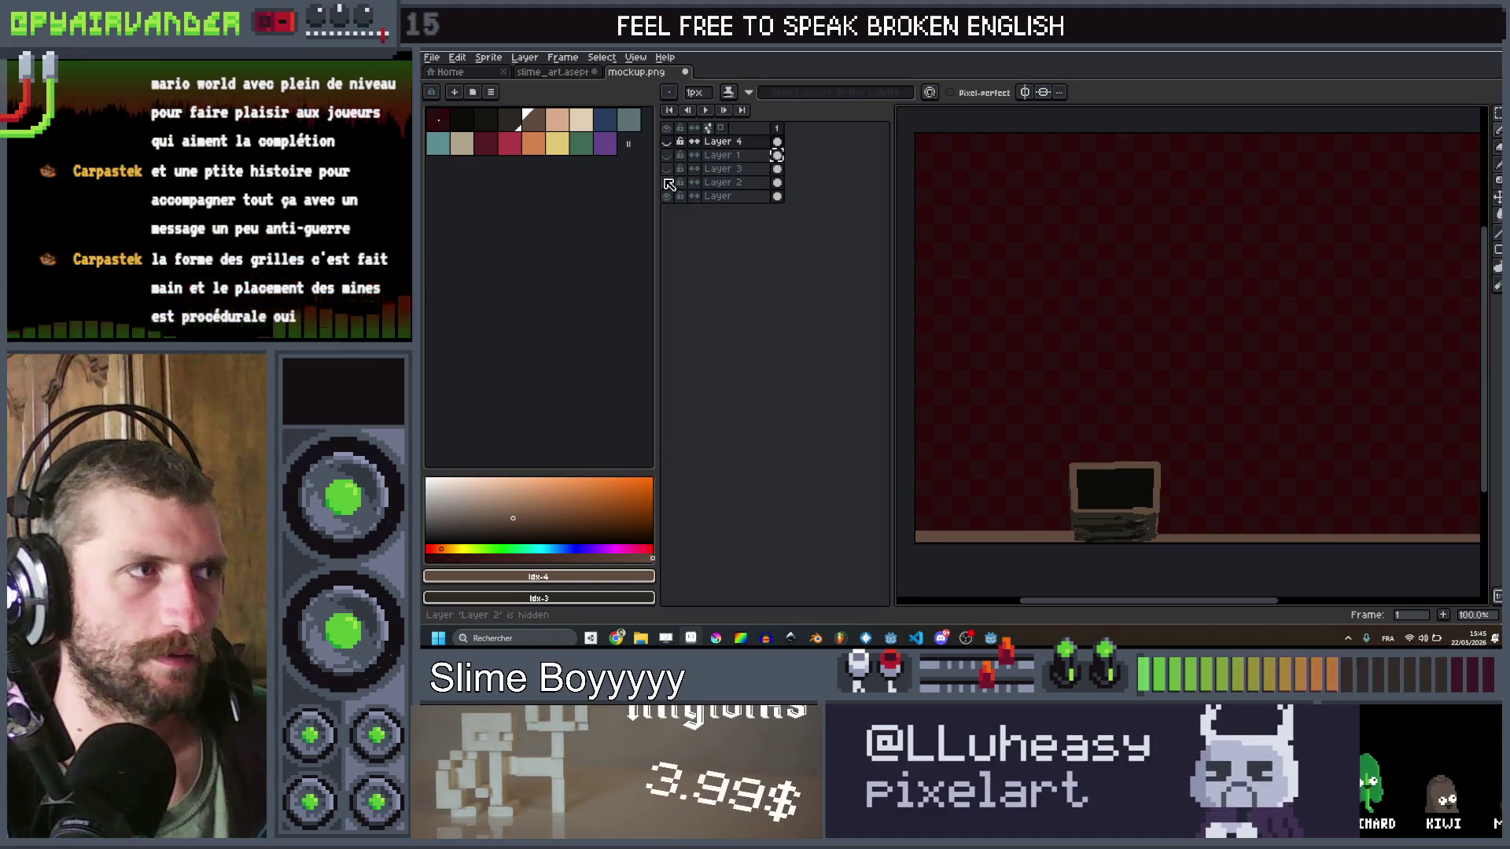
left_click(668, 184)
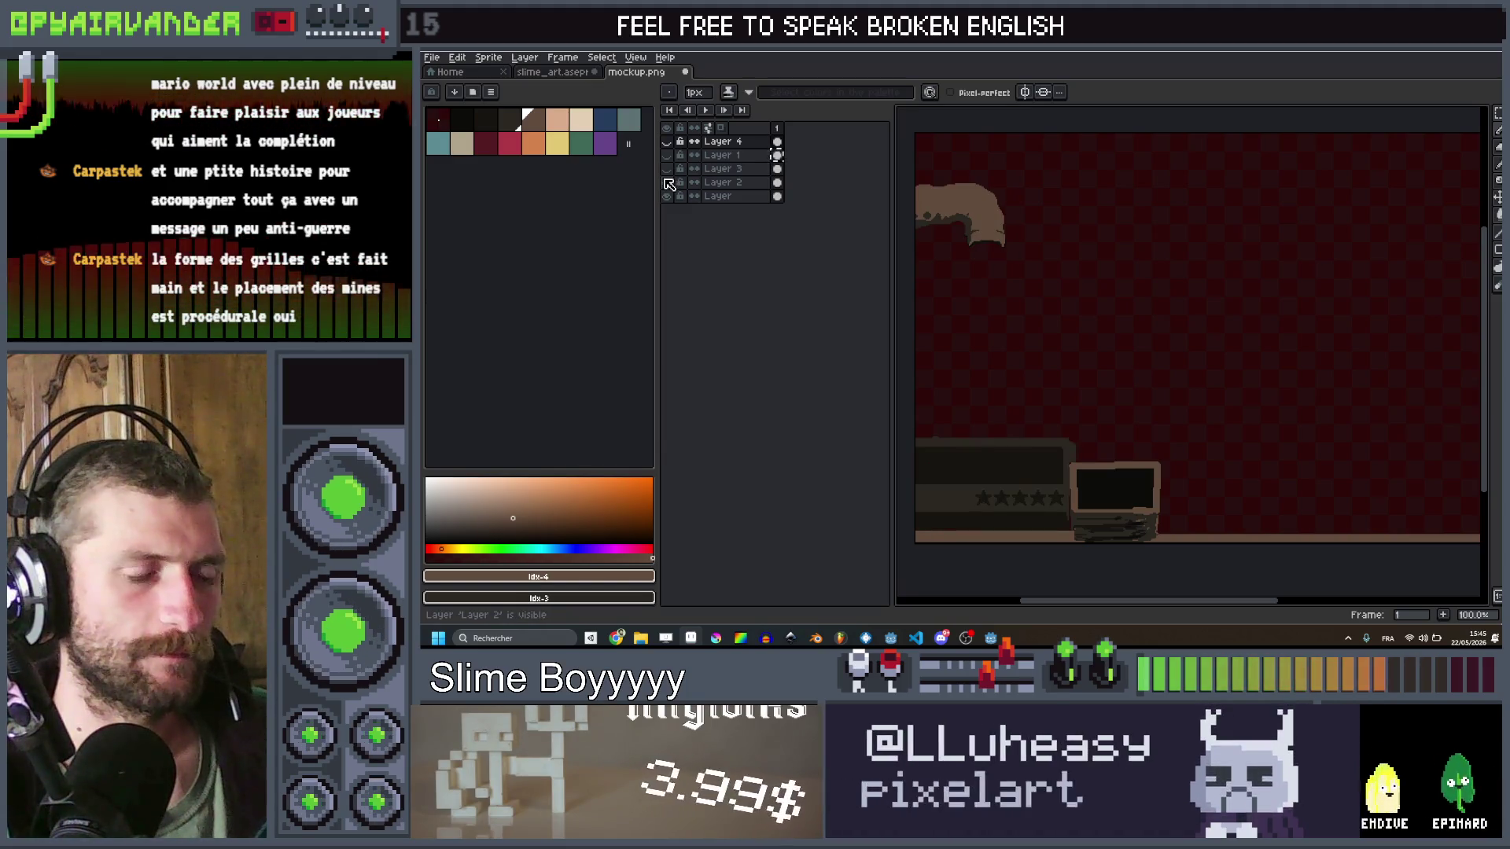
scroll(1059, 439, "up", 2)
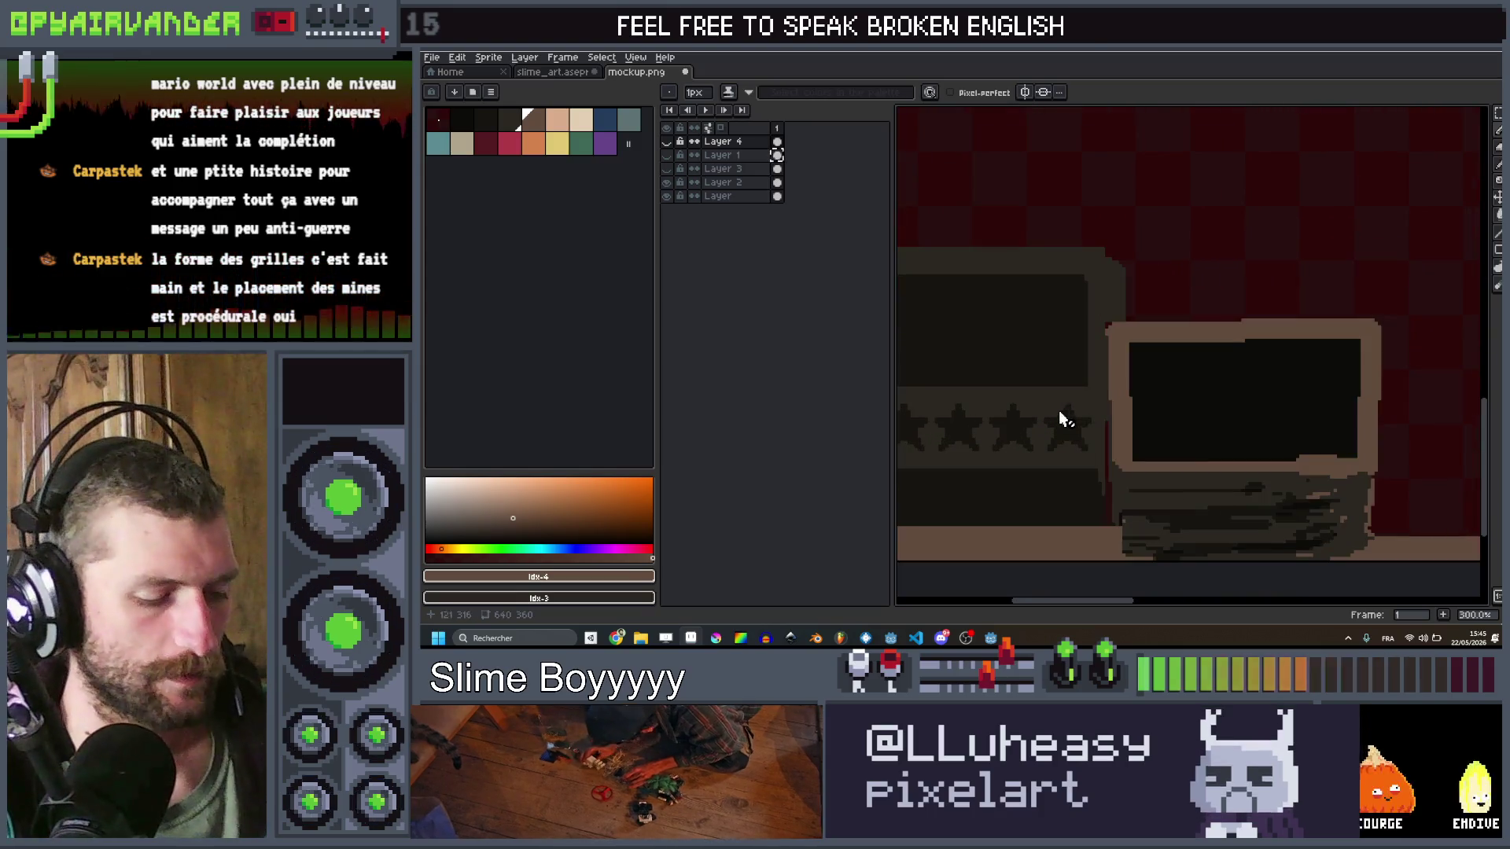
Step: On Layer 2, paint dark 6px strokes over the monitor's left edge and the panel's lower edge
key("v")
left_click(1103, 380)
key("b")
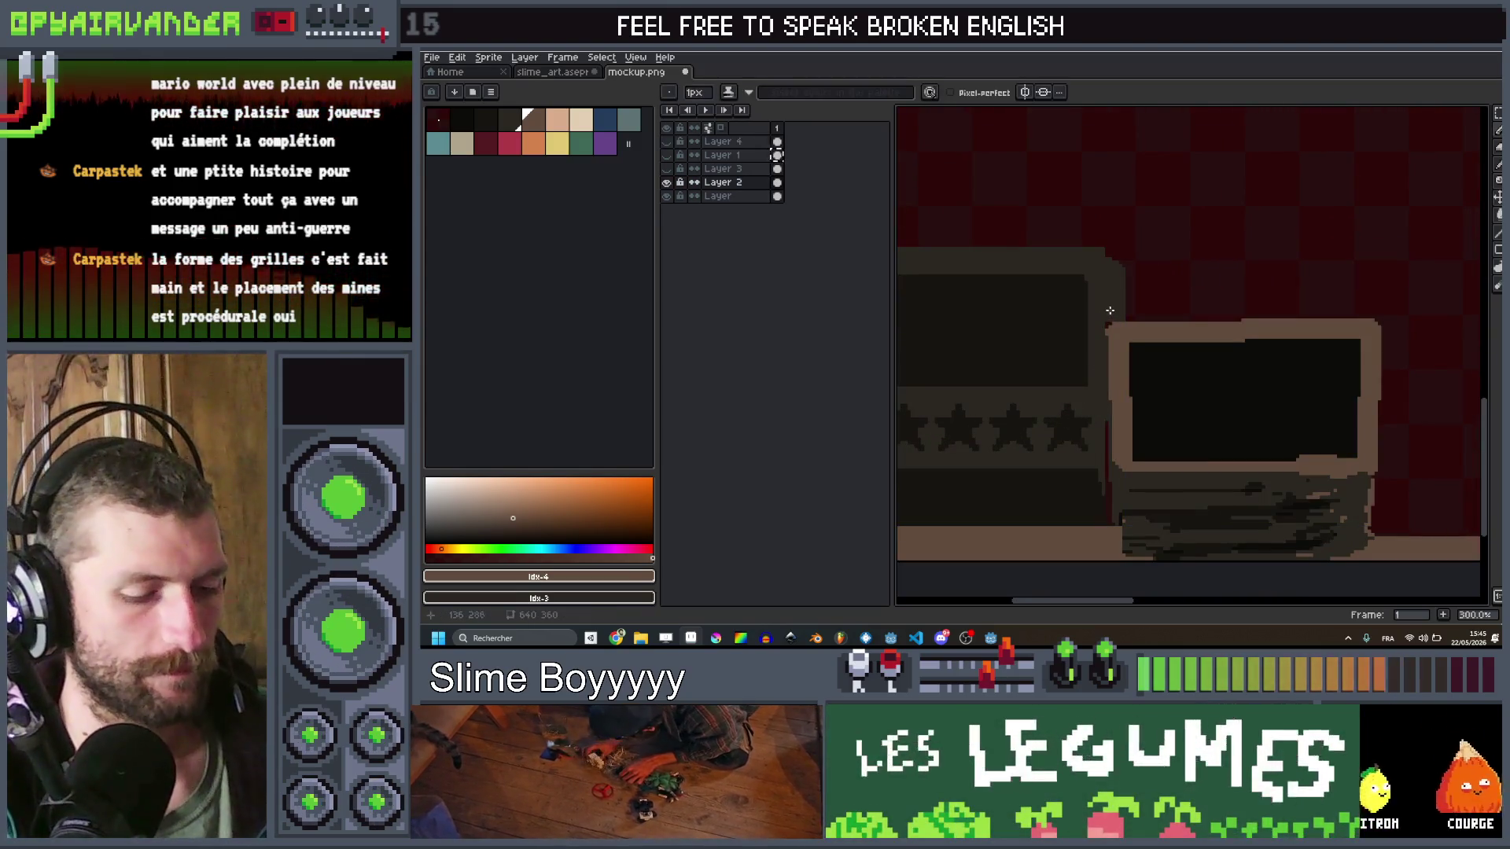
key("bracketleft")
key("plus")
key("plus")
key("plus")
left_click_drag(1111, 321, 1115, 520)
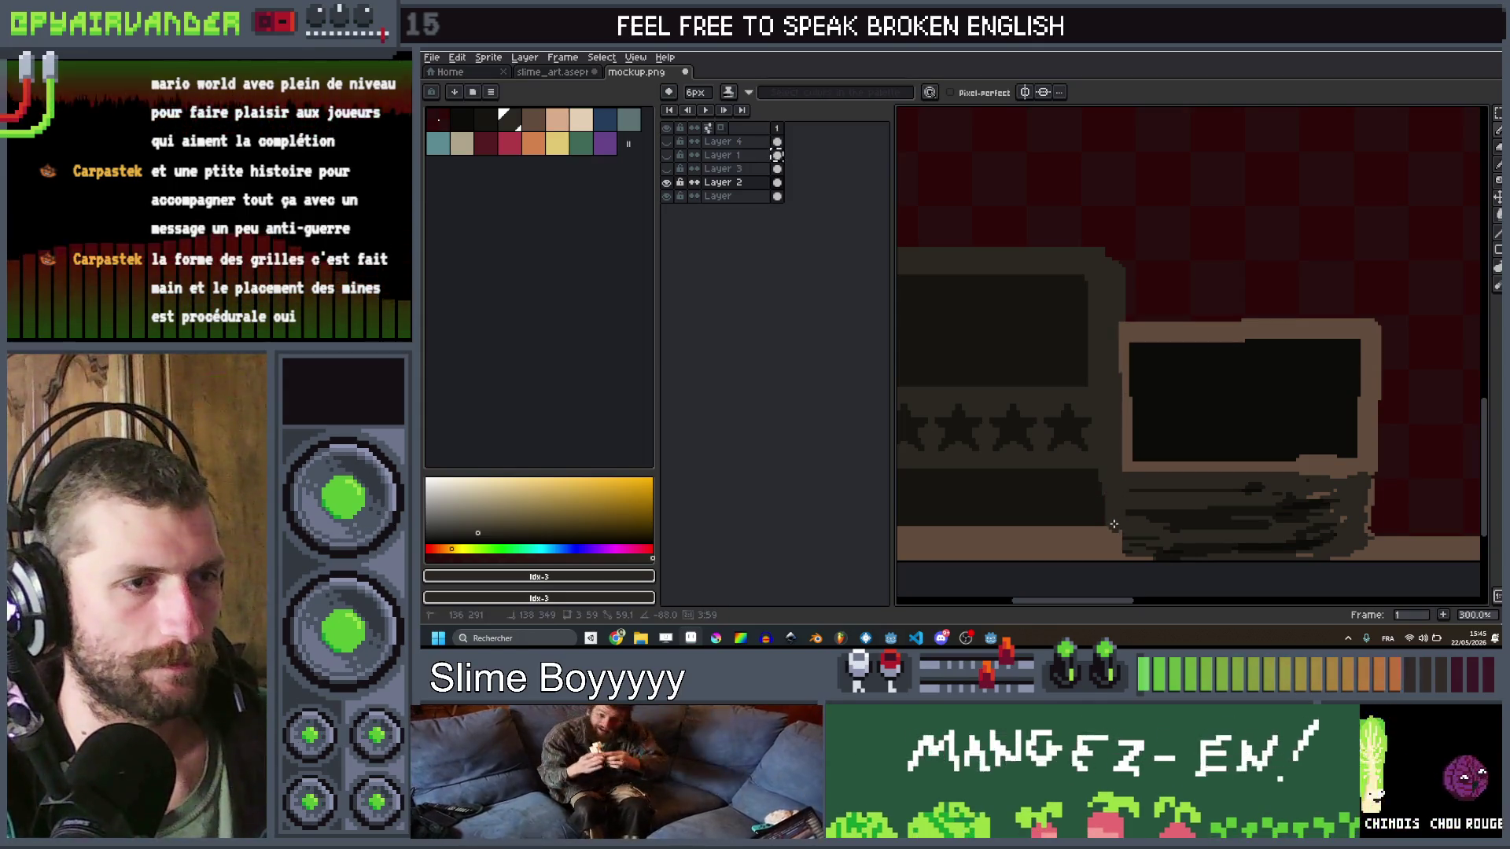
scroll(1108, 536, "up", 3)
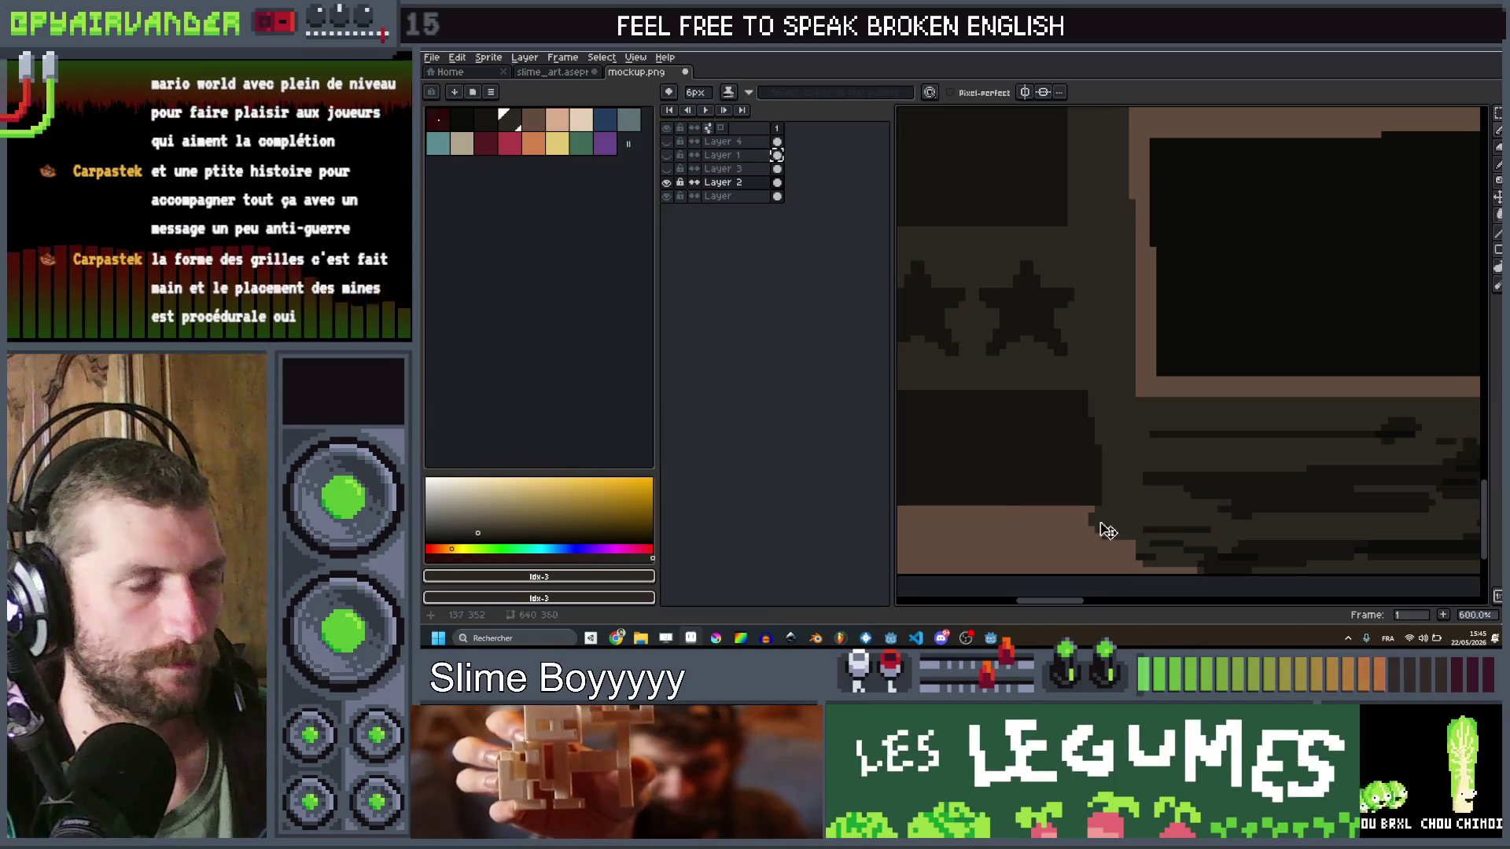
key("bracketleft")
key("bracketleft")
key("bracketleft")
left_click_drag(1108, 530, 1085, 525)
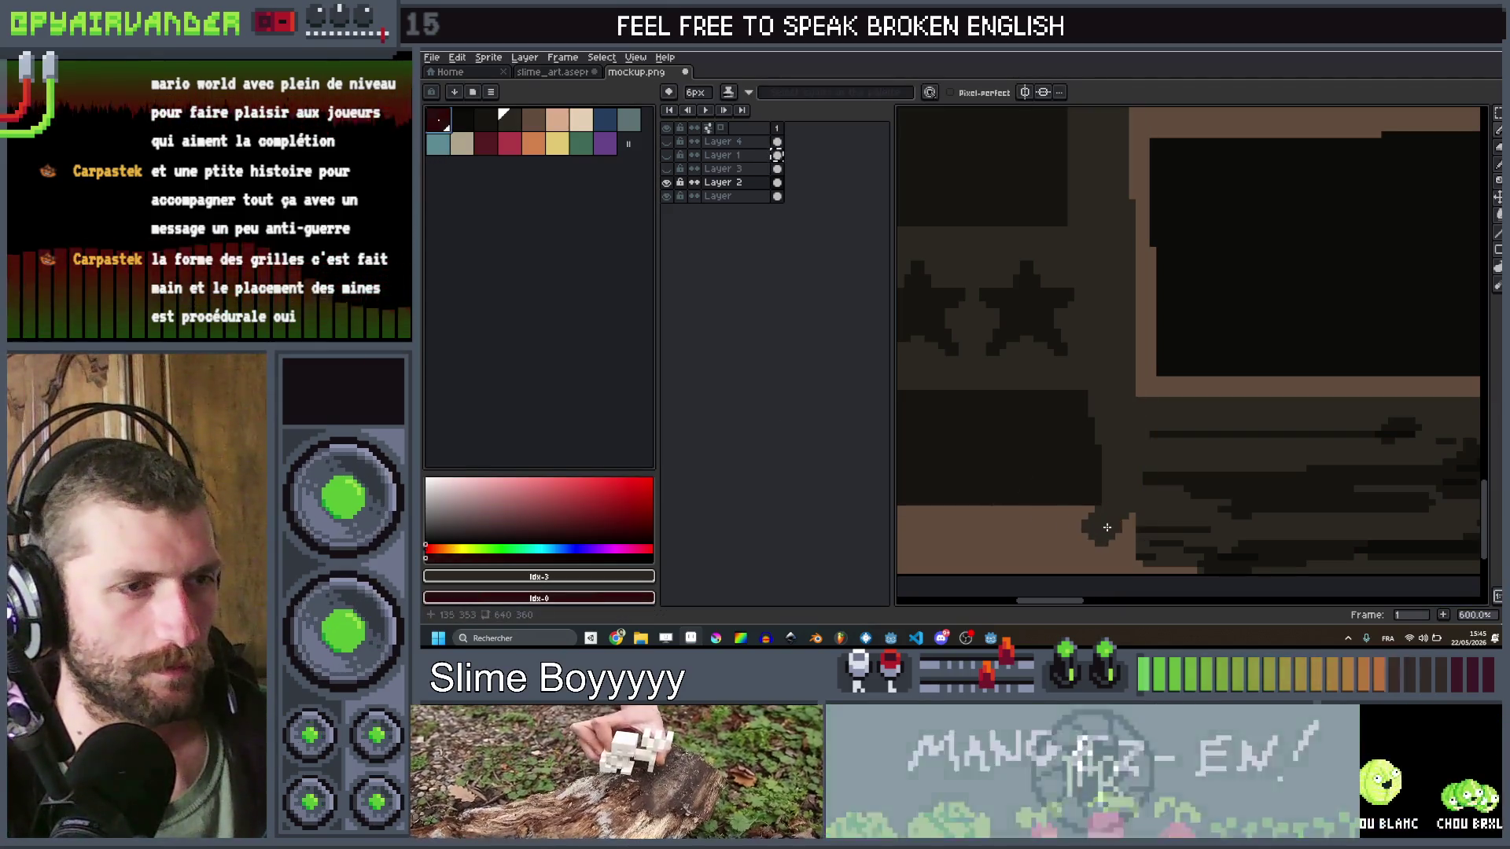
scroll(1140, 488, "down", 5)
scroll(1192, 414, "up", 2)
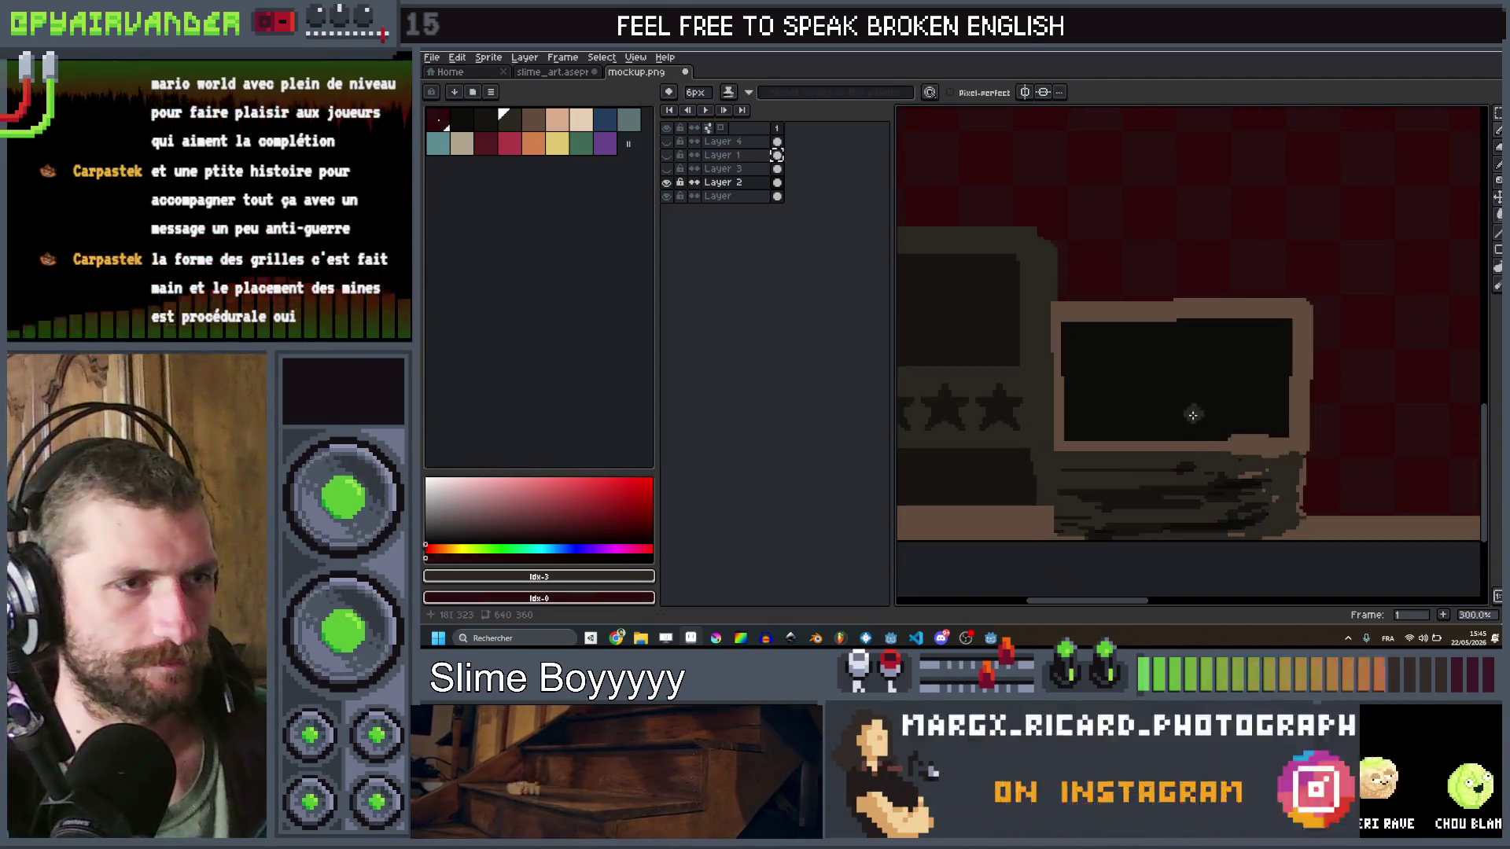
Step: Hide Layer 2, show and edit the base monitor layer with a 1px brush
left_click(666, 182)
left_click(666, 196)
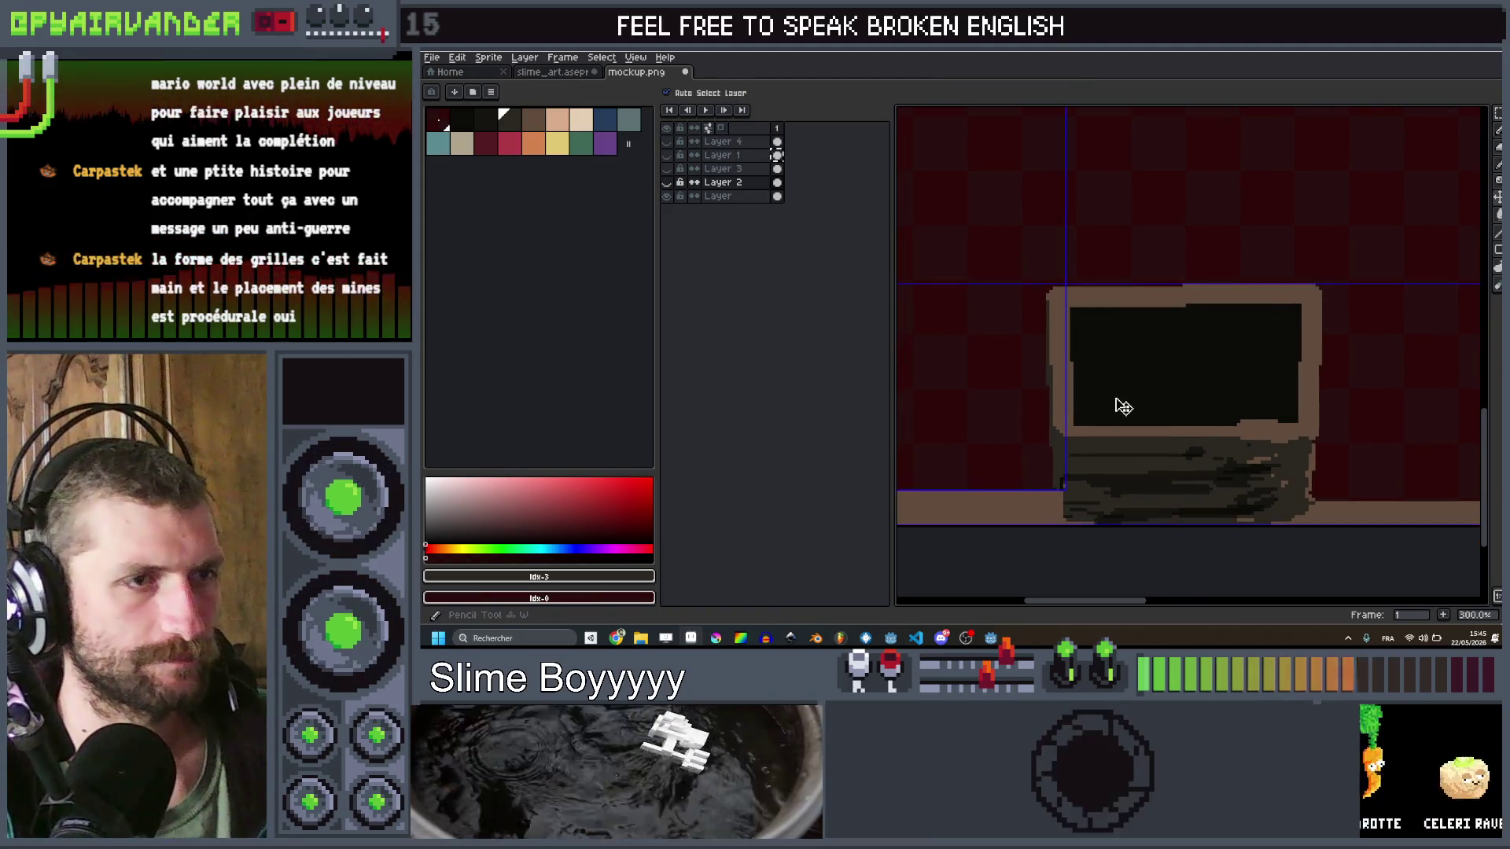
key("bracketleft")
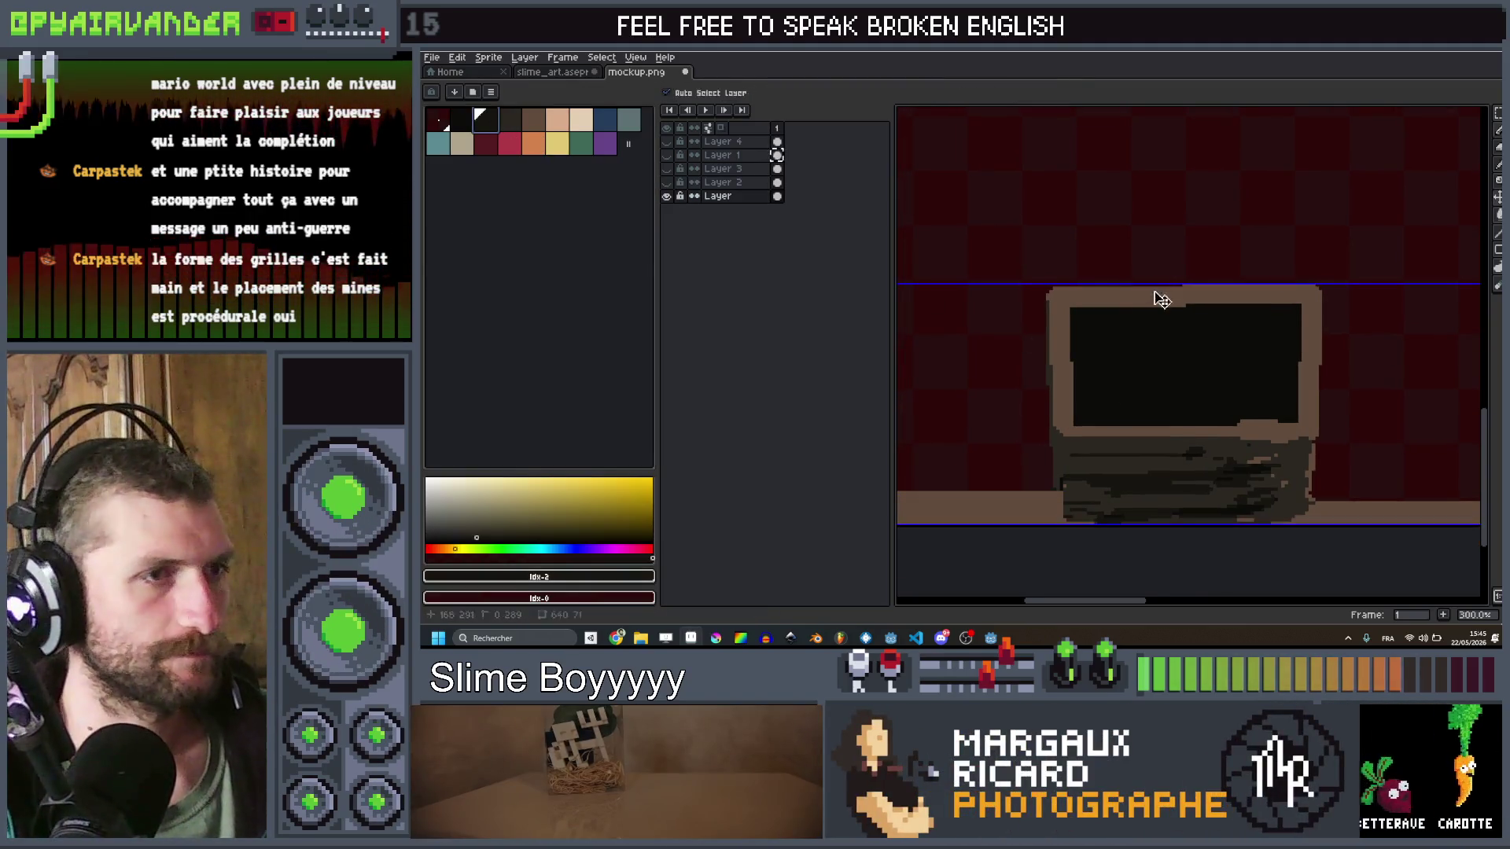
key("minus")
key("minus")
key("minus")
scroll(1033, 289, "up", 2)
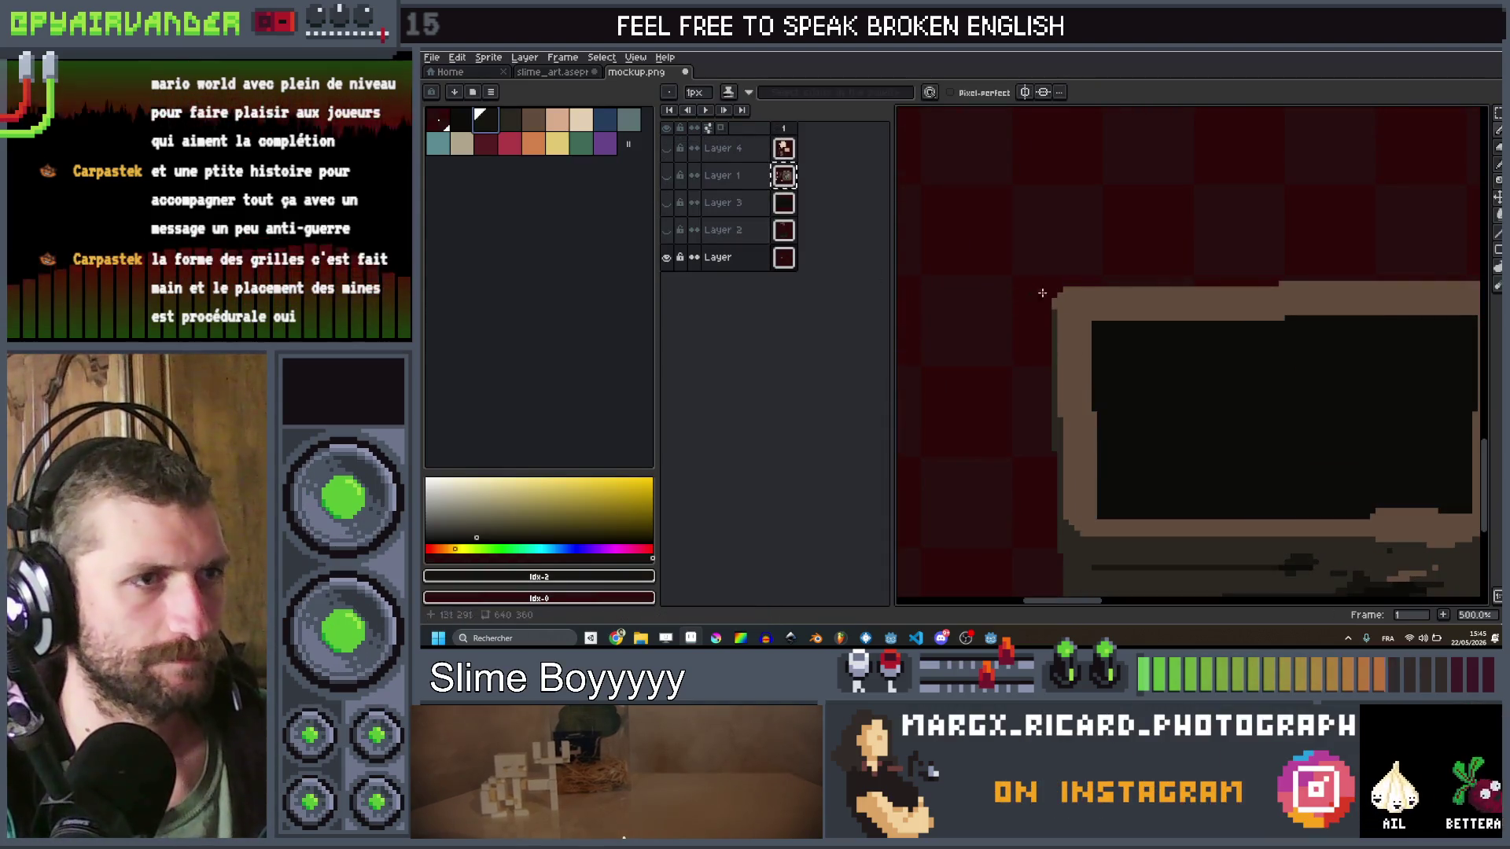
Step: Draw a 2px straight line down the monitor drawing
key("plus")
mouse_move(1057, 300)
left_mouse_down()
mouse_move(1068, 601)
mouse_move(1076, 515)
left_mouse_up()
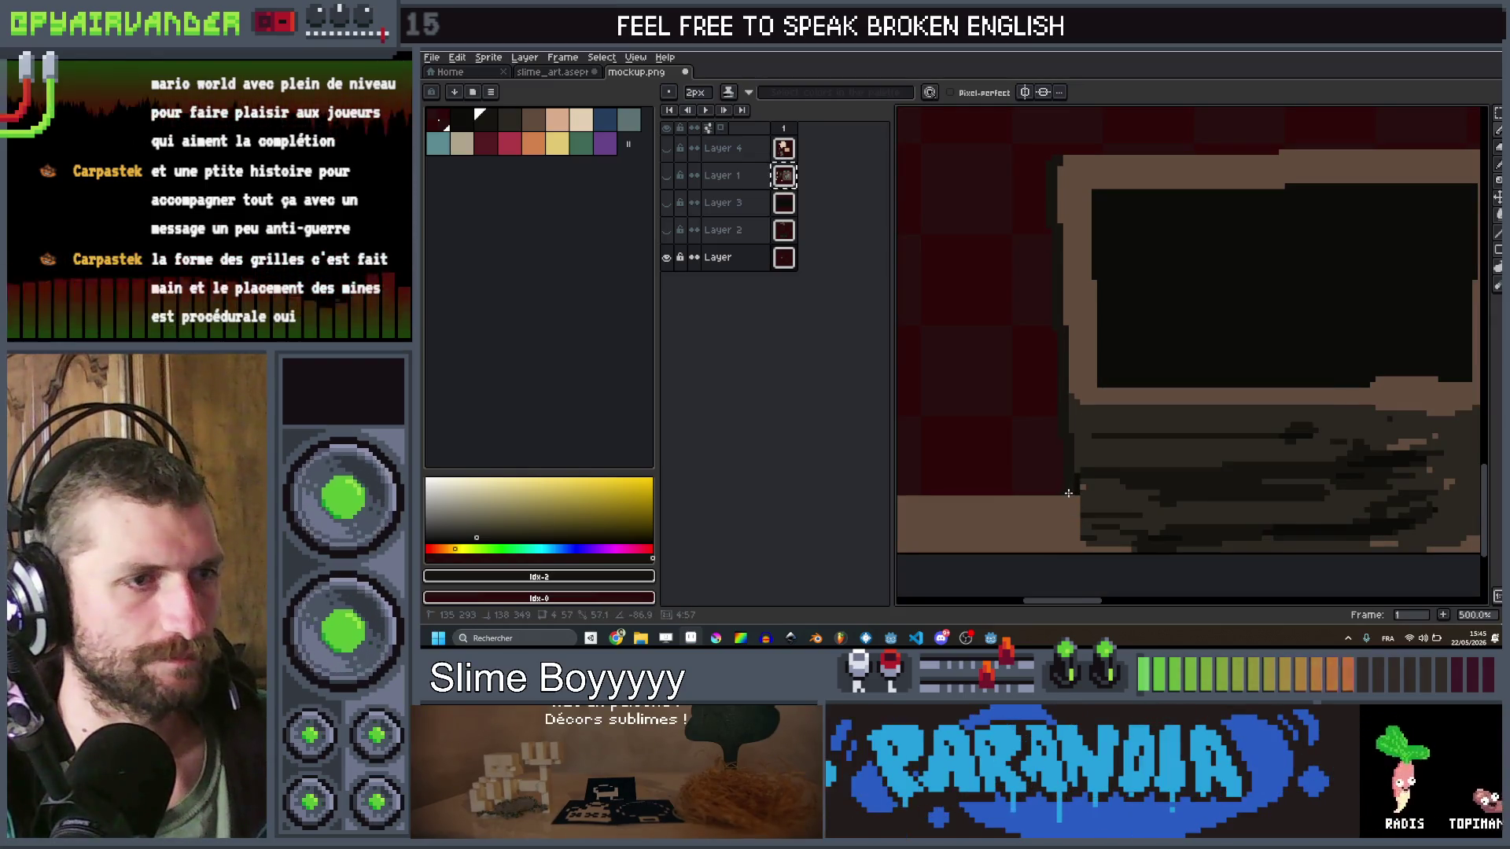
scroll(1134, 359, "down", 4)
scroll(1134, 359, "up", 1)
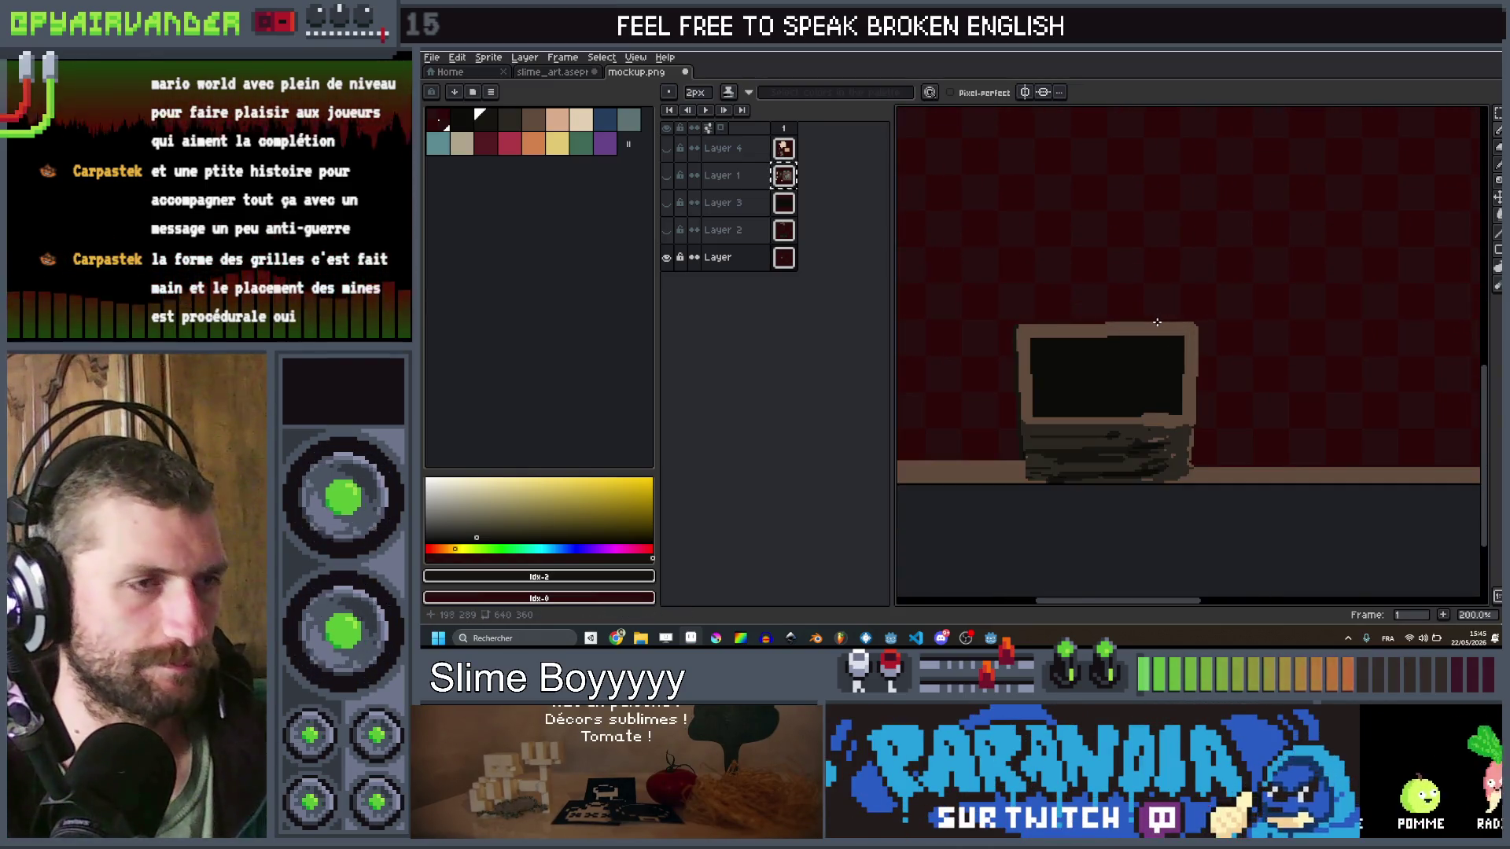
Step: Briefly preview Layer 2 alone, then restore the base monitor layer as the only visible layer
left_click(671, 257)
left_click(668, 231)
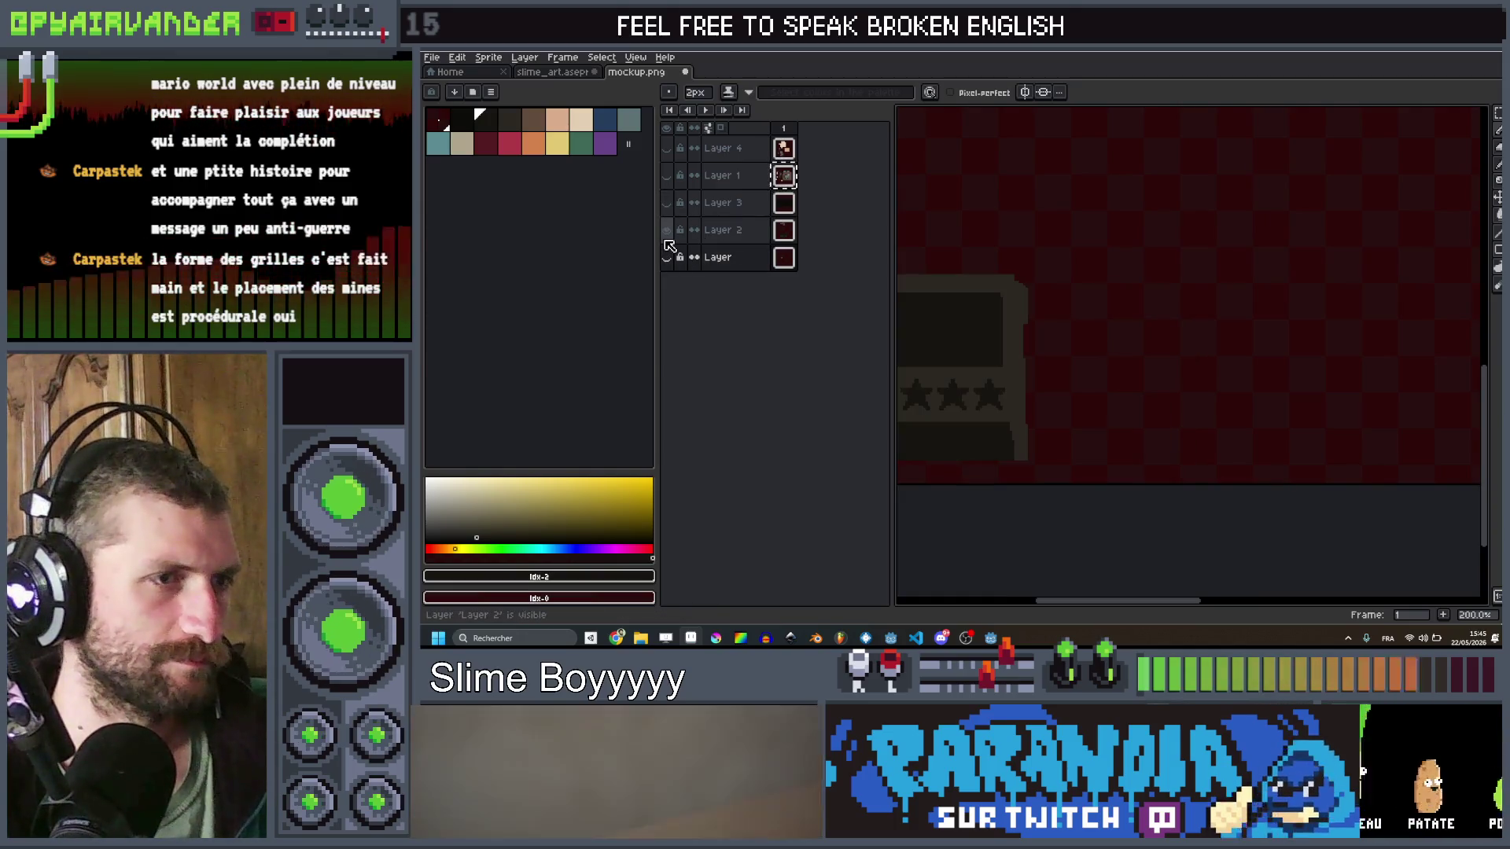
left_click(667, 231)
left_click(666, 257)
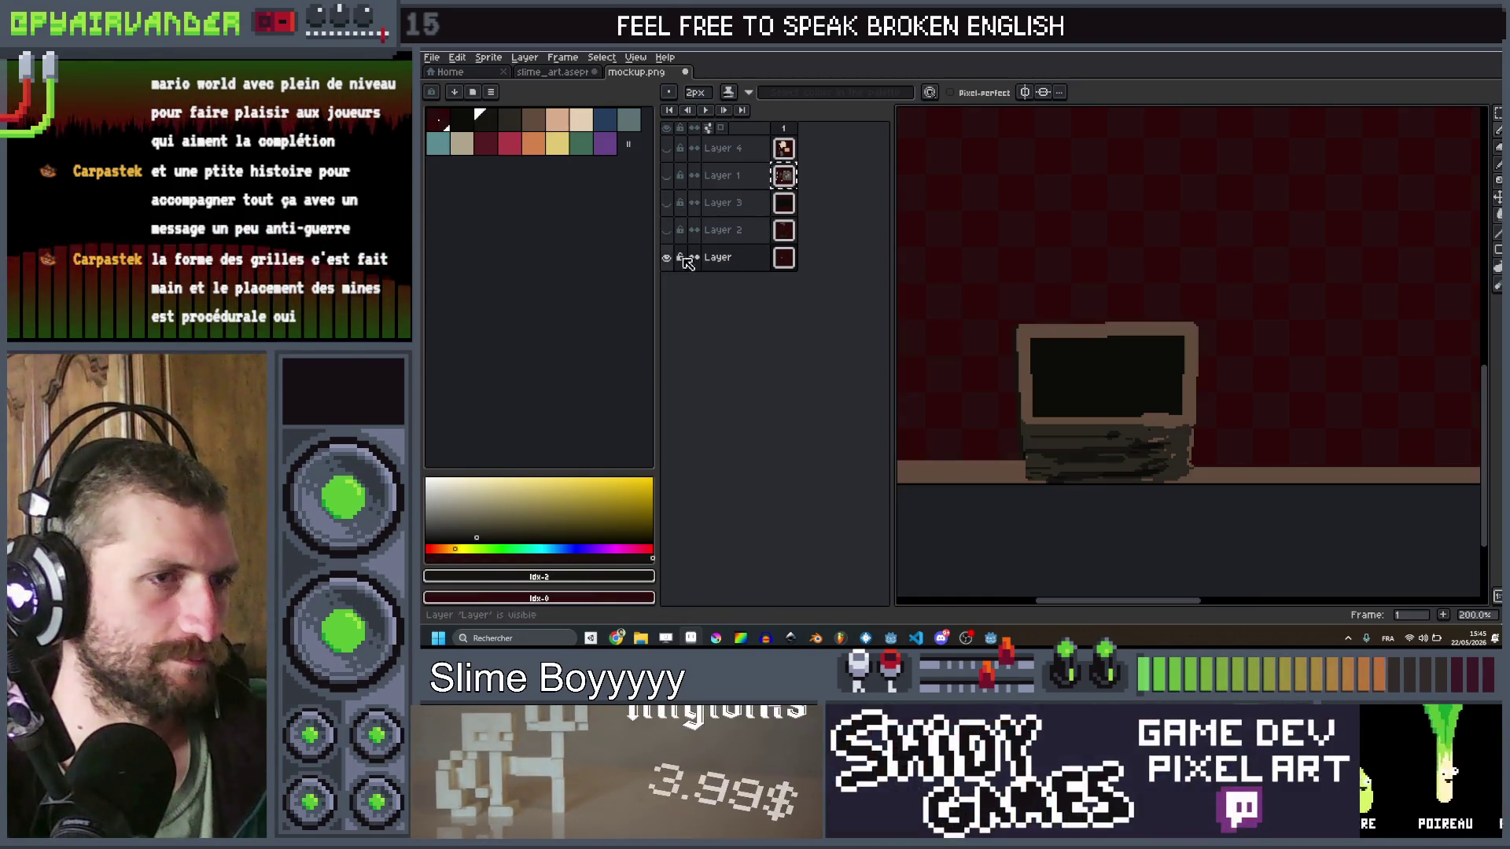
Step: Save mockup.png despite the warning, then select Layers 4, 1, 3 and 2 together
scroll(1247, 354, "down", 3)
left_click_drag(1248, 355, 1202, 369)
key("ctrl+s")
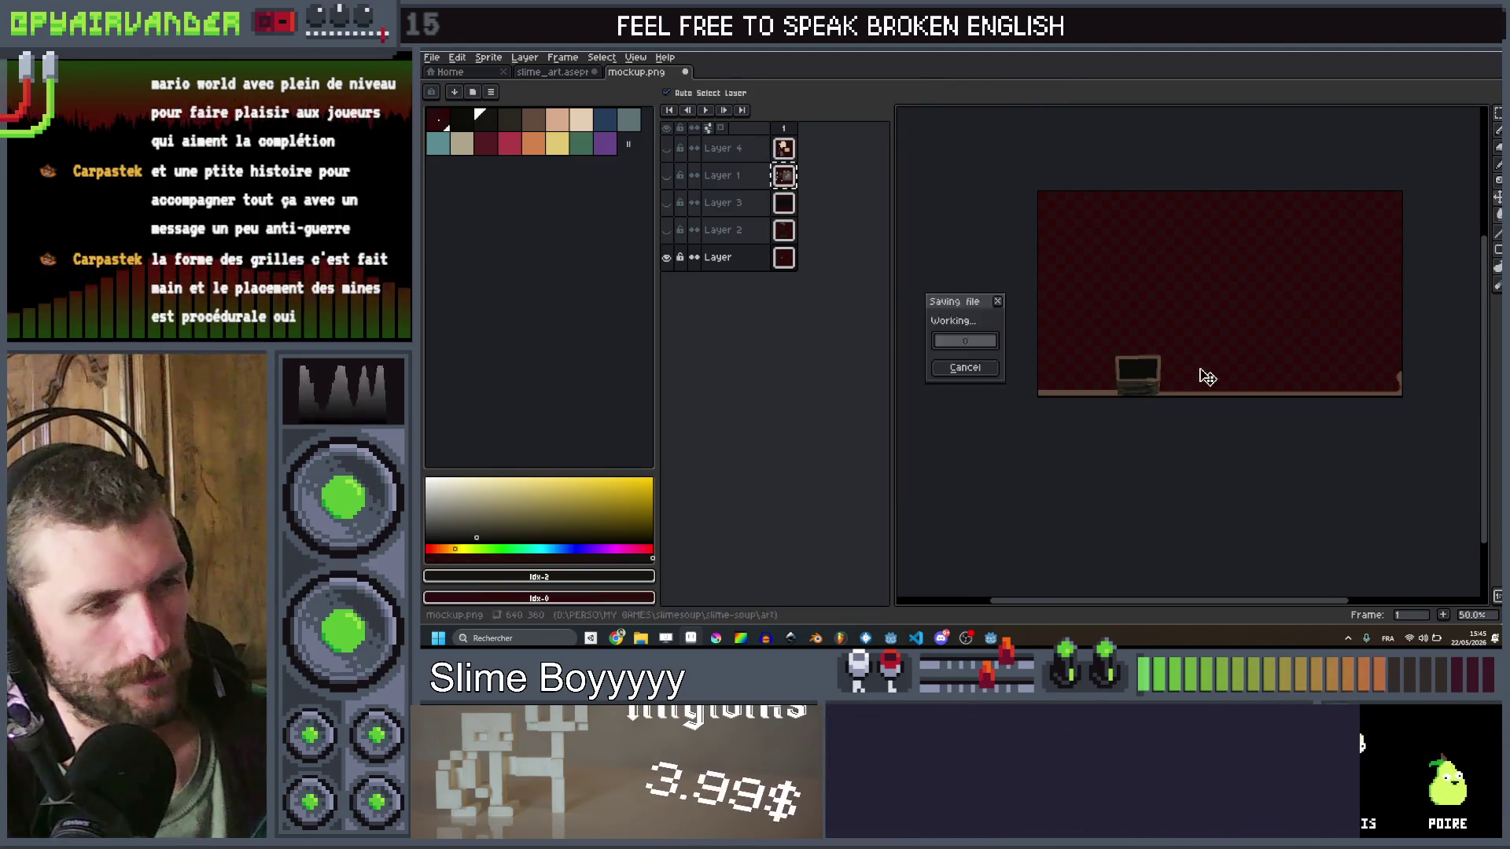
key("Return")
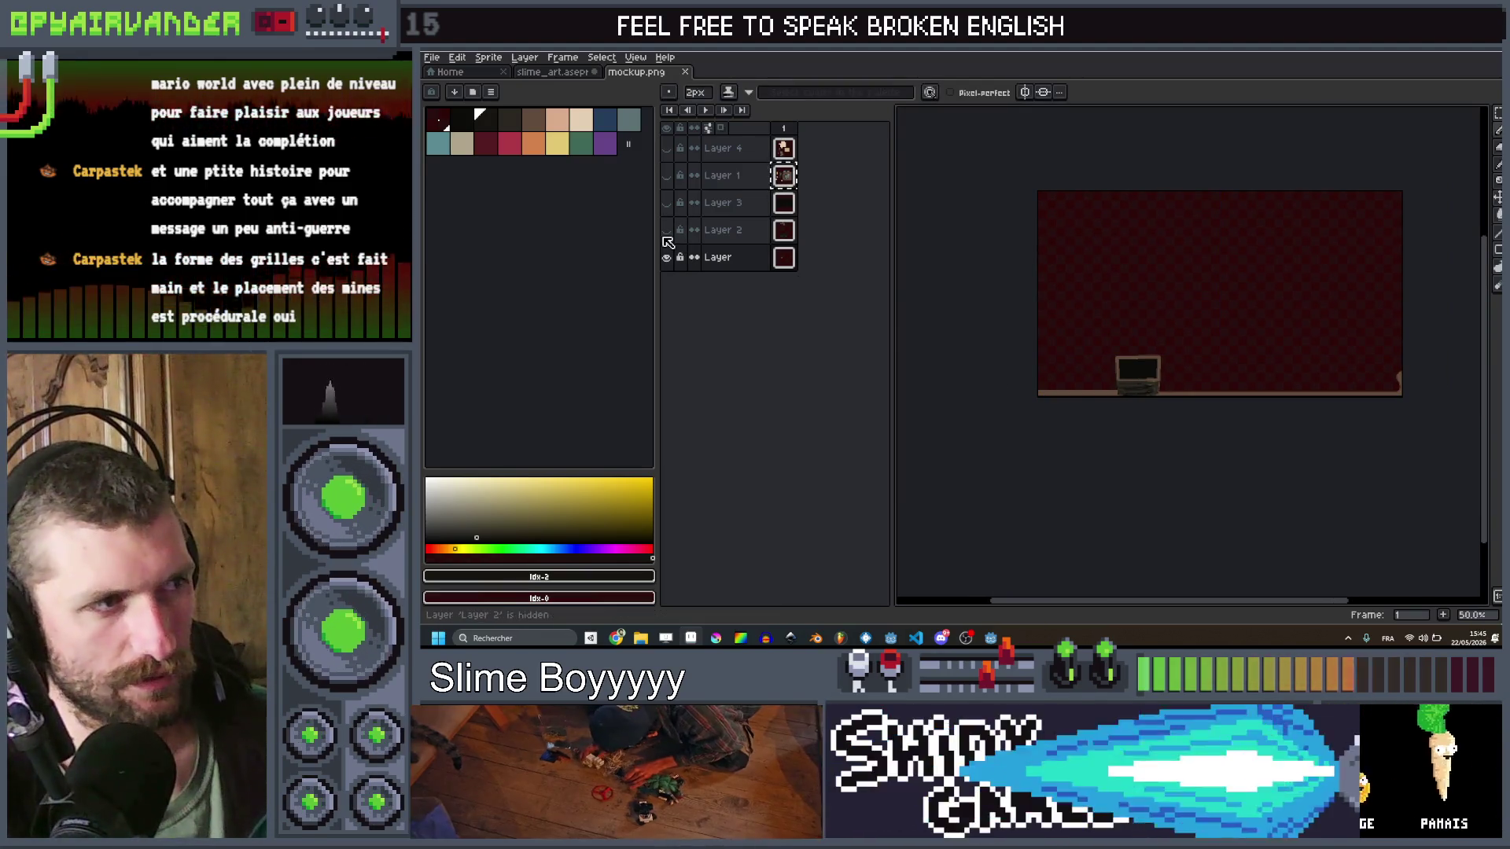
left_click_drag(719, 229, 719, 147)
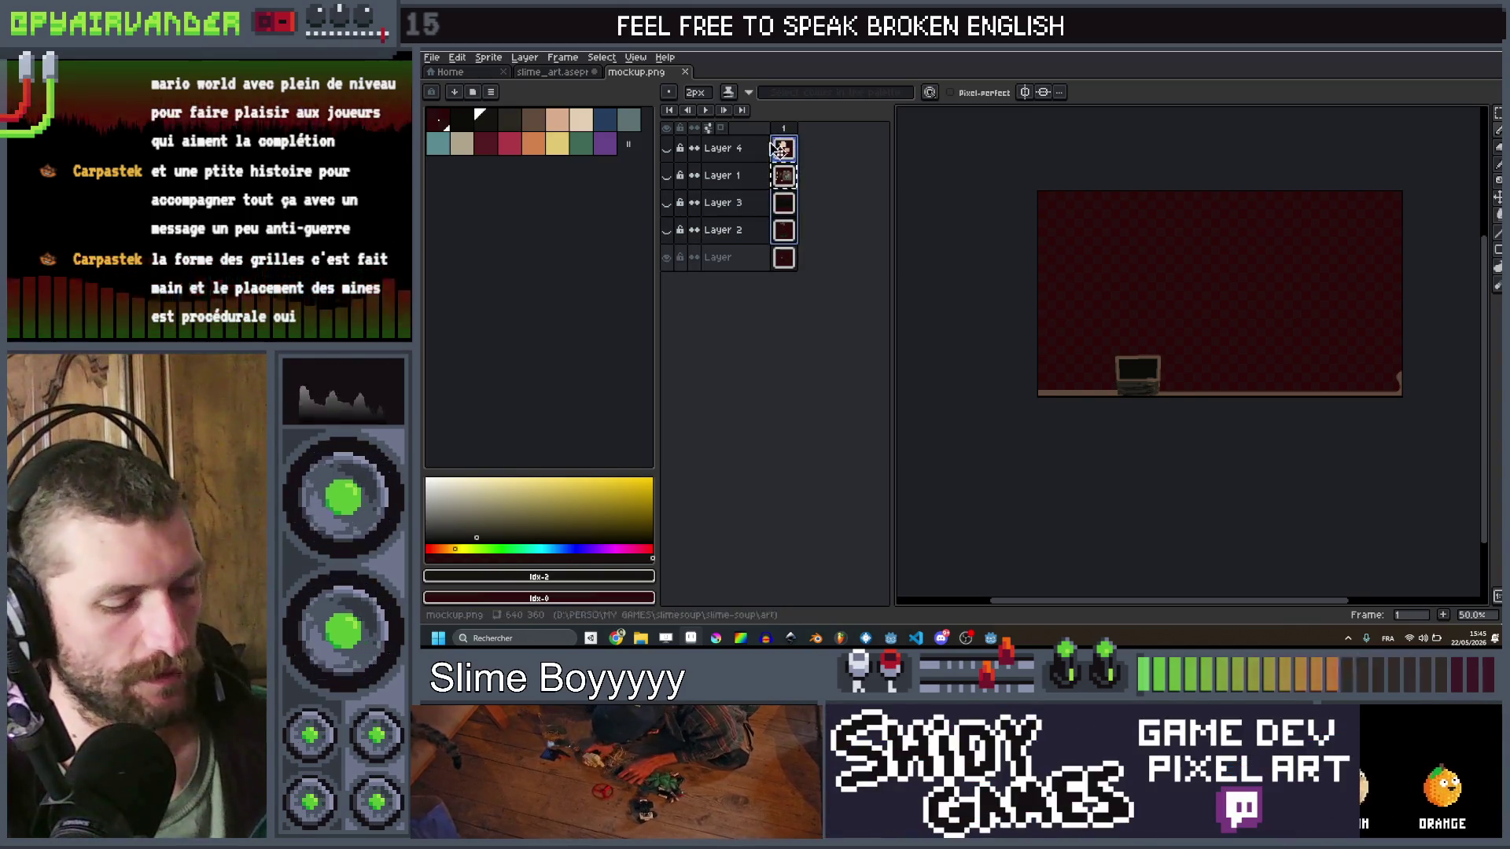
key("alt+f")
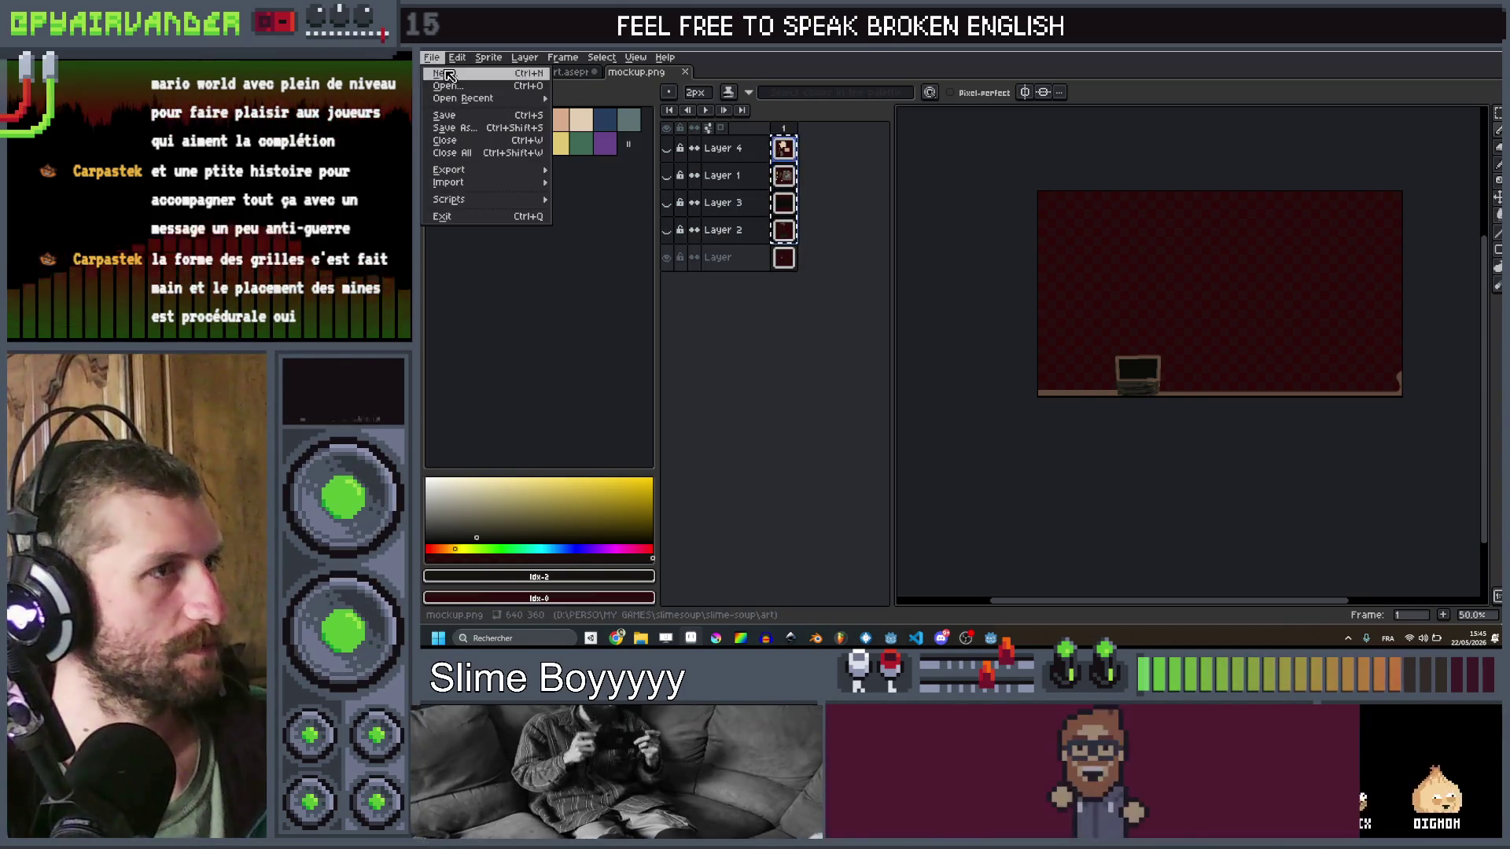
Step: Select the whole mockup canvas and create a new 640x360 sprite
key("n")
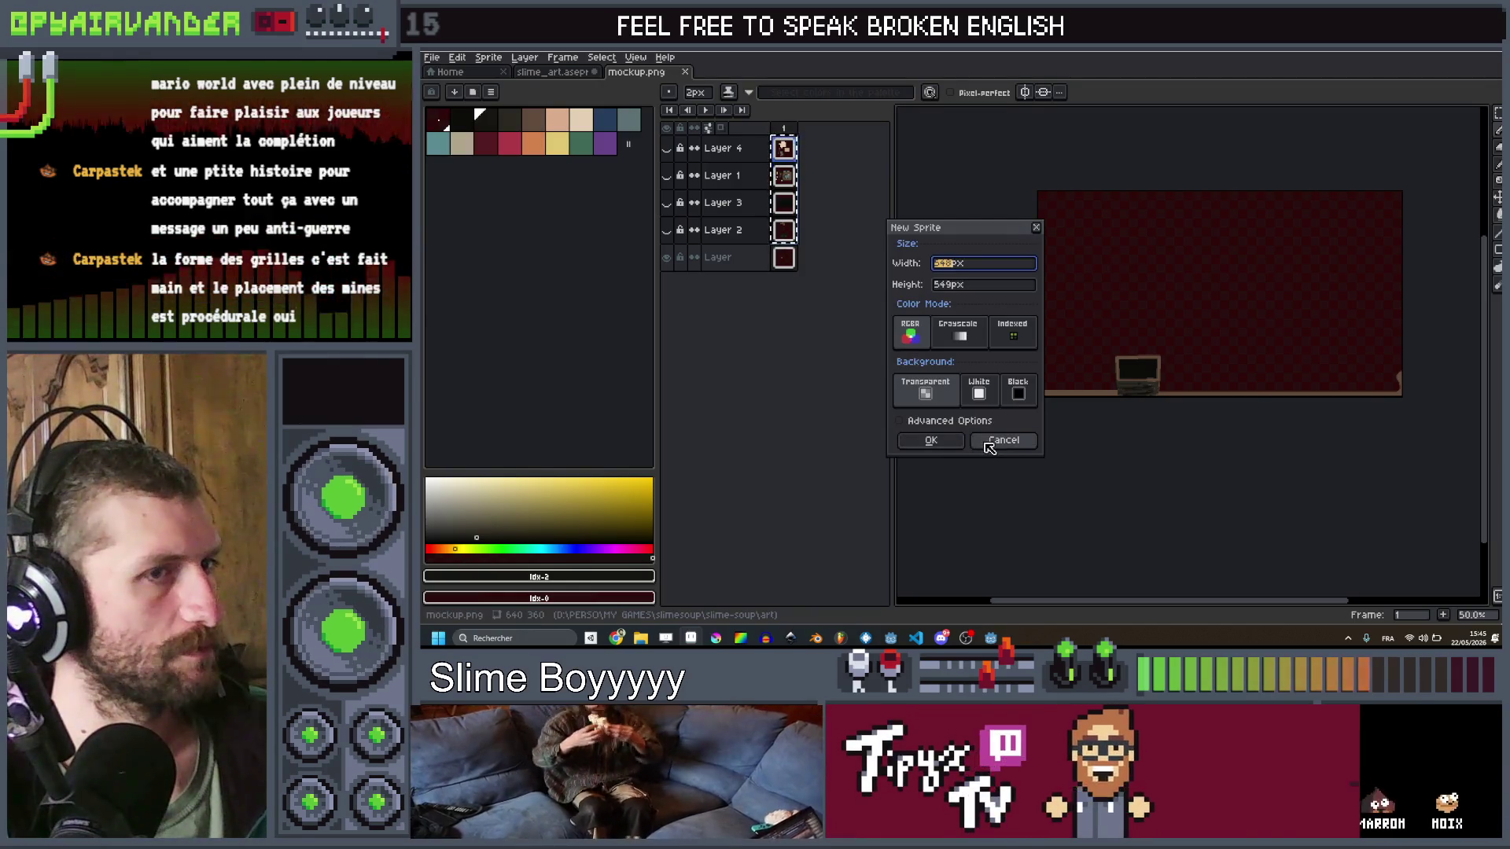
left_click(997, 439)
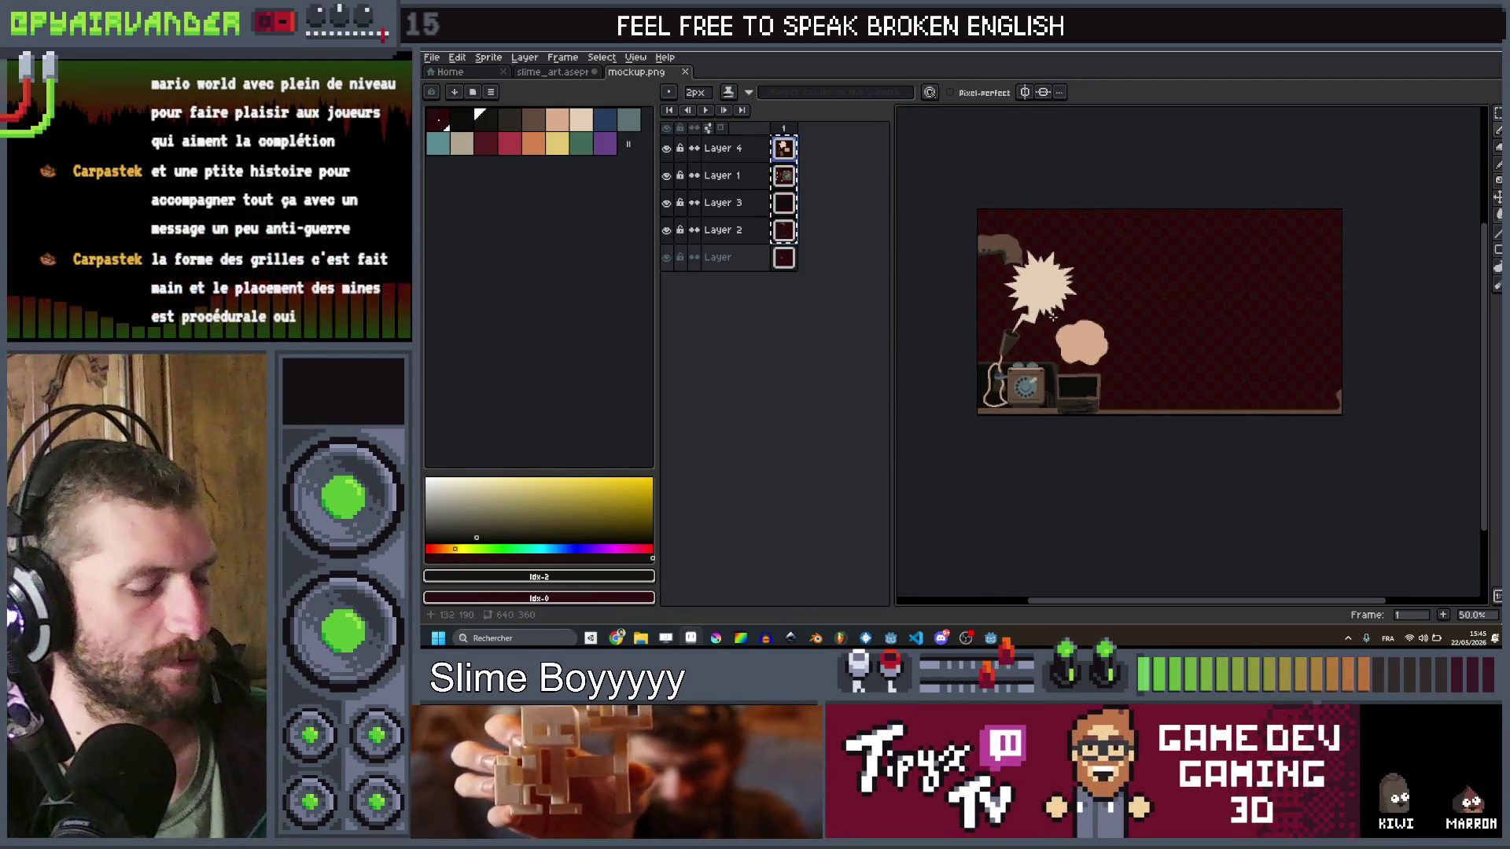
key("ctrl+a")
left_click(431, 57)
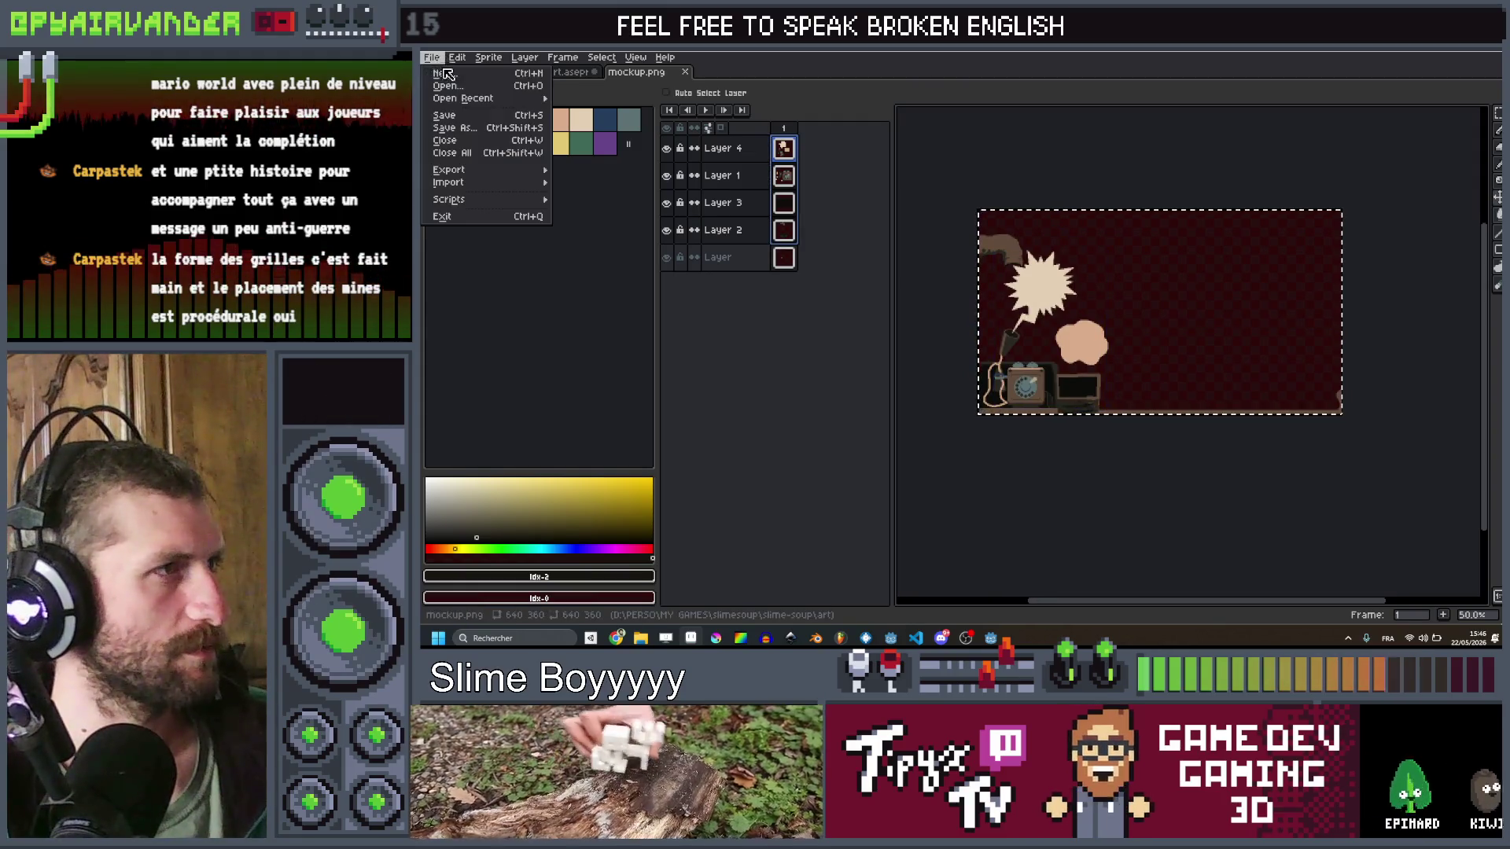
left_click(452, 74)
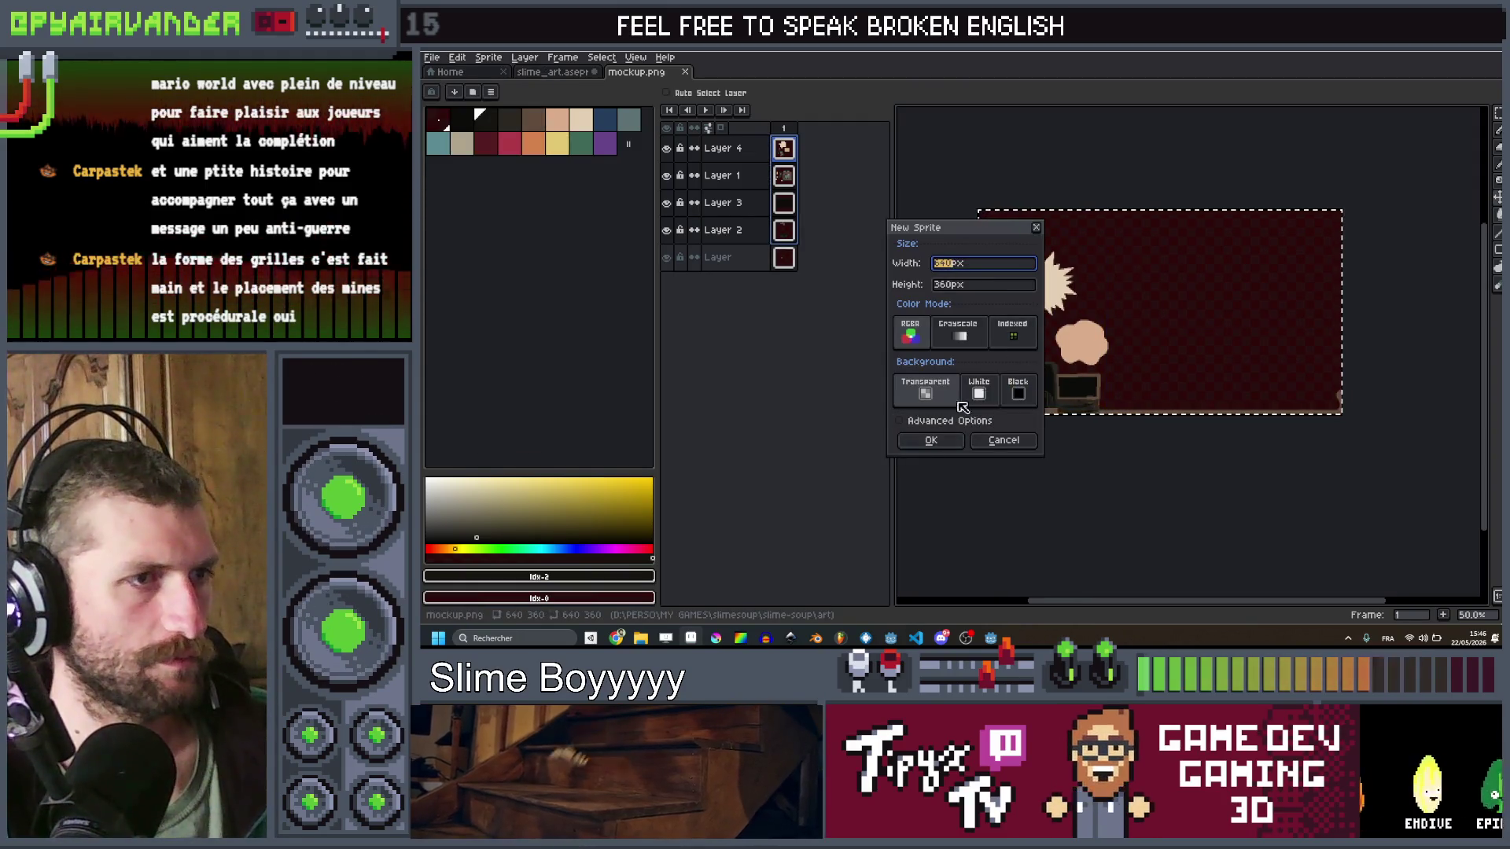
left_click(930, 440)
Step: Paste the copied mockup layers into Sprite-0001, returning to mockup.png for the remaining artwork
key("ctrl+v")
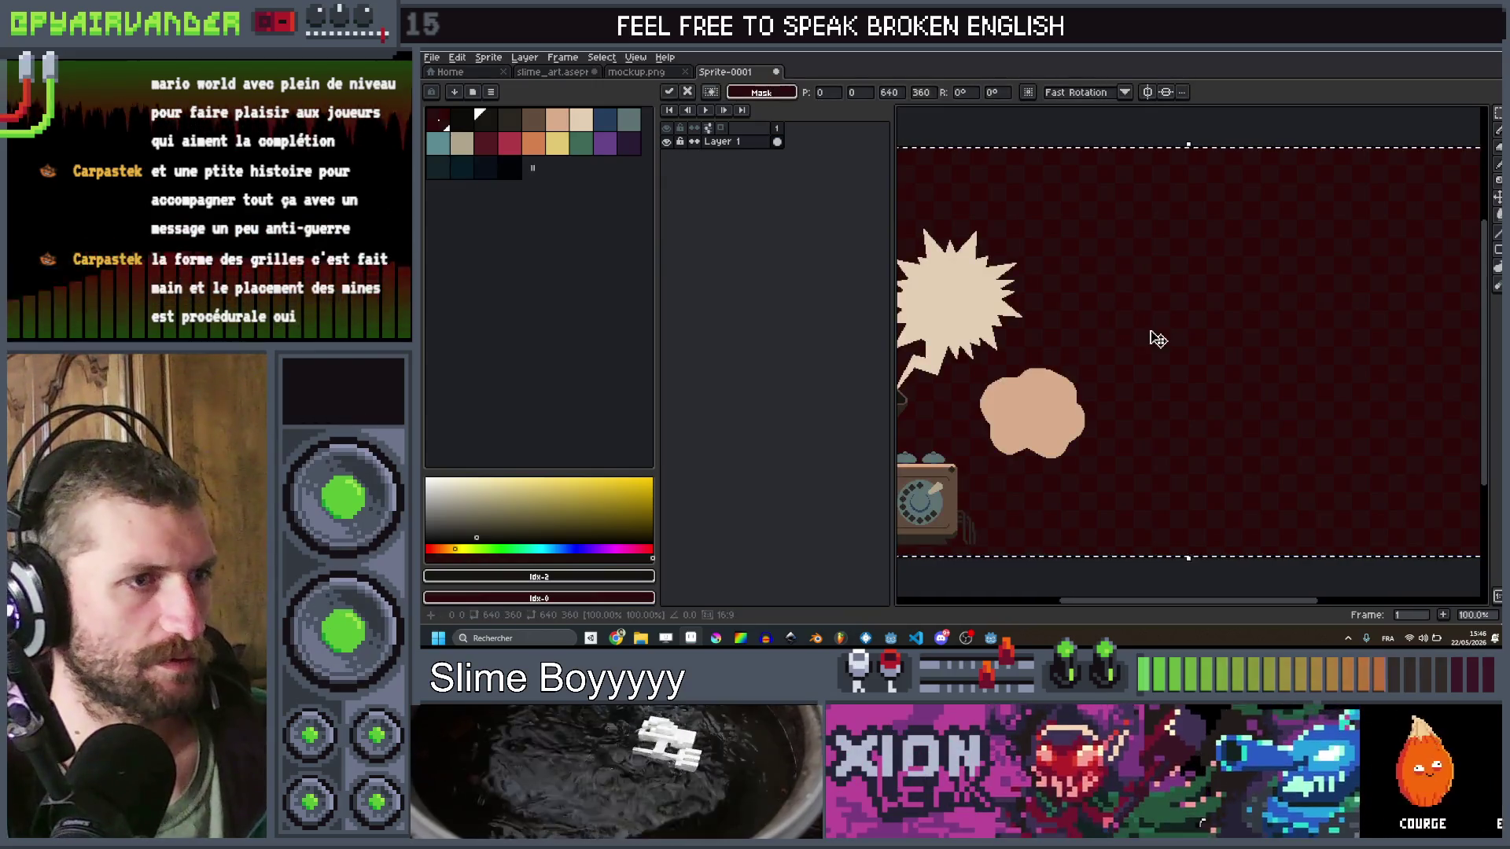
scroll(1158, 340, "down", 1)
key("Return")
scroll(1046, 499, "up", 1)
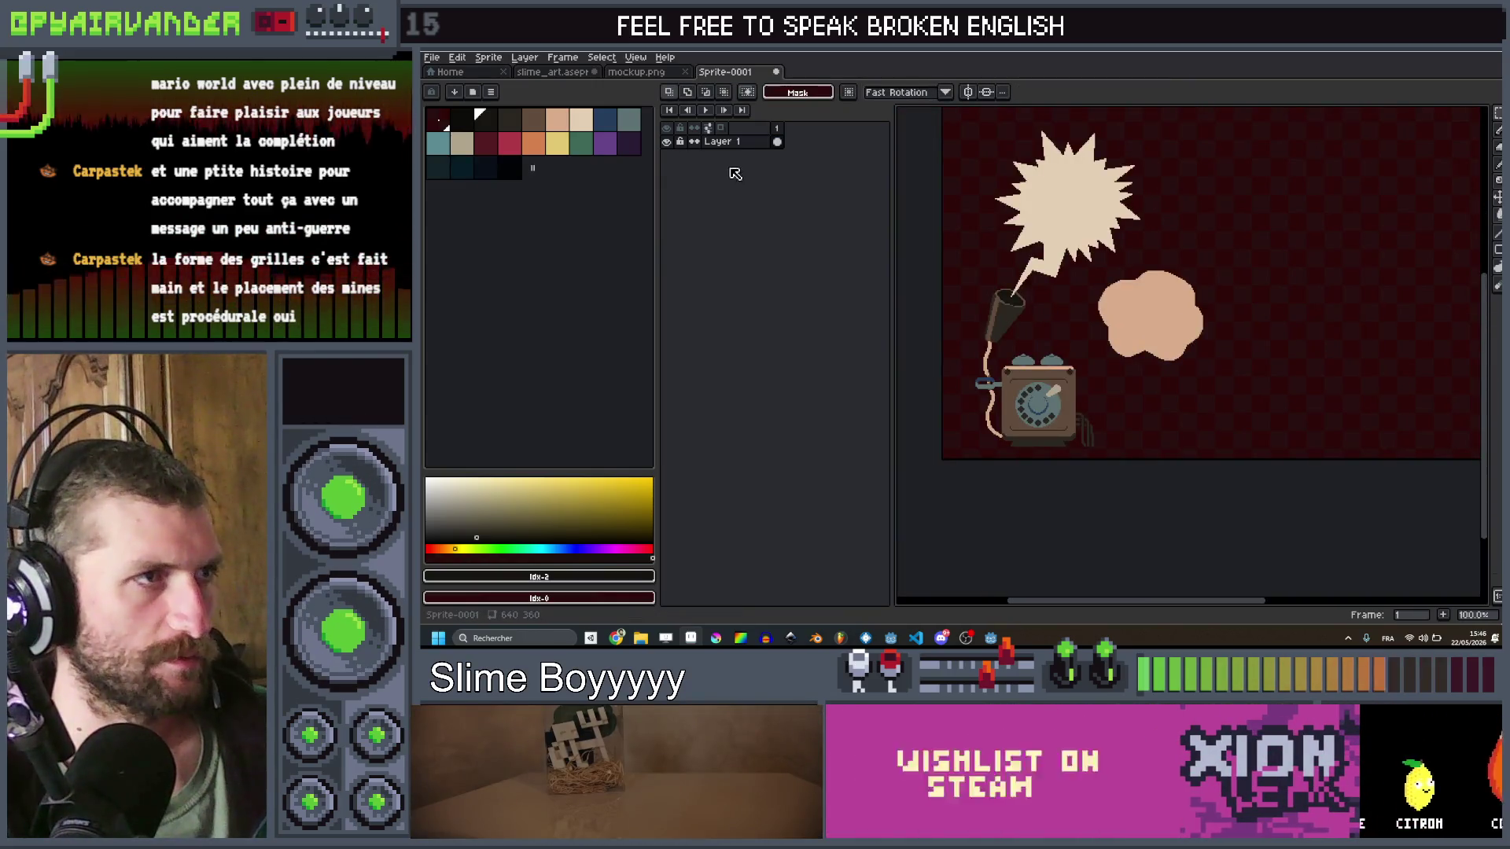
key("shift+n")
key("shift+n")
key("shift+n")
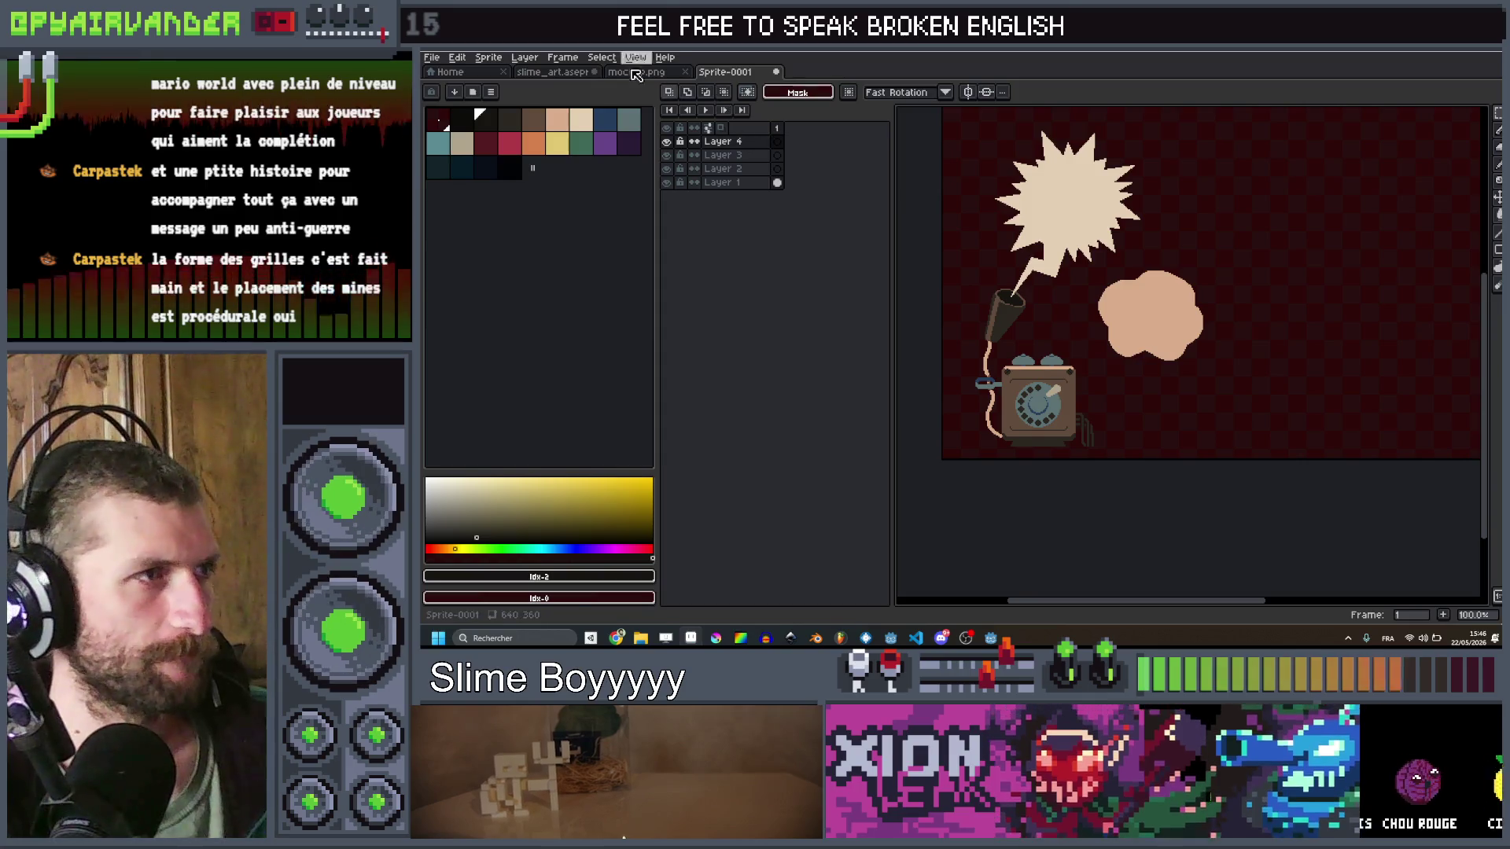
left_click(635, 73)
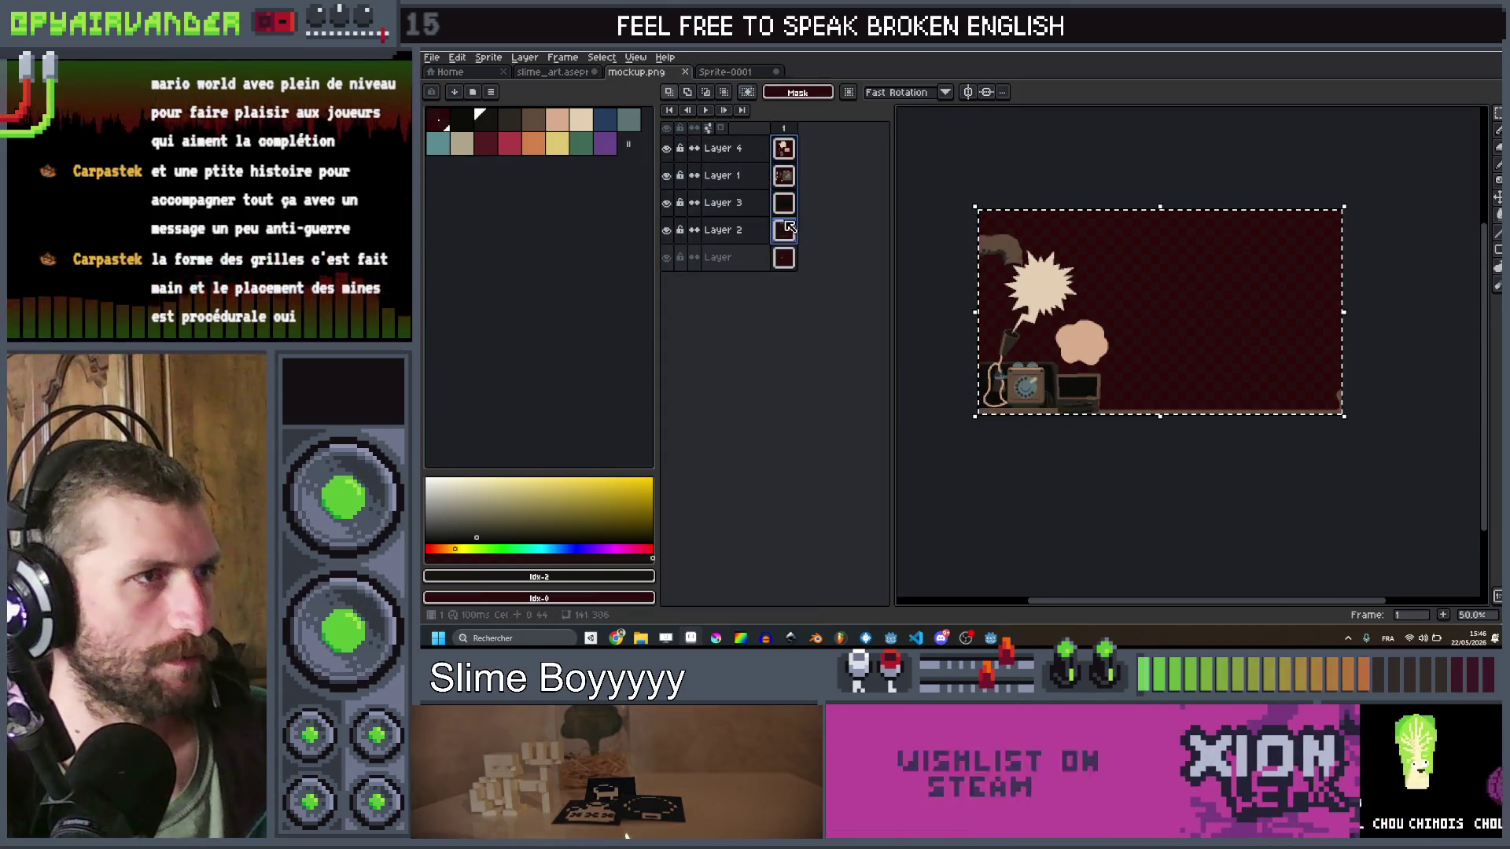
key("ctrl+Tab")
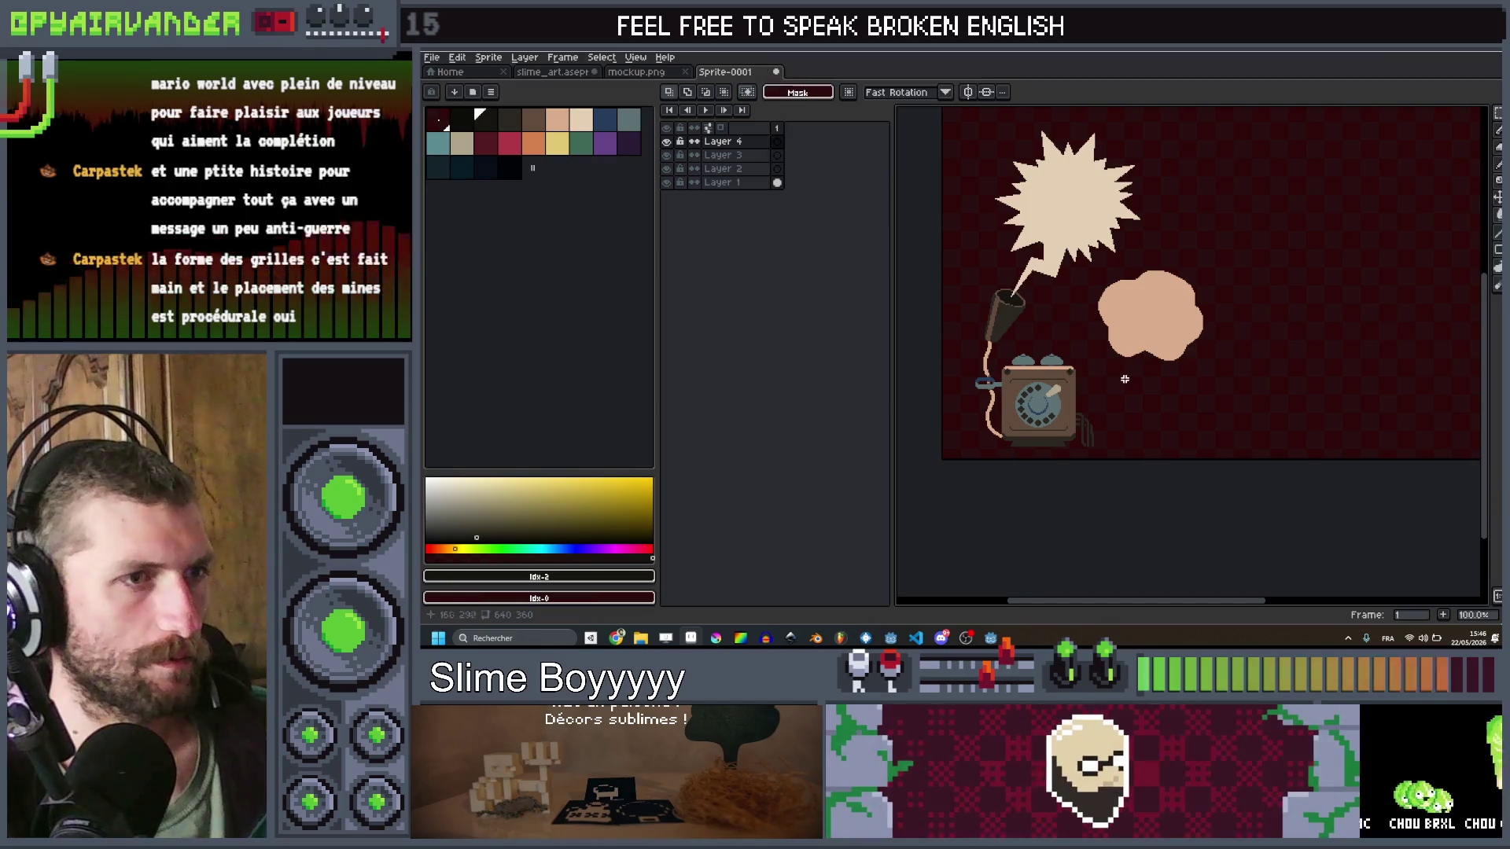
key("ctrl+v")
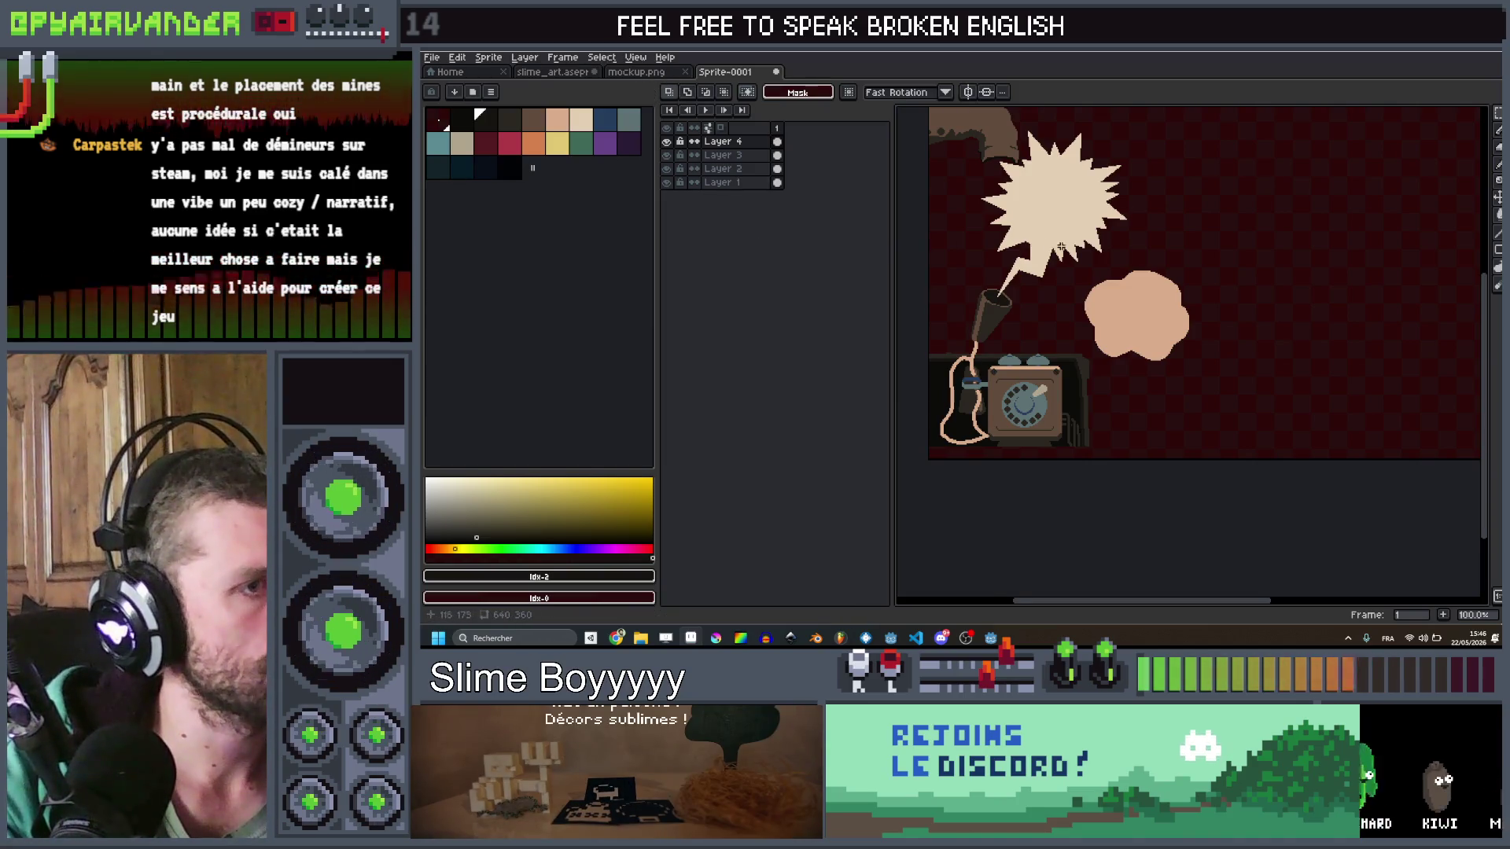
Step: Toggle the visibility of Layers 2, 3 and 4 to check each layer's artwork
left_click_drag(668, 142, 668, 169)
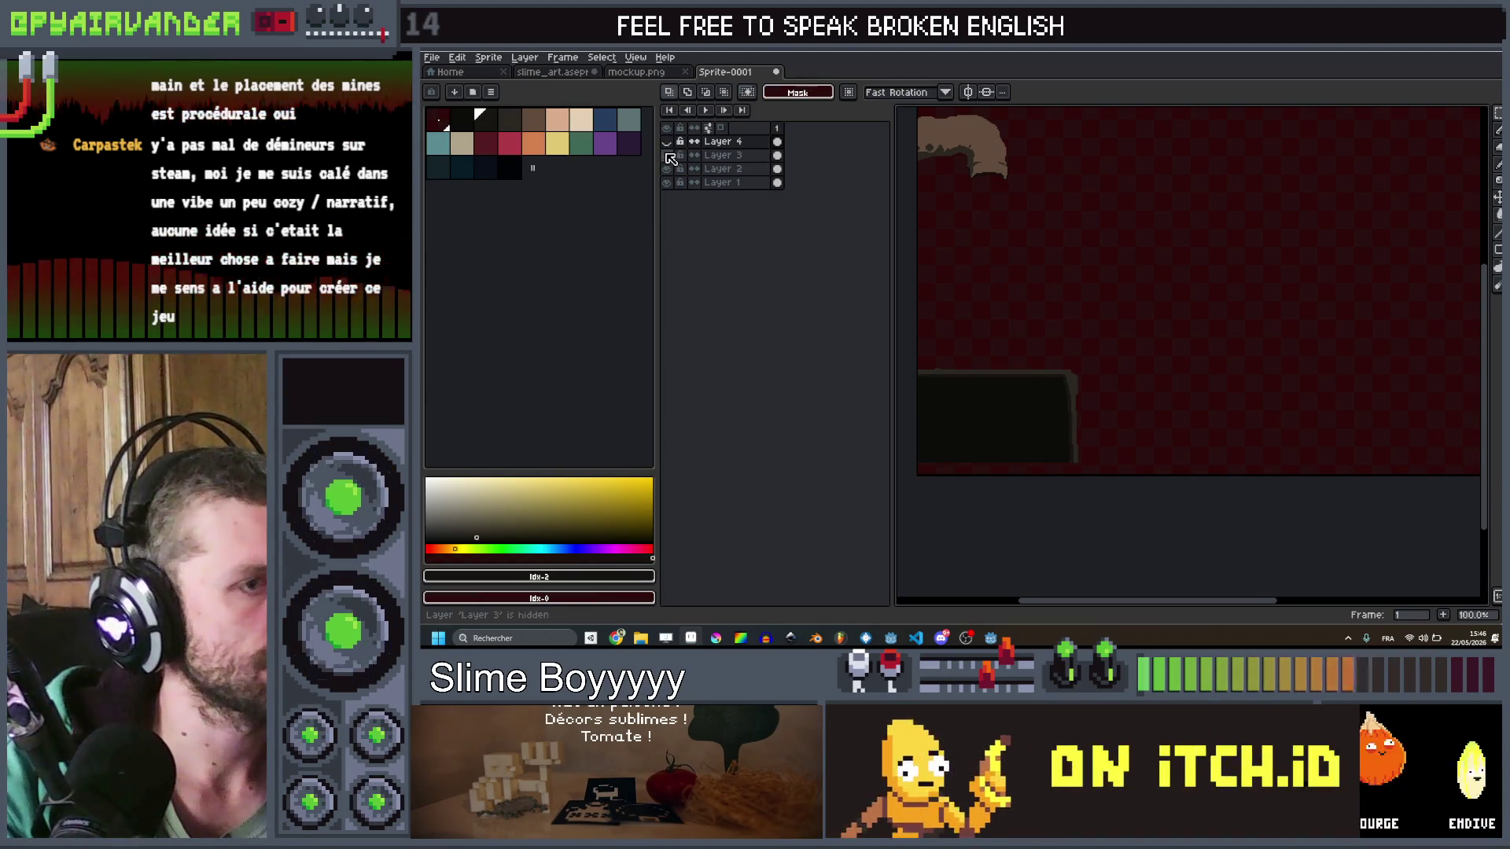
left_click(668, 156)
left_click(667, 143)
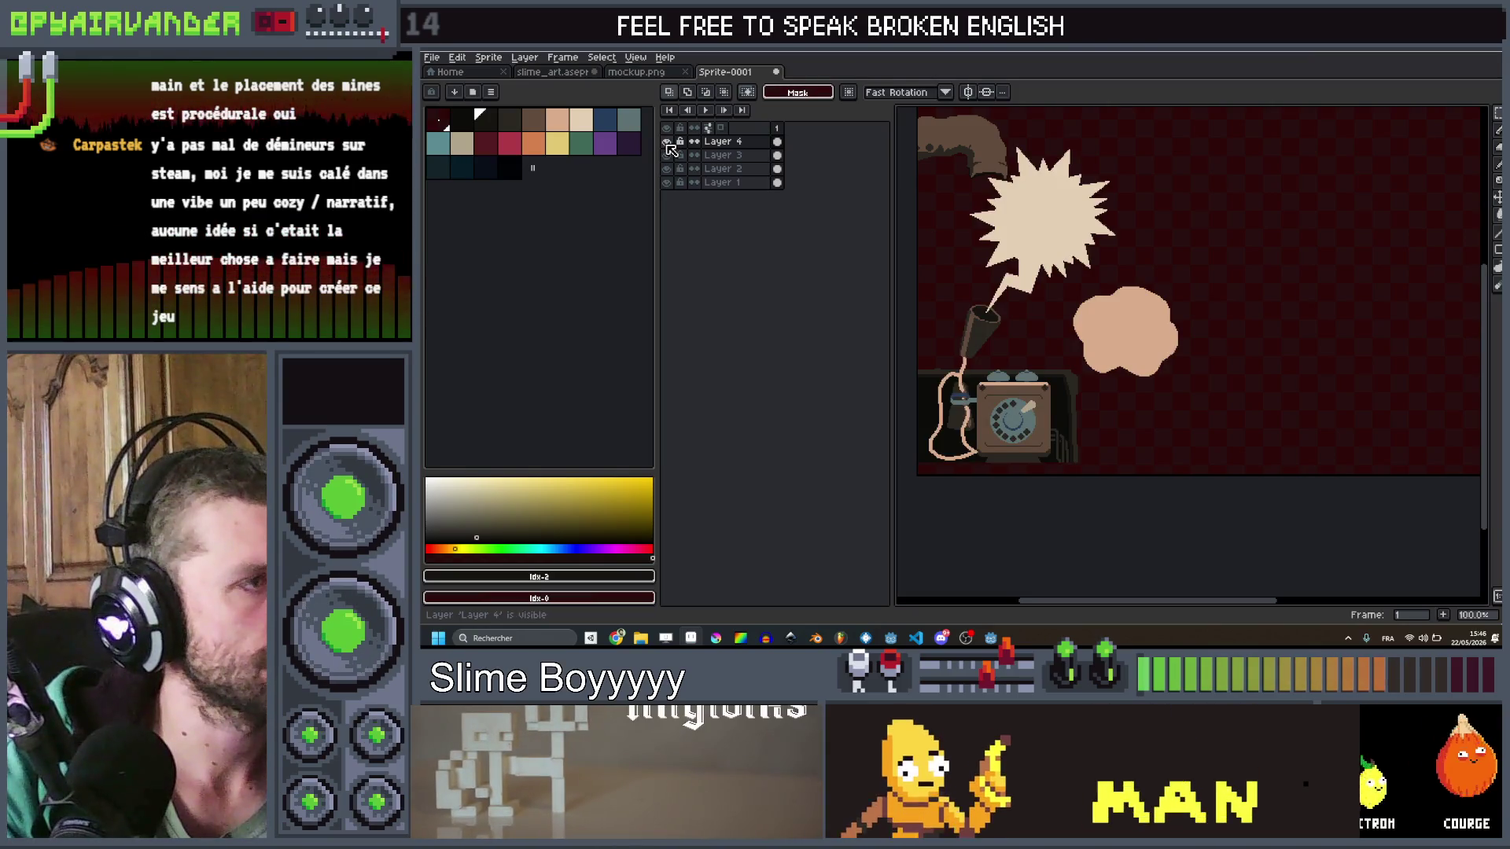
left_click(667, 143)
left_click(668, 156)
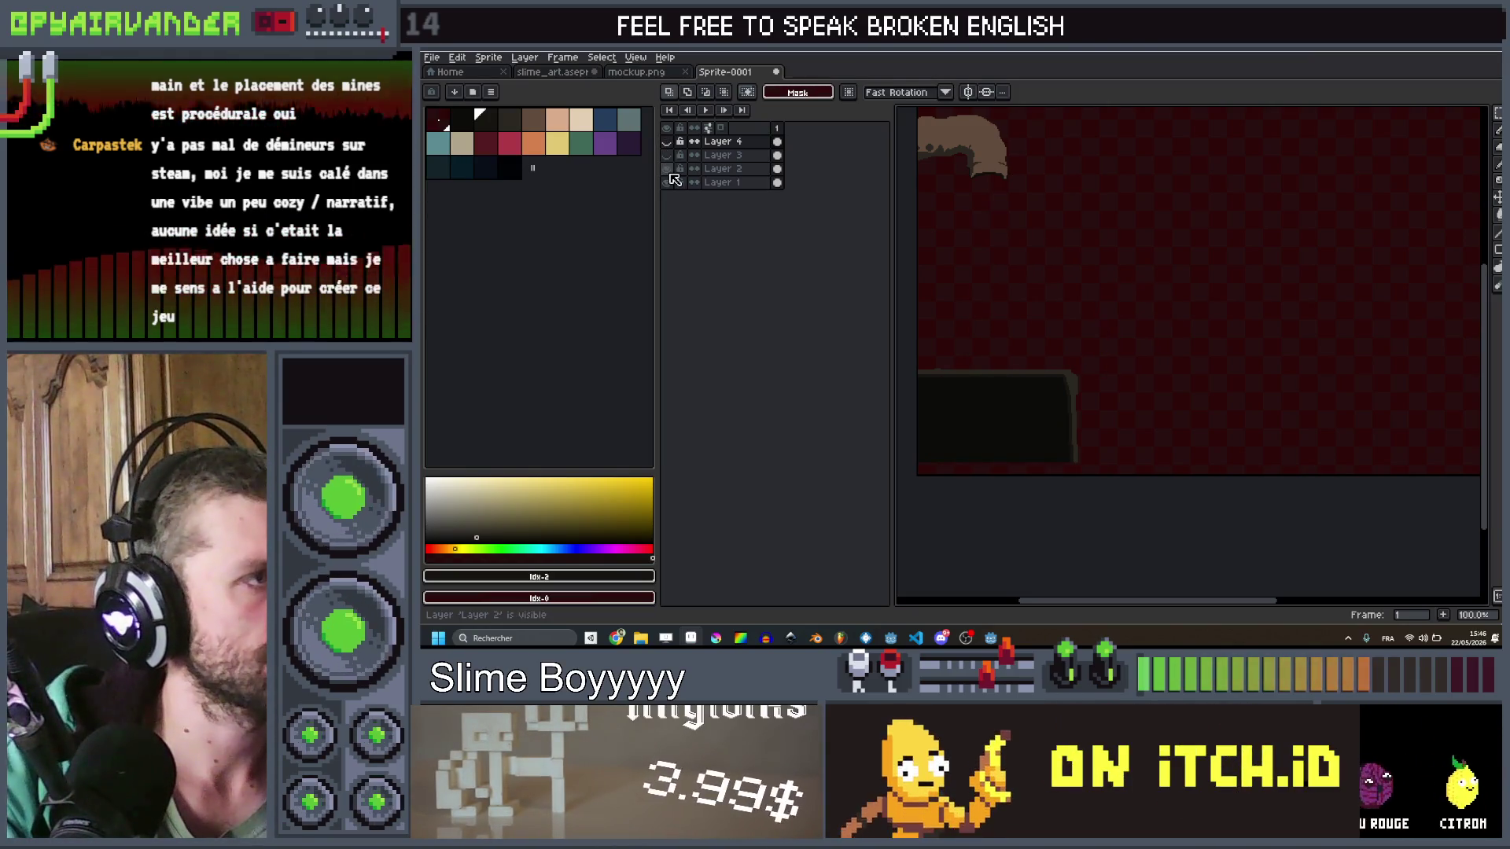
left_click_drag(668, 182, 674, 145)
left_click(670, 143)
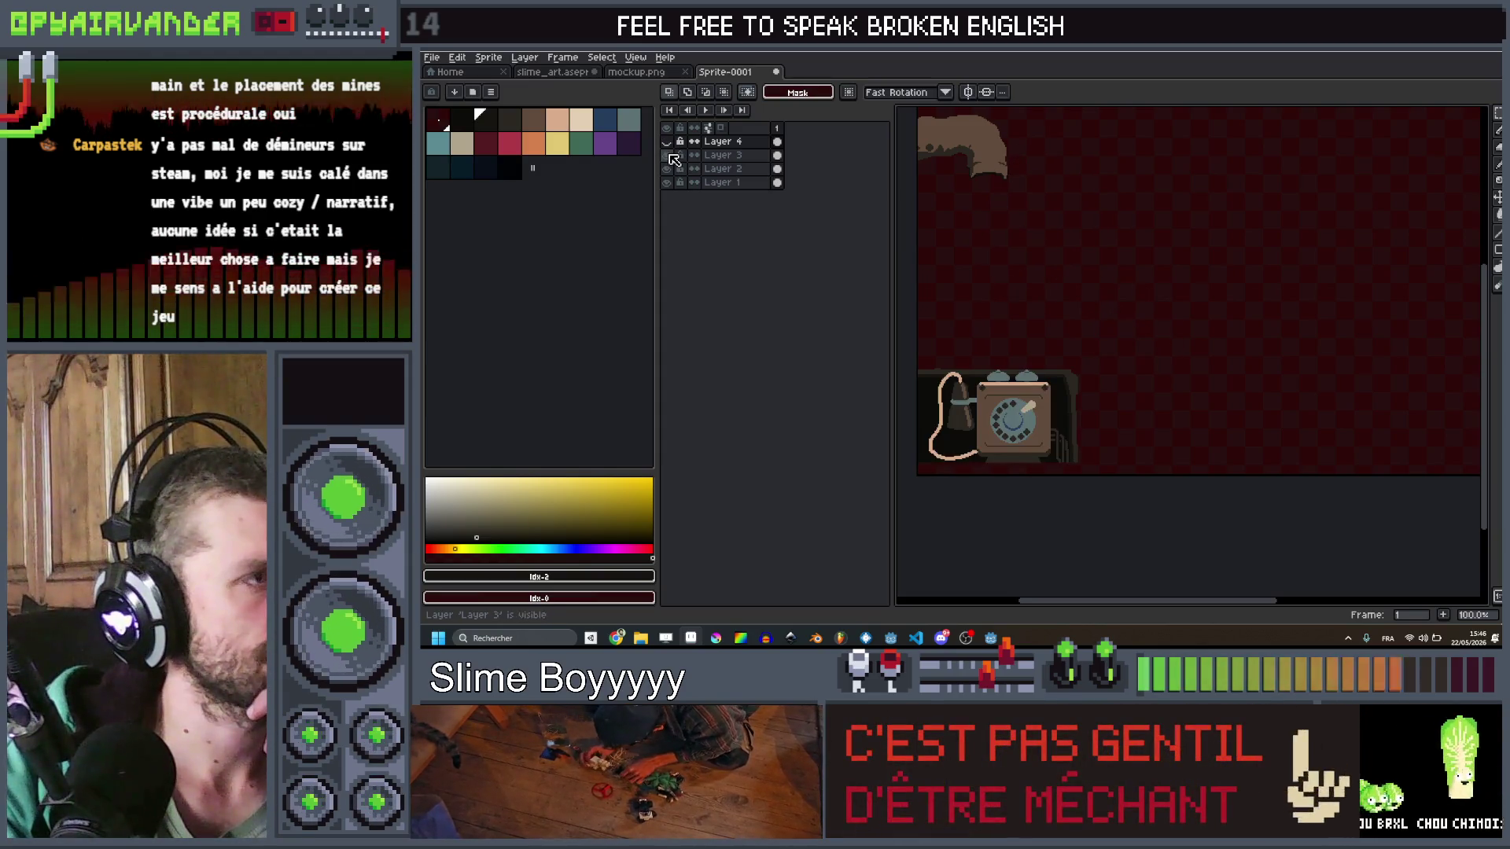
left_click(670, 143)
Step: Recheck Layer 4's art and Layer 3's phone cord by toggling their visibility
scroll(1095, 257, "up", 1)
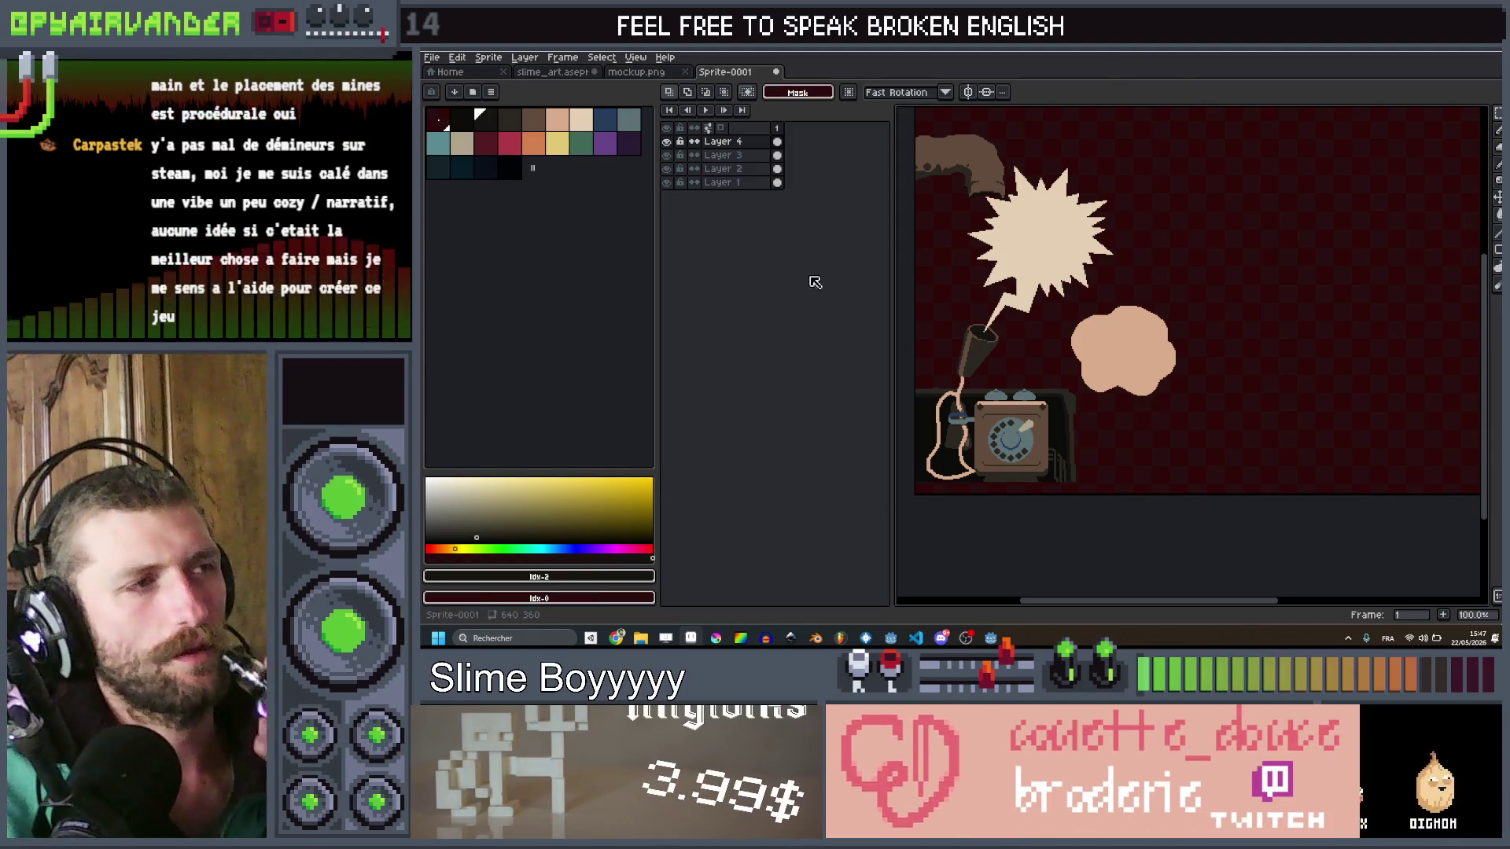
left_click(666, 141)
left_click(666, 141)
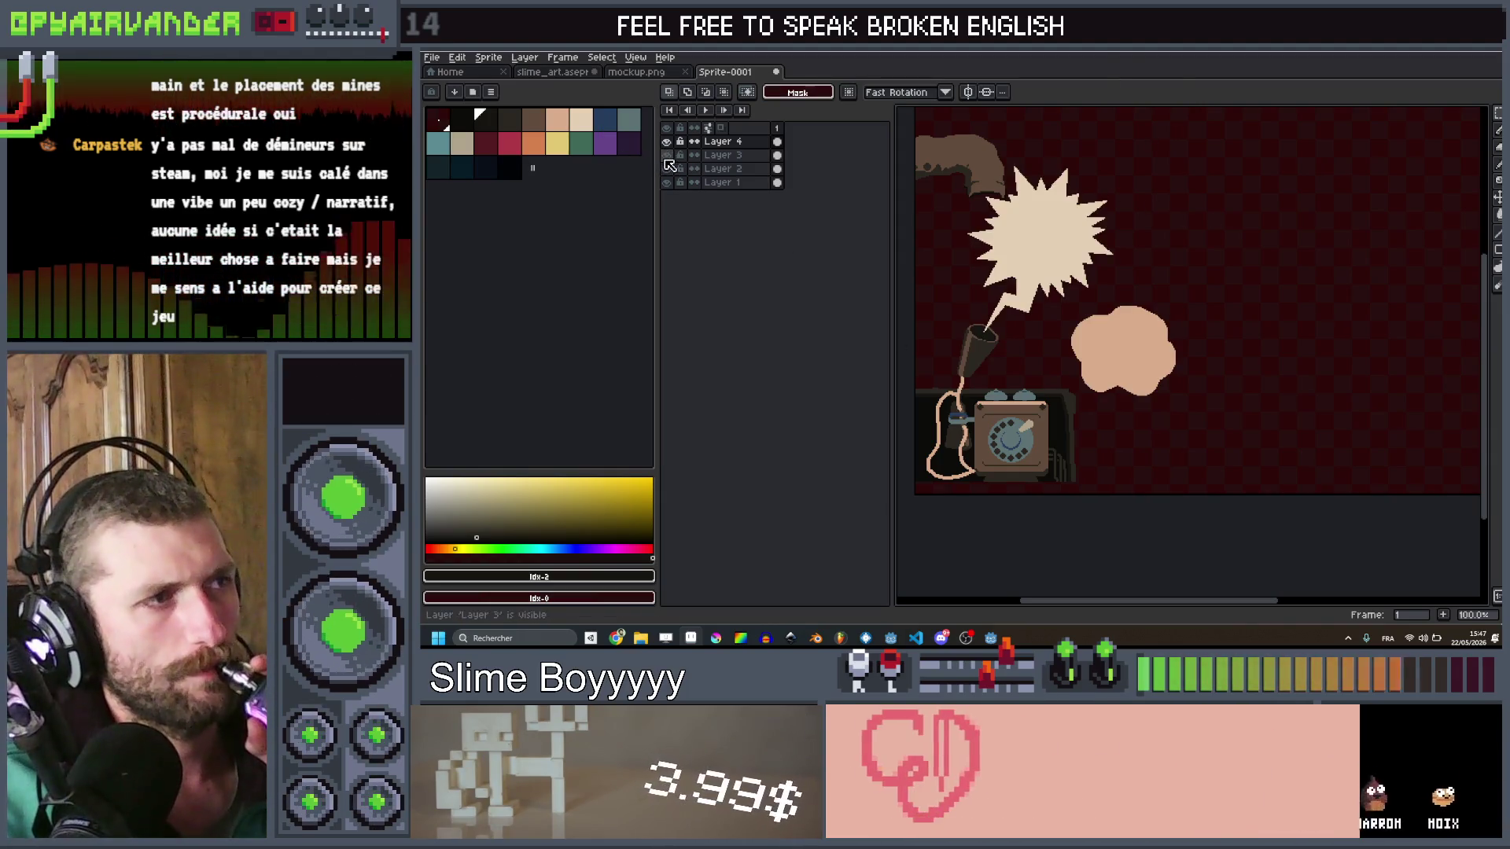
left_click(666, 155)
left_click(666, 142)
left_click(666, 142)
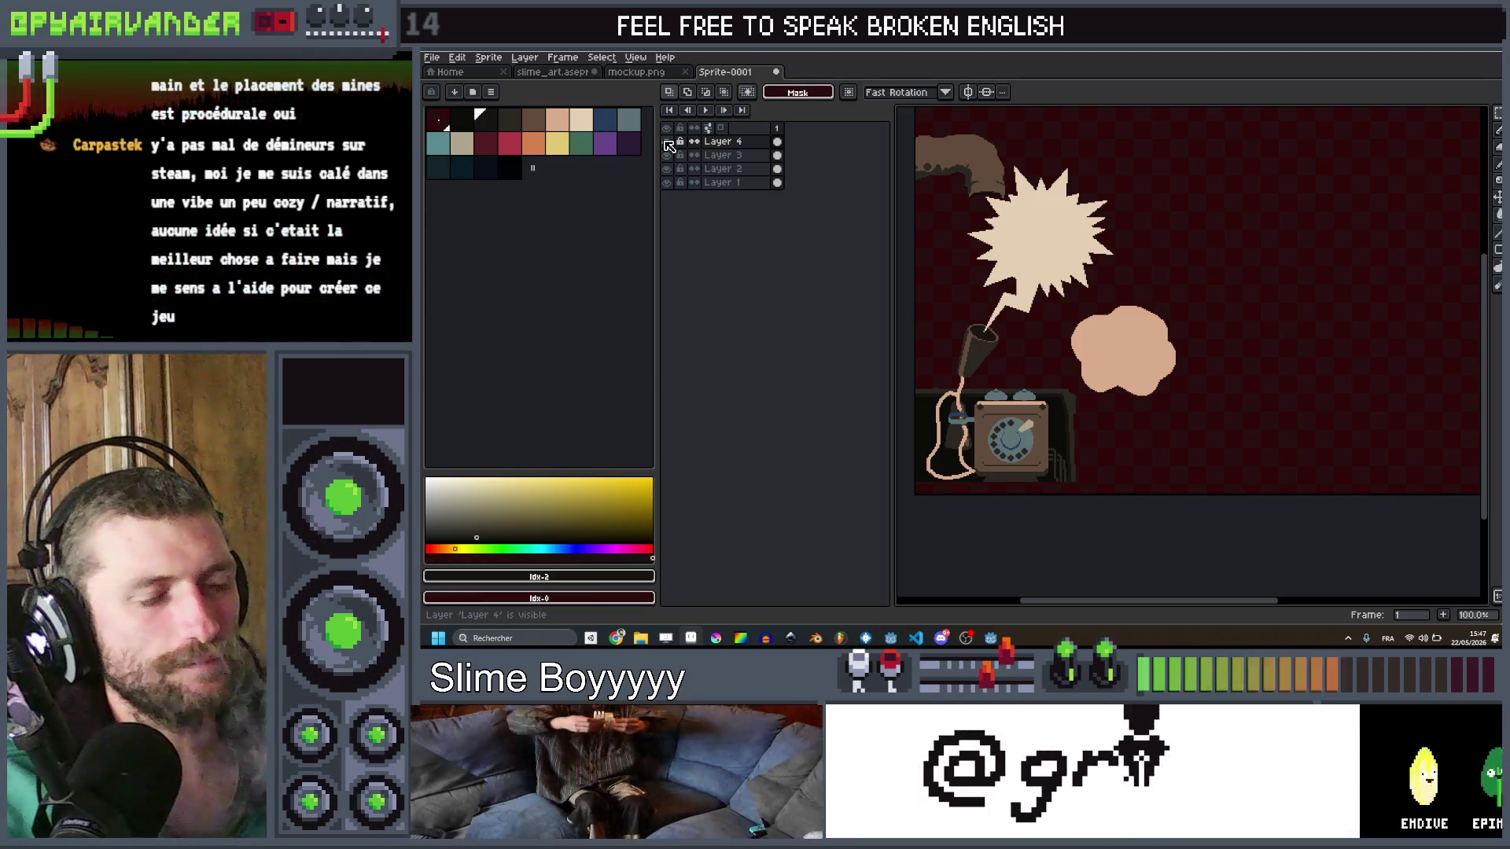
scroll(1069, 293, "up", 1)
scroll(1083, 295, "down", 1)
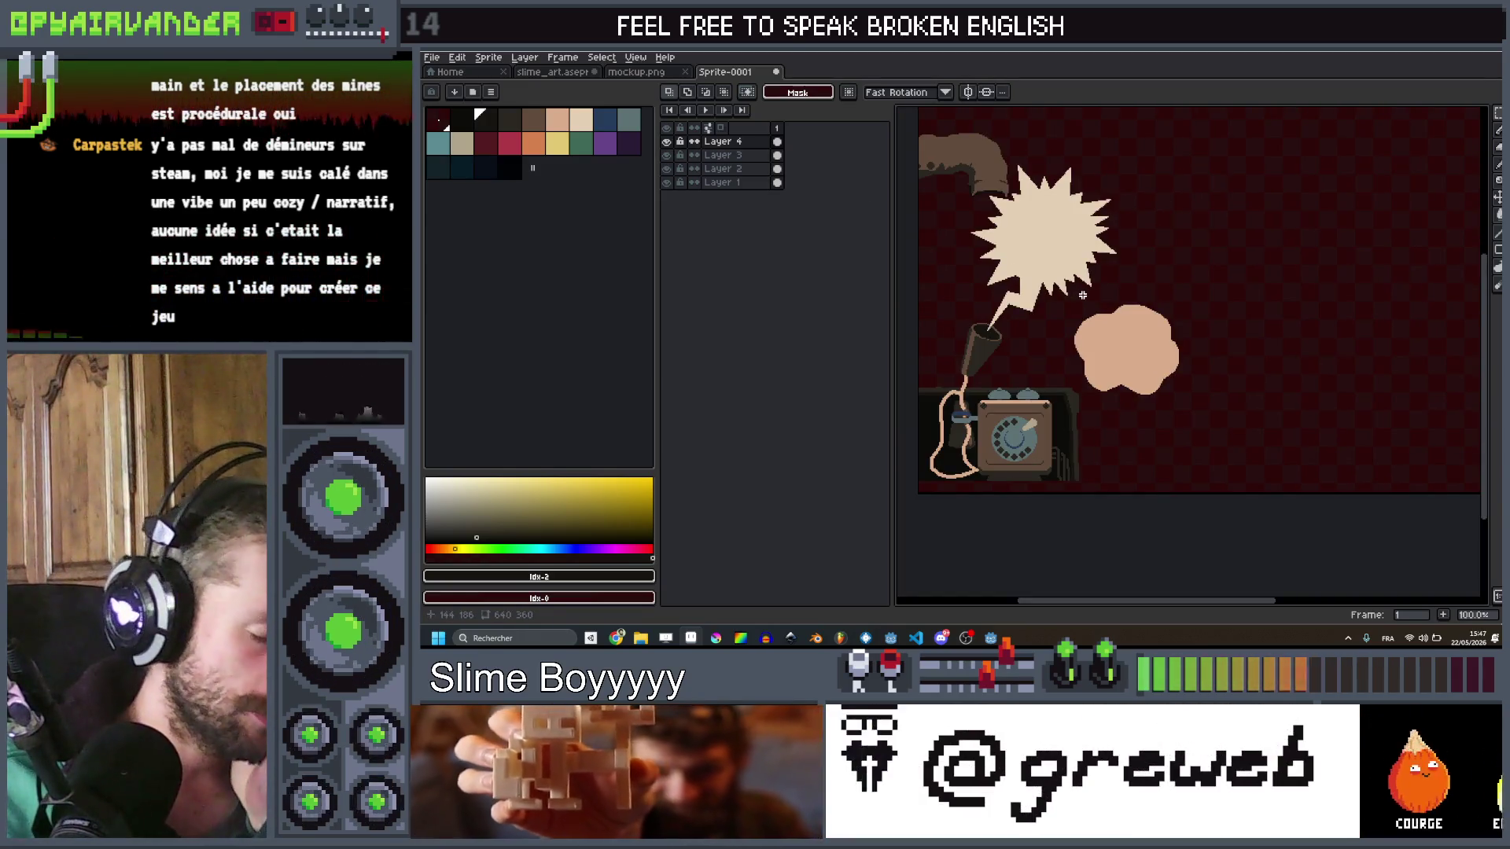
scroll(1118, 272, "up", 1)
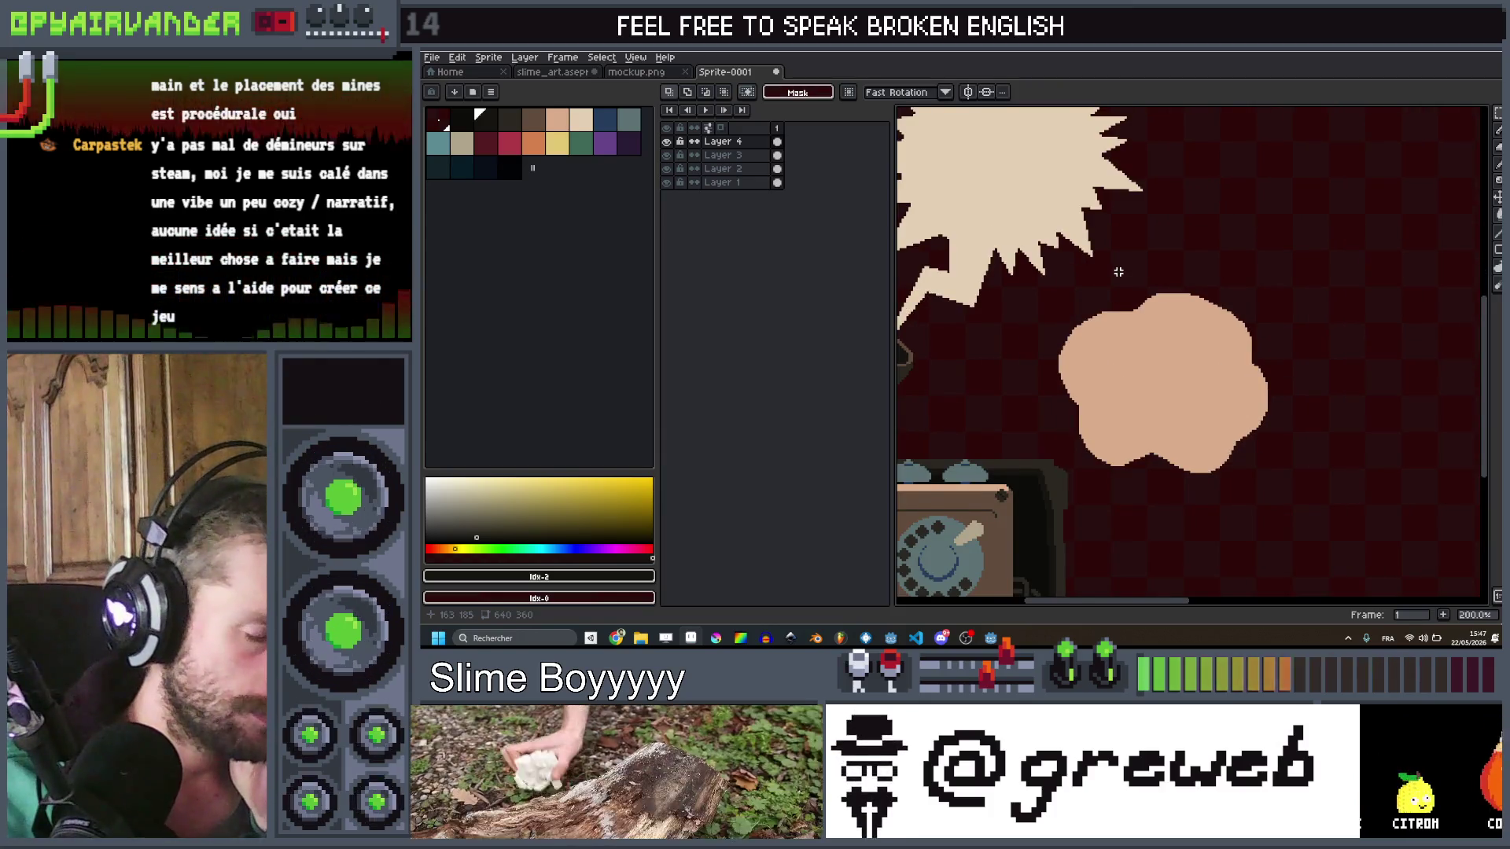
Step: Pan across the cloud shape, then open export settings for visible layers at 100%
left_click_drag(1118, 272, 1108, 285)
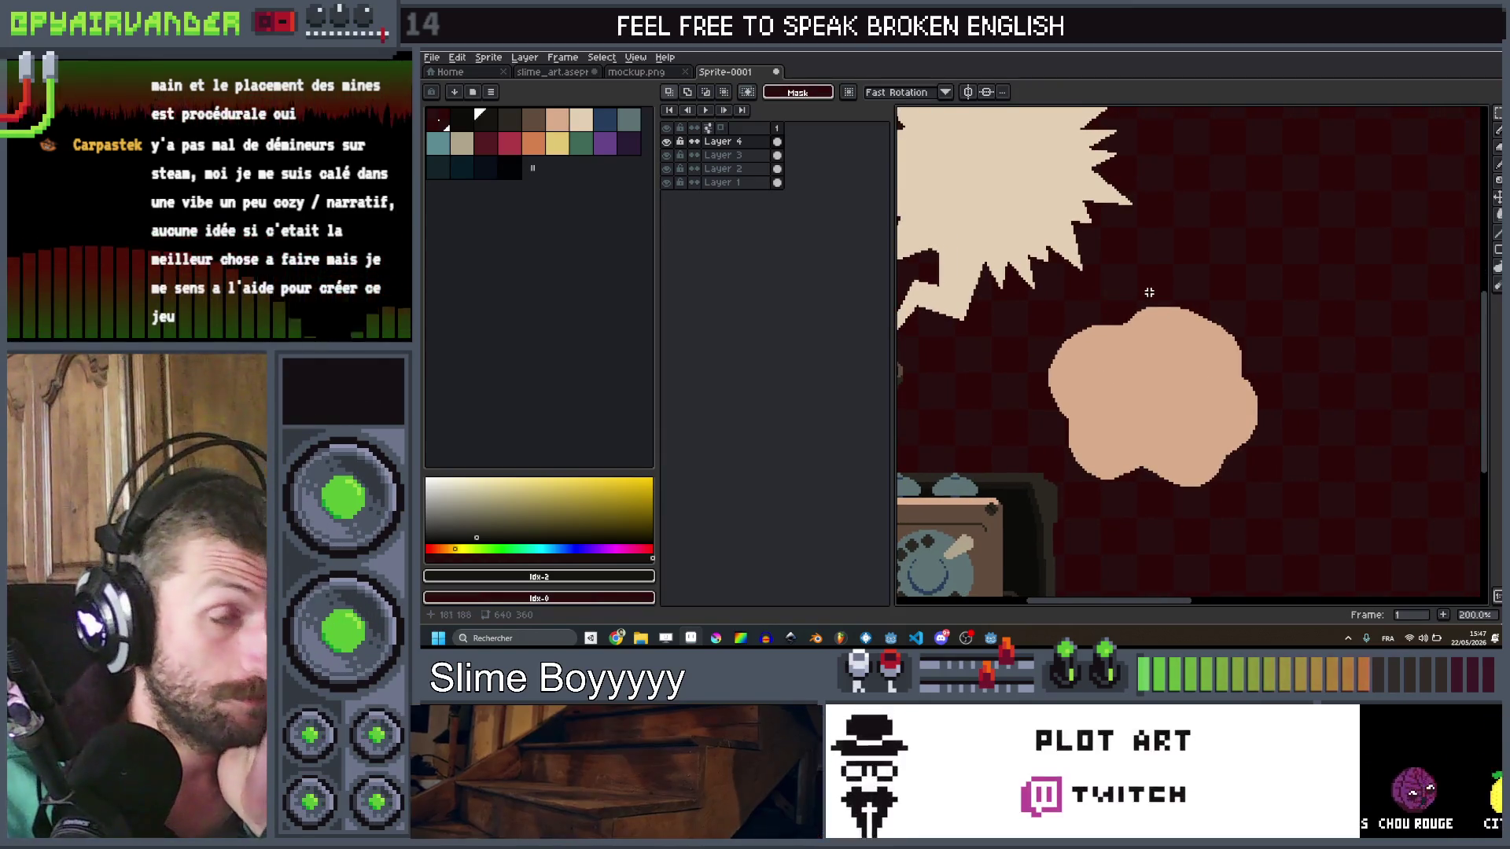
scroll(1149, 292, "down", 1)
scroll(1152, 295, "down", 1)
scroll(1156, 295, "up", 1)
left_click_drag(1159, 295, 1176, 313)
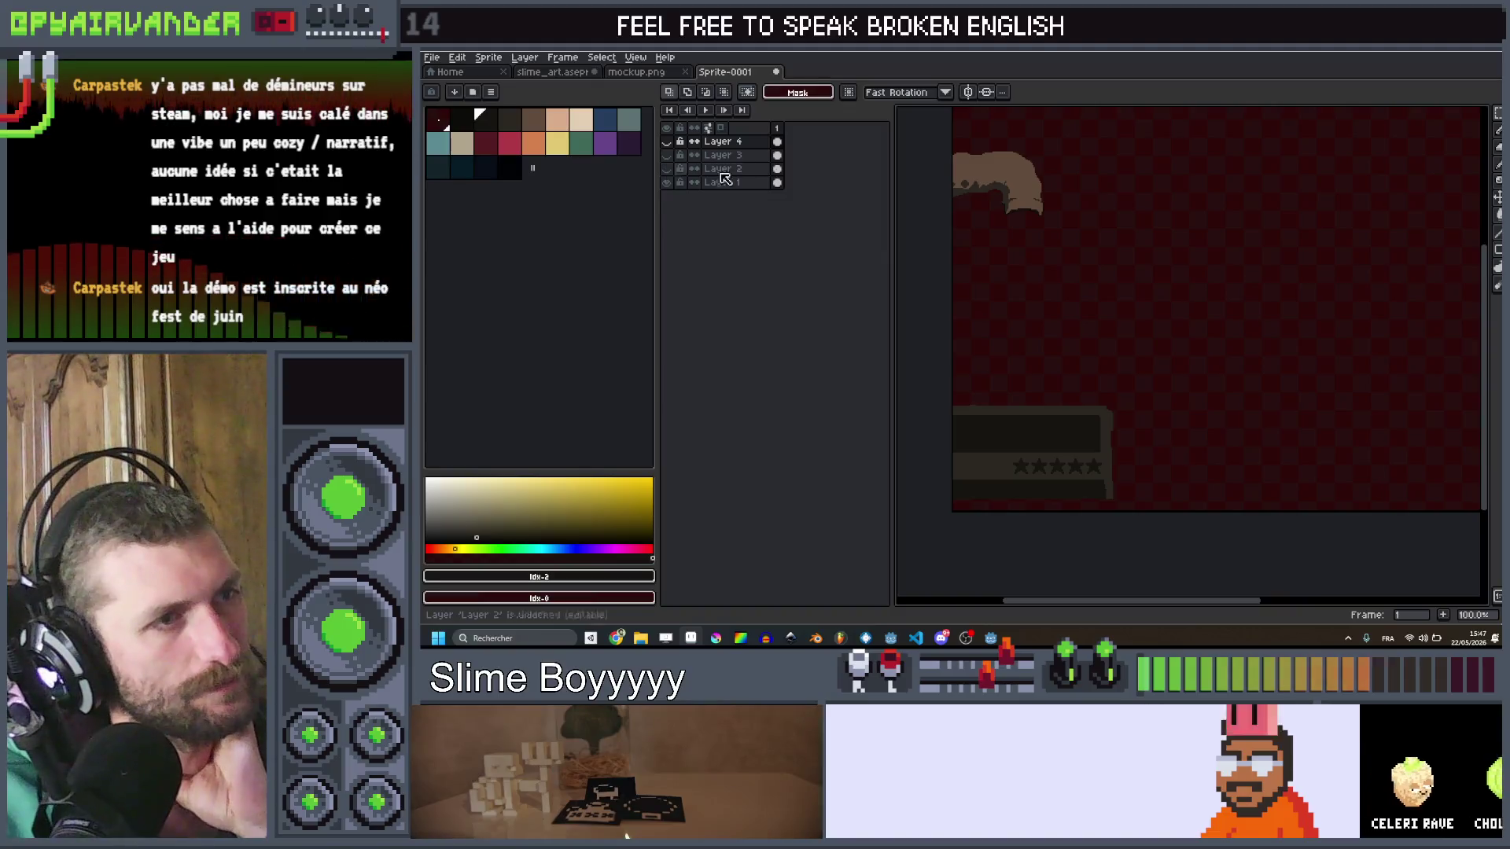
scroll(1222, 262, "down", 1)
left_click_drag(1223, 263, 1196, 278)
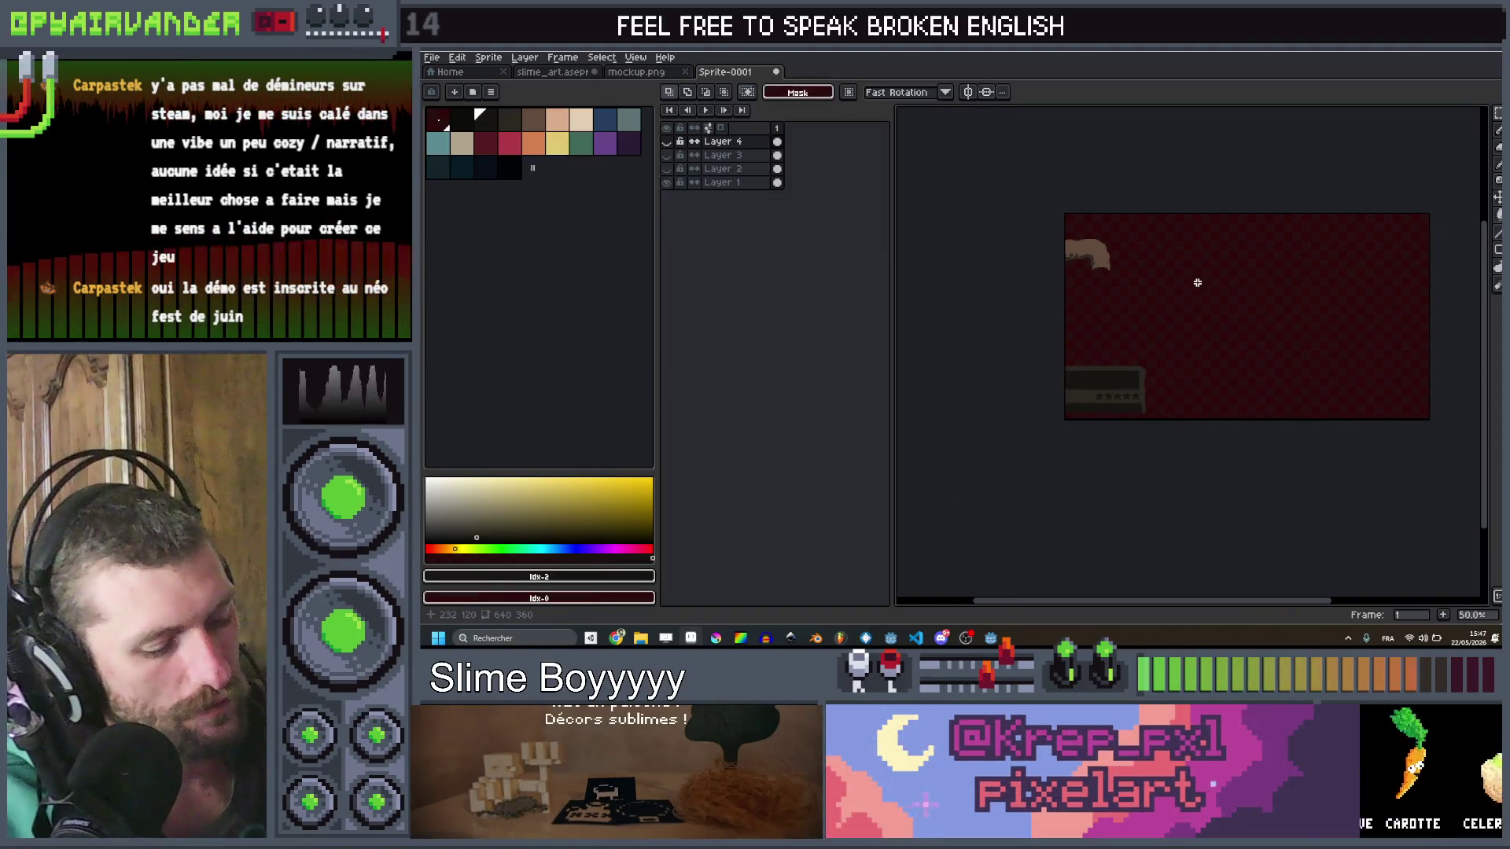
key("ctrl+alt+shift+s")
Step: Export the visible layers at 100% as client_overlay_bkg.png into the art folder
left_click(1260, 369)
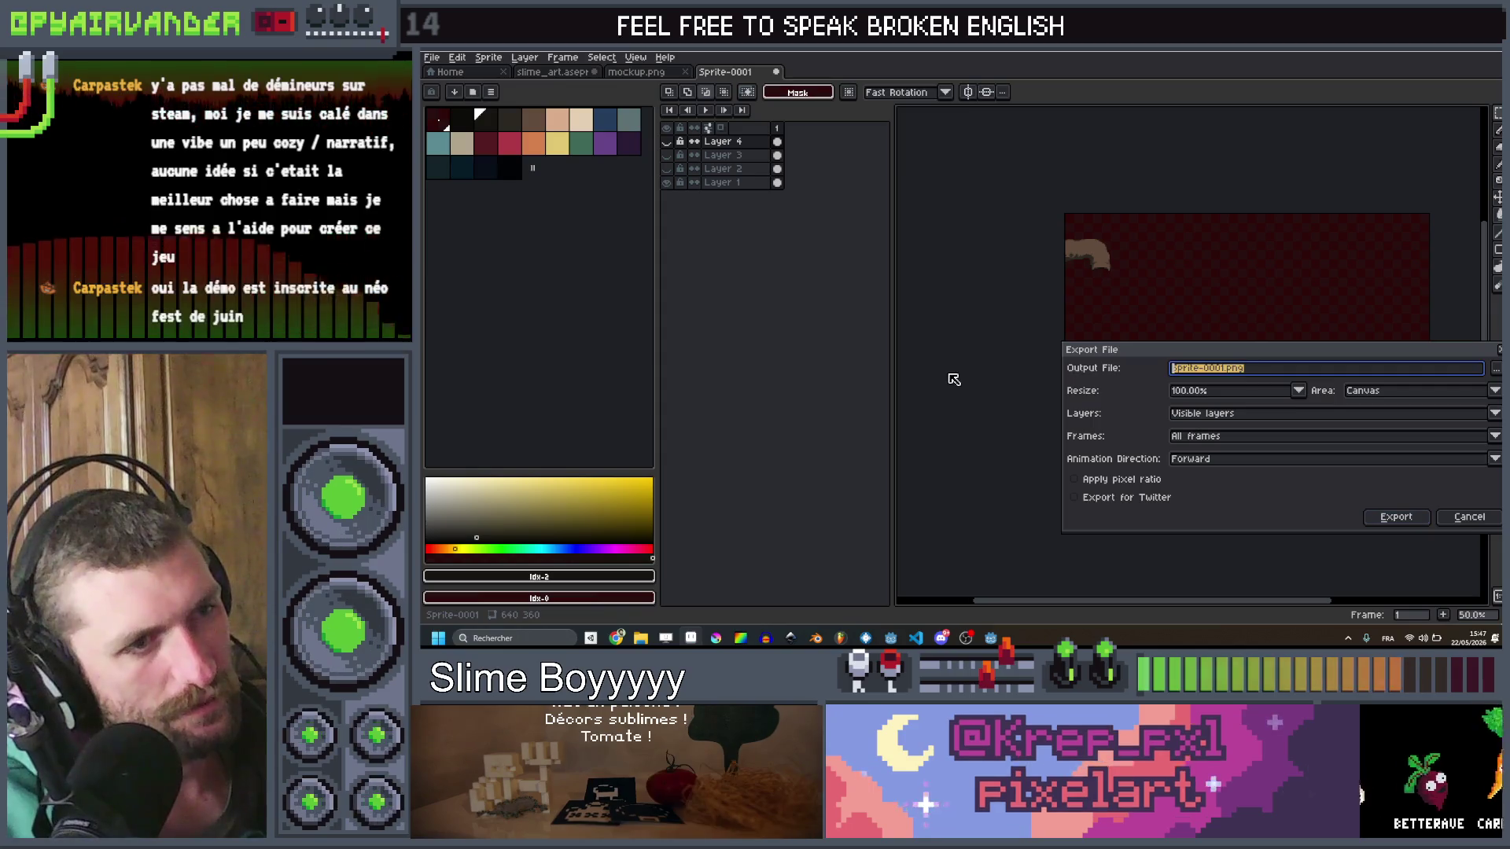
left_click(1498, 369)
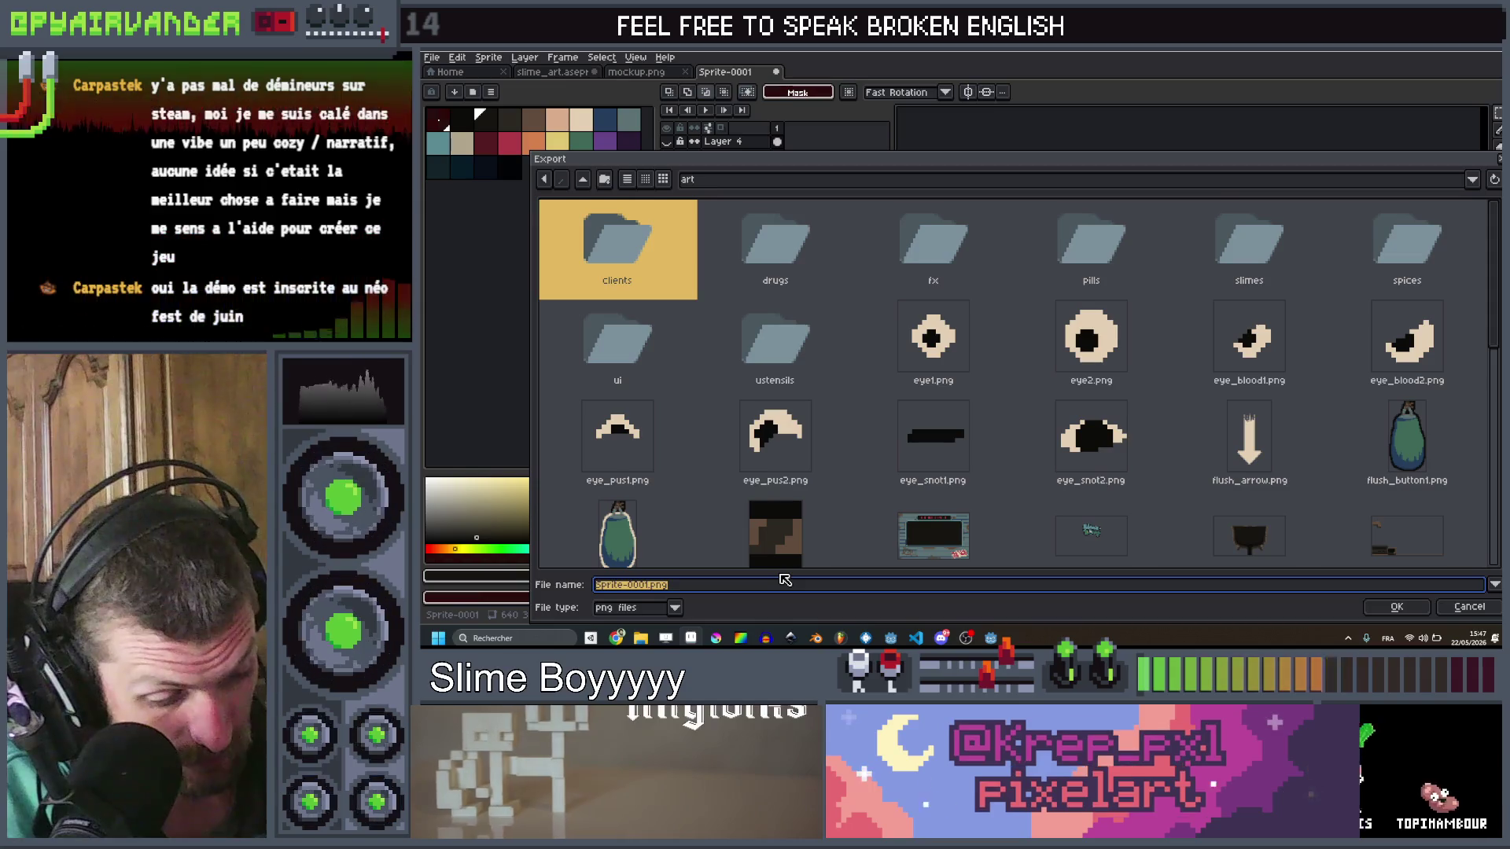
type("client_bkg")
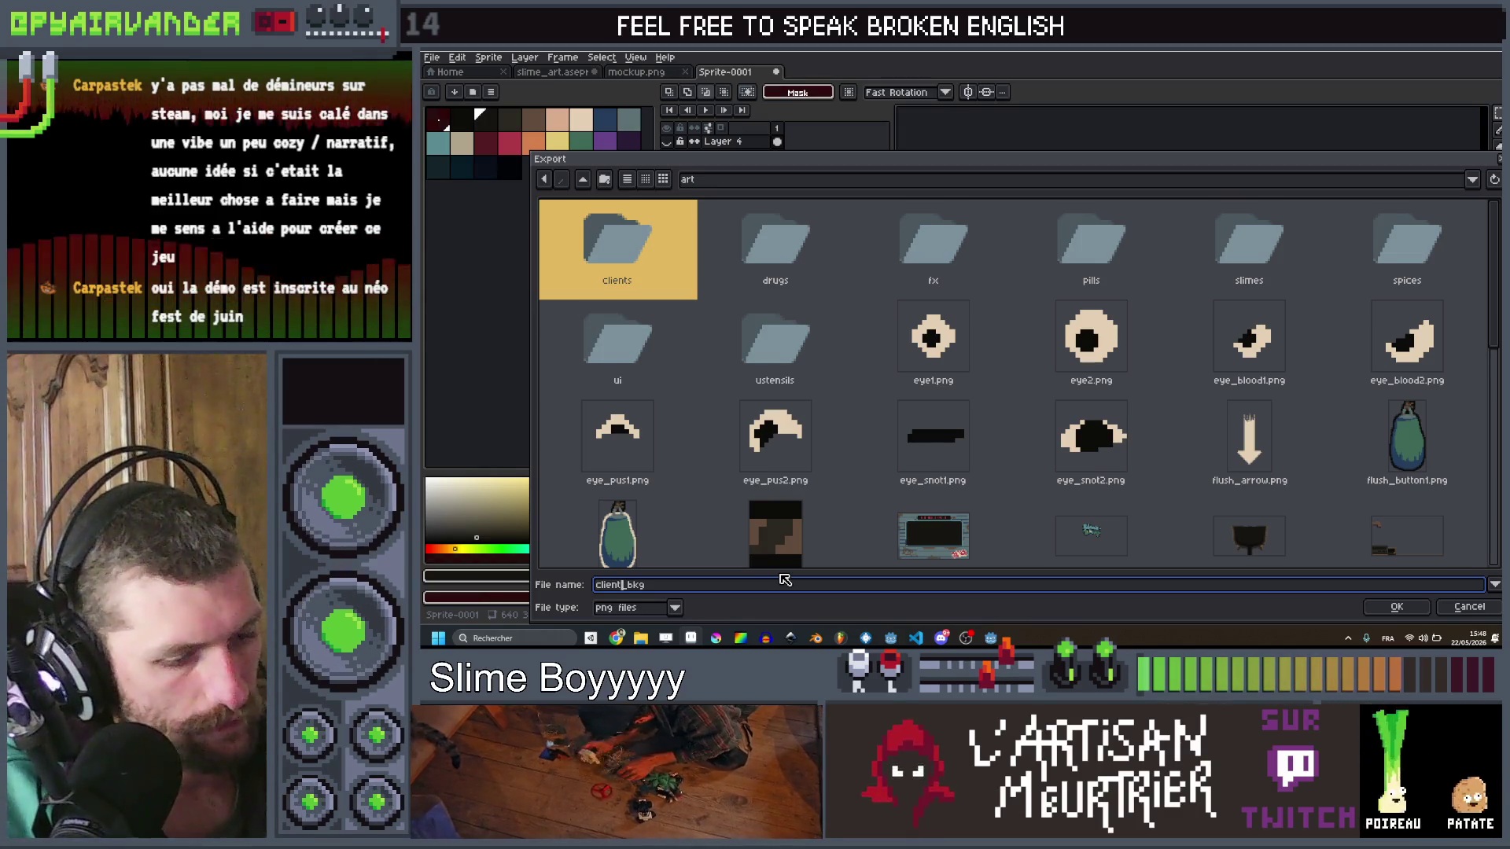
key("Left")
key("Left")
key("Left")
type("o")
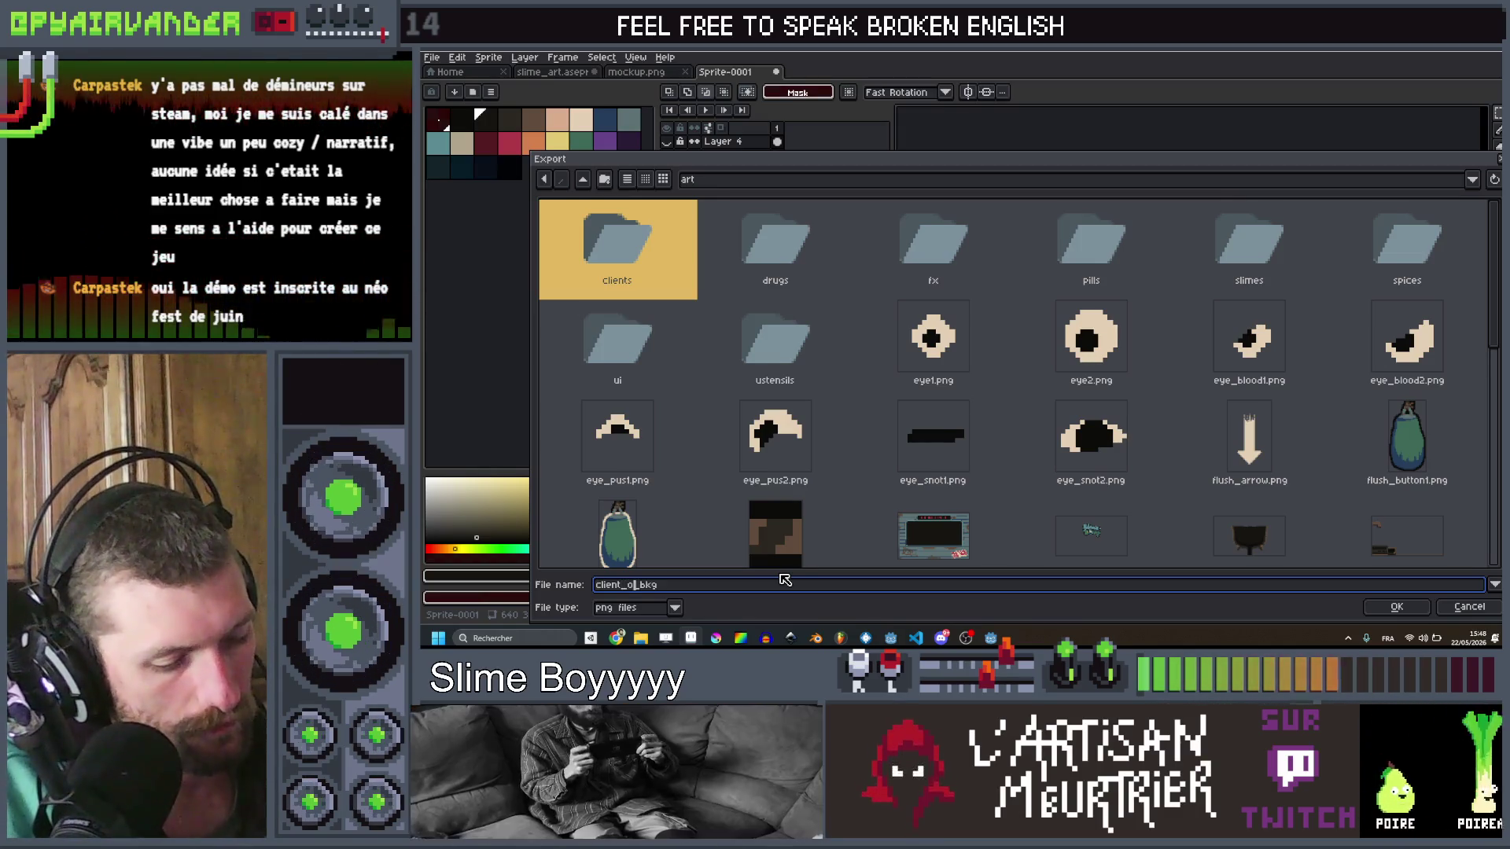
type("overley")
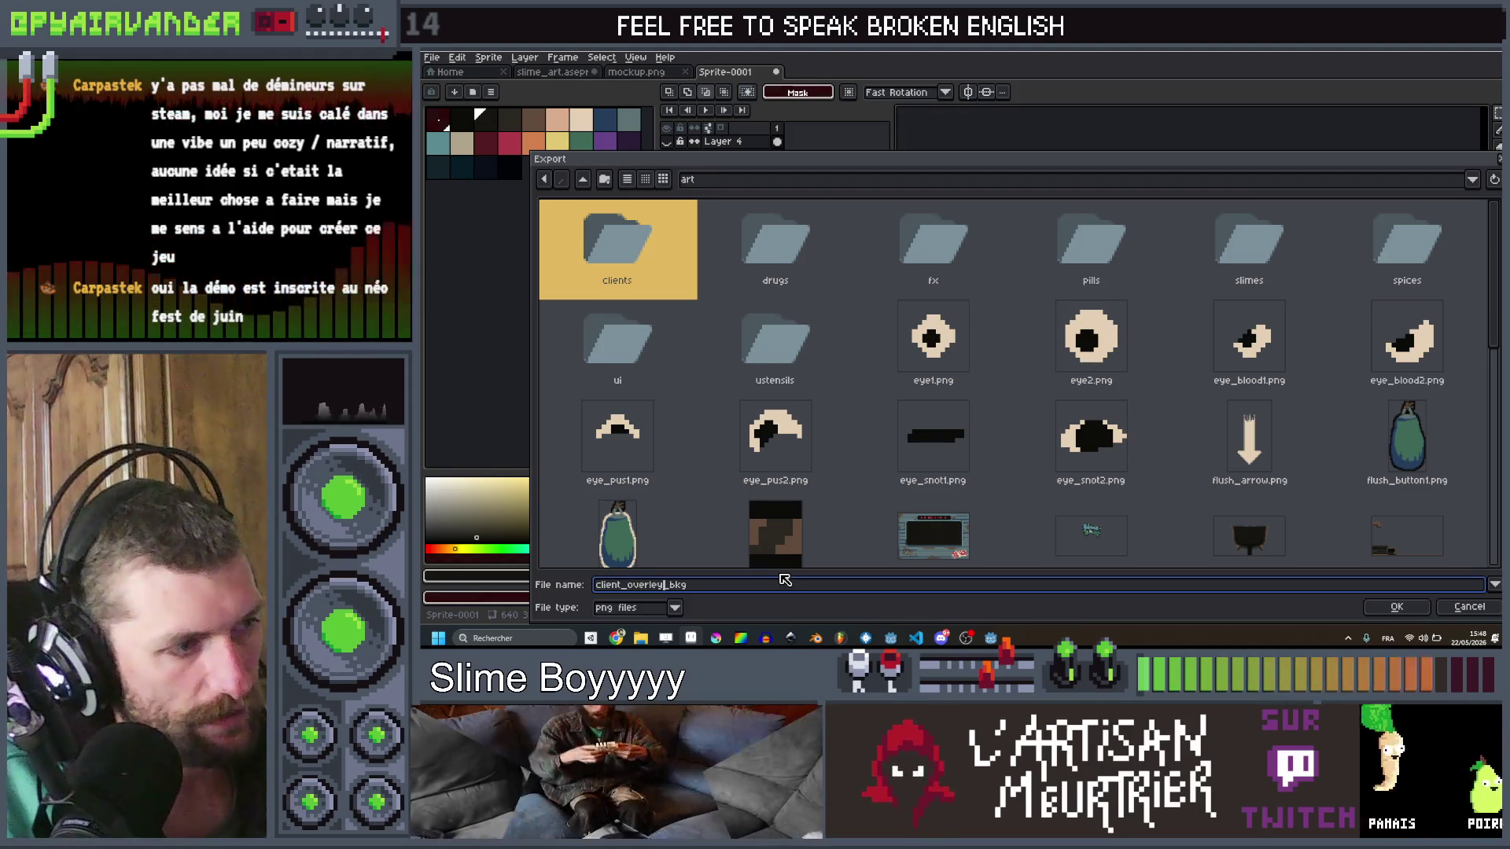
key("Left")
key("Left")
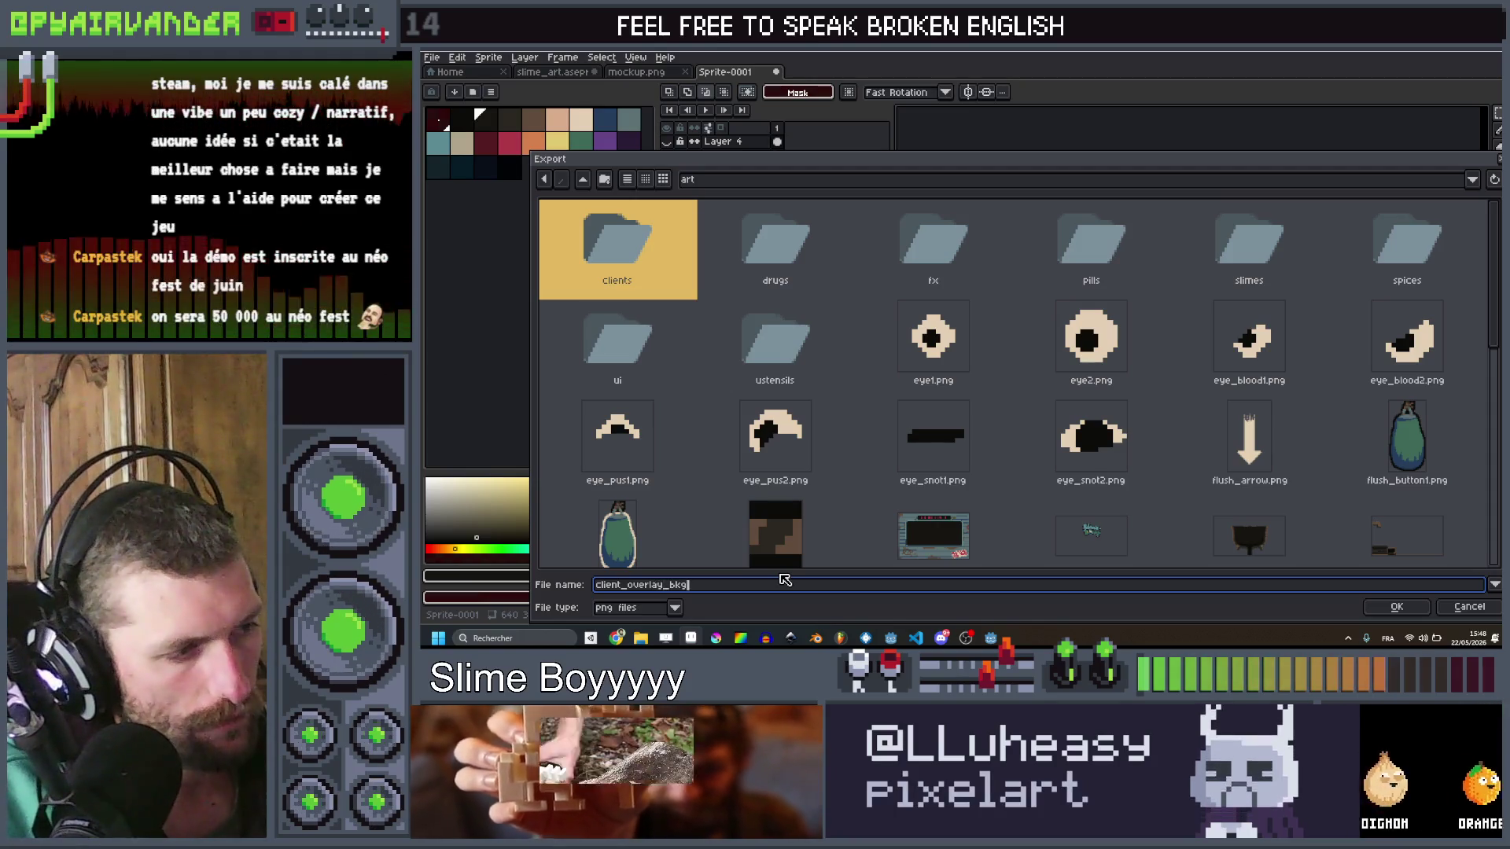
key("Return")
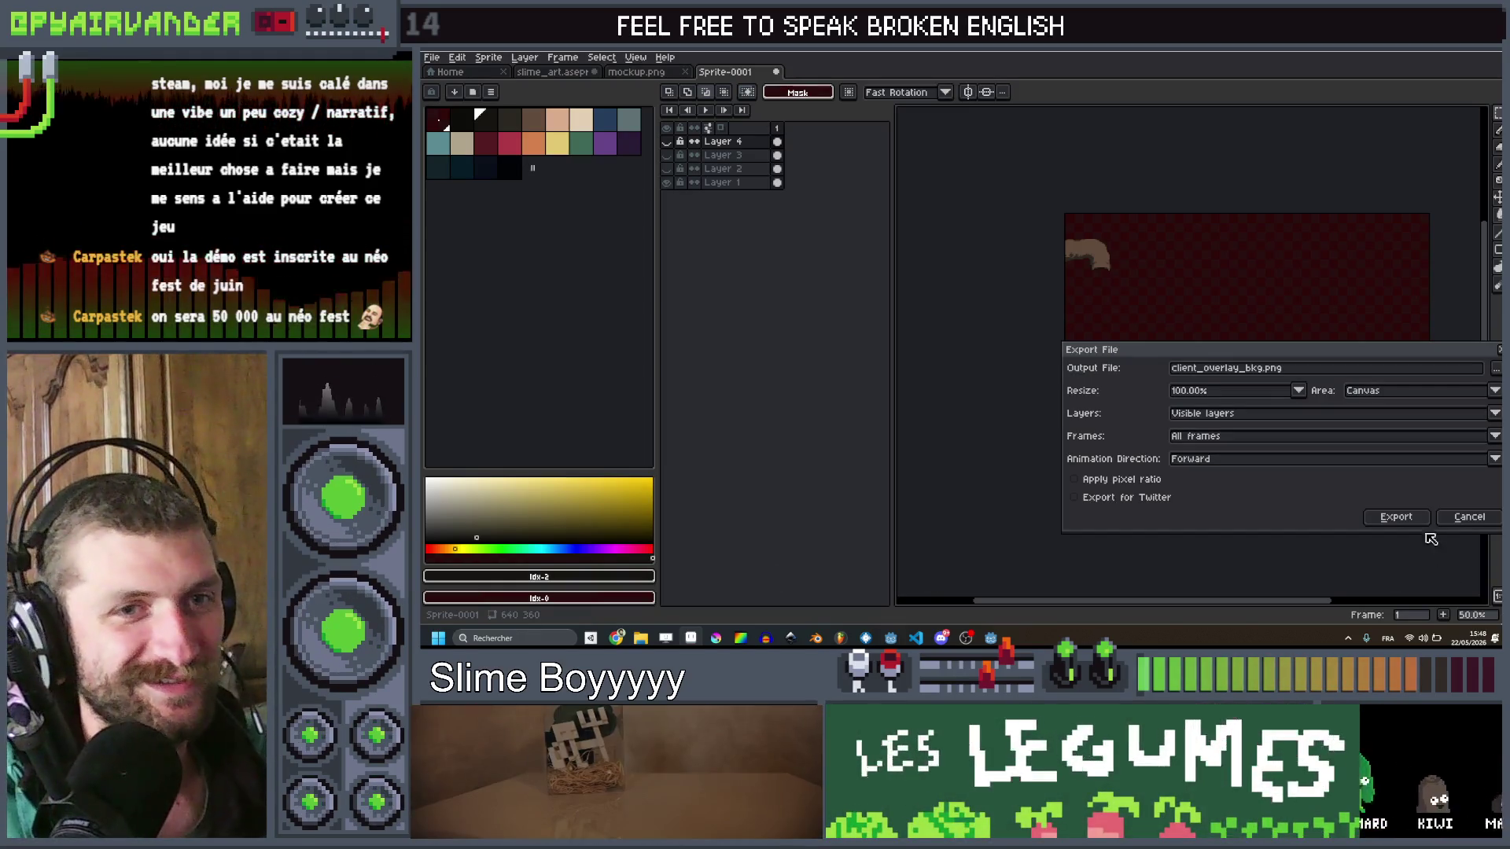
left_click(1395, 516)
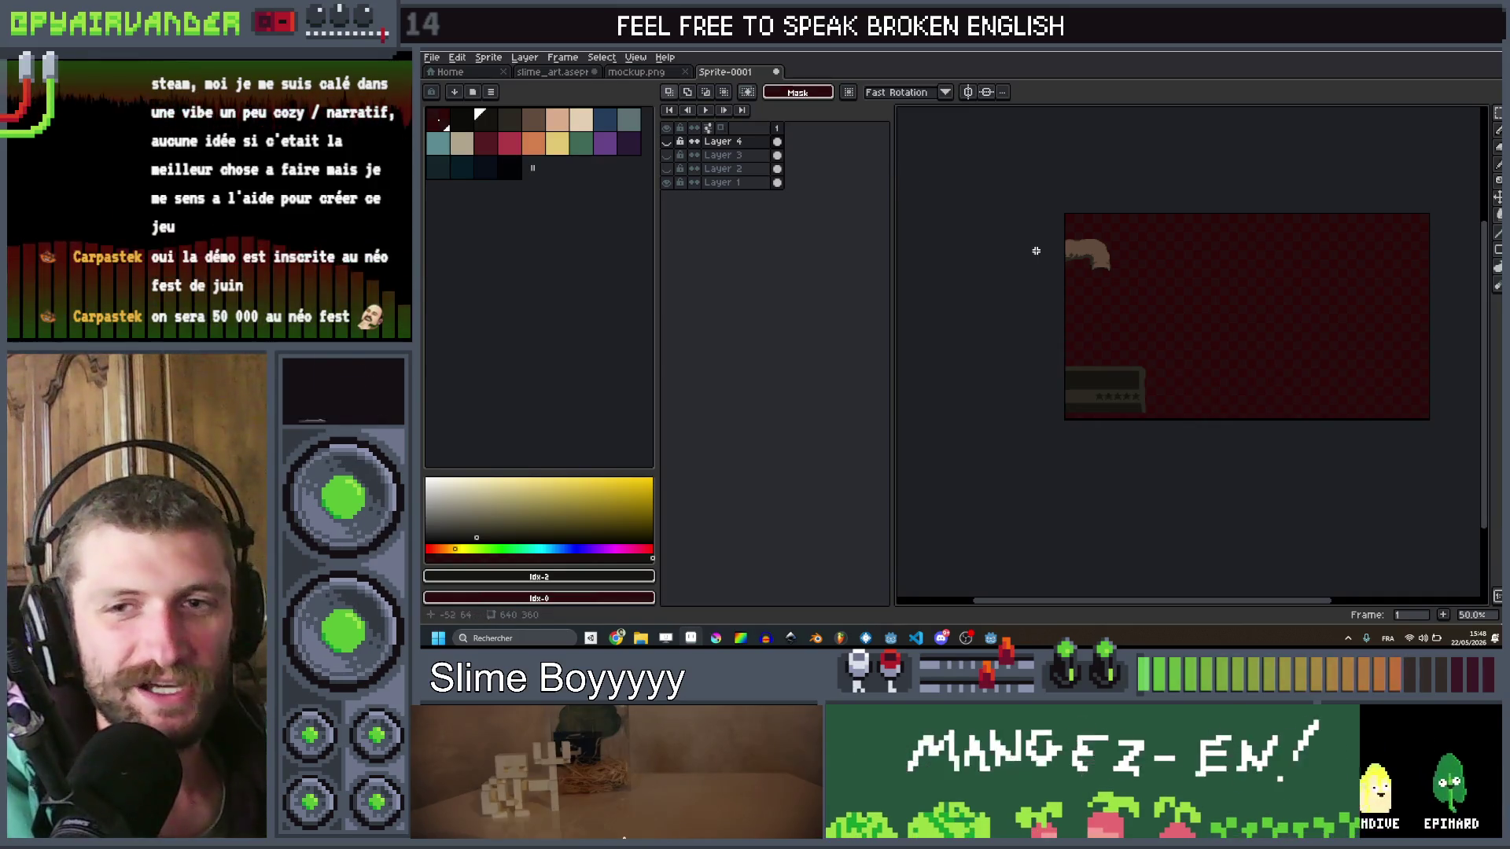
Step: Hide the telephone artwork layer on the canvas
left_click(665, 175)
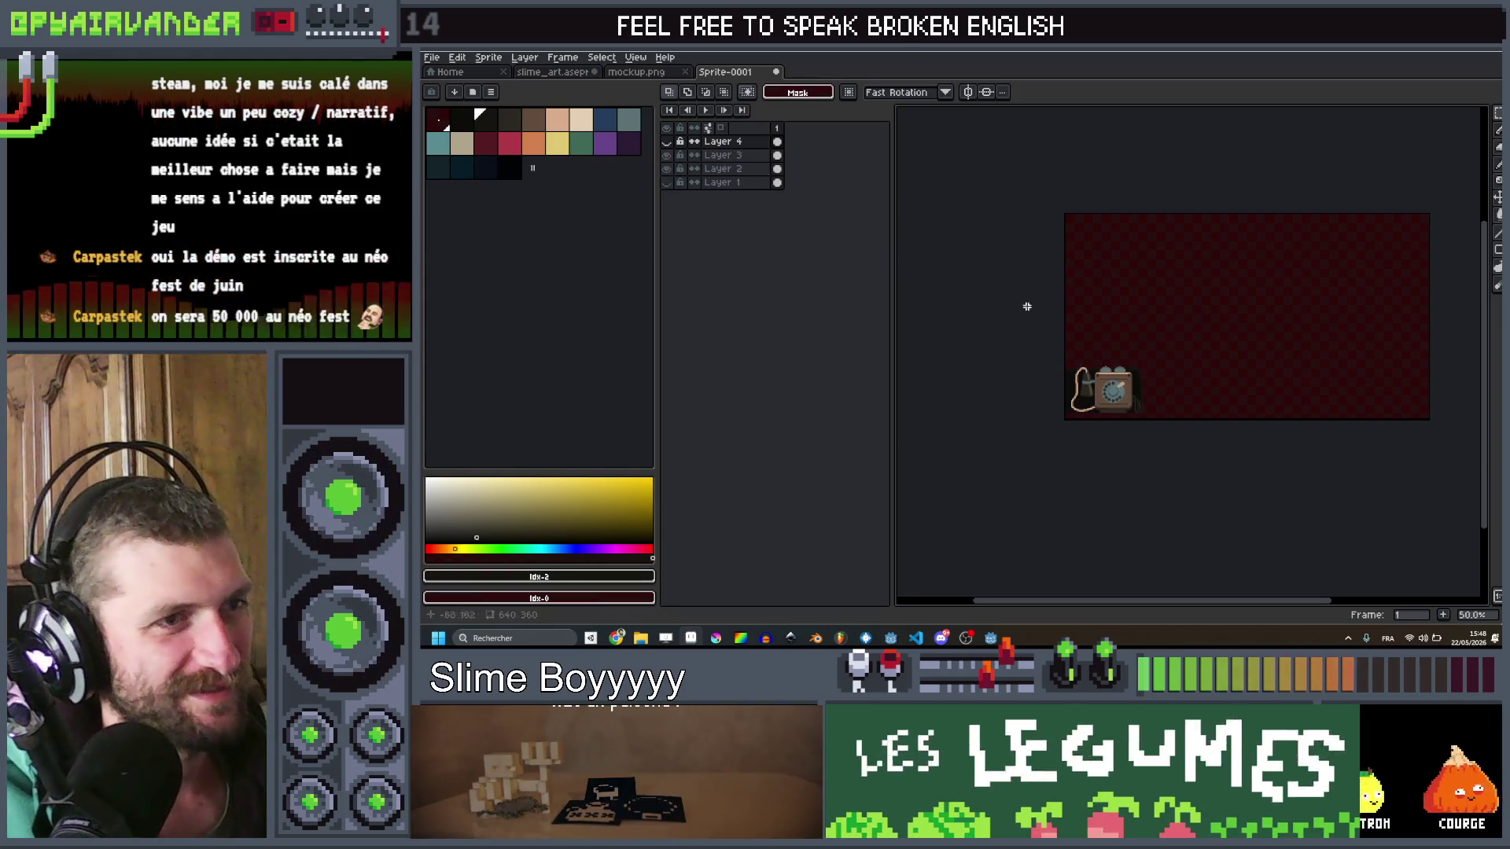
scroll(1135, 362, "up", 2)
left_click(666, 168)
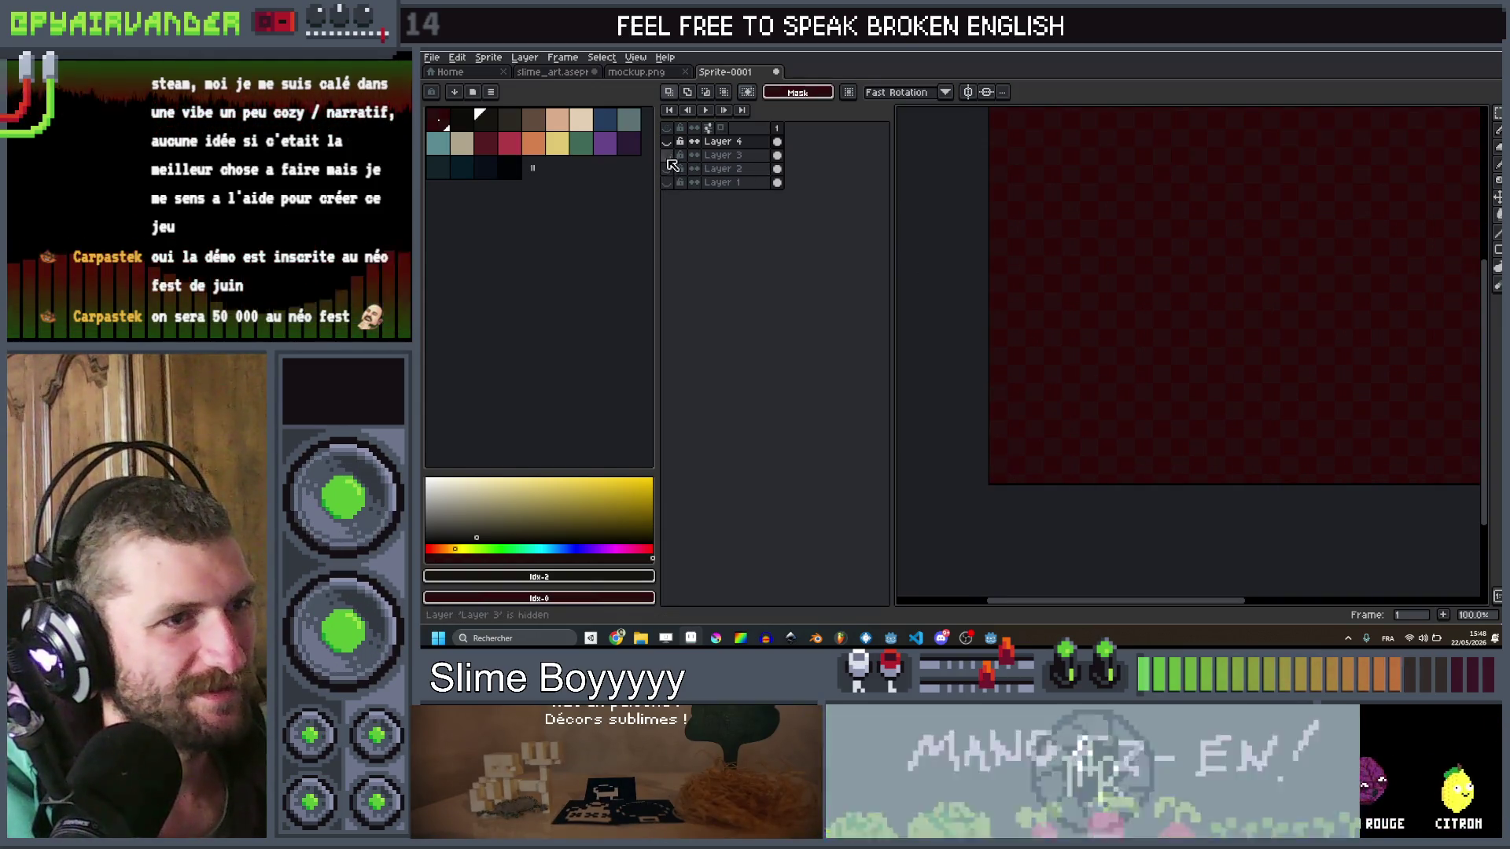
left_click_drag(1092, 376, 1098, 368)
Step: Reopen export settings and rename the output file to client_phone_bkg.png
key("ctrl+shift+e")
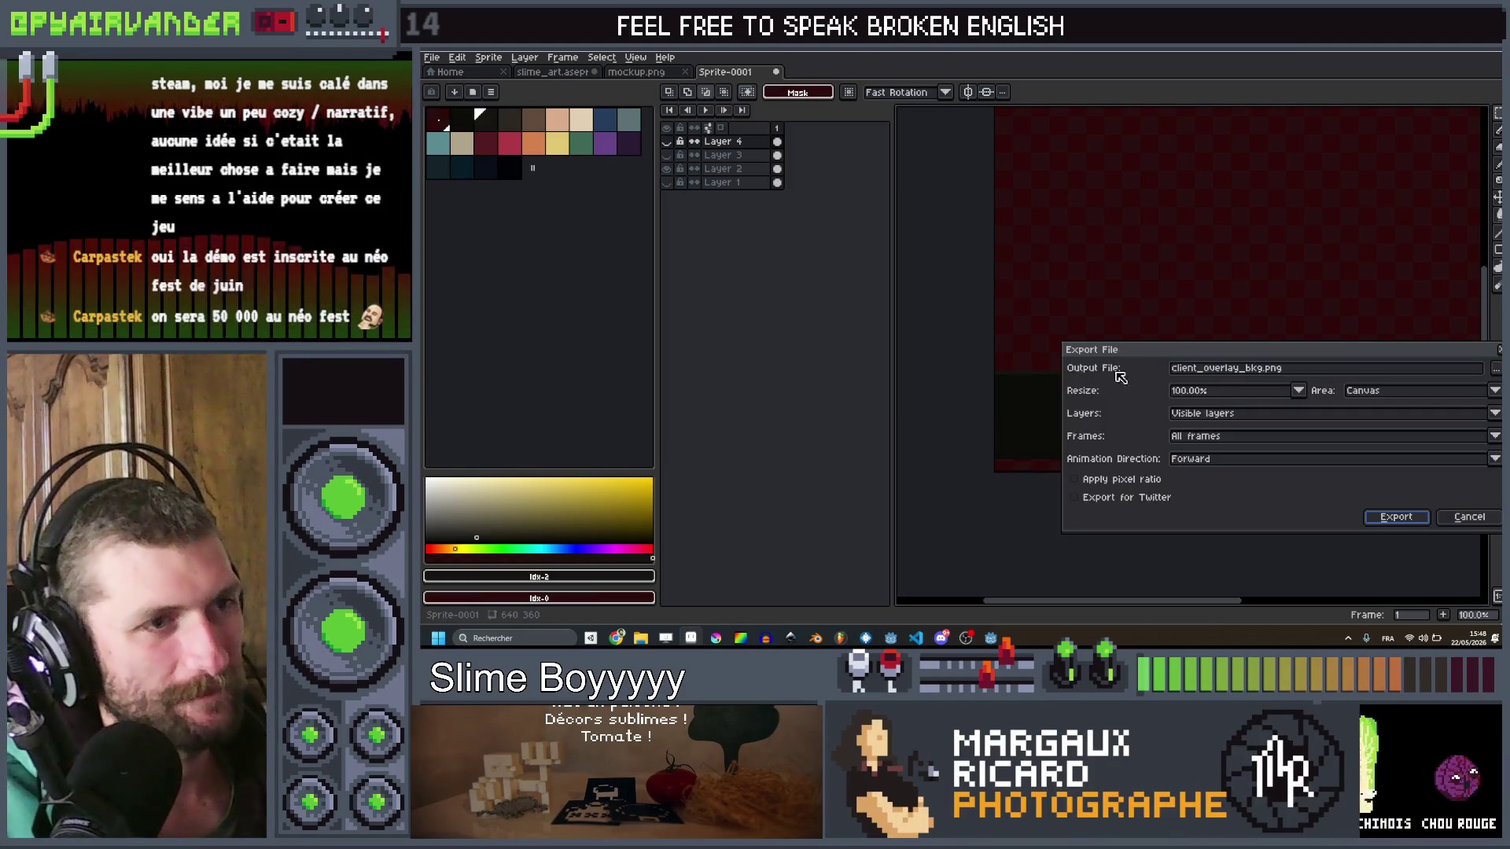
left_click(1262, 376)
double_click(1258, 377)
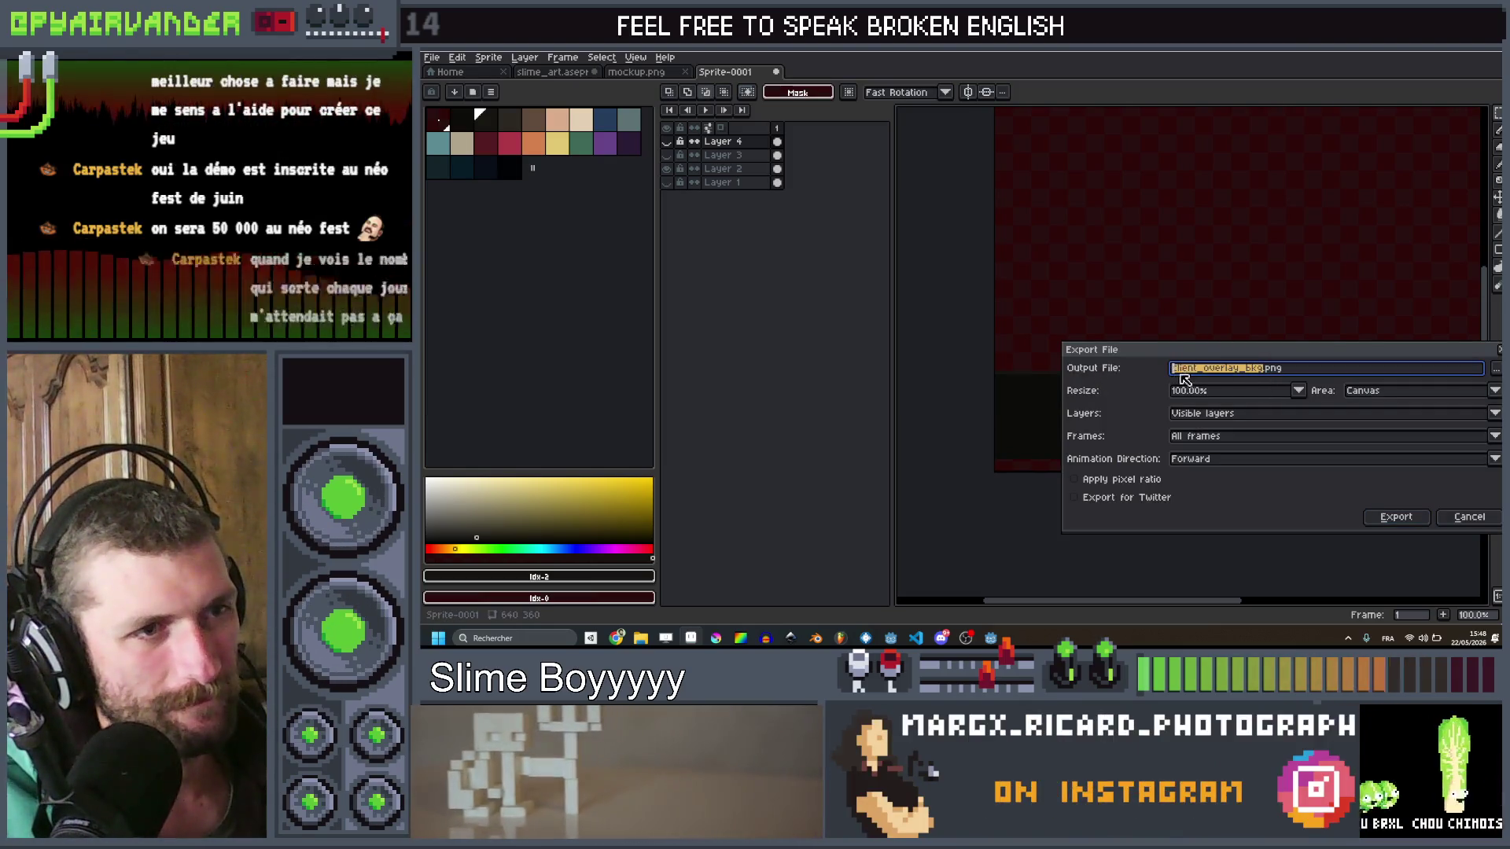
left_click(1245, 377)
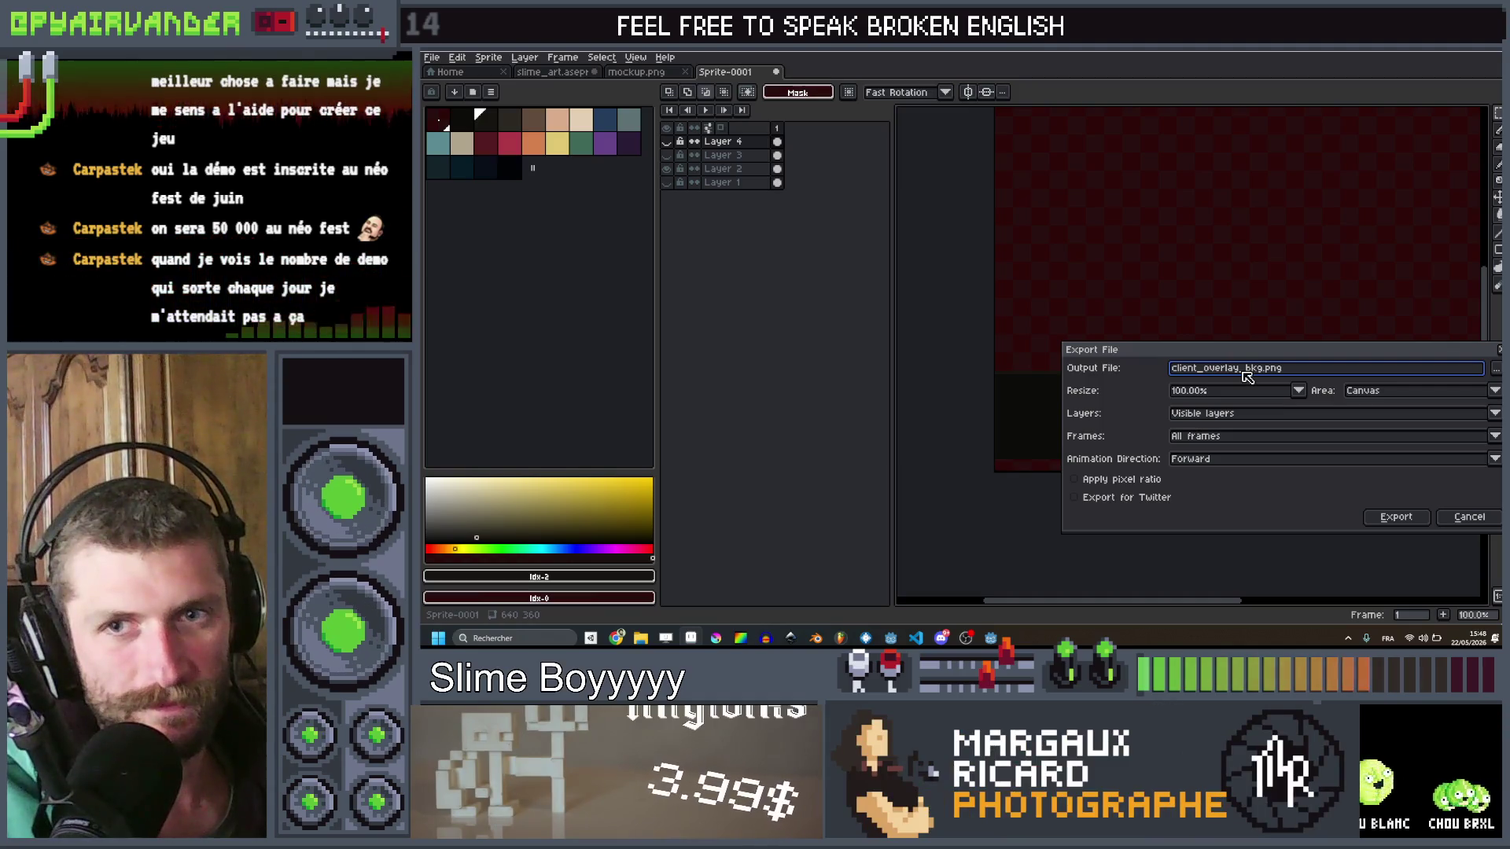
key("Left")
key("Left")
key("Left")
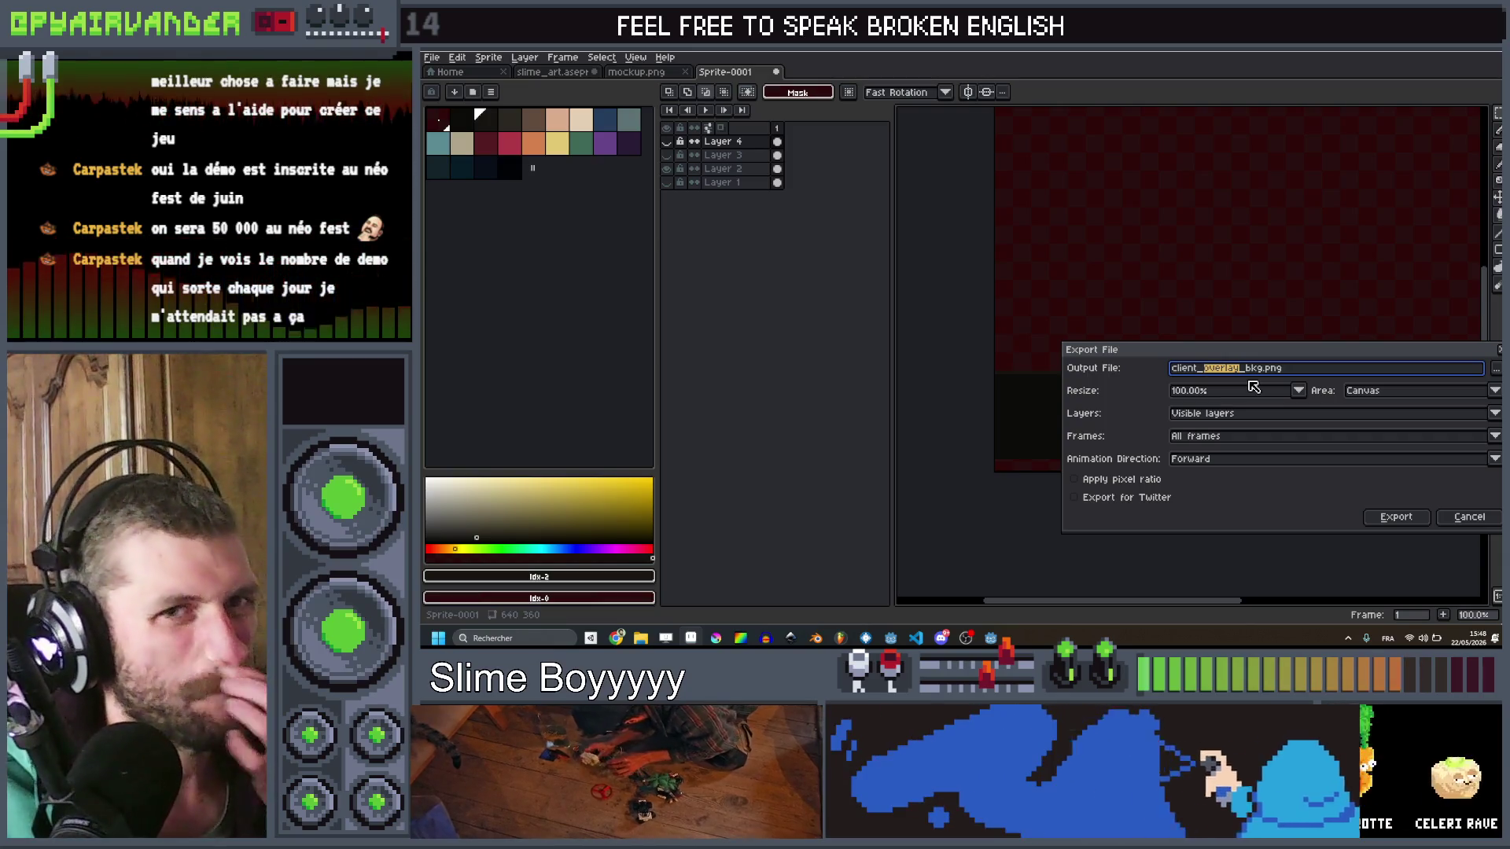
type("hone")
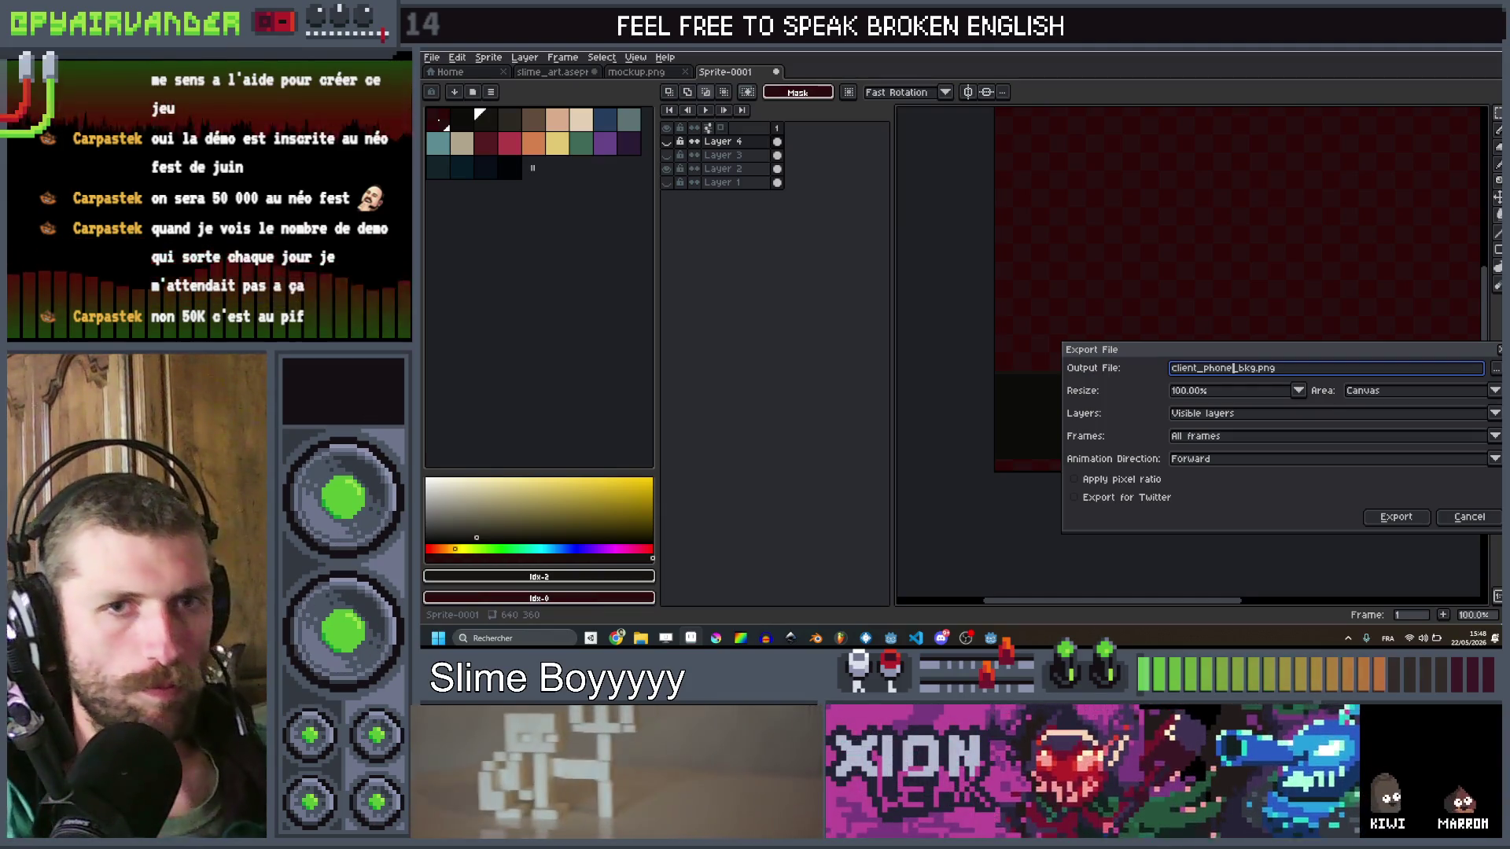
Step: Export client_phone_bkg.png, then show Layer 3 and export client_phone.png
left_click(1399, 520)
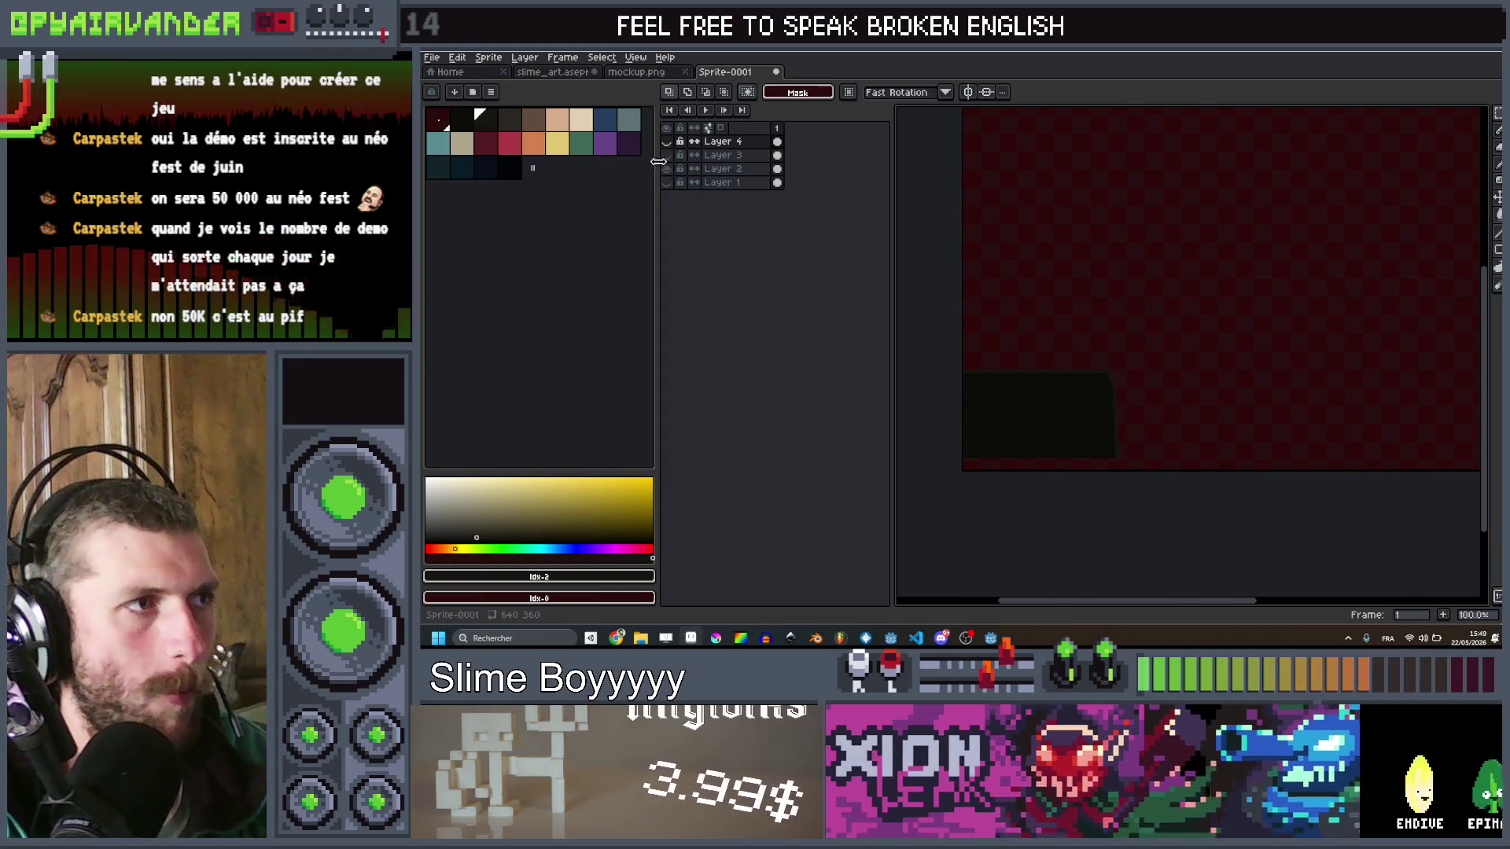
left_click(667, 155)
key("ctrl+alt+shift+s")
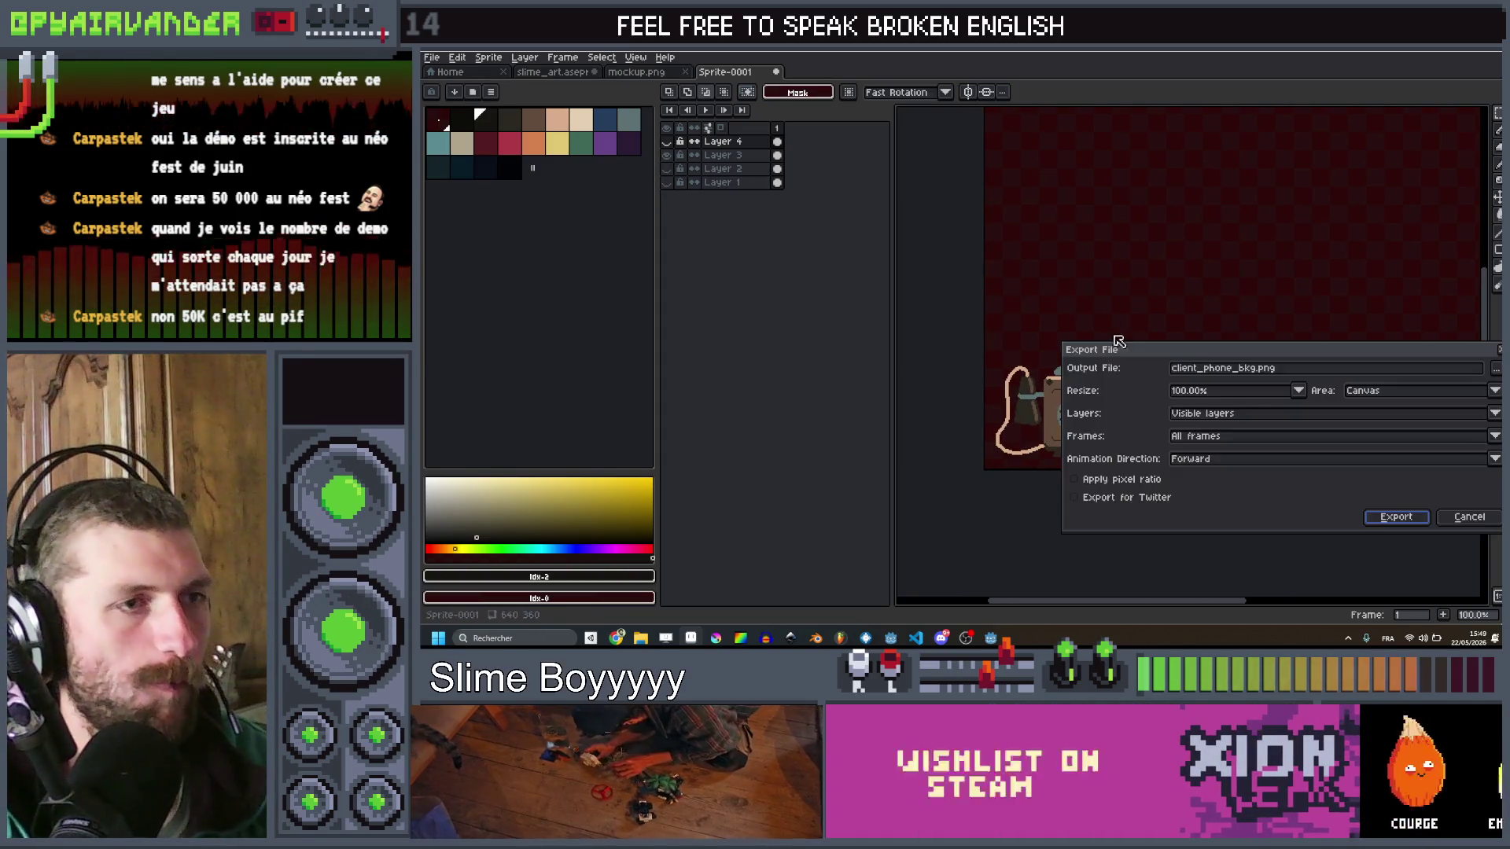
left_click(1258, 368)
key("BackSpace")
key("BackSpace")
key("BackSpace")
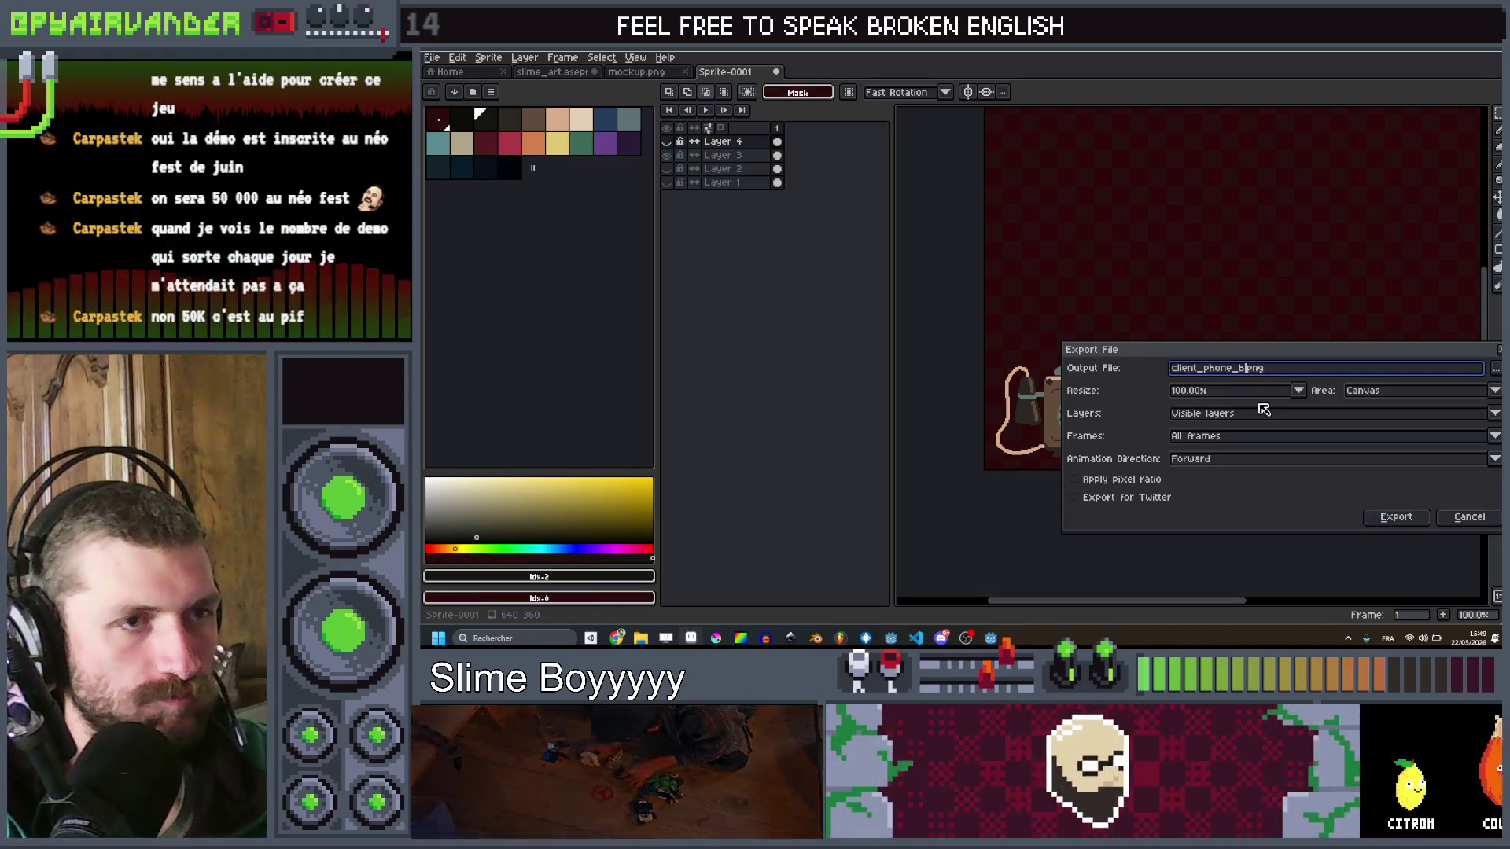
left_click(1381, 523)
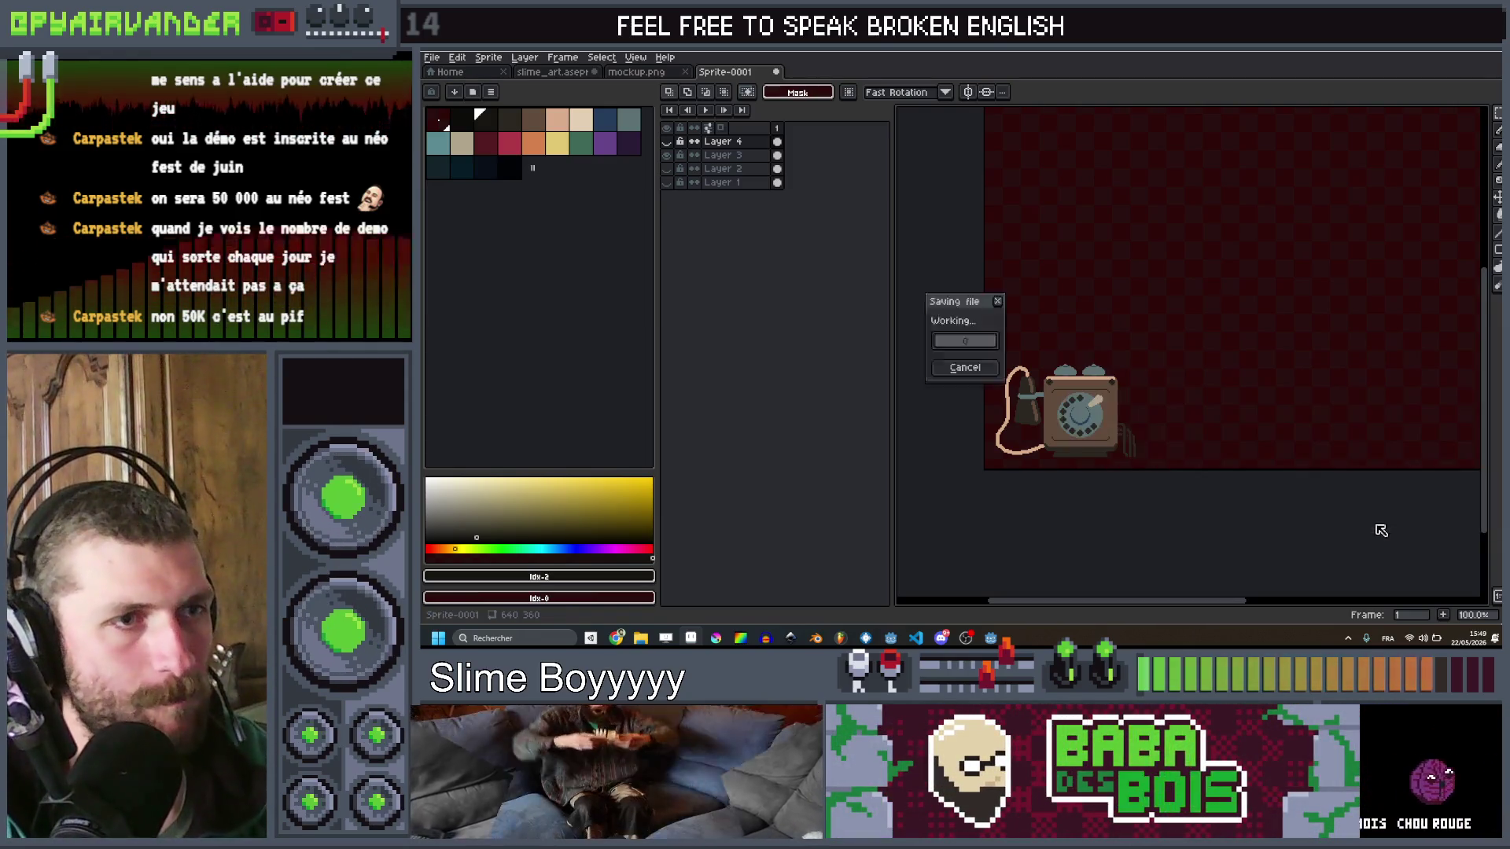
Step: Hide Layer 3, show Layer 4, export client_phone_open.png, and switch to Godot
left_click(666, 155)
left_click(667, 141)
key("ctrl+alt+shift+s")
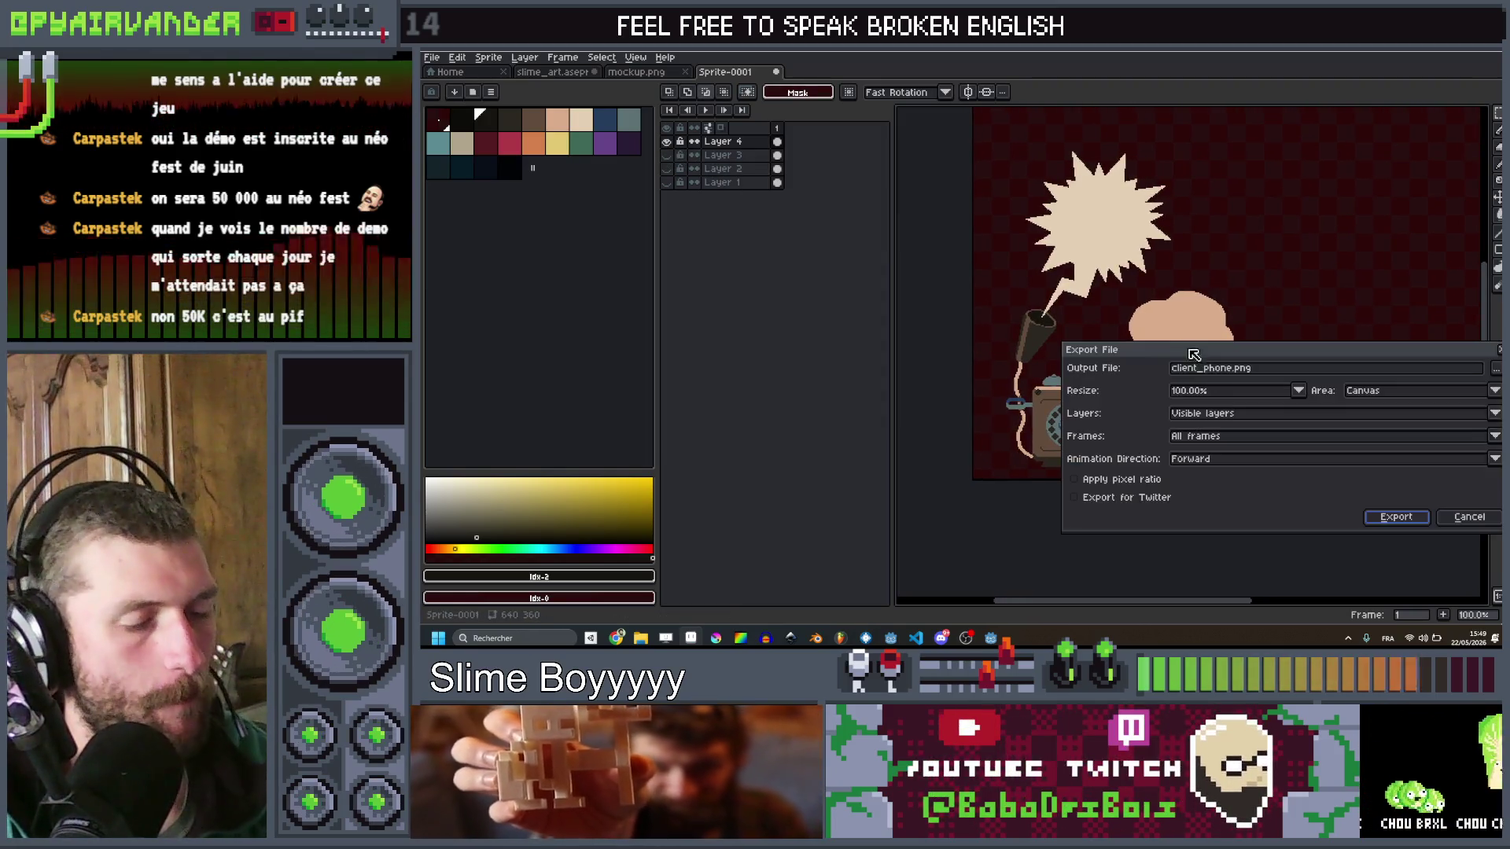
double_click(1205, 368)
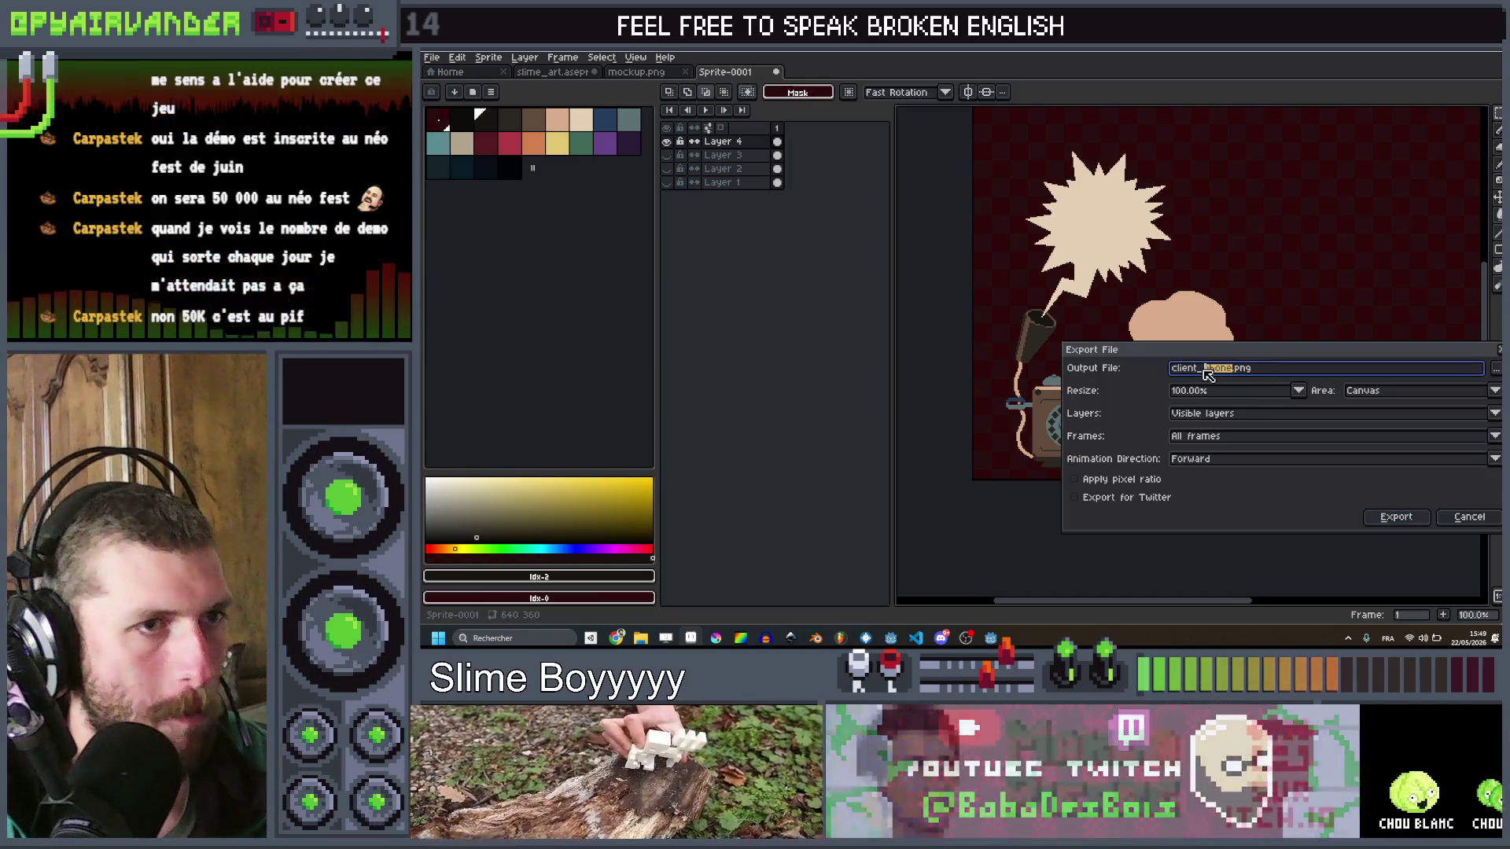
type("on")
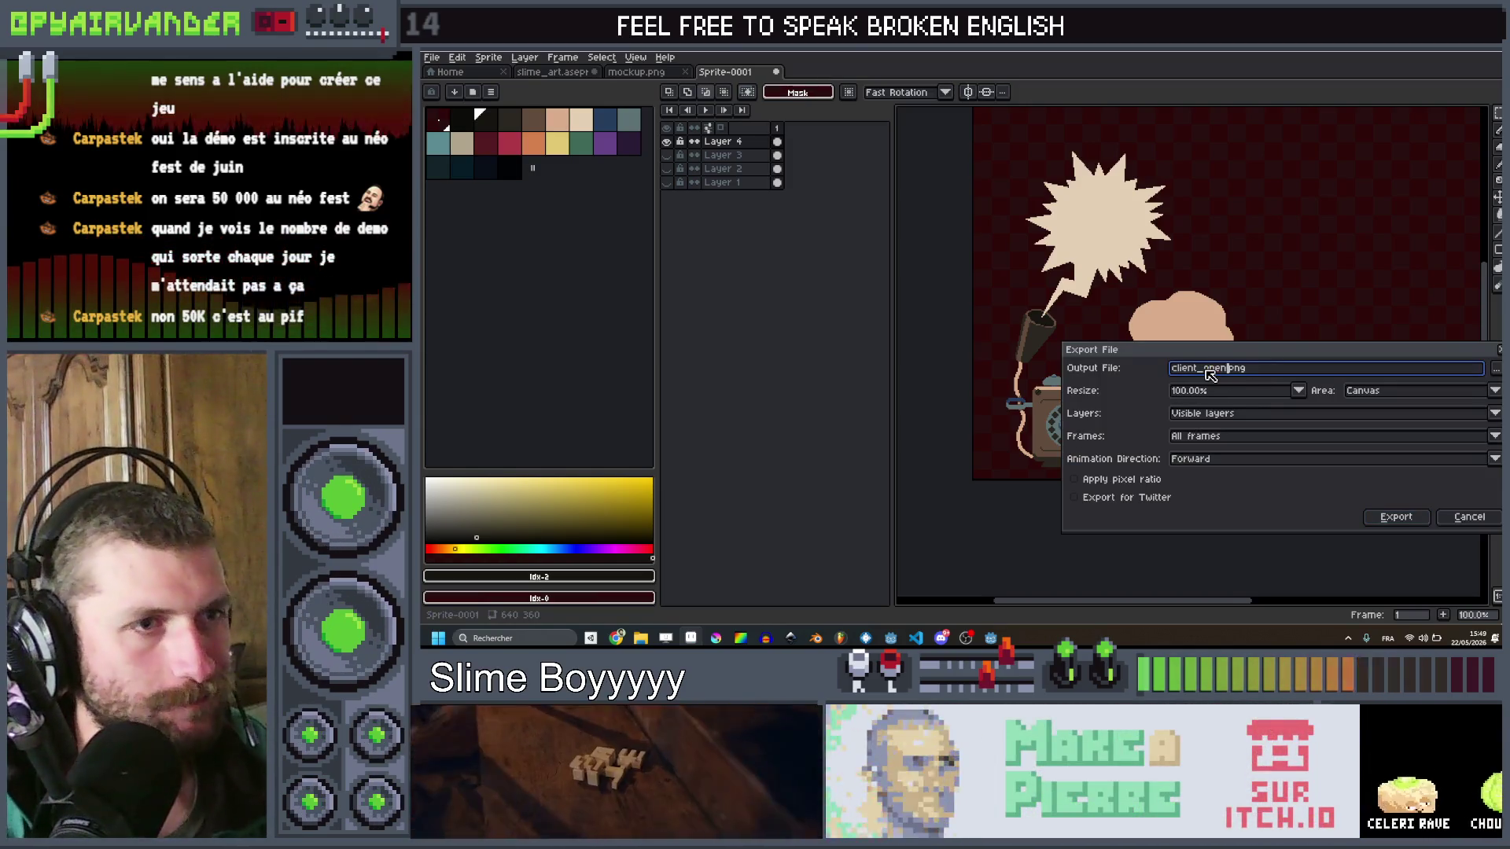
key("BackSpace")
key("BackSpace")
key("BackSpace")
type("phone")
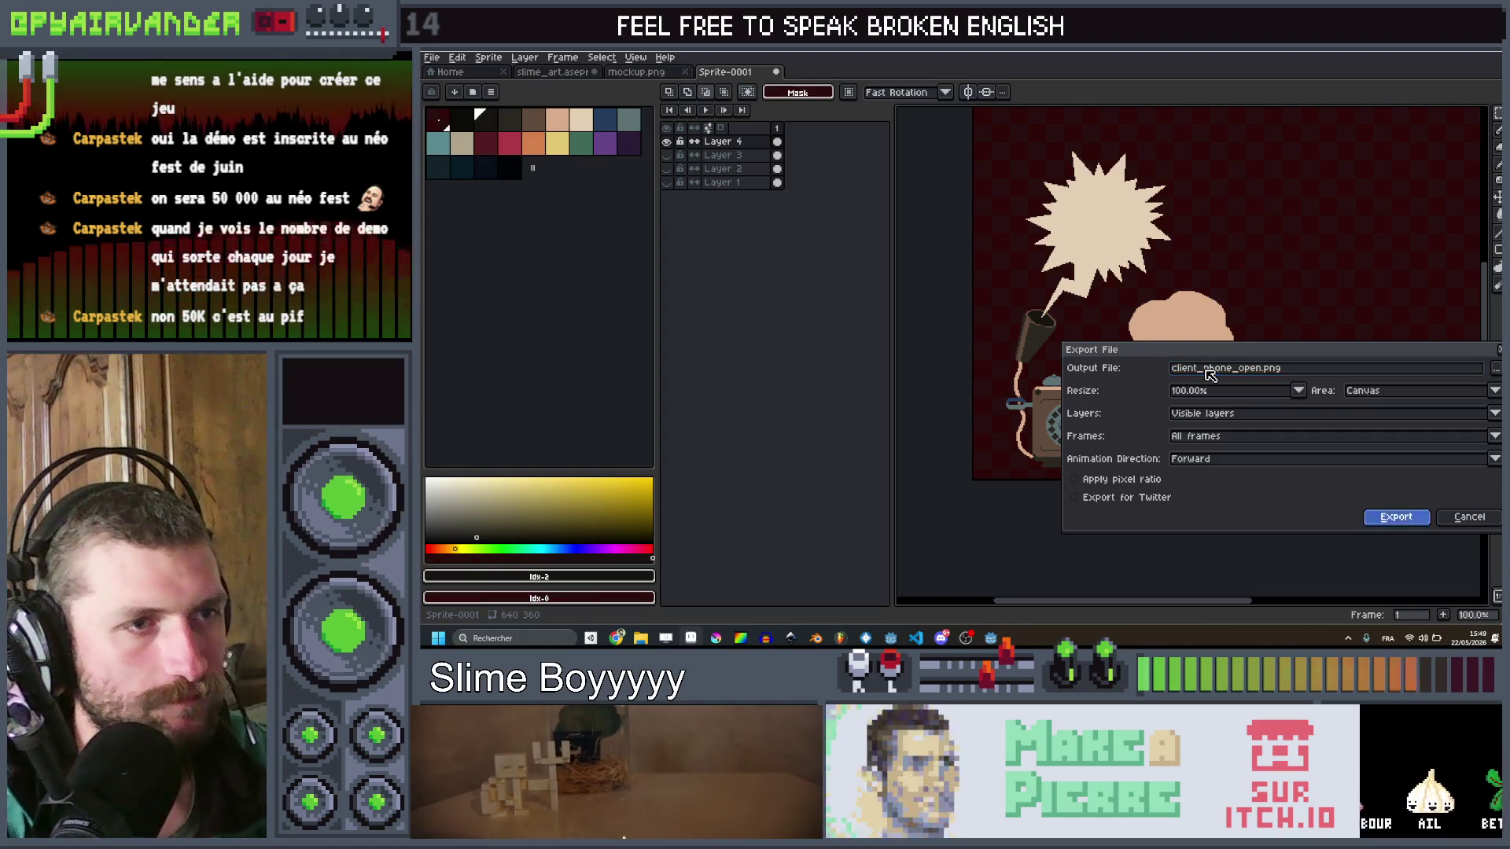
key("Return")
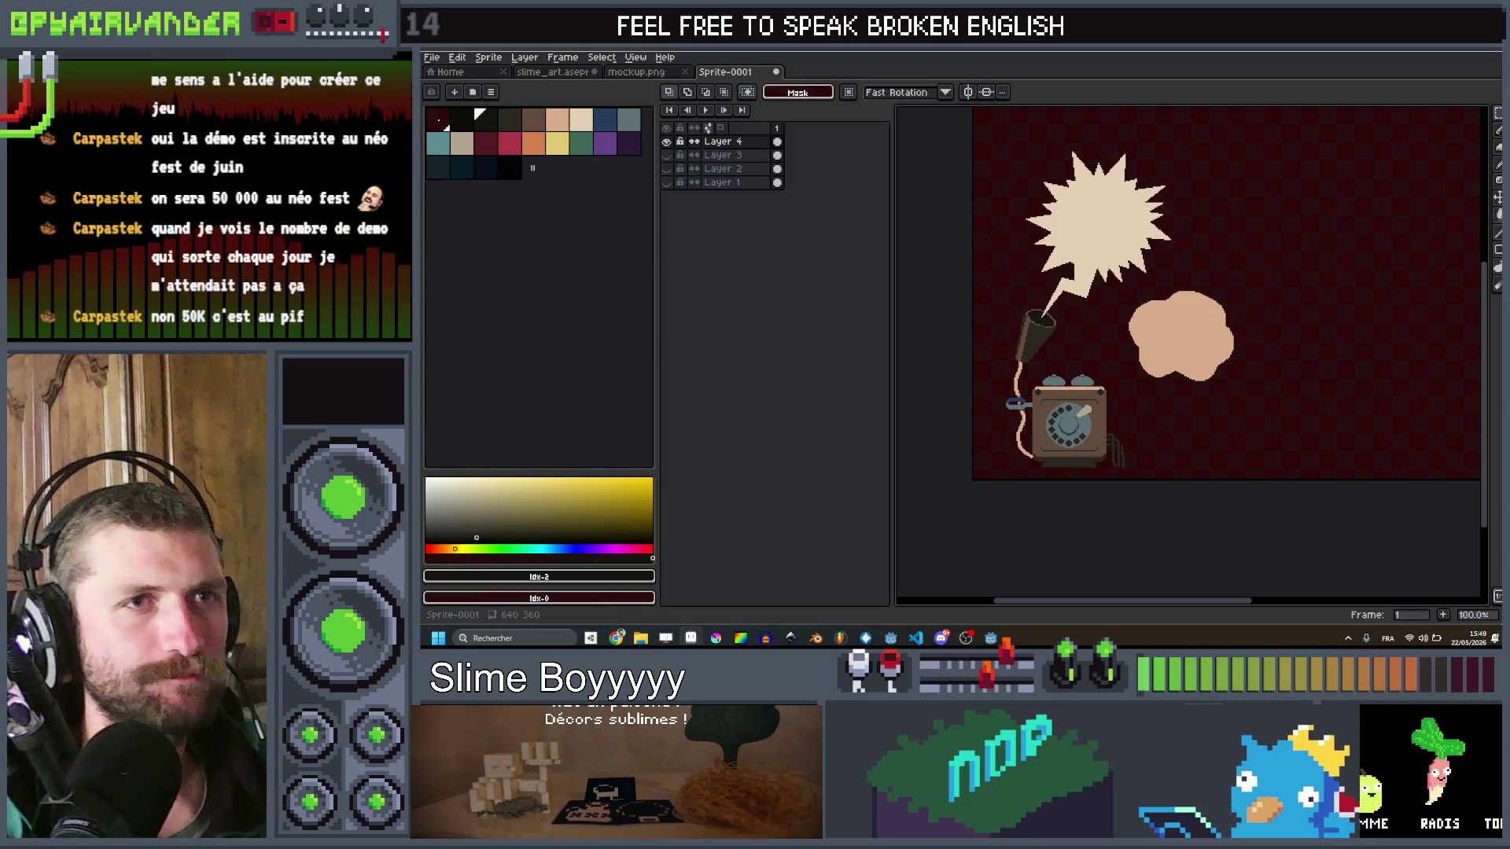
key("alt+Tab")
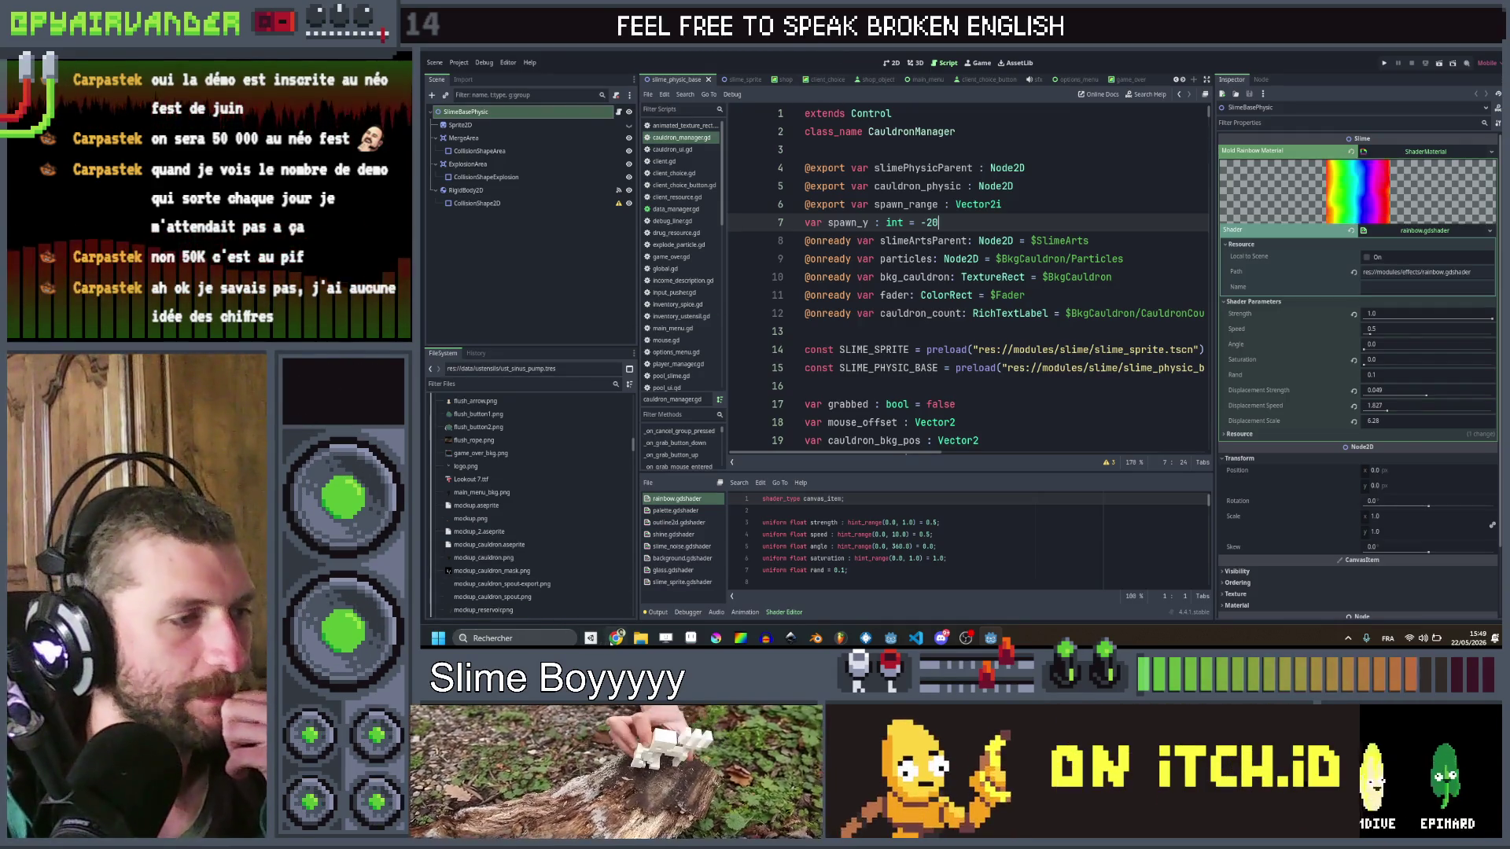
Step: Search 'steam games released 2025' in a new Chrome tab and open Steam's best-of-2025 charts
left_click(616, 637)
left_click(1258, 51)
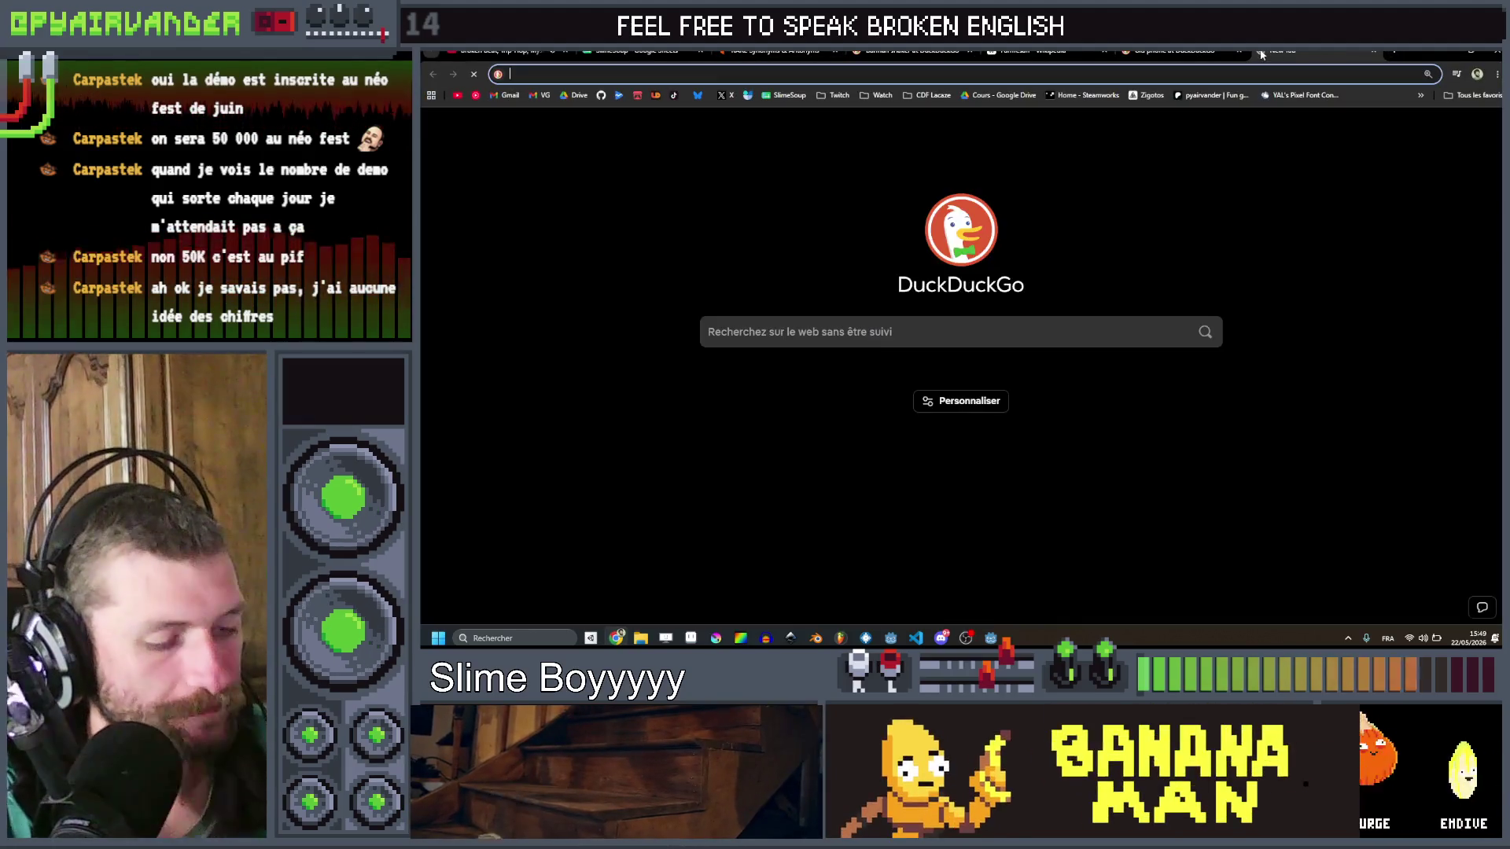
type("steam gam")
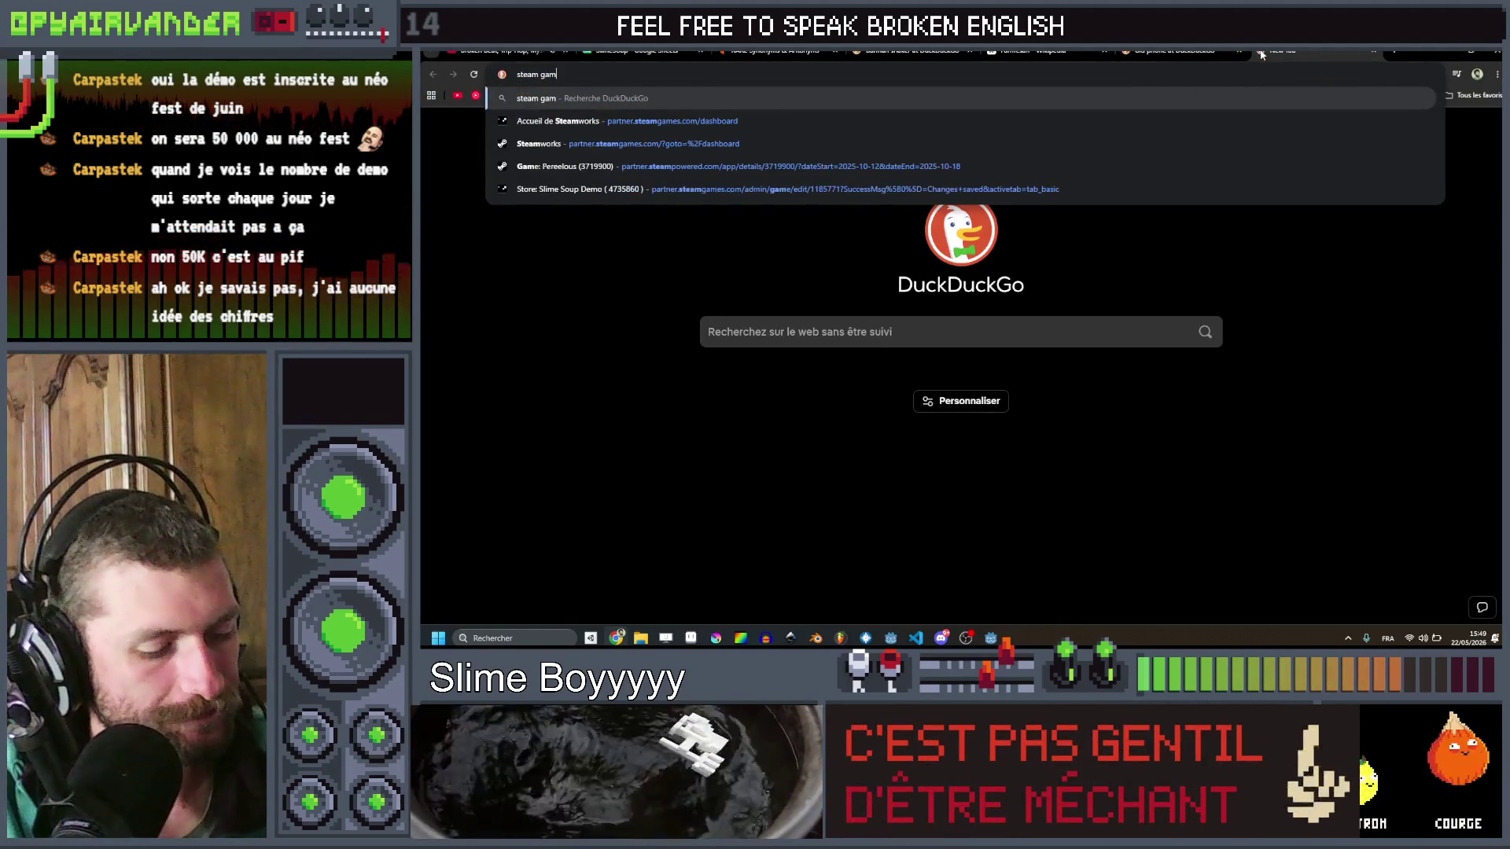
type("es relea")
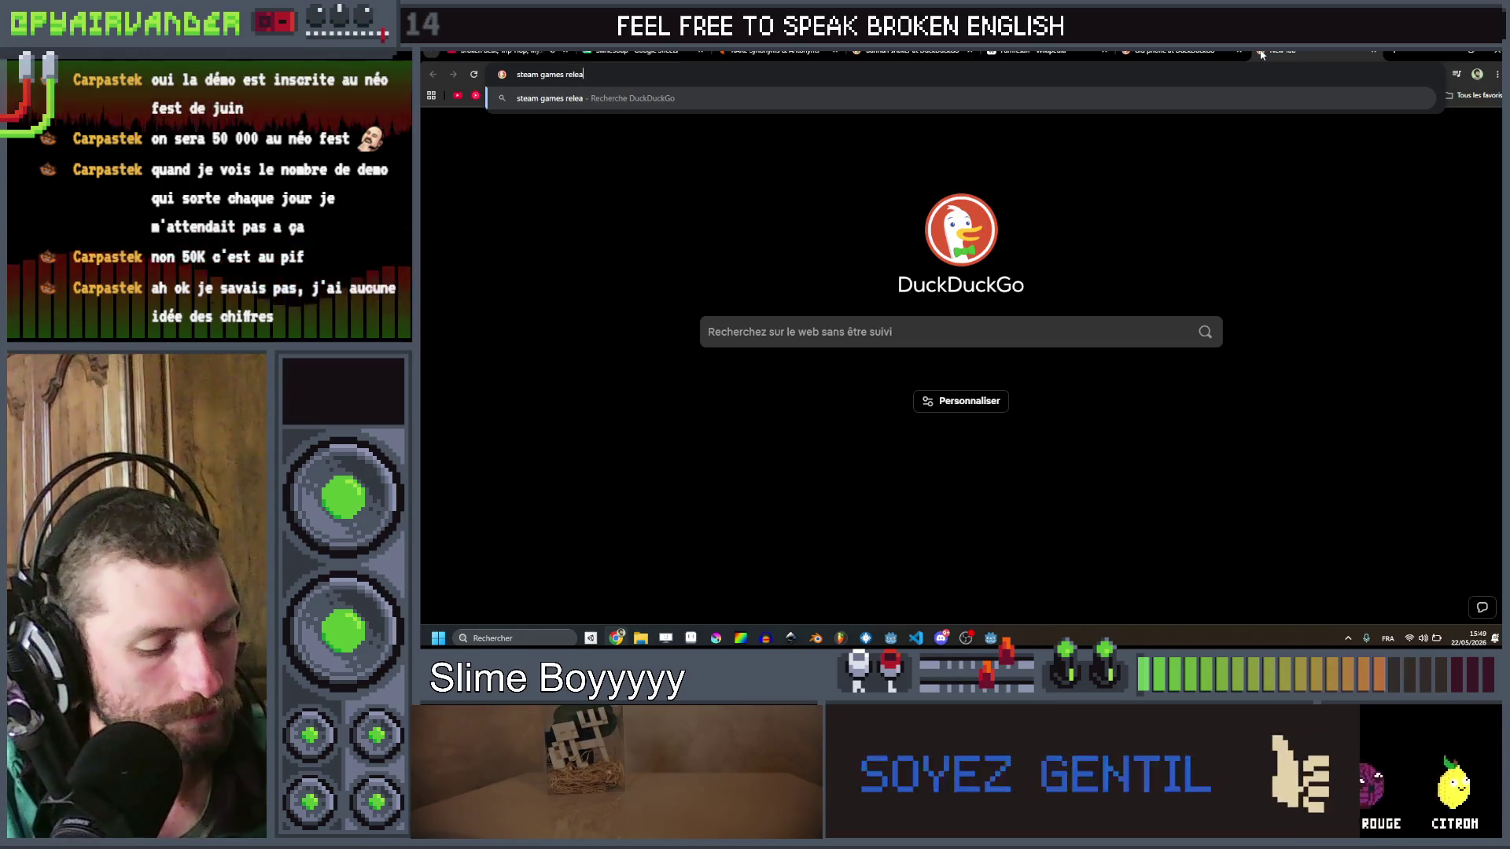
type("d 2025")
key("Return")
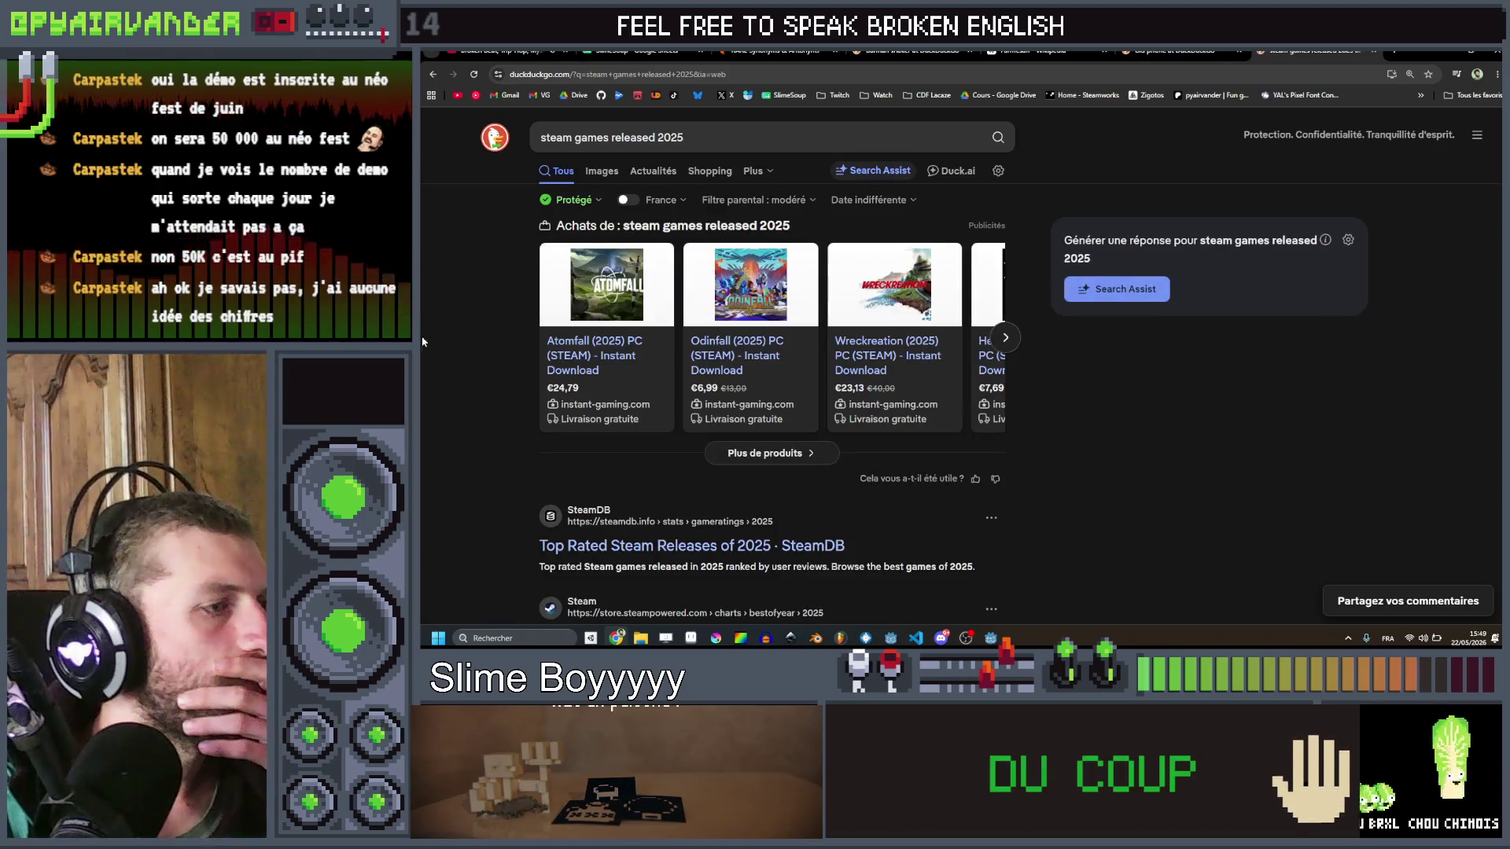
scroll(553, 364, "down", 3)
scroll(553, 364, "down", 2)
left_click(582, 494)
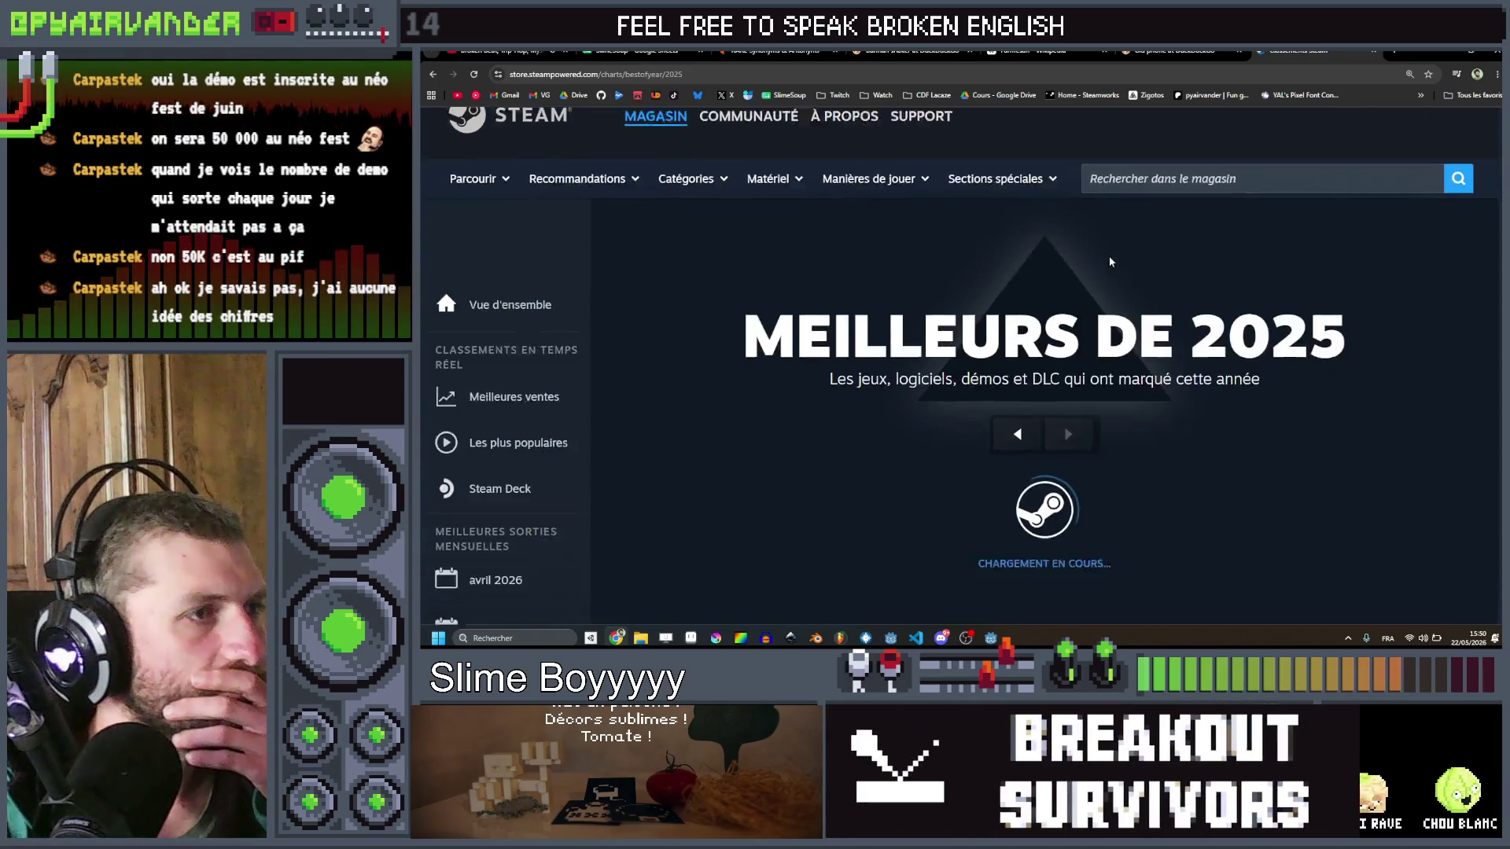
Step: Scroll the 2025 charts page and open Parcourir > Tous les classements et statistiques
scroll(1108, 256, "down", 1)
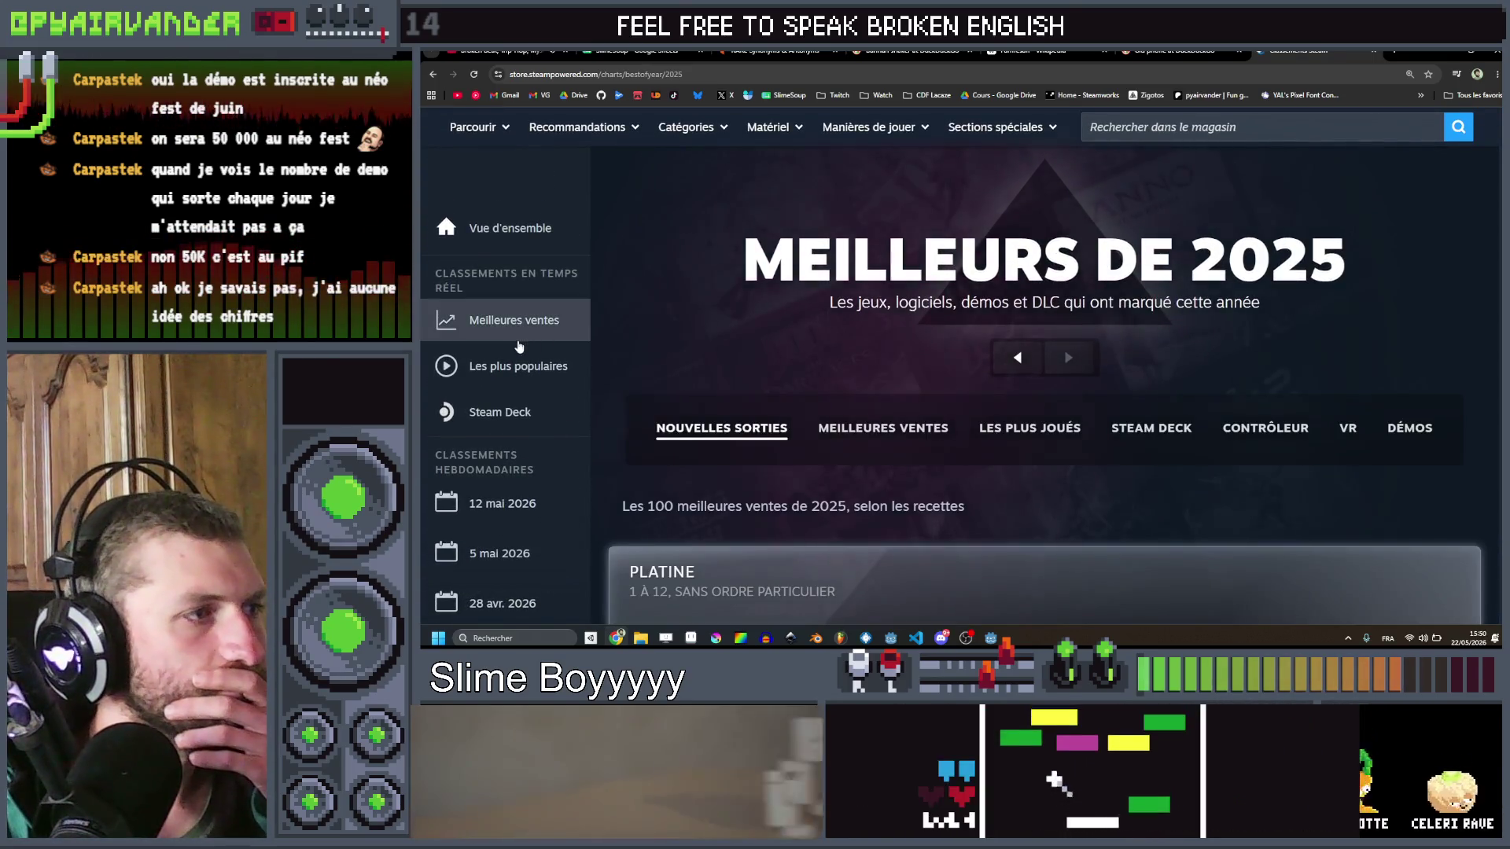
scroll(725, 329, "down", 1)
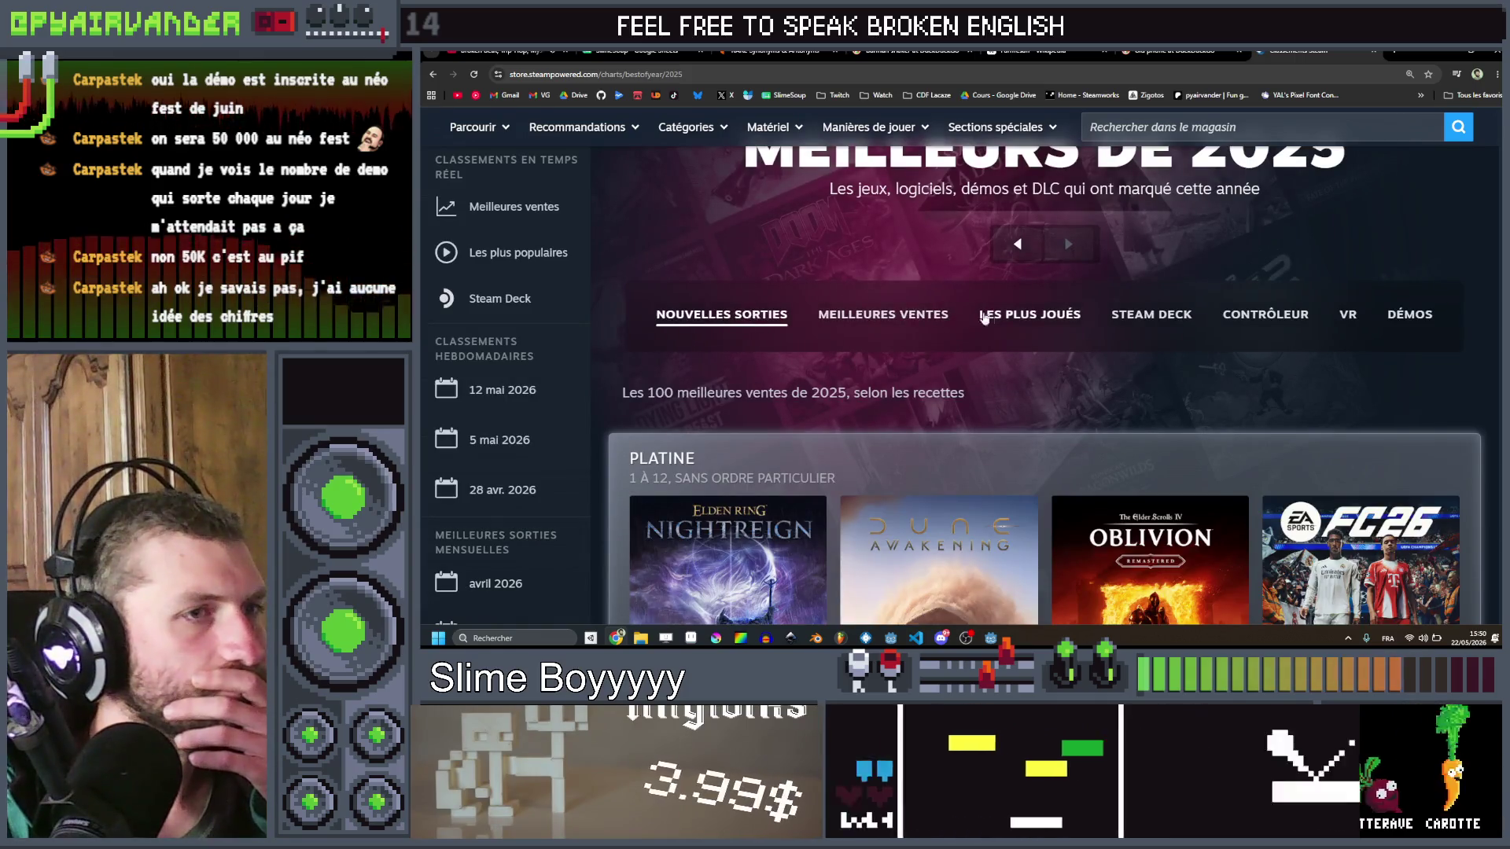
scroll(1126, 317, "down", 8)
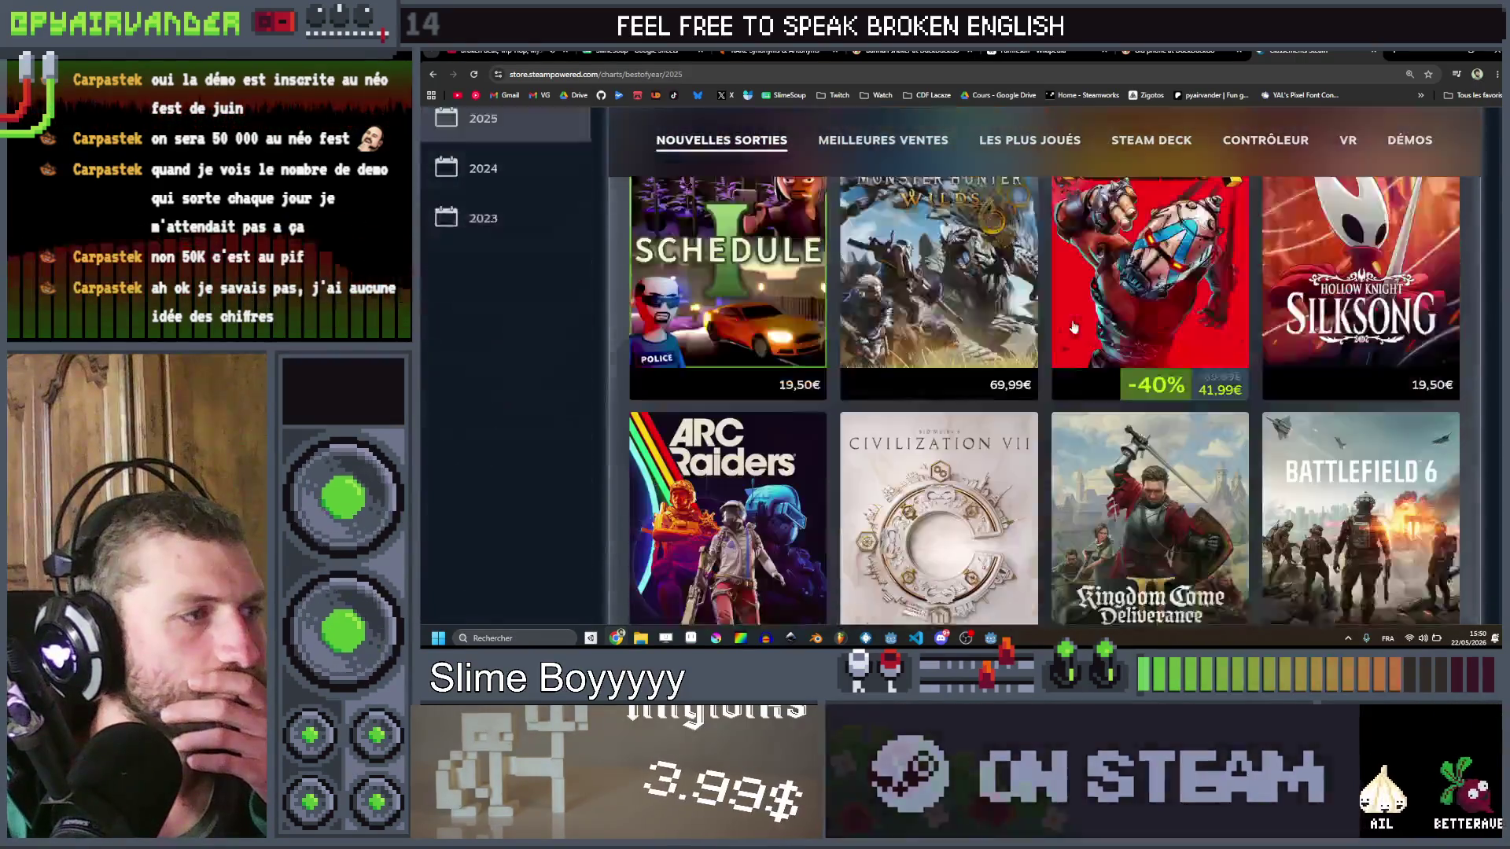
scroll(693, 348, "up", 4)
scroll(555, 430, "up", 6)
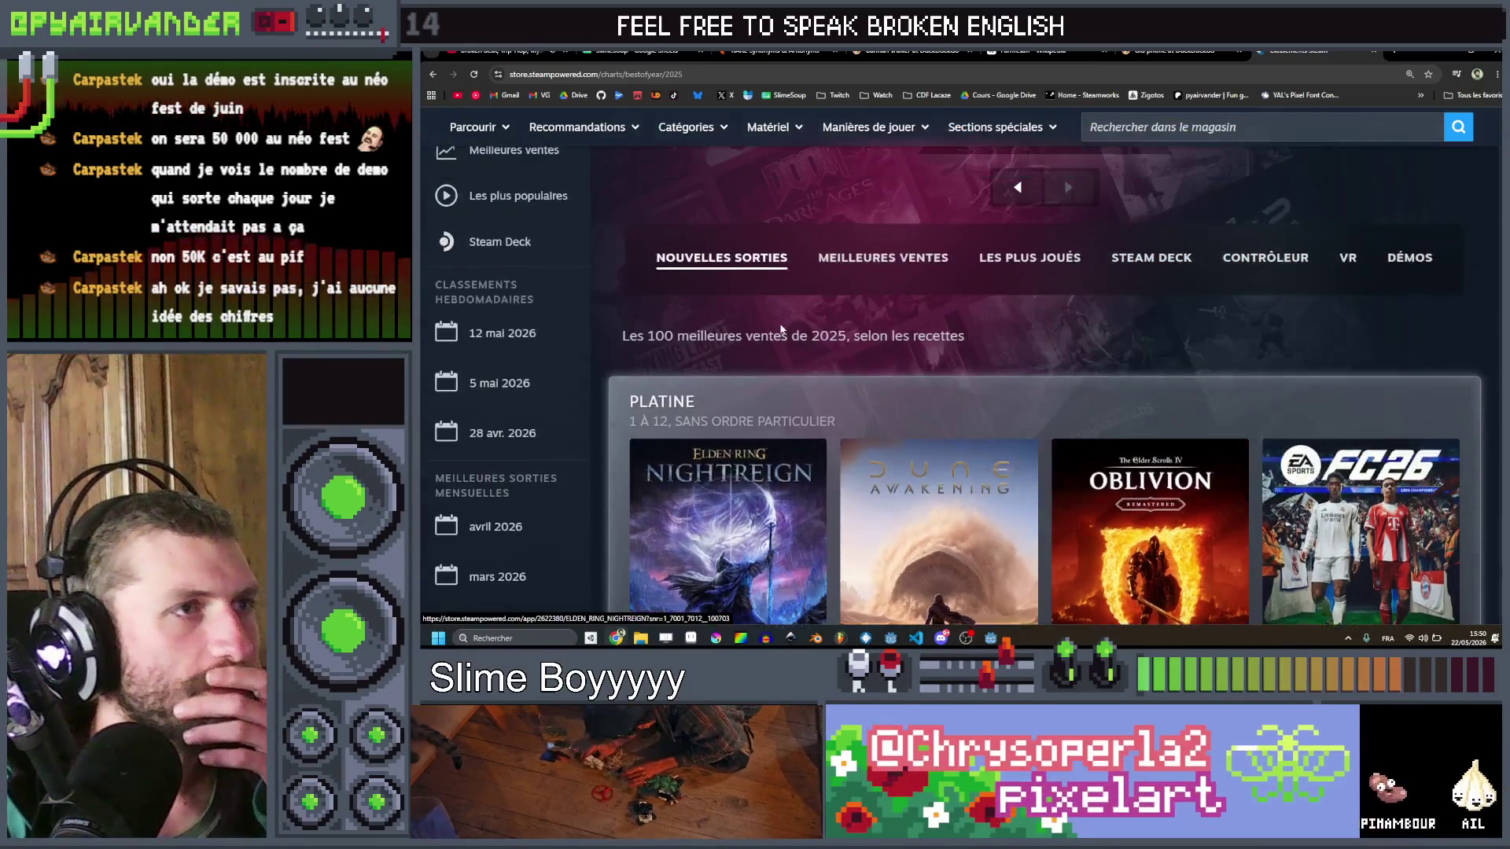
mouse_move(481, 163)
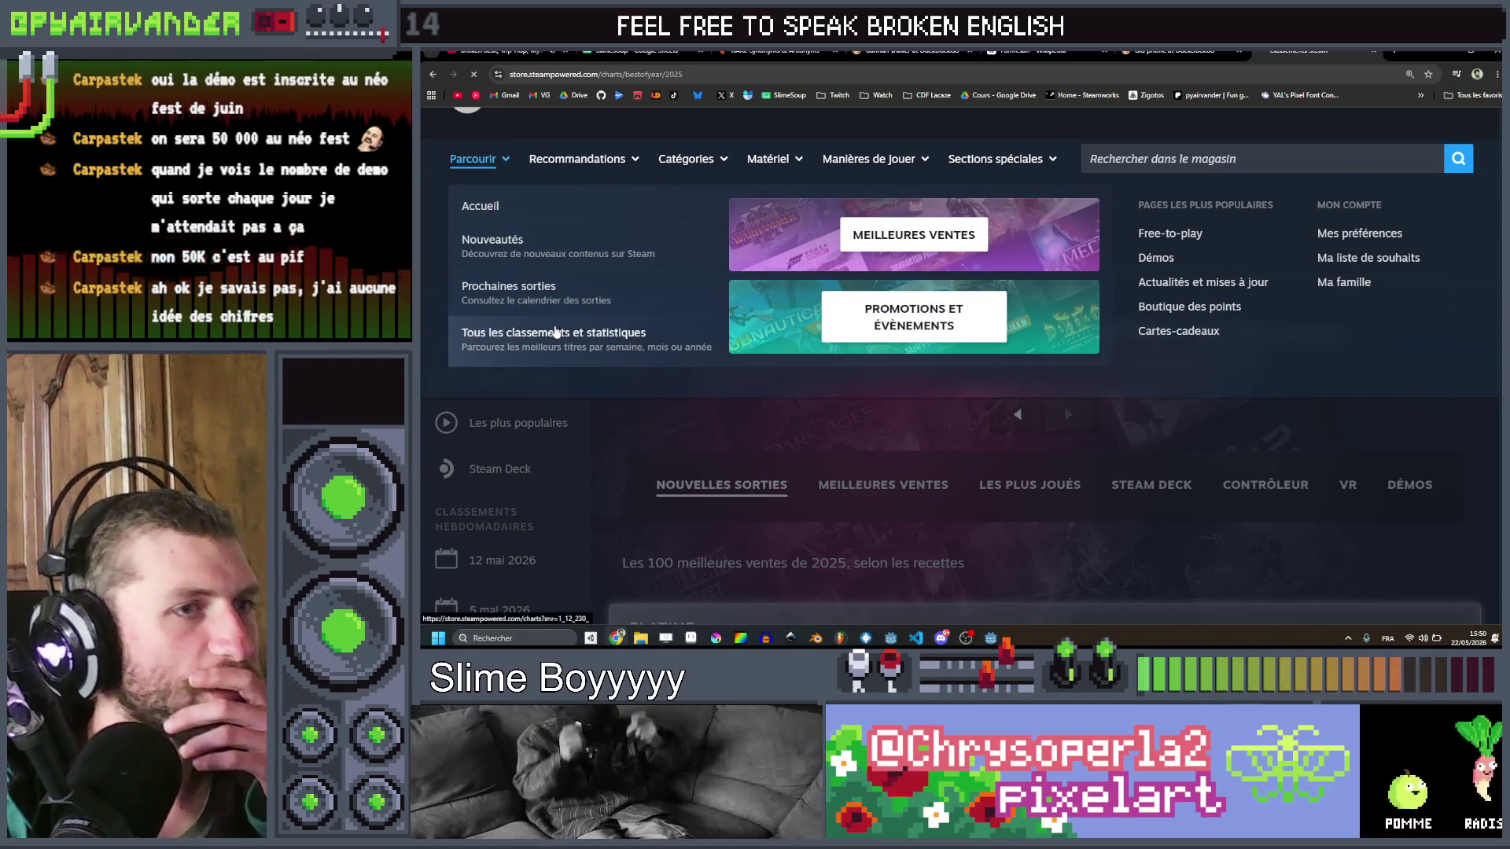
left_click(549, 334)
Step: Scroll the charts overview, then go back to the 2025 best-of-year chart
scroll(1002, 322, "down", 4)
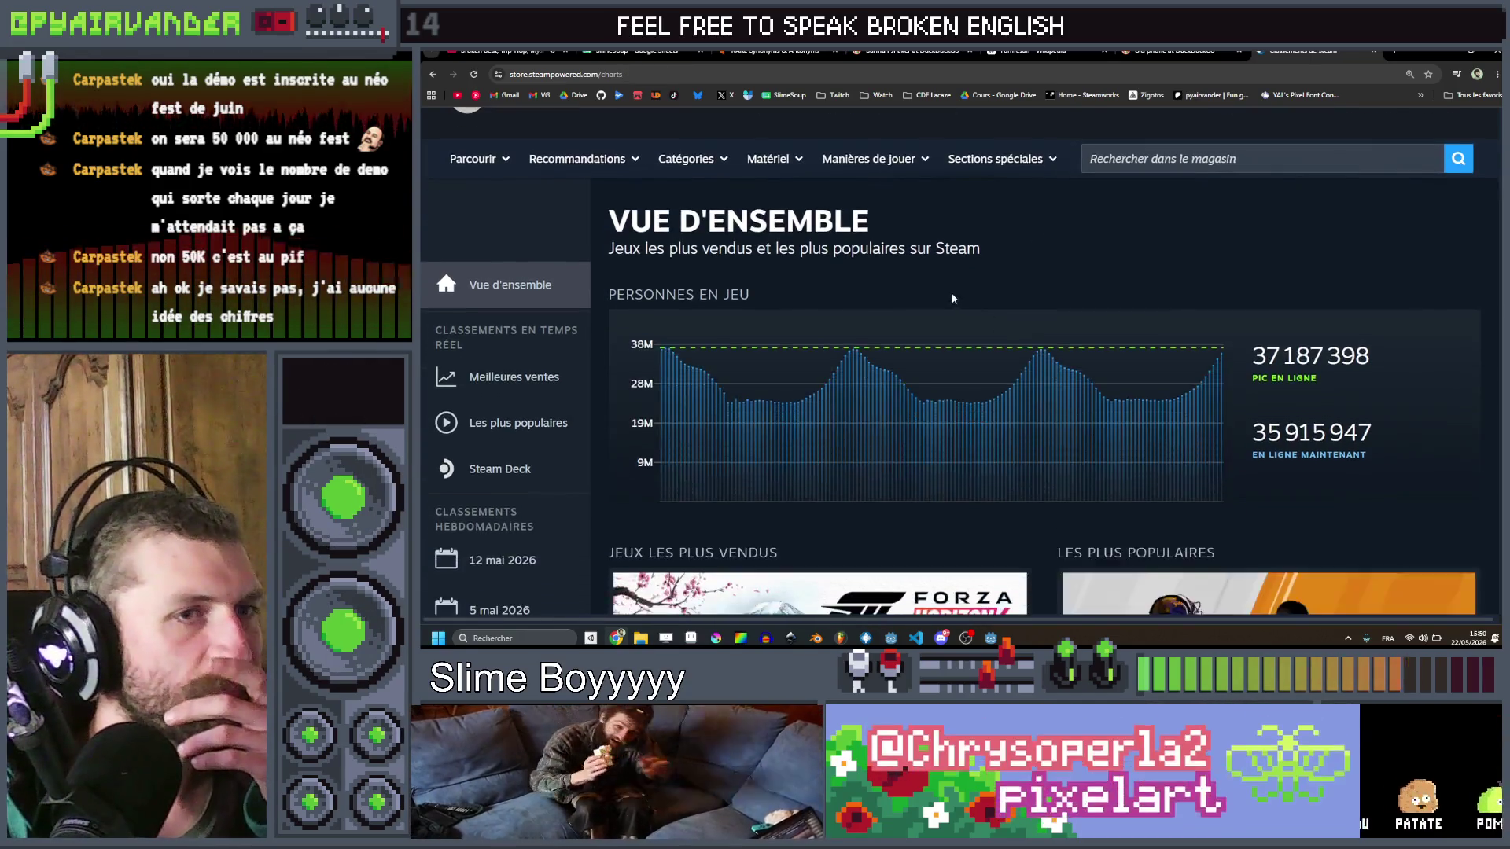
scroll(901, 298, "down", 15)
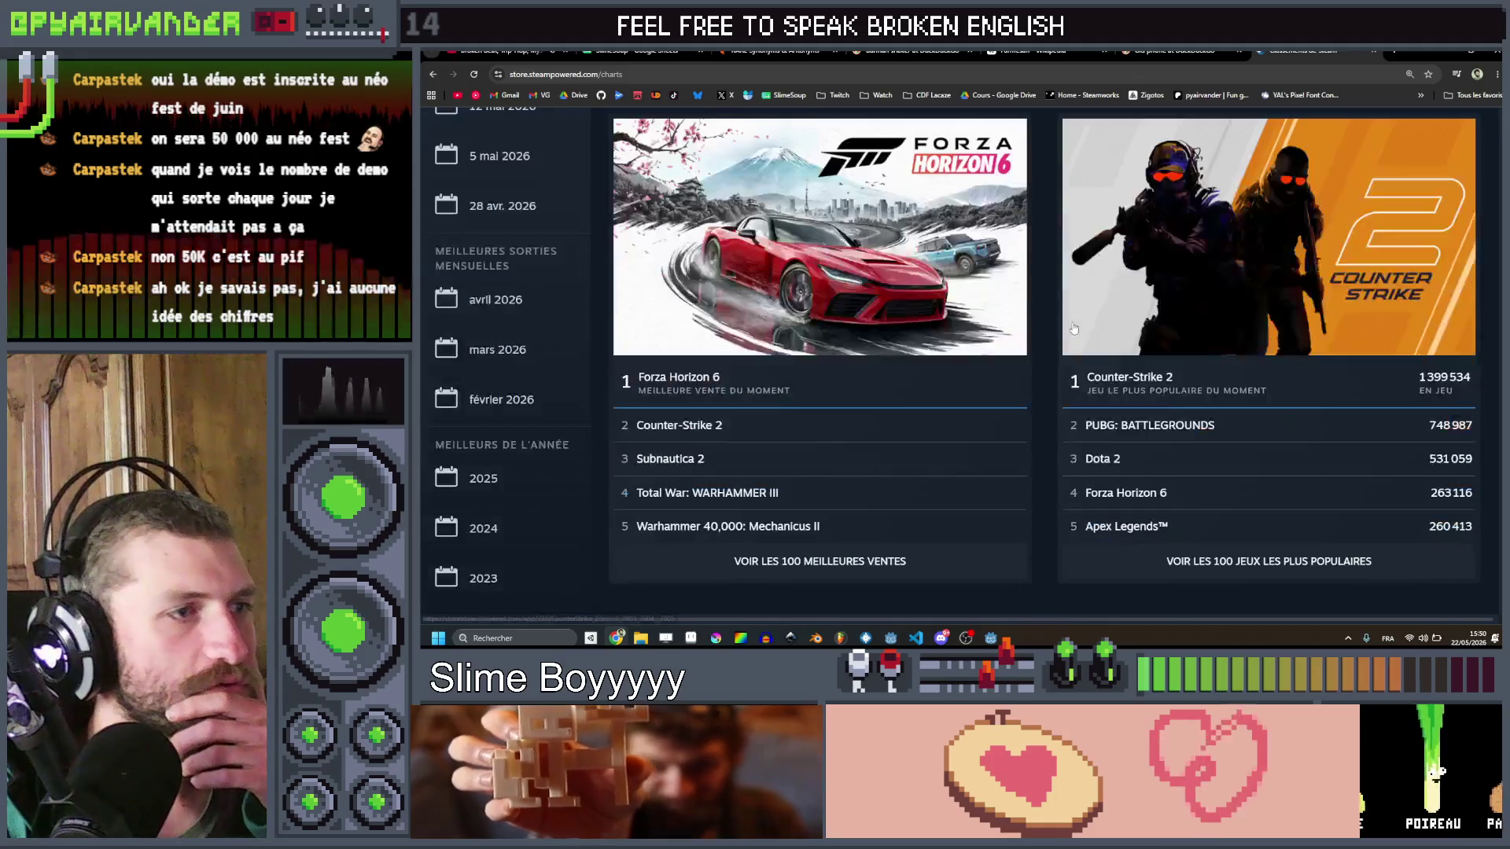
scroll(1094, 252, "down", 4)
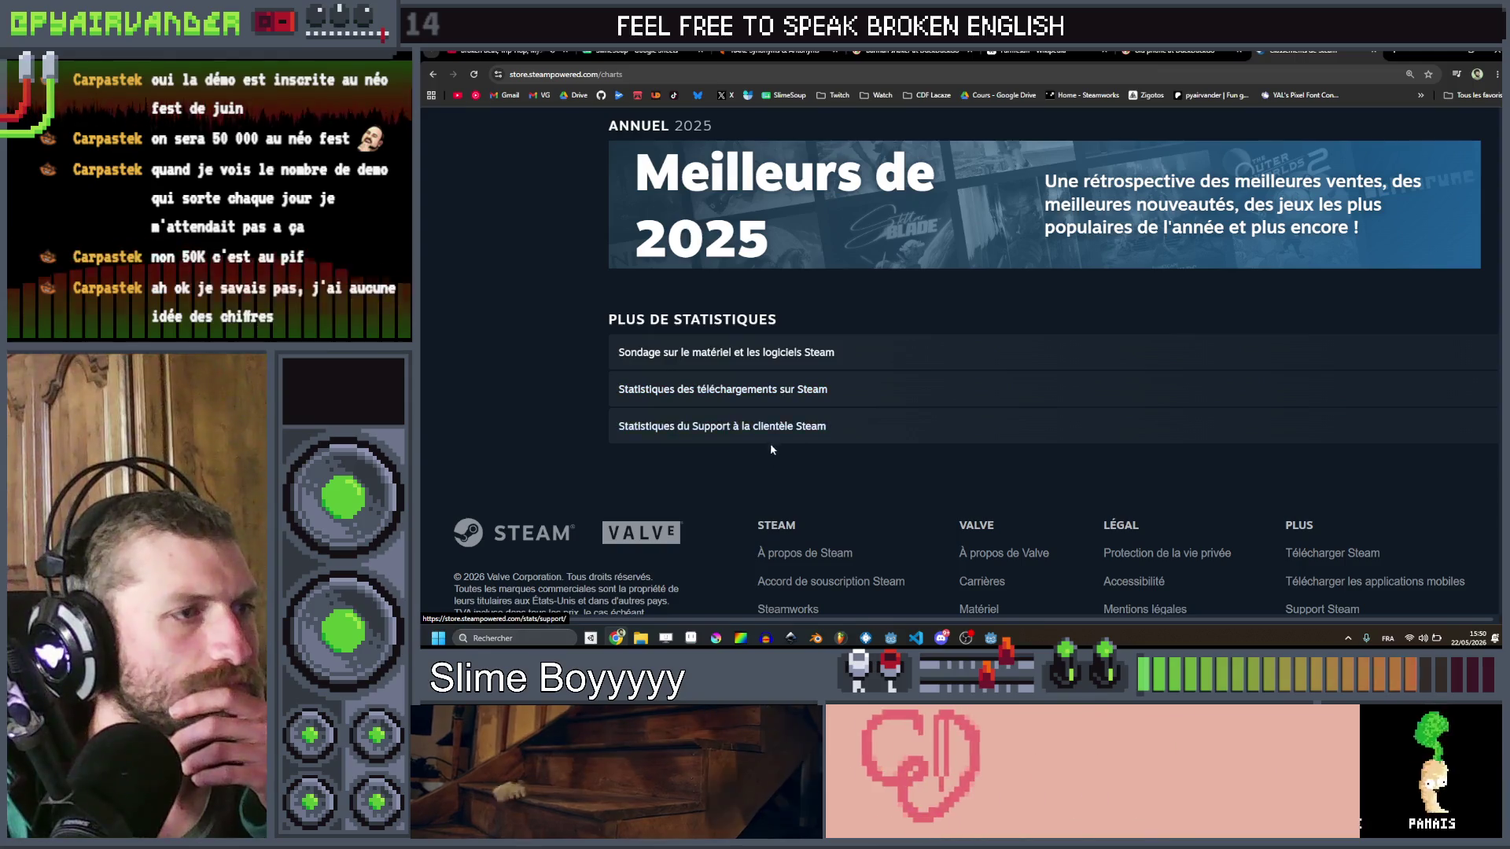
scroll(786, 324, "up", 20)
scroll(794, 314, "up", 5)
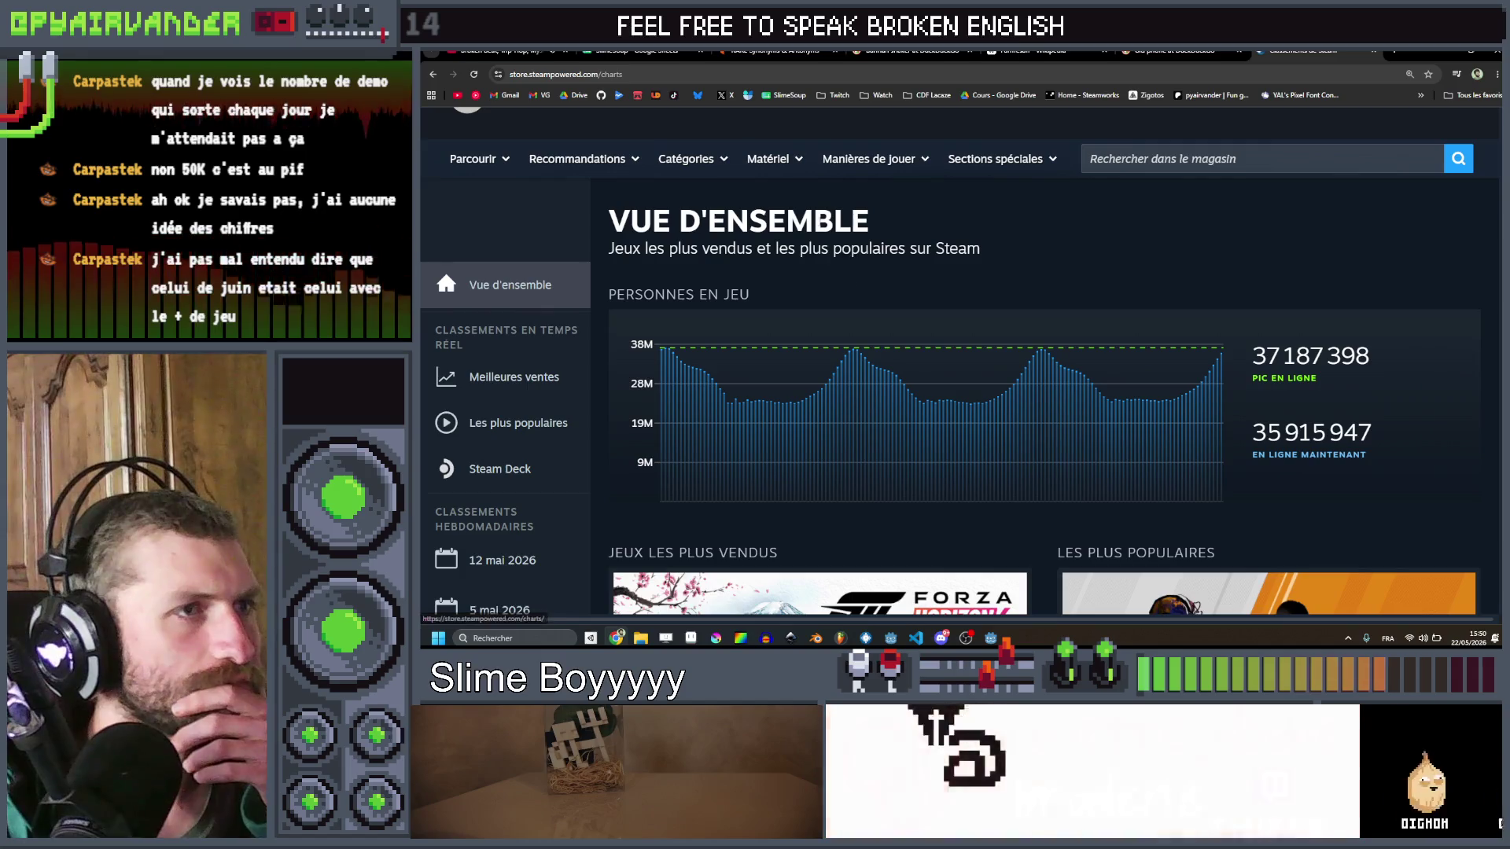
mouse_move(500, 162)
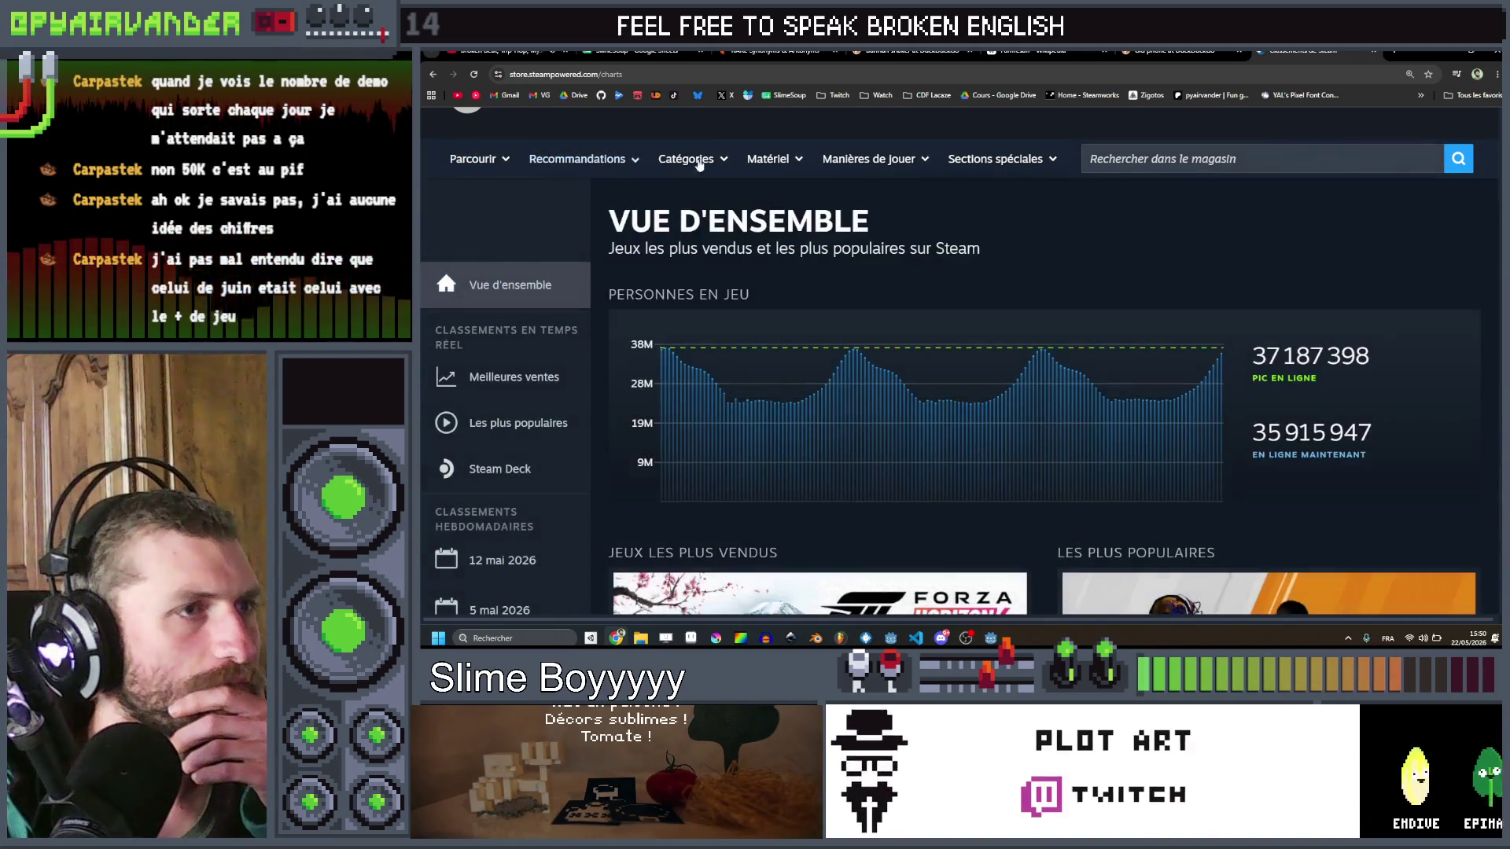
mouse_move(711, 162)
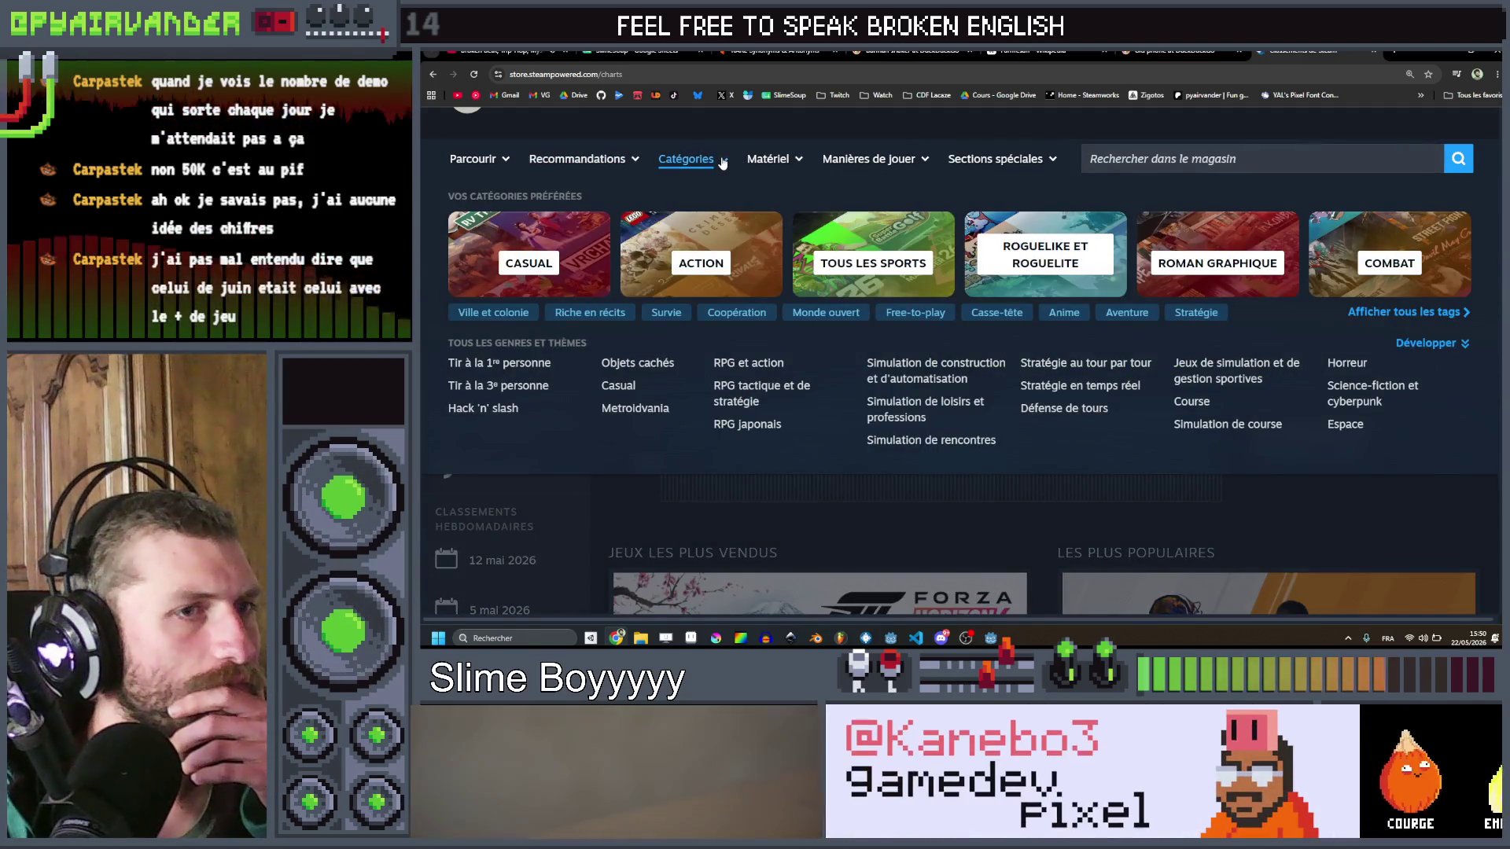
left_click(433, 74)
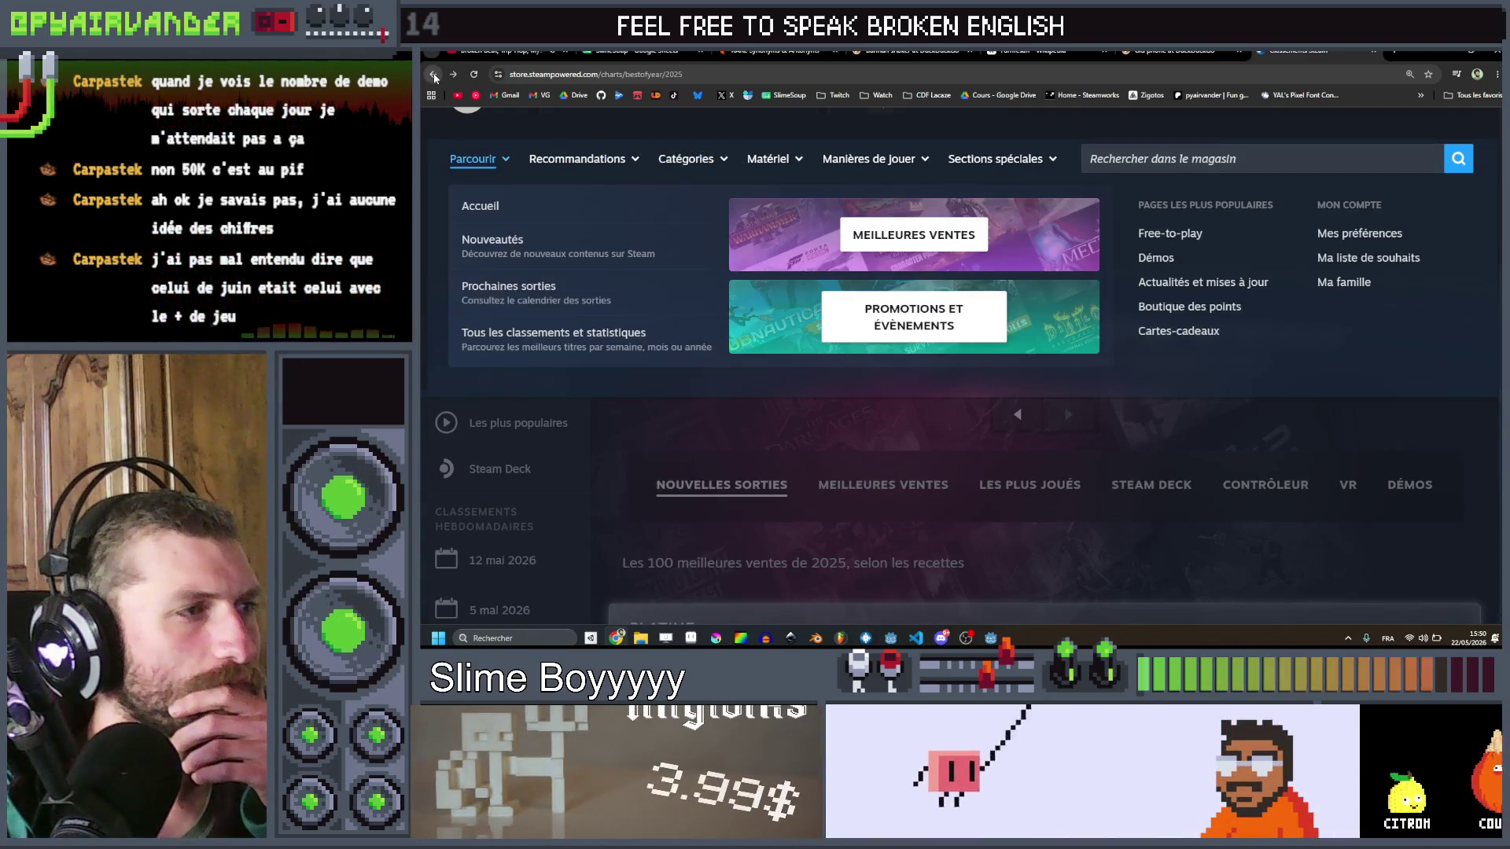
Step: Return to the DuckDuckGo results and open the generationjeu.com Steam 2025 recap article
left_click(433, 75)
scroll(501, 400, "down", 5)
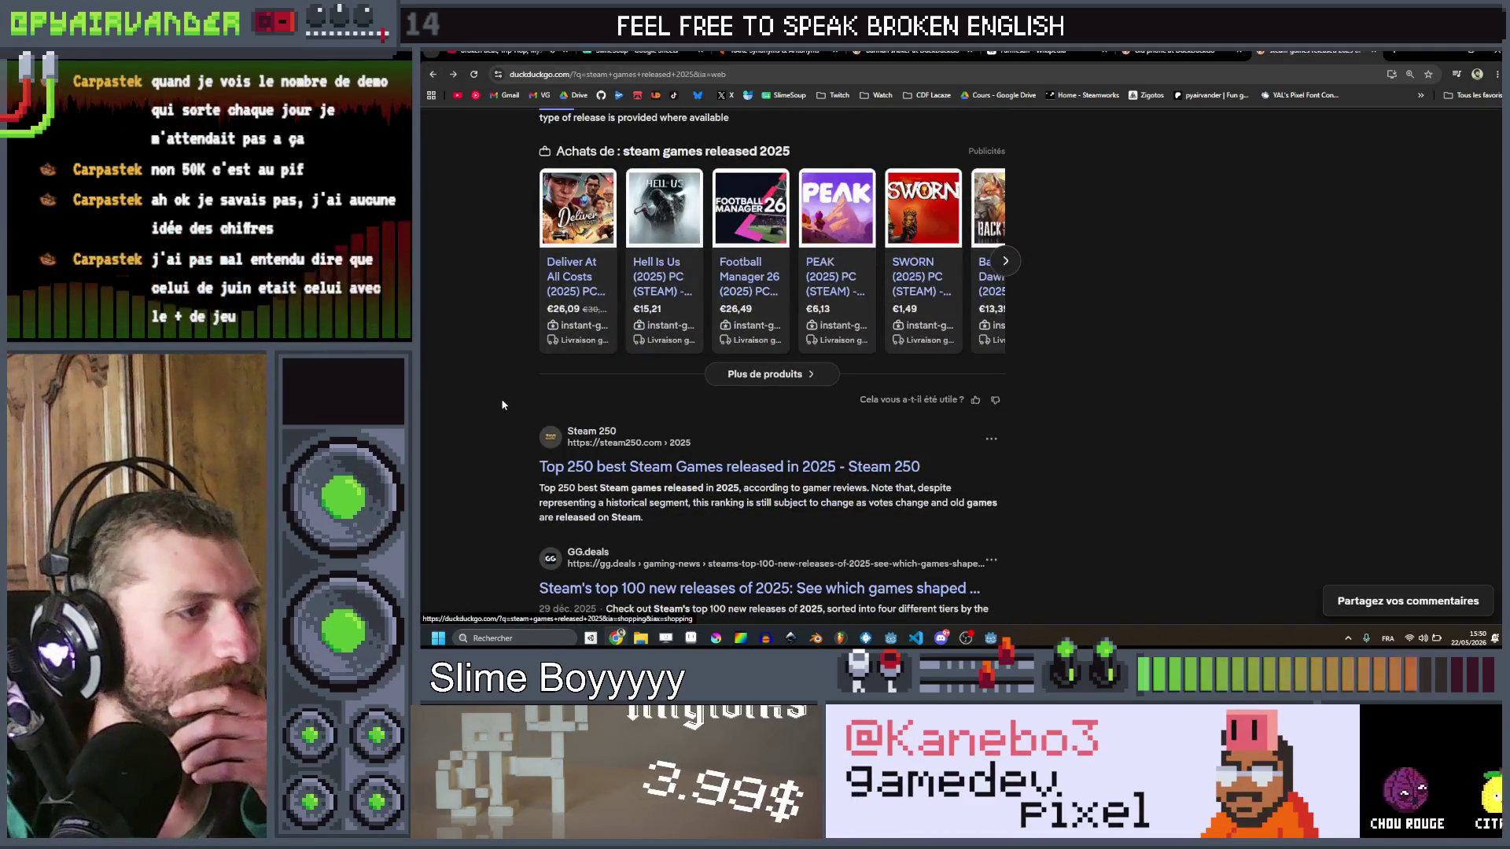
scroll(502, 402, "down", 5)
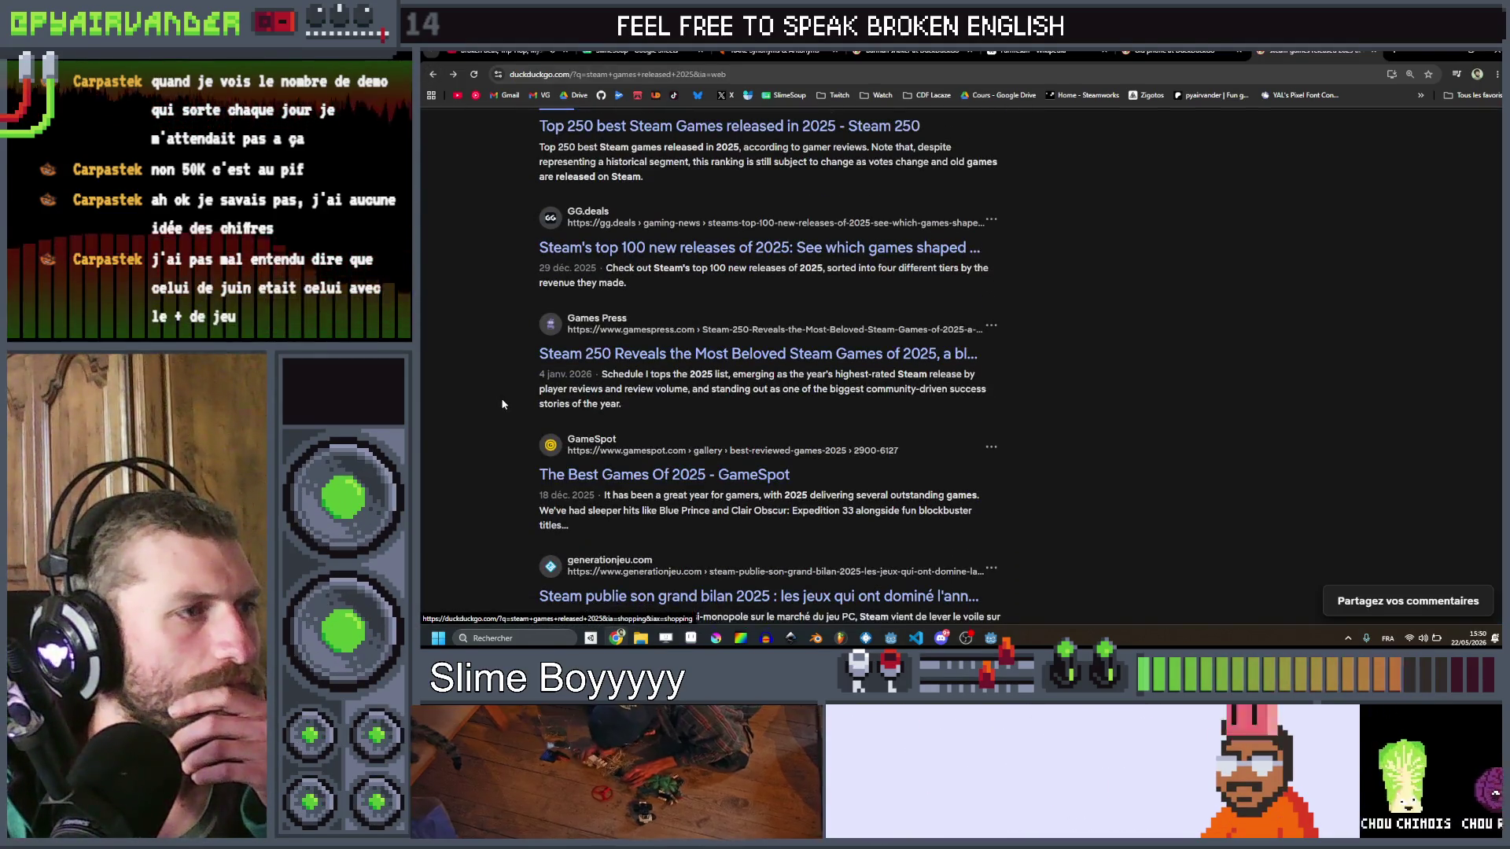
scroll(501, 405, "down", 3)
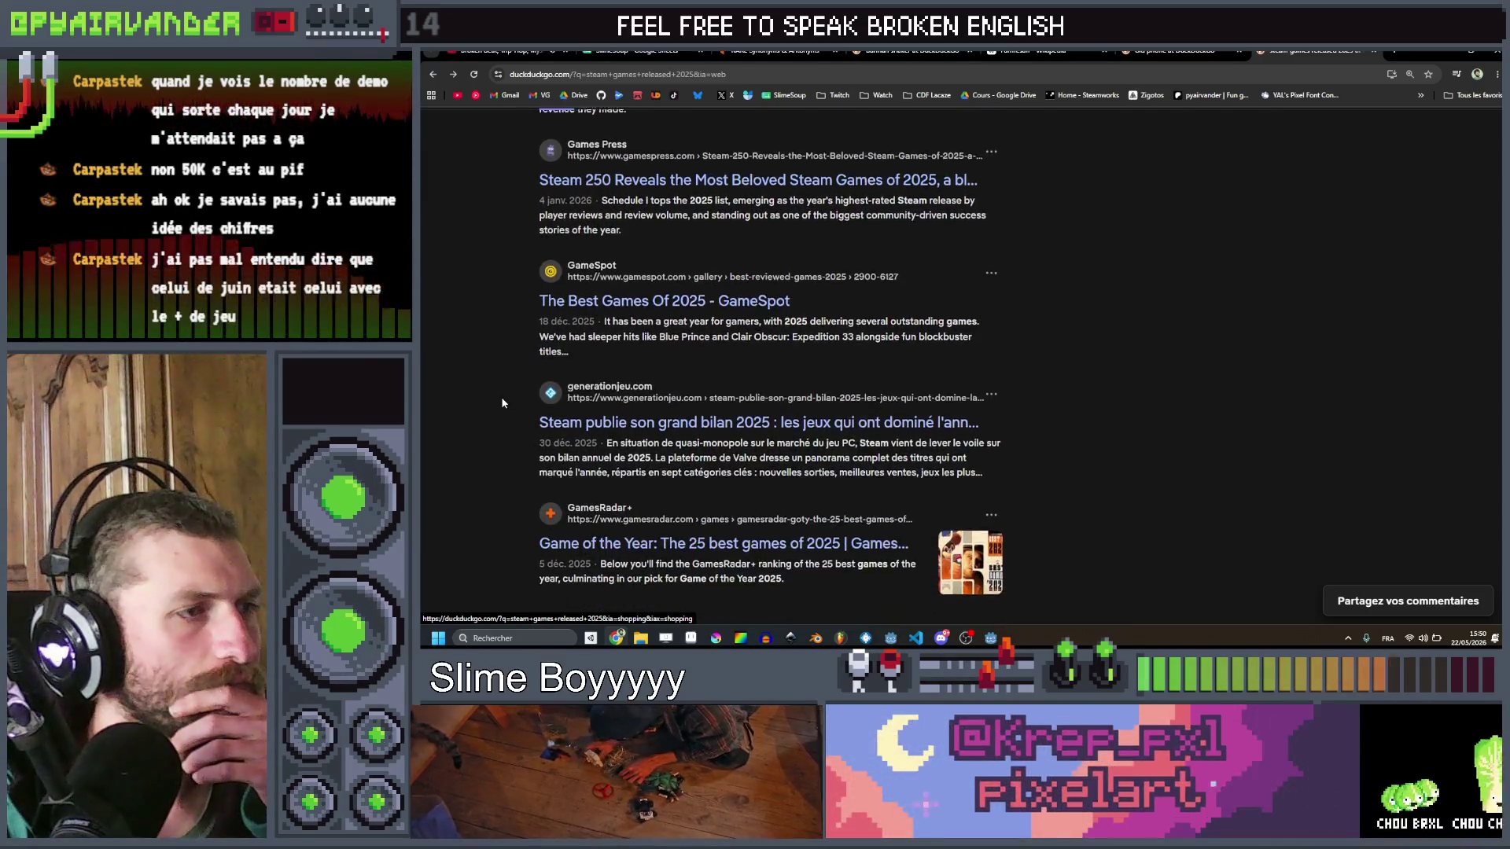
left_click(582, 370)
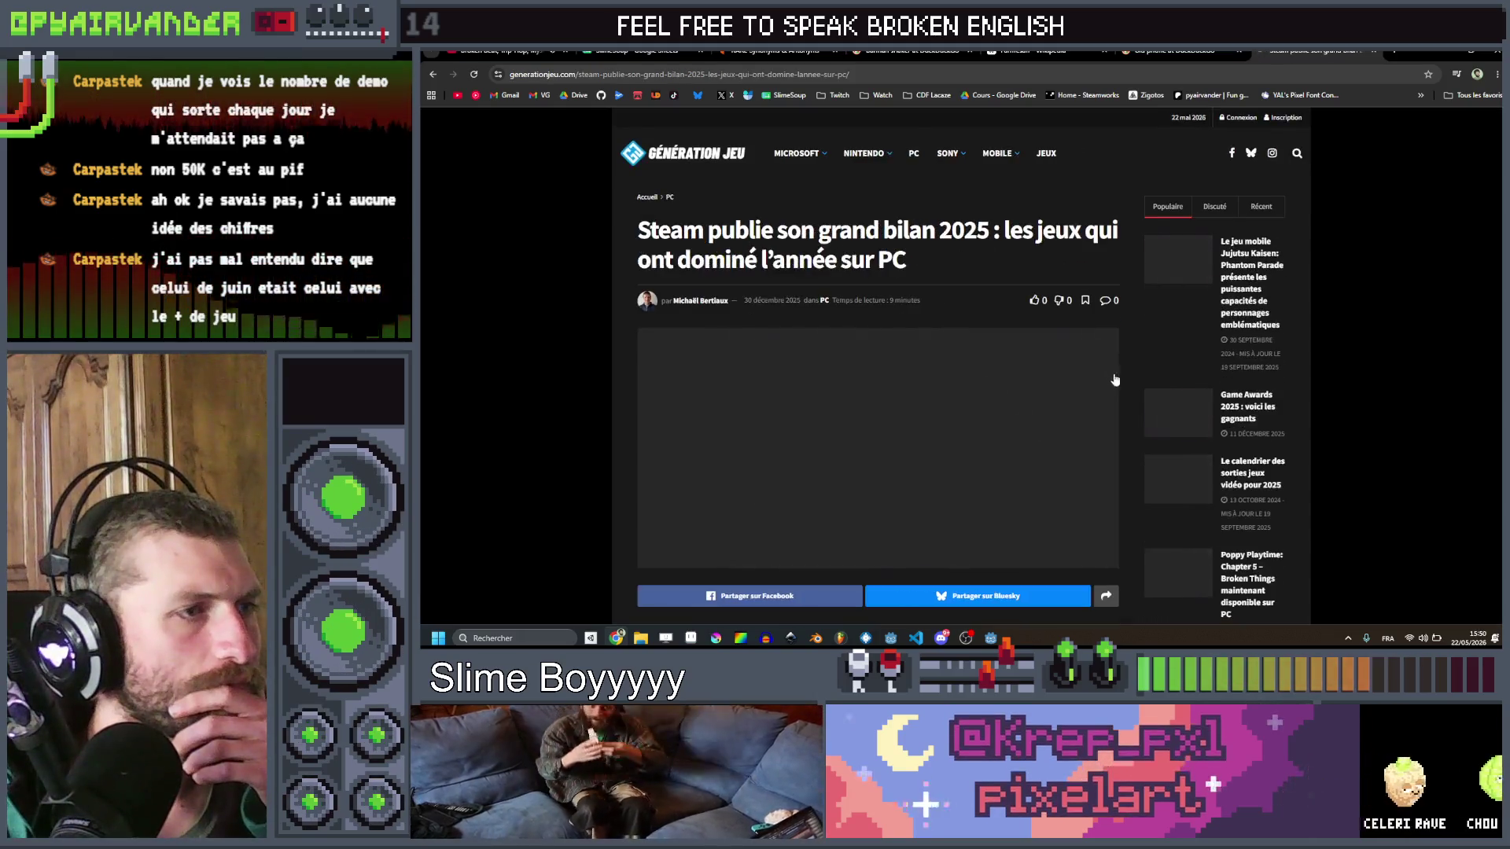
Step: Scroll through the article's lists and return to the search results
scroll(946, 350, "down", 5)
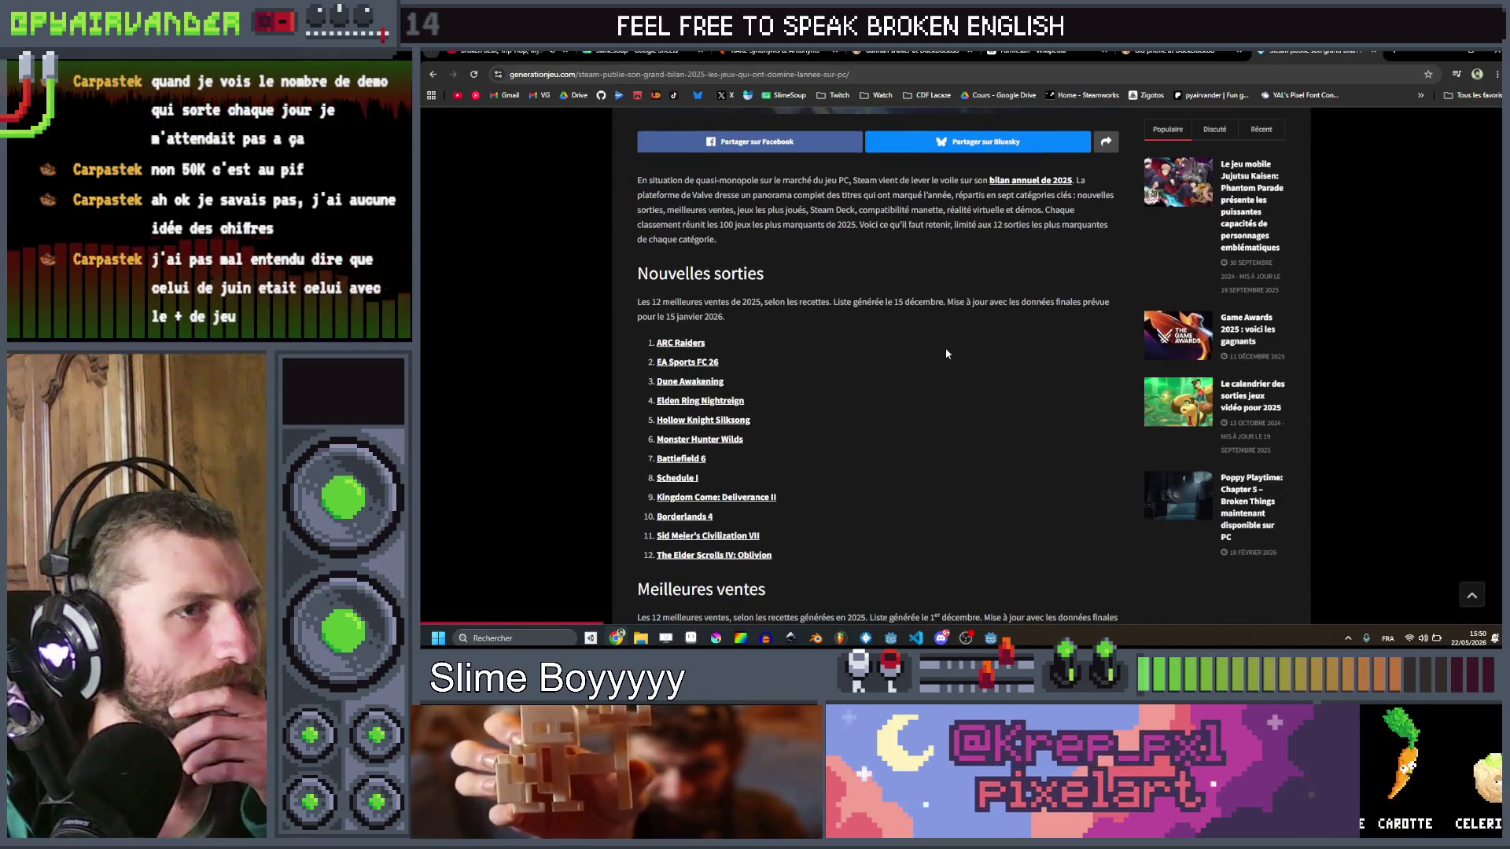
scroll(946, 351, "down", 2)
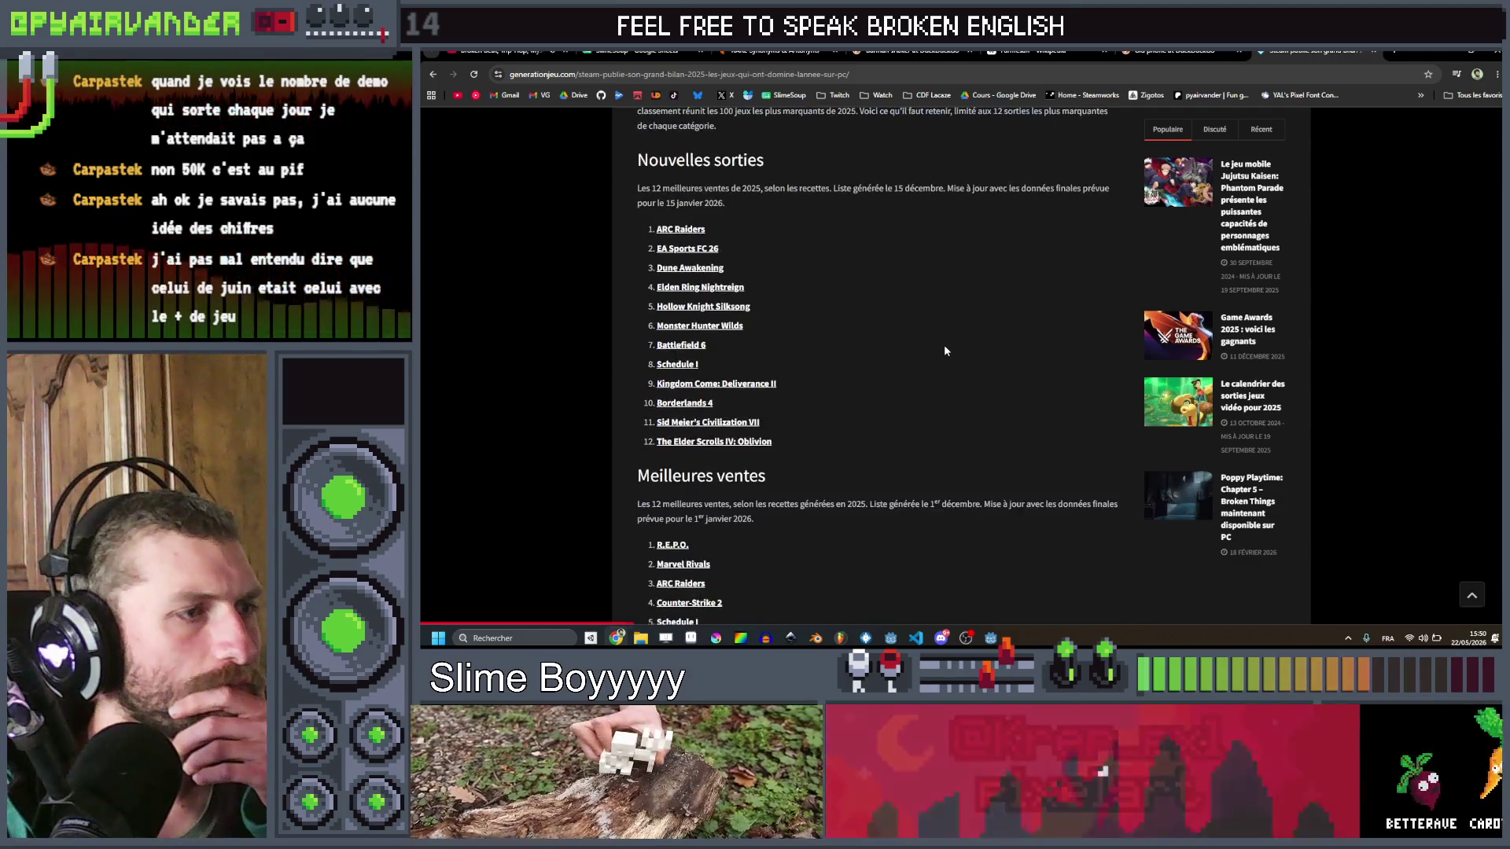
scroll(945, 350, "down", 18)
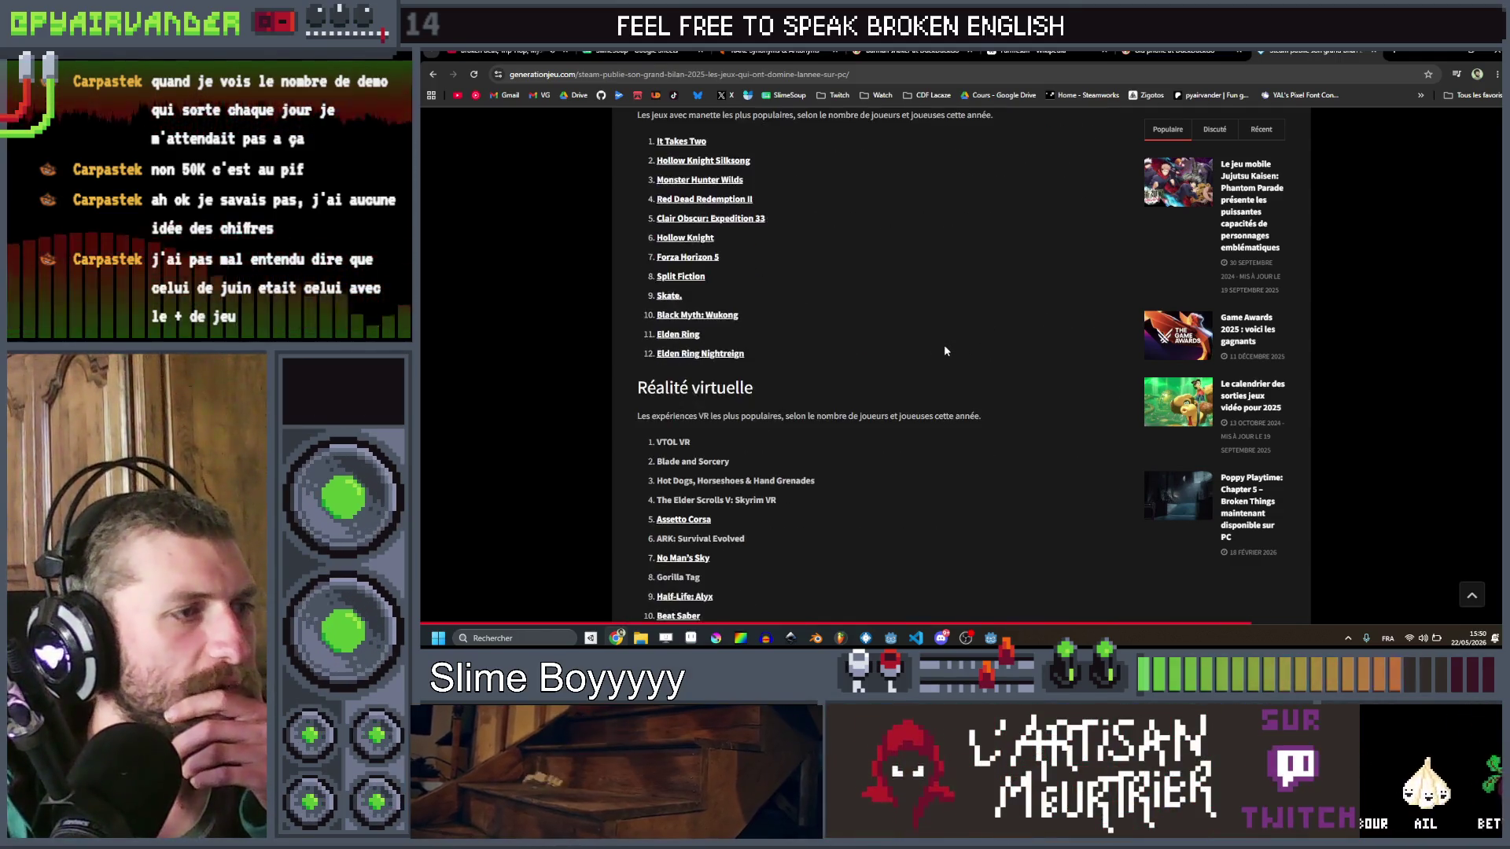
scroll(945, 351, "down", 8)
scroll(526, 230, "up", 3)
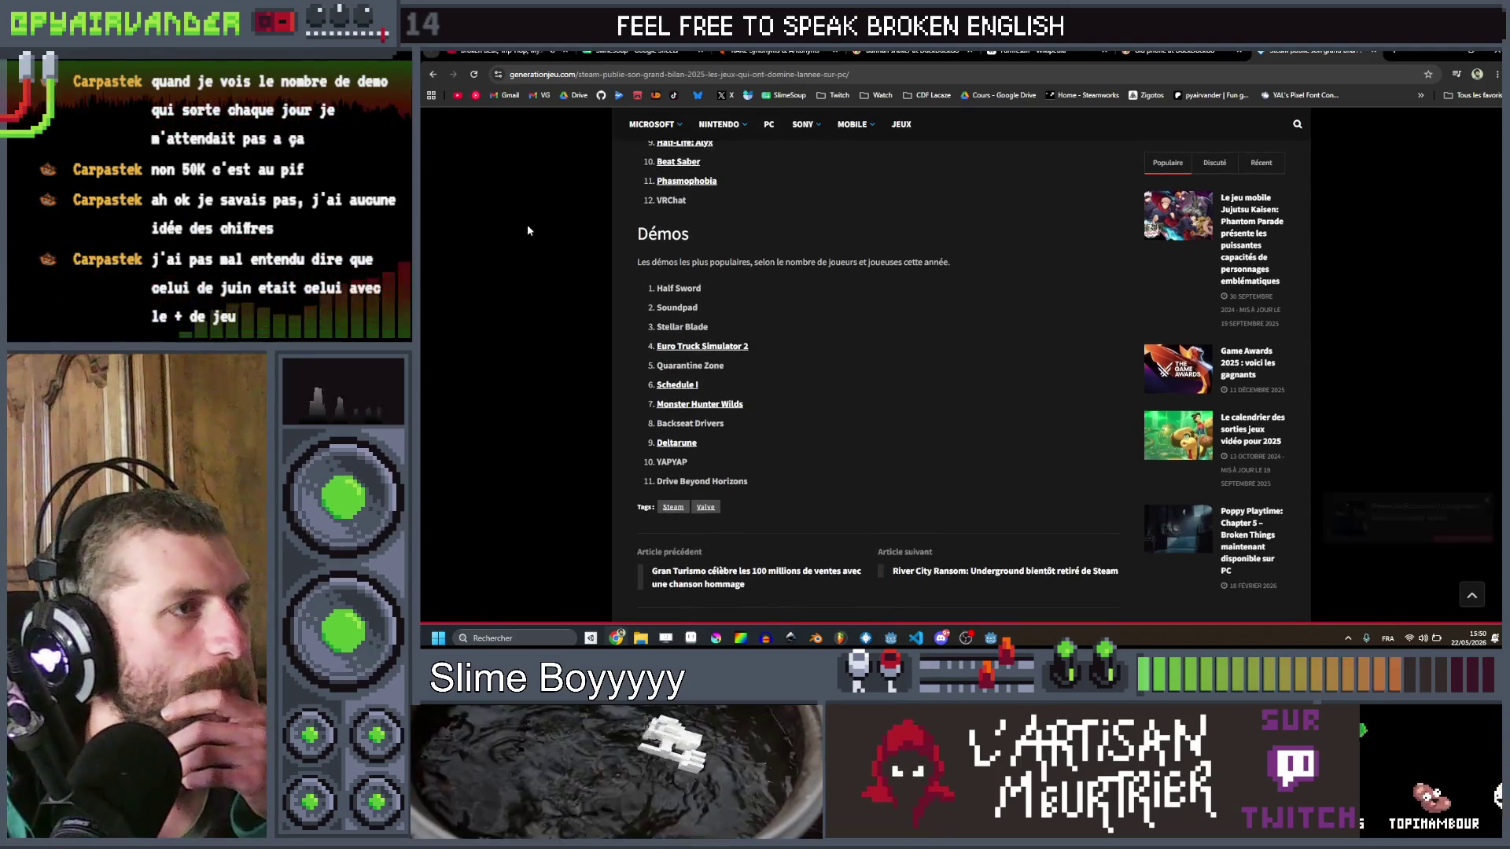
key("alt+Left")
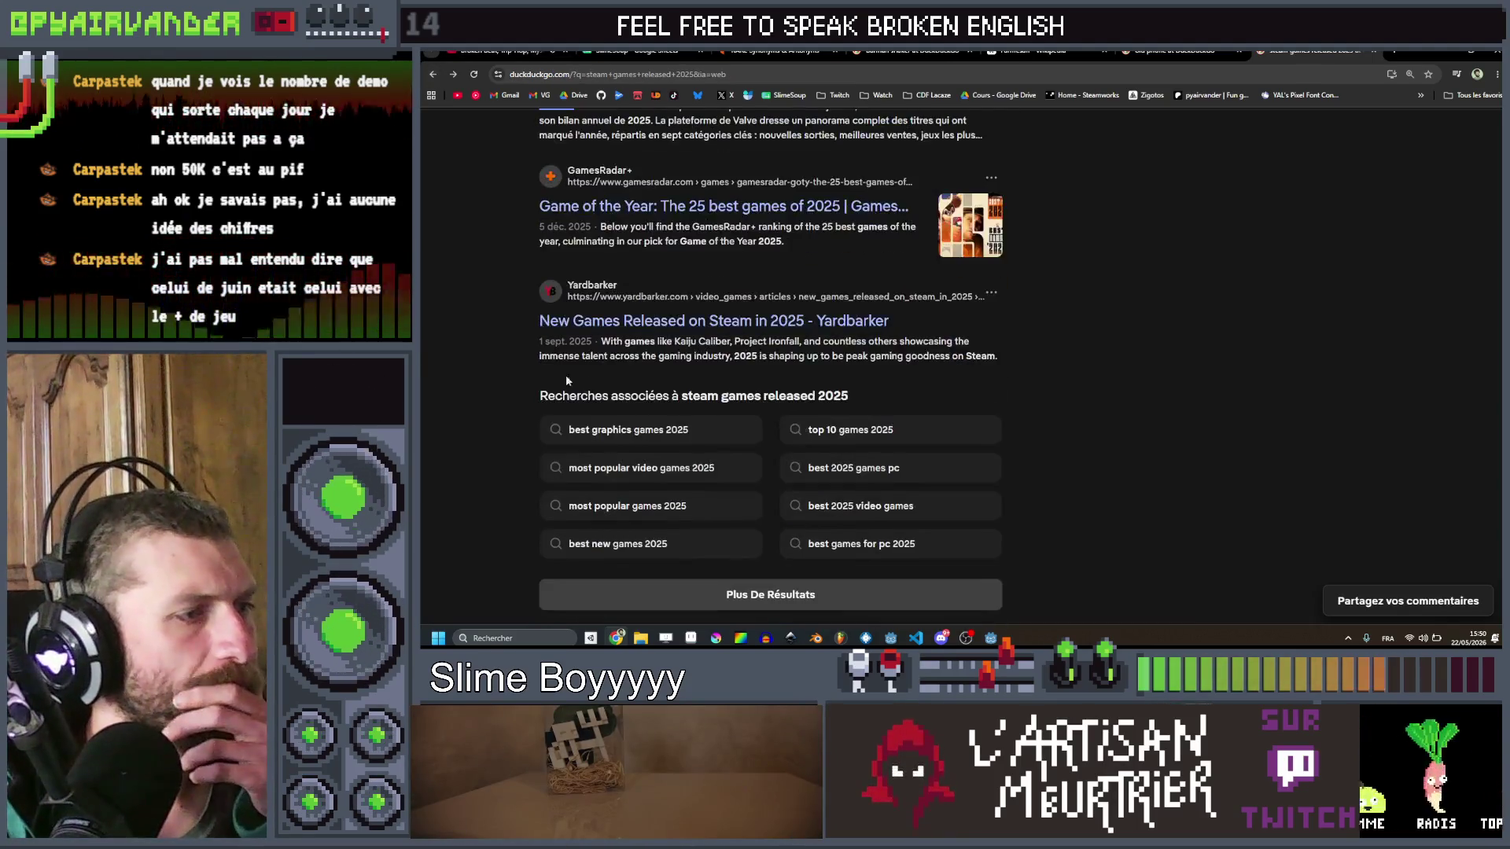
Step: Reword the search to 'how many steam games released 2025' and scroll the new results
scroll(451, 352, "up", 15)
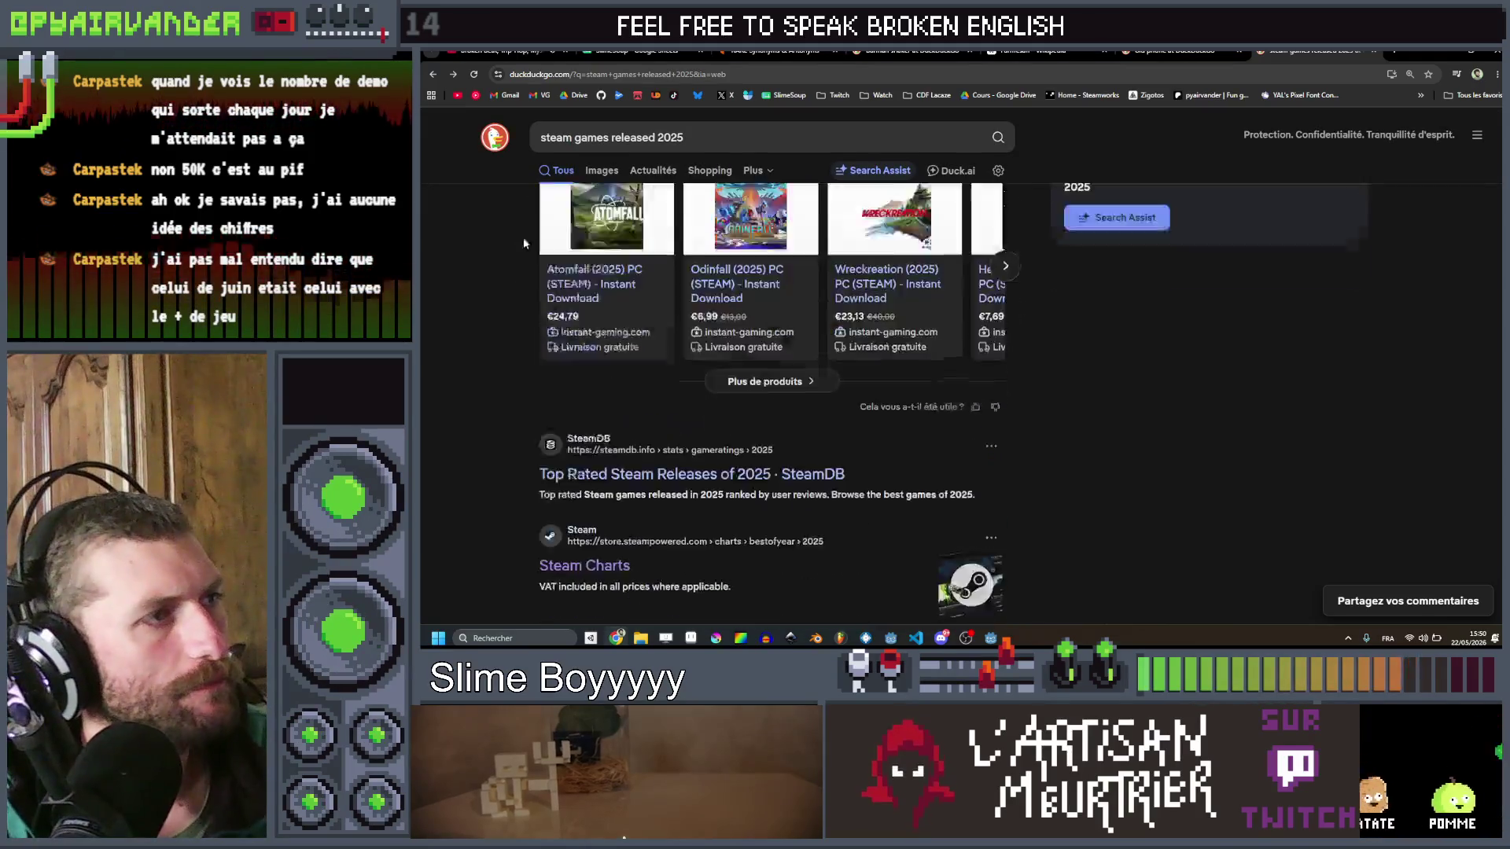
left_click(541, 137)
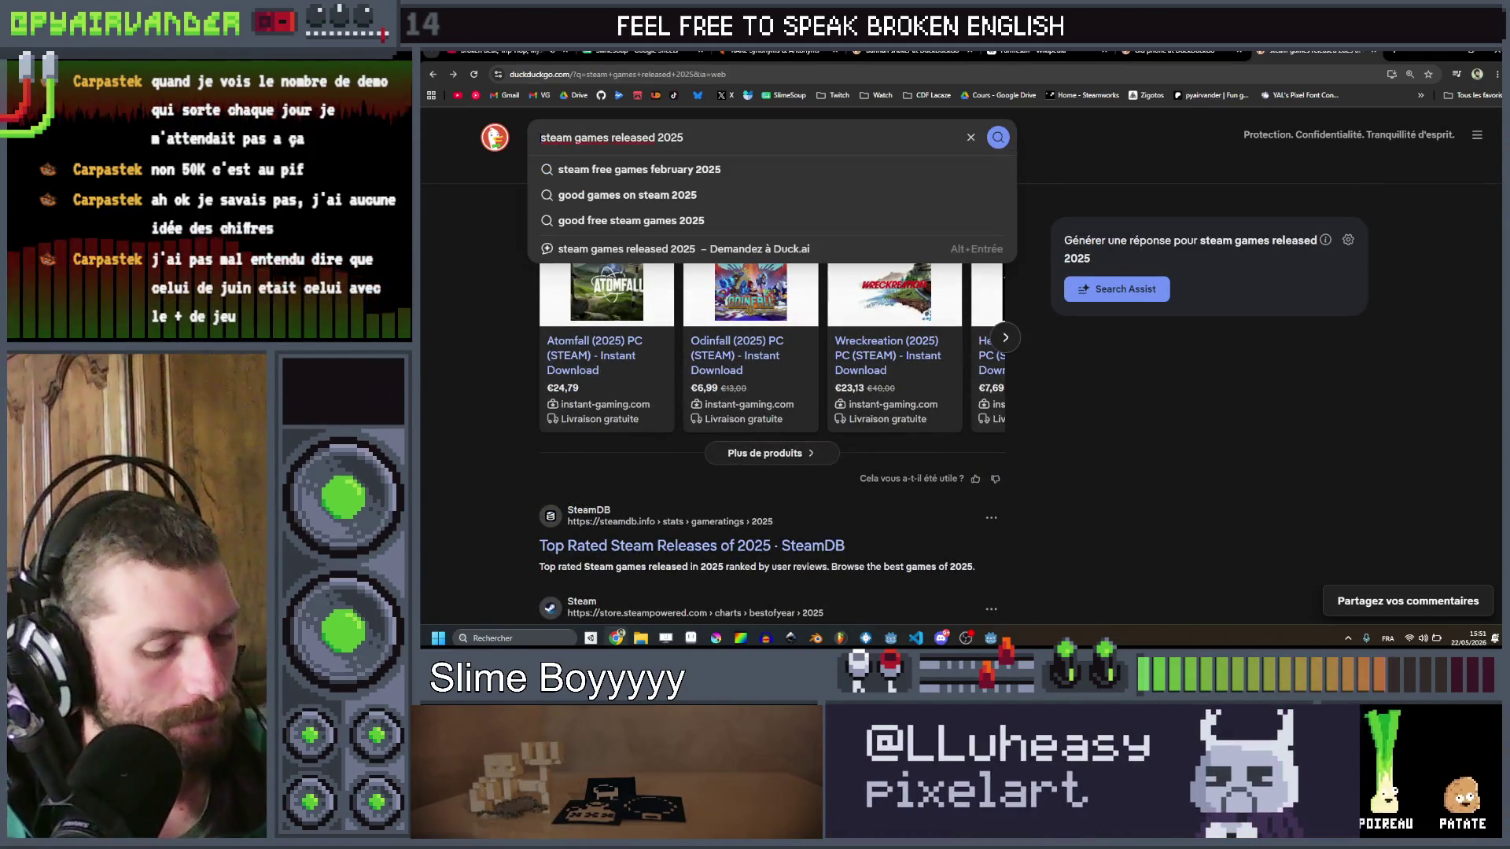
type("how")
type(" many")
key("Return")
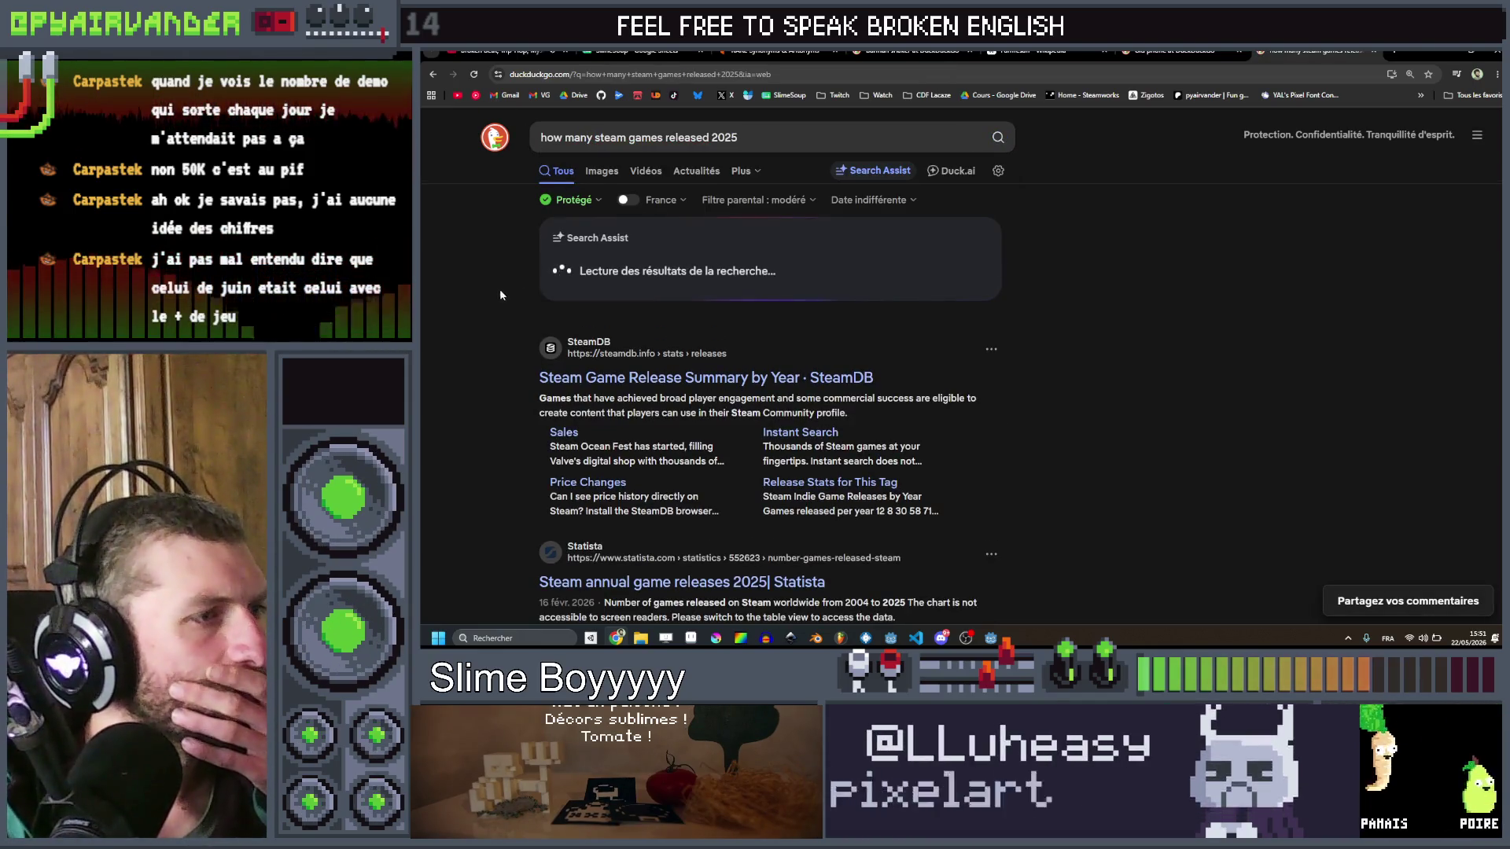
scroll(500, 295, "down", 1)
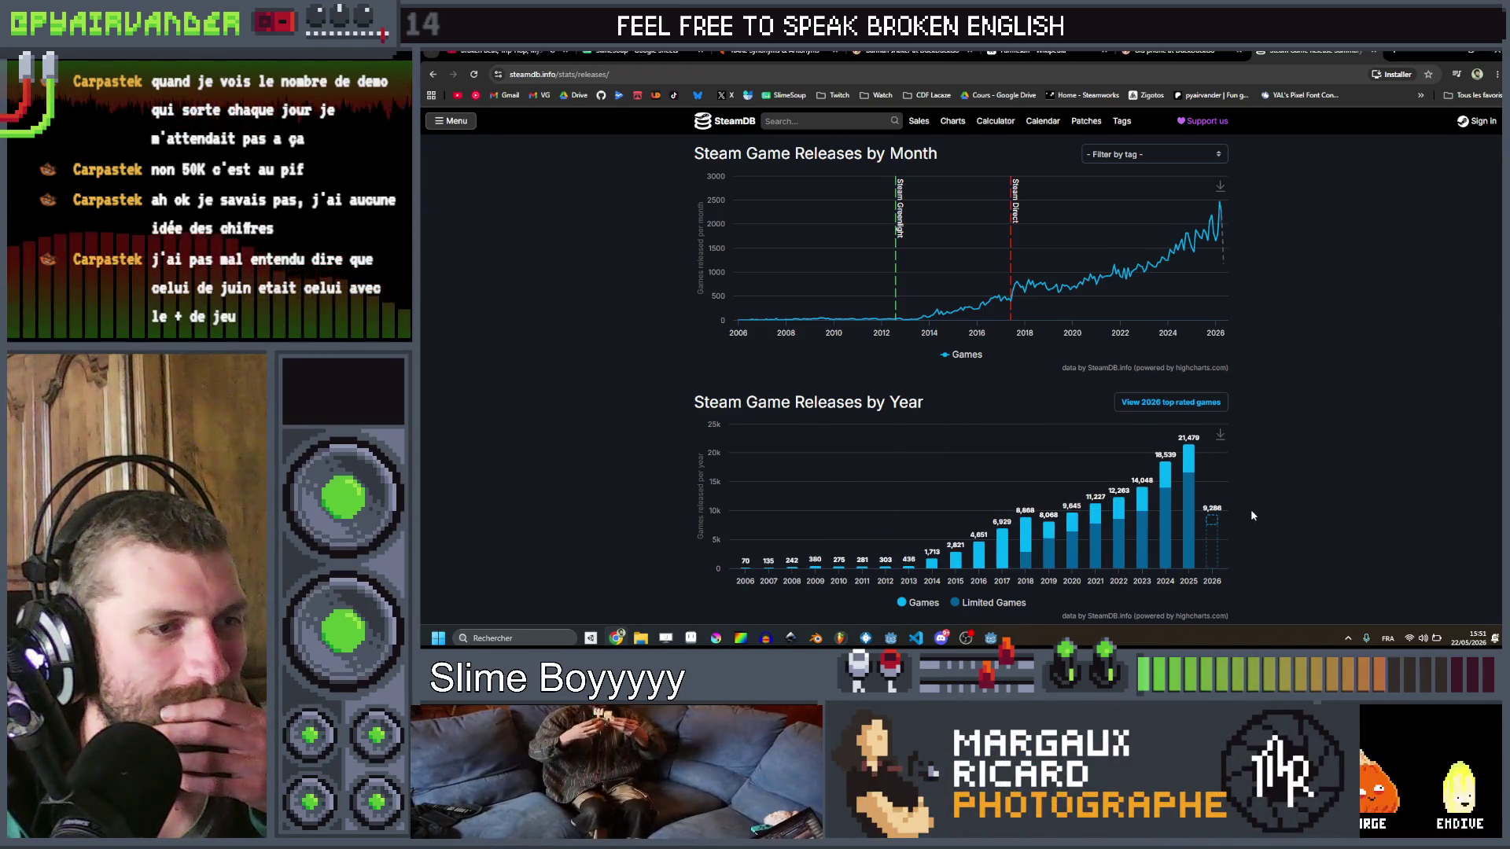
Step: Inspect SteamDB's by-year release chart showing 21,479 Steam releases in 2025
mouse_move(1173, 514)
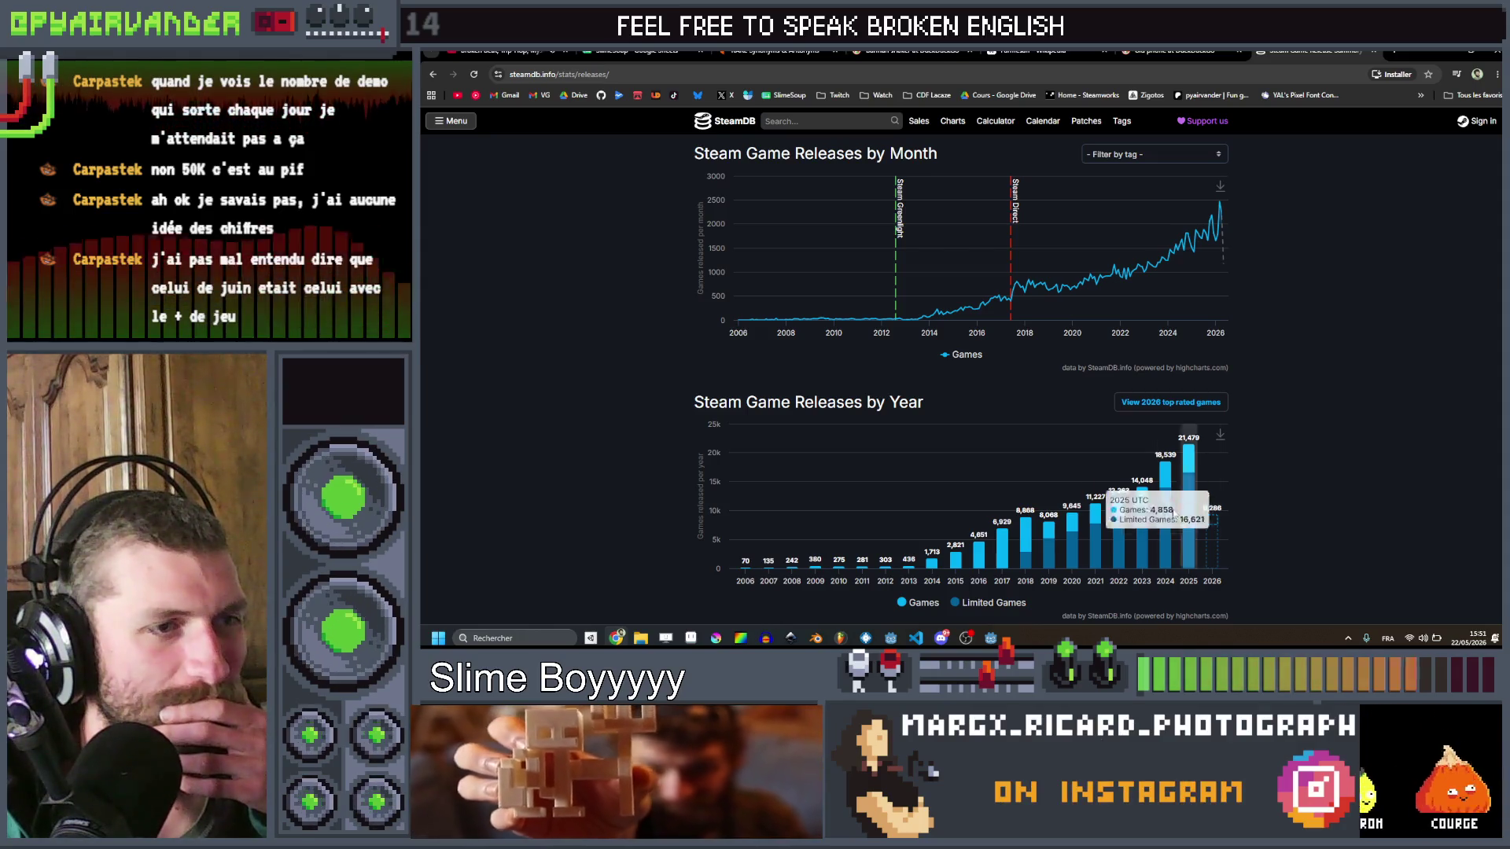
mouse_move(1098, 539)
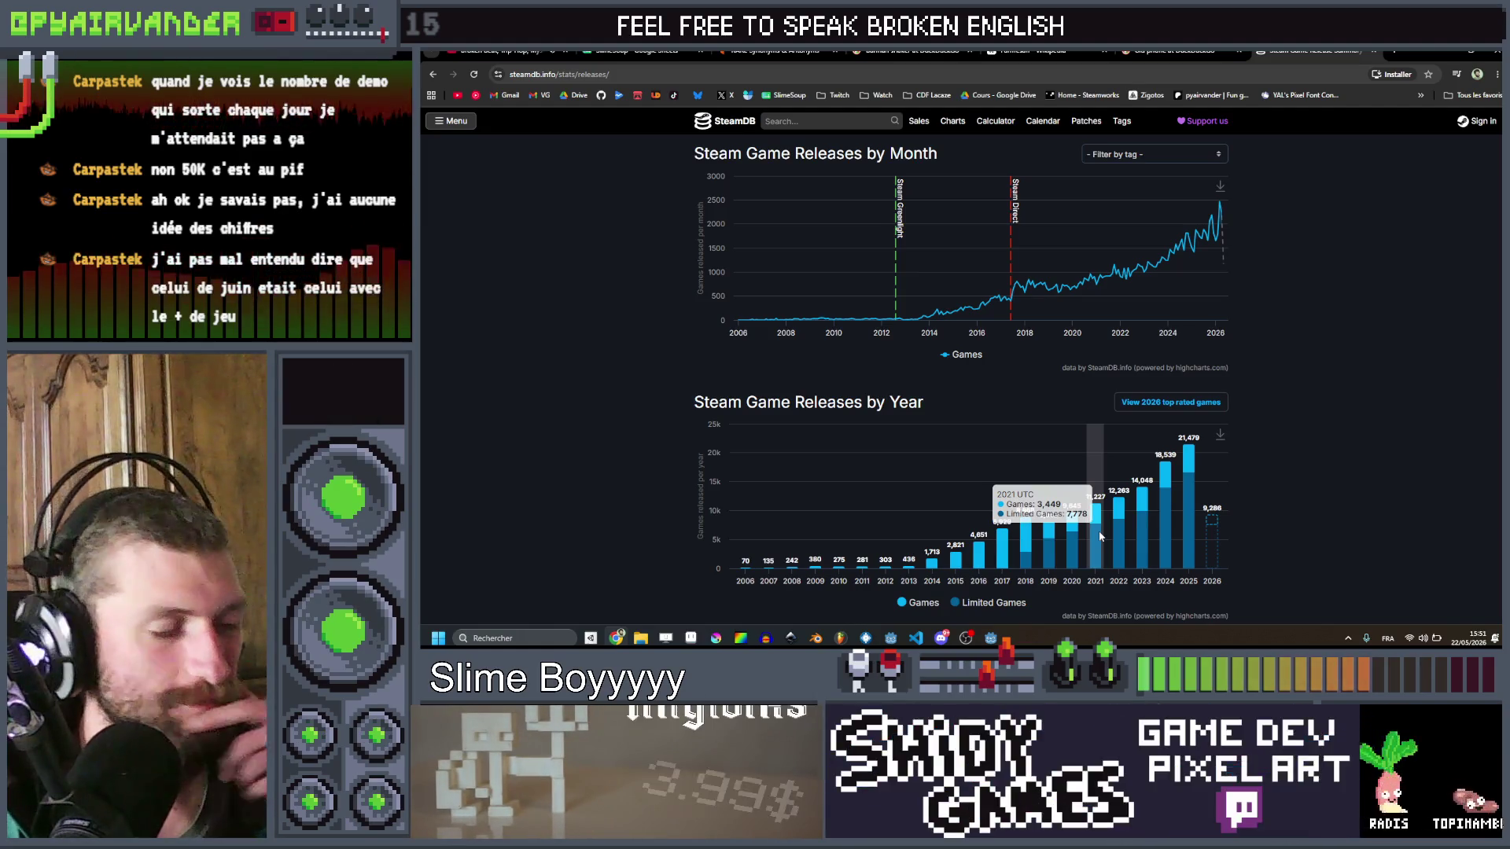
scroll(1310, 406, "down", 5)
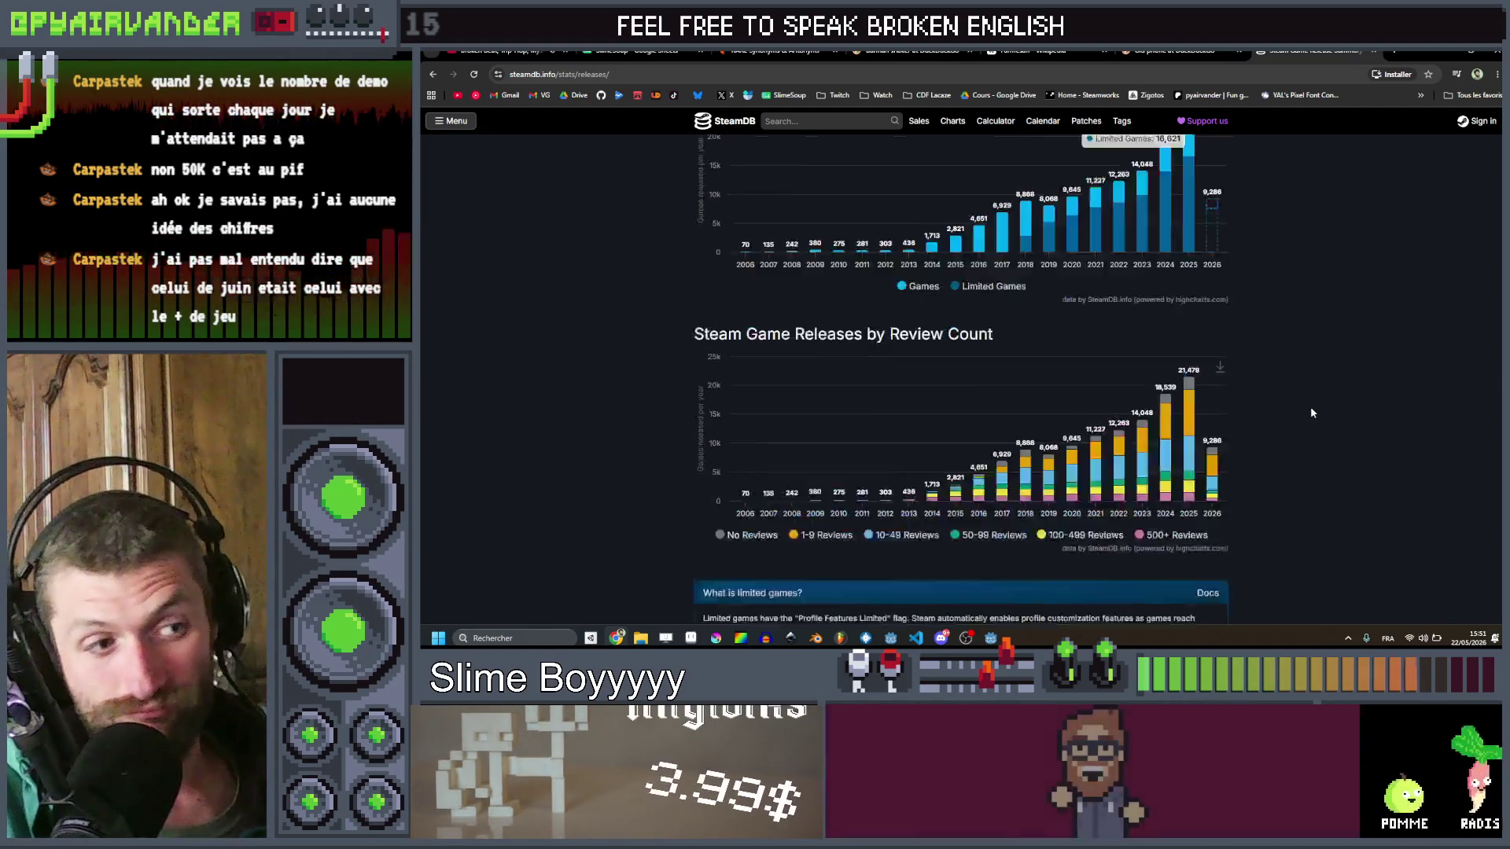
scroll(1309, 405, "down", 3)
scroll(1304, 408, "up", 6)
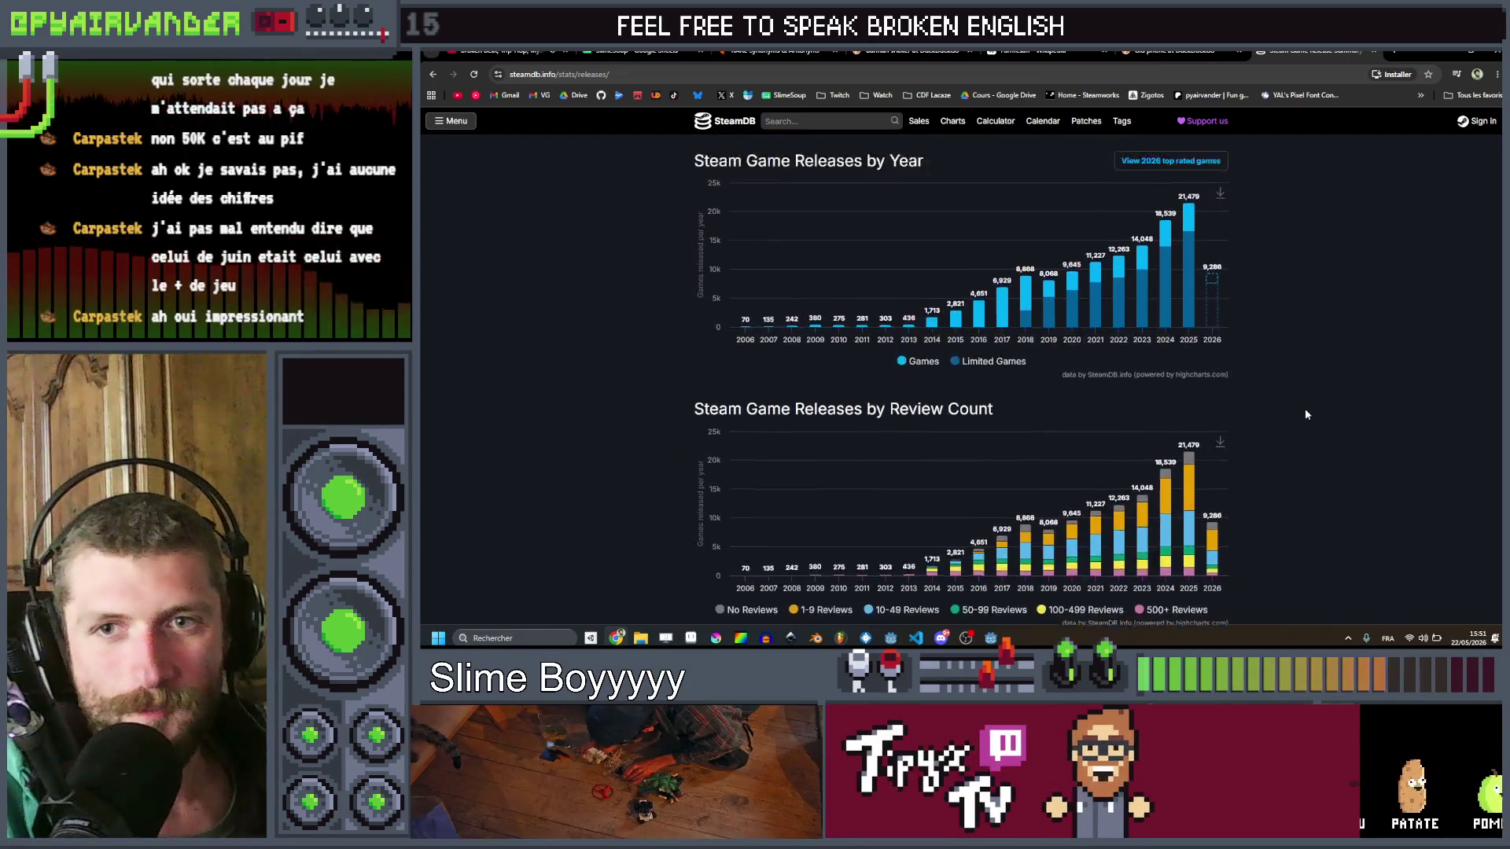
scroll(1305, 414, "up", 2)
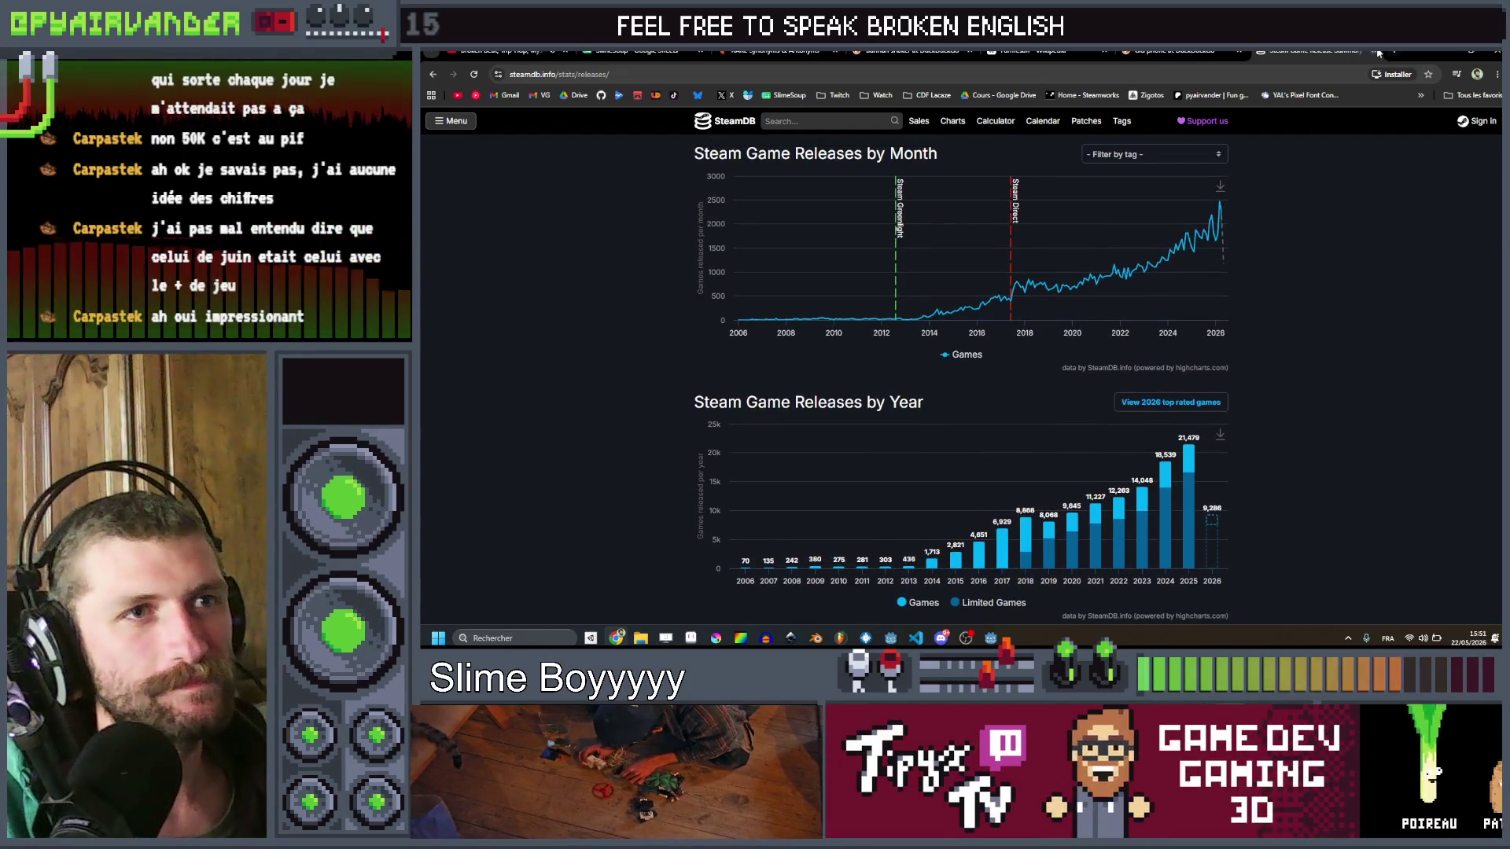
Step: Minimise the browser and place the cursor on line 12 of the CauldronManager script
left_click(1441, 52)
left_click(1441, 52)
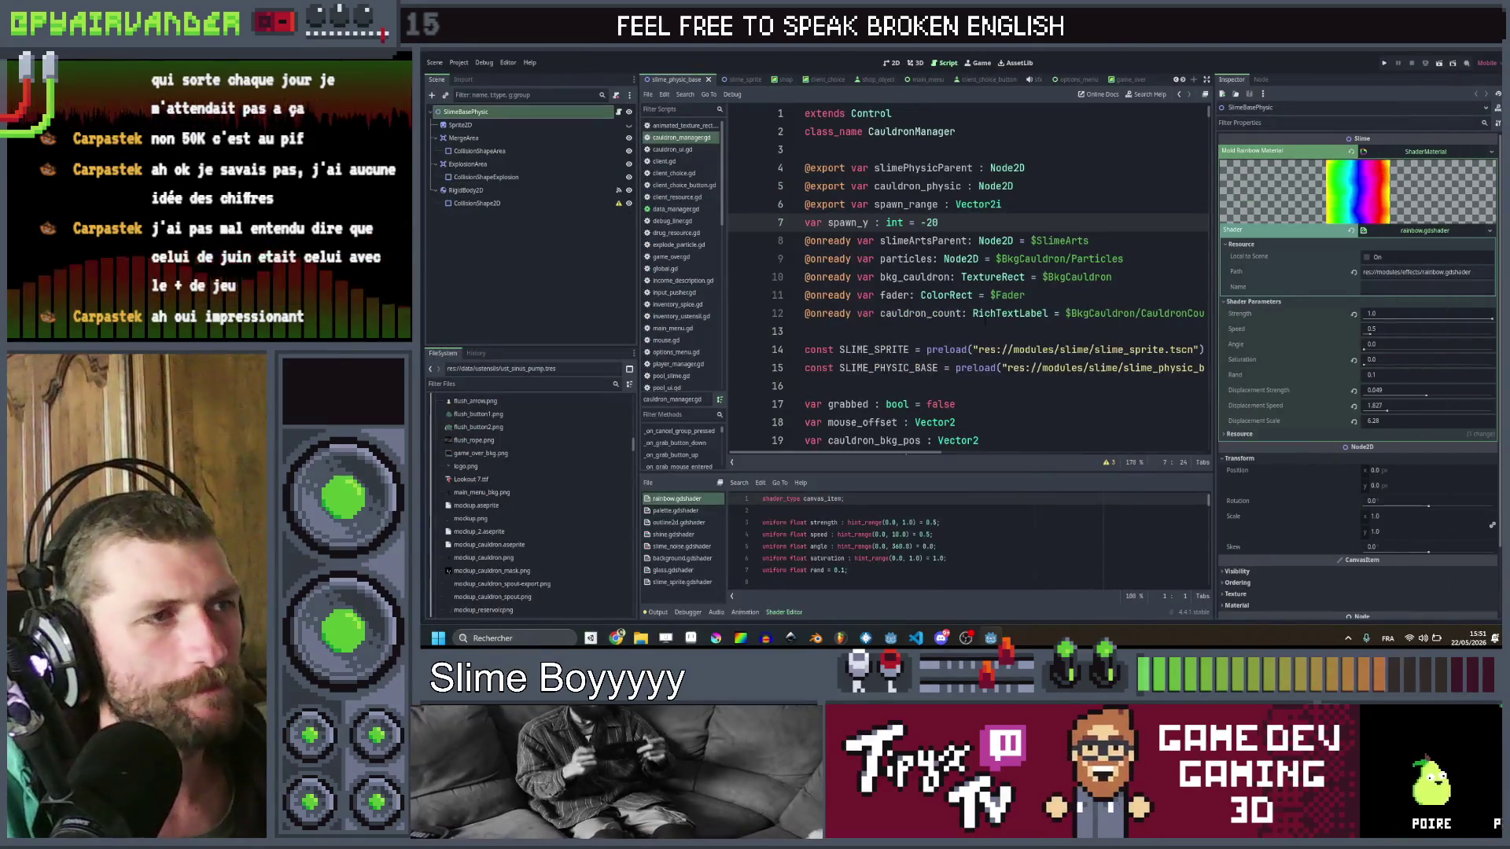
left_click(985, 315)
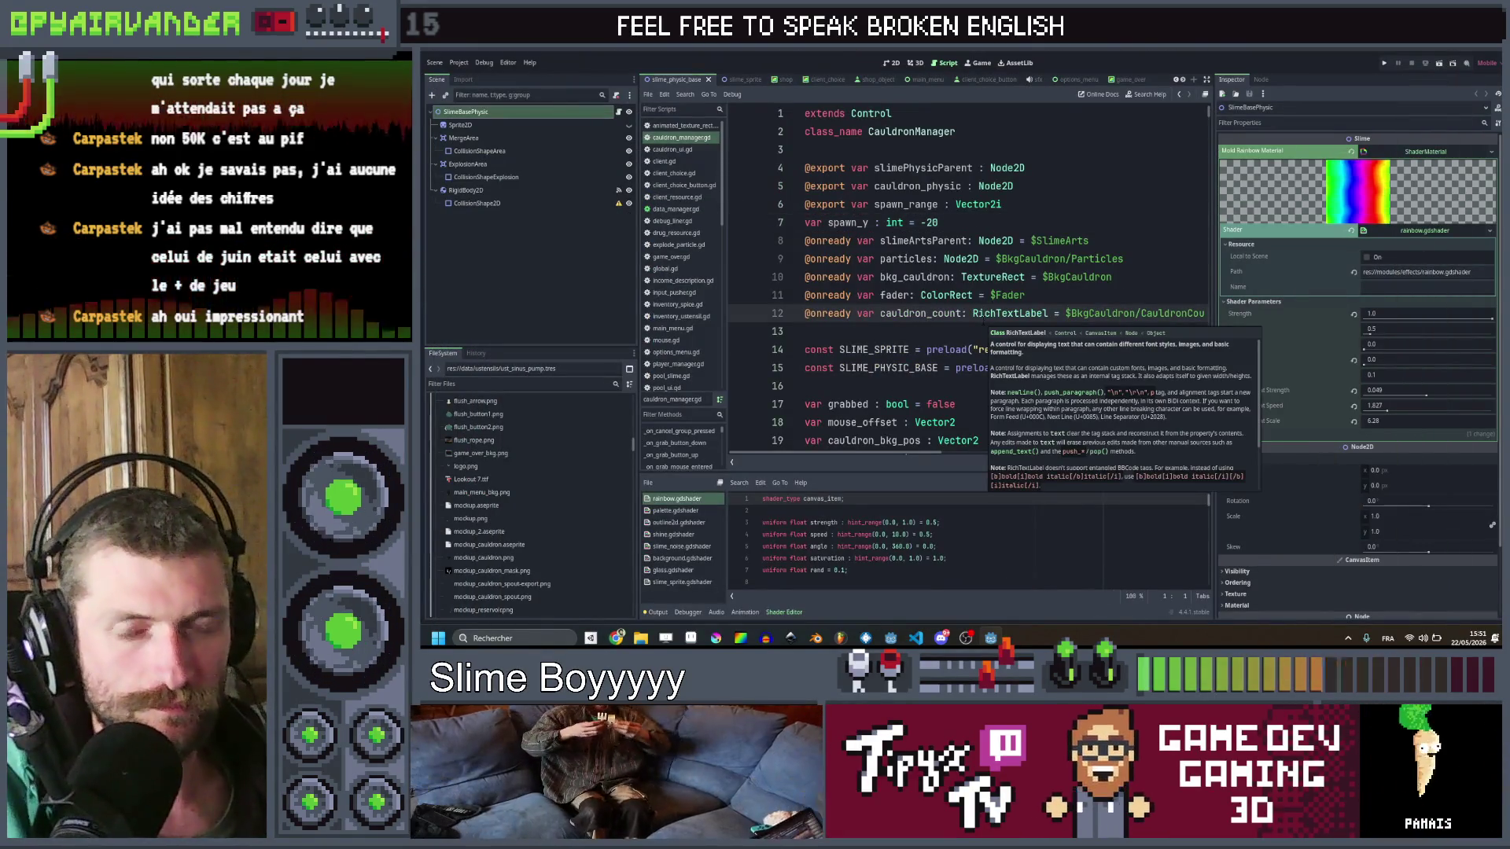
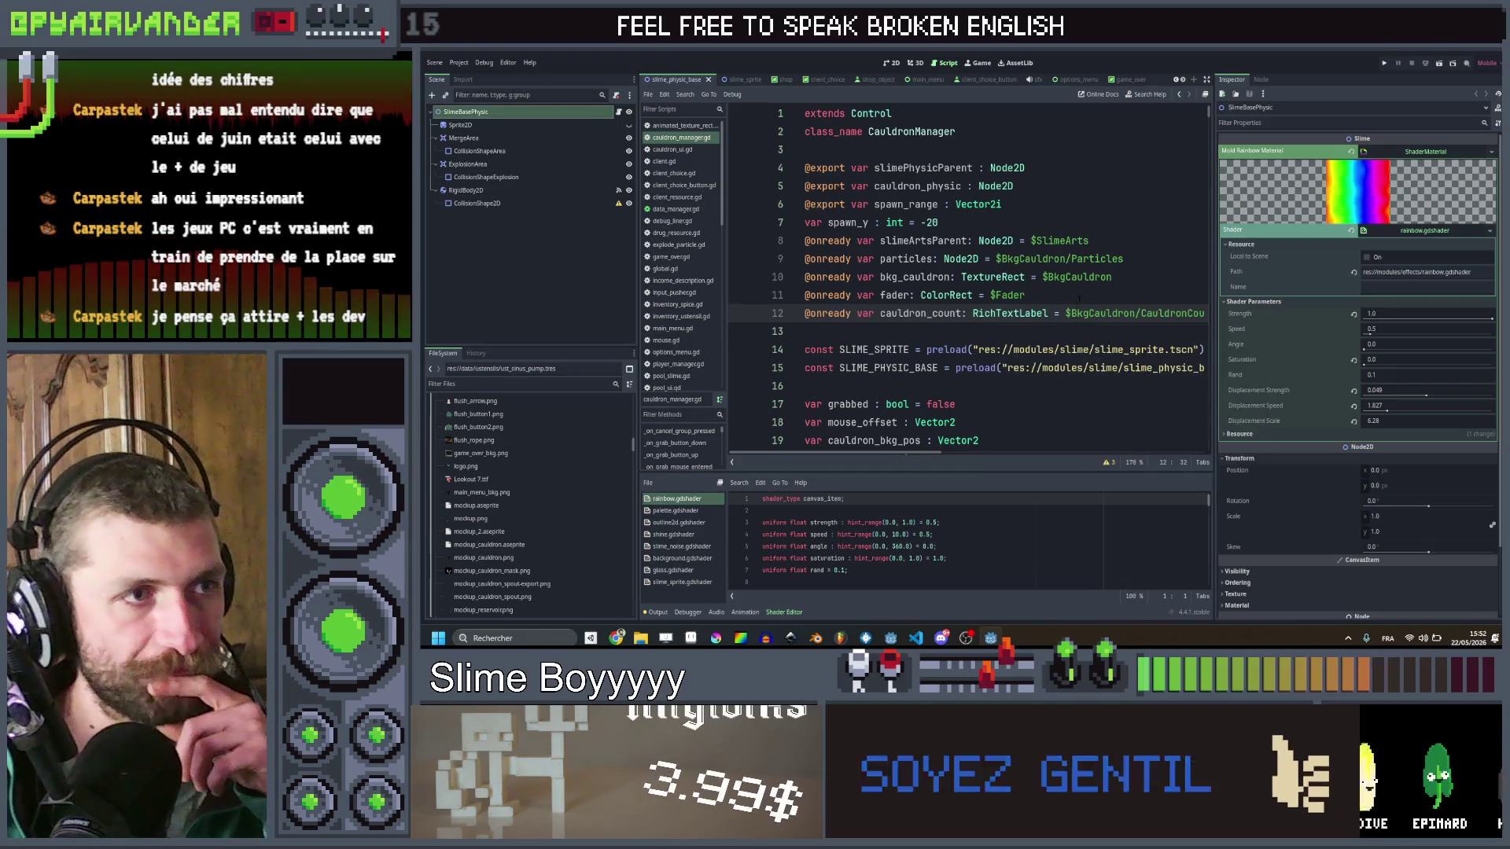
Step: Review cauldron_manager.gd's variable declarations and a property tooltip, then switch to the browser
left_click(1025, 294)
key("Down")
key("Down")
key("Down")
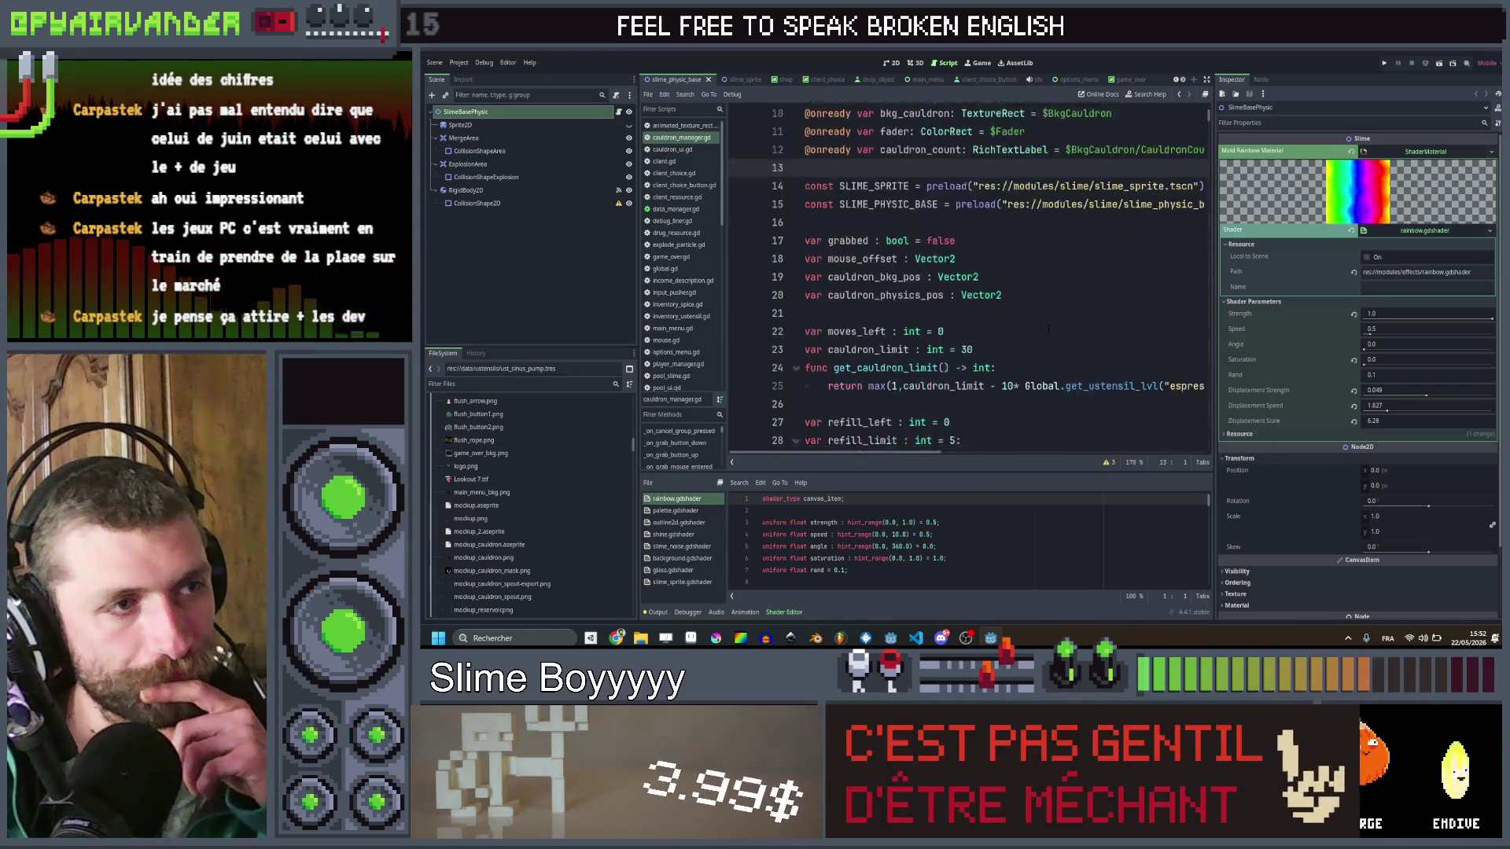
scroll(1045, 329, "down", 15)
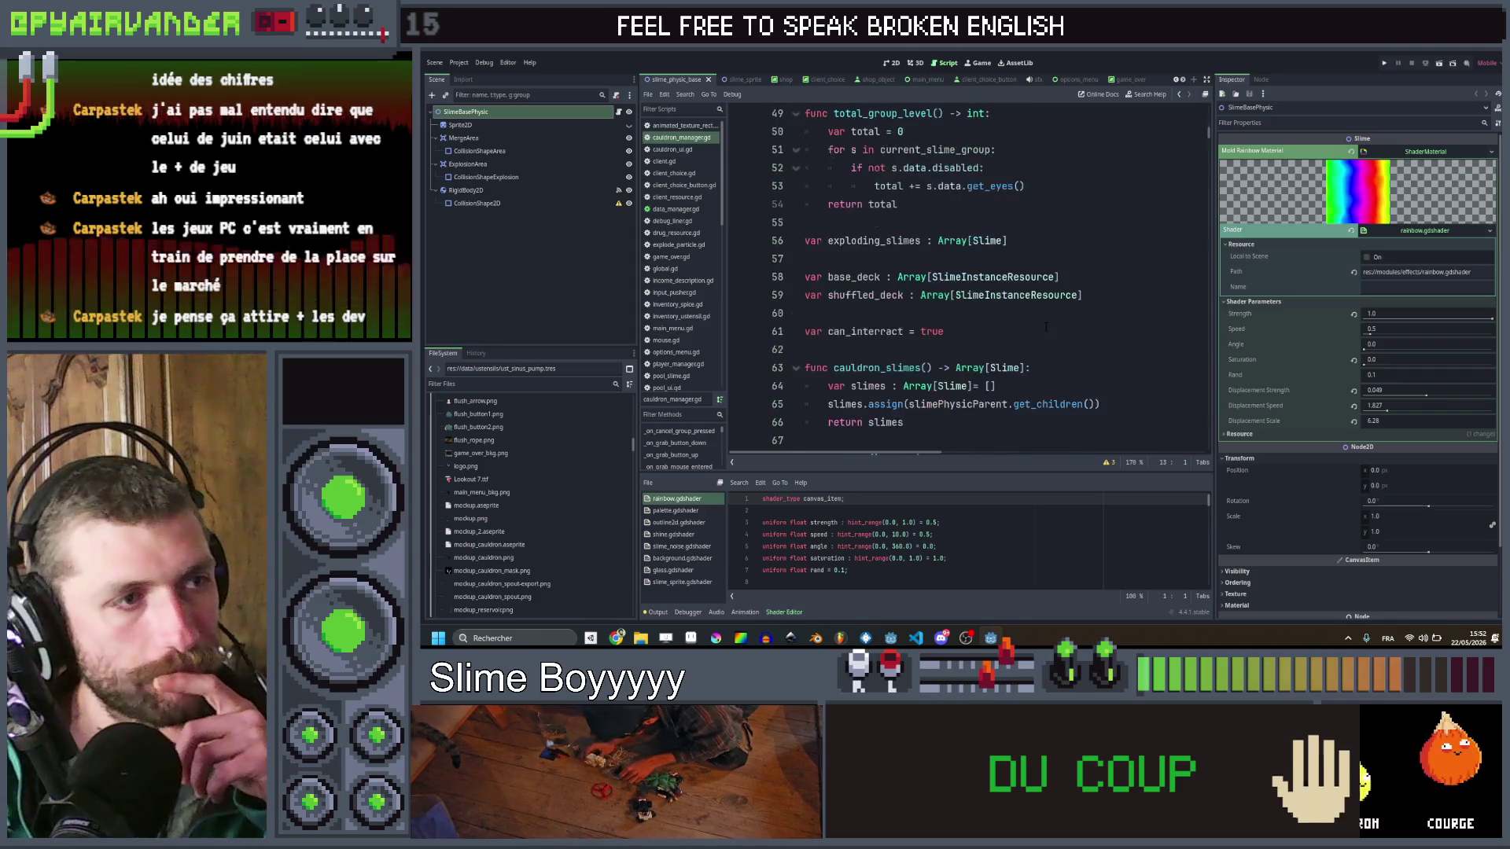
scroll(1045, 329, "down", 20)
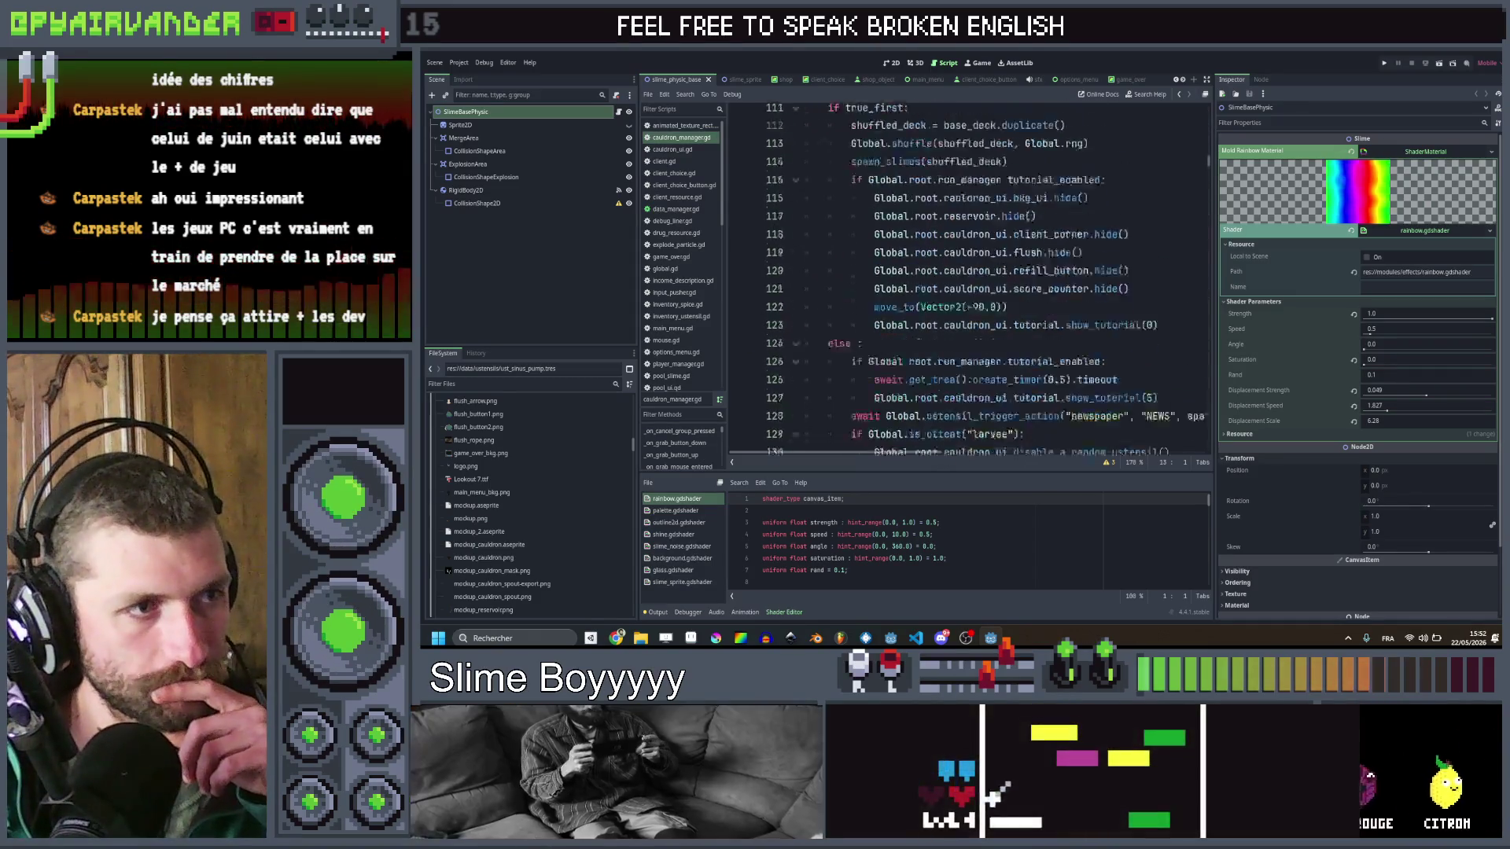
scroll(1046, 329, "up", 20)
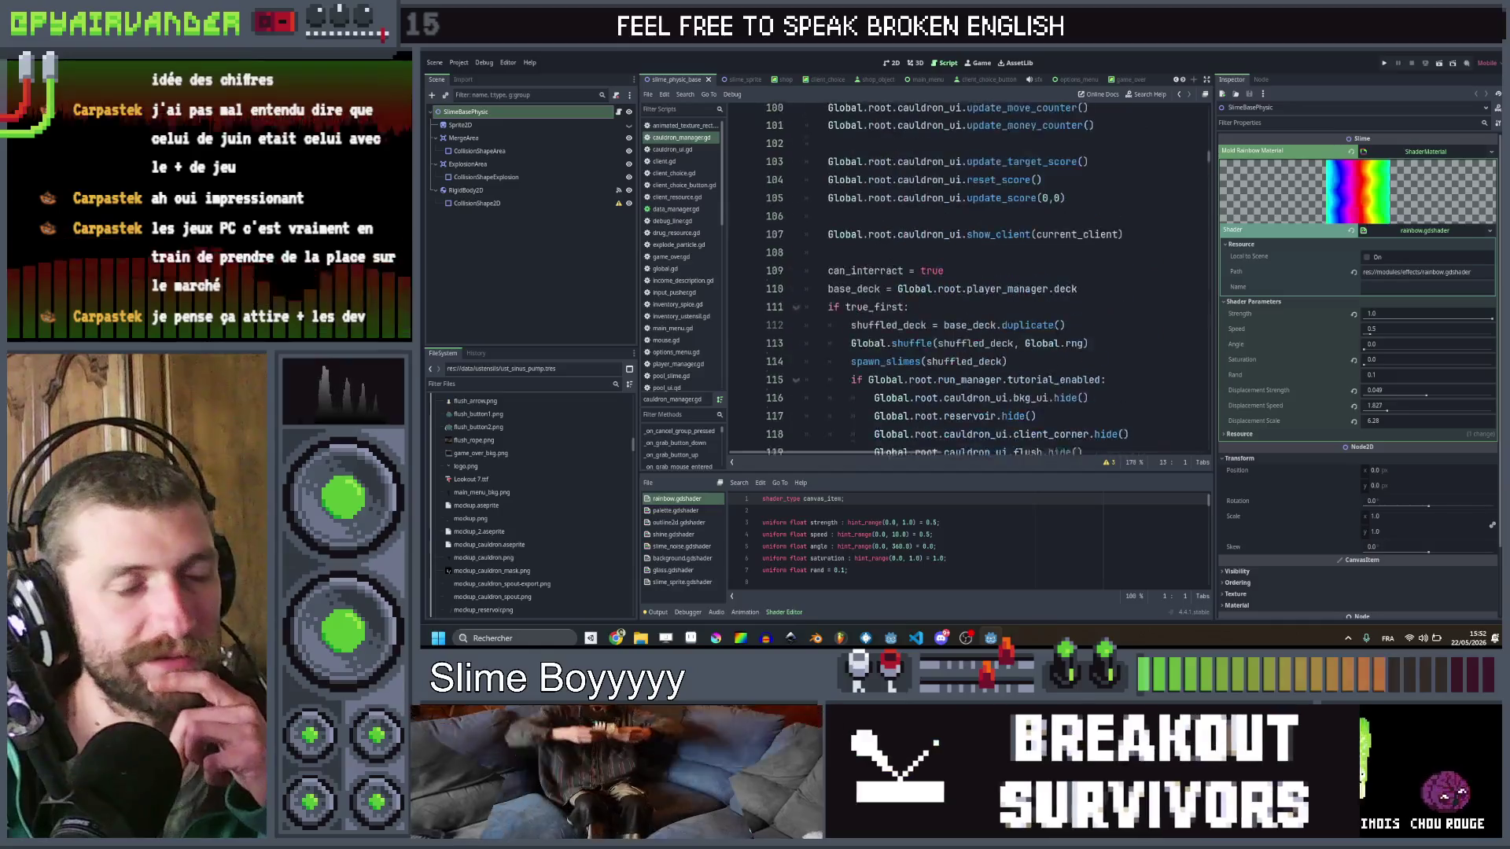
scroll(1046, 329, "up", 5)
scroll(1046, 328, "down", 5)
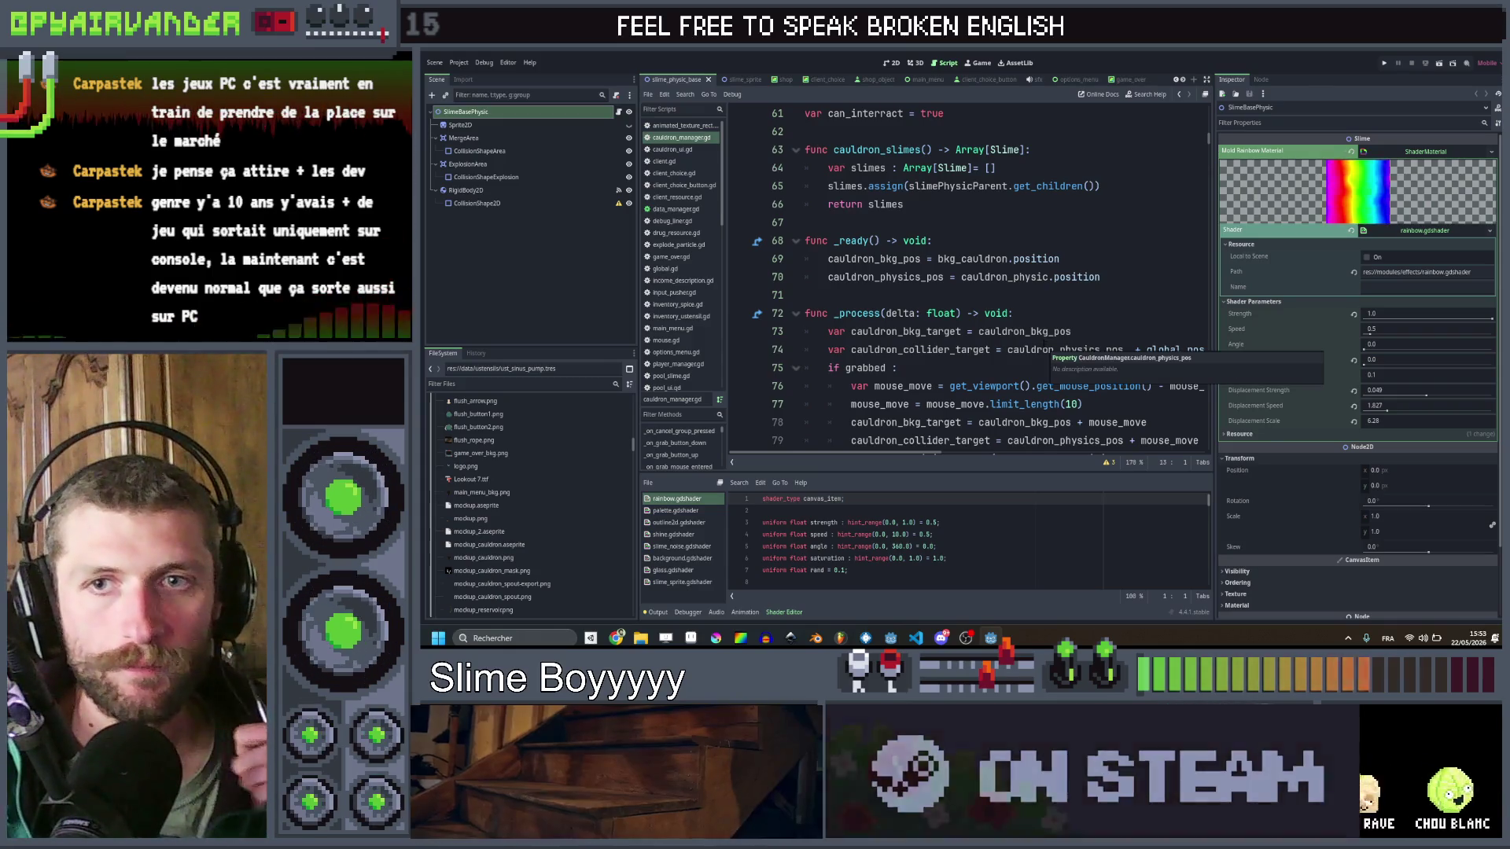
mouse_move(1048, 348)
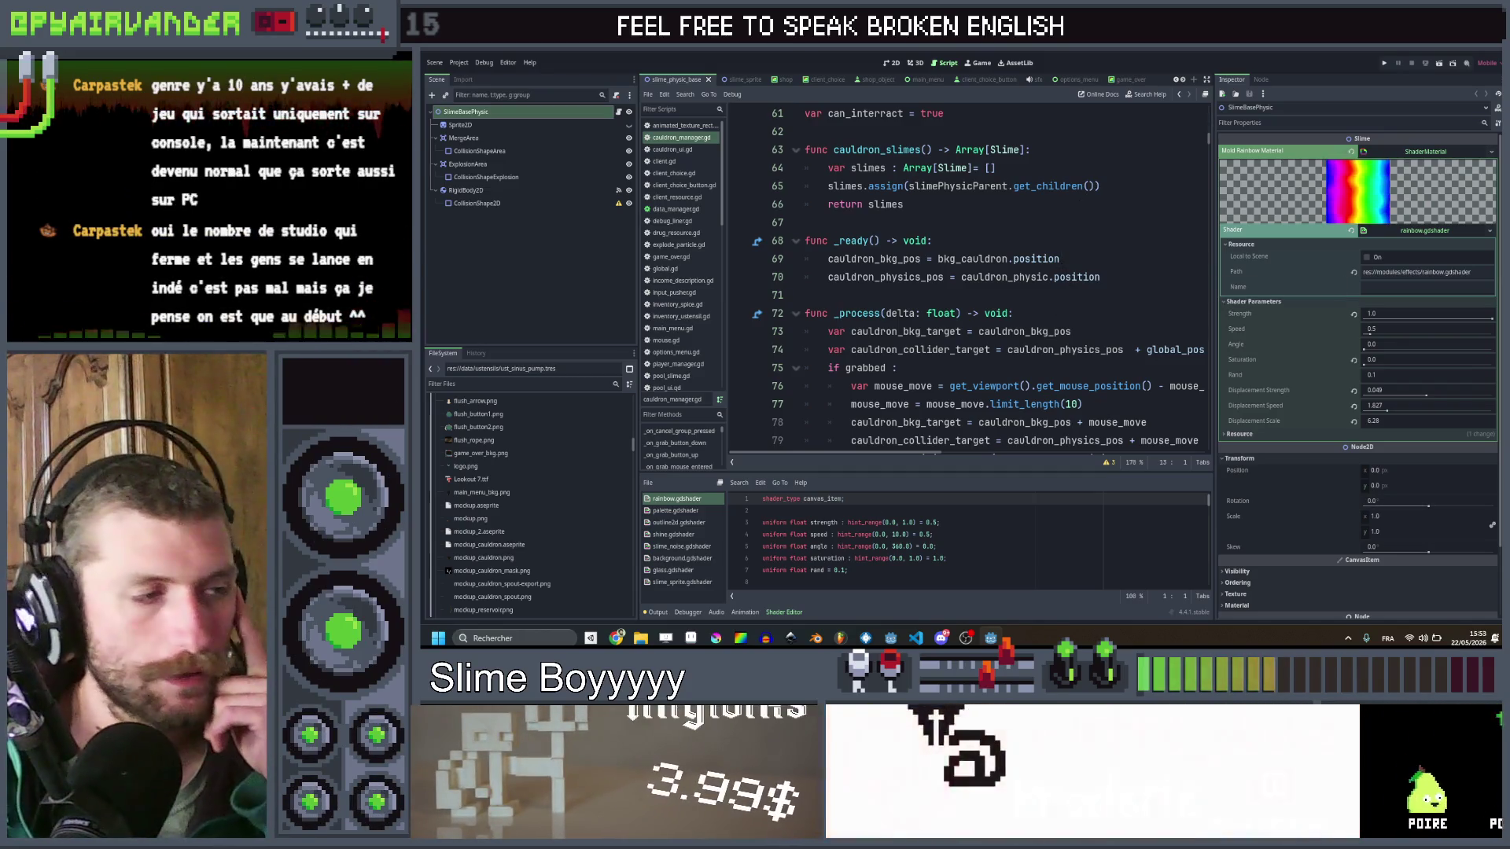
key("alt+Tab")
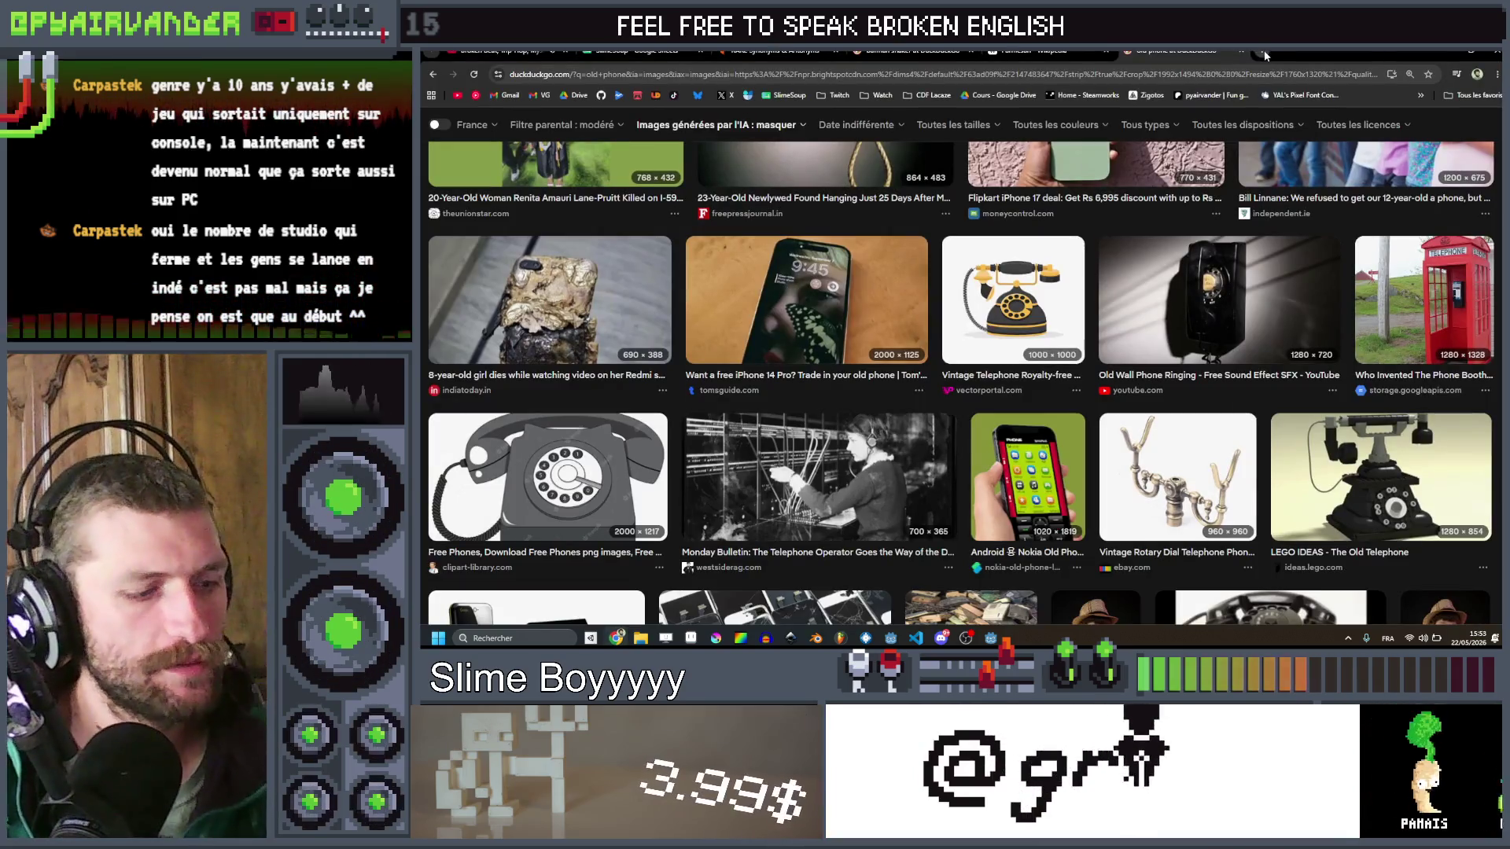
Step: Search the web for 'steam db' in a new tab and open steamdb.info
left_click(1262, 50)
type("steam db")
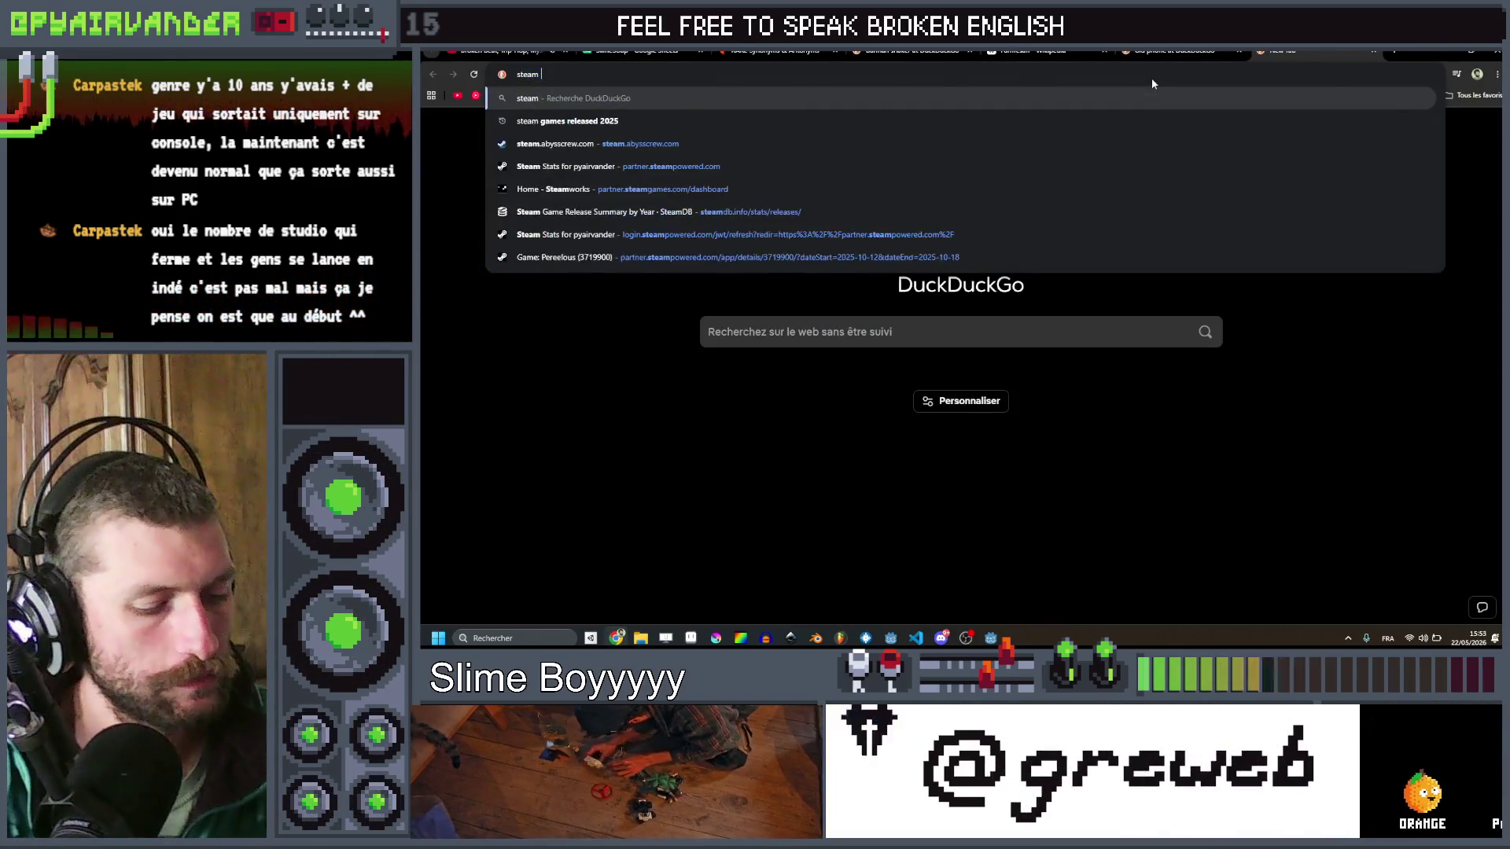
key("Return")
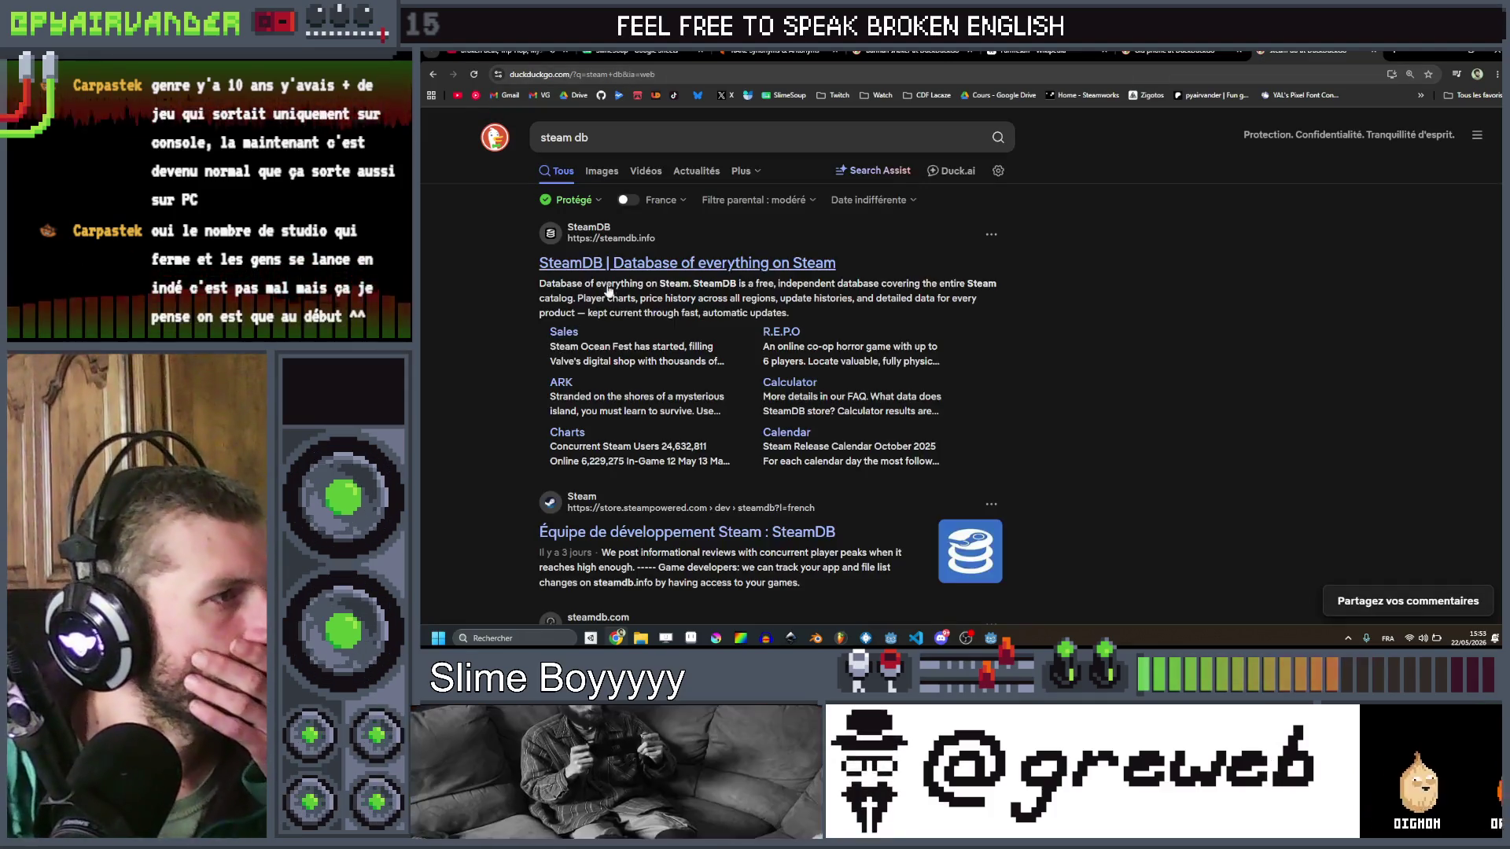
left_click(669, 243)
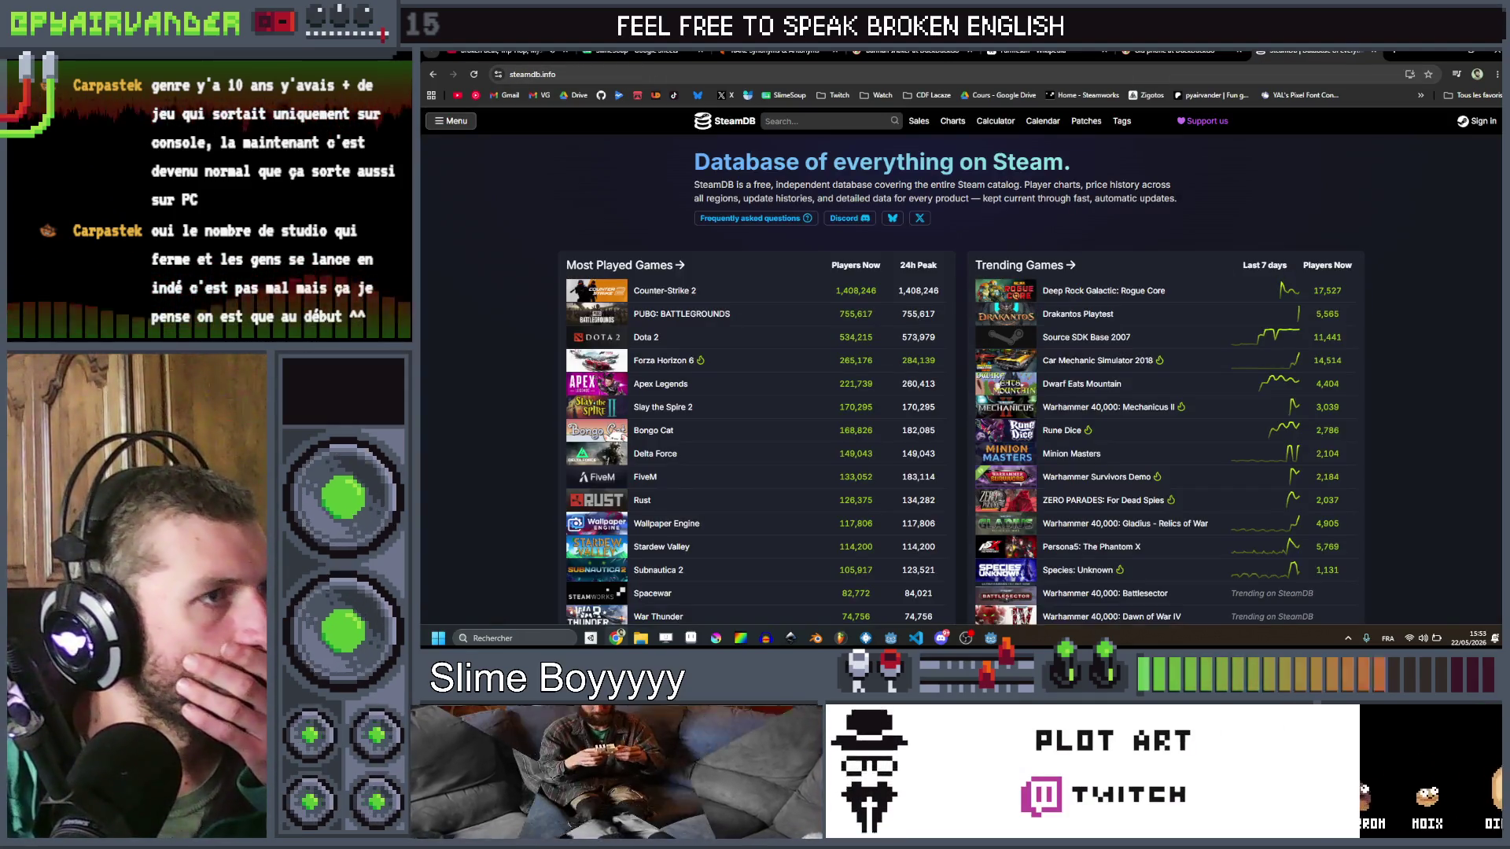
Step: Show SteamDB's Steam Charts filtered to the Indie tag and browse the table
left_click(951, 124)
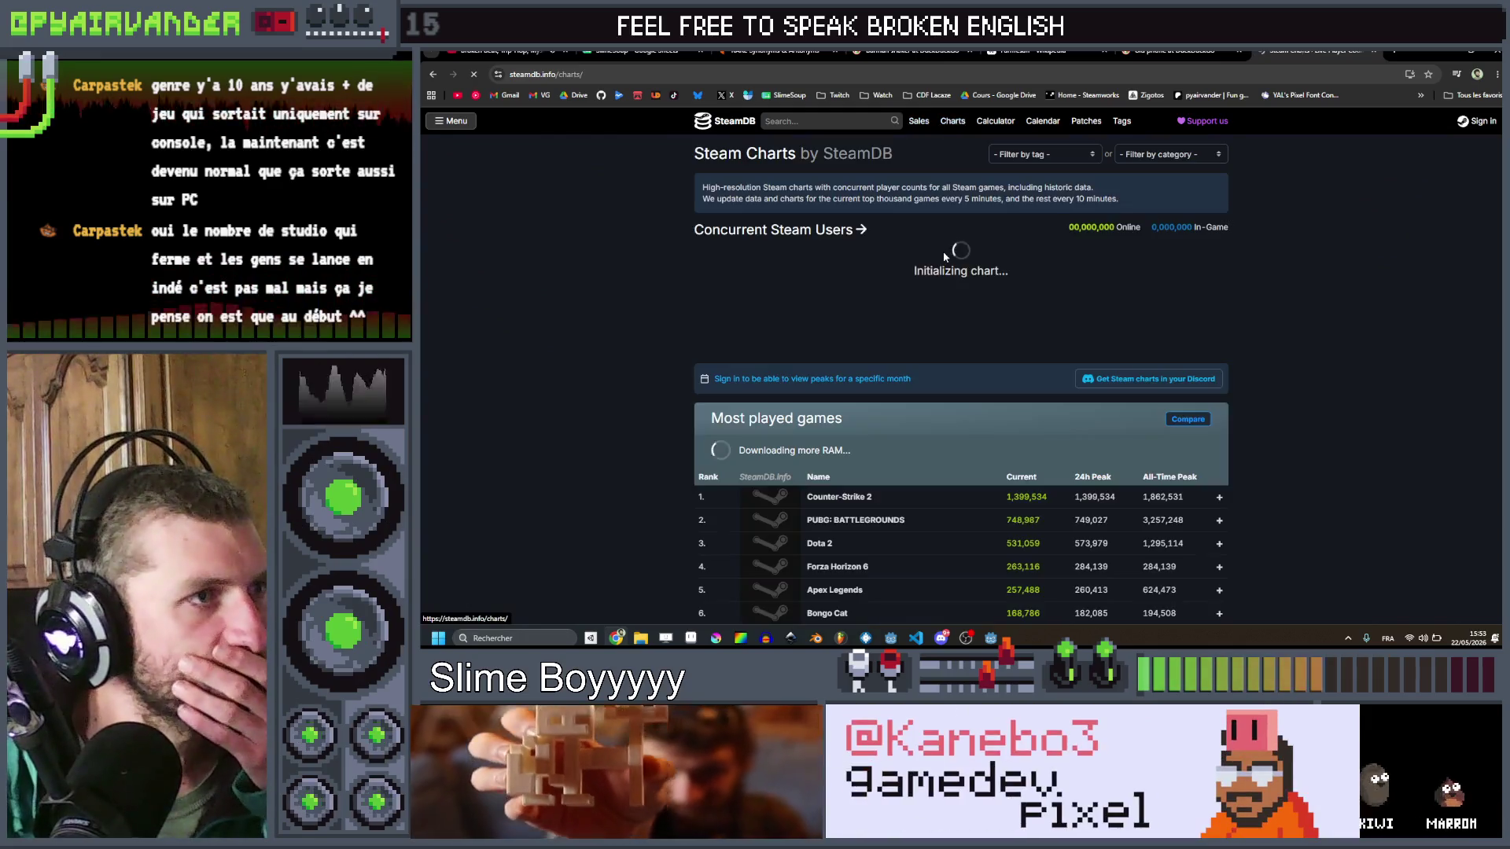
left_click(1085, 163)
left_click(1045, 215)
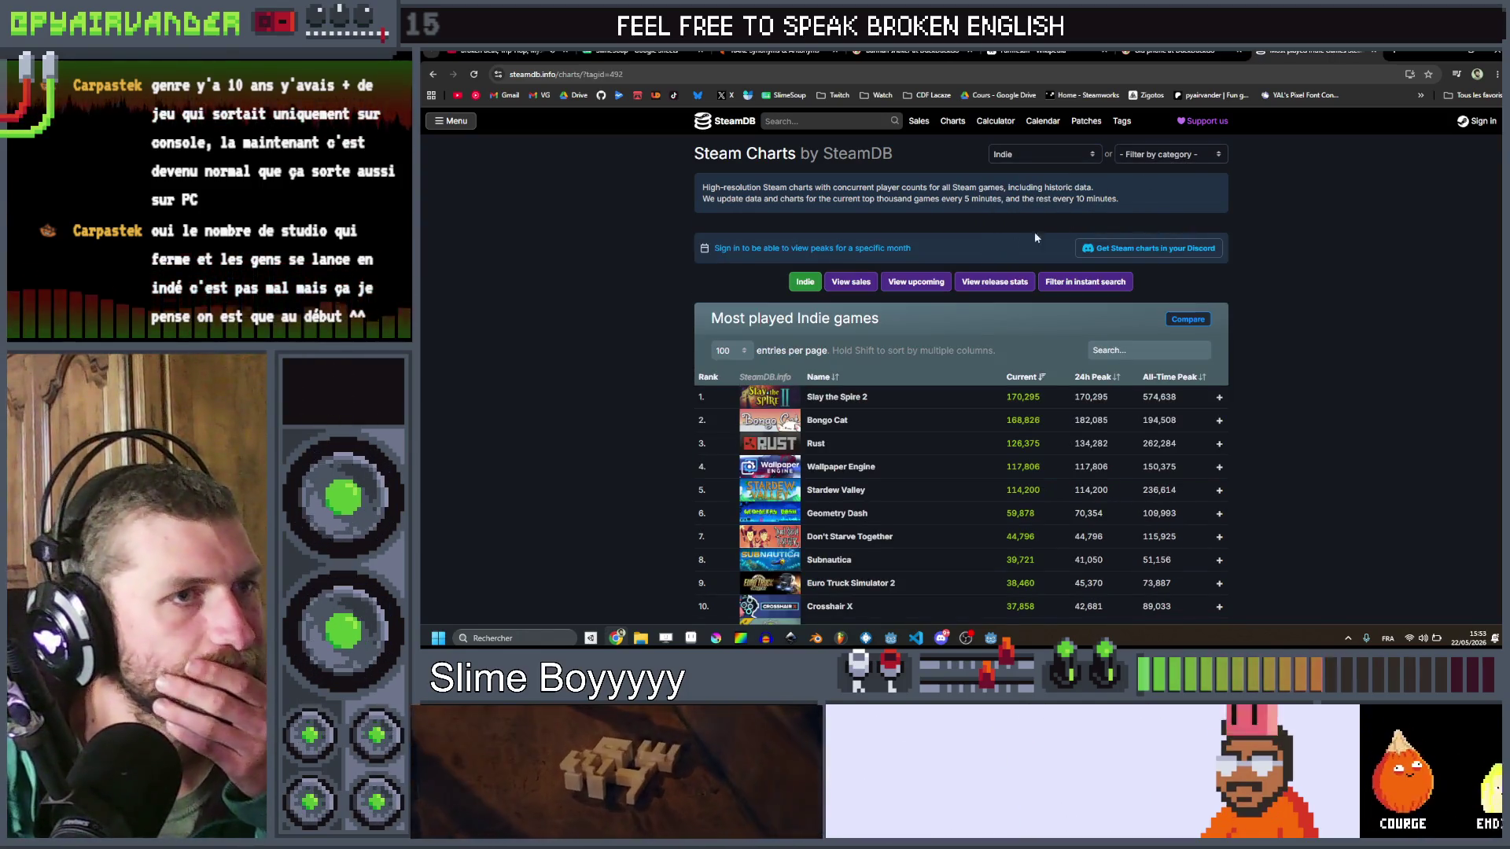
scroll(1258, 290, "down", 2)
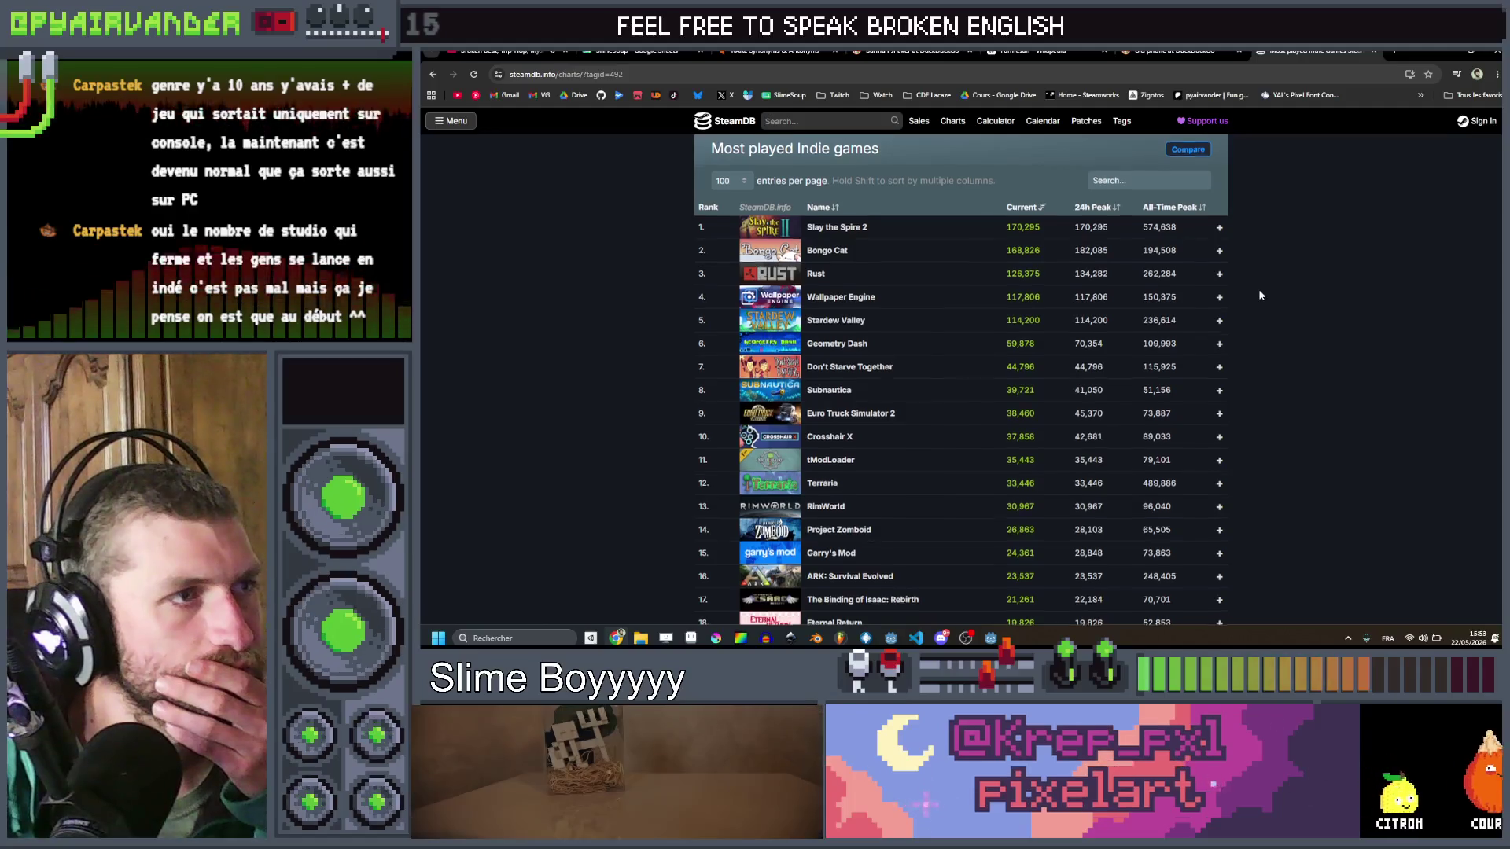
scroll(1258, 295, "down", 12)
scroll(1259, 295, "down", 20)
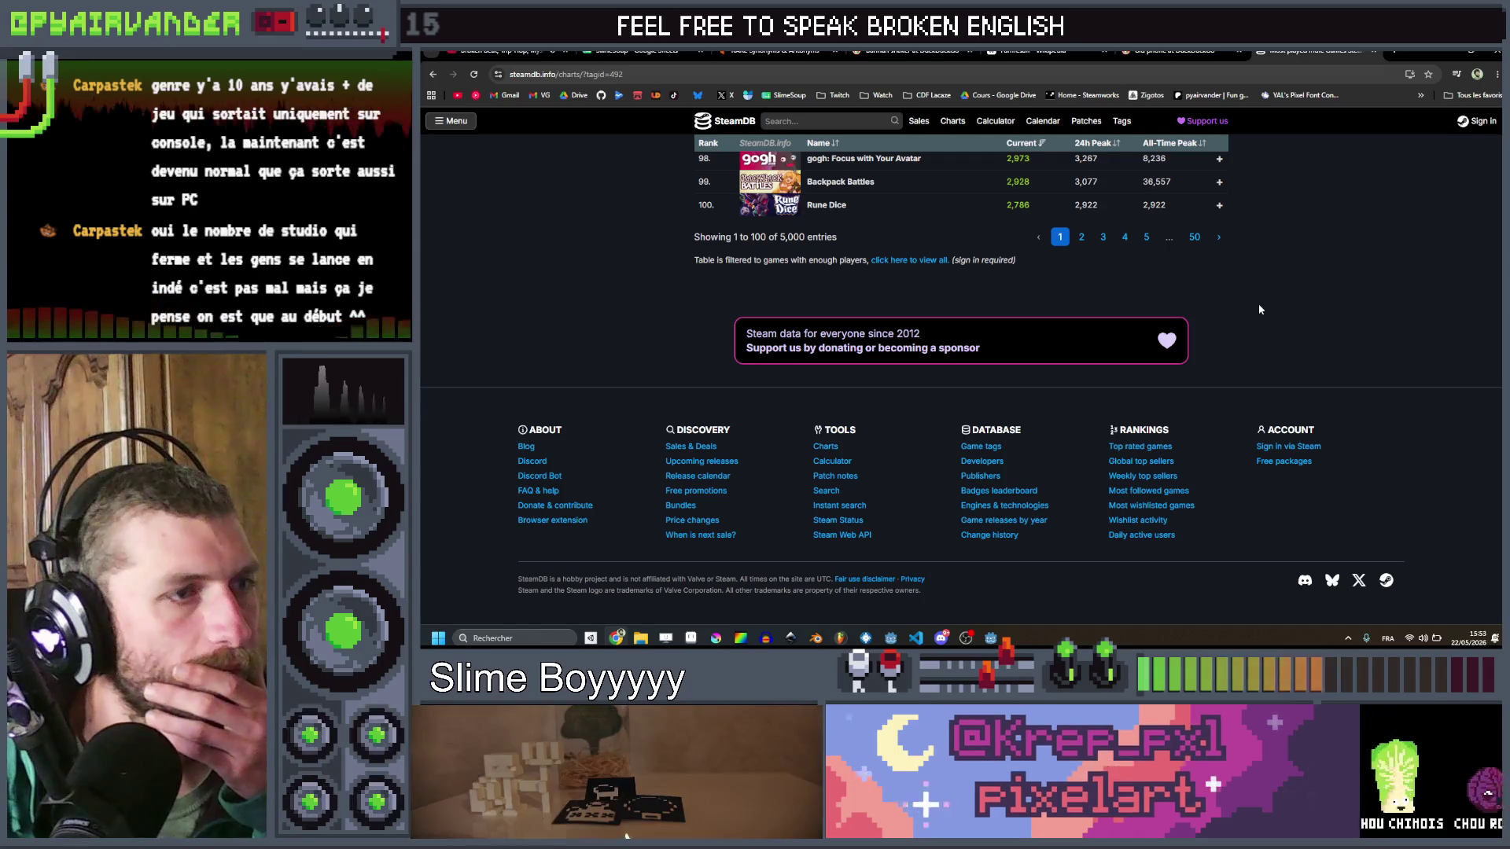
scroll(1259, 310, "up", 20)
scroll(1258, 311, "up", 9)
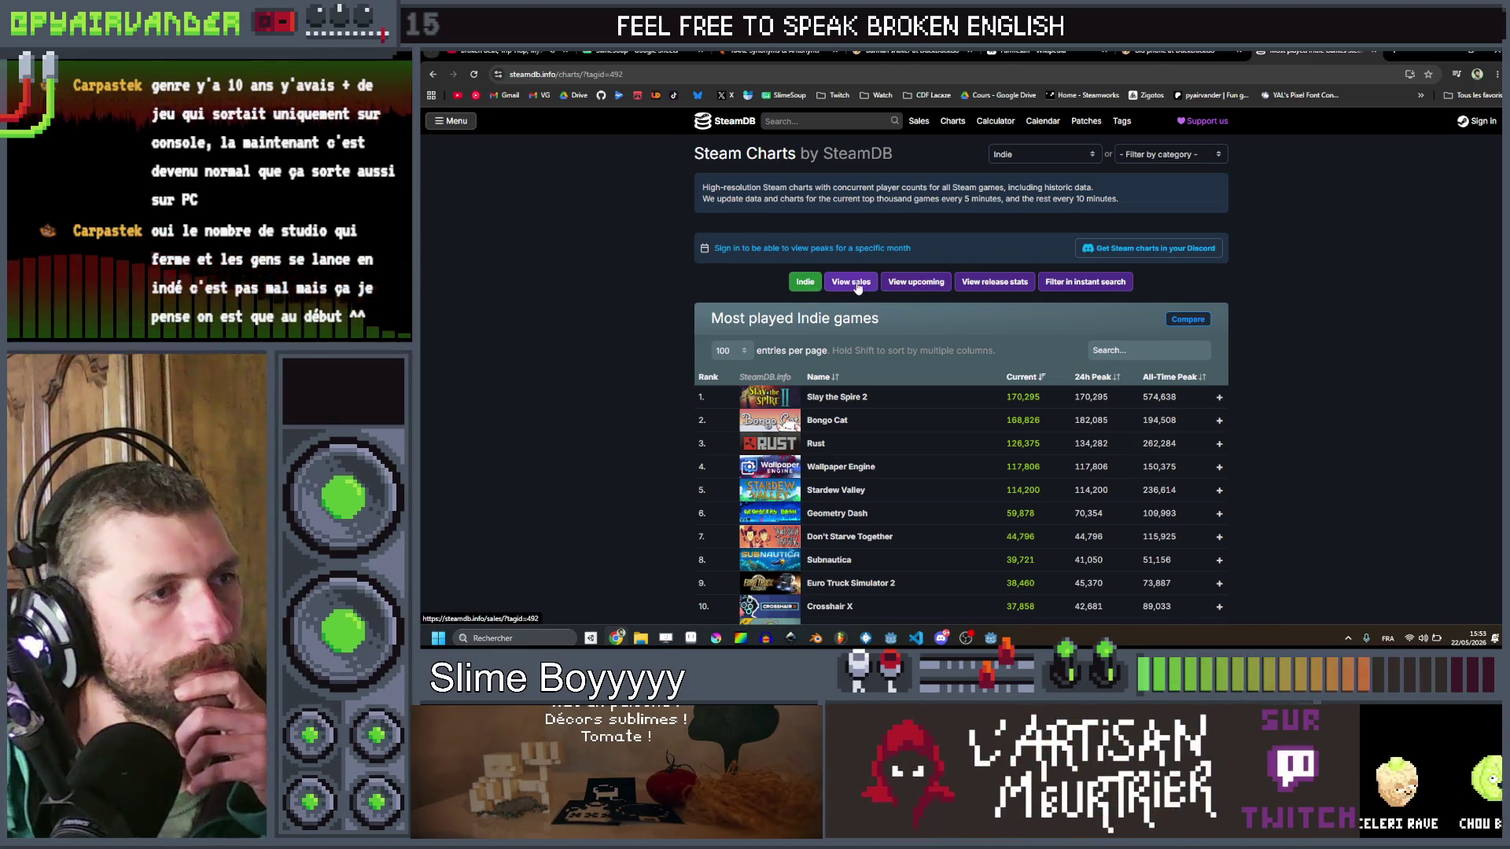
left_click(815, 120)
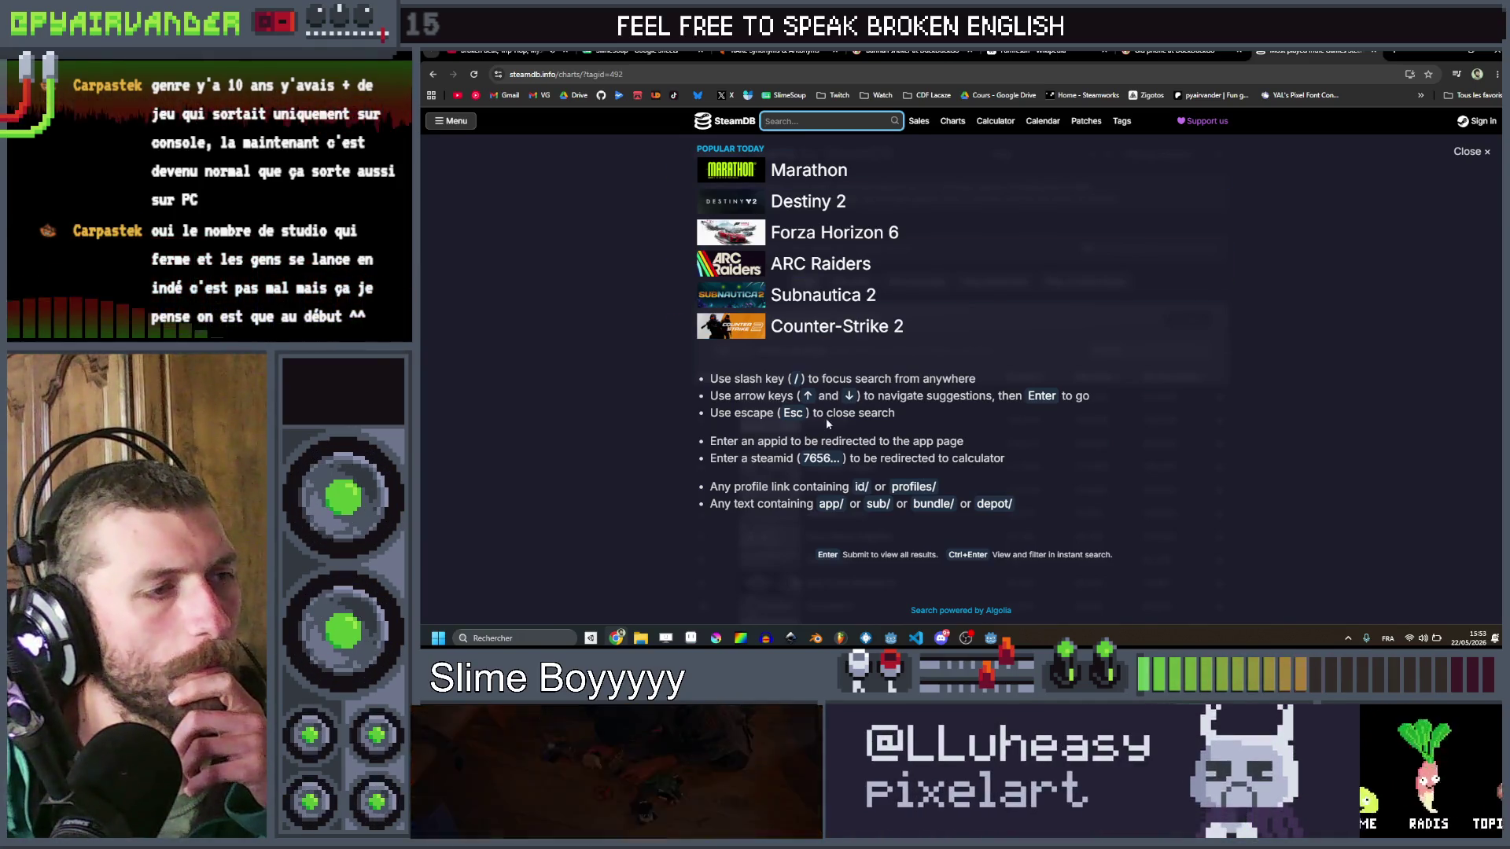
left_click(606, 454)
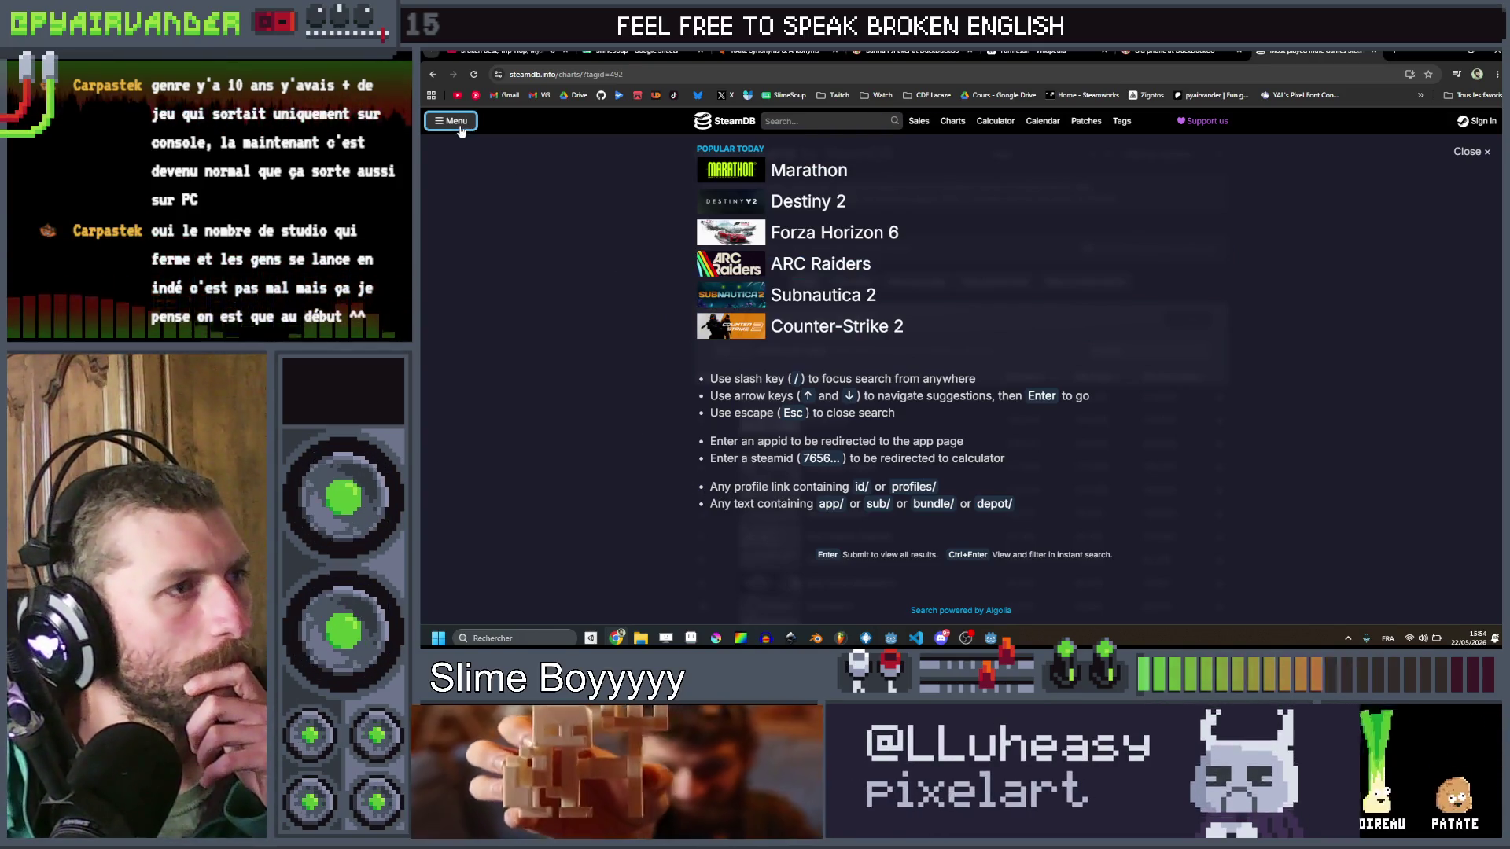
Step: Open SteamDB's All Steam Game Tags list and browse through it
left_click(460, 126)
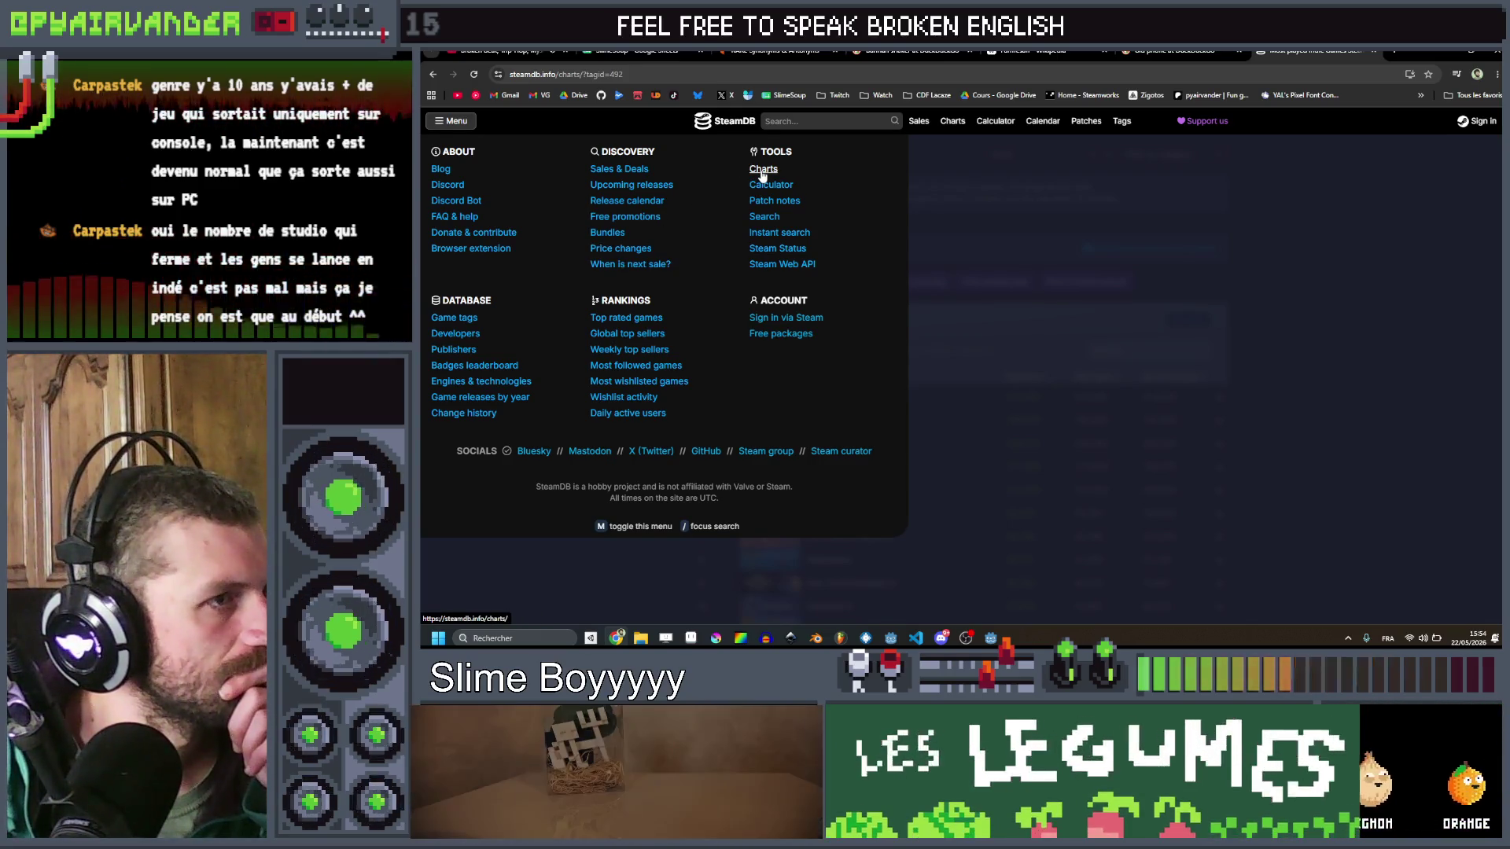
left_click(455, 317)
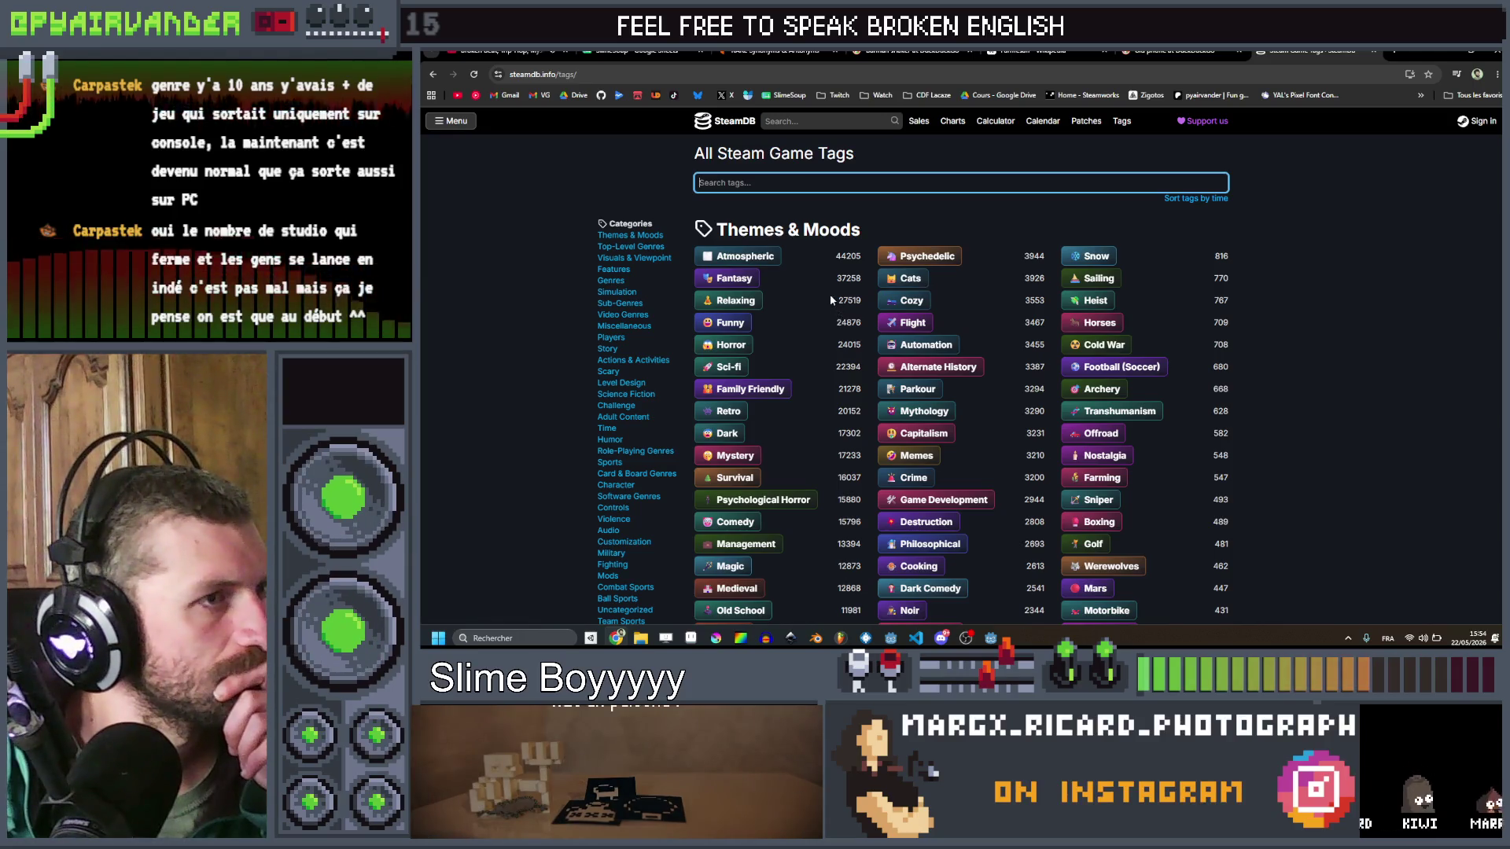
scroll(872, 289, "down", 5)
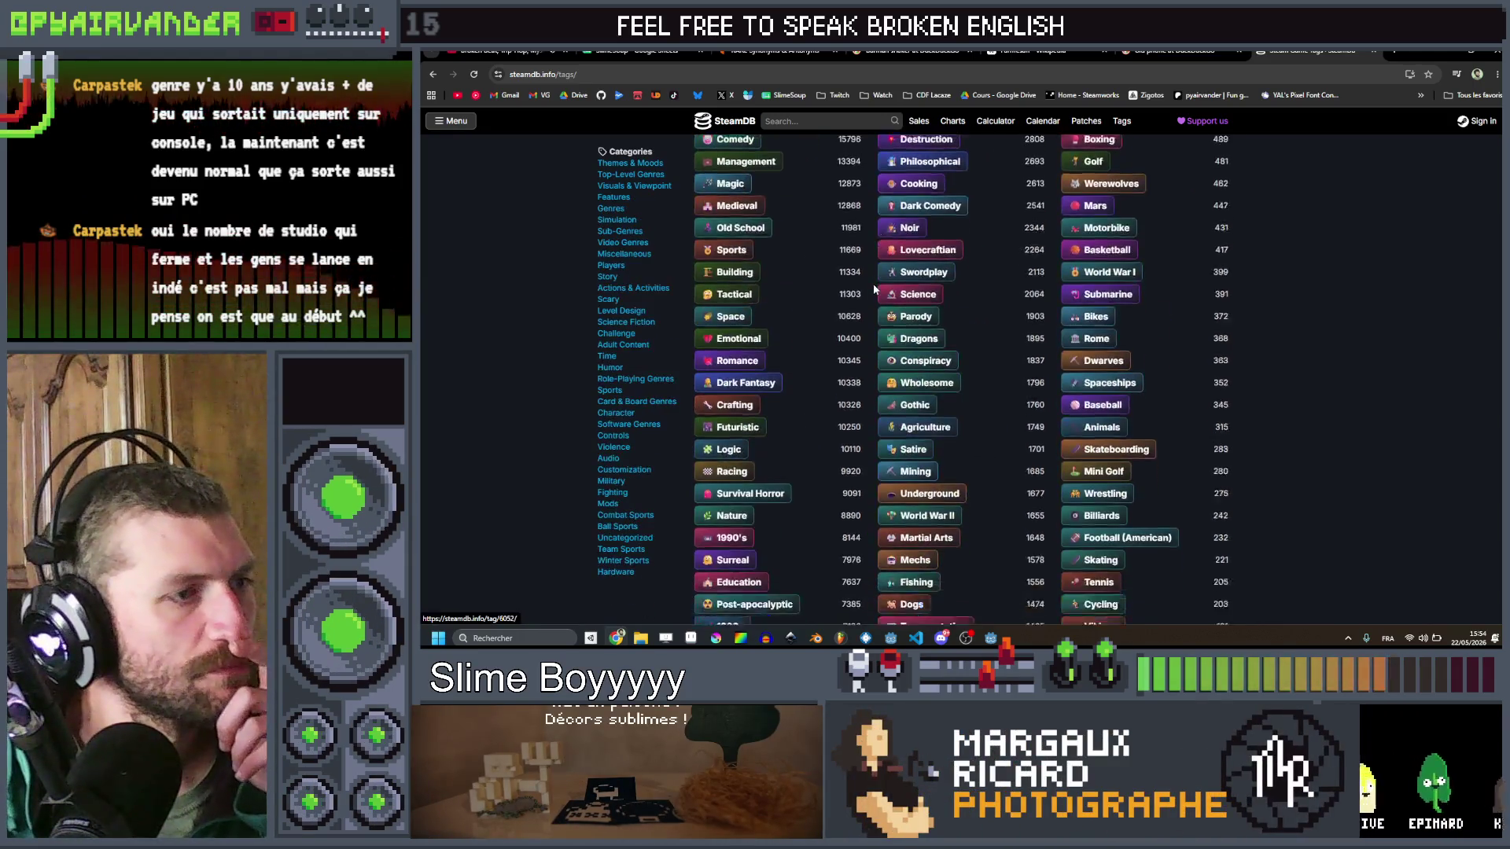
scroll(873, 290, "down", 10)
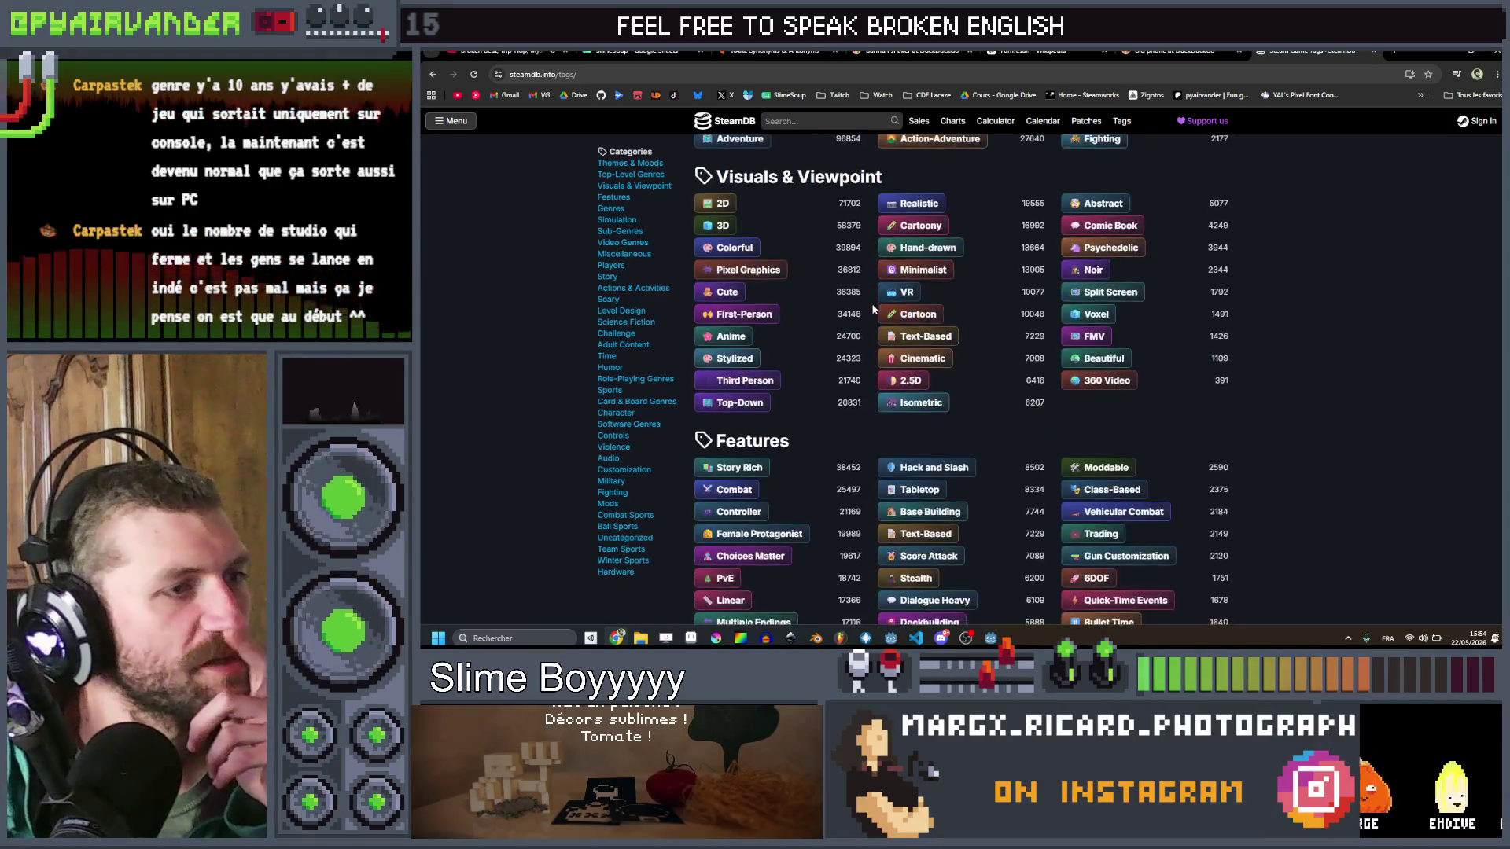
scroll(873, 306, "down", 10)
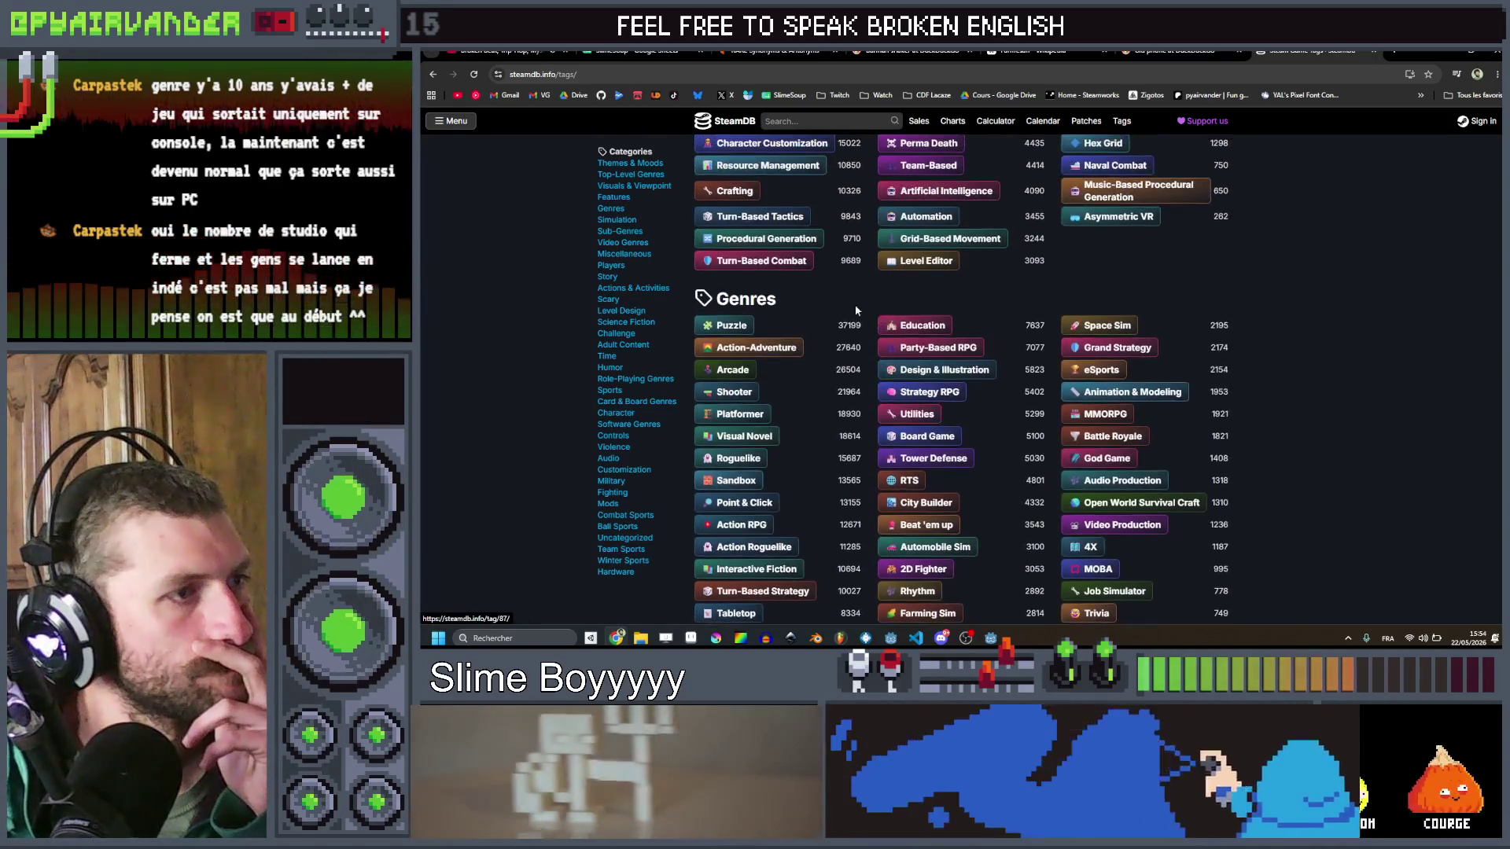
scroll(823, 310, "down", 2)
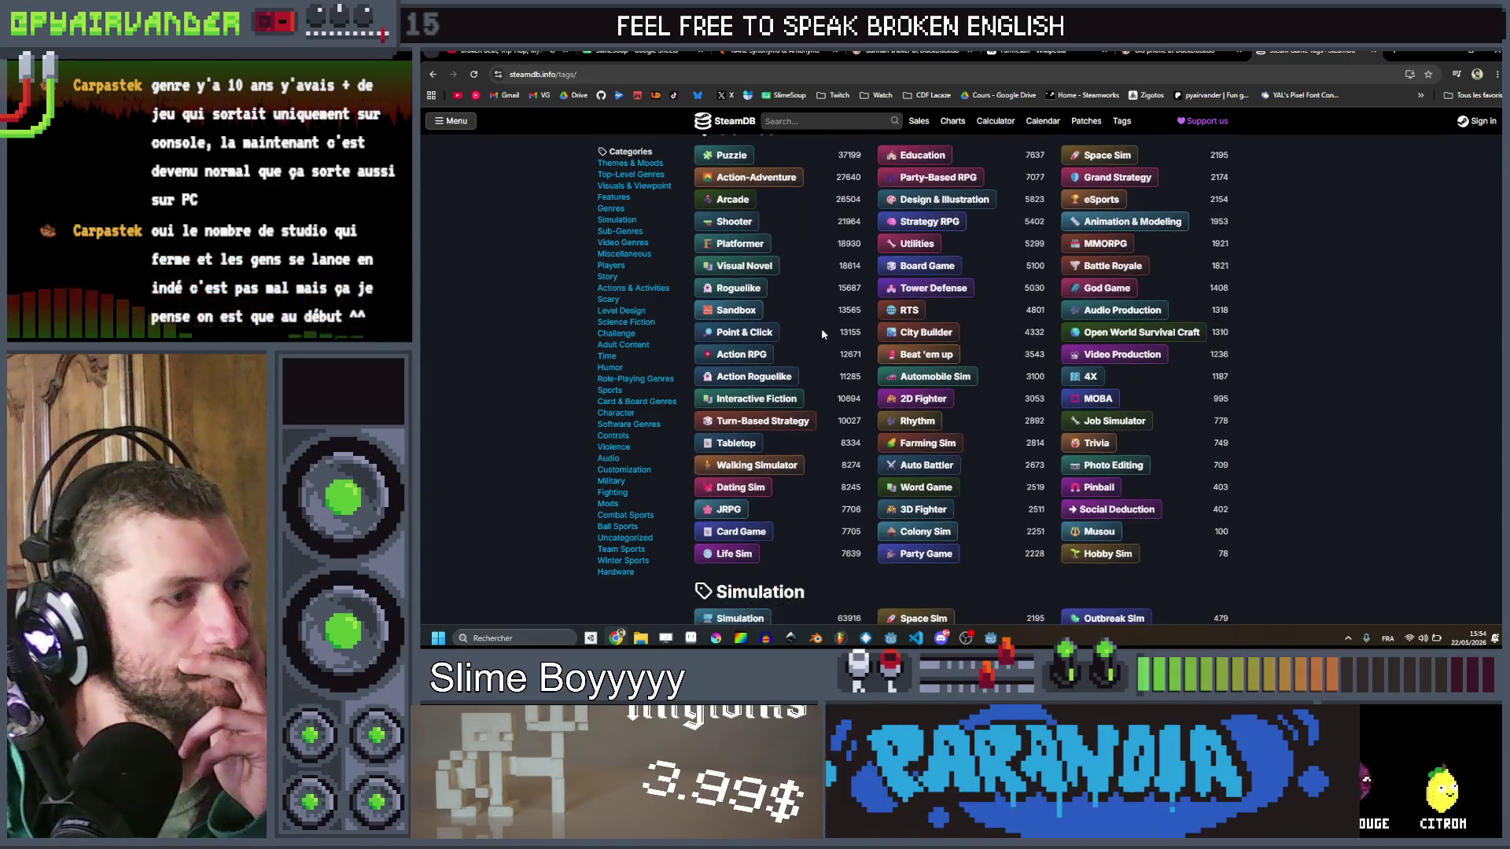
scroll(821, 327, "up", 2)
scroll(1152, 201, "down", 1)
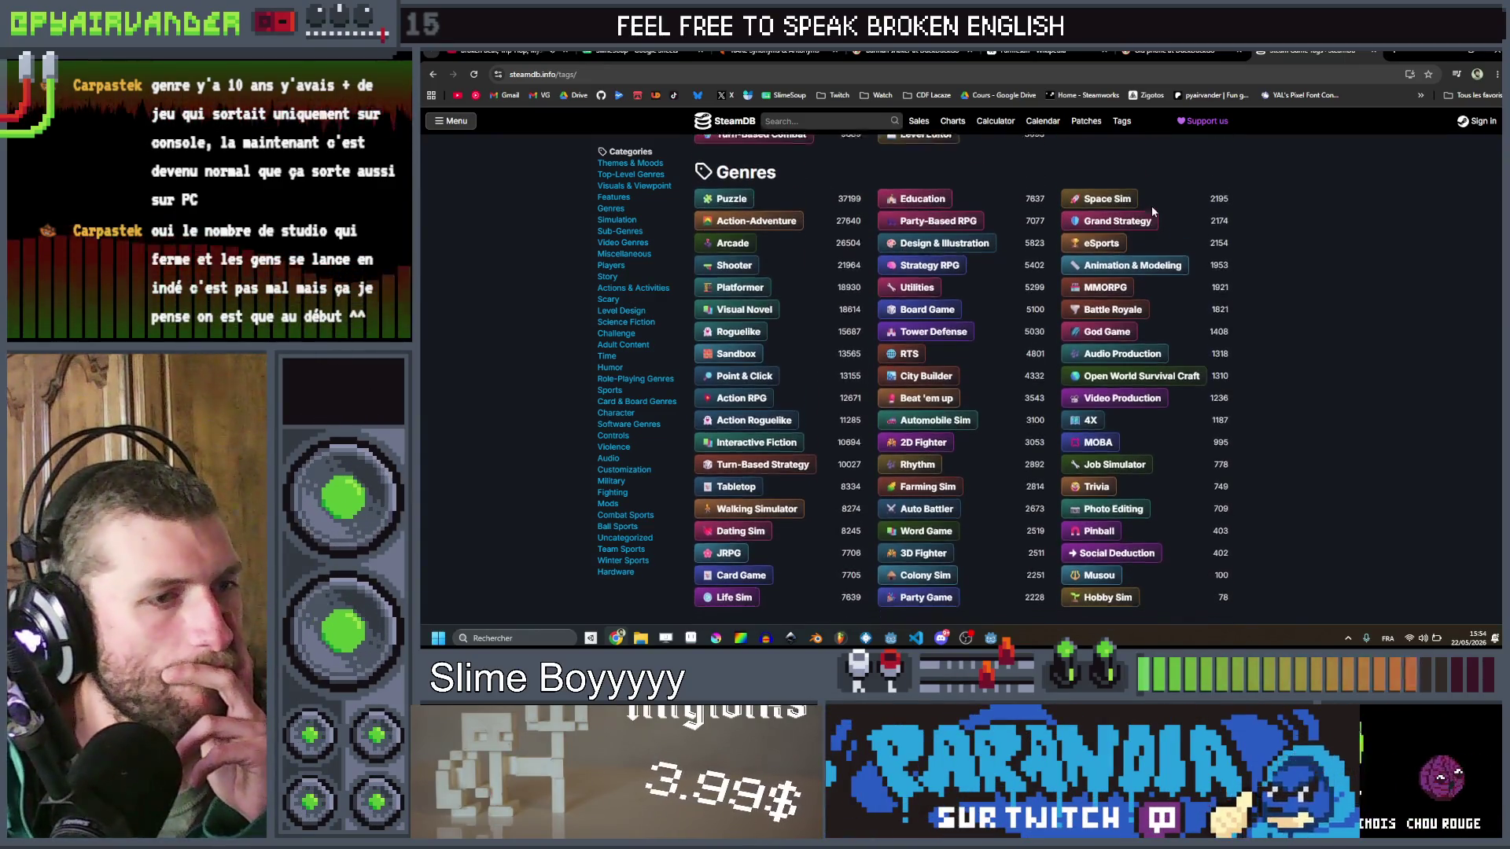
scroll(805, 210, "down", 1)
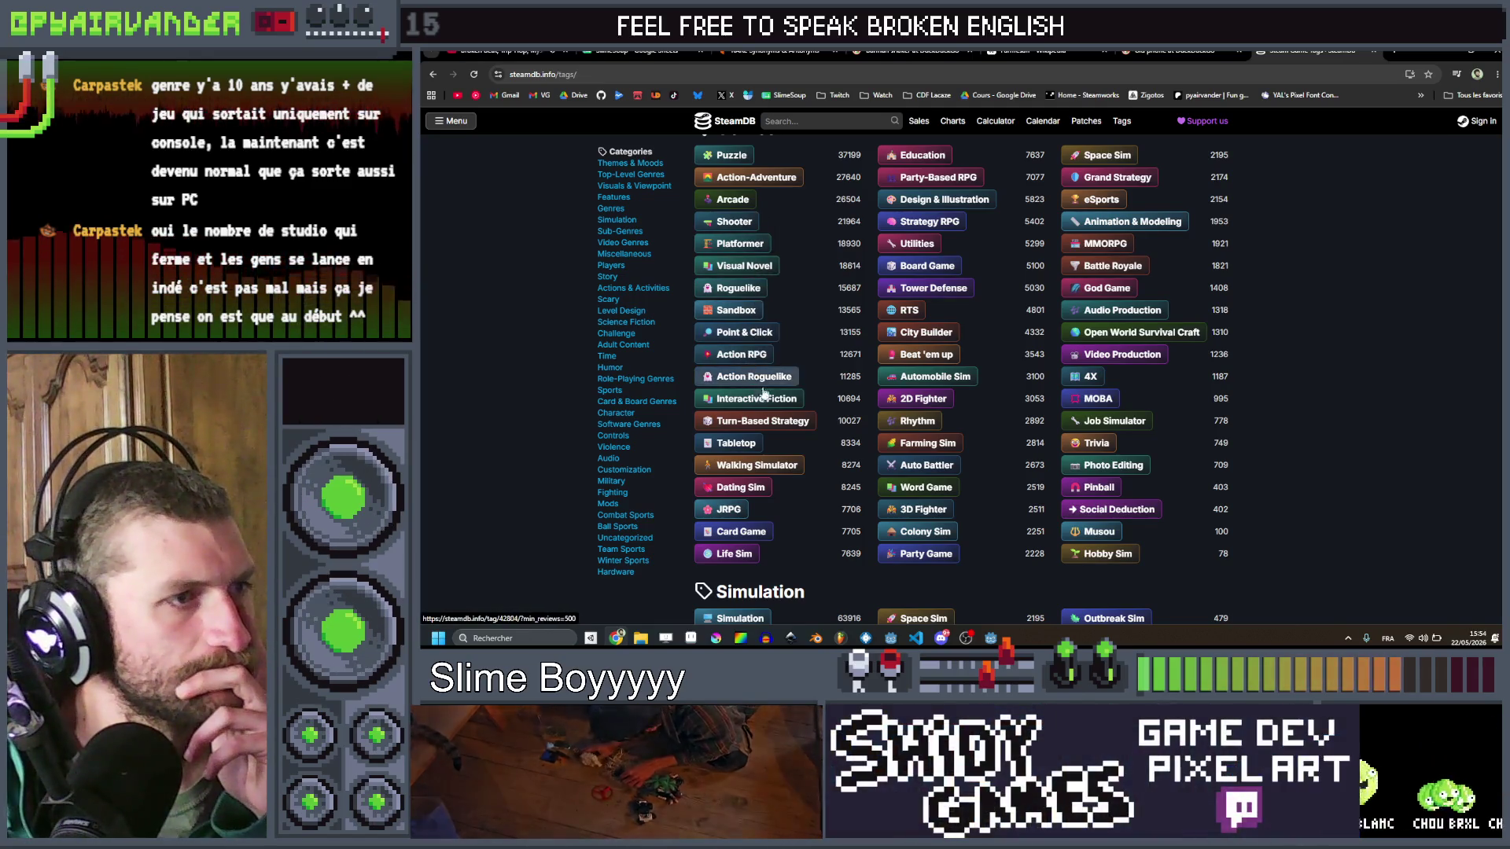
scroll(871, 268, "up", 1)
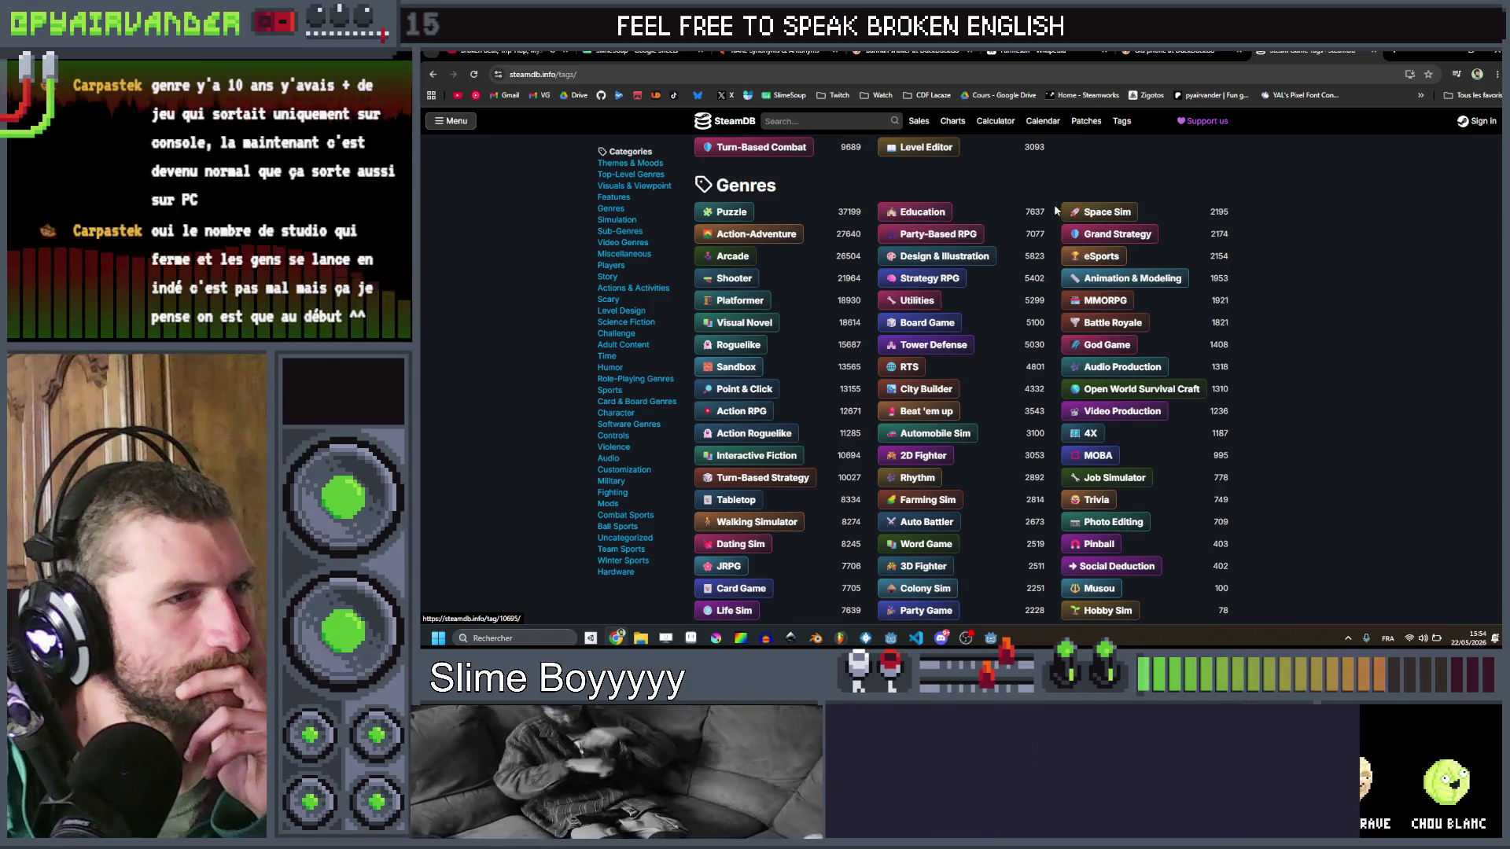
scroll(1025, 415, "down", 5)
scroll(1025, 415, "down", 15)
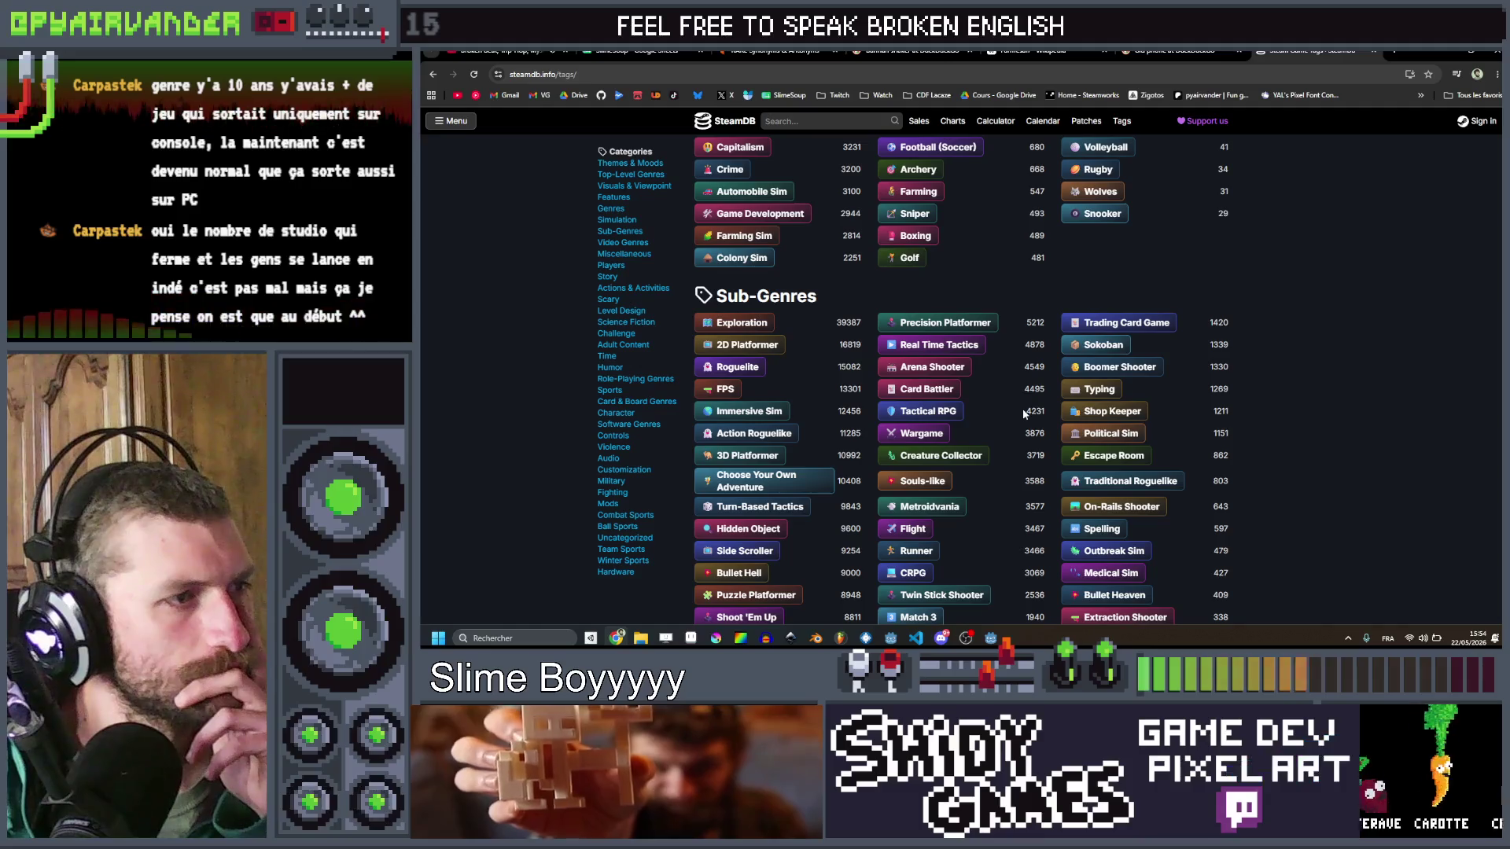
scroll(1024, 415, "down", 3)
scroll(1006, 341, "up", 20)
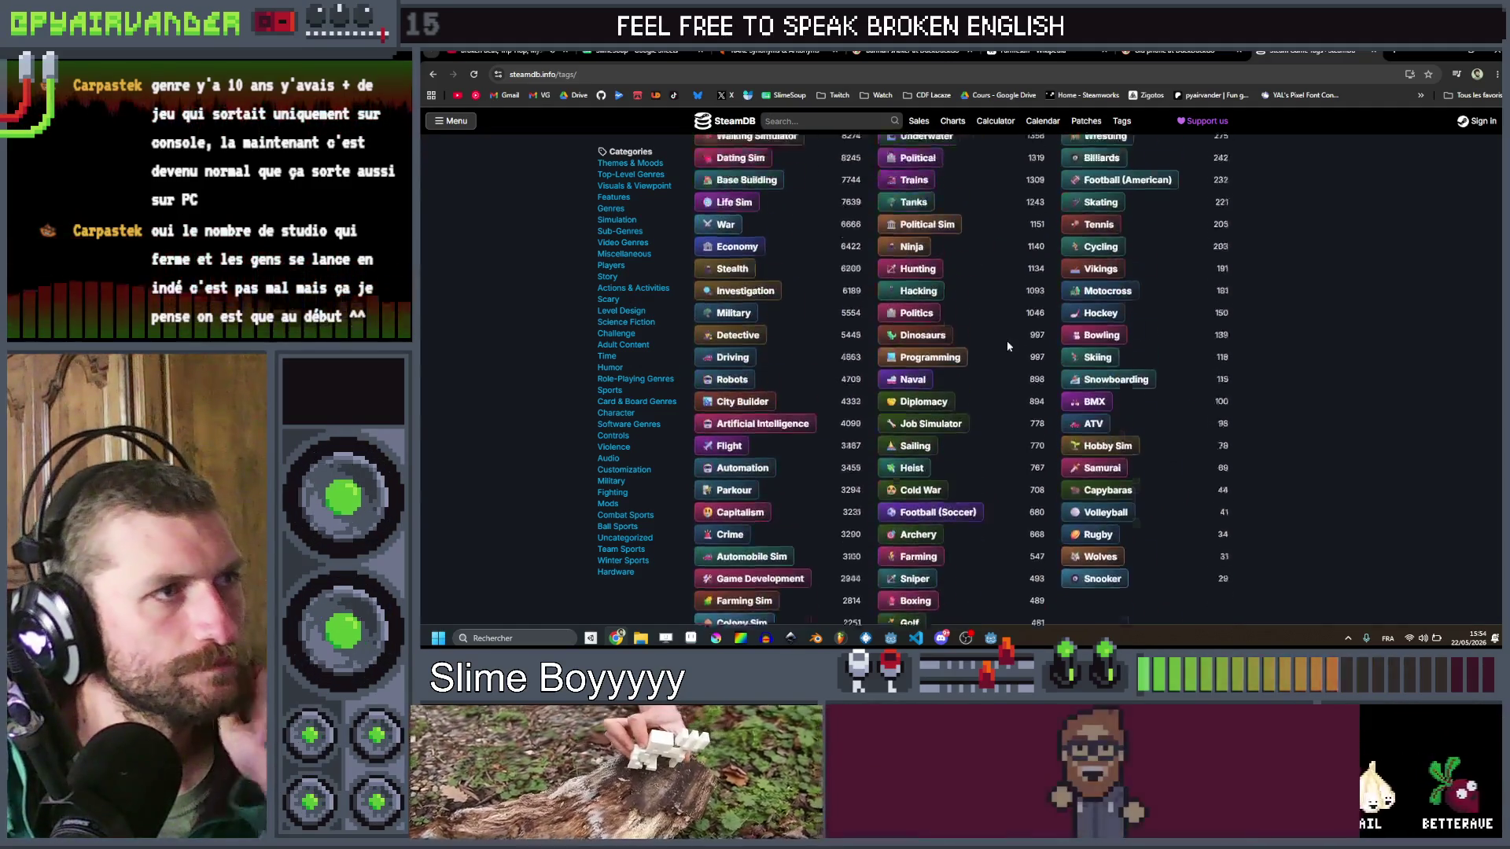
scroll(1002, 332, "up", 10)
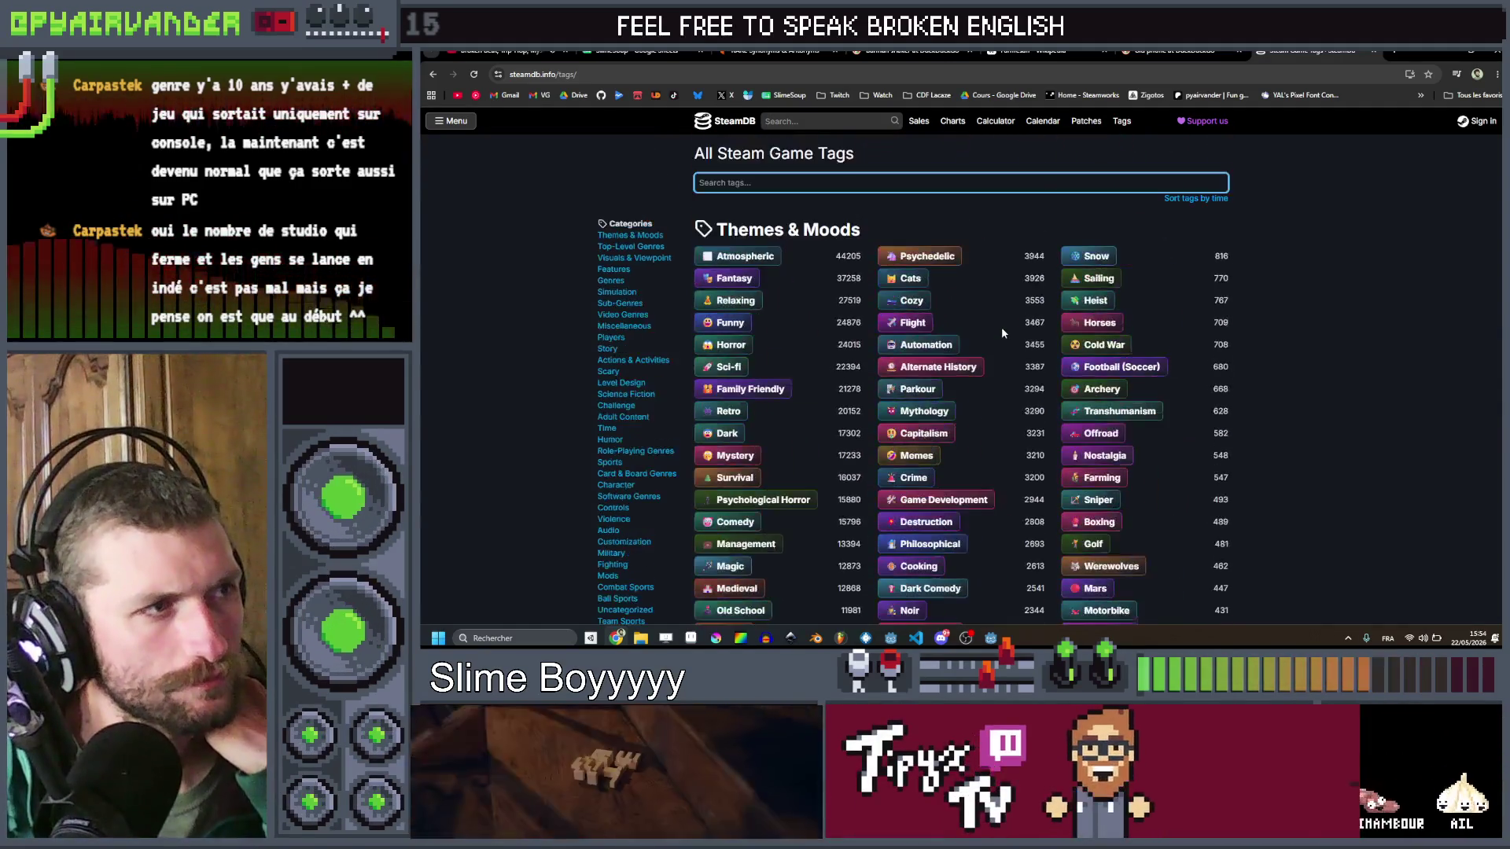
Step: Filter tags by 'indie', select its 132577 game count, then clear the search
type("indie")
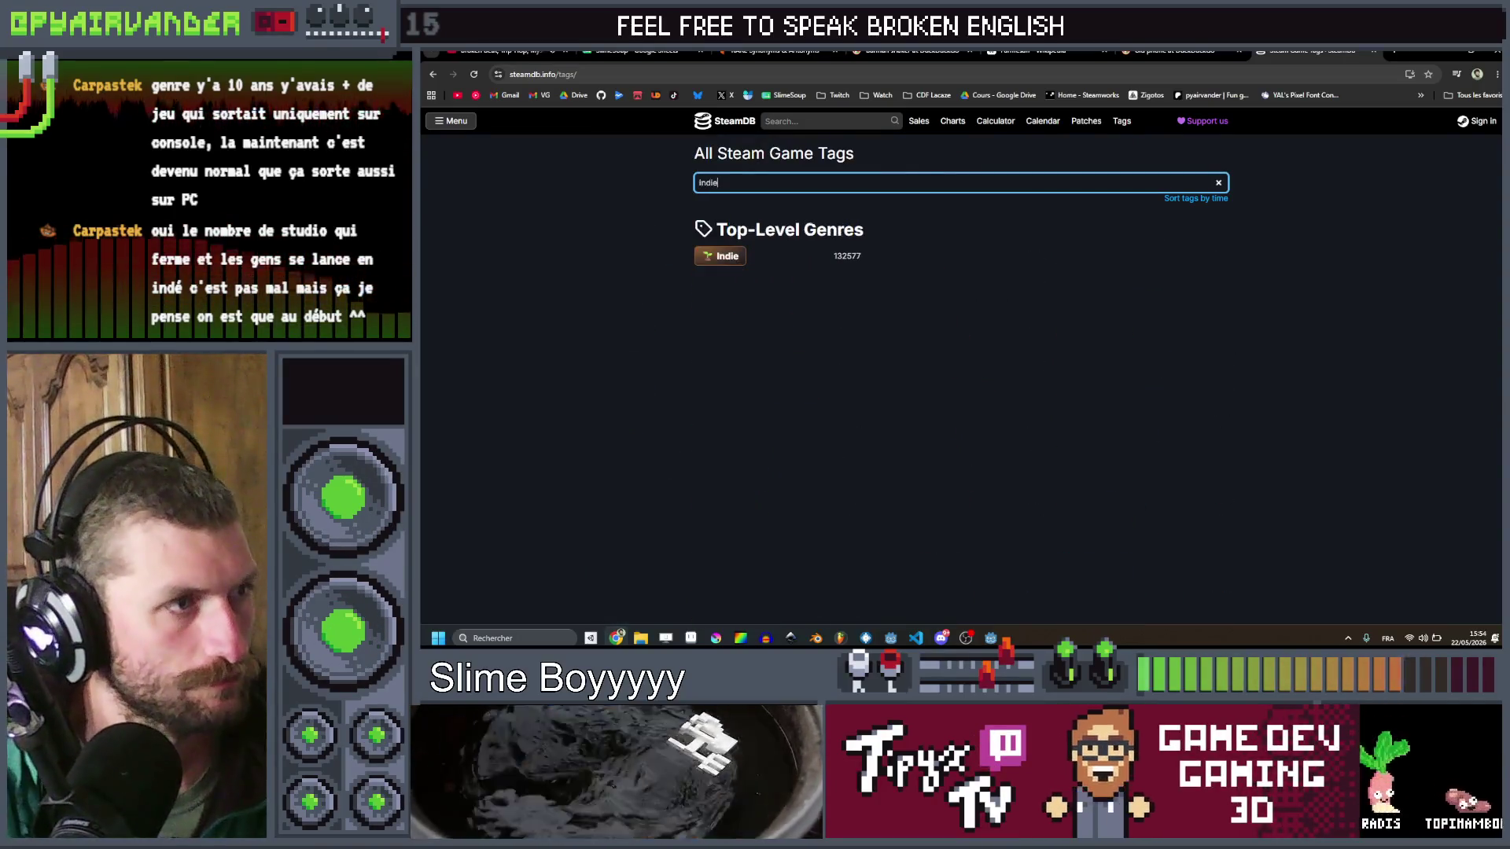
mouse_move(829, 255)
left_mouse_down()
mouse_move(894, 256)
mouse_move(848, 257)
left_mouse_up()
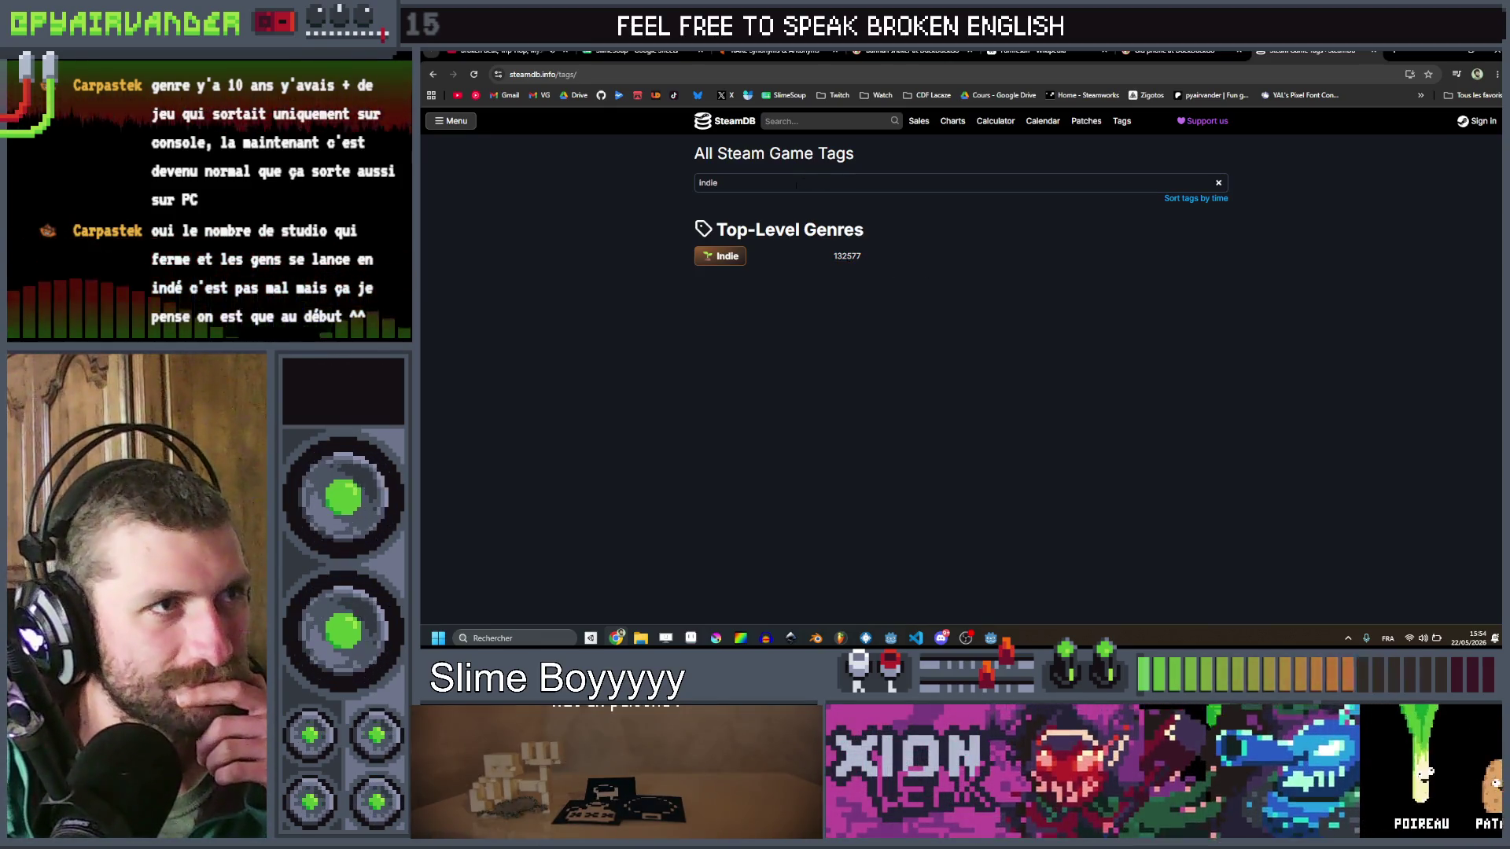
double_click(707, 182)
key("BackSpace")
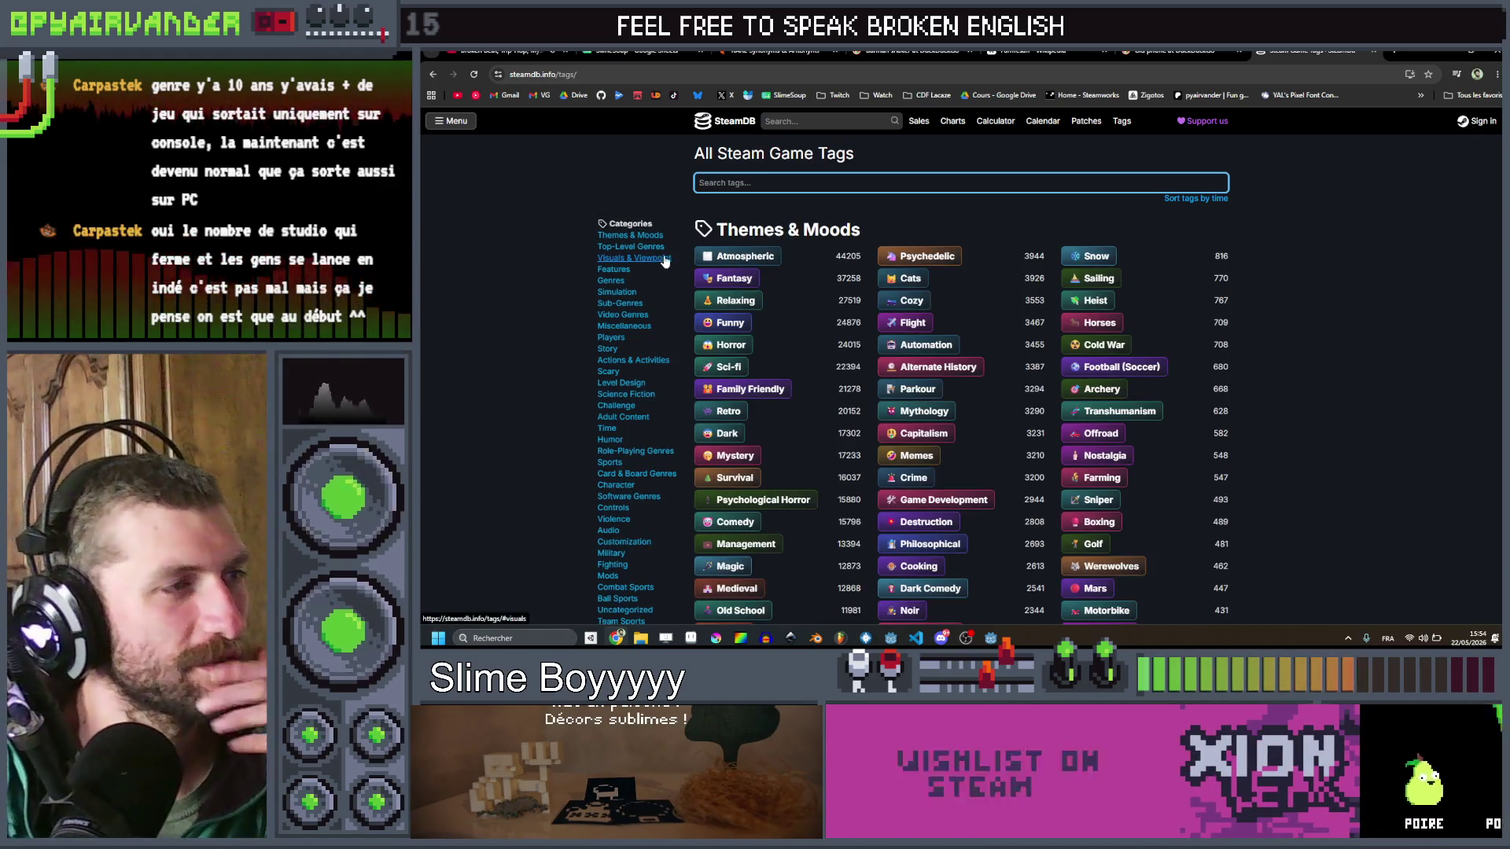
Step: Browse SteamDB's Charts and Calculator pages, then return to the Indie charts
scroll(526, 251, "down", 1)
scroll(526, 251, "up", 1)
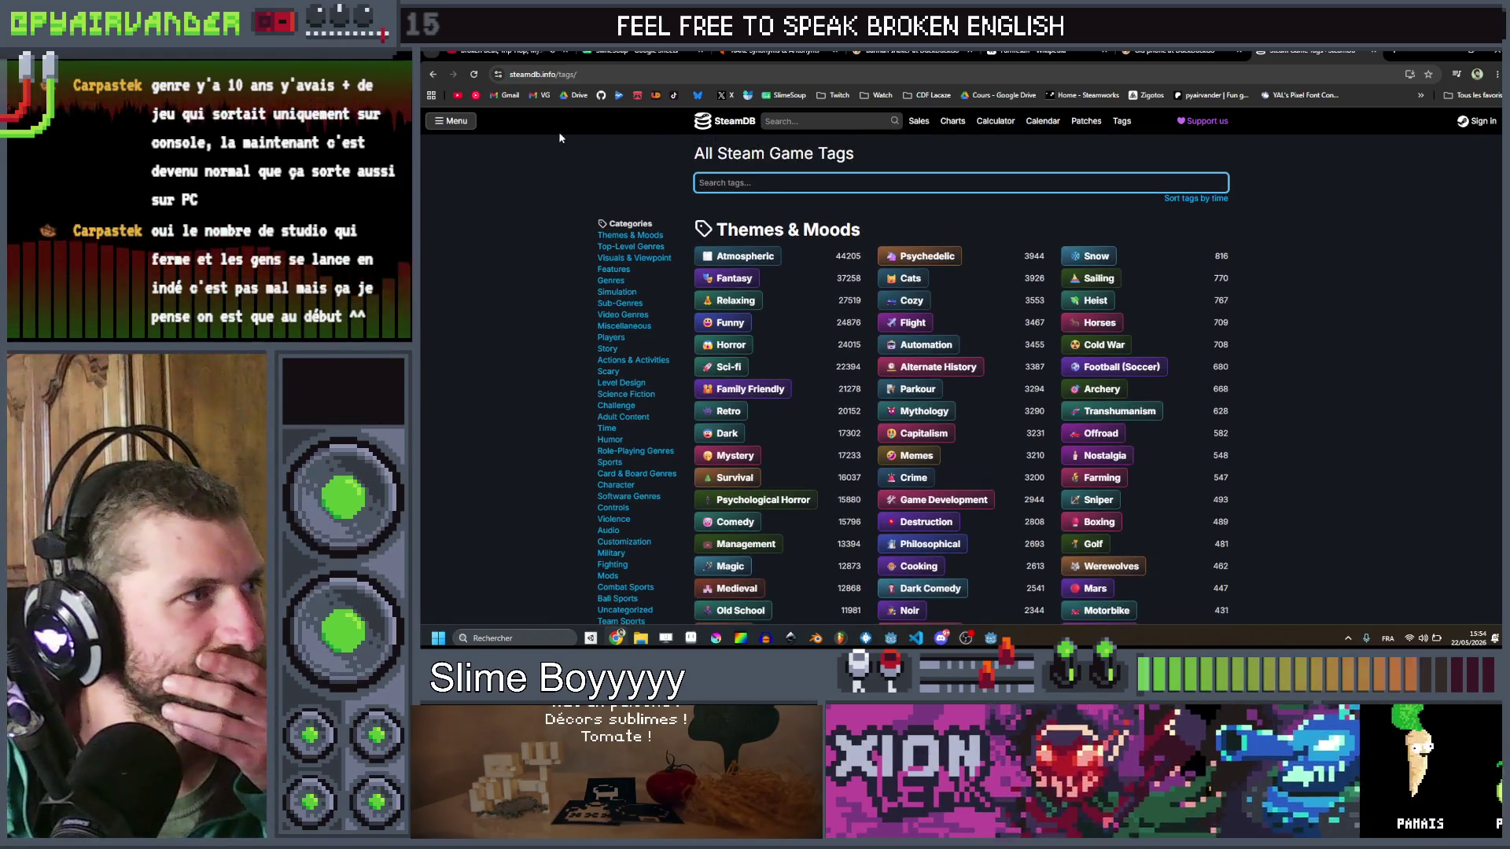
left_click(950, 126)
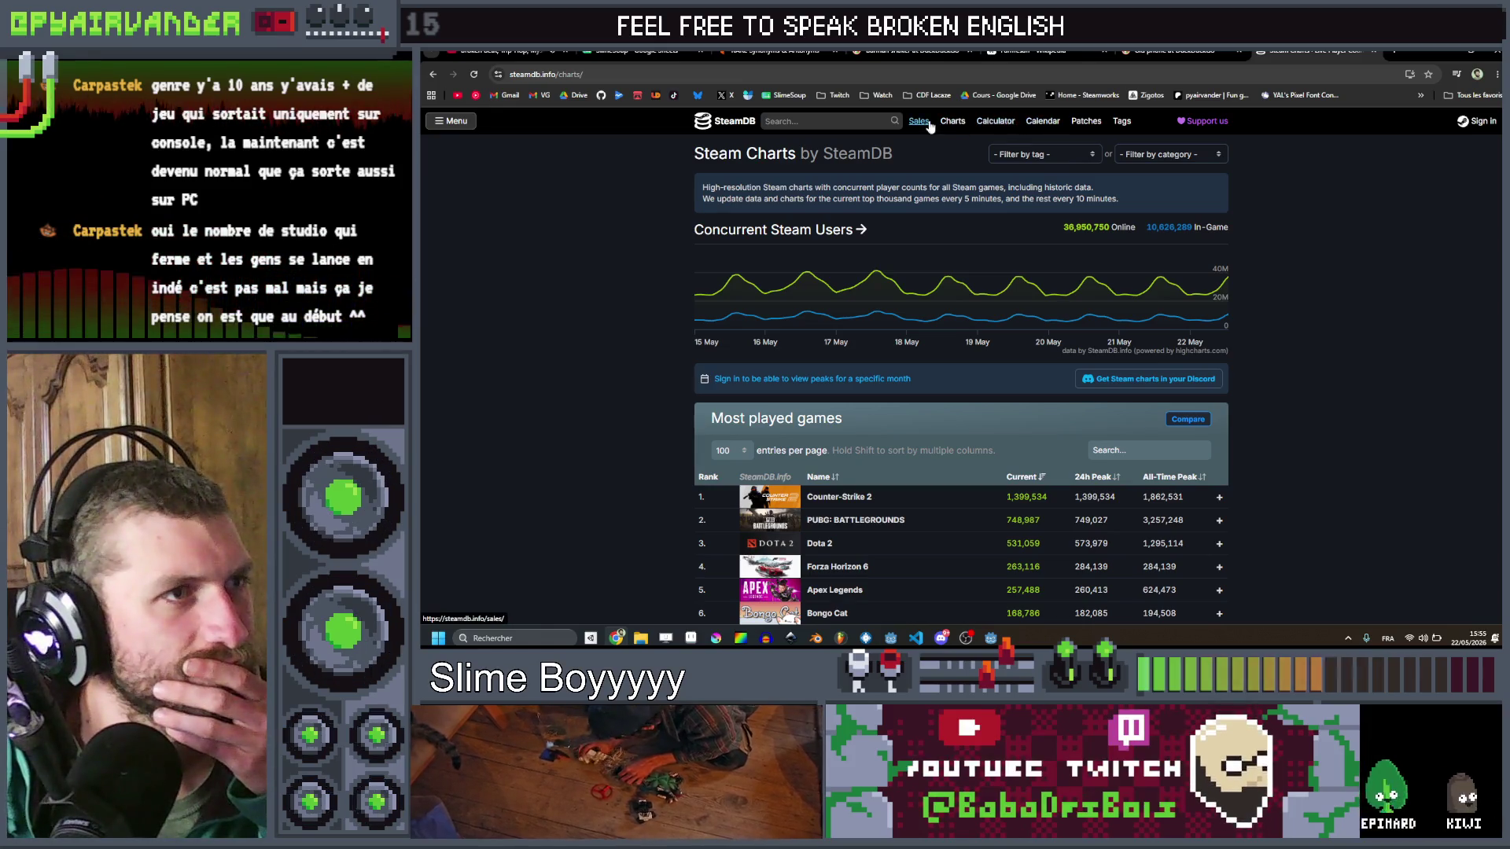
left_click(996, 121)
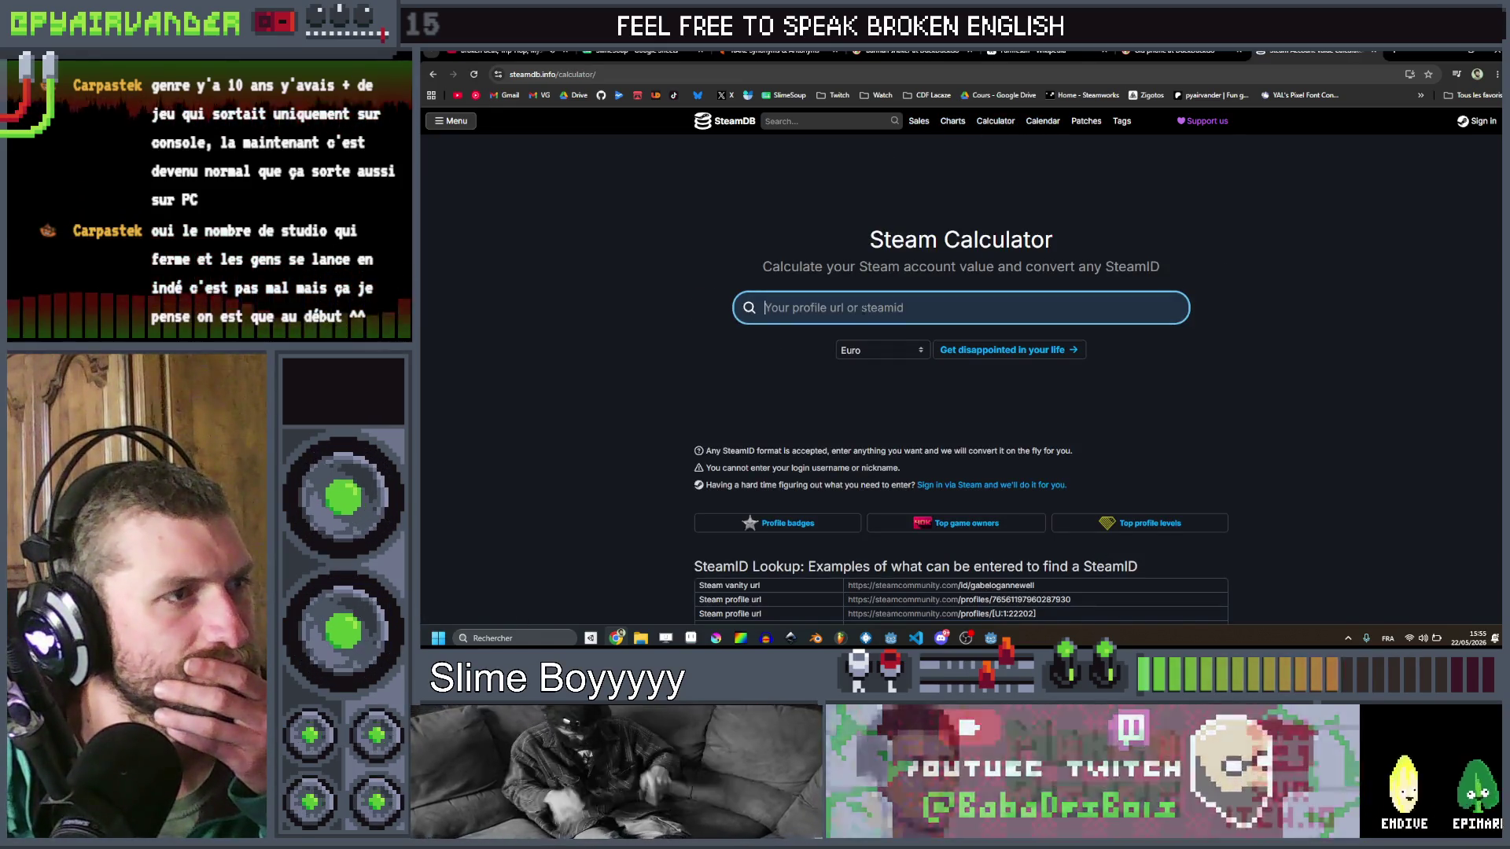
scroll(688, 315, "down", 2)
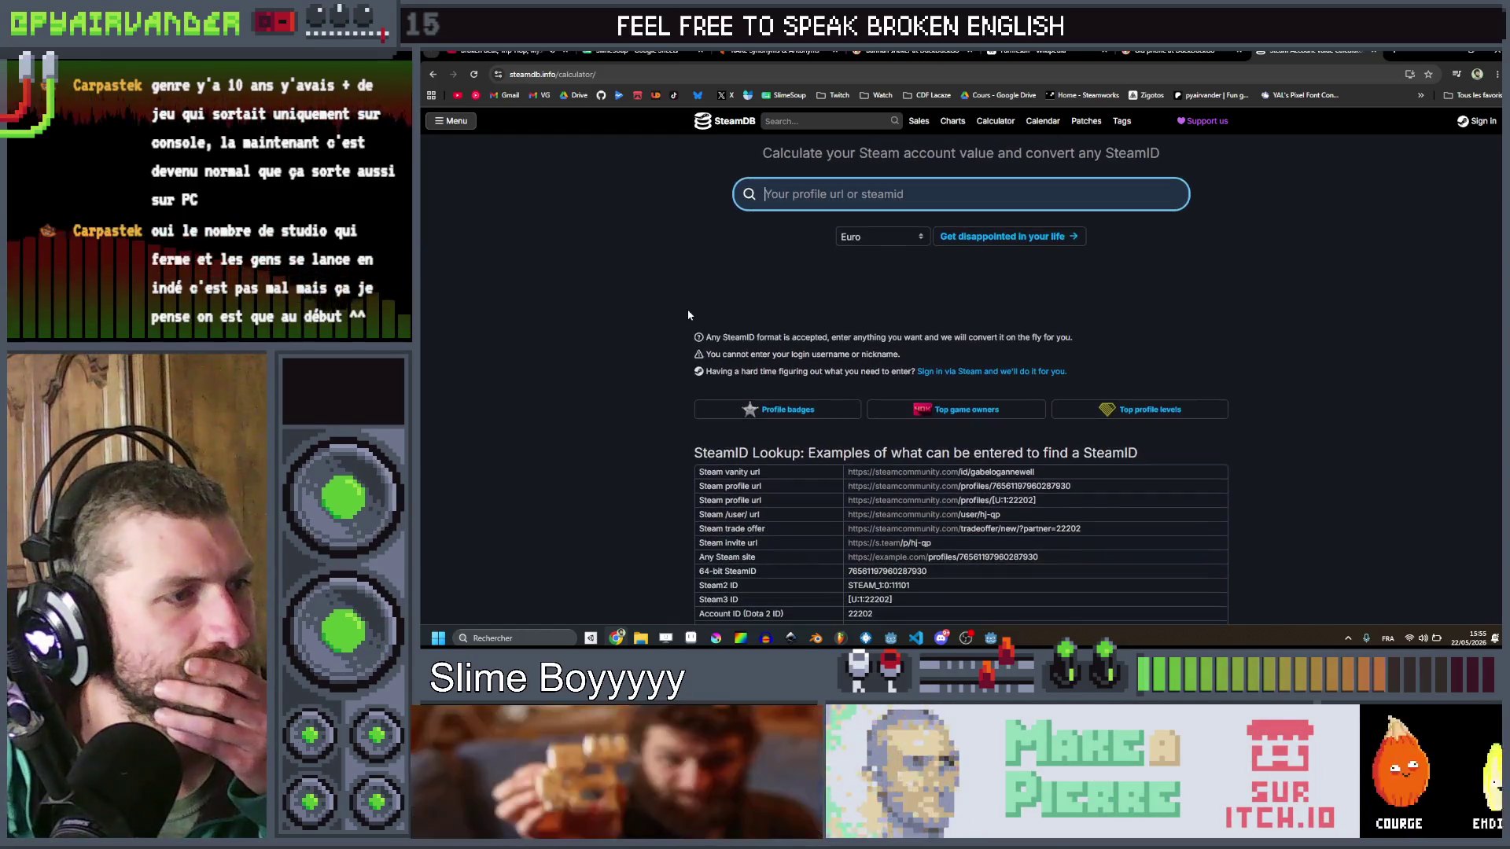
scroll(687, 315, "up", 2)
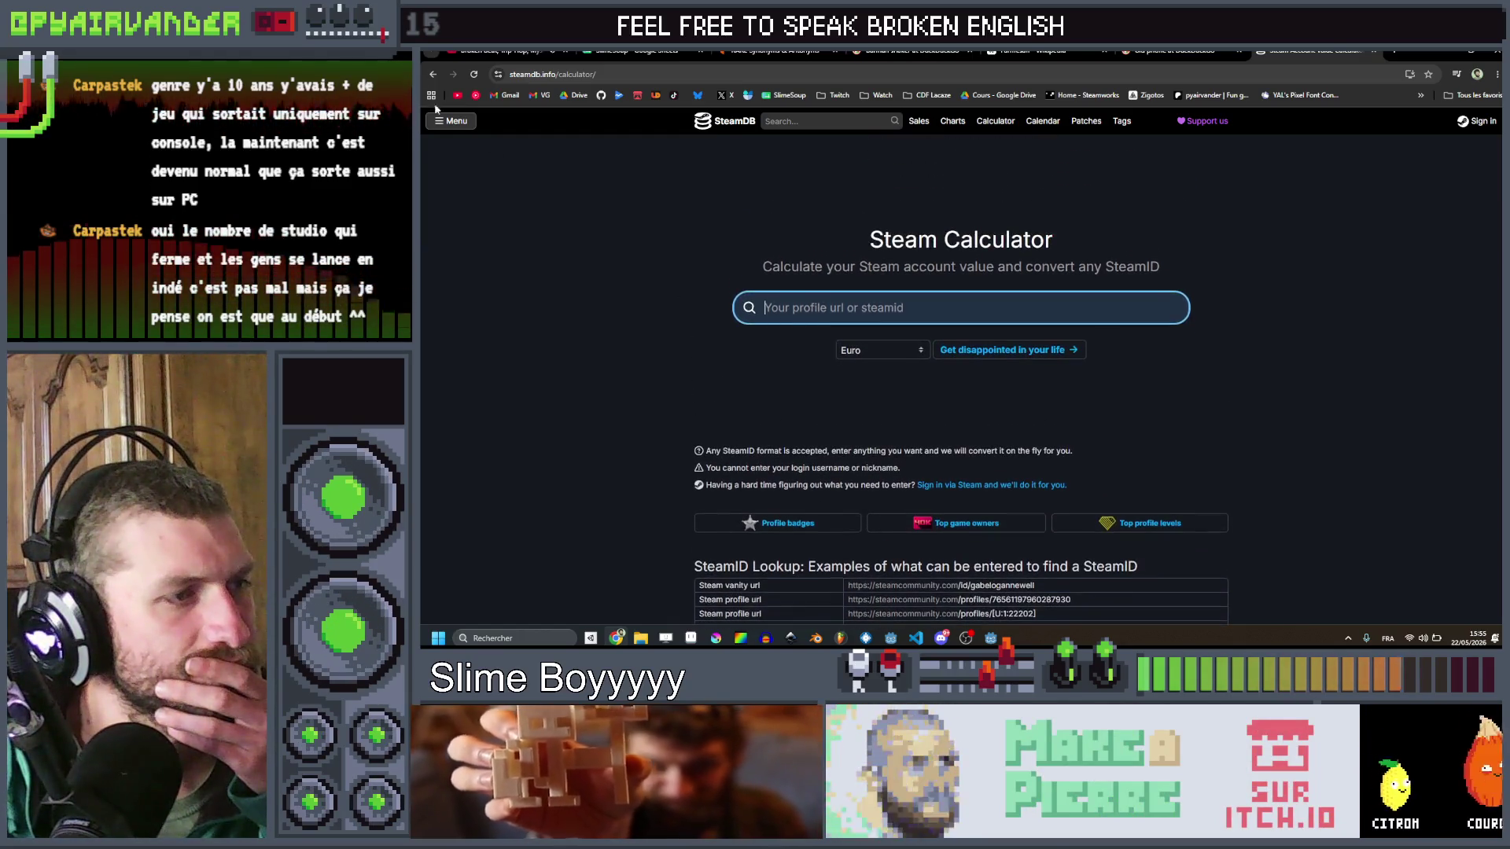
left_click(432, 73)
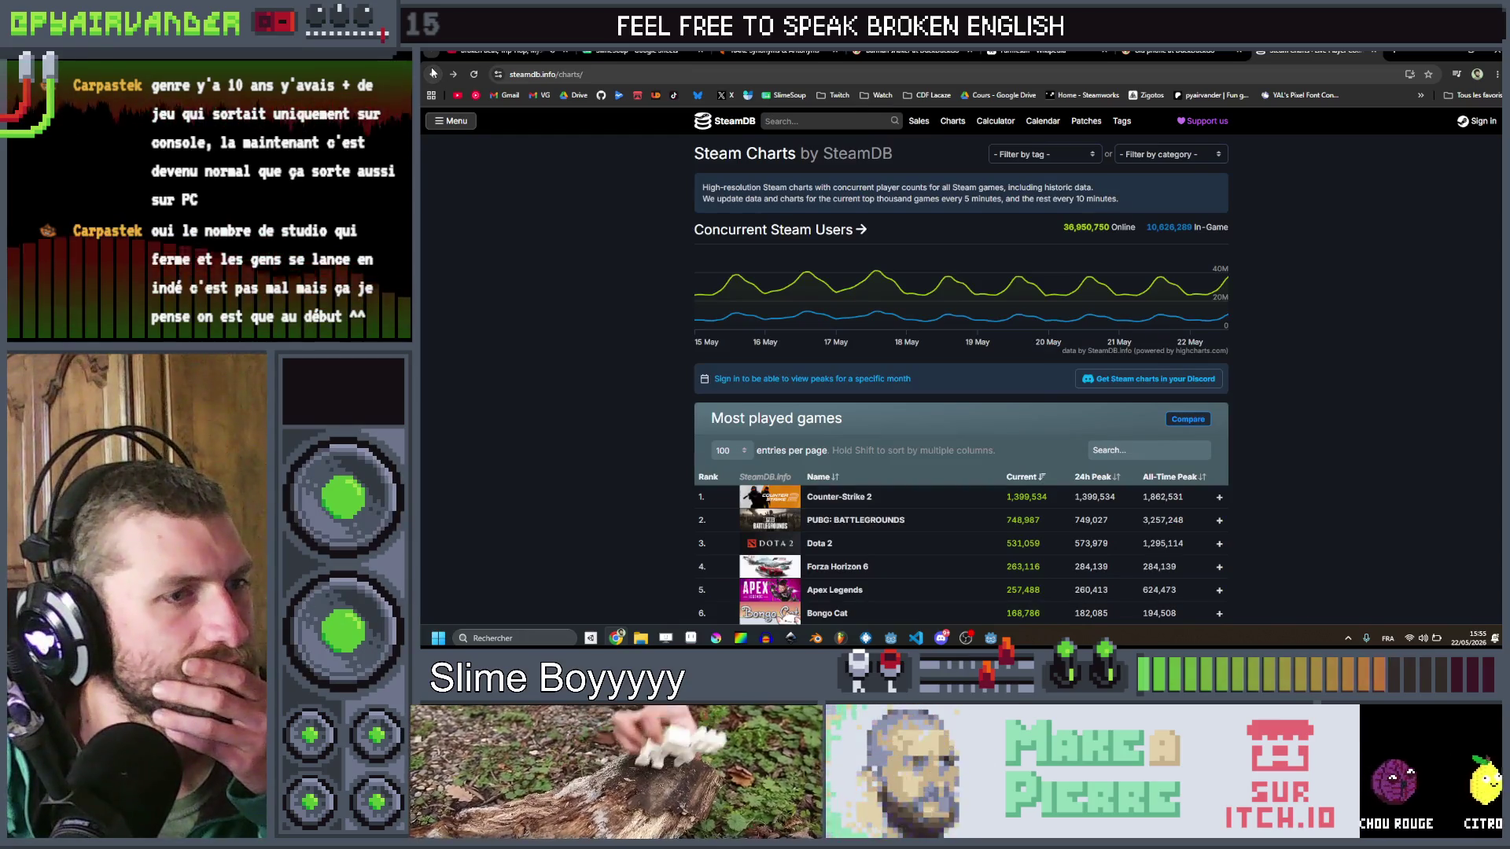
left_click(433, 74)
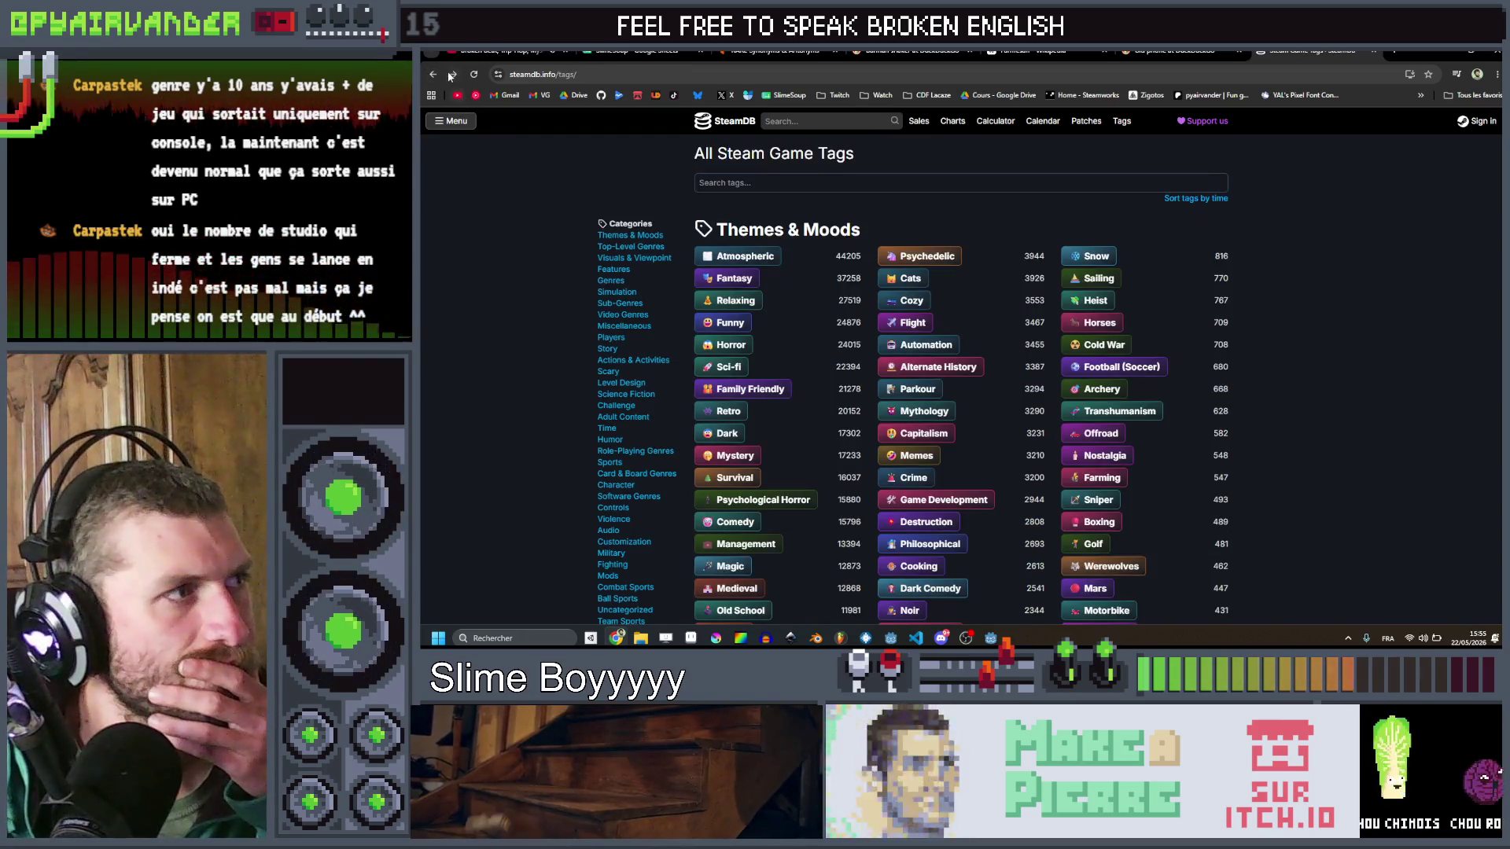
key("alt+Right")
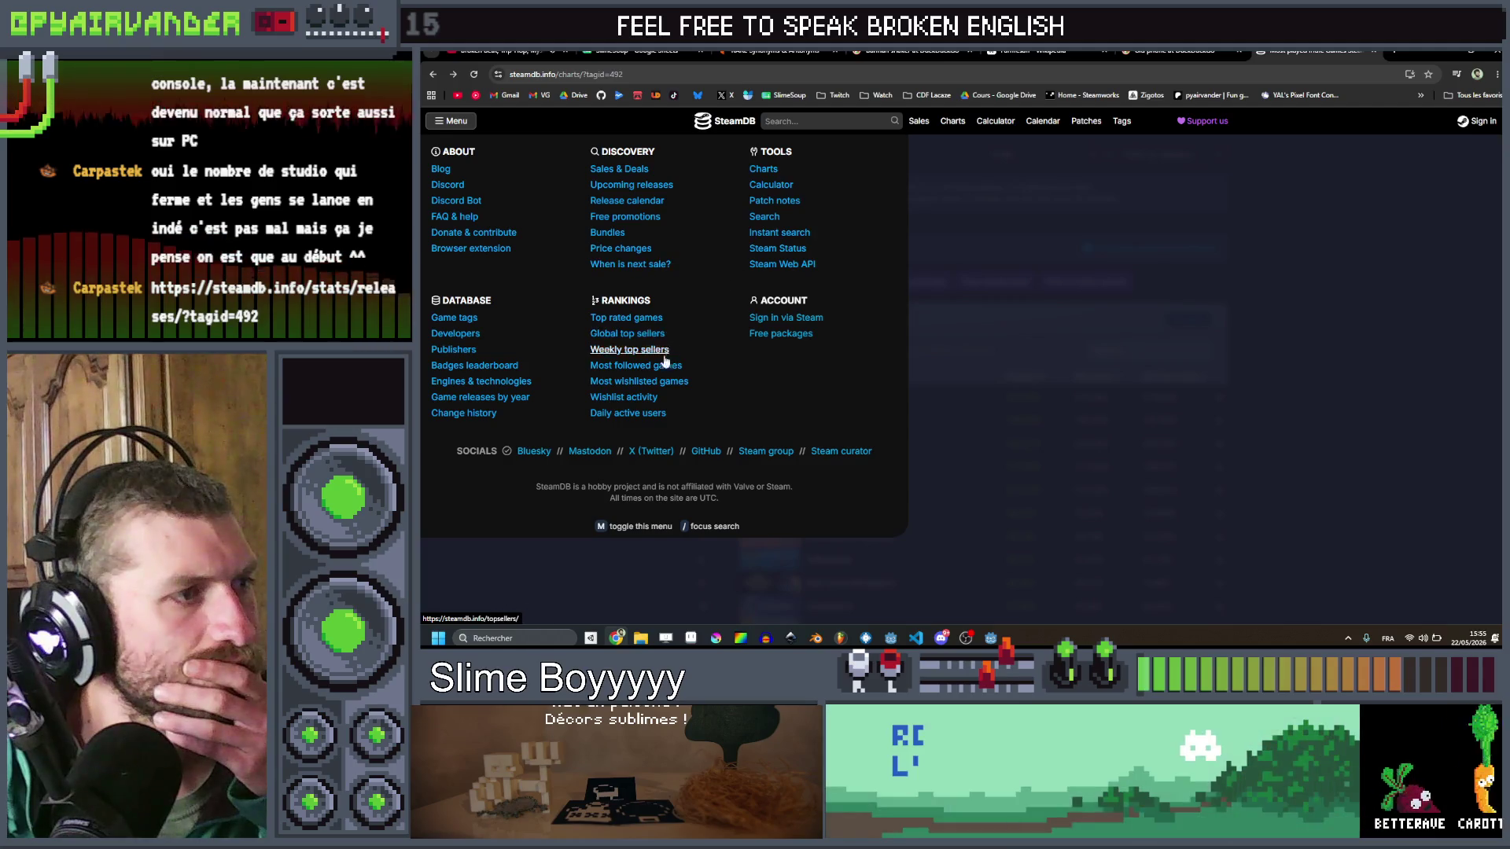
left_click(1459, 381)
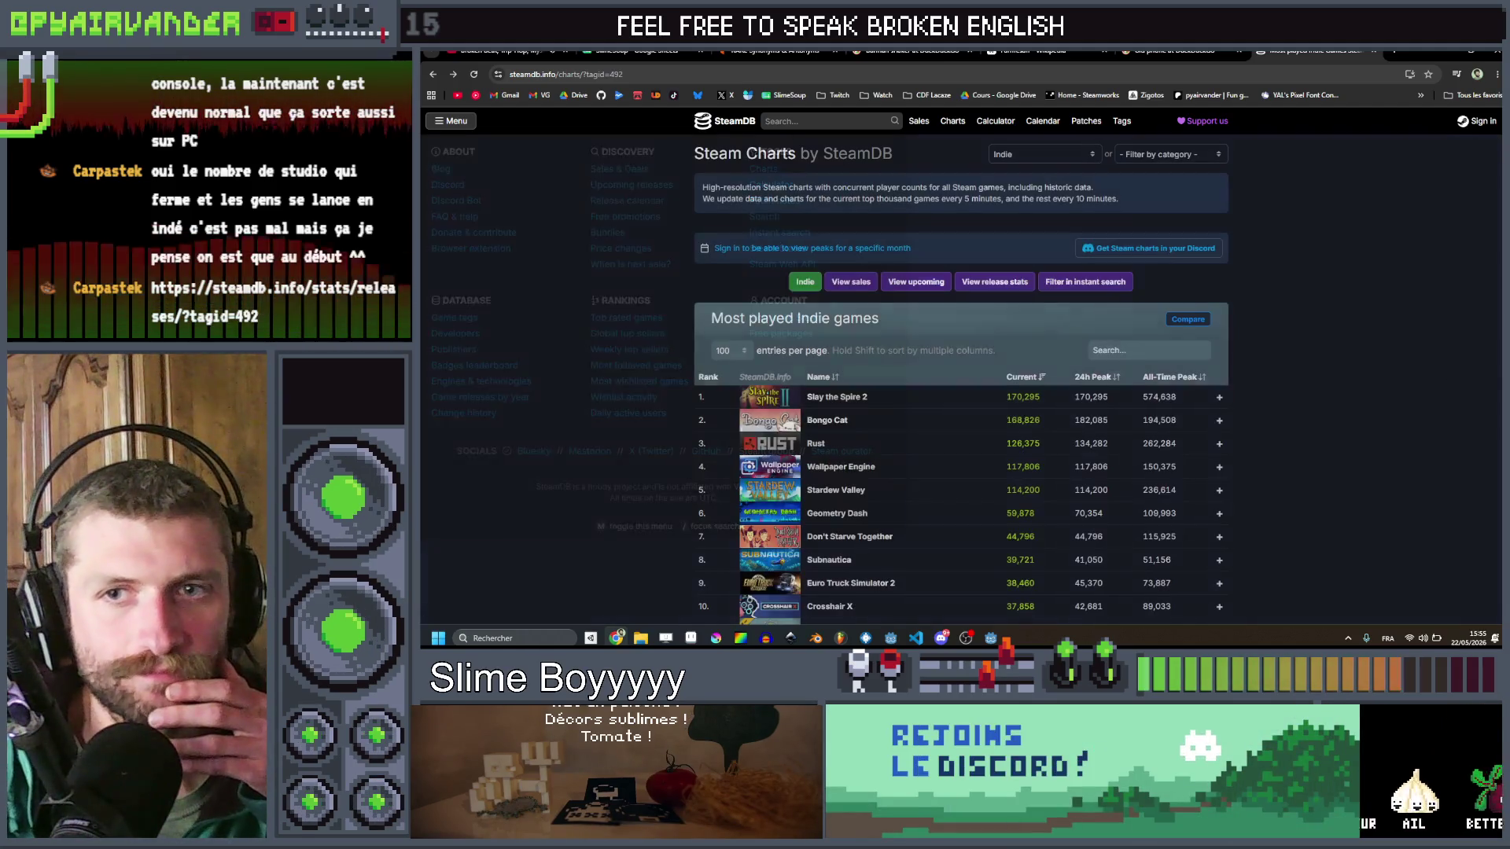
Step: Load steamdb.info/stats/releases/?tagid=492 in a new tab, review it, and open the Indie tag's products
key("ctrl+t")
type("https://steamdb.info/stats/releases/?tagid=492")
key("Return")
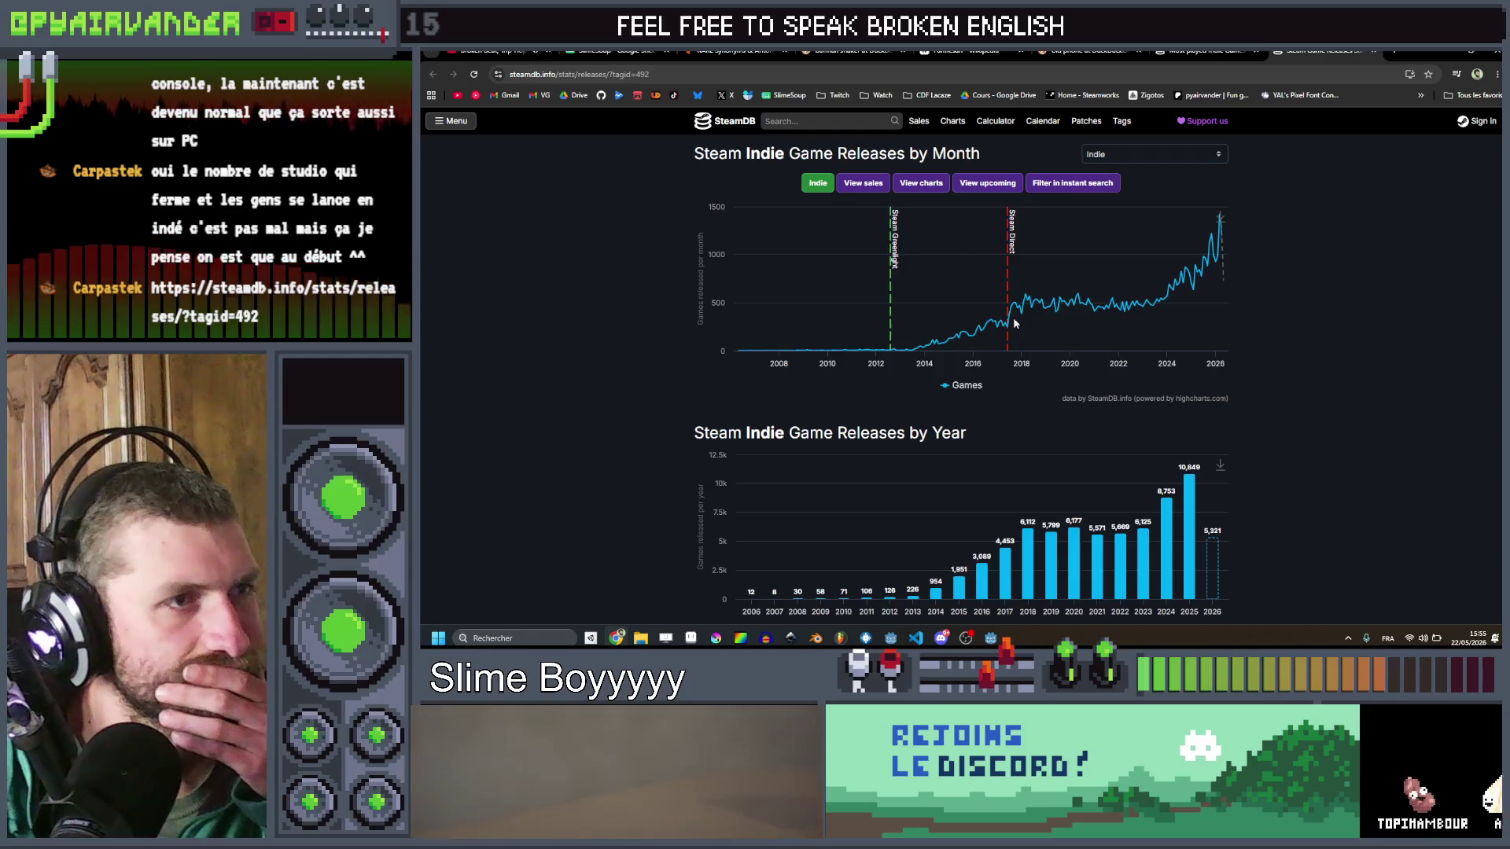
scroll(1368, 315, "down", 2)
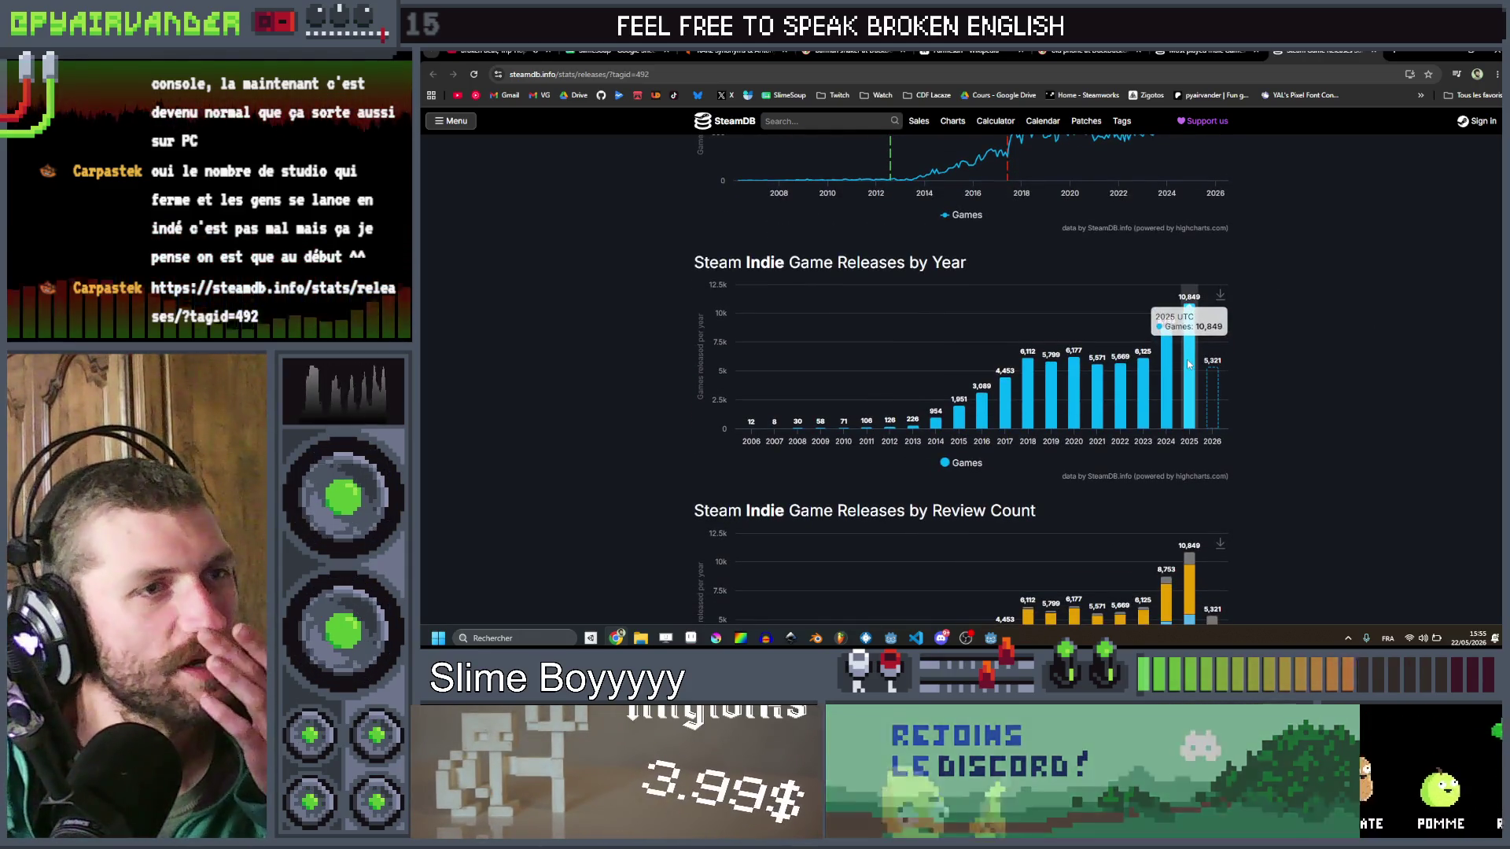
mouse_move(1238, 368)
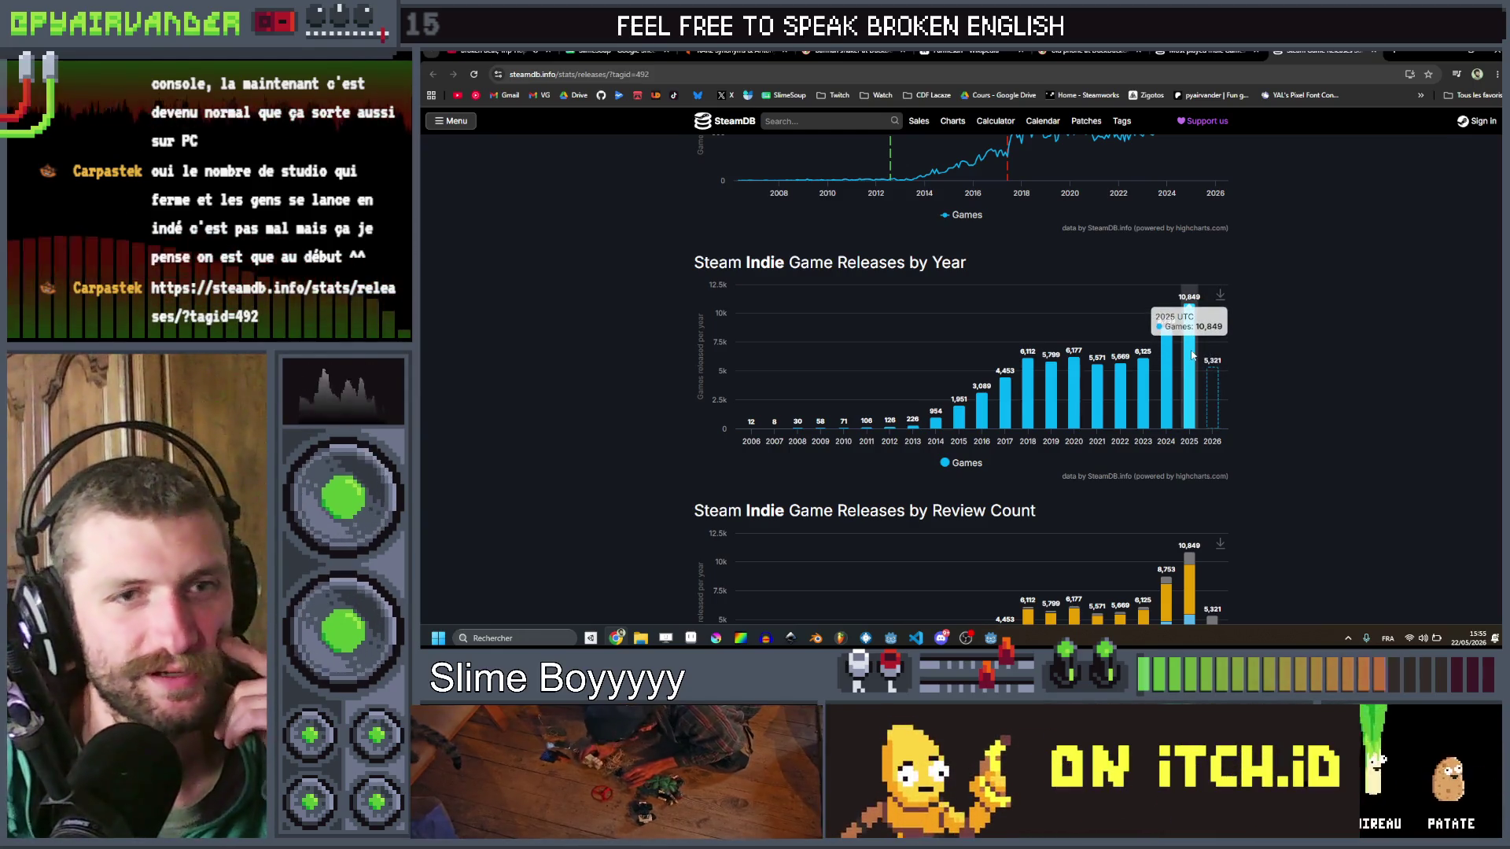
mouse_move(1176, 358)
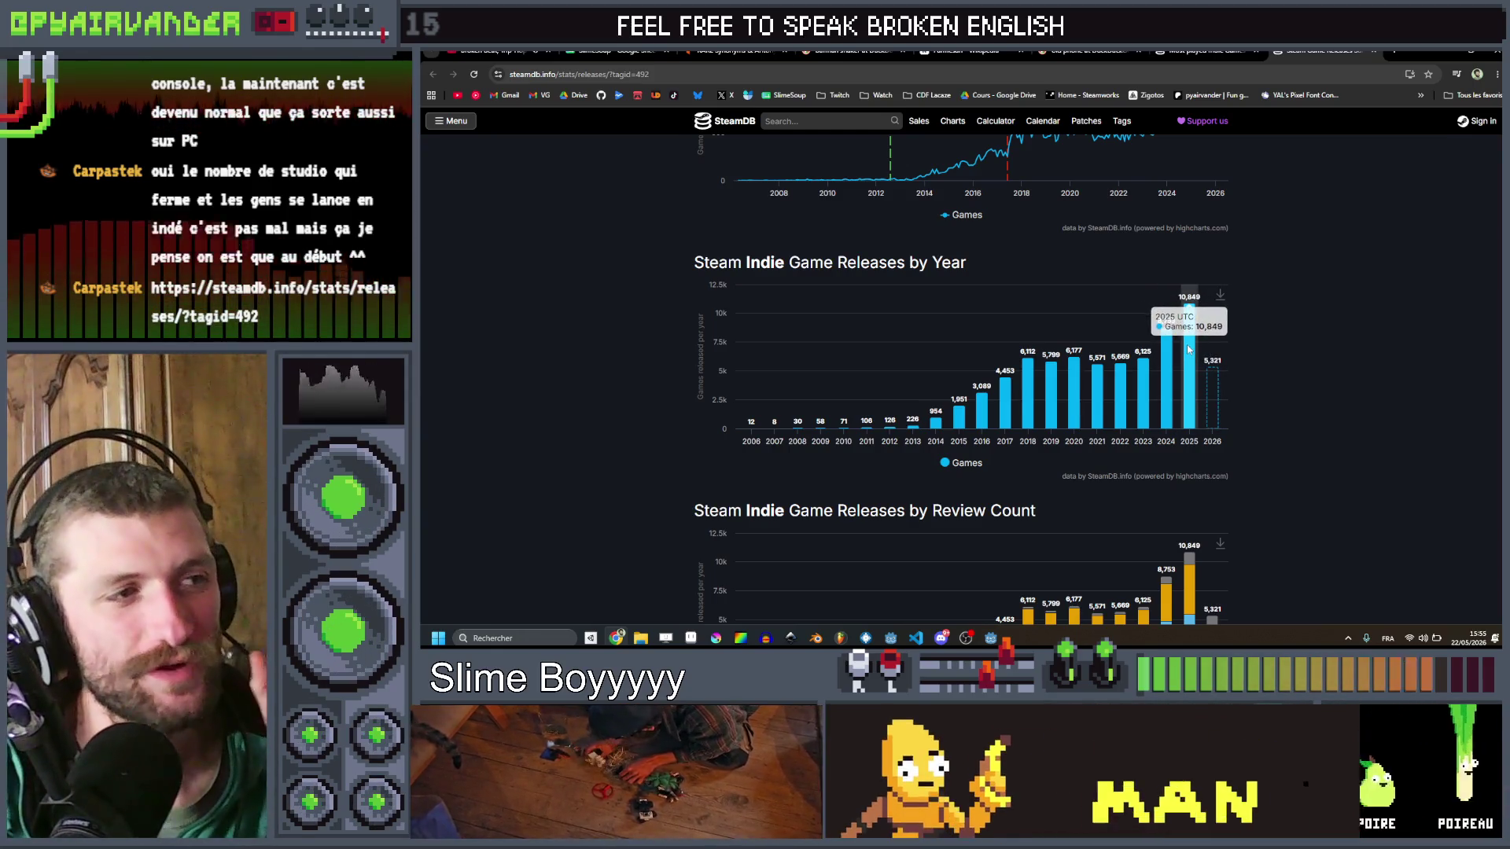
scroll(1243, 291, "down", 2)
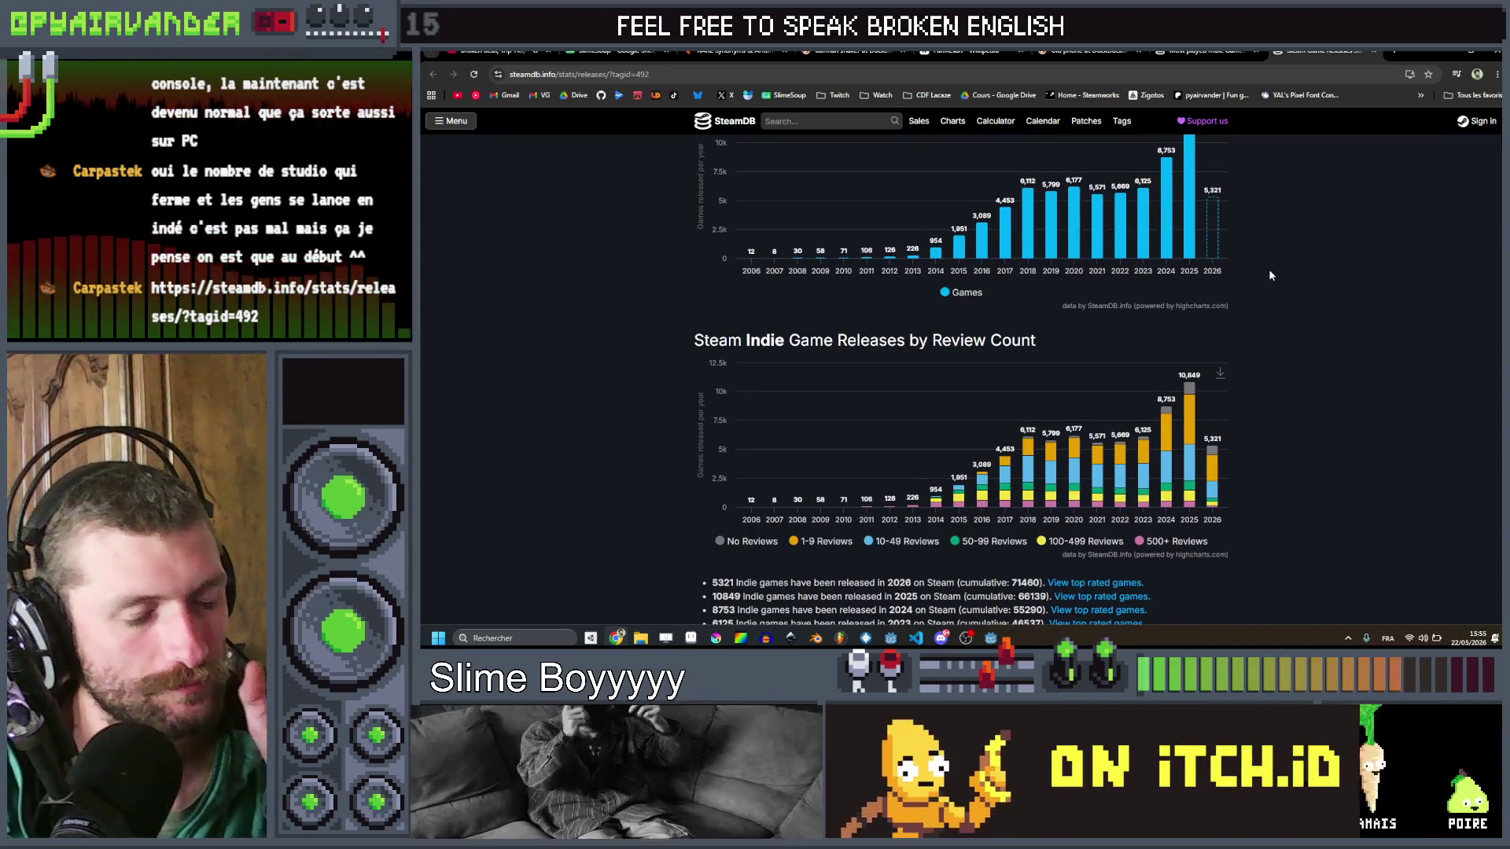
scroll(1268, 275, "down", 1)
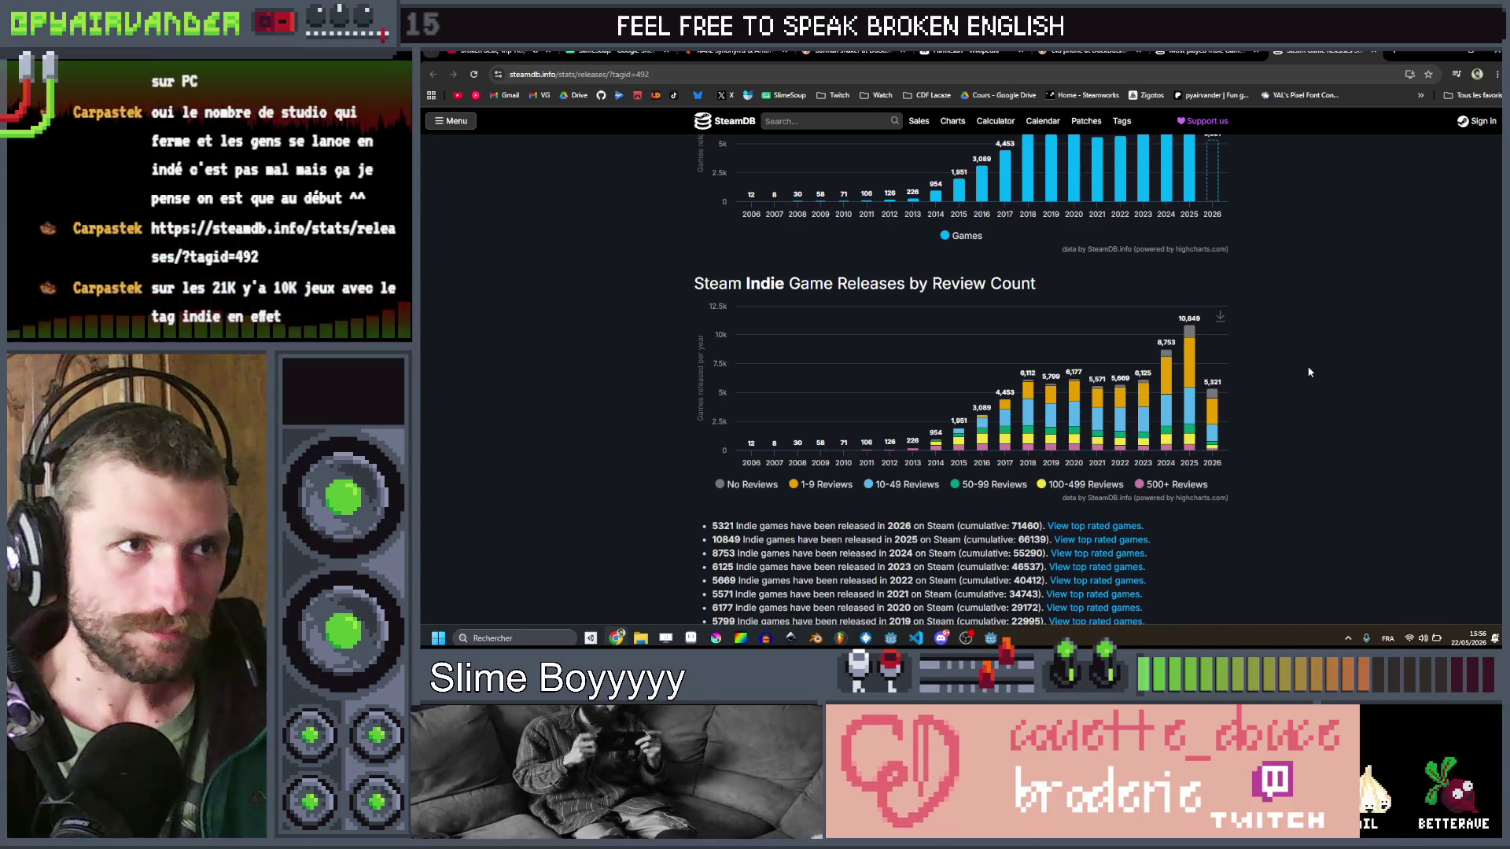
scroll(1309, 372, "up", 5)
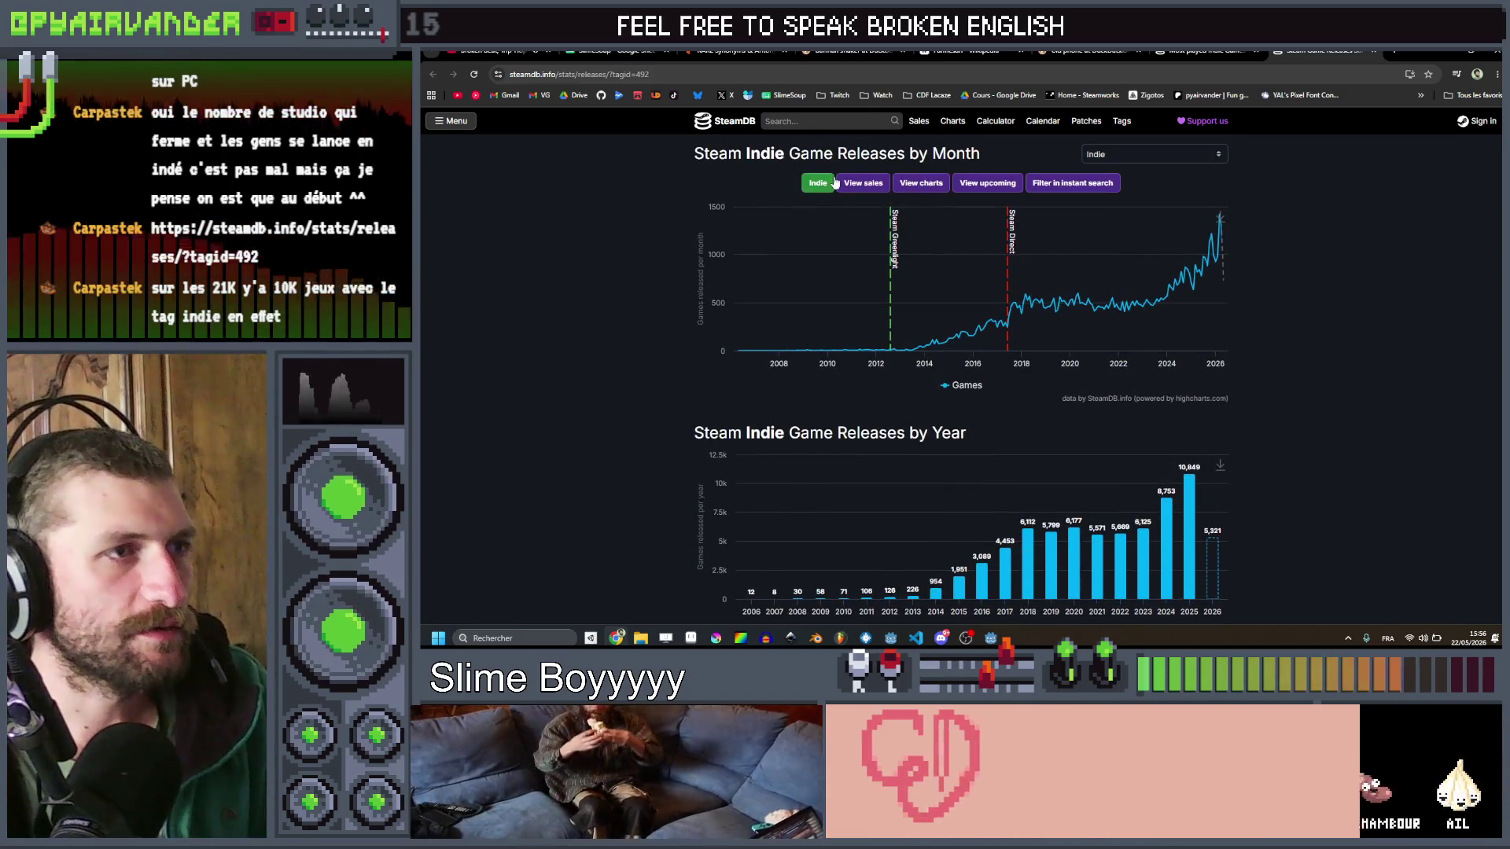
left_click(818, 182)
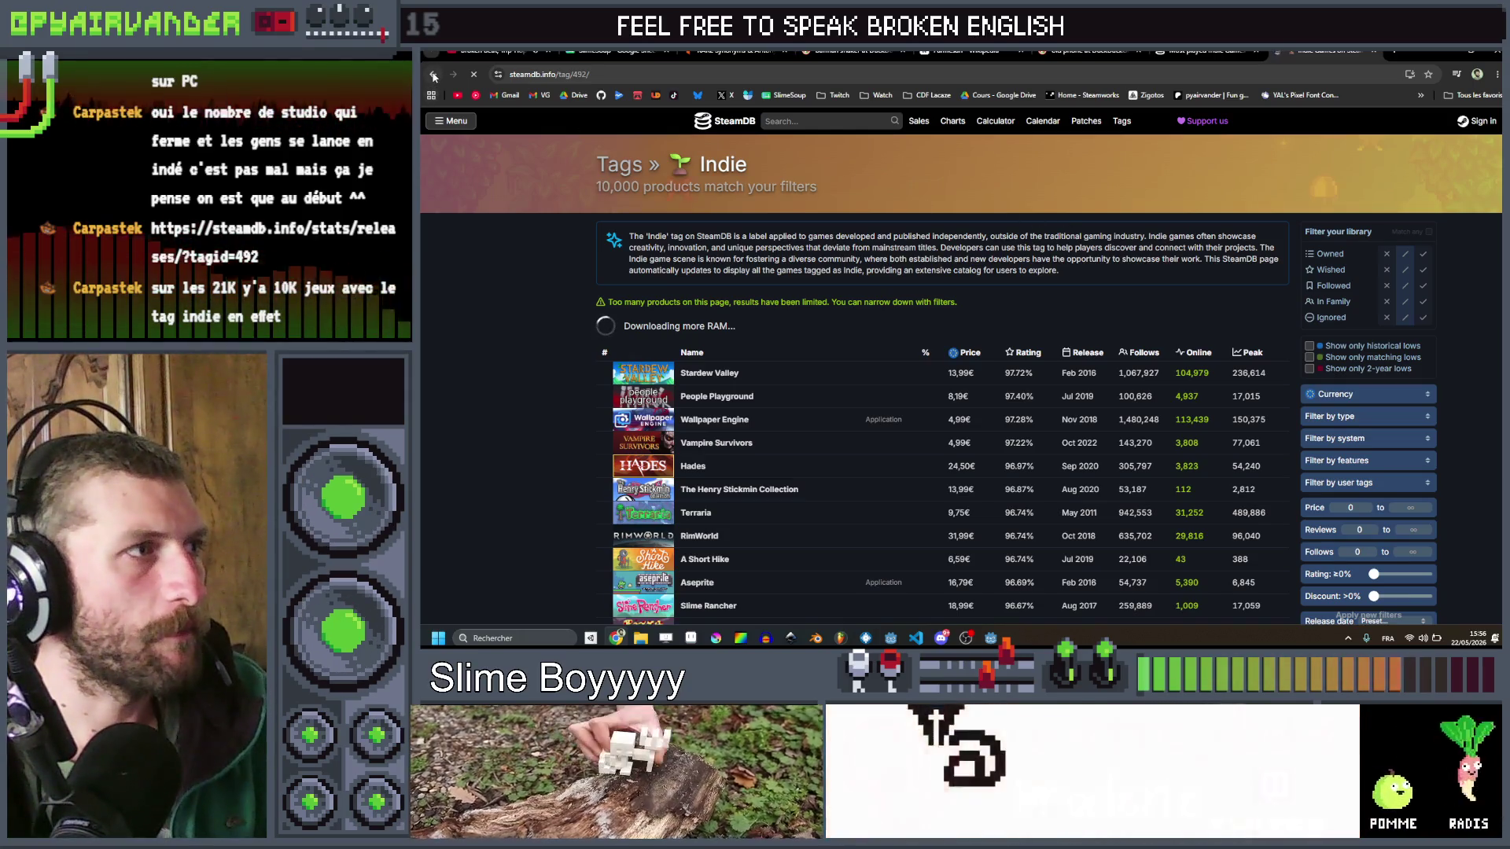
Step: Remove the Indie tag from the releases URL to load statistics for all Steam games
left_click(433, 76)
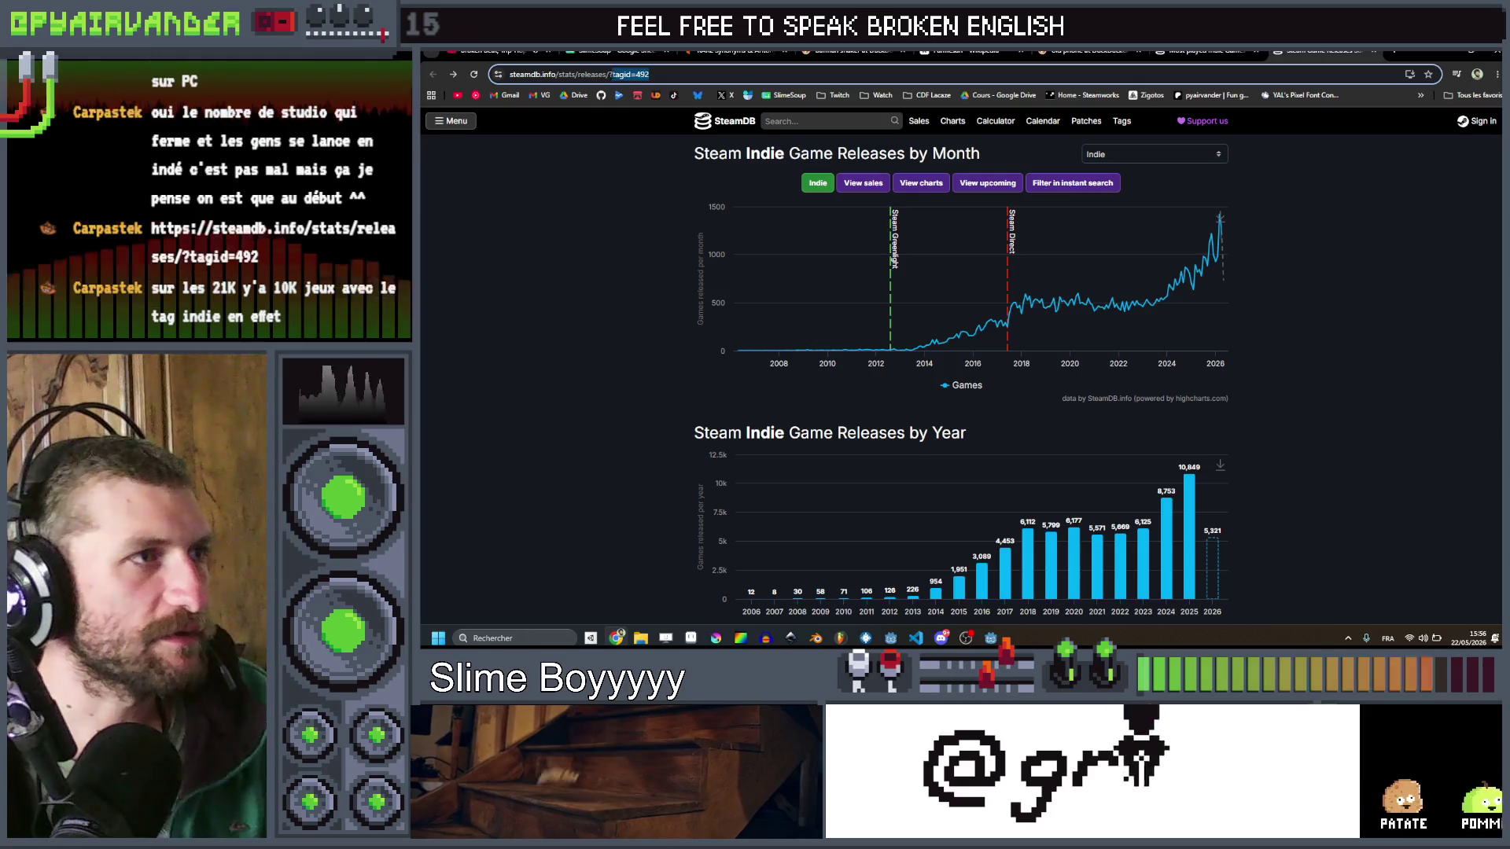
key("BackSpace")
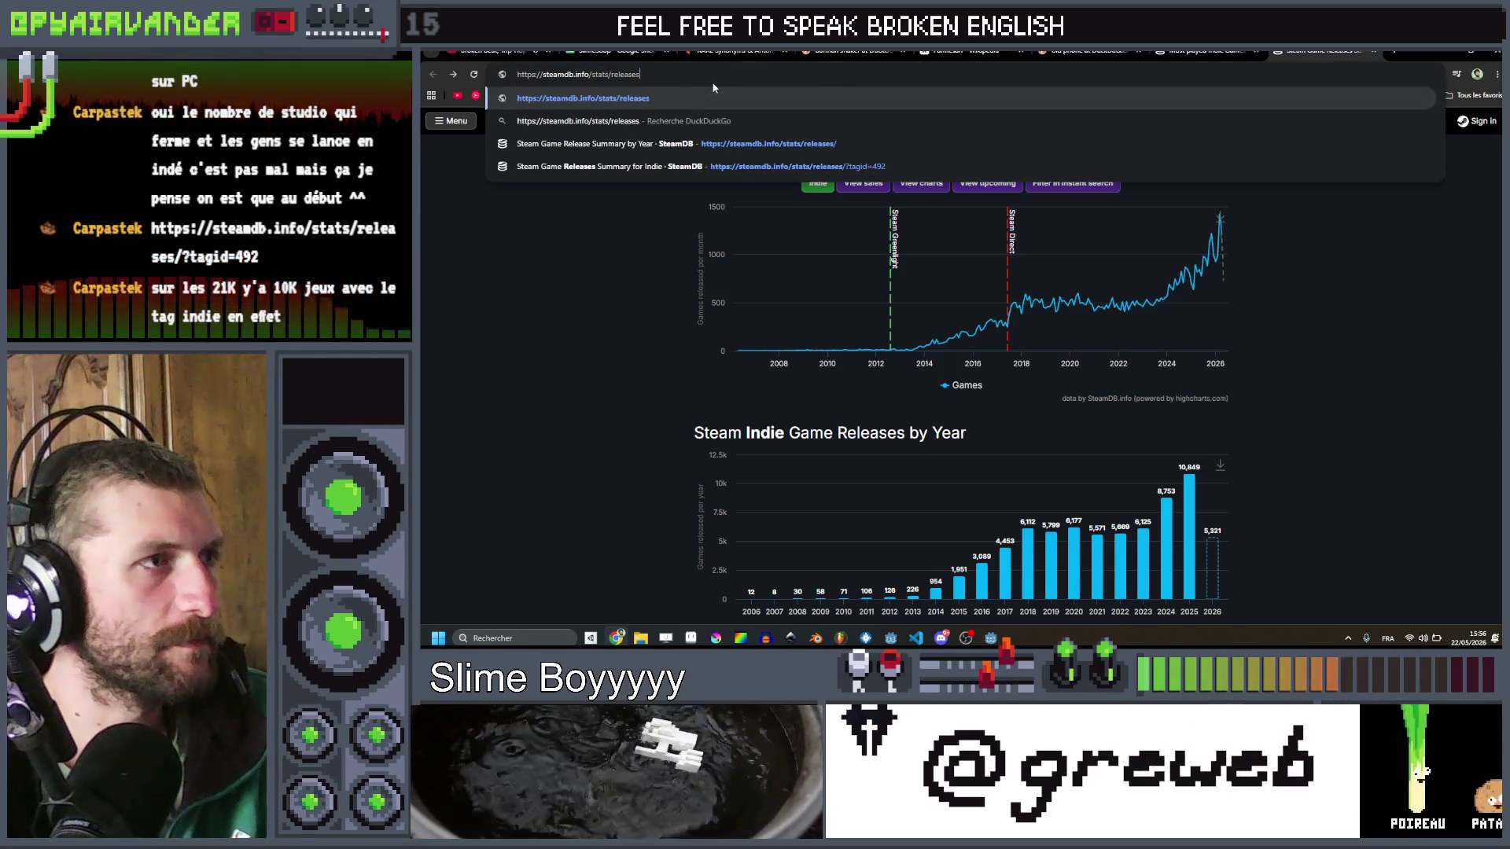
key("Return")
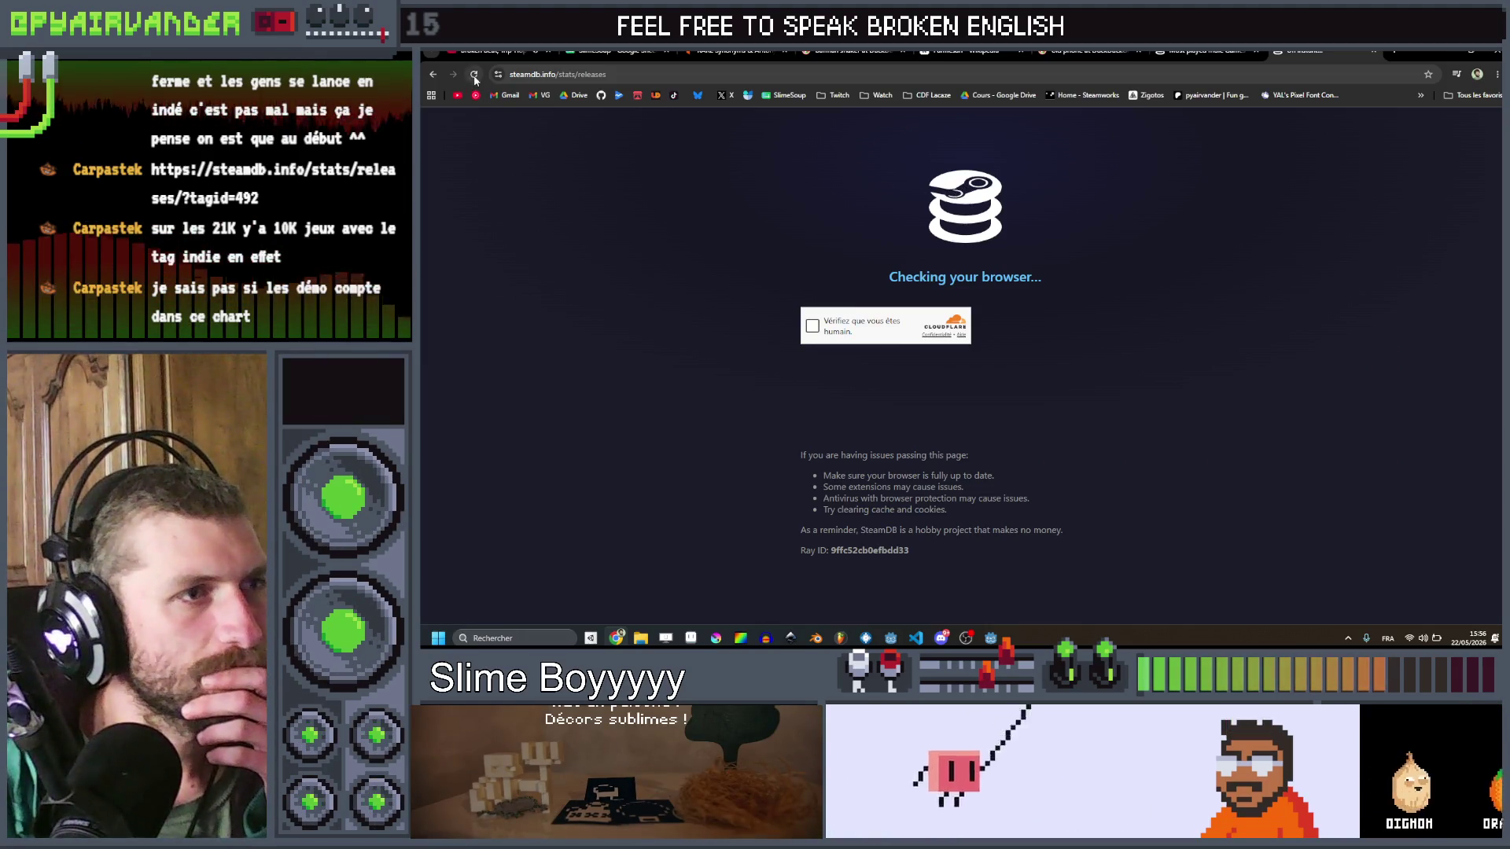
left_click(811, 326)
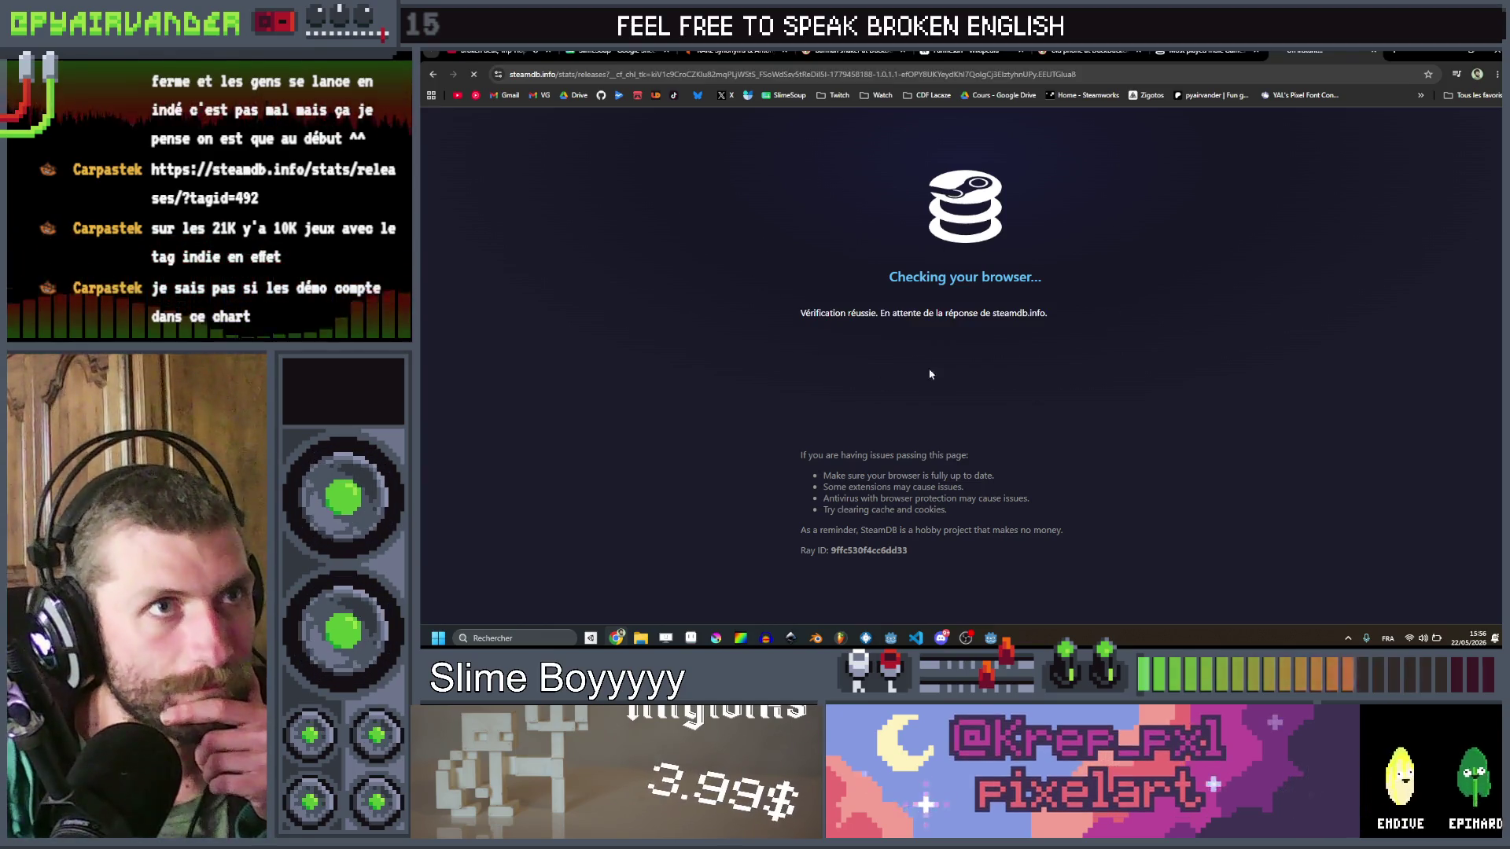
scroll(1053, 338, "down", 5)
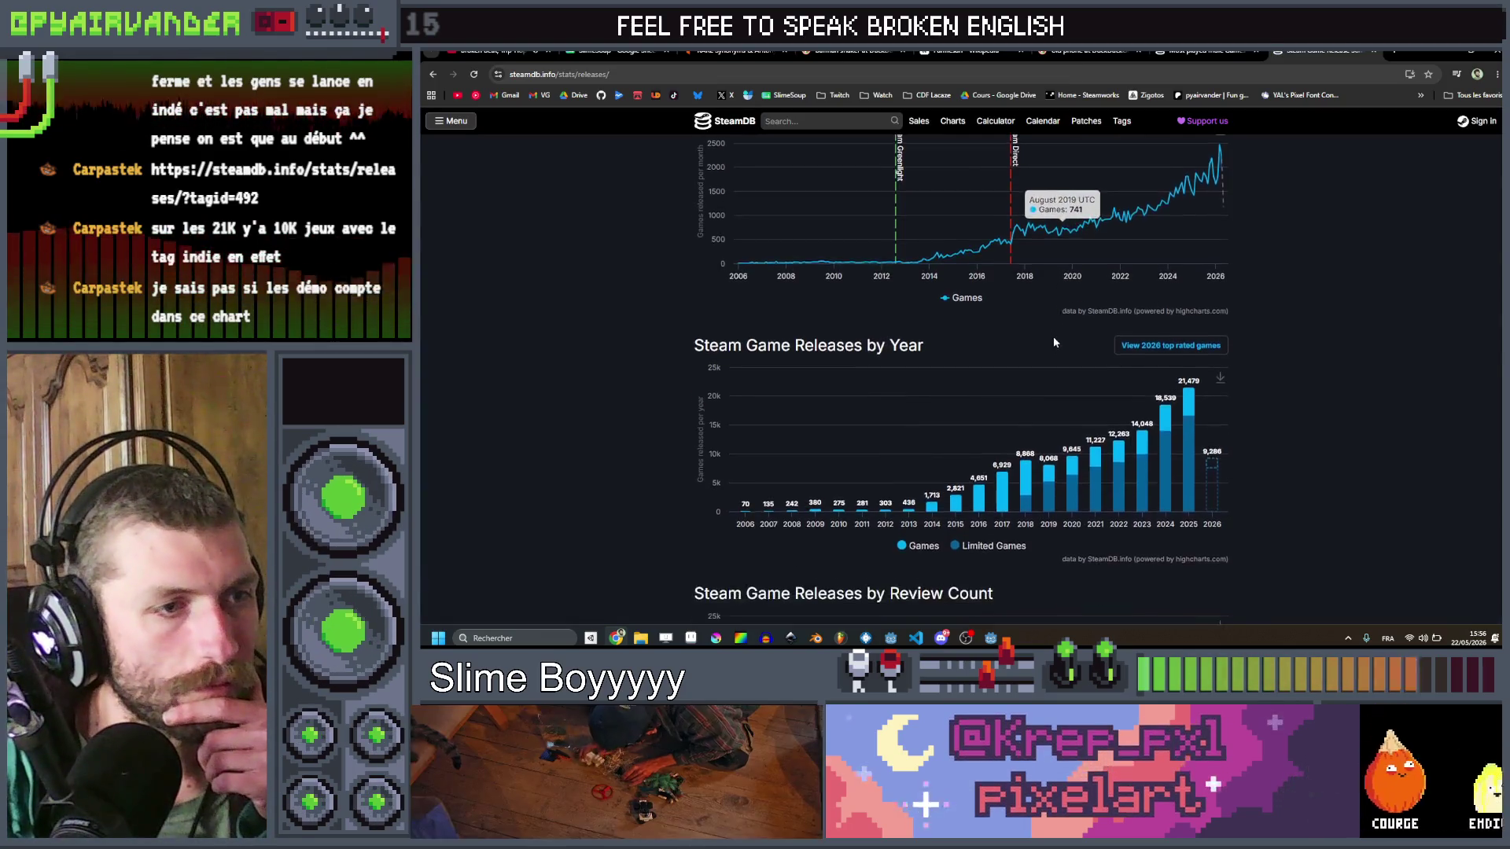
Step: Read the Review Count chart values (21,479 in 2025, 18,539 in 2024), then minimise the browser
mouse_move(1193, 328)
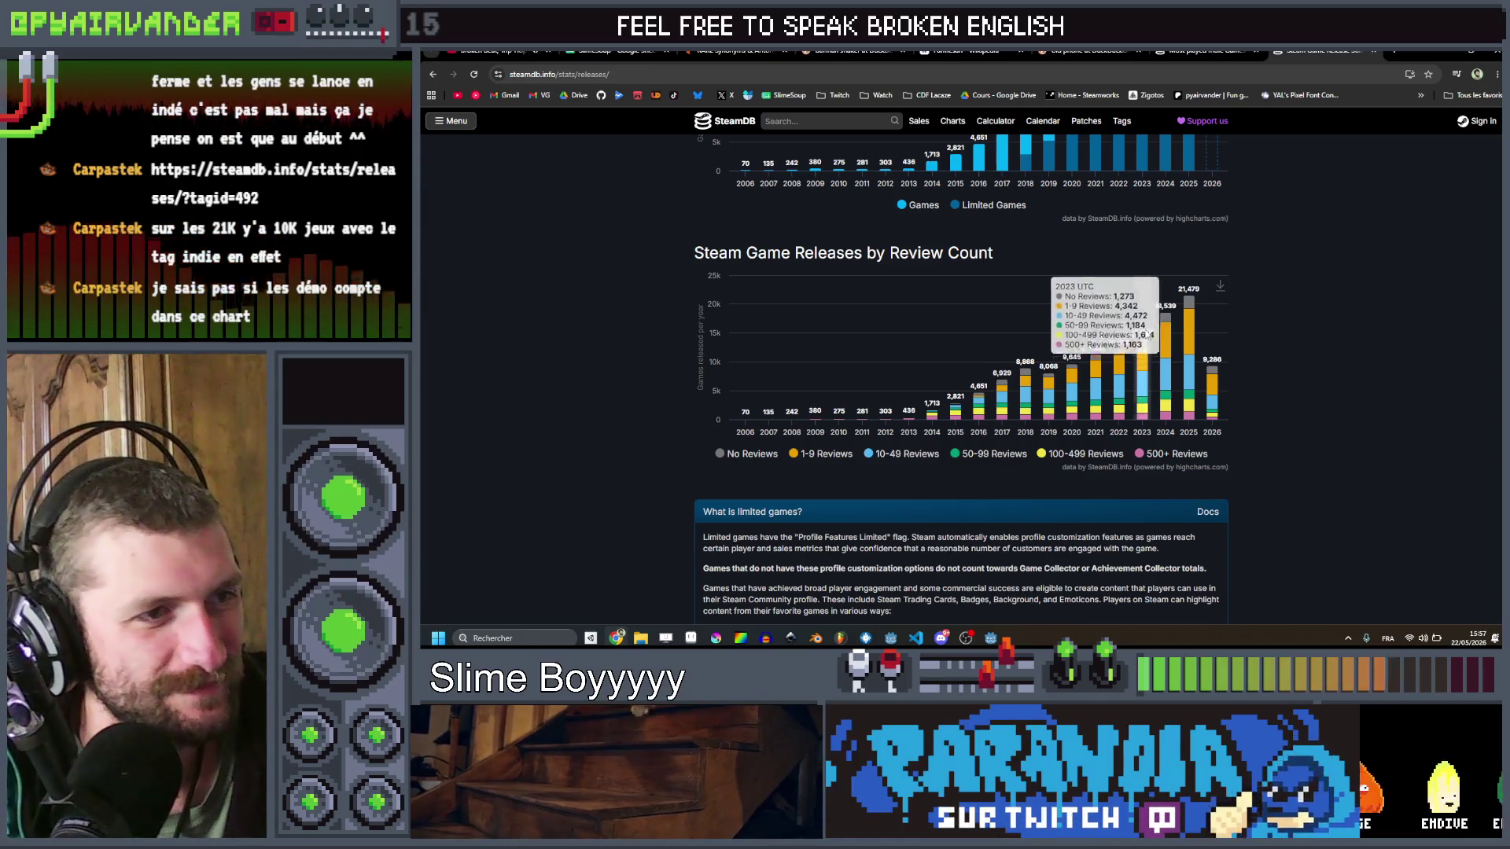
mouse_move(1099, 422)
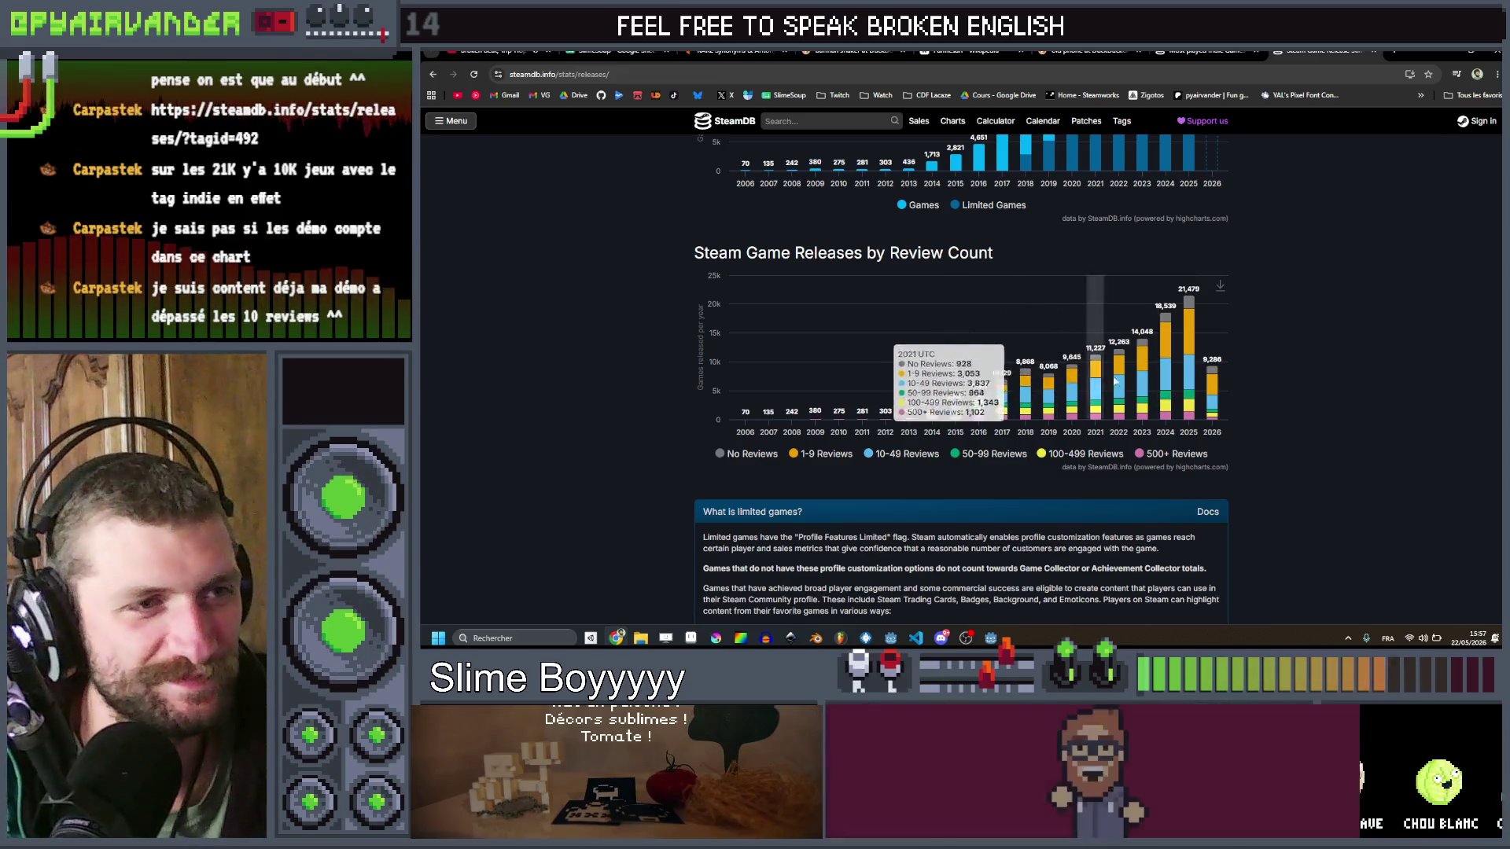
scroll(1258, 284, "up", 4)
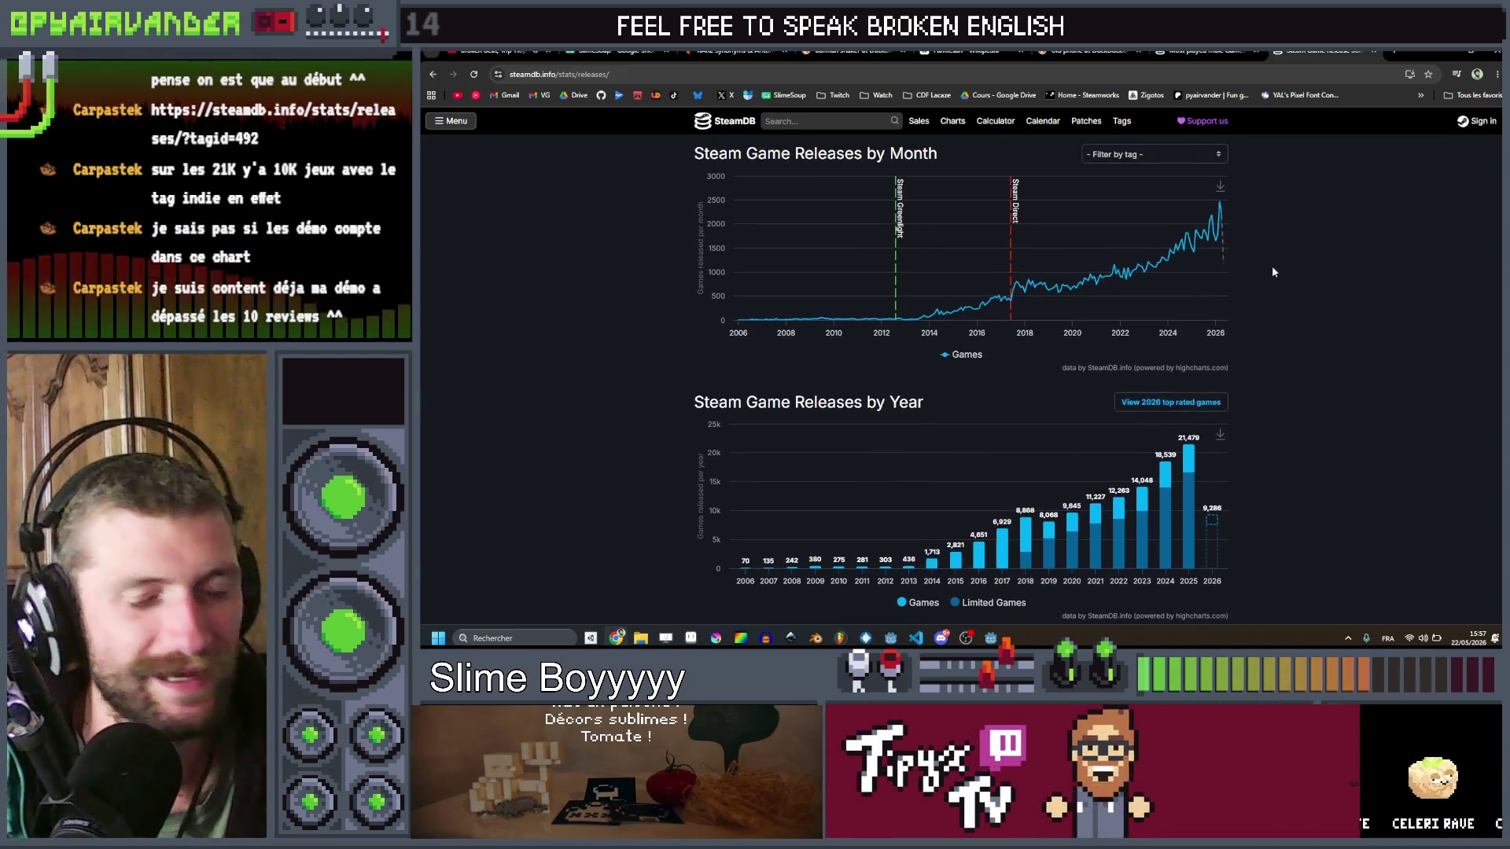
scroll(1282, 267, "down", 5)
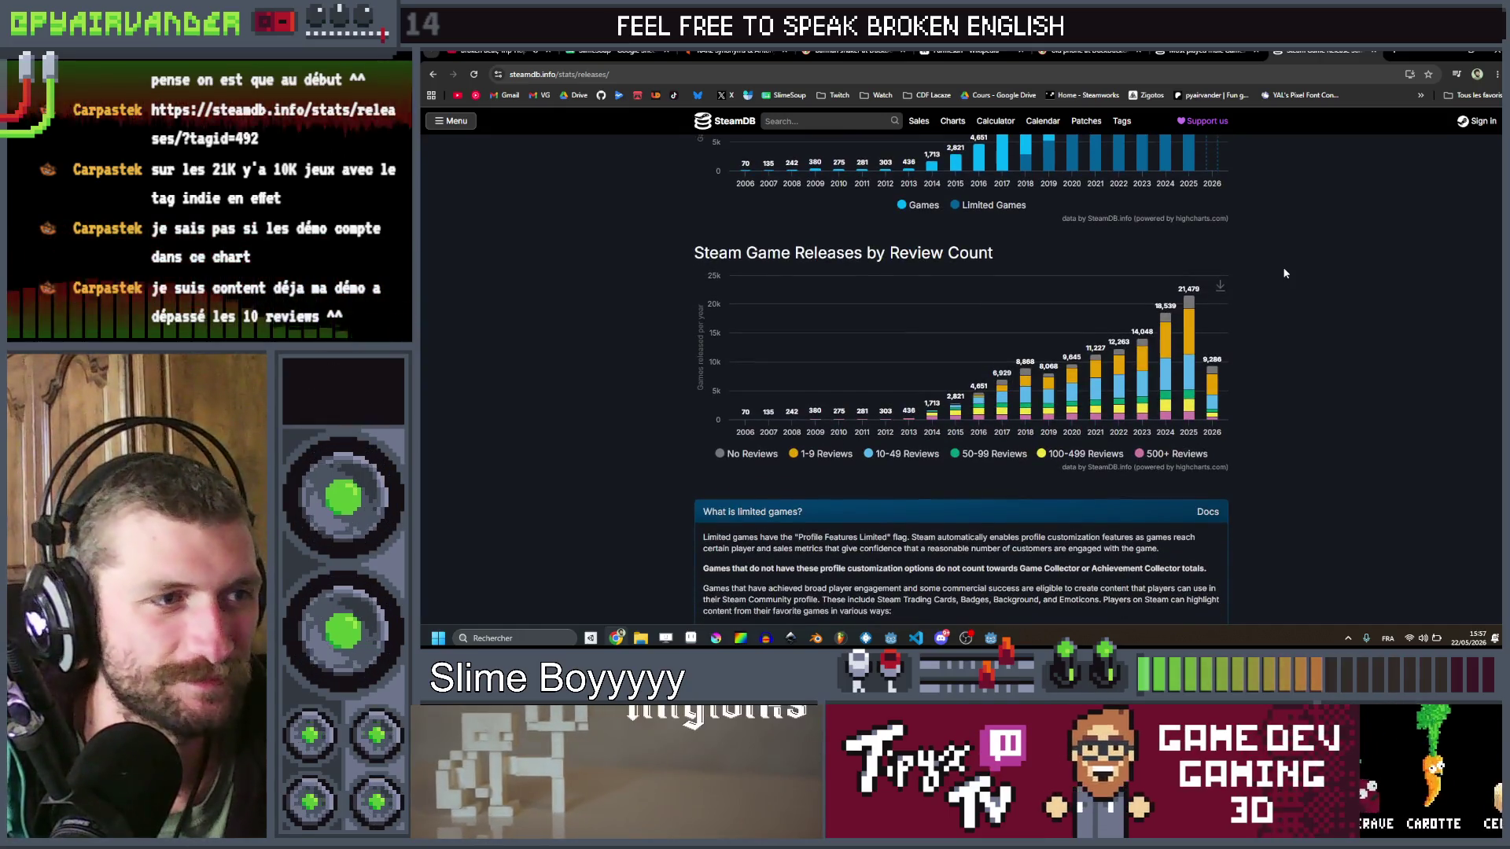
scroll(1285, 273, "down", 1)
scroll(1258, 315, "up", 3)
scroll(1175, 365, "down", 2)
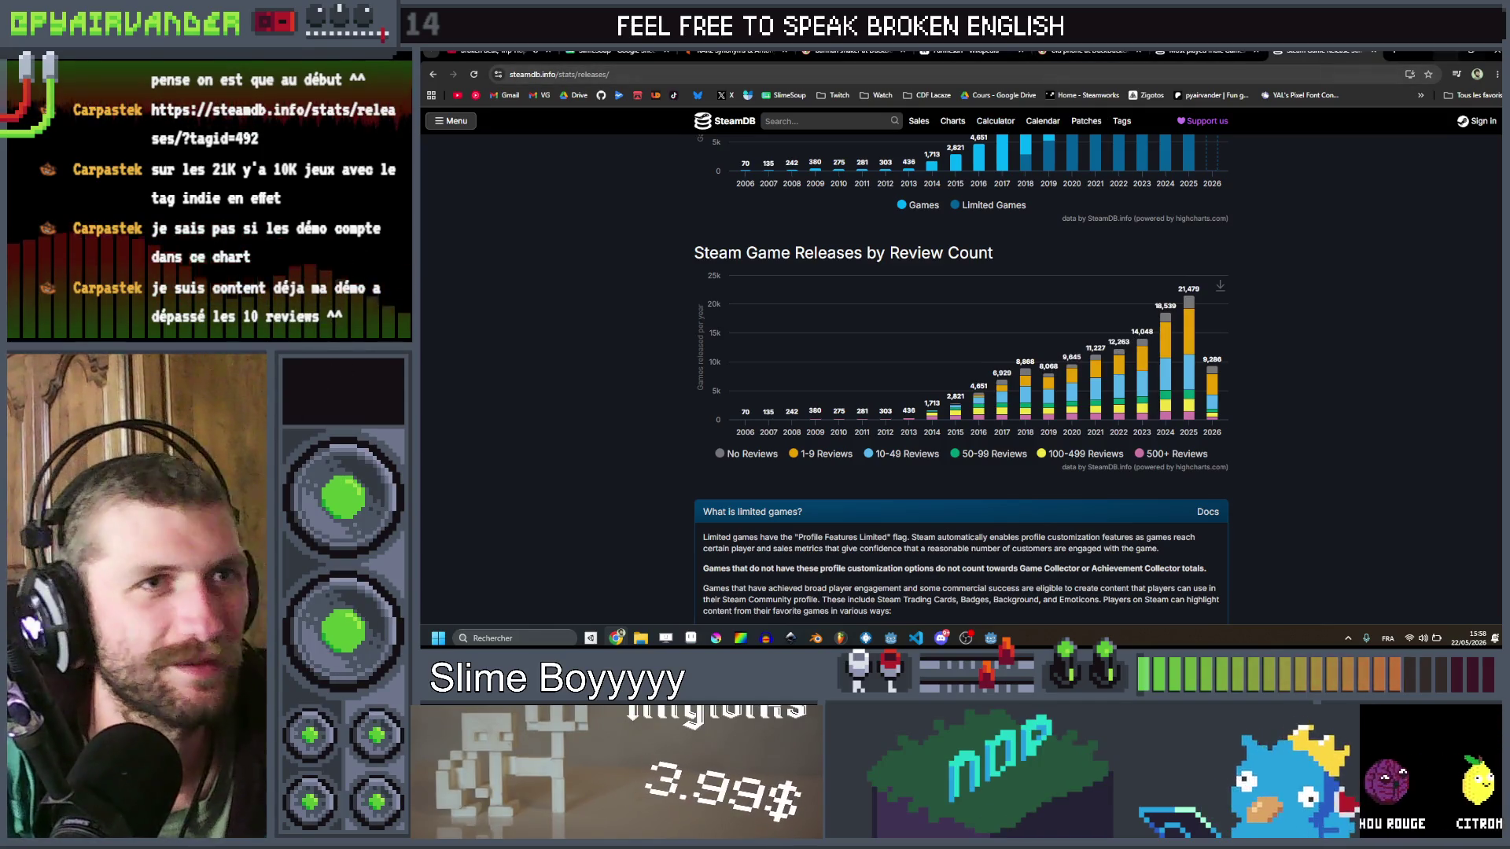
left_click(1446, 52)
Step: Leave the script and open the cauldron_ui scene in the 2D view
left_click(1071, 331)
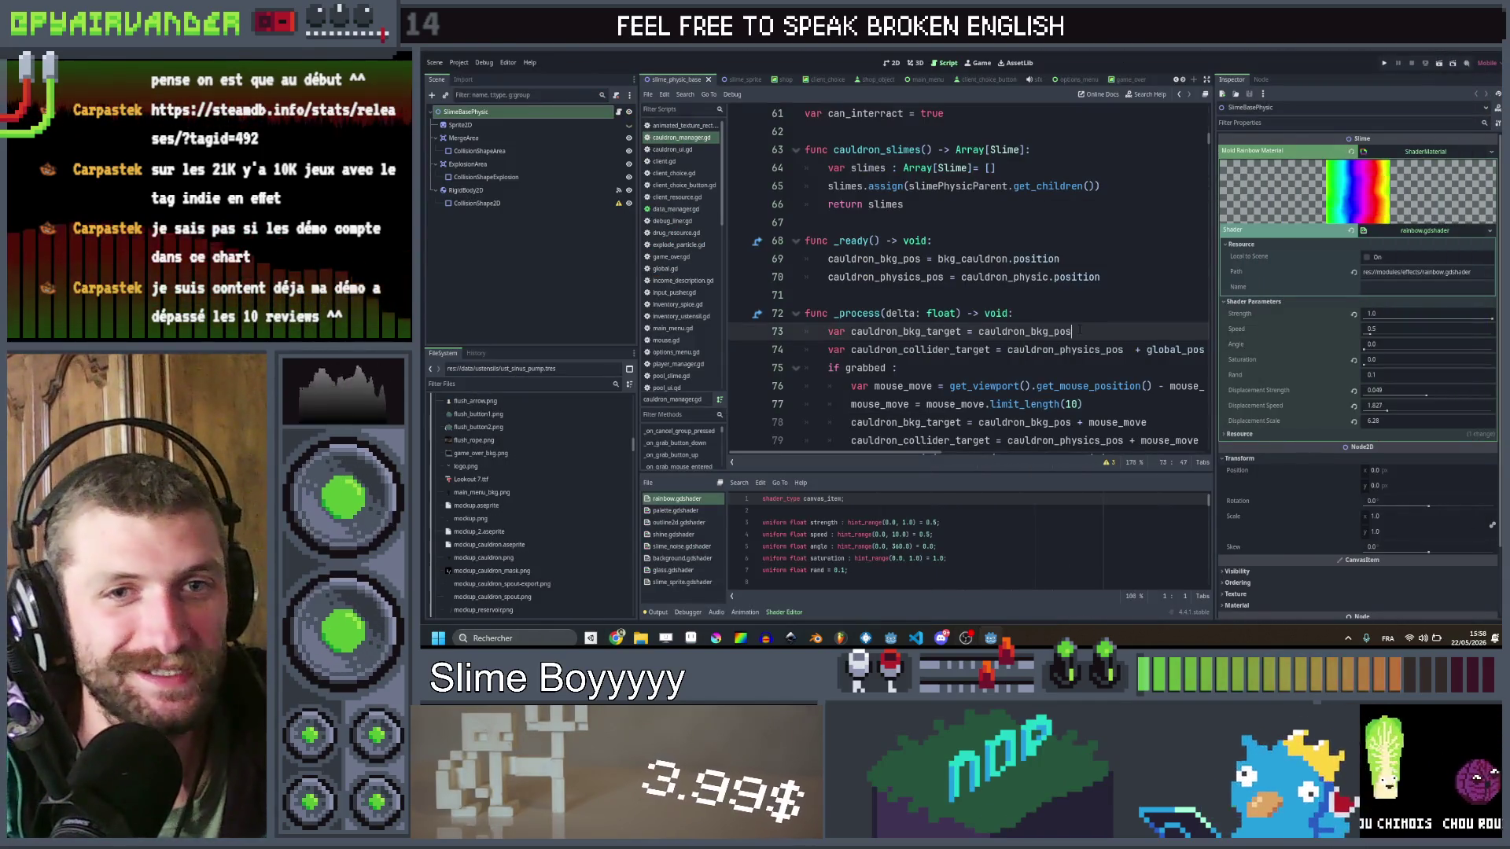
scroll(1071, 331, "down", 2)
left_click(989, 240)
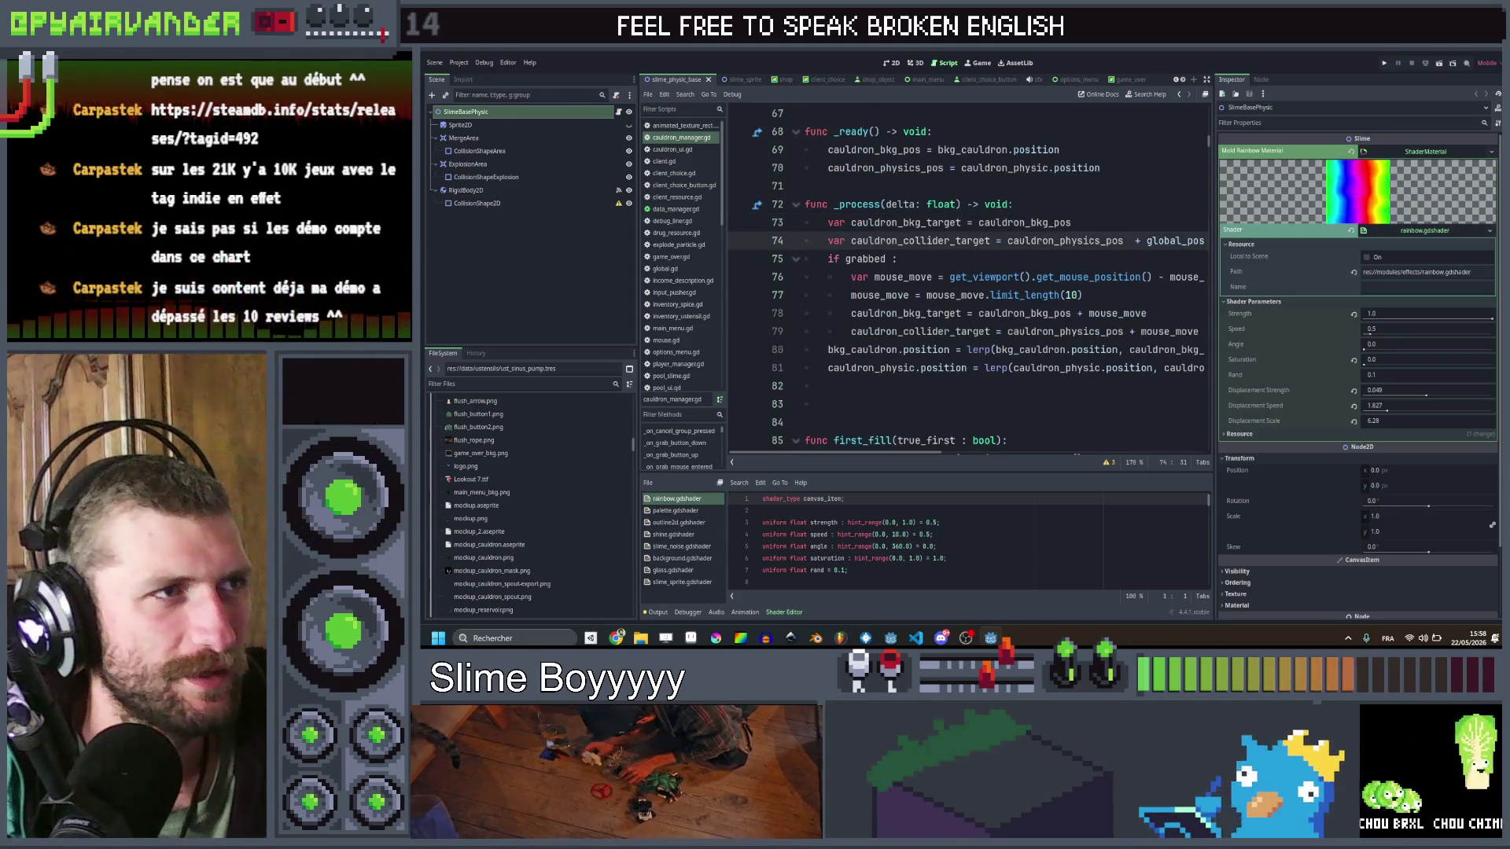
left_click(895, 61)
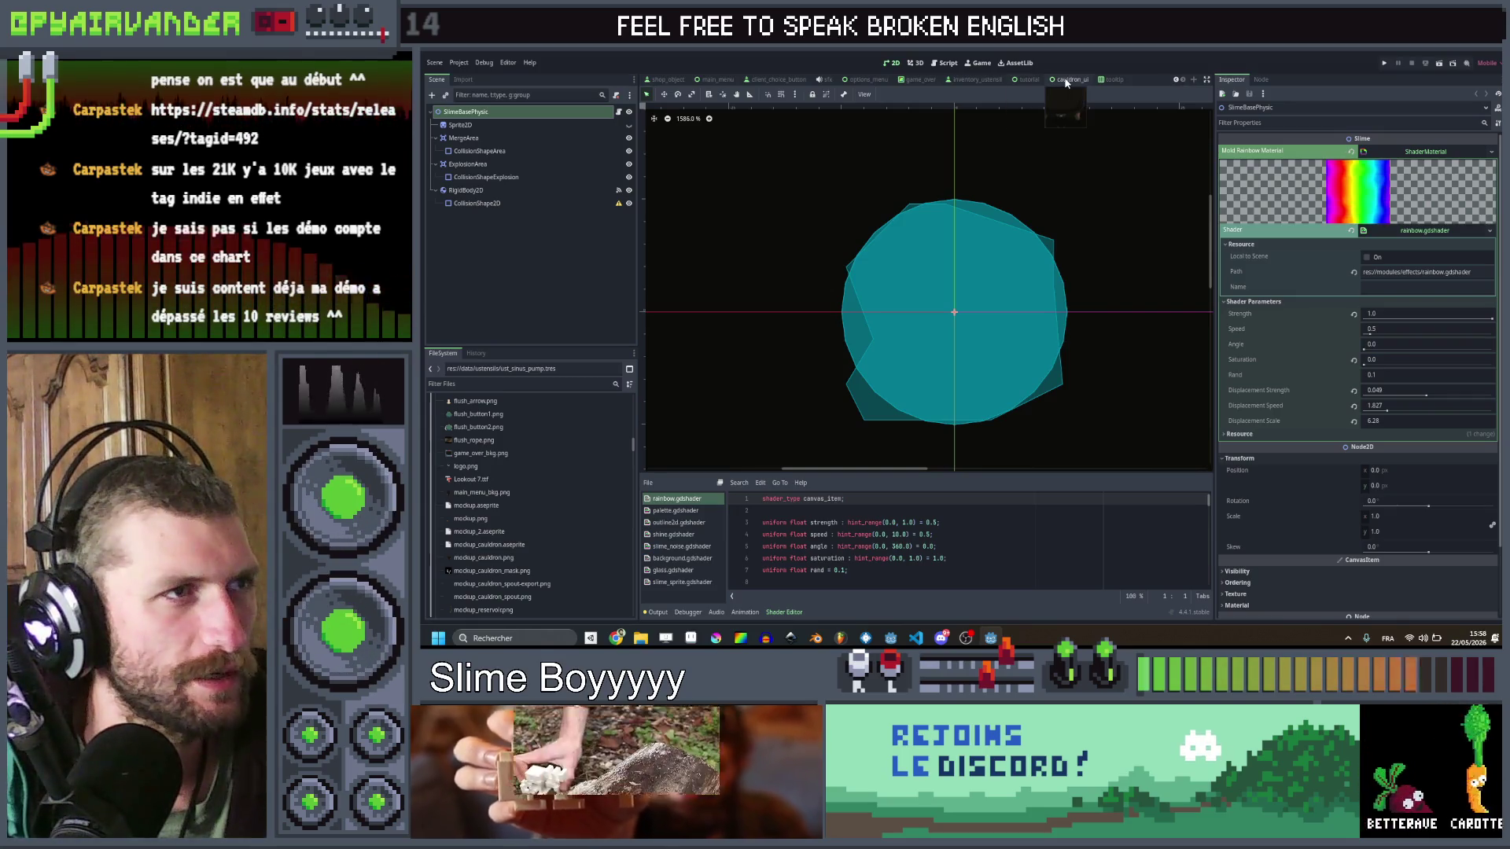
left_click(1071, 80)
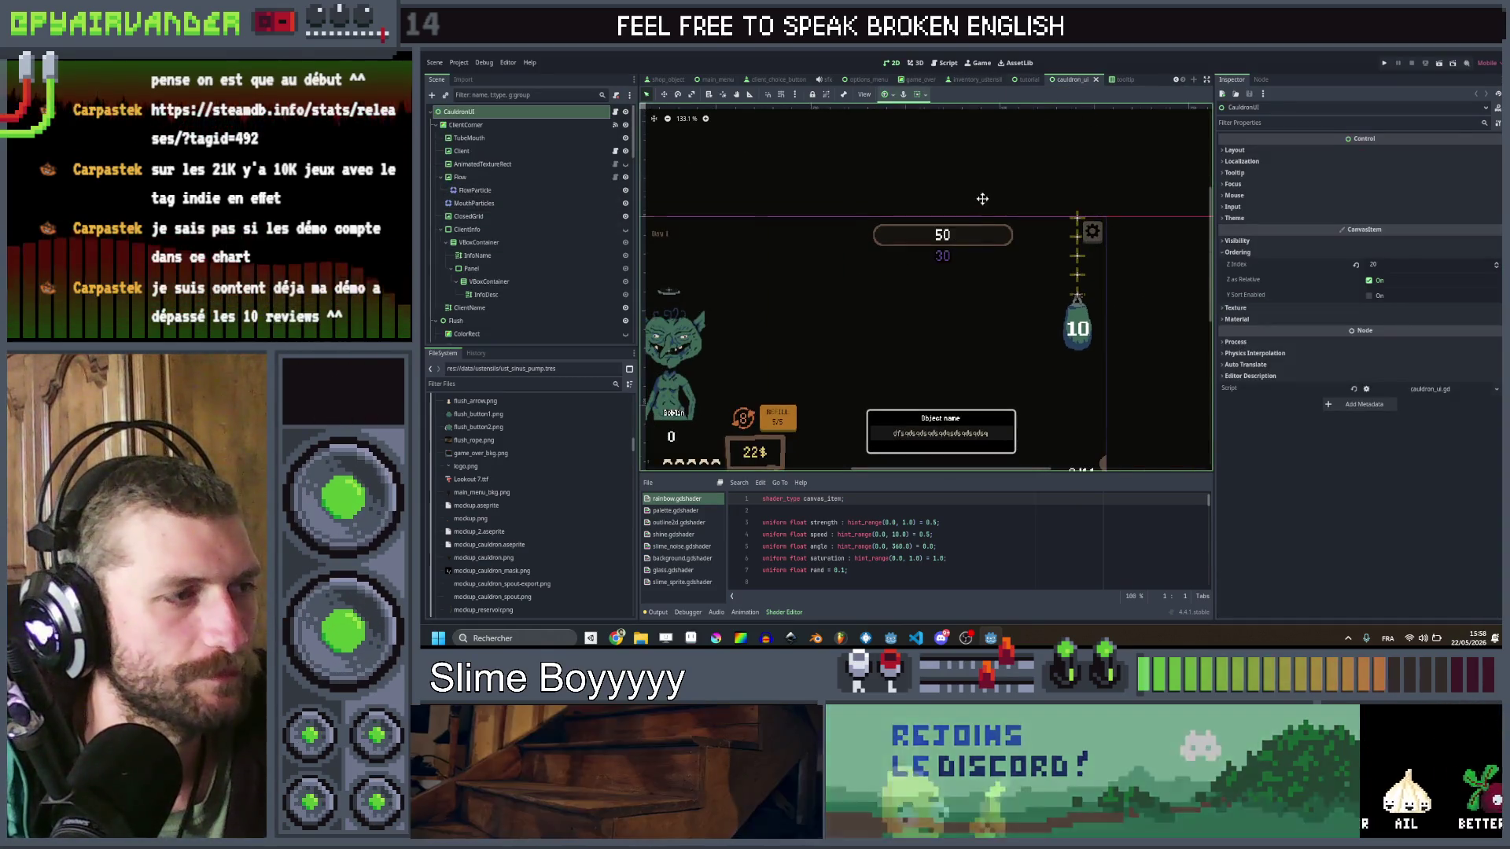
scroll(857, 286, "up", 5)
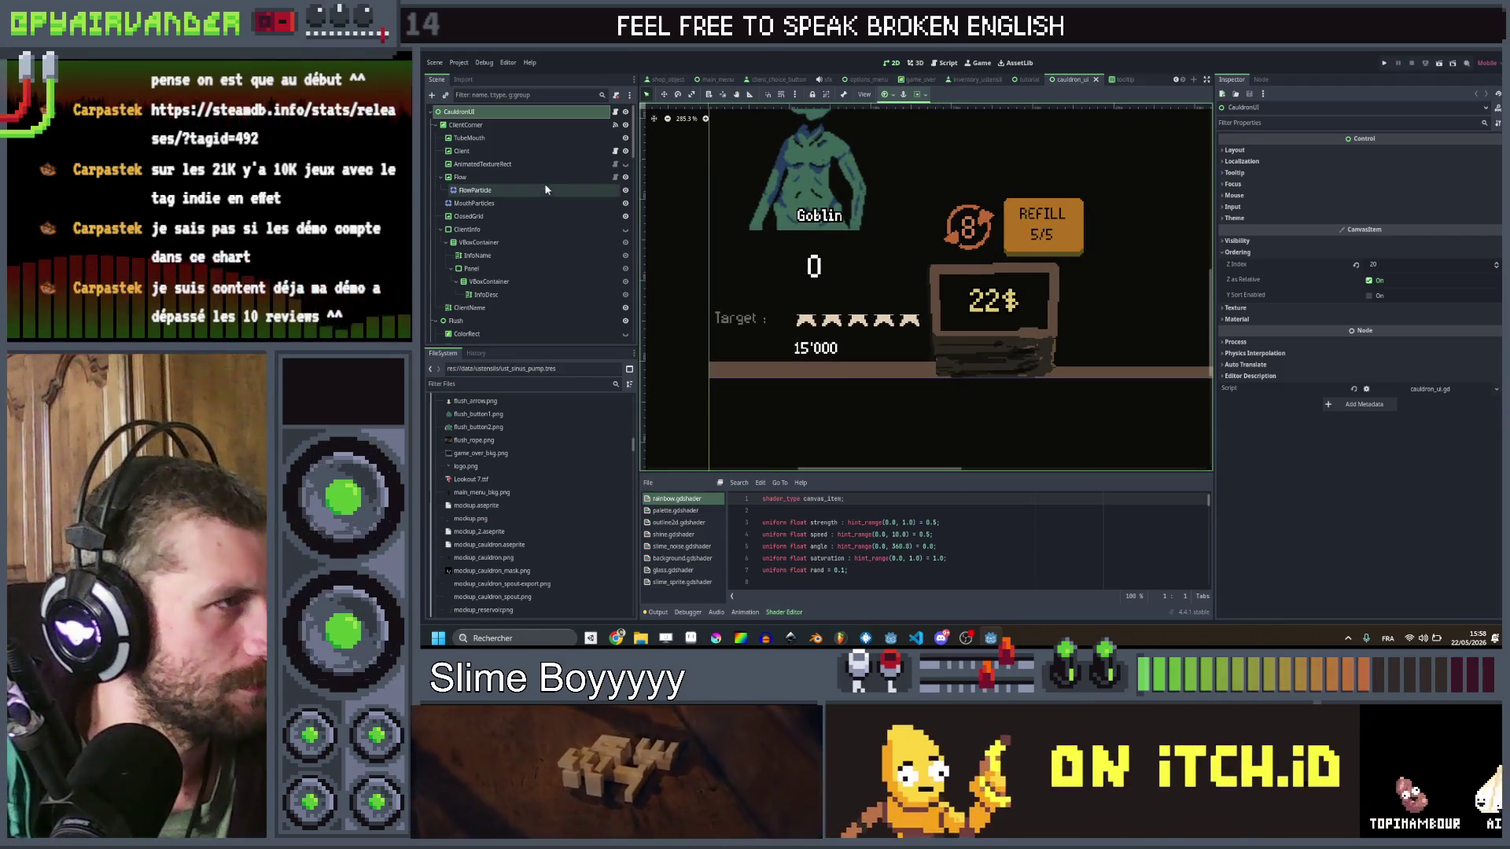
scroll(530, 153, "down", 1)
scroll(530, 152, "down", 5)
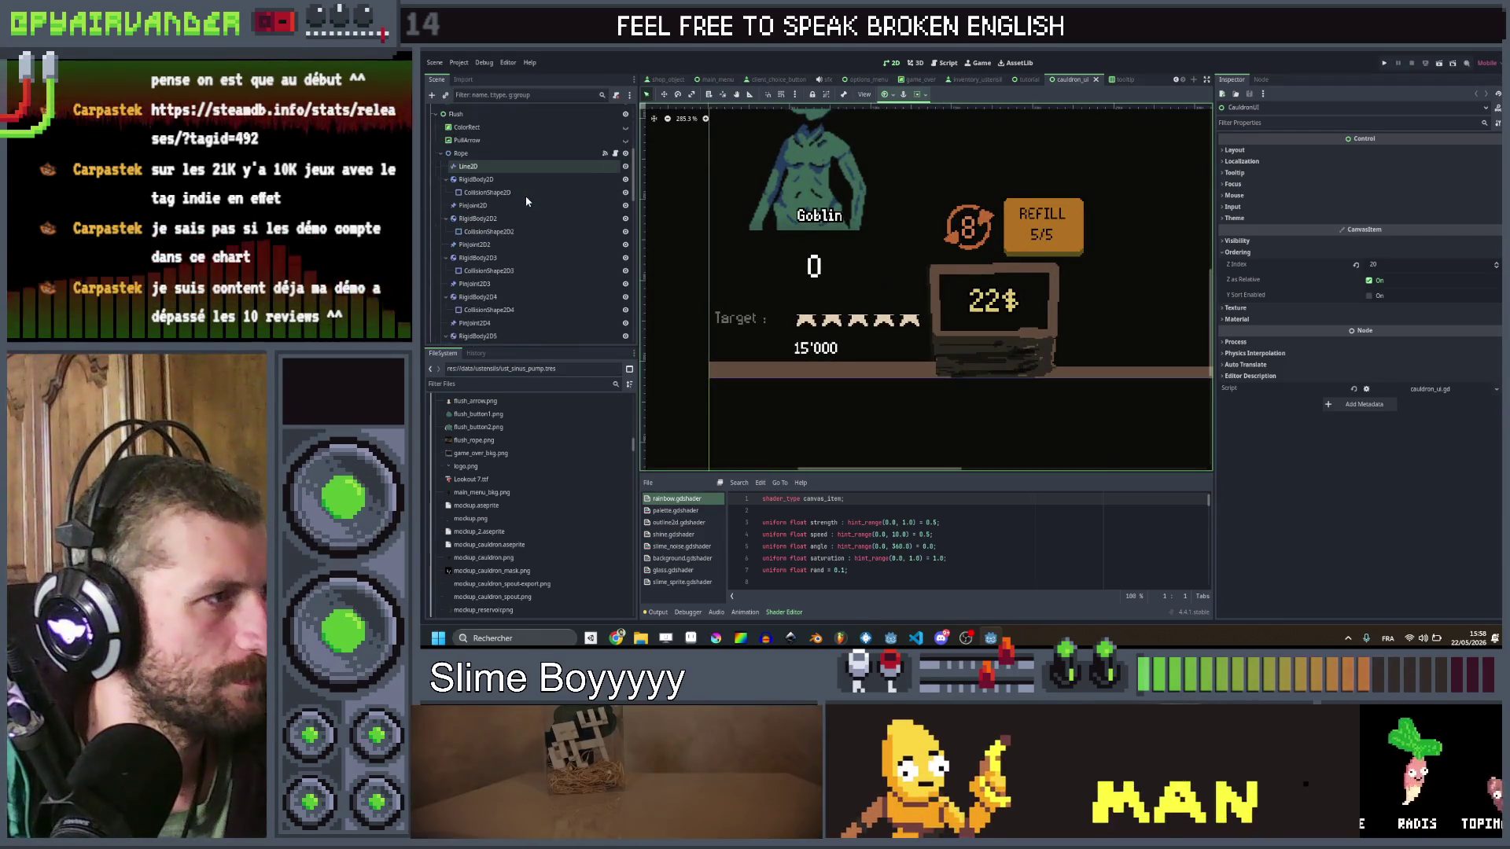
scroll(525, 196, "down", 3)
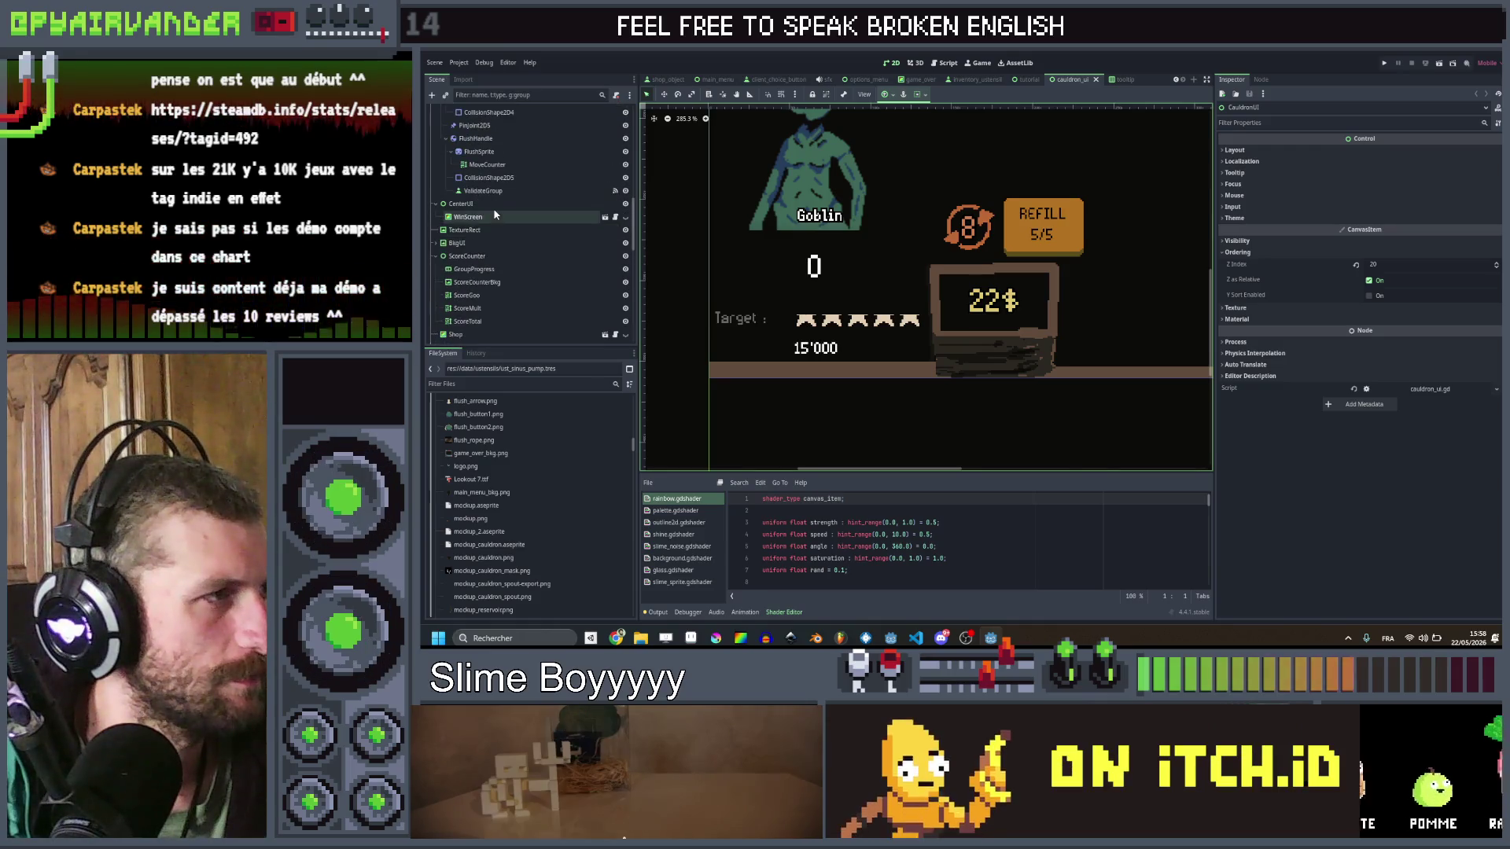
Step: Inspect CenterUI, TextureRect, ScoreCounter and the 15'000 TargetScore label in the Scene dock
left_click(493, 203)
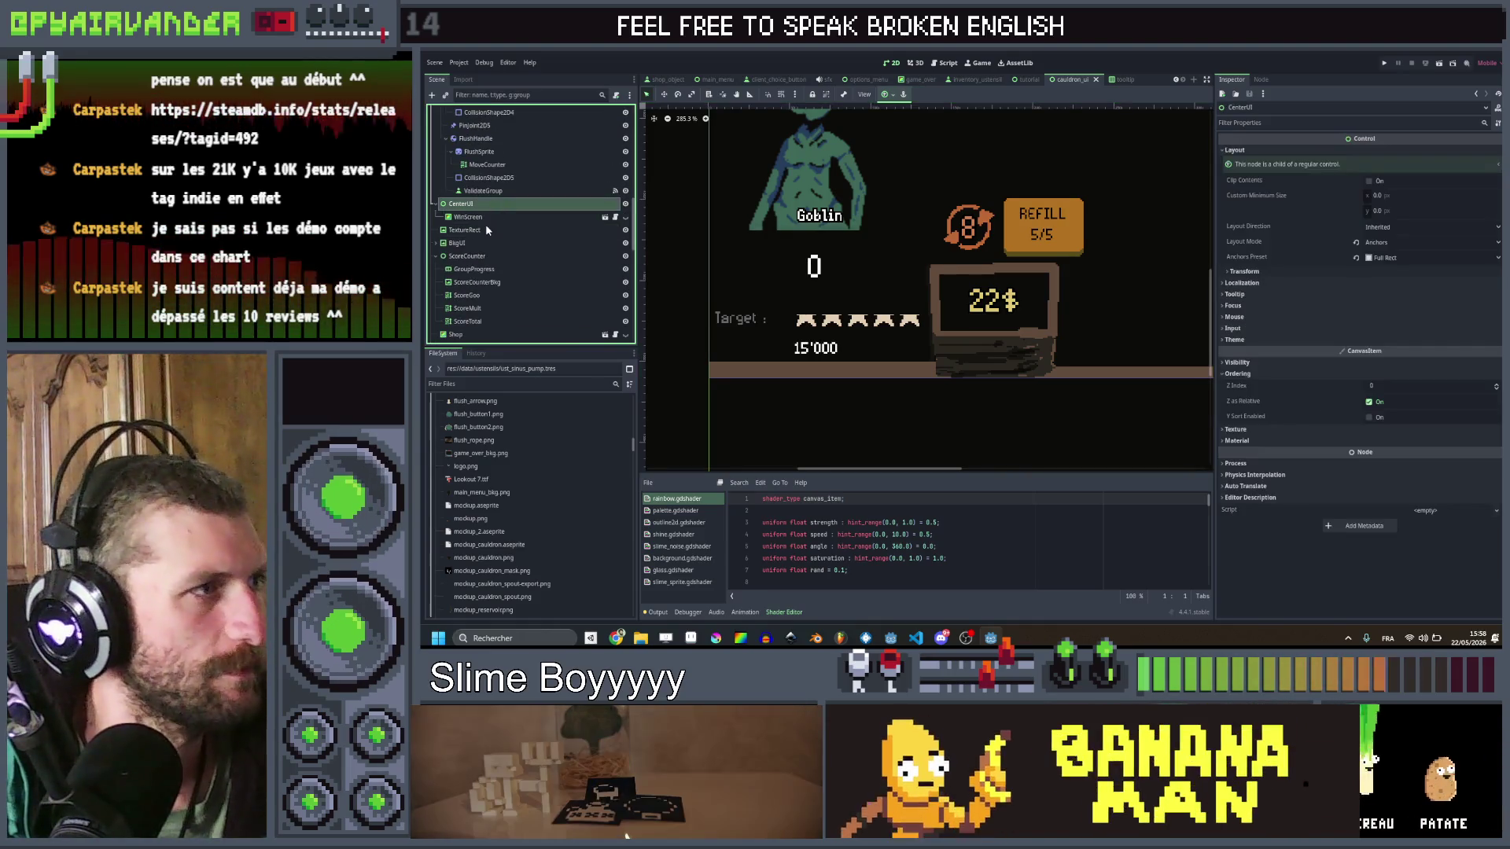
left_click(487, 230)
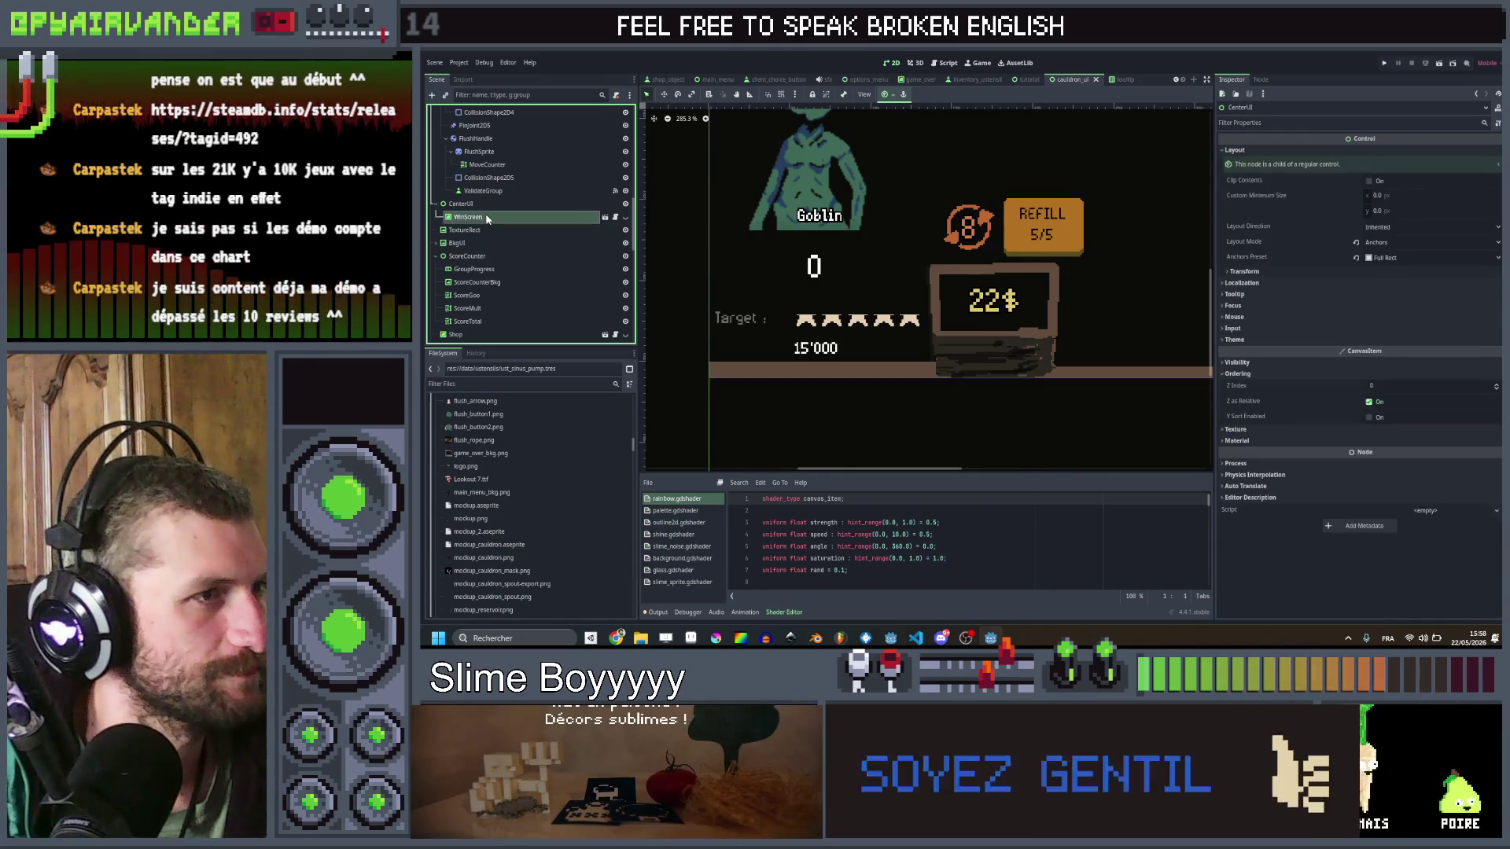
left_click(482, 255)
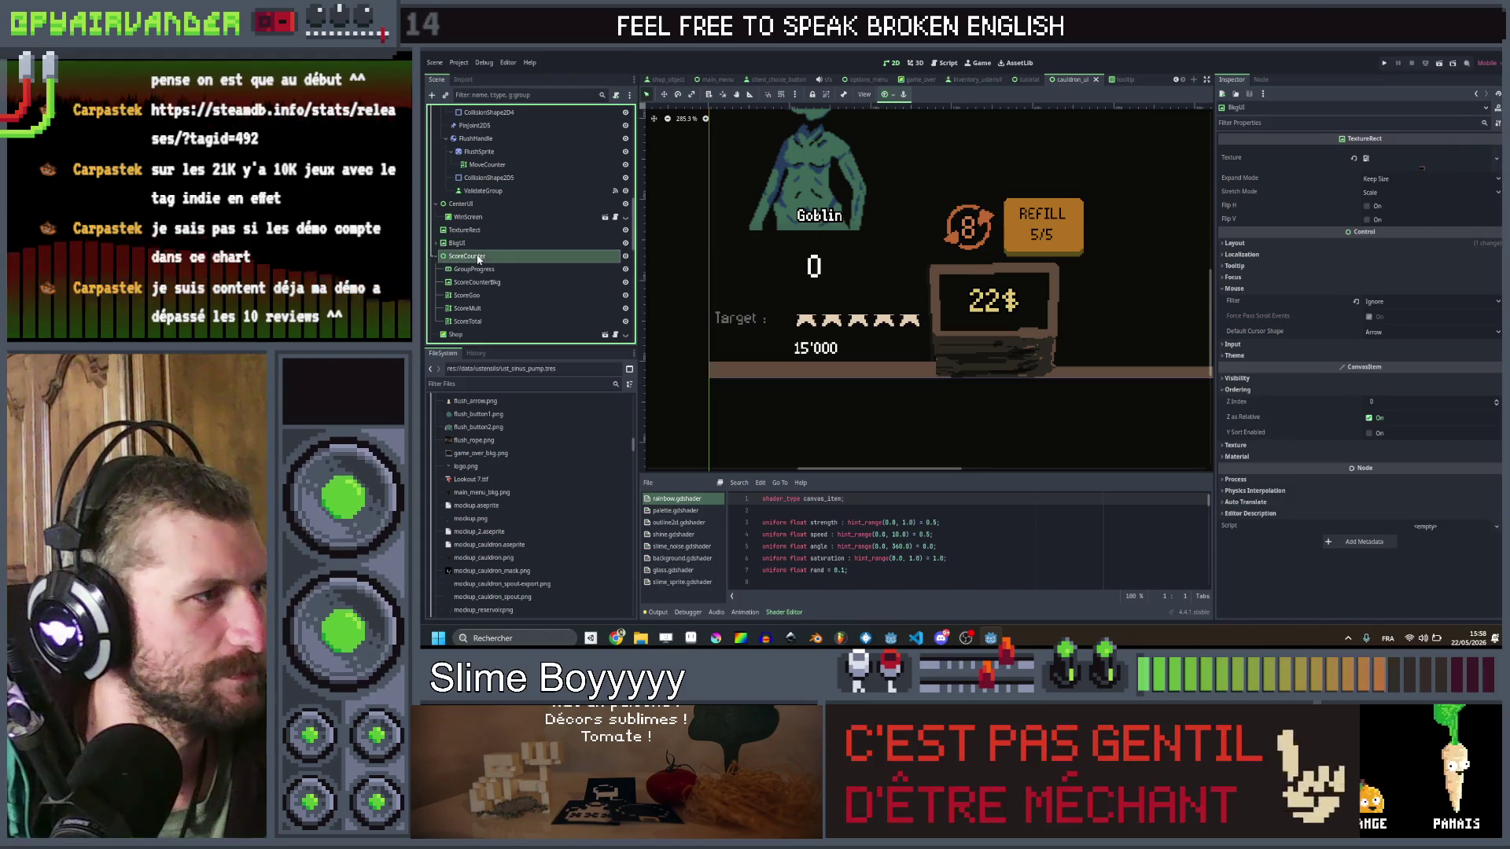
scroll(488, 253, "down", 2)
scroll(481, 245, "down", 4)
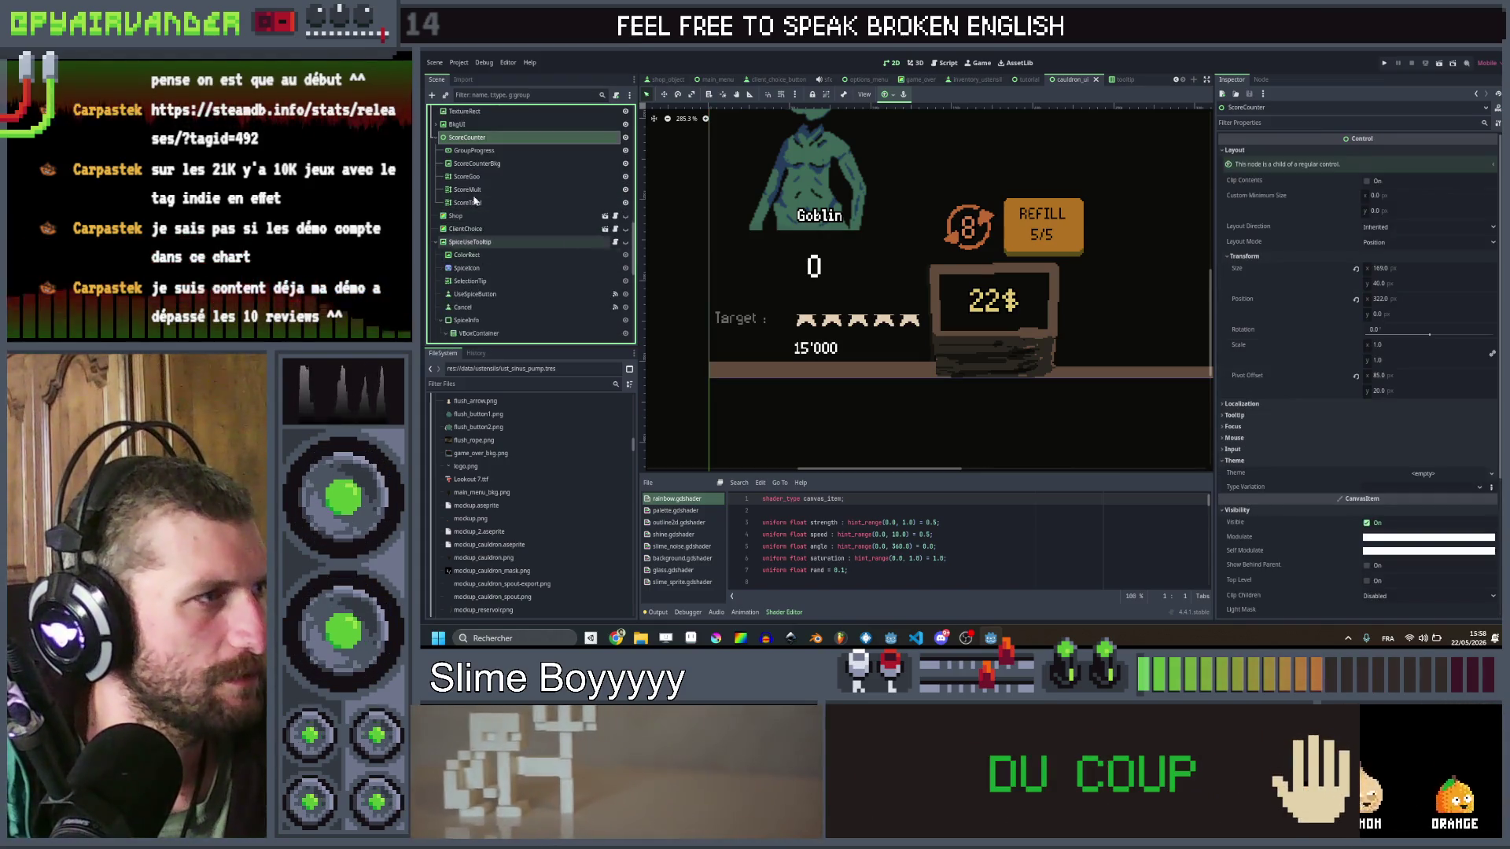
scroll(473, 236, "up", 2)
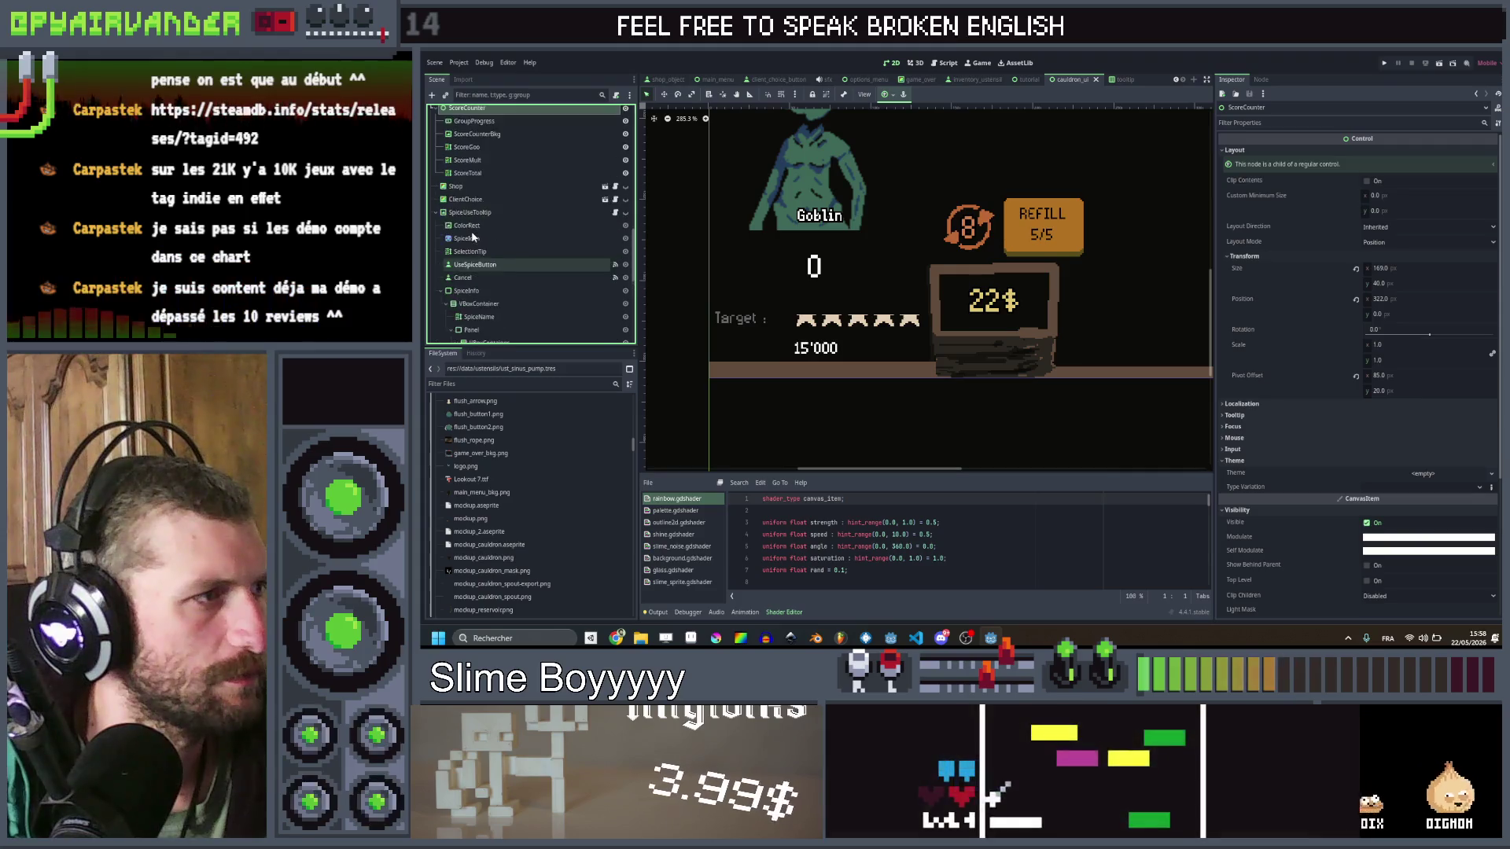
scroll(474, 236, "up", 3)
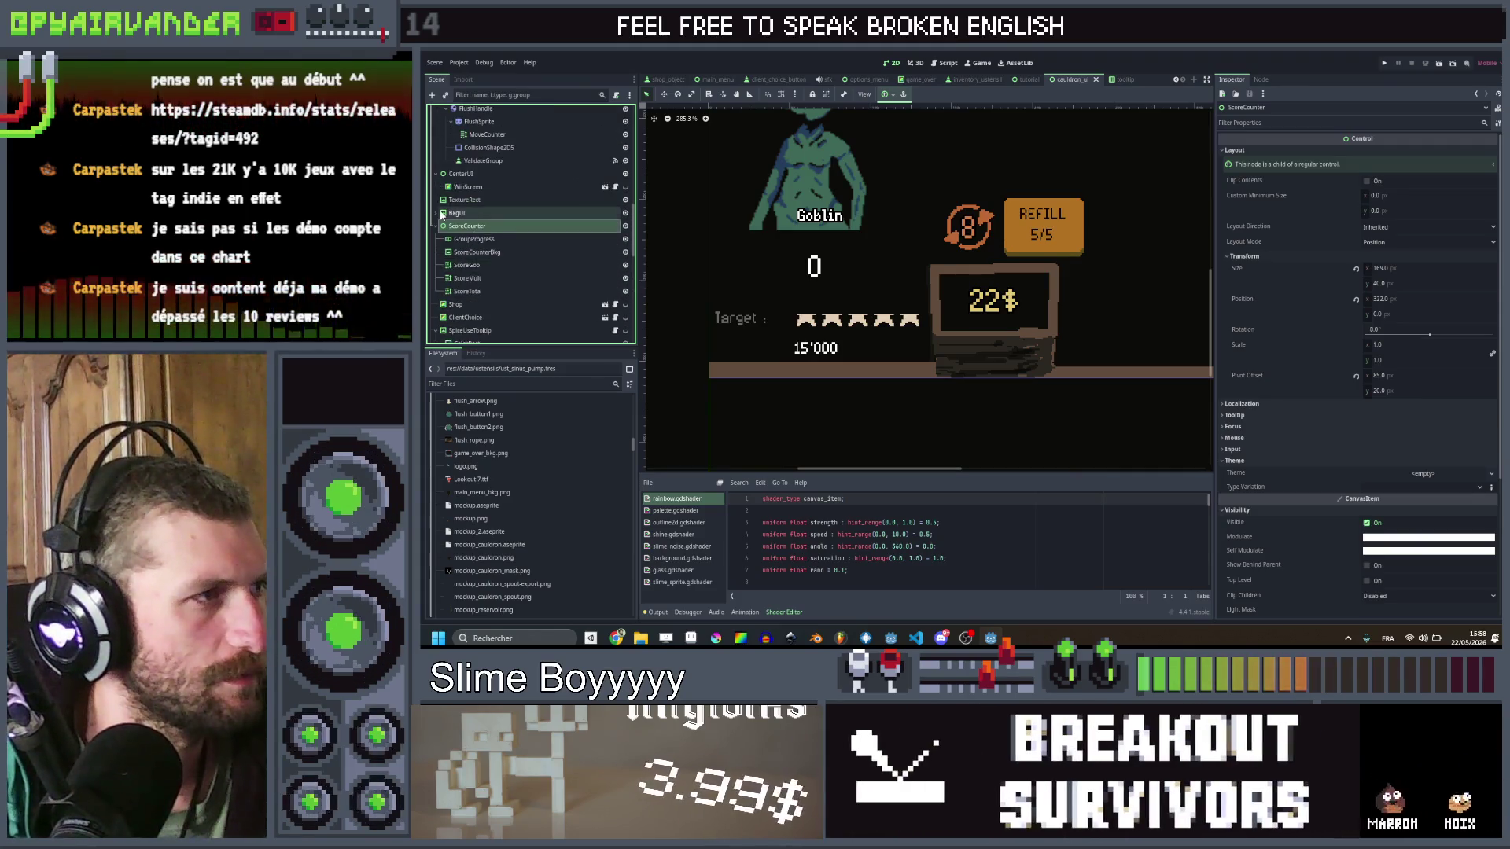
left_click(456, 213)
scroll(460, 224, "down", 1)
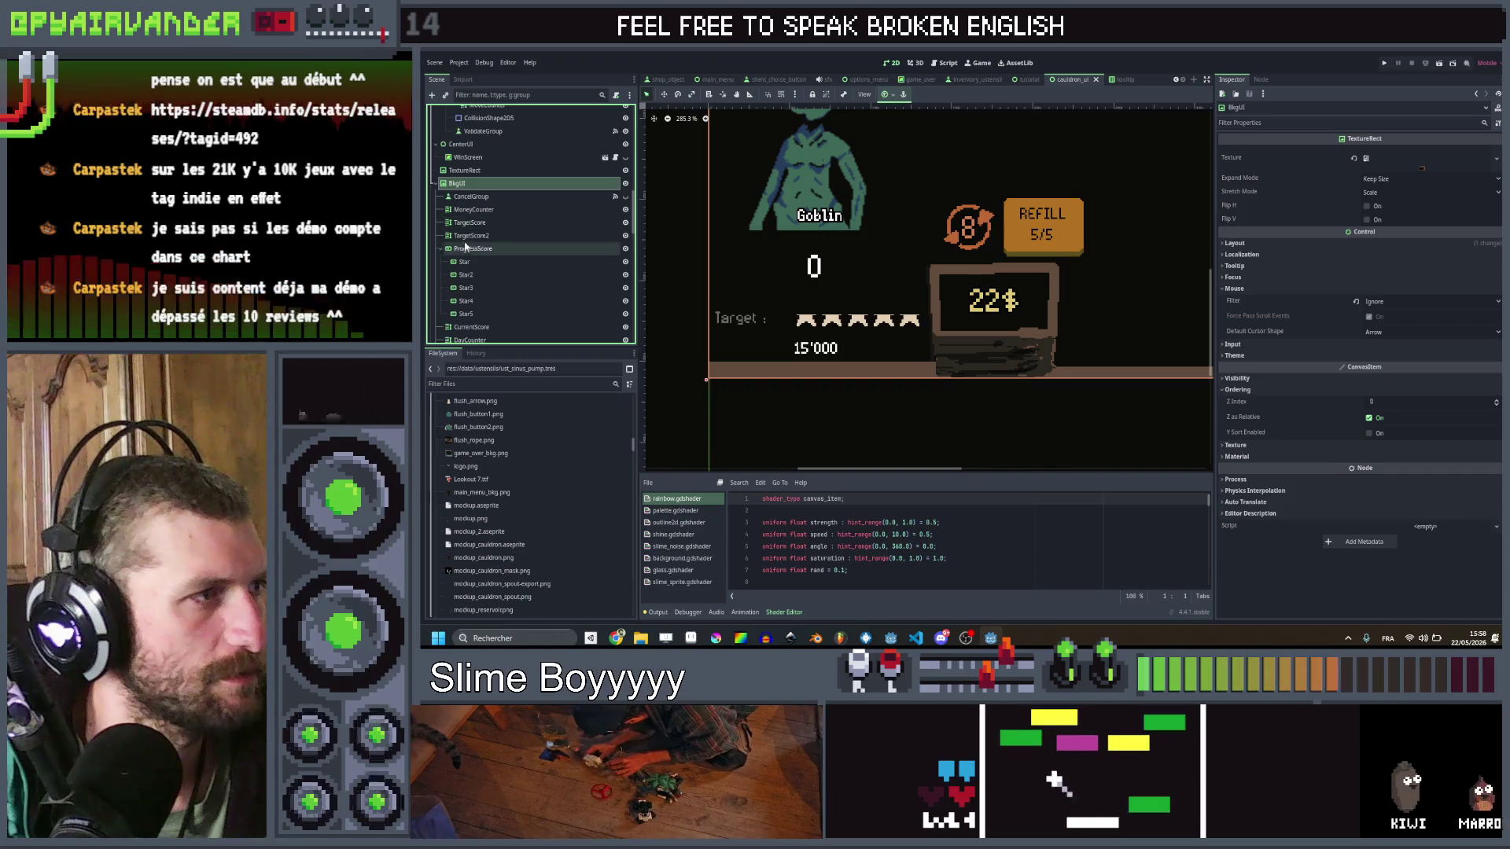
left_click(465, 224)
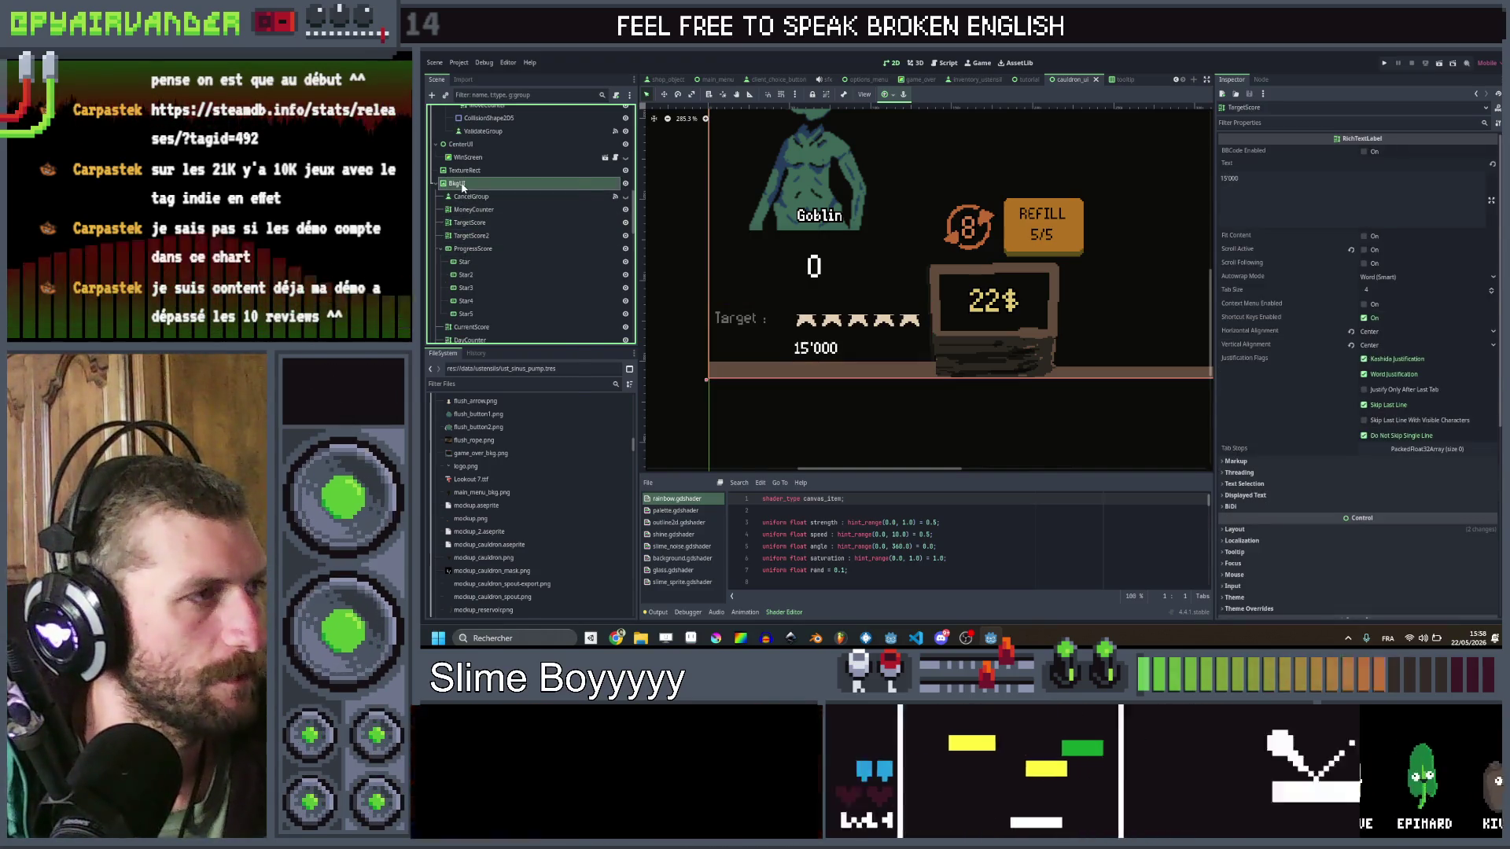
right_click(462, 185)
Step: Add a TextureRect child node and move it under CenterUI
left_click(495, 206)
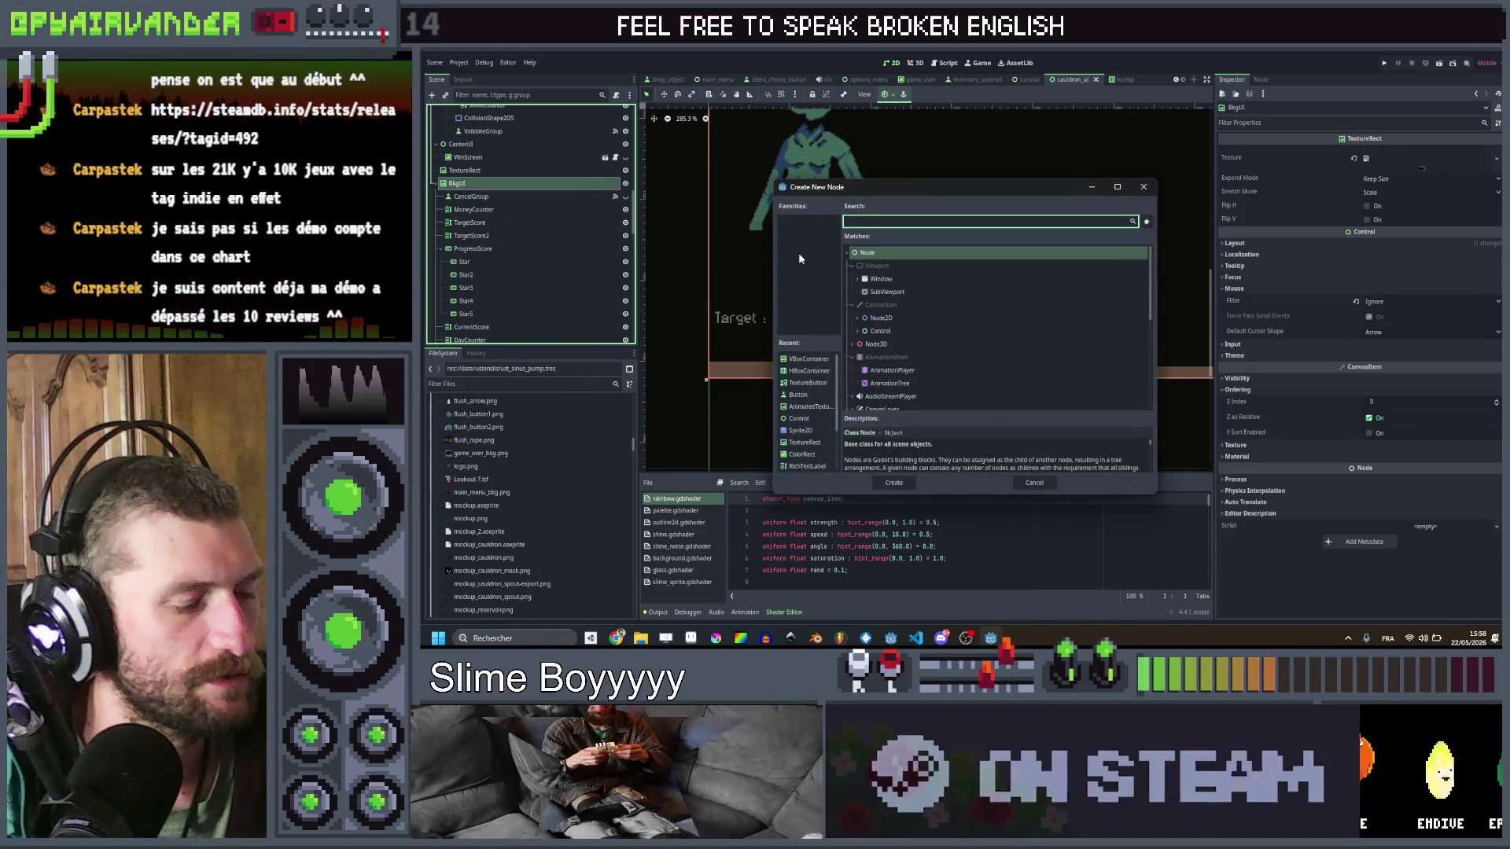
type("texture")
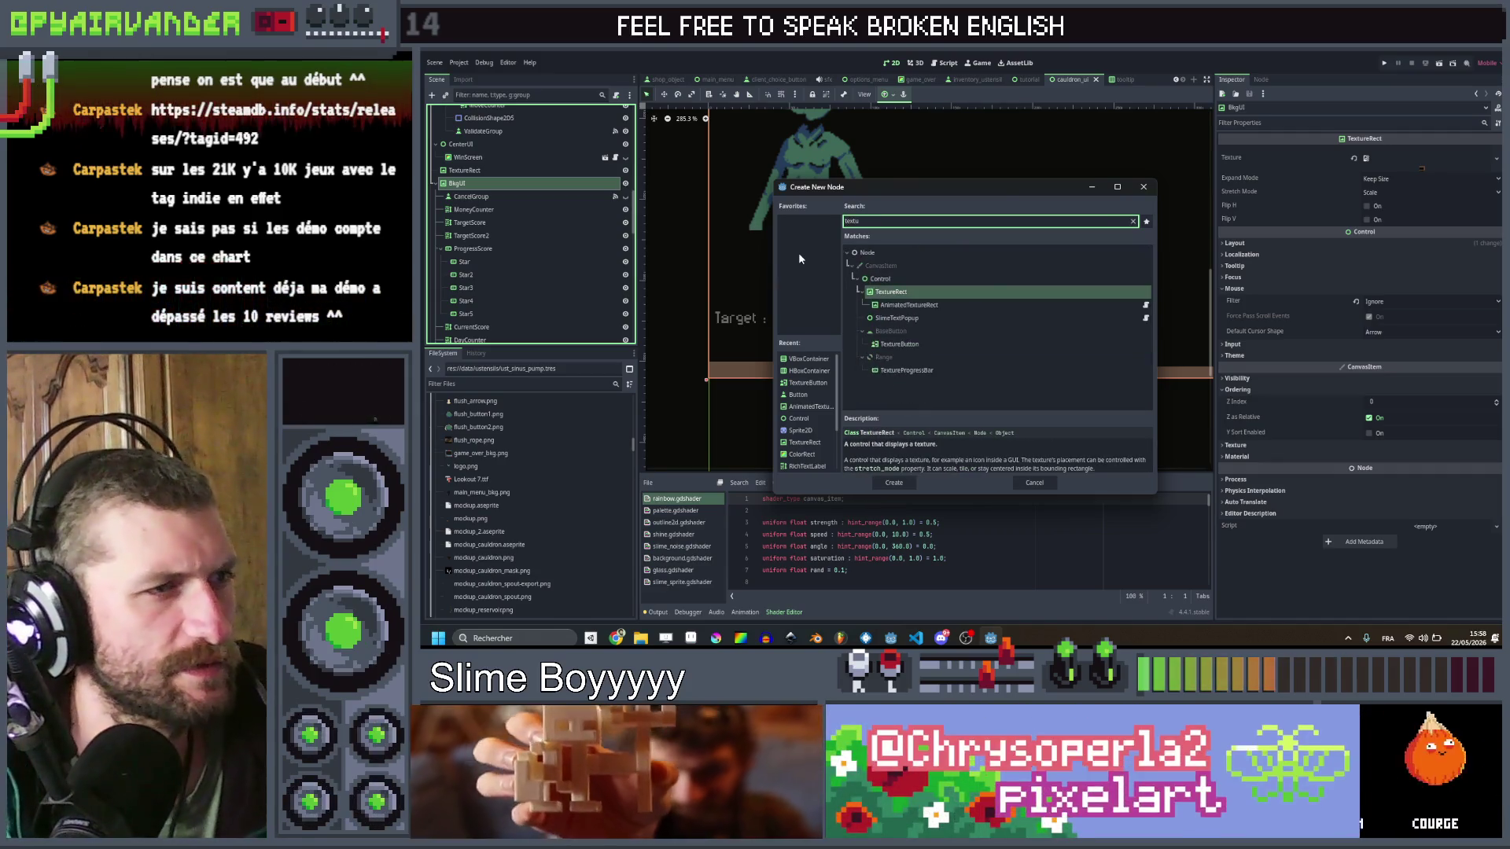
key("Return")
mouse_move(494, 339)
left_mouse_down()
mouse_move(482, 111)
mouse_move(485, 154)
left_mouse_up()
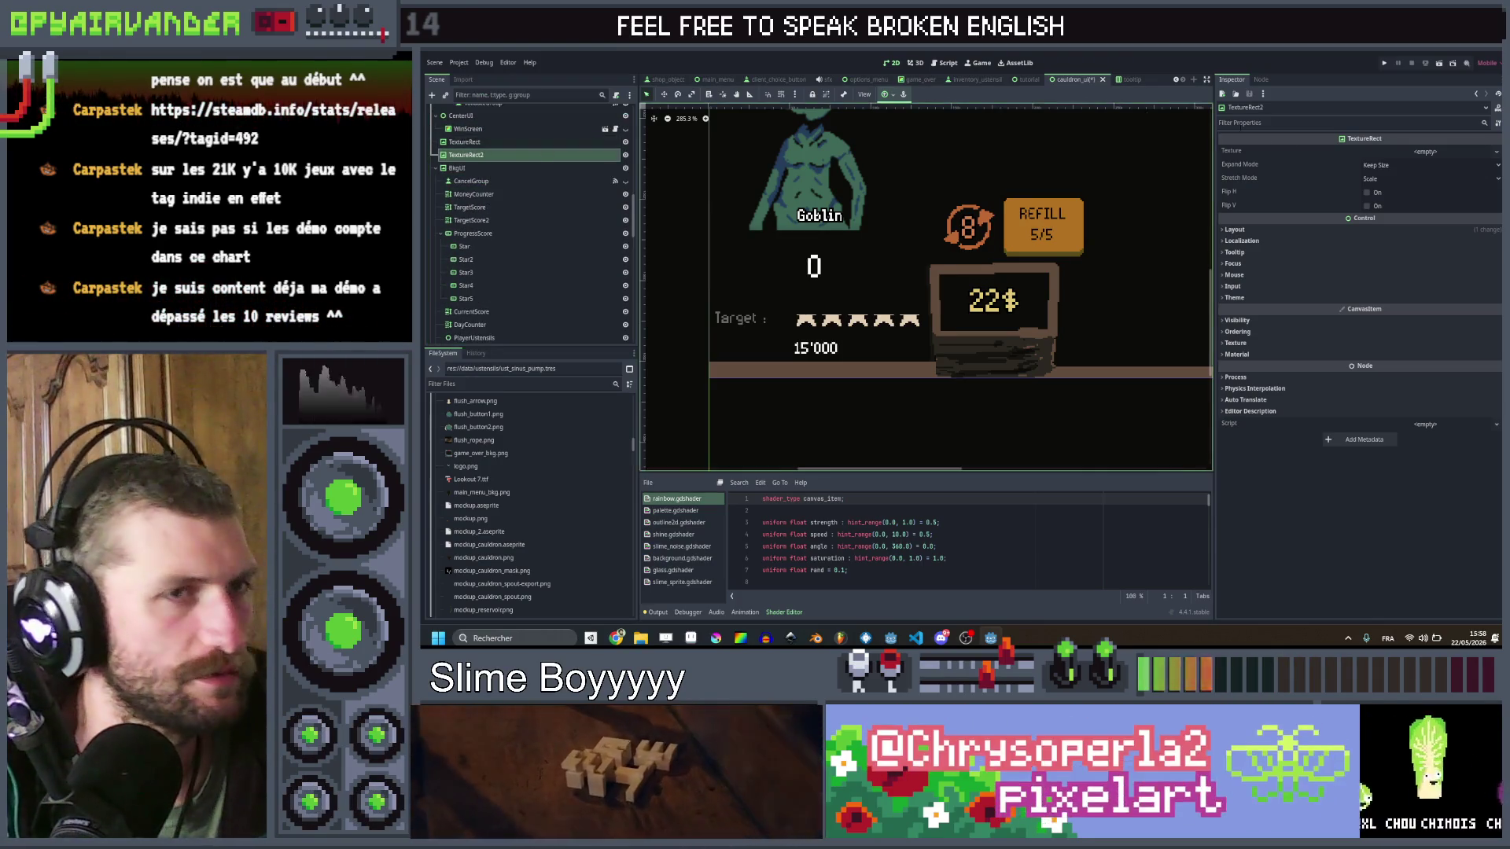
Step: Quick Load client_phone.png as TextureRect2's texture and start renaming the node
left_click(1425, 151)
left_click(1423, 368)
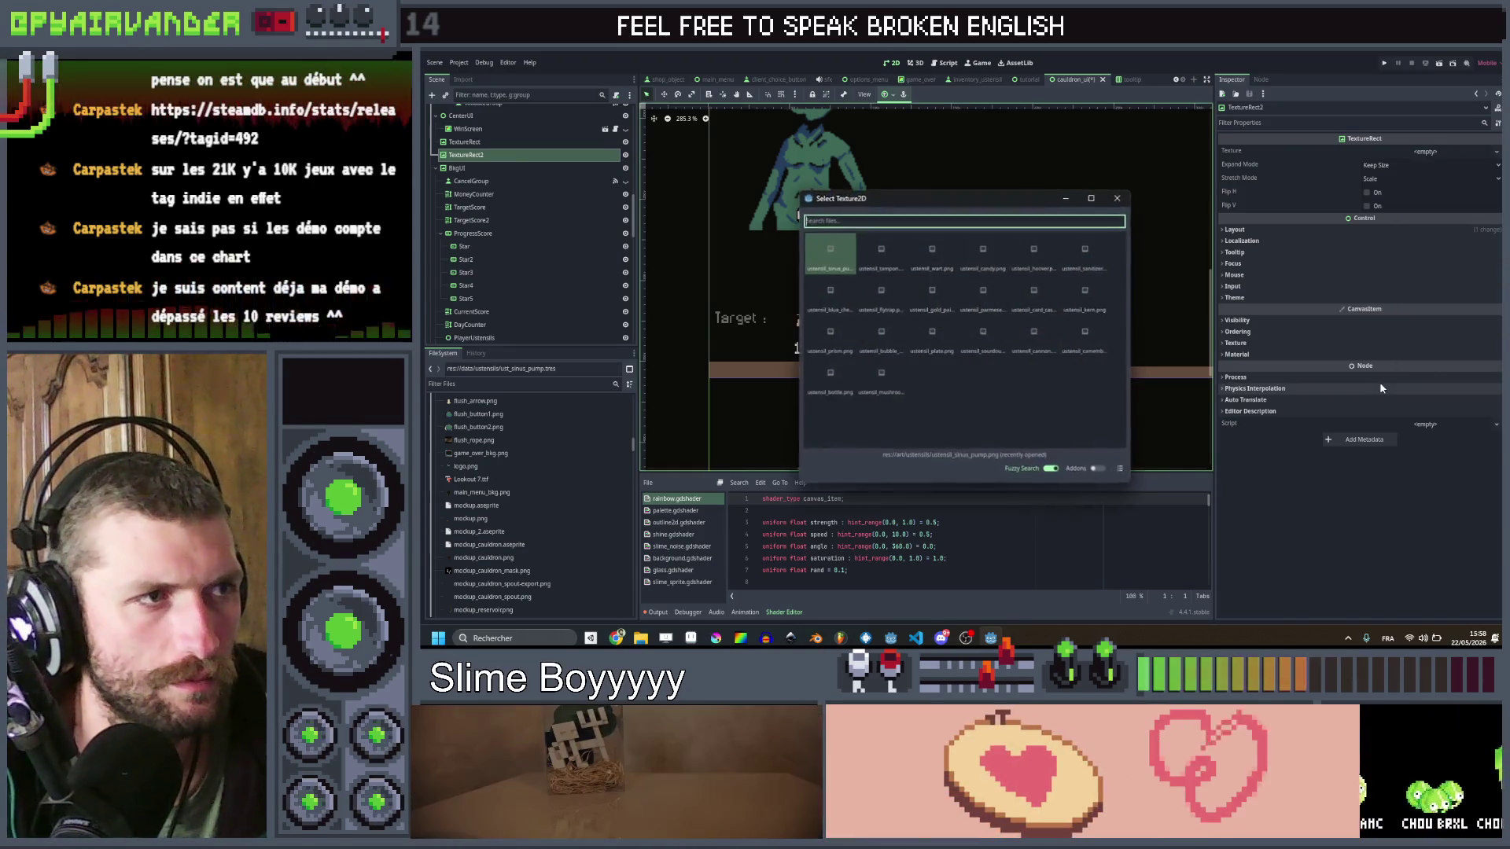
type("clien")
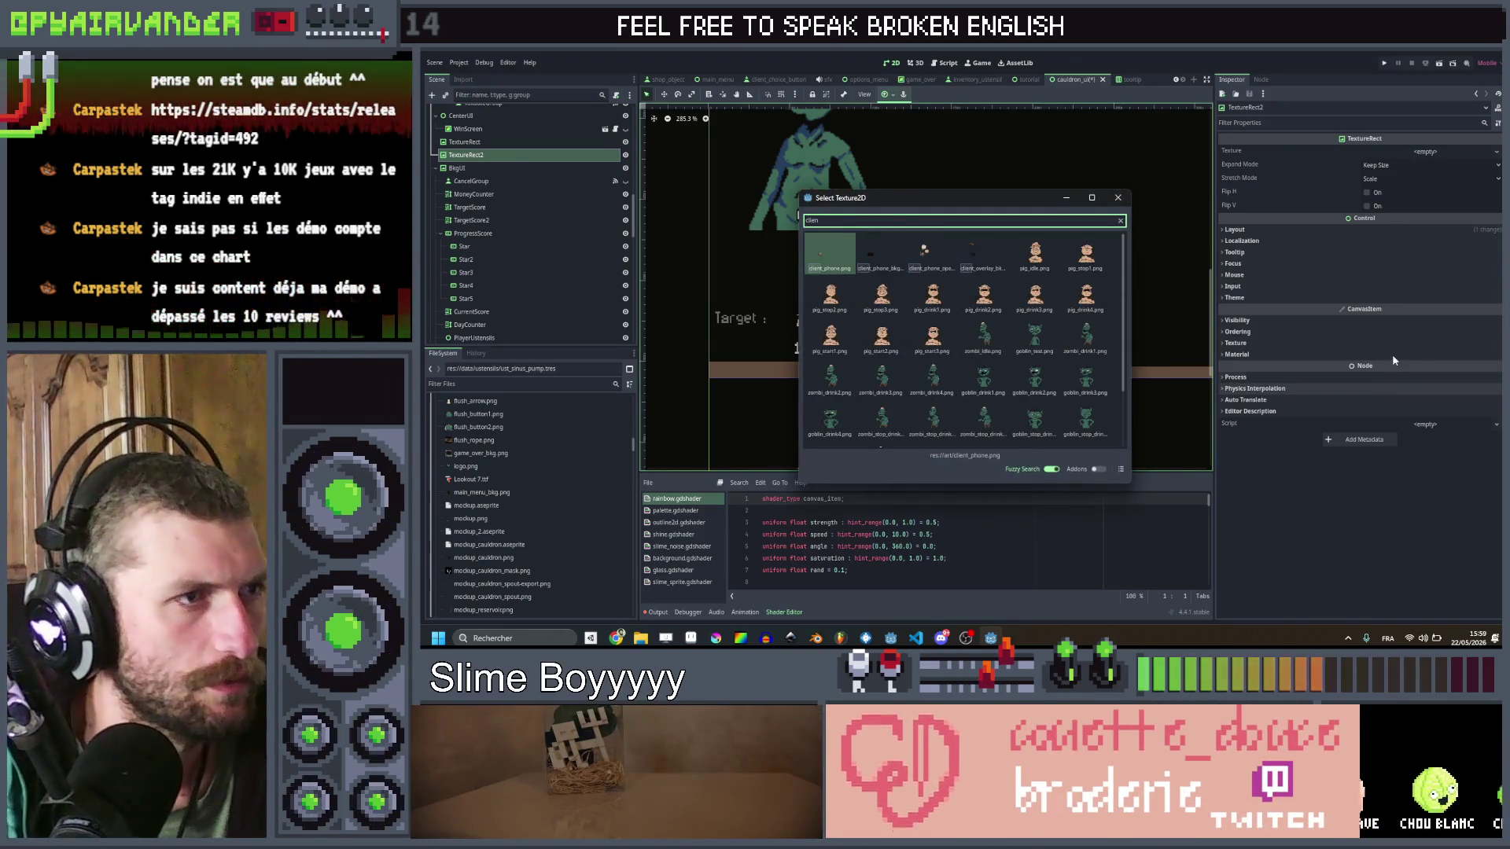
double_click(968, 259)
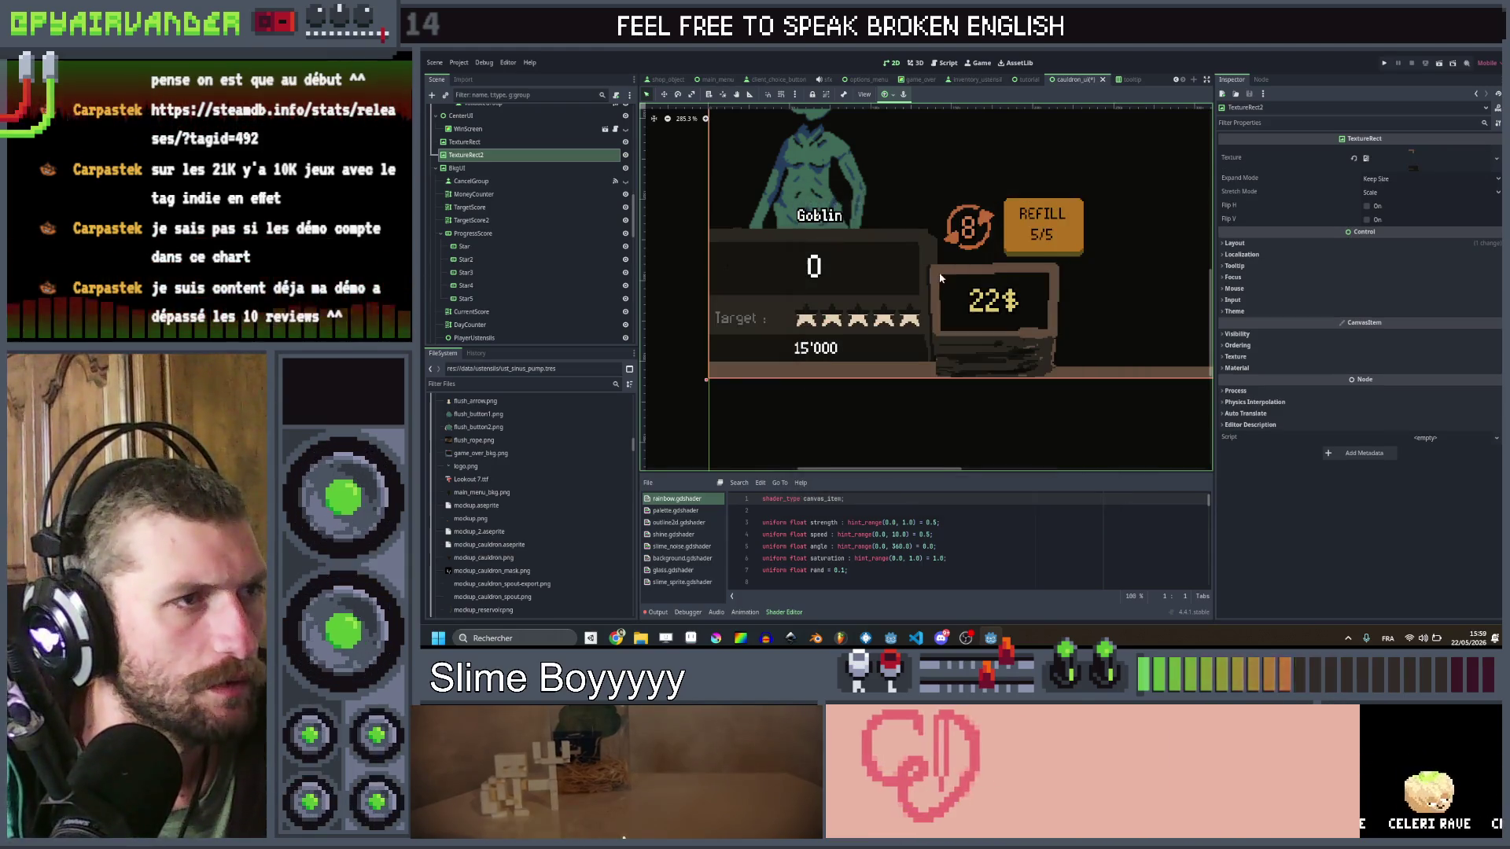
scroll(934, 391, "down", 5)
scroll(934, 390, "down", 3)
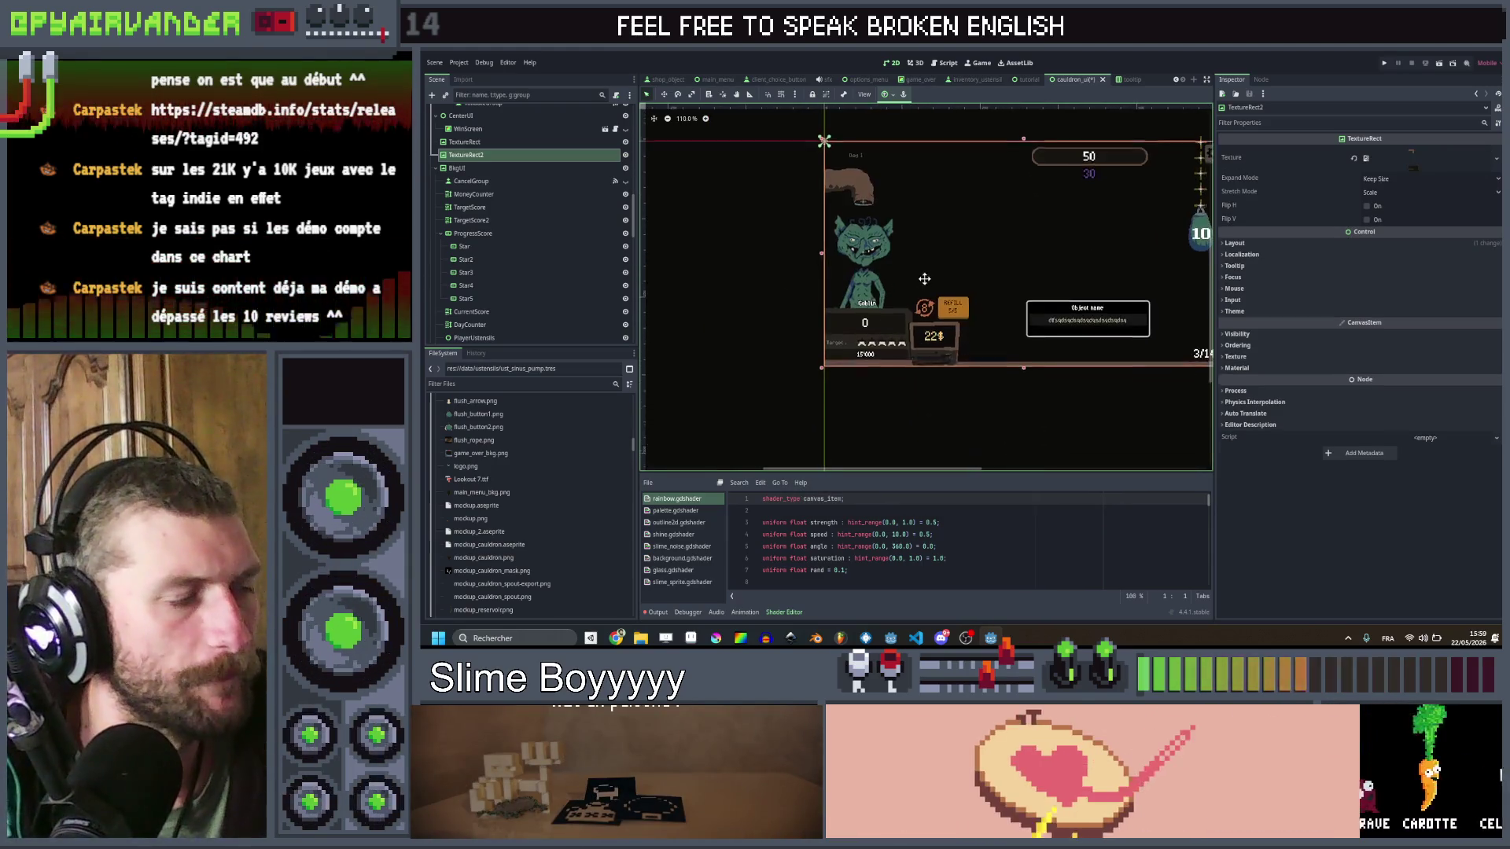
scroll(950, 272, "right", 2)
scroll(823, 321, "up", 2)
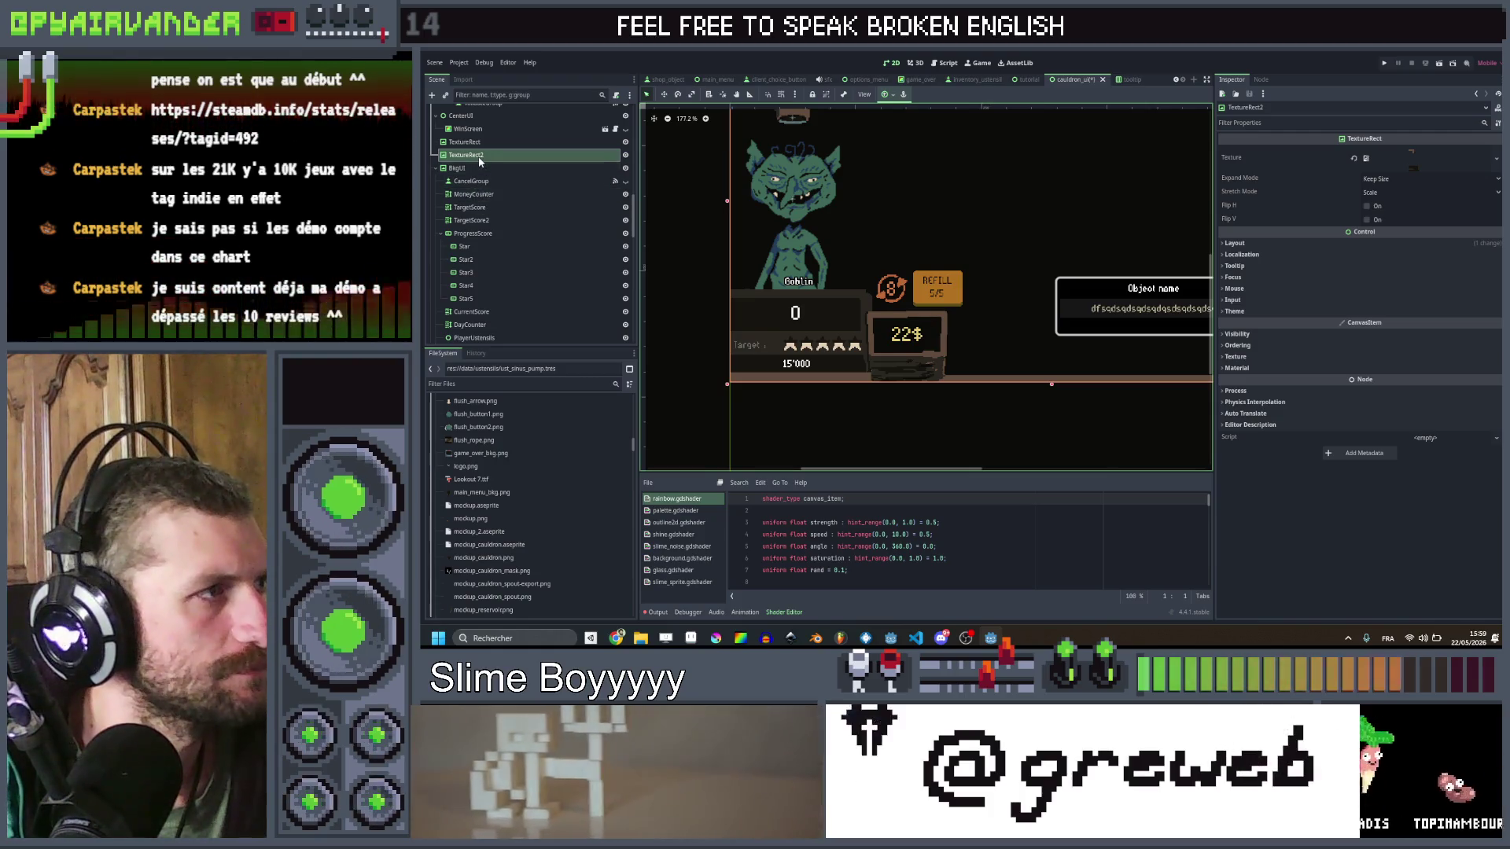
left_click(480, 158)
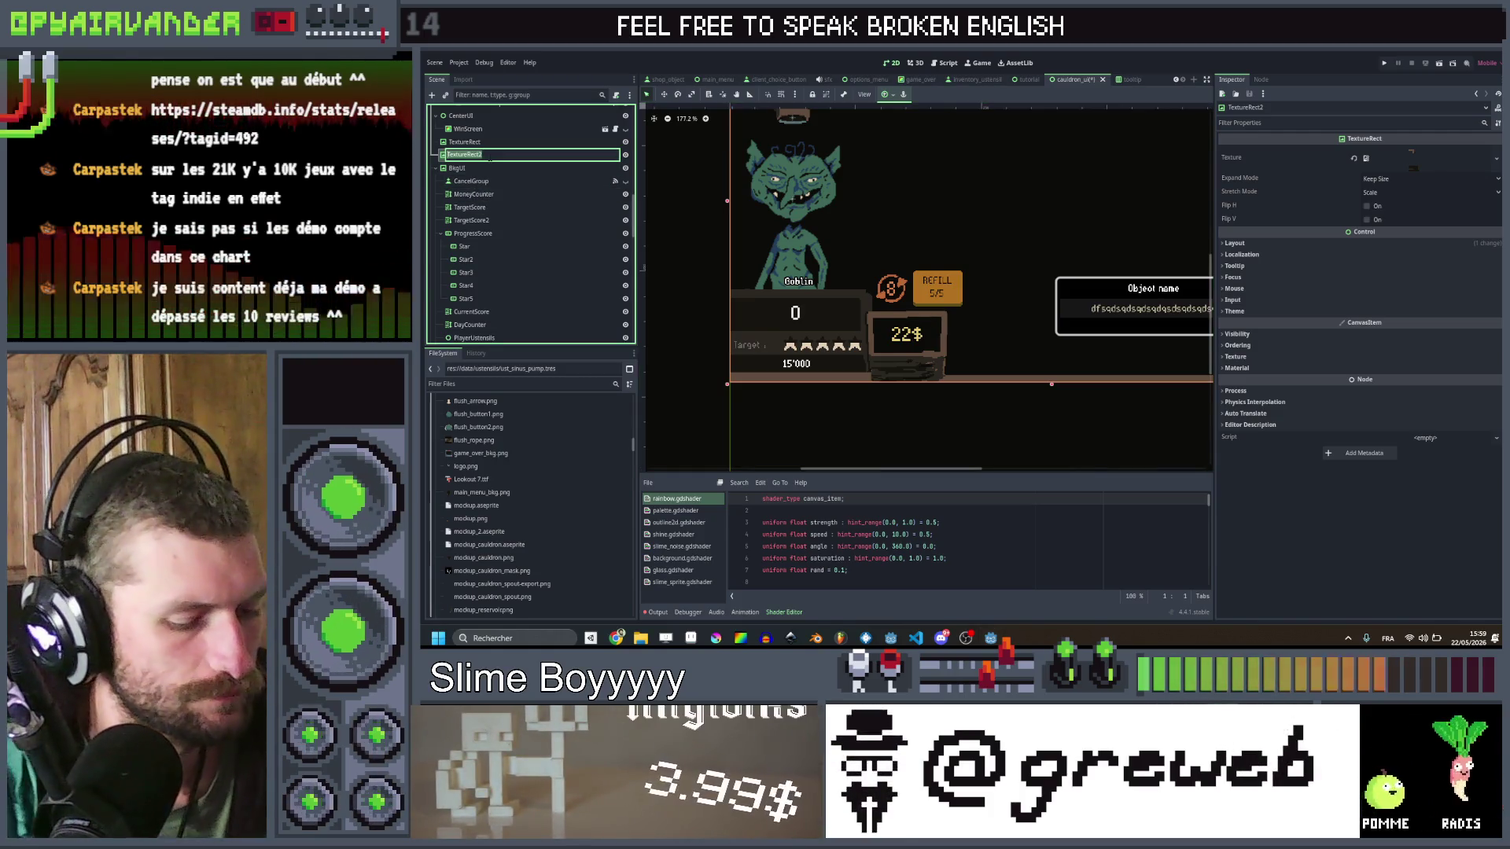
type("ClientTa")
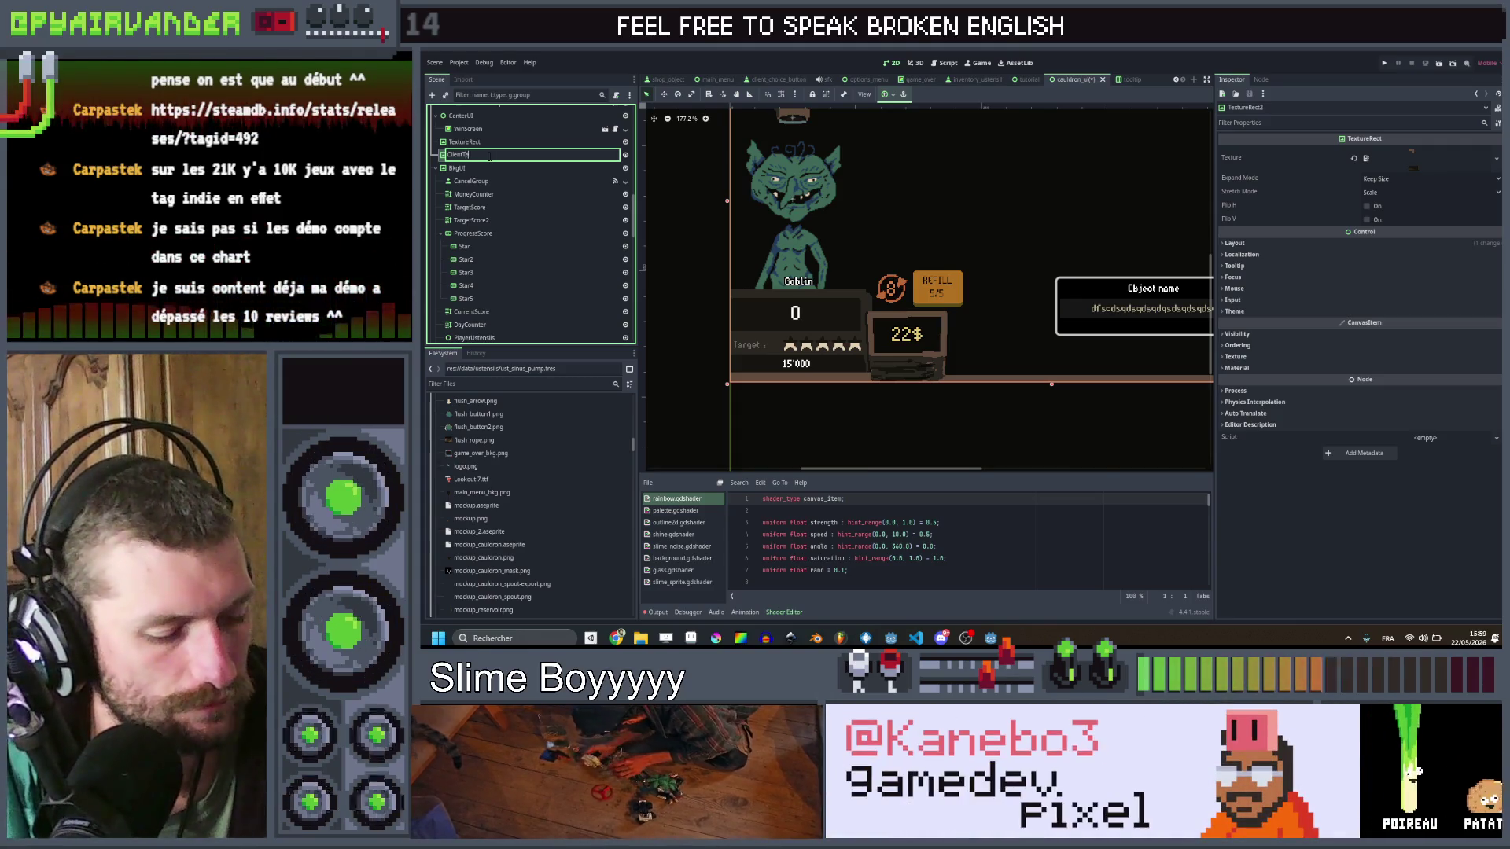
type("core")
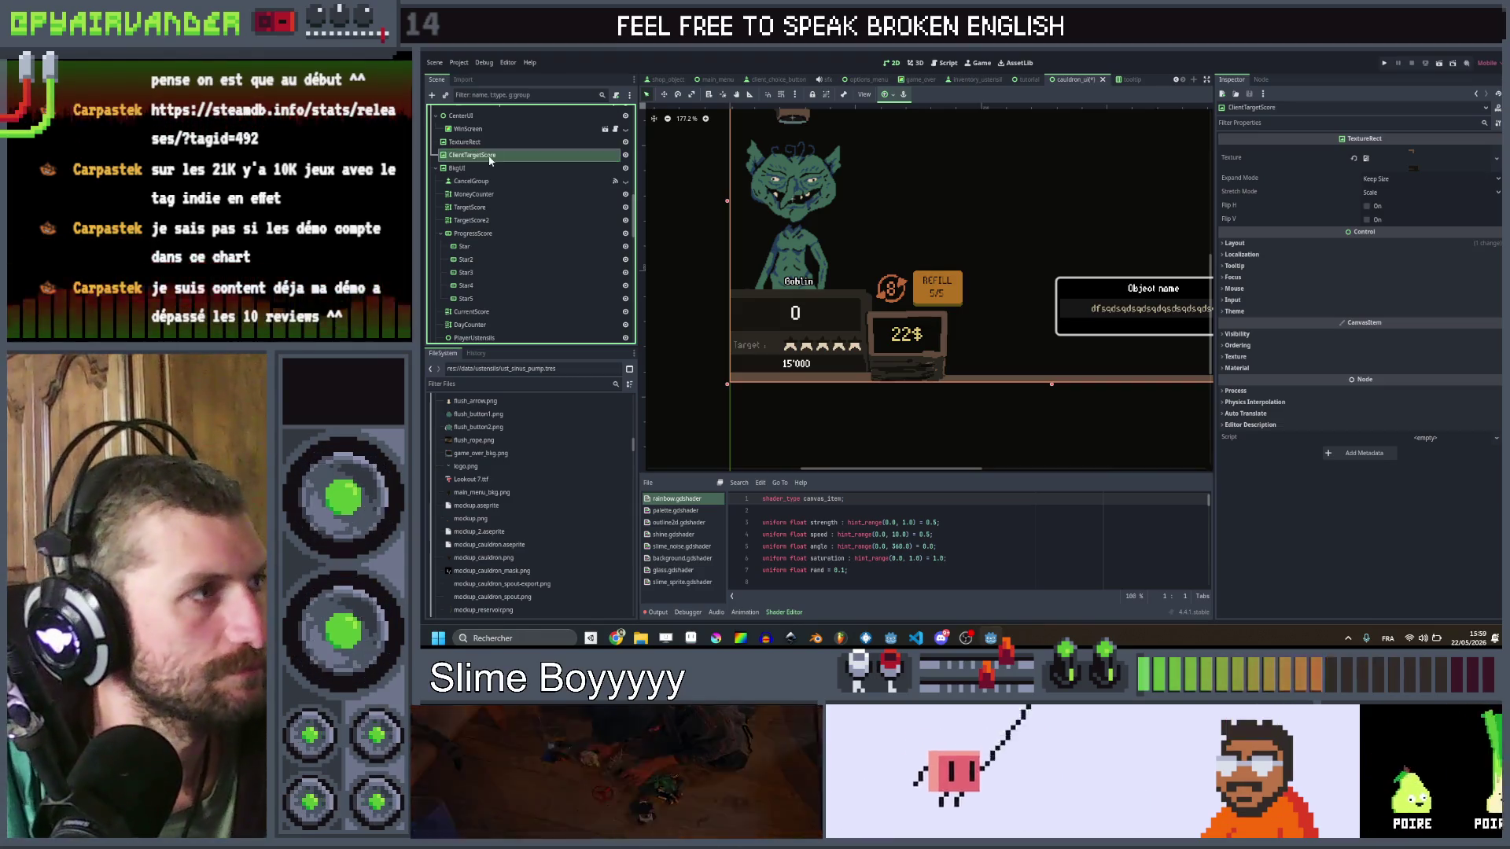
Step: Move TargetScore, TargetScore2, ProgressScore and CurrentScore under ClientTargetScore
left_click(470, 207)
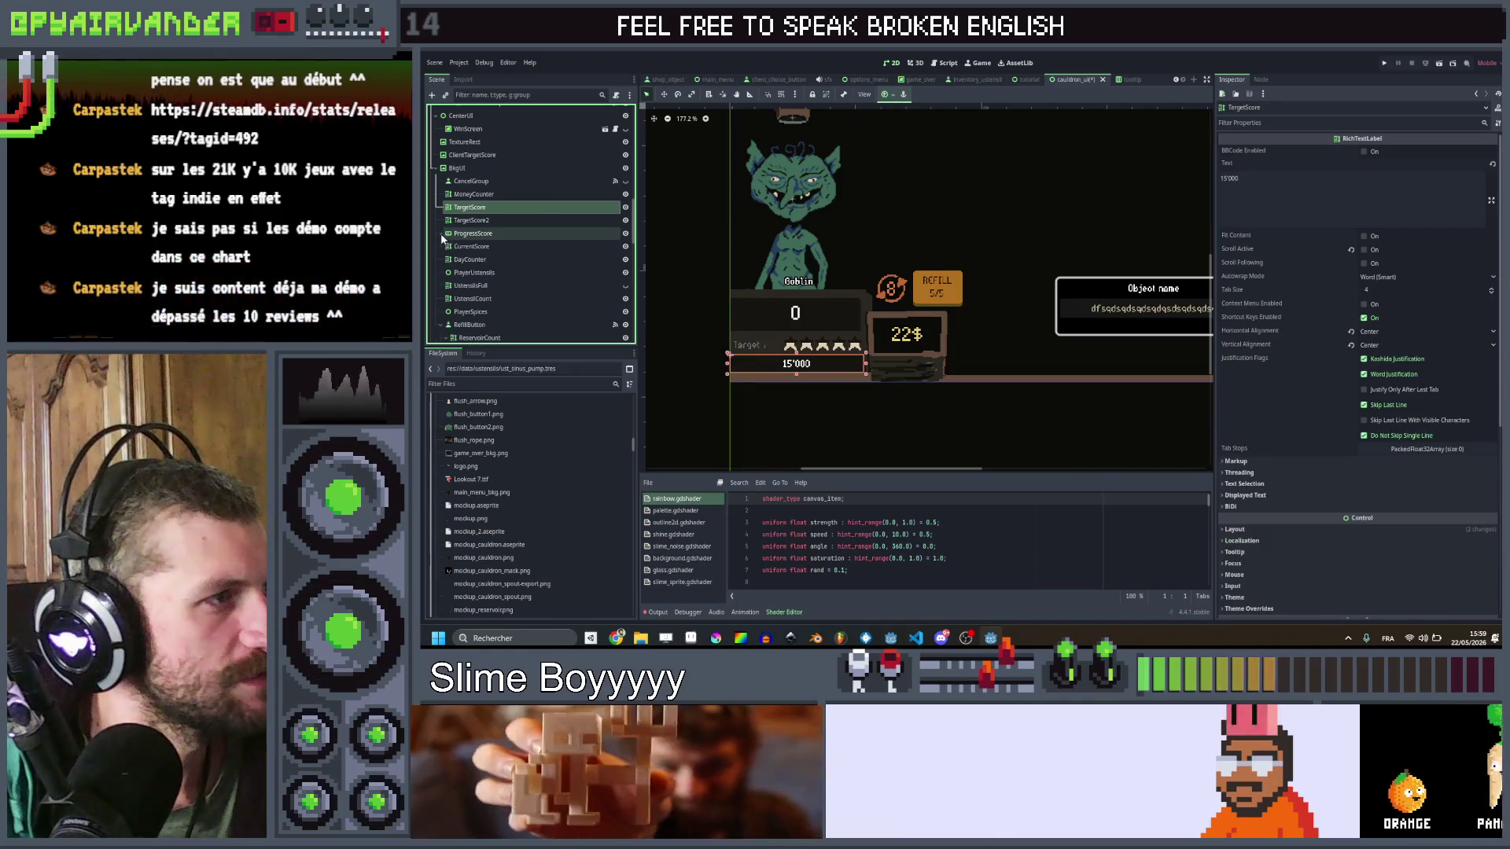
left_click(475, 246, "shift")
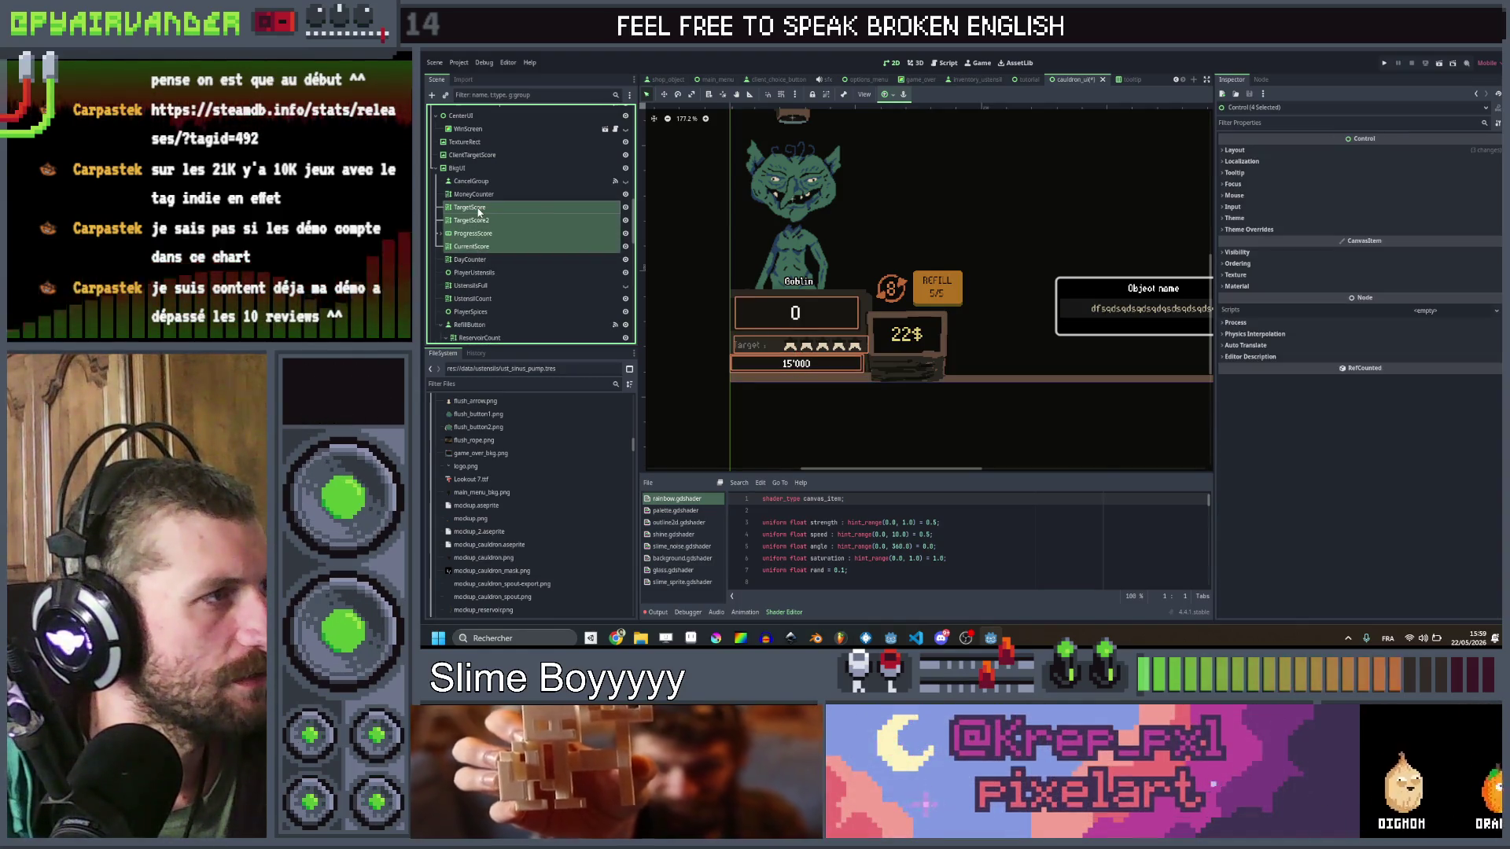
left_click_drag(477, 210, 483, 158)
left_click(483, 158)
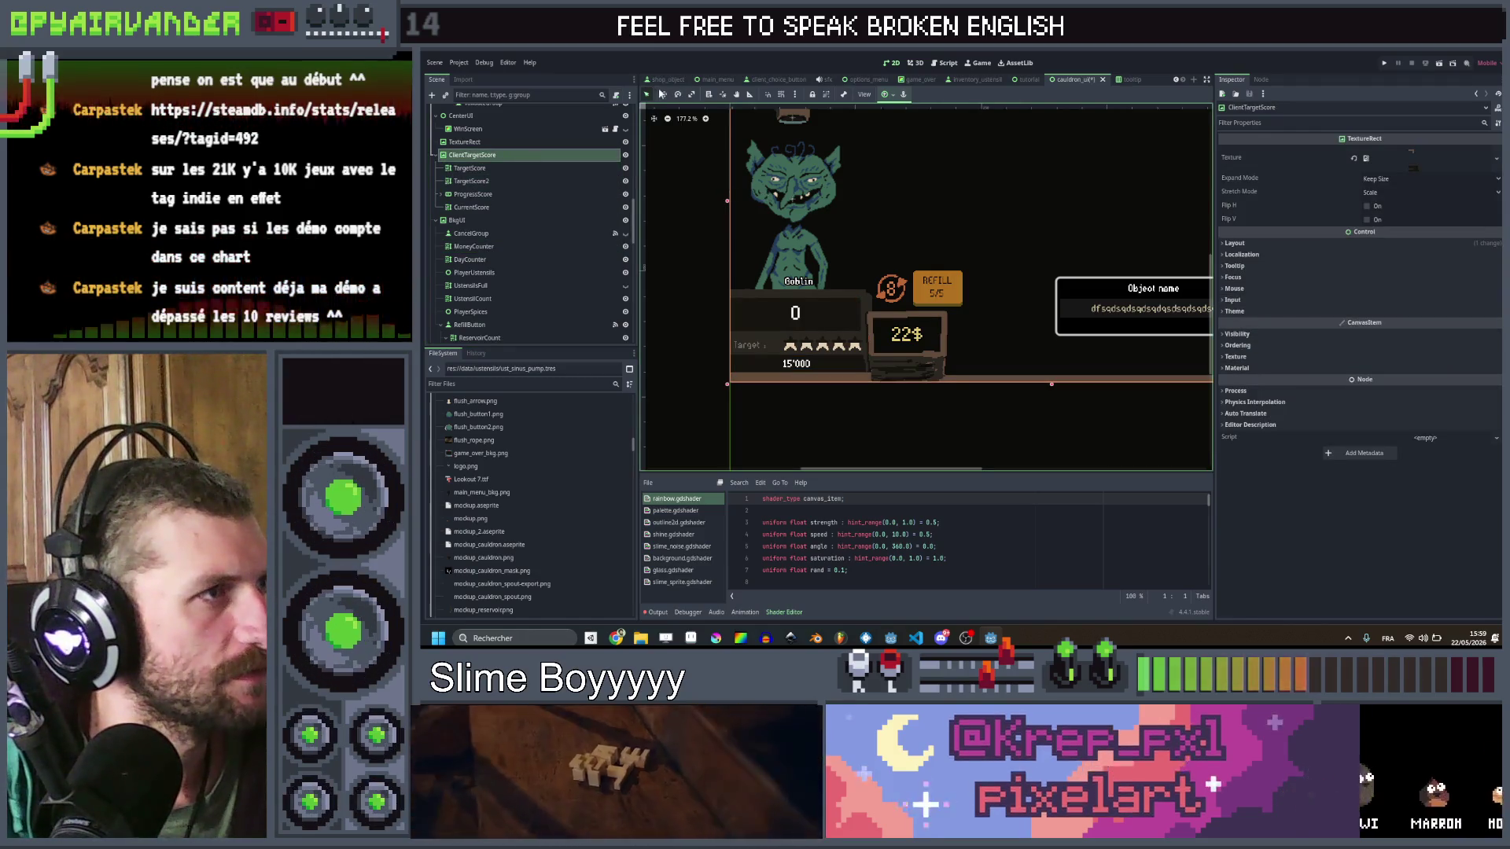
Step: Try repositioning the ClientTargetScore panel in the viewport, then cancel the move
scroll(776, 173, "down", 4)
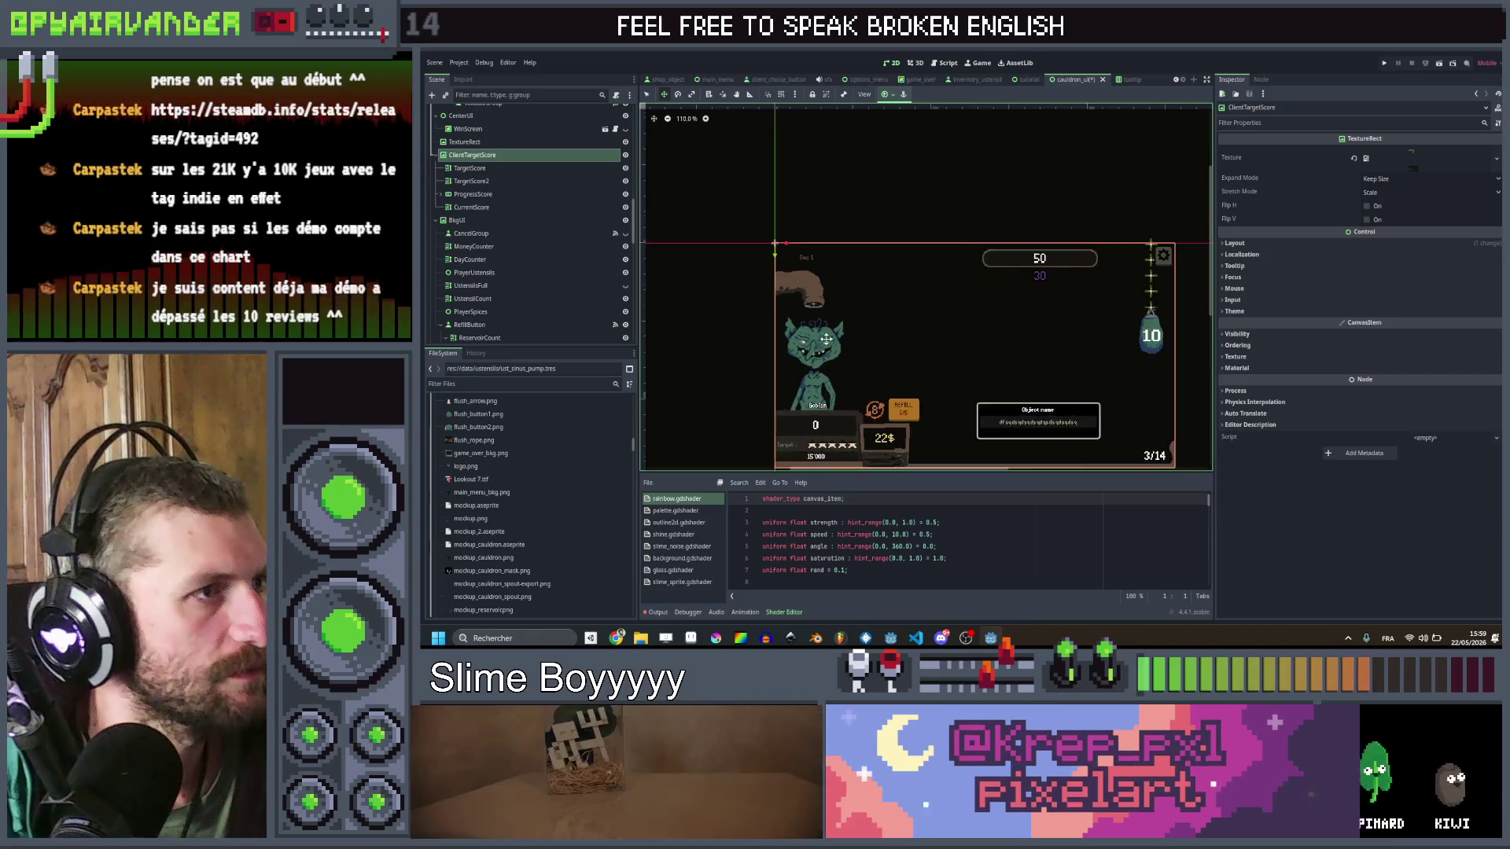
mouse_move(776, 173)
left_mouse_down()
mouse_move(786, 236)
mouse_move(783, 155)
left_mouse_up()
key("Escape")
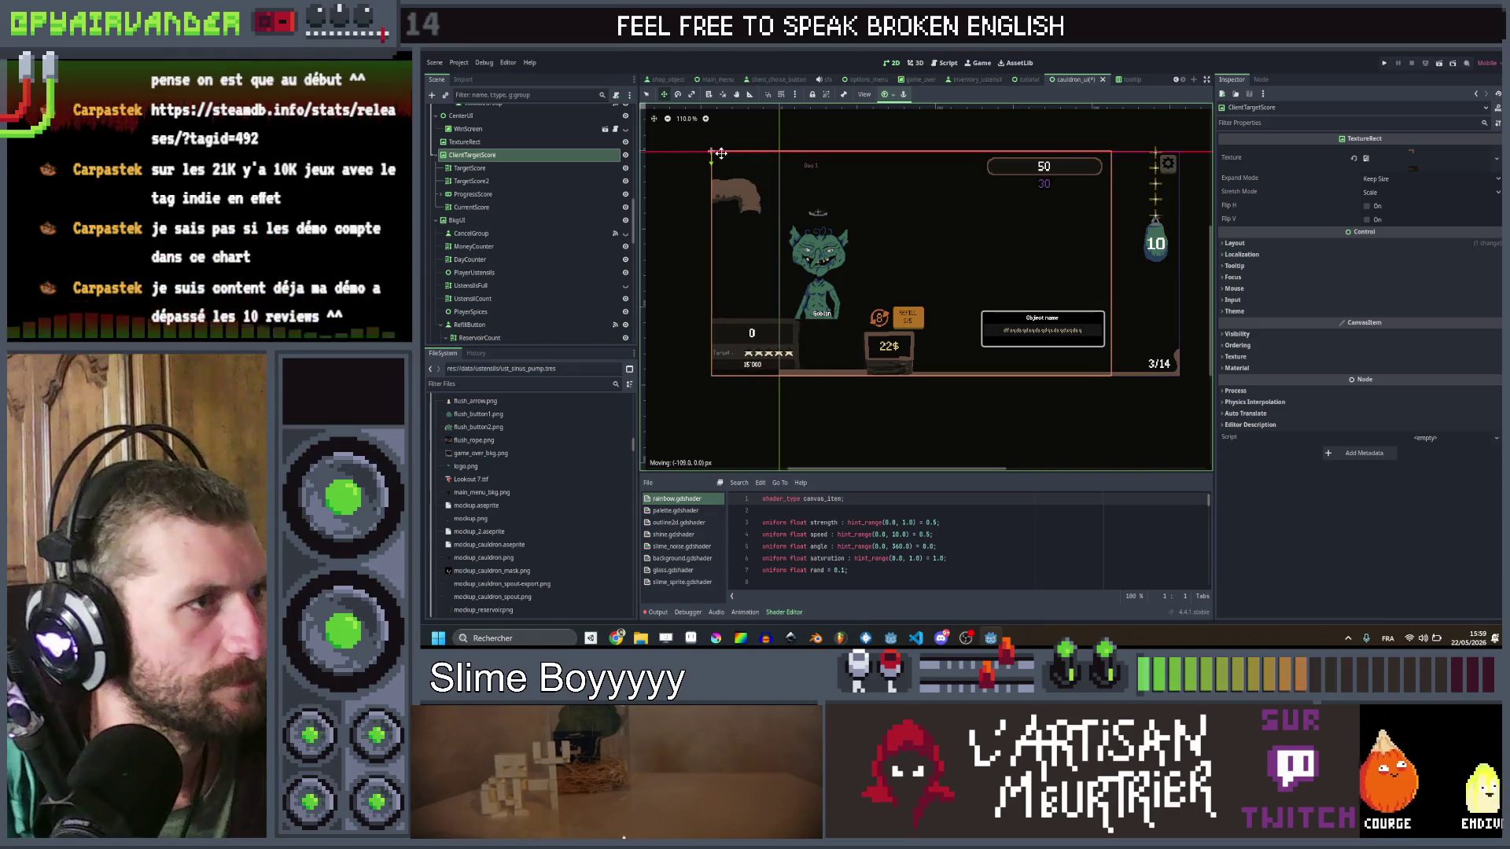
Step: Drag TubeMouth in the Scene dock to become ClientTargetScore's first child, above TargetScore
scroll(755, 188, "up", 1)
scroll(755, 188, "up", 3)
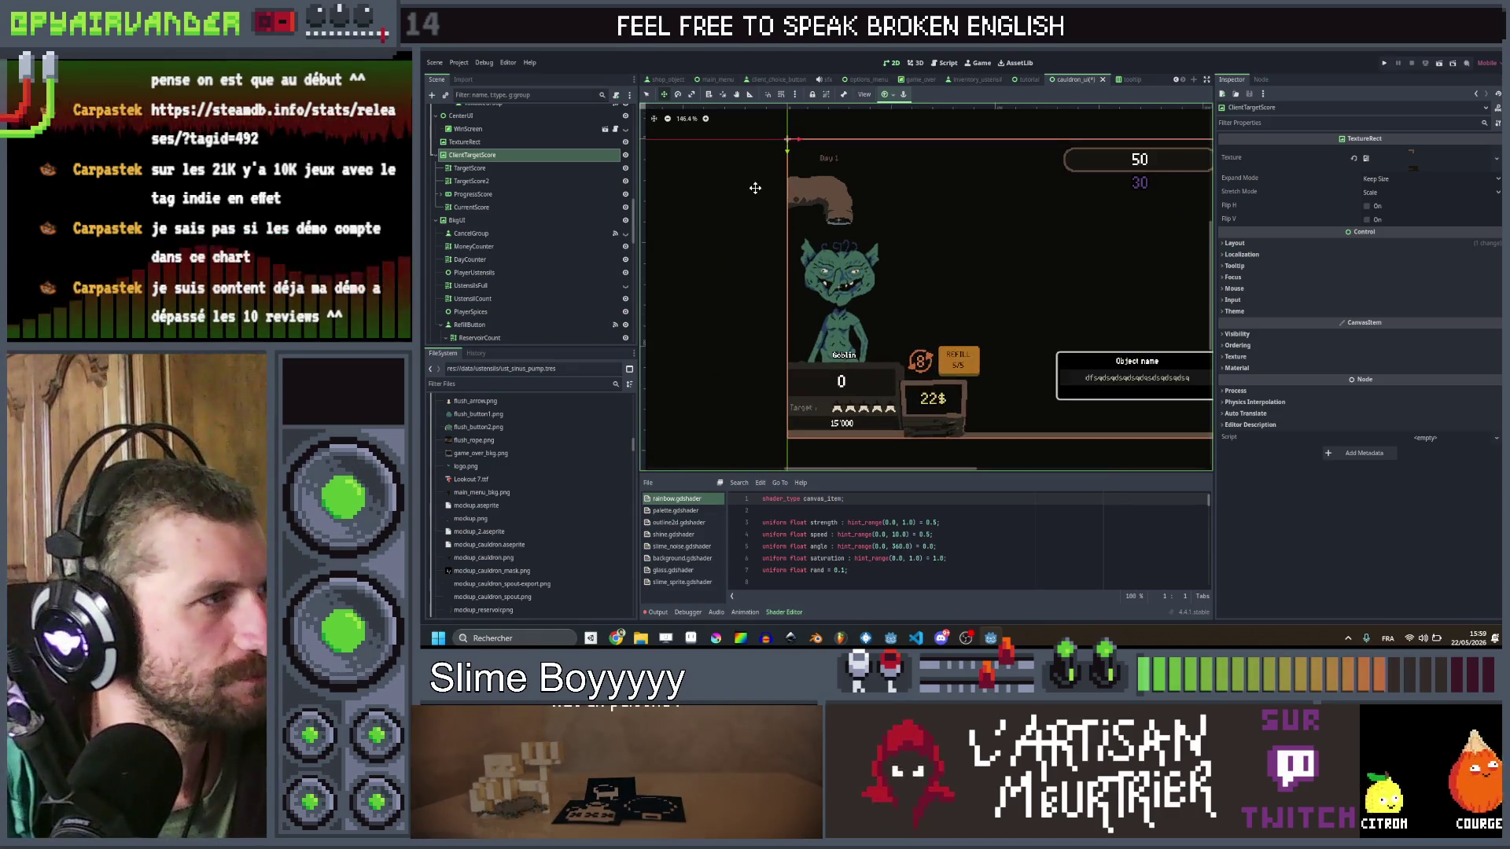
scroll(543, 218, "up", 3)
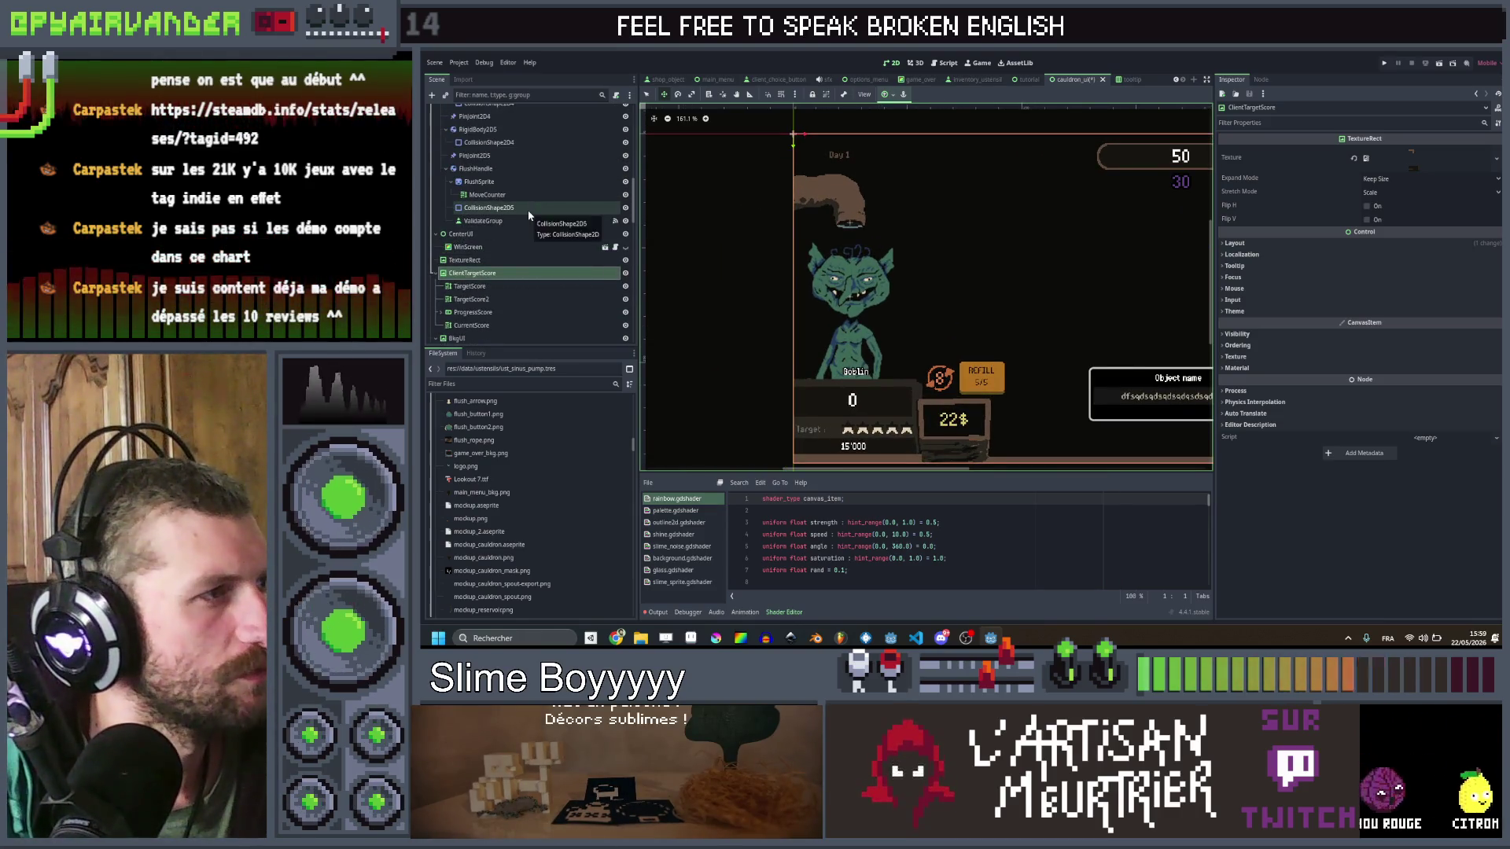
scroll(527, 210, "up", 5)
scroll(519, 210, "up", 2)
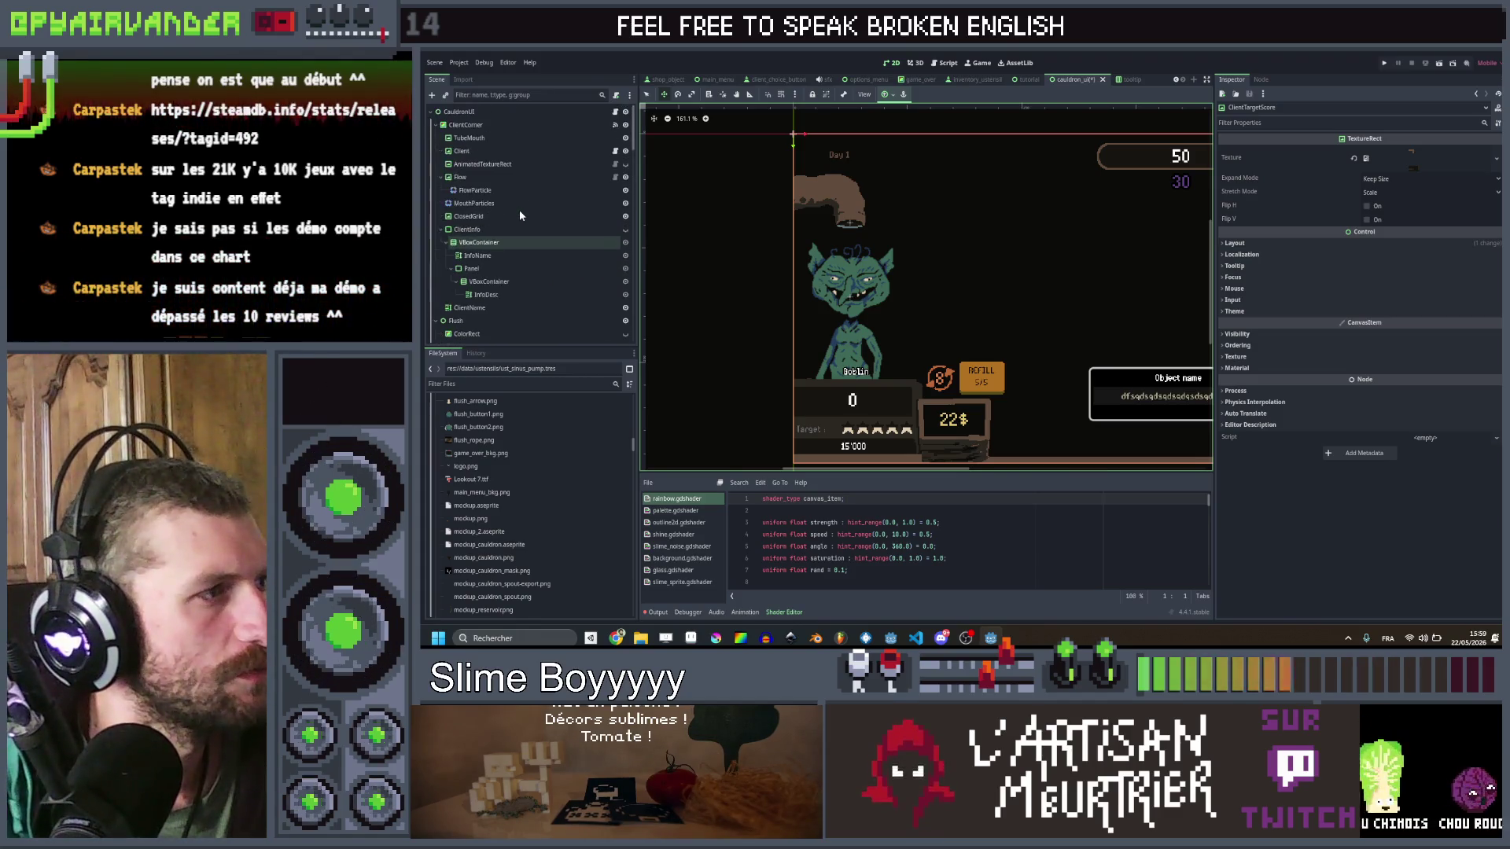
left_click(503, 138)
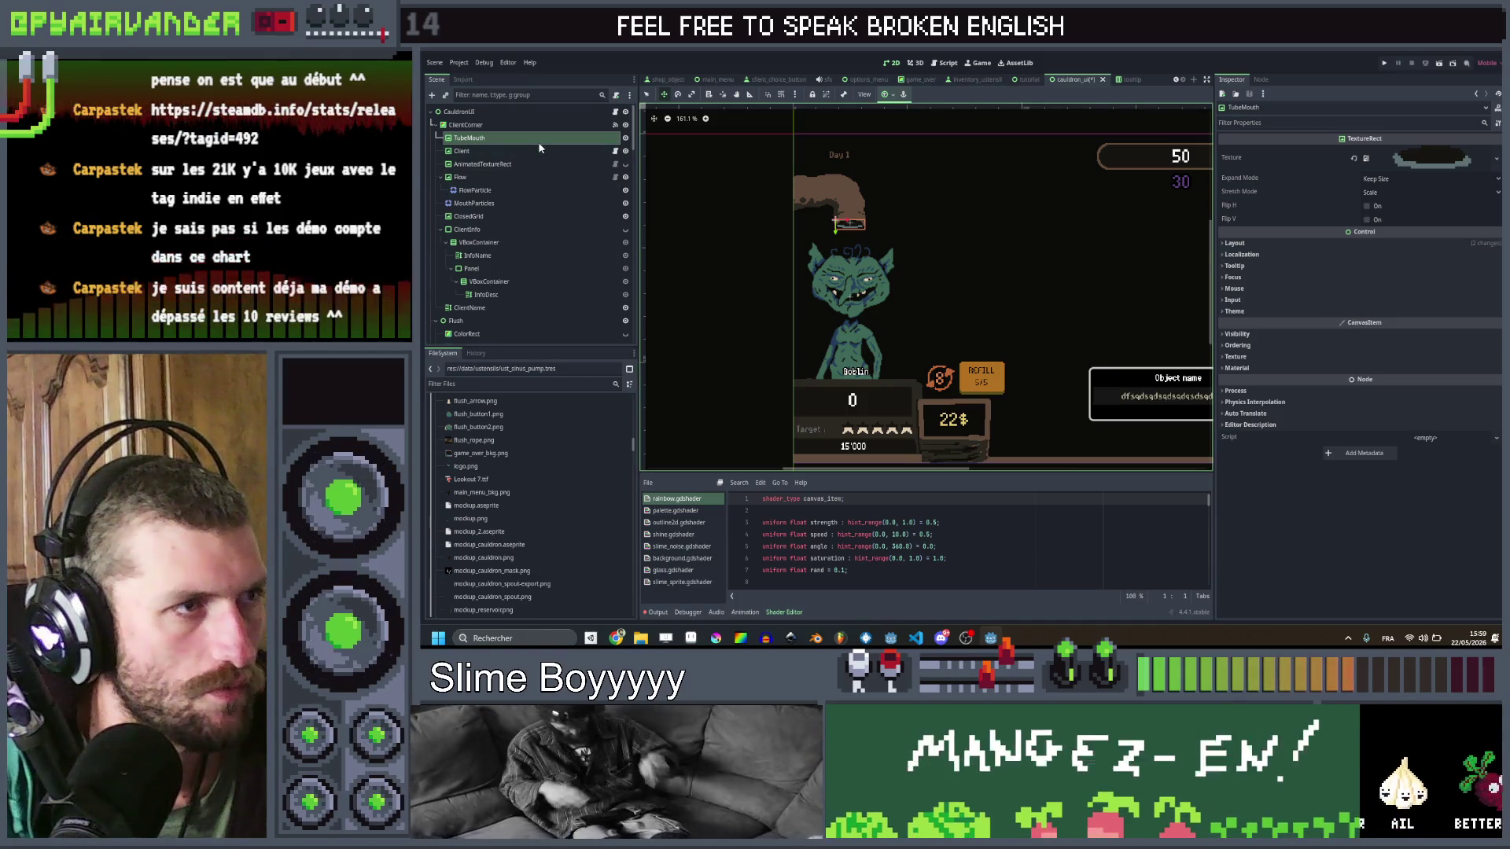
mouse_move(540, 147)
left_mouse_down()
mouse_move(534, 361)
mouse_move(523, 112)
mouse_move(527, 338)
mouse_move(525, 228)
left_mouse_up()
left_click_drag(523, 331, 517, 358)
mouse_move(518, 224)
left_mouse_down()
mouse_move(515, 338)
mouse_move(510, 297)
left_mouse_up()
left_click_drag(516, 93, 505, 159)
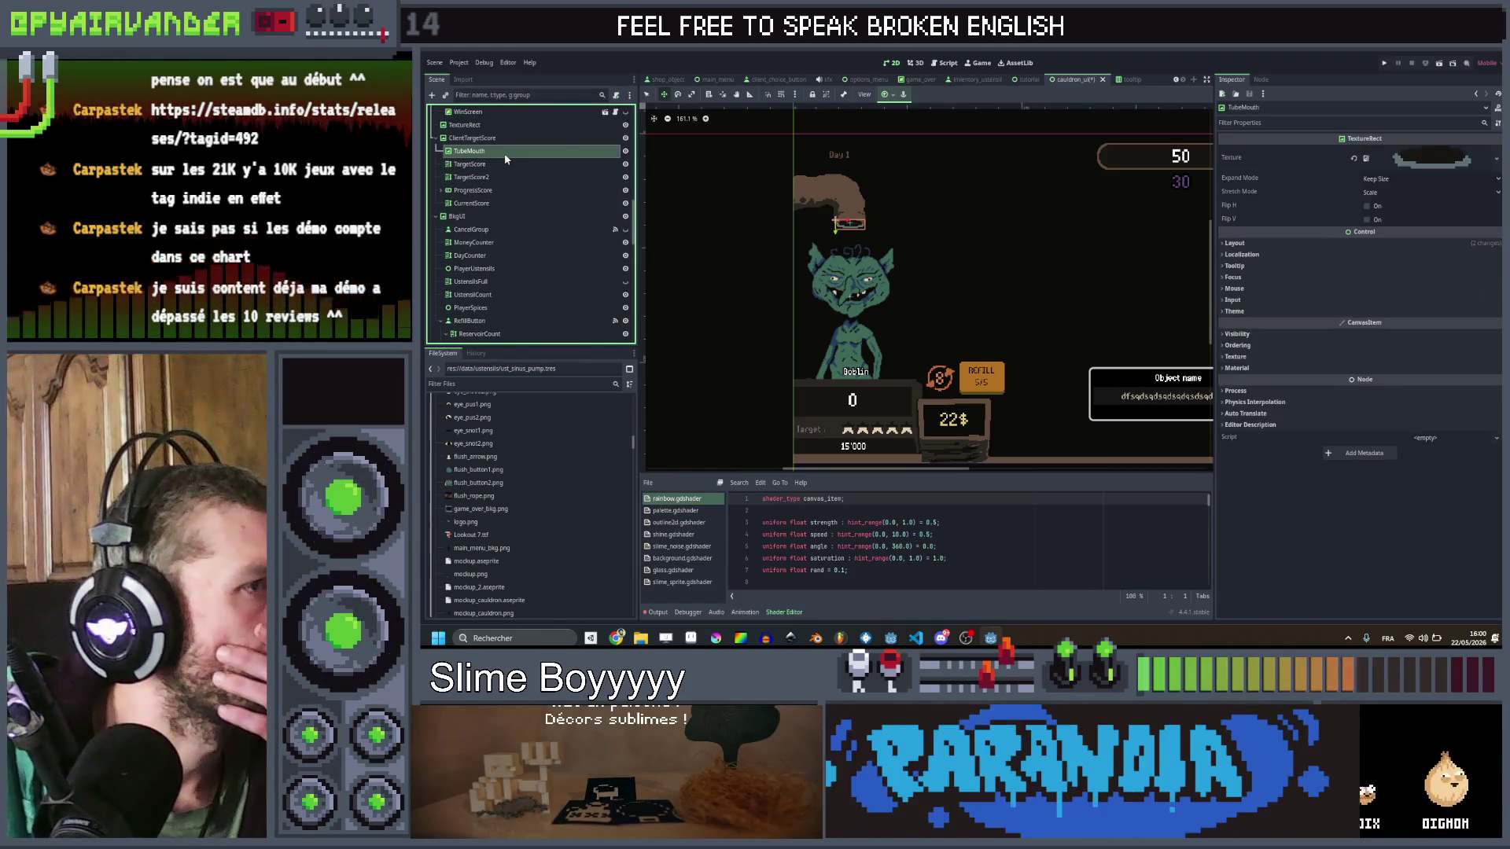
scroll(832, 198, "up", 7)
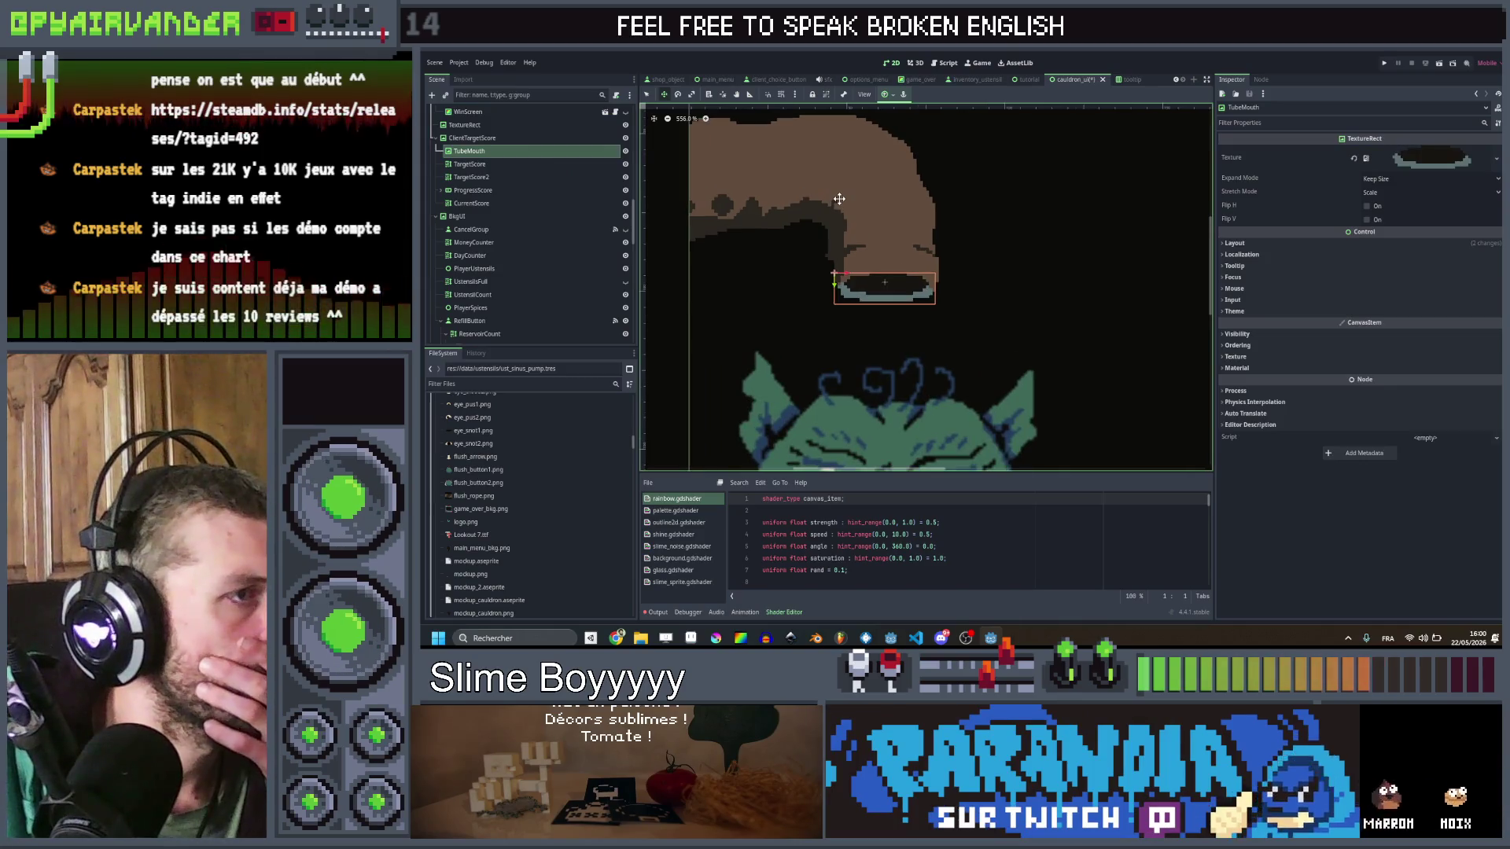
Step: Turn off Z as Relative for TubeMouth and give it a negative Z Index
left_click(522, 149)
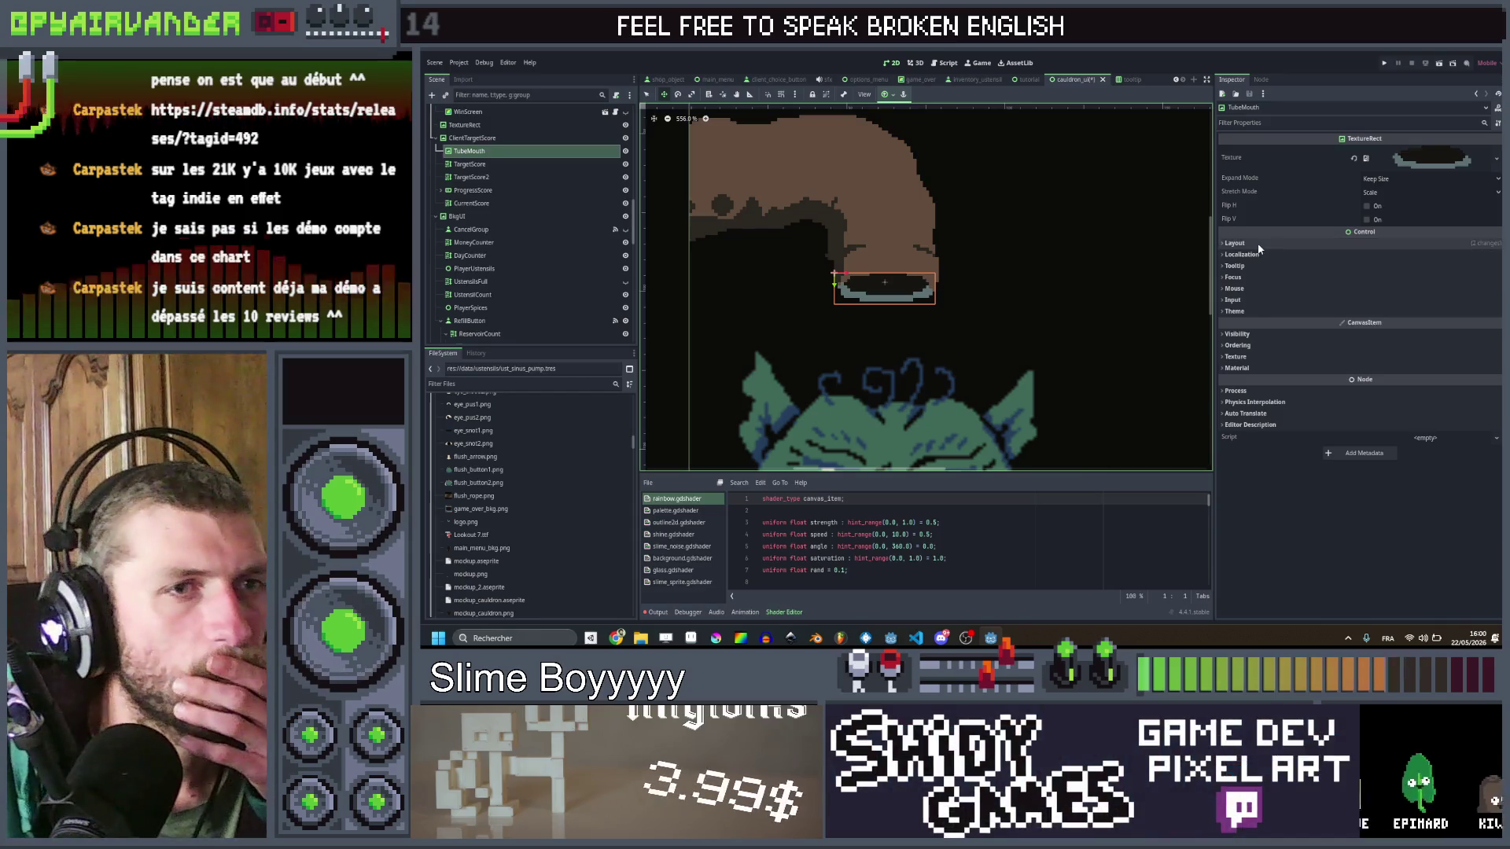
left_click(1235, 243)
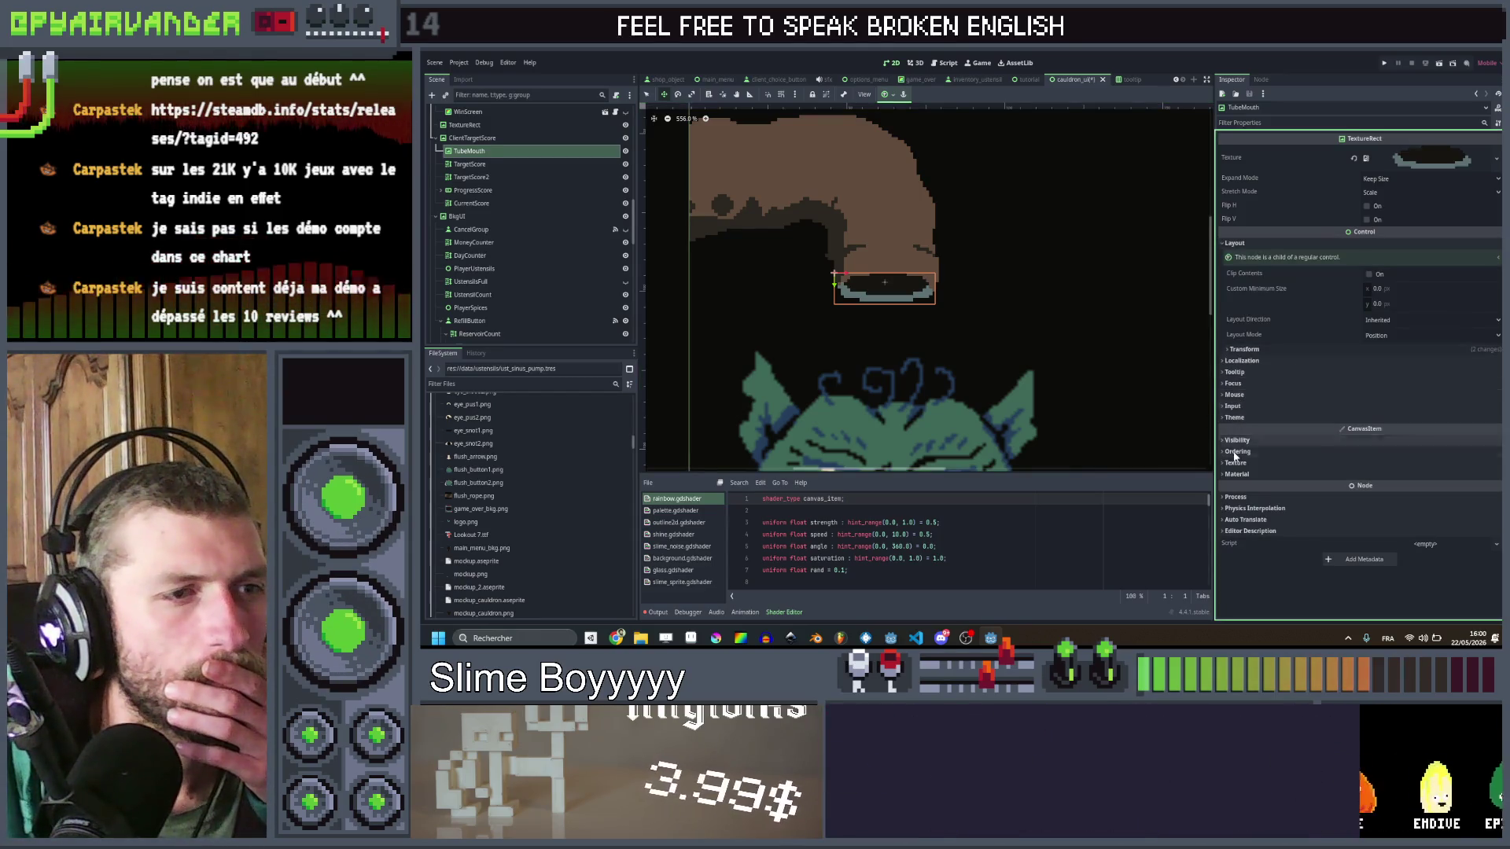
left_click(1336, 451)
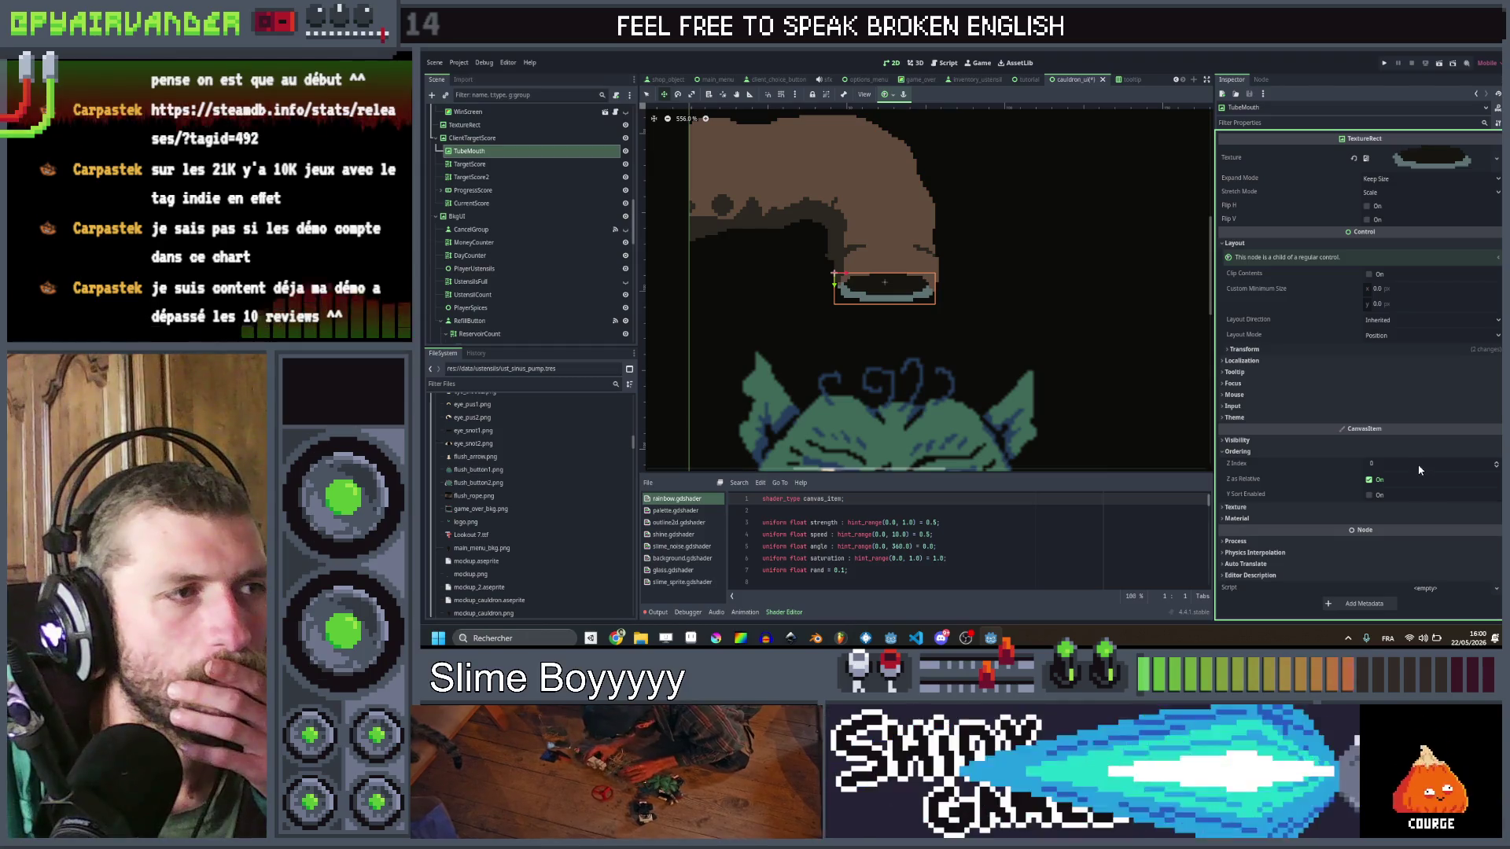
left_click(1370, 479)
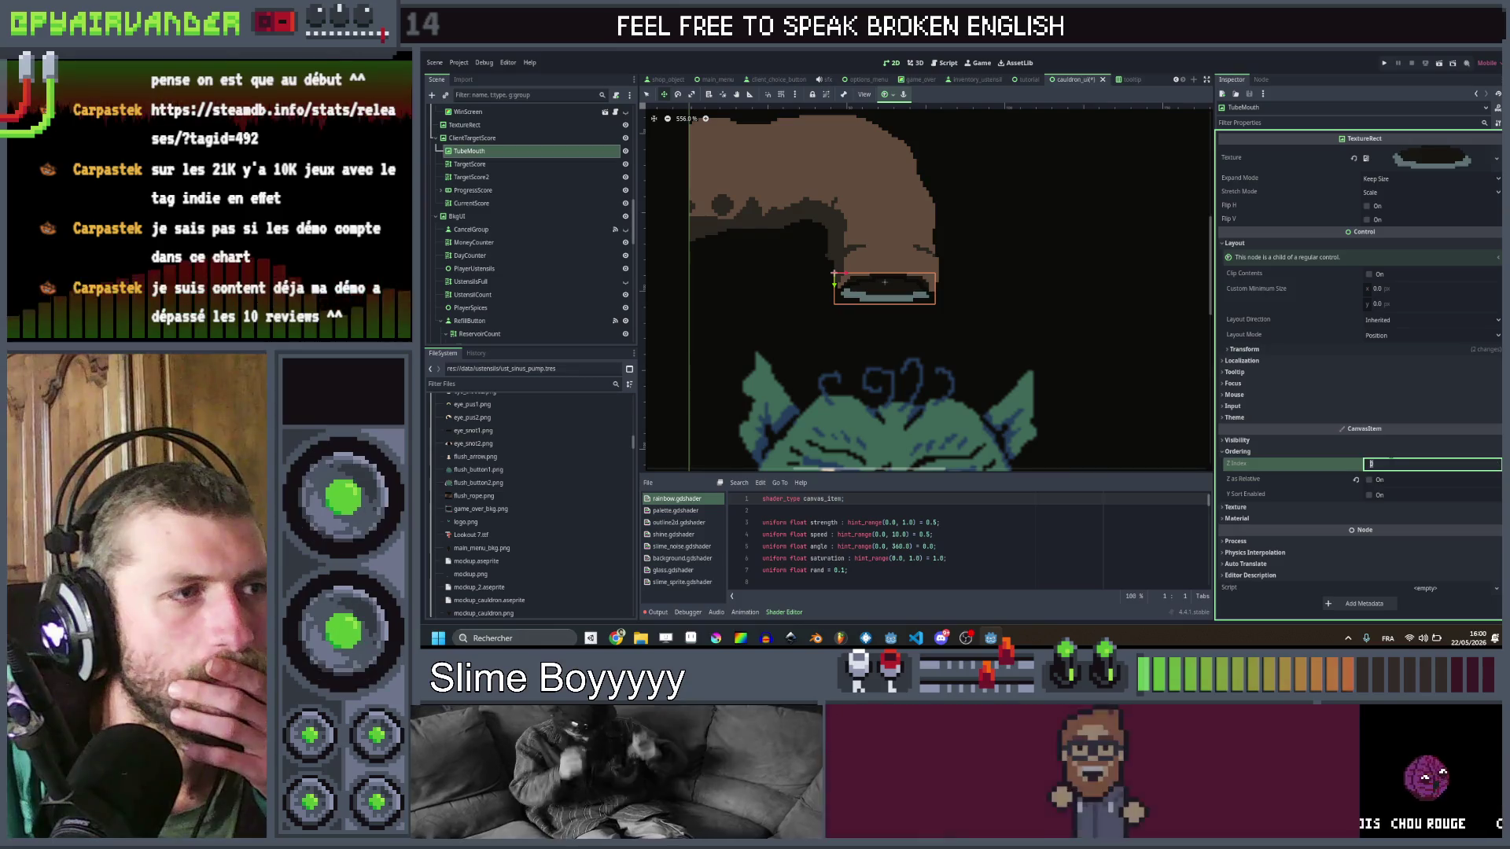
type("-1")
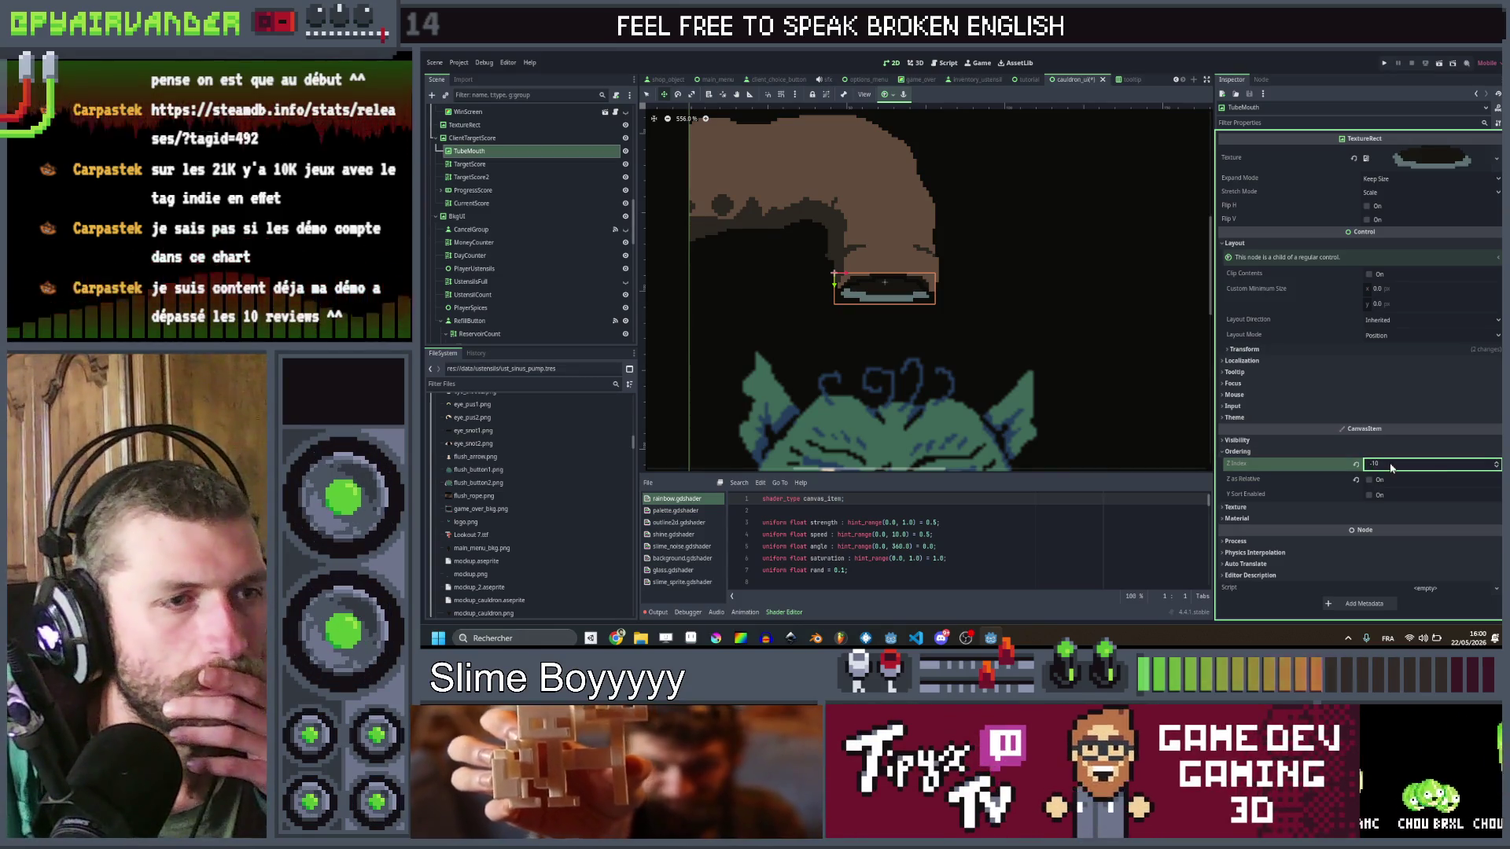
Step: Select the ProgressScore node, then switch over to Aseprite
left_click(519, 190)
scroll(889, 233, "down", 4)
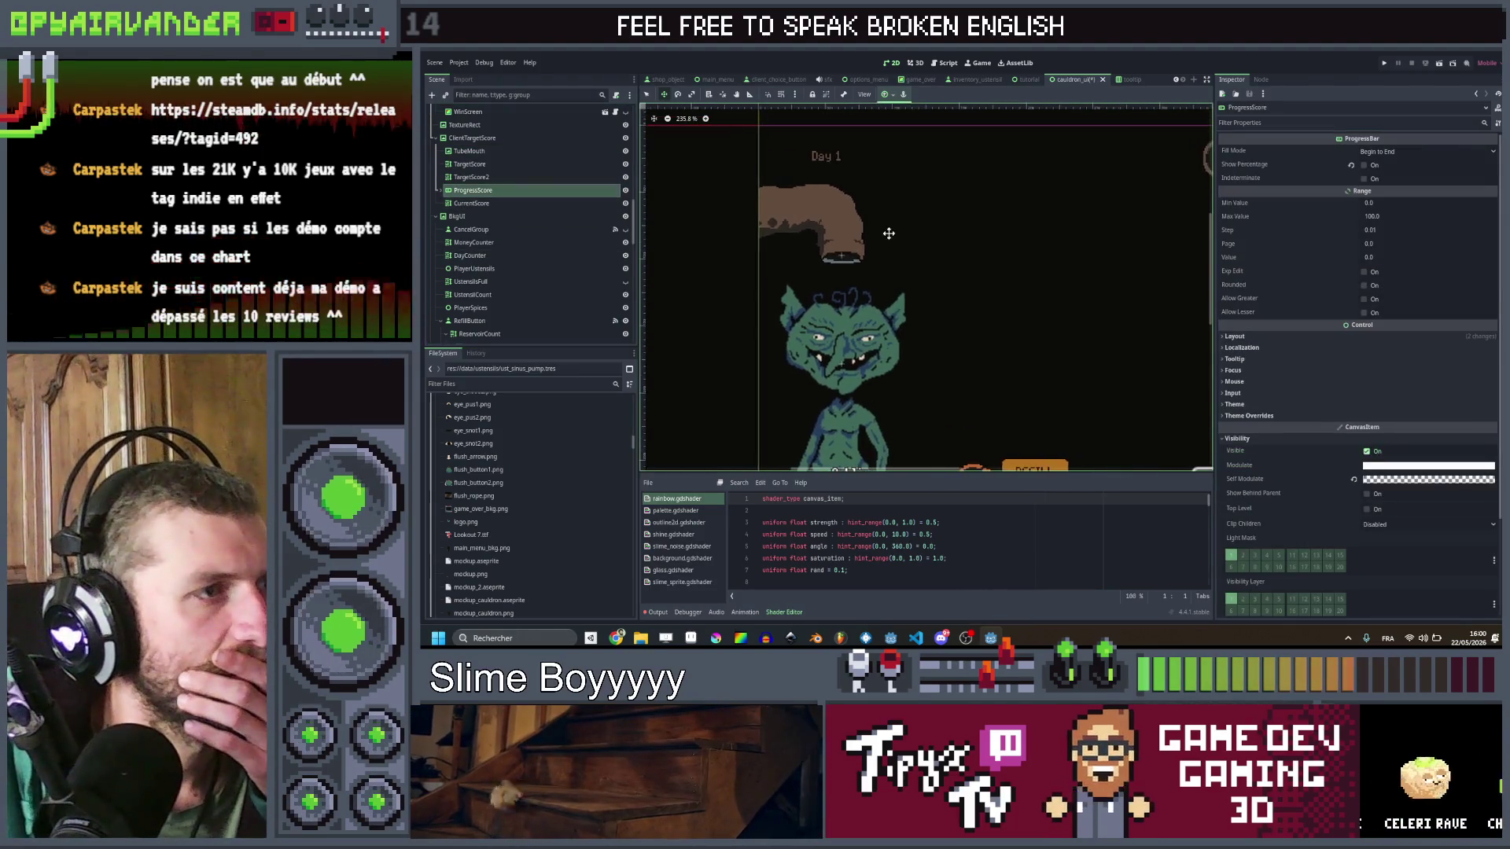
key("alt+Tab")
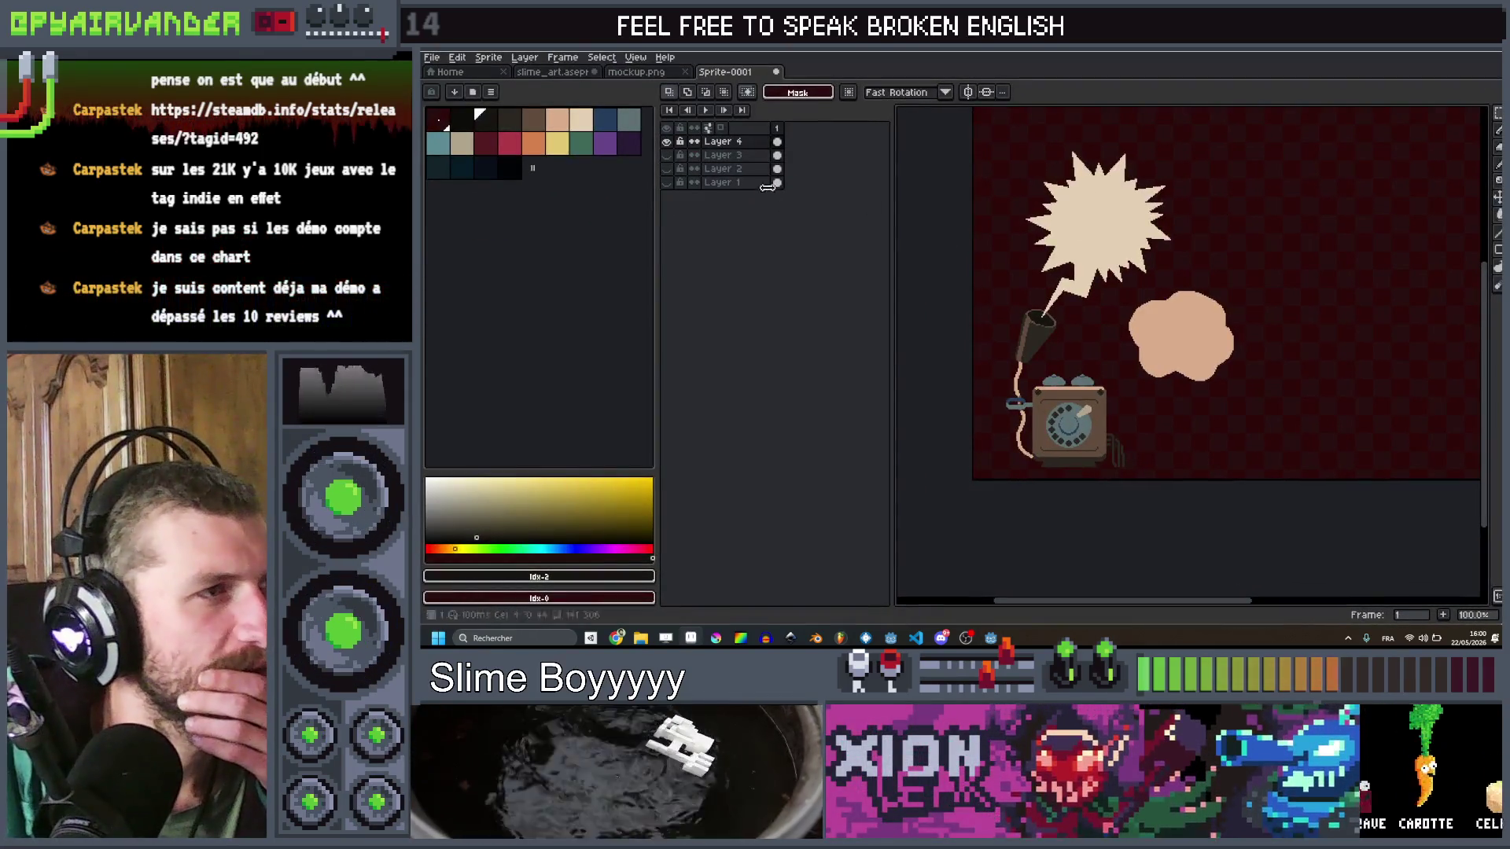
Step: In mockup.png, hide Layers 4, 1, 3 and 2
key("ctrl+shift+Tab")
scroll(1014, 259, "up", 4)
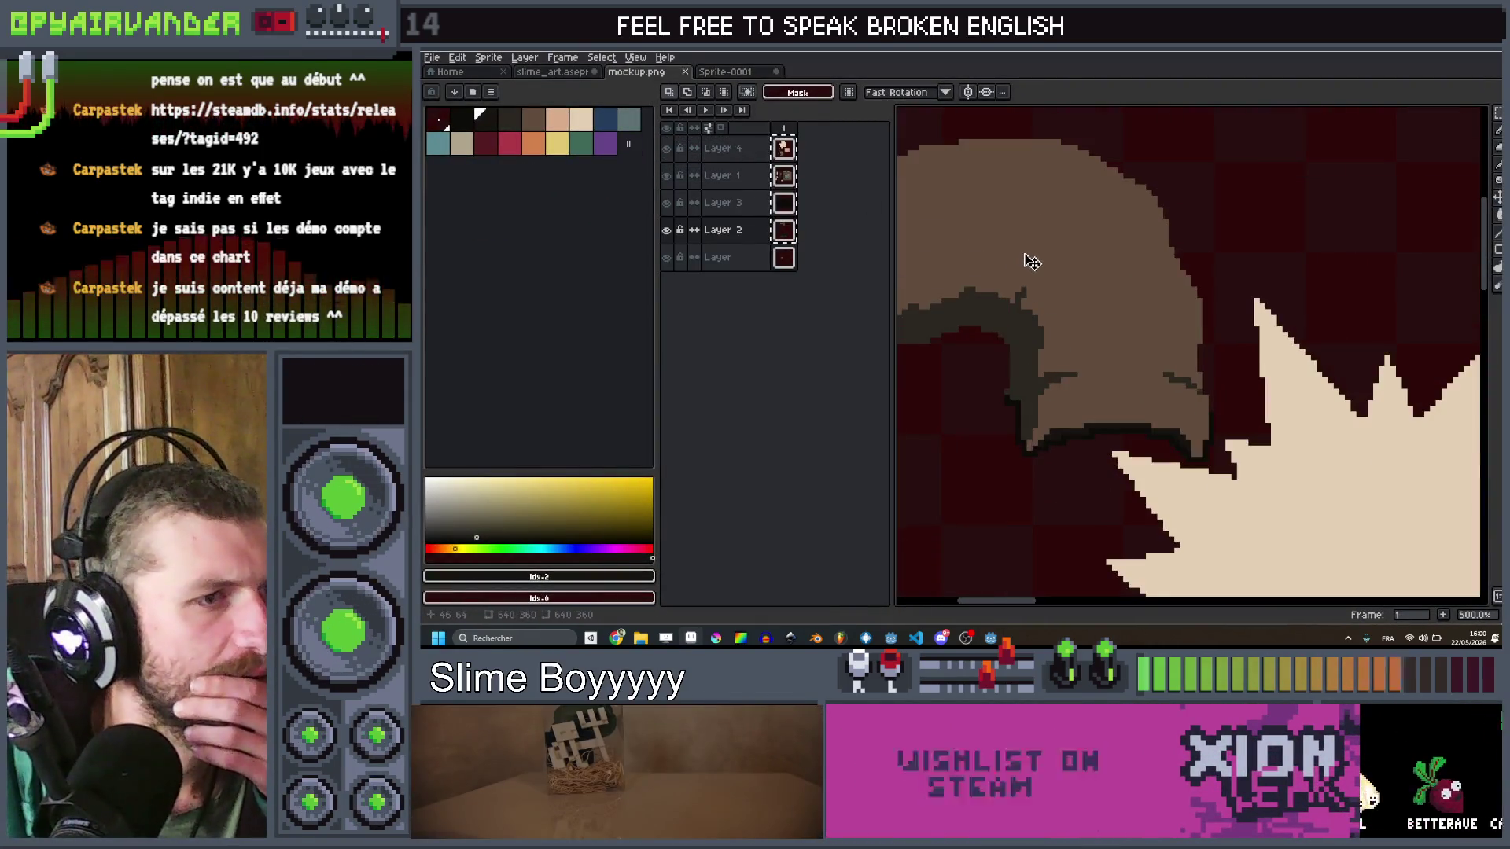
key("b")
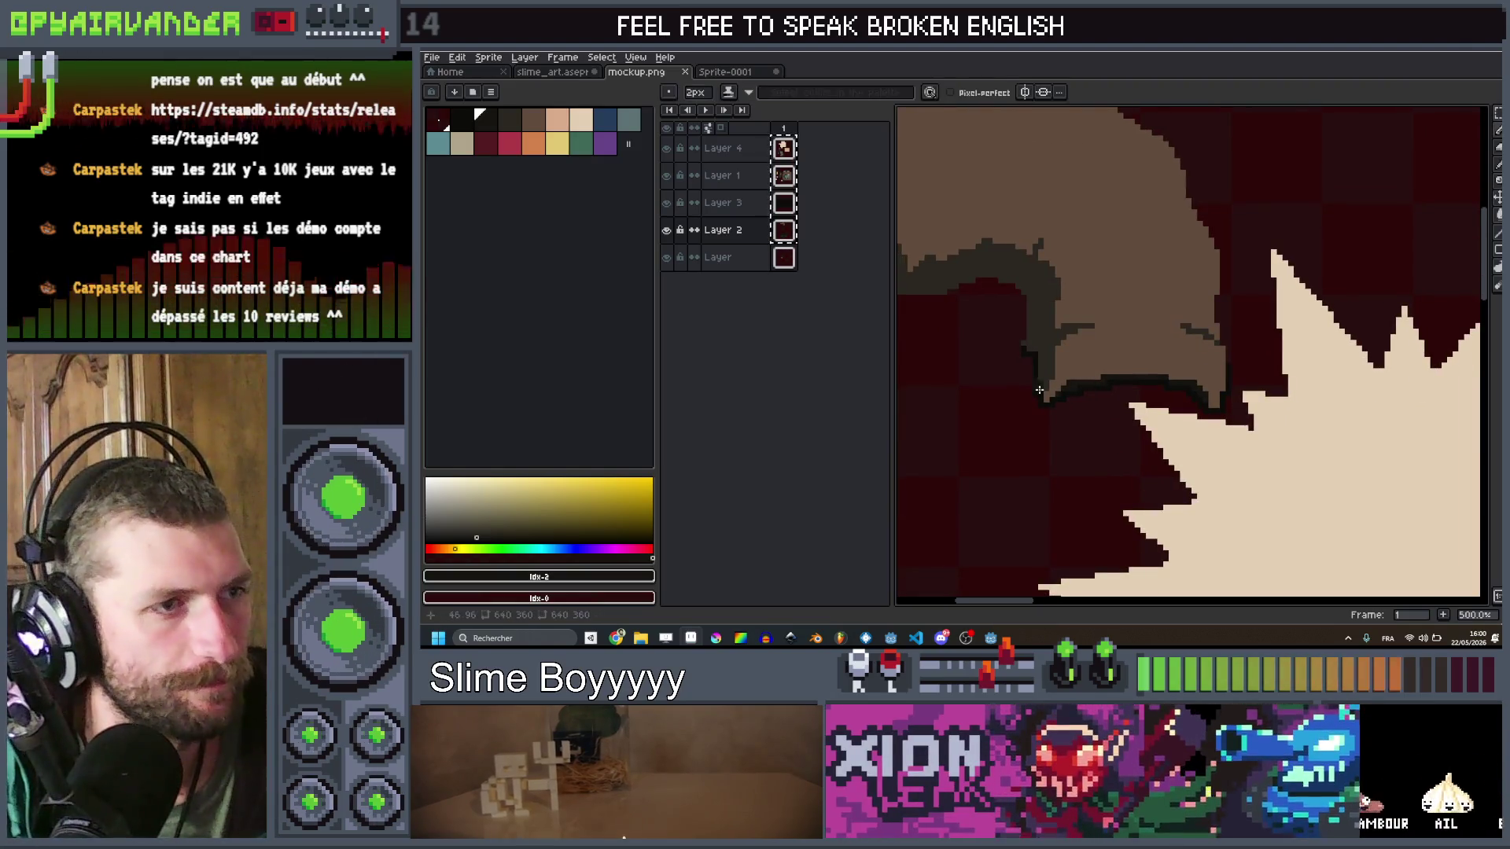
key("g")
scroll(1065, 381, "down", 5)
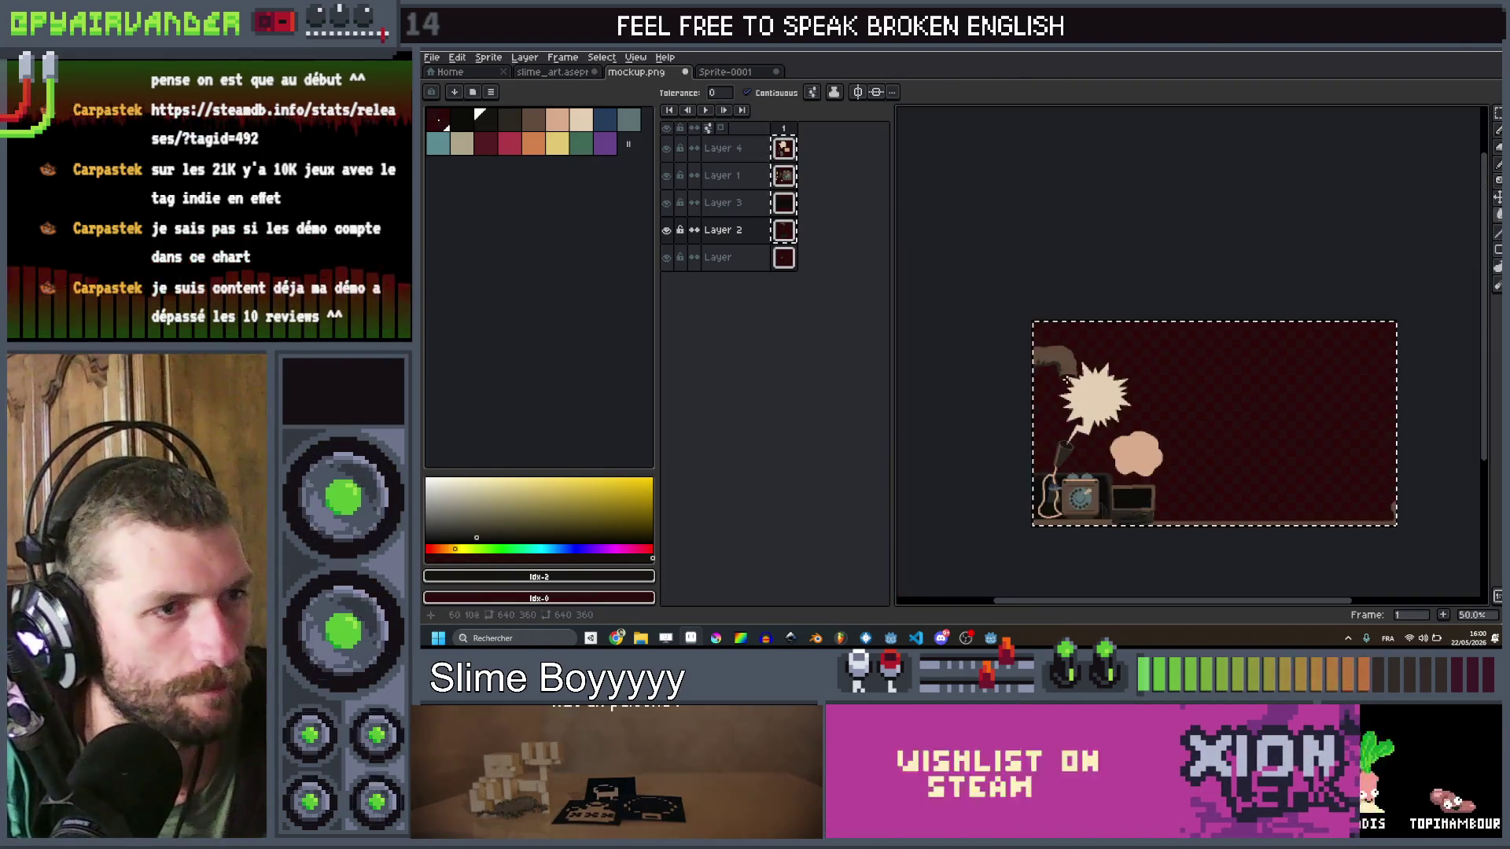
scroll(1069, 370, "up", 2)
scroll(1077, 338, "down", 1)
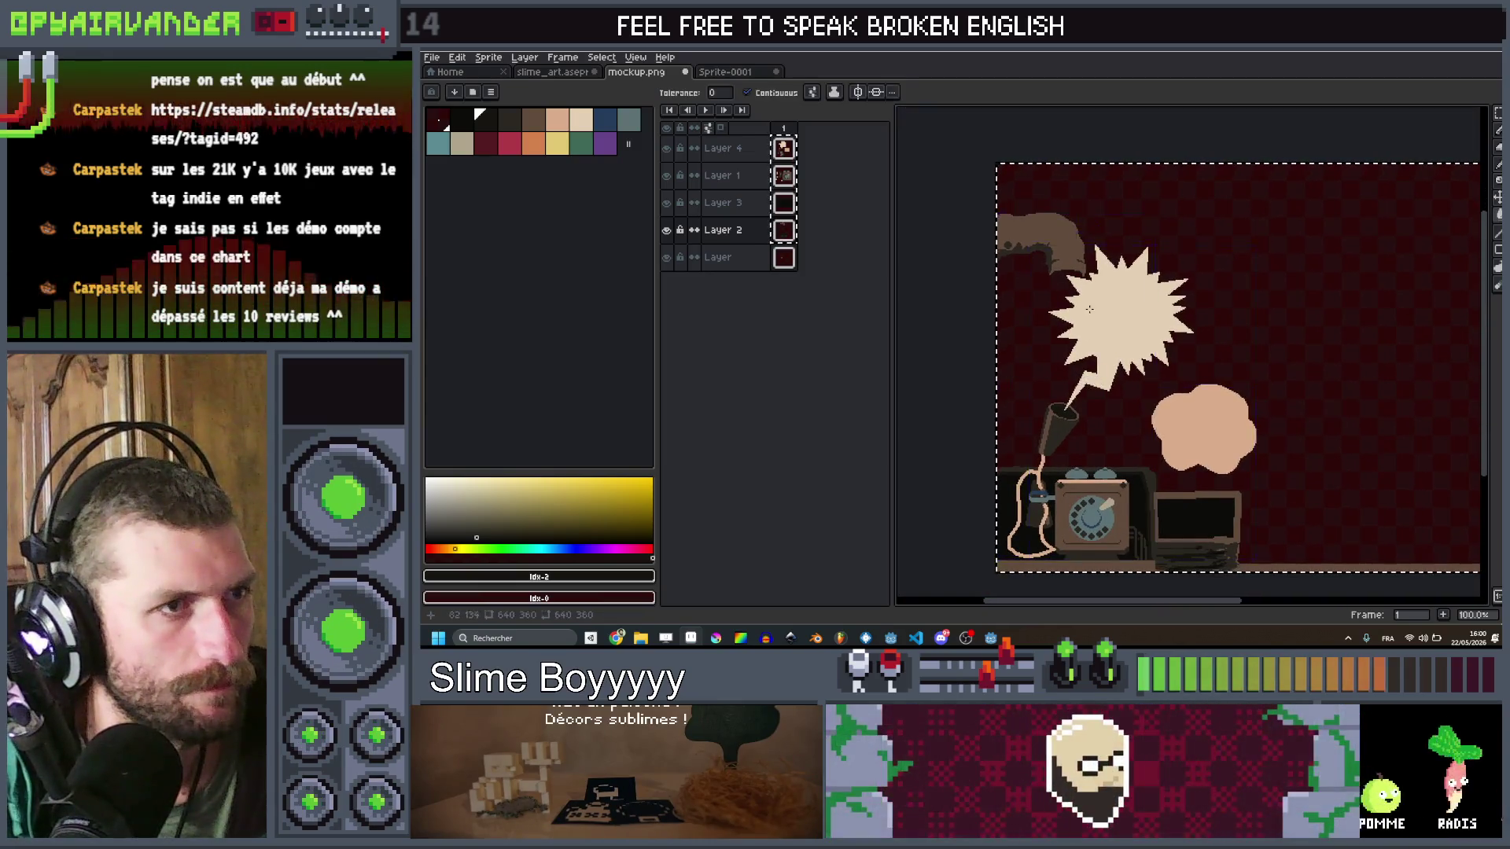
scroll(1088, 309, "up", 1)
left_click_drag(666, 230, 666, 148)
scroll(998, 371, "down", 2)
scroll(1025, 370, "up", 1)
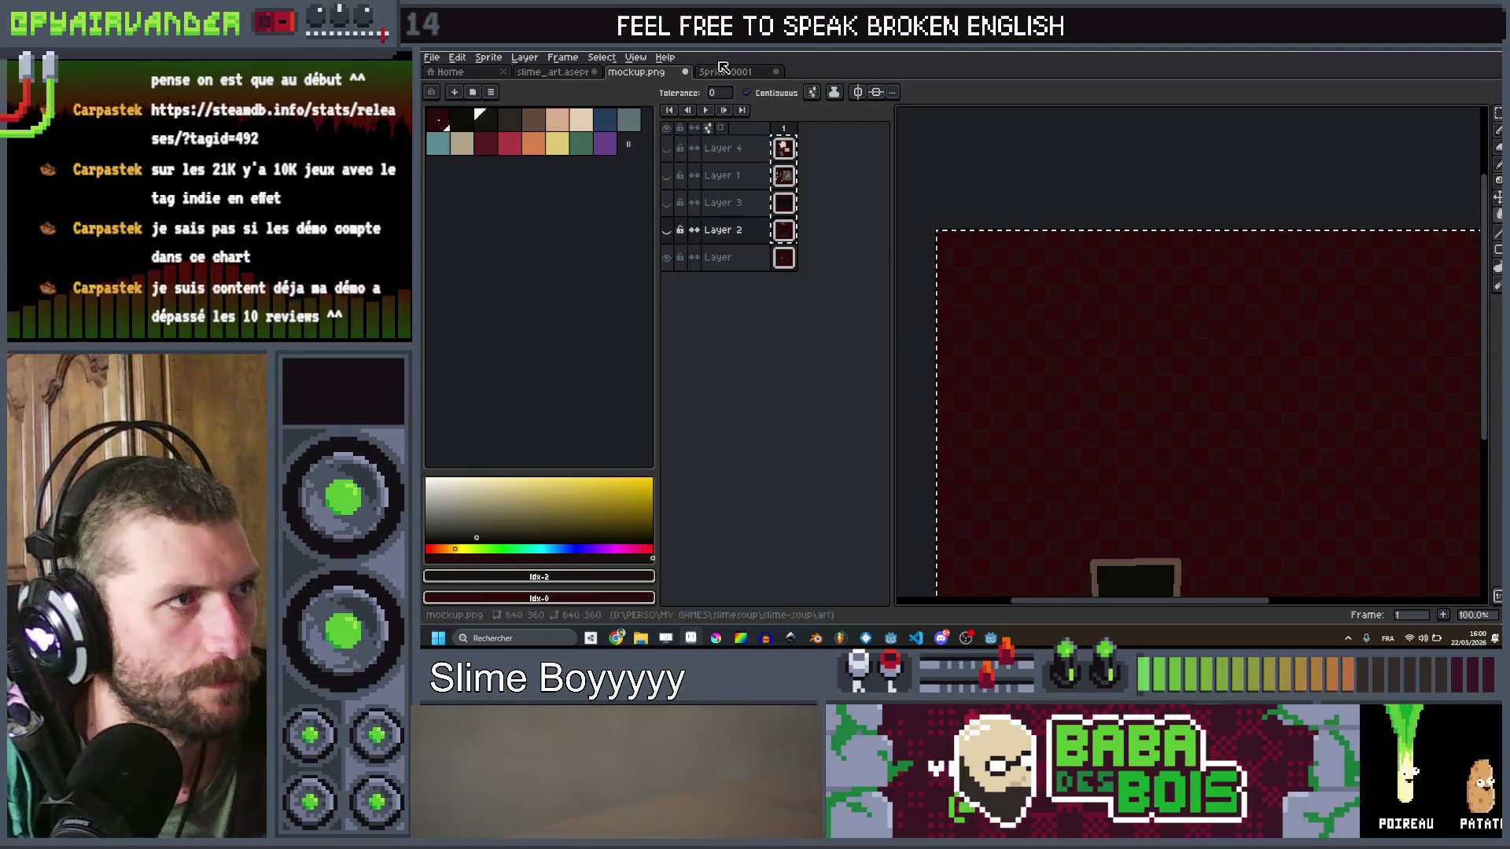
Step: In Sprite-0001, hide Layer 4 and show Layer 1's tube-mouth artwork
key("ctrl+Tab")
left_click(666, 142)
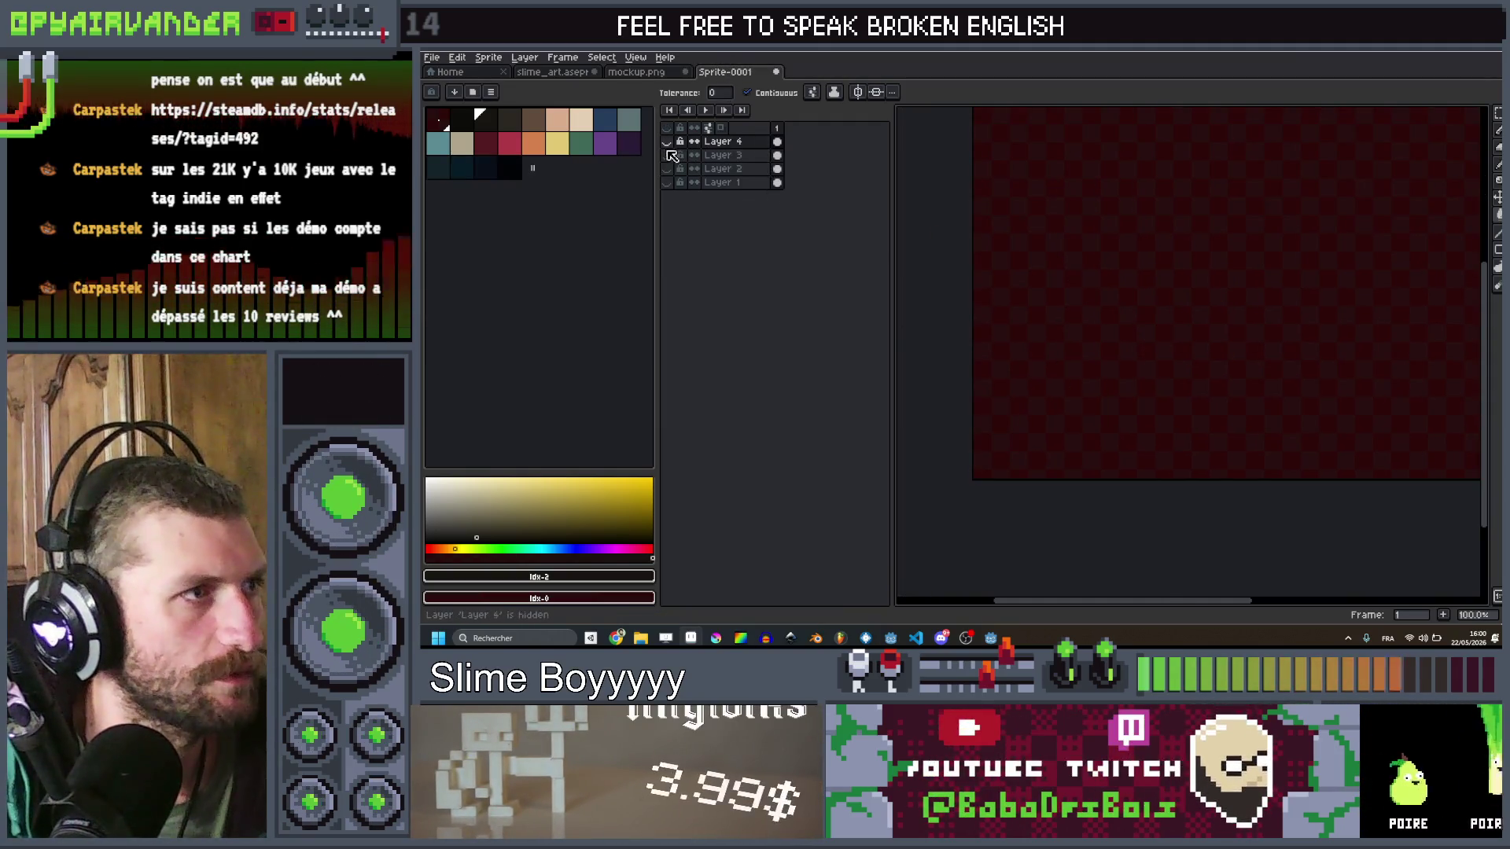
left_click(667, 182)
scroll(1073, 183, "up", 5)
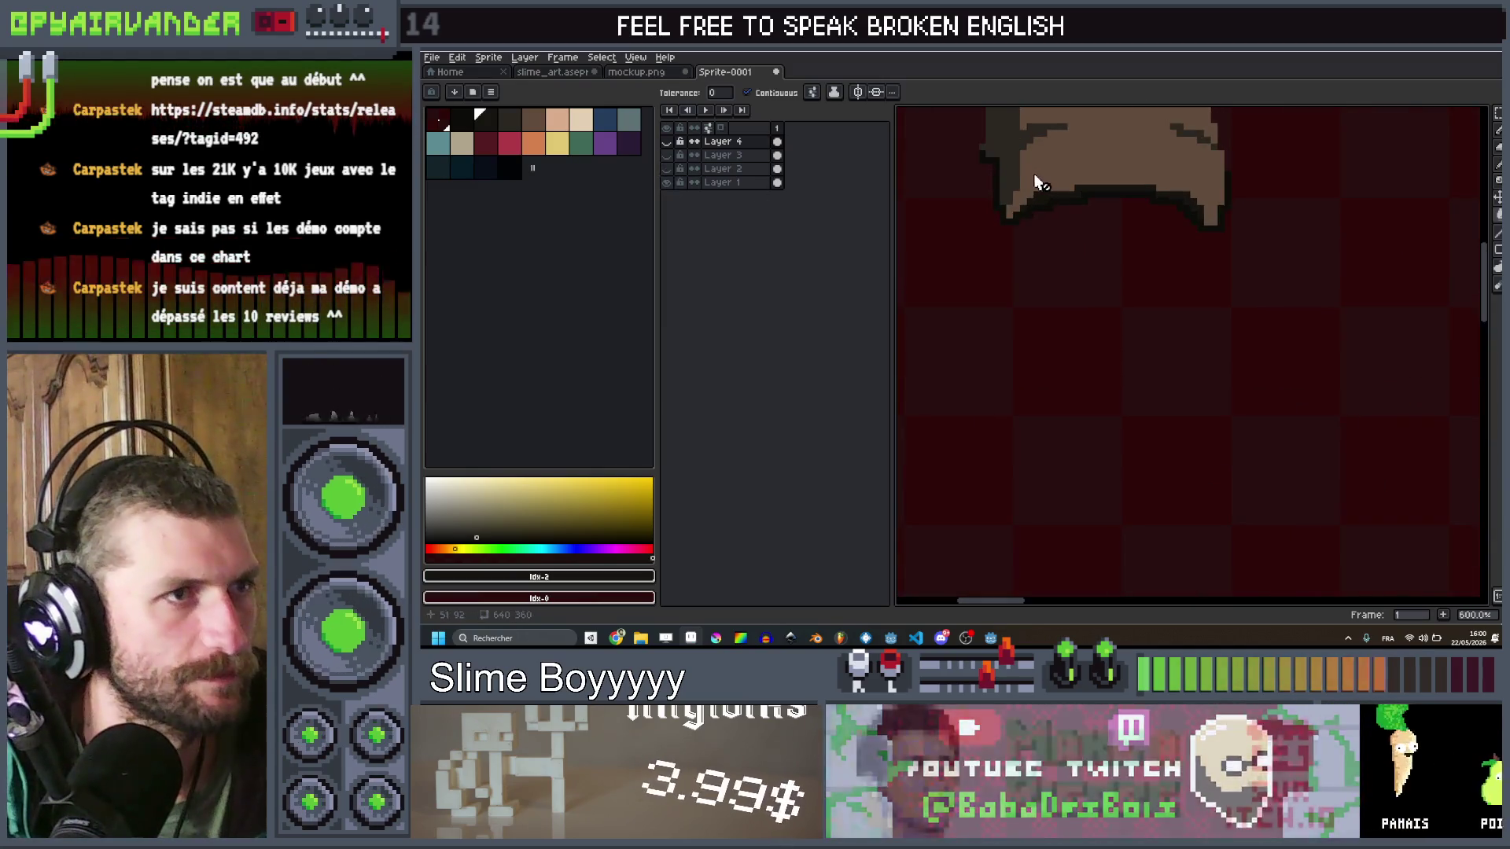
scroll(1076, 185, "up", 1)
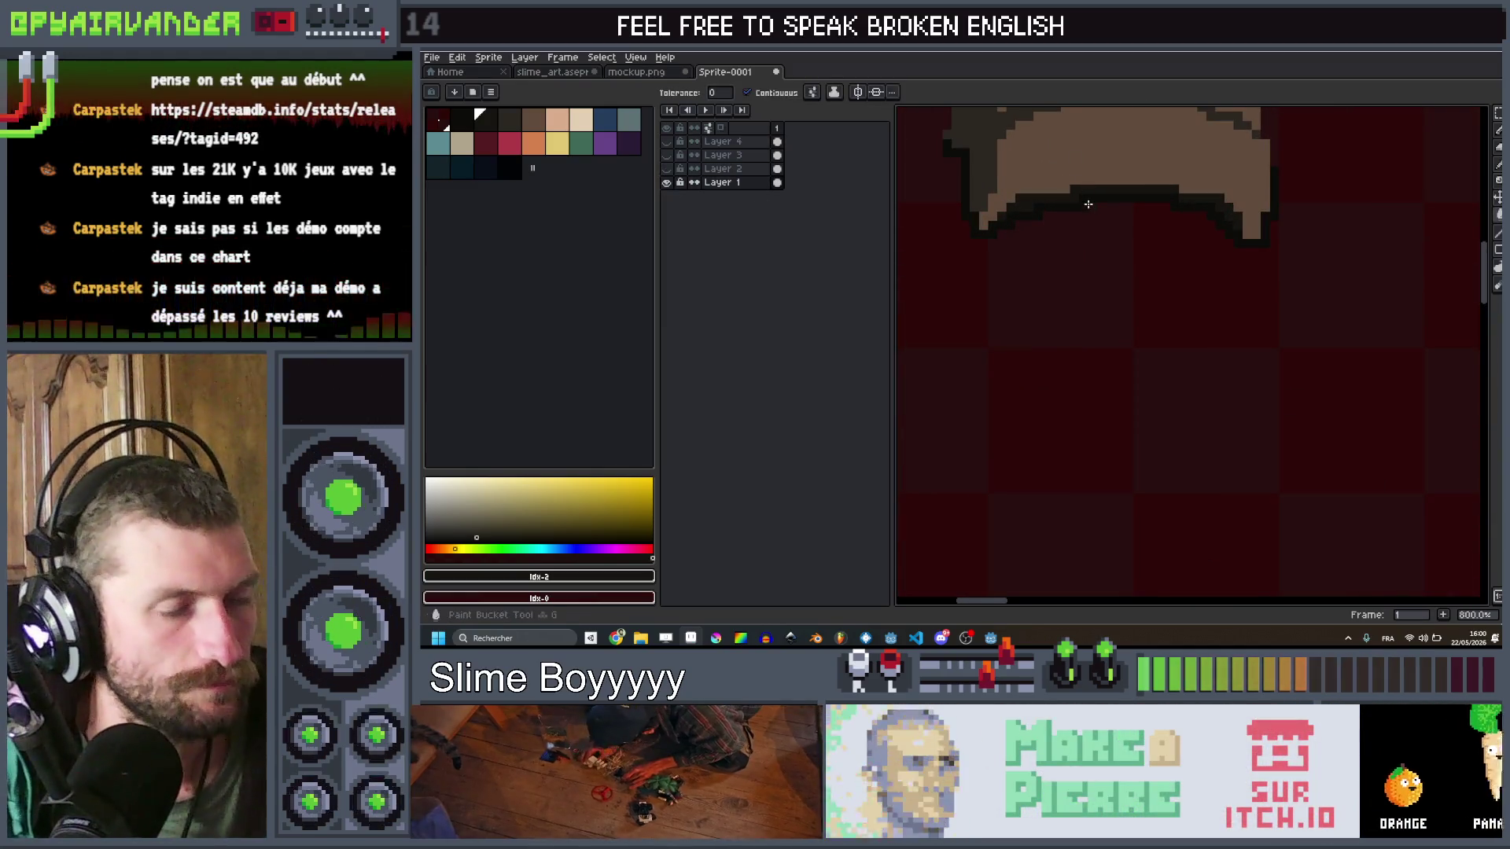
scroll(1088, 202, "down", 2)
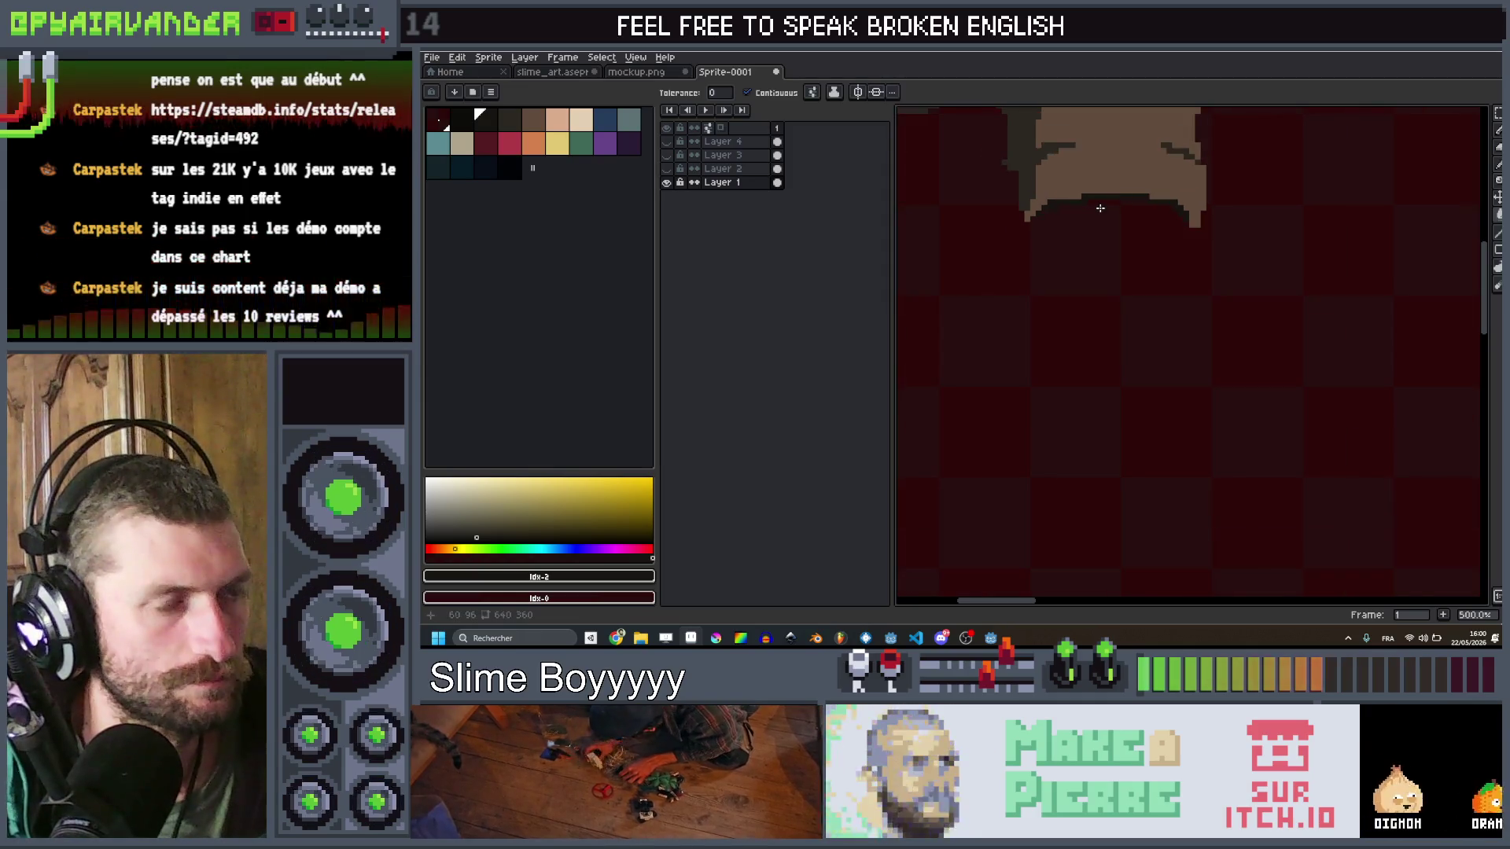
Step: Export the sprite over client_overlay_bkg.png and return to Godot
key("ctrl+shift+e")
left_click(1496, 379)
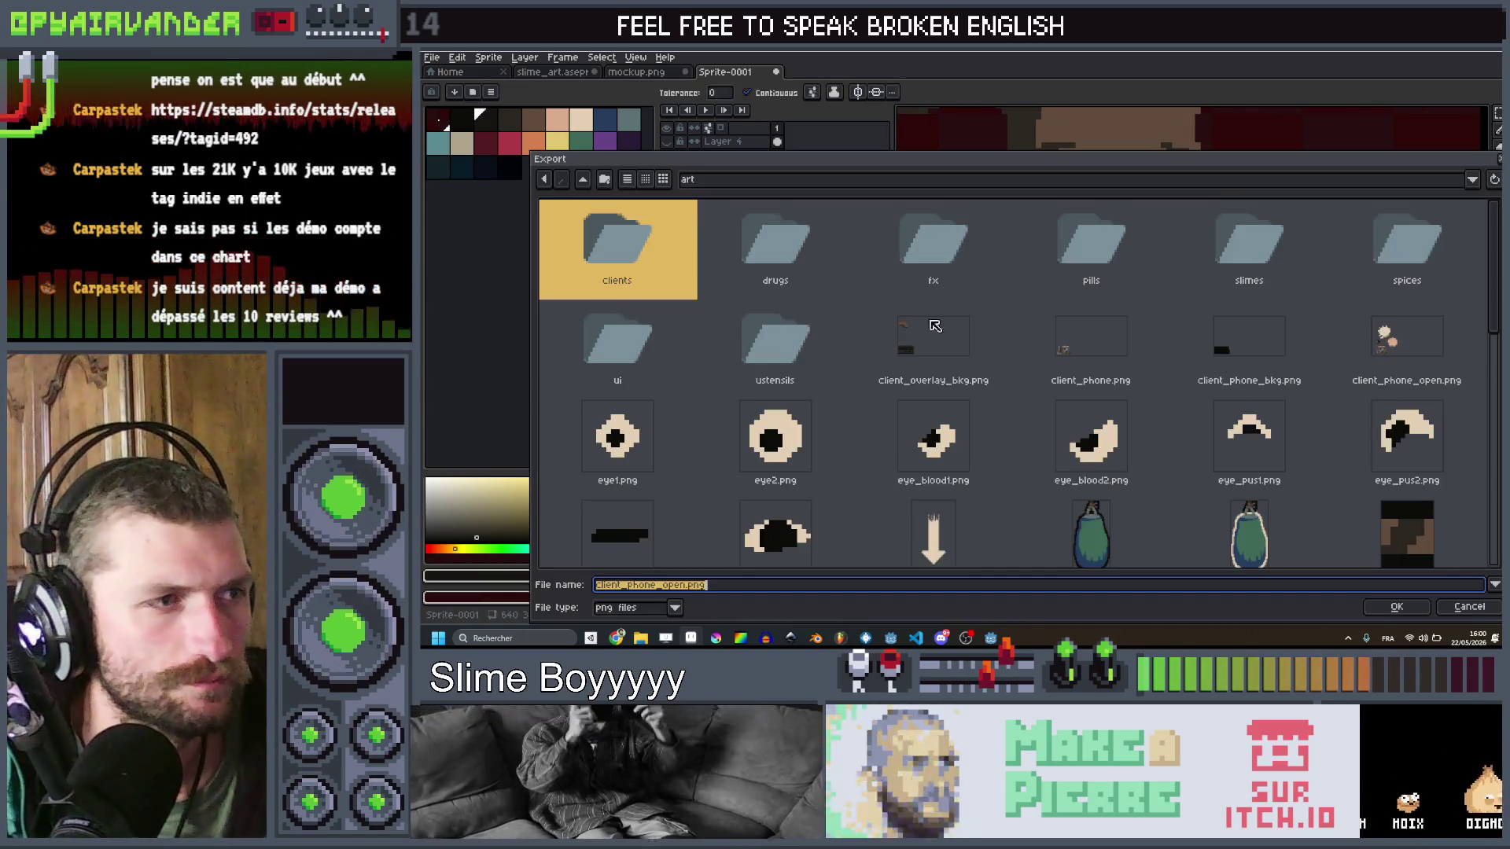
double_click(968, 369)
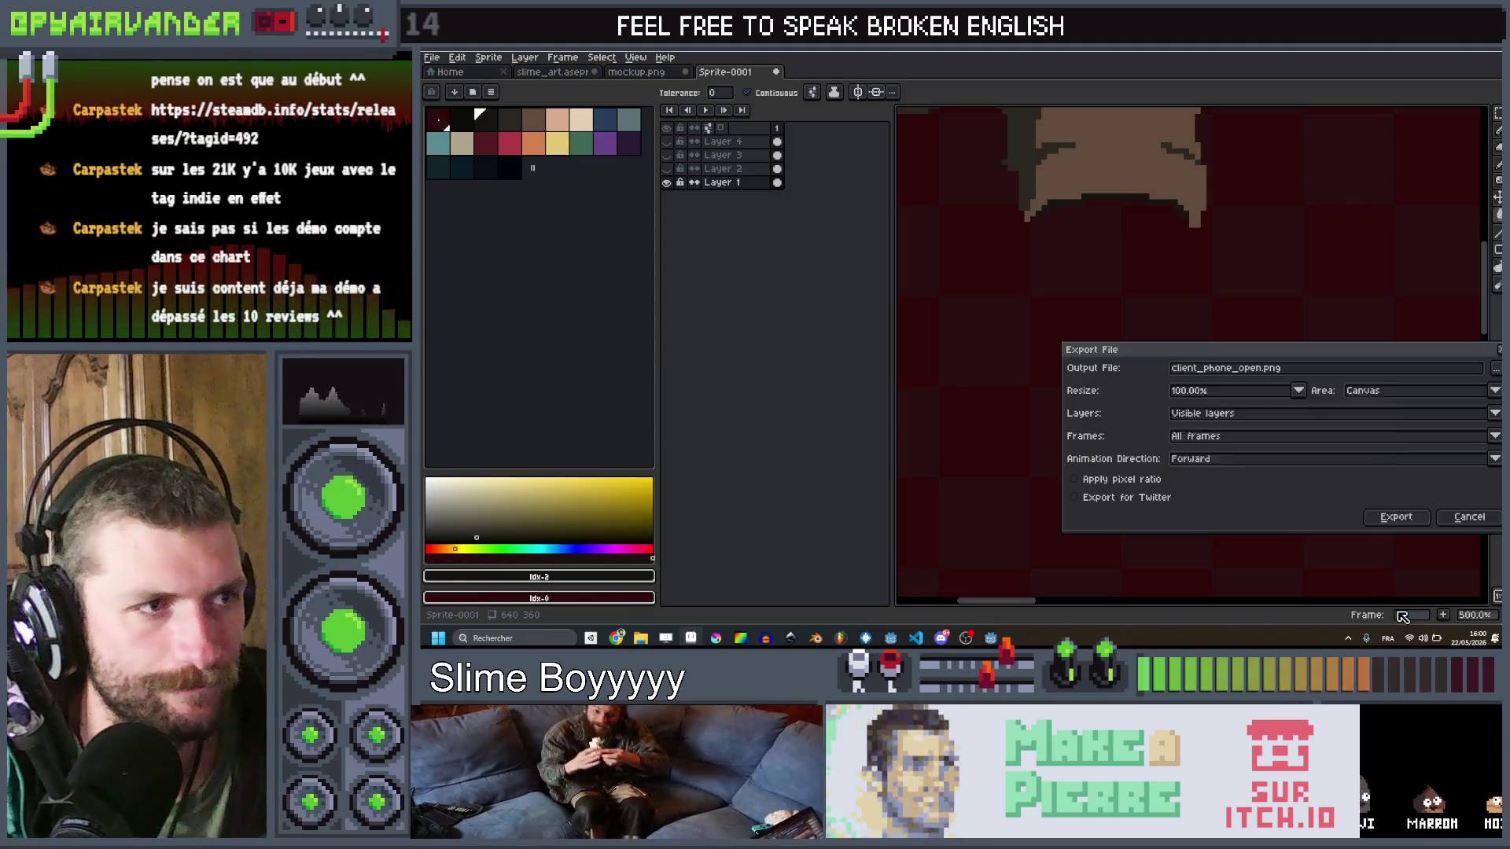
left_click(1233, 470)
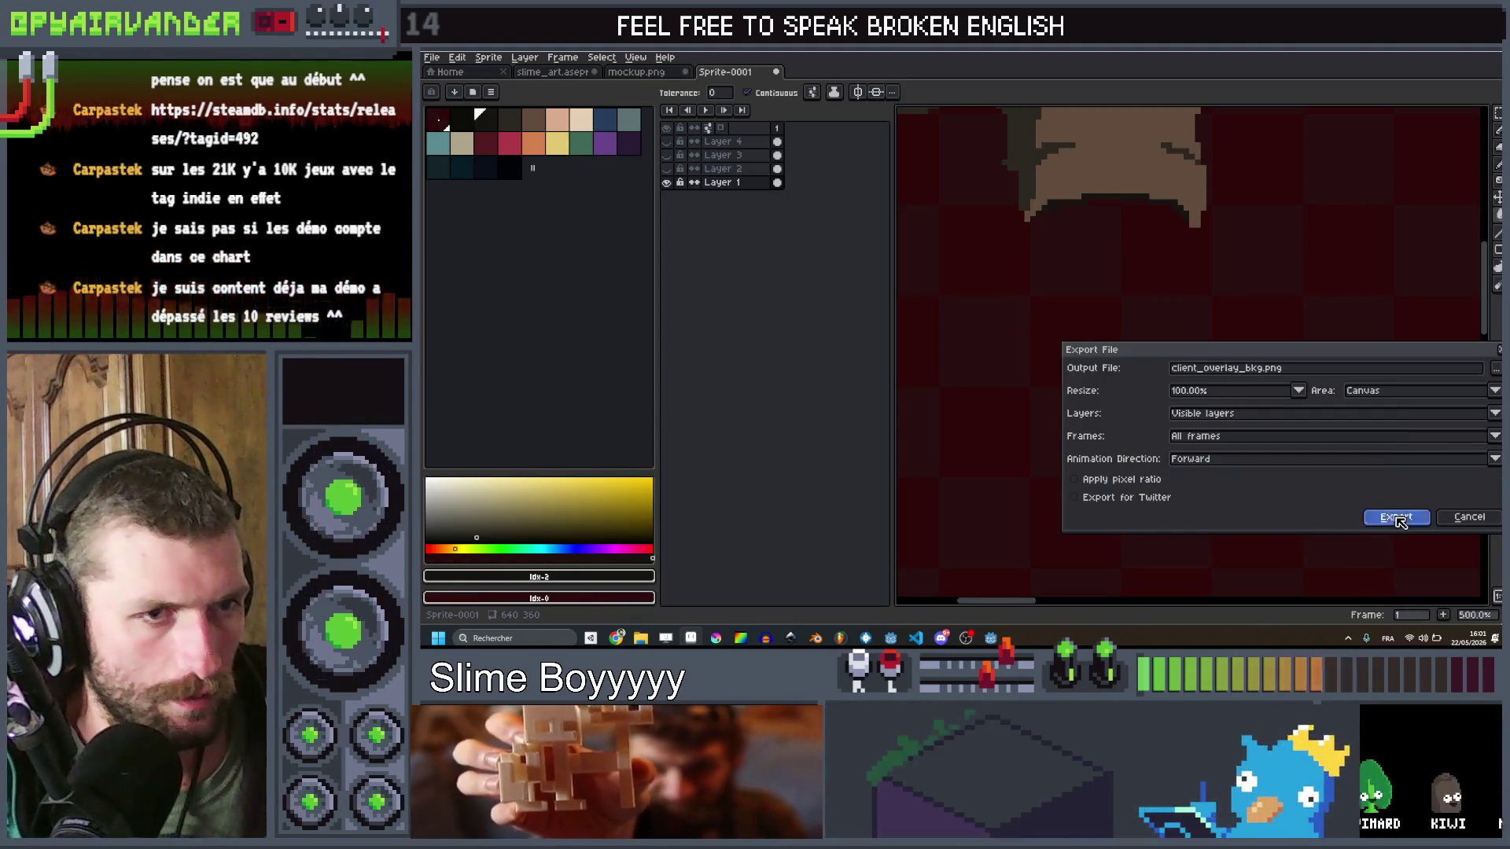
left_click(1395, 516)
key("alt+Tab")
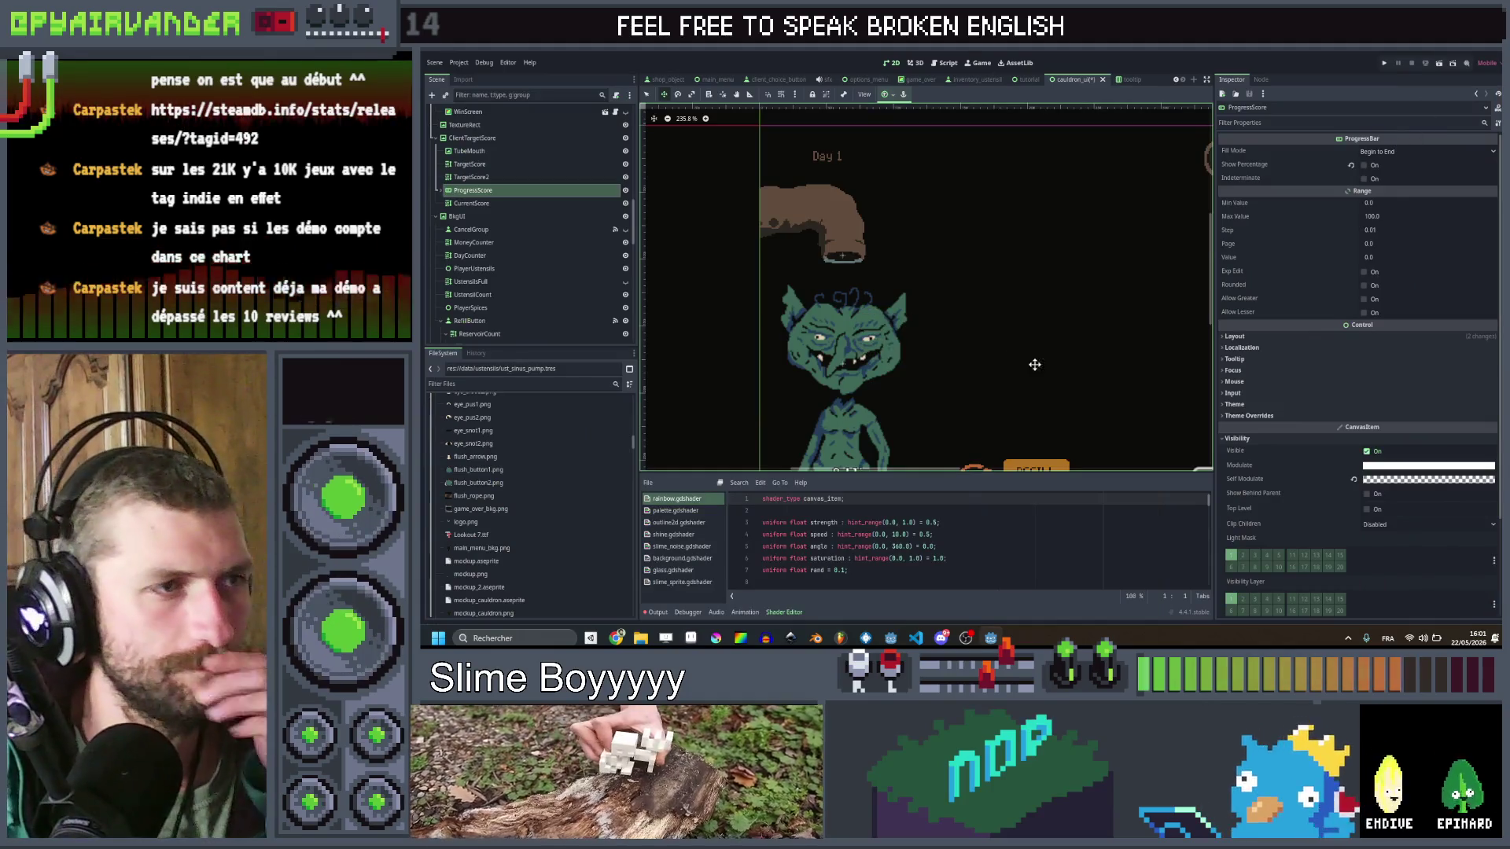
Step: Duplicate the TextureRect node and rename the original UstensilBKG
scroll(1035, 364, "down", 5)
left_click_drag(900, 212, 880, 255)
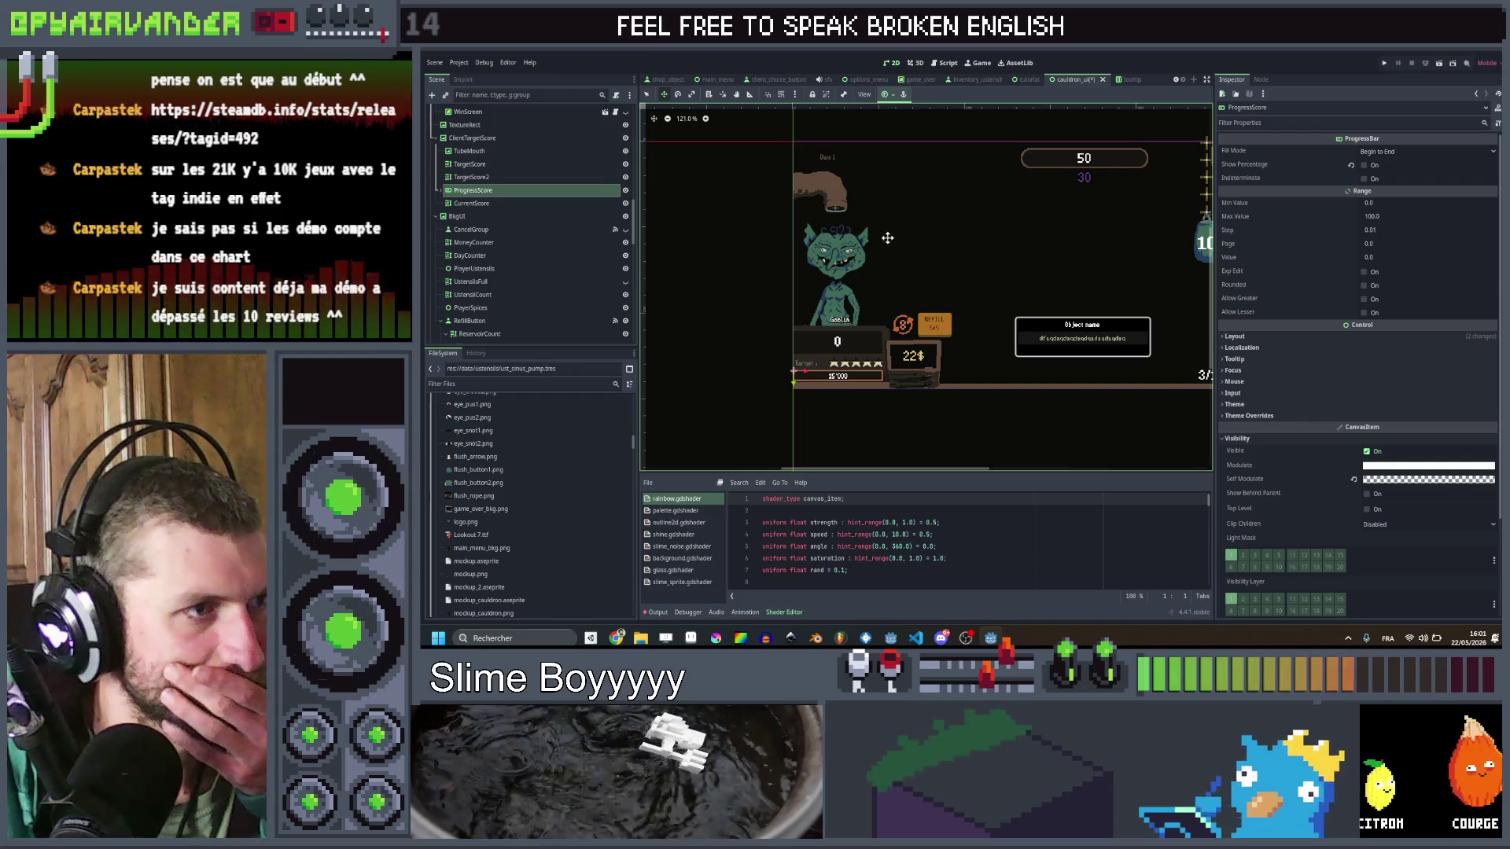
left_click(485, 139)
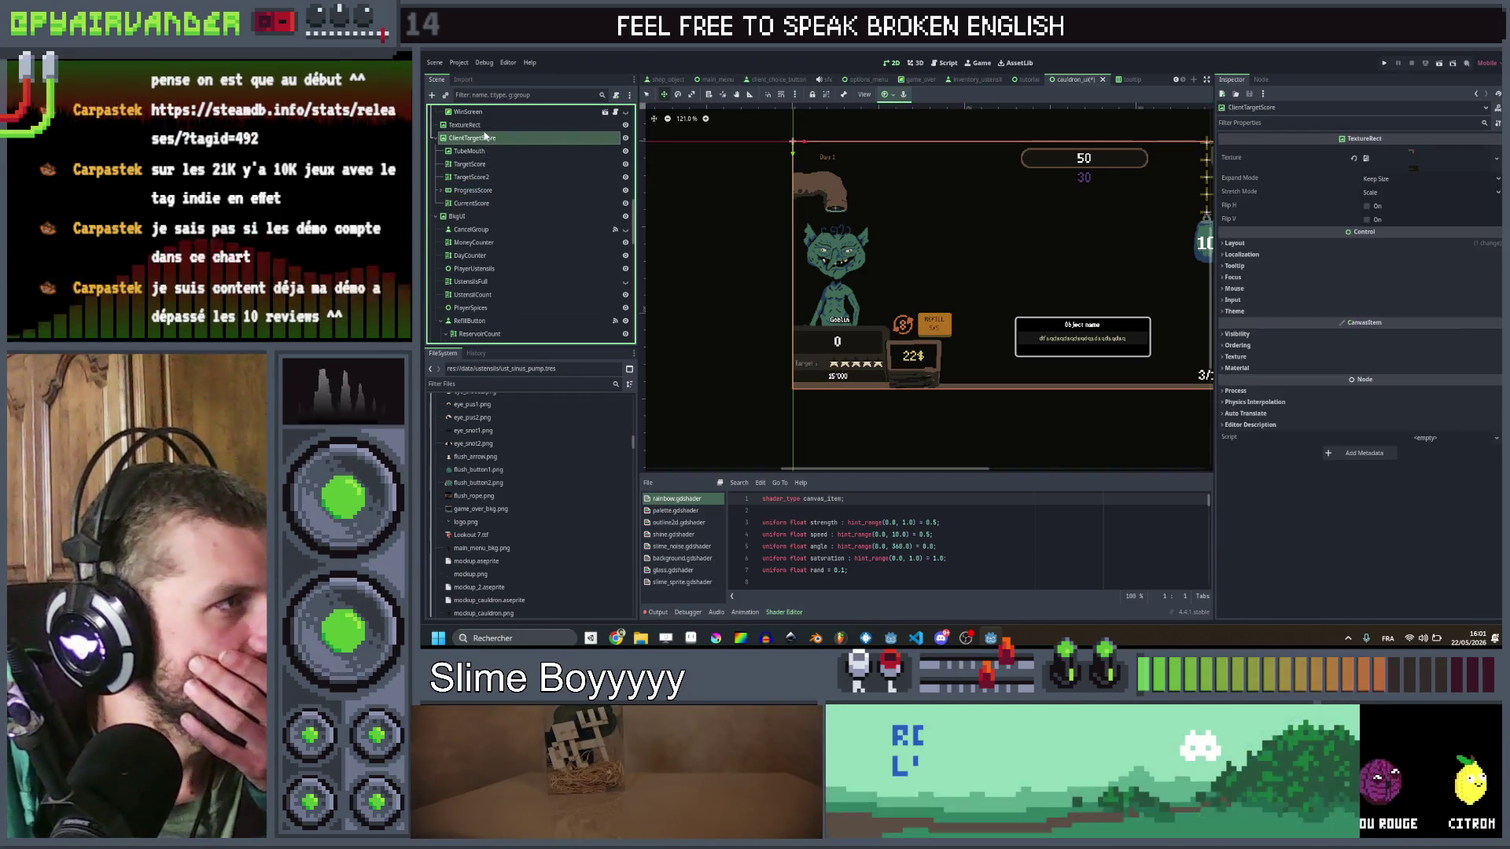
left_click(466, 126)
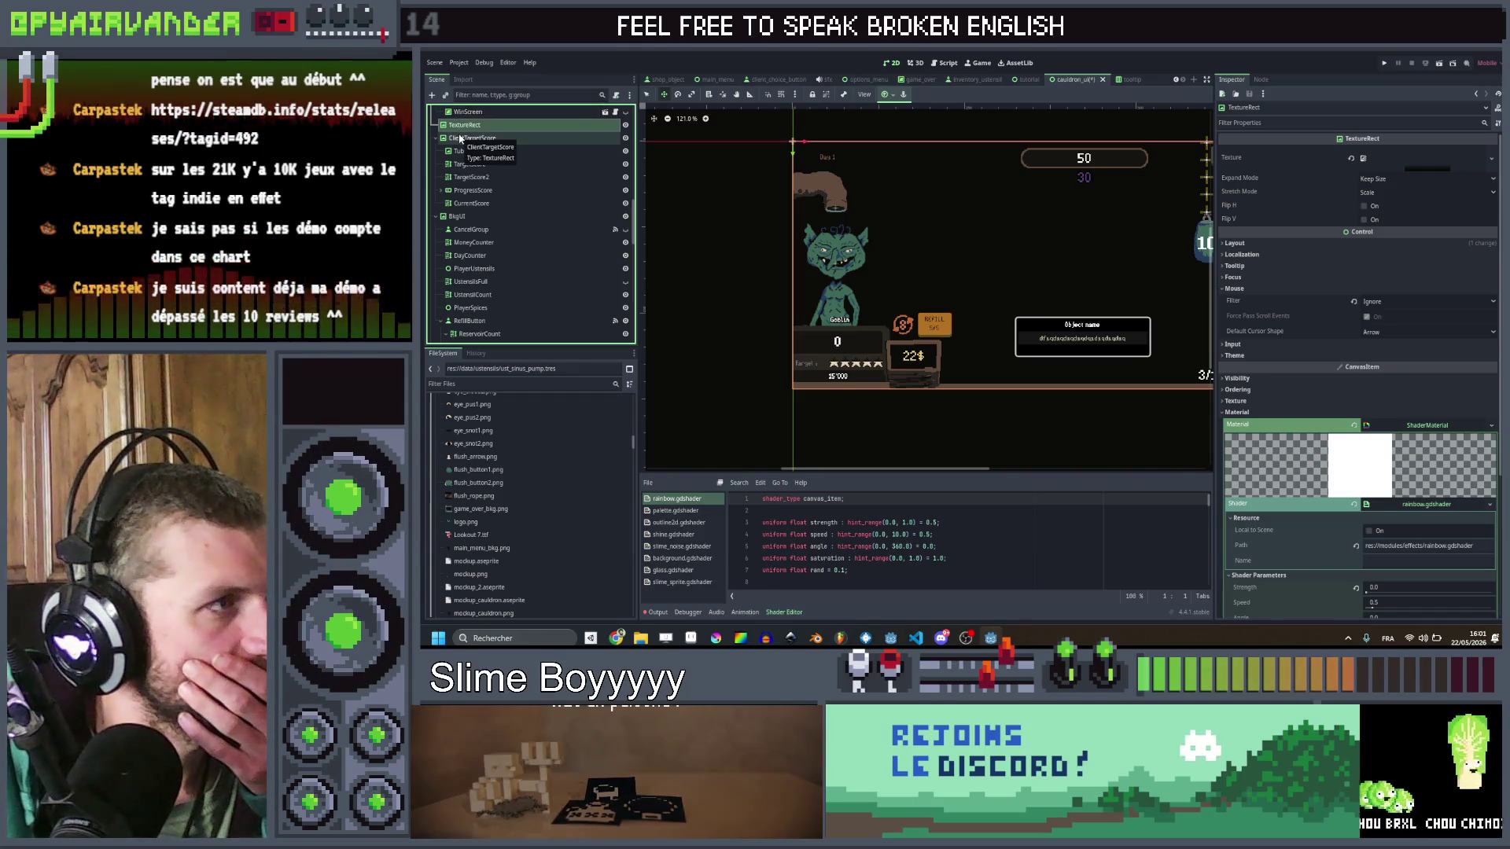
key("ctrl+d")
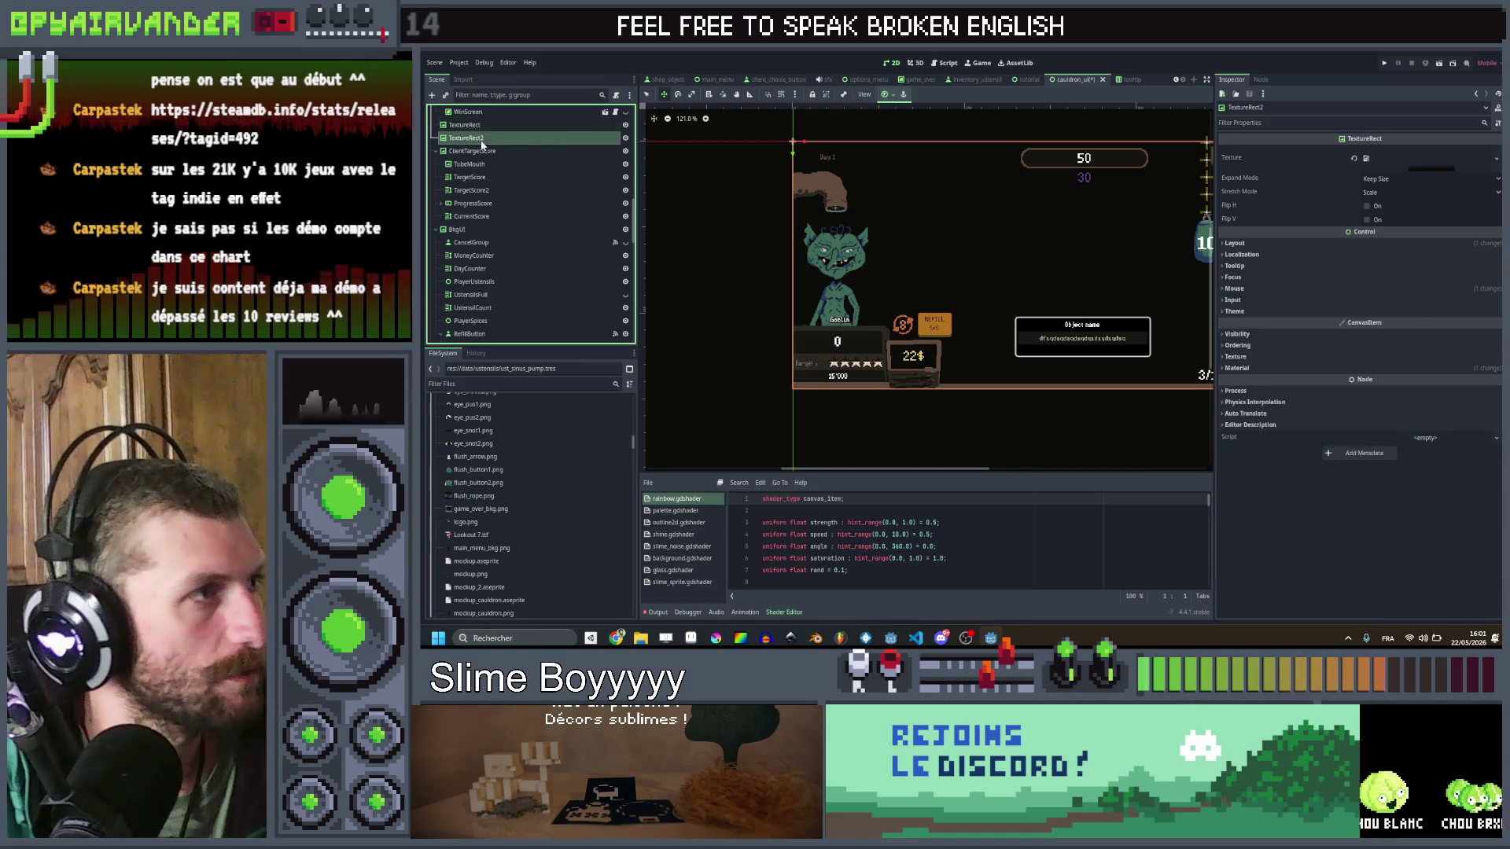
left_click(487, 125)
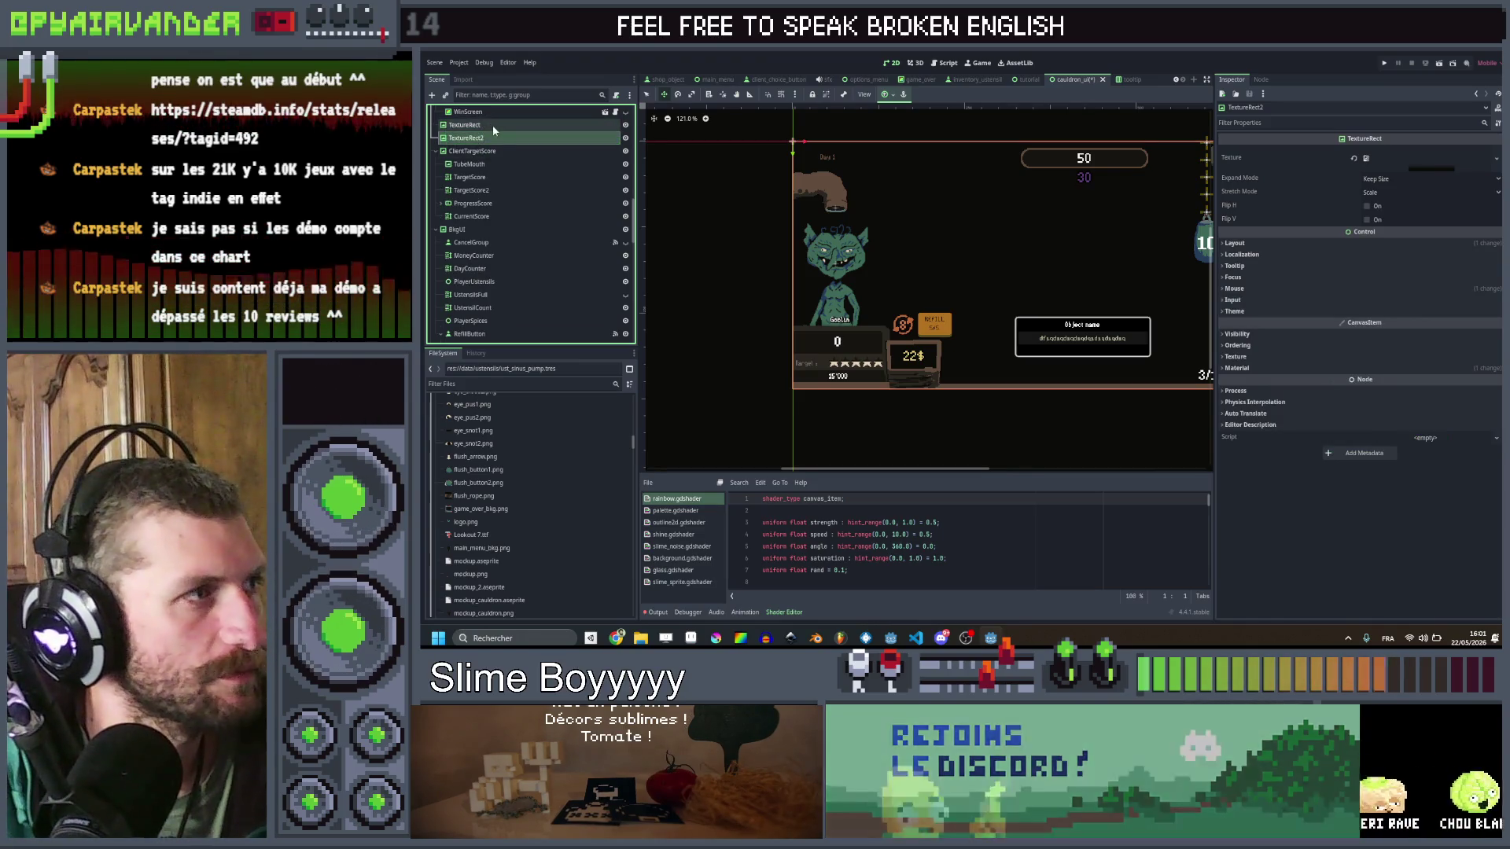
type("BkgFa")
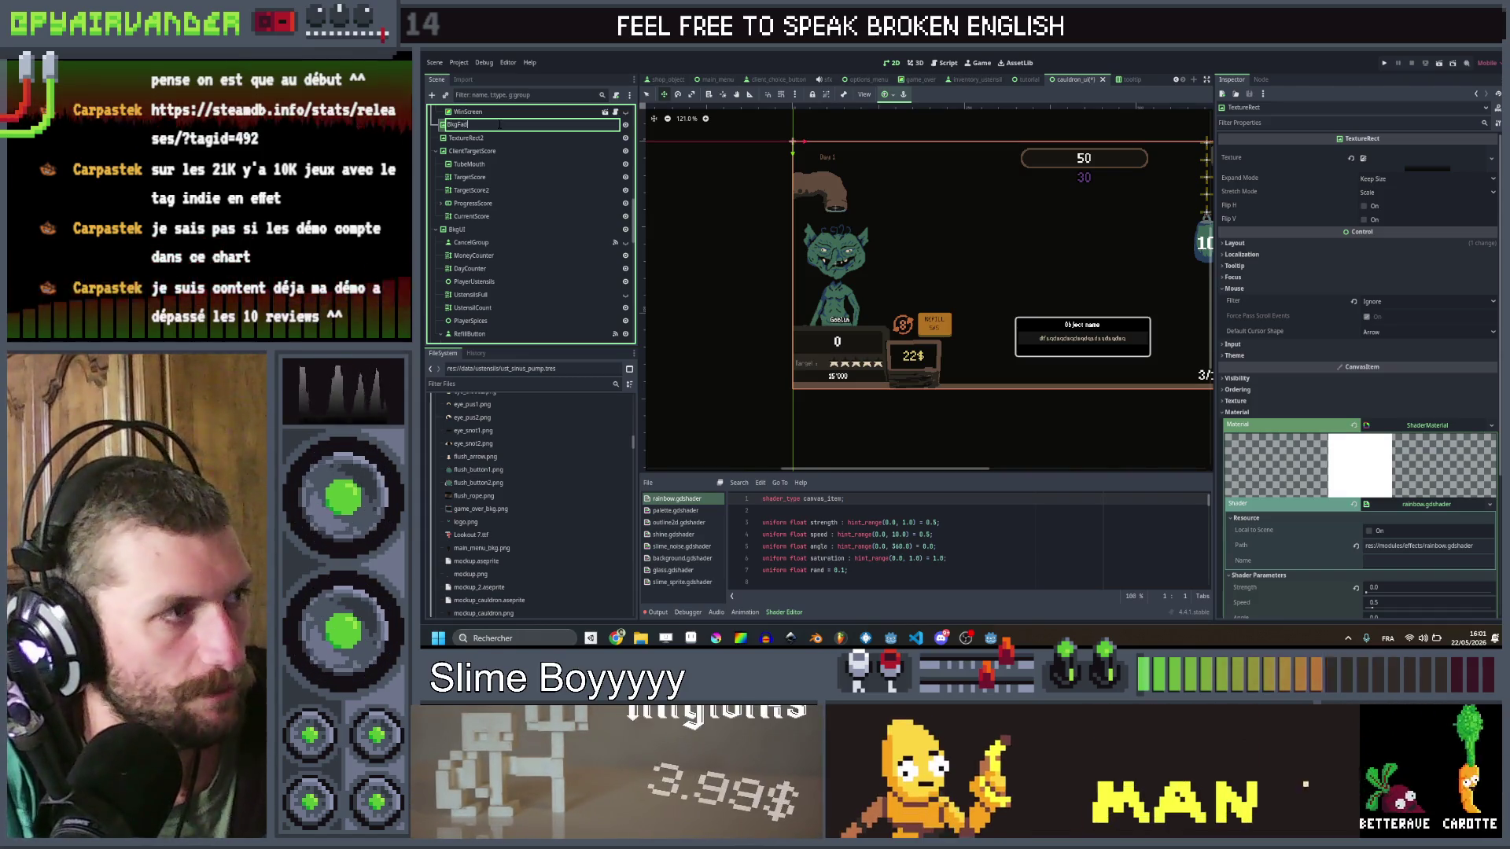
type("der")
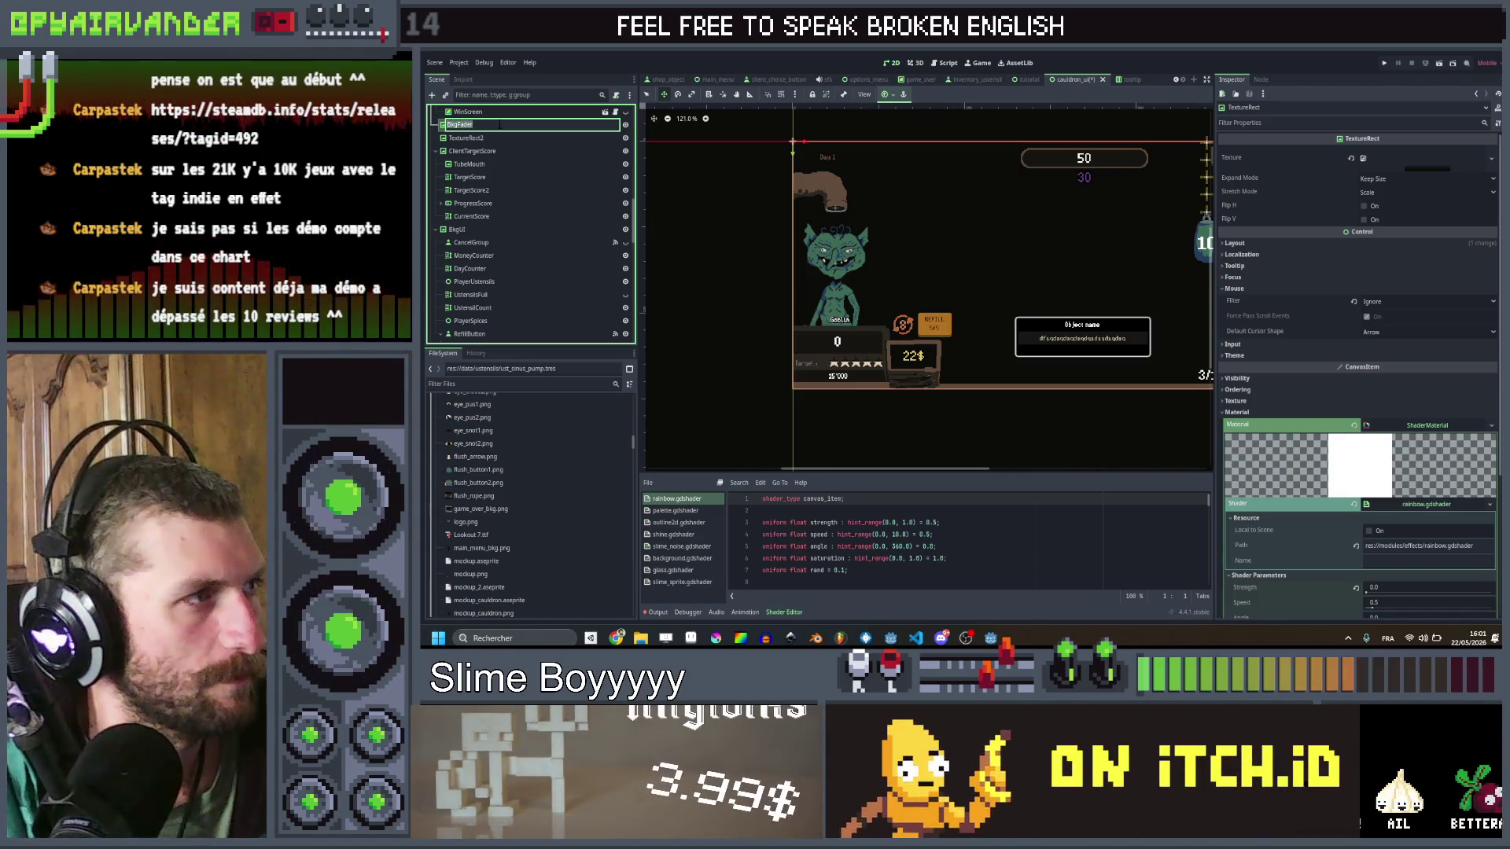
type("Ustens")
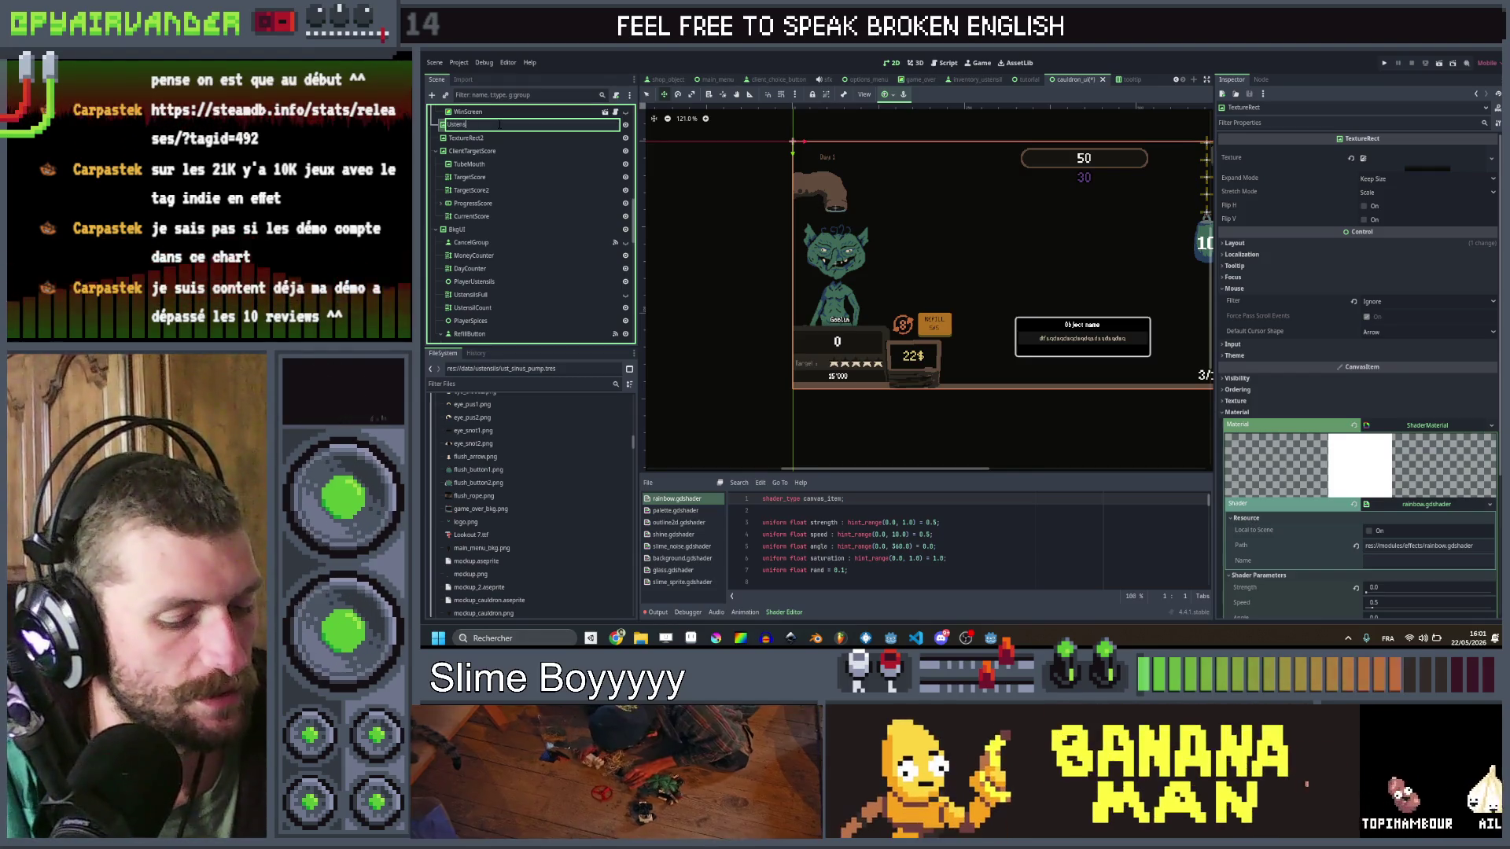
type("ilBKG")
key("Return")
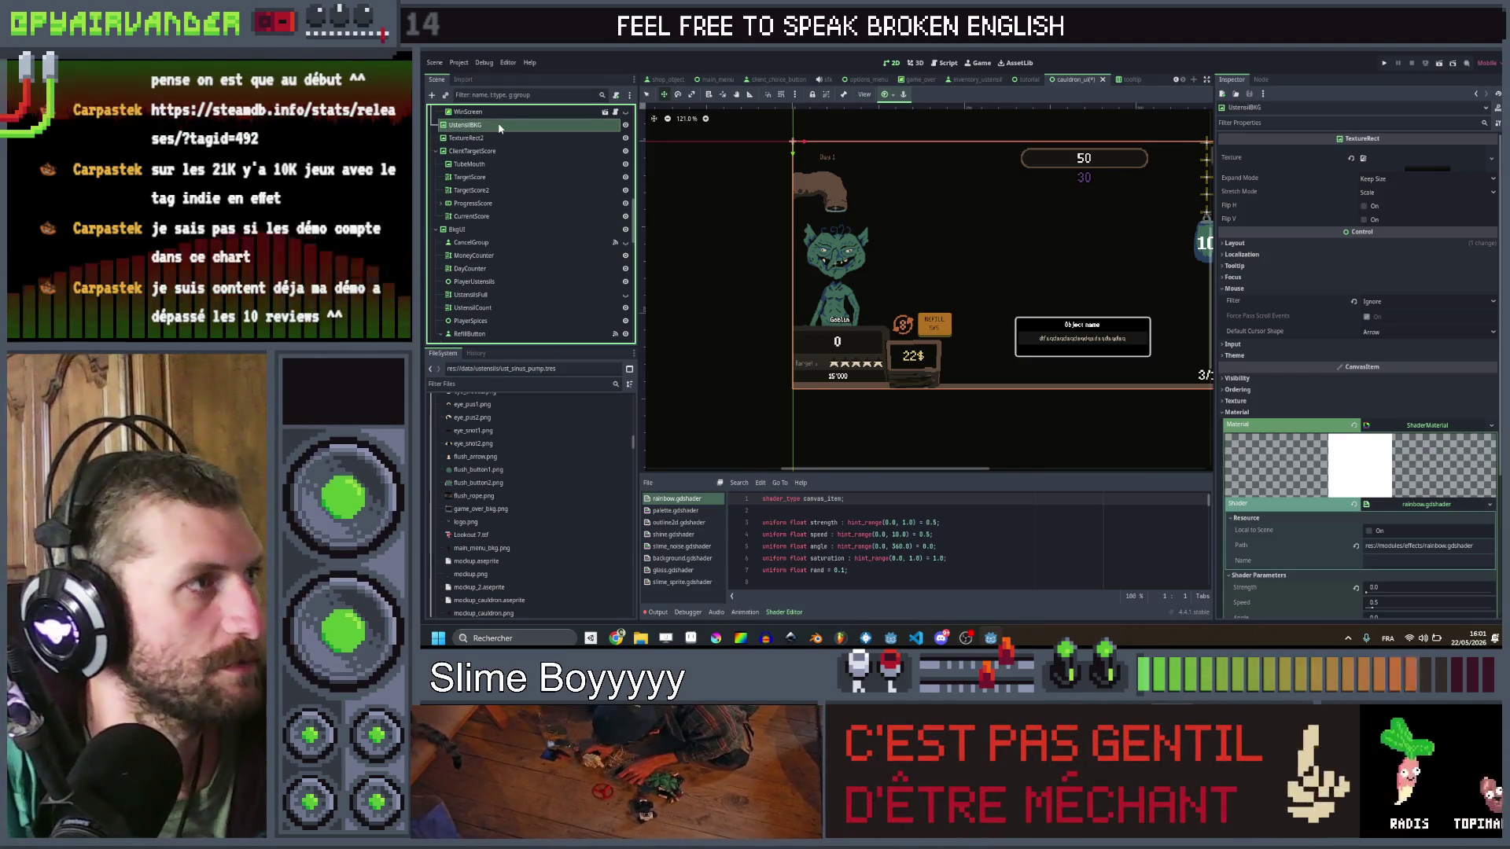
Step: Correct the name to UstensilBkg and rename the duplicate ShopPhone
double_click(499, 126)
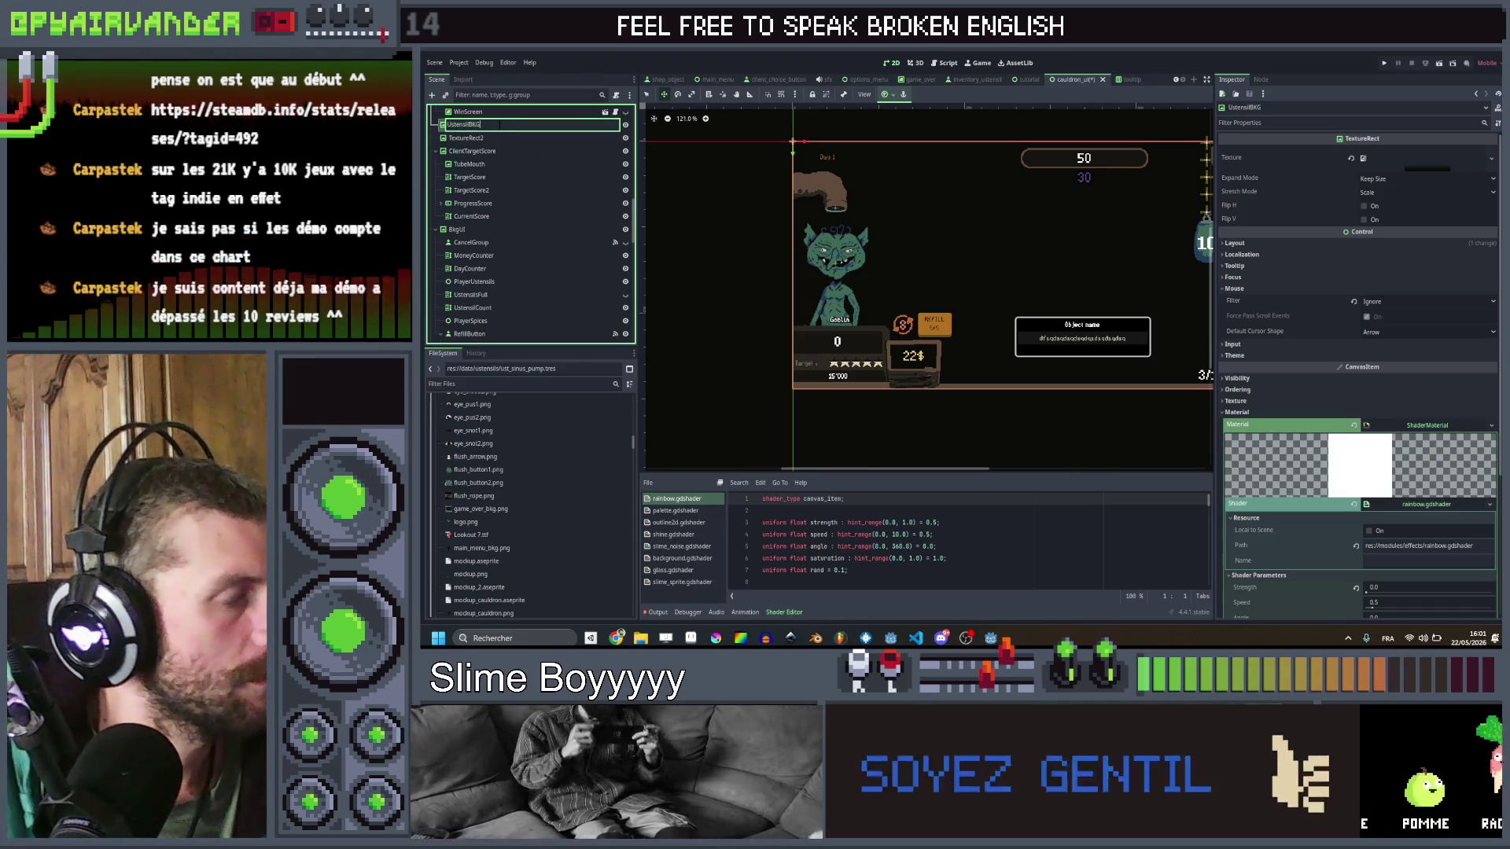
key("BackSpace")
key("Return")
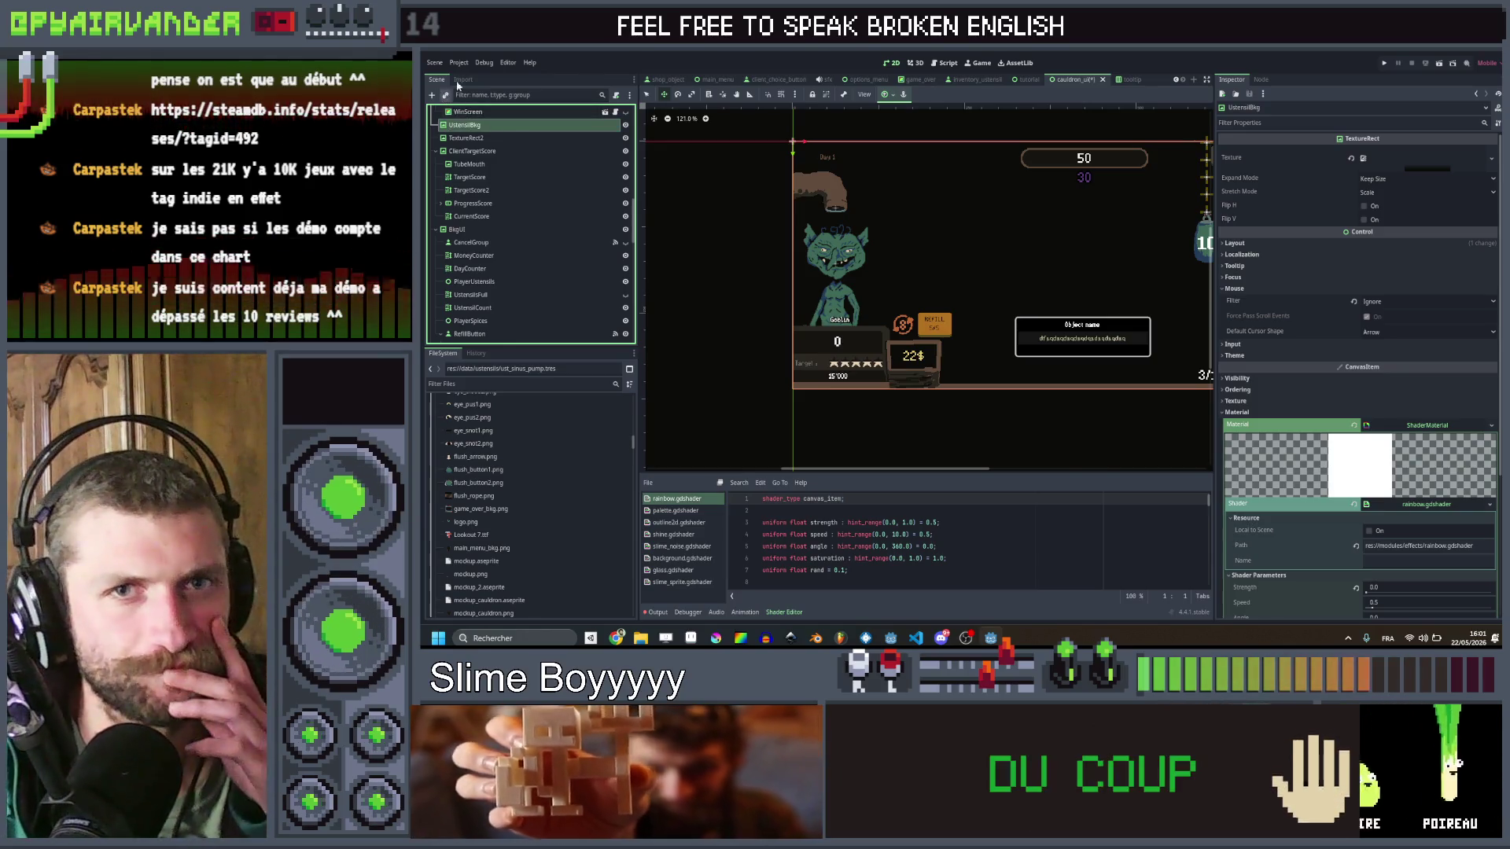
double_click(476, 138)
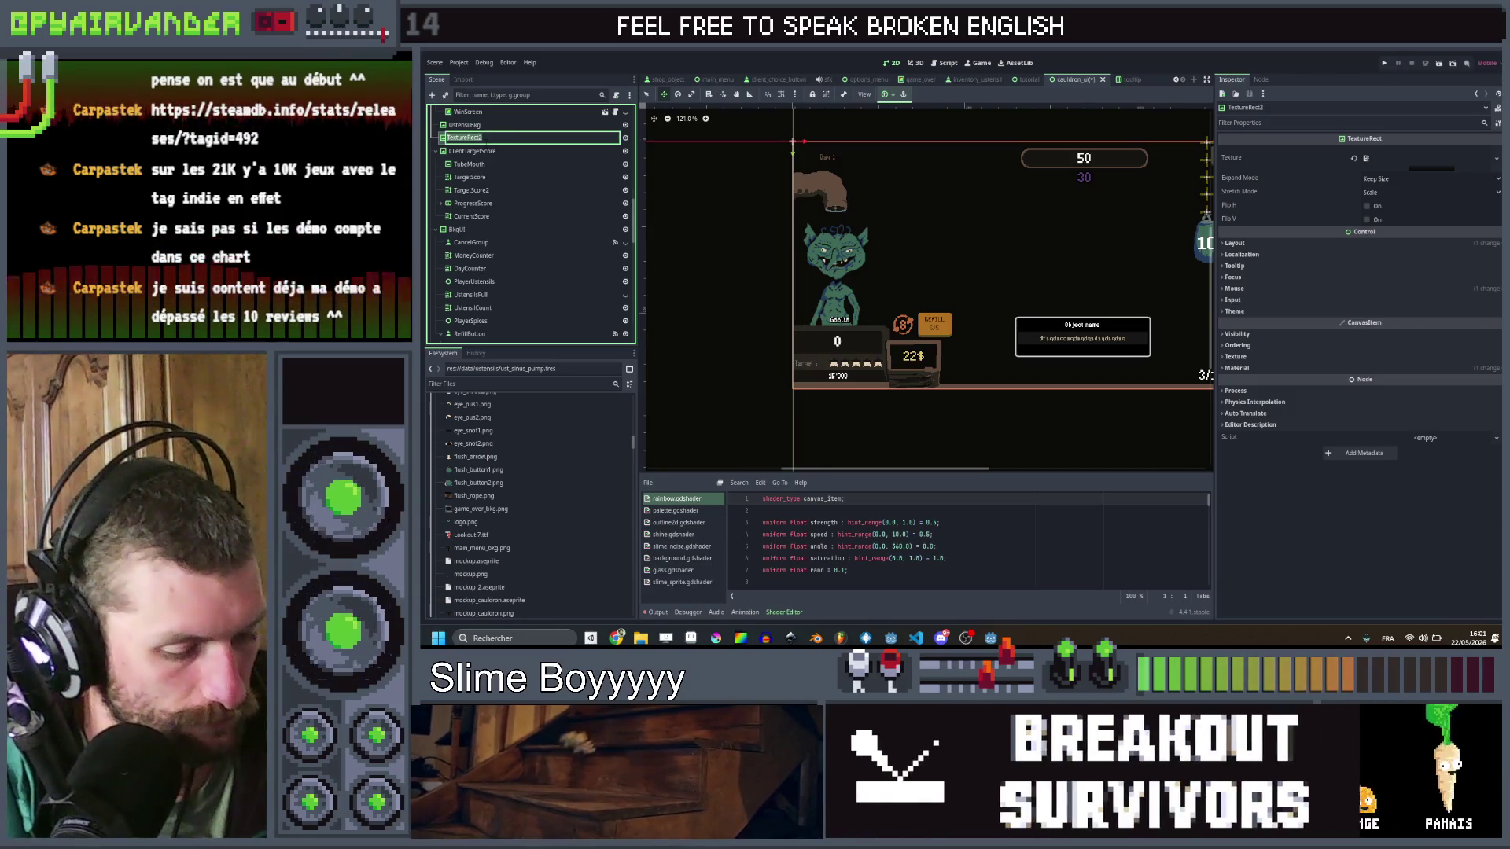
type("Shop")
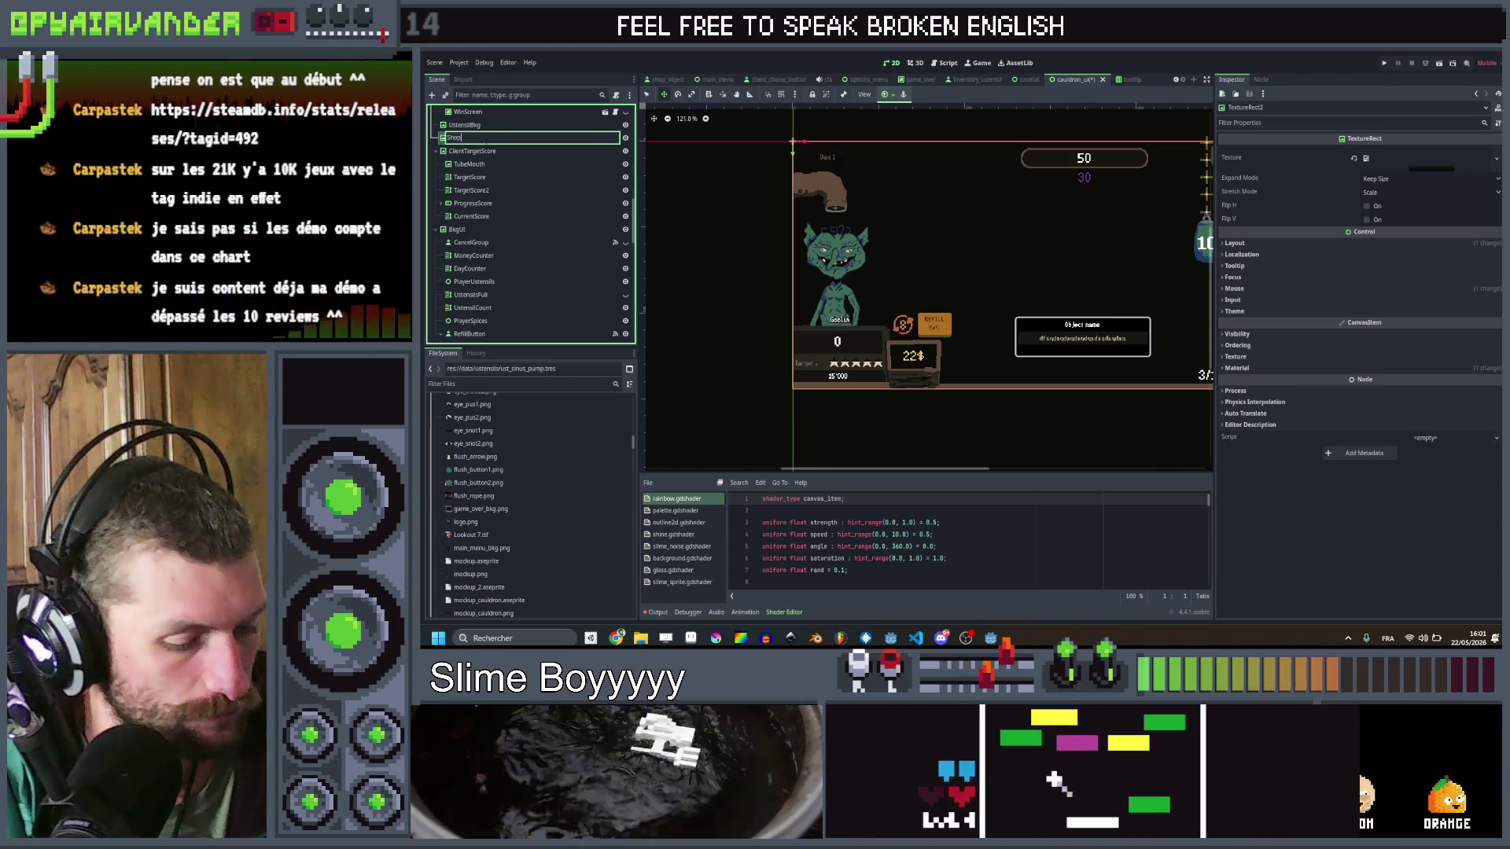
type("Phone")
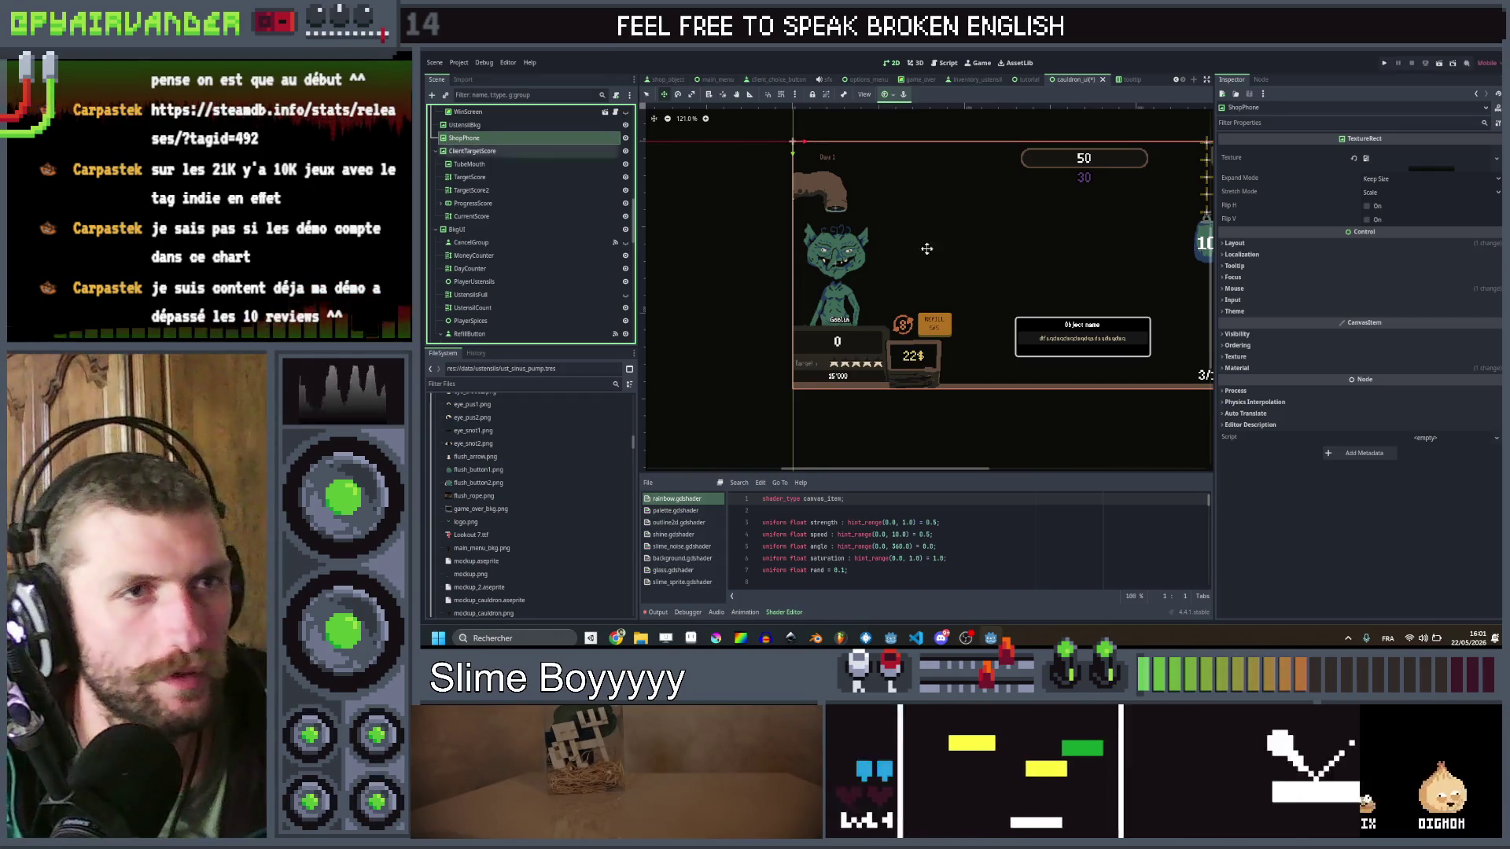
Step: Quick Load a phone image as ShopPhone's Texture and inspect its properties
left_click(1496, 158)
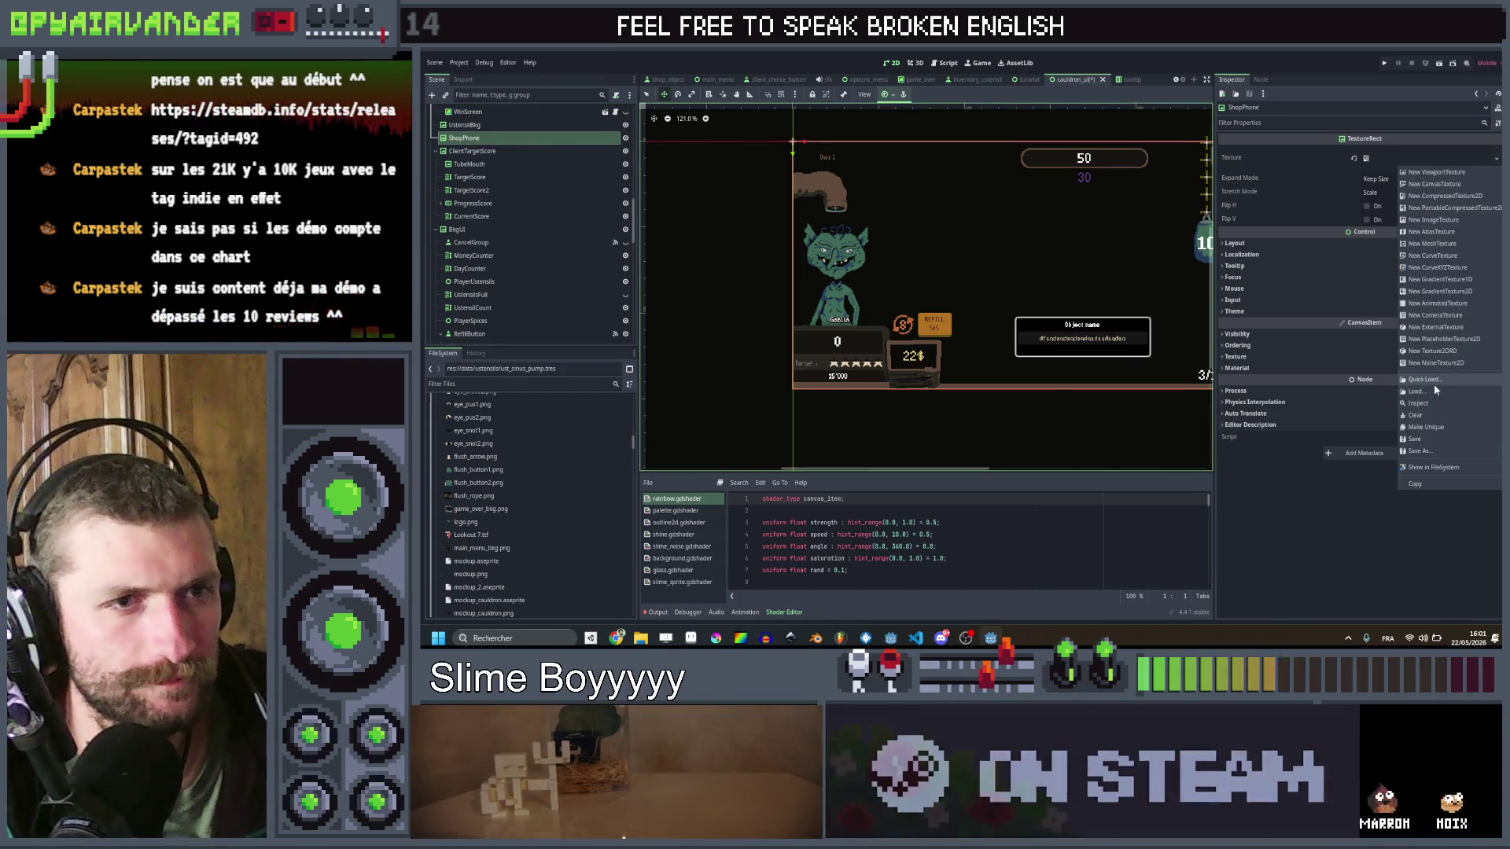
left_click(1433, 381)
type("clie")
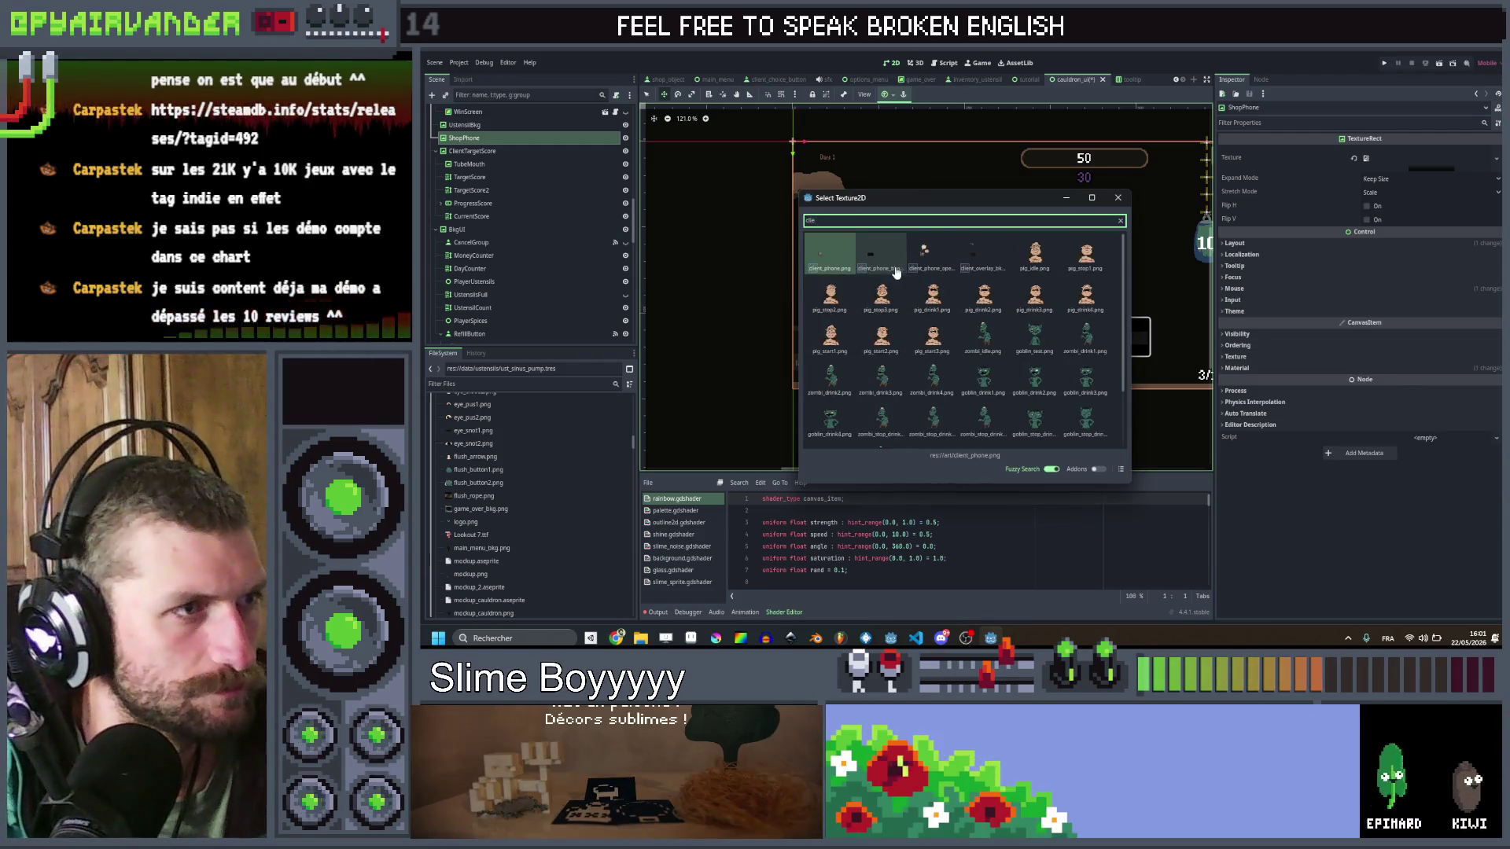
double_click(885, 263)
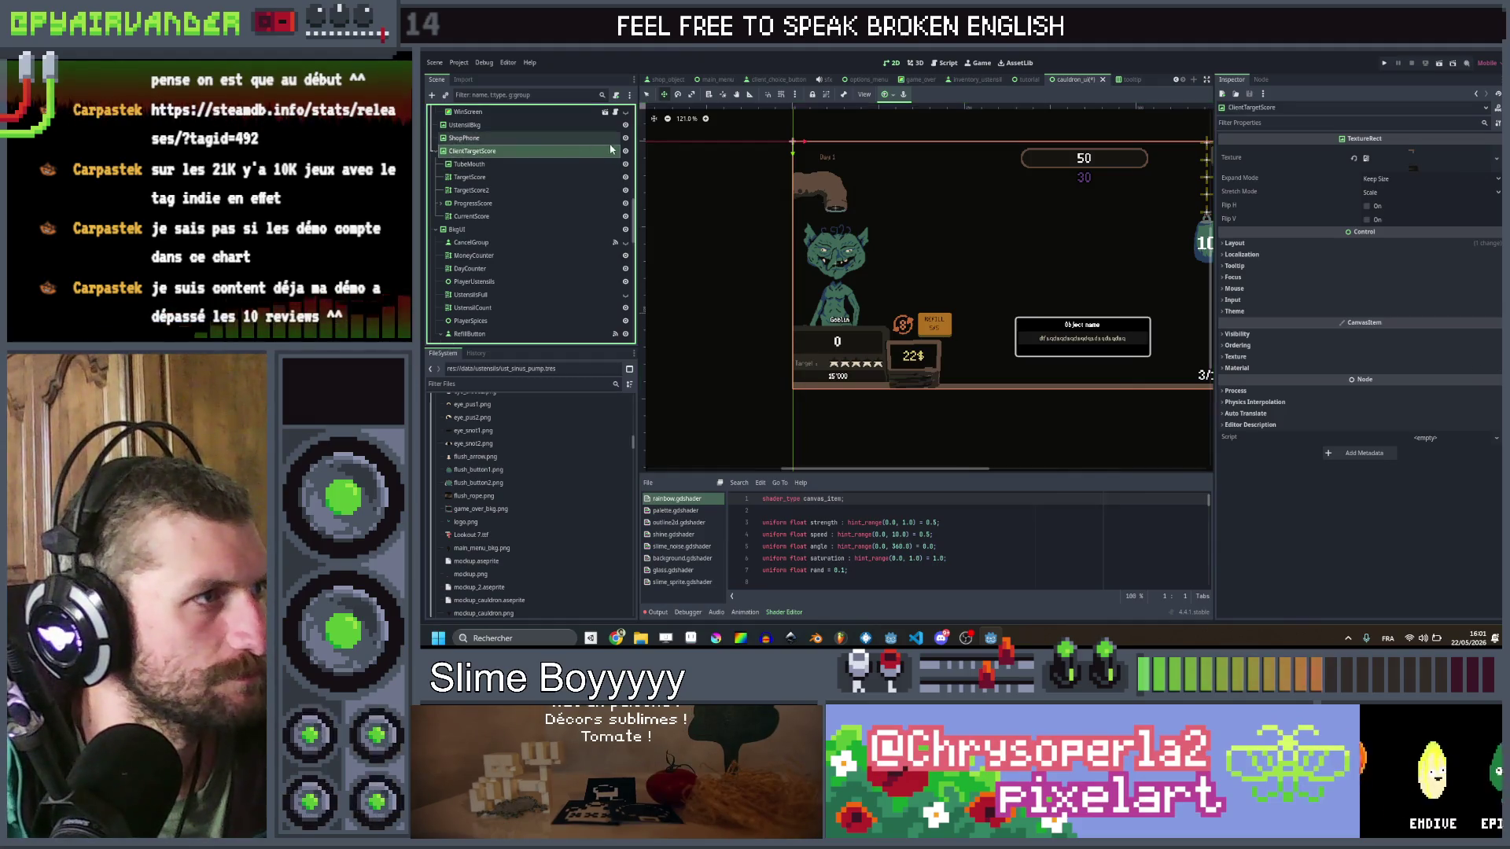
scroll(849, 343, "up", 5)
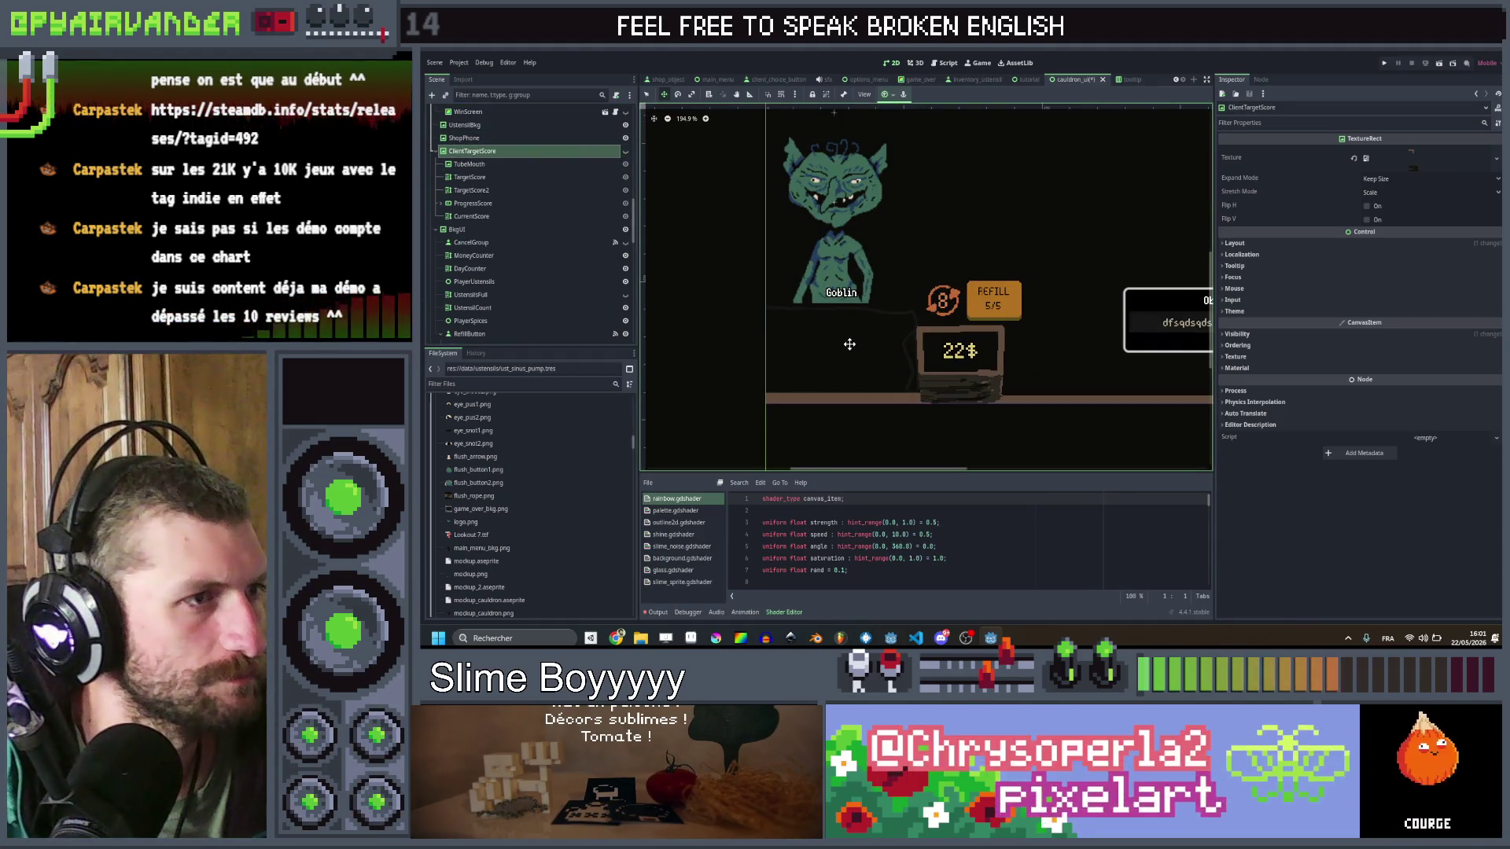
left_click(464, 137)
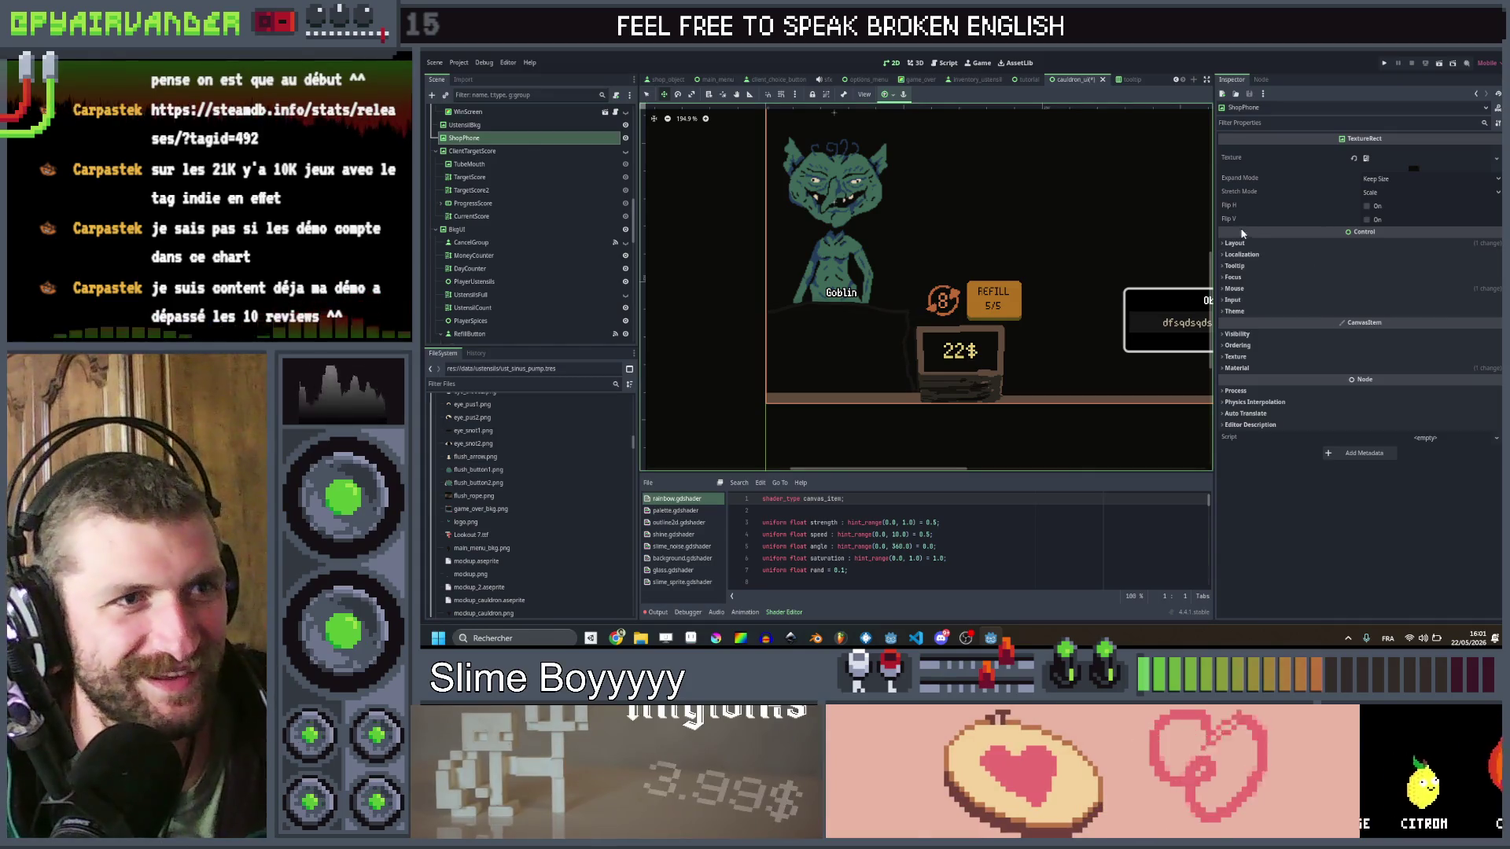
left_click(1257, 288)
left_click(1249, 369)
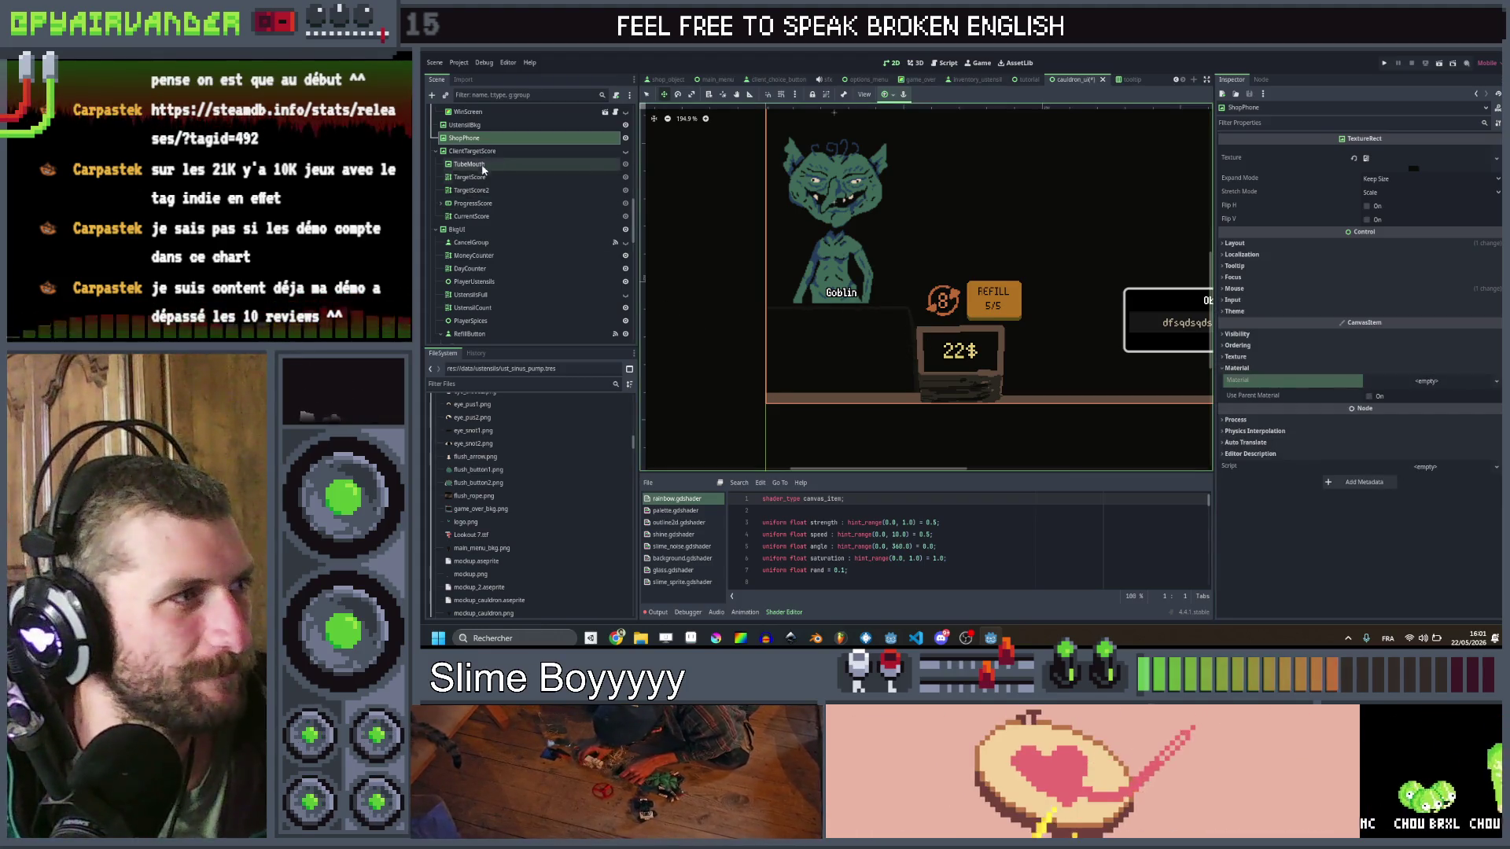
Step: Save the scene and leave the ClientTargetScore panel hidden after comparing
left_click(492, 151)
key("ctrl+s")
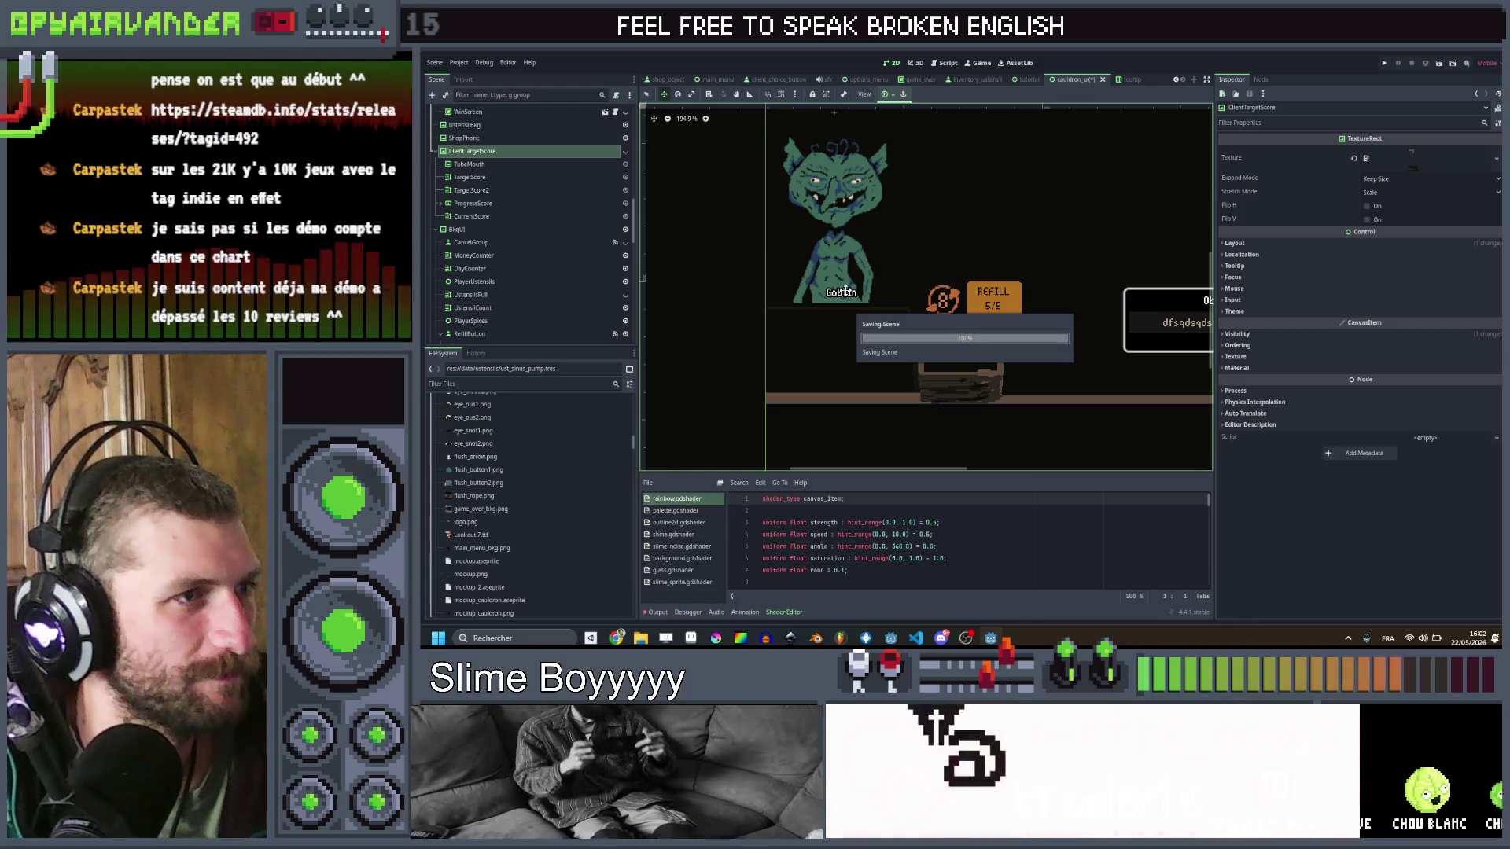
scroll(843, 290, "down", 1)
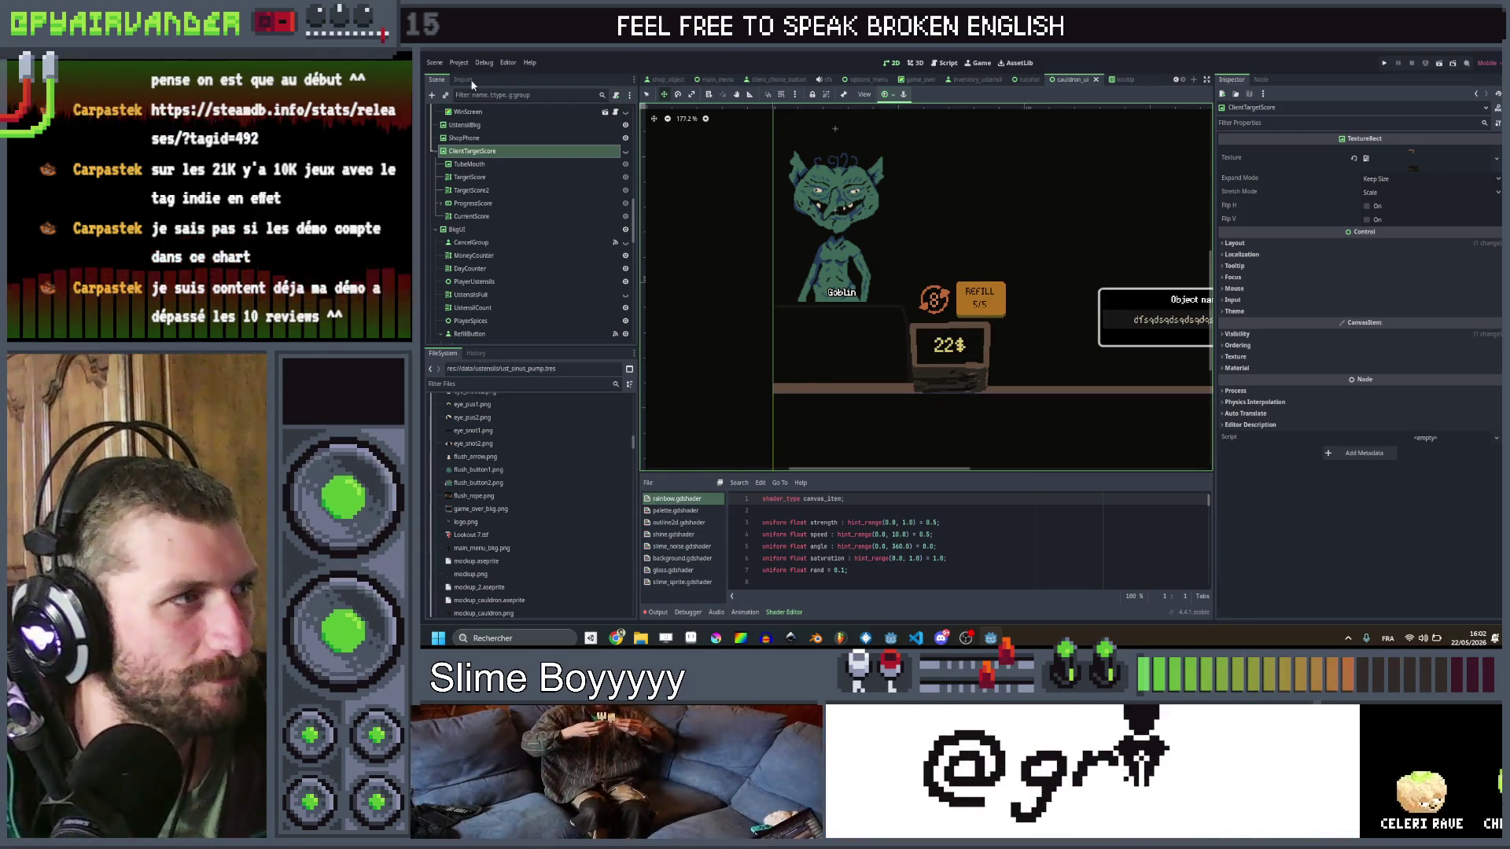
left_click(542, 137)
left_click(626, 150)
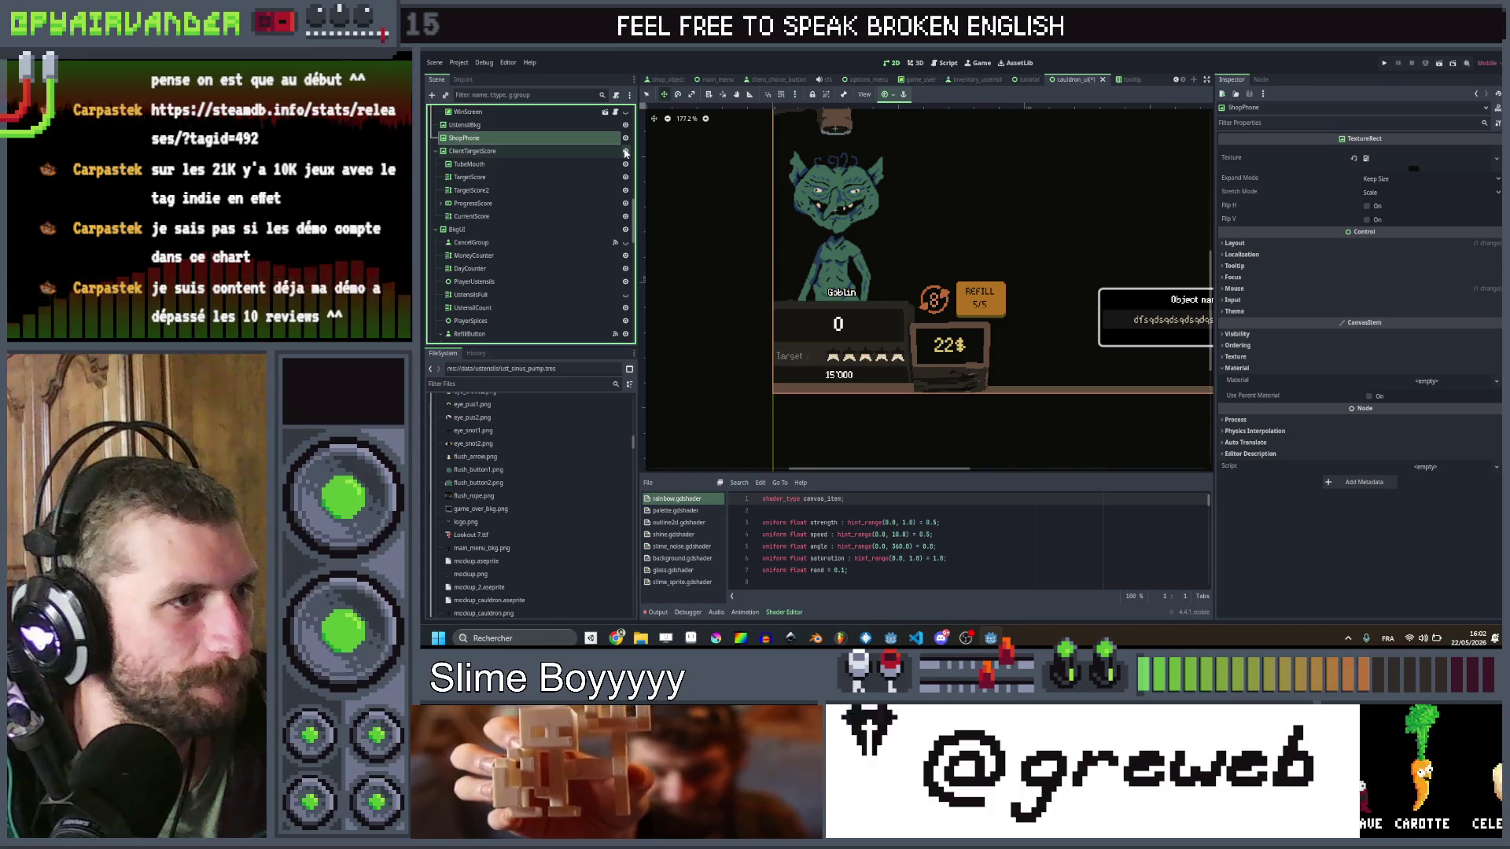
left_click(625, 151)
left_click(626, 151)
left_click(626, 151)
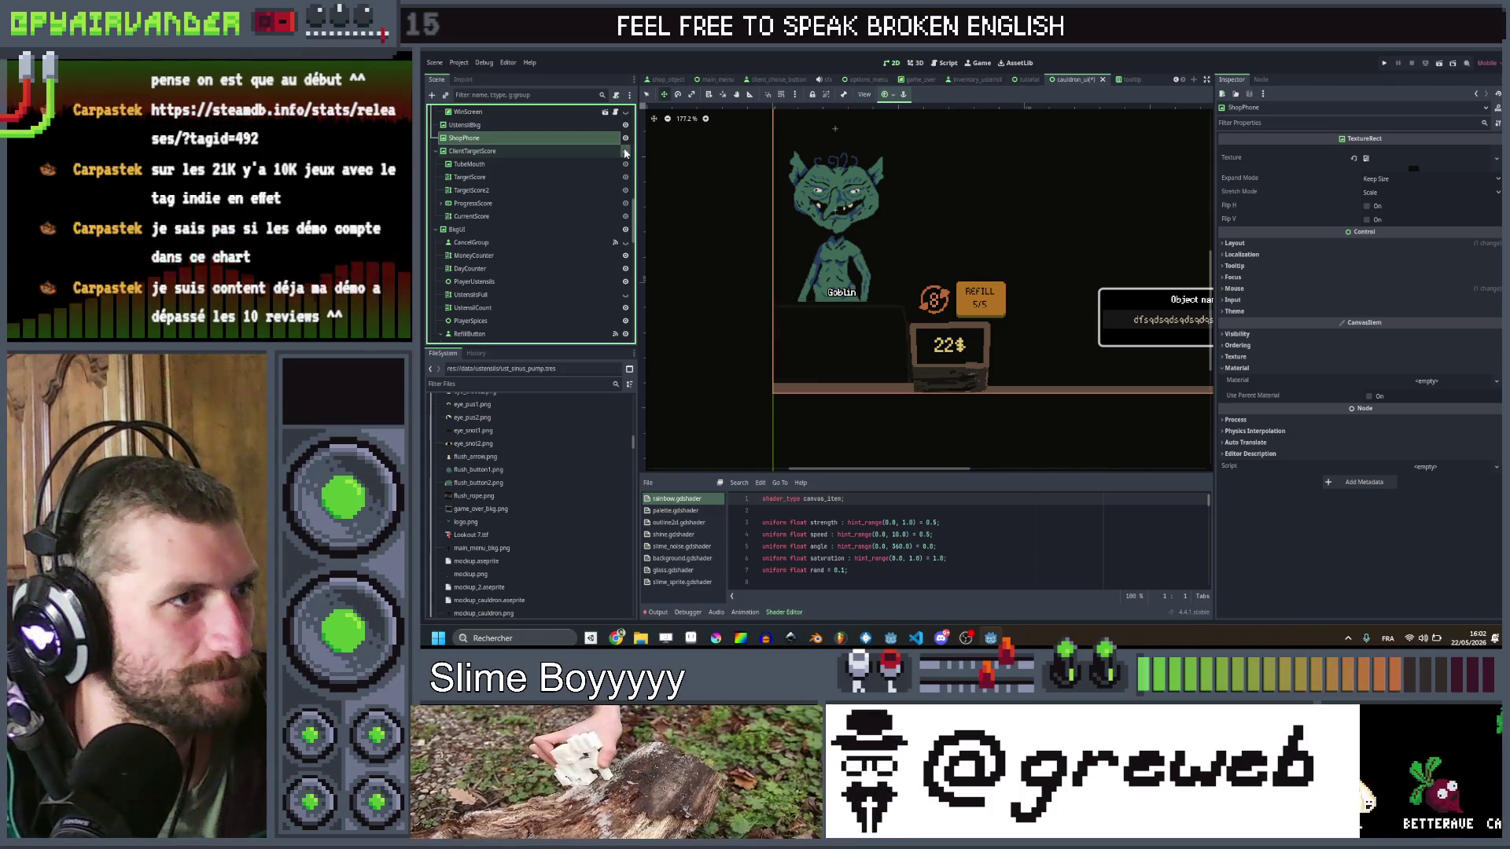
left_click(626, 151)
left_click(626, 151)
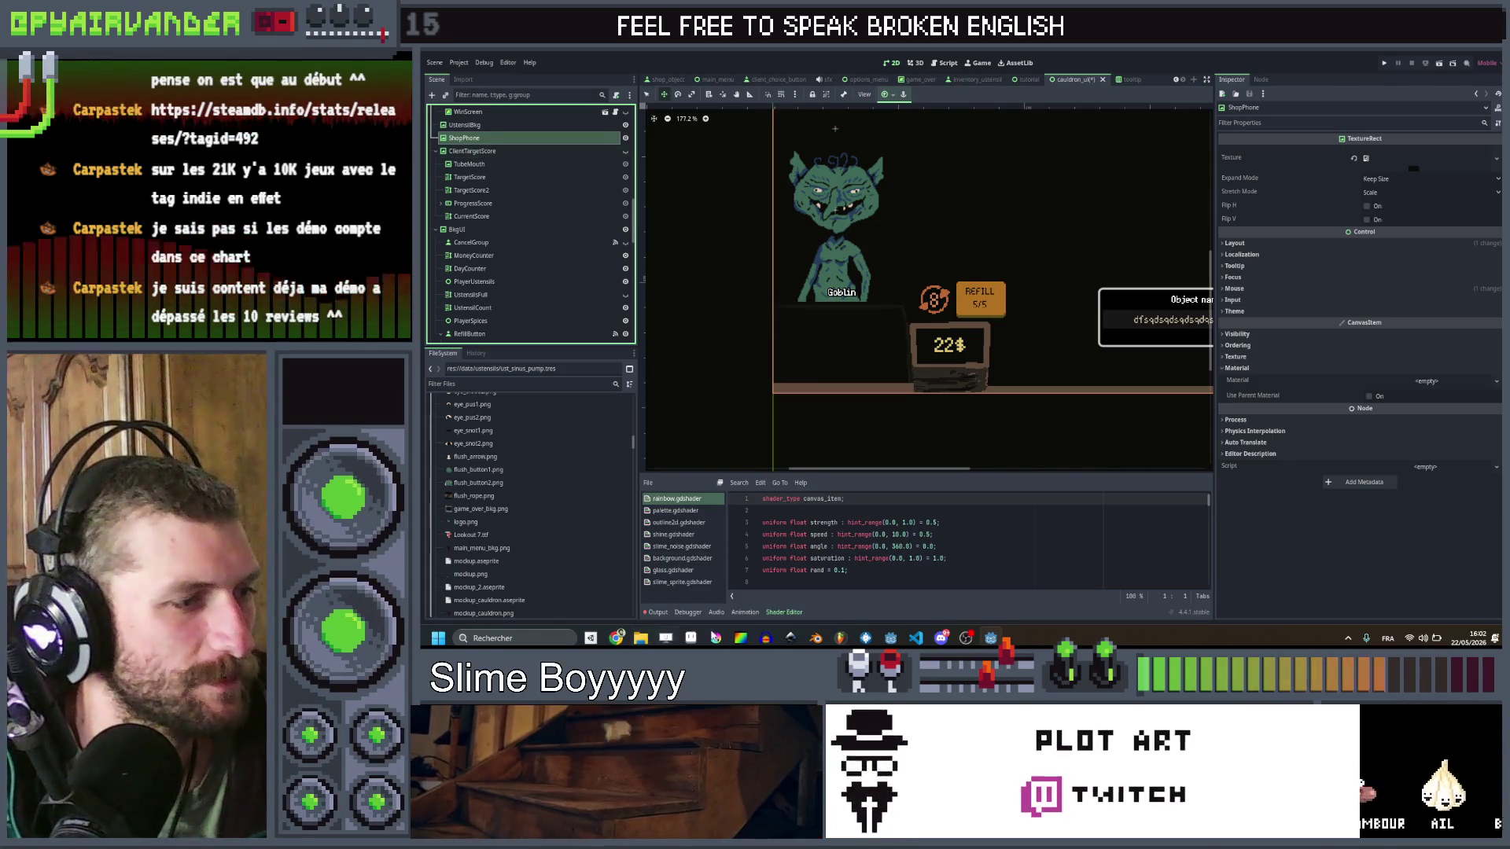
key("alt+Tab")
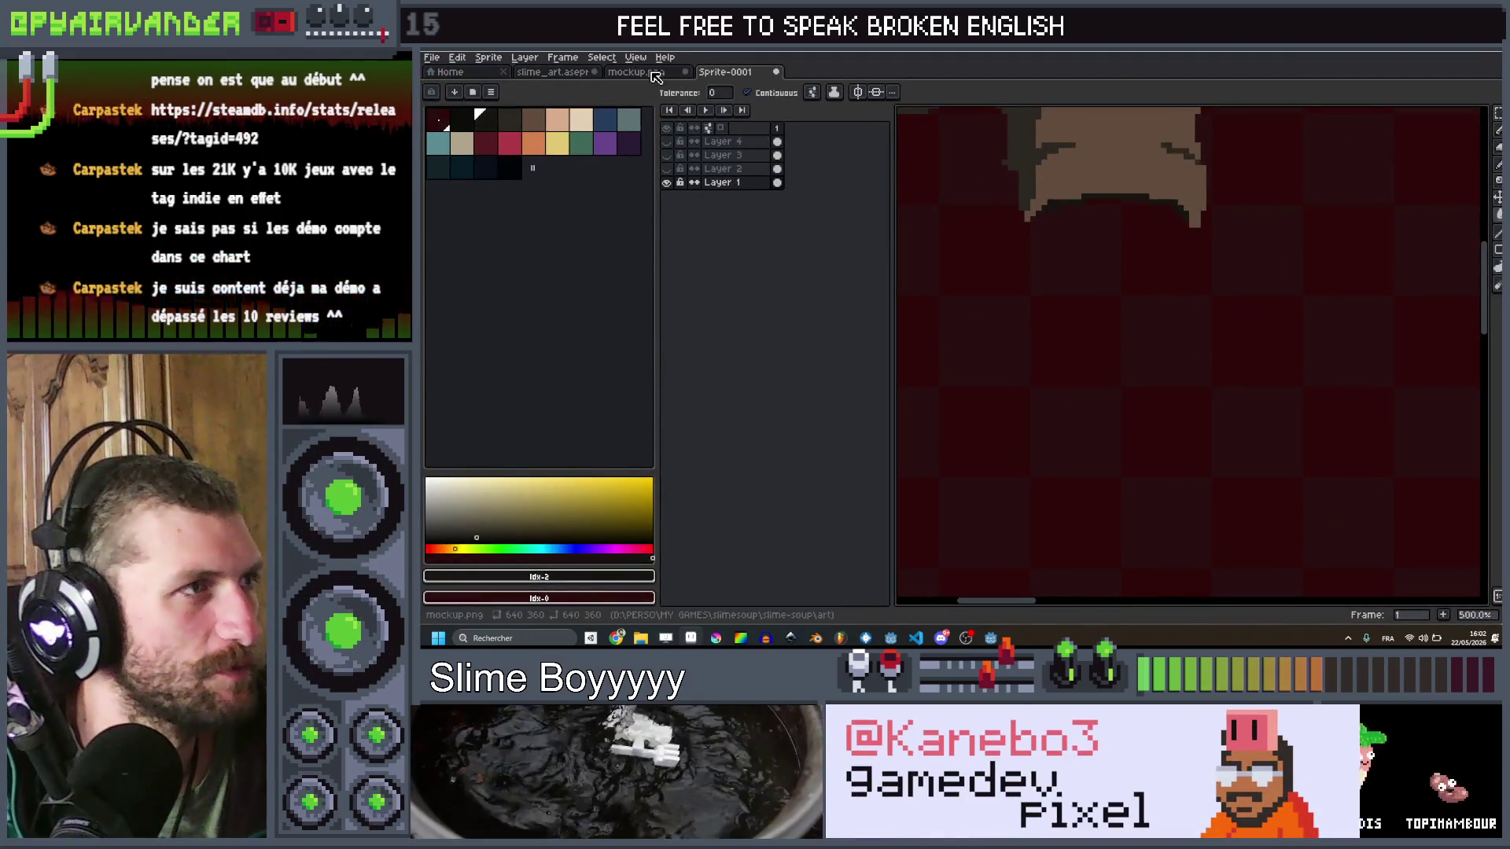
Step: Hide the mockup image layer and pick a colour from the canvas
left_click(666, 181)
scroll(1097, 481, "down", 3)
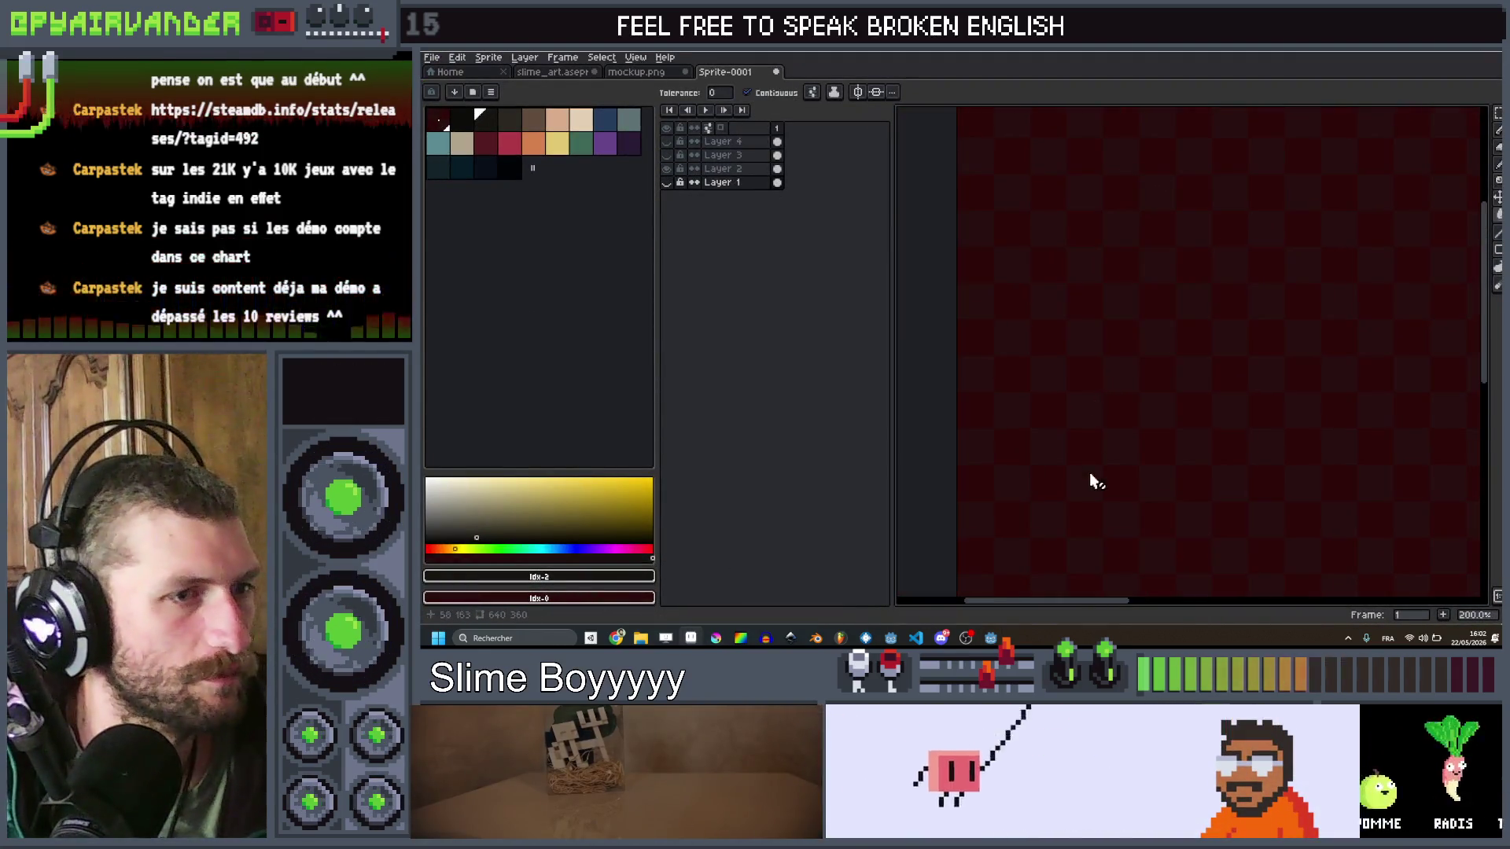
scroll(1098, 389, "down", 2)
key("i")
scroll(1172, 358, "down", 2)
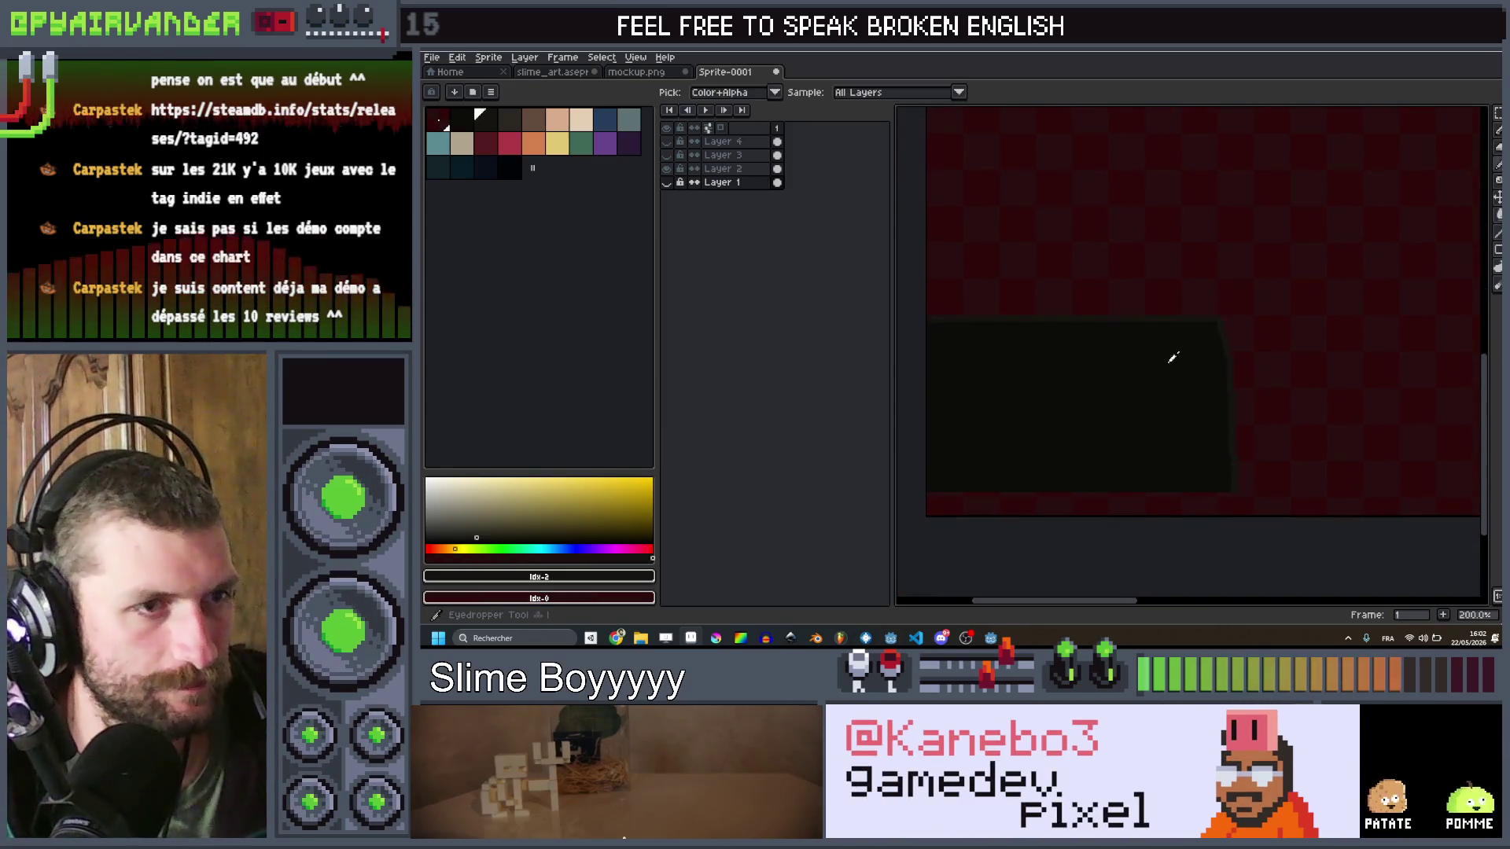
Step: On Layer 2, draw a straight line with a 5px pencil
key("b")
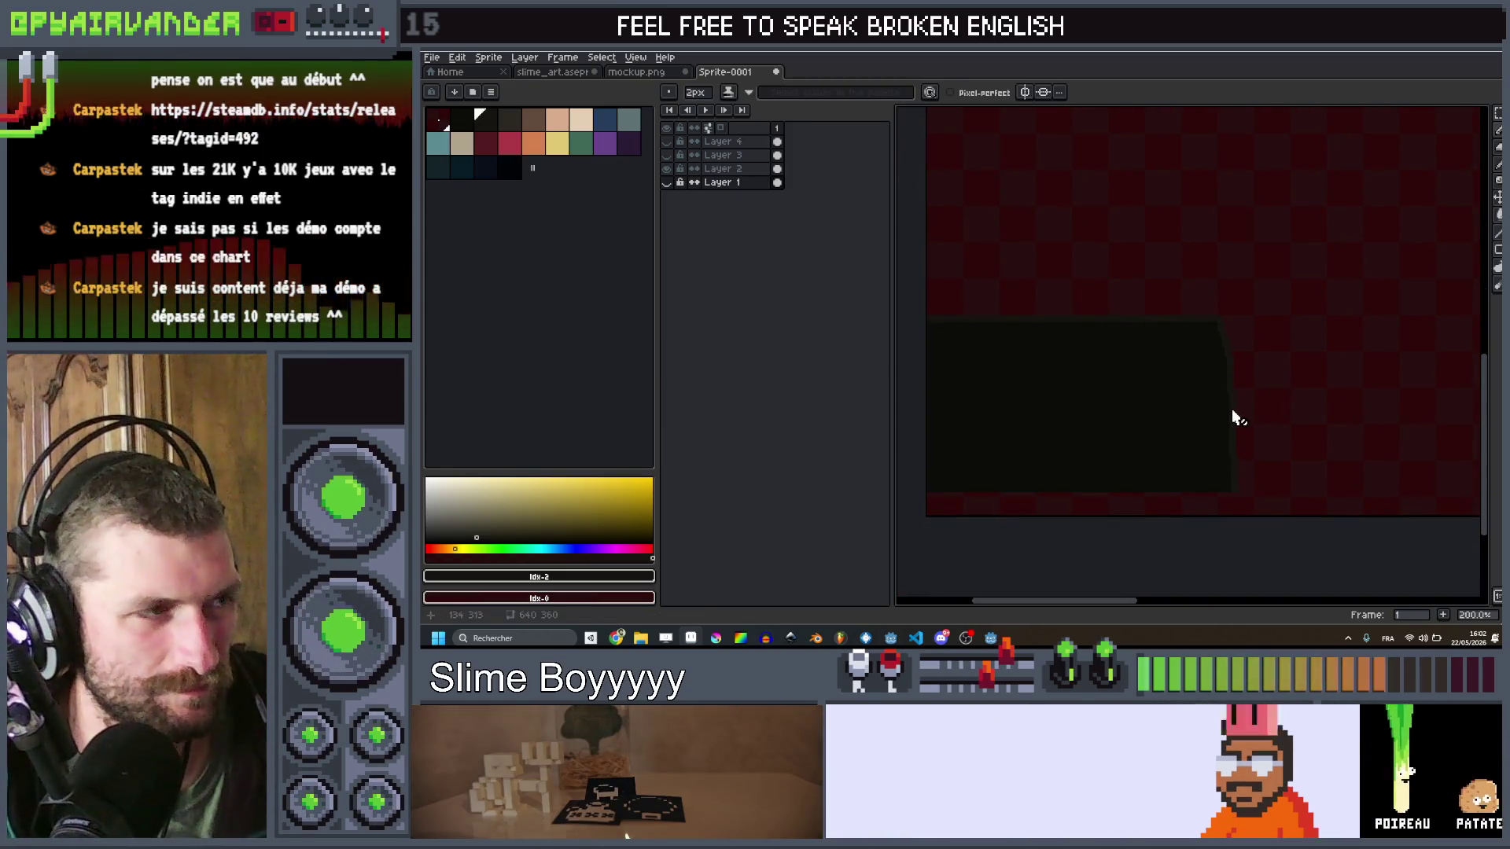
key("alt+Up")
scroll(1226, 346, "up", 3)
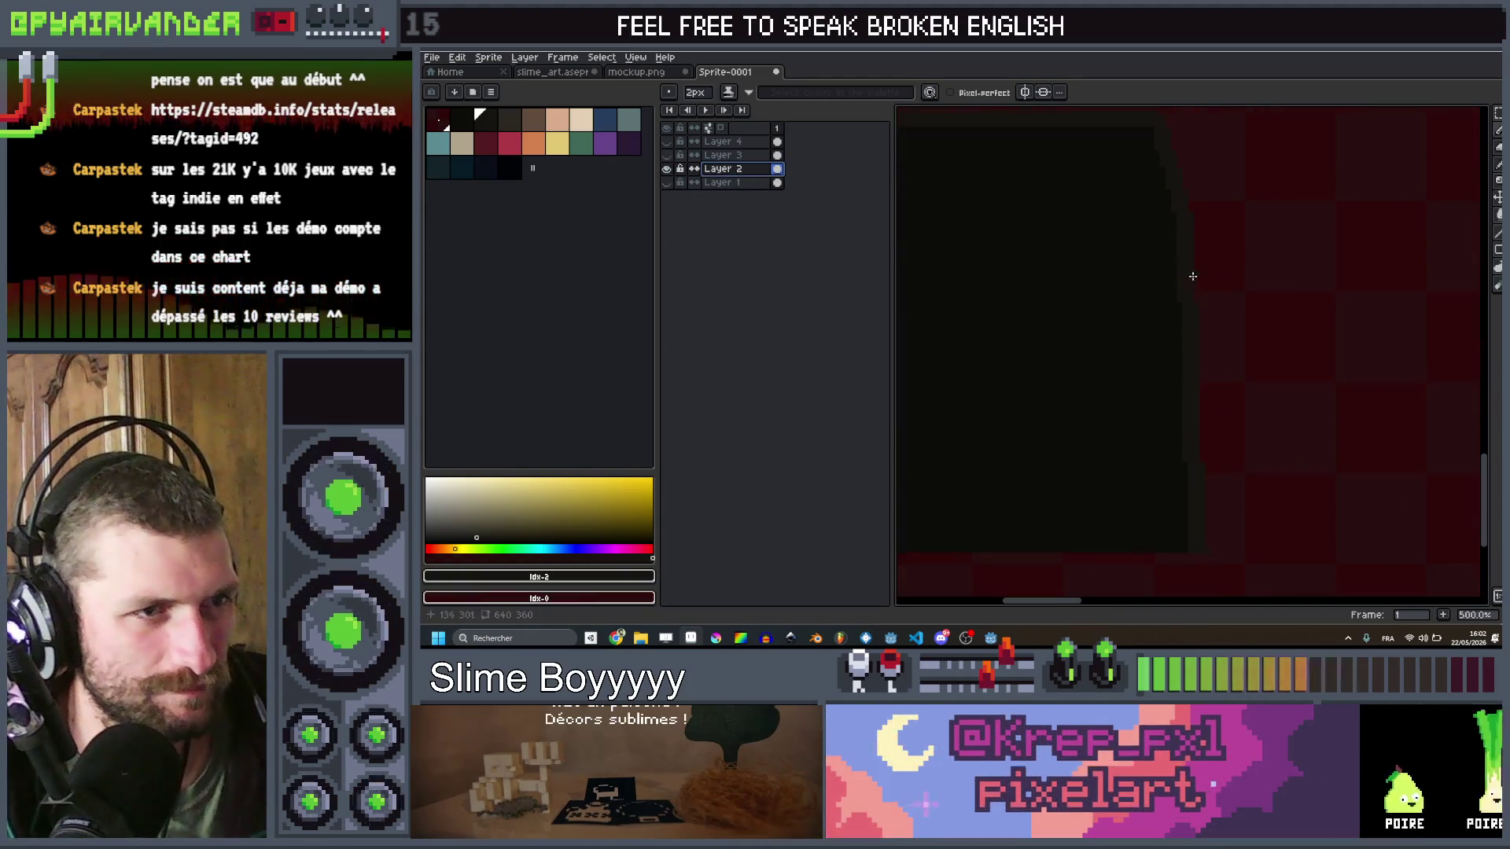
key("plus")
key("plus")
key("plus")
scroll(1220, 414, "up", 1)
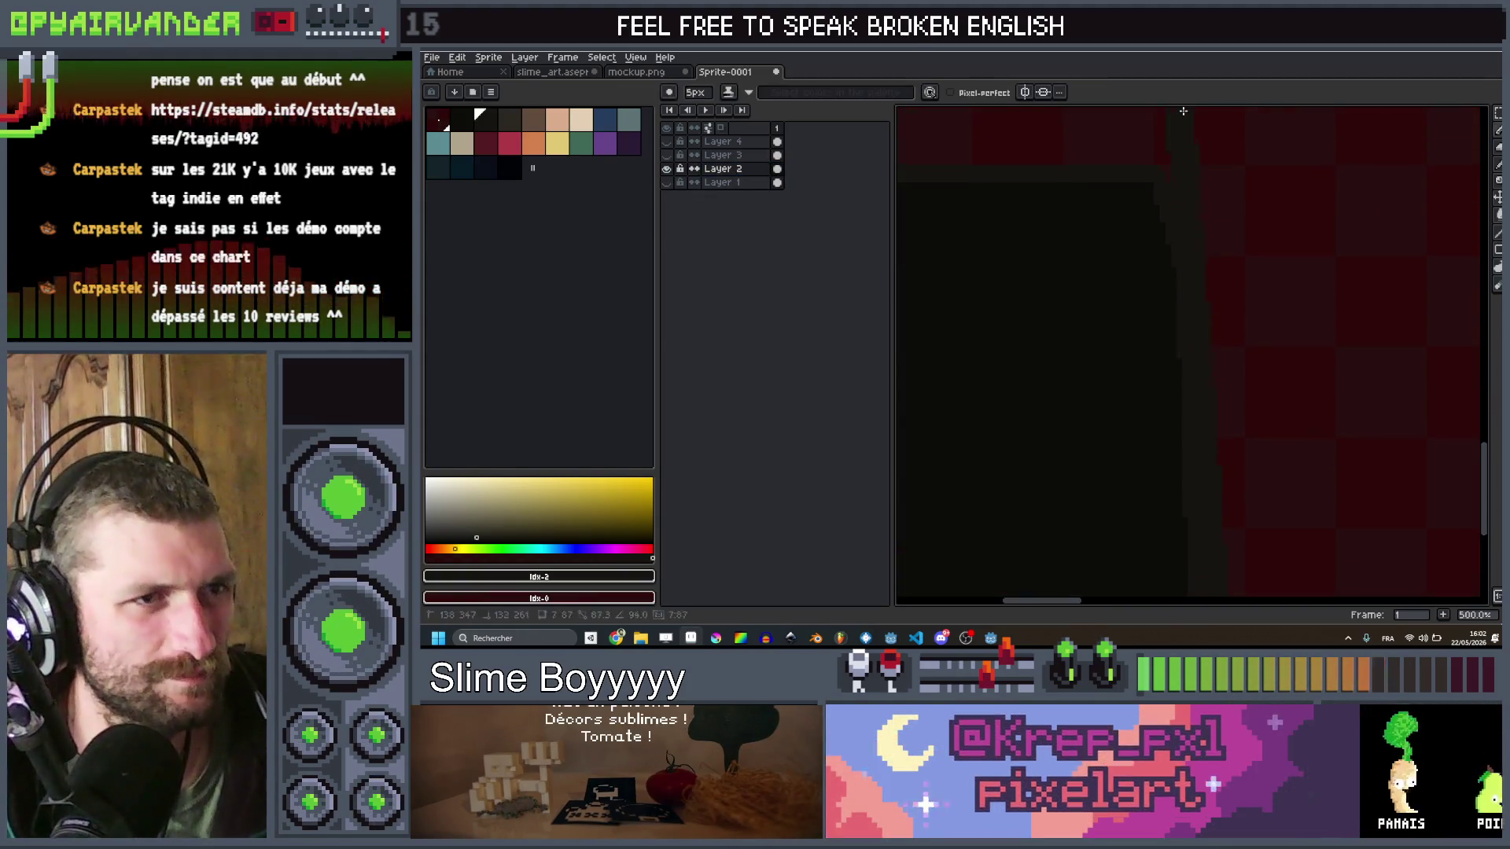
left_click(1173, 156, "shift")
scroll(896, 155, "left", 5)
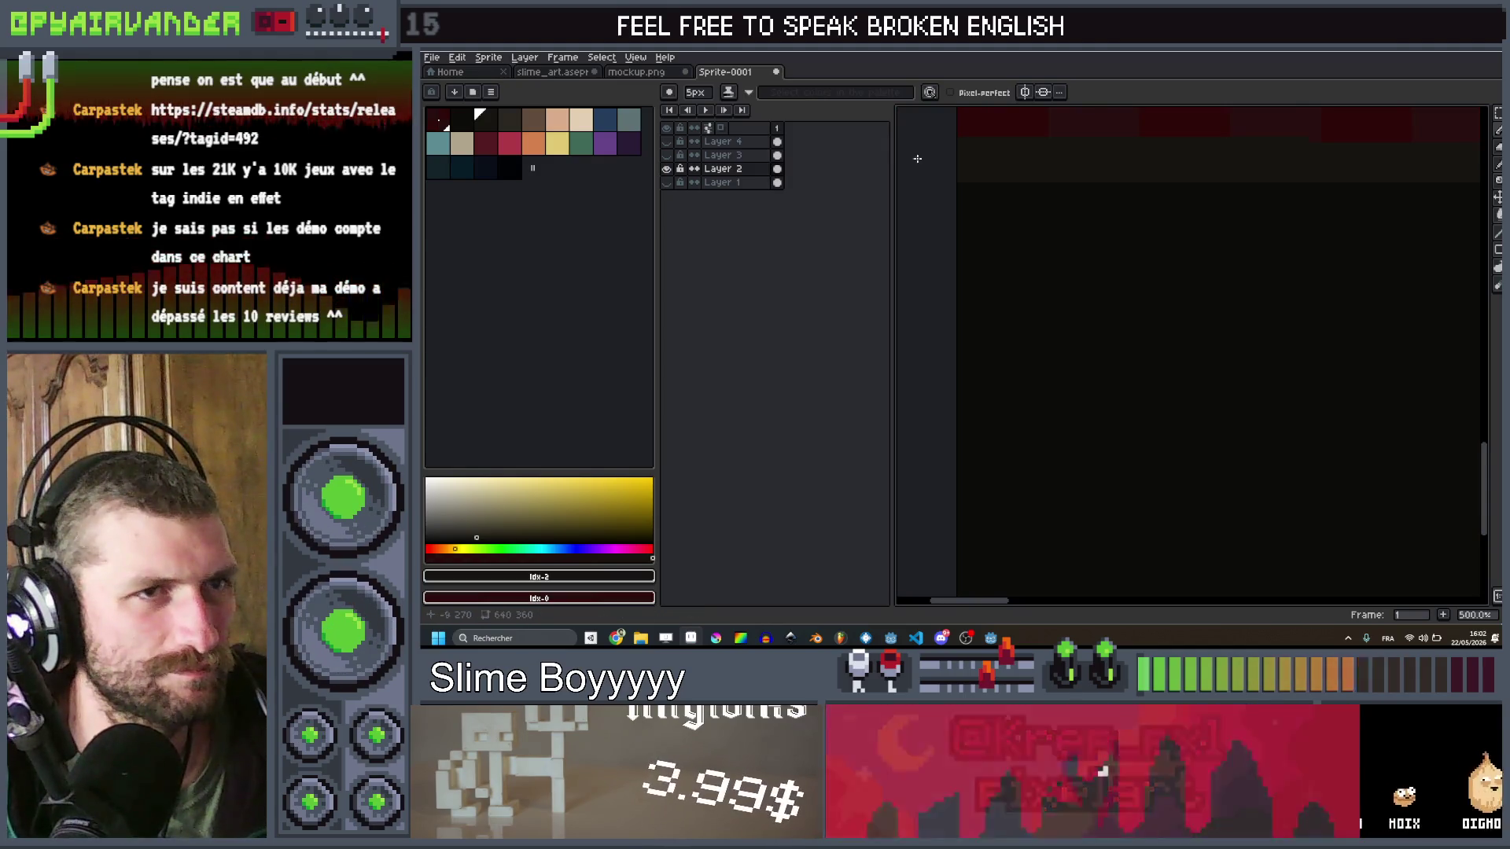
scroll(1186, 233, "down", 1)
scroll(1187, 346, "down", 2)
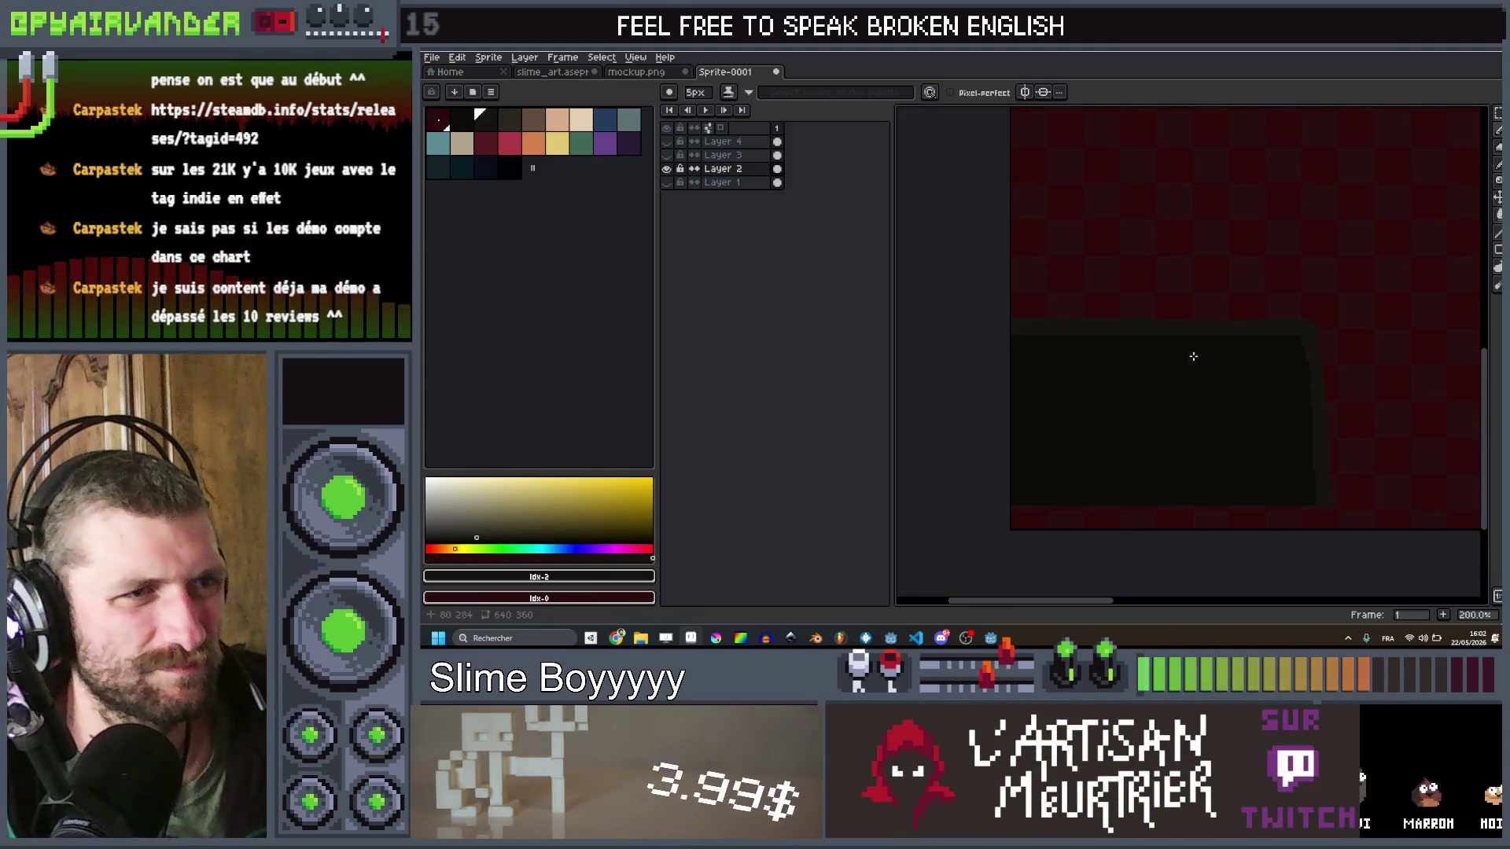
Step: Export the sprite over client_phone_bkg.png and return to Godot
key("ctrl+shift+e")
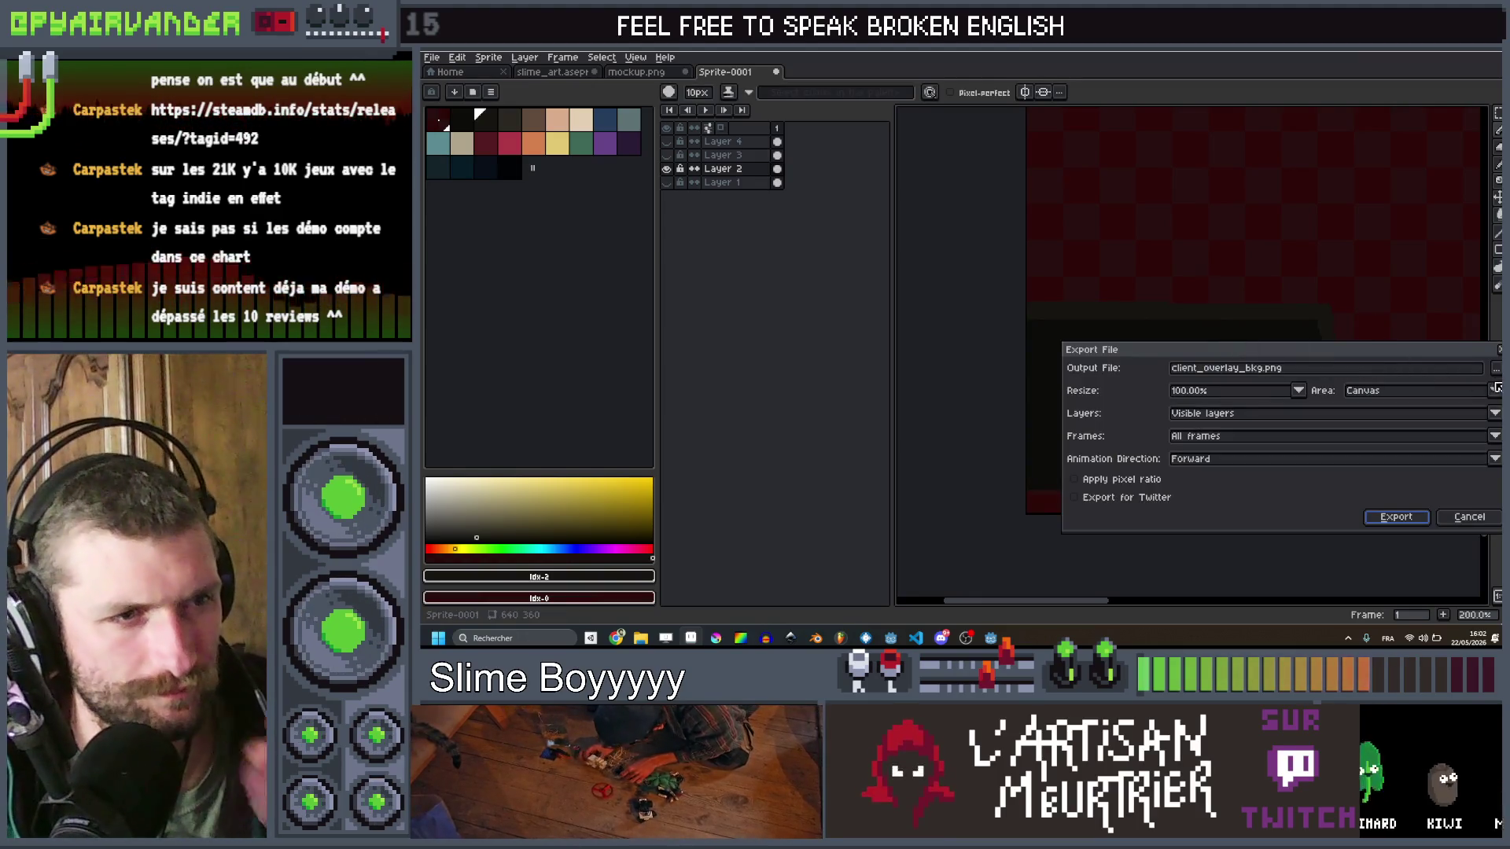
left_click(1494, 369)
left_click(1249, 346)
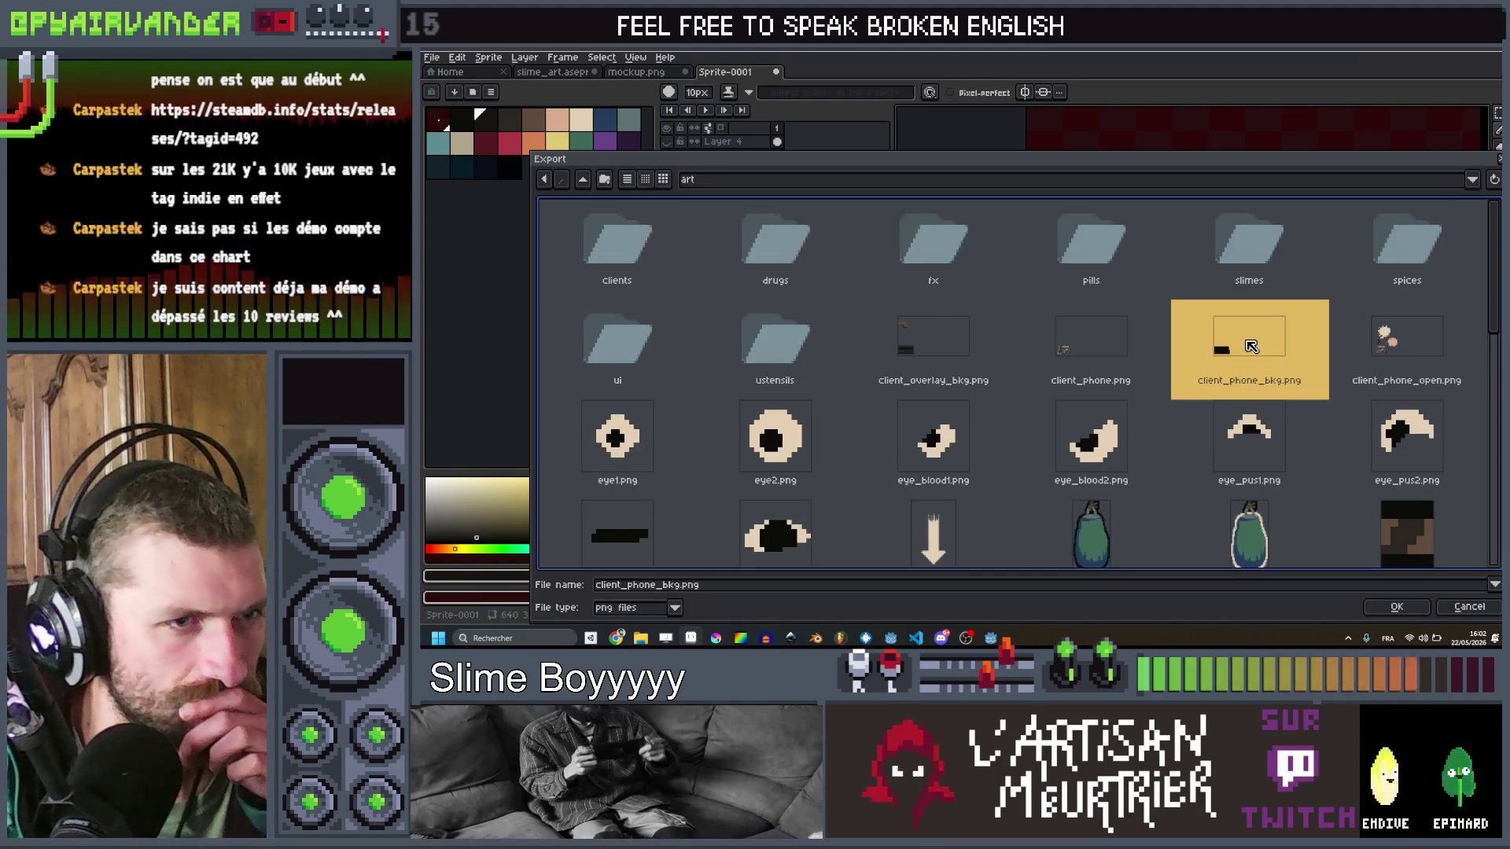
left_click(1388, 605)
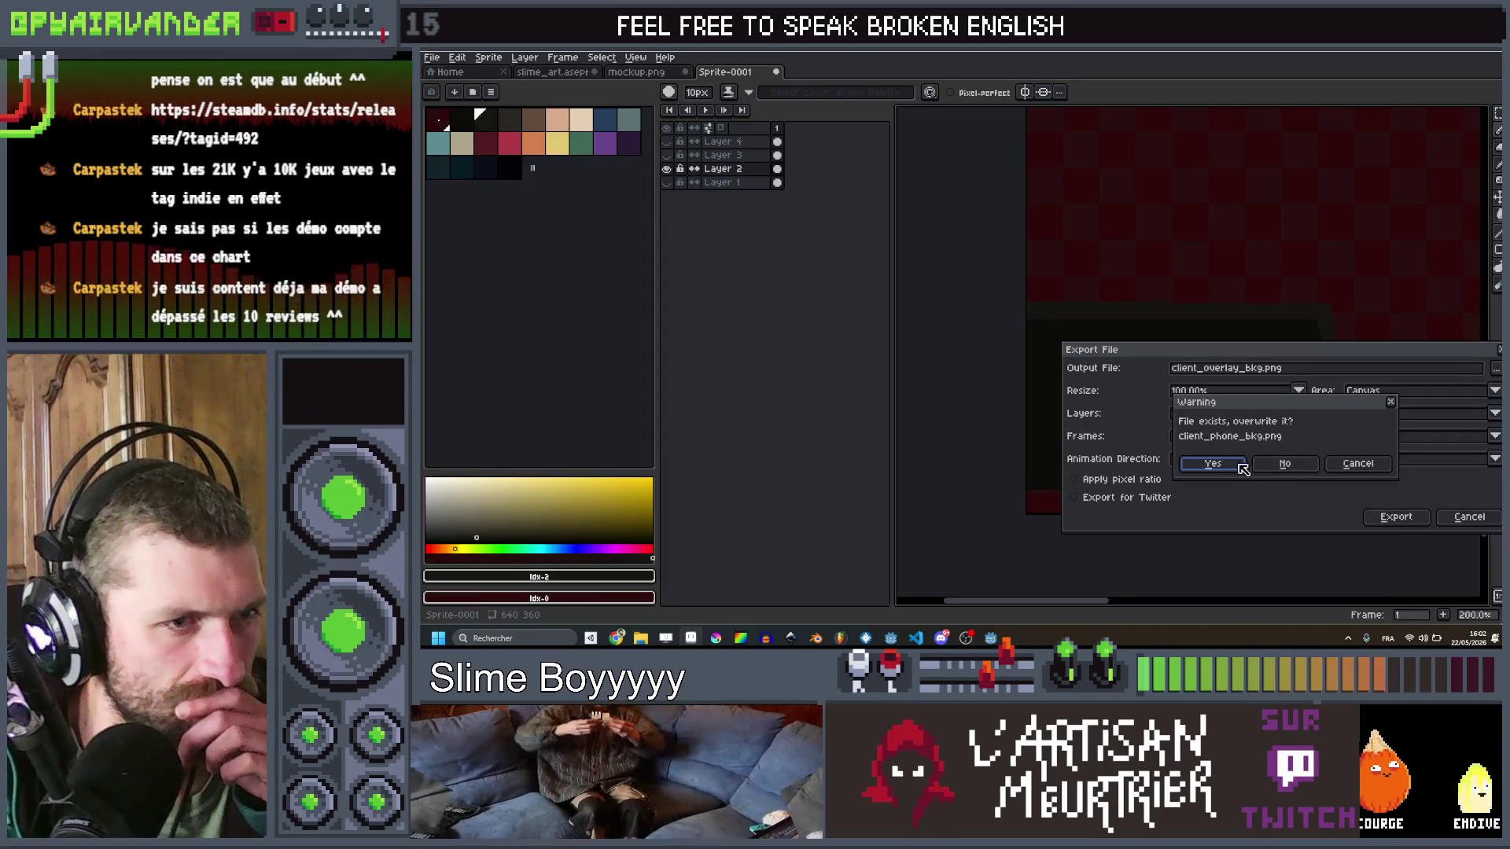
left_click(1240, 466)
left_click(1393, 516)
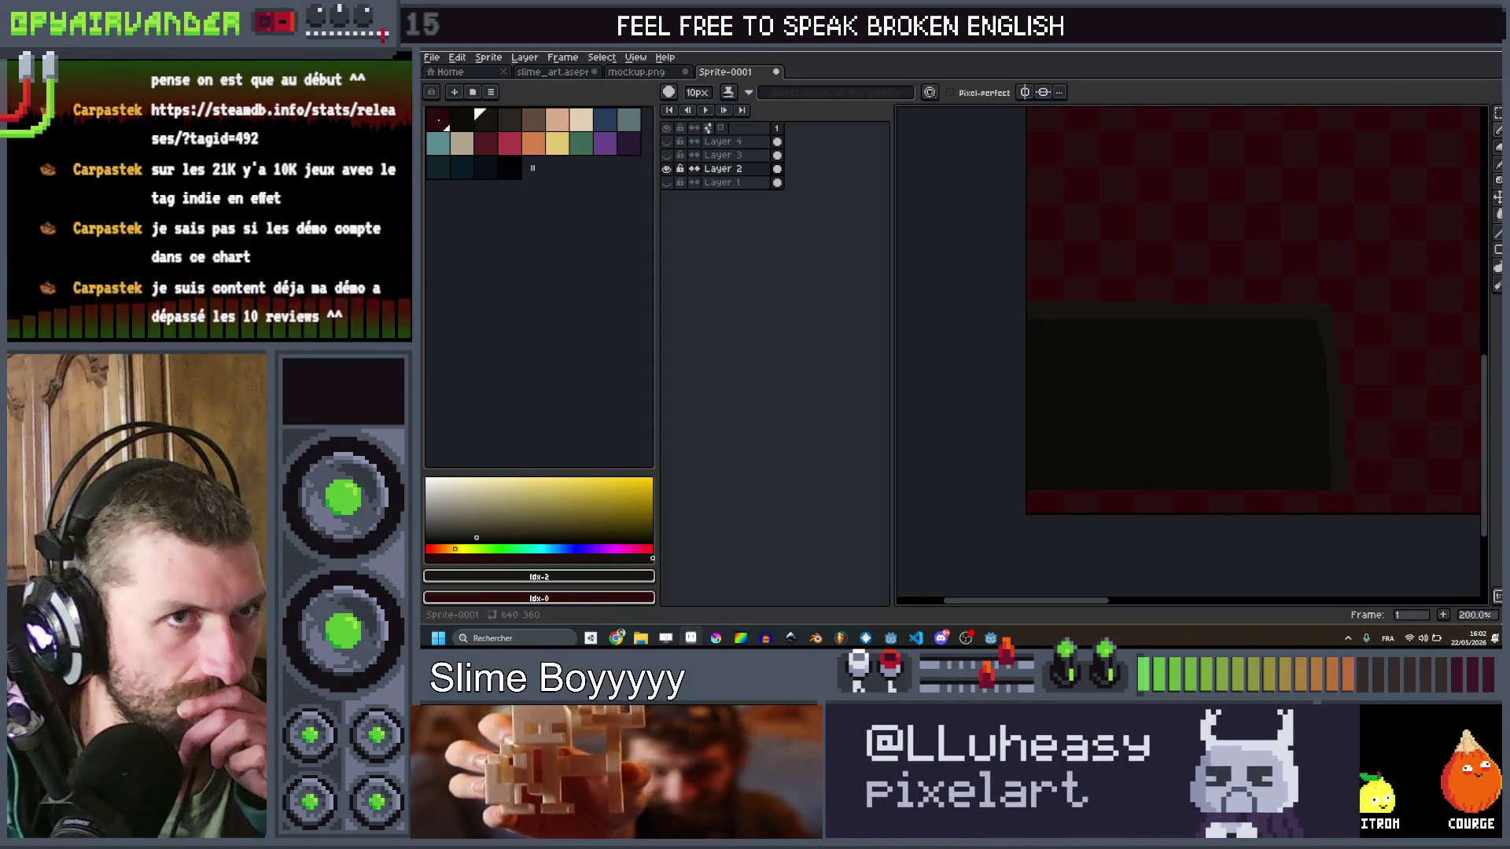
key("alt+Tab")
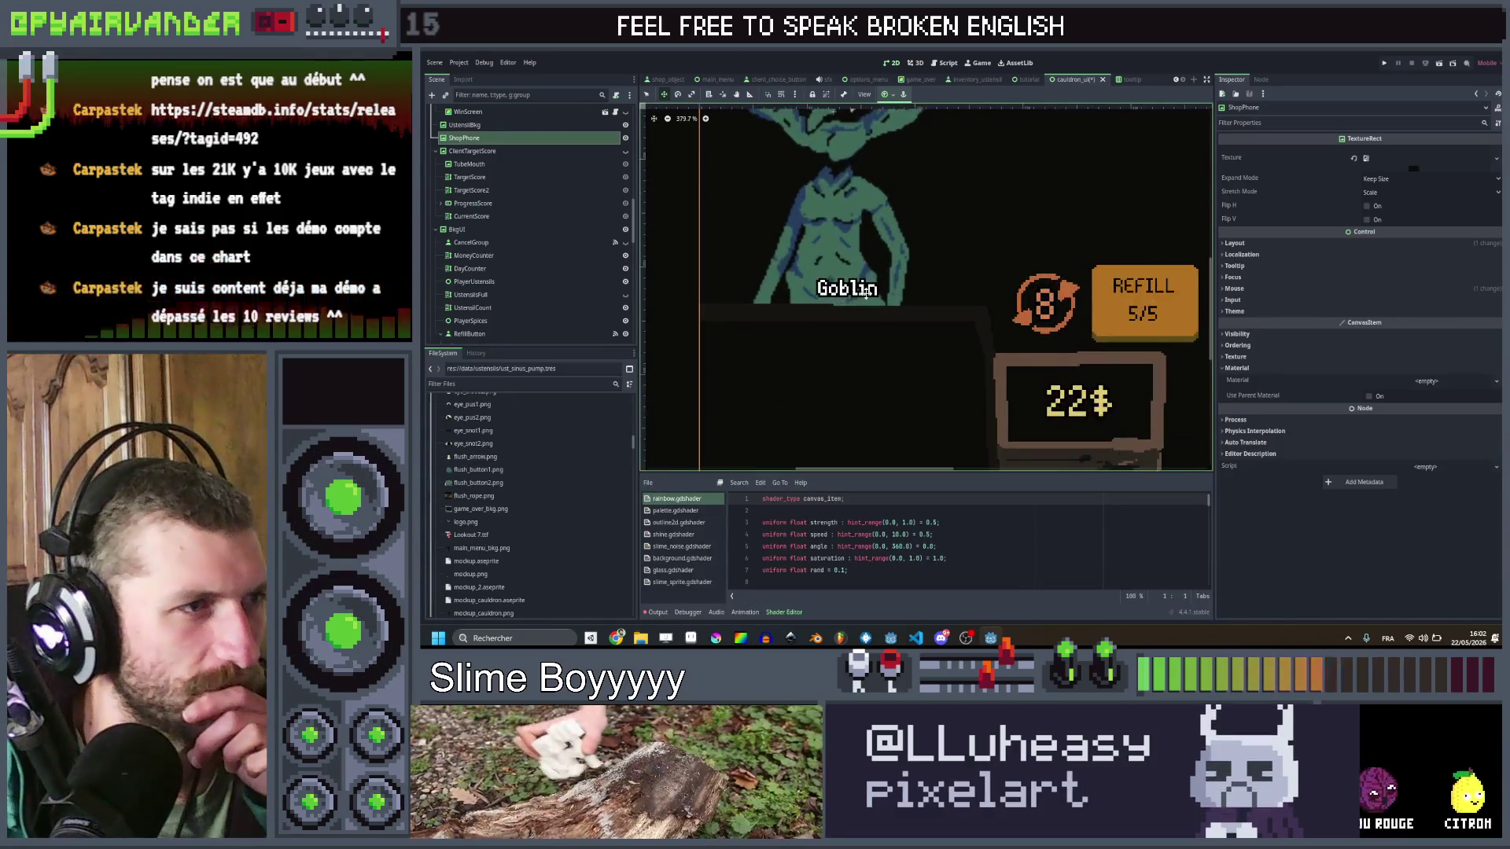
Step: Add a TextureRect child under ShopPhone using the client_phone_bkg texture
scroll(866, 291, "down", 6)
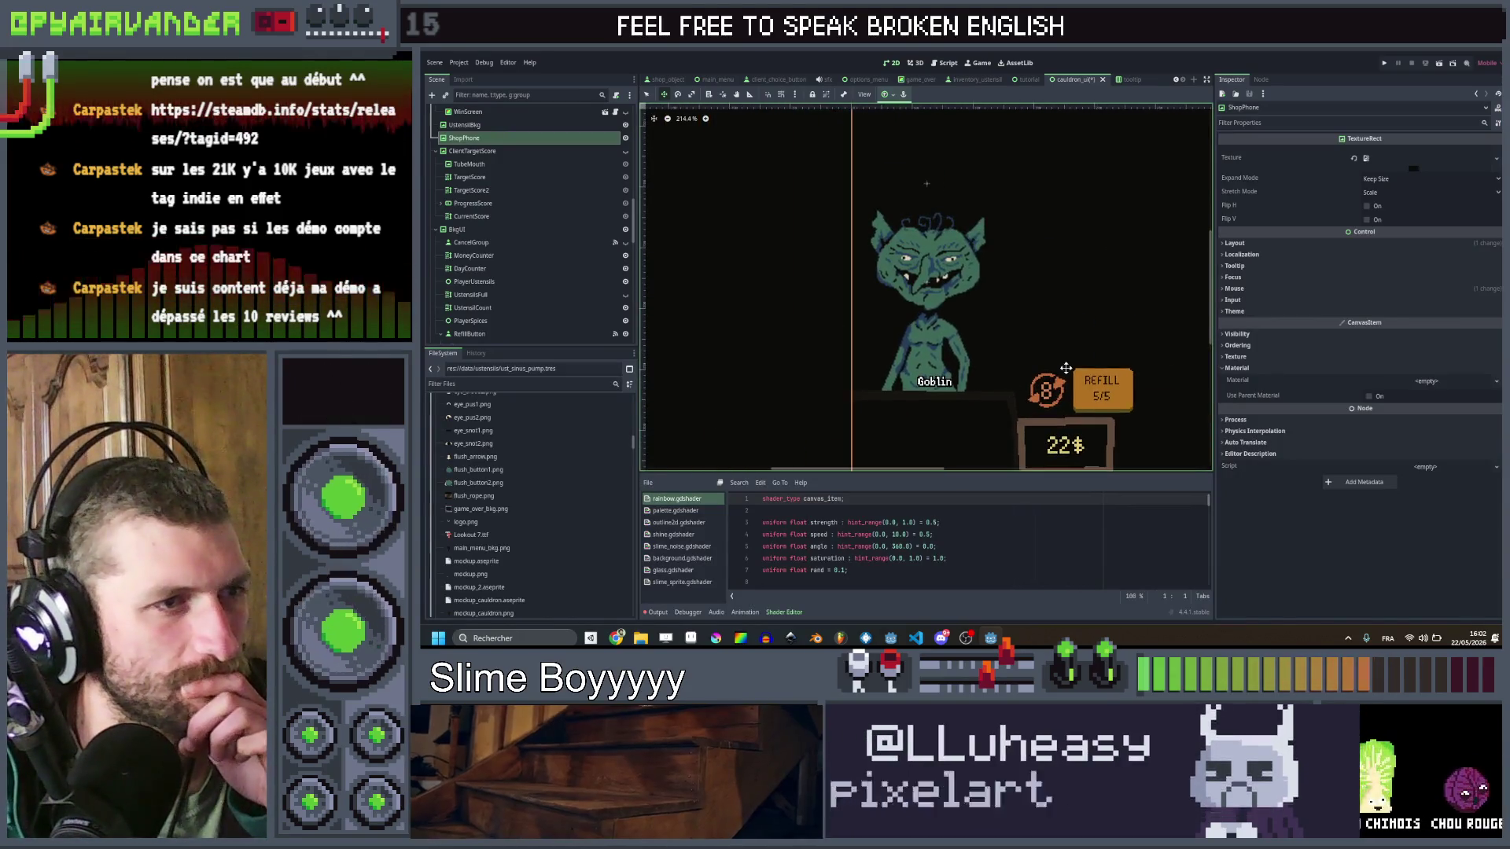
left_click_drag(999, 413, 955, 332)
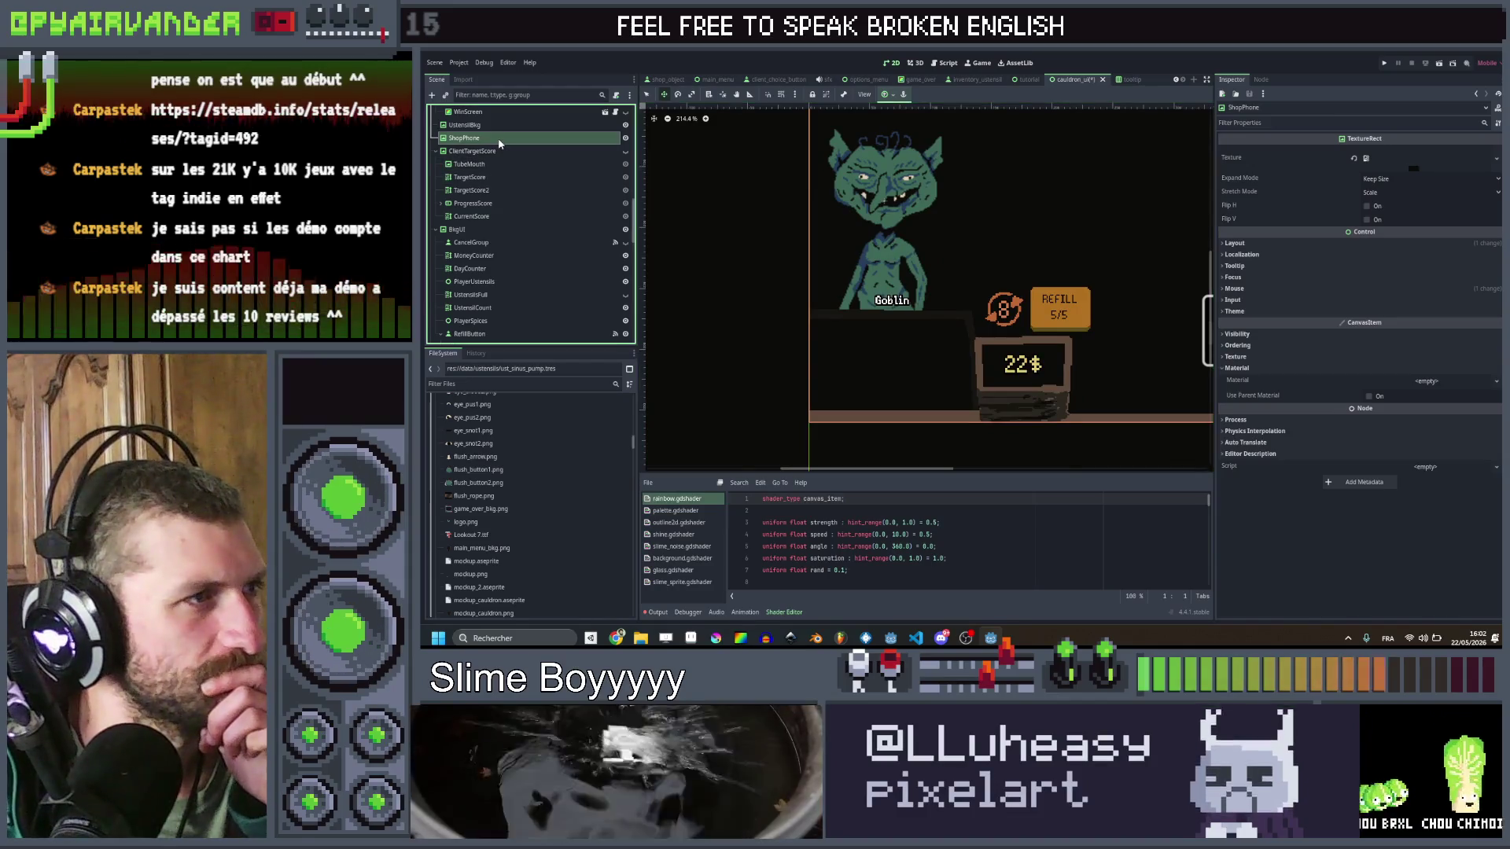
right_click(500, 140)
left_click(540, 164)
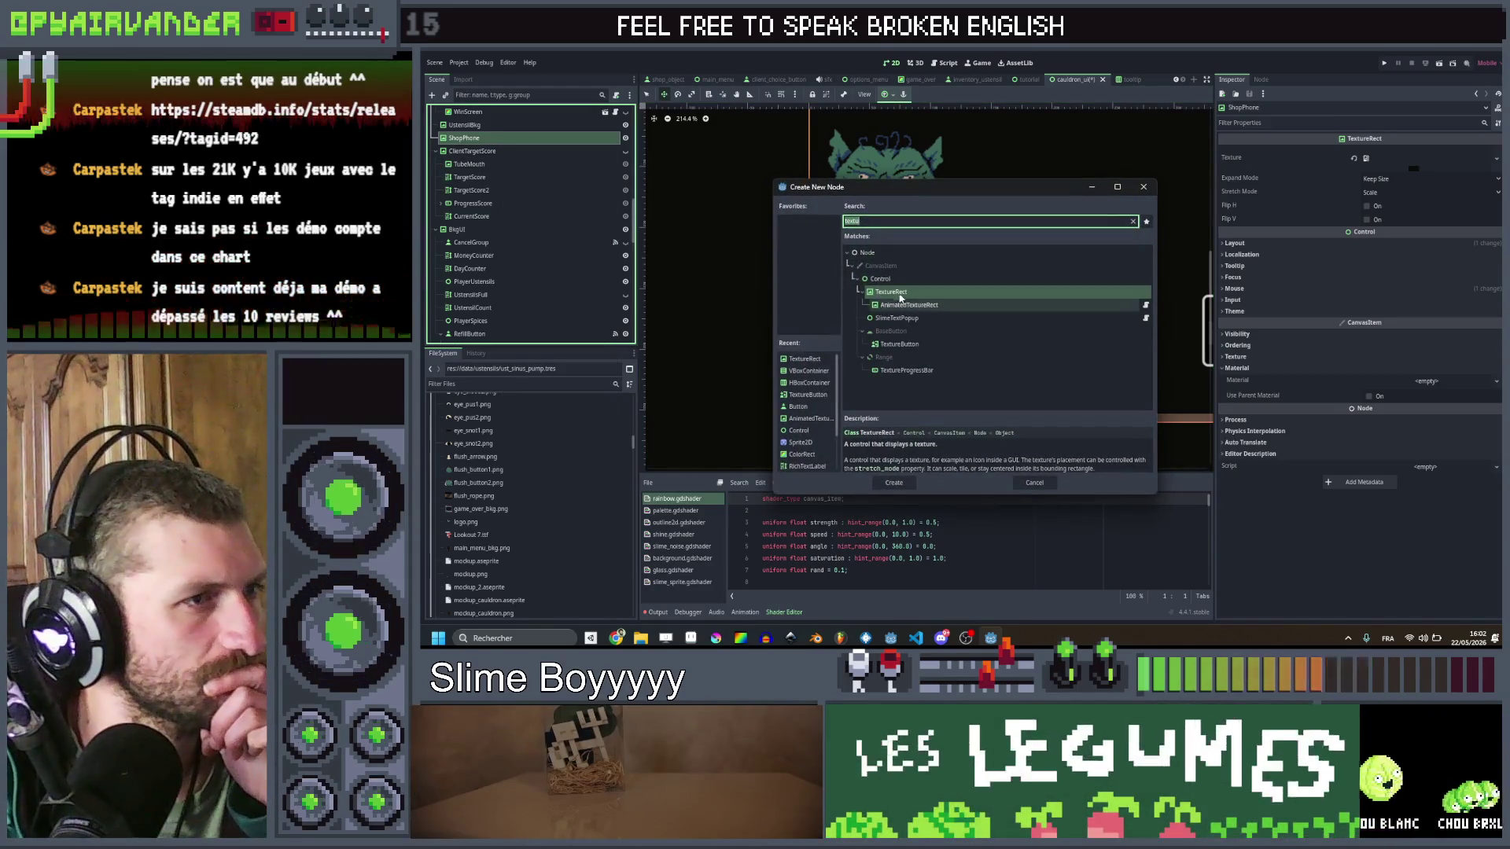
left_click(1431, 150)
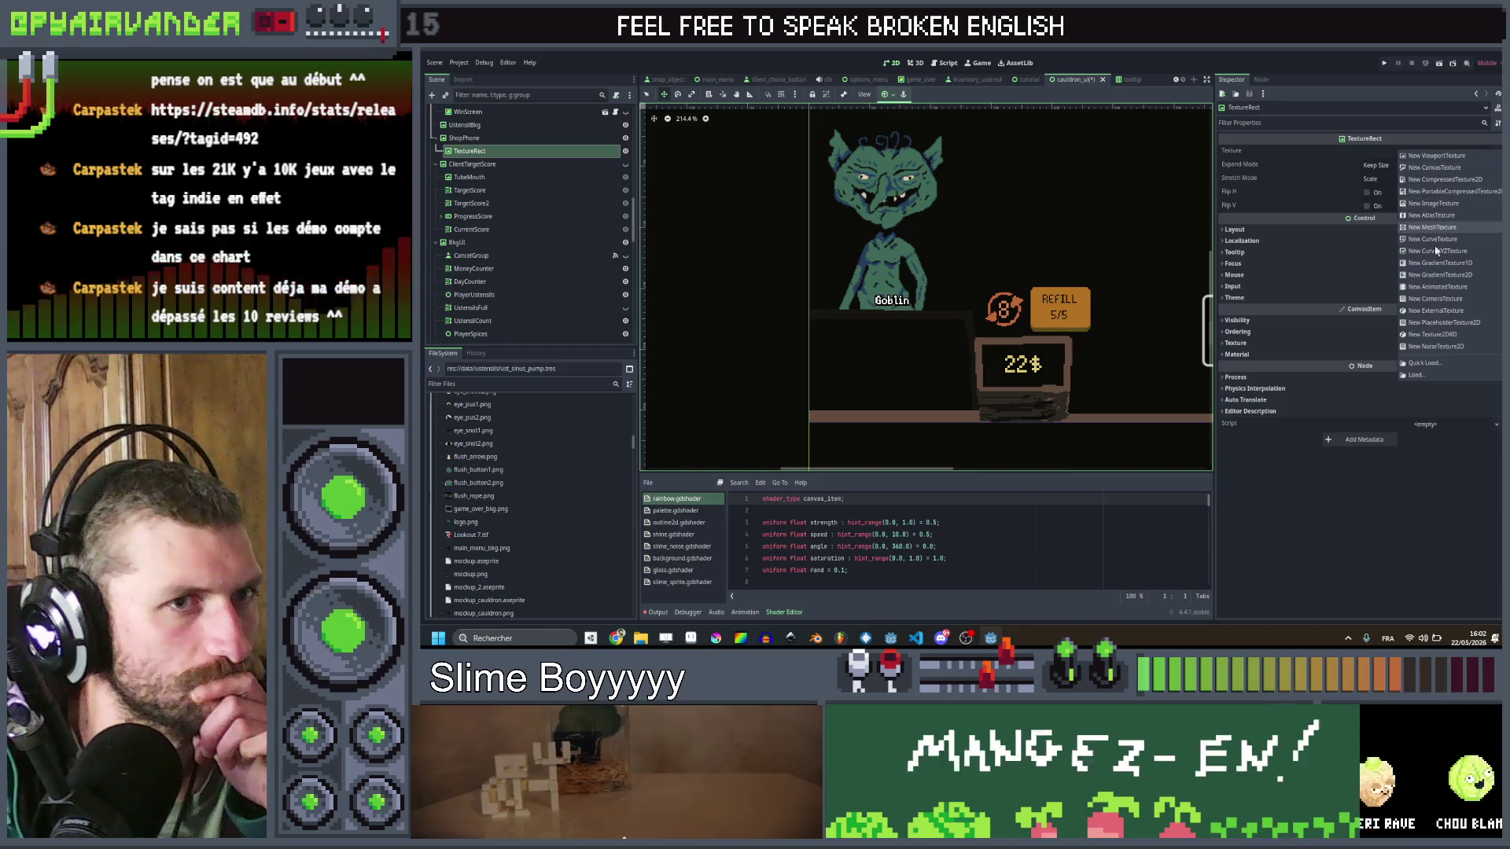
left_click(1436, 361)
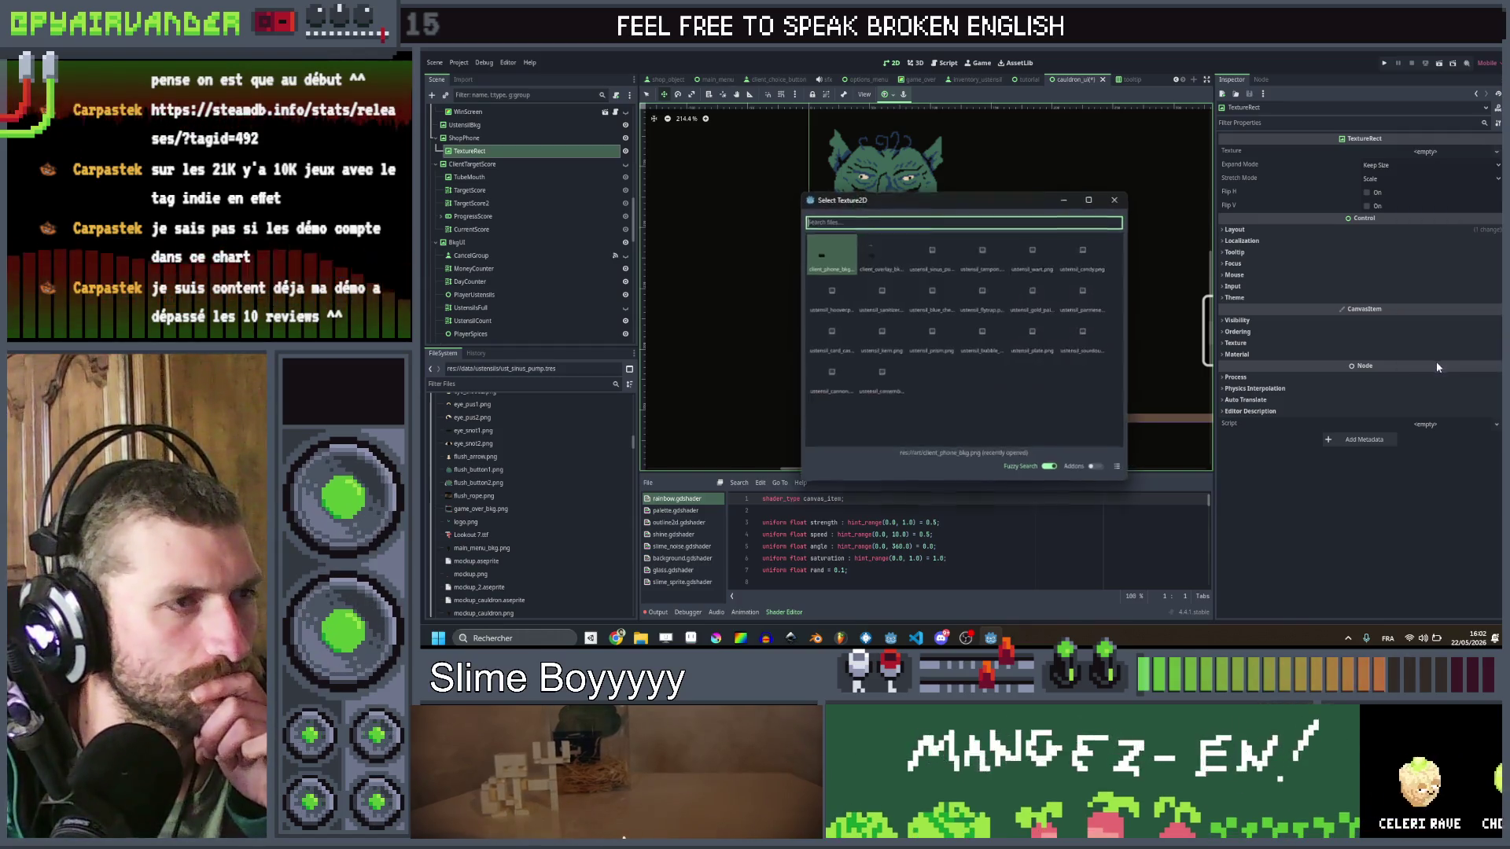
double_click(935, 263)
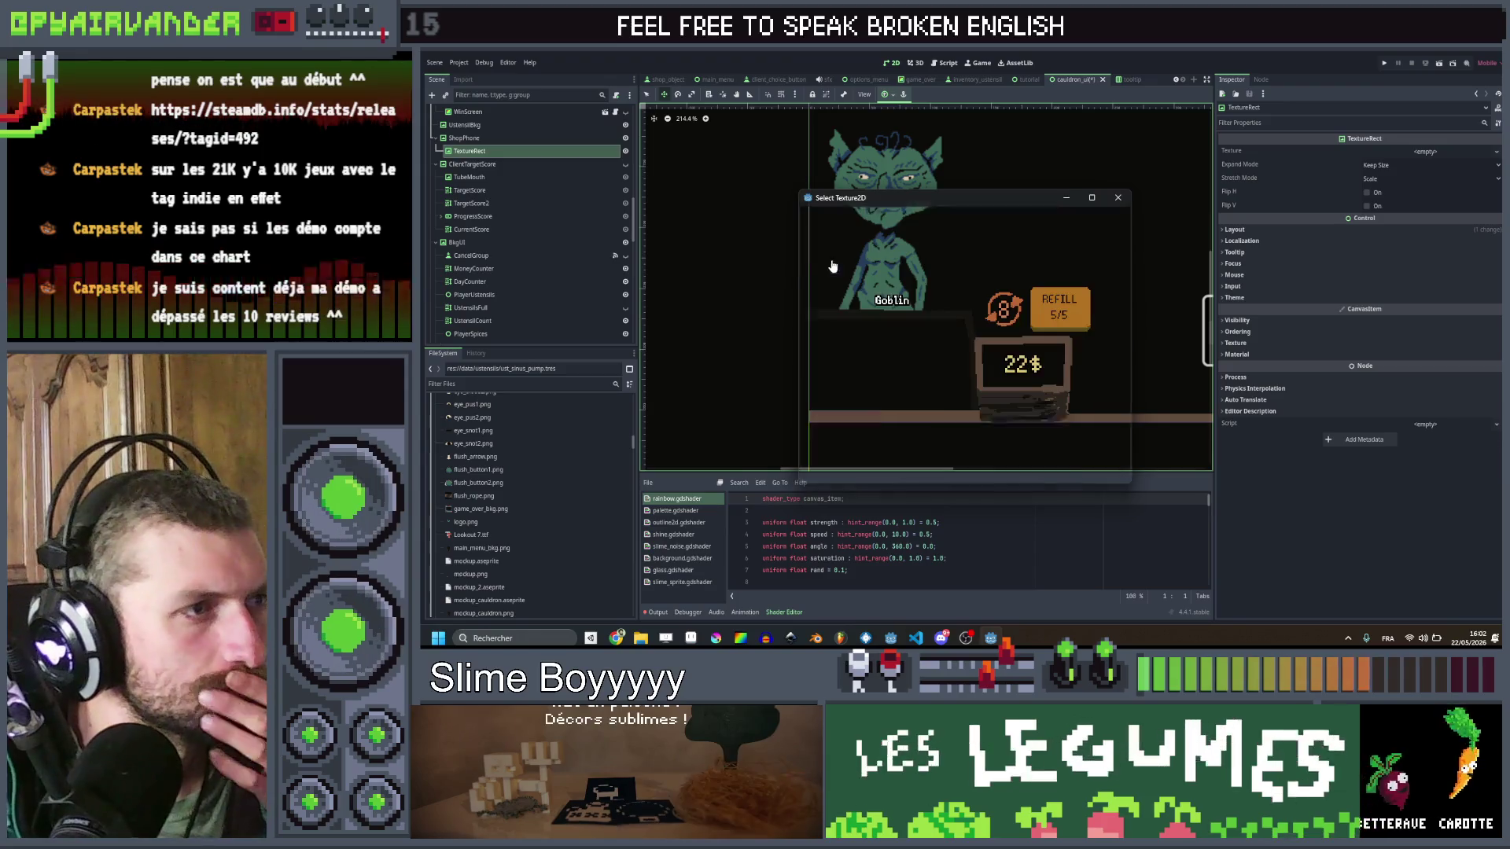
Step: Rename the new TextureRect node to Phone
scroll(743, 314, "down", 5)
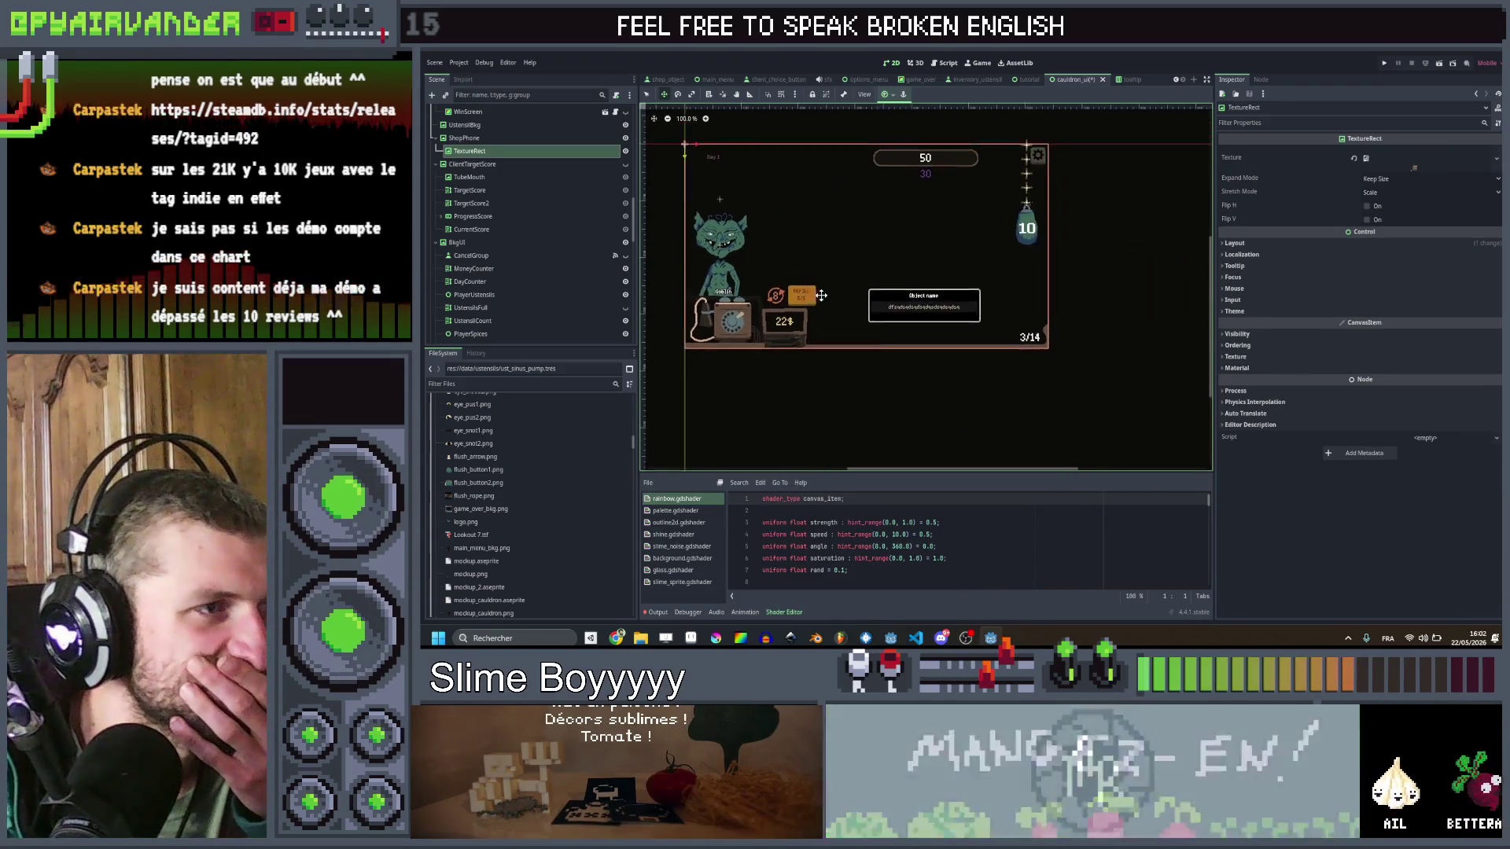
scroll(802, 326, "up", 3)
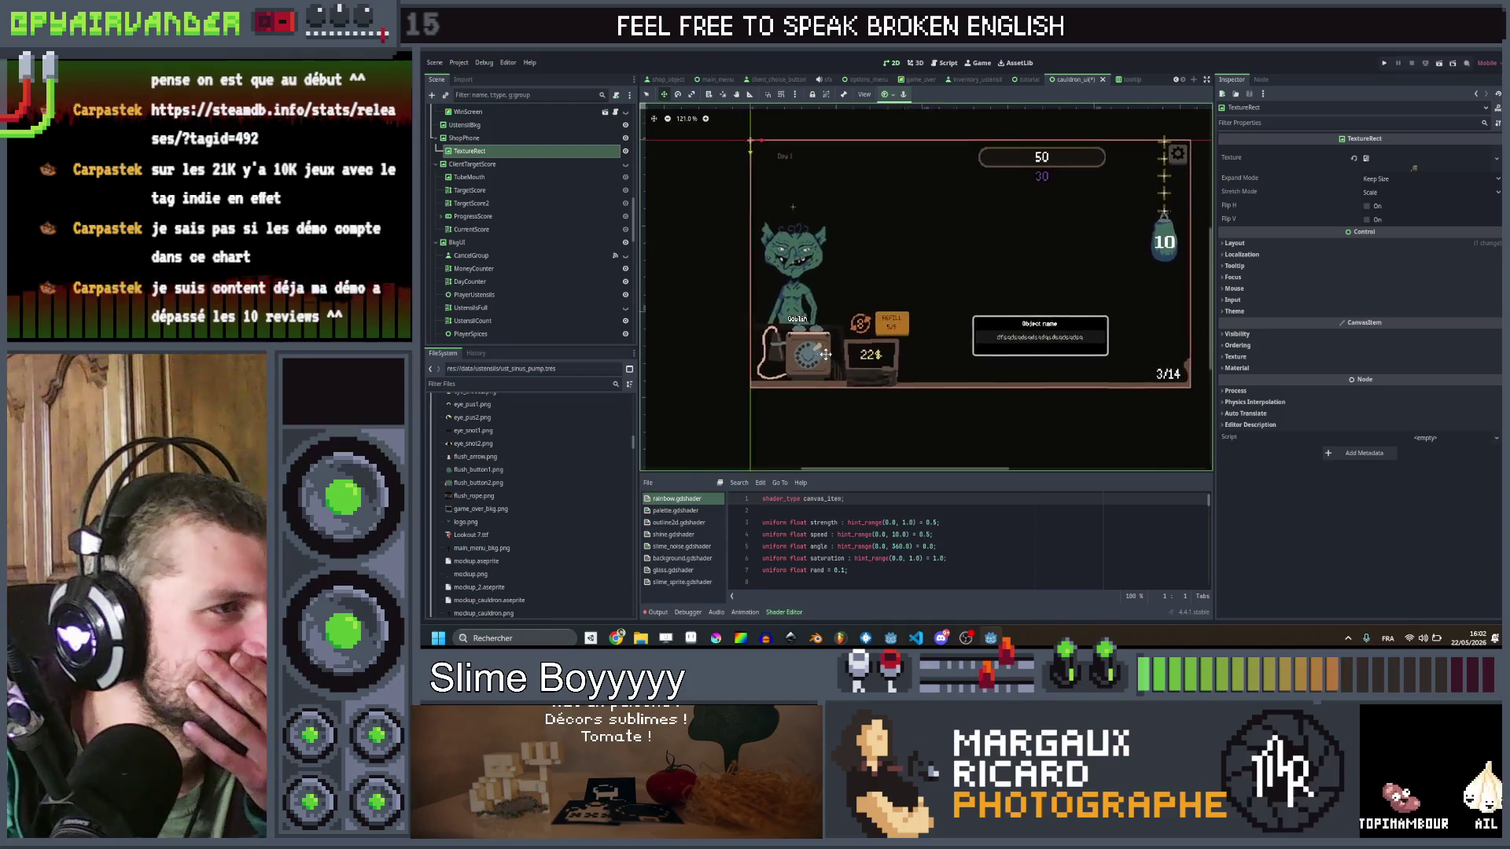
double_click(498, 147)
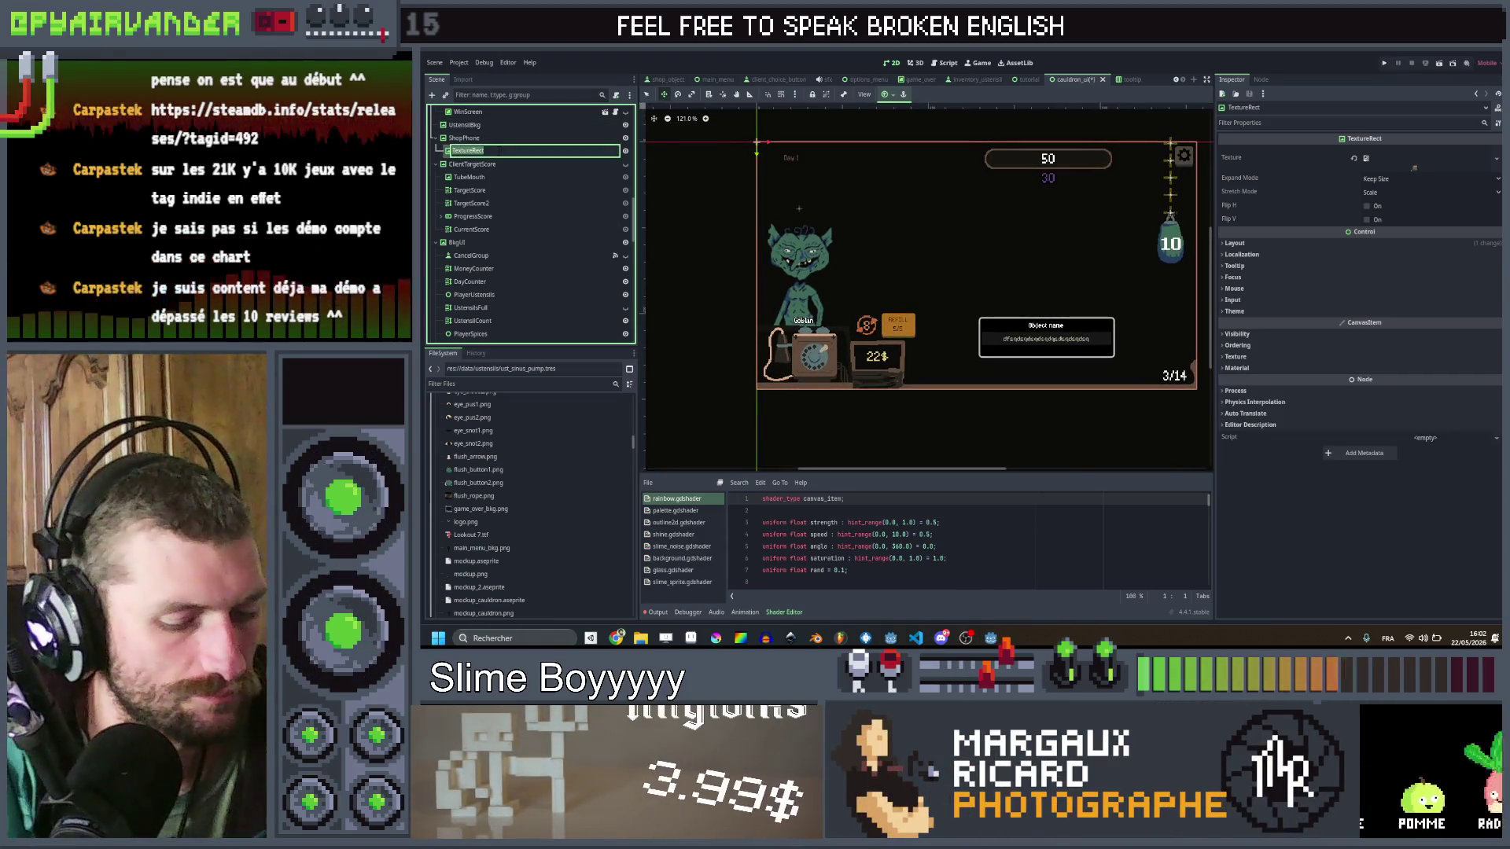
type("Phone")
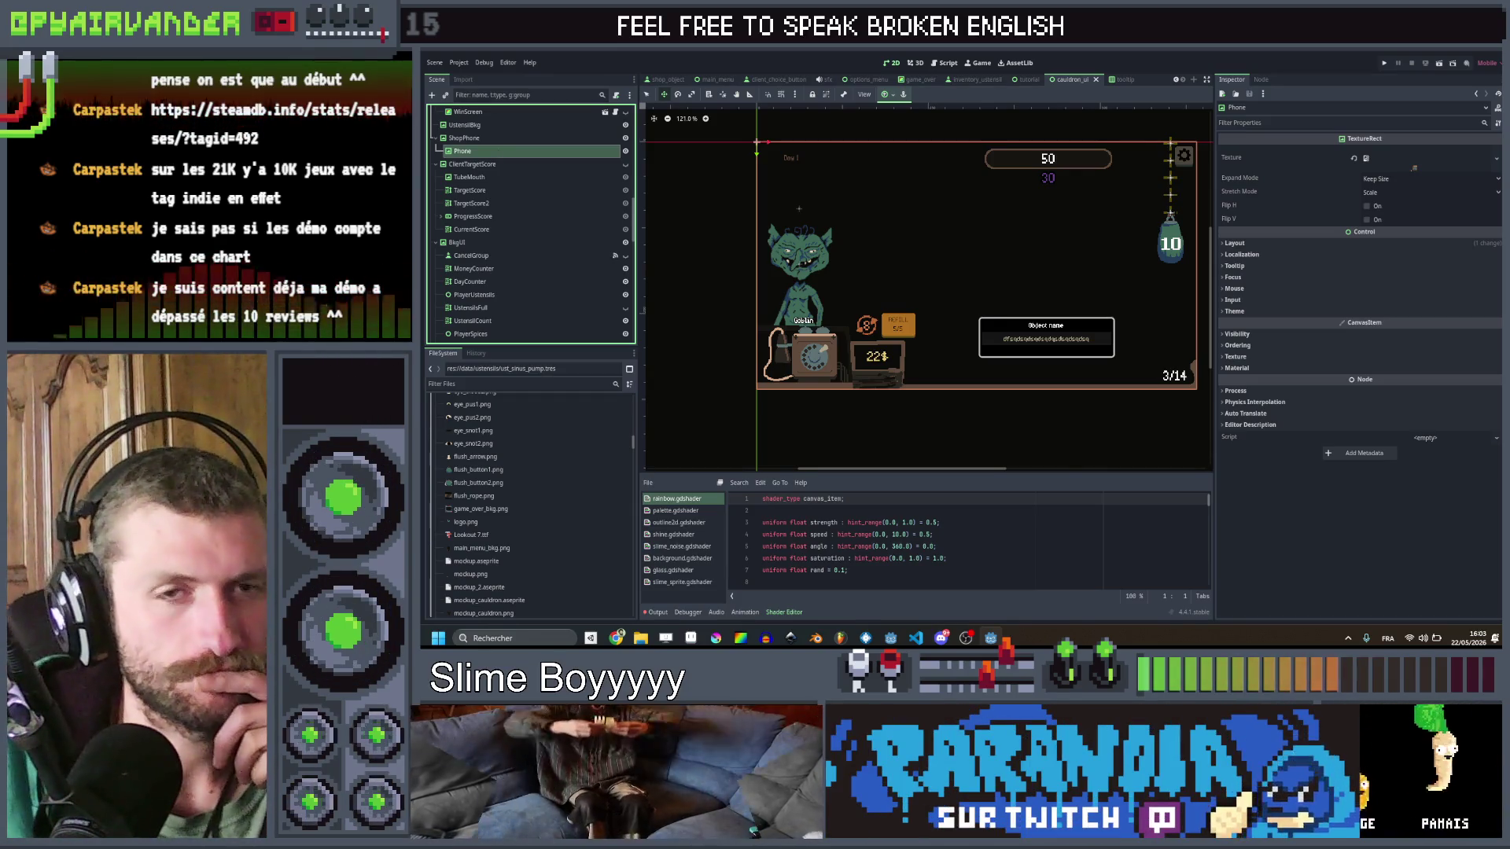
Step: Open the cauldron_ui.gd script from ClientTargetScore's script icon
scroll(887, 264, "down", 1)
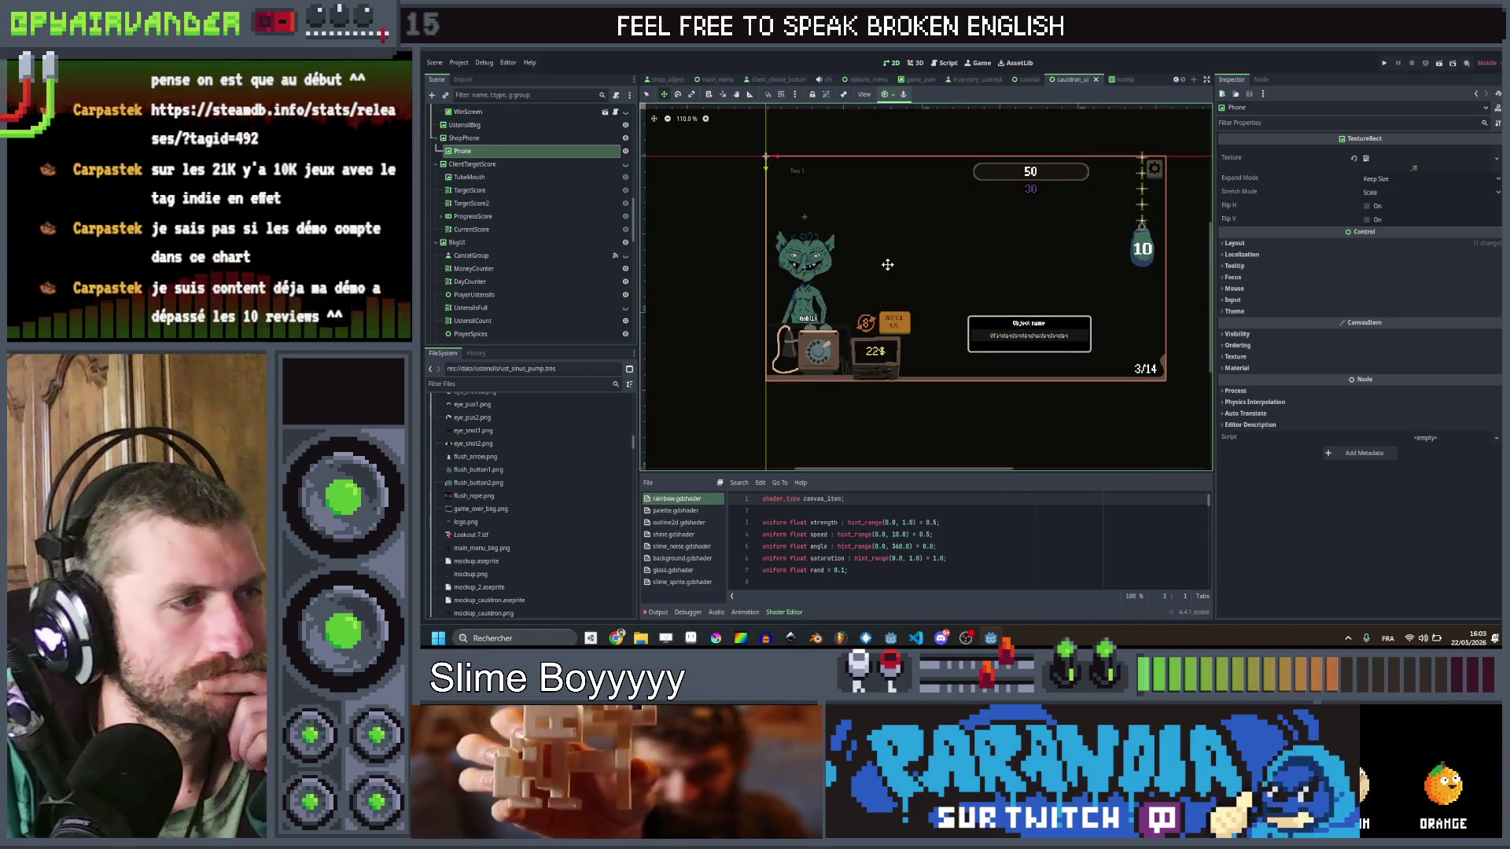
left_click(484, 165)
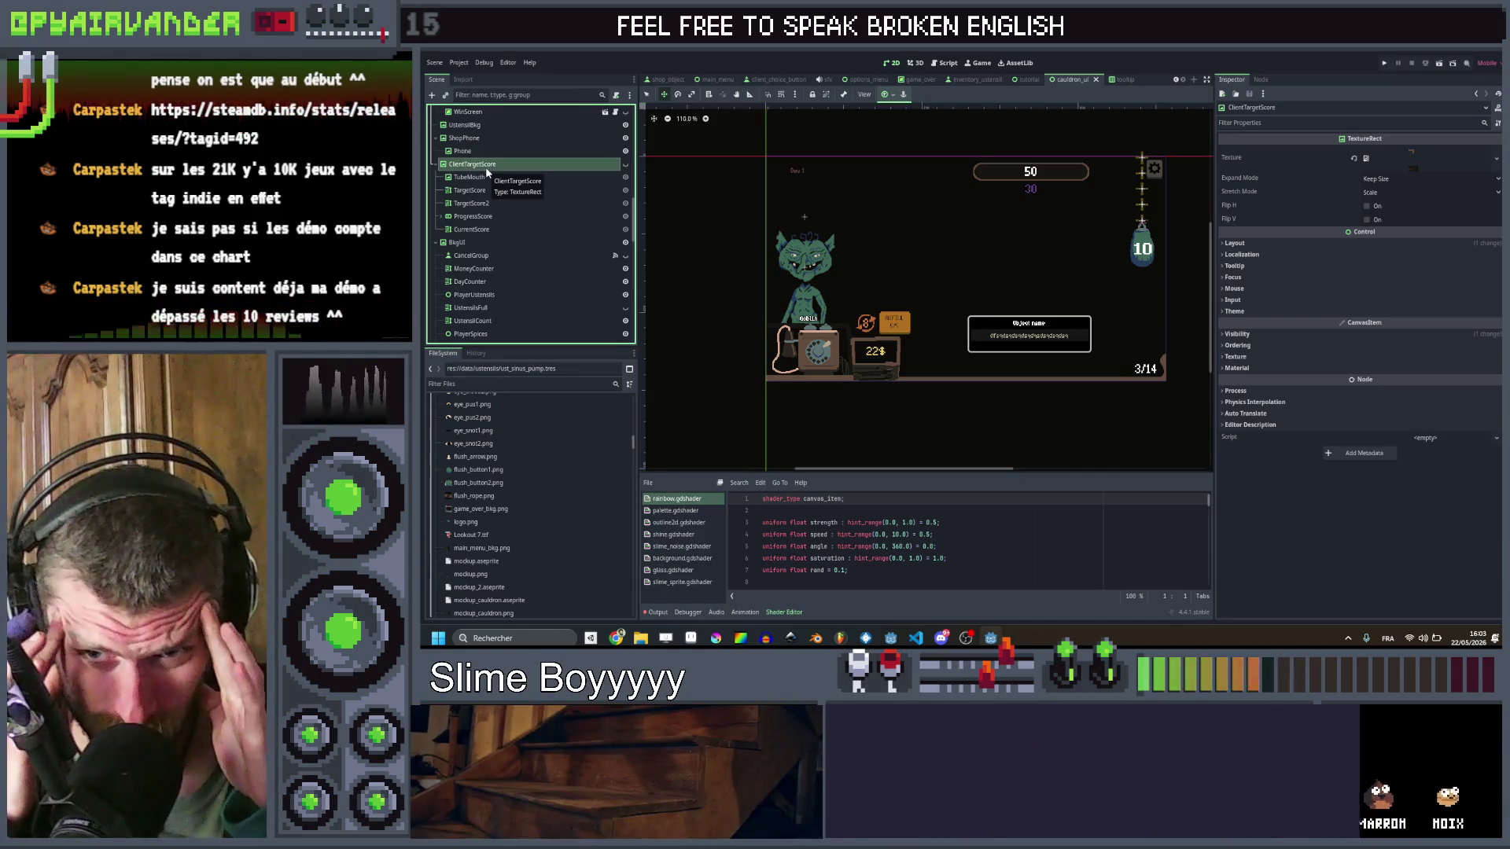
scroll(548, 140, "up", 5)
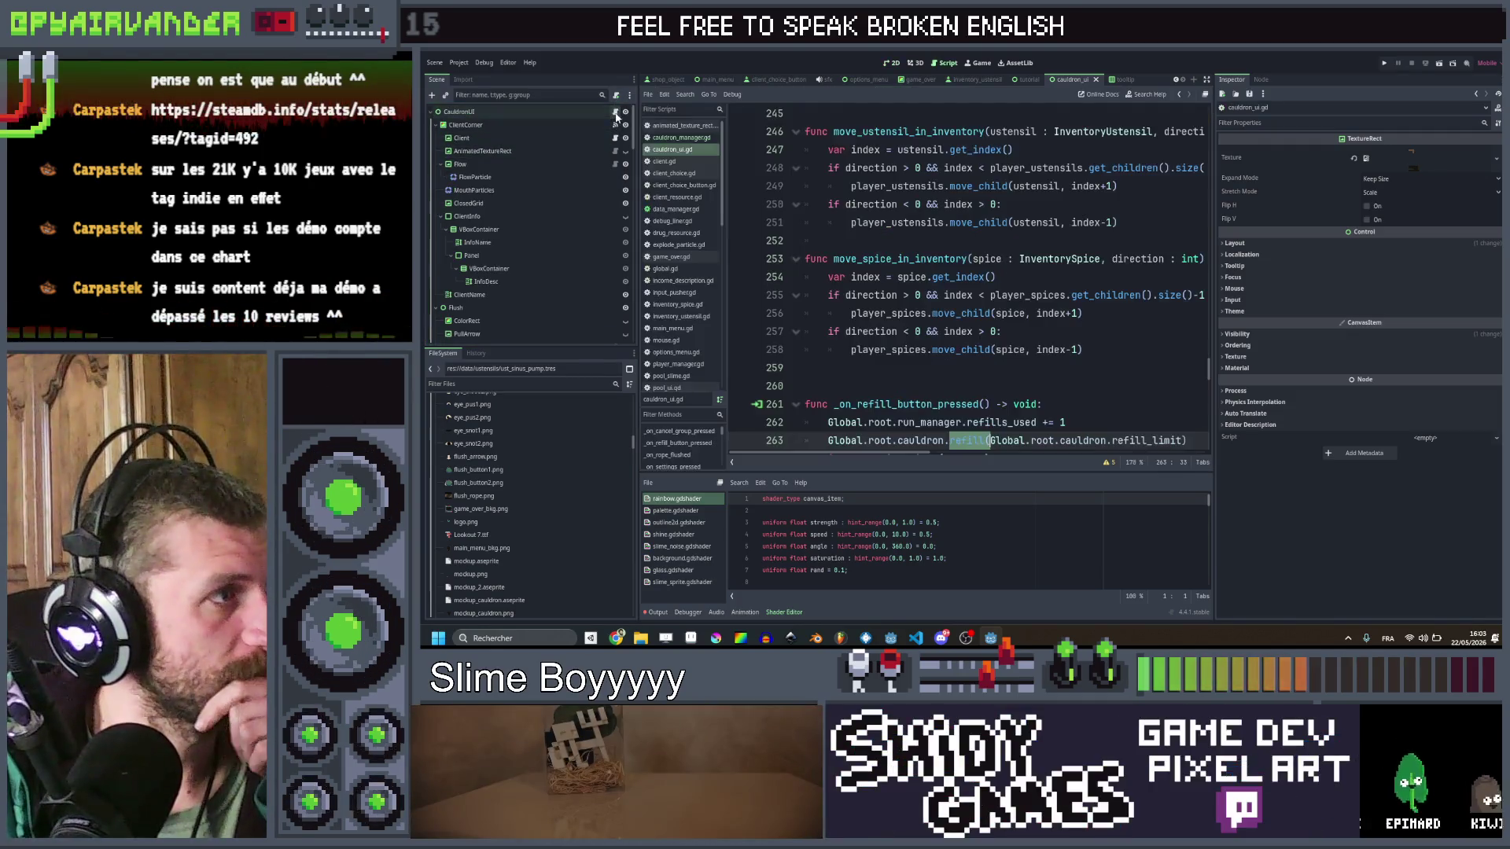
left_click(615, 111)
scroll(967, 275, "up", 5)
left_click_drag(1208, 349, 1208, 110)
scroll(614, 268, "down", 2)
scroll(967, 275, "down", 8)
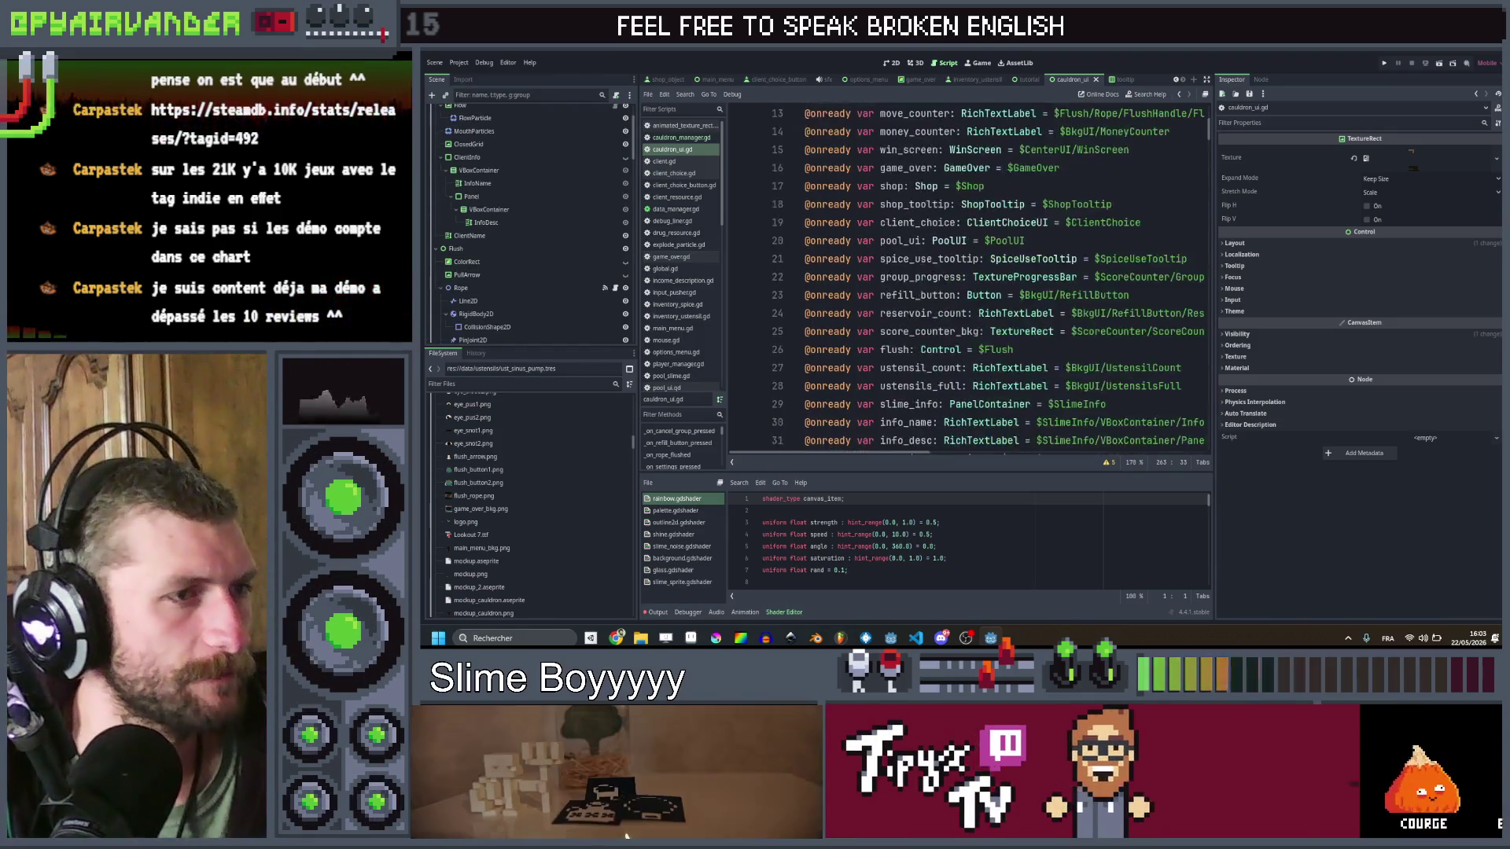
scroll(511, 243, "down", 9)
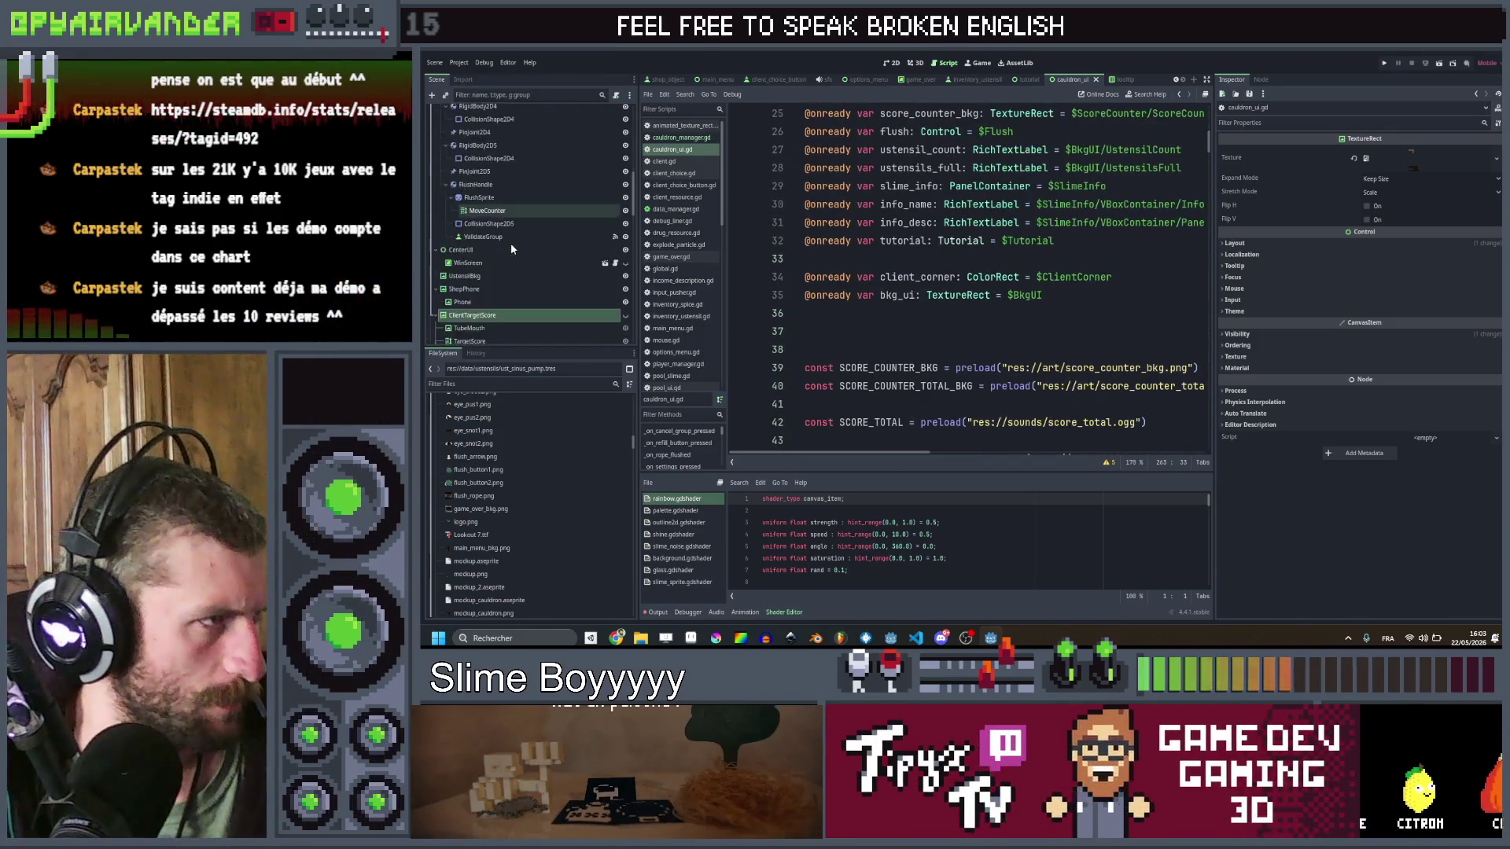
left_click_drag(818, 257, 772, 275)
scroll(786, 275, "up", 2)
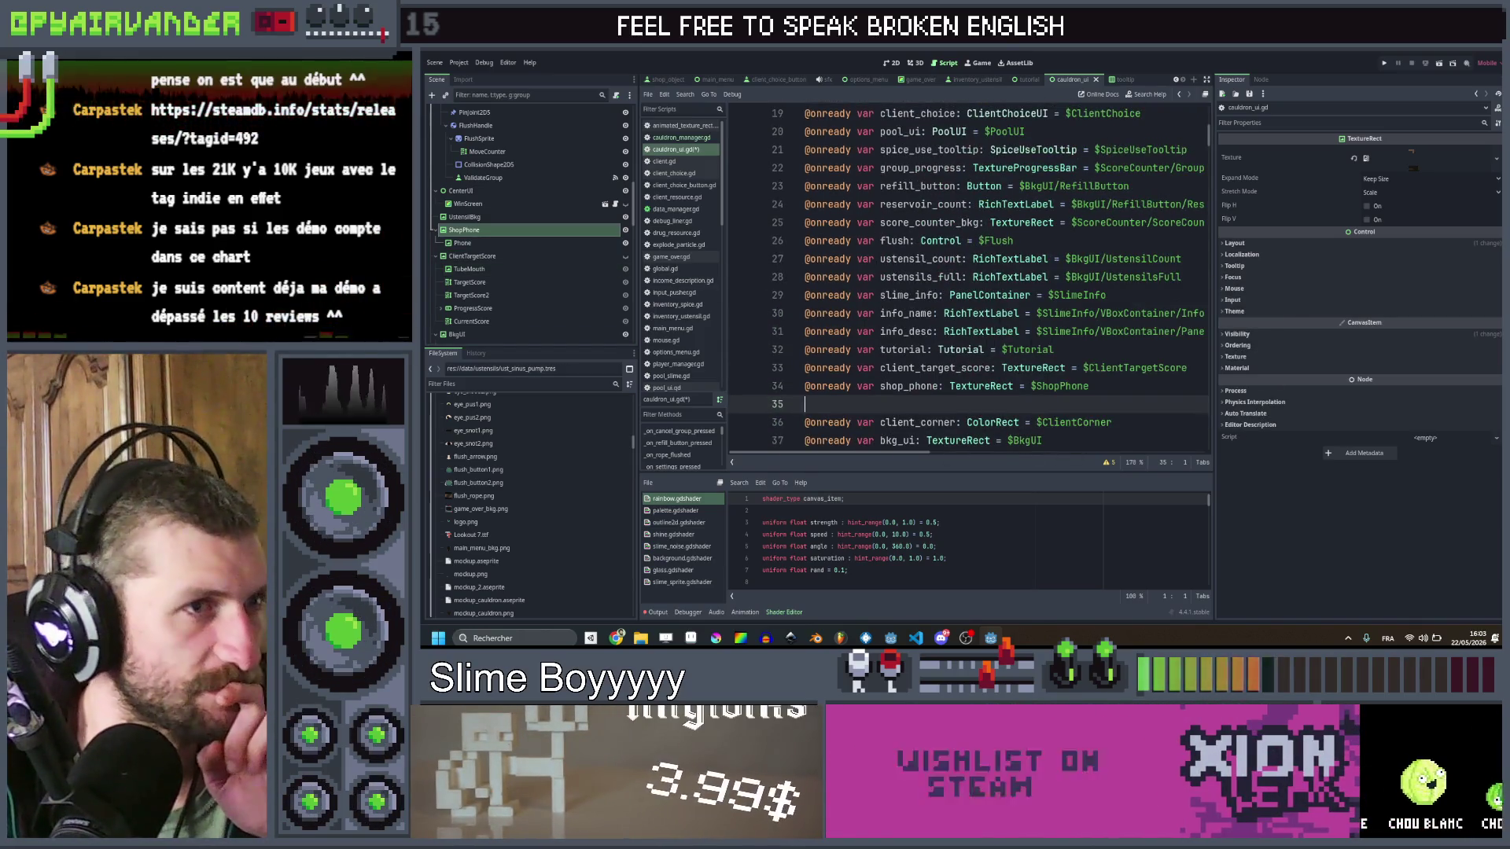
scroll(1070, 295, "up", 1)
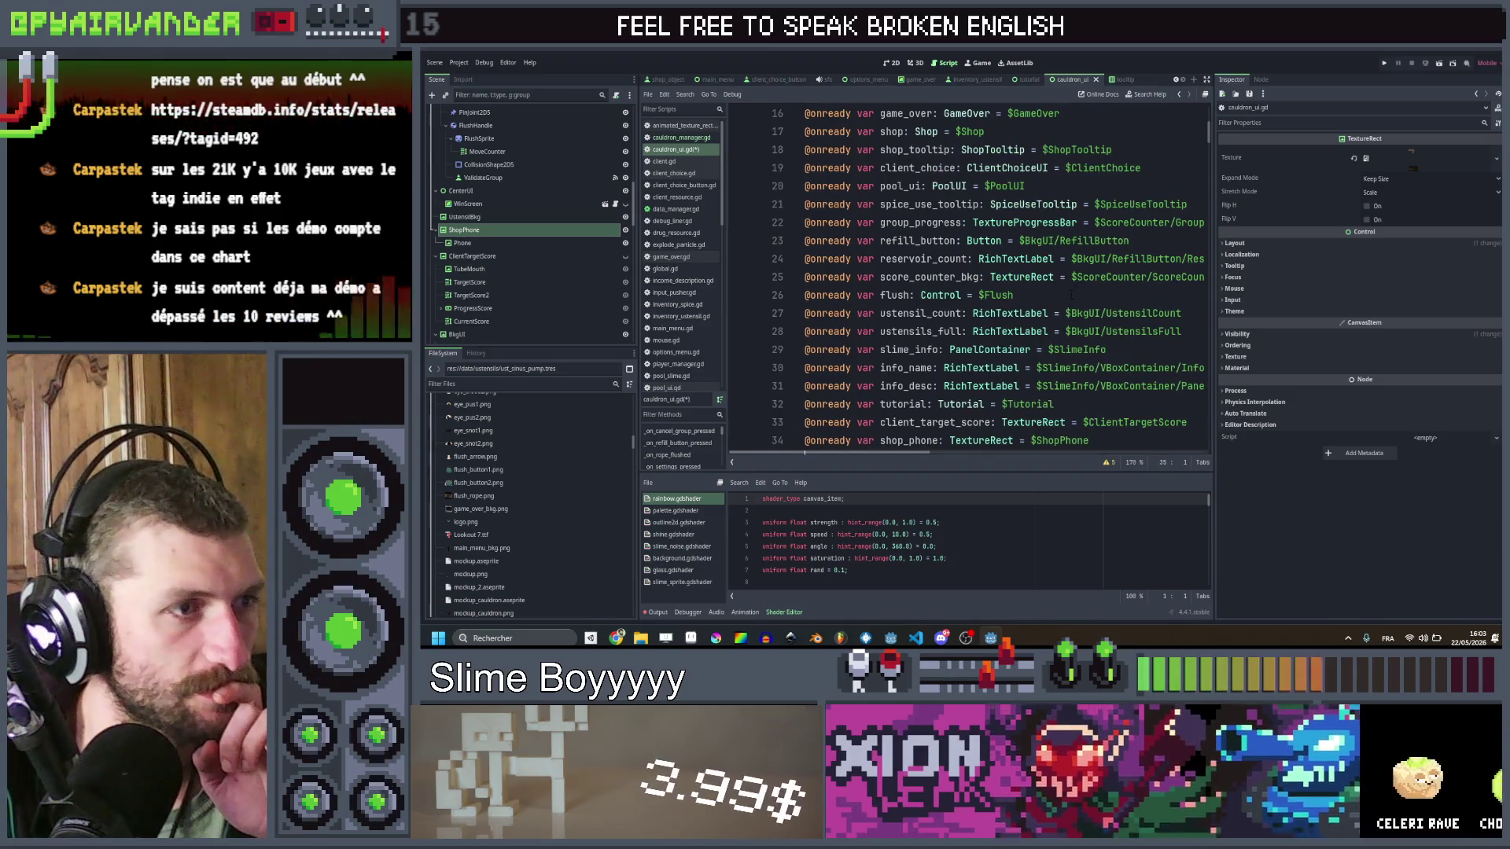
scroll(1071, 294, "up", 4)
scroll(1071, 292, "down", 2)
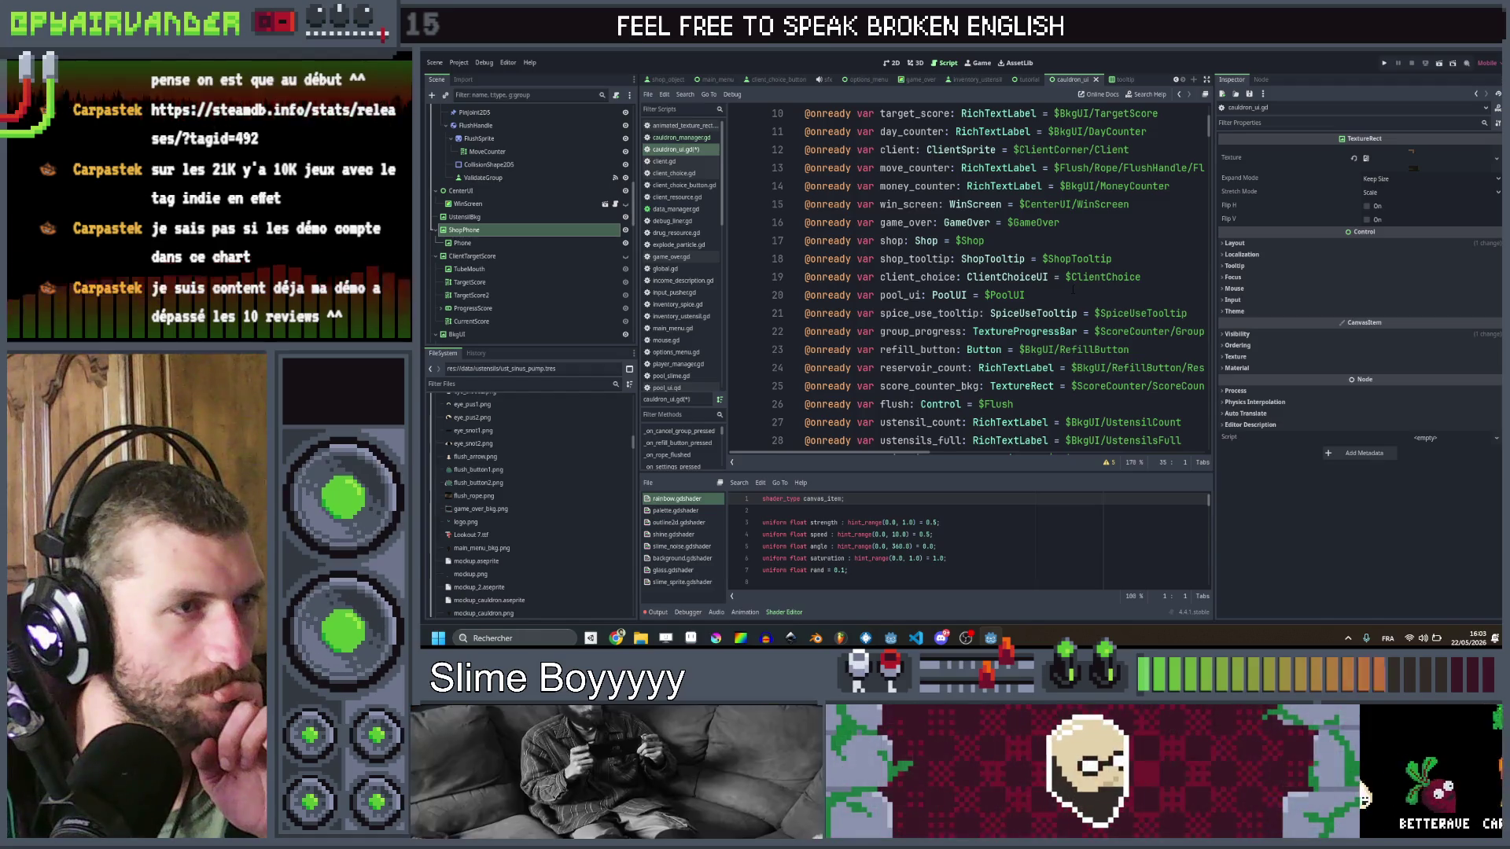
scroll(1071, 292, "up", 3)
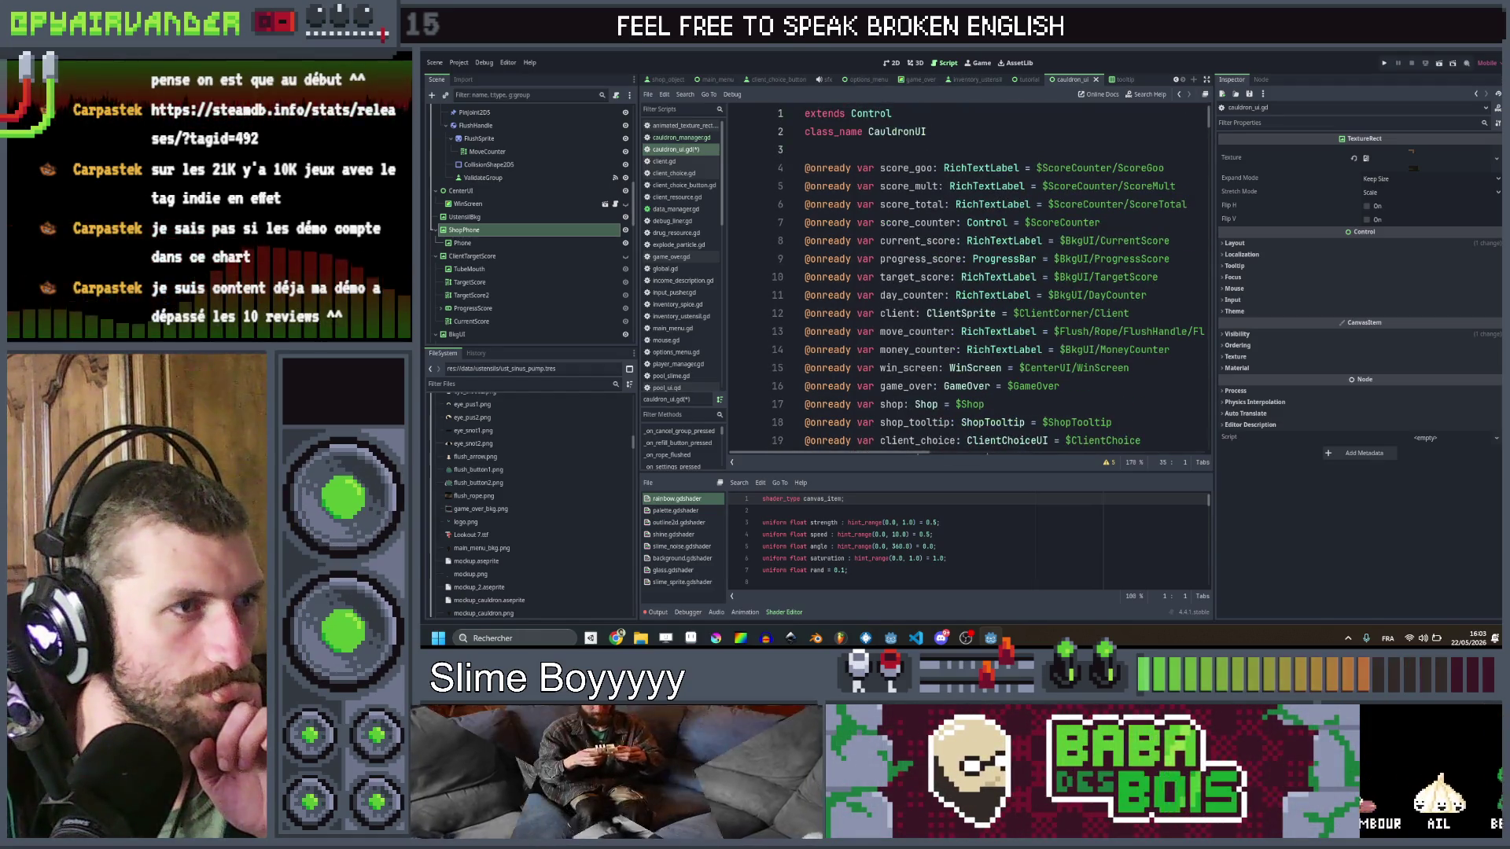
Step: Replace BkgUI with ClientTargetScore in the current_score node path
double_click(1072, 277)
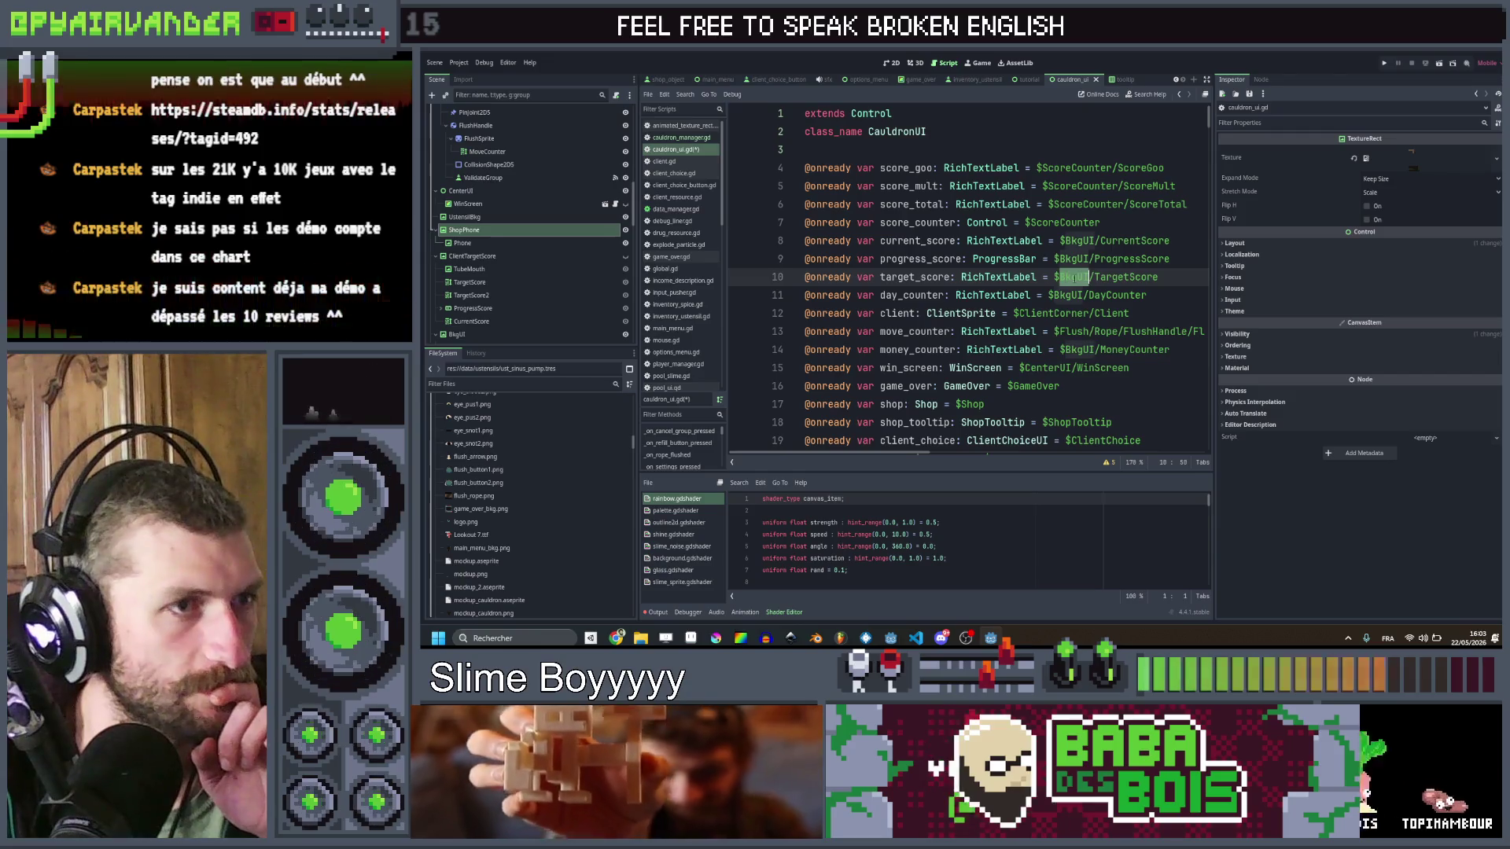
scroll(1101, 299, "down", 7)
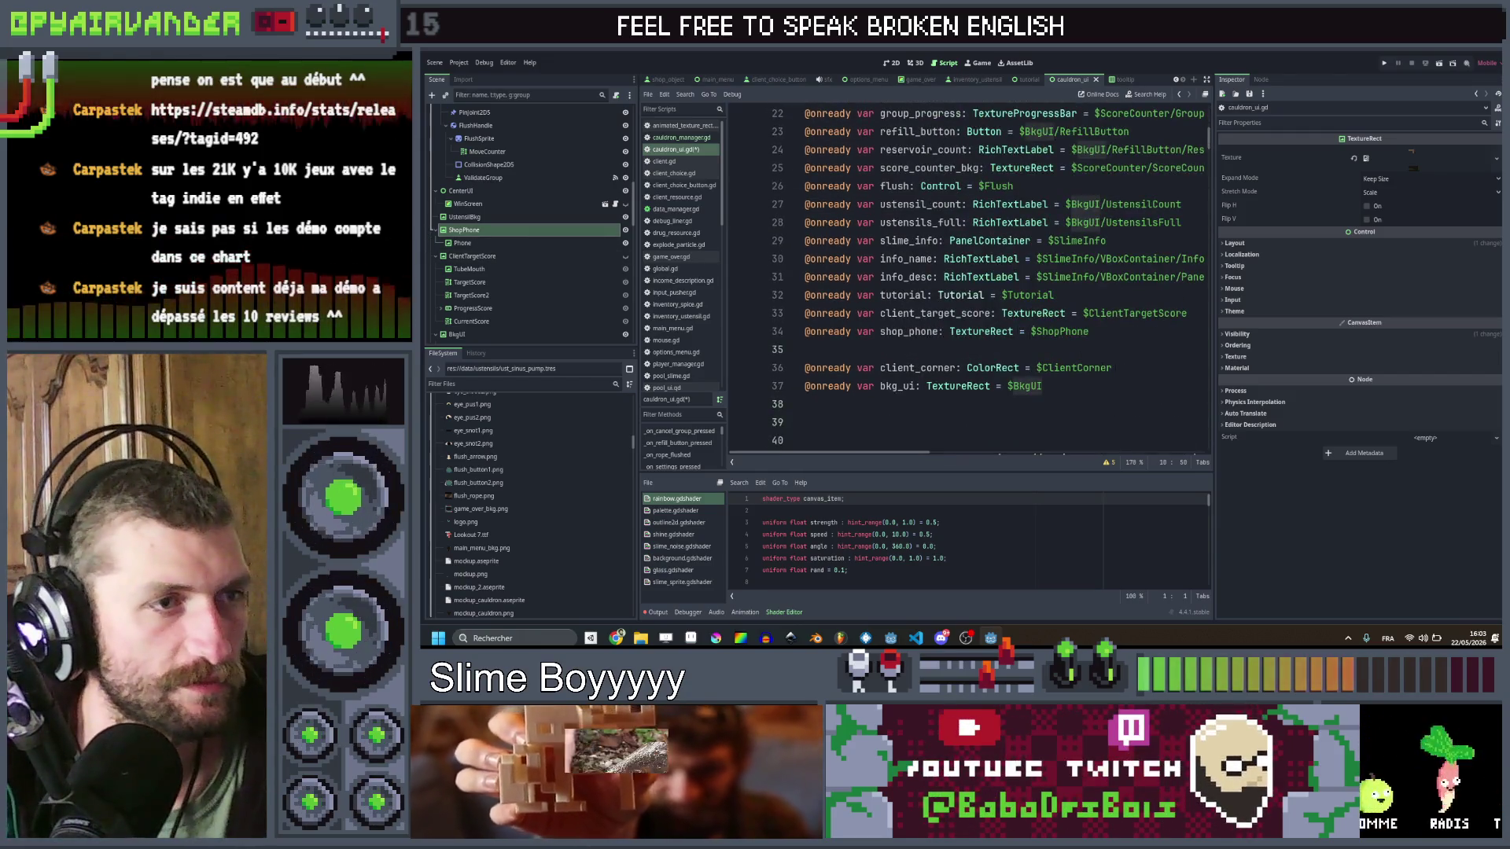
left_click(1135, 313)
scroll(1116, 315, "up", 7)
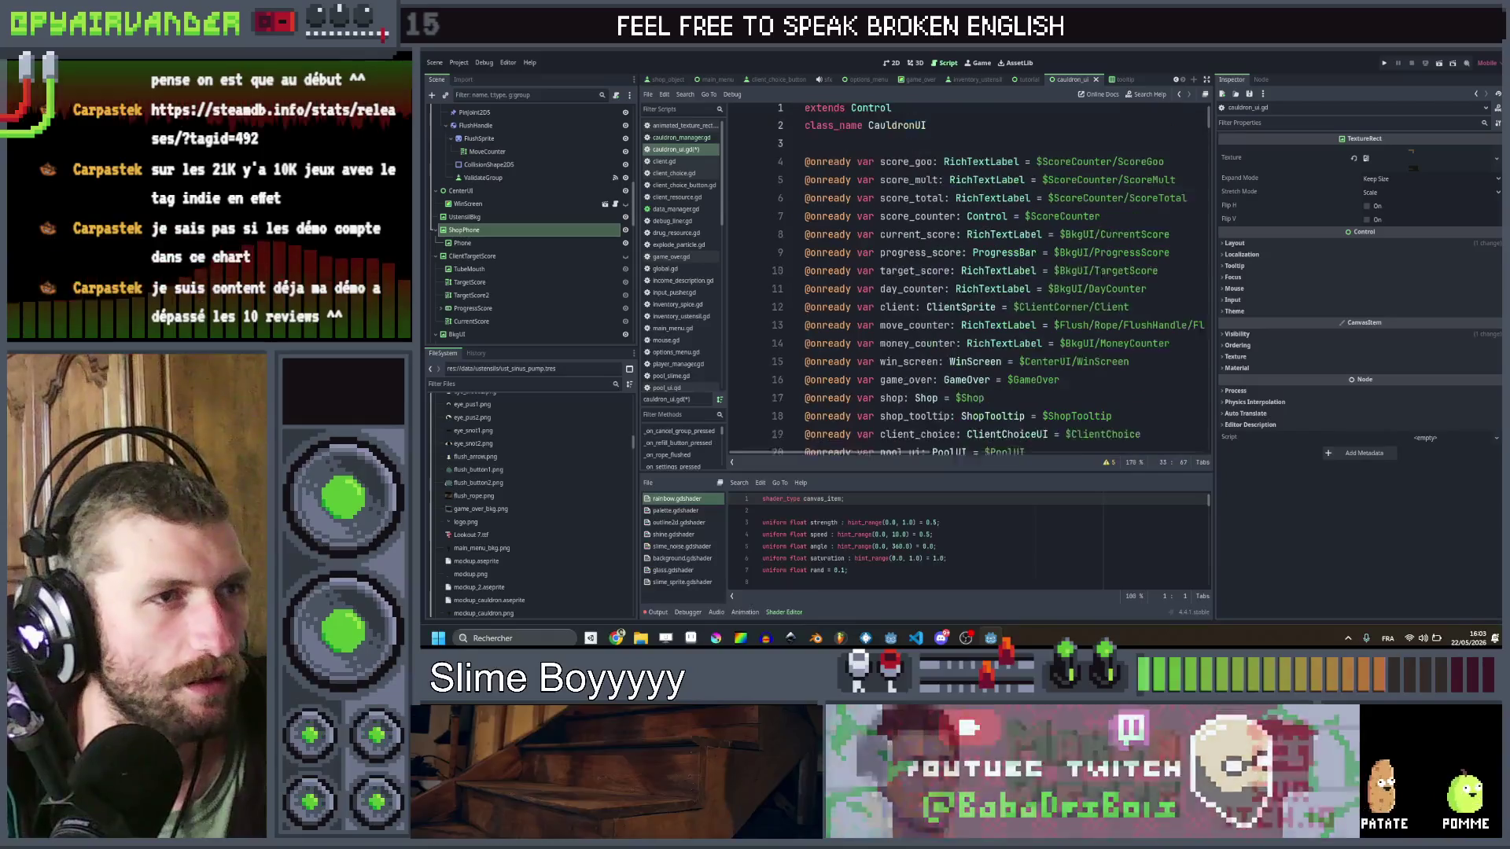
left_click(1084, 240)
double_click(1084, 241)
type("ClientTargetScore")
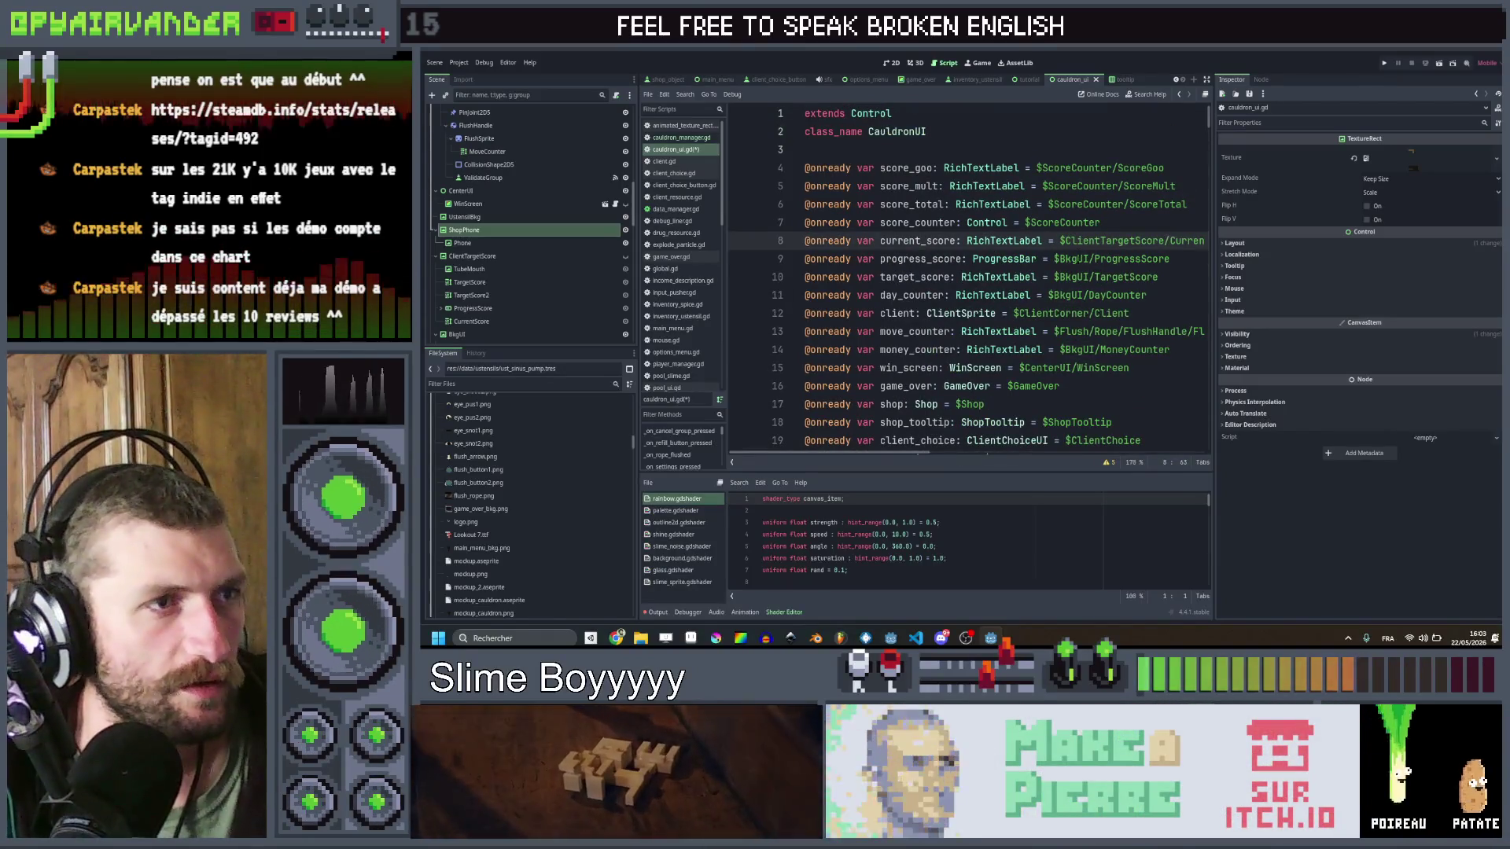
Step: Repoint progress_score and target_score to ClientTargetScore and save the script
double_click(1076, 259)
double_click(1074, 277)
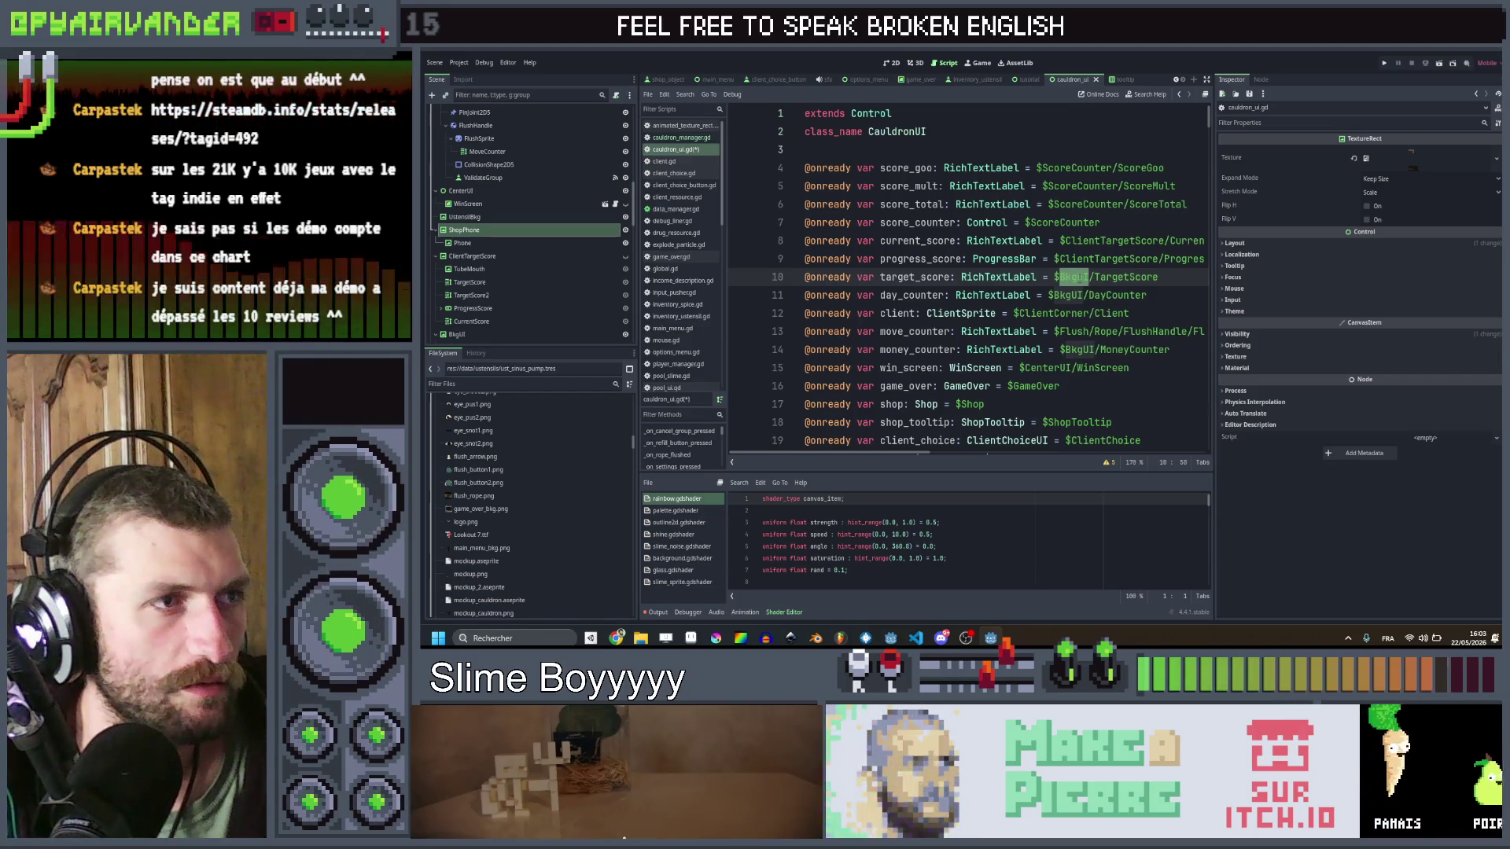
type("ClientTargetScore")
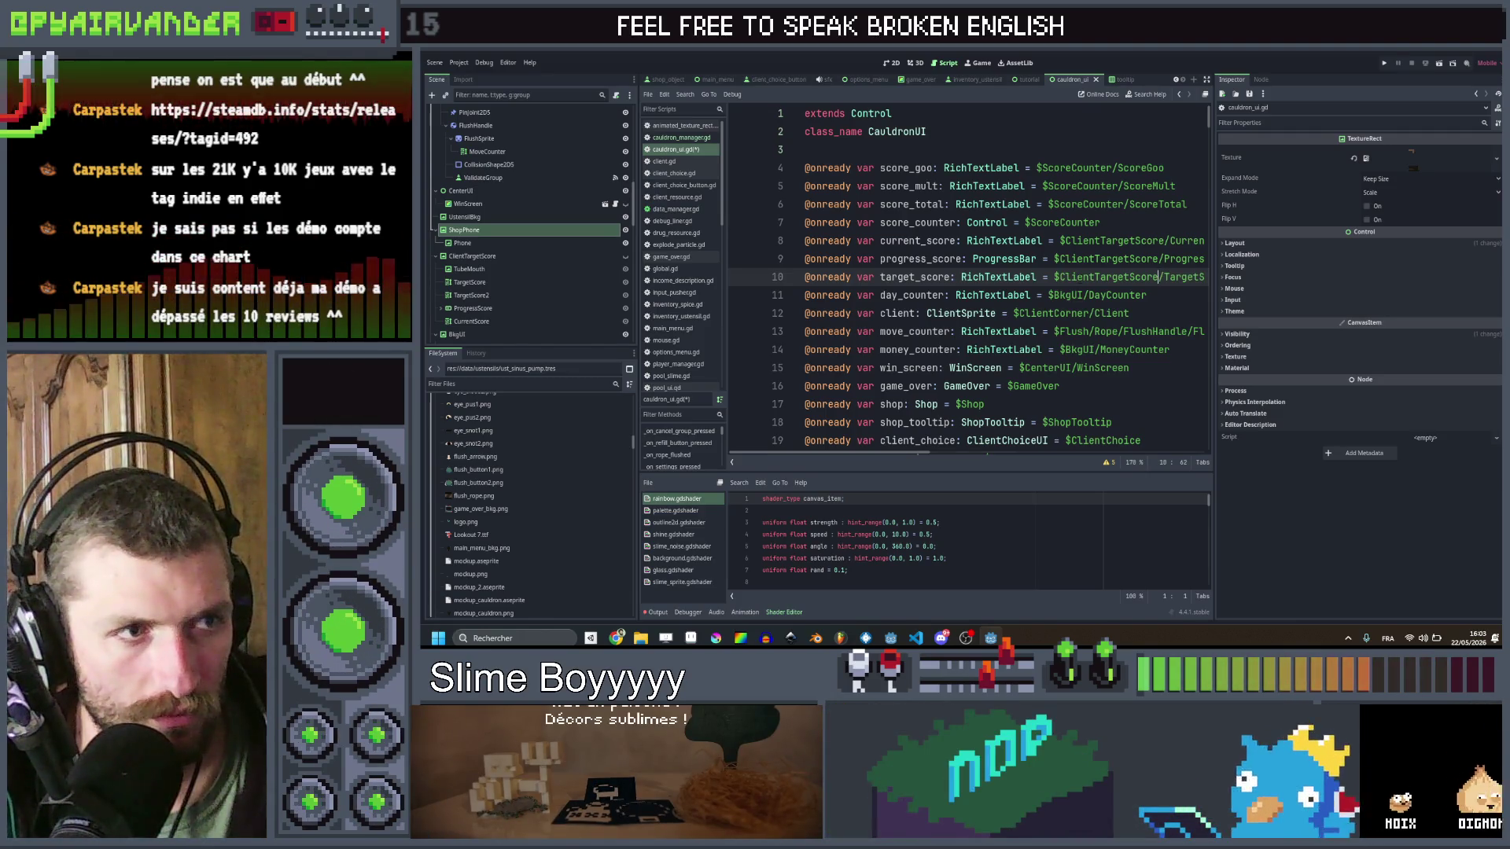
scroll(1080, 358, "down", 1)
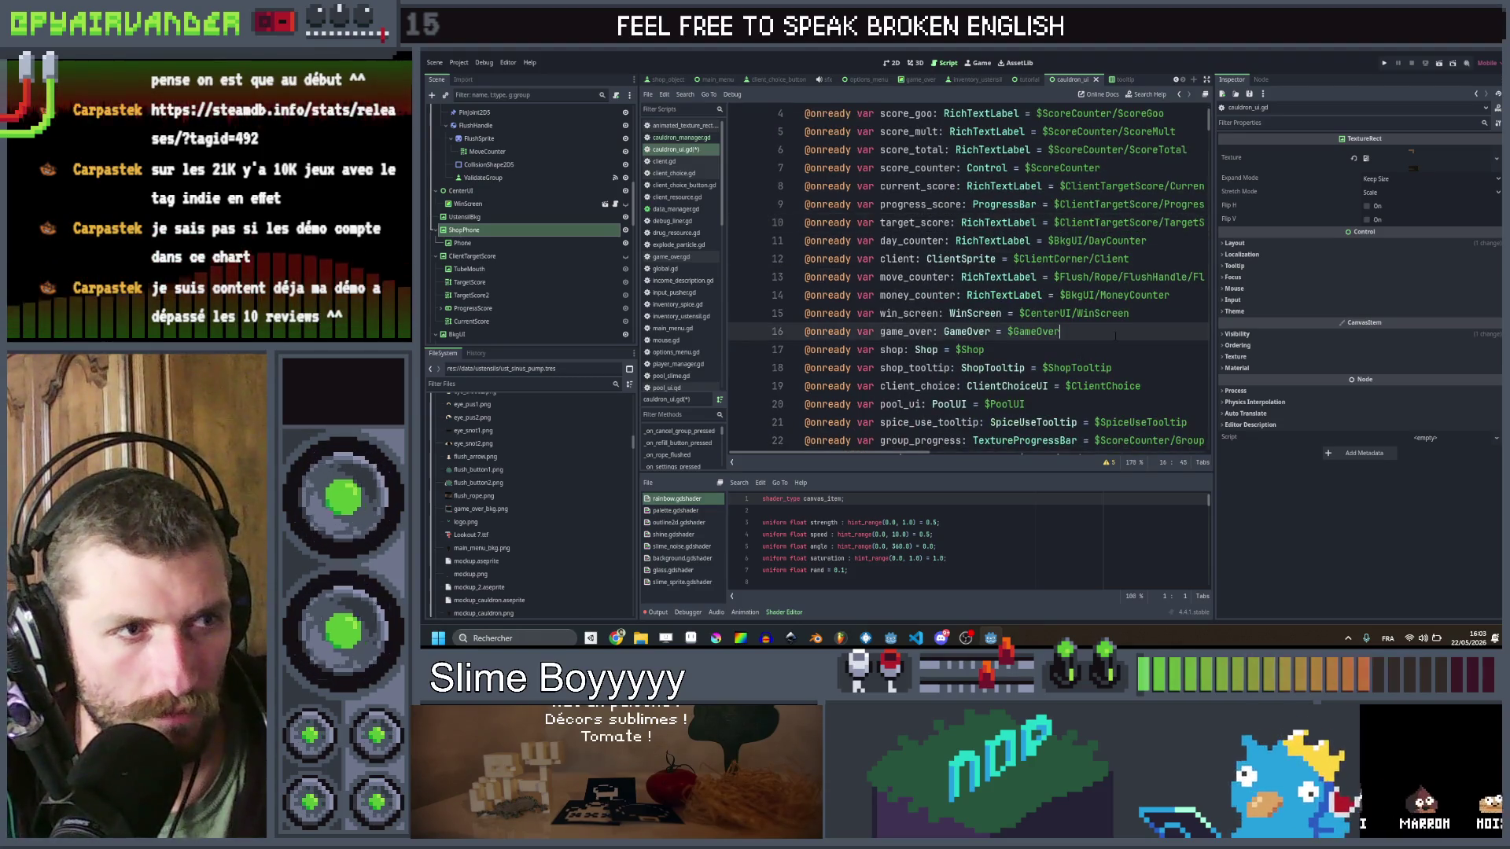
key("ctrl+s")
scroll(1115, 336, "down", 10)
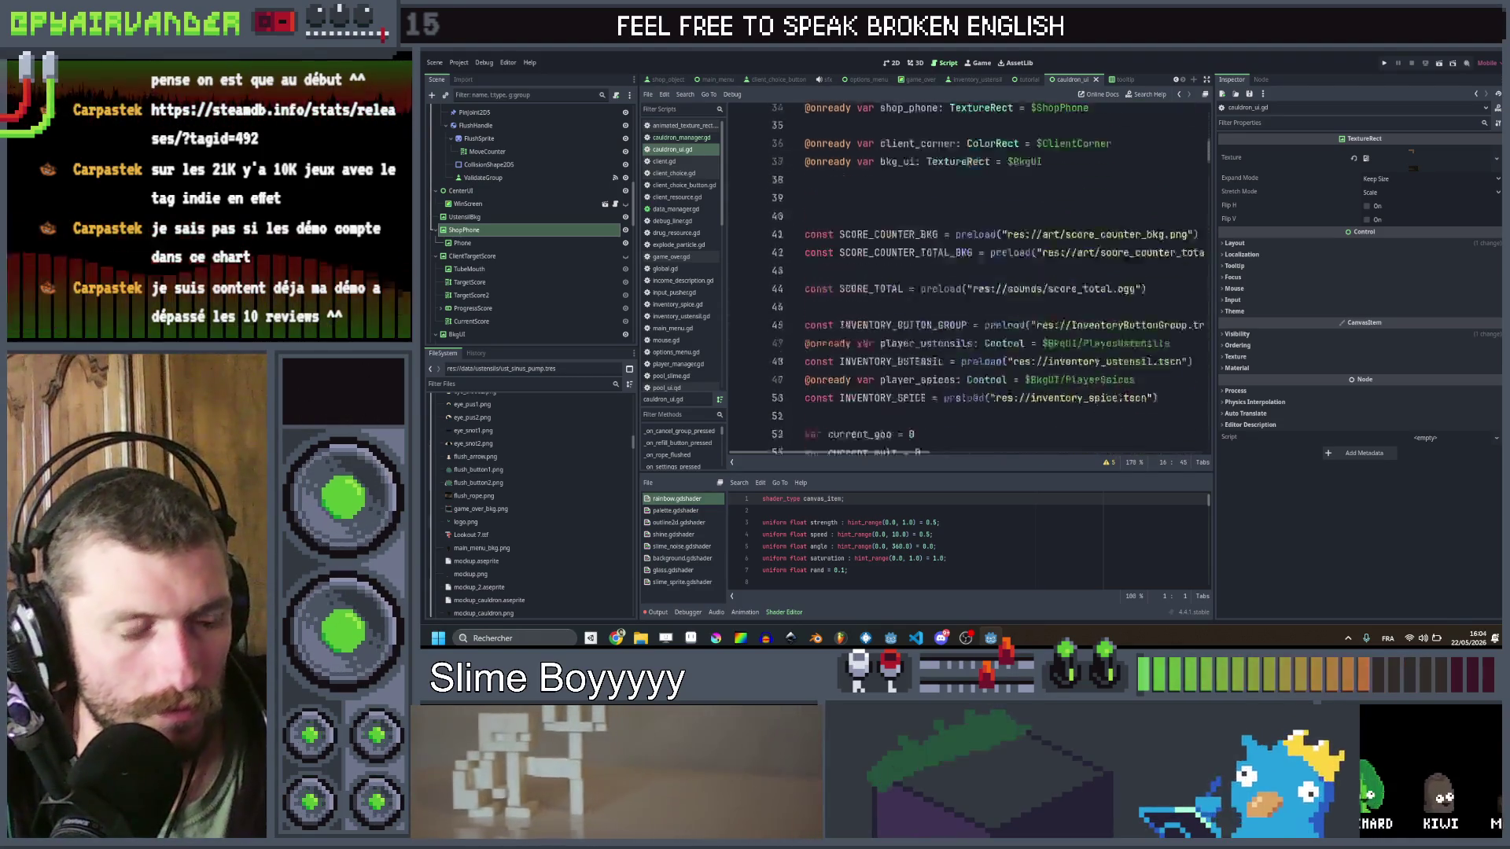
Step: Find earn_stars across the project: 2 matches, in cauldron_ui.gd and cauldron_manager.gd
scroll(1116, 335, "down", 17)
scroll(1120, 336, "up", 20)
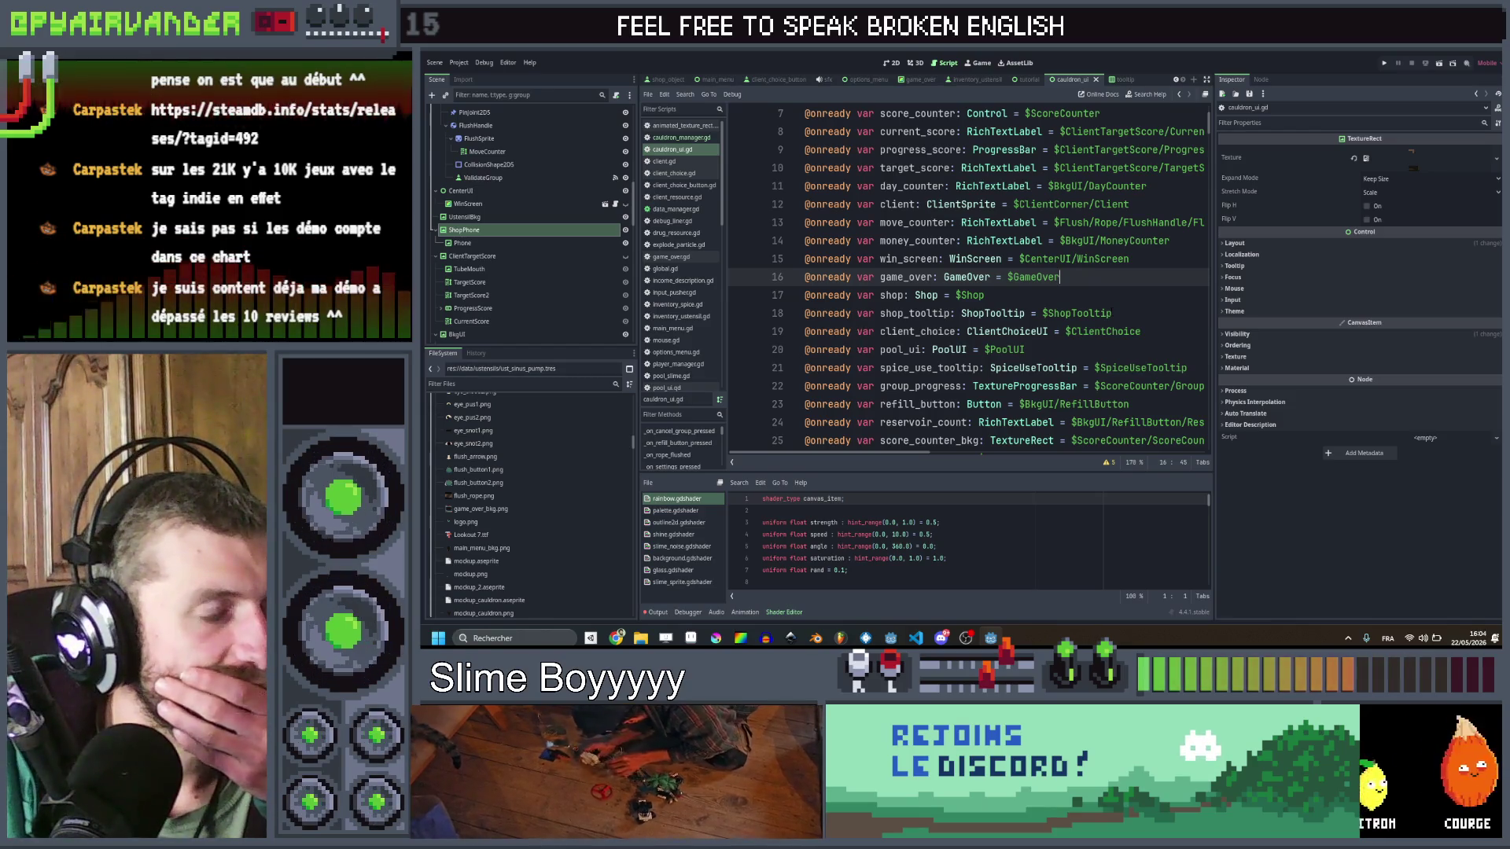
scroll(1134, 272, "down", 20)
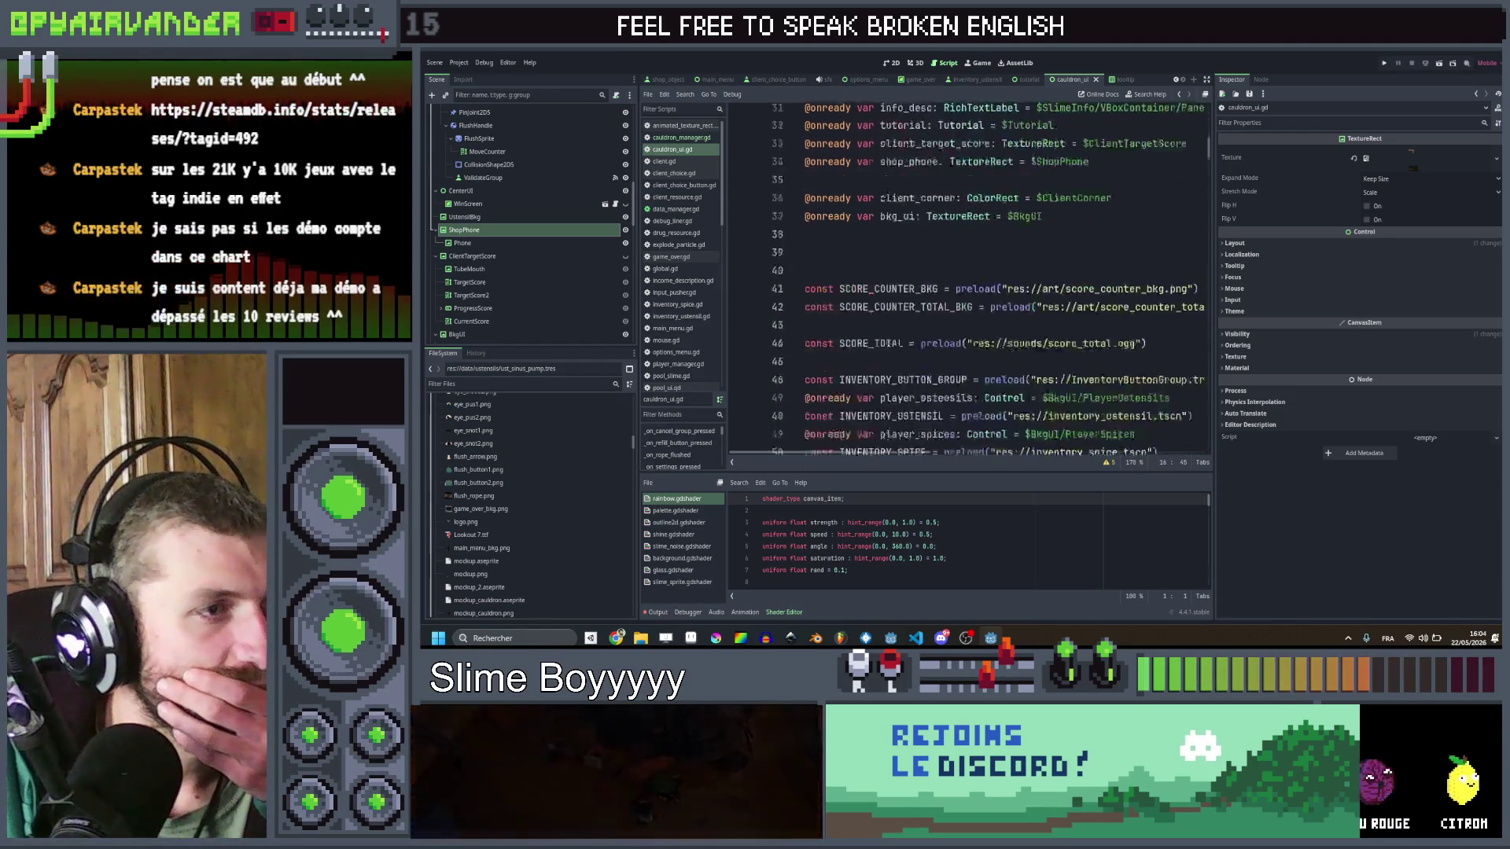
scroll(1134, 271, "down", 20)
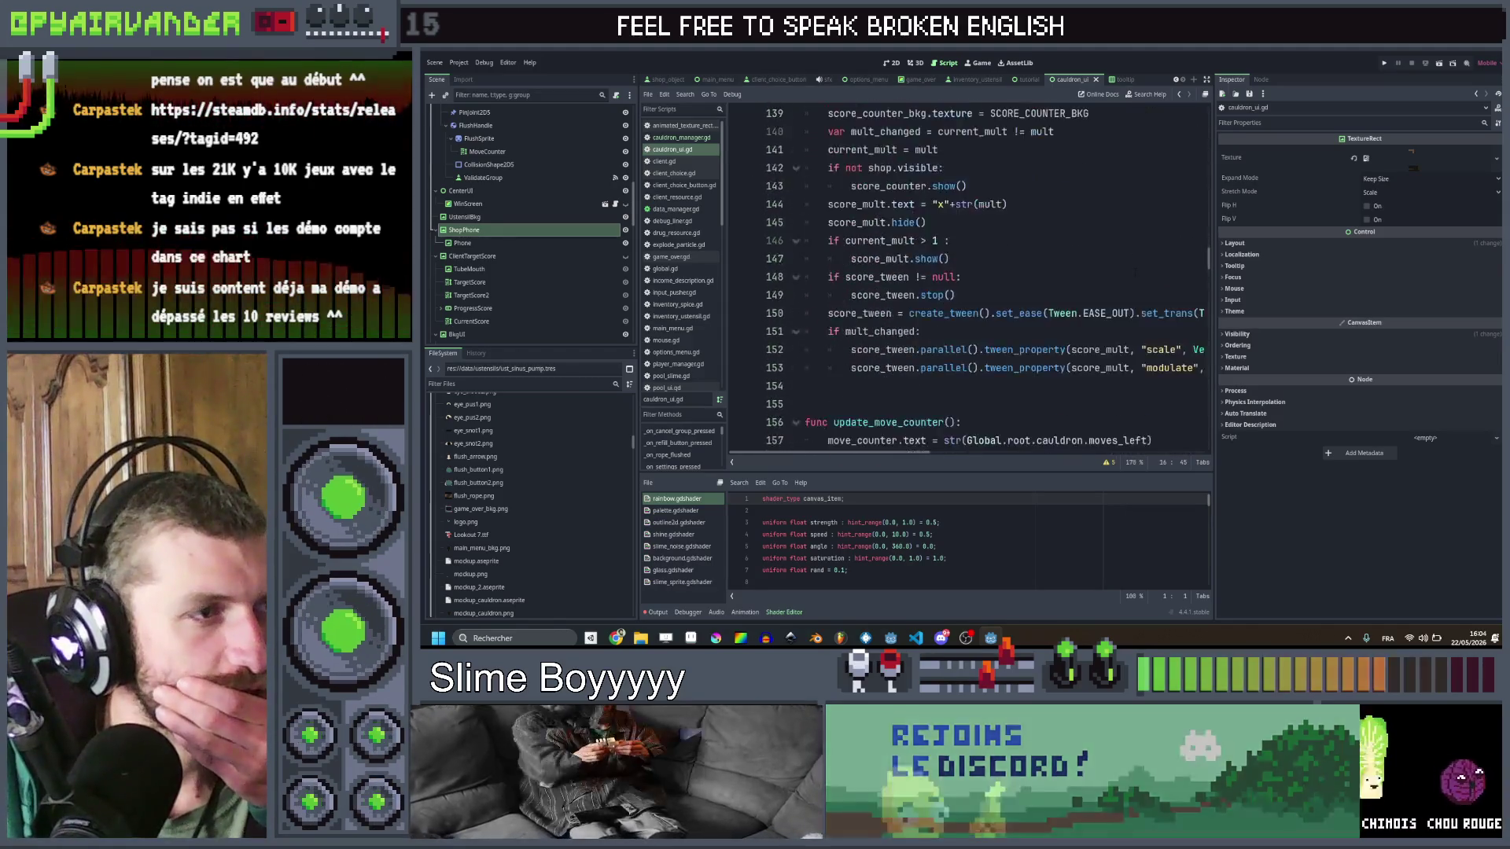
scroll(1134, 271, "down", 20)
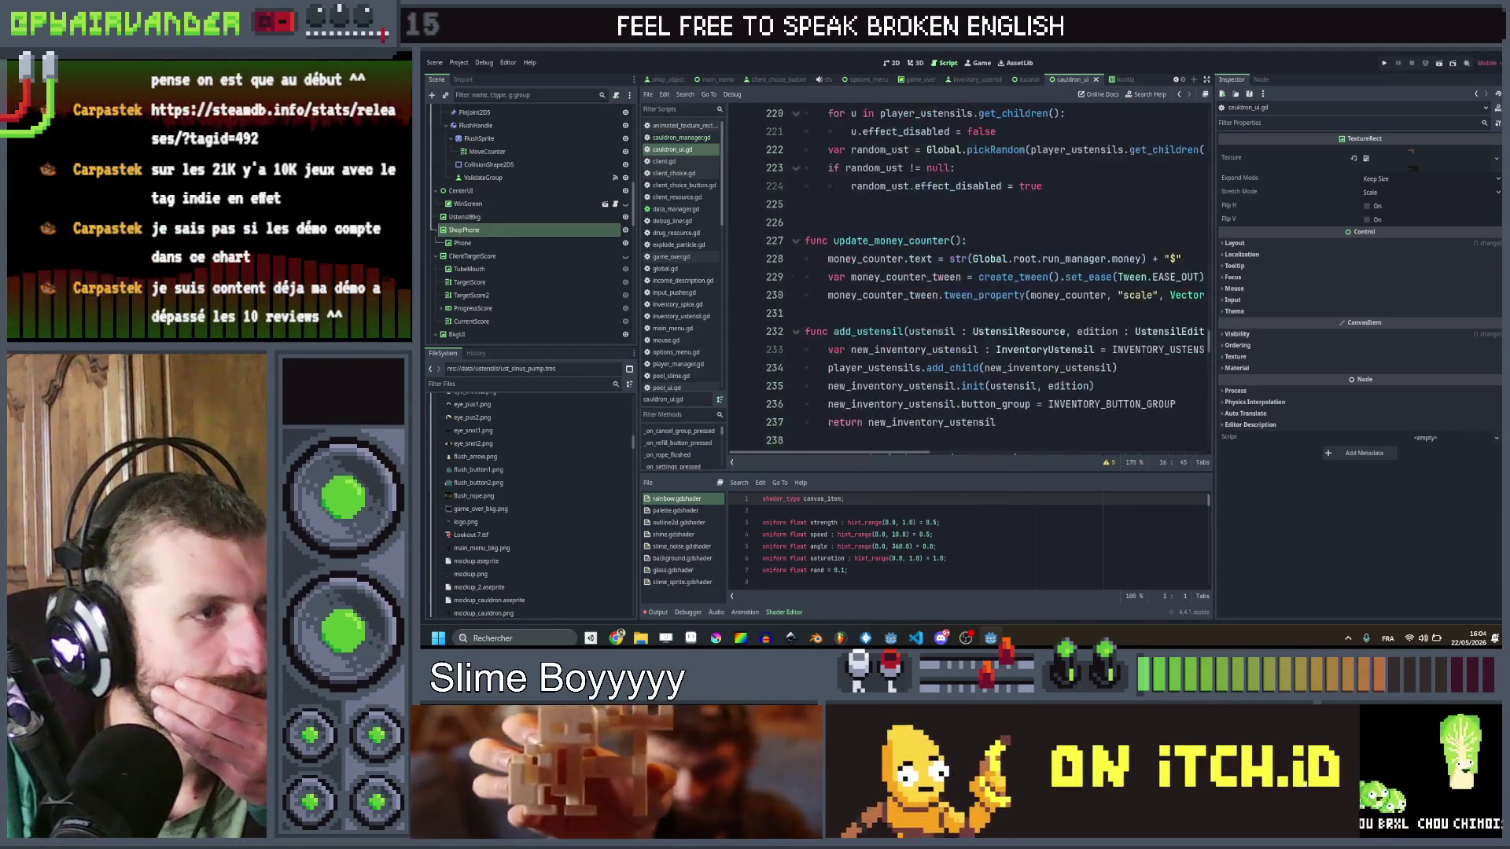
scroll(1134, 271, "down", 3)
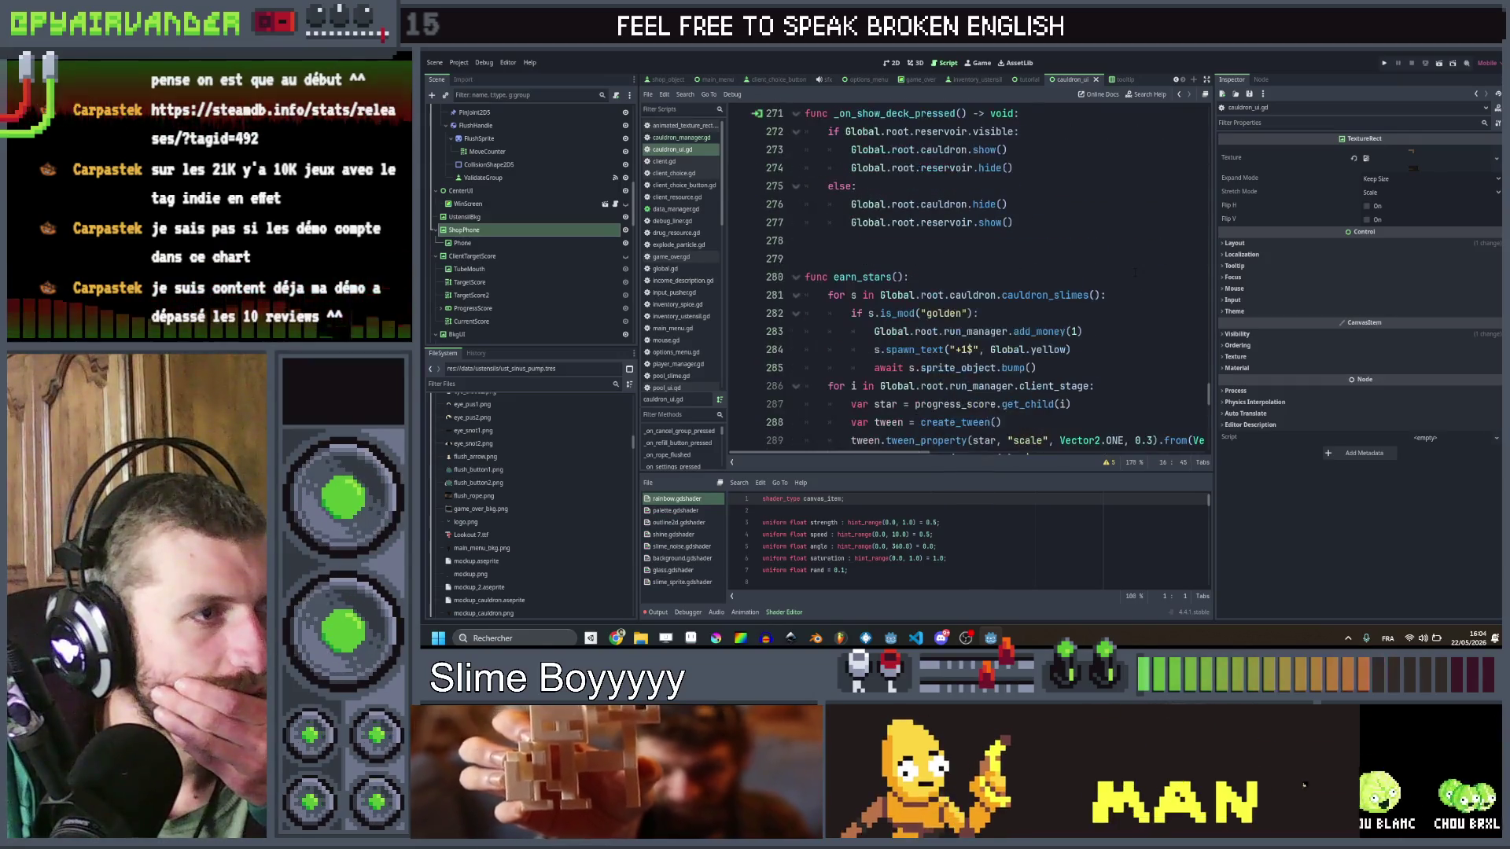
scroll(1134, 272, "down", 13)
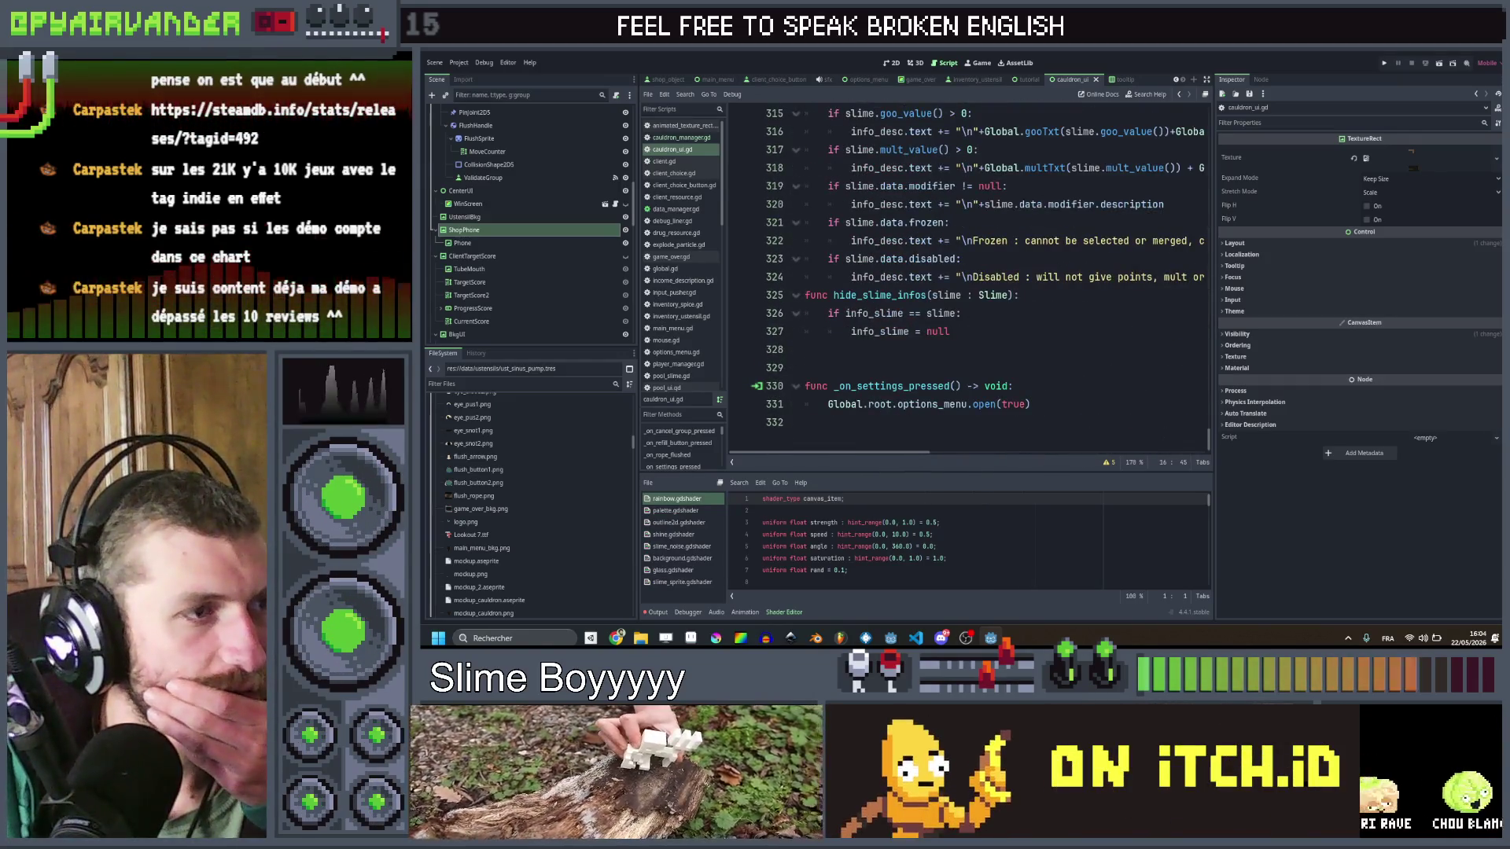
scroll(1134, 271, "up", 11)
double_click(862, 132)
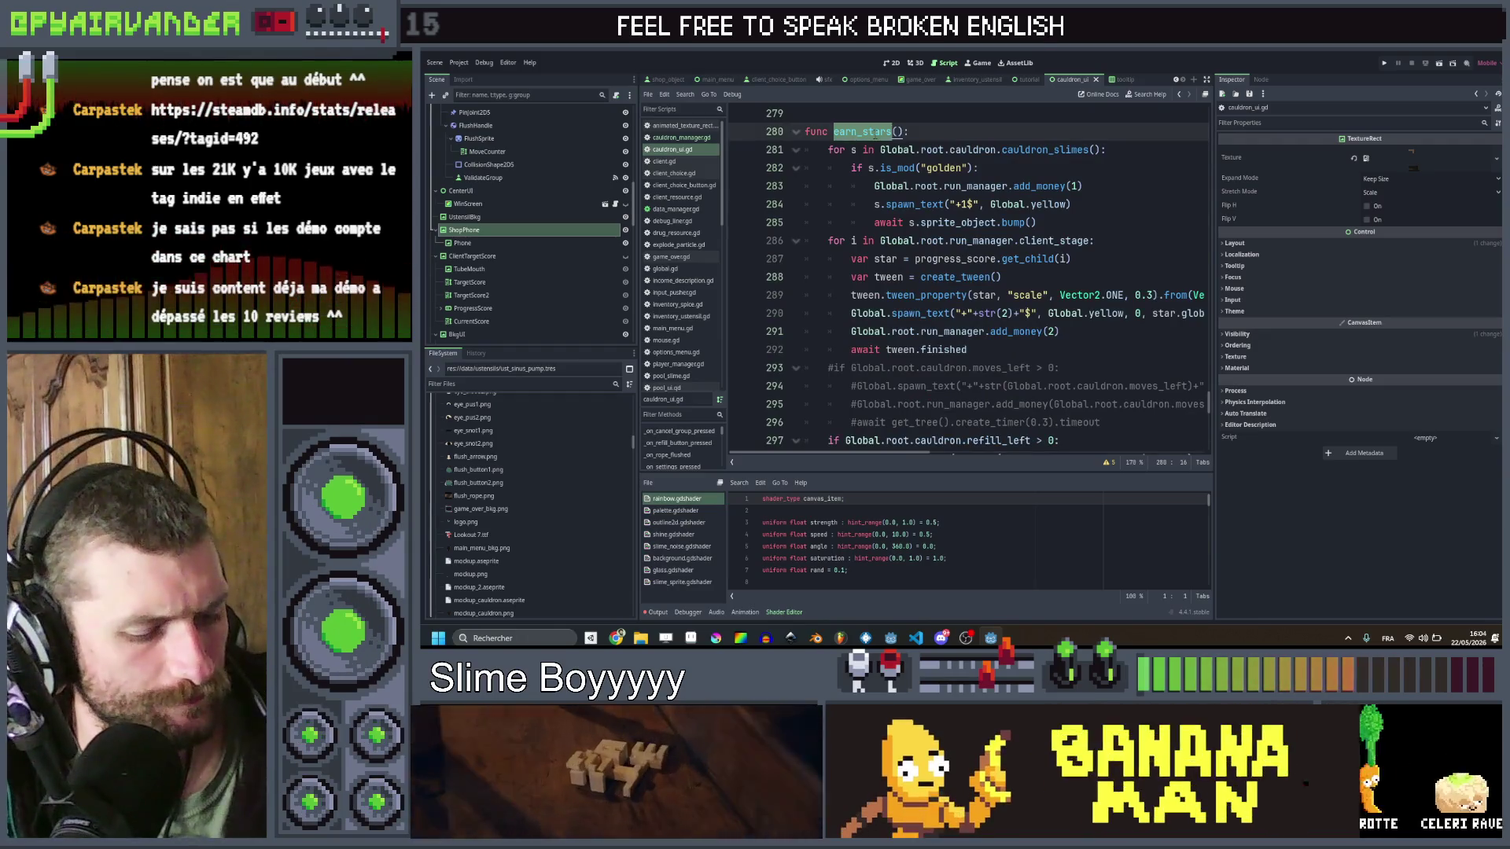
left_click(964, 376)
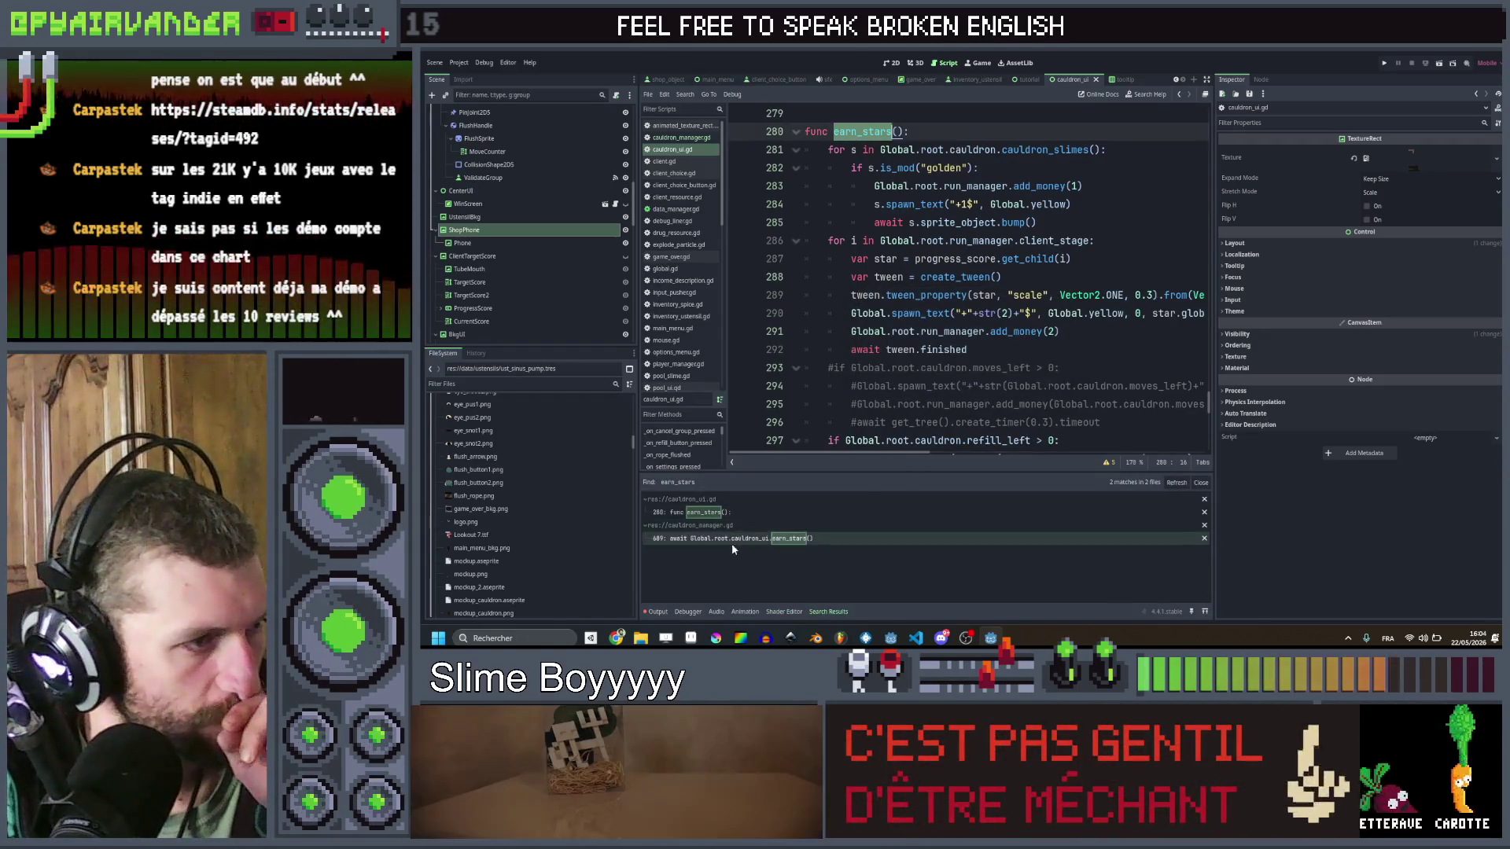
Step: Jump from the line 689 search match to win() in cauldron_manager.gd
left_click(739, 539)
left_click(1088, 351)
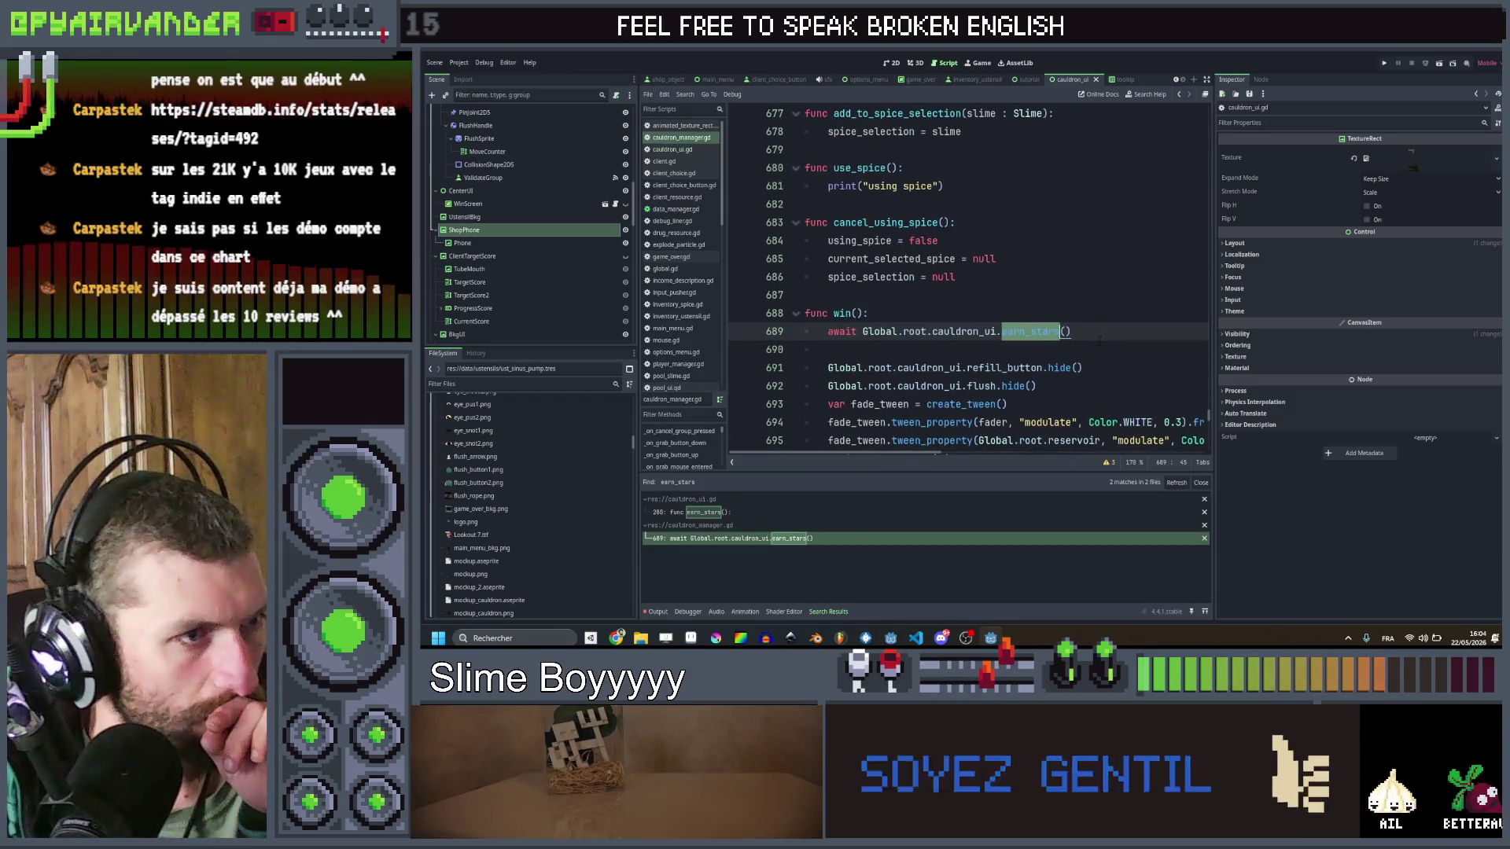
left_click(1057, 297)
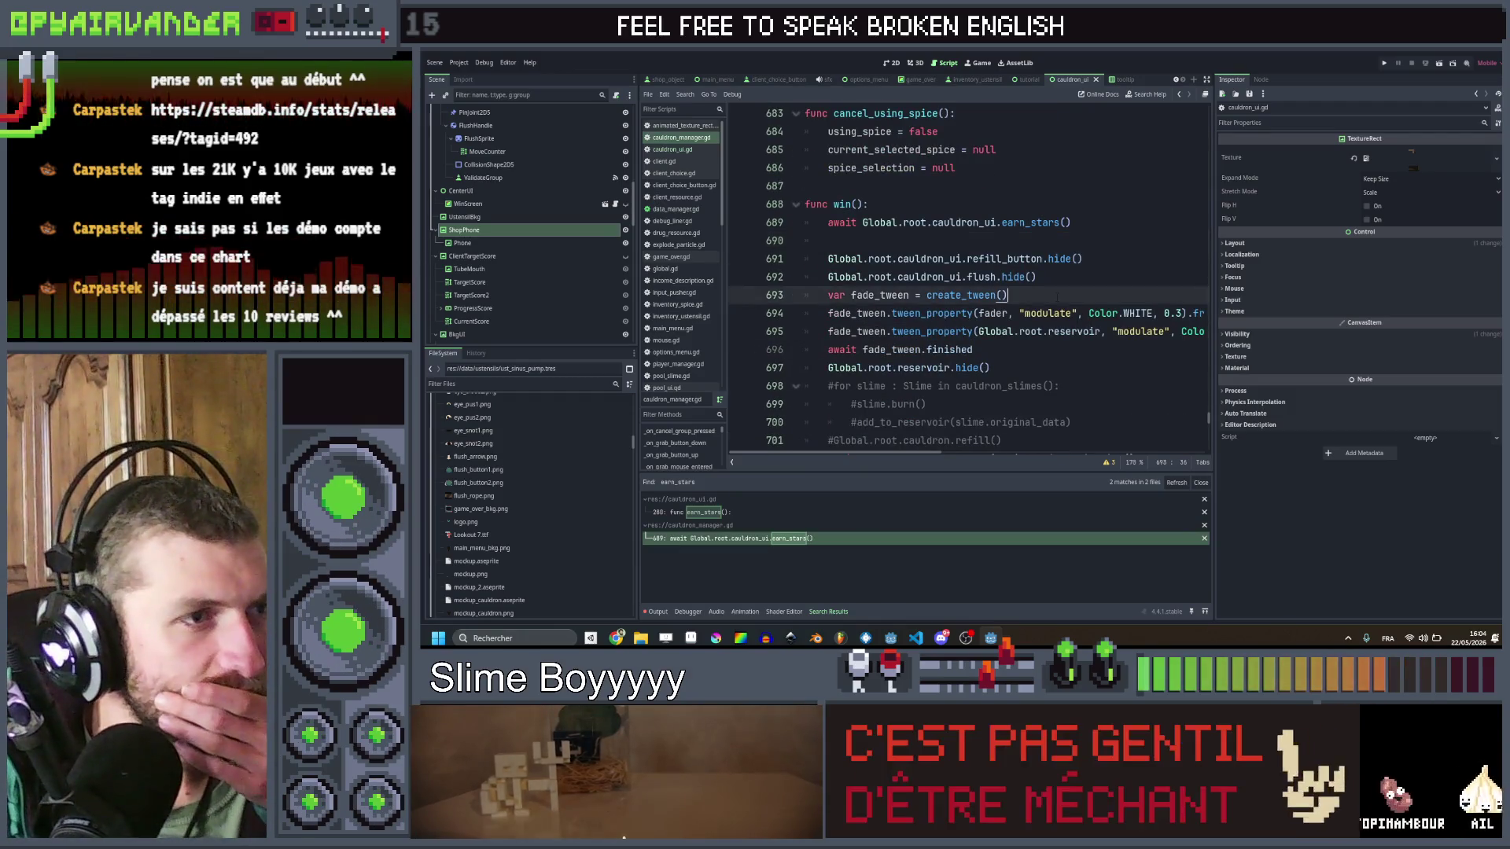
scroll(1054, 299, "left", 3)
scroll(1040, 308, "up", 3)
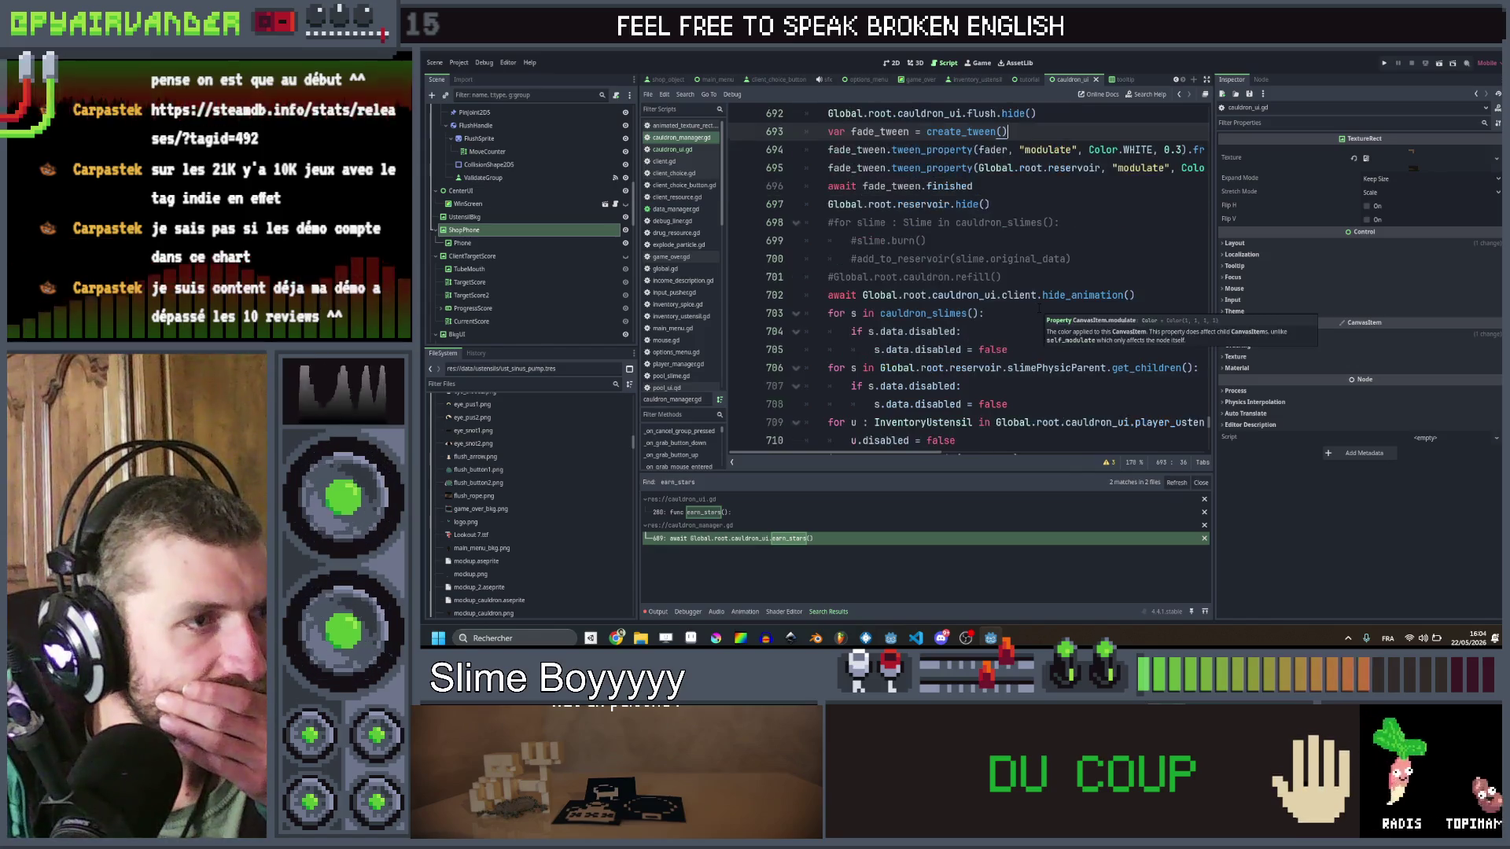
Step: Review the reservoir fade tween lines down to the fade_tween.finished await
left_click(1073, 277)
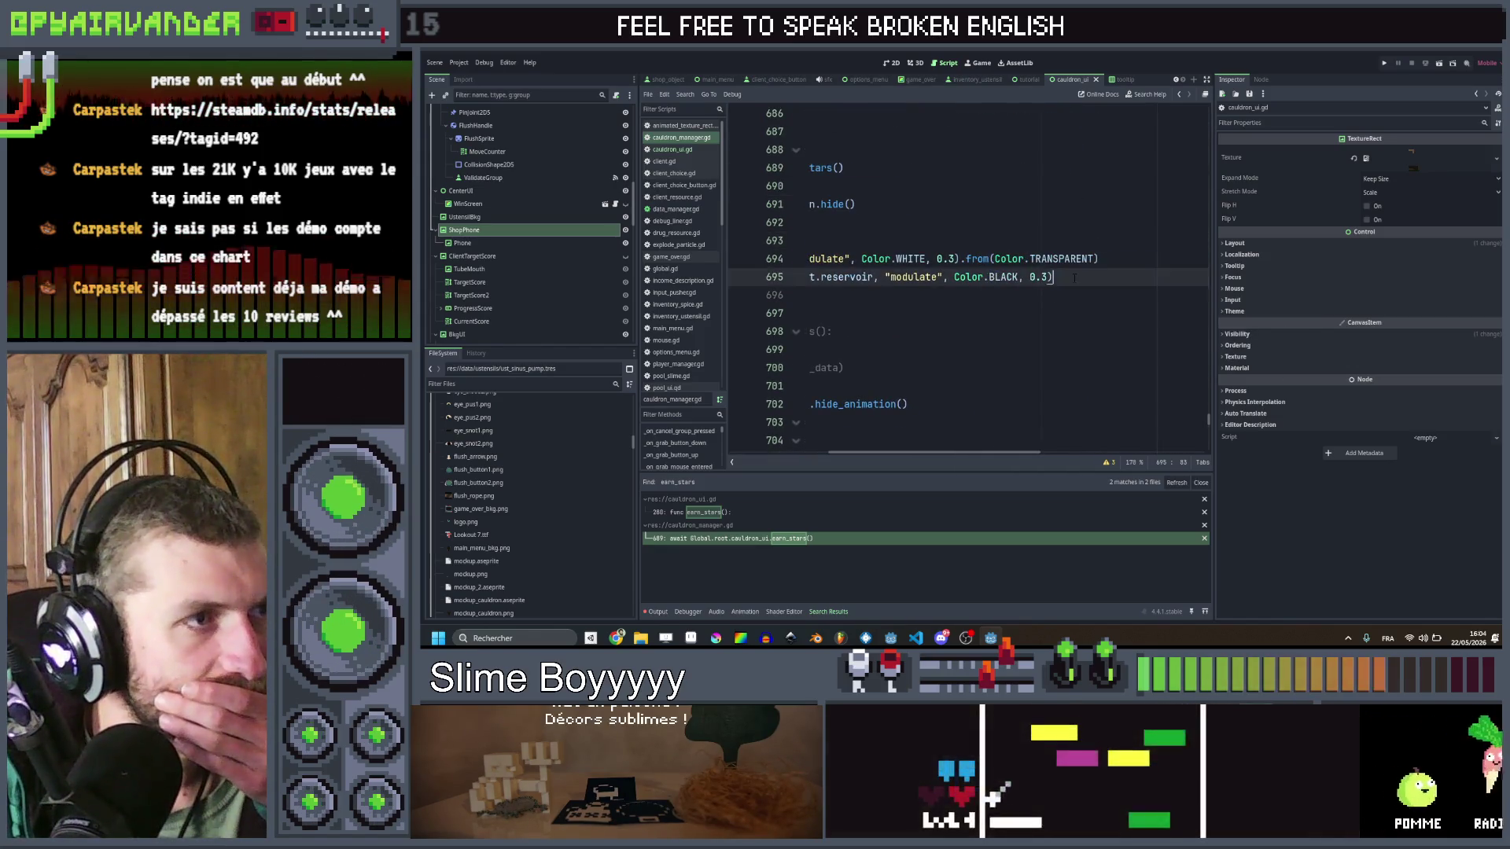
left_click(1033, 240)
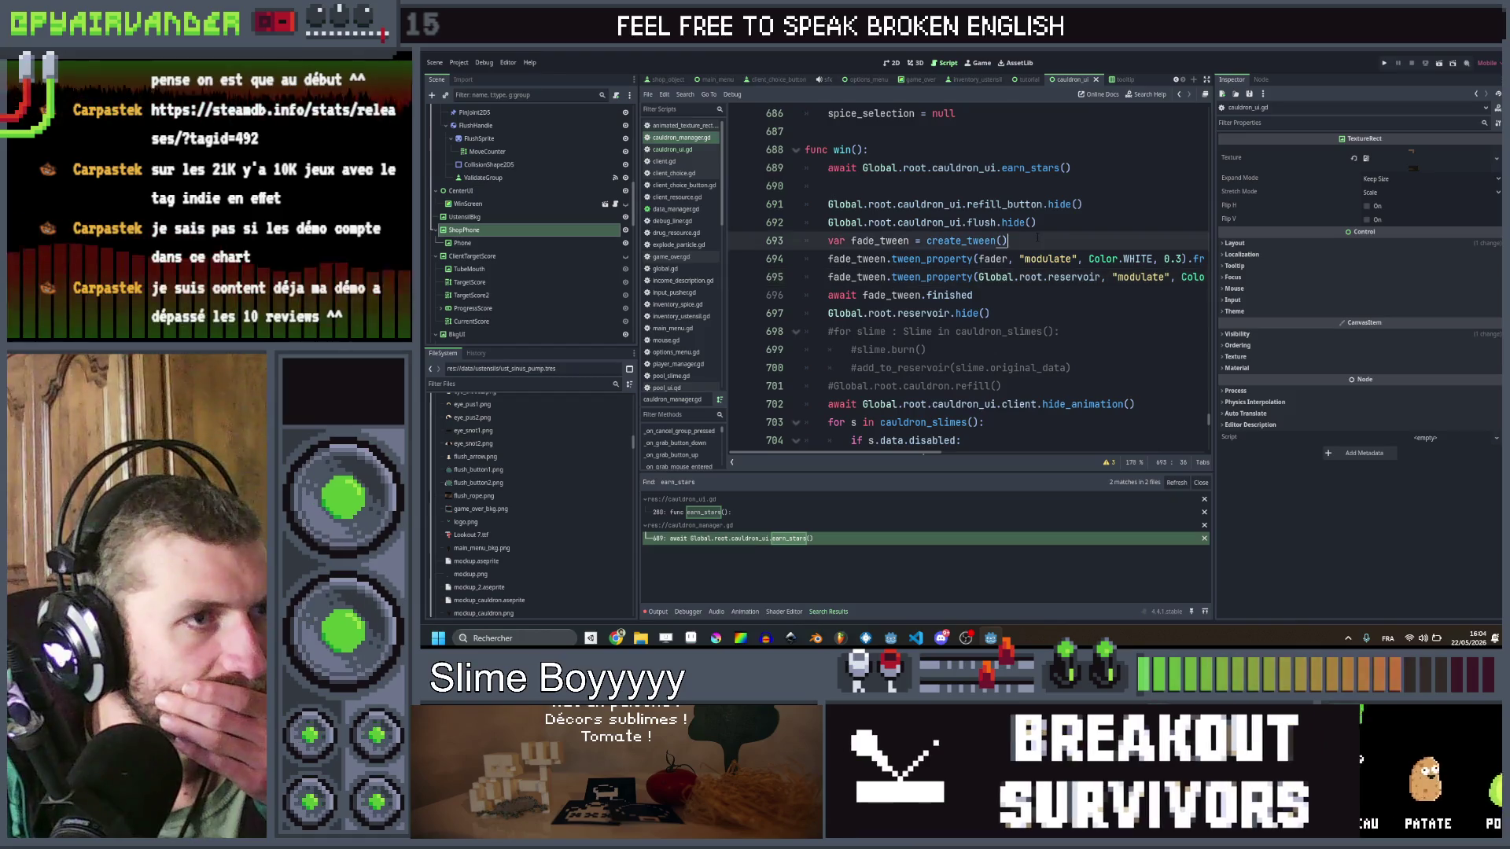
scroll(1032, 236, "right", 5)
scroll(1032, 236, "left", 5)
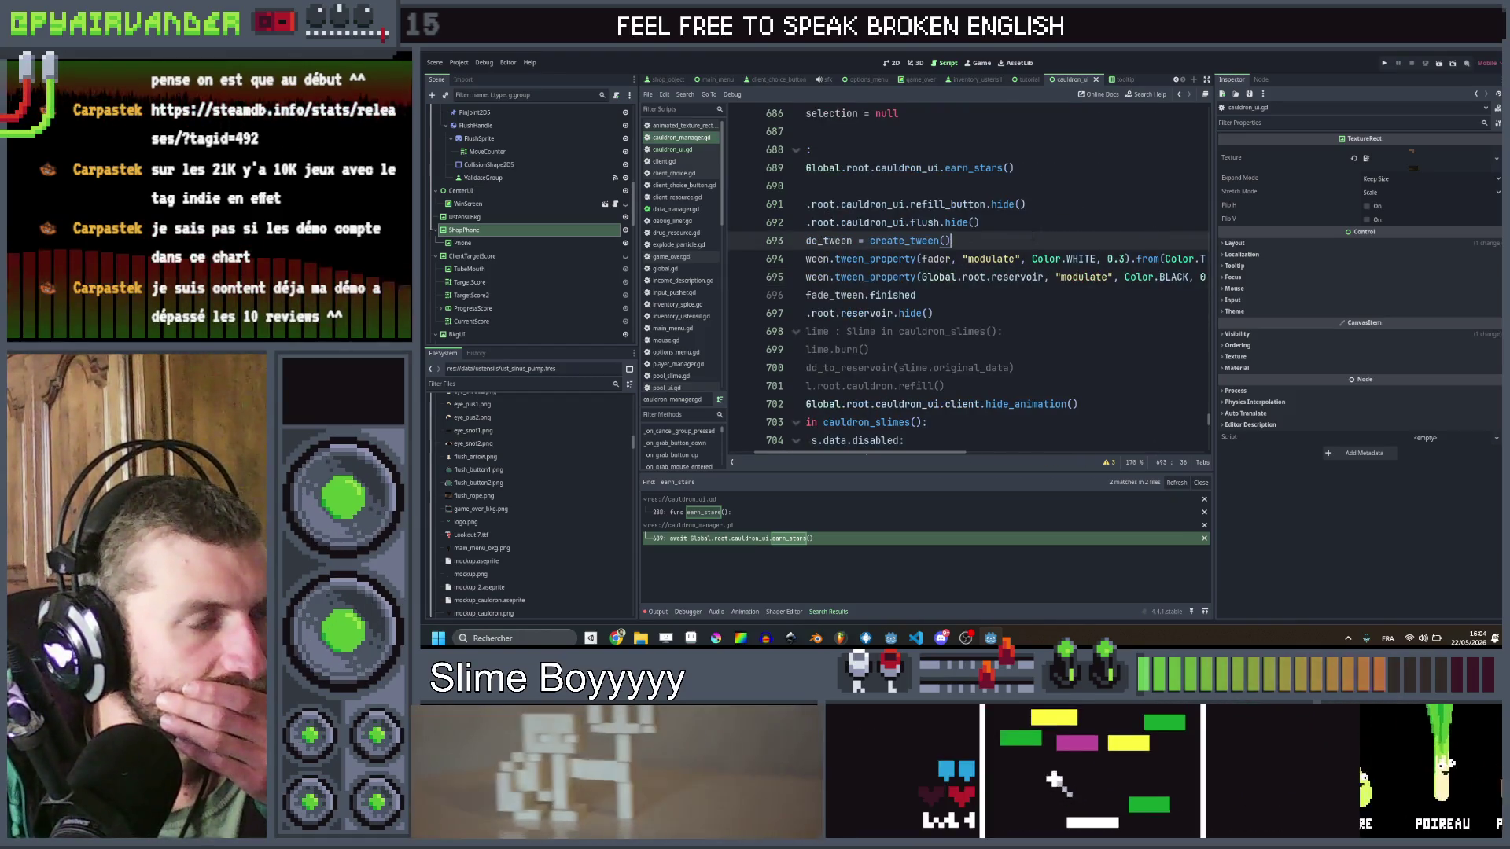
scroll(1031, 237, "right", 3)
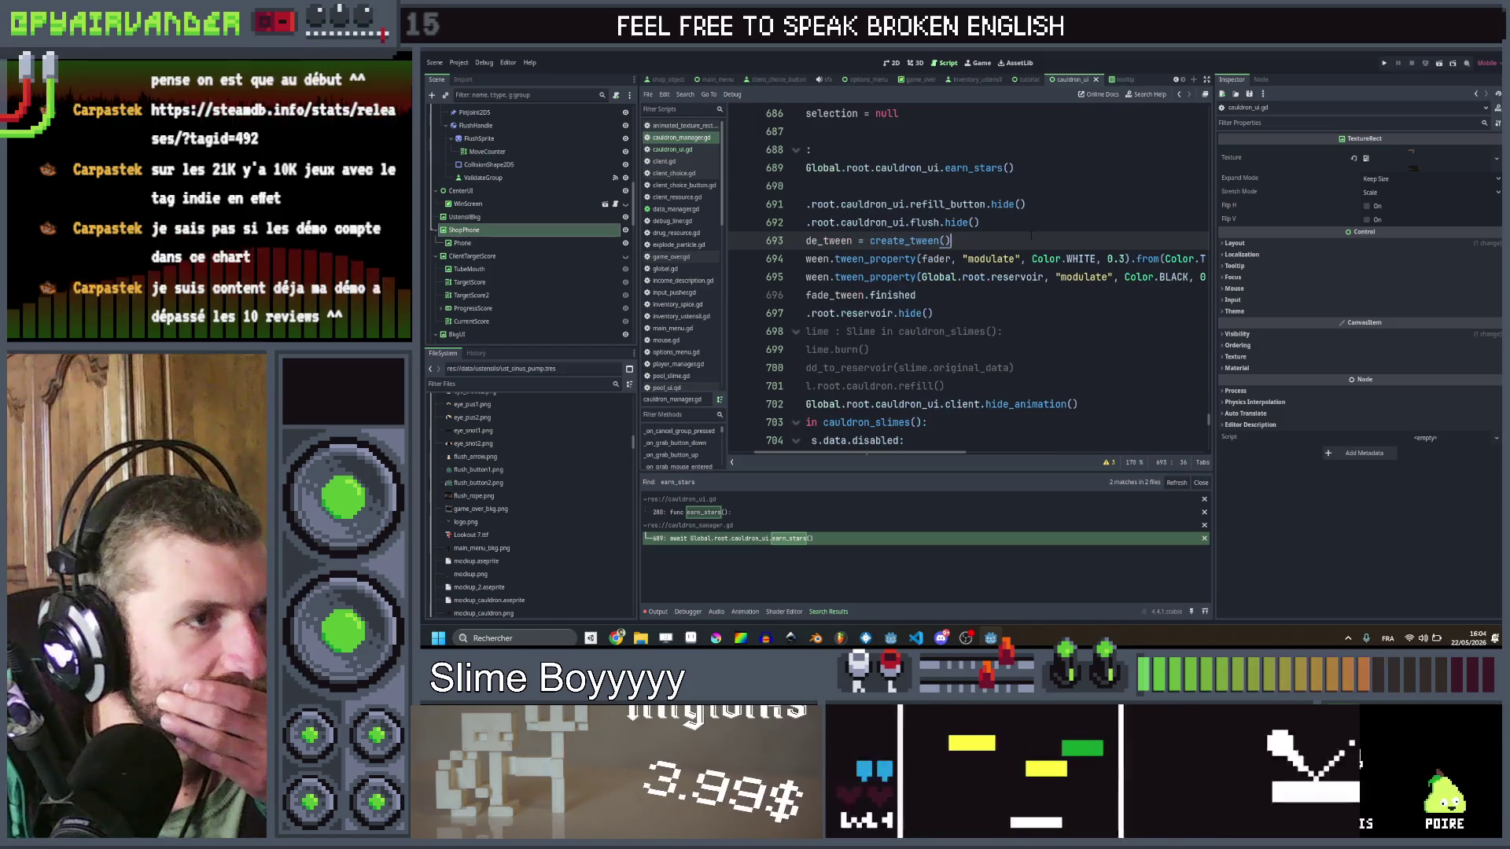
scroll(1026, 236, "down", 1)
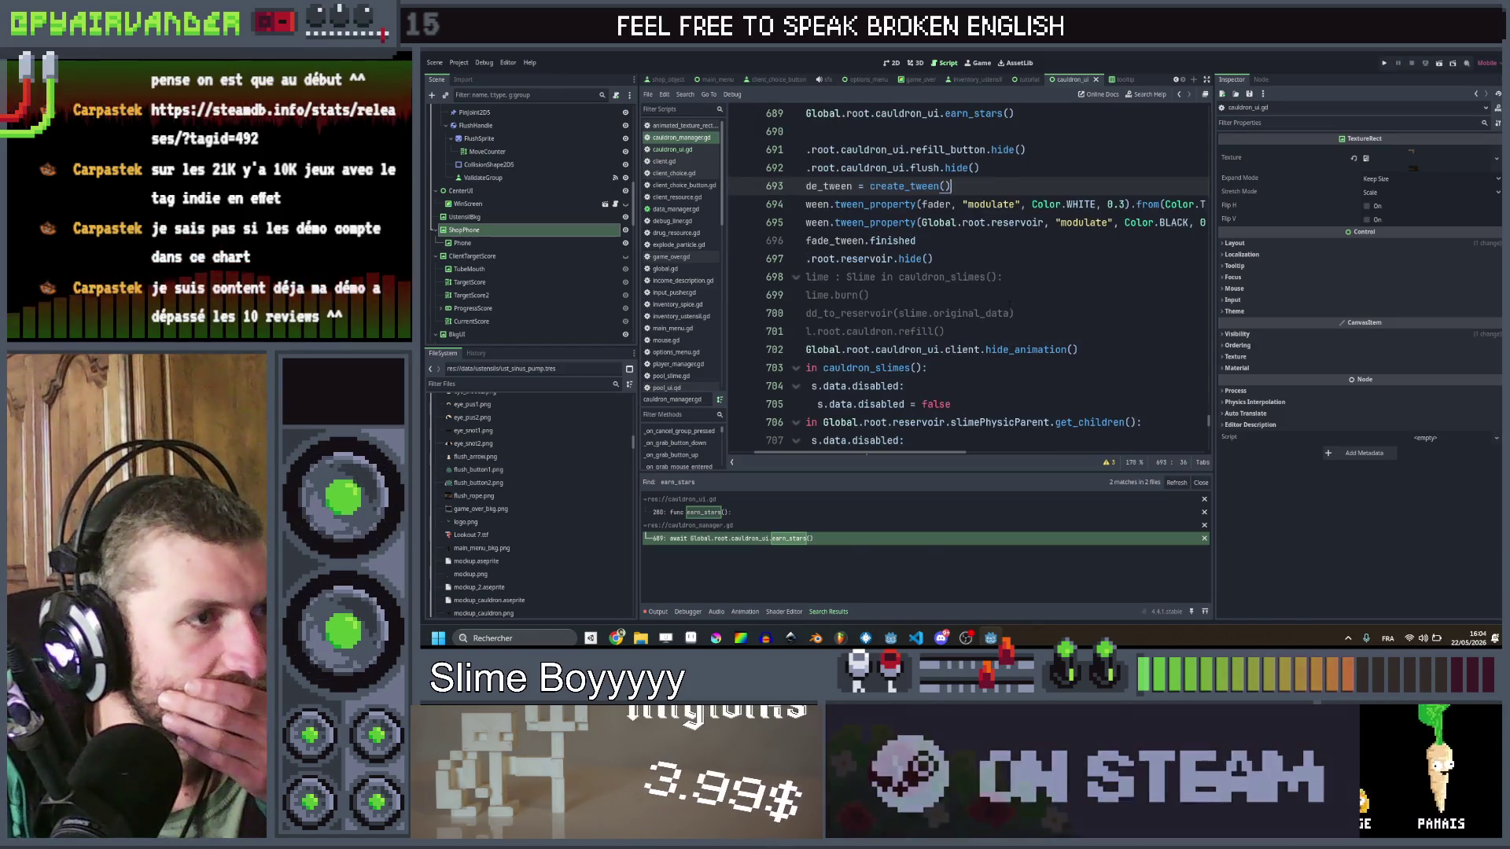
scroll(1046, 240, "left", 3)
left_click(1063, 242)
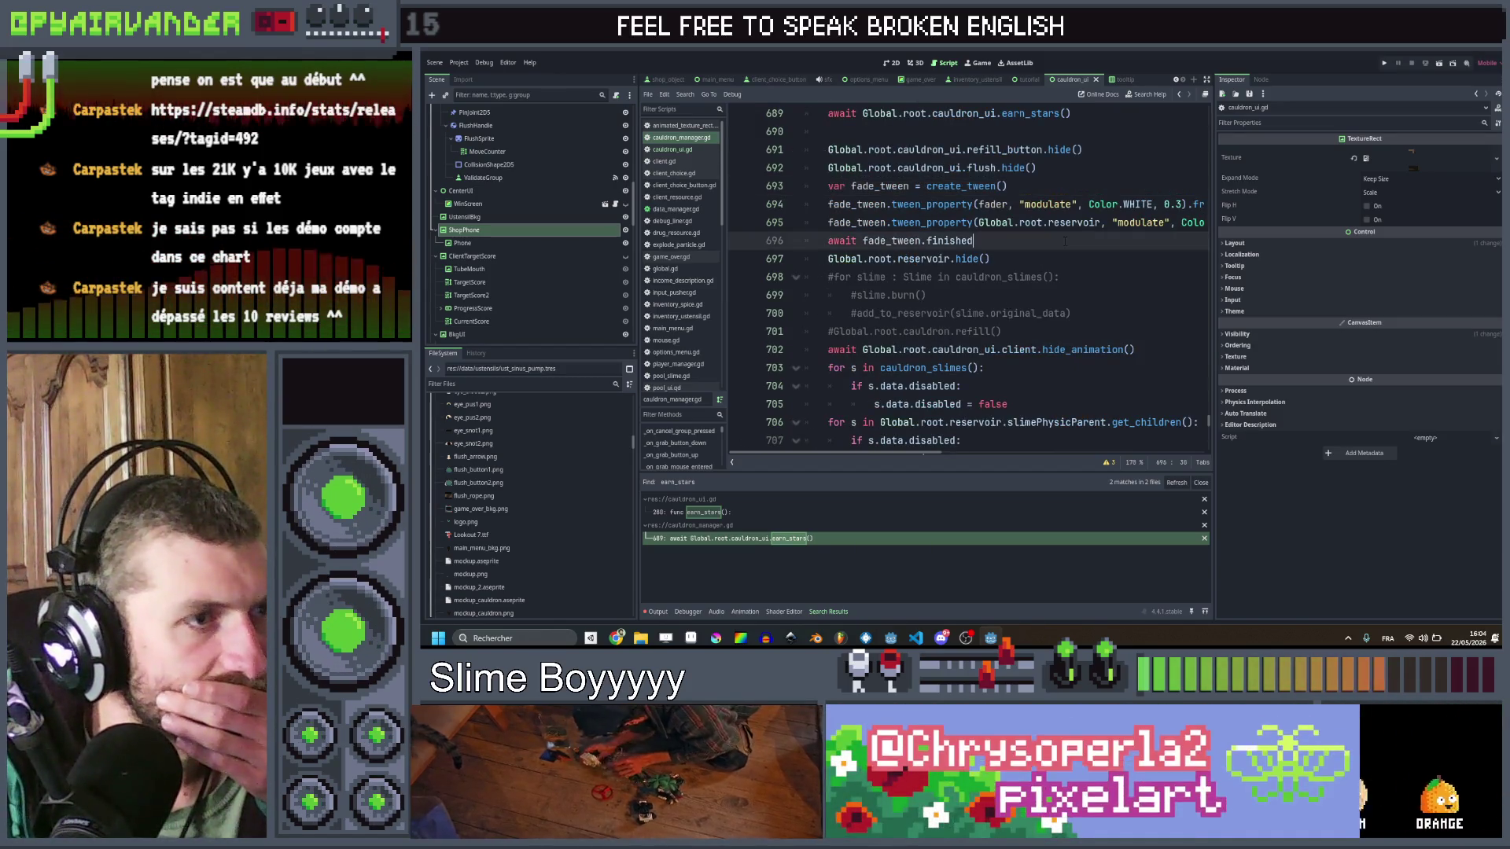
scroll(1060, 241, "right", 5)
scroll(1060, 241, "left", 5)
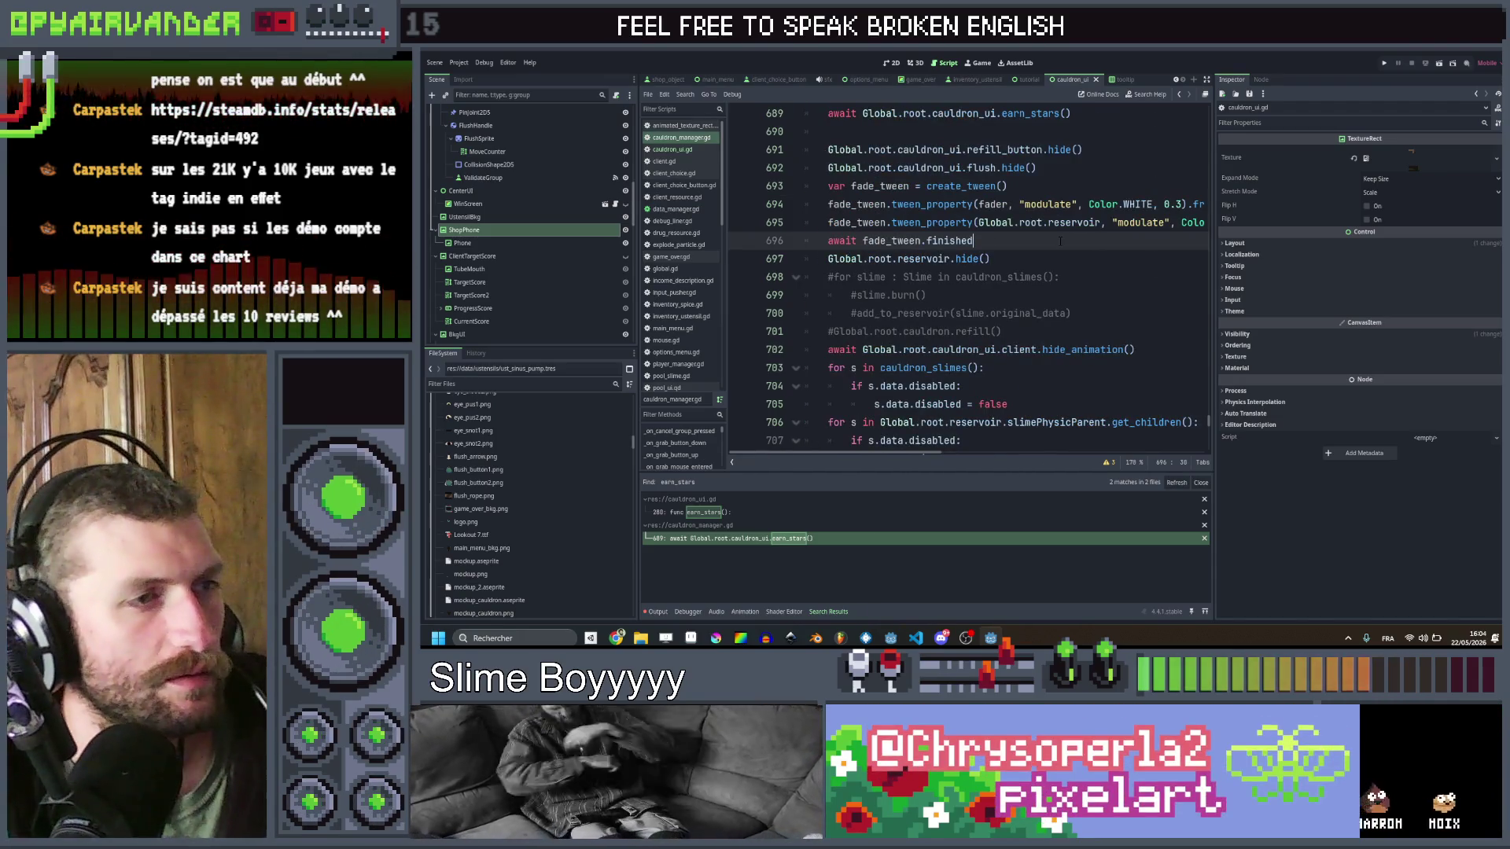
Step: Delete the commented-out slime loop on lines 698–701
key("Down")
key("Down")
key("Down")
key("Up")
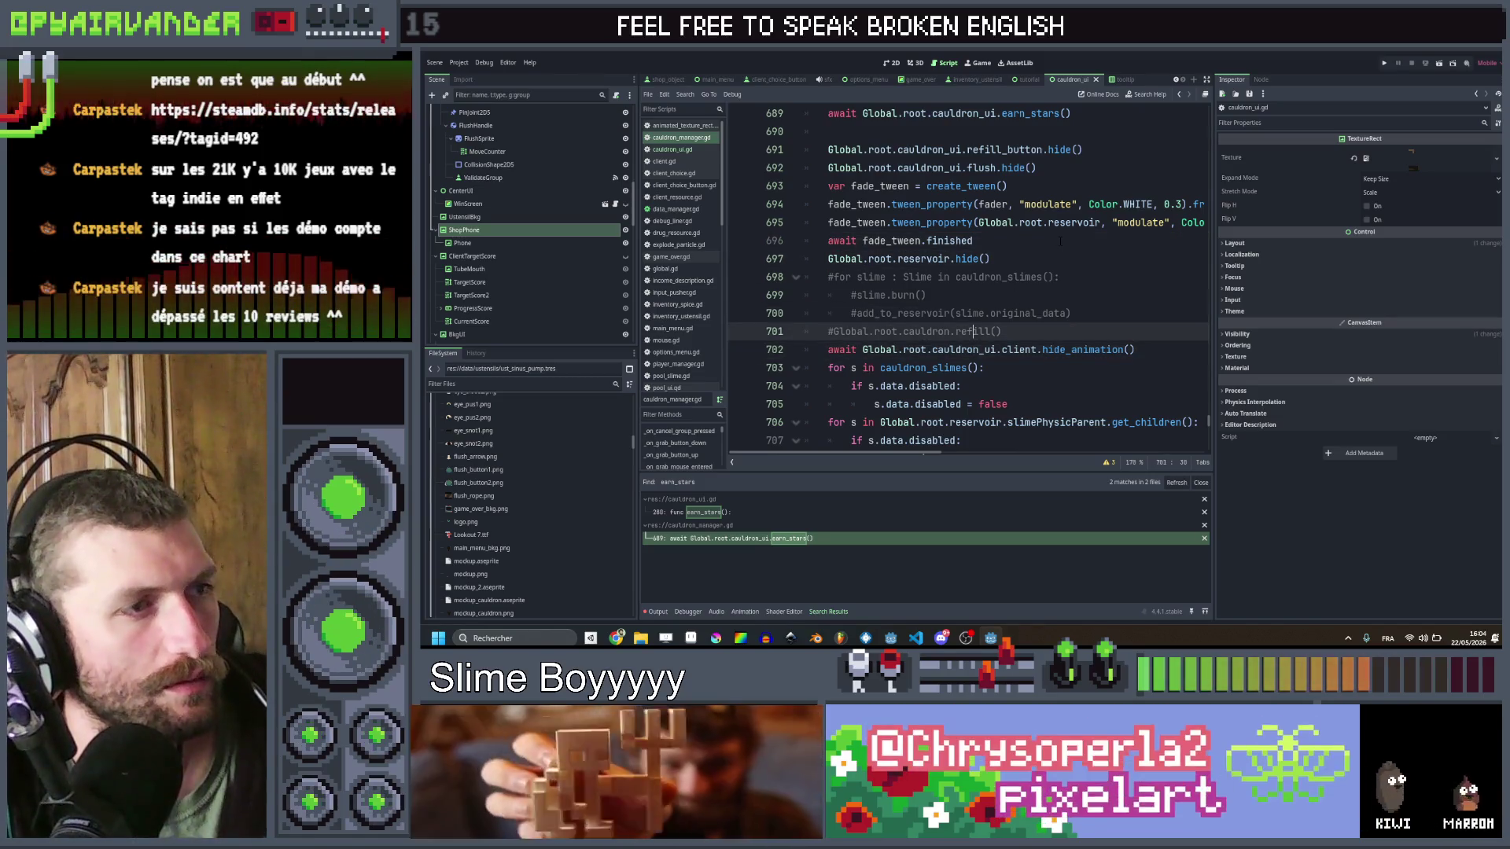
key("End")
key("shift+alt+Up")
key("shift+alt+Up")
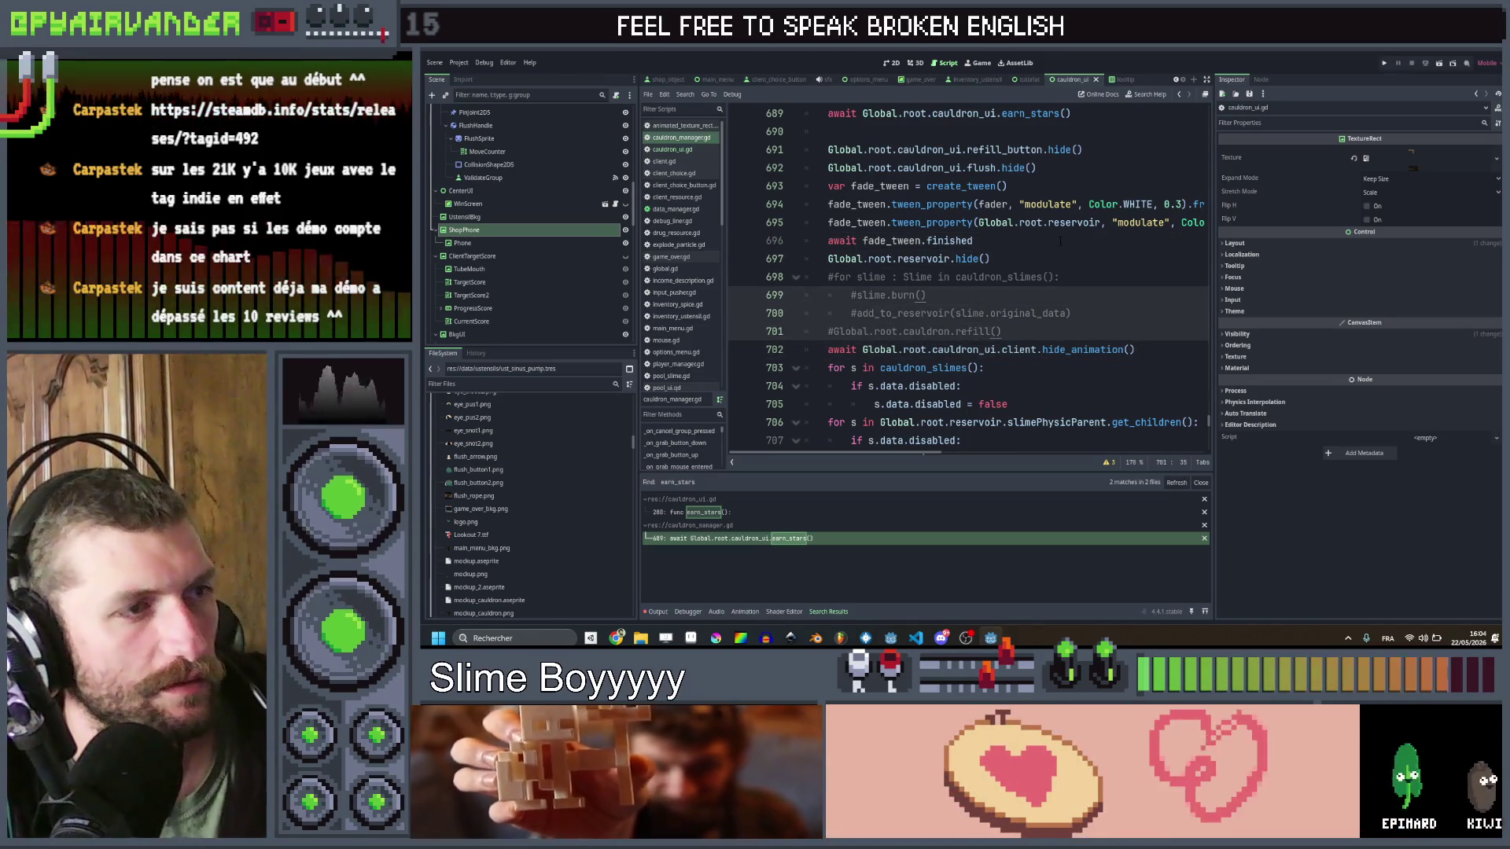
key("shift+Up")
key("shift+Up")
key("shift+Up")
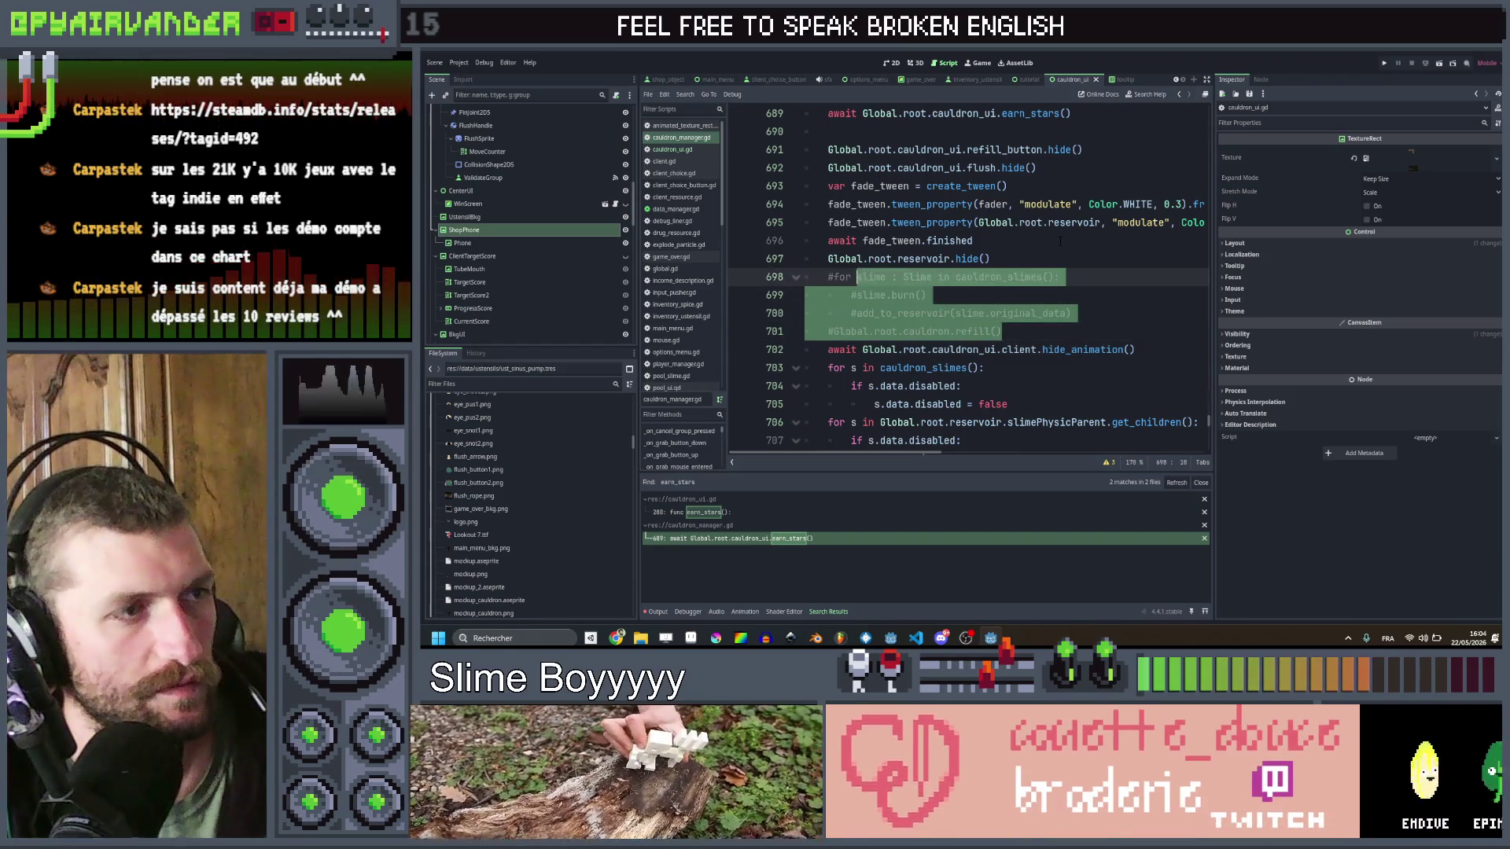
key("shift+Home")
key("BackSpace")
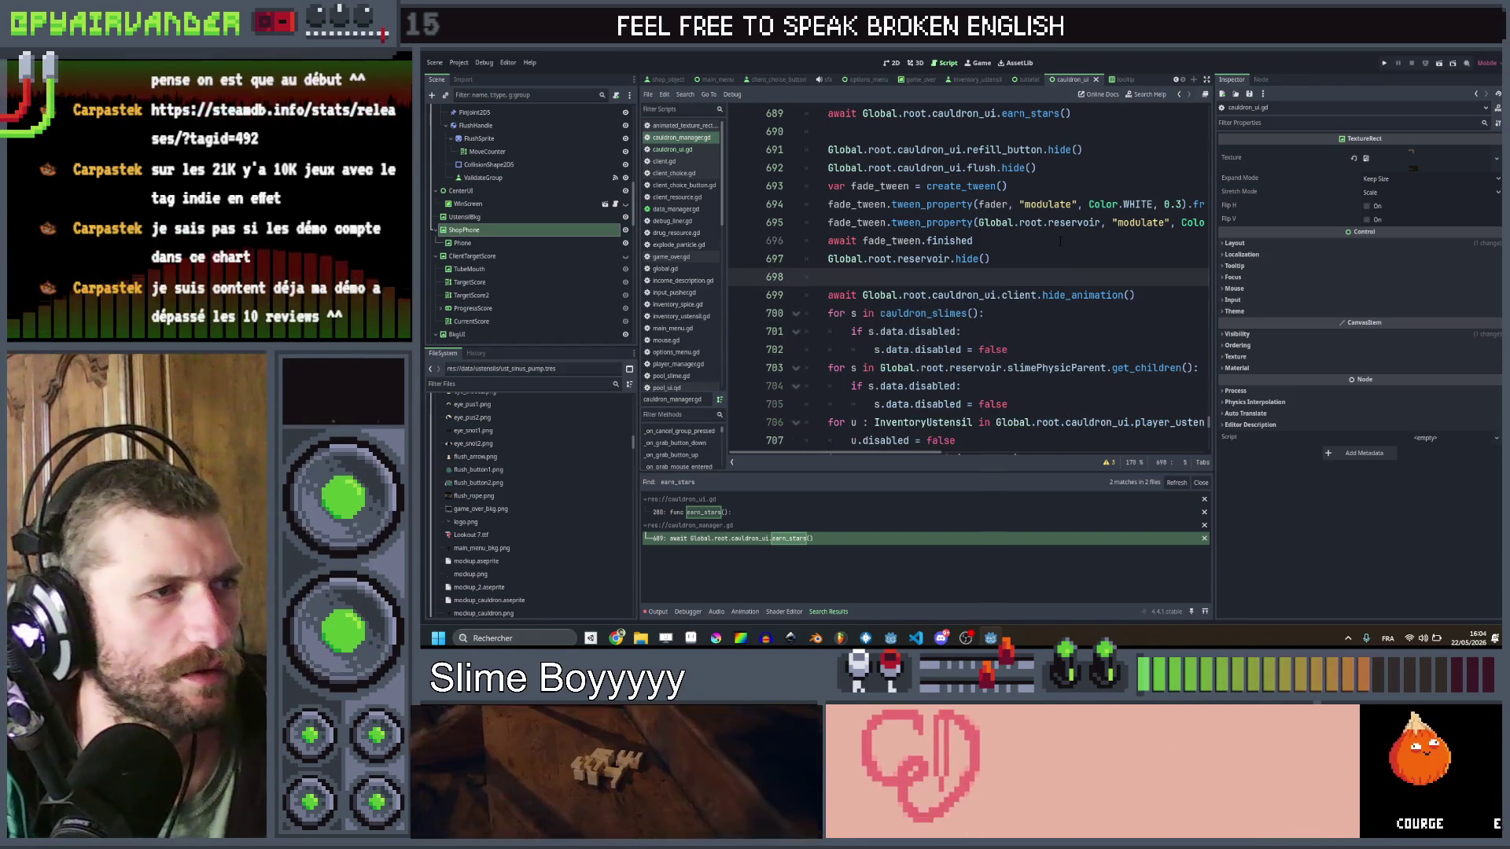
Step: Declare swap_phone_tween as create_tween() with EASE_IN_OUT easing
key("Up")
key("Up")
key("Up")
key("Down")
key("Down")
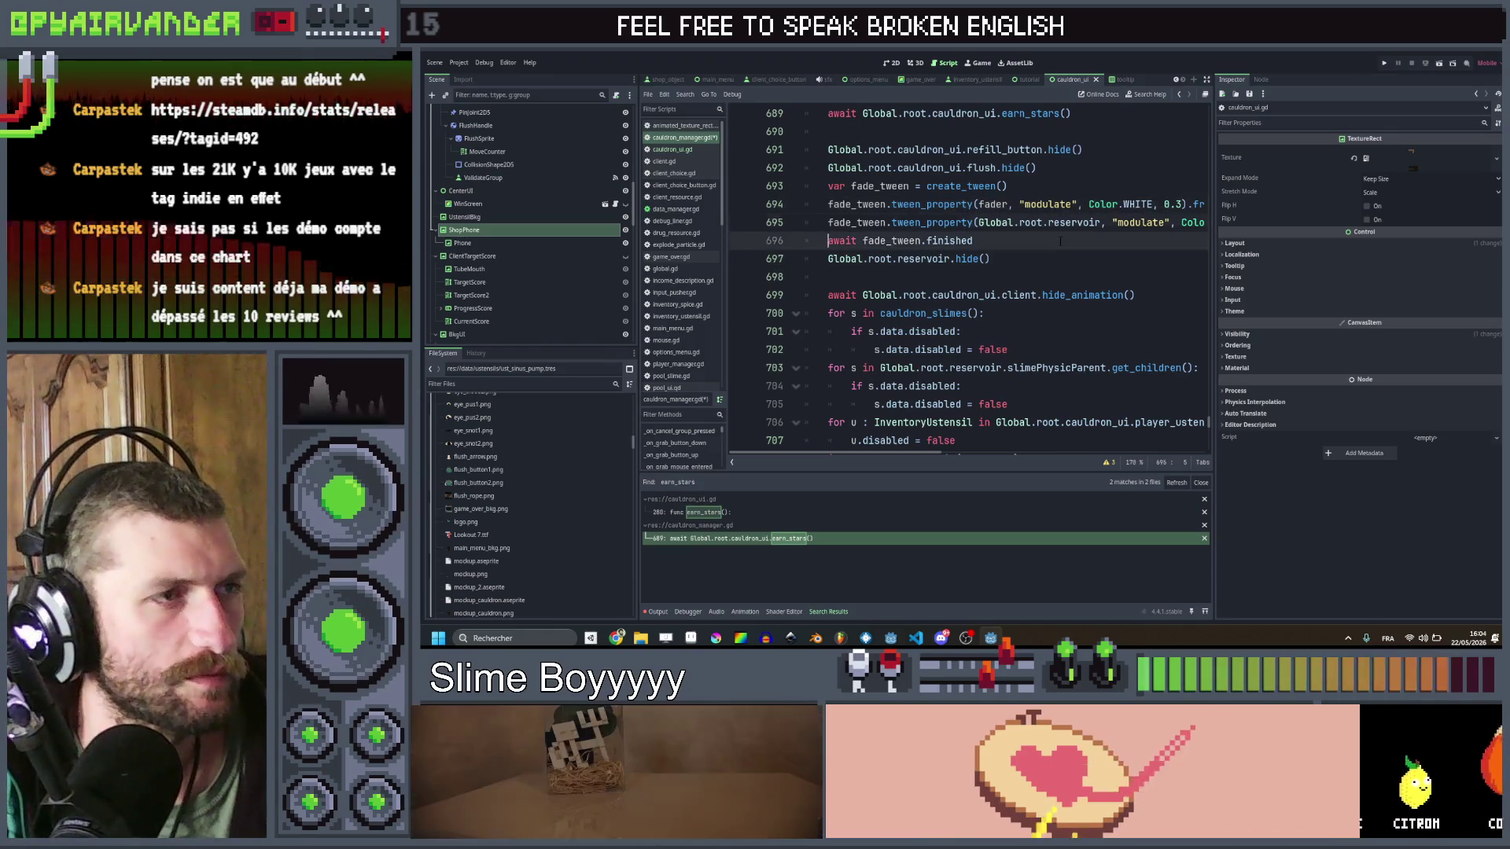
key("Down")
key("Down")
type("var s")
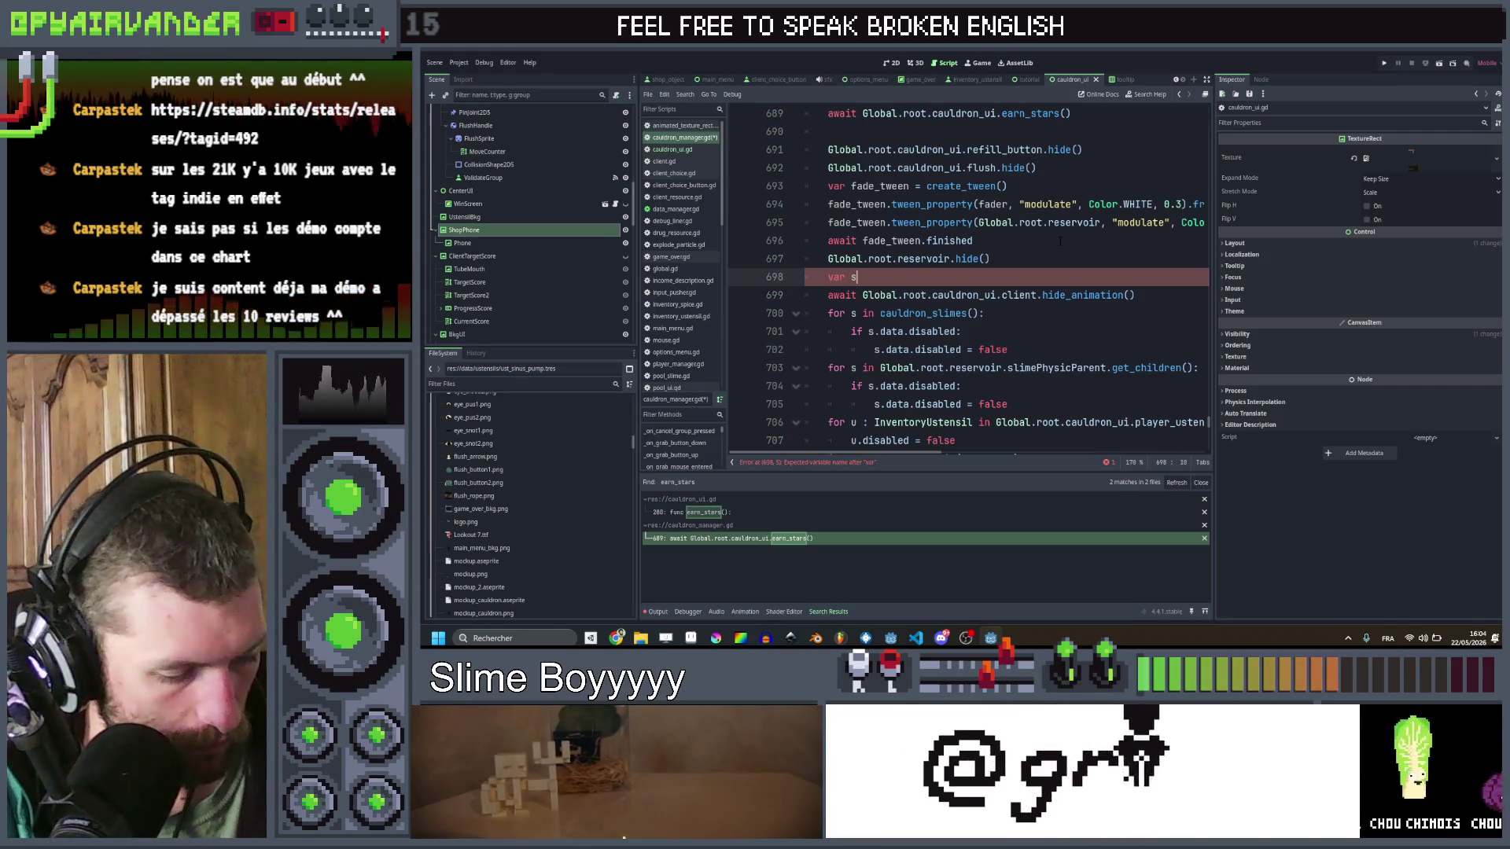
type("wap_phone_tween")
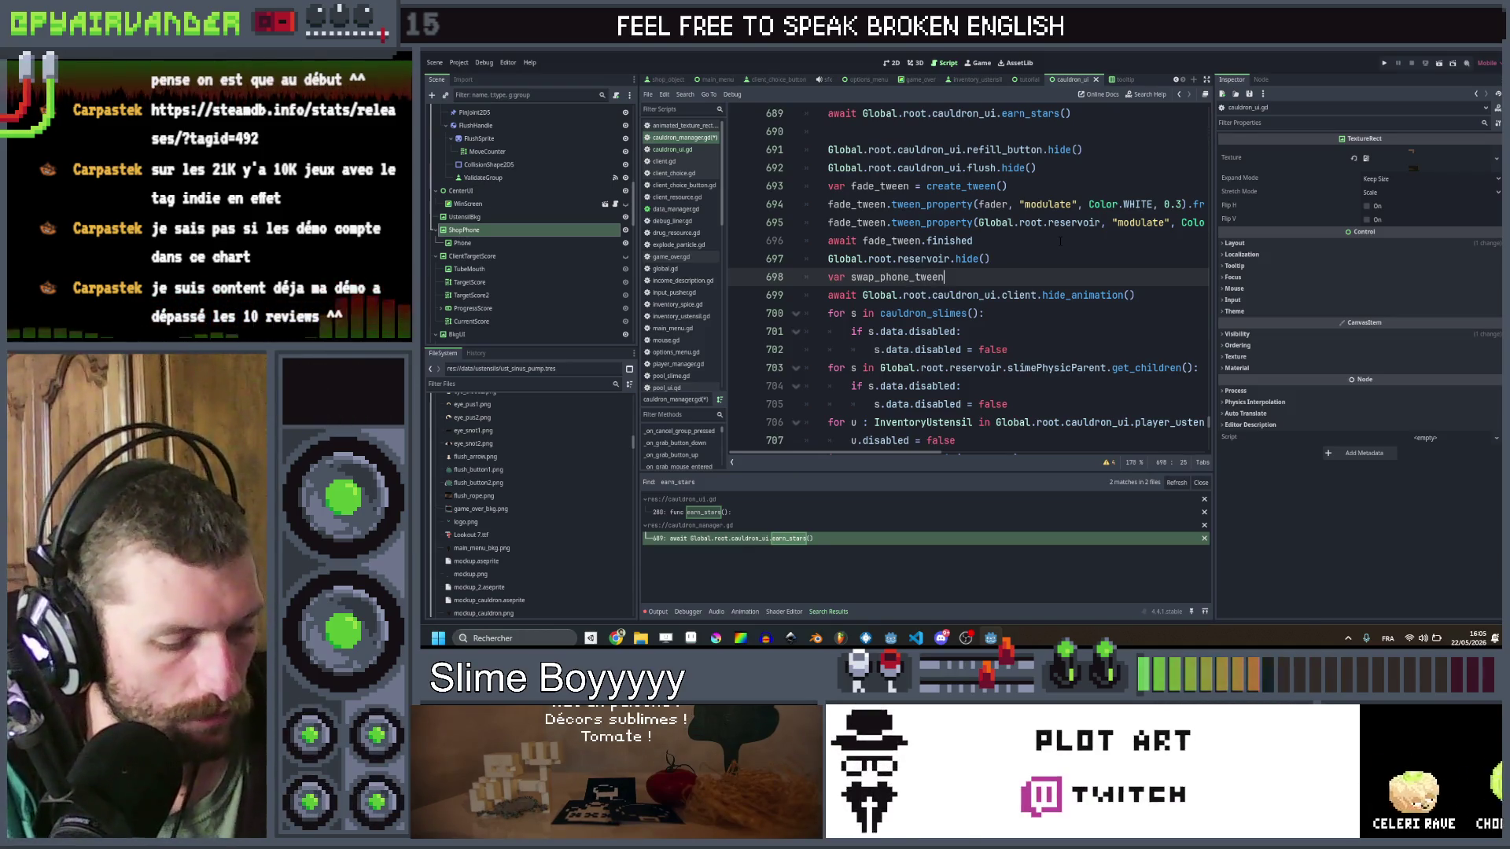
type(" = create_tw")
key("Return")
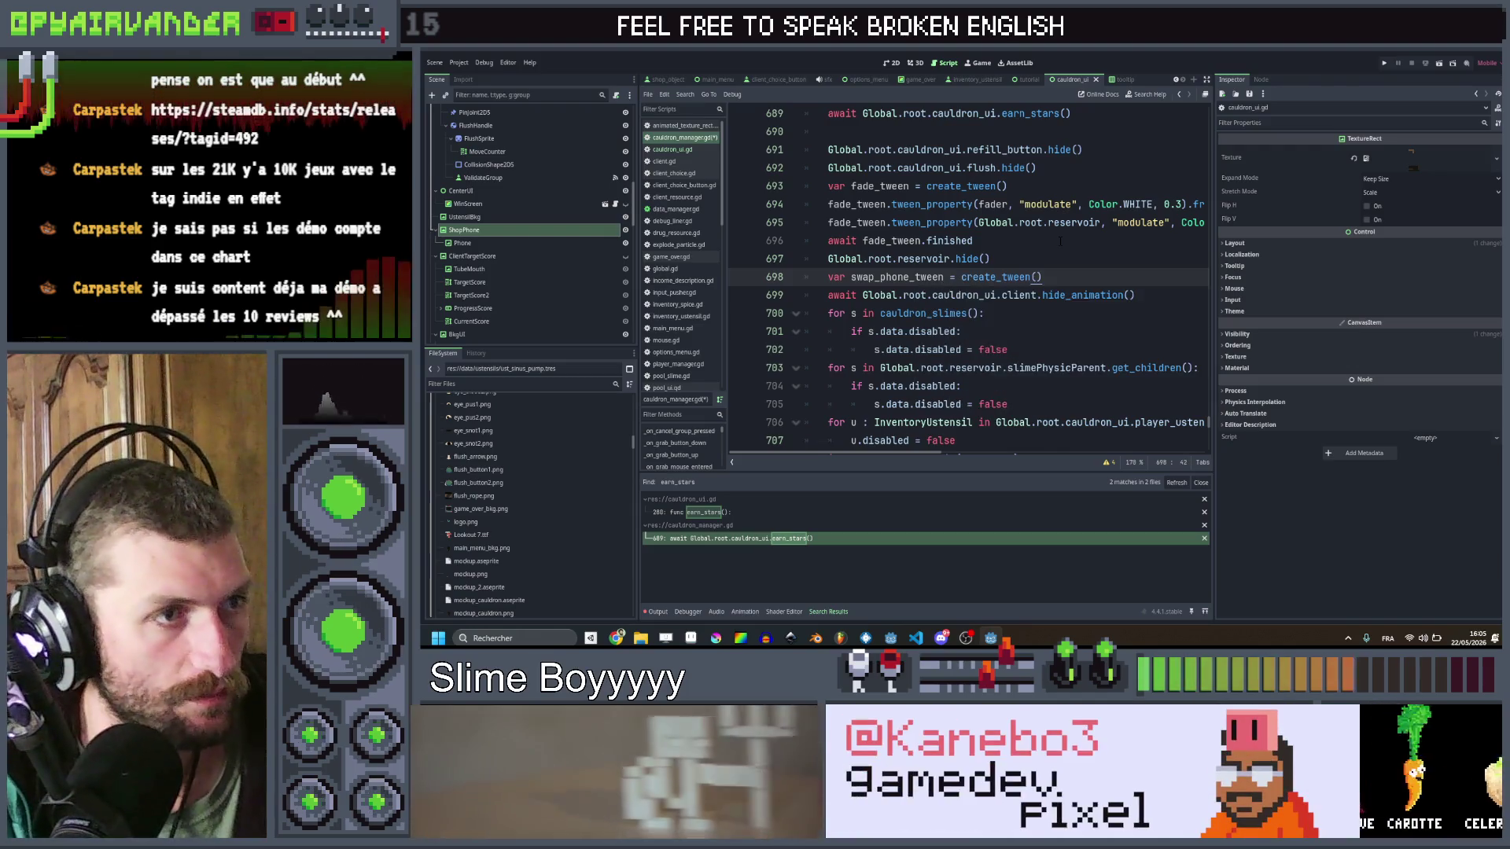
type(".set")
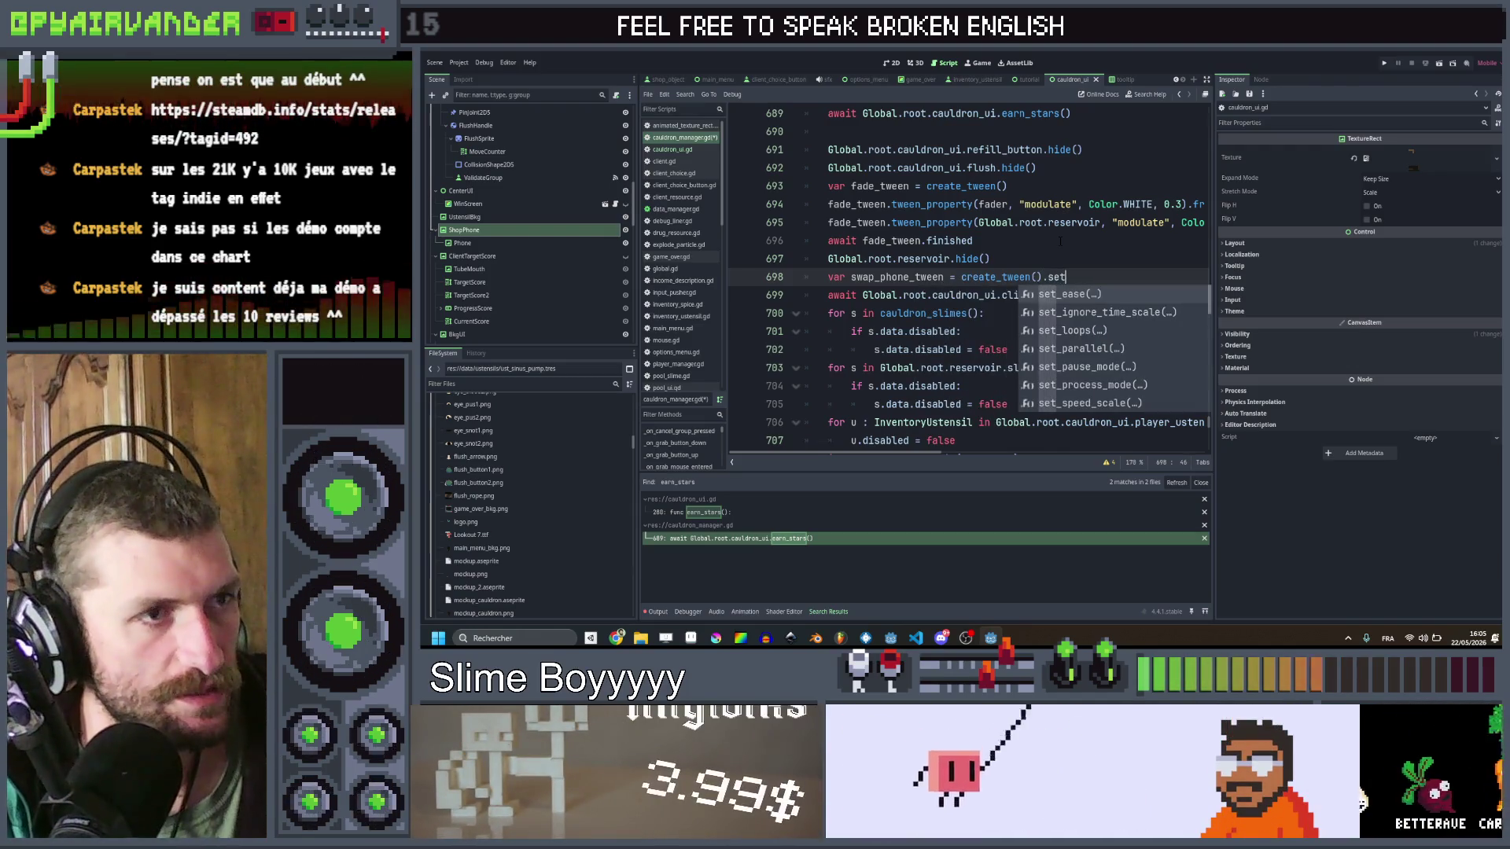
key("Return")
key("Down")
key("Return")
type(")")
key("Return")
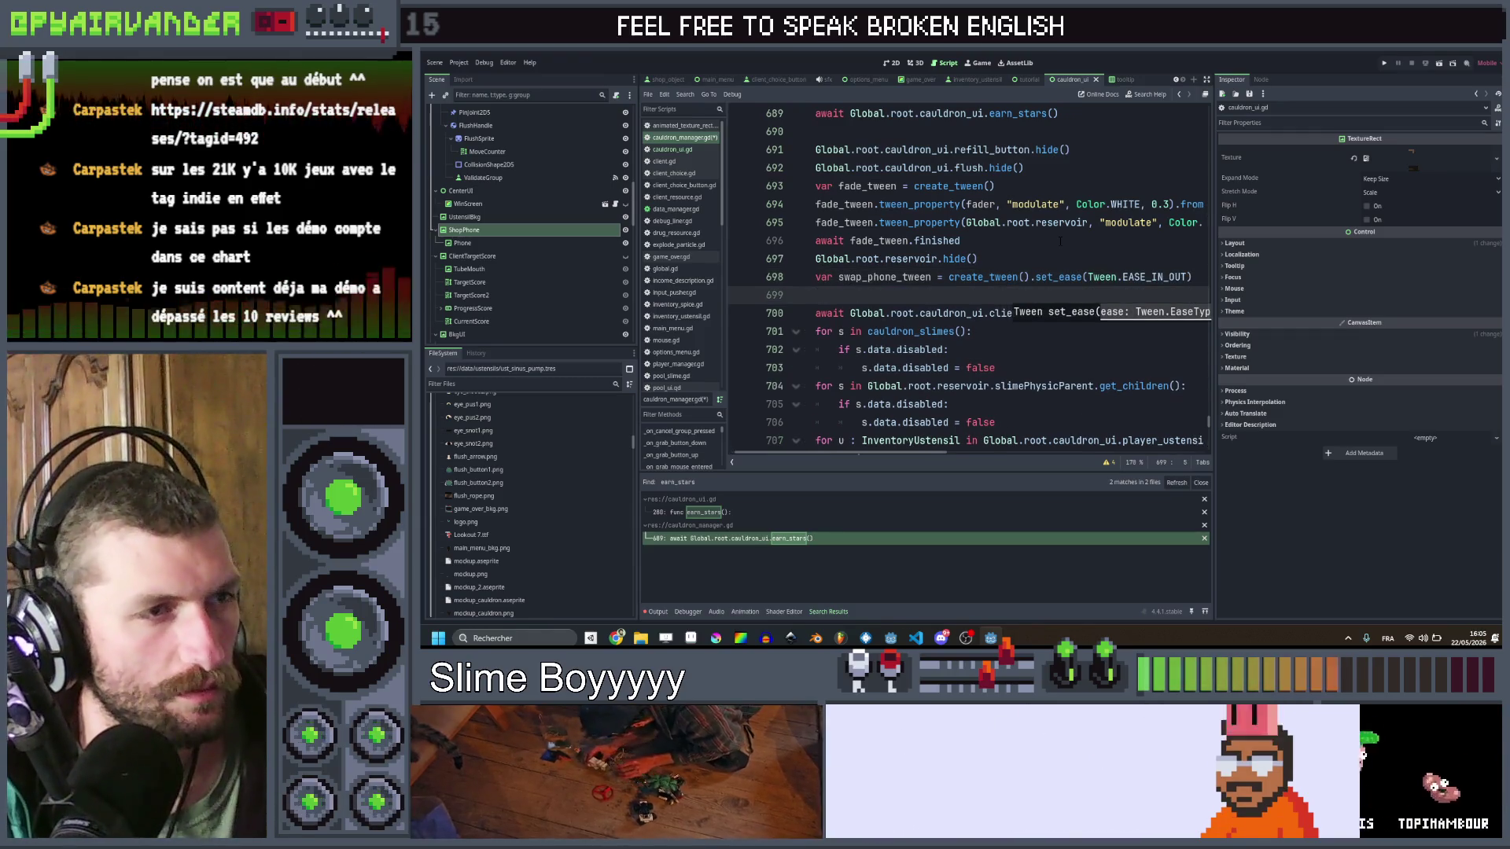
Step: Chain .set_parallel() onto the swap_phone_tween line and save
key("Up")
key("End")
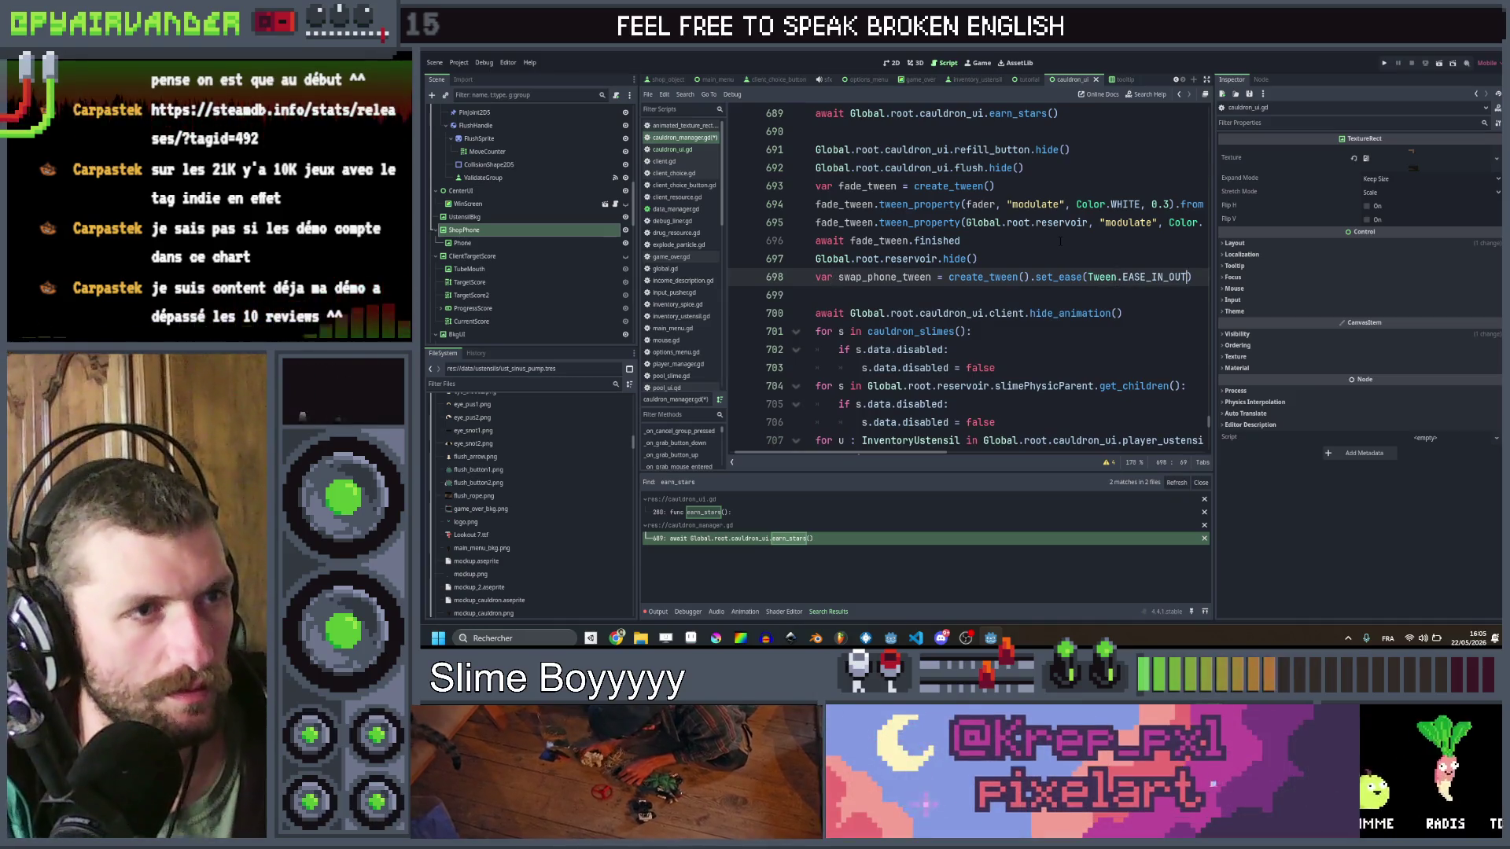
type(".setp")
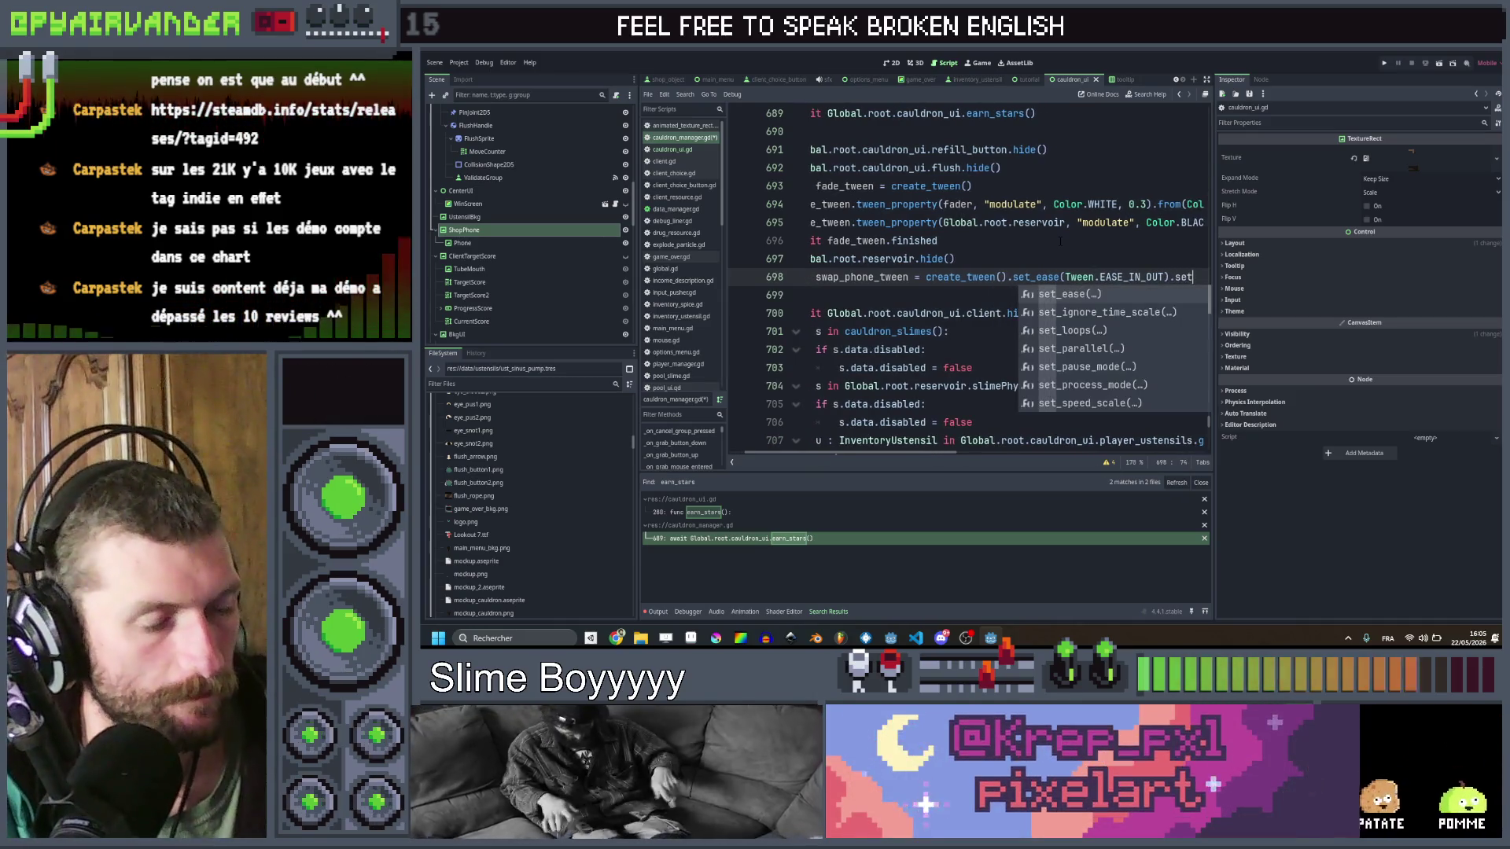
key("Return")
key("ctrl+s")
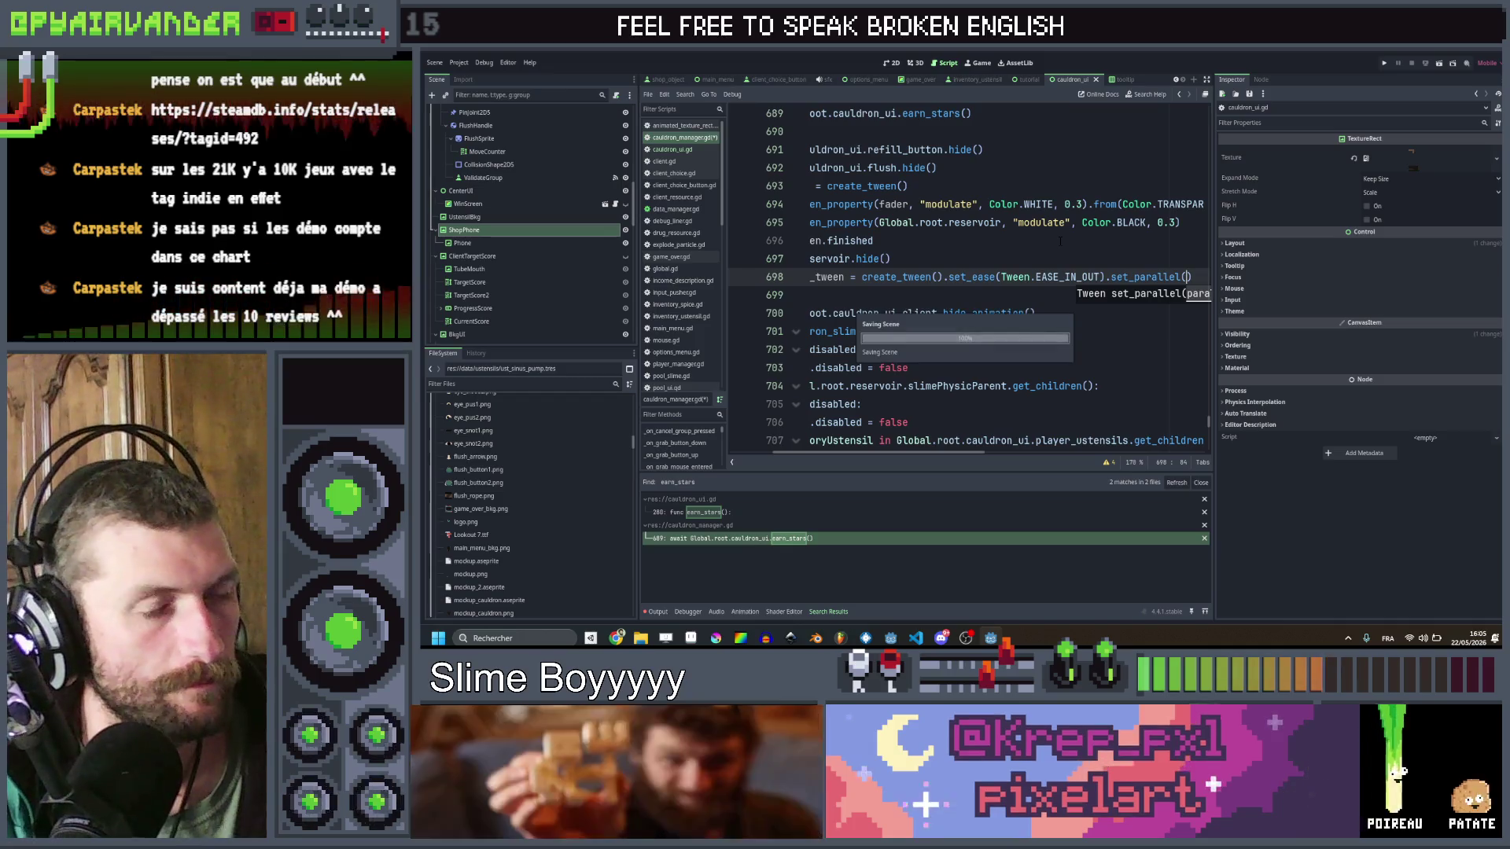
Step: Move the swap_phone_tween line below the hide_animation await and add a blank line
key("Down")
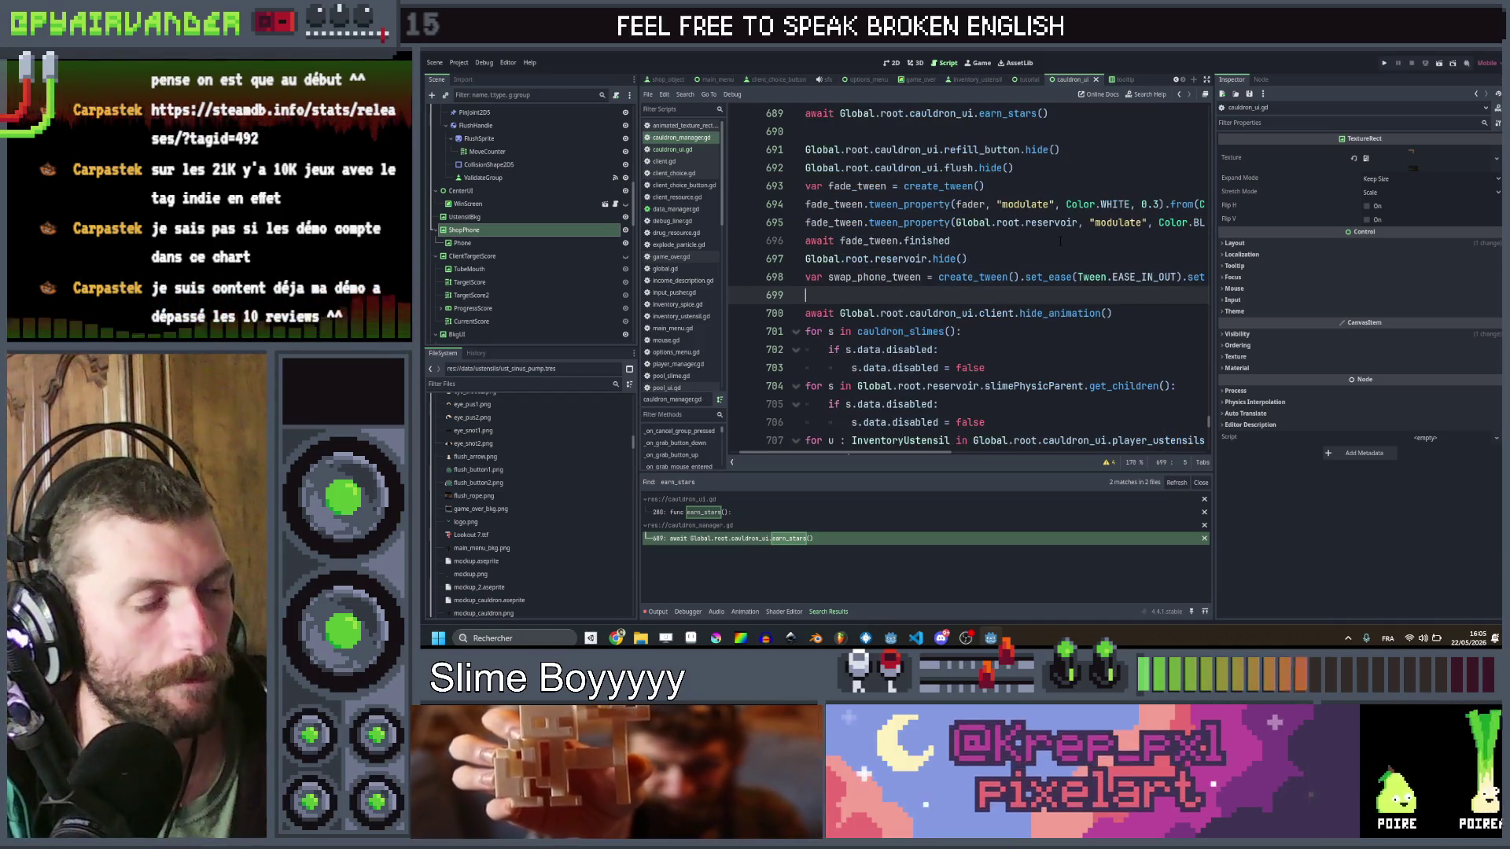
scroll(967, 275, "left", 1)
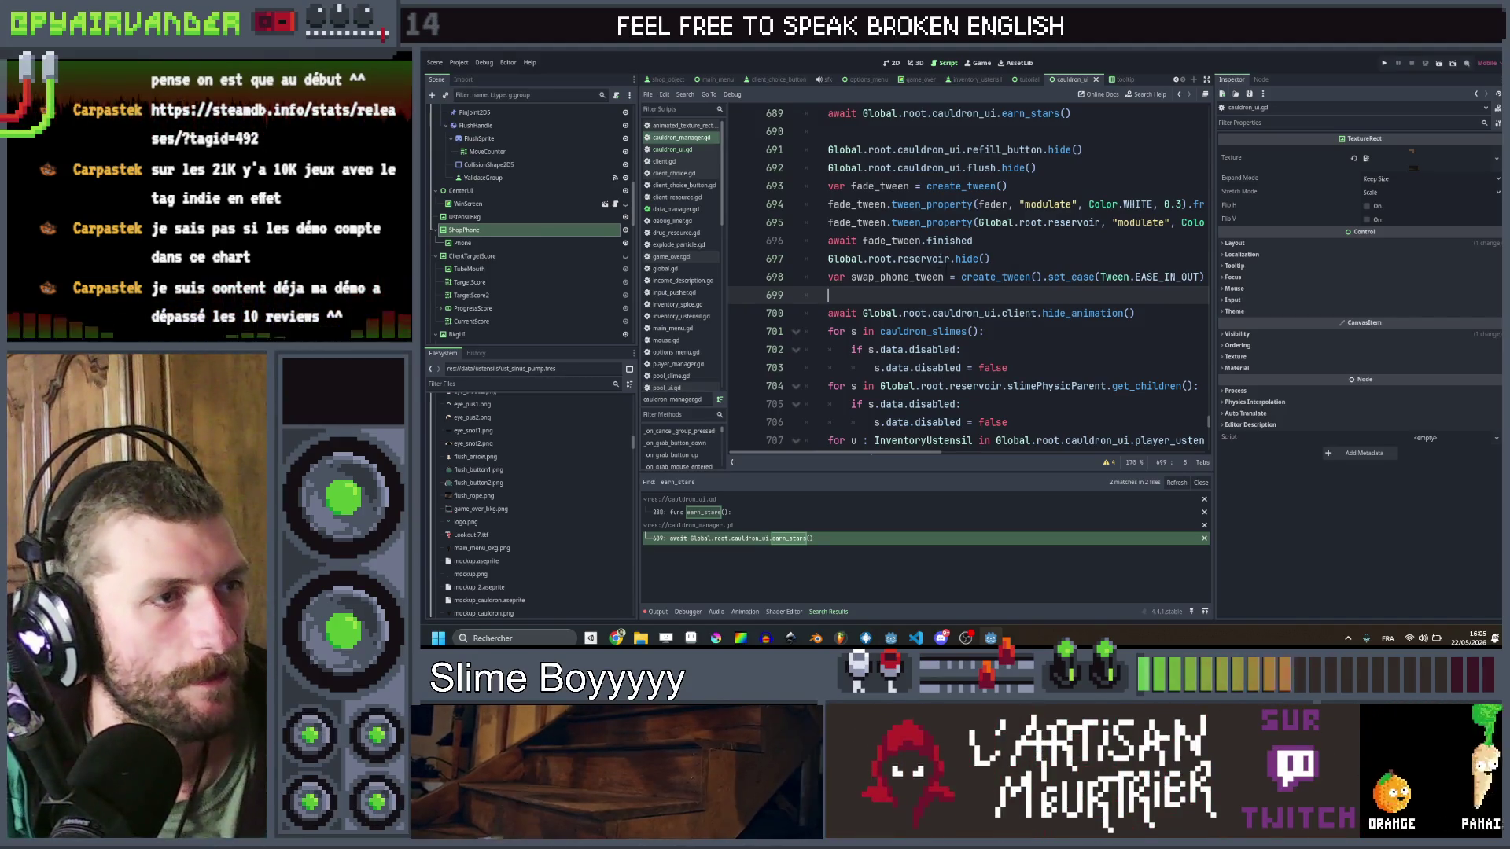
left_click(944, 278)
key("alt+Down")
key("alt+Down")
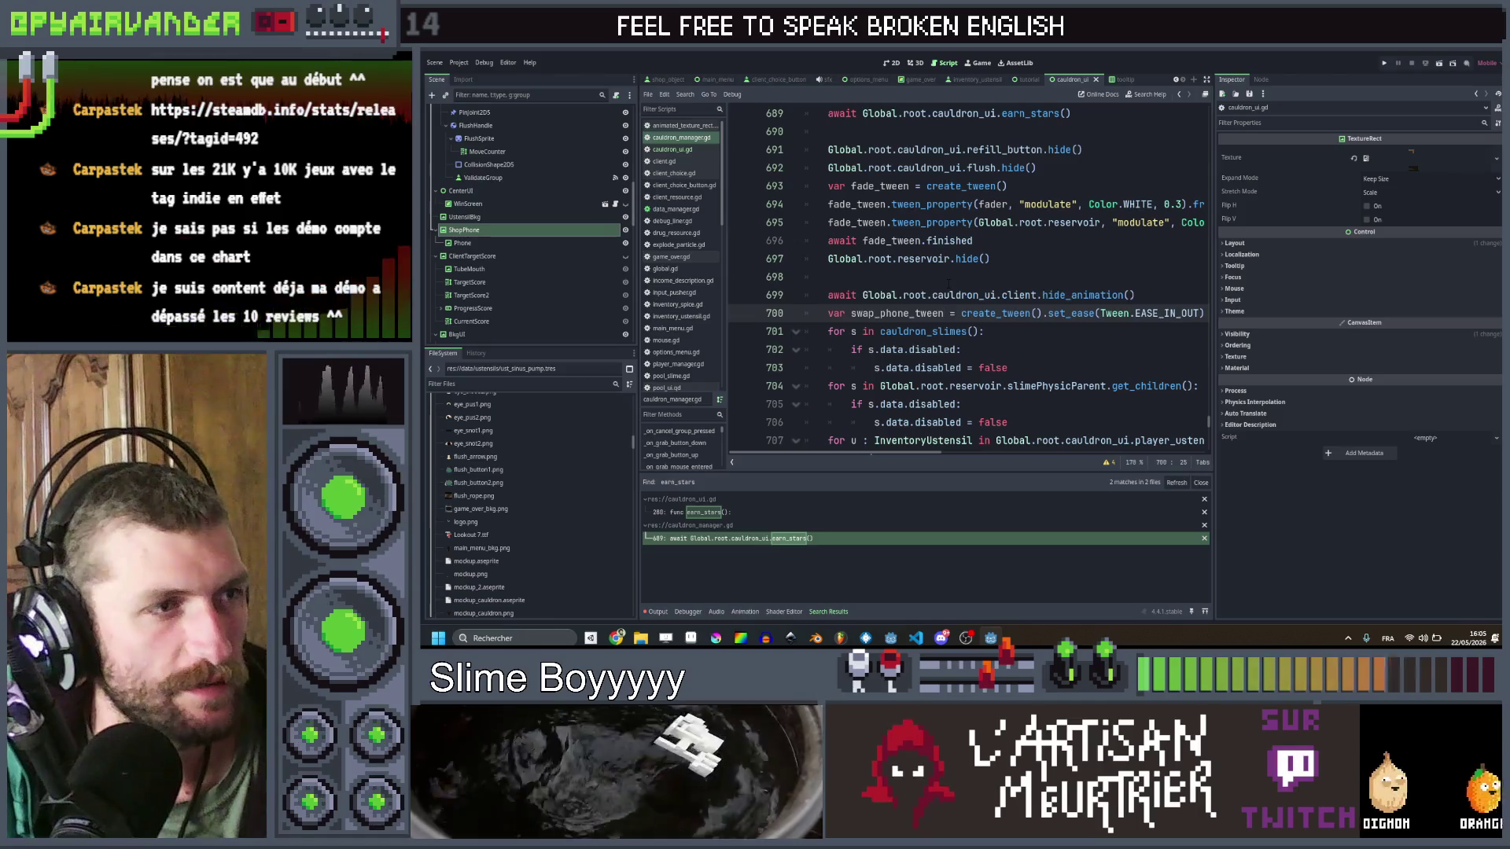
key("ctrl+shift+k")
key("Down")
key("Down")
key("ctrl+shift+Return")
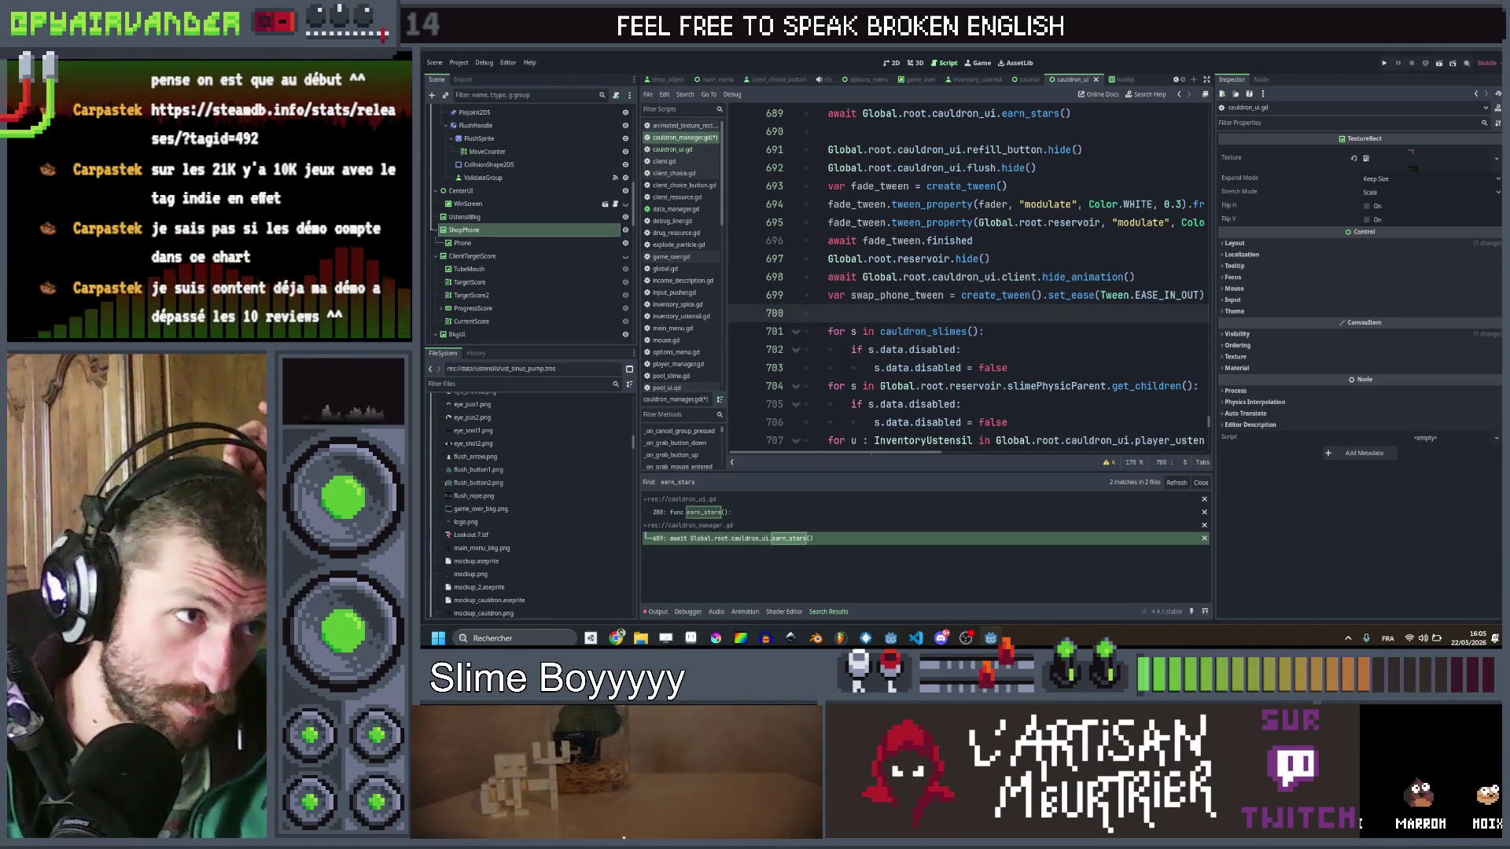
Step: Begin a swap_phone_tween.tween_property call targeting Global.root.cauldron_ui
type("swa")
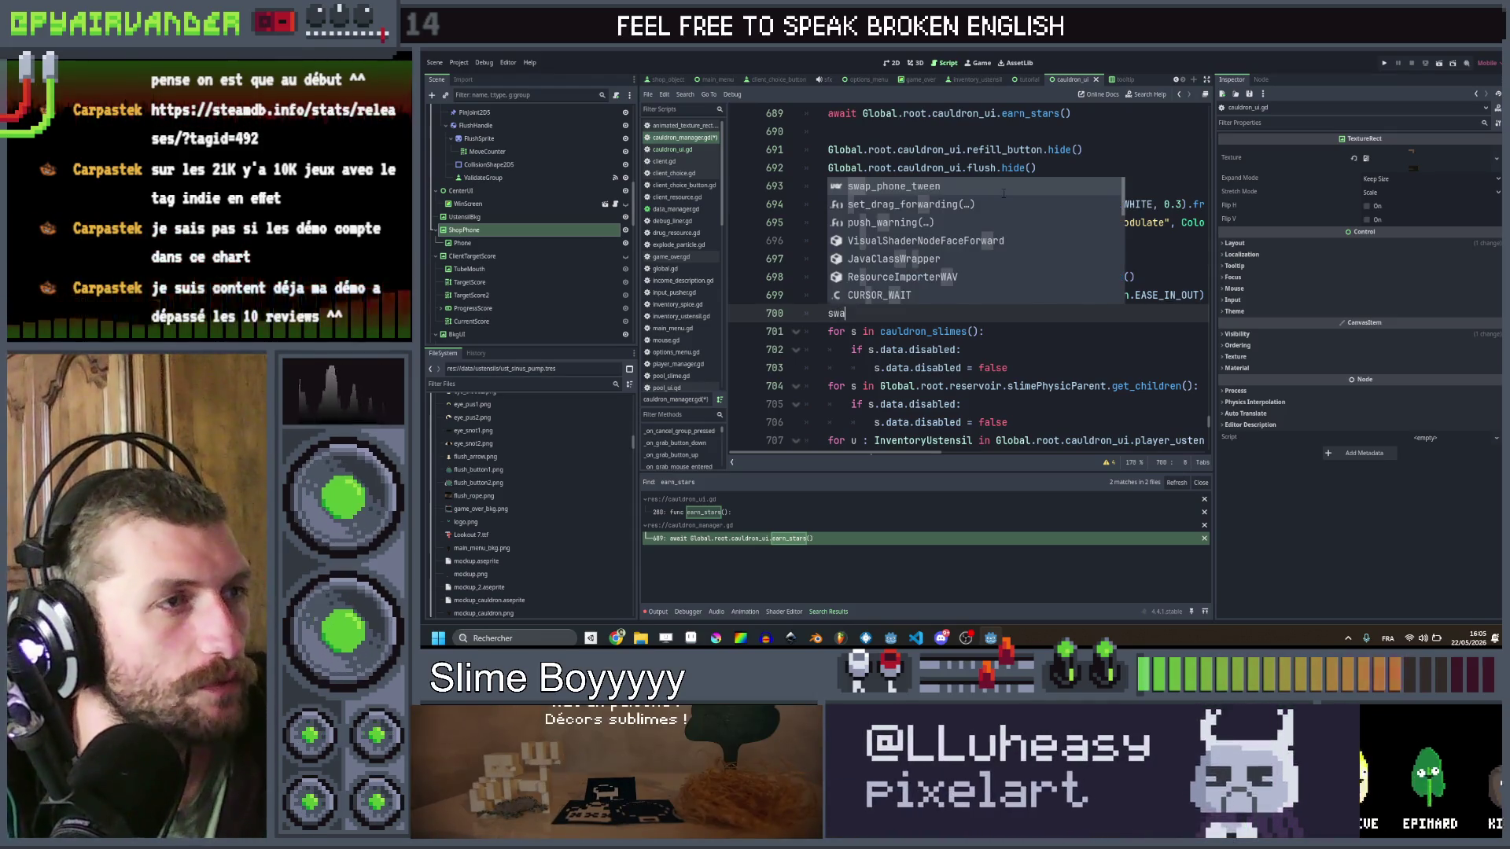
key("Return")
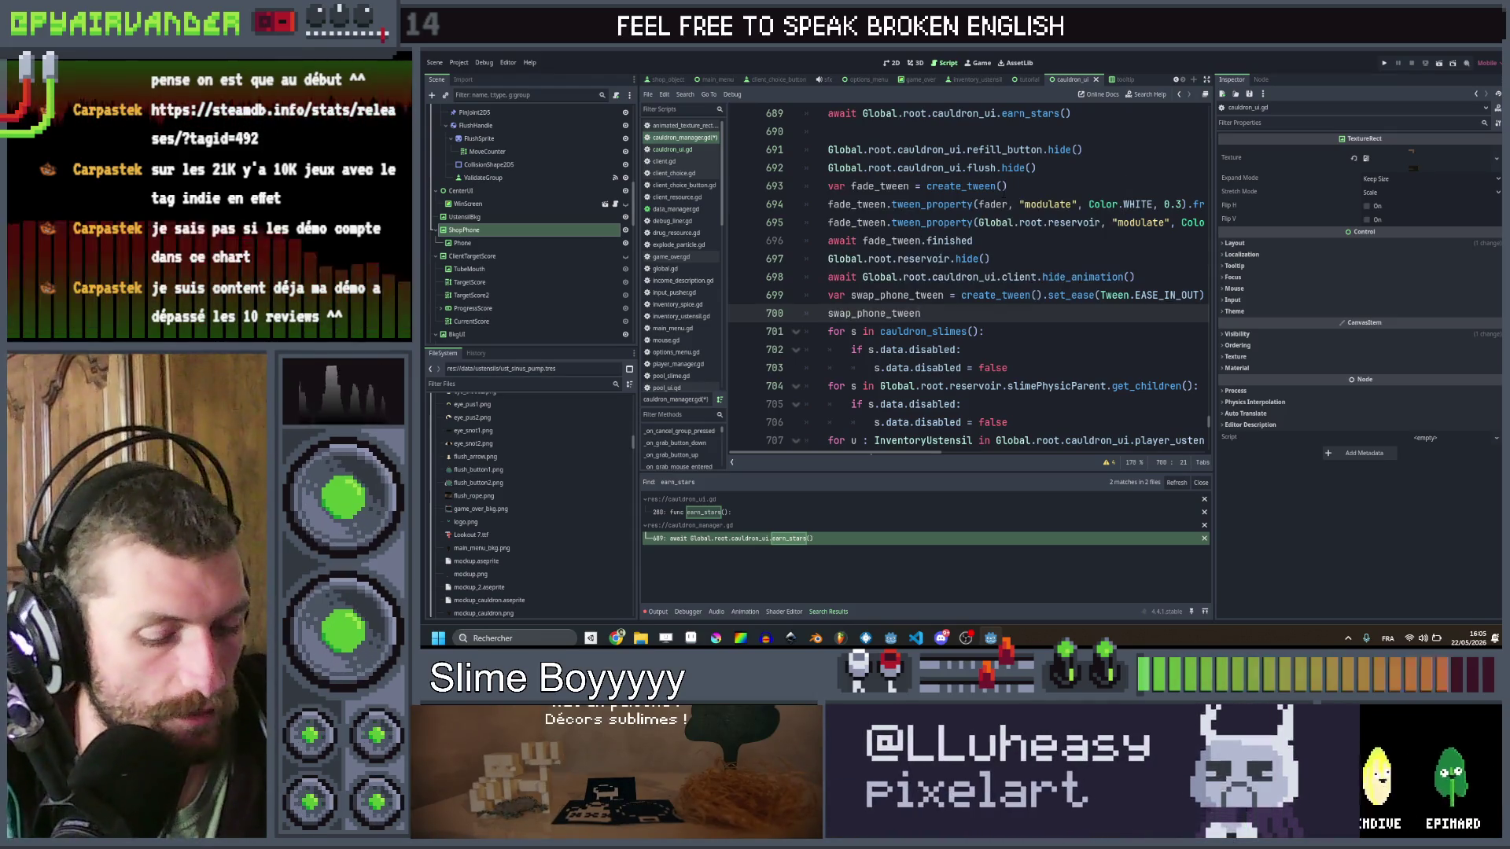
type(".tween")
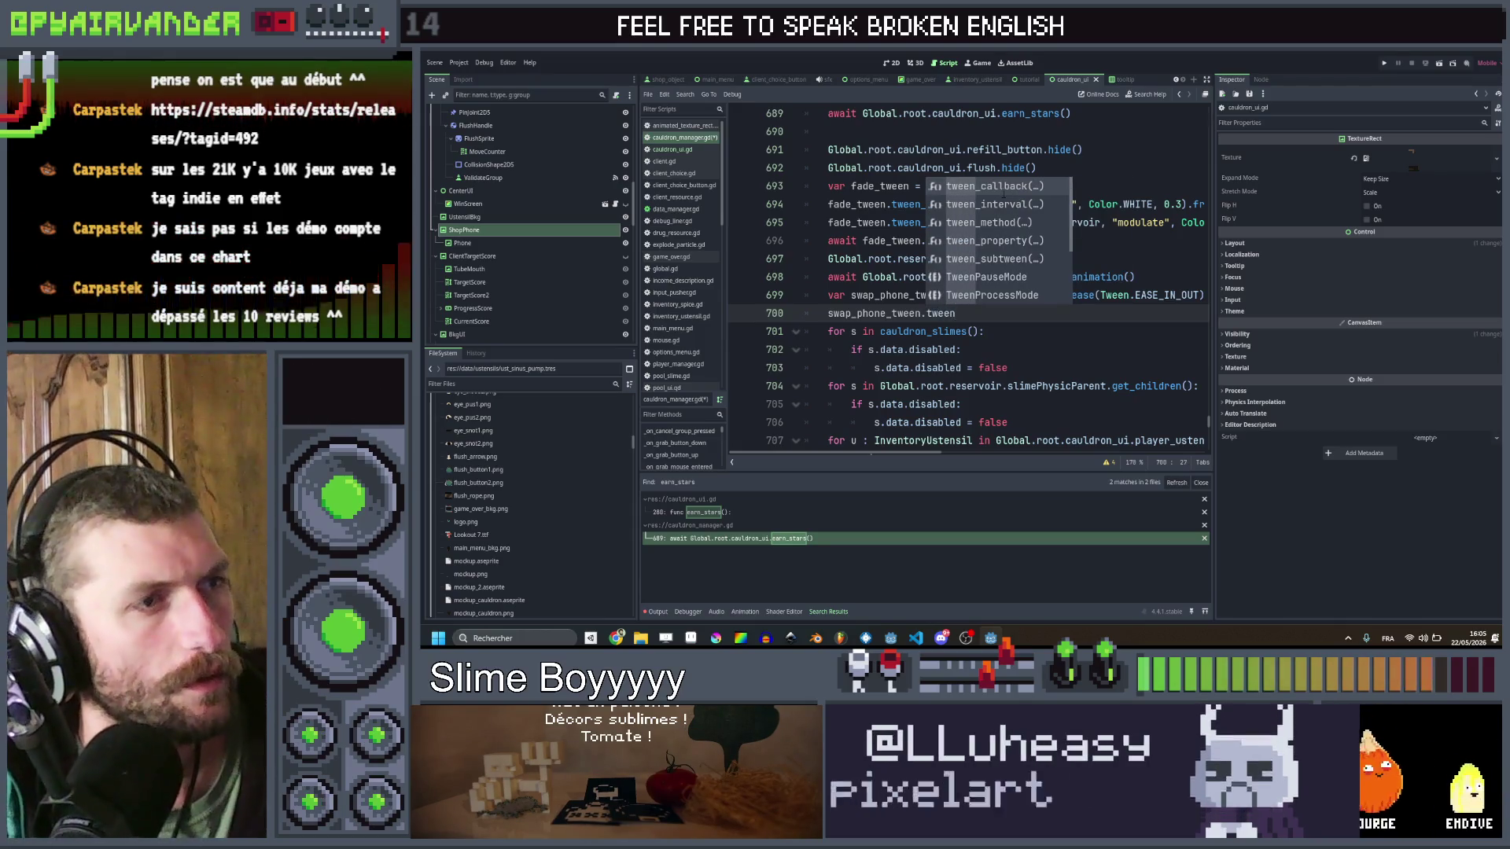
key("Return")
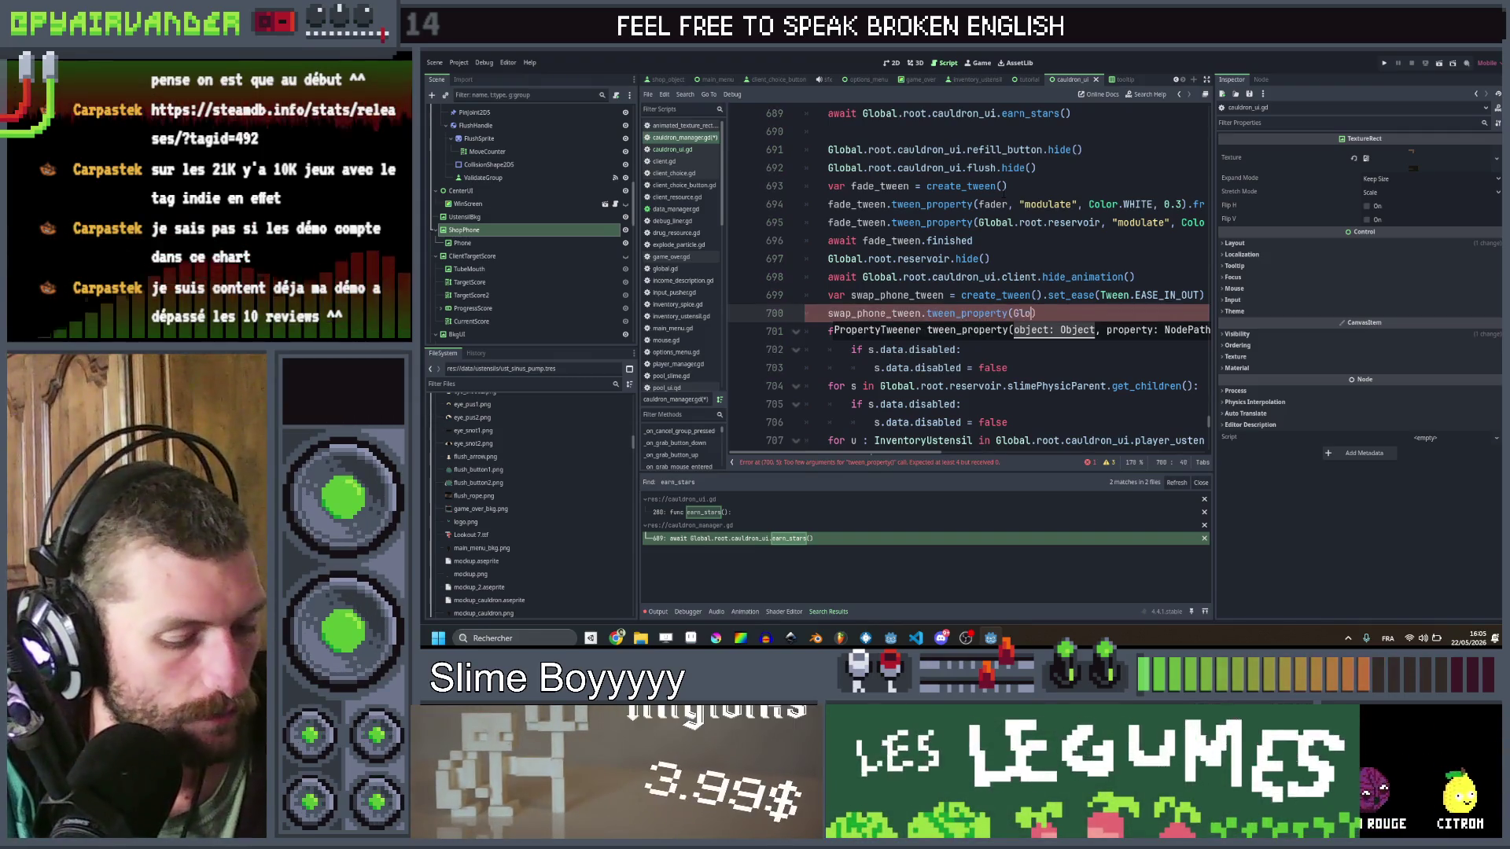
type("bal.root")
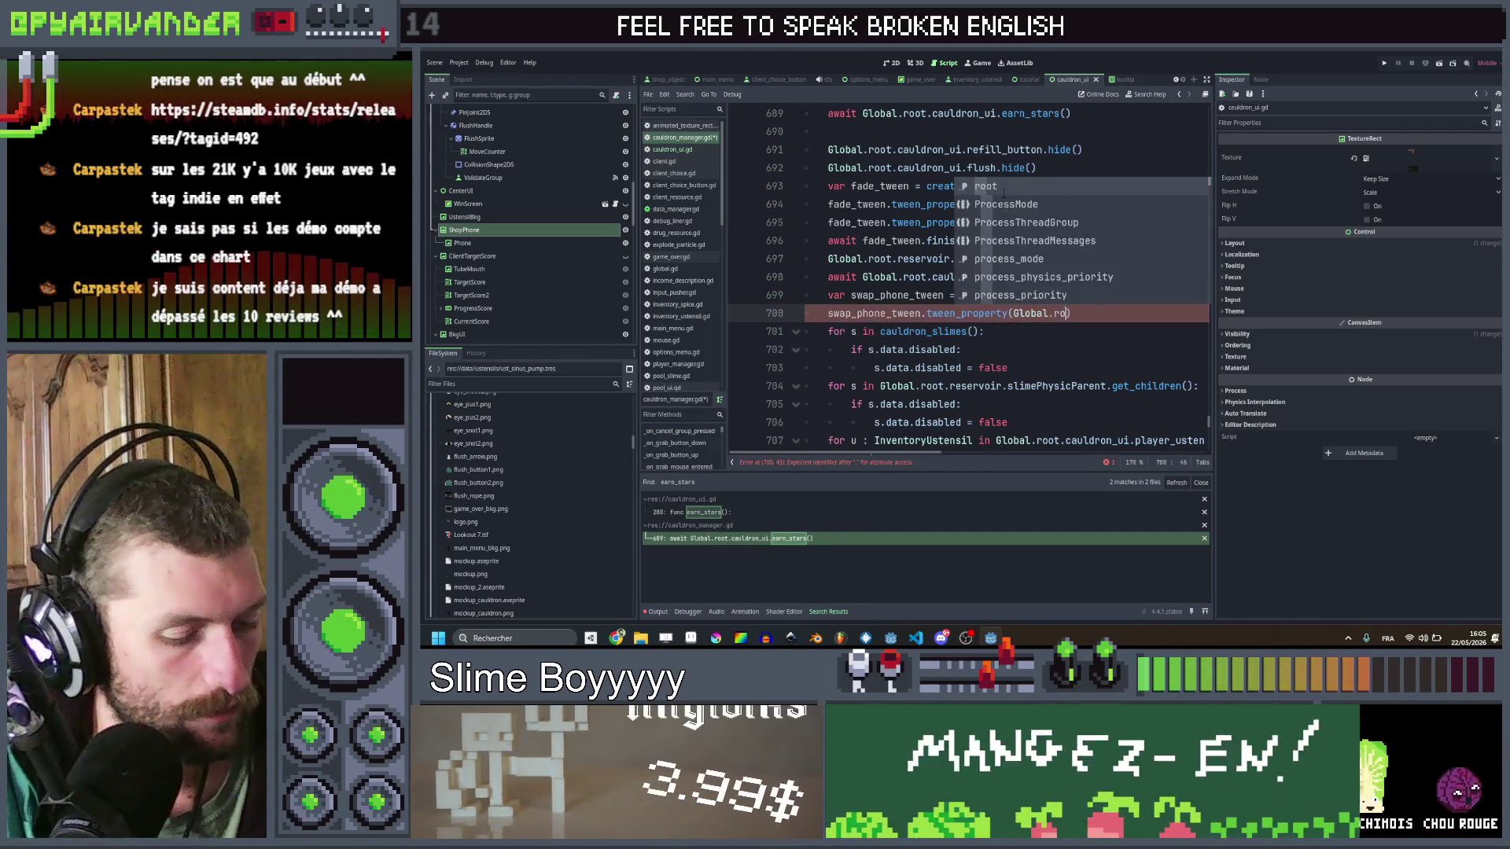
type(".caul")
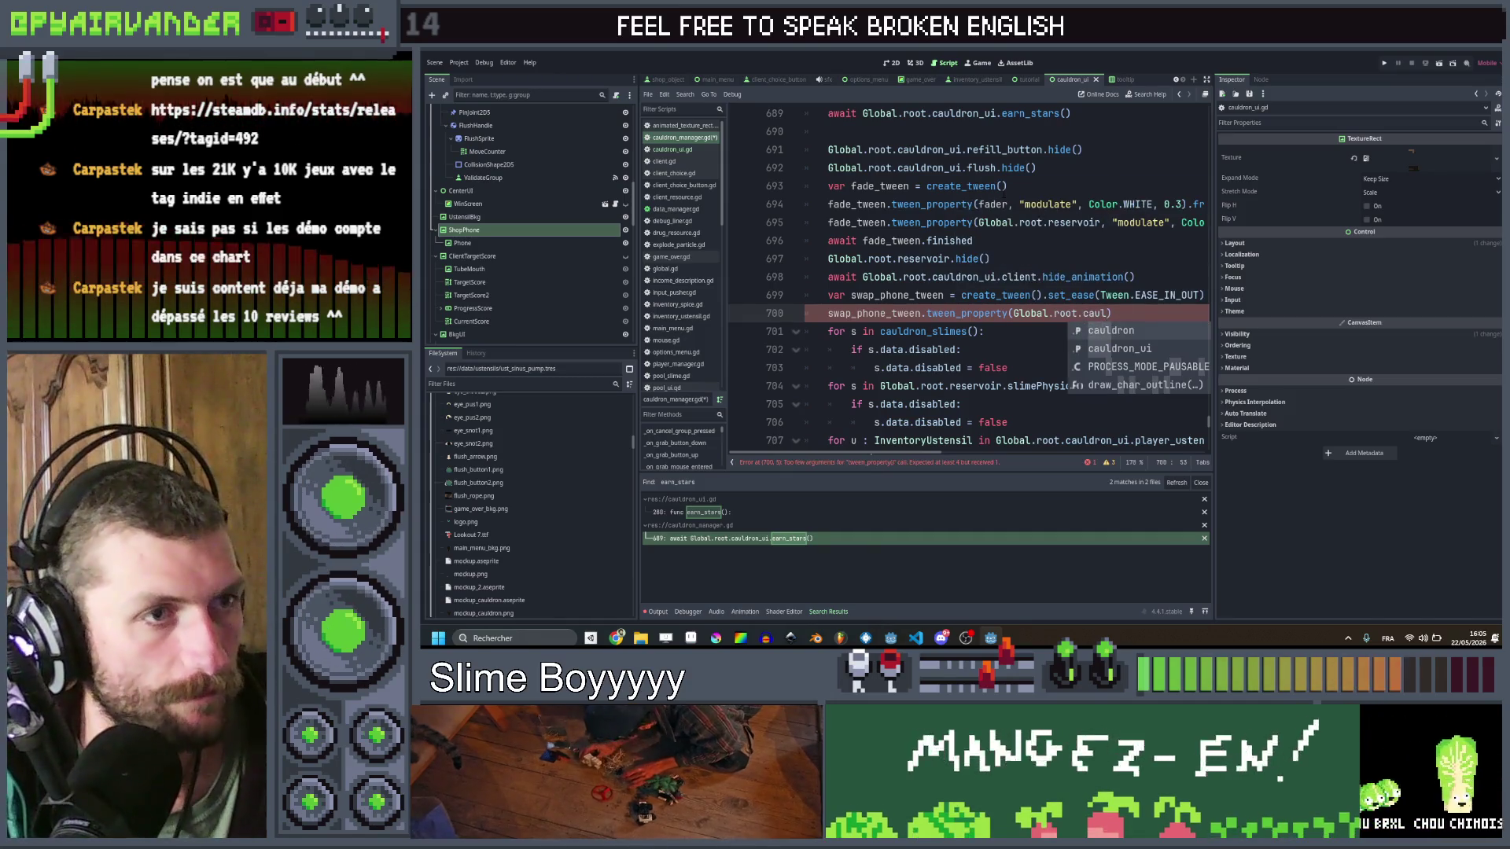
key("Down")
key("Return")
Step: Finish it to move client_target_score's position:x to -100 over 0.5, then duplicate the line
type(".")
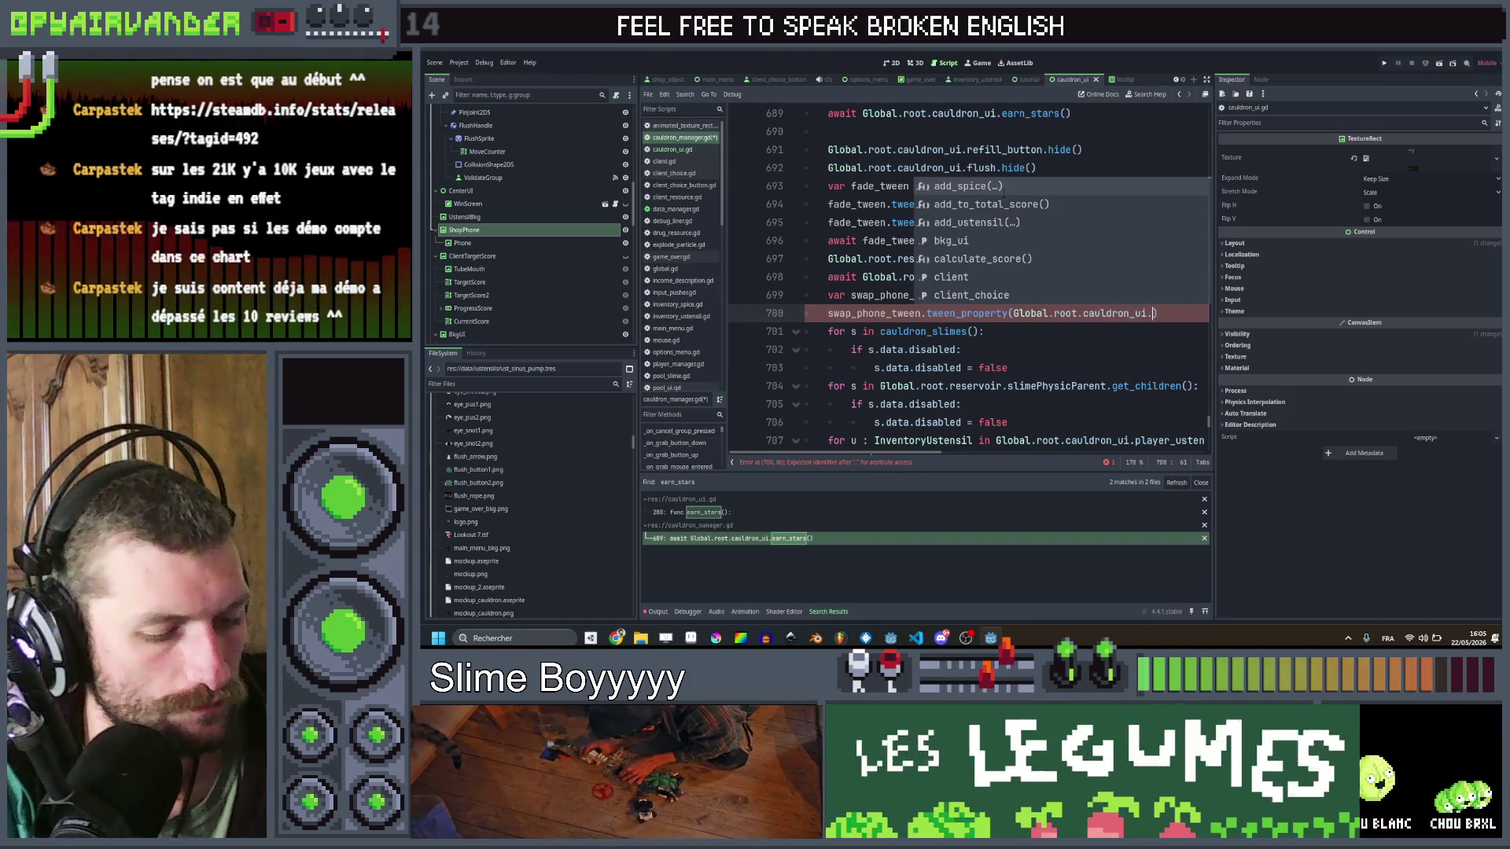
type("cli")
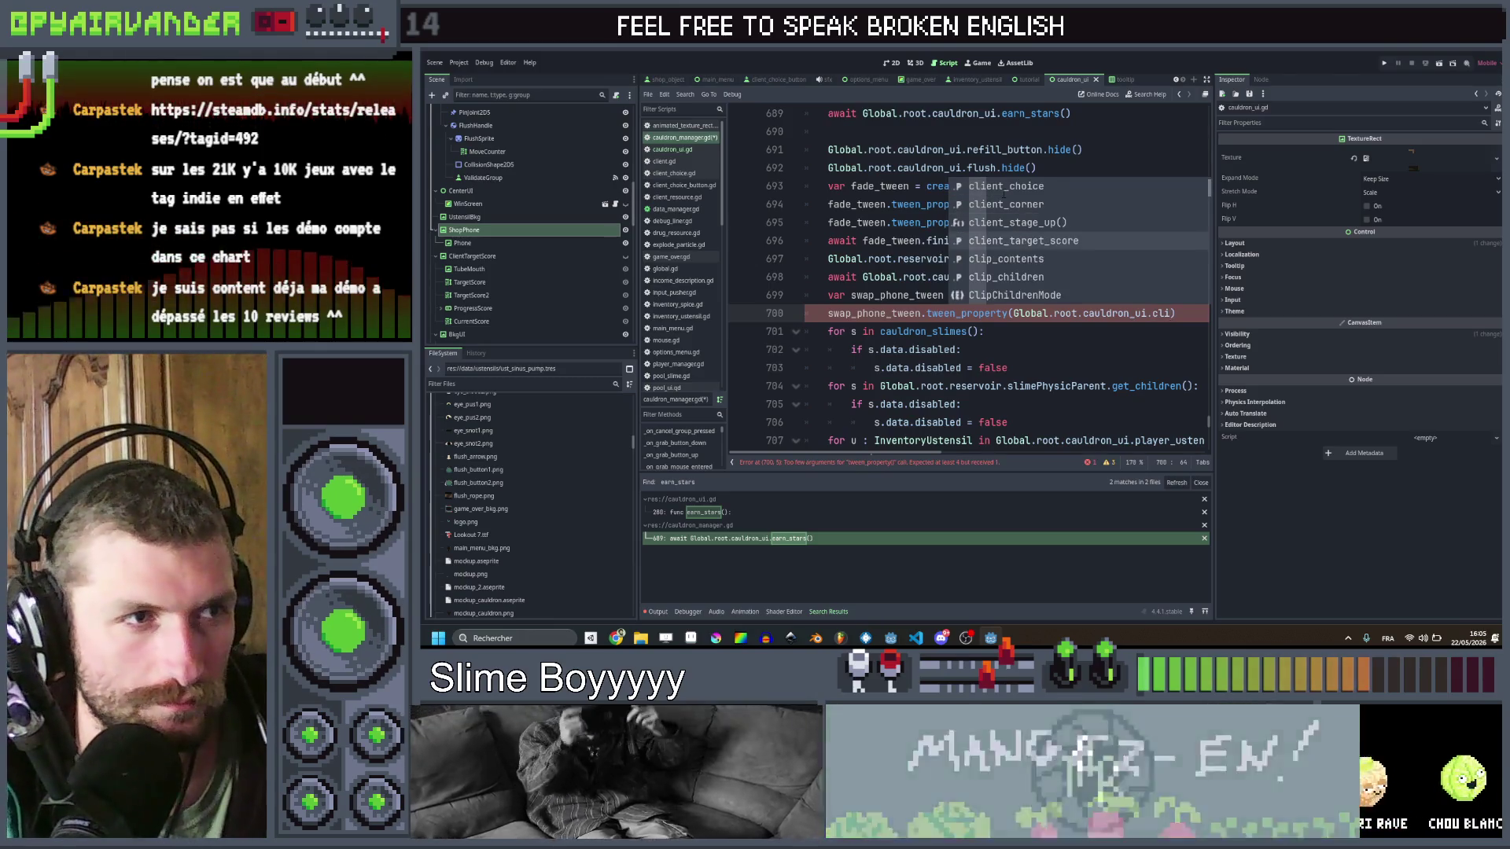
key("Return")
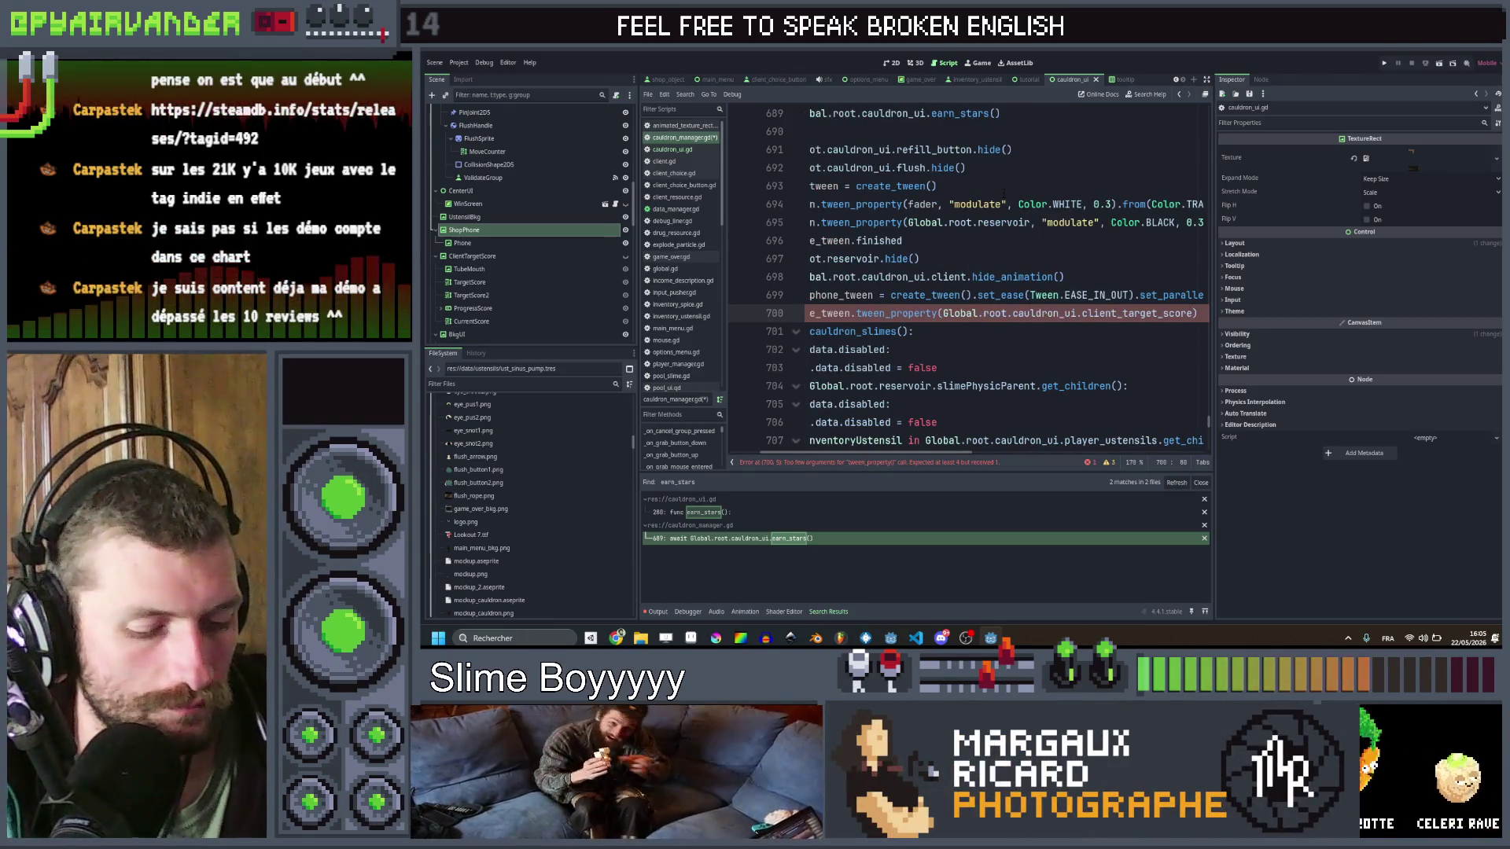
type(", \"po")
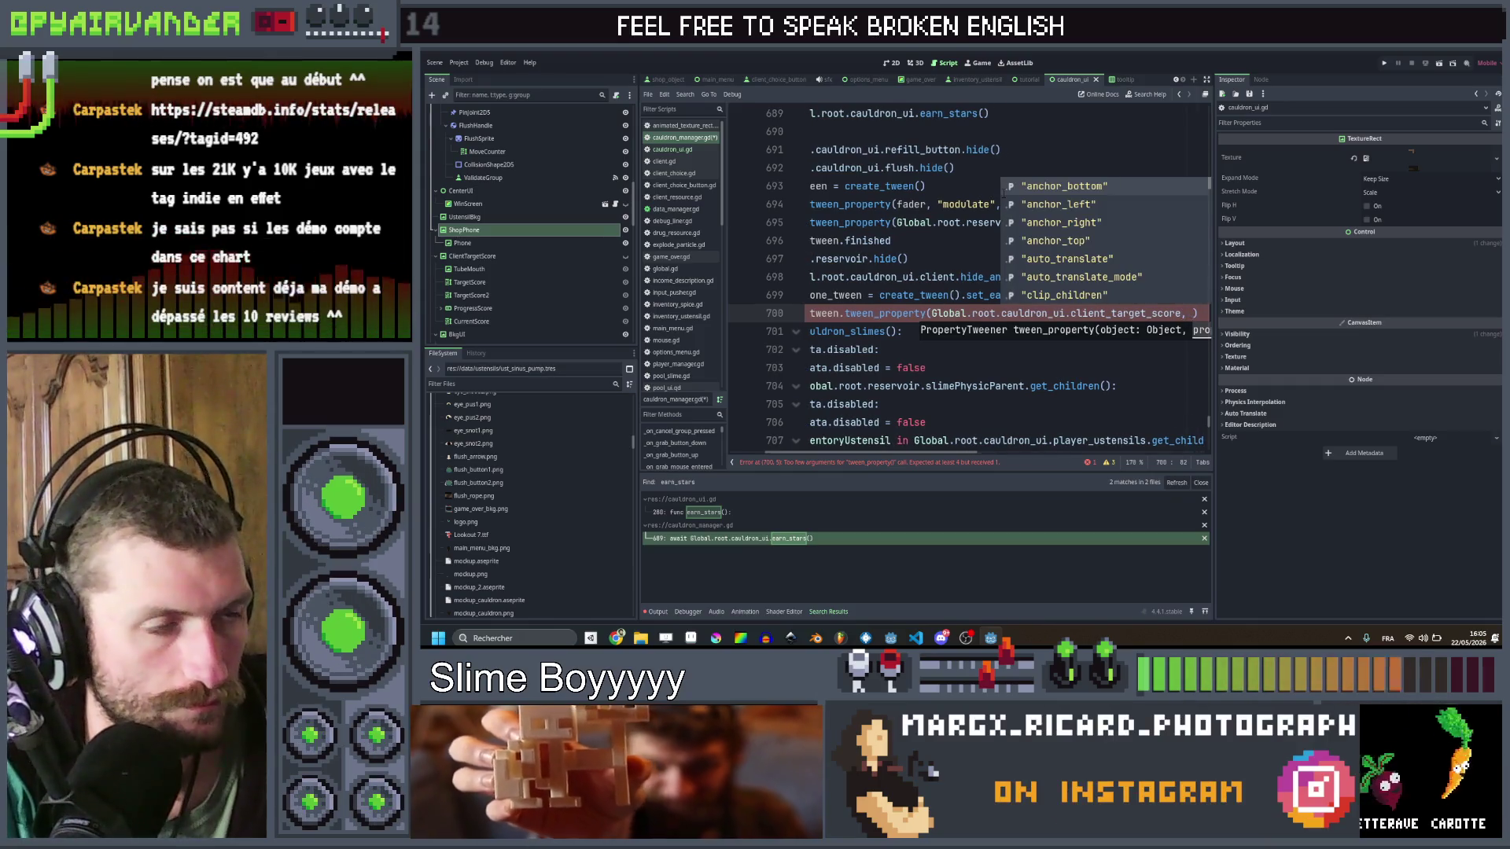
key("Return")
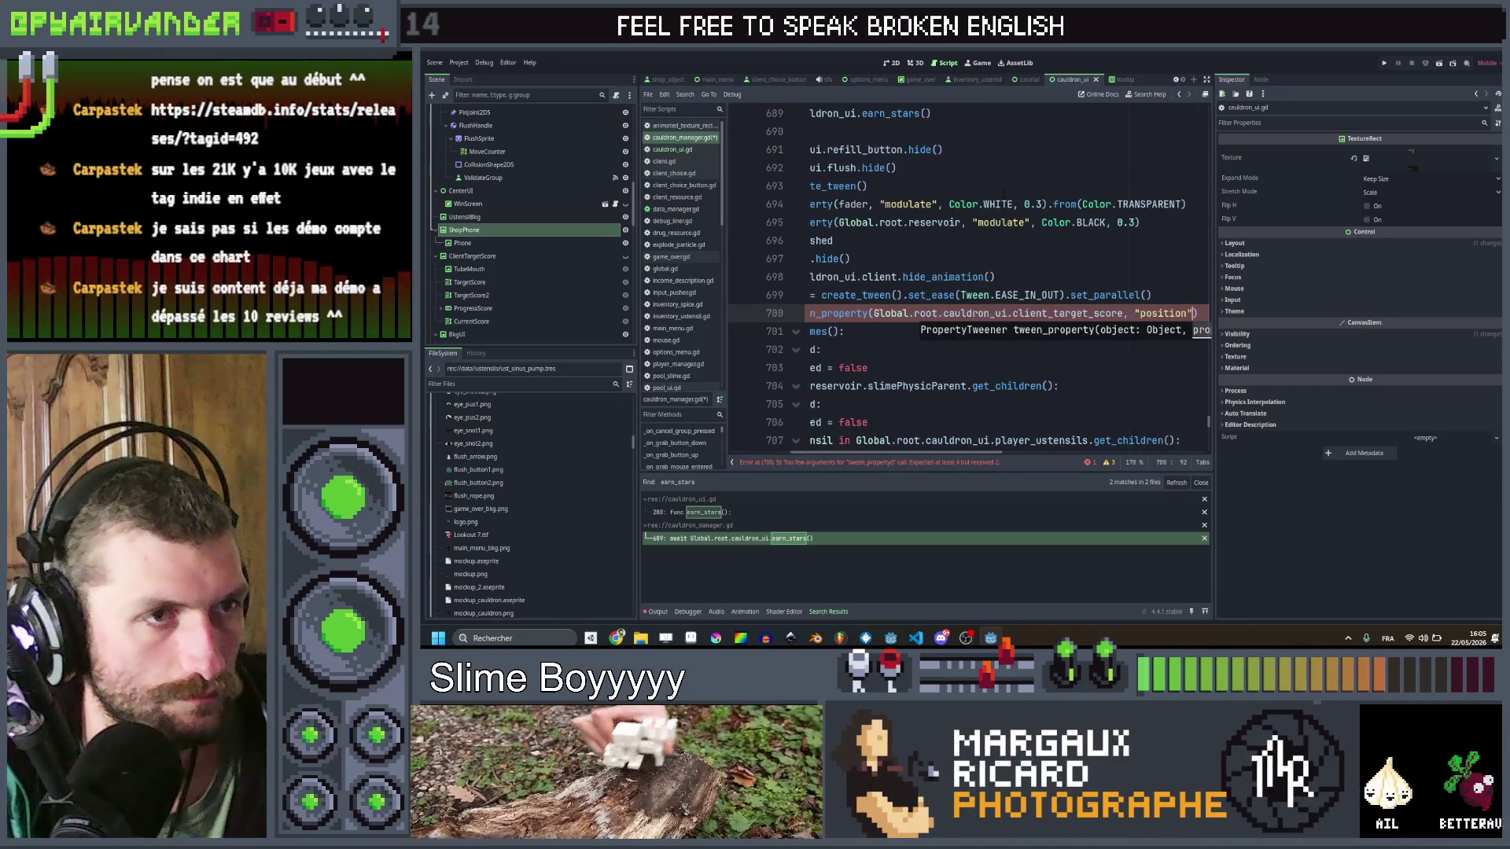
type("x\",")
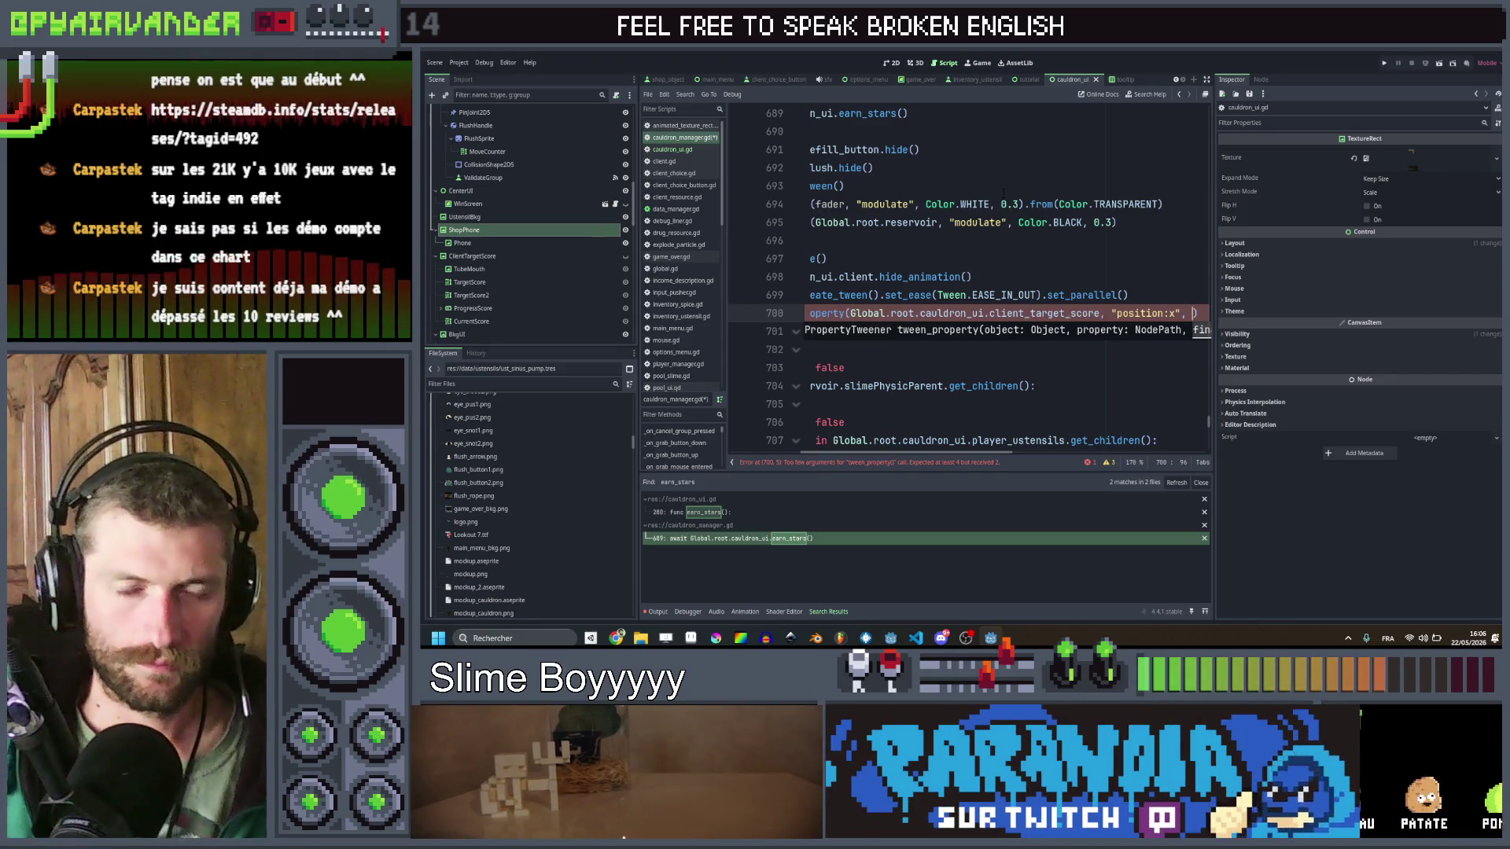
scroll(1090, 307, "right", 3)
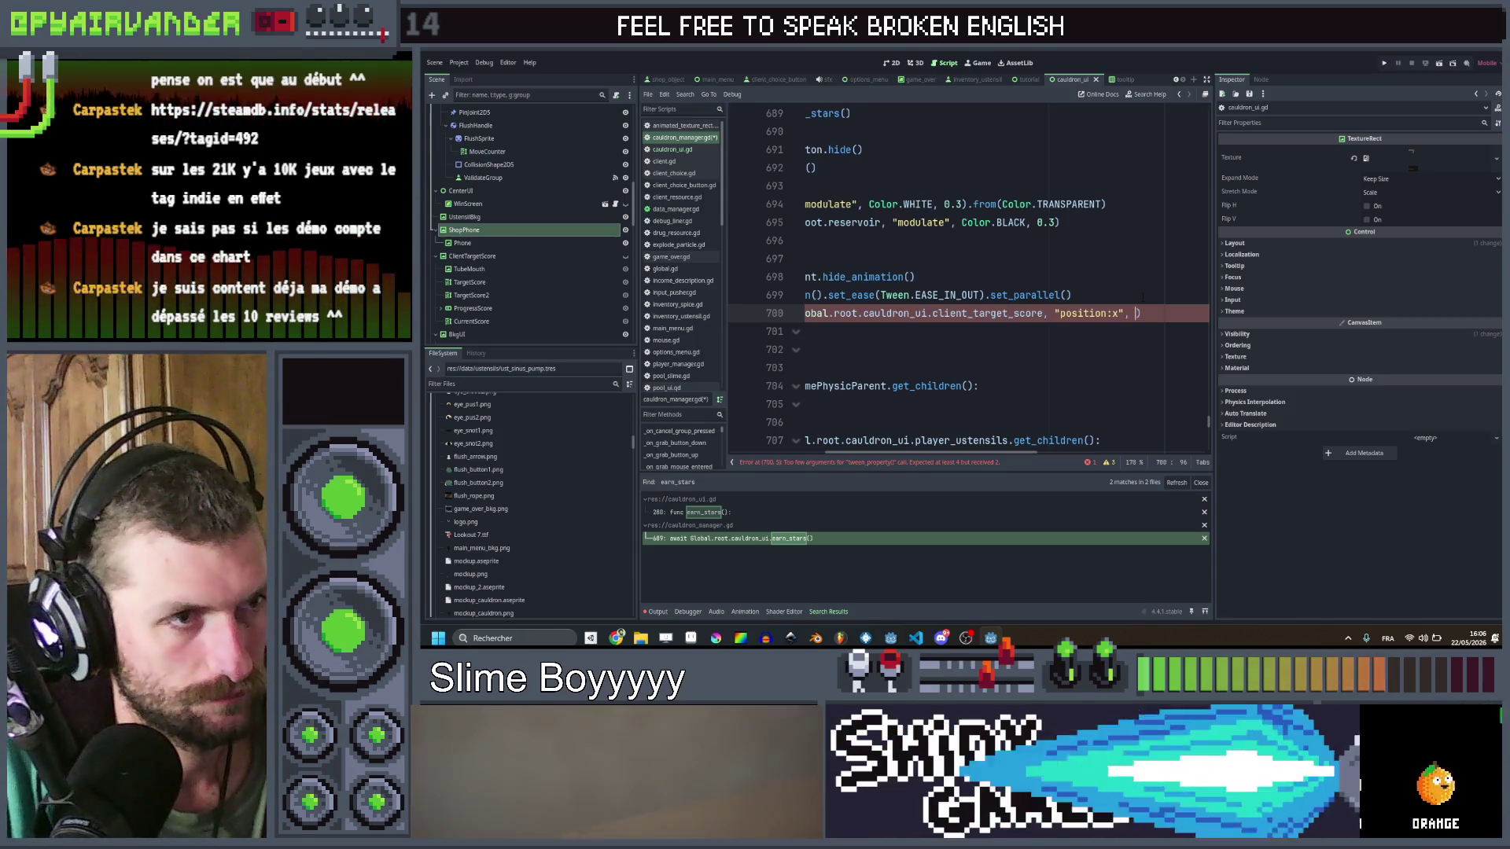
type("-100")
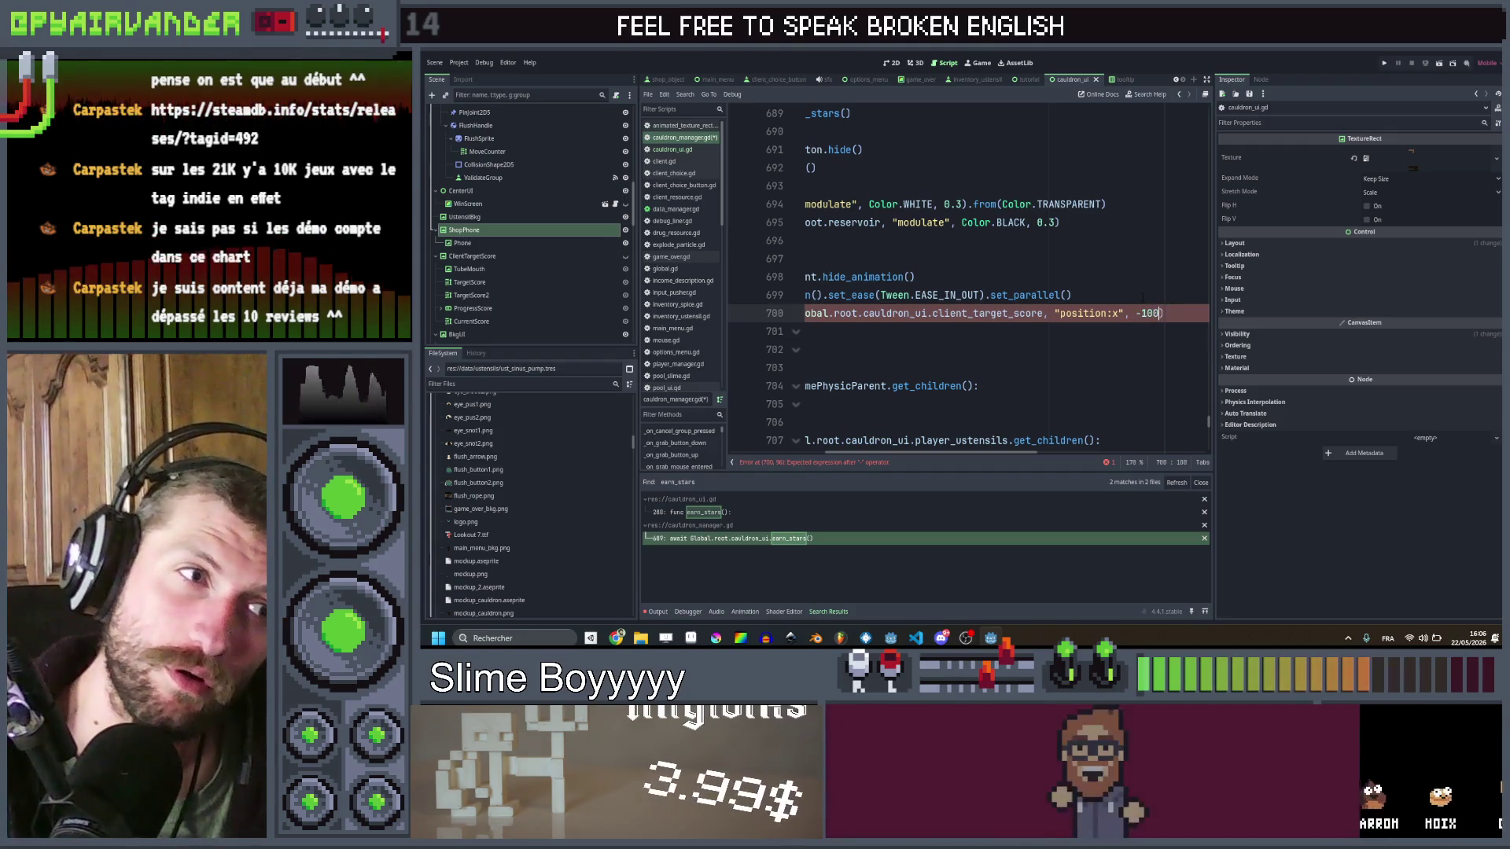
type(")")
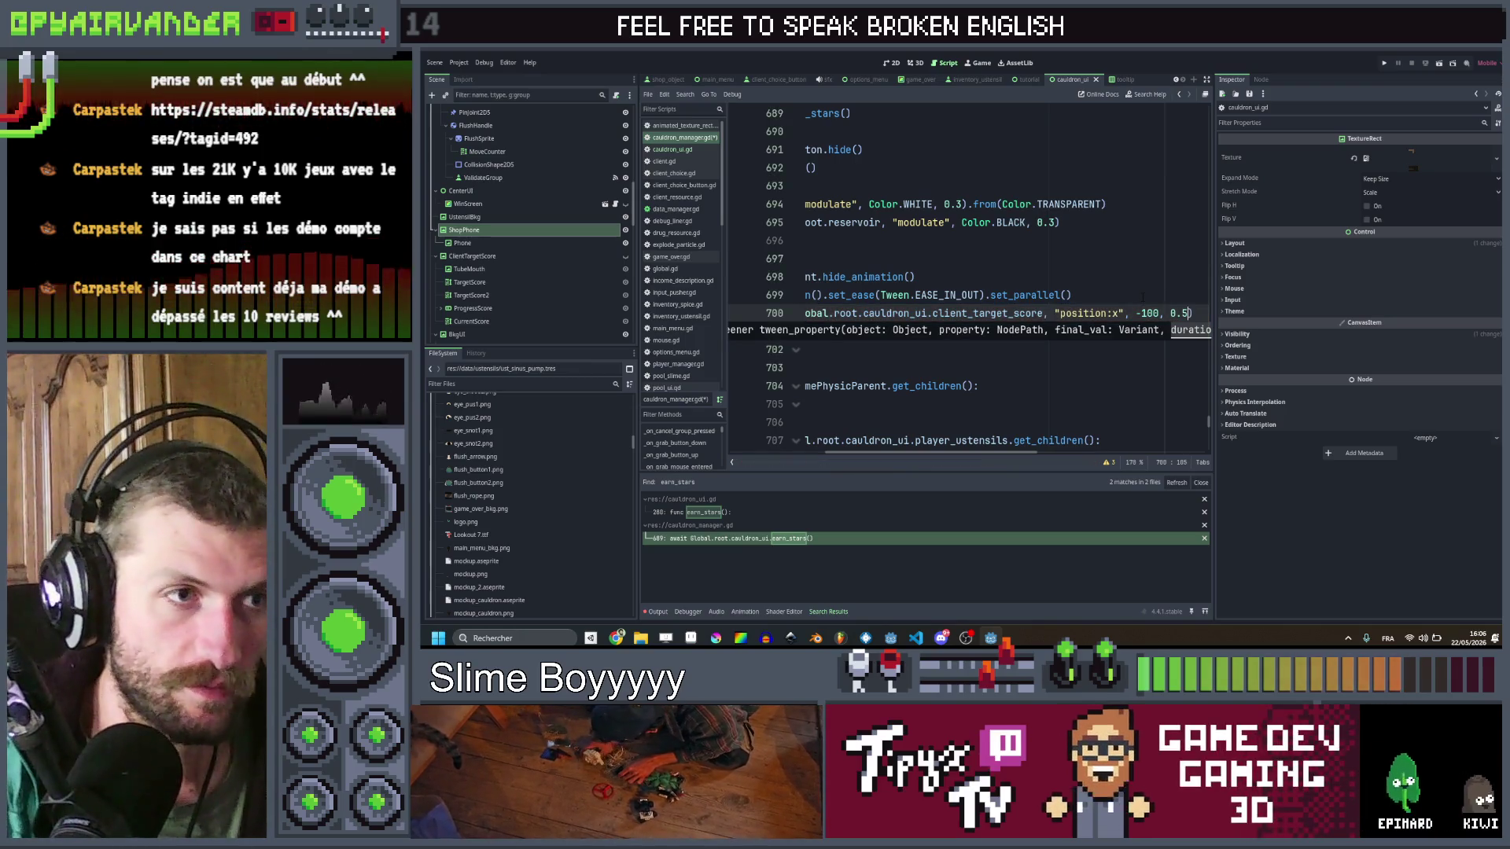
key("ctrl+shift+d")
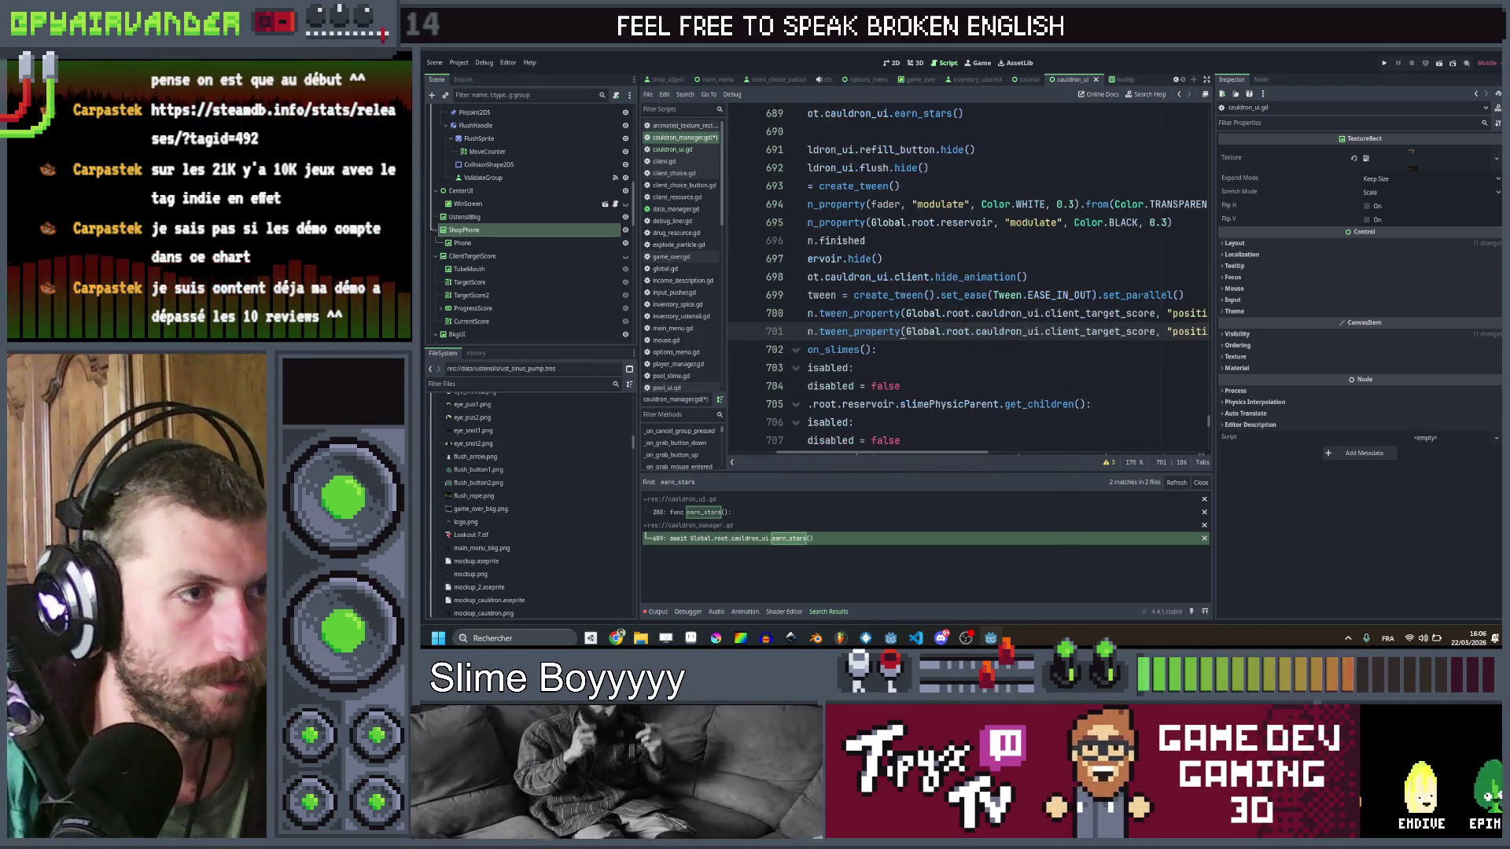
Step: Add .from(0) to the line 700 tween and a .from() start value to line 701
left_click(1119, 311)
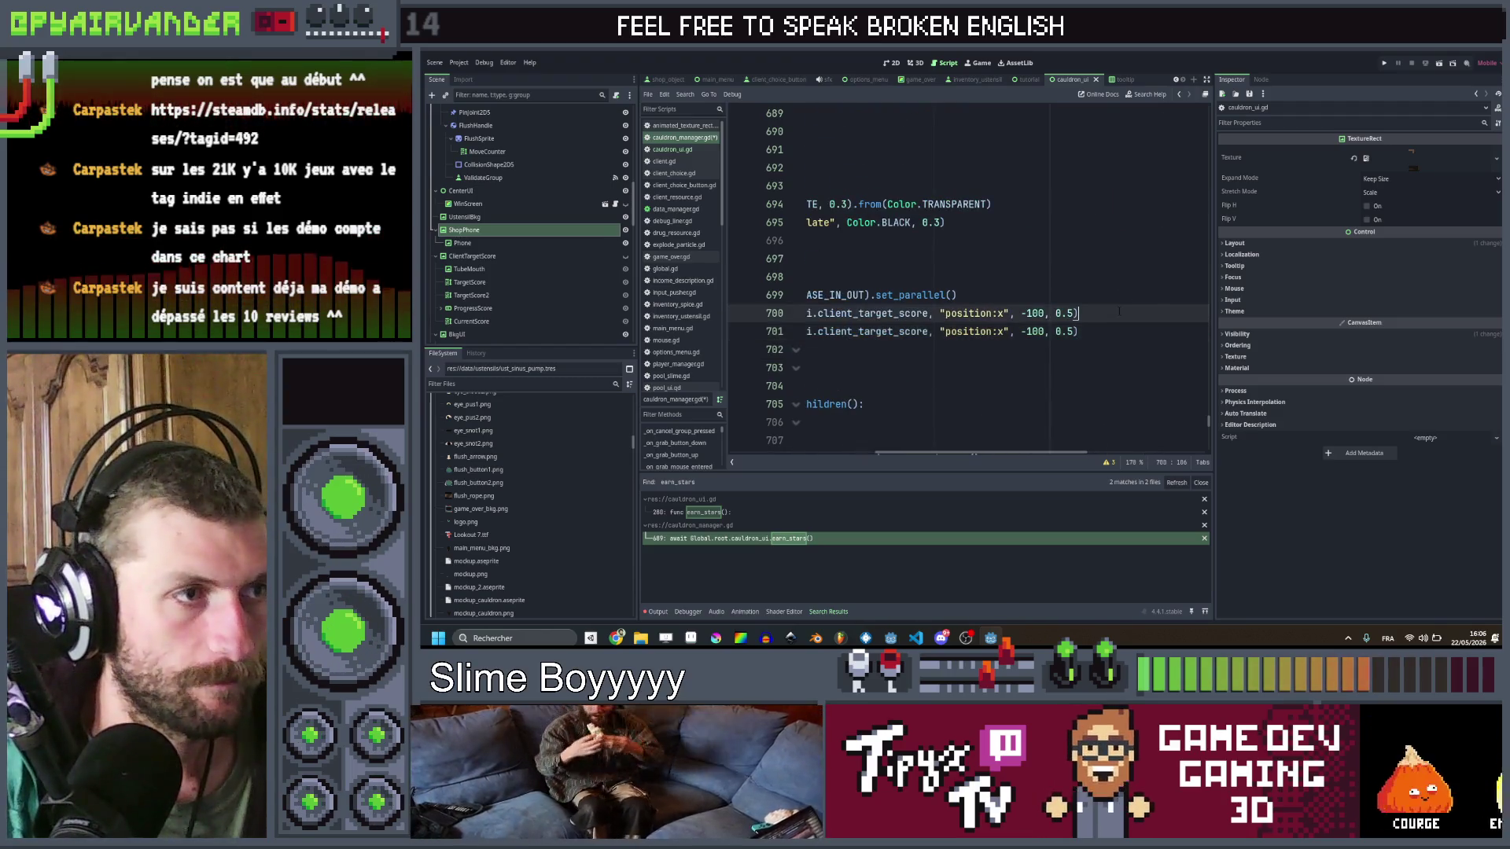
scroll(1119, 312, "left", 5)
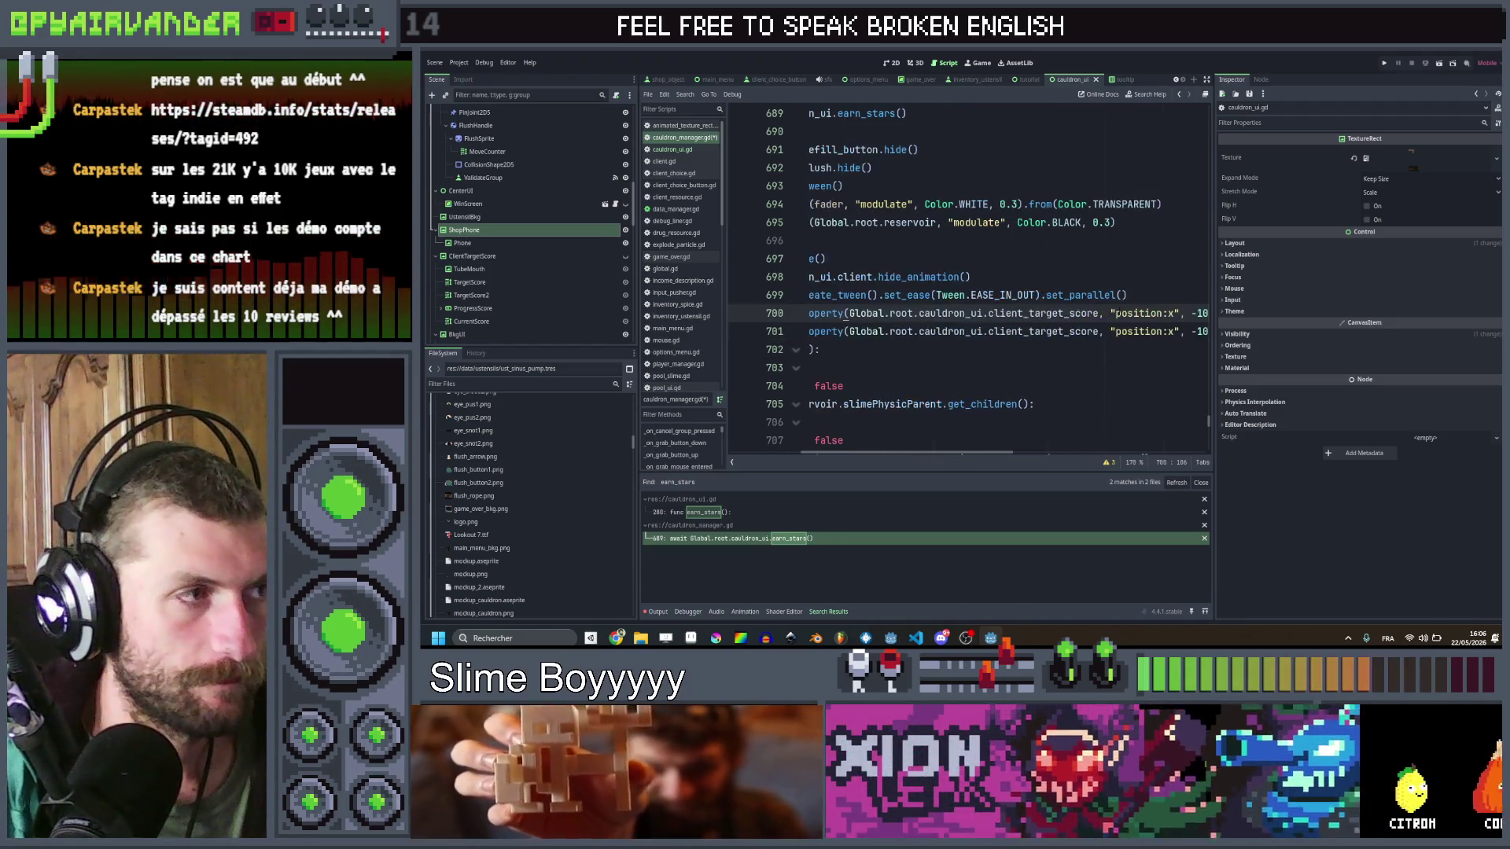
scroll(902, 314, "right", 5)
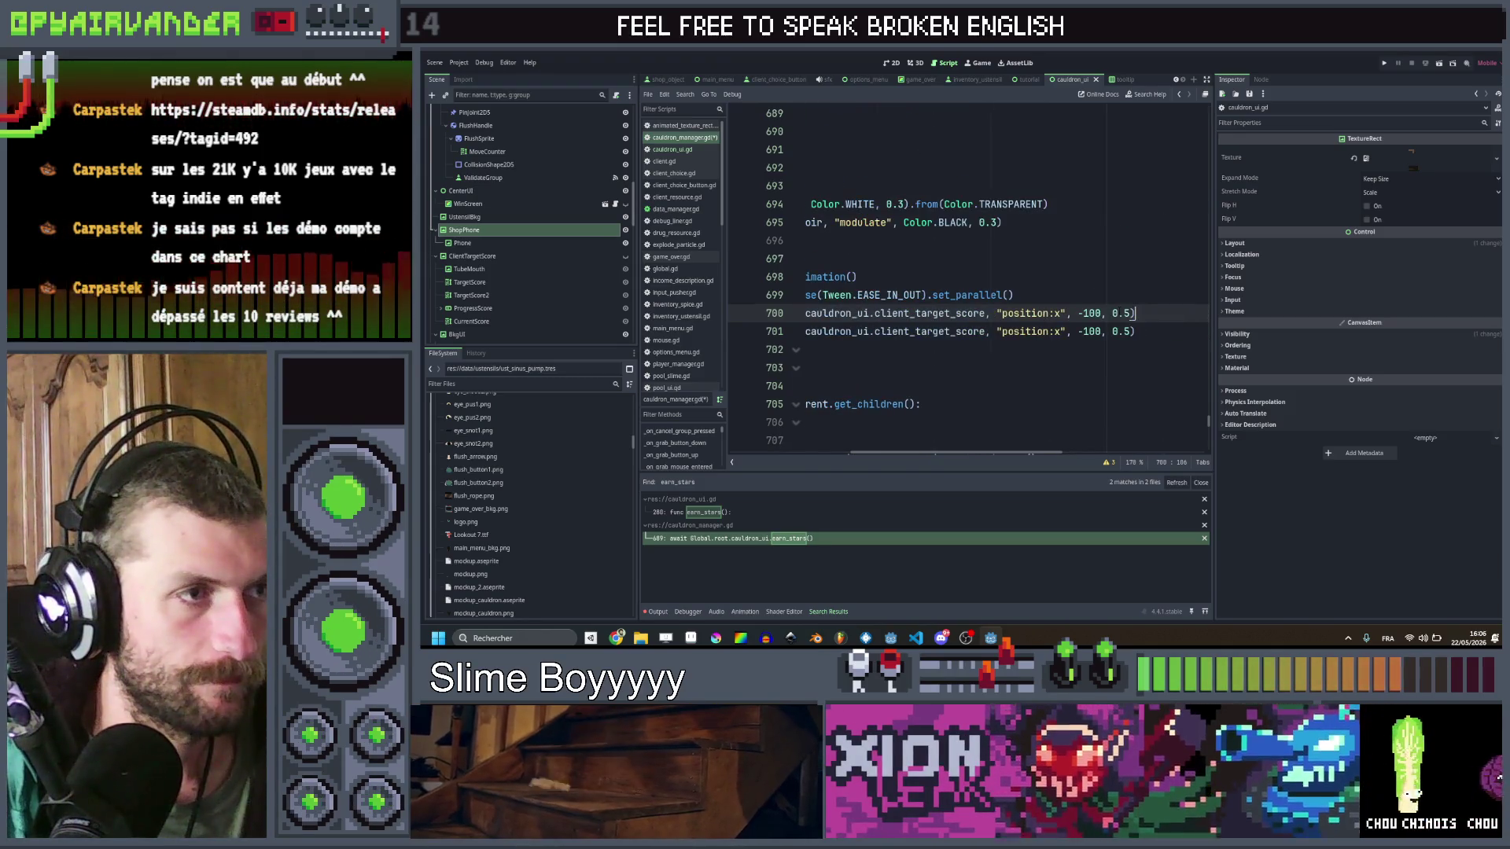
type(".from(0")
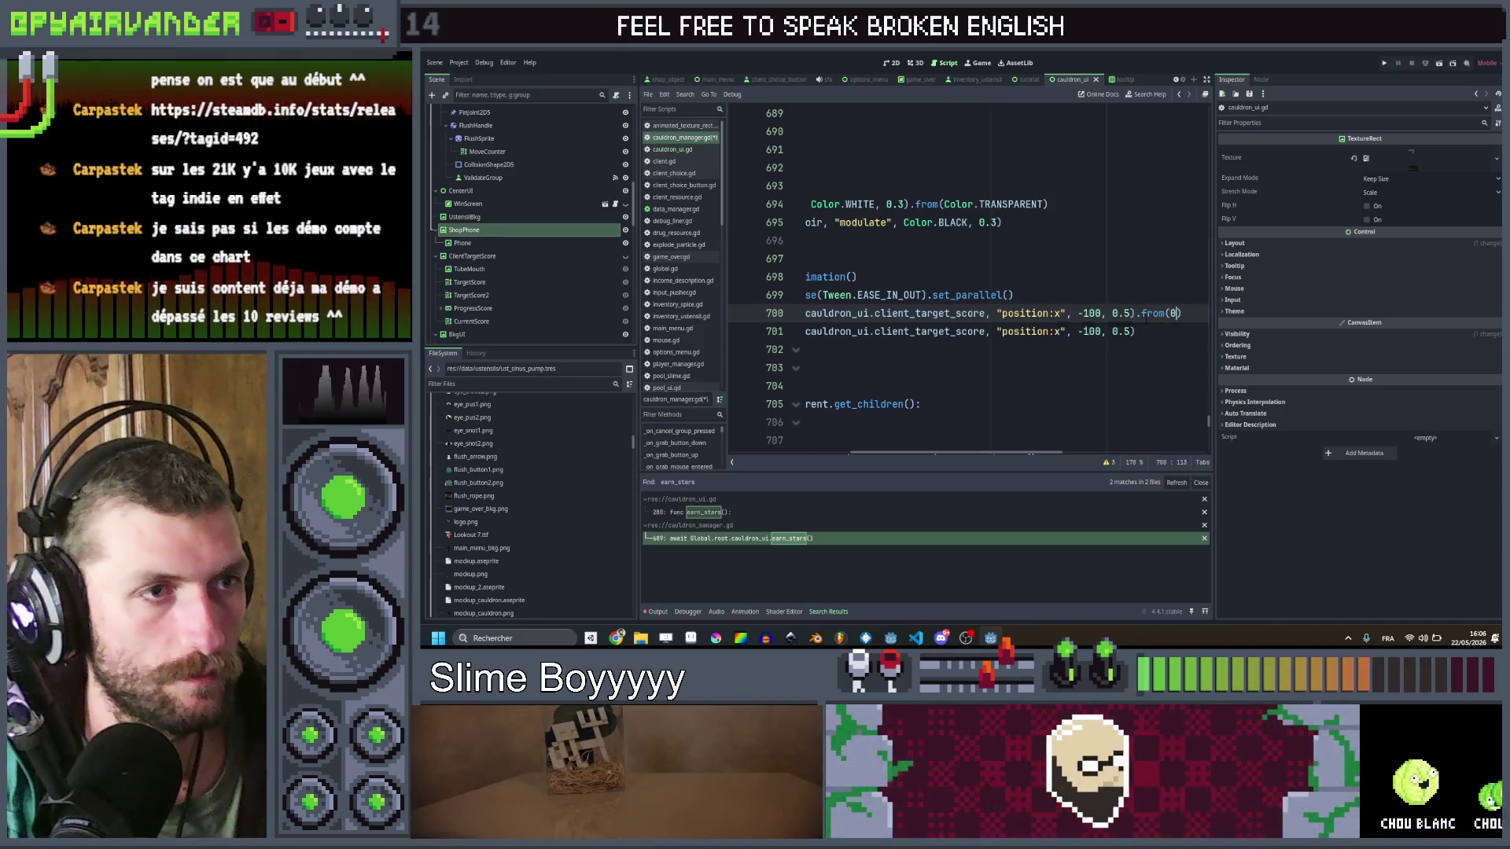
key("Down")
type(".from(-100)")
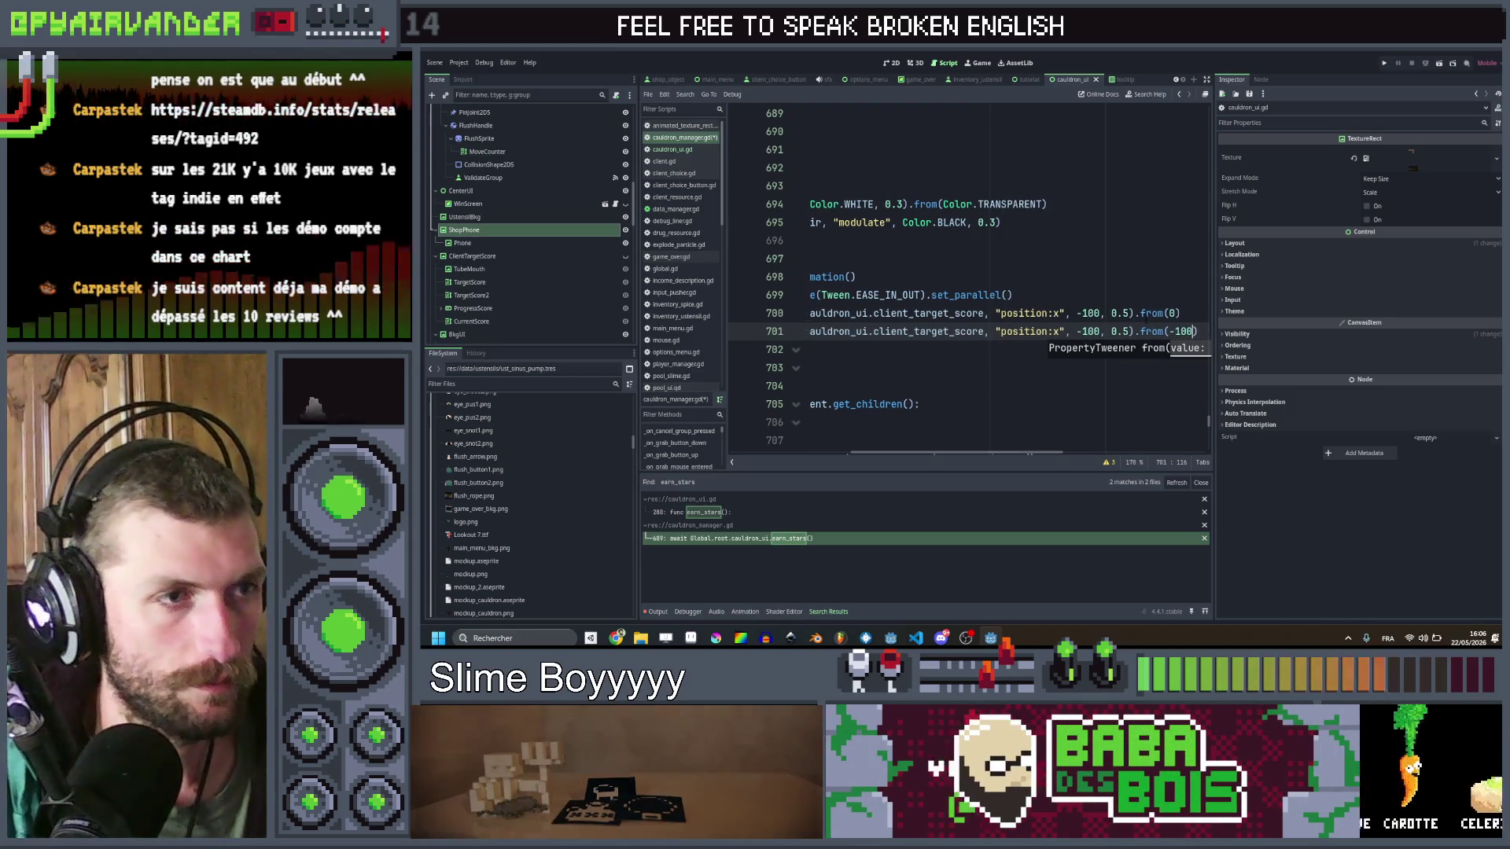
Step: Set line 700's target to -200 and line 701 to start from -200, then go back to earn_stars
left_click(1084, 313)
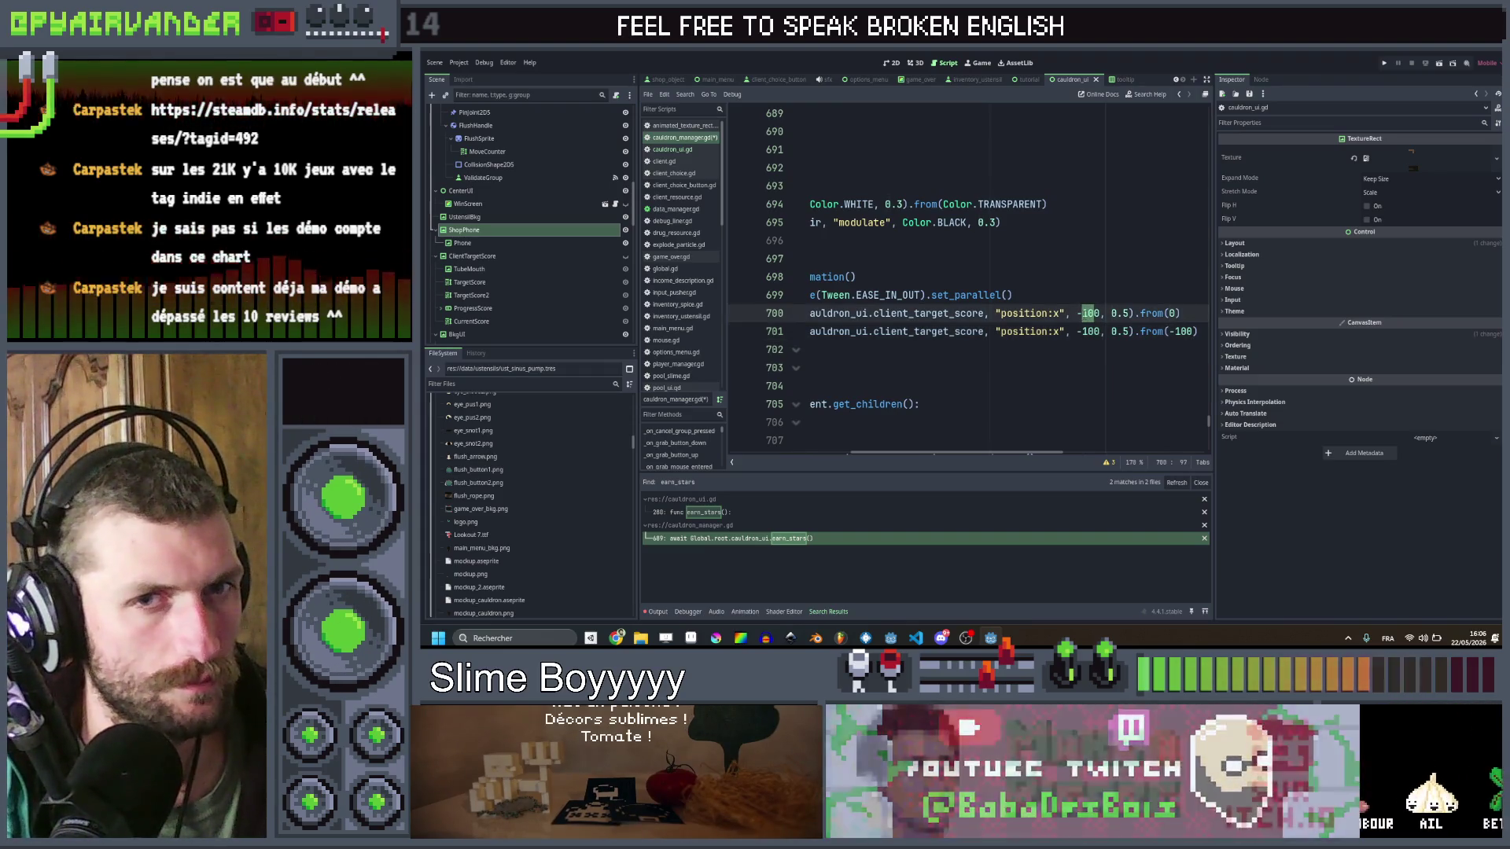
key("alt+Tab")
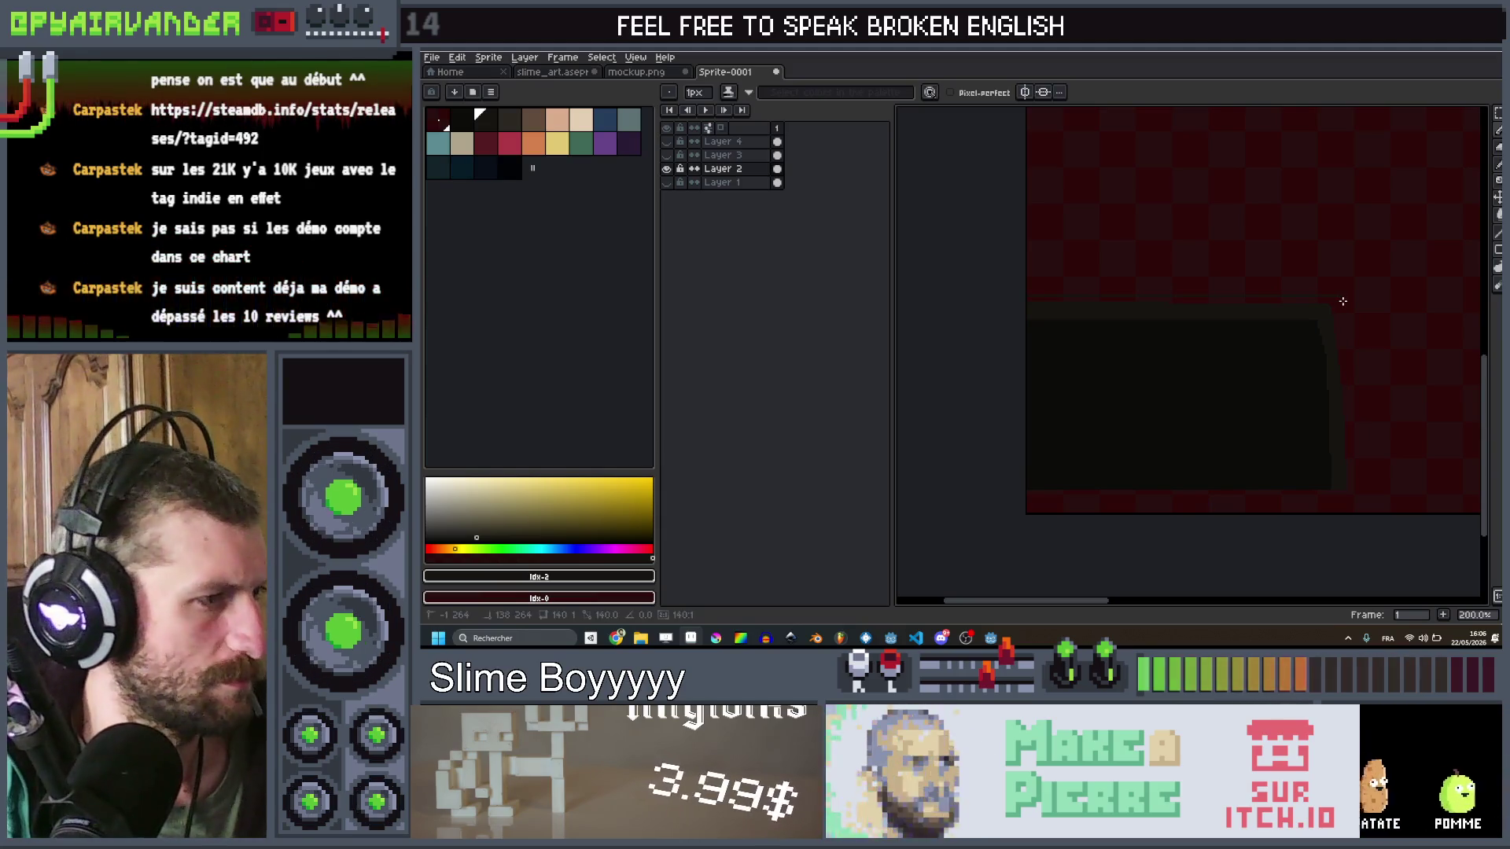
key("alt+Tab")
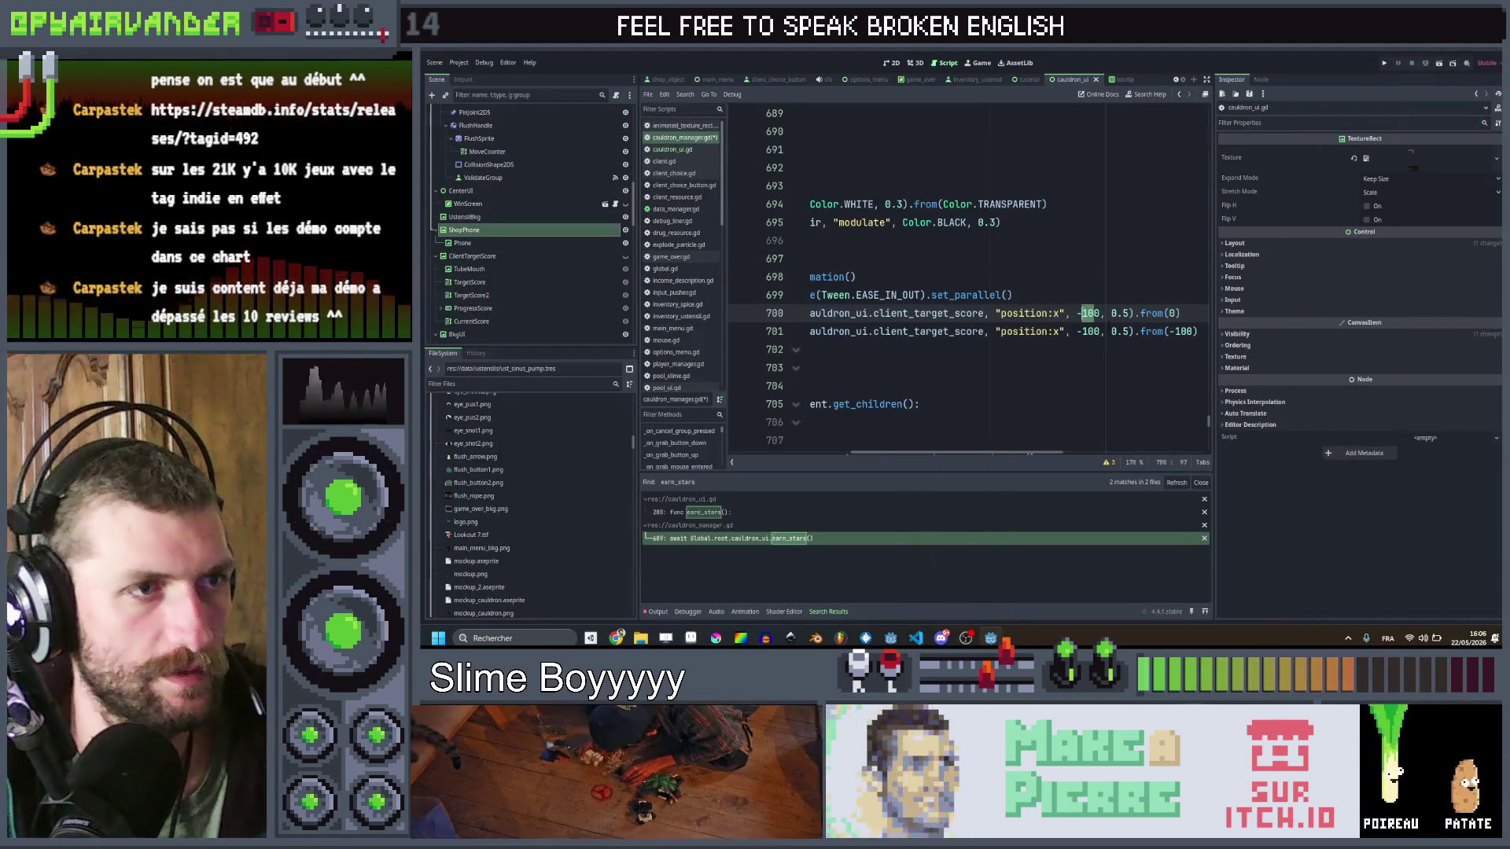
type("200")
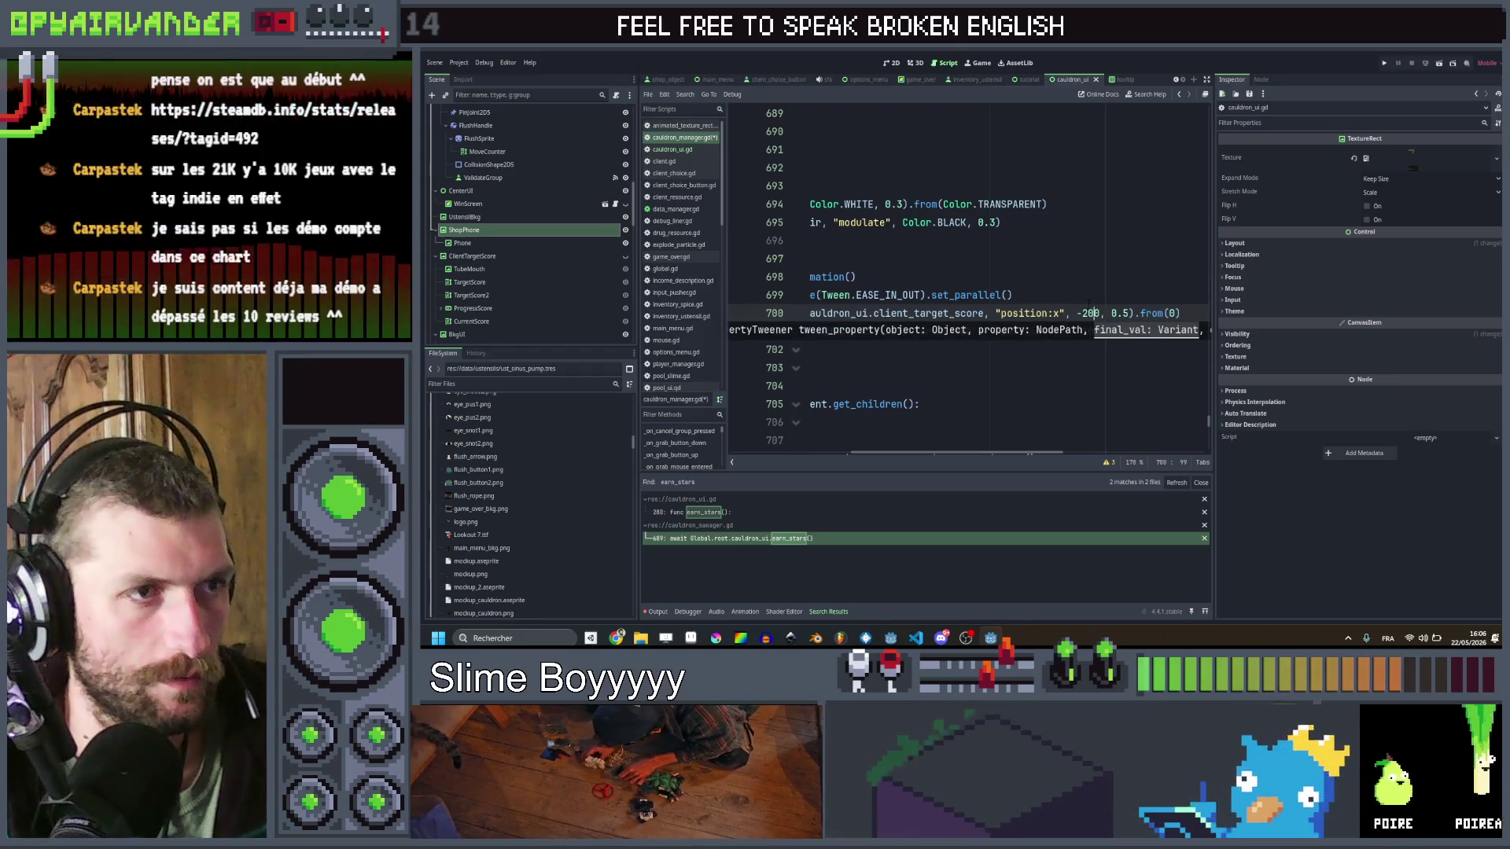
key("Down")
type("0")
left_click(1165, 331)
key("BackSpace")
type("200)")
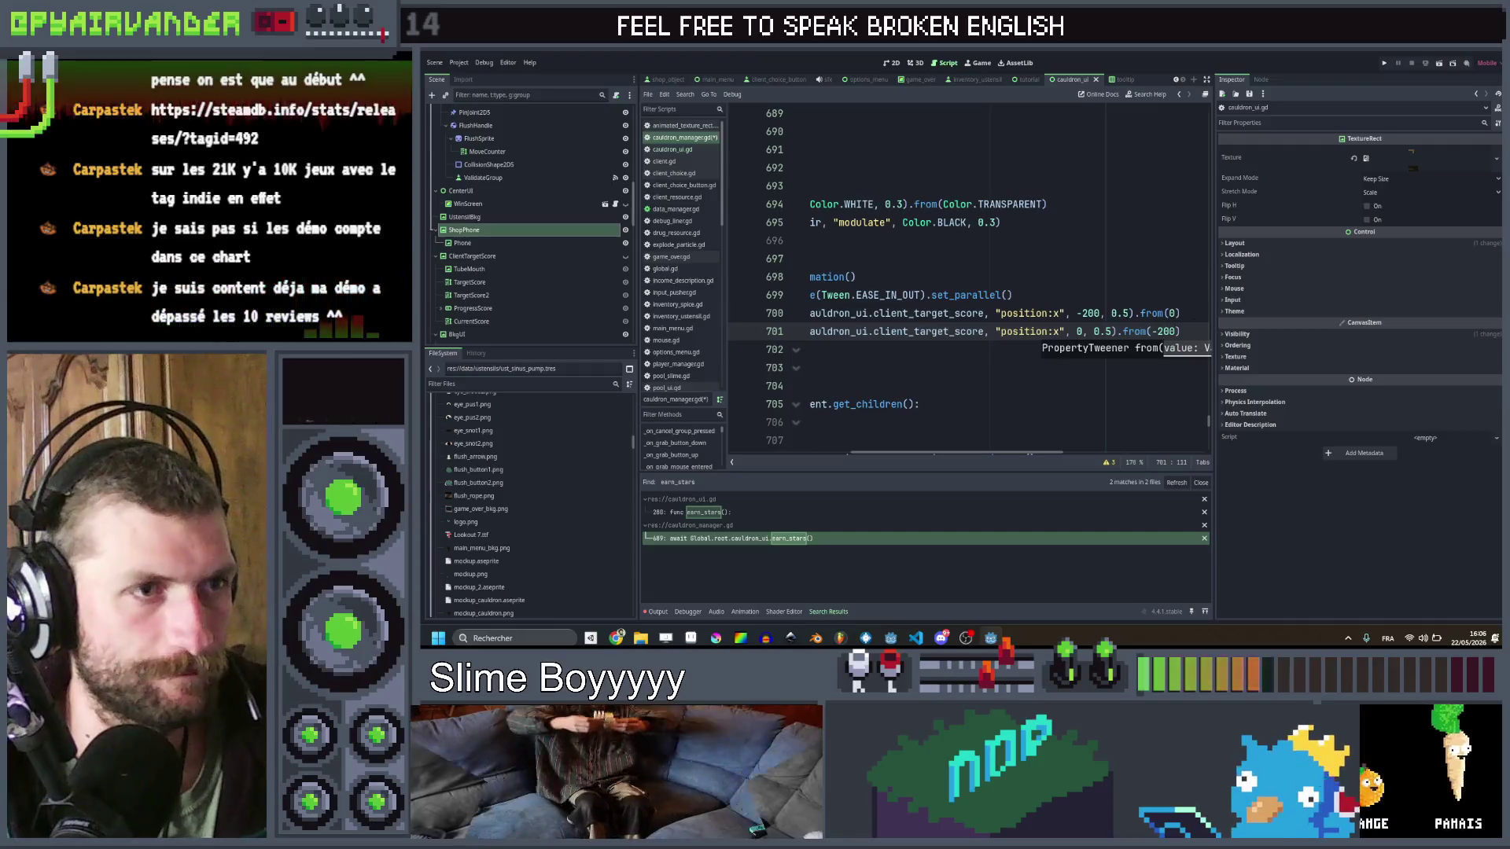
left_click(1179, 95)
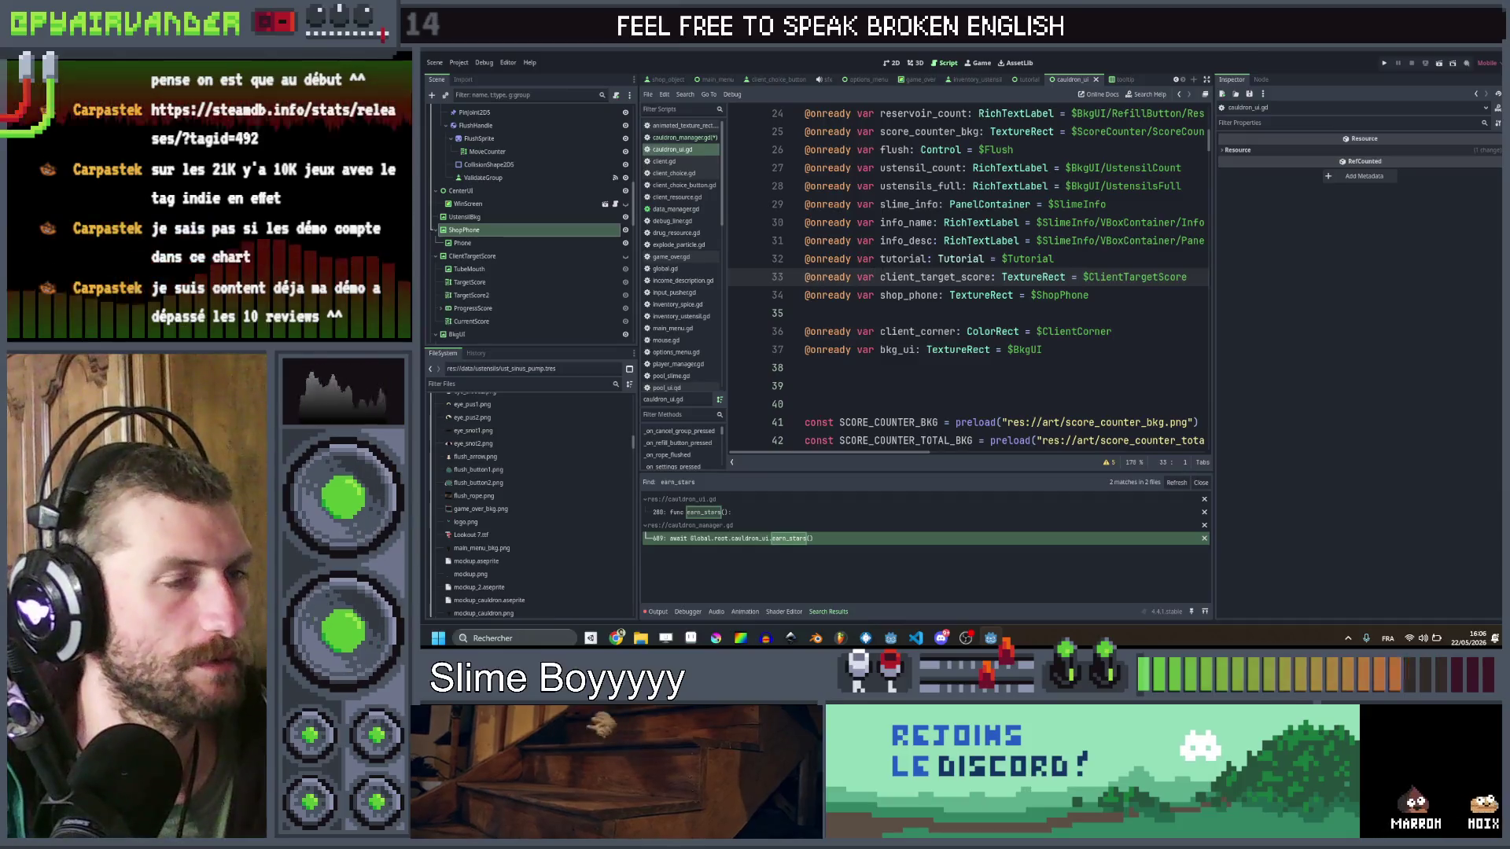
Step: Go Forward to win() and retarget line 701's tween to shop_phone, then save
left_click(1188, 95)
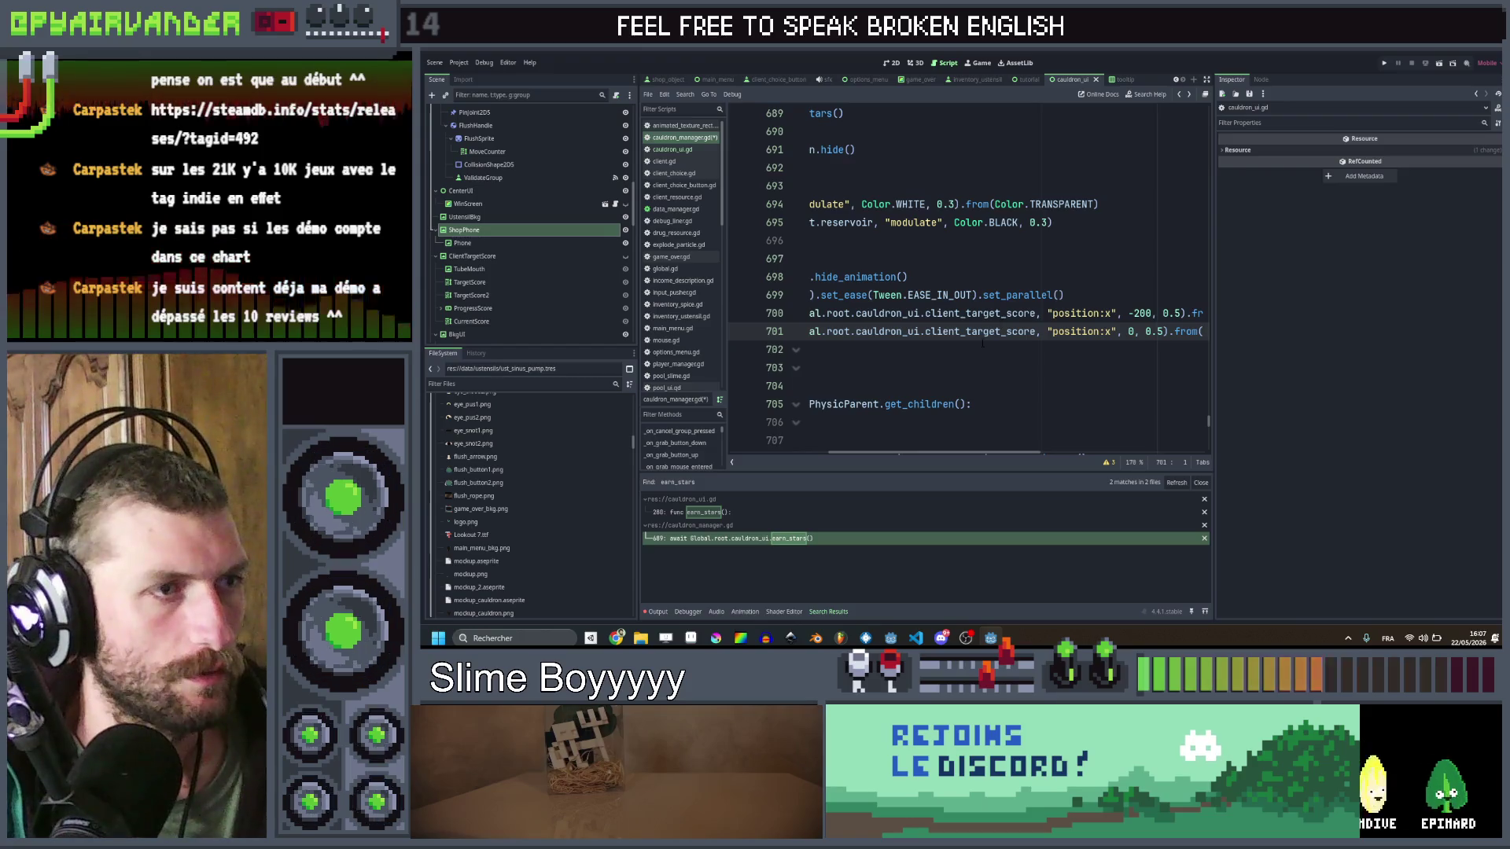
type("op")
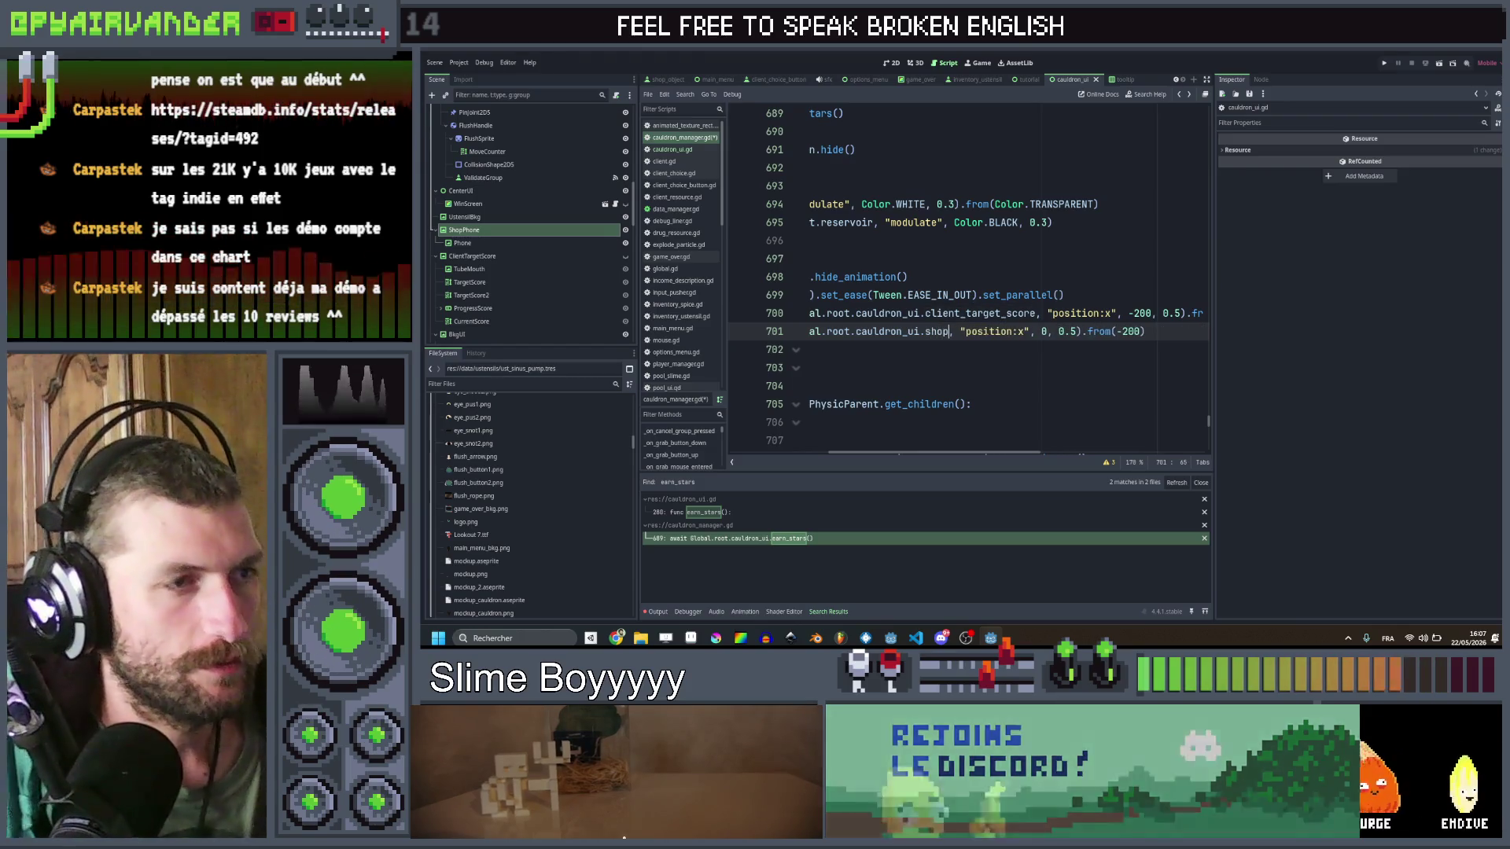
type("_phone")
key("Return")
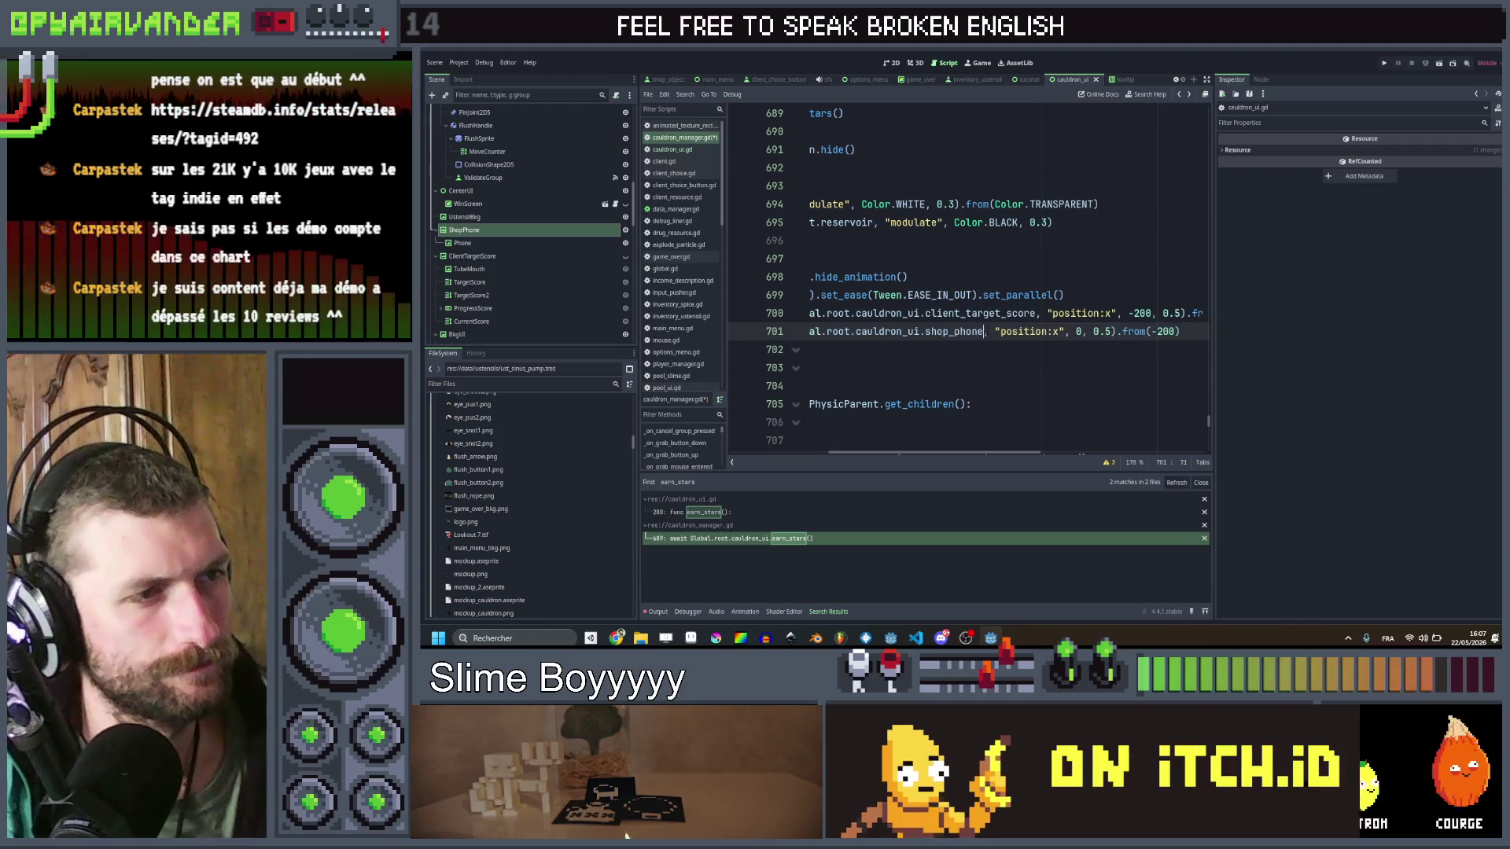
key("ctrl+s")
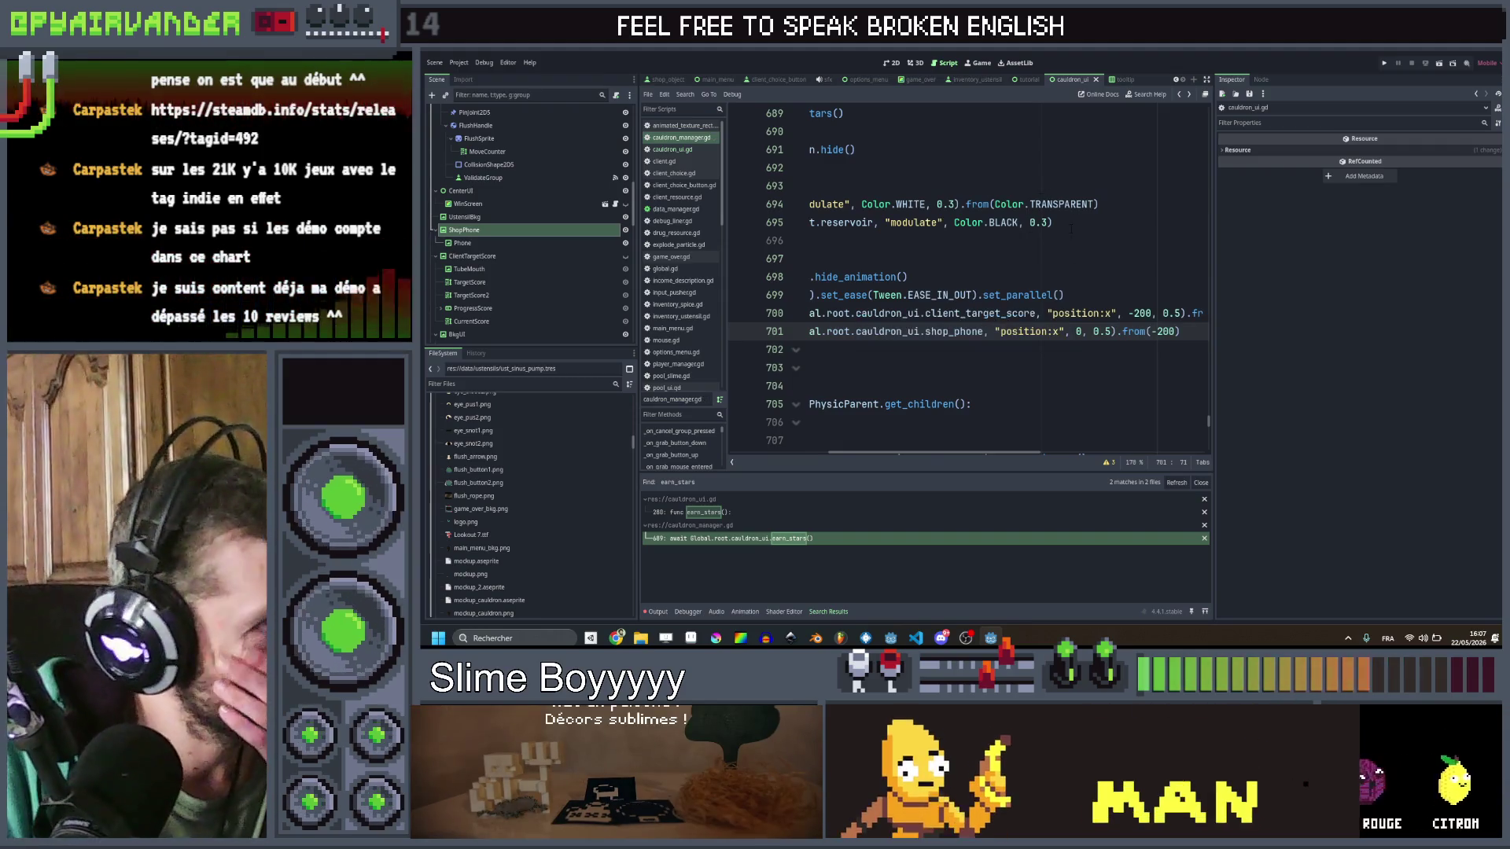
scroll(1051, 246, "right", 5)
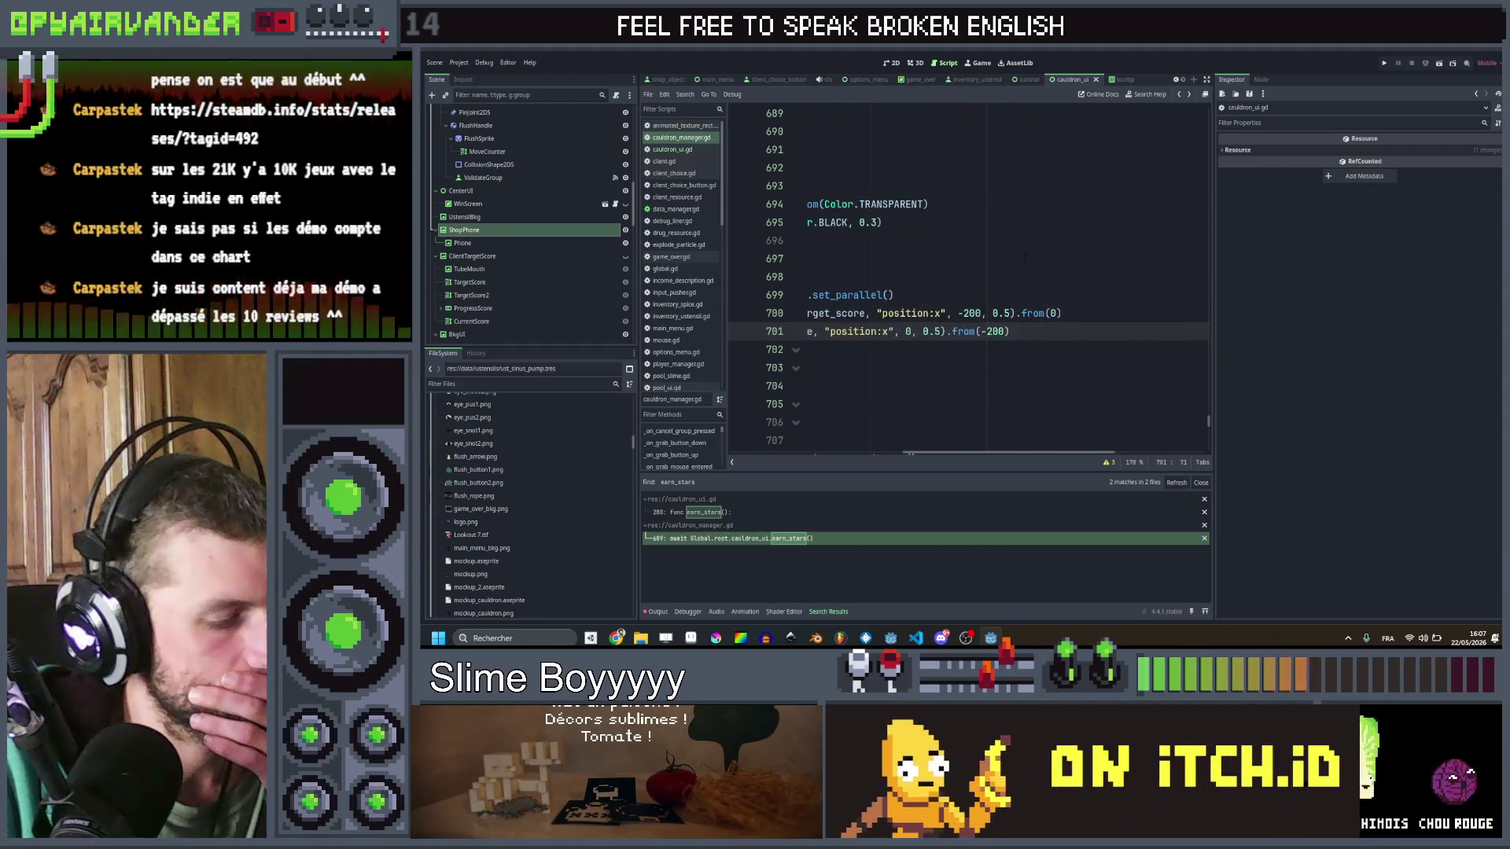
scroll(1024, 257, "left", 3)
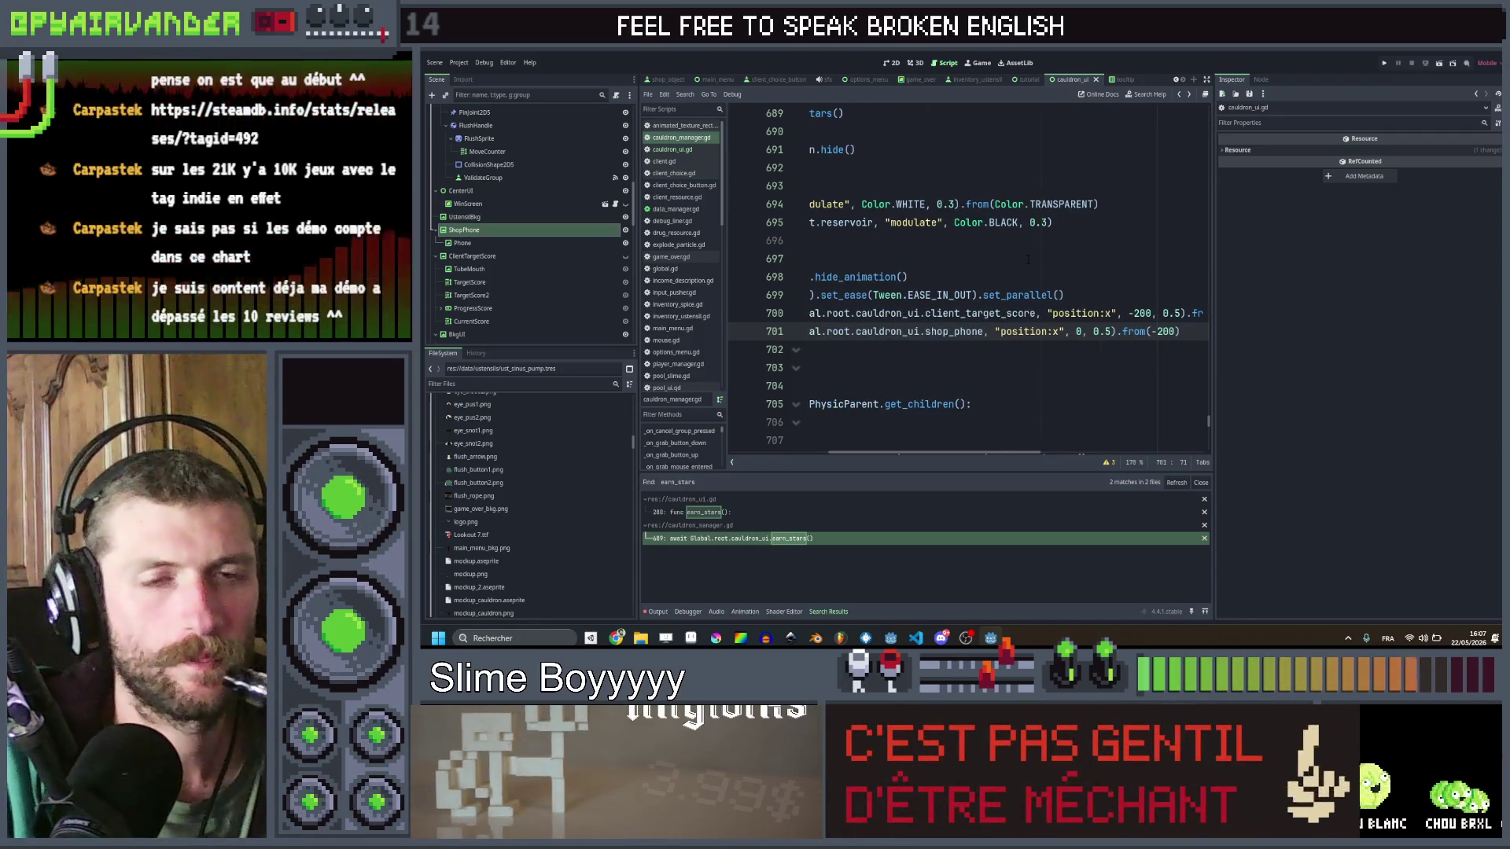
scroll(1027, 257, "left", 5)
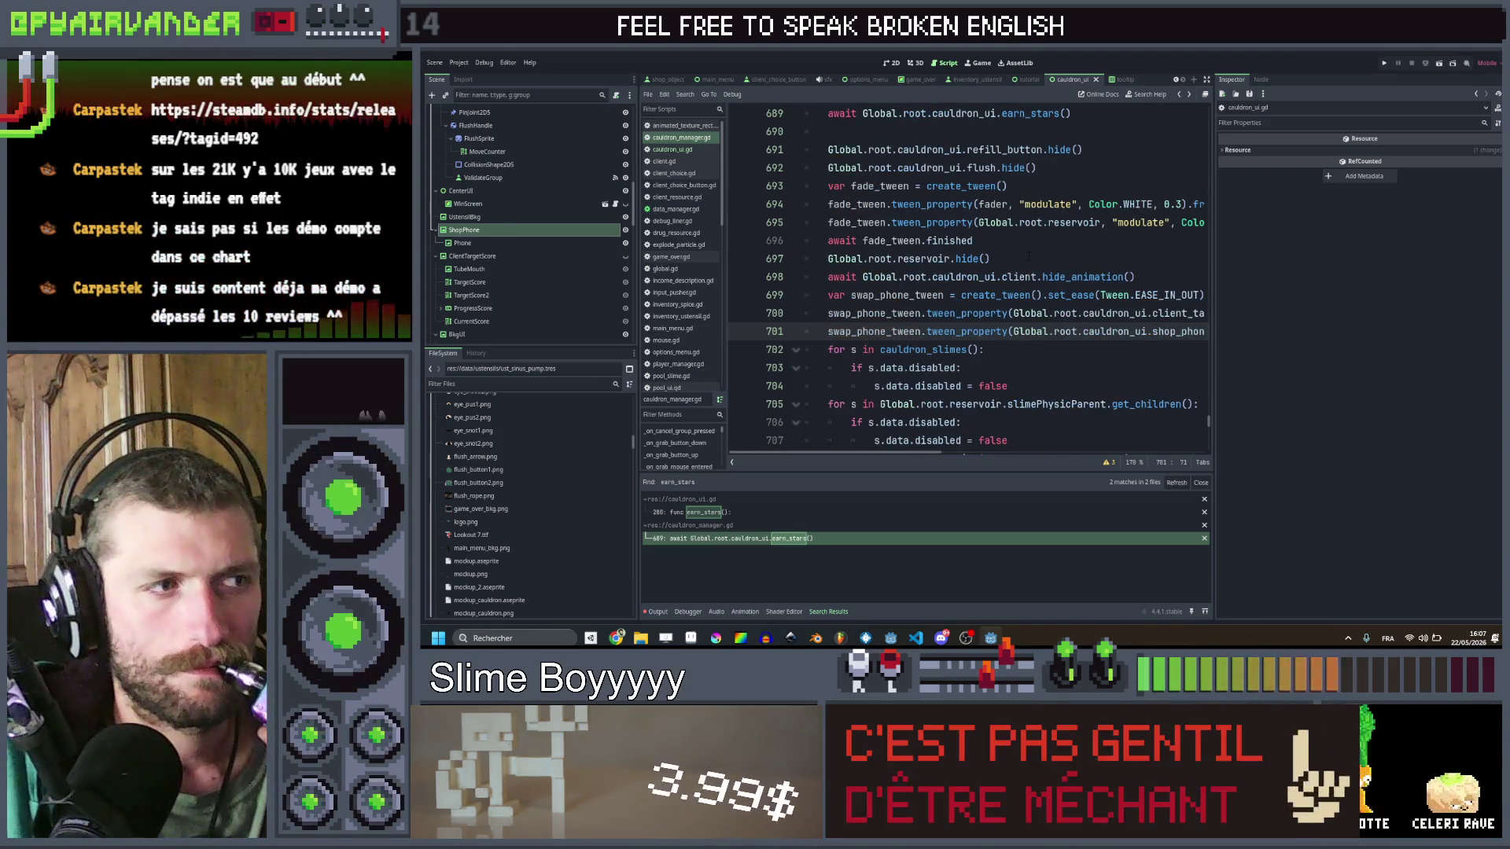
scroll(1028, 258, "right", 5)
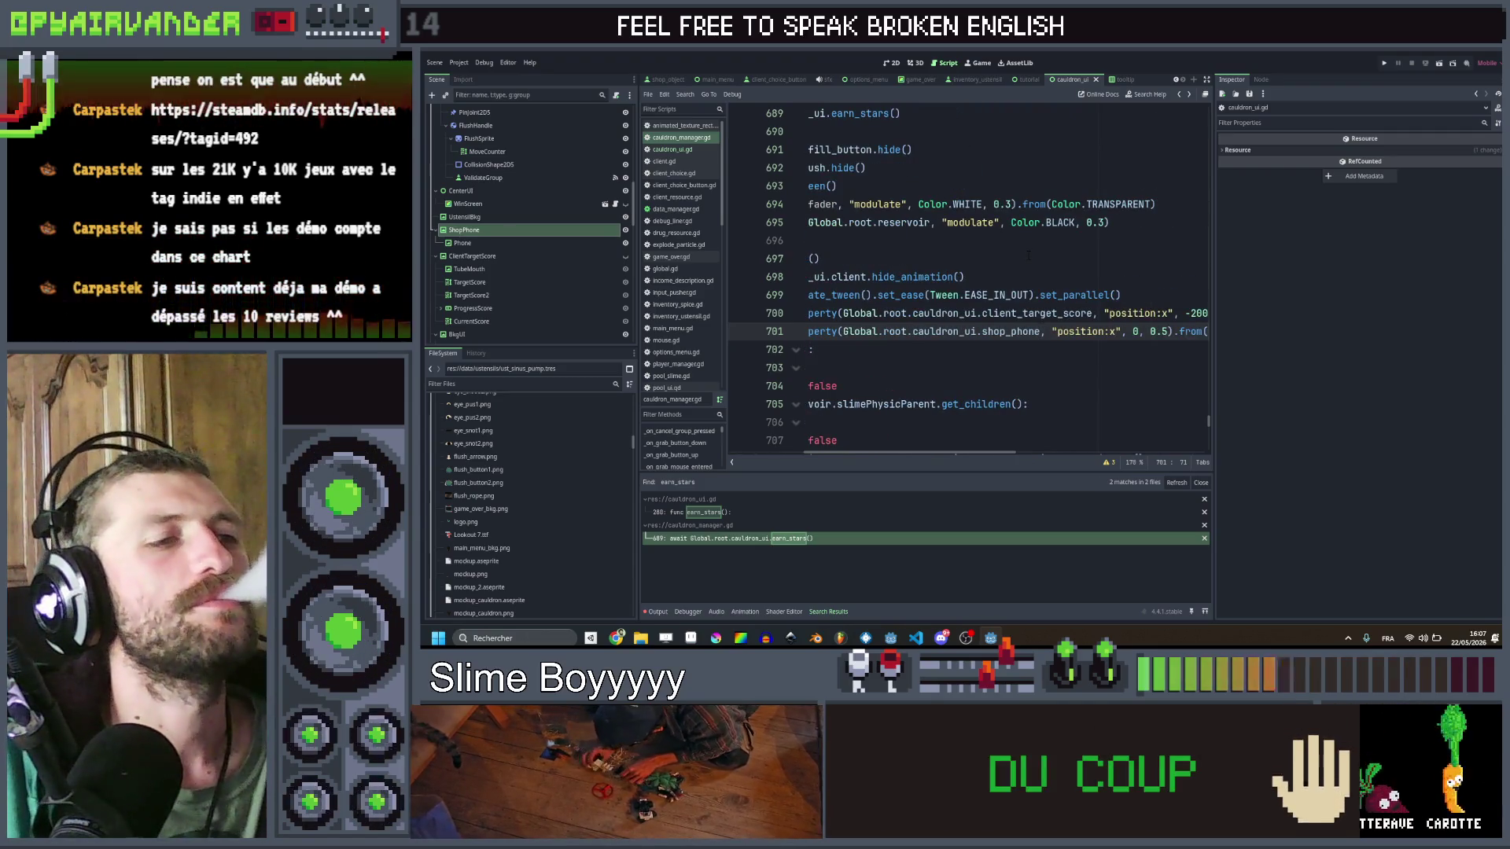
scroll(1027, 257, "left", 5)
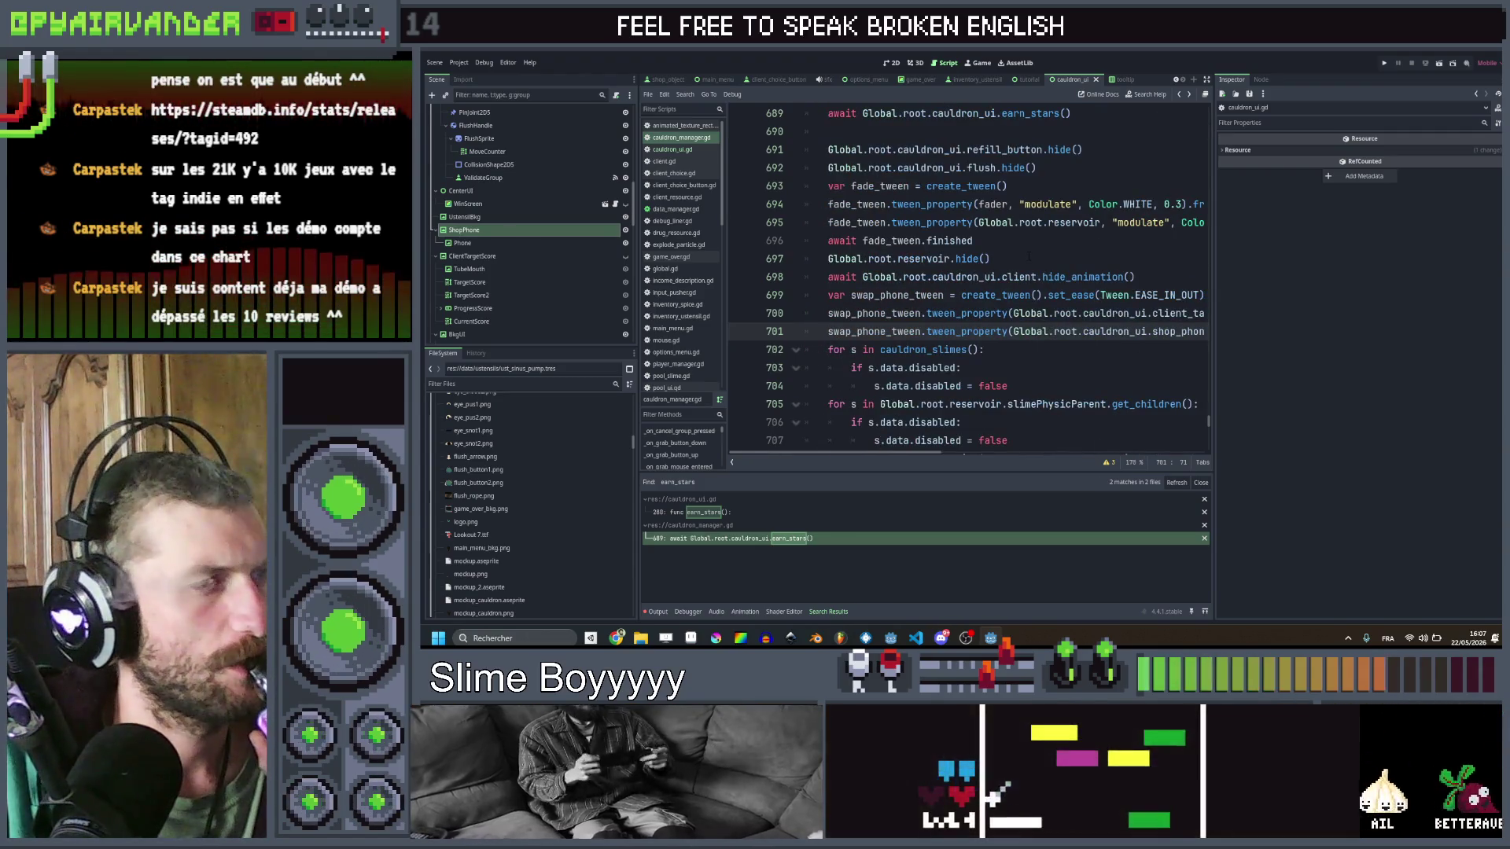
scroll(1028, 257, "right", 5)
scroll(1027, 256, "left", 5)
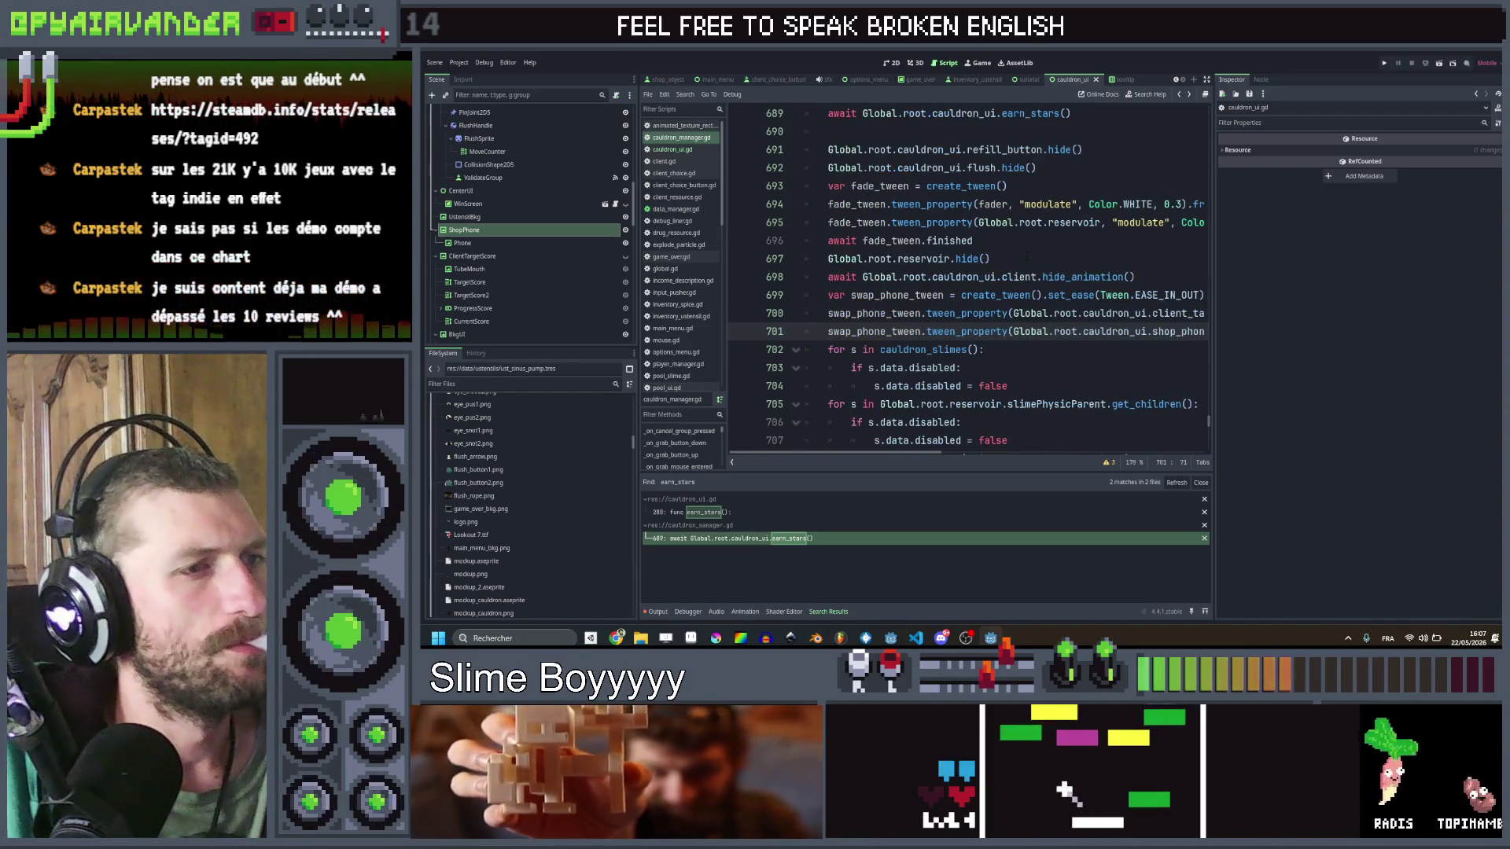
scroll(1027, 255, "right", 5)
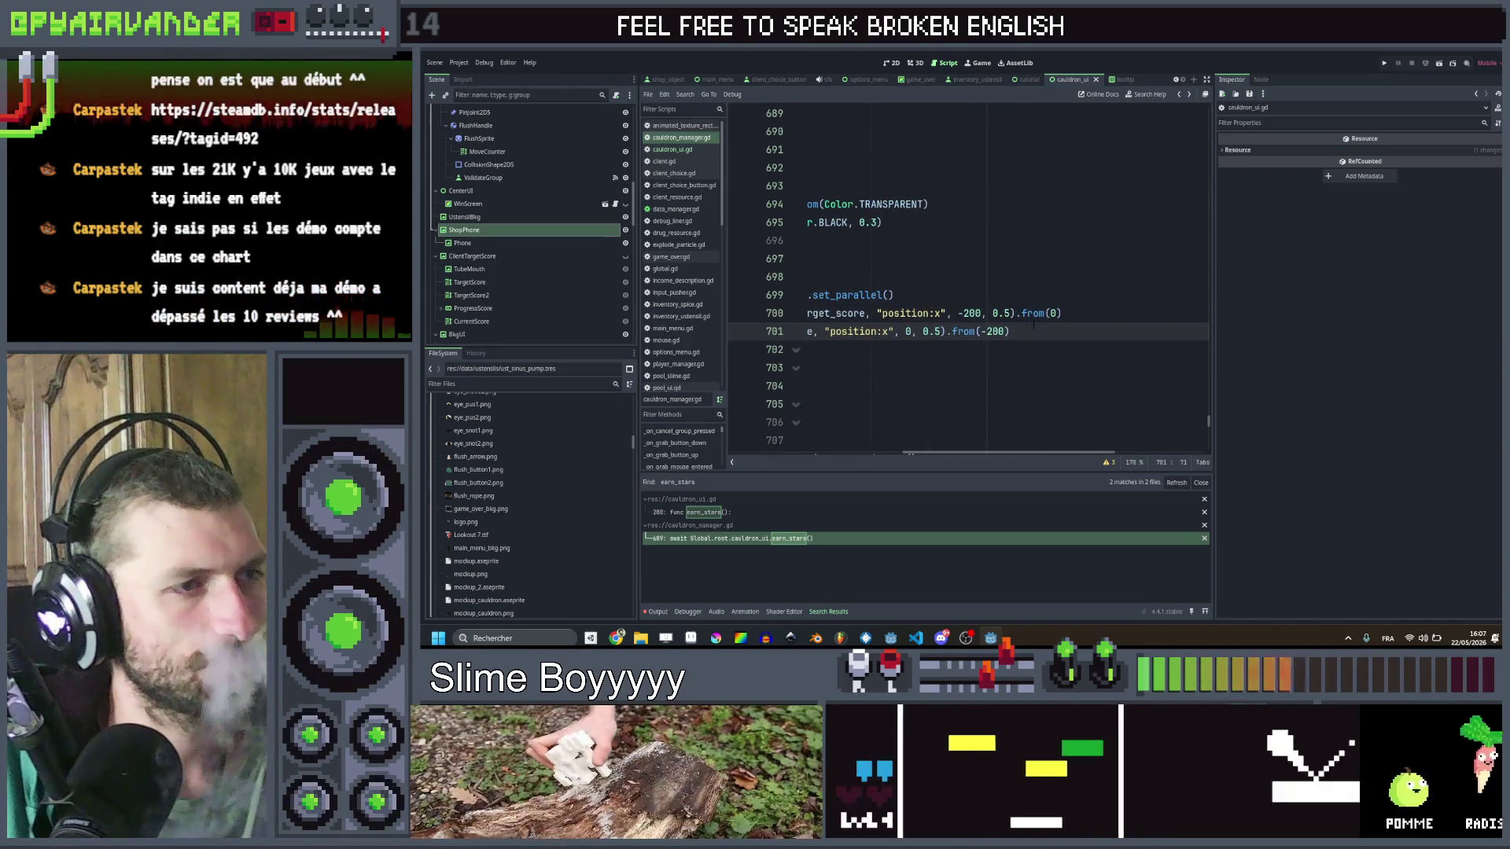
Step: Add 'await swap_phone_tween.finished' below line 701
left_click(1014, 331)
scroll(1014, 331, "left", 5)
key("Return")
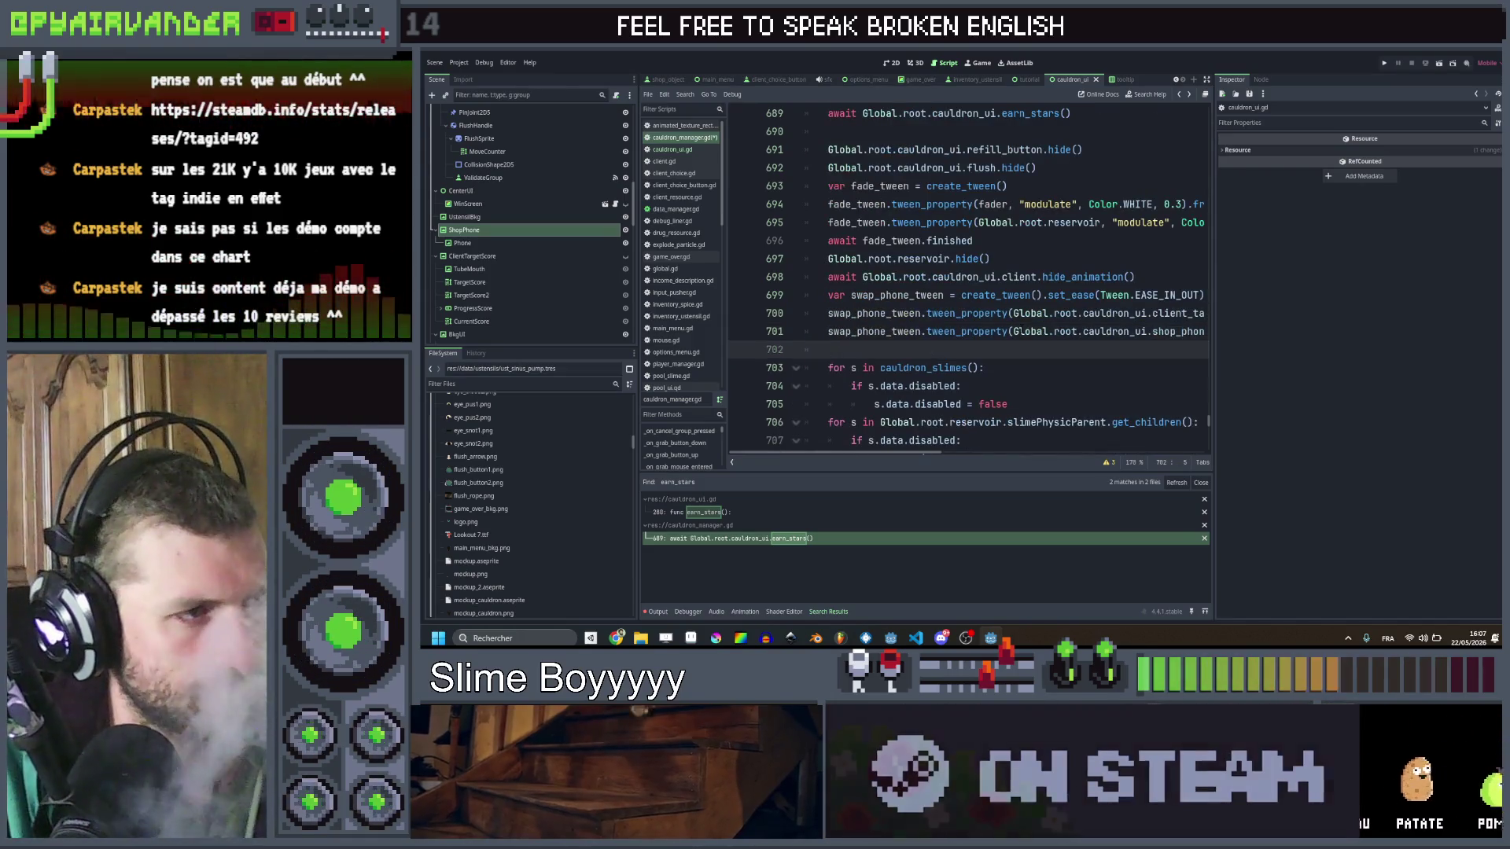
type("await s")
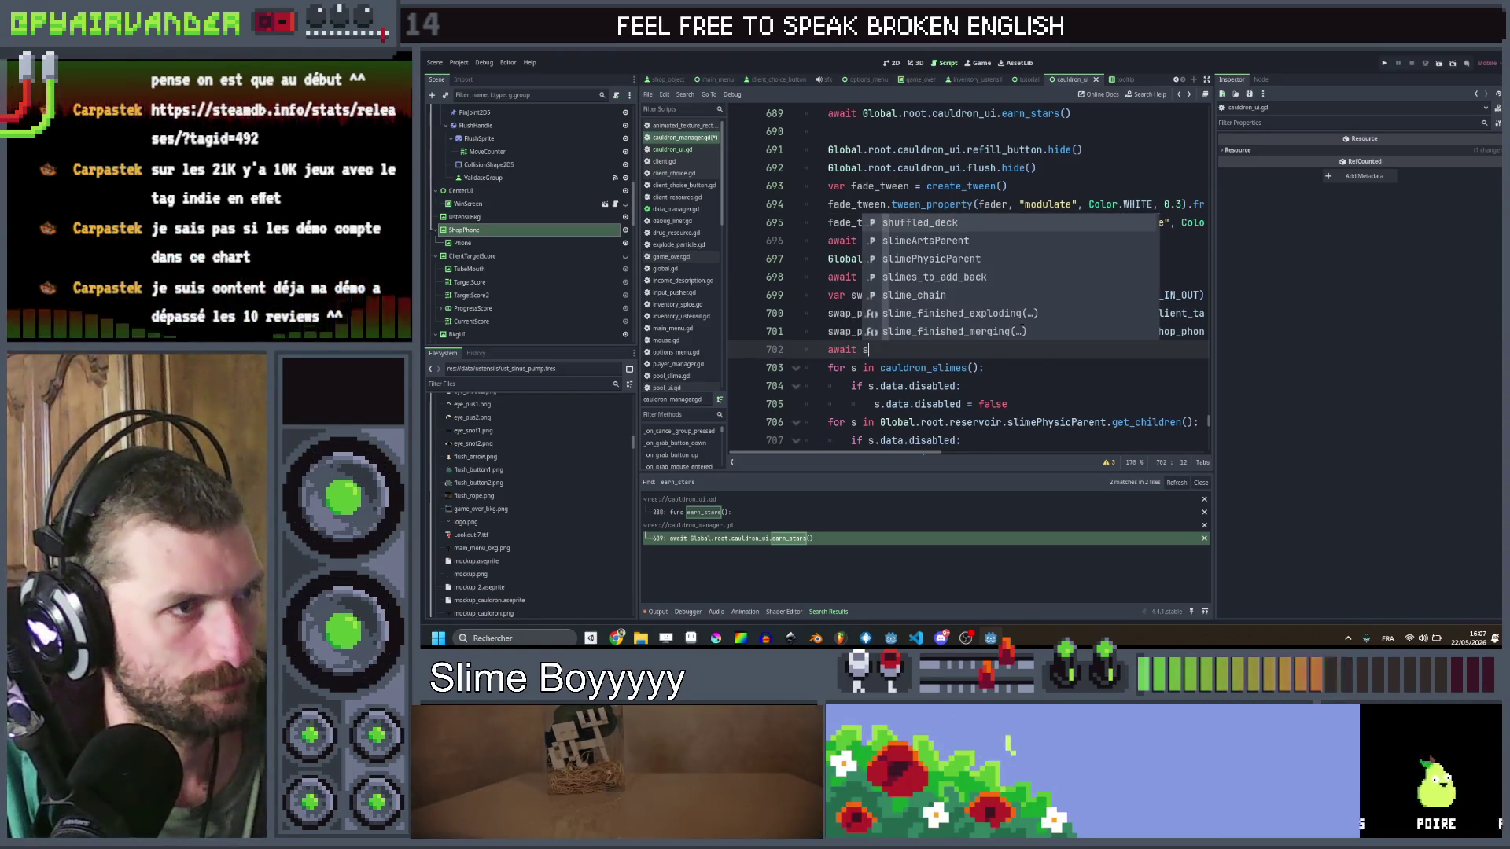
type("wap_phone_tween.f")
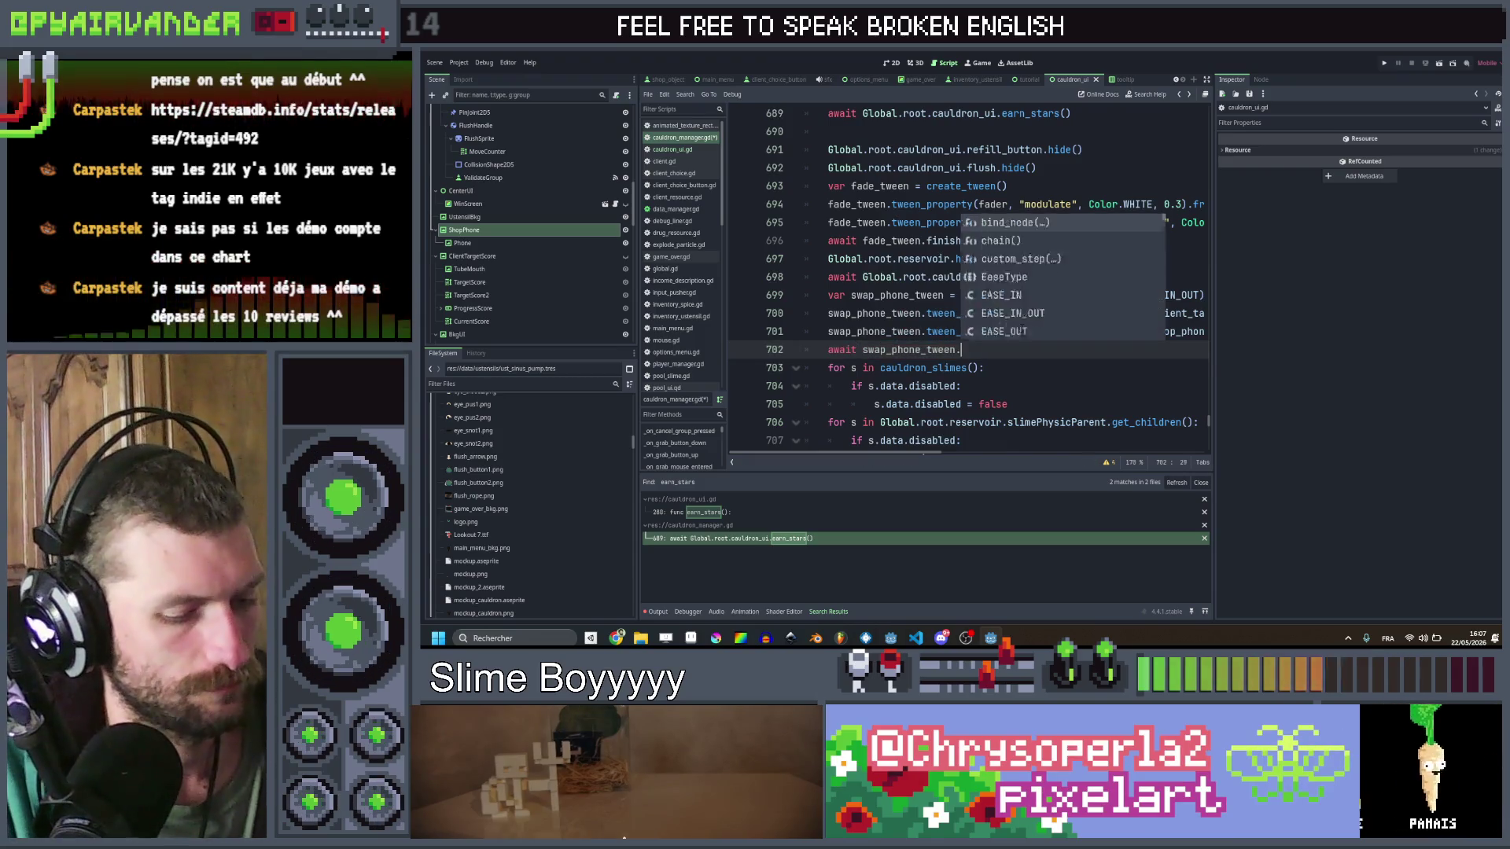
key("Return")
Step: Insert Global.root.cauldron_ui.shop_phone.show() after the hide animation call and save
key("Up")
key("Up")
key("Up")
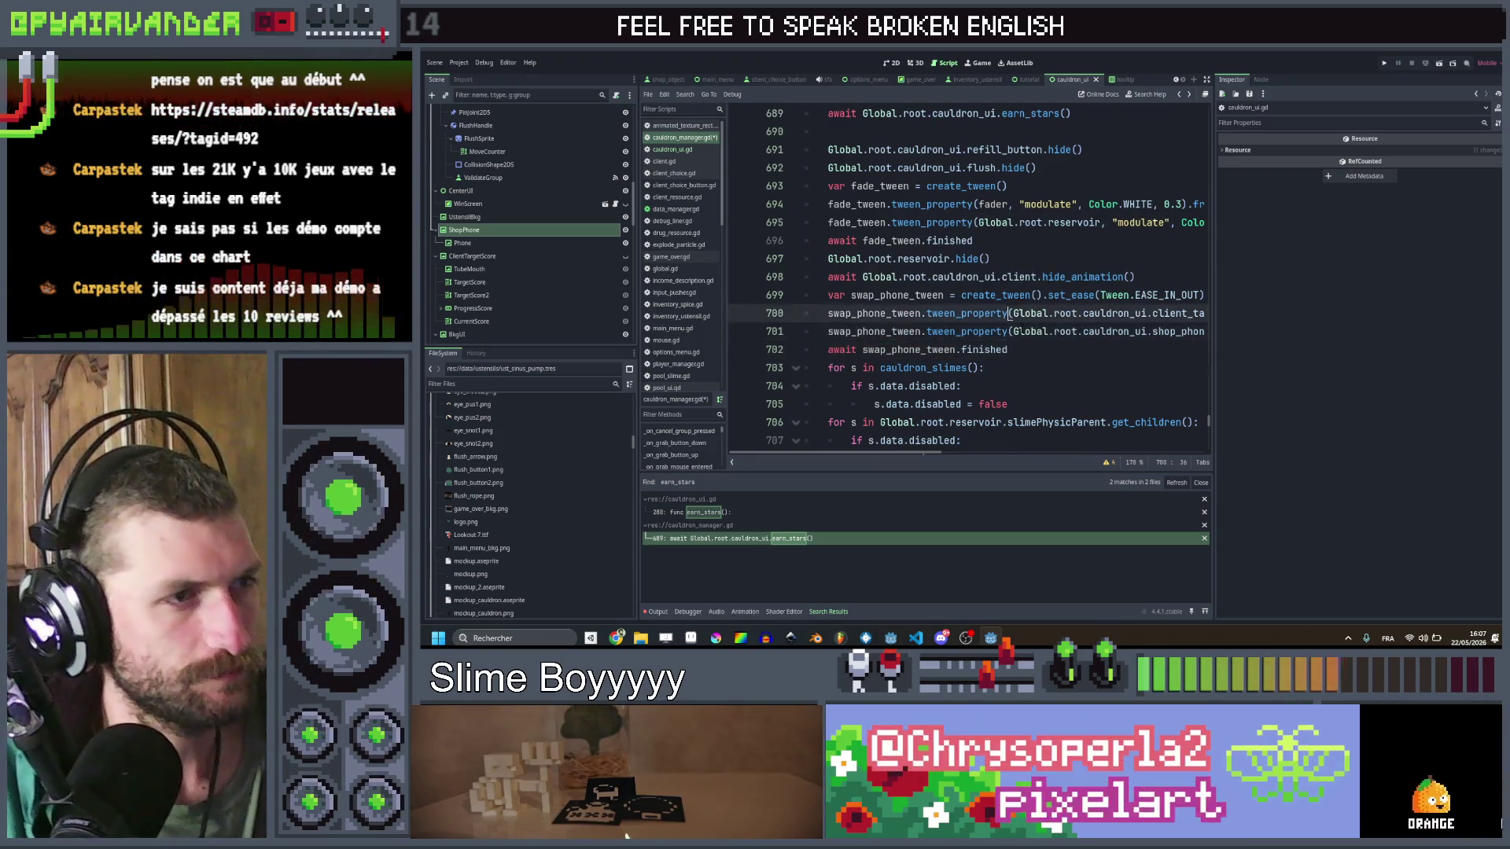
scroll(967, 275, "right", 3)
left_click_drag(1096, 331, 900, 331)
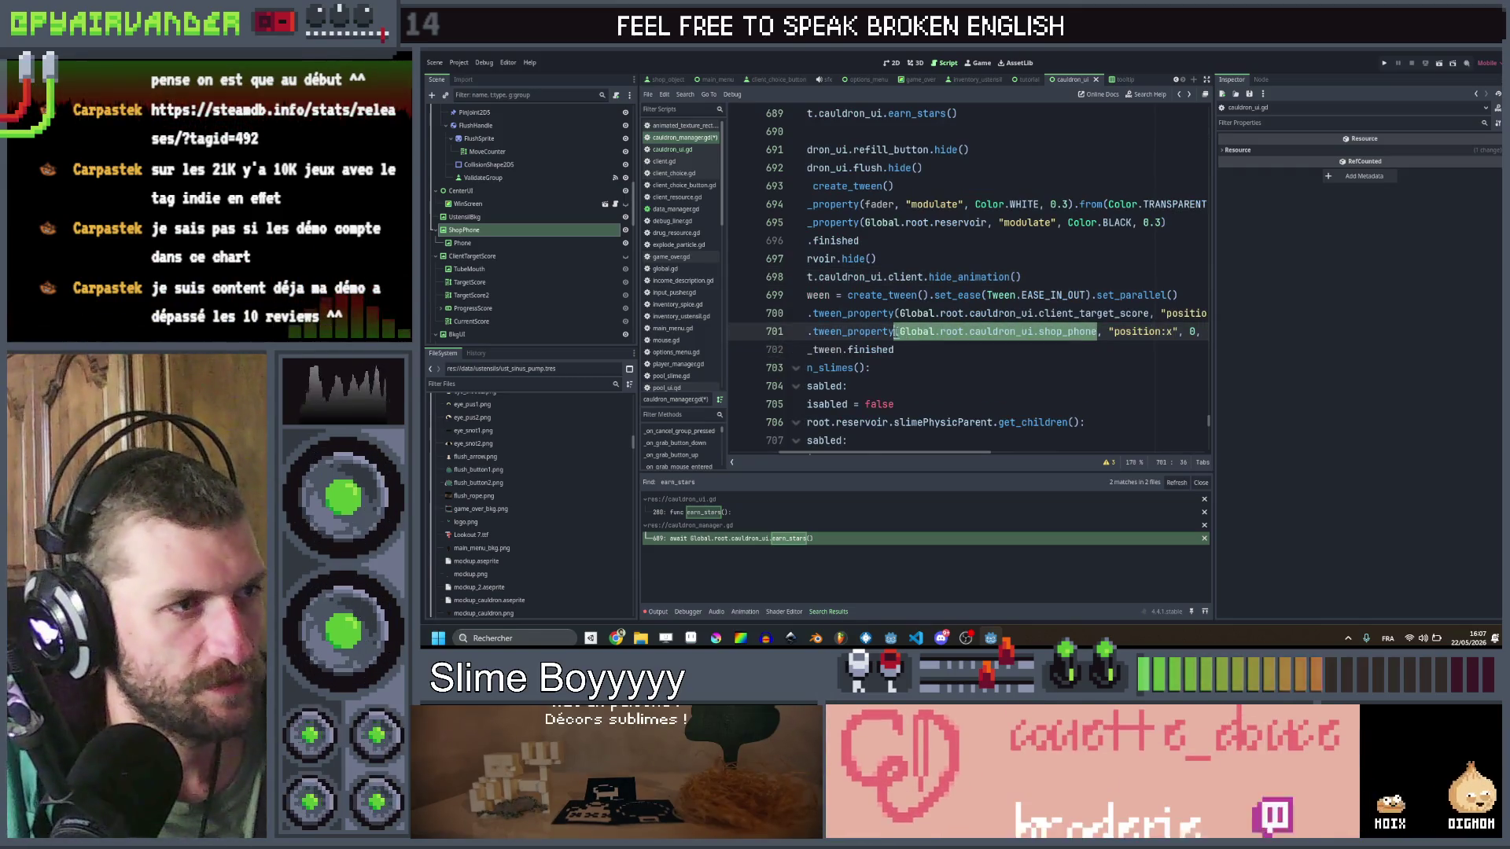
key("ctrl+c")
left_click(1019, 277)
key("Return")
key("ctrl+v")
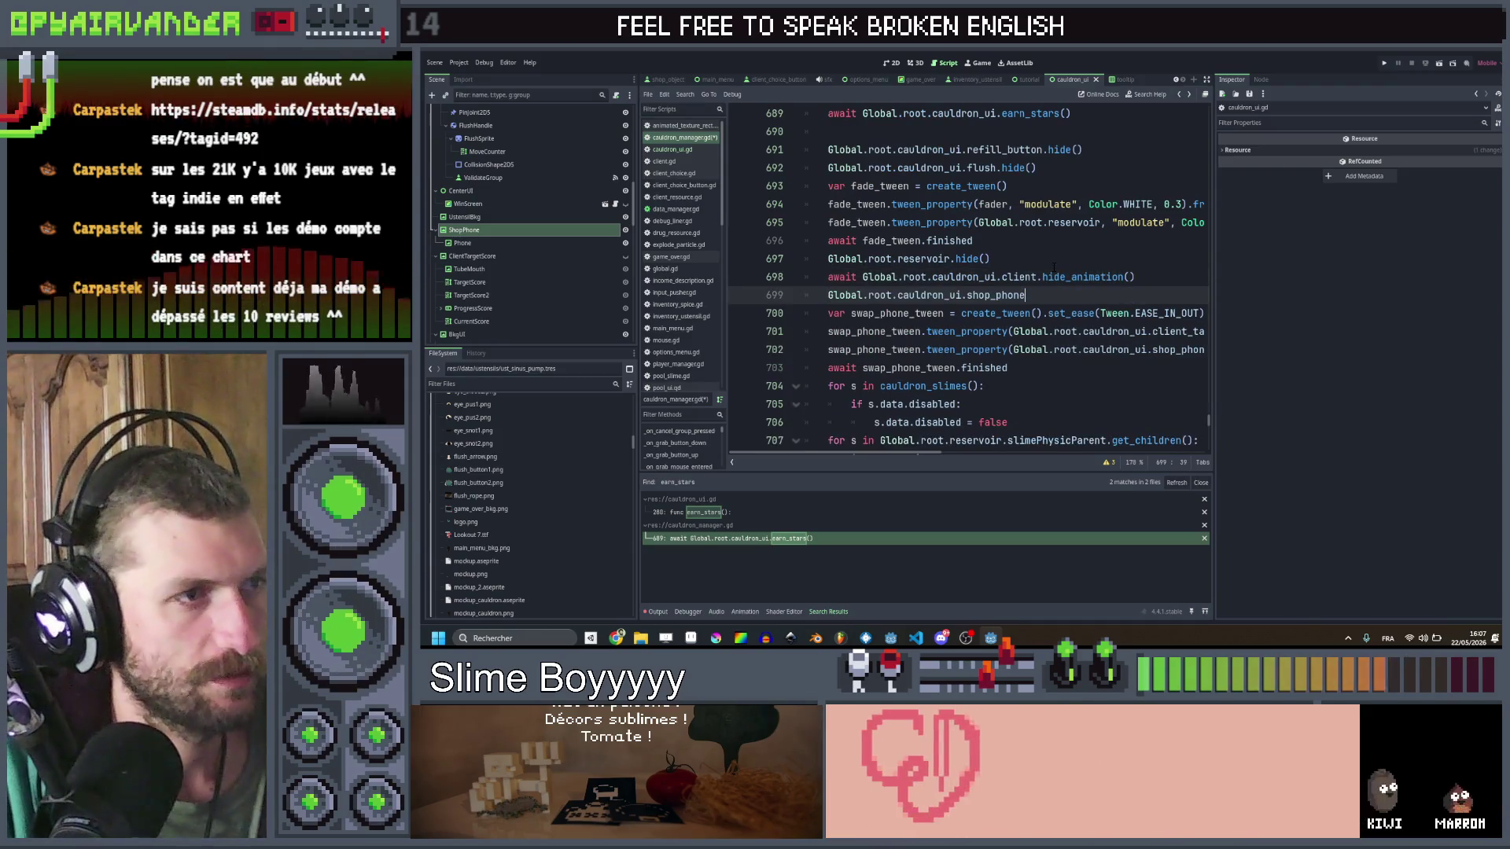
type(".show()")
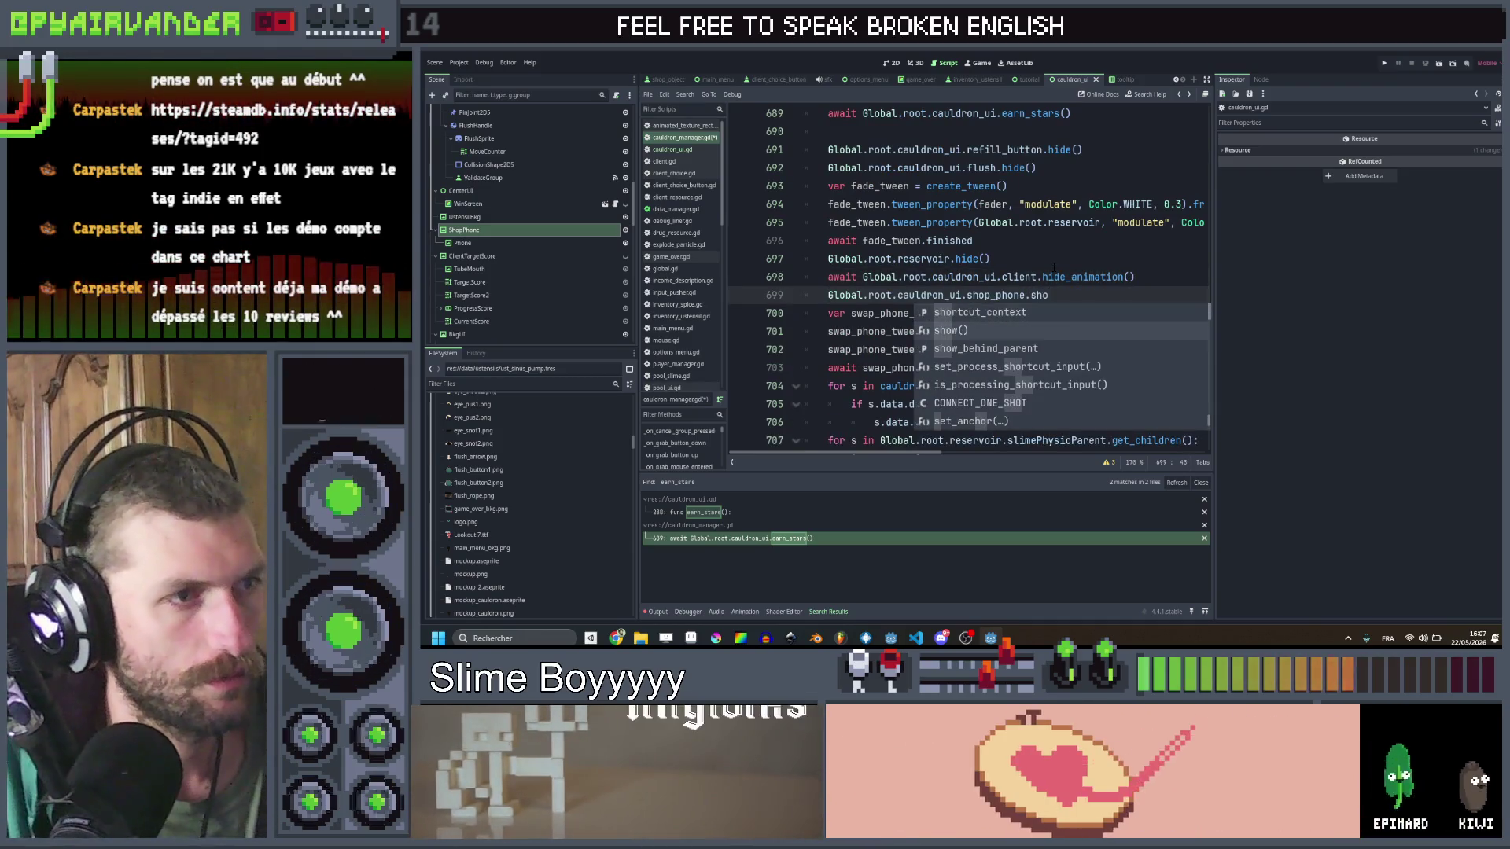
key("ctrl+s")
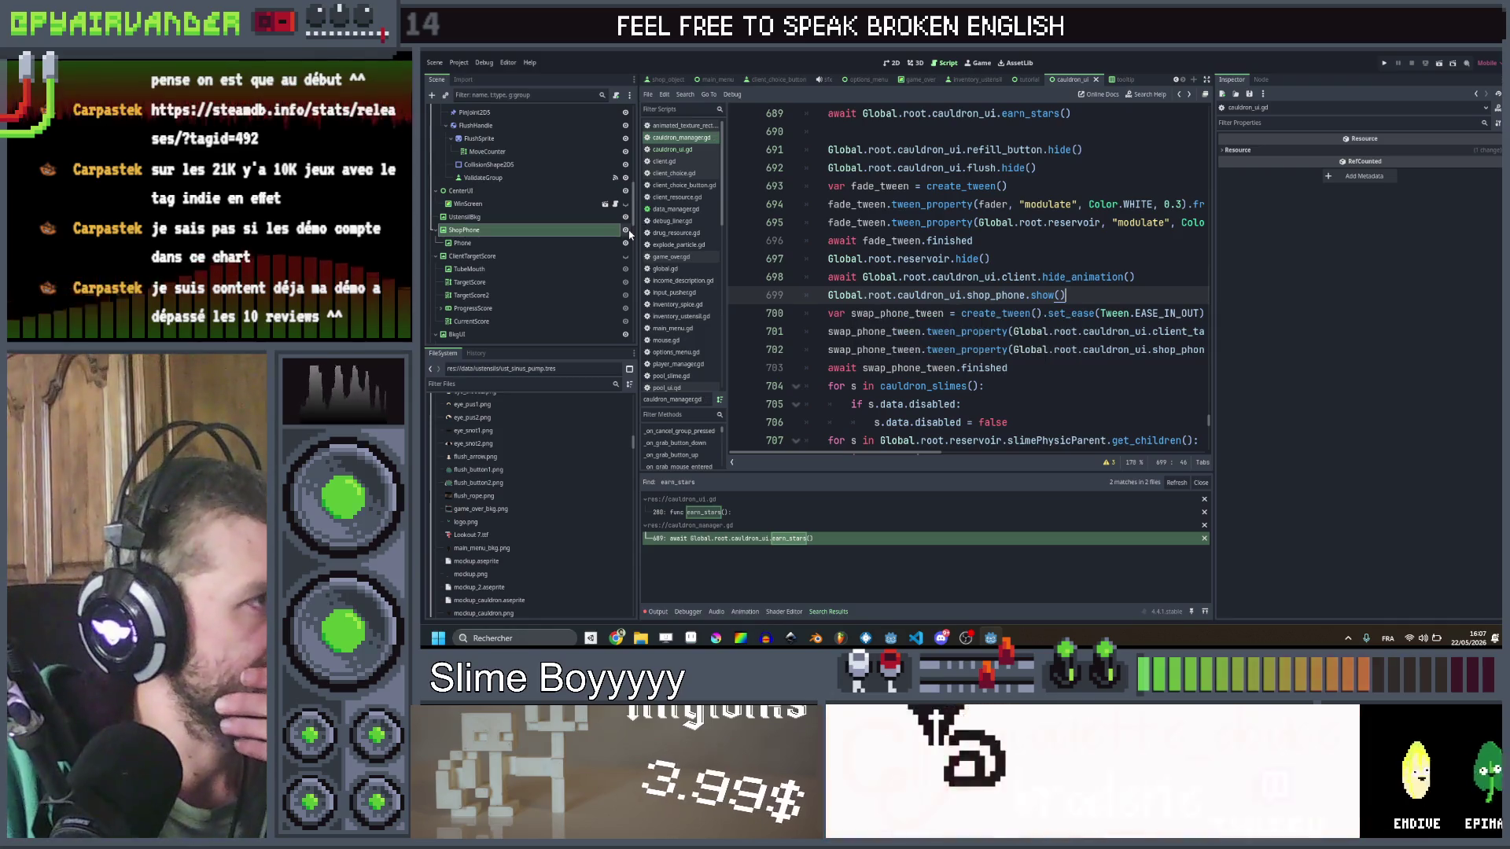
Step: Hide the ShopPhone node in the scene, save, and launch the game
left_click(625, 229)
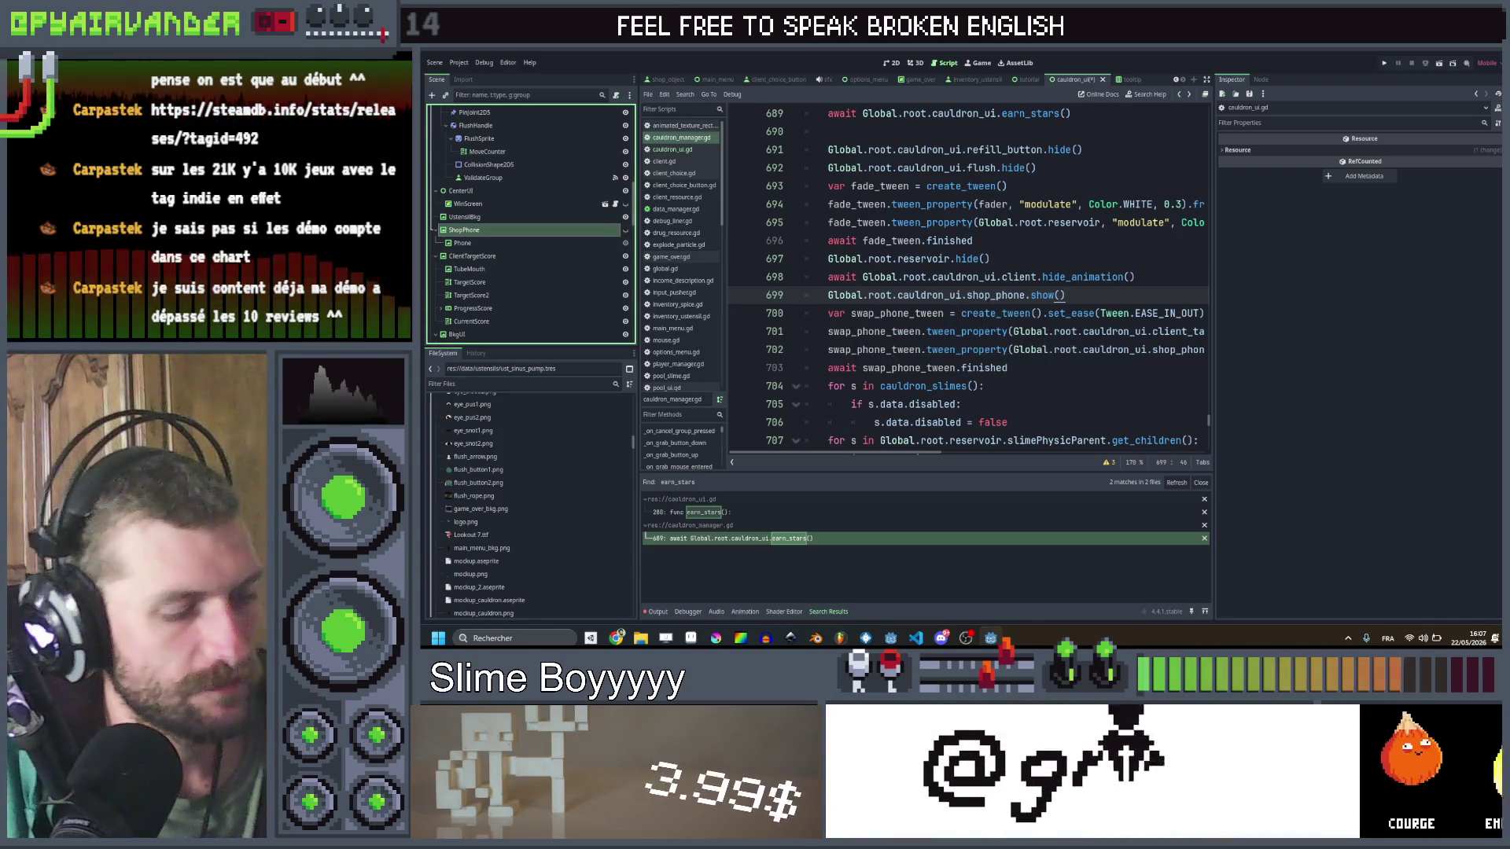
key("ctrl+s")
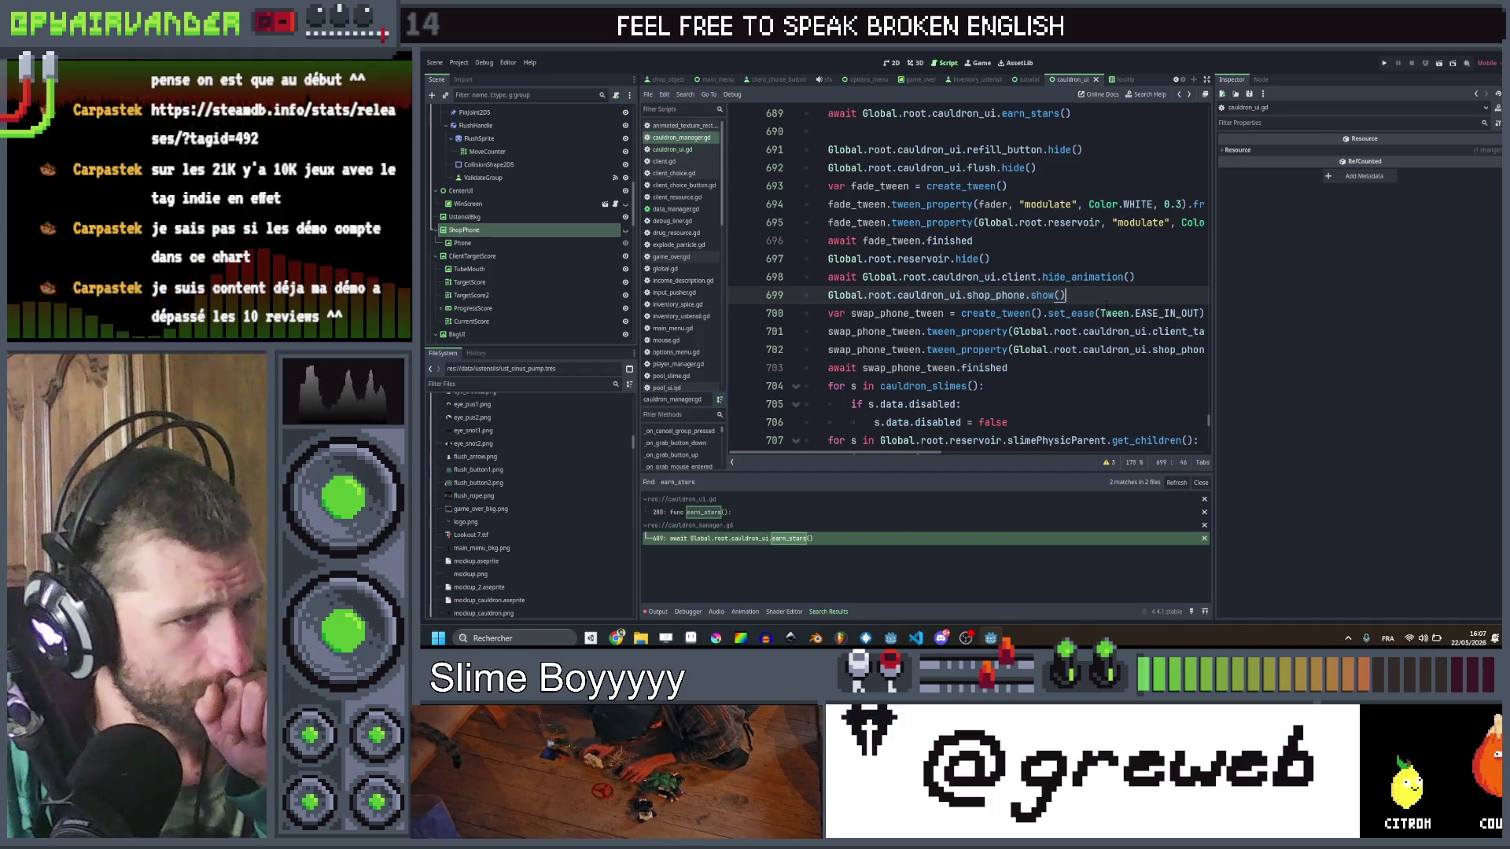
scroll(1104, 305, "right", 3)
scroll(967, 275, "left", 3)
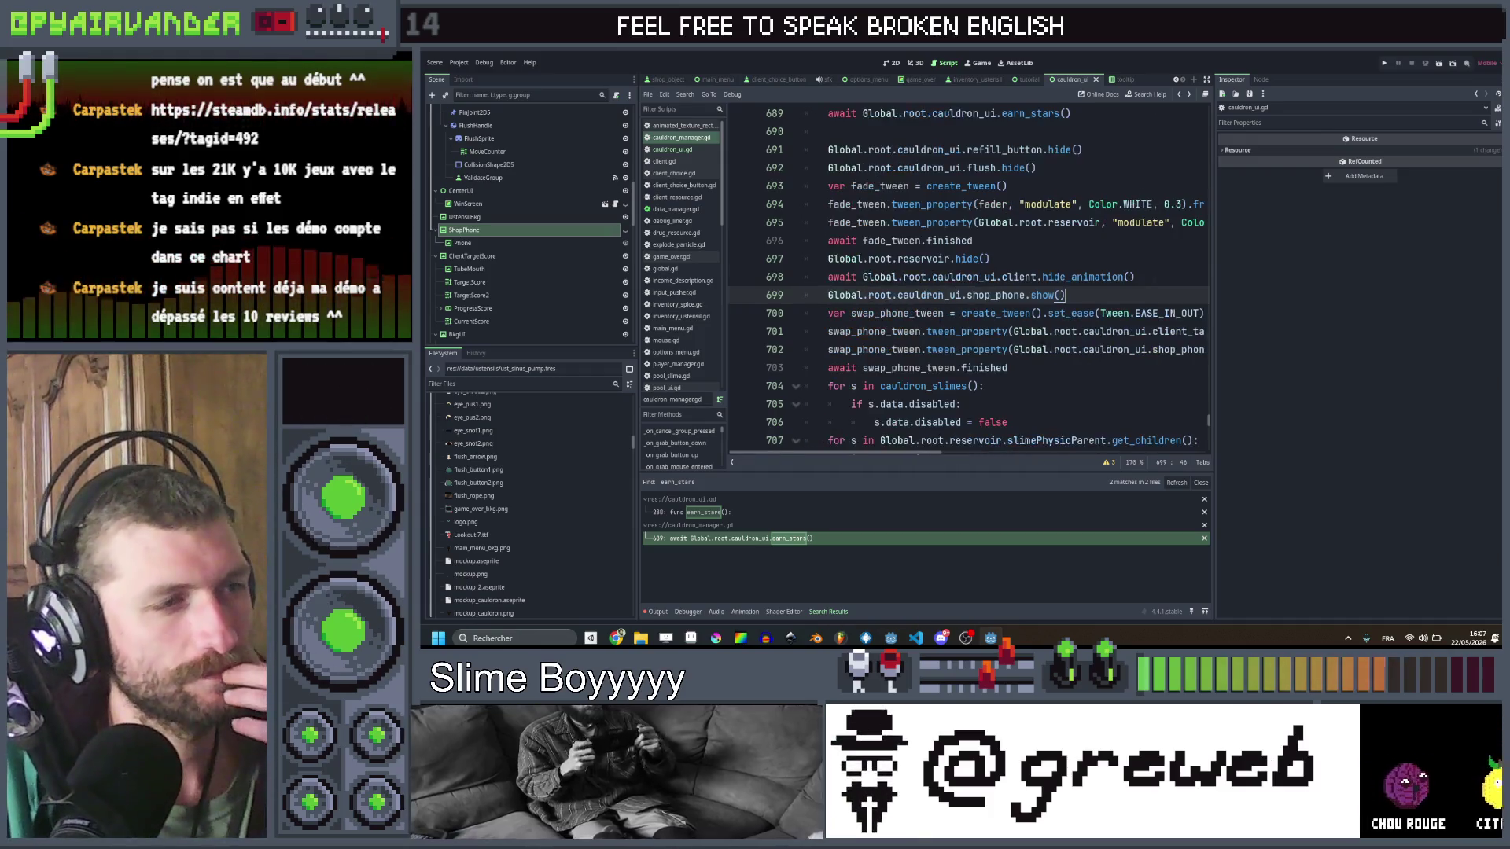
scroll(967, 275, "down", 2)
left_click(1045, 274)
scroll(1045, 274, "down", 3)
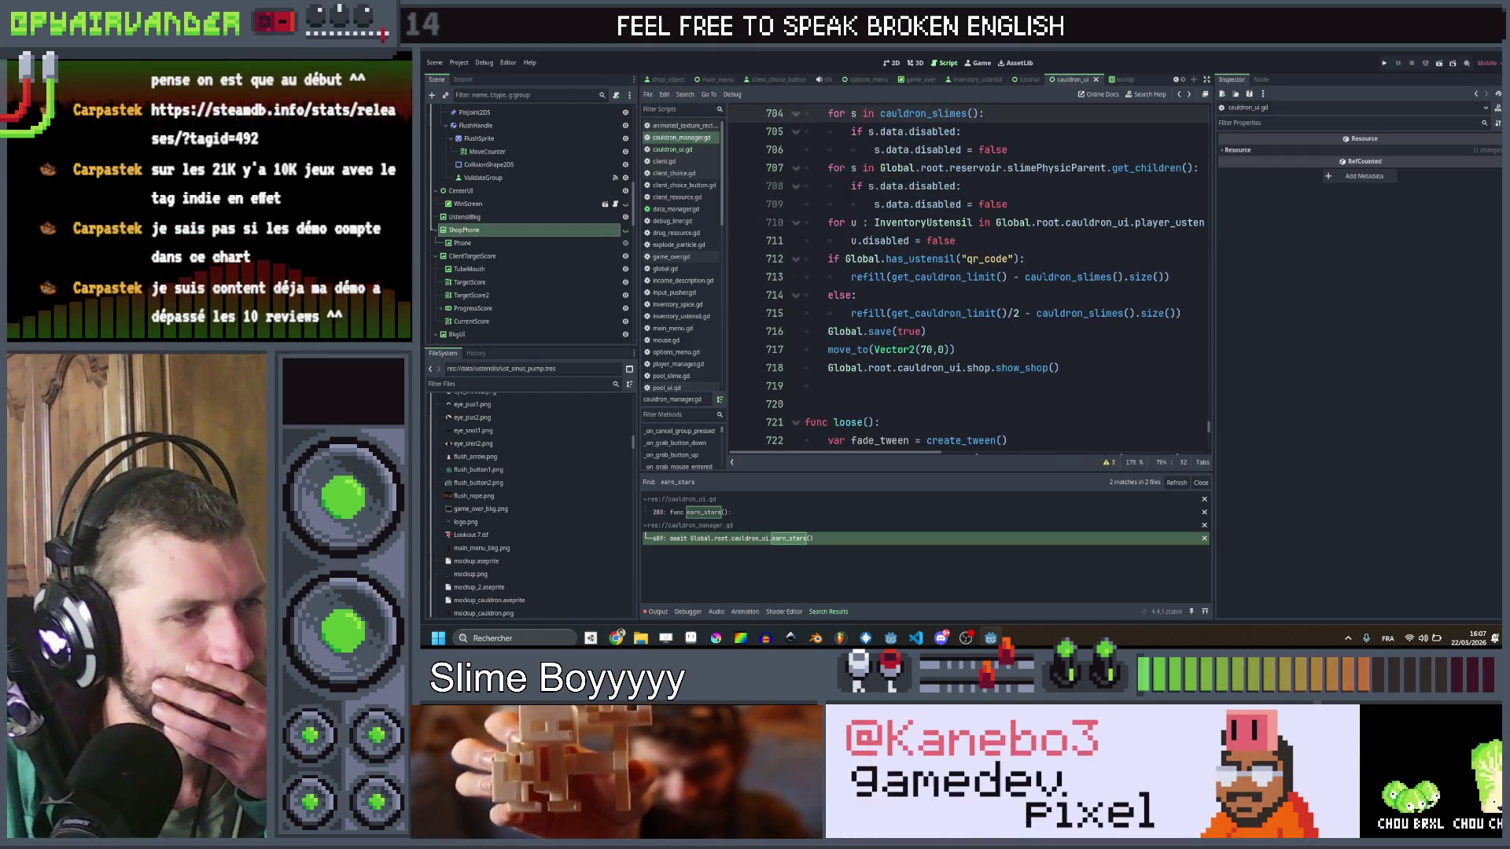
scroll(969, 277, "up", 4)
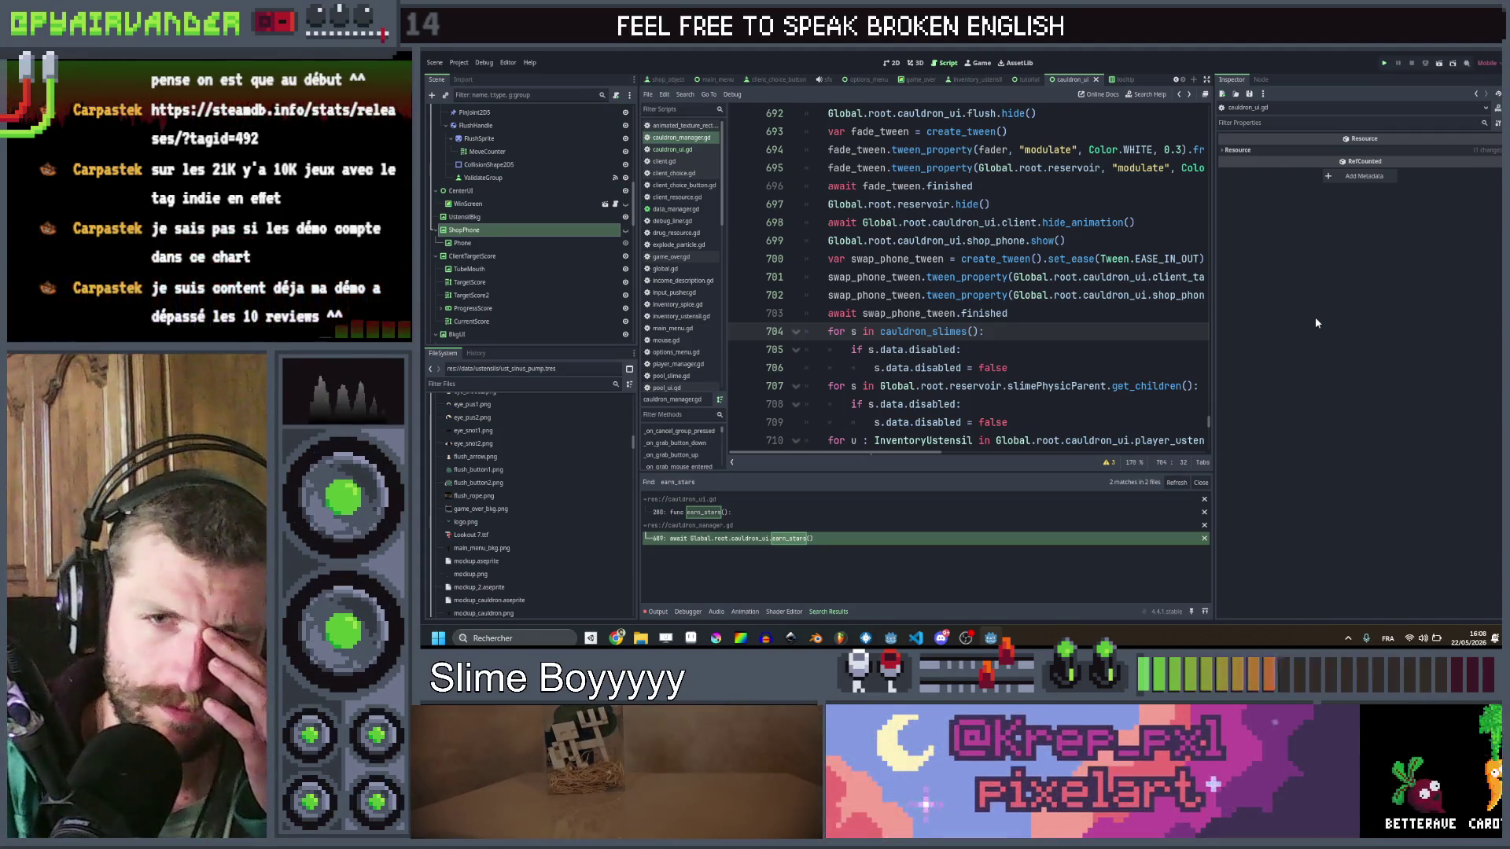
key("ctrl+s")
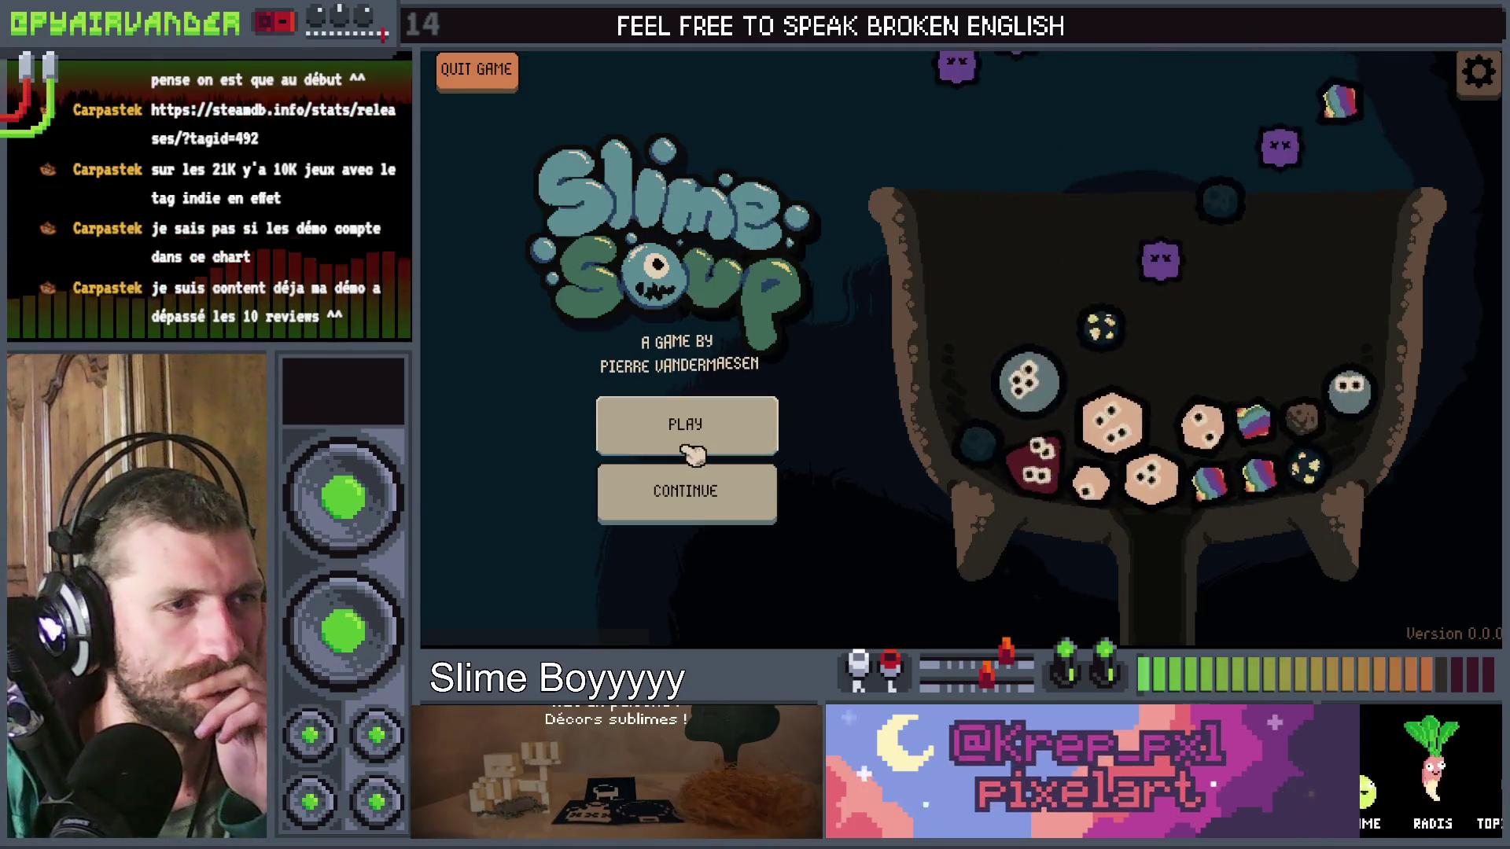
Step: Start a new game, chain snot slimes in the cauldron, then stop the run with F8
left_click(727, 444)
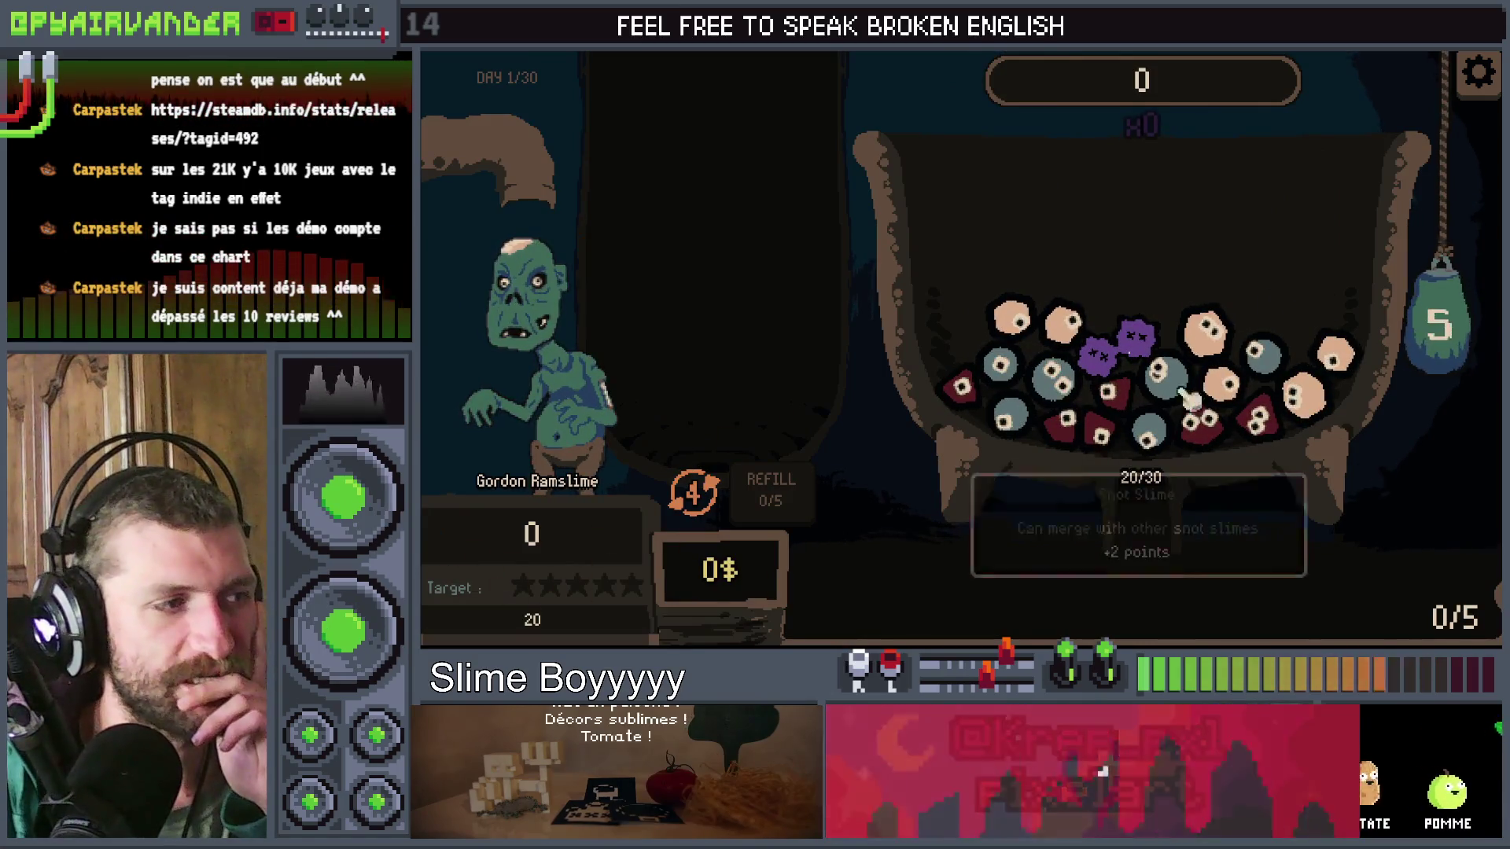
left_click(1005, 409)
mouse_move(1005, 409)
left_mouse_down()
mouse_move(1038, 381)
mouse_move(1156, 370)
mouse_move(1148, 430)
left_mouse_up()
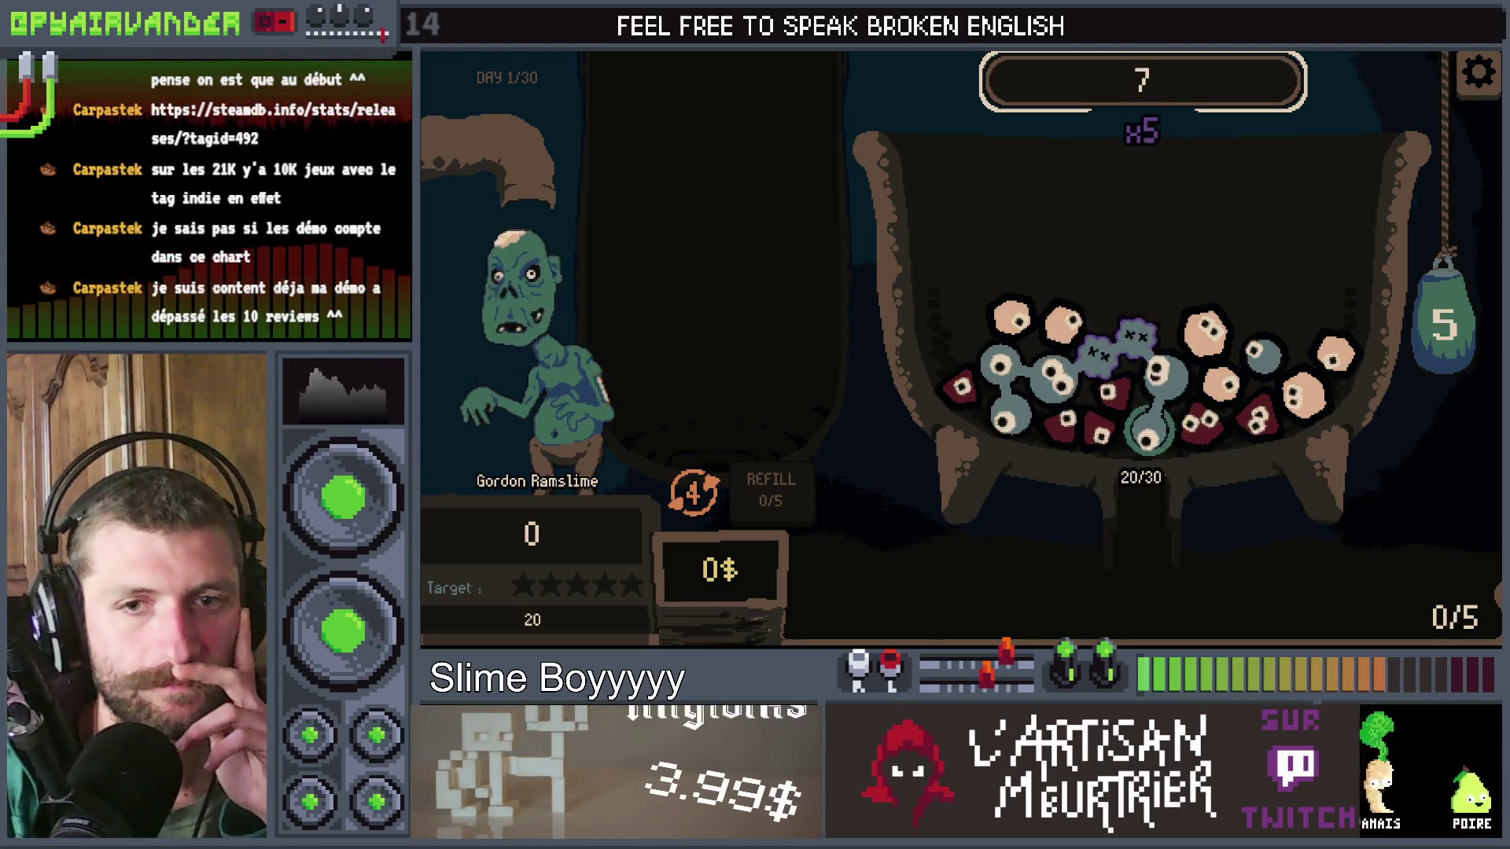
key("F8")
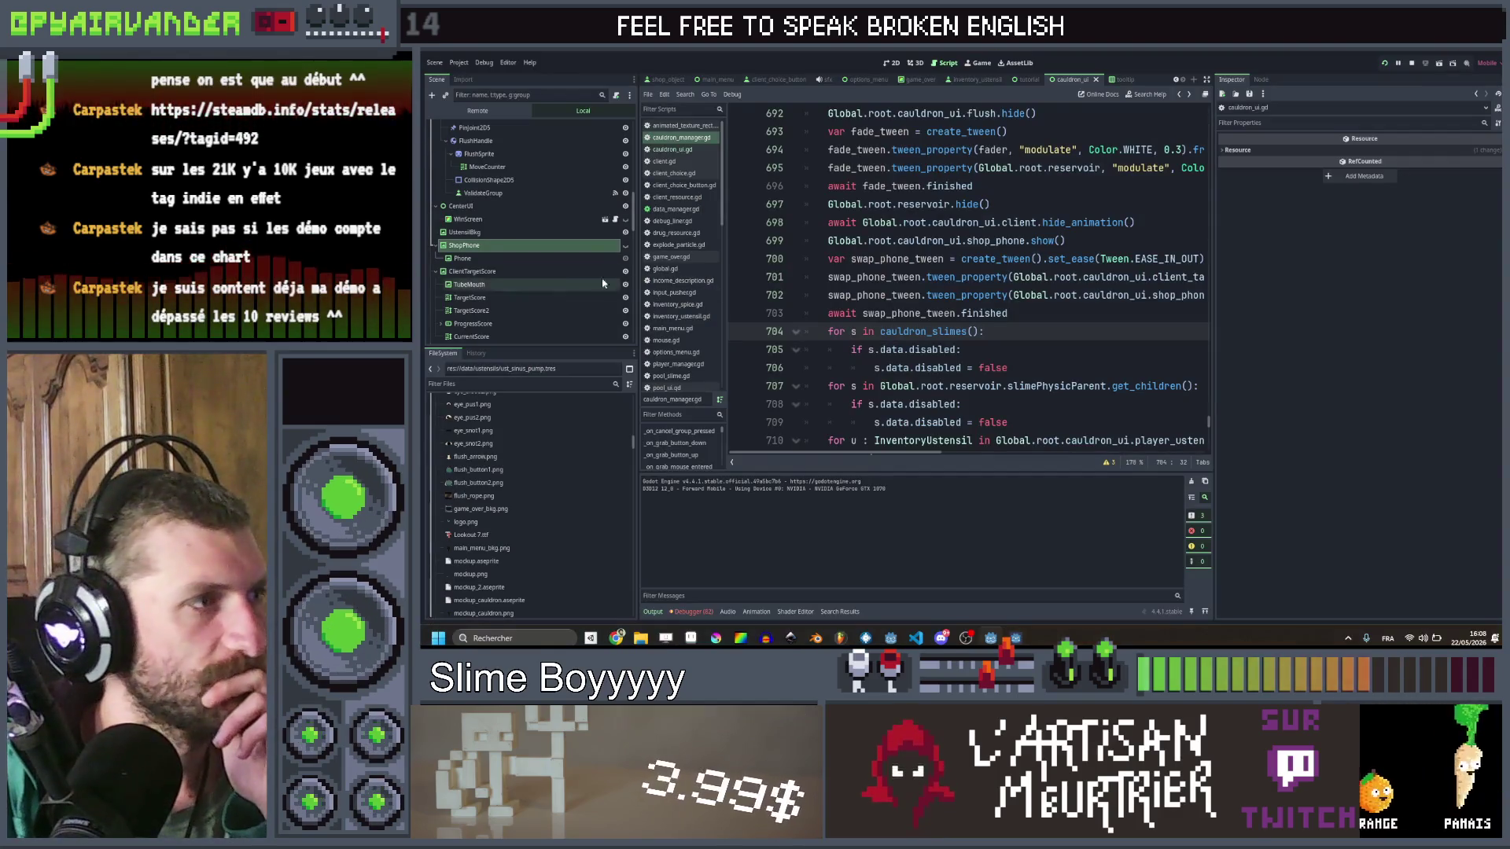
Step: Set ClientTargetScore's Mouse Filter to Ignore and run the game with F5 to test
left_click(549, 270)
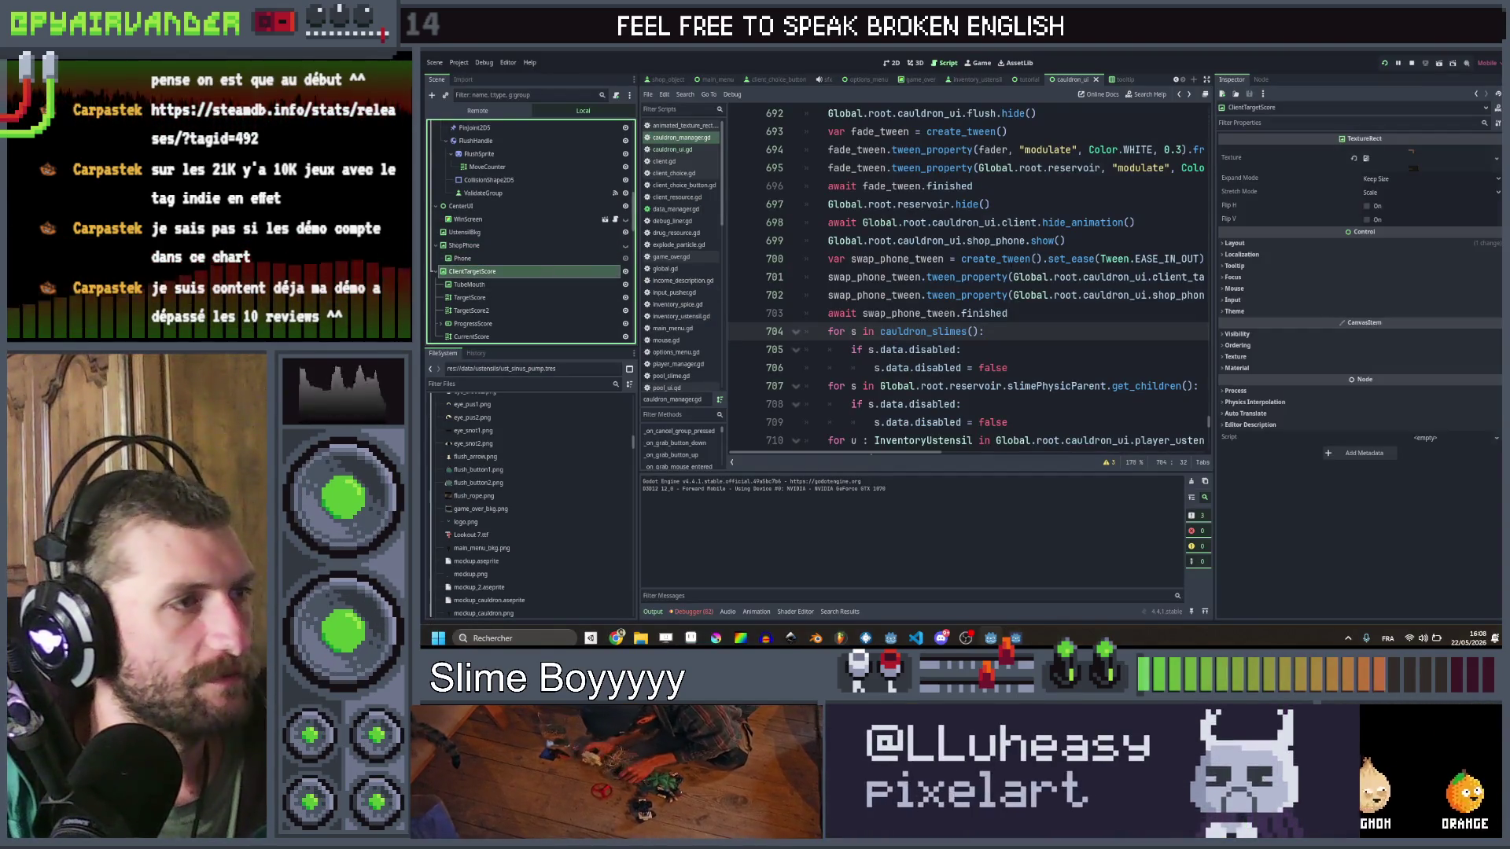
left_click(1273, 243)
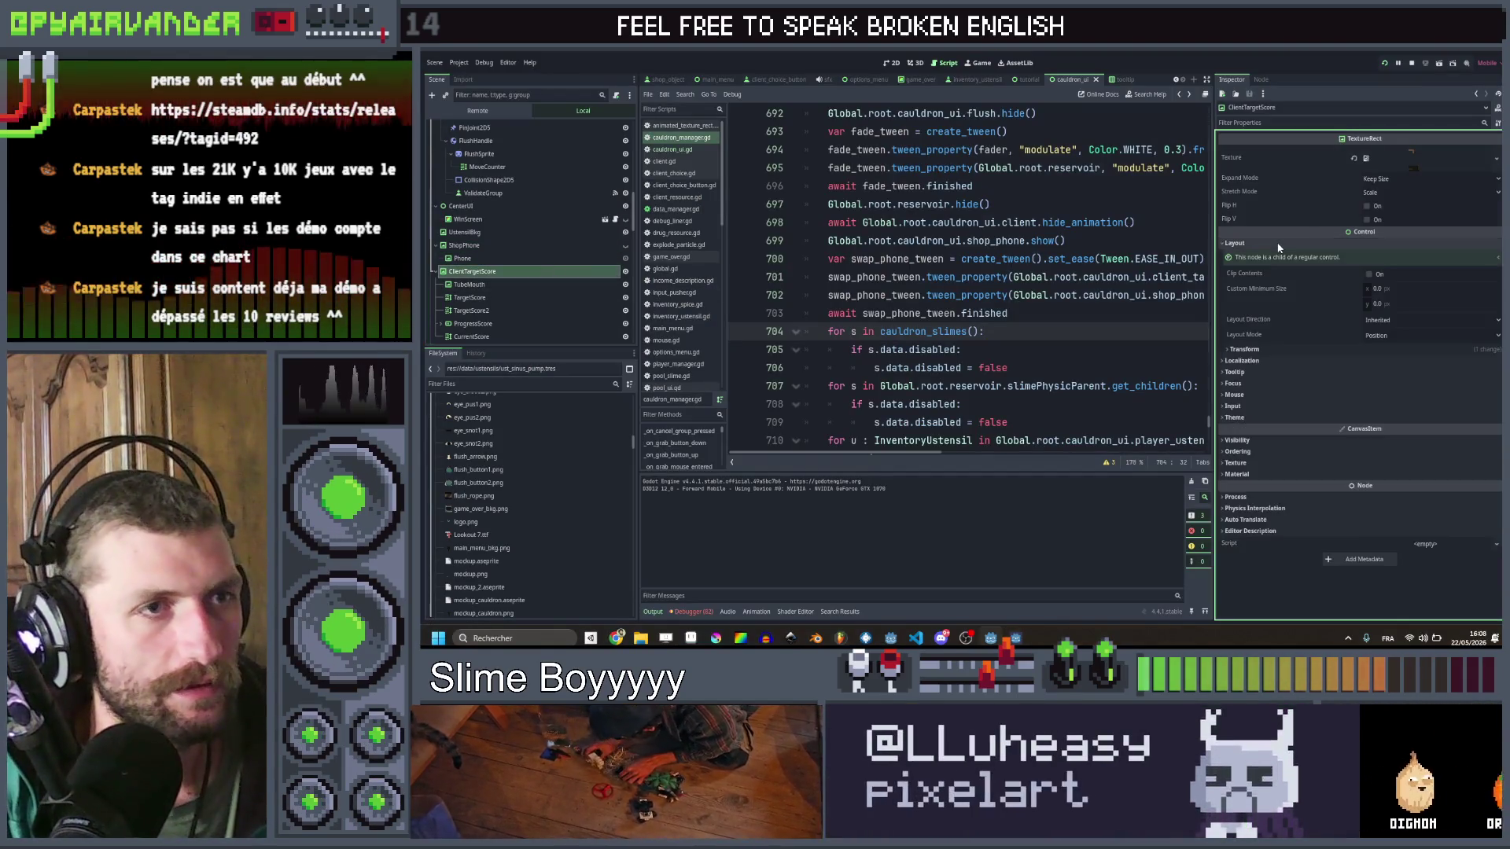
left_click(1267, 350)
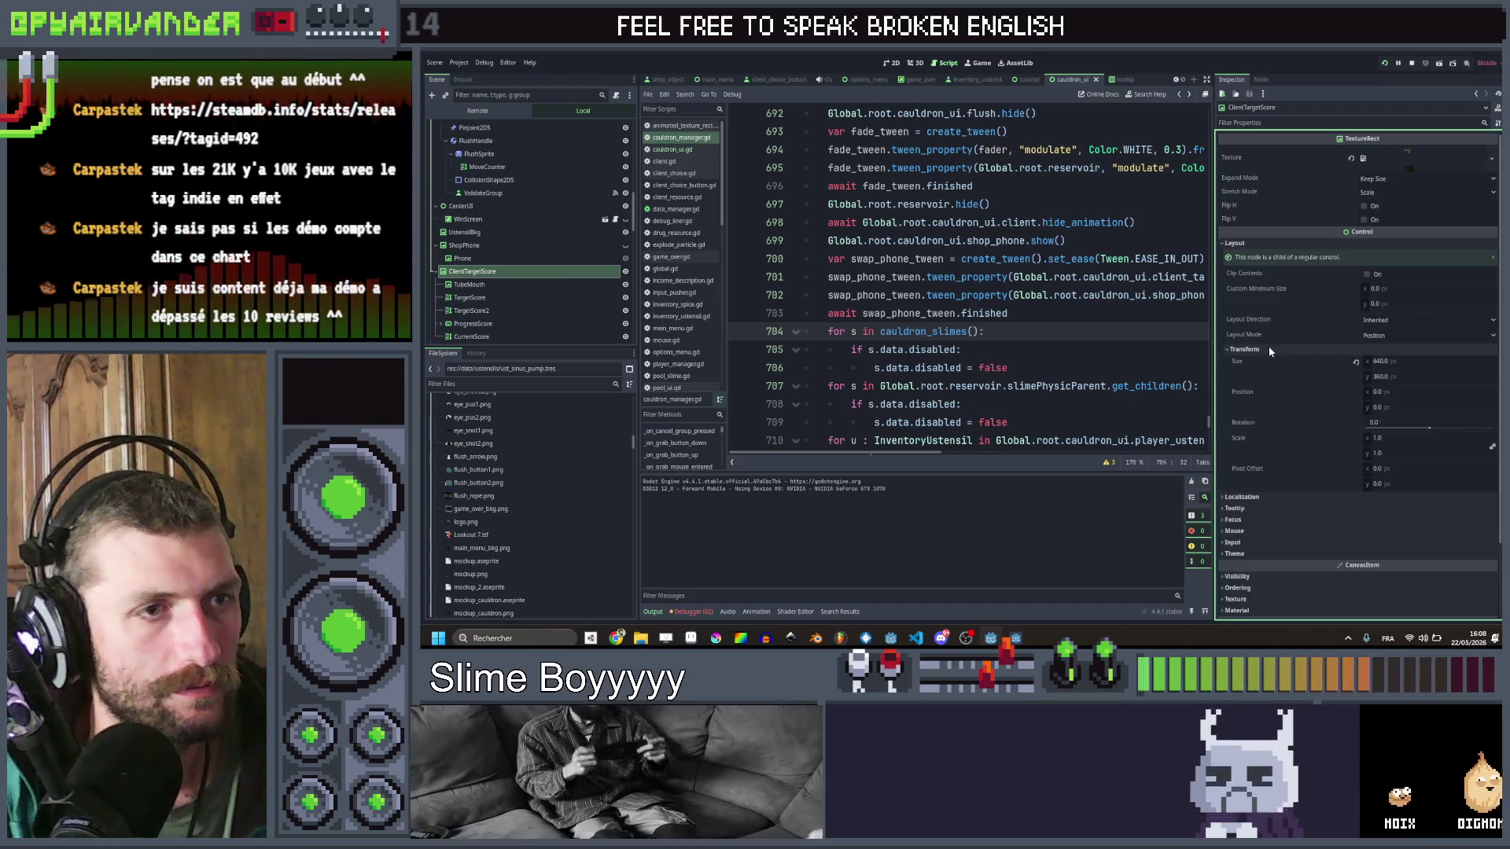
left_click(1239, 542)
left_click(1249, 530)
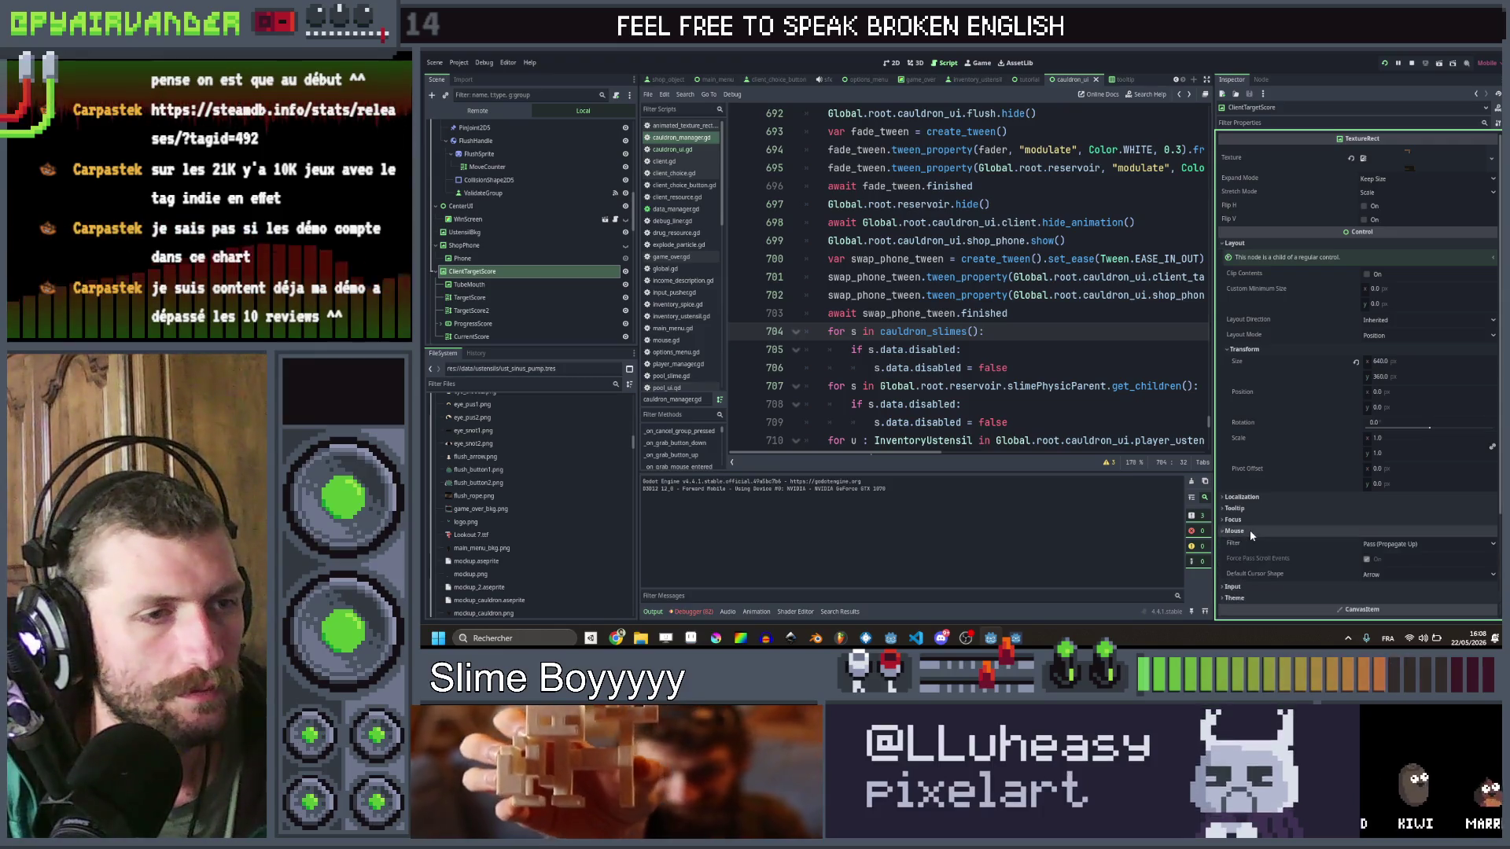
left_click(1427, 543)
left_click(1391, 582)
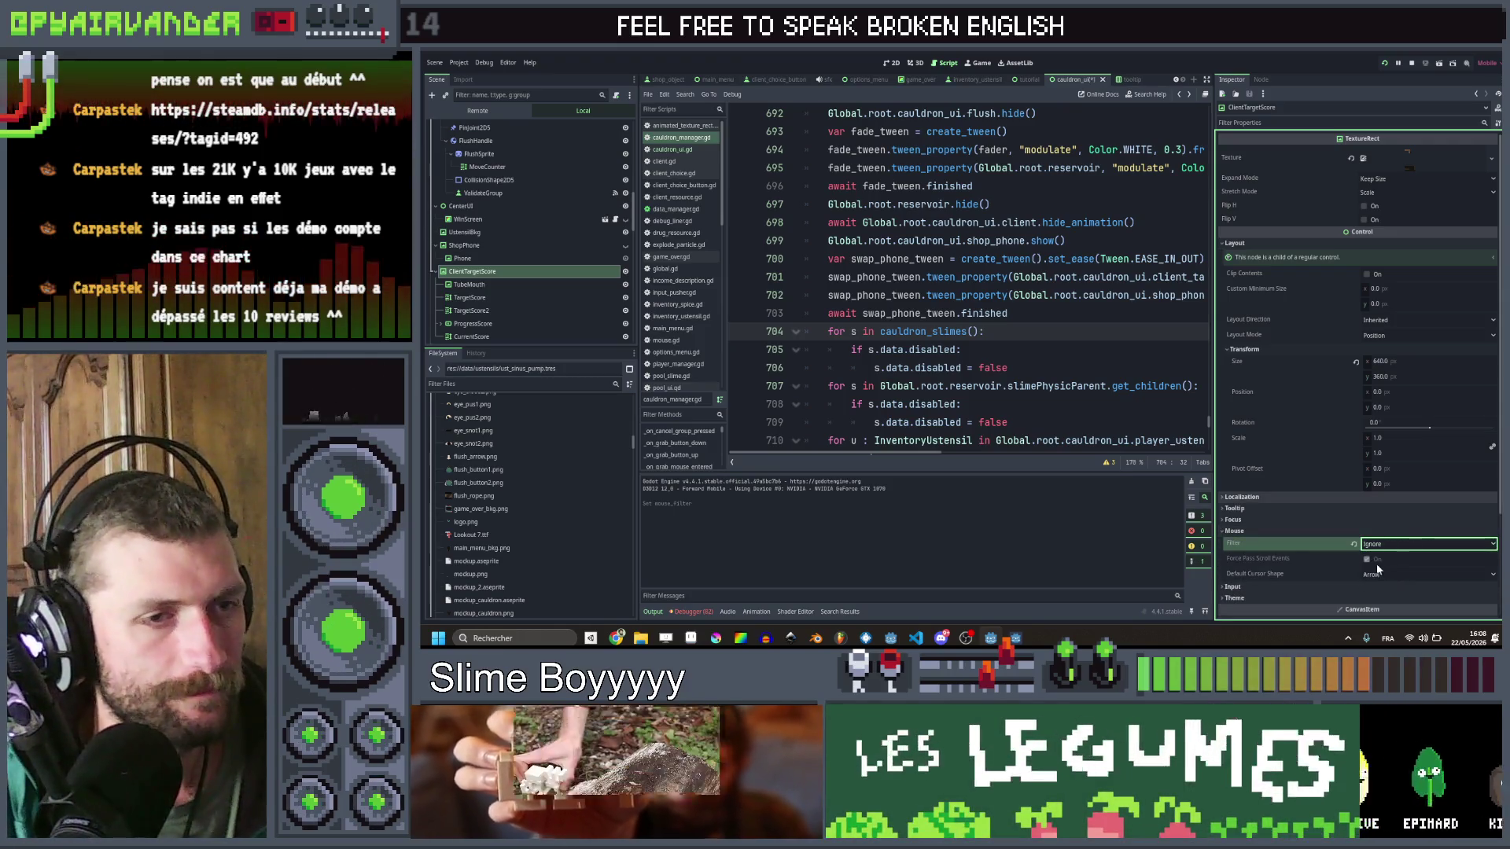
key("F5")
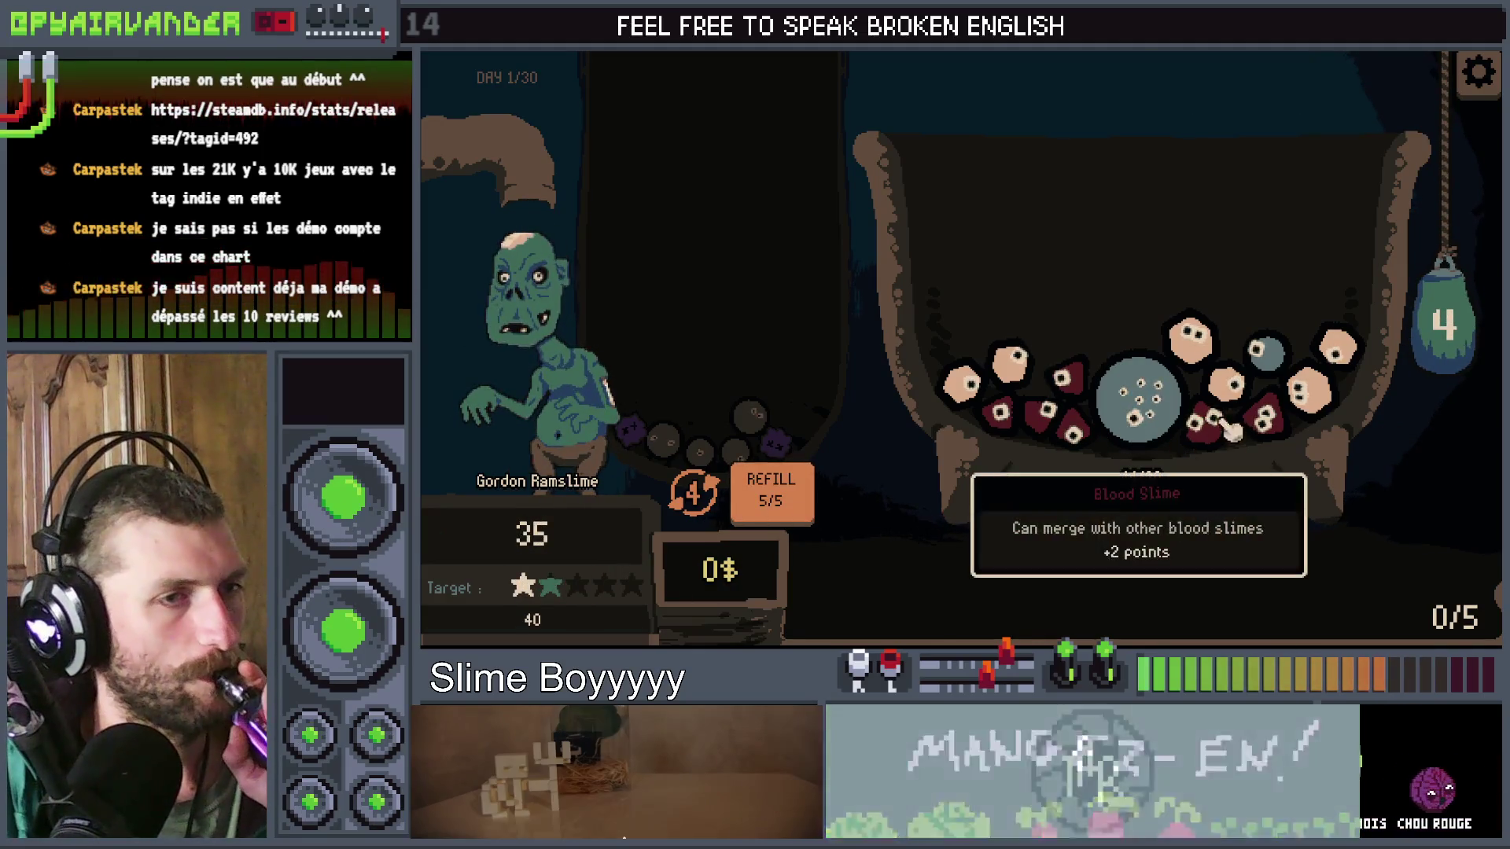
left_click(775, 511)
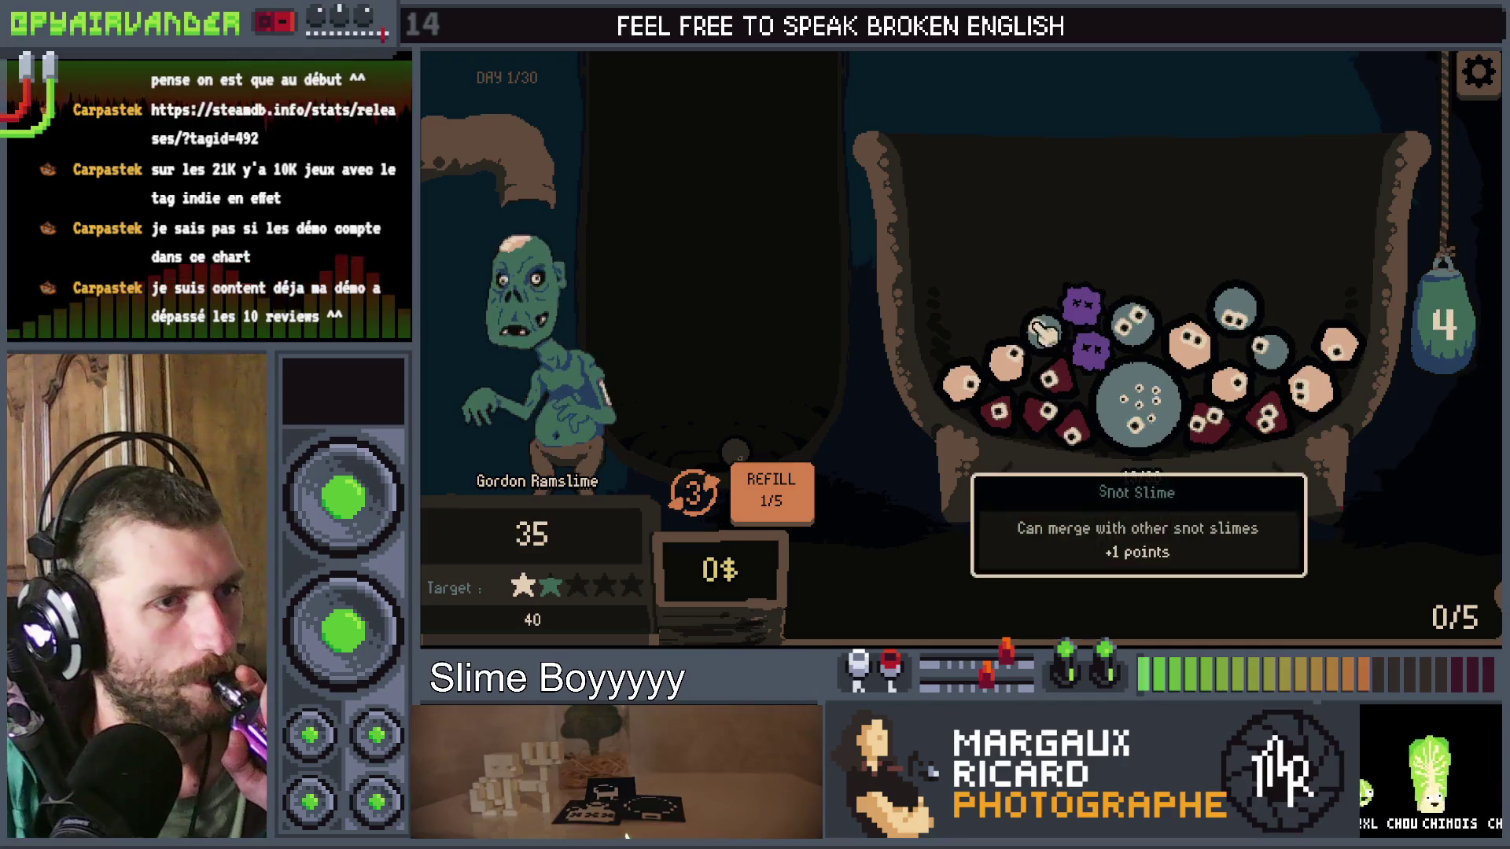
left_click(1152, 425)
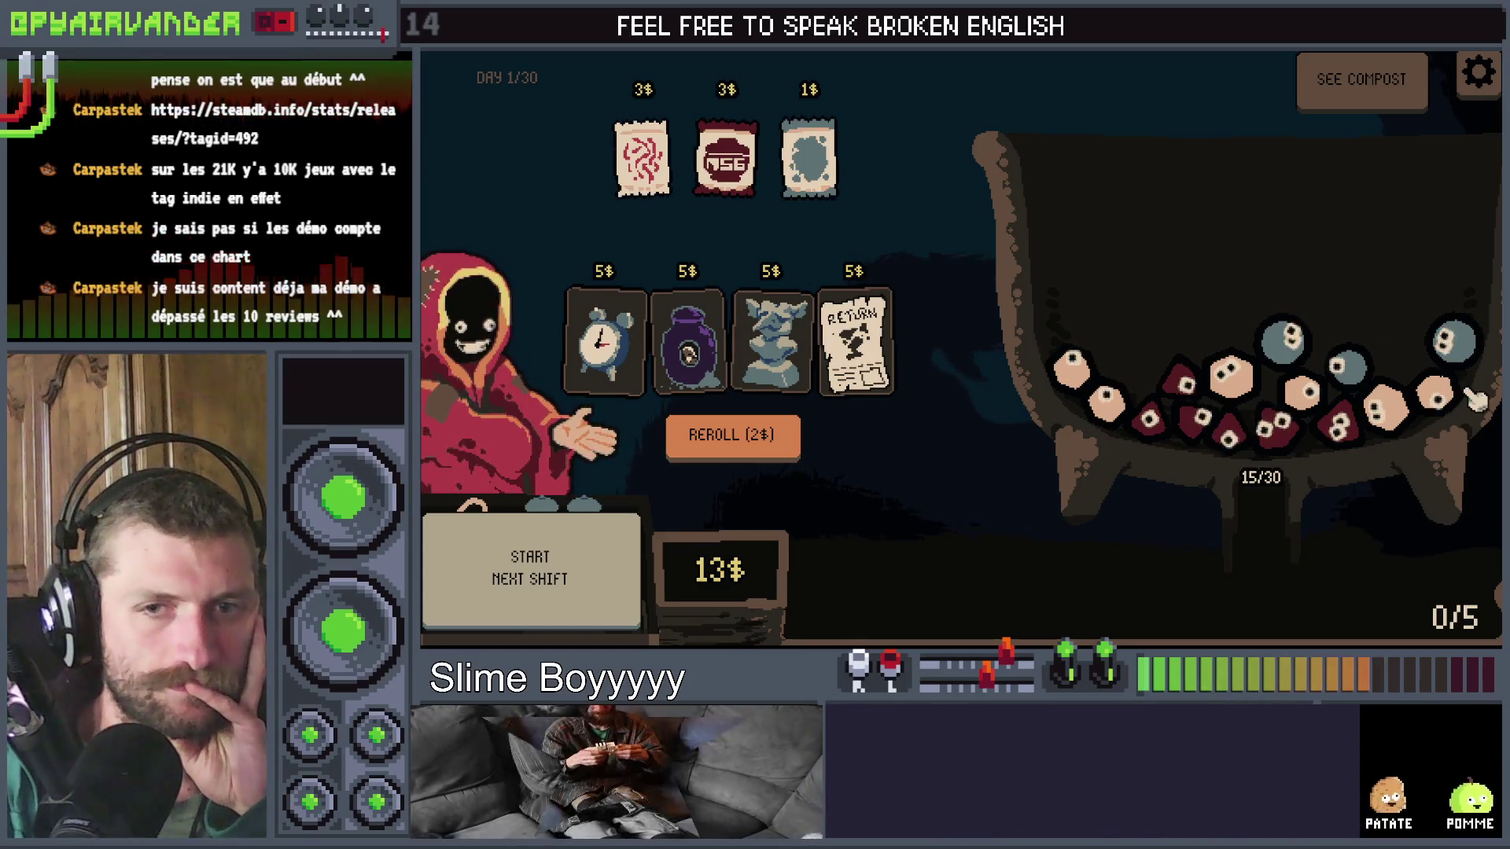
key("F8")
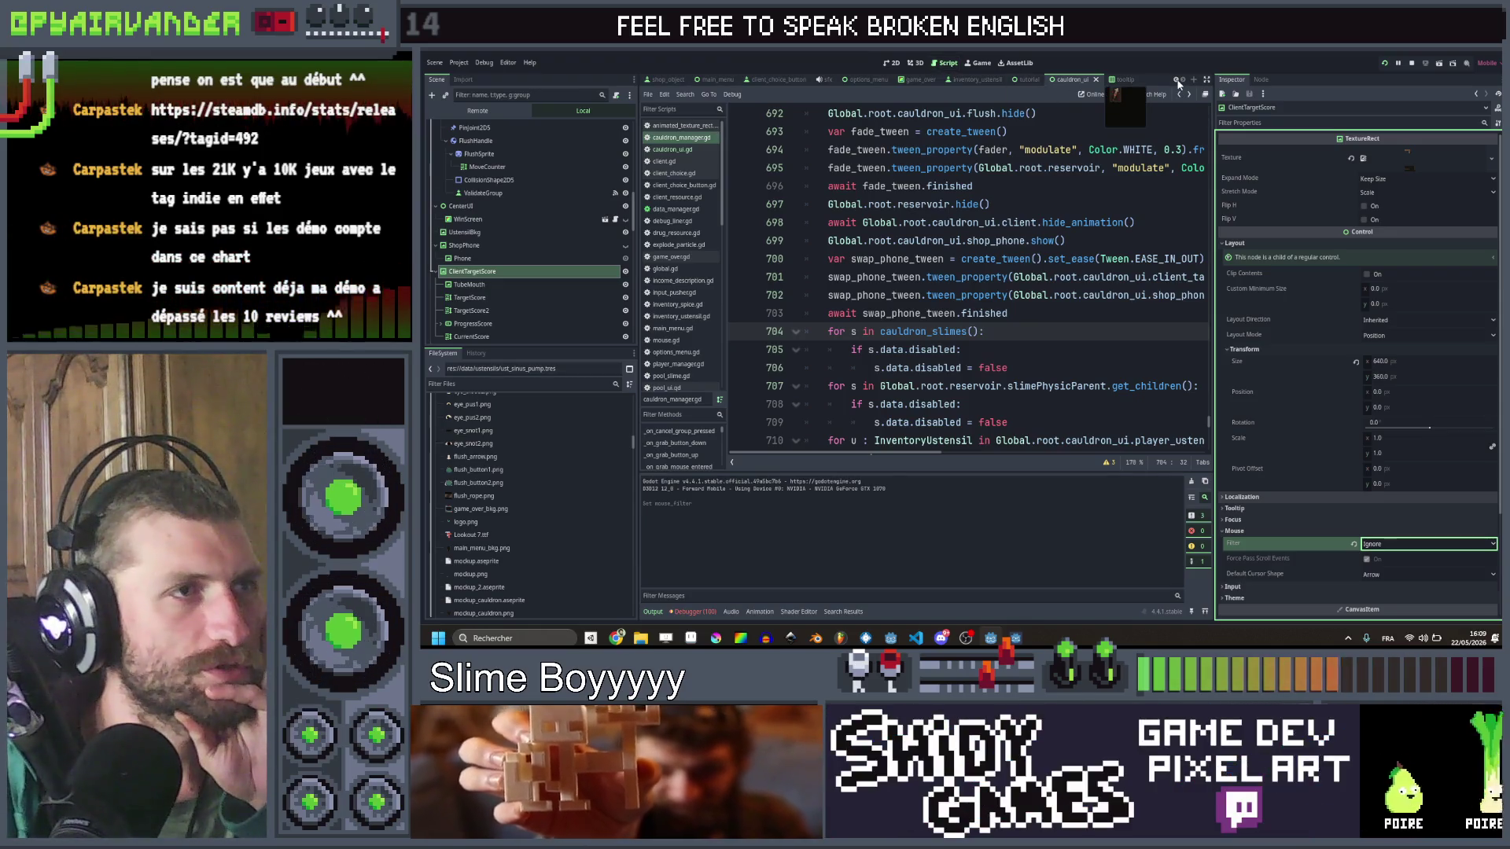
Step: Follow the show_shop call into shop.gd and look up its next_shift_button variable
scroll(1014, 338, "down", 5)
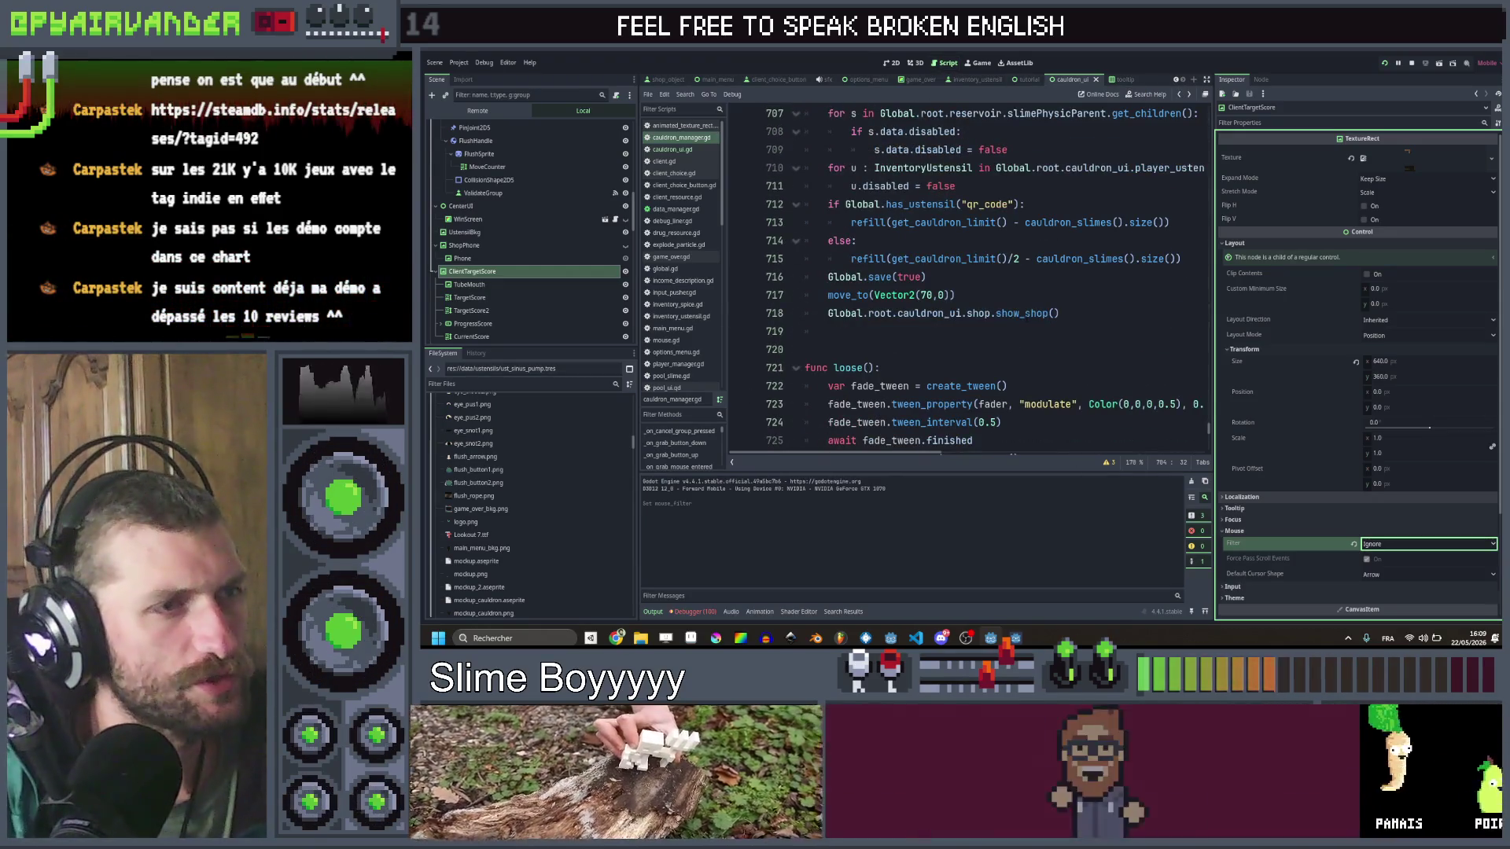
left_click(1023, 313)
left_click(1019, 314, "ctrl")
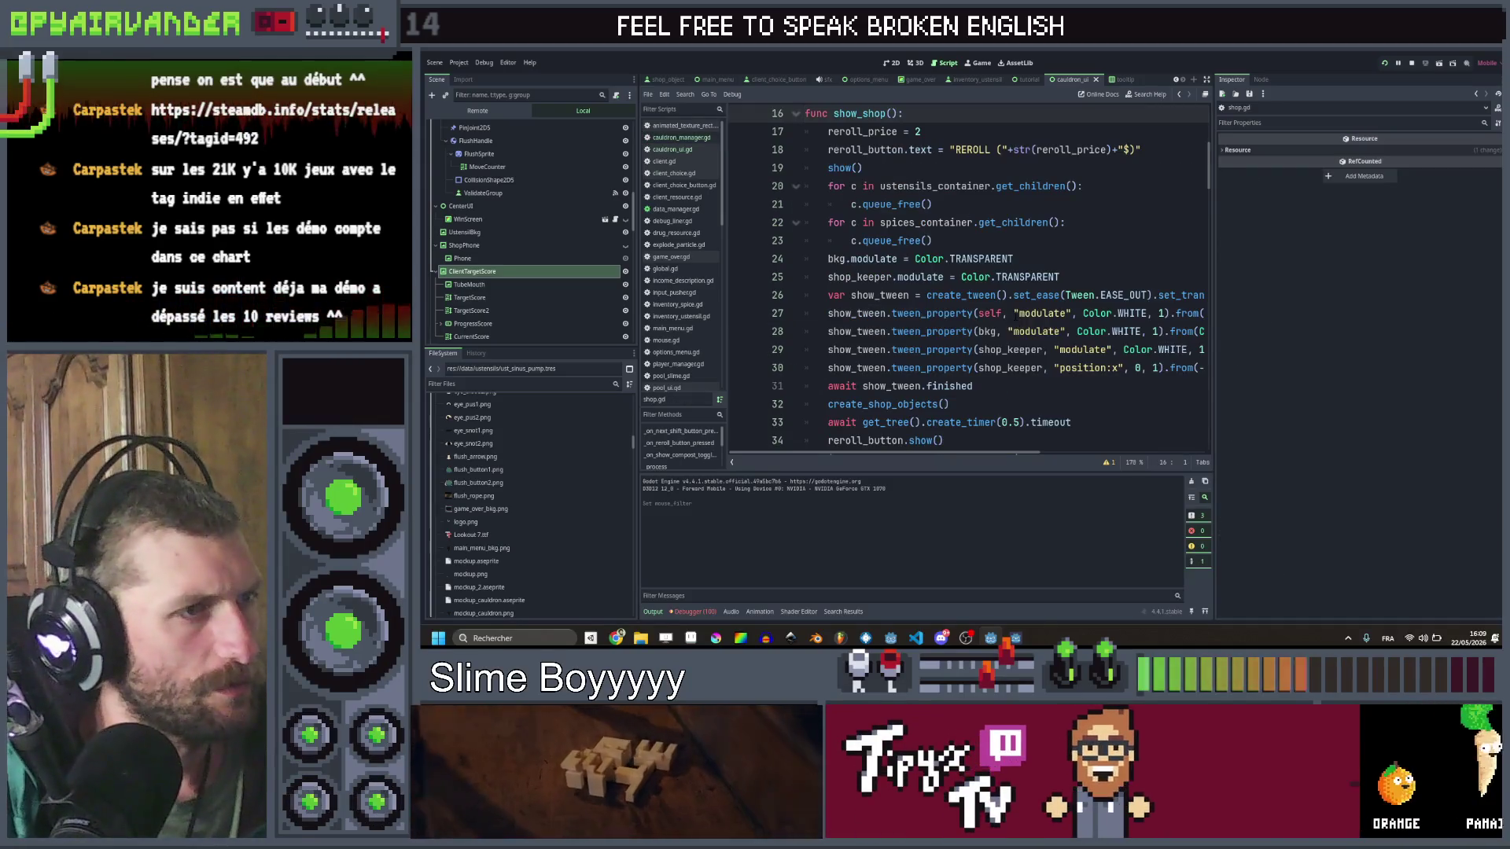
scroll(1018, 312, "up", 1)
scroll(1018, 312, "up", 4)
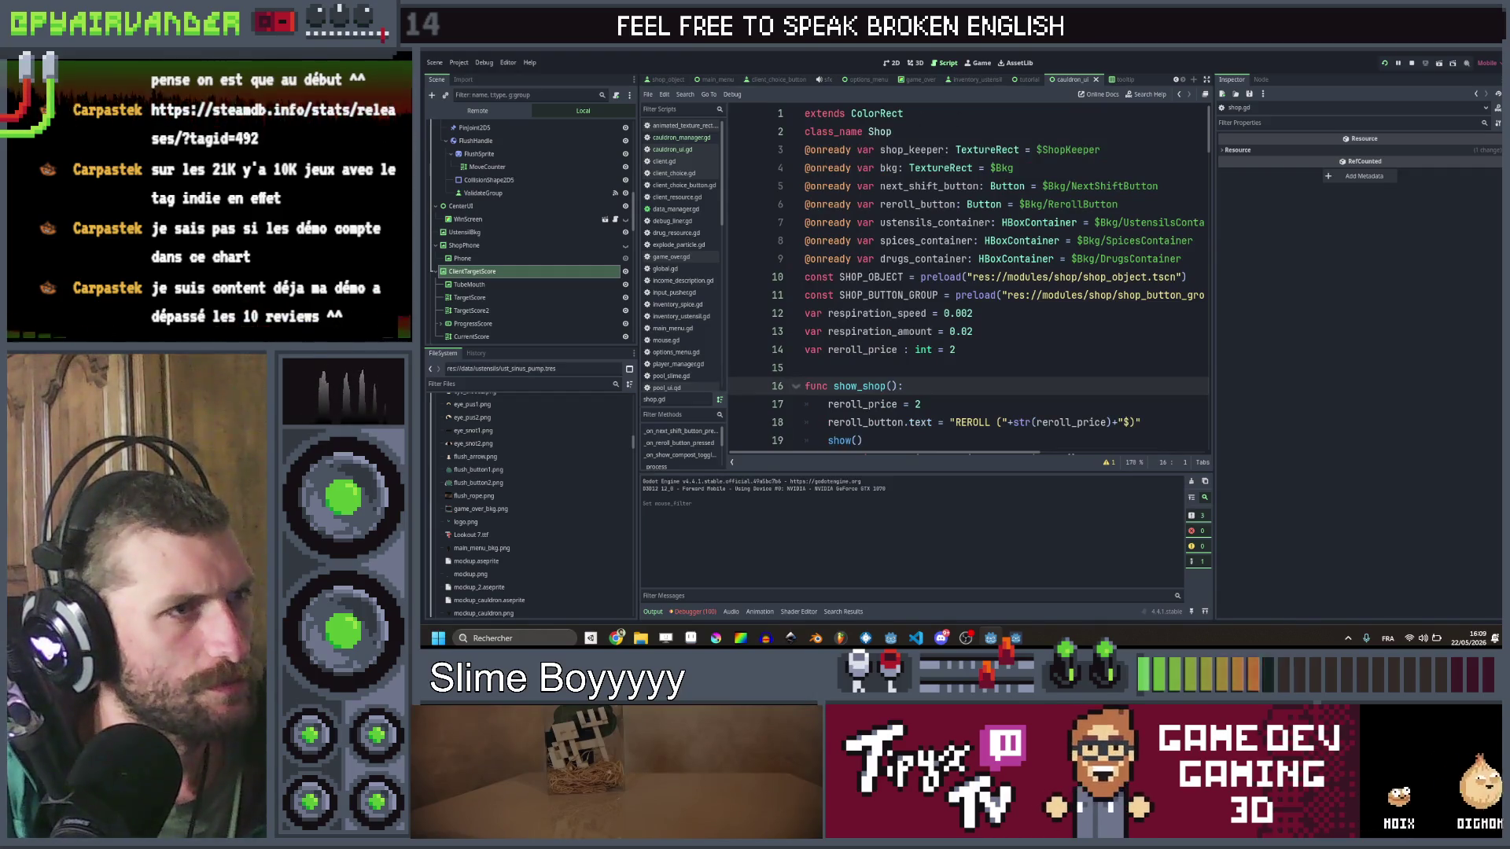
double_click(927, 186)
scroll(967, 275, "down", 5)
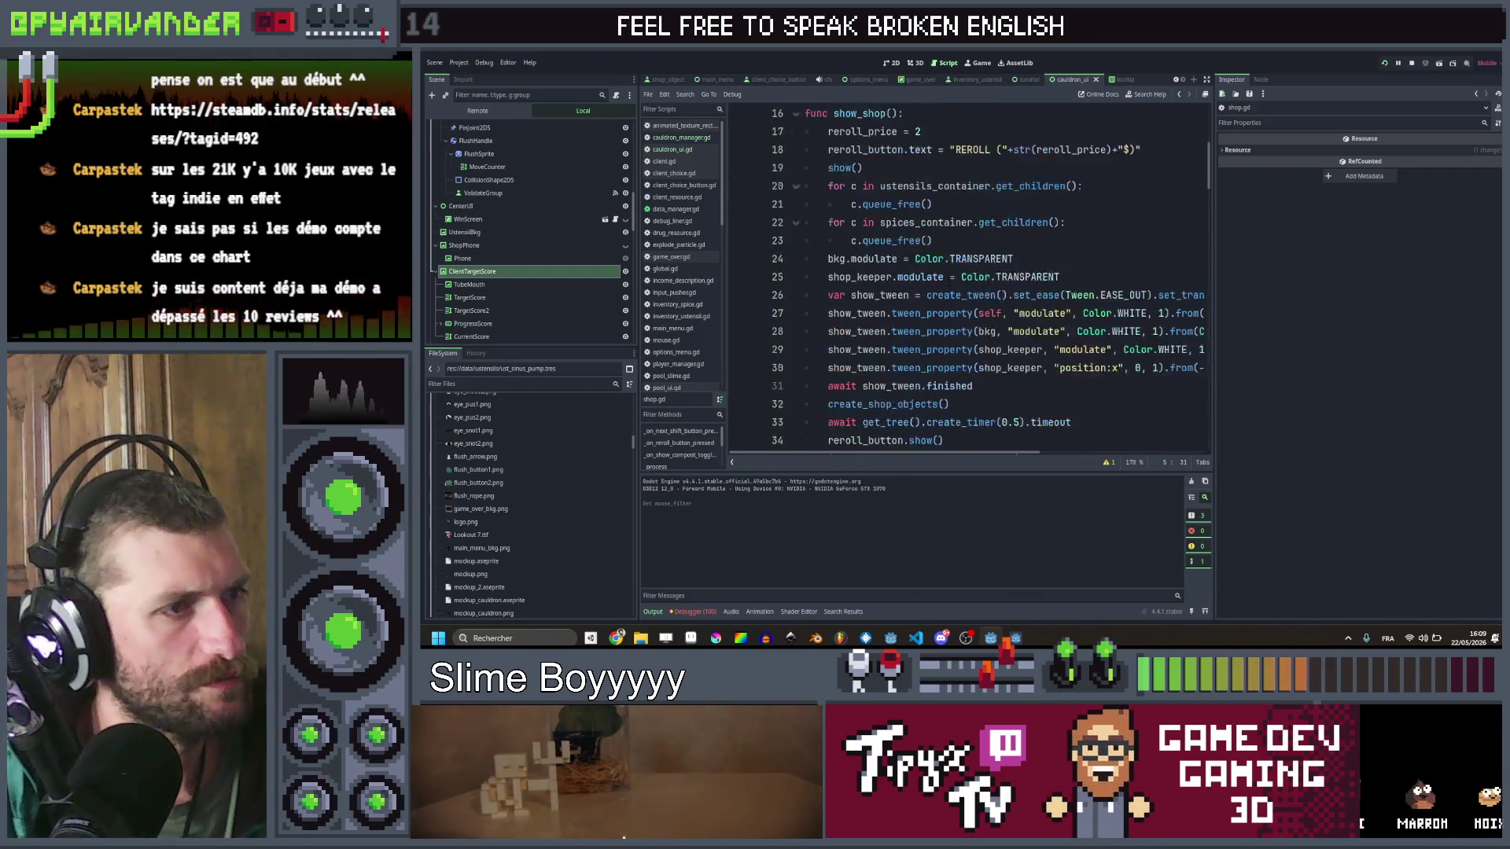
scroll(953, 274, "down", 20)
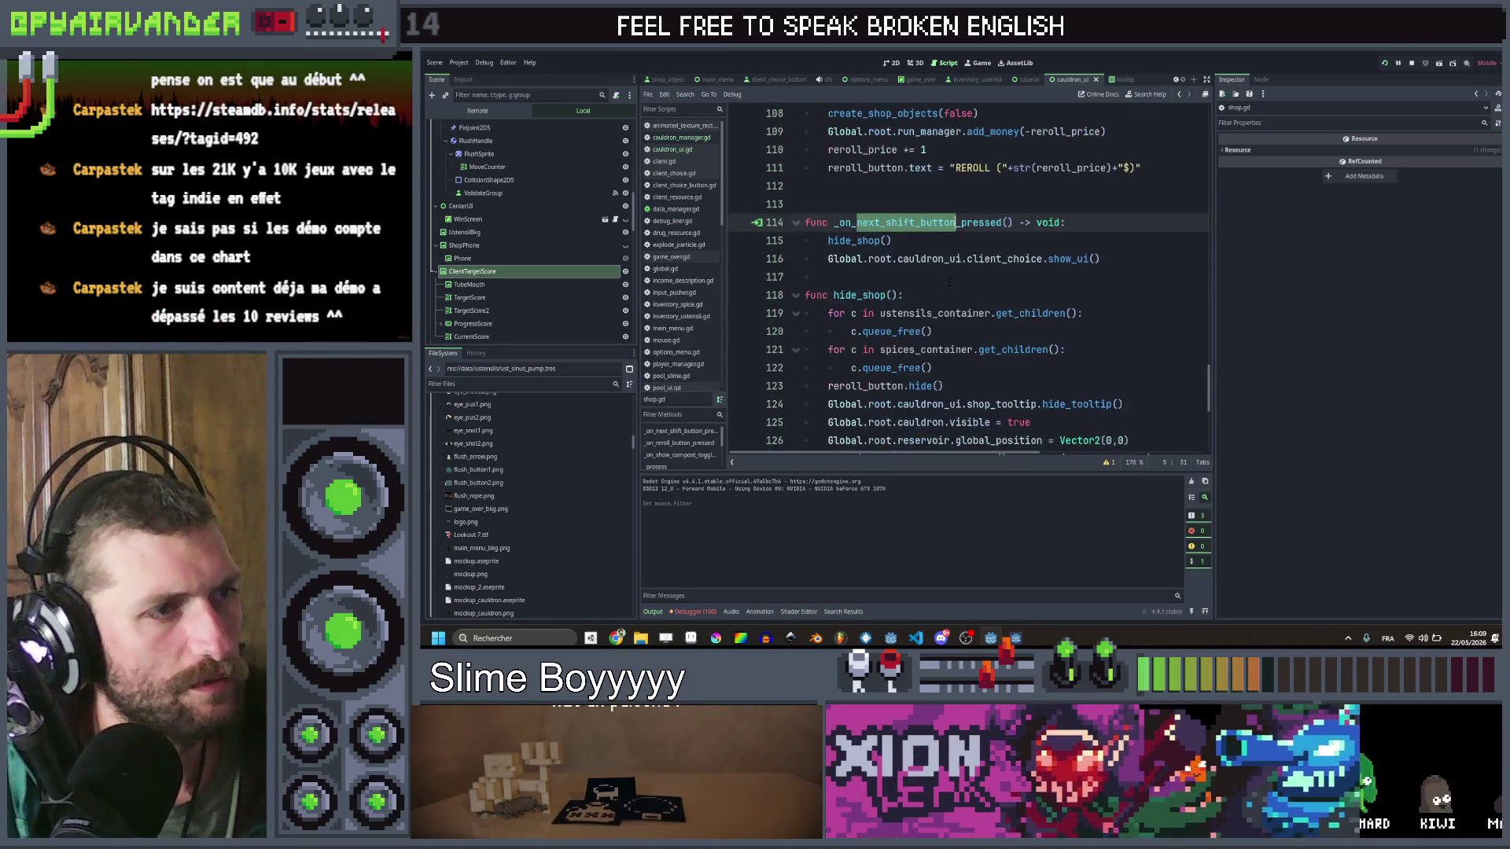
scroll(953, 274, "up", 20)
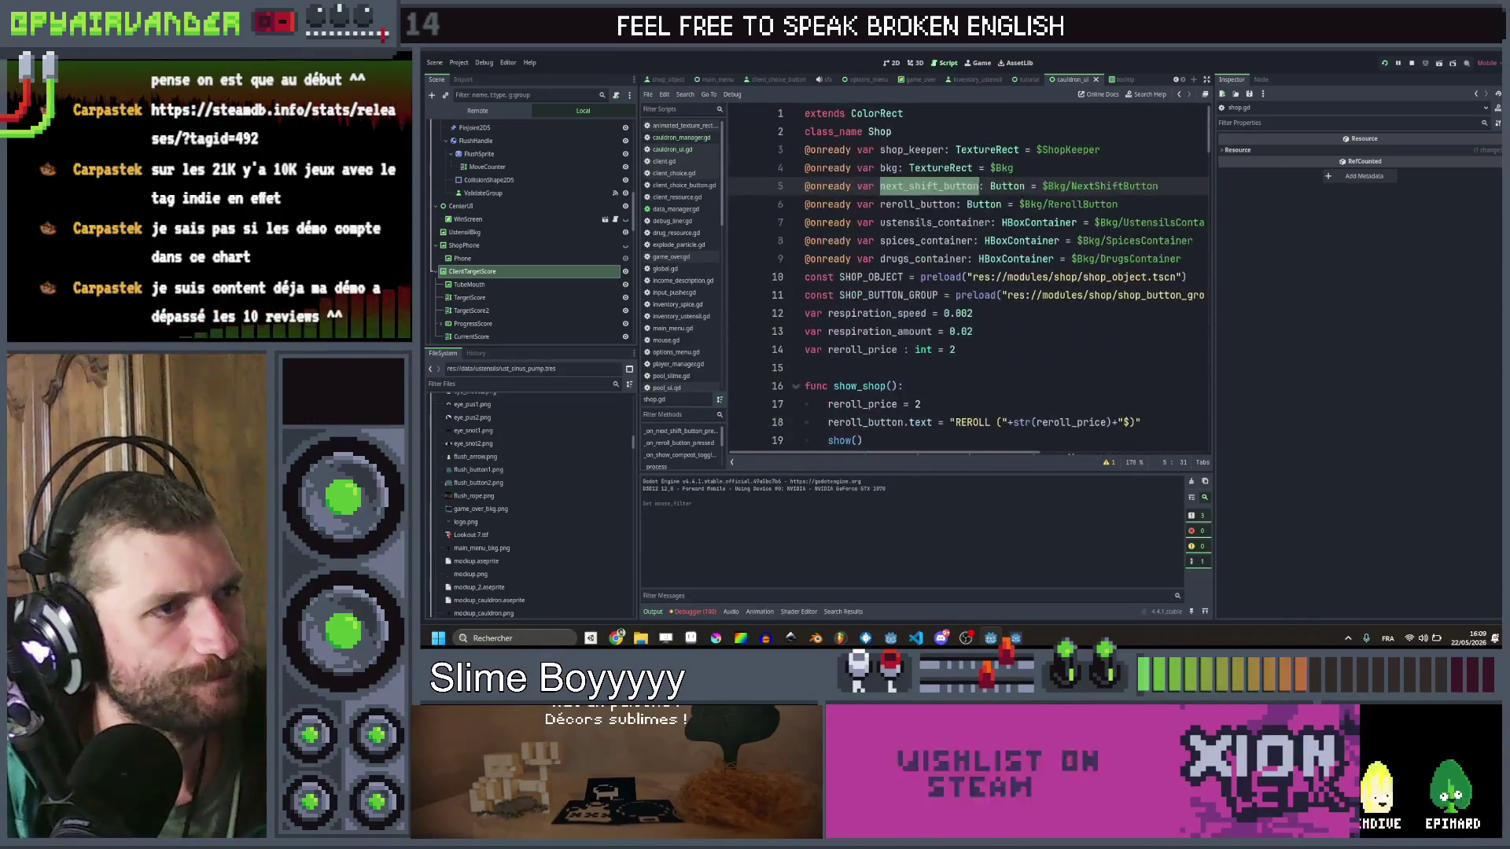
left_click(1064, 334)
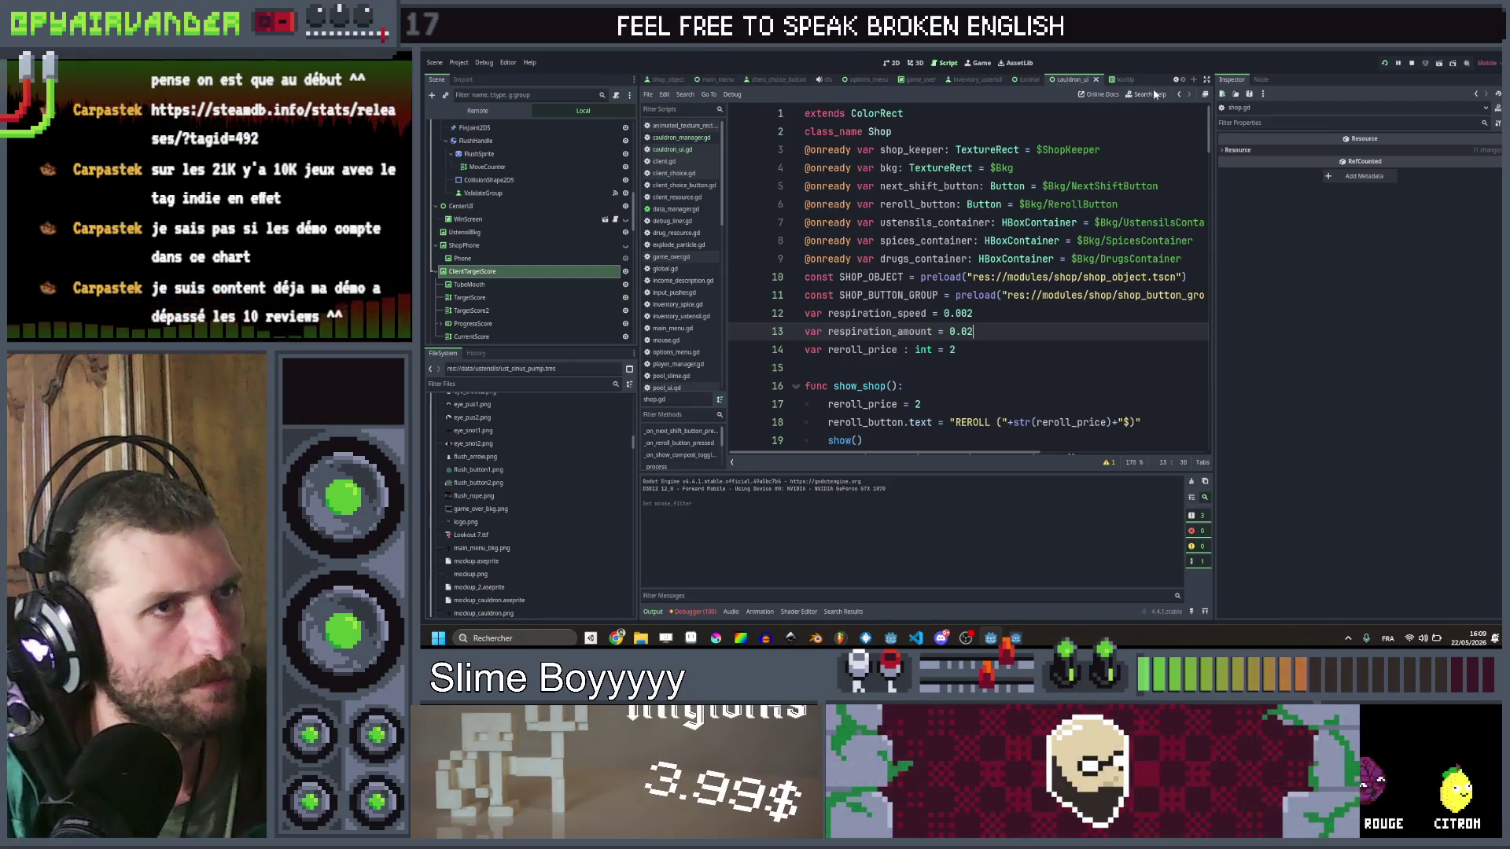
left_click(1176, 82)
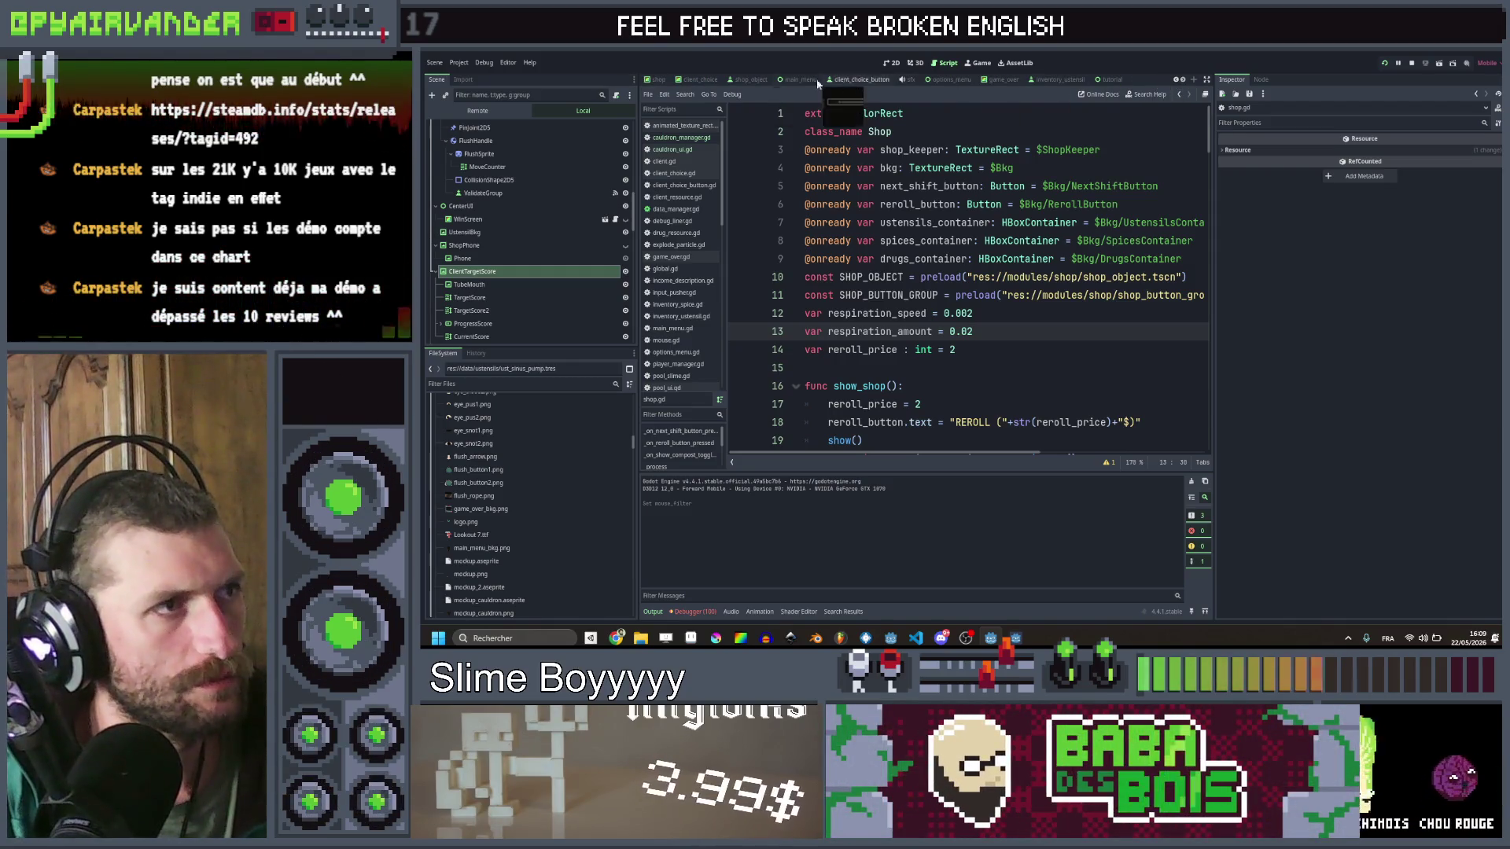
Step: Open the shop scene, select NextShiftButton in the 2D view, and return to the running game
left_click(646, 80)
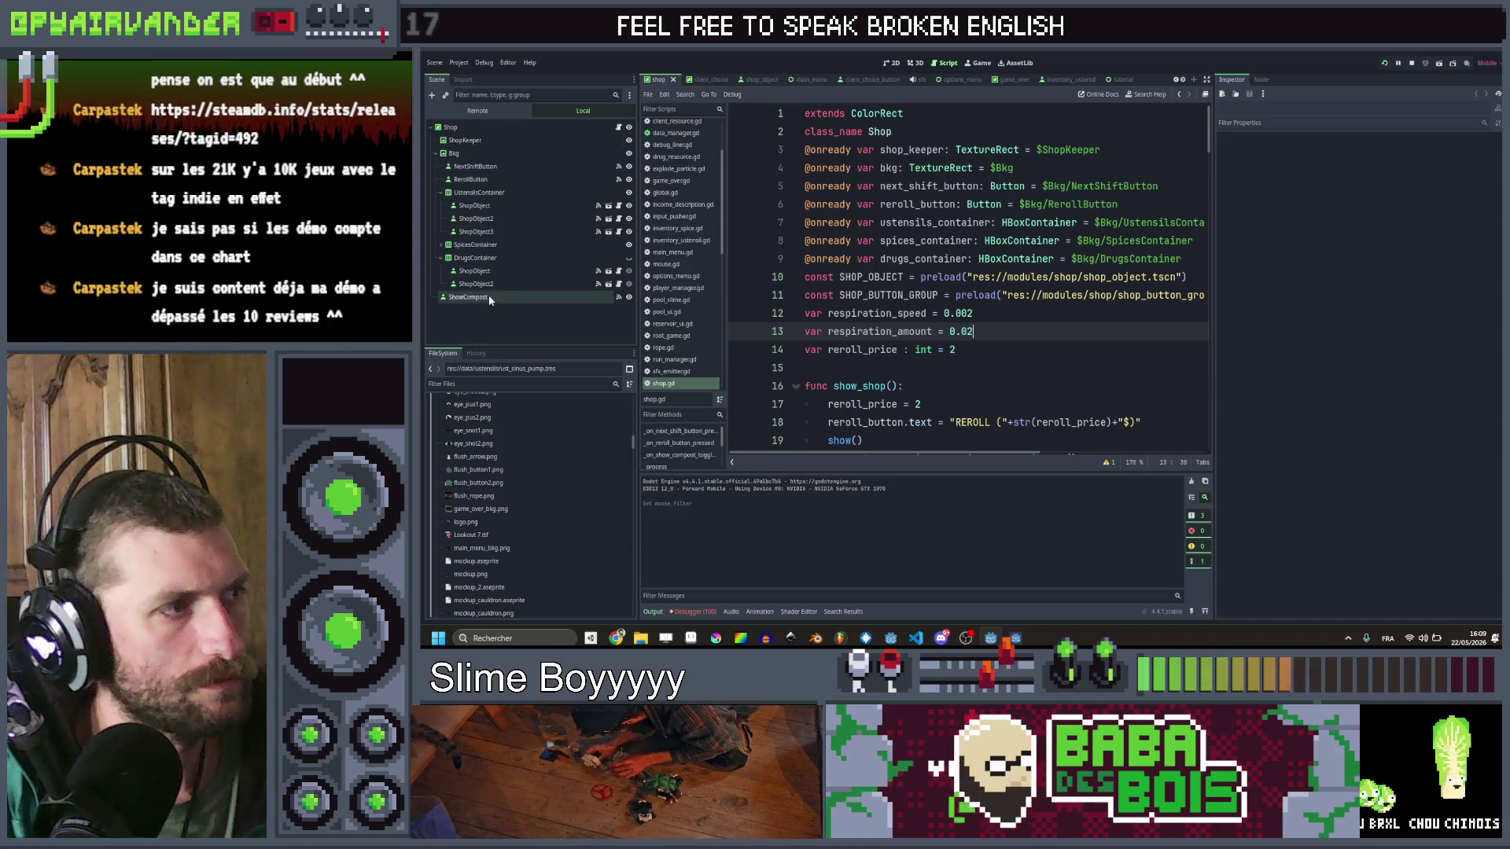
left_click(554, 165)
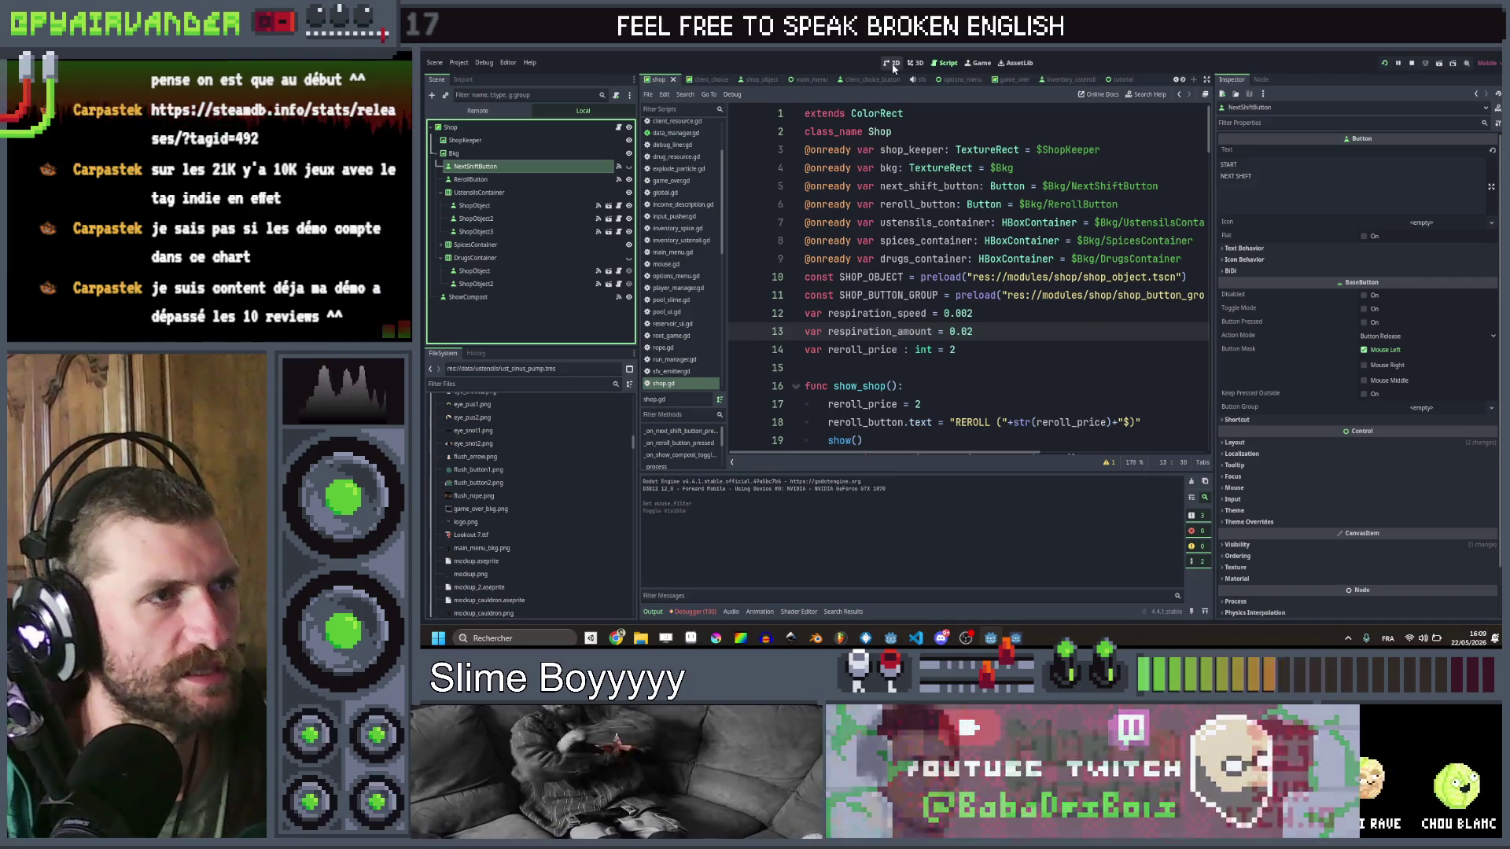
left_click(893, 64)
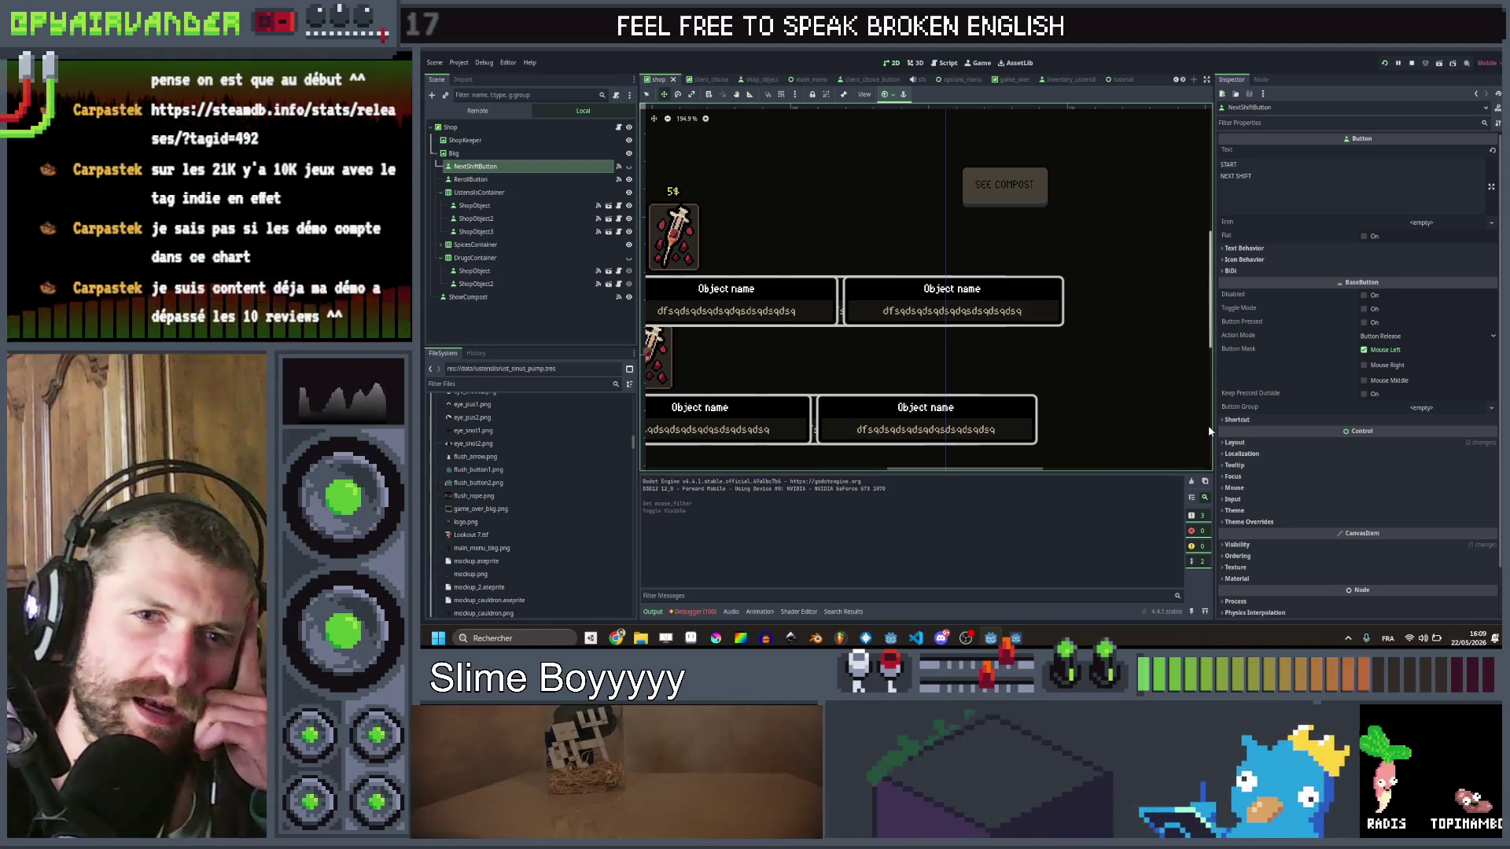
left_click(1016, 637)
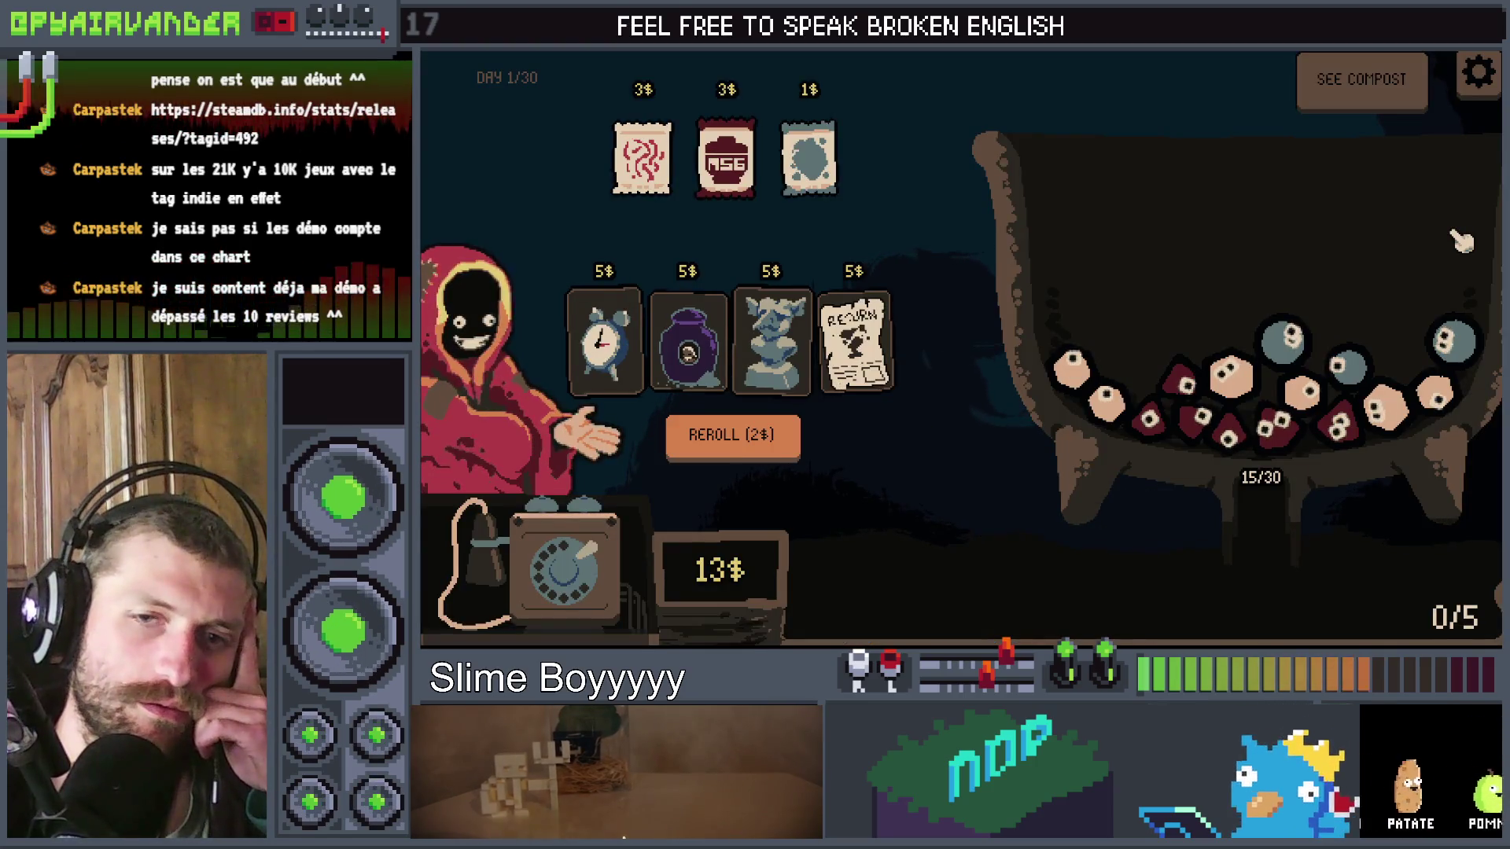
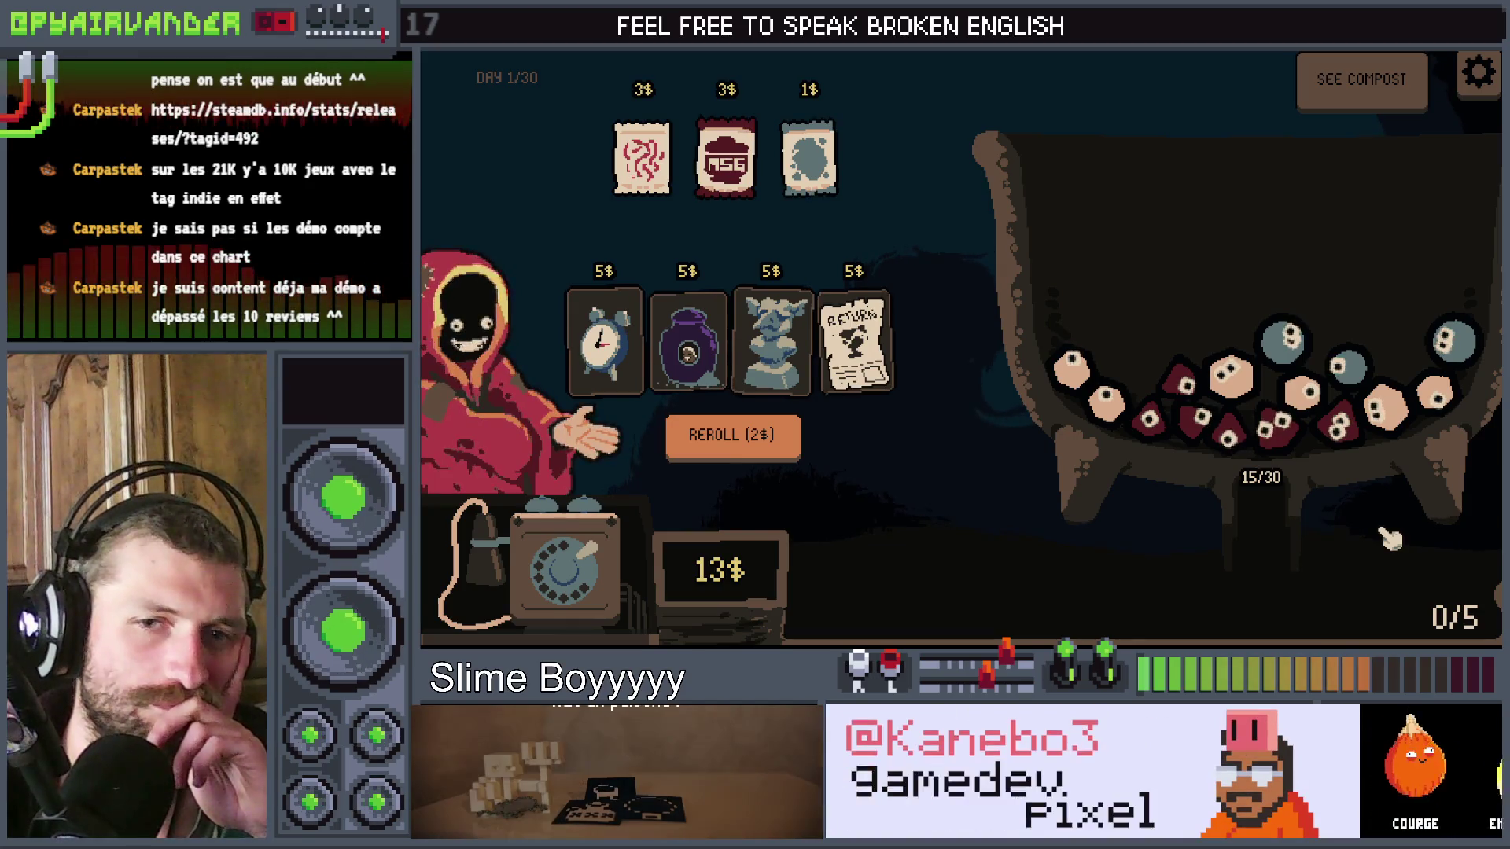
Step: Stop the running playtest with F8 and bring Aseprite to the front
key("F8")
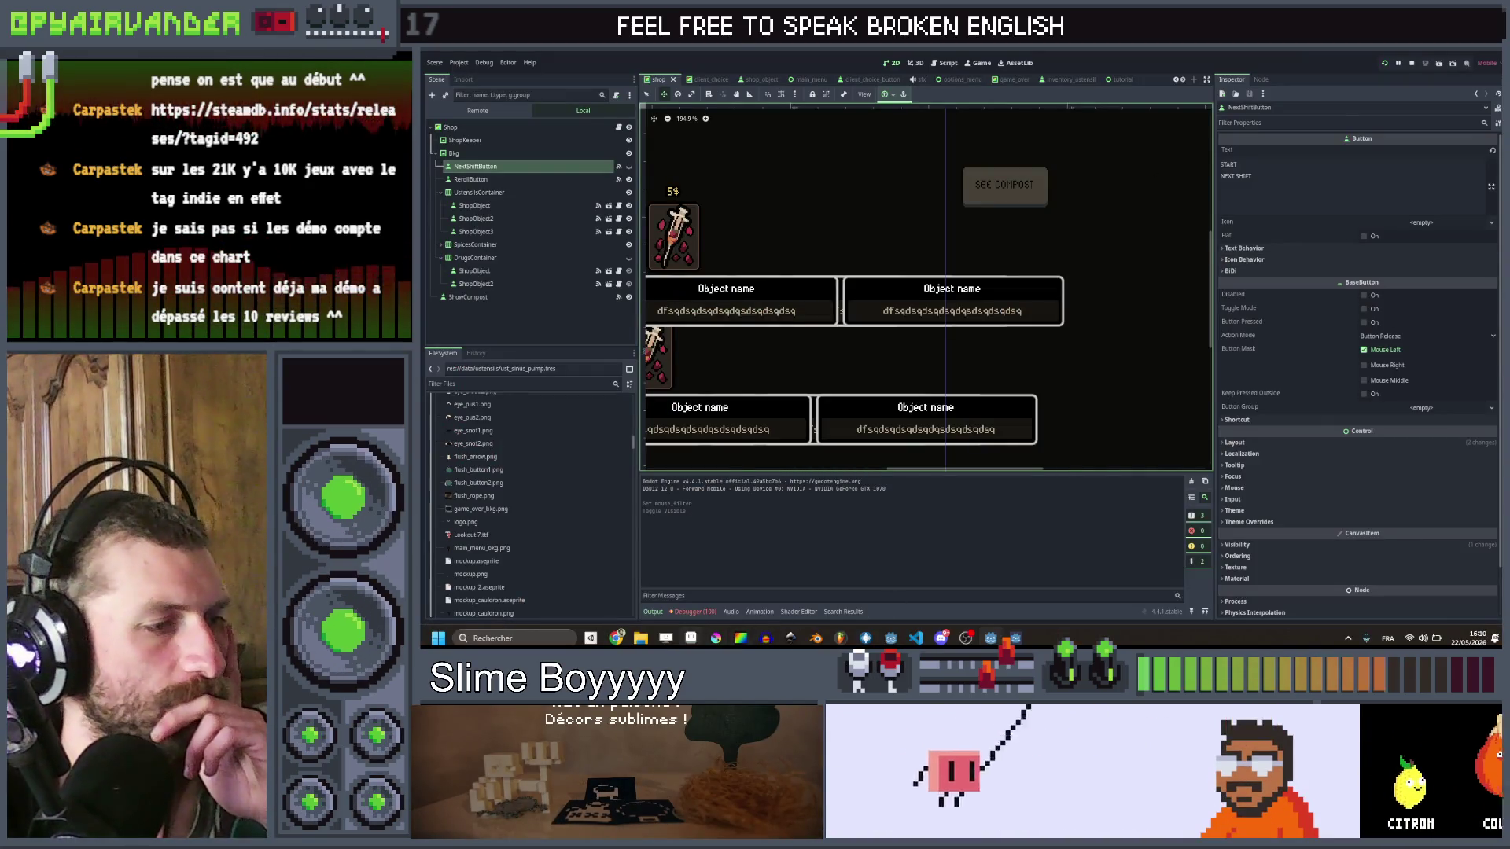
key("alt+Tab")
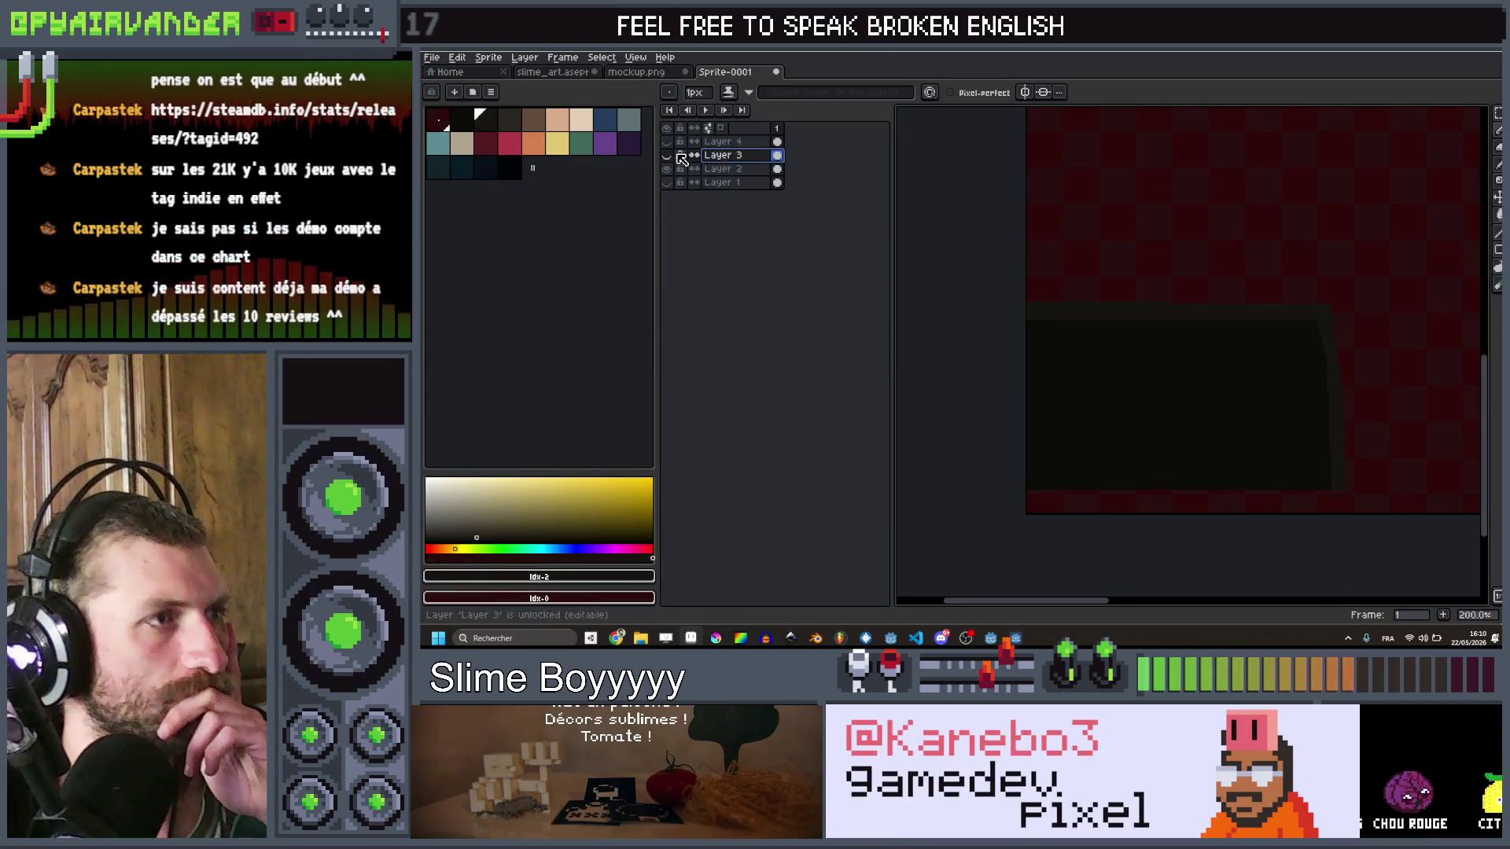
Step: Show Layer 3 and paste a copy of its telephone into a new 640x360 sprite
left_click(666, 155)
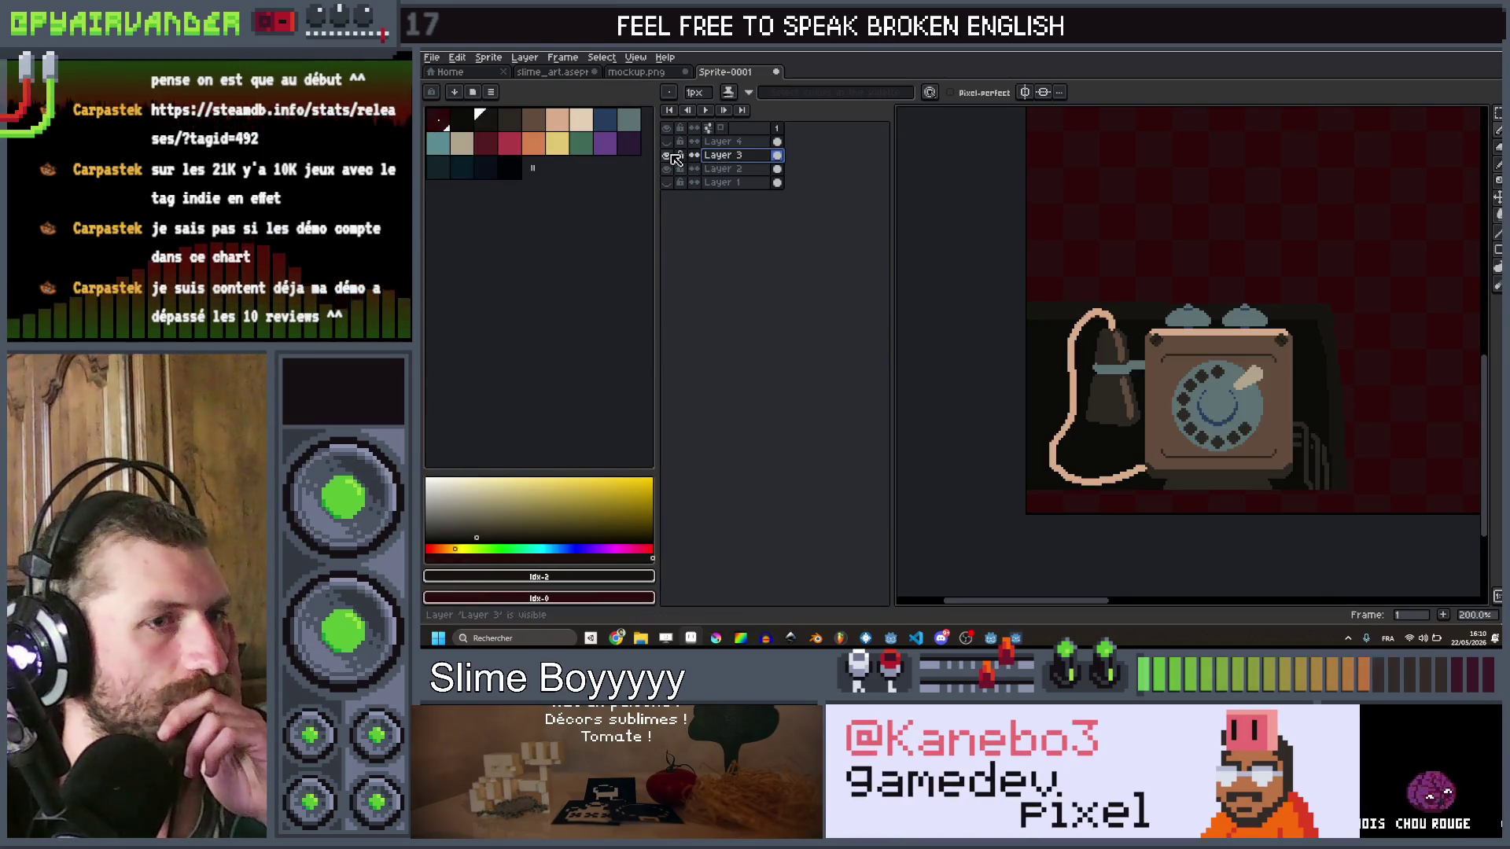
left_click(777, 156)
key("ctrl+a")
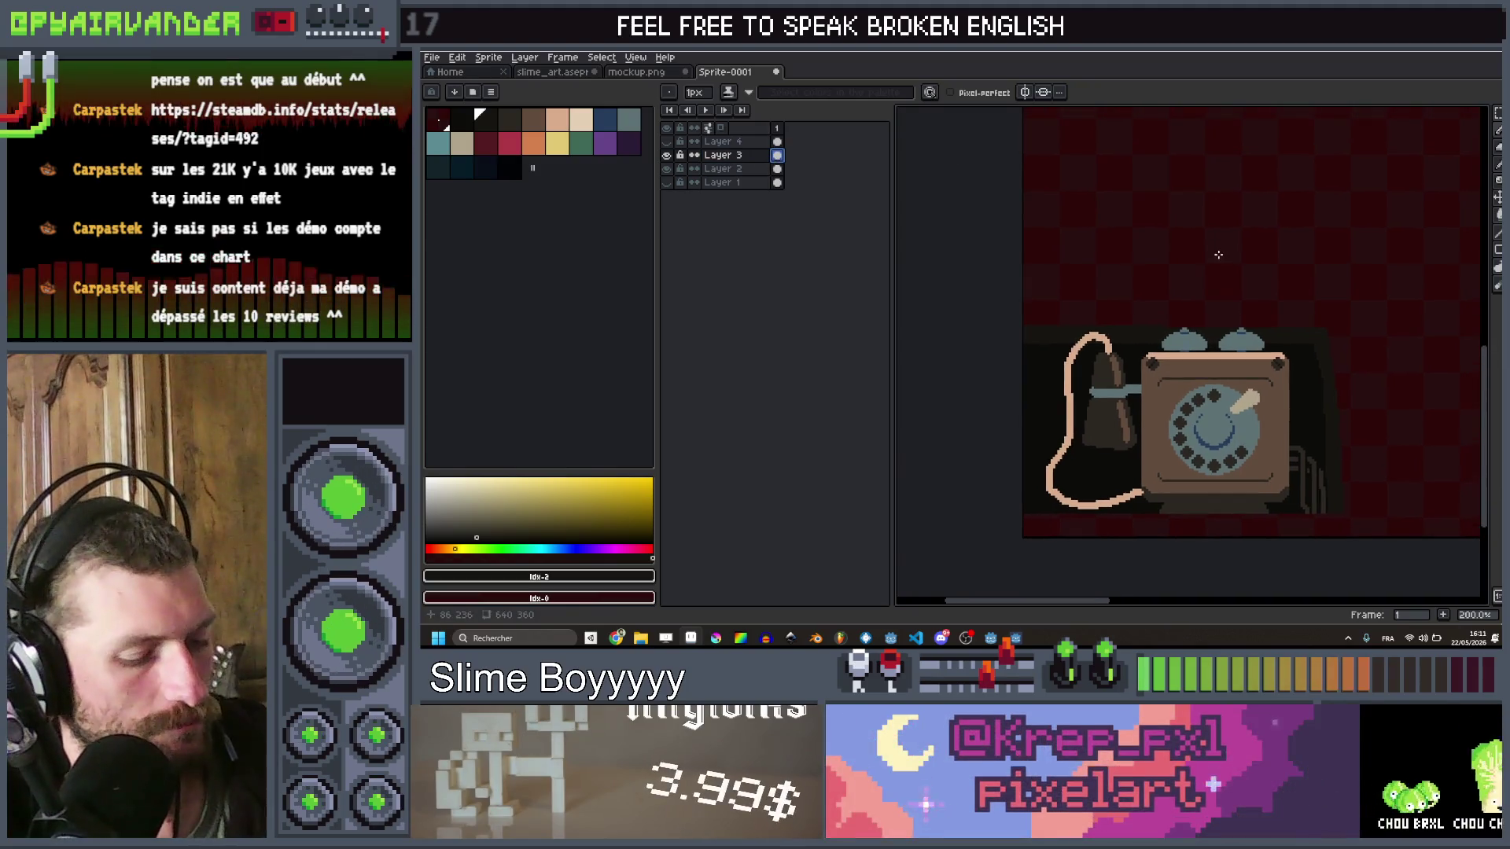
left_click(442, 57)
left_click(452, 74)
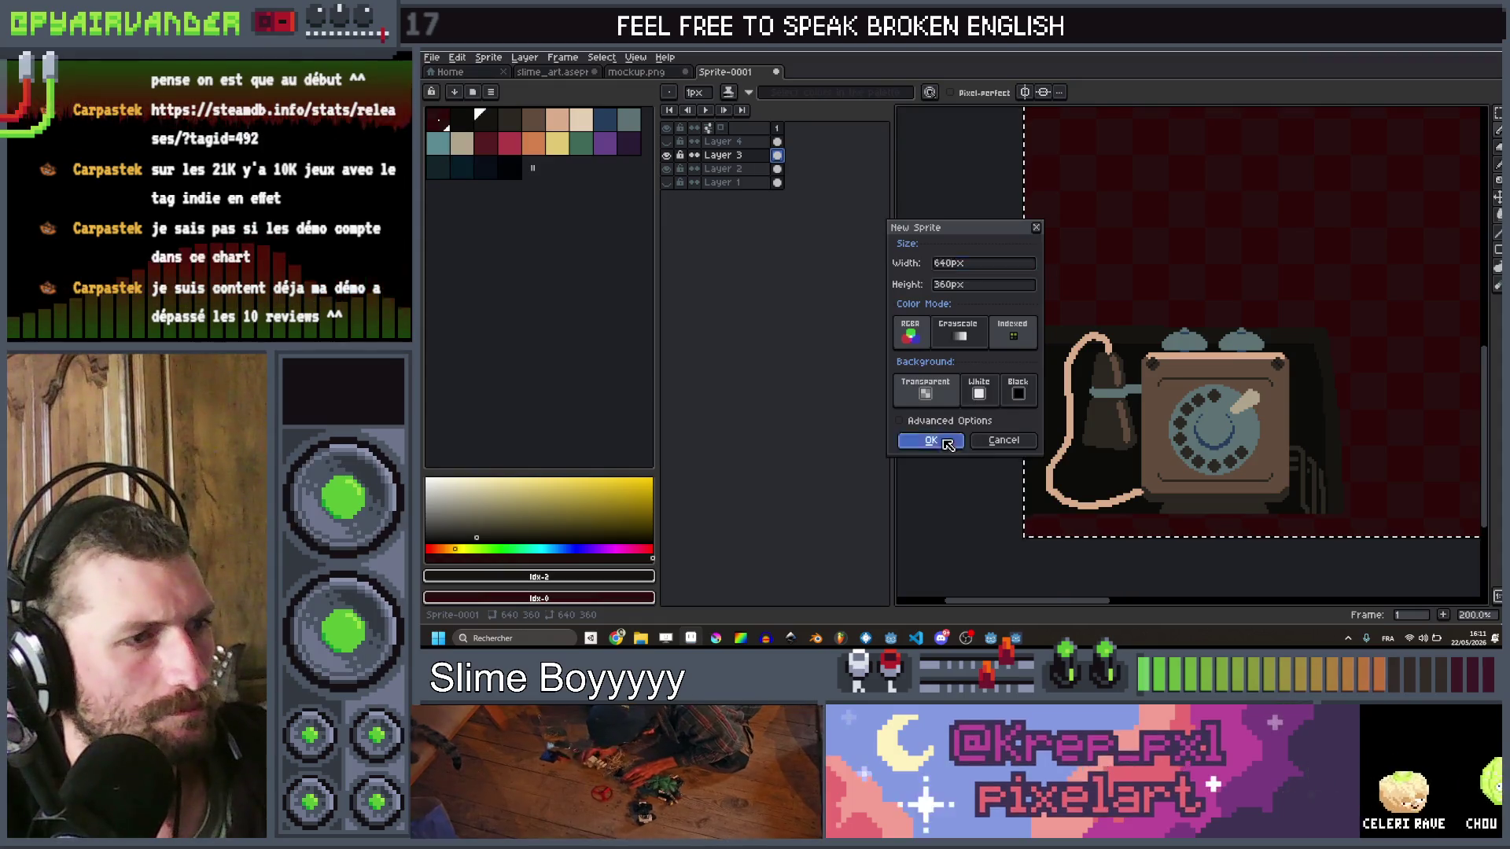
left_click(930, 441)
key("ctrl+v")
scroll(1179, 424, "down", 3)
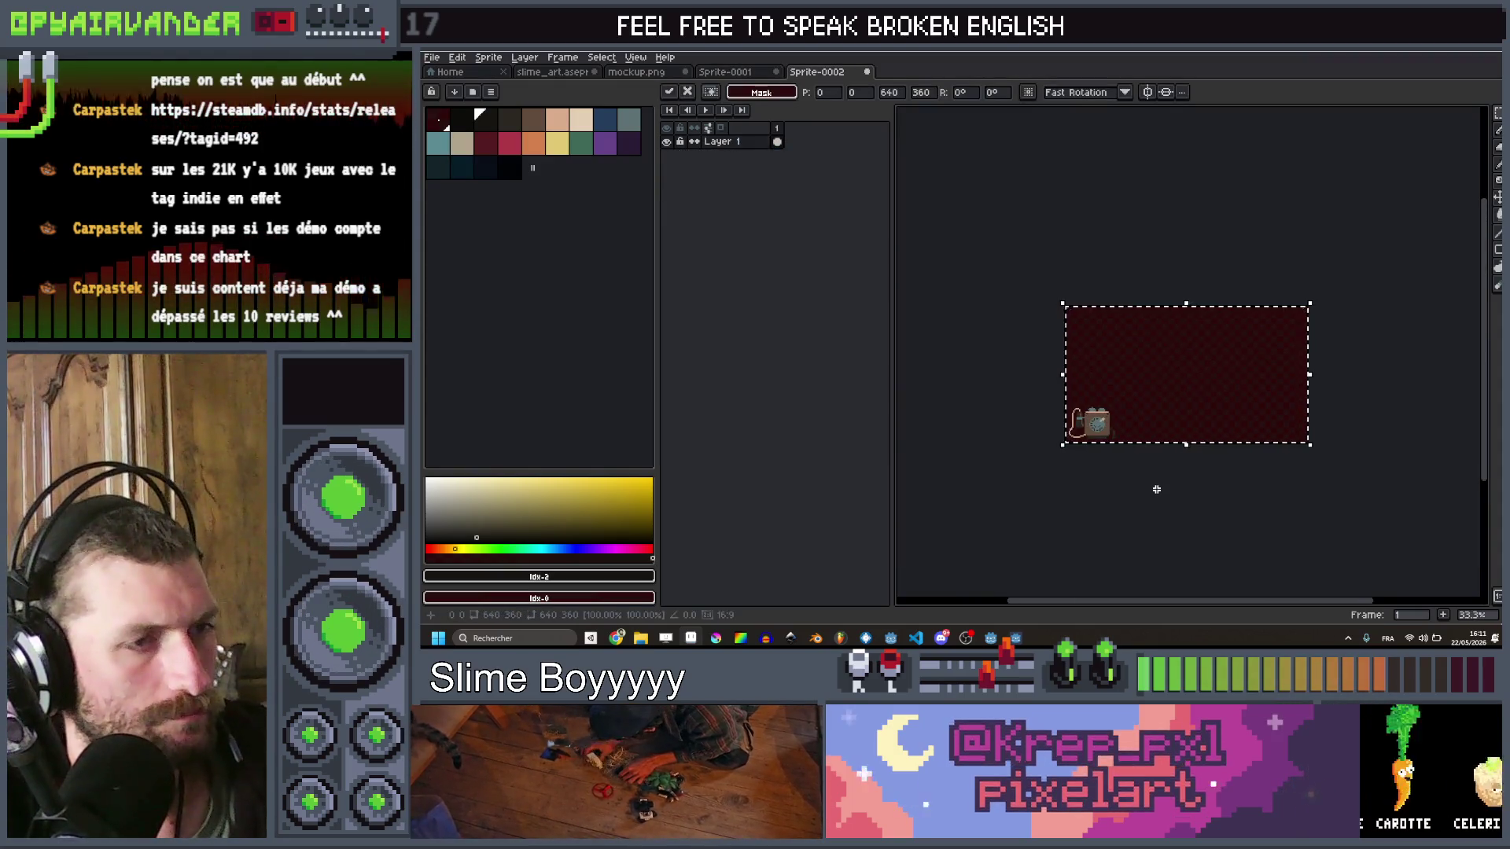
scroll(1155, 489, "up", 2)
key("Return")
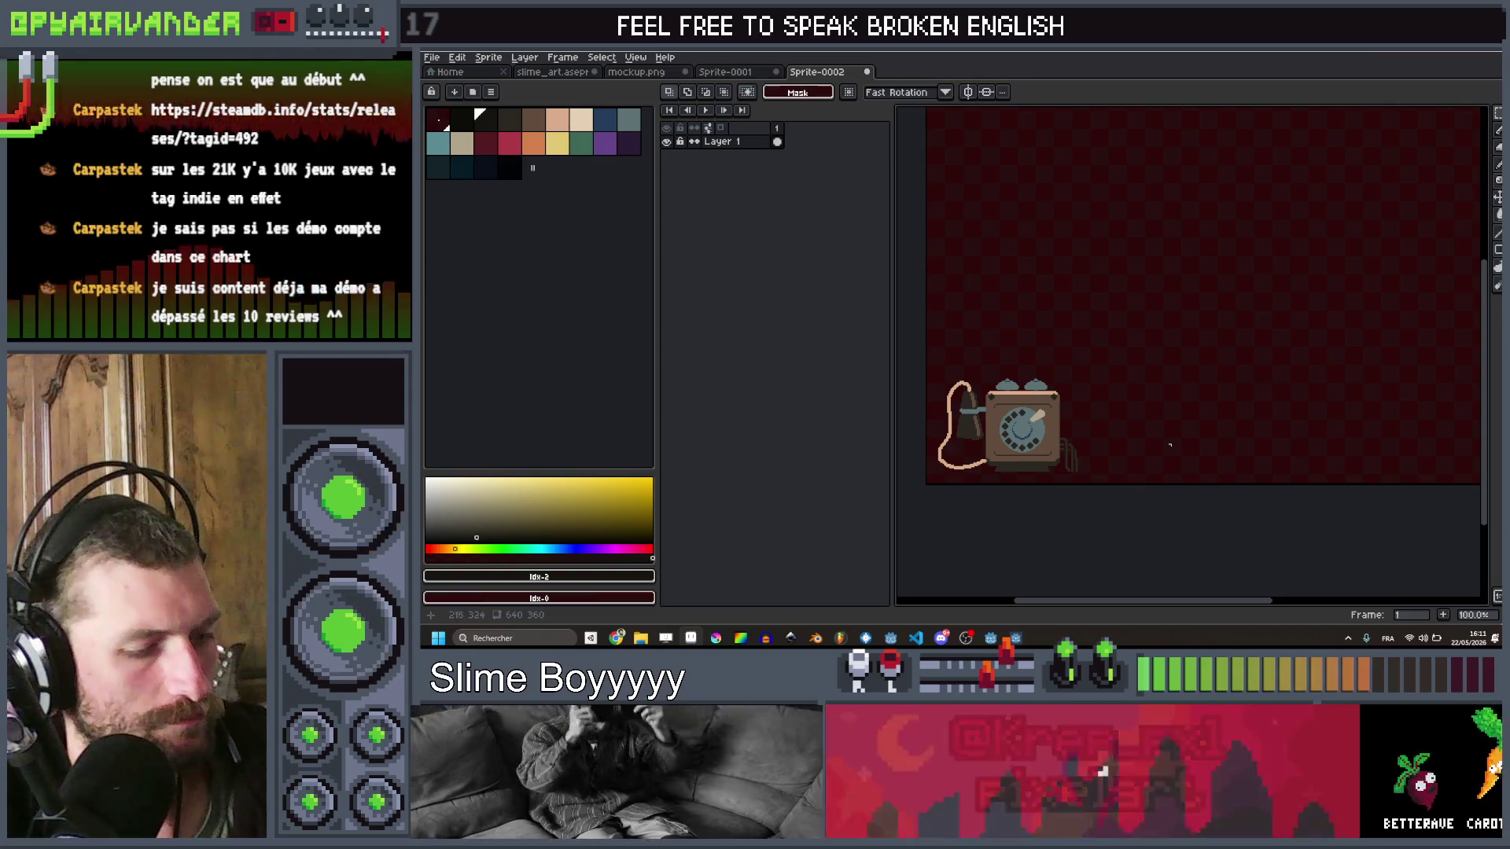
Step: Crop the canvas to 146x100 around the phone using Canvas Size
key("ctrl+alt+c")
scroll(1196, 421, "down", 2)
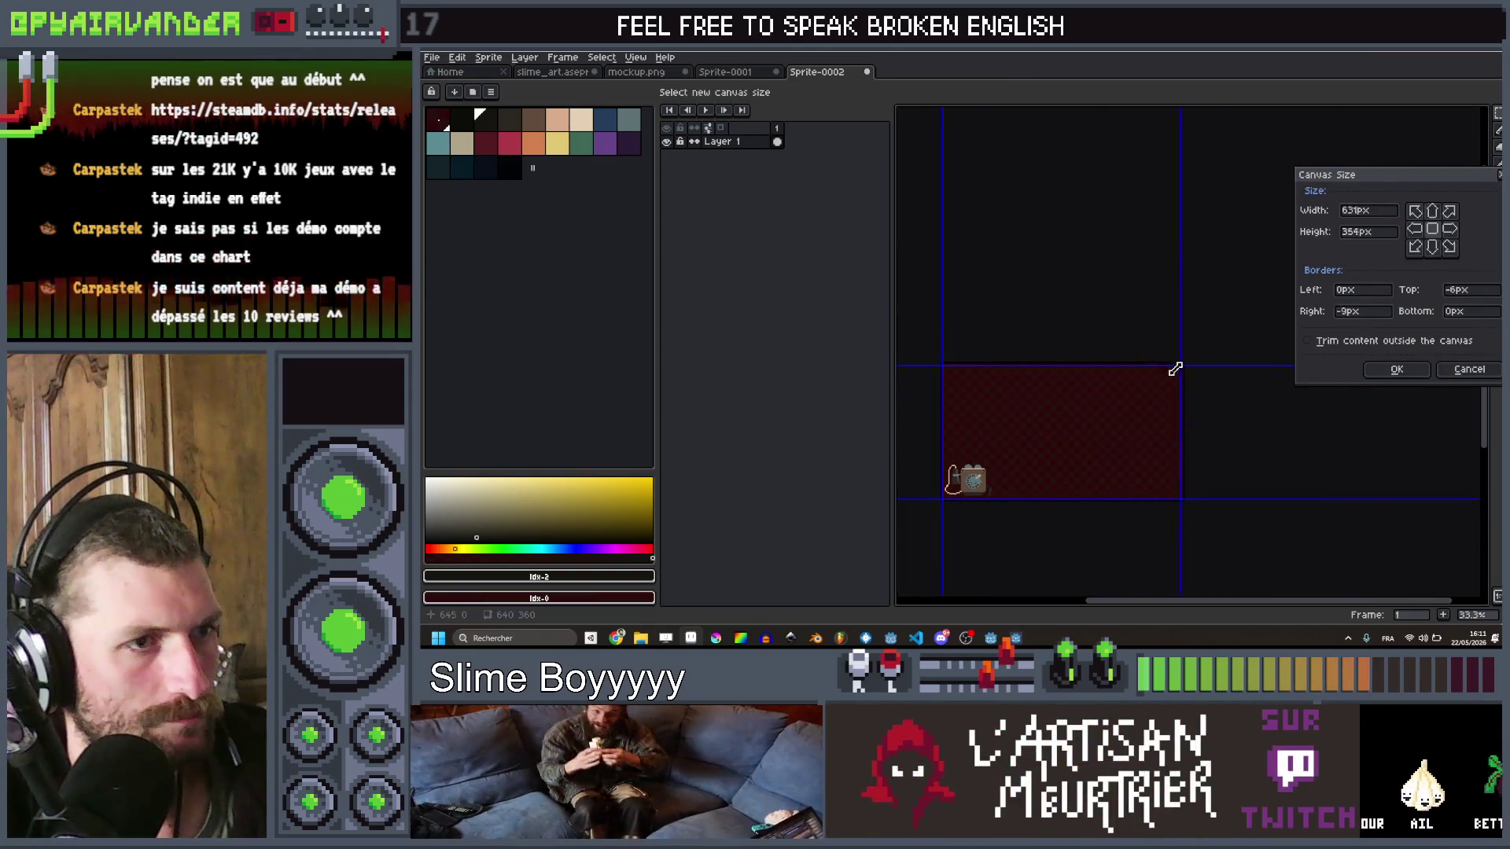
left_click_drag(1174, 369, 1001, 456)
scroll(997, 460, "up", 3)
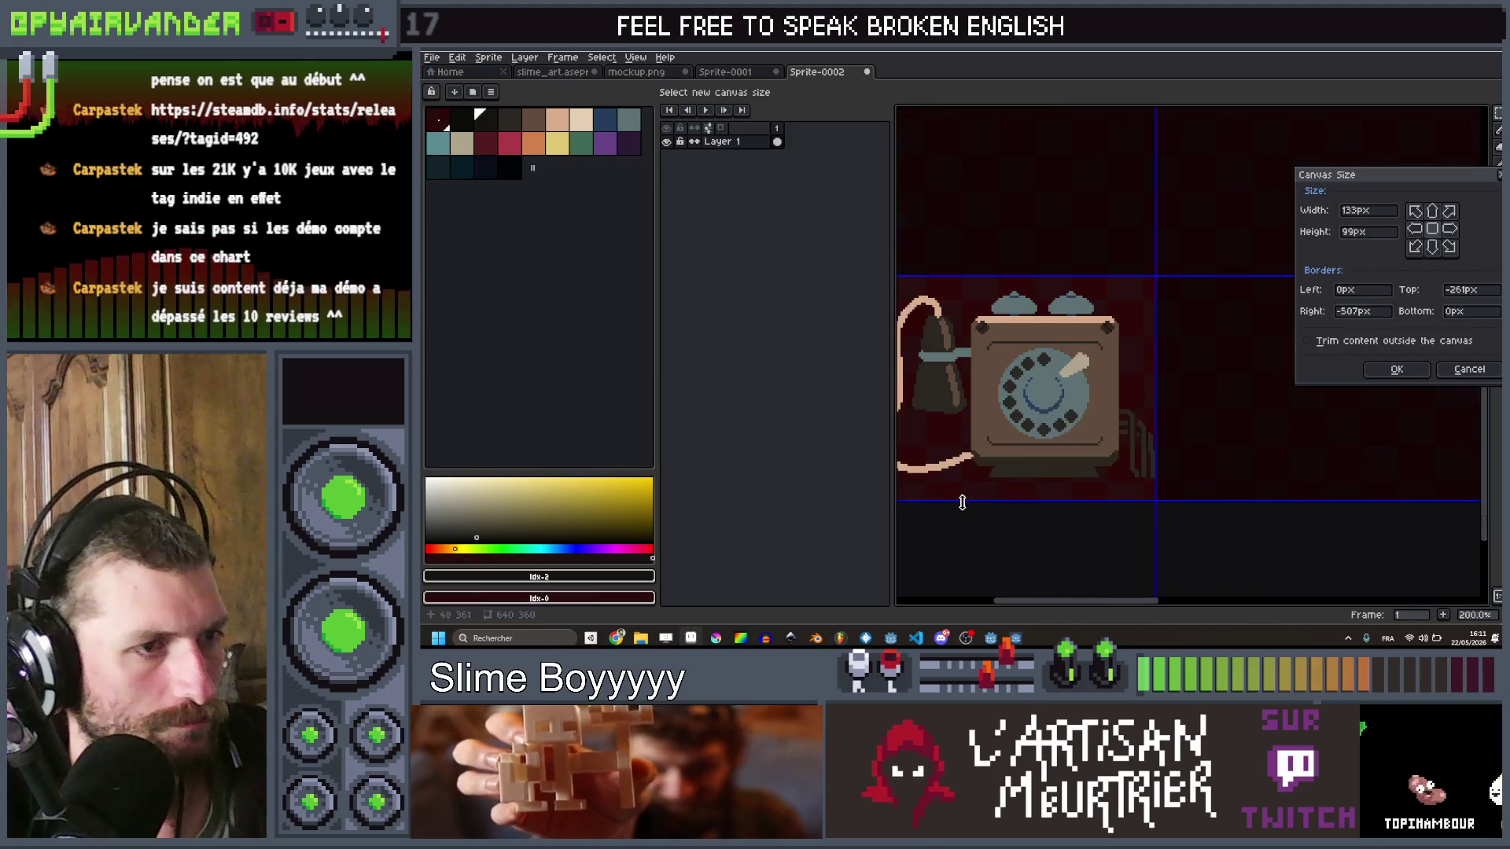
scroll(1100, 409, "down", 3)
scroll(1146, 390, "up", 3)
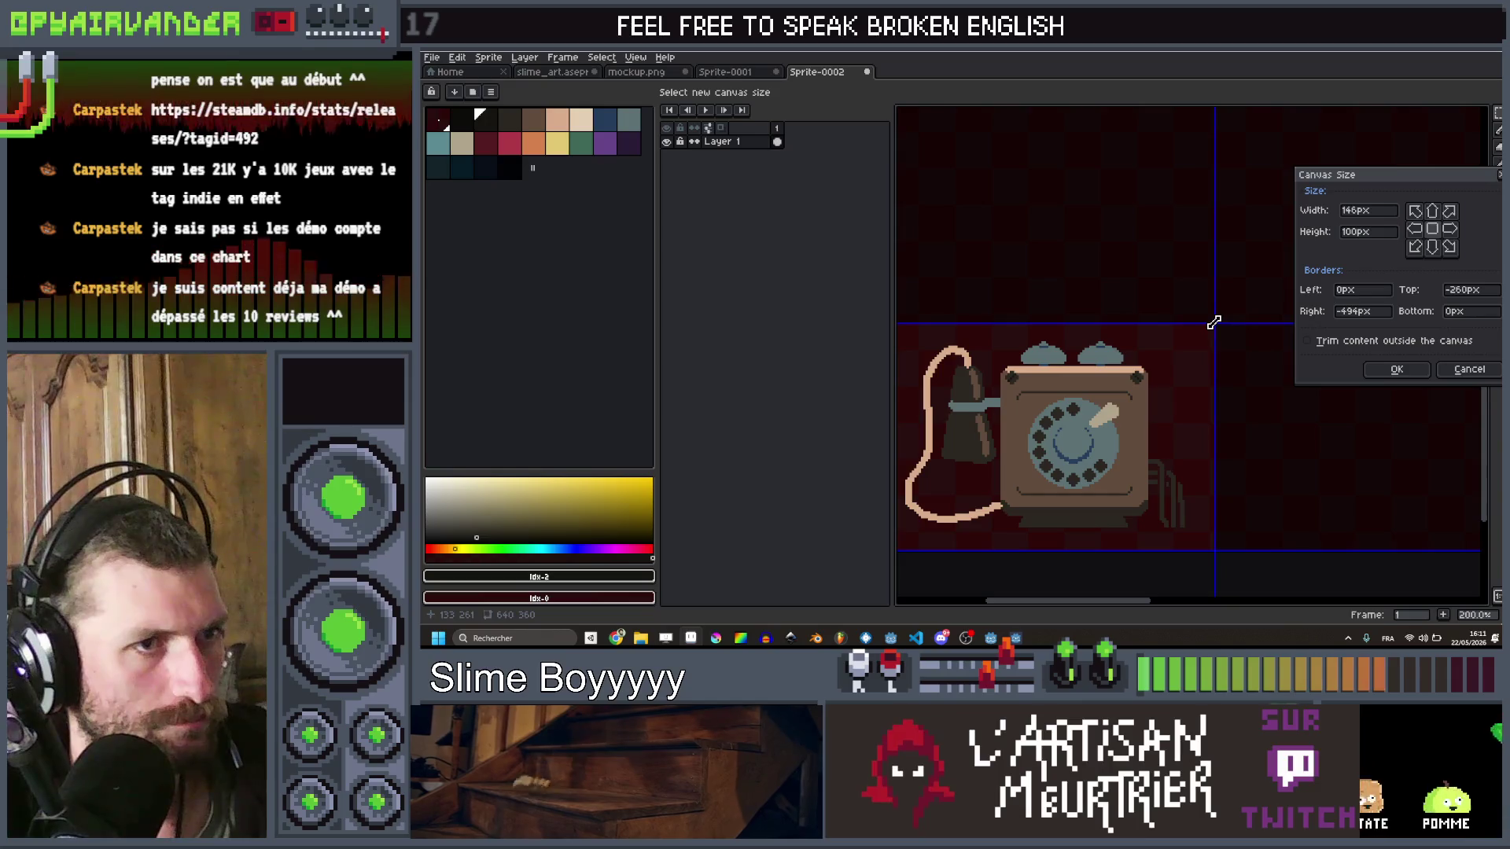
left_click(1392, 369)
mouse_move(1087, 291)
left_mouse_down()
mouse_move(1187, 421)
mouse_move(1172, 449)
left_mouse_up()
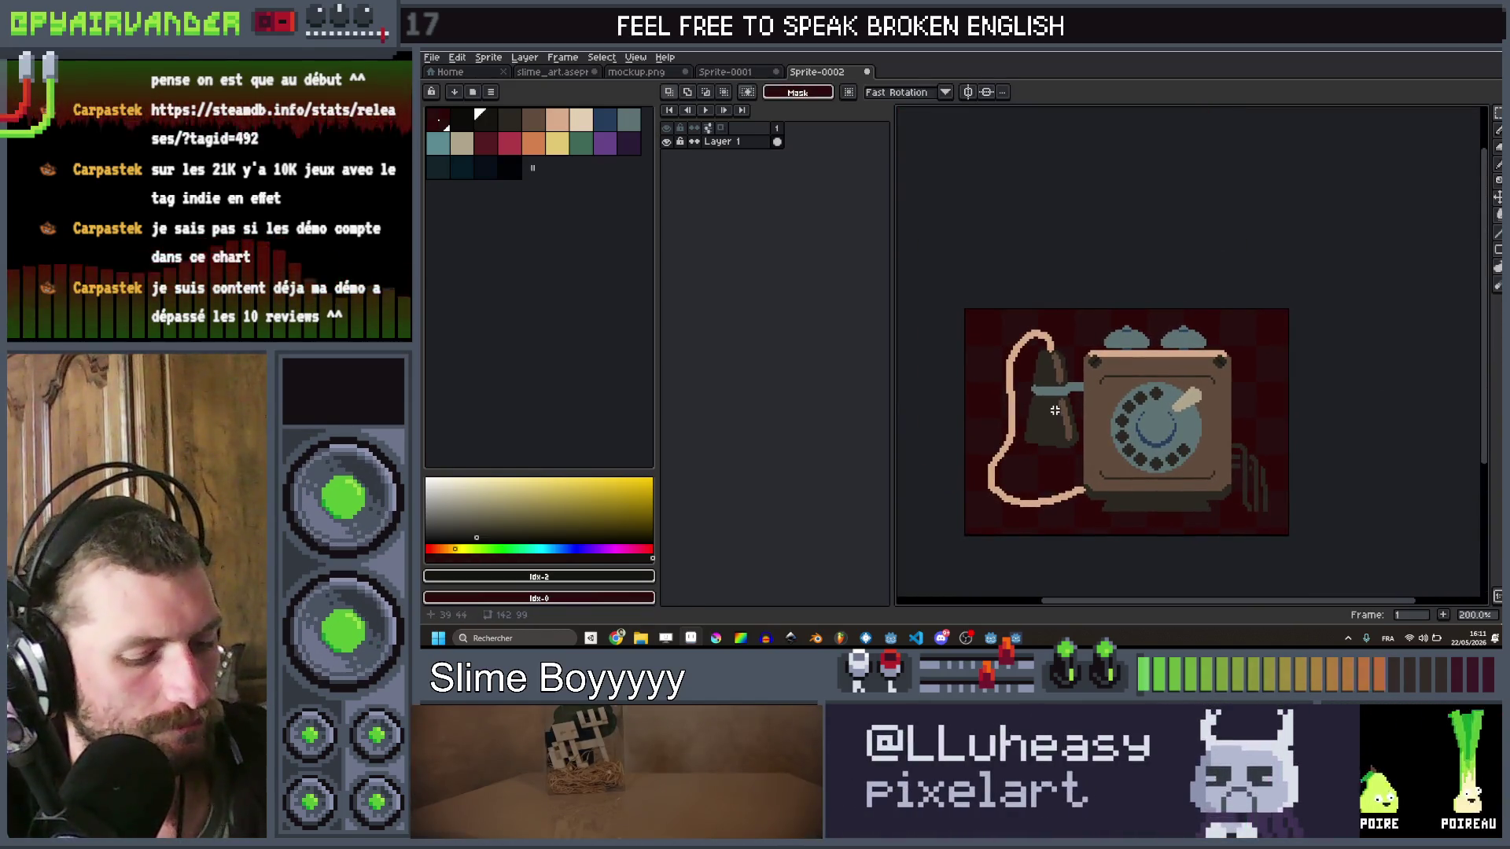
Step: Add a second frame and nudge the top of the handset one pixel right and down
key("alt+n")
scroll(1047, 380, "up", 1)
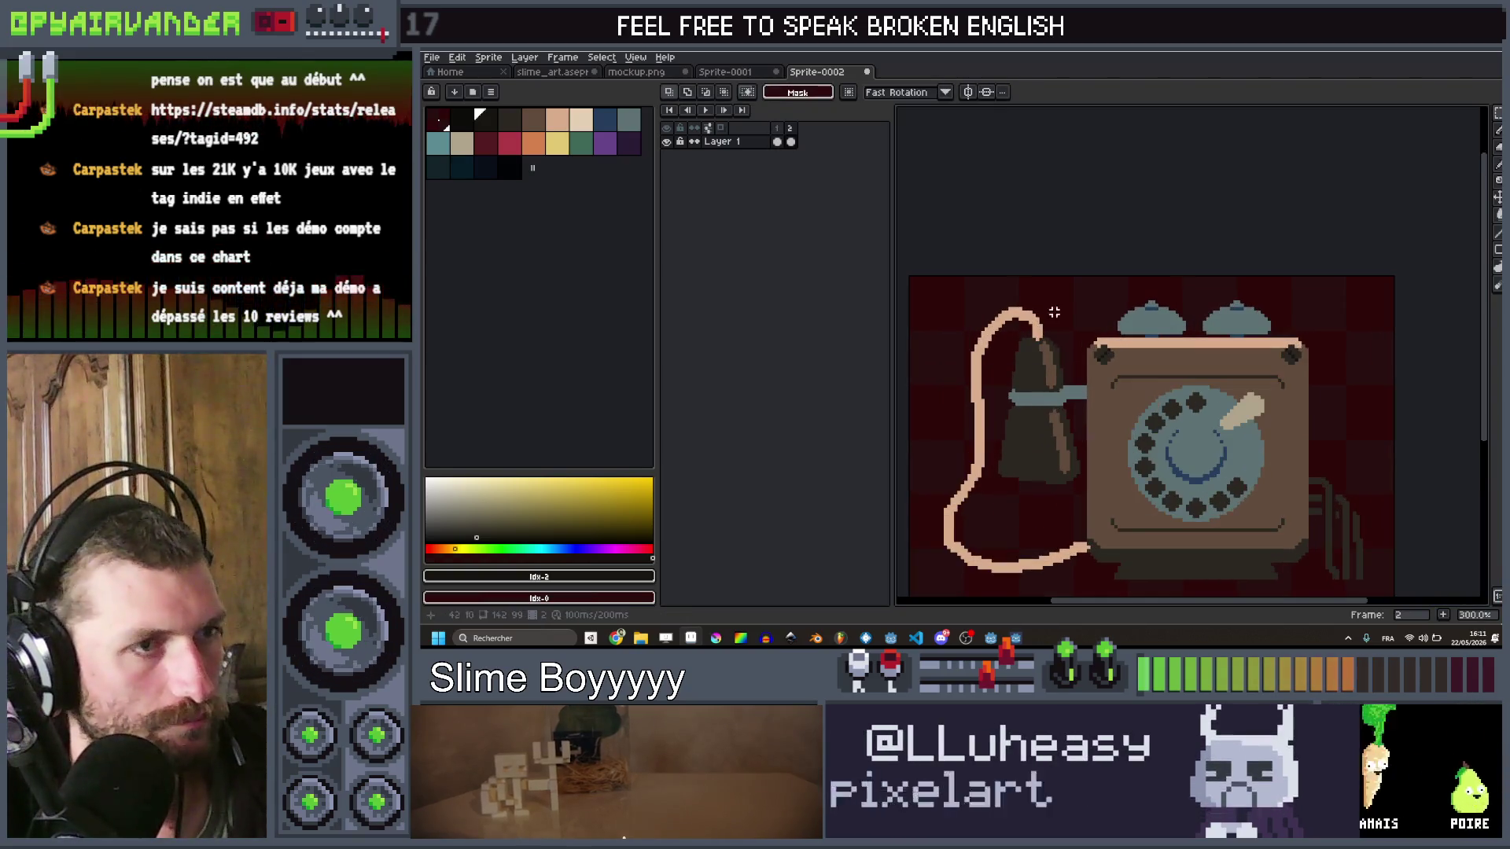
left_click_drag(1067, 309, 1002, 394)
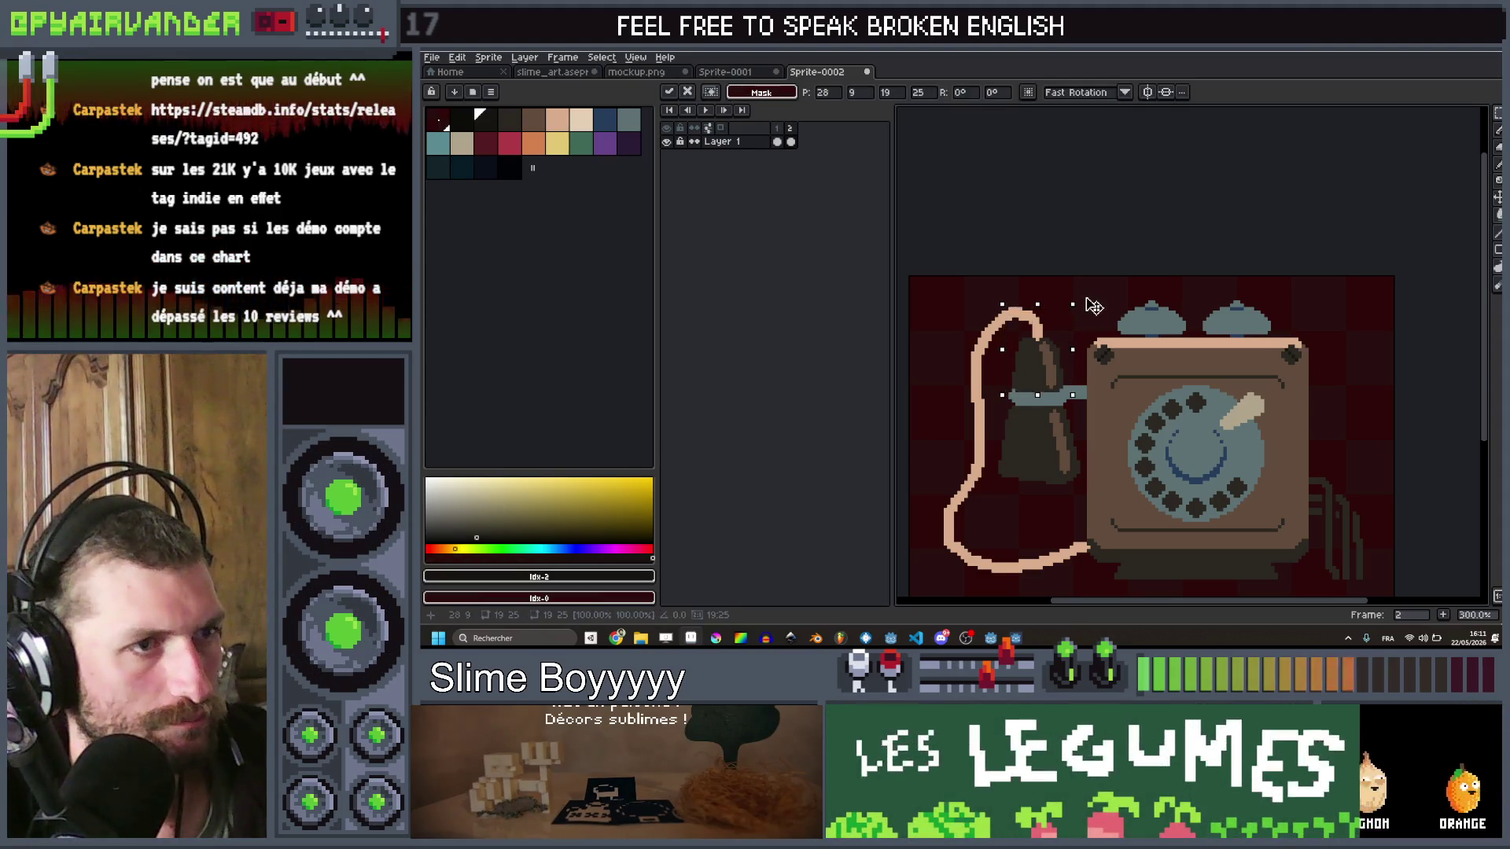
key("Right")
key("Down")
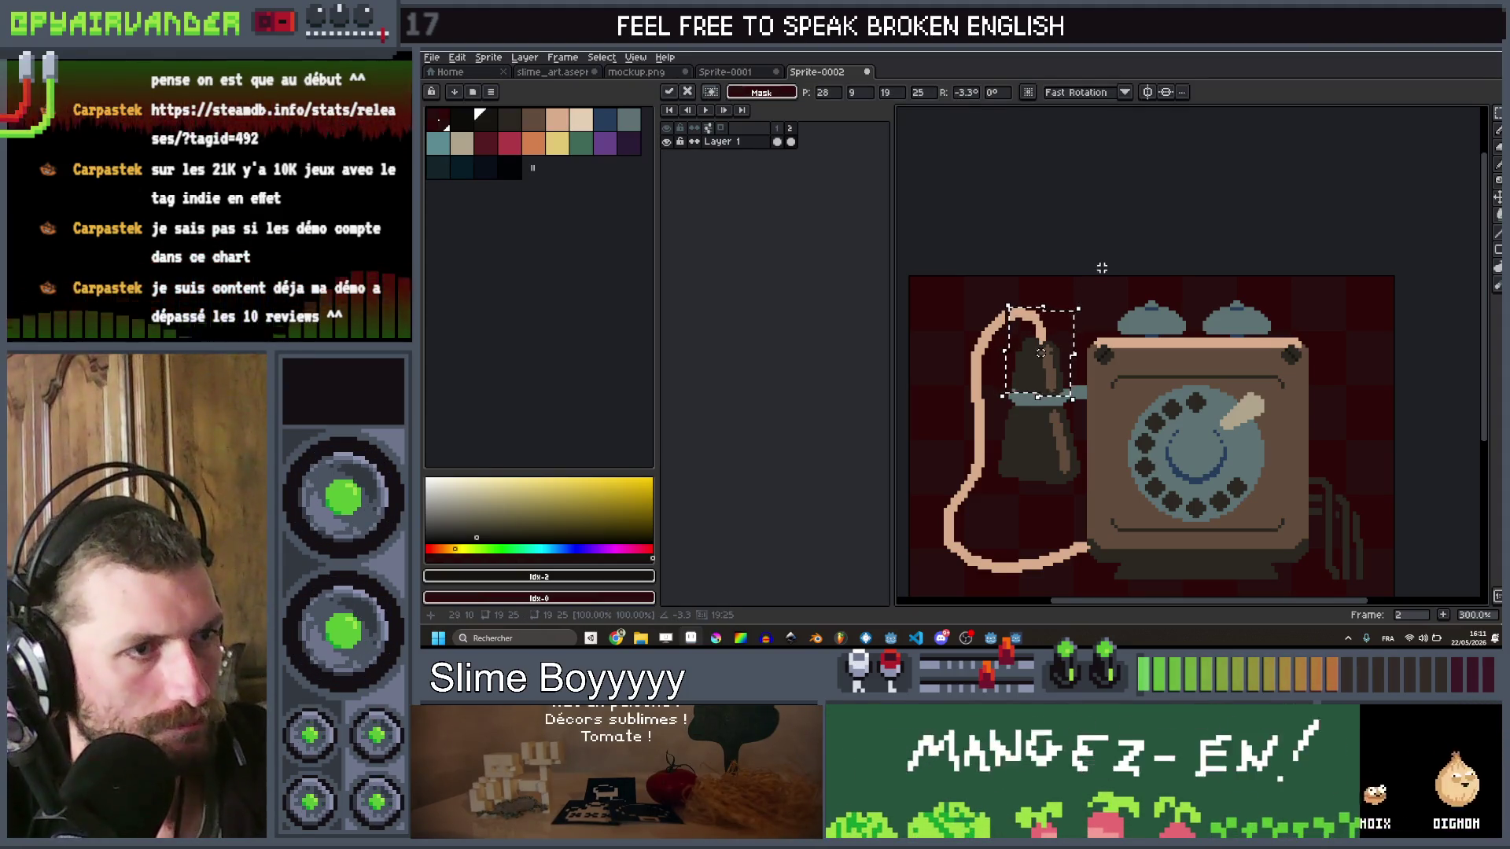
Step: Rotate the lower handset part about -3.3° and shift it one pixel left
mouse_move(1034, 431)
left_mouse_down()
mouse_move(1082, 493)
mouse_move(992, 406)
left_mouse_up()
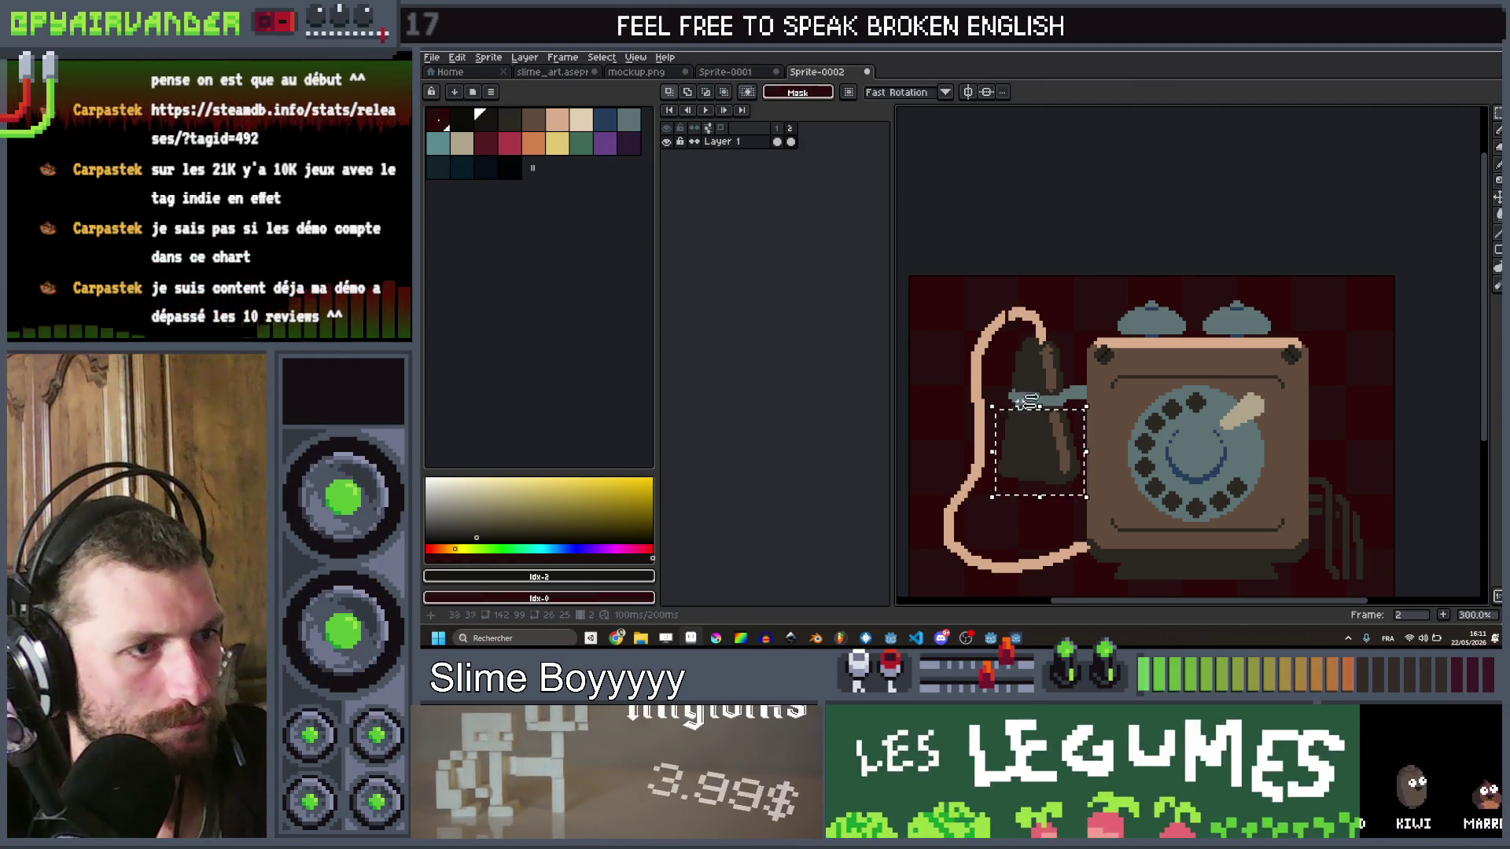
left_click_drag(1091, 402, 1101, 407)
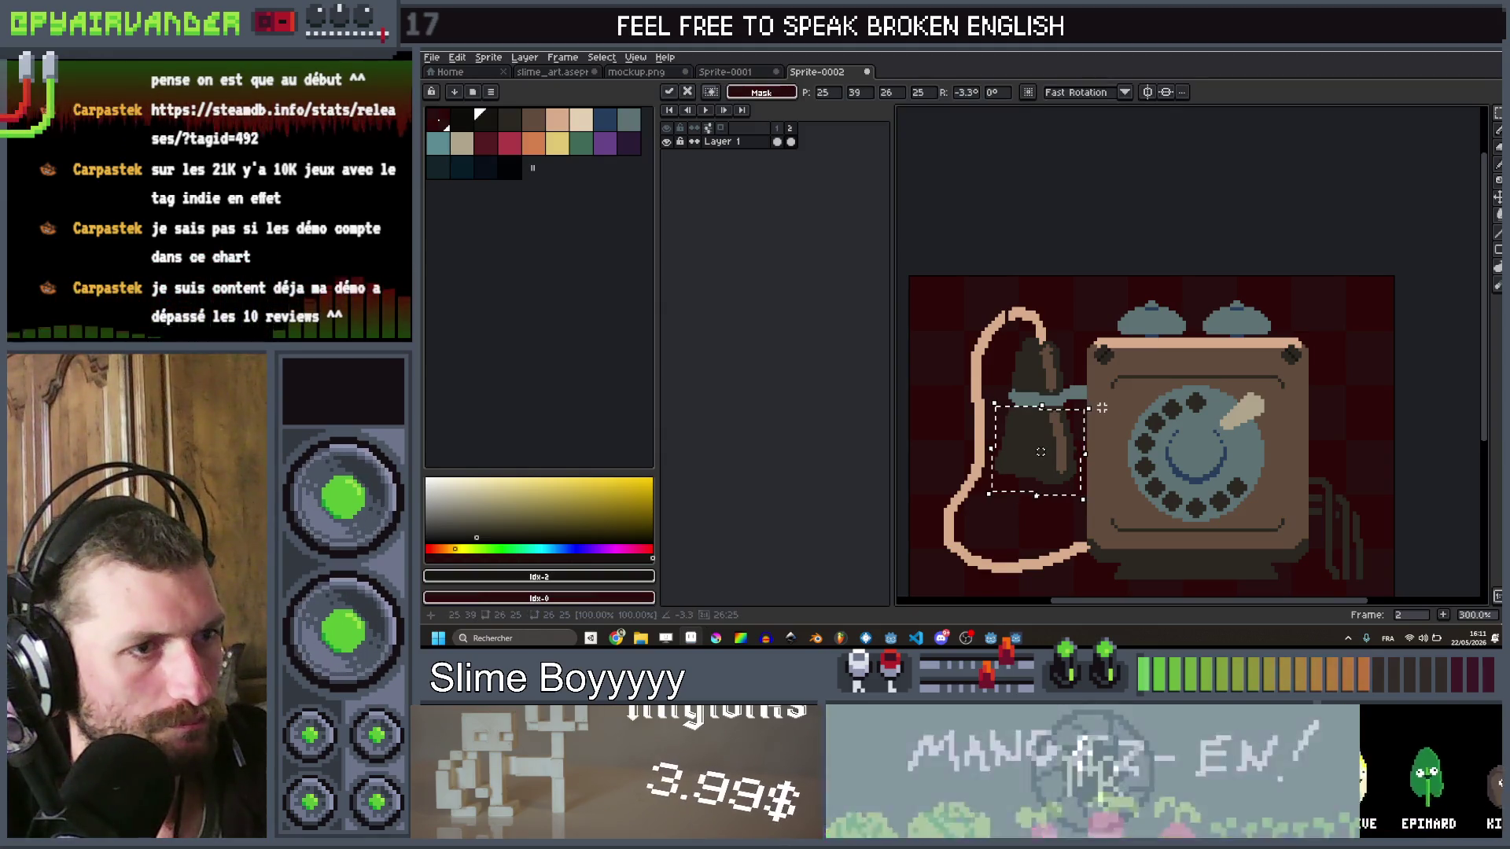
key("Left")
key("Return")
scroll(1119, 259, "down", 2)
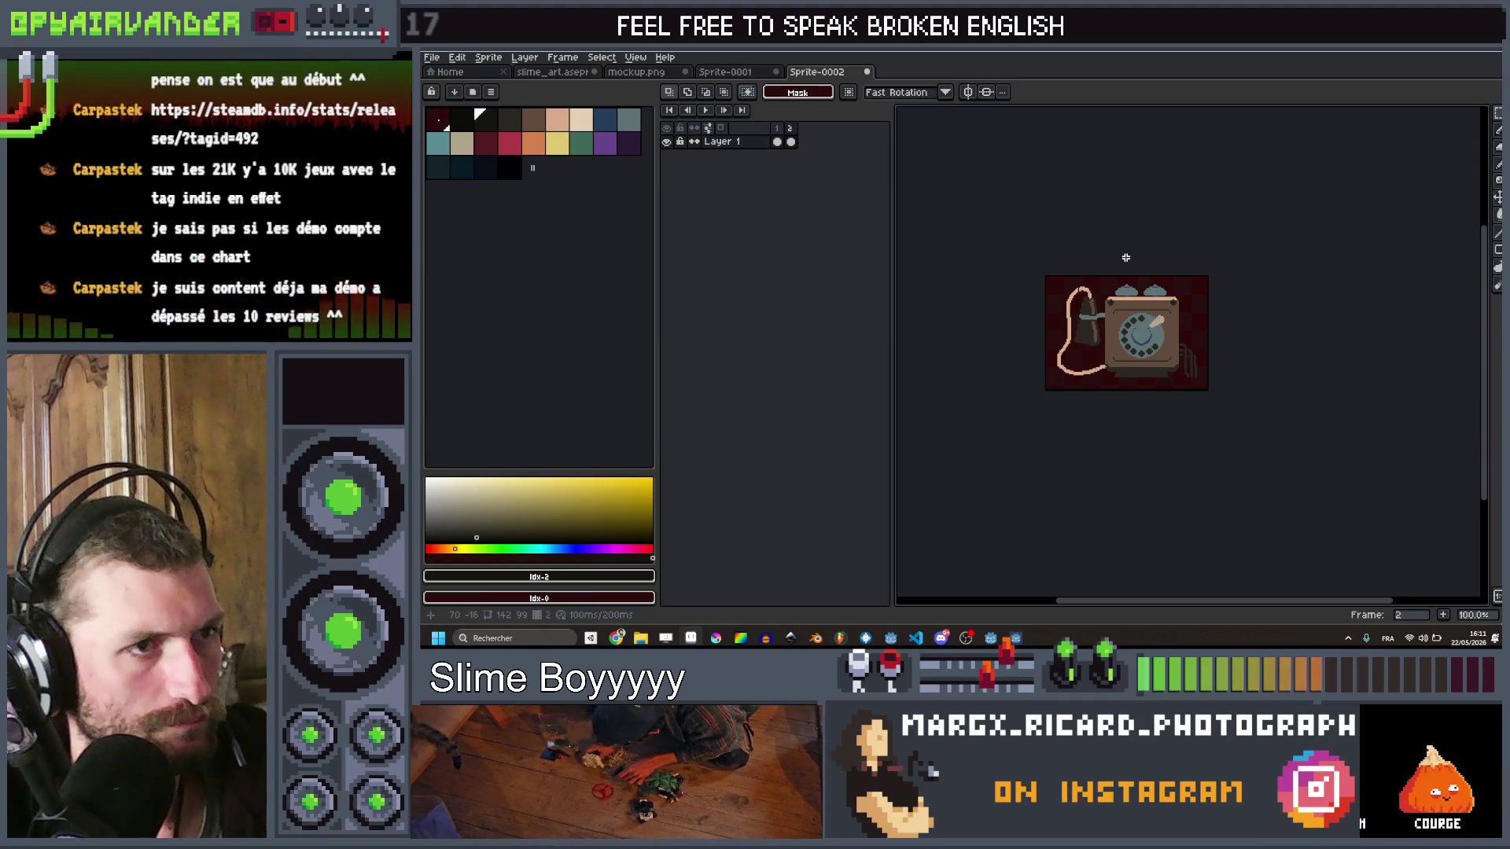
Step: Eyedrop the teal colour and add one pixel to the handset bar with the Pencil
scroll(1125, 257, "up", 2)
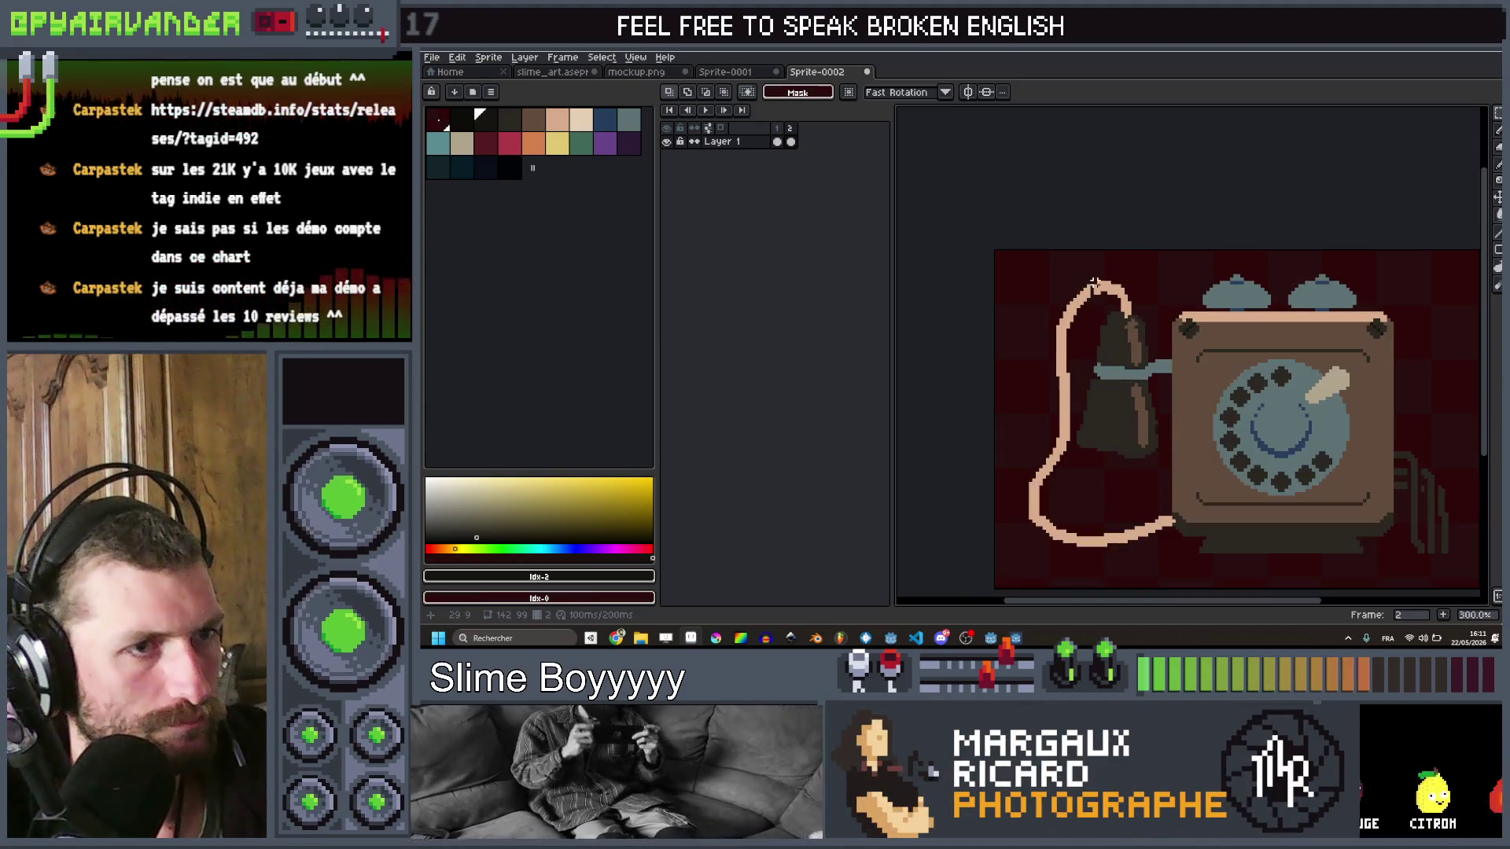
scroll(1152, 346, "up", 4)
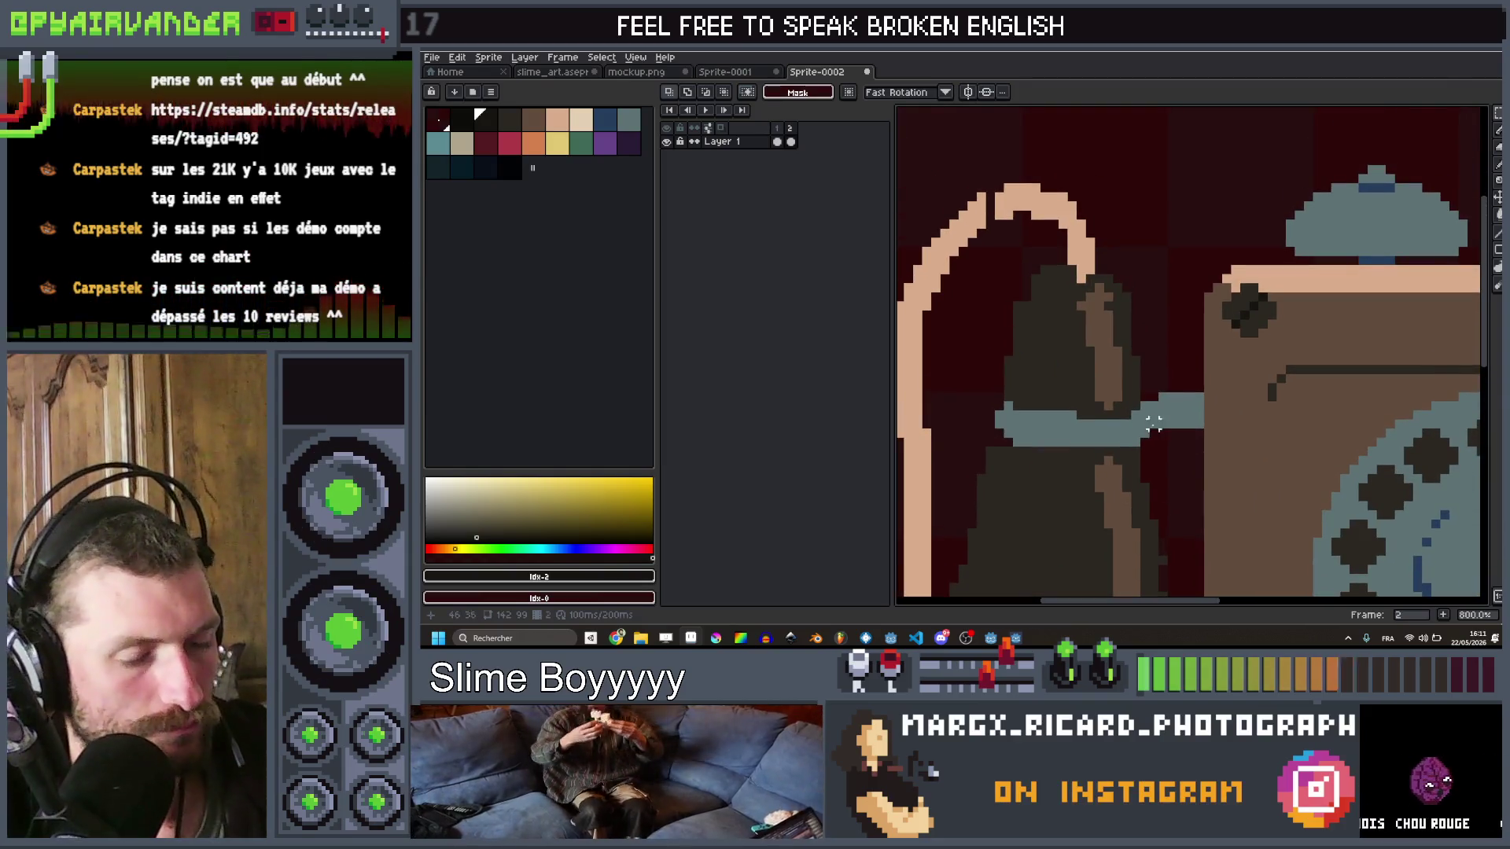
key("b")
left_click(1152, 425, "alt")
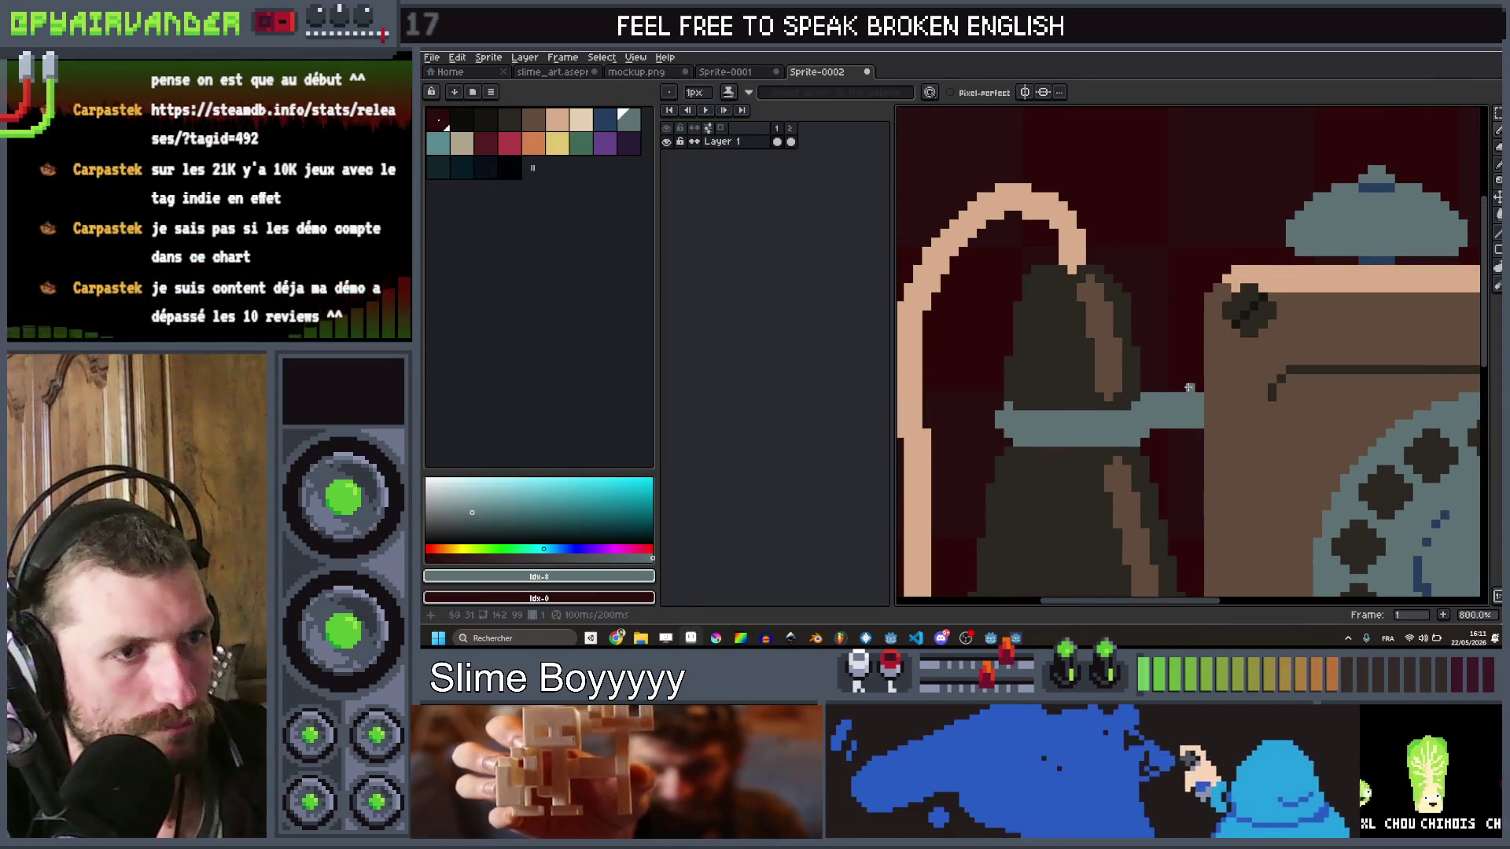
left_click(1147, 397)
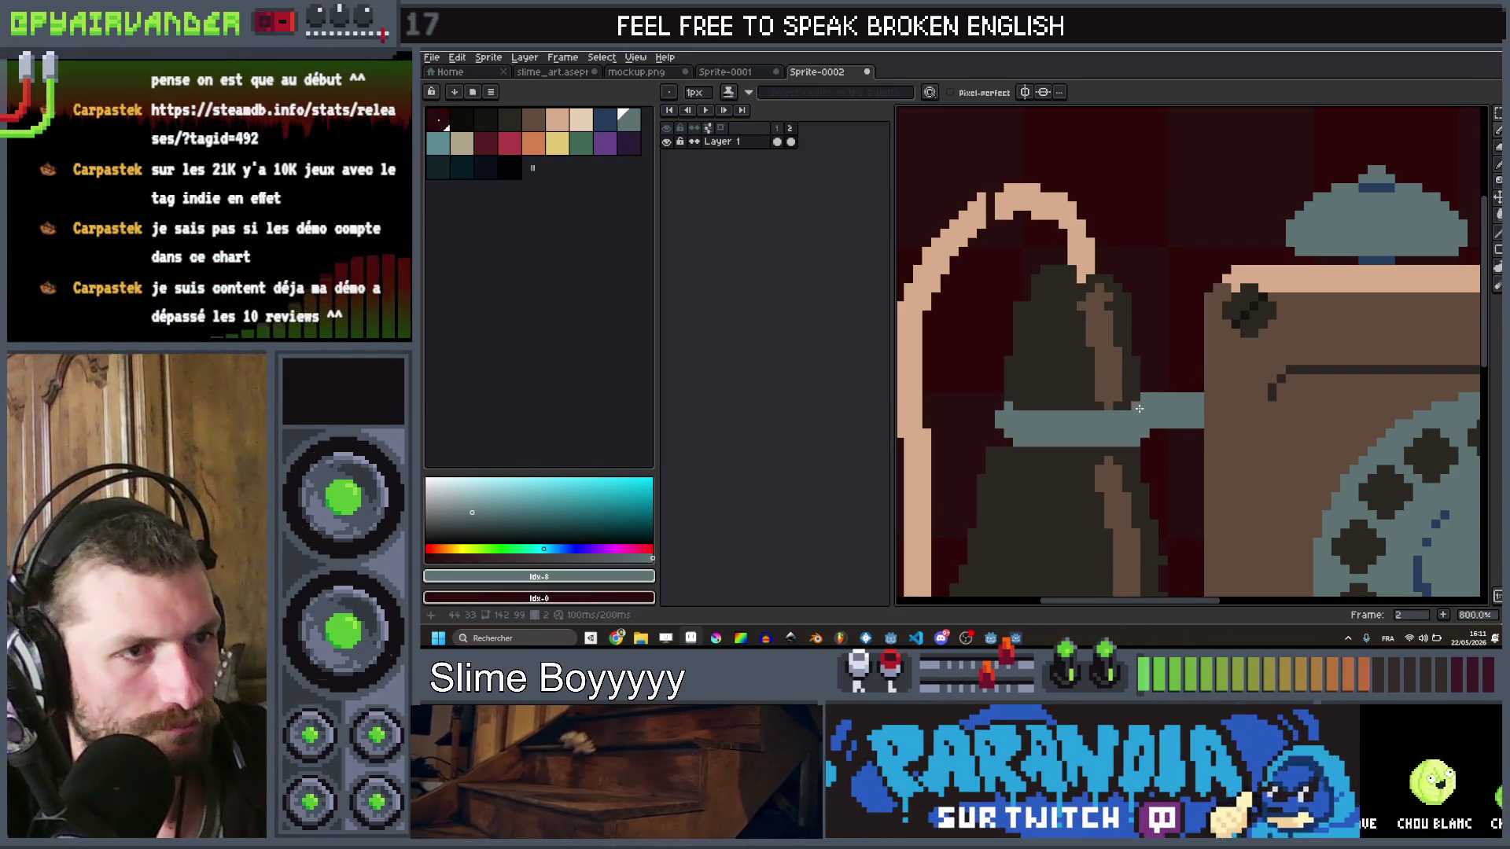
scroll(1176, 336, "down", 3)
scroll(1198, 327, "down", 1)
Step: Compare against frame 1, sample the peach cord colour with a 3px brush, and touch up the cord
key("Left")
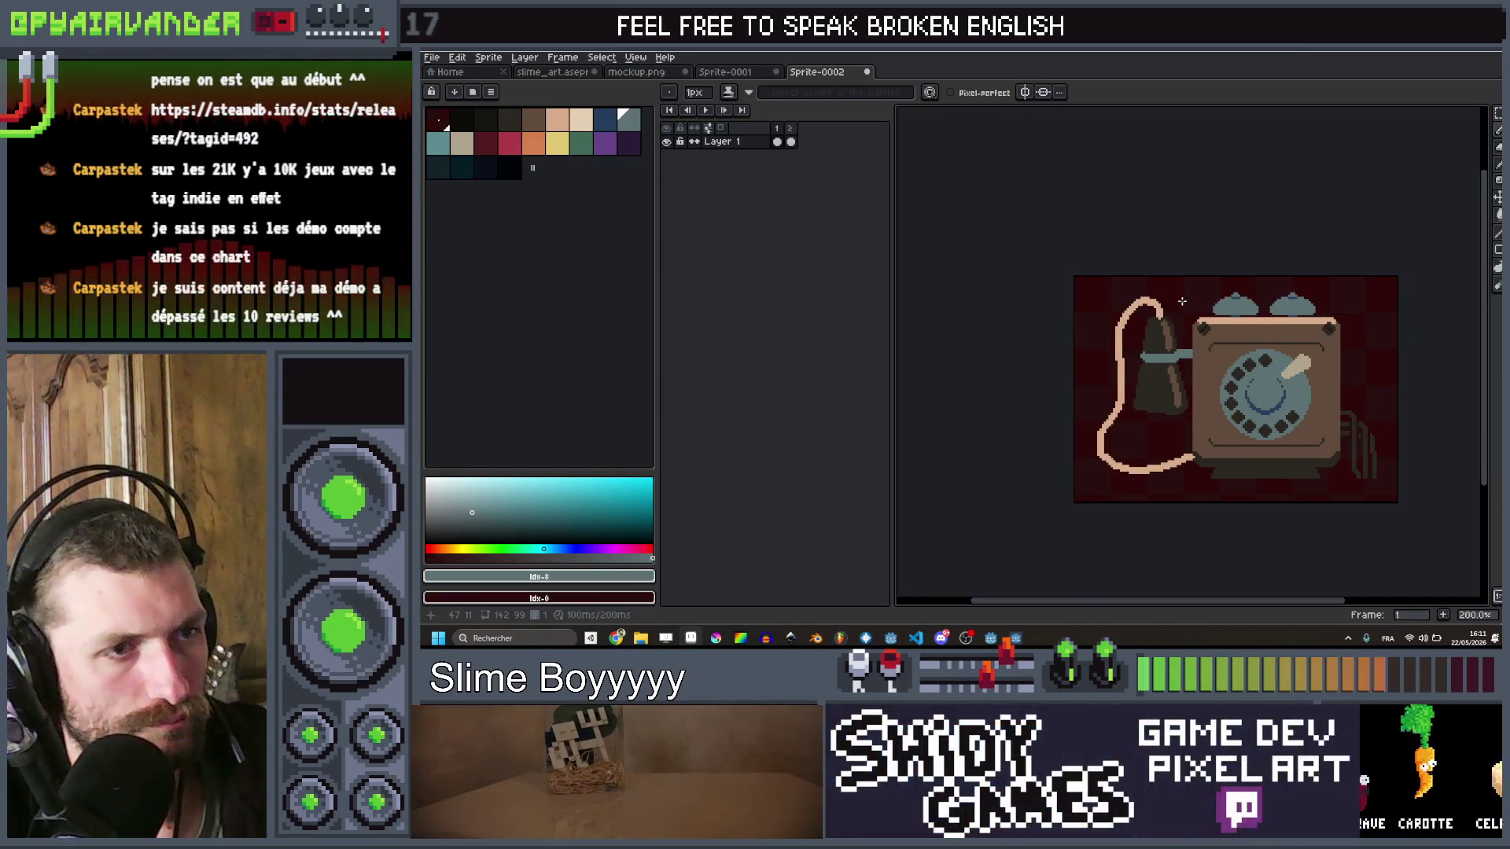
scroll(1191, 301, "down", 1)
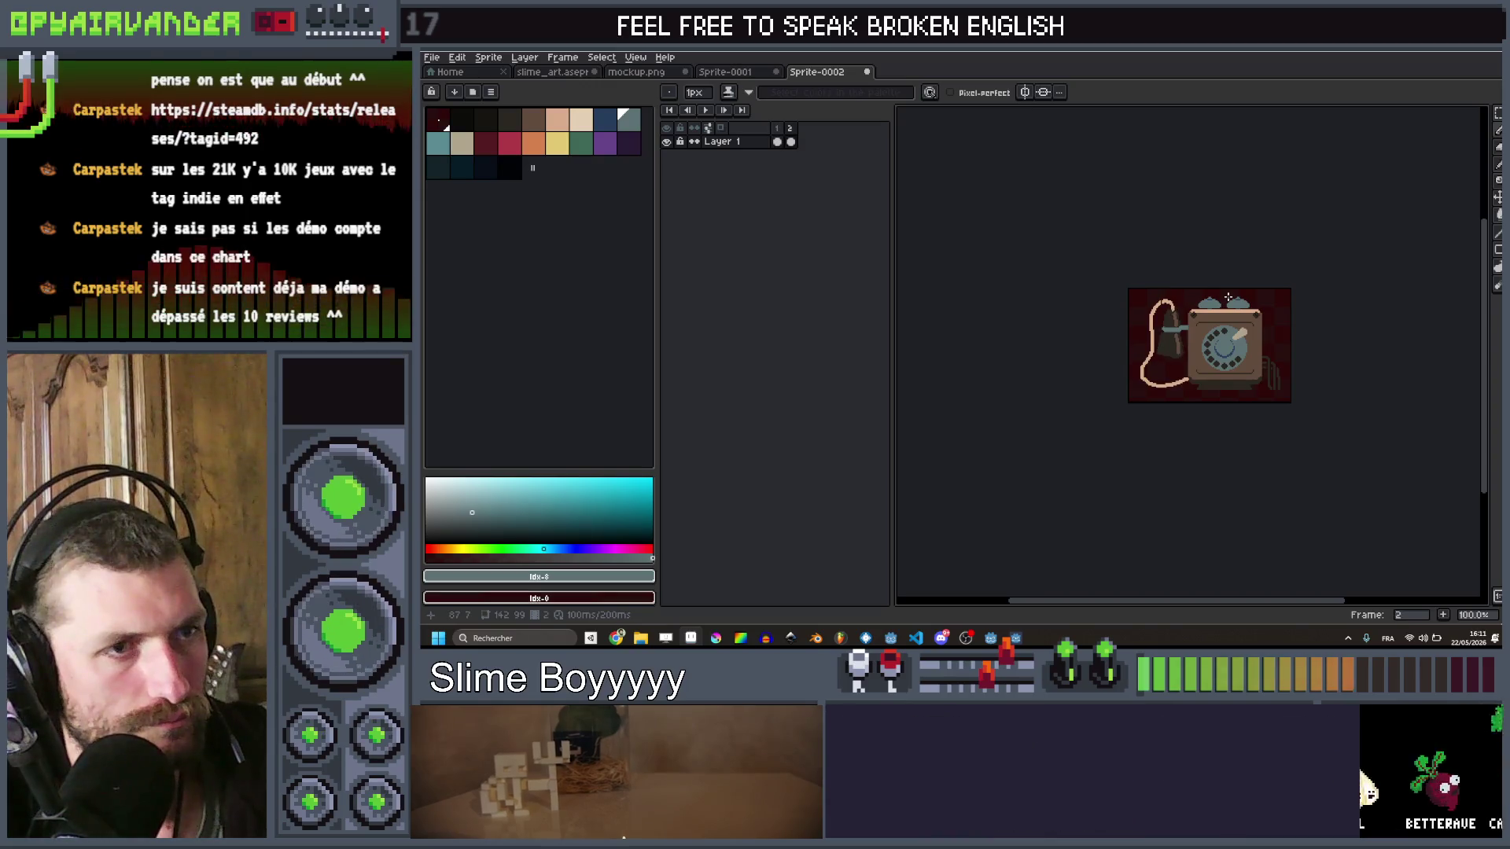
scroll(1177, 342, "up", 2)
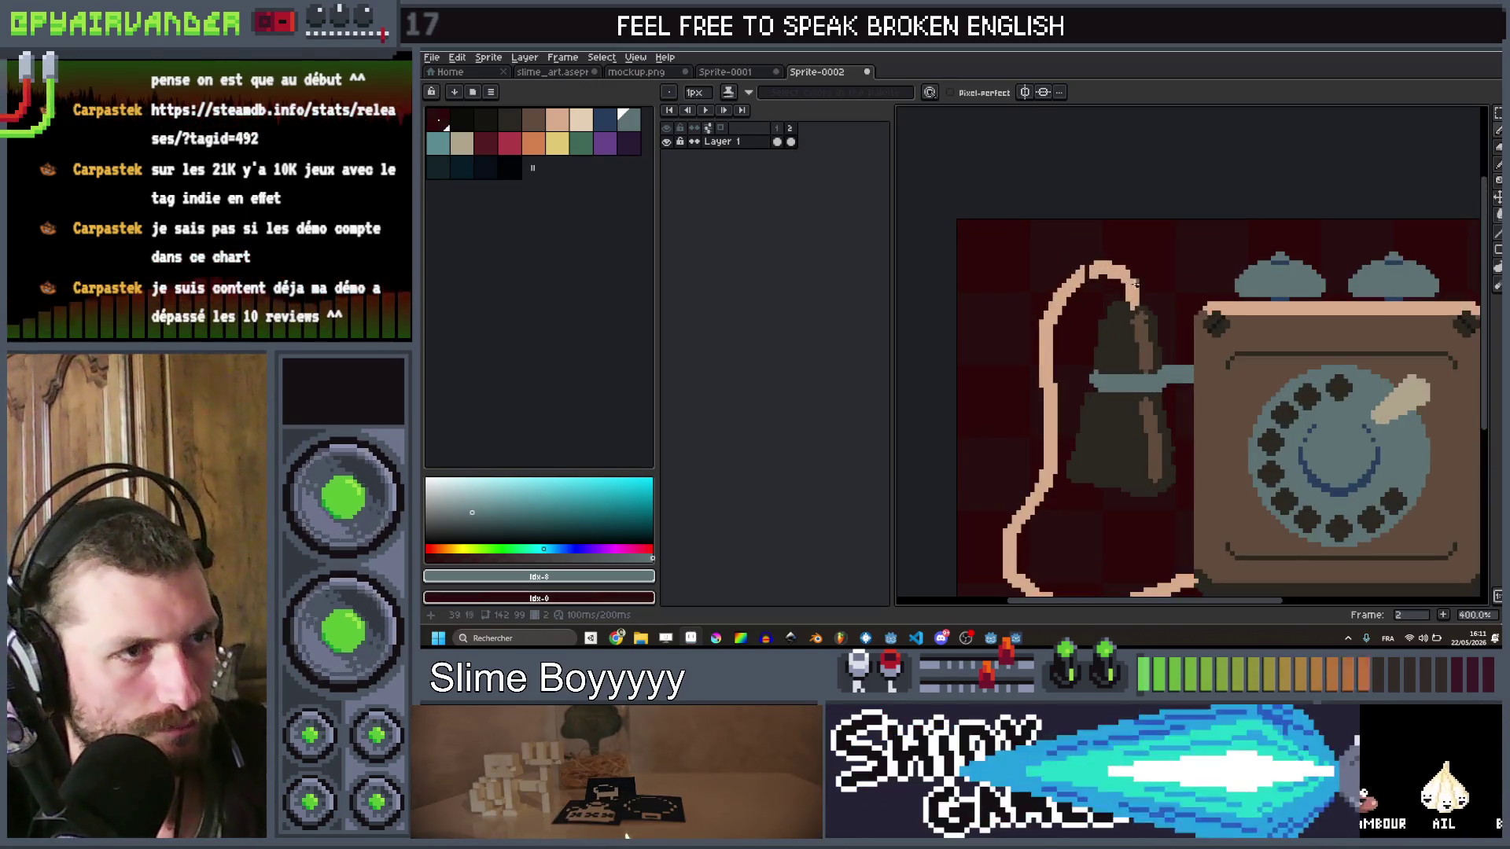
left_click(1181, 408, "alt")
key("plus")
key("plus")
scroll(1145, 374, "up", 2)
scroll(1148, 358, "down", 1)
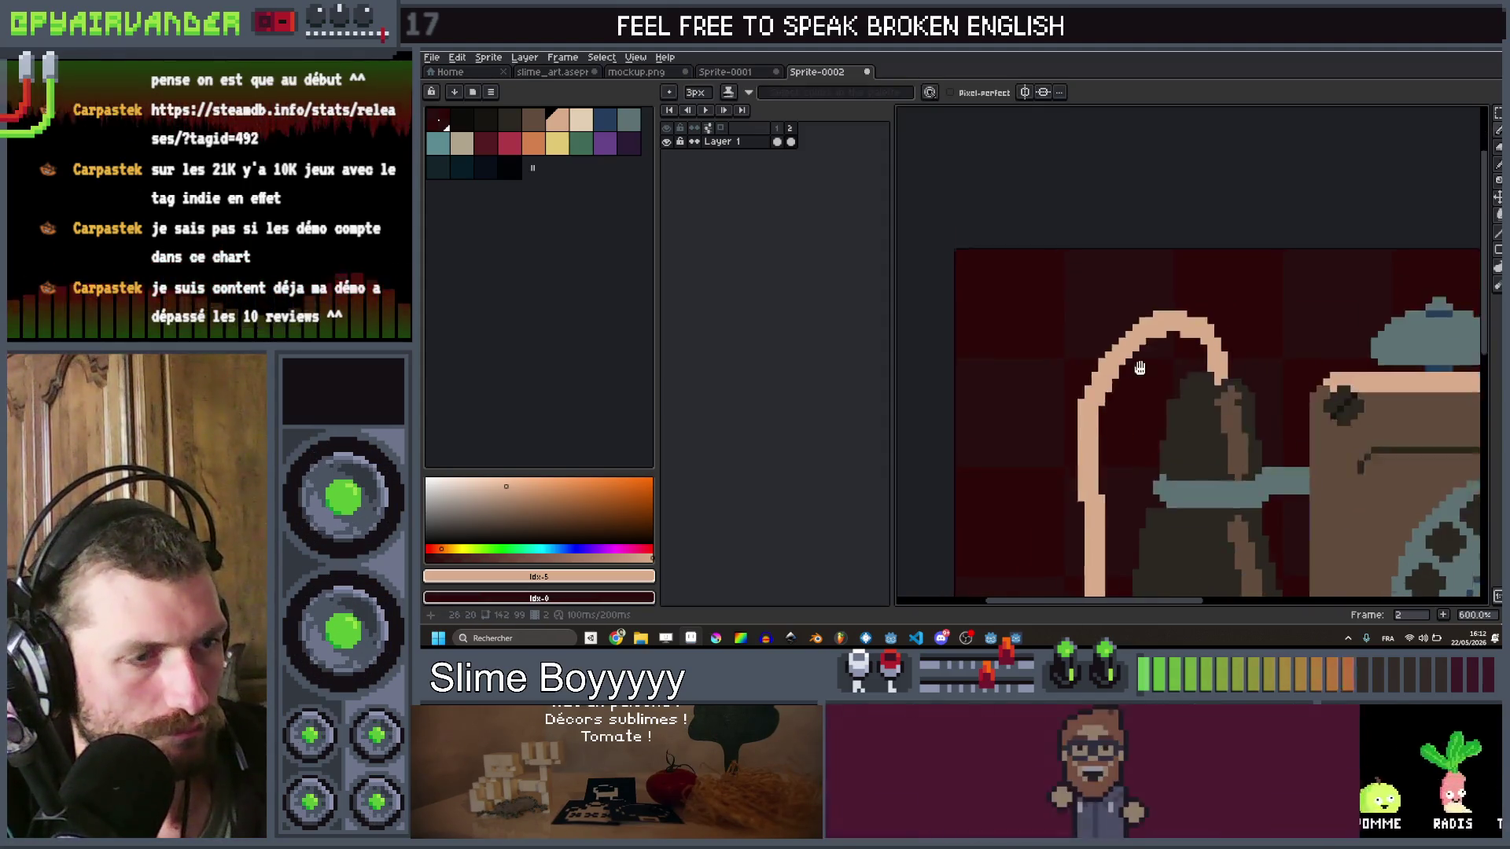
key("m")
left_click_drag(1156, 263, 1079, 429)
key("ctrl+d")
scroll(1337, 259, "down", 4)
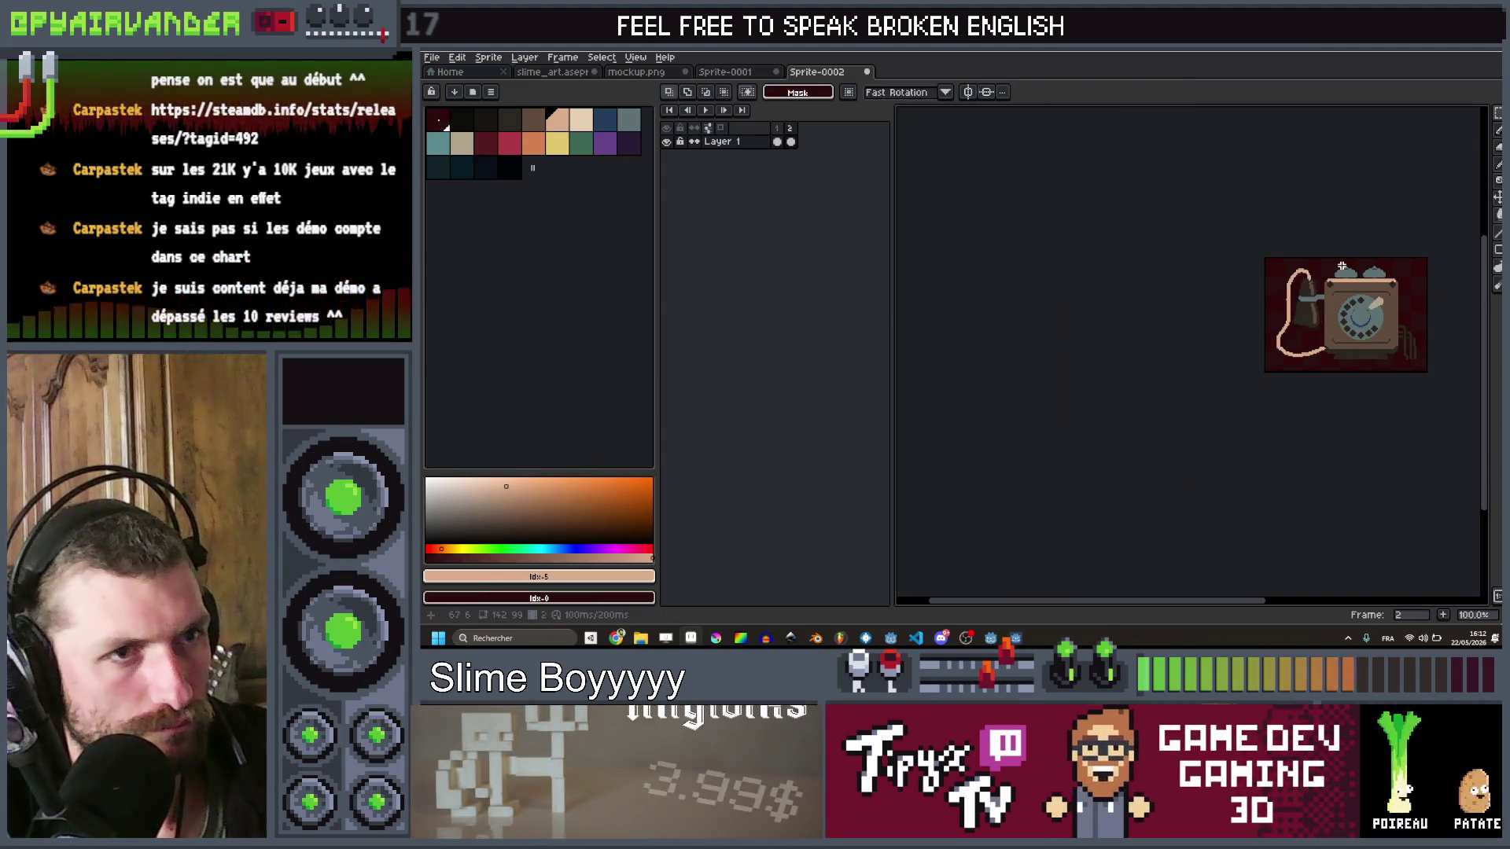
scroll(1341, 266, "up", 8)
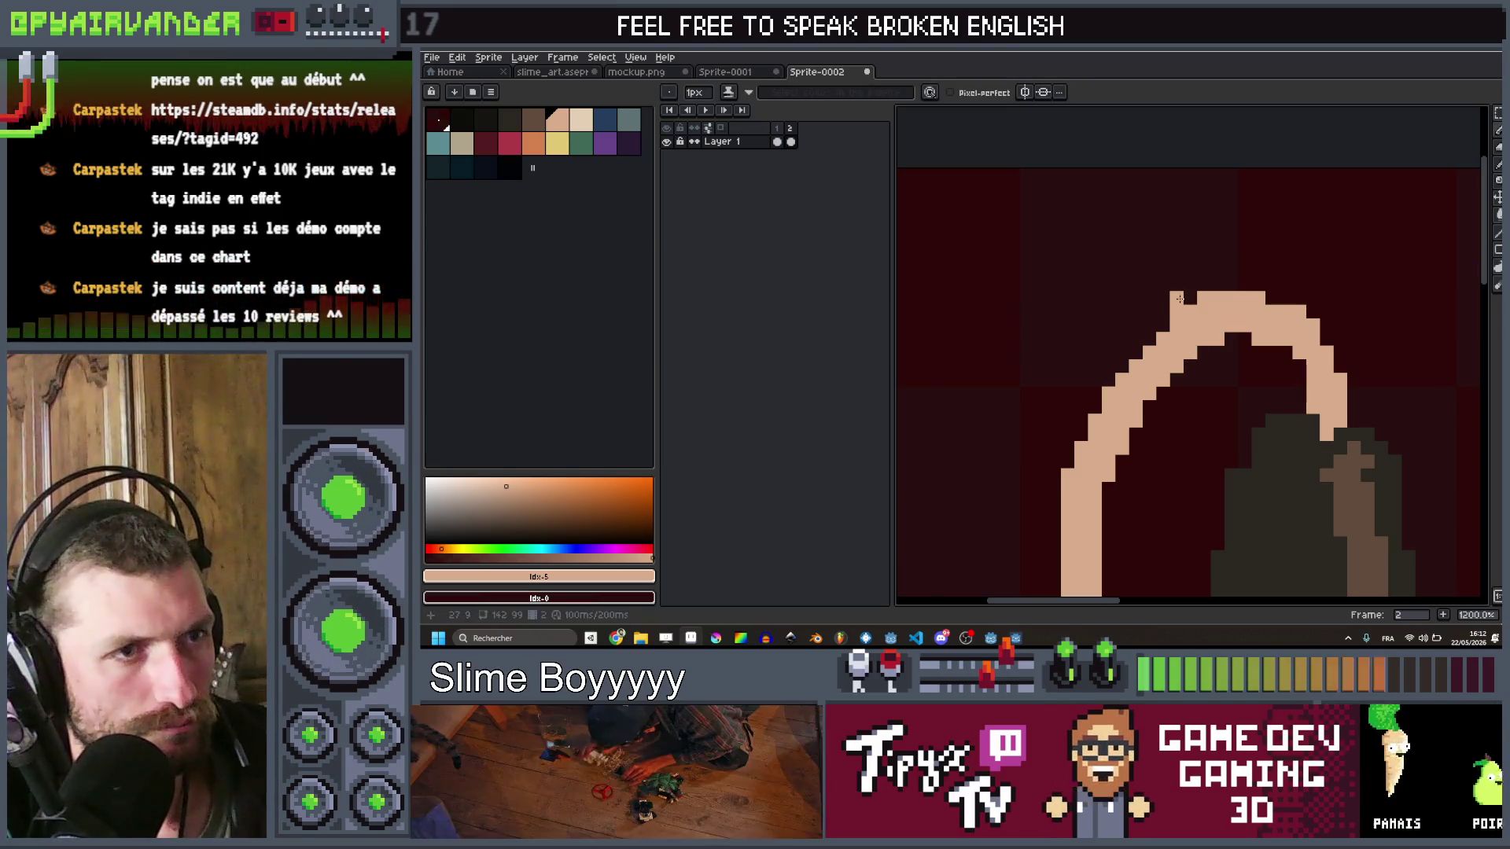
scroll(1187, 353, "down", 2)
scroll(1097, 506, "up", 2)
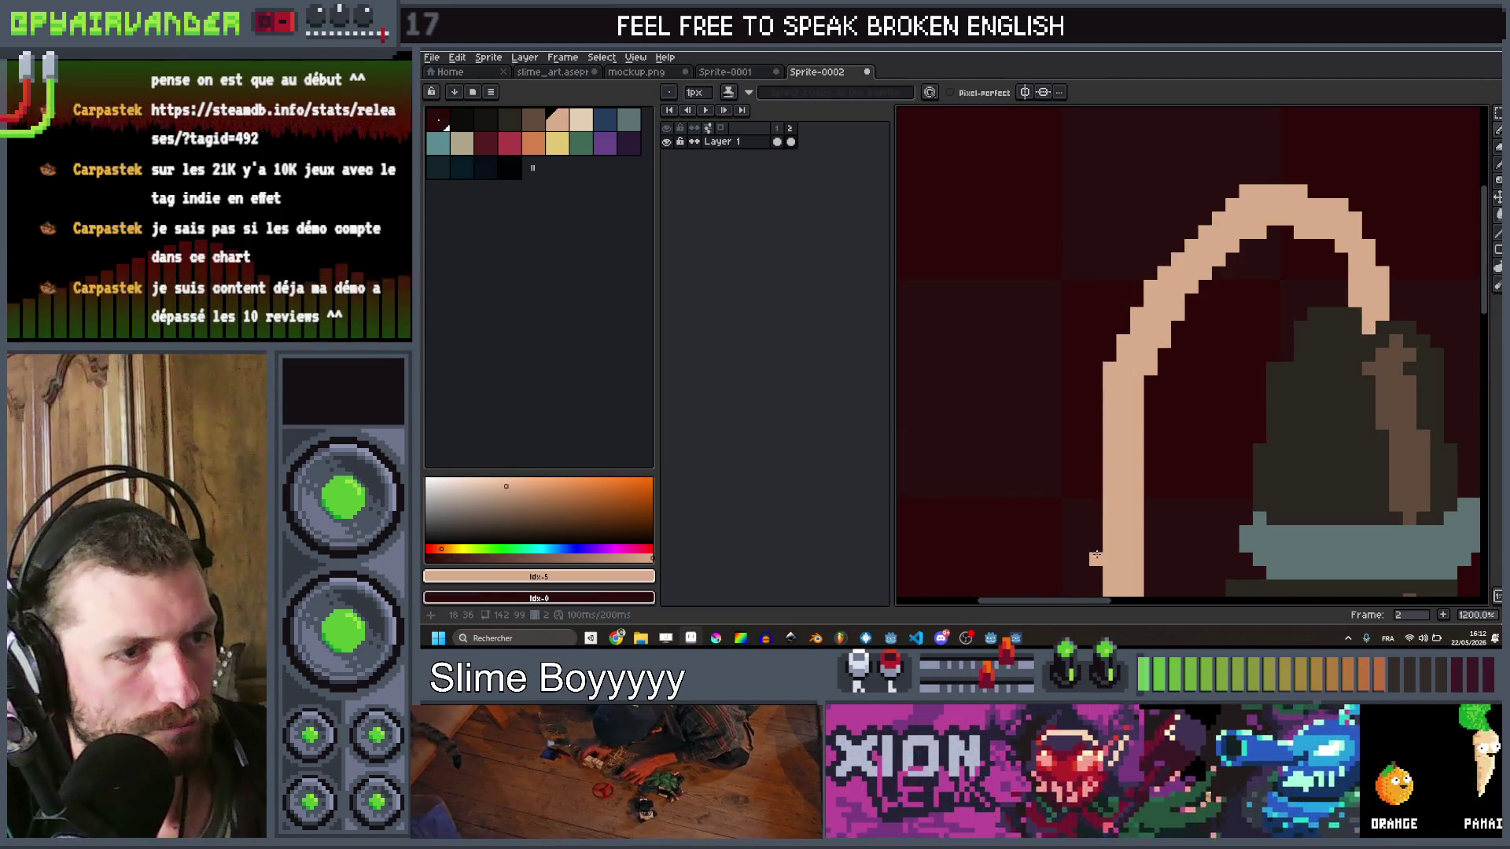
scroll(1095, 555, "down", 3)
scroll(1245, 445, "down", 3)
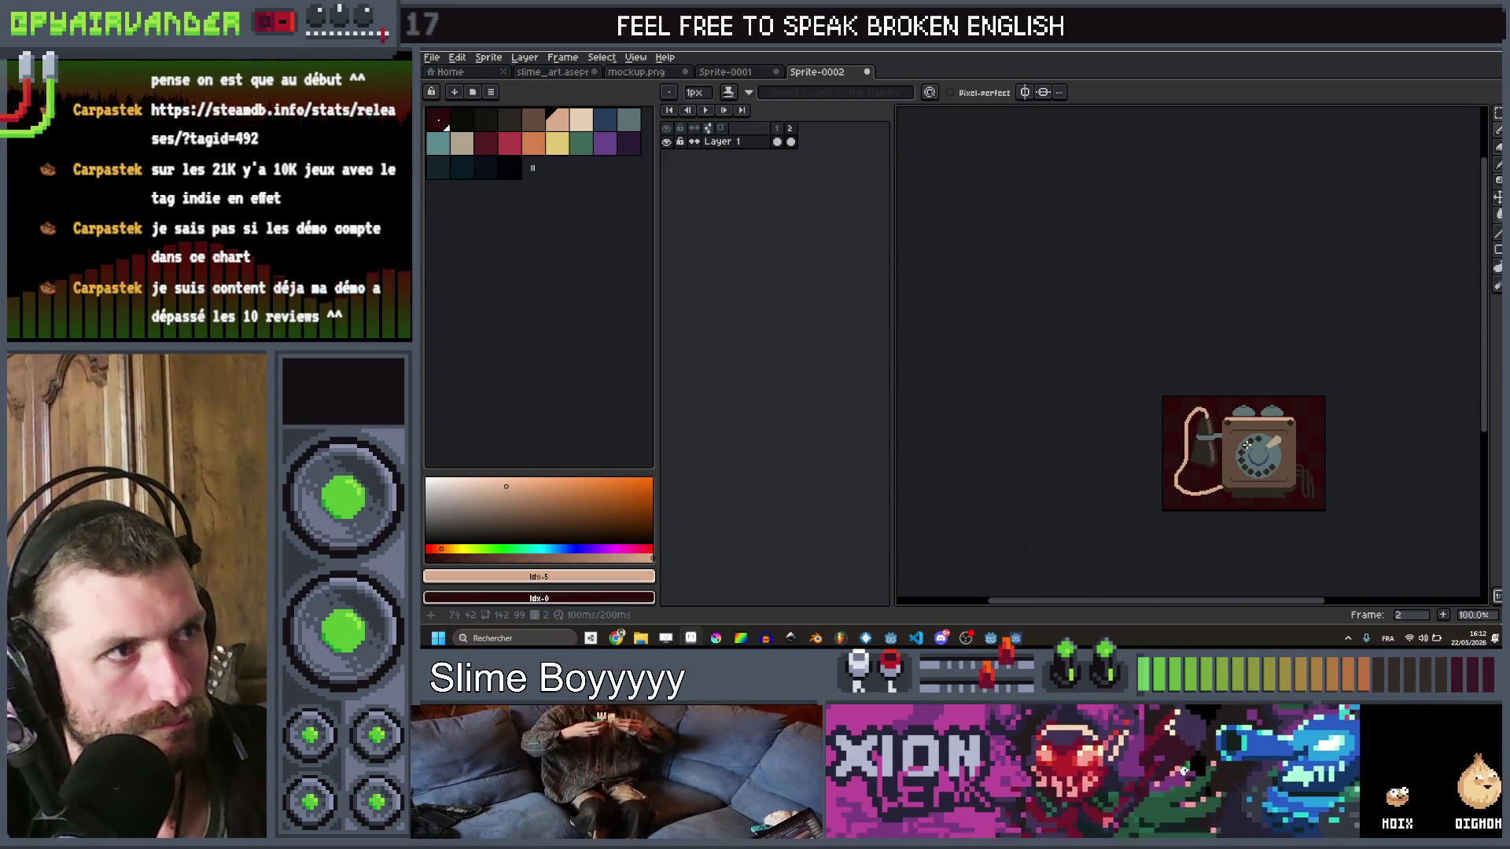
Step: Add a third frame and rotate the selected telephone by -0.5°
key("alt+n")
scroll(1321, 452, "up", 2)
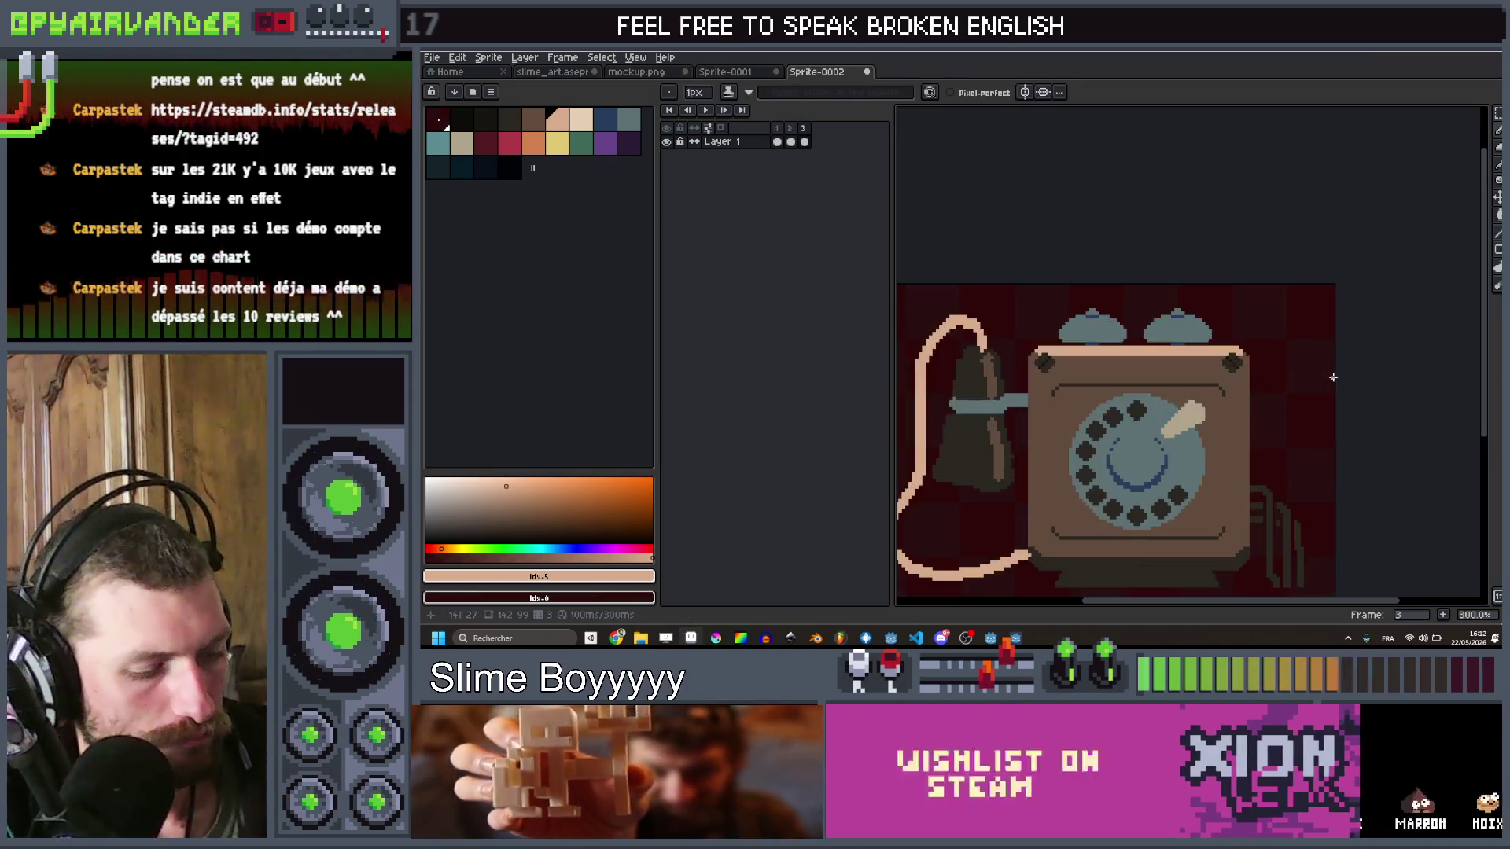
key("m")
scroll(1268, 295, "down", 1)
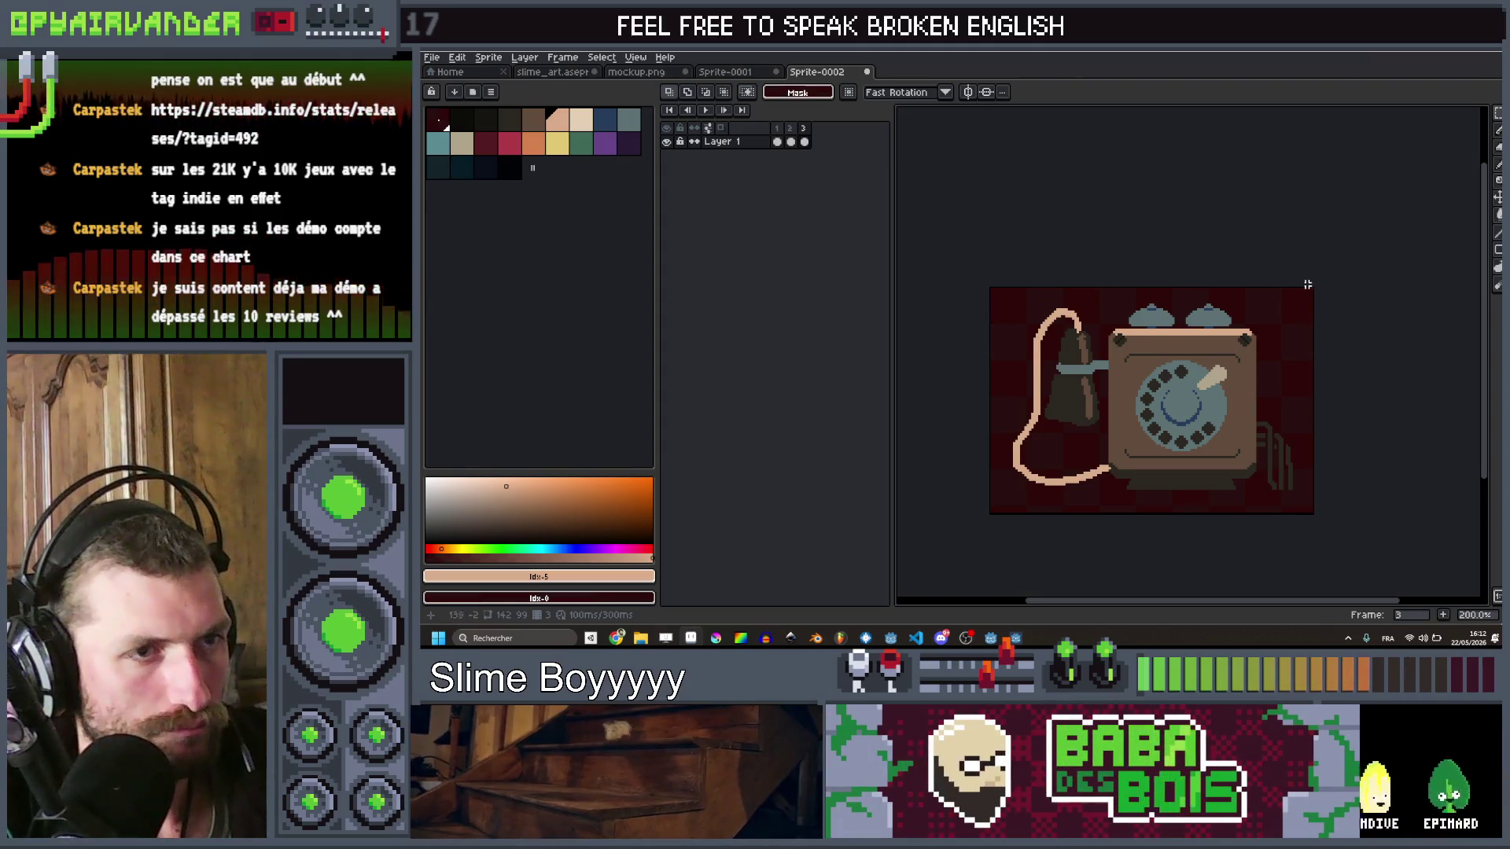
left_click_drag(1255, 281, 985, 523)
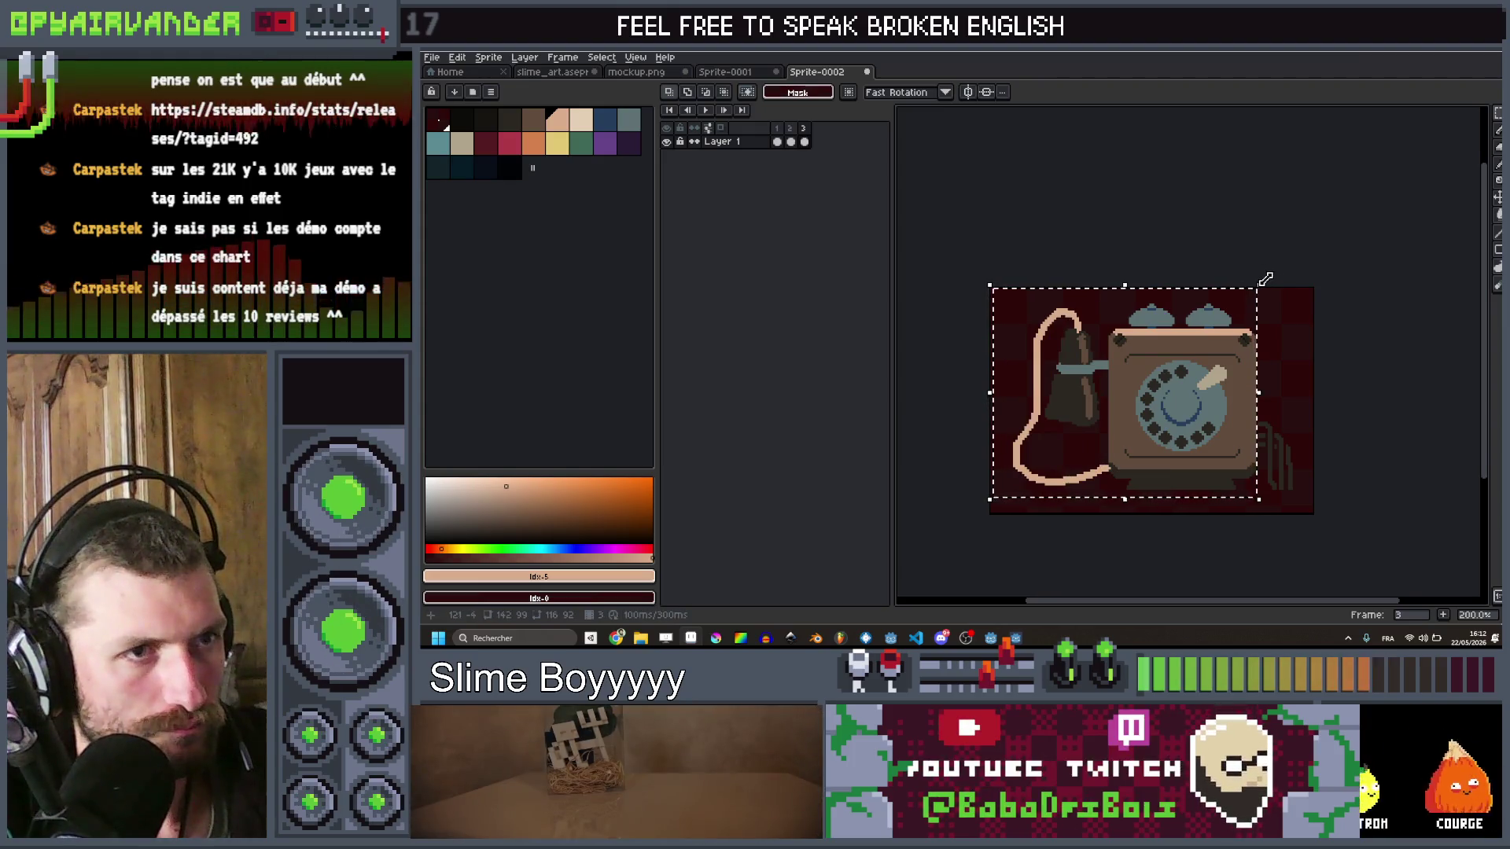
left_click_drag(1265, 279, 1273, 289)
left_click(1382, 279)
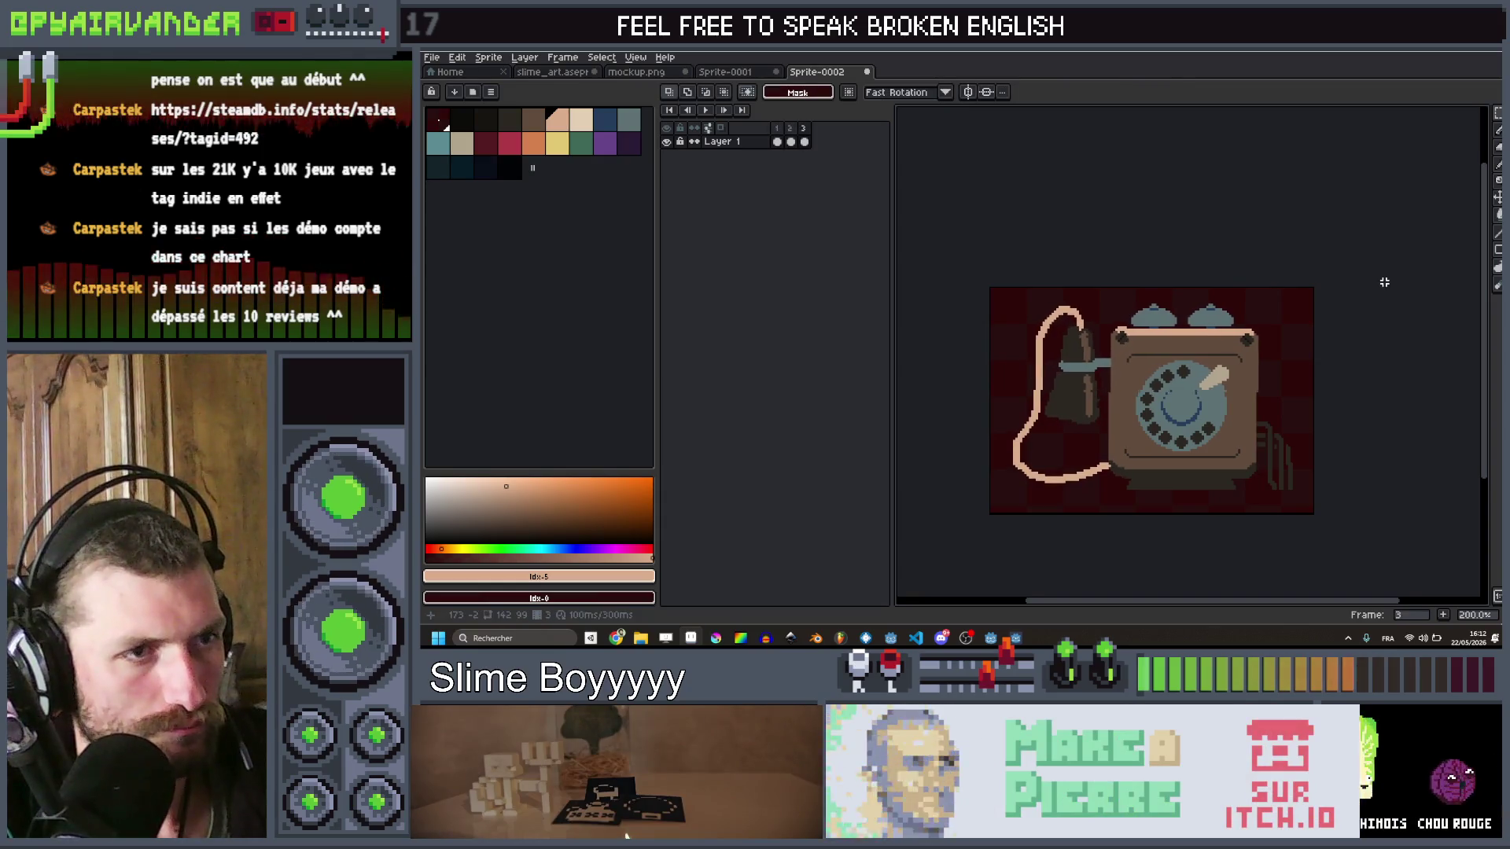
Step: Add a fourth animation frame
scroll(1384, 282, "down", 1)
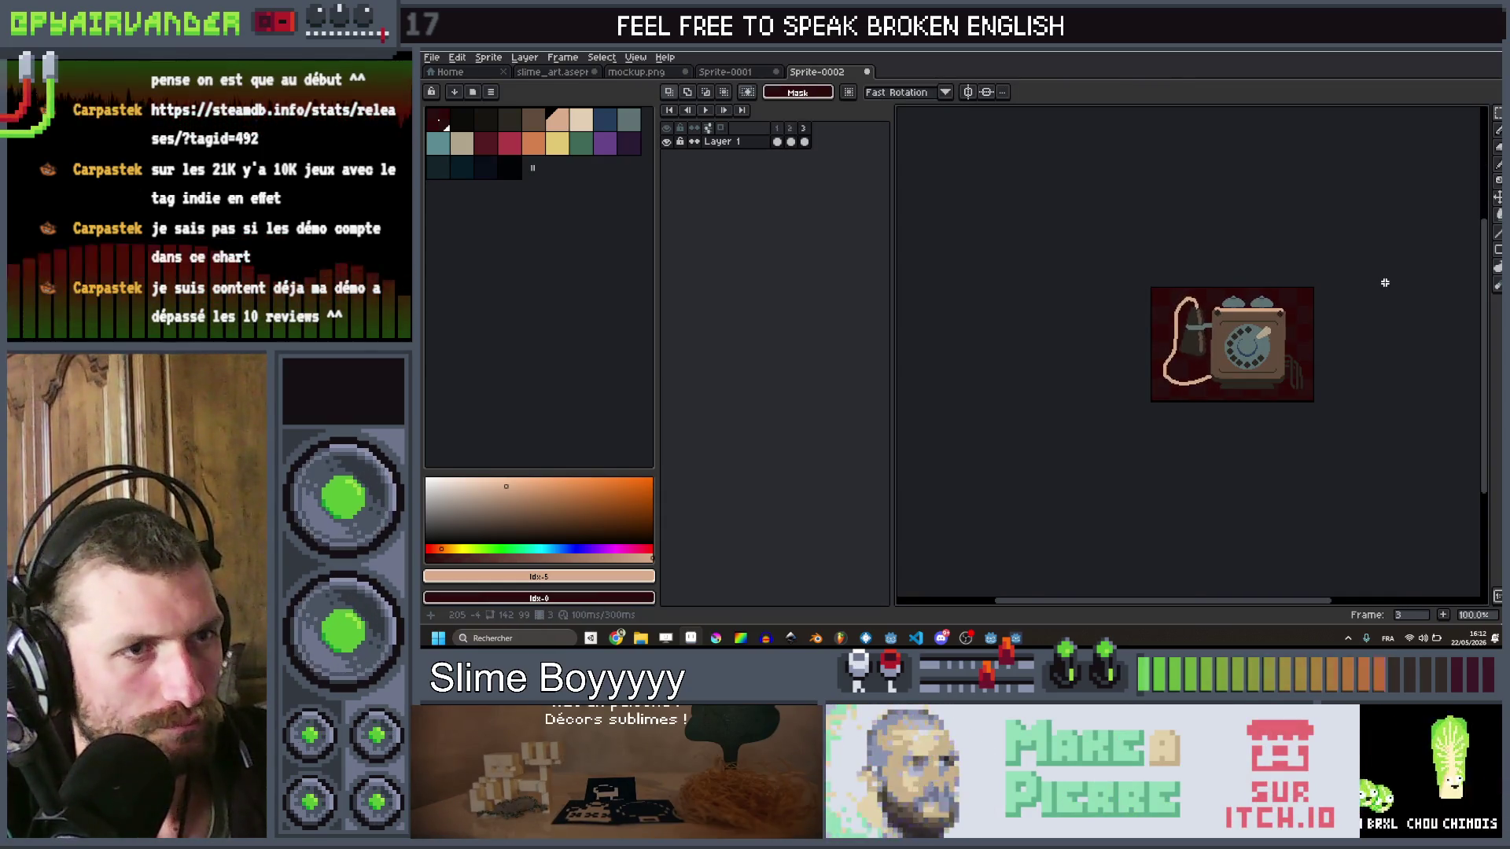
scroll(1384, 283, "down", 1)
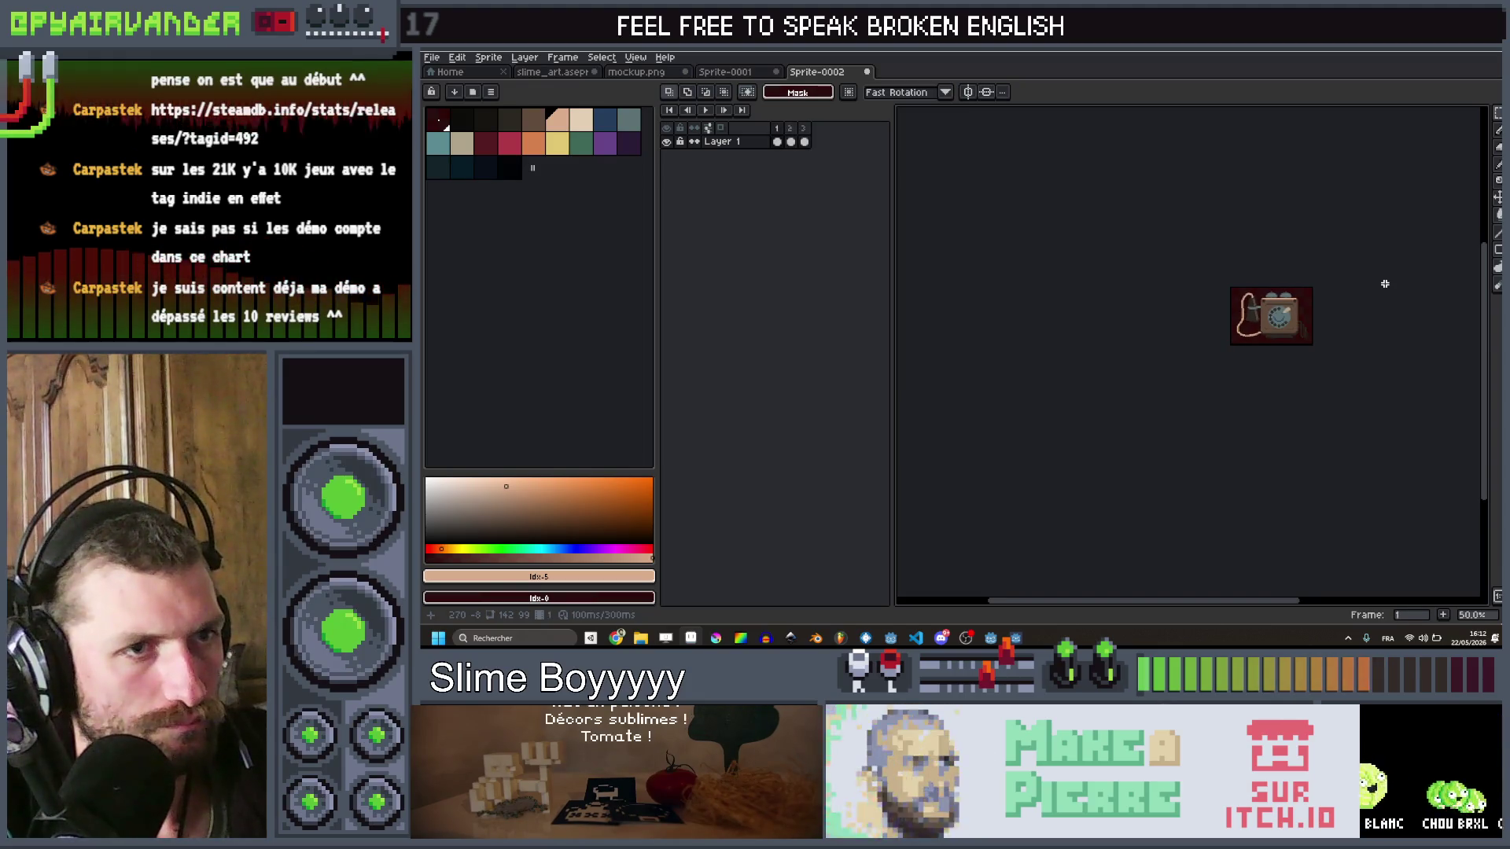
scroll(1385, 283, "up", 2)
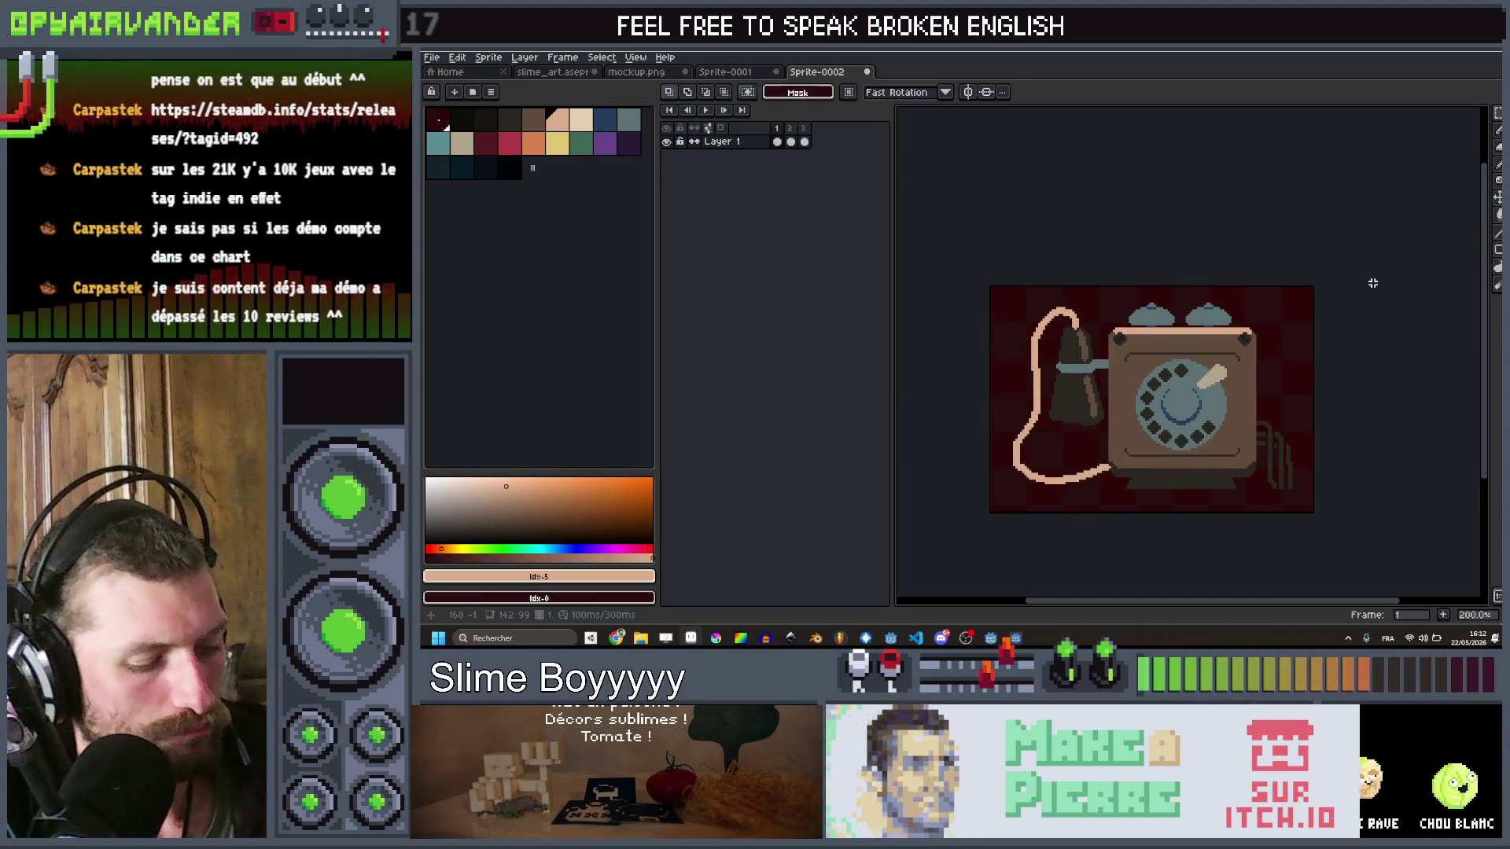
key("alt+n")
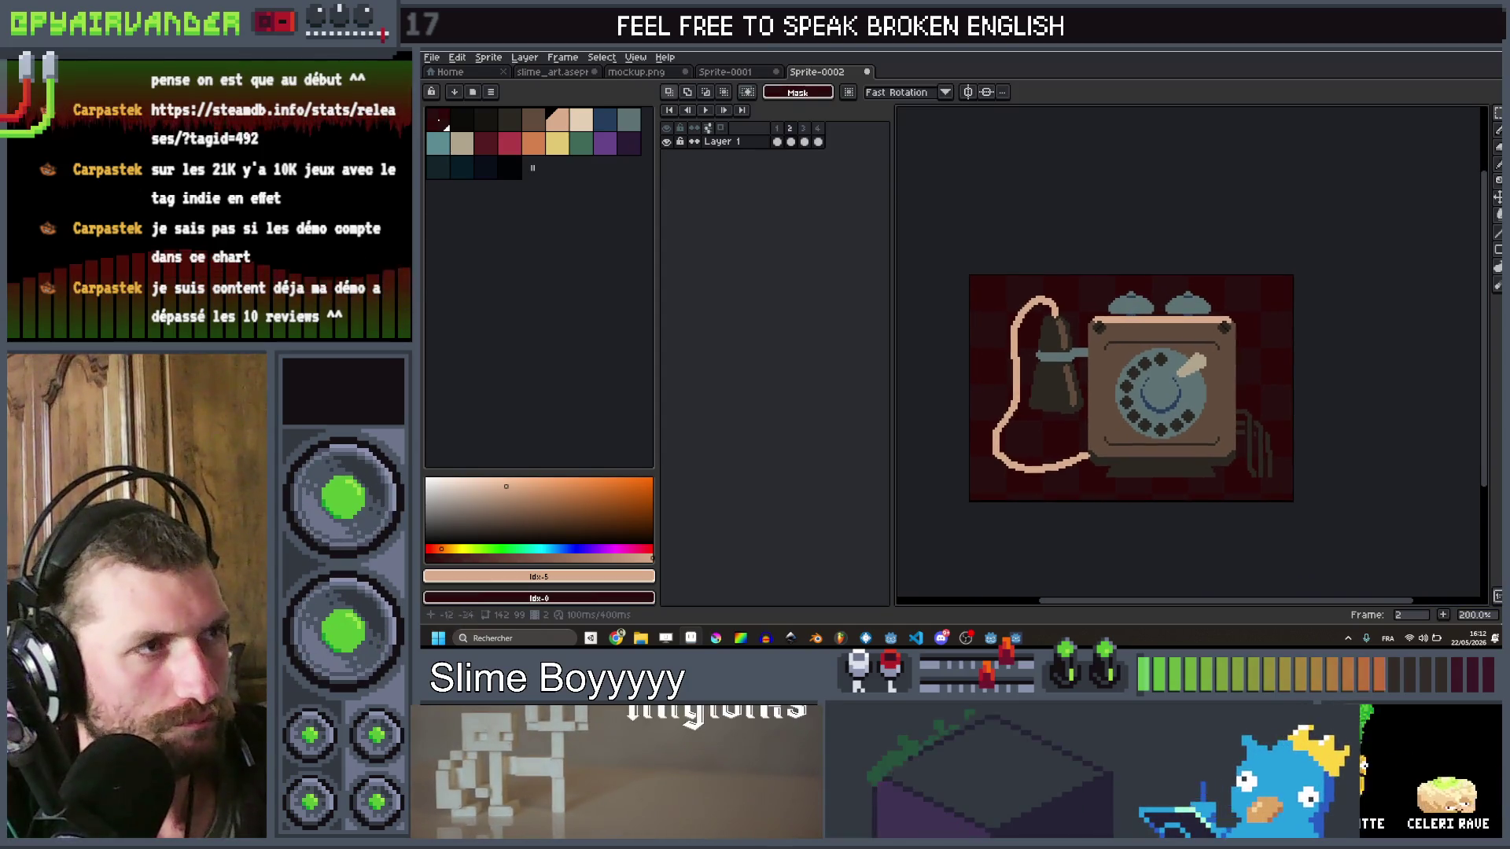
Step: On frame 4, select the whole telephone and rotate it 0.4°
left_click(776, 141)
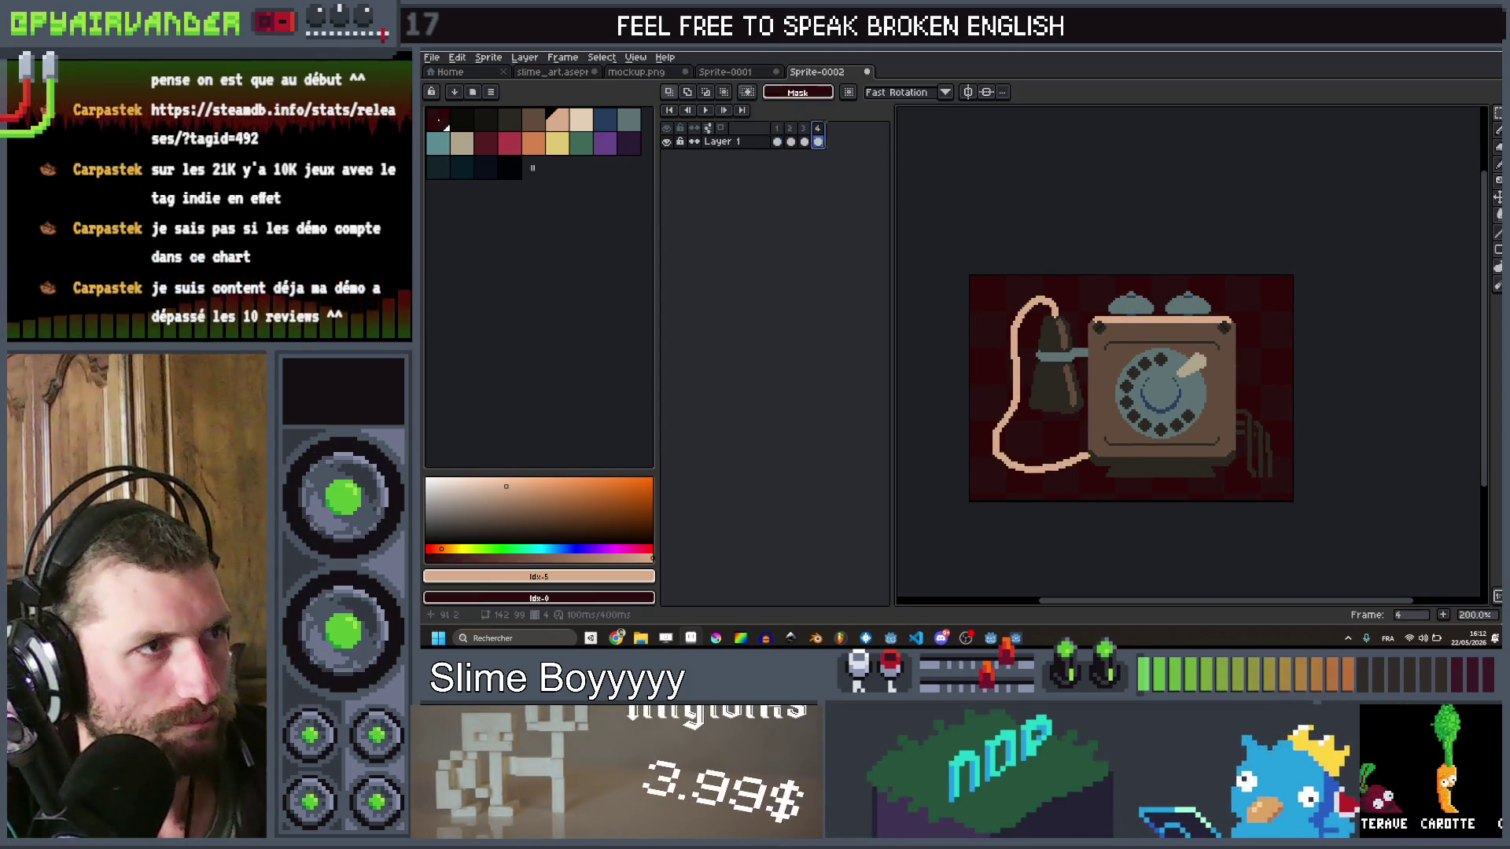
left_click_drag(1075, 477, 964, 484)
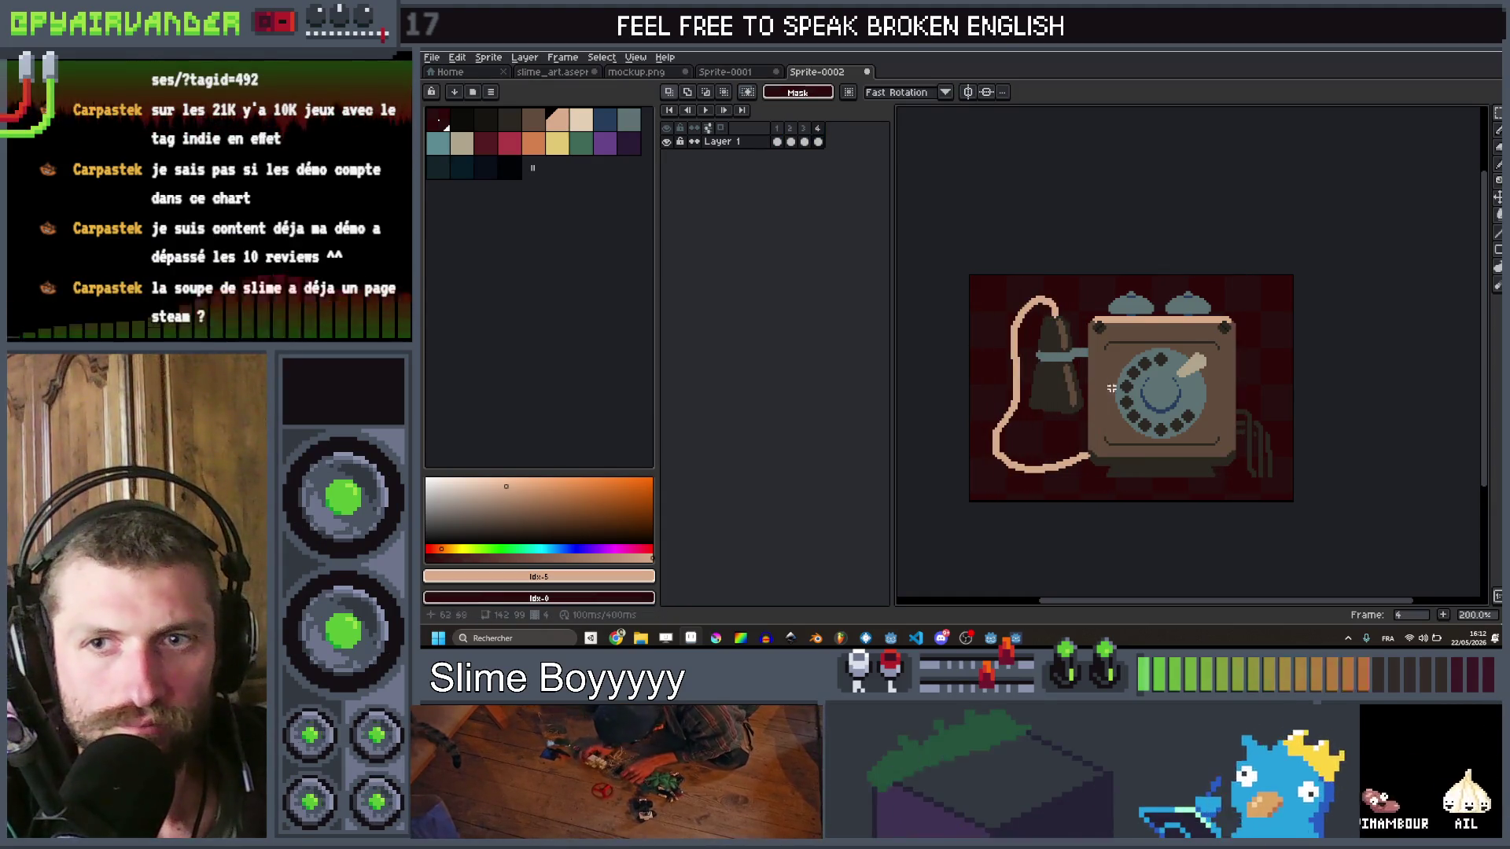
scroll(1183, 261, "up", 1)
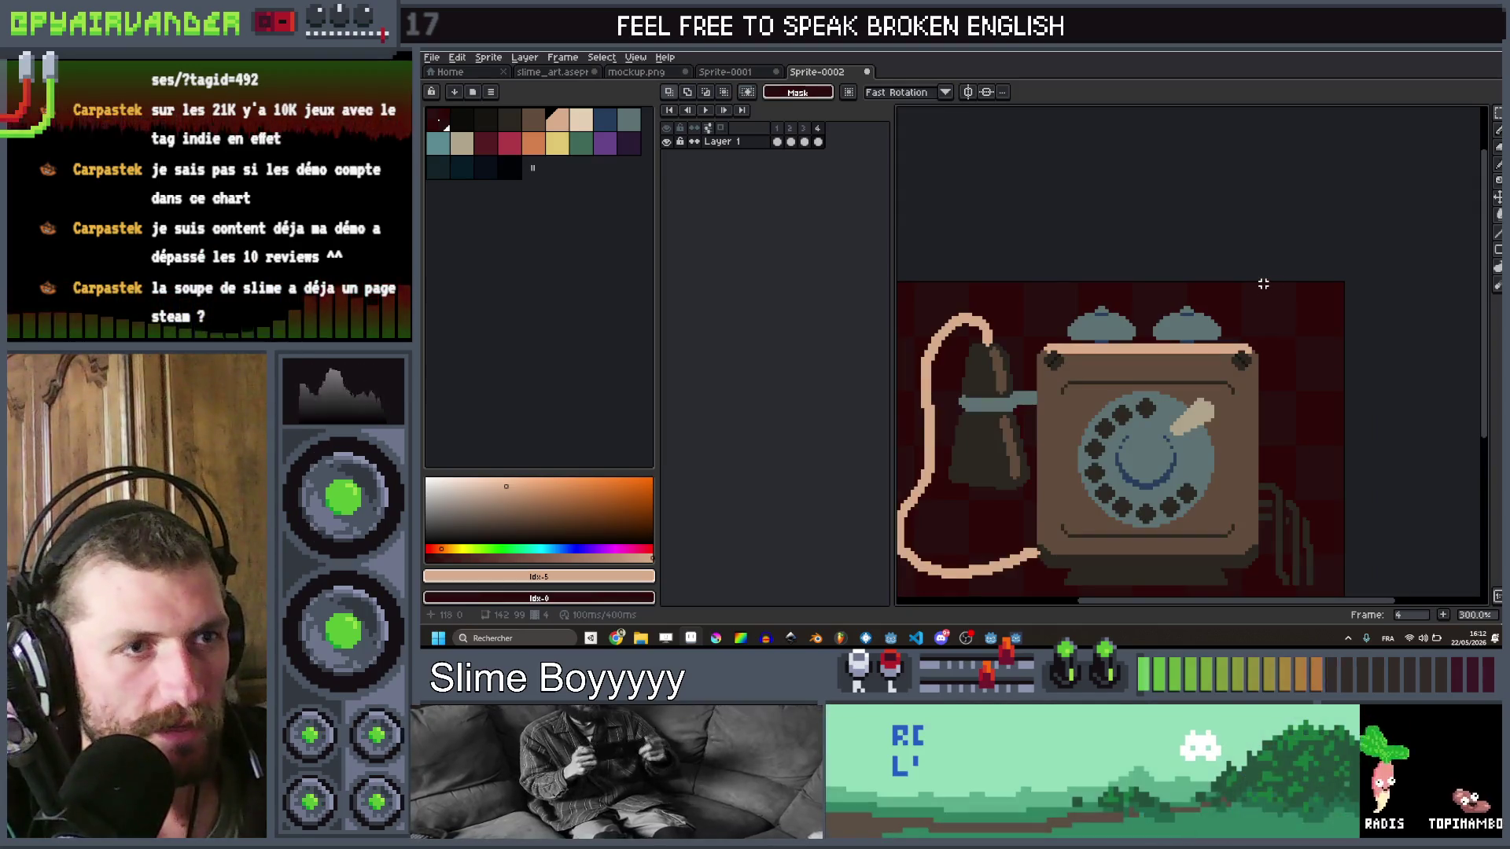
left_click_drag(1347, 390, 1409, 380)
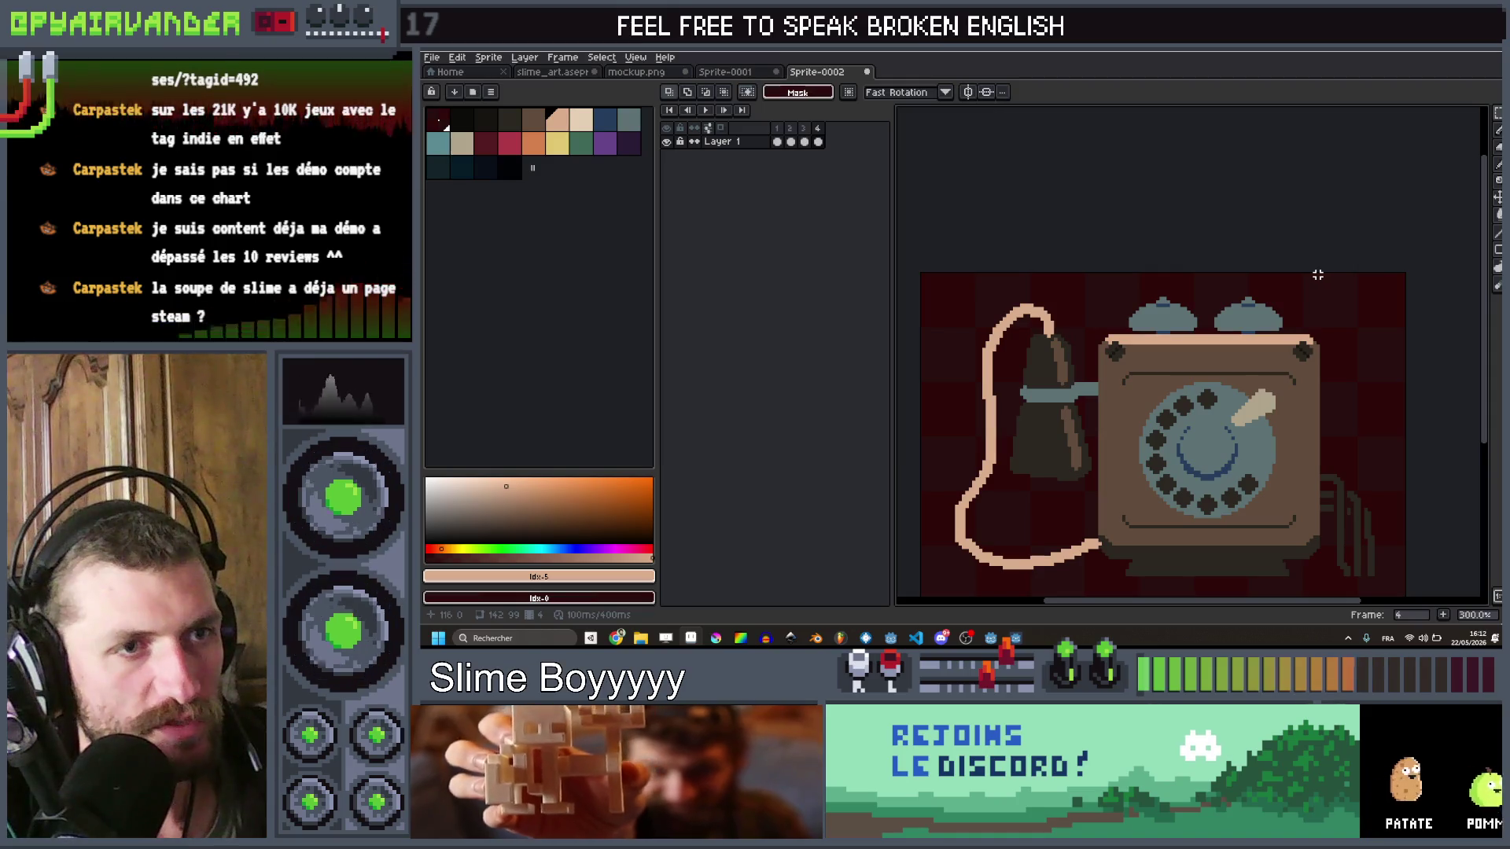
left_click_drag(953, 590, 919, 591)
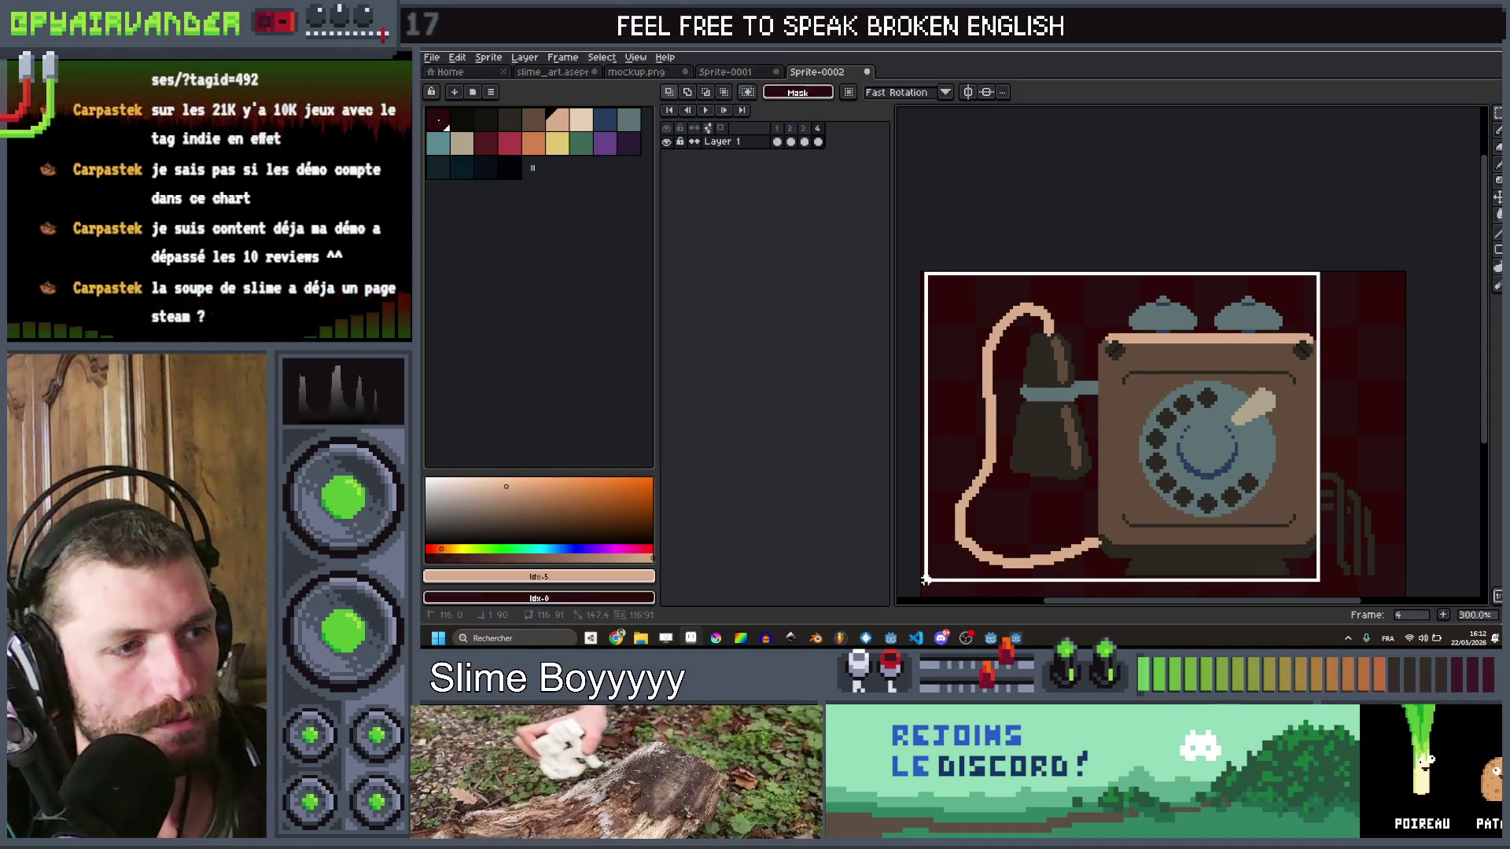
left_click_drag(1331, 260, 1341, 261)
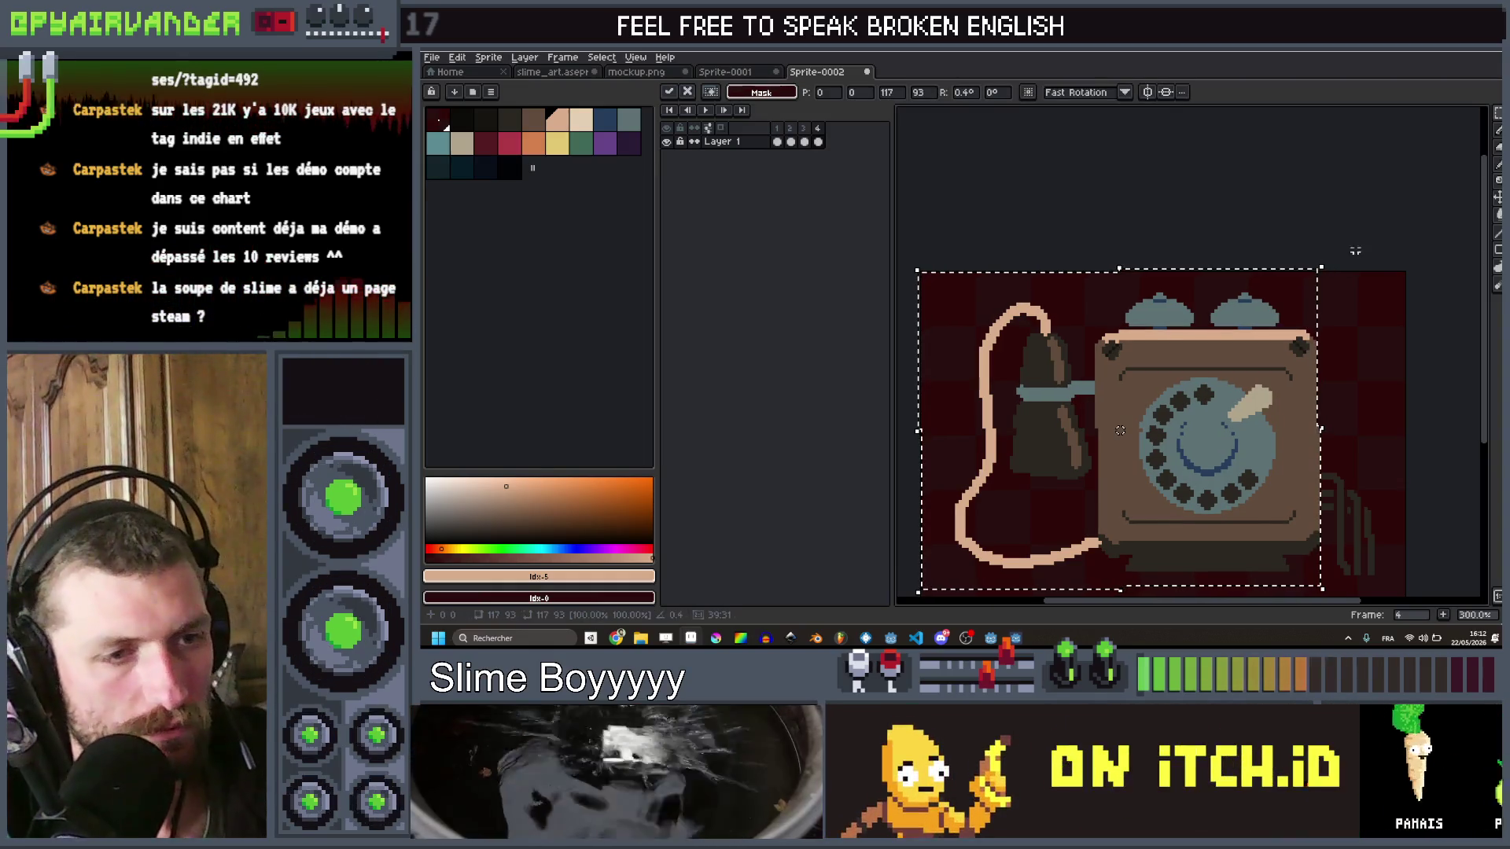
key("ctrl+d")
scroll(1430, 250, "down", 2)
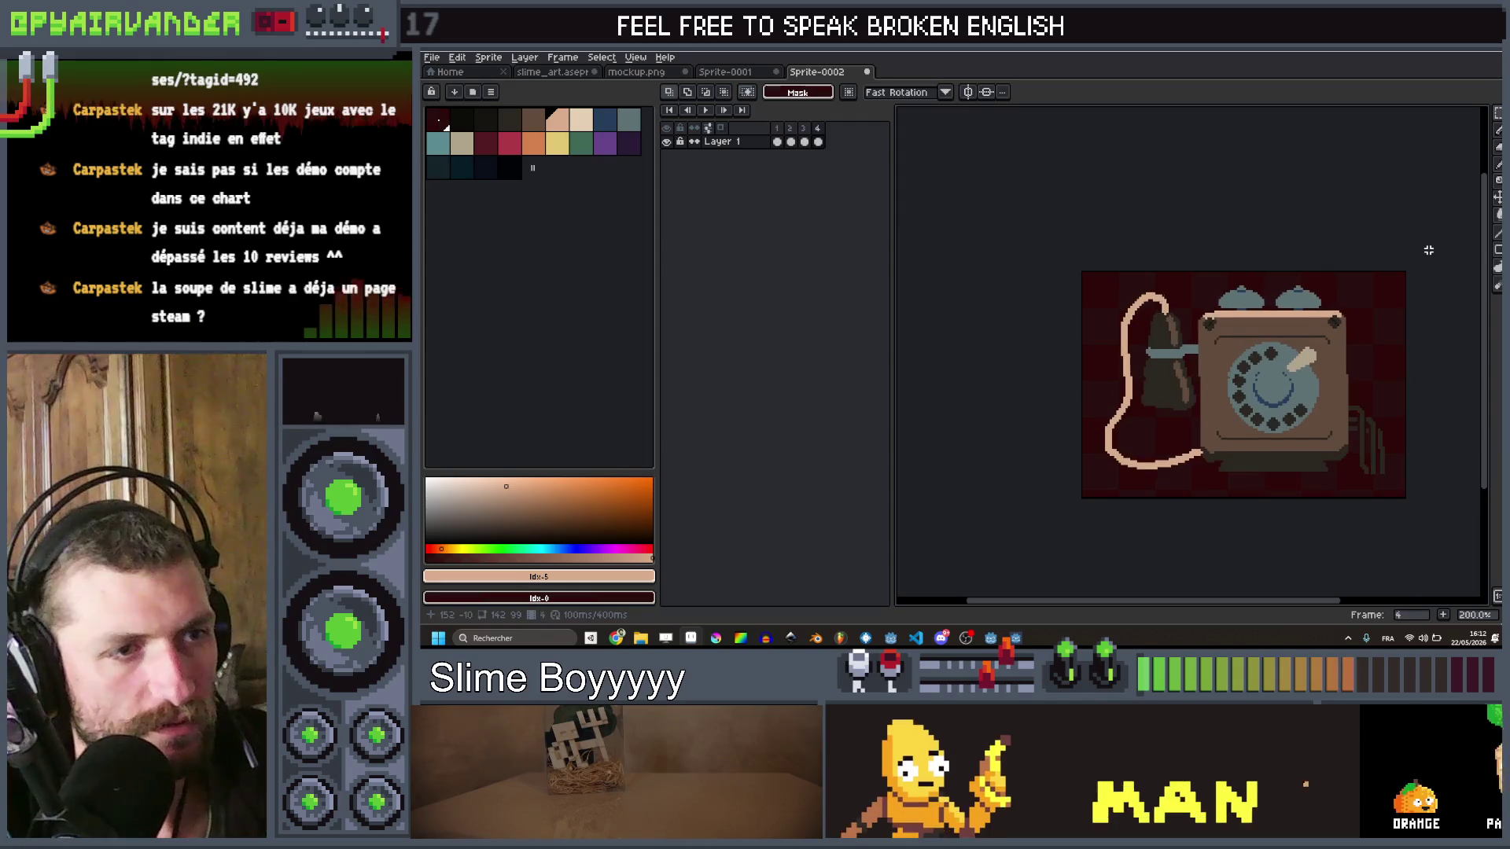
Step: Step back and forth through the four frames to preview the wobble, then Save As
key("Left")
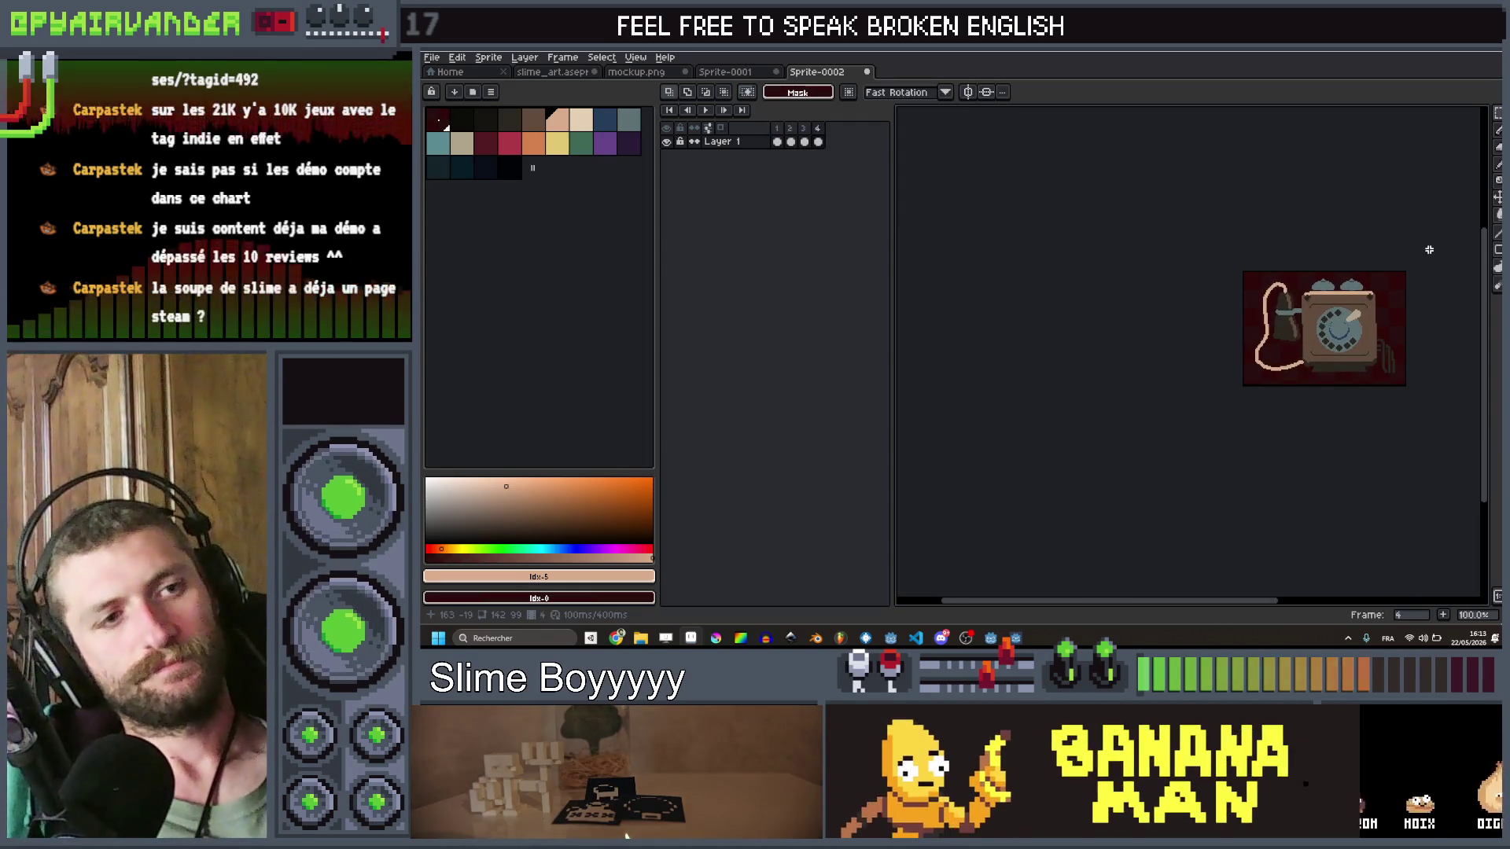
key("Left")
key("Left")
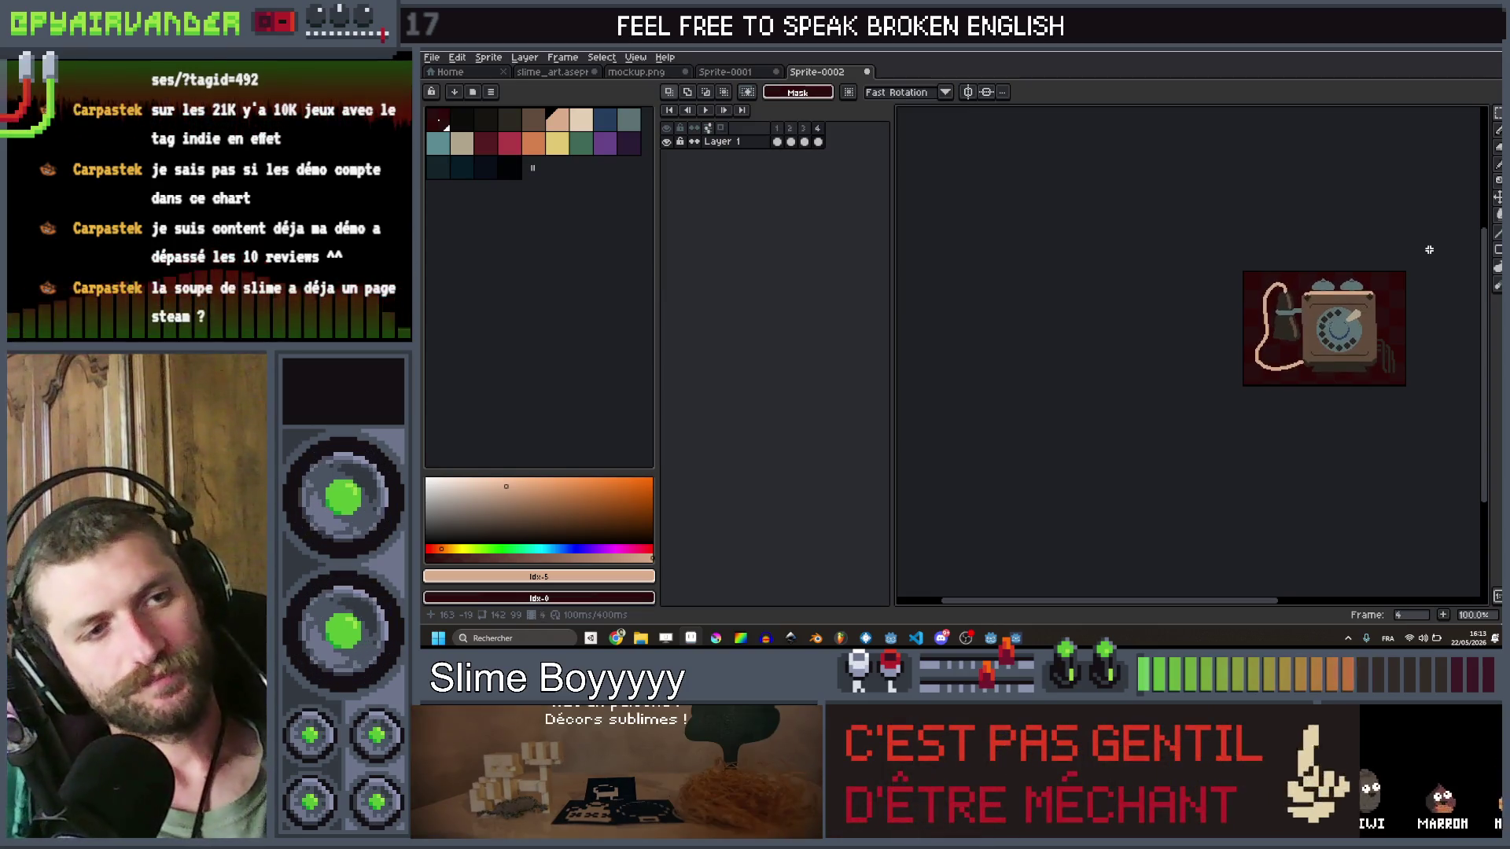
key("Left")
key("Left")
key("Left")
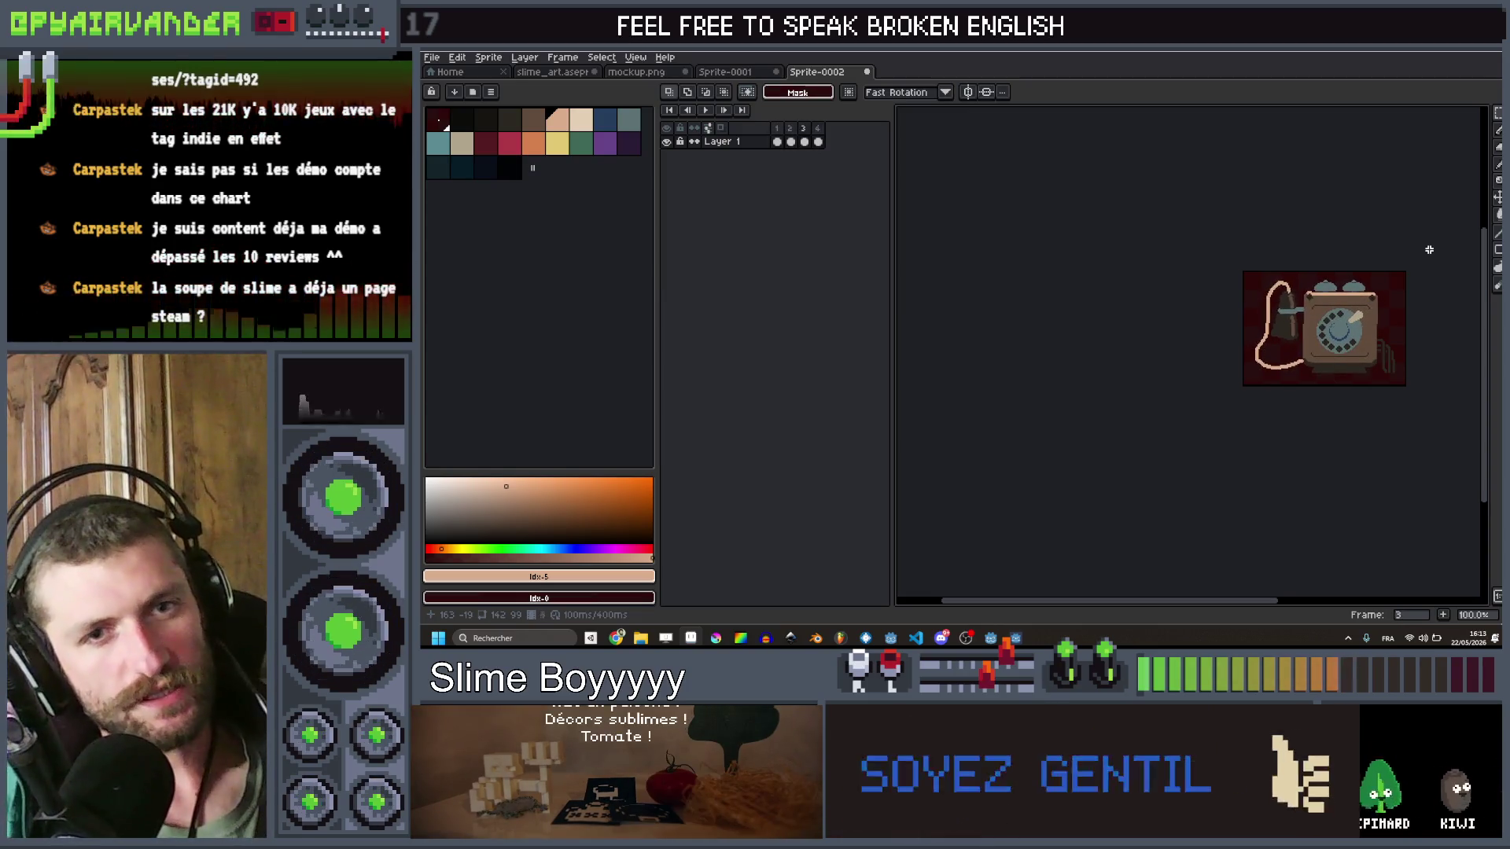
key("Right")
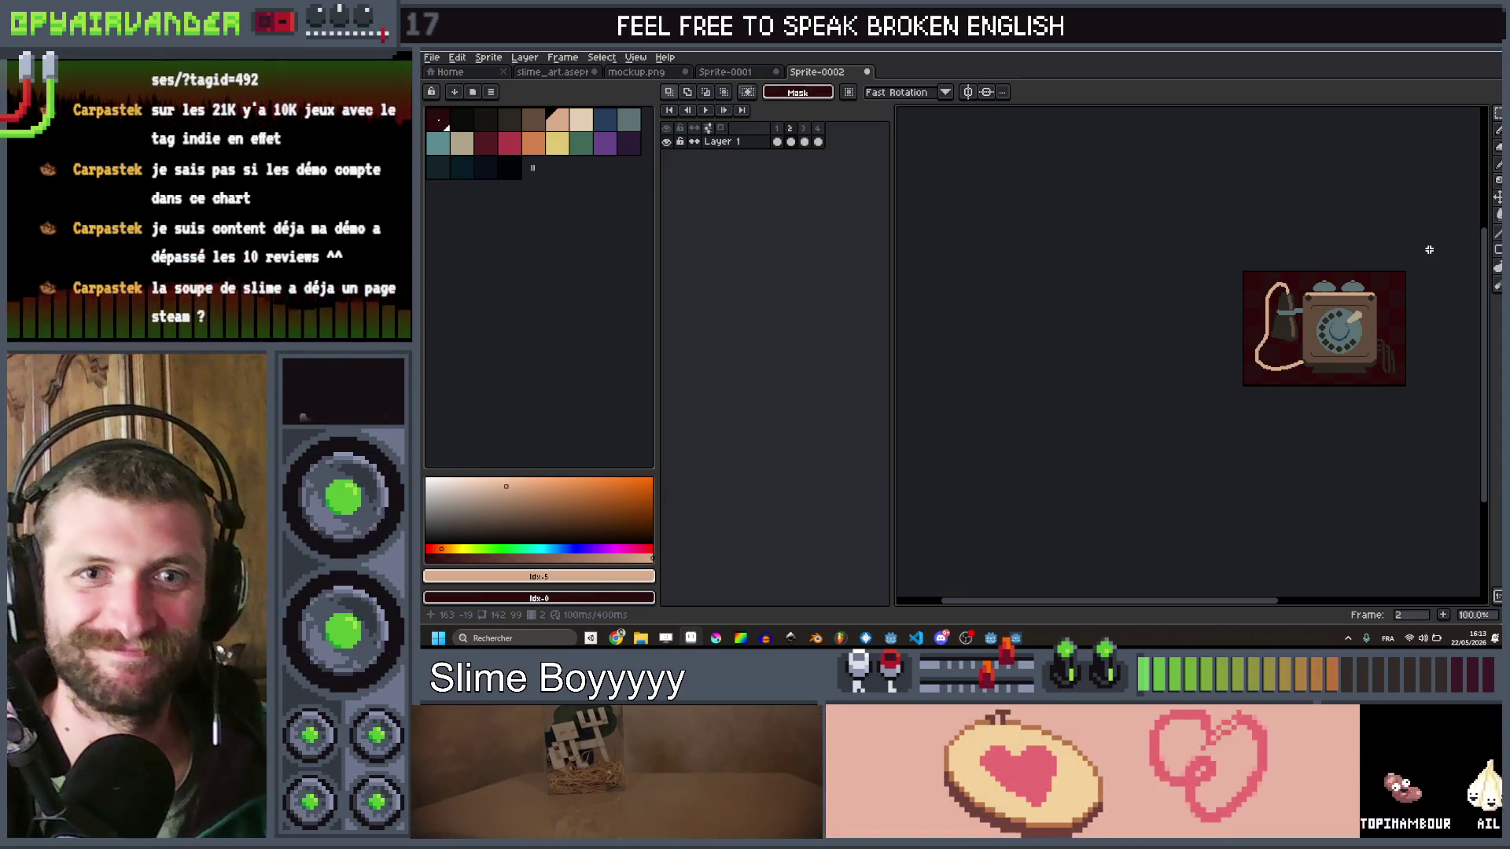
key("Right")
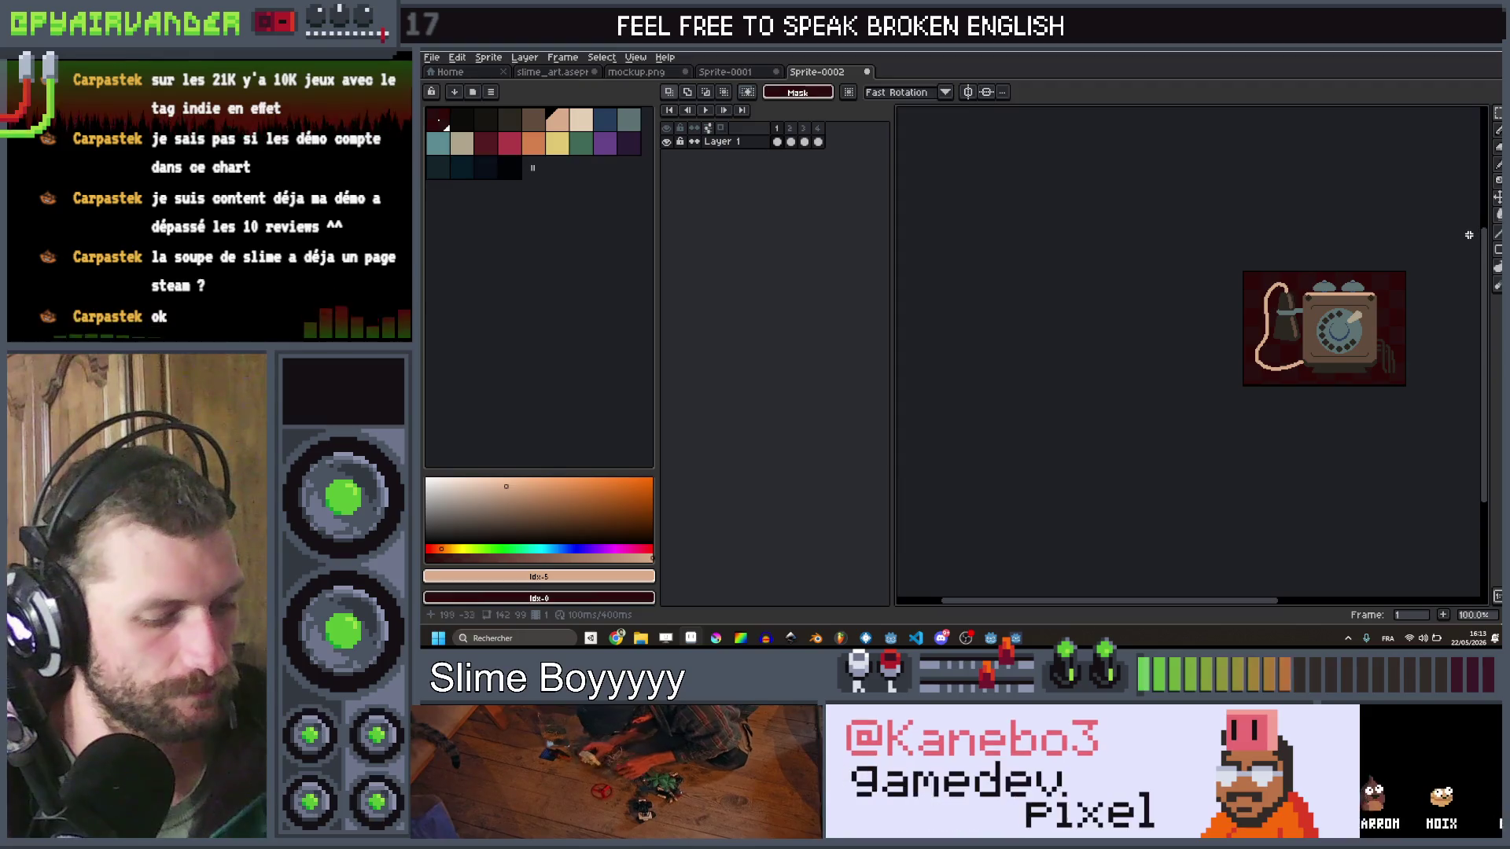
key("ctrl+shift+s")
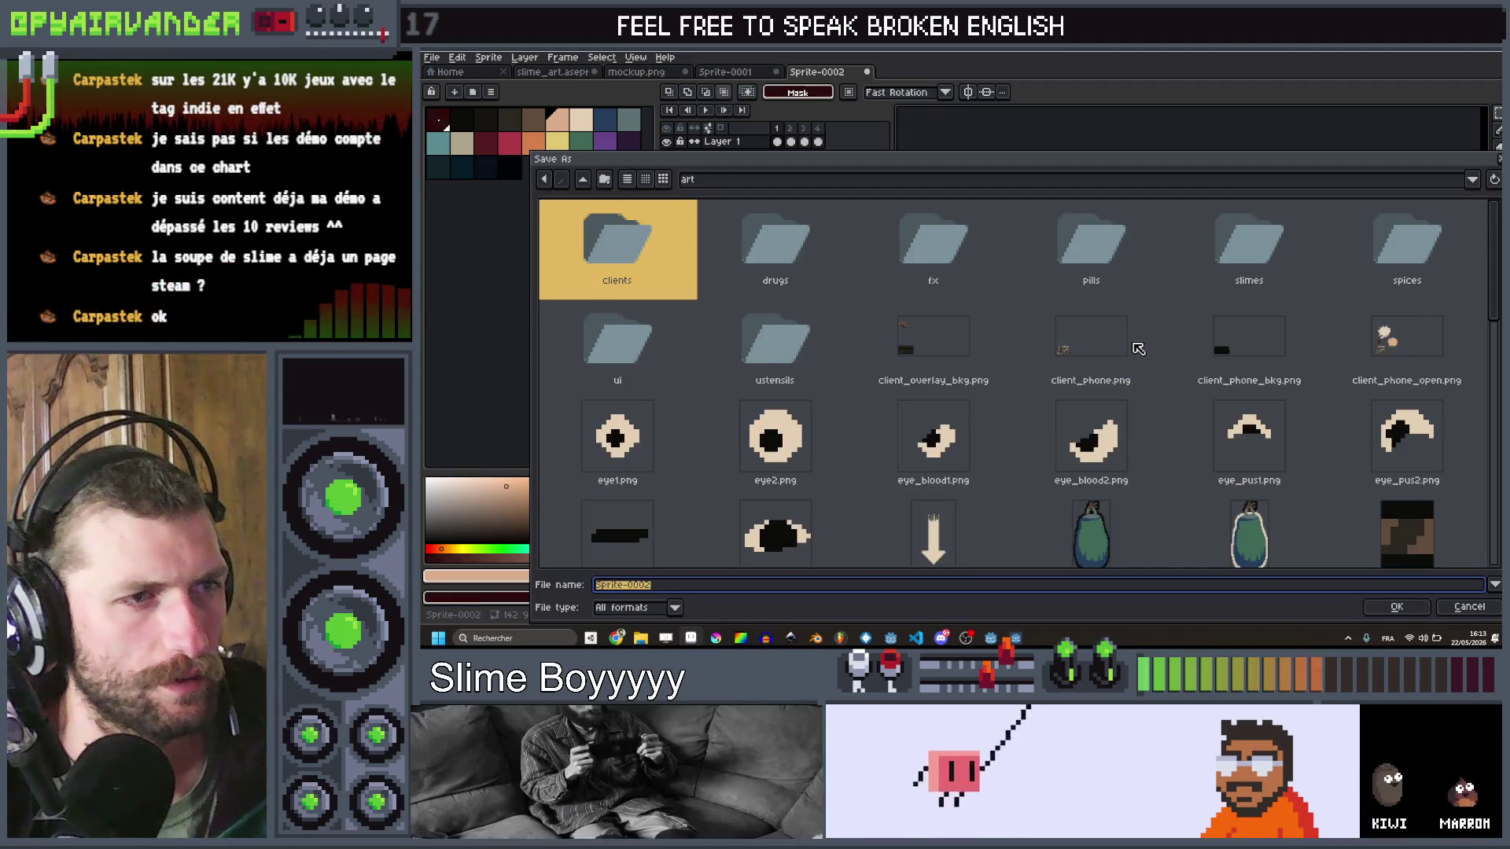
Step: Save the animation over client_phone.png, confirm the overwrite, and return to Godot
left_click(1075, 355)
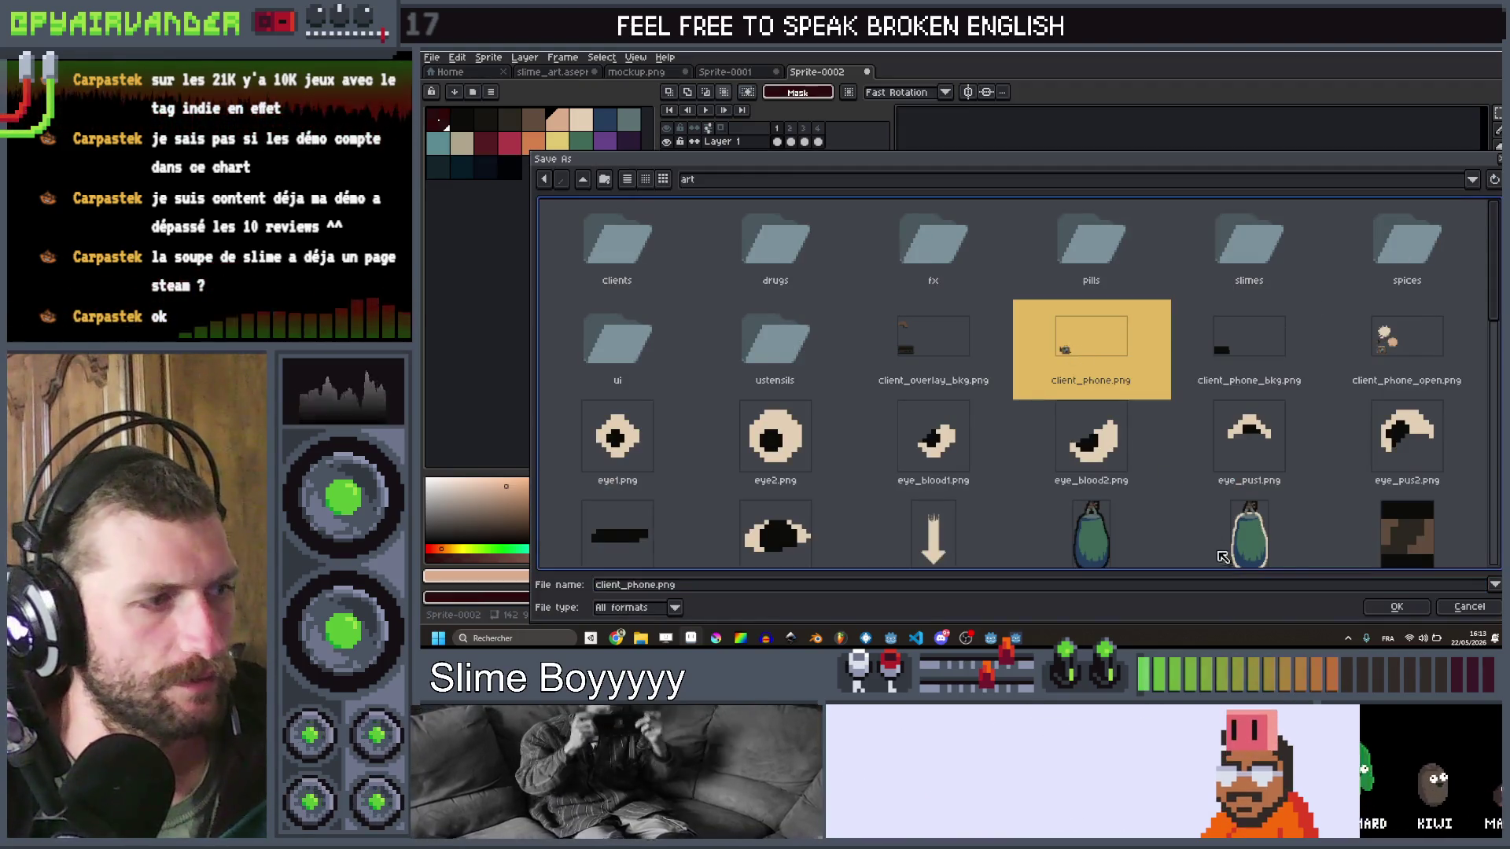
left_click(1392, 608)
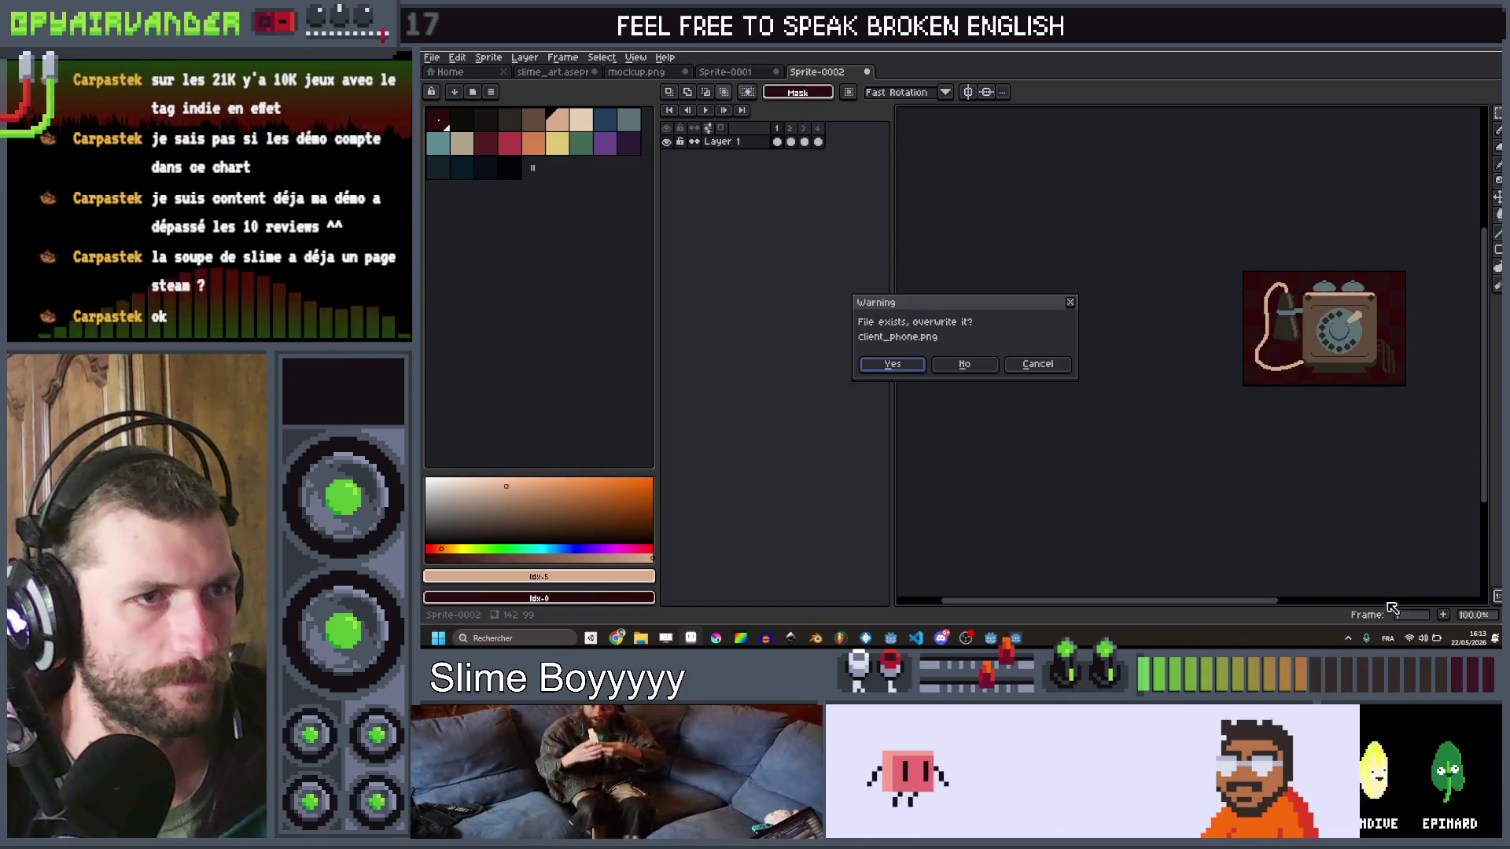
left_click(917, 365)
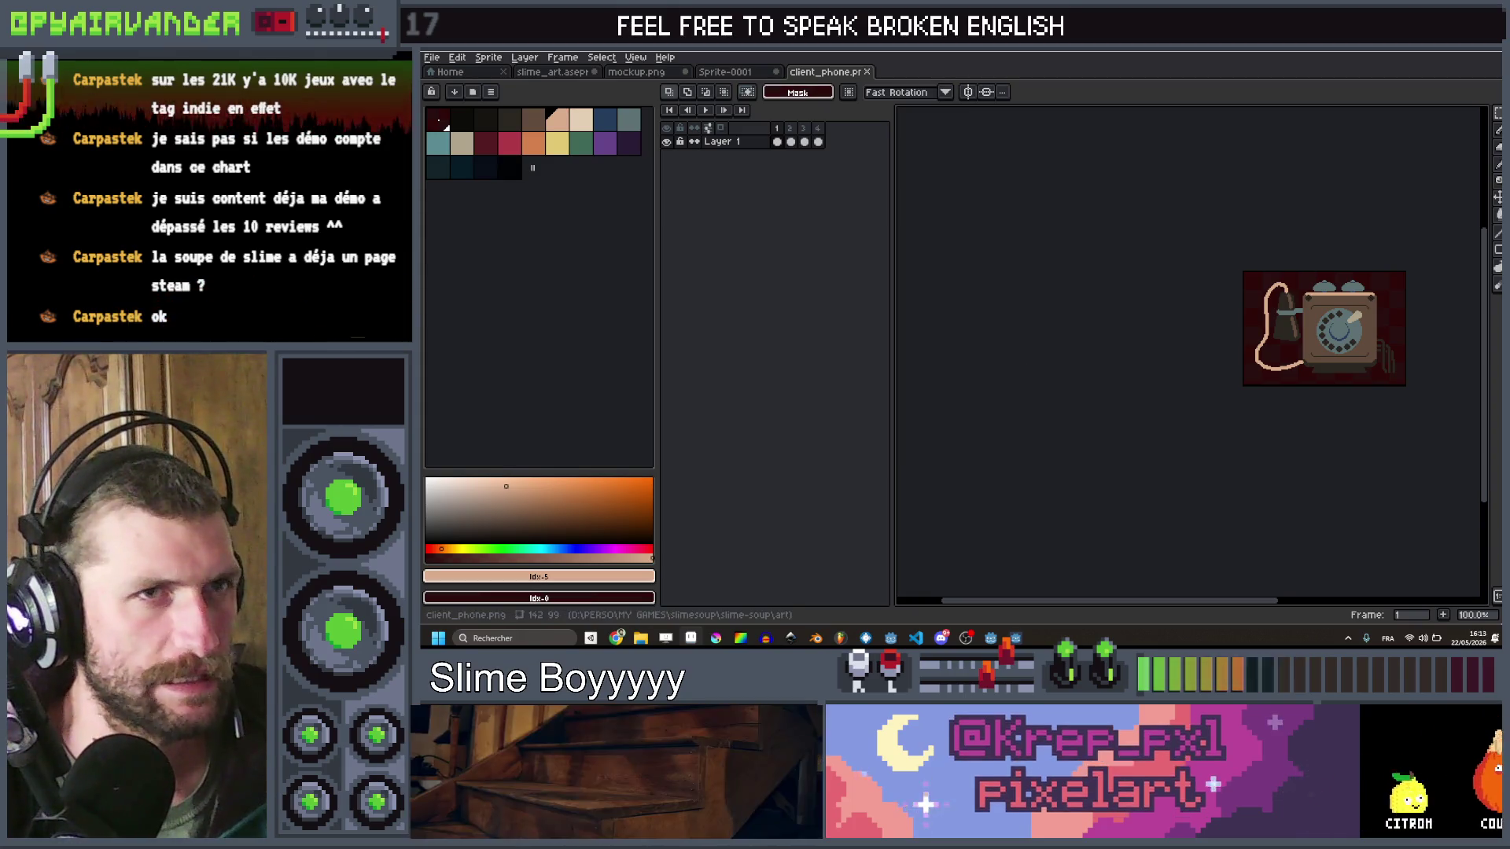
key("alt+Tab")
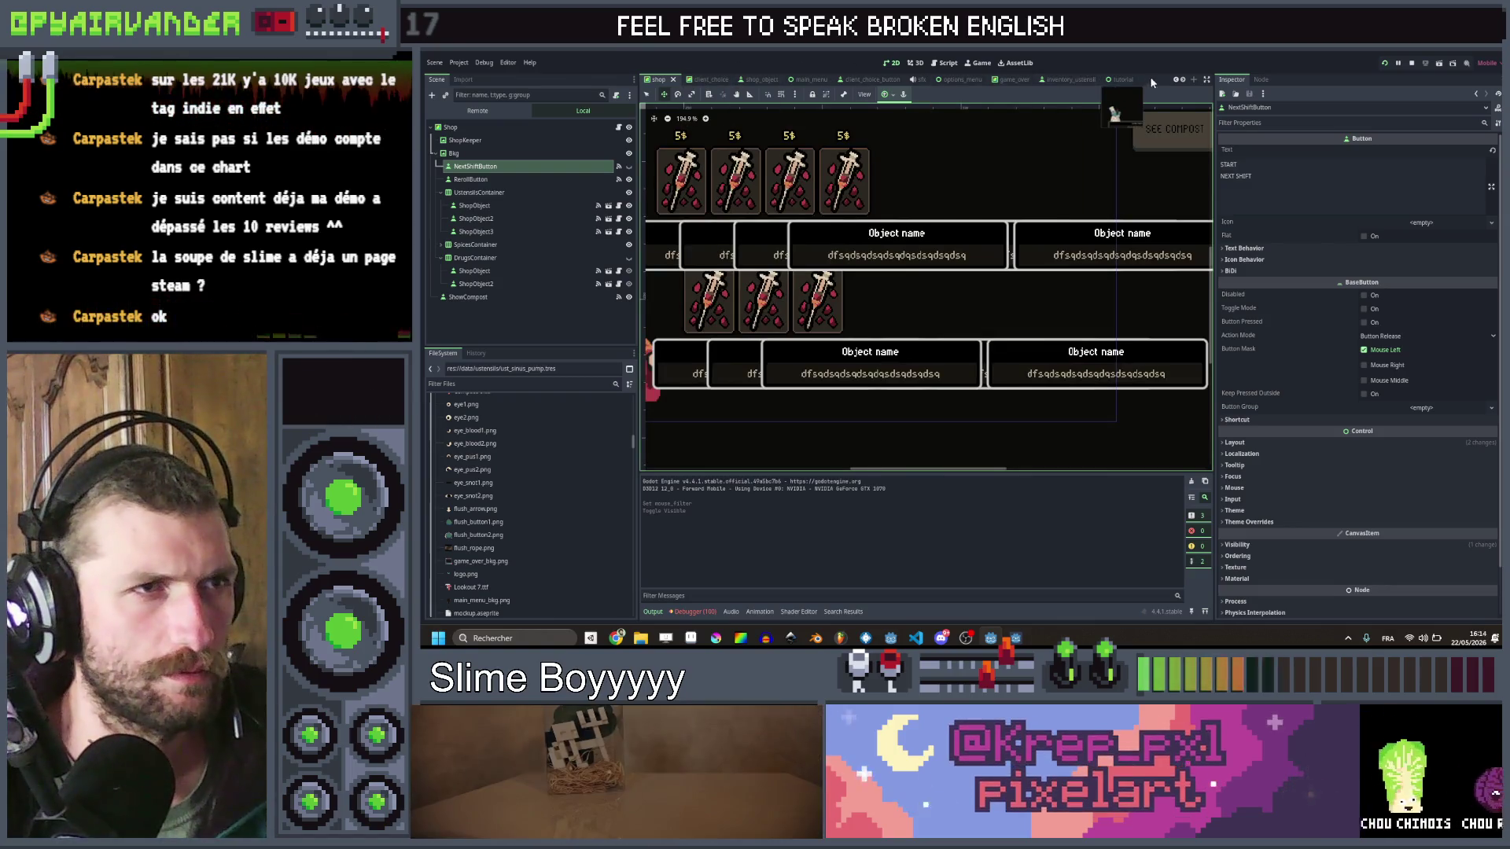
Step: Scroll through the scene tabs and switch to the cauldron_ui scene
left_click(1177, 81)
left_click(1176, 81)
left_click(1177, 81)
left_click(1177, 81)
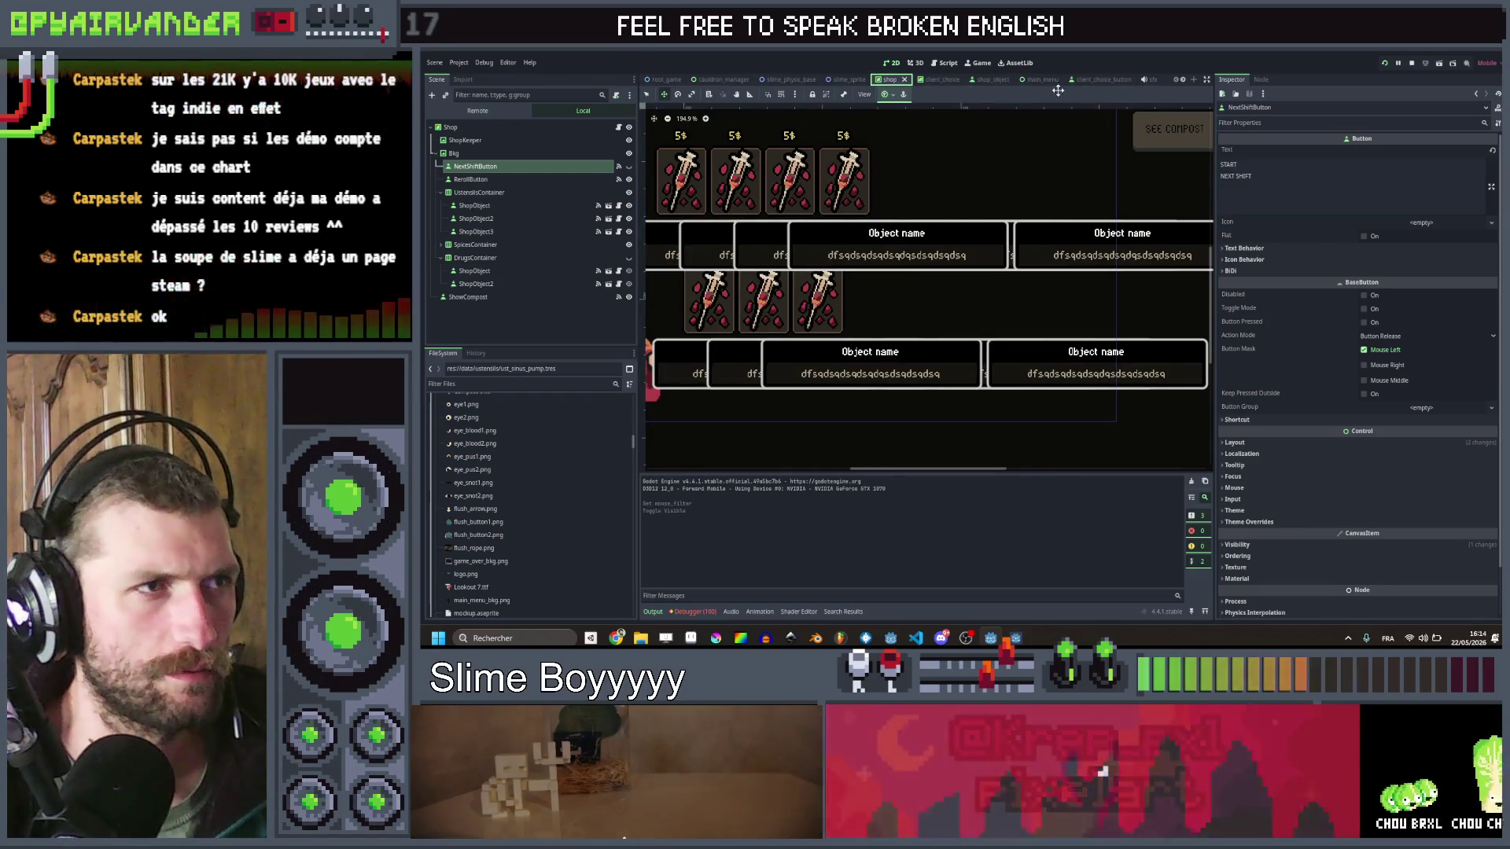
left_click(1183, 80)
left_click(1183, 80)
left_click(1183, 80)
left_click(1183, 80)
left_click(1184, 80)
left_click(1183, 80)
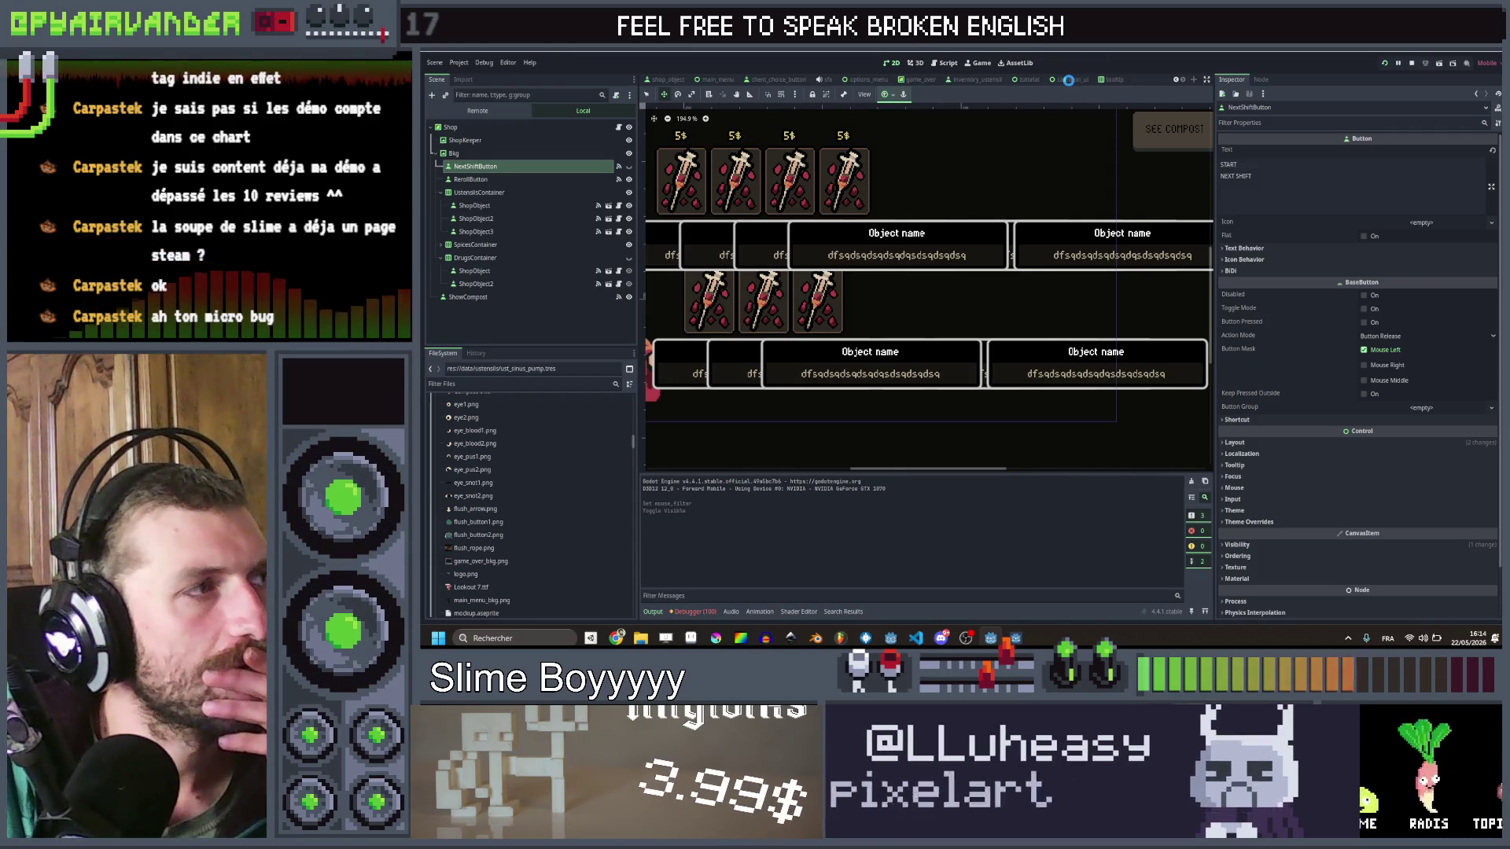
left_click(1069, 81)
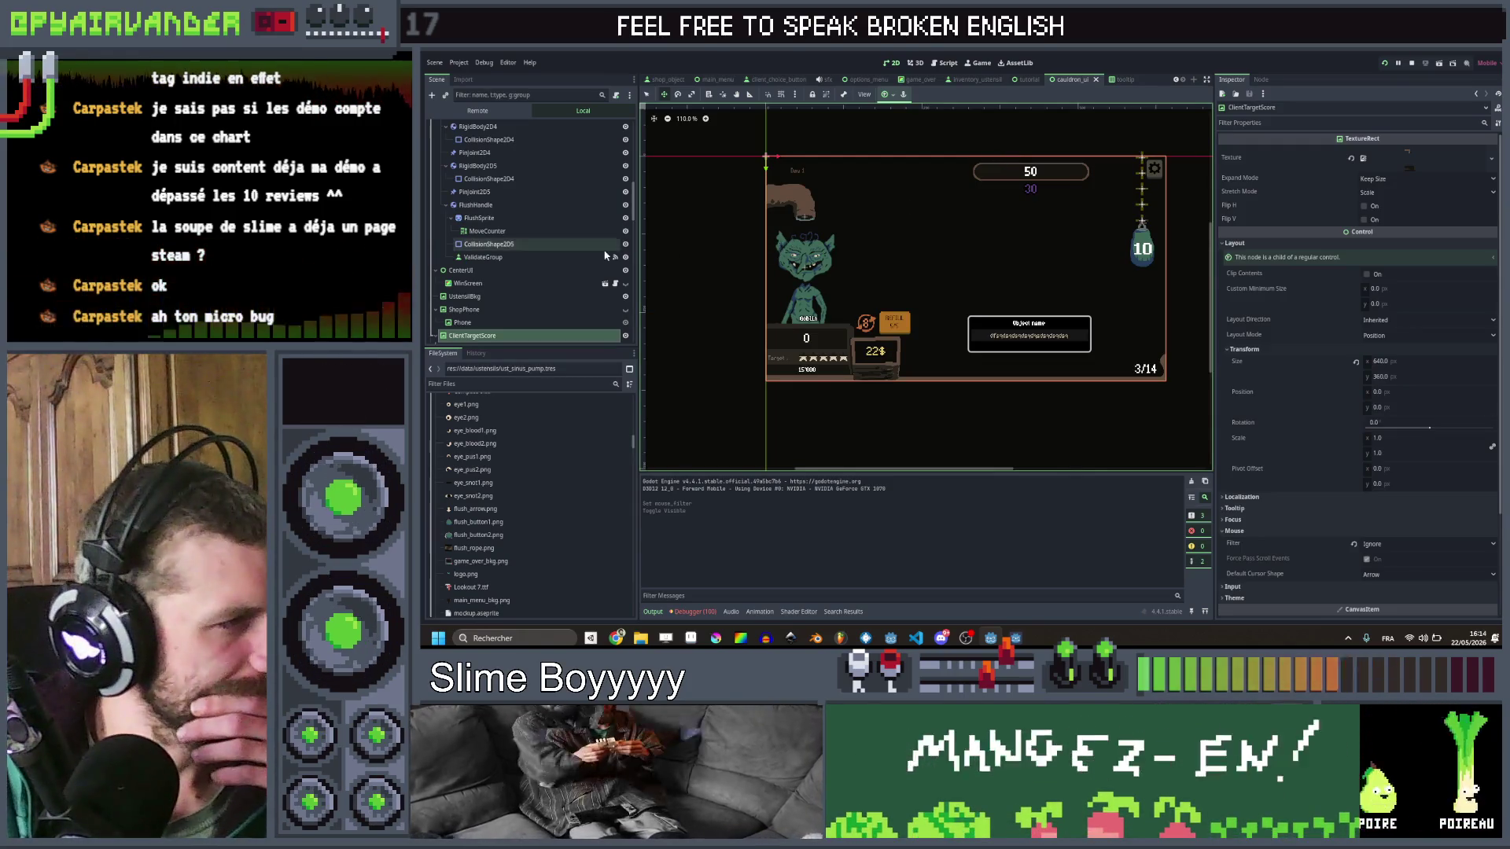
Step: Select the Phone node and Quick Load the client phone image as its Texture
left_click_drag(817, 240, 864, 210)
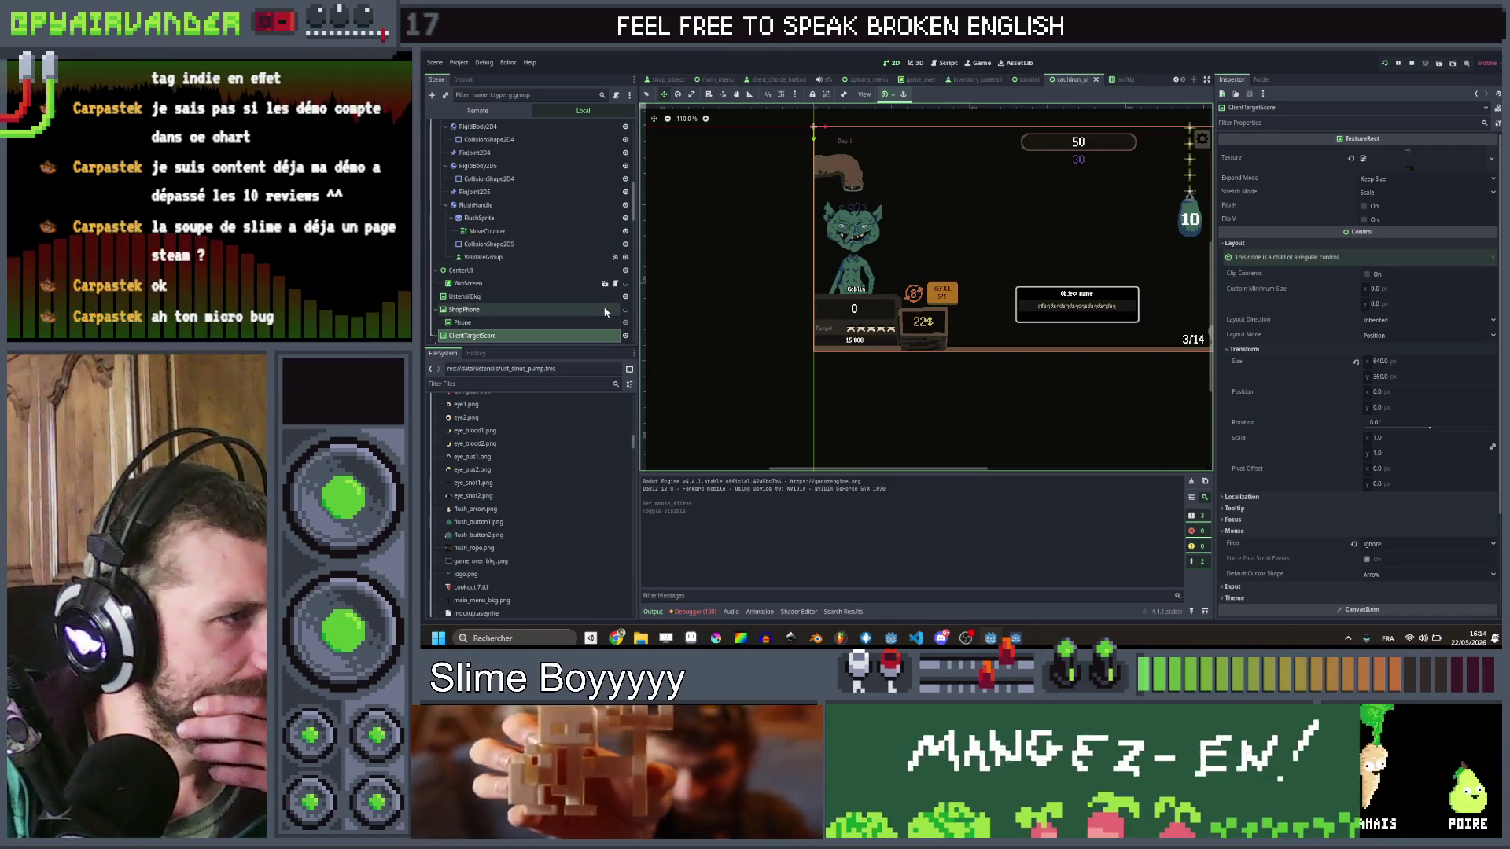
left_click(625, 309)
left_click(551, 322)
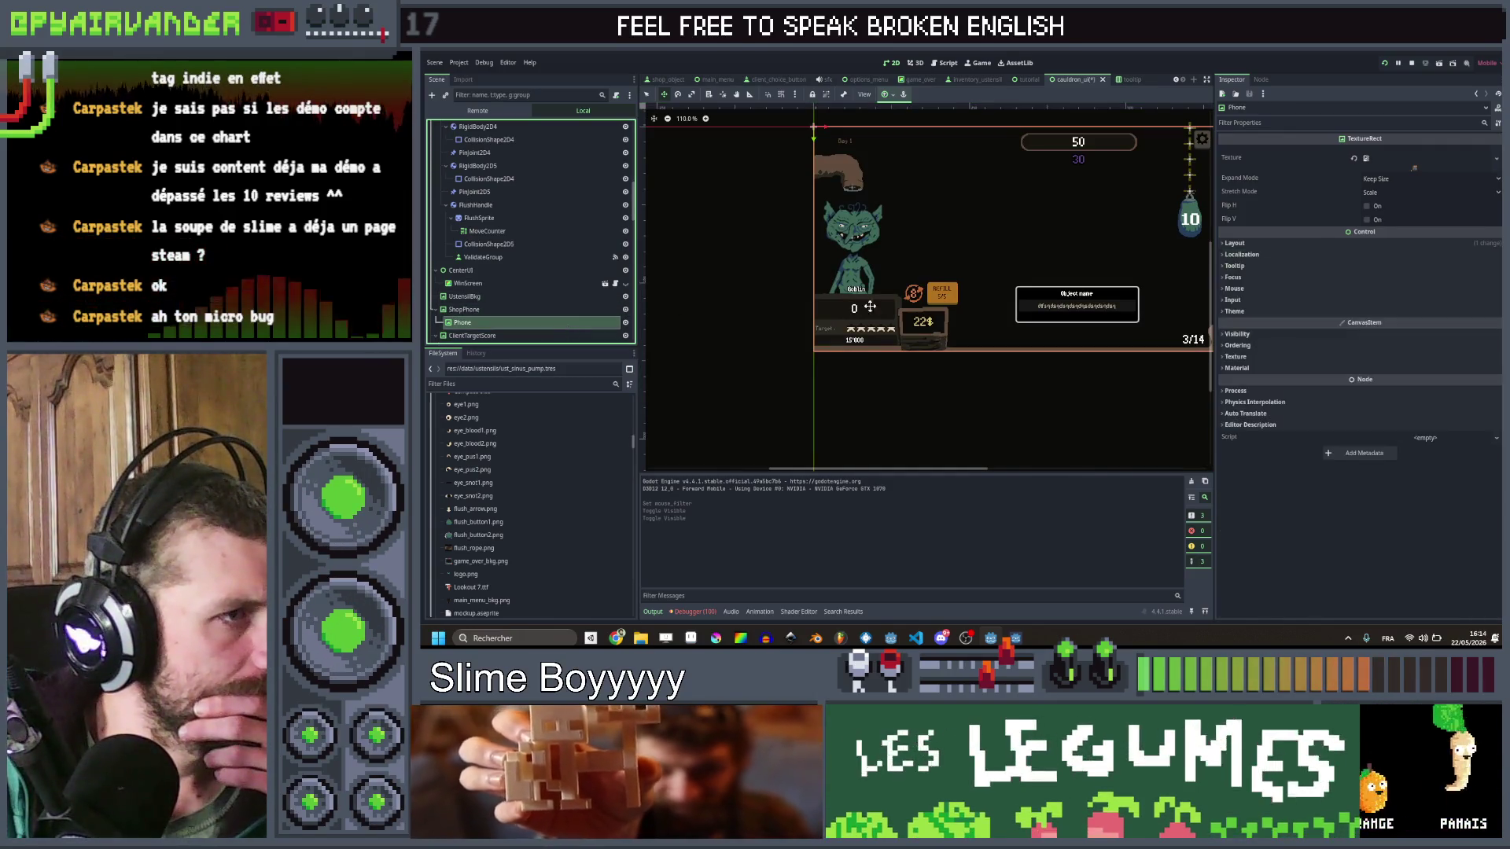
scroll(956, 292, "down", 2)
left_click_drag(956, 292, 924, 292)
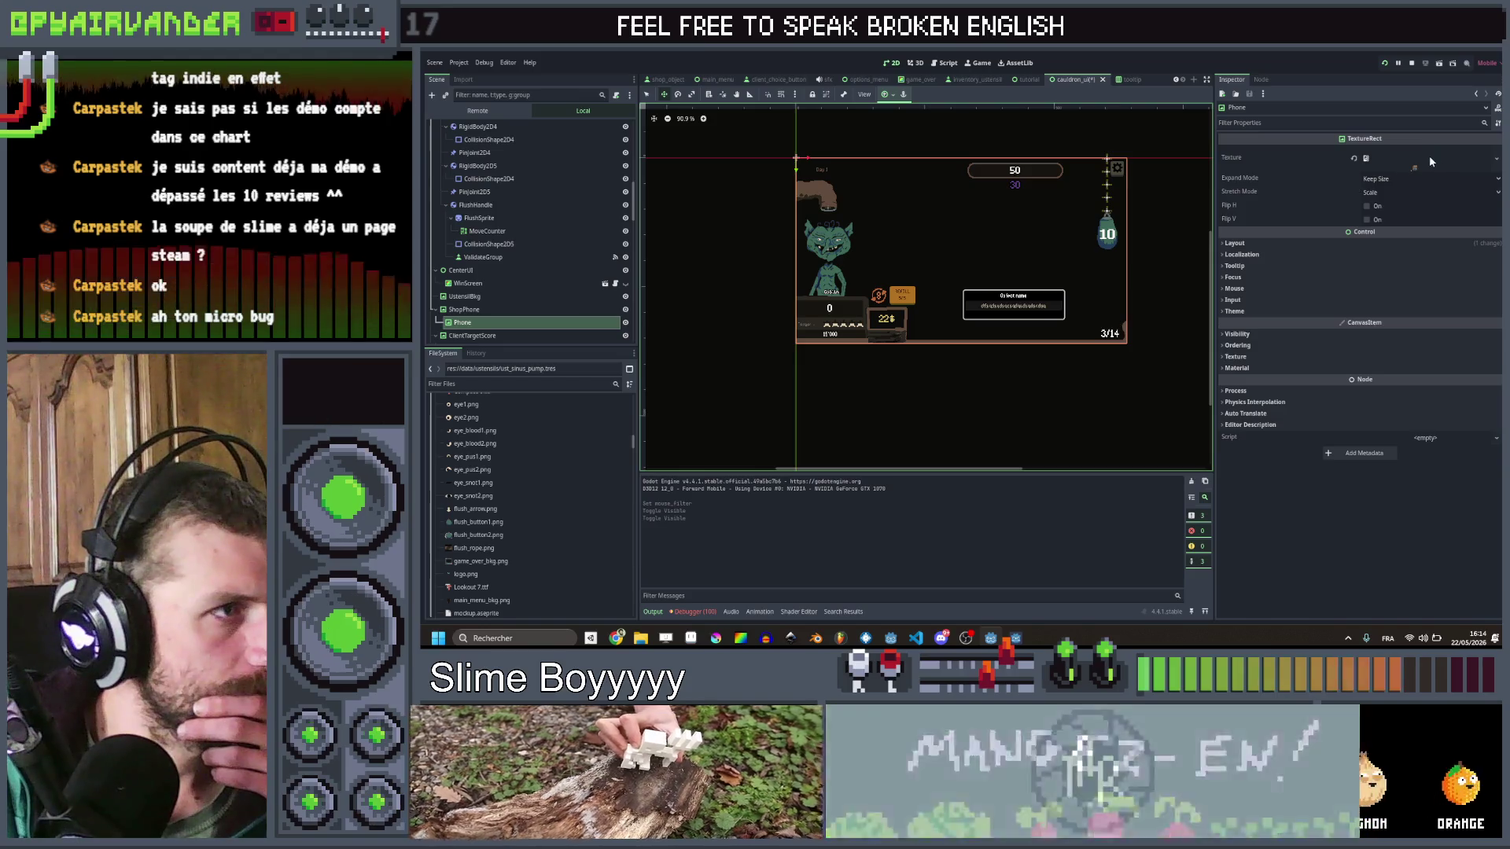
scroll(879, 160, "up", 2)
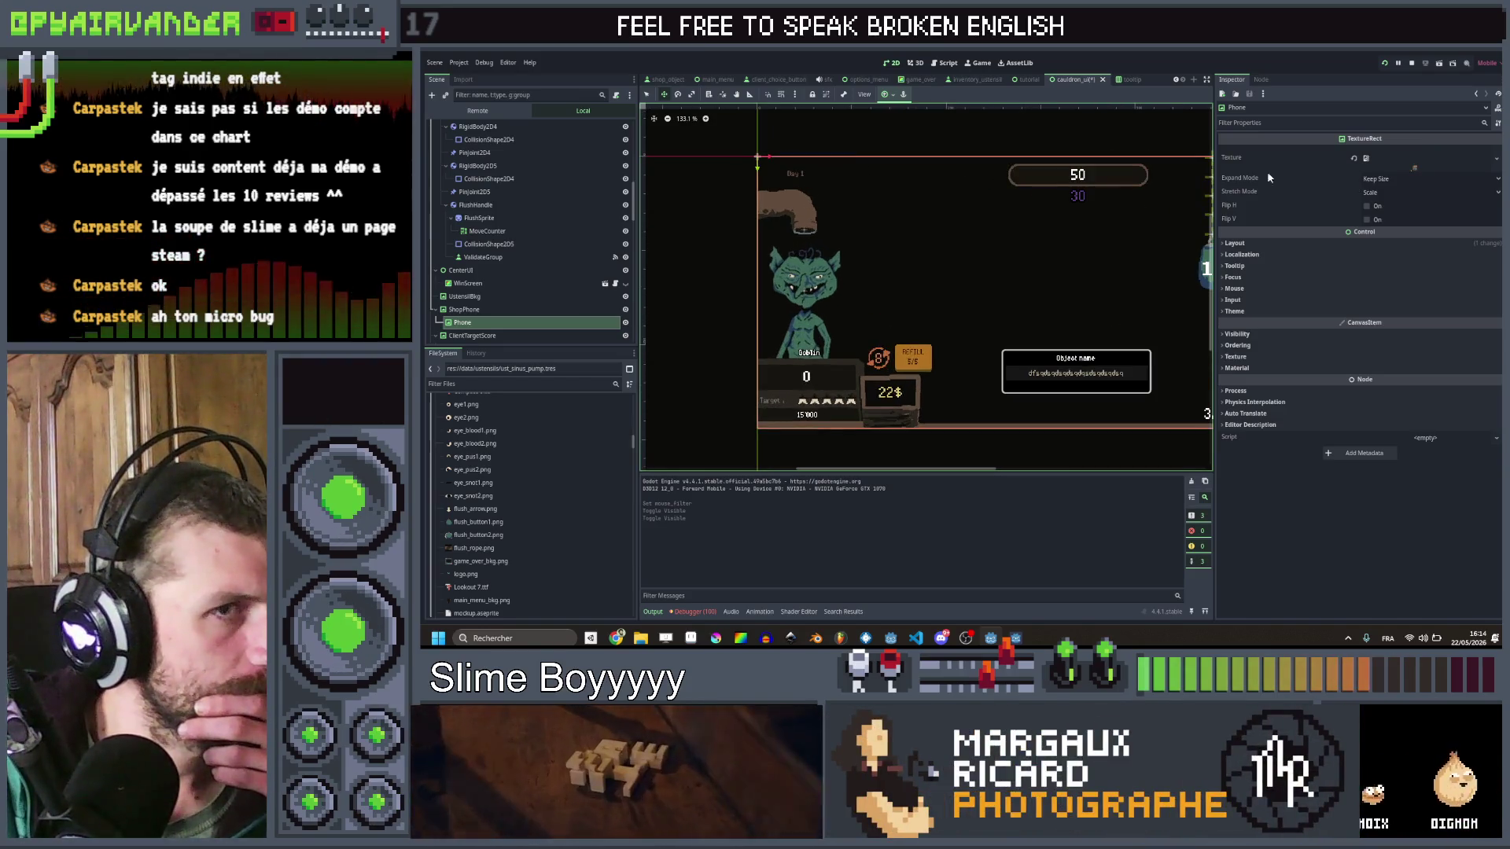
left_click(1415, 167)
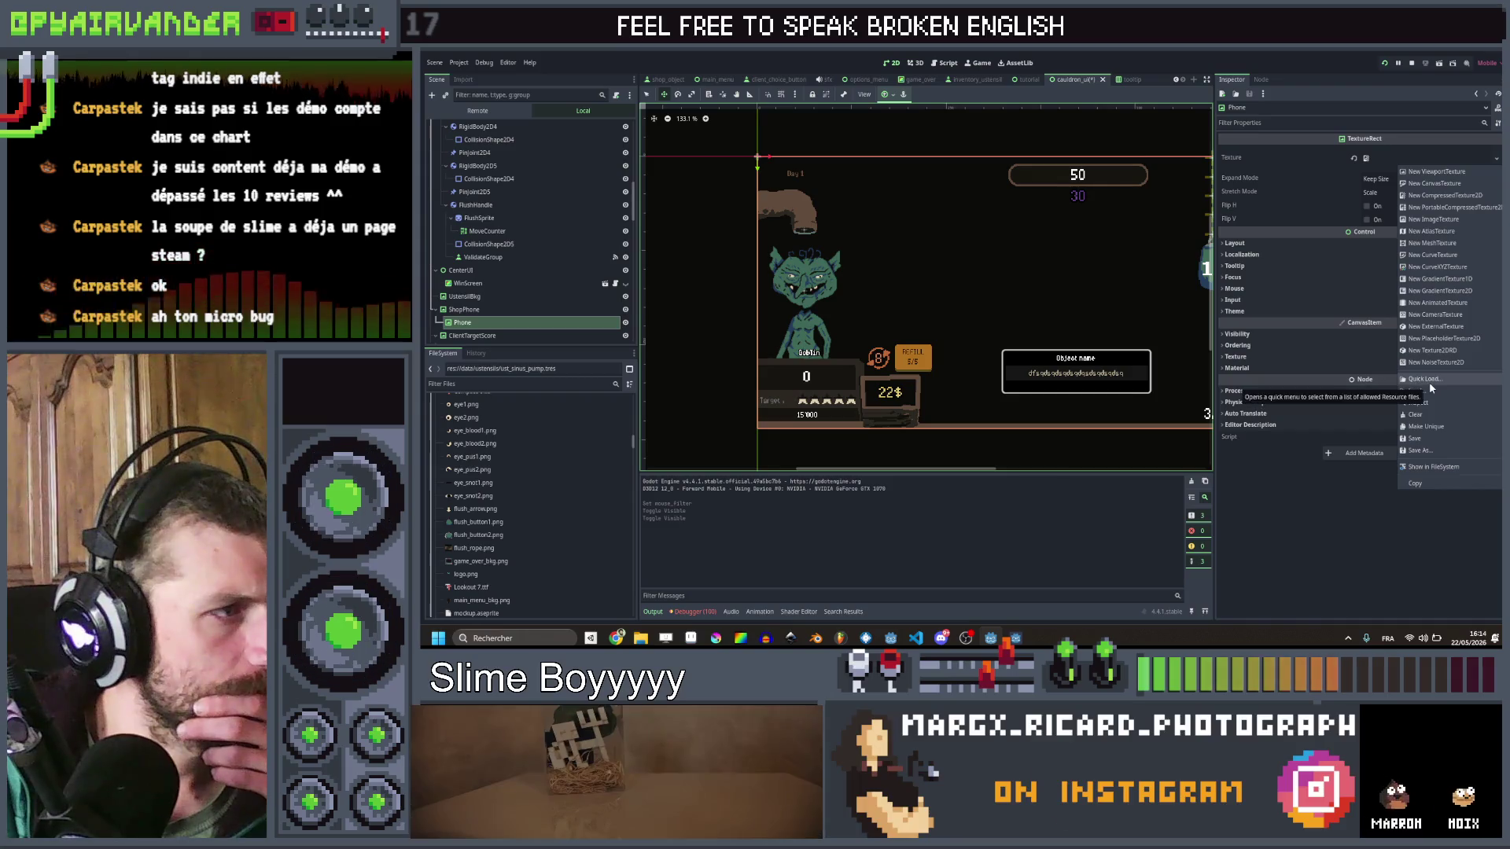
left_click(1428, 380)
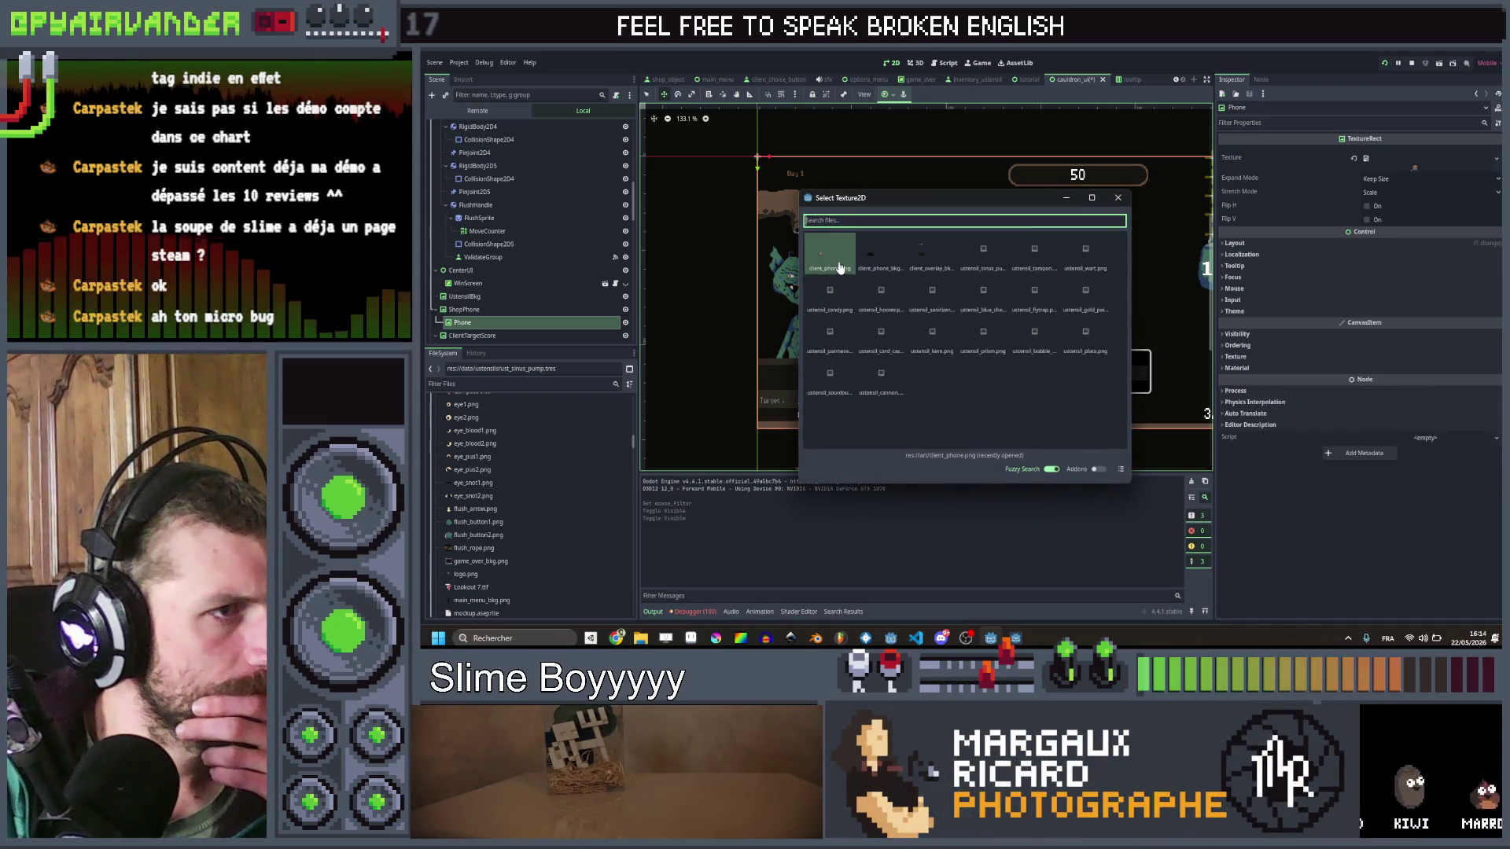
left_click(839, 268)
Step: Reassign Phone's texture by filtering Quick Load for 'phon', then choose Change Type
left_click(1415, 158)
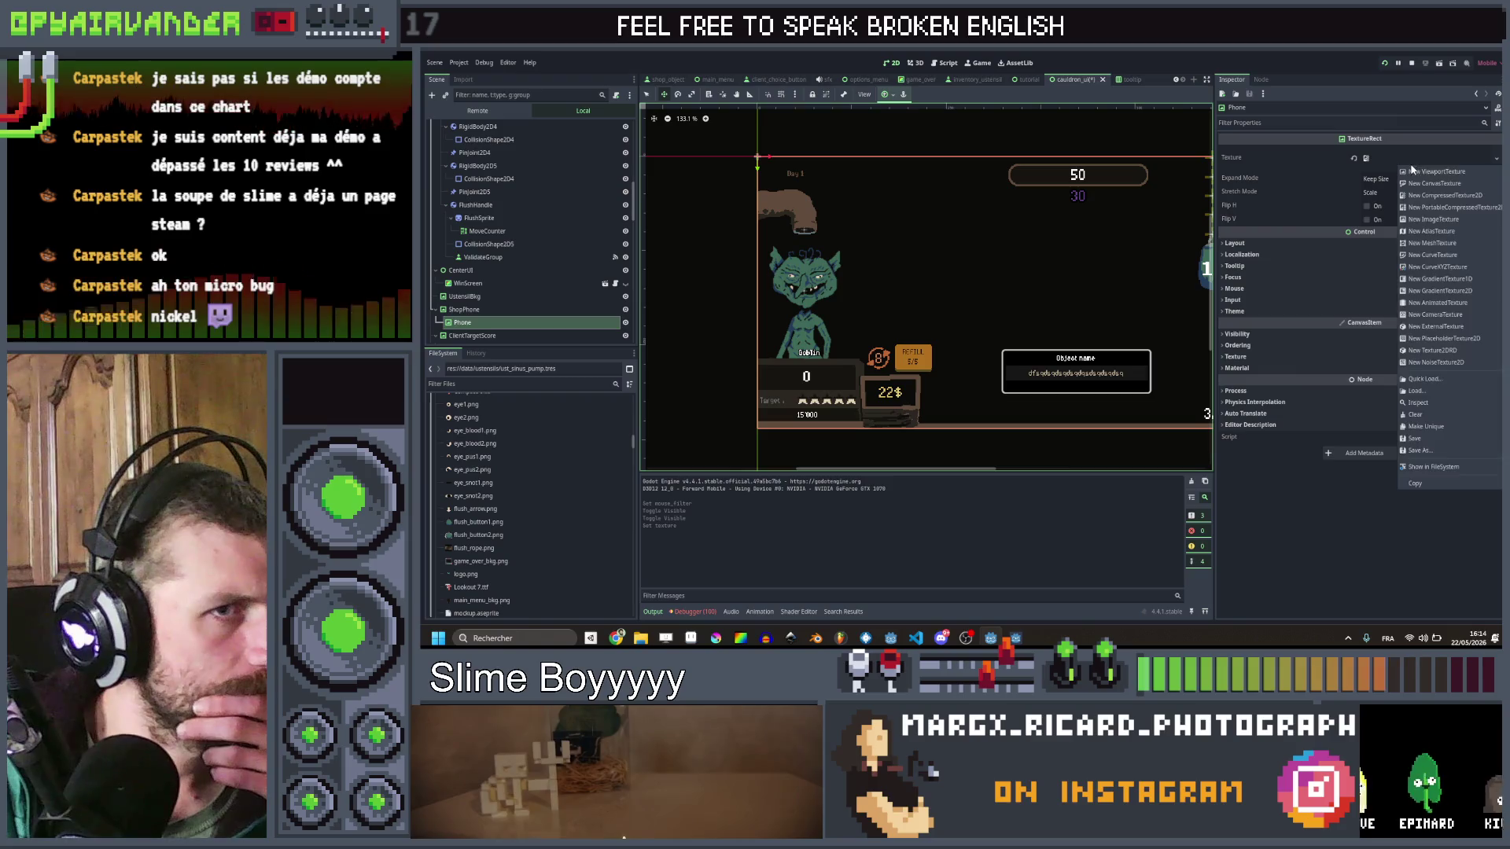
left_click(1415, 368)
type("phon")
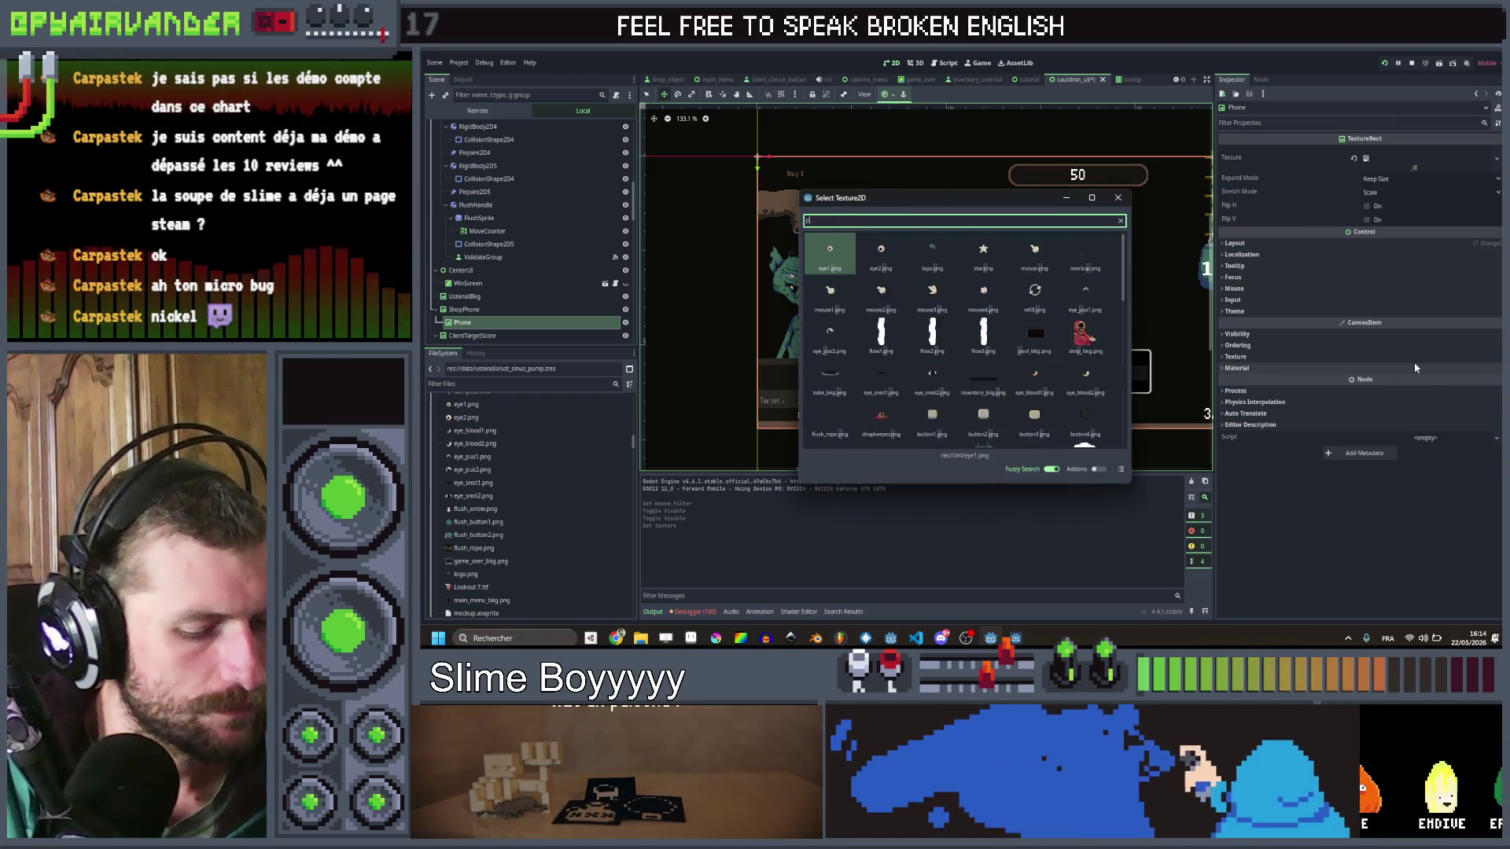
double_click(879, 252)
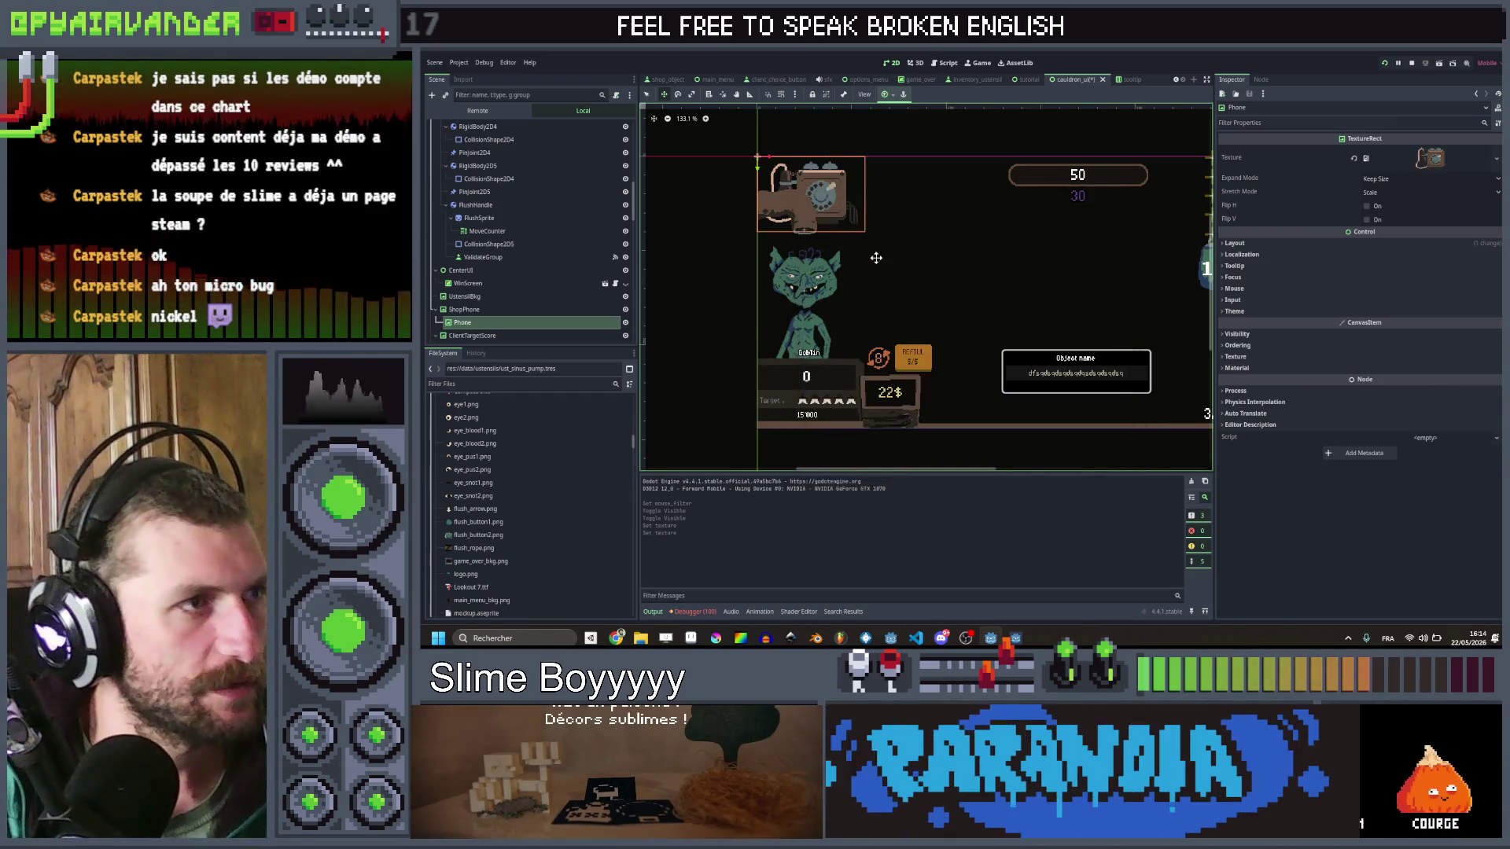
scroll(844, 143, "up", 3)
scroll(842, 180, "down", 2)
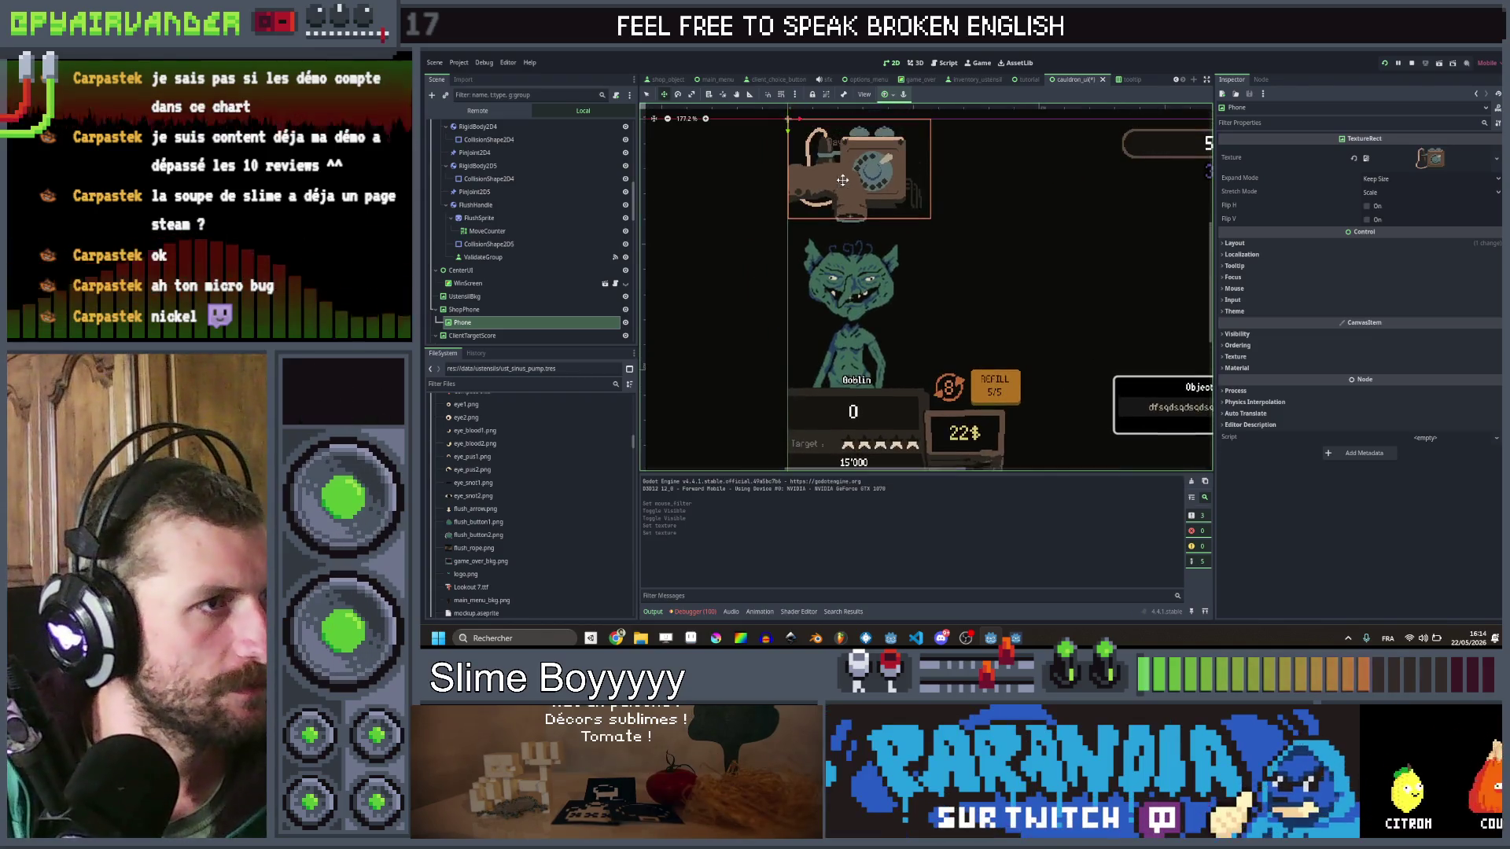
right_click(492, 327)
left_click(560, 442)
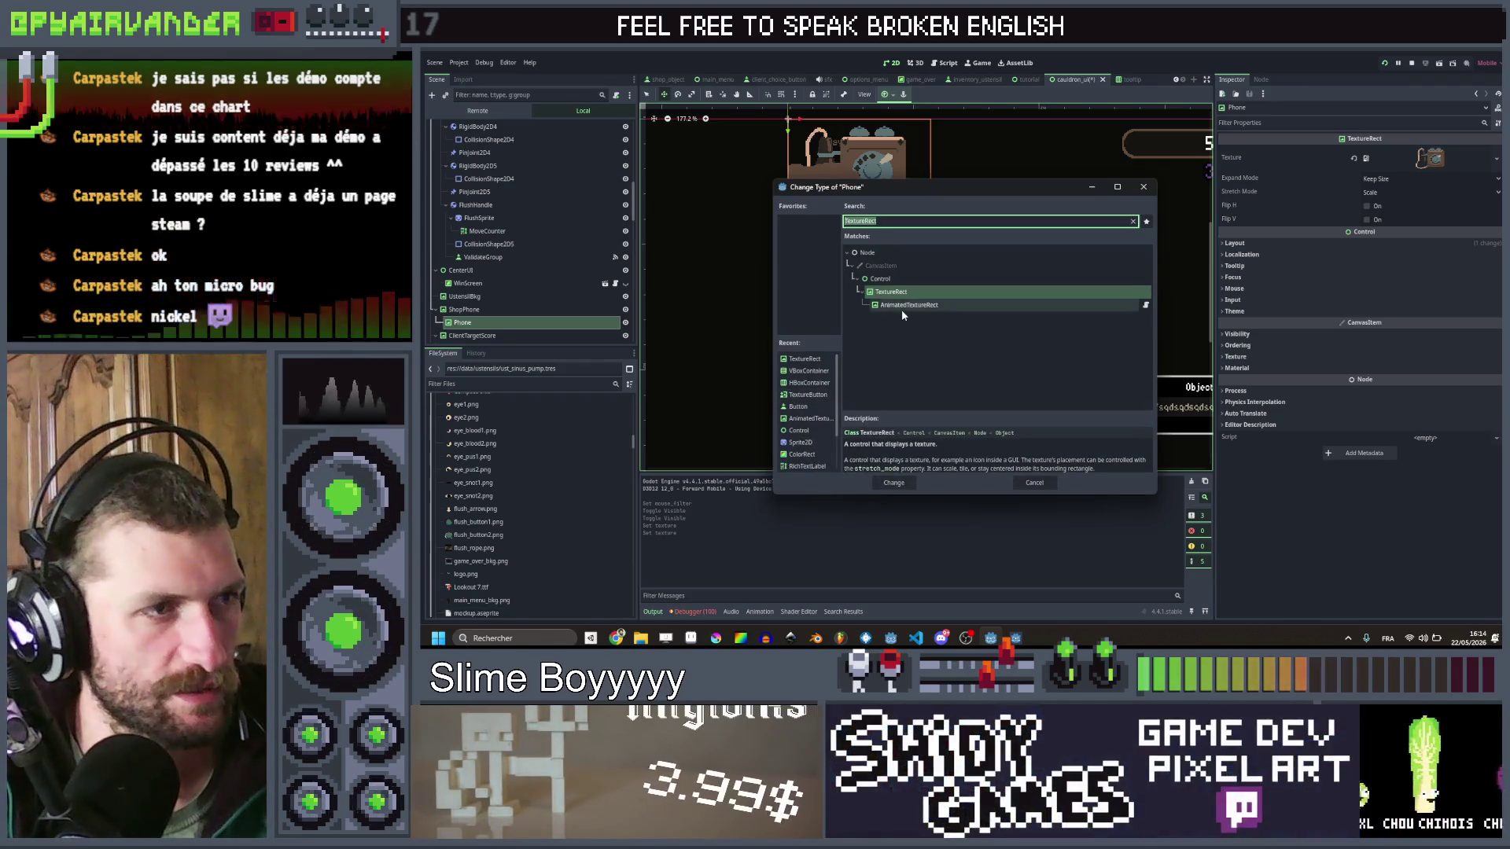
Step: Convert Phone to an AnimatedTextureRect, move it onto the counter, and hide ClientTargetScore
double_click(903, 305)
left_click_drag(788, 122, 786, 385)
scroll(786, 385, "down", 5)
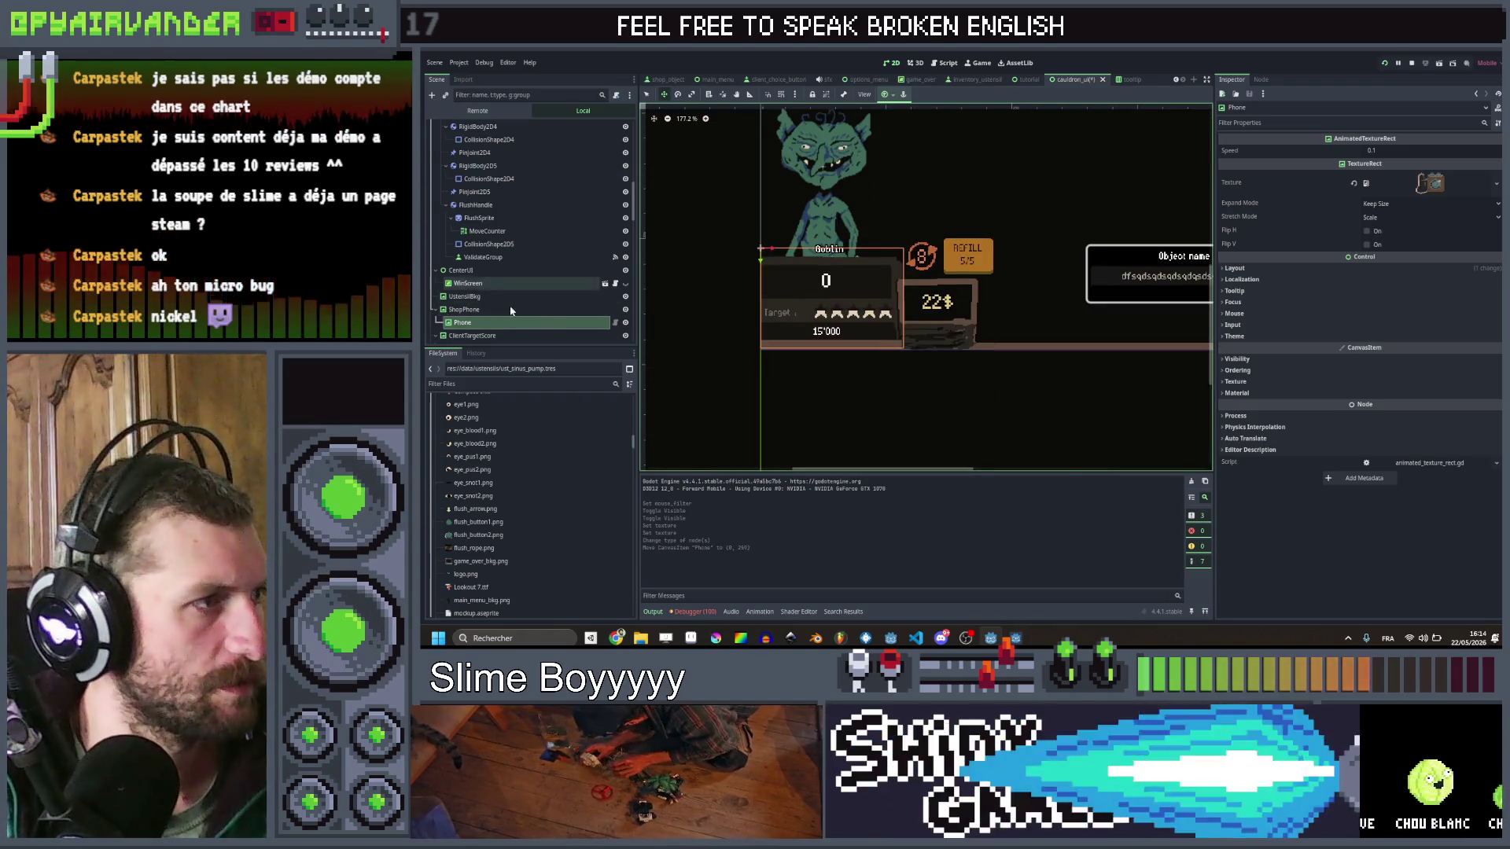
left_click(625, 336)
scroll(766, 289, "up", 6)
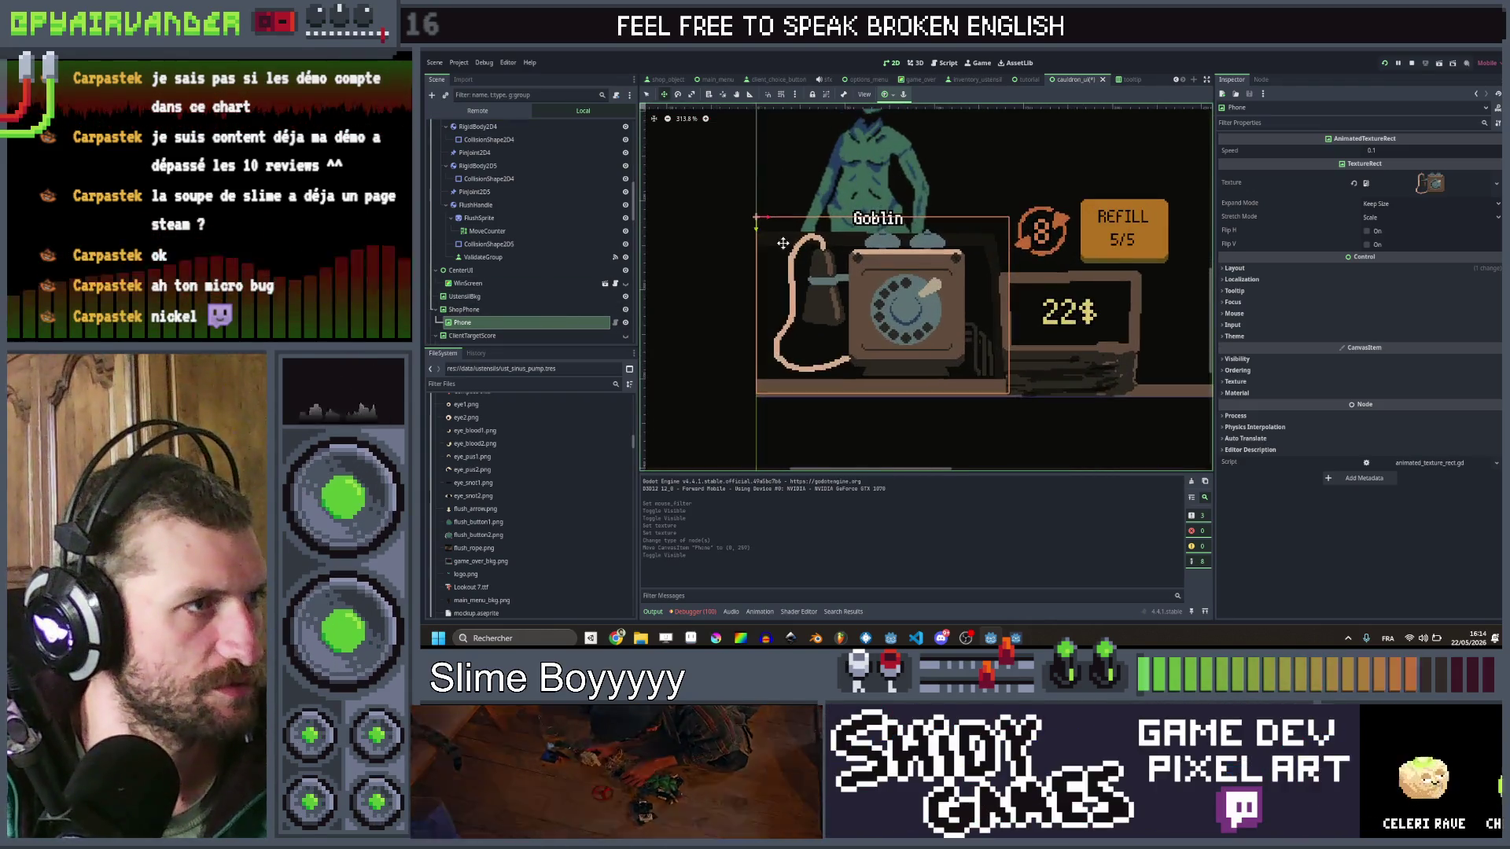
left_click_drag(755, 232, 755, 231)
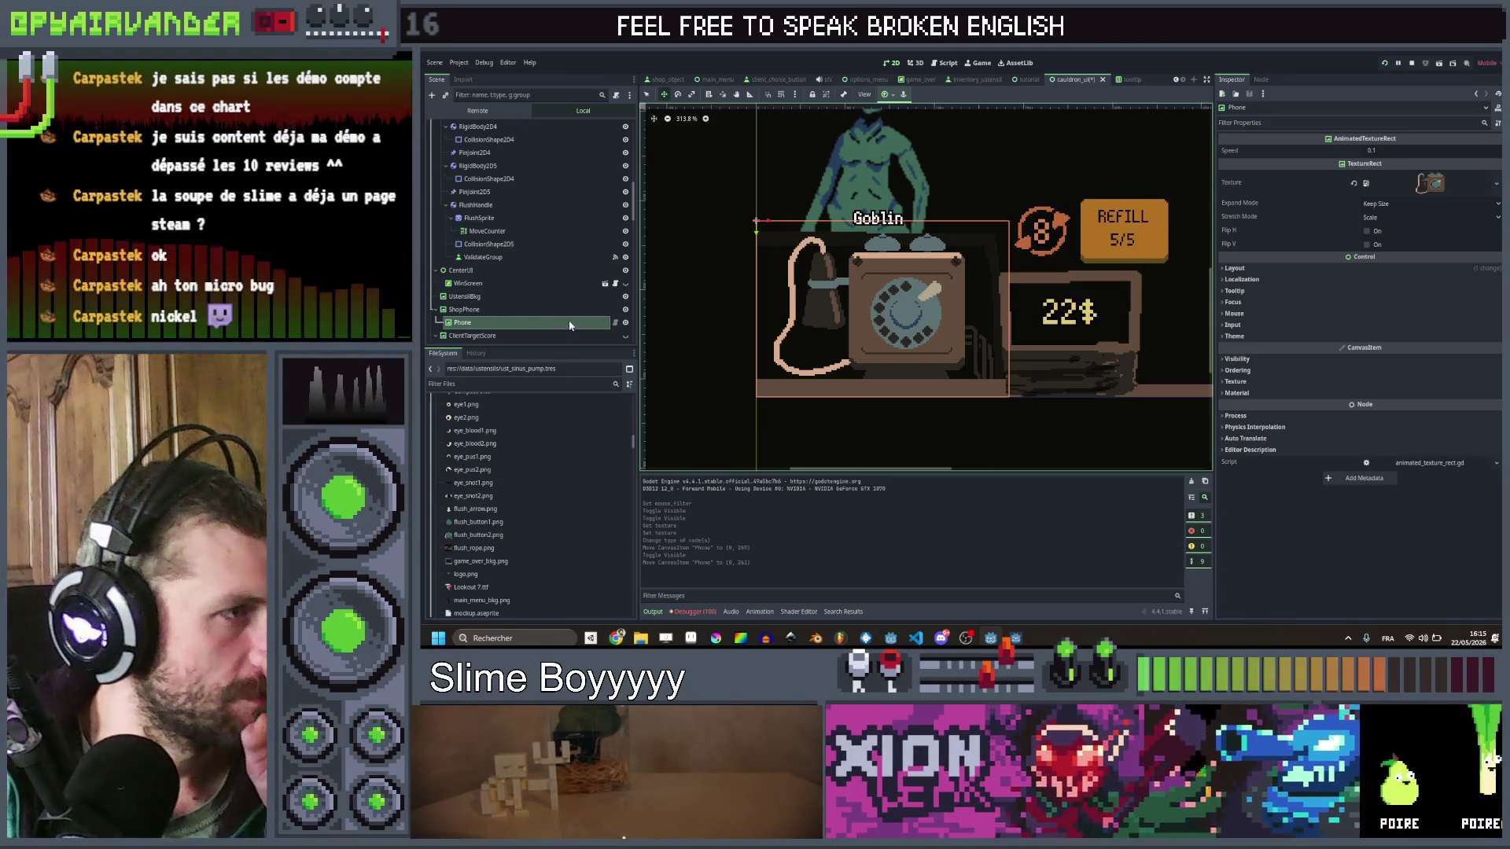
right_click(569, 322)
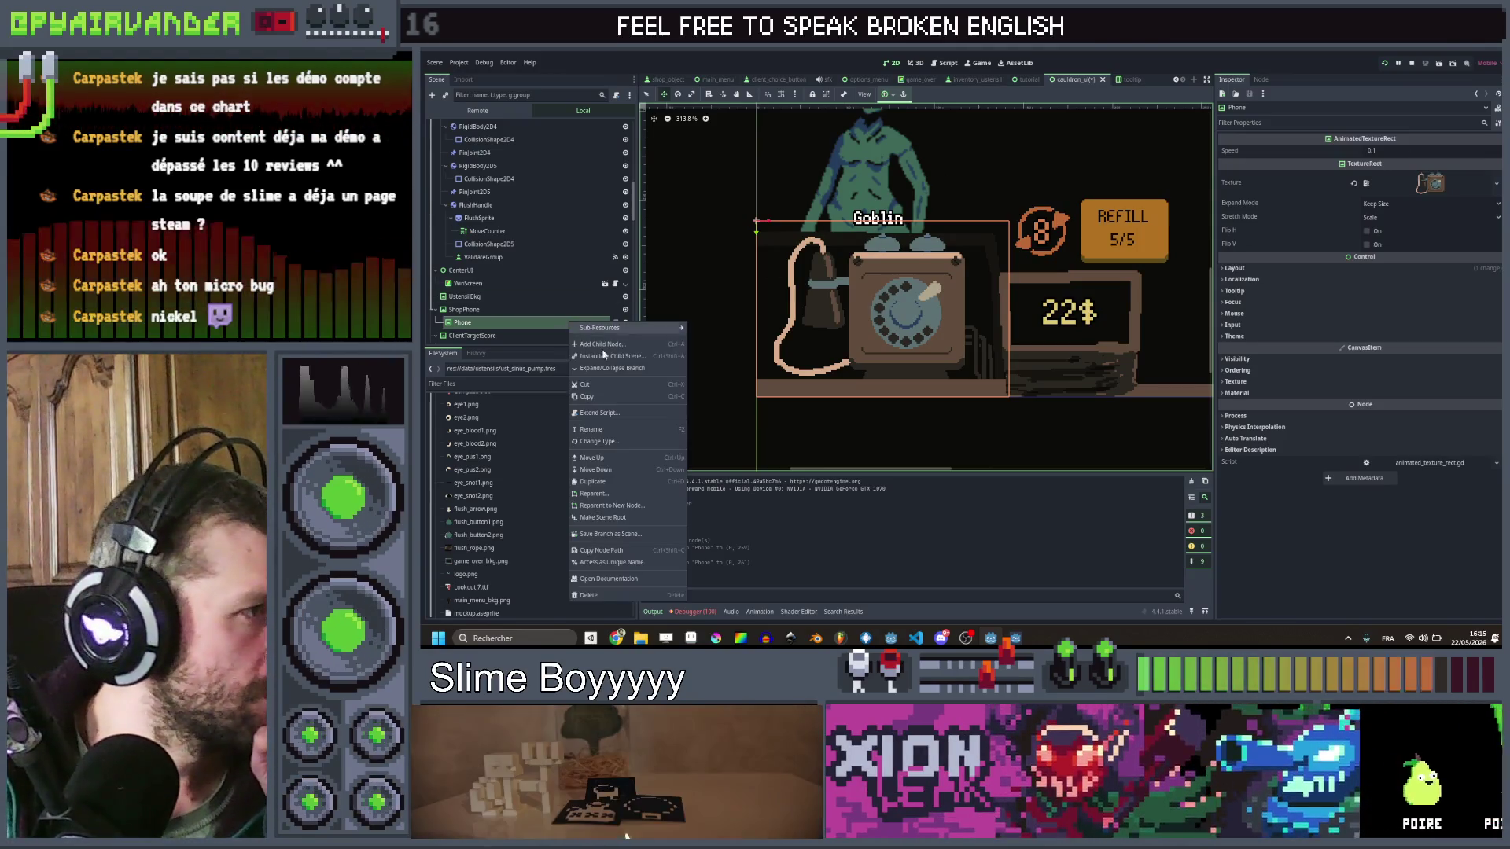
Step: Extend Phone with a new phone.gd script and declare class_name Phone
left_click(616, 414)
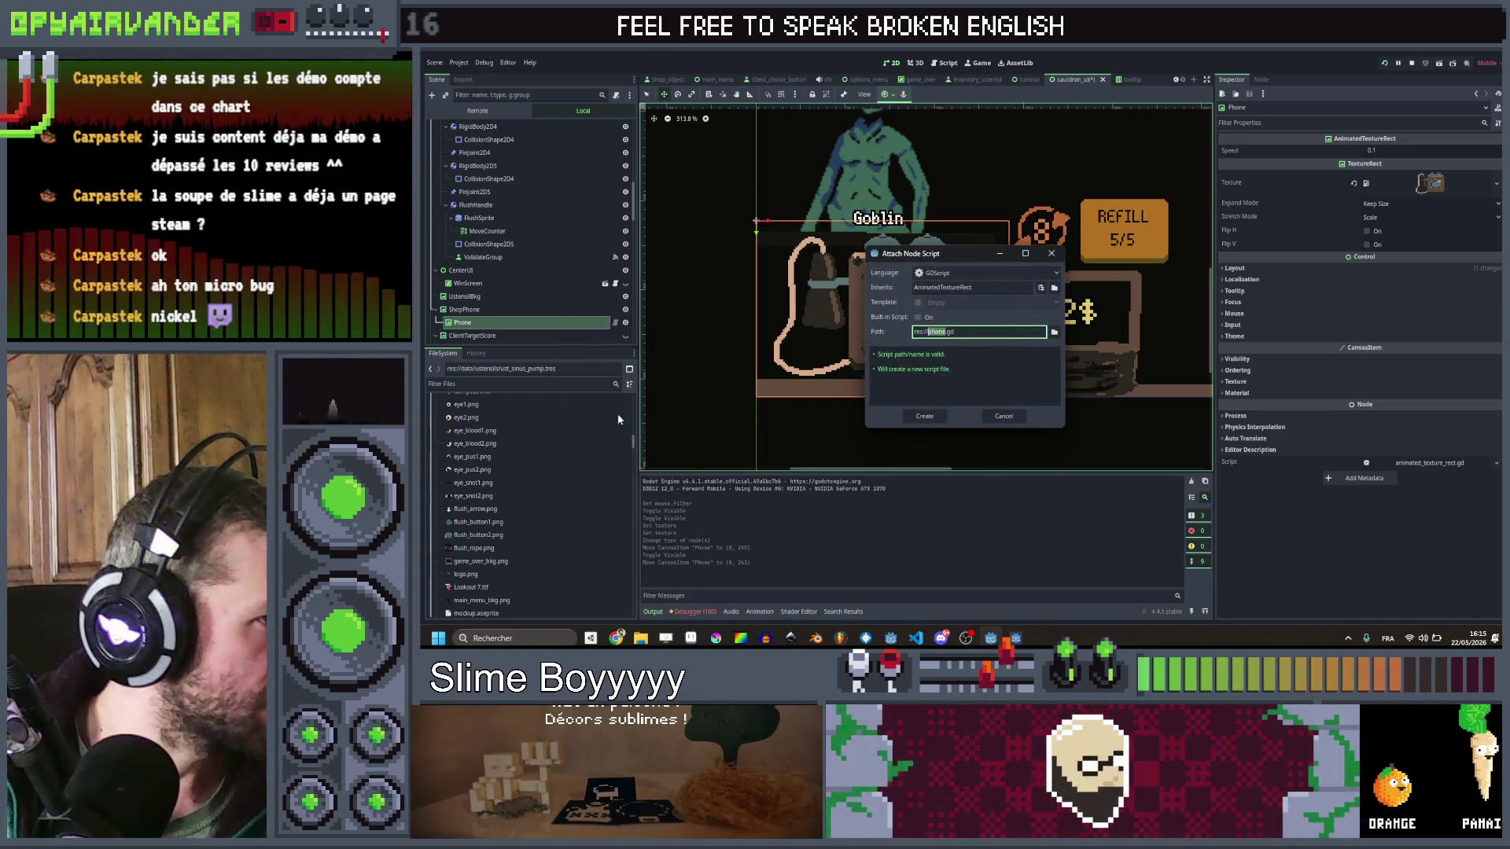
left_click(925, 419)
left_click(909, 150)
type("class_name Phone")
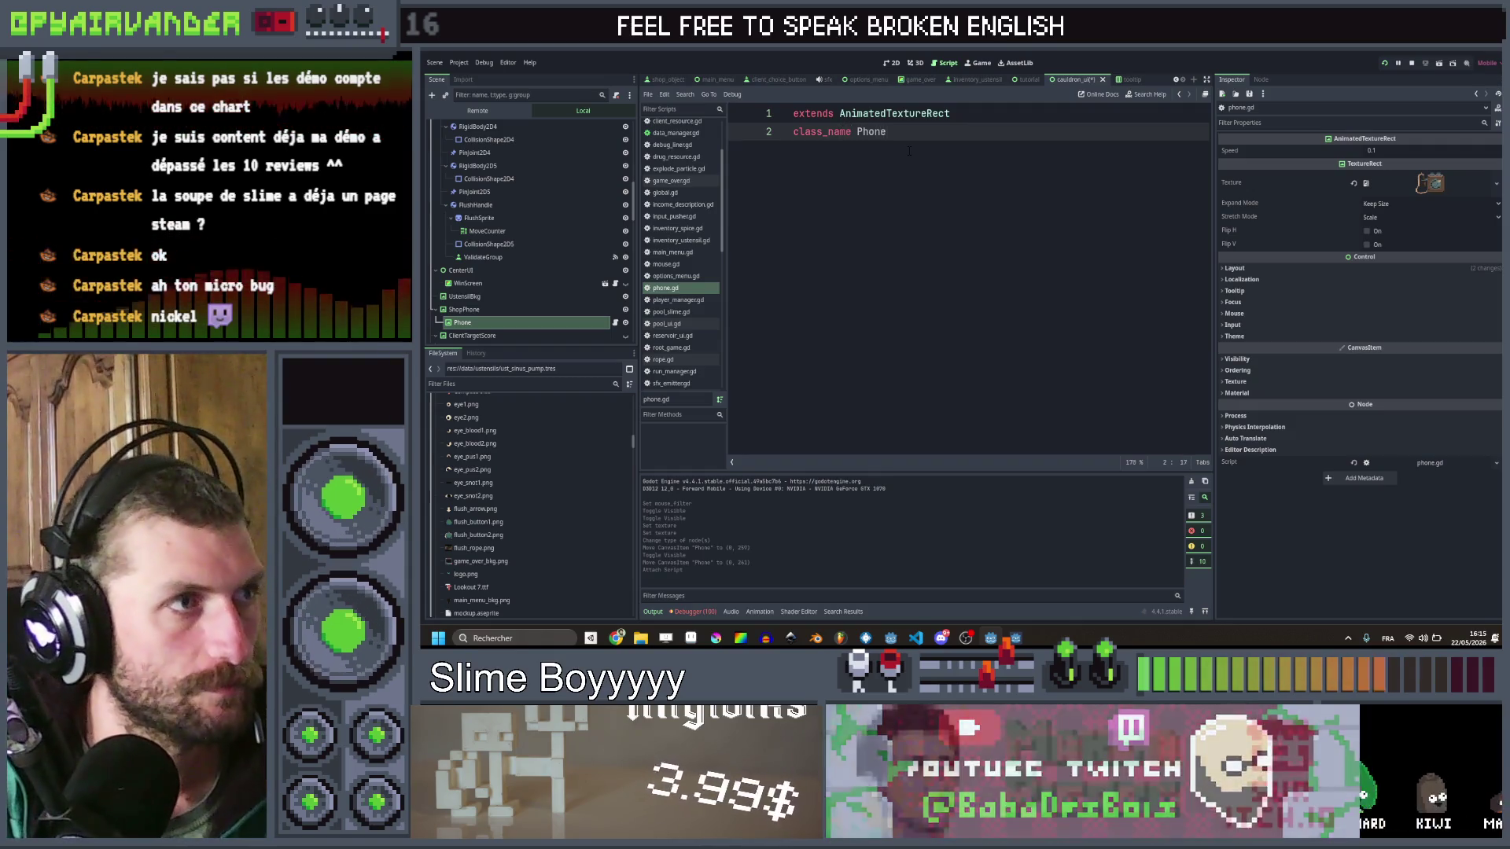
key("Return")
key("Return")
key("ctrl+s")
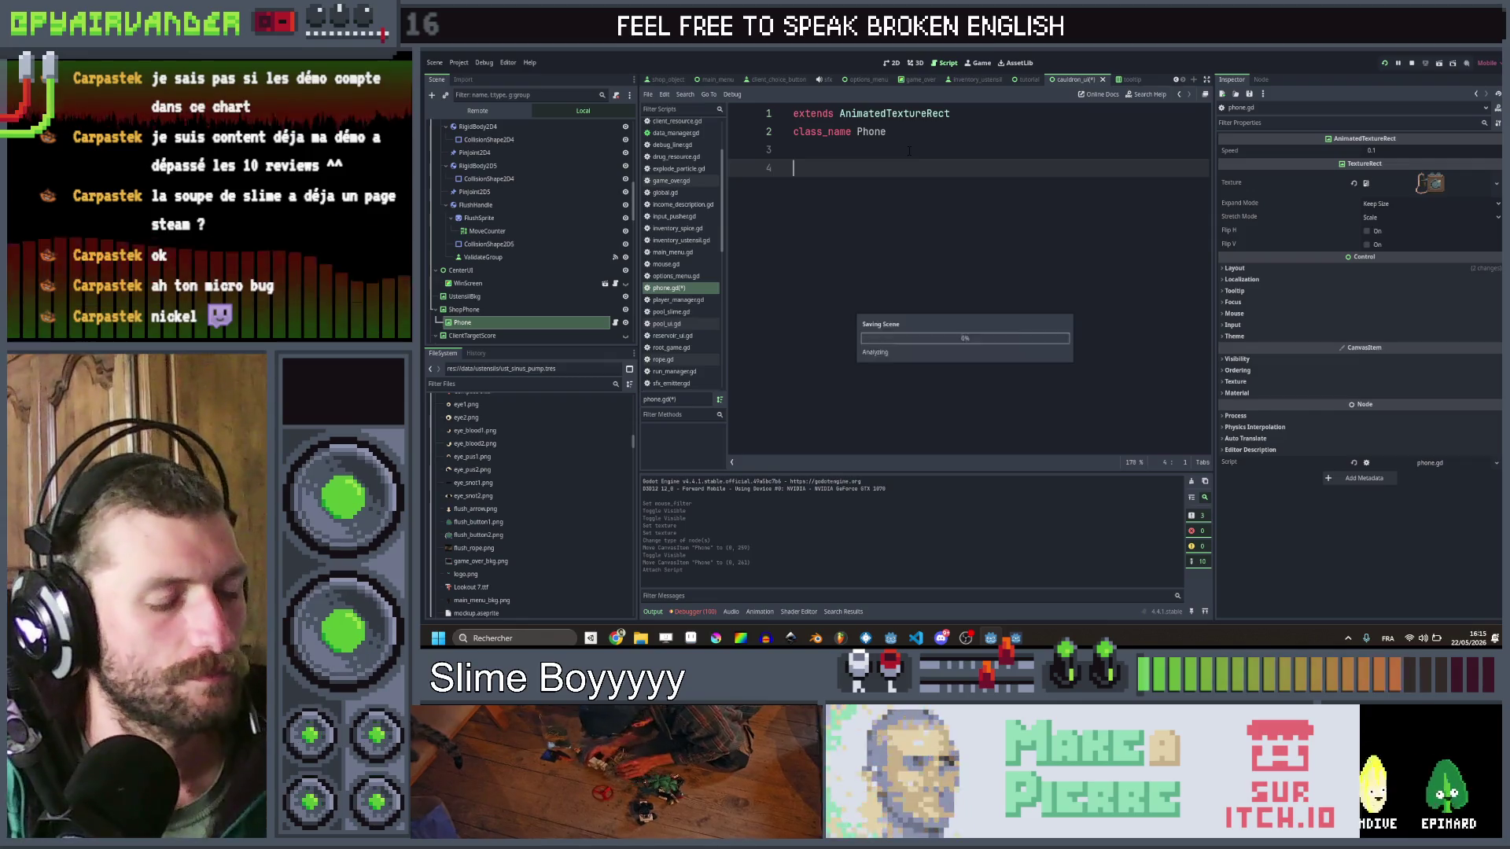
key("BackSpace")
Step: Add an exported idle_anim variable typed Array[Texture2D]
type("@re")
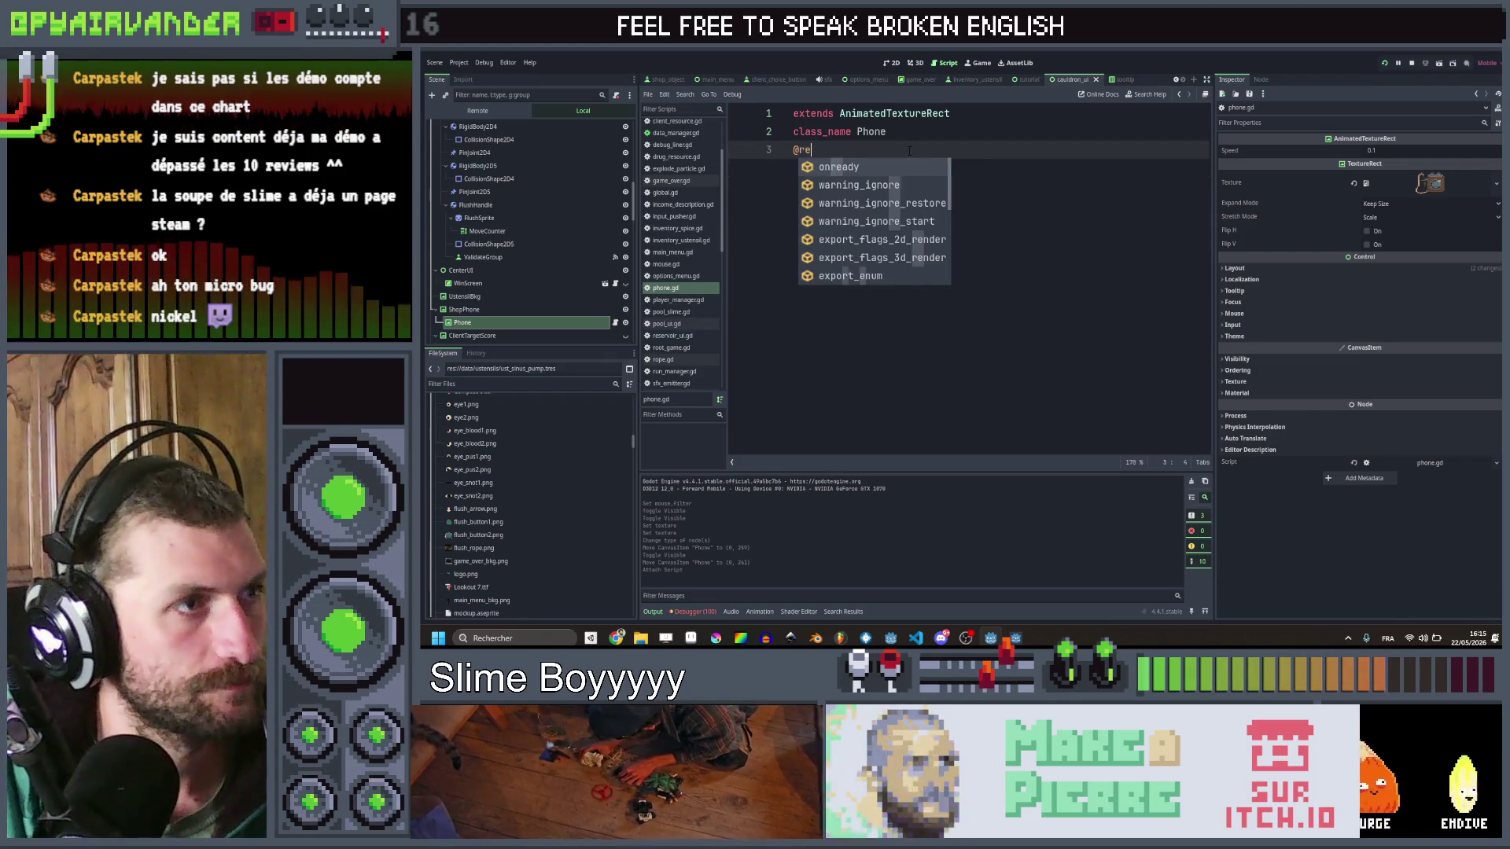
key("BackSpace")
key("BackSpace")
key("BackSpace")
key("Return")
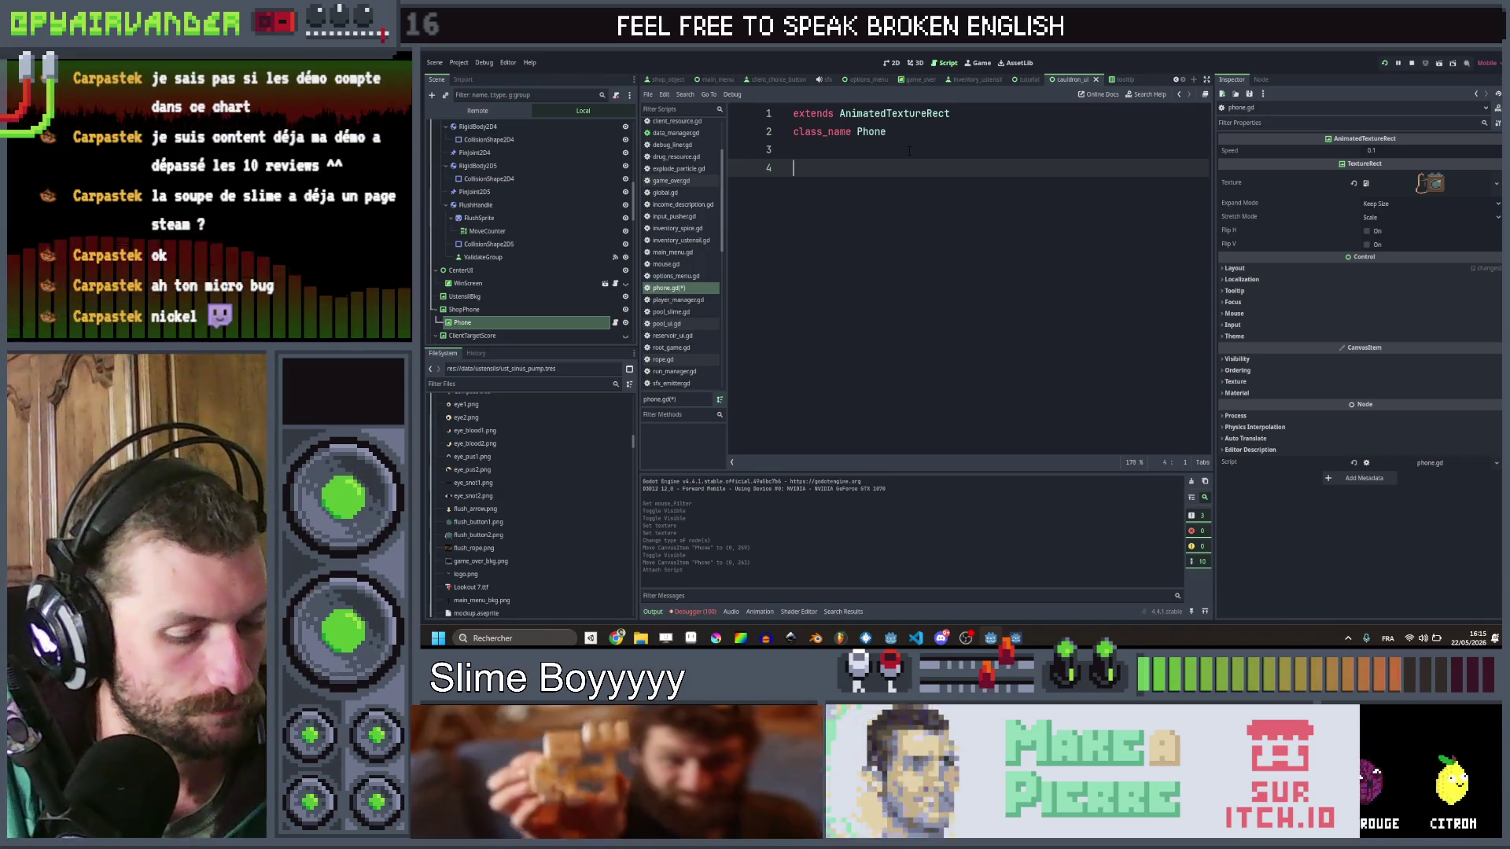
type("@export")
key("Return")
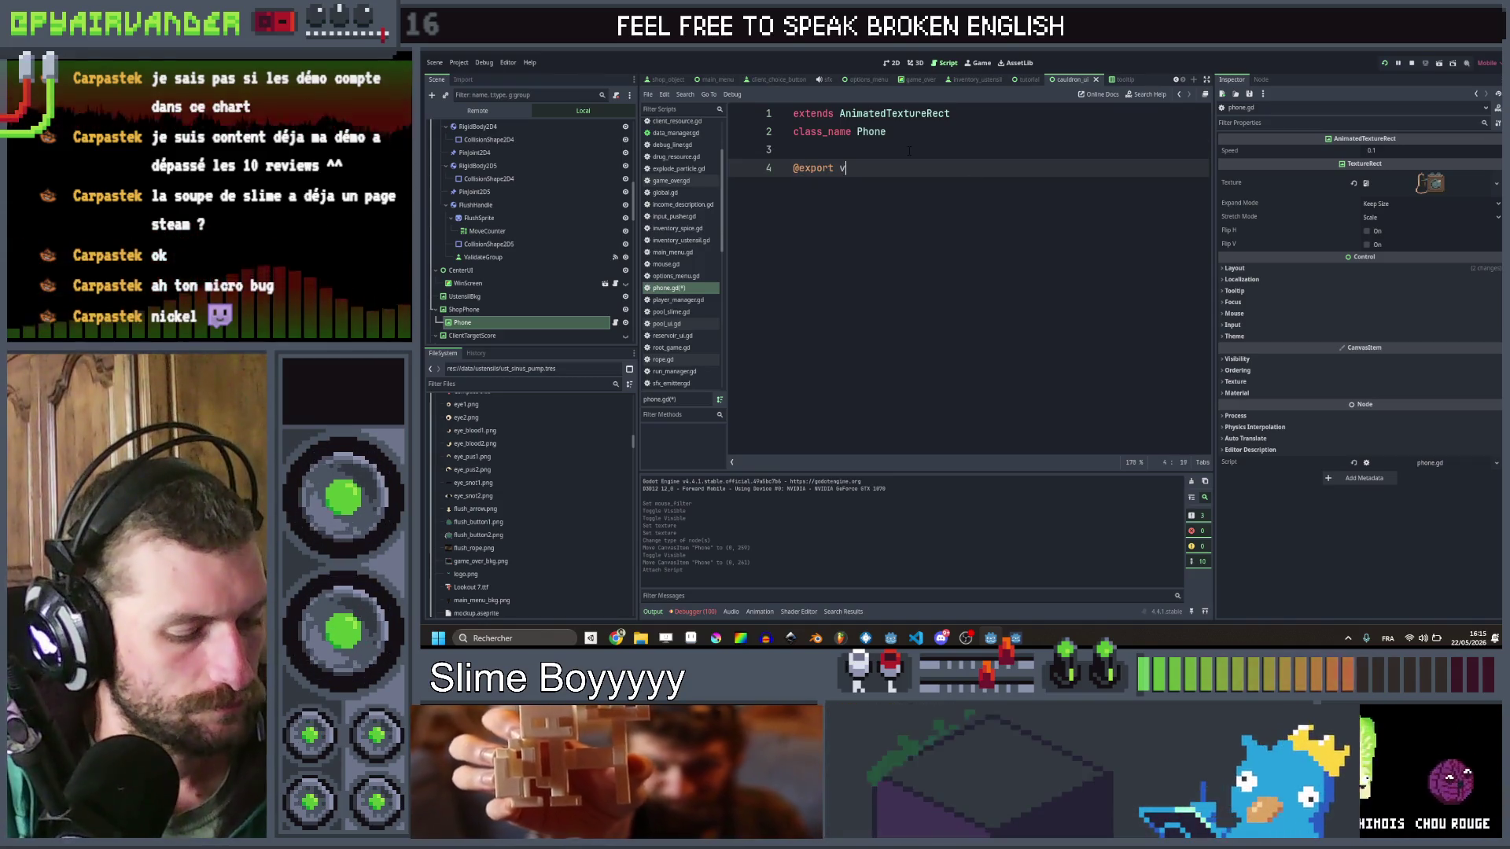
type("ar idle_anim")
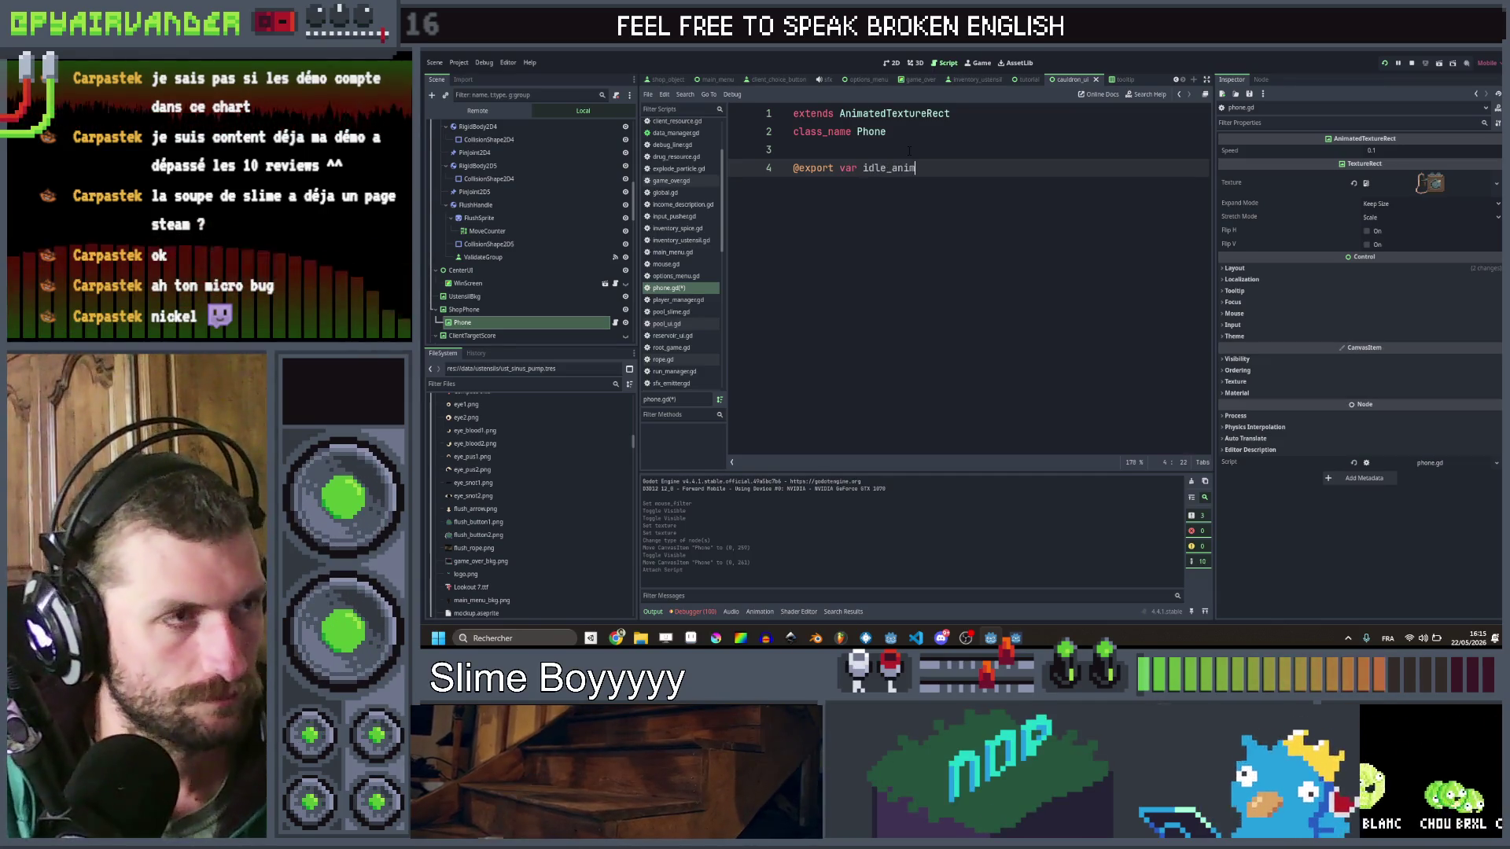
type(" =")
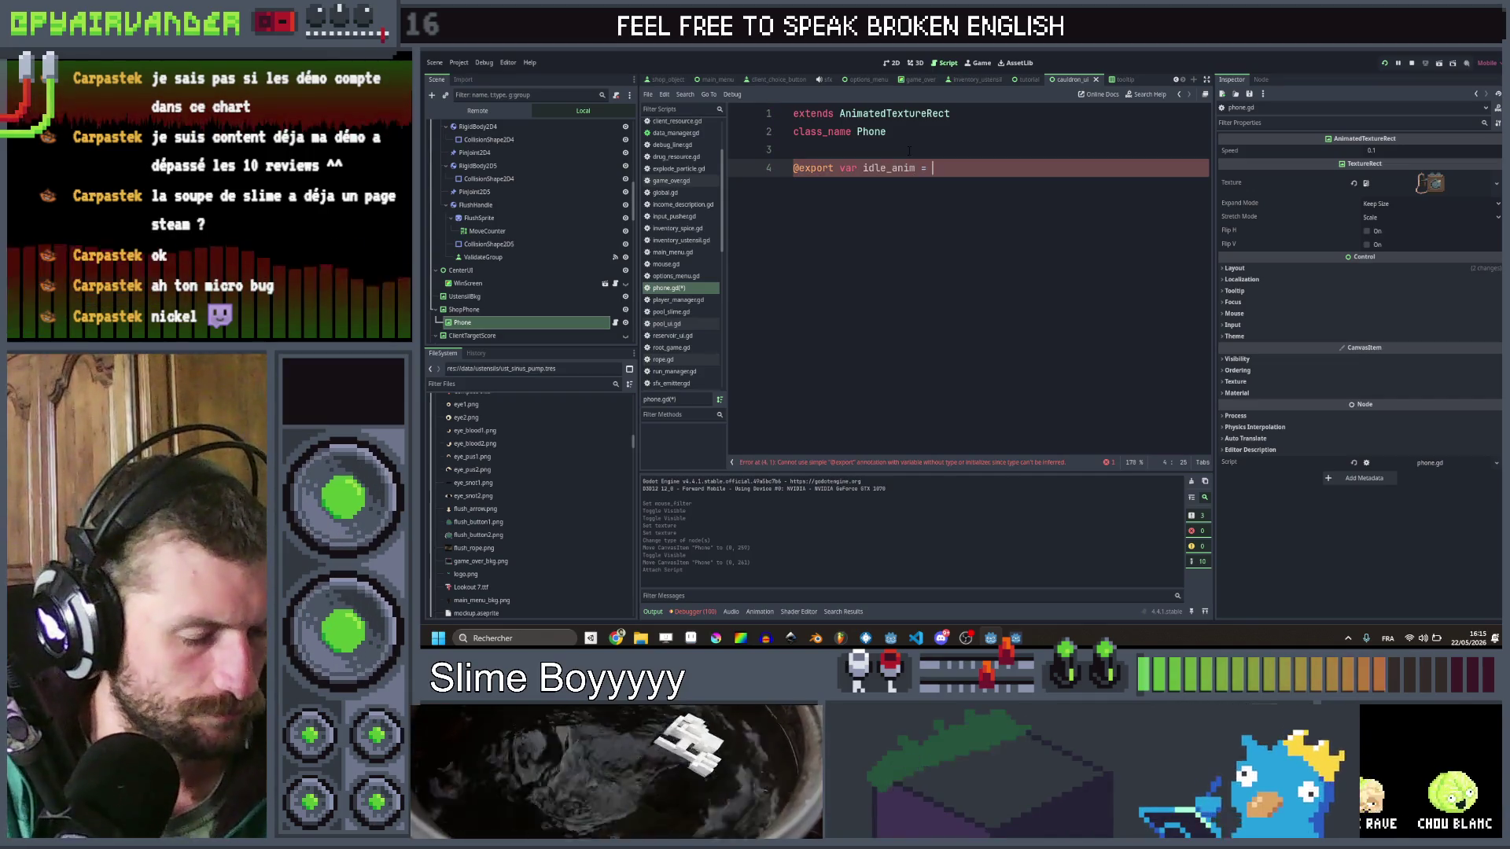
key("BackSpace")
key("BackSpace")
type(": Array[Texture")
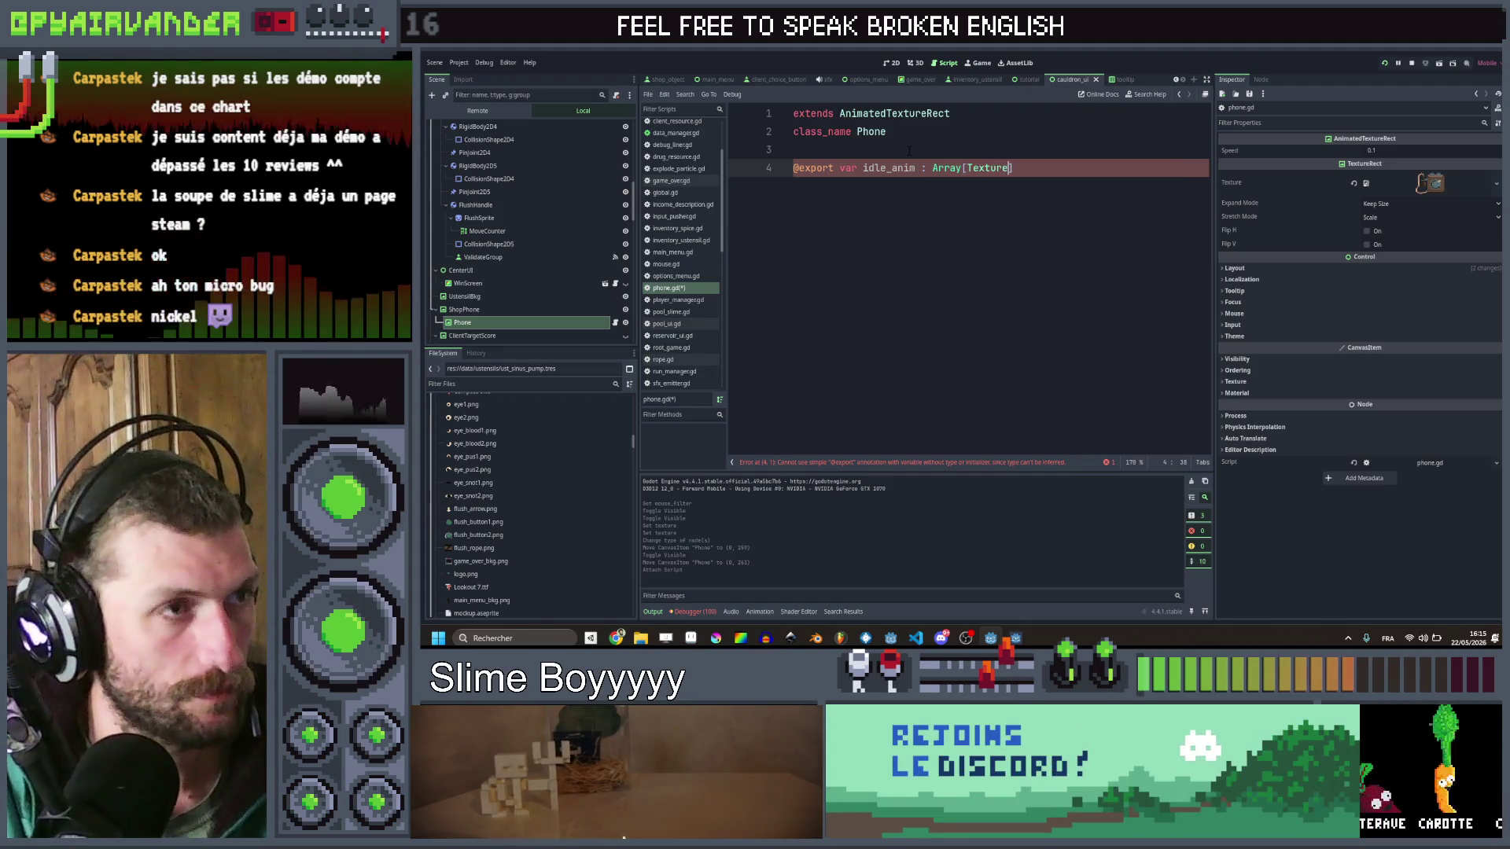
key("Down")
key("Return")
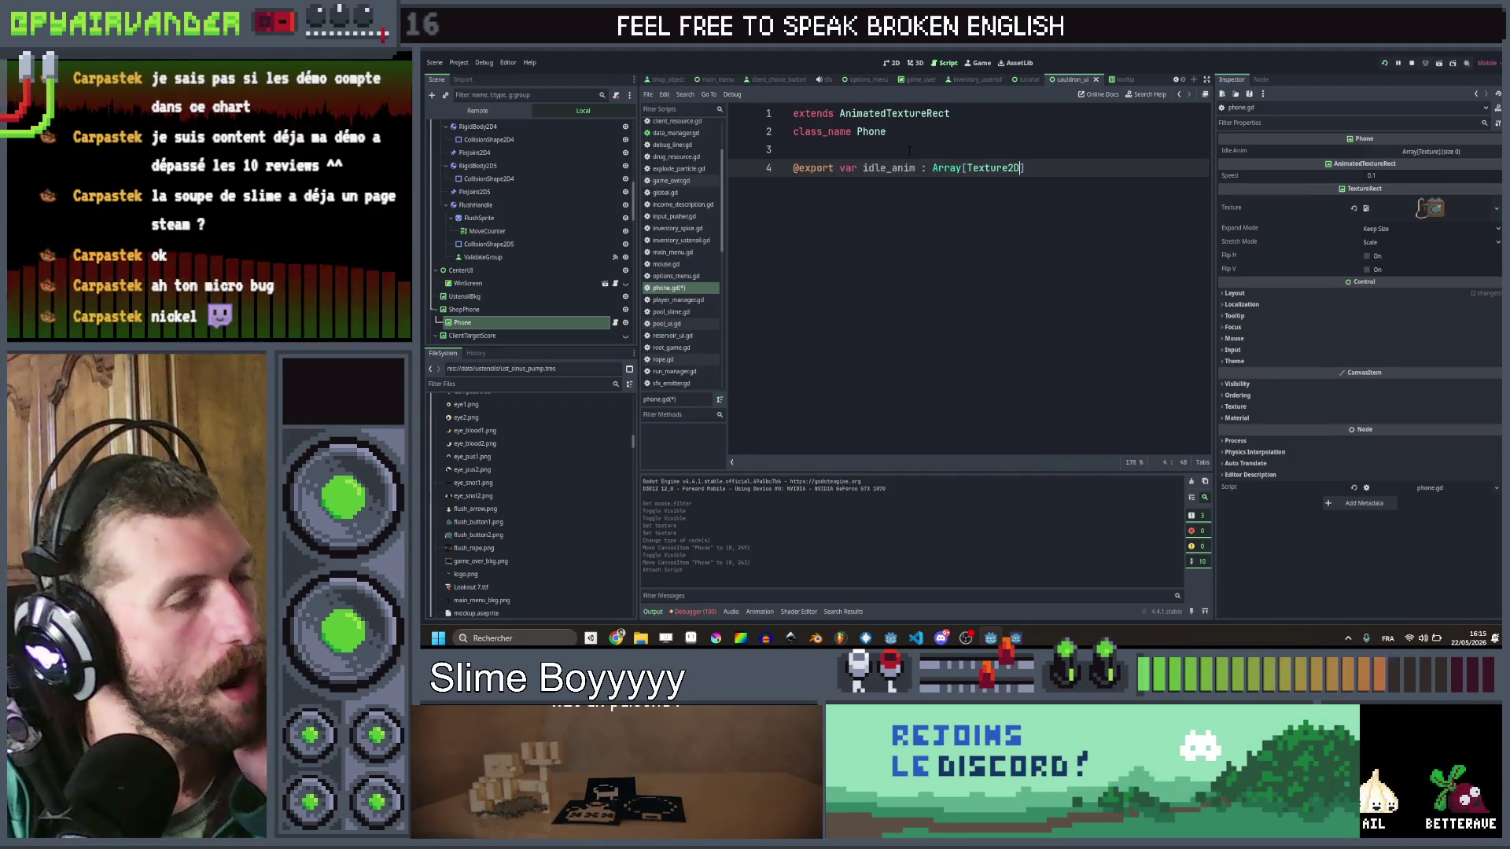
key("Return")
key("Return")
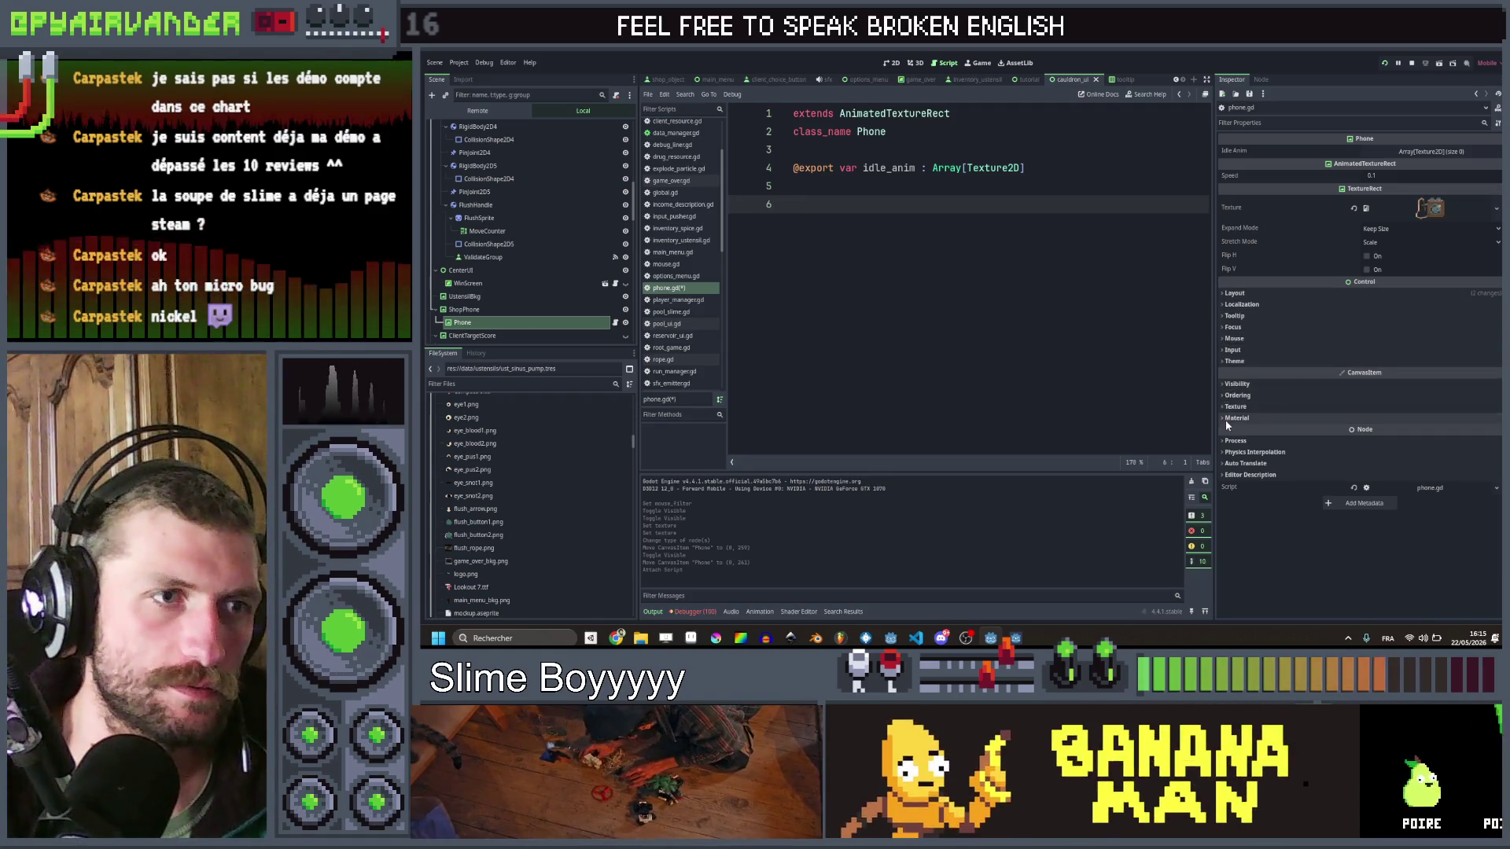
Step: Give Phone a new ShaderMaterial that uses the existing outline2d.gdshader
left_click(1234, 418)
left_click(1422, 431)
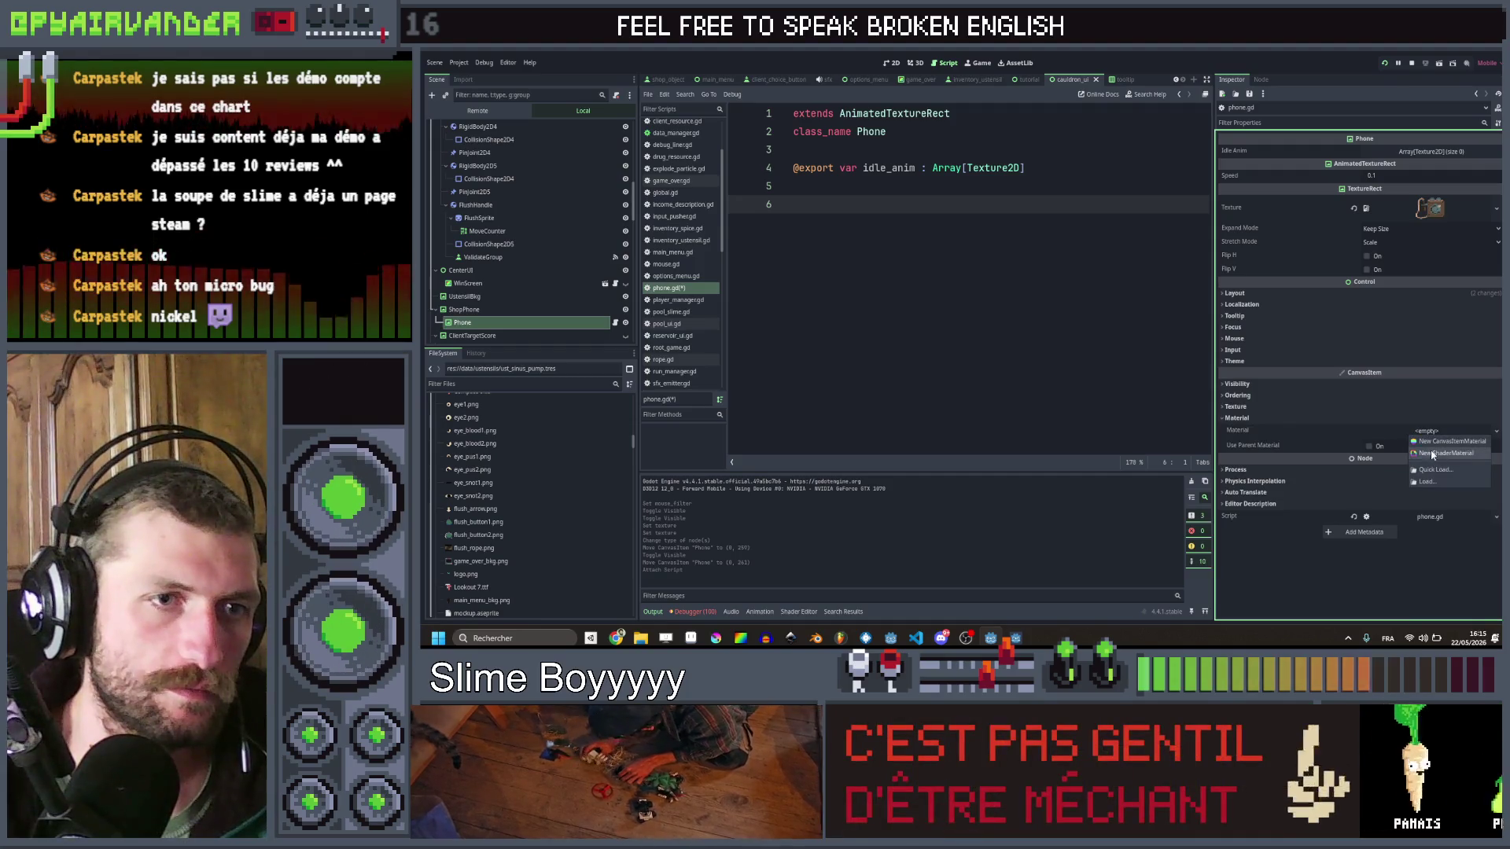
left_click(1432, 453)
left_click(1432, 447)
left_click(1438, 523)
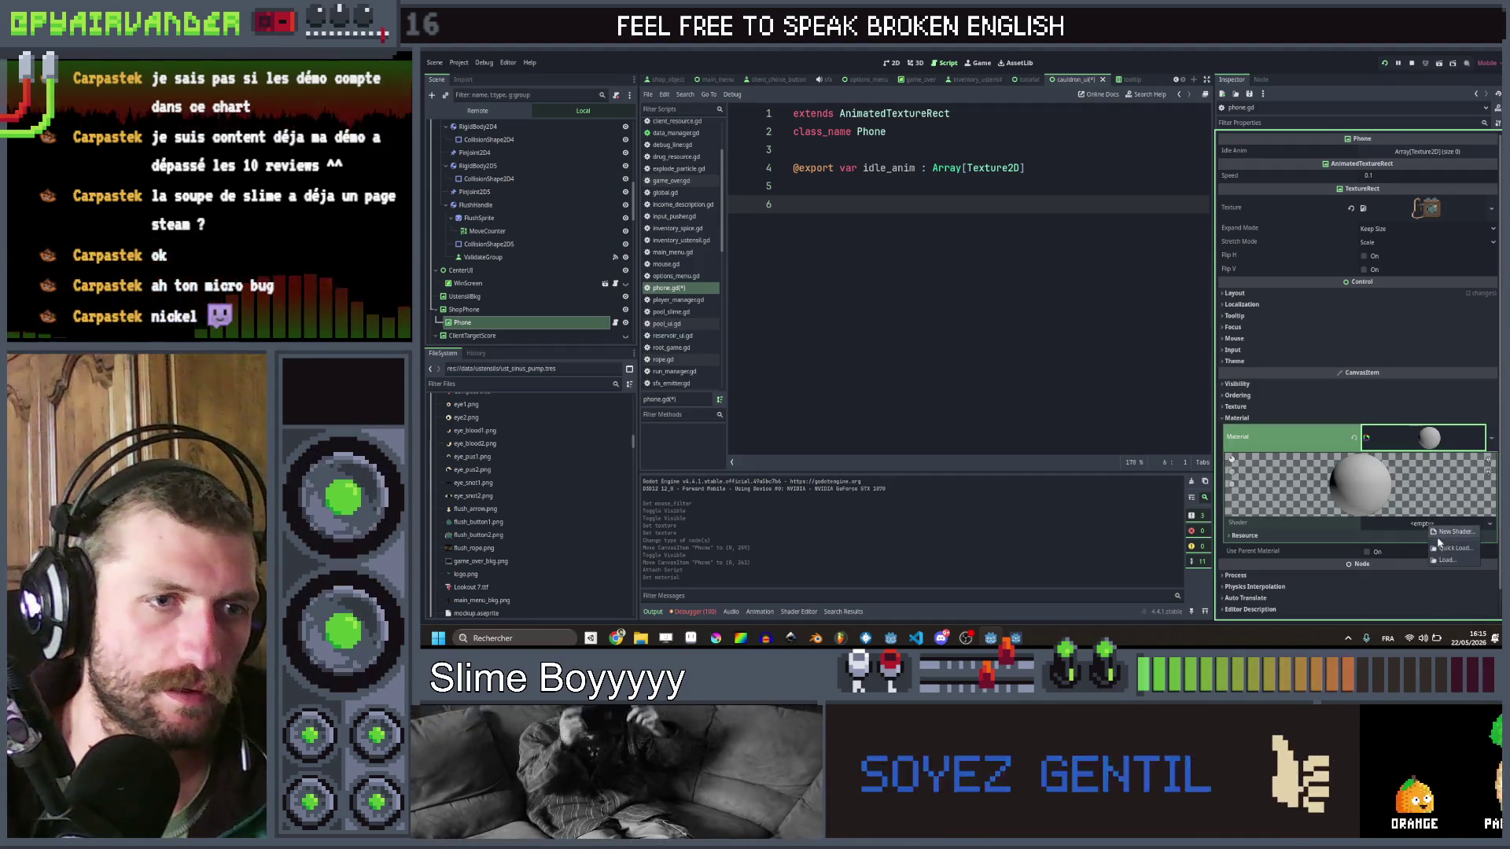
left_click(1450, 541)
key("BackSpace")
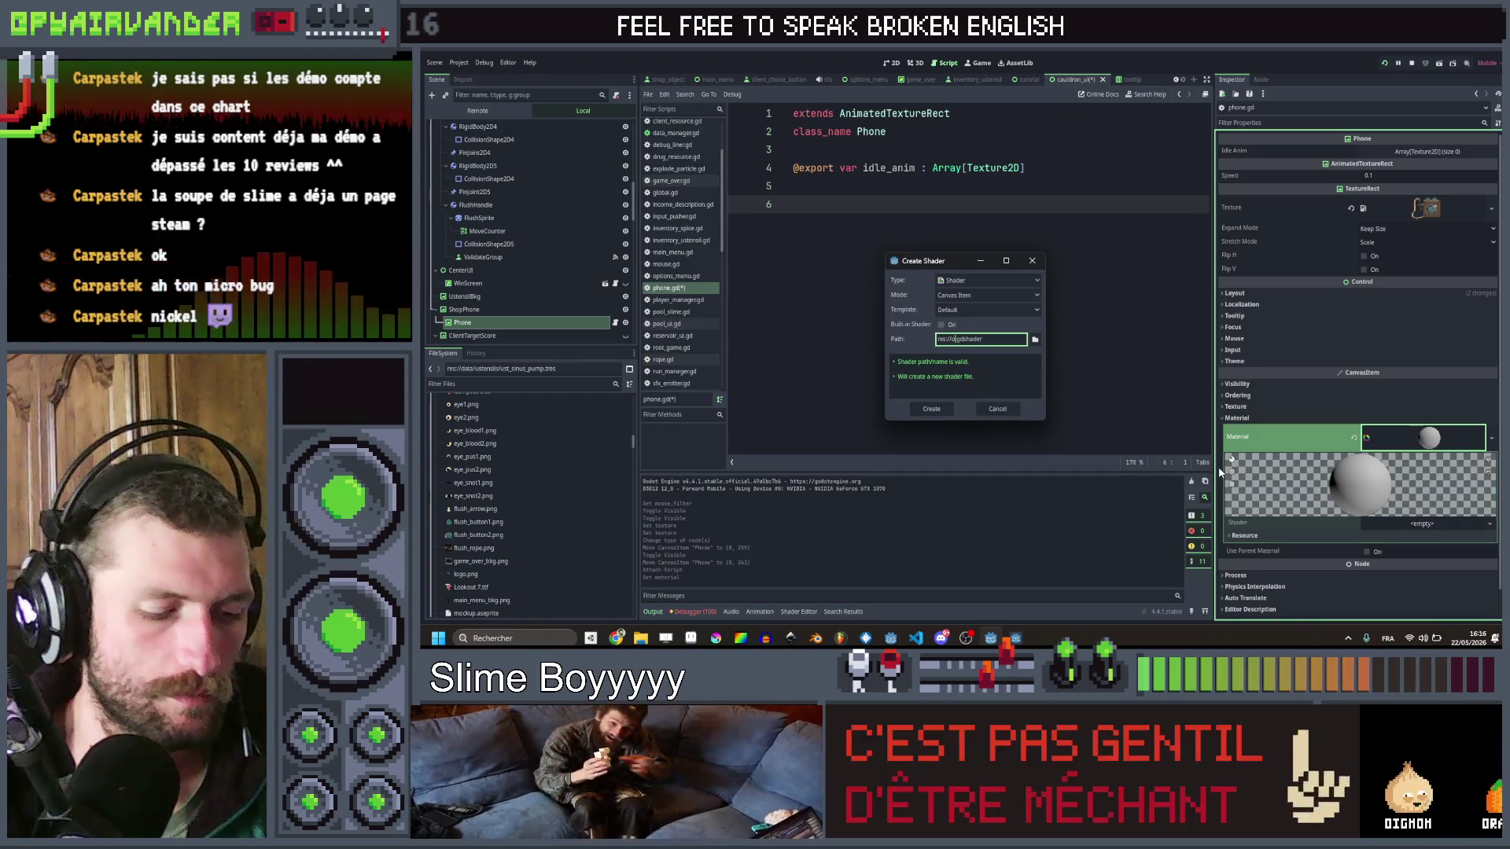
left_click(997, 409)
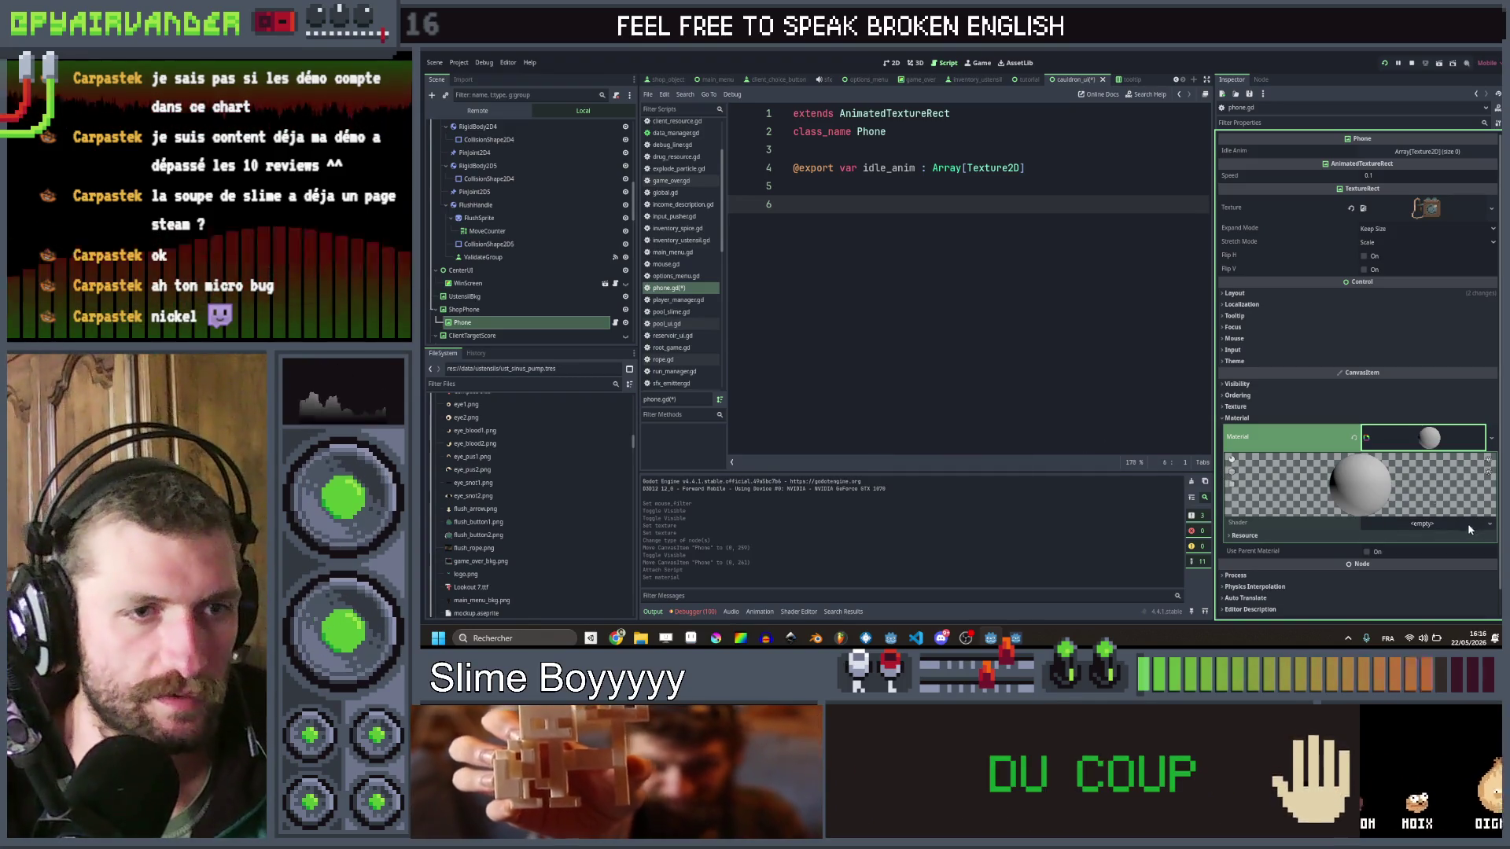
left_click(1489, 523)
left_click(1475, 548)
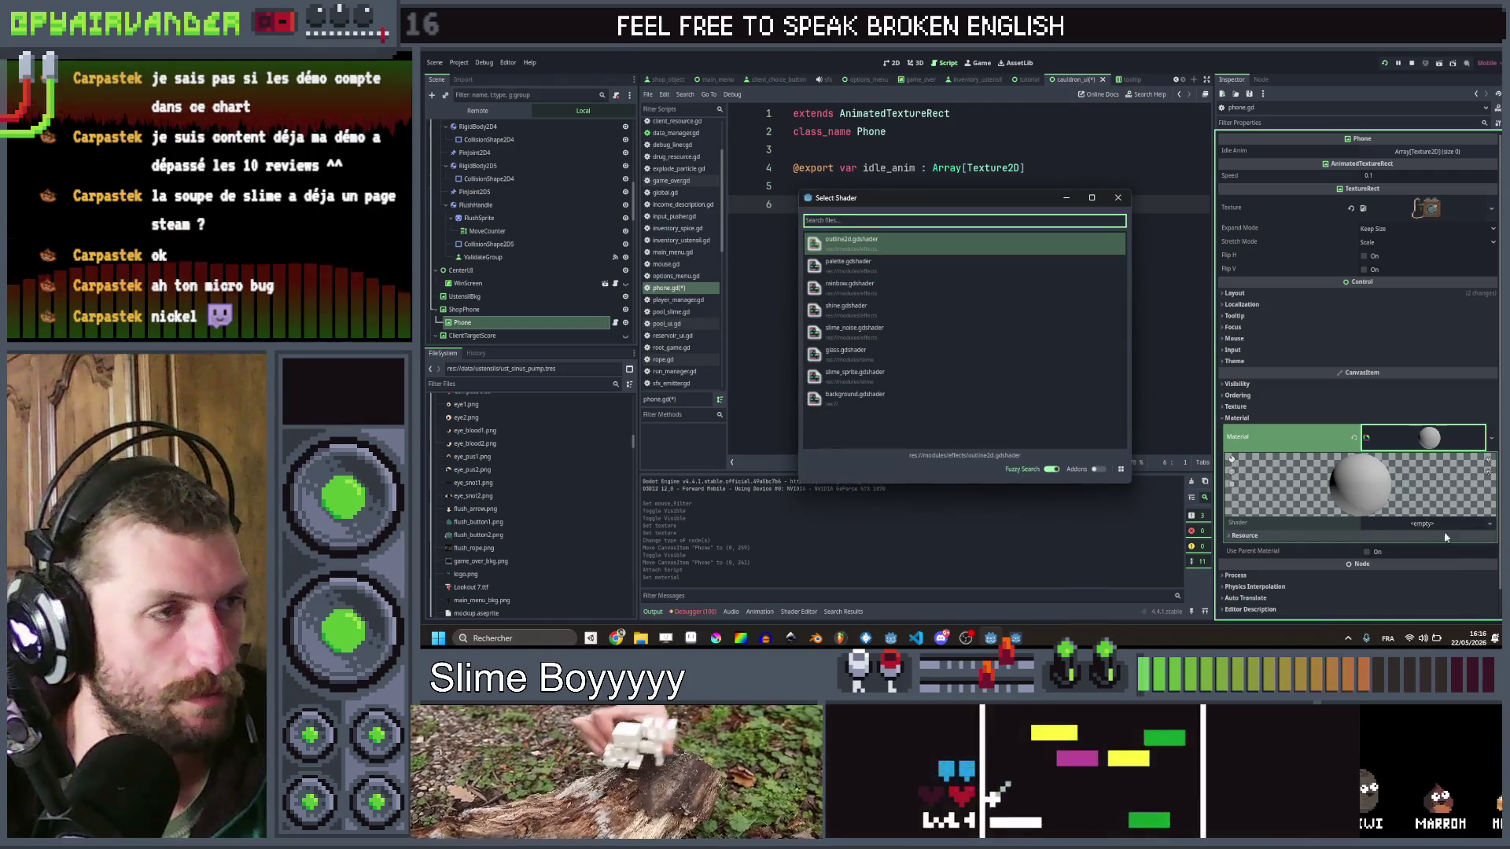
double_click(943, 249)
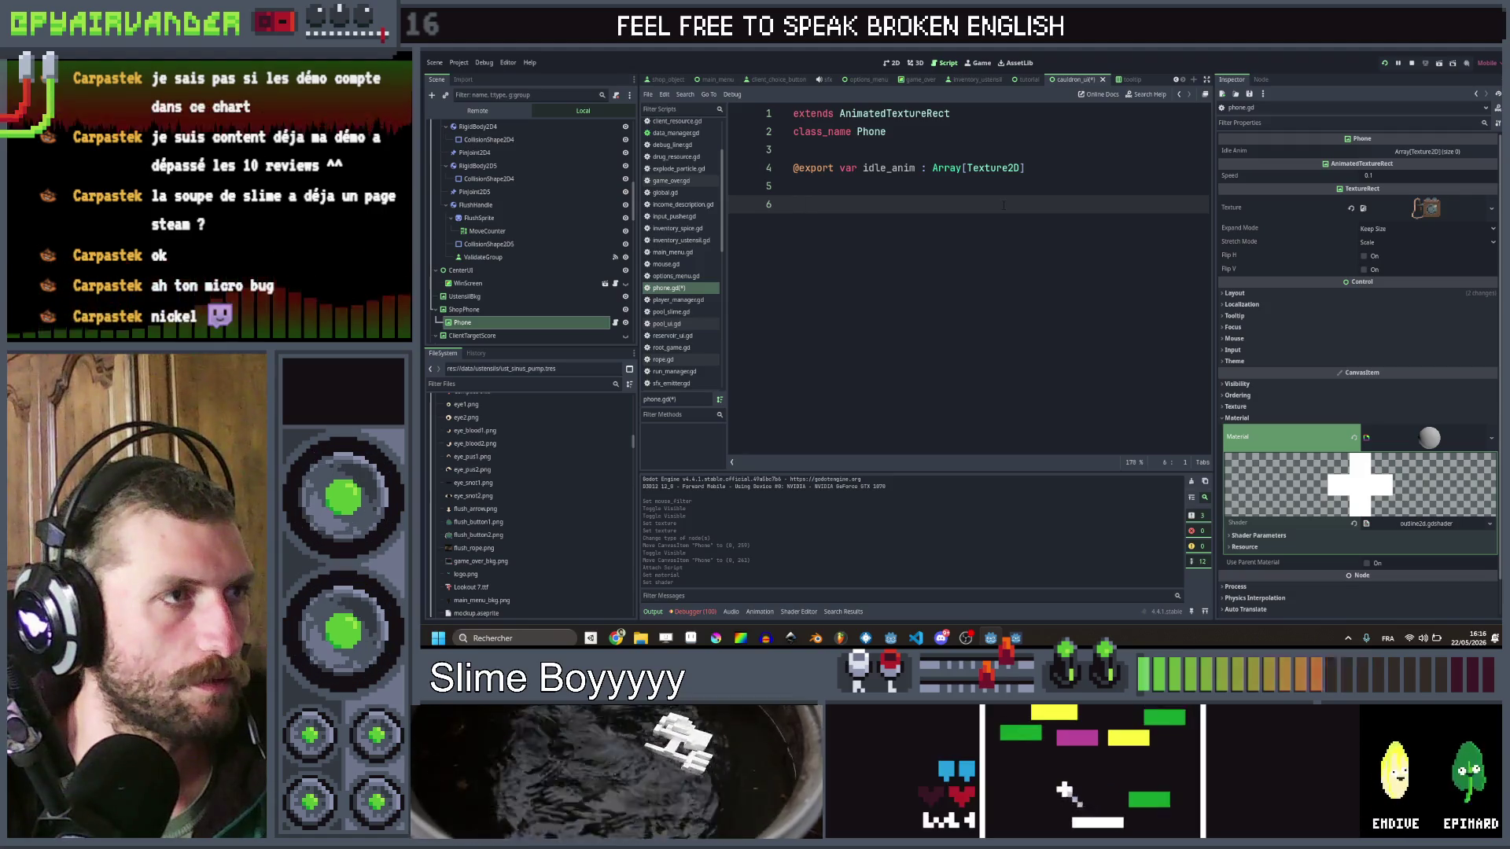
Step: Add a _ready() function calling setAnim(idle_anim) and save
type("func re")
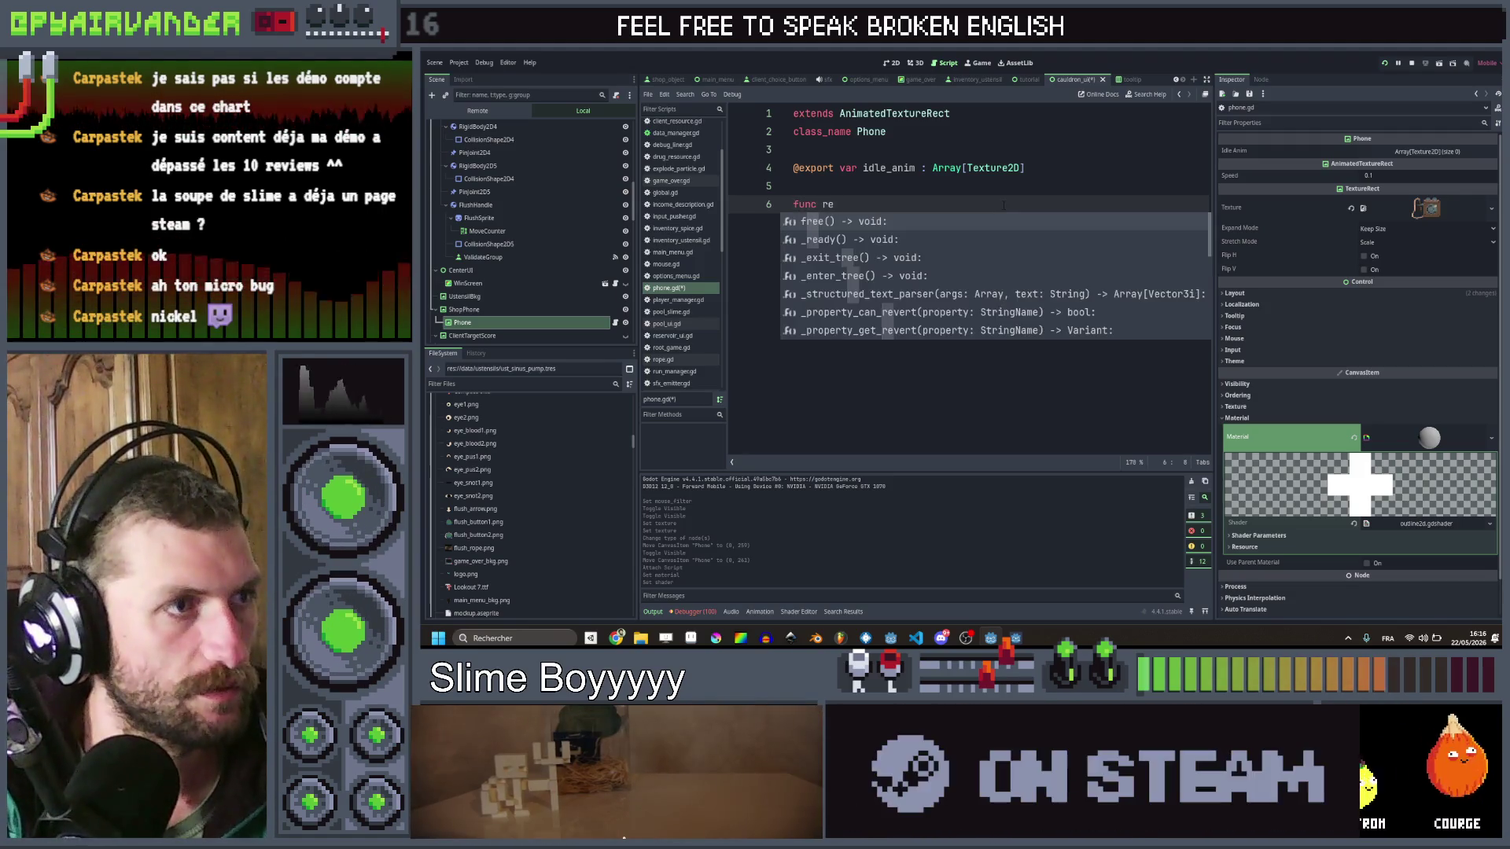
key("Return")
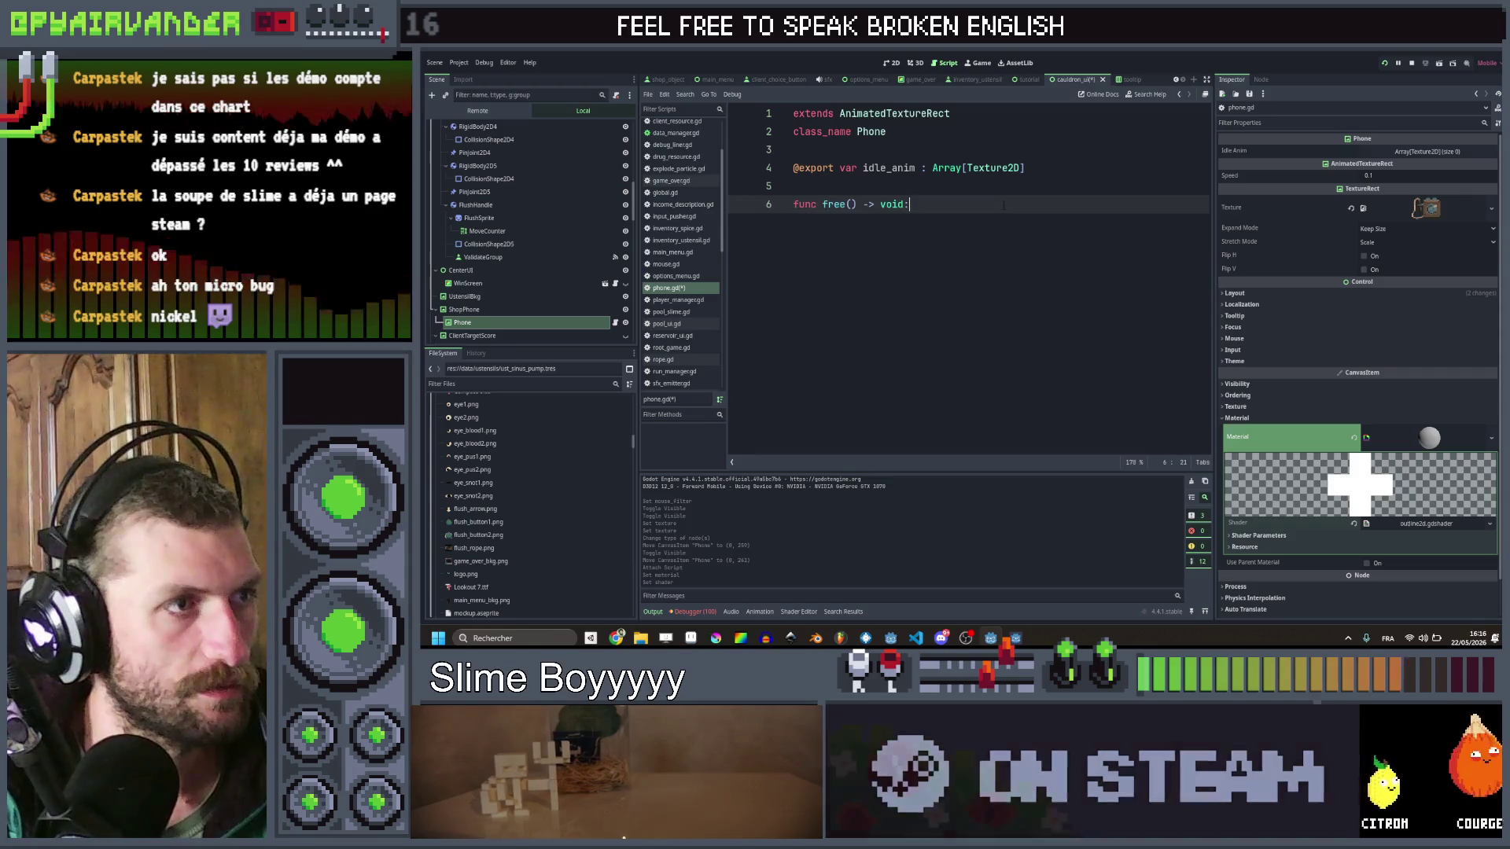
key("ctrl+z")
key("BackSpace")
key("BackSpace")
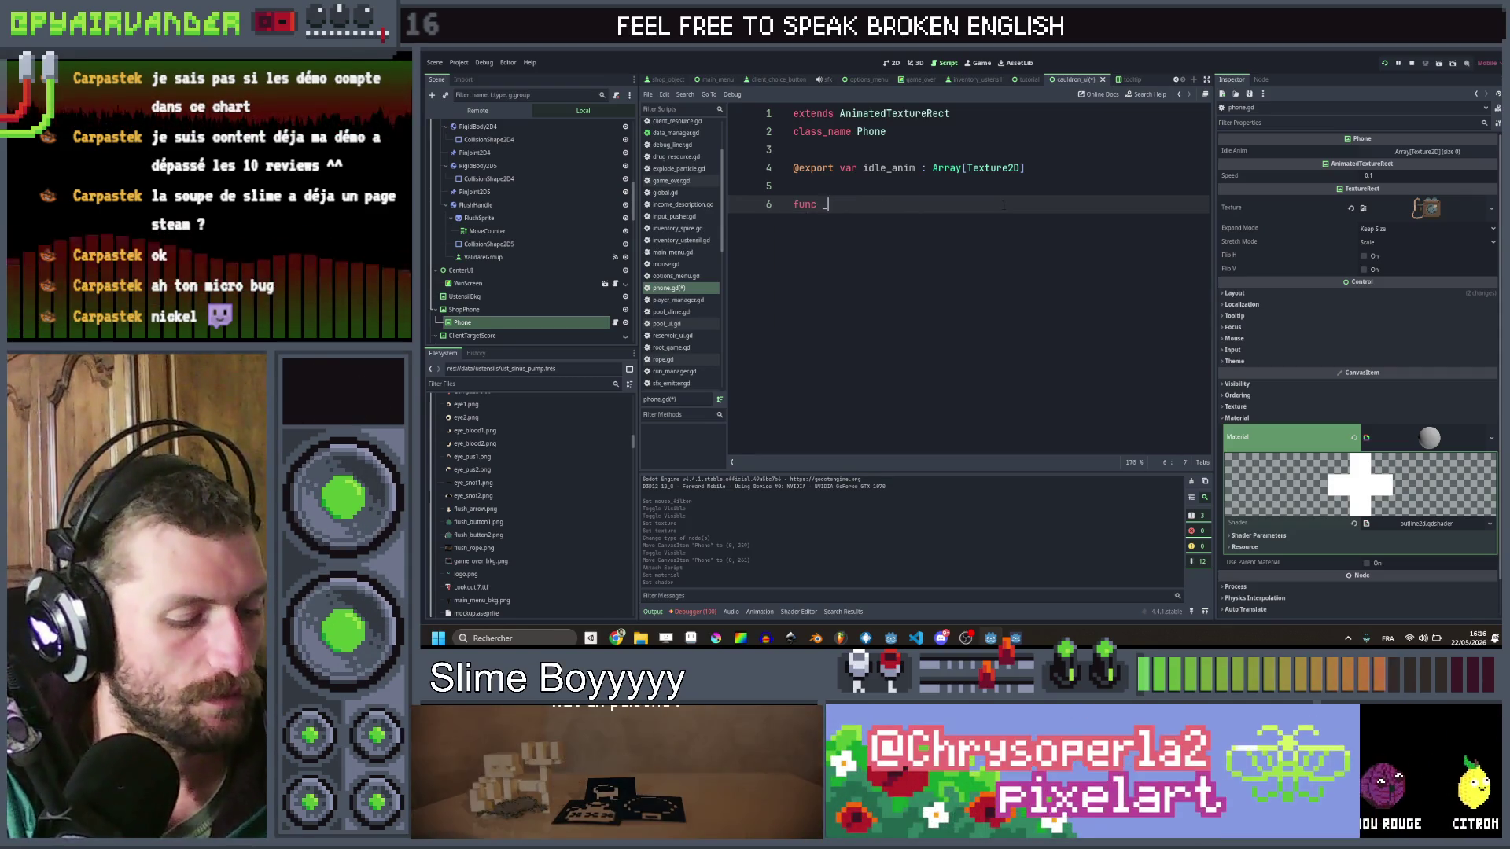
type("_re")
key("Return")
type("set")
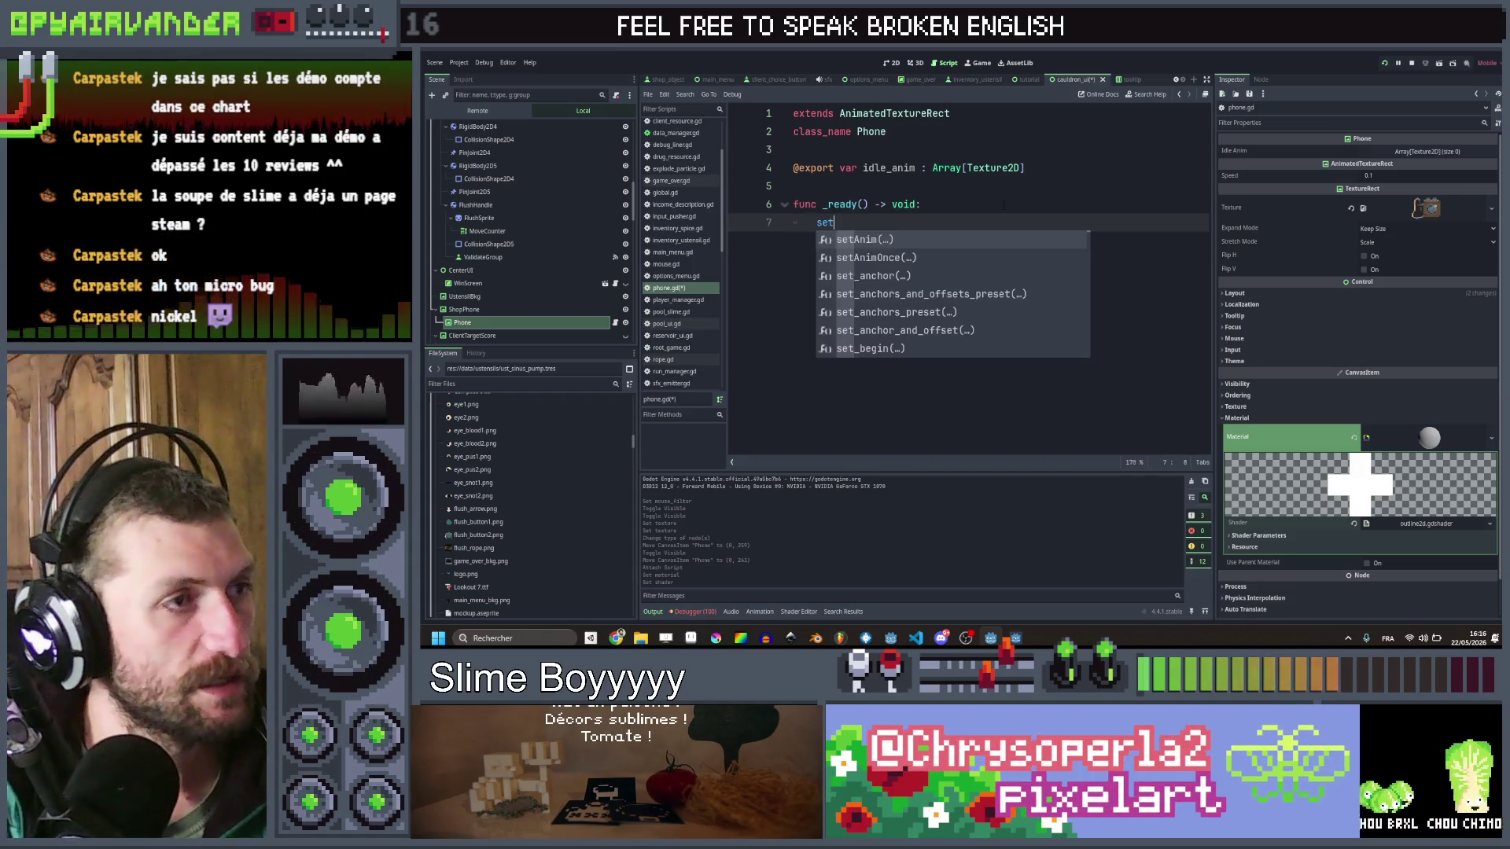
key("Return")
key("Return")
key("ctrl+s")
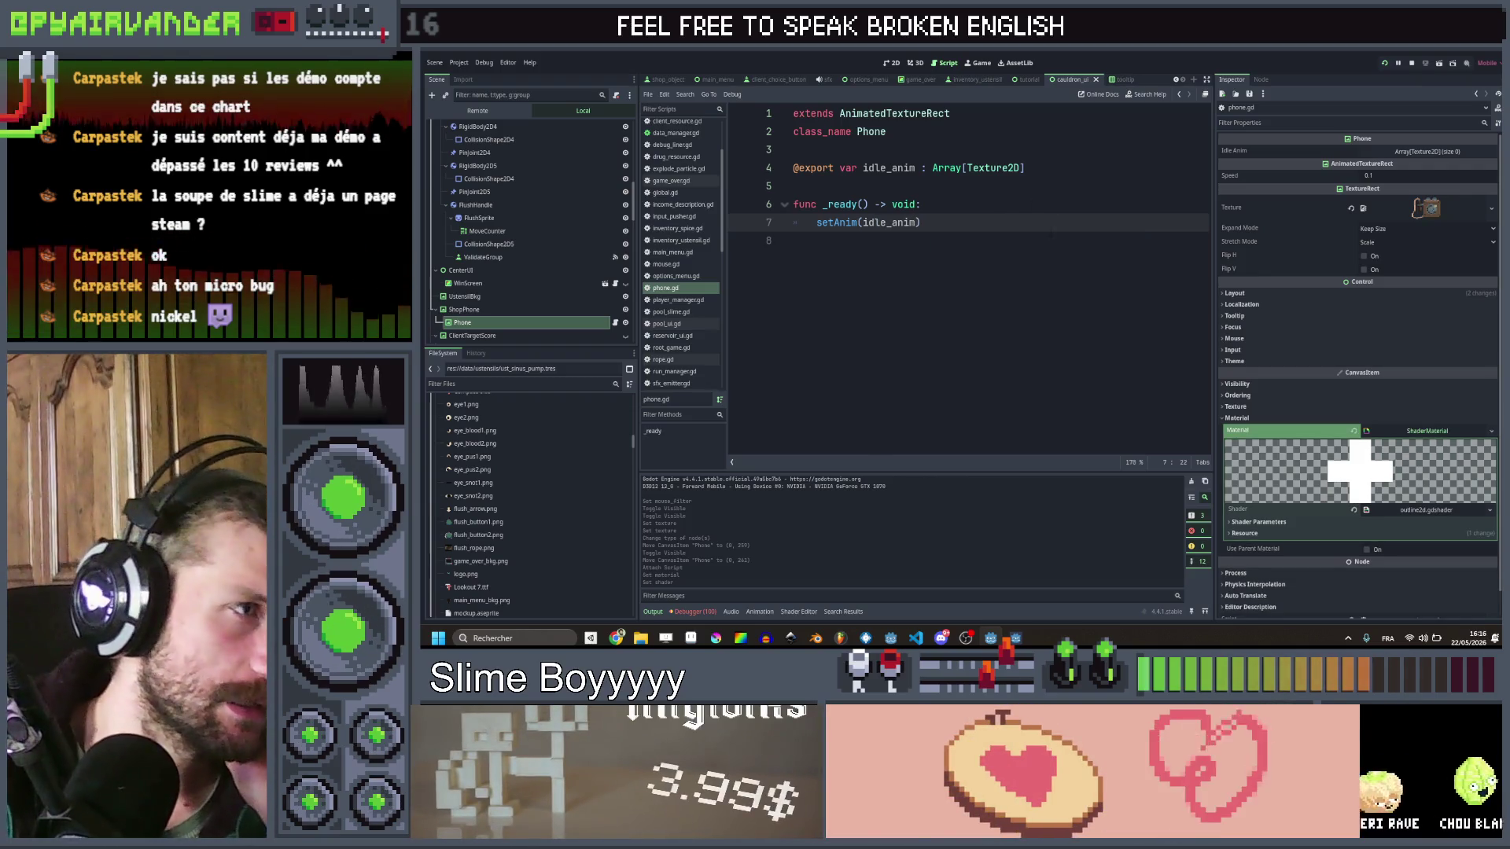
Step: Show the Phone node's signal list in the Node tab
left_click(1260, 79)
left_click(1231, 80)
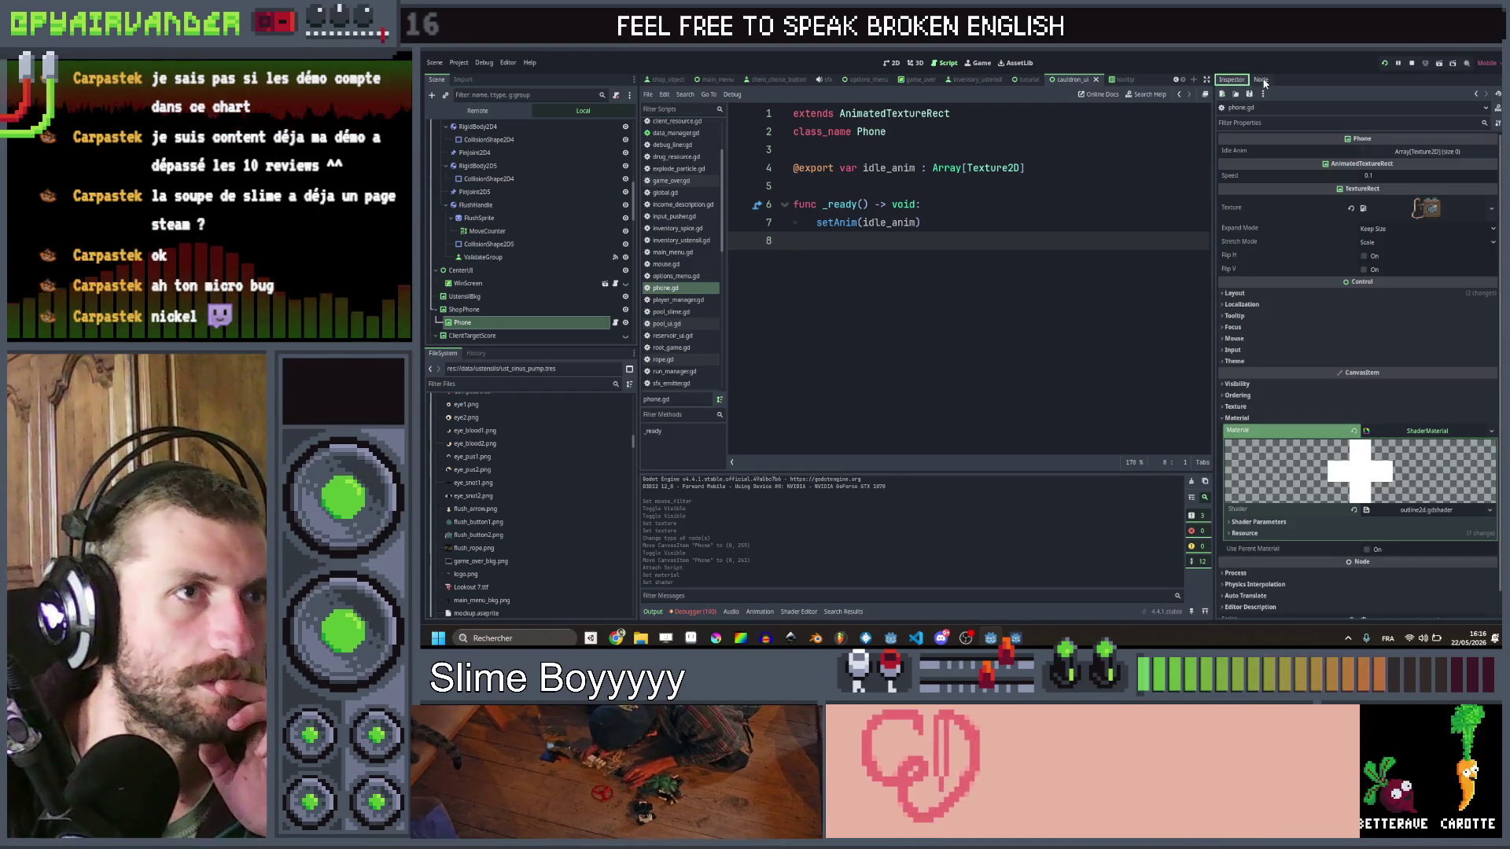
left_click(1260, 80)
left_click(463, 325)
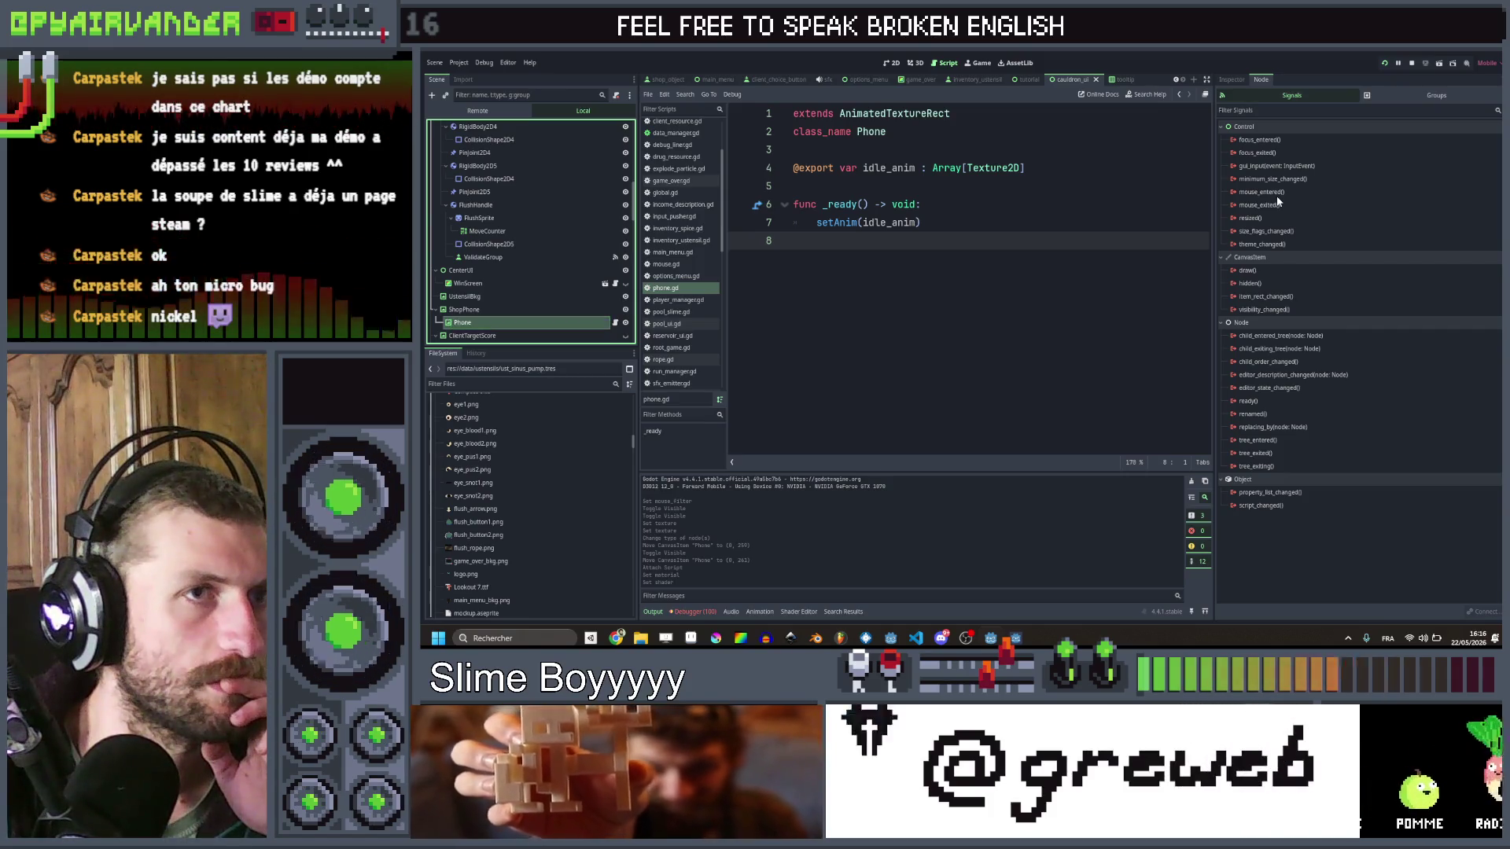
Step: Delete the mistaken _on_phone_mouse_entered handler and disconnect its wrong mouse_entered connection
left_click(1277, 197)
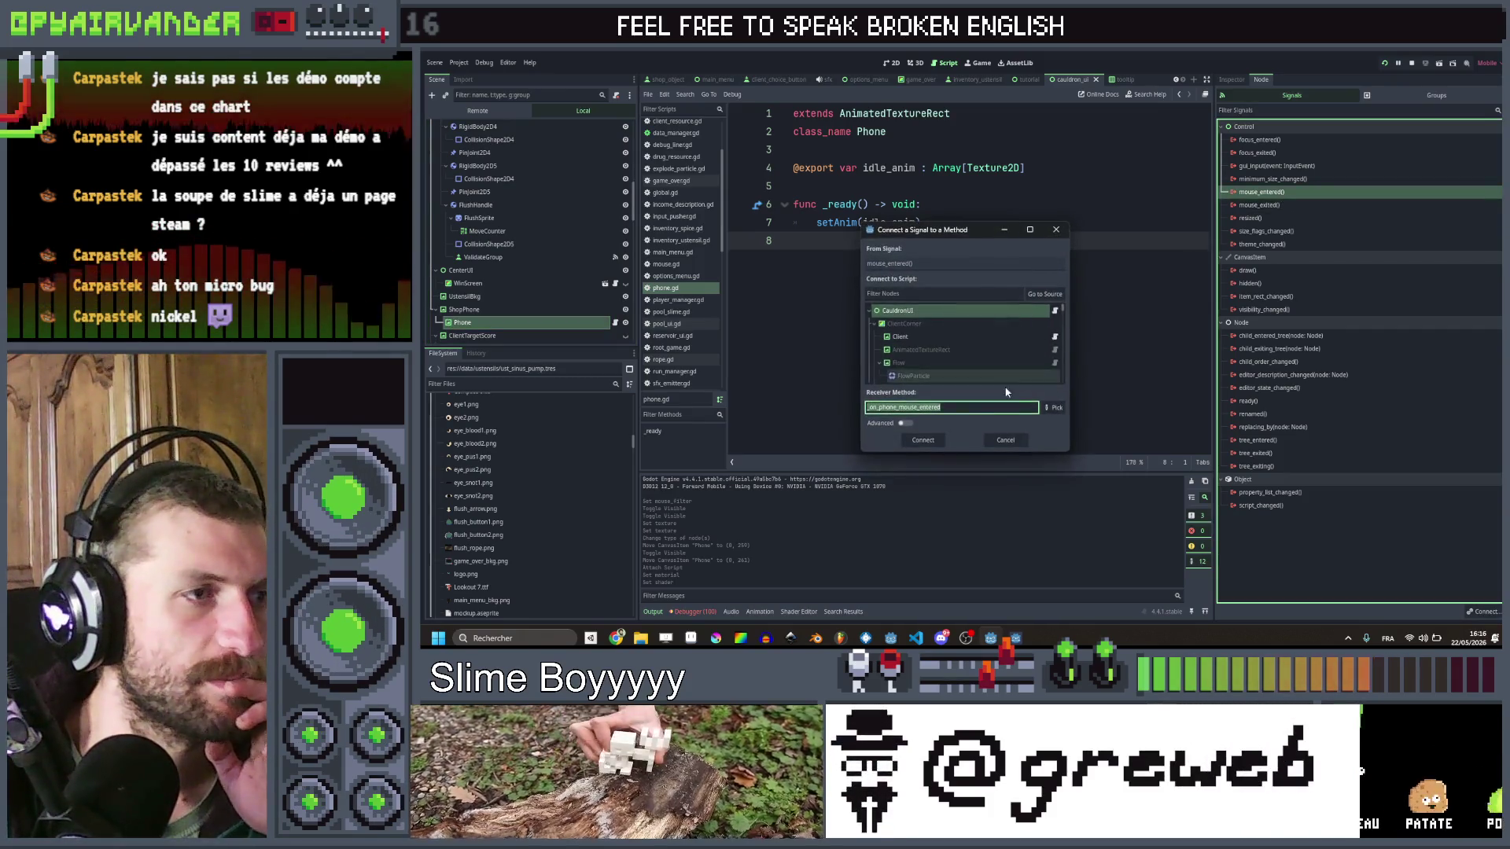
key("Return")
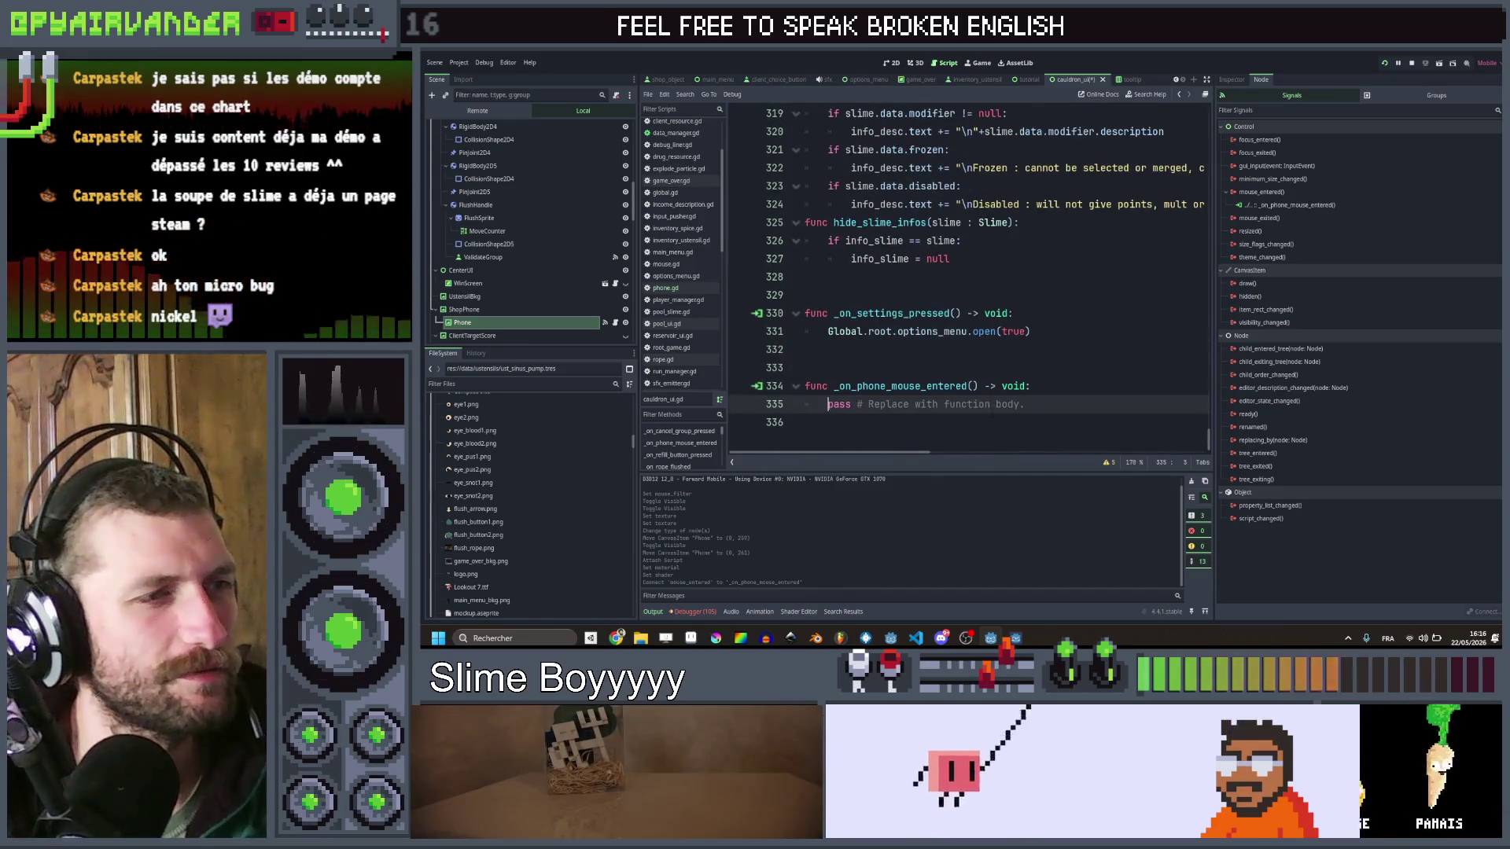
left_click_drag(865, 422, 778, 375)
key("BackSpace")
key("BackSpace")
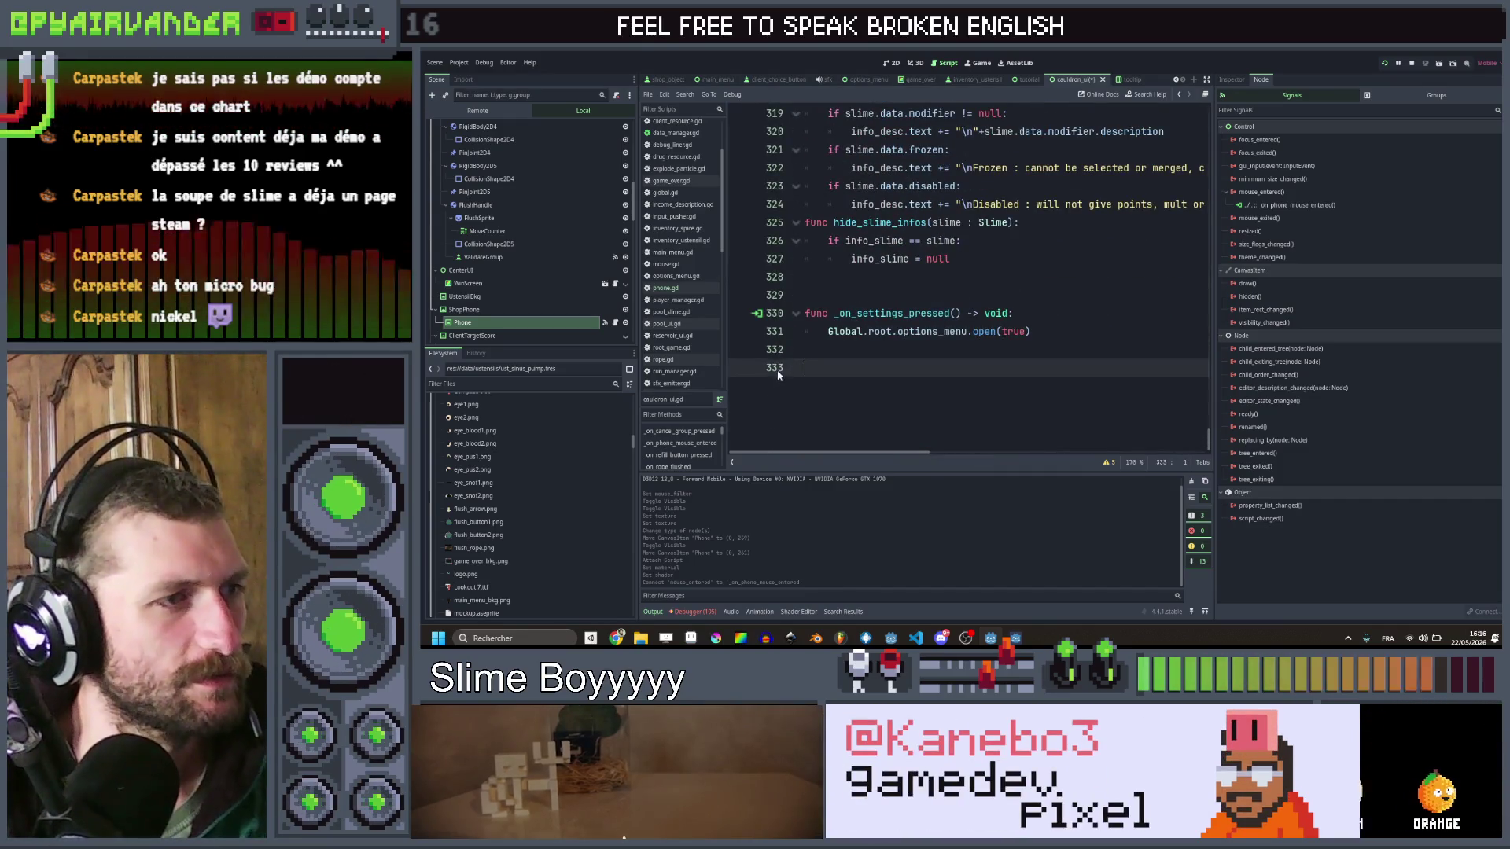
key("BackSpace")
key("ctrl+s")
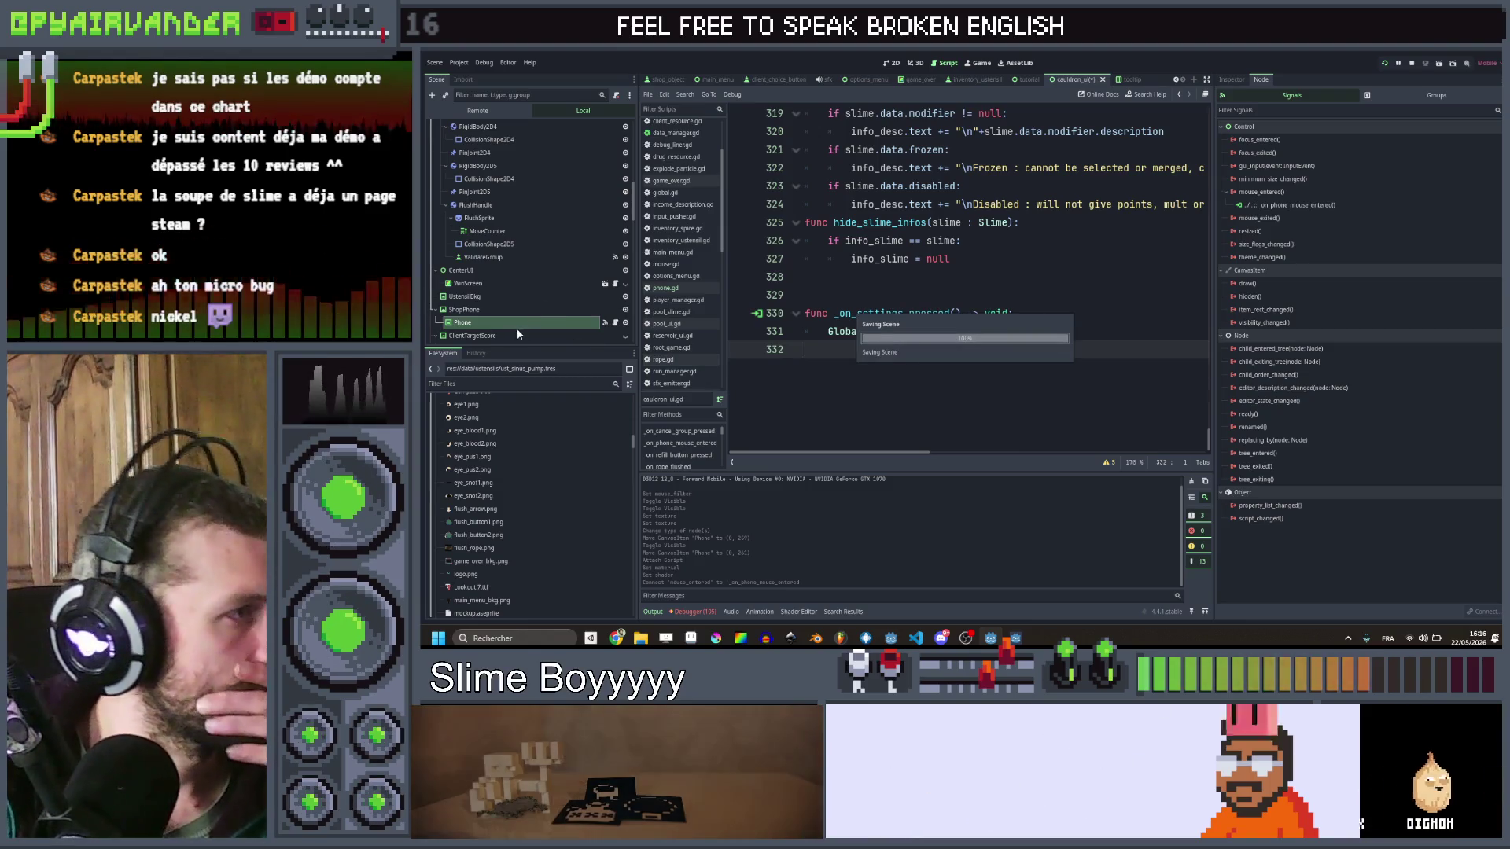
right_click(1324, 205)
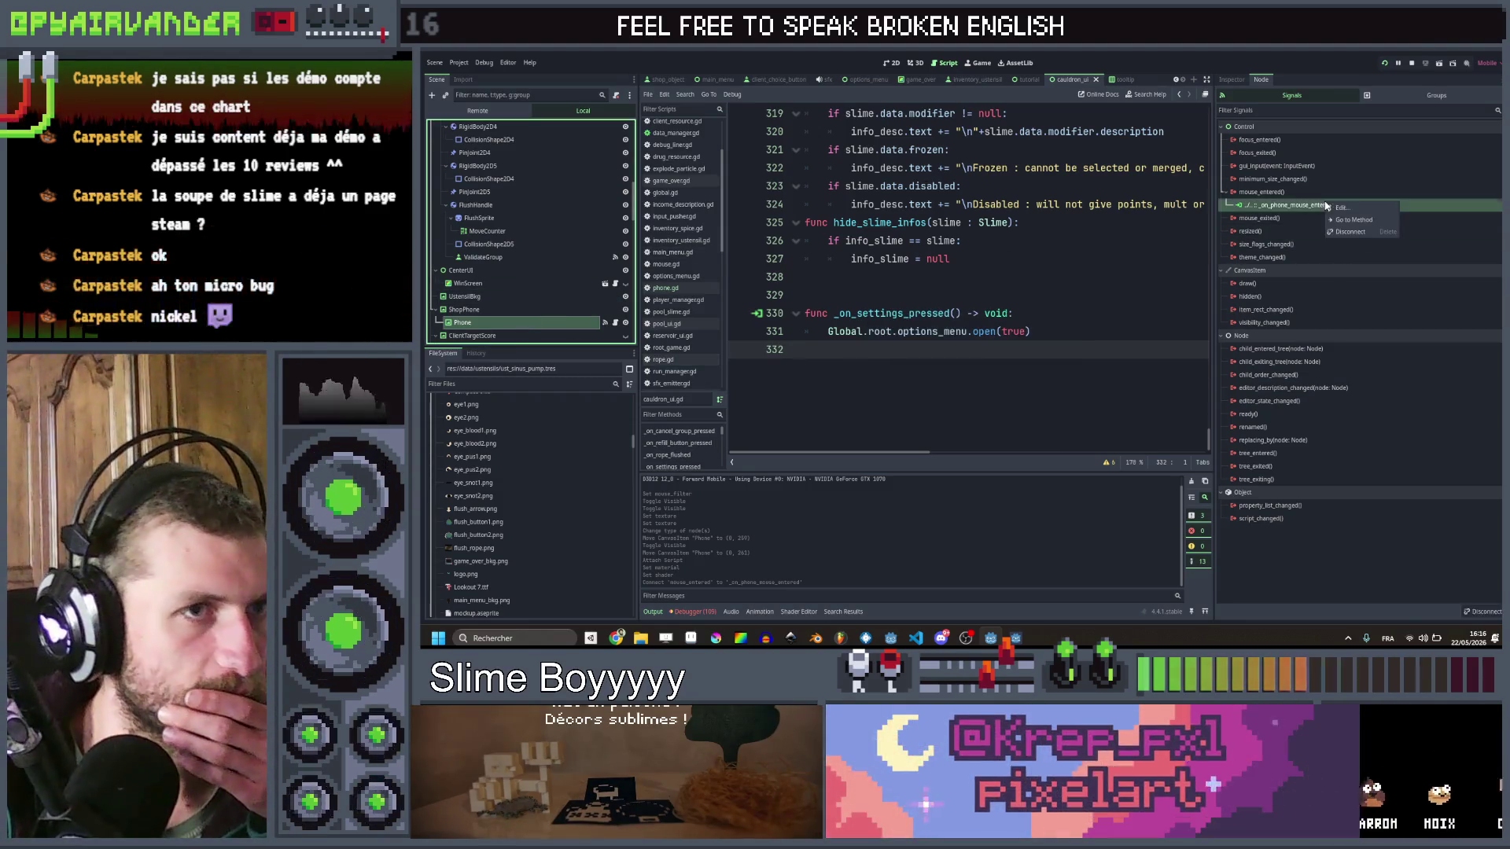
left_click(1350, 231)
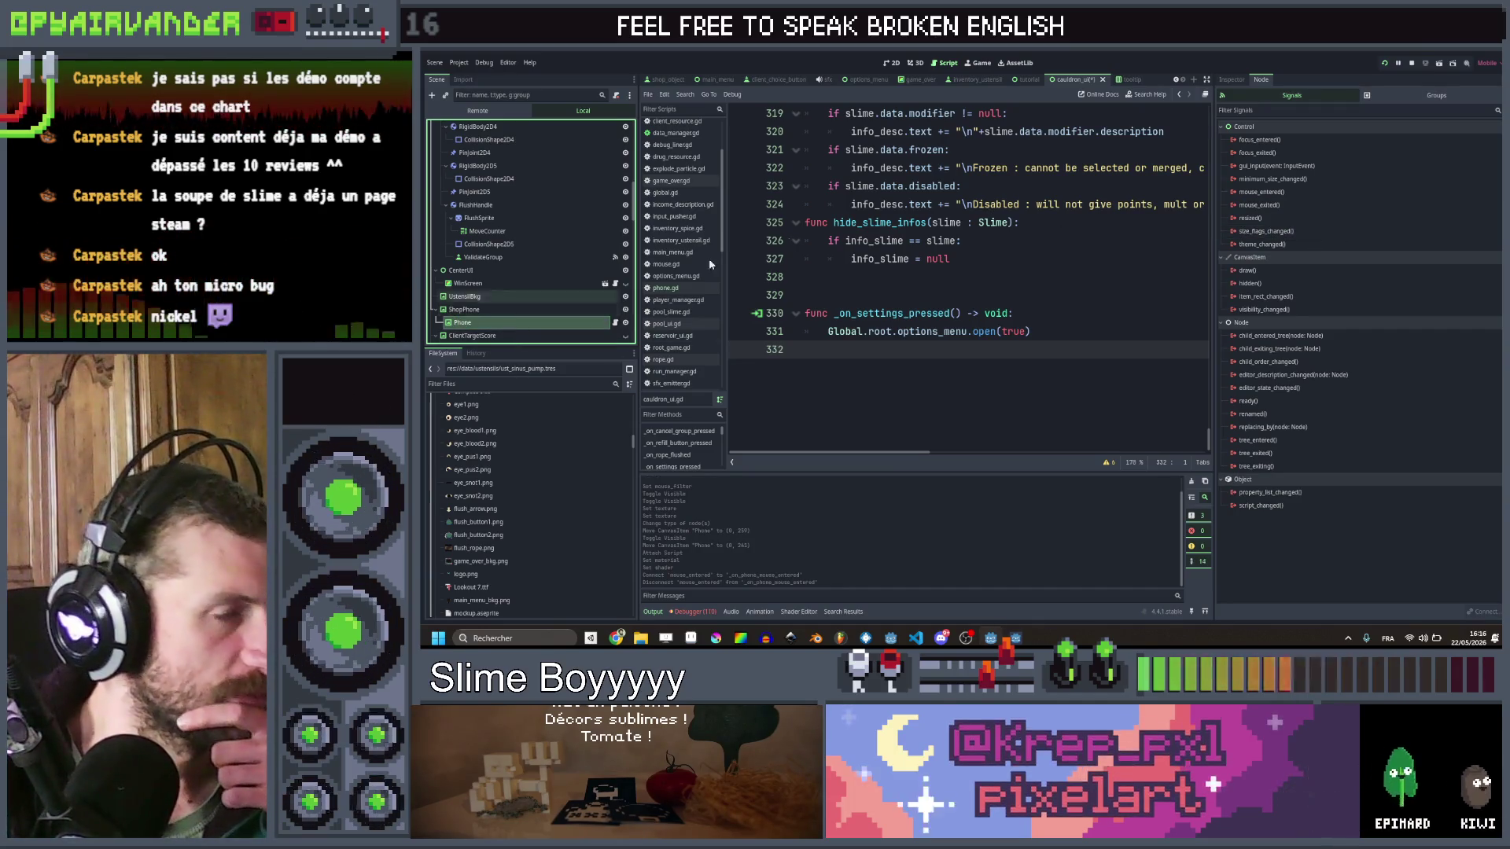
left_click(1231, 79)
left_click(1261, 80)
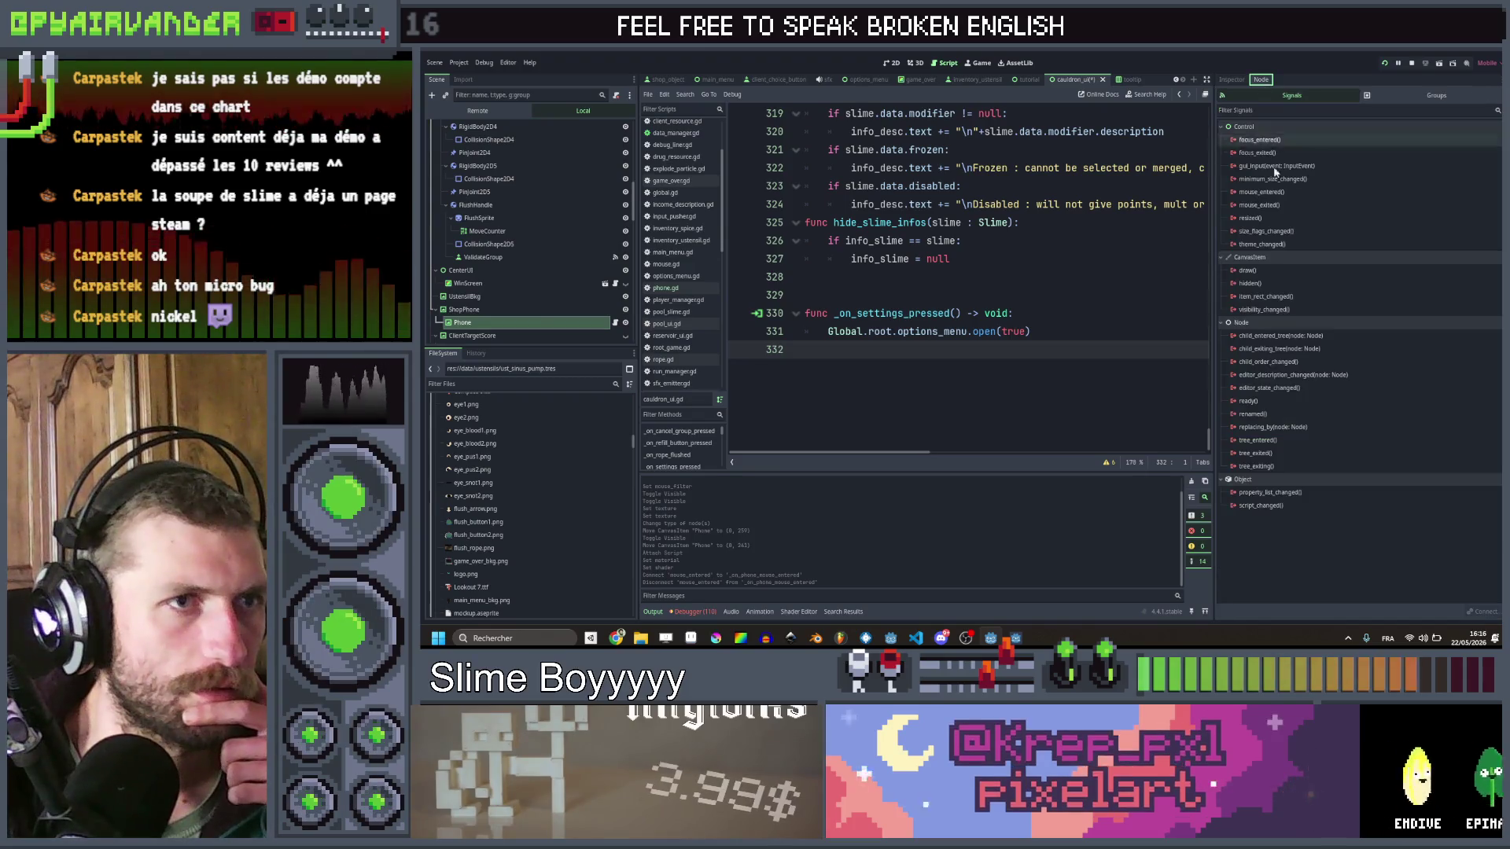
Step: Connect mouse_entered and mouse_exited to Phone's own script, creating _on_mouse_entered and _on_mouse_exited
double_click(1261, 192)
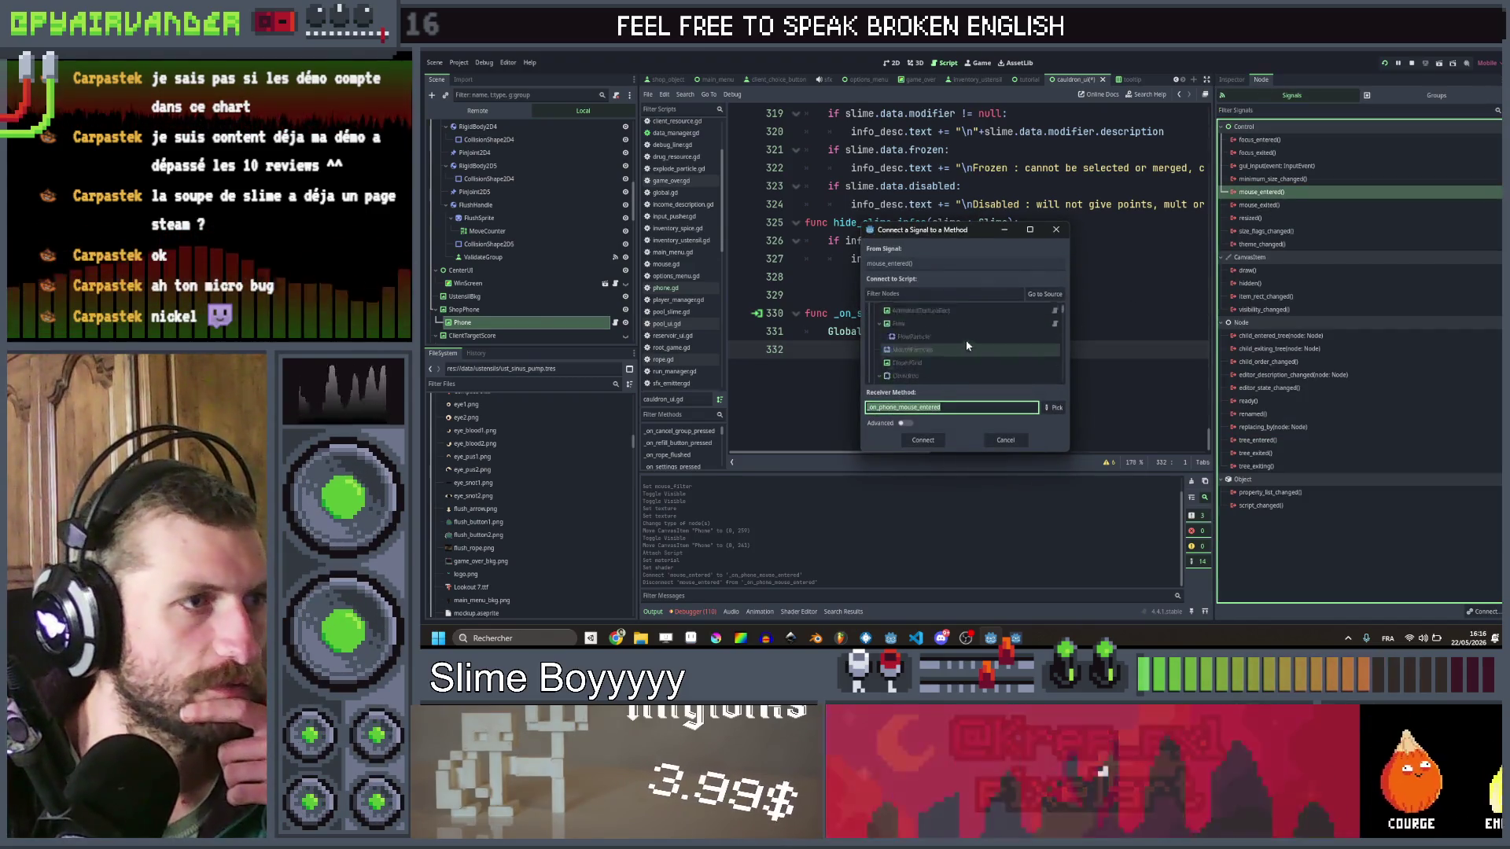
scroll(970, 327, "down", 5)
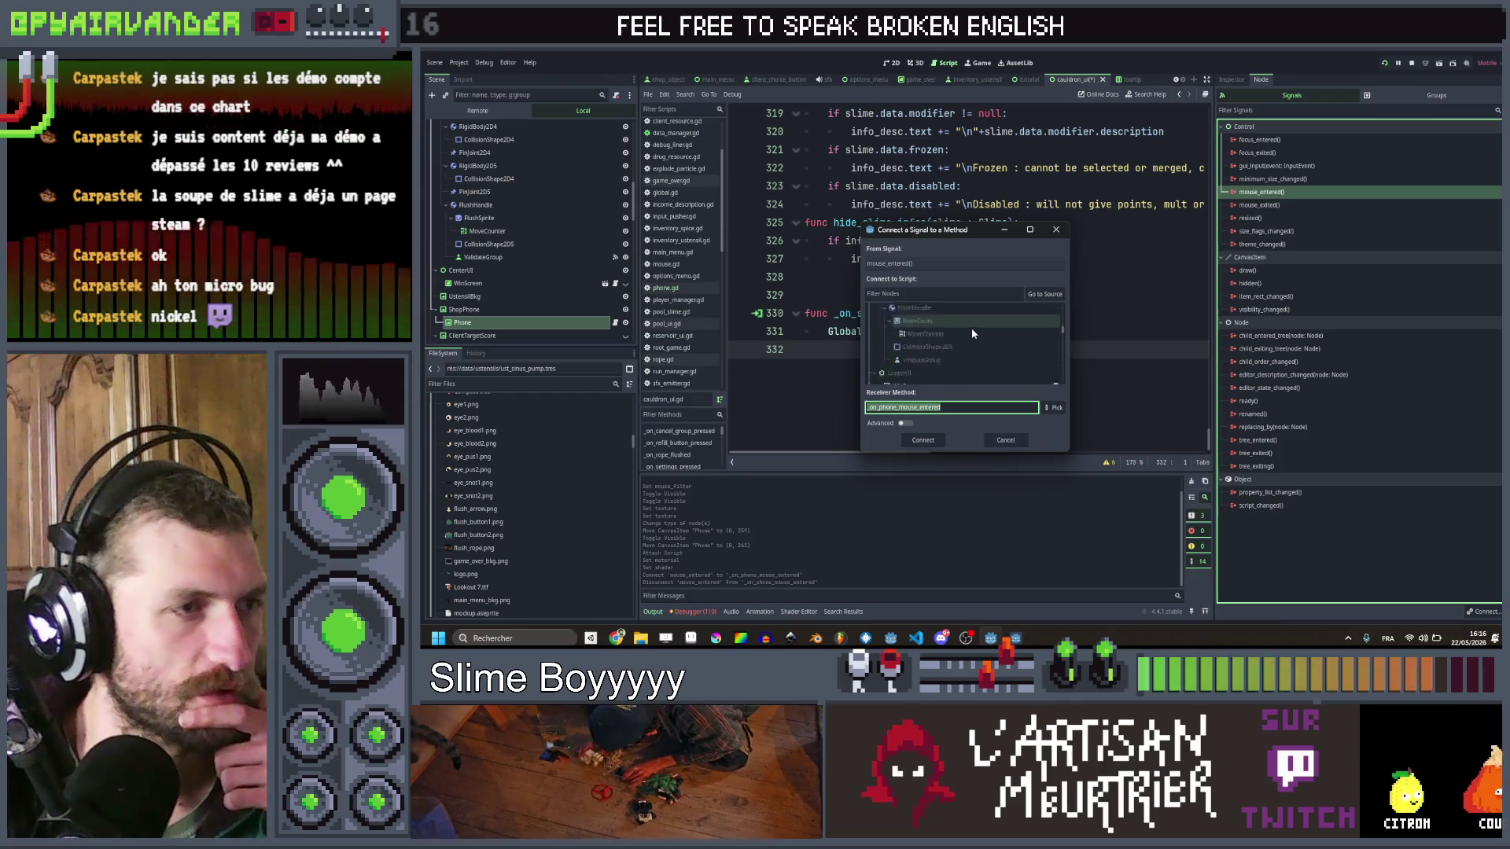
scroll(970, 328, "down", 3)
left_click(962, 337)
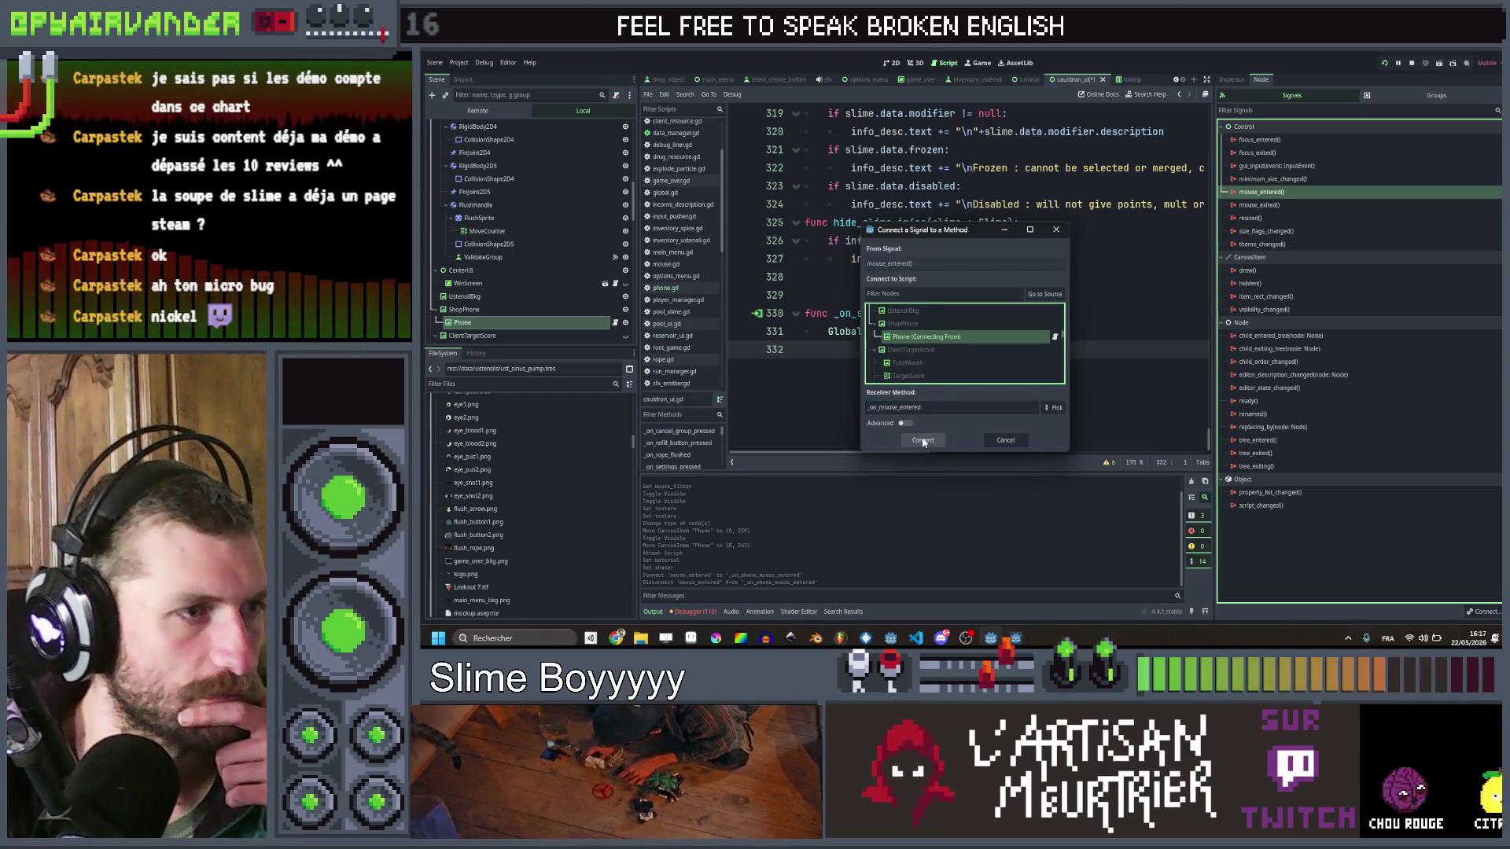
left_click(923, 440)
double_click(1281, 219)
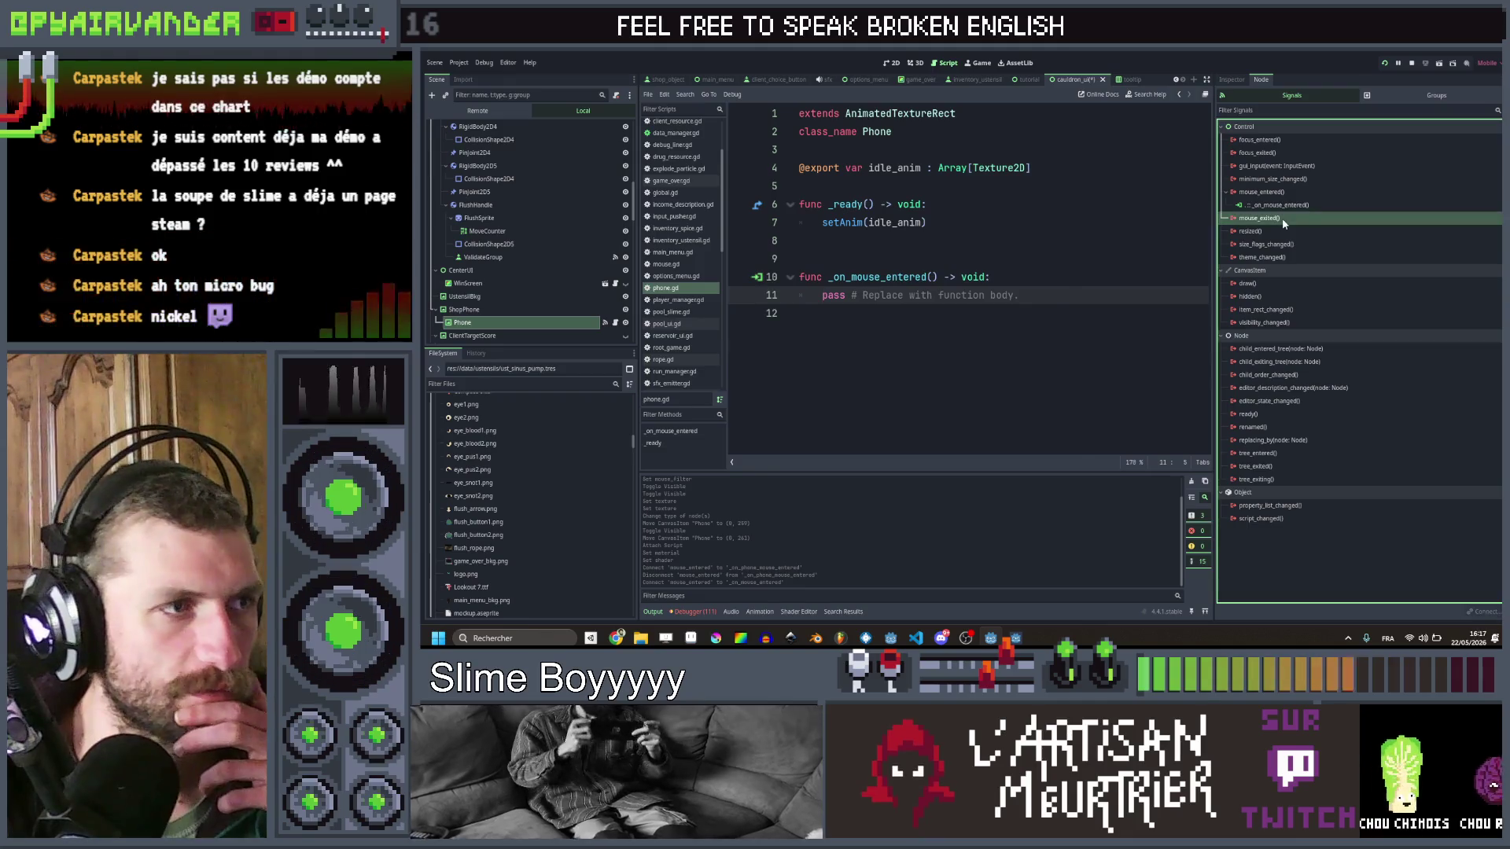
scroll(918, 326, "down", 3)
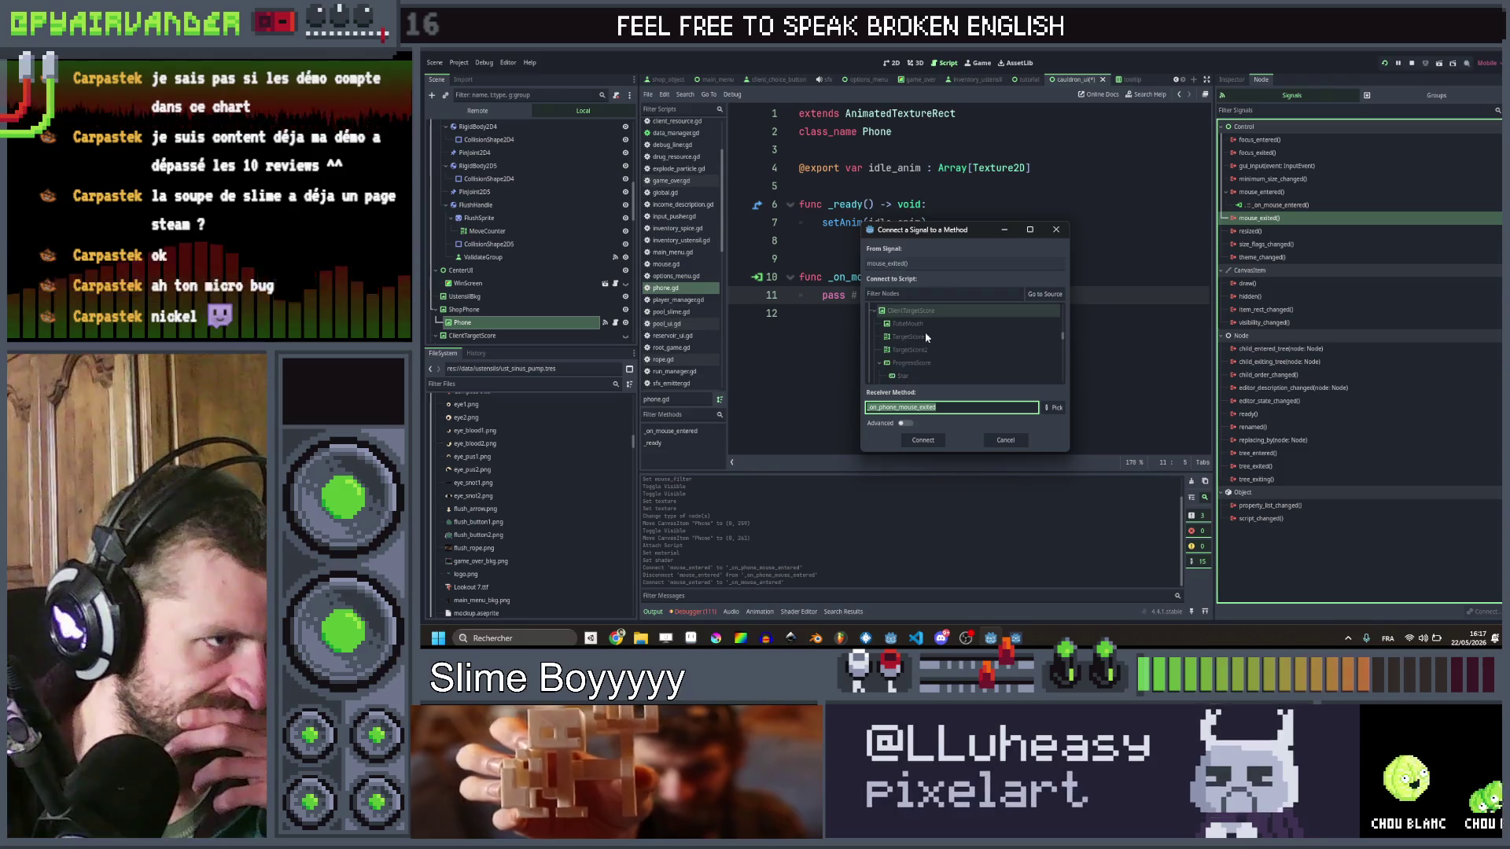
left_click(926, 356)
left_click(923, 440)
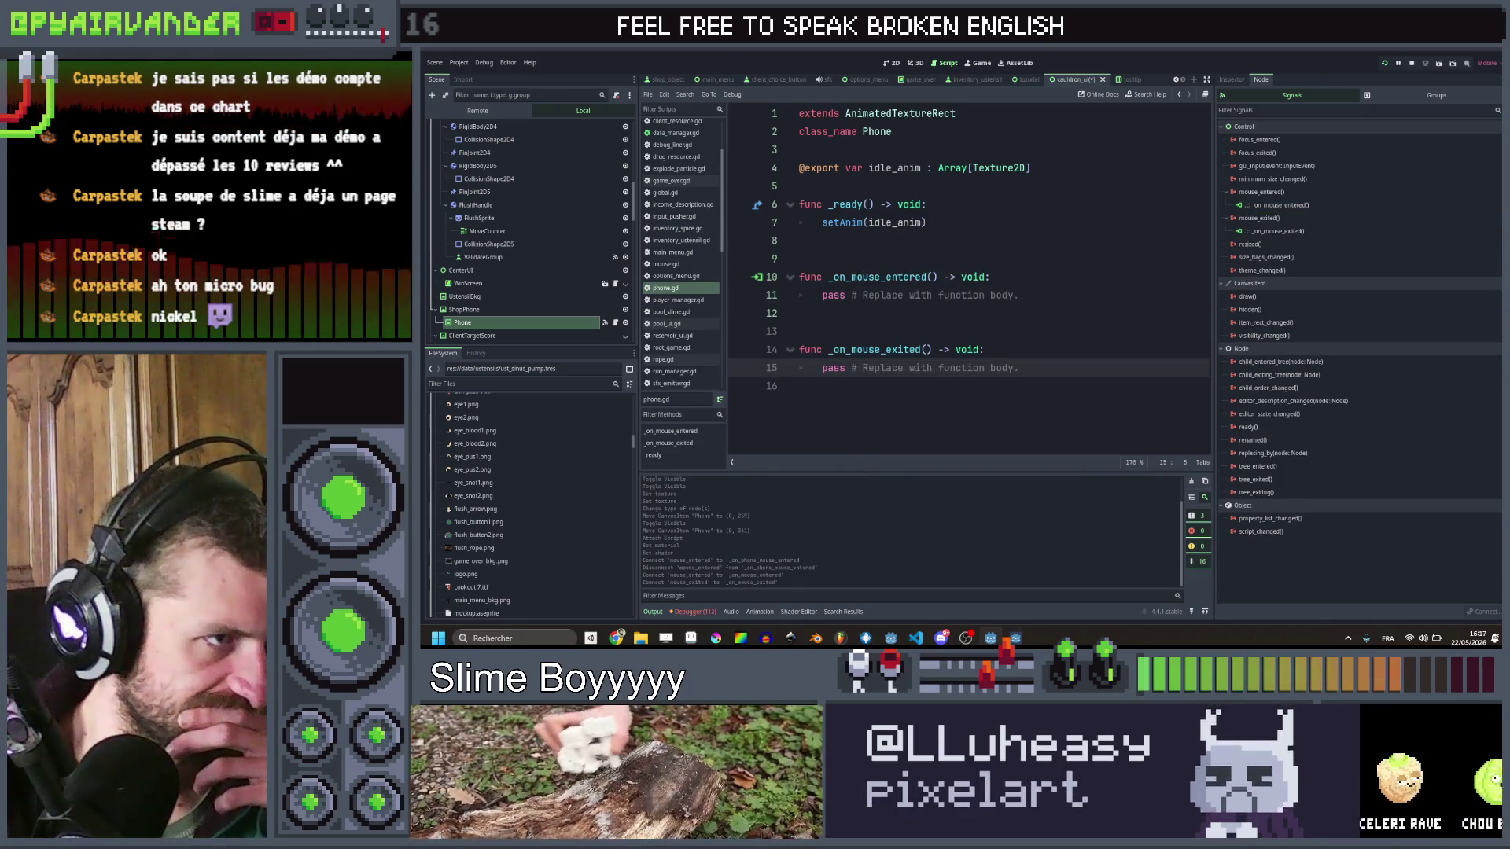
left_click(1022, 295)
left_click(1026, 276)
key("Return")
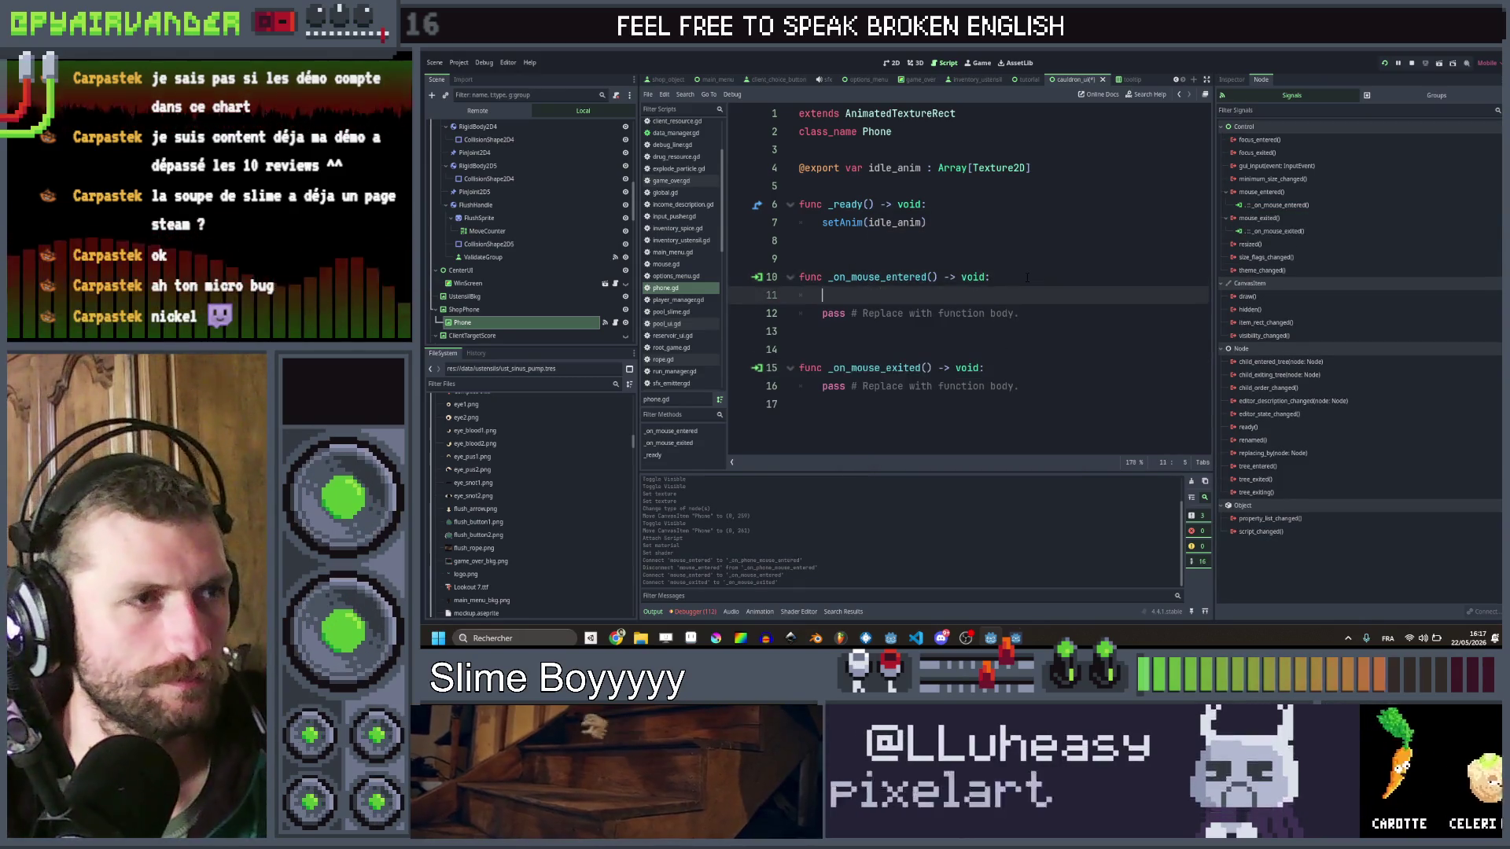
Step: Search the project for 'outline' and find set_shader_parameter at line 126 of slime.gd
key("ctrl+shift+f")
type("outline")
key("Return")
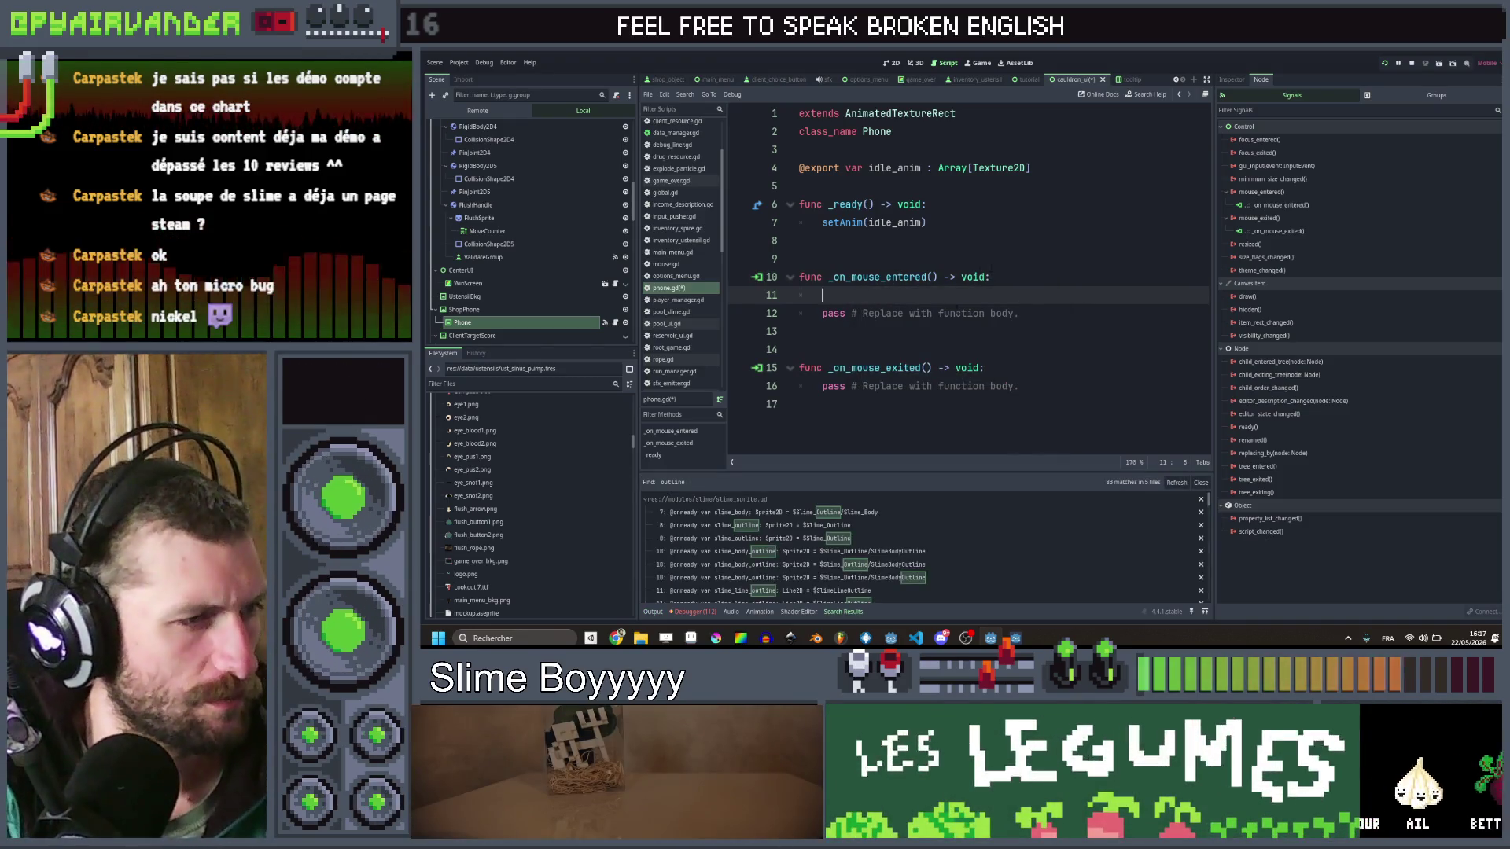
scroll(949, 554, "down", 10)
scroll(978, 526, "down", 5)
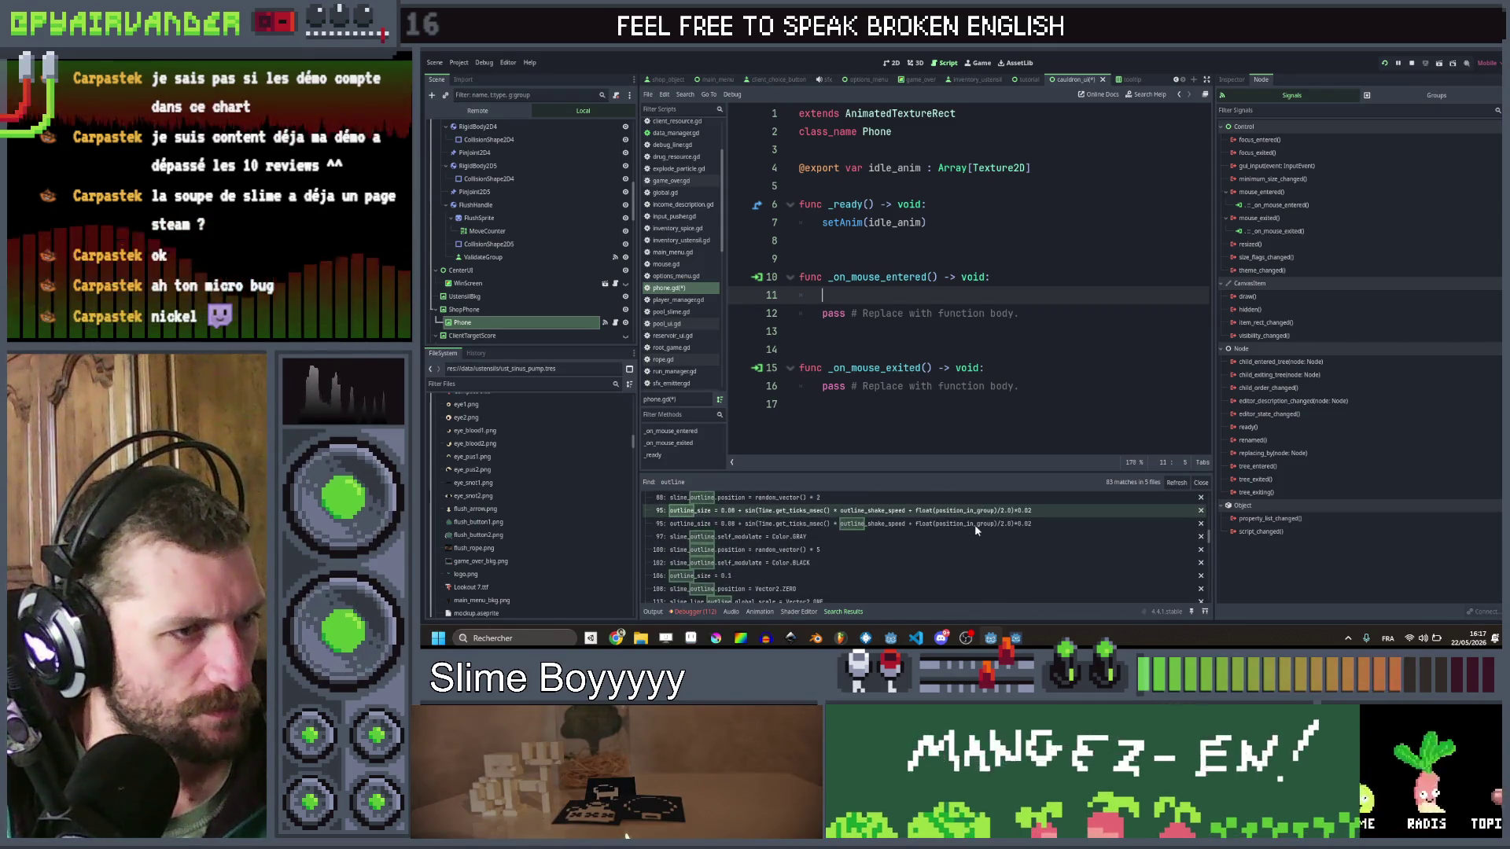
scroll(974, 525, "down", 6)
scroll(974, 525, "down", 5)
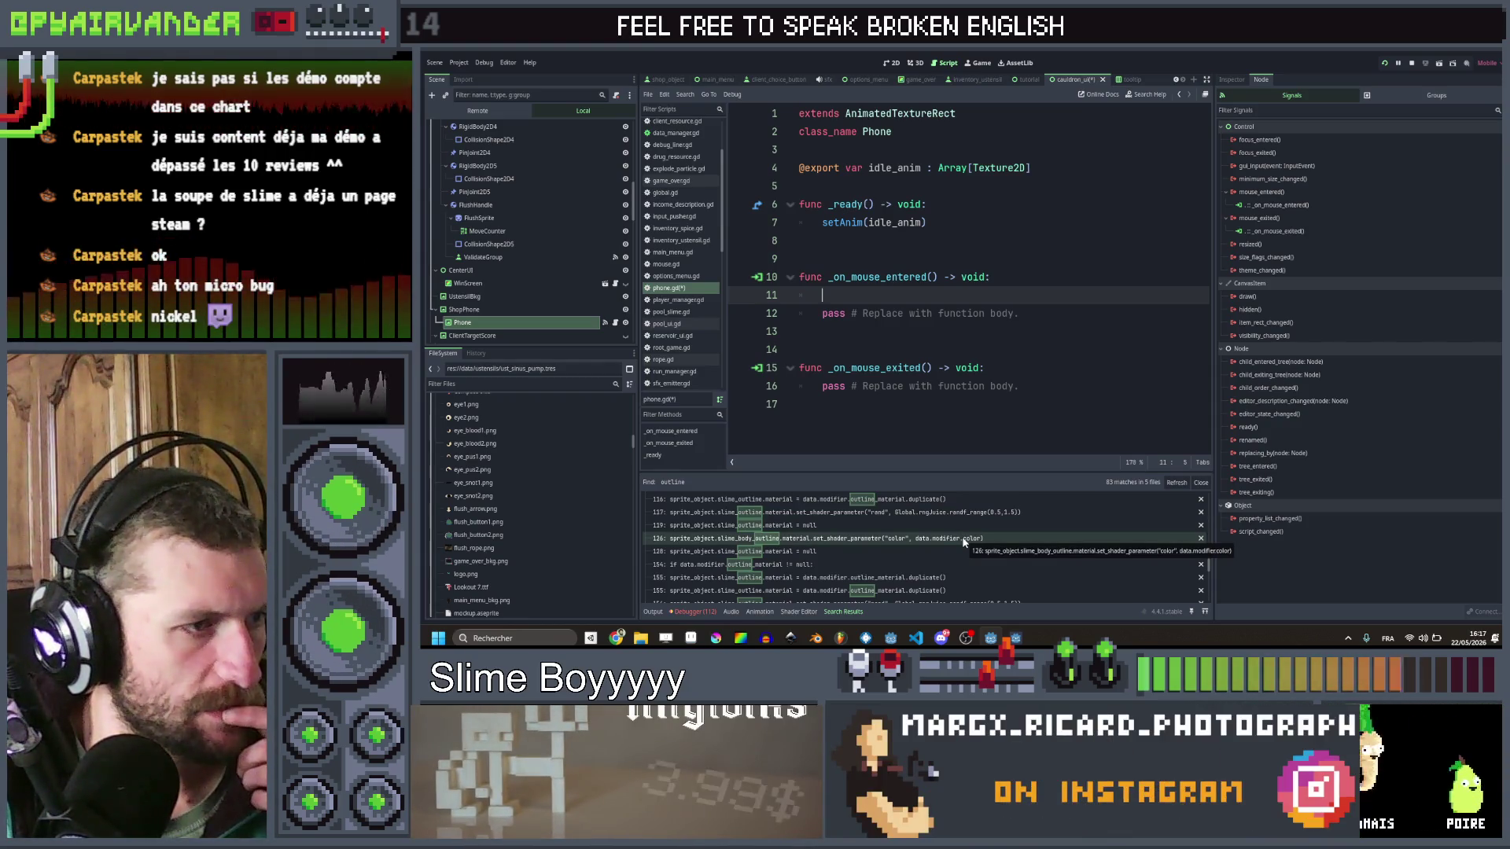
scroll(963, 541, "down", 1)
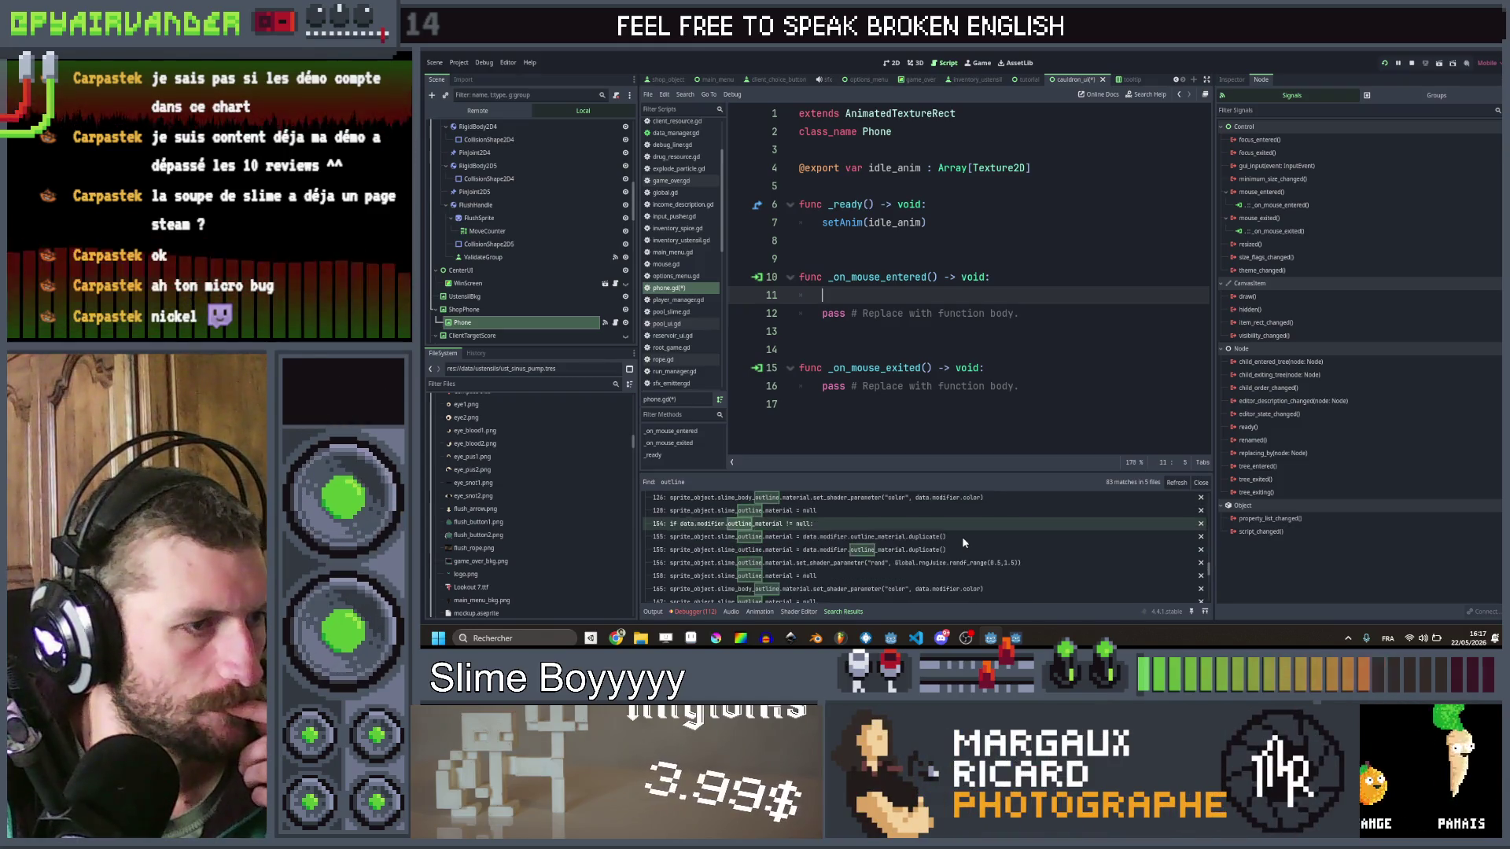
scroll(963, 541, "up", 1)
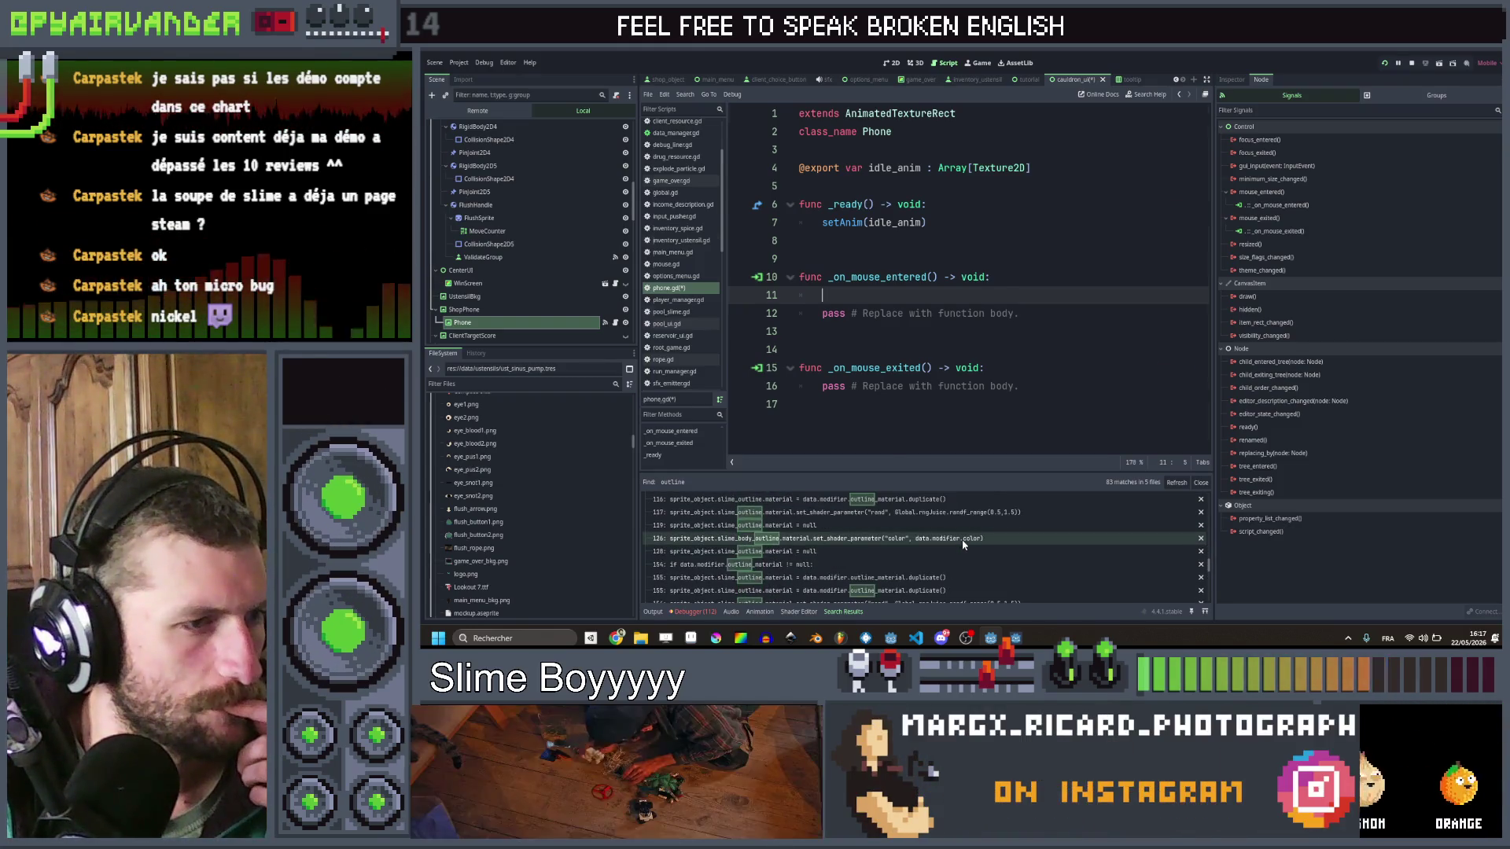
left_click(962, 540)
double_click(1148, 276)
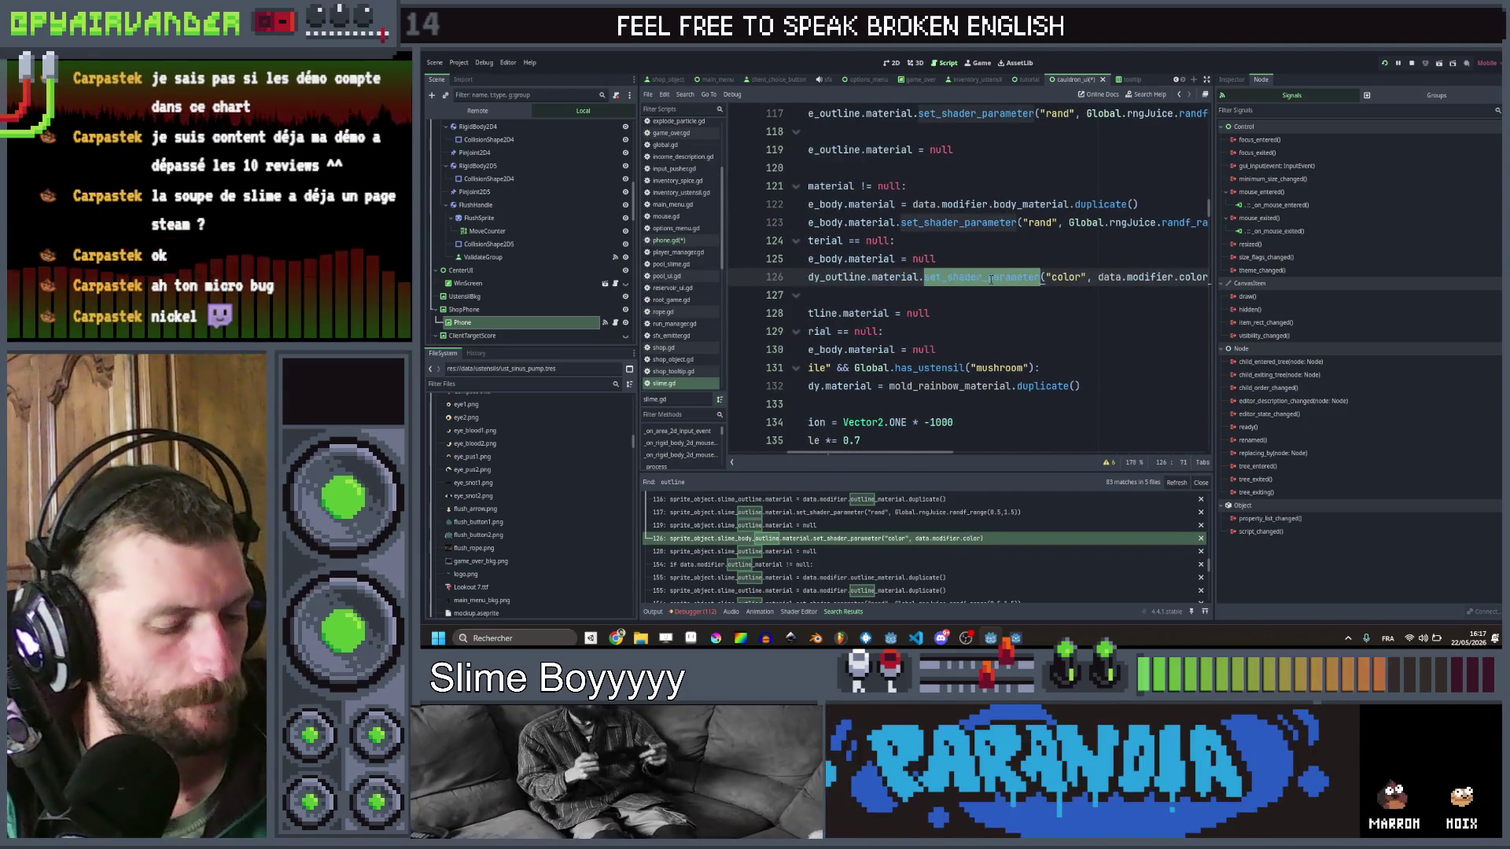
Step: Copy the width line from inventory_ustensil.gd line 73 into _on_mouse_entered in phone.gd
key("ctrl+shift+f")
key("Return")
scroll(886, 518, "down", 5)
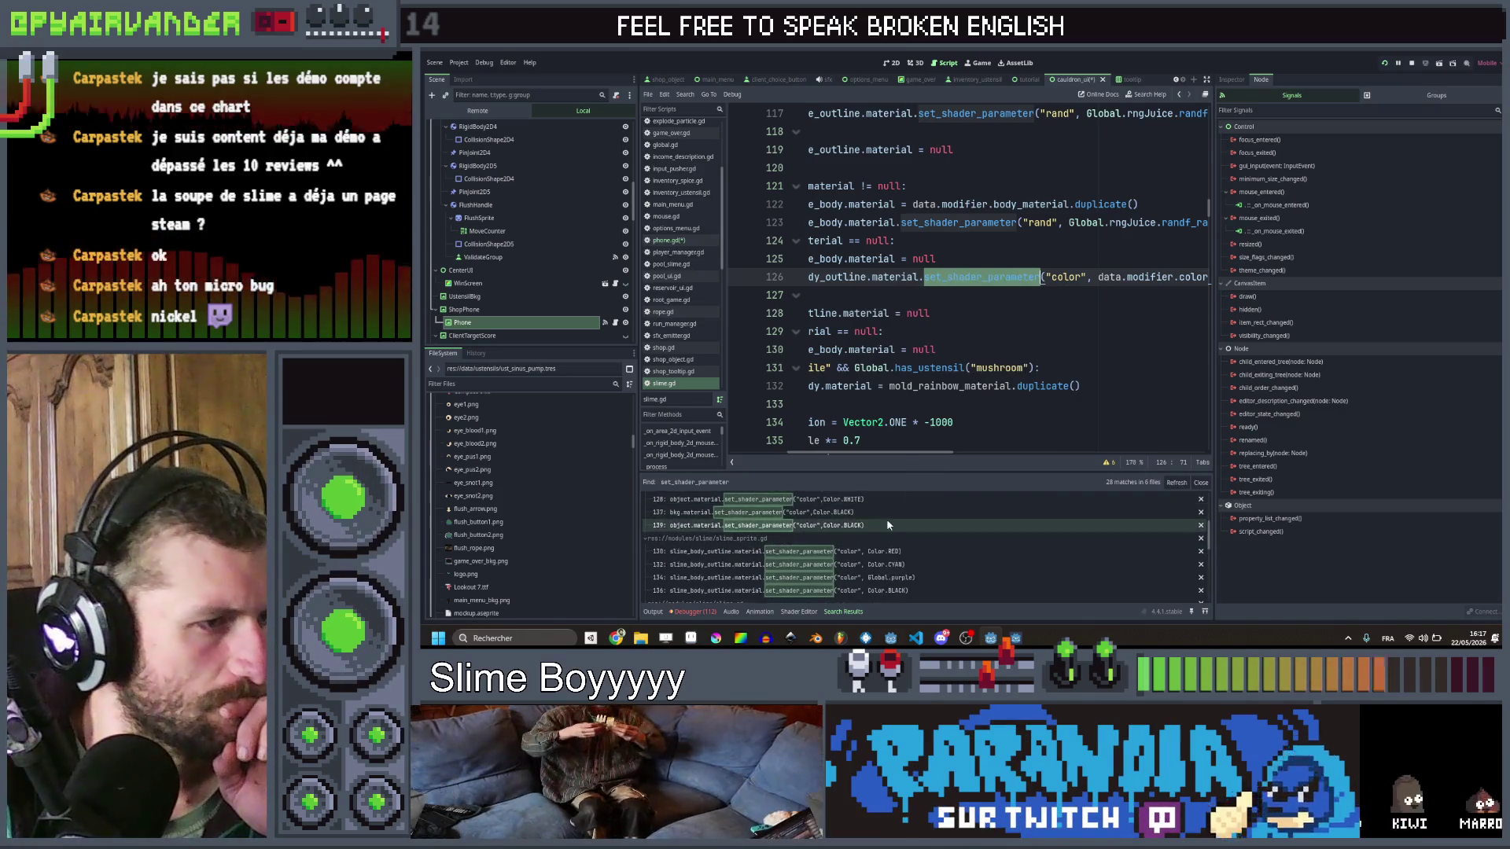
scroll(891, 525, "down", 4)
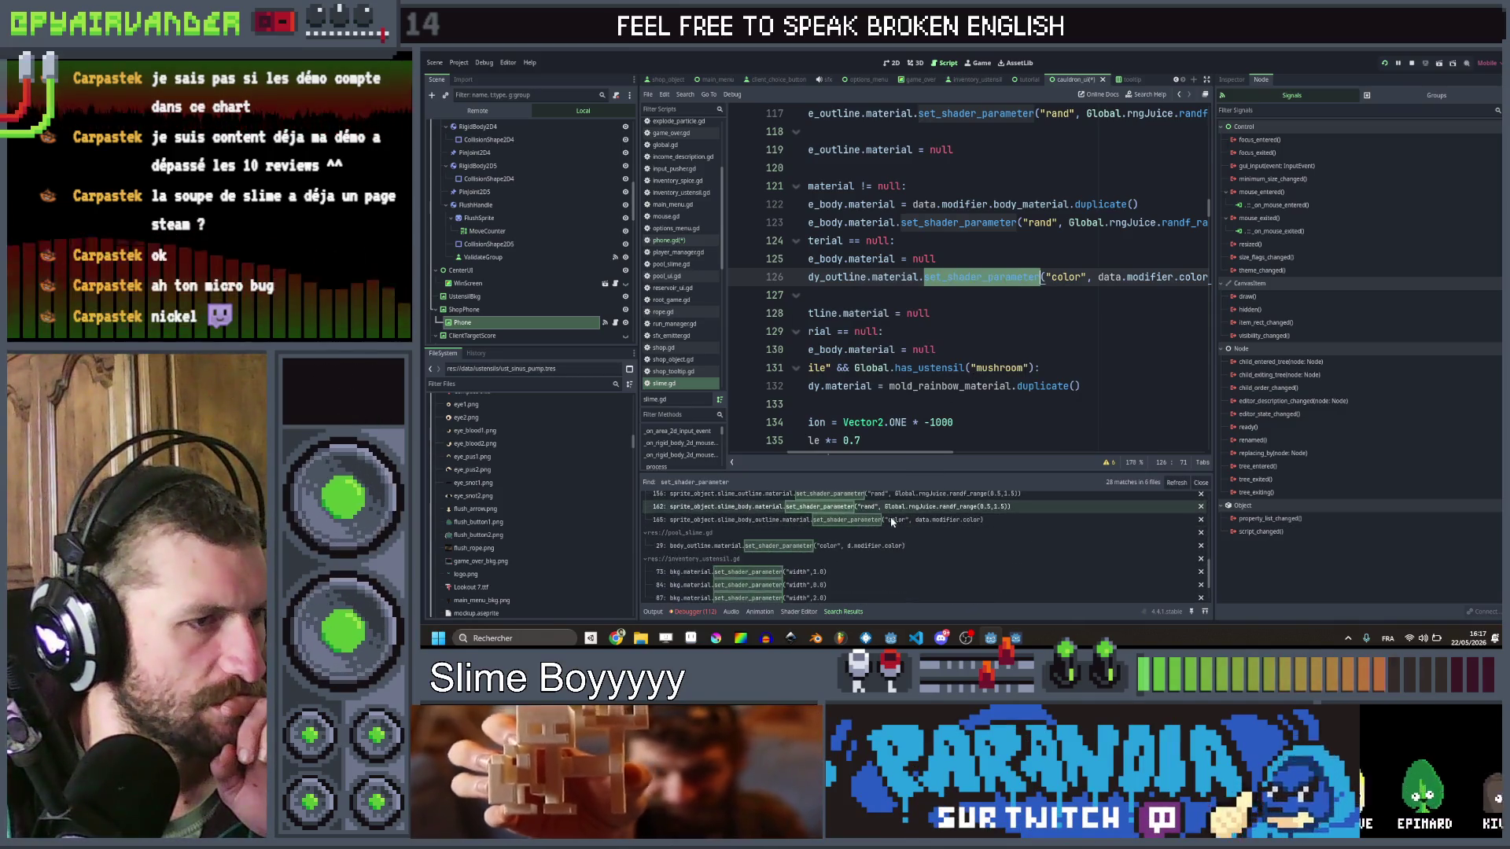
left_click(841, 542)
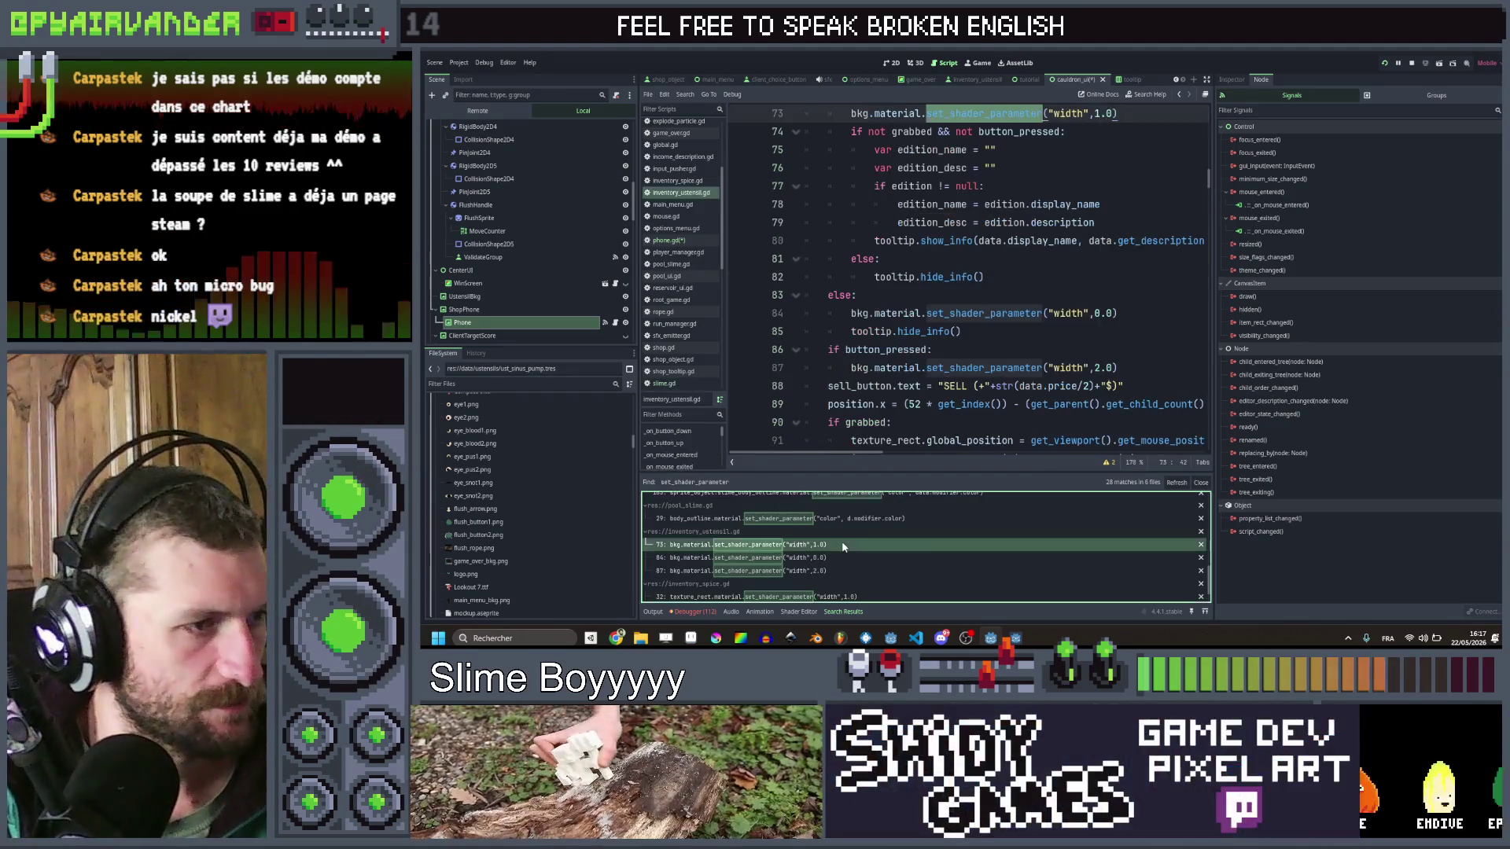
left_click(1132, 275)
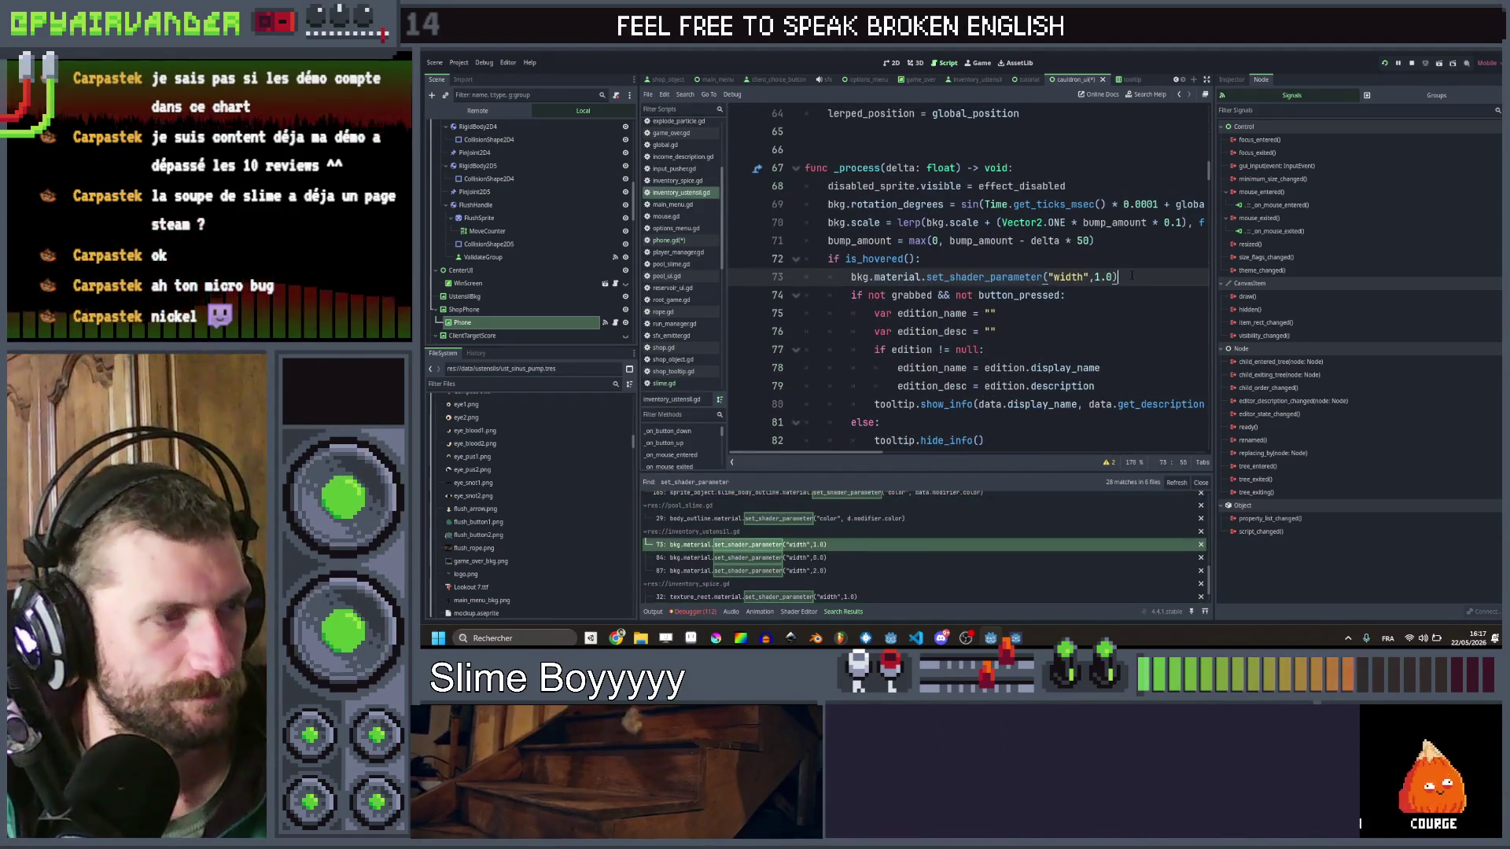
left_click(604, 322)
left_click(945, 309)
type("bkg.material.set_shader_parameter(\"width\",1.0)")
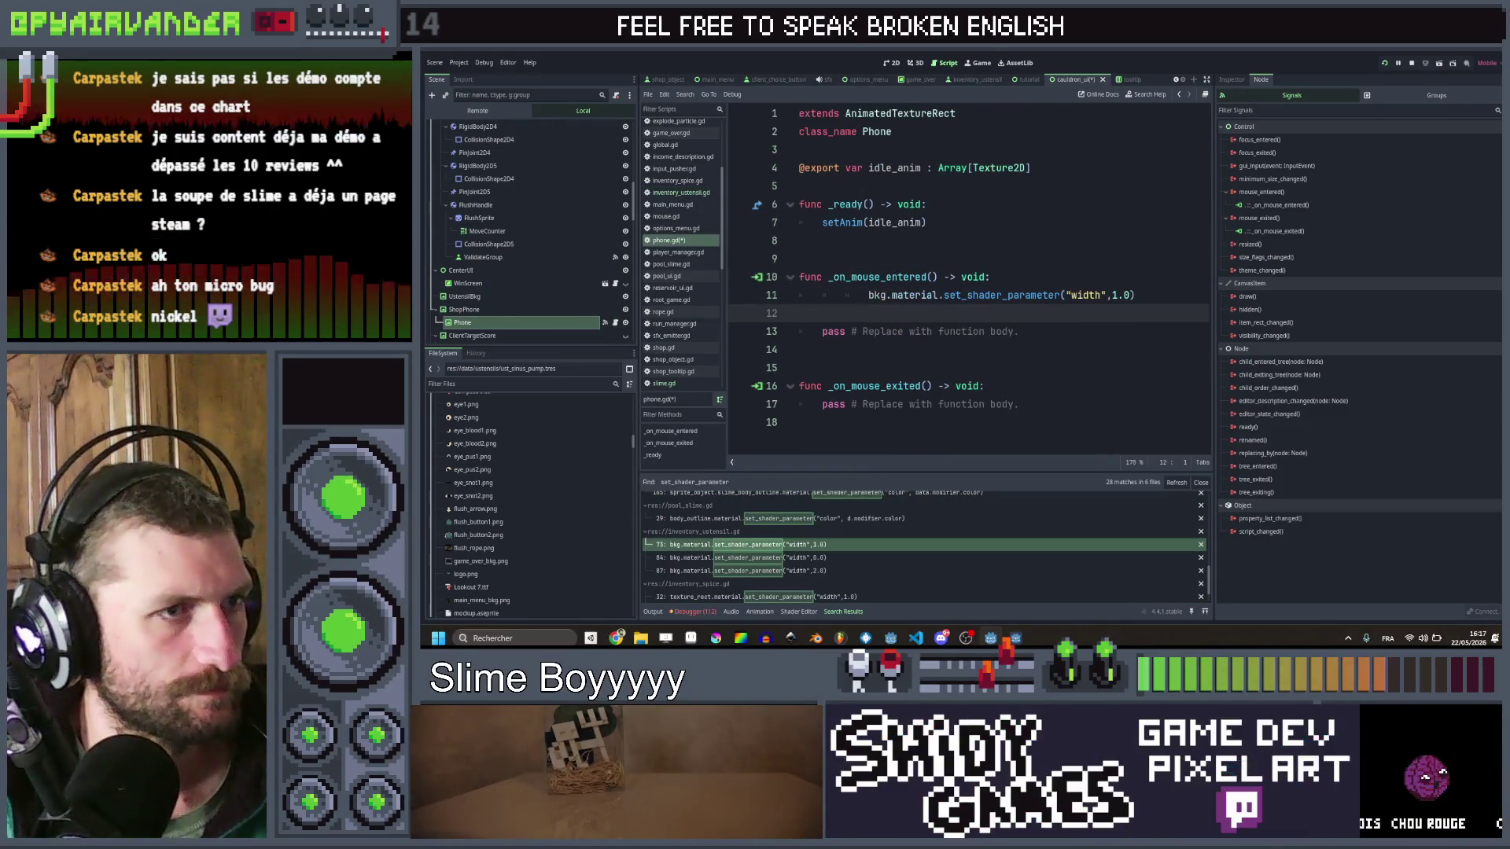
Step: Change the pasted width value to 2.0 and duplicate the line into _on_mouse_exited
key("BackSpace")
key("BackSpace")
key("BackSpace")
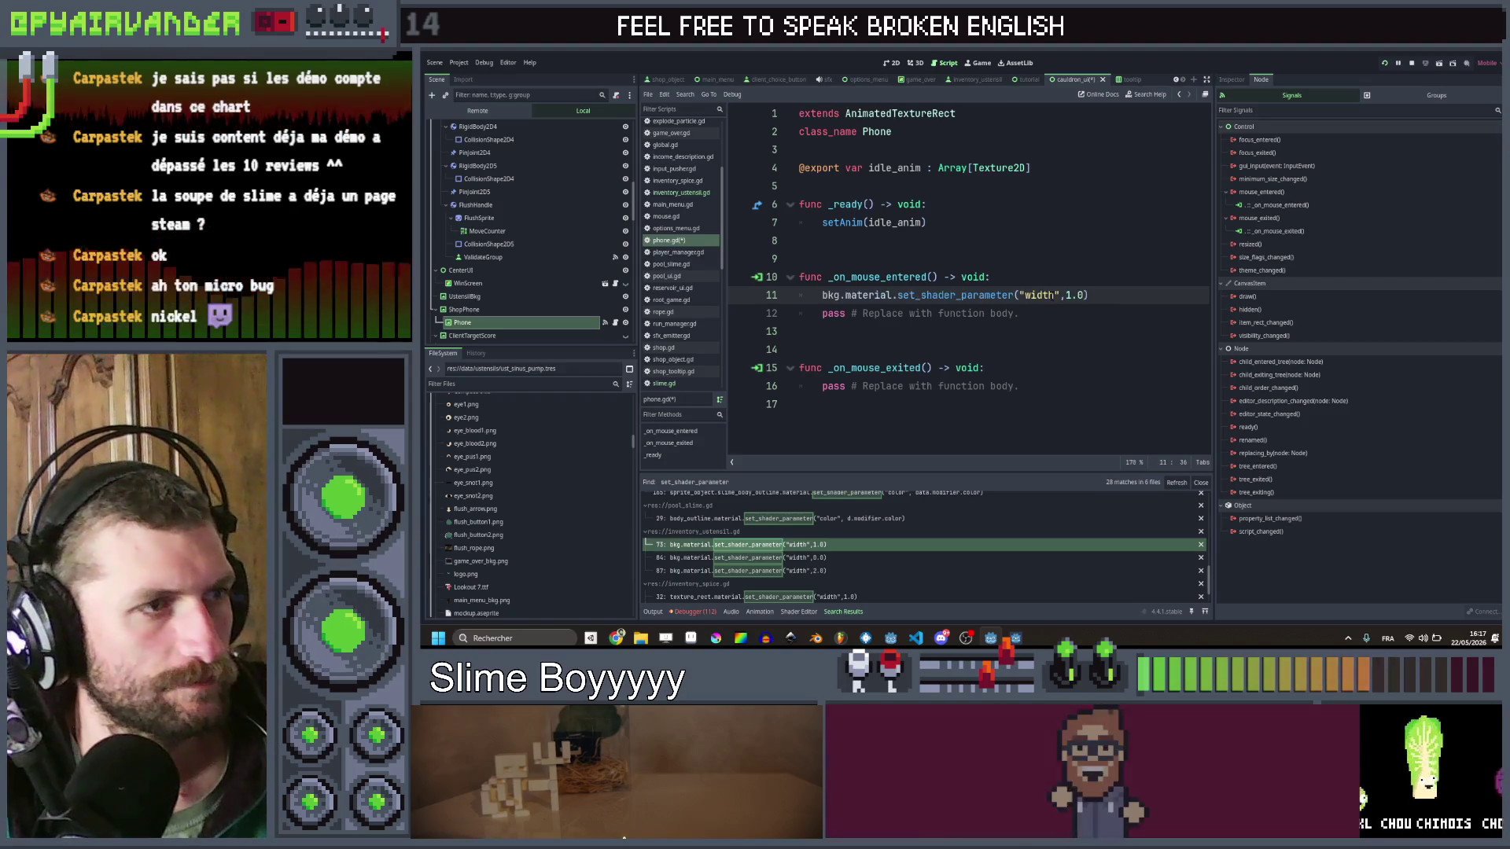
key("BackSpace")
type("2")
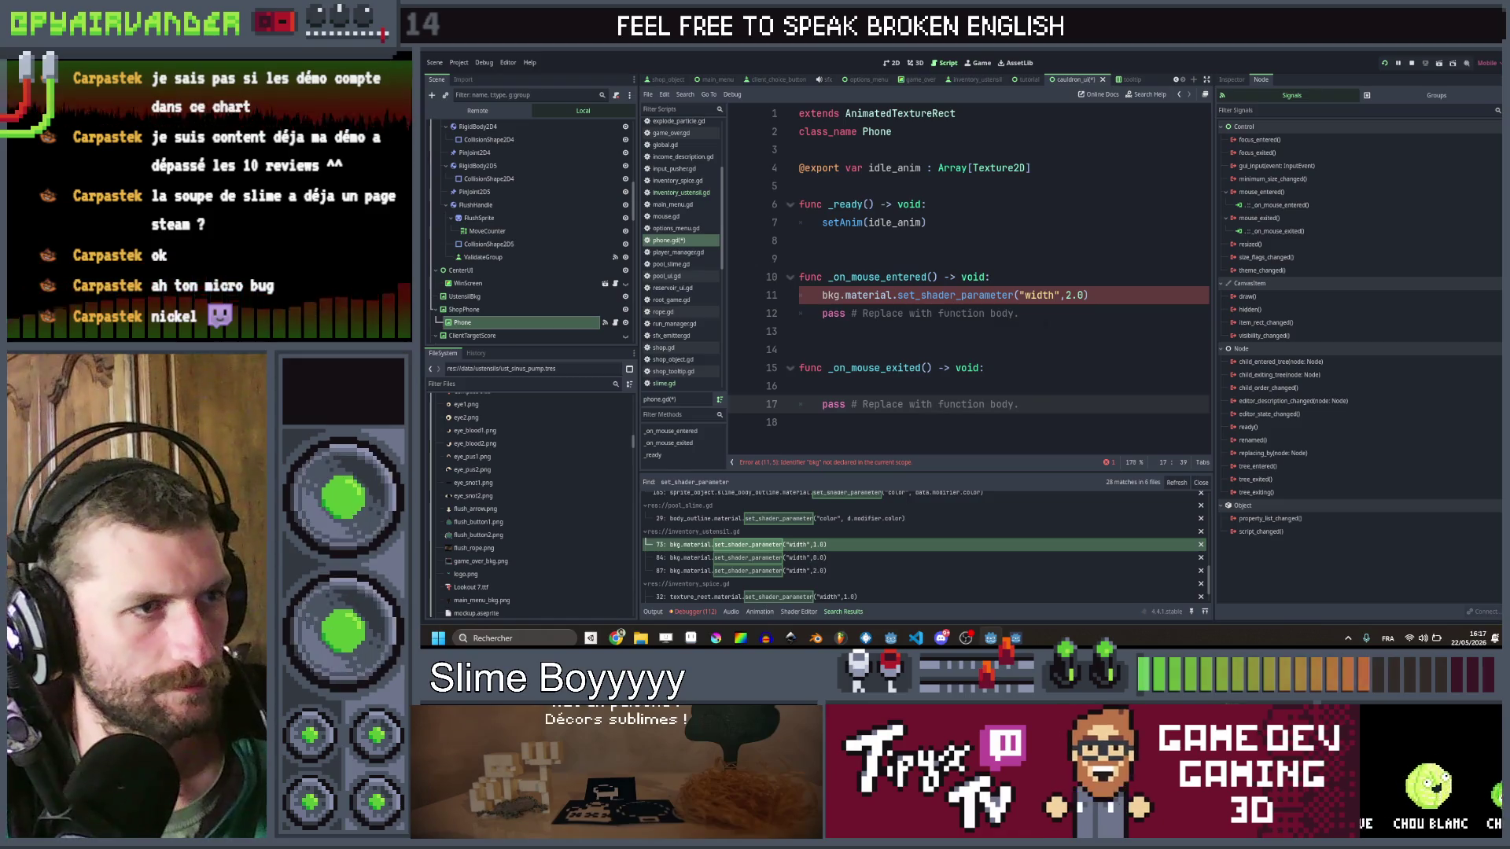
left_click(1088, 295)
key("ctrl+c")
left_click(822, 385)
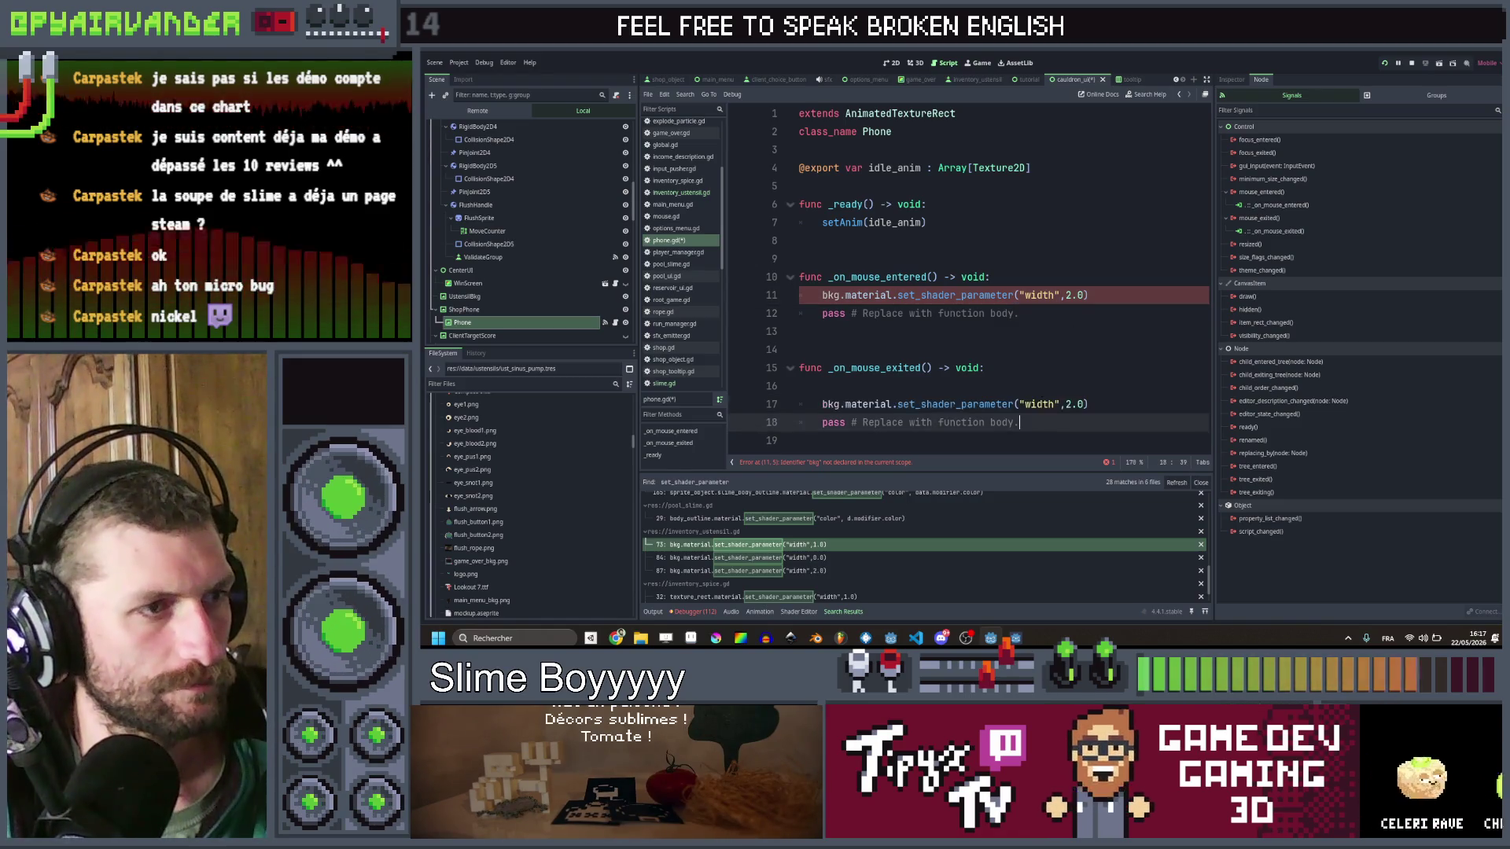
key("ctrl+v")
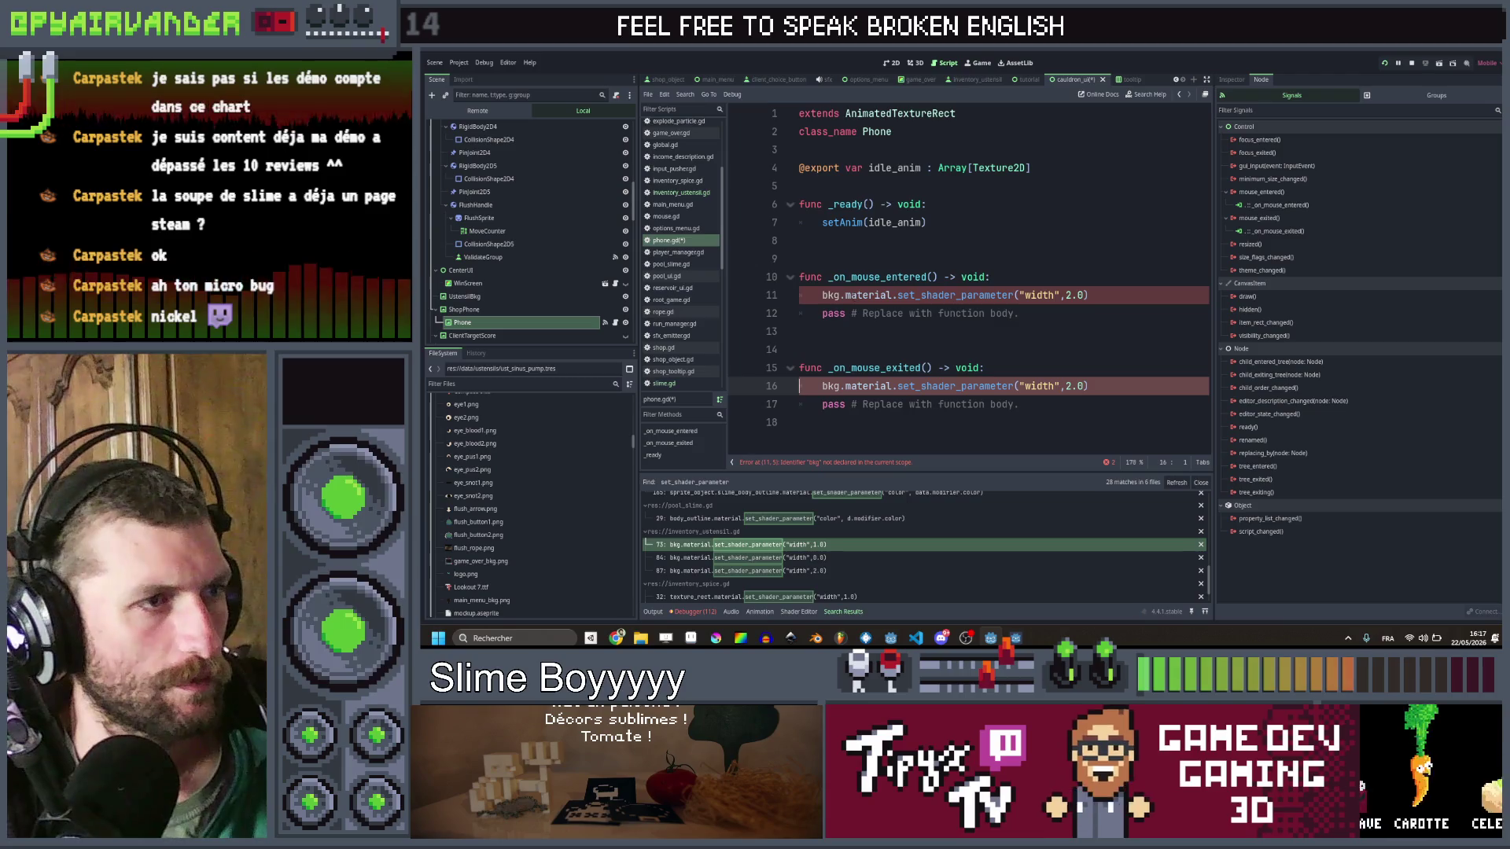
Step: Remove both bkg. prefixes, set the exit width to 0.0, and save phone.gd
double_click(830, 295)
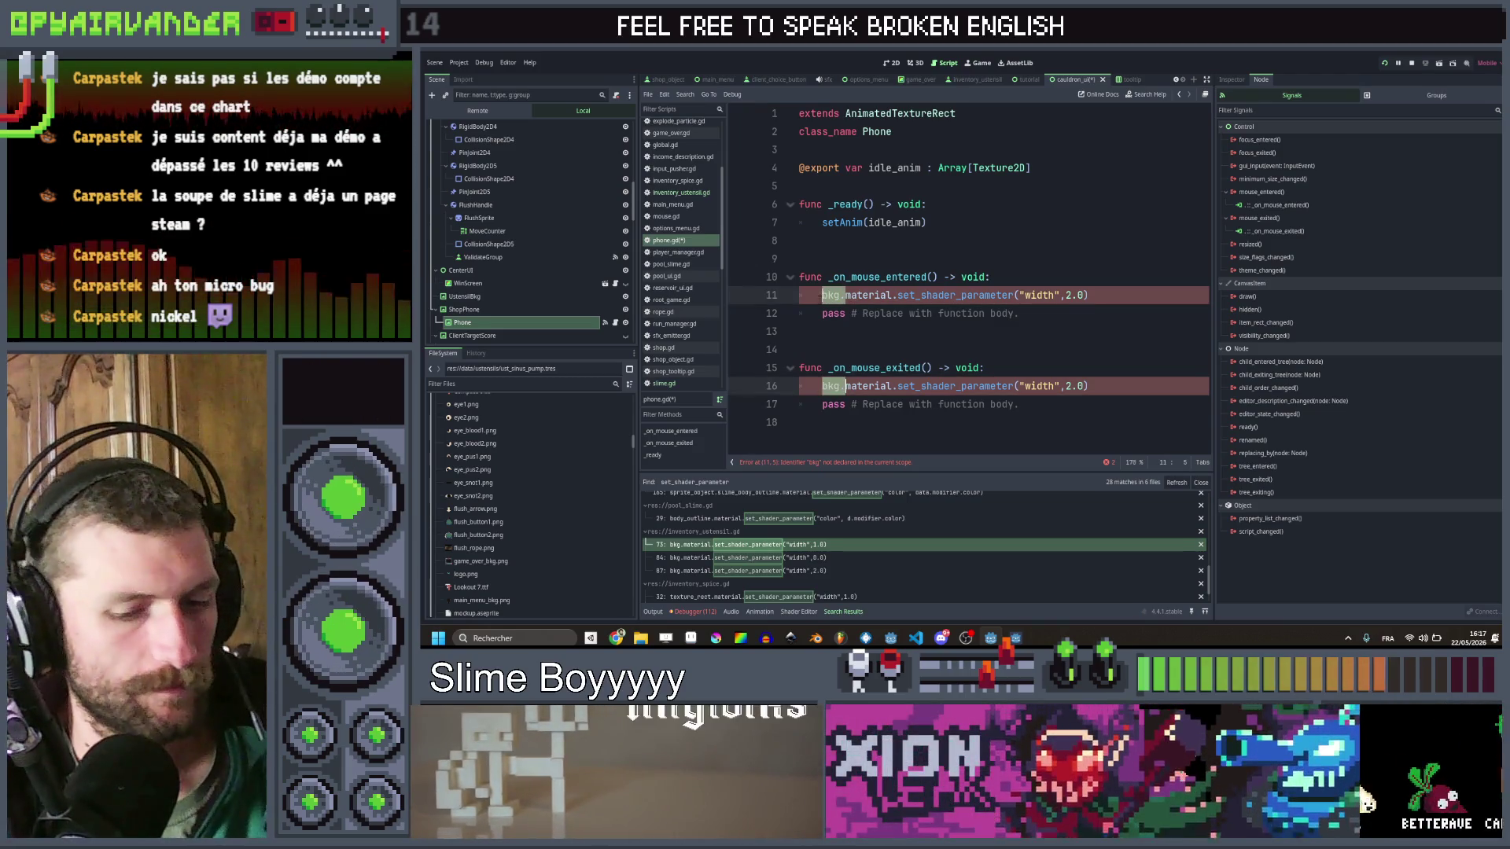
key("ctrl+d")
key("Delete")
key("Delete")
key("Up")
key("End")
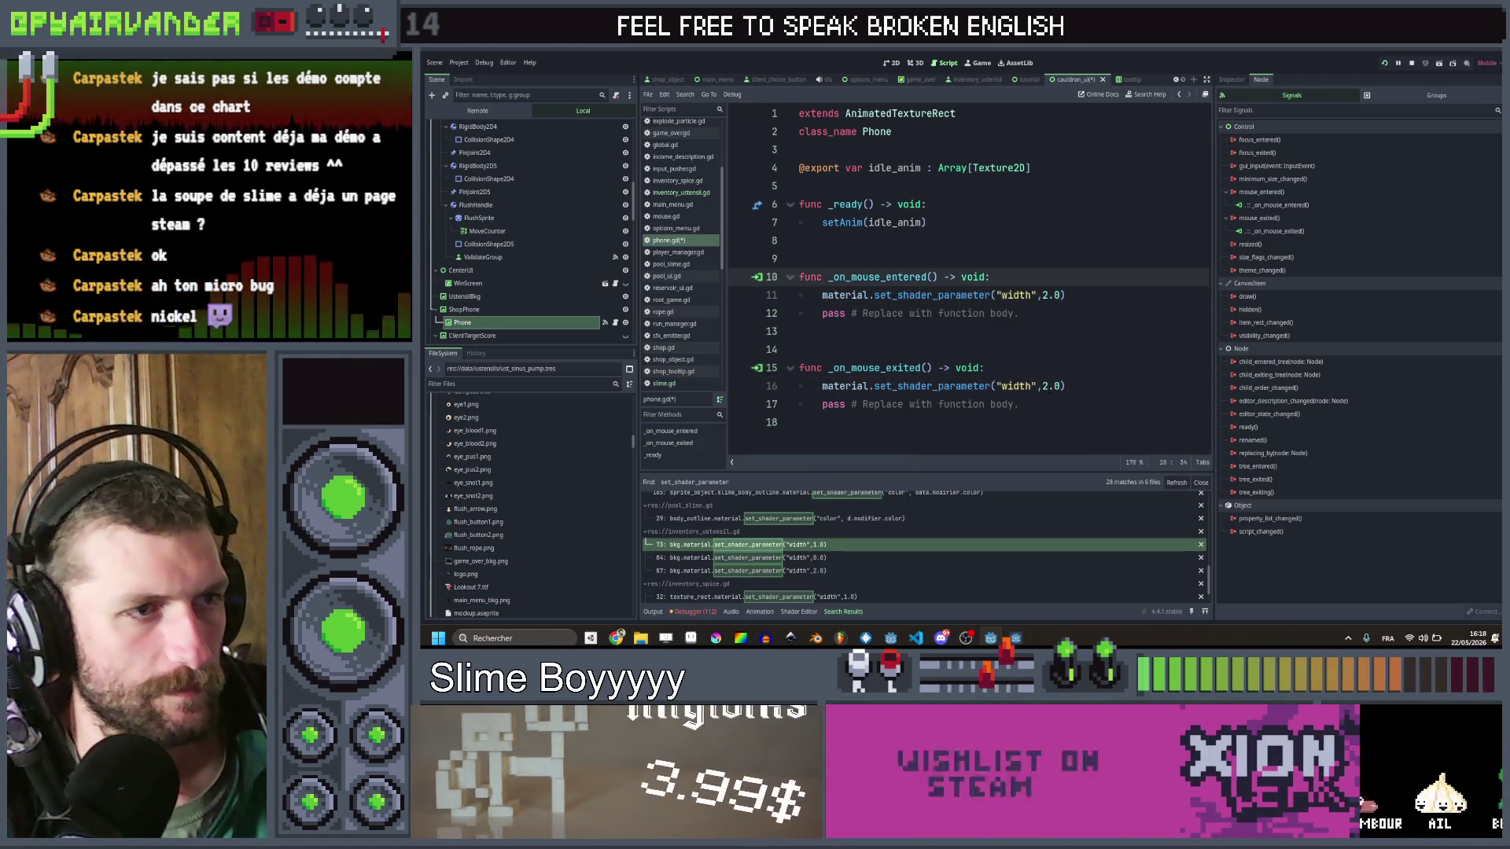
double_click(1044, 385)
type("0")
left_click(865, 349)
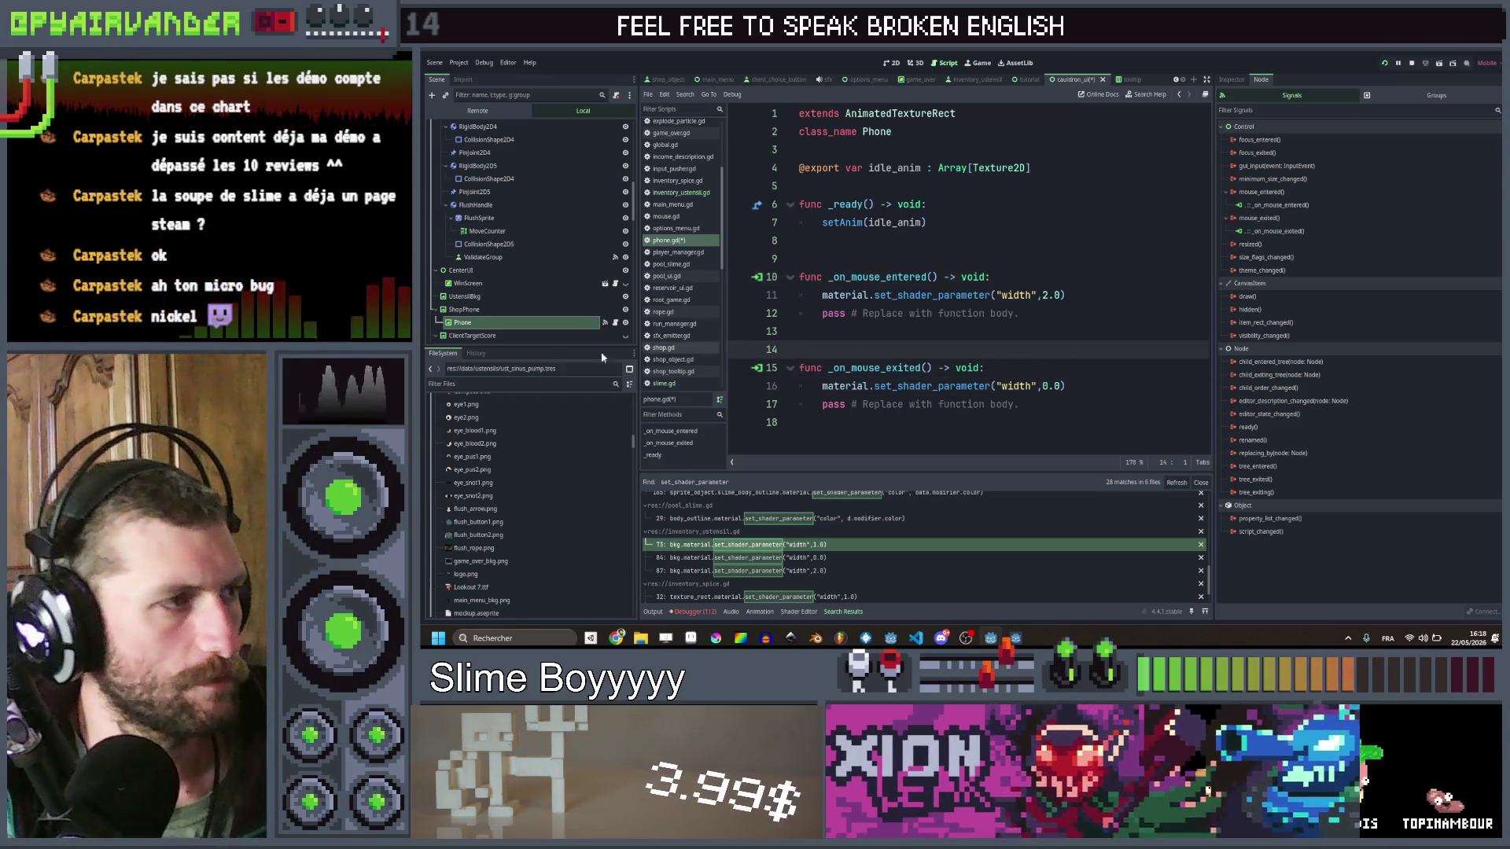
key("ctrl+s")
left_click(1231, 80)
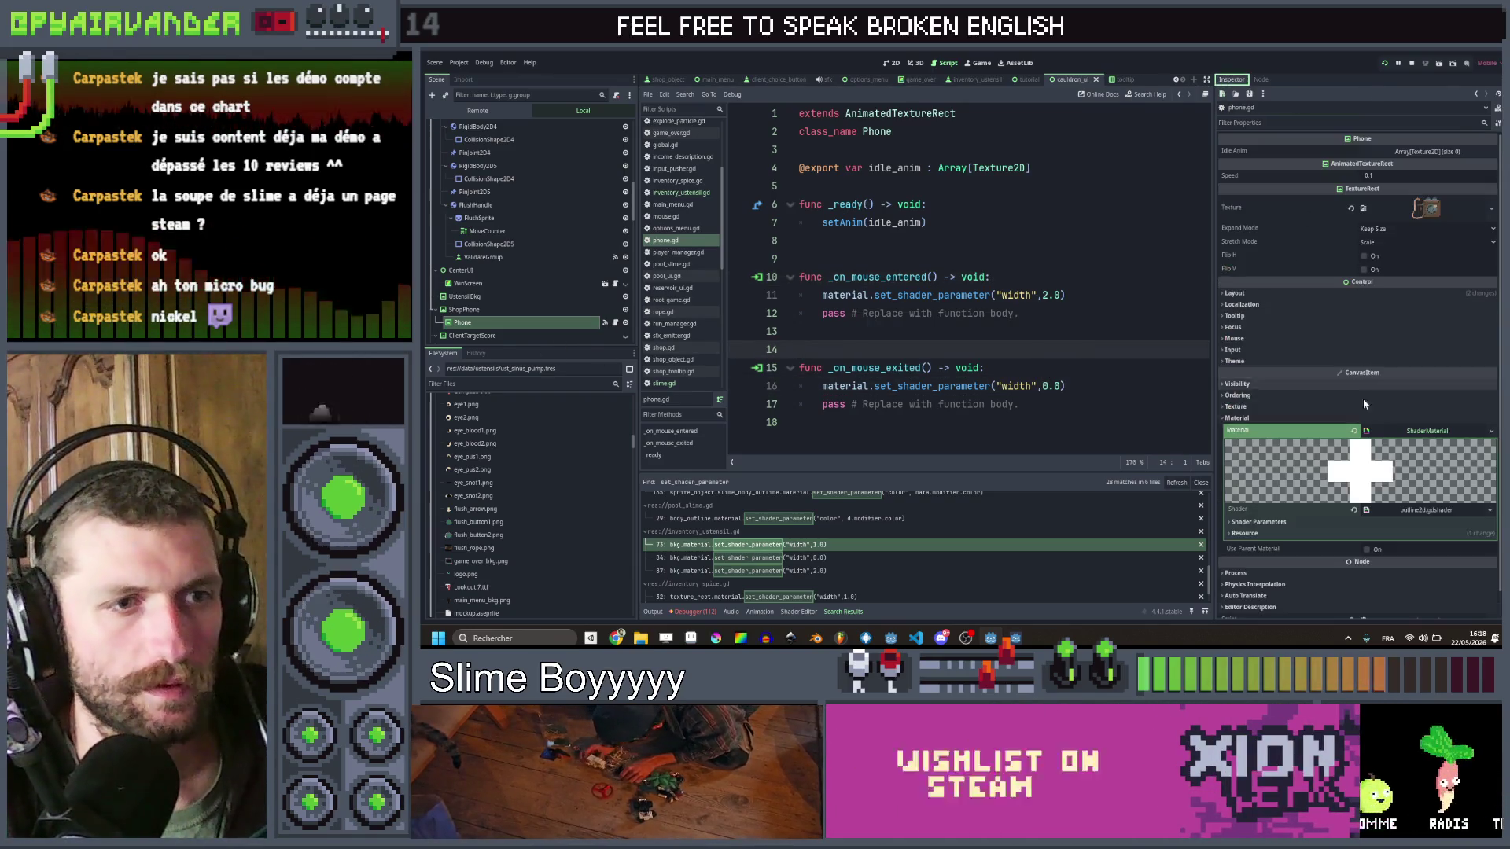
Step: Set the outline shader's Pattern parameter to 1 and save the scene
left_click(1339, 521)
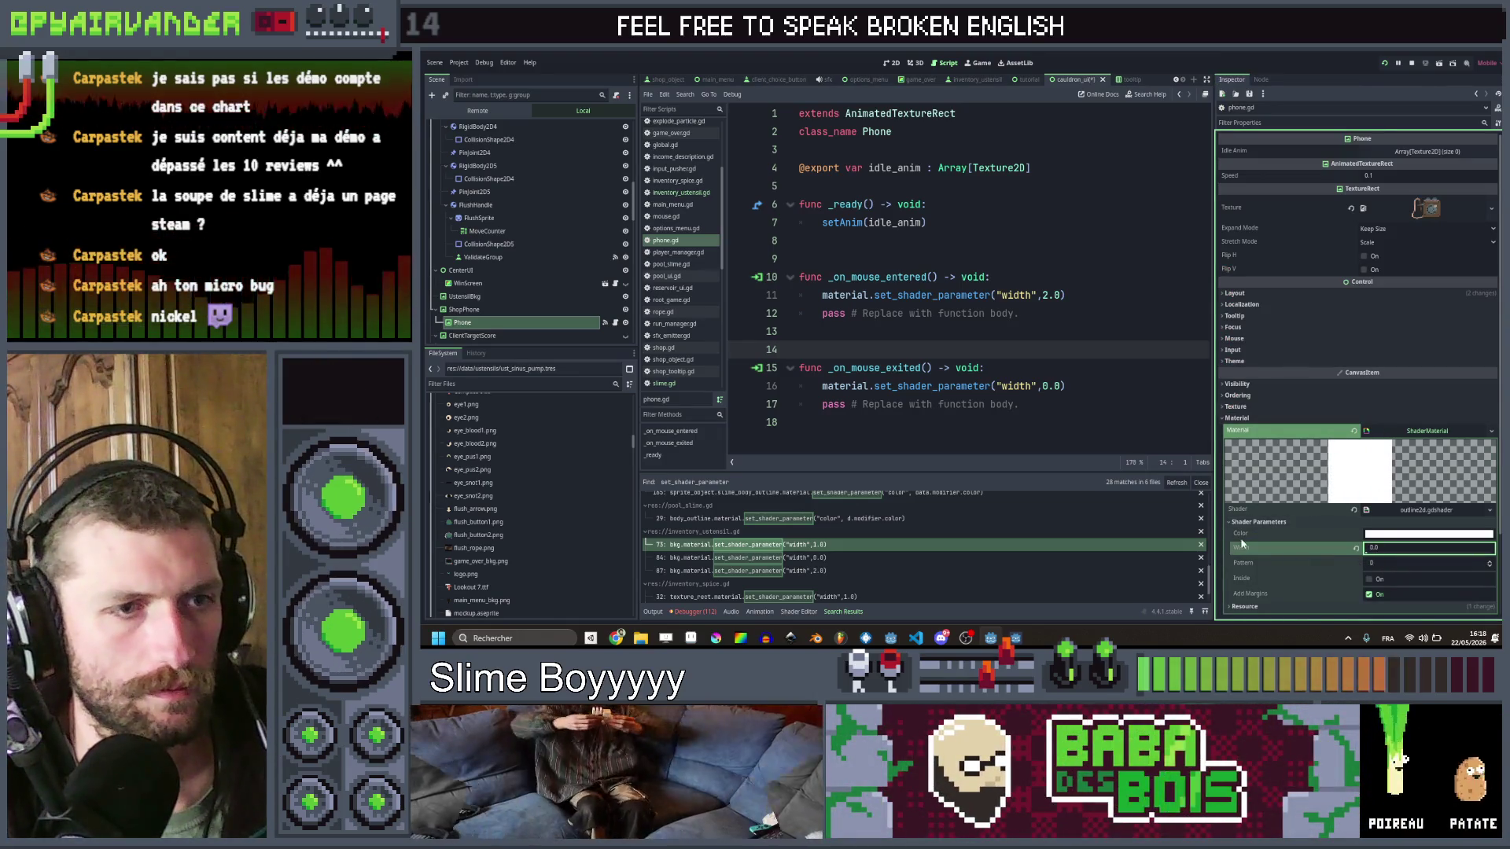
key("ctrl+s")
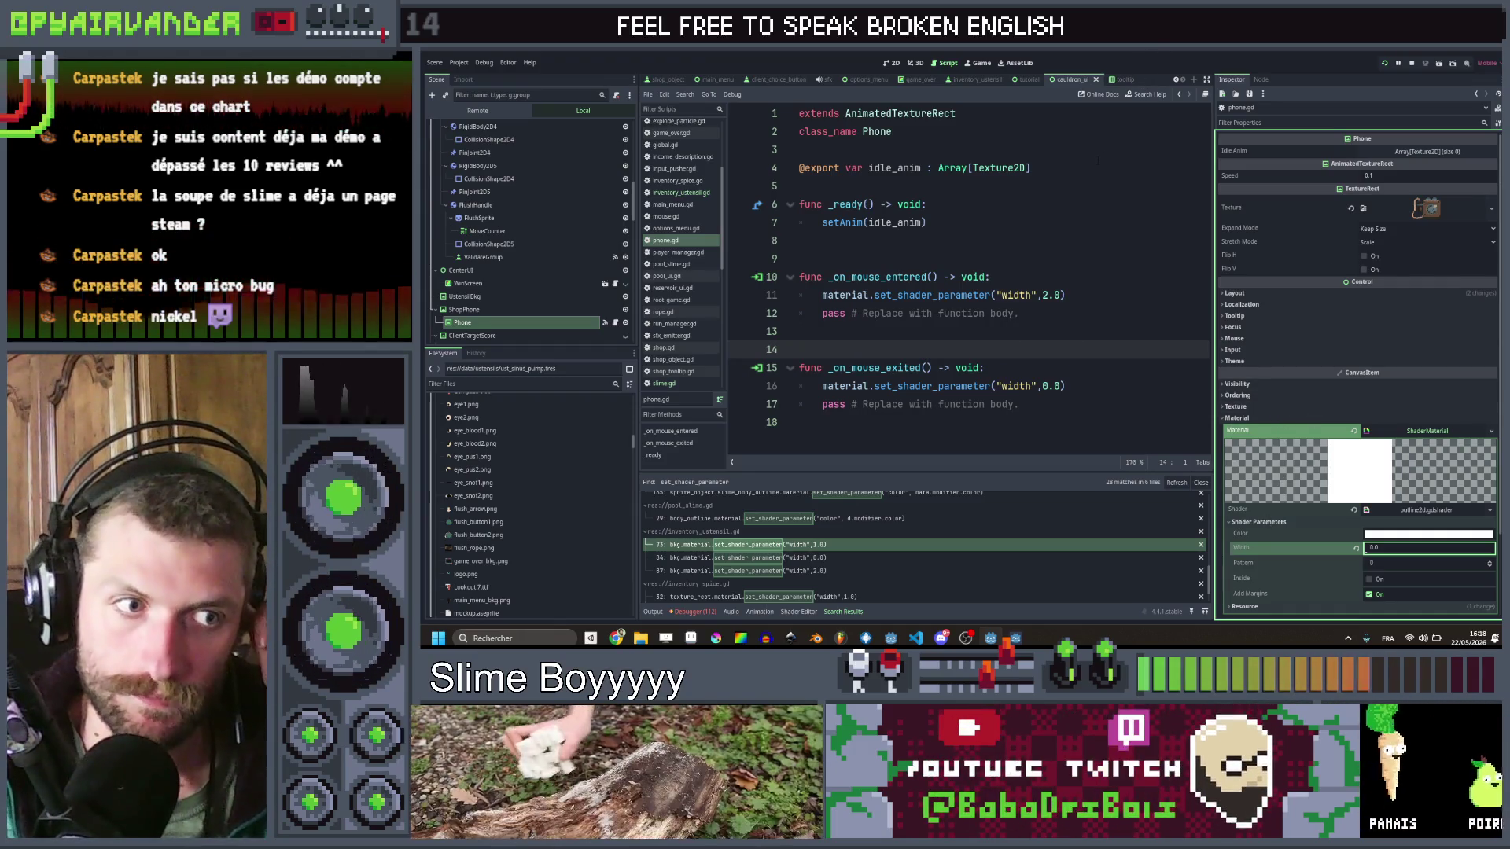
left_click(1429, 563)
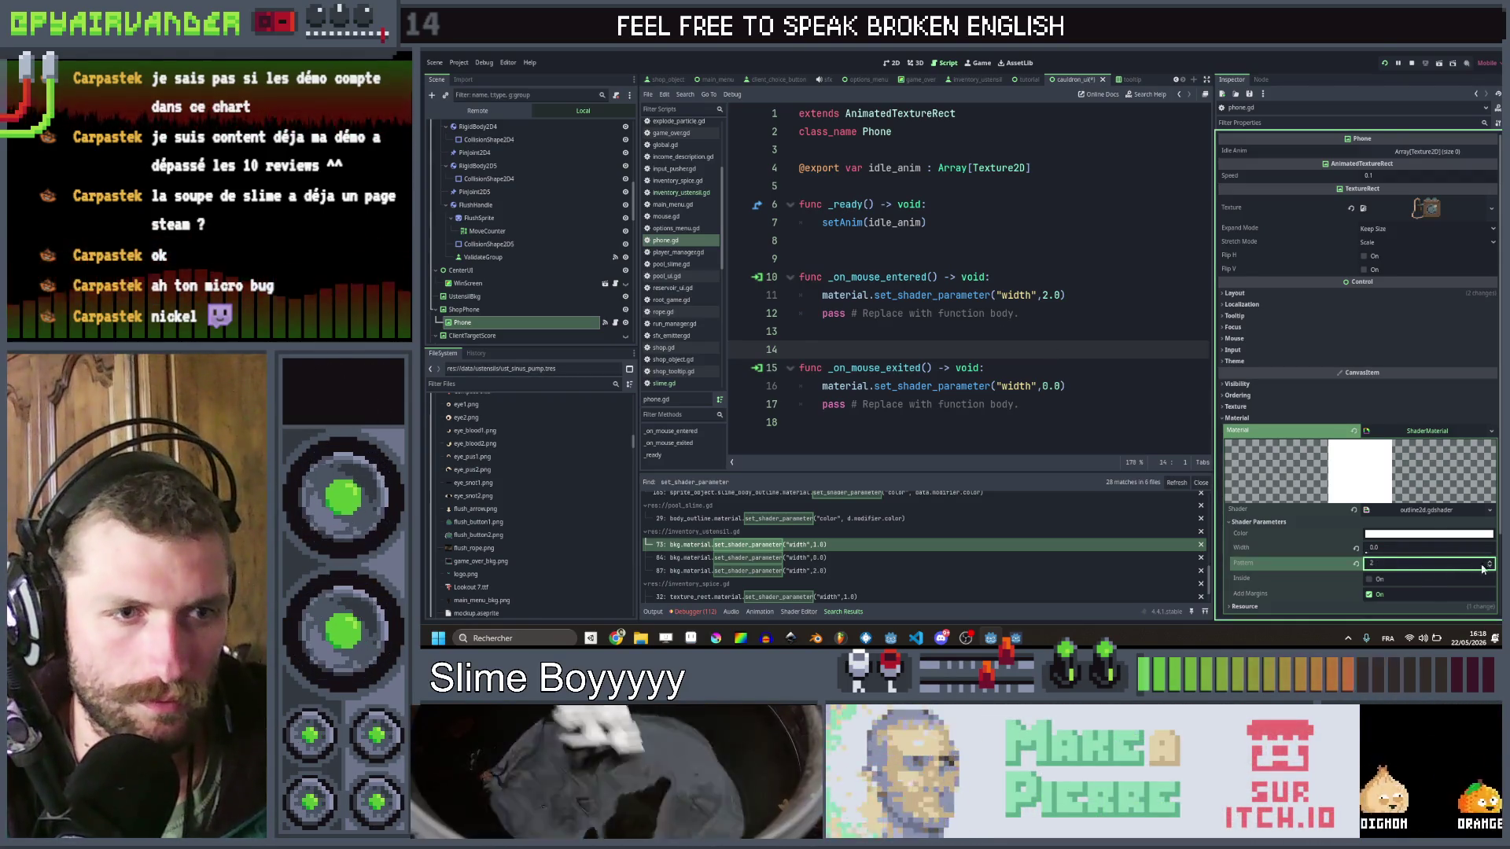
left_click(1060, 331)
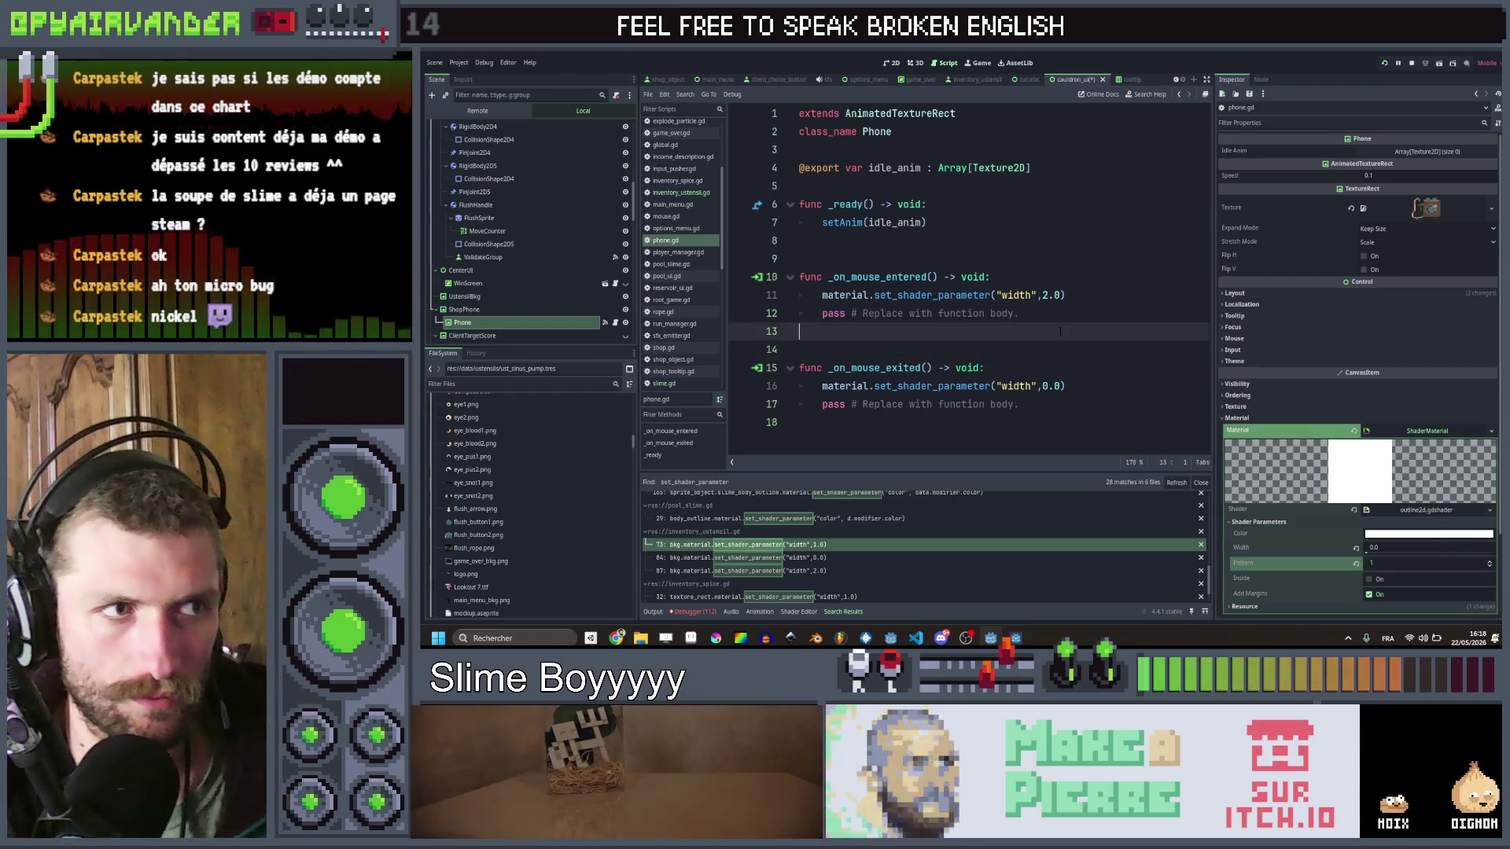
key("ctrl+s")
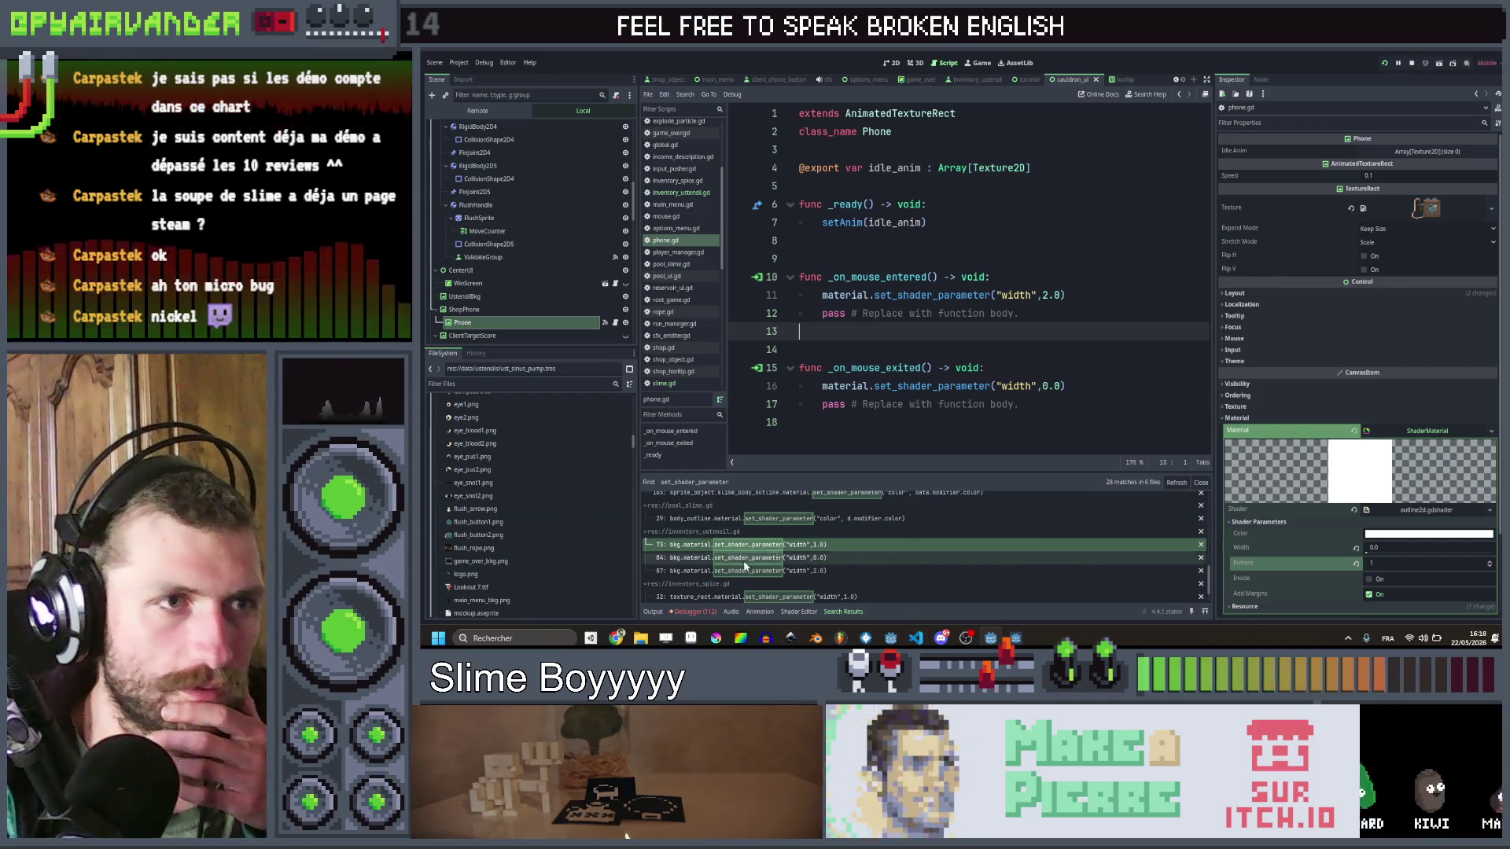
left_click(975, 423)
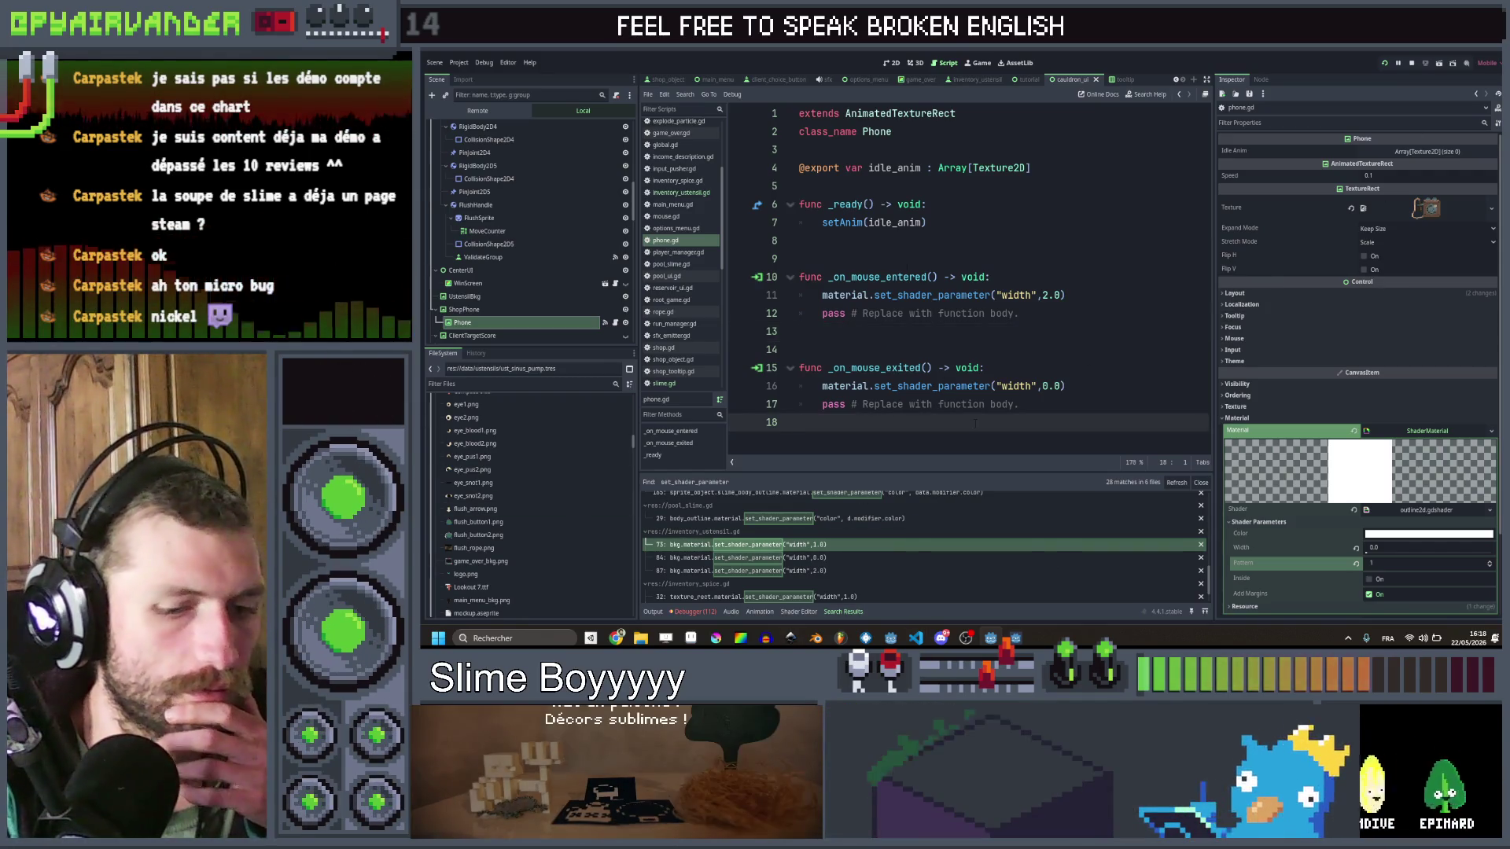
key("Return")
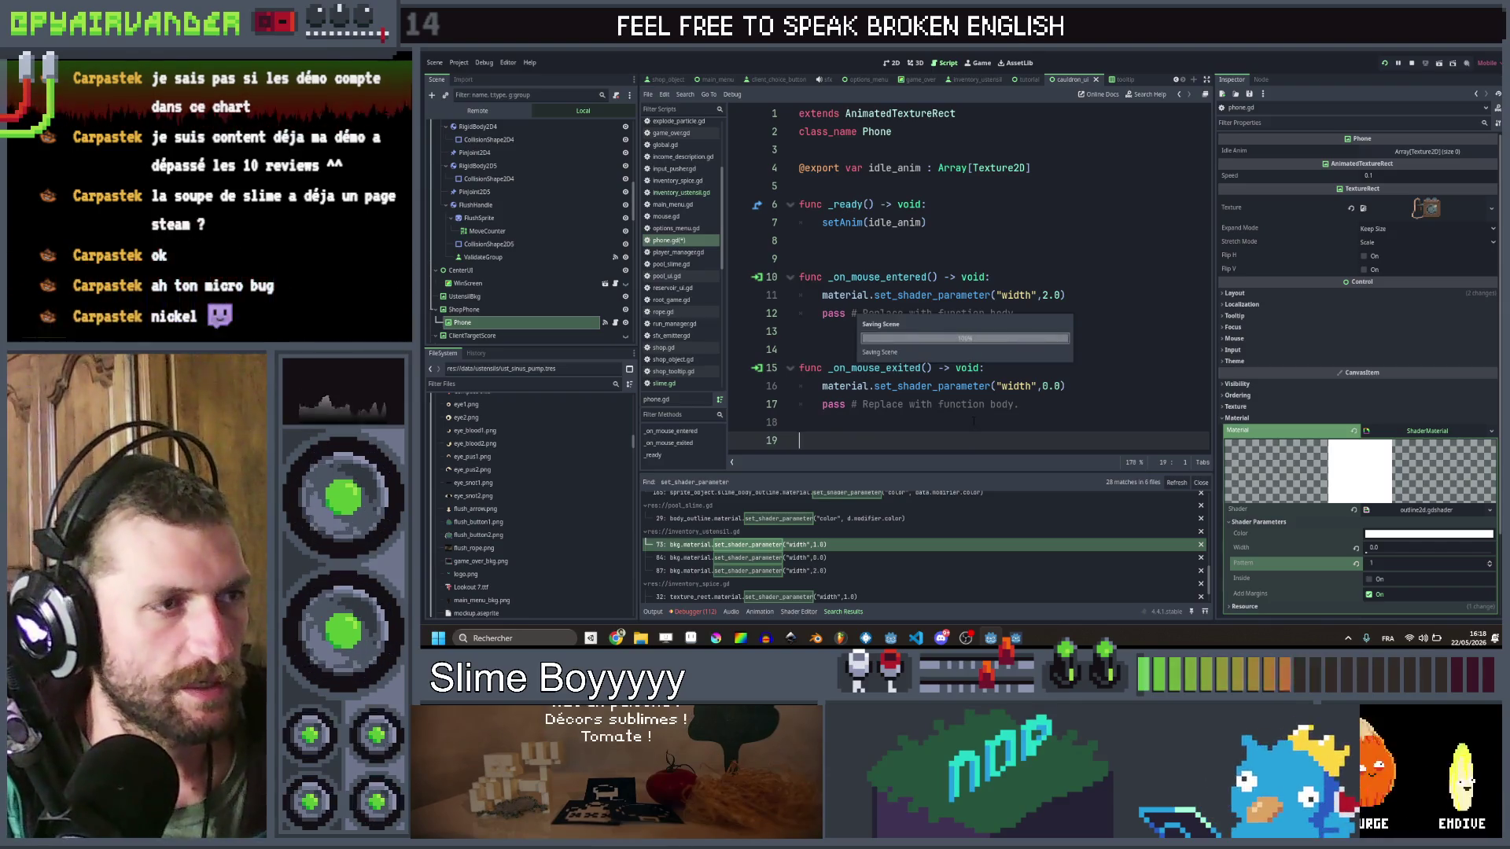
key("BackSpace")
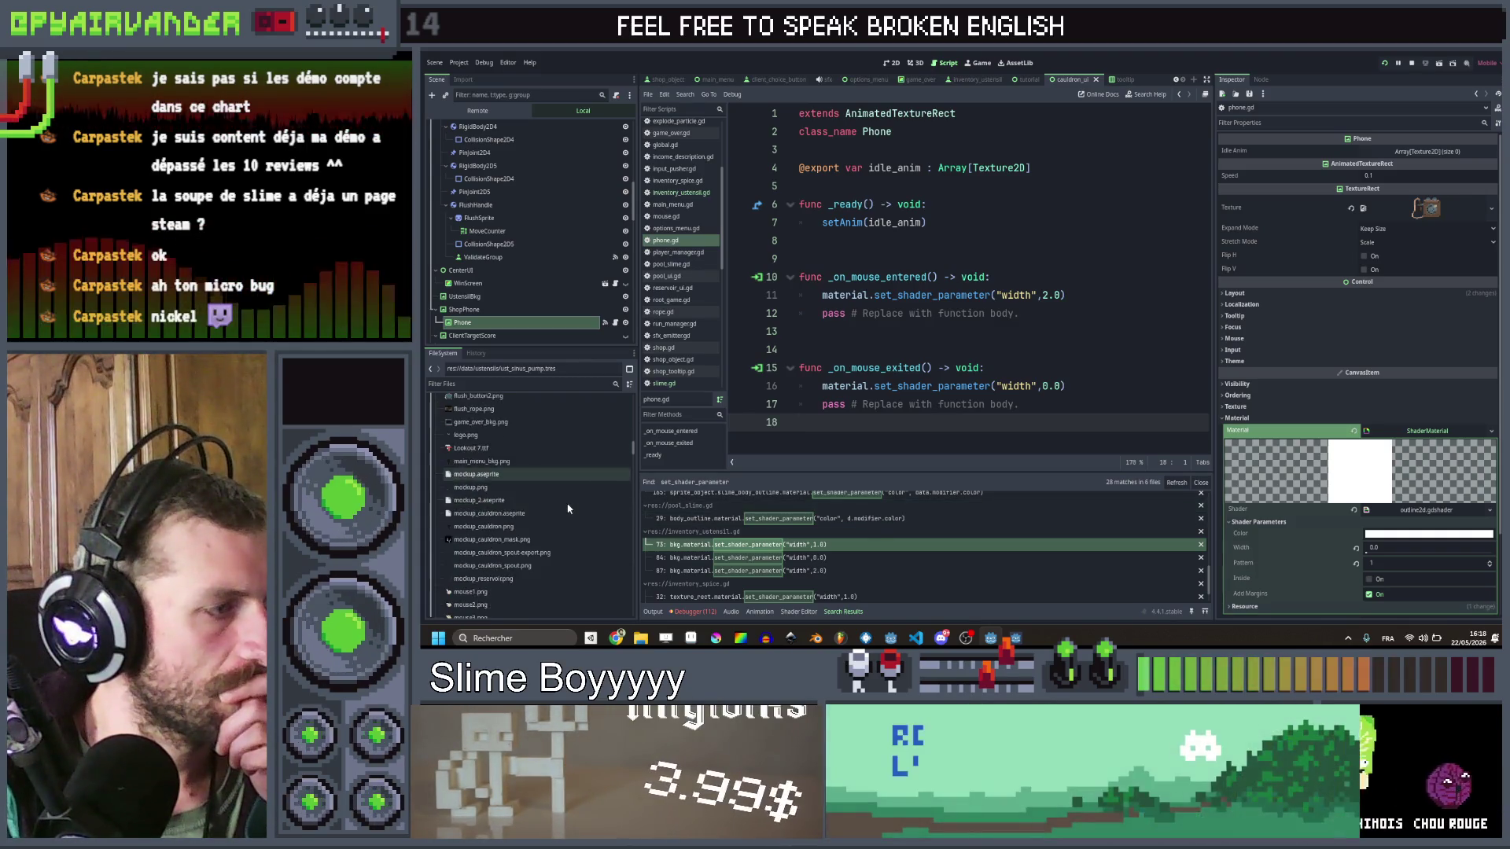
scroll(571, 507, "down", 5)
scroll(571, 507, "up", 5)
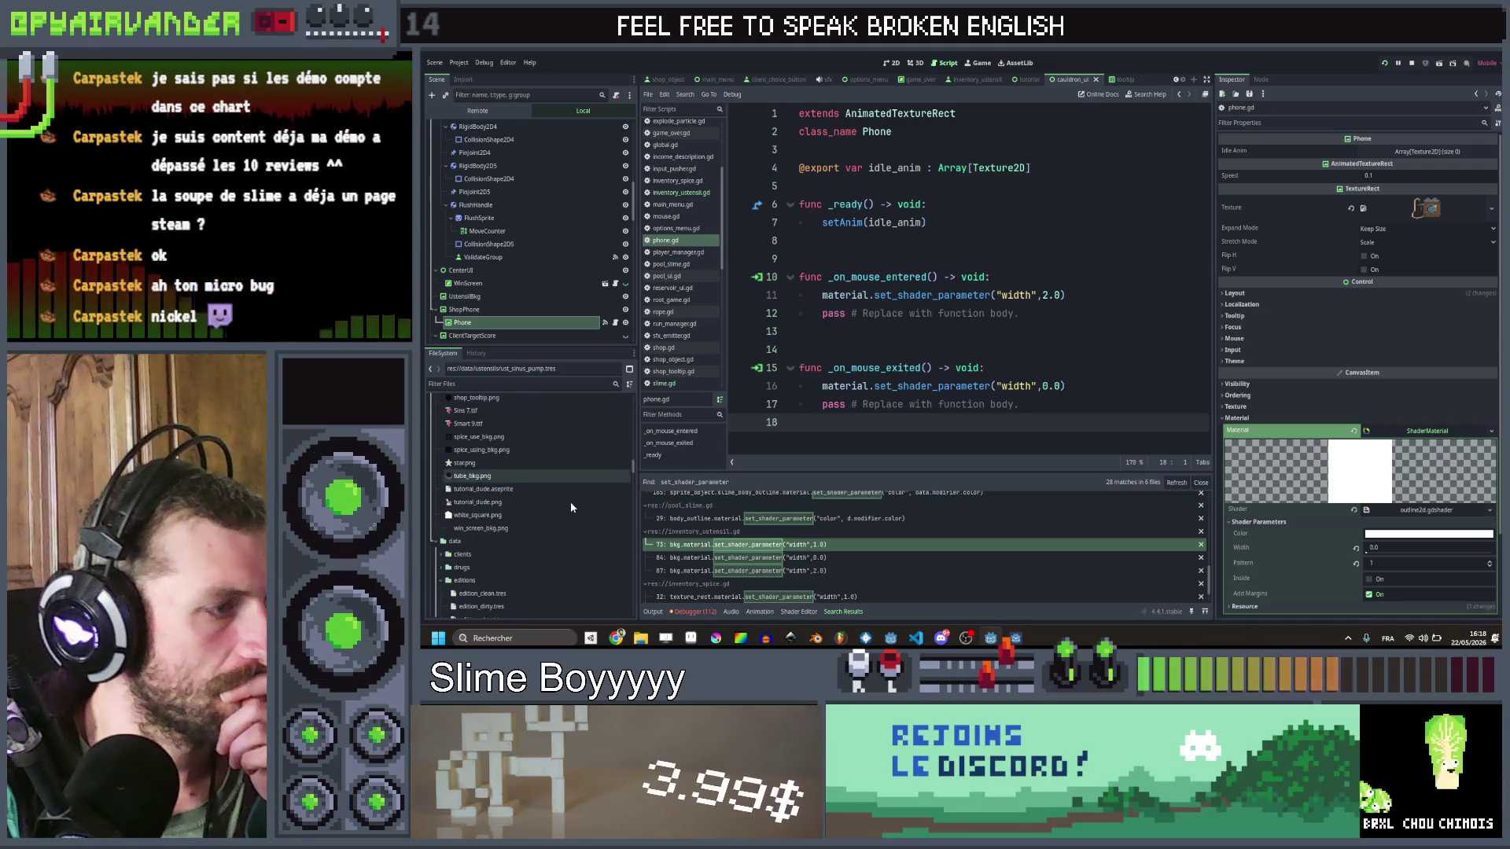
Step: Drop the four client_phone frame textures into Phone's Idle Anim array
scroll(570, 502, "down", 3)
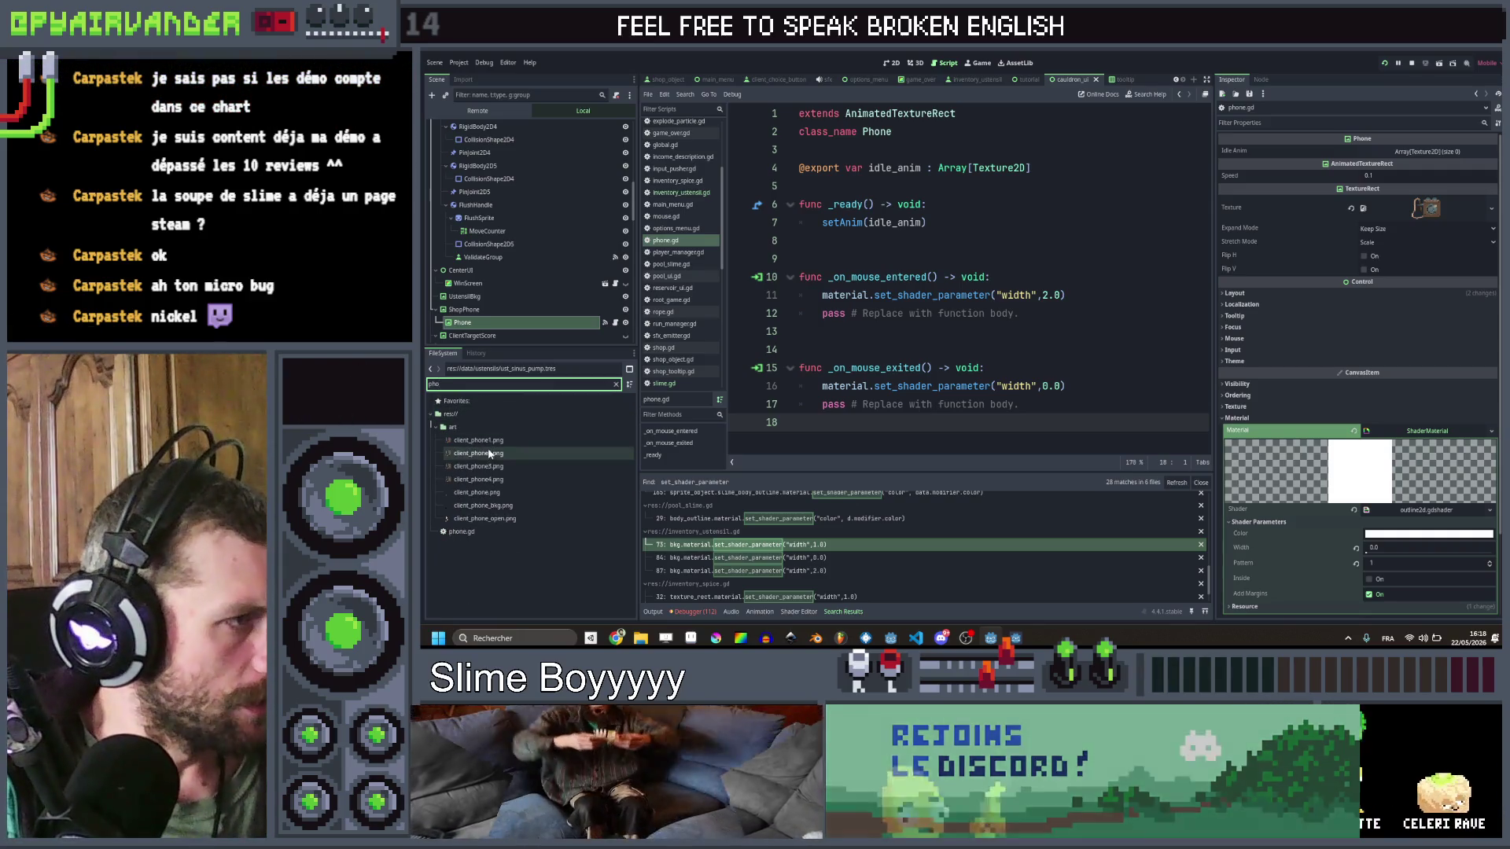
left_click(478, 440)
left_click(478, 479, "shift")
left_click_drag(480, 464, 1001, 341)
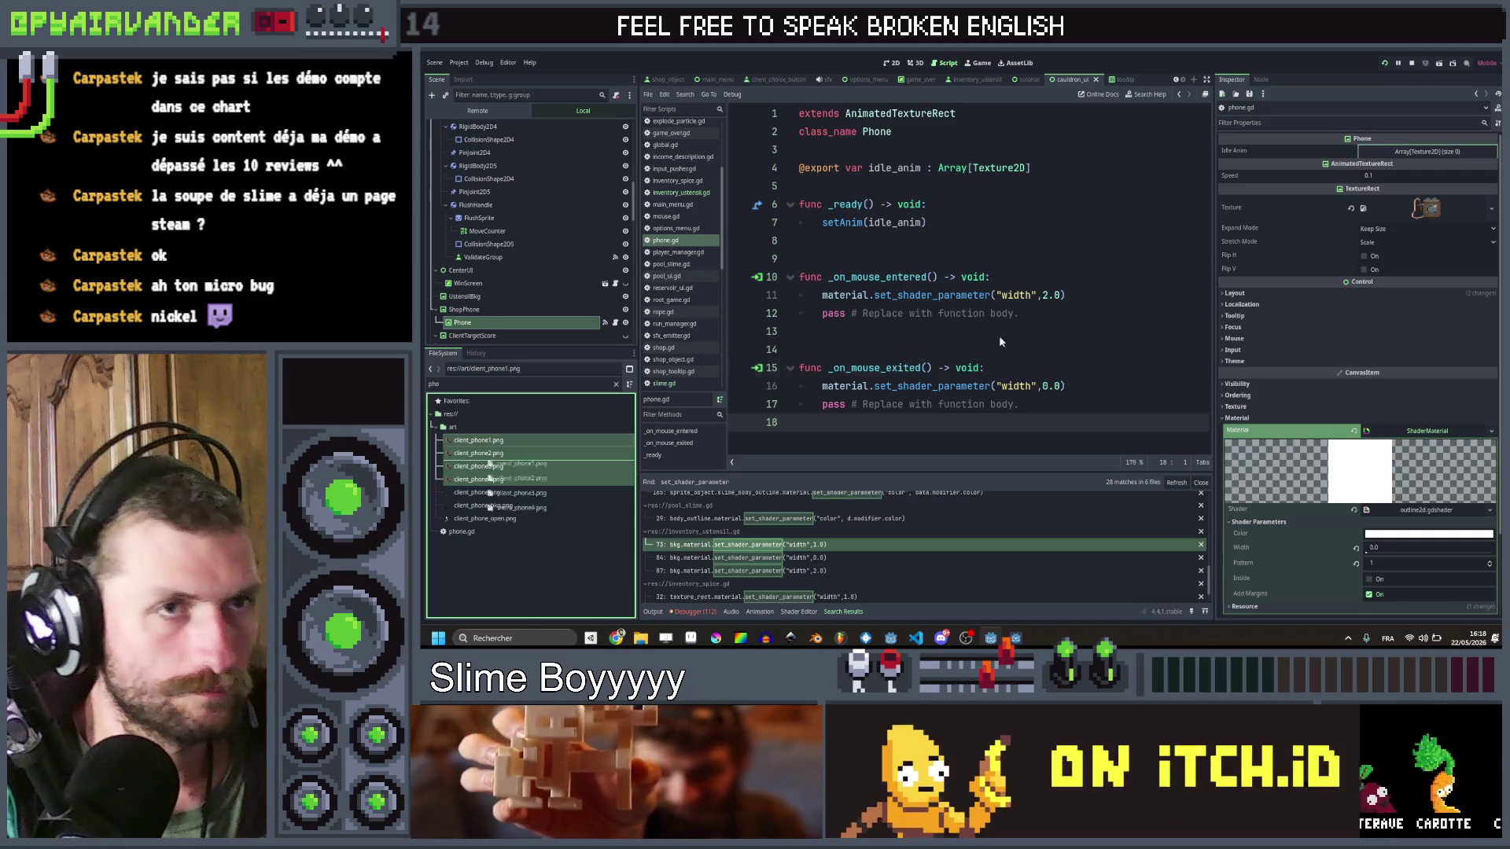
left_click_drag(1421, 154, 1422, 155)
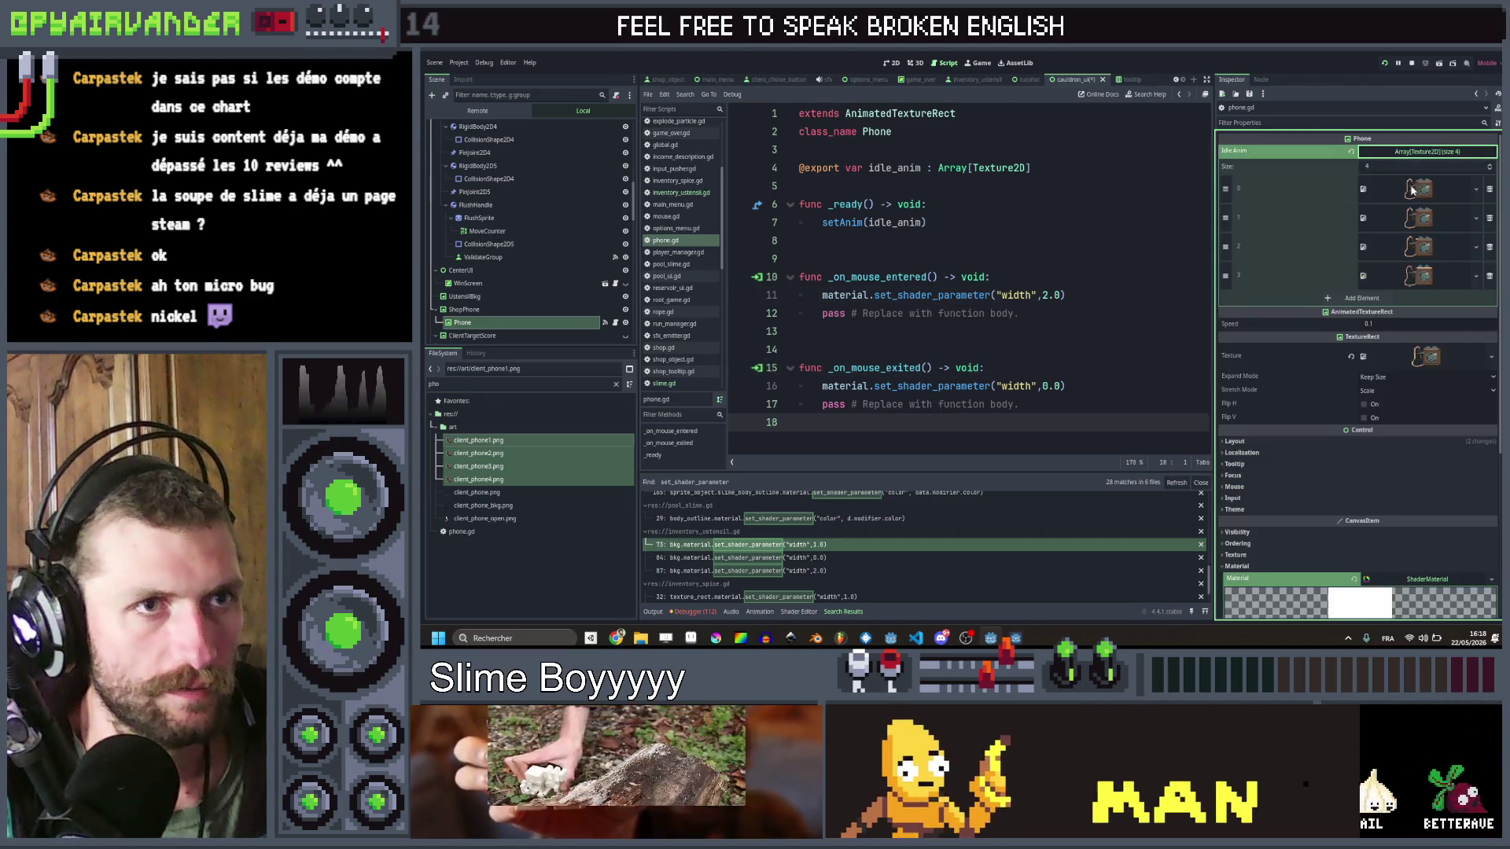
Step: Add five more Idle Anim slots and fill each with client_phone1.png
left_click(1353, 300)
left_click(1357, 313)
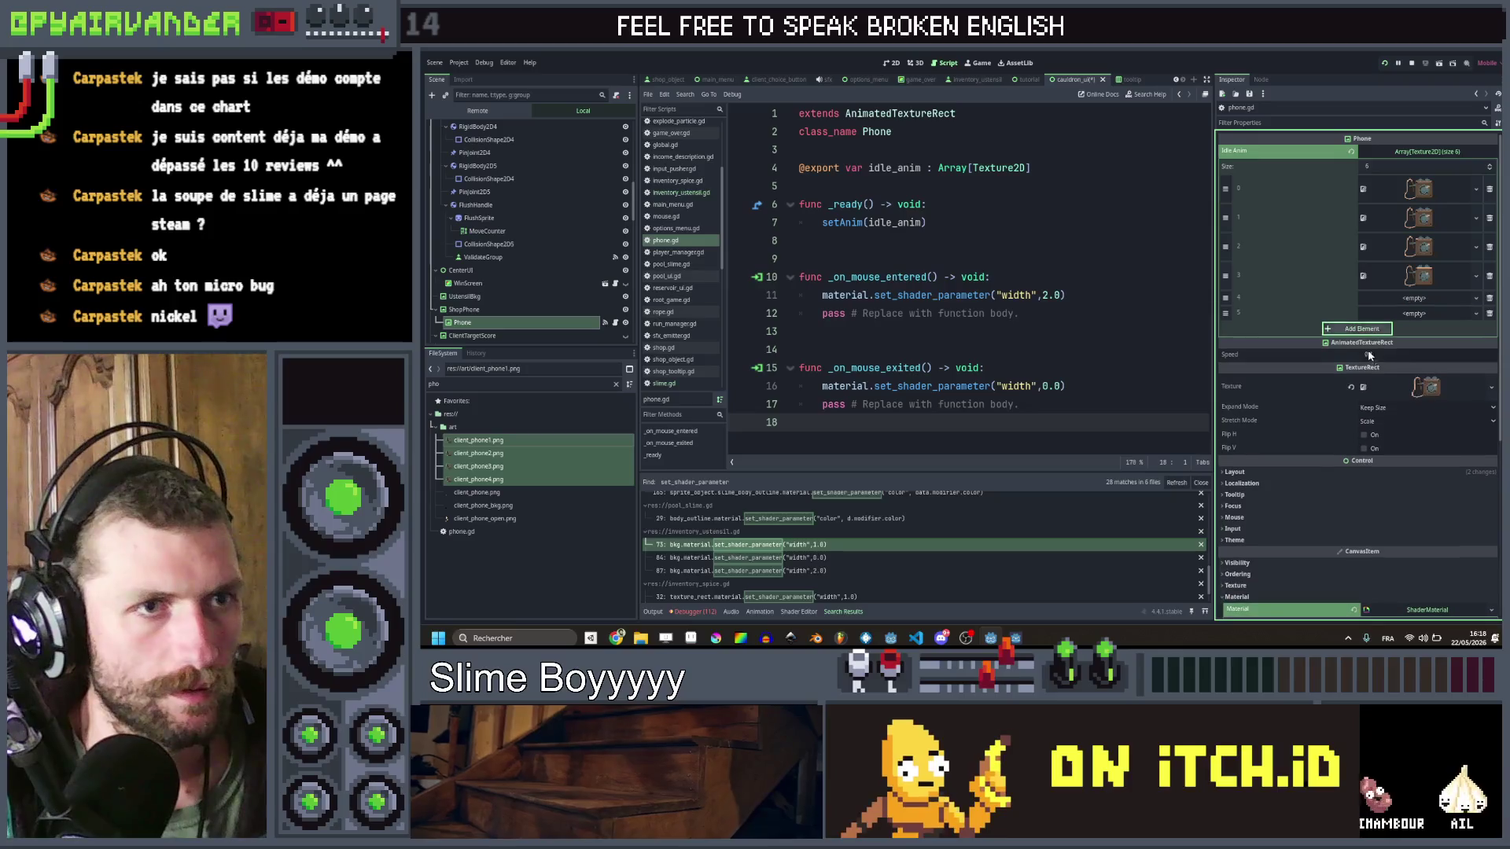
left_click(1375, 330)
left_click(1368, 344)
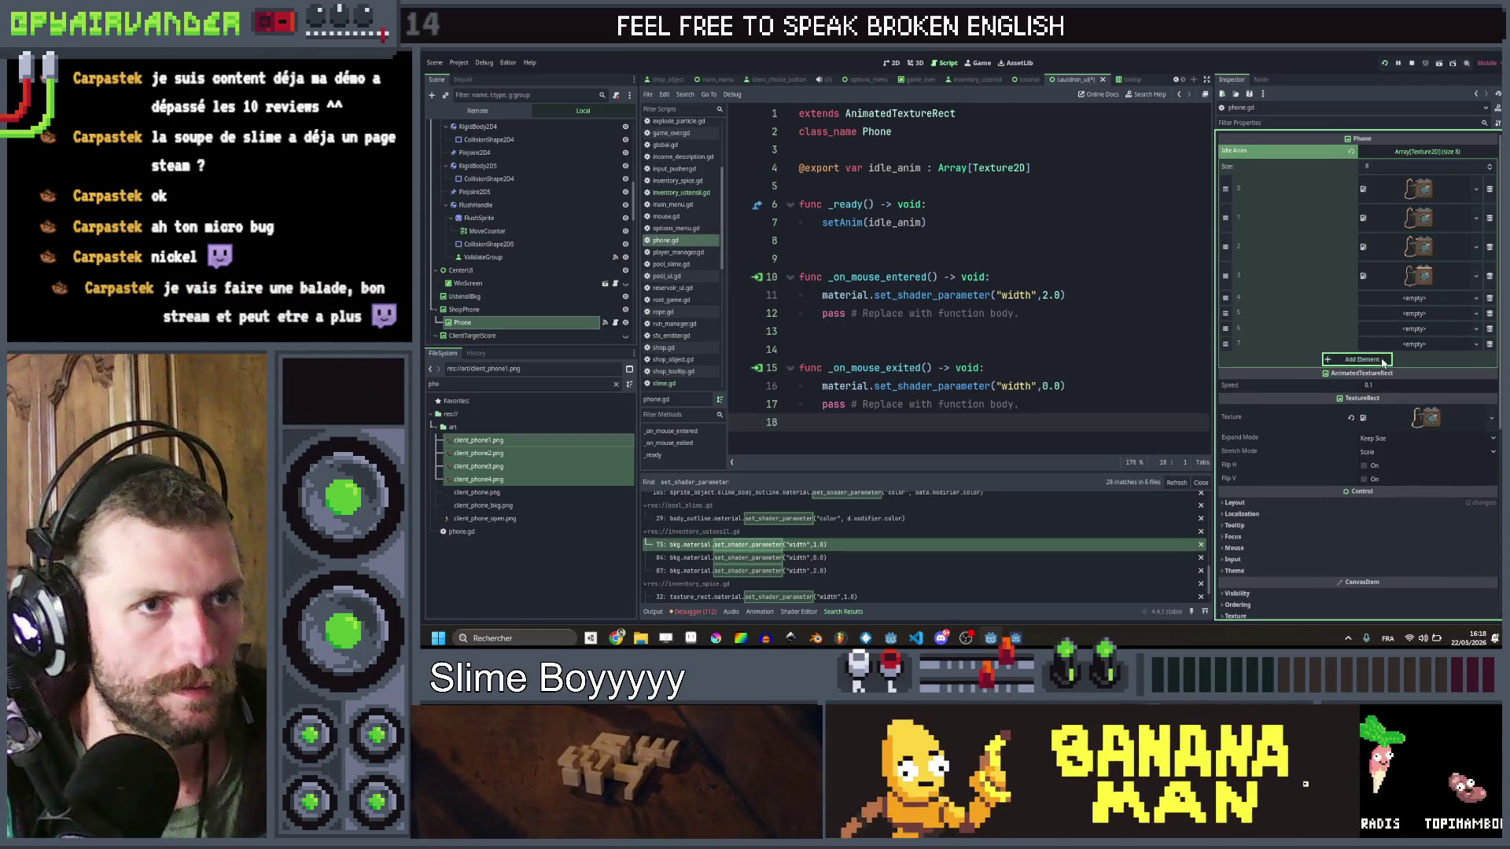
left_click(1362, 359)
left_click(550, 441)
left_click_drag(551, 440, 1380, 303)
left_click_drag(480, 440, 1407, 328)
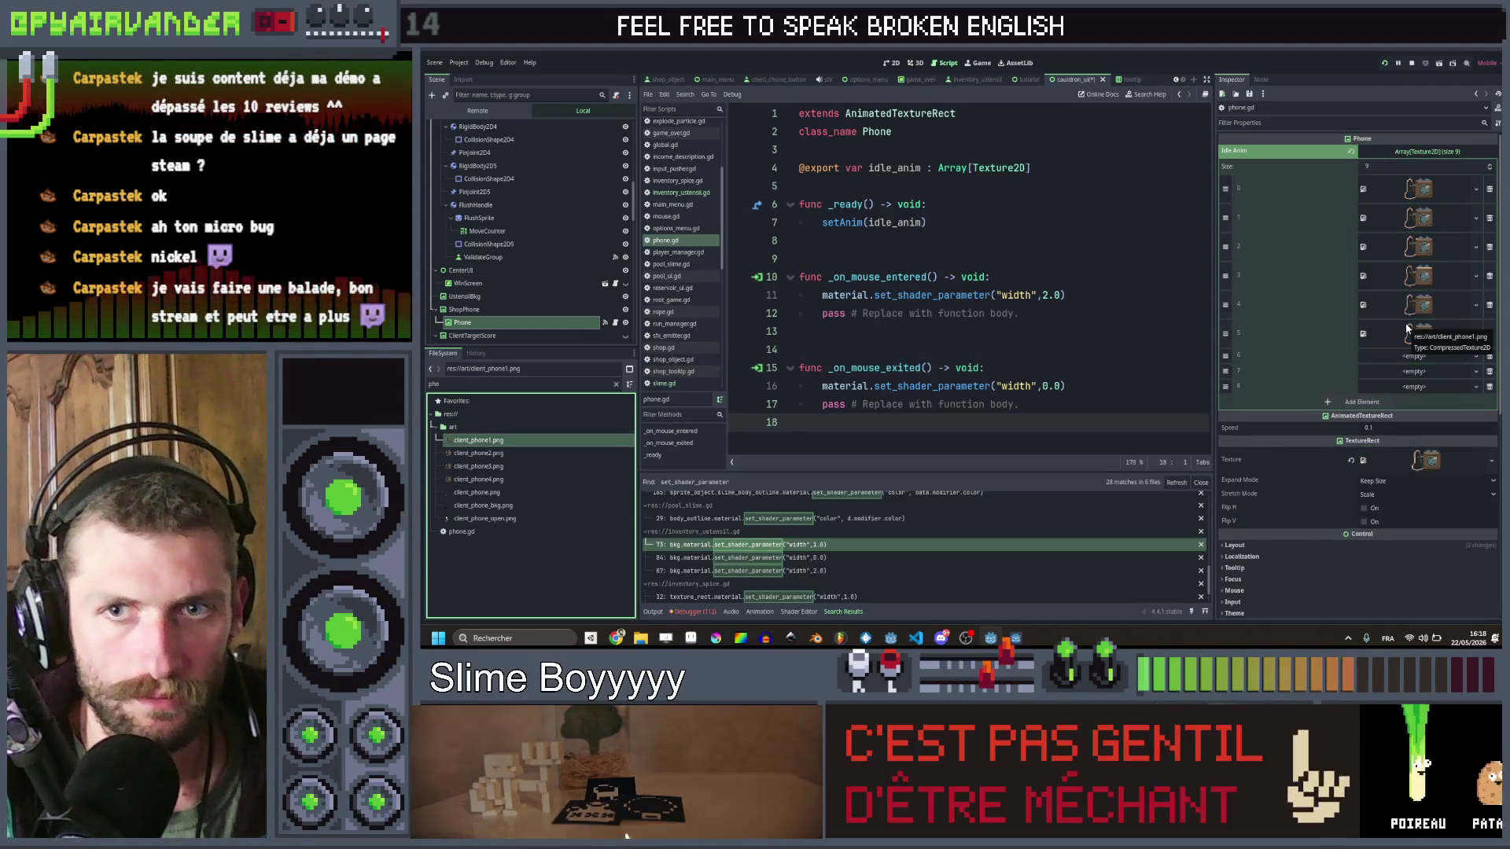
left_click_drag(479, 440, 1449, 357)
left_click_drag(478, 441, 1146, 418)
left_click_drag(1372, 387, 1372, 386)
left_click_drag(478, 440, 1424, 417)
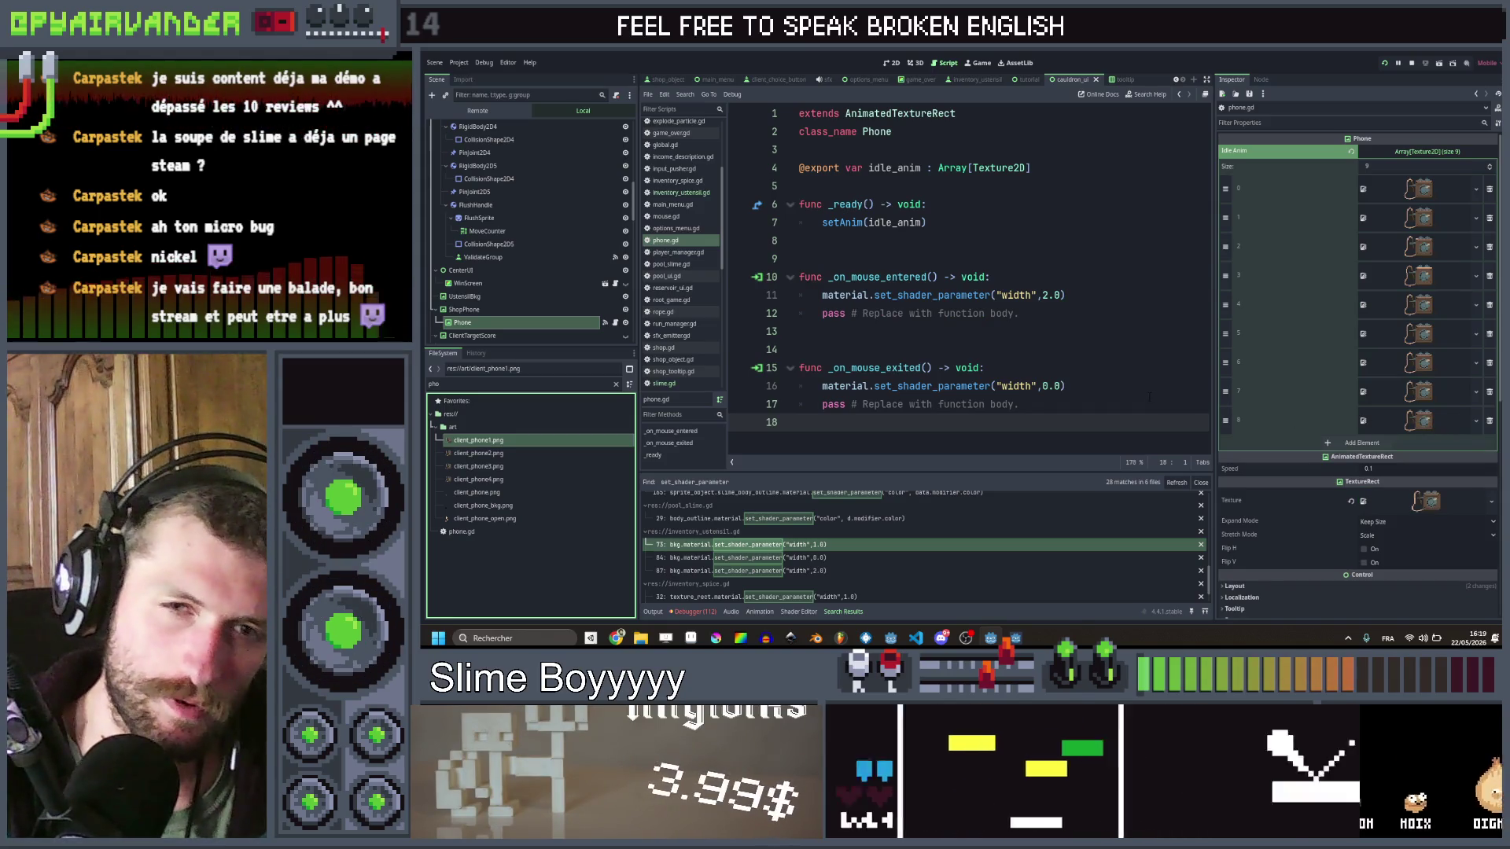
left_click(1022, 368)
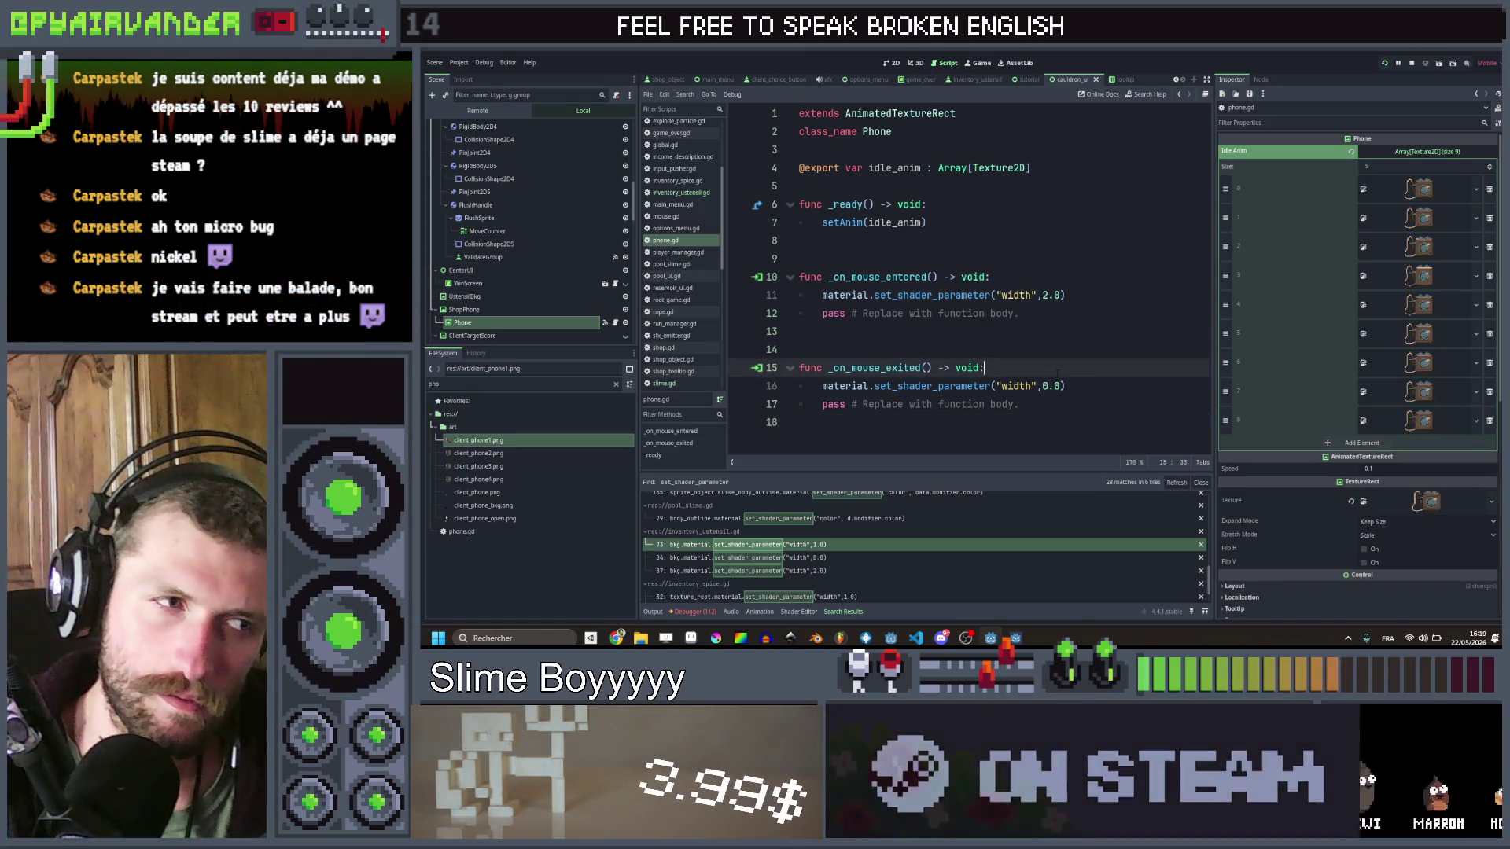
Step: Delete the placeholder pass lines from both mouse handlers
left_click(1018, 404)
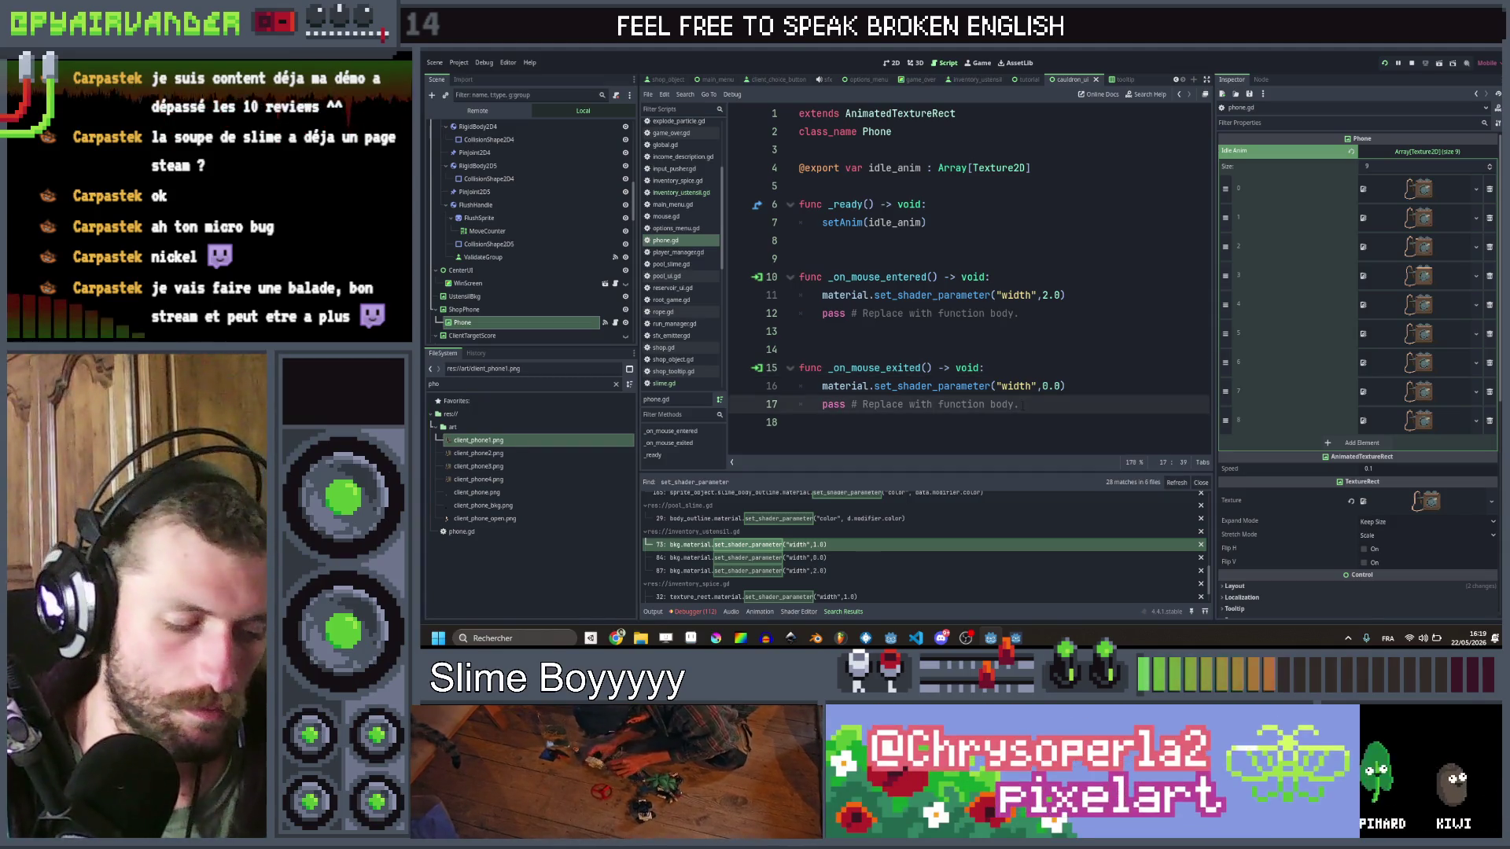
key("ctrl+shift+k")
left_click(1067, 329)
left_click(1067, 315)
key("ctrl+shift+k")
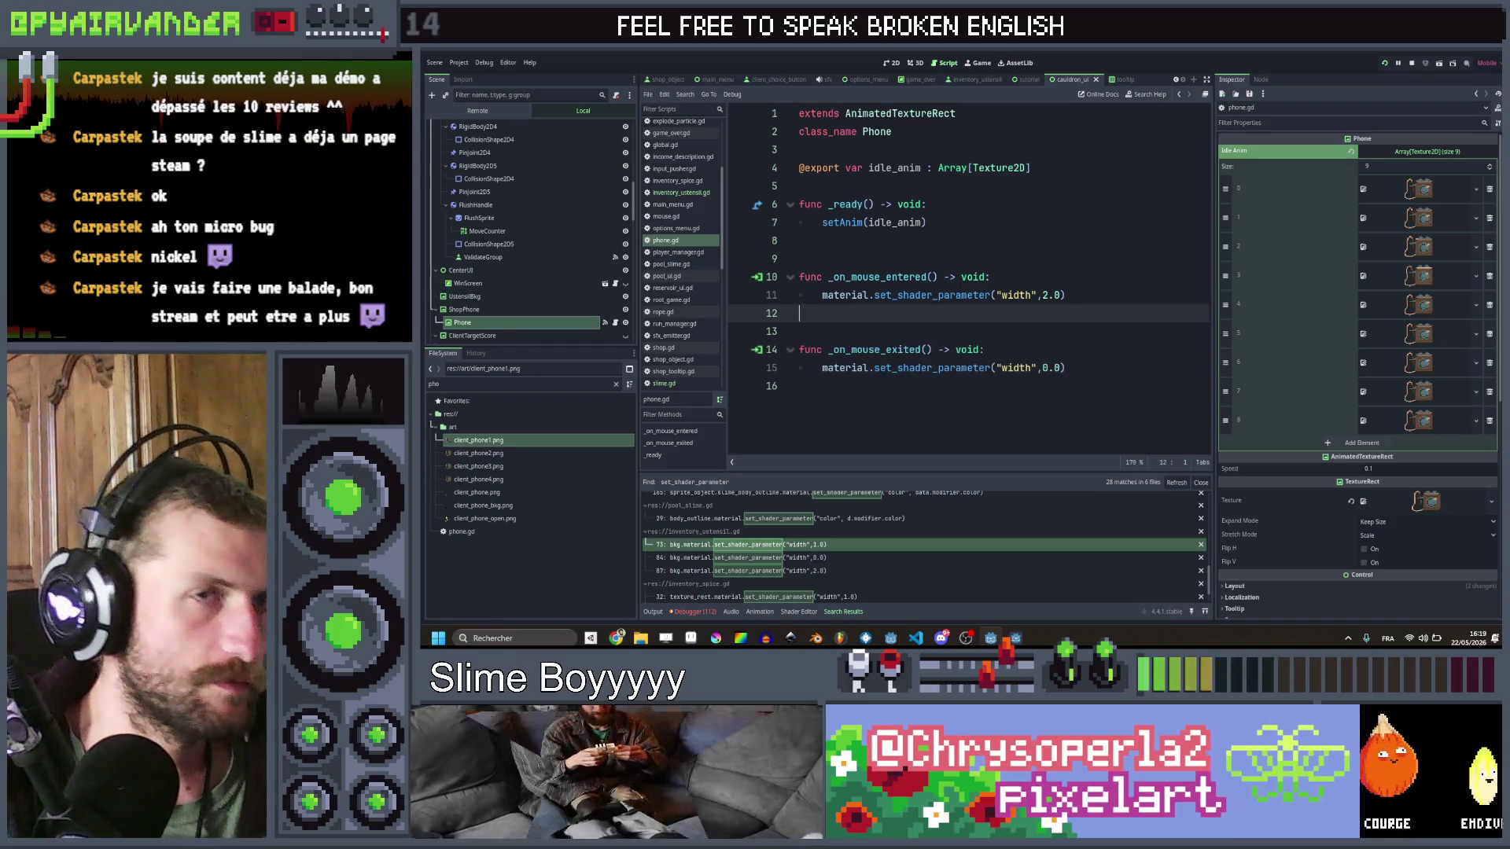
Step: Connect Phone's gui_input signal to a new _on_gui_input function in phone.gd
left_click(1261, 79)
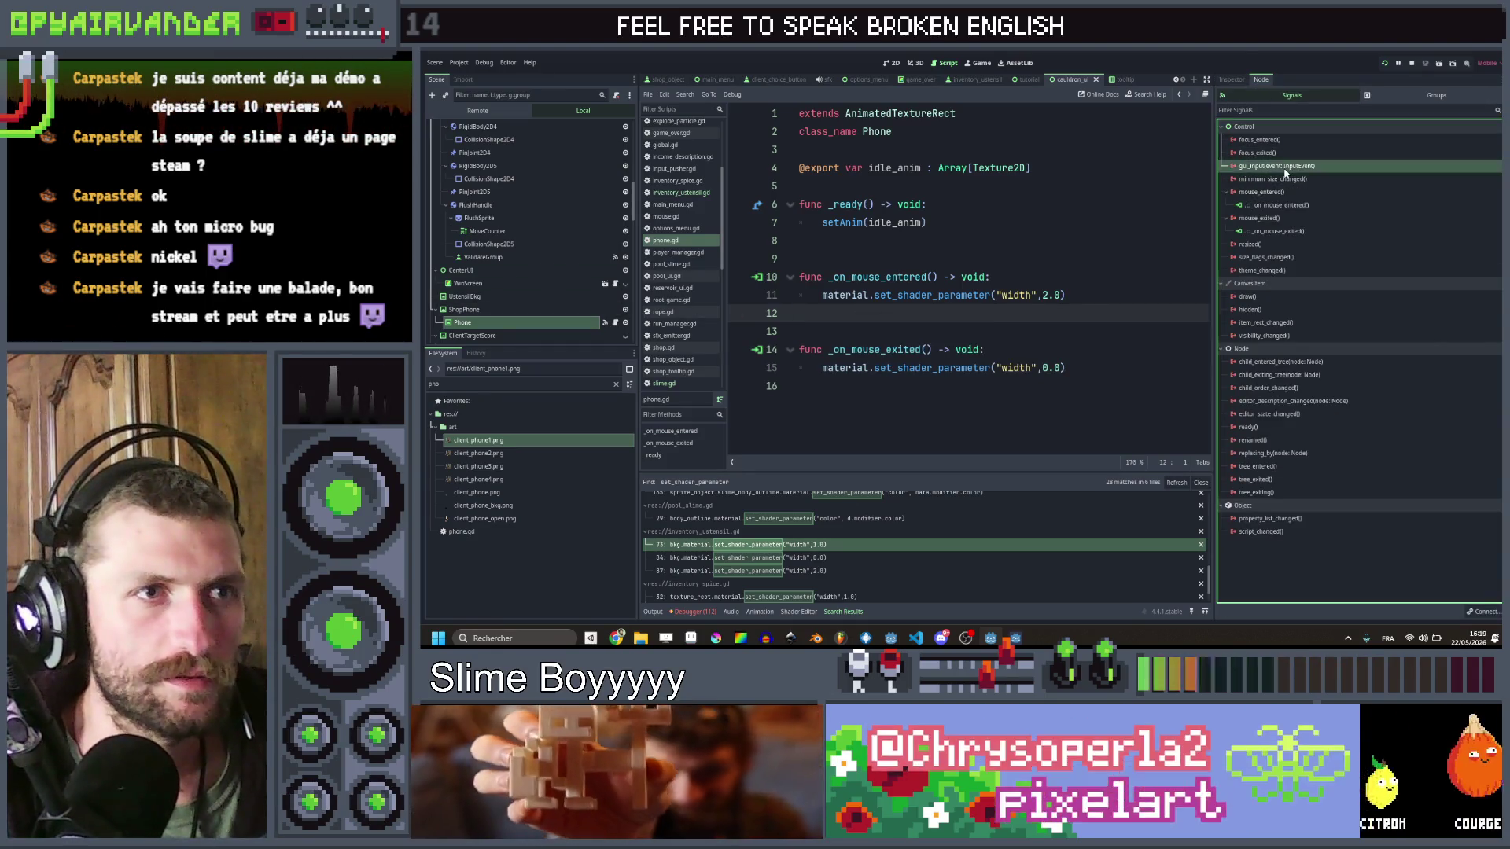
double_click(1286, 165)
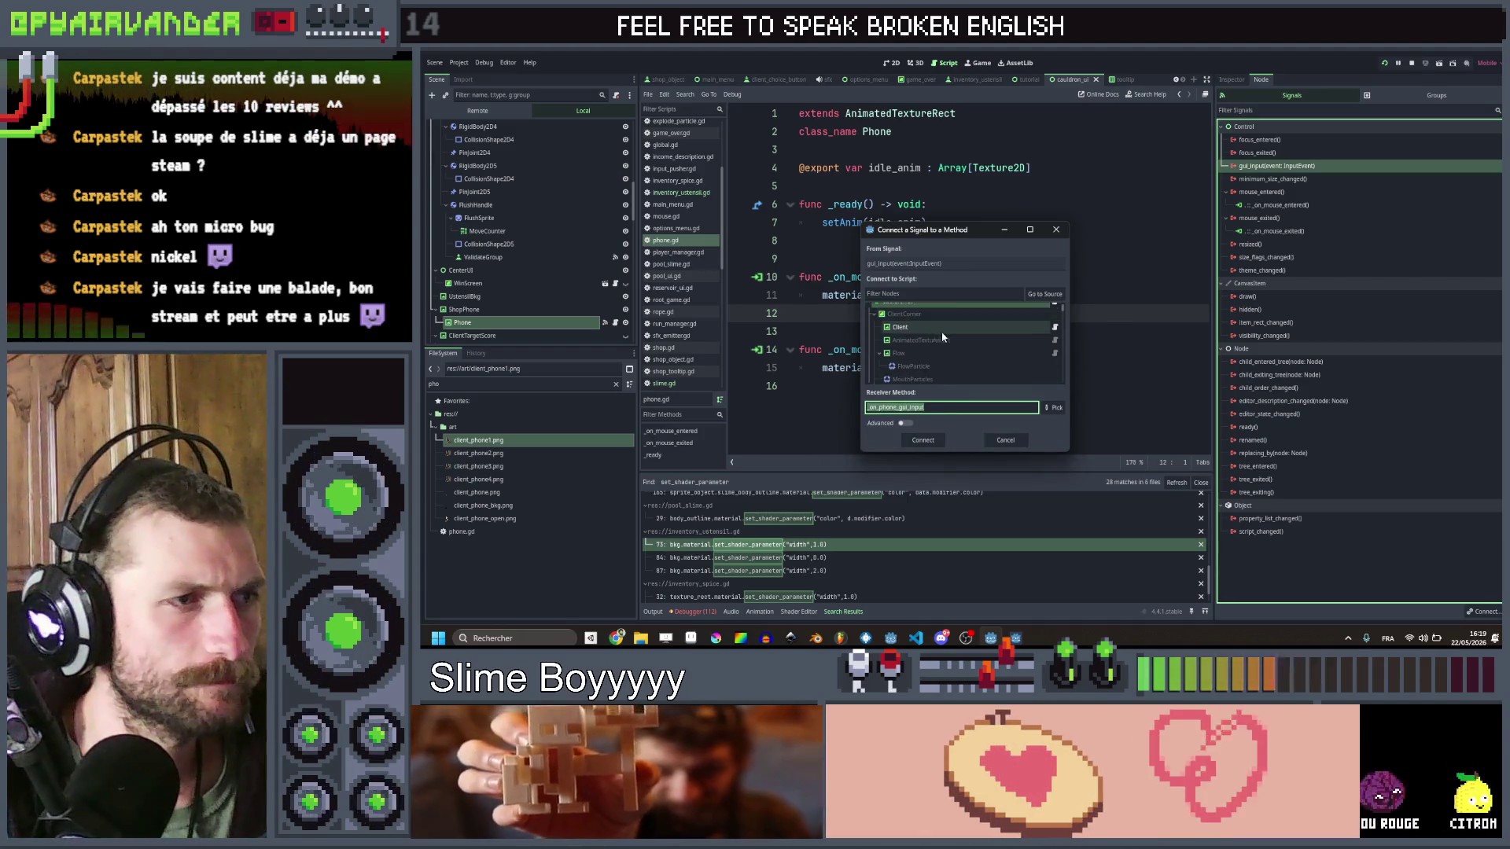
scroll(928, 330, "down", 5)
scroll(946, 337, "down", 5)
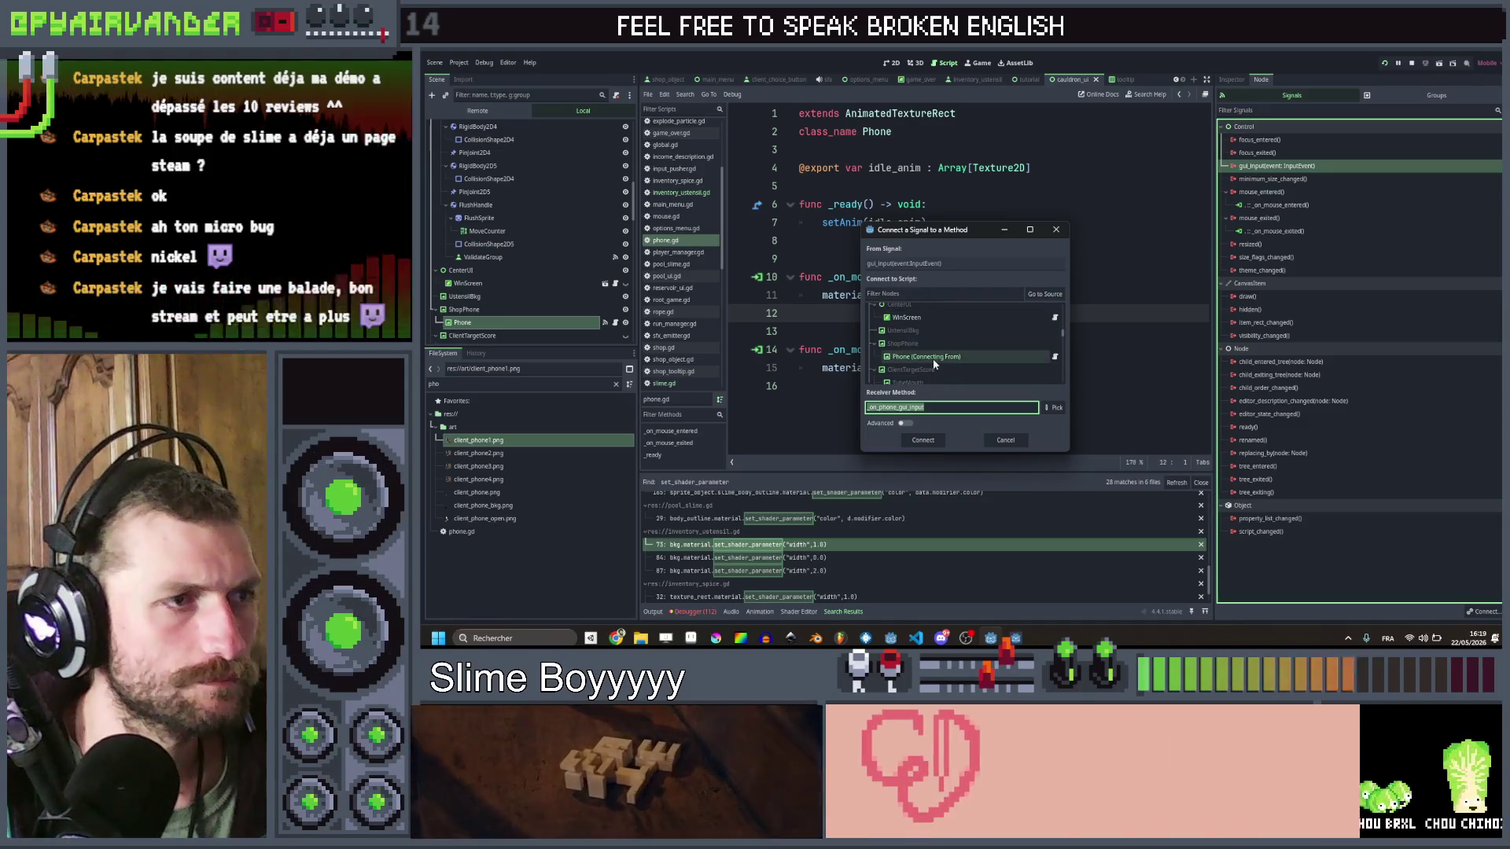
double_click(928, 365)
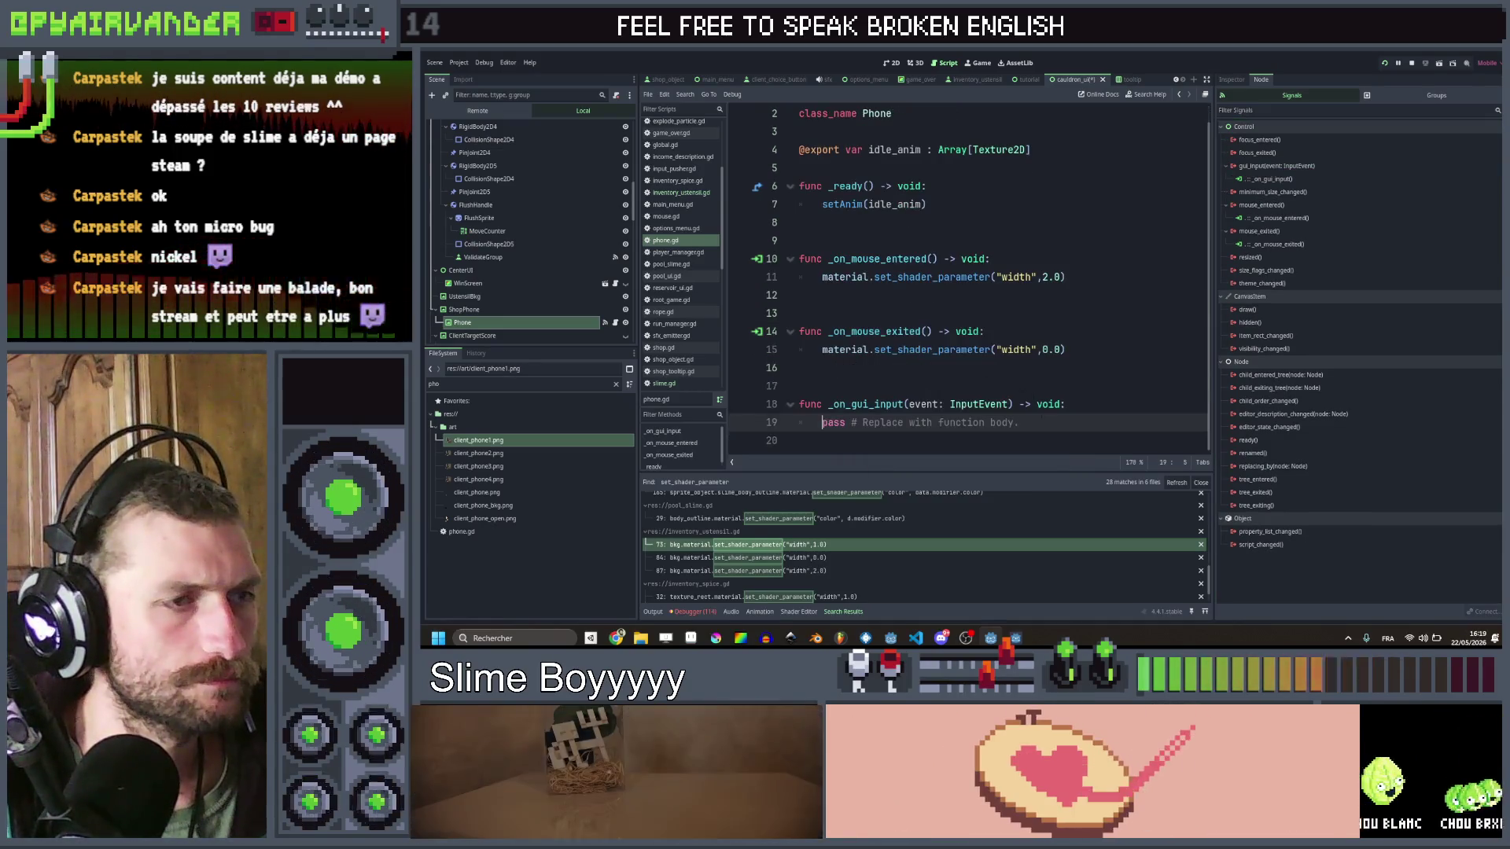
Step: Replace the pass placeholder with 'if event' and read the InputEvent docs before returning to phone.gd
left_click_drag(1019, 422, 824, 424)
type("if eve")
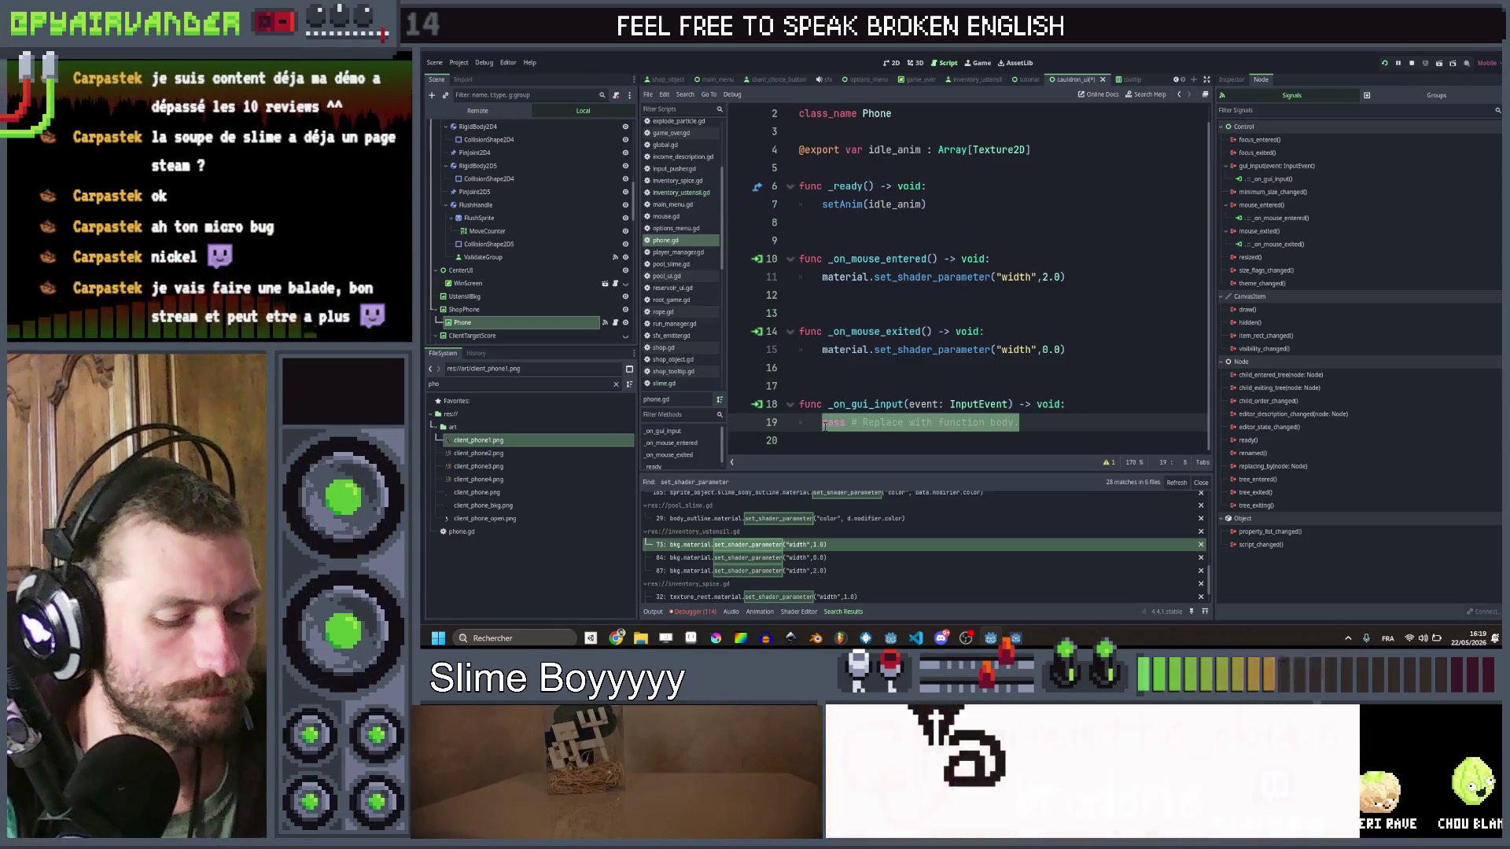
type("nt")
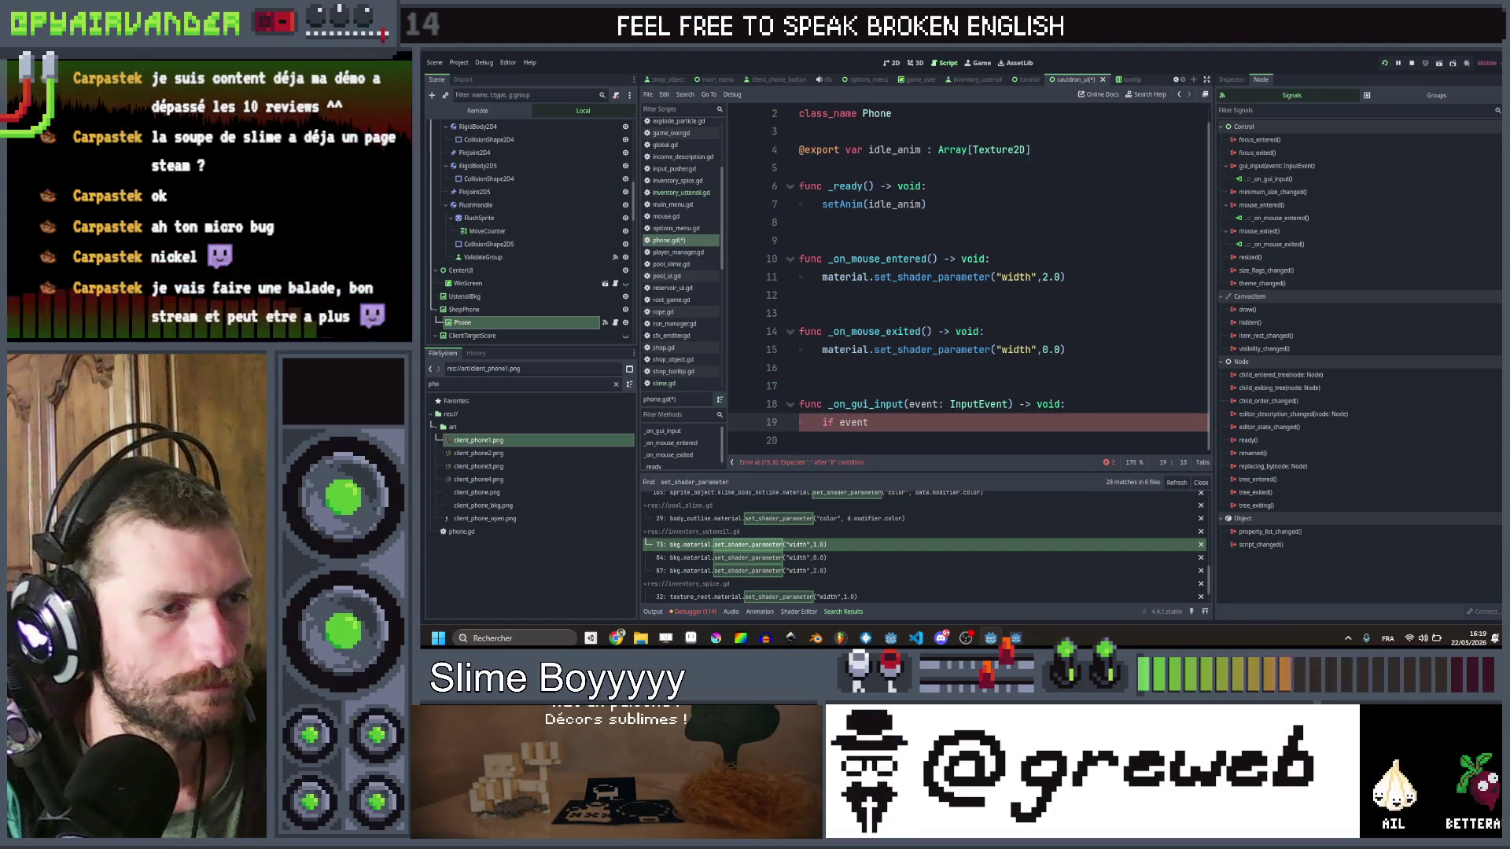
left_click(983, 404, "ctrl")
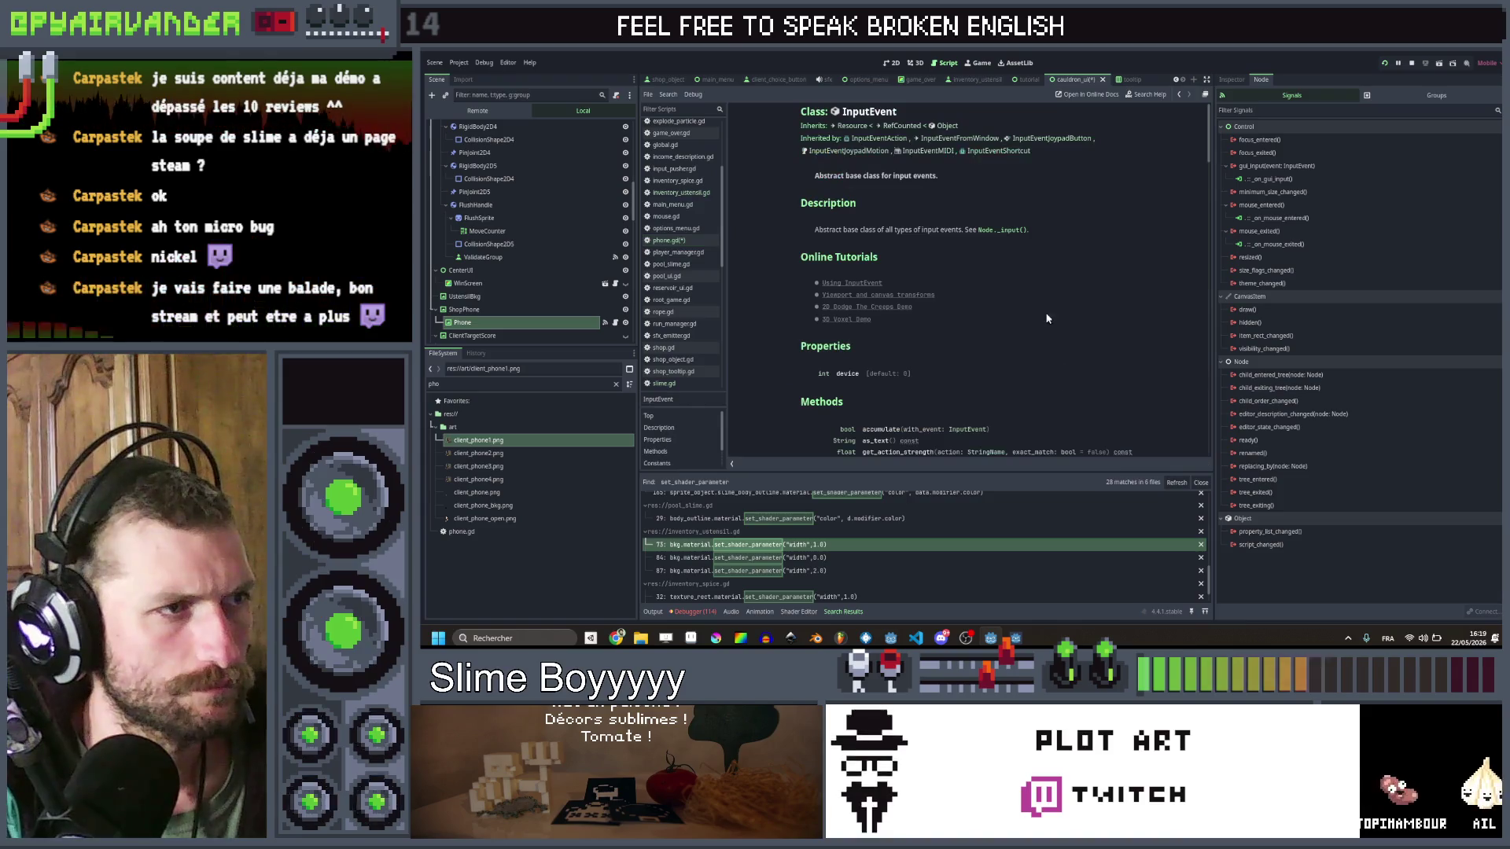
scroll(1041, 306, "down", 15)
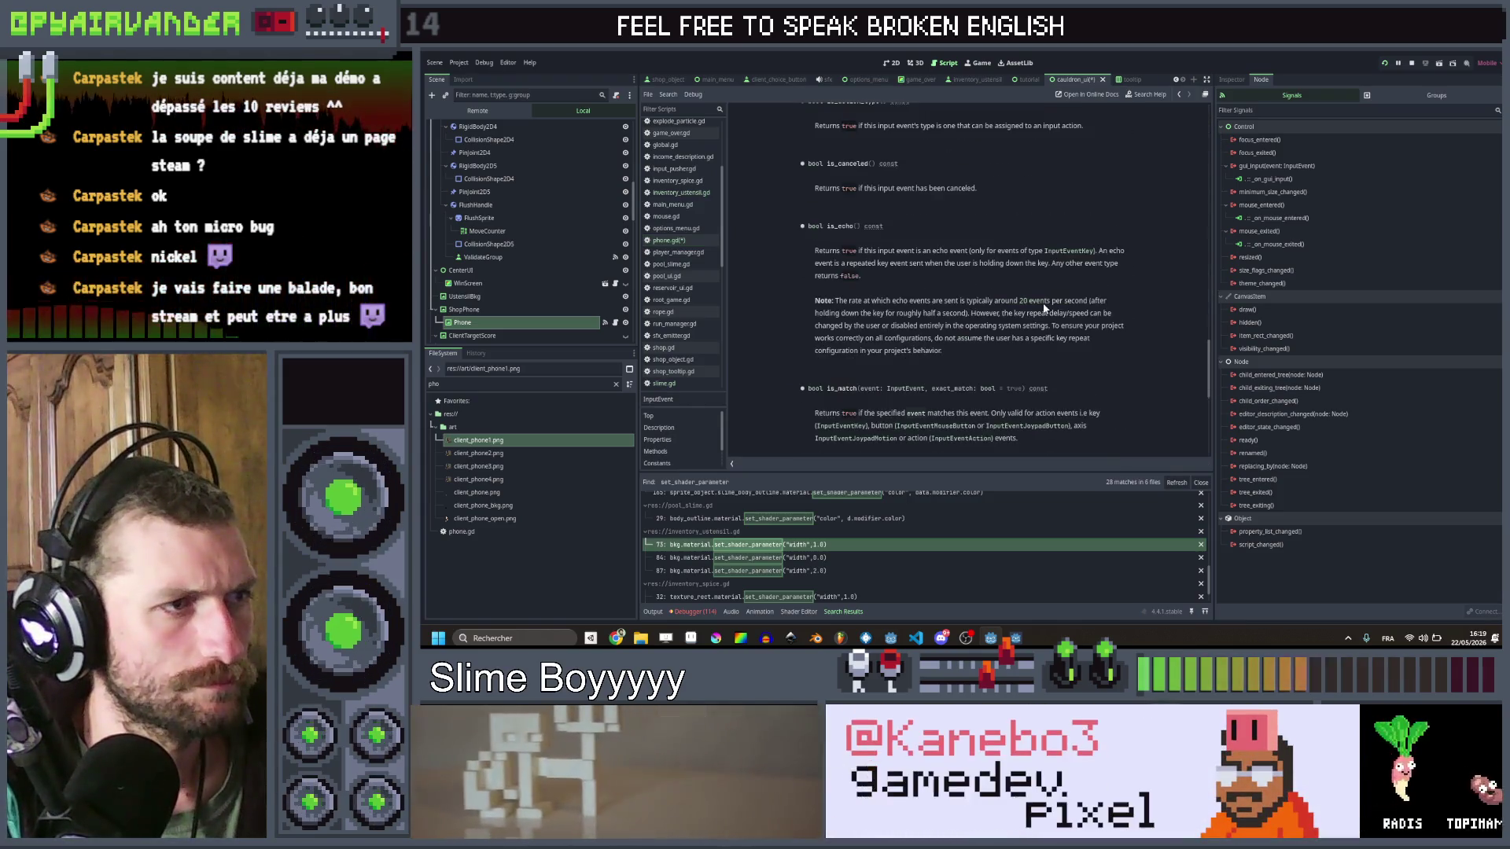
scroll(1044, 309, "up", 15)
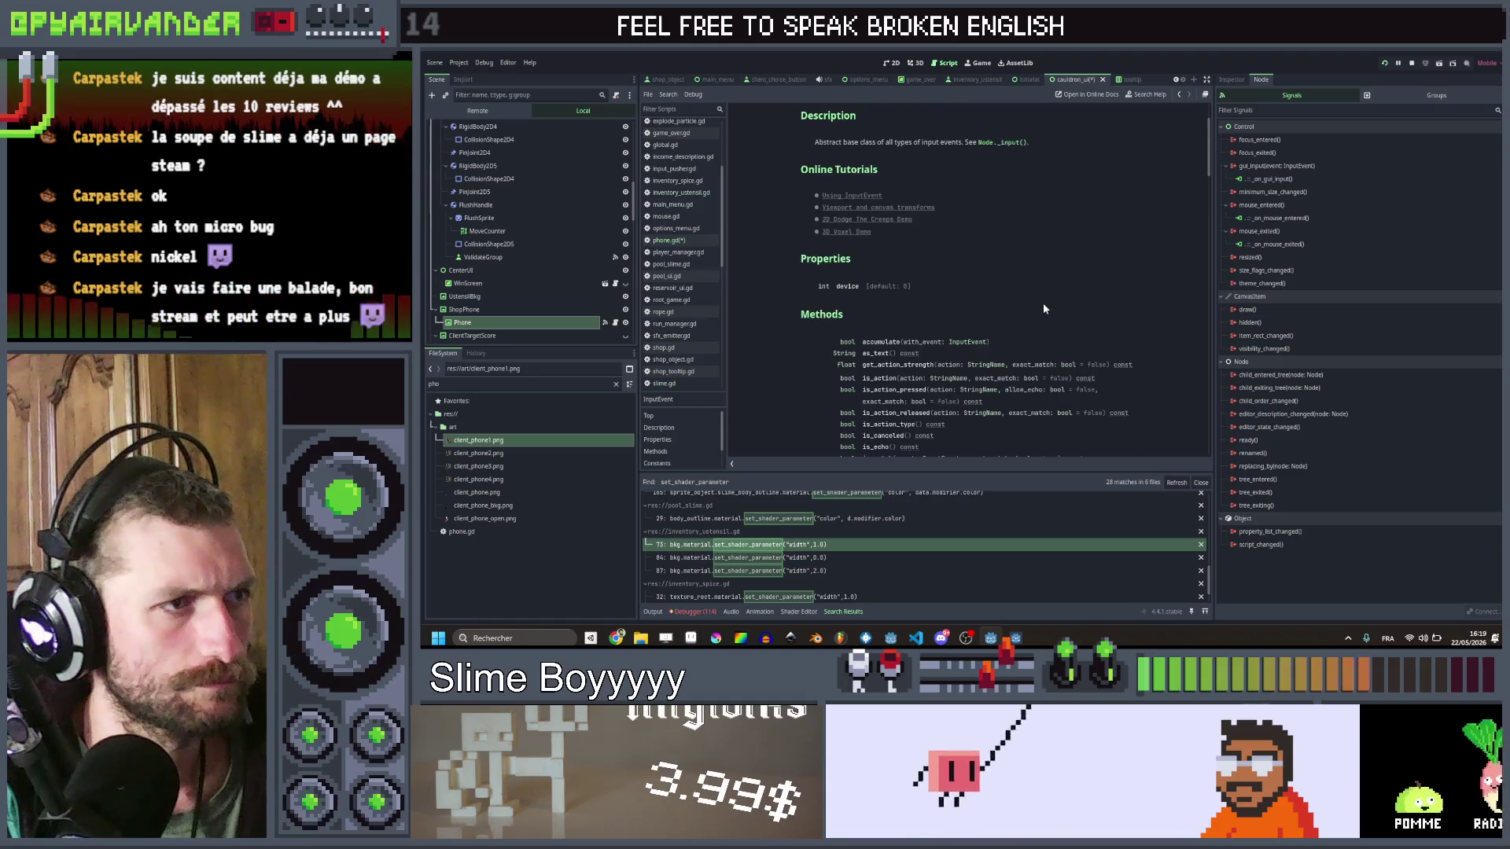
left_click(1179, 94)
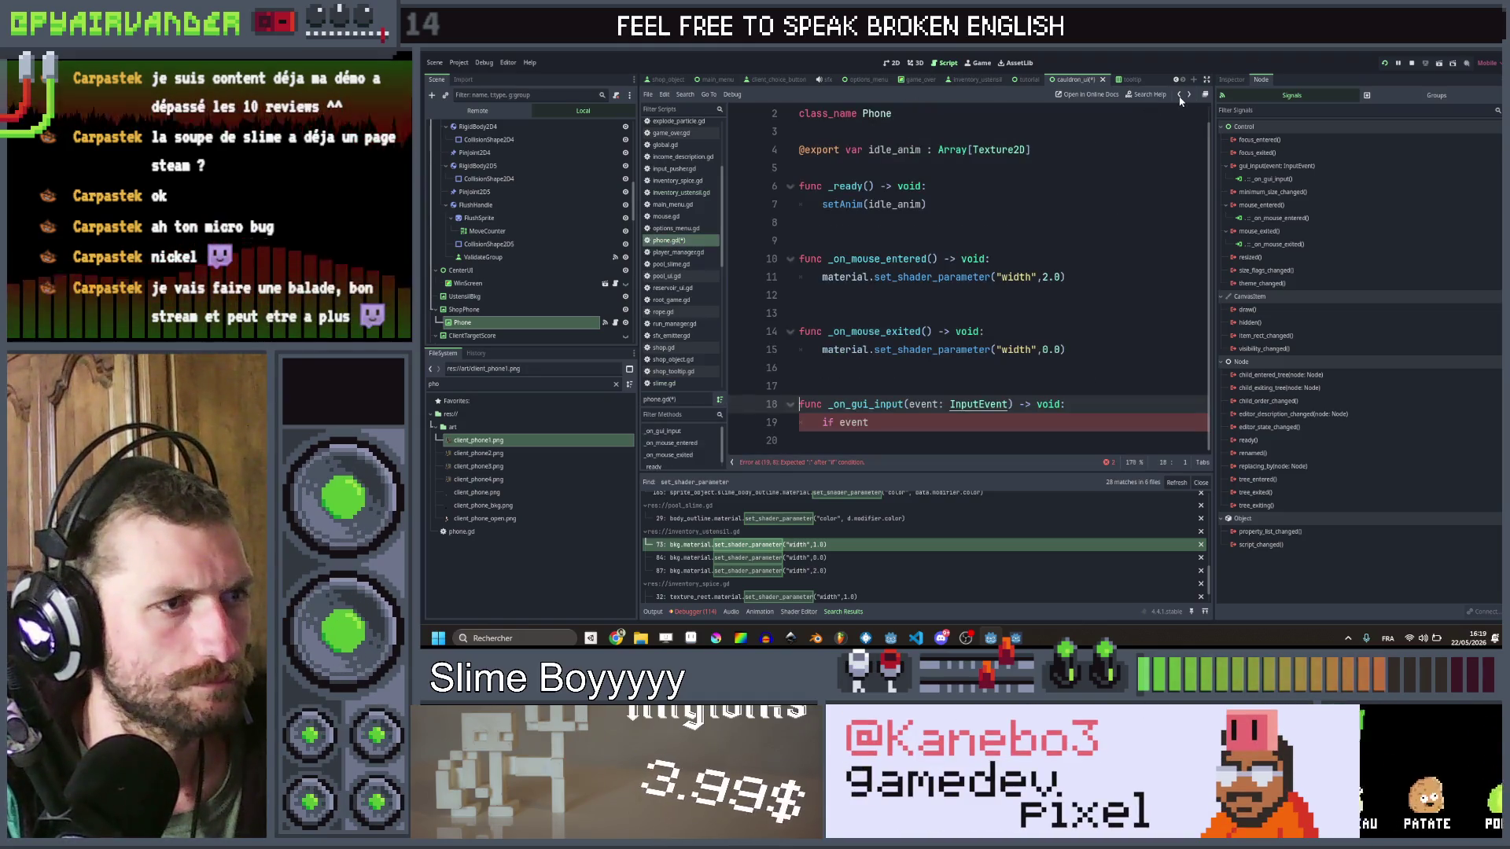
left_click(1107, 318)
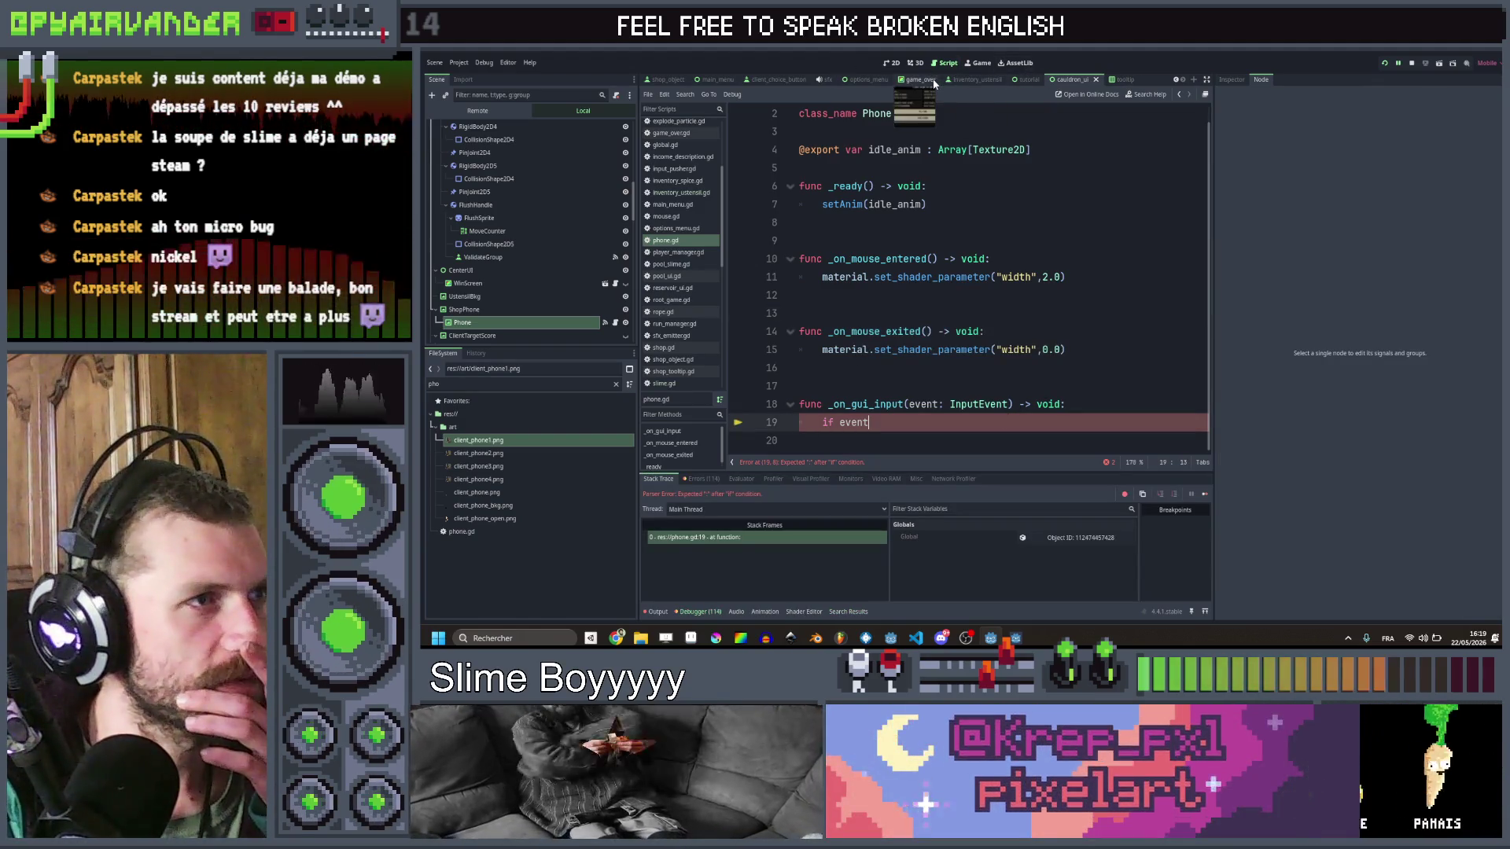
Step: Copy the left-mouse-button check on lines 403–404 of slime.gd's _on_area_2d_input_event
scroll(1178, 85, "up", 5)
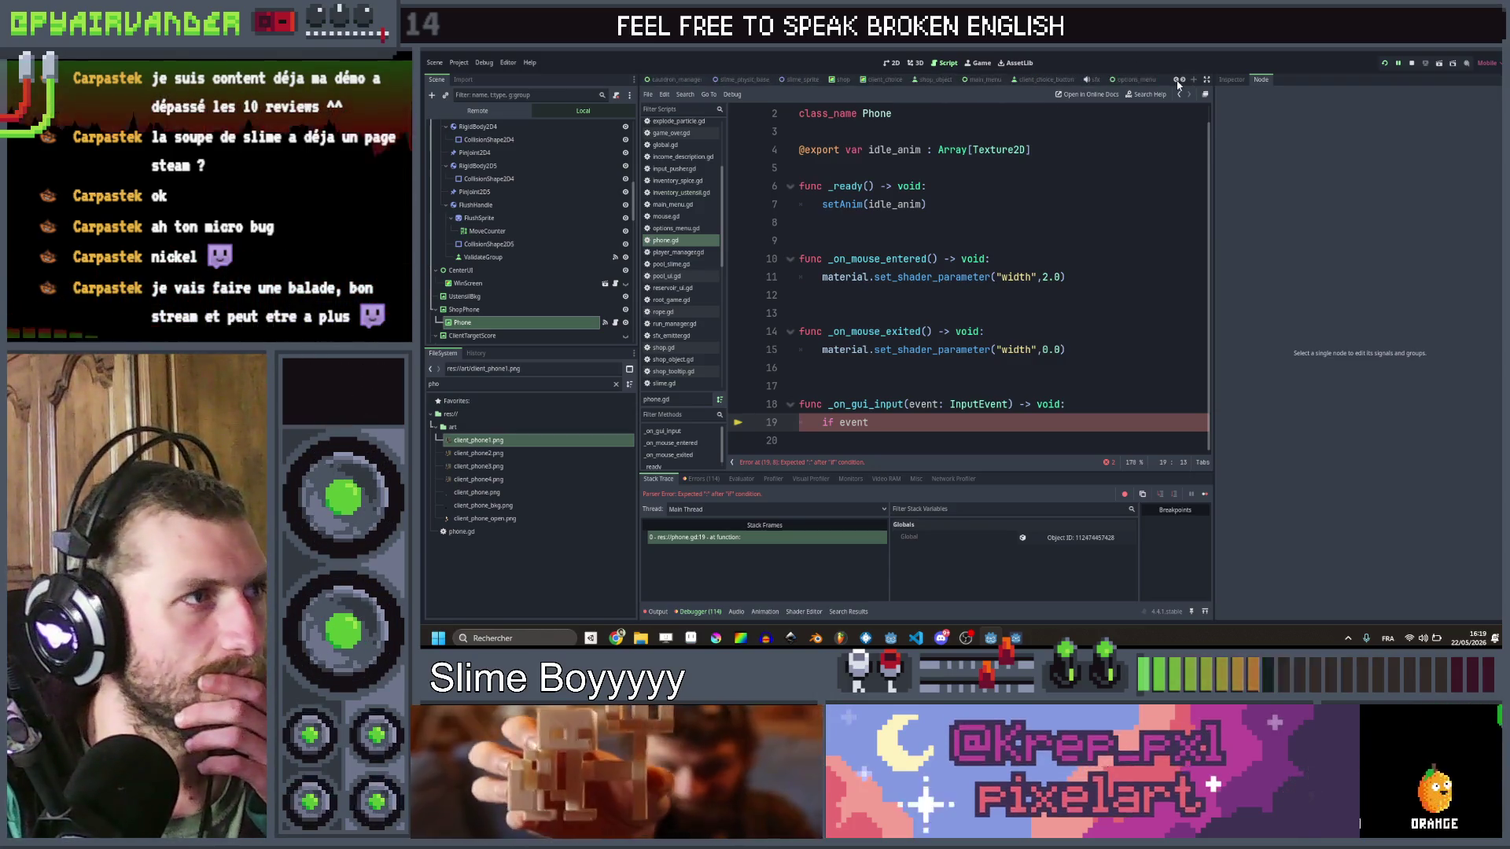
left_click(808, 79)
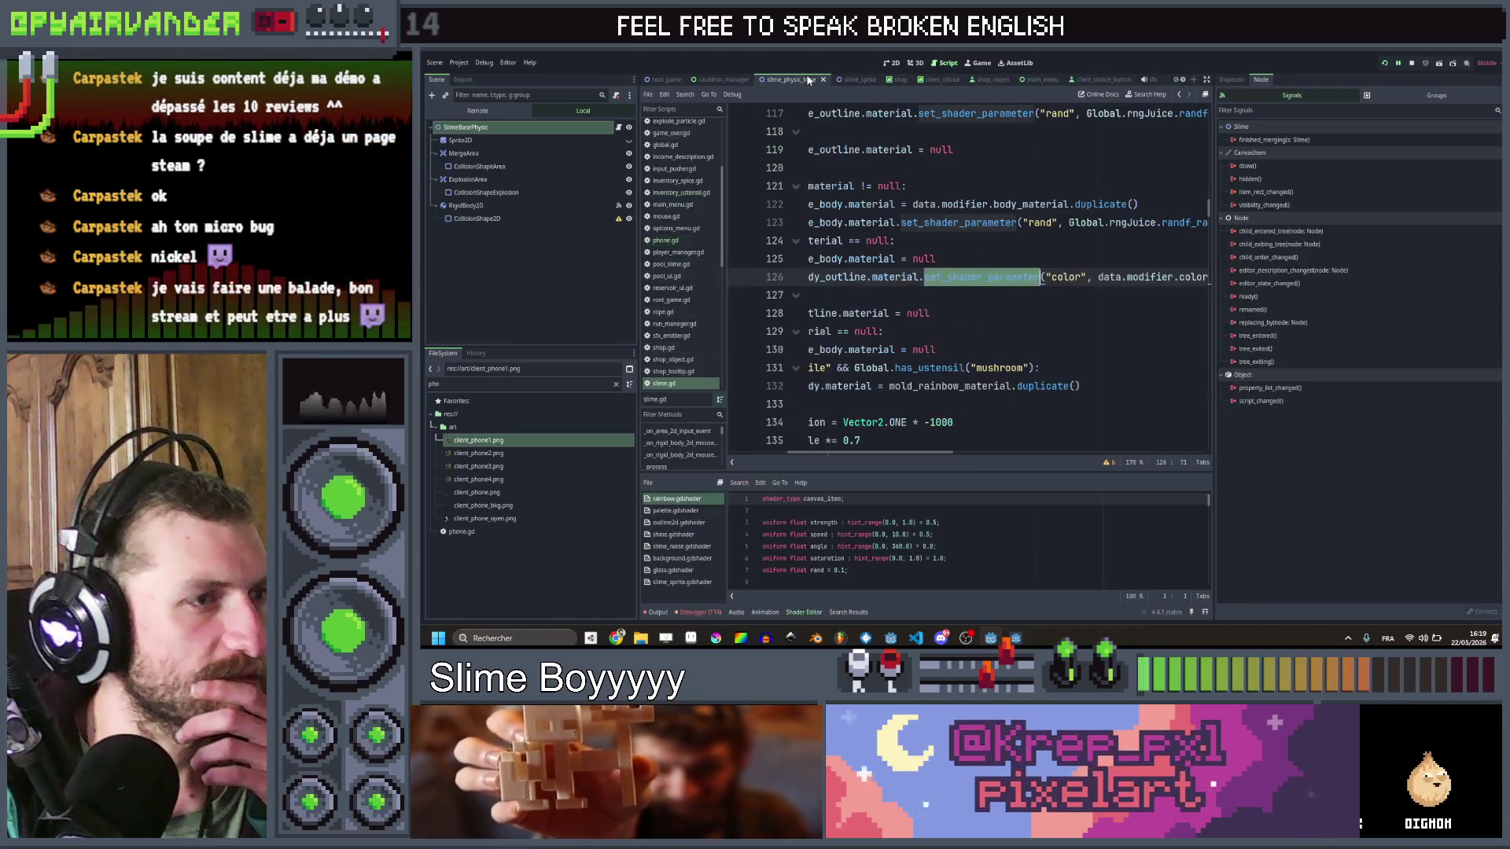
scroll(996, 252, "down", 20)
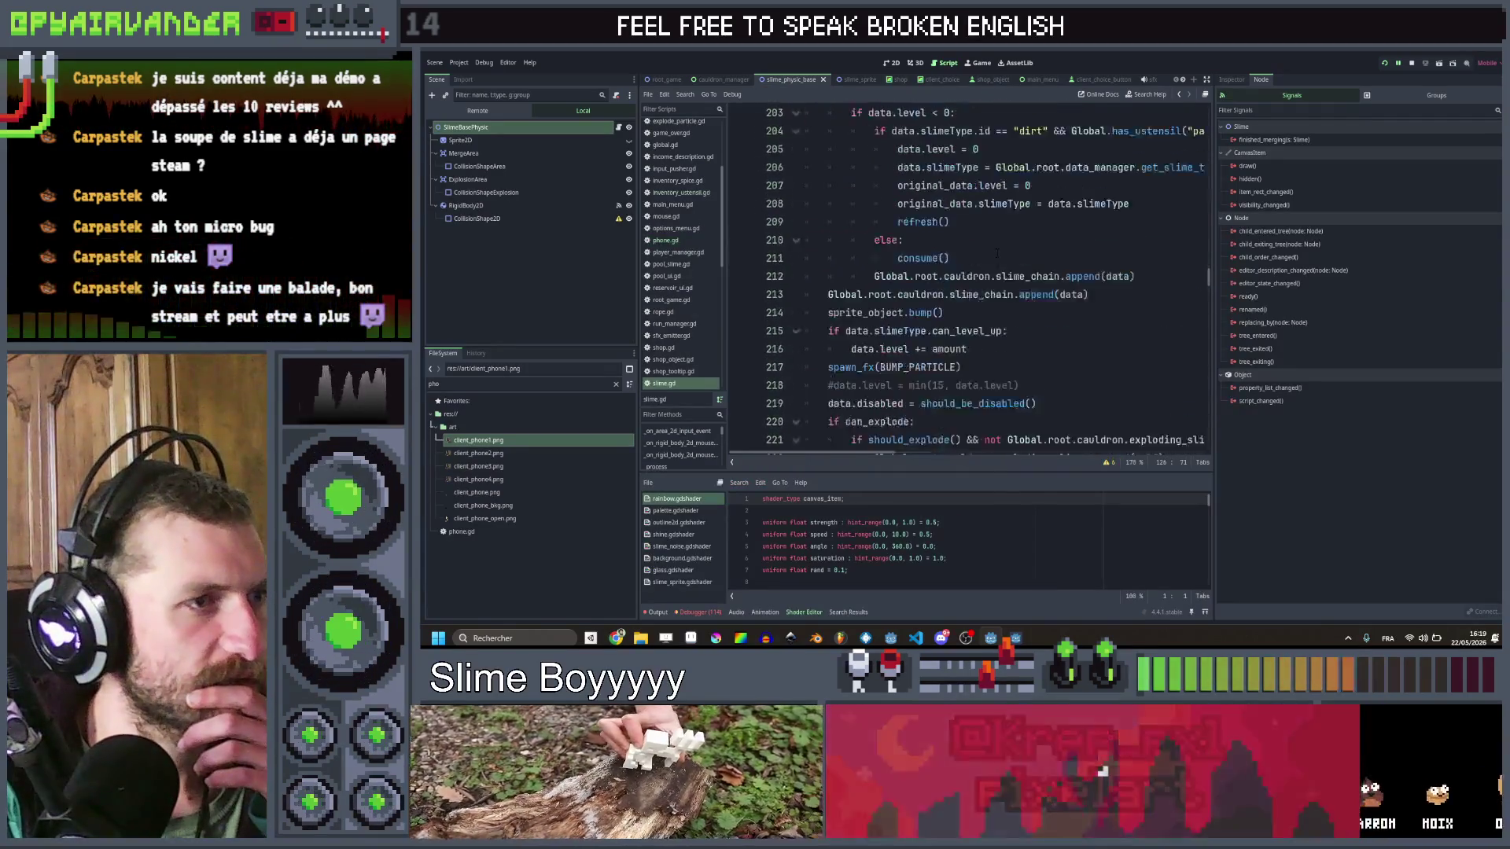
scroll(997, 253, "down", 20)
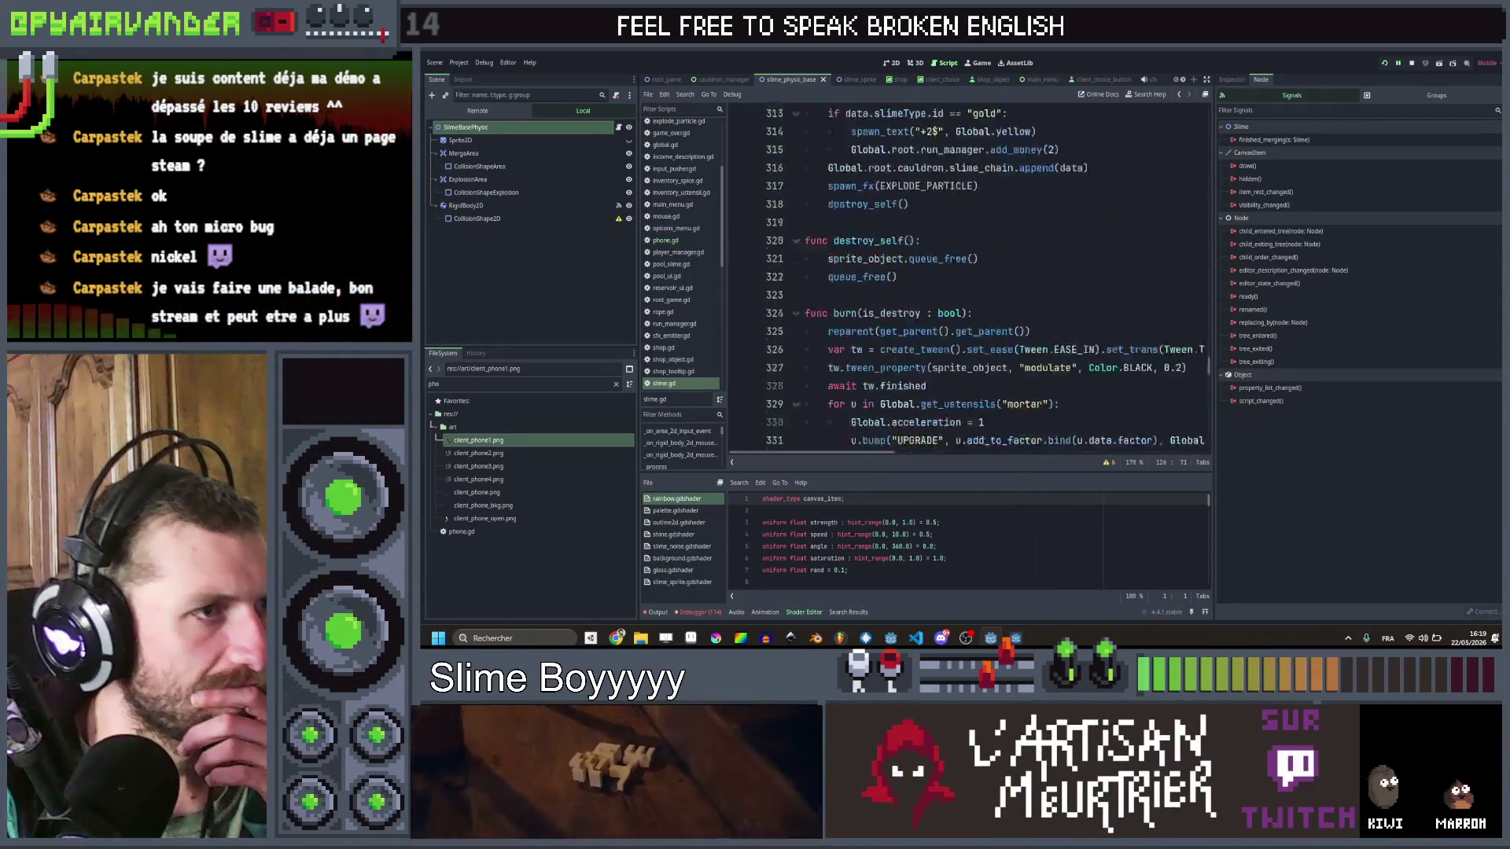
scroll(997, 253, "down", 20)
scroll(997, 252, "down", 1)
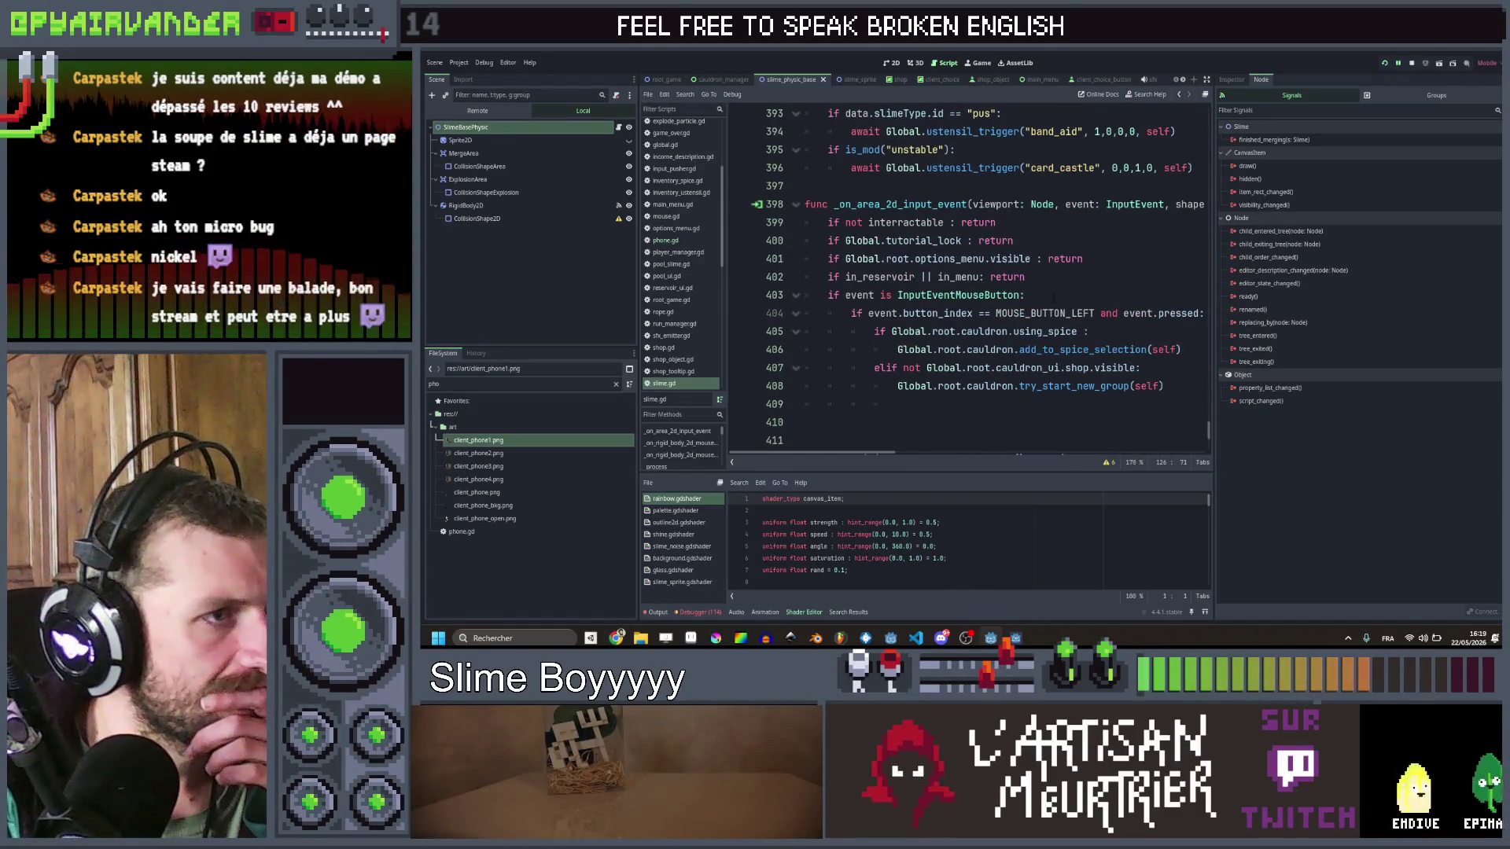
scroll(1049, 284, "right", 5)
left_click(1008, 313)
key("shift+Up")
key("shift+Home")
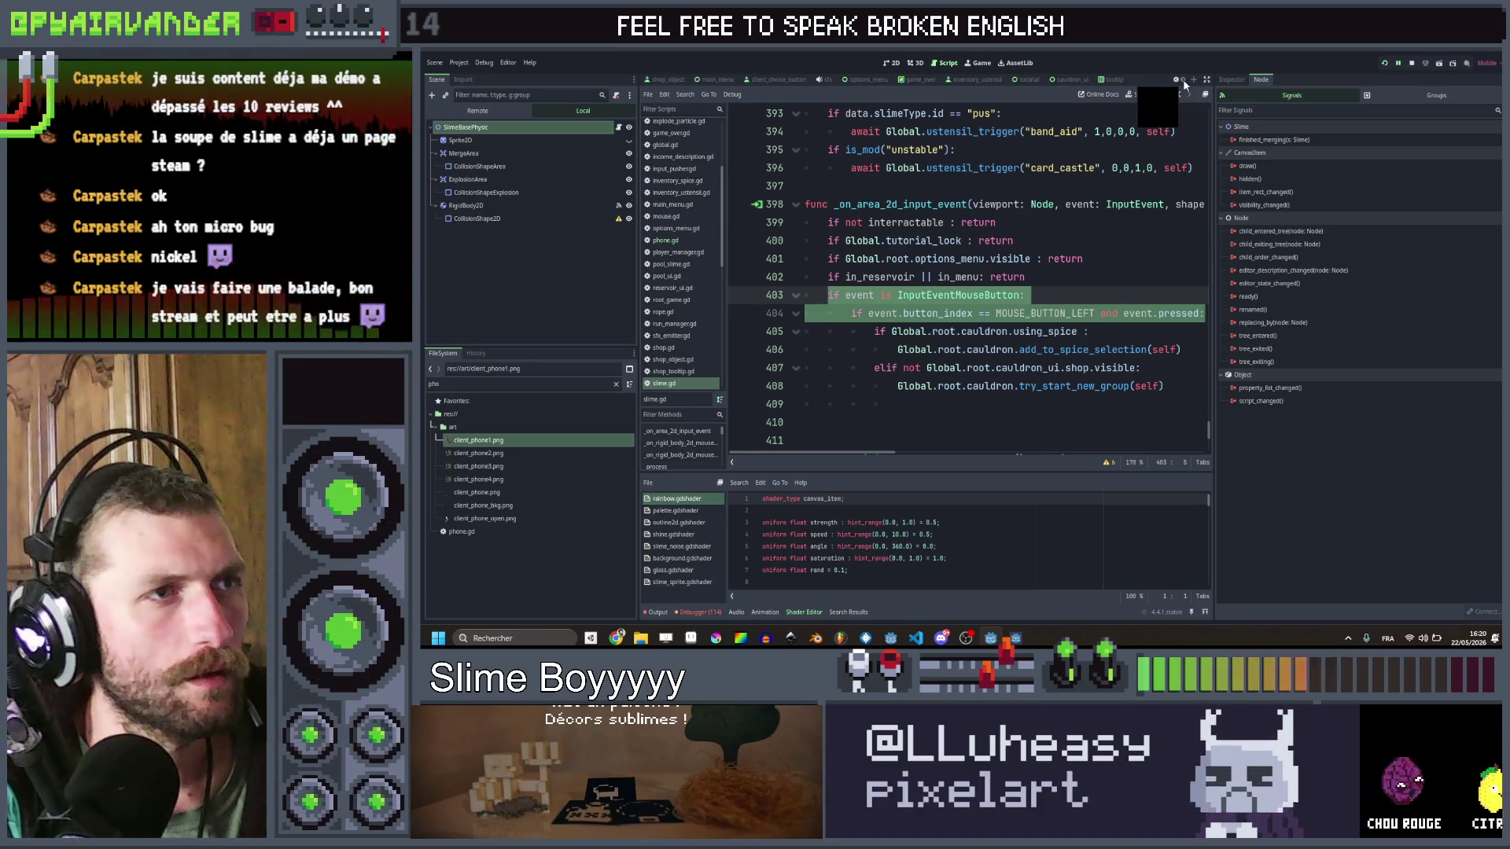
left_click(1058, 82)
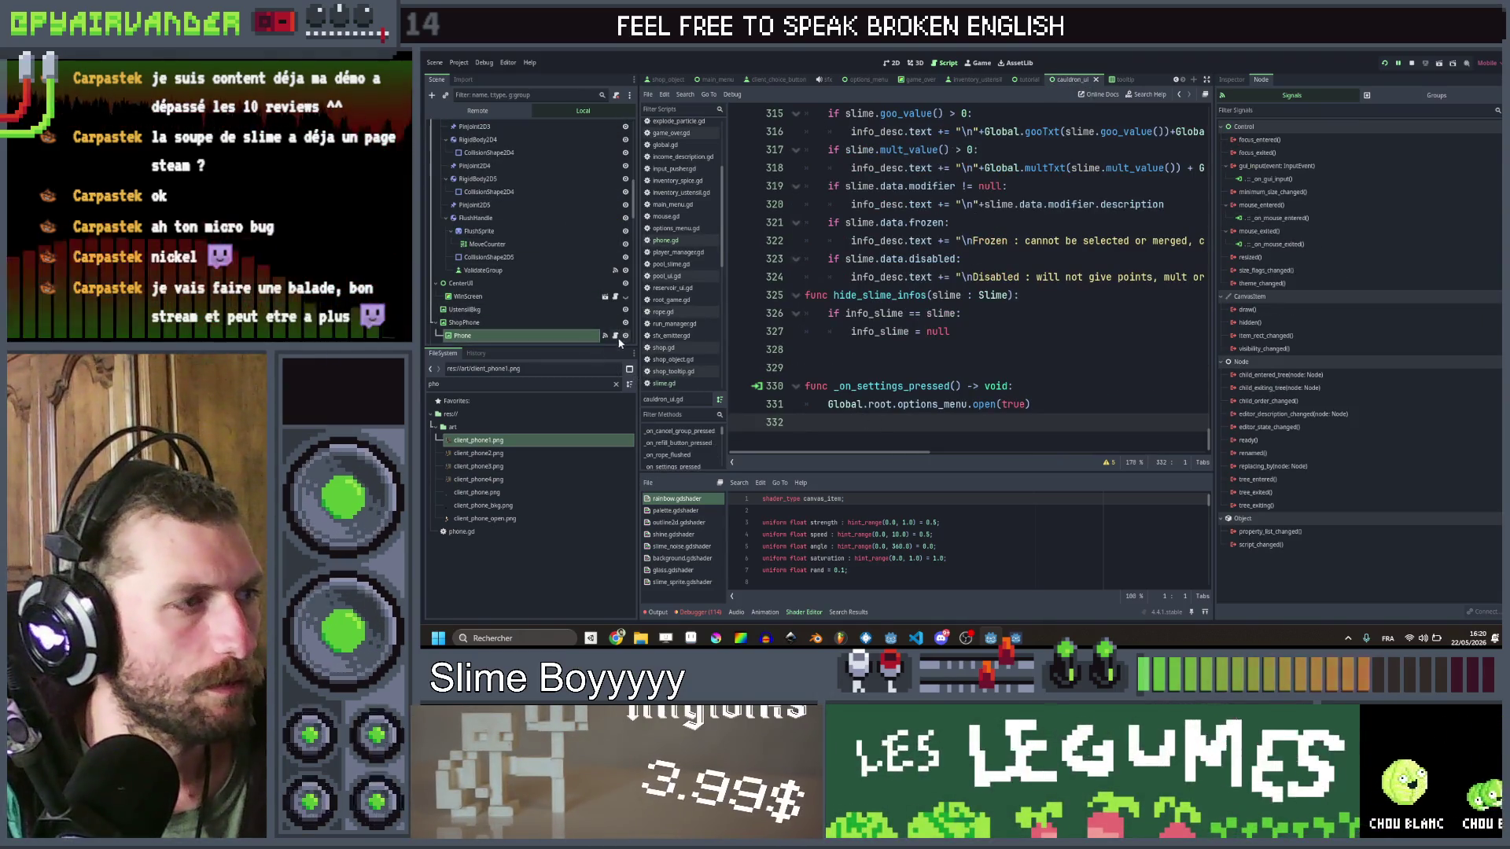
Step: Complete 'if event is InputEventMouseButton:' with a left-button pressed check and pass, then save
left_click(605, 335)
type("is InputEventMouseButton:")
key("Return")
type("if event.button_index == MOUSE_BUTTON_LEFT and event.pressed:")
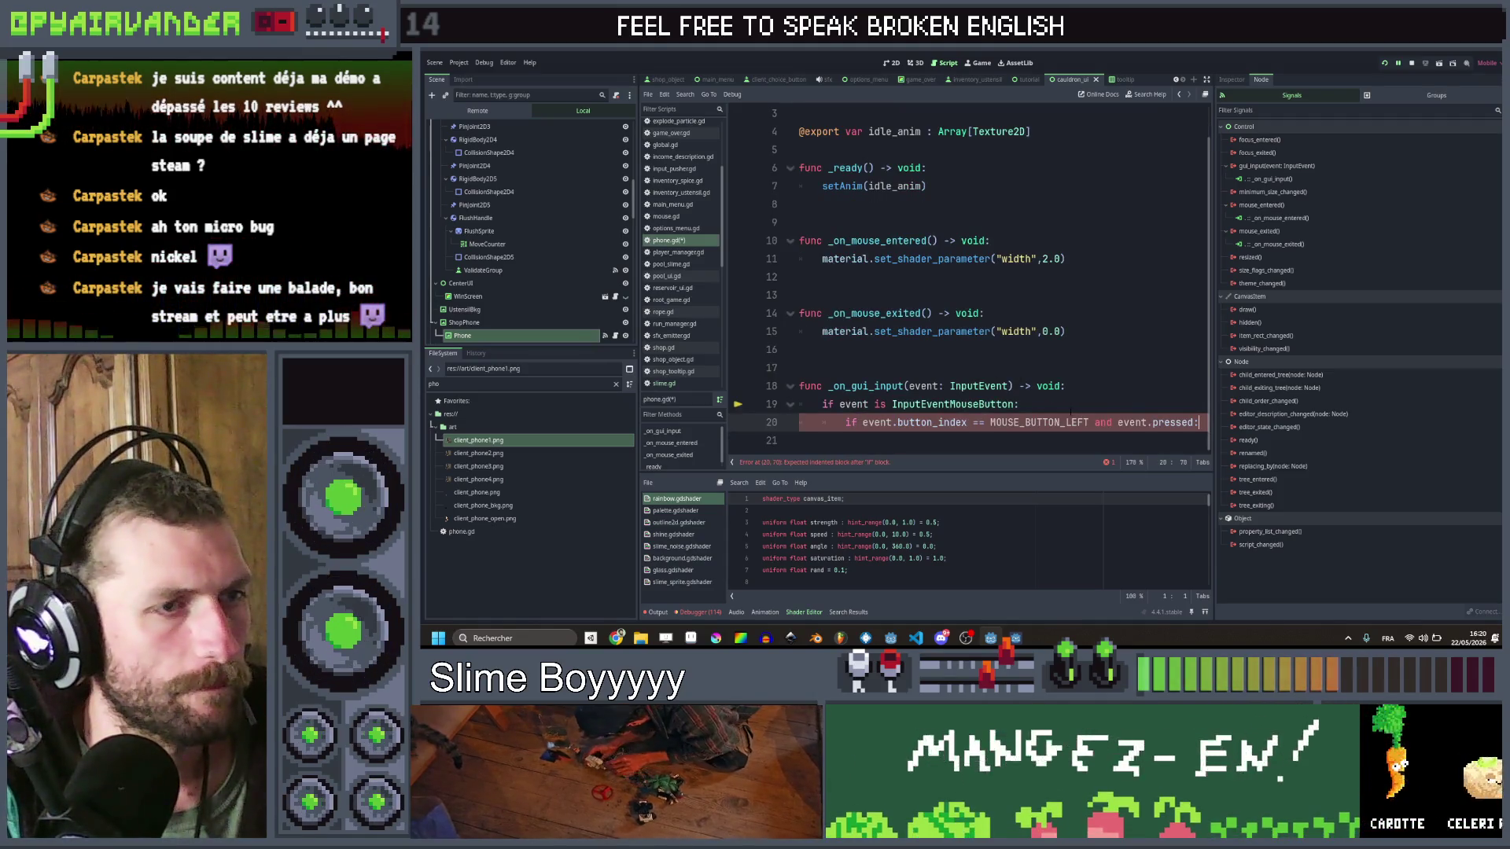
key("Return")
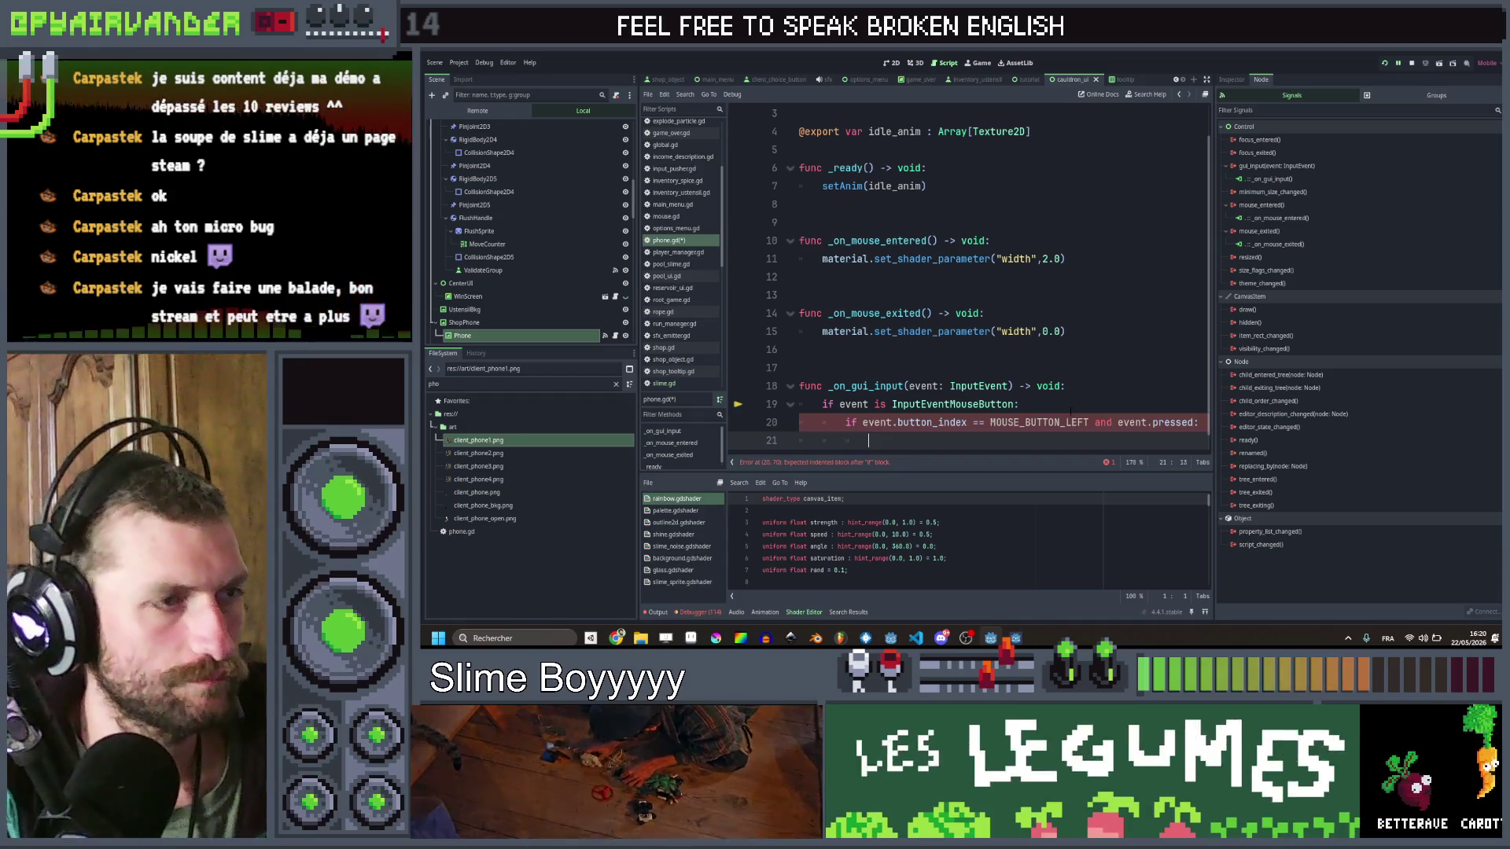
type("pass")
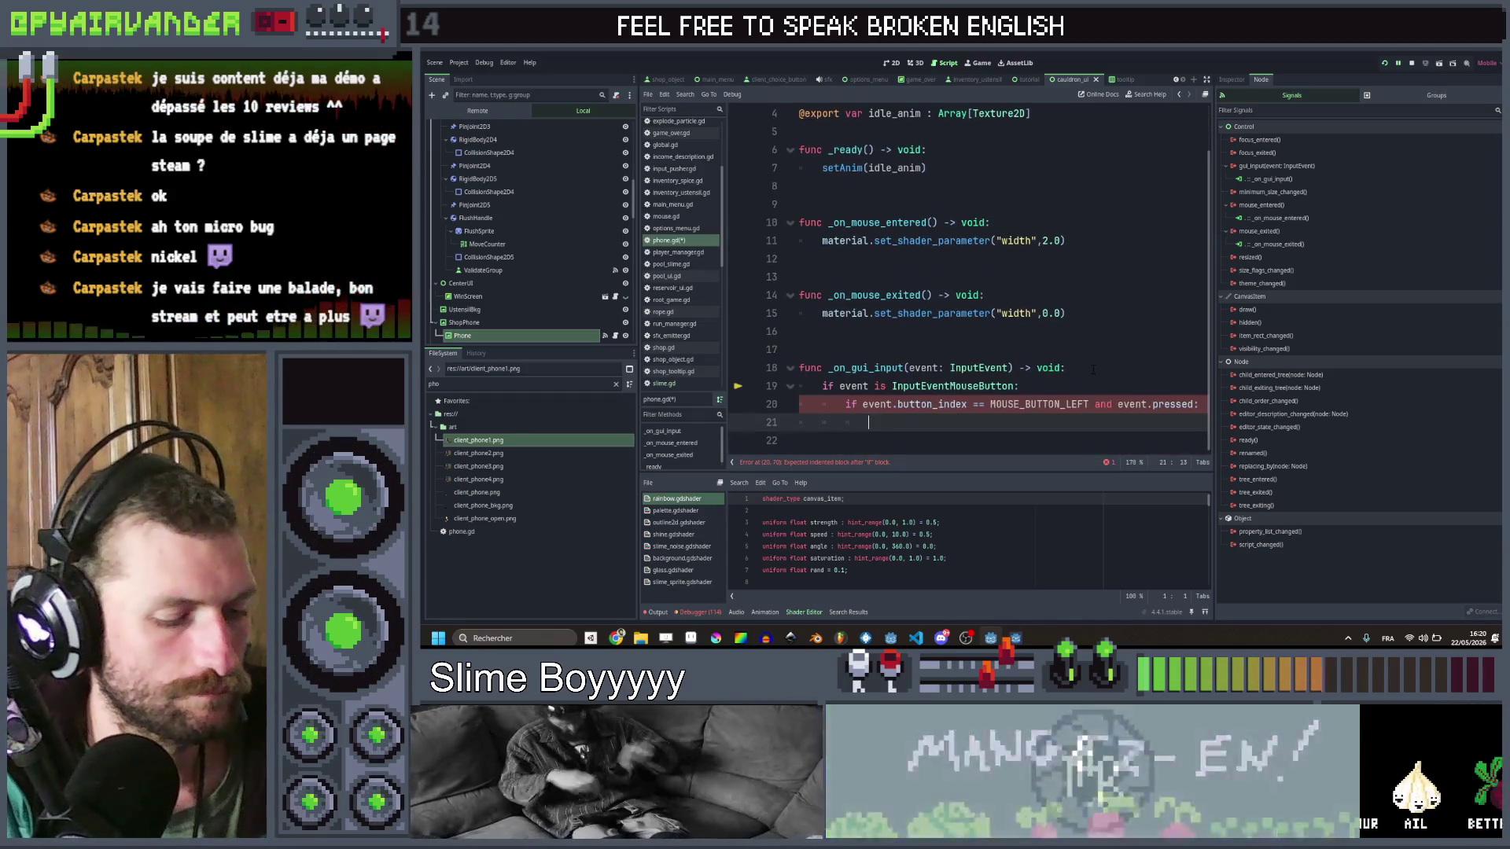
key("ctrl+s")
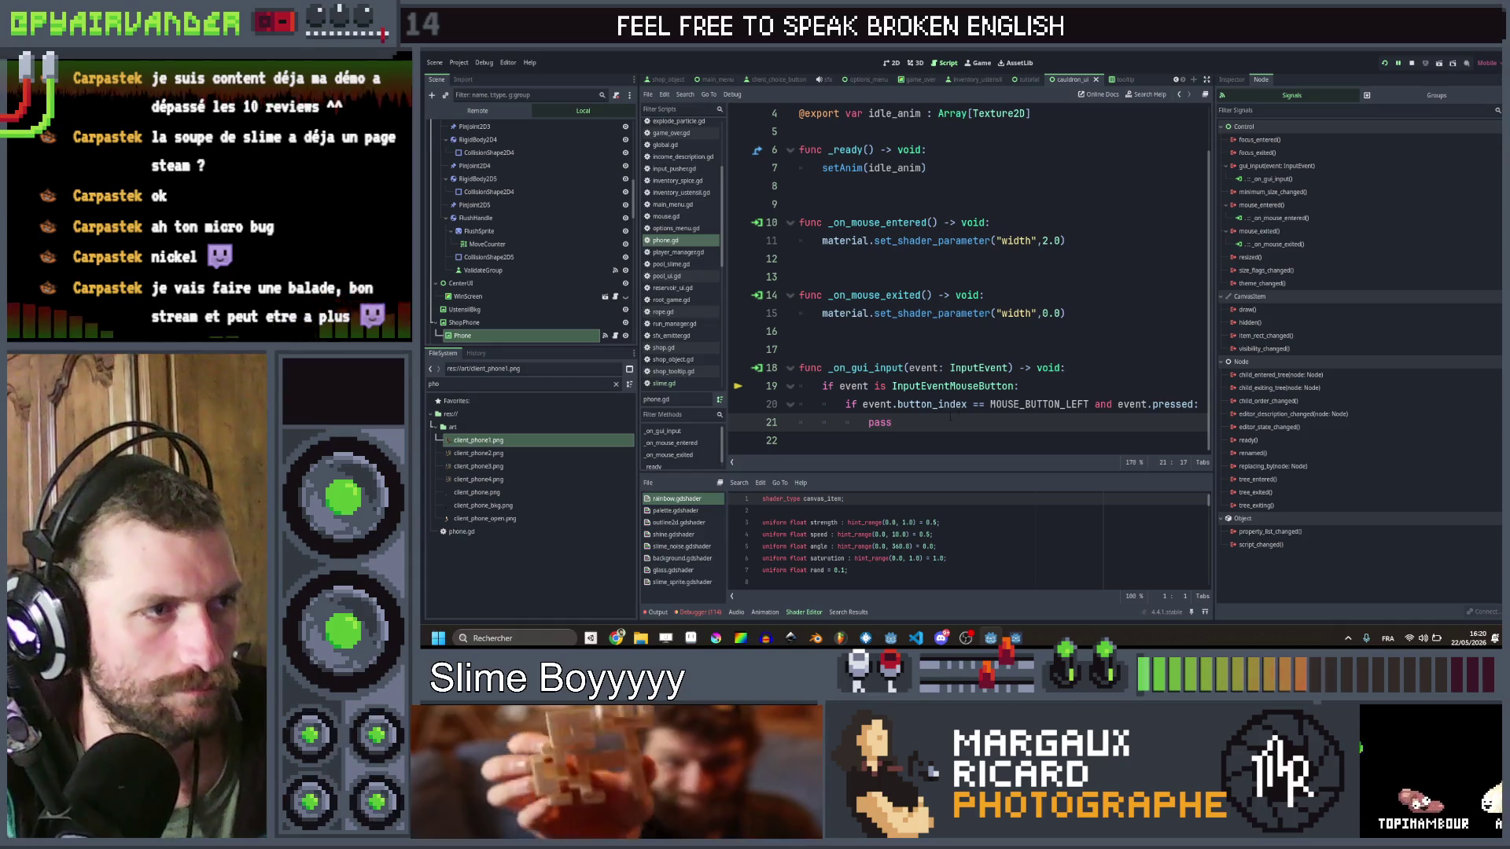
left_click(1106, 337)
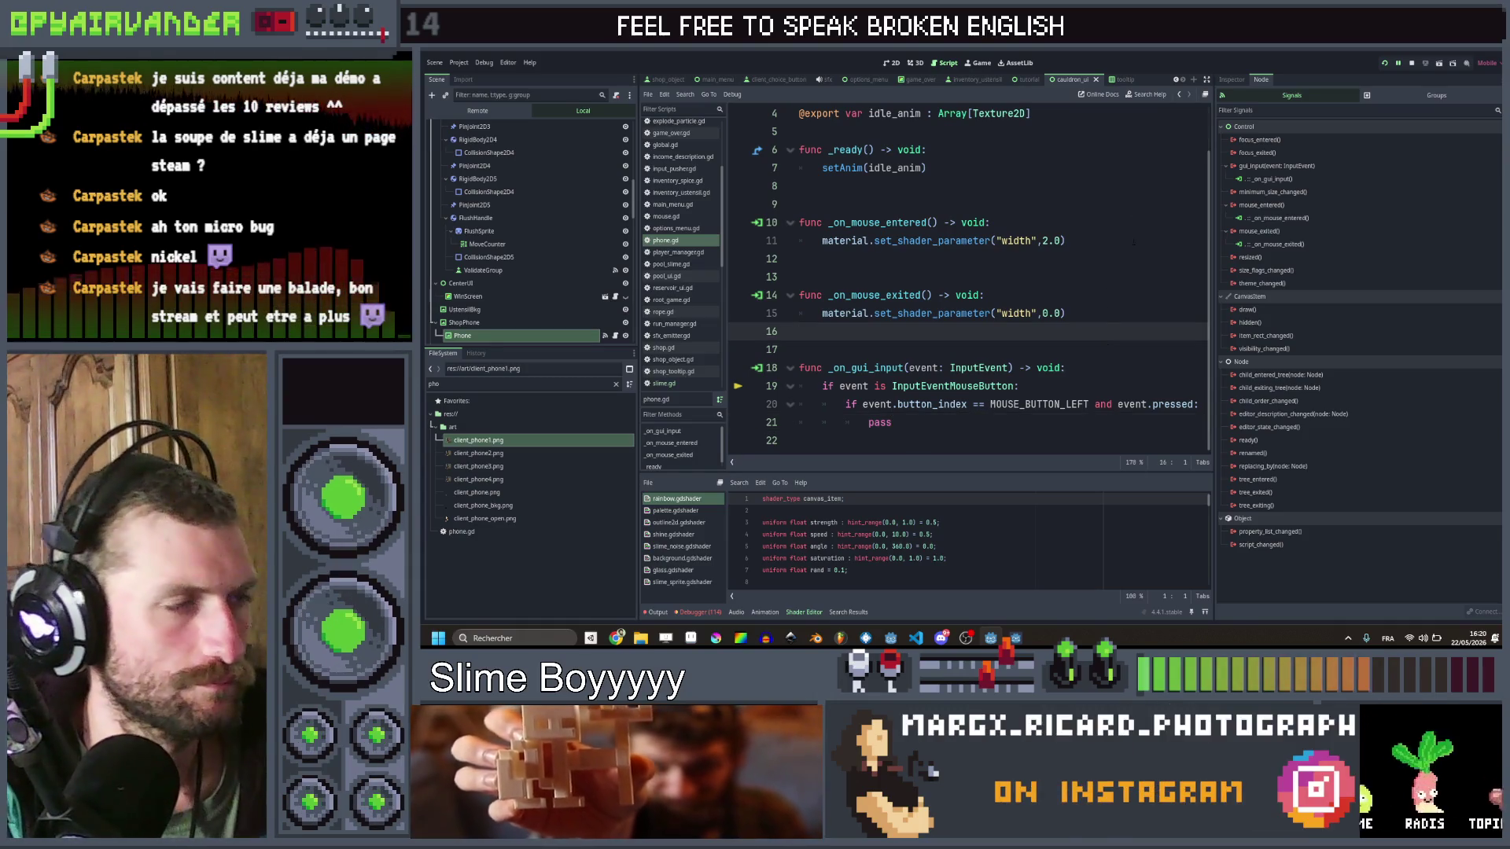
scroll(1059, 270, "up", 1)
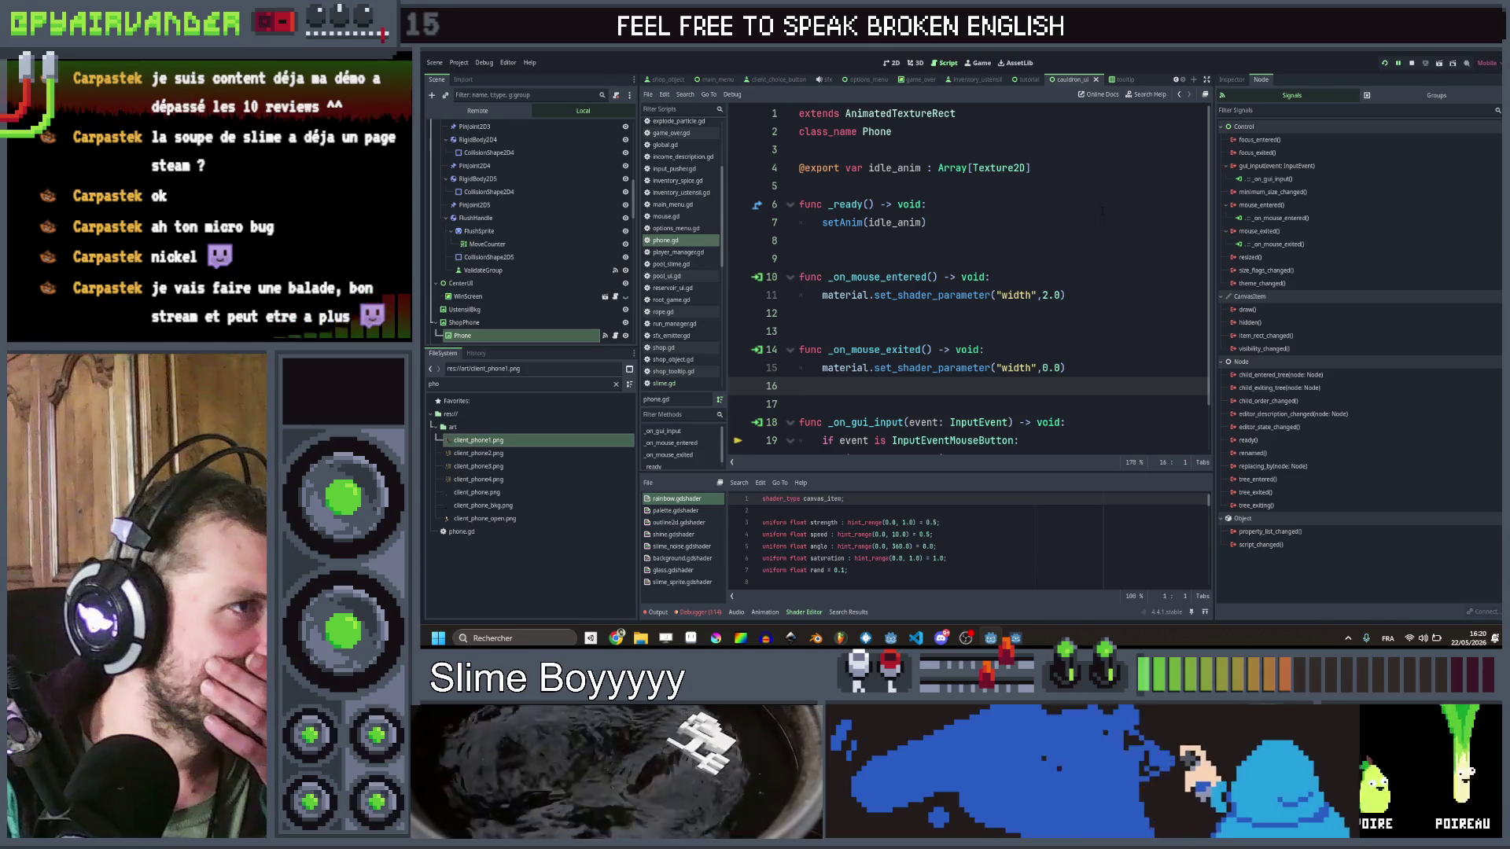
Step: Hide ShopPhone to reveal the score panel, save the scene, and run the game
left_click(900, 67)
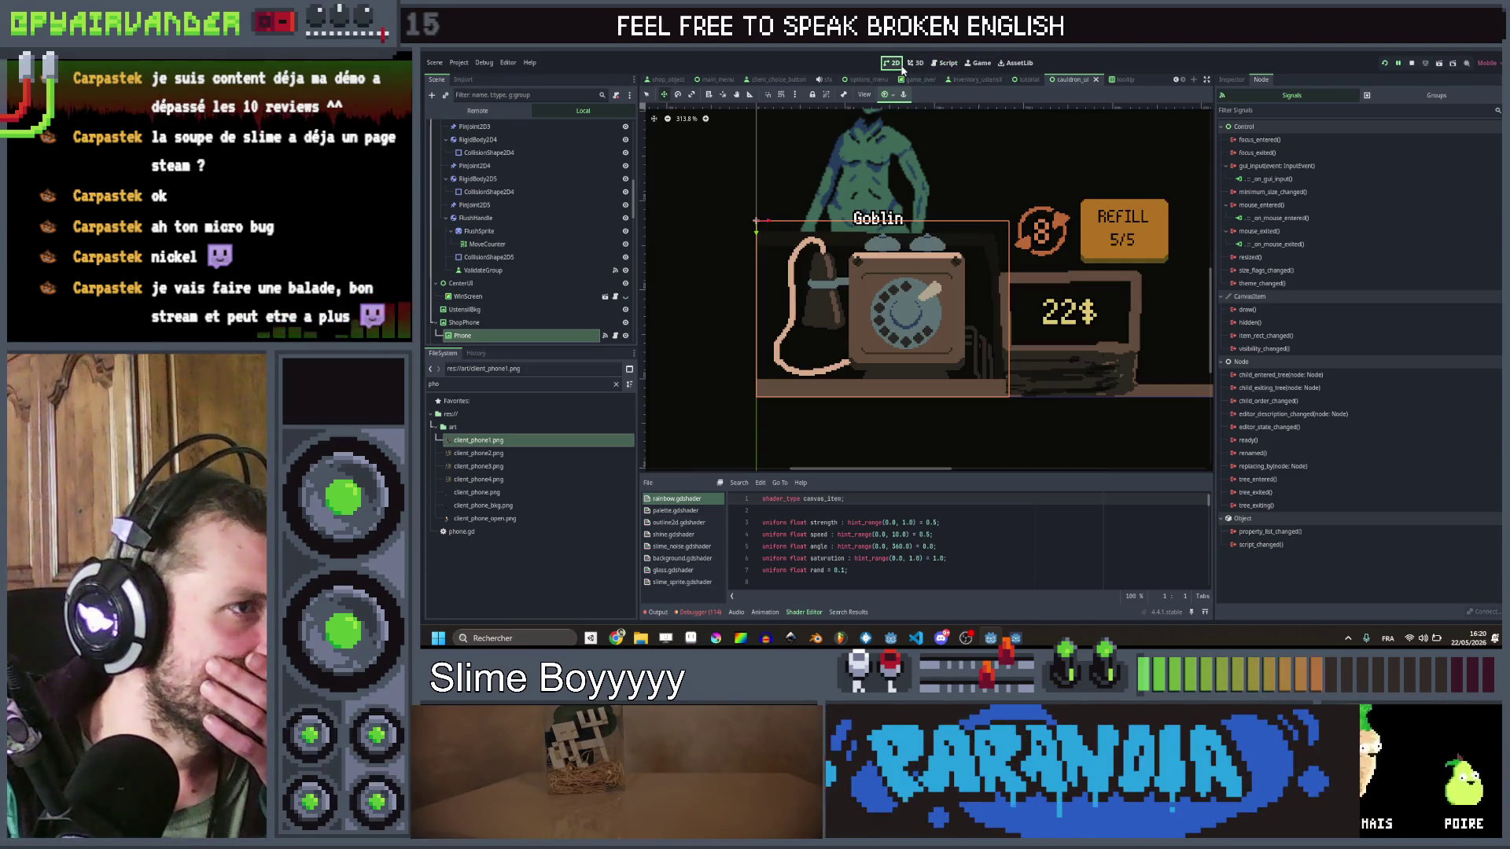
left_click(626, 324)
scroll(619, 273, "down", 3)
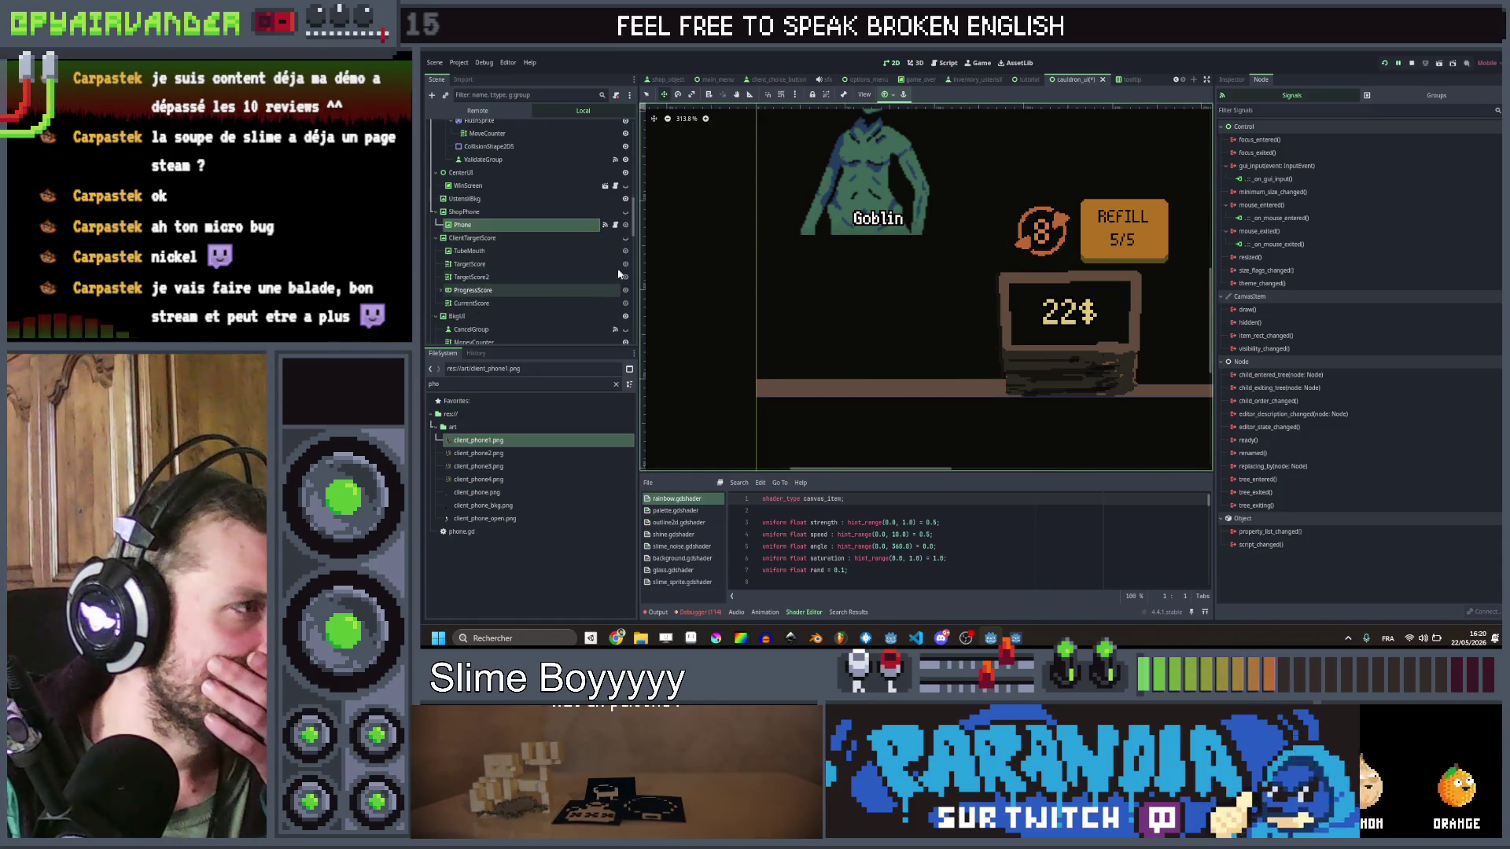
left_click(625, 239)
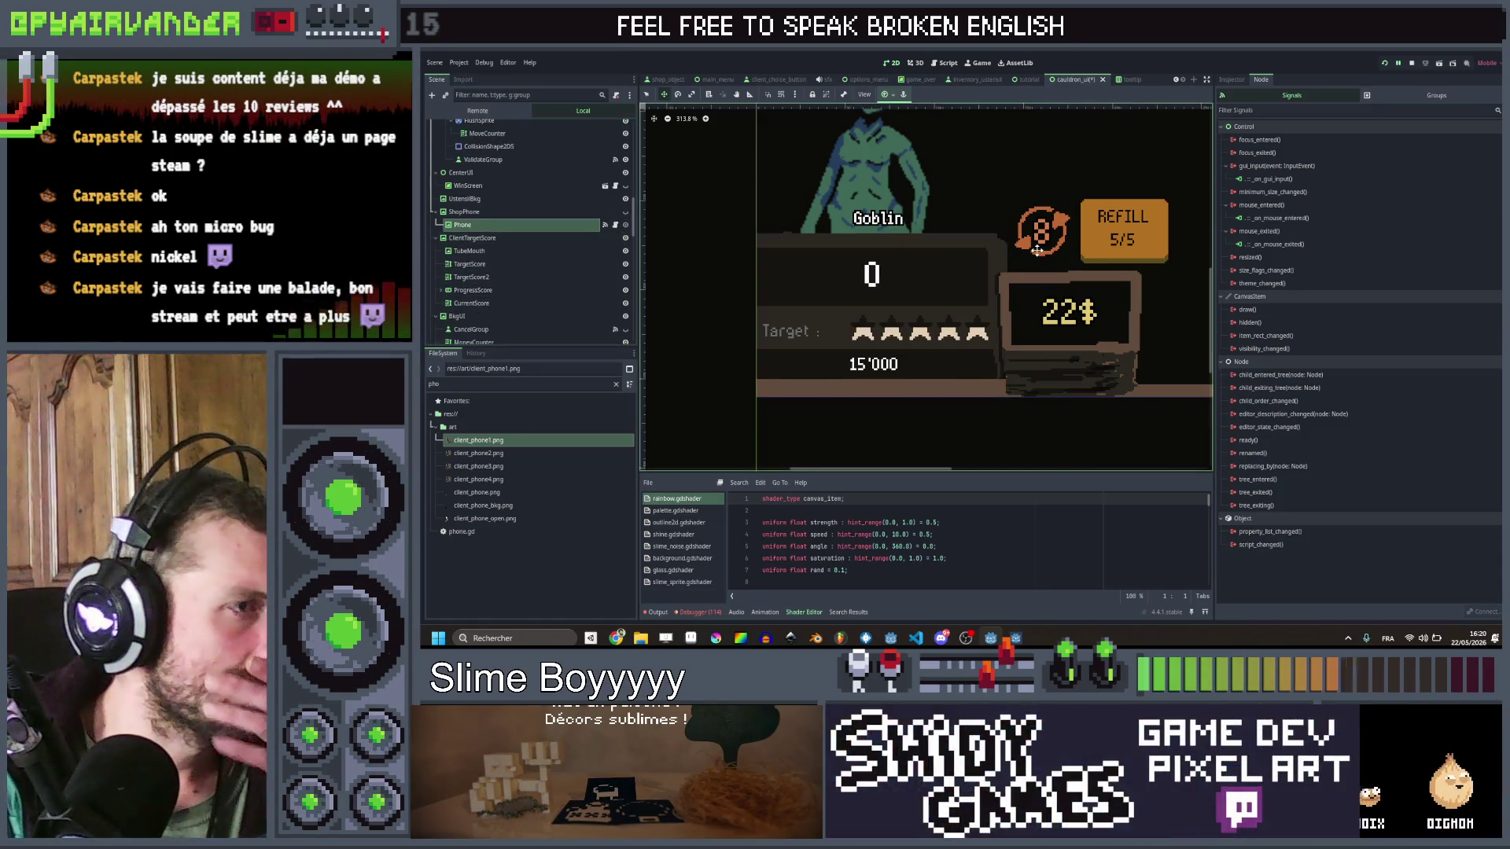
key("ctrl+s")
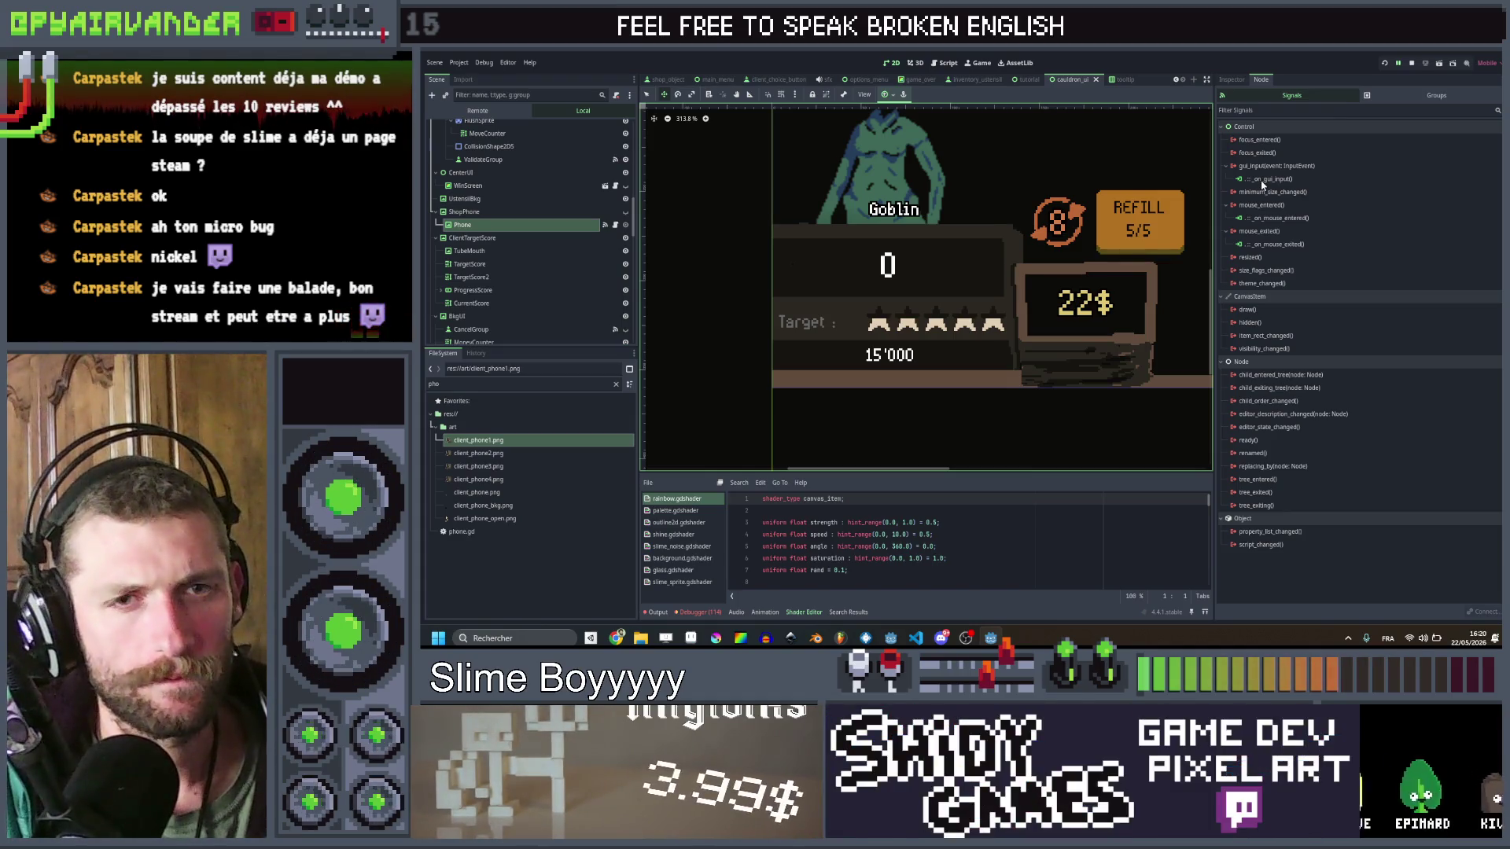
key("ctrl+s")
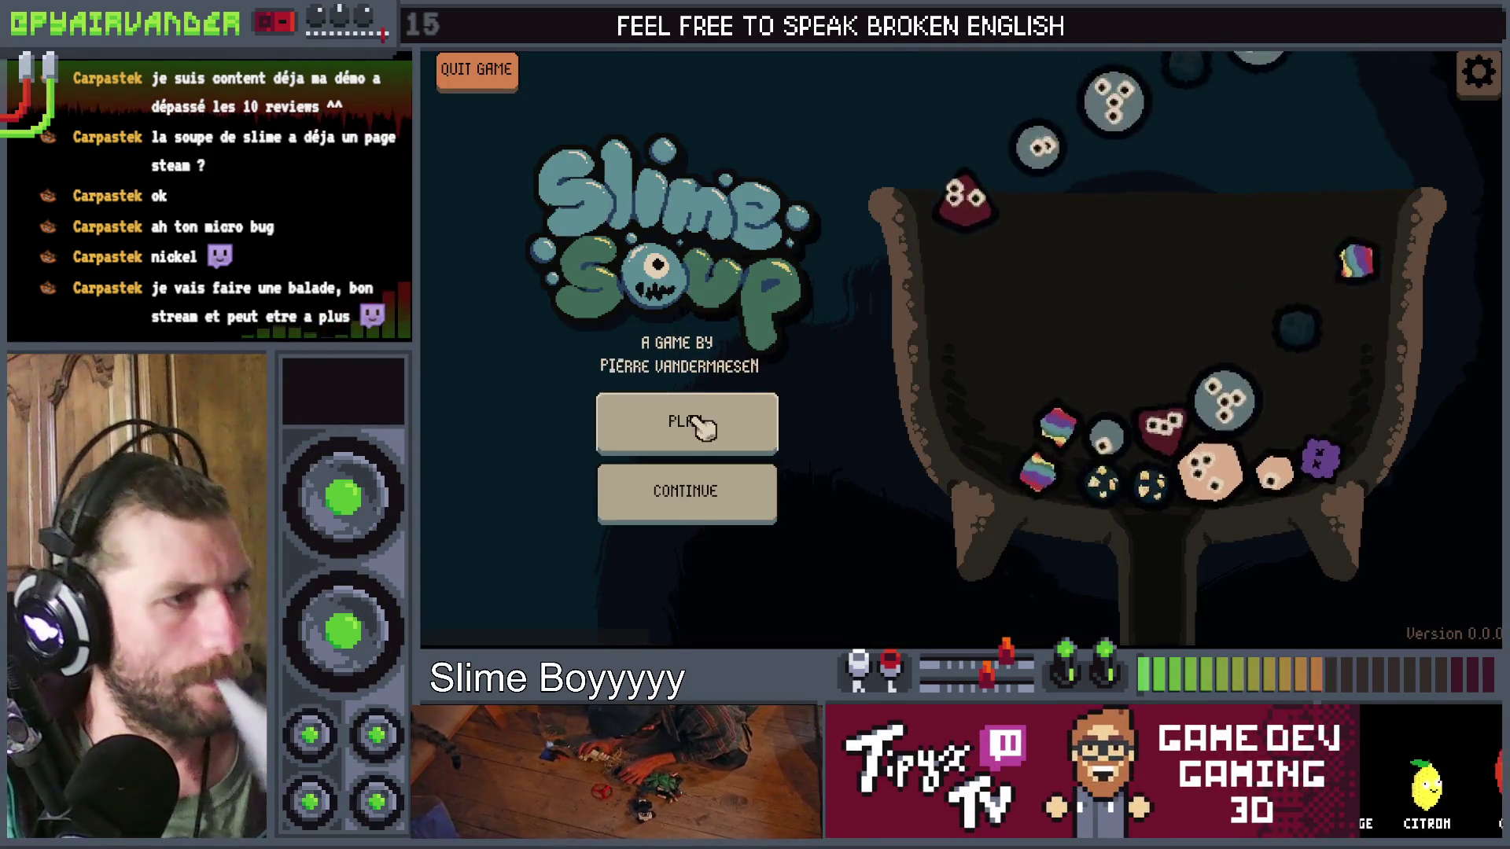
Step: Start a new game and merge chains of snot and pus slimes
left_click(703, 418)
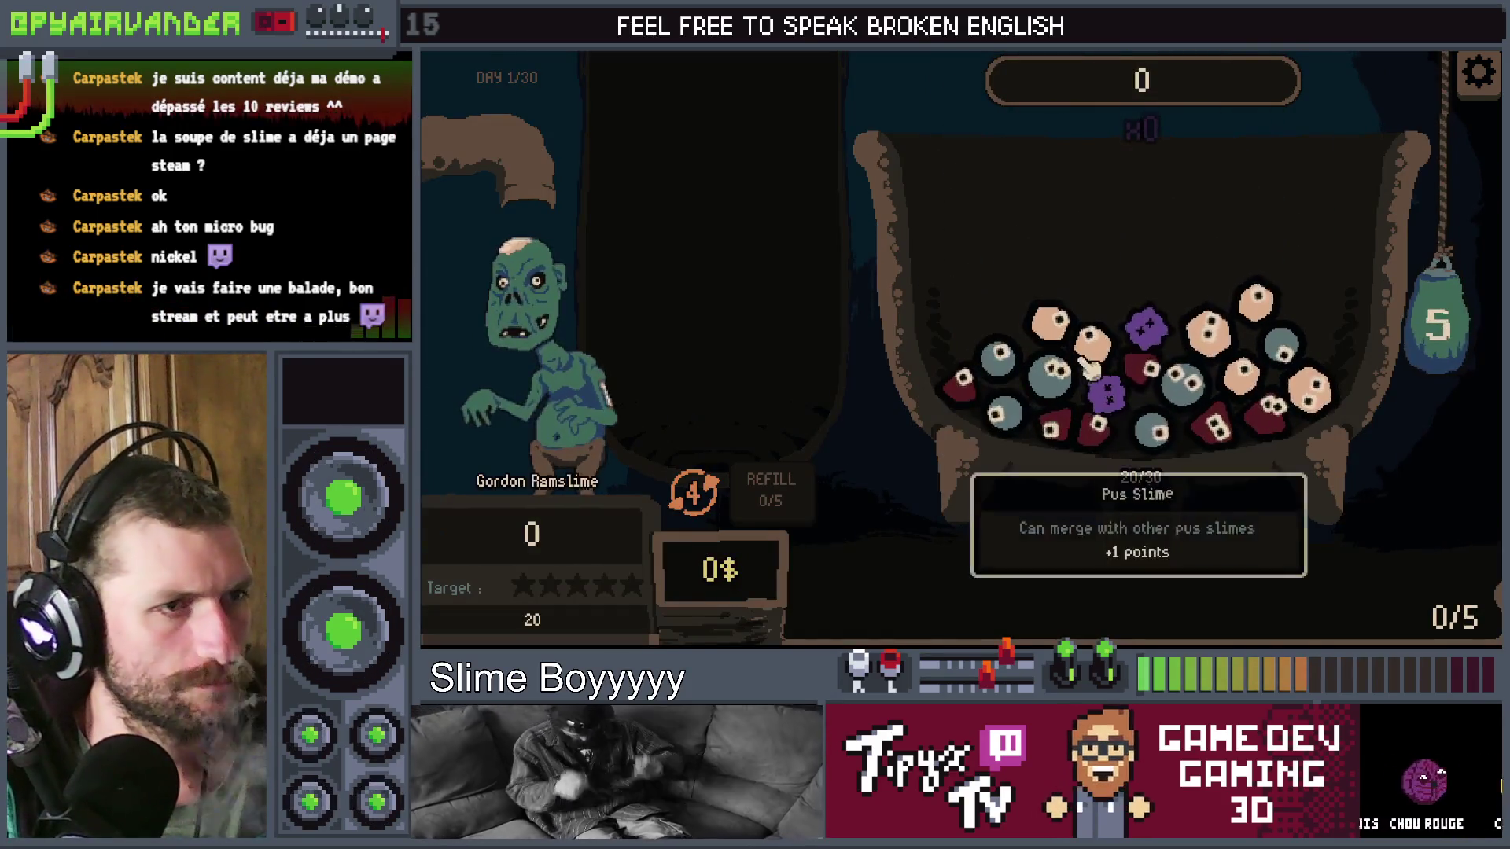
left_click_drag(1026, 416, 1010, 373)
mouse_move(1179, 386)
left_mouse_down()
mouse_move(1150, 327)
mouse_move(1089, 401)
mouse_move(1100, 377)
left_mouse_up()
left_click(1211, 361)
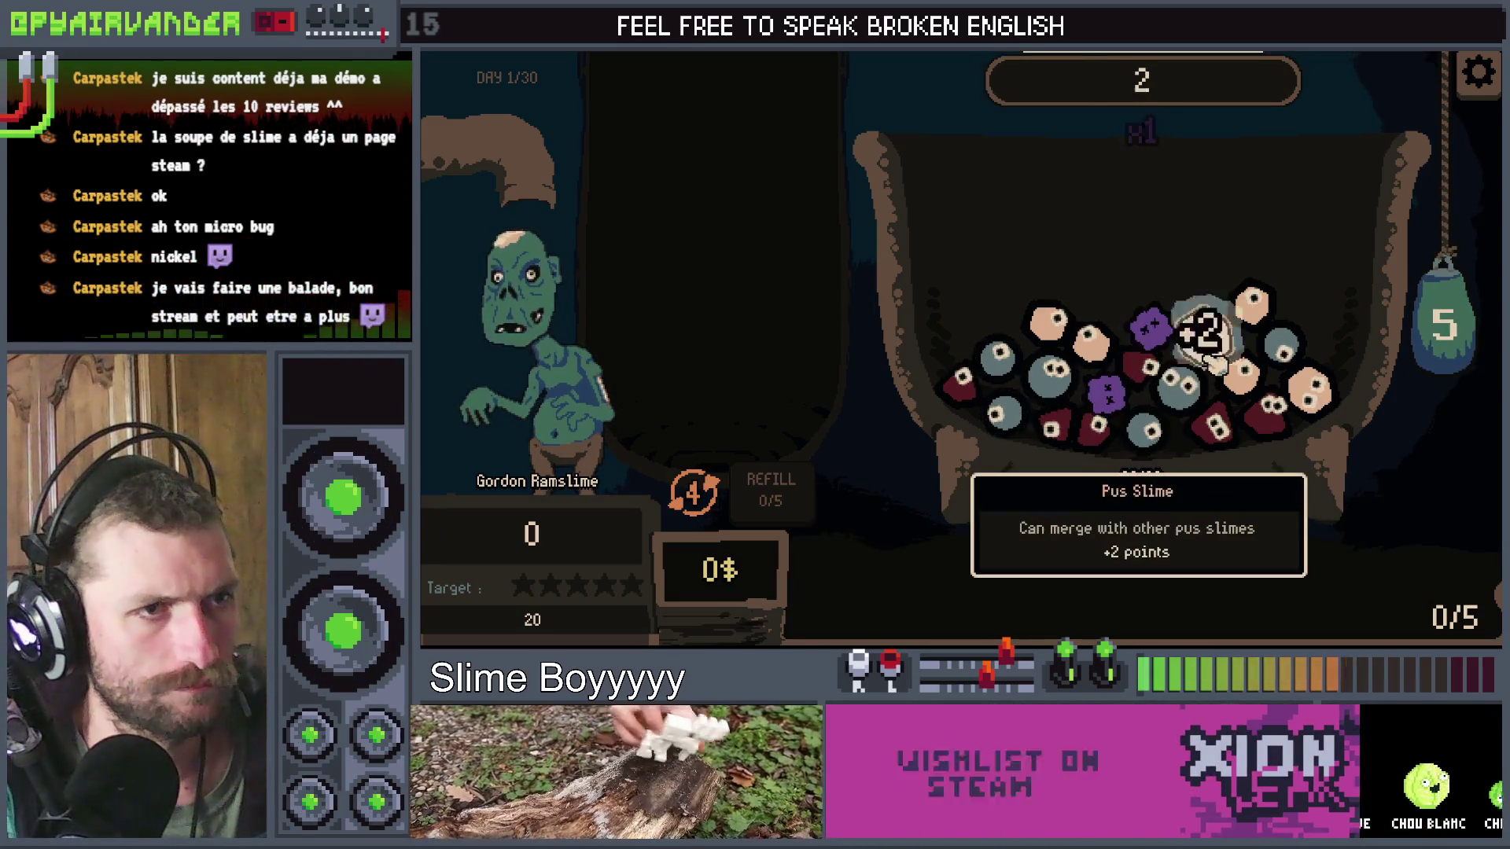
mouse_move(1155, 327)
left_mouse_down()
mouse_move(1148, 393)
mouse_move(1054, 373)
mouse_move(1018, 428)
mouse_move(1015, 408)
left_mouse_up()
left_click(1206, 334)
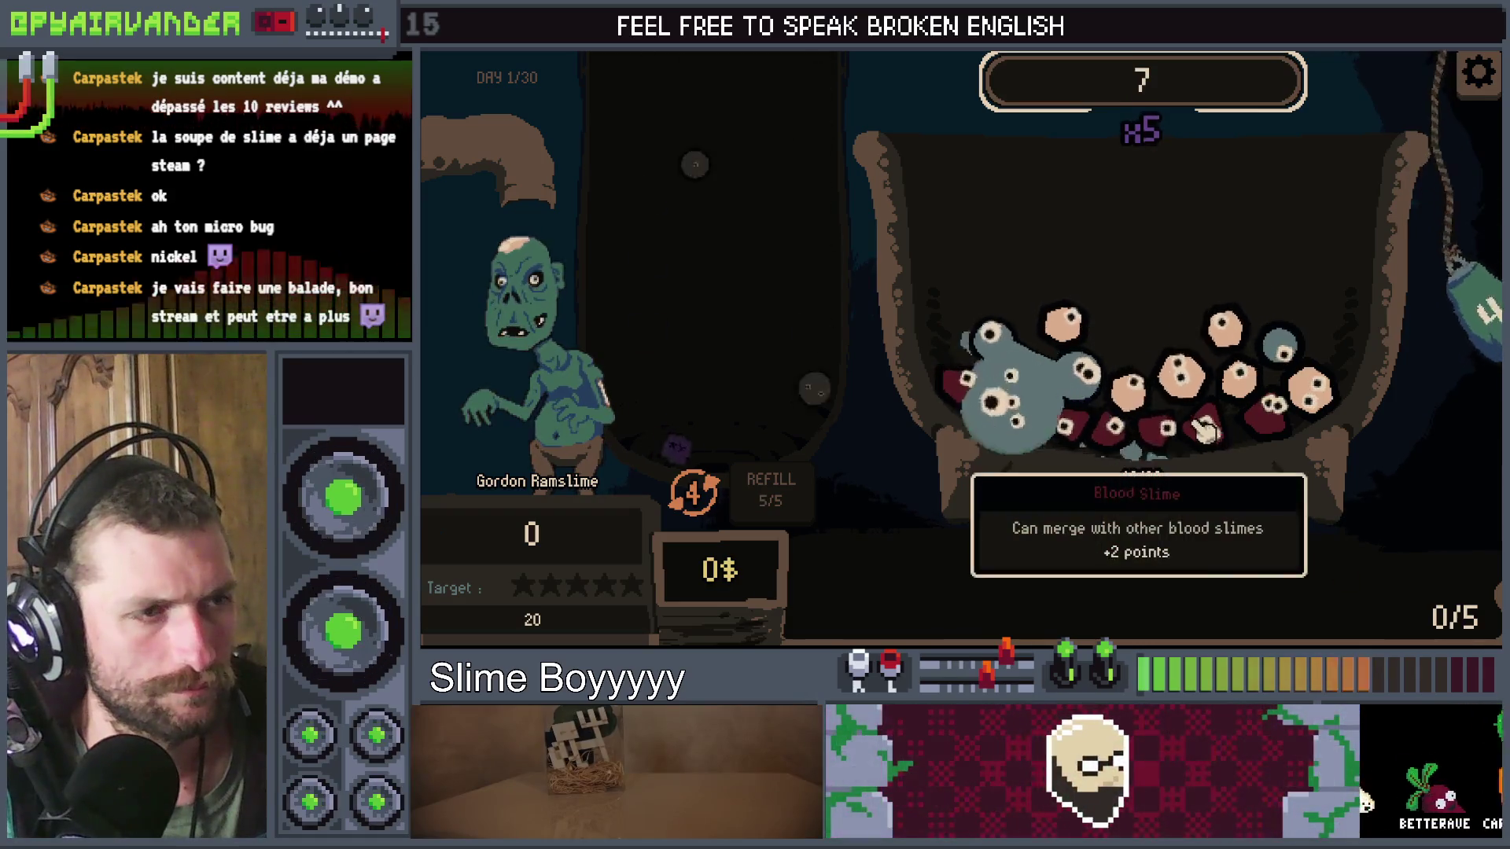
Step: Refill the cauldron, merge another slime chain, and return to the editor
left_click(770, 491)
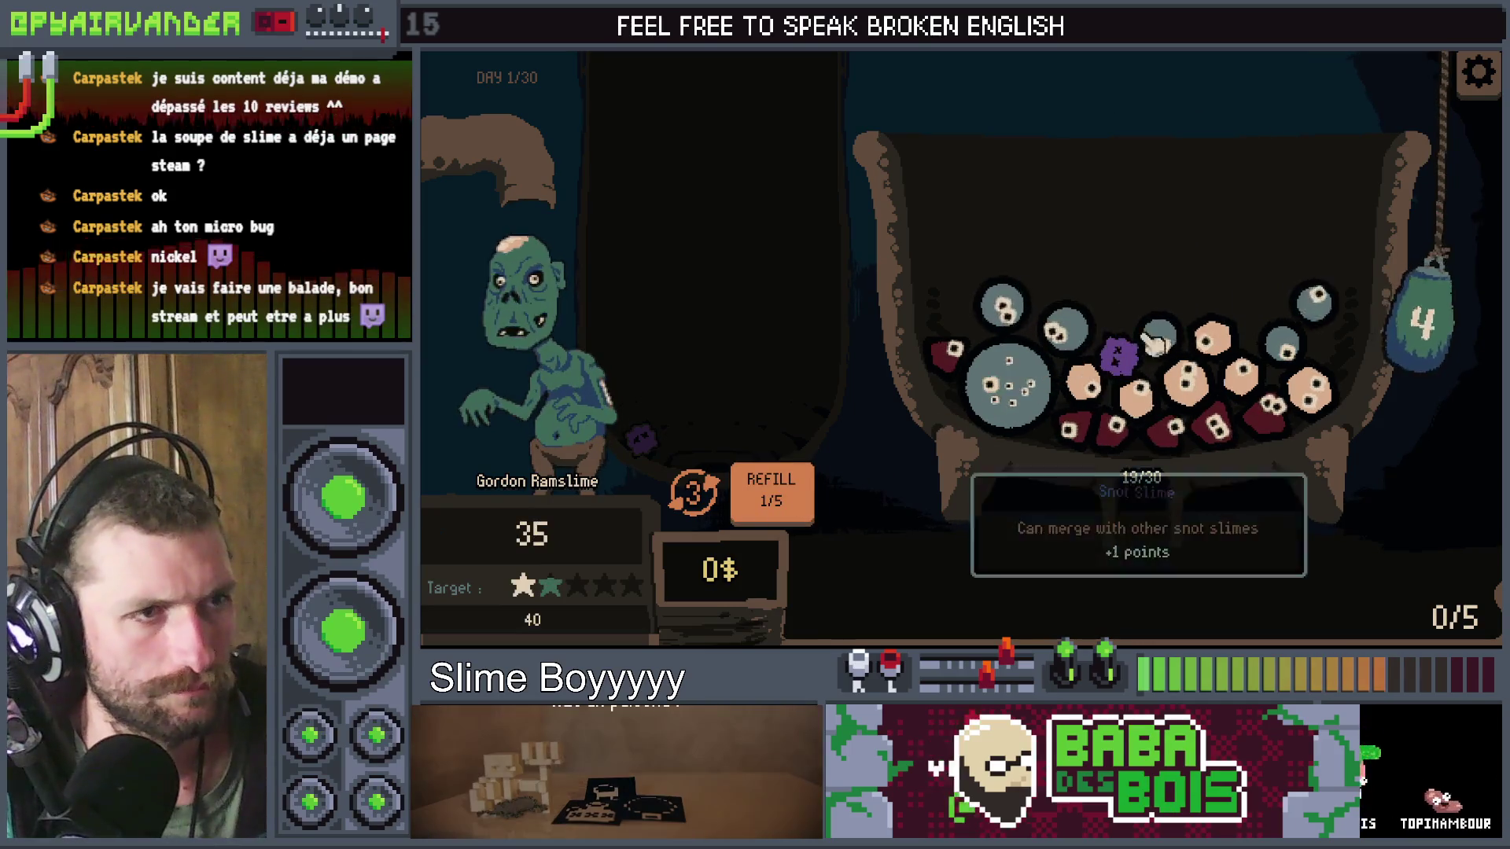
left_click_drag(1162, 336, 1126, 349)
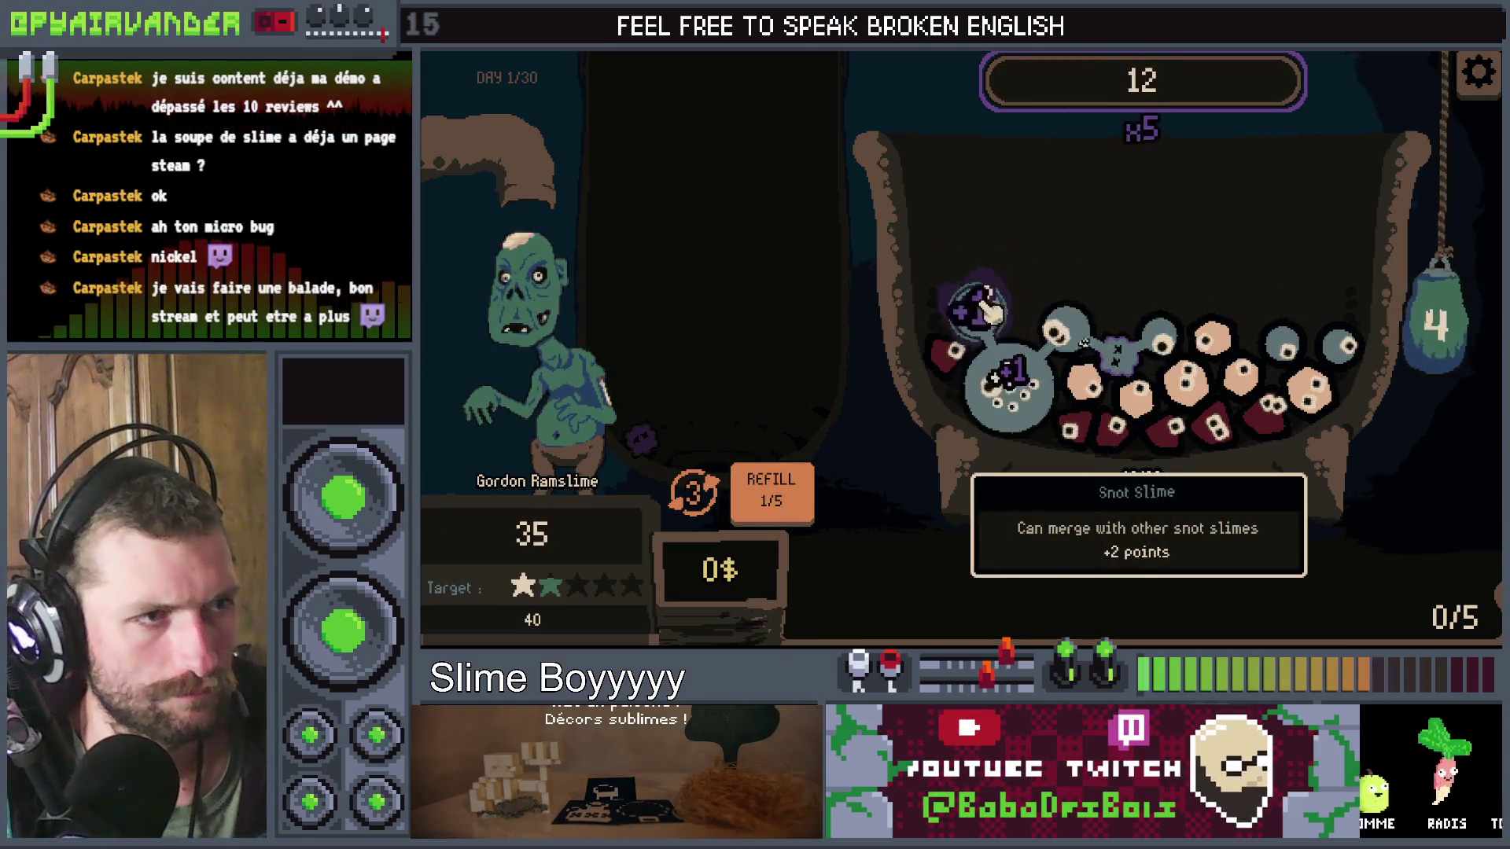
left_click_drag(1427, 310, 1425, 315)
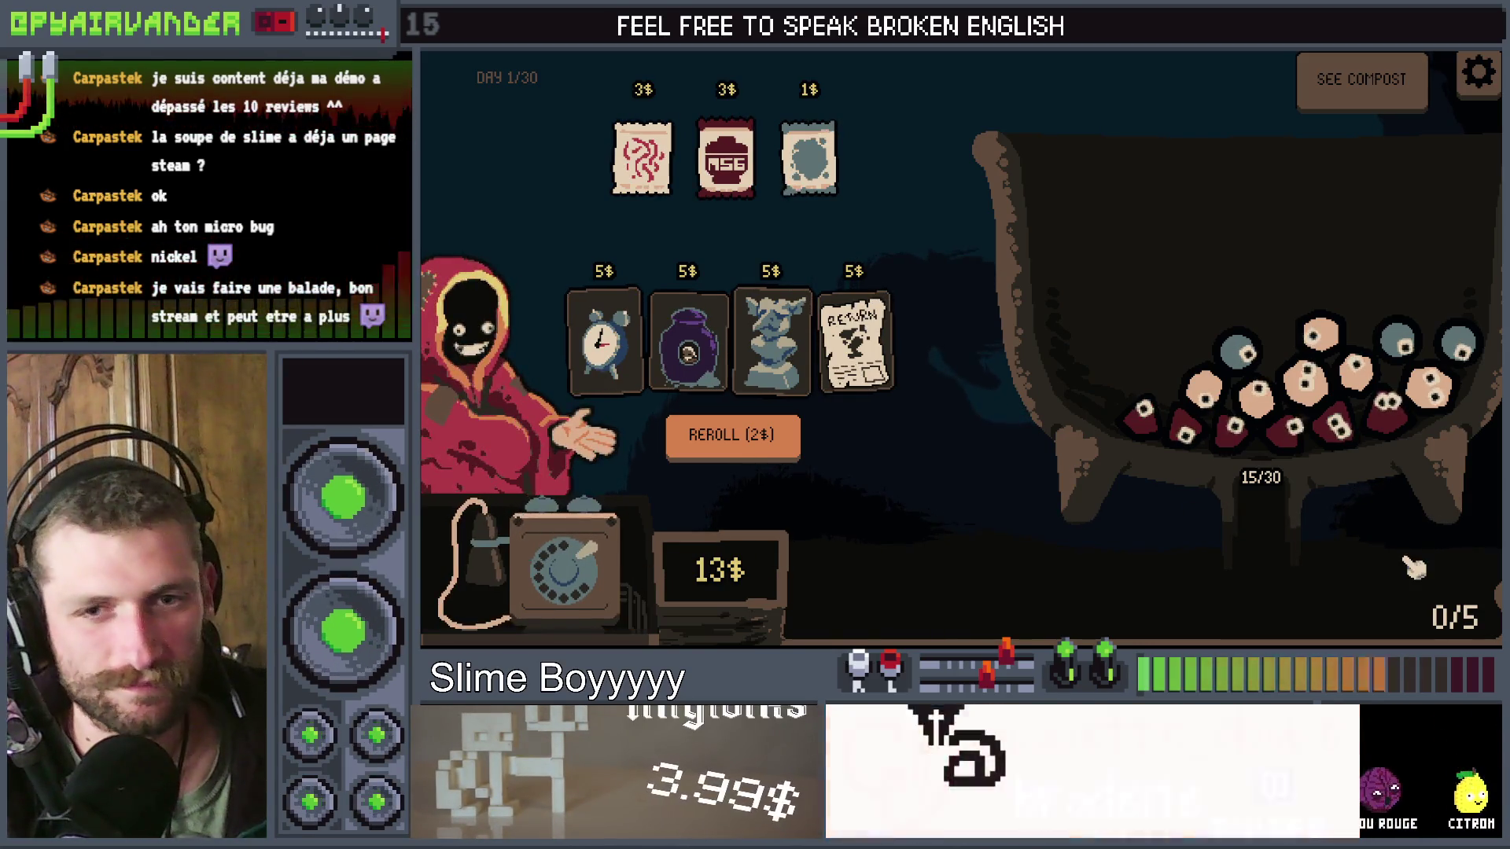
key("alt+Tab")
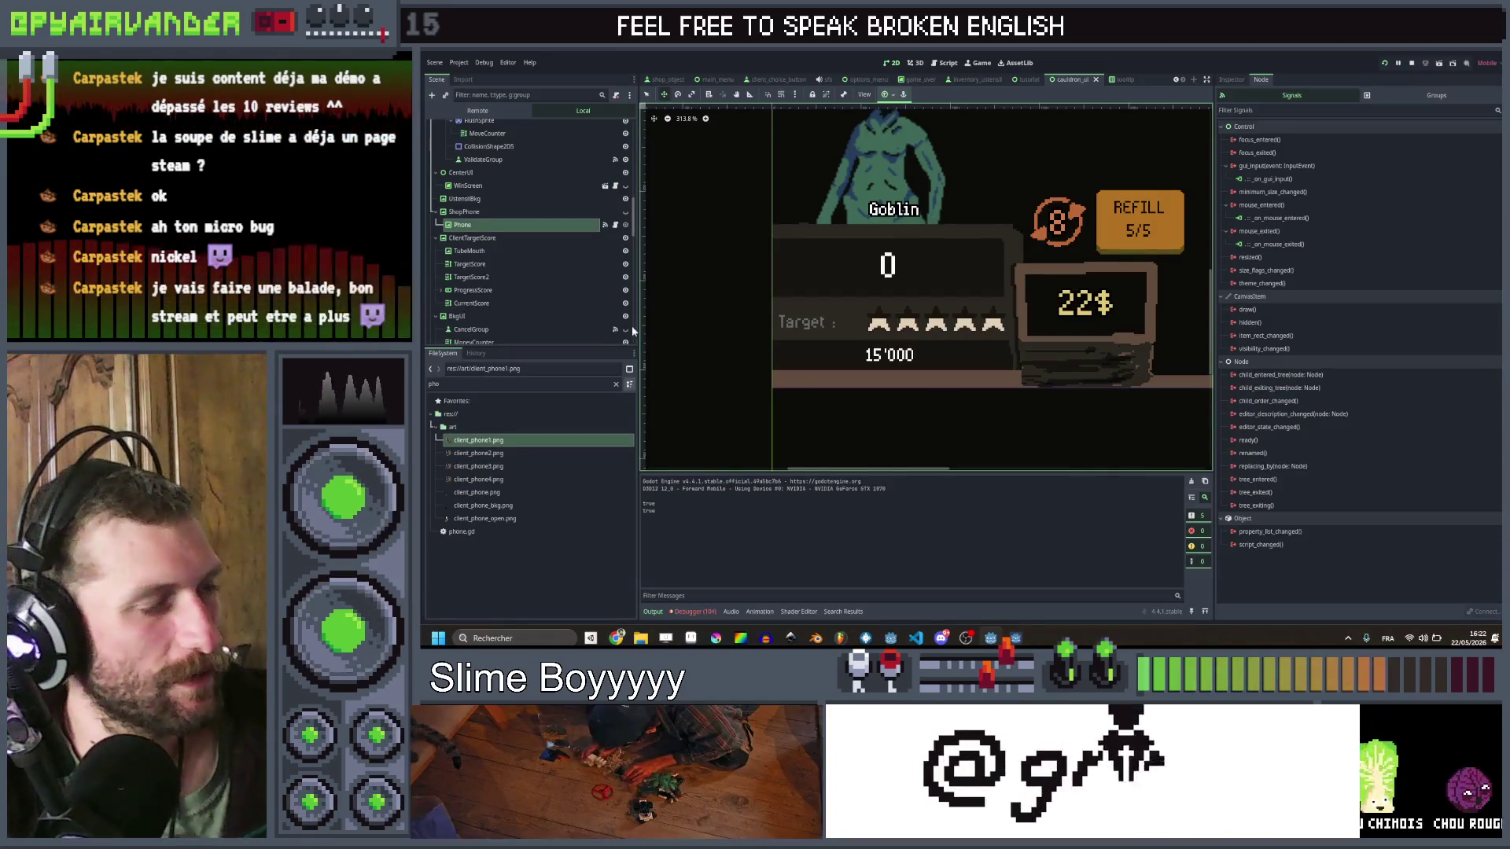
Step: Add a RichTextLabel child under Phone, toggle the shop phone's visibility, and pan to the label
right_click(548, 227)
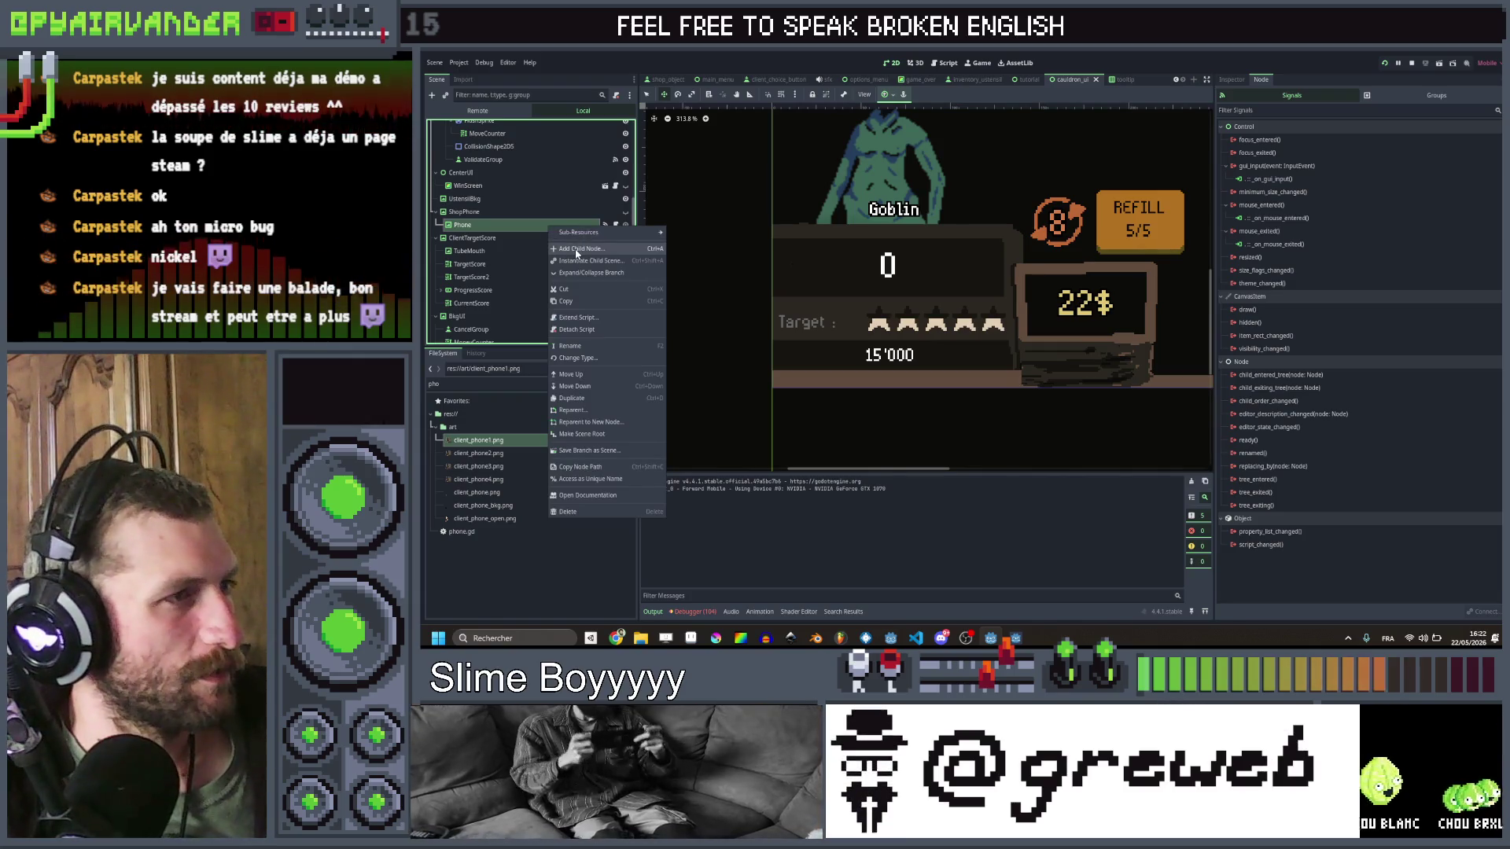
left_click(576, 250)
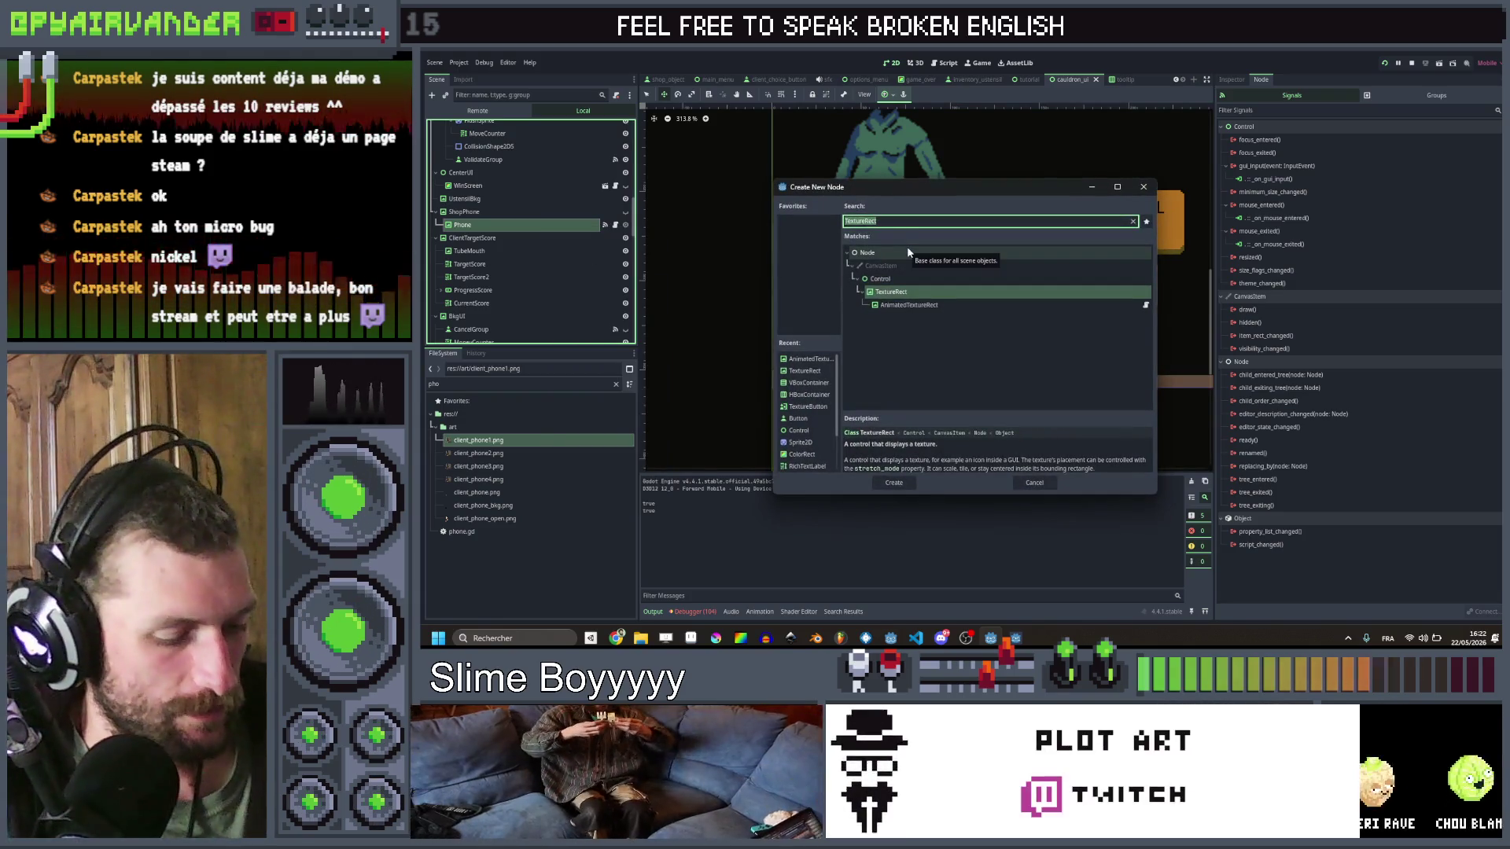
type("rich")
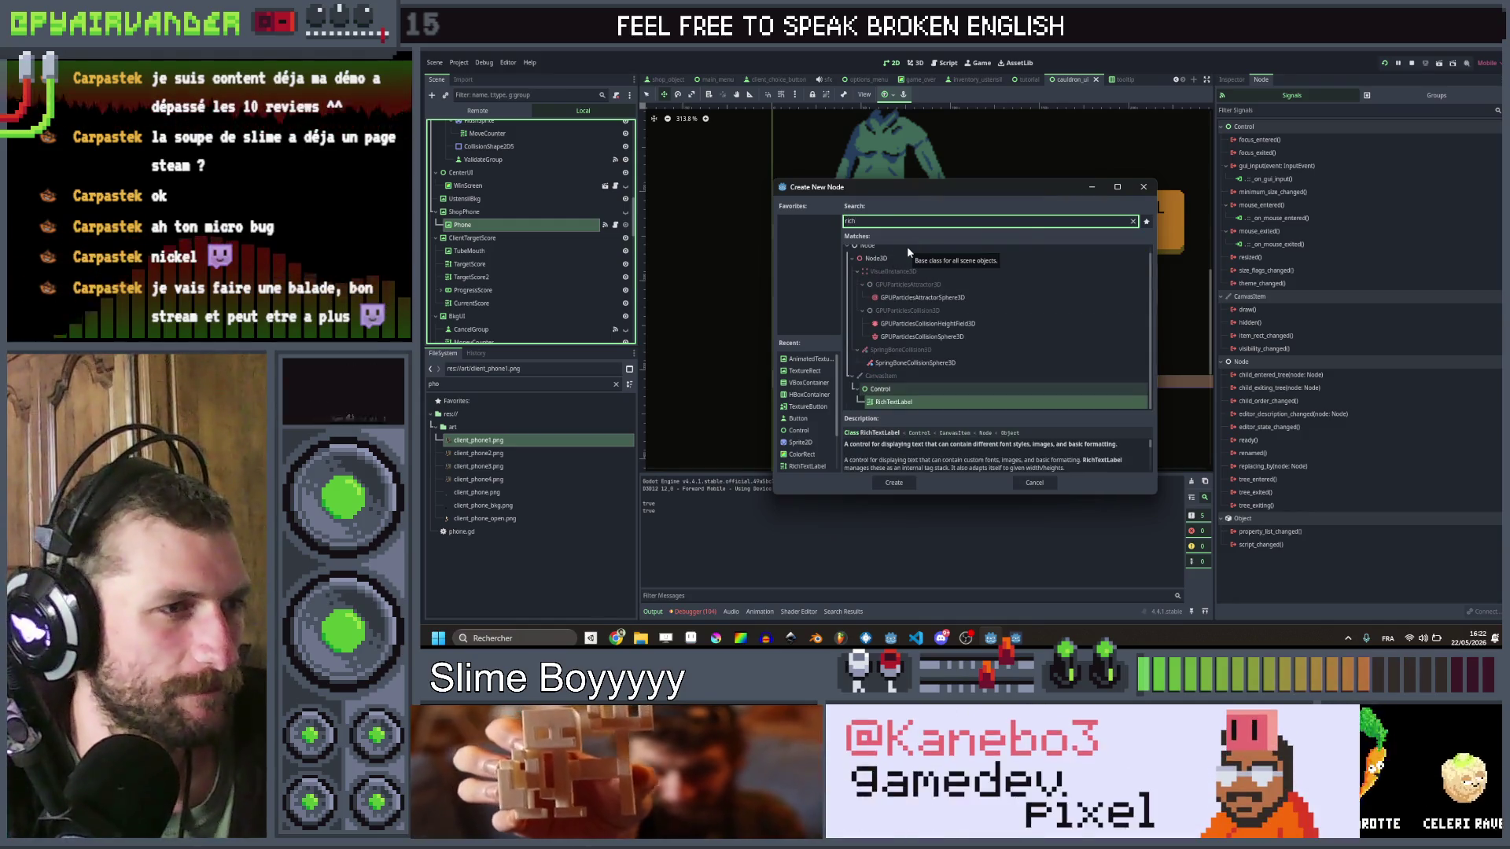
key("Return")
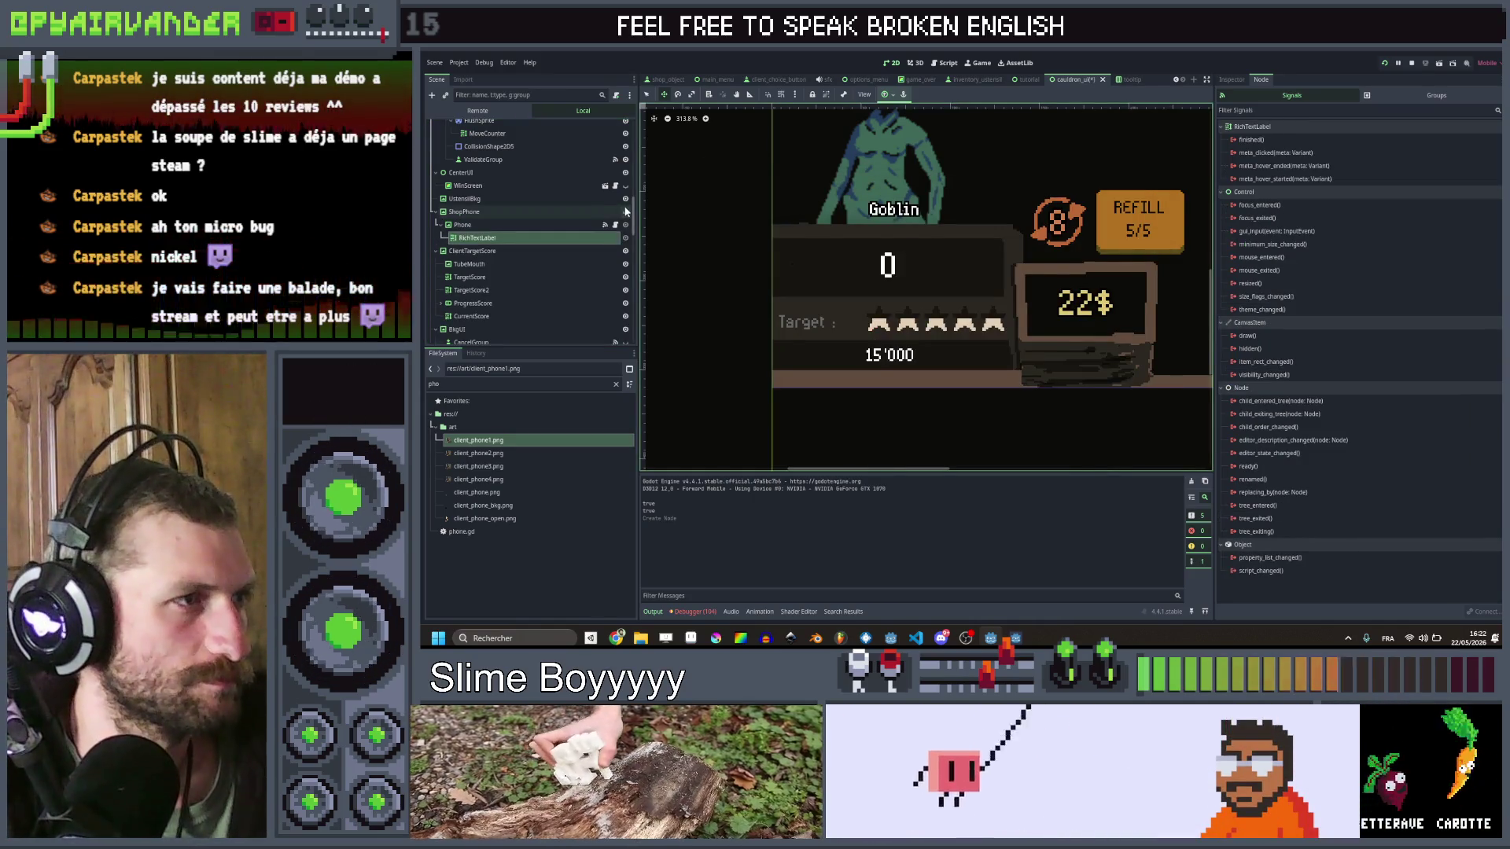
left_click(625, 211)
mouse_move(926, 261)
left_mouse_down()
mouse_move(889, 346)
mouse_move(892, 381)
left_mouse_up()
Step: Set the label text to 'START NEXT SHIFT' and widen the label to fit it
left_click(1232, 80)
left_click(1298, 189)
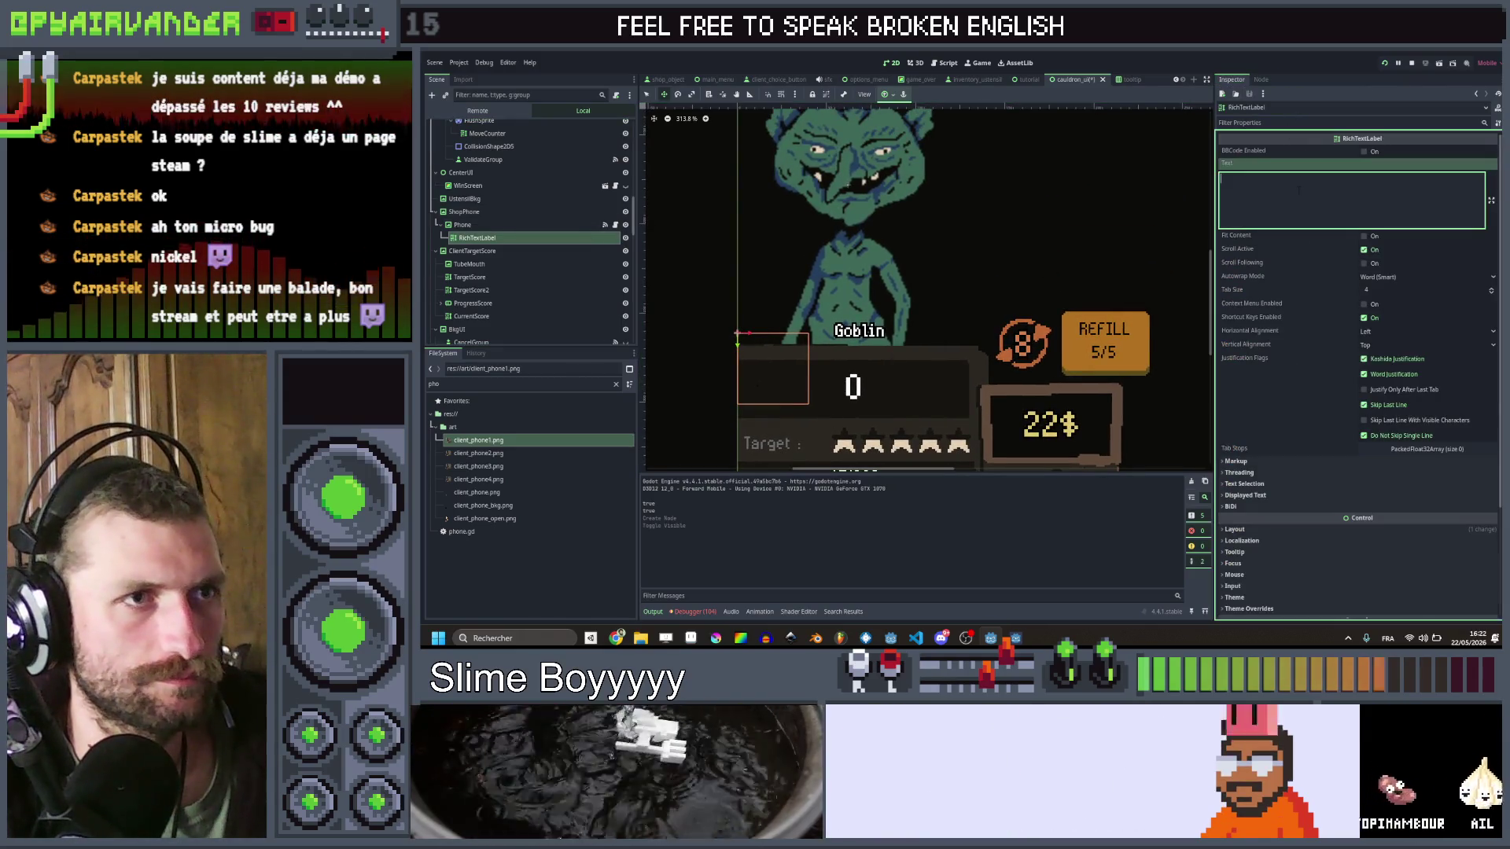
type("START")
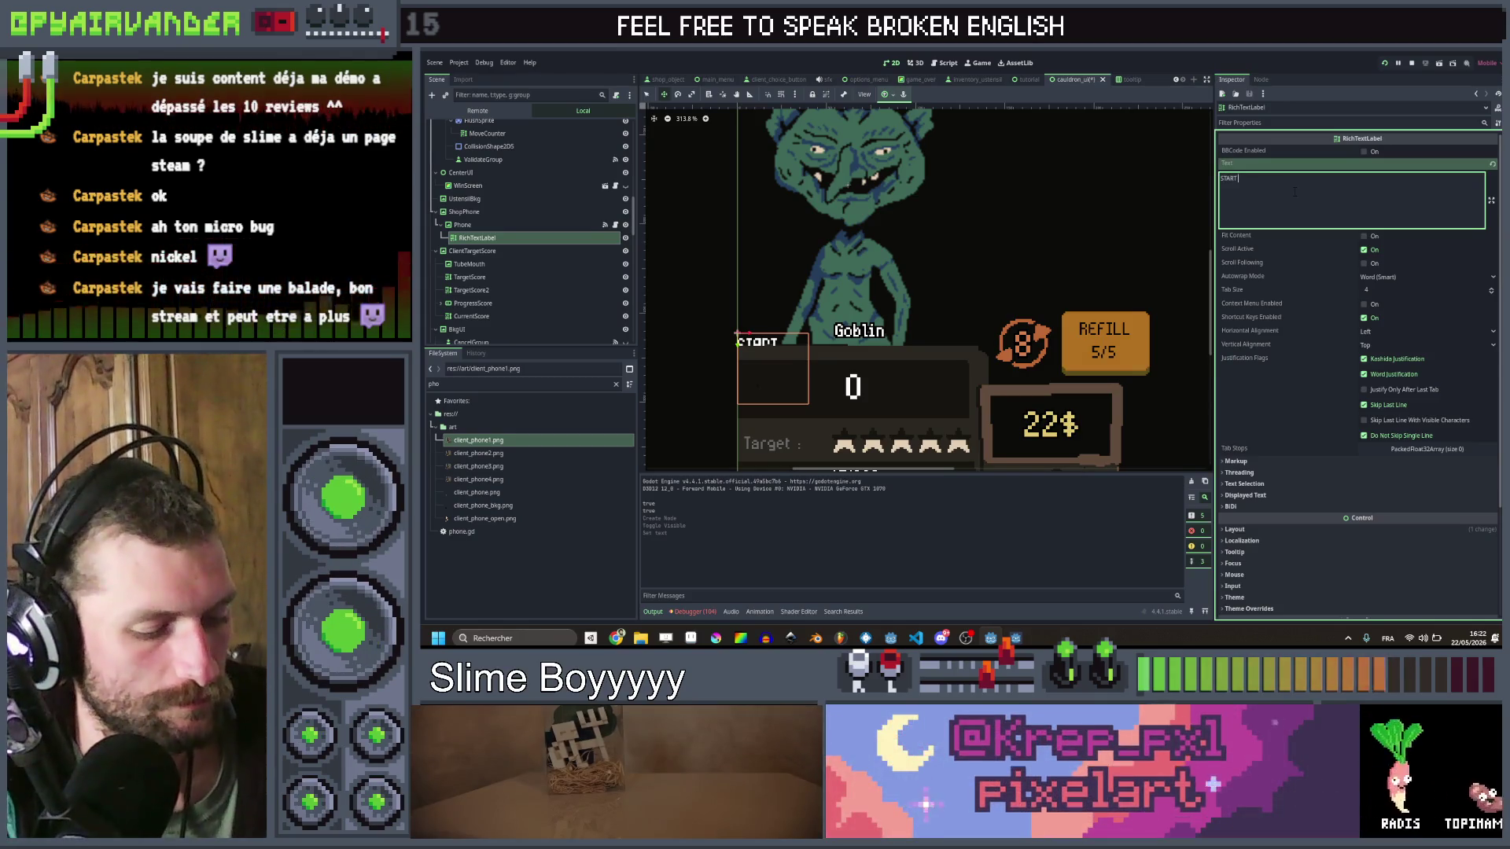
type(" NEXT SHIFT")
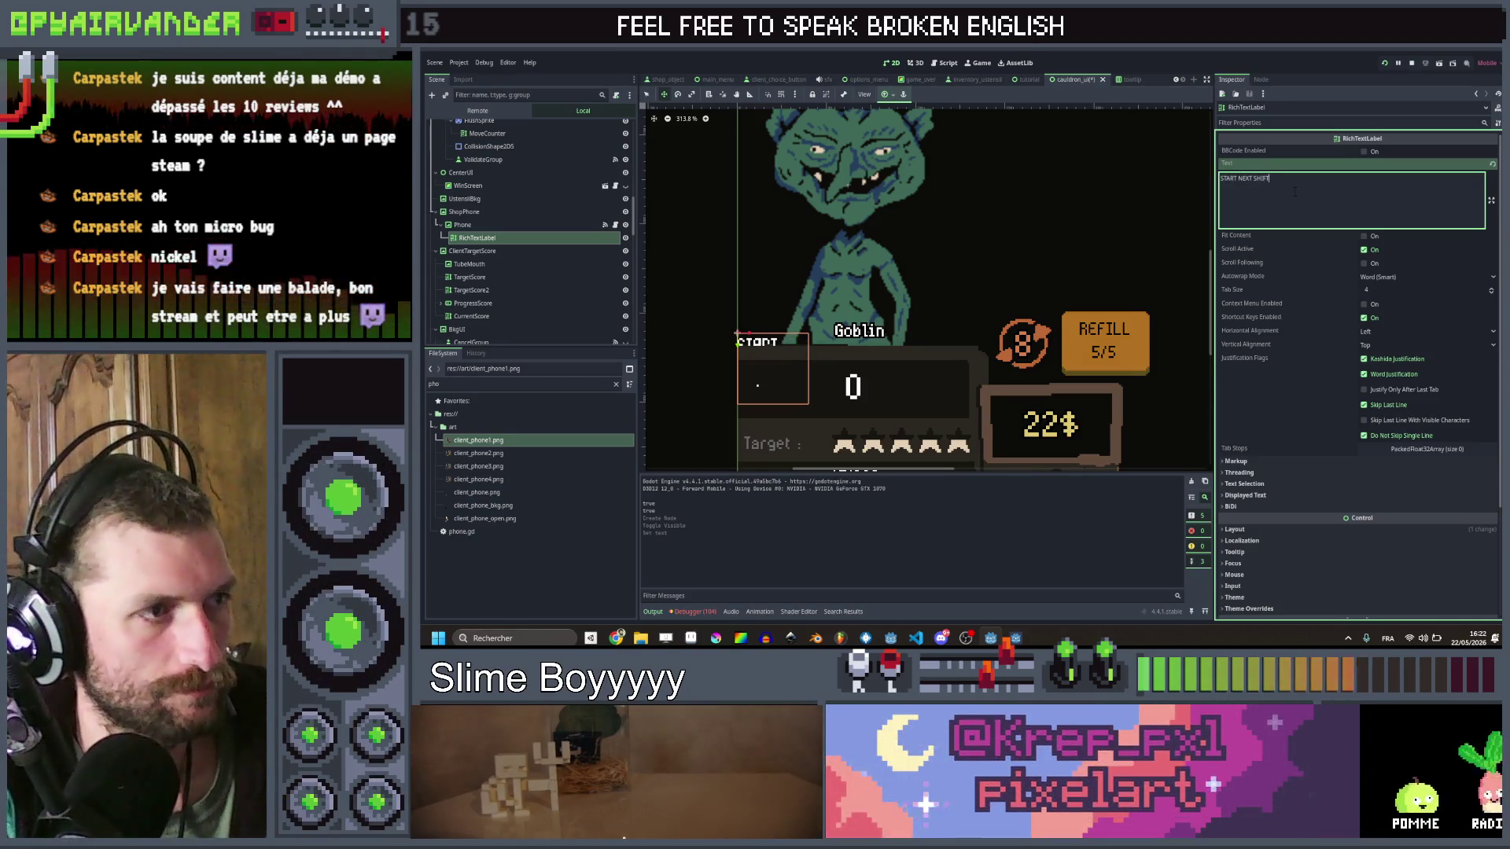
left_click(814, 233)
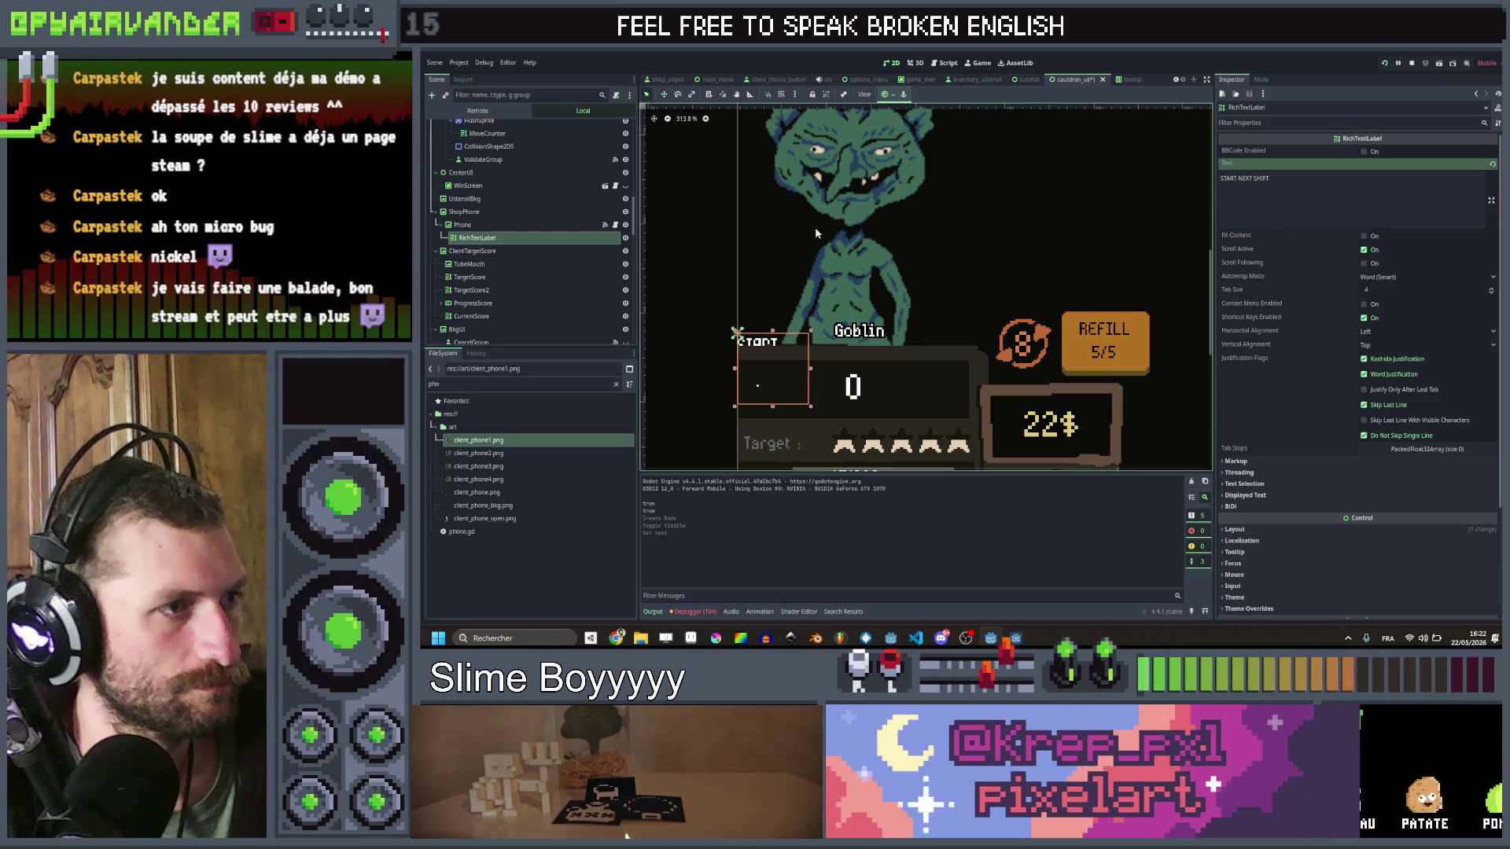
left_click_drag(810, 368, 976, 383)
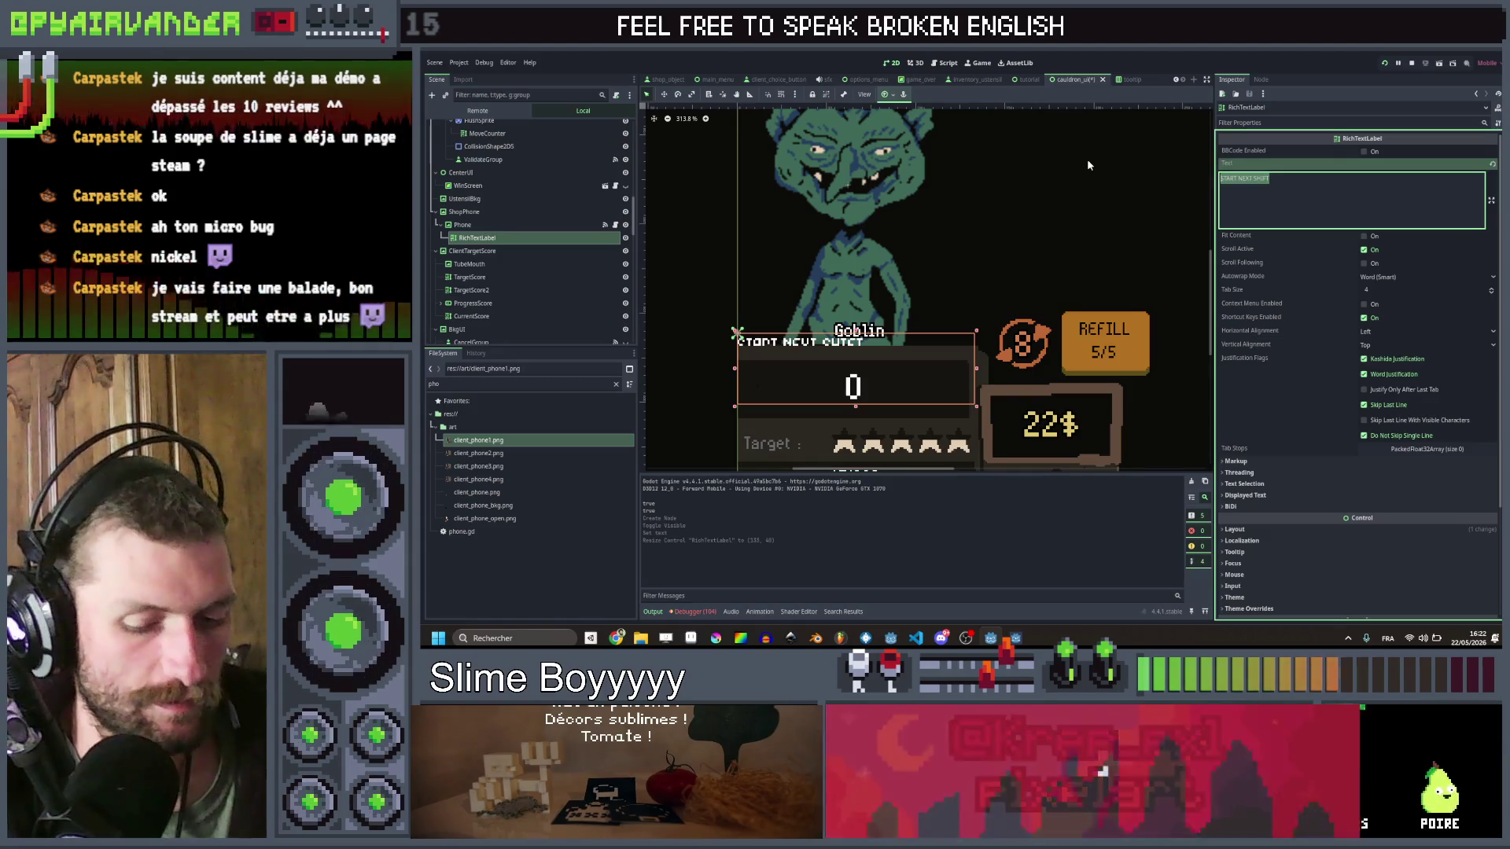
Step: Prefix the text with [wave], enable BBCode, and move the label just above the score panel
key("Home")
type("[wav")
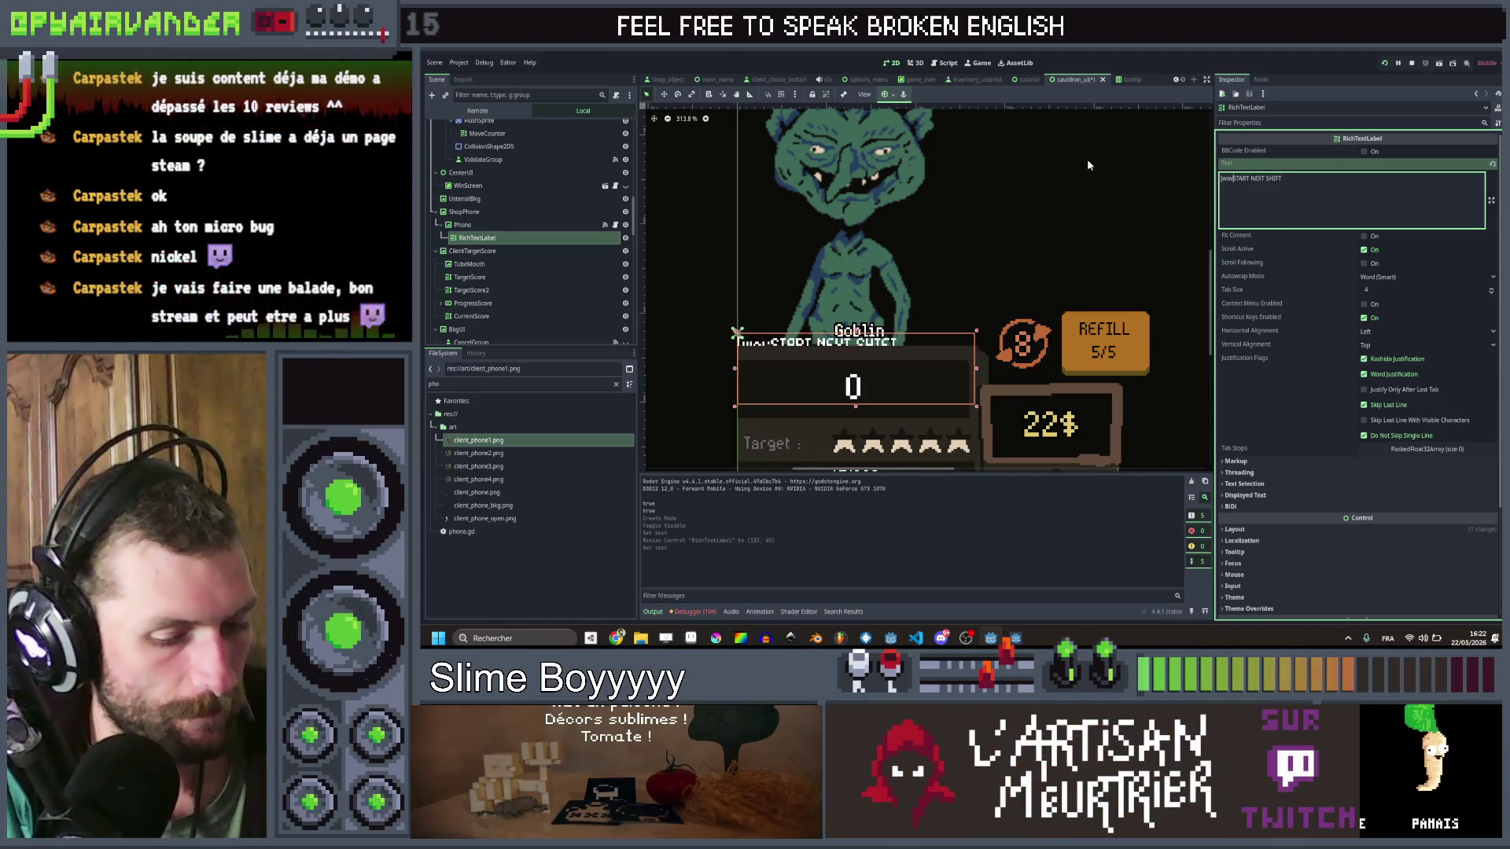
type("e]")
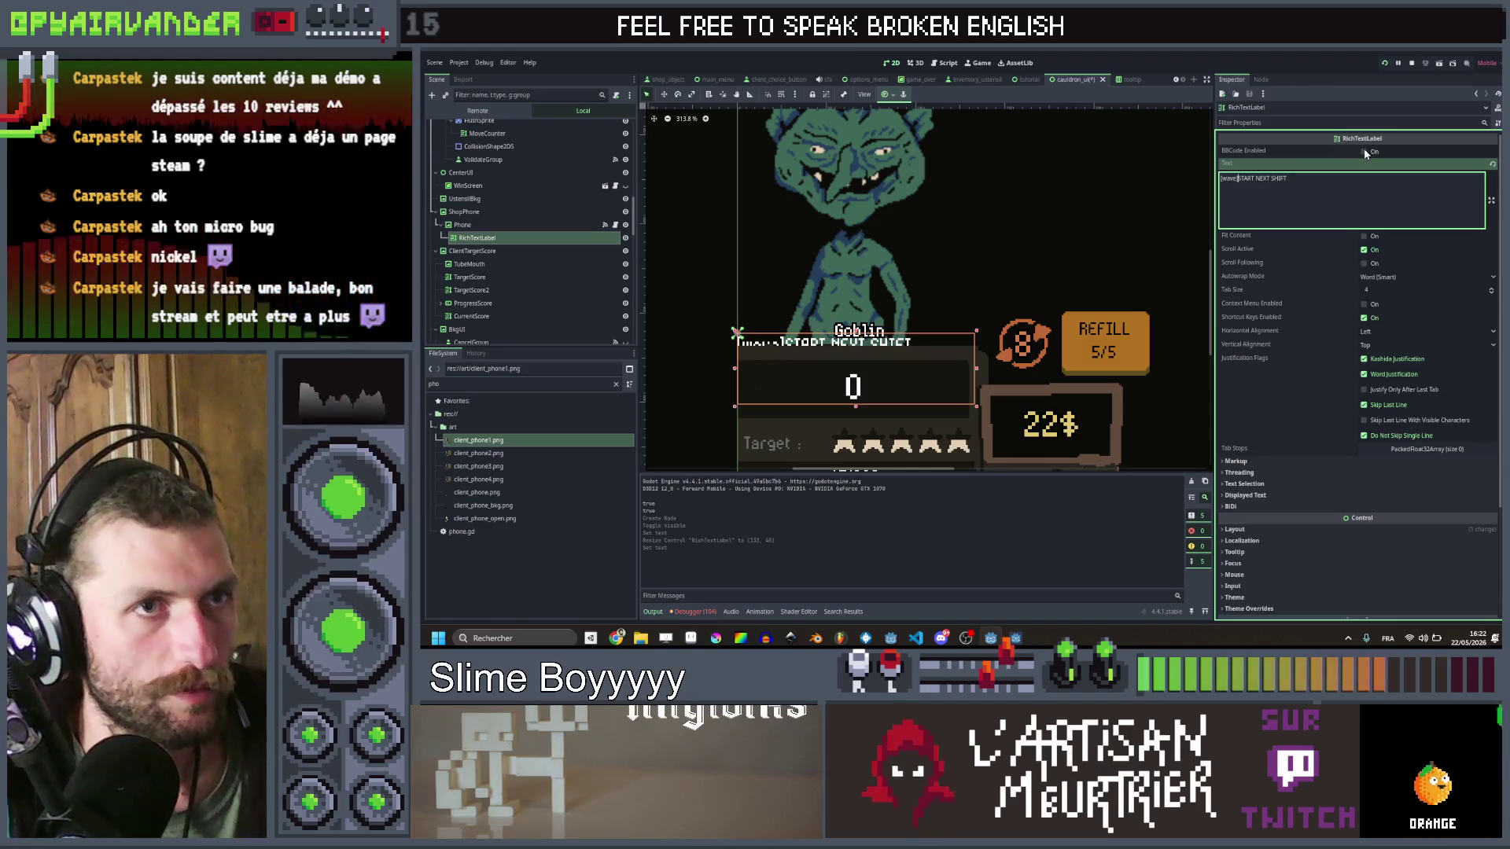
left_click(1363, 151)
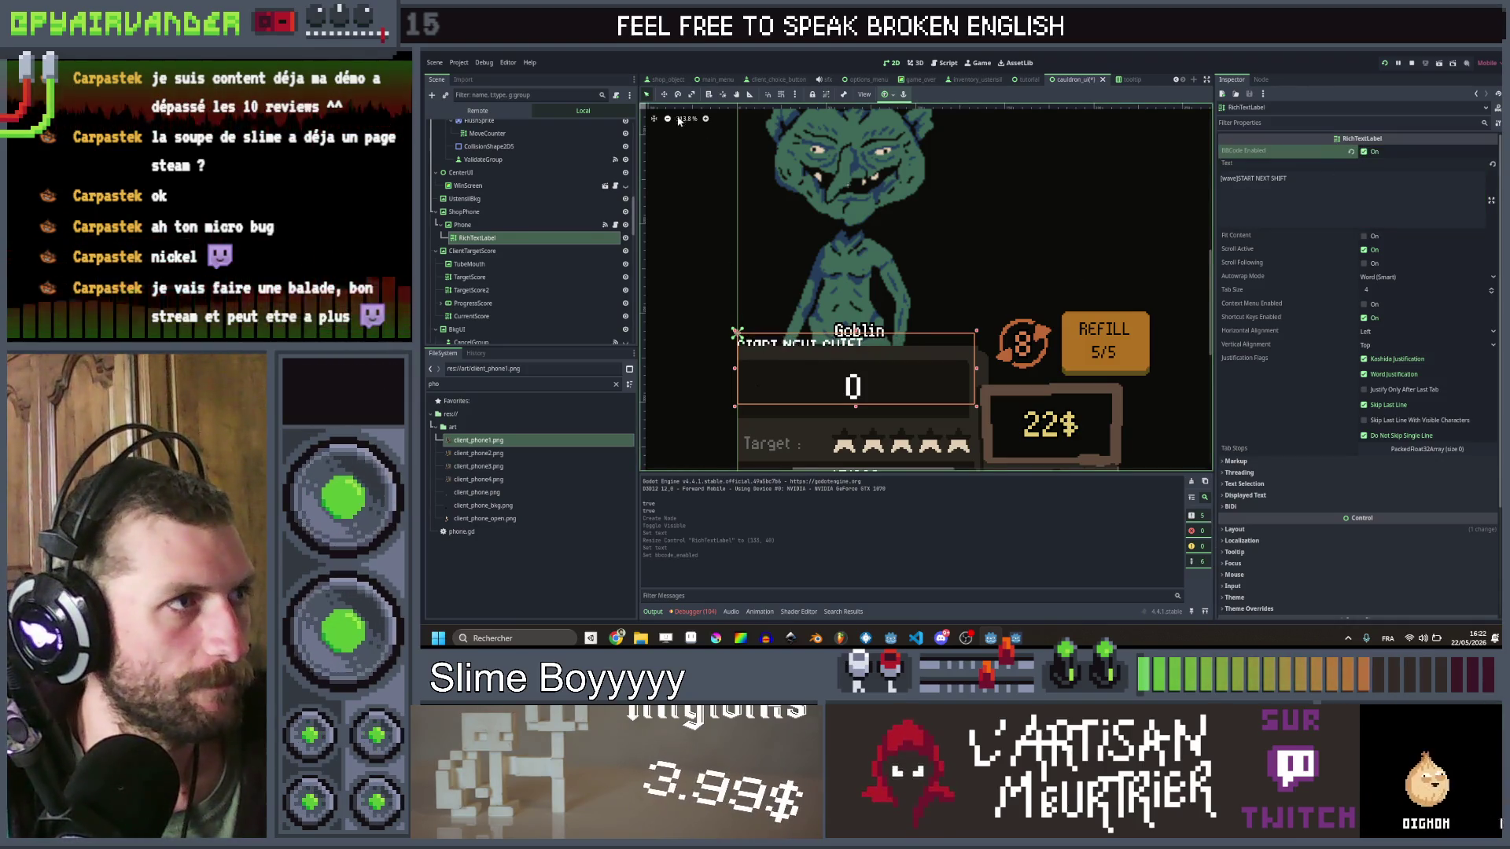
left_click(665, 95)
left_click_drag(750, 315, 736, 315)
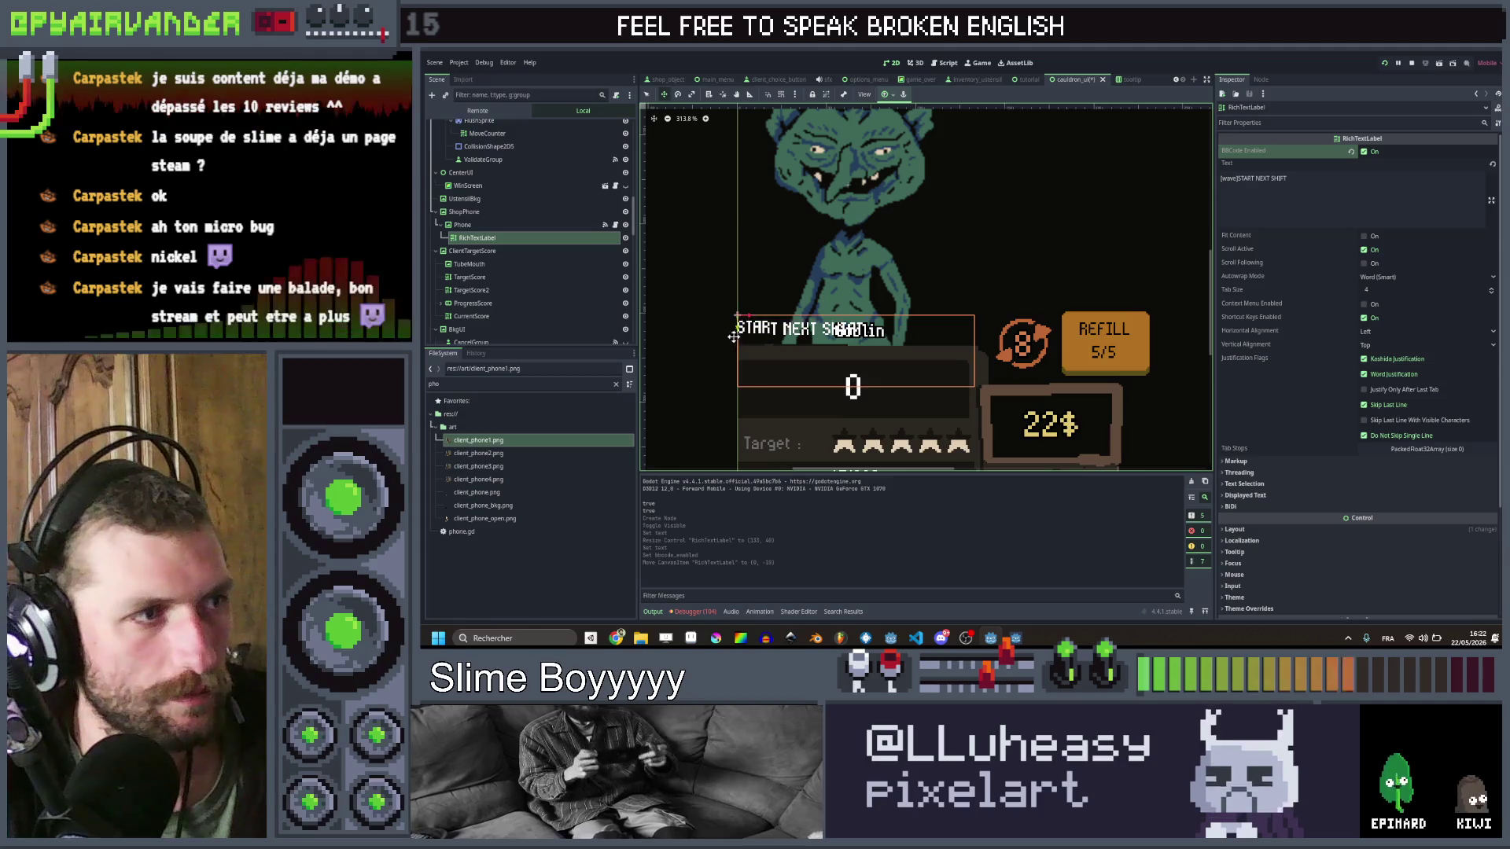
left_click_drag(734, 322, 734, 326)
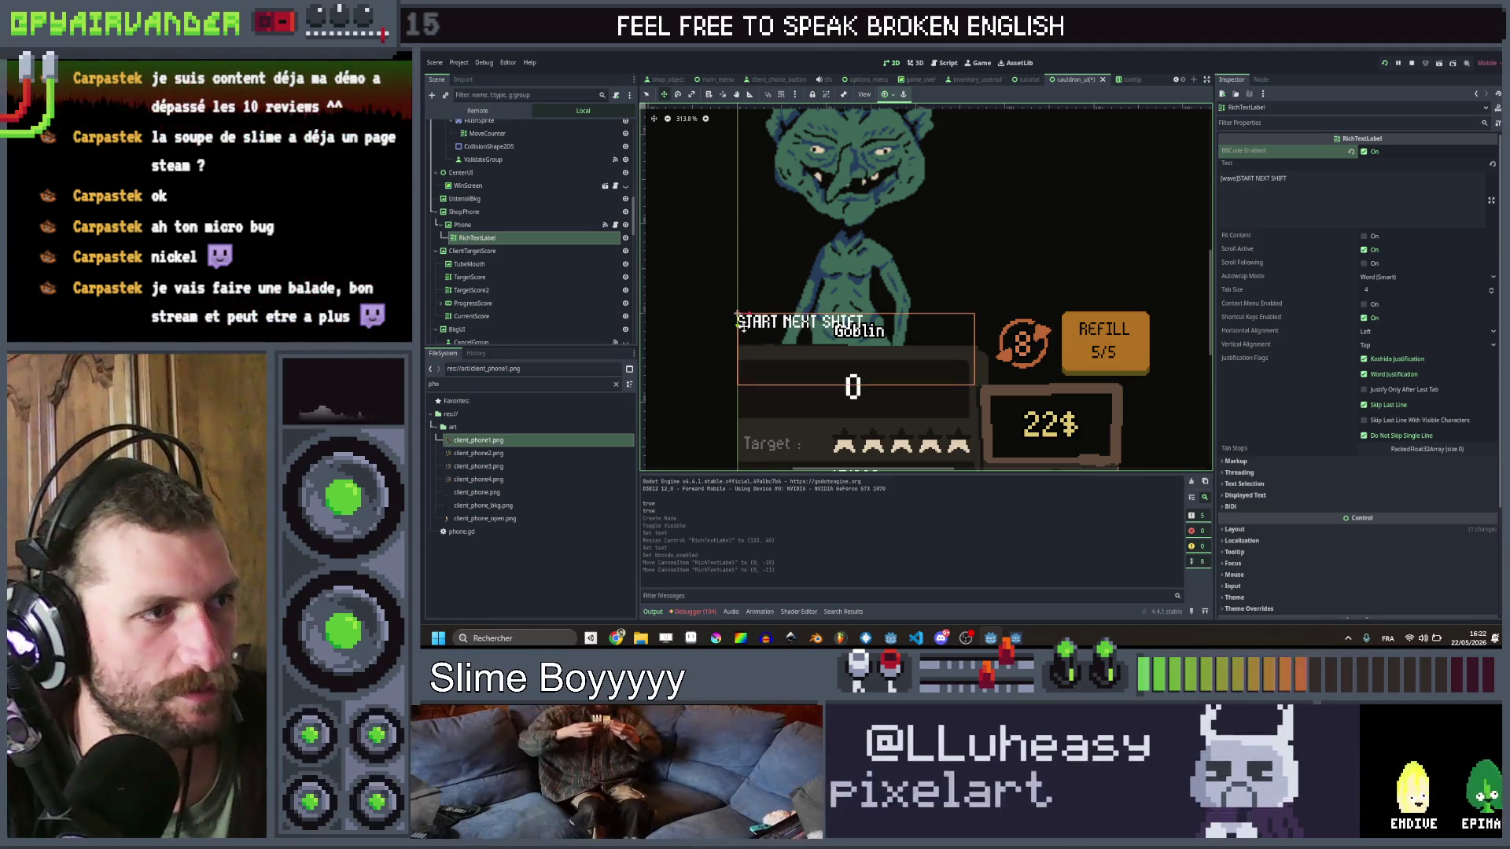
scroll(1394, 375, "down", 4)
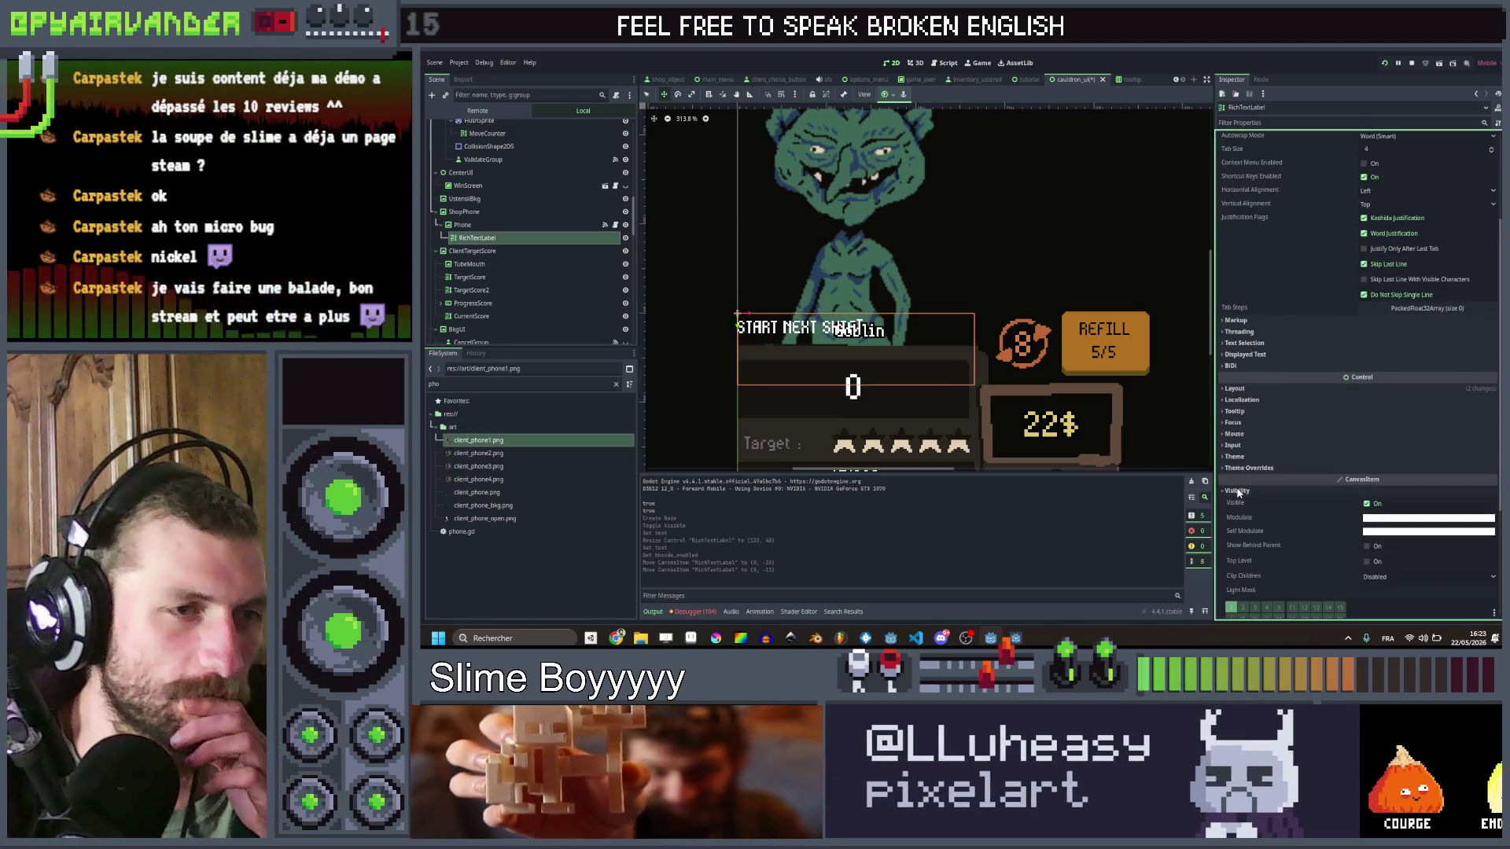
Step: Center the label's text horizontally
left_click(1363, 518)
left_click(1309, 520)
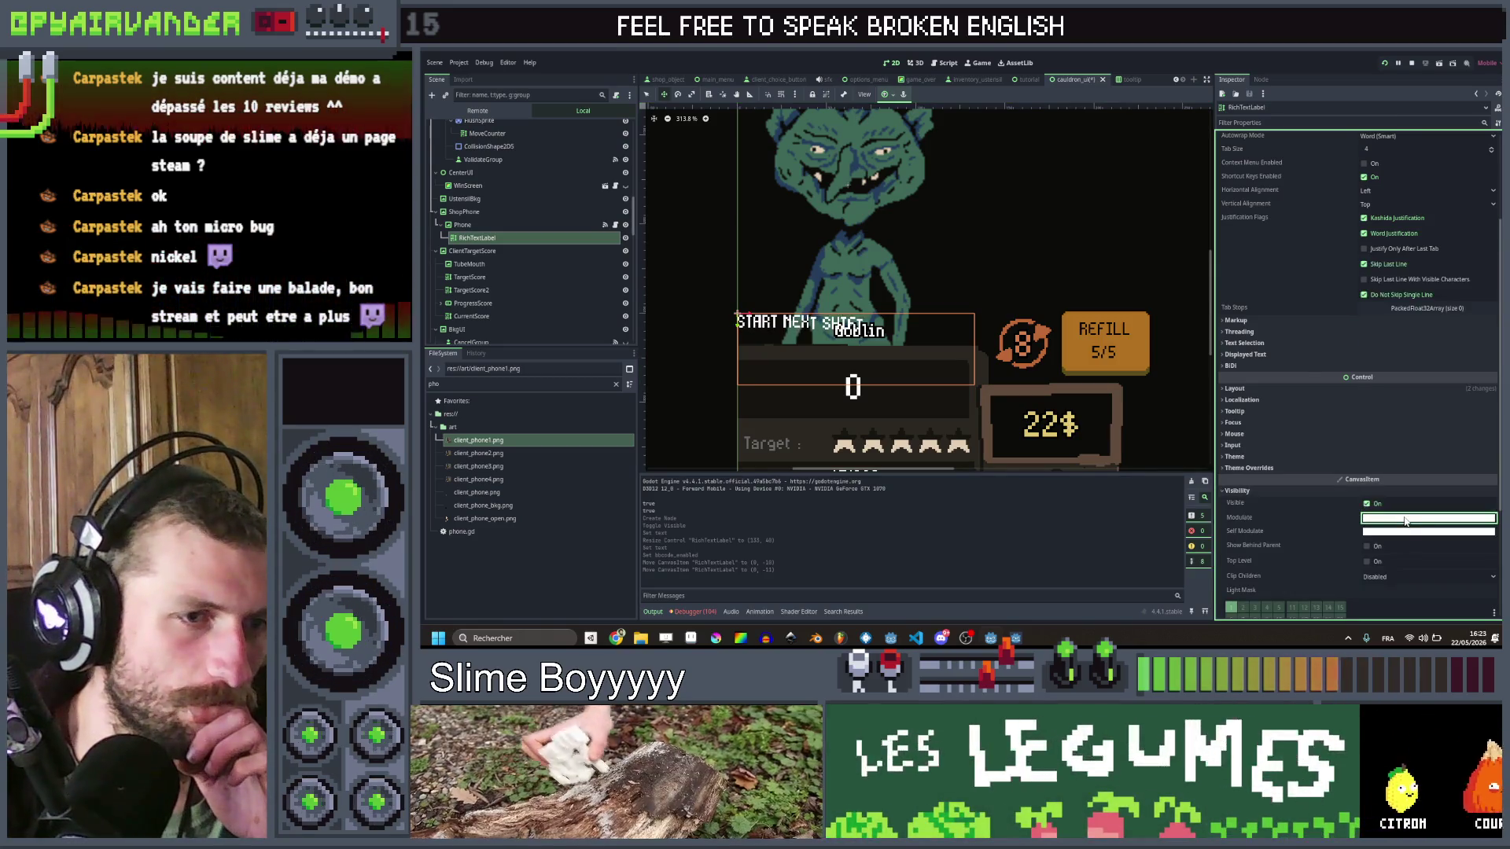
scroll(1313, 511, "up", 4)
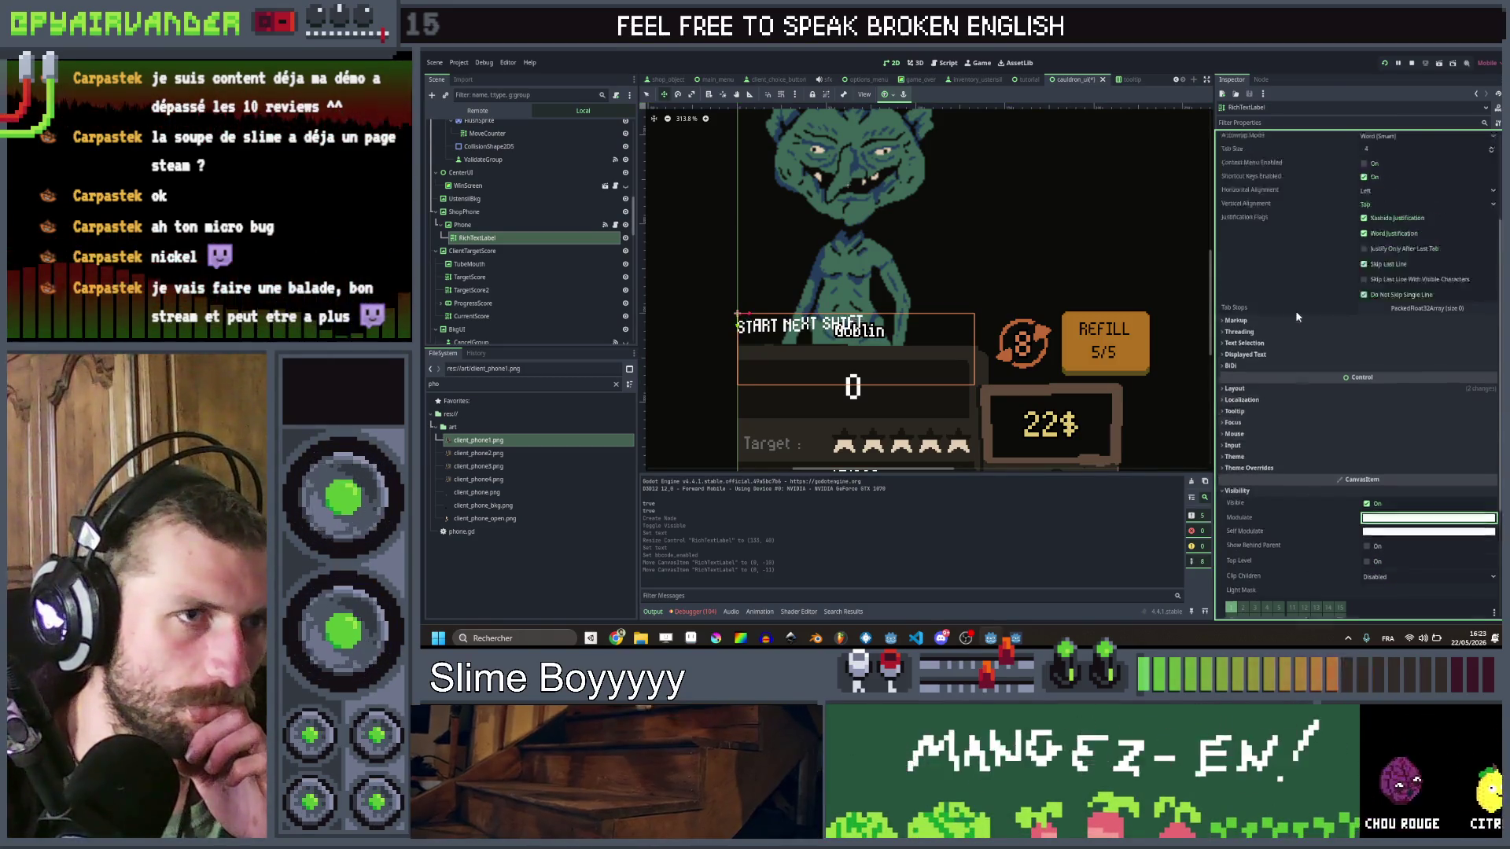
left_click(1426, 331)
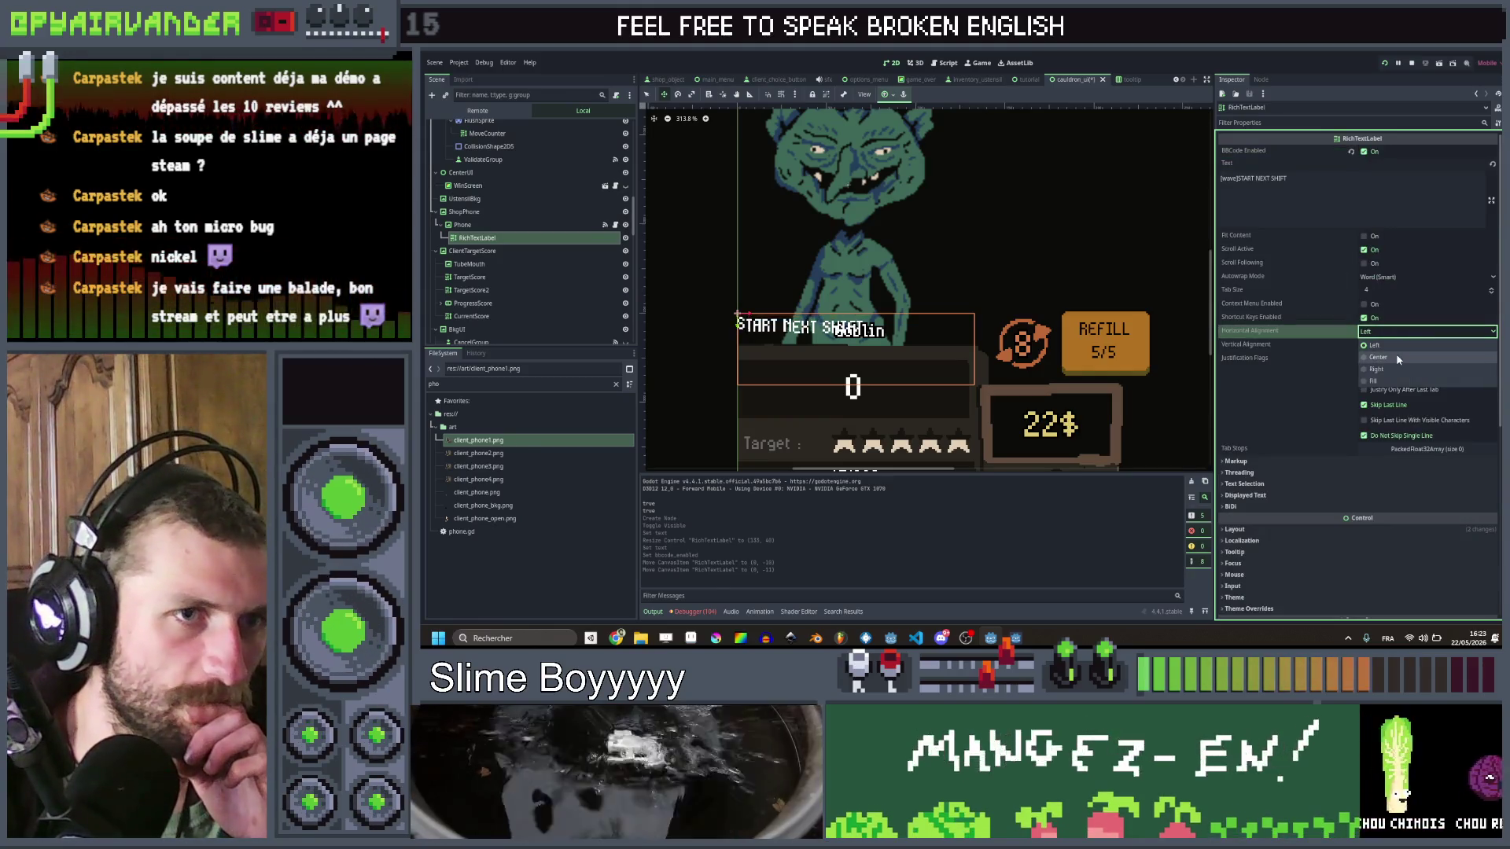
left_click(1395, 353)
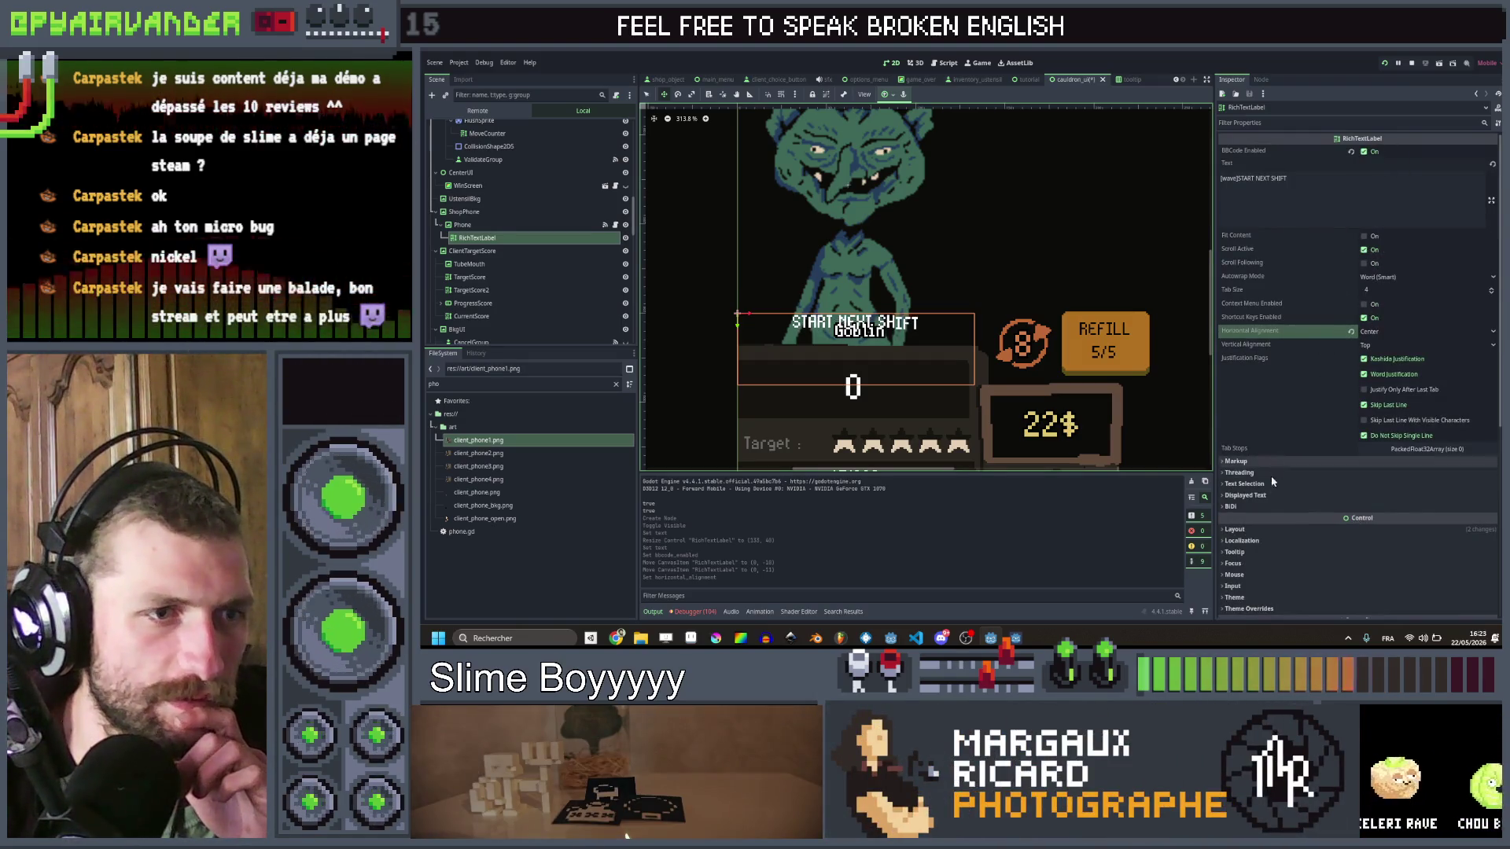
Step: Turn off Clip Contents and set the Outline Size theme constant override to 5
left_click(1250, 529)
left_click(1366, 561)
scroll(1322, 343, "down", 5)
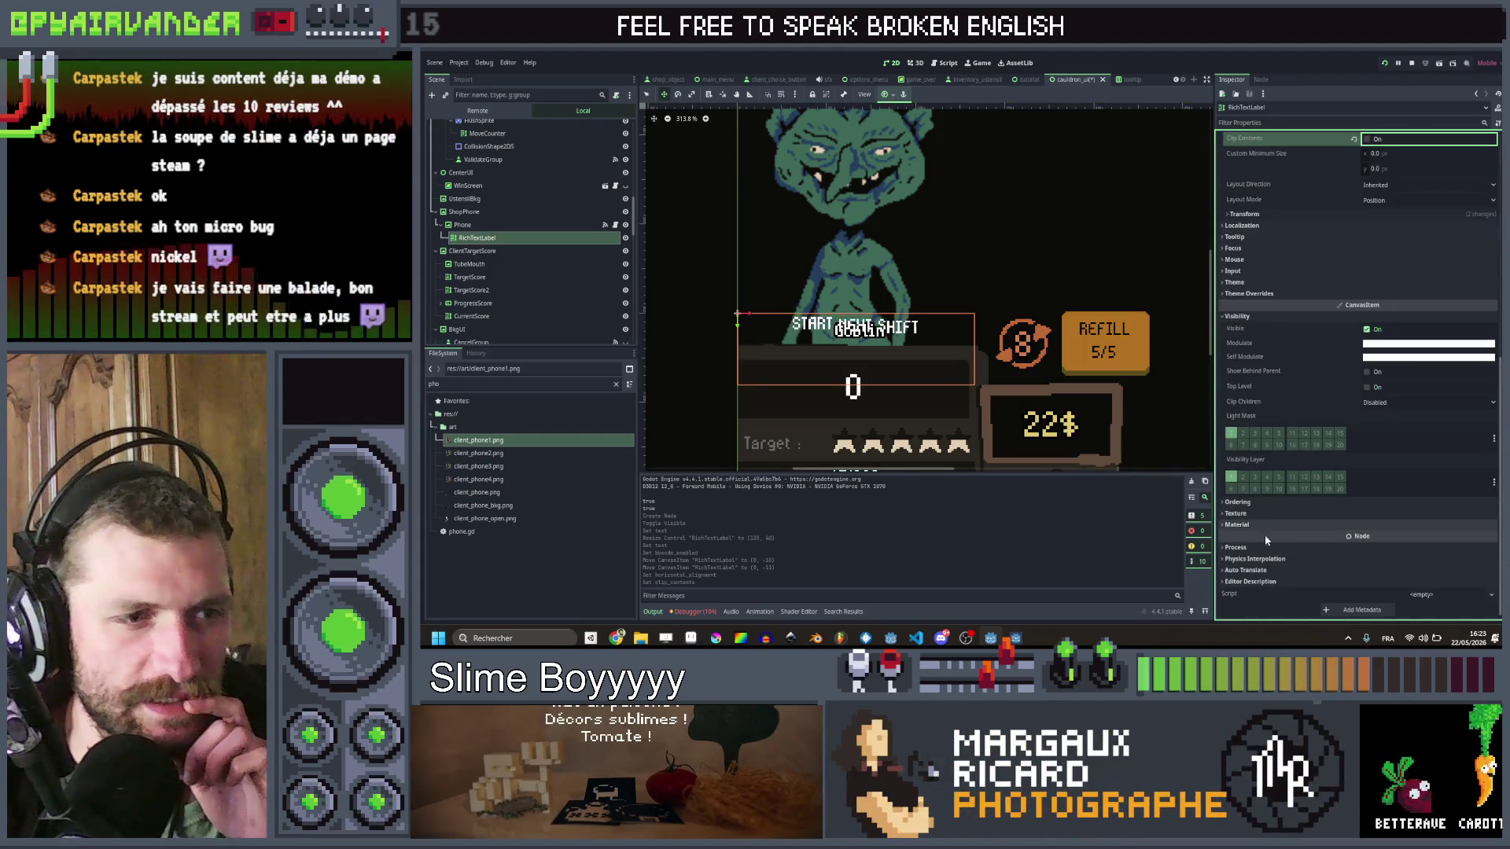
left_click(1251, 293)
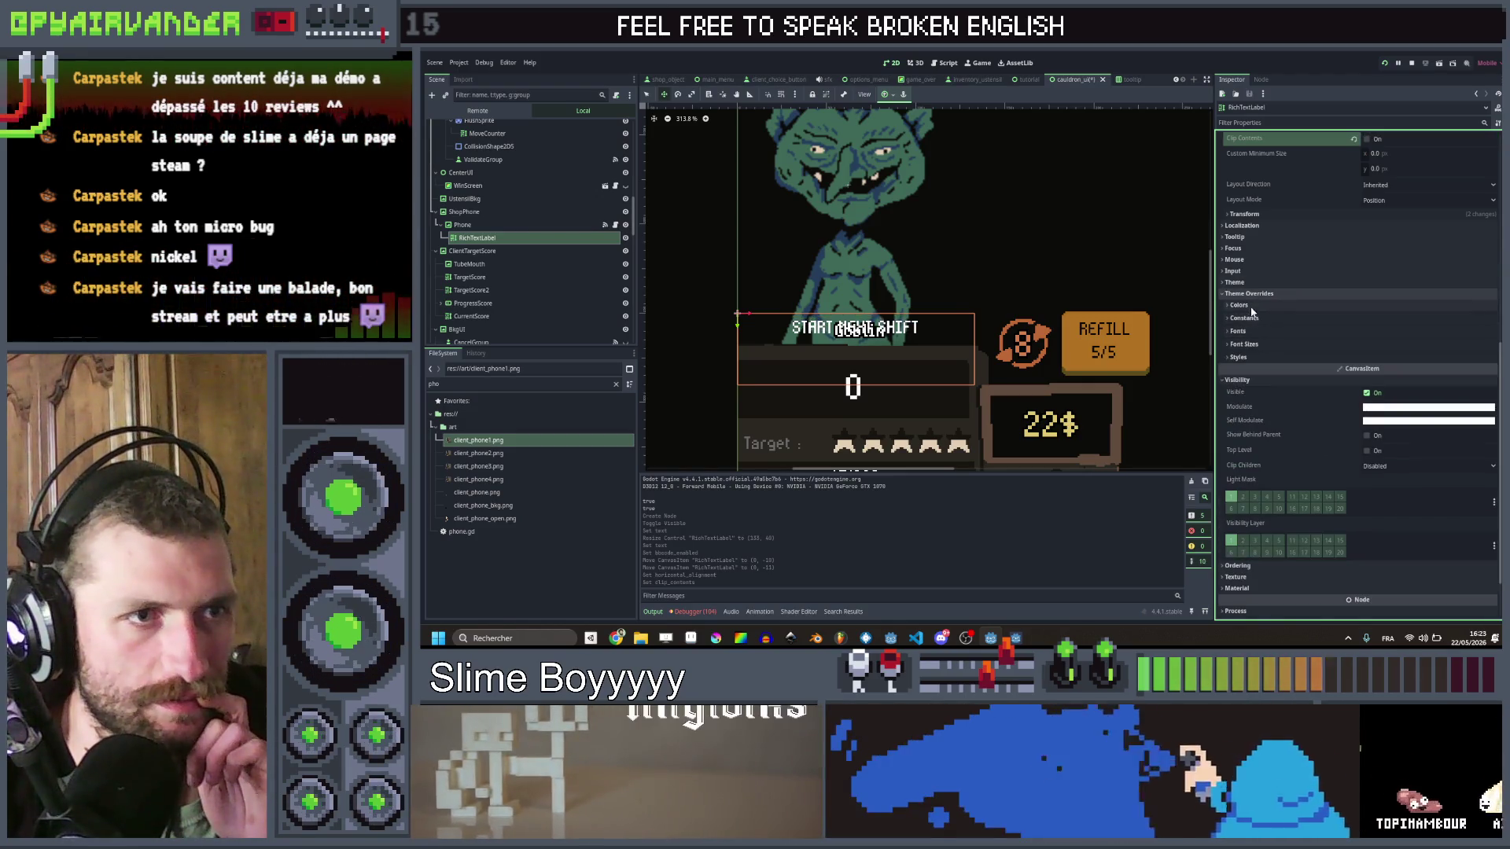
left_click(1245, 319)
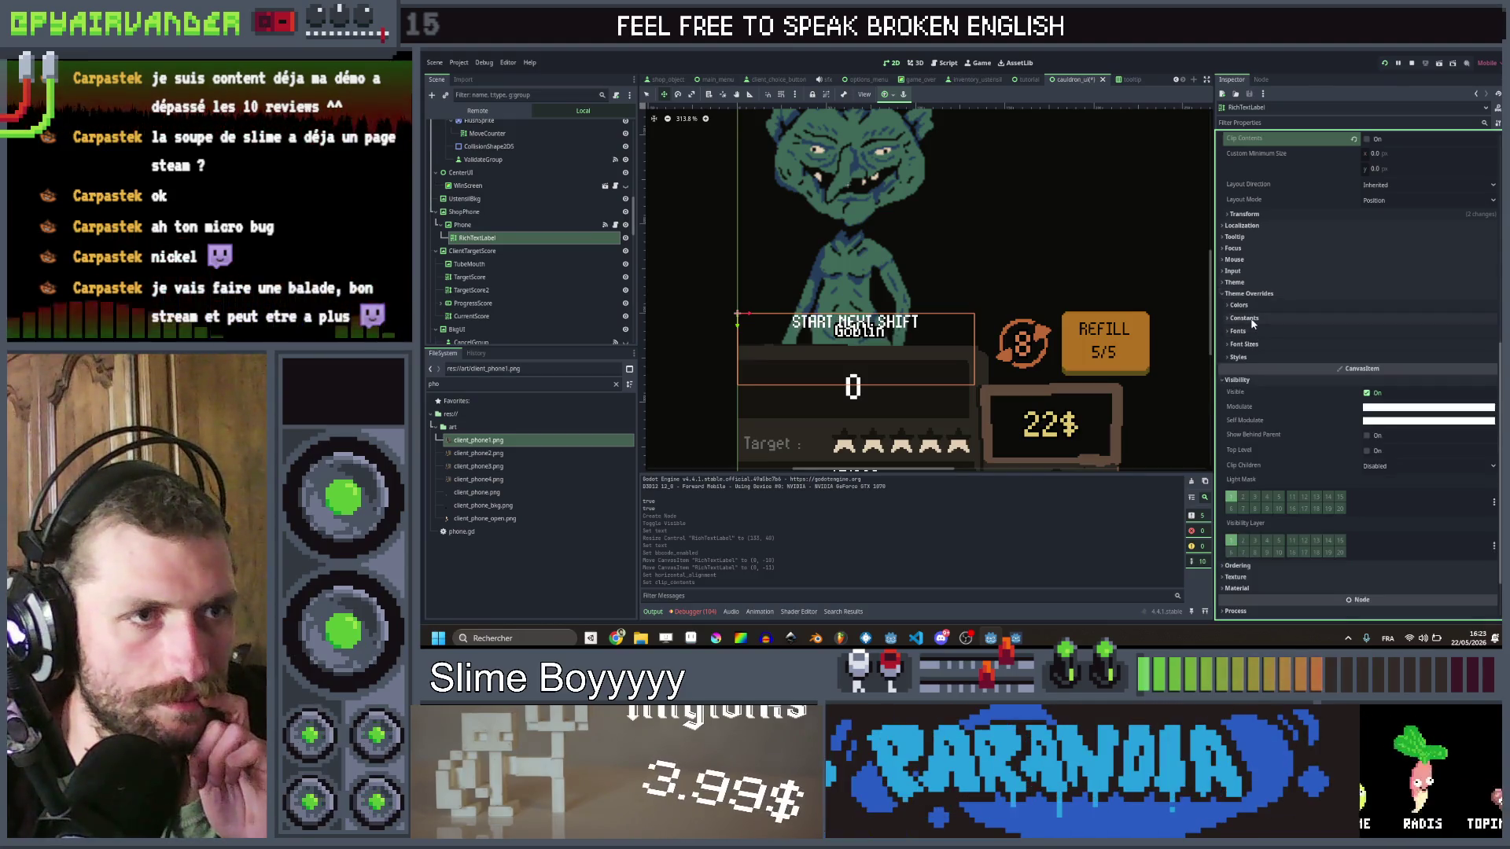
left_click(1235, 391)
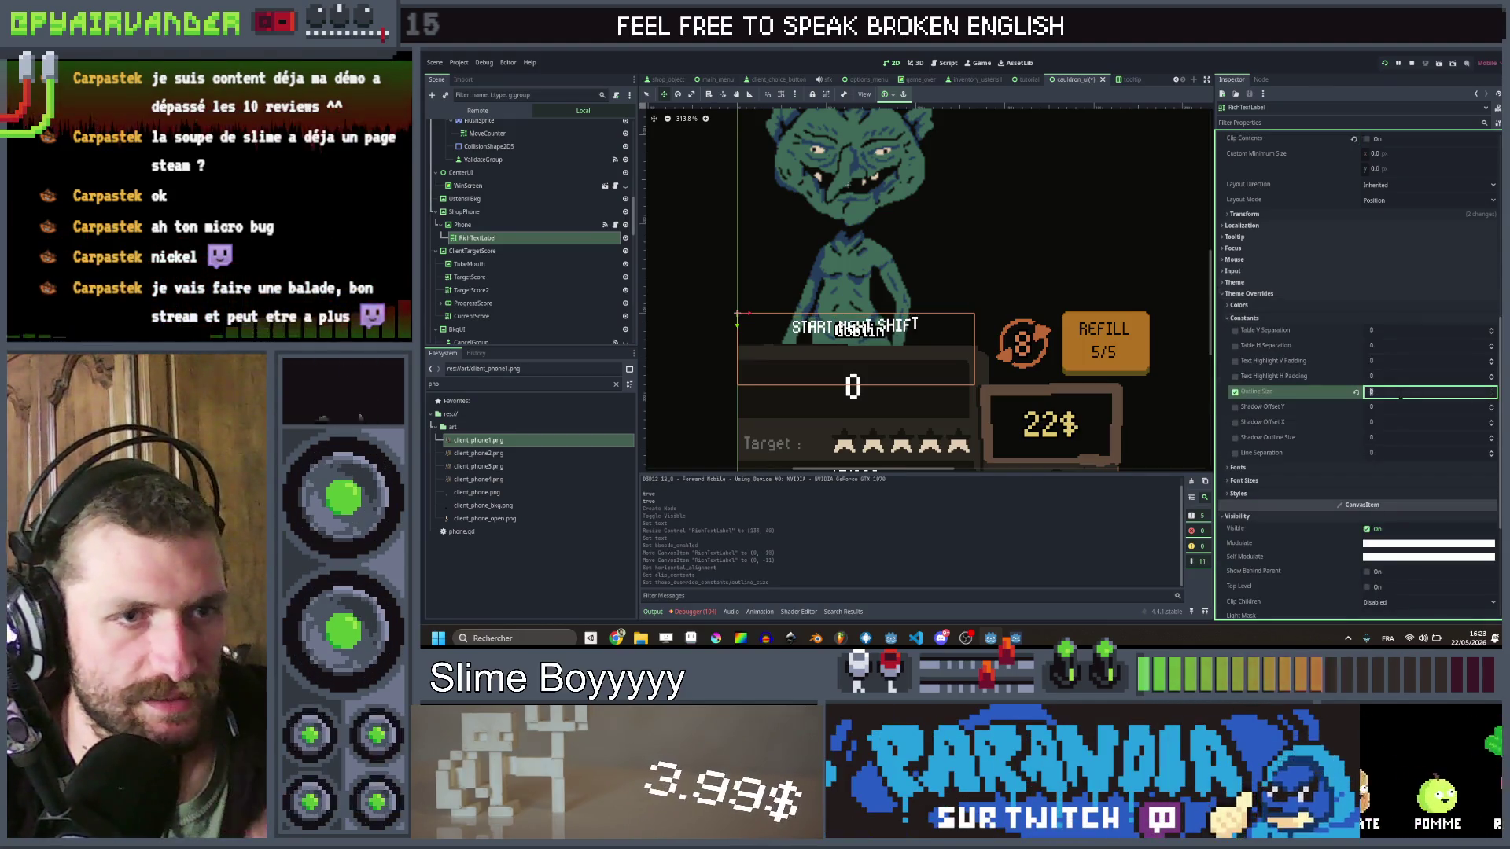
type("5")
key("Return")
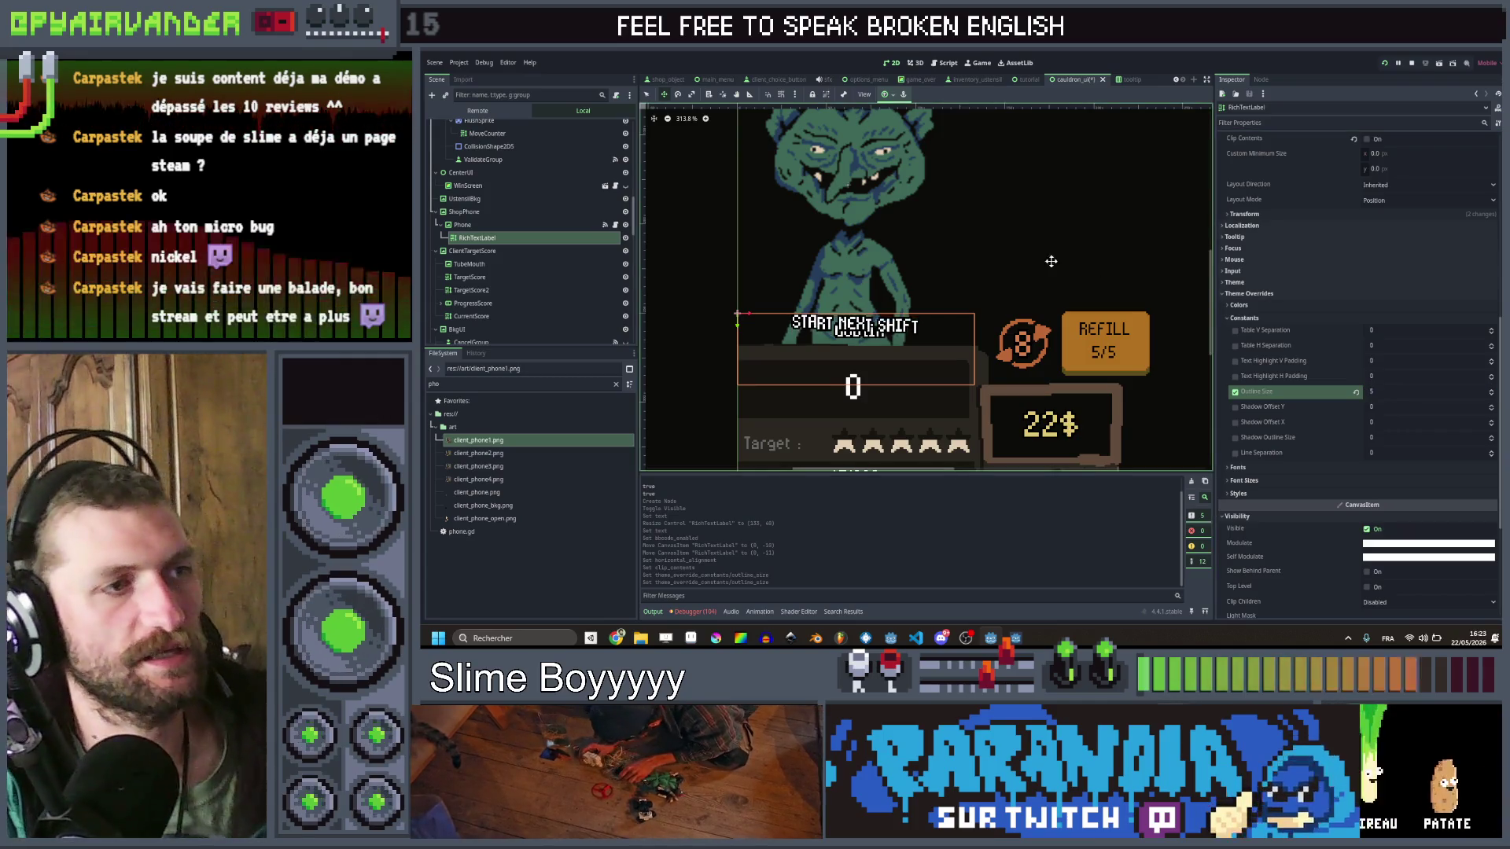
Step: Nudge the label down 3 pixels and rename it StartTooltip
scroll(833, 305, "up", 6)
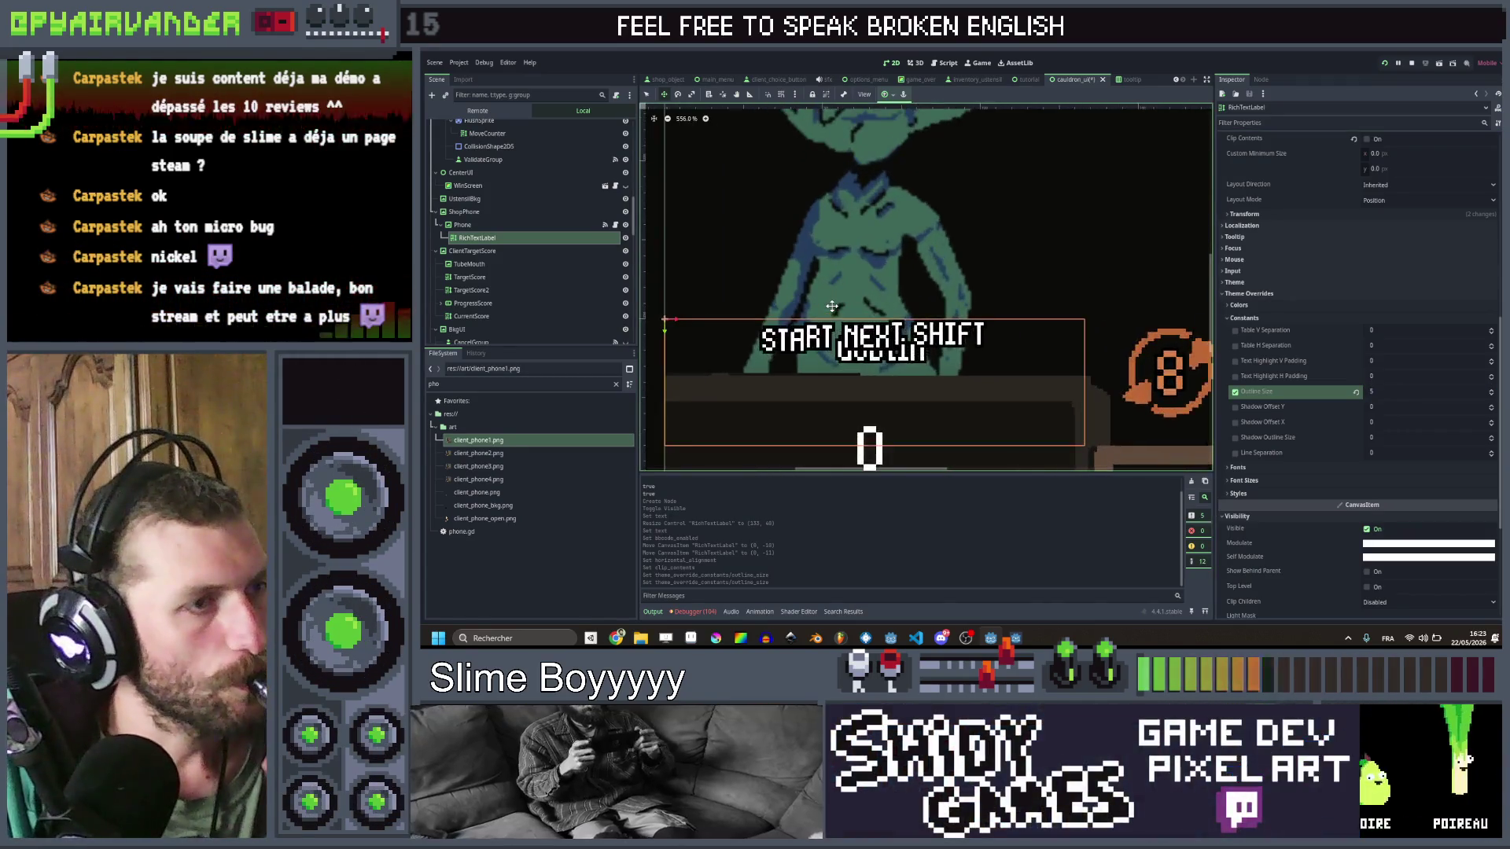
scroll(833, 305, "down", 8)
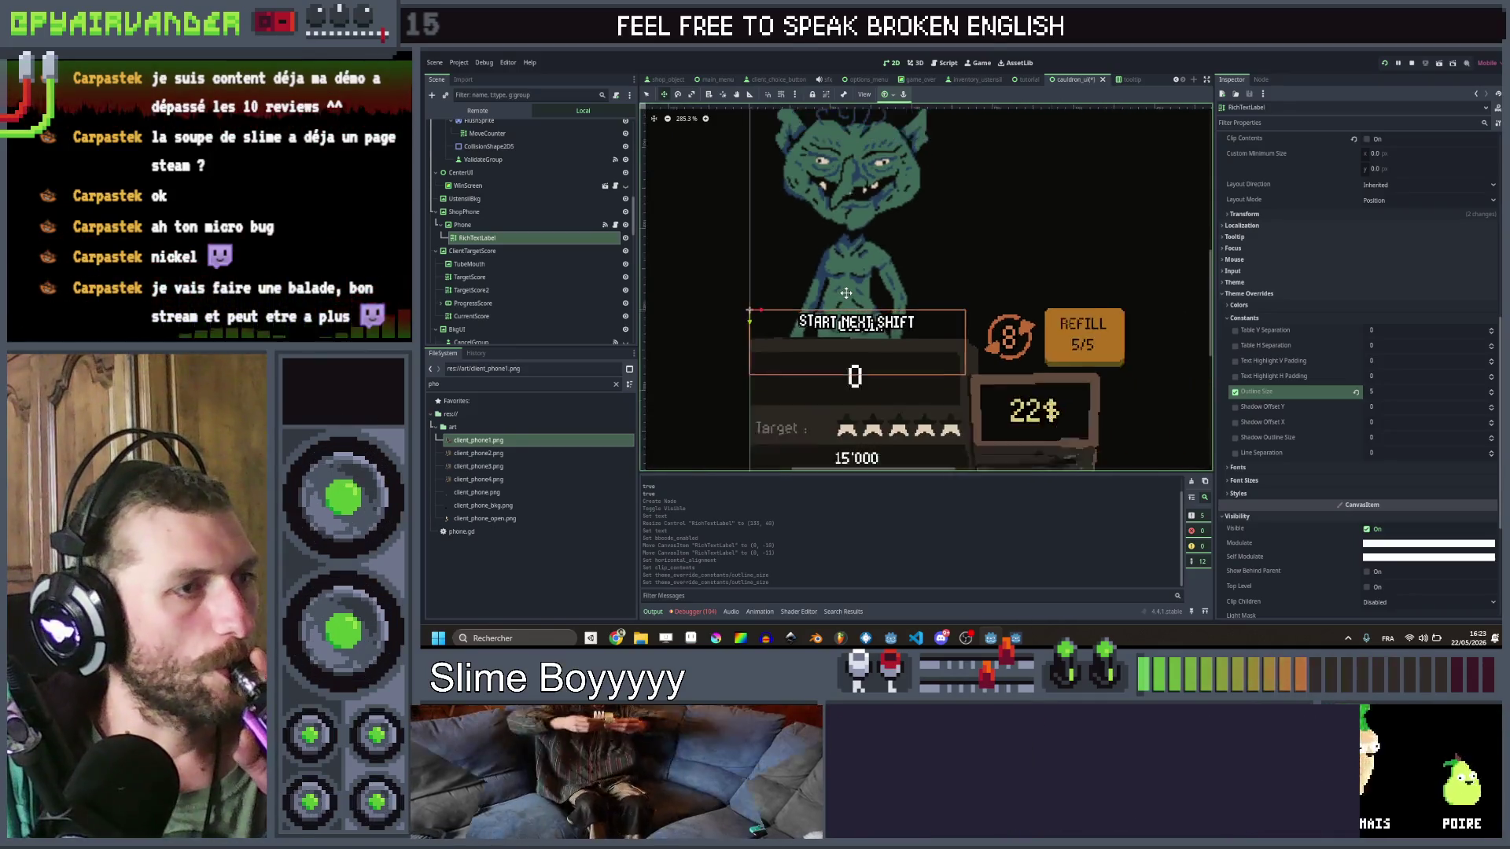
scroll(833, 303, "down", 1)
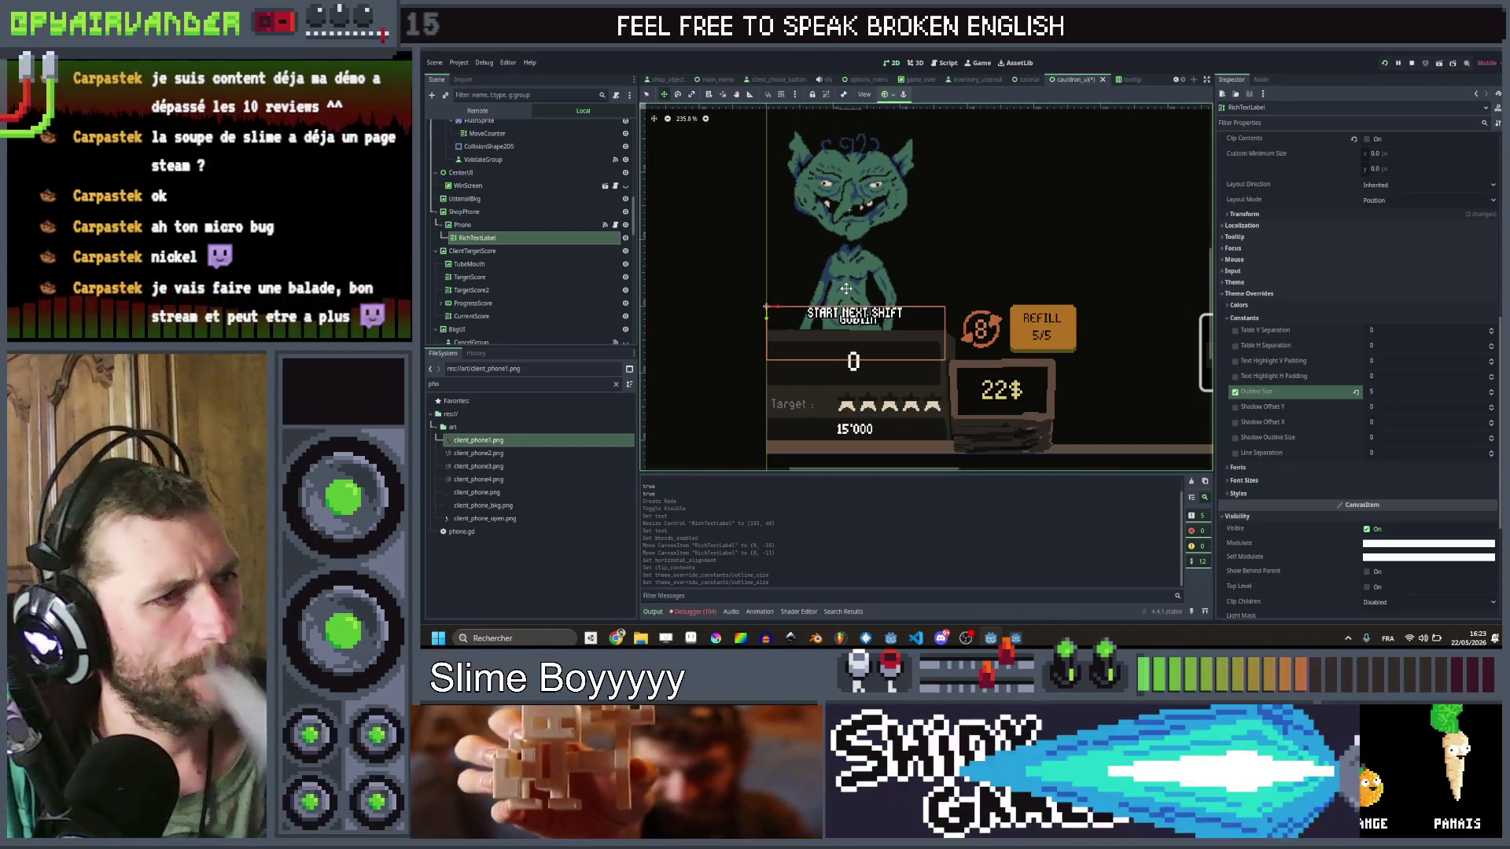
scroll(800, 324, "up", 1)
scroll(800, 324, "up", 2)
left_click_drag(745, 308, 741, 314)
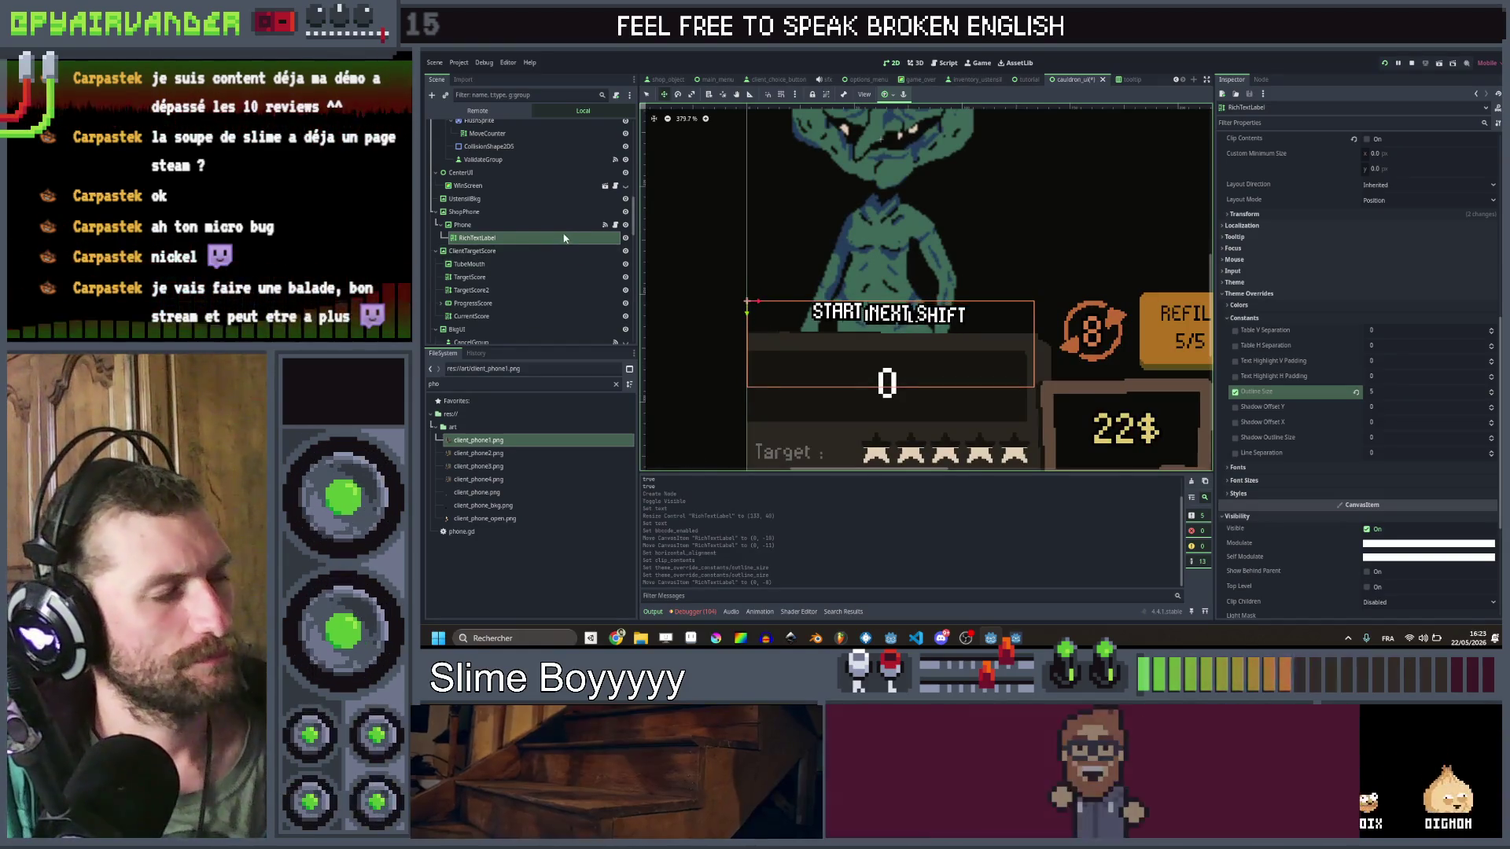
left_click(569, 240)
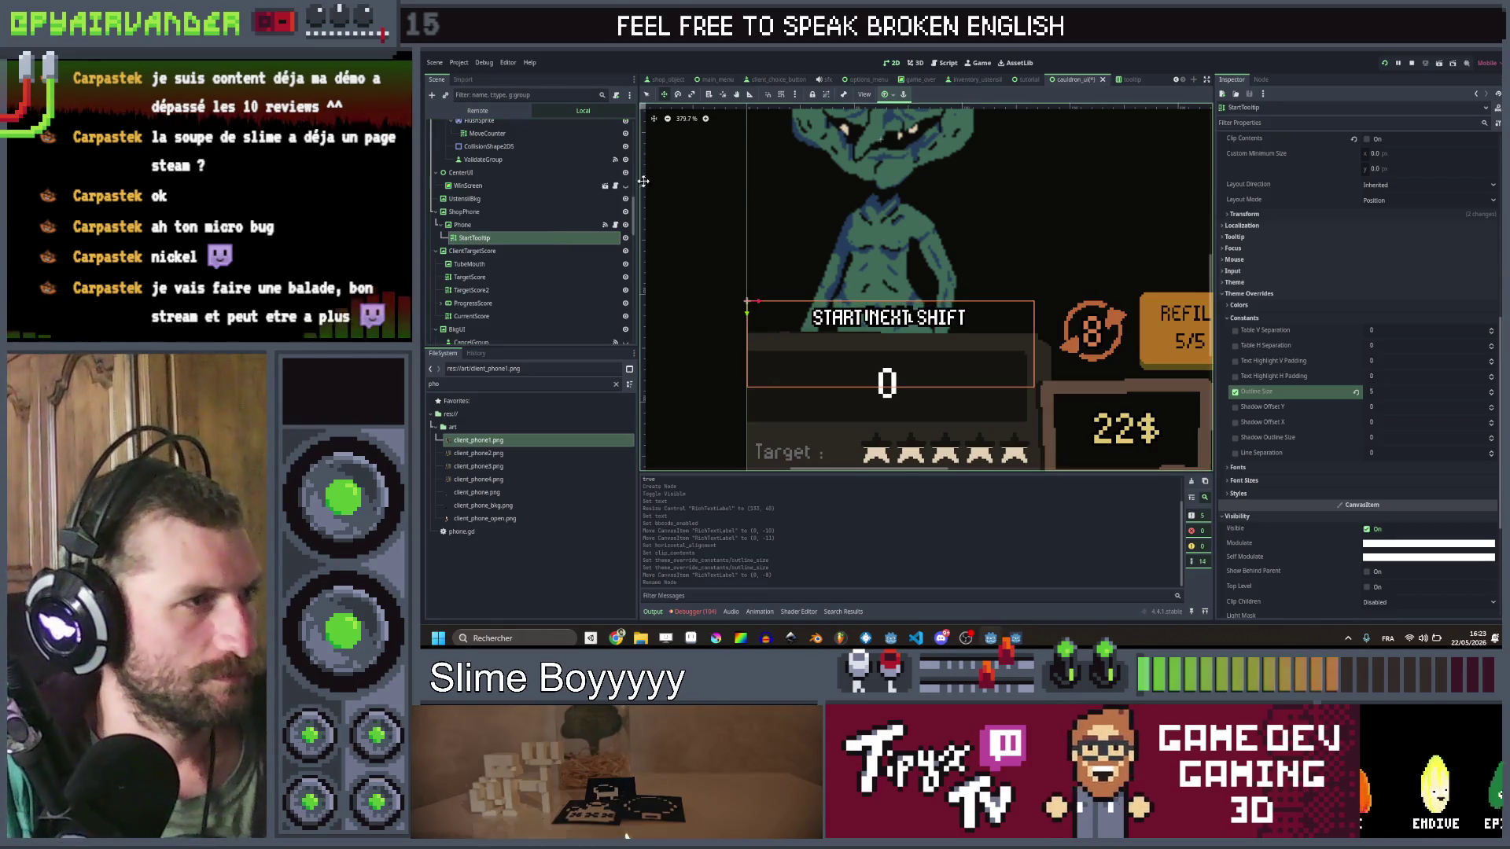
left_click(615, 225)
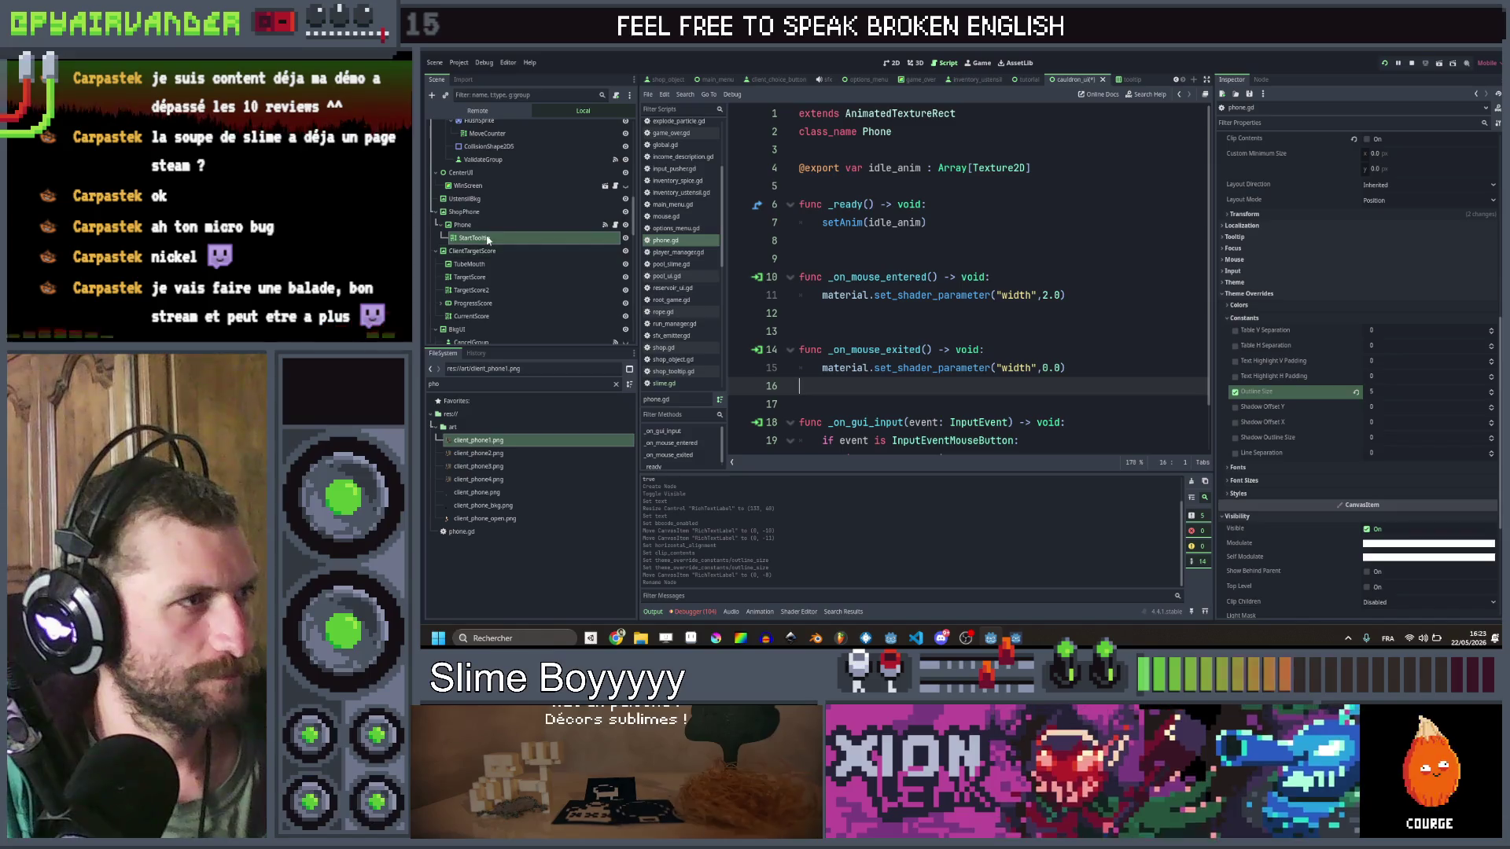
left_click_drag(474, 238, 786, 186)
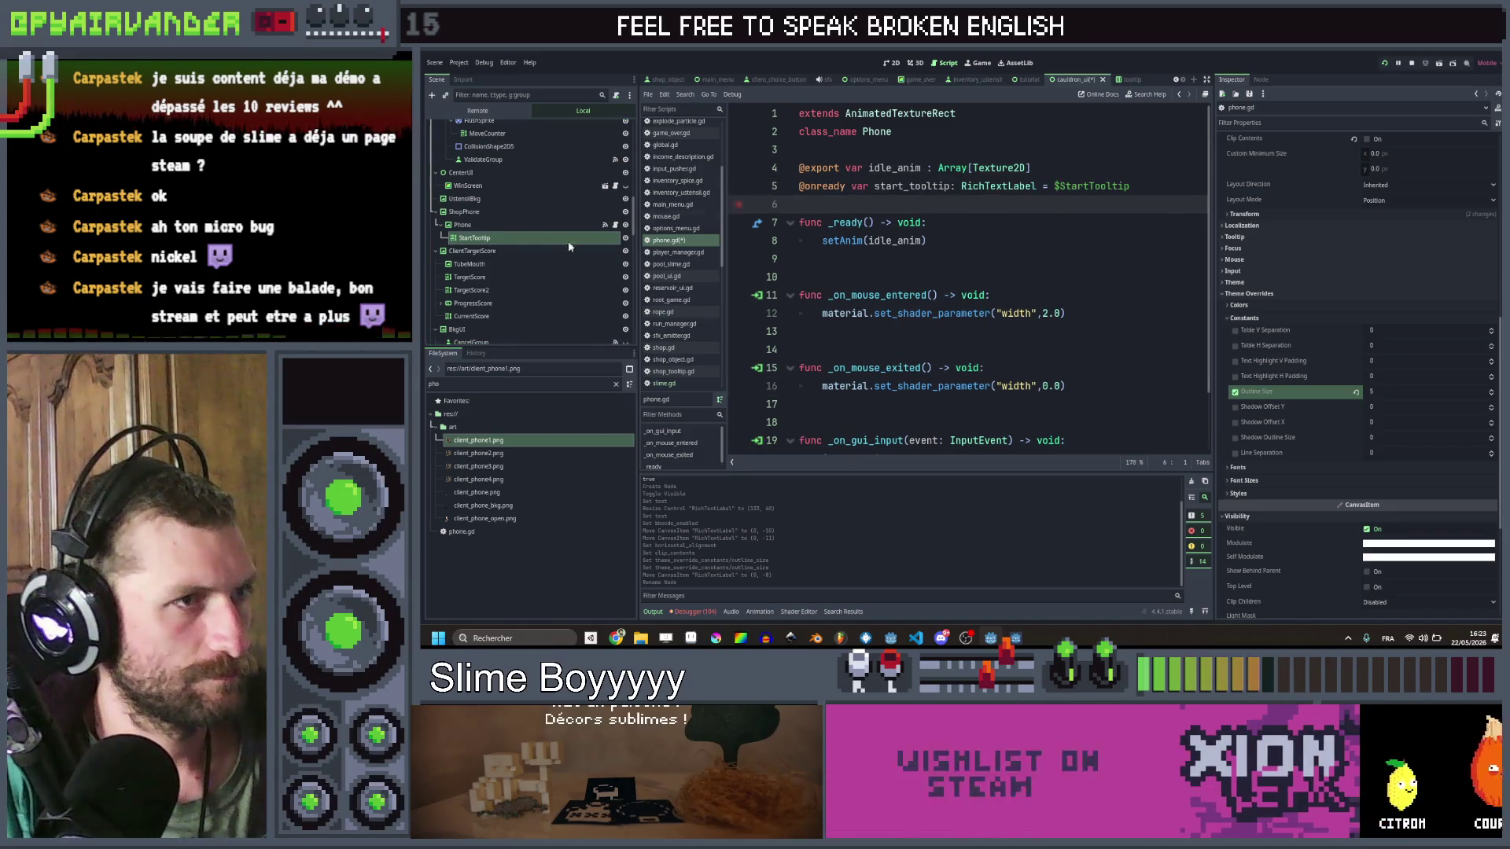
left_click(625, 239)
left_click(964, 329)
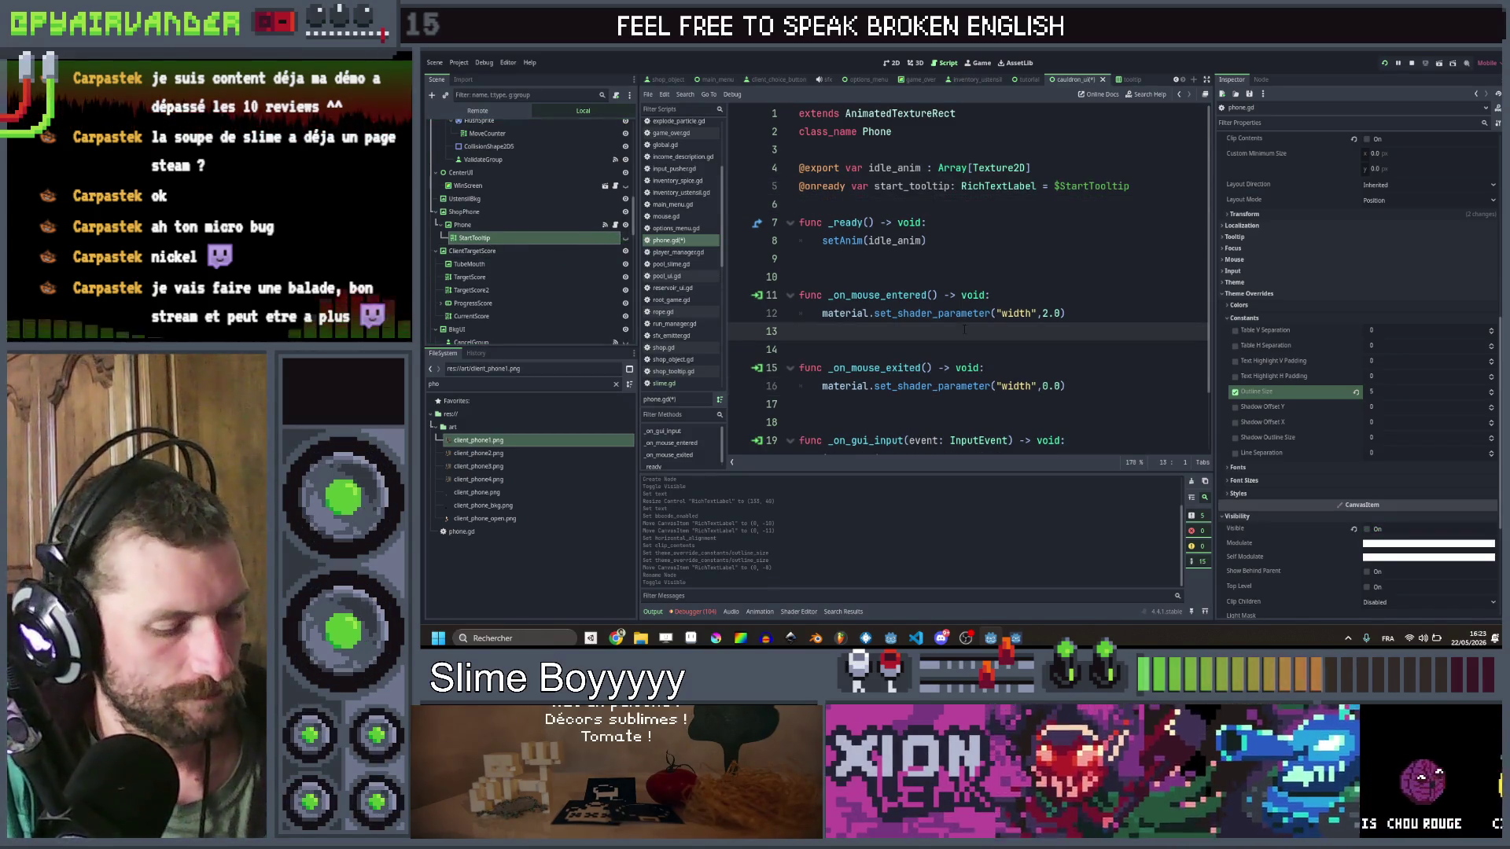
type("start")
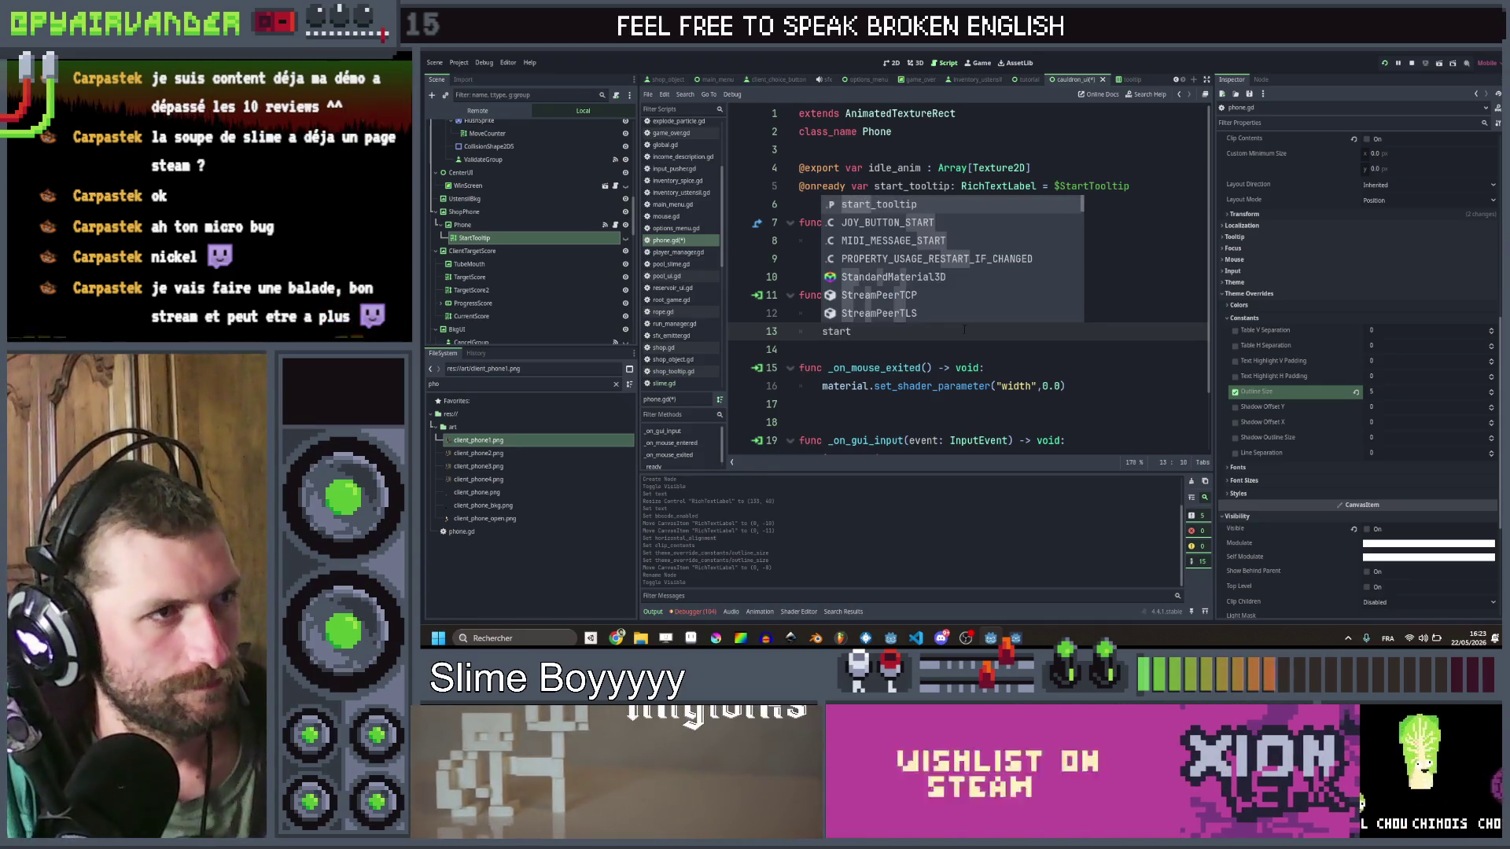
type("_tooltip.show")
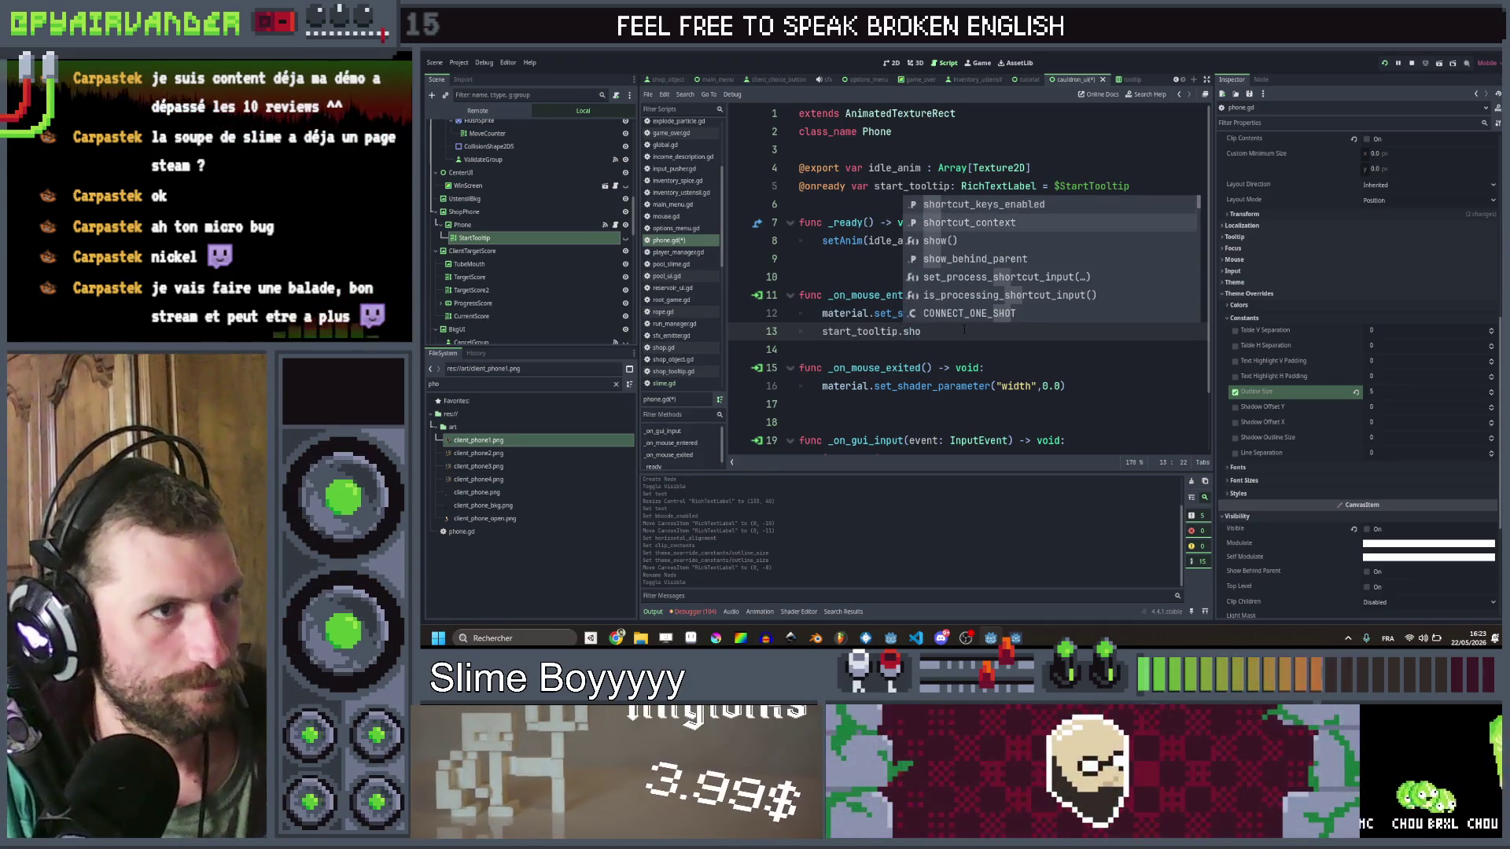
key("Return")
key("ctrl+c")
Step: Call start_tooltip.hide() in the mouse-exited handler and launch the game with F5
scroll(962, 333, "down", 1)
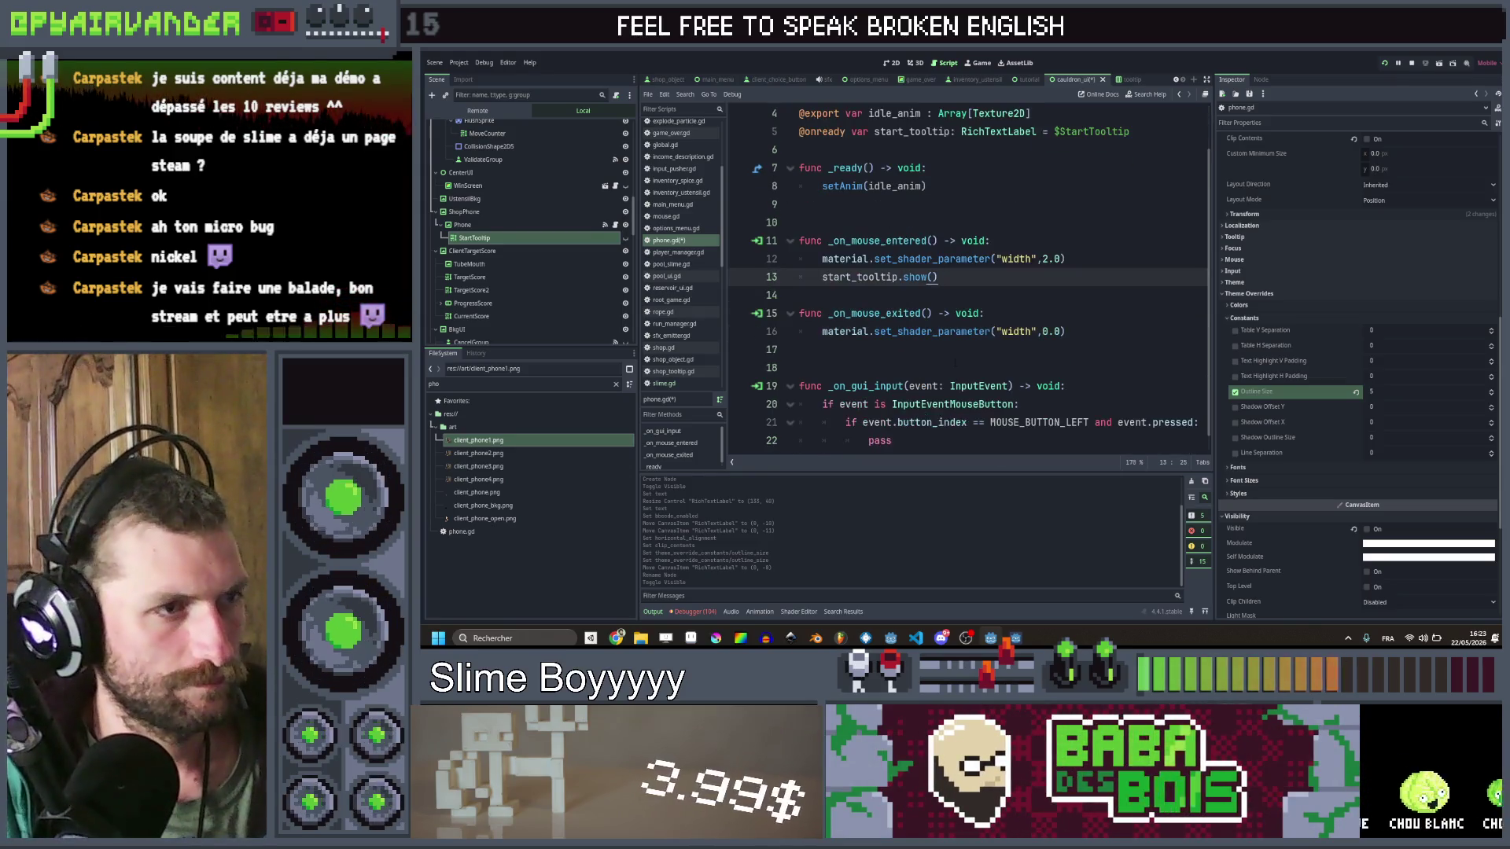
left_click(959, 349)
key("ctrl+v")
double_click(915, 349)
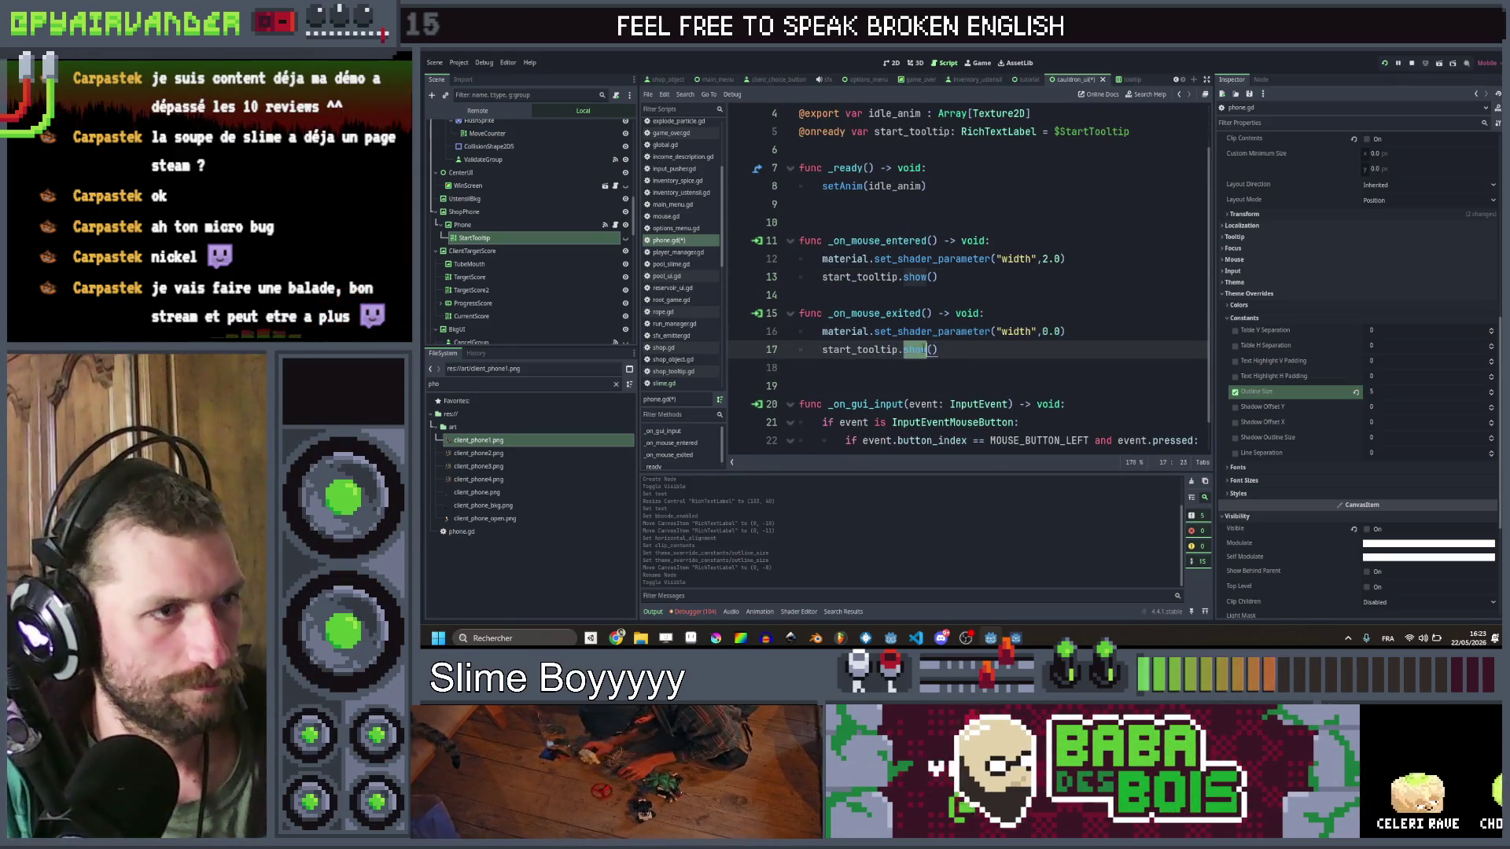
type("de")
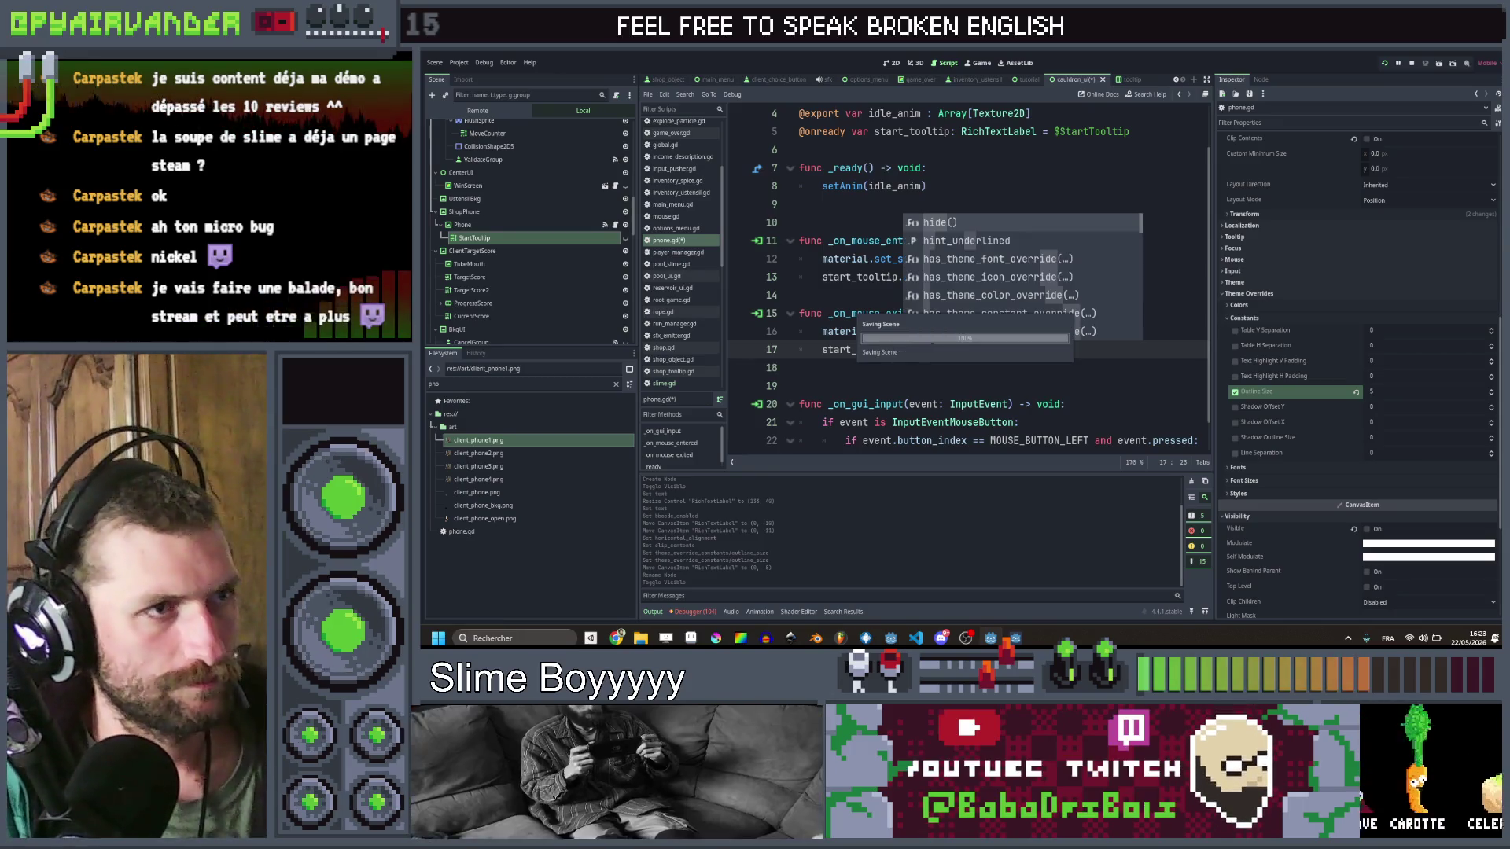
left_click(1014, 368)
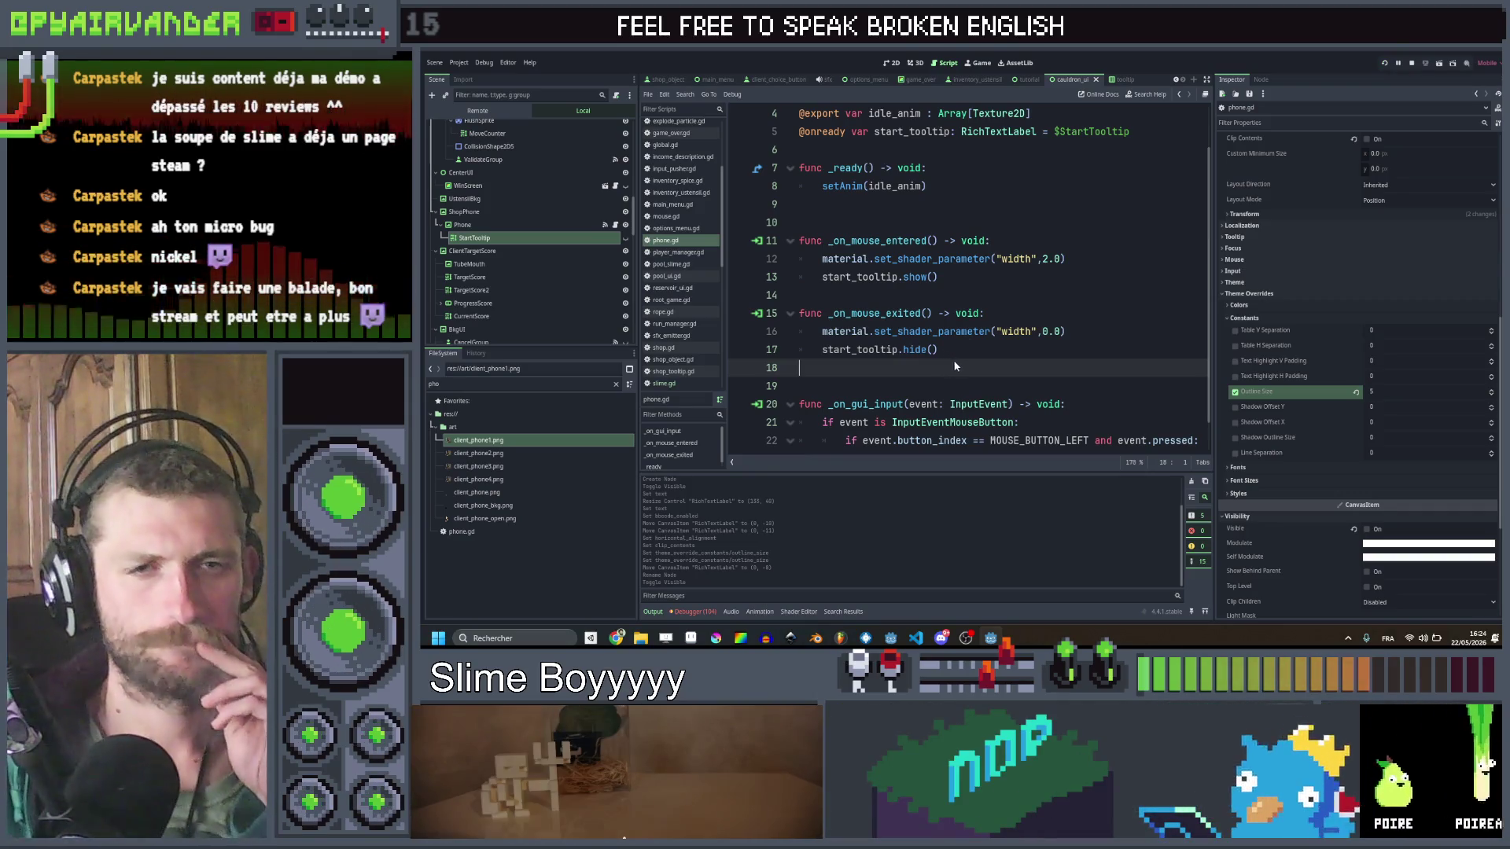
key("F5")
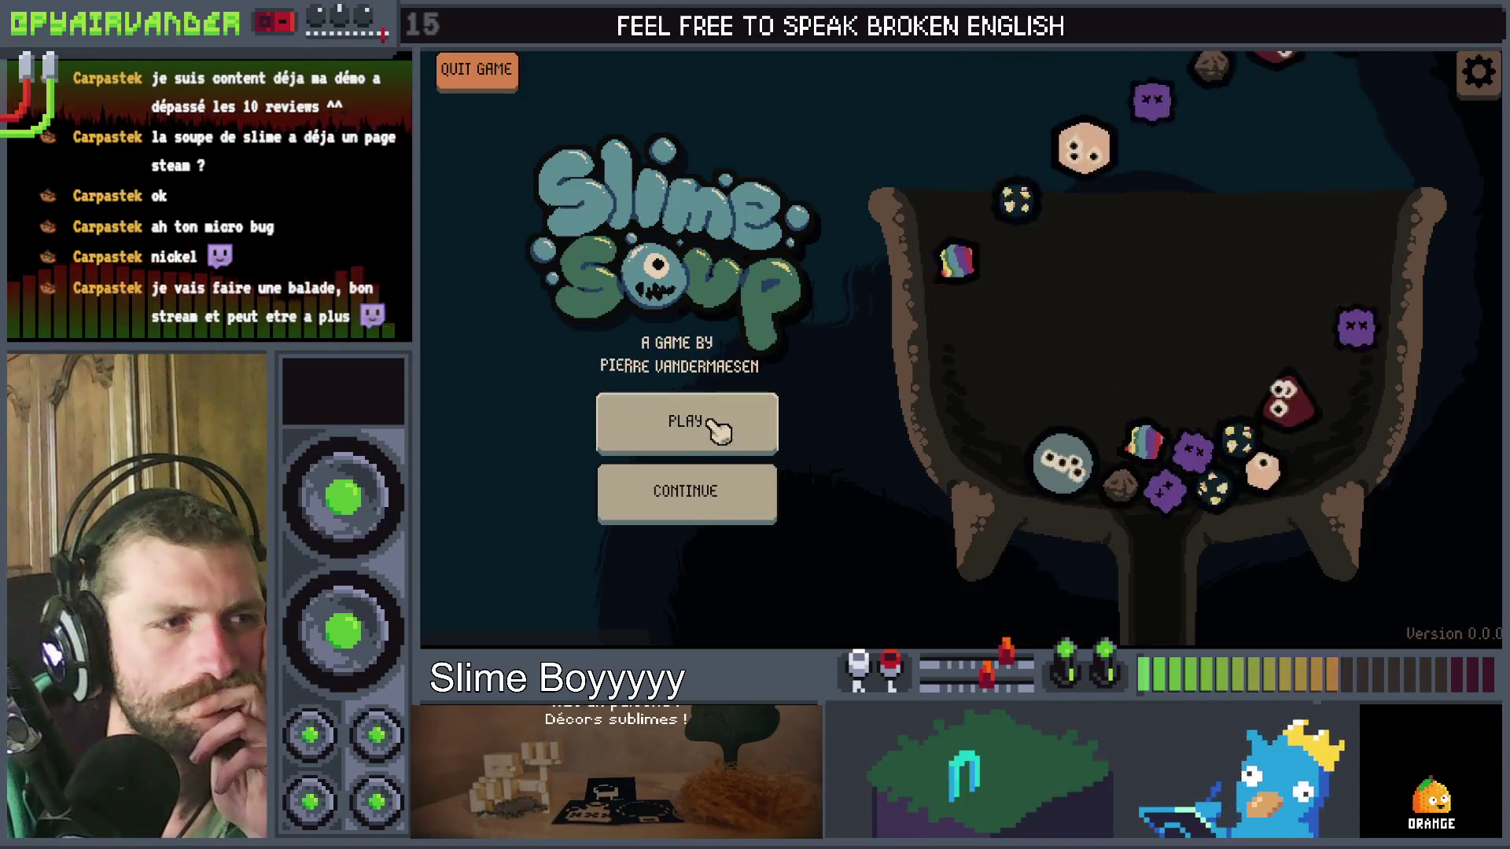
Step: Start a new game and fling slimes into the cauldron on day 1
left_click(688, 419)
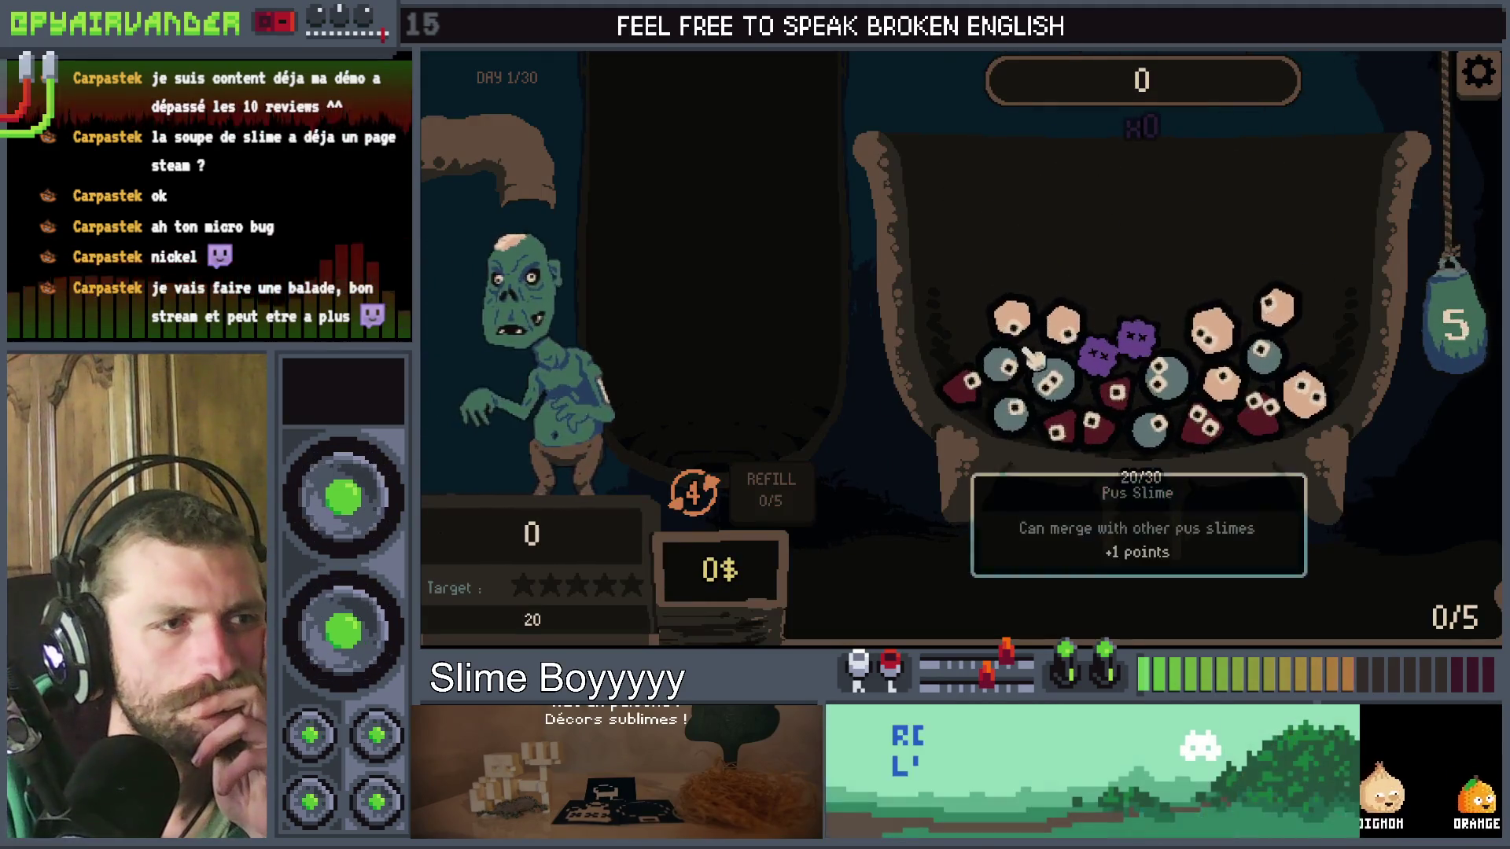
mouse_move(1014, 409)
left_mouse_down()
mouse_move(1004, 353)
mouse_move(1164, 346)
mouse_move(1148, 417)
mouse_move(1126, 388)
mouse_move(1159, 428)
left_mouse_up()
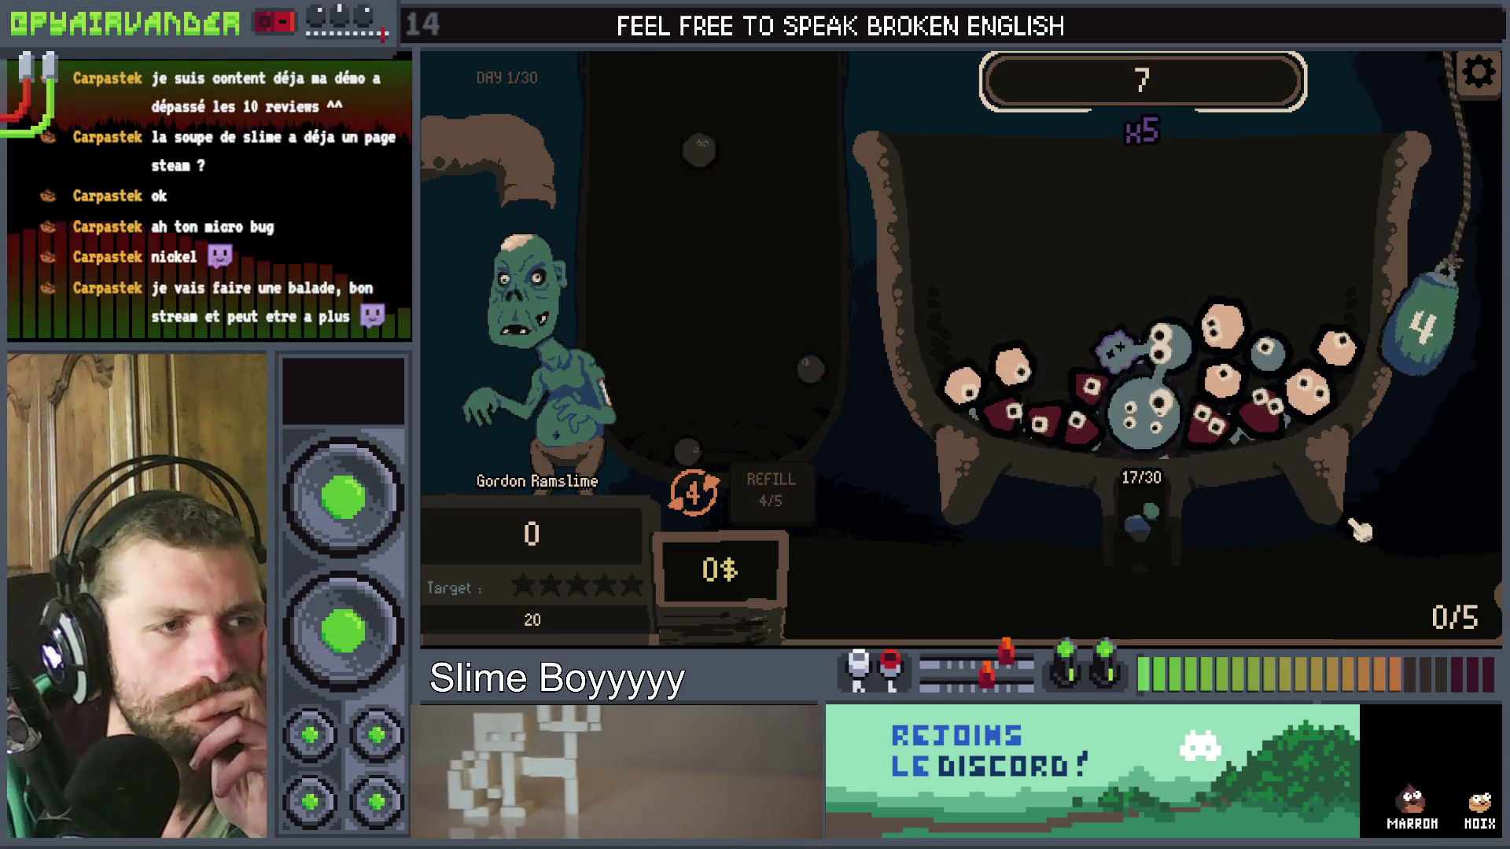